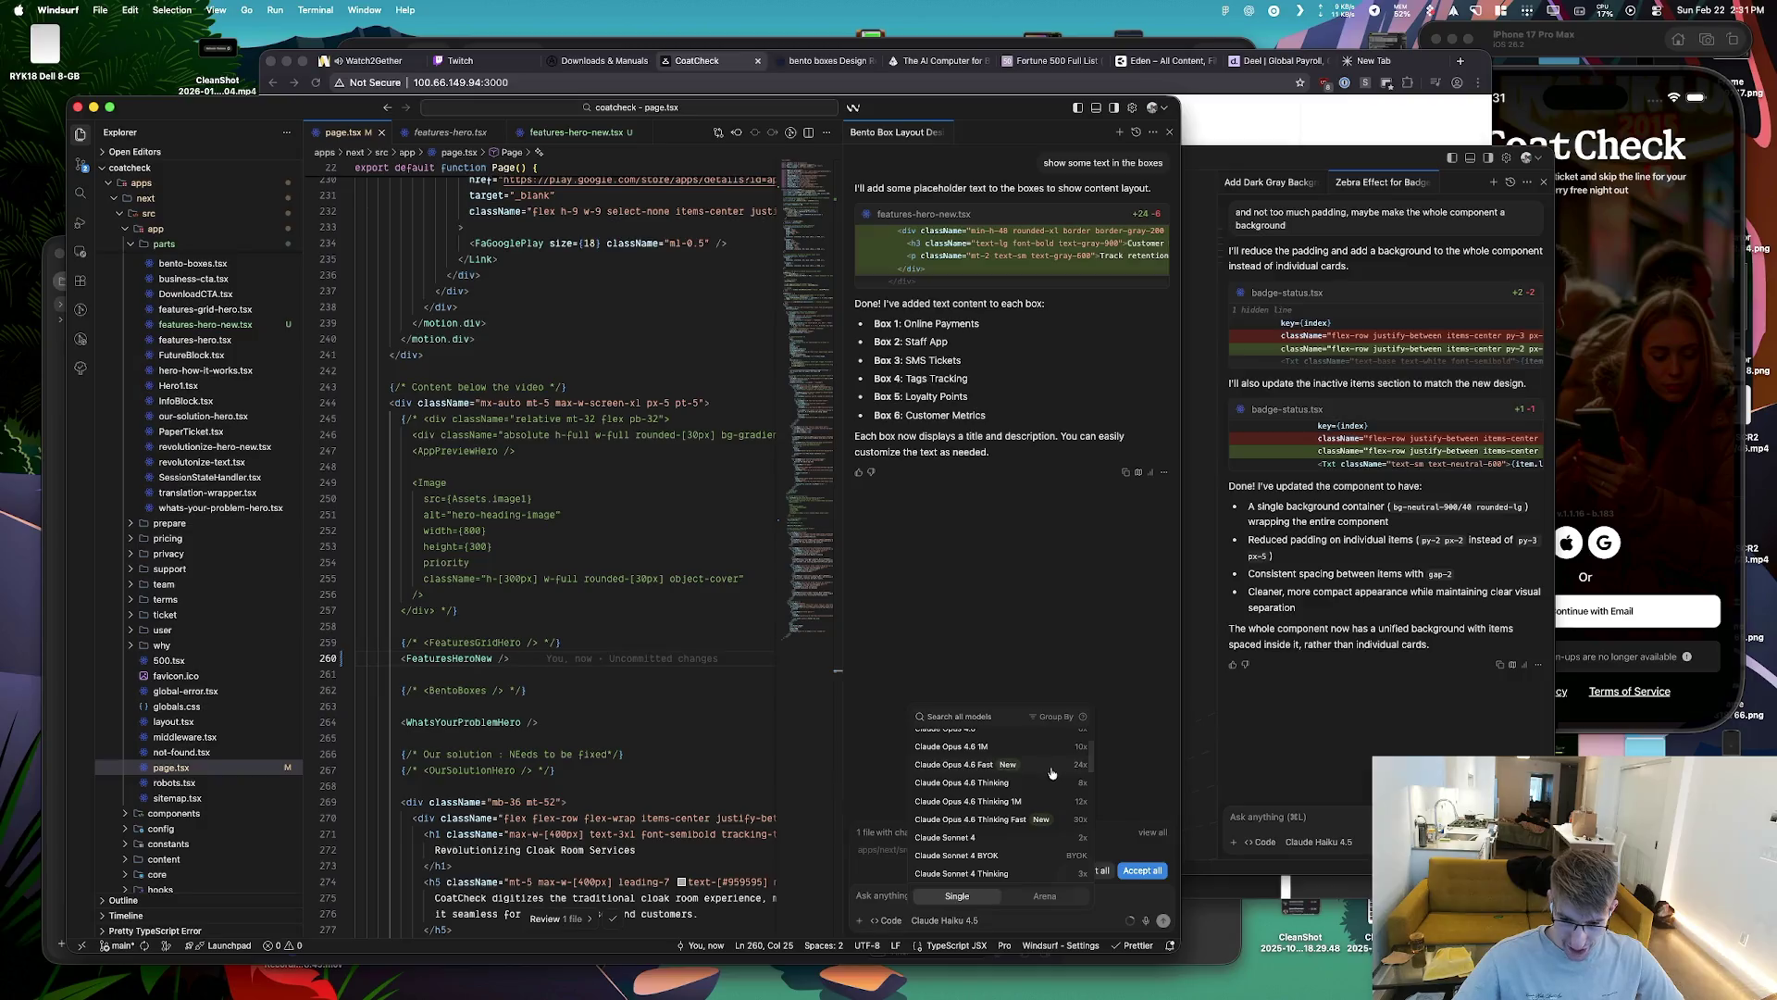
Browse the Cascade model list and close it, keeping Claude Haiku 4.5 as the chat model
{"action": "scroll", "coordinate": [1078, 786], "scroll_direction": "down", "scroll_amount": 1}
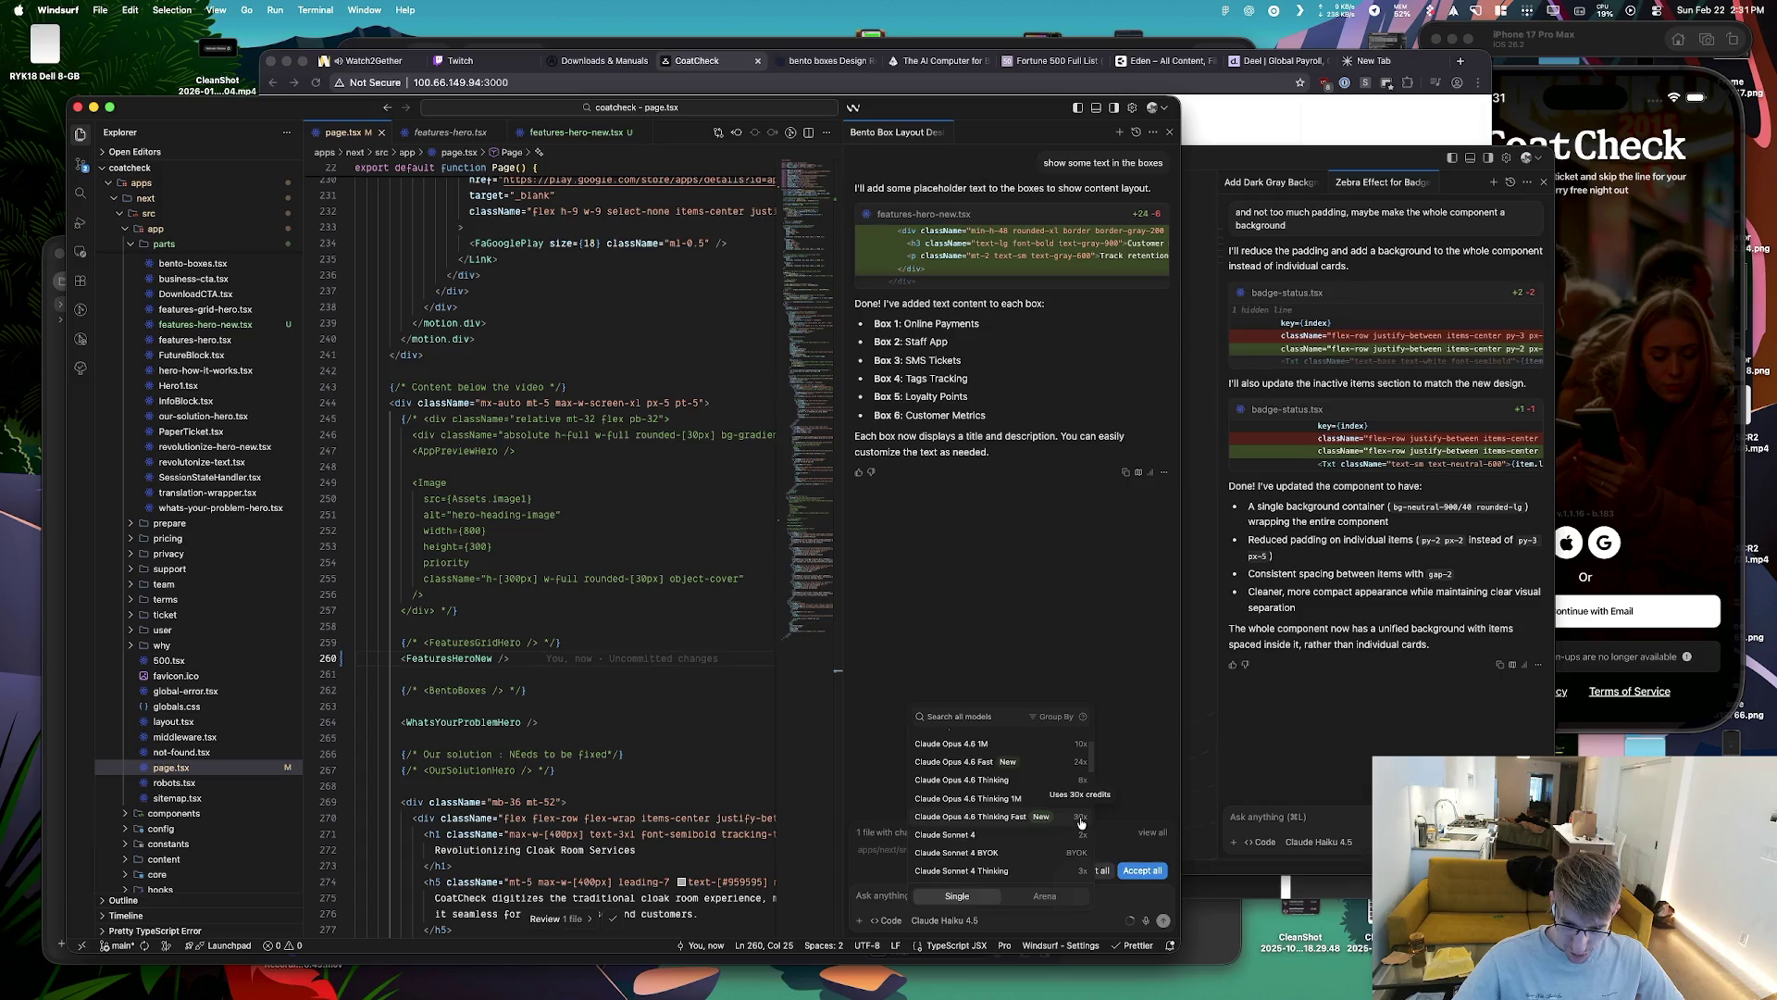
{"action": "scroll", "coordinate": [1080, 823], "scroll_direction": "down", "scroll_amount": 3}
{"action": "scroll", "coordinate": [1076, 880], "scroll_direction": "down", "scroll_amount": 3}
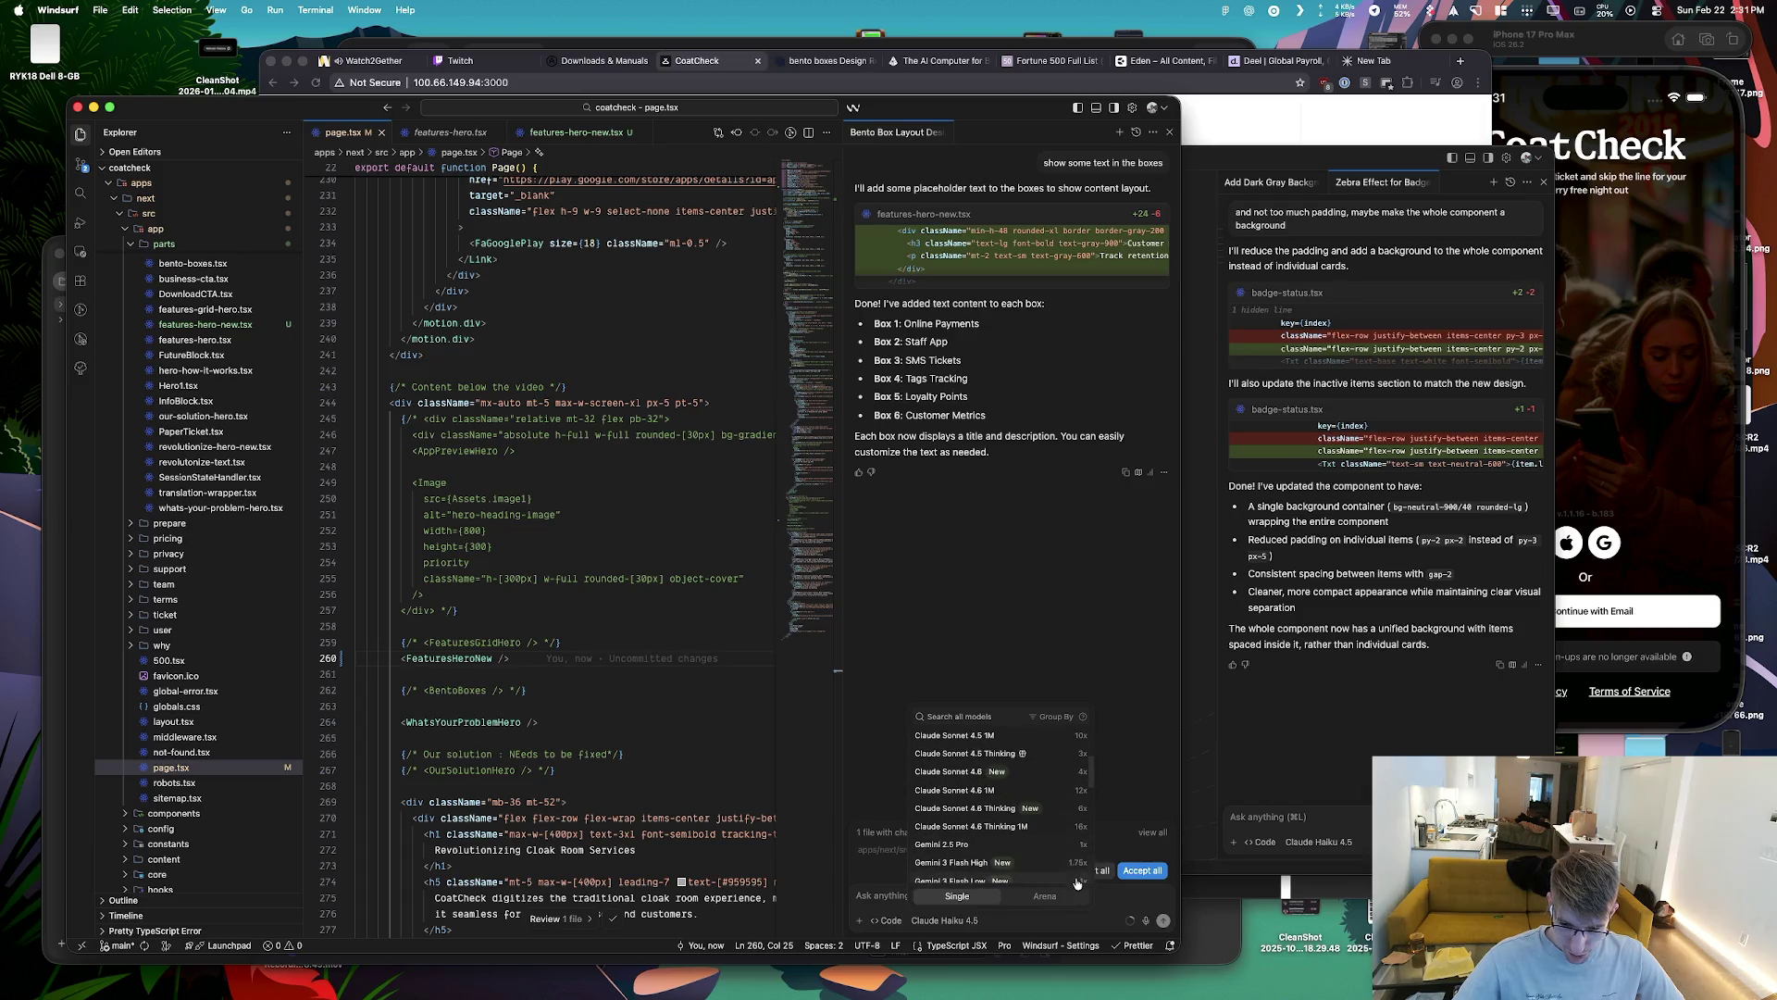
{"action": "scroll", "coordinate": [1074, 877], "scroll_direction": "down", "scroll_amount": 3}
{"action": "scroll", "coordinate": [1046, 870], "scroll_direction": "down", "scroll_amount": 3}
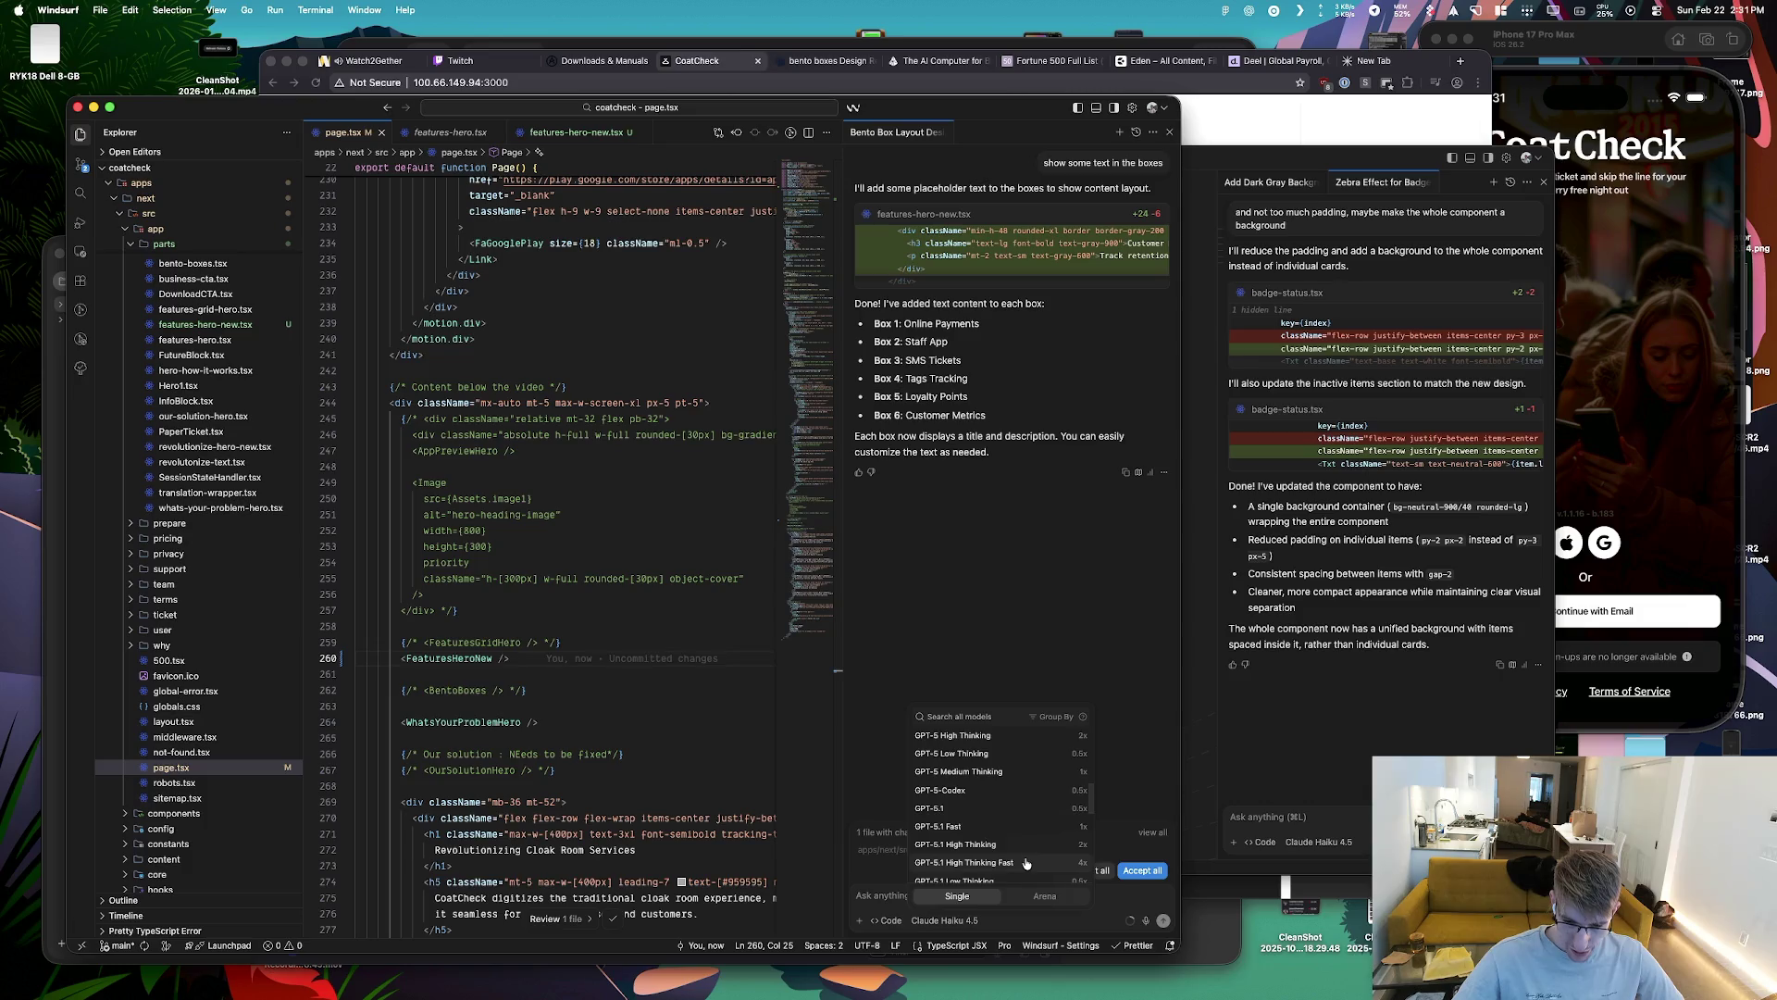
{"action": "scroll", "coordinate": [1026, 862], "scroll_direction": "down", "scroll_amount": 3}
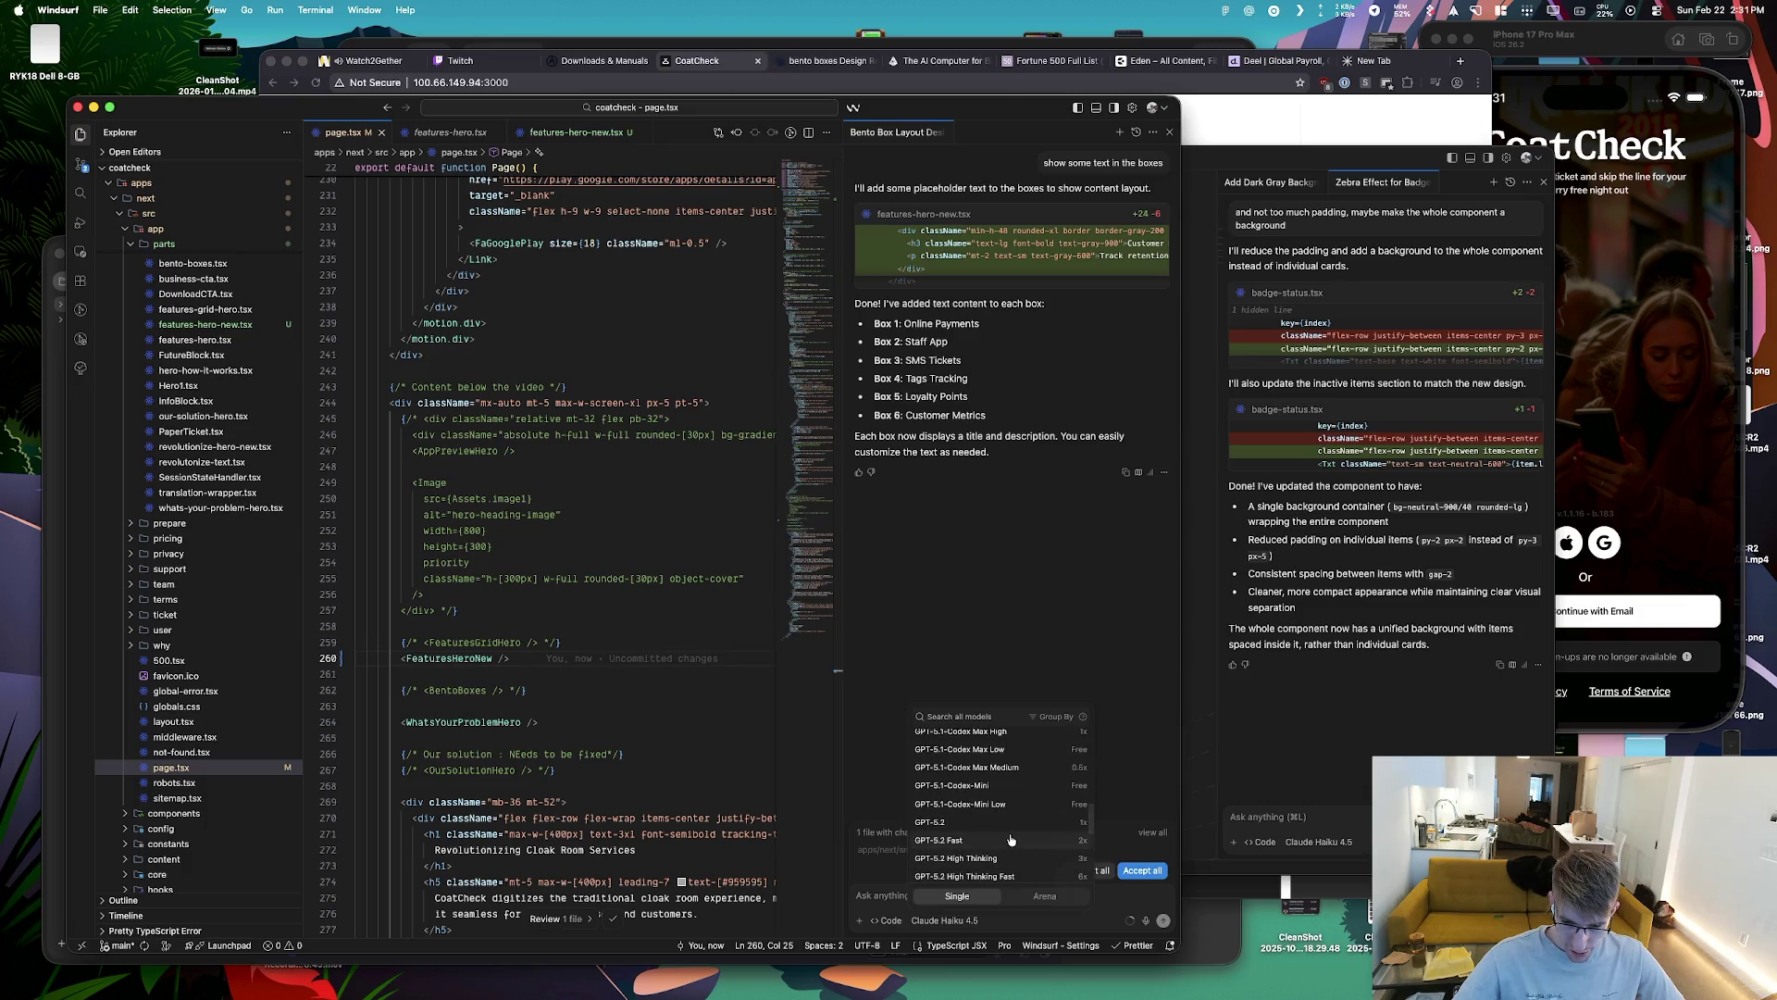
{"action": "scroll", "coordinate": [1011, 839], "scroll_direction": "down", "scroll_amount": 3}
{"action": "scroll", "coordinate": [1013, 833], "scroll_direction": "down", "scroll_amount": 3}
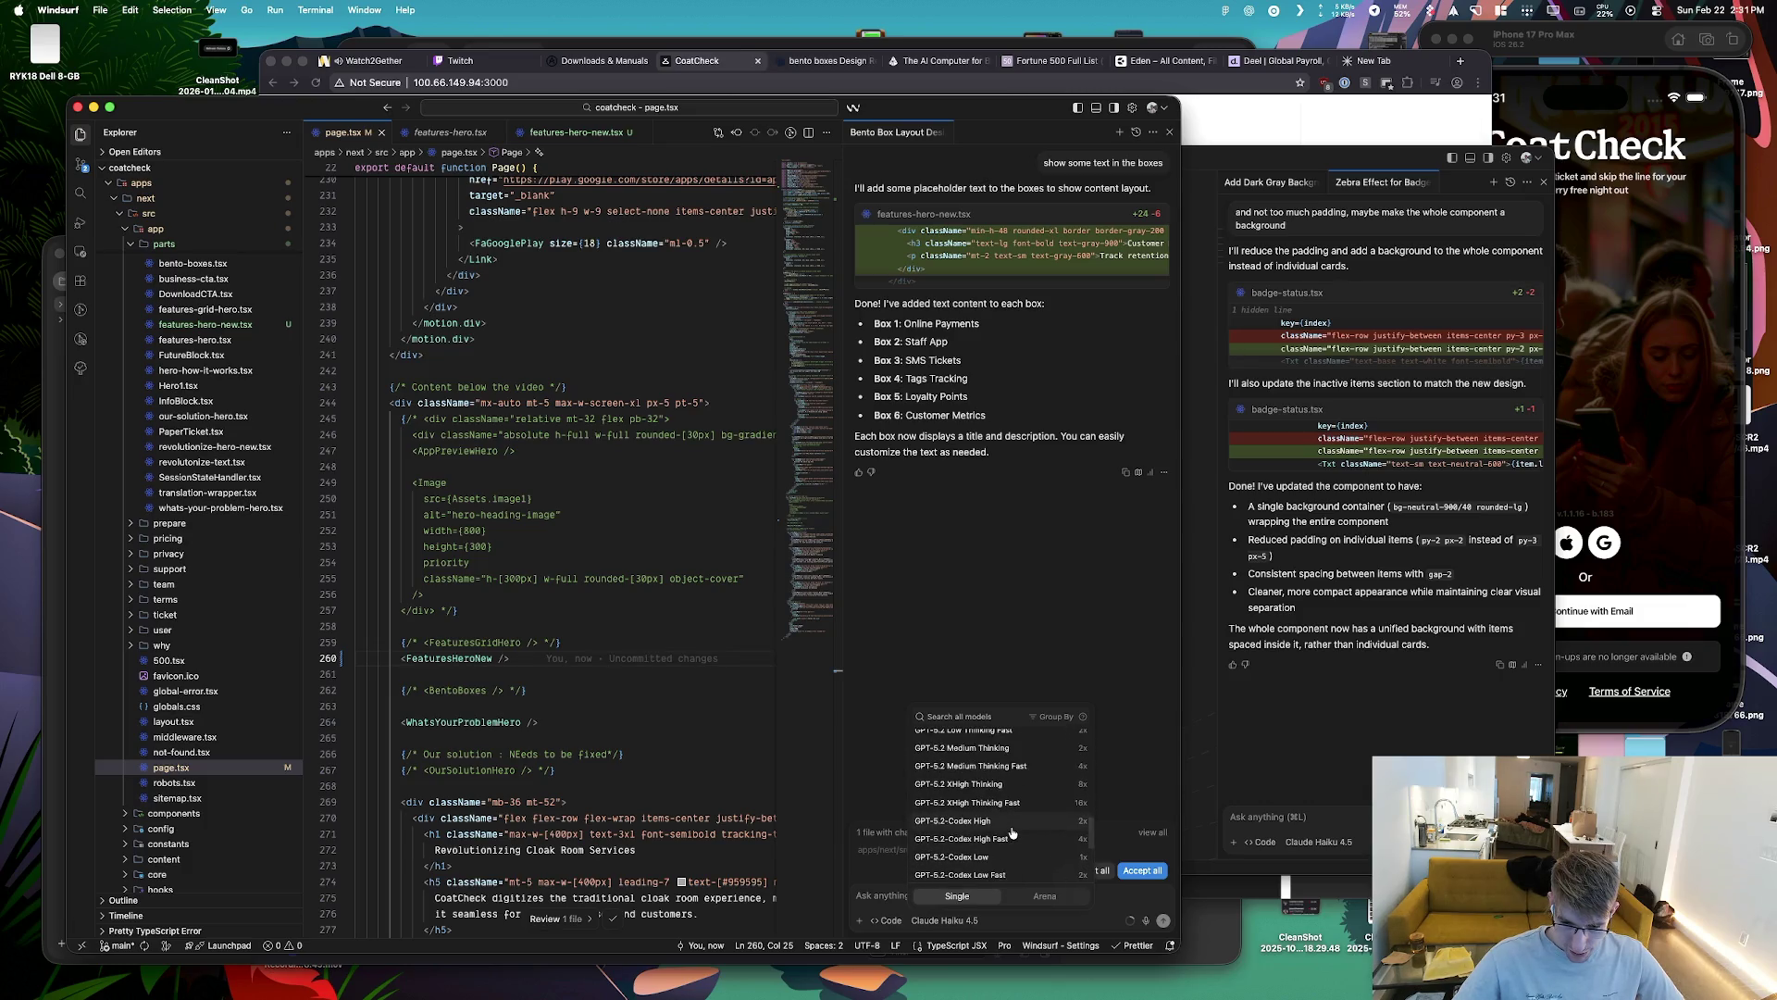
{"action": "scroll", "coordinate": [1011, 833], "scroll_direction": "down", "scroll_amount": 2}
{"action": "scroll", "coordinate": [1012, 833], "scroll_direction": "down", "scroll_amount": 2}
{"action": "scroll", "coordinate": [1012, 833], "scroll_direction": "down", "scroll_amount": 2}
{"action": "scroll", "coordinate": [1011, 833], "scroll_direction": "down", "scroll_amount": 2}
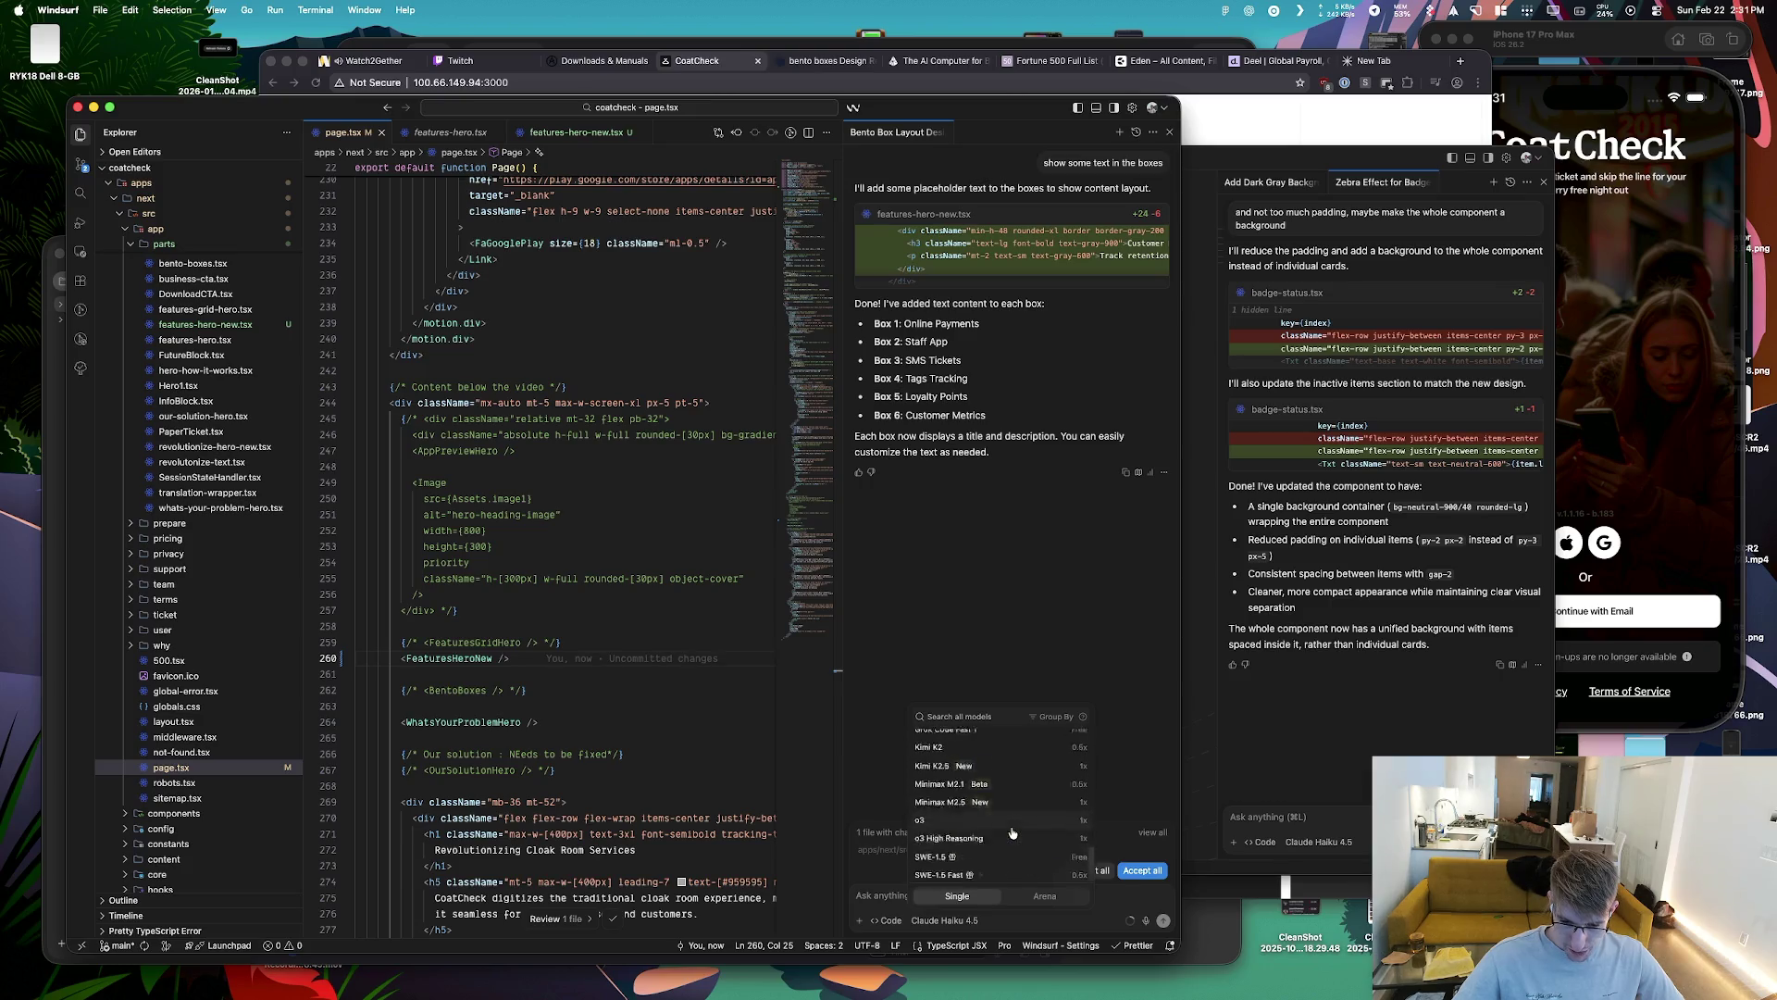
{"action": "scroll", "coordinate": [1013, 833], "scroll_direction": "down", "scroll_amount": 1}
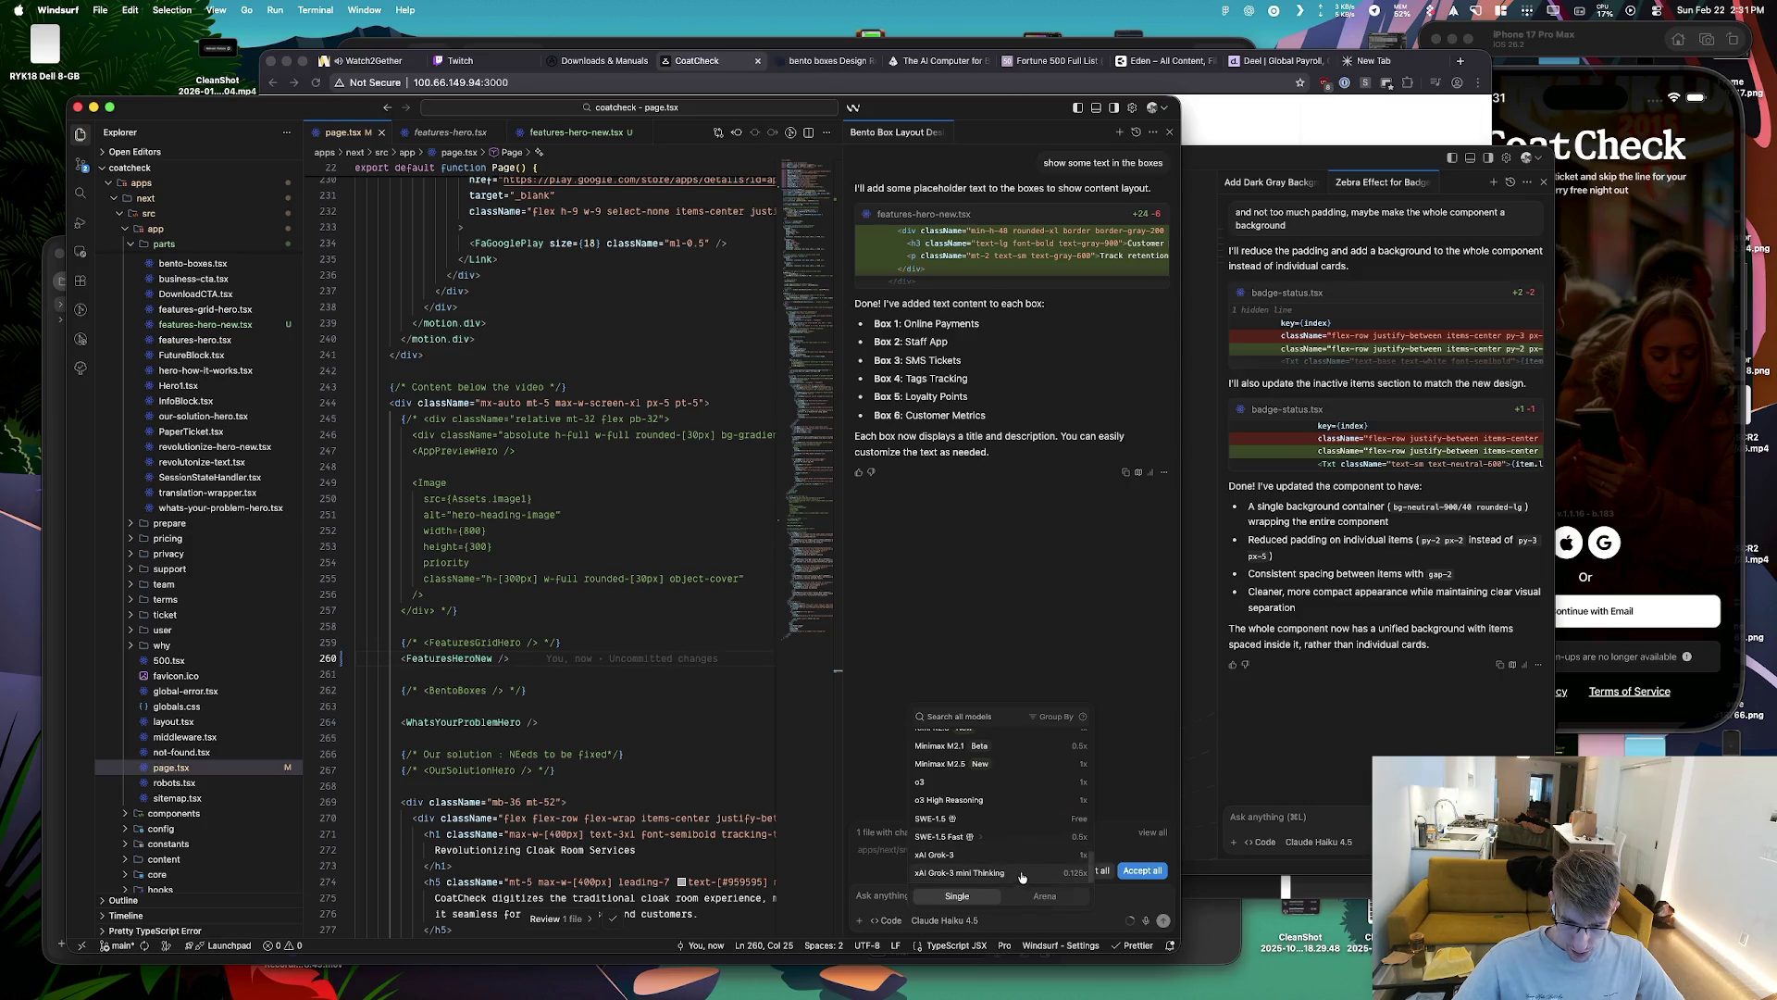
{"action": "scroll", "coordinate": [1022, 833], "scroll_direction": "up", "scroll_amount": 10}
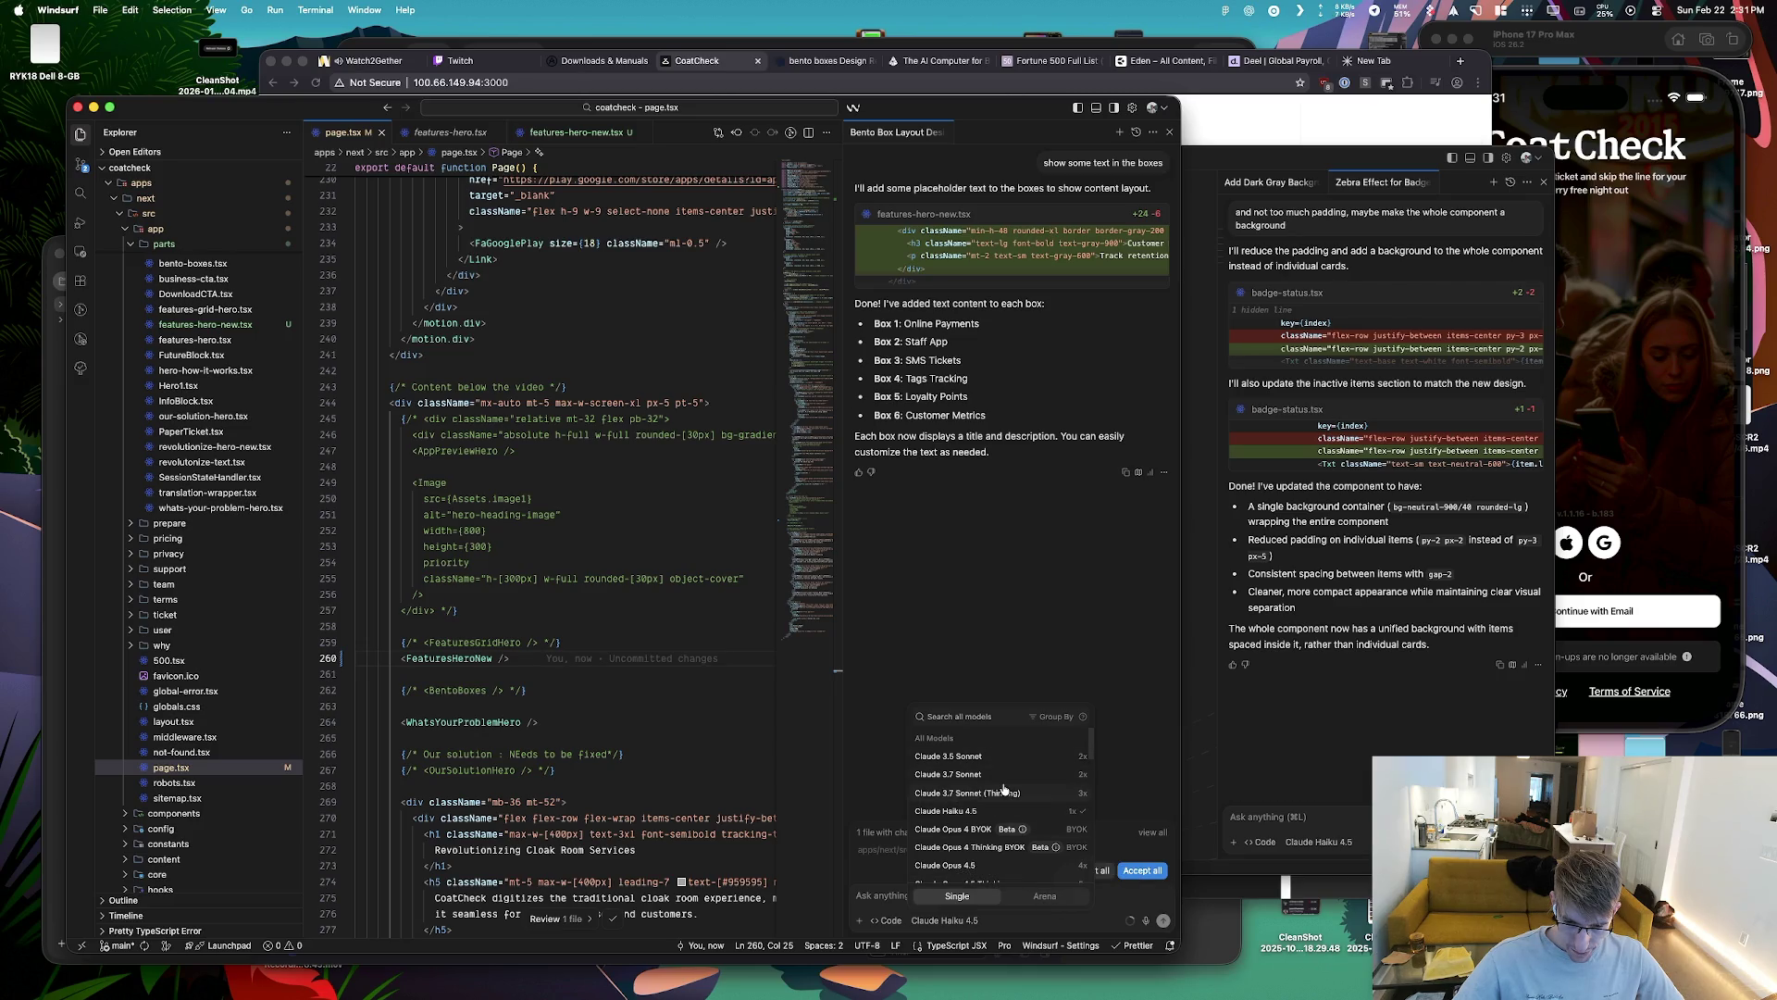
{"action": "key", "text": "Escape"}
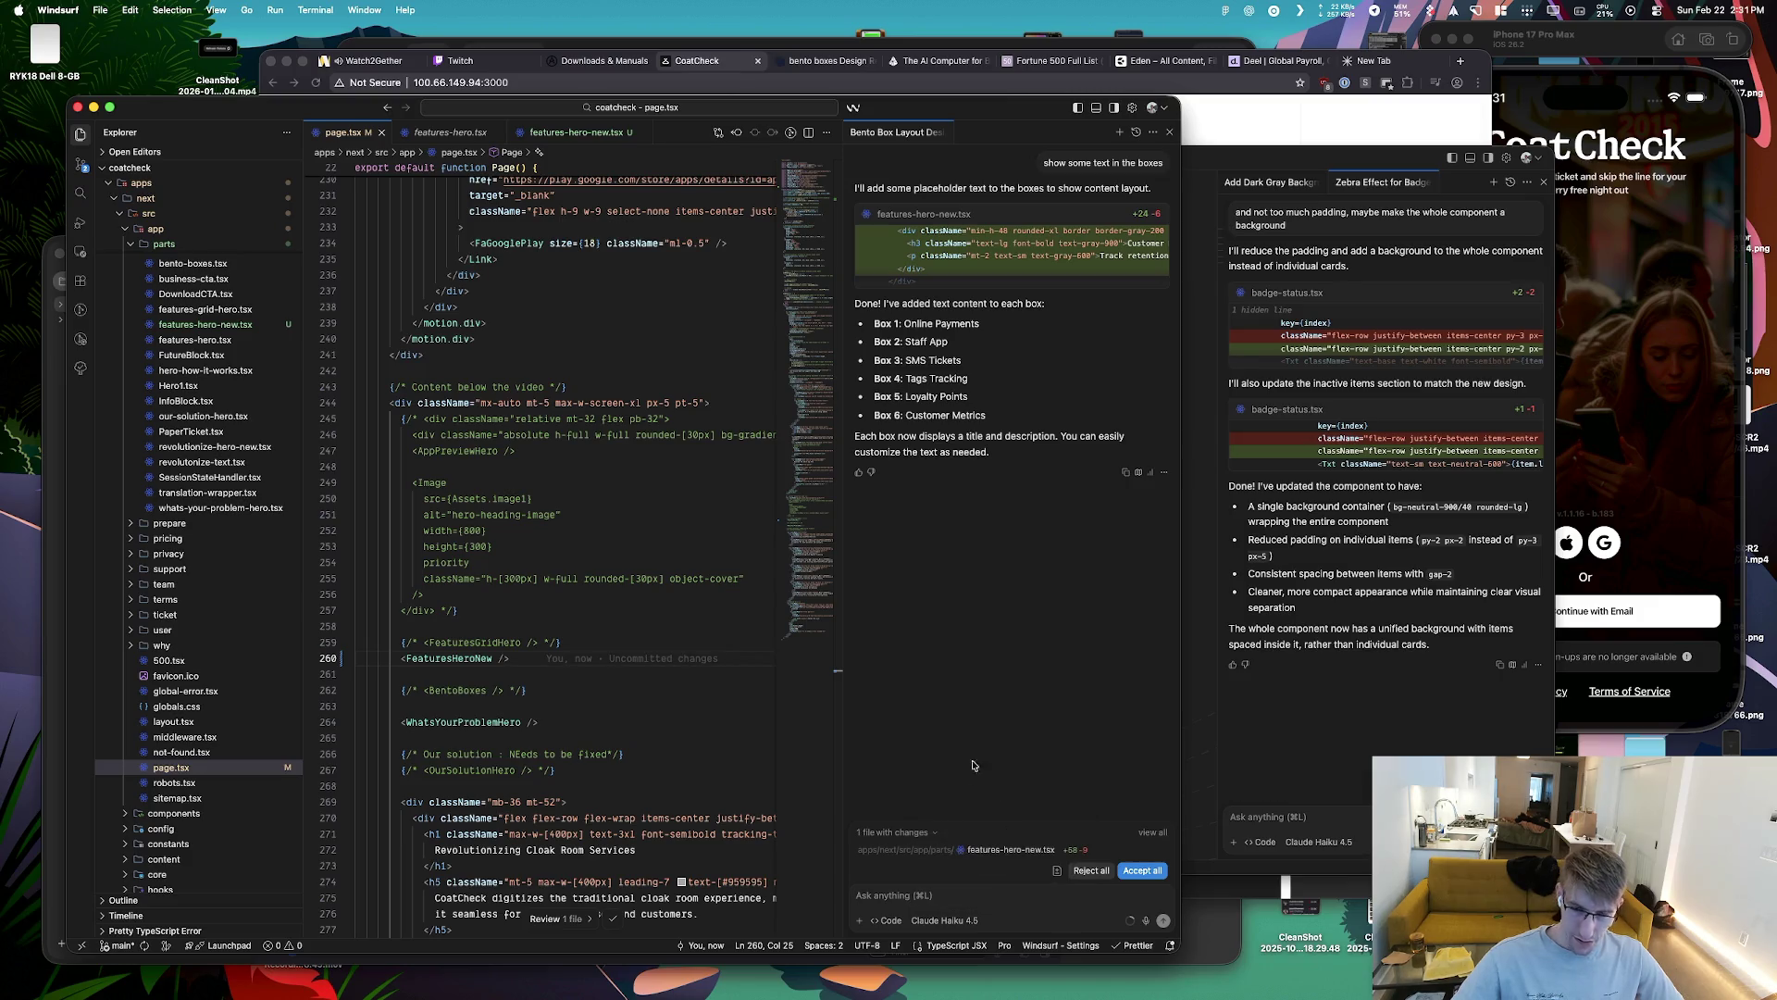
Accept all pending code edits in Windsurf and bring Helium to the front
{"action": "left_click", "coordinate": [1141, 871]}
{"action": "key", "text": "super+Tab"}
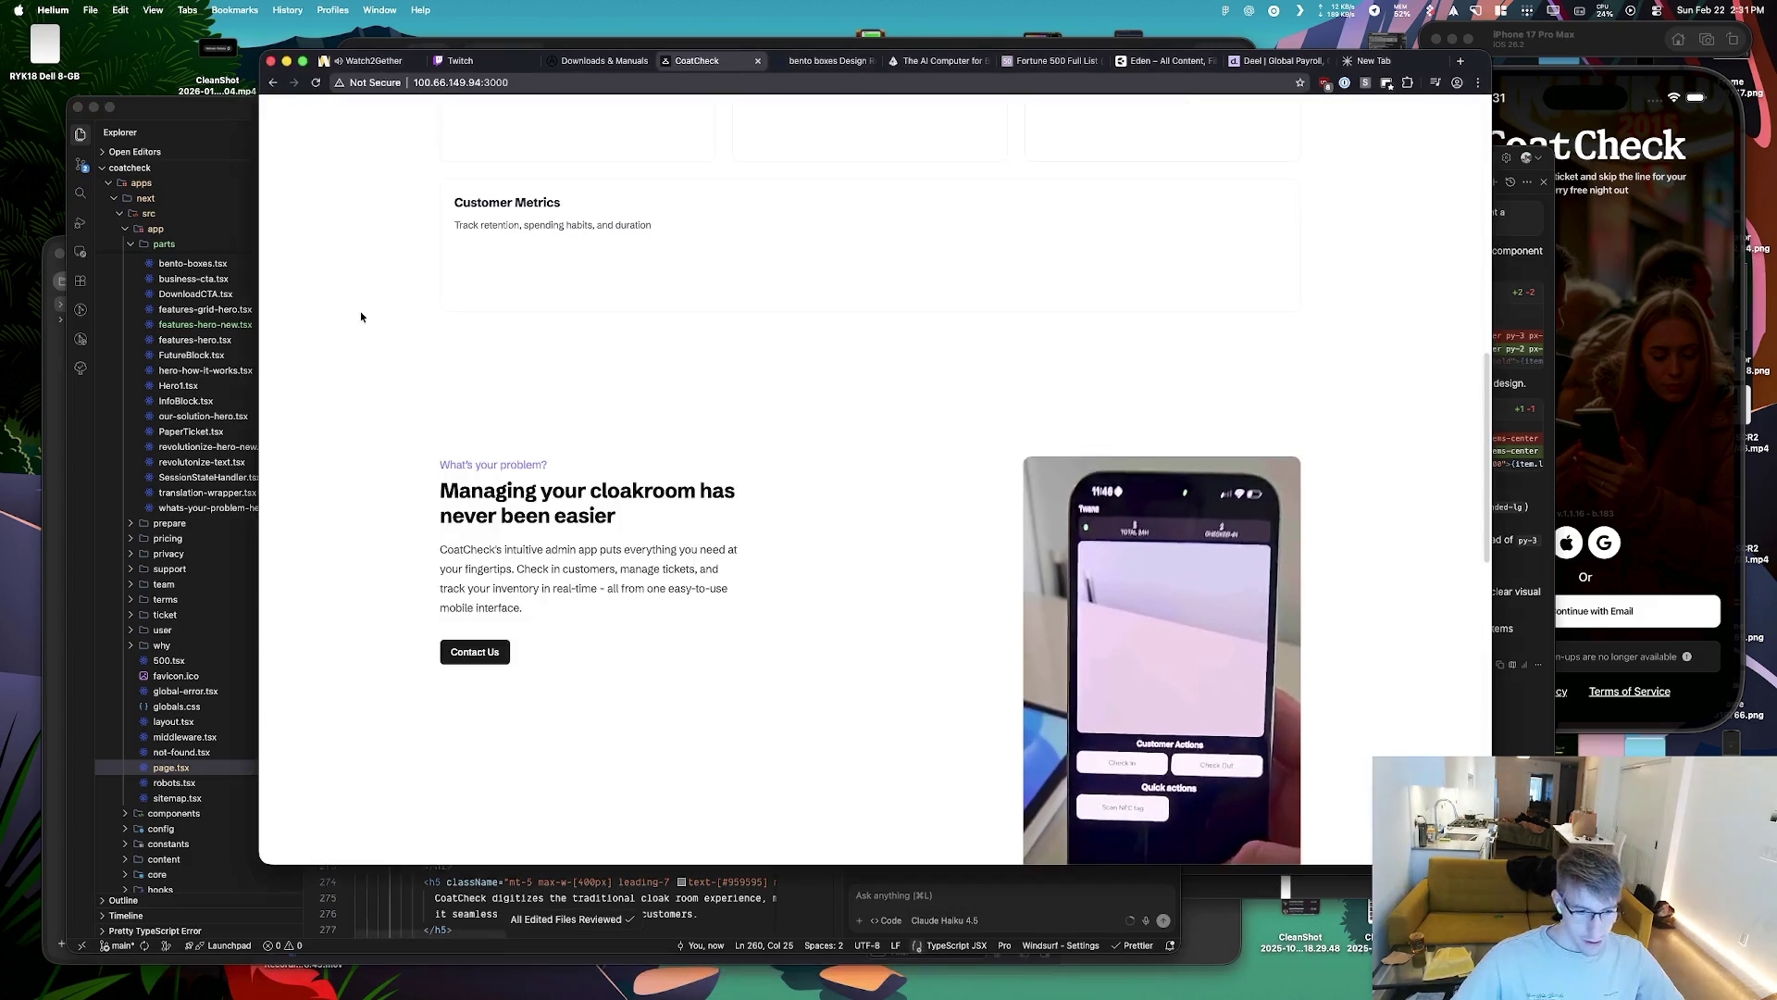
{"action": "scroll", "coordinate": [870, 462], "scroll_direction": "up", "scroll_amount": 10}
Open layers.to/explore in a new tab and view the AI Powered HR Management Dashboard shot
{"action": "key", "text": "super+t"}
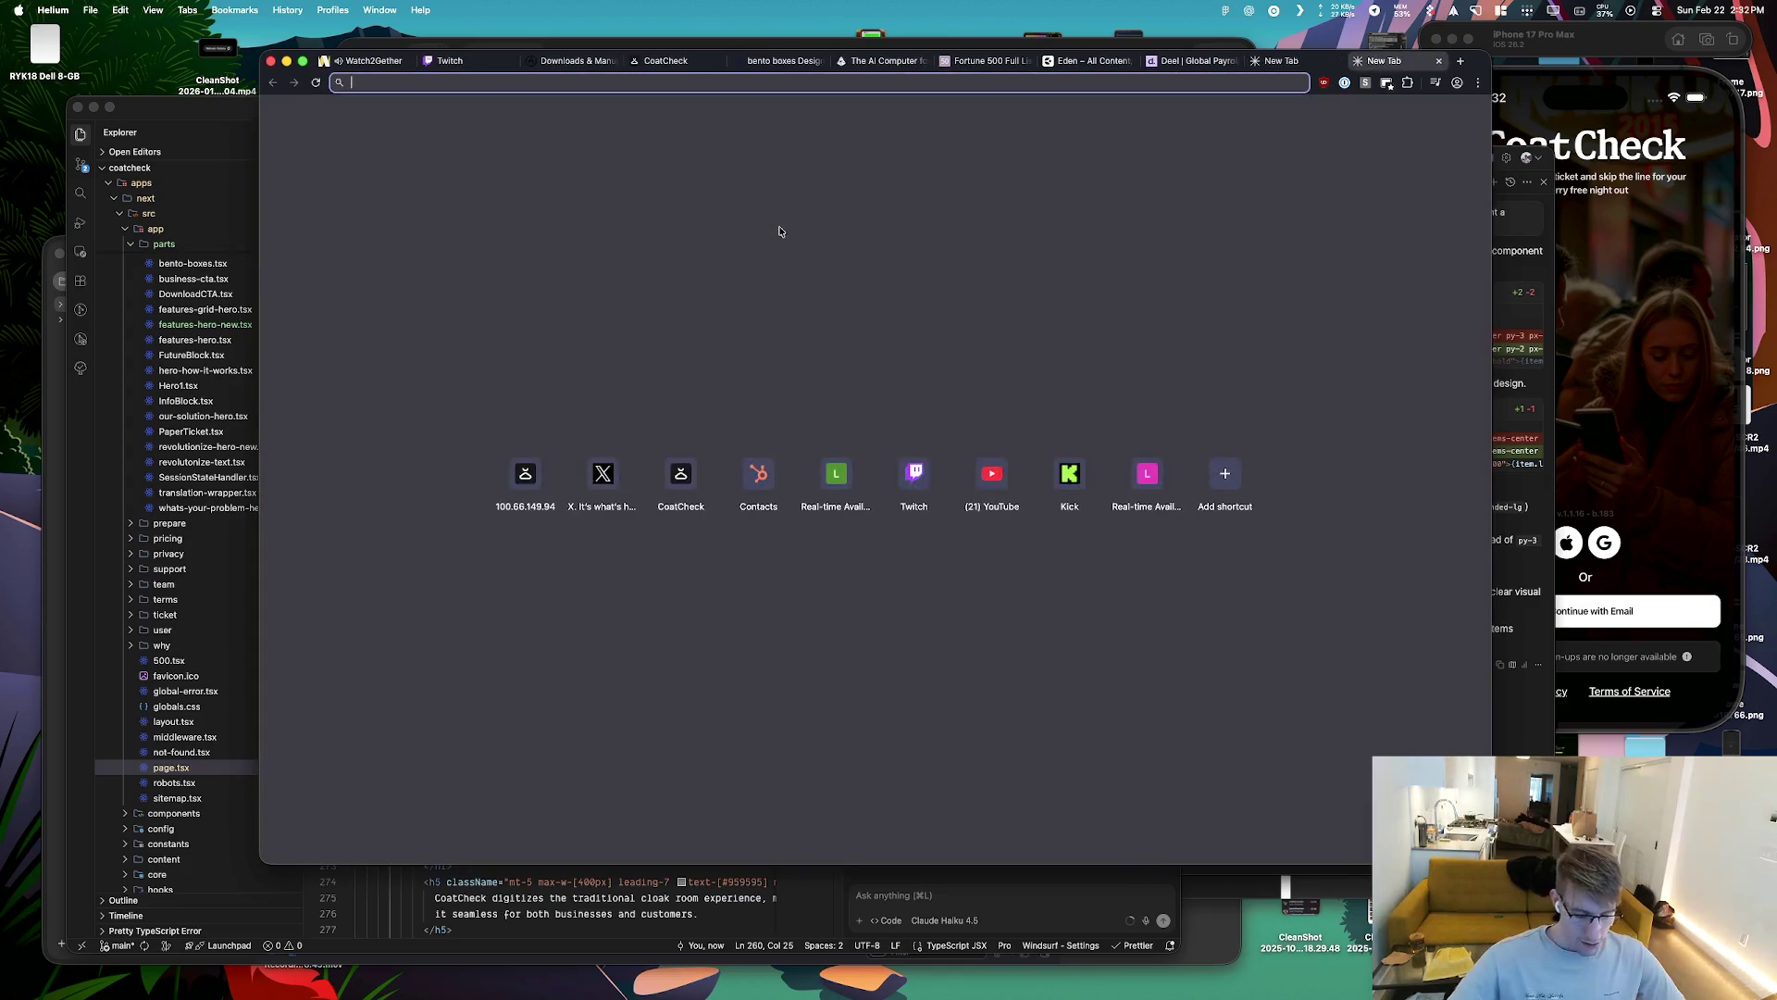
{"action": "type", "text": "layers.to/explore"}
{"action": "key", "text": "Return"}
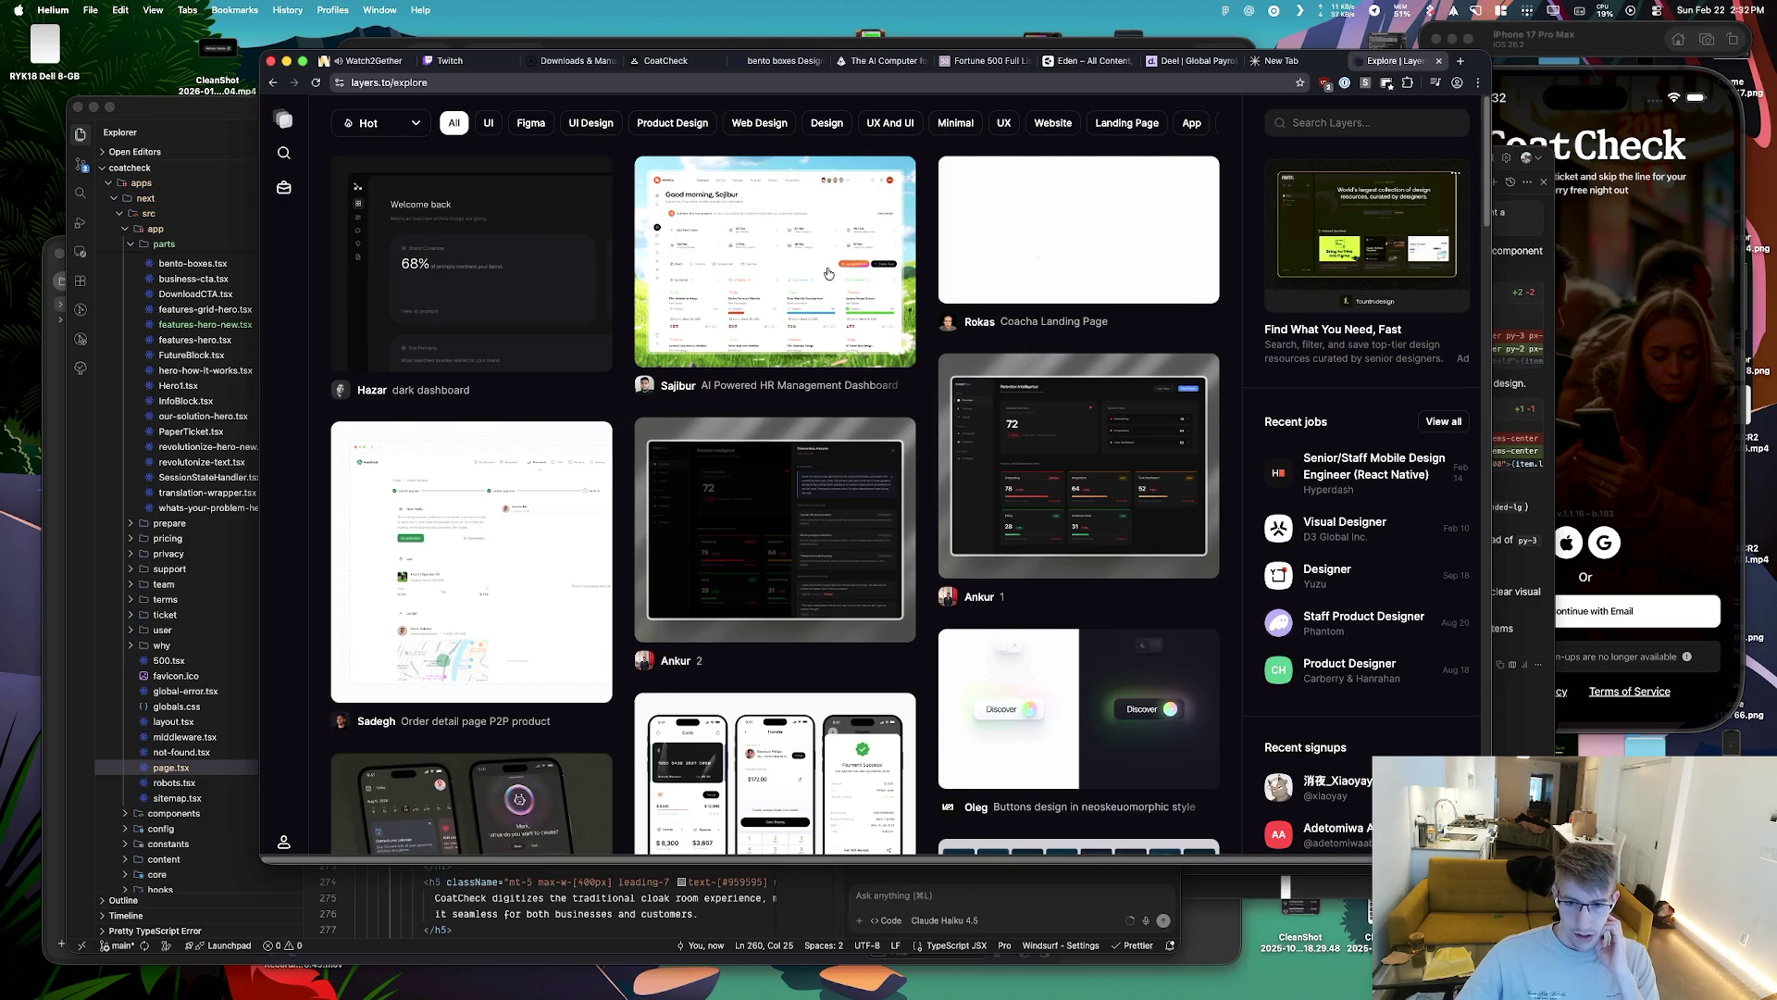
{"action": "left_click", "coordinate": [767, 270]}
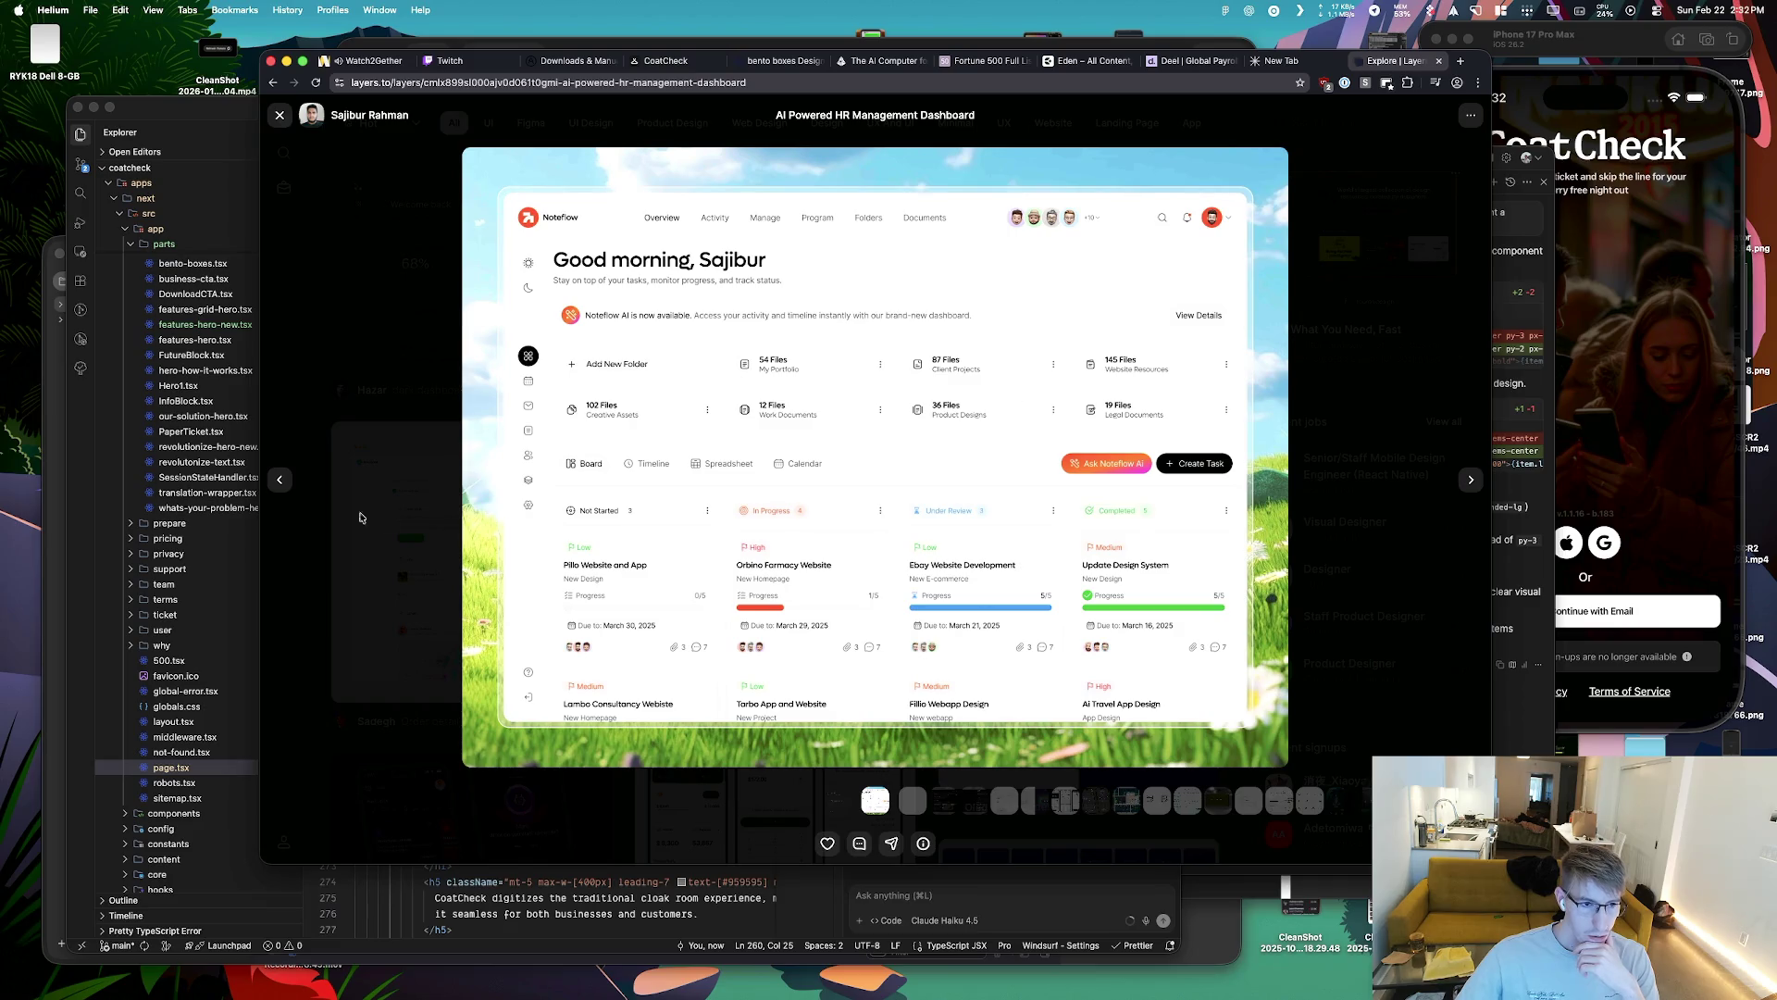
{"action": "left_click", "coordinate": [280, 115]}
{"action": "scroll", "coordinate": [778, 463], "scroll_direction": "down", "scroll_amount": 3}
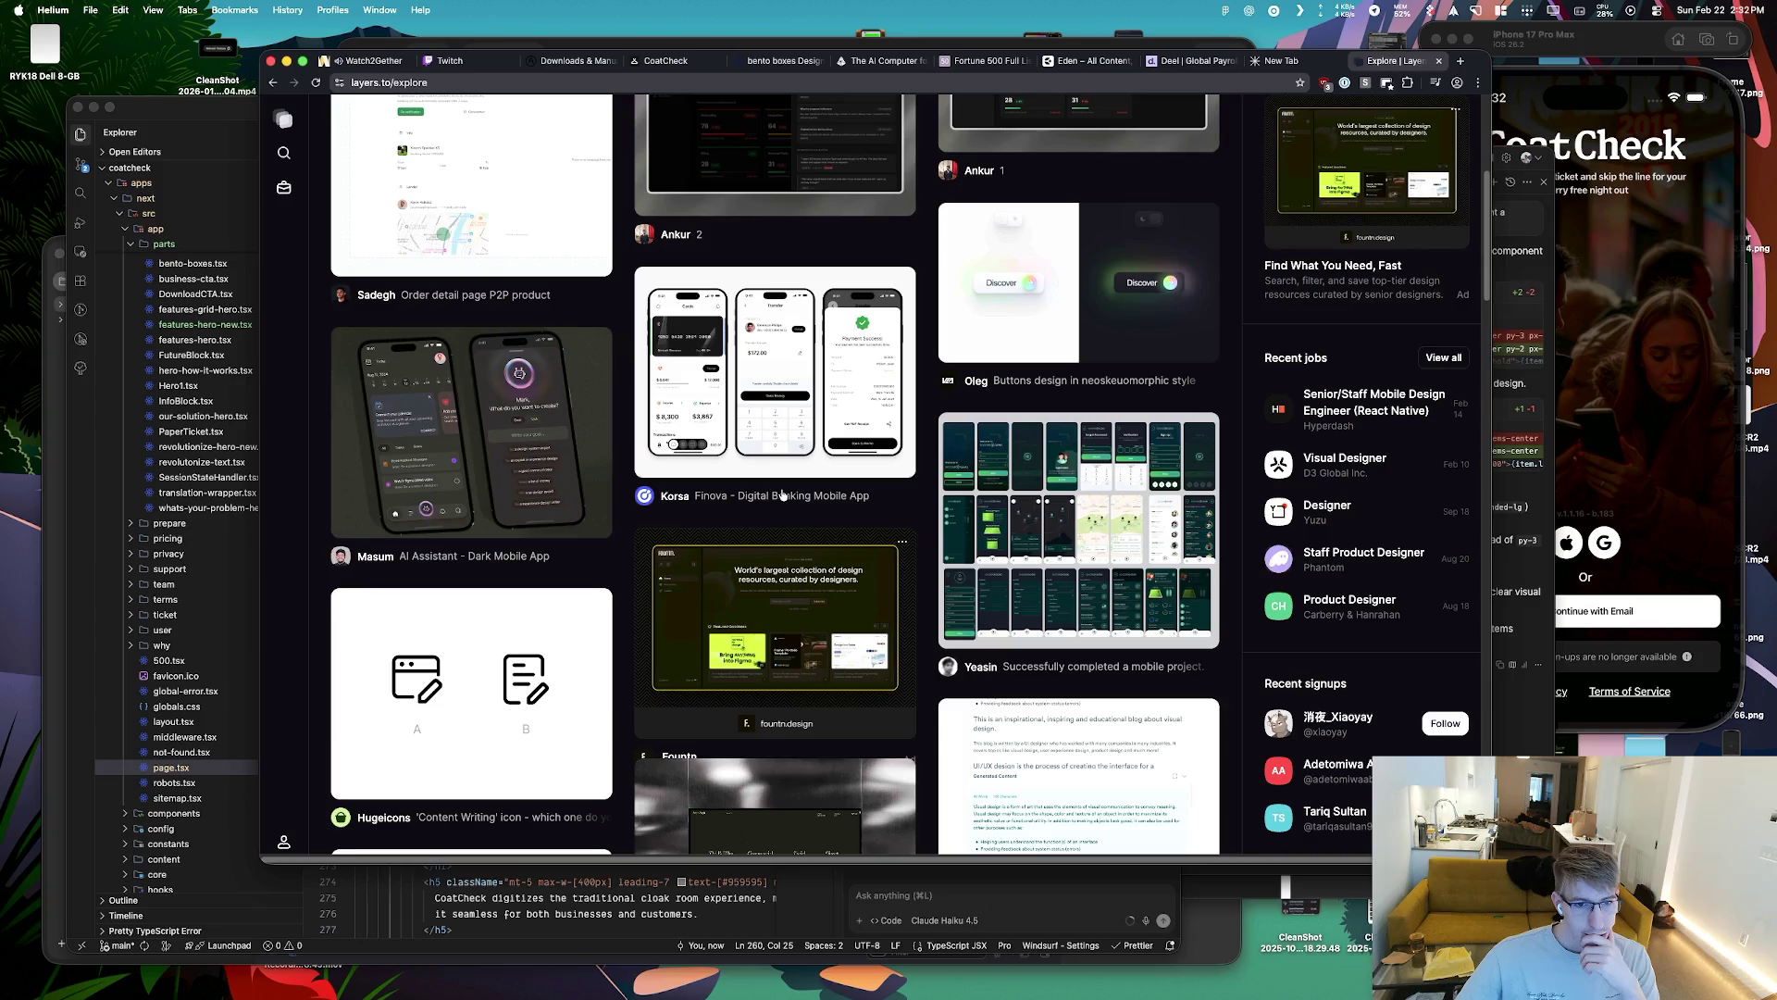
{"action": "left_click", "coordinate": [771, 366]}
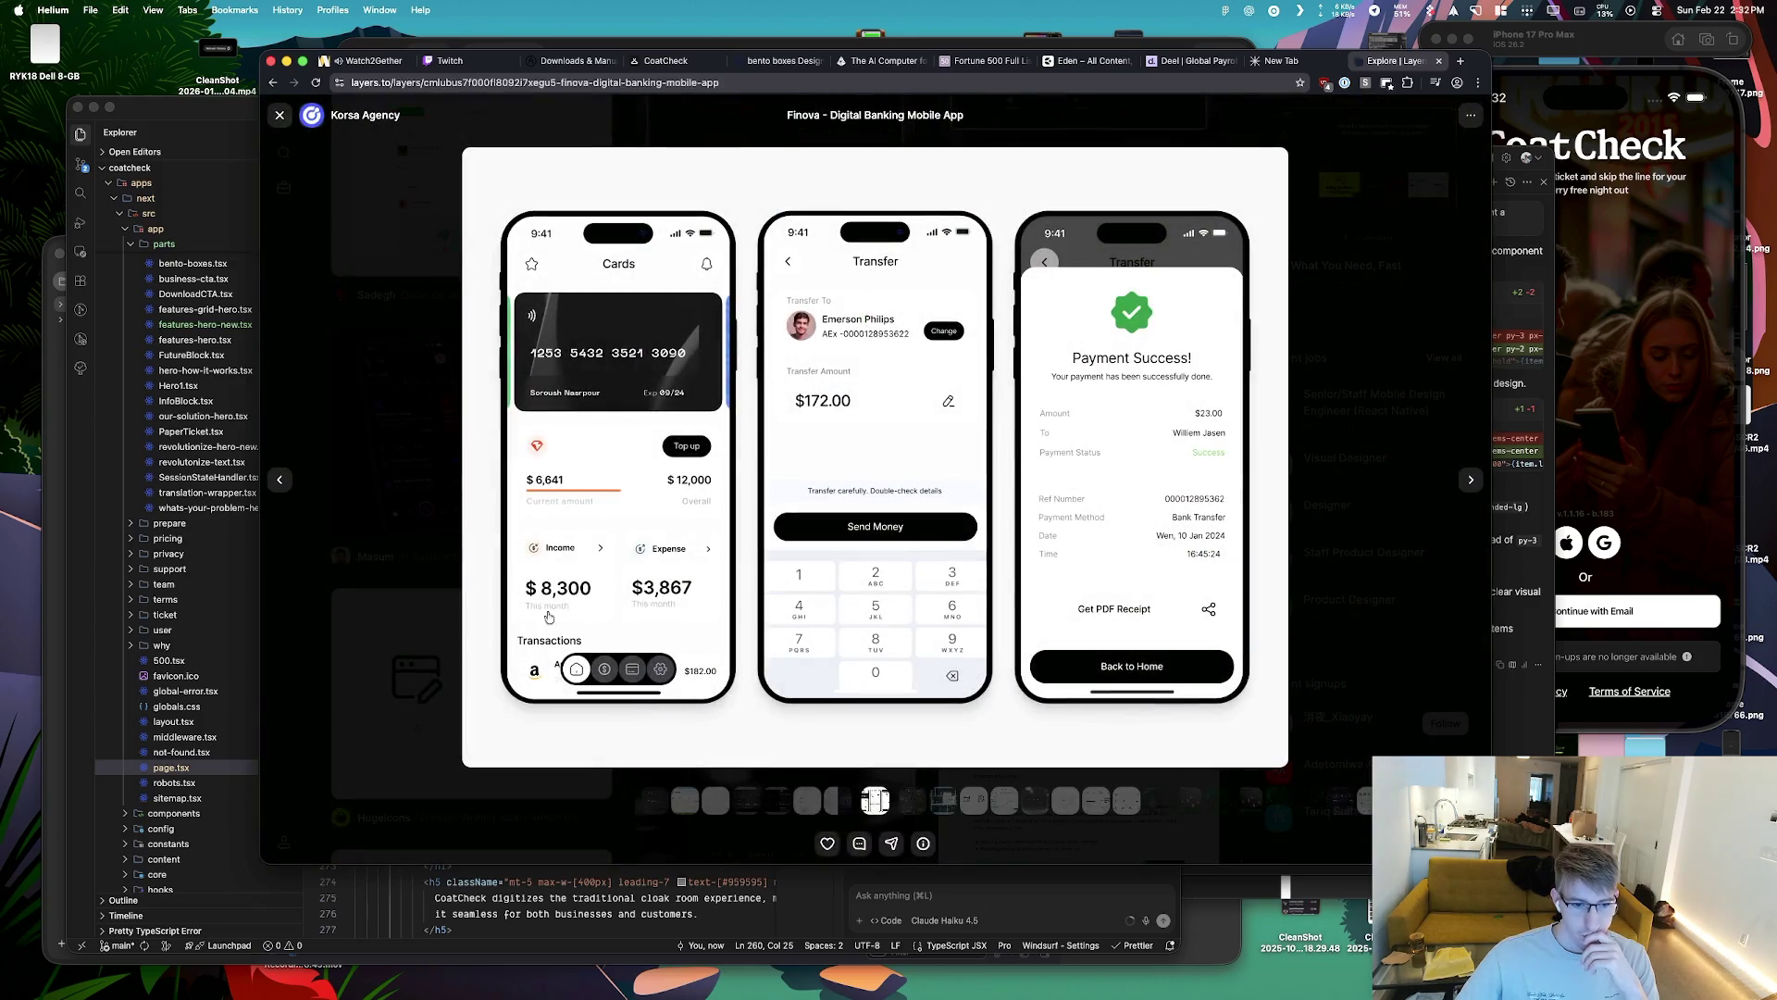
{"action": "left_click", "coordinate": [279, 115]}
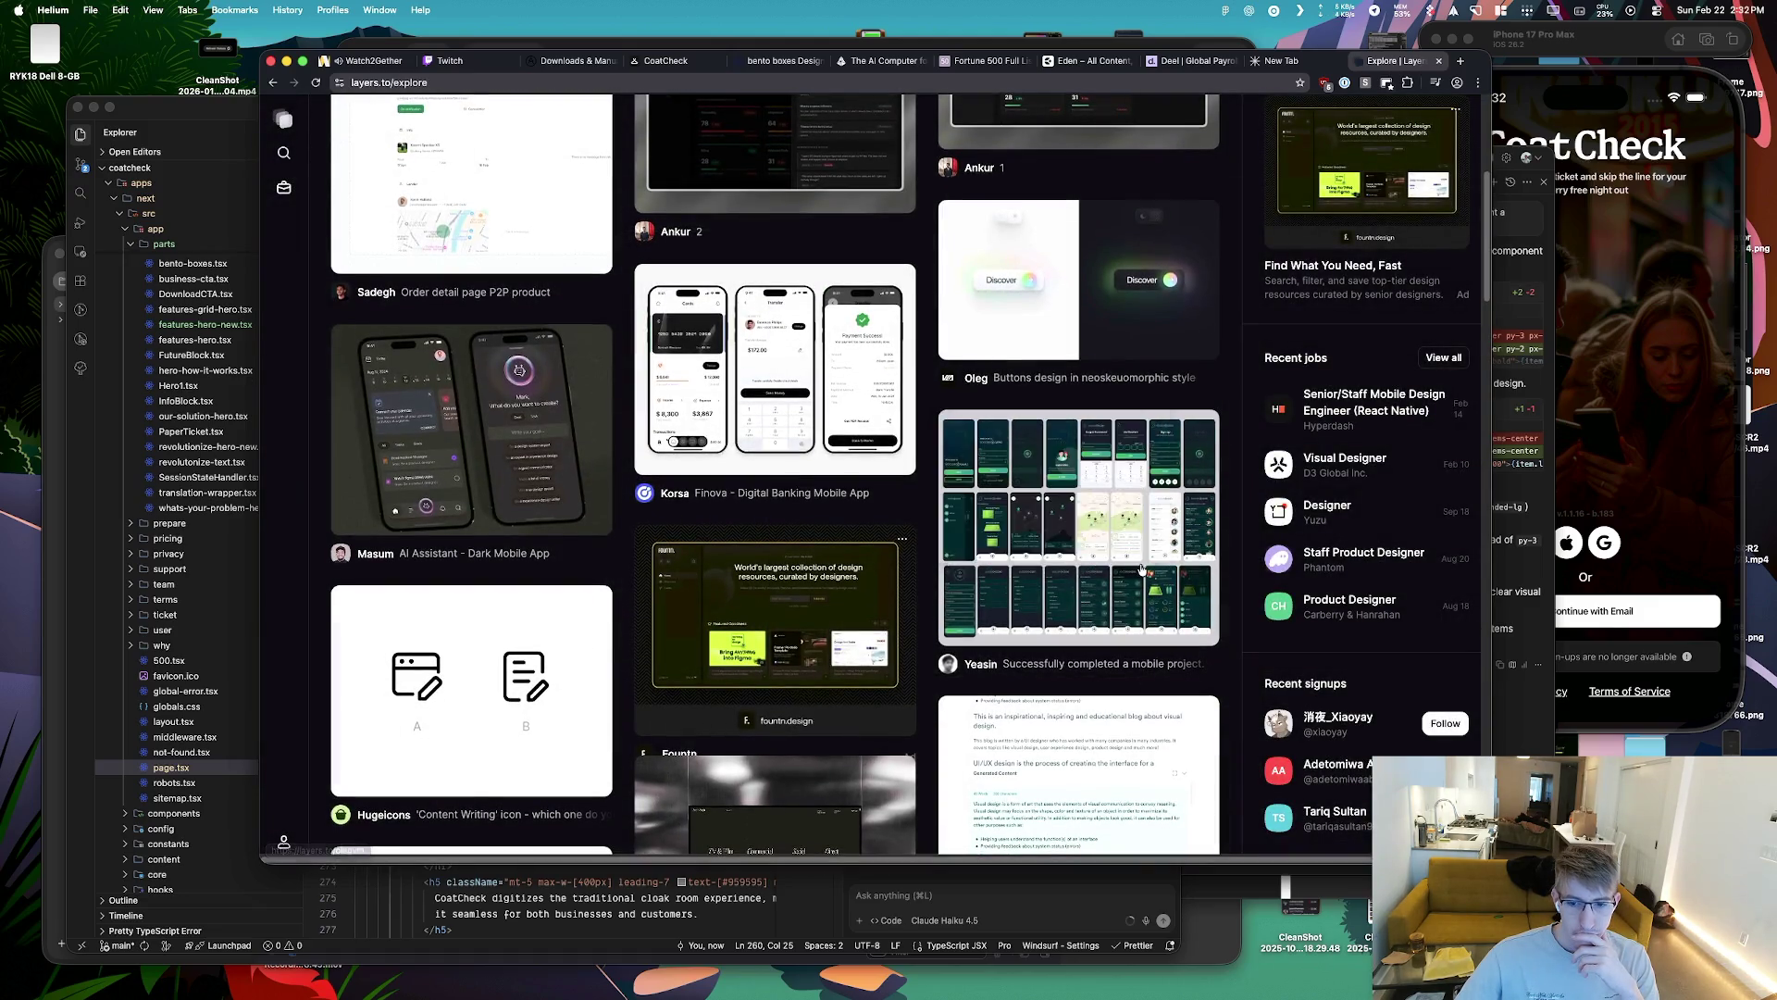
{"action": "left_click", "coordinate": [1143, 569]}
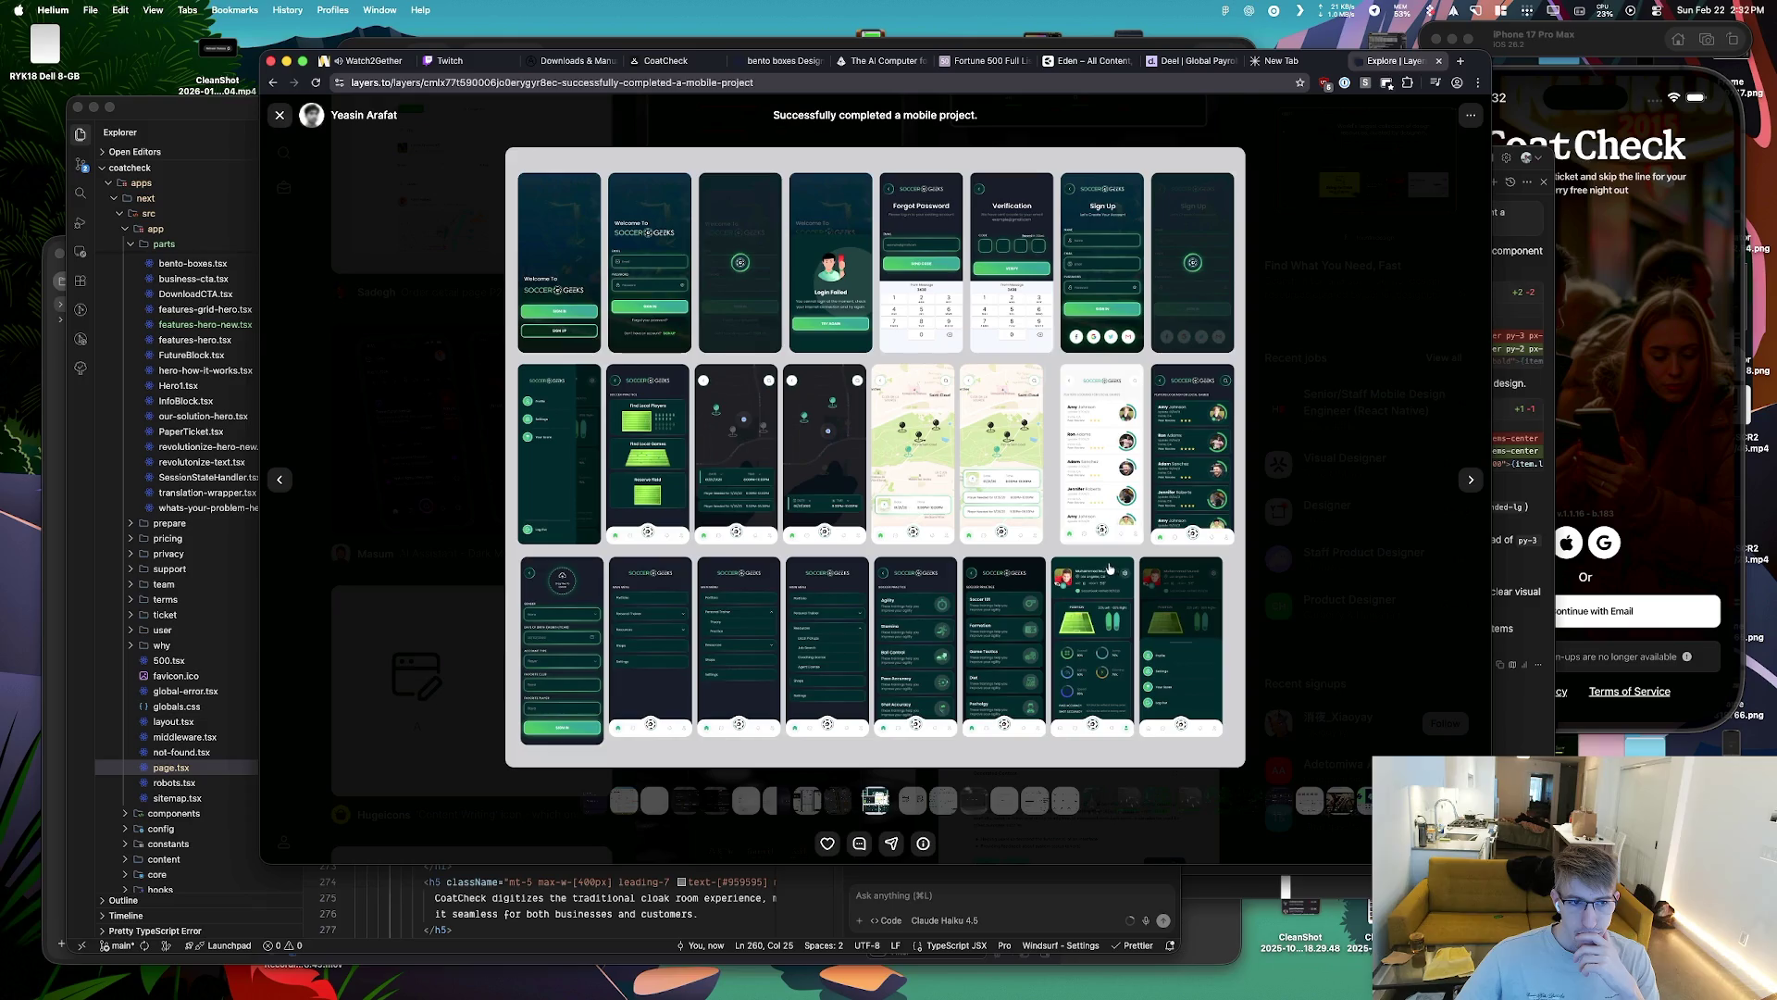
{"action": "left_click", "coordinate": [280, 125]}
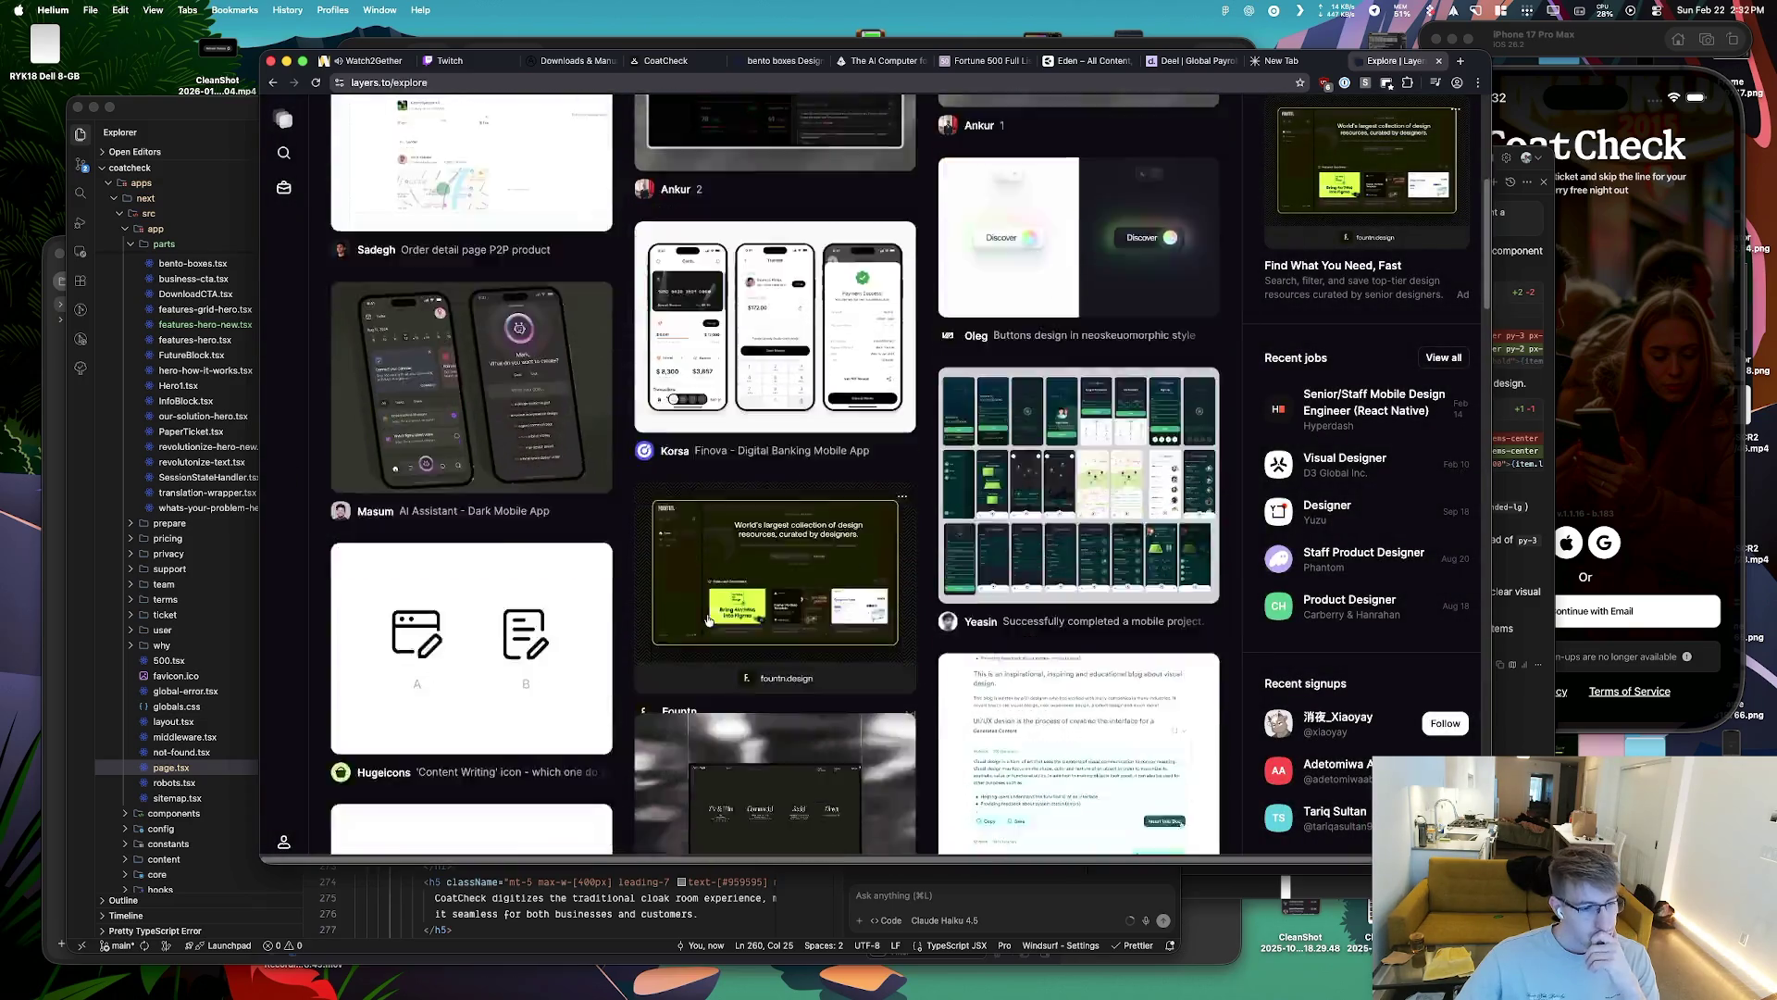
{"action": "scroll", "coordinate": [709, 620], "scroll_direction": "down", "scroll_amount": 7}
{"action": "scroll", "coordinate": [708, 621], "scroll_direction": "down", "scroll_amount": 3}
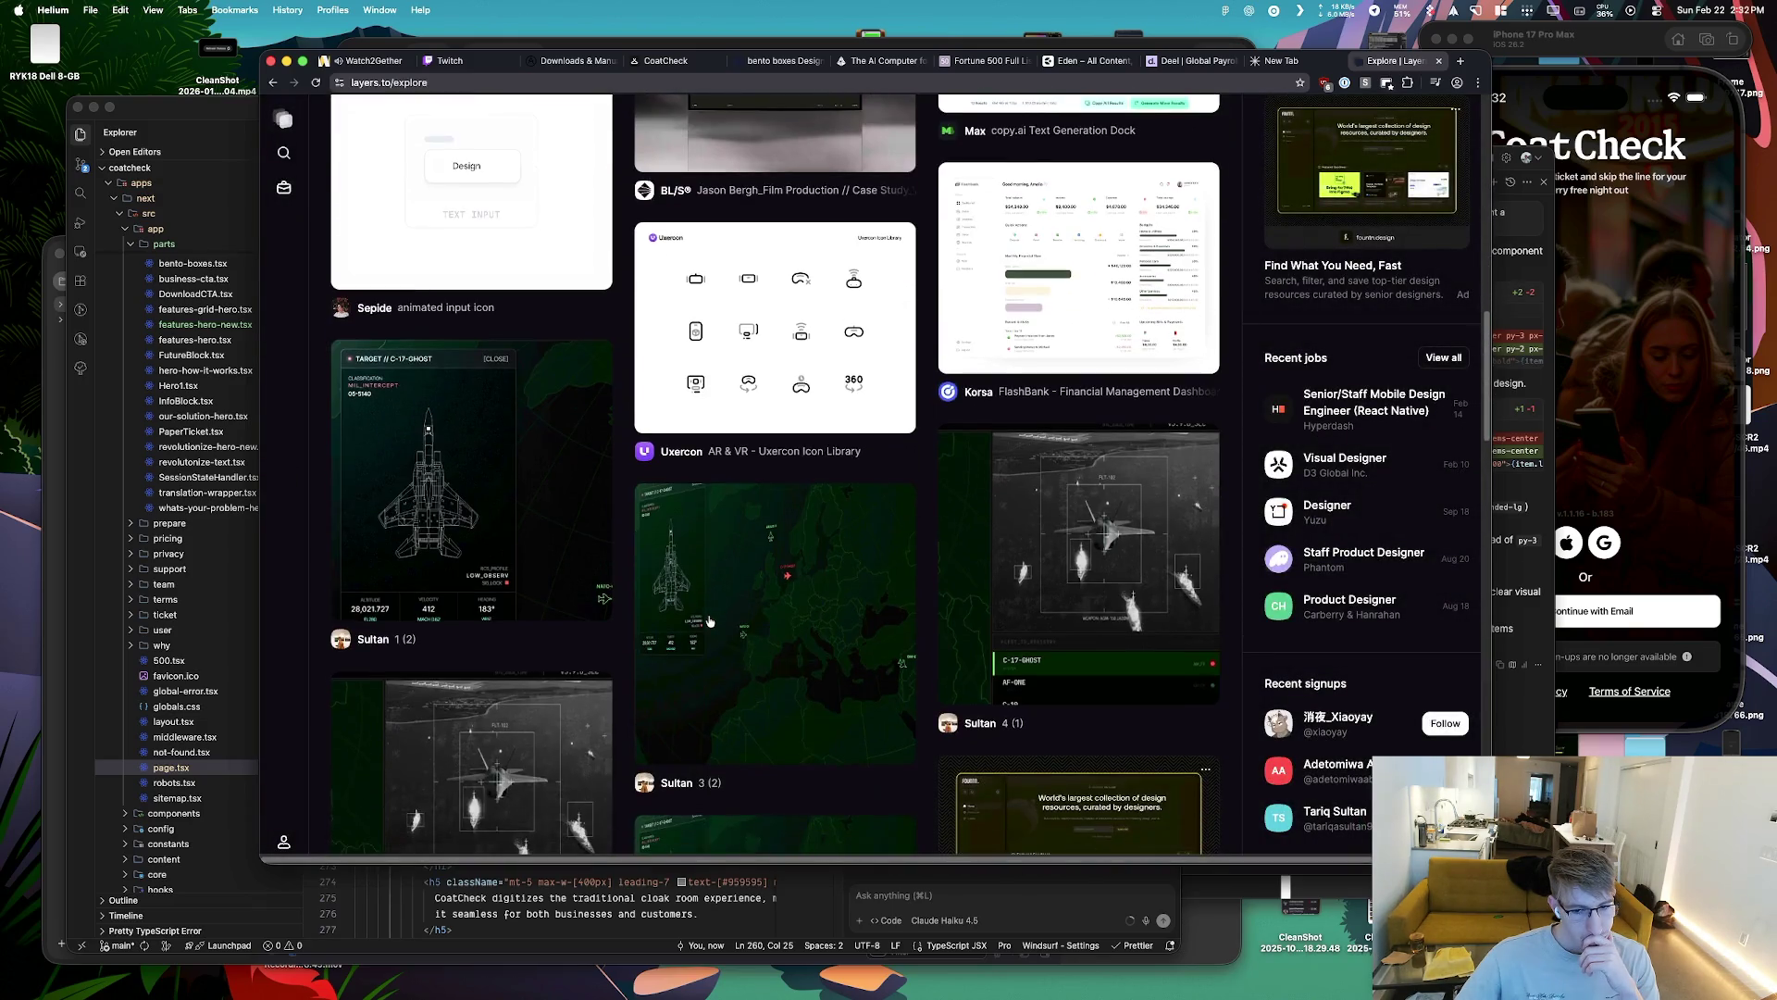
{"action": "scroll", "coordinate": [709, 622], "scroll_direction": "down", "scroll_amount": 5}
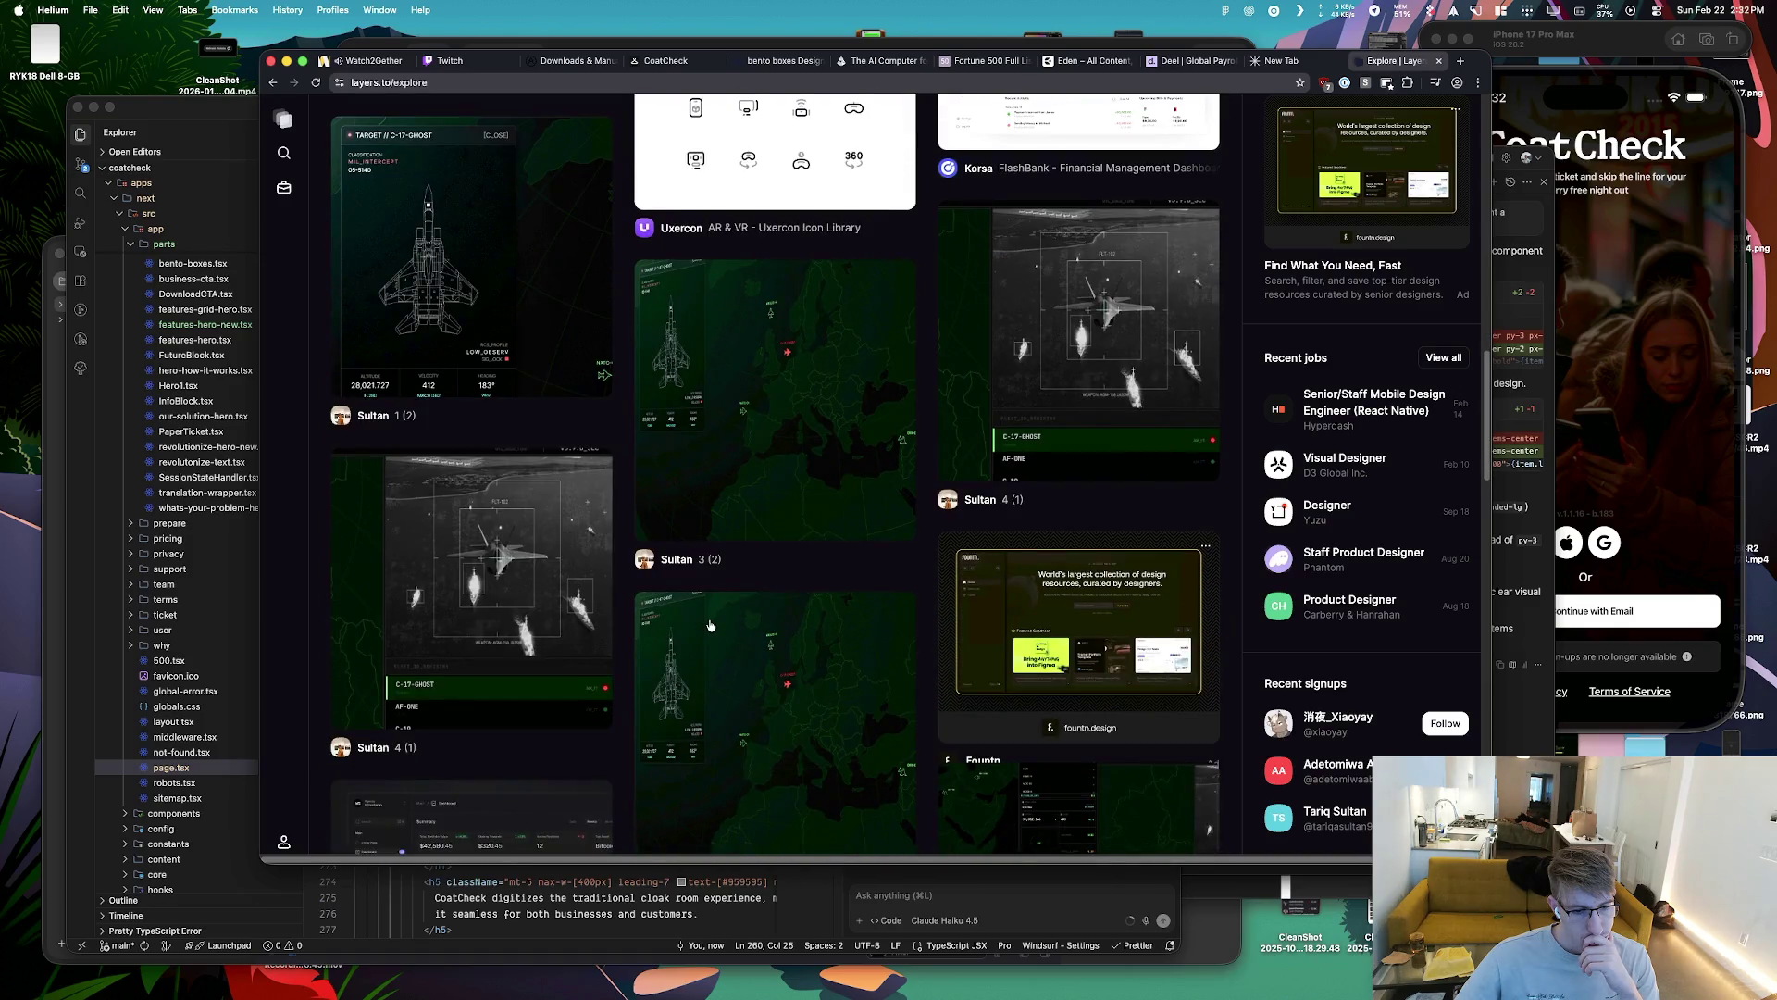
{"action": "scroll", "coordinate": [710, 625], "scroll_direction": "down", "scroll_amount": 5}
{"action": "scroll", "coordinate": [710, 626], "scroll_direction": "down", "scroll_amount": 4}
{"action": "scroll", "coordinate": [658, 619], "scroll_direction": "down", "scroll_amount": 2}
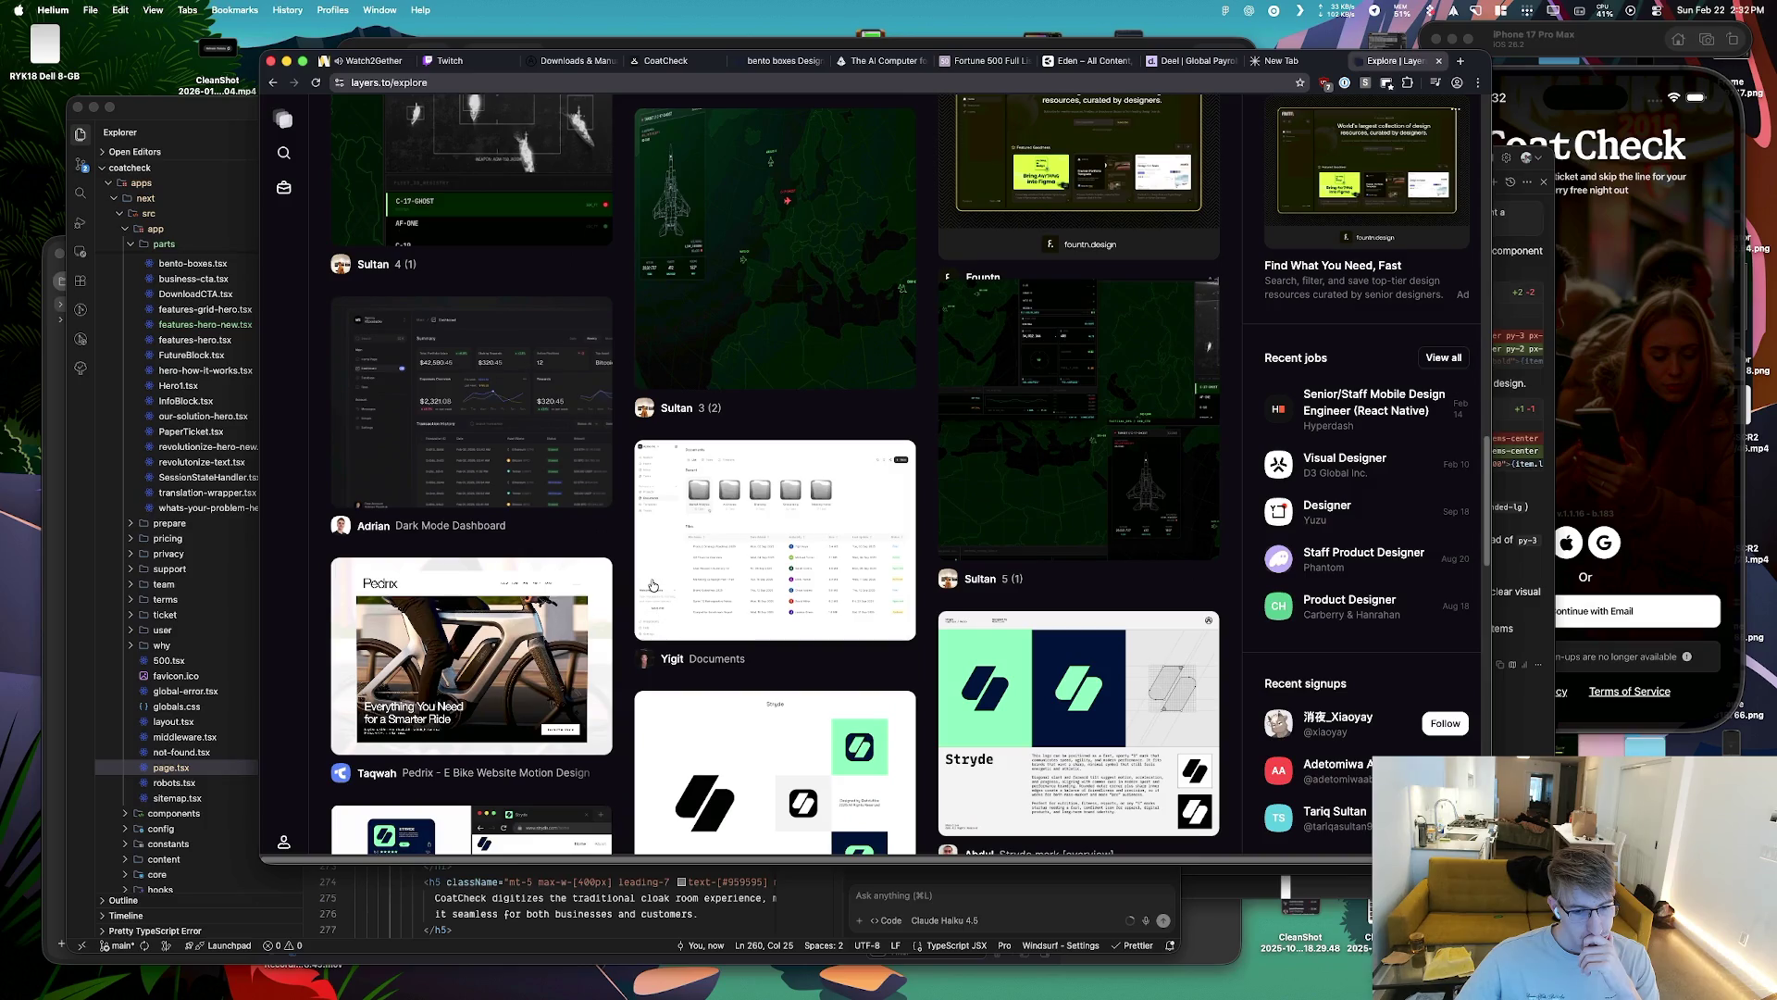
{"action": "scroll", "coordinate": [644, 585], "scroll_direction": "down", "scroll_amount": 3}
{"action": "scroll", "coordinate": [643, 585], "scroll_direction": "down", "scroll_amount": 3}
{"action": "scroll", "coordinate": [642, 585], "scroll_direction": "down", "scroll_amount": 3}
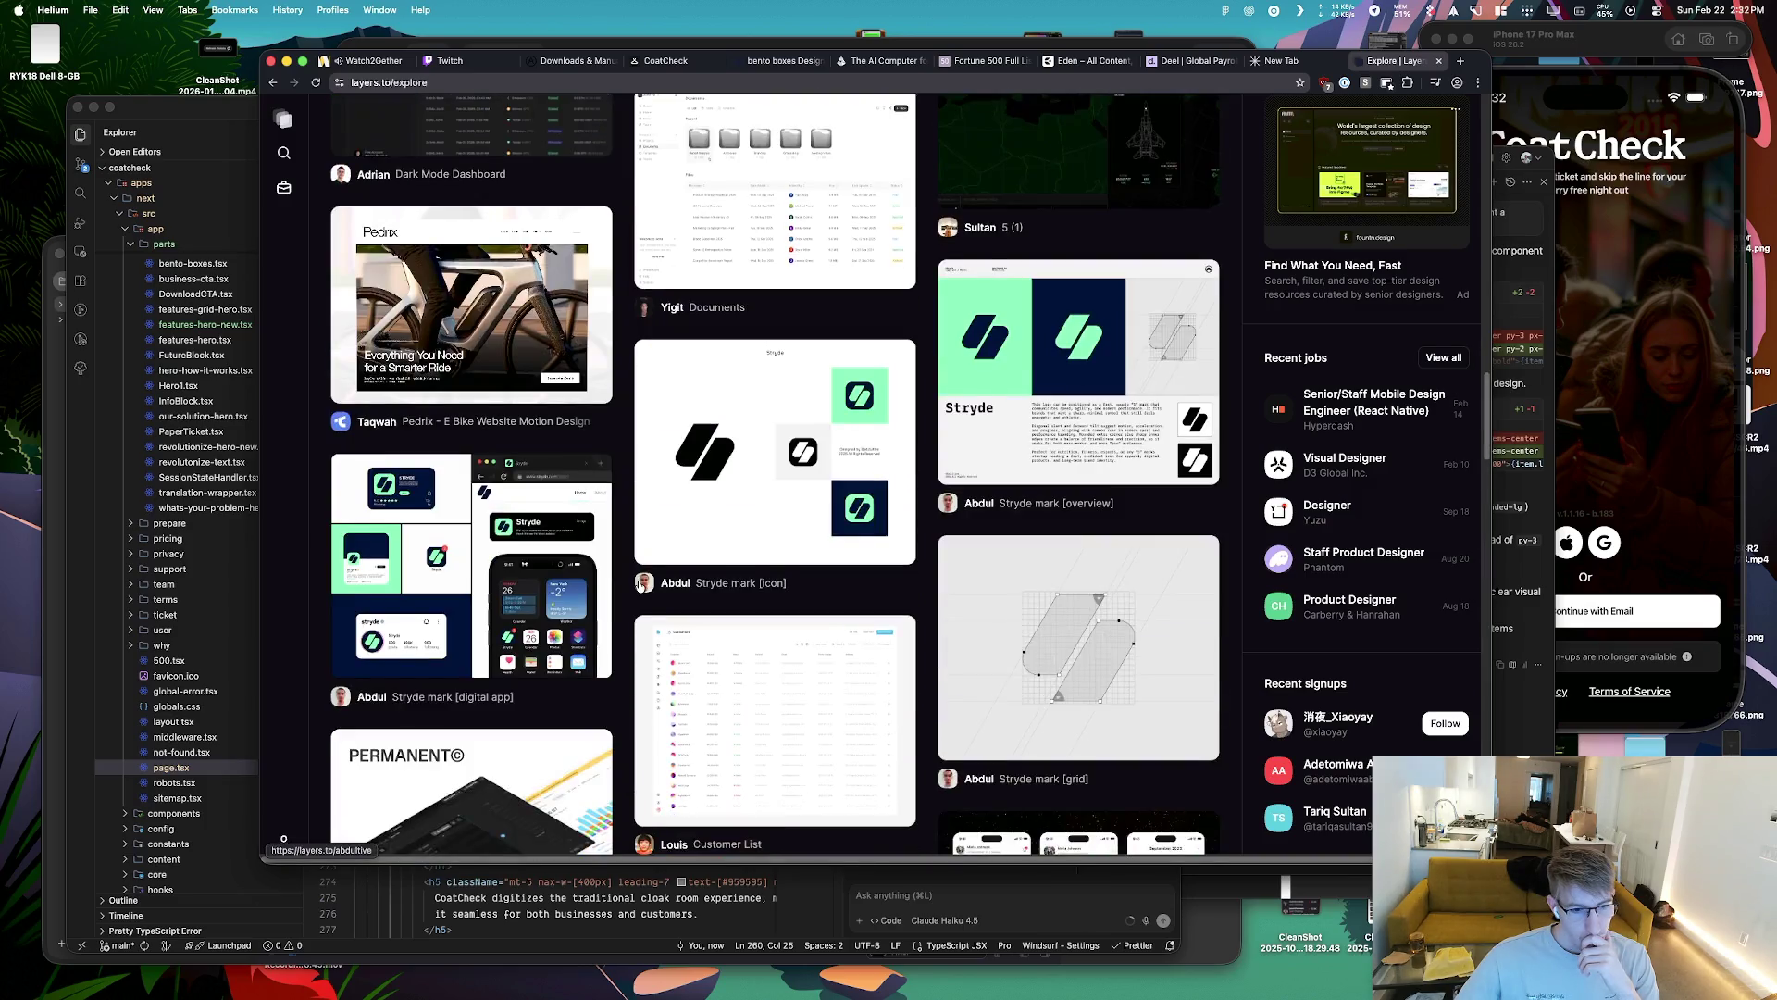
{"action": "scroll", "coordinate": [639, 585], "scroll_direction": "down", "scroll_amount": 3}
{"action": "scroll", "coordinate": [639, 585], "scroll_direction": "down", "scroll_amount": 2}
{"action": "scroll", "coordinate": [609, 495], "scroll_direction": "down", "scroll_amount": 3}
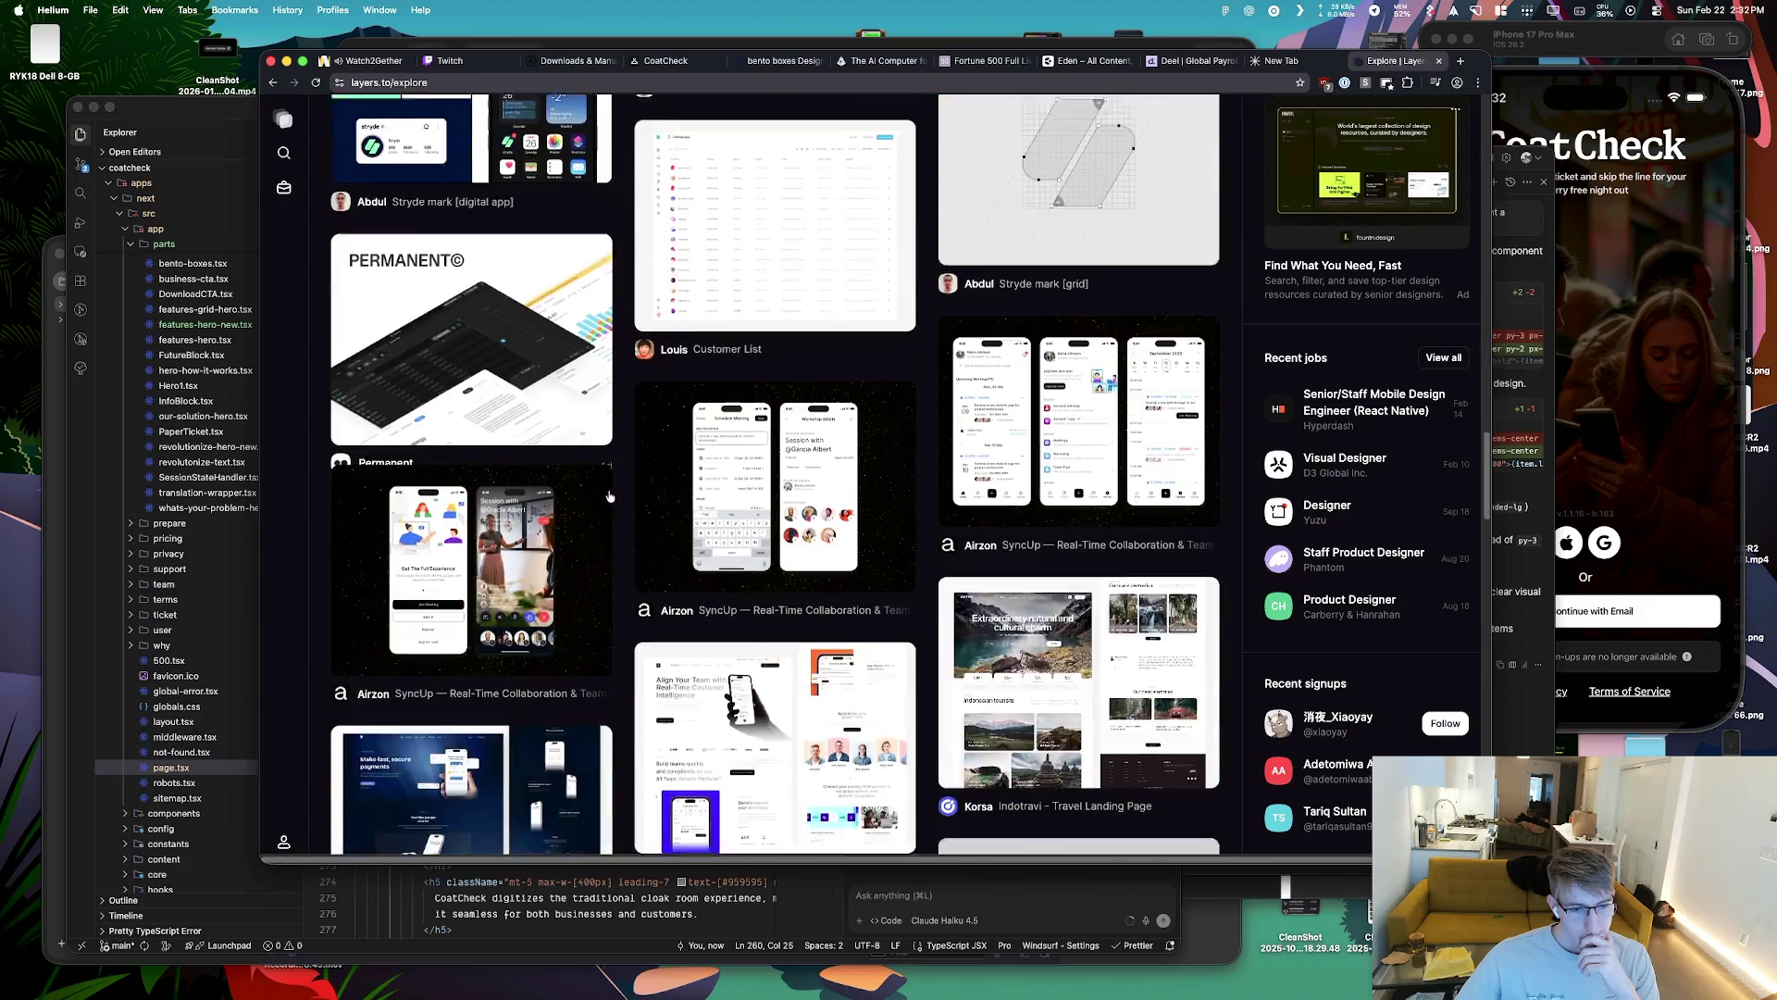
{"action": "left_click", "coordinate": [808, 680]}
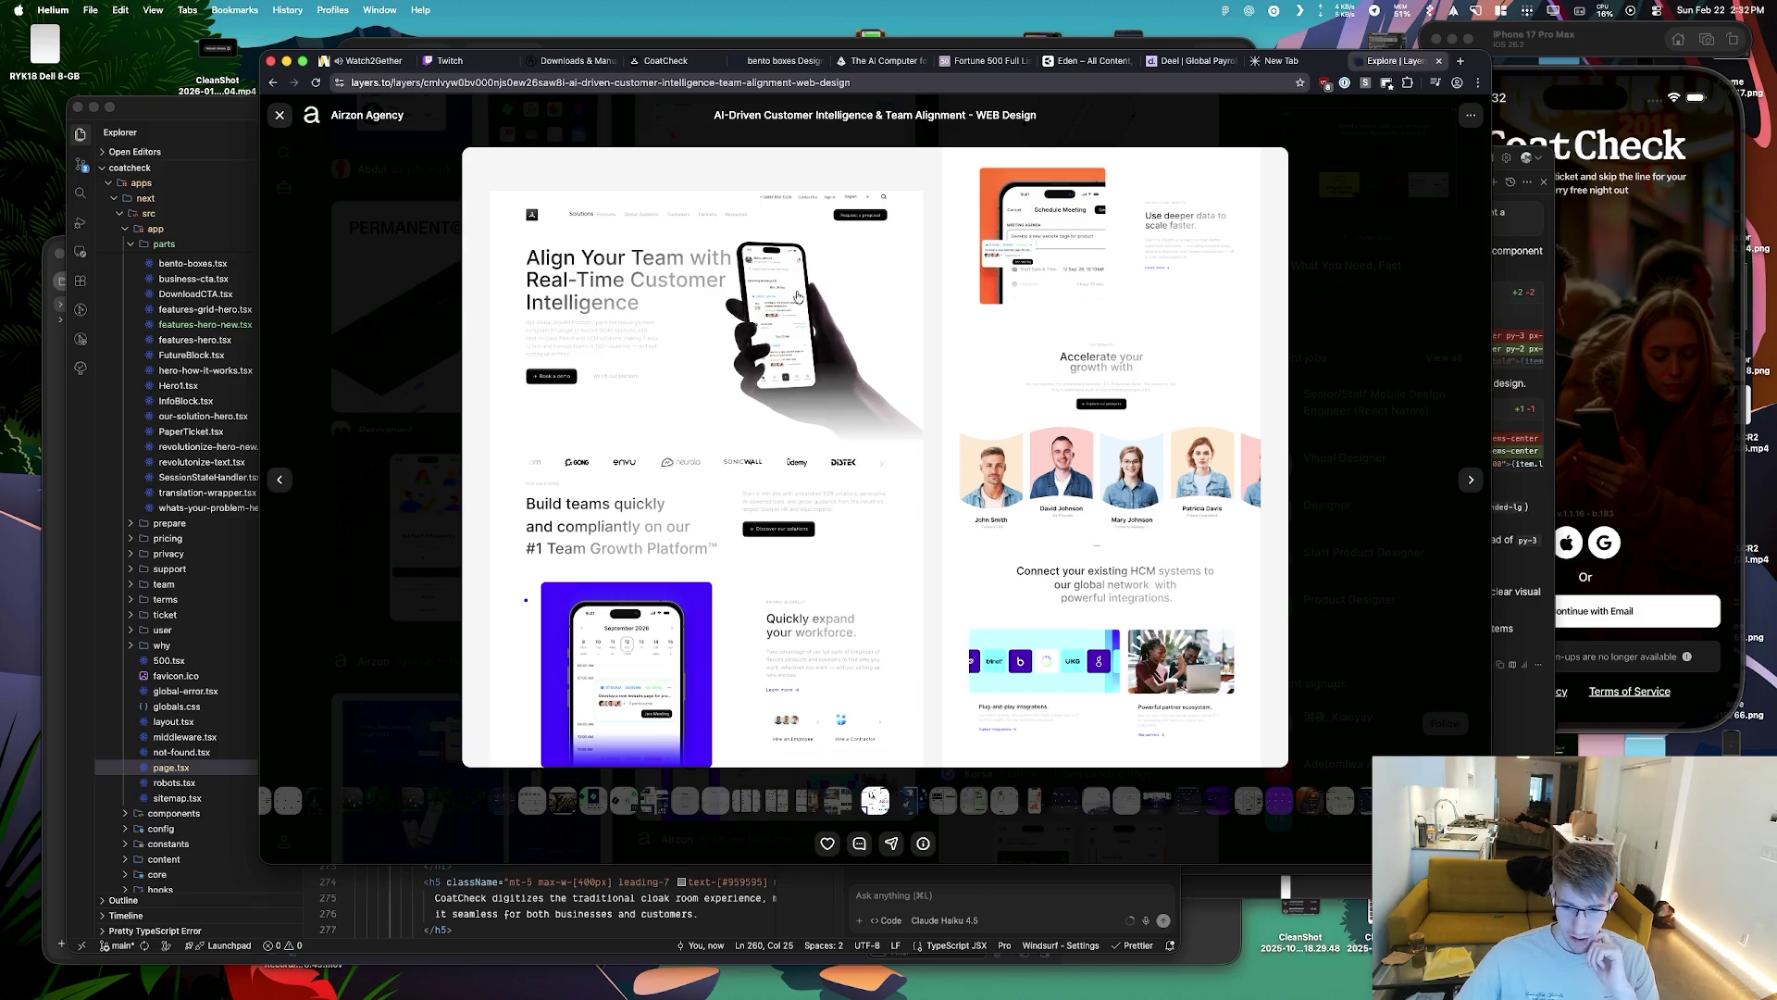
Close the customer intelligence preview, then preview and close the FinStream fintech landing page shot
{"action": "left_click", "coordinate": [279, 114]}
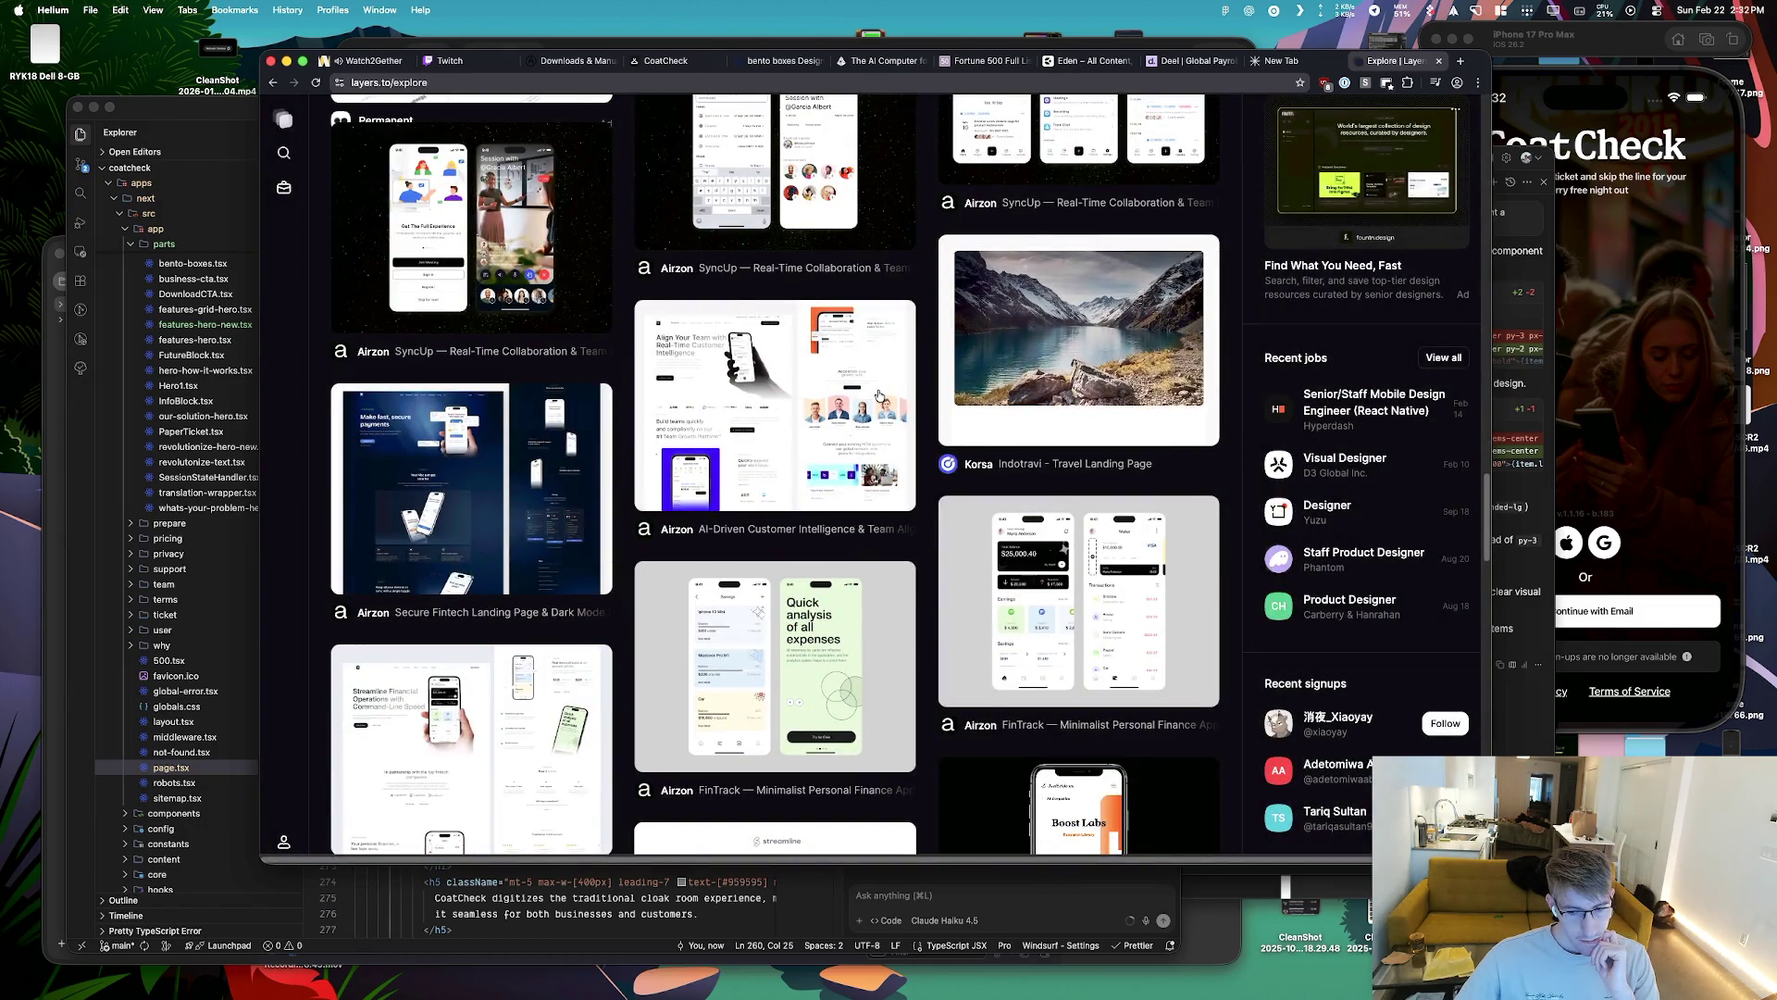
{"action": "scroll", "coordinate": [880, 395], "scroll_direction": "down", "scroll_amount": 3}
{"action": "scroll", "coordinate": [880, 395], "scroll_direction": "down", "scroll_amount": 1}
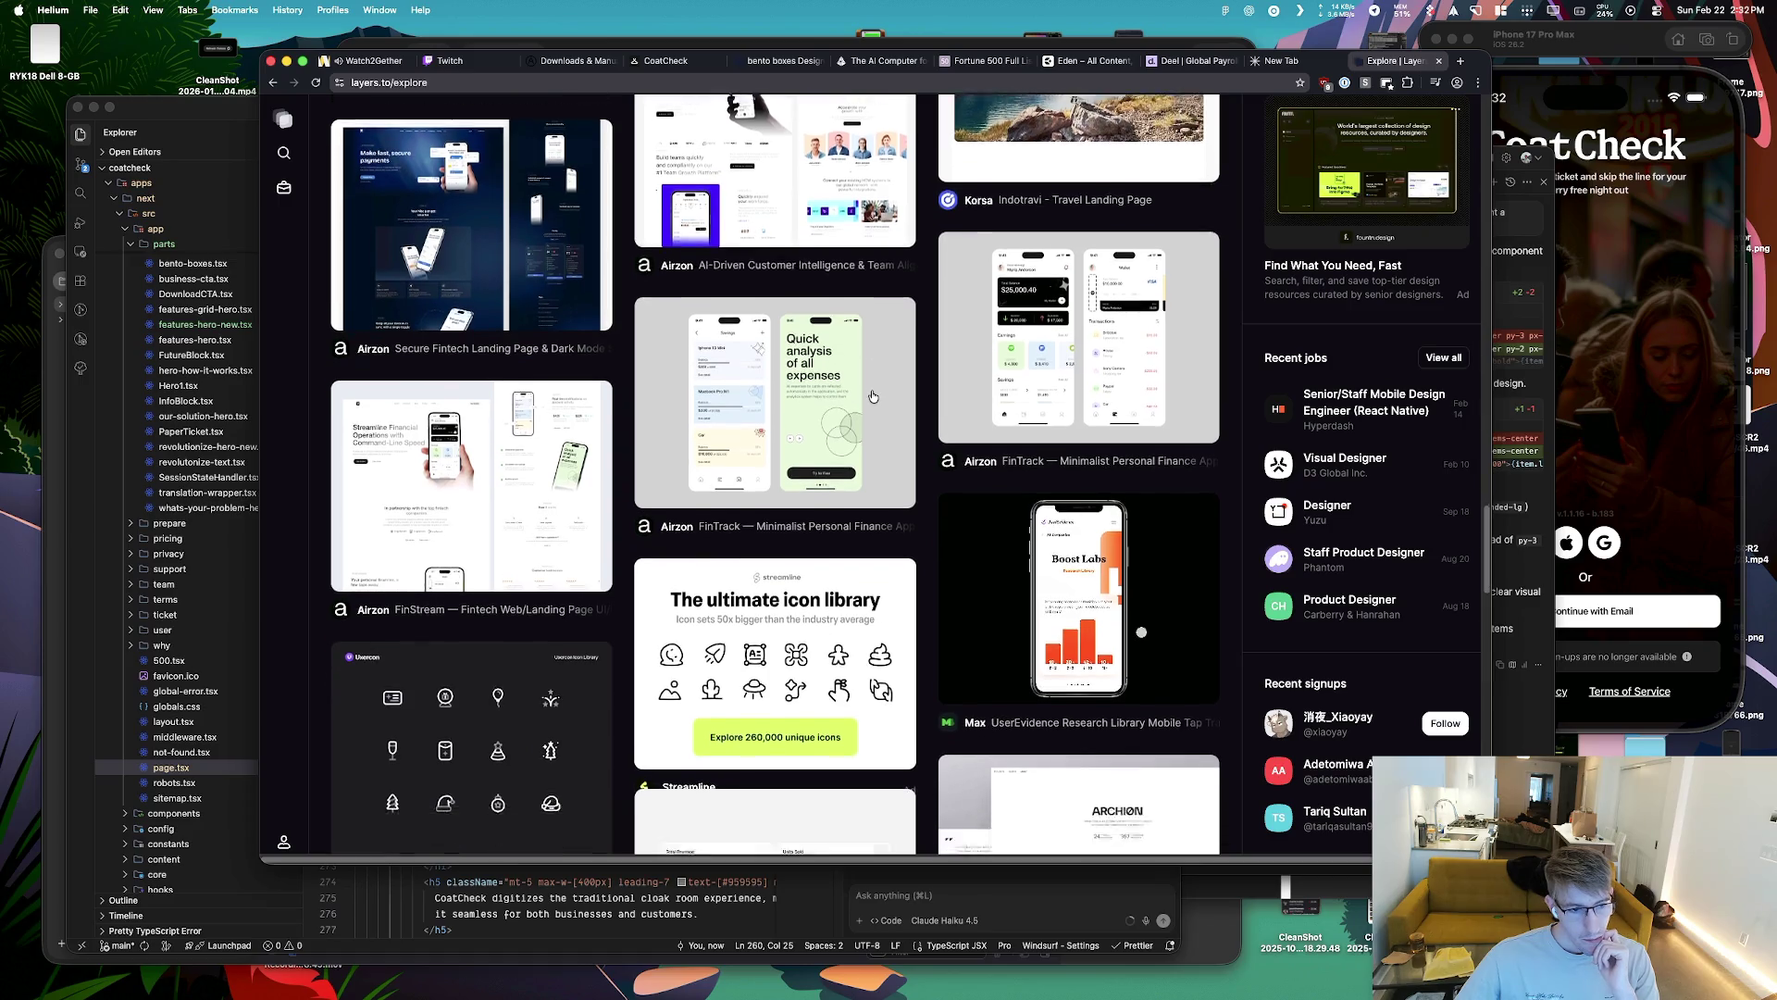
{"action": "left_click", "coordinate": [463, 434]}
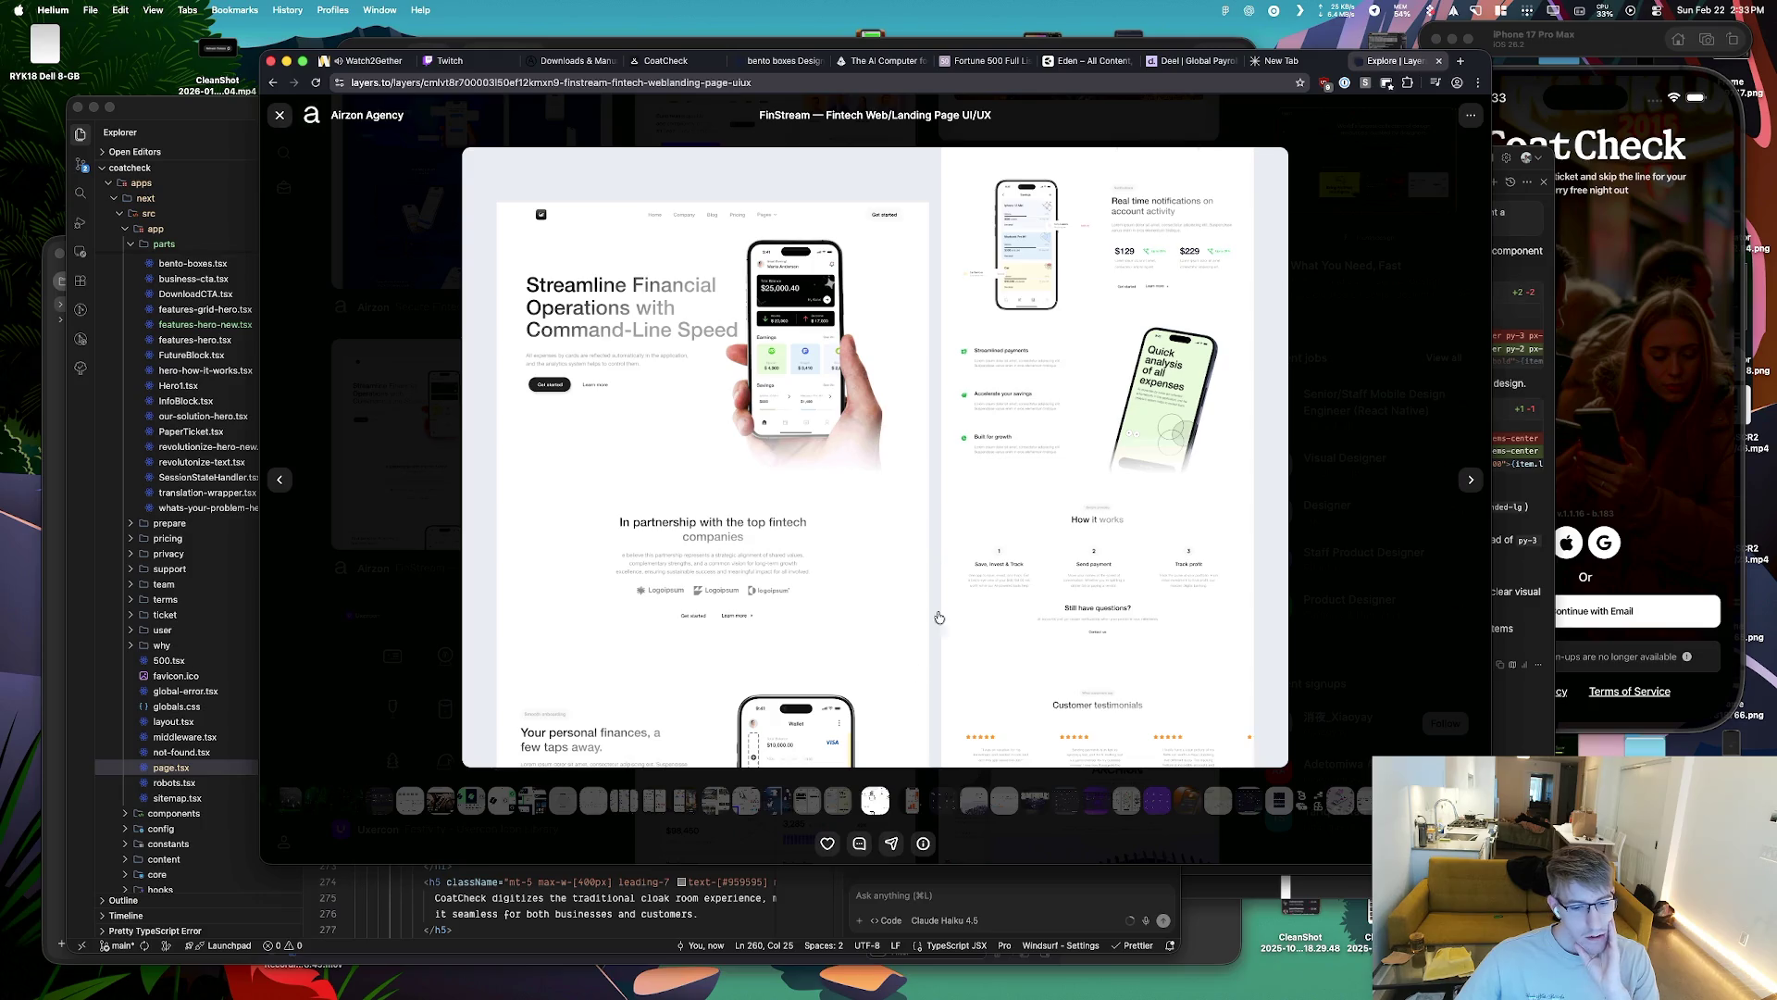
{"action": "left_click", "coordinate": [280, 115]}
Scroll further down the Explore grid and preview the Payment flow UI mobile app shot, then close it
{"action": "scroll", "coordinate": [619, 408], "scroll_direction": "down", "scroll_amount": 6}
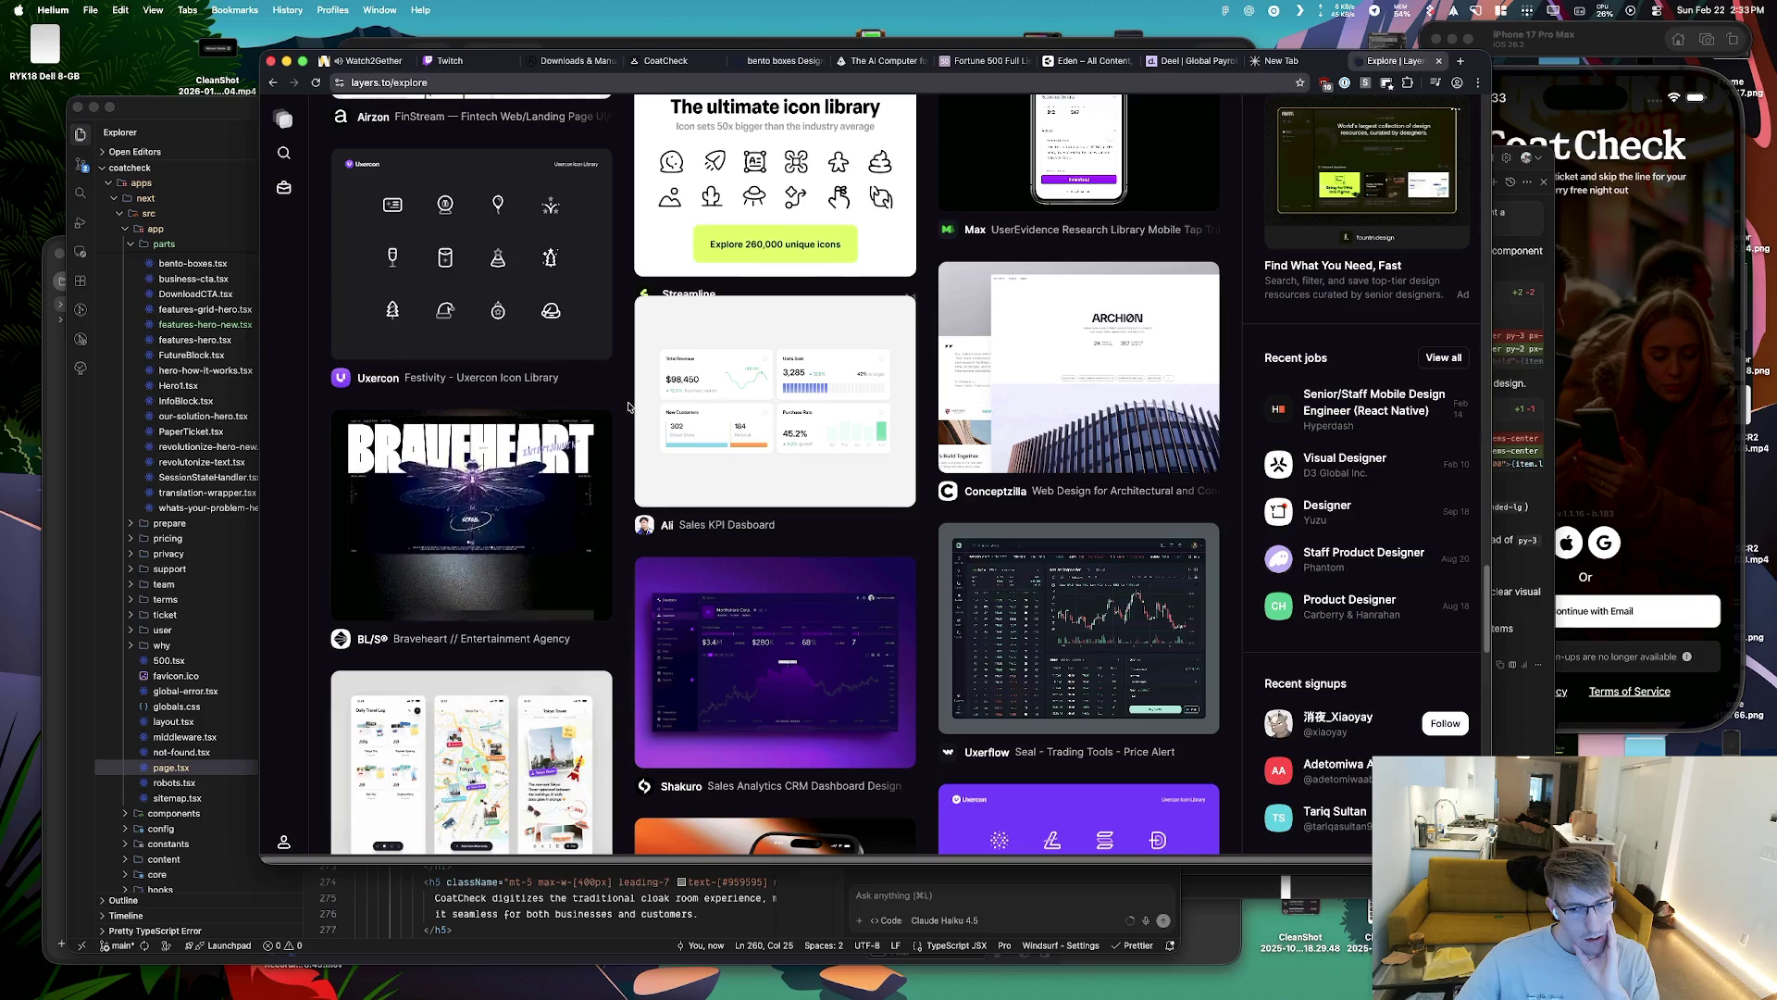
{"action": "scroll", "coordinate": [621, 408], "scroll_direction": "down", "scroll_amount": 7}
{"action": "scroll", "coordinate": [630, 408], "scroll_direction": "down", "scroll_amount": 6}
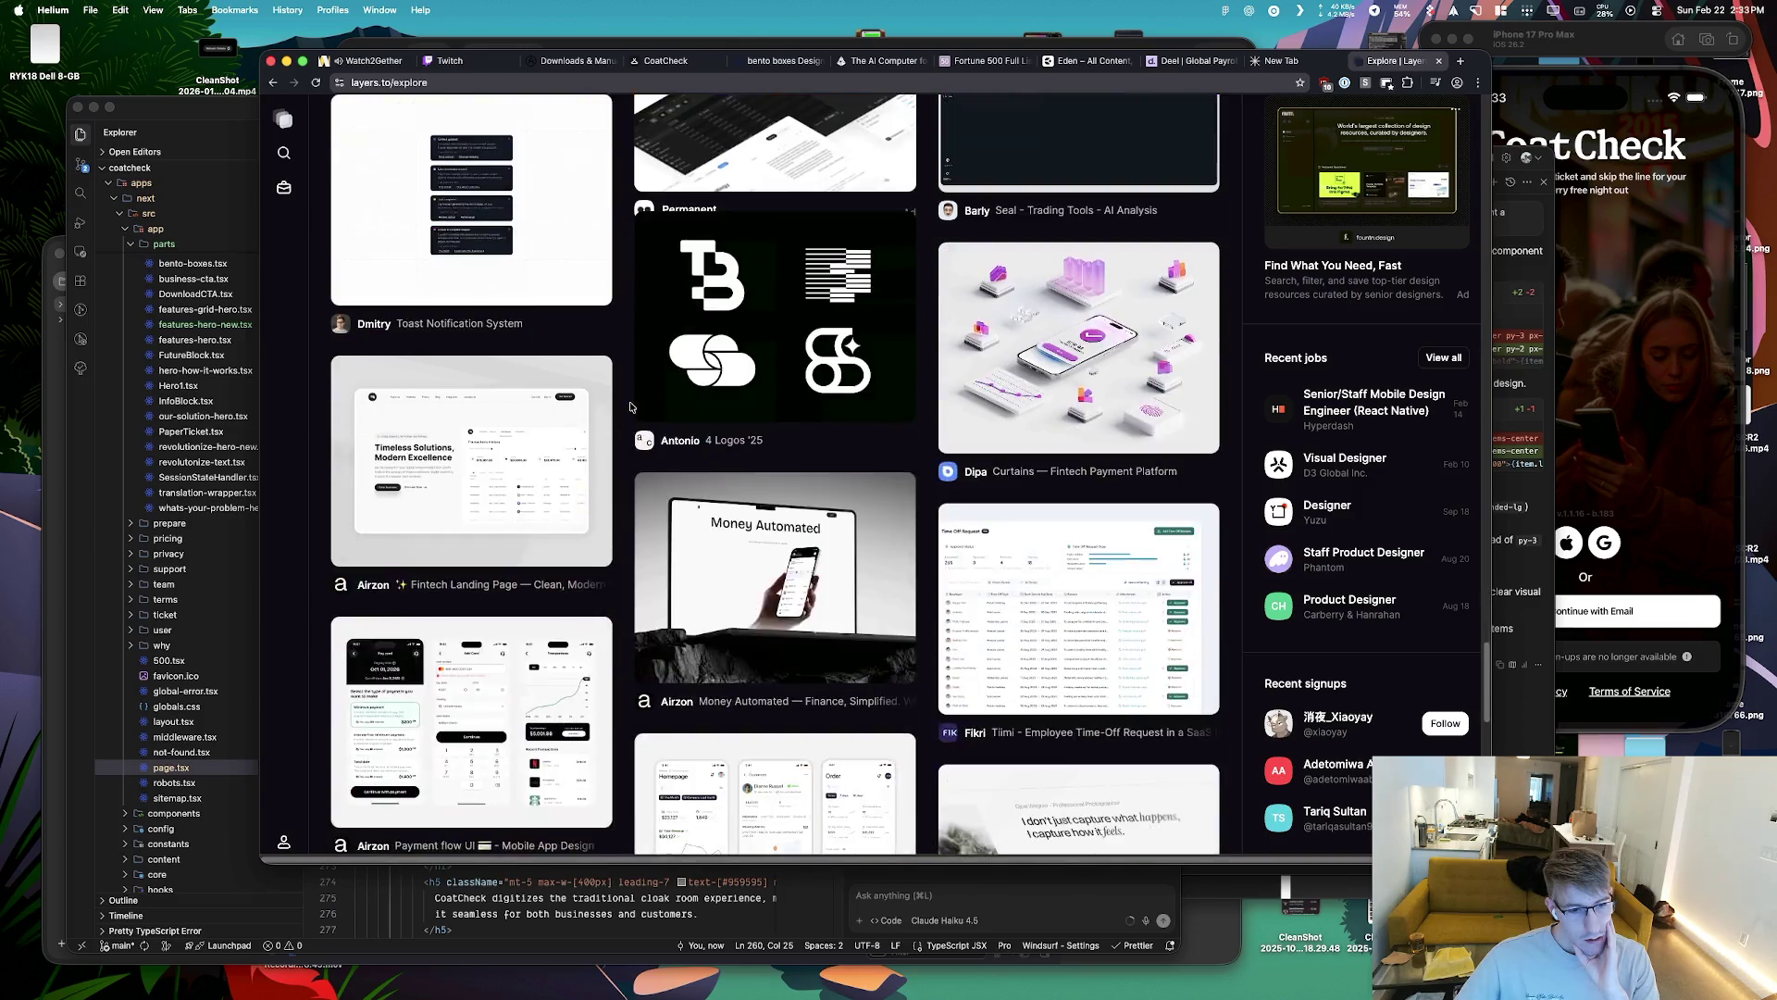
{"action": "scroll", "coordinate": [630, 407], "scroll_direction": "down", "scroll_amount": 7}
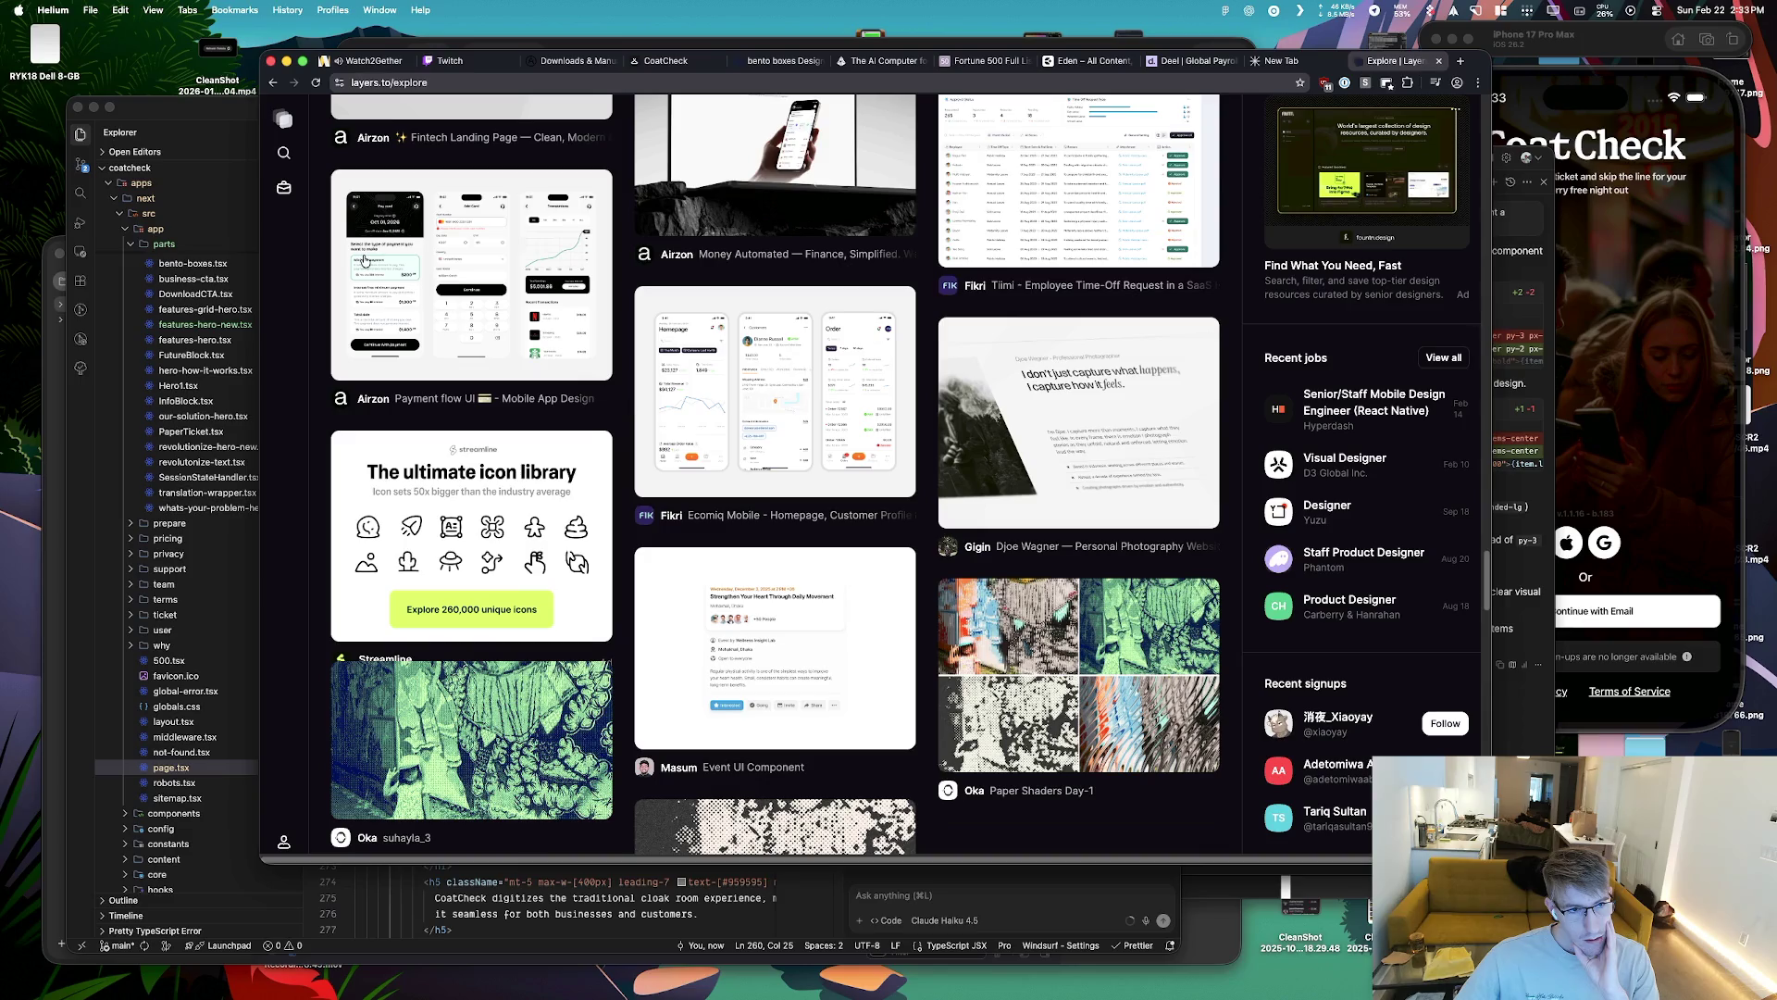
{"action": "left_click", "coordinate": [364, 260]}
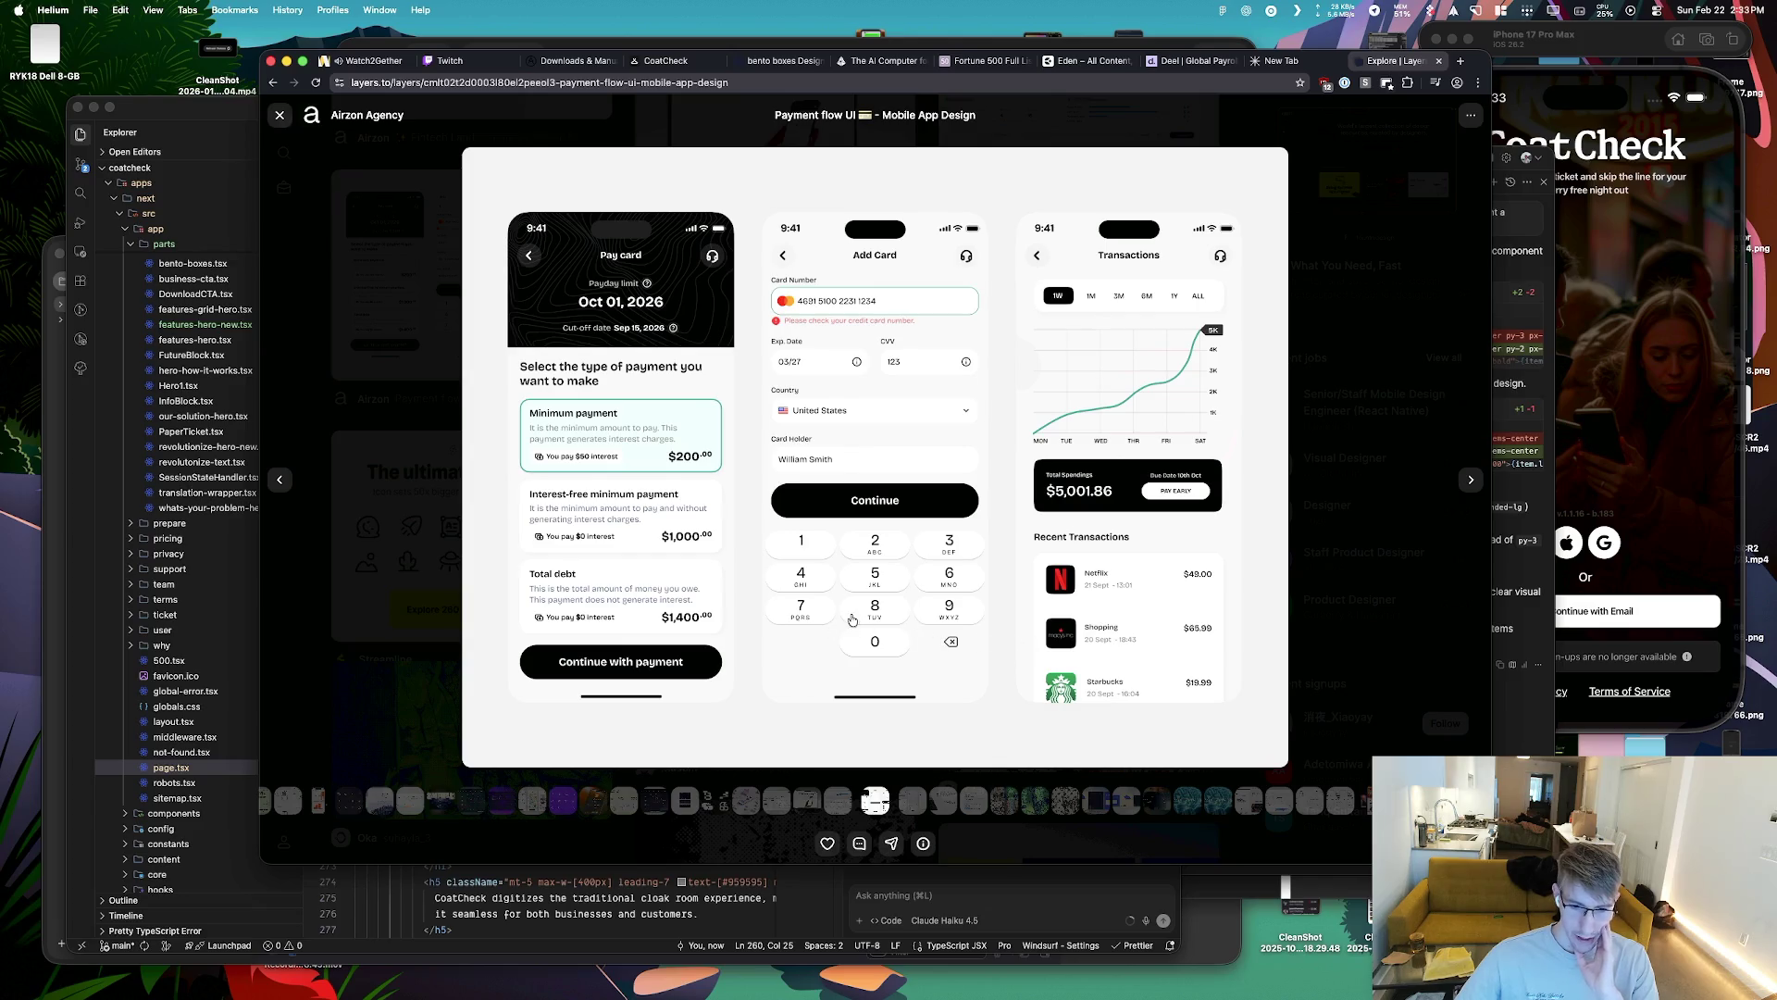
{"action": "left_click", "coordinate": [281, 119]}
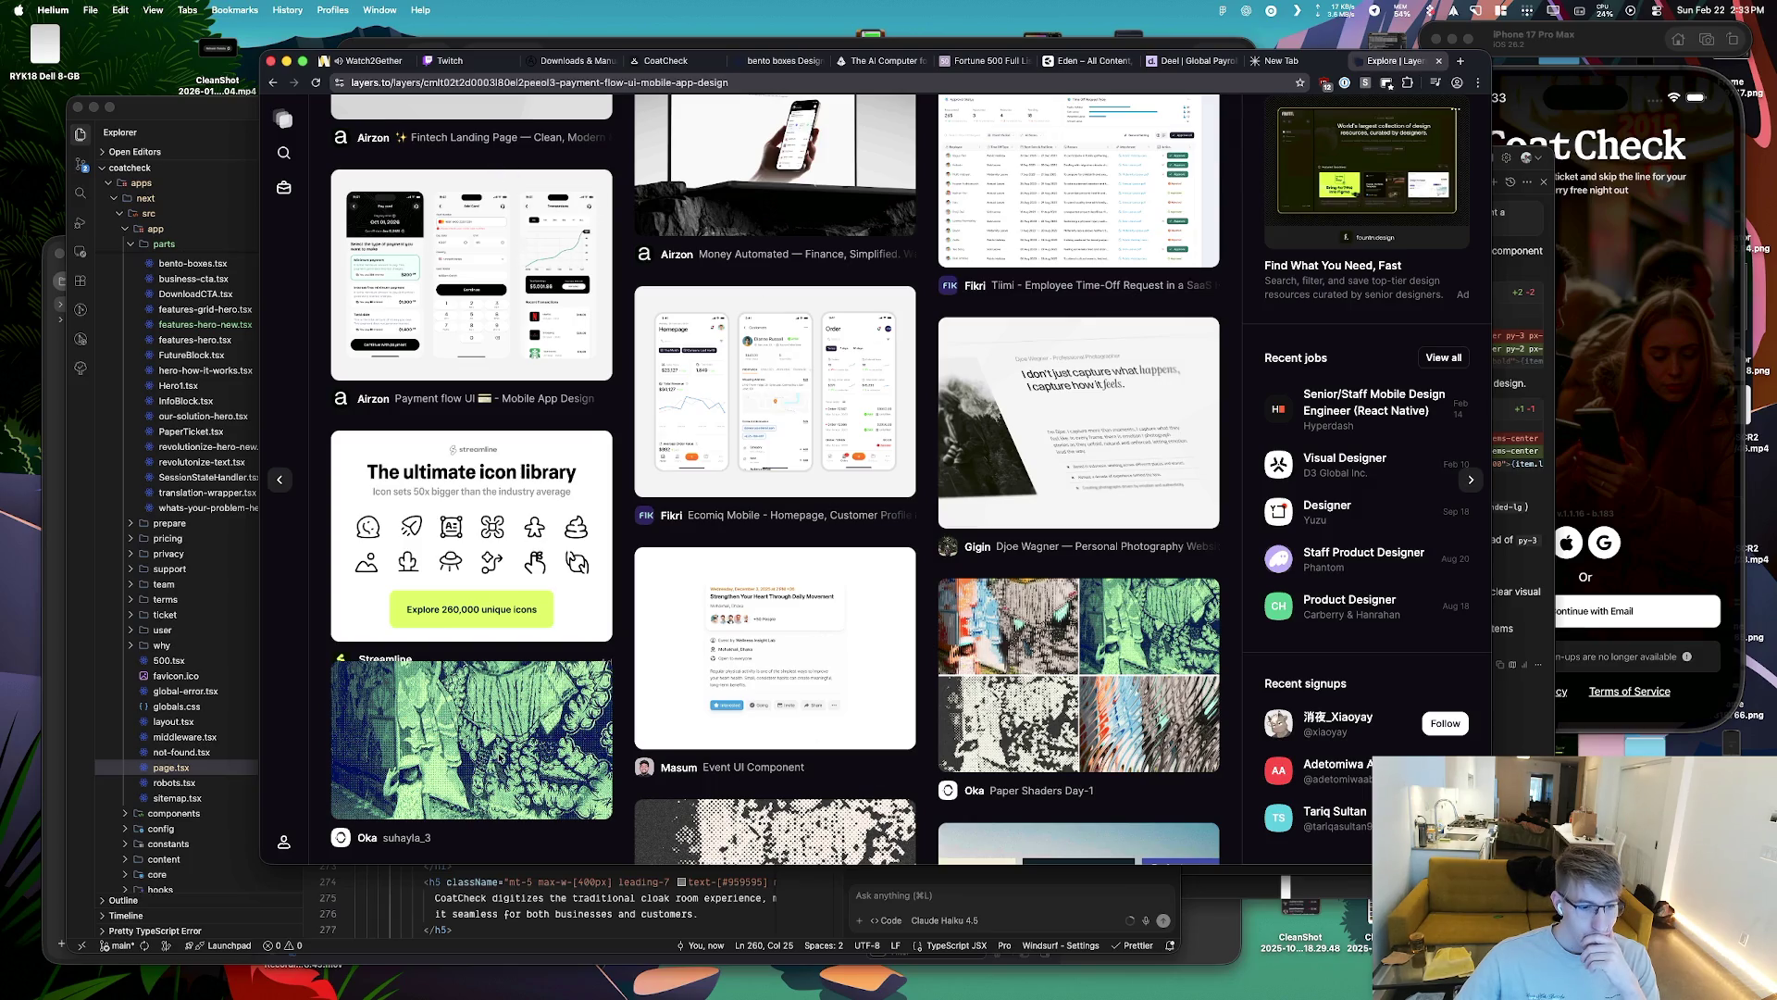
Reopen and close the payment-flow design, reload the page, and return to the Explore feed
{"action": "left_click", "coordinate": [556, 662]}
{"action": "left_click", "coordinate": [278, 112]}
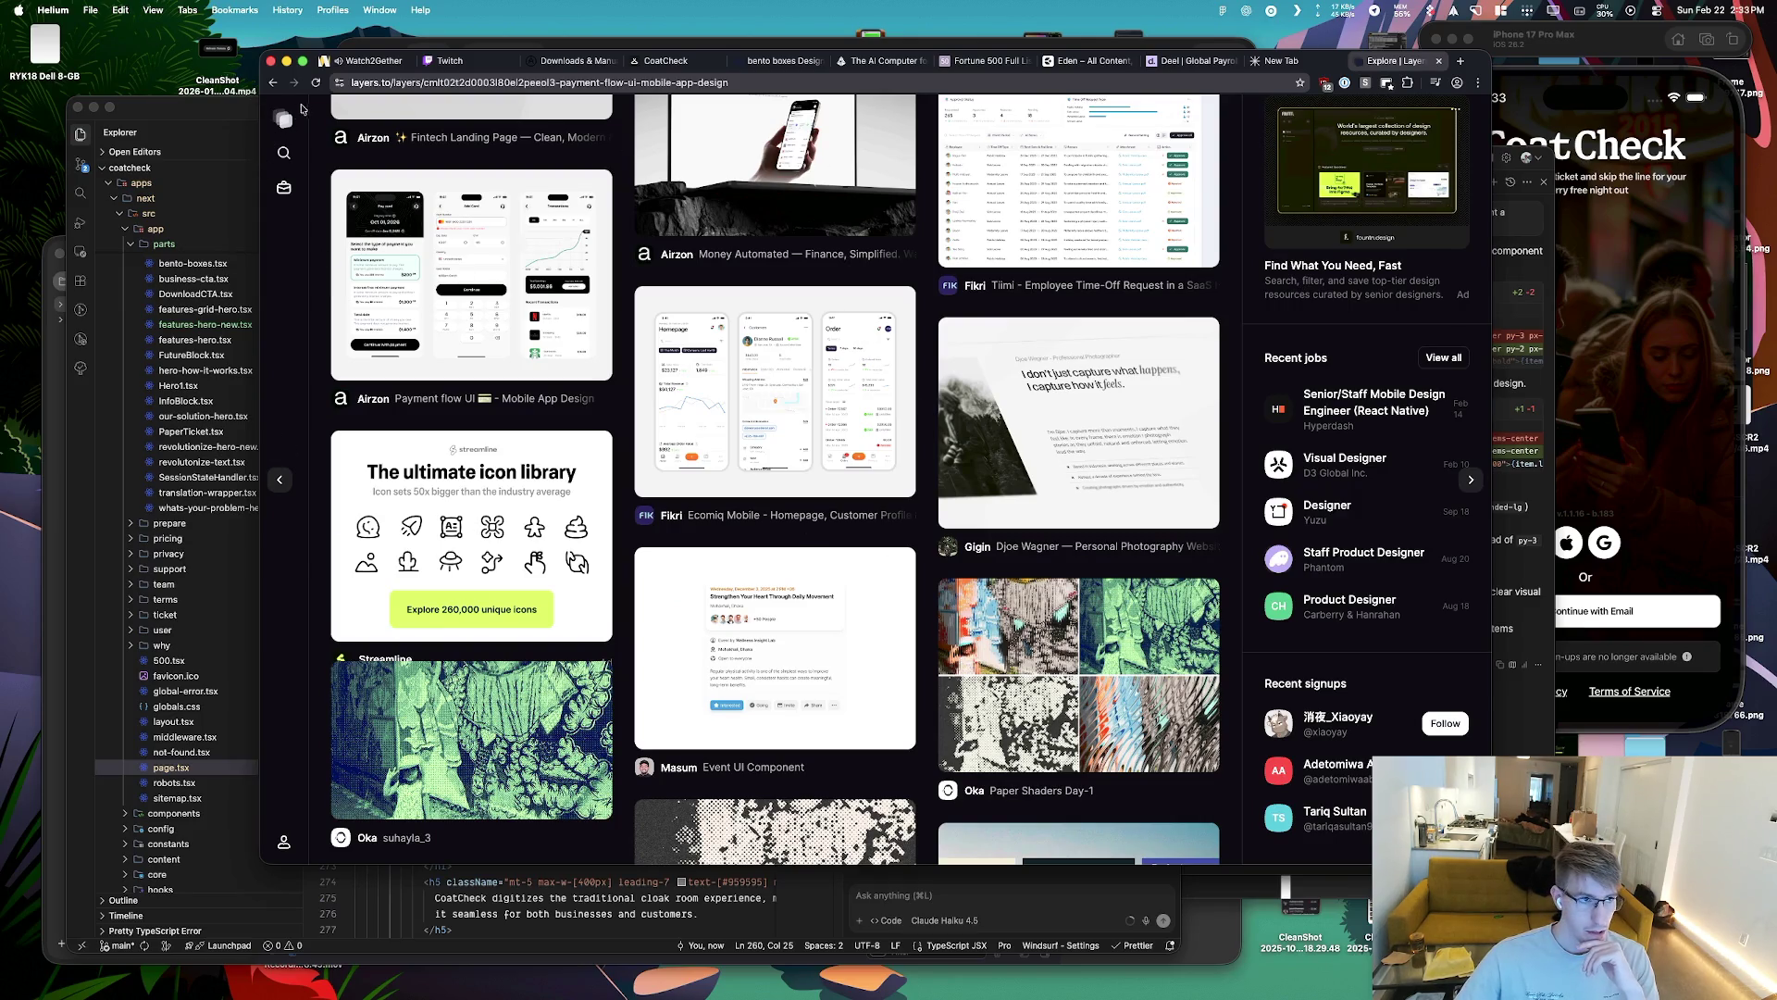
{"action": "left_click", "coordinate": [315, 83]}
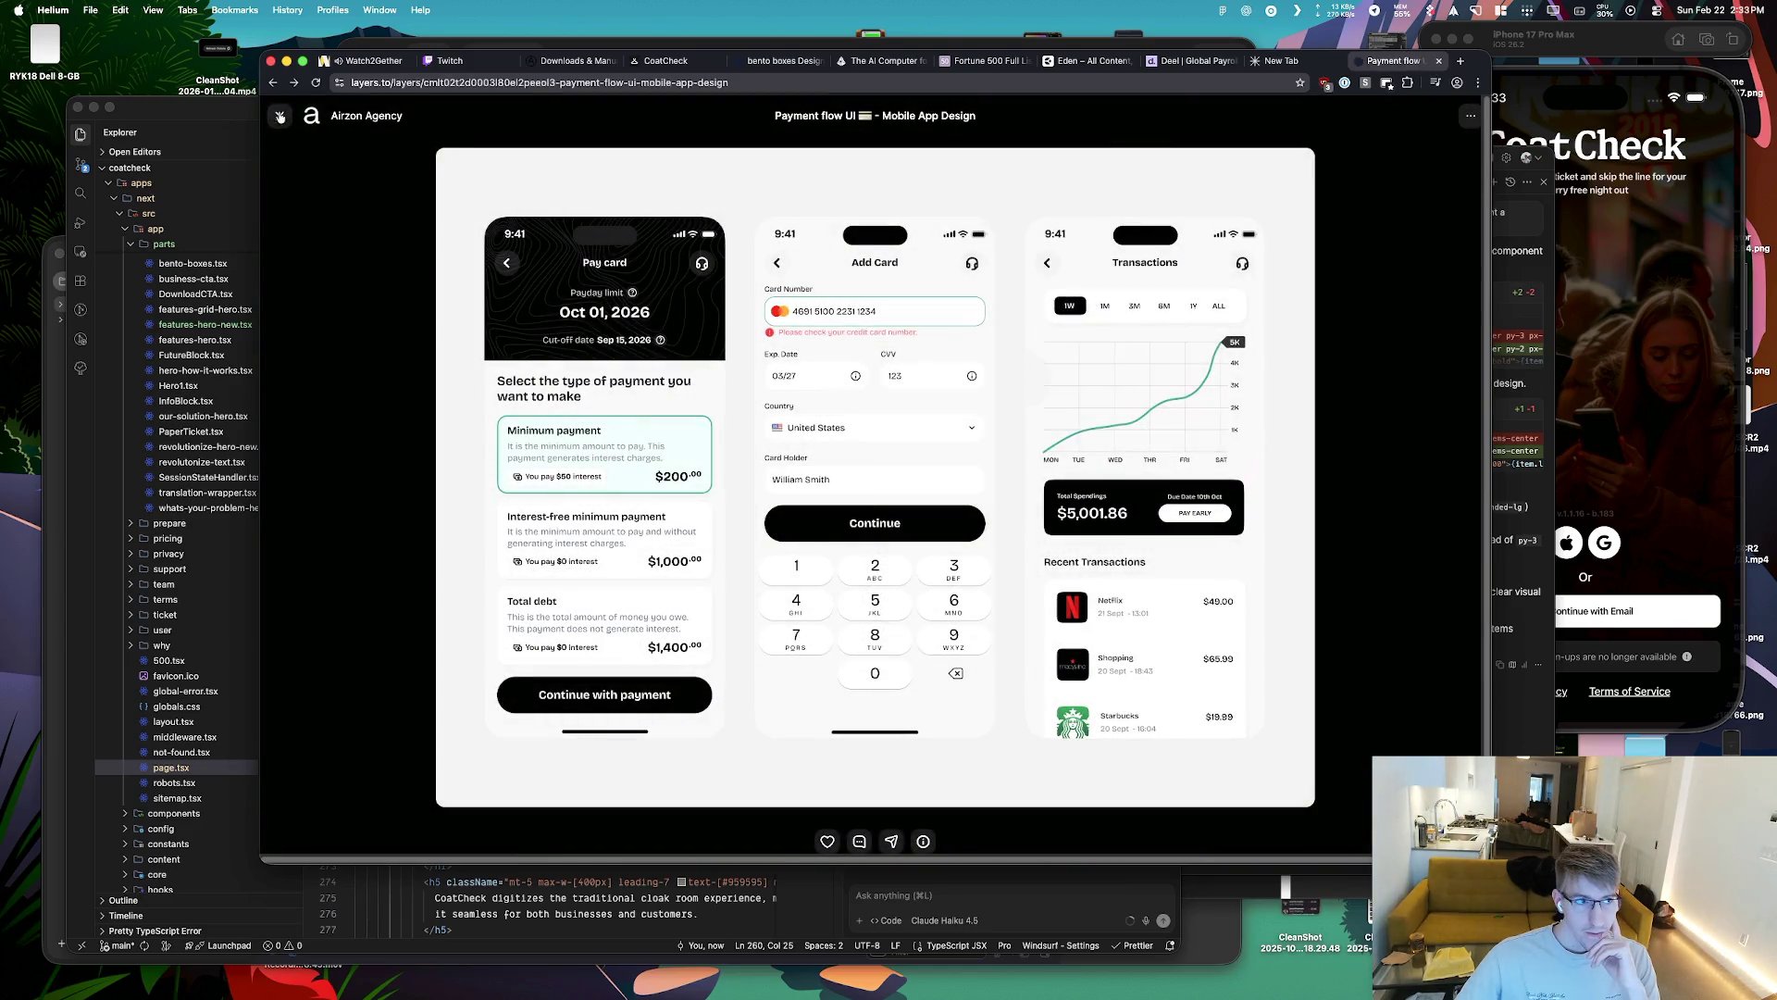
{"action": "left_click", "coordinate": [280, 117]}
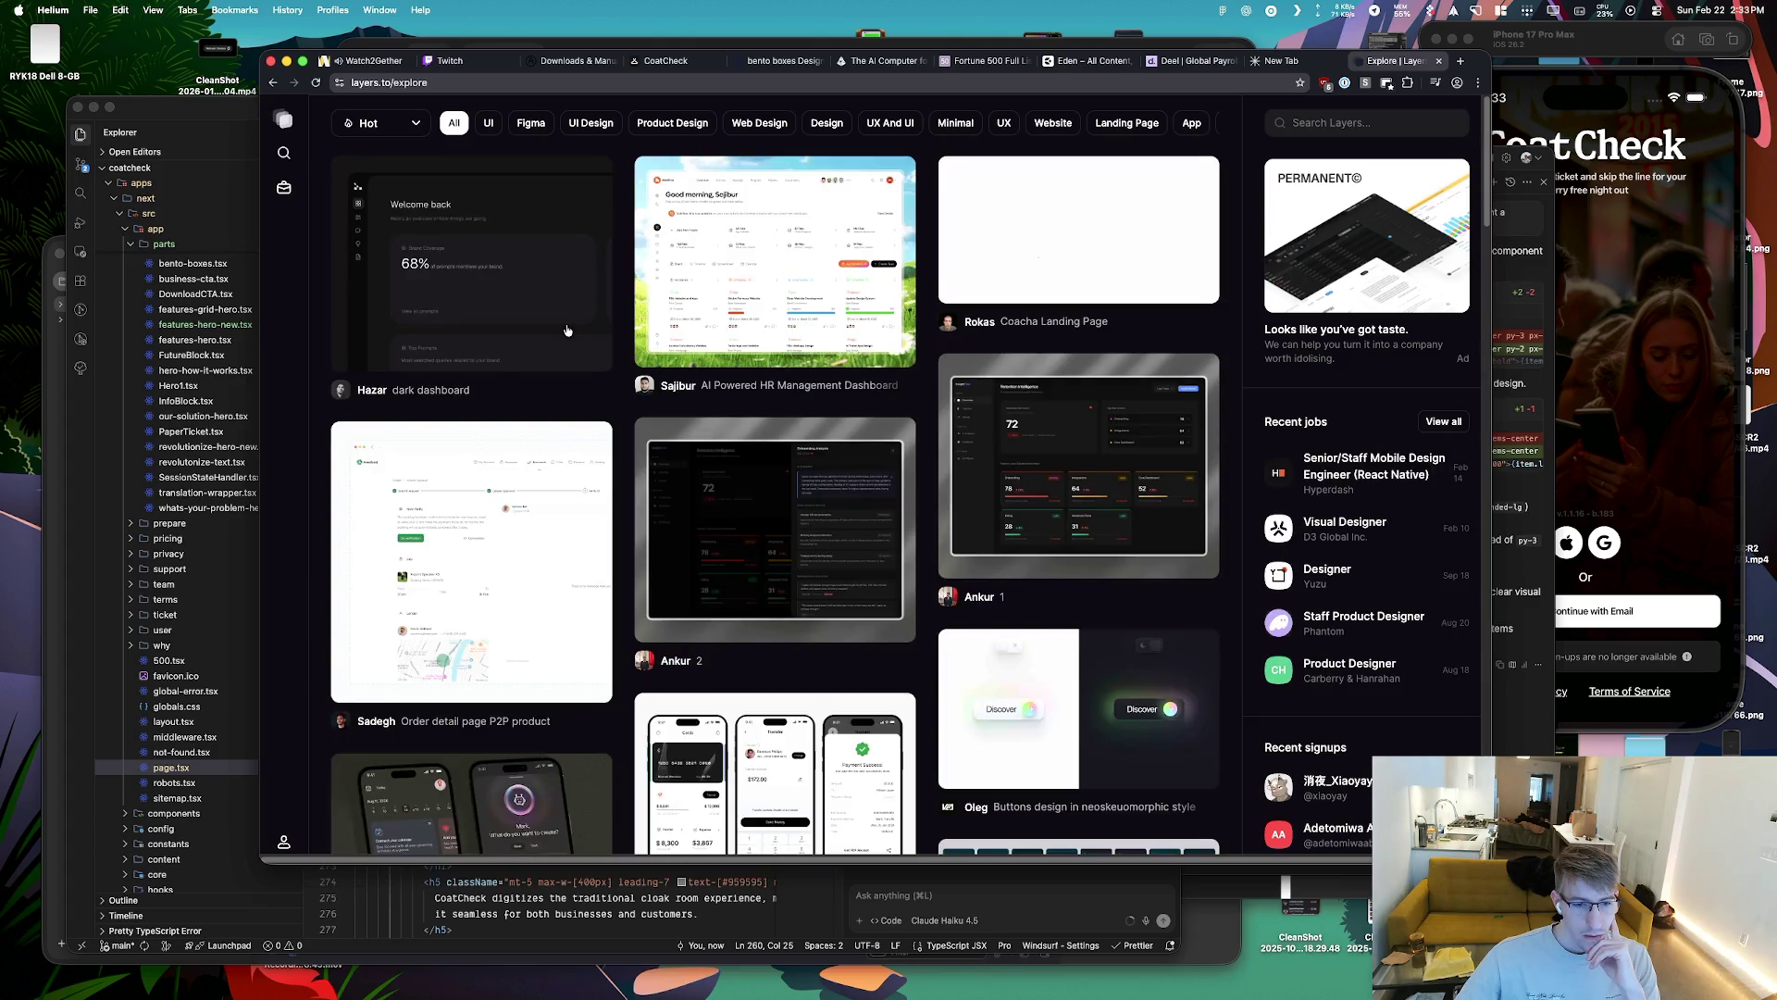
{"action": "scroll", "coordinate": [568, 331], "scroll_direction": "down", "scroll_amount": 2}
{"action": "scroll", "coordinate": [566, 330], "scroll_direction": "down", "scroll_amount": 4}
{"action": "scroll", "coordinate": [565, 331], "scroll_direction": "down", "scroll_amount": 1}
{"action": "scroll", "coordinate": [565, 330], "scroll_direction": "down", "scroll_amount": 3}
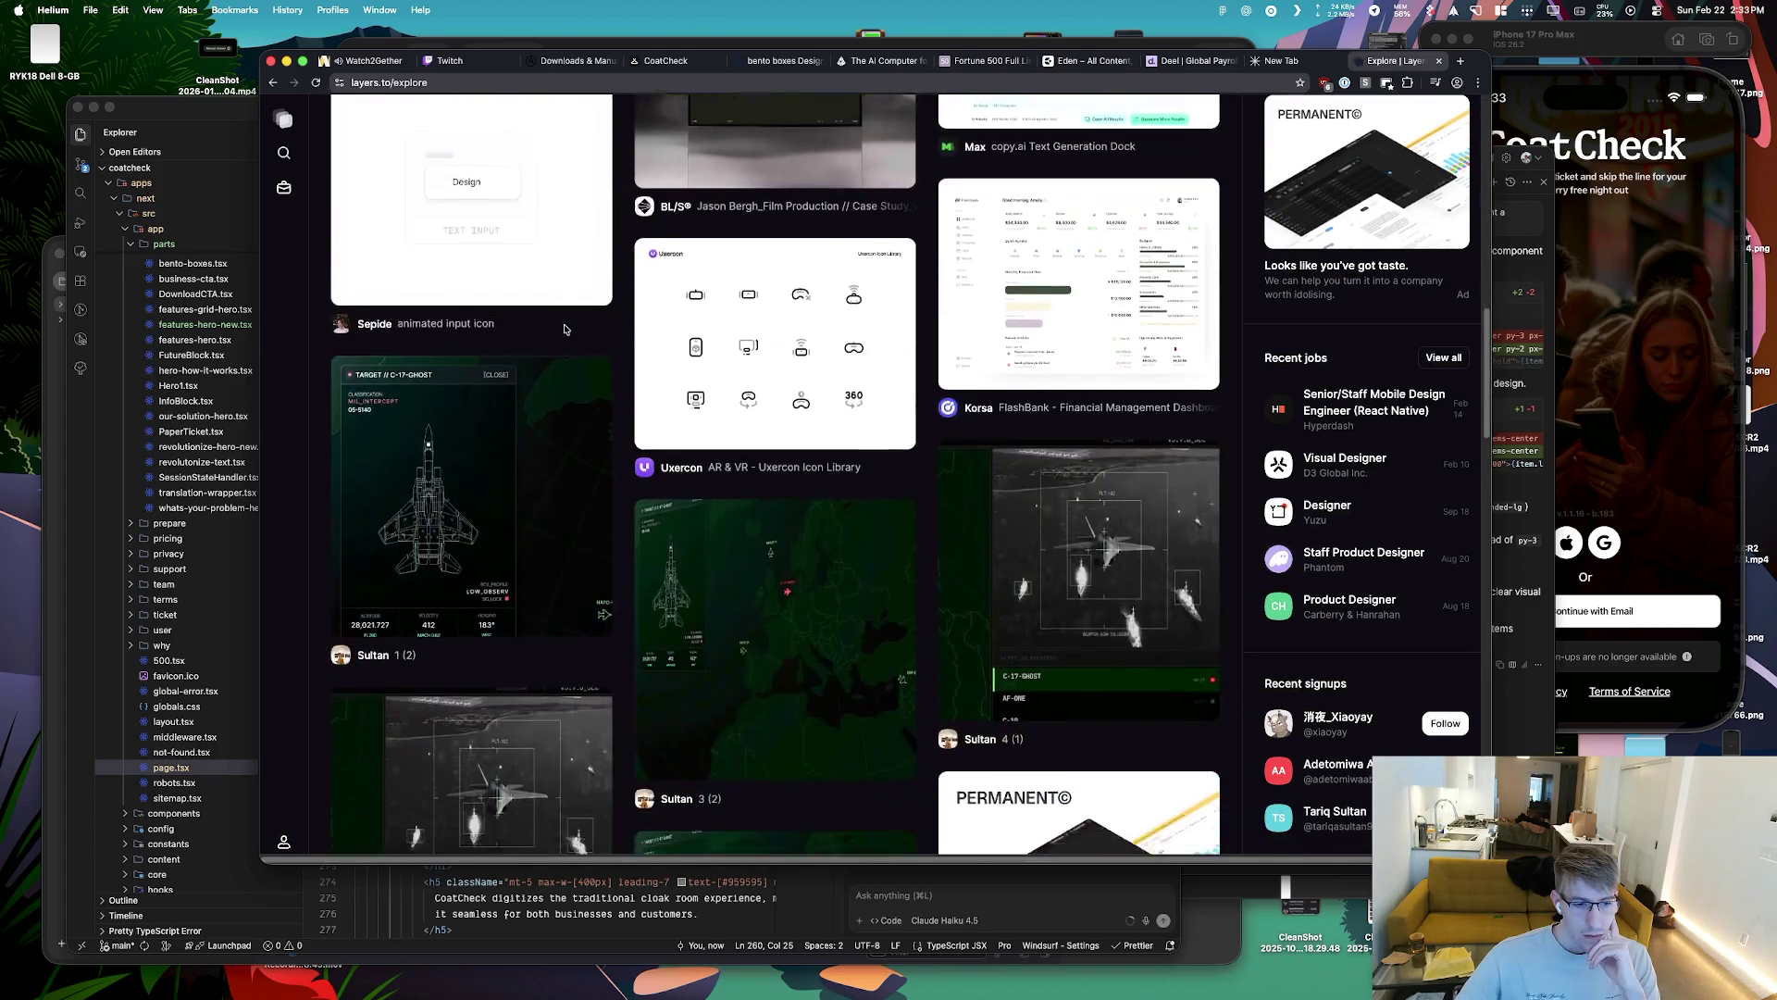
{"action": "scroll", "coordinate": [564, 331], "scroll_direction": "down", "scroll_amount": 3}
{"action": "scroll", "coordinate": [565, 331], "scroll_direction": "down", "scroll_amount": 3}
{"action": "scroll", "coordinate": [564, 330], "scroll_direction": "down", "scroll_amount": 2}
{"action": "scroll", "coordinate": [564, 331], "scroll_direction": "down", "scroll_amount": 5}
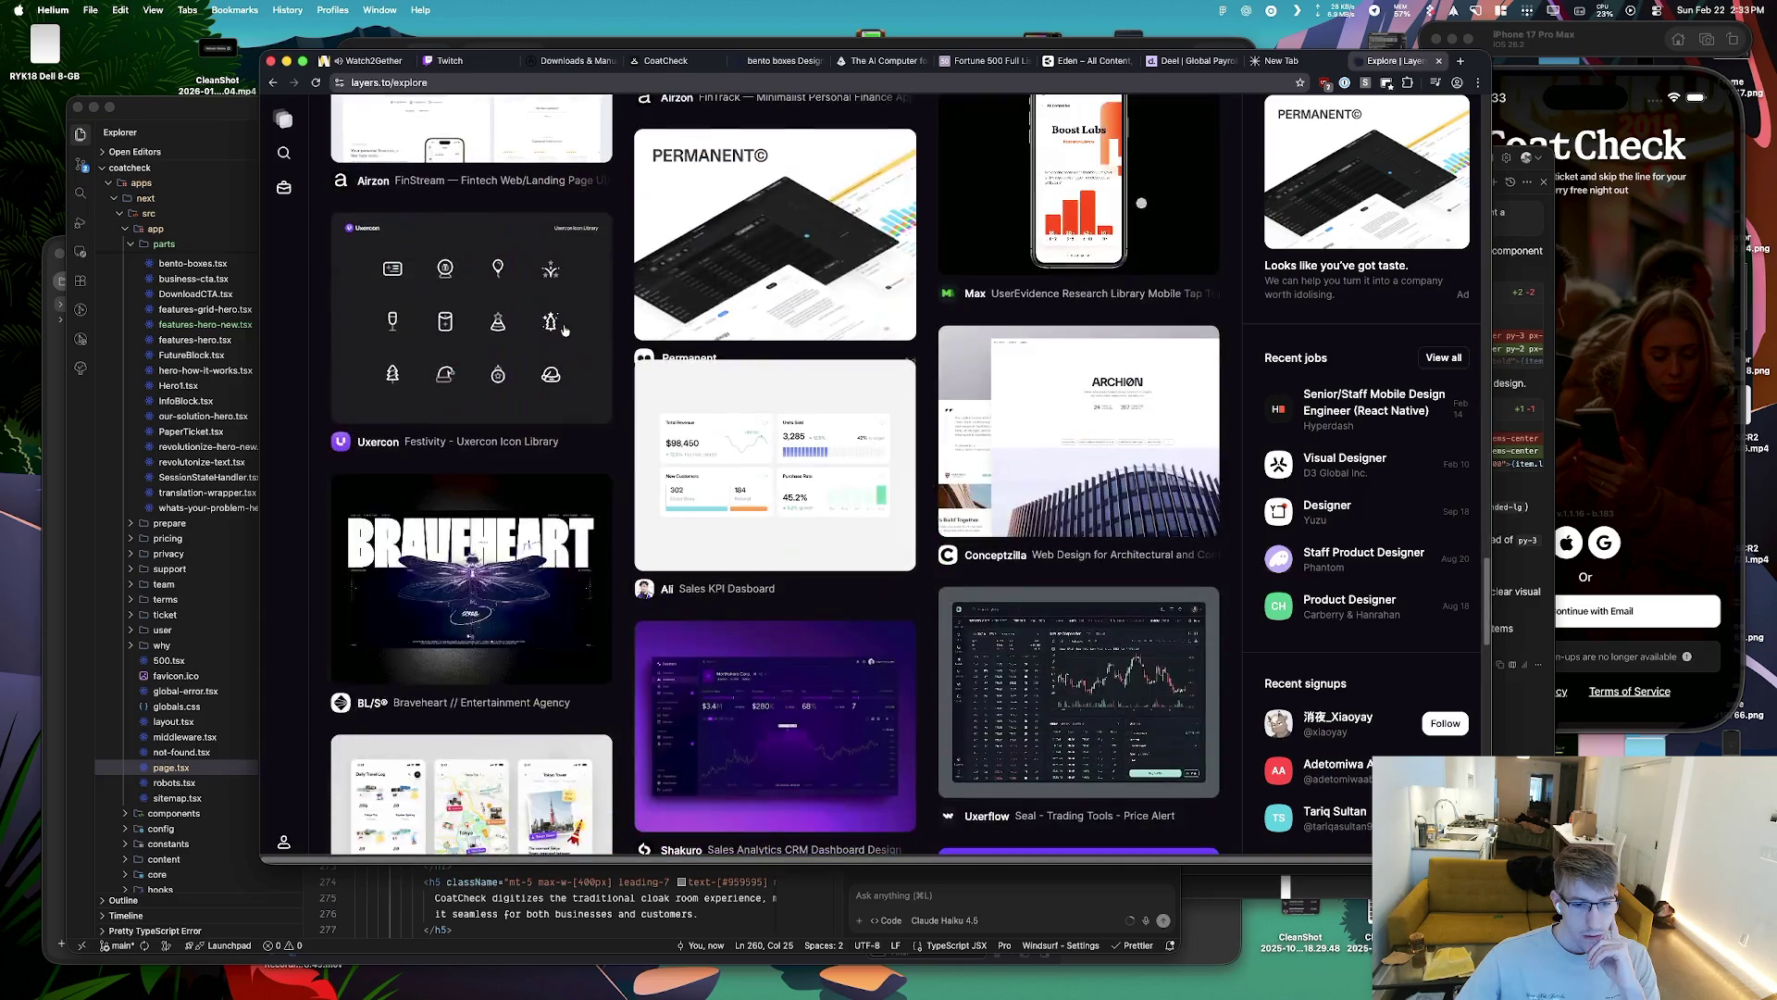
{"action": "scroll", "coordinate": [565, 330], "scroll_direction": "down", "scroll_amount": 2}
{"action": "scroll", "coordinate": [564, 330], "scroll_direction": "down", "scroll_amount": 5}
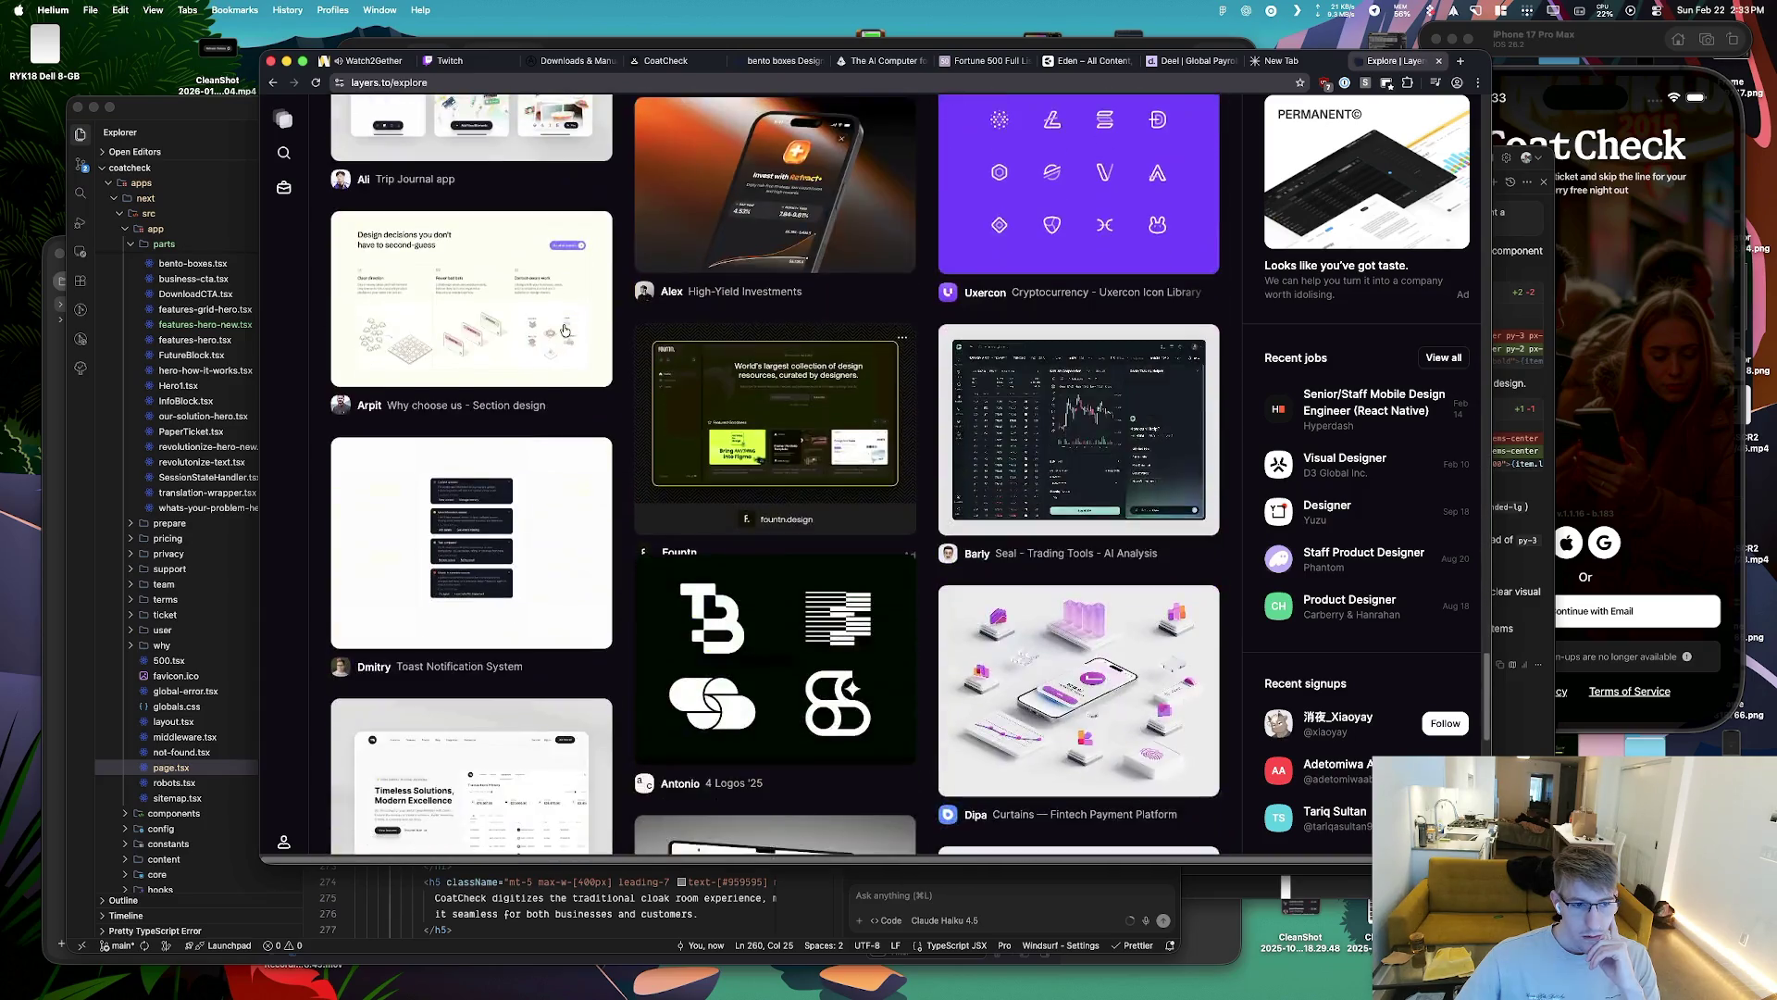
{"action": "scroll", "coordinate": [537, 389], "scroll_direction": "down", "scroll_amount": 5}
{"action": "scroll", "coordinate": [500, 445], "scroll_direction": "down", "scroll_amount": 3}
{"action": "scroll", "coordinate": [491, 455], "scroll_direction": "down", "scroll_amount": 1}
{"action": "left_click", "coordinate": [491, 455]}
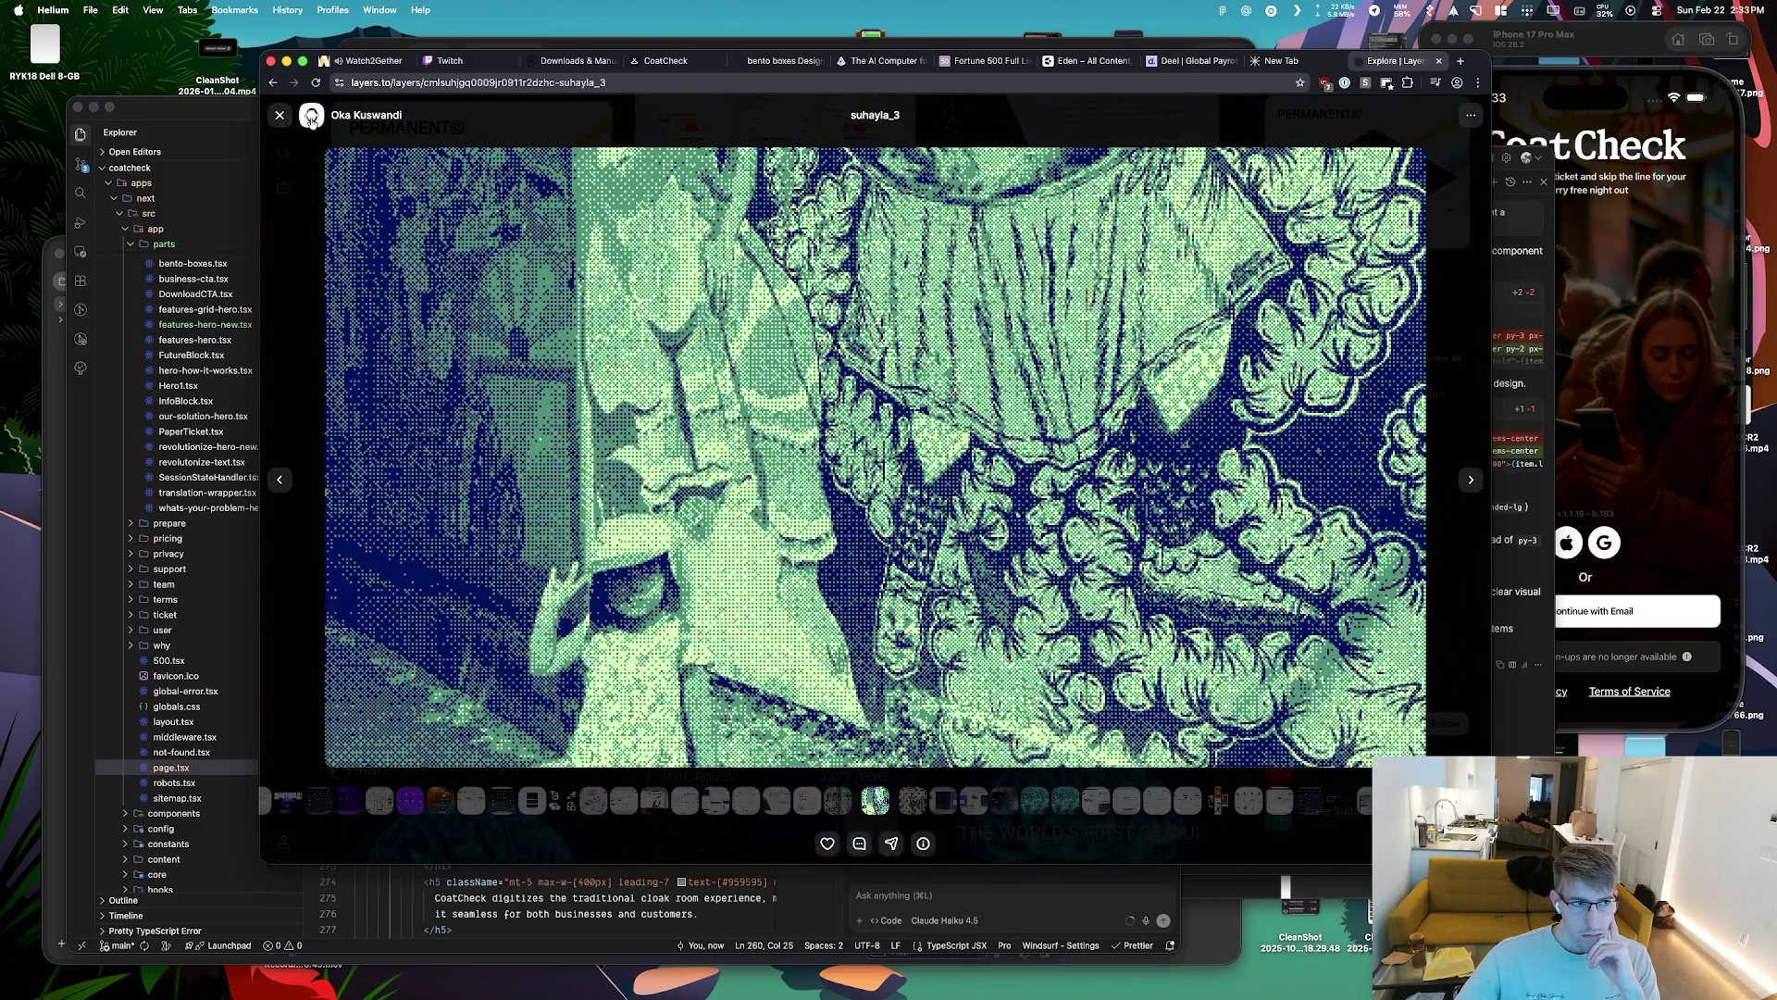
Copy the halftone image to the clipboard and switch to the CoatCheckApp design file
{"action": "right_click", "coordinate": [807, 433]}
{"action": "left_click", "coordinate": [870, 477]}
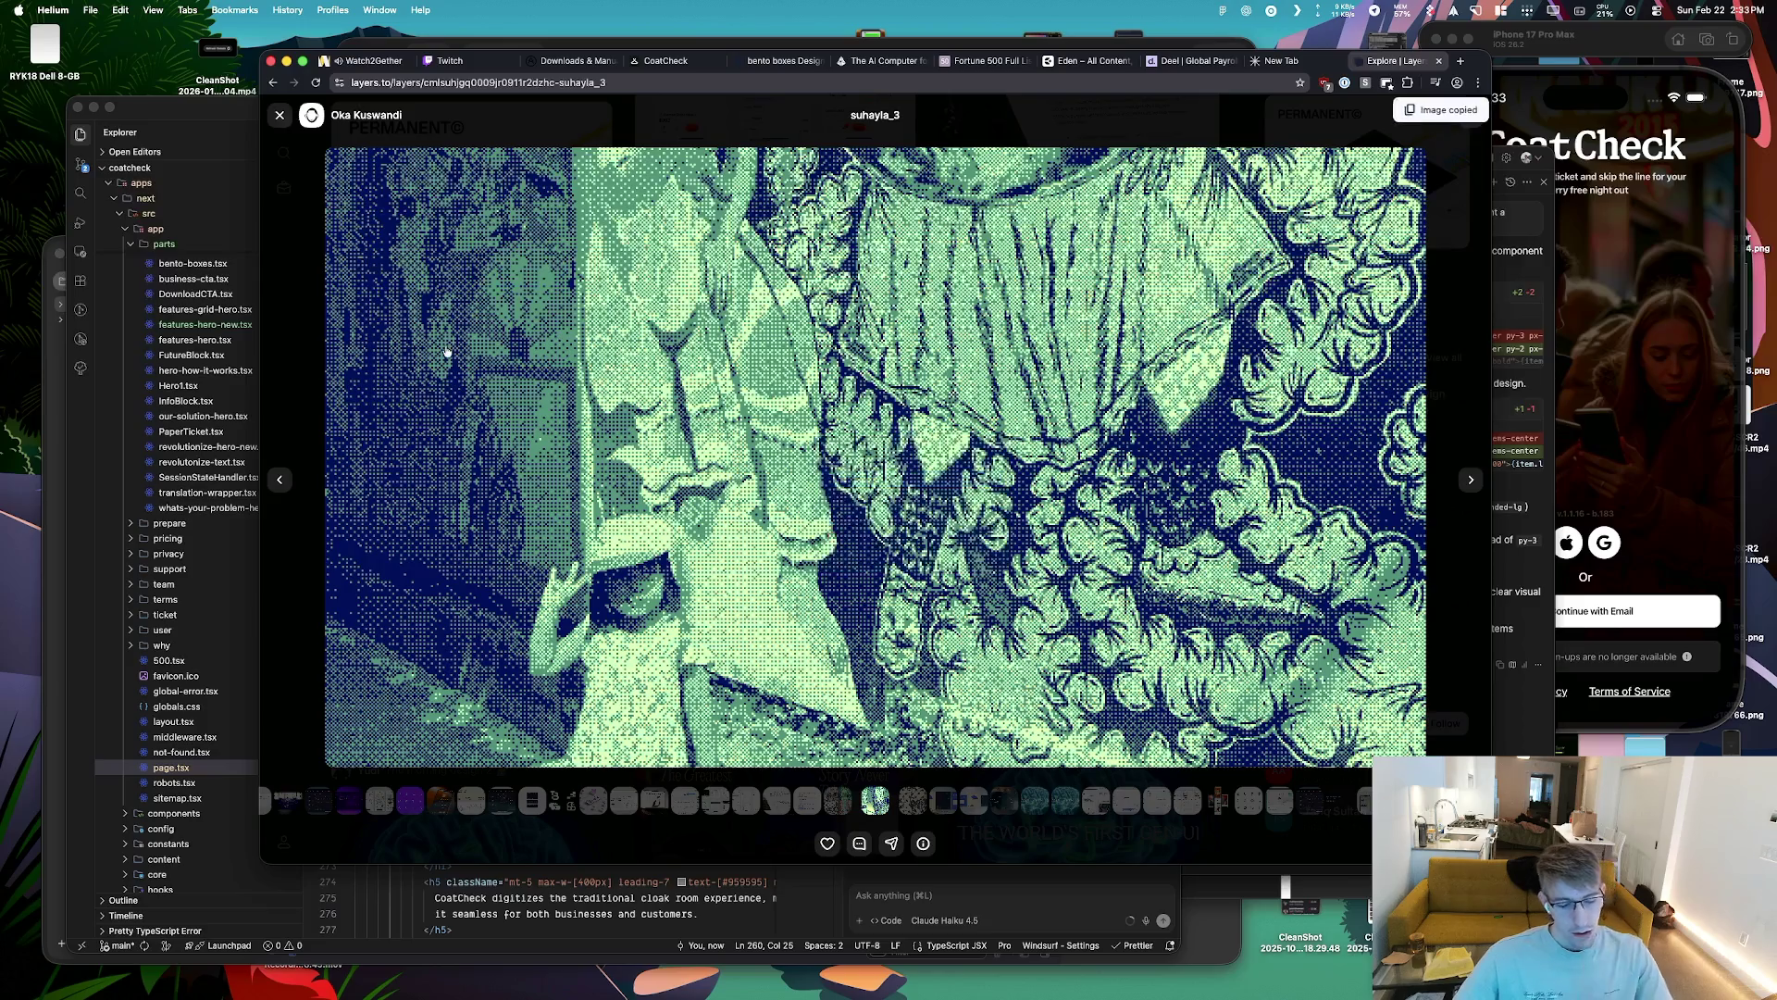
{"action": "key", "text": "super+Tab"}
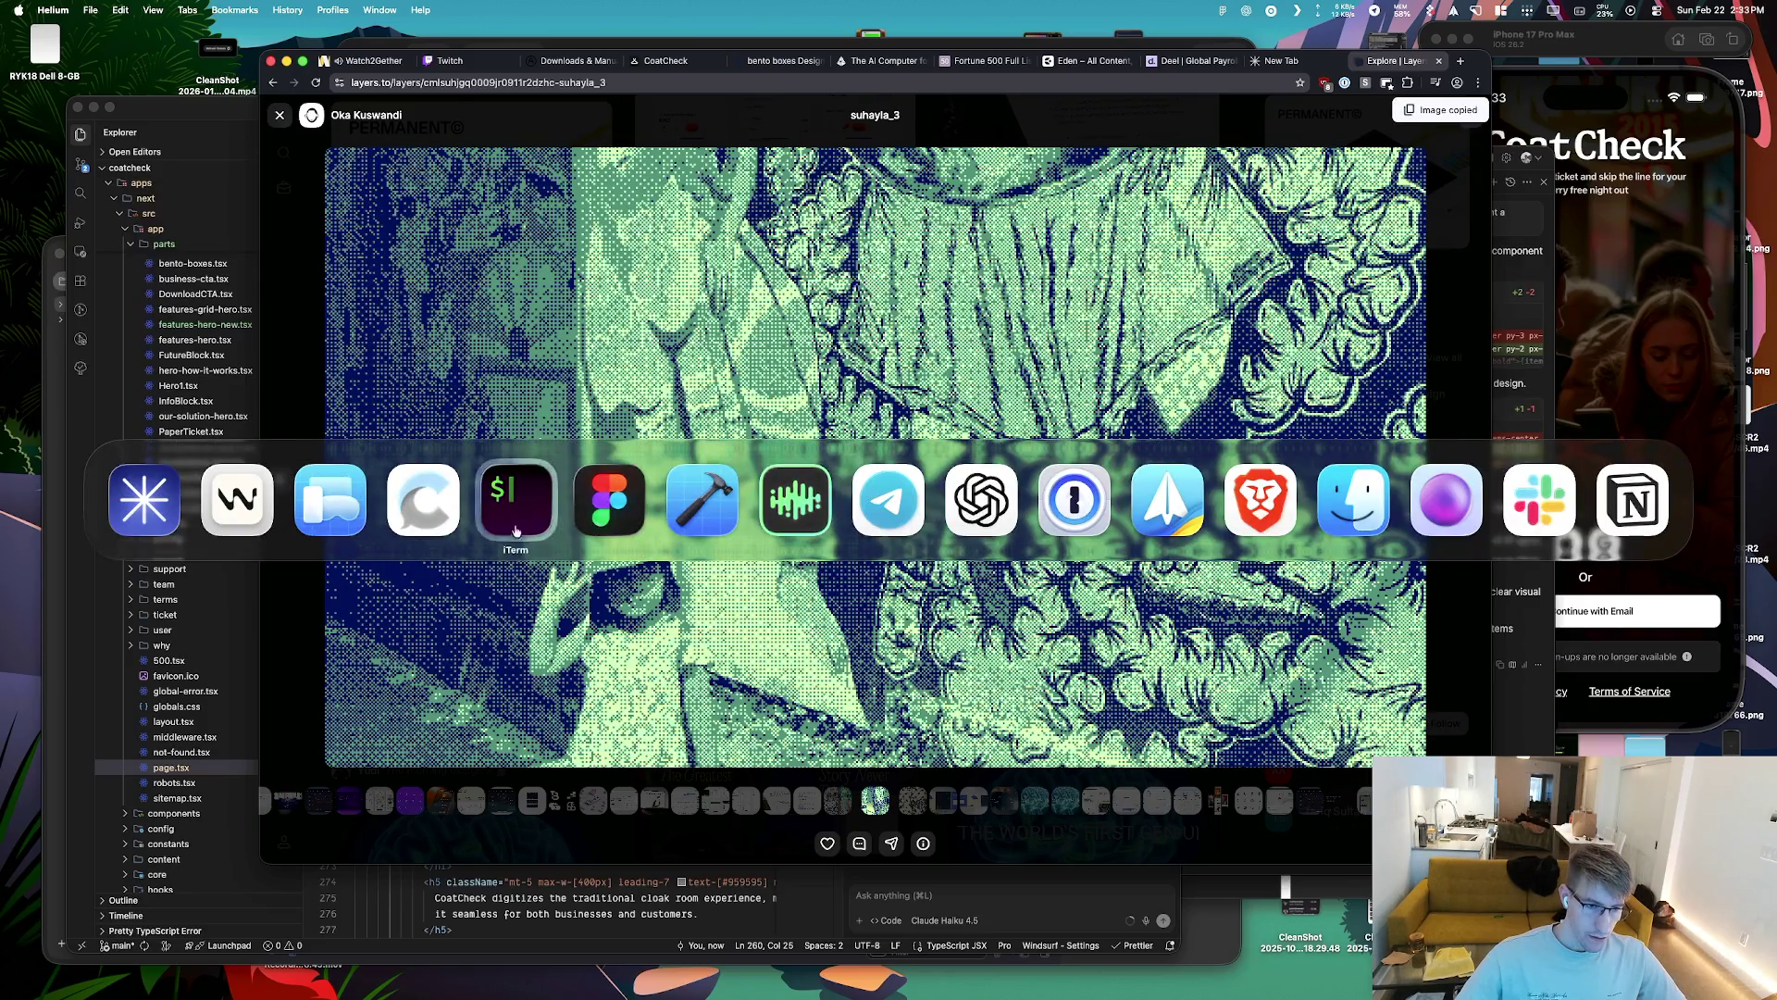
{"action": "left_click", "coordinate": [609, 500]}
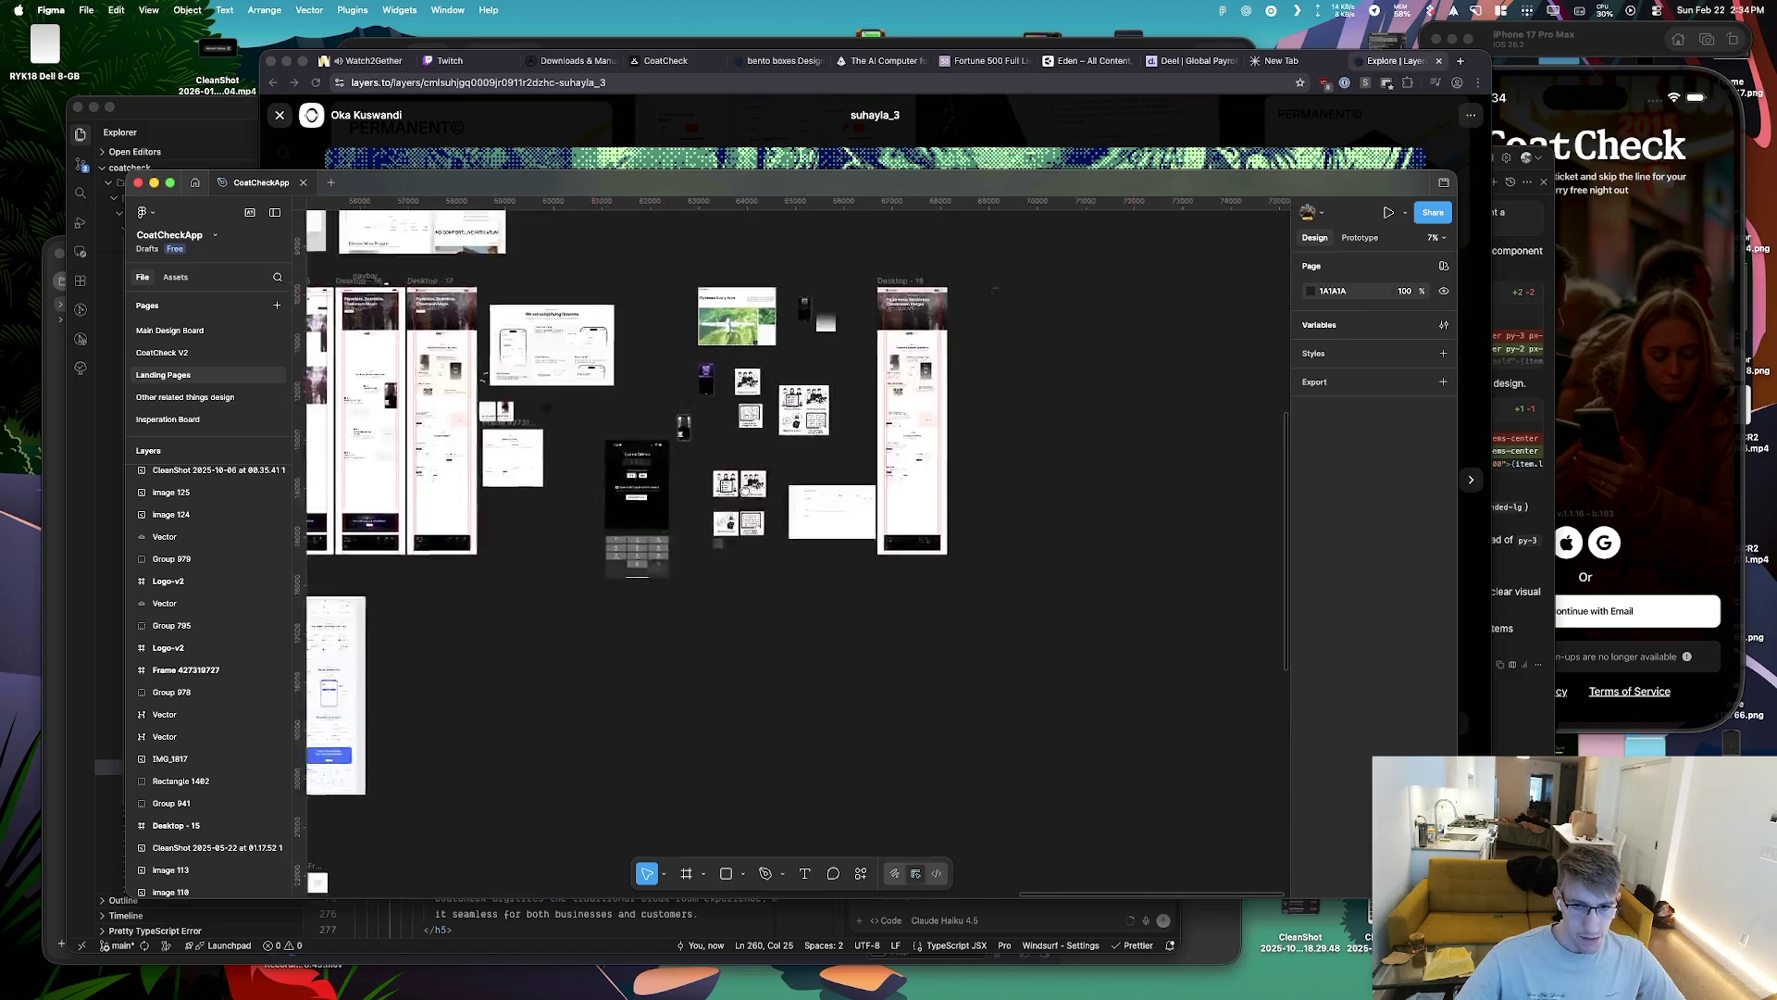
Paste the halftone image onto the board and place it right of Desktop - 18
{"action": "scroll", "coordinate": [818, 391], "scroll_direction": "up", "scroll_amount": 5}
{"action": "key", "text": "super+v"}
{"action": "left_click_drag", "start_coordinate": [651, 566], "coordinate": [980, 572]}
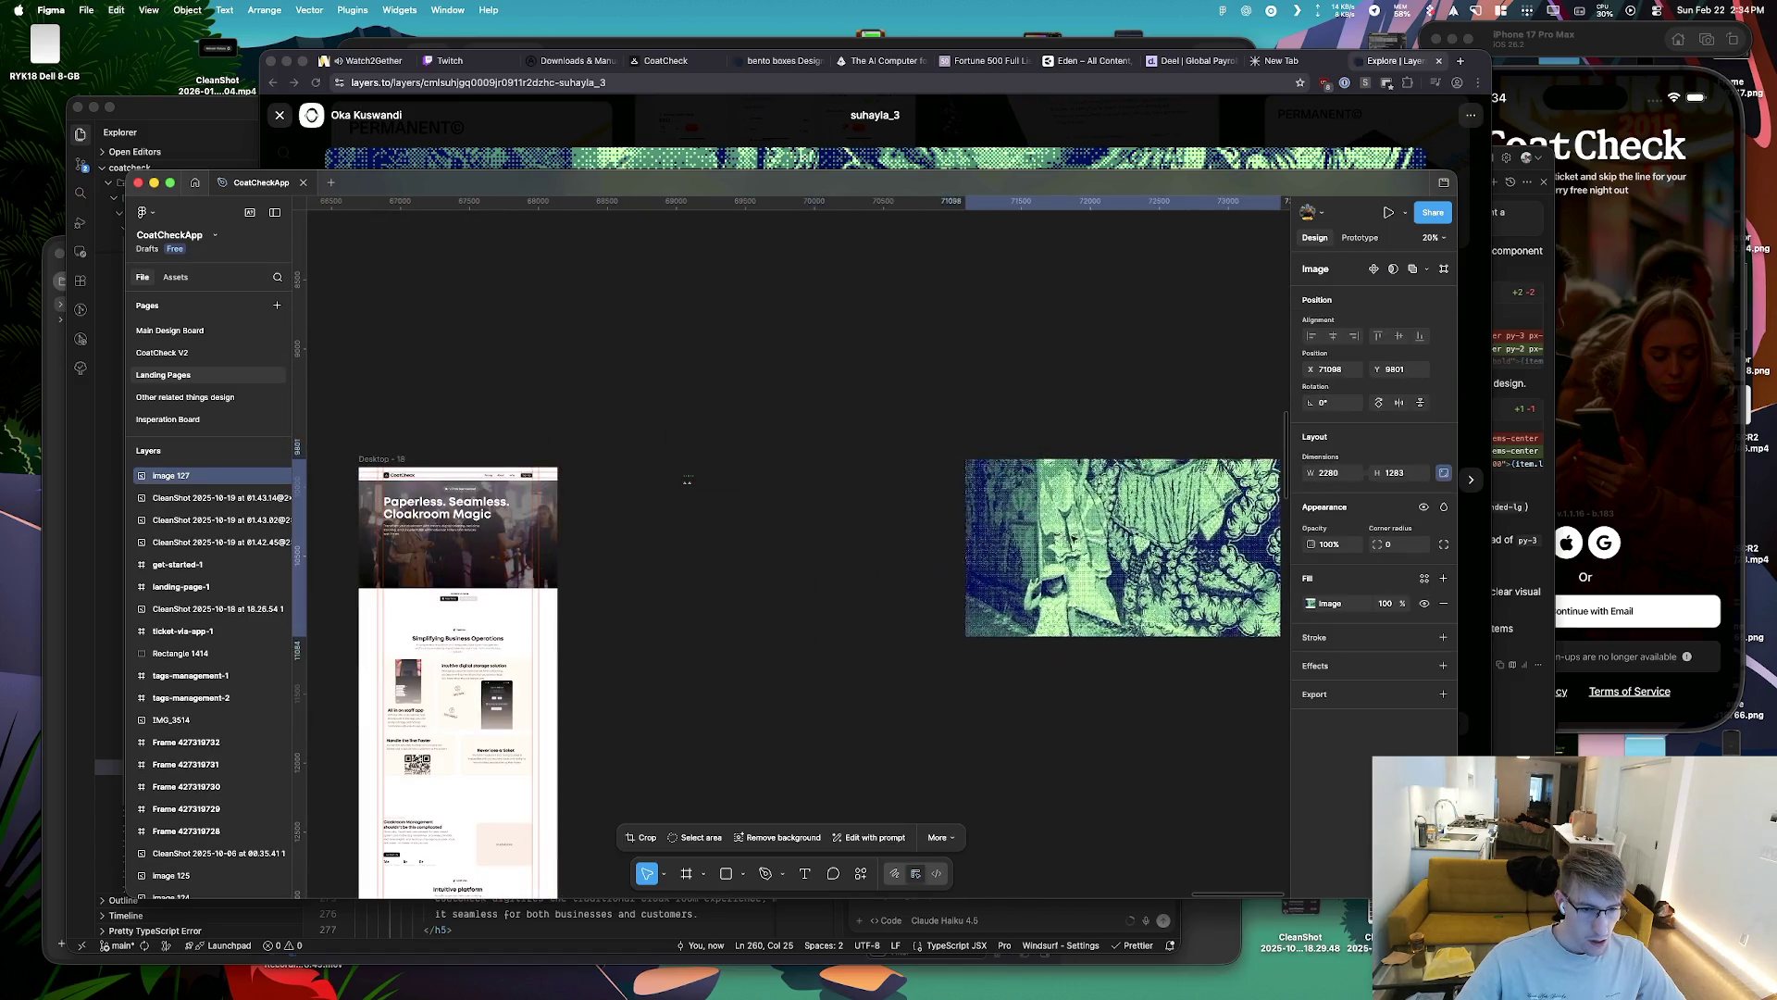
Move the finances screenshot right, then shift it and the green image further right together
{"action": "scroll", "coordinate": [857, 491], "scroll_direction": "down", "scroll_amount": 5}
{"action": "scroll", "coordinate": [857, 490], "scroll_direction": "up", "scroll_amount": 3}
{"action": "key", "text": "ctrl+alt+Return"}
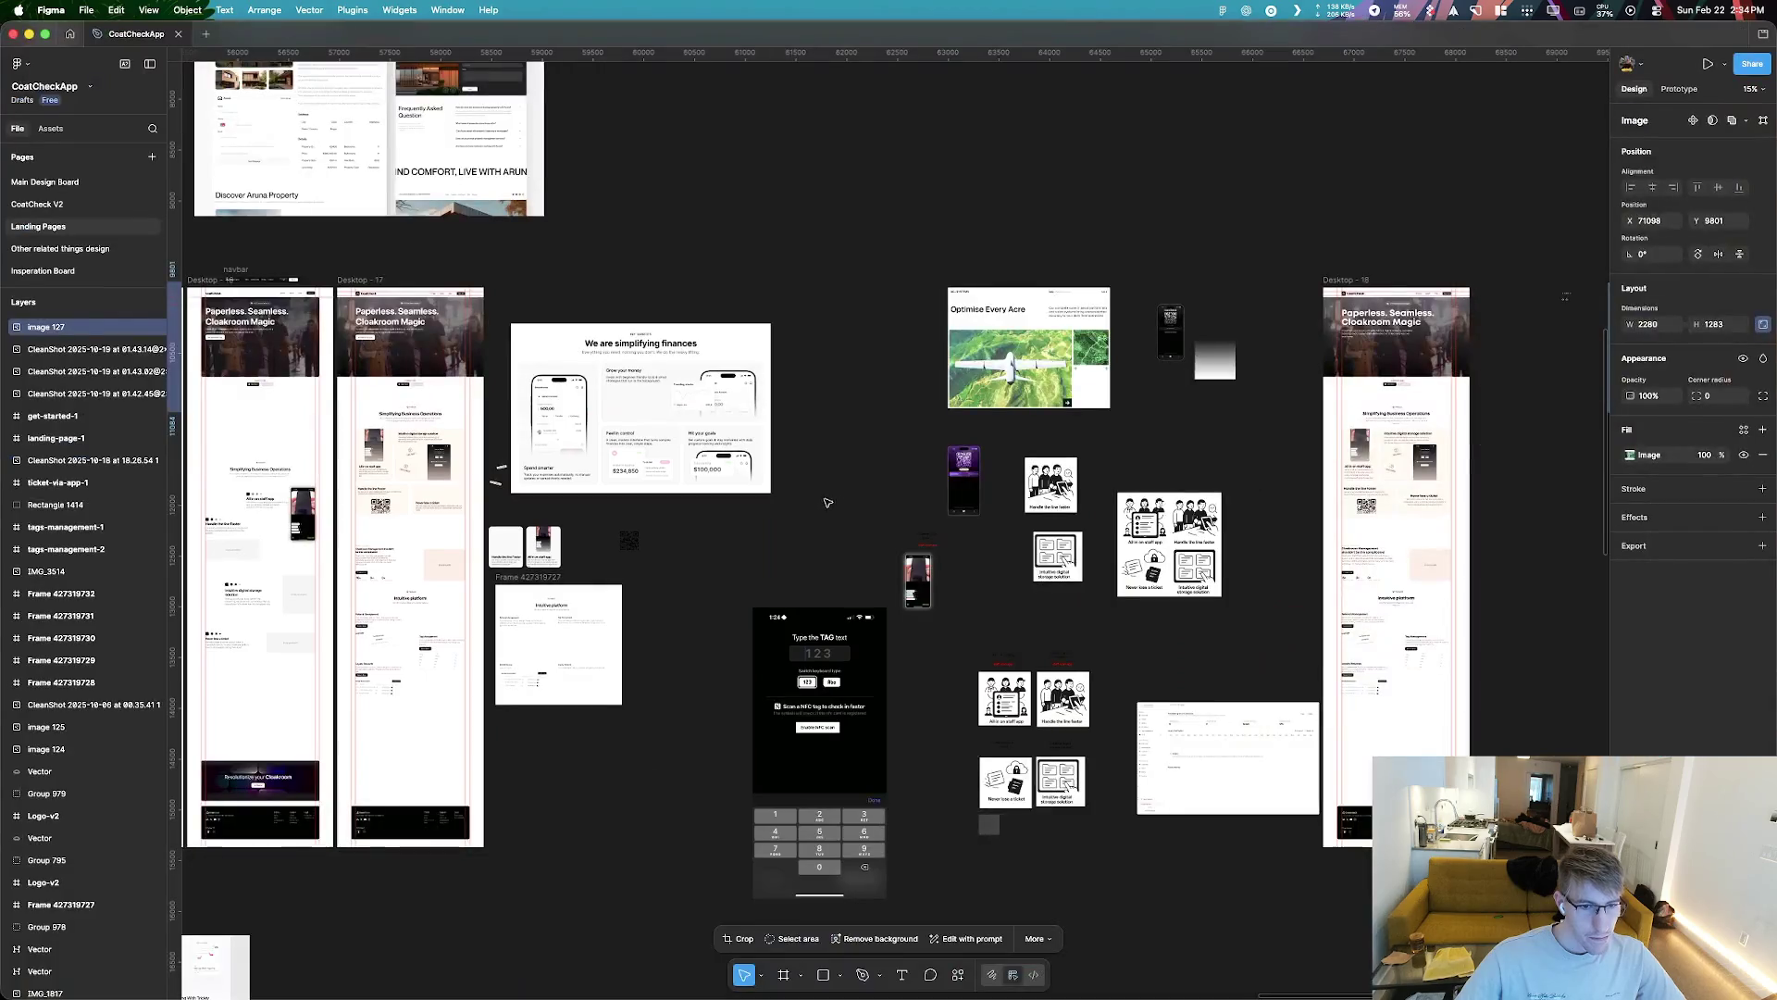
{"action": "scroll", "coordinate": [595, 384], "scroll_direction": "up", "scroll_amount": 3}
{"action": "scroll", "coordinate": [595, 384], "scroll_direction": "up", "scroll_amount": 3}
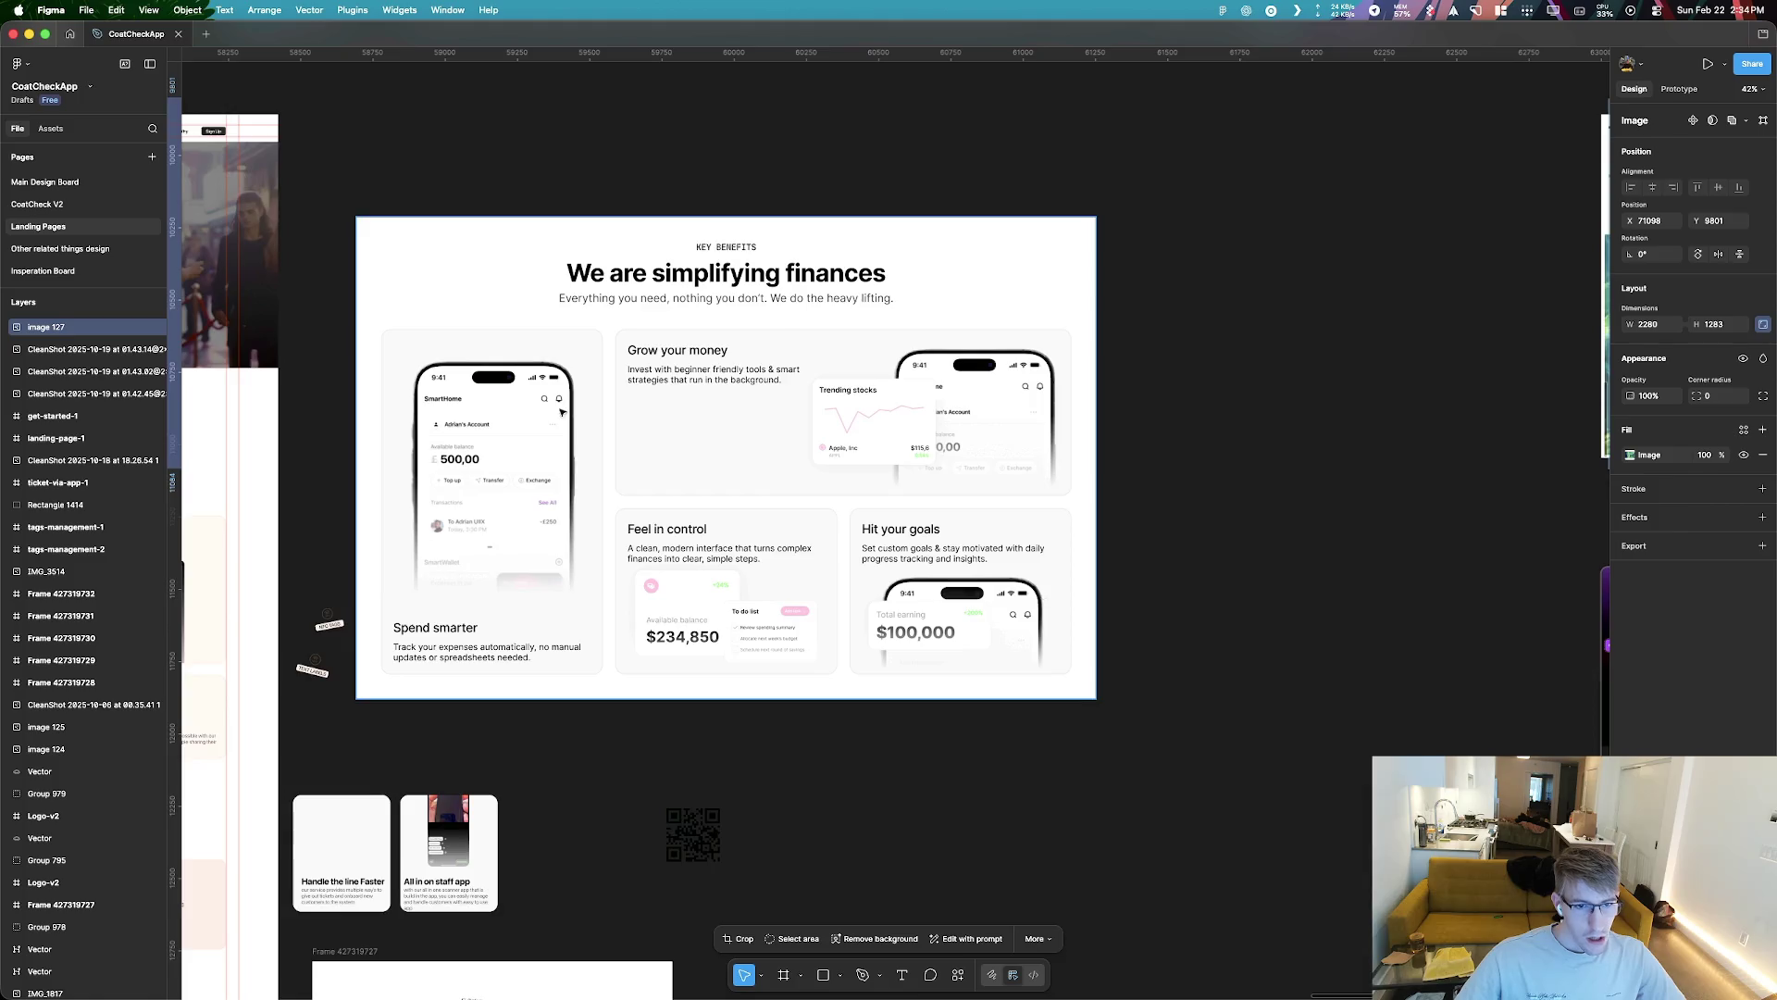
{"action": "scroll", "coordinate": [561, 412], "scroll_direction": "down", "scroll_amount": 10}
{"action": "mouse_move", "coordinate": [685, 462]}
{"action": "left_mouse_down"}
{"action": "mouse_move", "coordinate": [1371, 560]}
{"action": "mouse_move", "coordinate": [1218, 517]}
{"action": "left_mouse_up"}
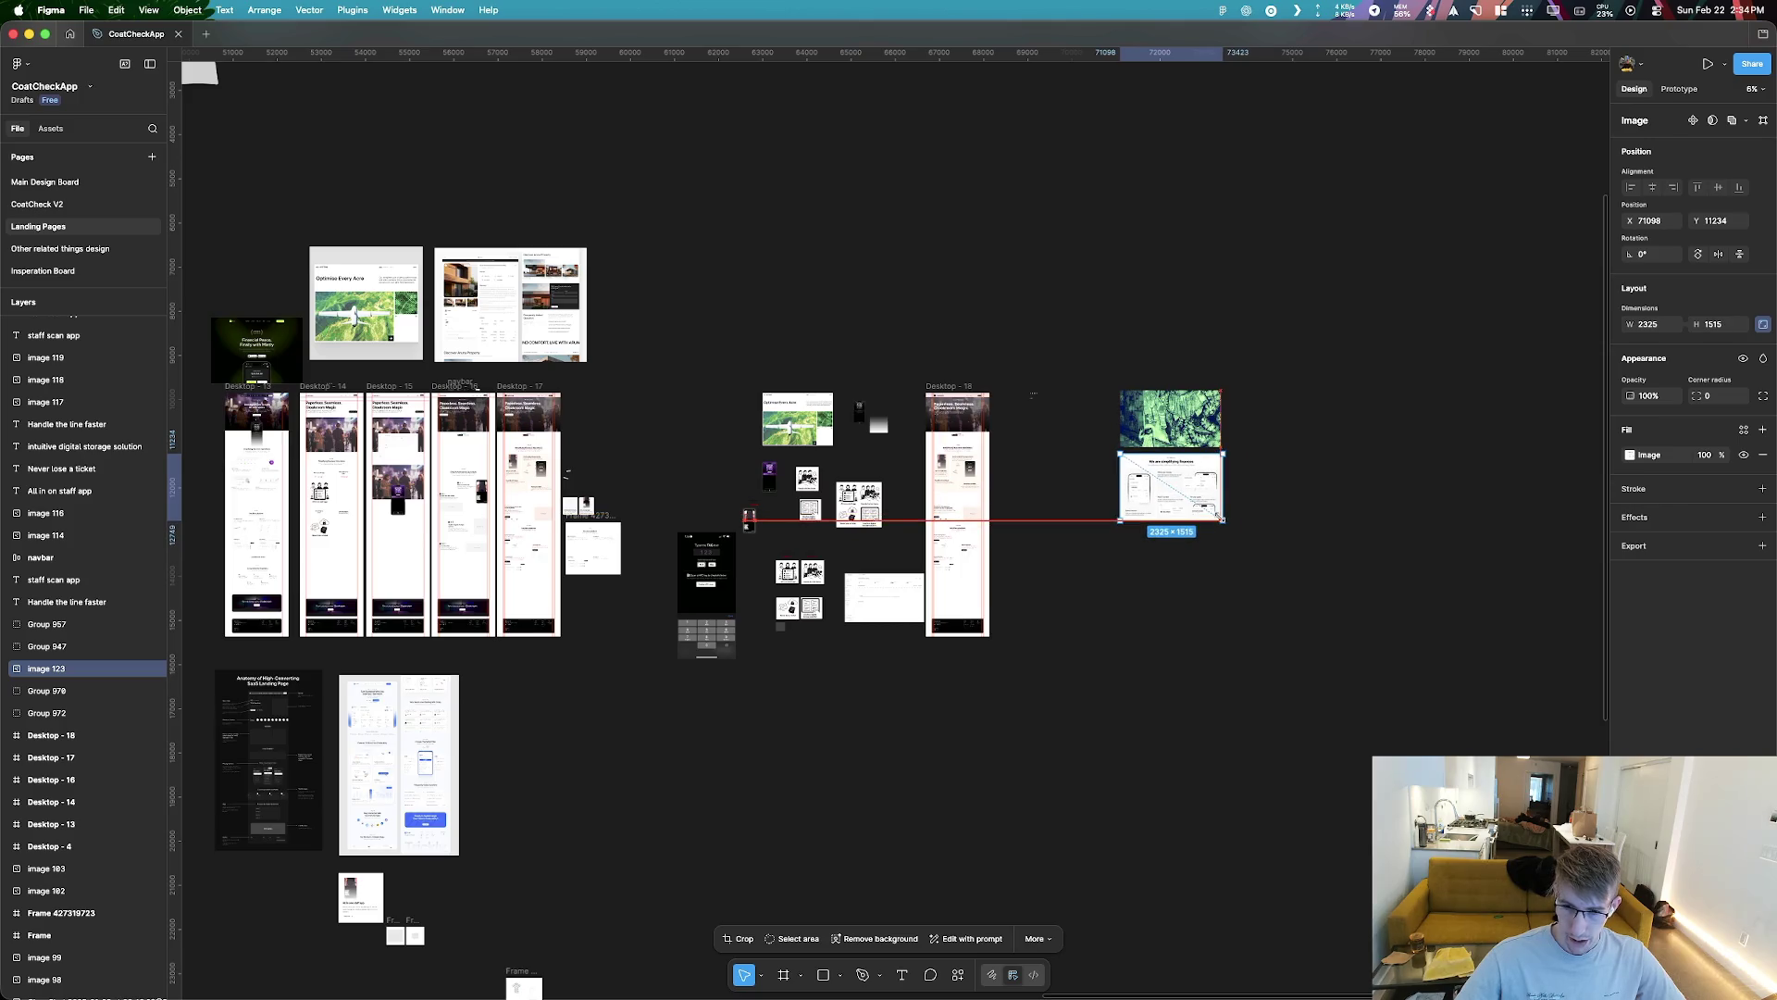
{"action": "left_click_drag", "start_coordinate": [1240, 546], "coordinate": [1051, 335]}
{"action": "left_click_drag", "start_coordinate": [1144, 466], "coordinate": [1322, 473]}
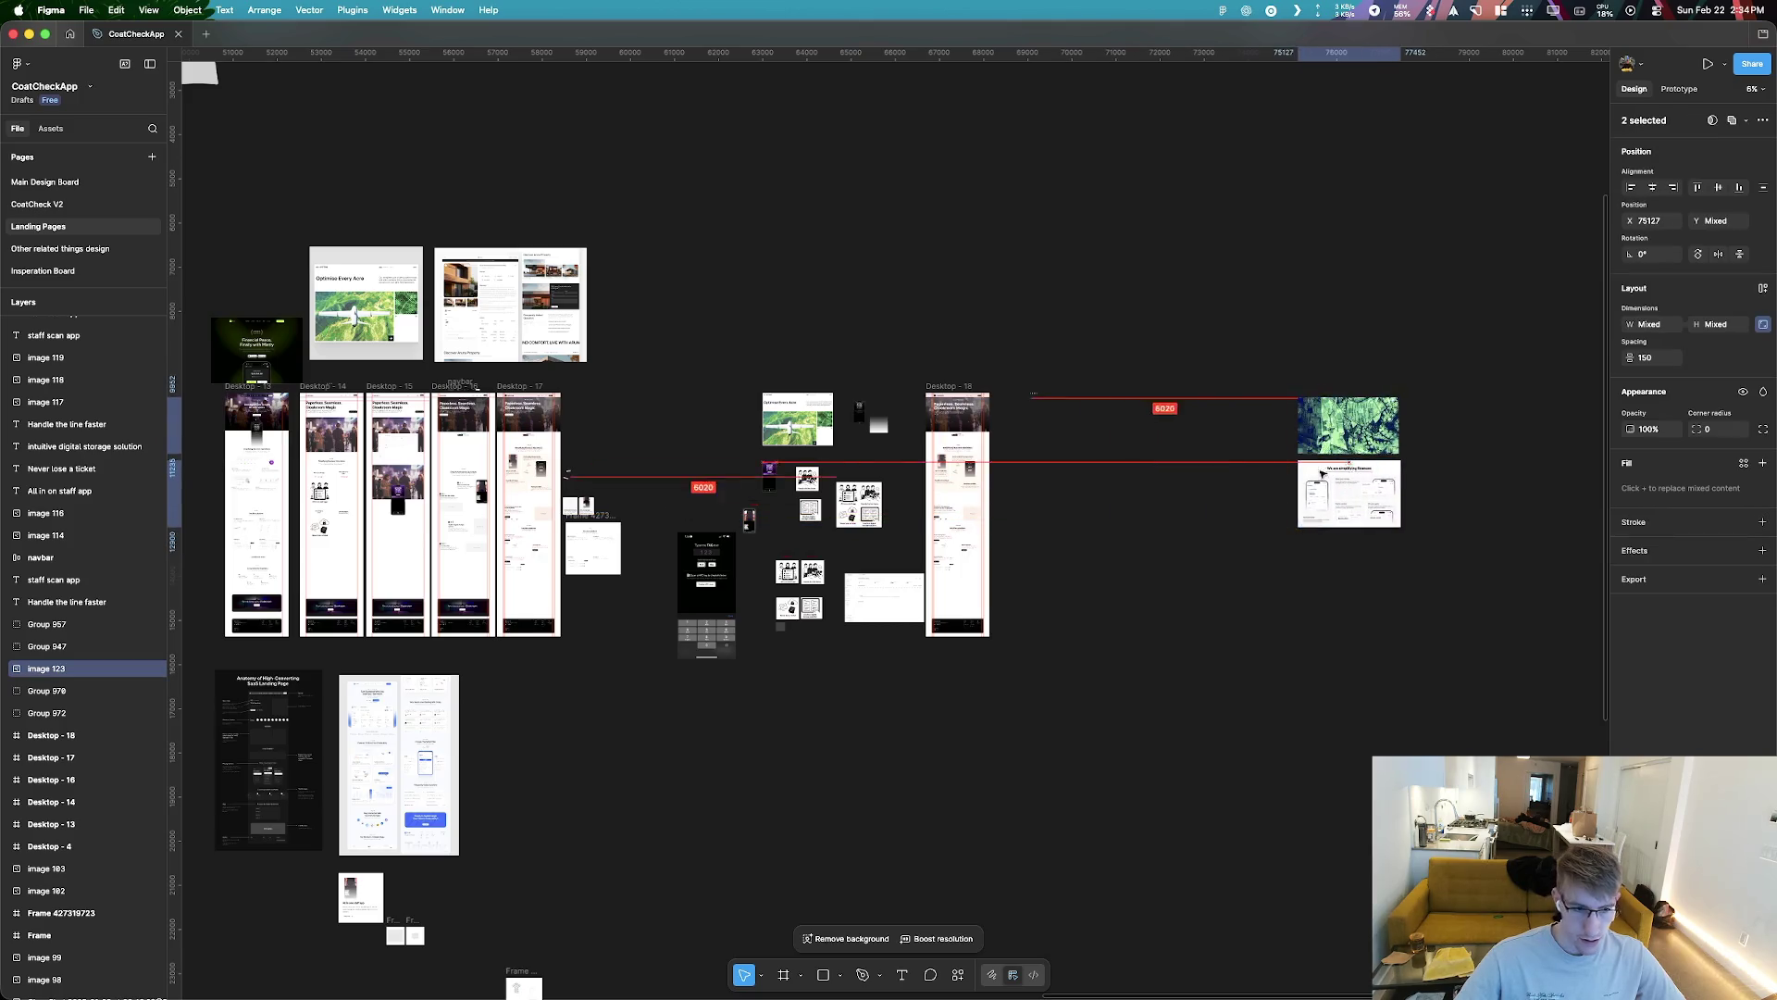
{"action": "scroll", "coordinate": [413, 436], "scroll_direction": "up", "scroll_amount": 5}
{"action": "scroll", "coordinate": [992, 494], "scroll_direction": "left", "scroll_amount": 5}
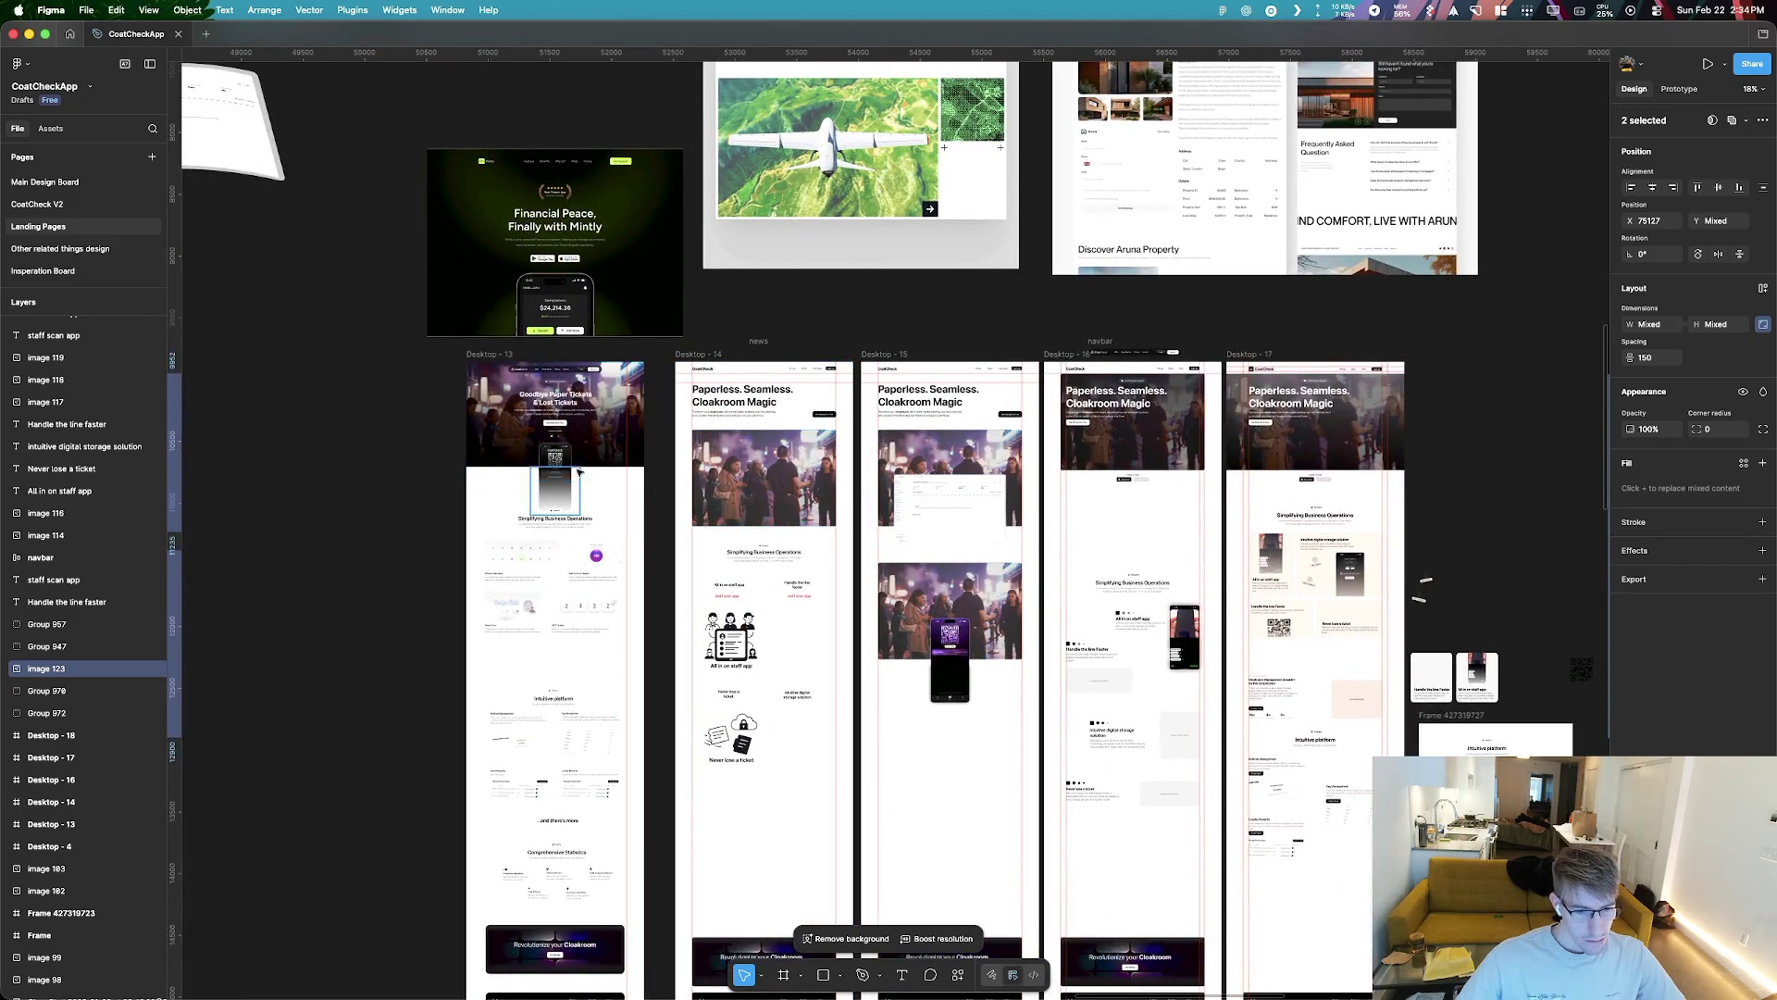
Zoom and pan across the Desktop frames to enlarge the Revolutionizing Cloak Room Services section
{"action": "scroll", "coordinate": [574, 556], "scroll_direction": "up", "scroll_amount": 3}
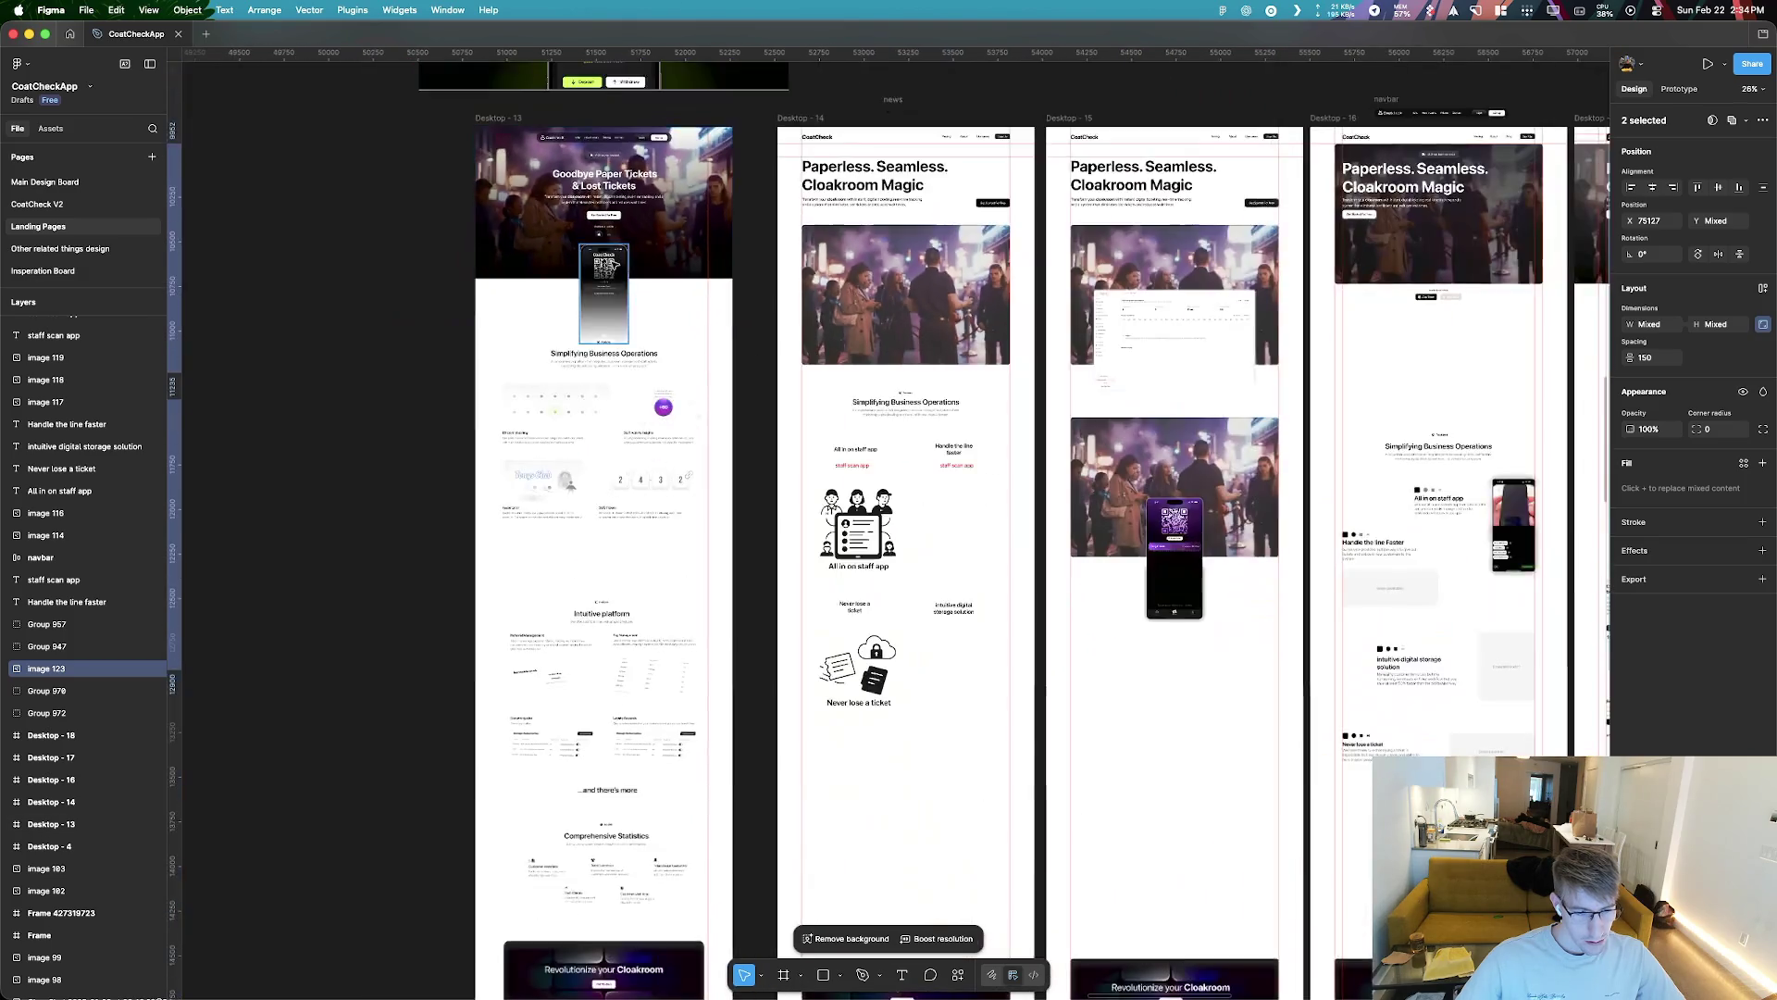
{"action": "scroll", "coordinate": [491, 417], "scroll_direction": "down", "scroll_amount": 3}
{"action": "scroll", "coordinate": [482, 399], "scroll_direction": "down", "scroll_amount": 5}
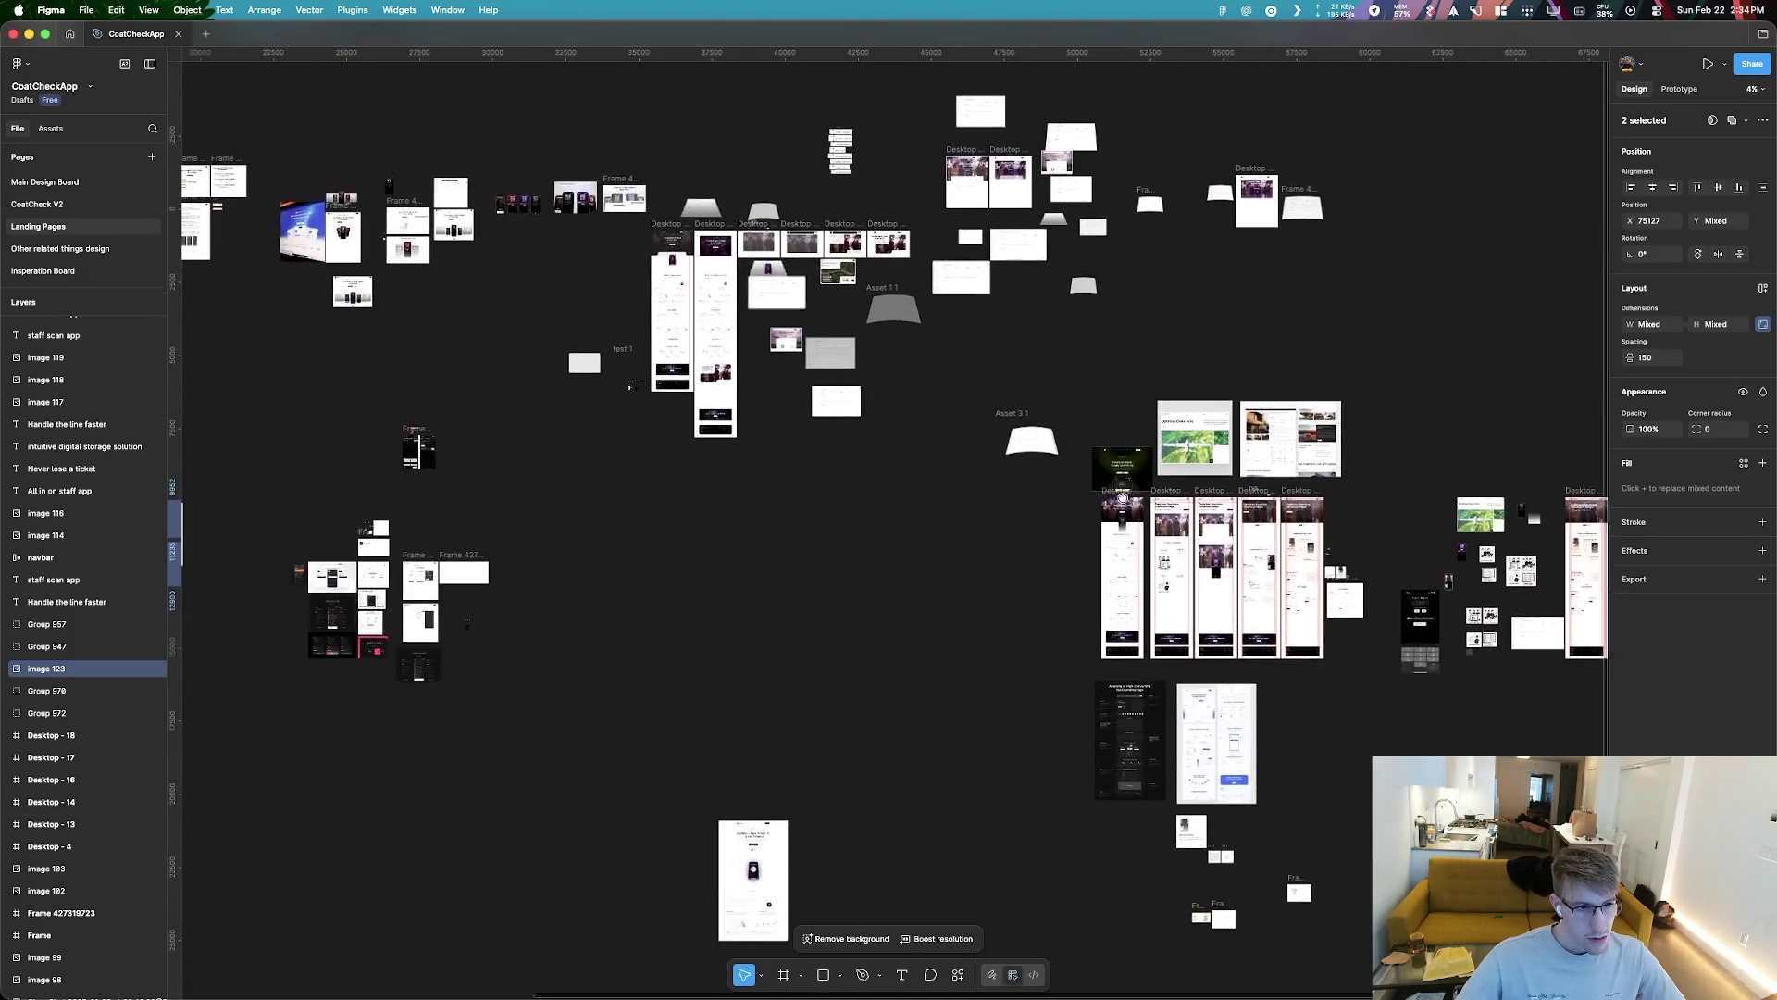
{"action": "scroll", "coordinate": [709, 274], "scroll_direction": "up", "scroll_amount": 5}
{"action": "scroll", "coordinate": [647, 500], "scroll_direction": "up", "scroll_amount": 5}
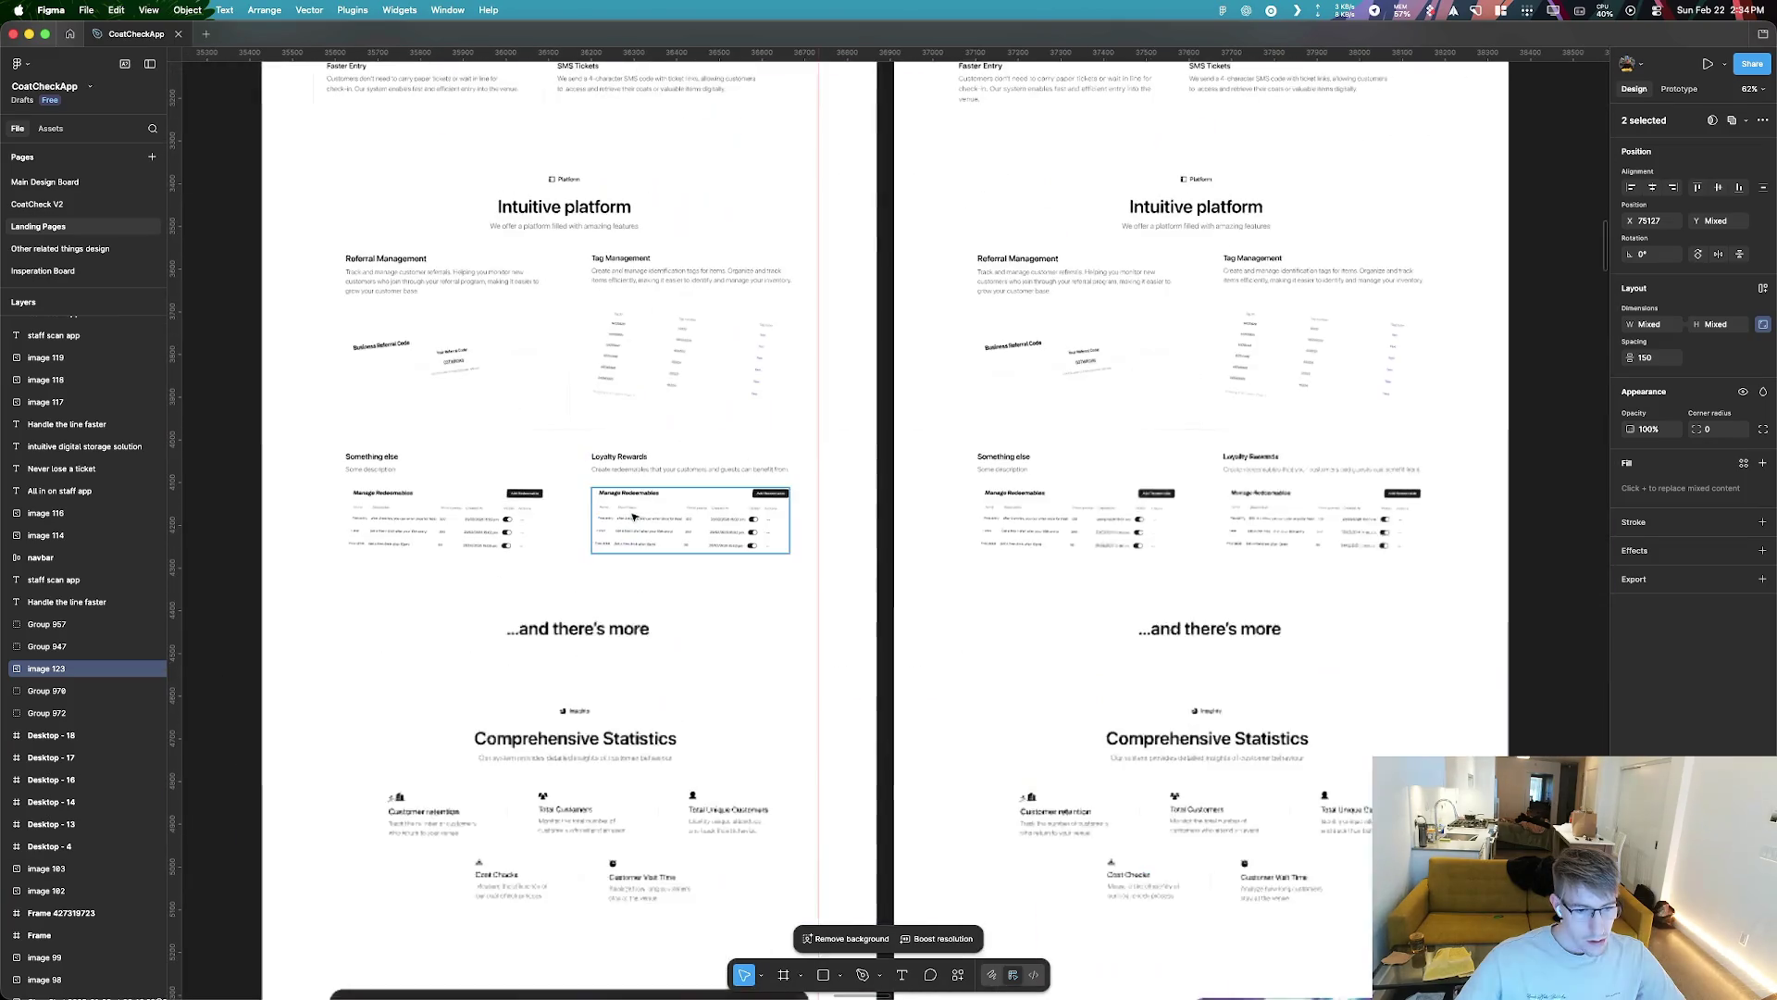
{"action": "scroll", "coordinate": [651, 479], "scroll_direction": "down", "scroll_amount": 4}
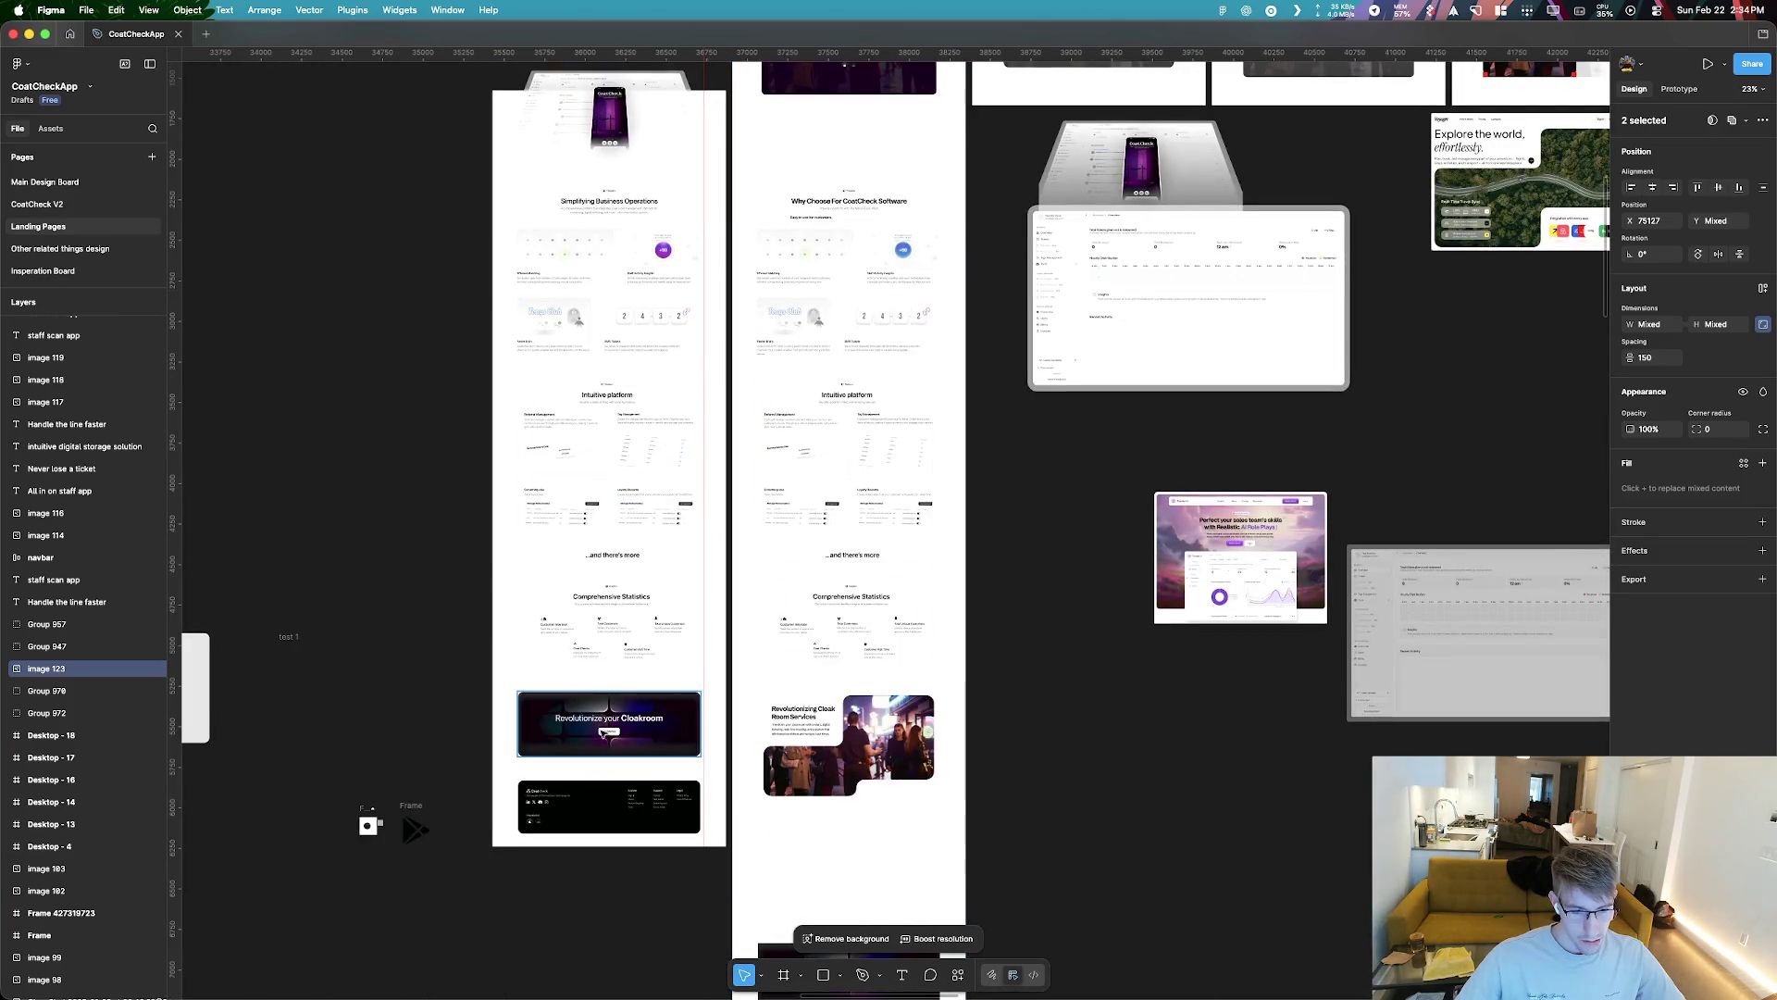
{"action": "scroll", "coordinate": [574, 574], "scroll_direction": "up", "scroll_amount": 5}
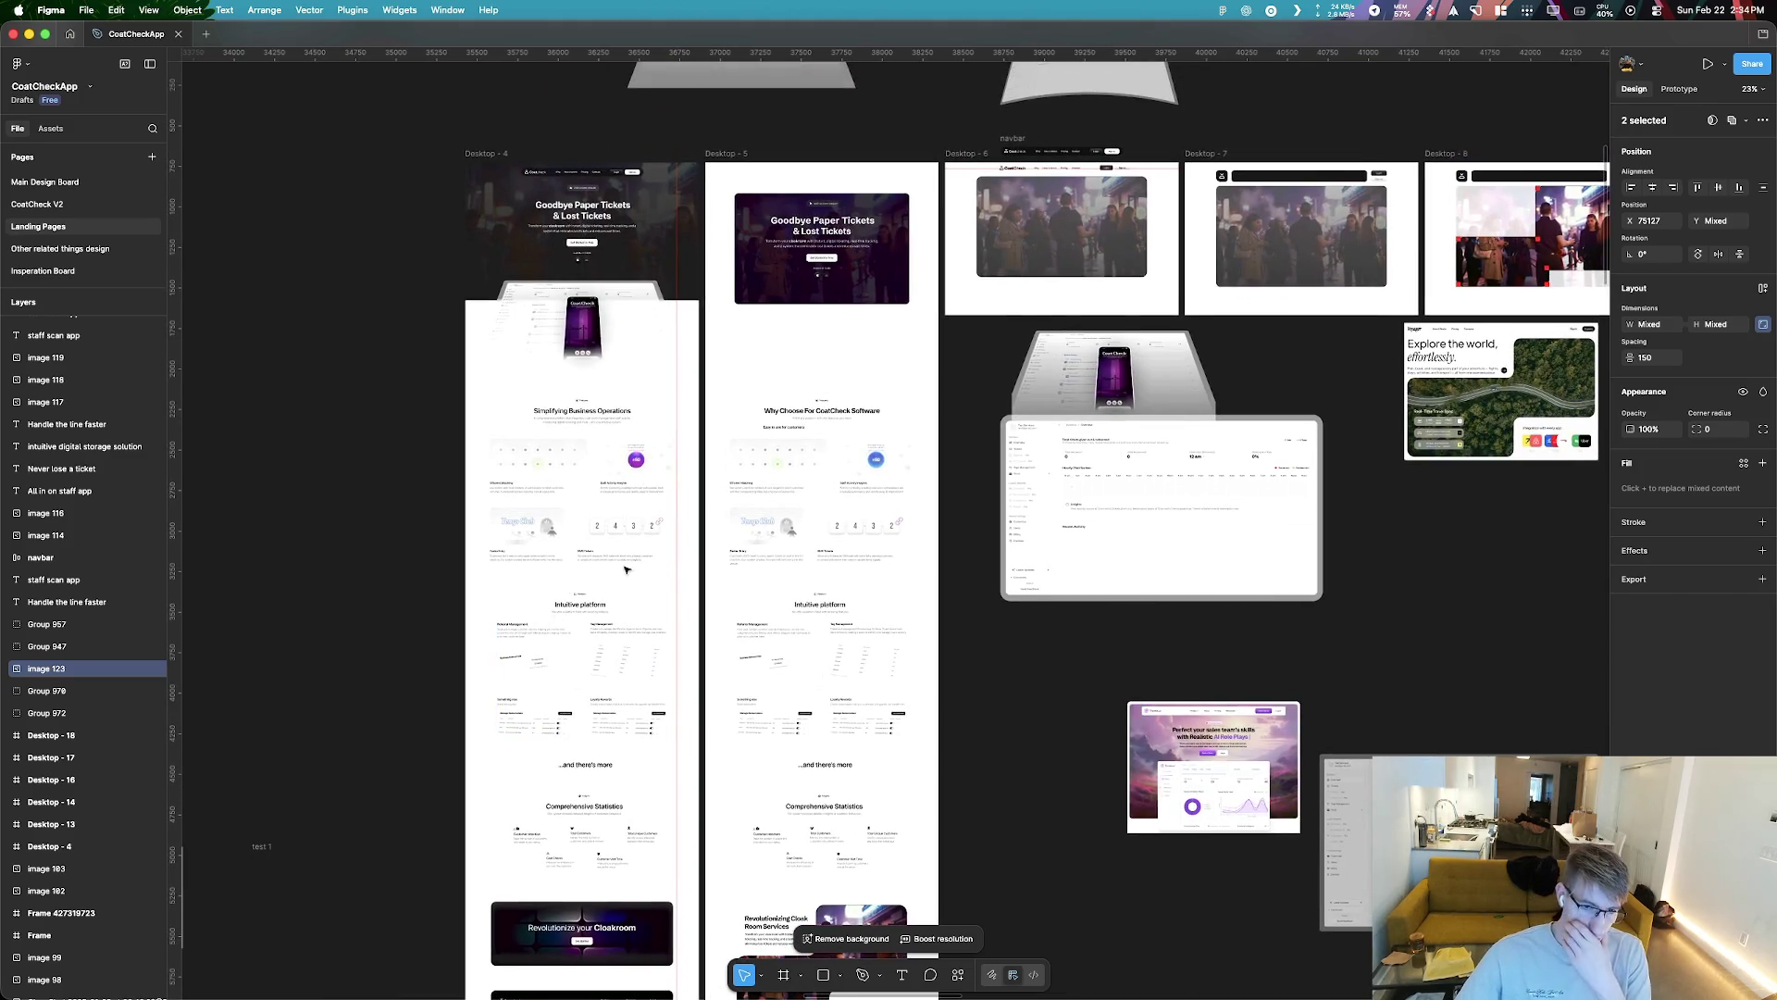
{"action": "scroll", "coordinate": [559, 606], "scroll_direction": "down", "scroll_amount": 6}
{"action": "scroll", "coordinate": [592, 357], "scroll_direction": "down", "scroll_amount": 3}
{"action": "scroll", "coordinate": [629, 462], "scroll_direction": "right", "scroll_amount": 2}
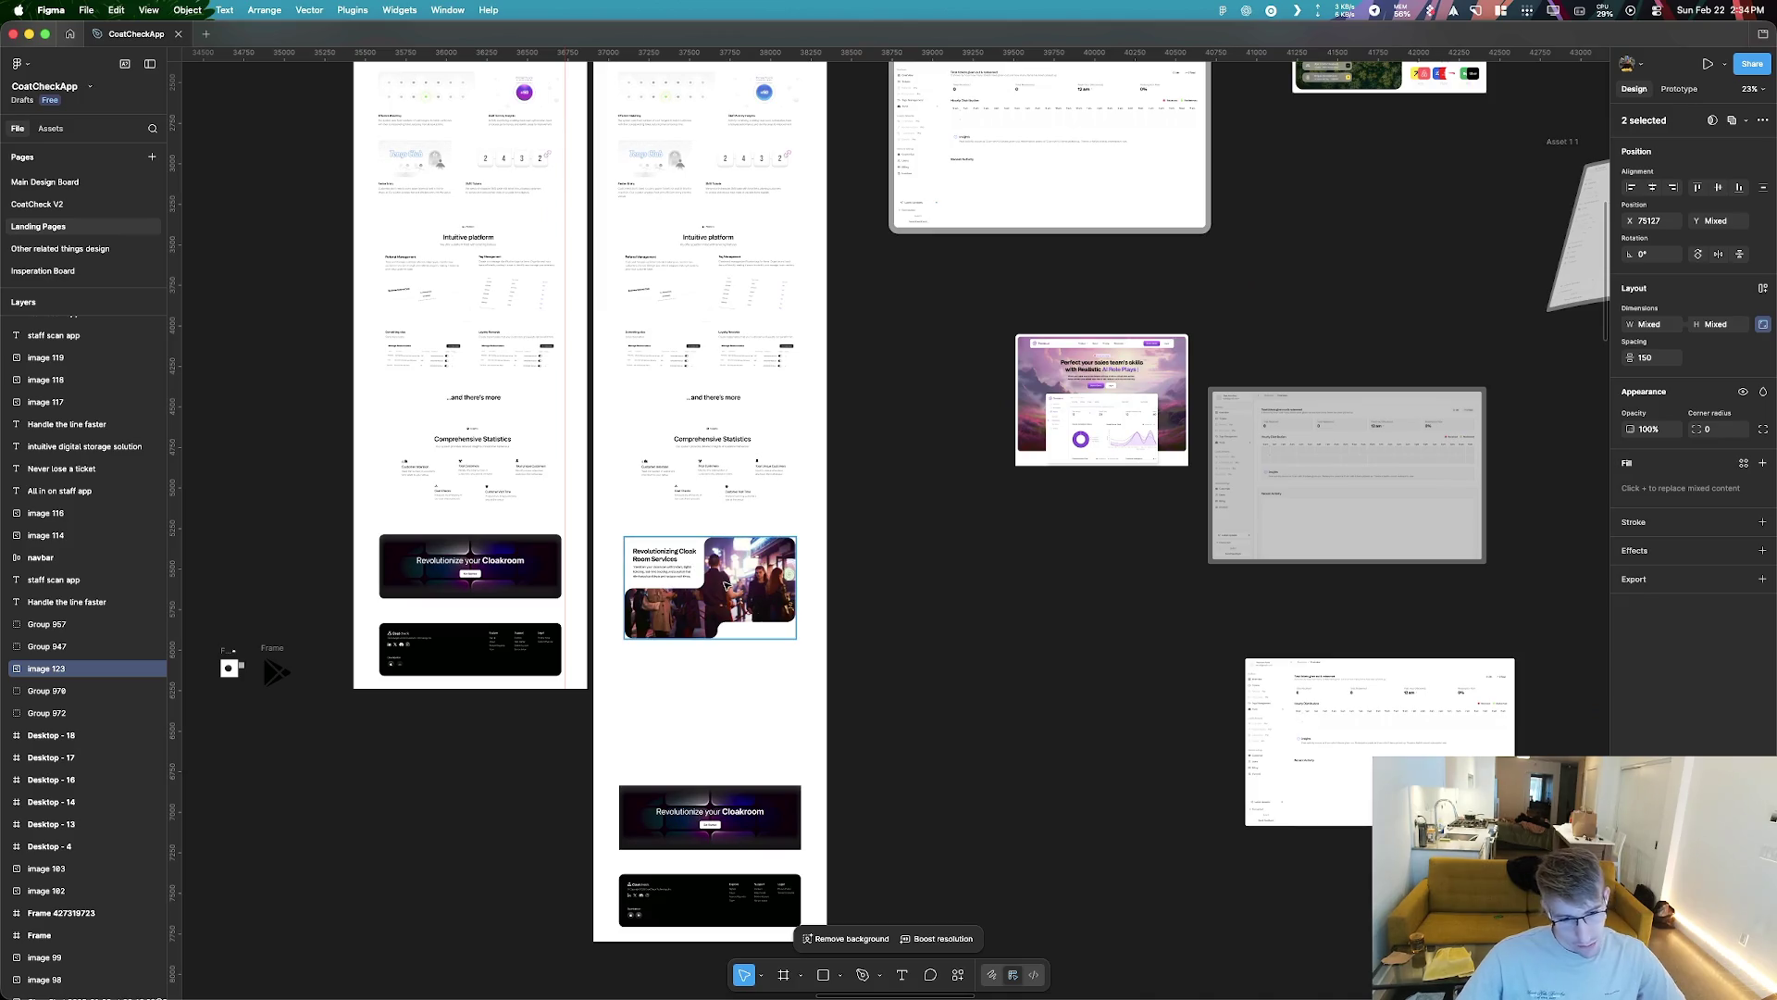
{"action": "scroll", "coordinate": [672, 582], "scroll_direction": "up", "scroll_amount": 5}
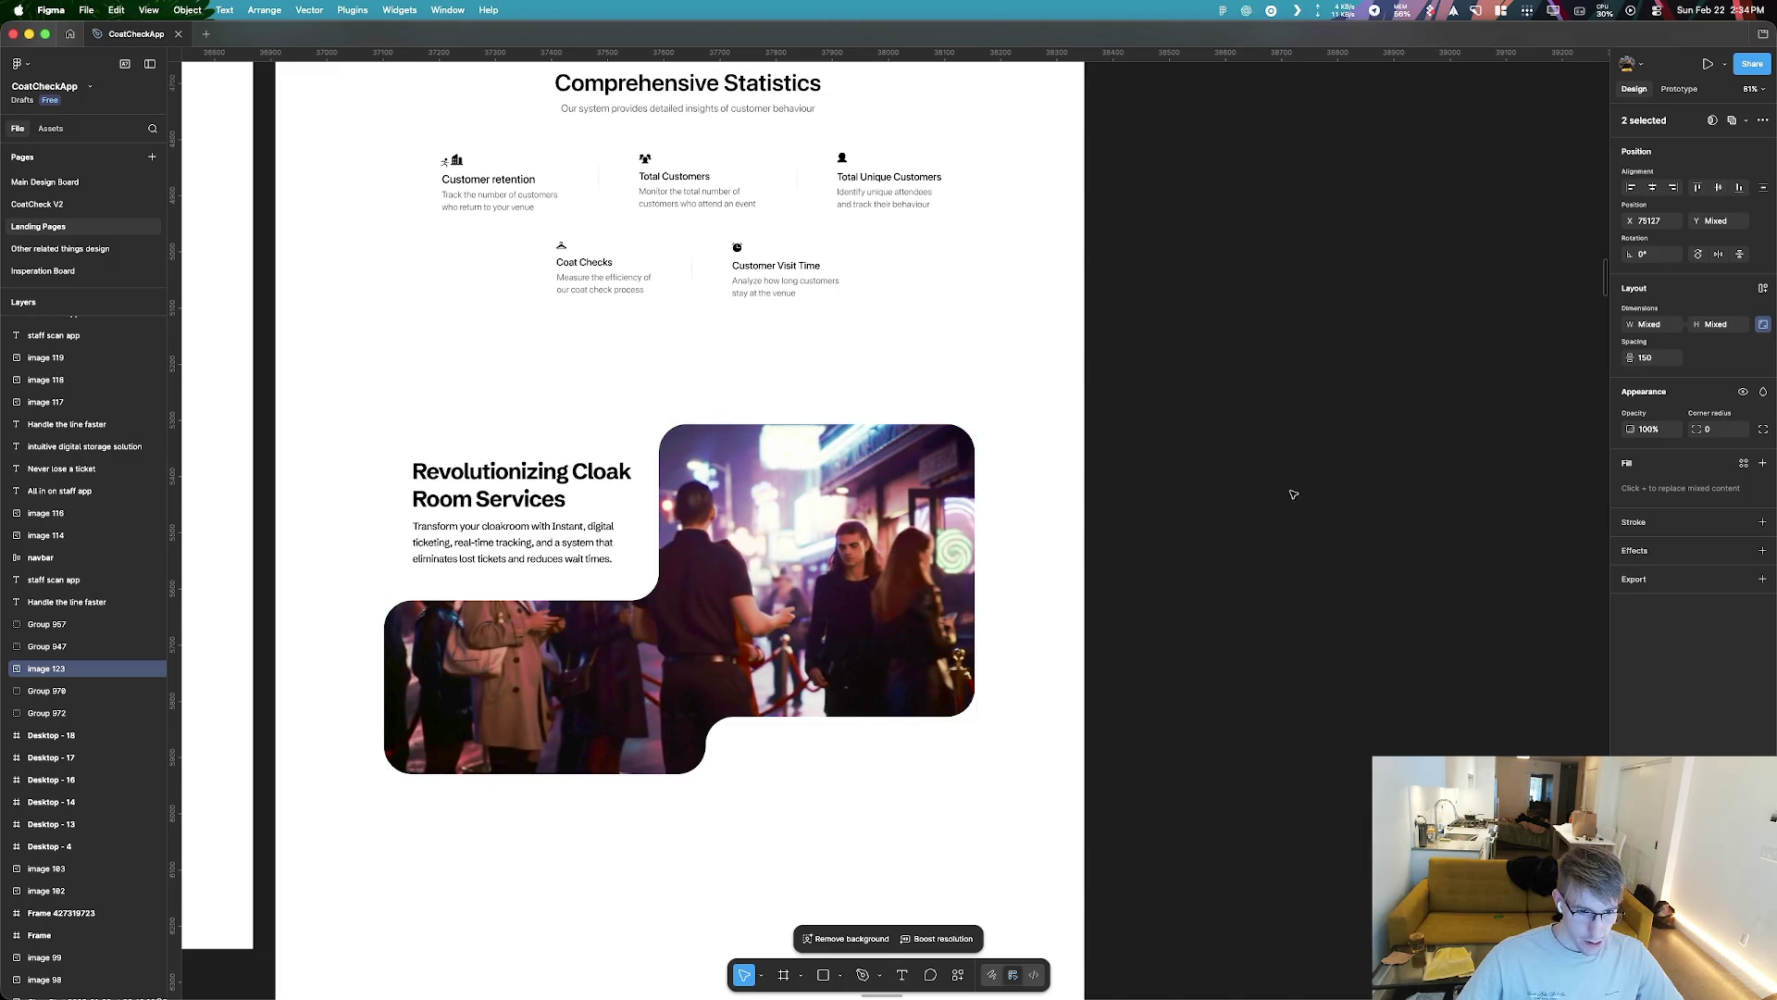
Raise the Cloak Room Services image's corner radius from 25 to about 220, then deselect it
{"action": "left_click", "coordinate": [967, 442]}
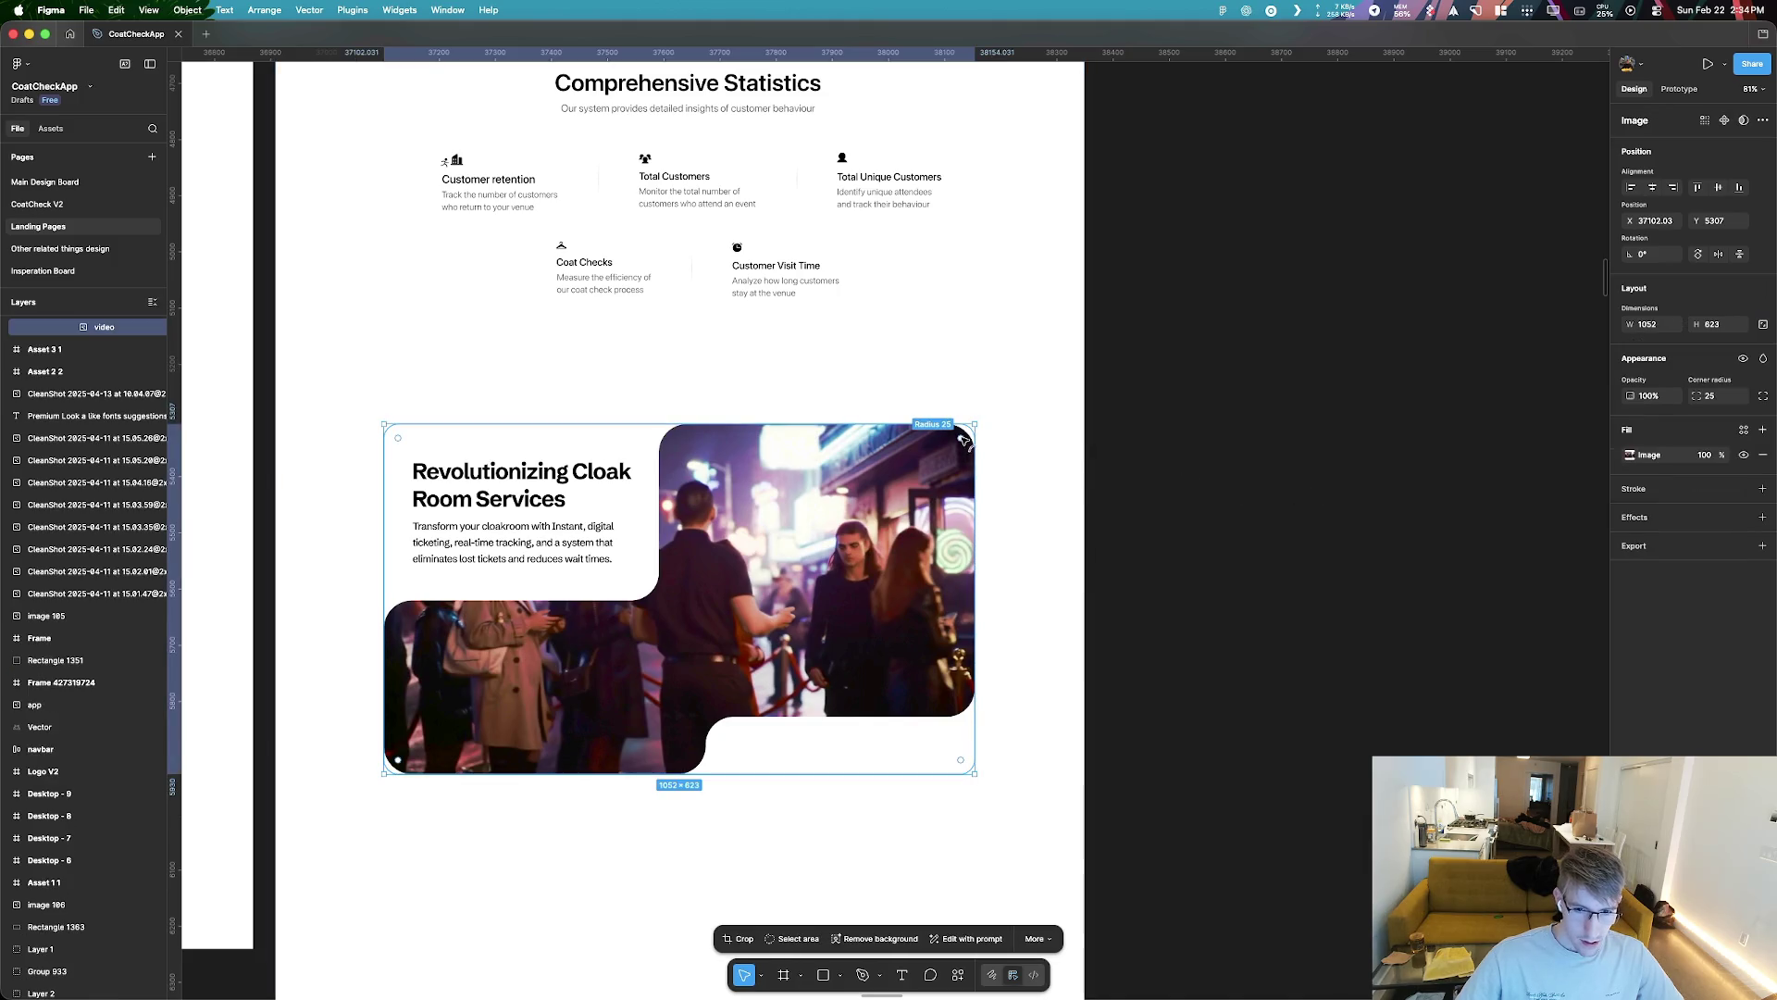
{"action": "mouse_move", "coordinate": [967, 434]}
{"action": "left_mouse_down"}
{"action": "mouse_move", "coordinate": [682, 605]}
{"action": "mouse_move", "coordinate": [845, 501]}
{"action": "left_mouse_up"}
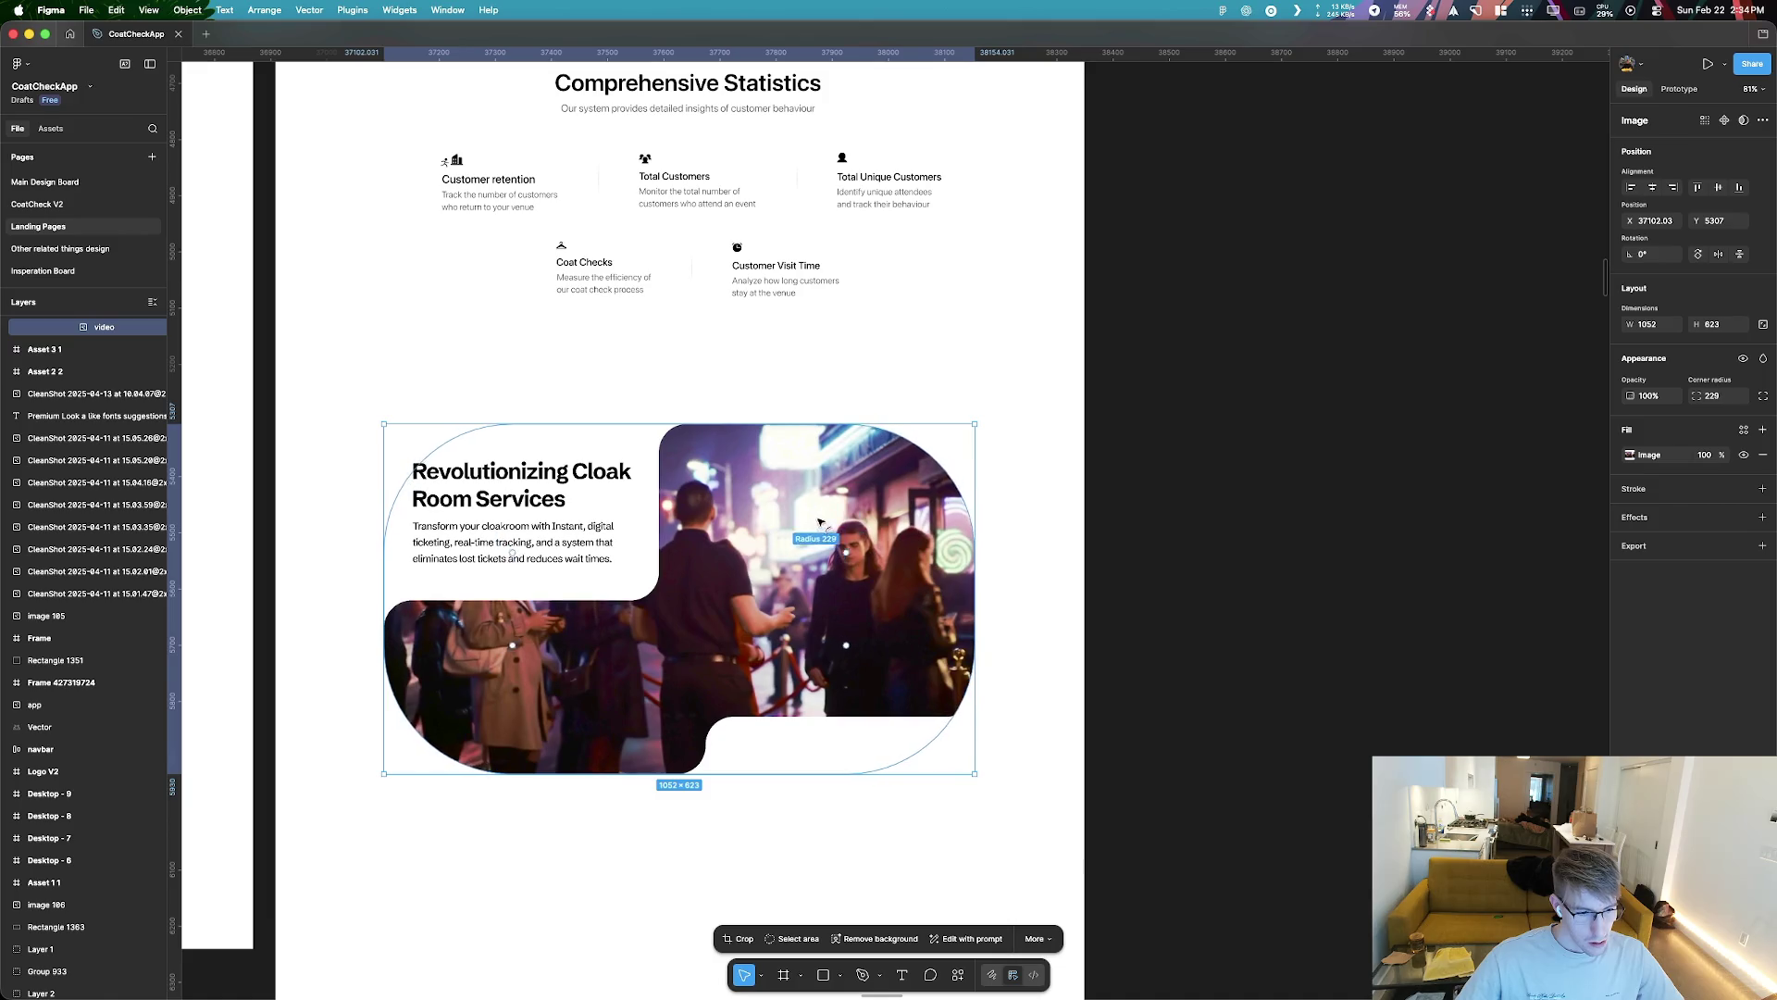
{"action": "left_click", "coordinate": [1365, 554]}
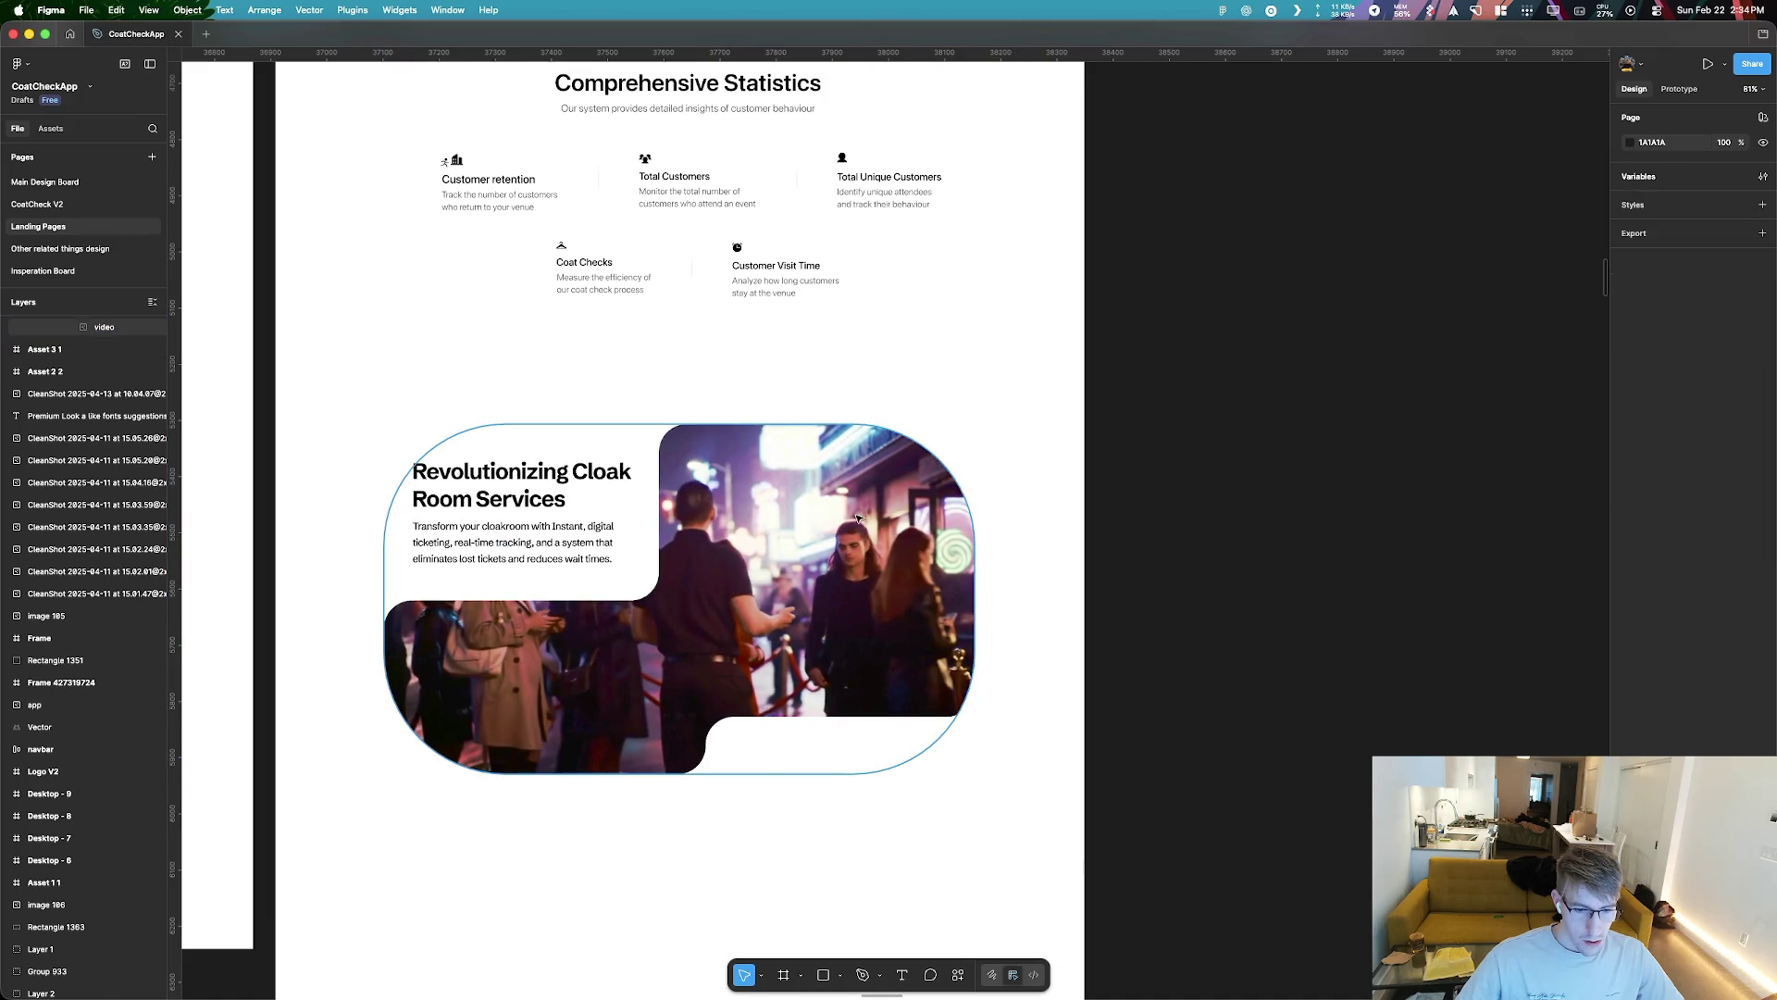
{"action": "key", "text": "super+z"}
{"action": "left_click", "coordinate": [1247, 473]}
{"action": "scroll", "coordinate": [1247, 473], "scroll_direction": "down", "scroll_amount": 5}
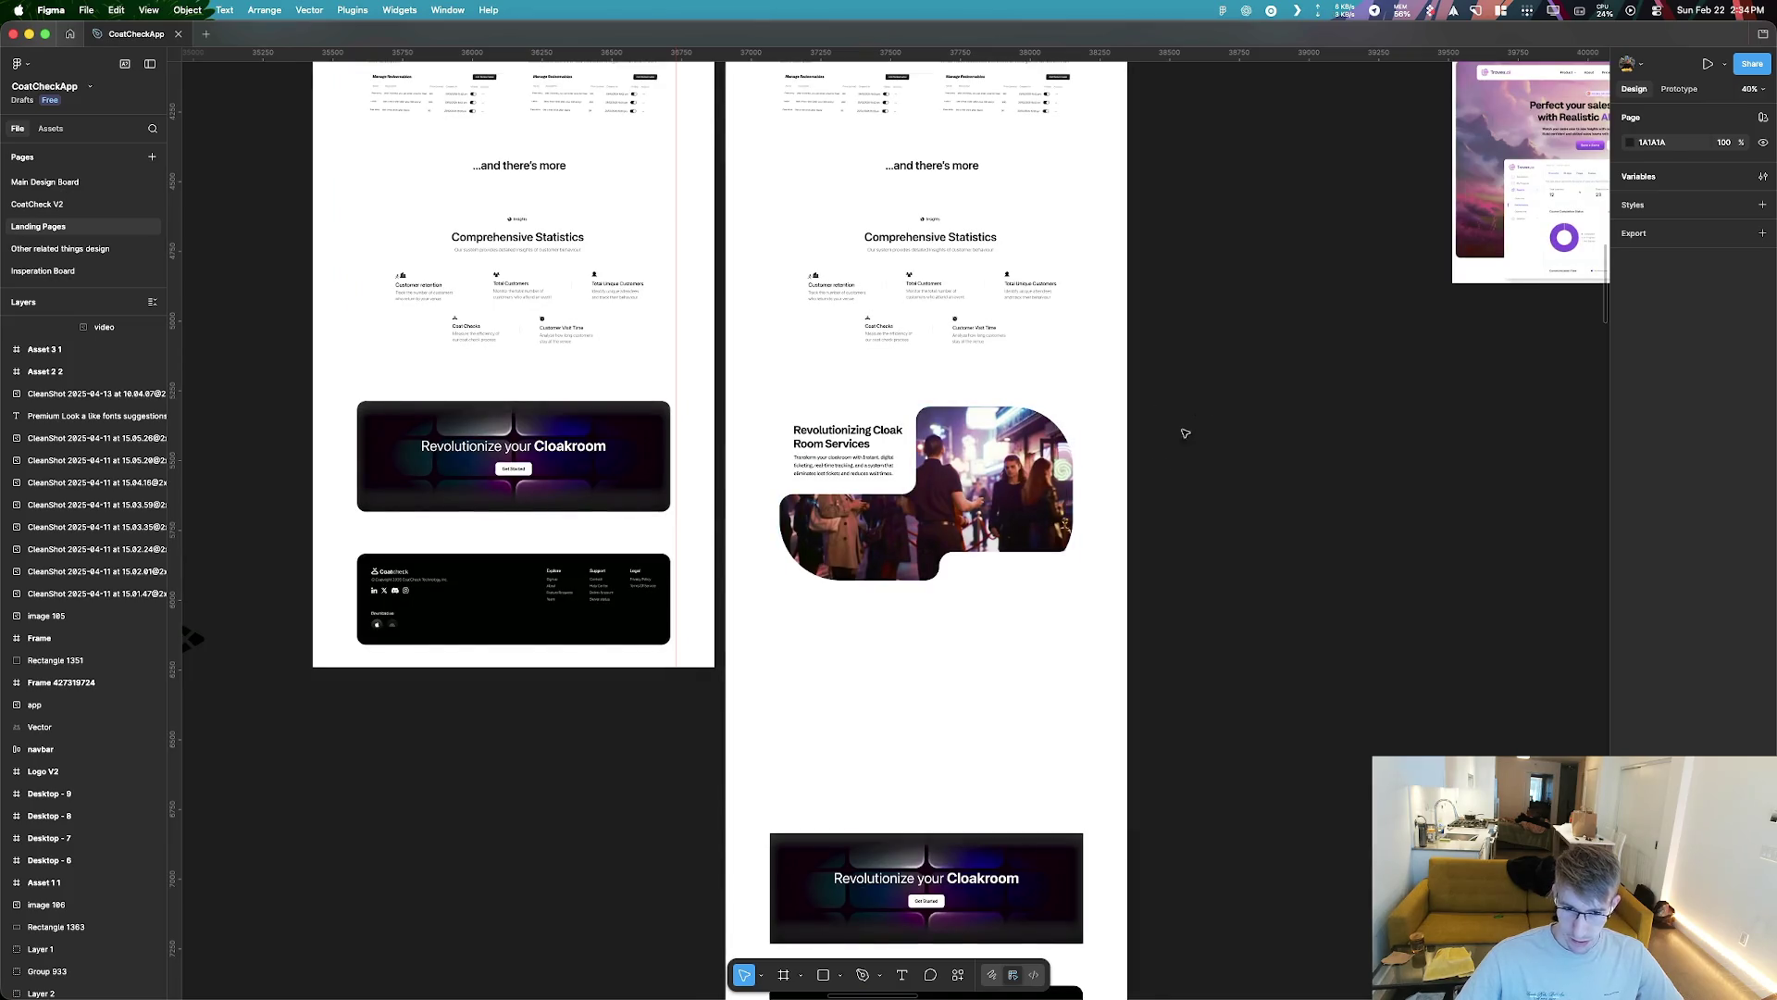
{"action": "scroll", "coordinate": [1156, 471], "scroll_direction": "down", "scroll_amount": 3}
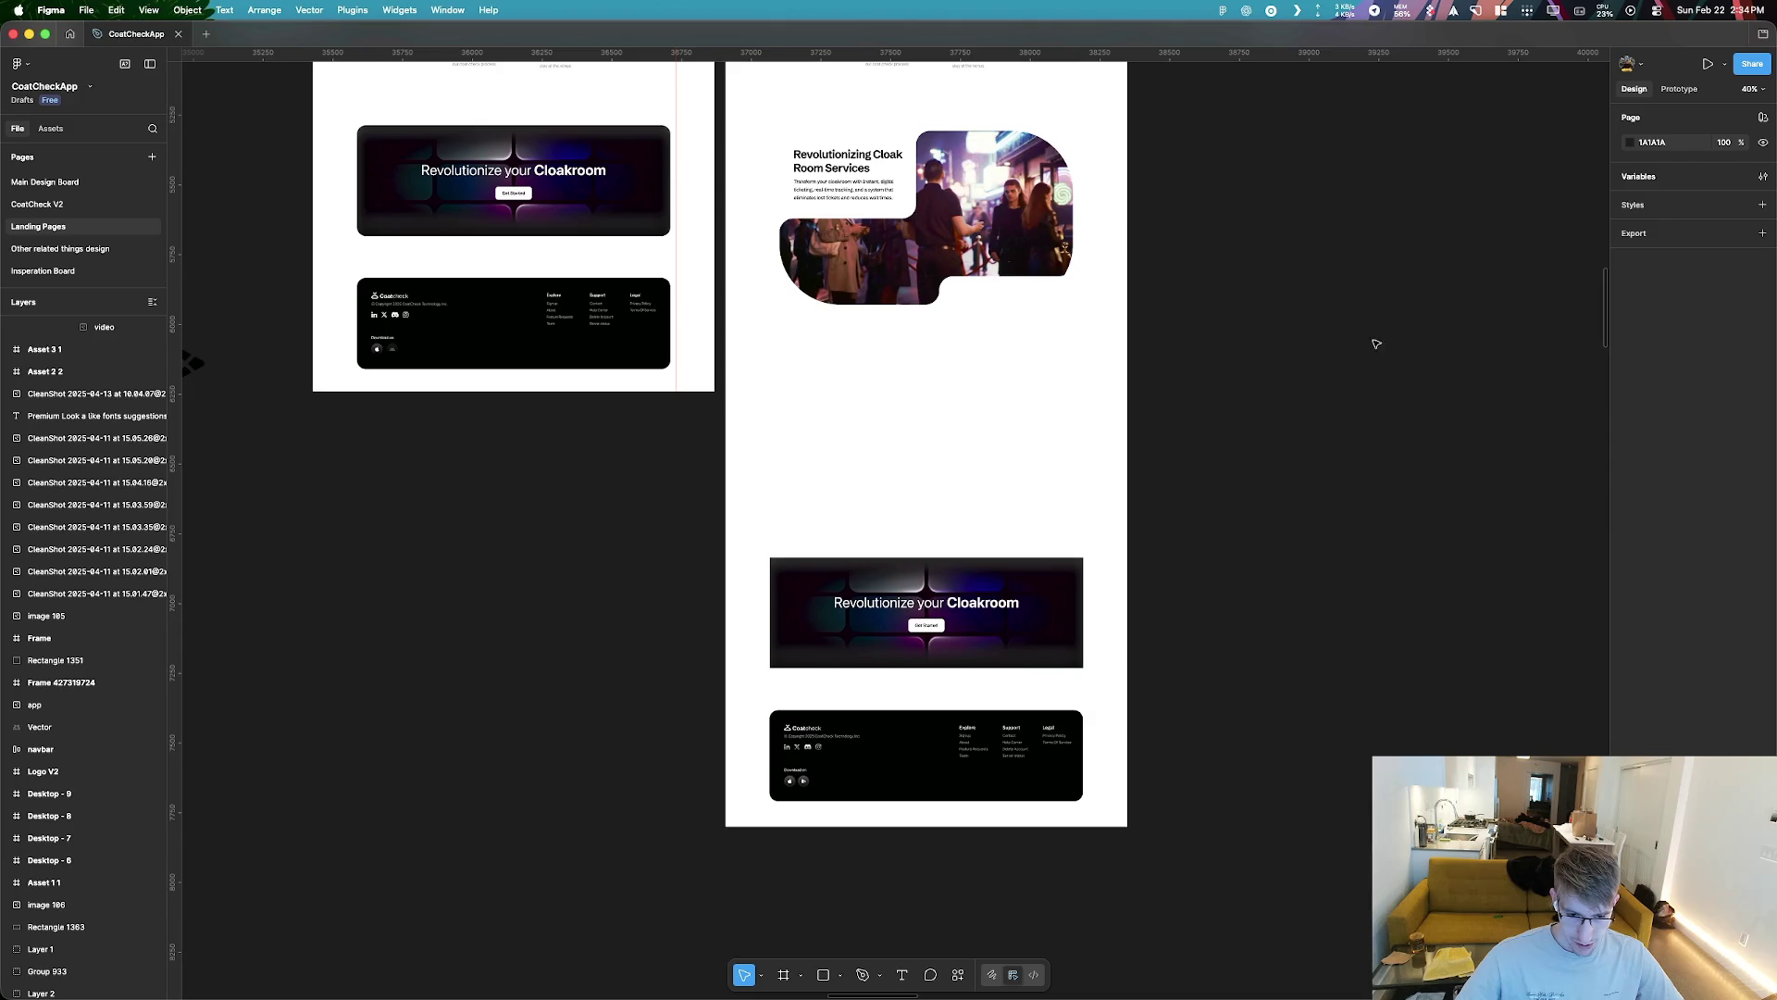
{"action": "scroll", "coordinate": [552, 602], "scroll_direction": "down", "scroll_amount": 5}
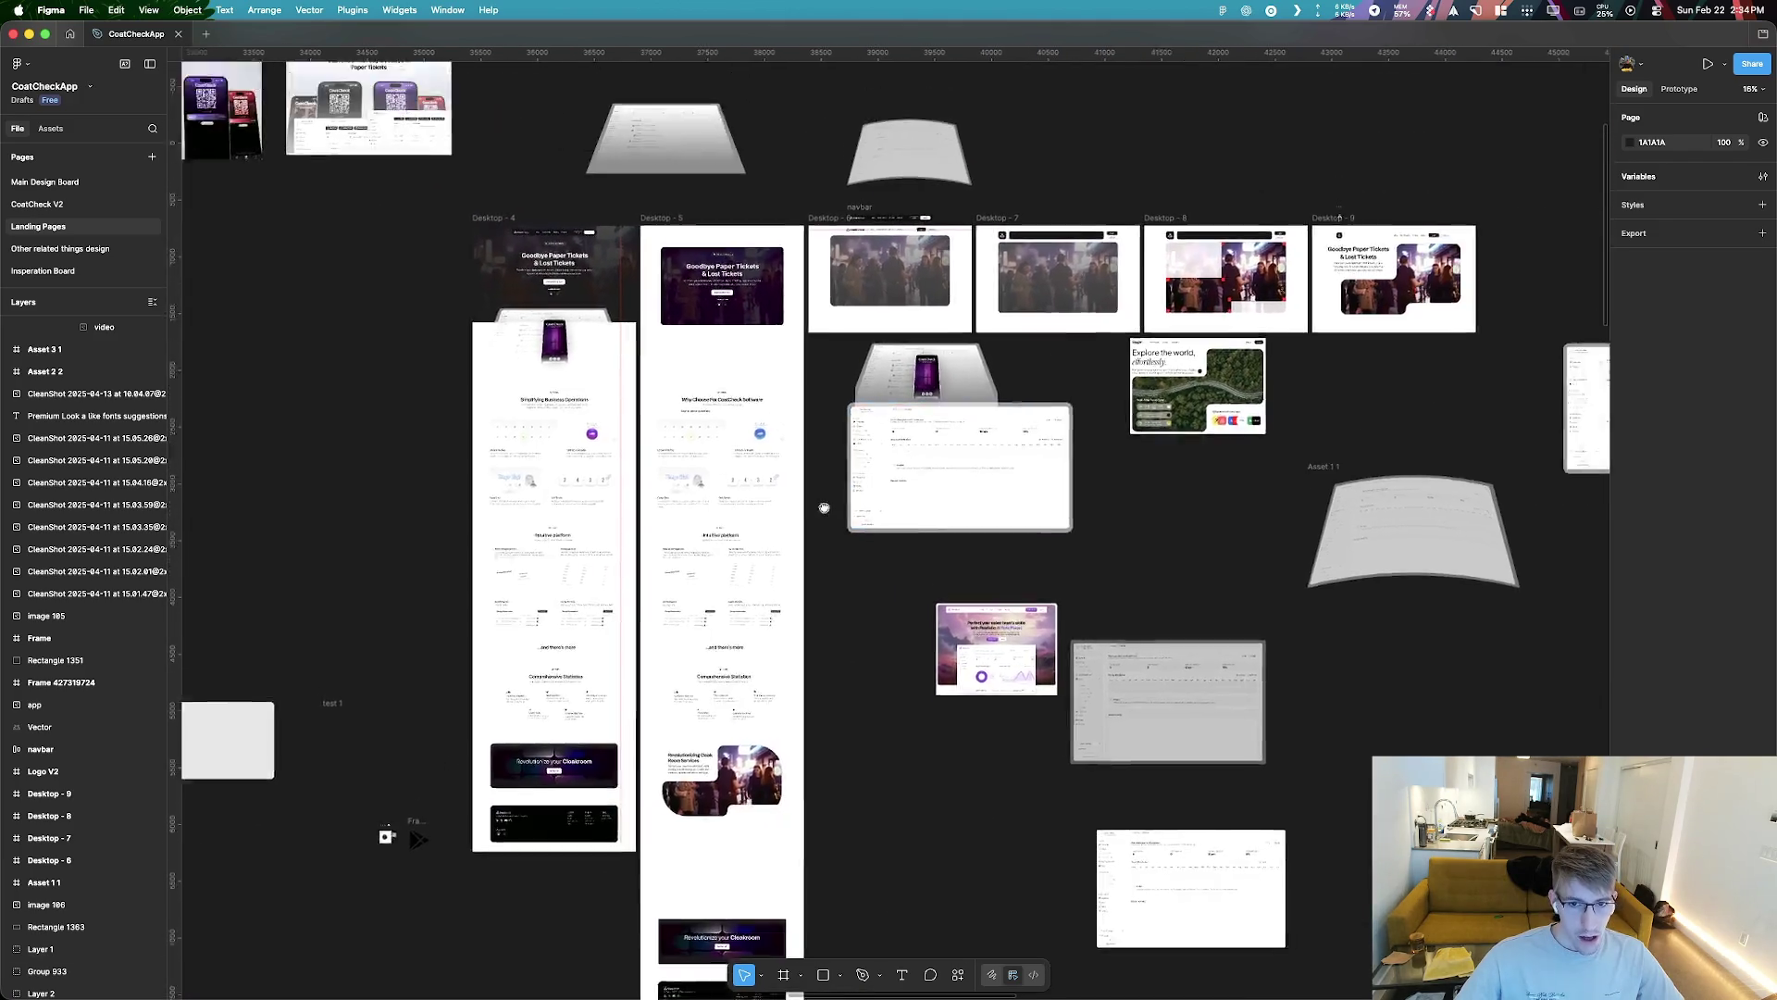
{"action": "scroll", "coordinate": [823, 507], "scroll_direction": "down", "scroll_amount": 3}
{"action": "scroll", "coordinate": [880, 421], "scroll_direction": "left", "scroll_amount": 3}
{"action": "scroll", "coordinate": [564, 385], "scroll_direction": "down", "scroll_amount": 3}
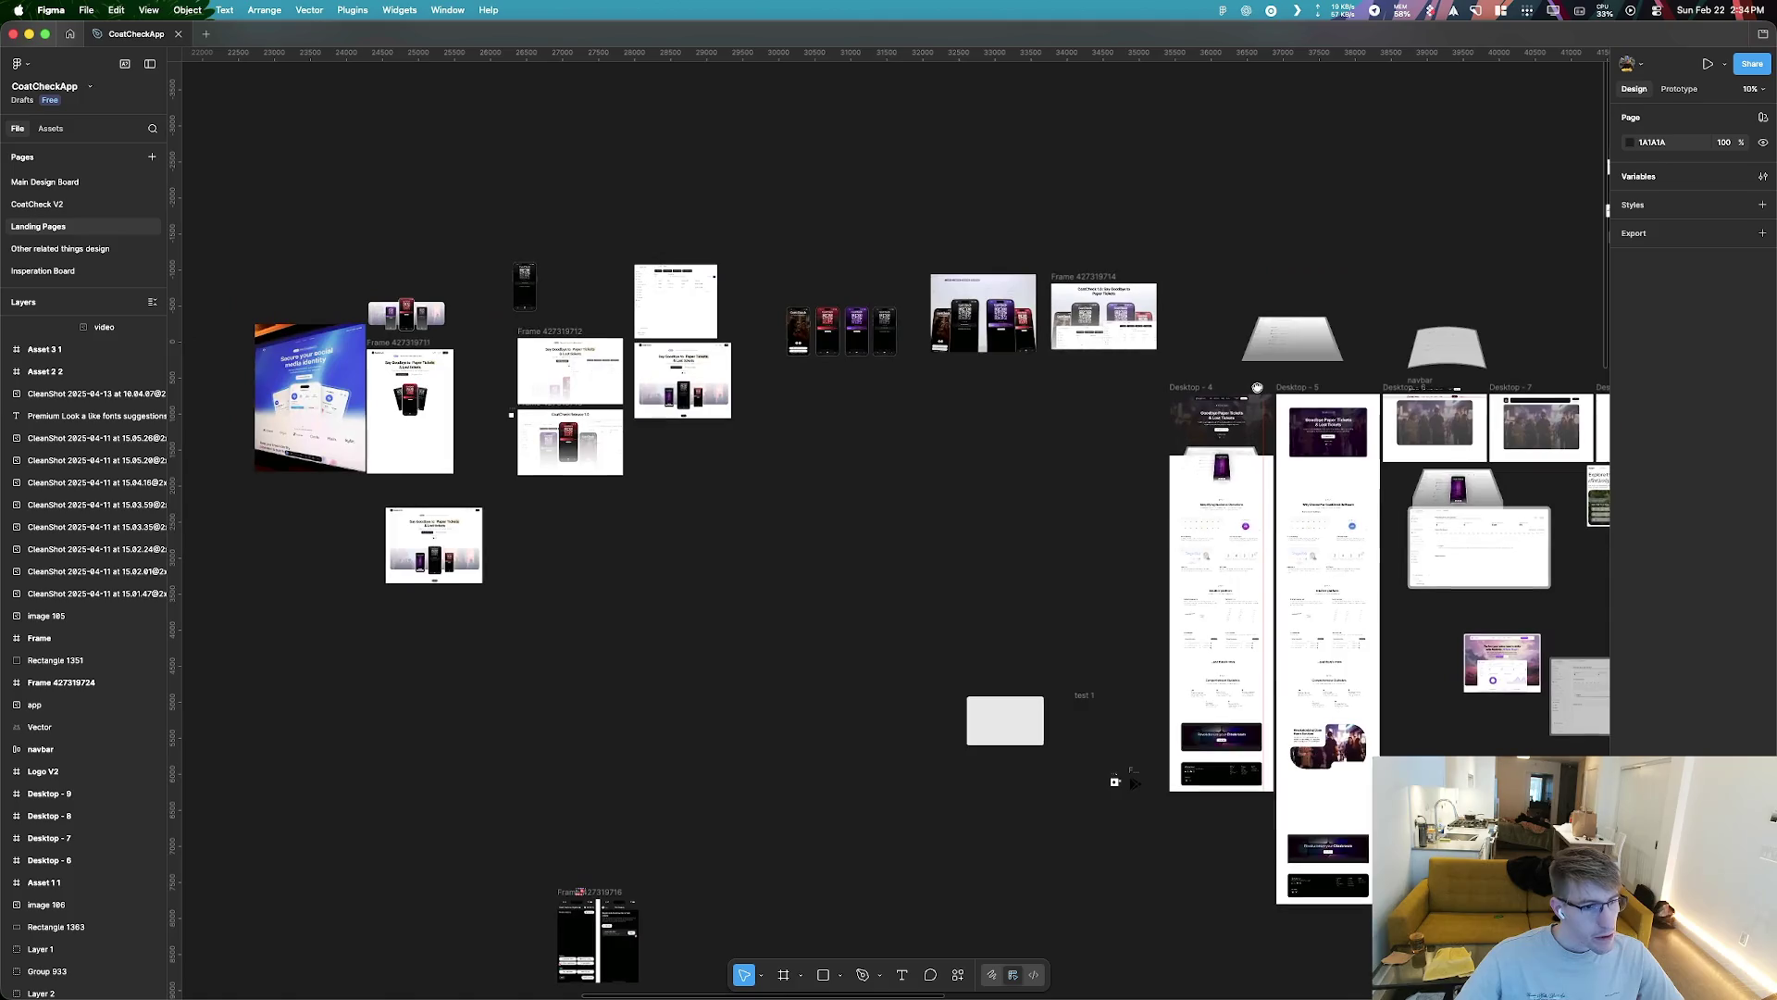
{"action": "scroll", "coordinate": [905, 675], "scroll_direction": "left", "scroll_amount": 10}
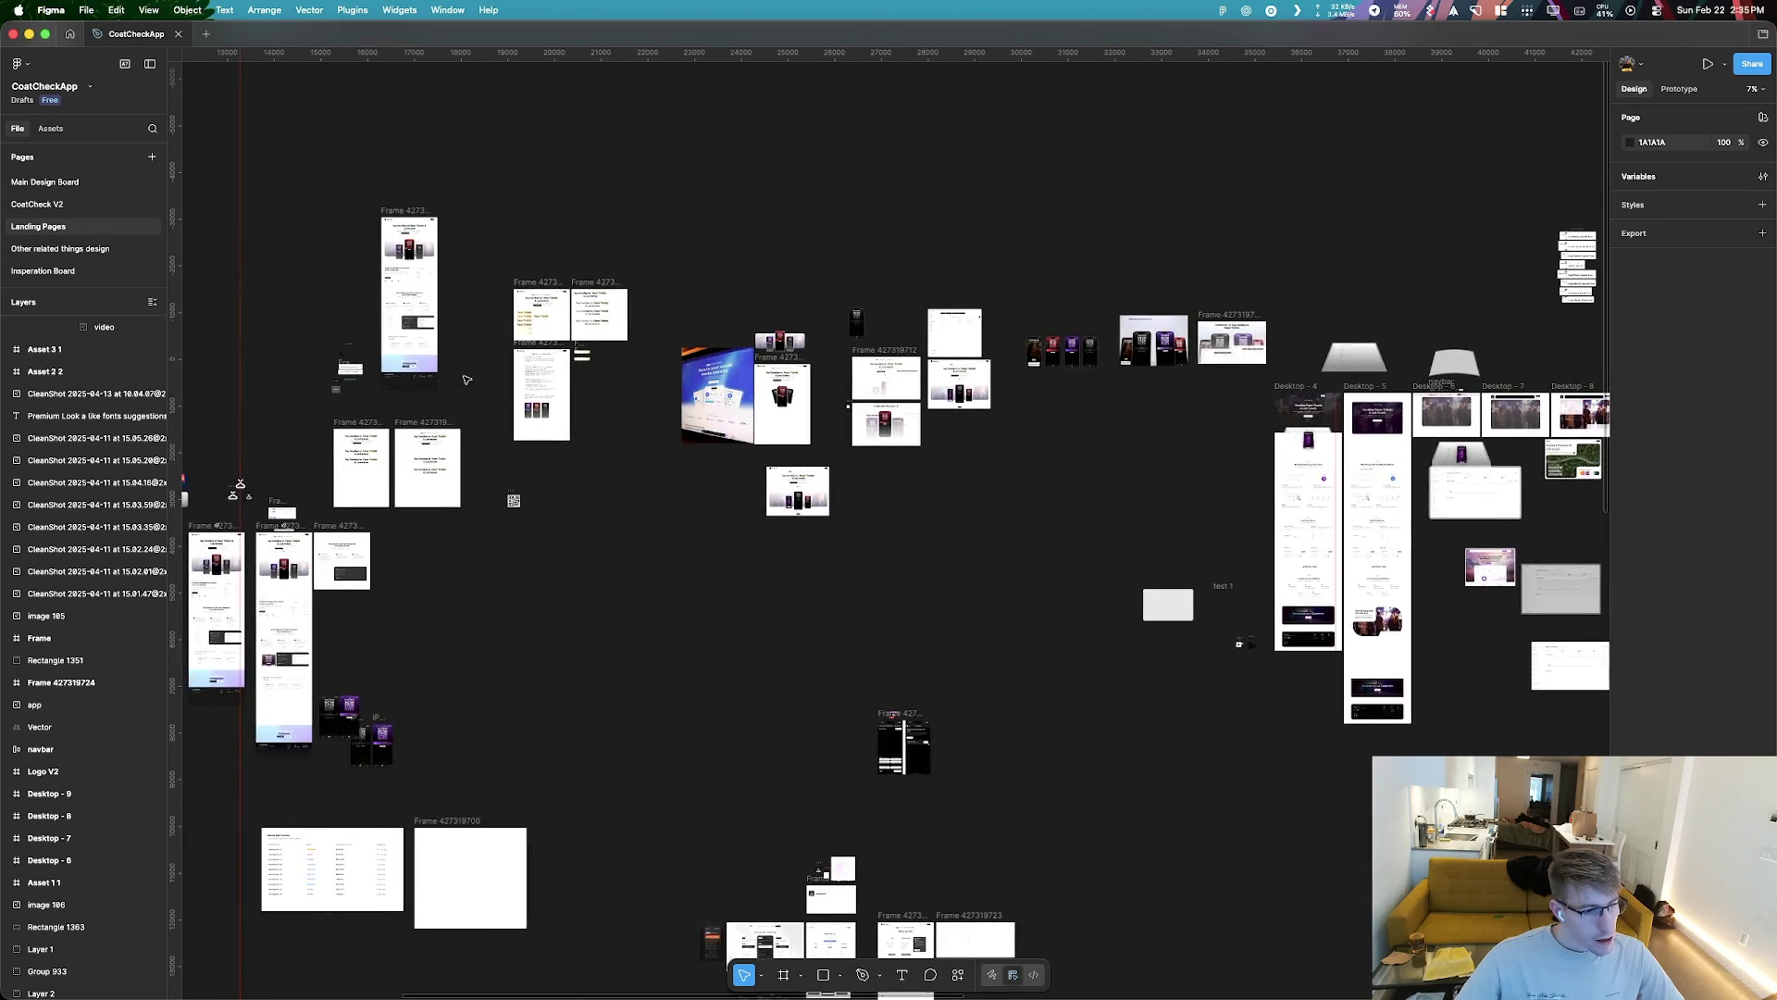
{"action": "scroll", "coordinate": [378, 640], "scroll_direction": "up", "scroll_amount": 3}
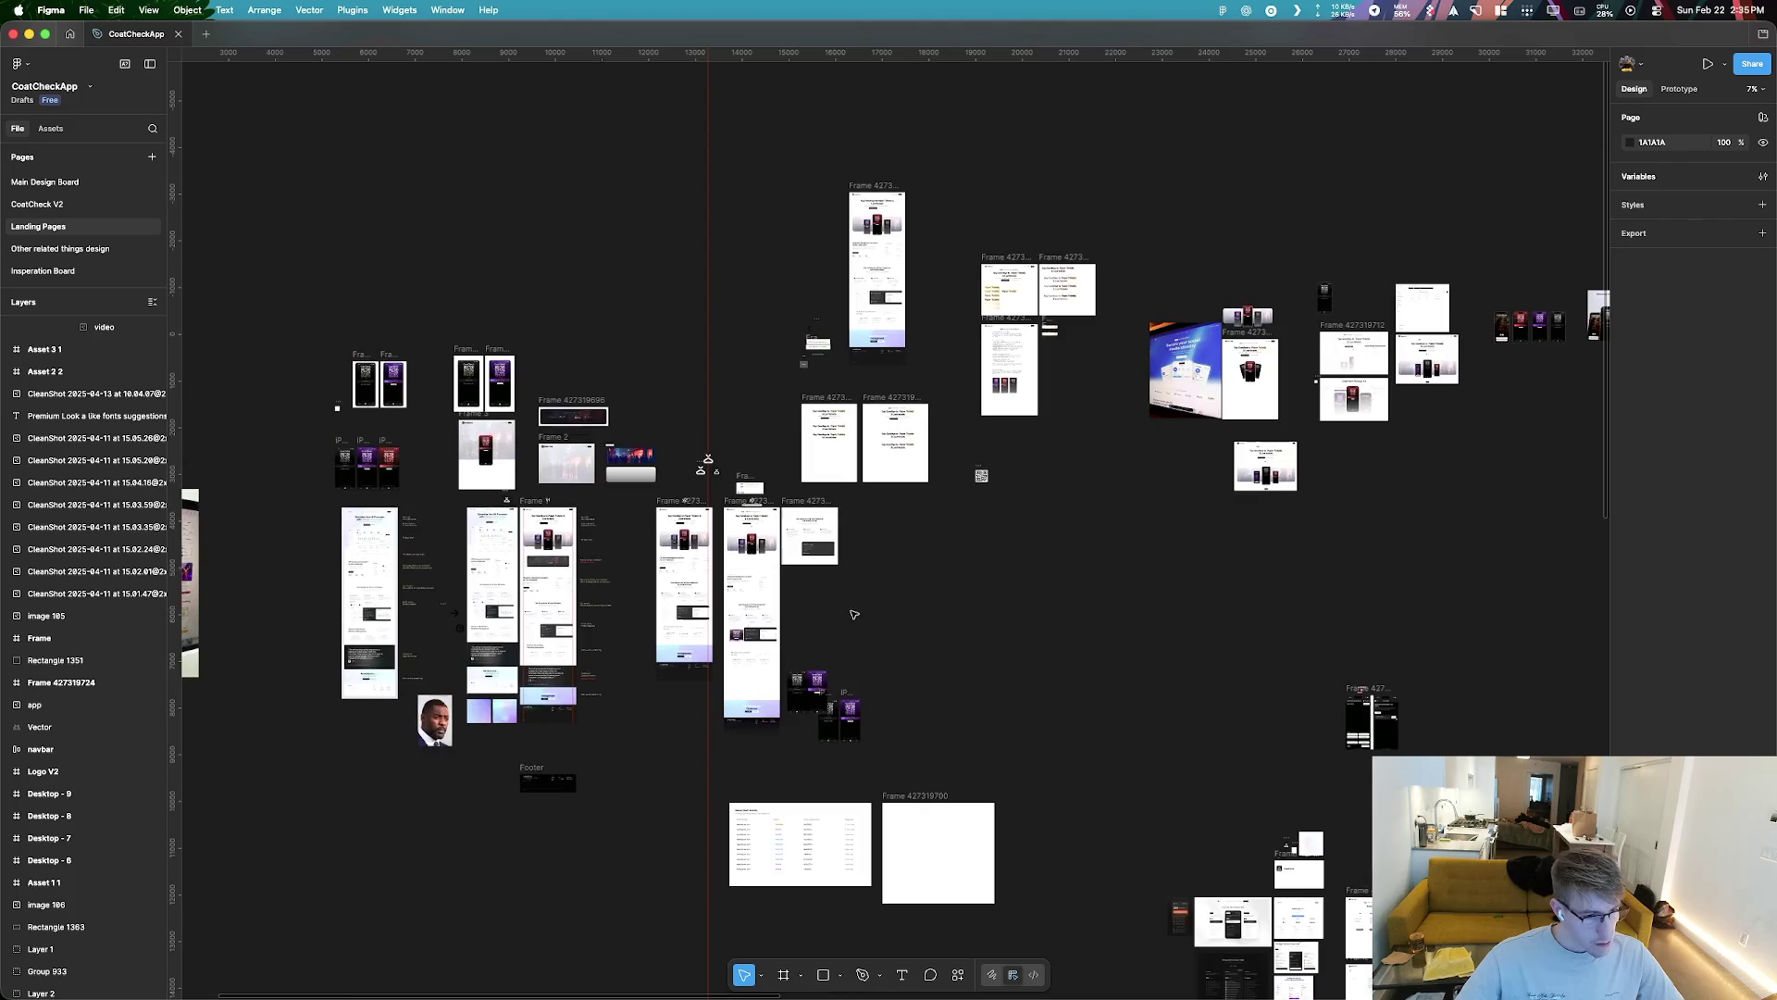
{"action": "scroll", "coordinate": [551, 540], "scroll_direction": "up", "scroll_amount": 4}
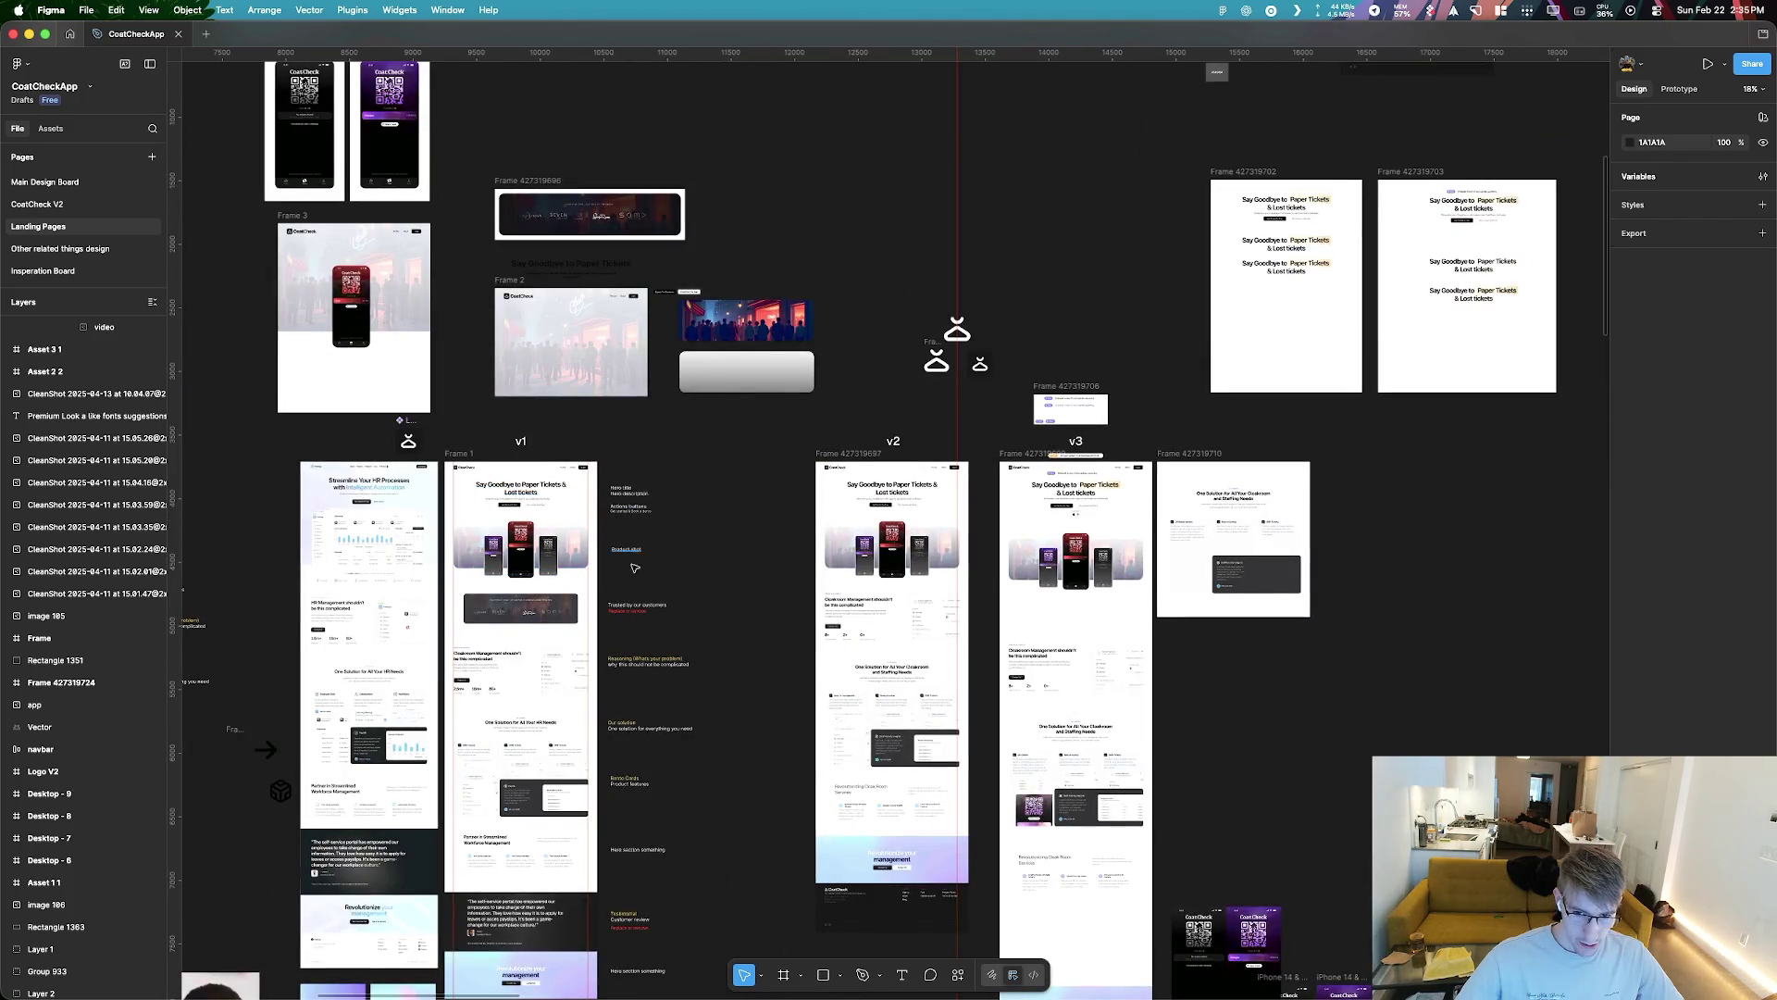
{"action": "scroll", "coordinate": [635, 567], "scroll_direction": "left", "scroll_amount": 10}
{"action": "scroll", "coordinate": [703, 540], "scroll_direction": "down", "scroll_amount": 3}
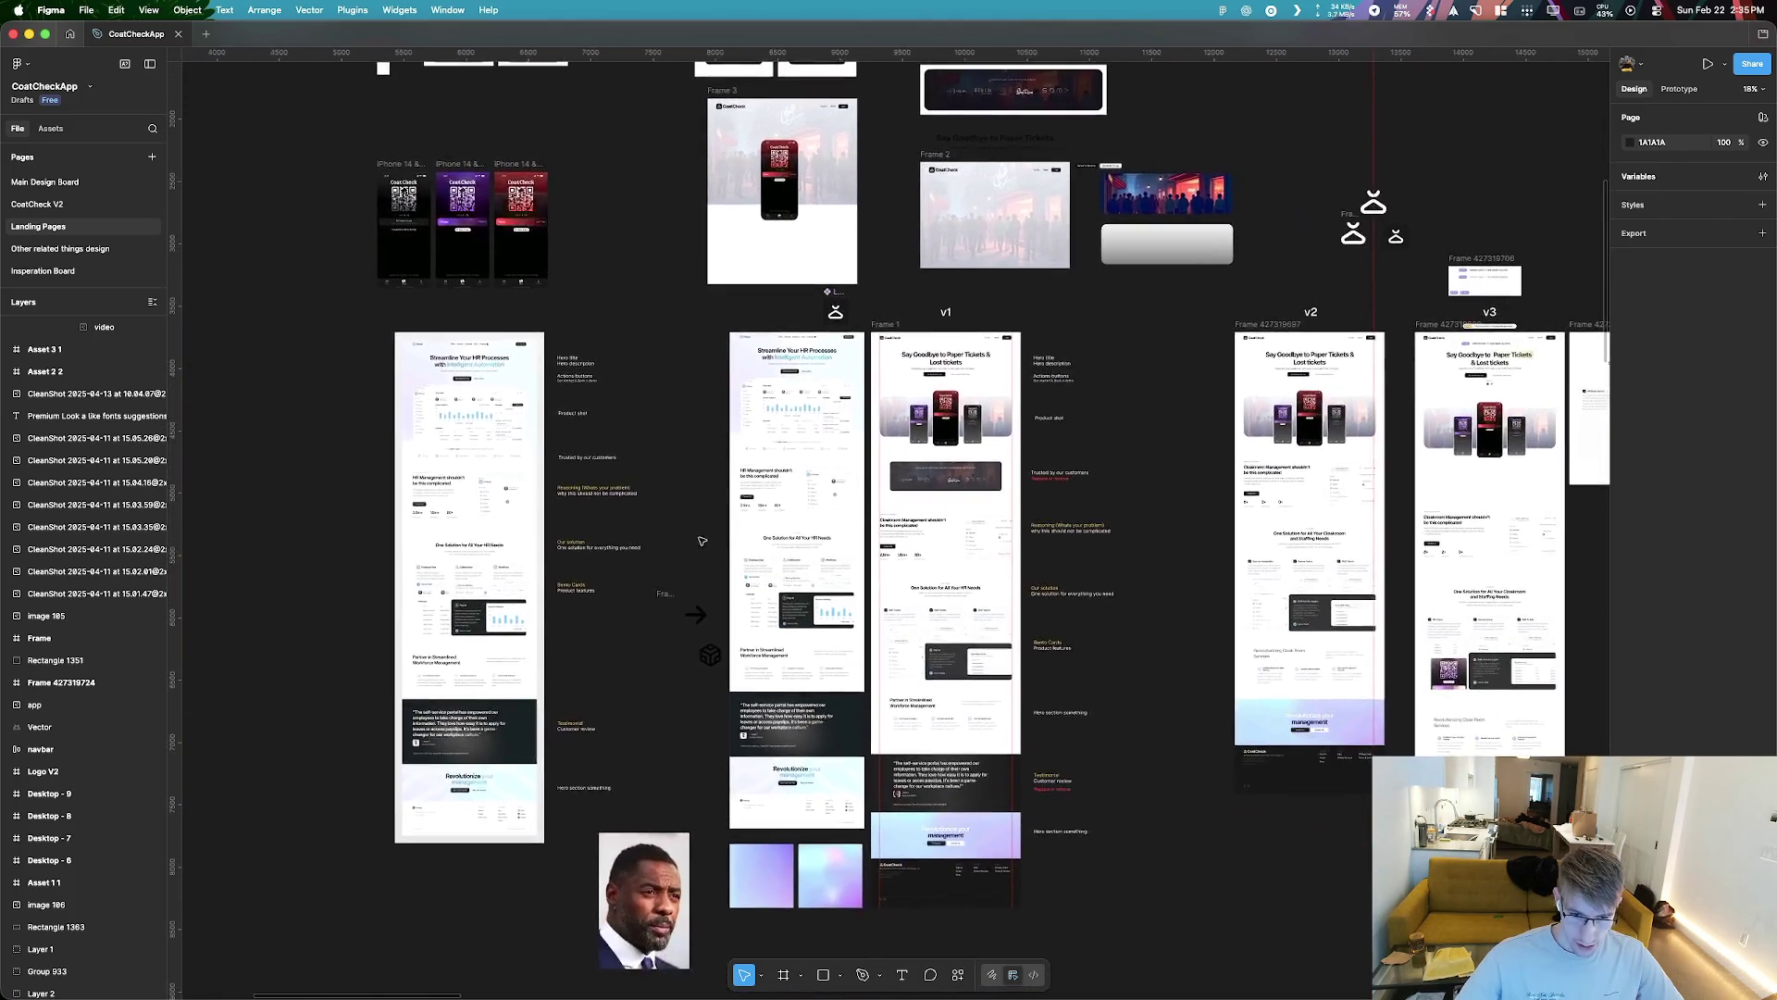
{"action": "scroll", "coordinate": [759, 527], "scroll_direction": "up", "scroll_amount": 5}
{"action": "scroll", "coordinate": [833, 574], "scroll_direction": "down", "scroll_amount": 2}
{"action": "scroll", "coordinate": [879, 602], "scroll_direction": "right", "scroll_amount": 6}
{"action": "scroll", "coordinate": [879, 602], "scroll_direction": "down", "scroll_amount": 3}
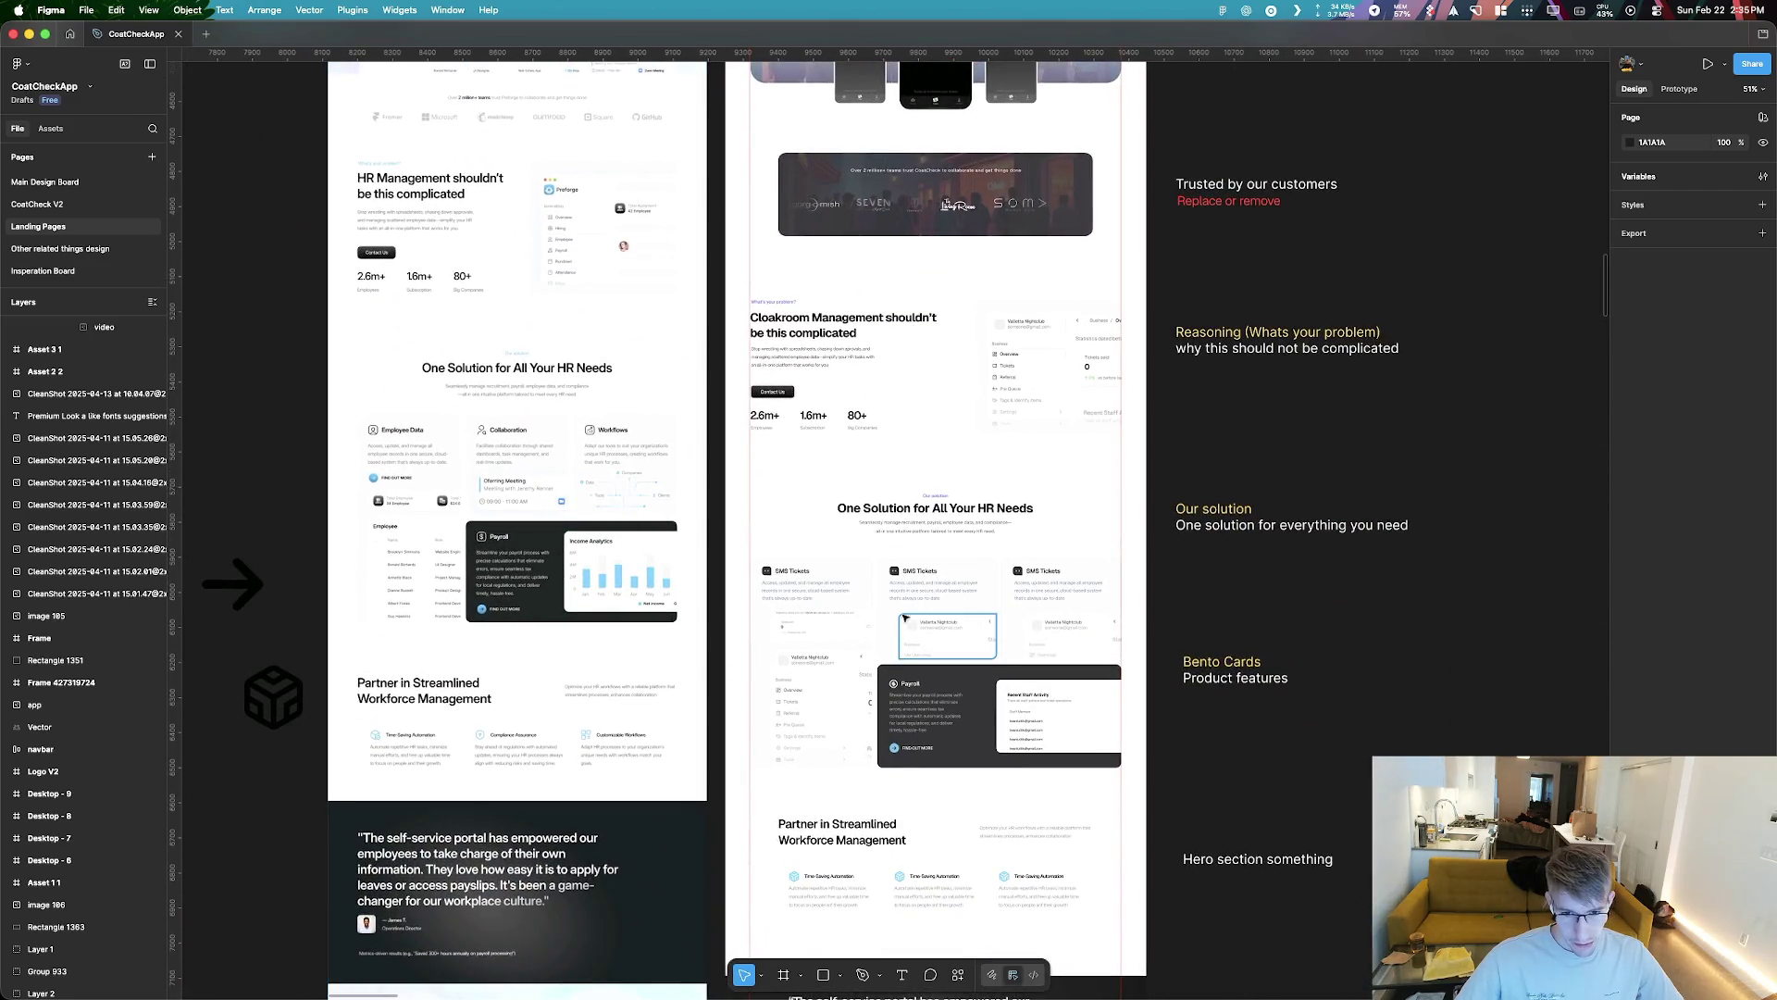
{"action": "scroll", "coordinate": [972, 629], "scroll_direction": "up", "scroll_amount": 3}
{"action": "scroll", "coordinate": [938, 702], "scroll_direction": "up", "scroll_amount": 4}
{"action": "scroll", "coordinate": [938, 703], "scroll_direction": "right", "scroll_amount": 1}
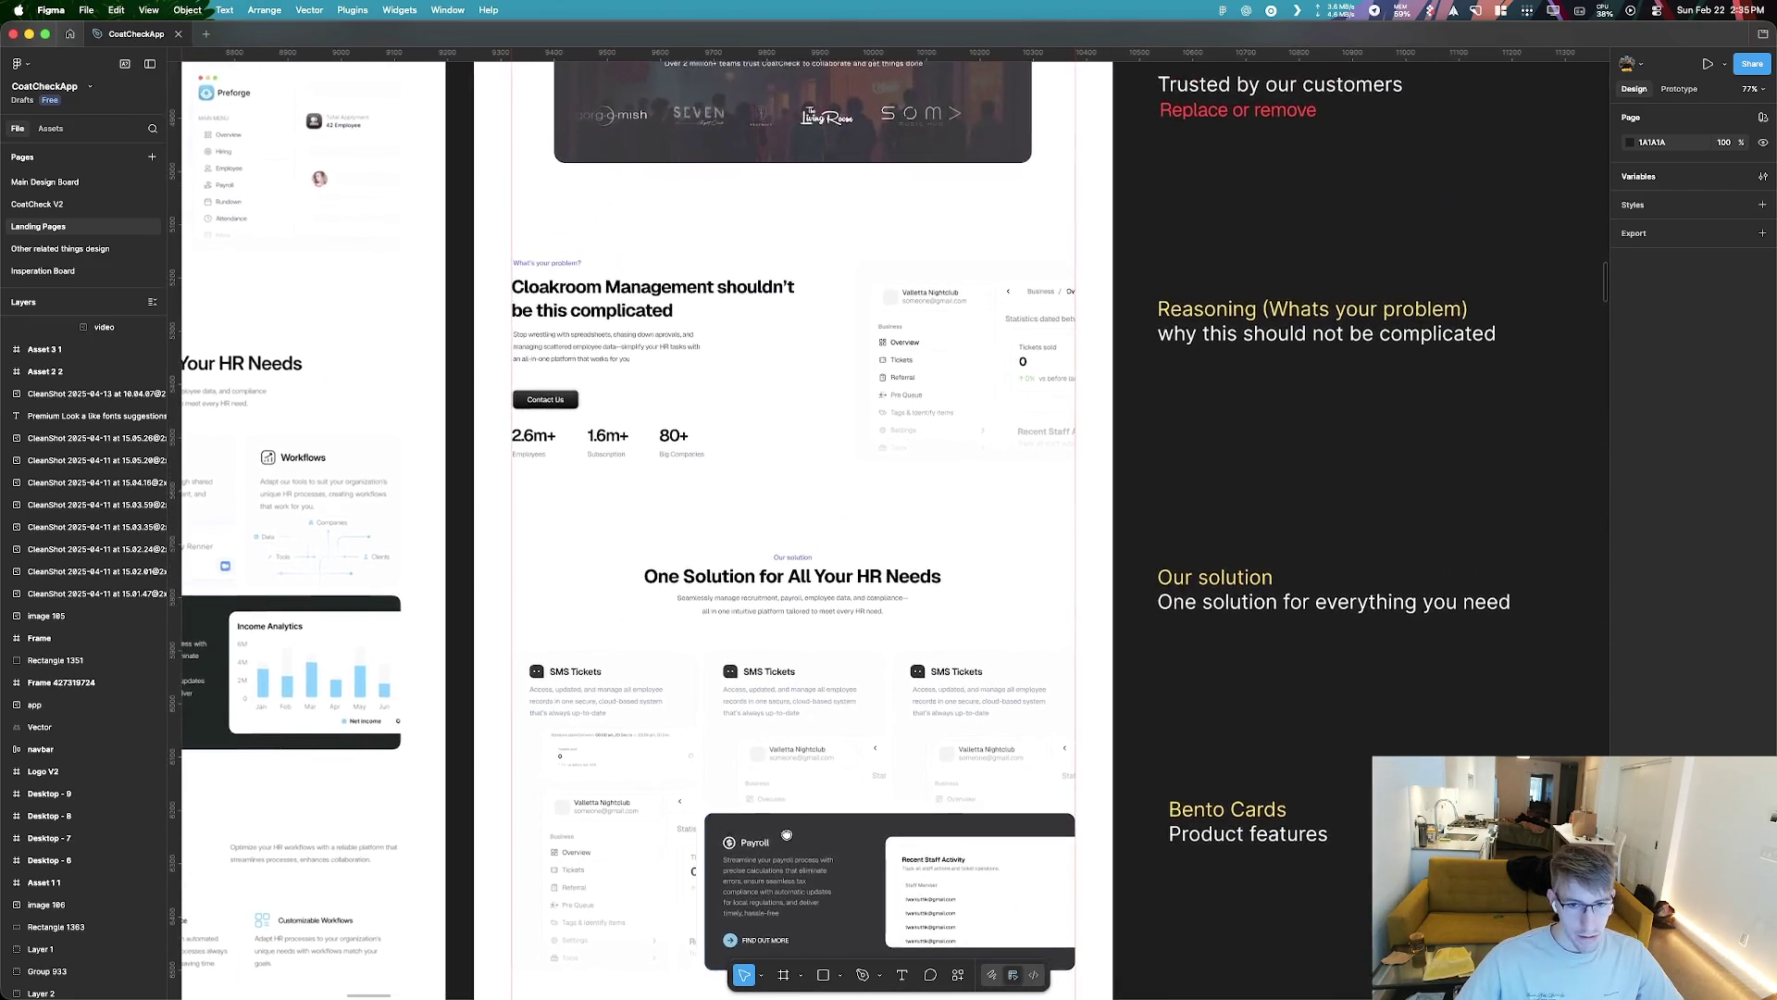
{"action": "scroll", "coordinate": [688, 410], "scroll_direction": "down", "scroll_amount": 6}
{"action": "scroll", "coordinate": [687, 410], "scroll_direction": "right", "scroll_amount": 1}
{"action": "scroll", "coordinate": [746, 559], "scroll_direction": "up", "scroll_amount": 5}
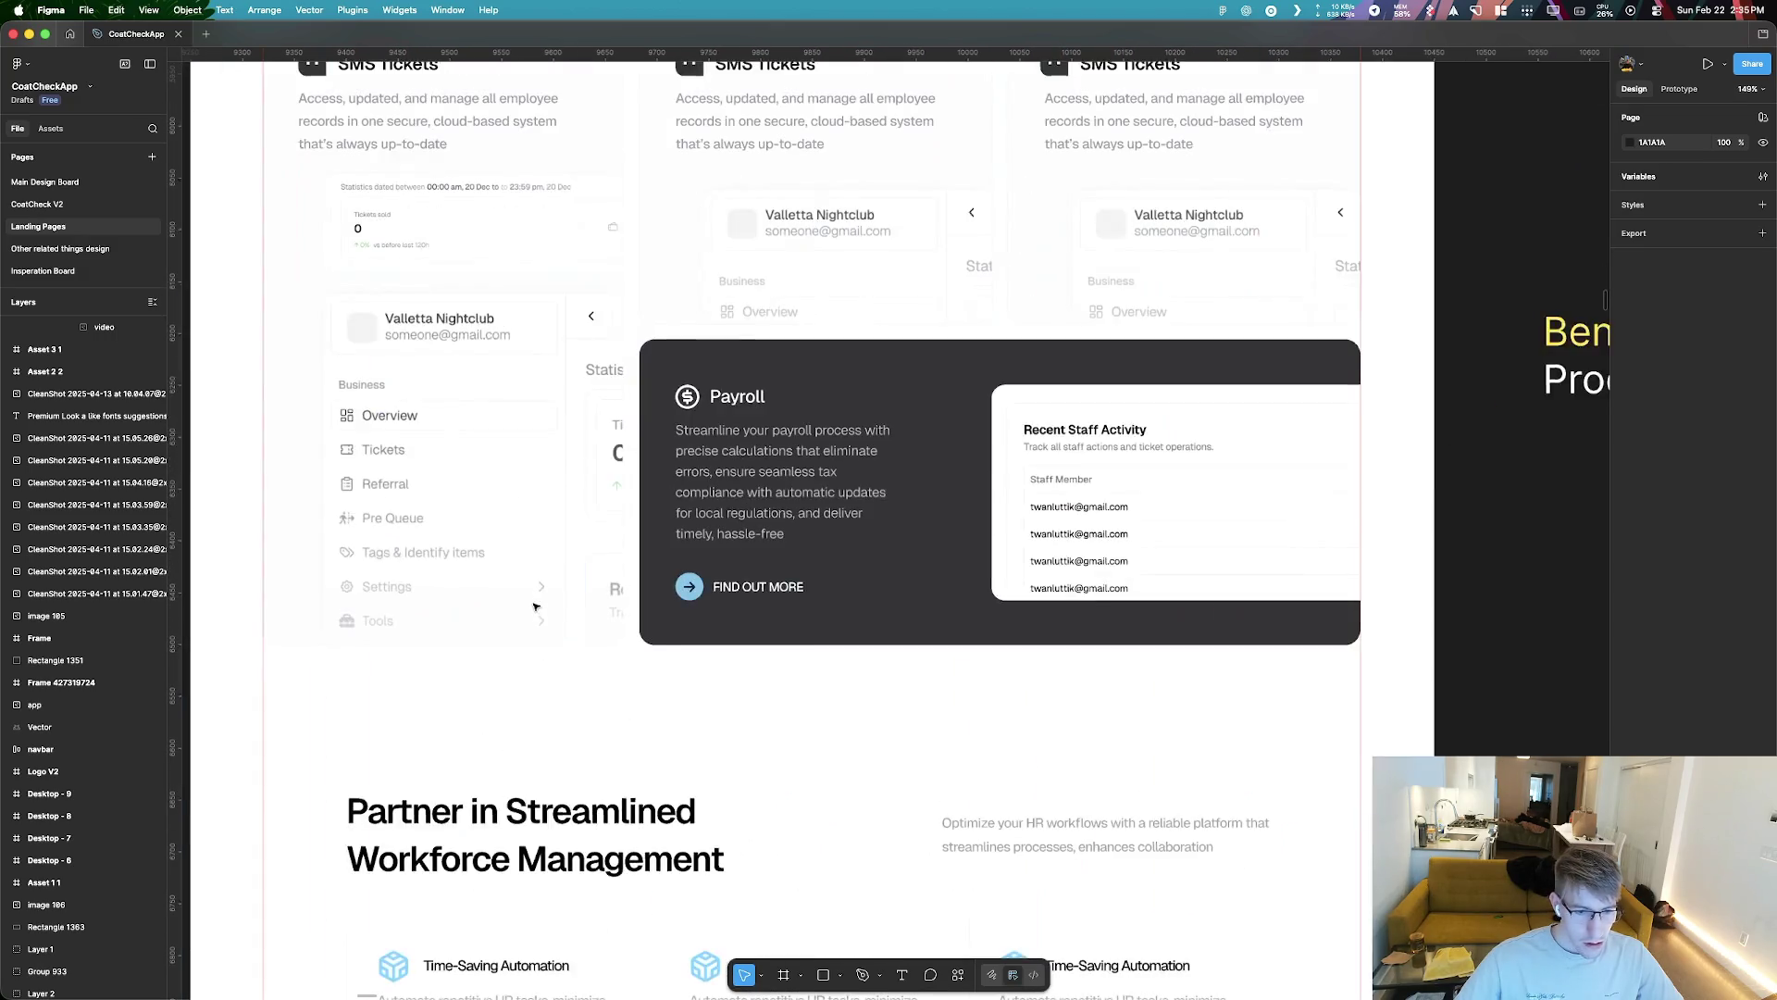
{"action": "scroll", "coordinate": [1137, 511], "scroll_direction": "down", "scroll_amount": 2}
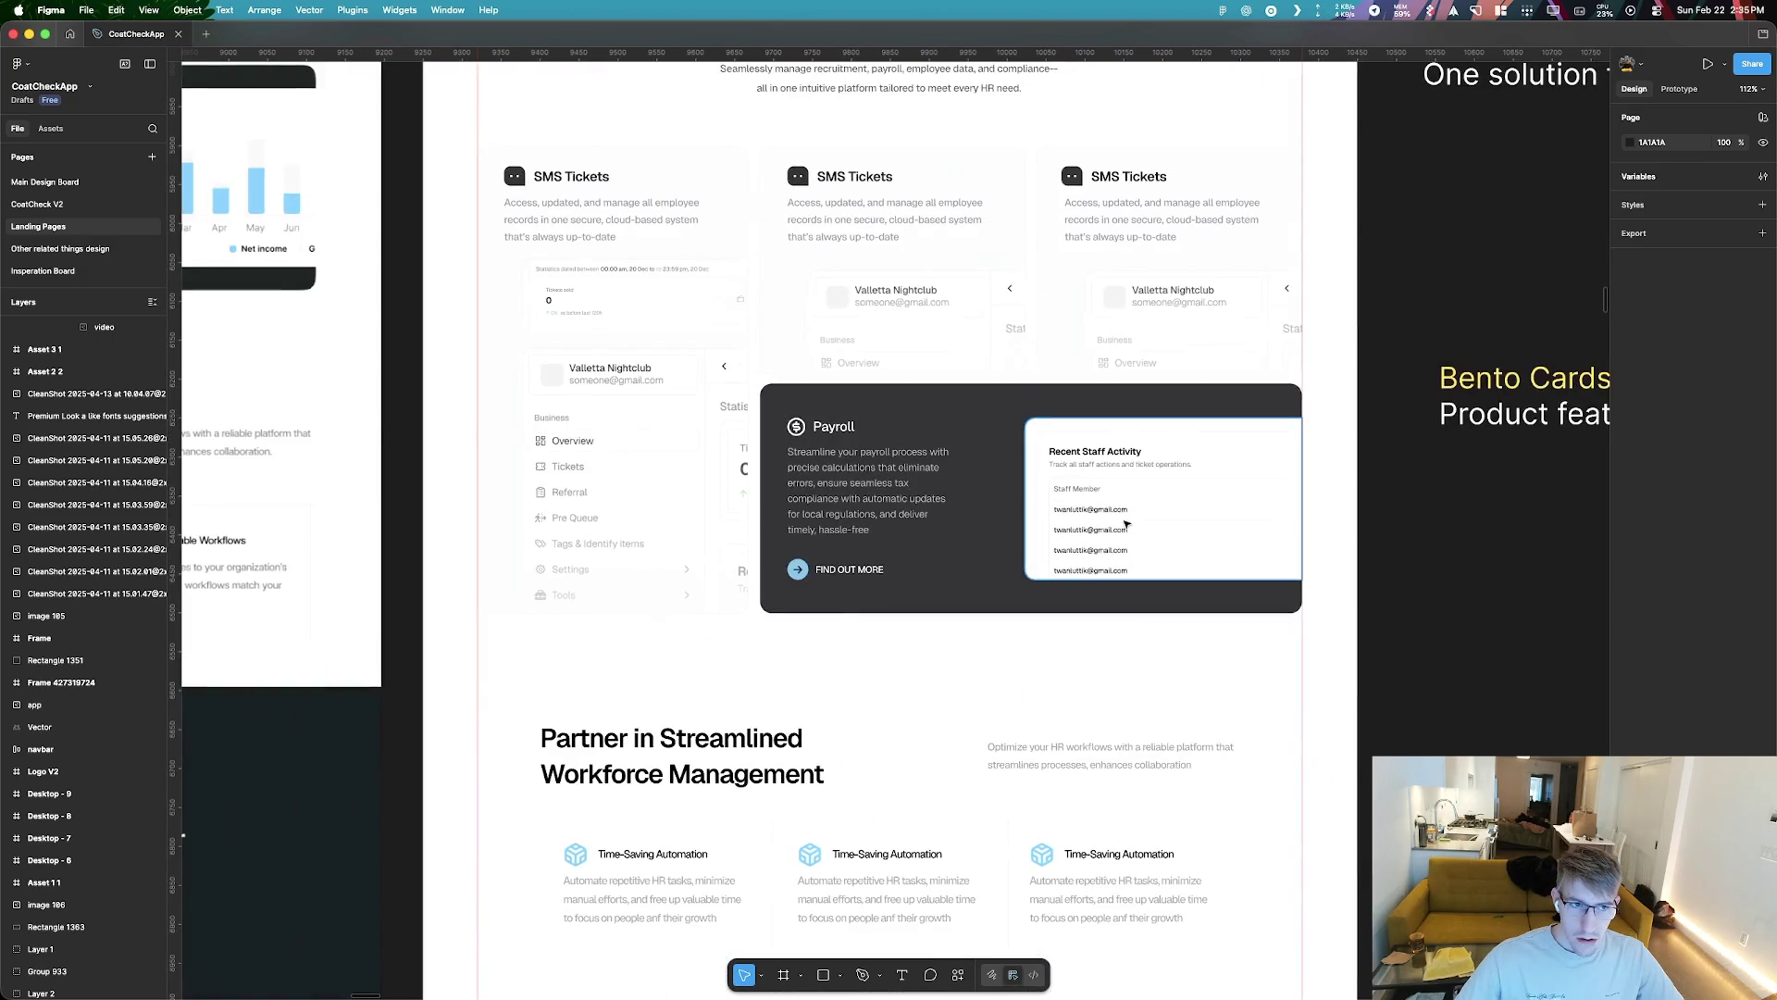
{"action": "scroll", "coordinate": [805, 541], "scroll_direction": "down", "scroll_amount": 4}
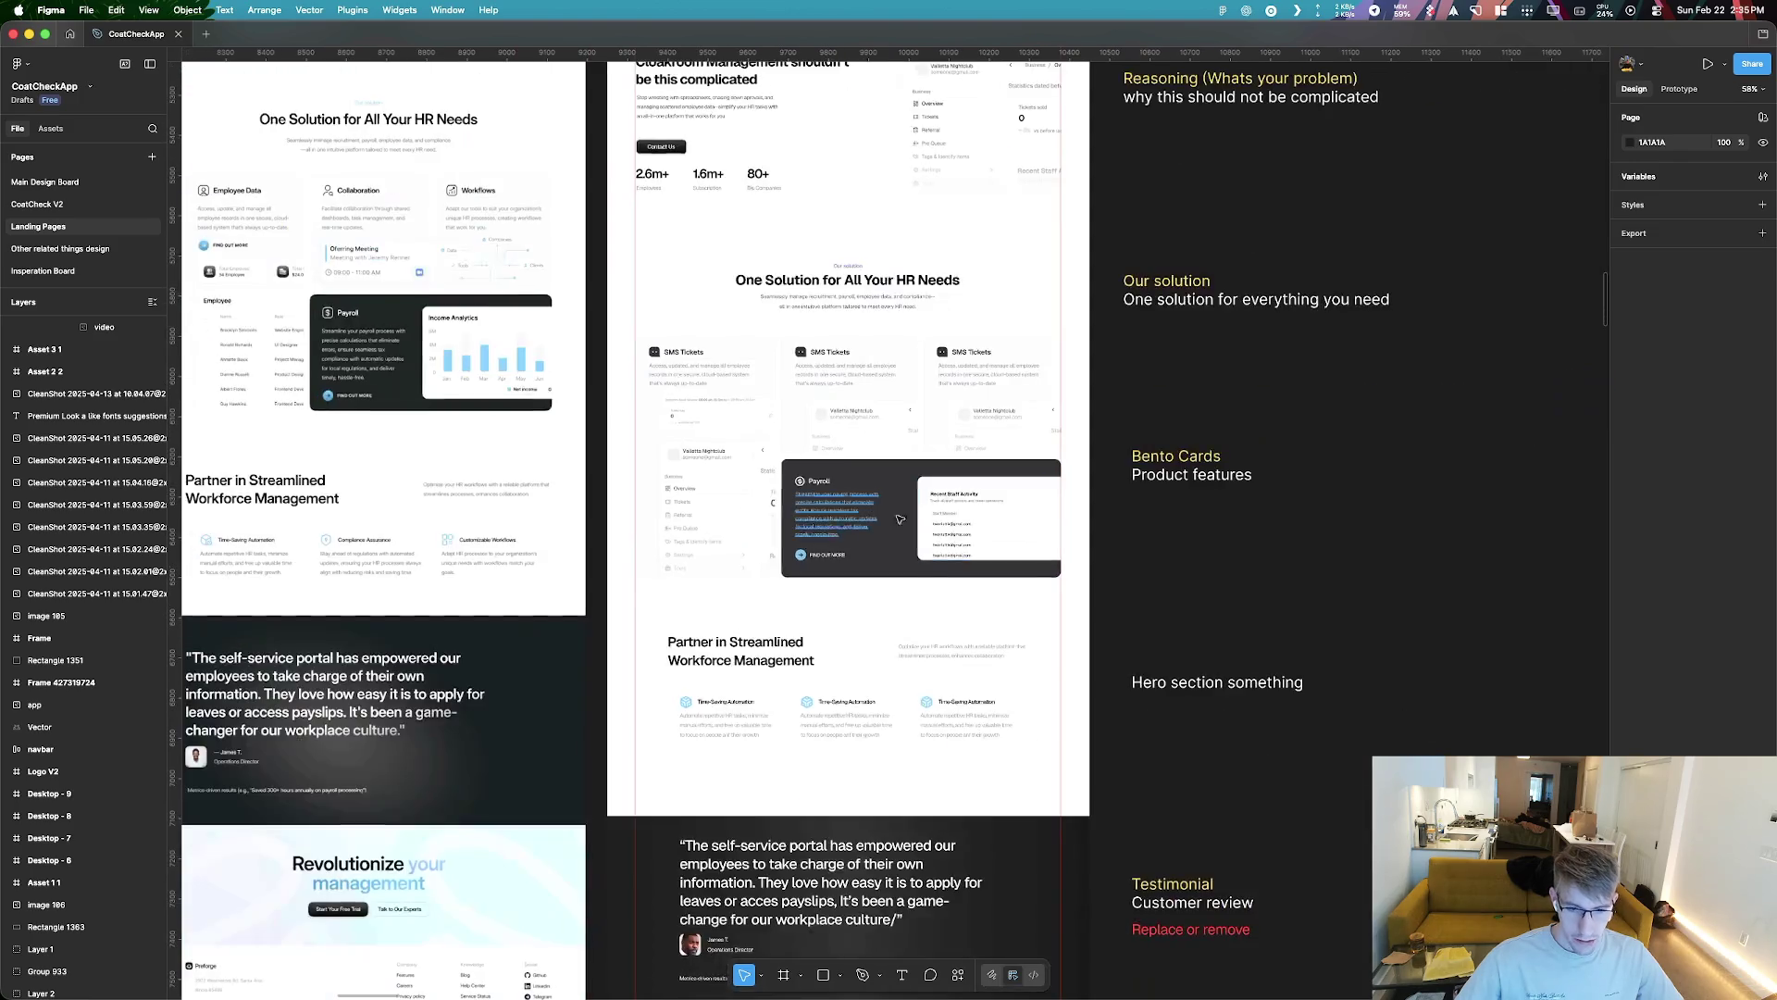
{"action": "scroll", "coordinate": [836, 545], "scroll_direction": "down", "scroll_amount": 2}
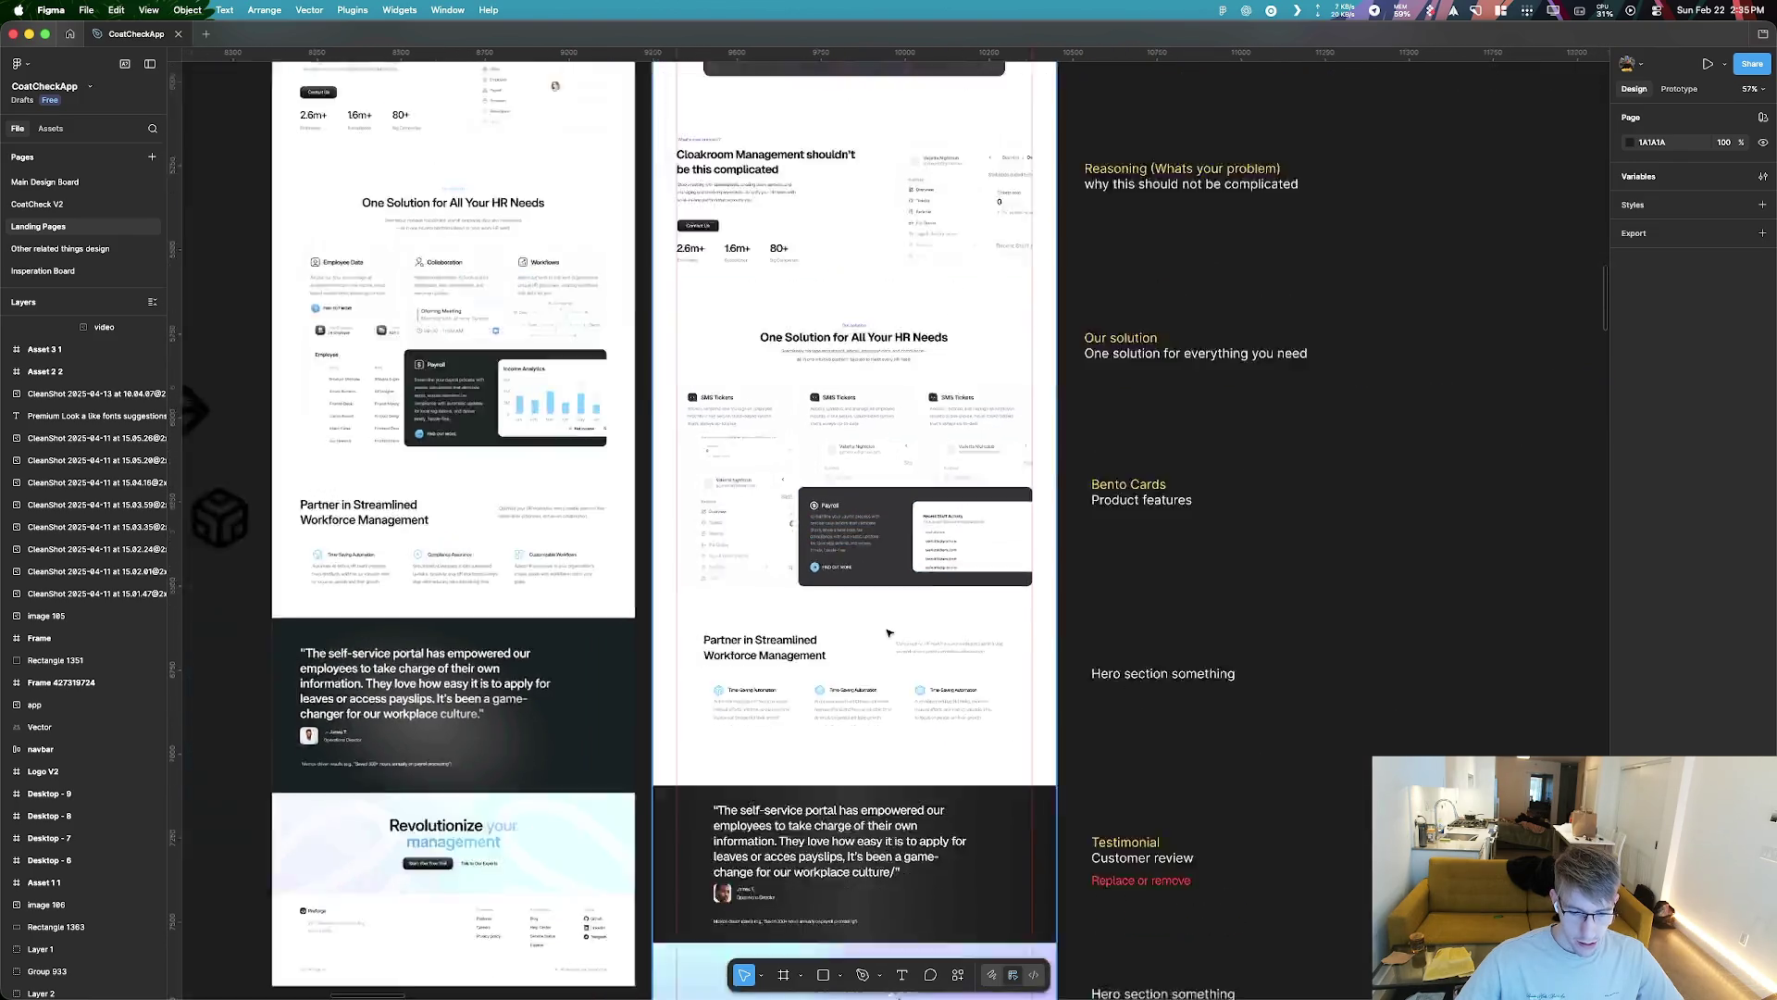
{"action": "scroll", "coordinate": [814, 697], "scroll_direction": "down", "scroll_amount": 5}
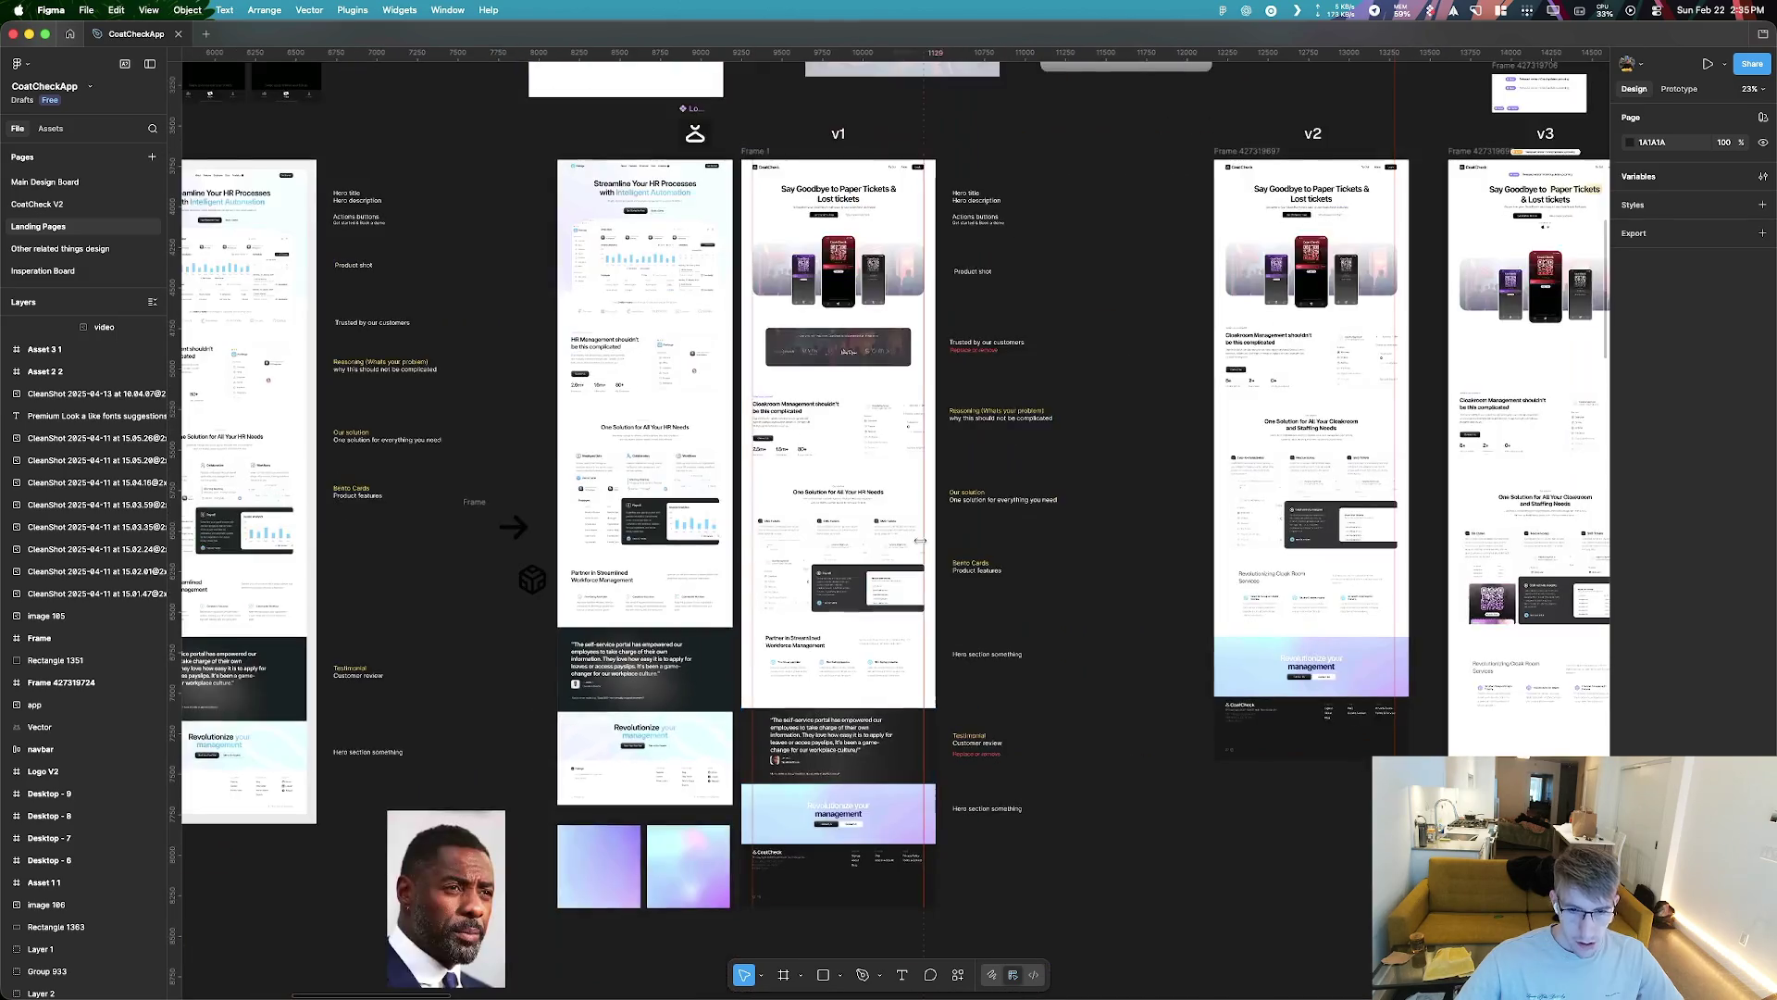
{"action": "scroll", "coordinate": [895, 360], "scroll_direction": "up", "scroll_amount": 5}
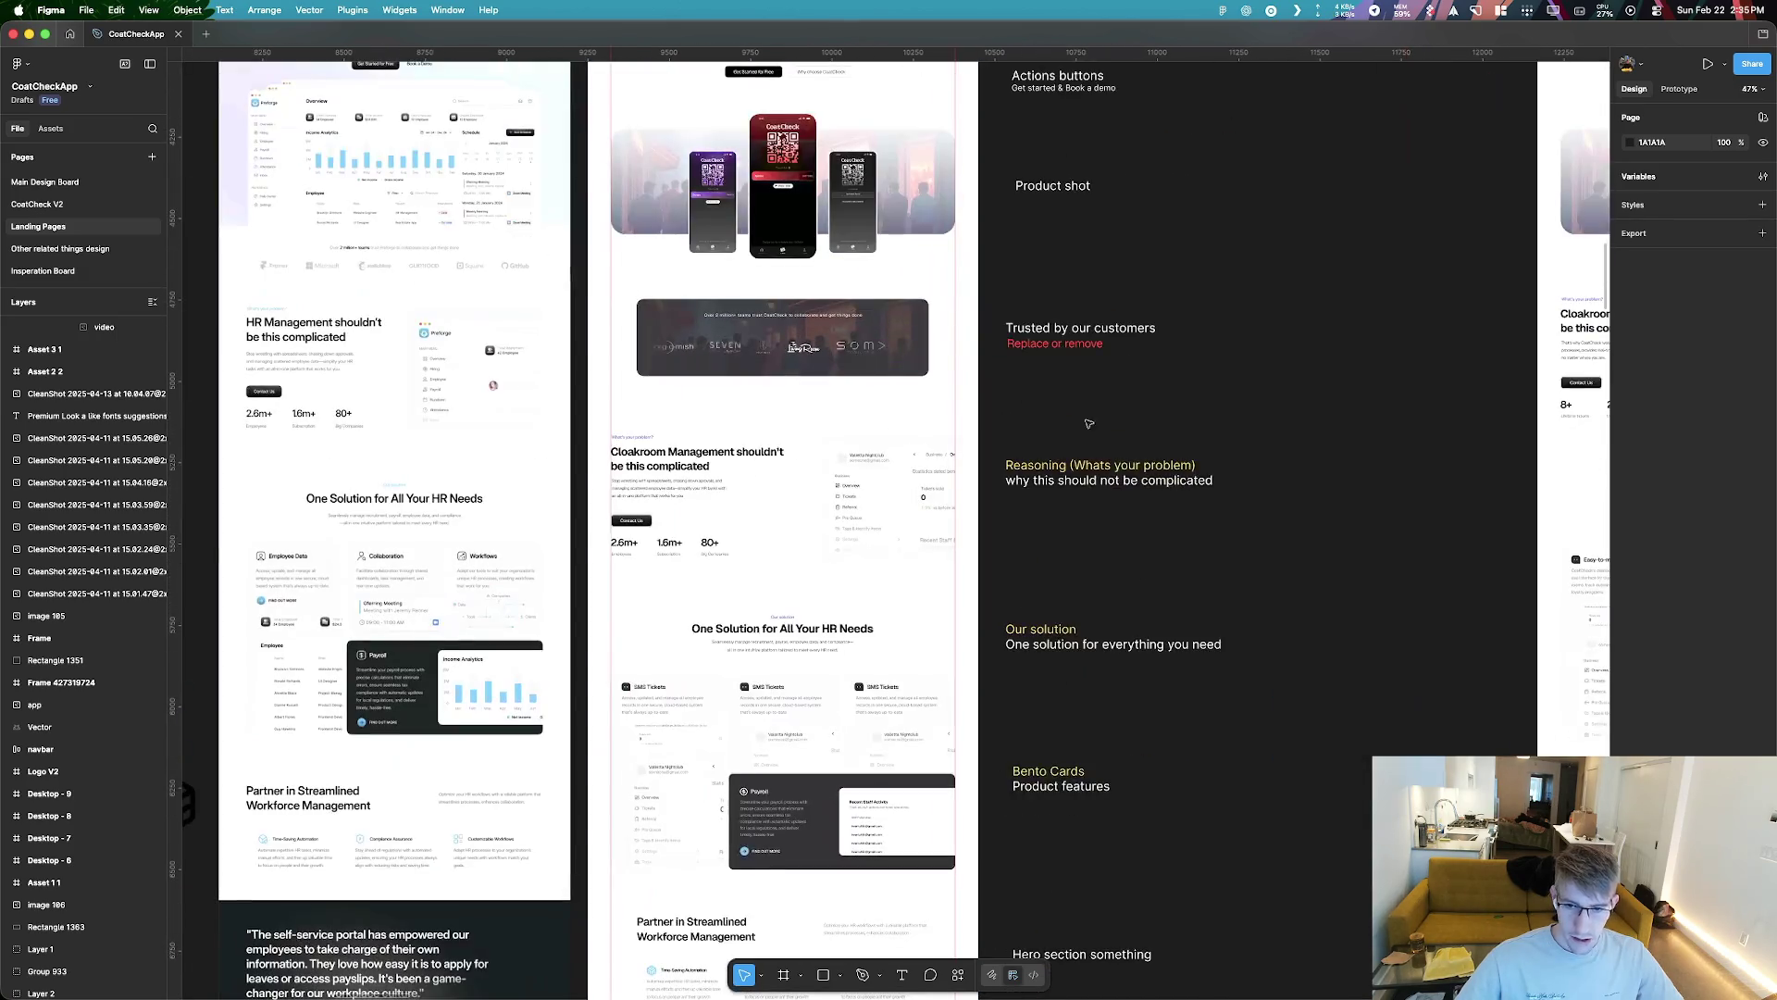
{"action": "scroll", "coordinate": [685, 490], "scroll_direction": "down", "scroll_amount": 5}
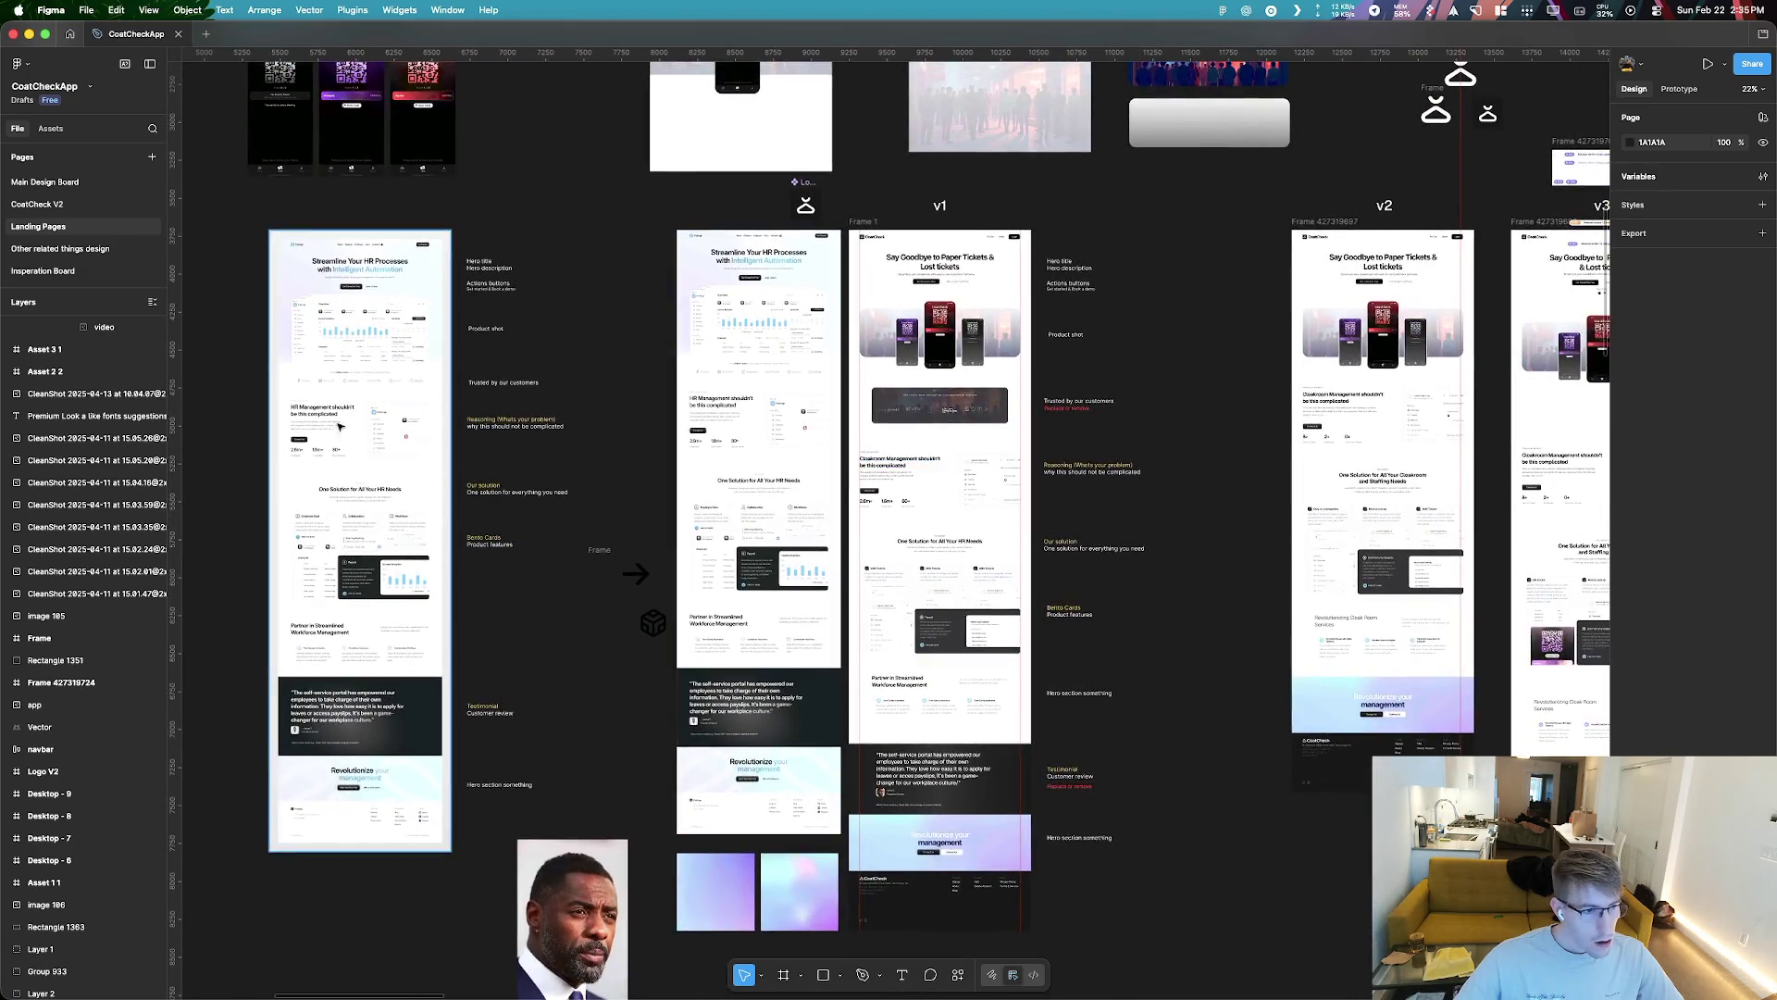
{"action": "scroll", "coordinate": [642, 453], "scroll_direction": "down", "scroll_amount": 5}
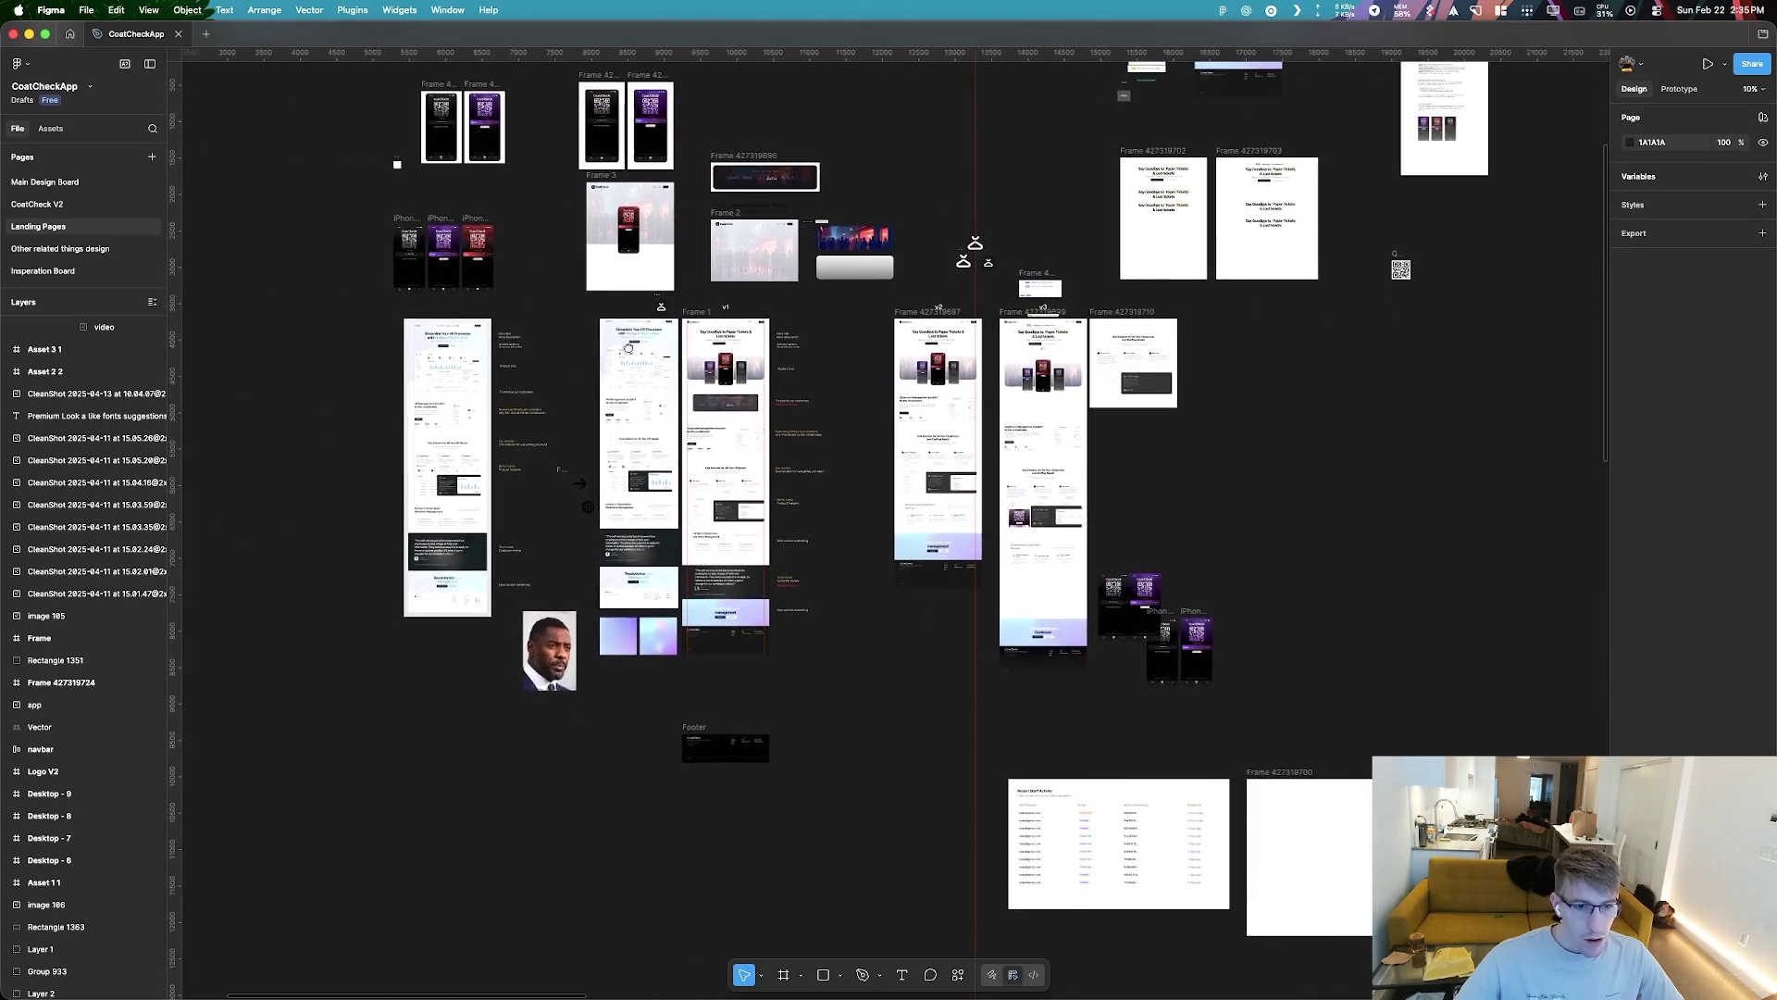
{"action": "scroll", "coordinate": [855, 677], "scroll_direction": "up", "scroll_amount": 3}
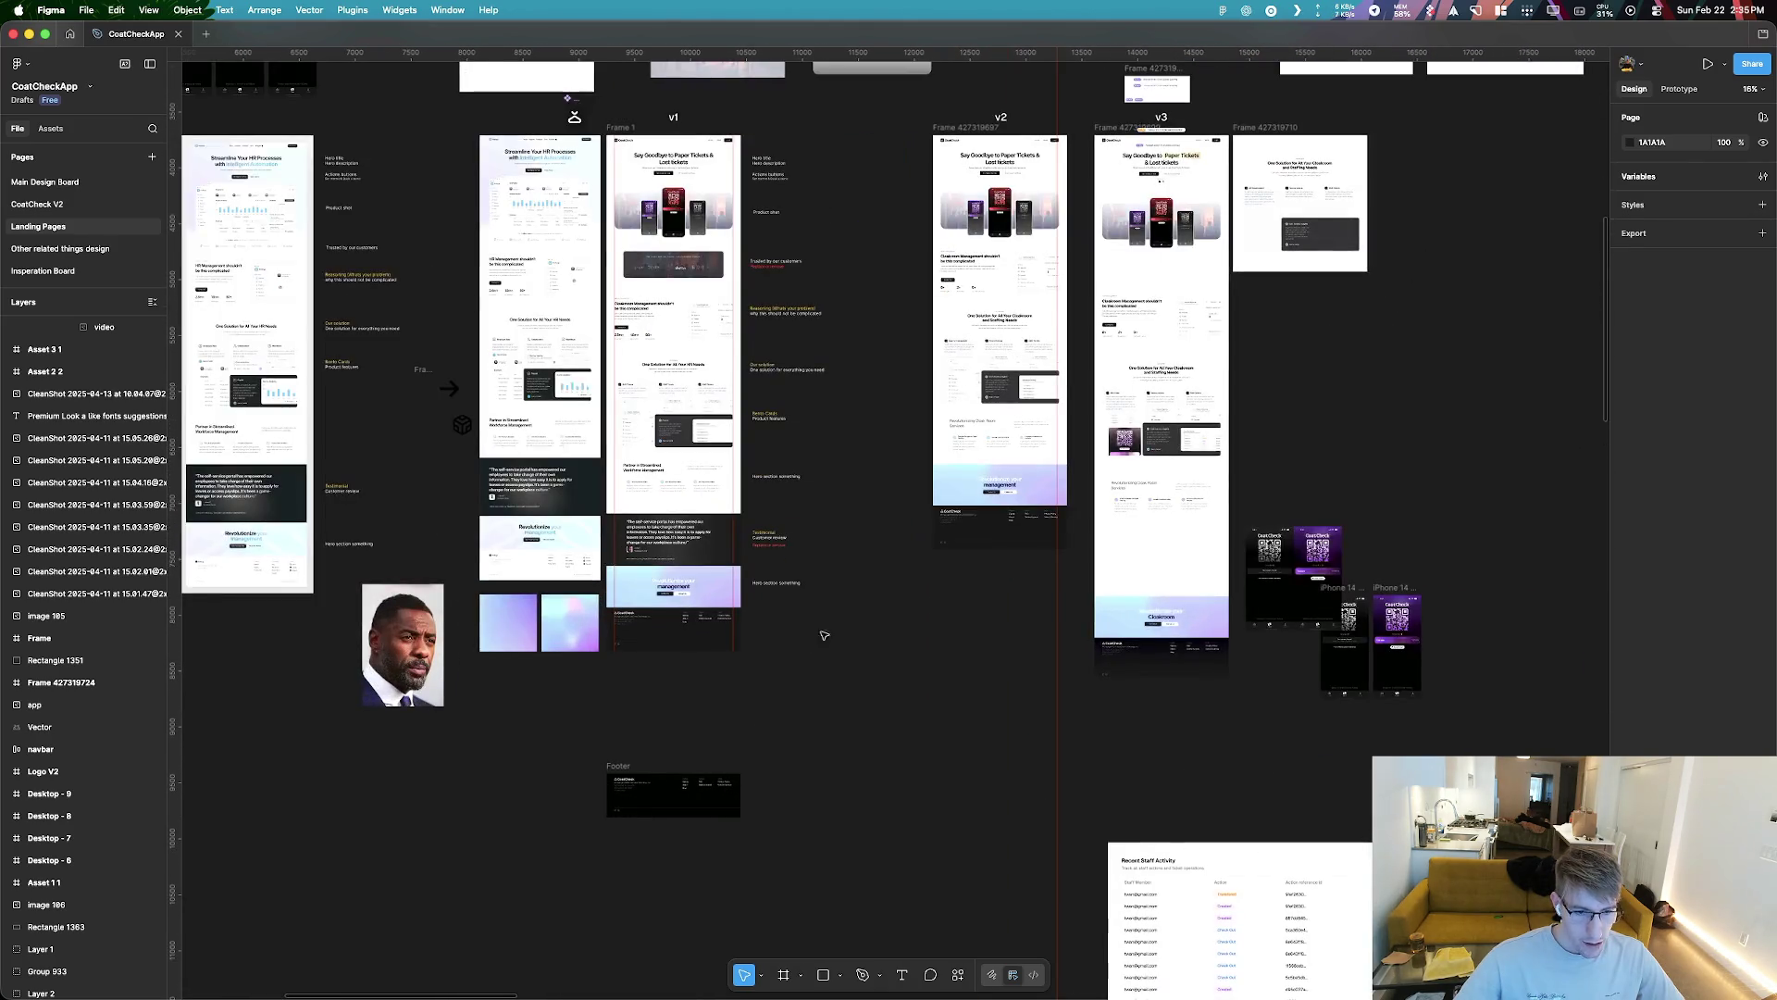
{"action": "left_click_drag", "start_coordinate": [796, 534], "coordinate": [637, 131]}
Copy the 20 selected v1 landing-page layers and notes as a PNG via Copy/Paste as
{"action": "right_click", "coordinate": [637, 131]}
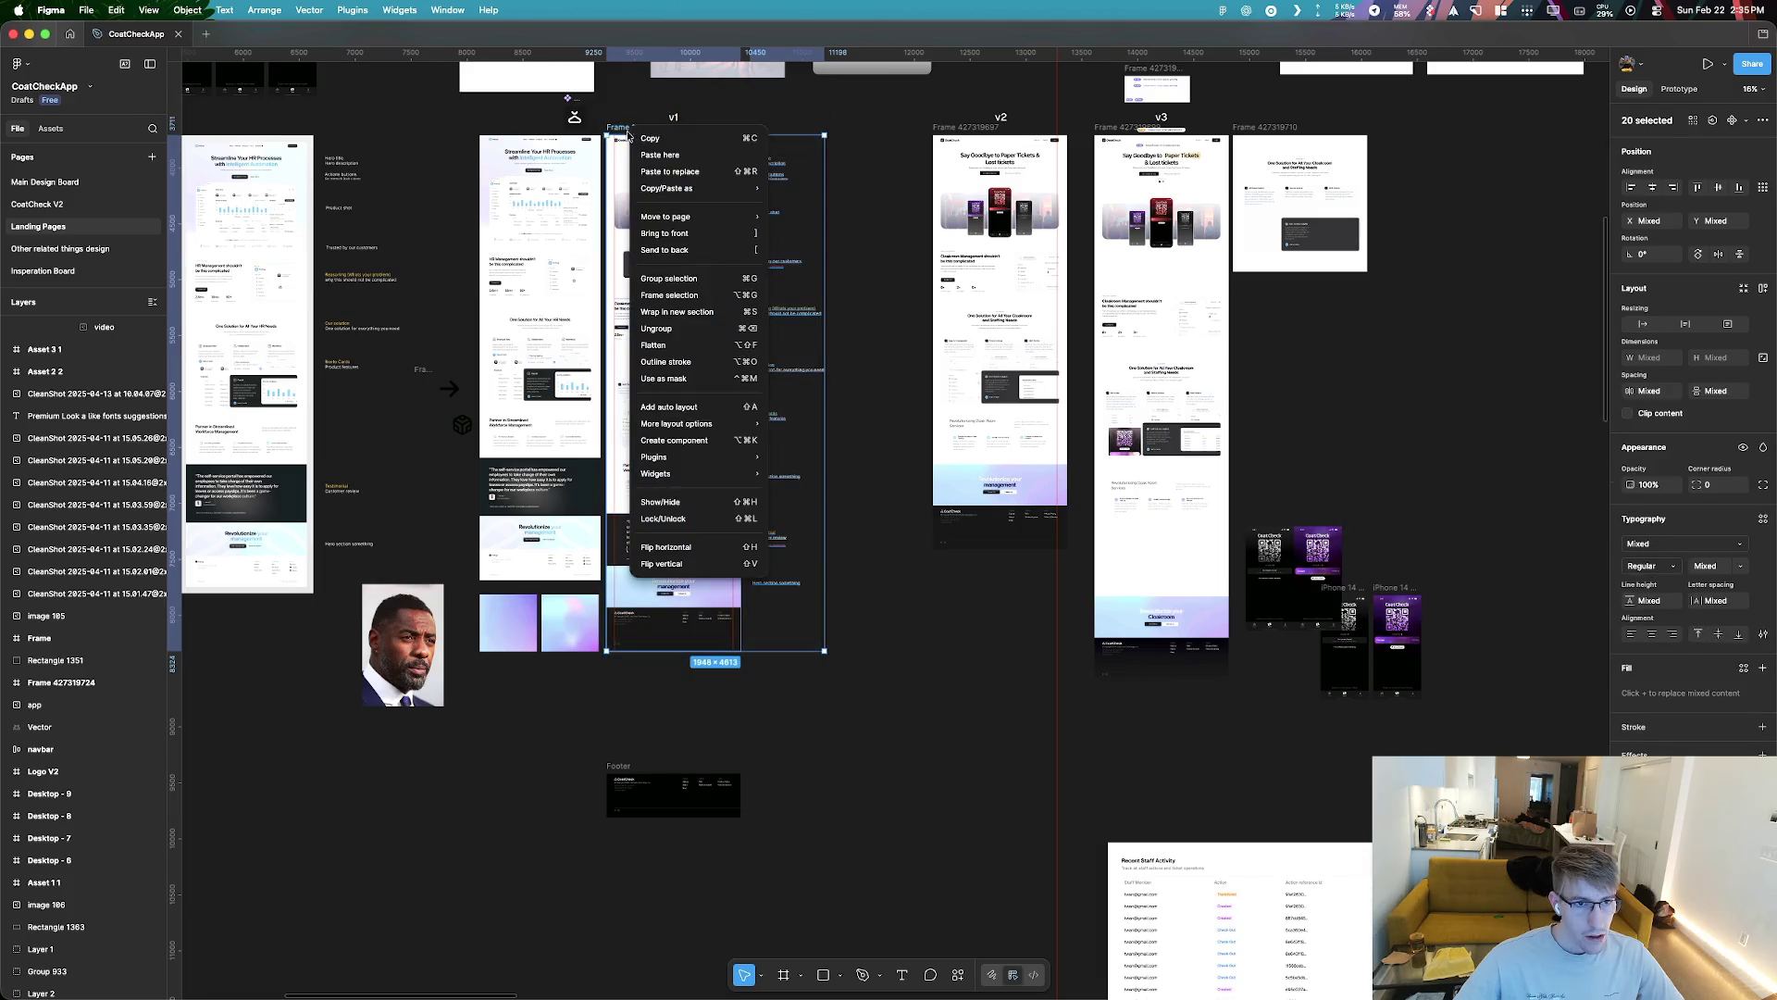
{"action": "mouse_move", "coordinate": [680, 190]}
{"action": "left_click", "coordinate": [842, 222]}
{"action": "scroll", "coordinate": [1050, 335], "scroll_direction": "right", "scroll_amount": 10}
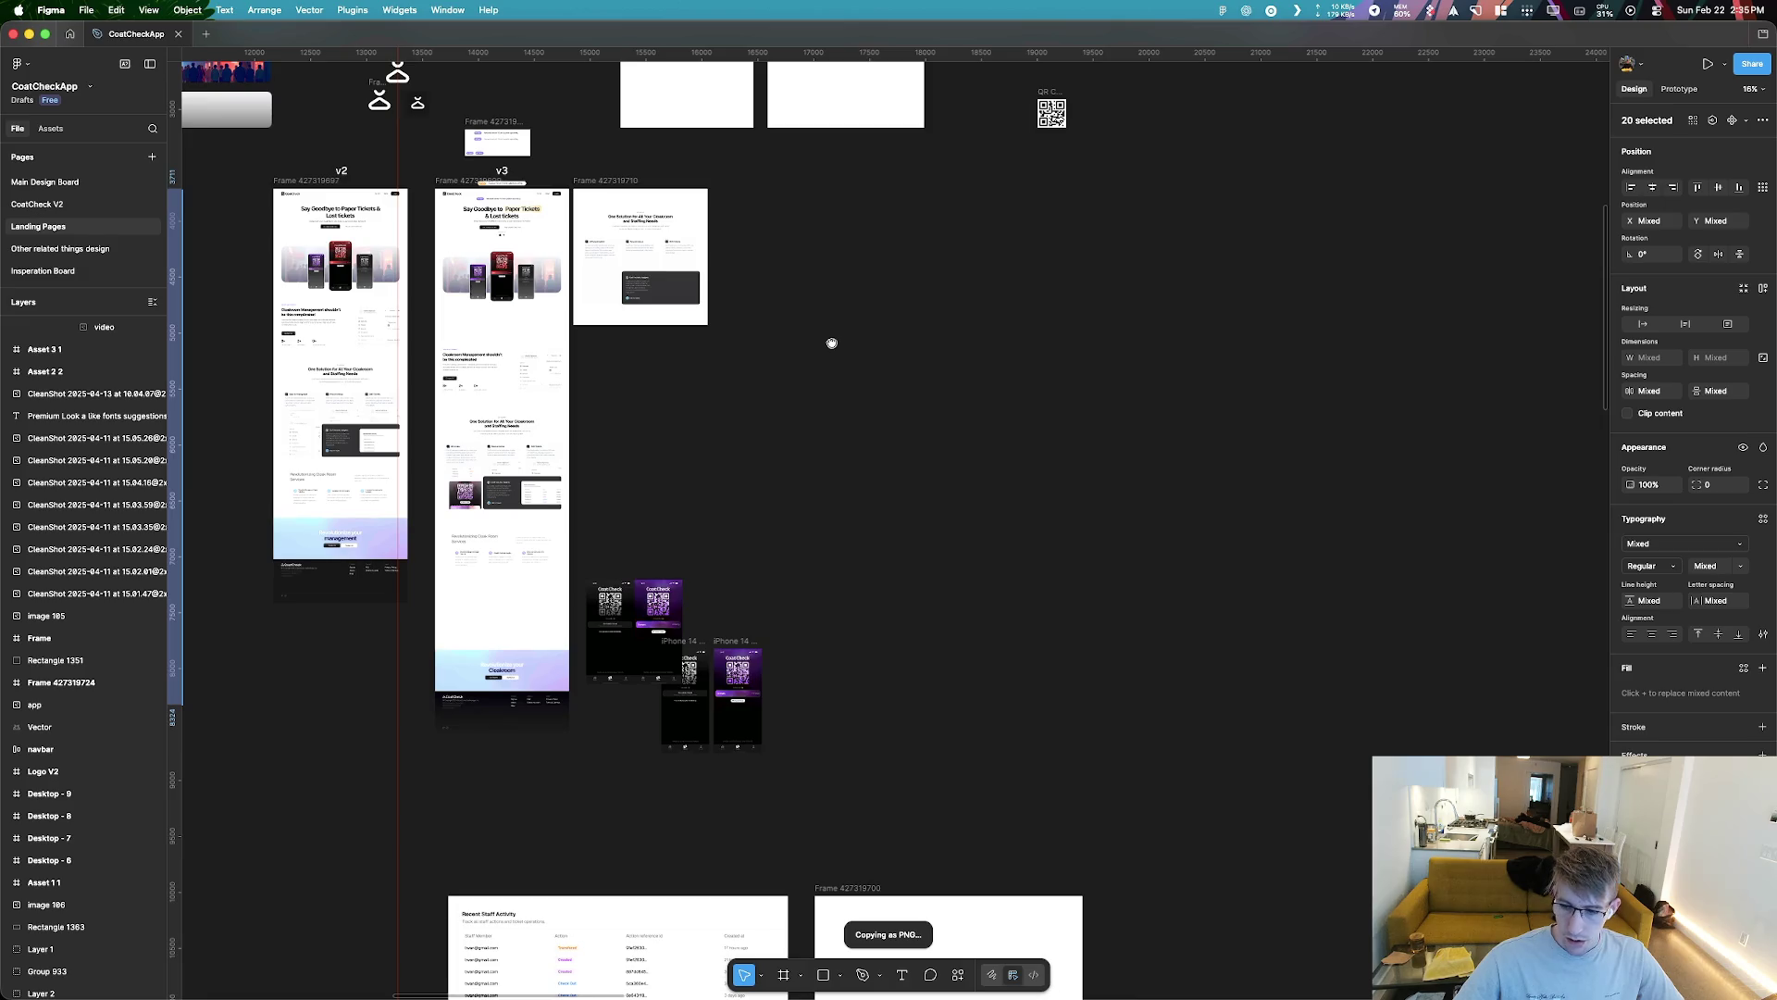
{"action": "scroll", "coordinate": [697, 343], "scroll_direction": "right", "scroll_amount": 10}
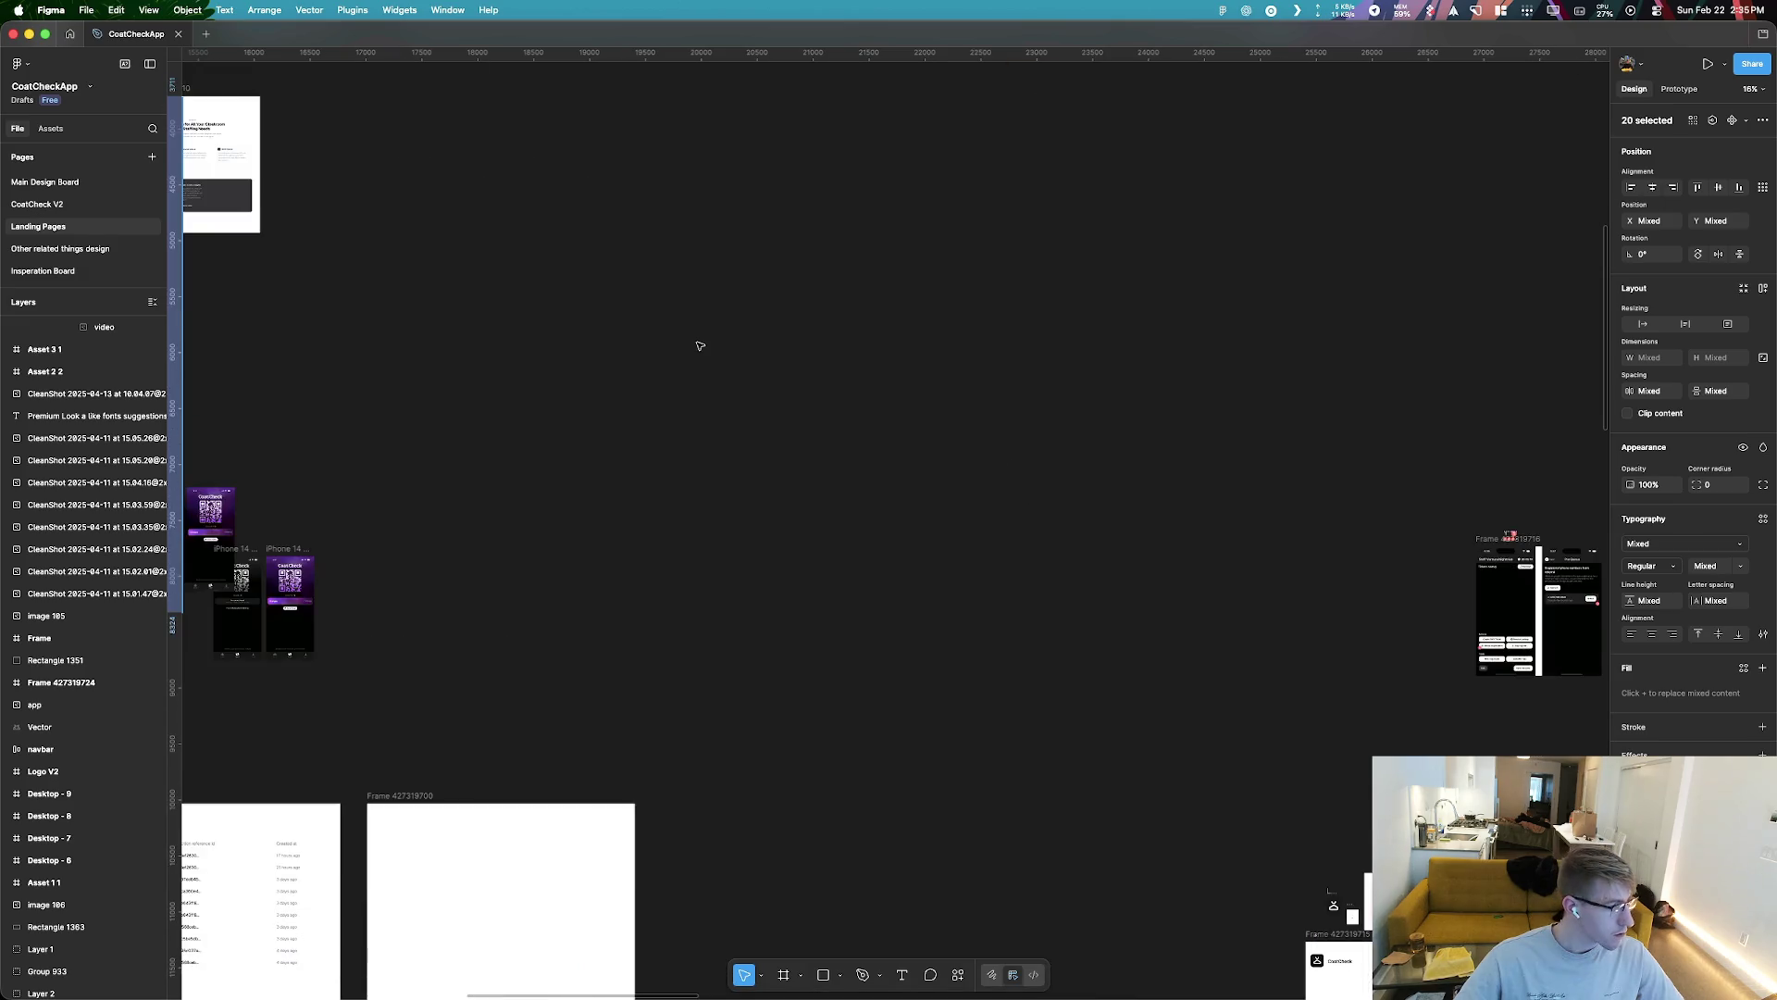
{"action": "scroll", "coordinate": [793, 359], "scroll_direction": "down", "scroll_amount": 10}
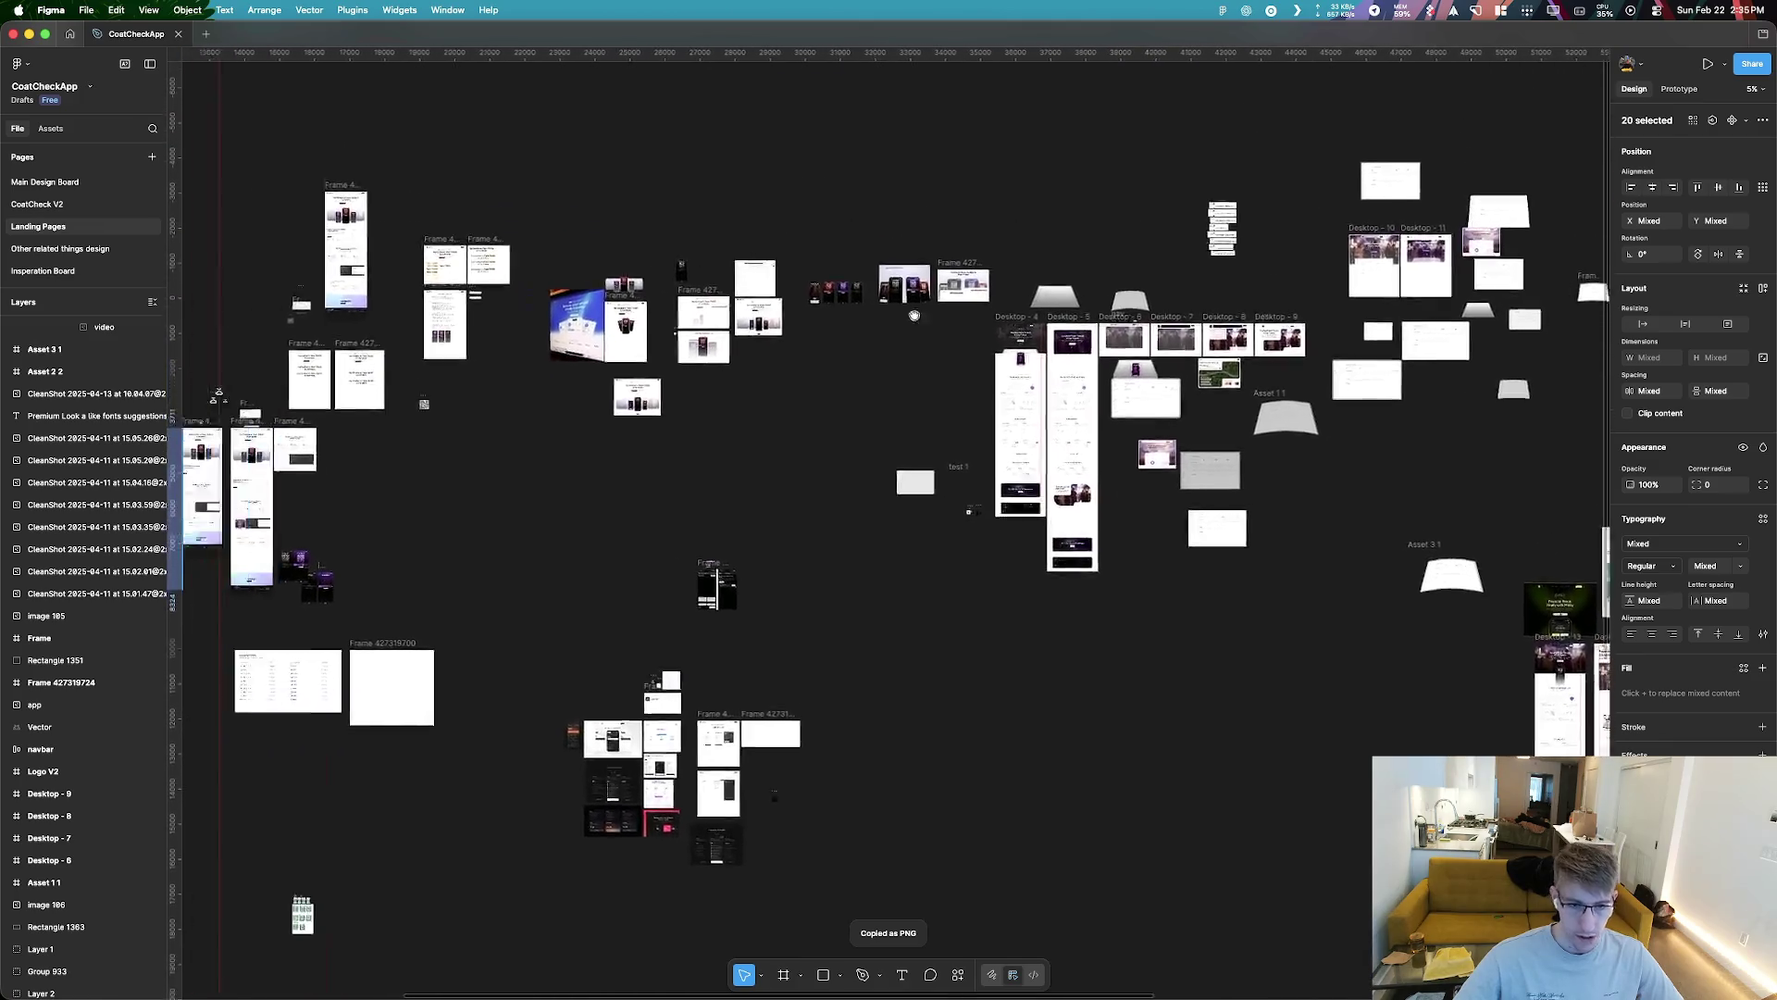
{"action": "scroll", "coordinate": [388, 191], "scroll_direction": "down", "scroll_amount": 5}
{"action": "scroll", "coordinate": [894, 519], "scroll_direction": "up", "scroll_amount": 5}
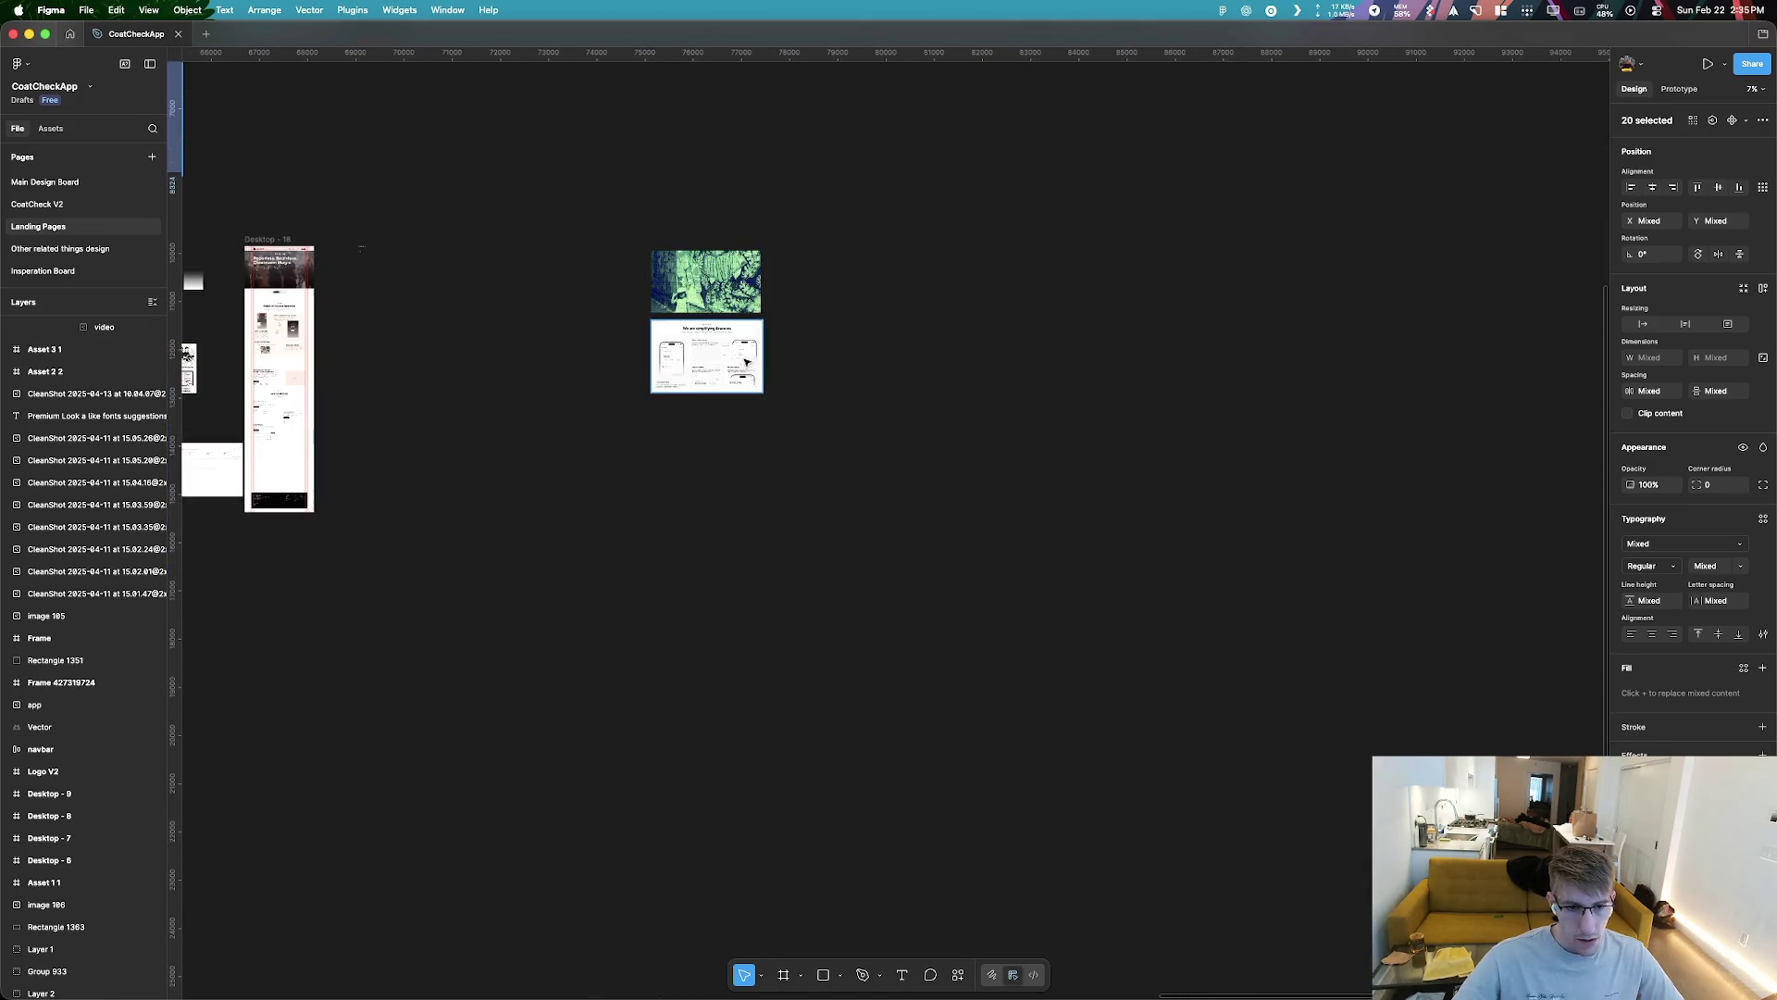
Paste the v1 snapshot beside the moodboard images and enlarge it to about 1700×4082
{"action": "key", "text": "ctrl+v"}
{"action": "left_click_drag", "start_coordinate": [894, 517], "coordinate": [809, 278]}
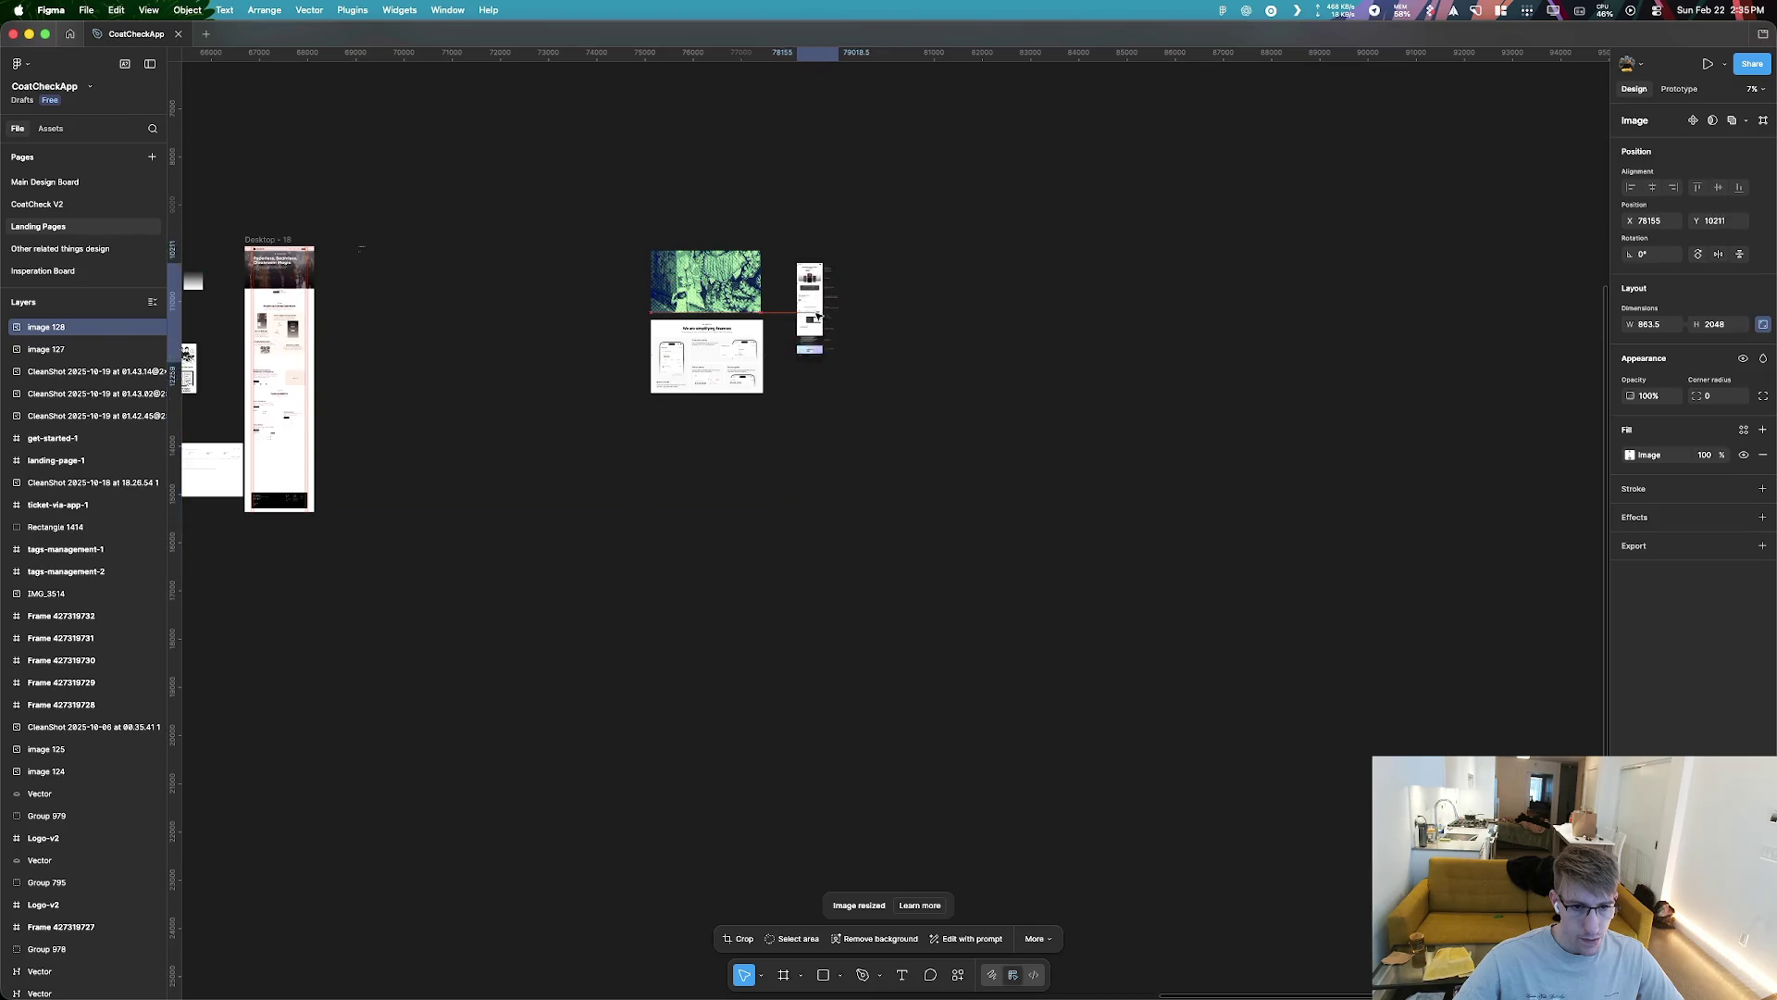
{"action": "left_click_drag", "start_coordinate": [833, 352], "coordinate": [868, 441]}
{"action": "scroll", "coordinate": [788, 273], "scroll_direction": "up", "scroll_amount": 5}
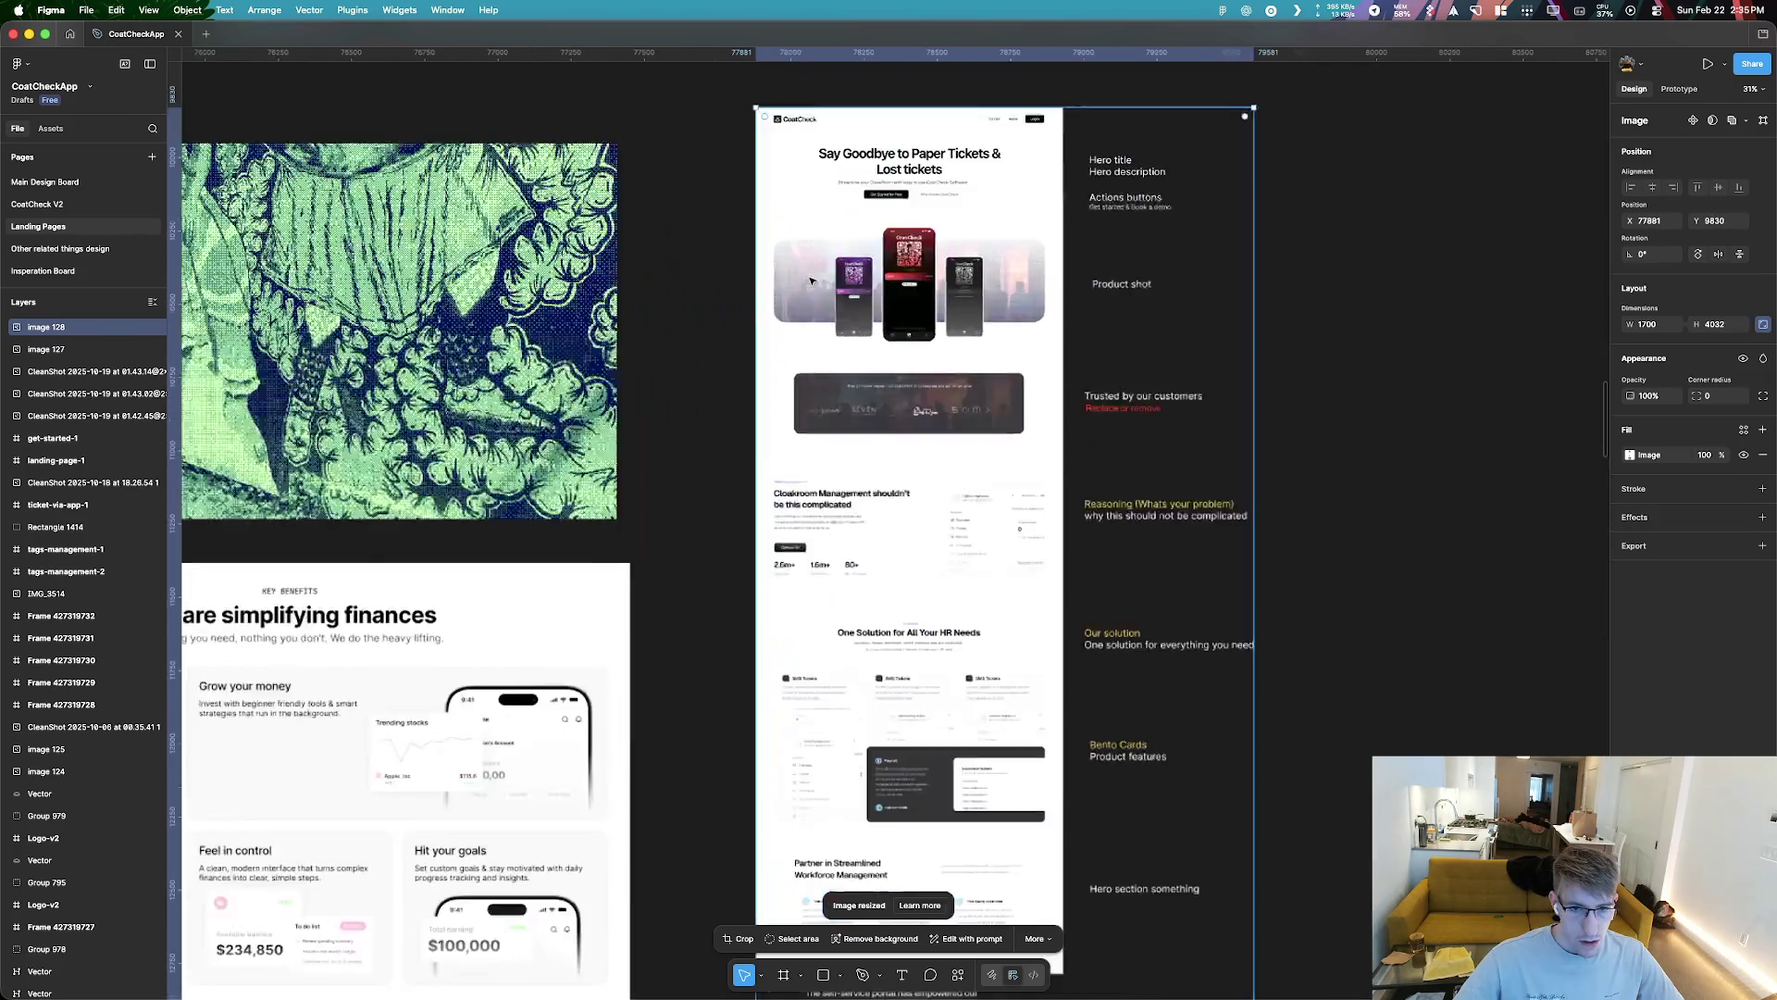
{"action": "scroll", "coordinate": [1021, 361], "scroll_direction": "down", "scroll_amount": 5}
Top-align image 127 with the pasted landing-page image and select the lower finance screenshot
{"action": "left_click_drag", "start_coordinate": [962, 389], "coordinate": [945, 408]}
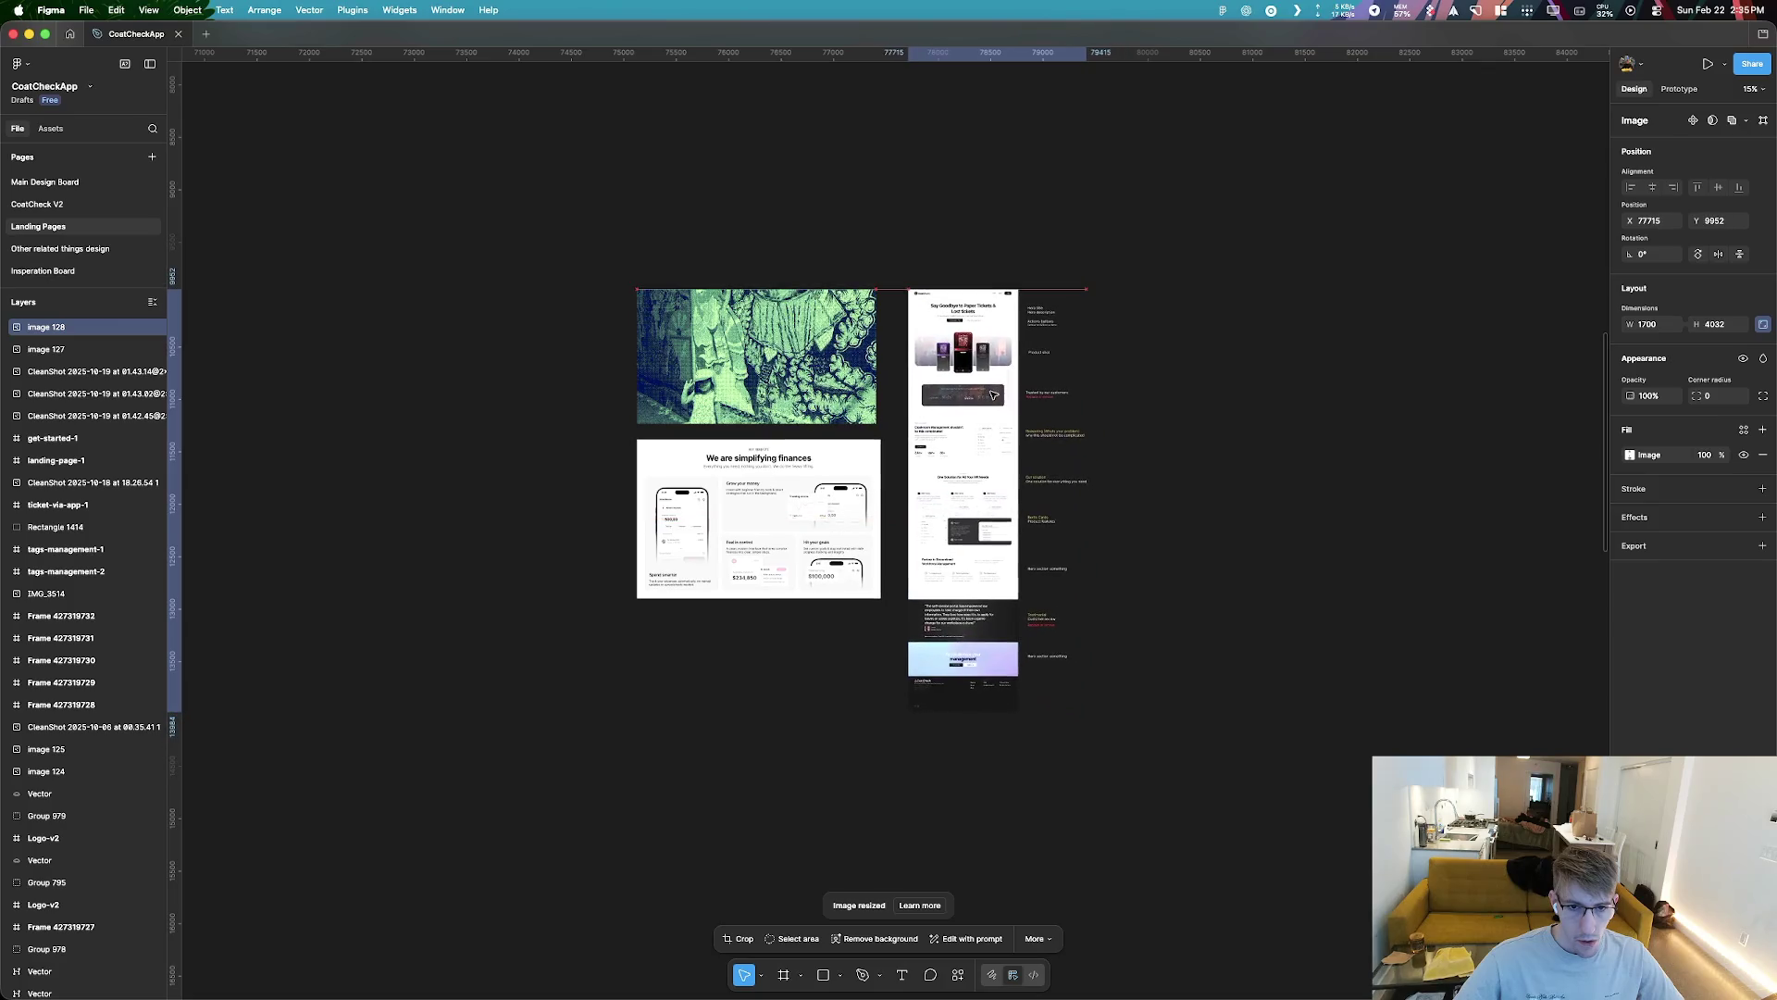
{"action": "left_click_drag", "start_coordinate": [737, 349], "coordinate": [751, 354]}
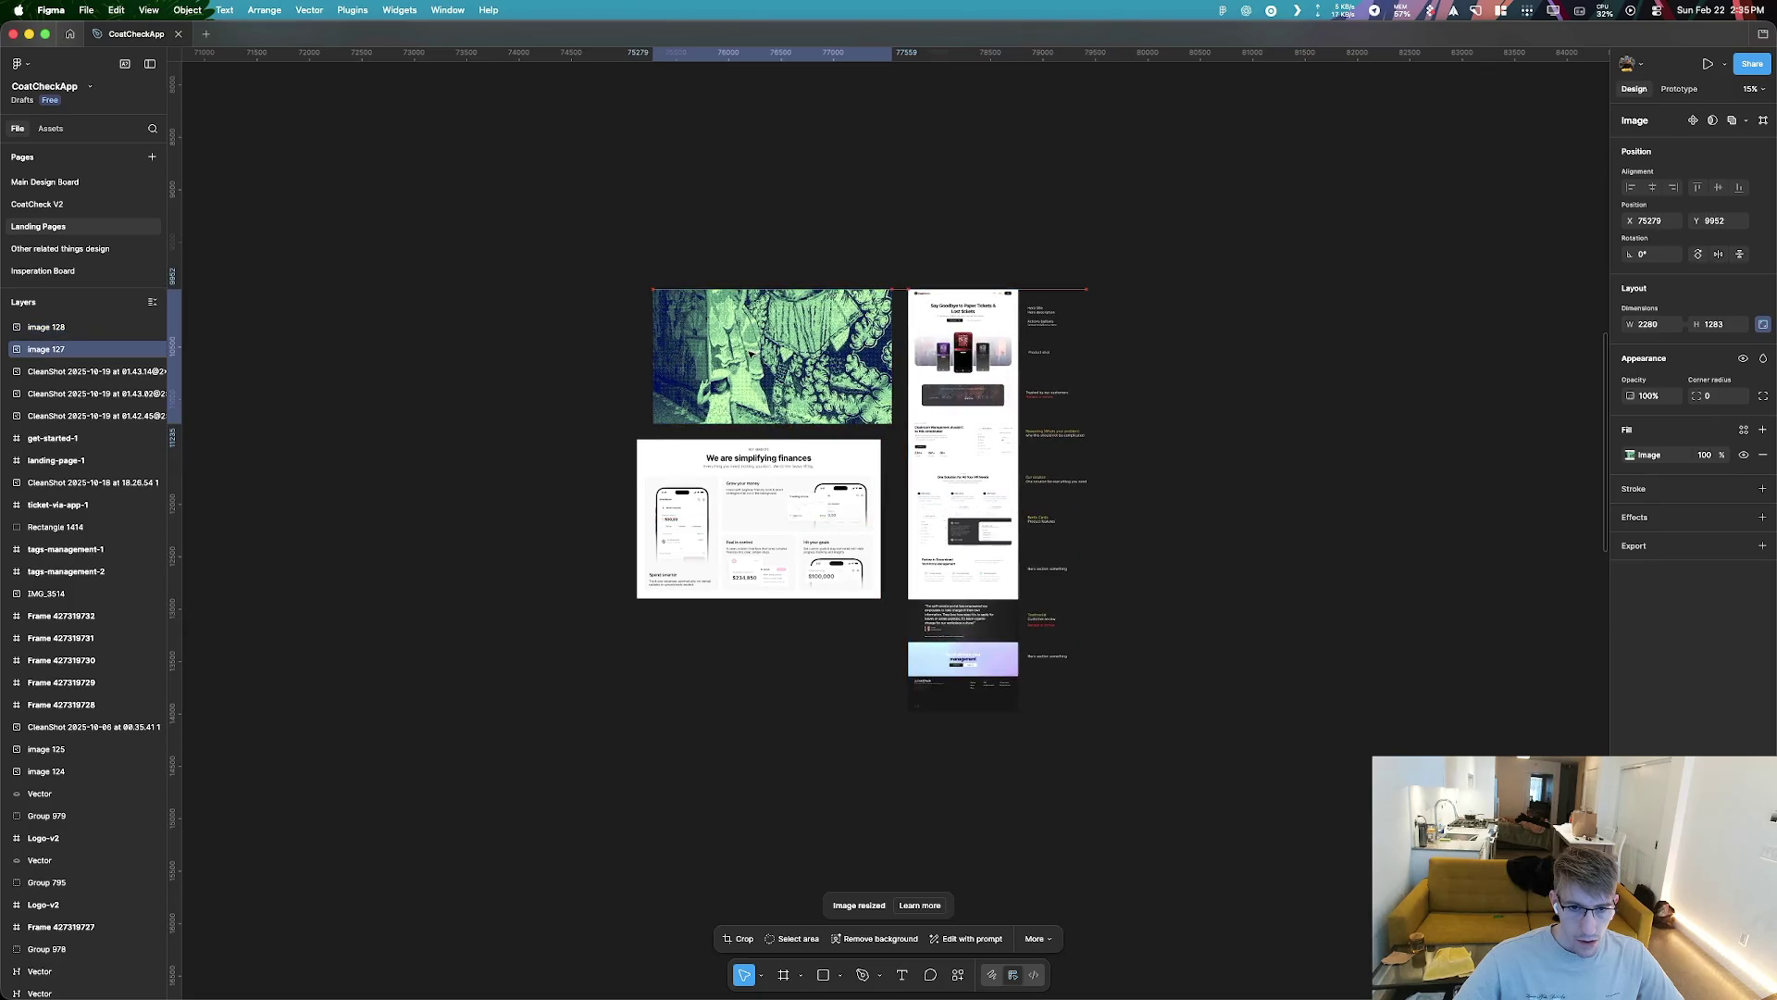
{"action": "left_click", "coordinate": [777, 461]}
{"action": "scroll", "coordinate": [1110, 397], "scroll_direction": "down", "scroll_amount": 10}
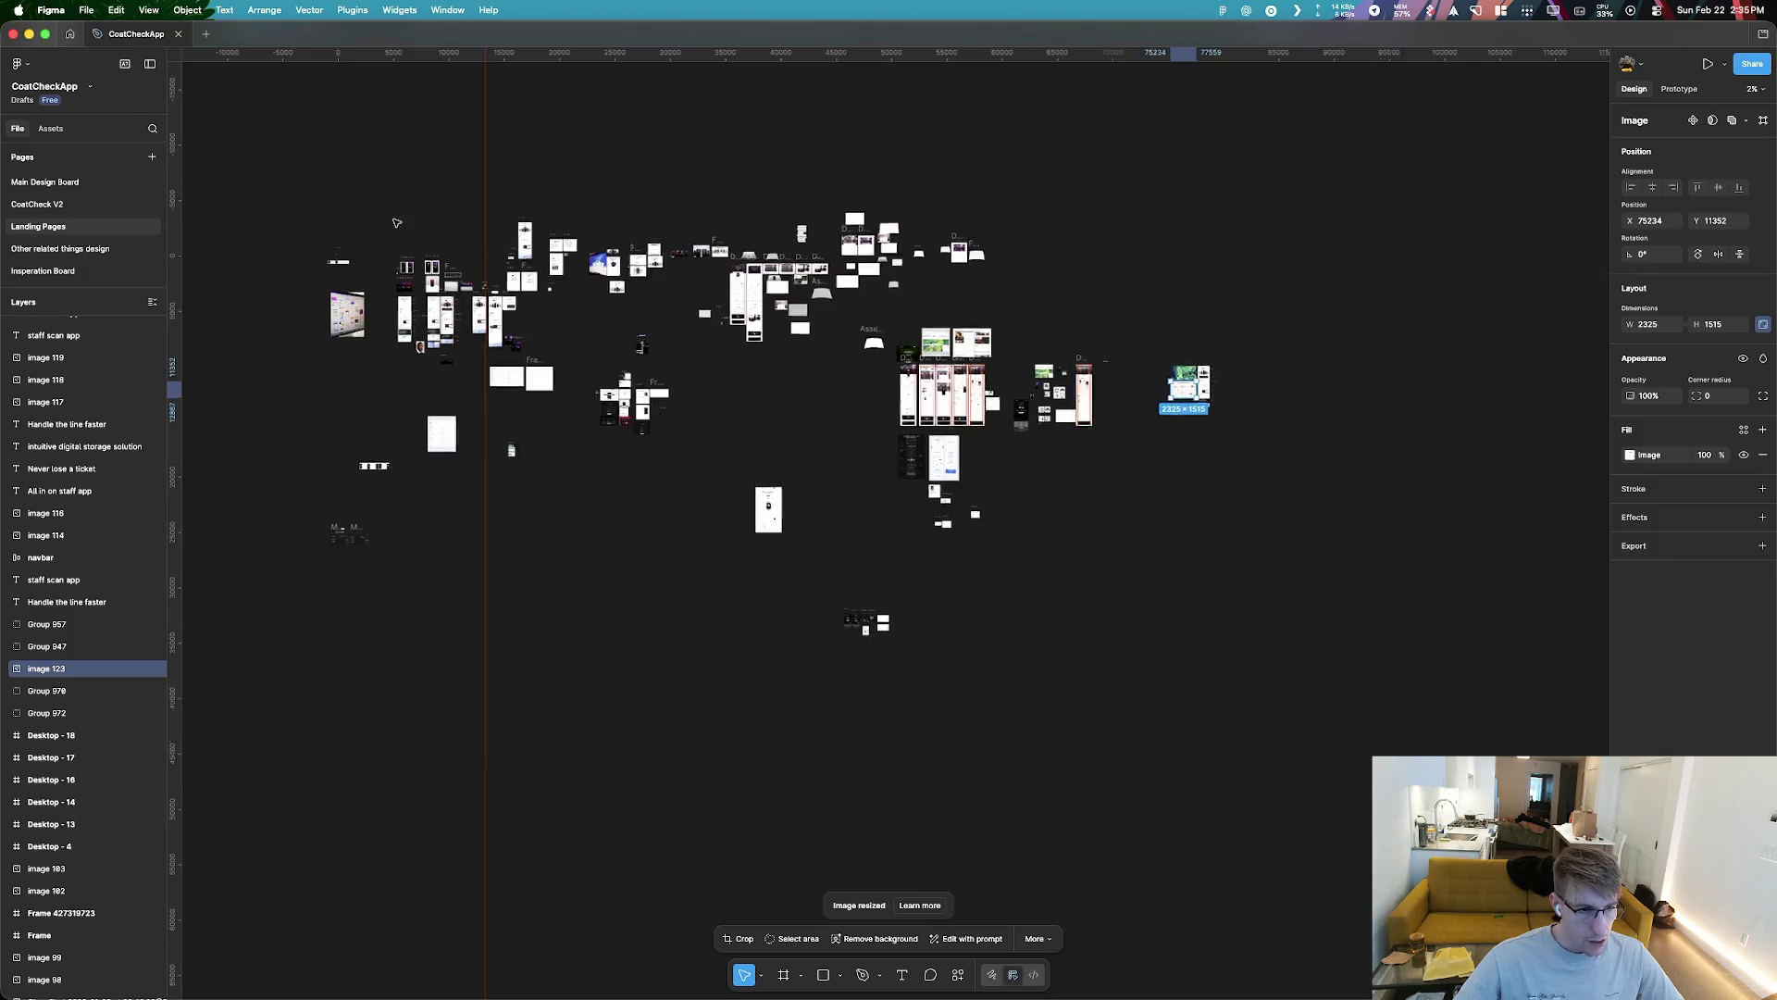
{"action": "scroll", "coordinate": [962, 361], "scroll_direction": "up", "scroll_amount": 10}
{"action": "scroll", "coordinate": [592, 536], "scroll_direction": "up", "scroll_amount": 5}
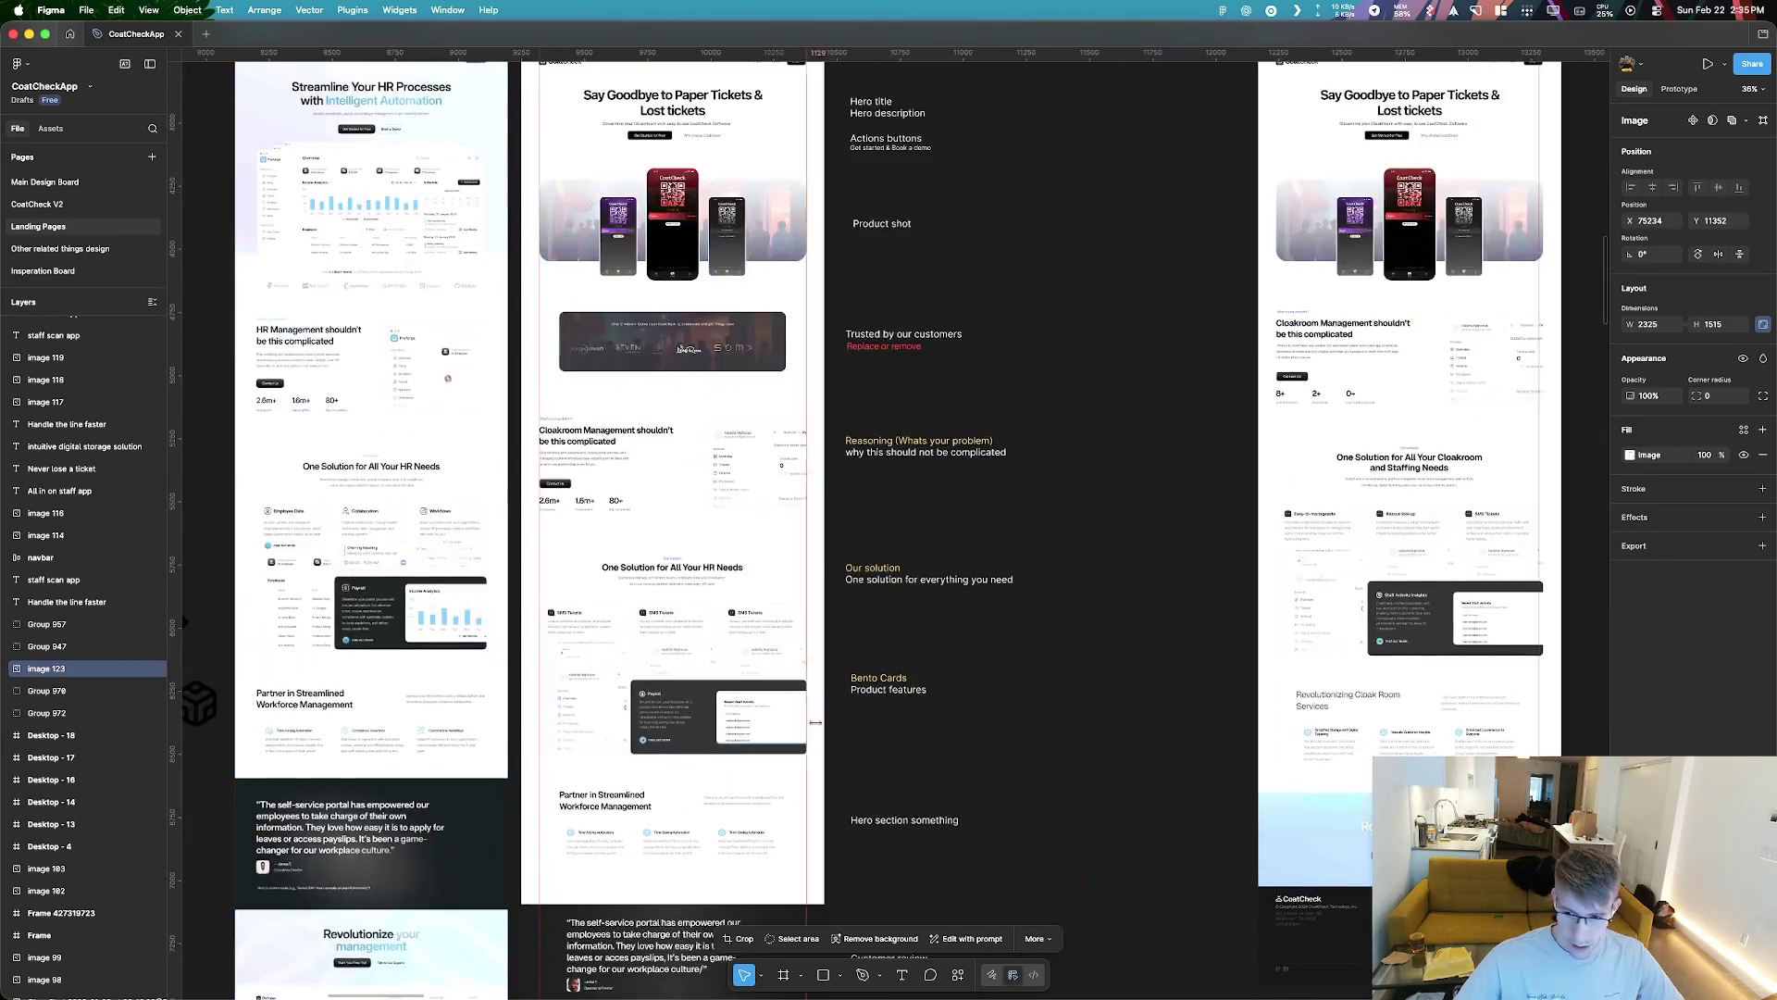
{"action": "scroll", "coordinate": [592, 535], "scroll_direction": "right", "scroll_amount": 2}
{"action": "scroll", "coordinate": [1131, 622], "scroll_direction": "up", "scroll_amount": 5}
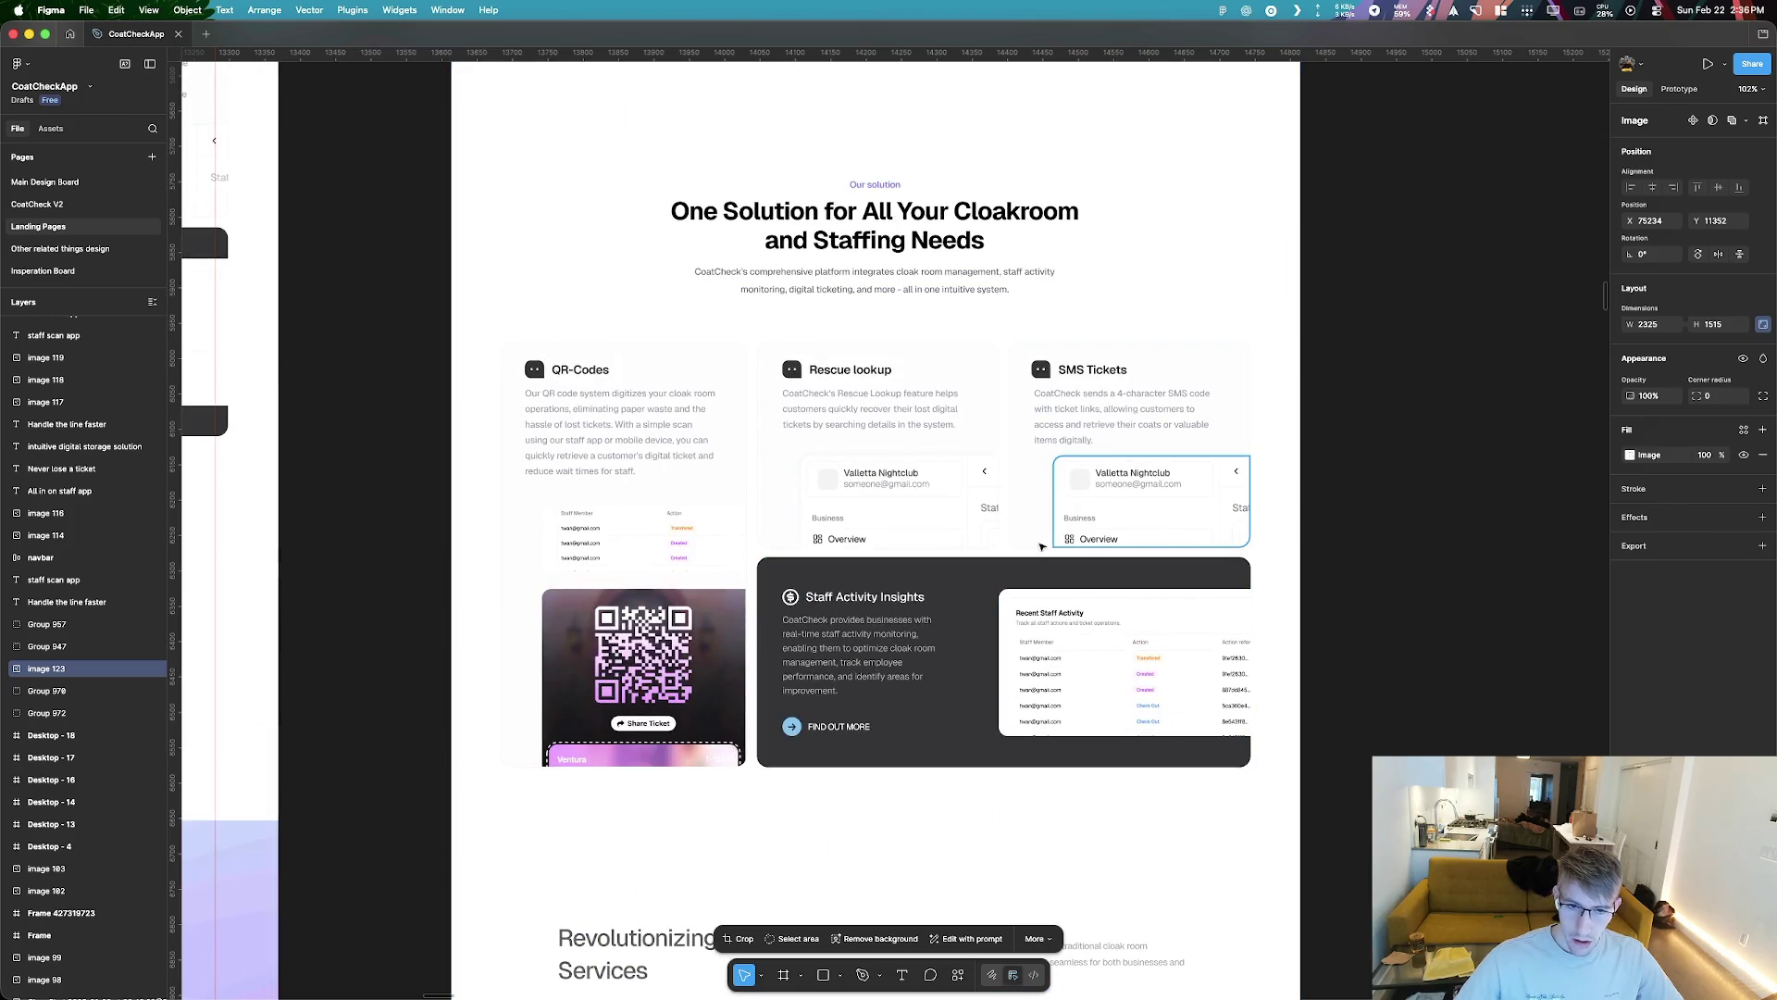
Paste a copy of the One Solution section into Frame 427319700 and move it to the top
{"action": "scroll", "coordinate": [1156, 694], "scroll_direction": "down", "scroll_amount": 3}
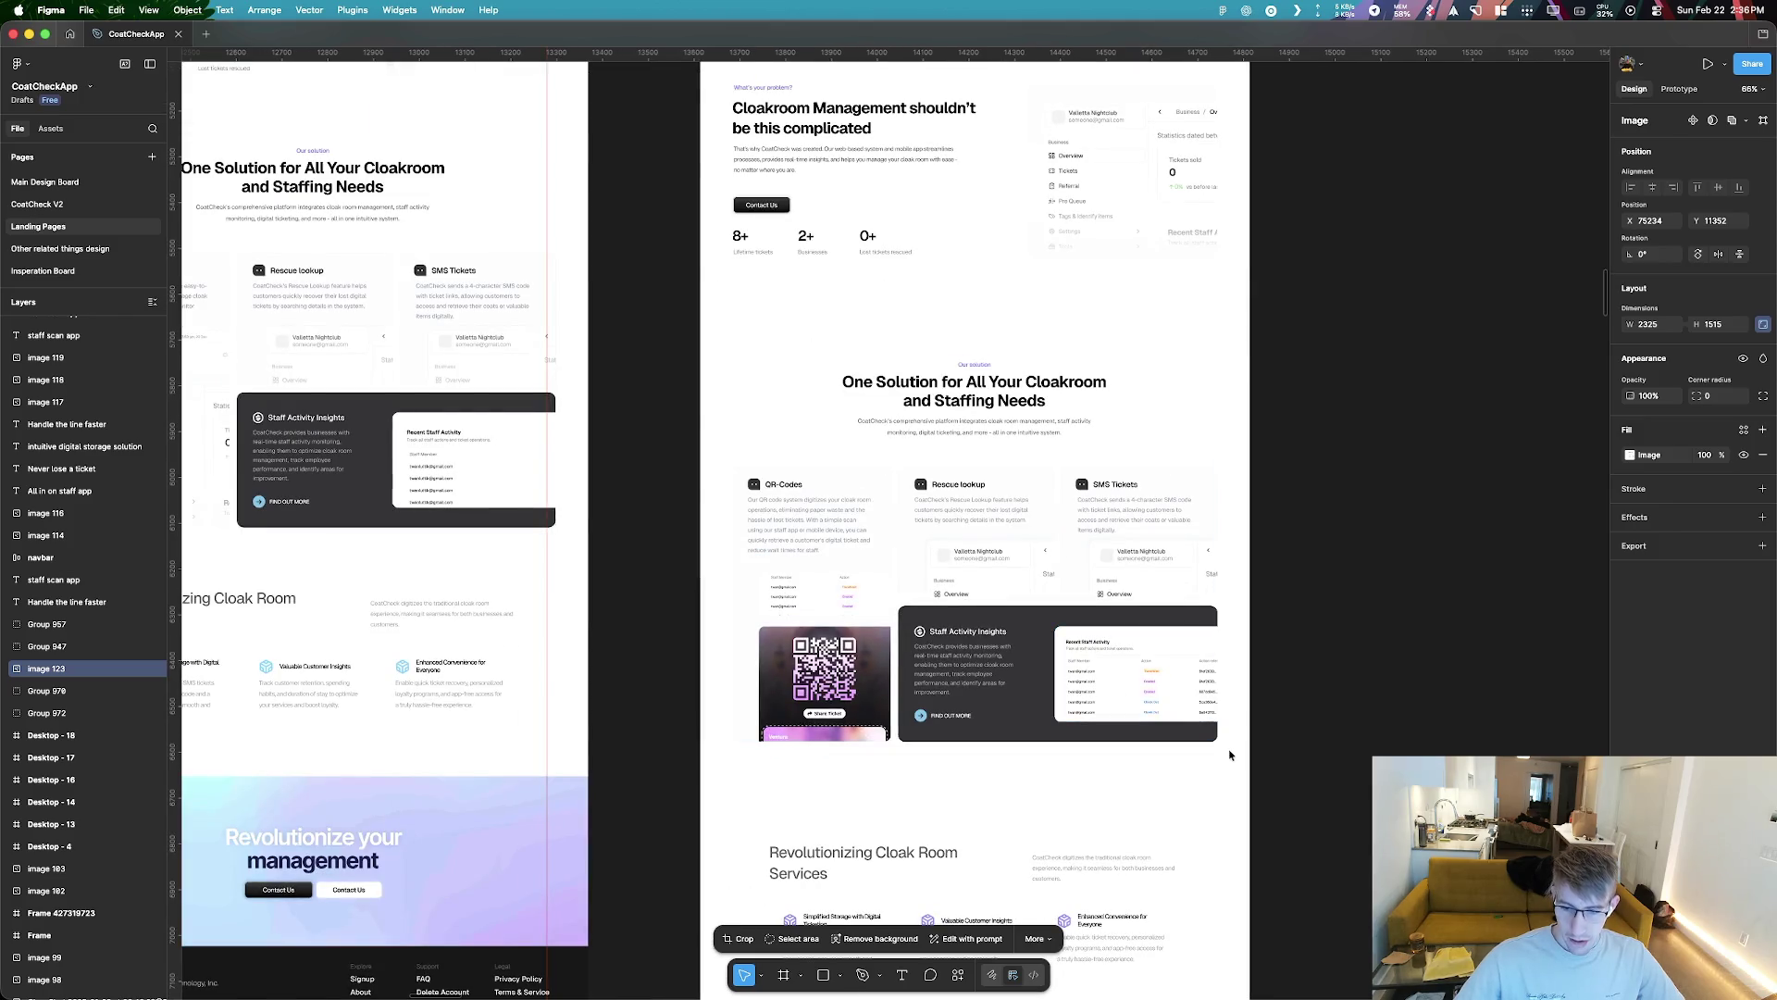
{"action": "left_click", "coordinate": [931, 505]}
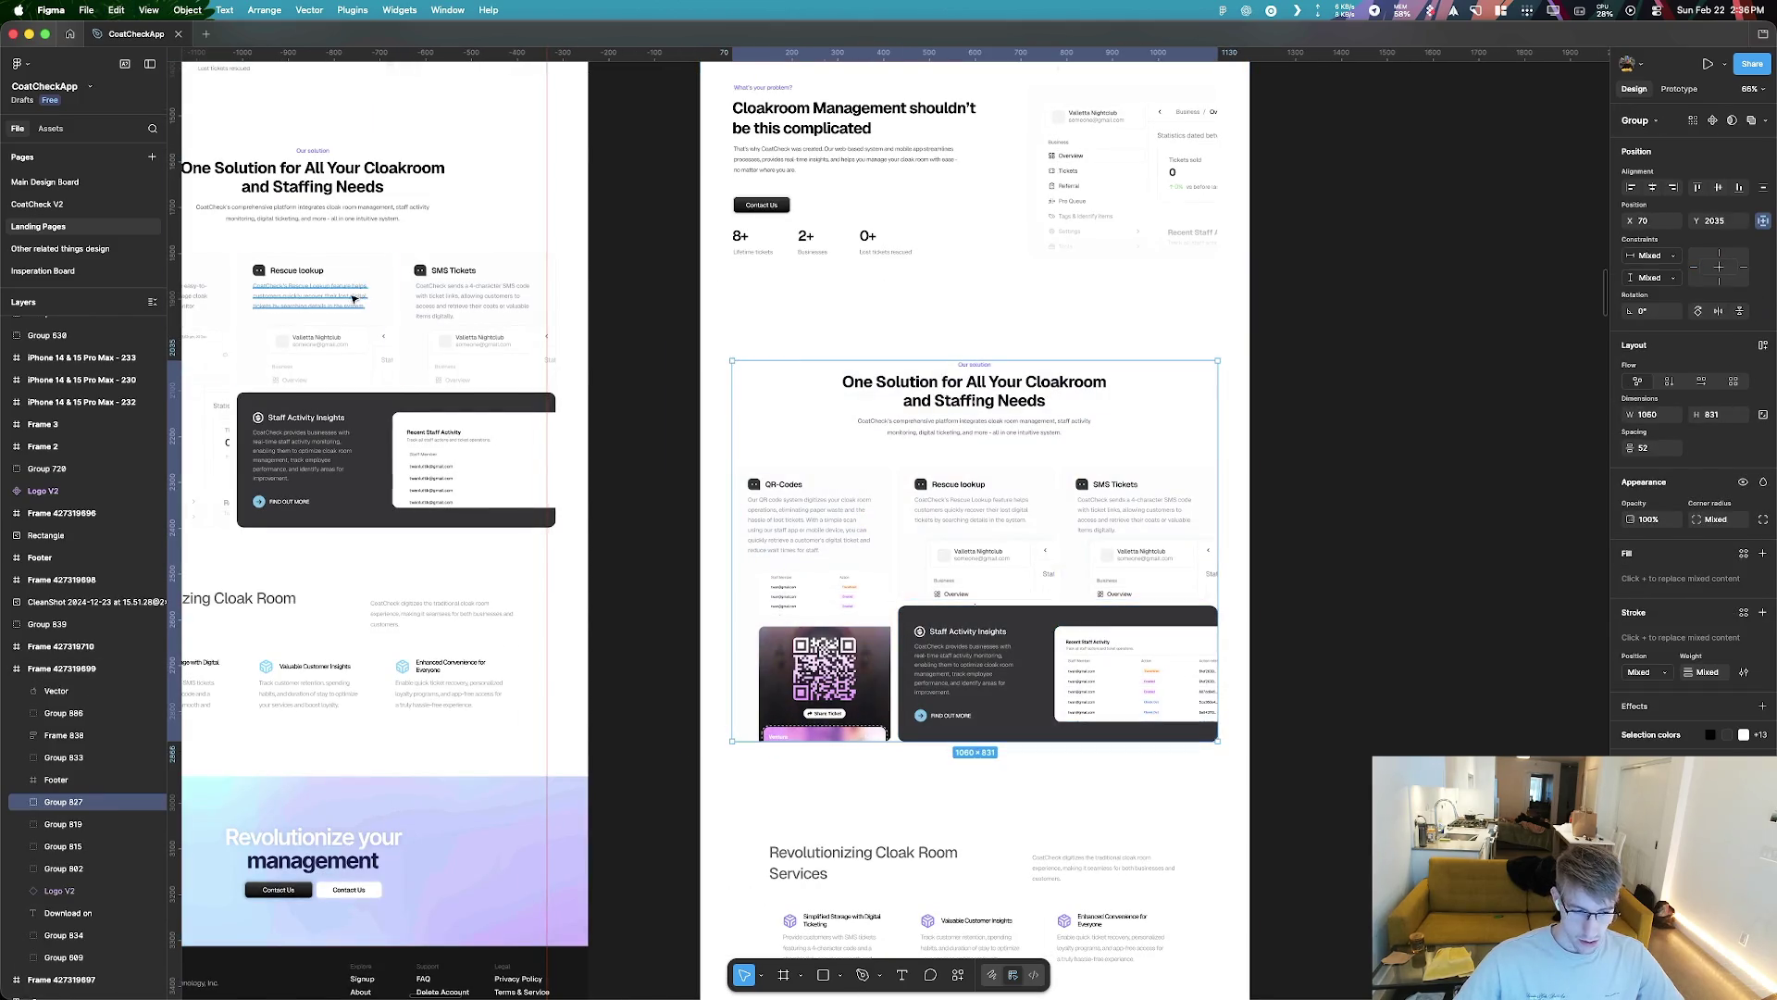
{"action": "scroll", "coordinate": [353, 298], "scroll_direction": "down", "scroll_amount": 6}
{"action": "scroll", "coordinate": [713, 625], "scroll_direction": "up", "scroll_amount": 8}
{"action": "left_click", "coordinate": [742, 607]}
{"action": "key", "text": "super+v"}
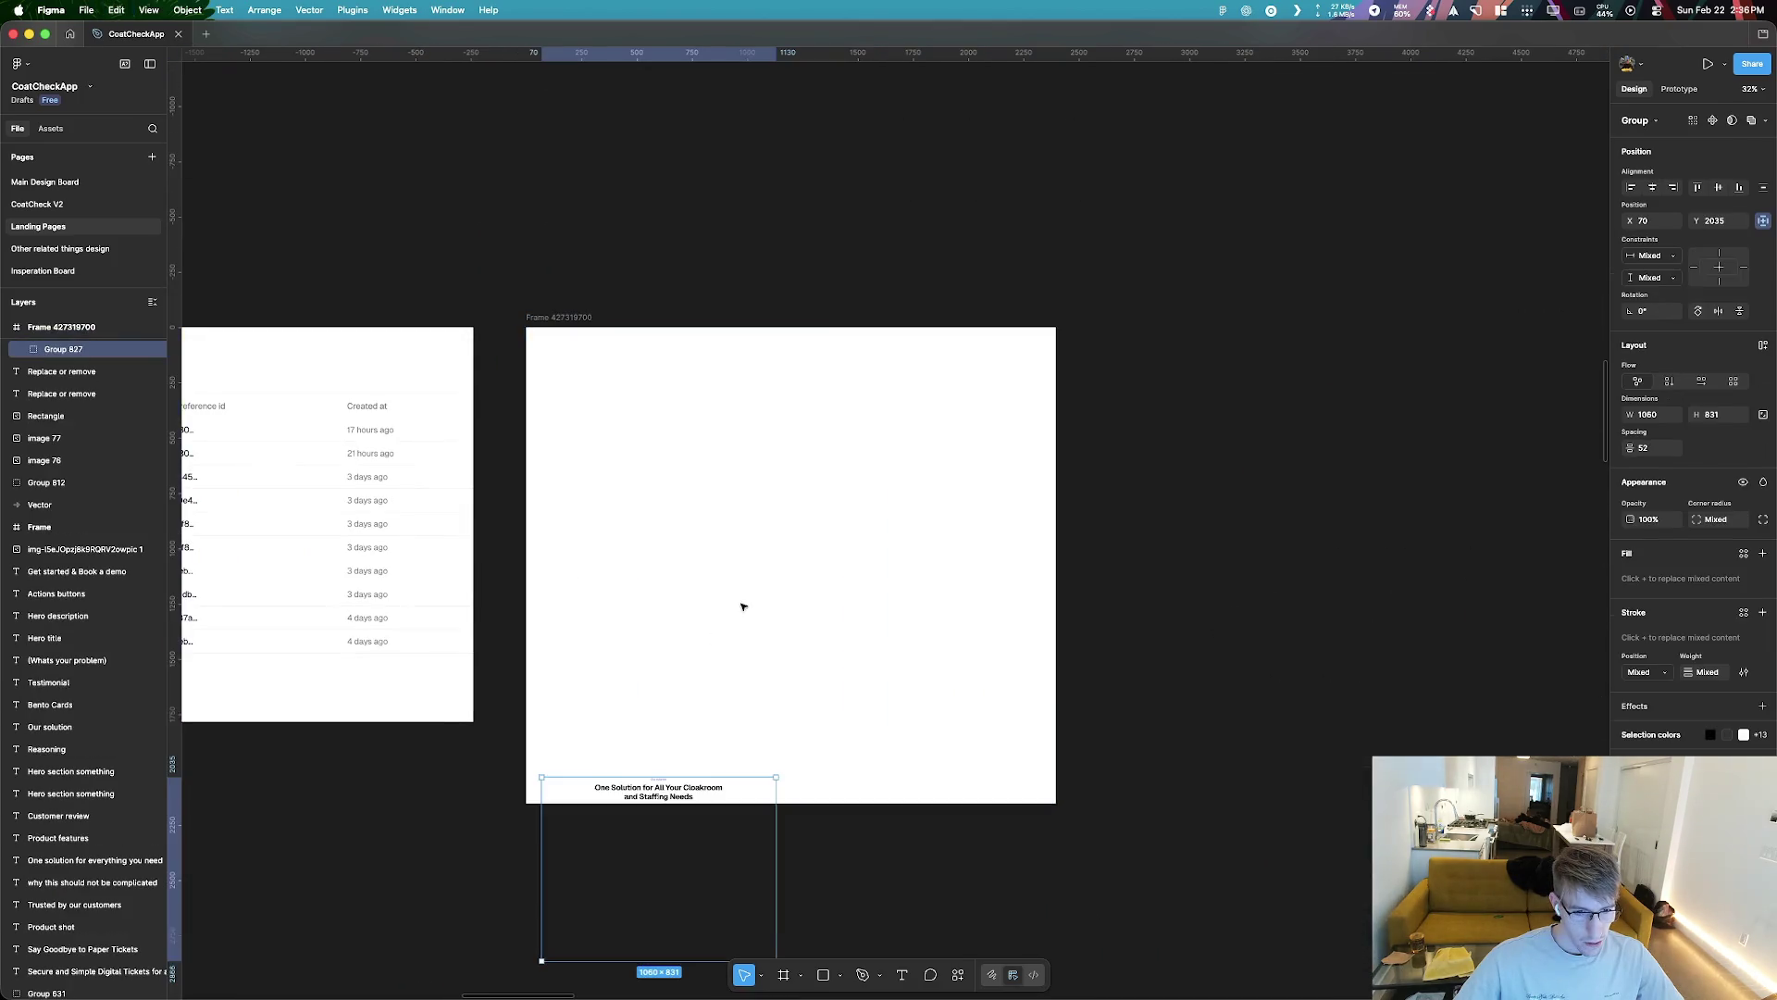
{"action": "left_click_drag", "start_coordinate": [559, 833], "coordinate": [559, 400]}
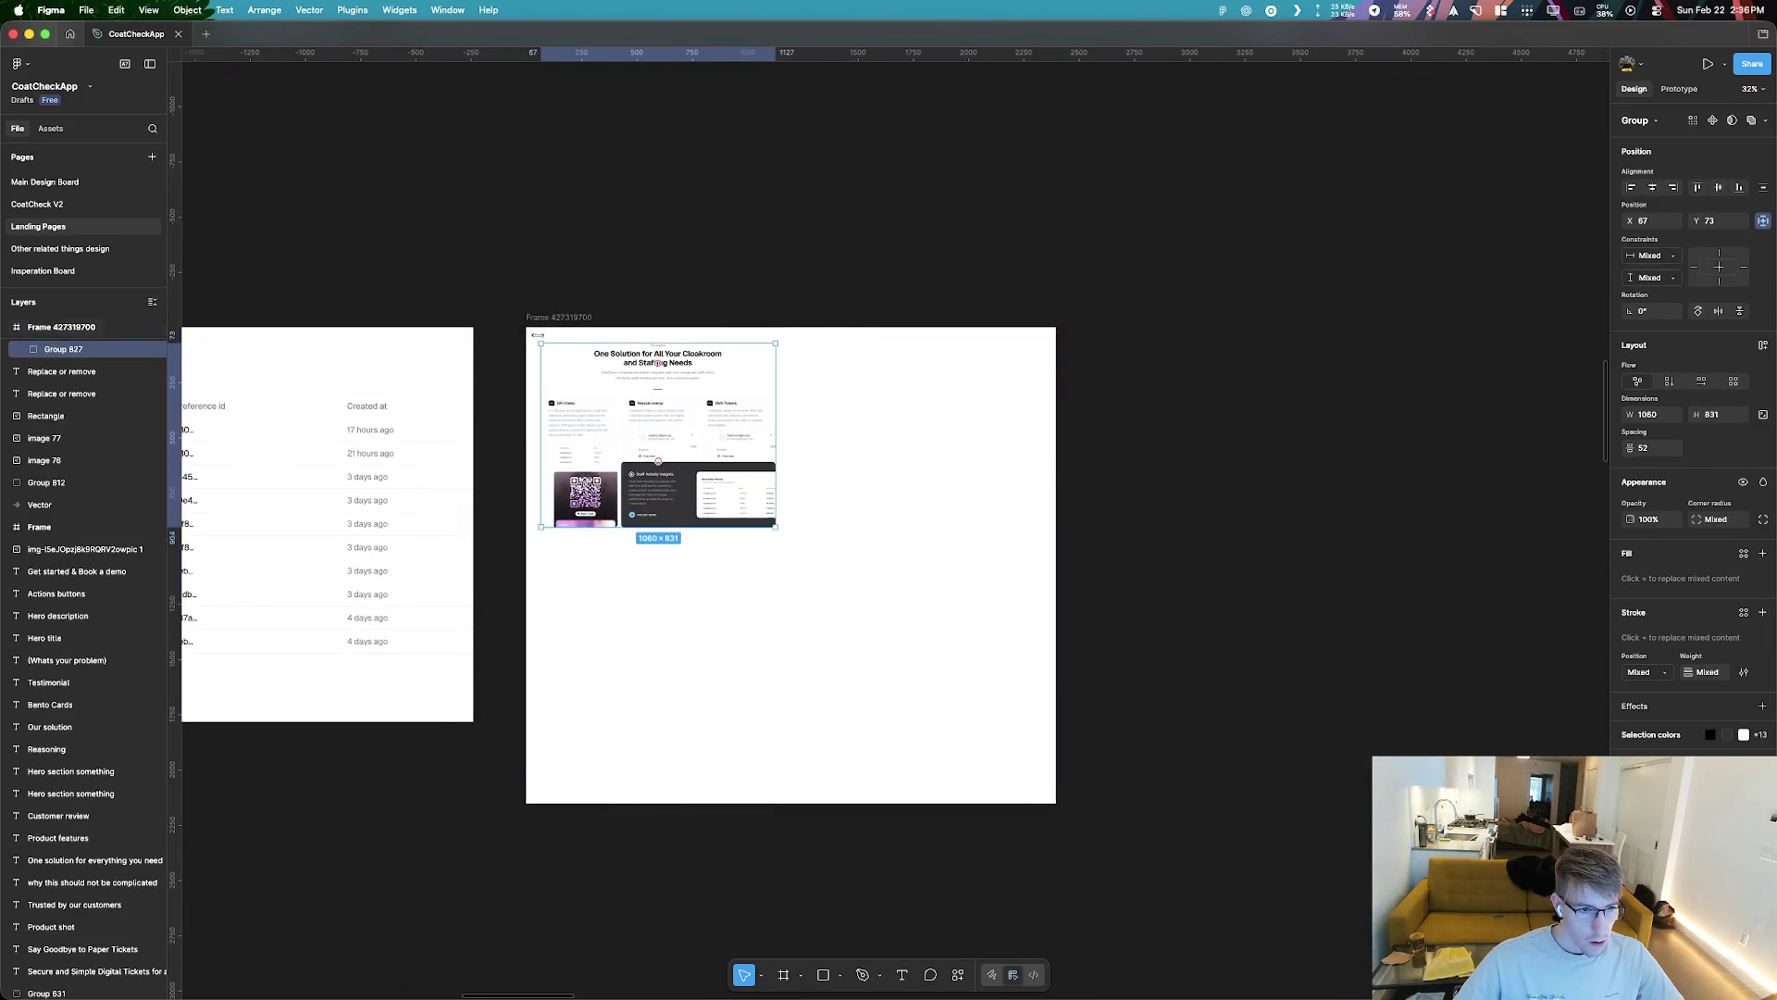
Shrink the white frame to fit the section, delete it, then undo the deletion
{"action": "key", "text": "Escape"}
{"action": "left_click_drag", "start_coordinate": [1054, 805], "coordinate": [791, 543]}
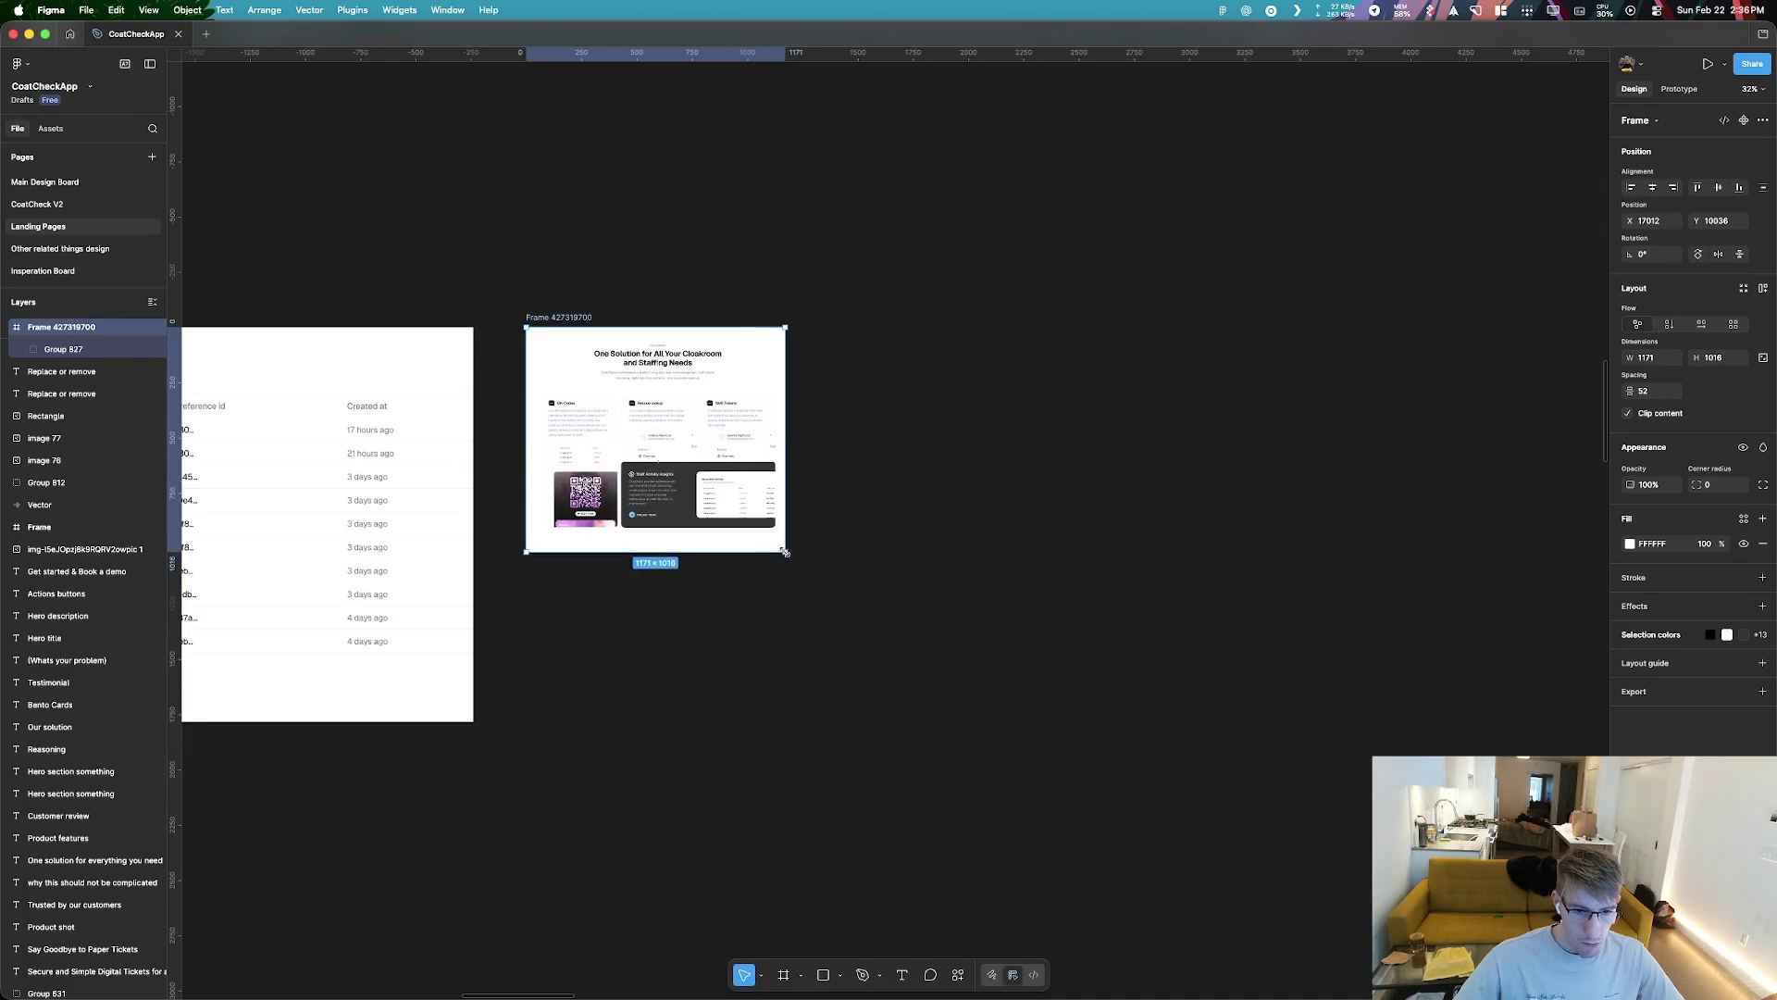
{"action": "key", "text": "Delete"}
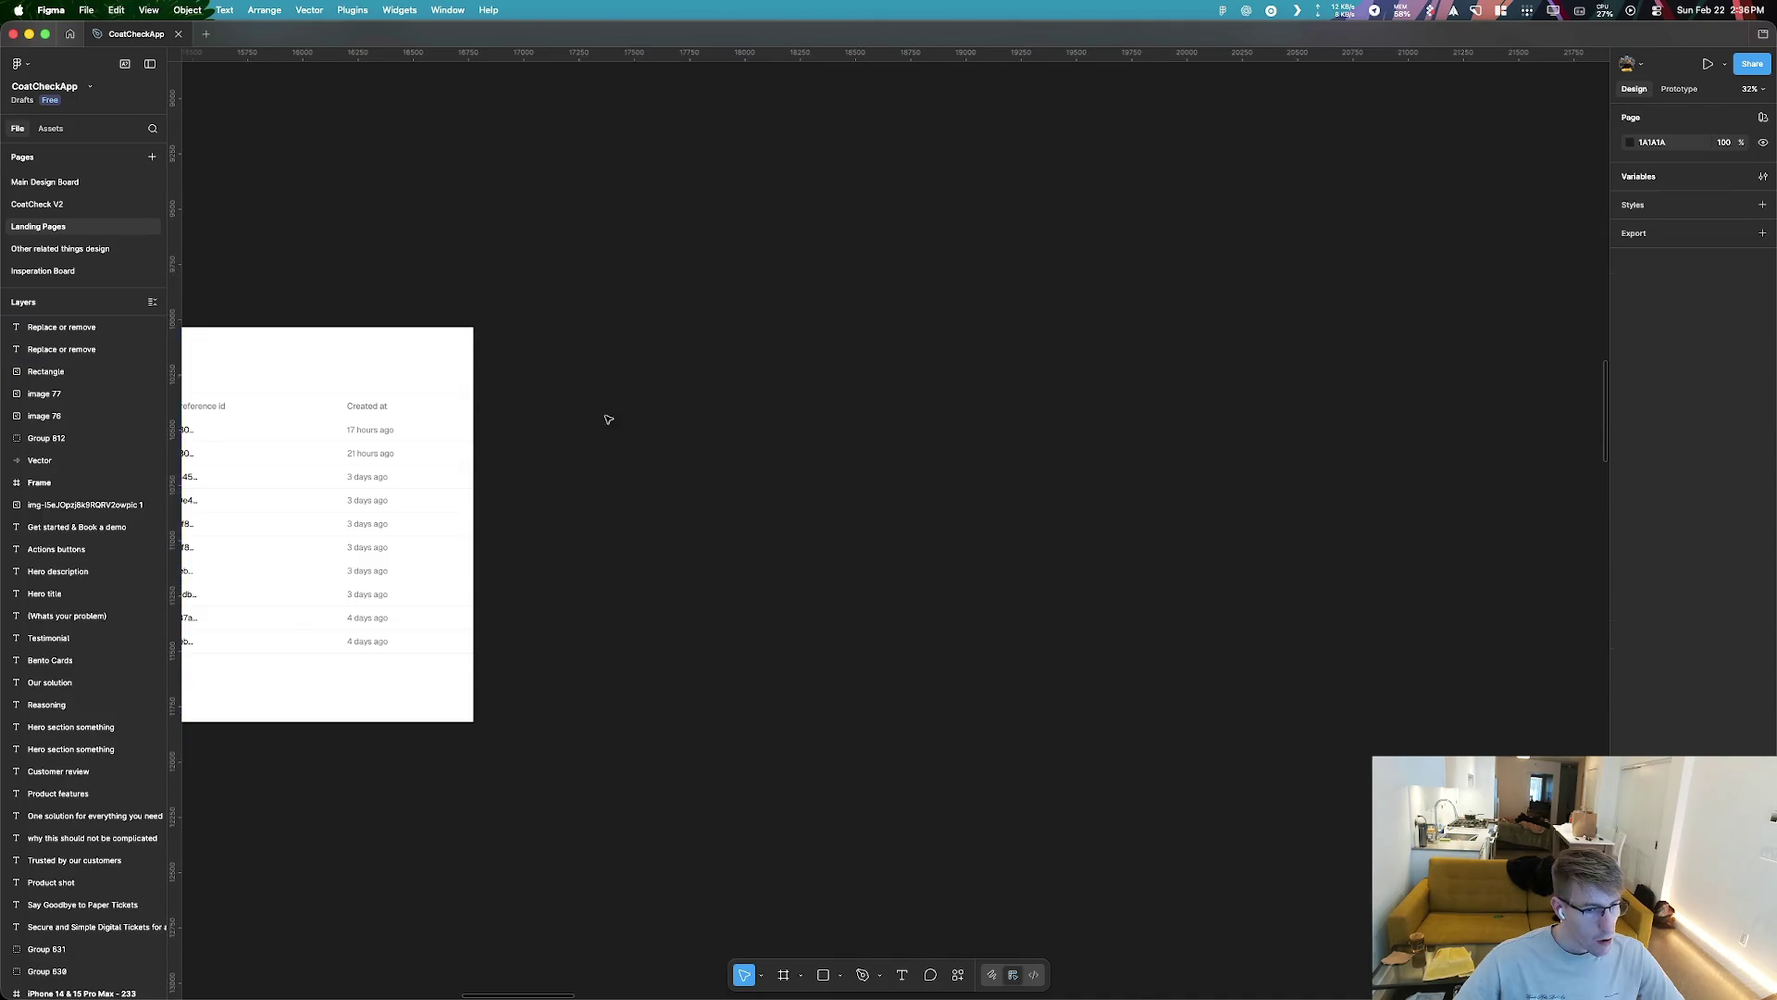
{"action": "key", "text": "shift+1"}
{"action": "key", "text": "ctrl+z"}
{"action": "key", "text": "shift+2"}
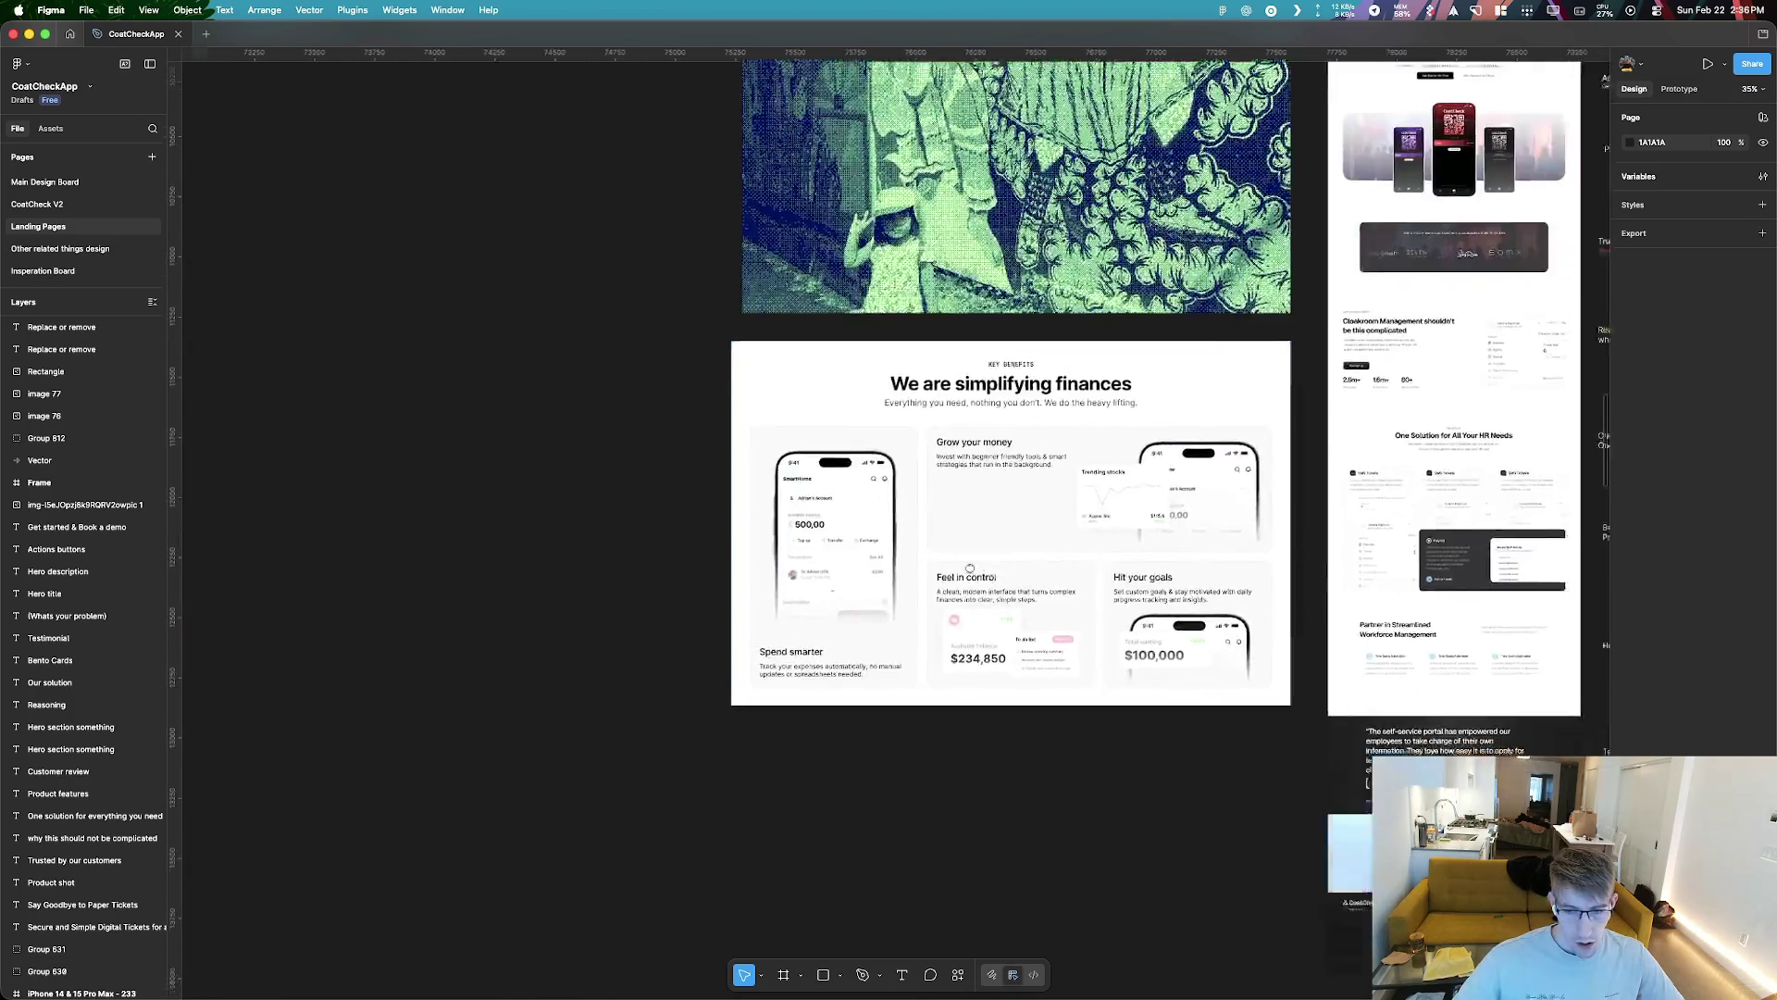
Drag the restored Frame 427319700 beside the Desktop landing frames
{"action": "scroll", "coordinate": [699, 611], "scroll_direction": "down", "scroll_amount": 5}
{"action": "left_click_drag", "start_coordinate": [903, 529], "coordinate": [627, 520]}
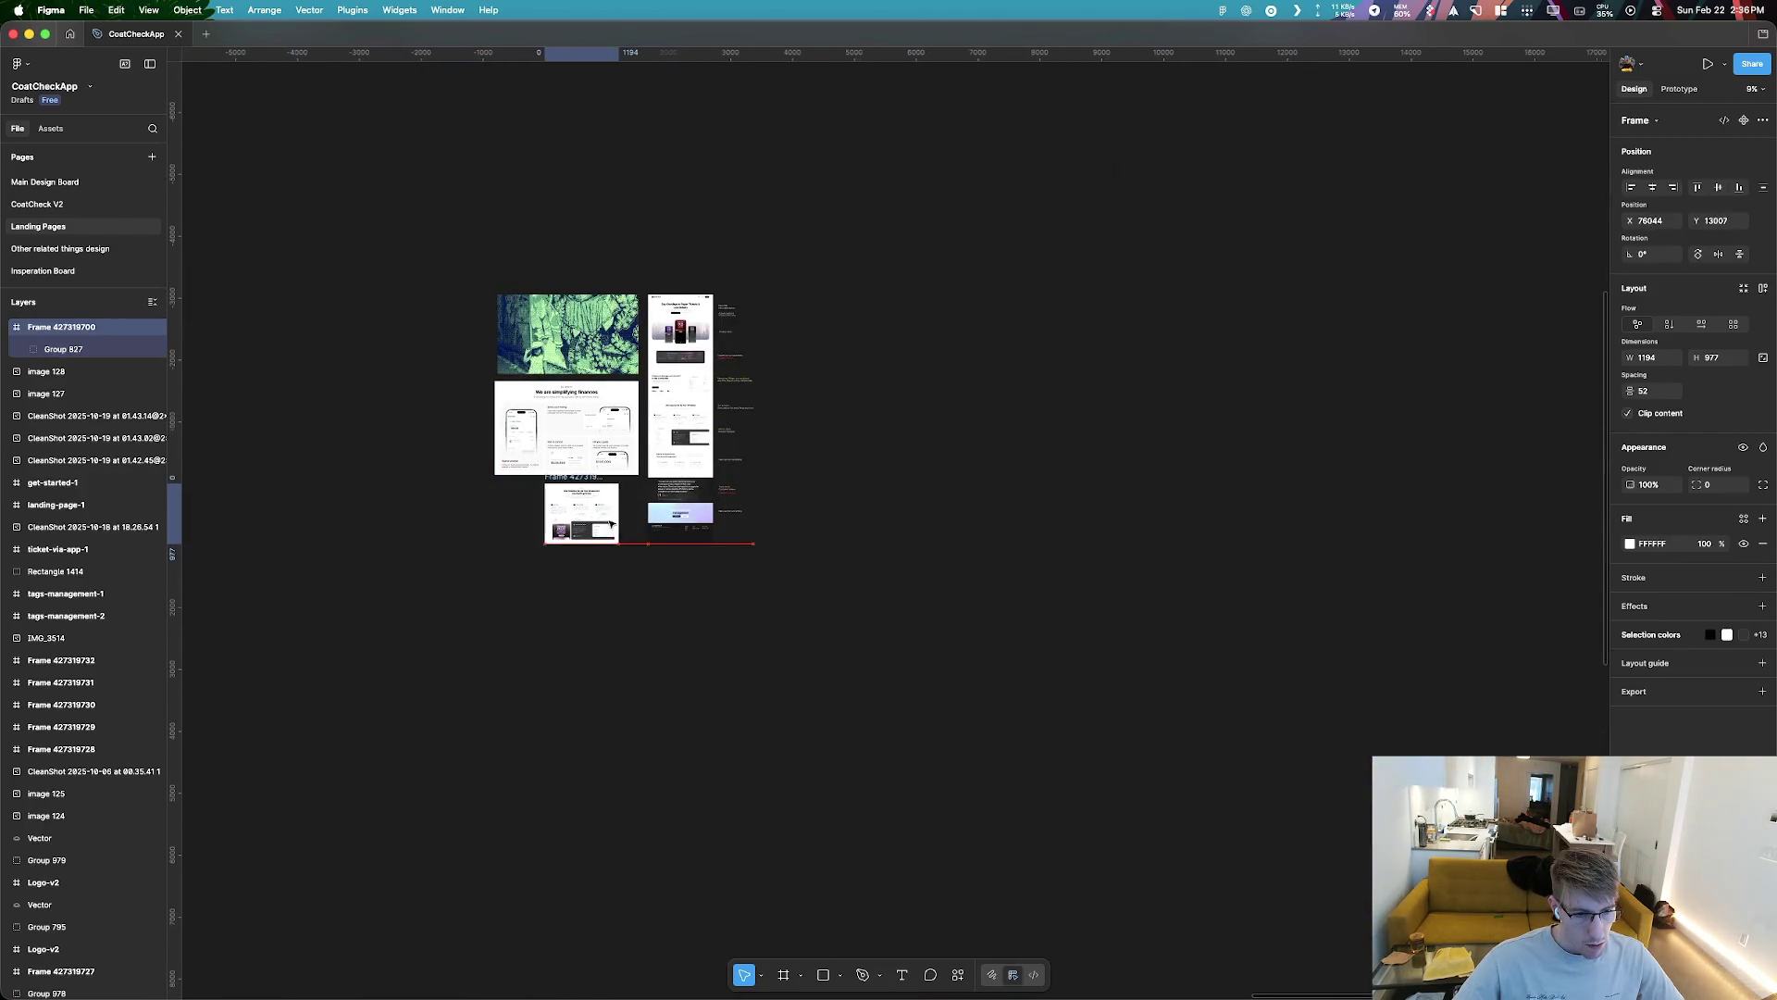
{"action": "scroll", "coordinate": [513, 542], "scroll_direction": "up", "scroll_amount": 10}
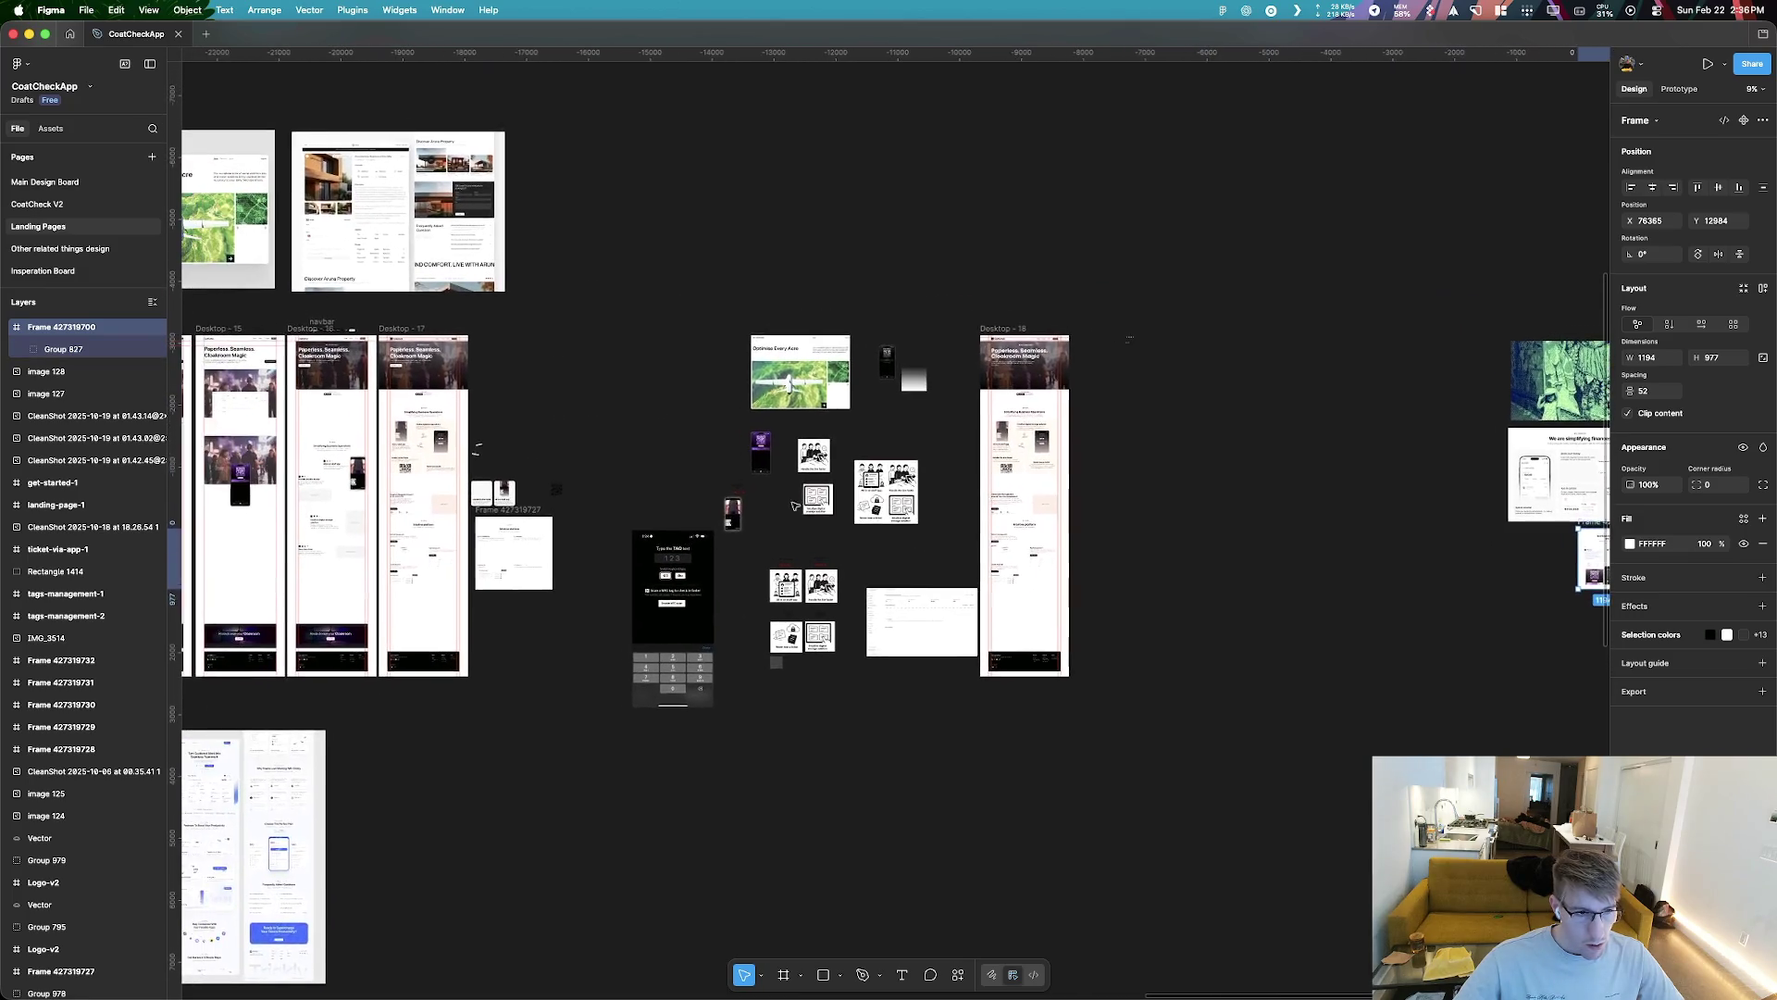
{"action": "scroll", "coordinate": [508, 353], "scroll_direction": "up", "scroll_amount": 5}
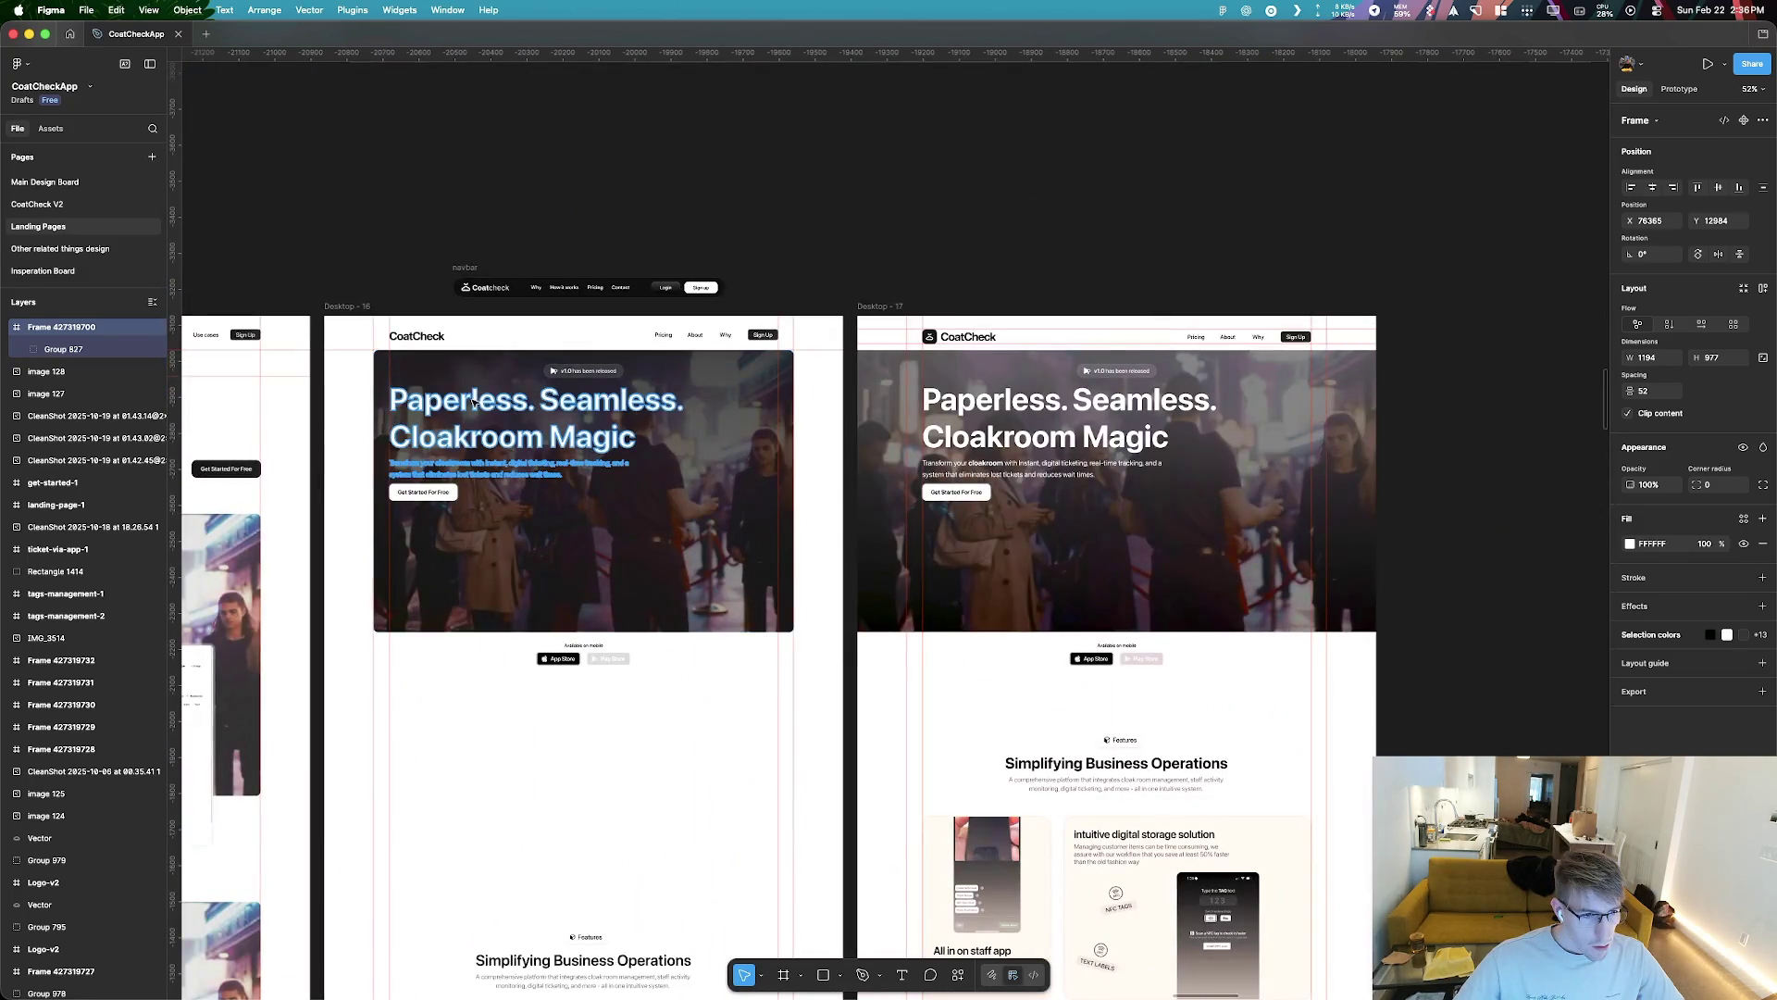
Select the Desktop-16 hero heading and pan the board to bring Desktop-16 into view
{"action": "left_click", "coordinate": [527, 436]}
{"action": "scroll", "coordinate": [958, 443], "scroll_direction": "up", "scroll_amount": 10}
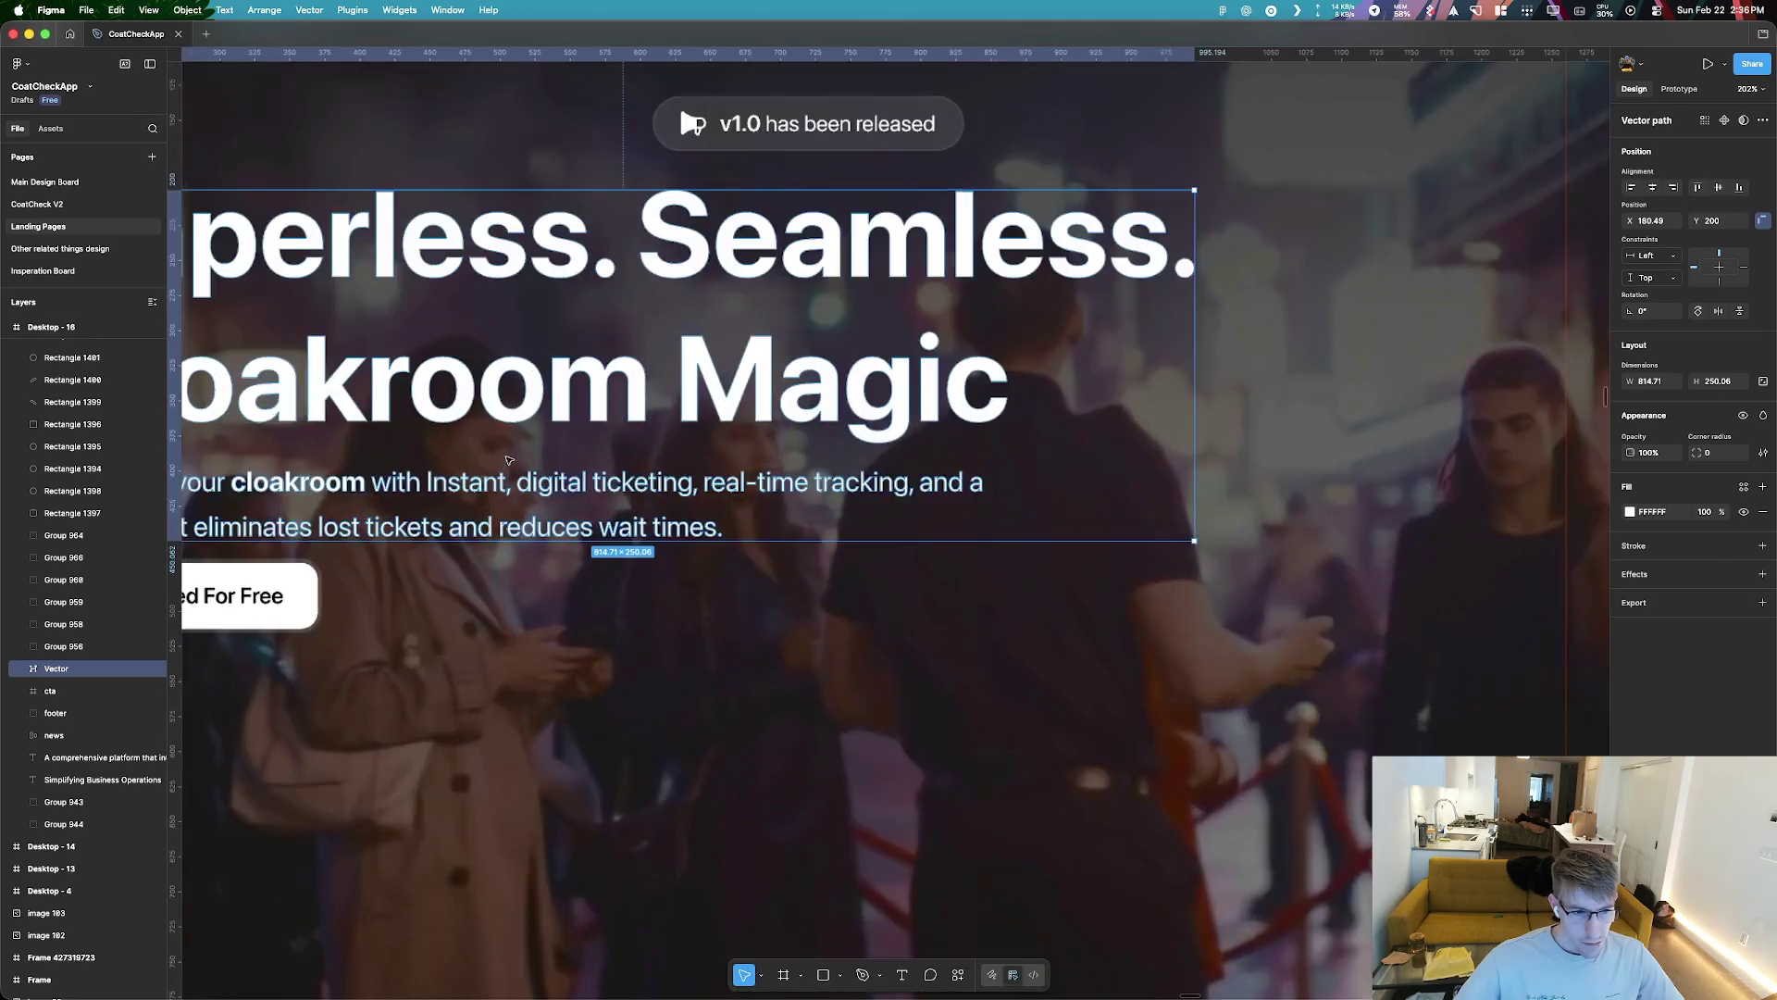
{"action": "scroll", "coordinate": [787, 449], "scroll_direction": "down", "scroll_amount": 10}
{"action": "scroll", "coordinate": [786, 449], "scroll_direction": "up", "scroll_amount": 10}
{"action": "scroll", "coordinate": [787, 449], "scroll_direction": "down", "scroll_amount": 5}
{"action": "scroll", "coordinate": [773, 426], "scroll_direction": "down", "scroll_amount": 5}
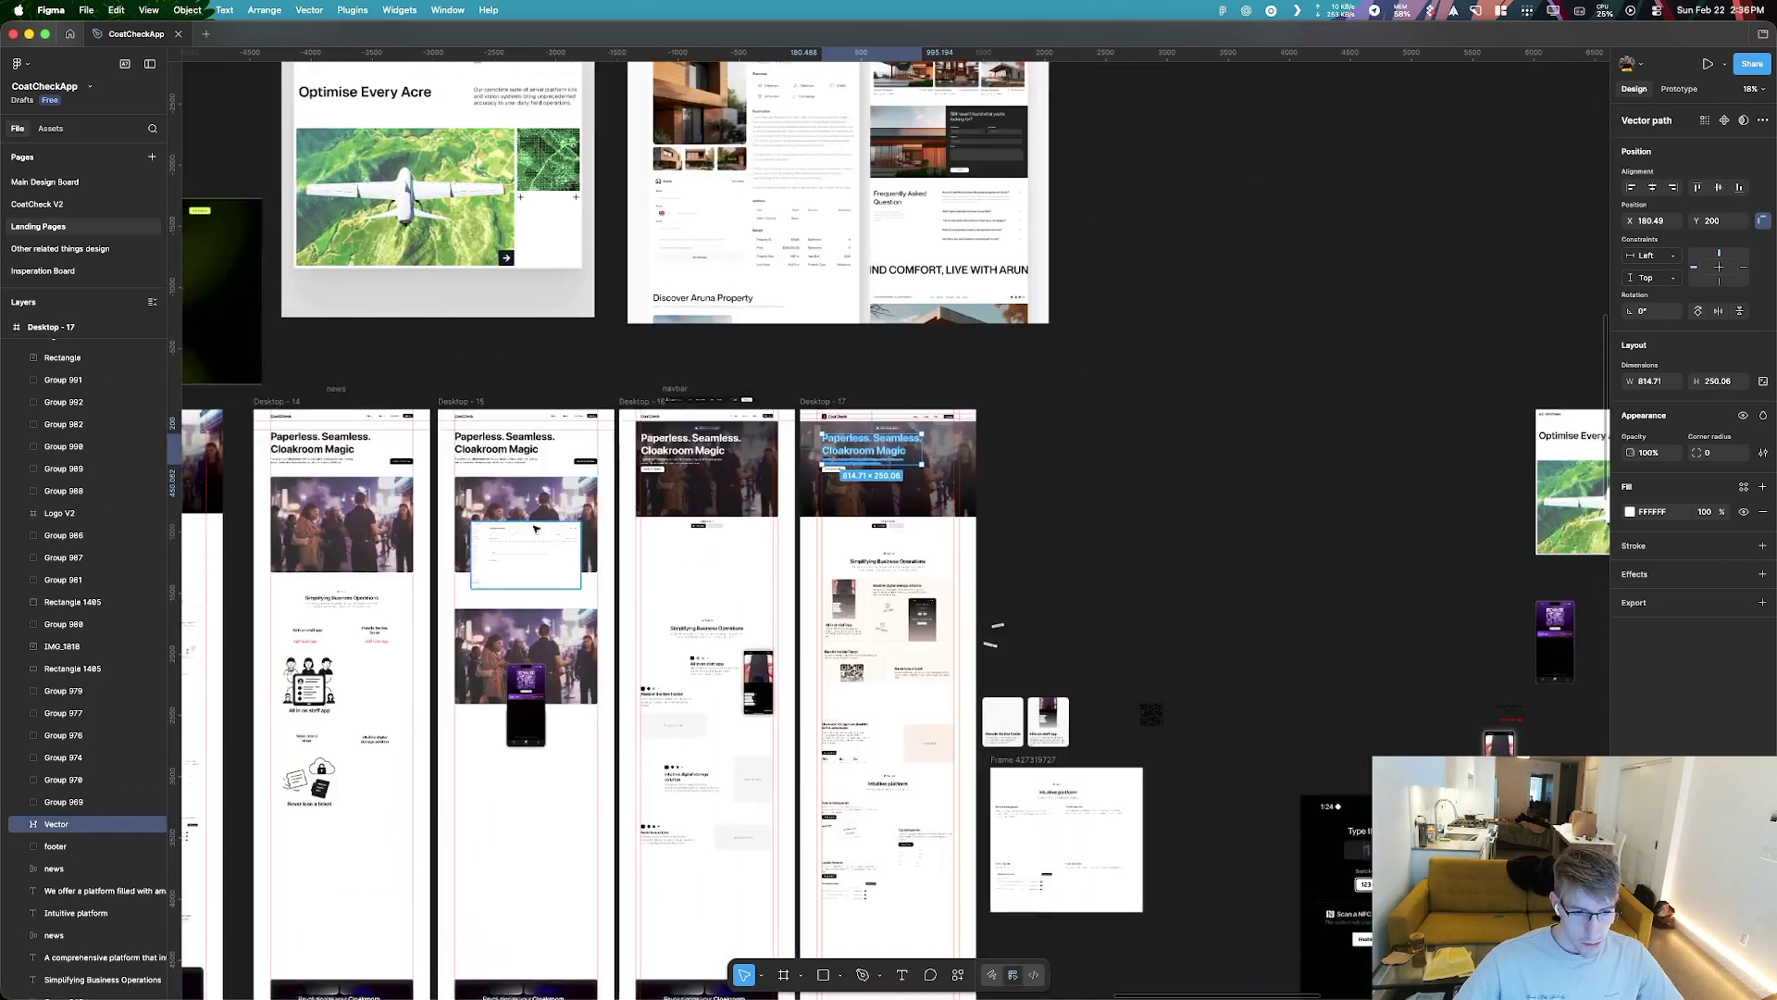
{"action": "scroll", "coordinate": [758, 400], "scroll_direction": "down", "scroll_amount": 3}
{"action": "scroll", "coordinate": [699, 445], "scroll_direction": "up", "scroll_amount": 3}
{"action": "scroll", "coordinate": [784, 472], "scroll_direction": "up", "scroll_amount": 3}
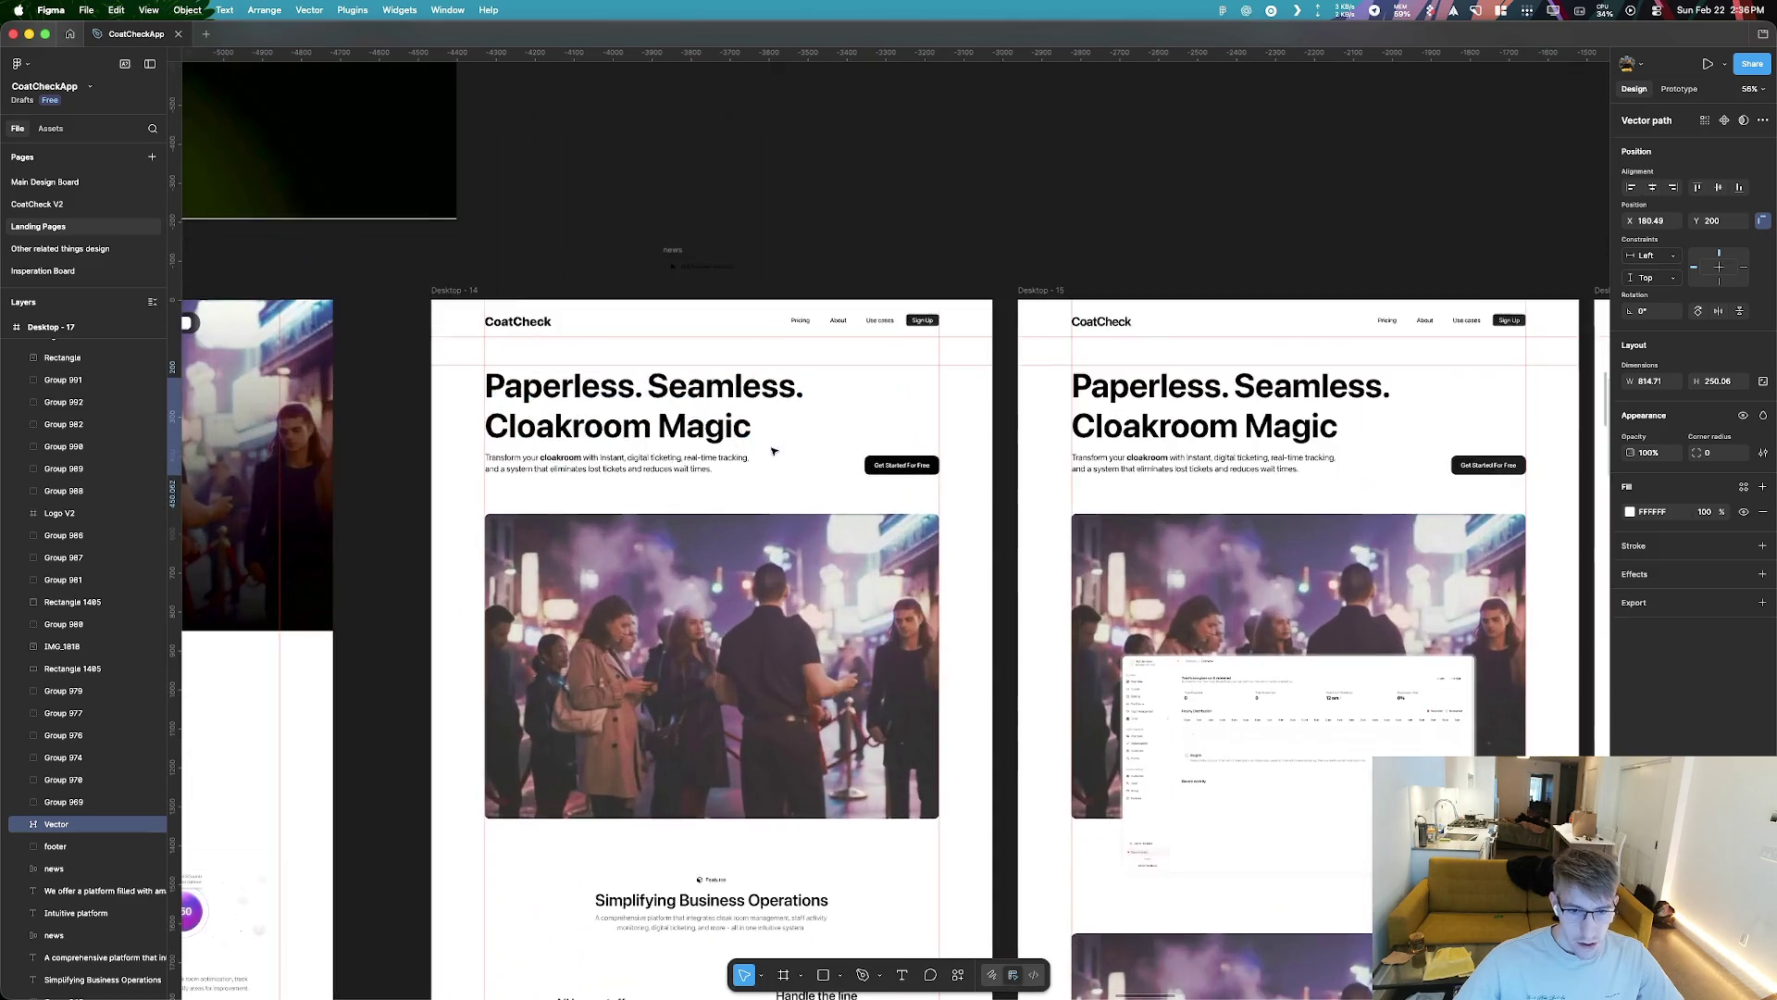
{"action": "left_click_drag", "start_coordinate": [816, 451], "coordinate": [655, 441]}
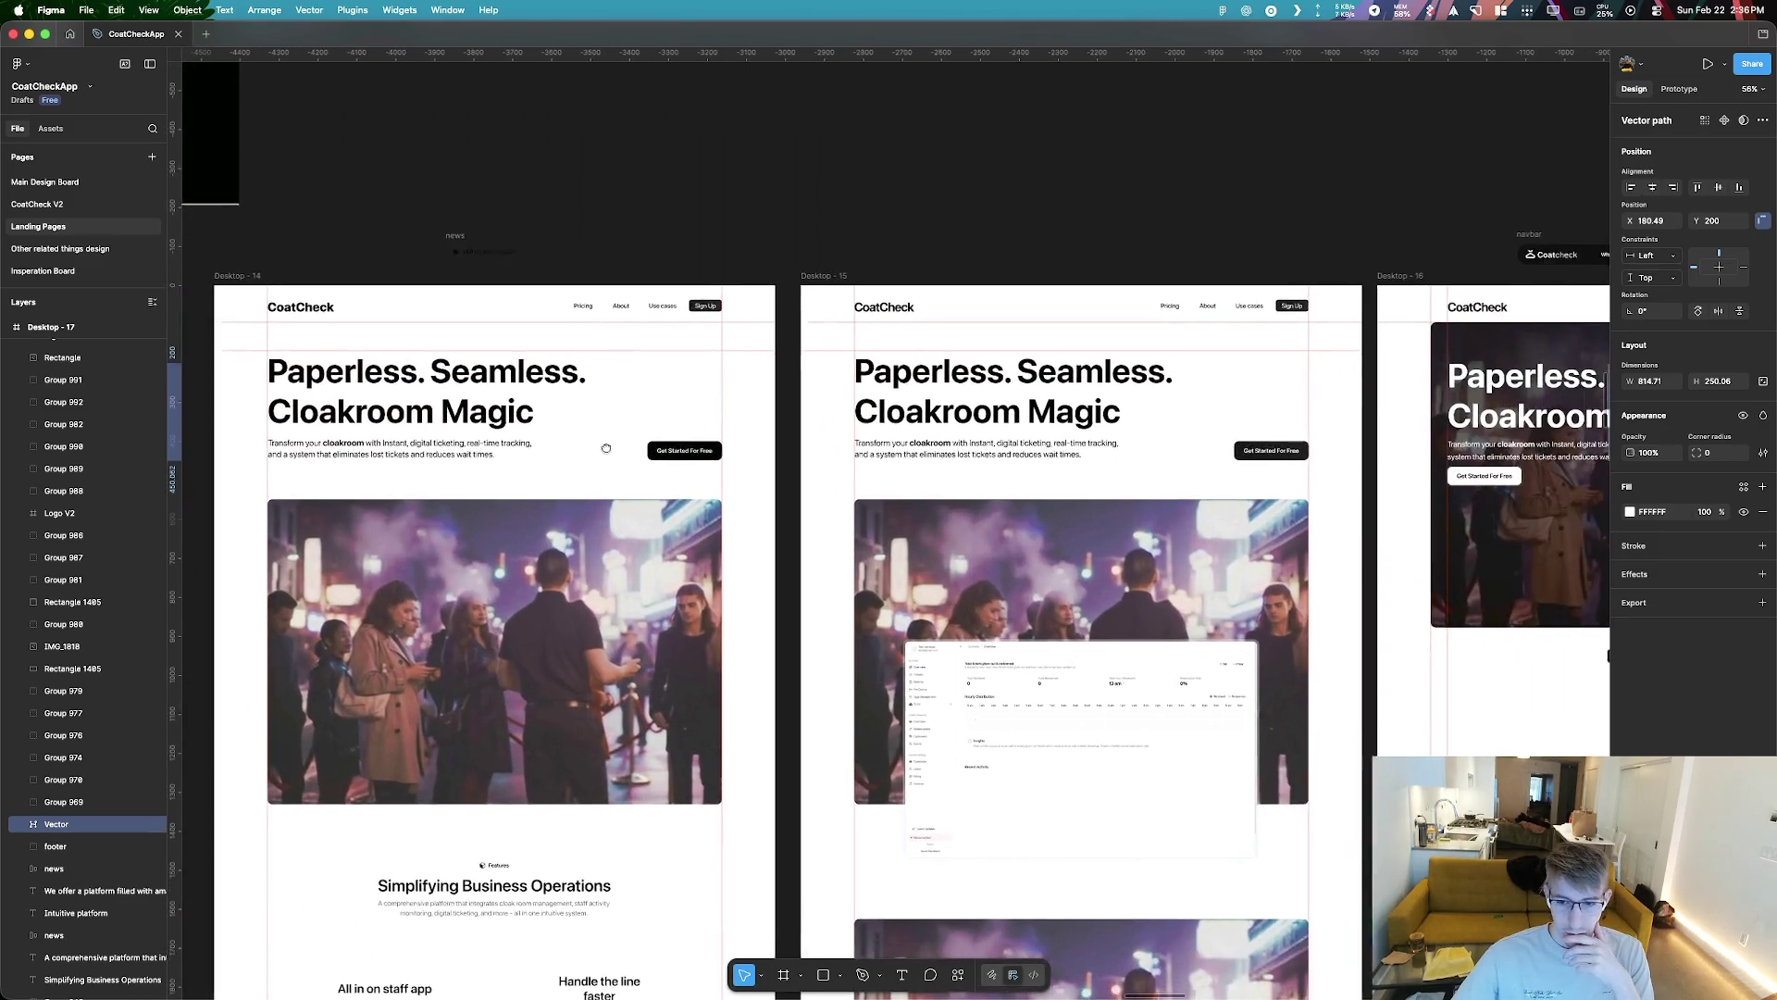
{"action": "scroll", "coordinate": [655, 440], "scroll_direction": "left", "scroll_amount": 4}
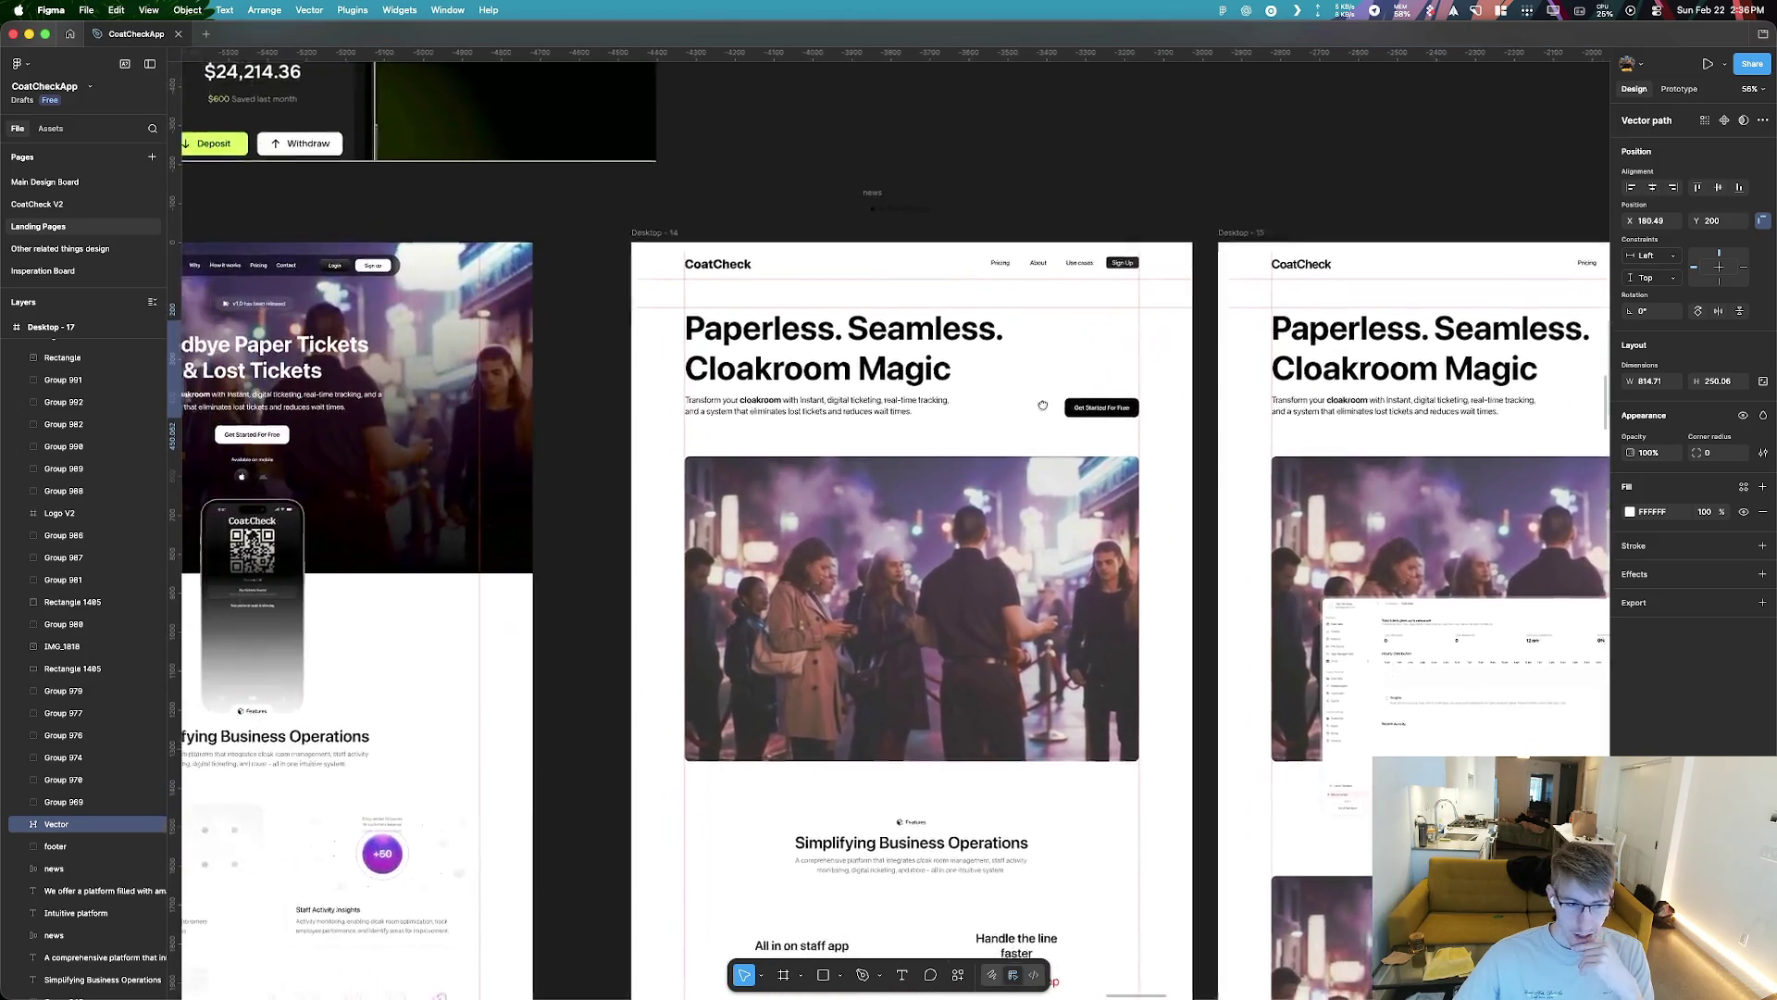
{"action": "scroll", "coordinate": [714, 447], "scroll_direction": "left", "scroll_amount": 1}
Pan and scroll across the board to review Desktop-15 and Desktop-16 side by side
{"action": "left_click_drag", "start_coordinate": [1112, 534], "coordinate": [818, 525]}
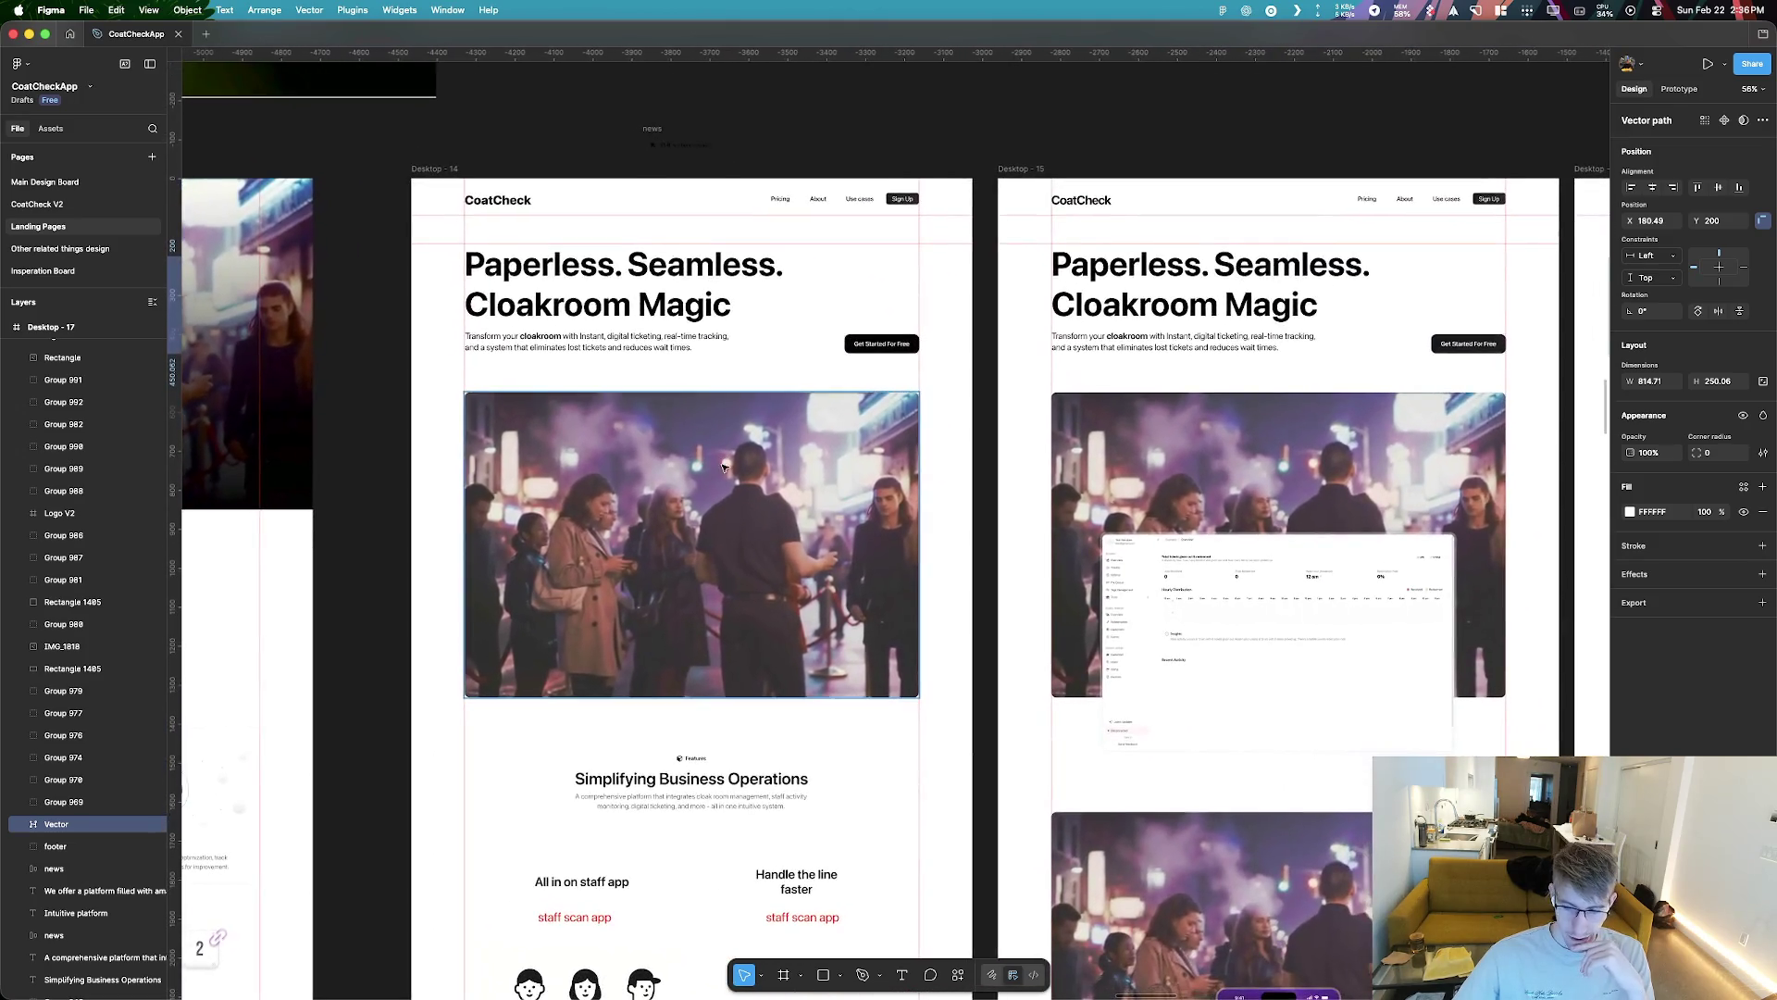
{"action": "scroll", "coordinate": [916, 523], "scroll_direction": "down", "scroll_amount": 5}
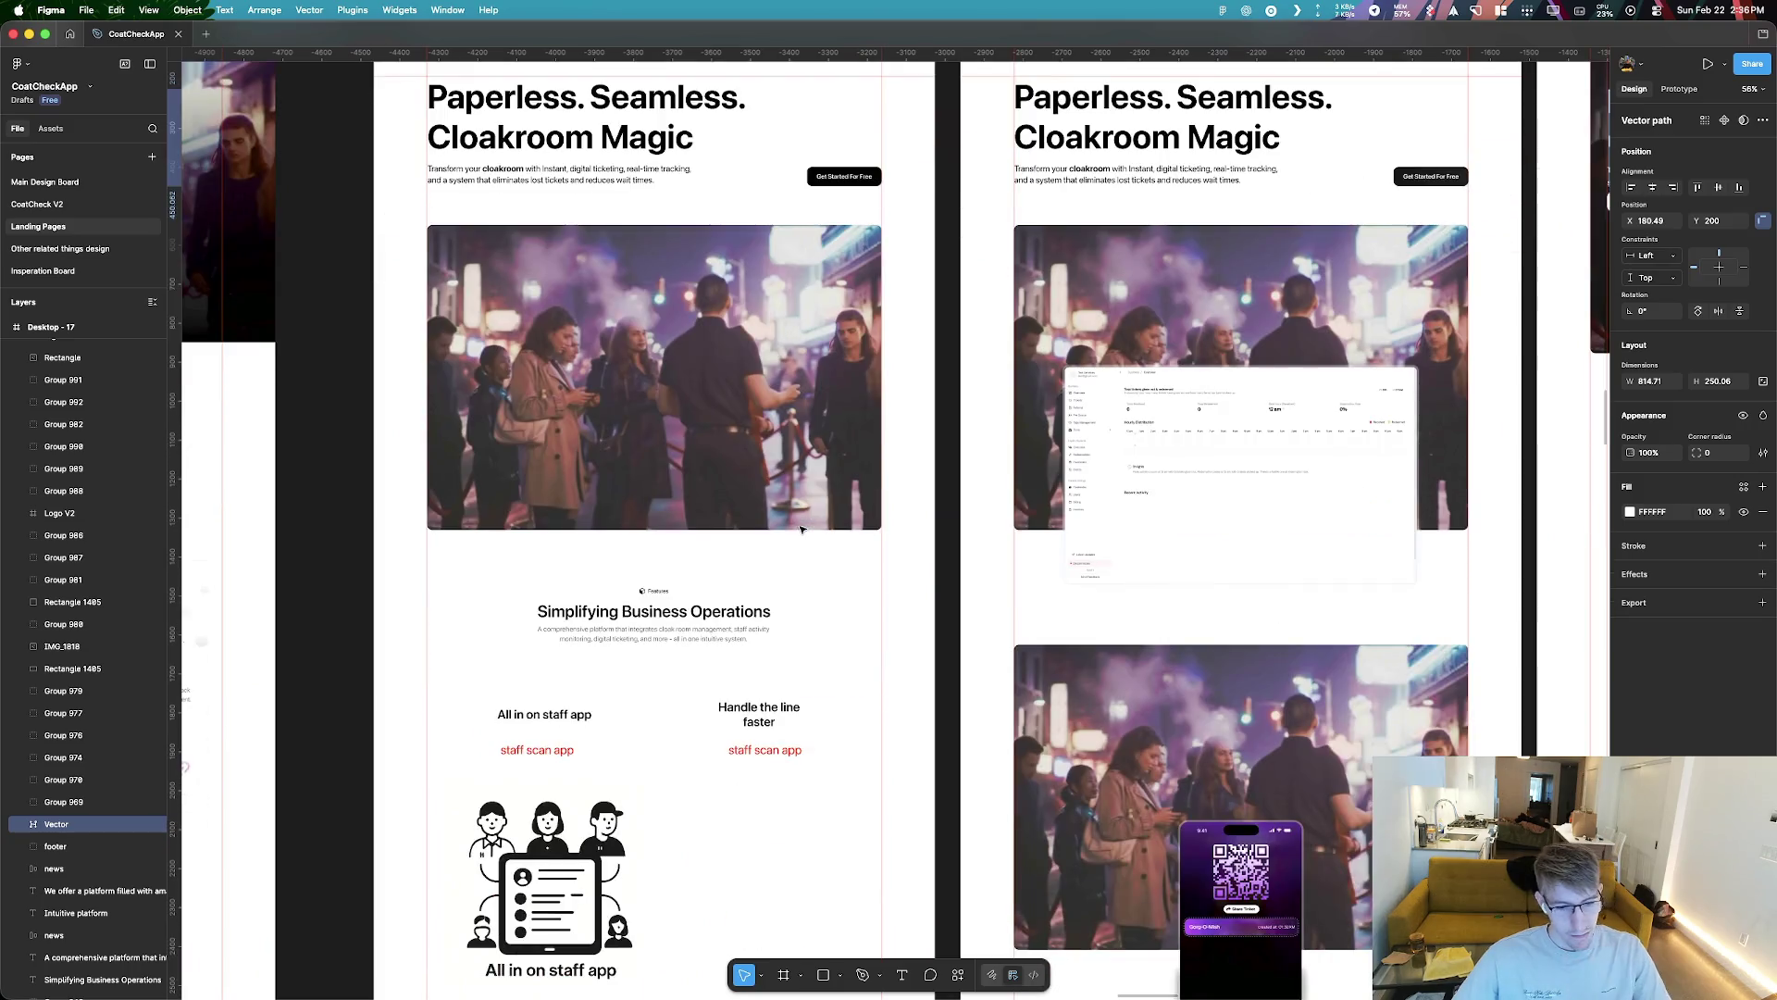
{"action": "scroll", "coordinate": [798, 503], "scroll_direction": "down", "scroll_amount": 5}
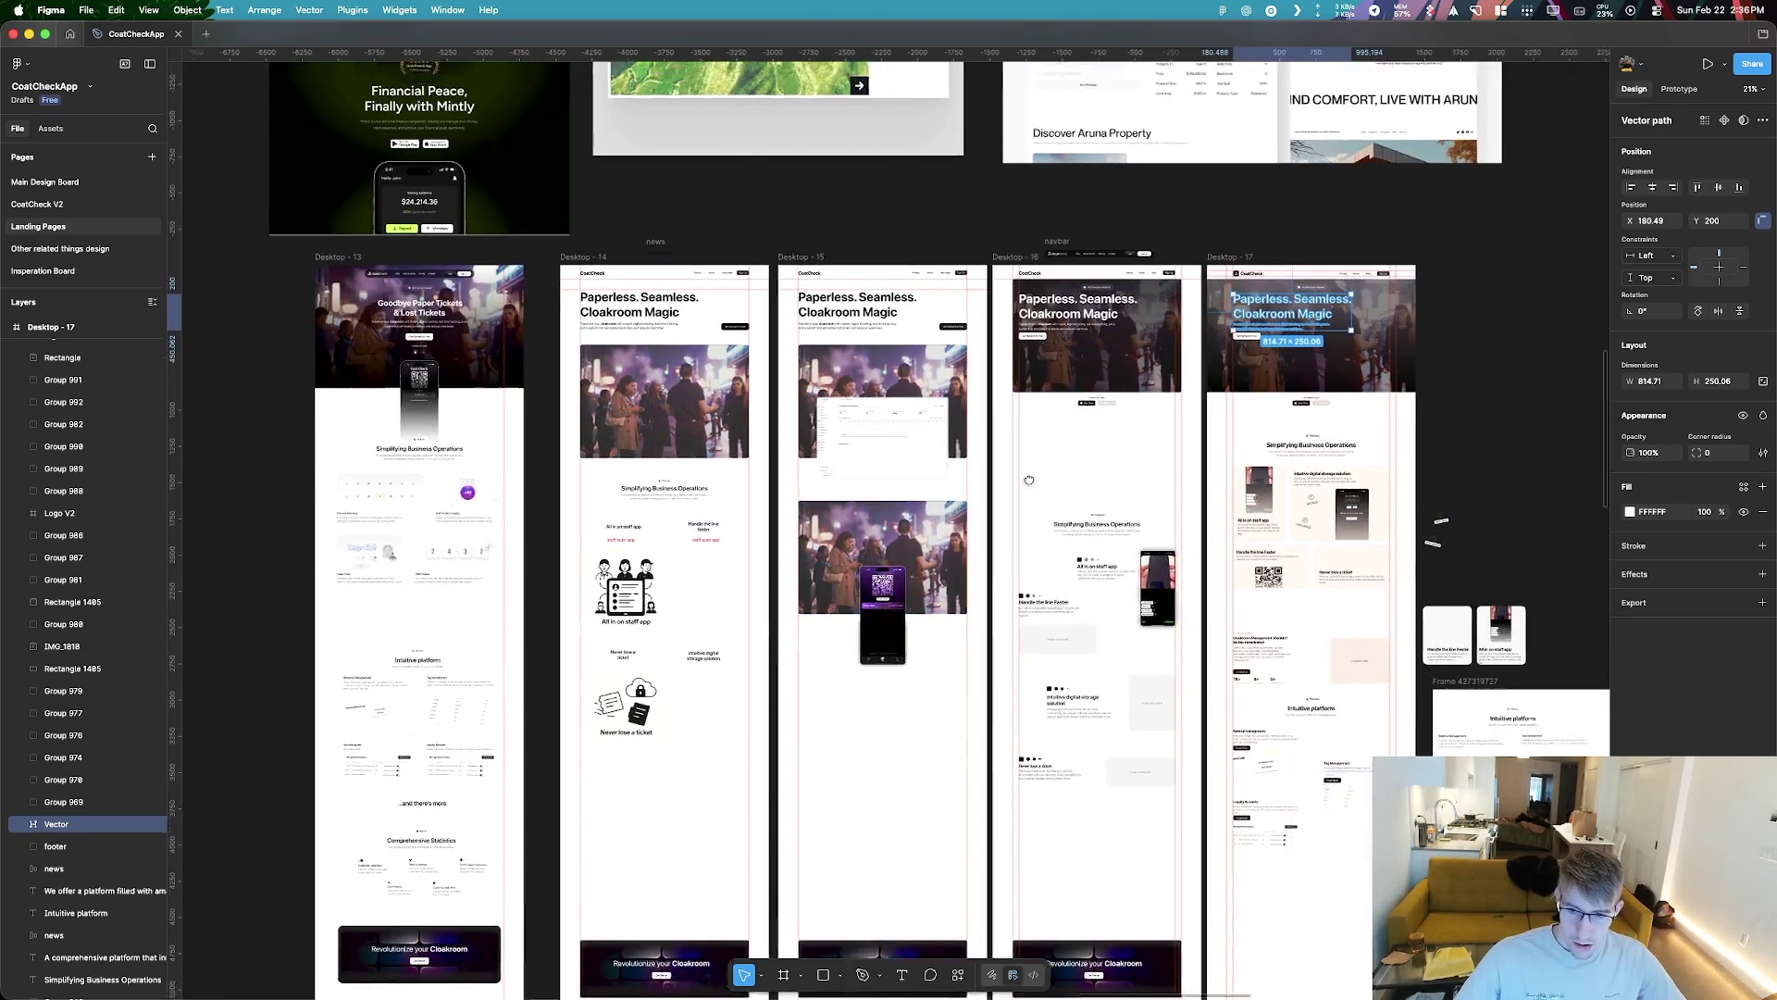
{"action": "scroll", "coordinate": [926, 648], "scroll_direction": "right", "scroll_amount": 3}
{"action": "scroll", "coordinate": [1049, 757], "scroll_direction": "up", "scroll_amount": 5}
{"action": "scroll", "coordinate": [1049, 756], "scroll_direction": "down", "scroll_amount": 2}
{"action": "scroll", "coordinate": [646, 504], "scroll_direction": "down", "scroll_amount": 3}
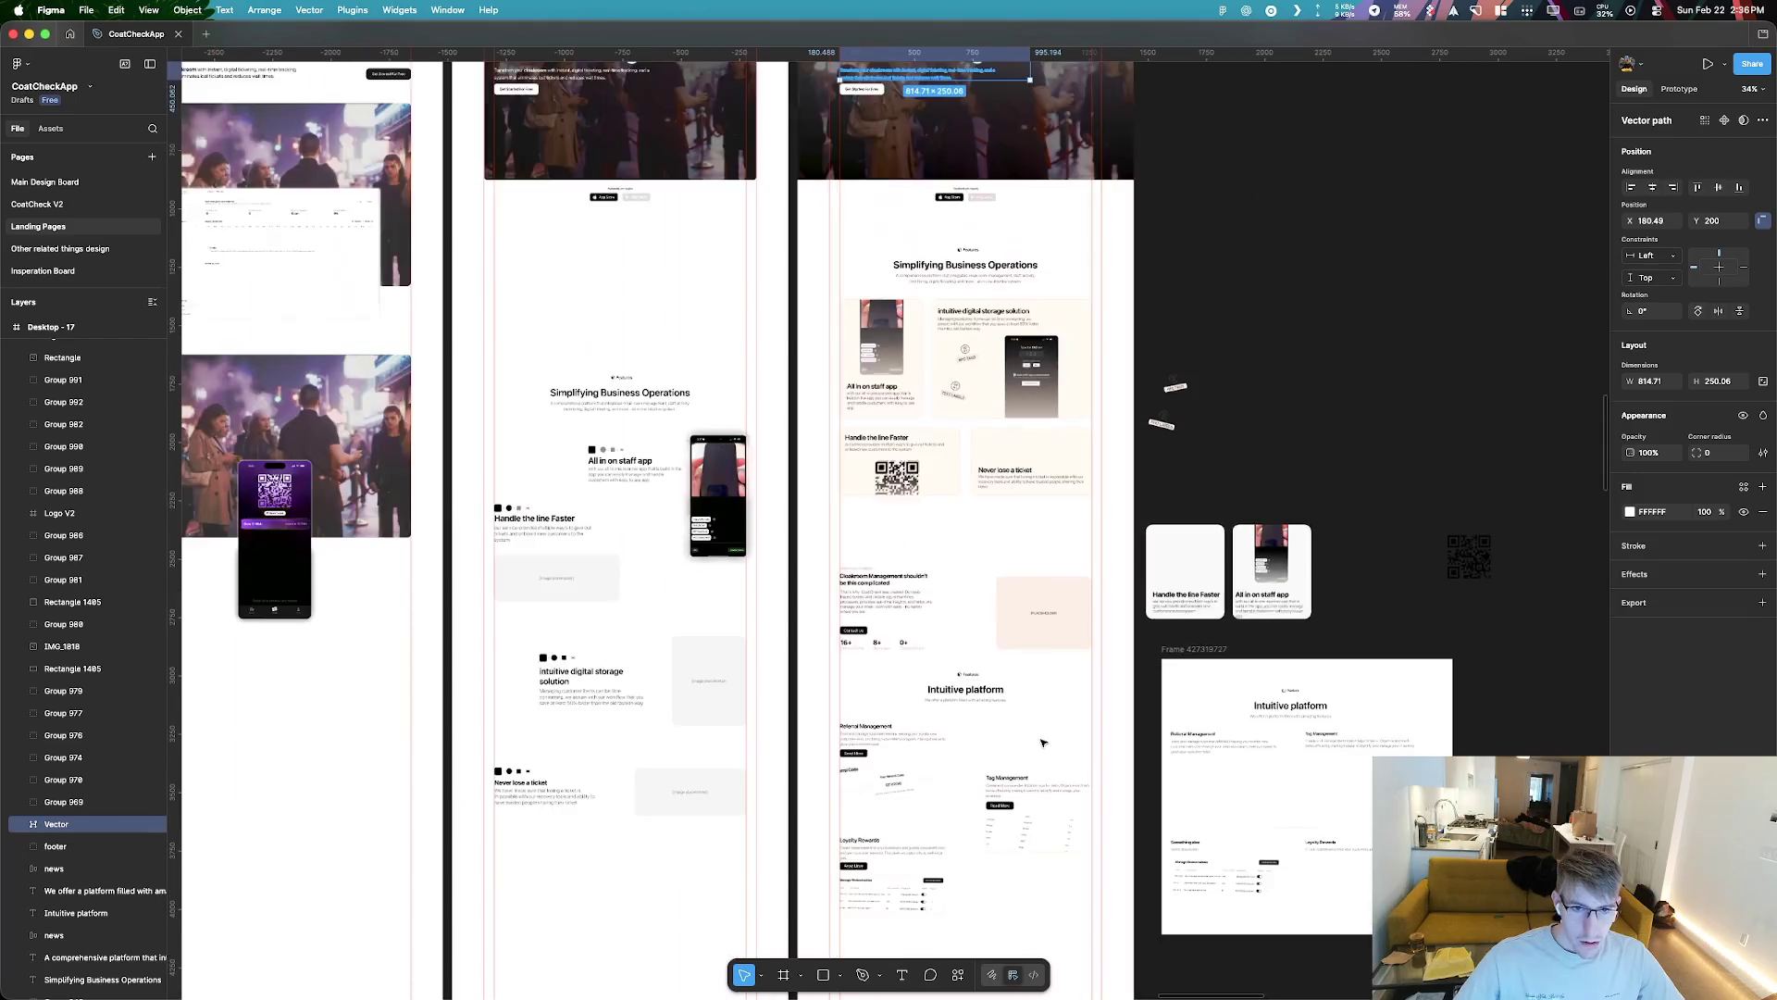
{"action": "scroll", "coordinate": [843, 580], "scroll_direction": "up", "scroll_amount": 10}
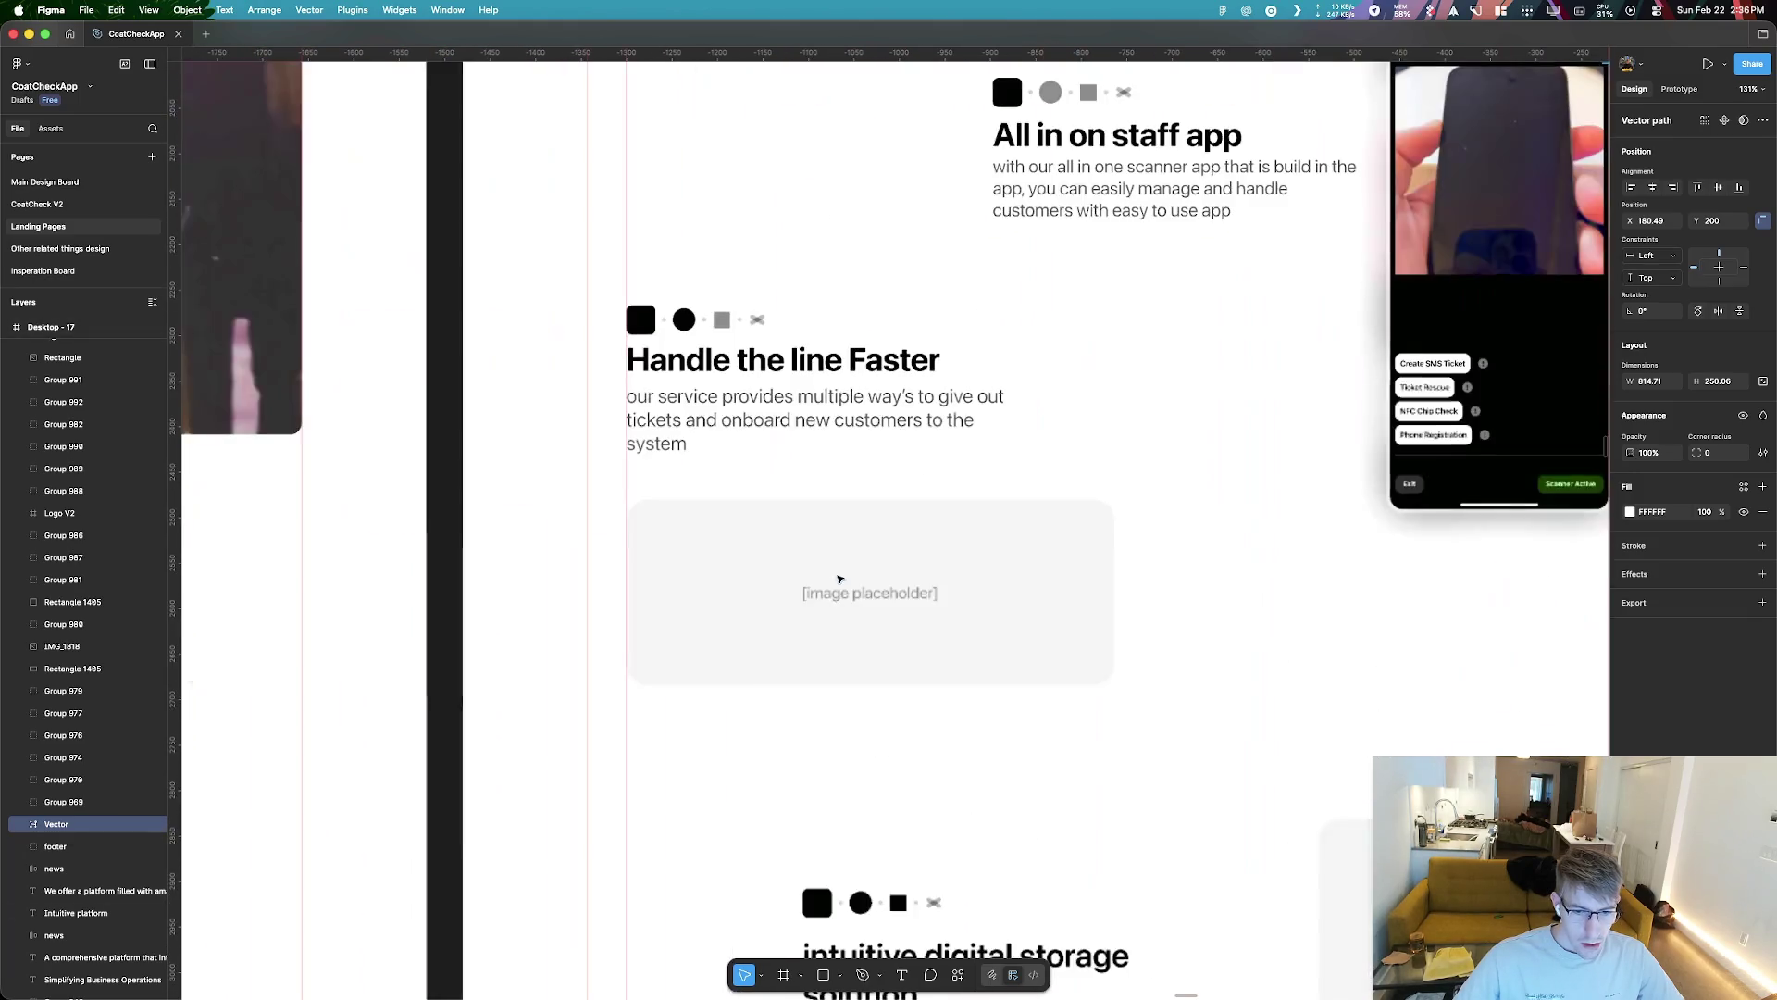
{"action": "scroll", "coordinate": [749, 321], "scroll_direction": "down", "scroll_amount": 8}
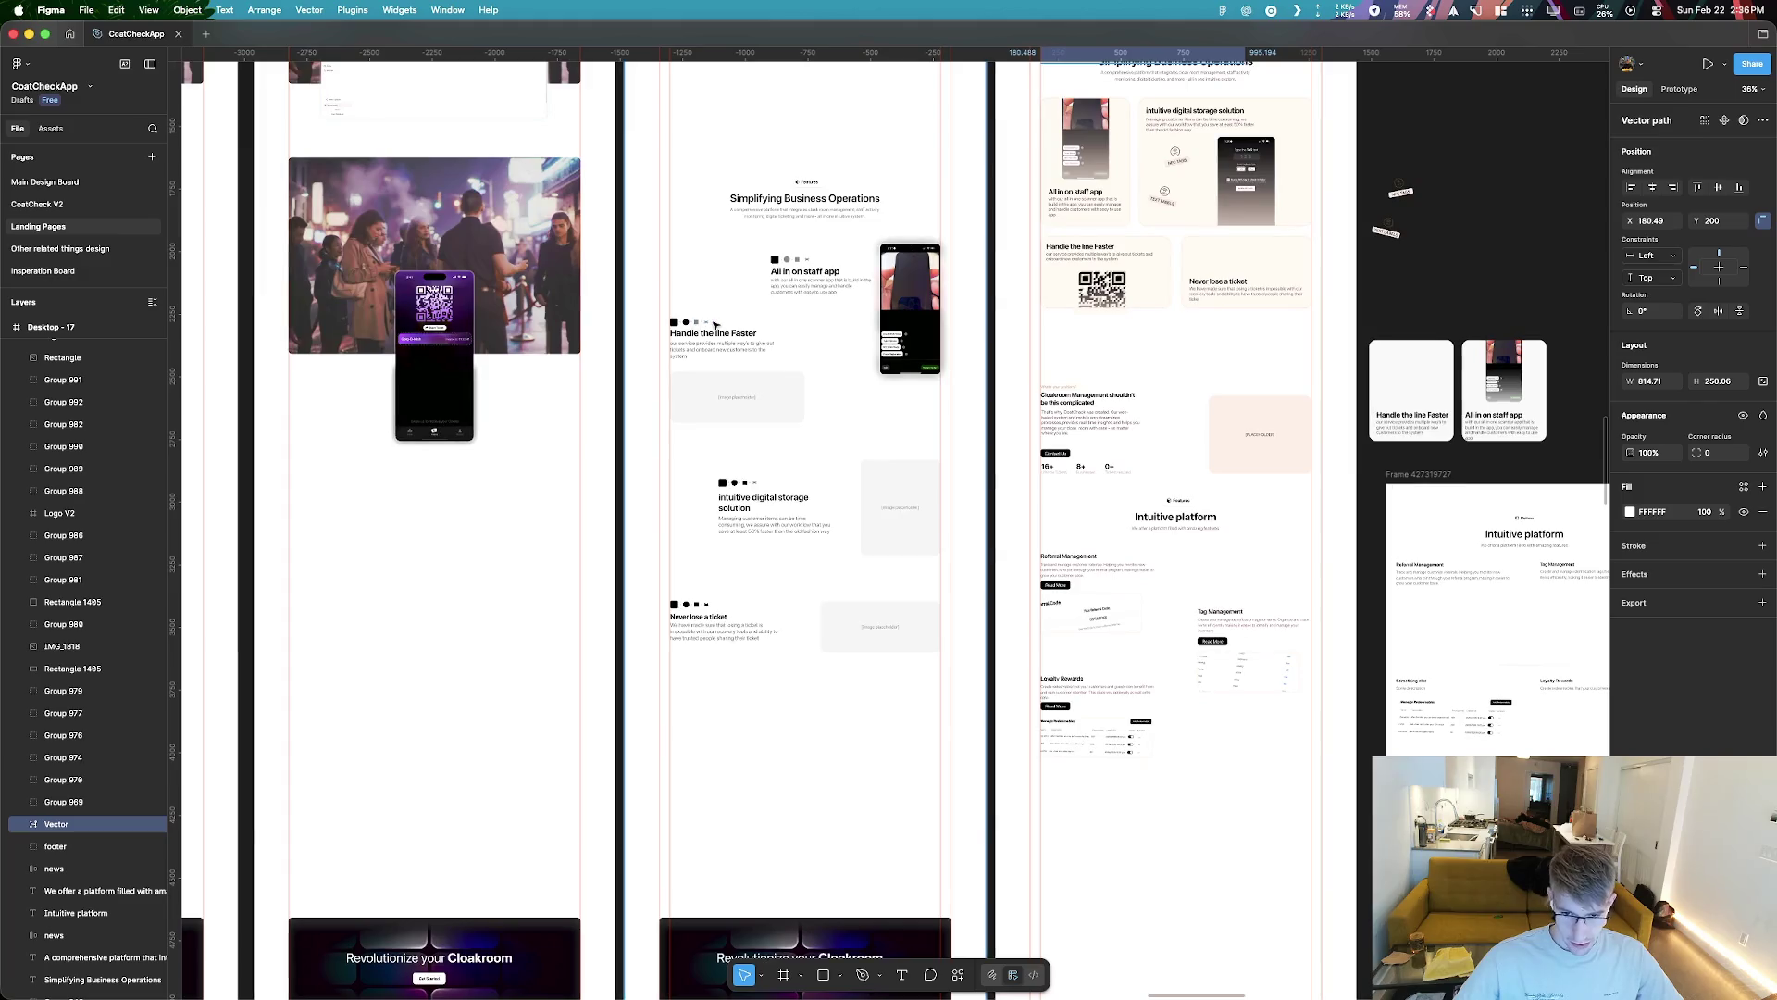
{"action": "scroll", "coordinate": [714, 574], "scroll_direction": "up", "scroll_amount": 6}
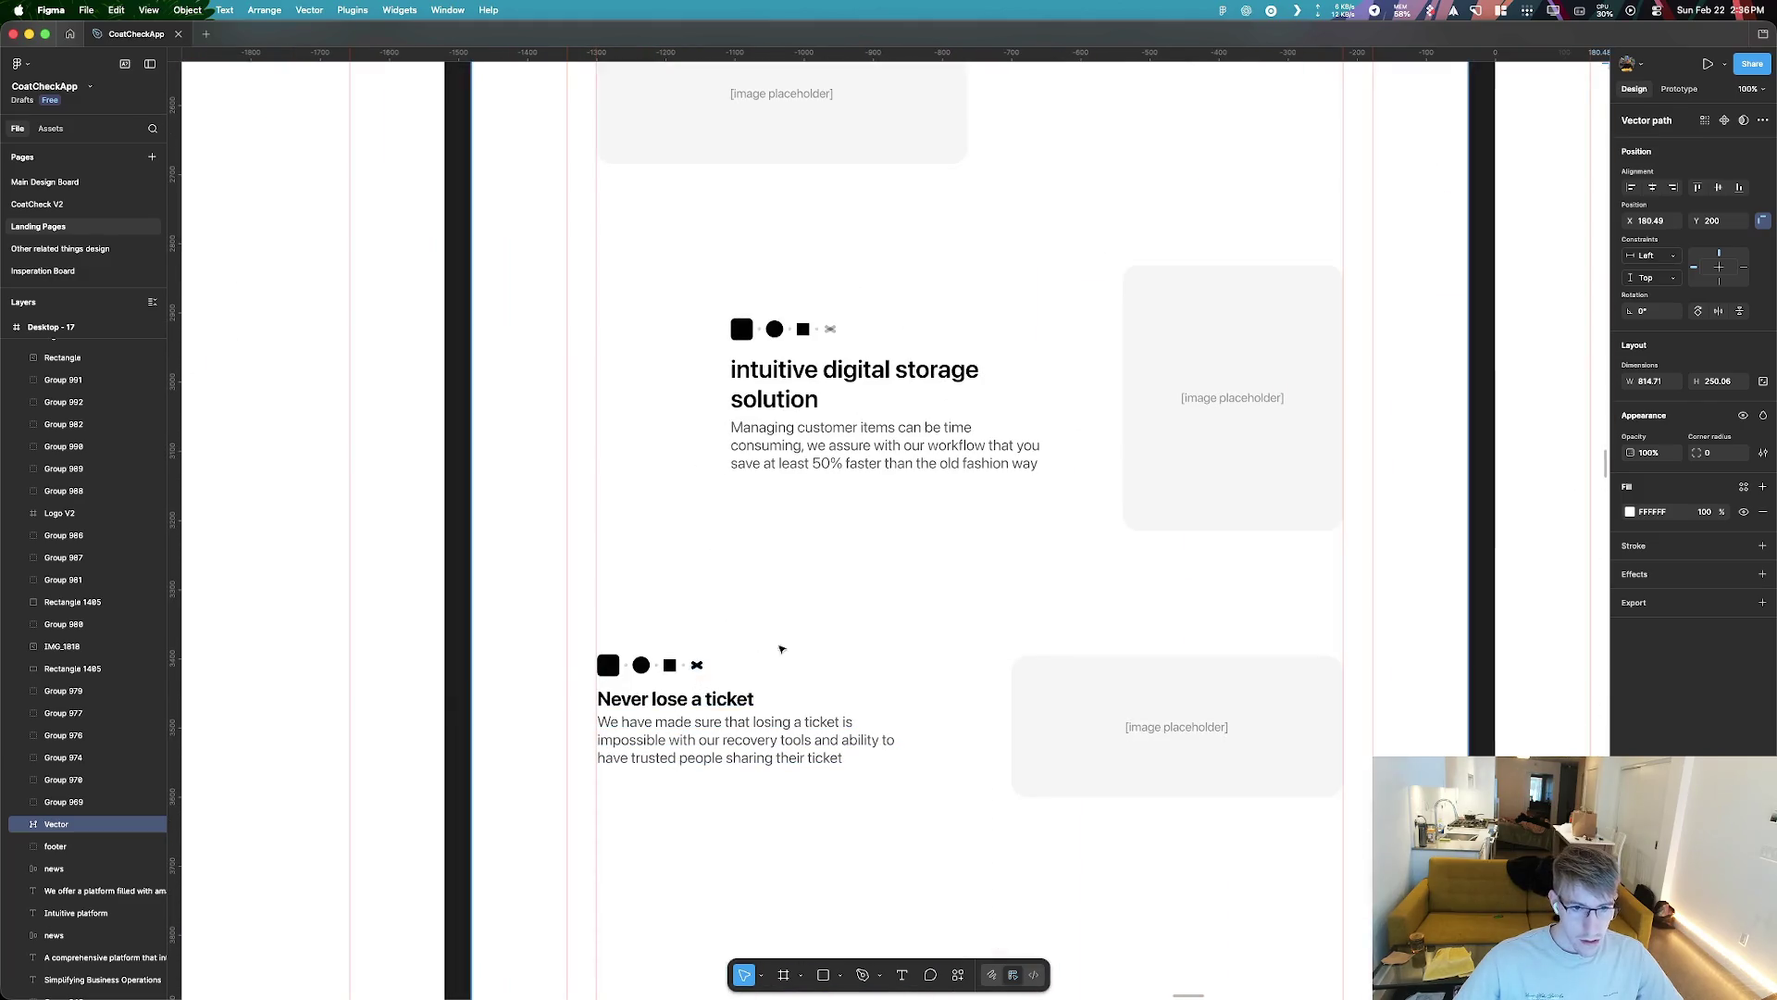
{"action": "scroll", "coordinate": [962, 667], "scroll_direction": "down", "scroll_amount": 8}
{"action": "scroll", "coordinate": [926, 518], "scroll_direction": "left", "scroll_amount": 8}
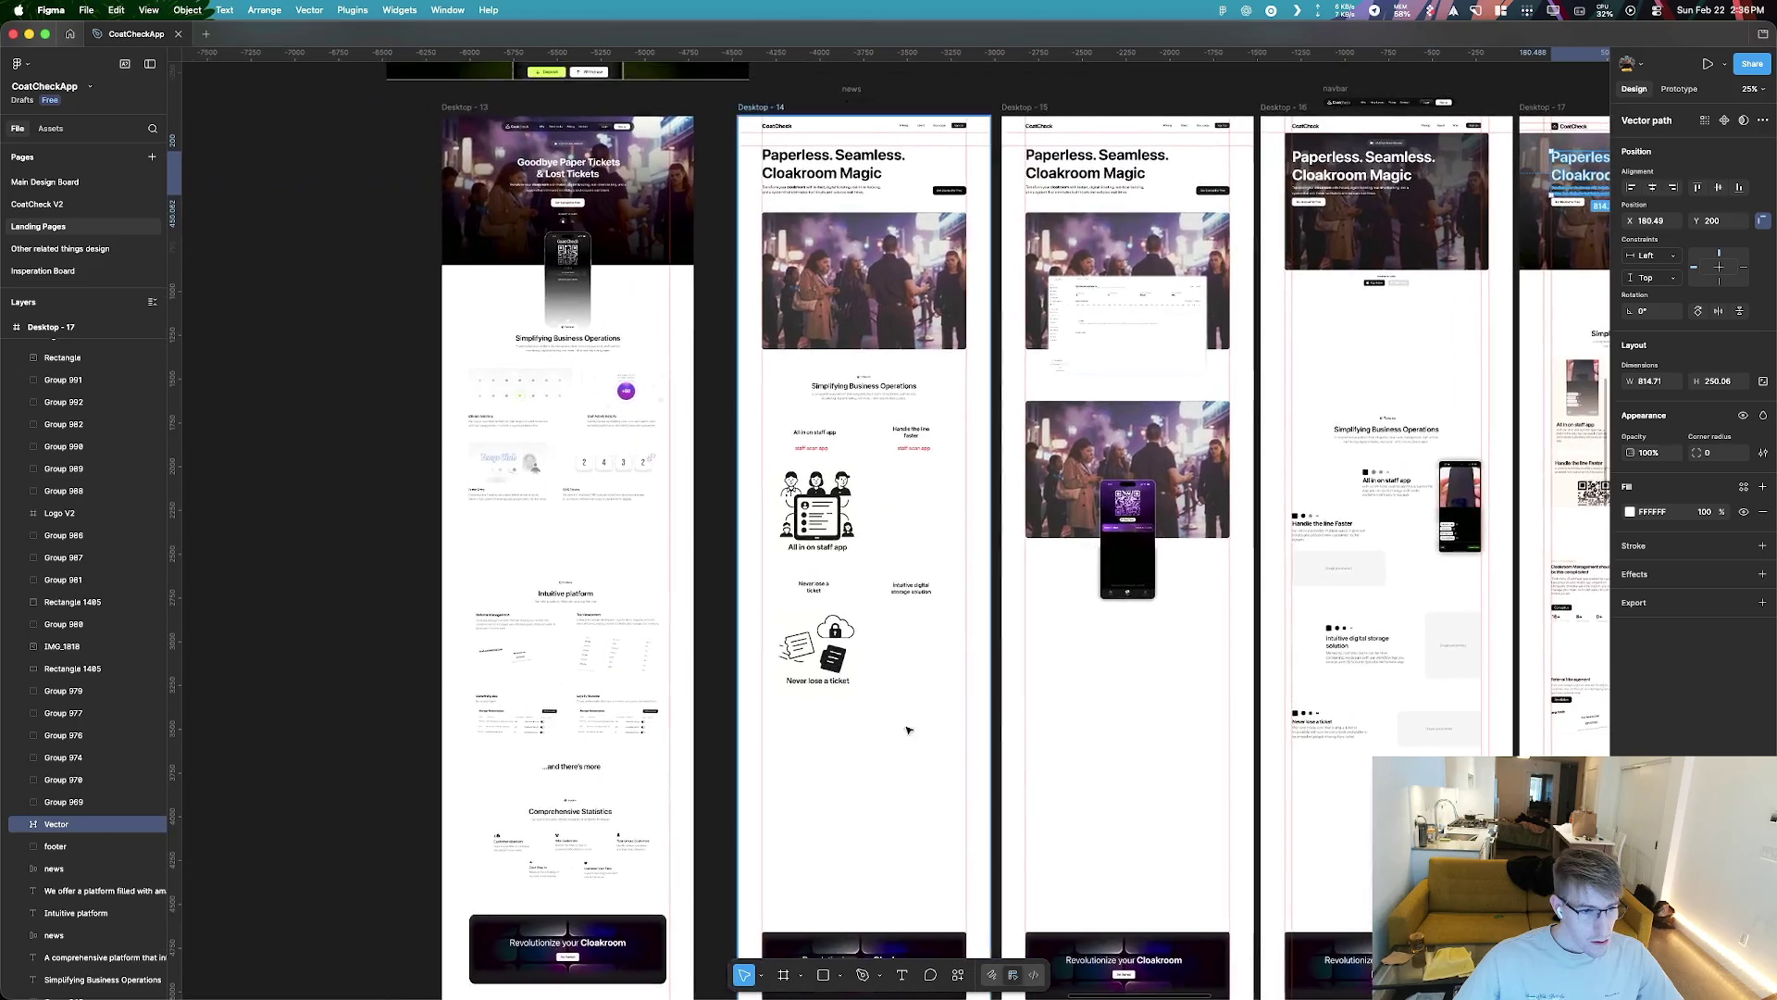
{"action": "scroll", "coordinate": [900, 435], "scroll_direction": "right", "scroll_amount": 8}
{"action": "scroll", "coordinate": [900, 435], "scroll_direction": "up", "scroll_amount": 3}
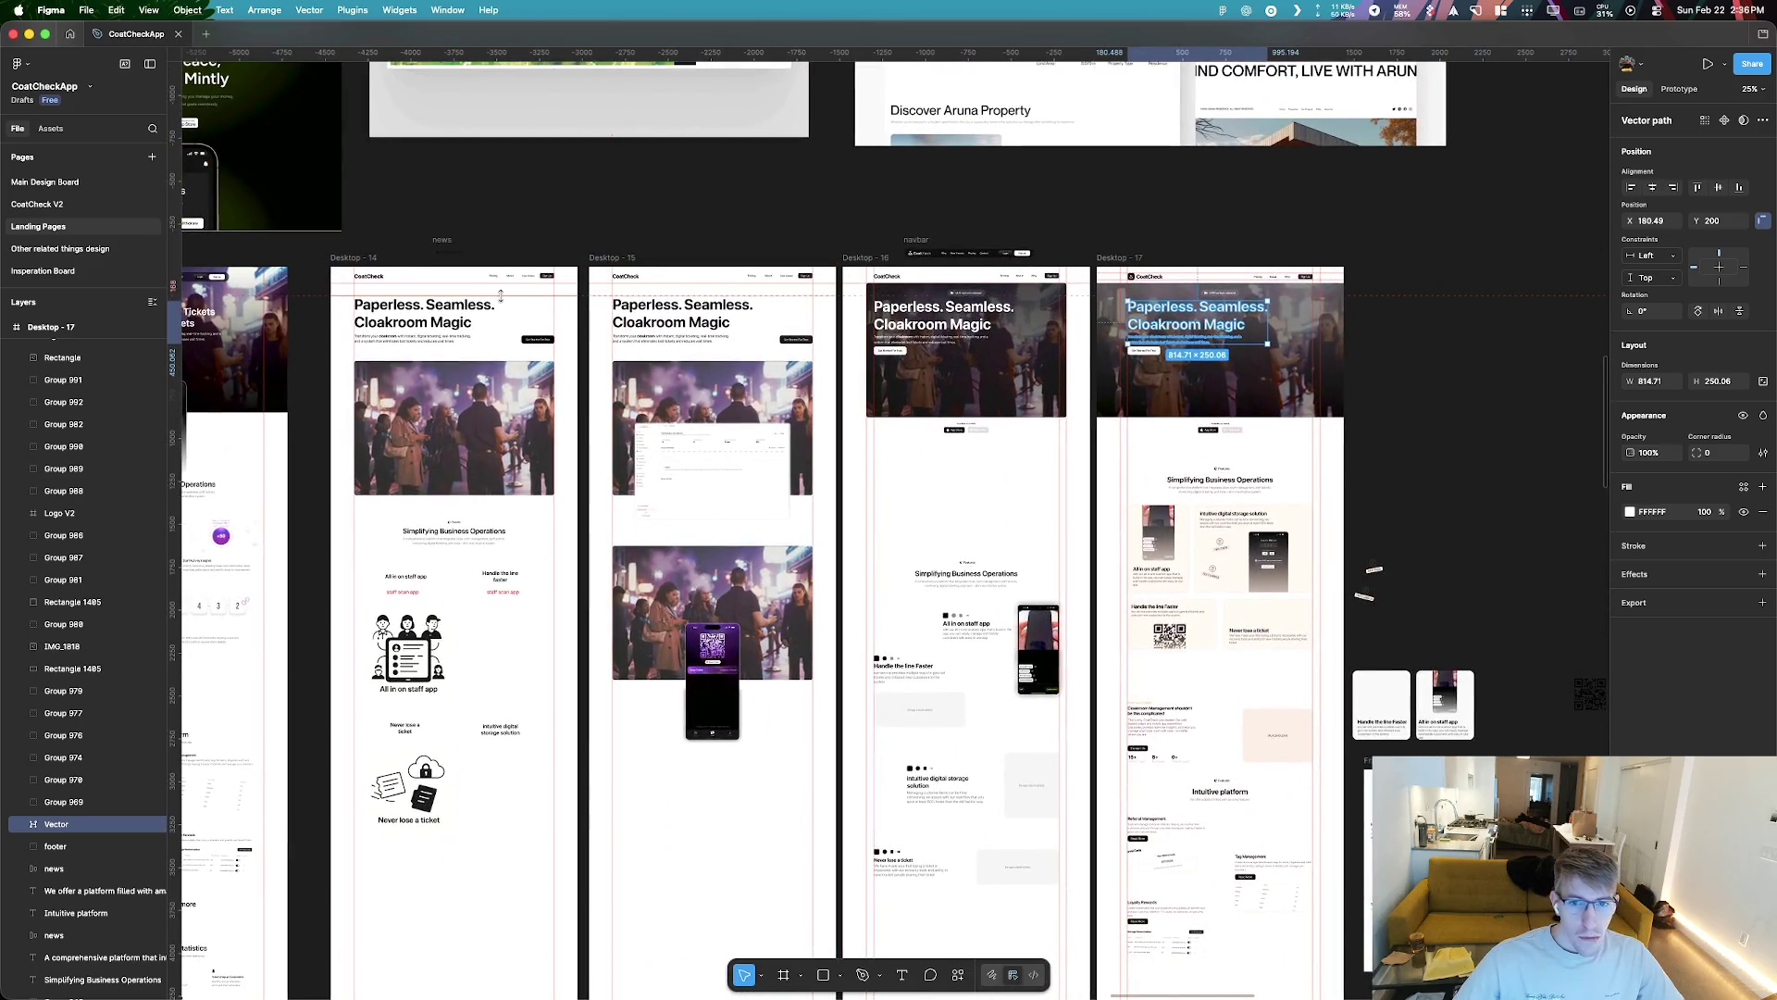
Zoom to Desktop-14 and inspect its 'Paperless. Seamless. Cloakroom Magic' heading and paragraph
{"action": "left_click", "coordinate": [373, 264]}
{"action": "key", "text": "shift+2"}
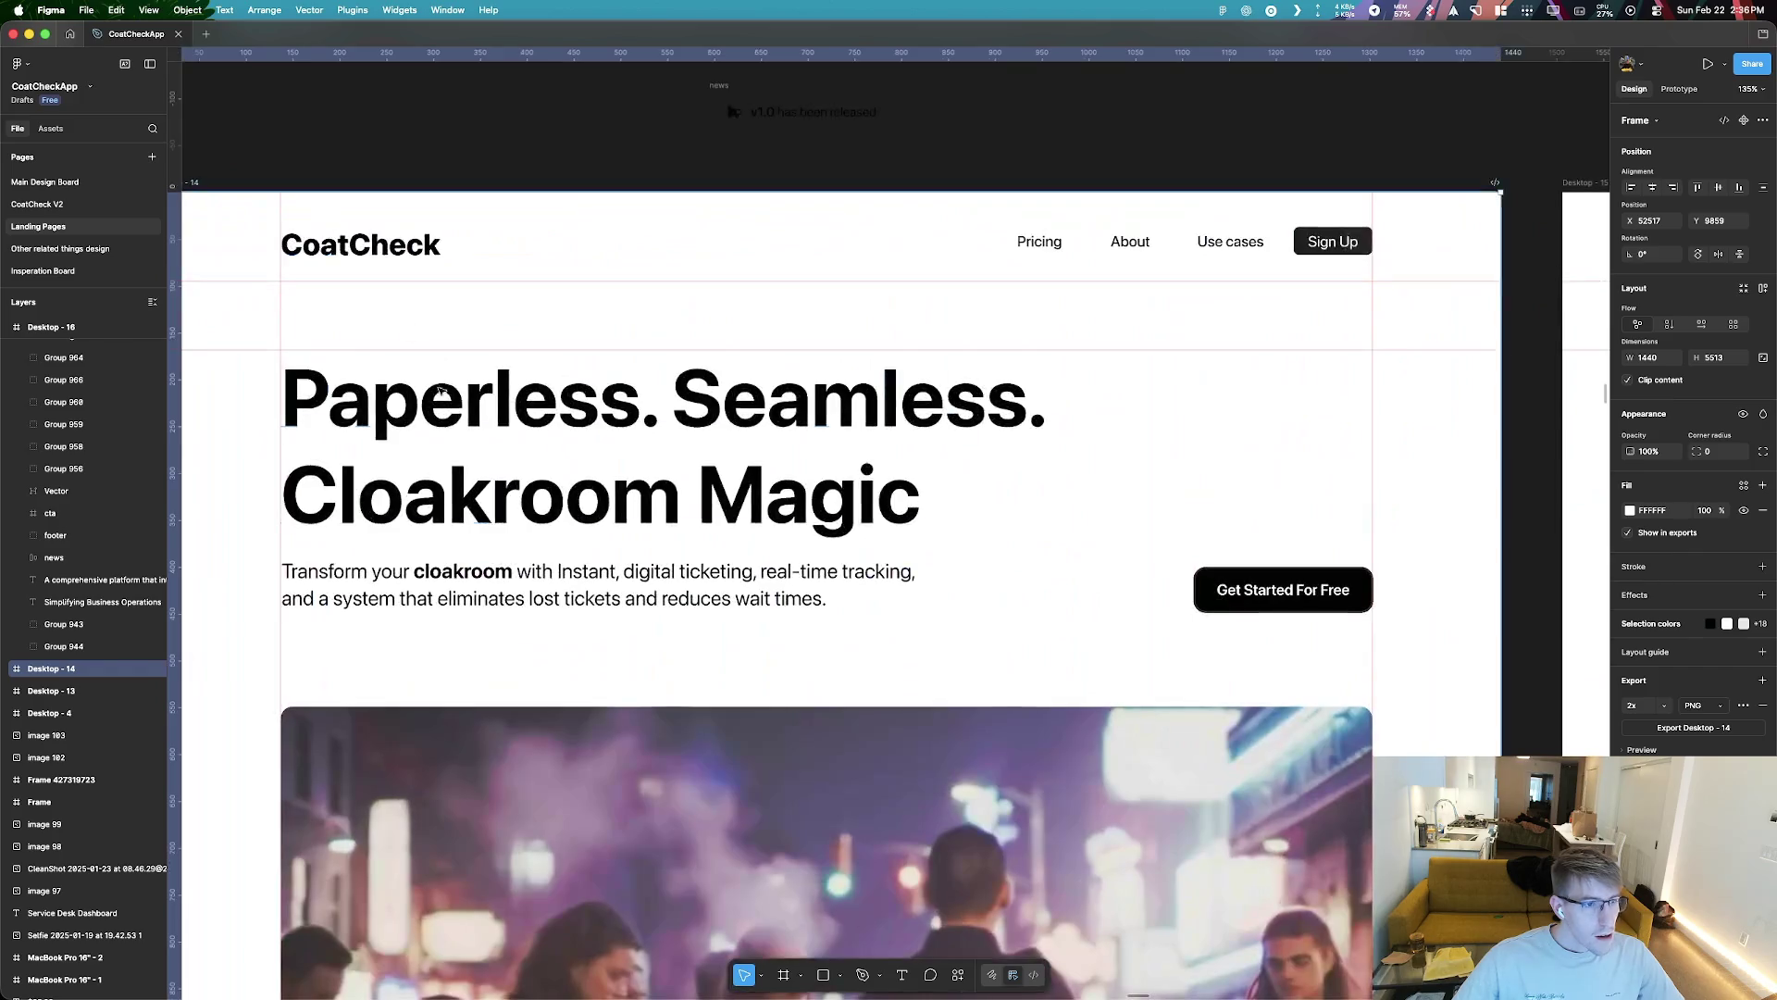
{"action": "left_click", "coordinate": [463, 425]}
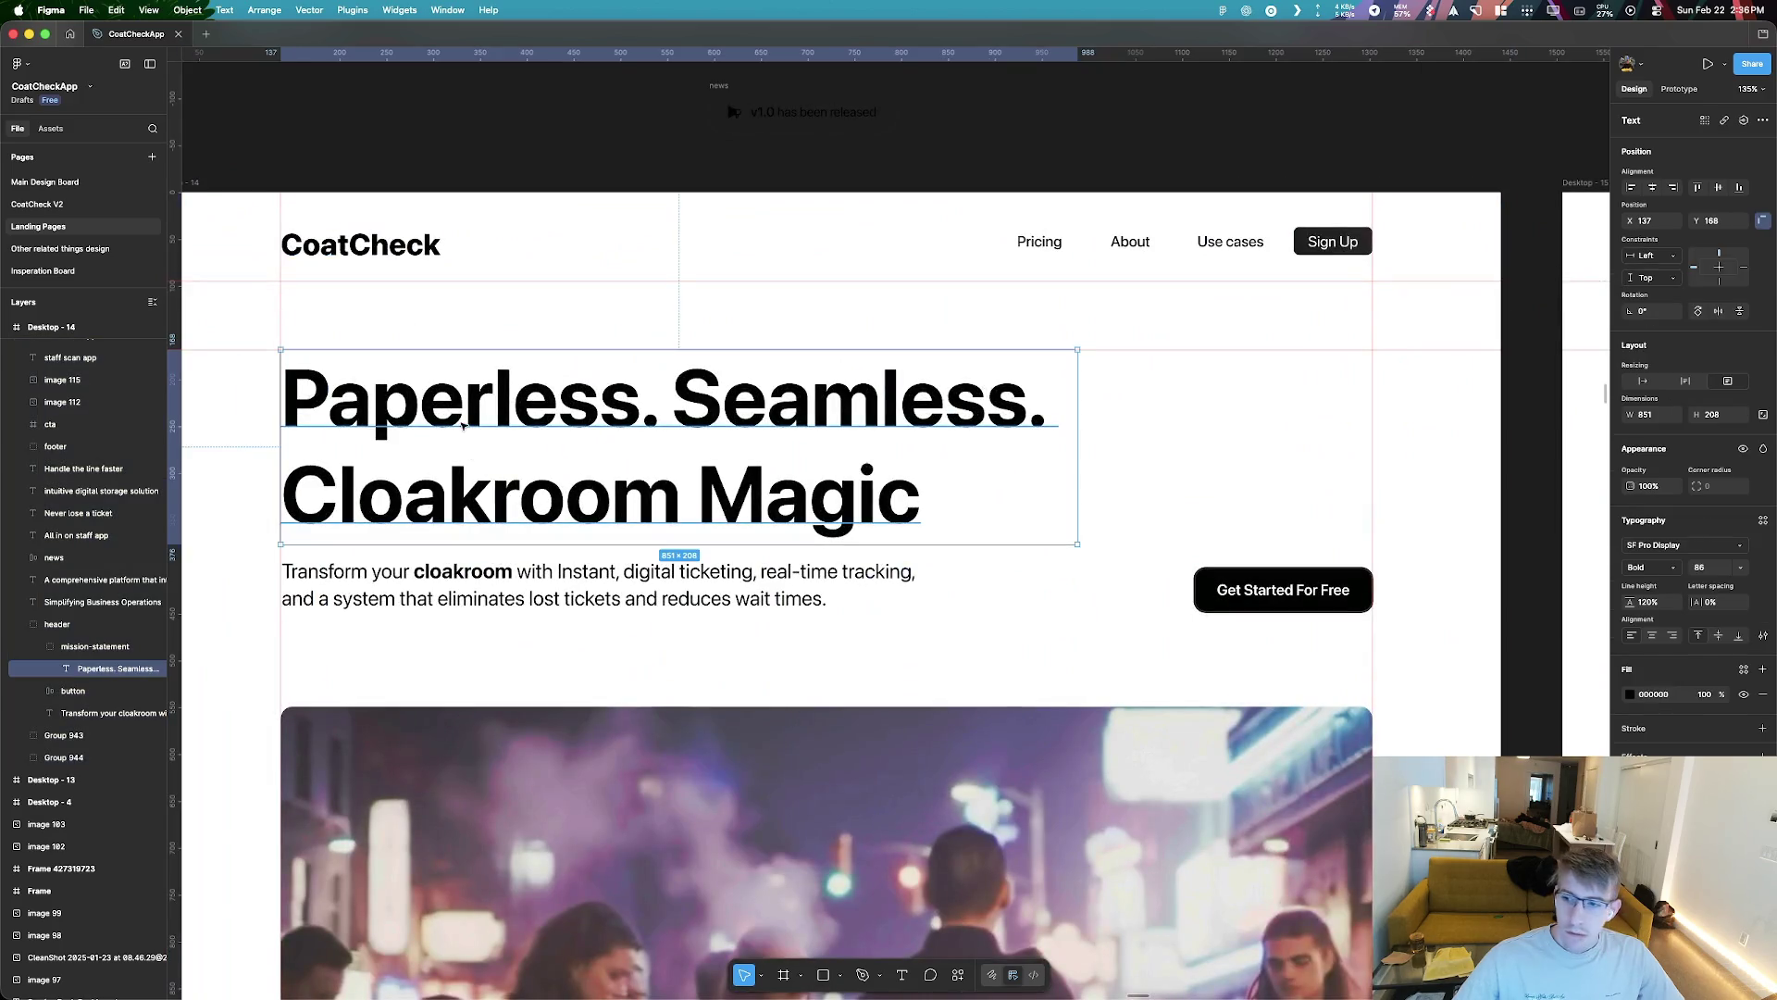
{"action": "left_click", "coordinate": [704, 584]}
{"action": "scroll", "coordinate": [889, 590], "scroll_direction": "down", "scroll_amount": 10}
{"action": "scroll", "coordinate": [889, 591], "scroll_direction": "up", "scroll_amount": 5}
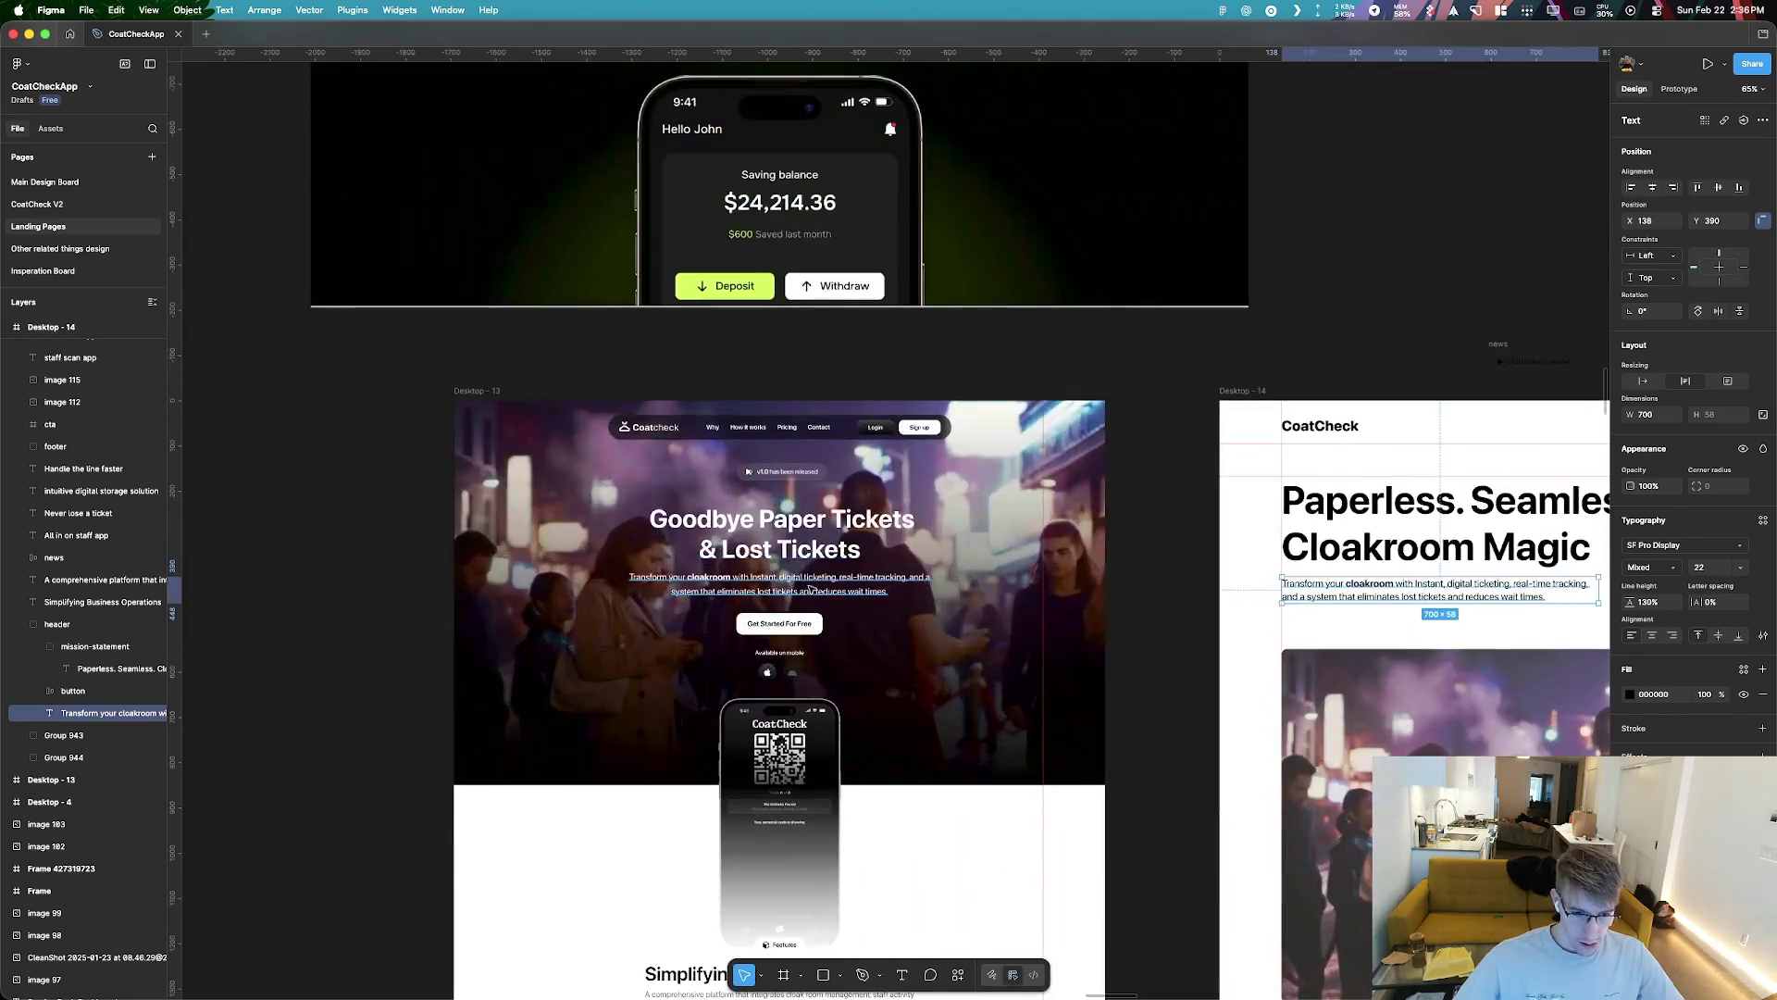
Inspect Desktop-13's hero paragraph, '& Lost Tickets' heading and Simplifying Business Operations text
{"action": "left_click", "coordinate": [809, 584]}
{"action": "left_click", "coordinate": [802, 552]}
{"action": "scroll", "coordinate": [801, 555], "scroll_direction": "down", "scroll_amount": 10}
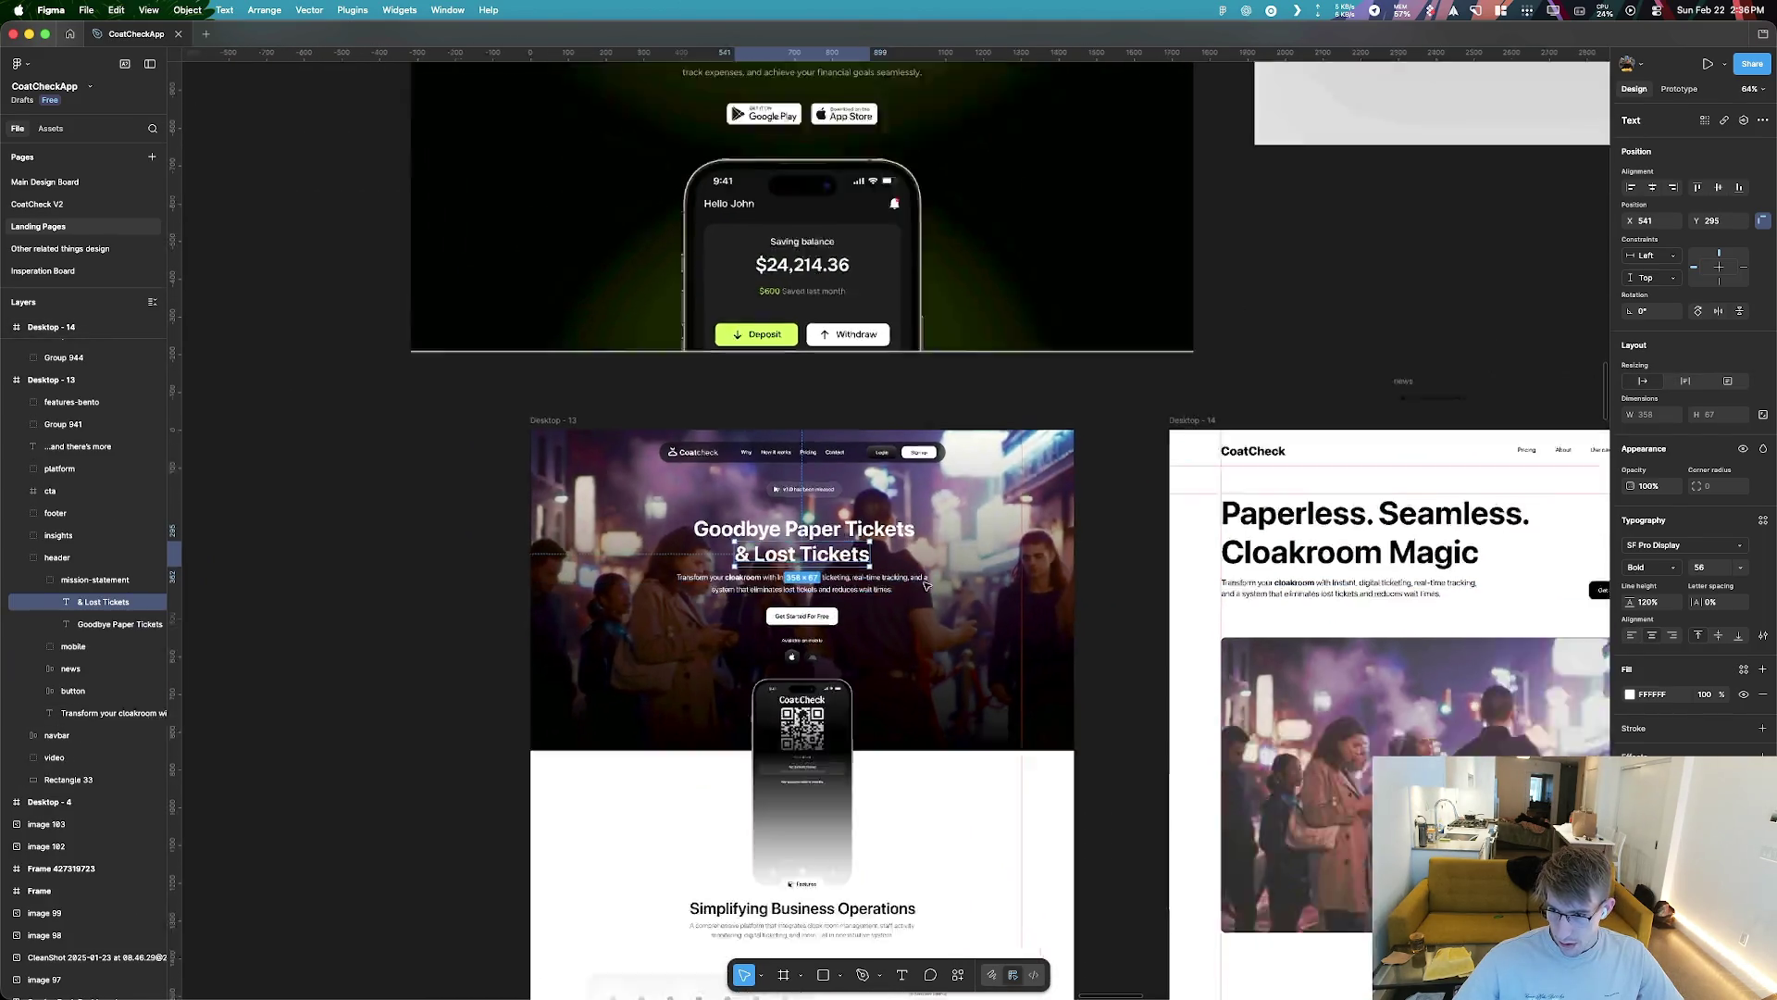
{"action": "scroll", "coordinate": [725, 571], "scroll_direction": "up", "scroll_amount": 5}
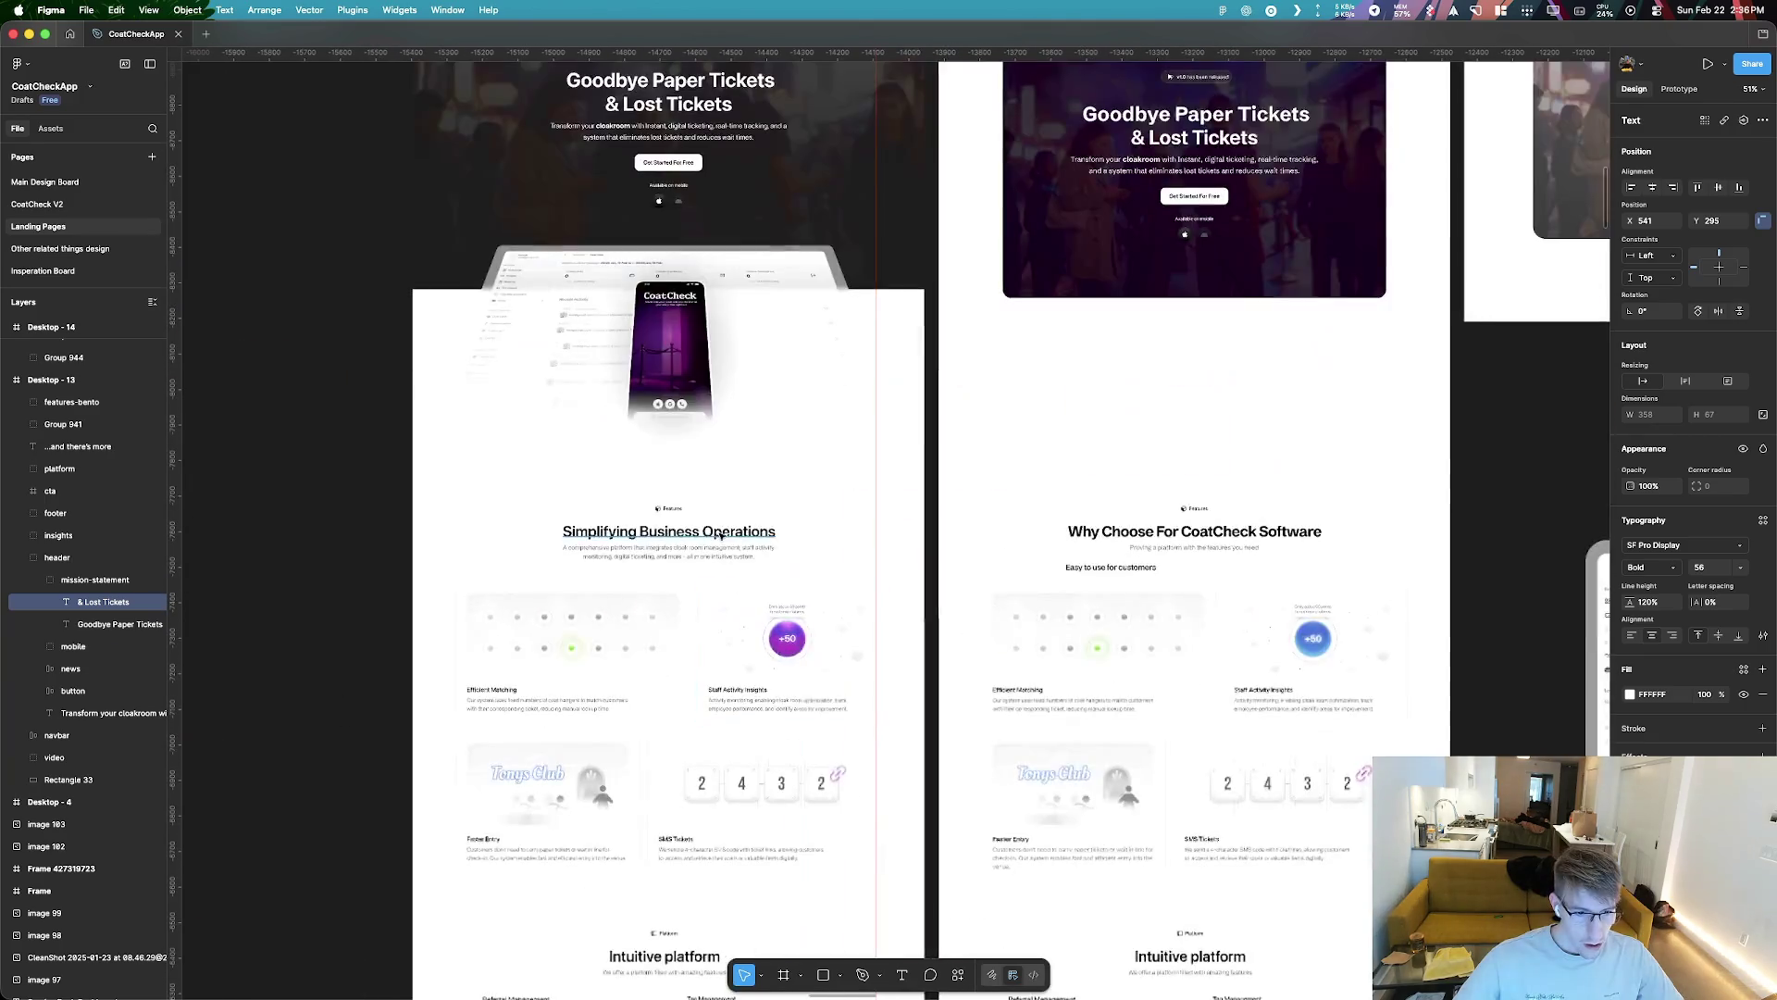
{"action": "left_click", "coordinate": [685, 553]}
{"action": "scroll", "coordinate": [692, 574], "scroll_direction": "down", "scroll_amount": 5}
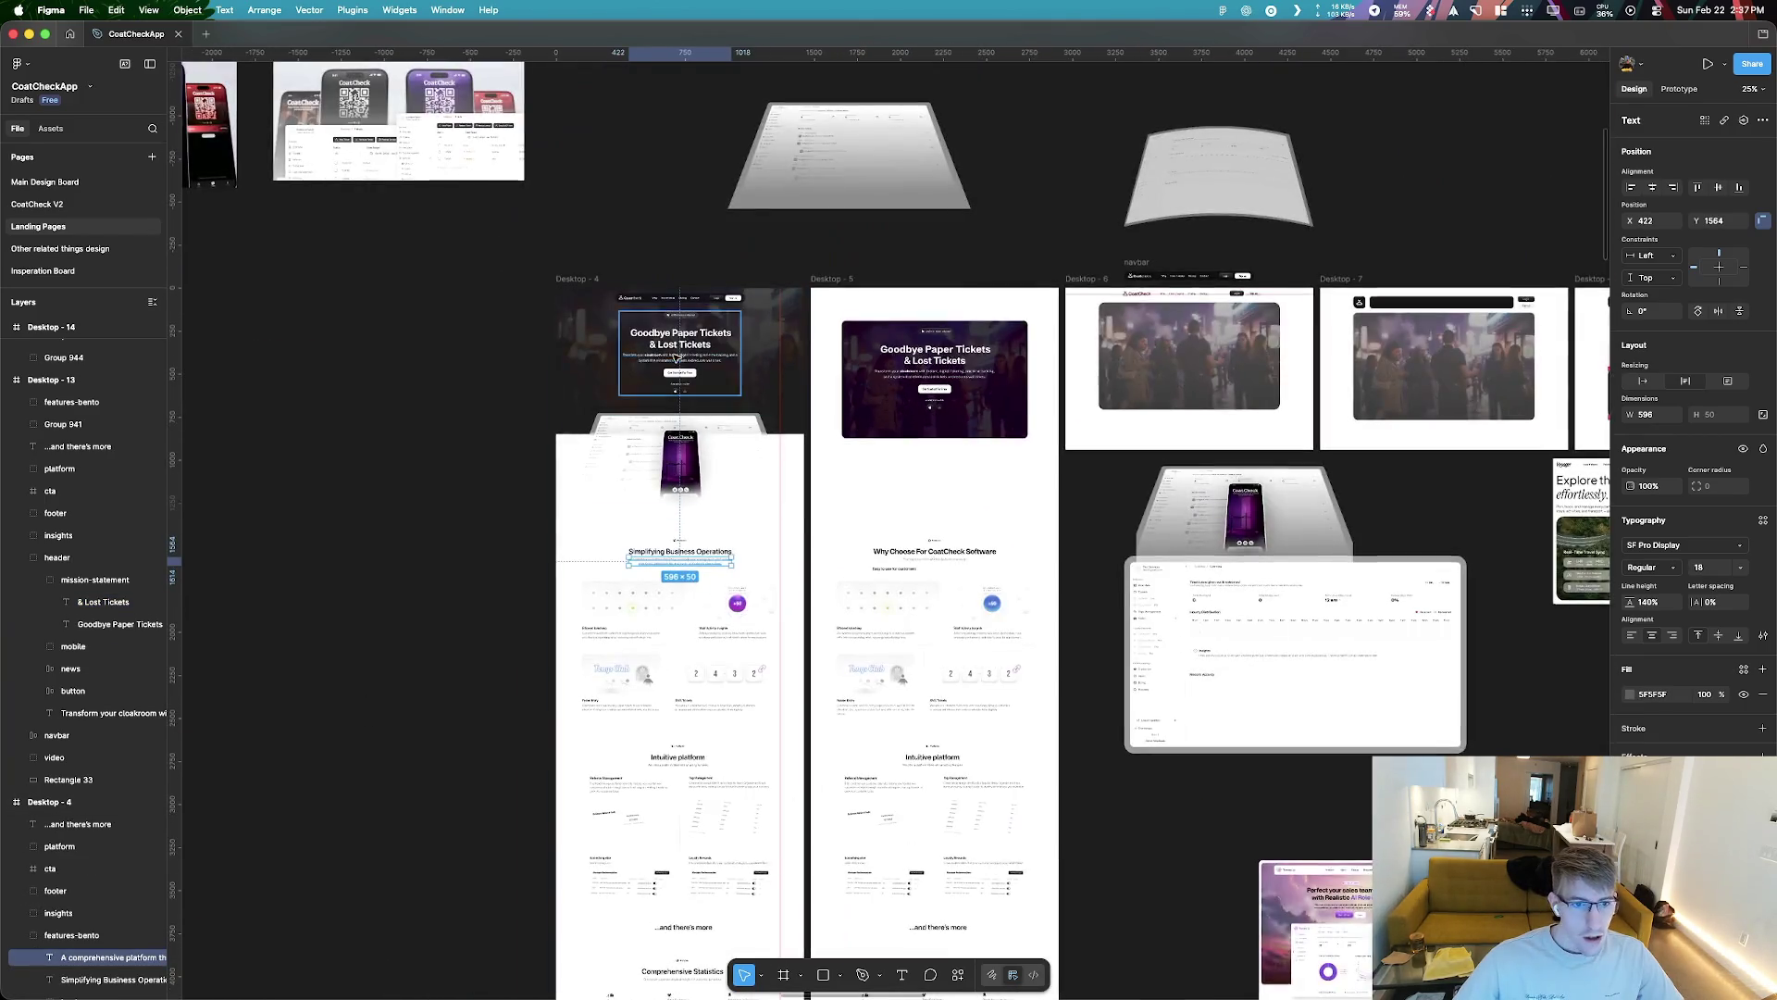
{"action": "scroll", "coordinate": [833, 463], "scroll_direction": "left", "scroll_amount": 10}
{"action": "scroll", "coordinate": [948, 338], "scroll_direction": "up", "scroll_amount": 5}
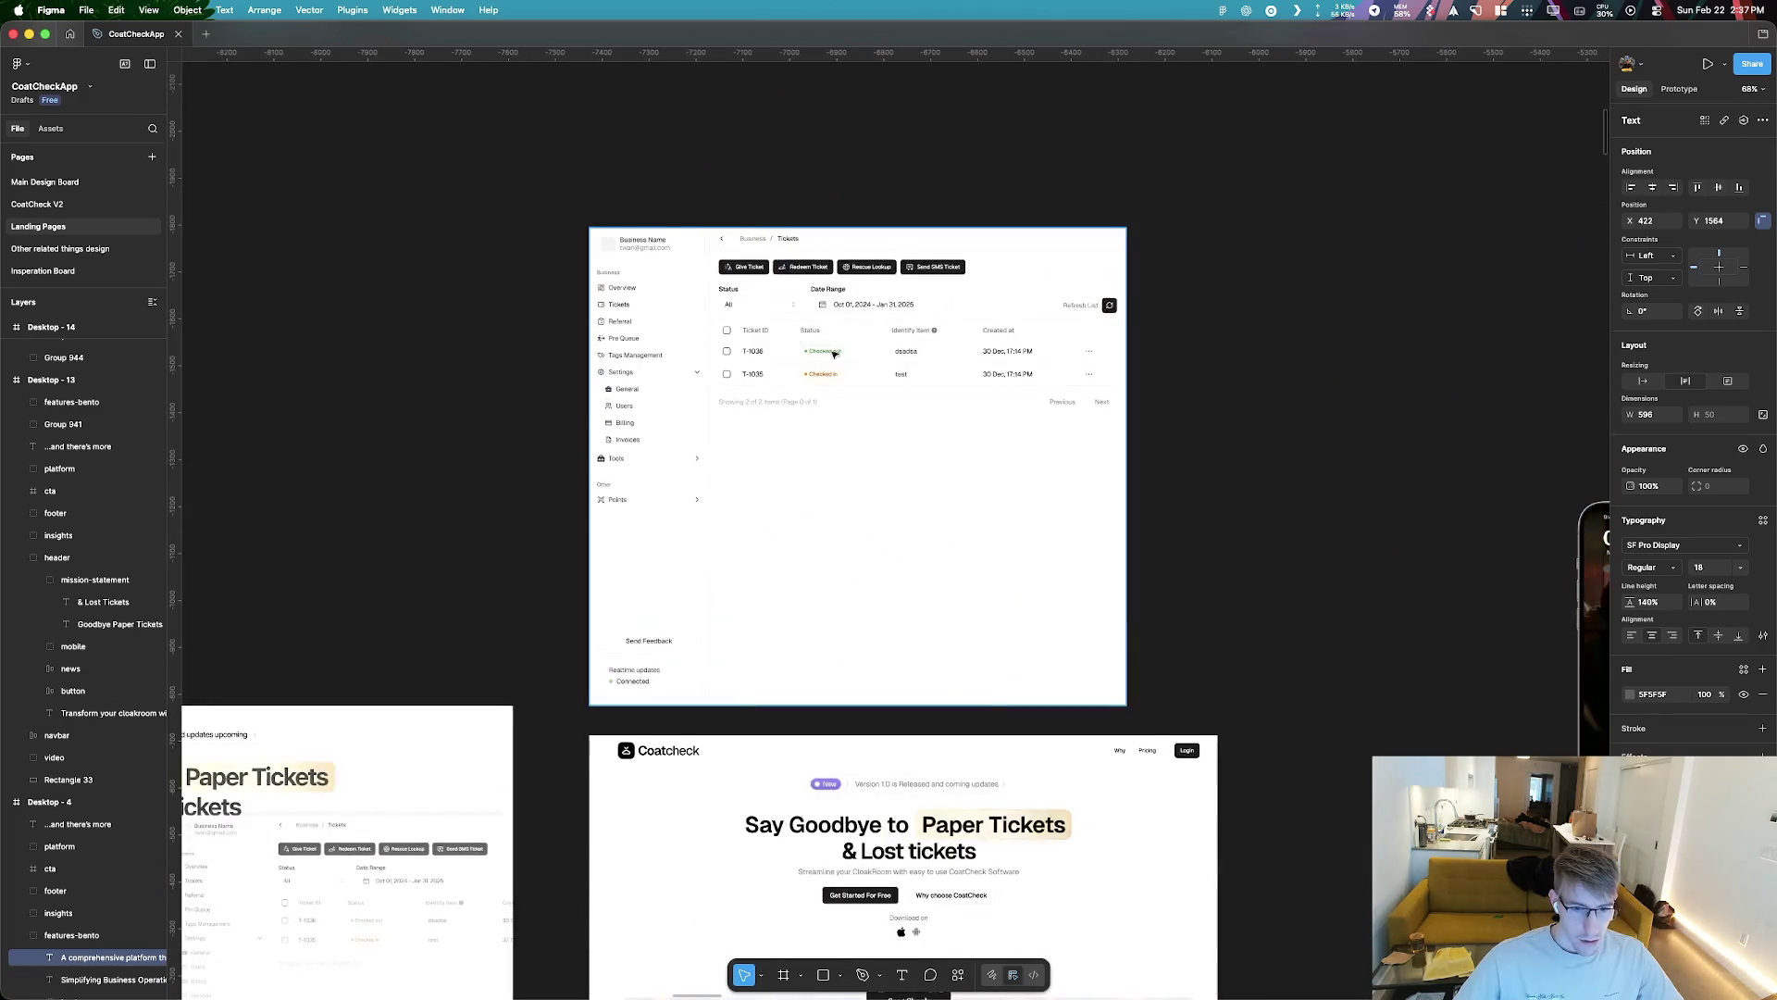
{"action": "scroll", "coordinate": [948, 338], "scroll_direction": "down", "scroll_amount": 5}
{"action": "scroll", "coordinate": [897, 448], "scroll_direction": "up", "scroll_amount": 3}
{"action": "scroll", "coordinate": [898, 448], "scroll_direction": "down", "scroll_amount": 3}
{"action": "scroll", "coordinate": [426, 559], "scroll_direction": "up", "scroll_amount": 2}
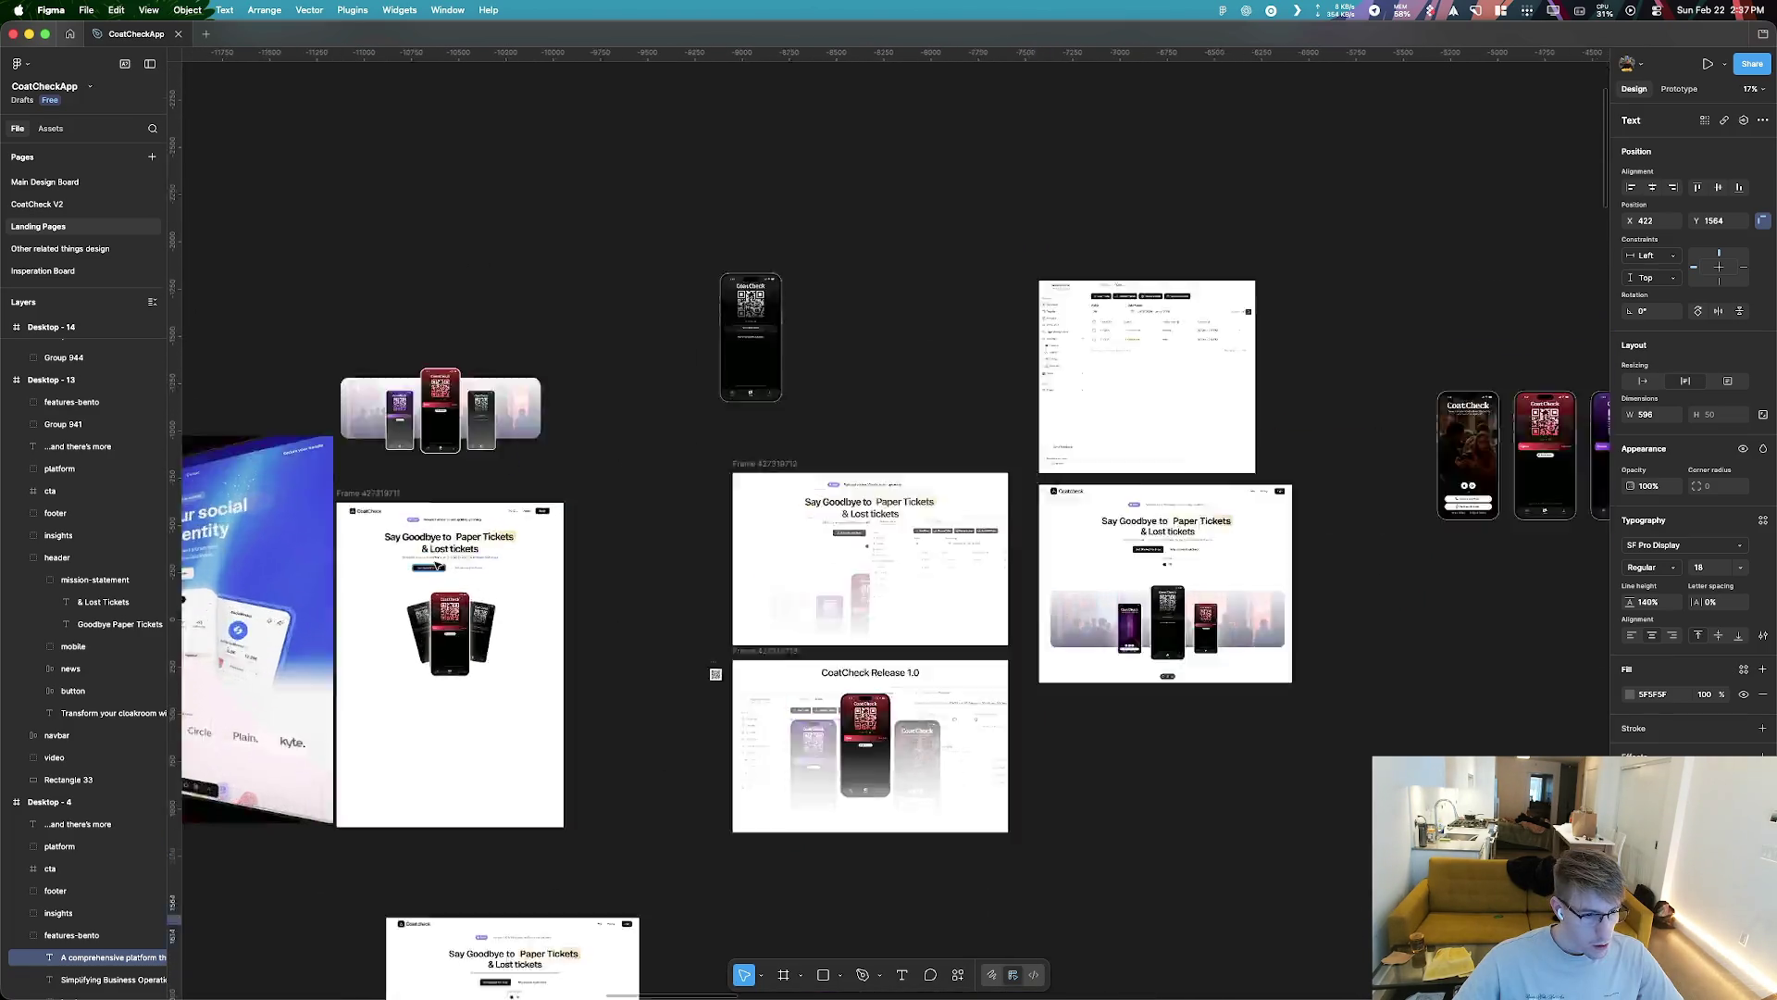
{"action": "scroll", "coordinate": [425, 559], "scroll_direction": "up", "scroll_amount": 3}
Check the 'Streamline your CloakRoom' subtitle, then clear the selection on empty canvas
{"action": "left_click", "coordinate": [454, 553]}
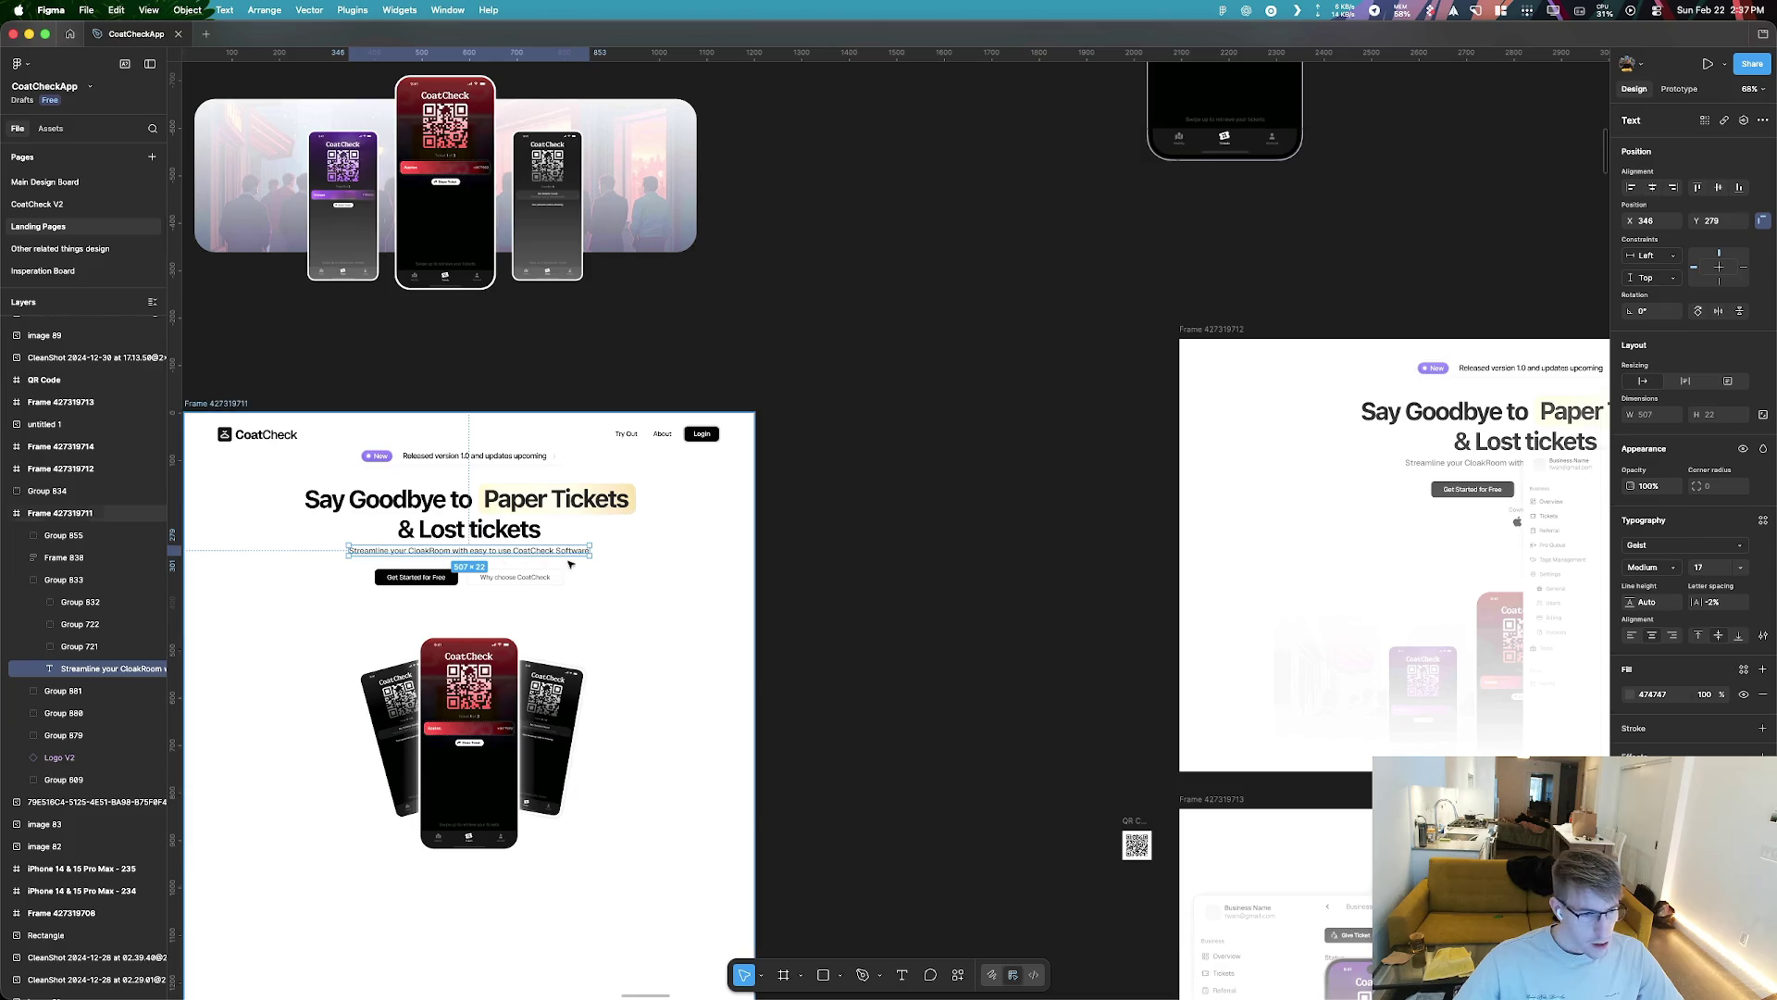
{"action": "scroll", "coordinate": [358, 520], "scroll_direction": "down", "scroll_amount": 5}
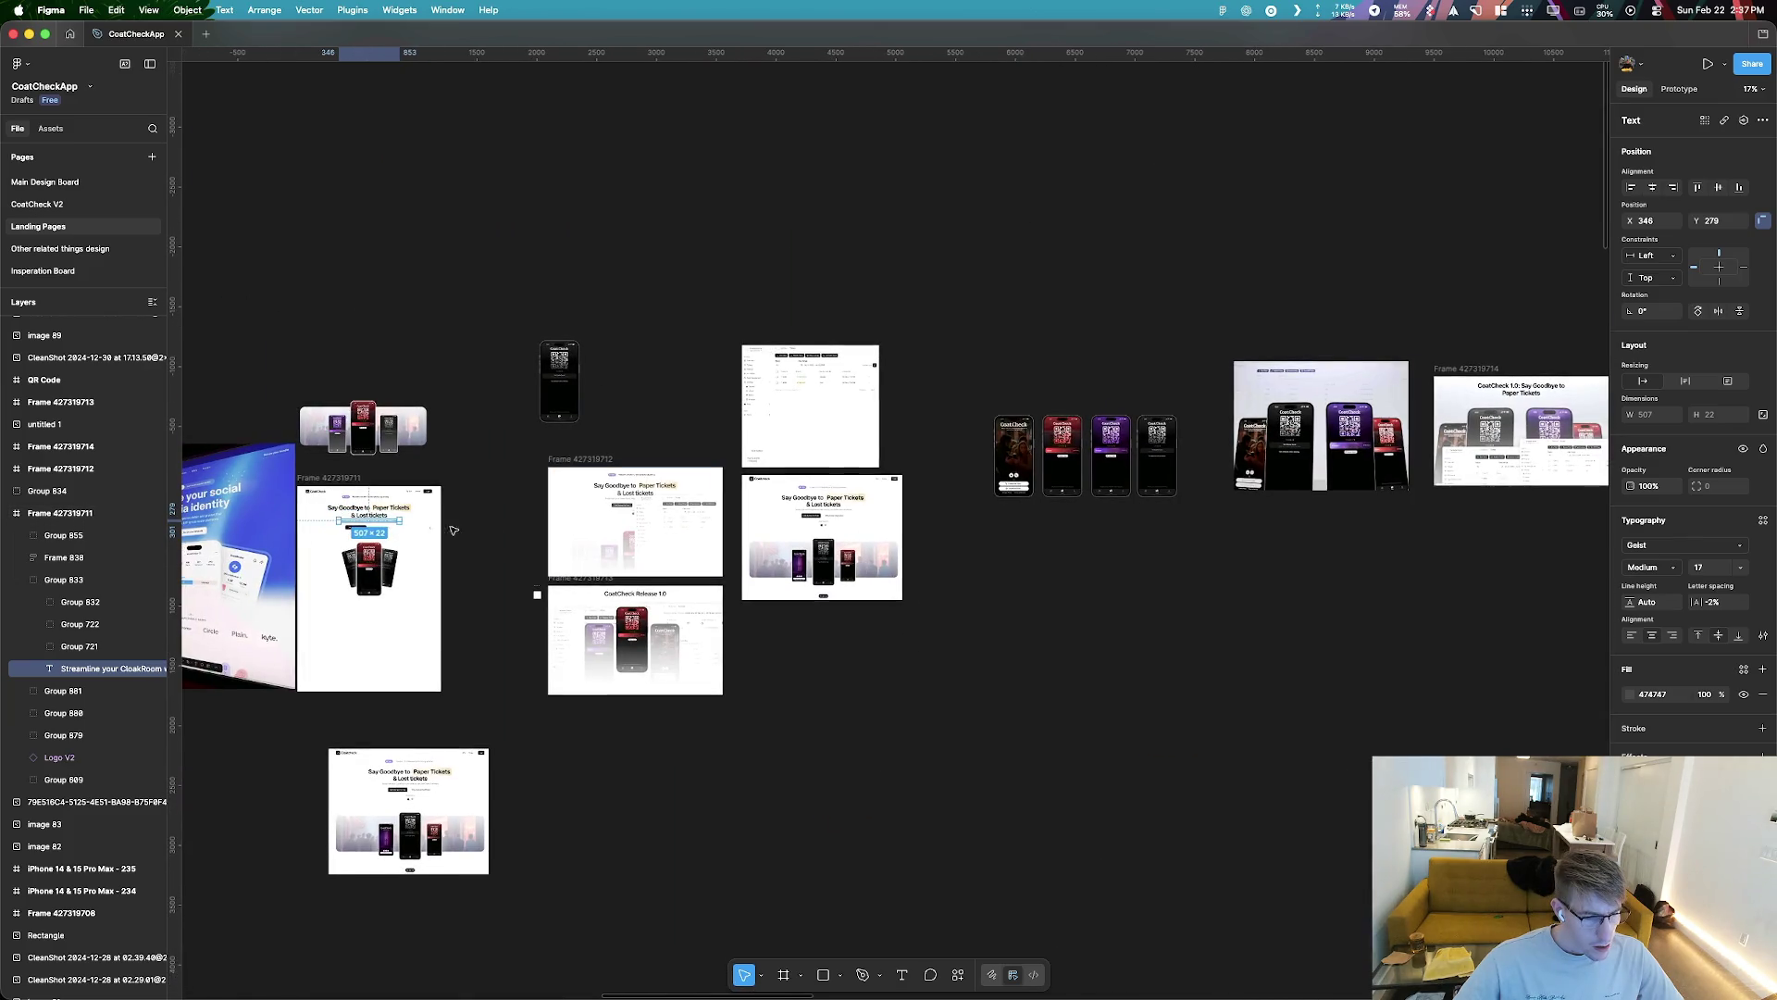
{"action": "scroll", "coordinate": [536, 594], "scroll_direction": "down", "scroll_amount": 3}
{"action": "scroll", "coordinate": [1001, 758], "scroll_direction": "up", "scroll_amount": 6}
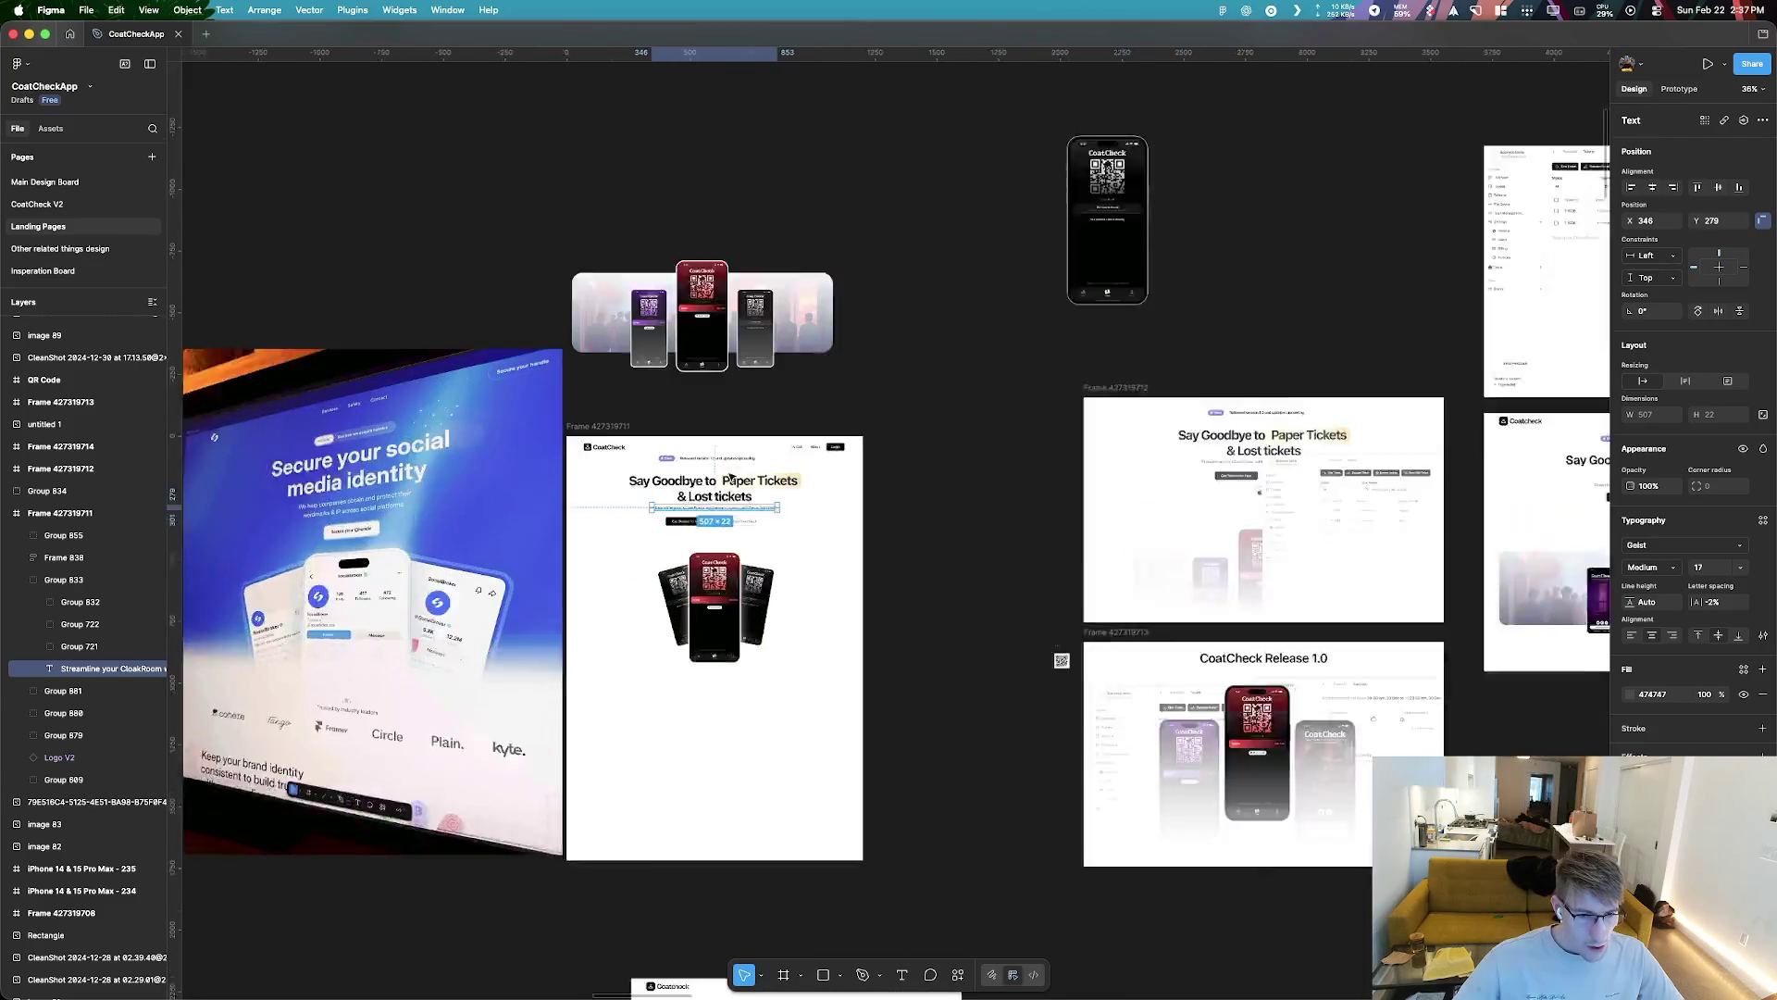
{"action": "left_click", "coordinate": [1000, 758]}
{"action": "scroll", "coordinate": [813, 713], "scroll_direction": "up", "scroll_amount": 3}
{"action": "scroll", "coordinate": [742, 698], "scroll_direction": "up", "scroll_amount": 5}
{"action": "scroll", "coordinate": [741, 698], "scroll_direction": "down", "scroll_amount": 4}
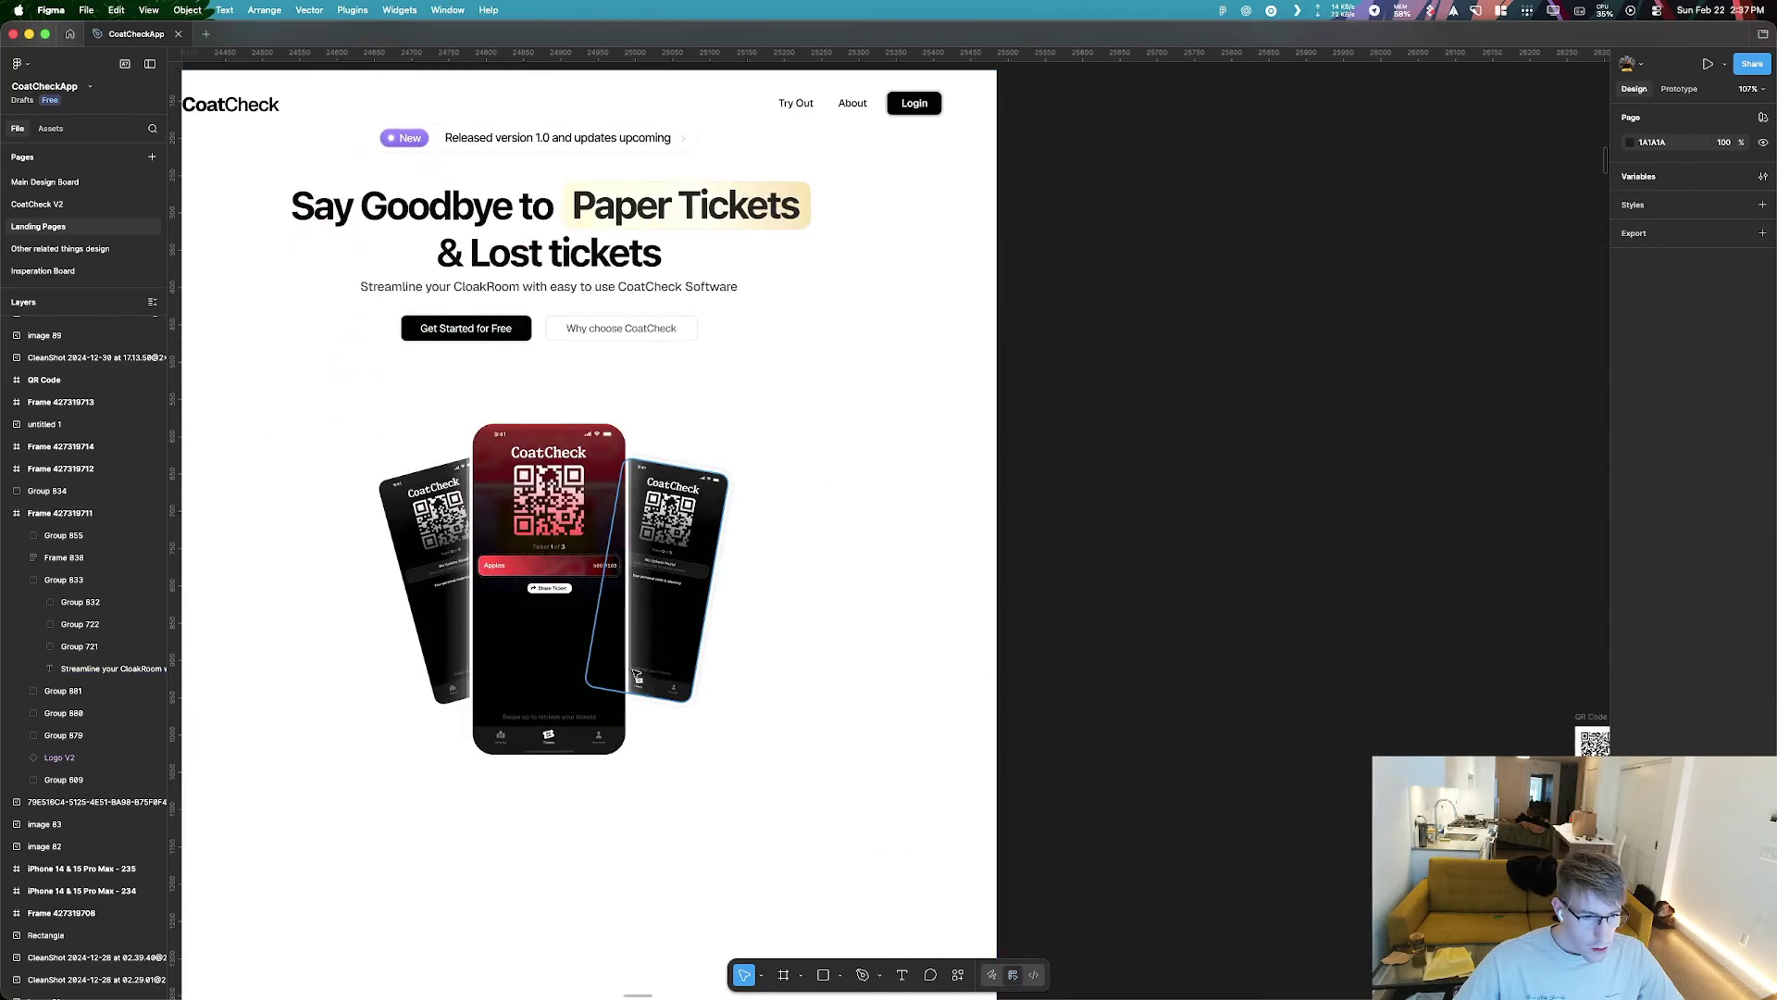
Hide the image 14 layer inside the centre phone mockup
{"action": "double_click", "coordinate": [587, 666]}
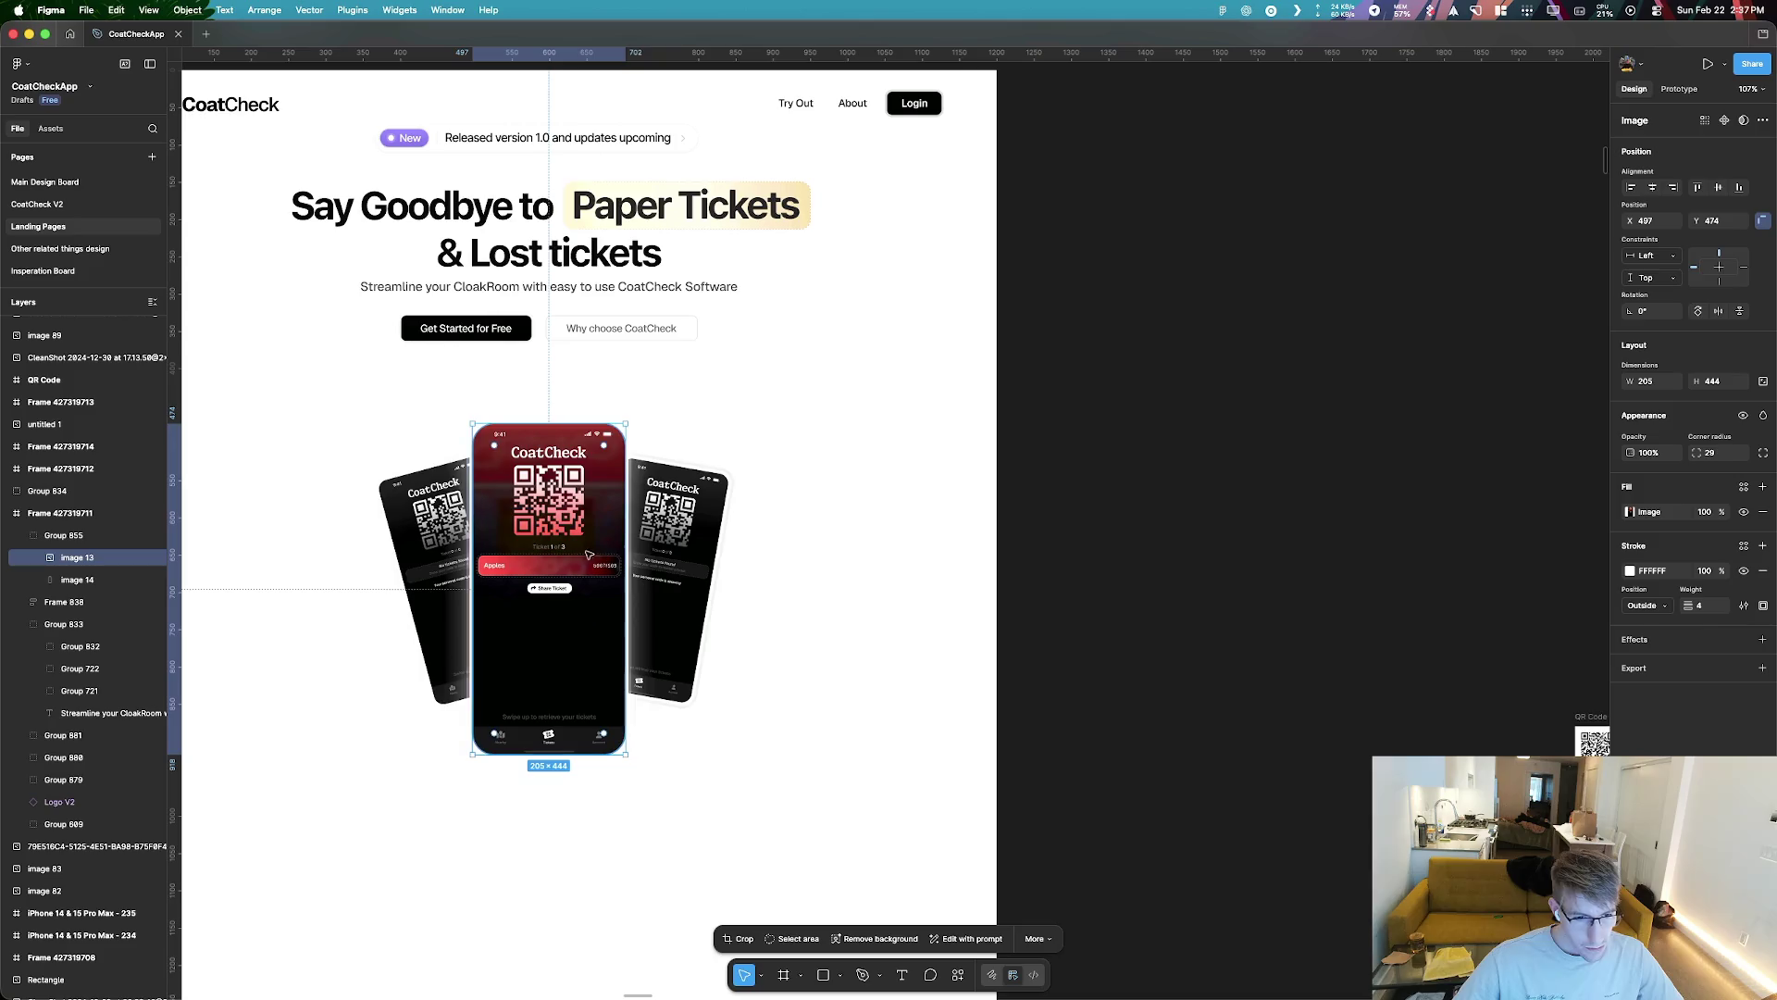
{"action": "left_click", "coordinate": [61, 580]}
{"action": "left_click", "coordinate": [152, 579]}
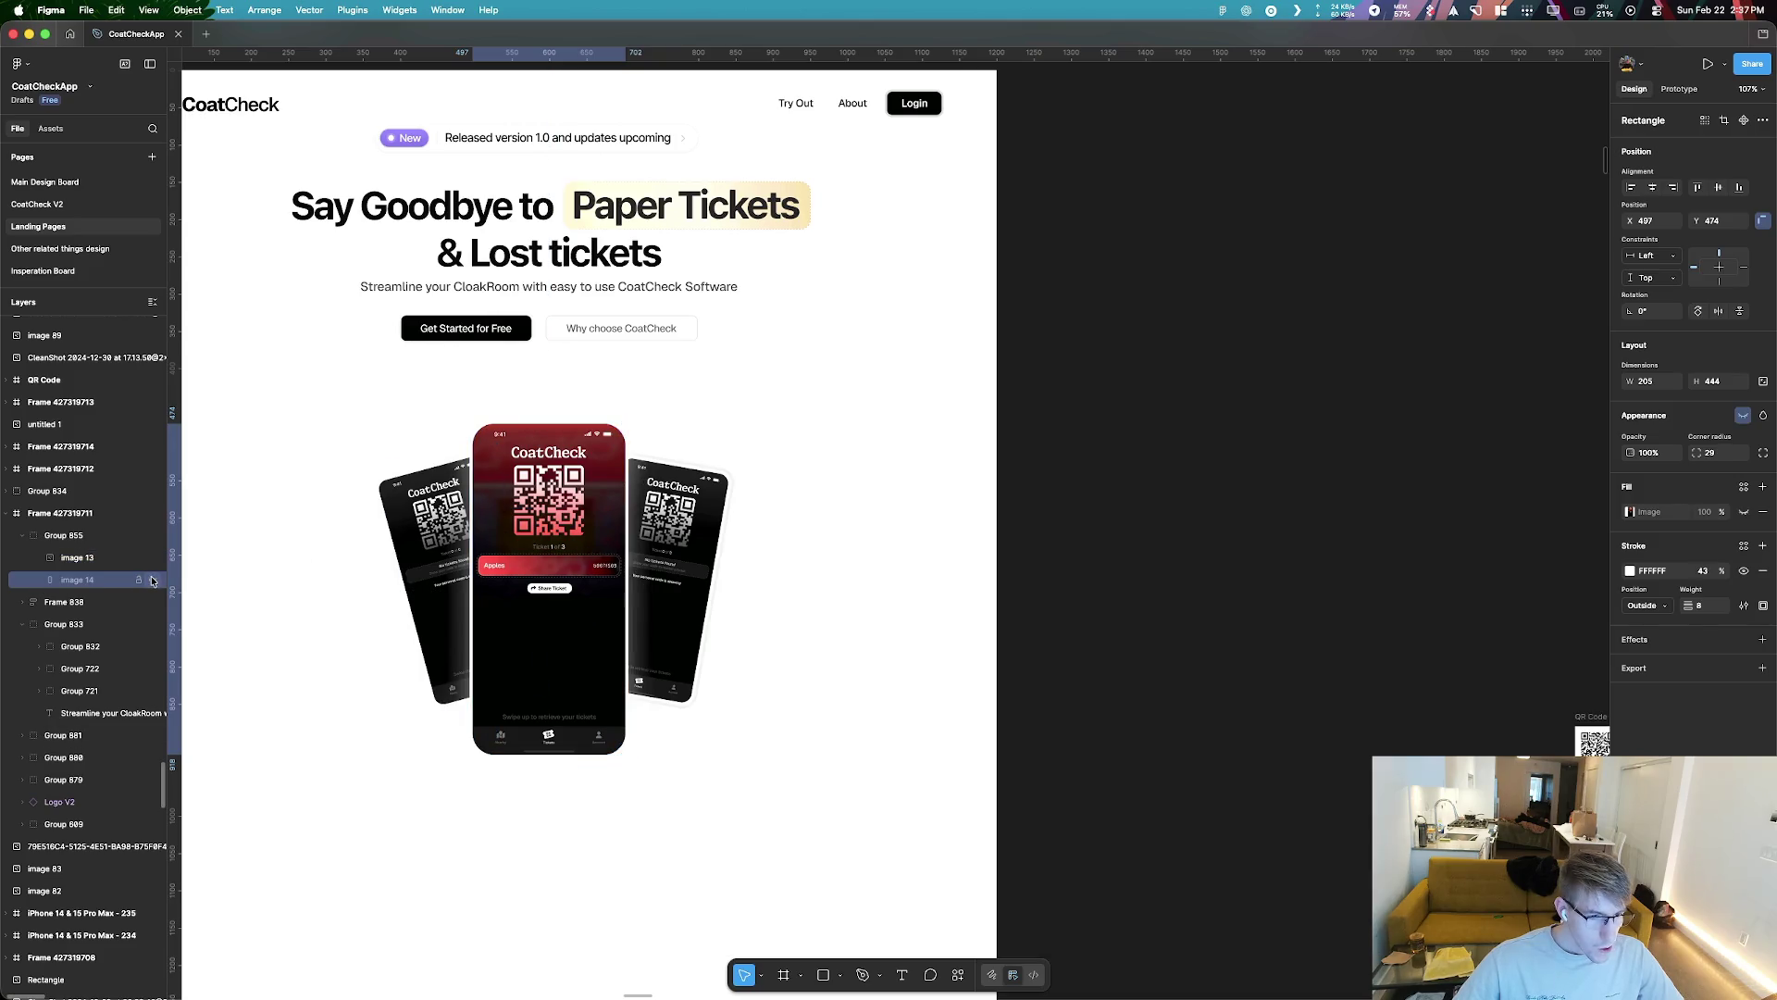
{"action": "left_click", "coordinate": [134, 557]}
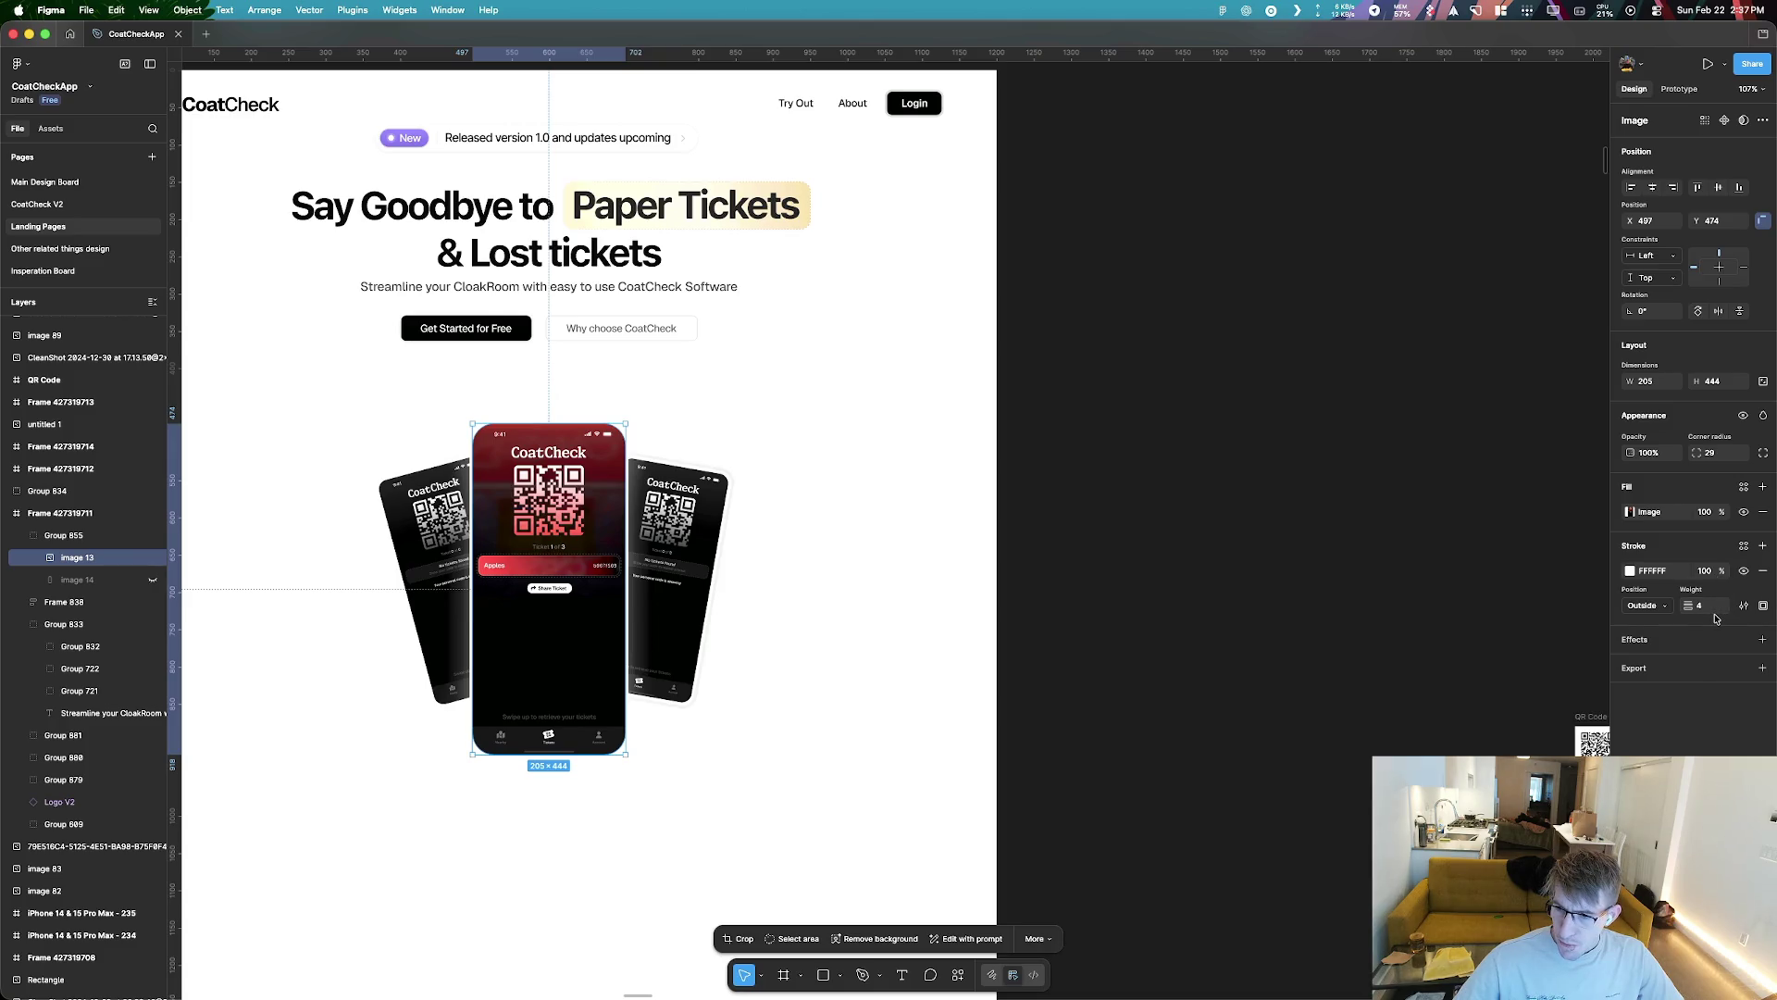
Delete the Drop shadow effect from the centre phone's Group 855
{"action": "left_click", "coordinate": [89, 536]}
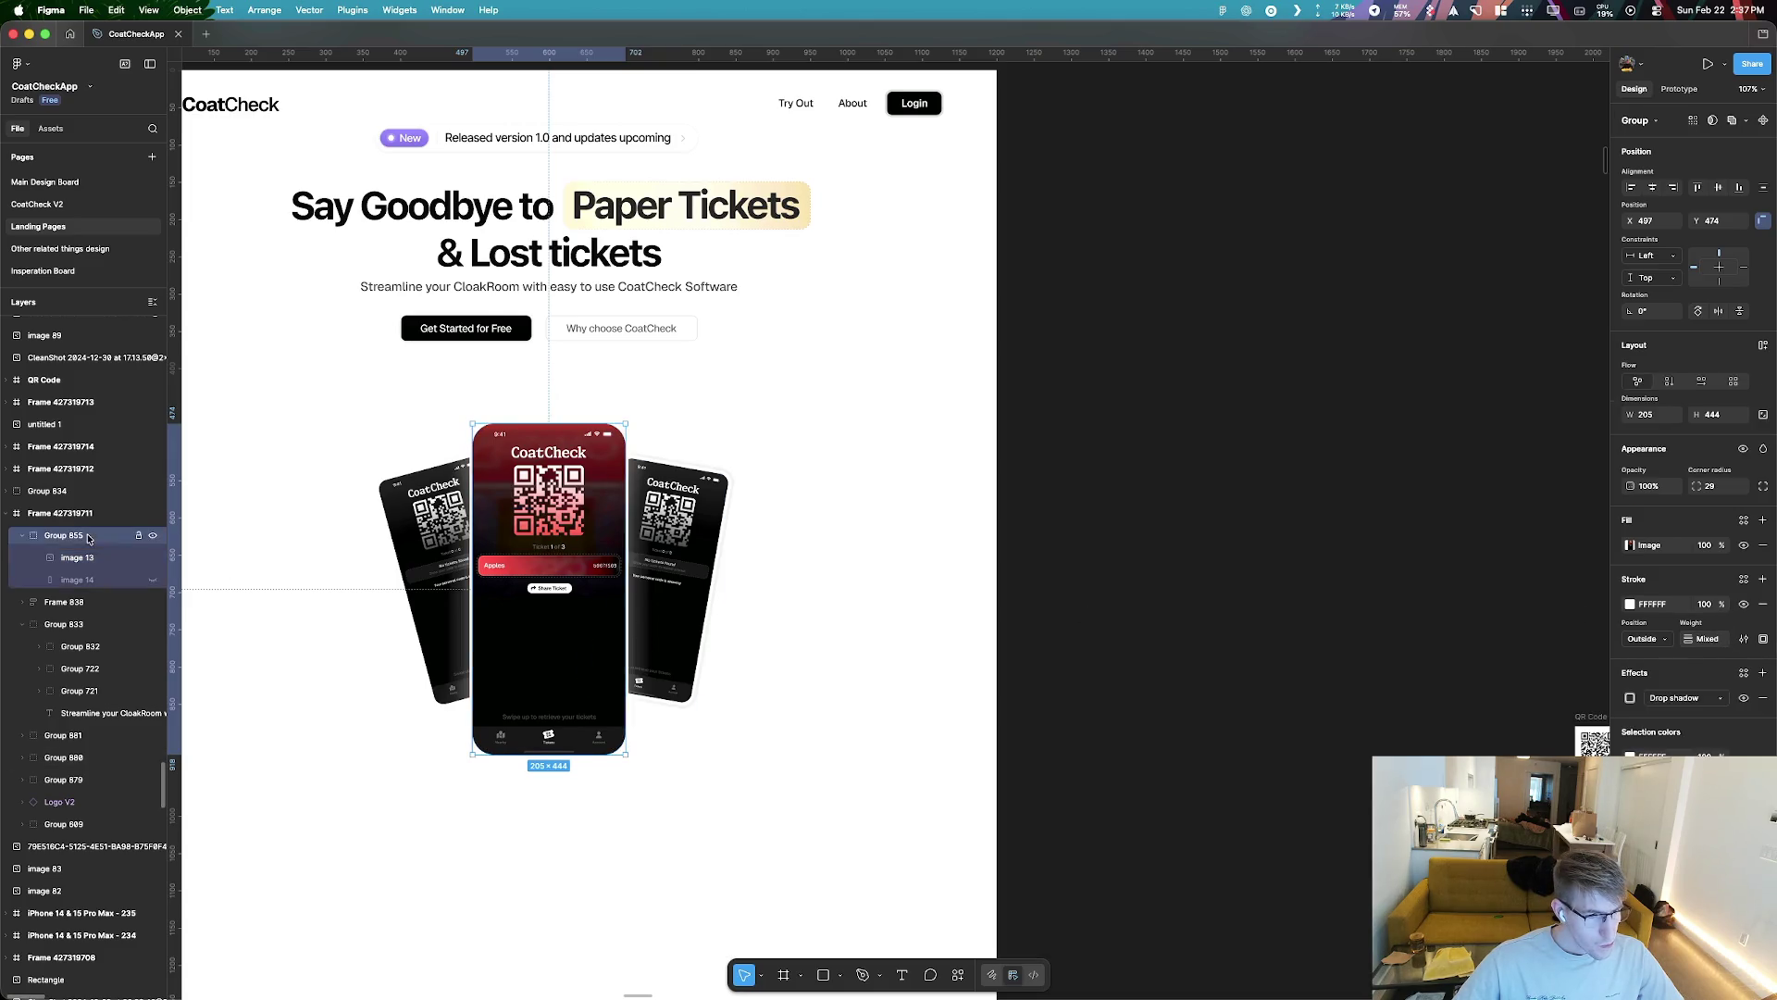
{"action": "left_click", "coordinate": [1761, 700]}
{"action": "left_click", "coordinate": [729, 757]}
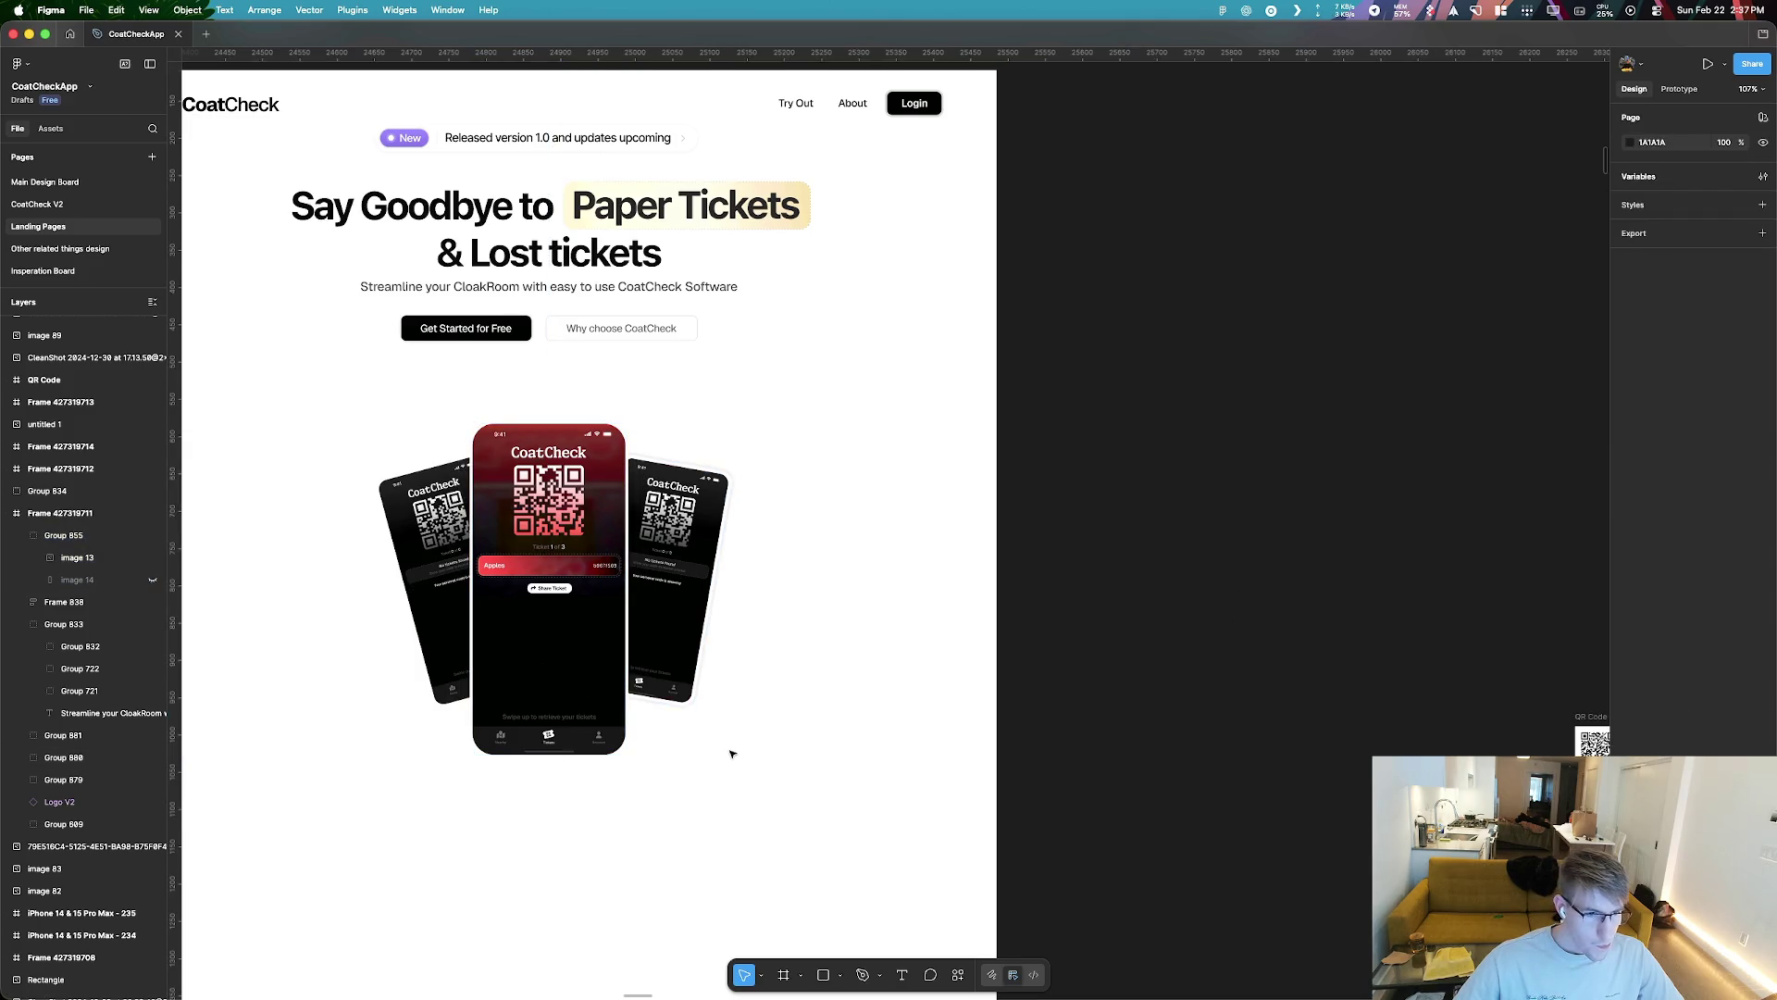
{"action": "scroll", "coordinate": [733, 754], "scroll_direction": "up", "scroll_amount": 5}
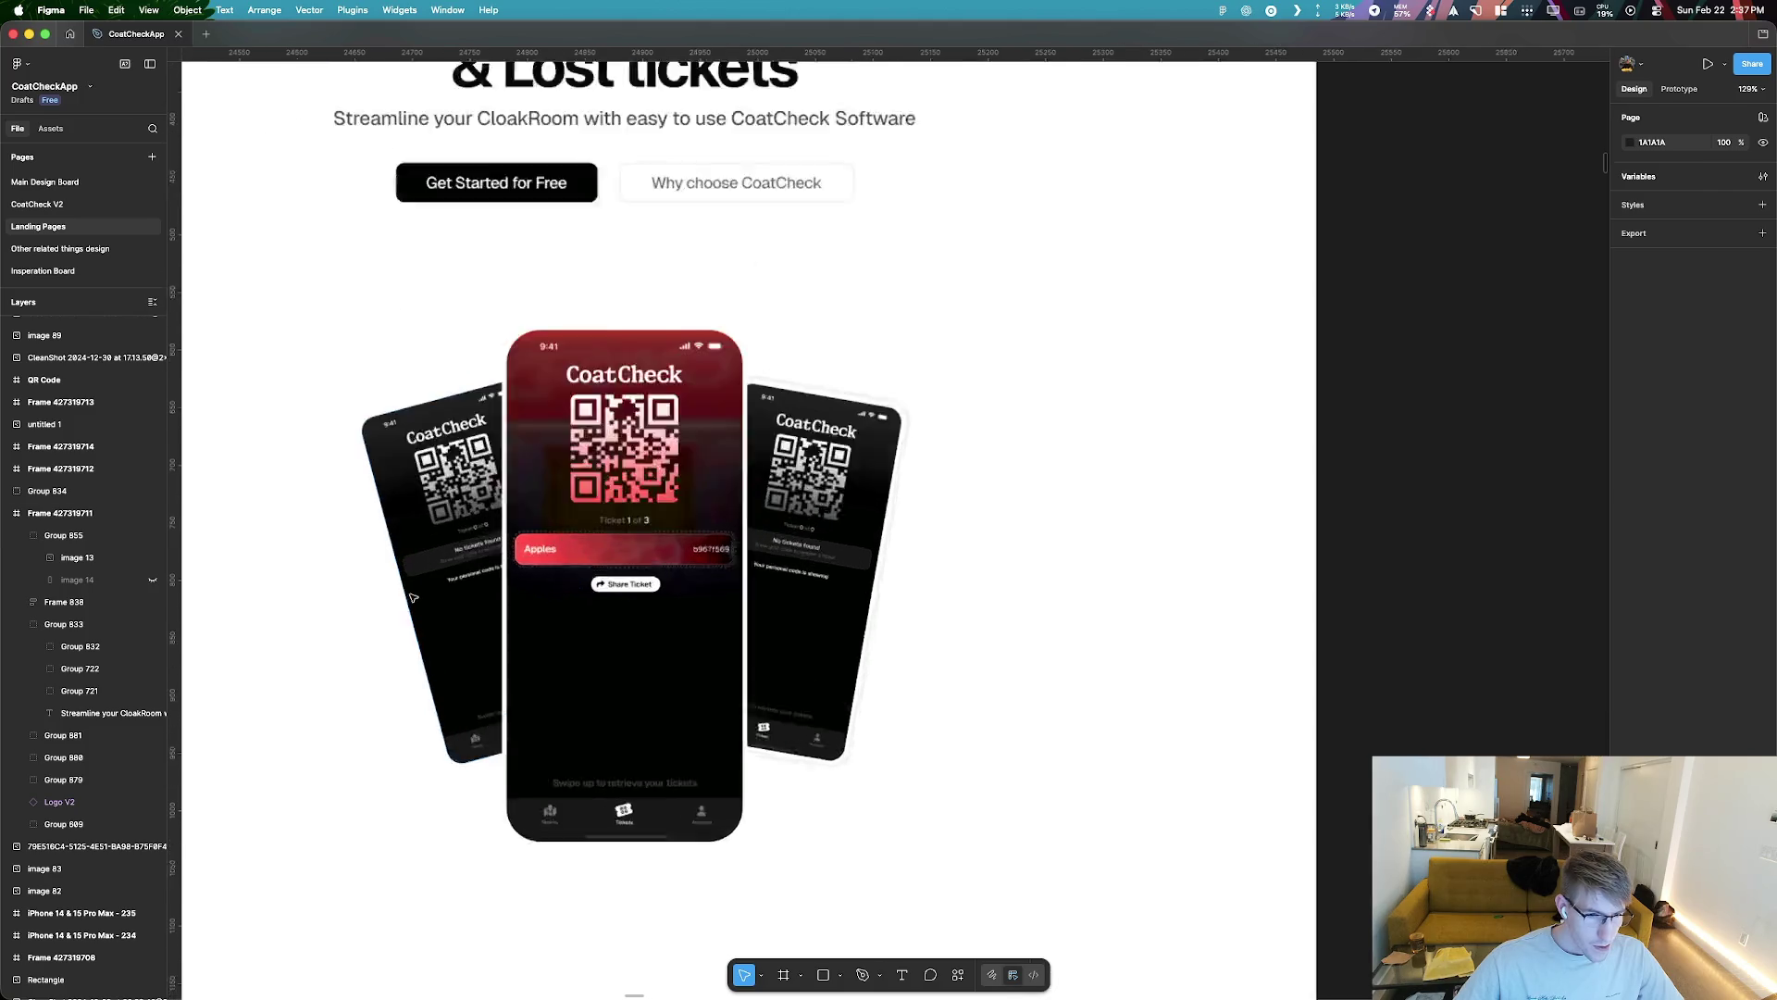
{"action": "left_click", "coordinate": [983, 383]}
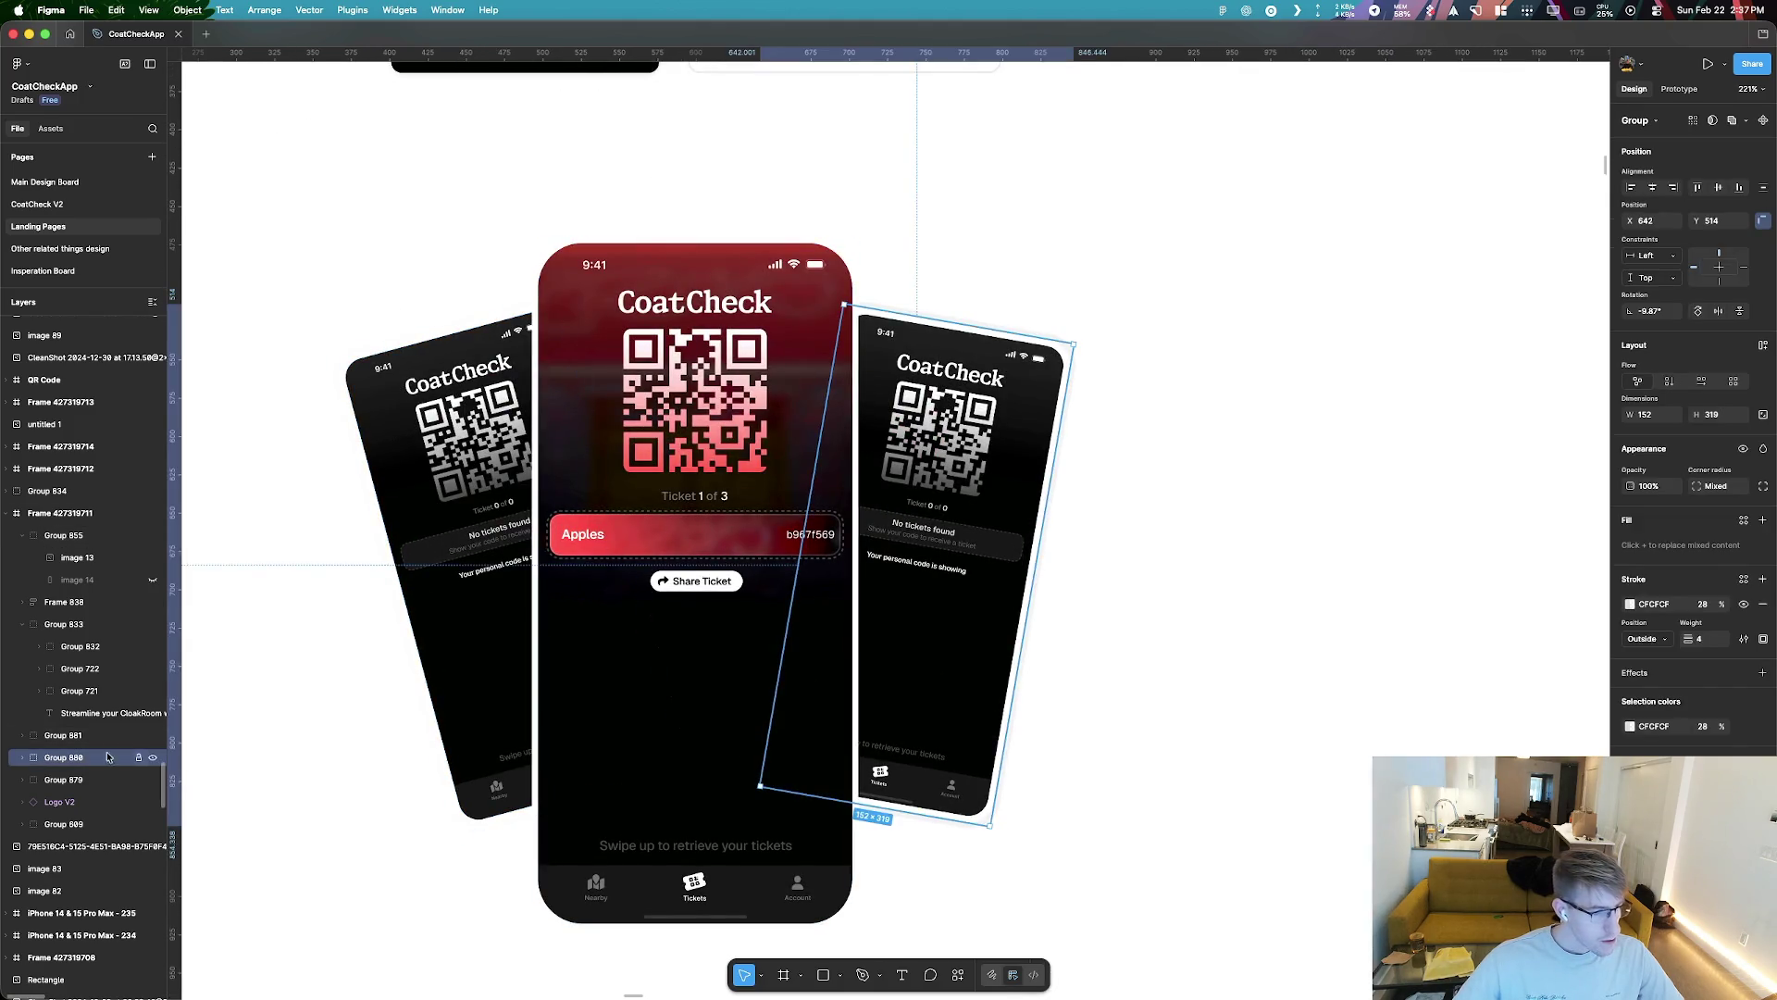
Nudge image 15 up one pixel and move image 16 into Group 881
{"action": "left_click", "coordinate": [14, 760]}
{"action": "left_click", "coordinate": [95, 805]}
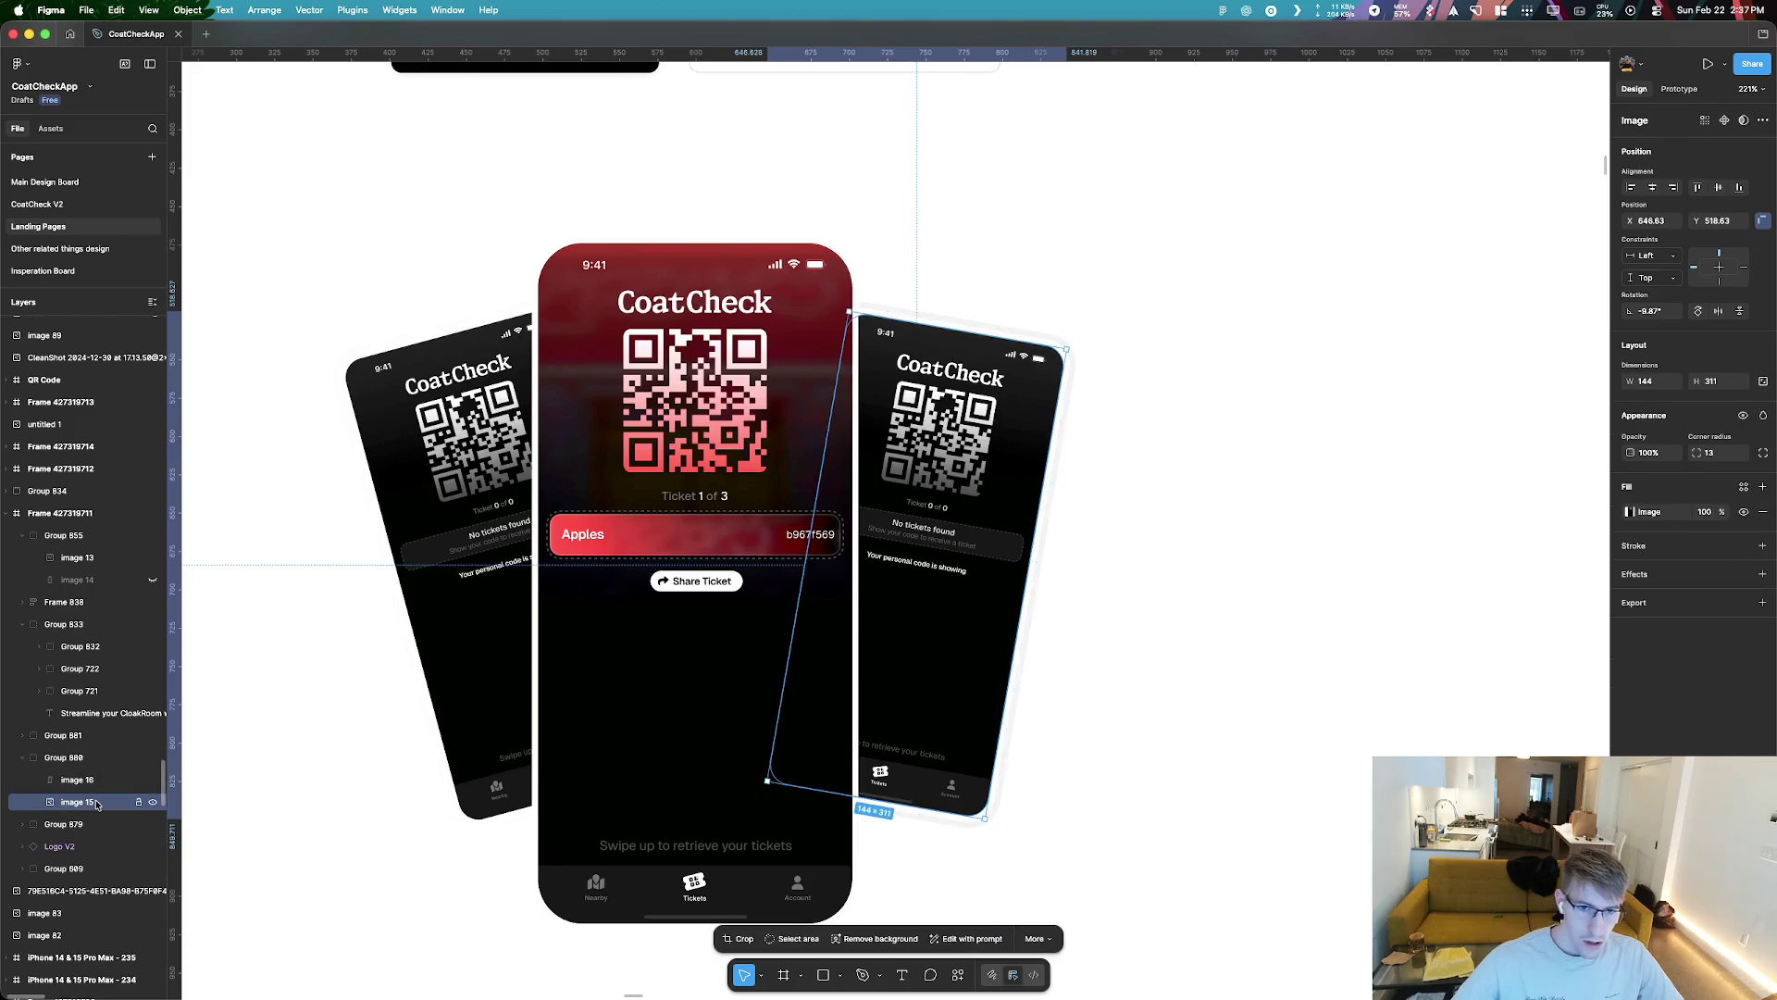
{"action": "key", "text": "Up"}
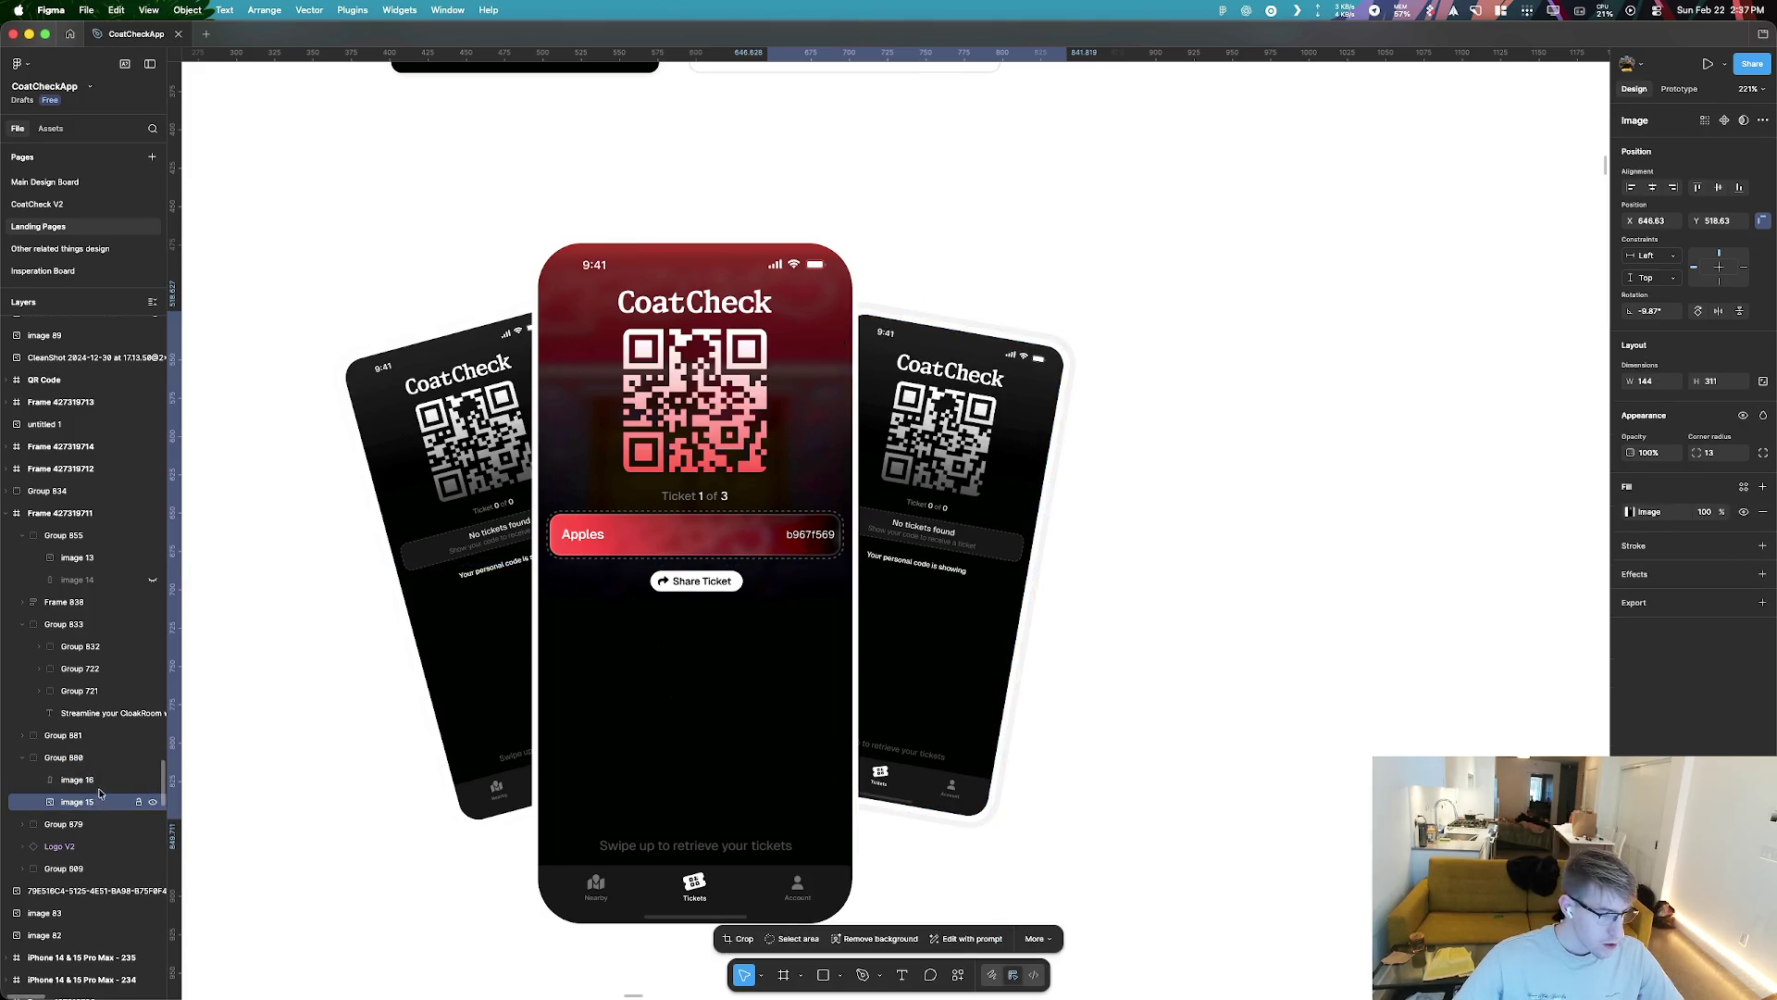
{"action": "left_click", "coordinate": [98, 783]}
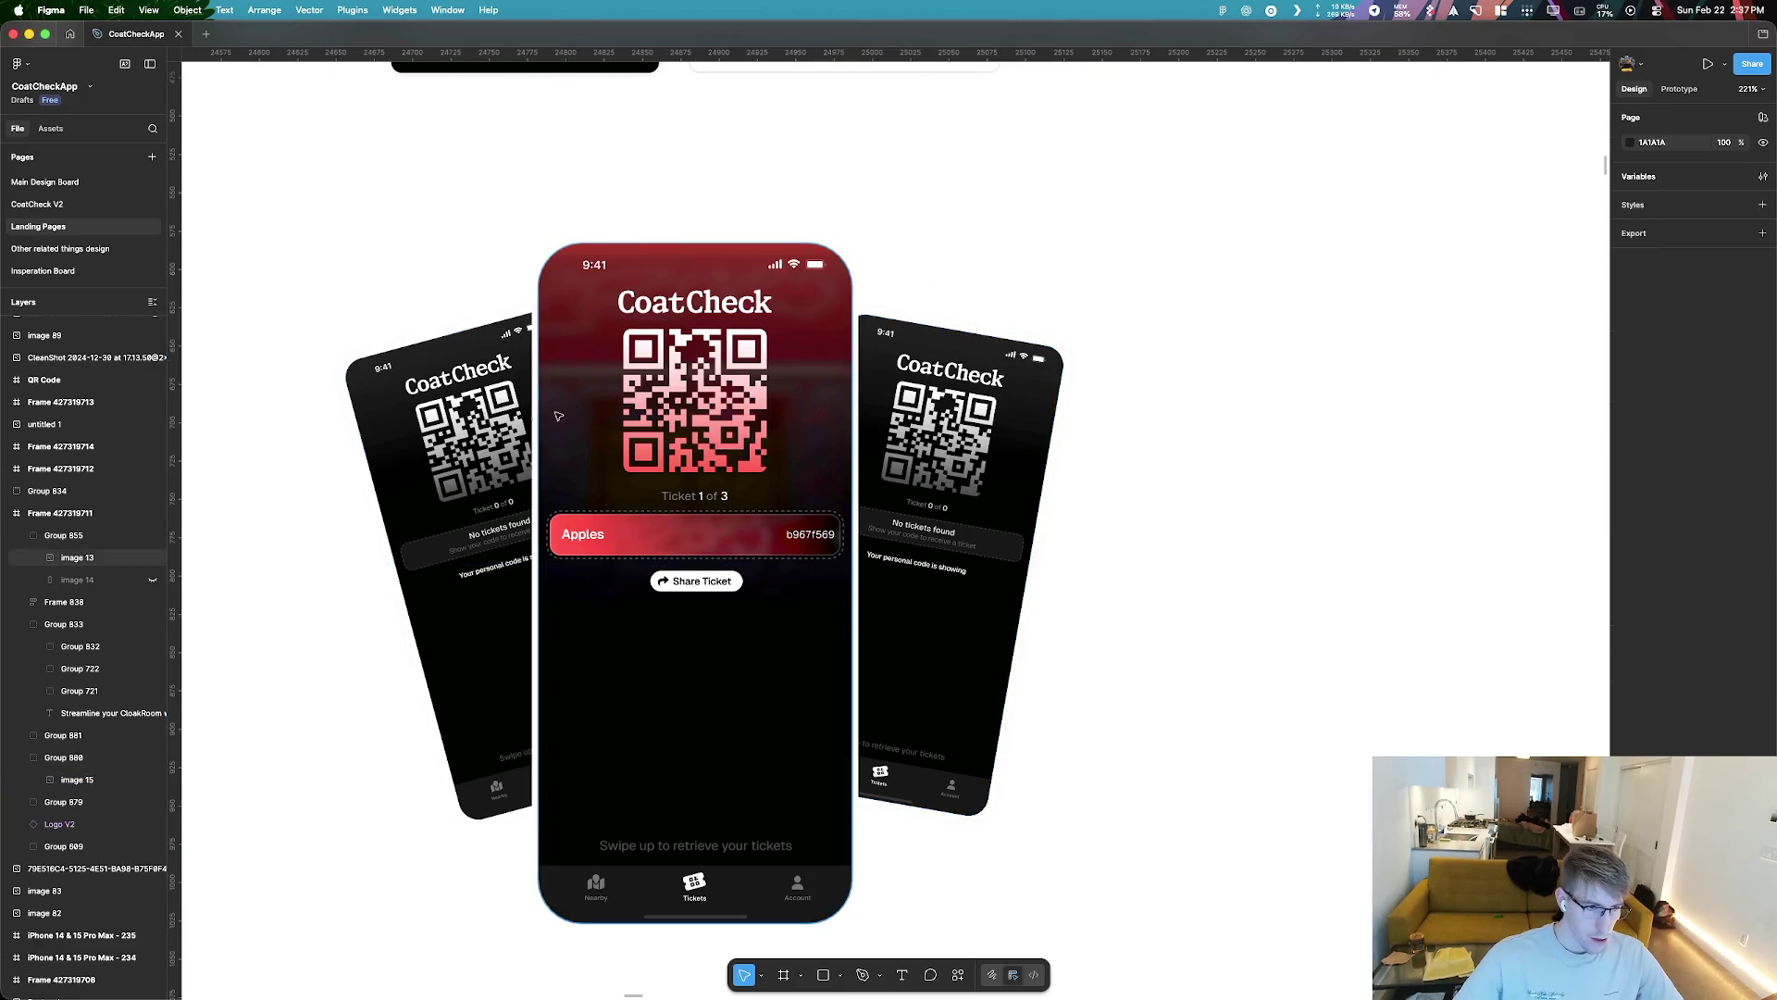
{"action": "left_click_drag", "start_coordinate": [99, 785], "coordinate": [70, 745]}
{"action": "left_click", "coordinate": [65, 787]}
{"action": "left_click", "coordinate": [289, 573]}
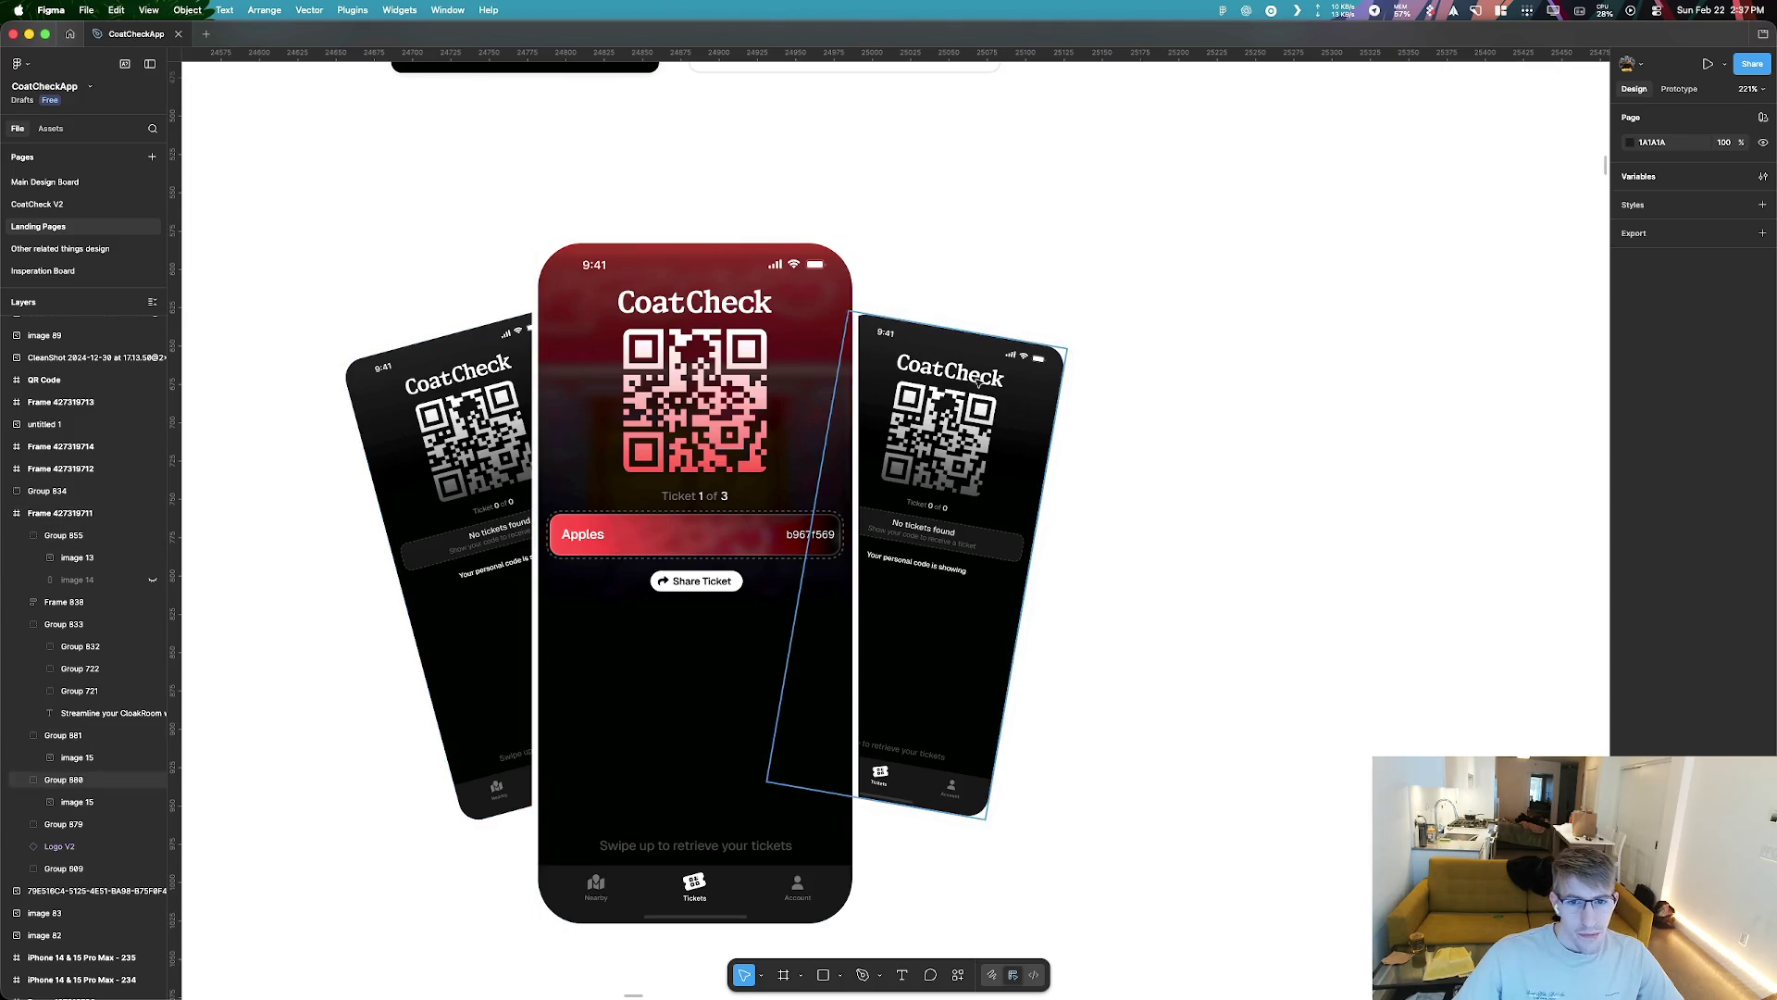
Delete the stray image 16 rectangle from the right tilted phone
{"action": "left_click", "coordinate": [1044, 345]}
{"action": "left_click", "coordinate": [1044, 337]}
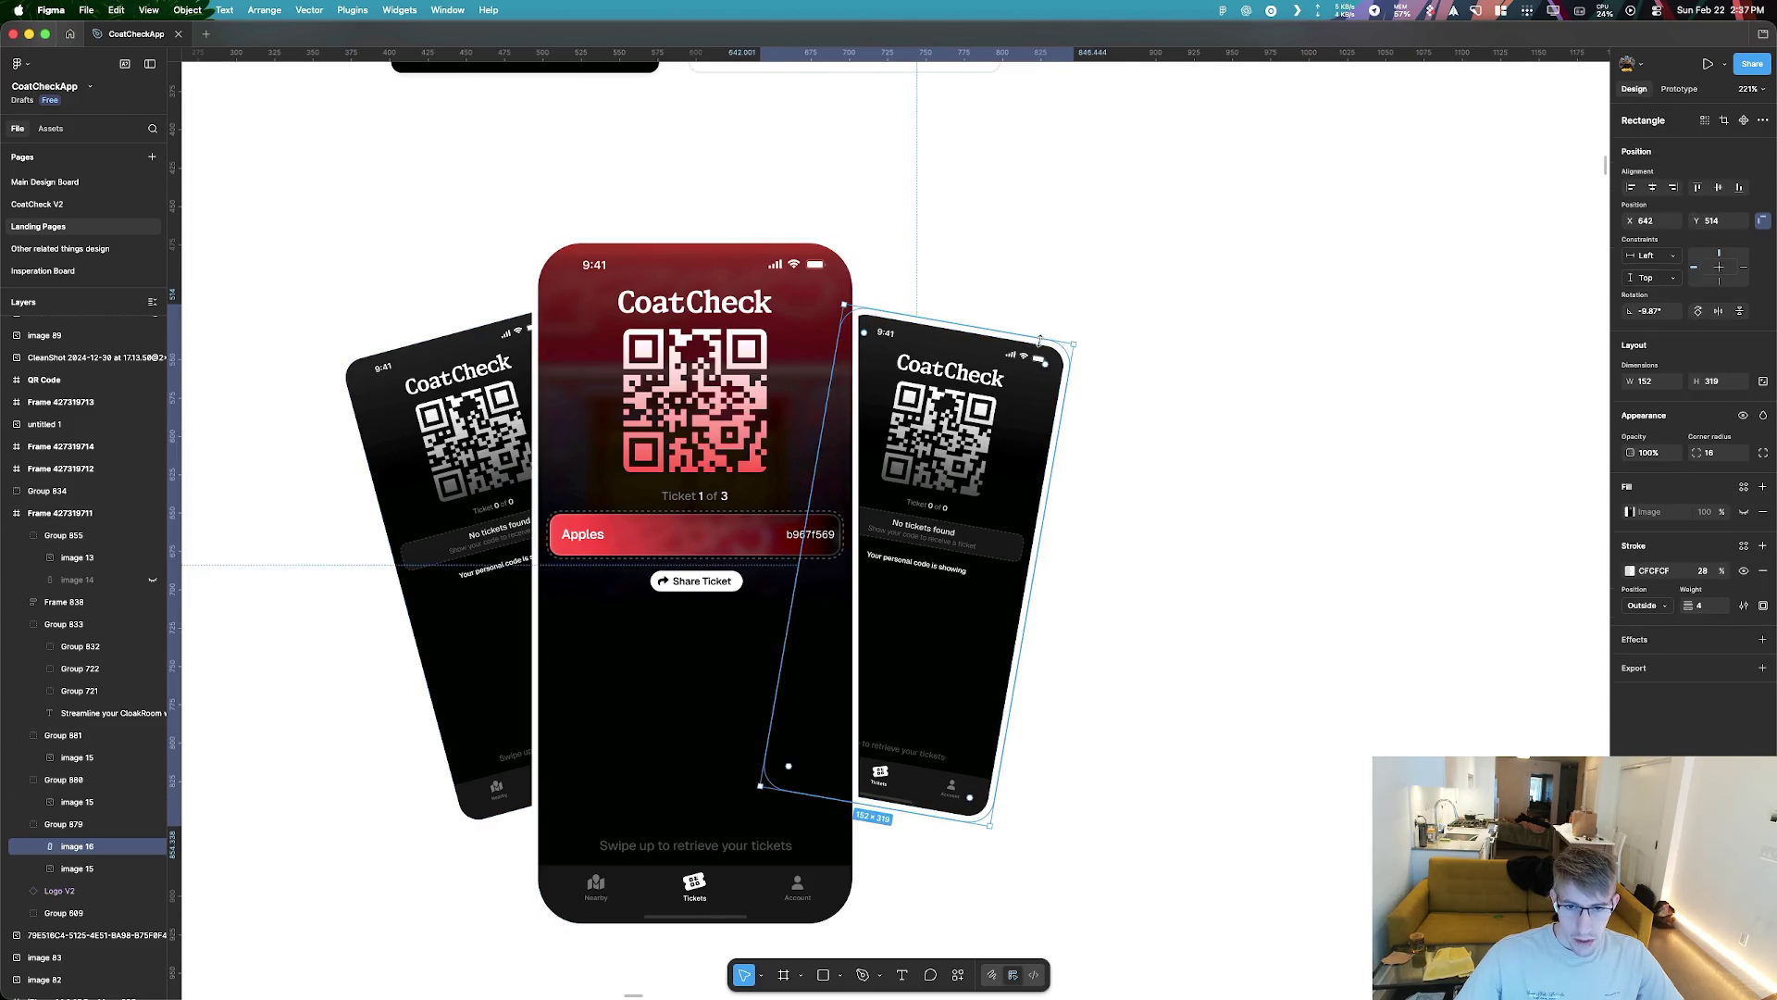
{"action": "left_click_drag", "start_coordinate": [1041, 341], "coordinate": [1398, 323]}
{"action": "key", "text": "Delete"}
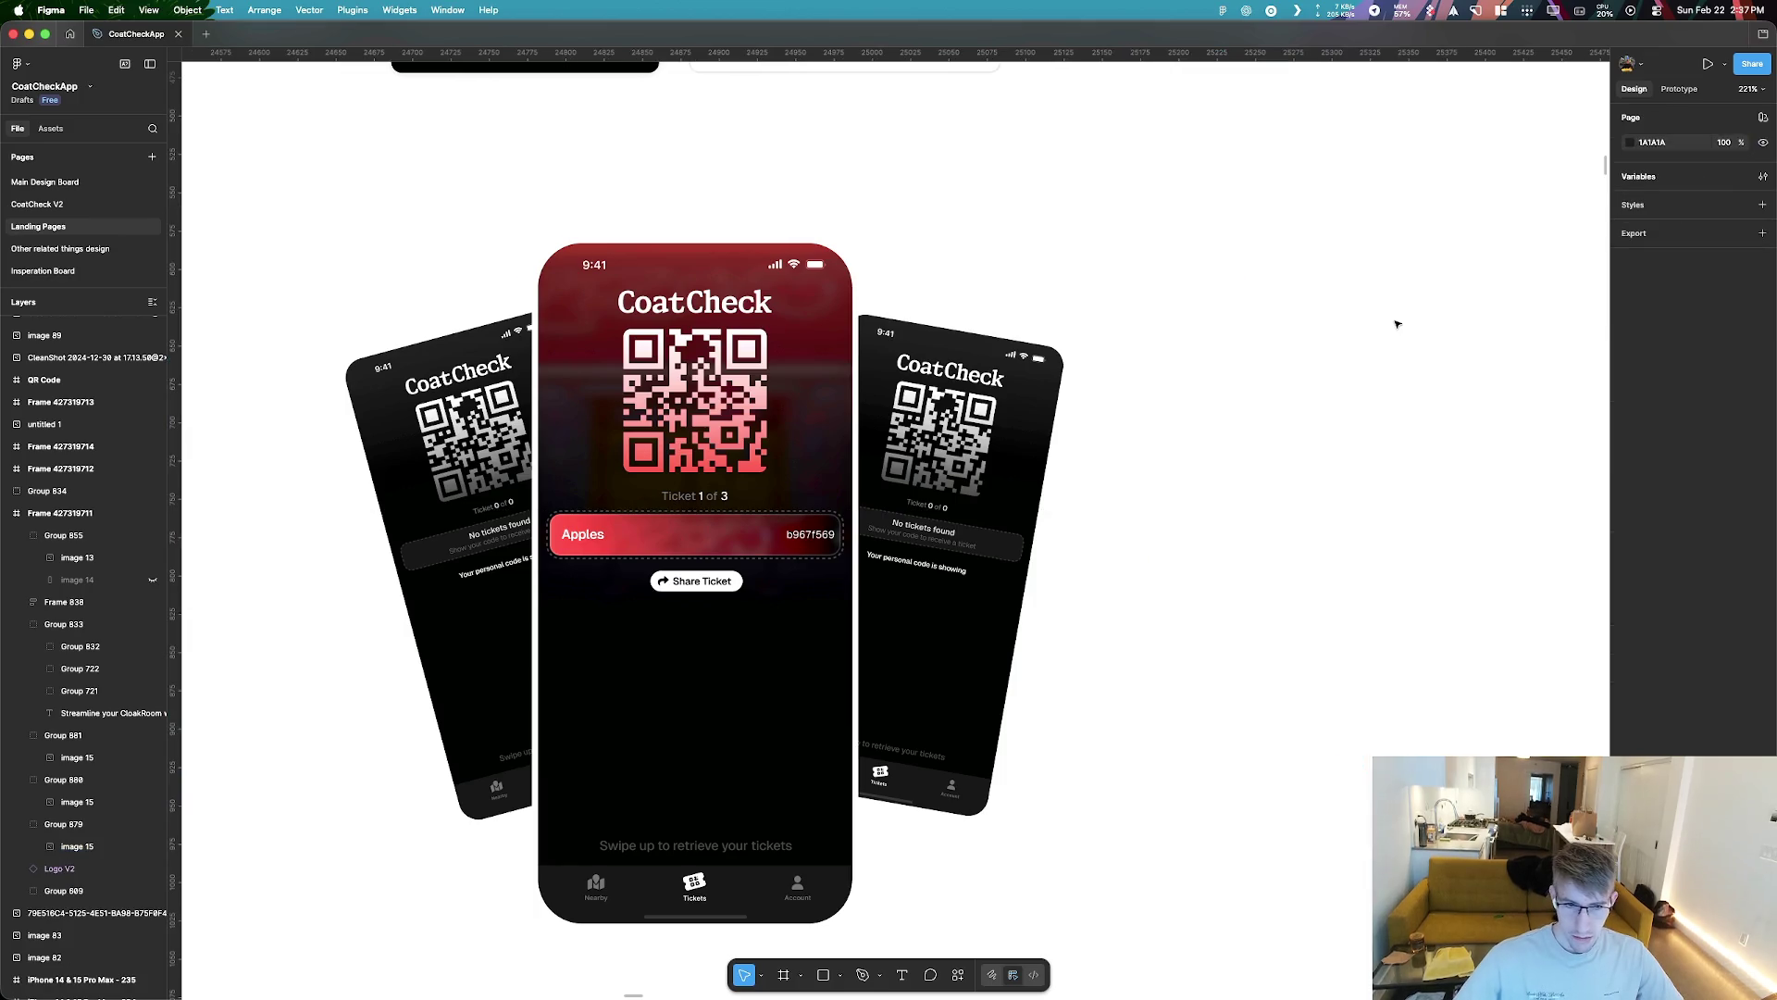
Lock the image 14 layer in the centre phone group
{"action": "left_click", "coordinate": [753, 787]}
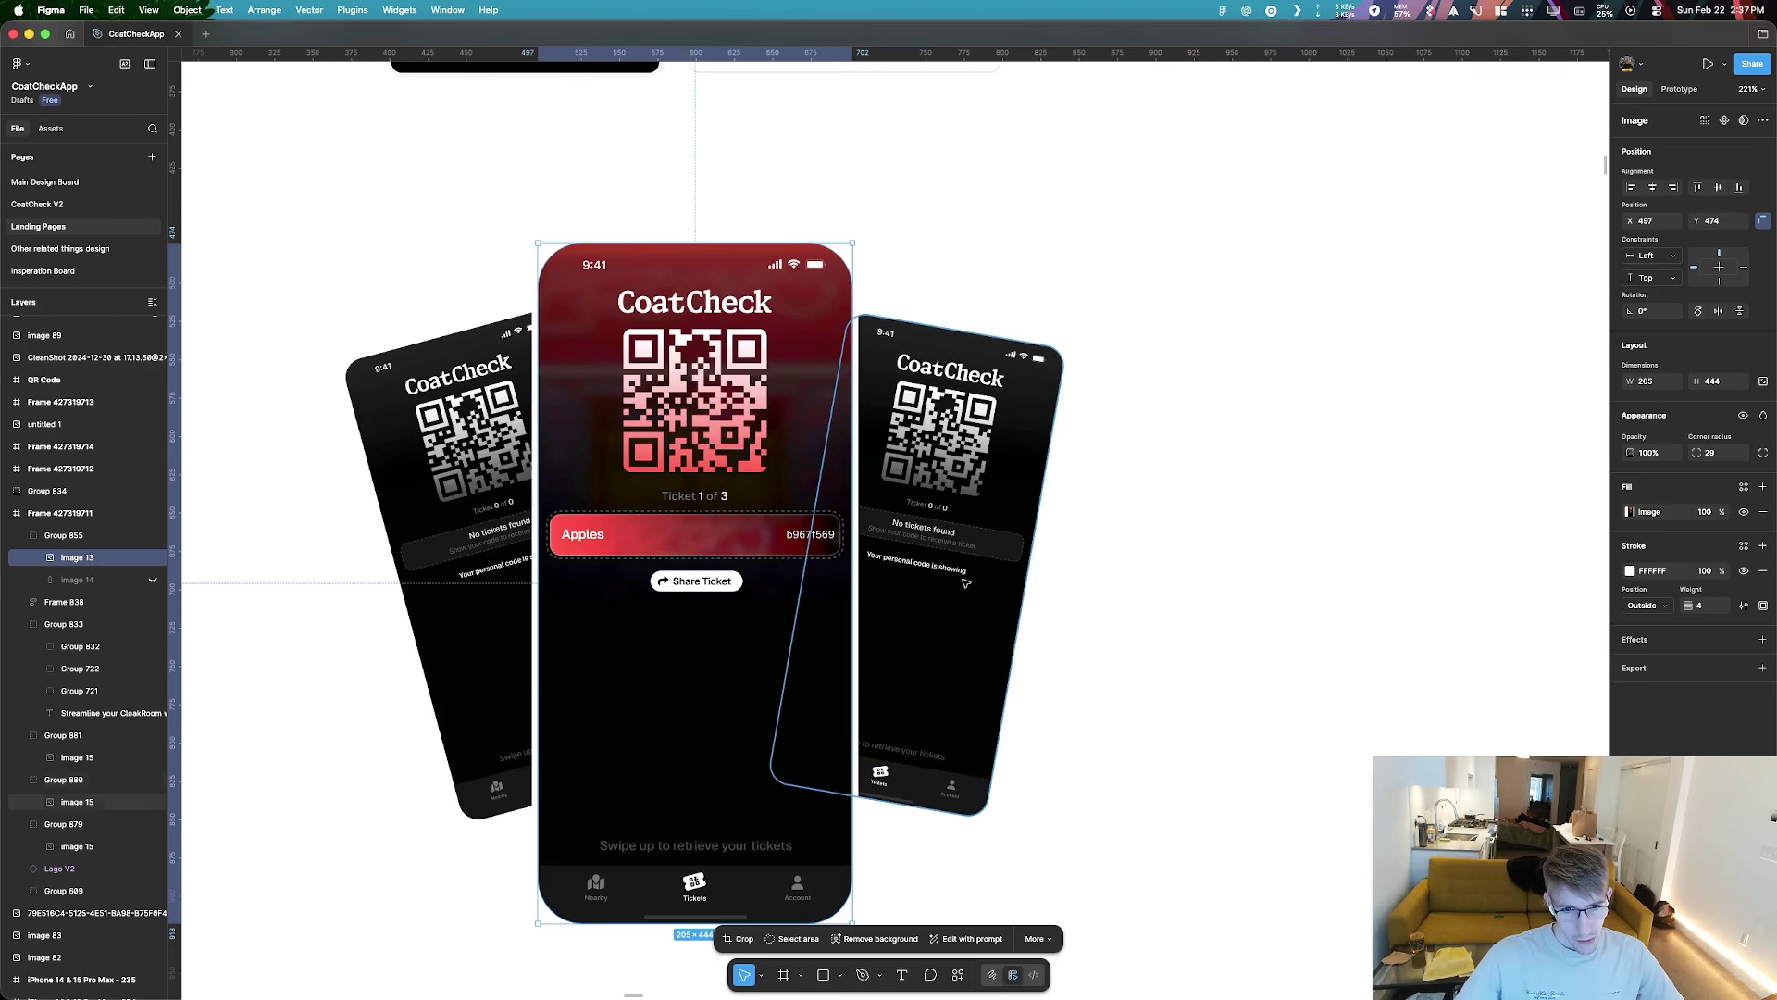
{"action": "scroll", "coordinate": [867, 364], "scroll_direction": "up", "scroll_amount": 5}
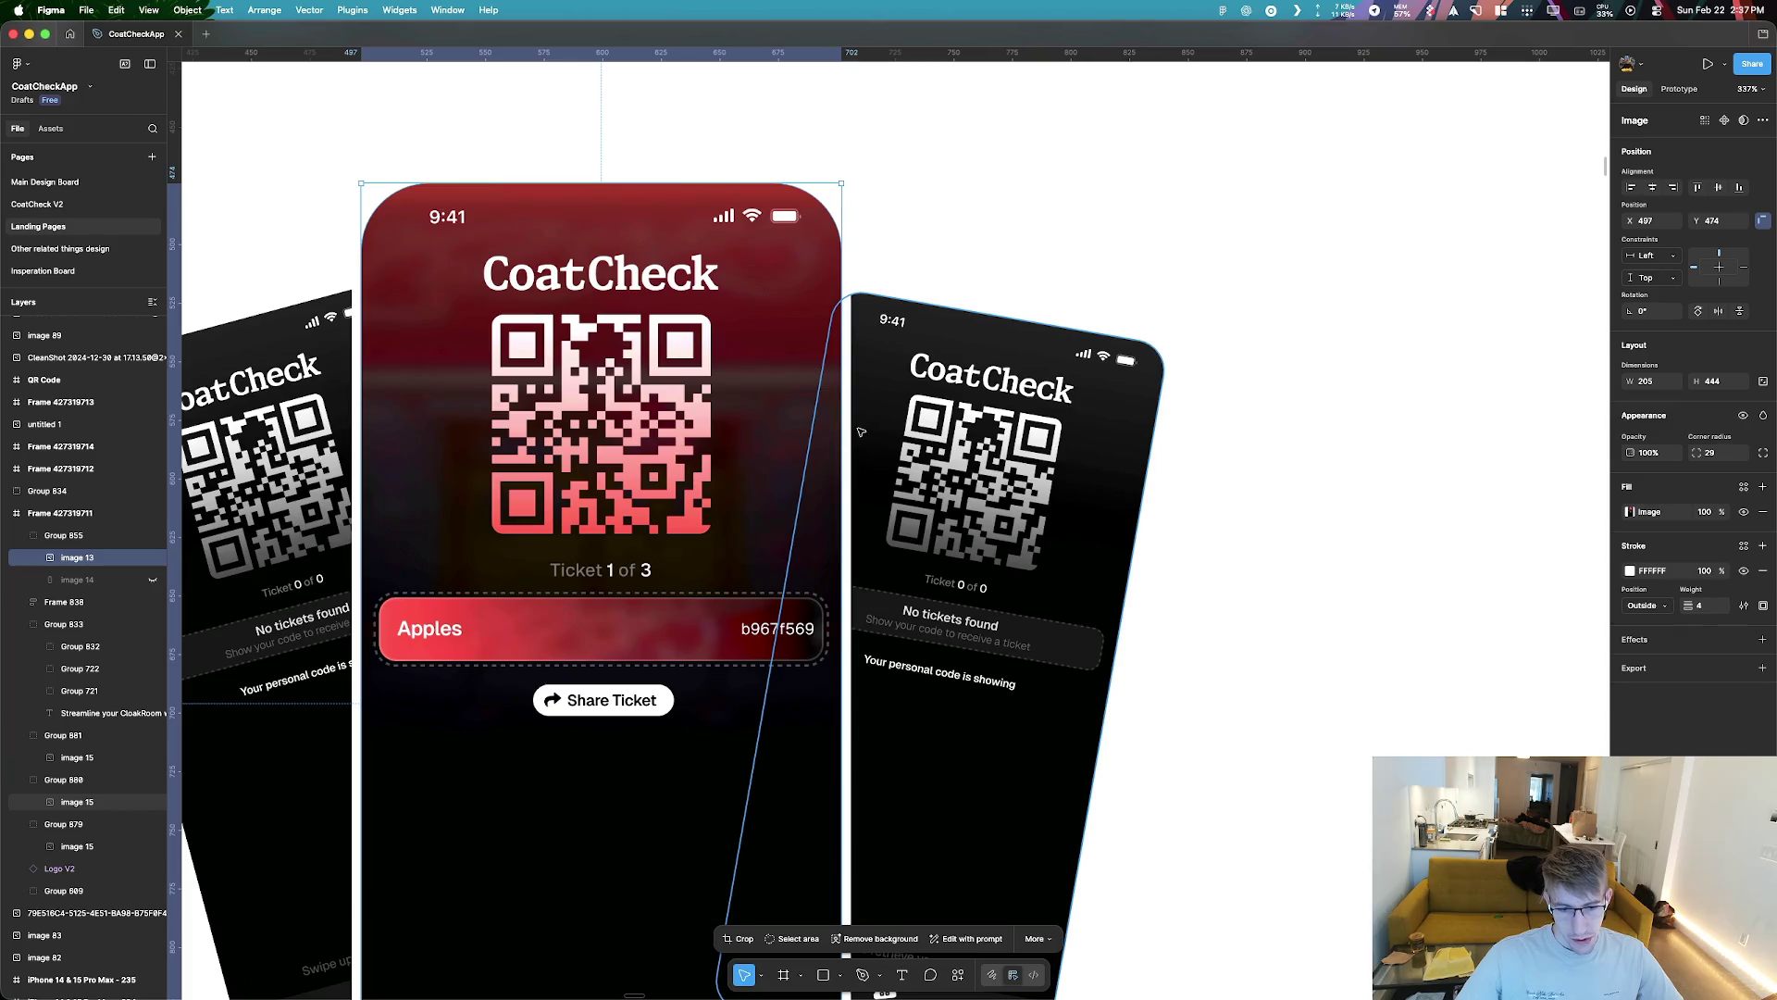
{"action": "scroll", "coordinate": [860, 432], "scroll_direction": "up", "scroll_amount": 5}
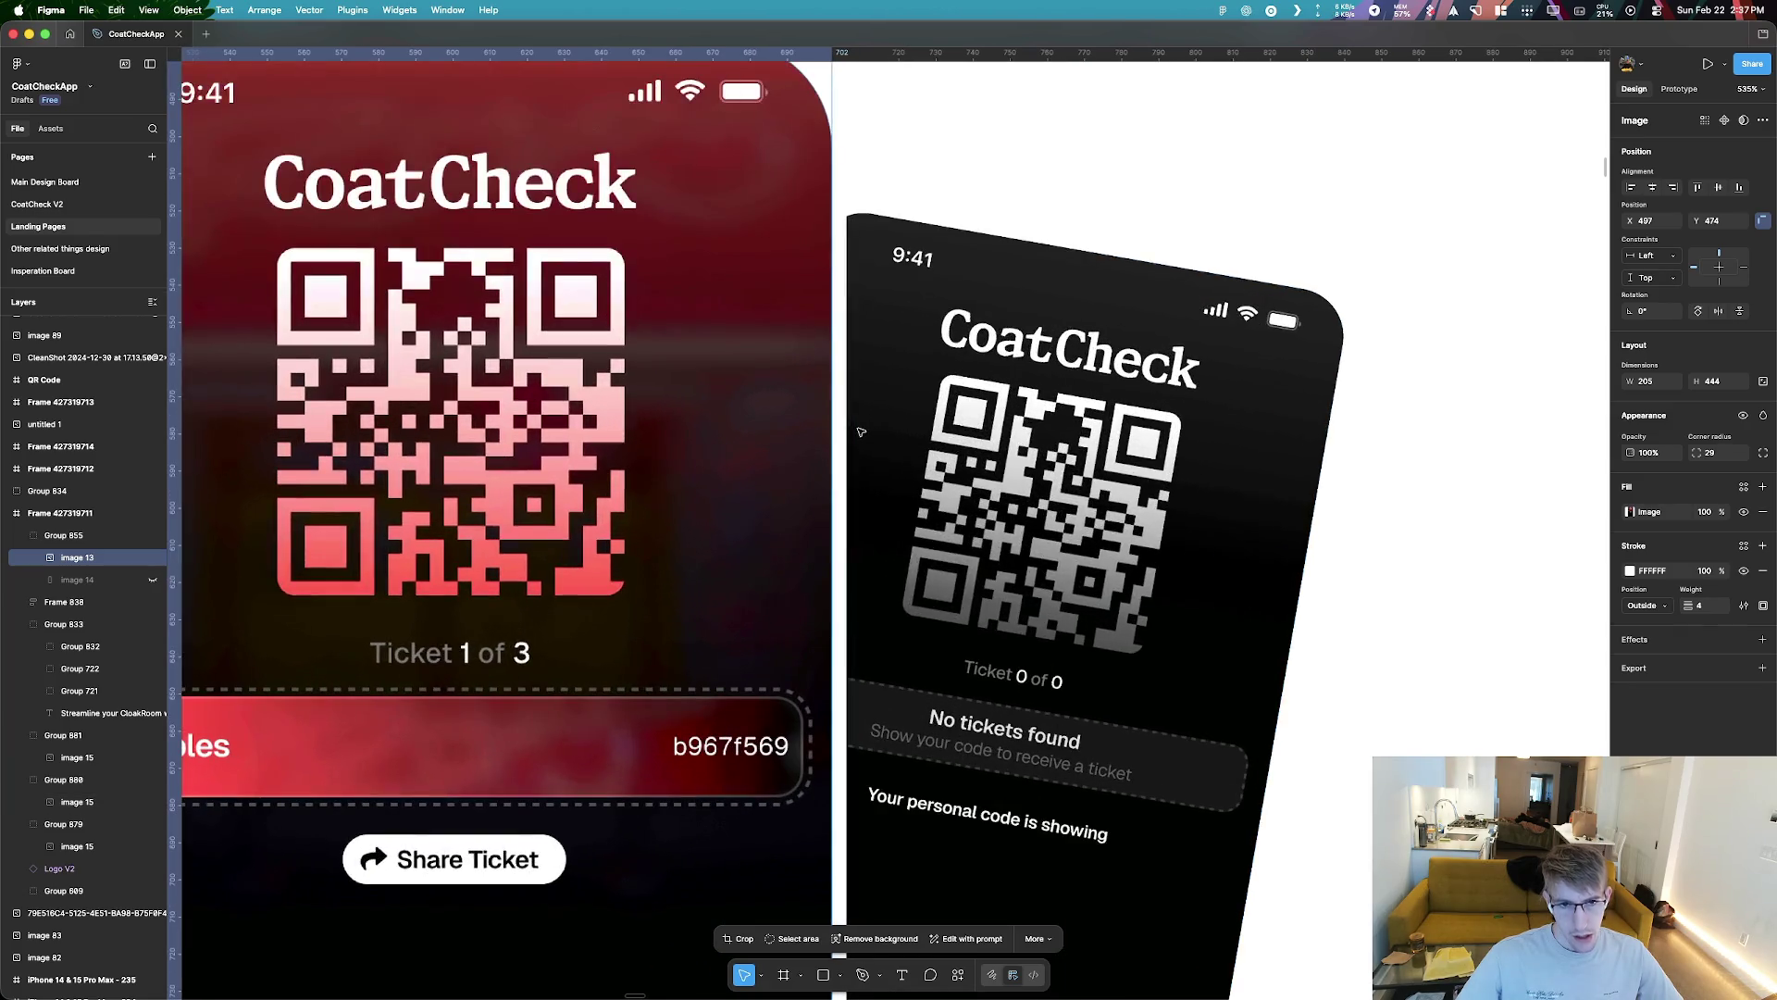
{"action": "left_click", "coordinate": [863, 404]}
{"action": "left_click", "coordinate": [830, 423], "text": "shift"}
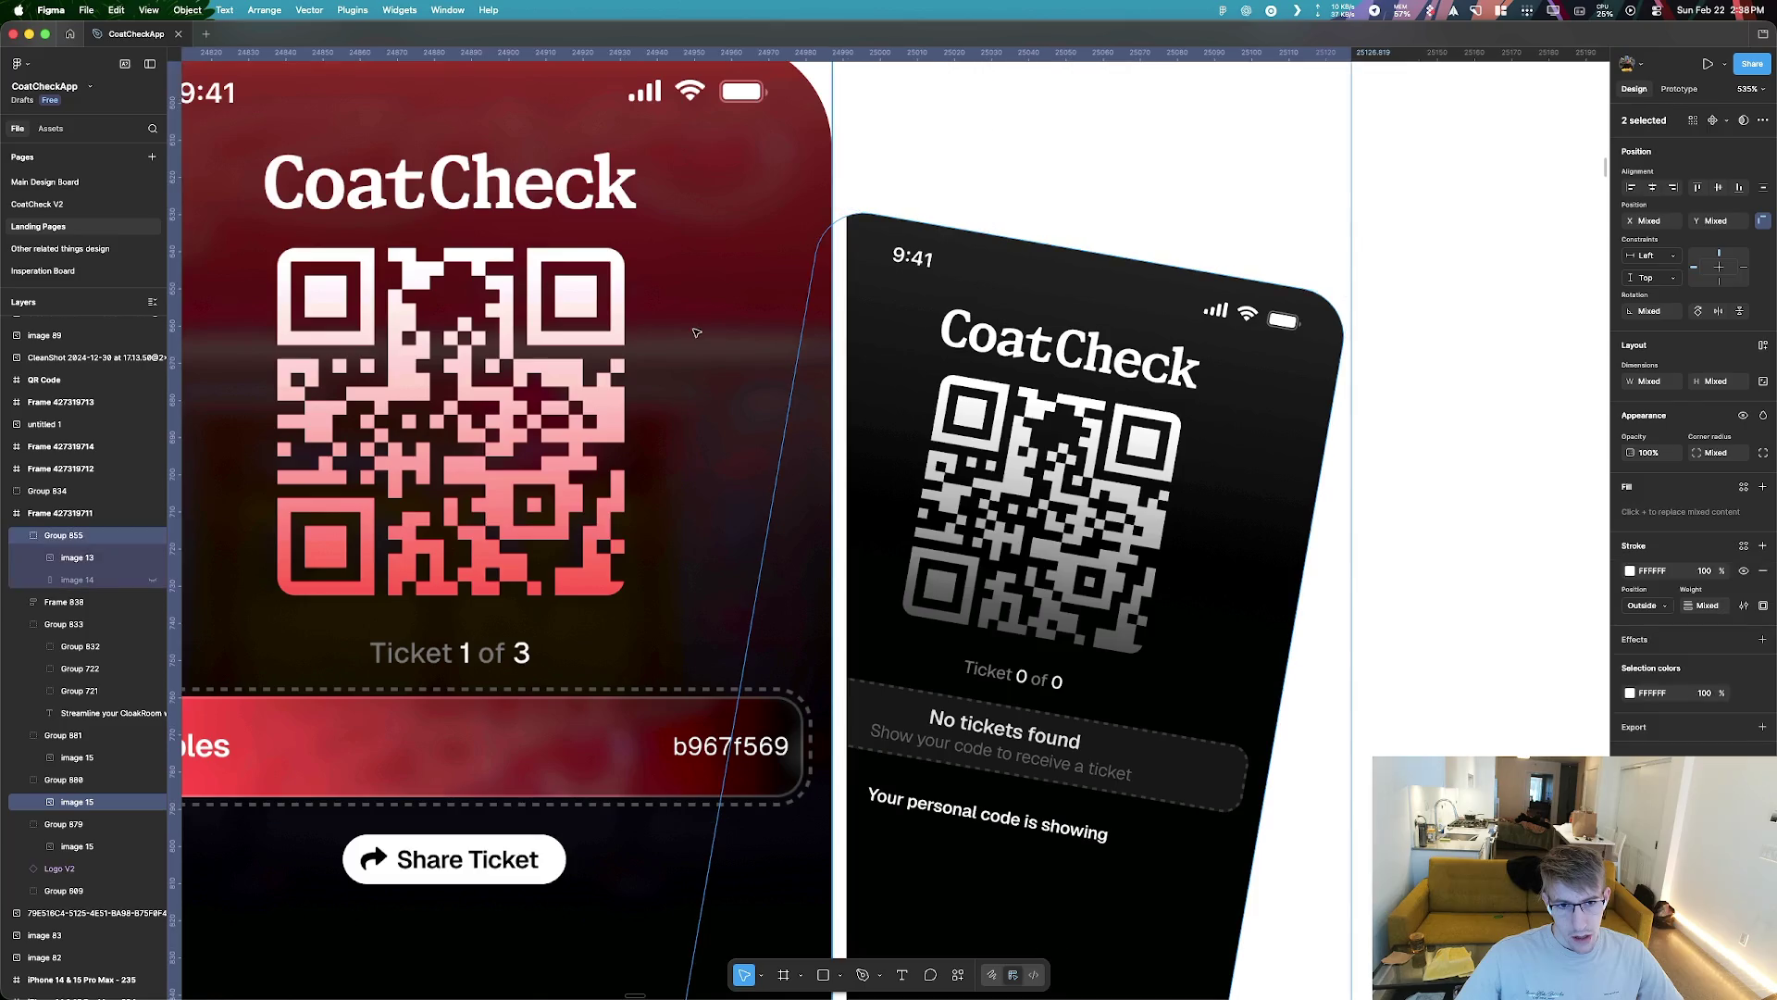
{"action": "scroll", "coordinate": [830, 423], "scroll_direction": "down", "scroll_amount": 5}
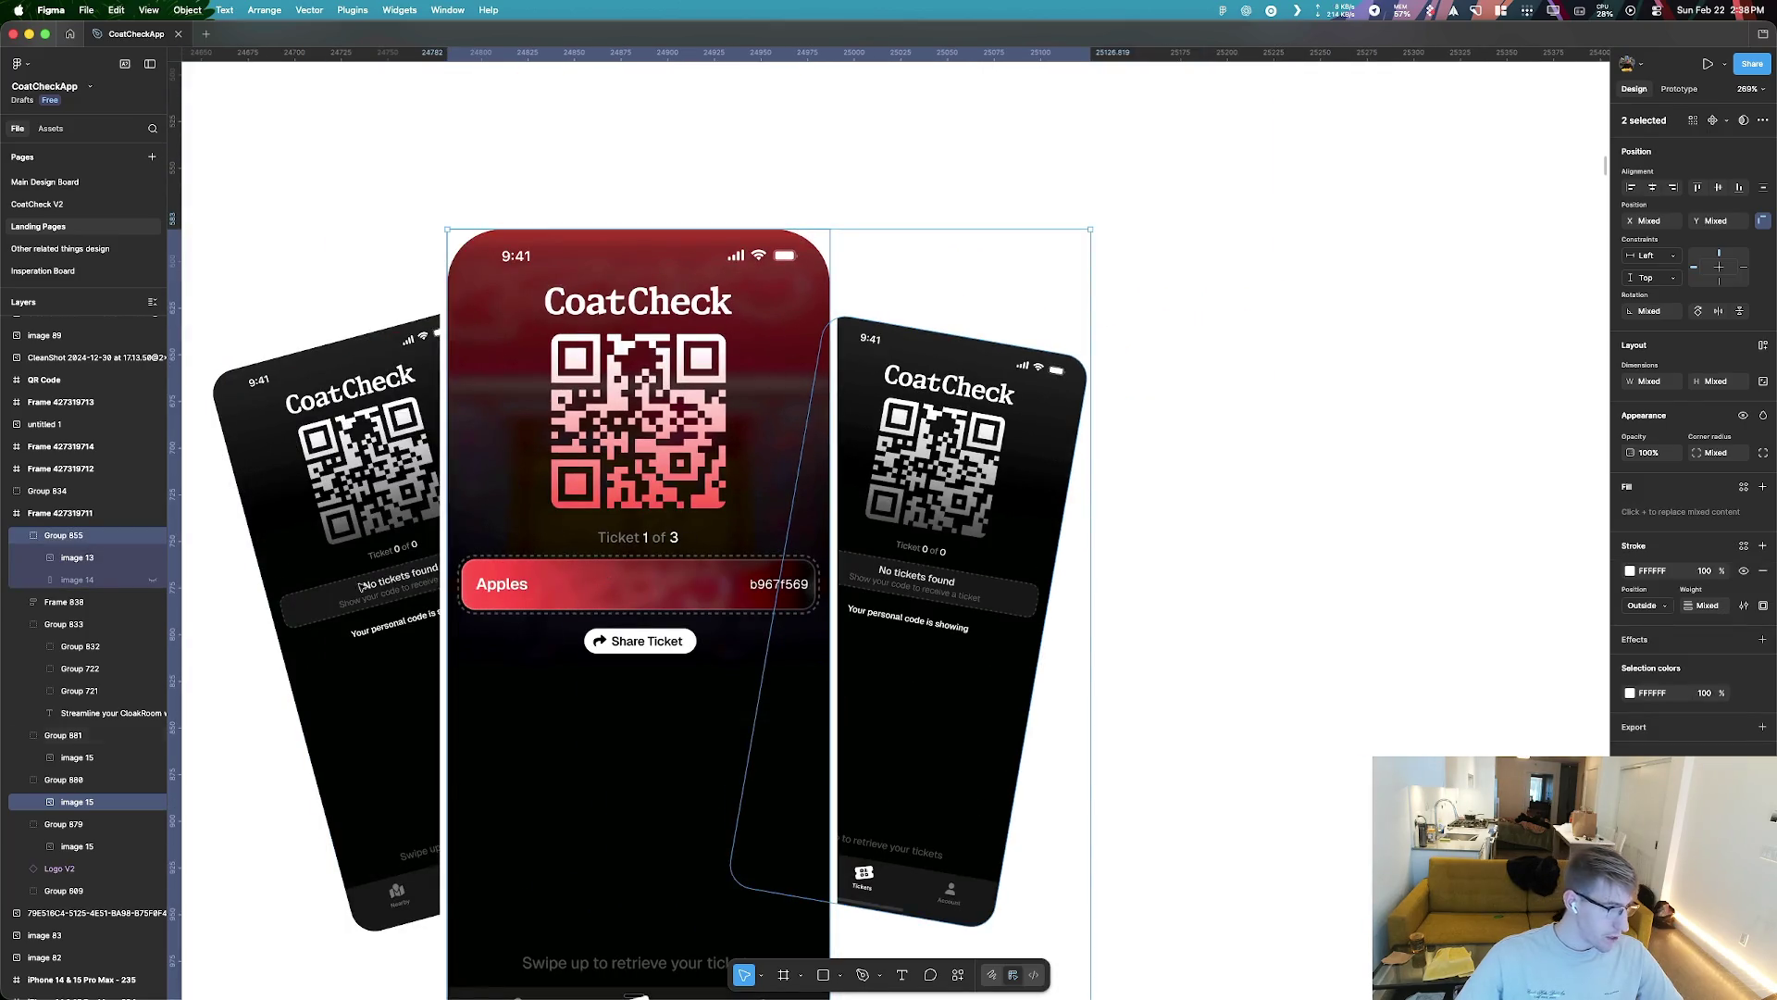
{"action": "left_click", "coordinate": [124, 579]}
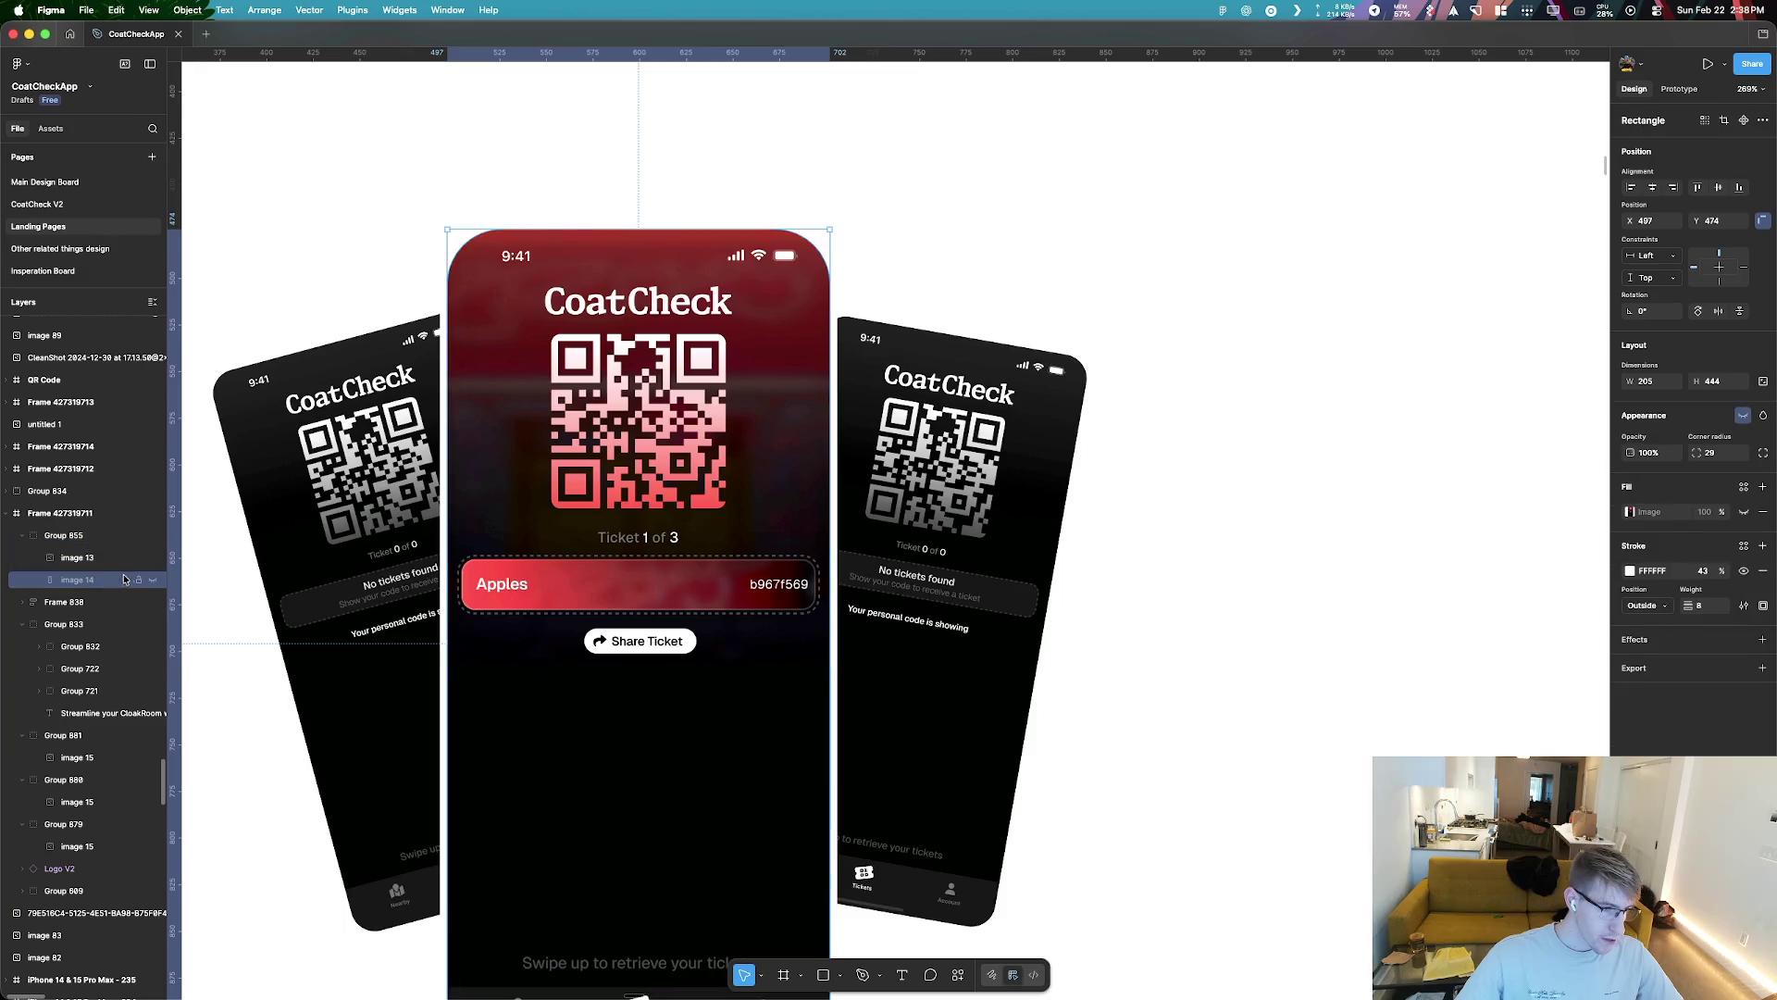
{"action": "key", "text": "super+v"}
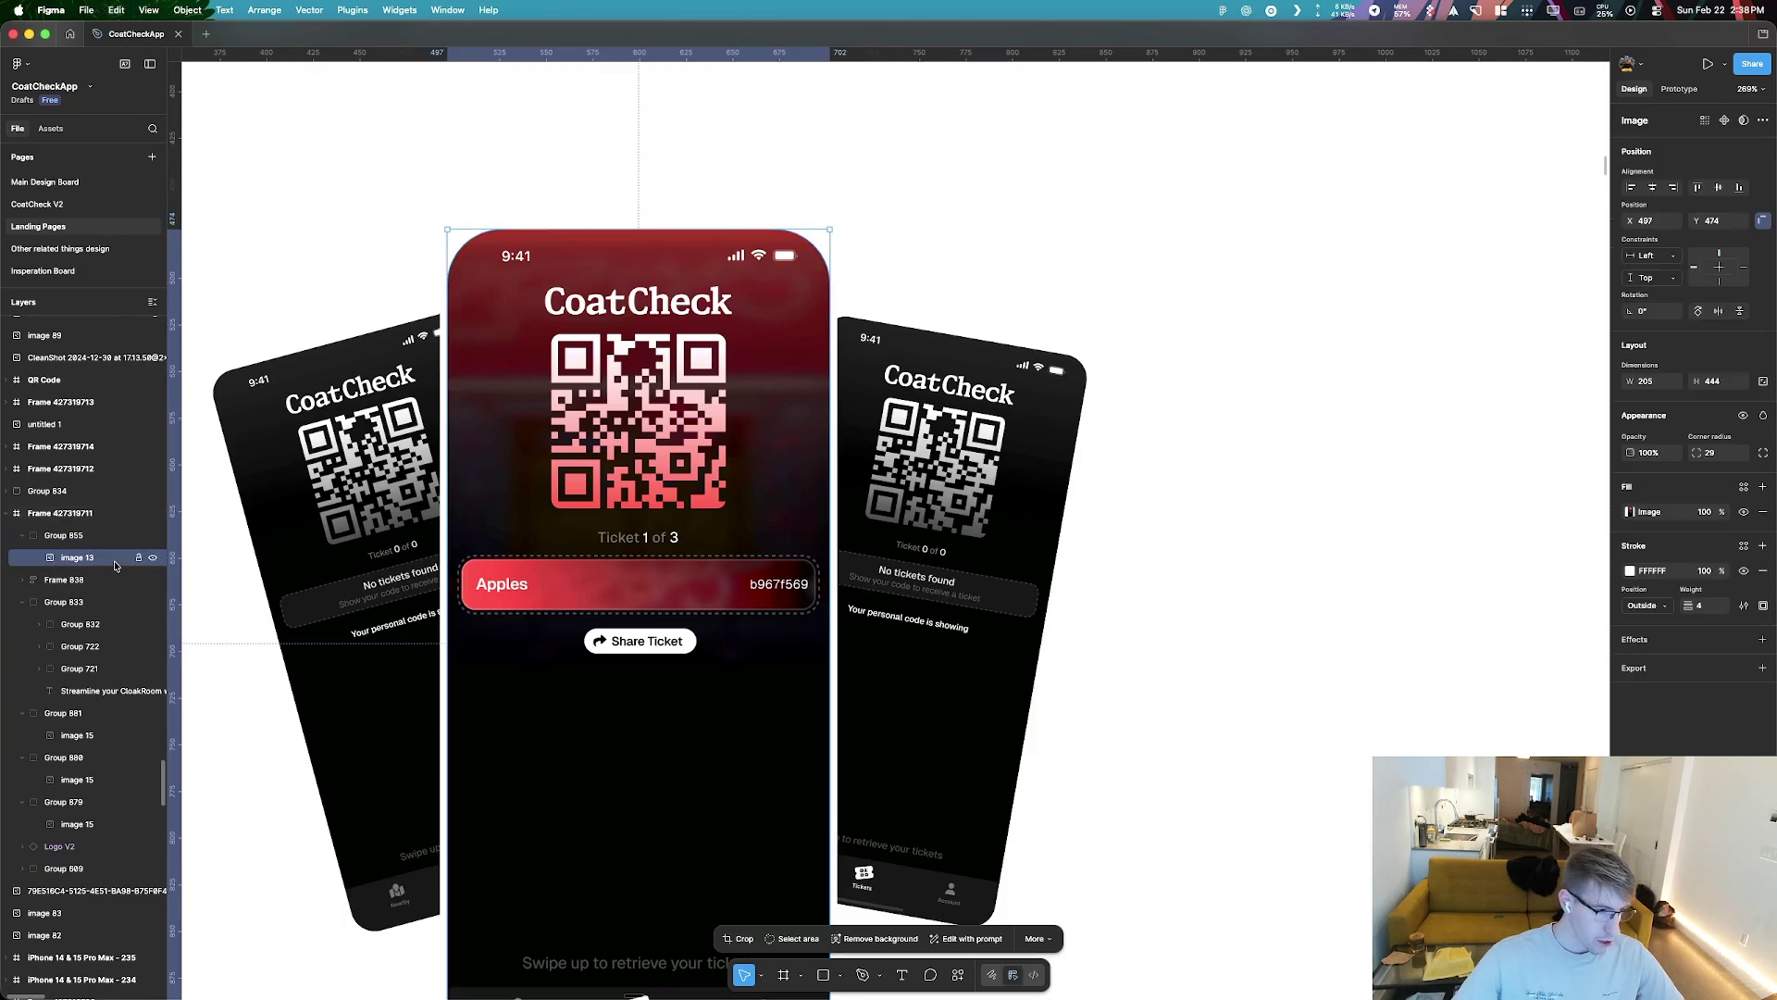
{"action": "left_click", "coordinate": [139, 558]}
Apply Outline stroke to the centre phone's image 13 border
{"action": "left_click", "coordinate": [102, 579]}
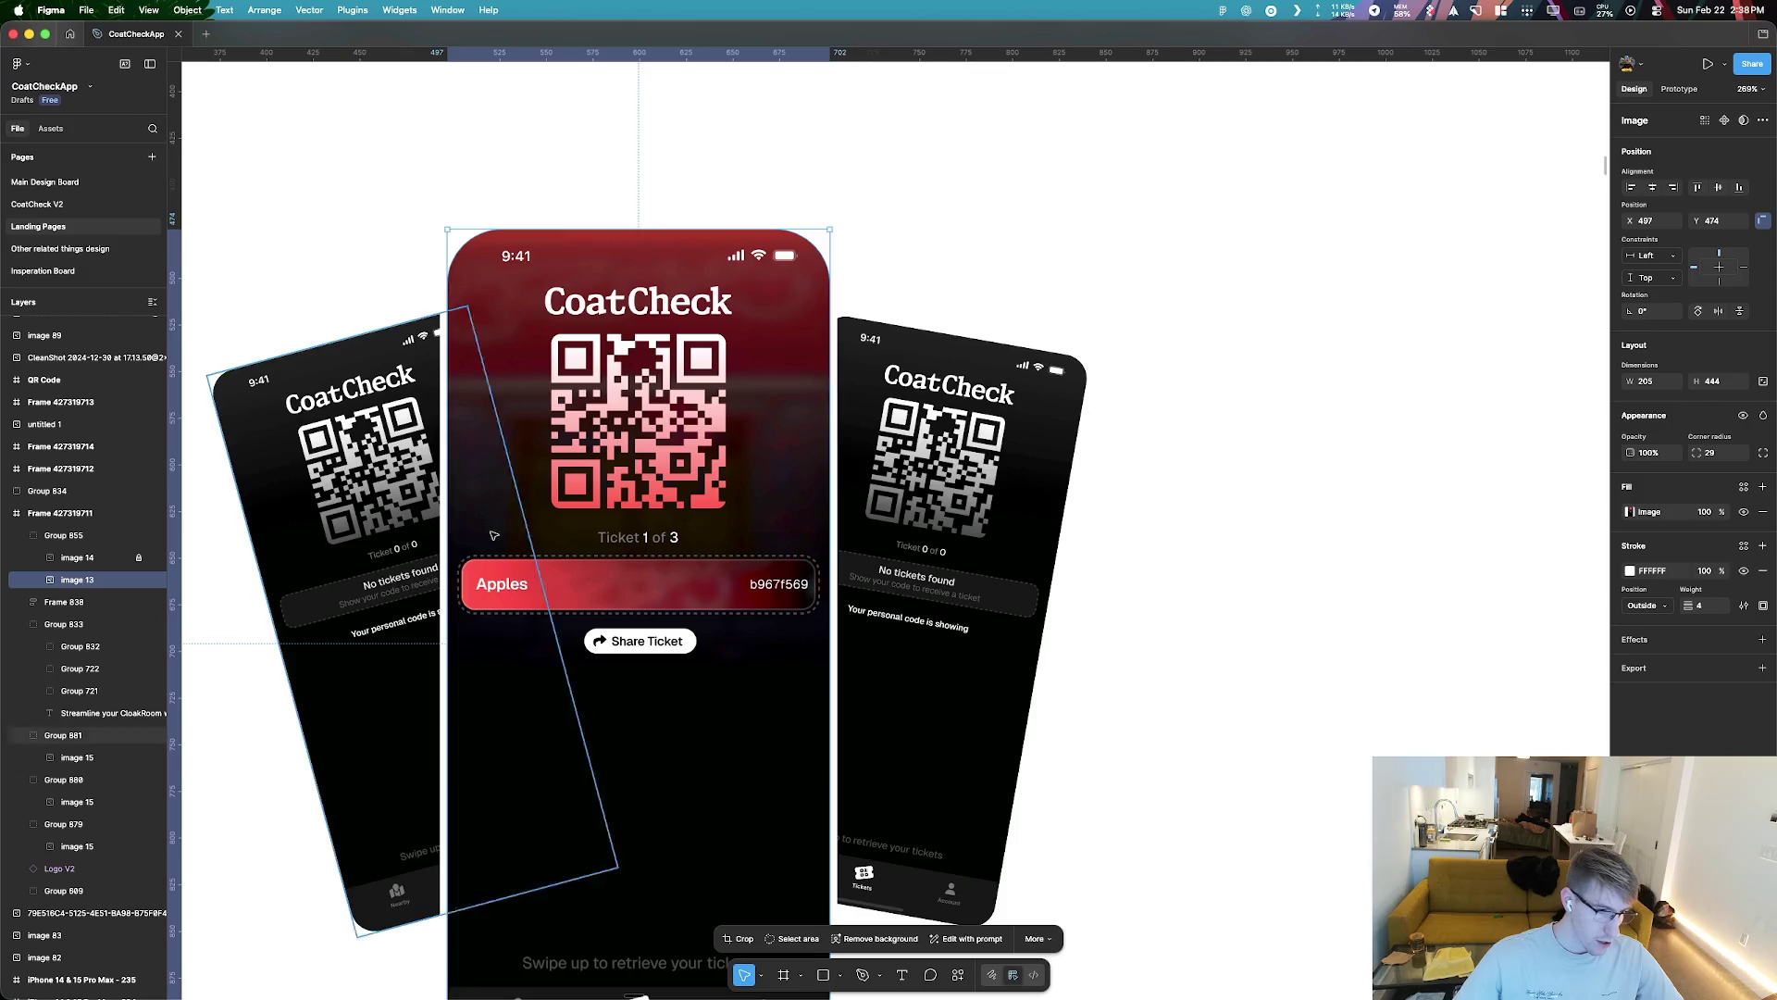
{"action": "left_click", "coordinate": [935, 722], "text": "shift"}
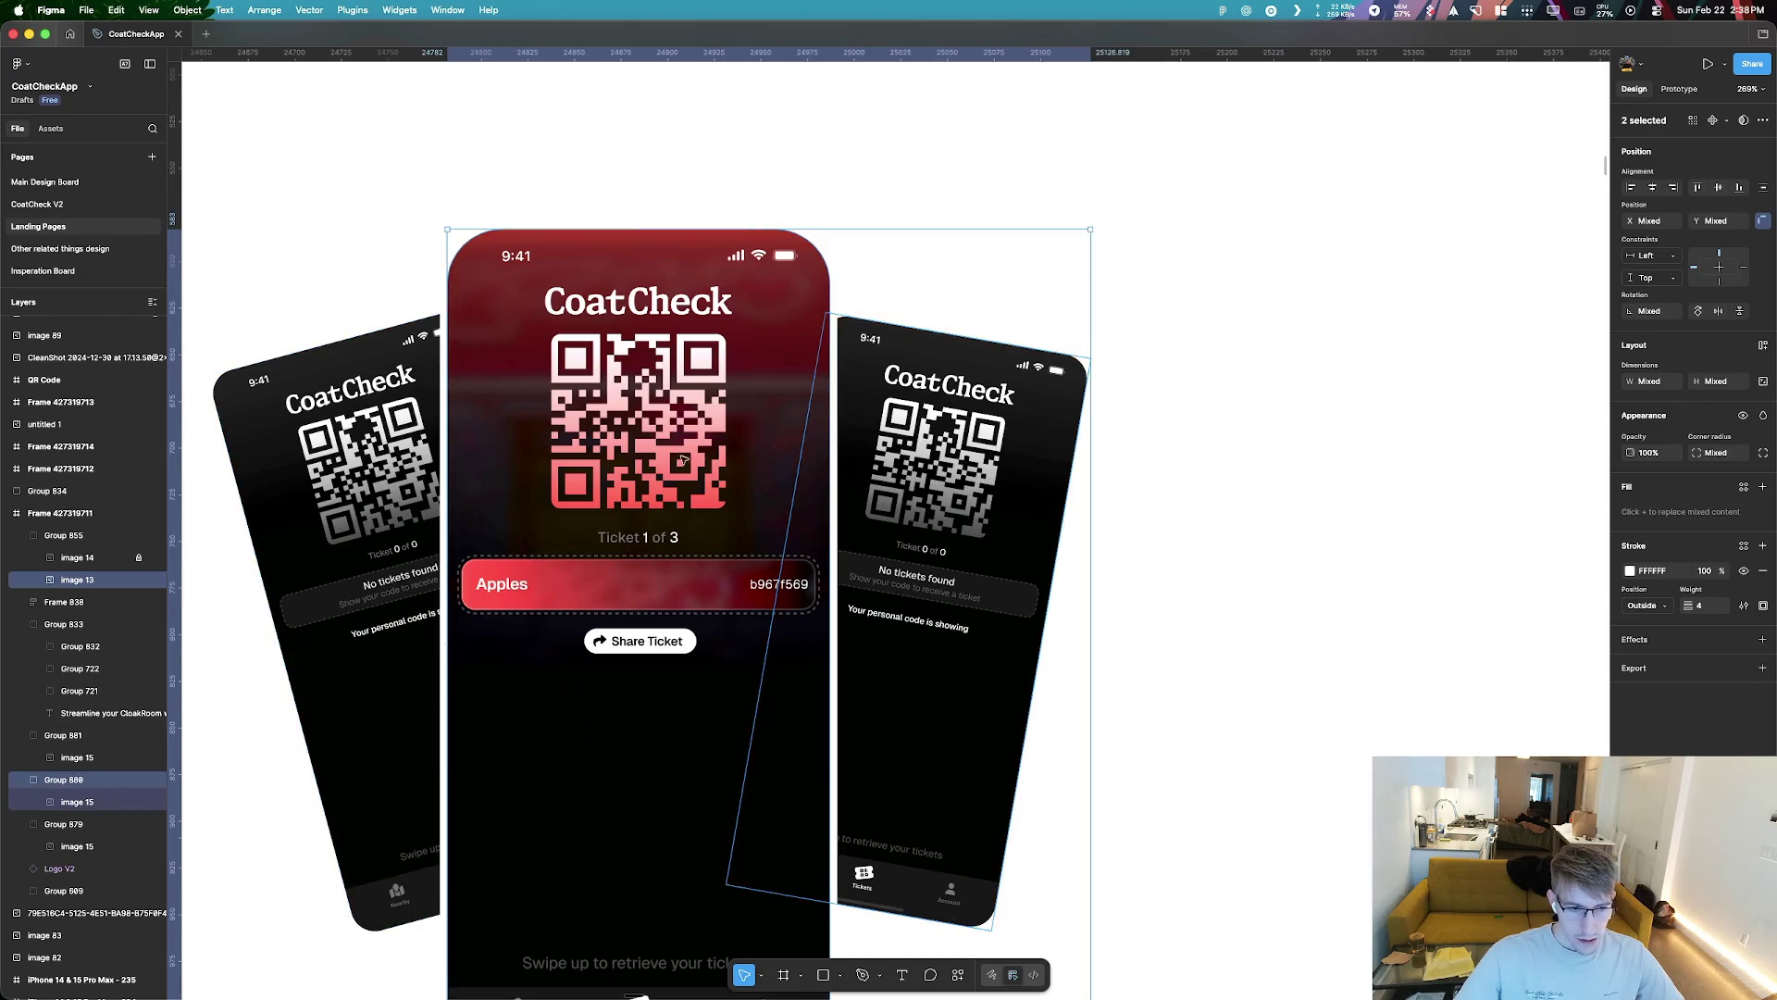
{"action": "left_click", "coordinate": [361, 722], "text": "shift"}
{"action": "right_click", "coordinate": [719, 502]}
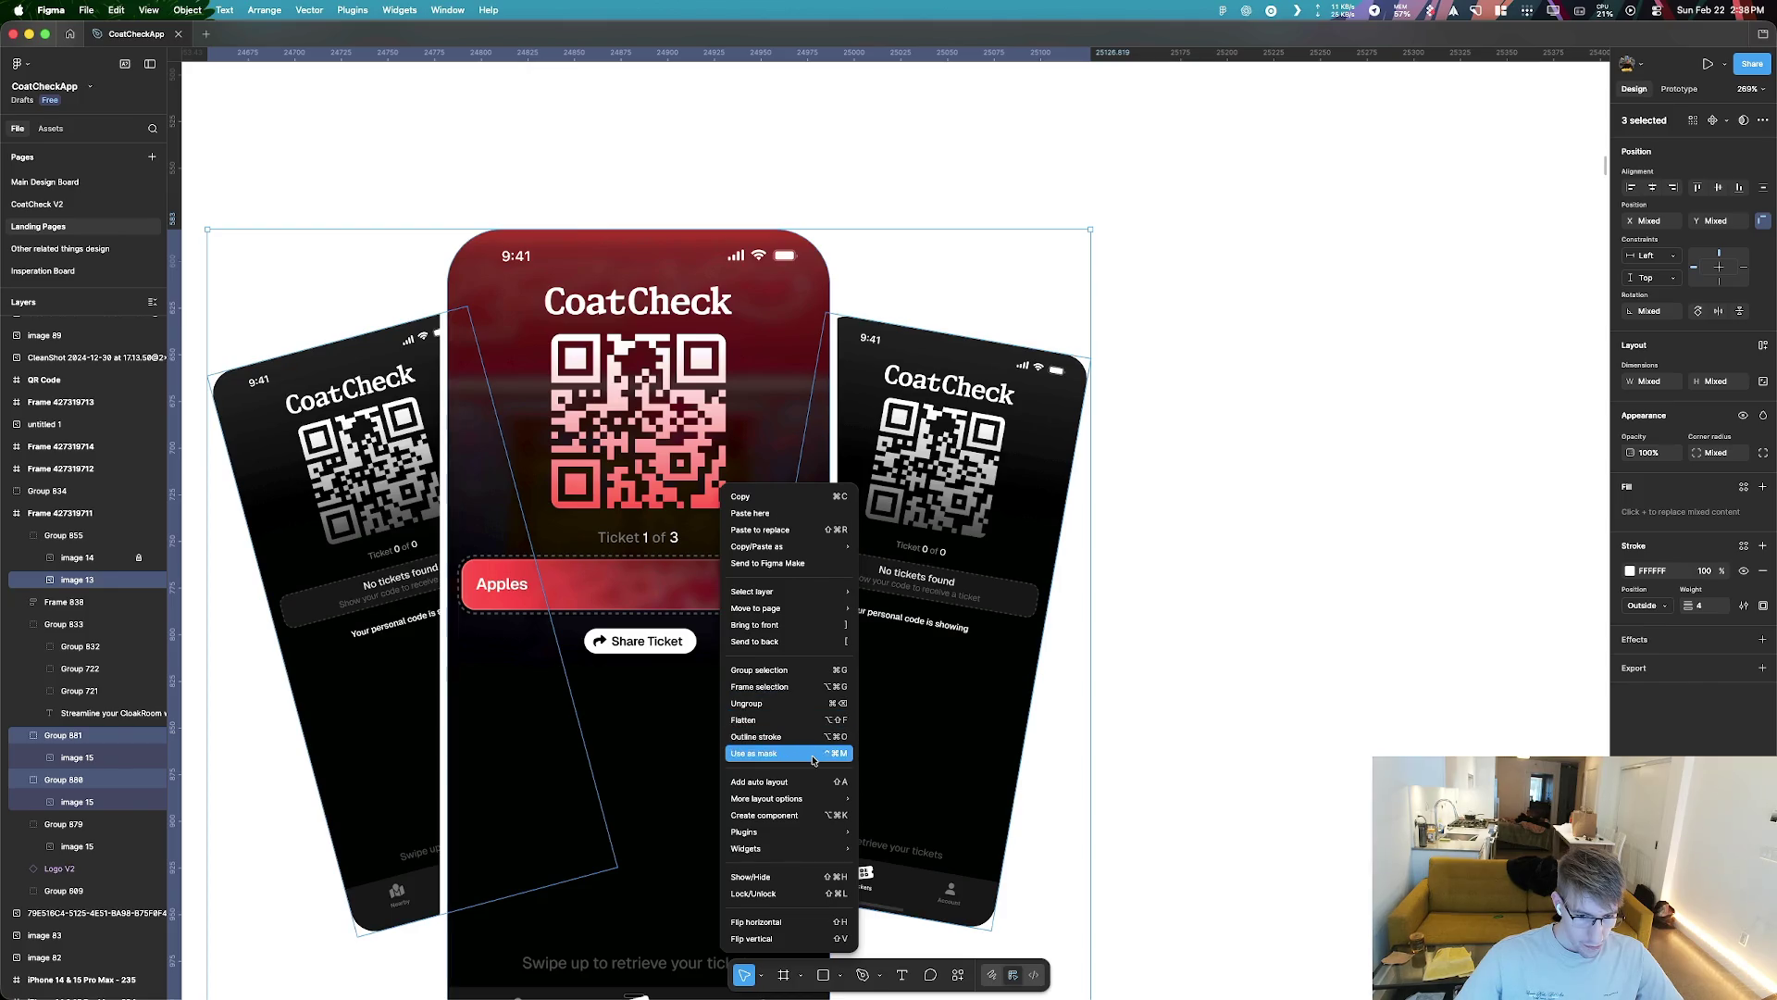
{"action": "left_click", "coordinate": [720, 480]}
{"action": "left_click", "coordinate": [720, 480]}
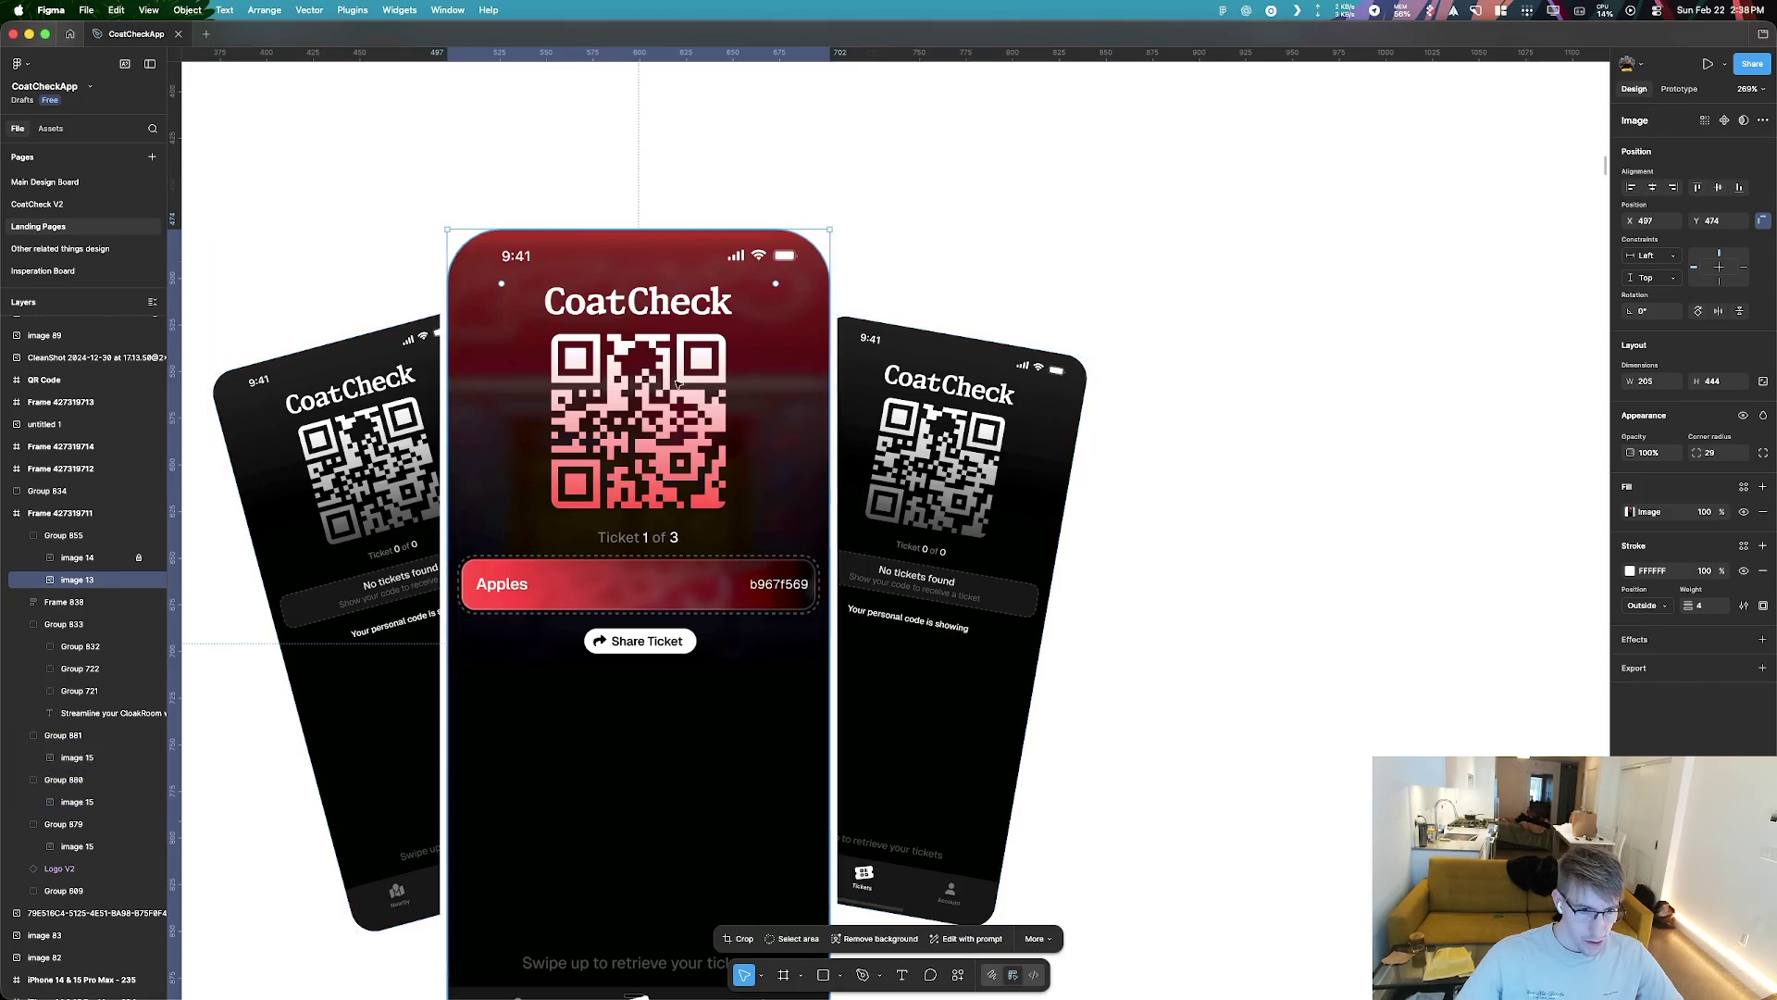
{"action": "right_click", "coordinate": [720, 479]}
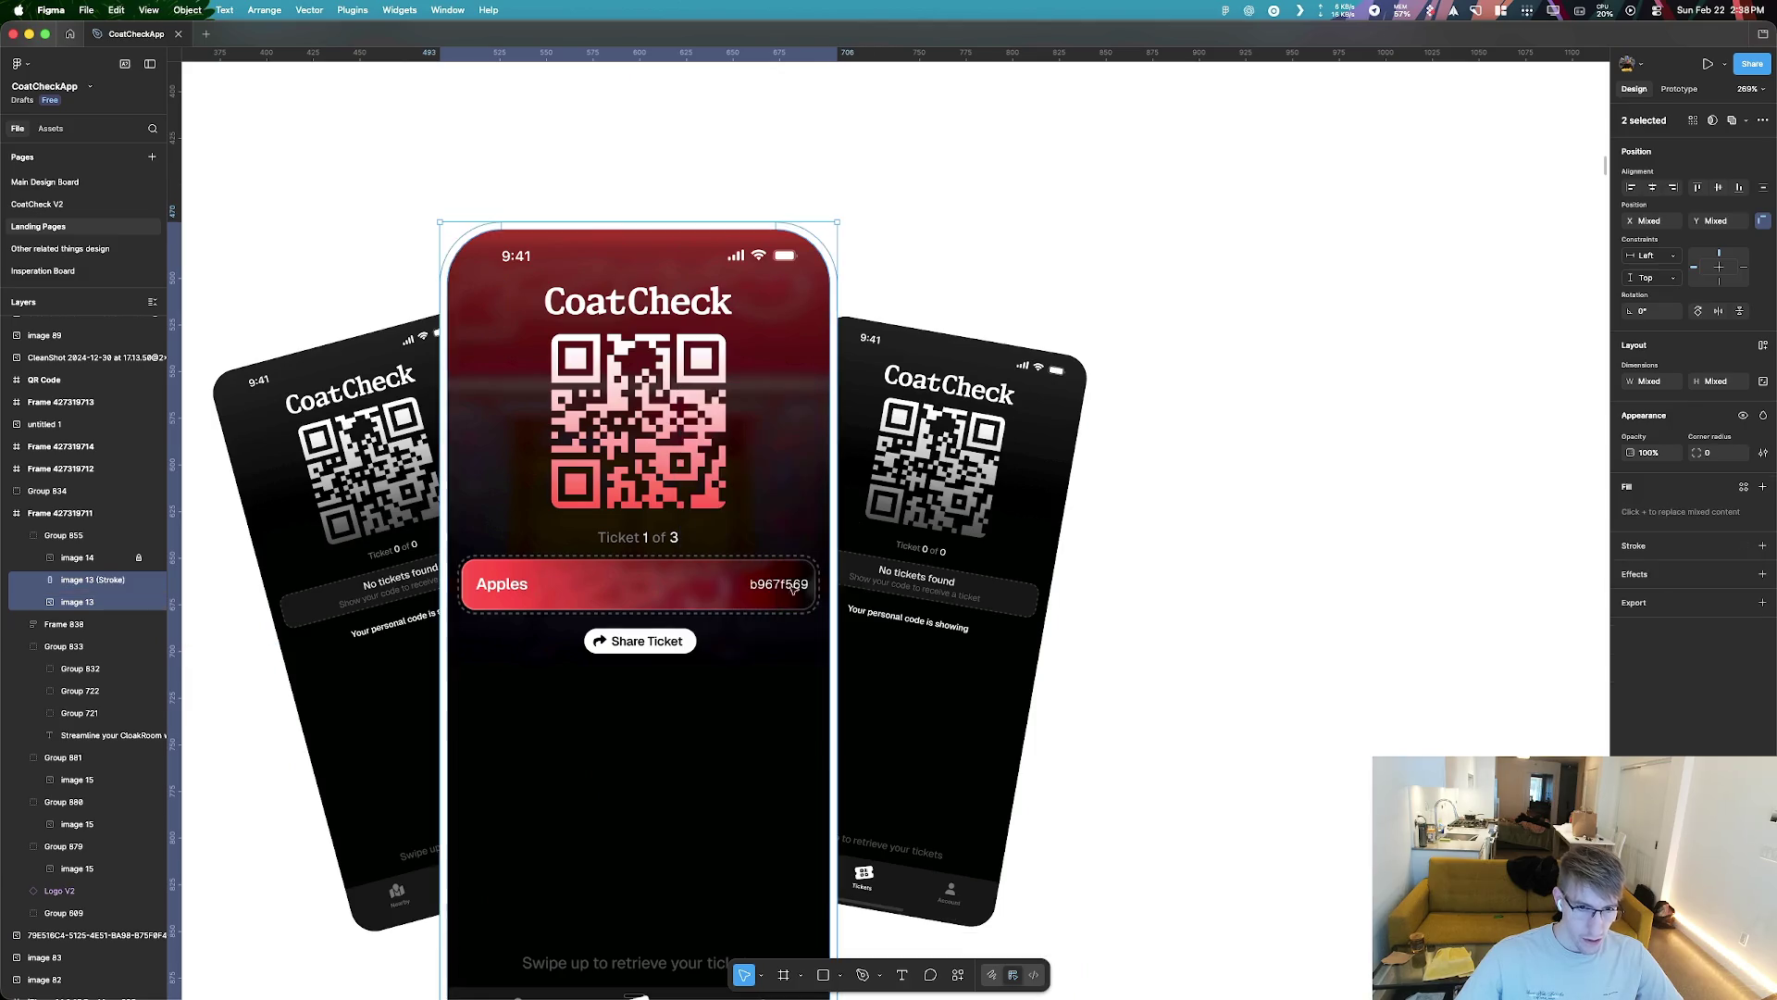
{"action": "left_click", "coordinate": [716, 616]}
Apply Use as mask to all three phones, then undo it
{"action": "left_click", "coordinate": [357, 474]}
{"action": "right_click", "coordinate": [357, 474]}
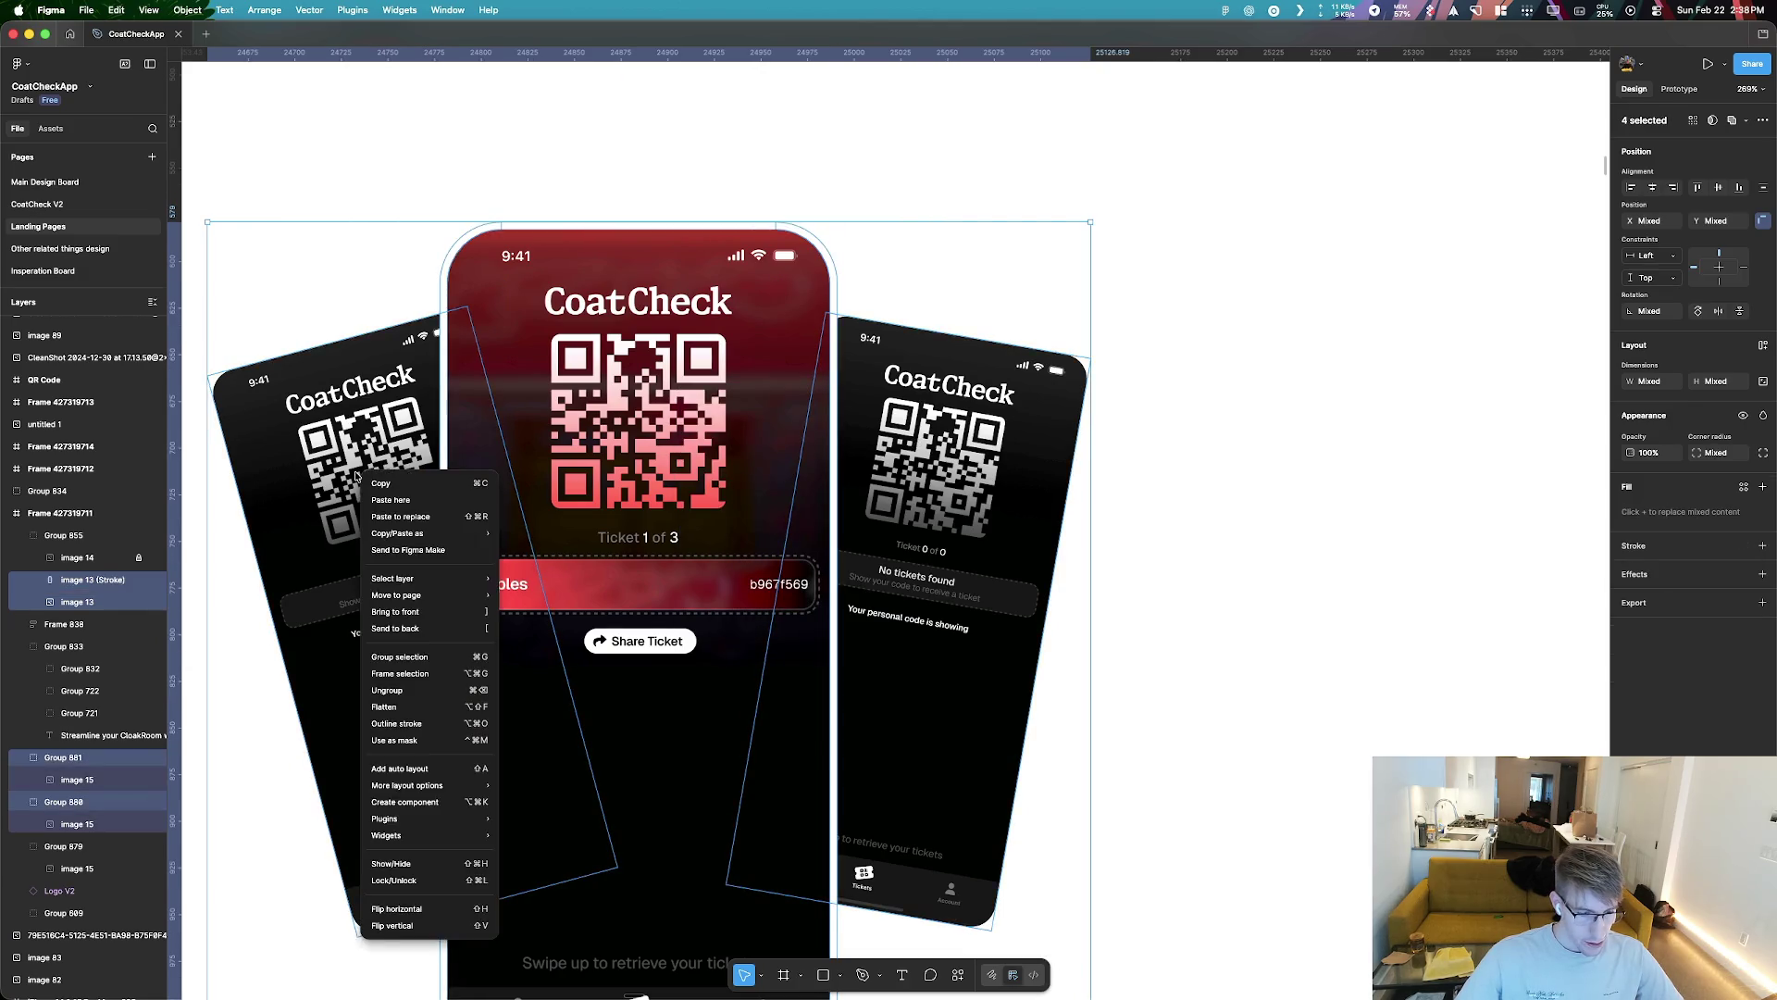
{"action": "key", "text": "Escape"}
{"action": "left_click", "coordinate": [694, 450], "text": "shift"}
{"action": "left_click", "coordinate": [962, 449], "text": "shift"}
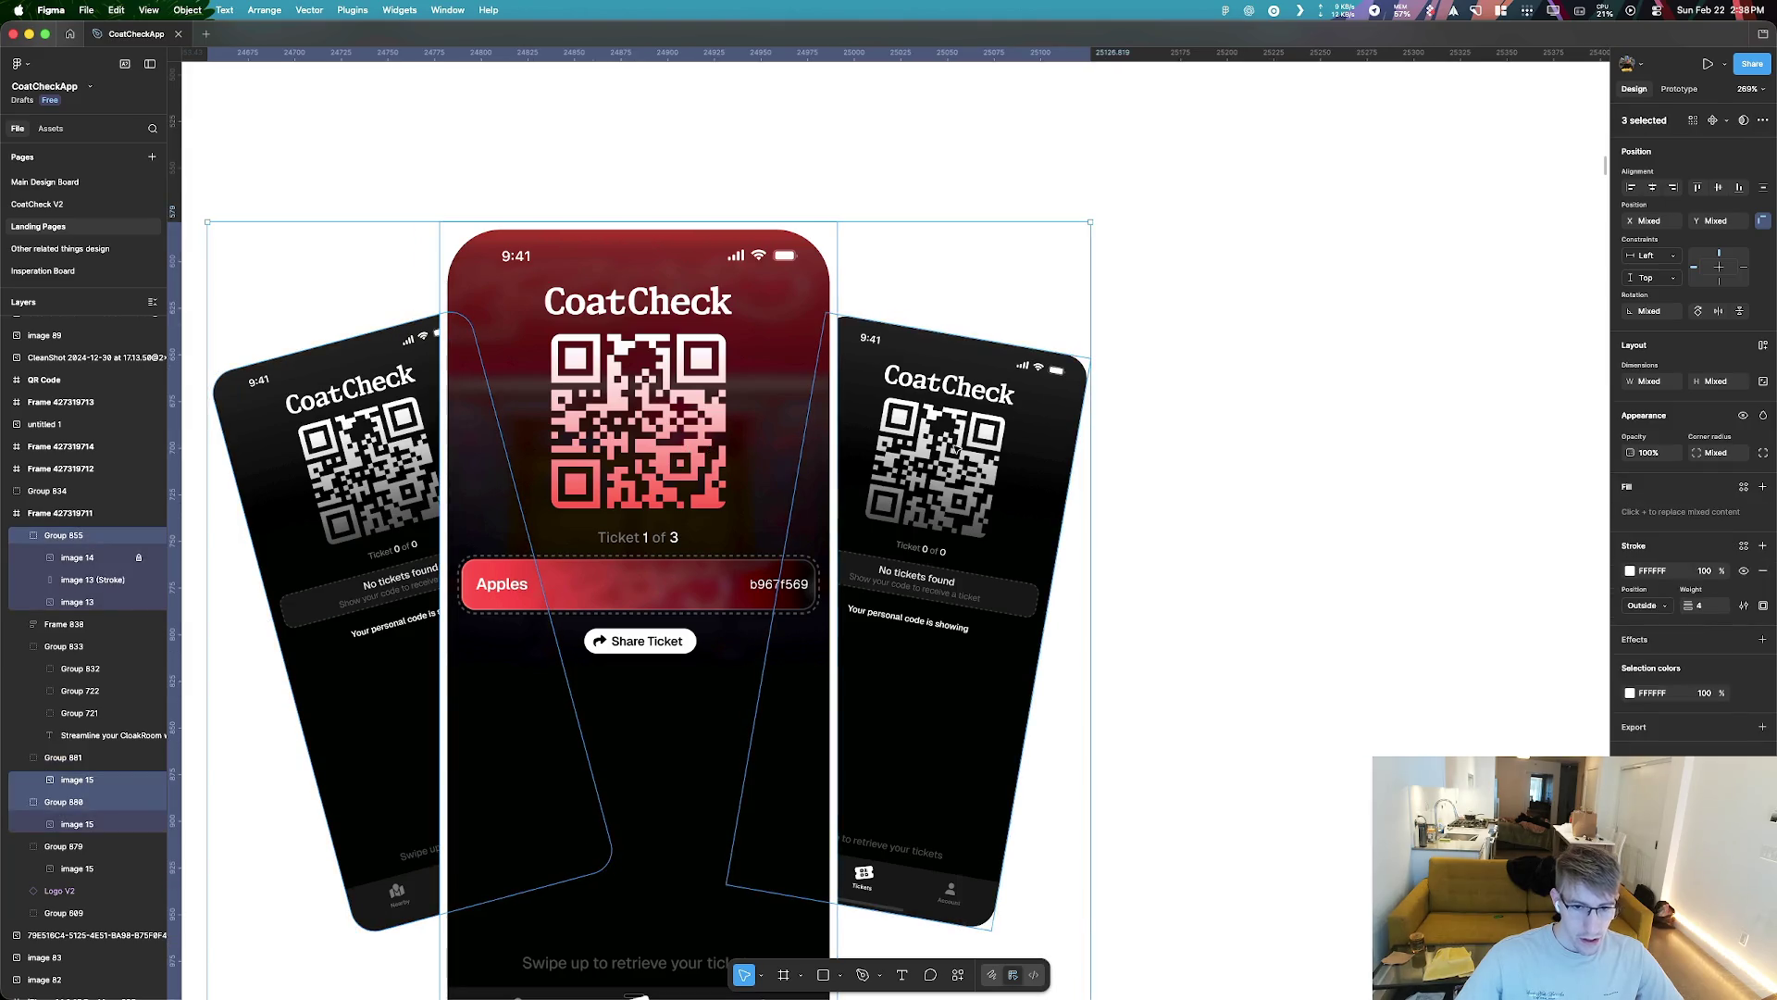
{"action": "right_click", "coordinate": [962, 449]}
{"action": "mouse_move", "coordinate": [1083, 507]}
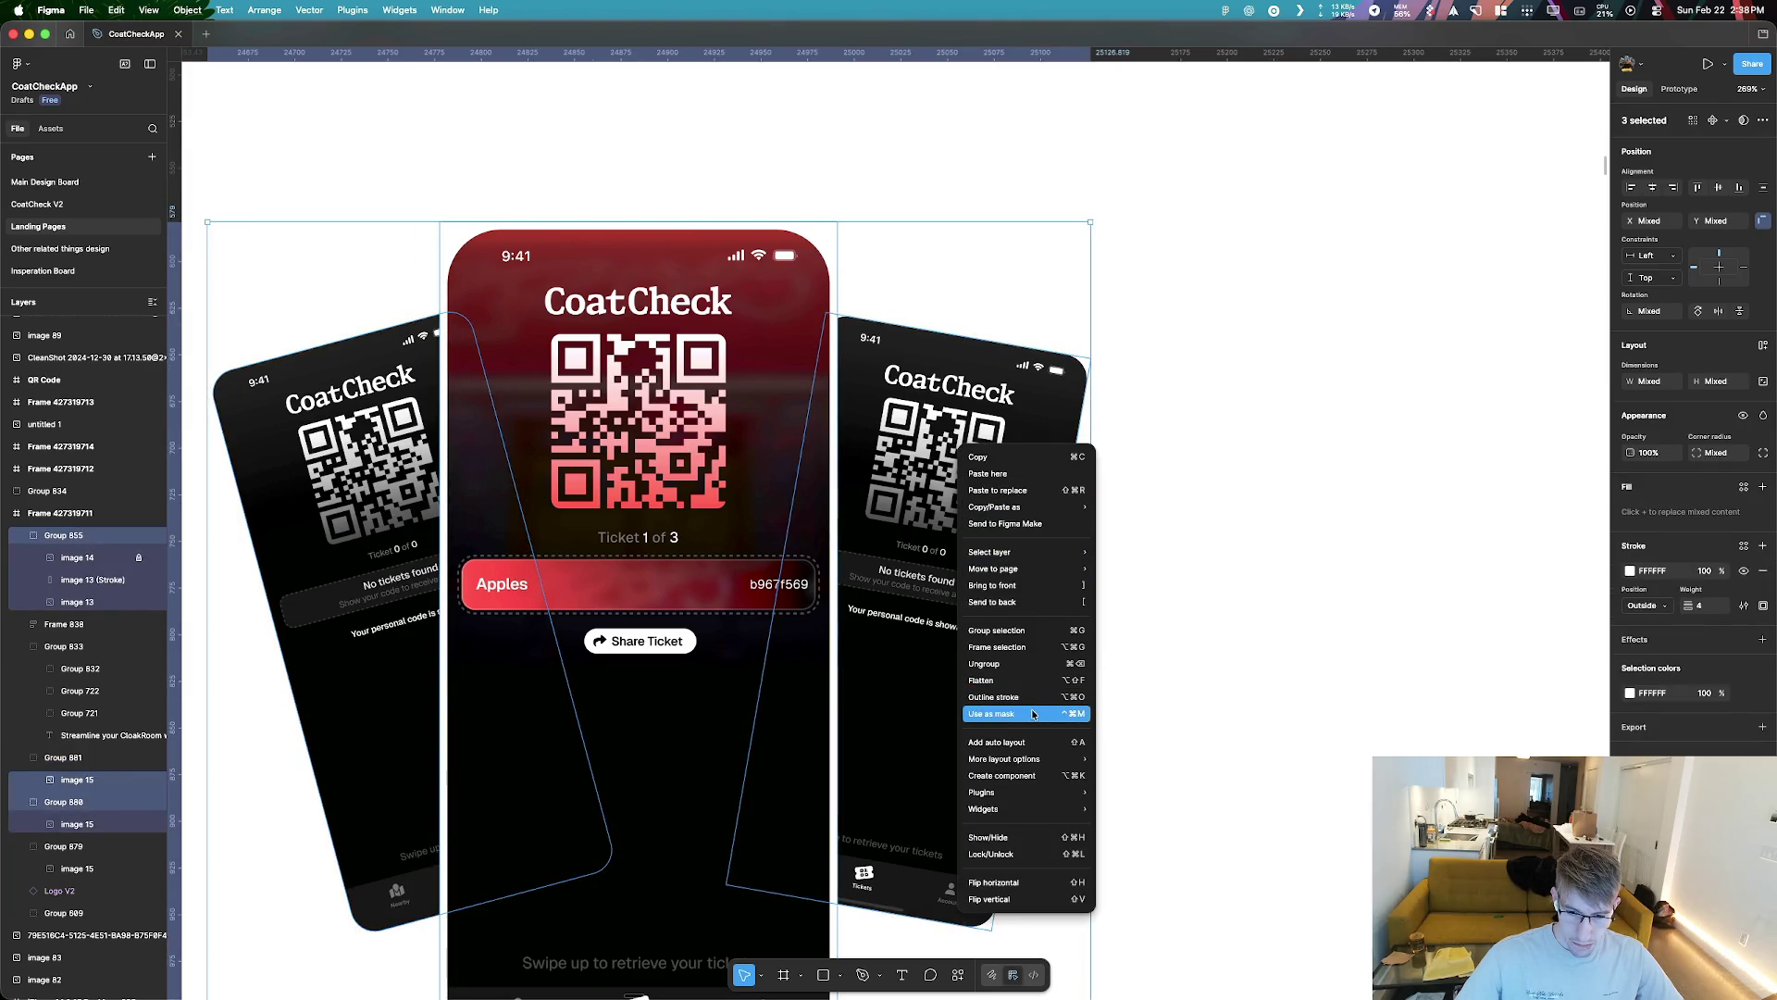
{"action": "left_click", "coordinate": [1034, 714]}
{"action": "key", "text": "super+z"}
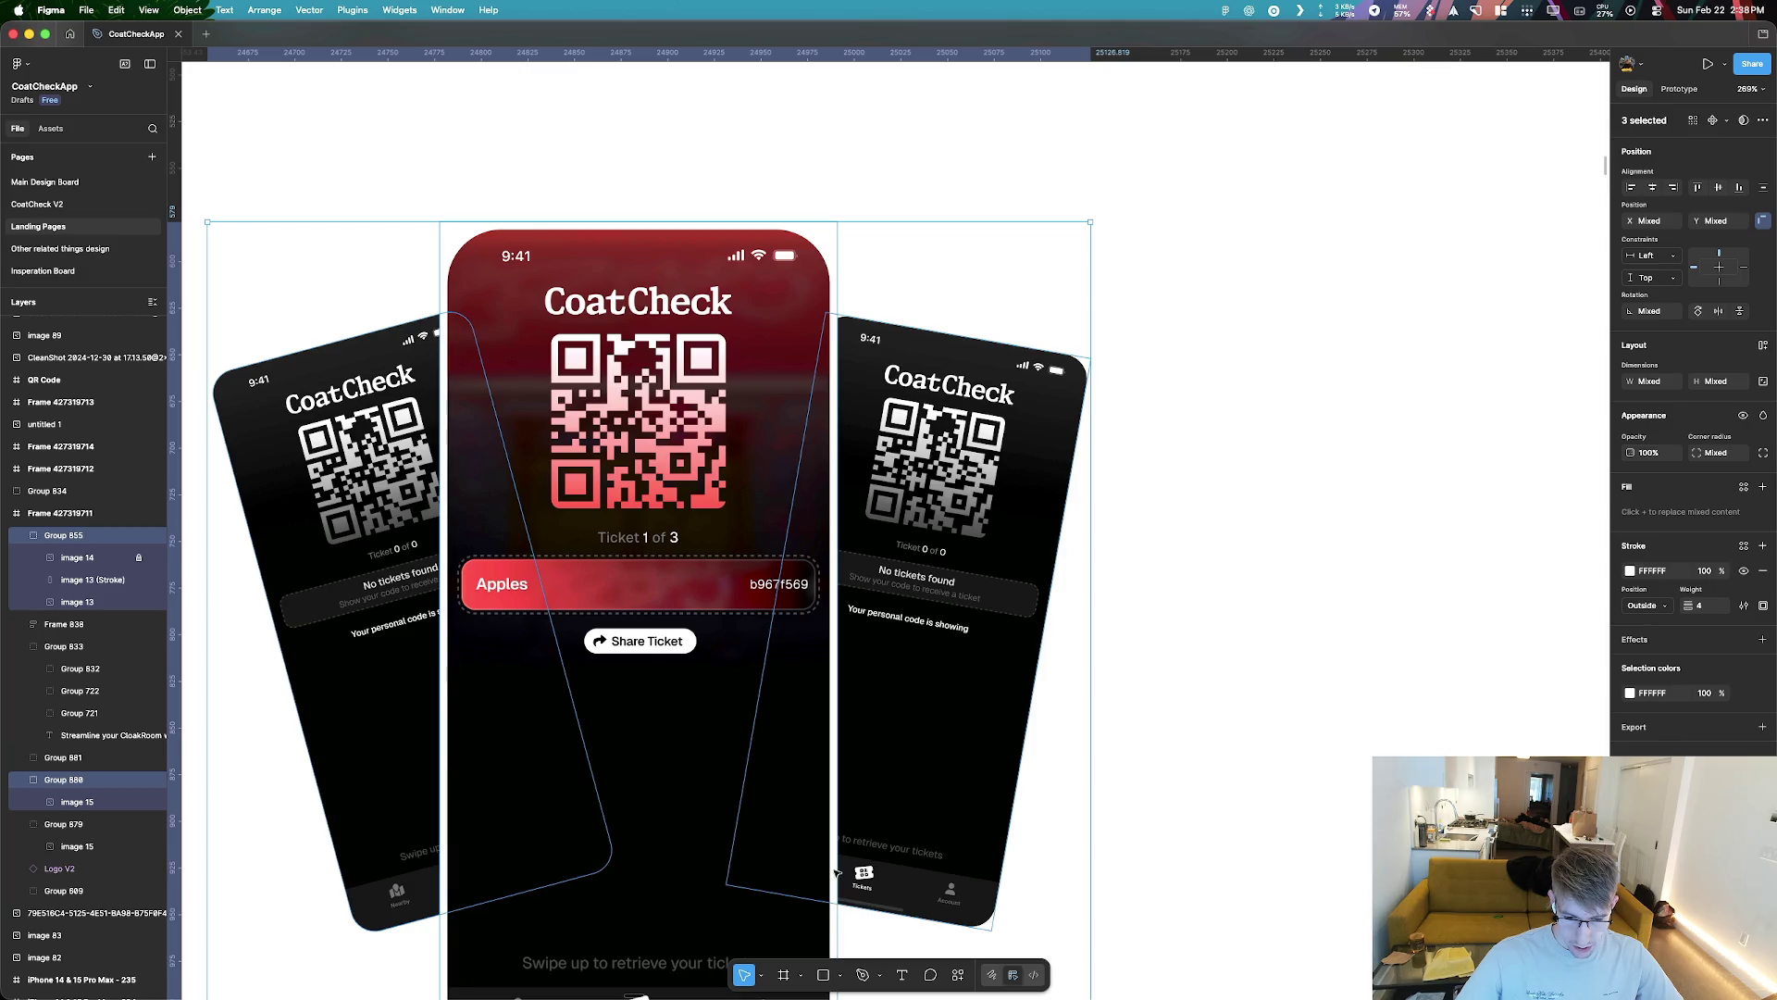
{"action": "scroll", "coordinate": [840, 886], "scroll_direction": "up", "scroll_amount": 5}
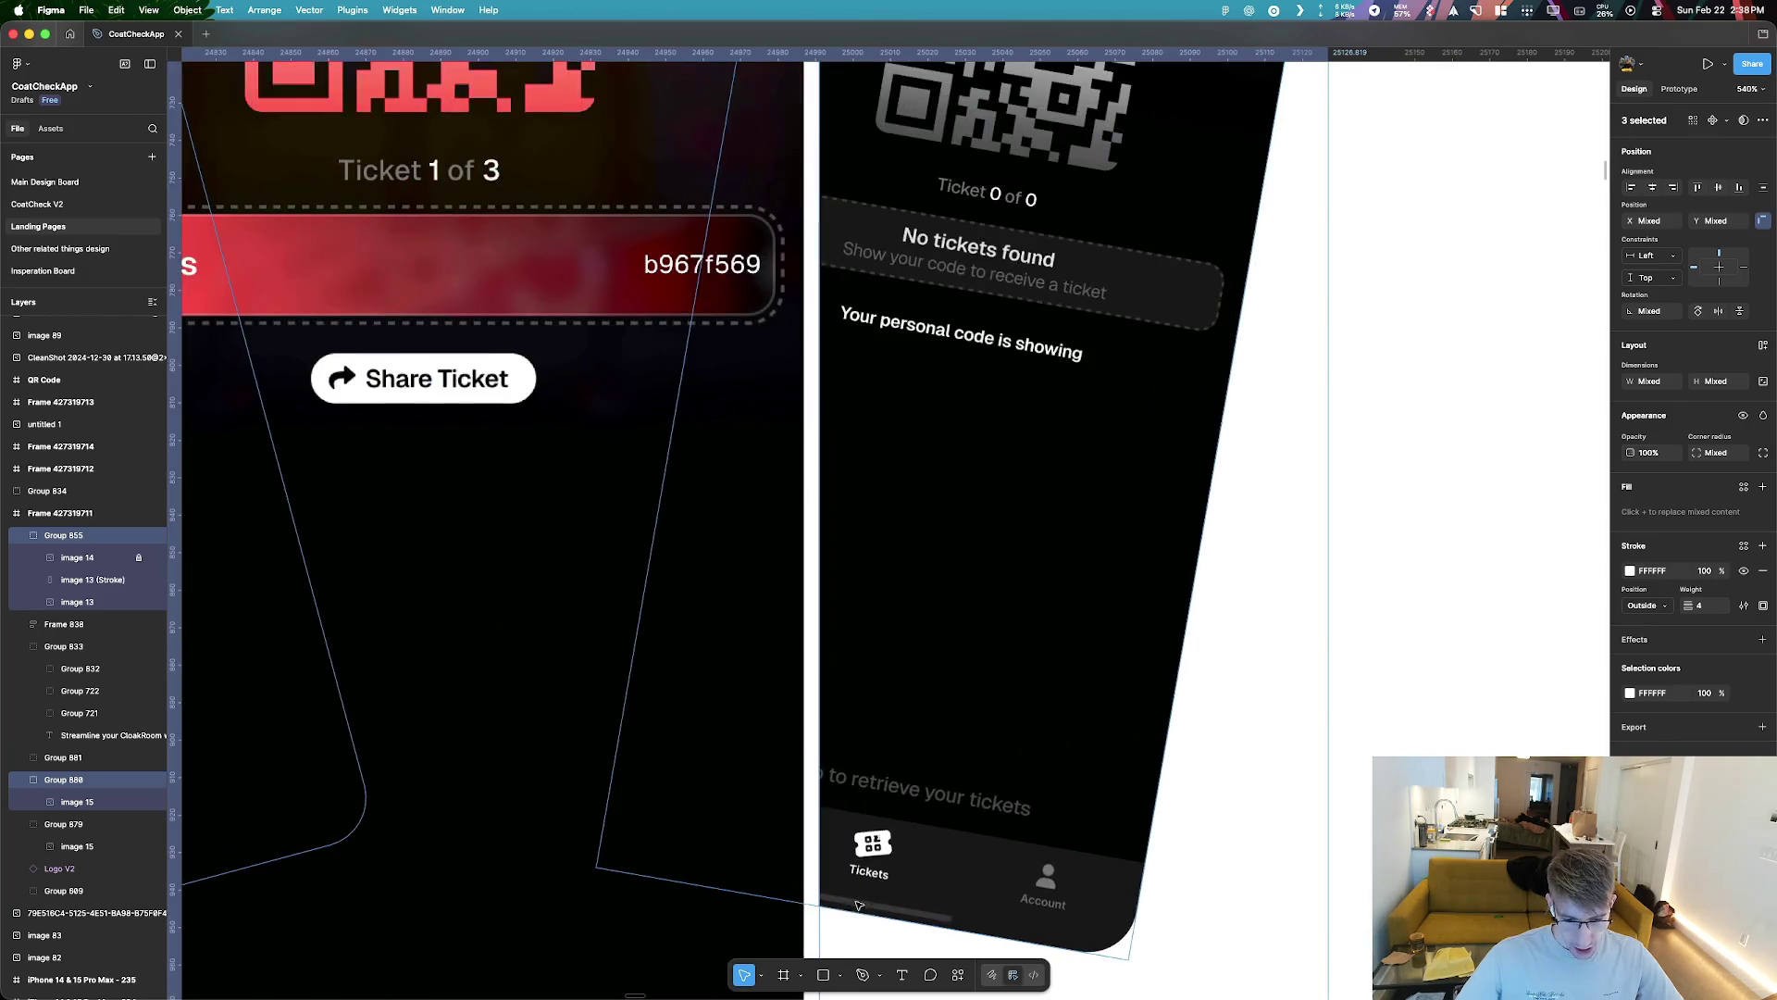
Flatten the centre phone's image 13 together with image 15
{"action": "scroll", "coordinate": [833, 893], "scroll_direction": "down", "scroll_amount": 4}
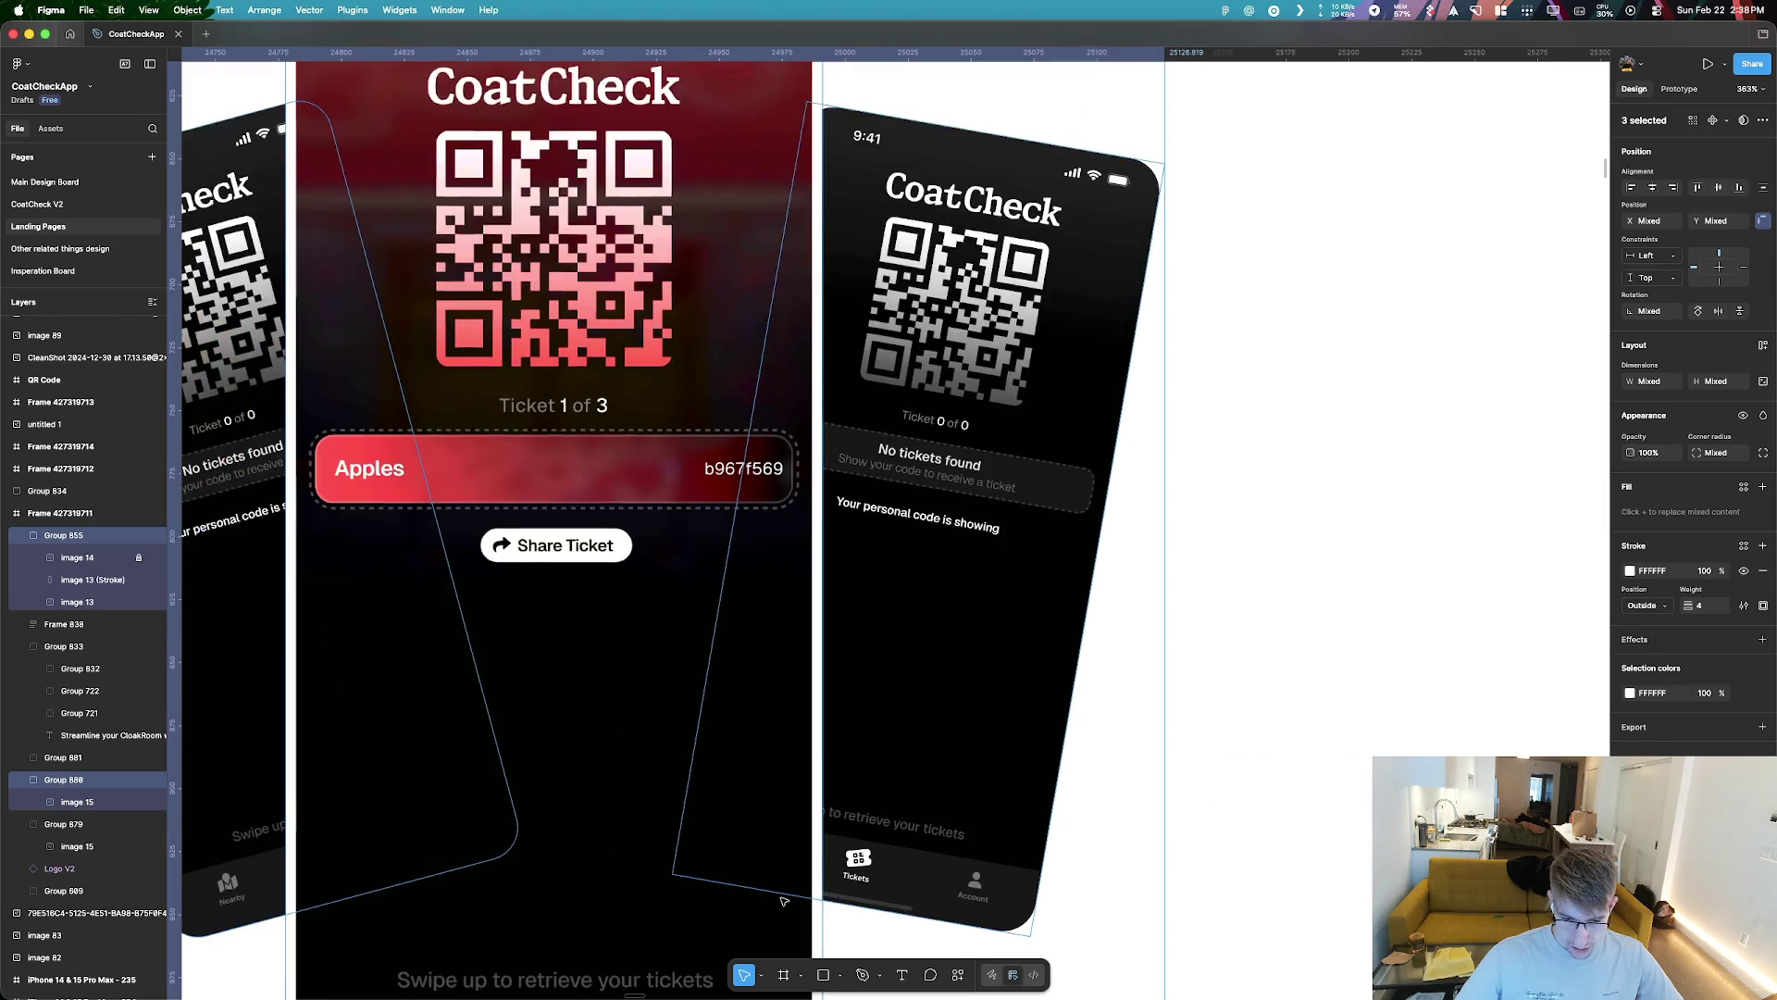
{"action": "scroll", "coordinate": [830, 907], "scroll_direction": "up", "scroll_amount": 5}
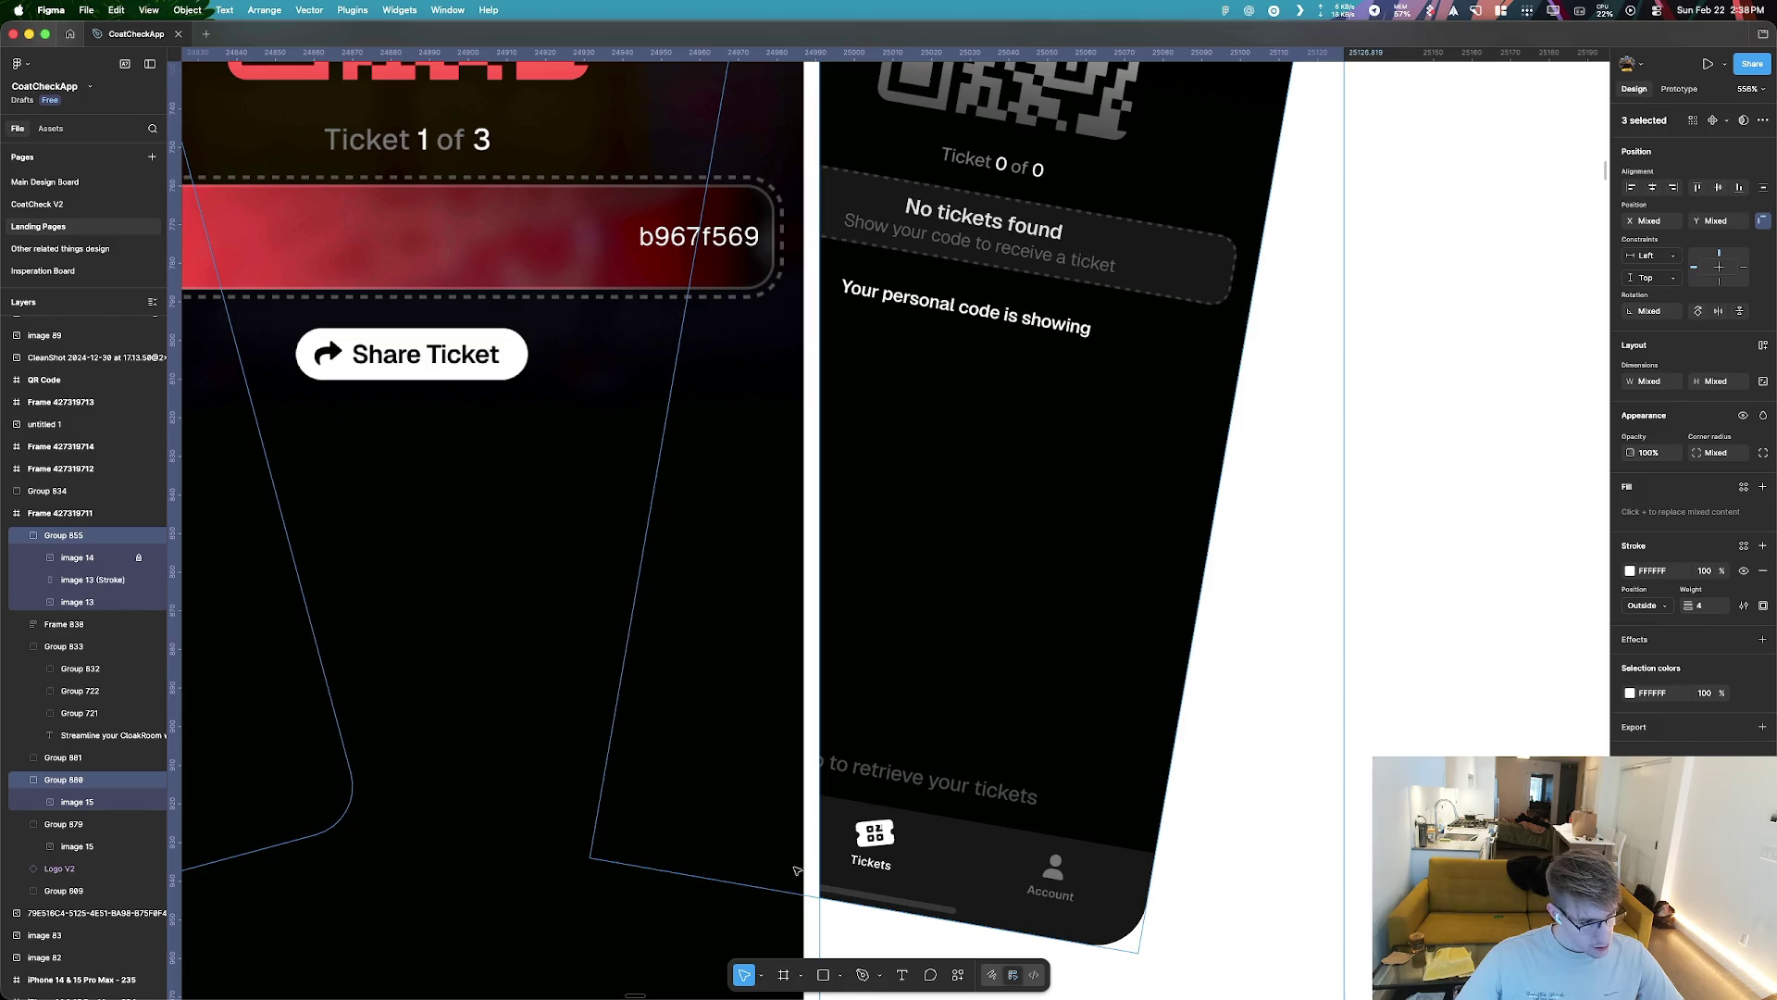
{"action": "left_click", "coordinate": [807, 859]}
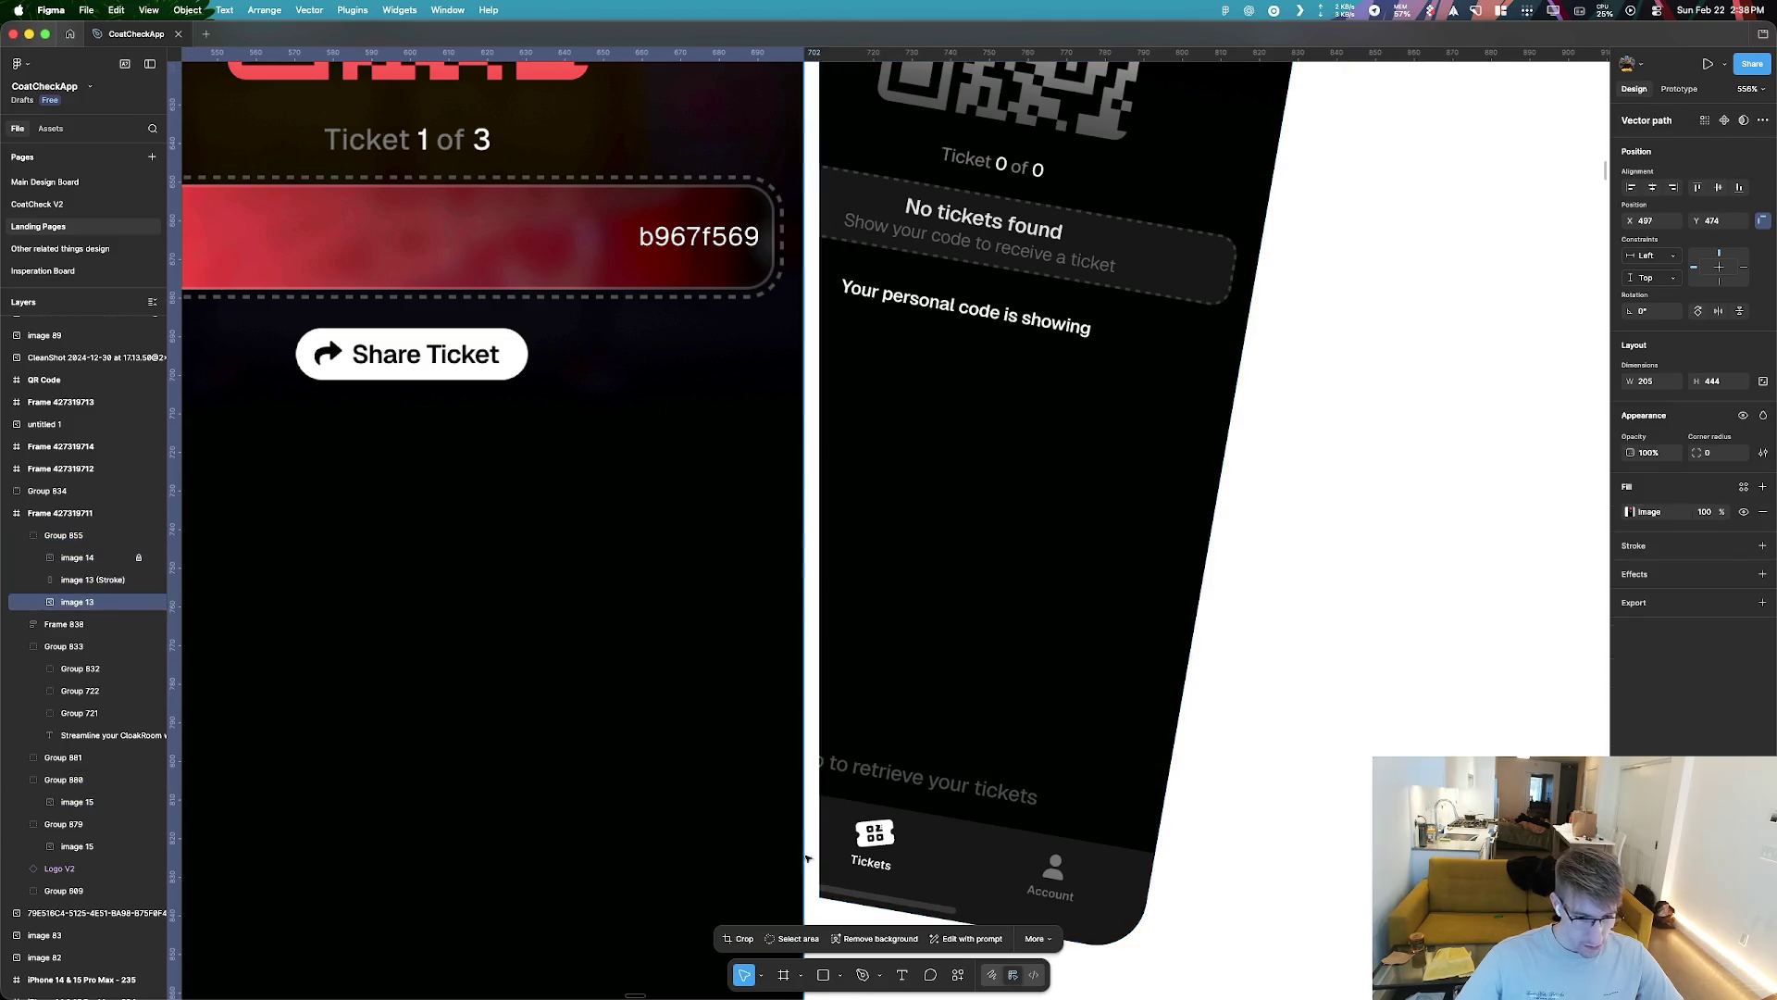
{"action": "left_click", "coordinate": [606, 816], "text": "shift"}
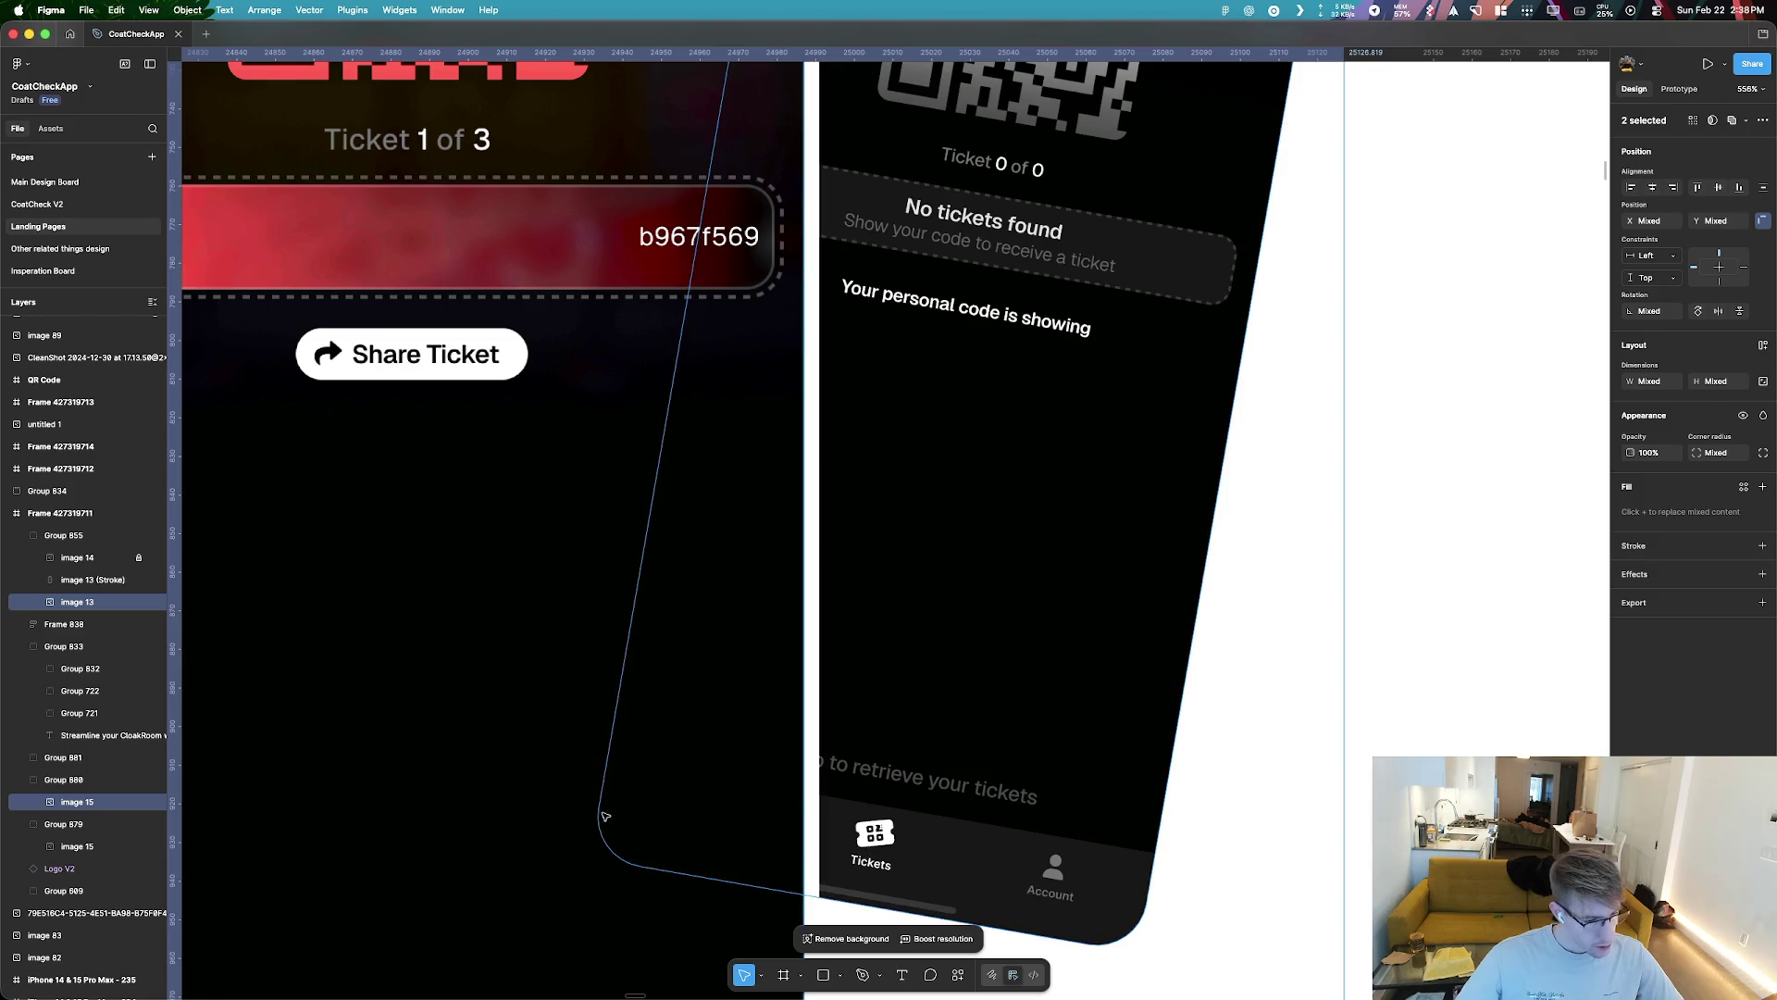
{"action": "right_click", "coordinate": [718, 818]}
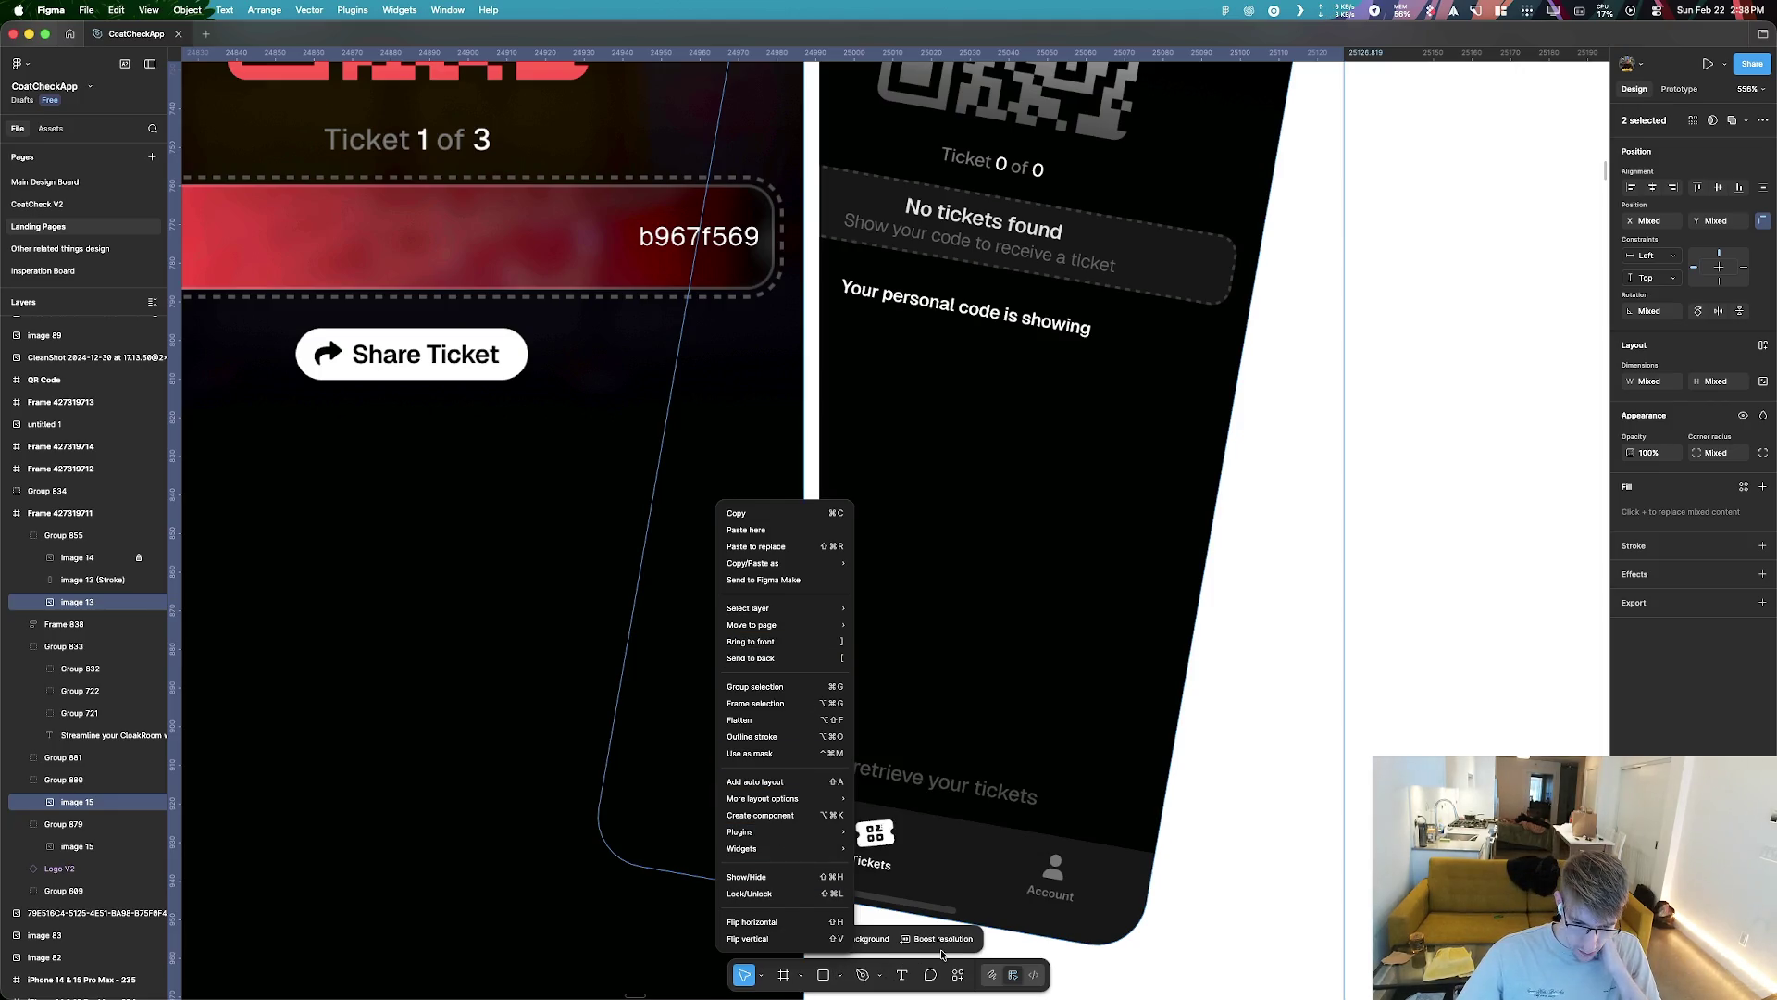
{"action": "key", "text": "Escape"}
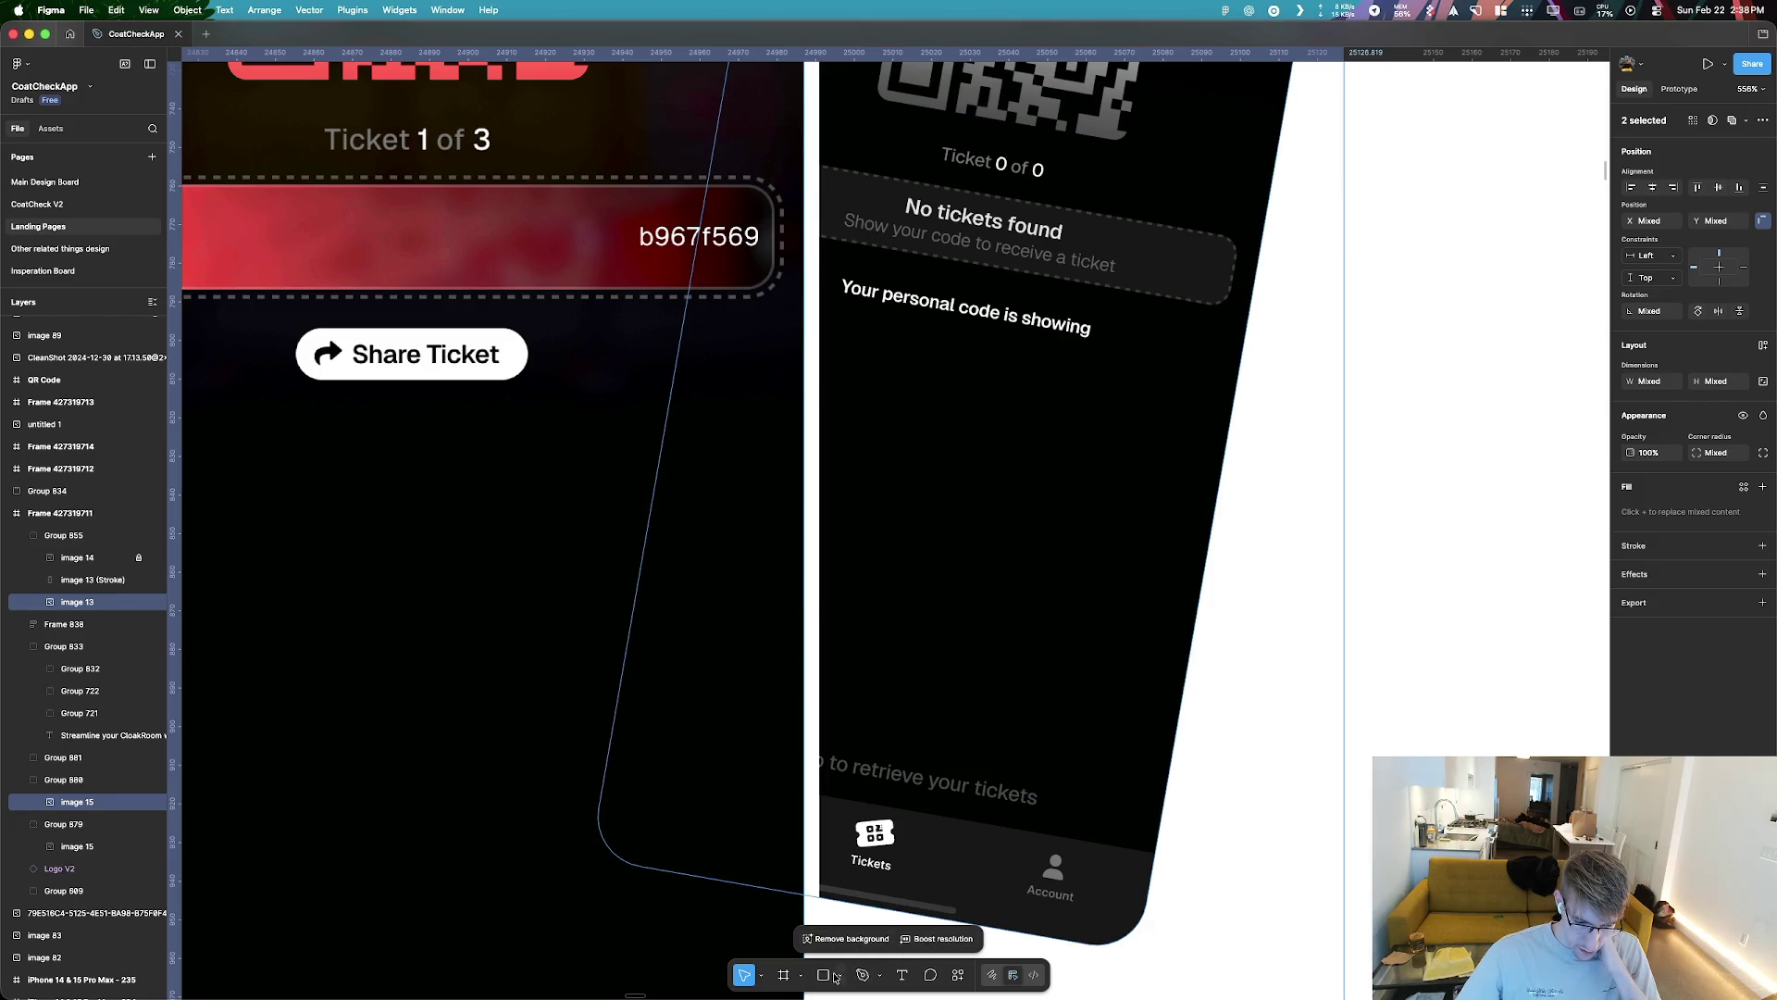
{"action": "right_click", "coordinate": [711, 812]}
{"action": "key", "text": "Escape"}
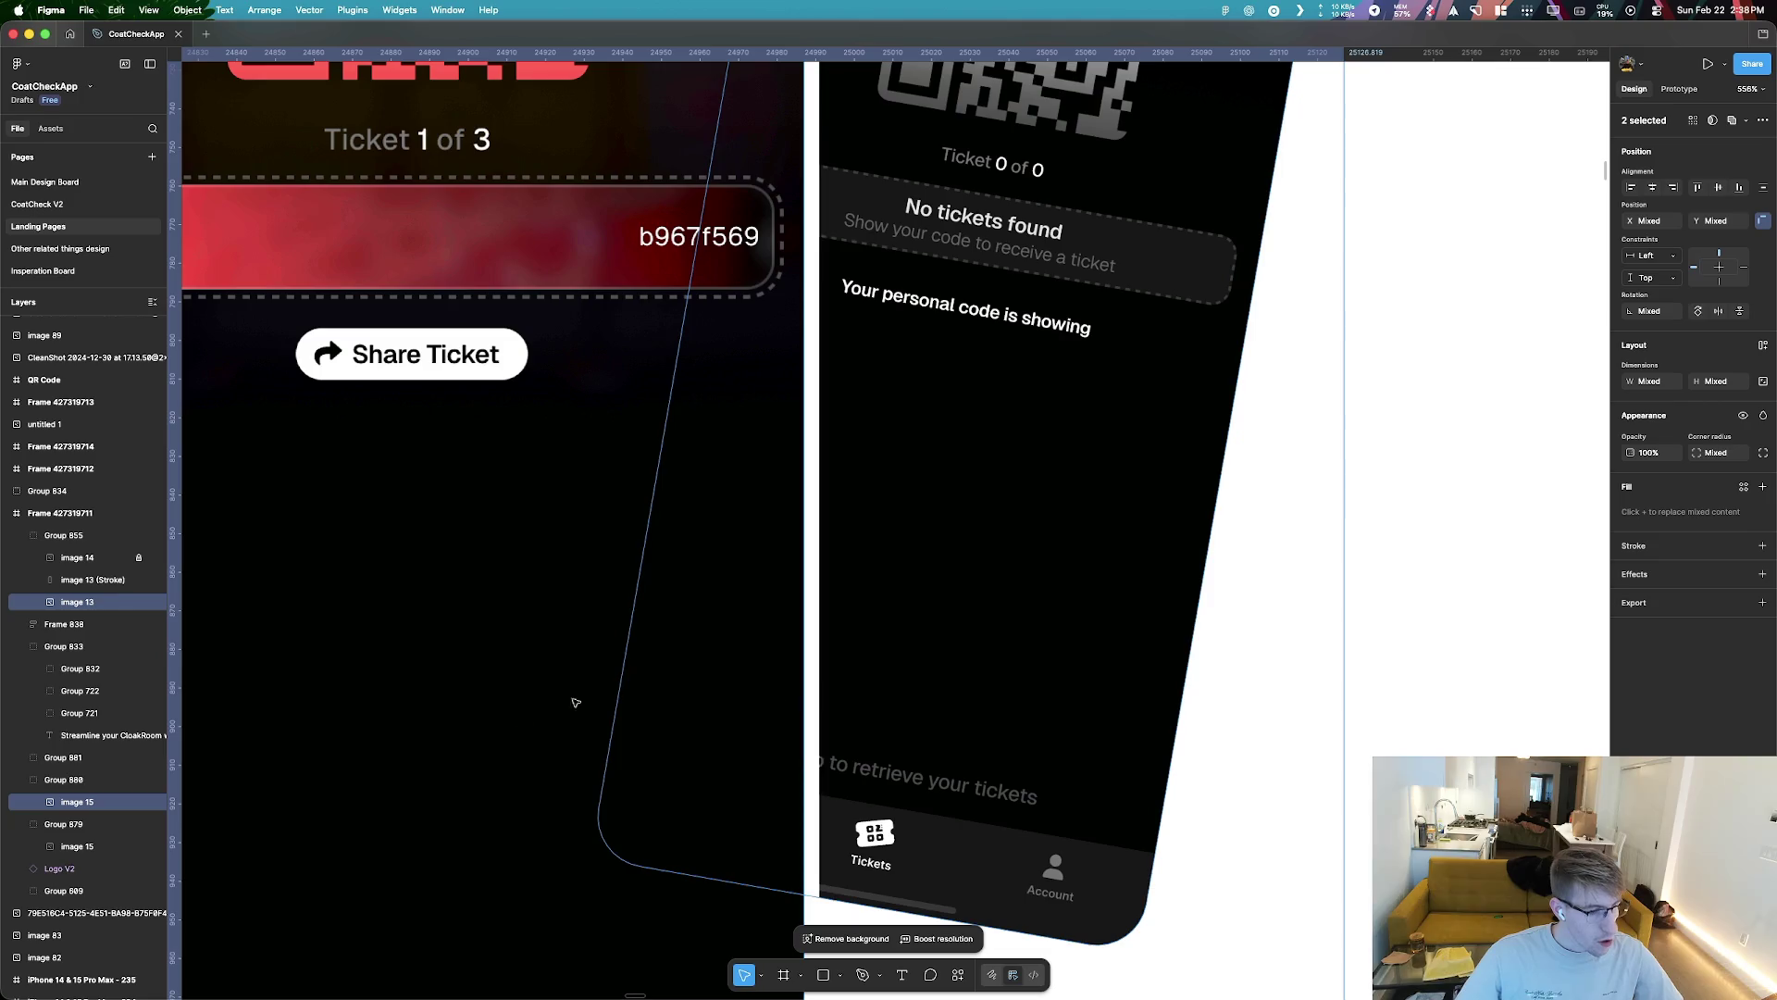
{"action": "right_click", "coordinate": [697, 502]}
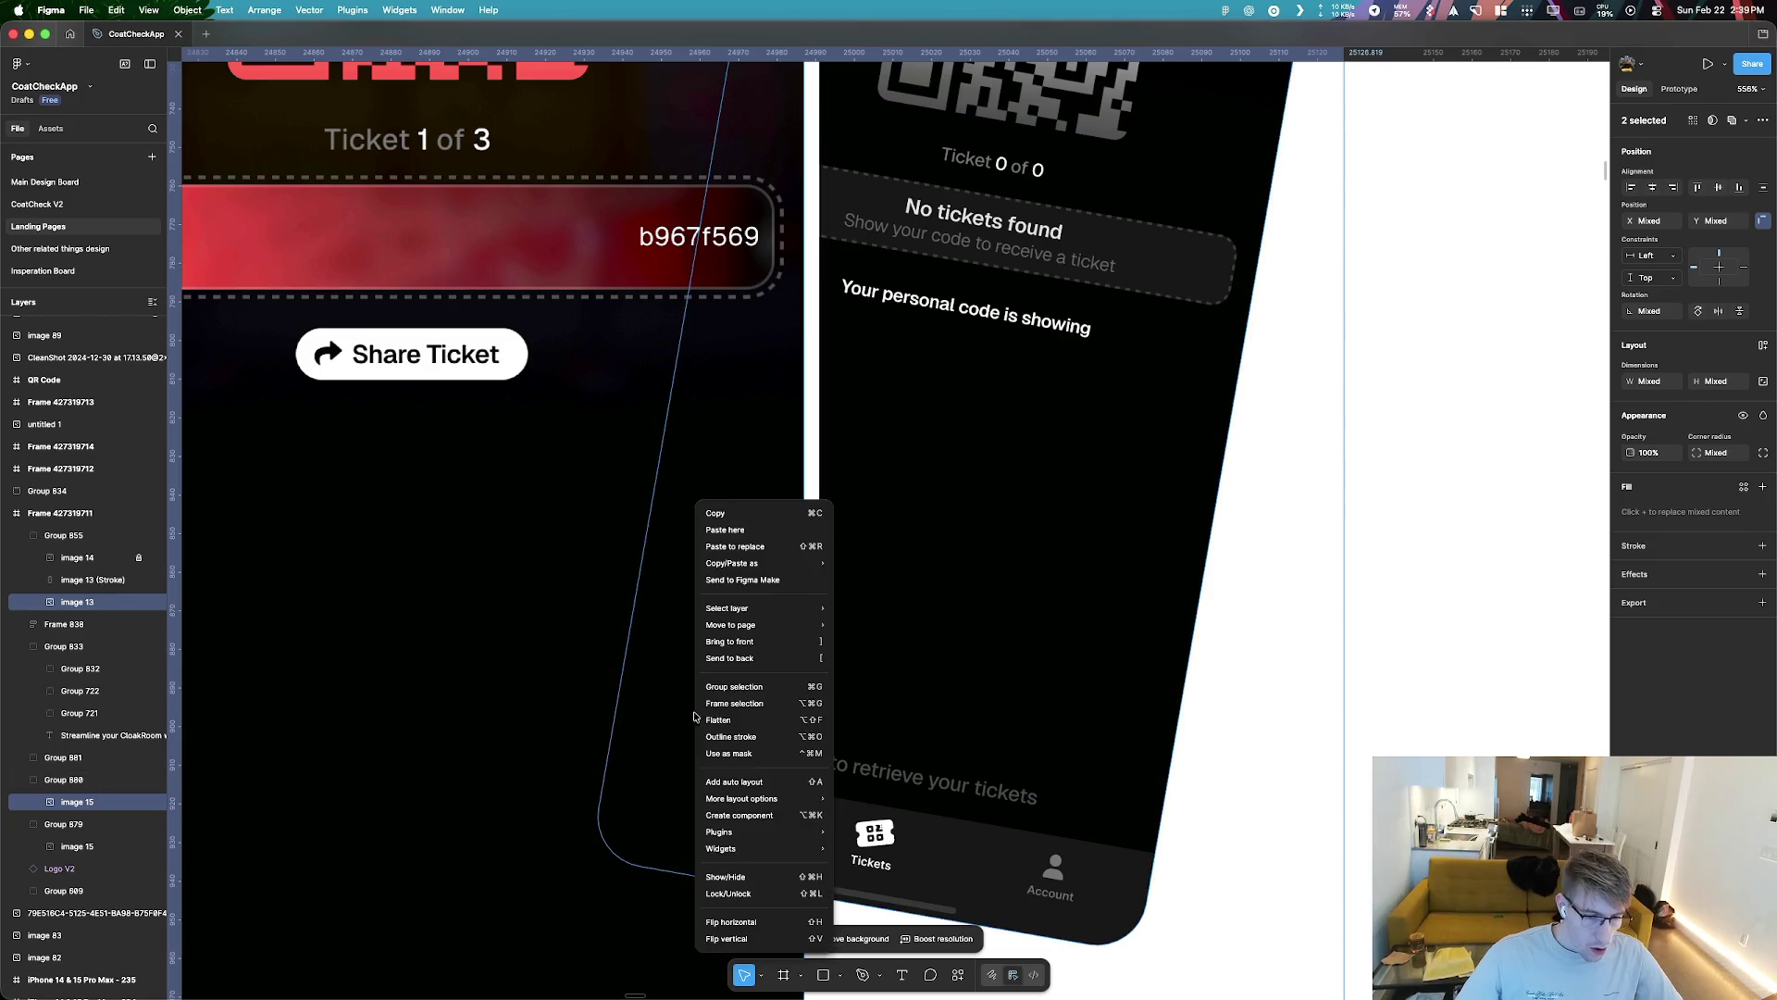
{"action": "left_click", "coordinate": [765, 721]}
Mask the middle phone group with the tilted screenshot, then undo the mask
{"action": "scroll", "coordinate": [766, 724], "scroll_direction": "down", "scroll_amount": 5}
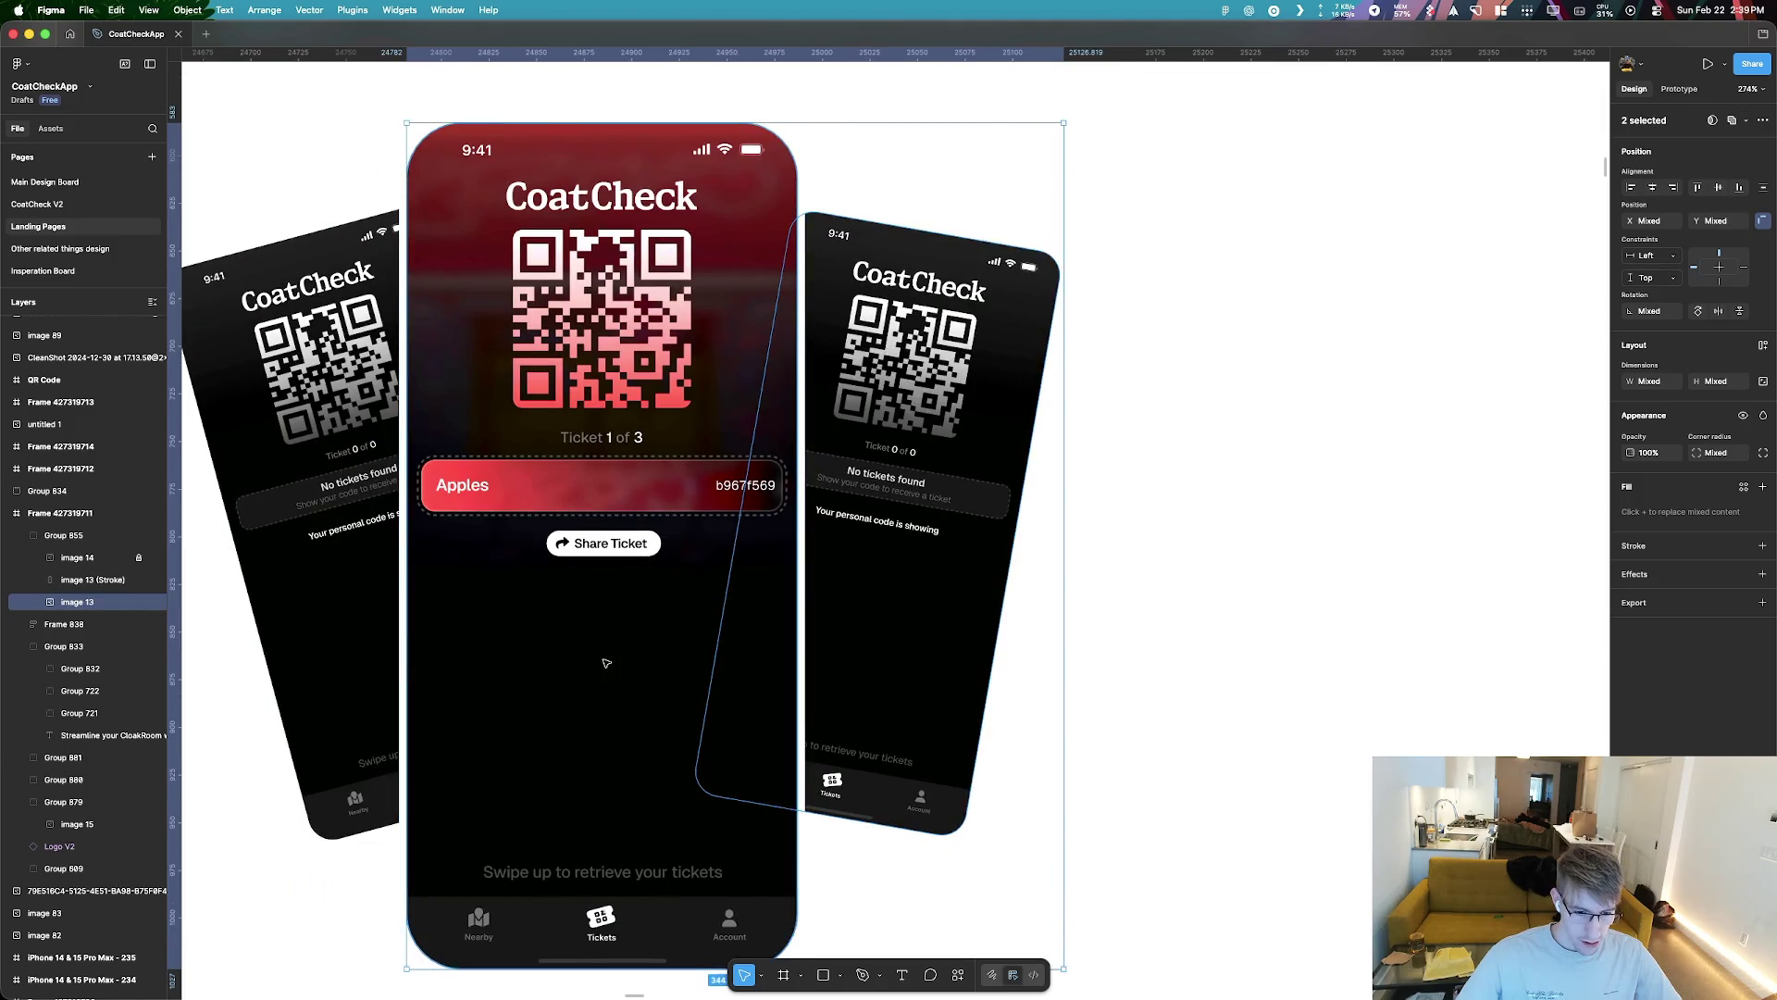
{"action": "left_click", "coordinate": [879, 678]}
{"action": "left_click", "coordinate": [574, 673], "text": "shift"}
{"action": "right_click", "coordinate": [892, 489]}
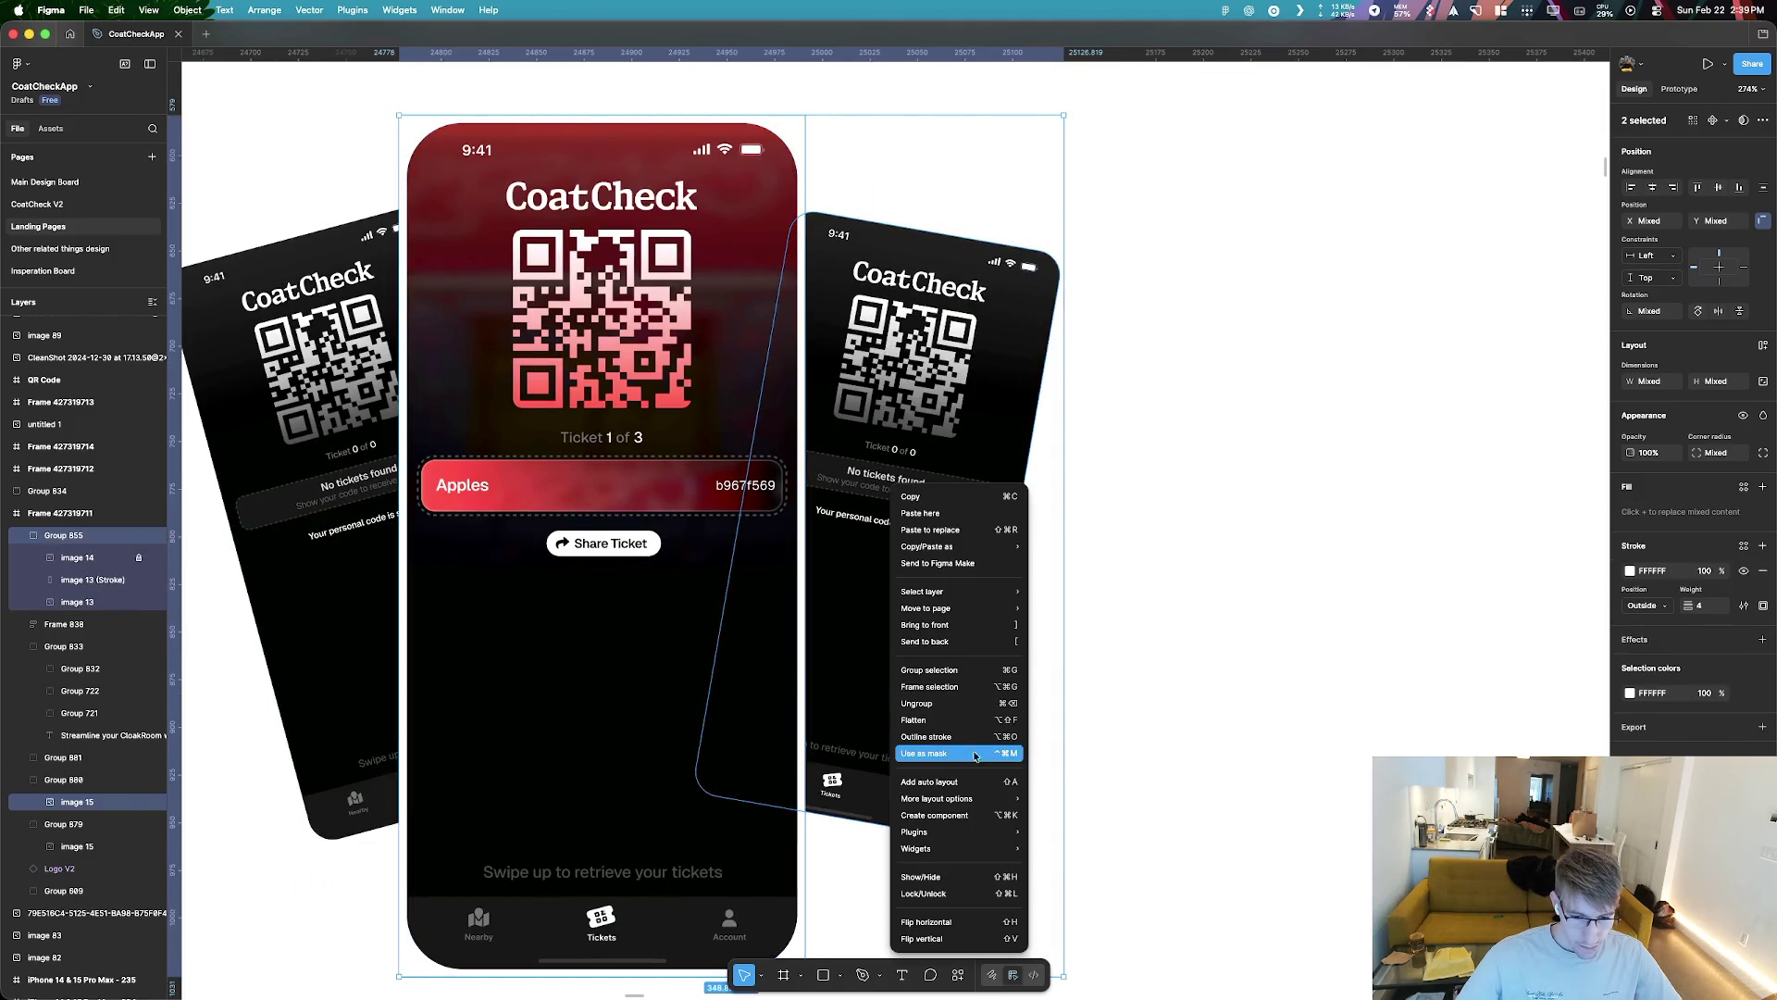
{"action": "mouse_move", "coordinate": [985, 802]}
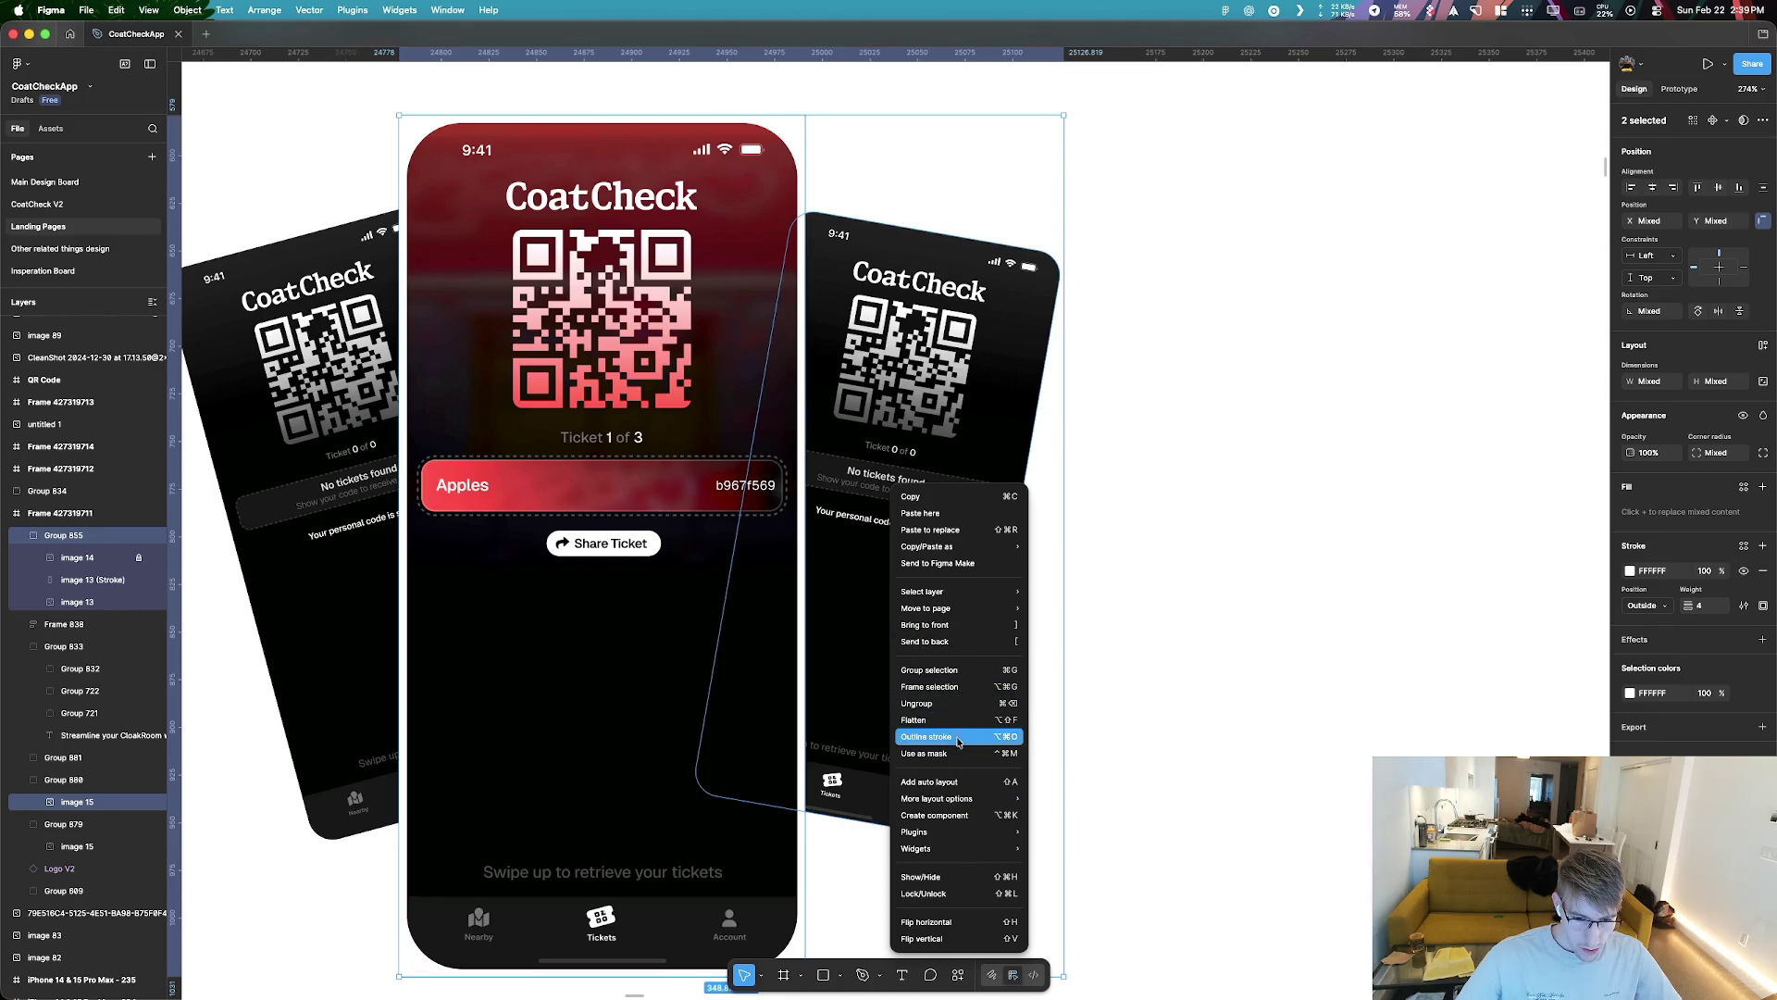
{"action": "left_click", "coordinate": [925, 752]}
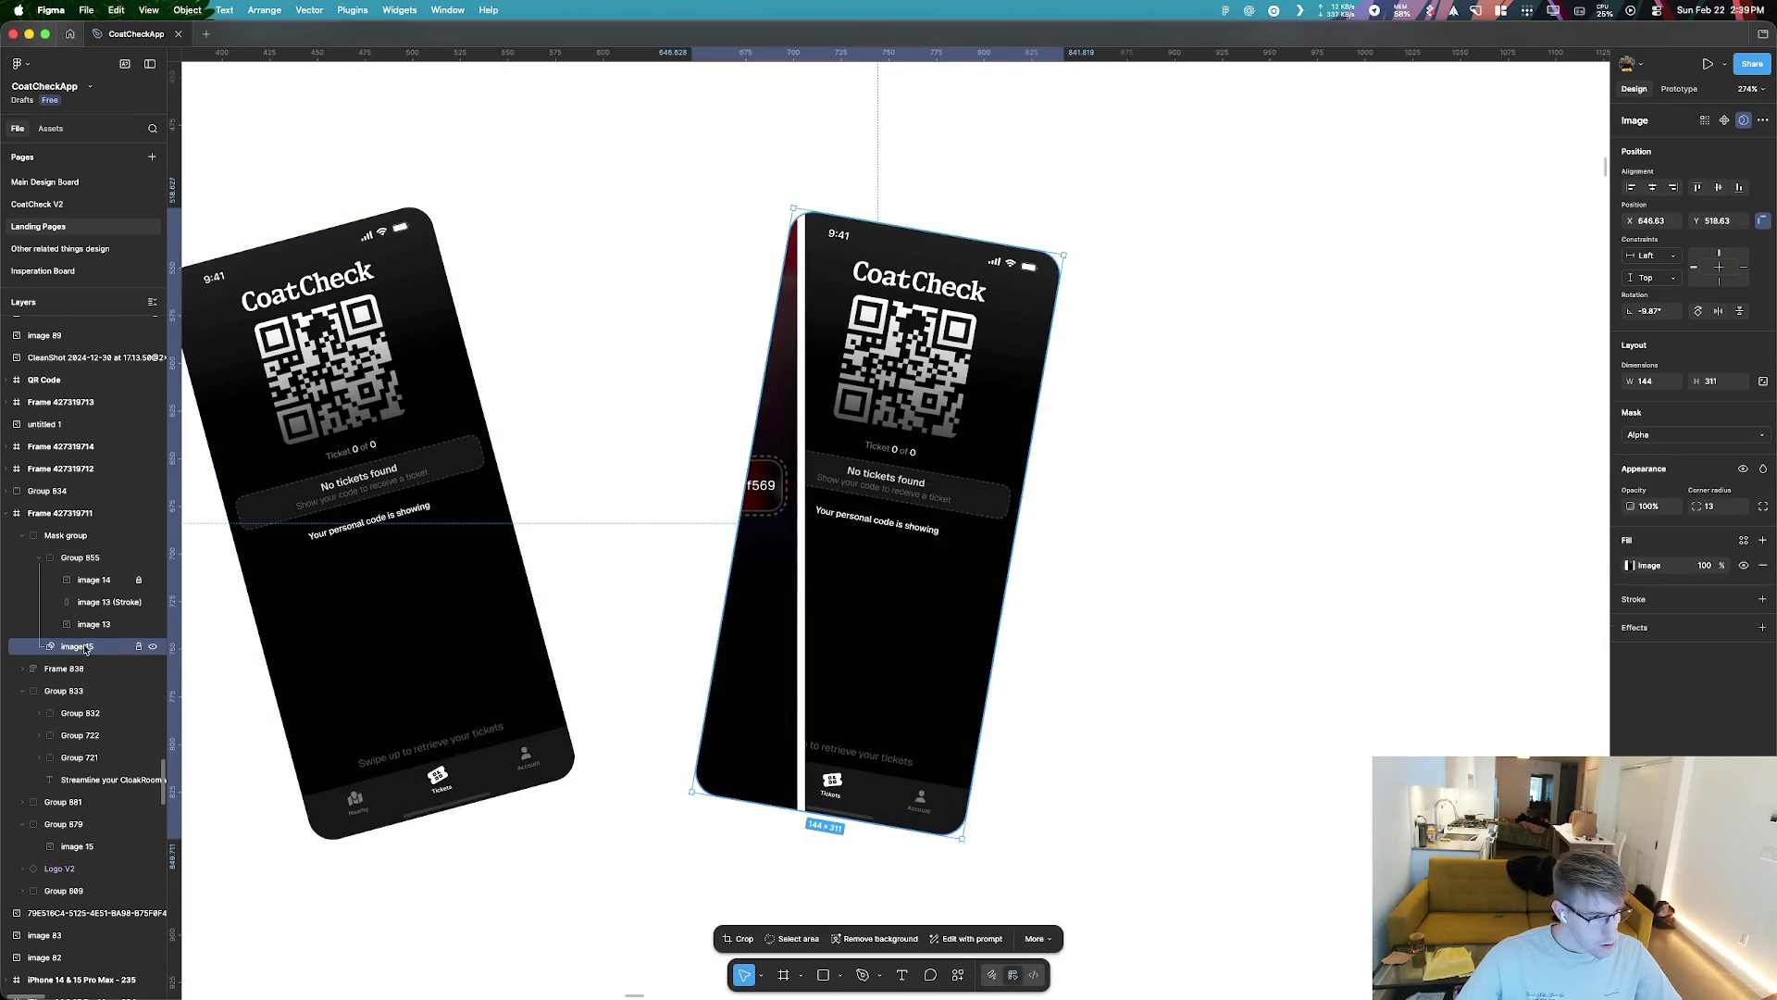
{"action": "key", "text": "ctrl+z"}
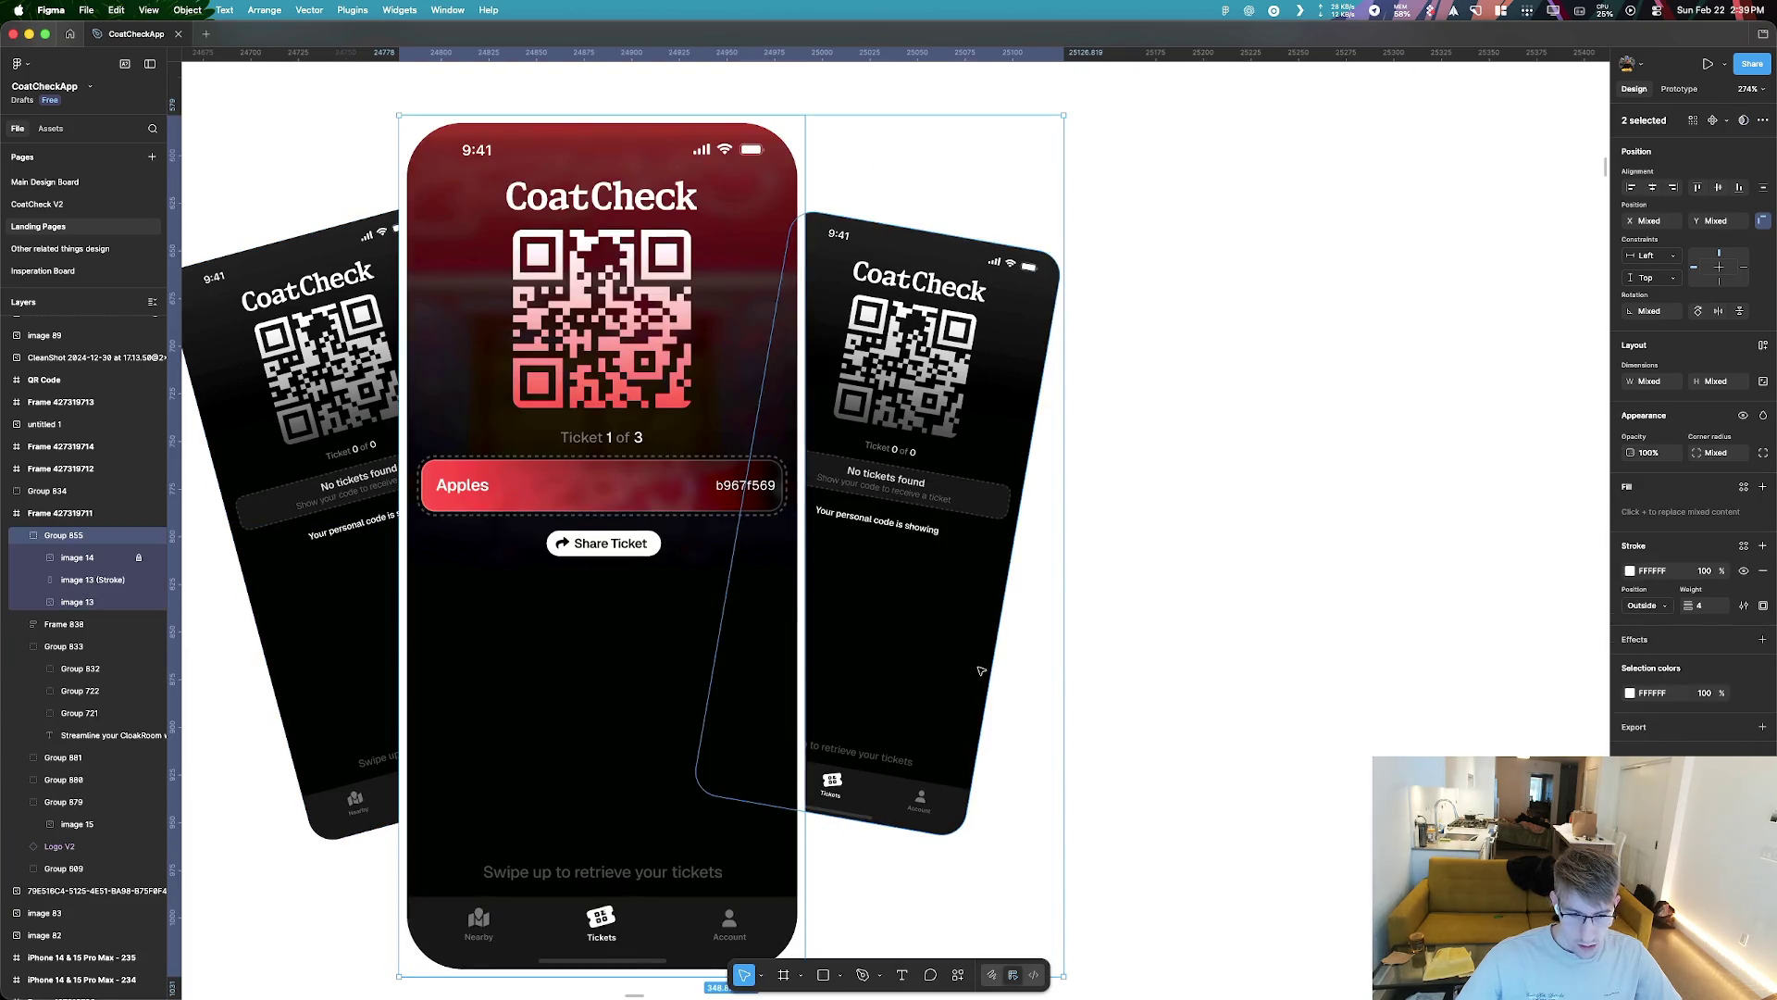
{"action": "left_click", "coordinate": [904, 589]}
{"action": "scroll", "coordinate": [819, 785], "scroll_direction": "up", "scroll_amount": 5}
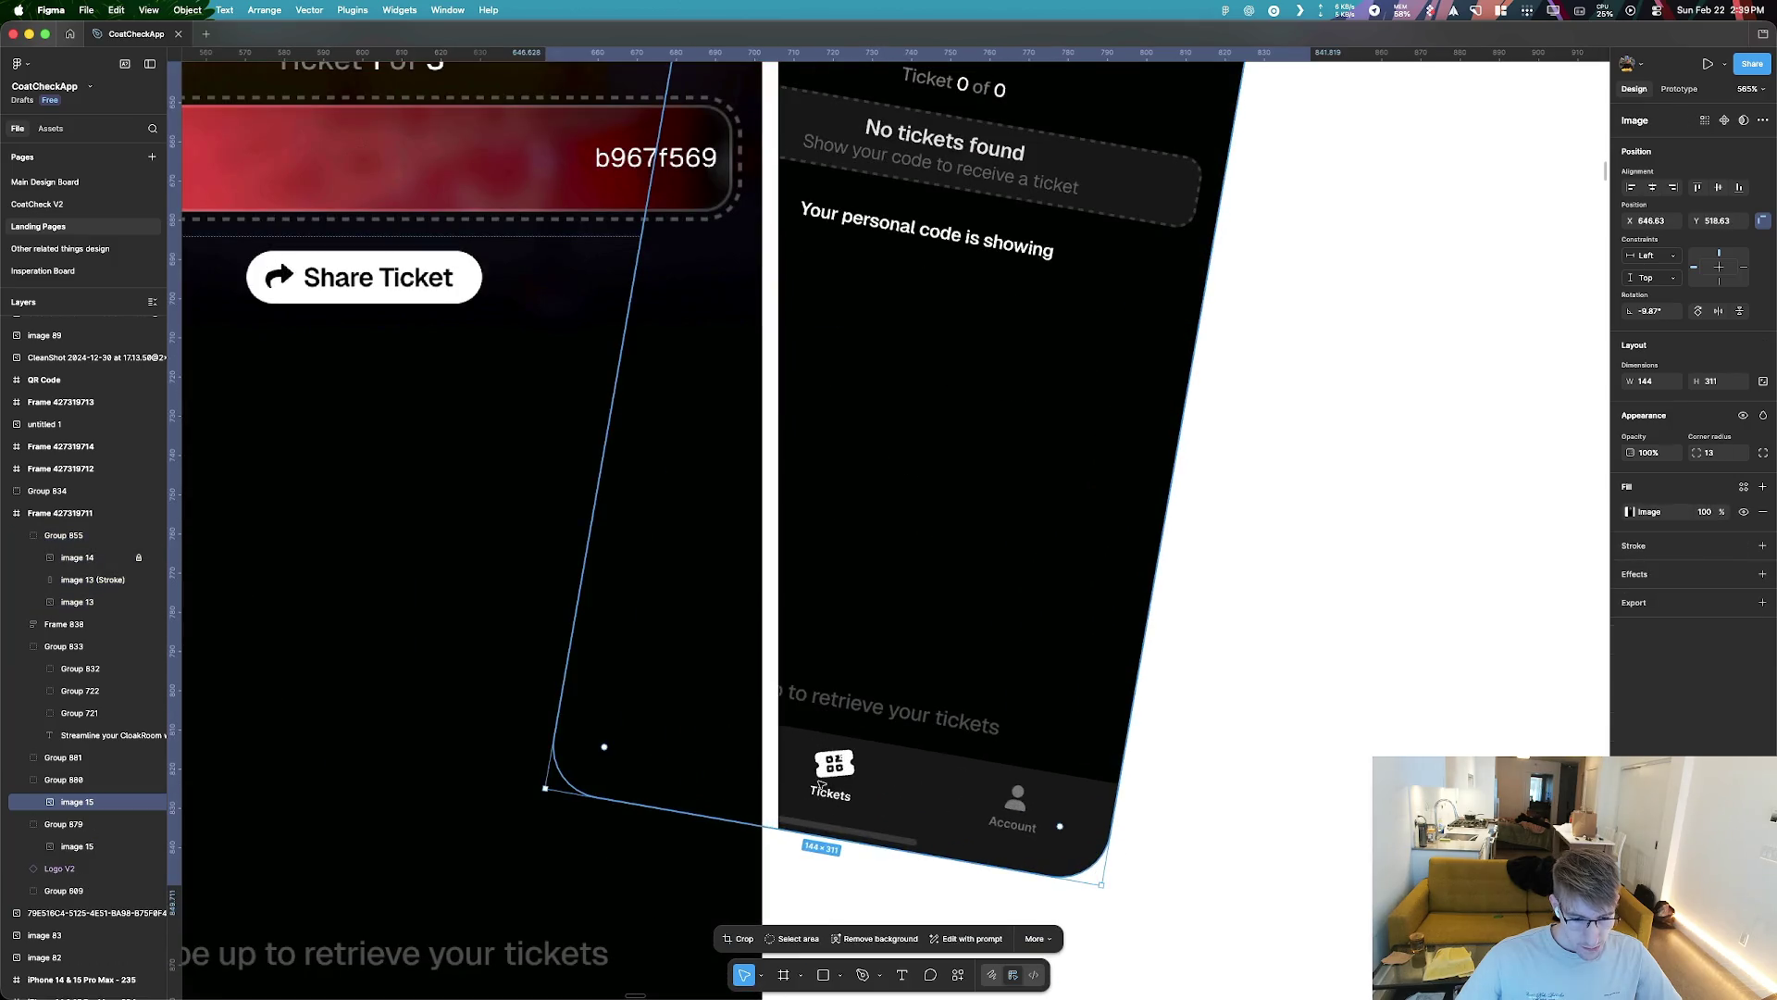
Try rescaling the tilted screenshot inside its crop, then cancel the crop
{"action": "double_click", "coordinate": [817, 782]}
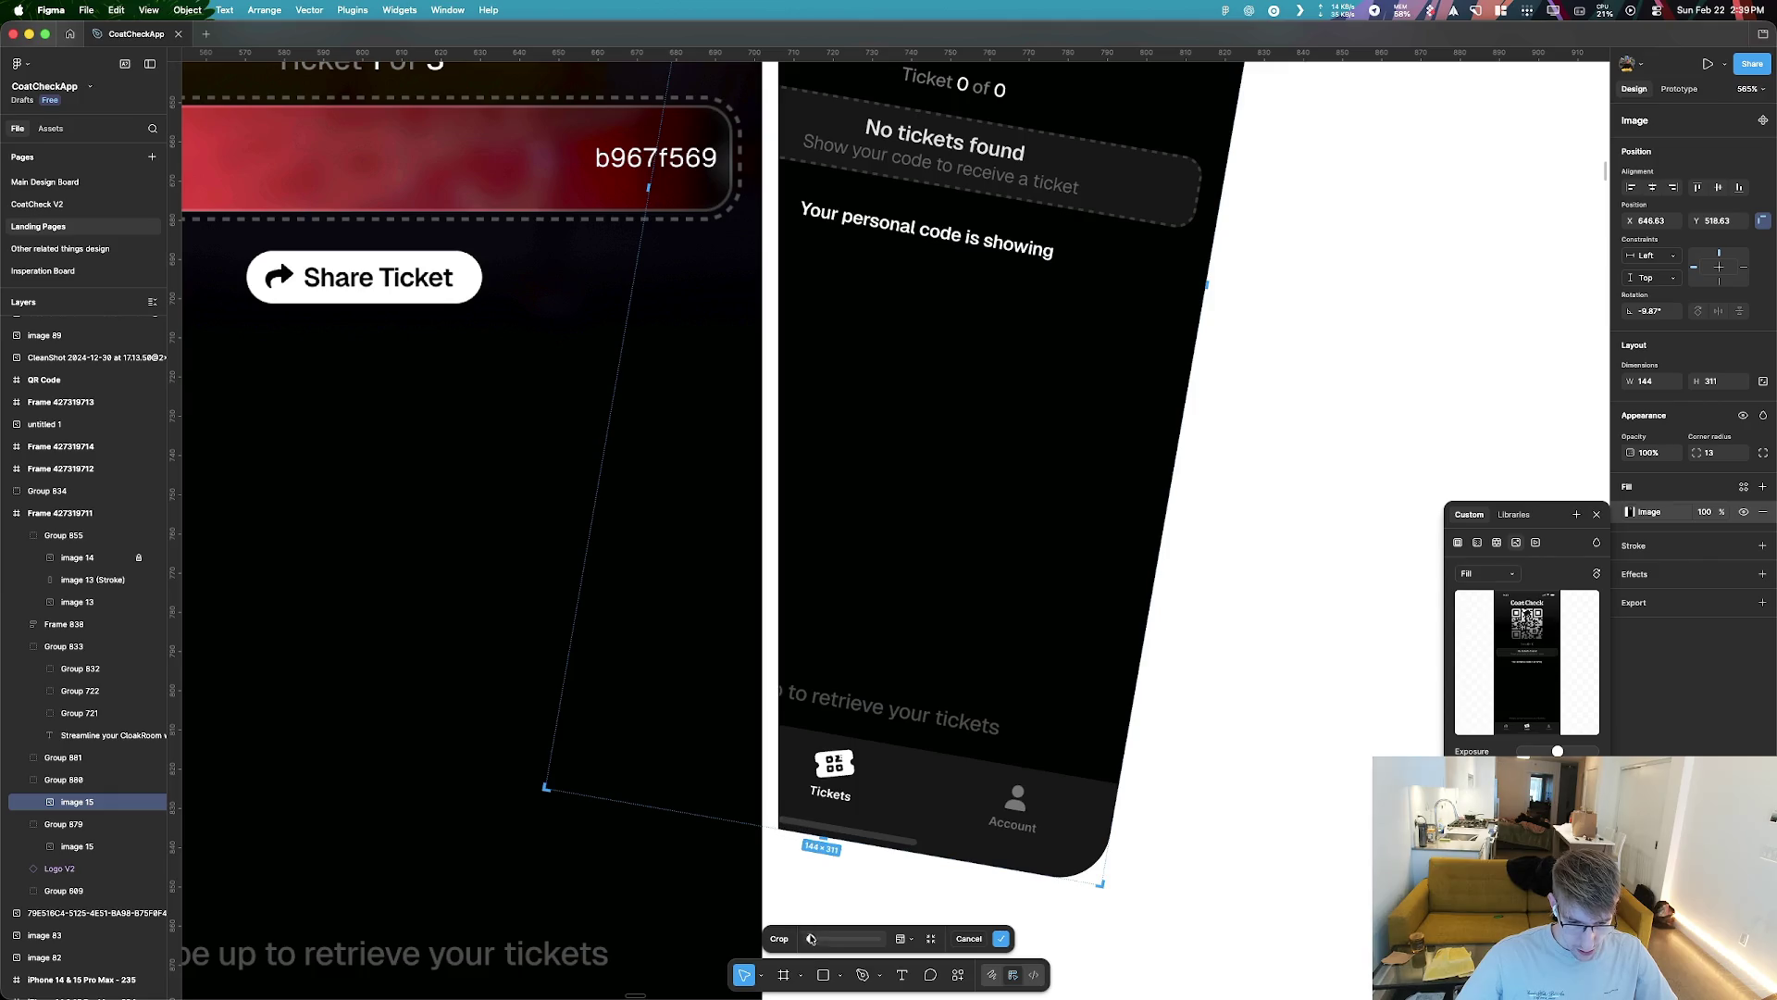
{"action": "left_click_drag", "start_coordinate": [811, 938], "coordinate": [818, 941]}
{"action": "left_click", "coordinate": [969, 938]}
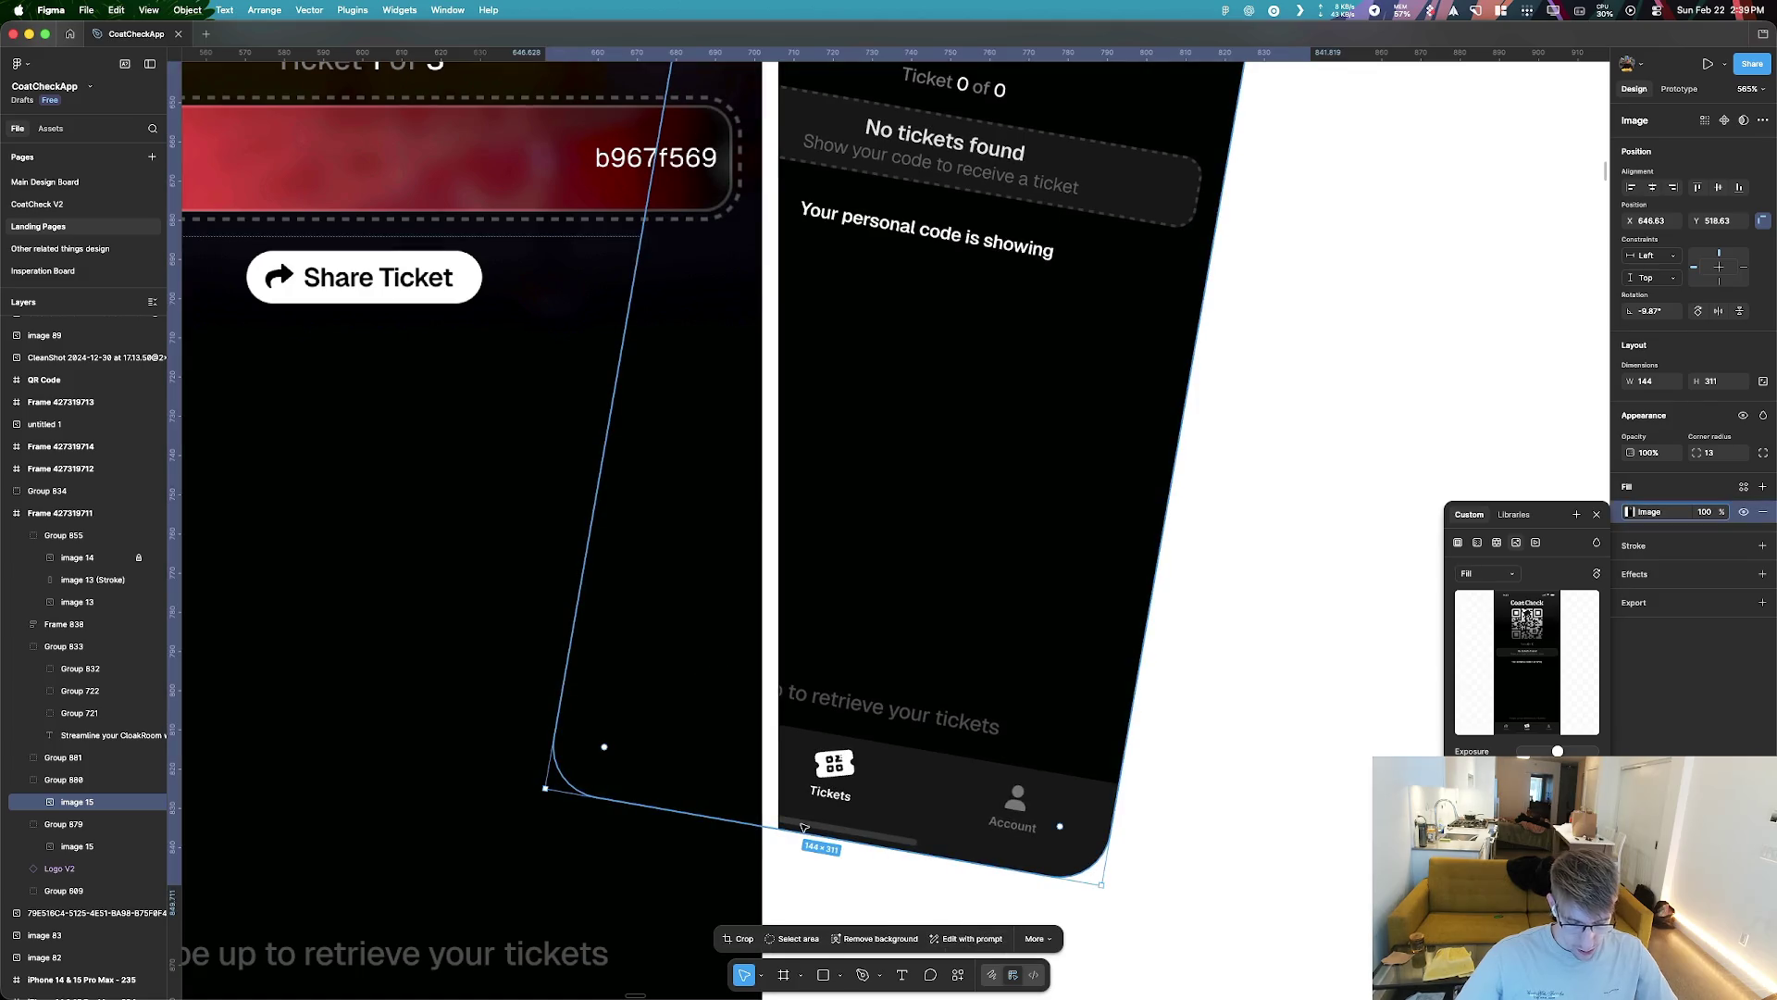
Draw a short vertical line at the phone's lower-left edge, undoing the accidental endpoint stretch
{"action": "key", "text": "l"}
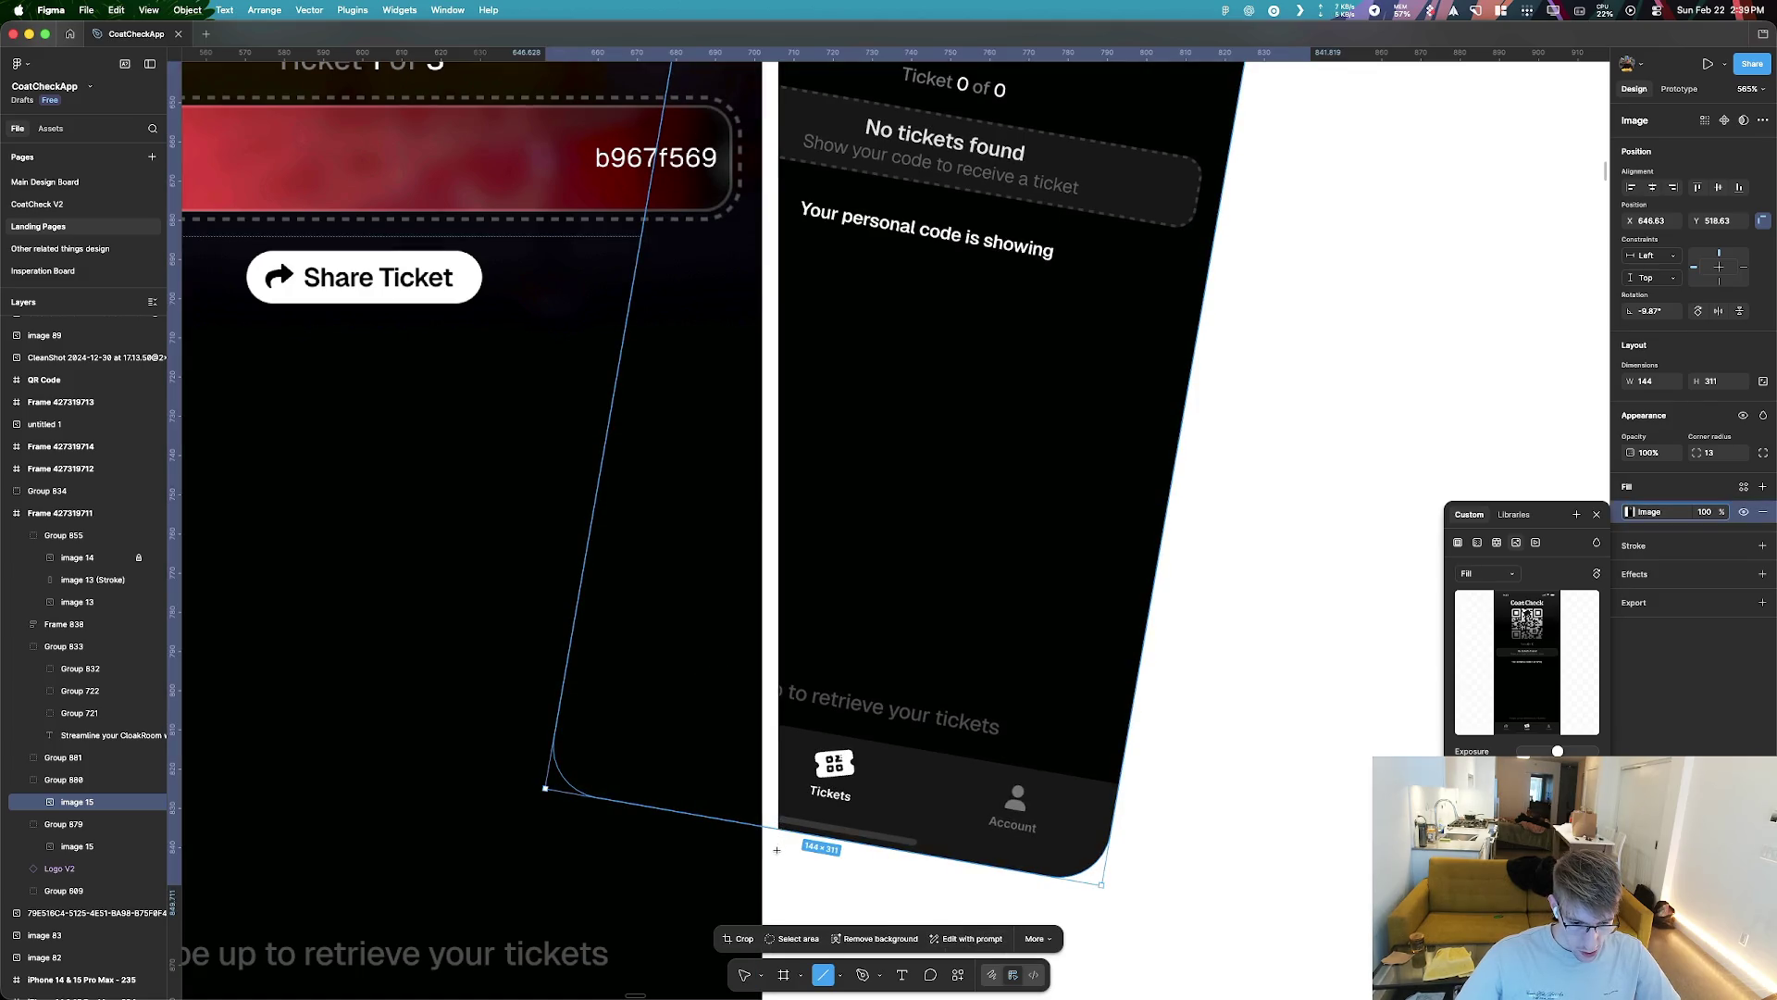
{"action": "left_click_drag", "start_coordinate": [782, 868], "coordinate": [777, 663]}
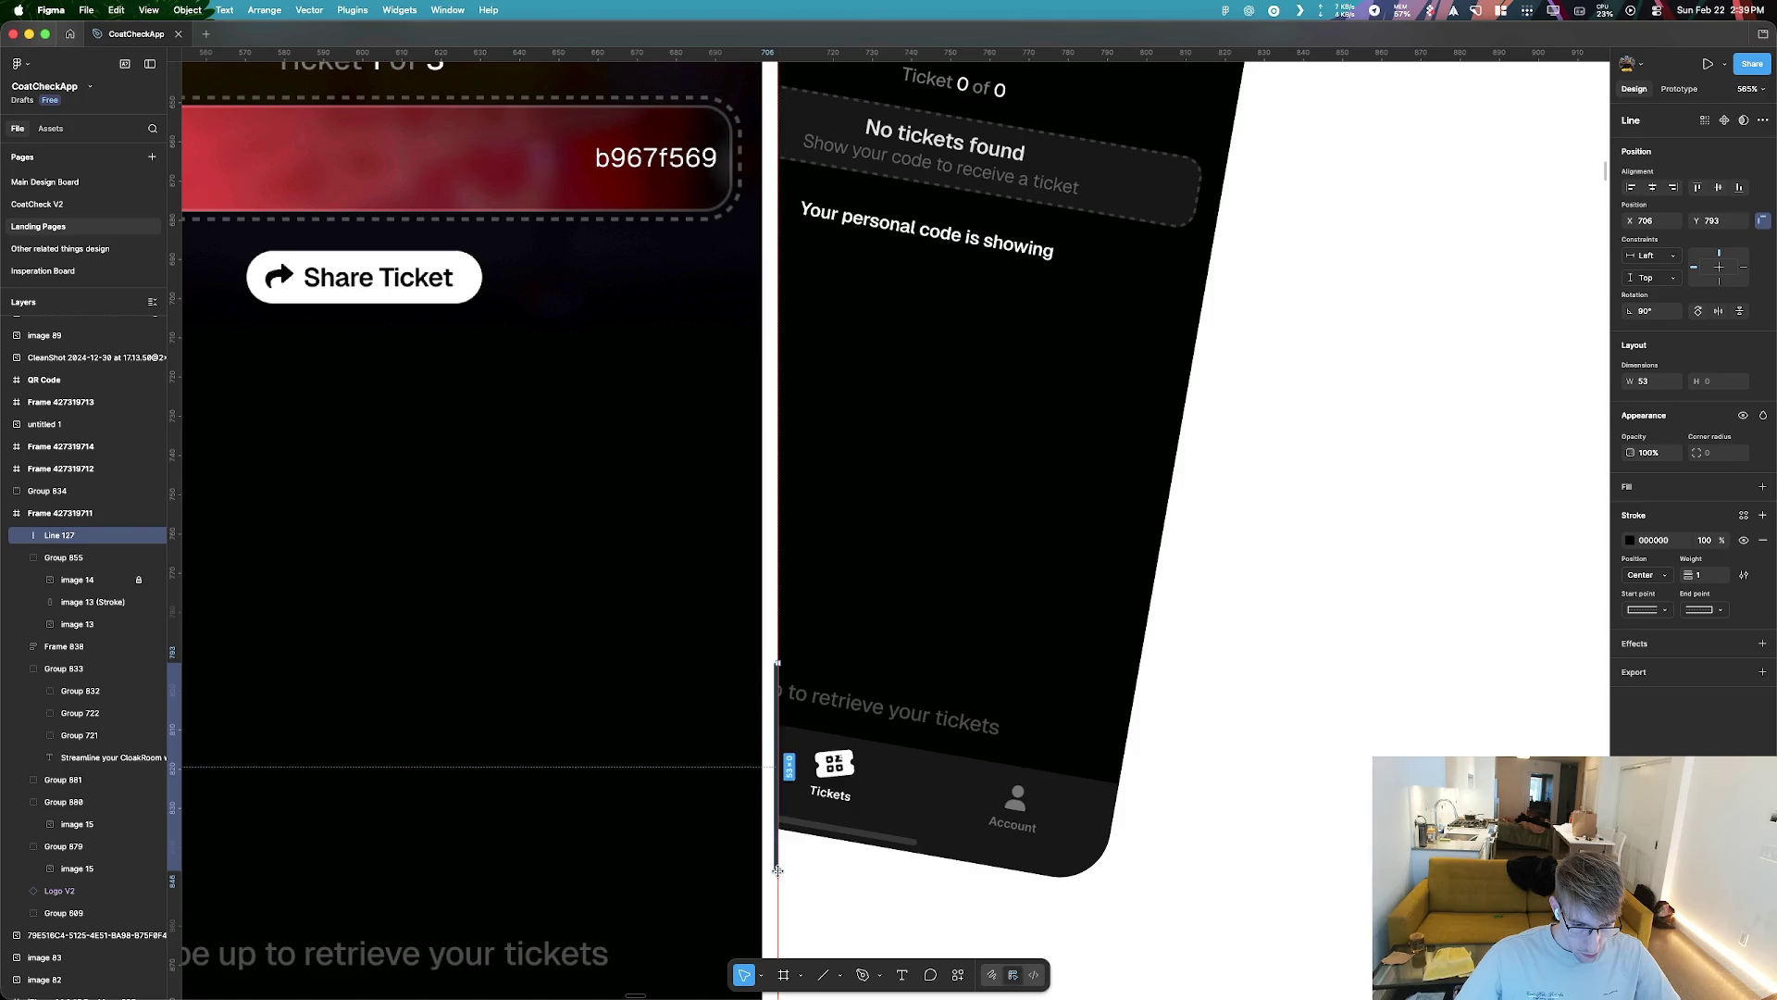
{"action": "left_click_drag", "start_coordinate": [773, 660], "coordinate": [804, 15]}
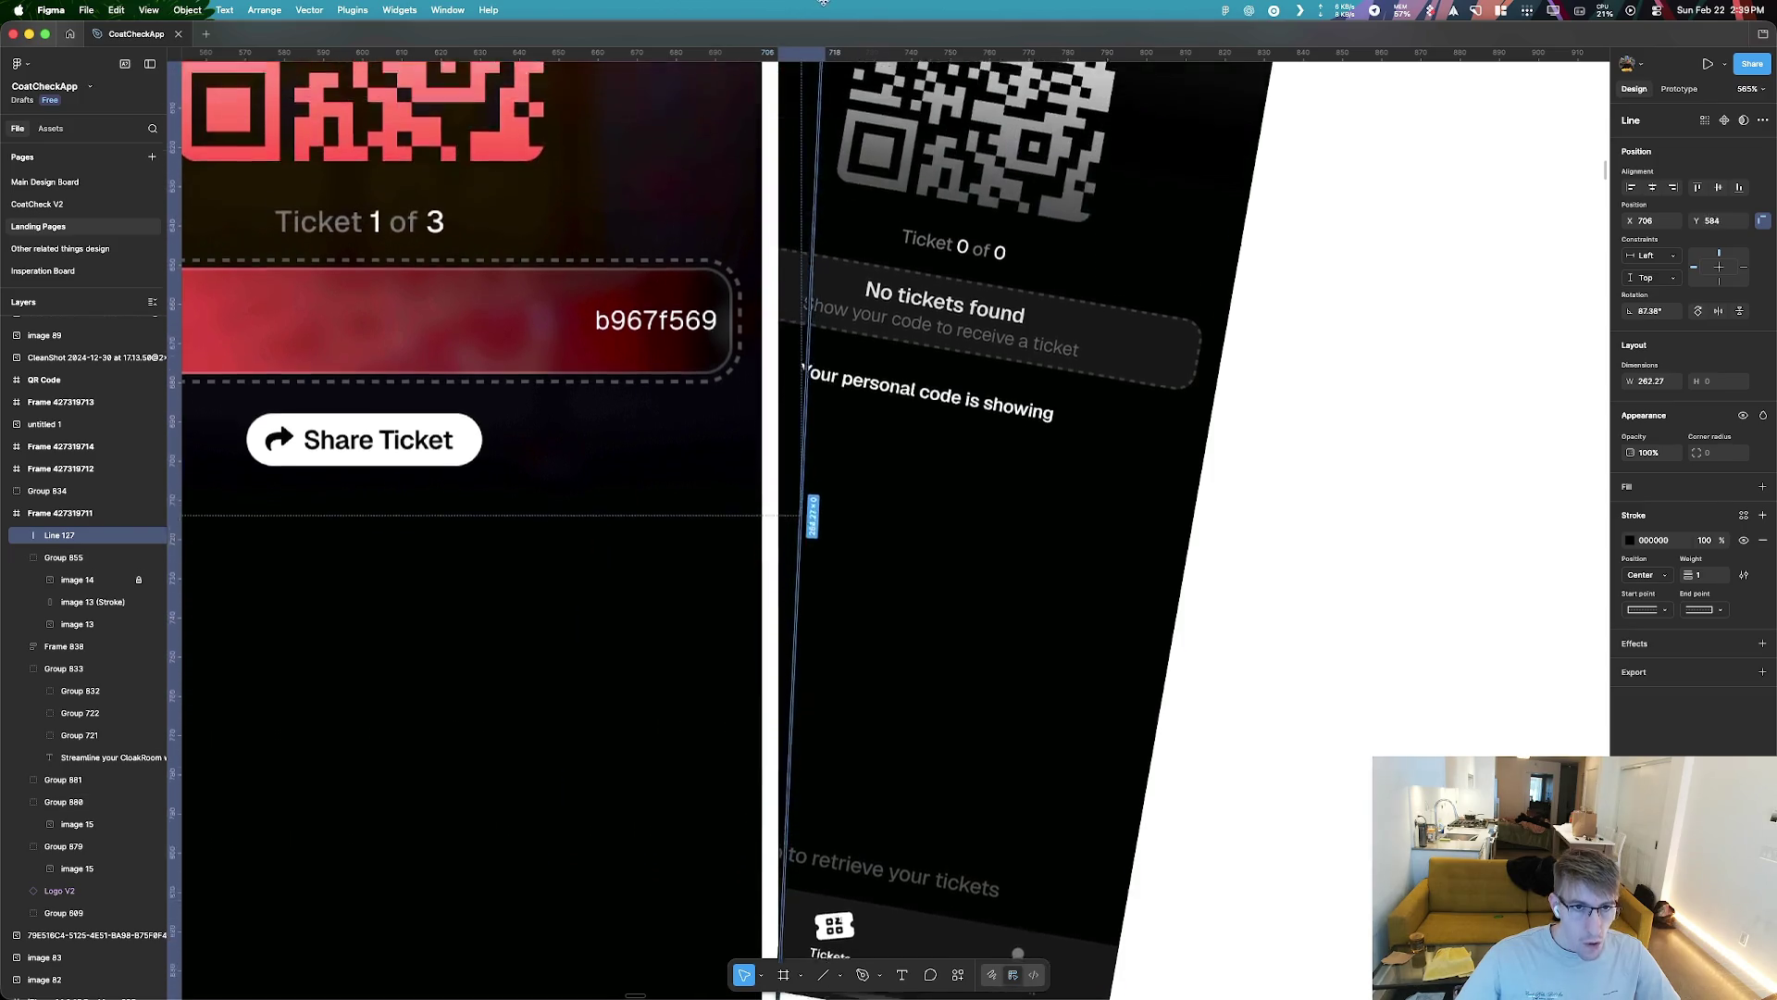
{"action": "key", "text": "ctrl+z"}
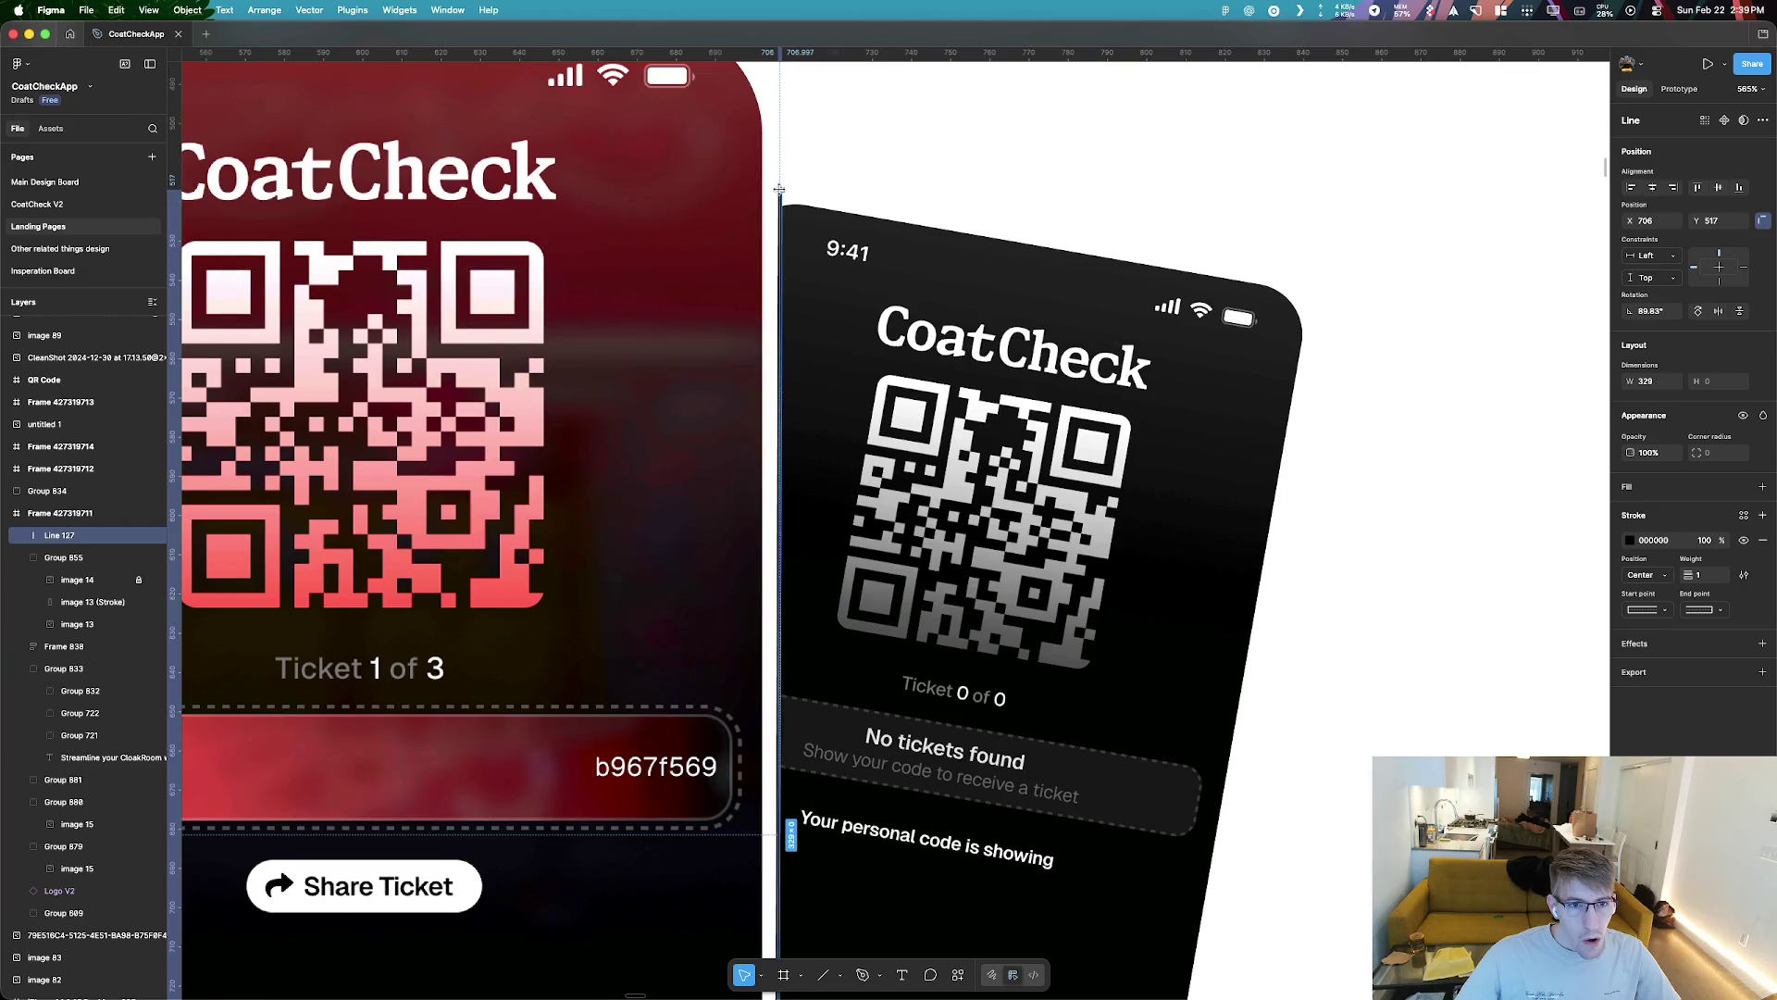
{"action": "scroll", "coordinate": [833, 257], "scroll_direction": "down", "scroll_amount": 5}
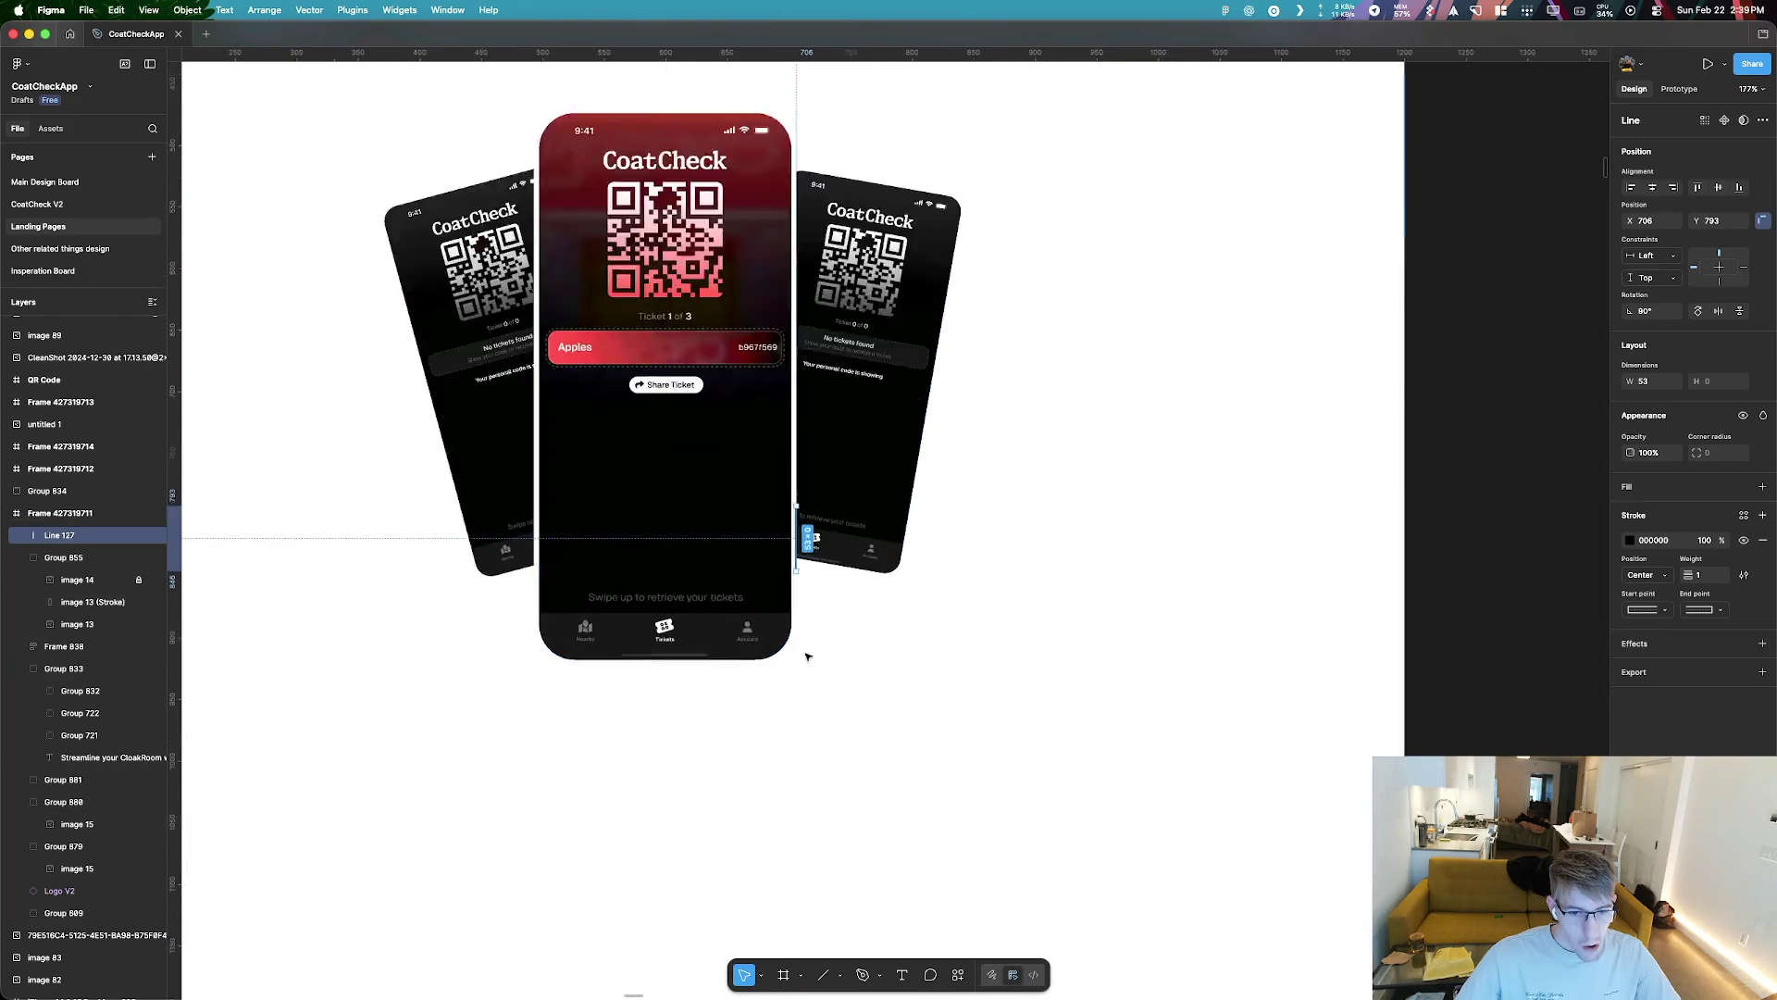
{"action": "scroll", "coordinate": [805, 654], "scroll_direction": "up", "scroll_amount": 5}
{"action": "left_click", "coordinate": [826, 445]}
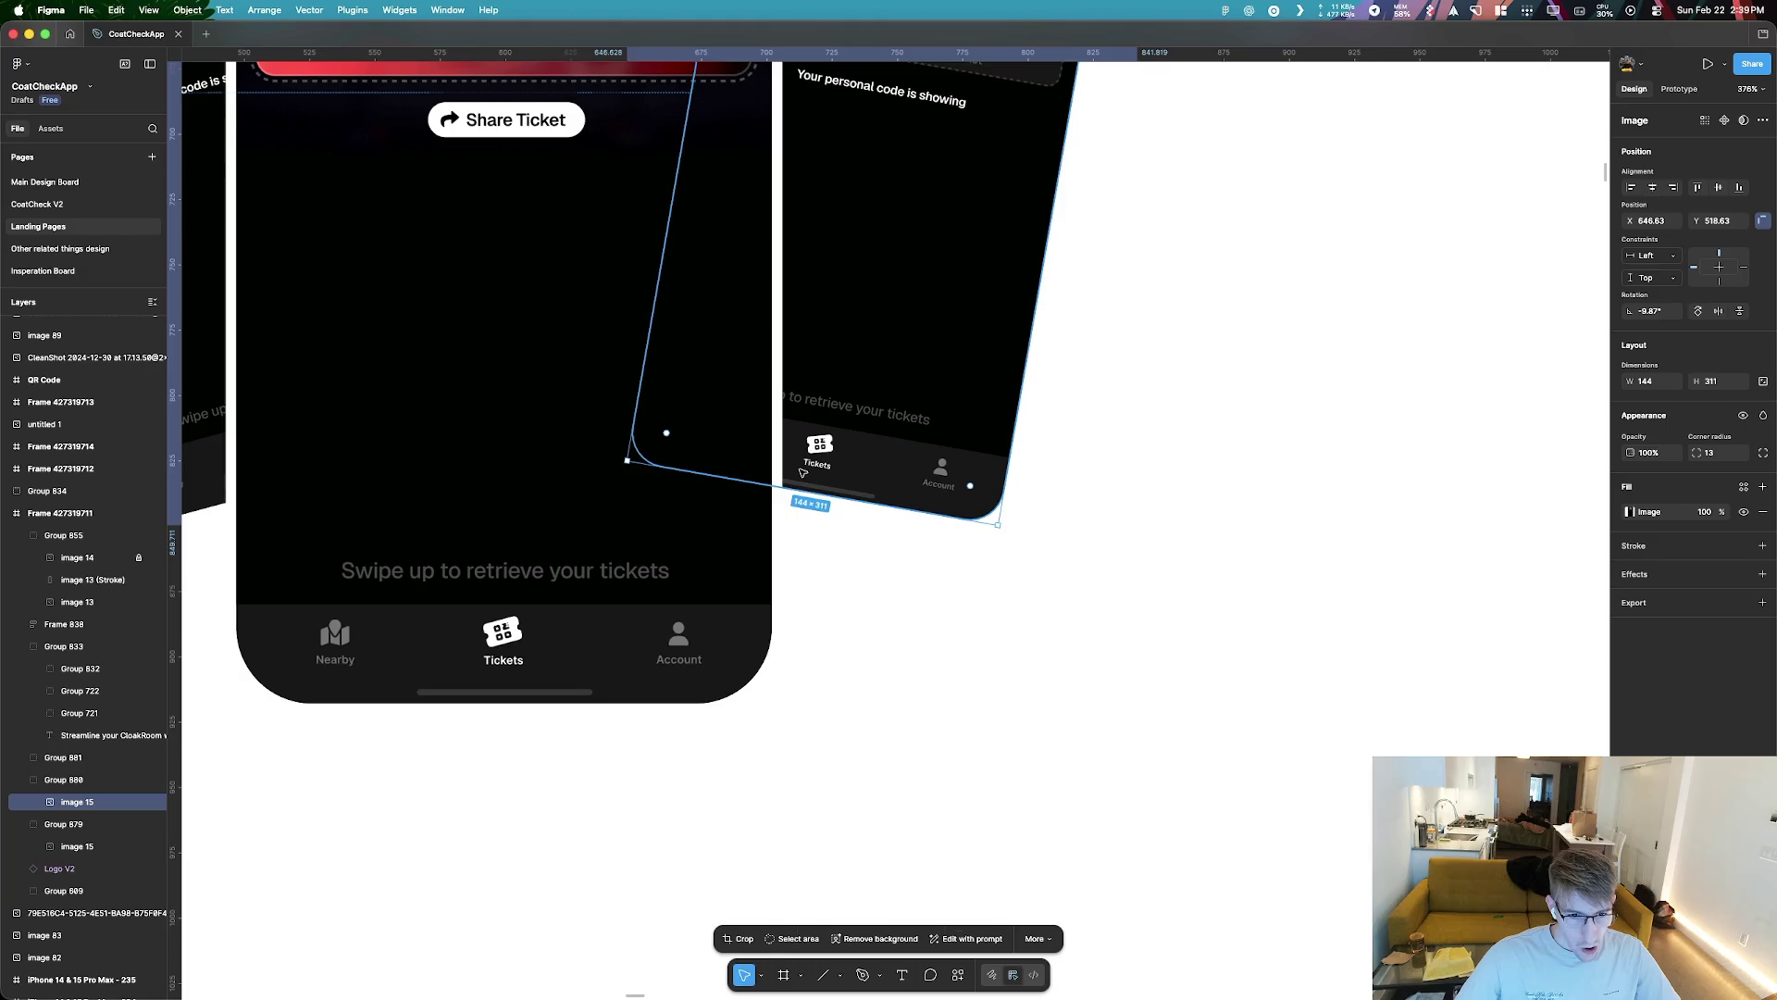
{"action": "double_click", "coordinate": [803, 473]}
{"action": "key", "text": "p"}
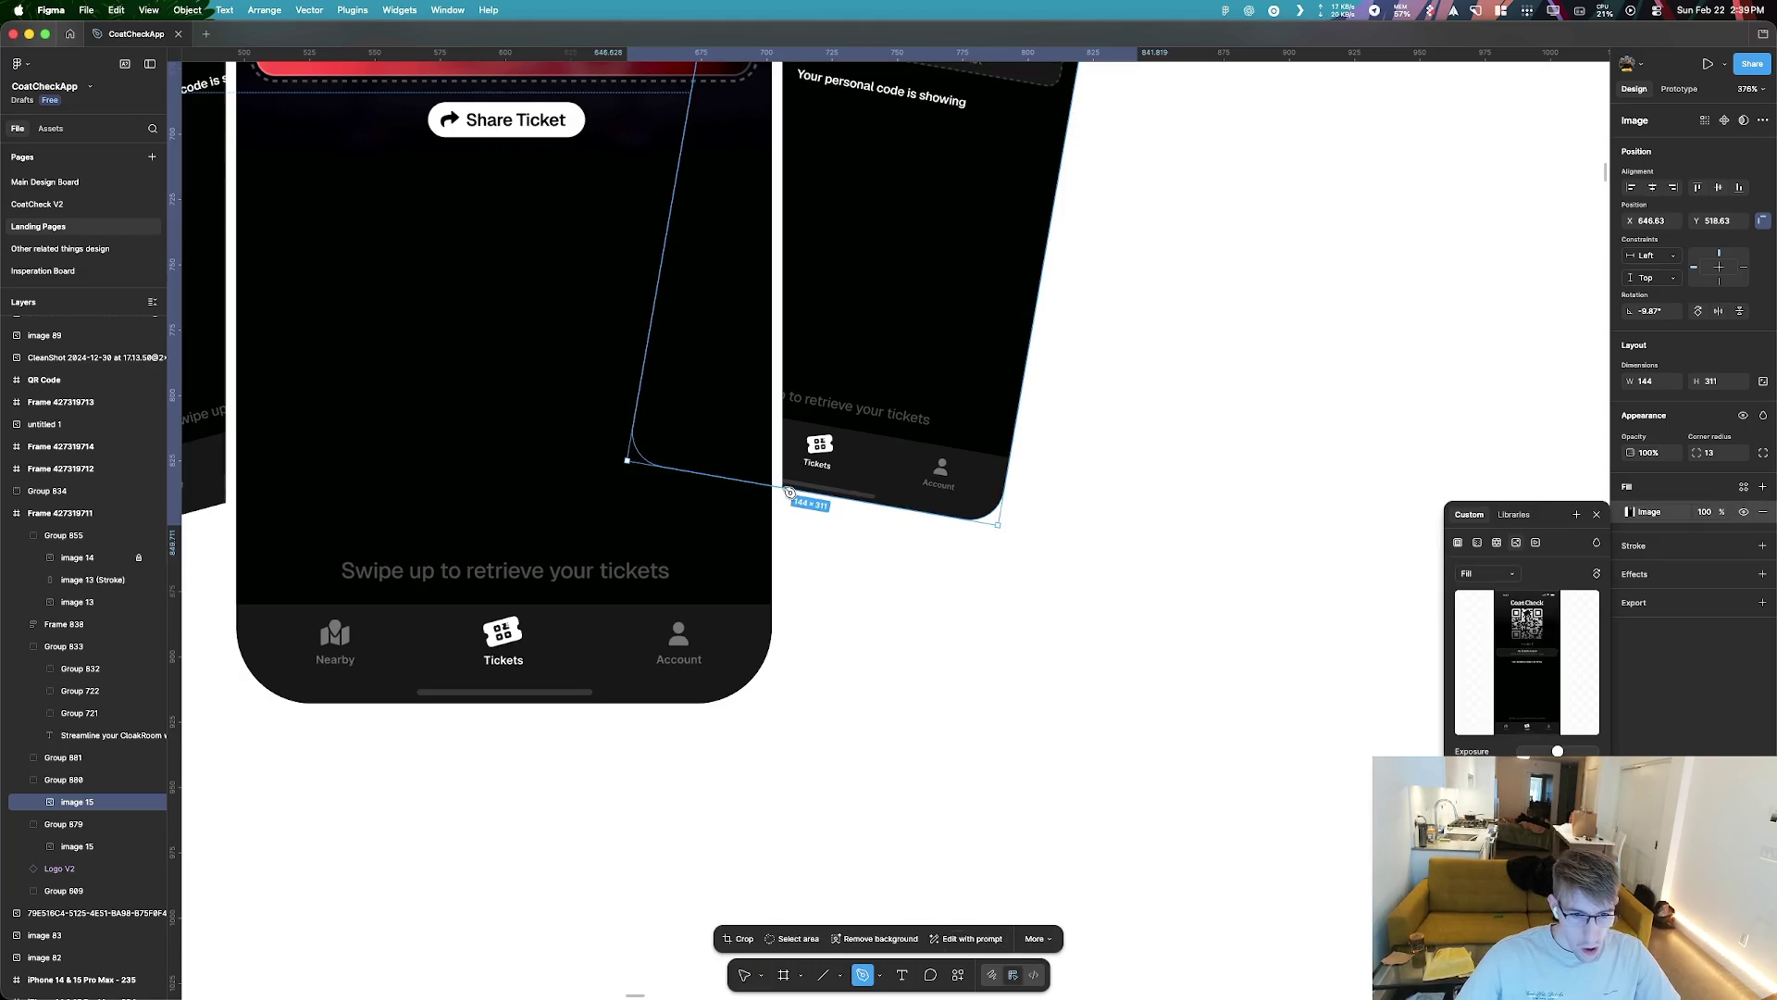
{"action": "scroll", "coordinate": [787, 492], "scroll_direction": "up", "scroll_amount": 10}
{"action": "scroll", "coordinate": [782, 493], "scroll_direction": "up", "scroll_amount": 3}
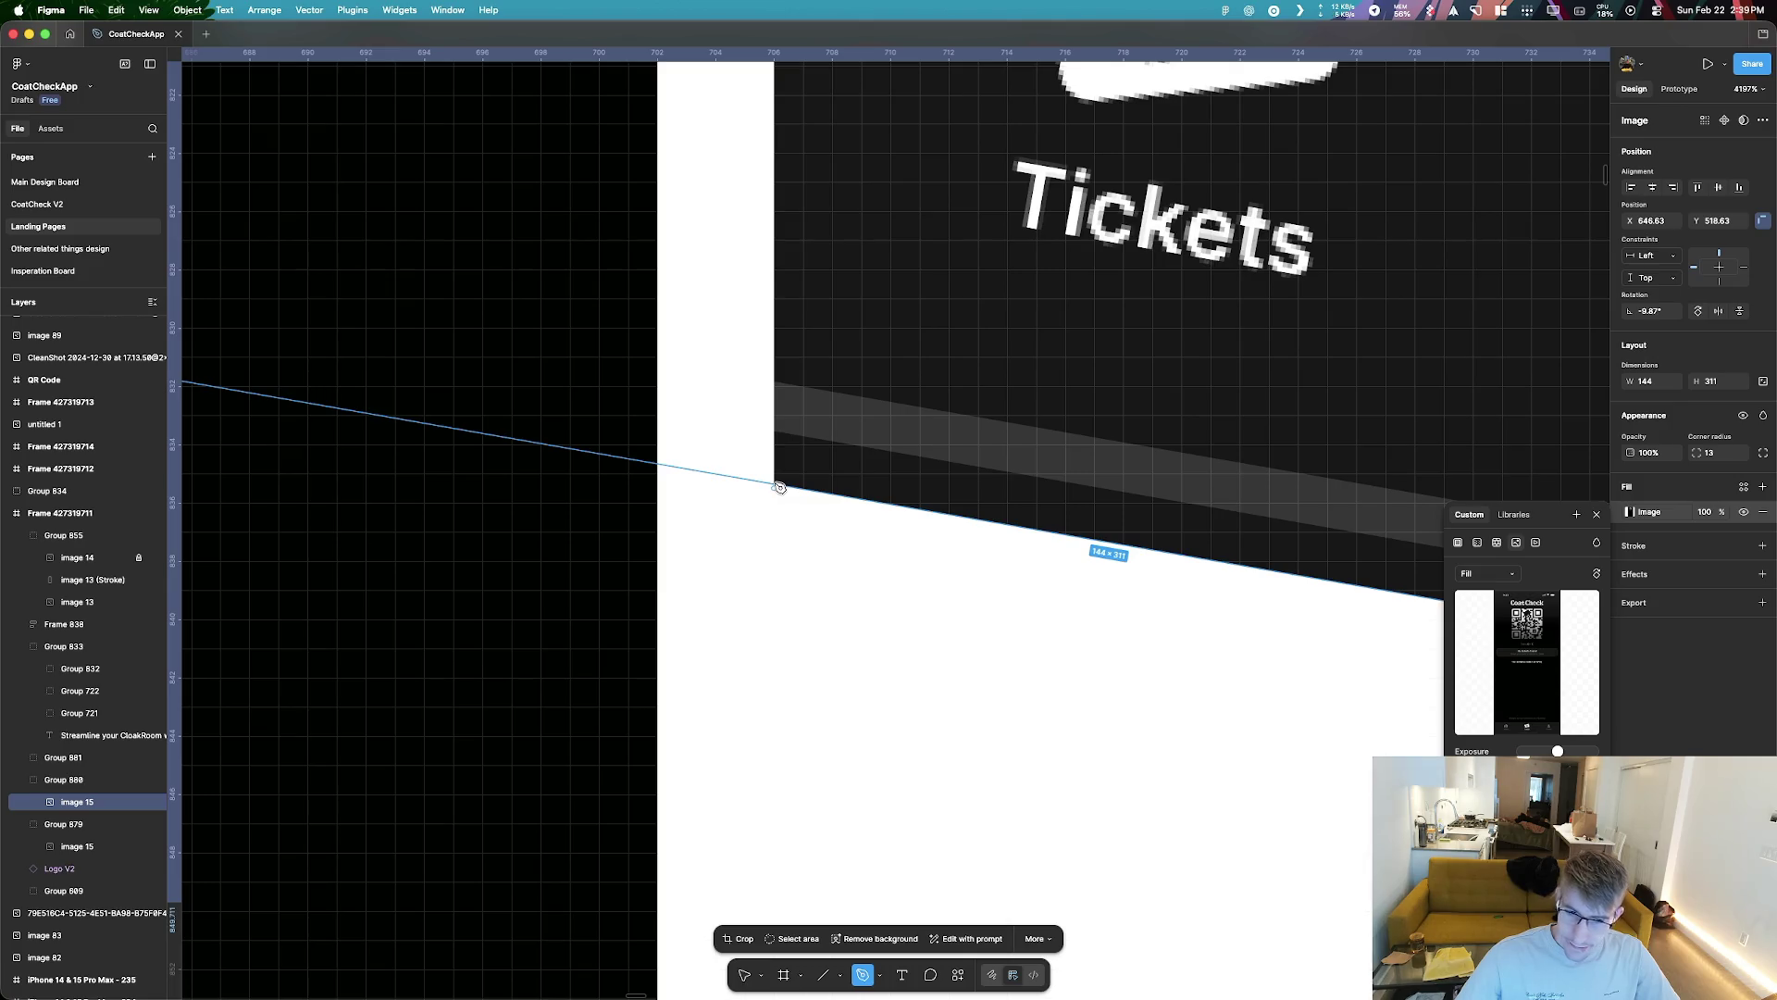
{"action": "key", "text": "Escape"}
{"action": "key", "text": "Escape"}
{"action": "double_click", "coordinate": [802, 470]}
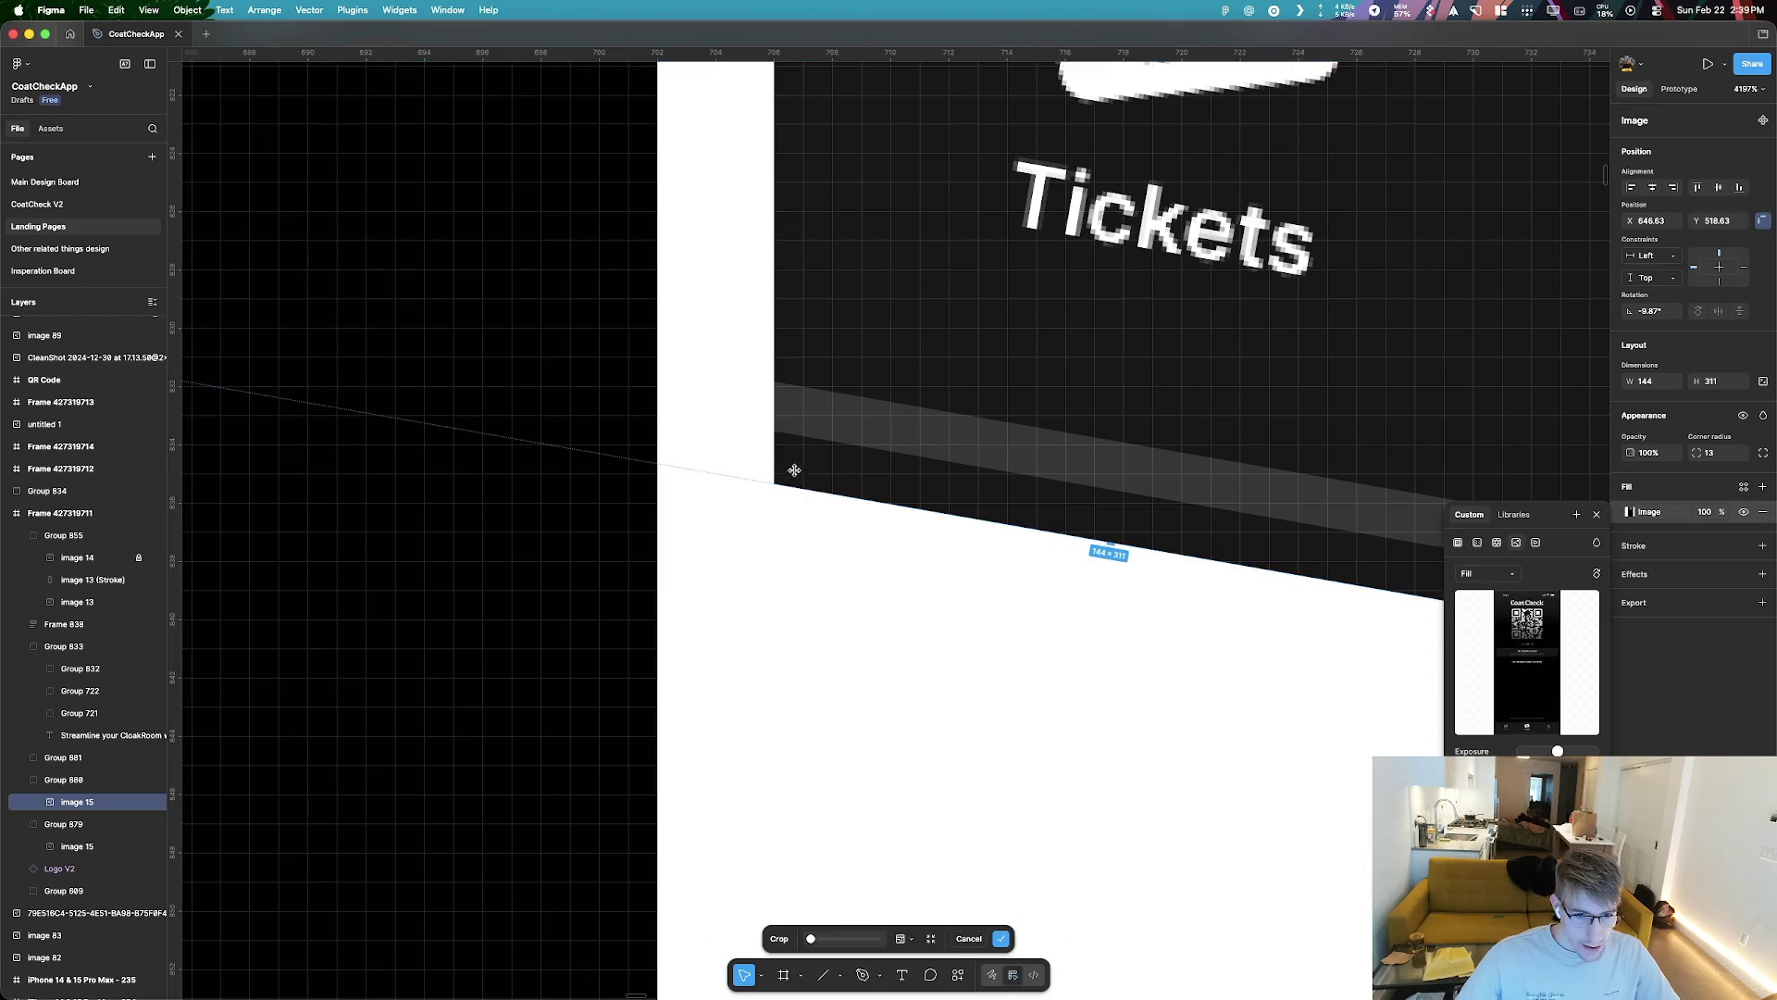
{"action": "key", "text": "Return"}
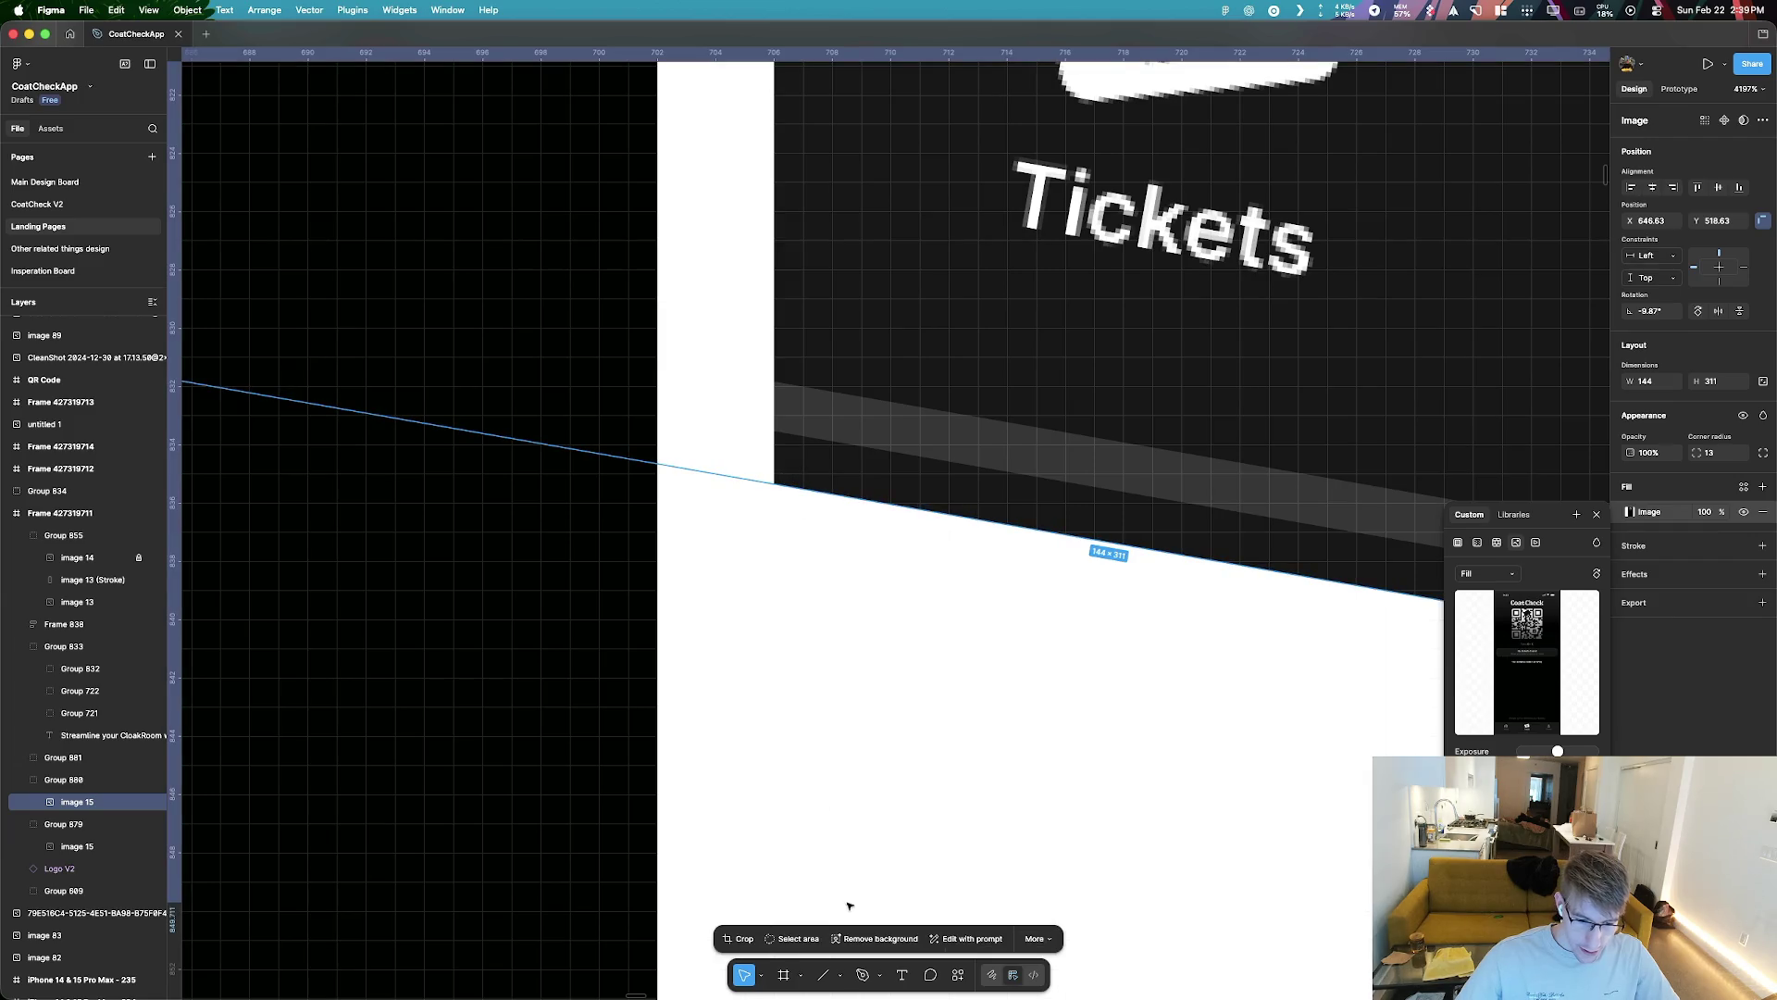
{"action": "left_click", "coordinate": [1045, 940]}
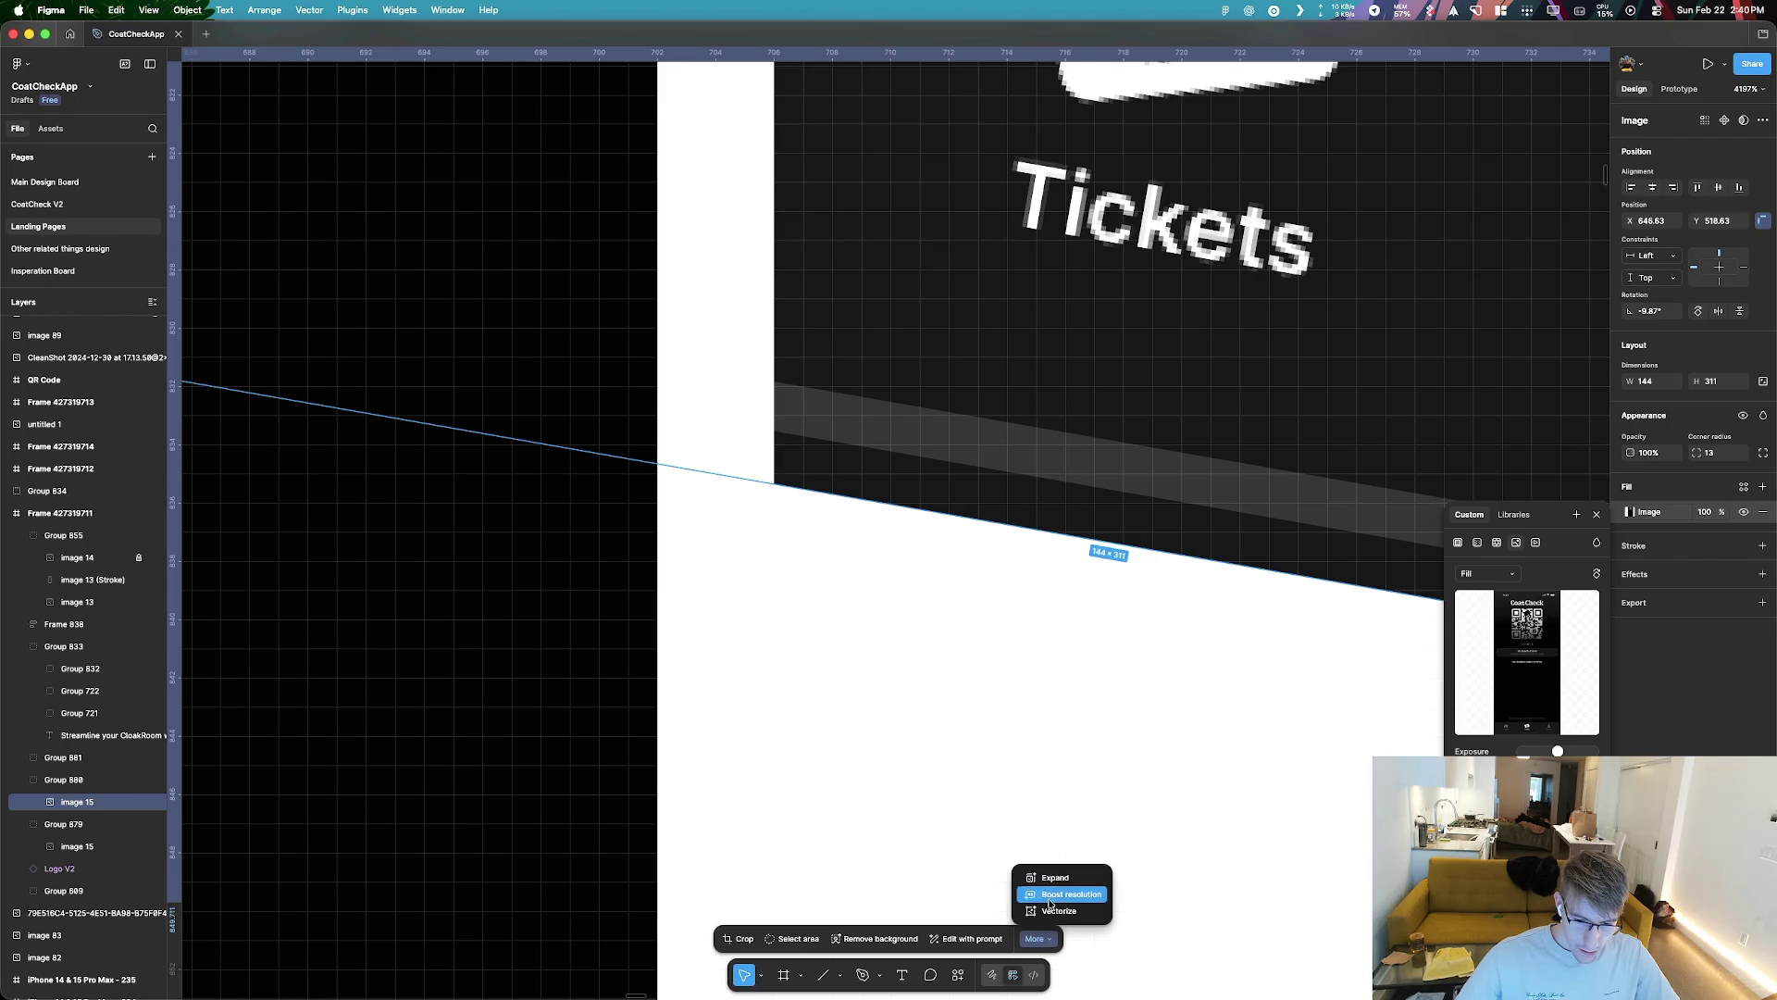
{"action": "left_click", "coordinate": [1055, 910]}
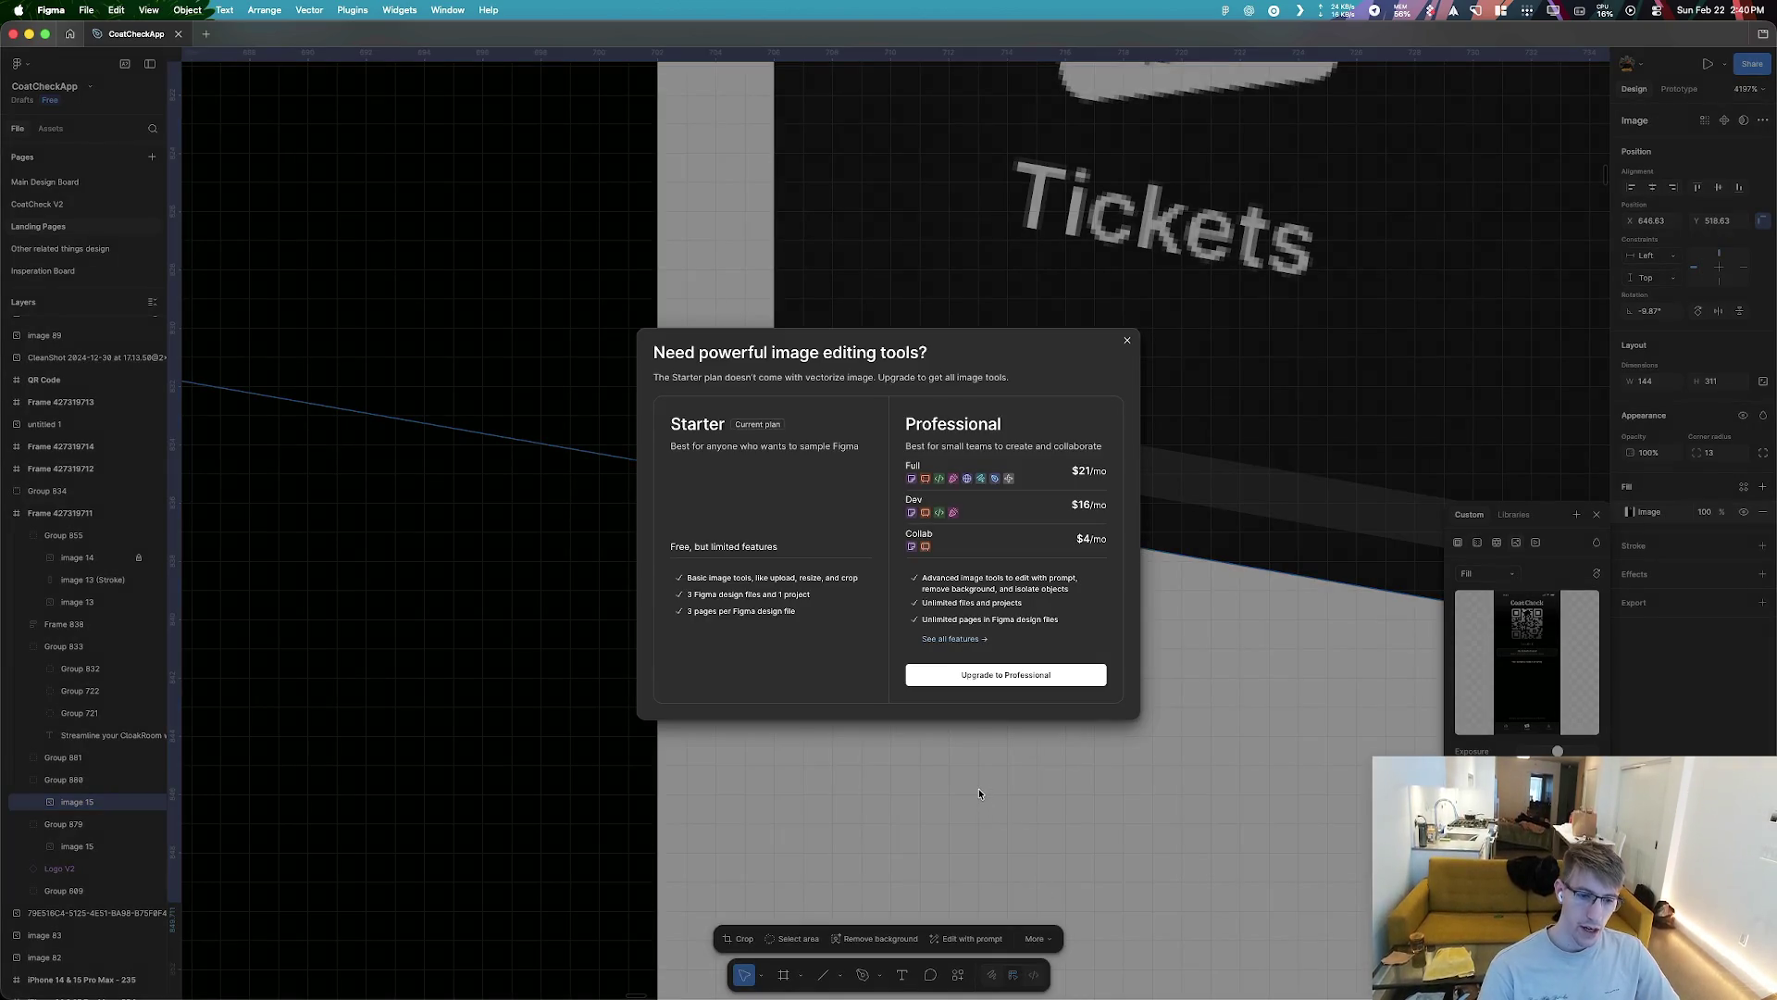
{"action": "left_click", "coordinate": [979, 793]}
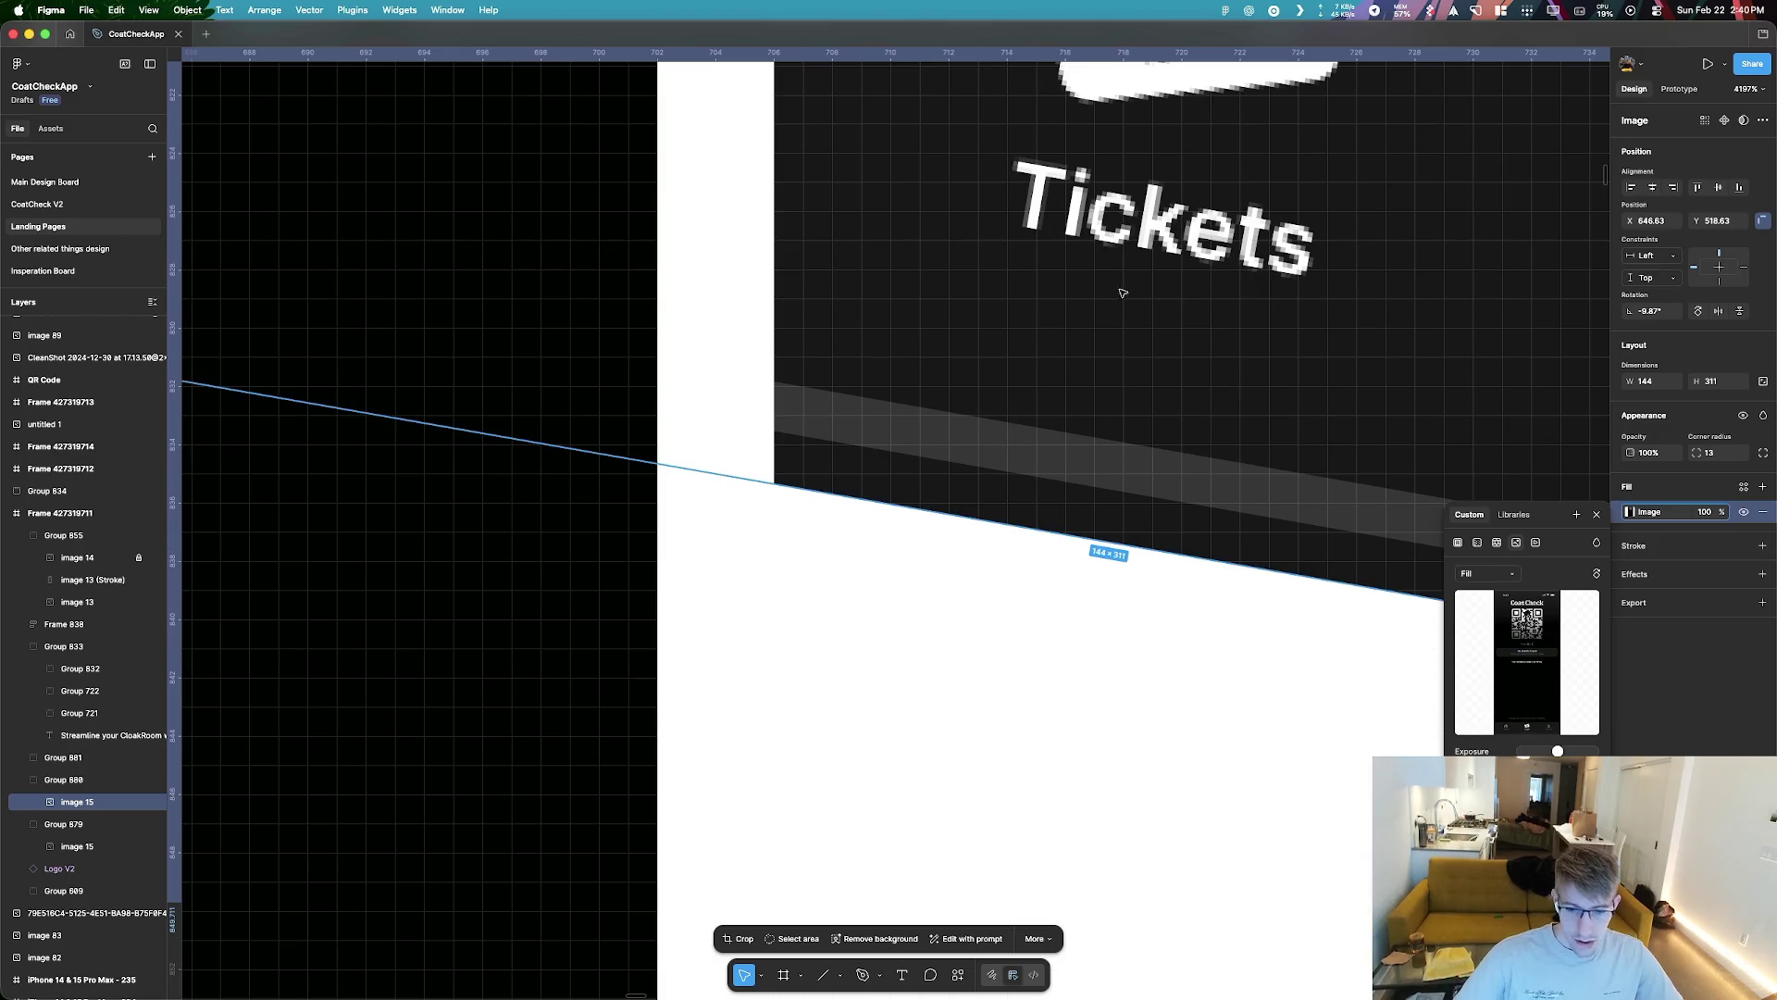
Shift the tilted screenshot up and right within its crop
{"action": "scroll", "coordinate": [1123, 294], "scroll_direction": "down", "scroll_amount": 3}
{"action": "scroll", "coordinate": [963, 345], "scroll_direction": "down", "scroll_amount": 3}
{"action": "scroll", "coordinate": [965, 345], "scroll_direction": "down", "scroll_amount": 3}
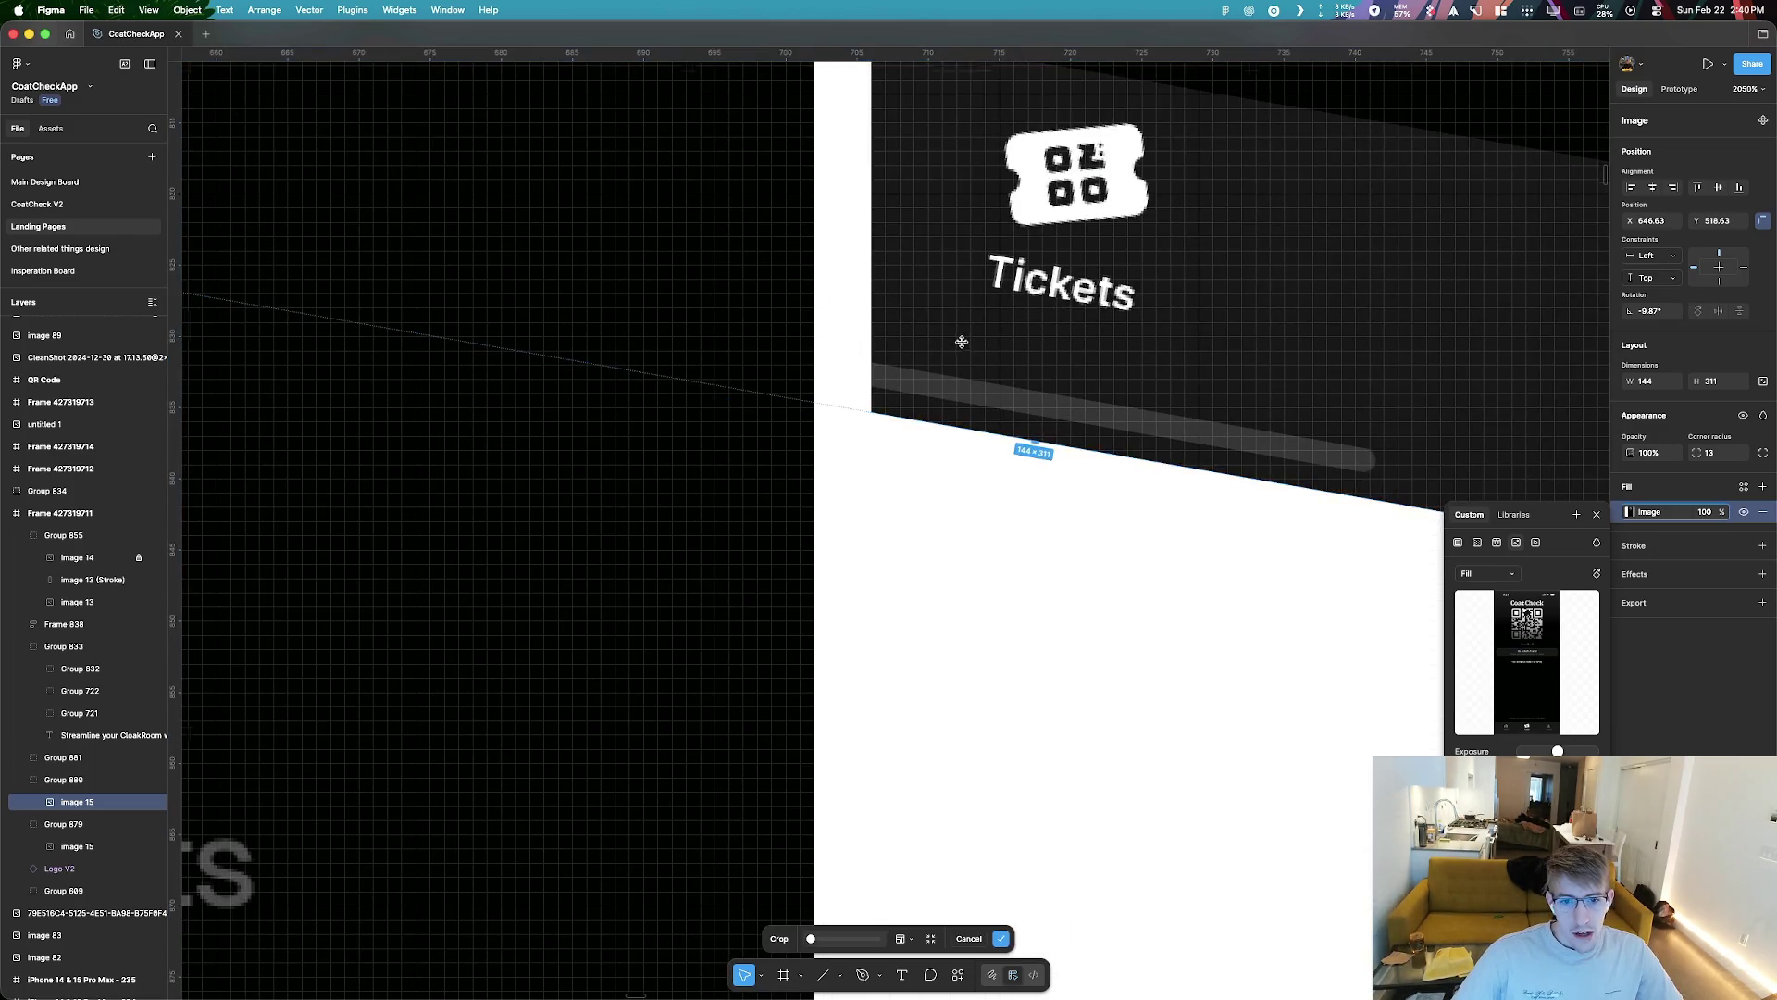
{"action": "scroll", "coordinate": [965, 345], "scroll_direction": "down", "scroll_amount": 5}
{"action": "double_click", "coordinate": [1013, 365]}
{"action": "left_click_drag", "start_coordinate": [1013, 366], "coordinate": [1120, 28]}
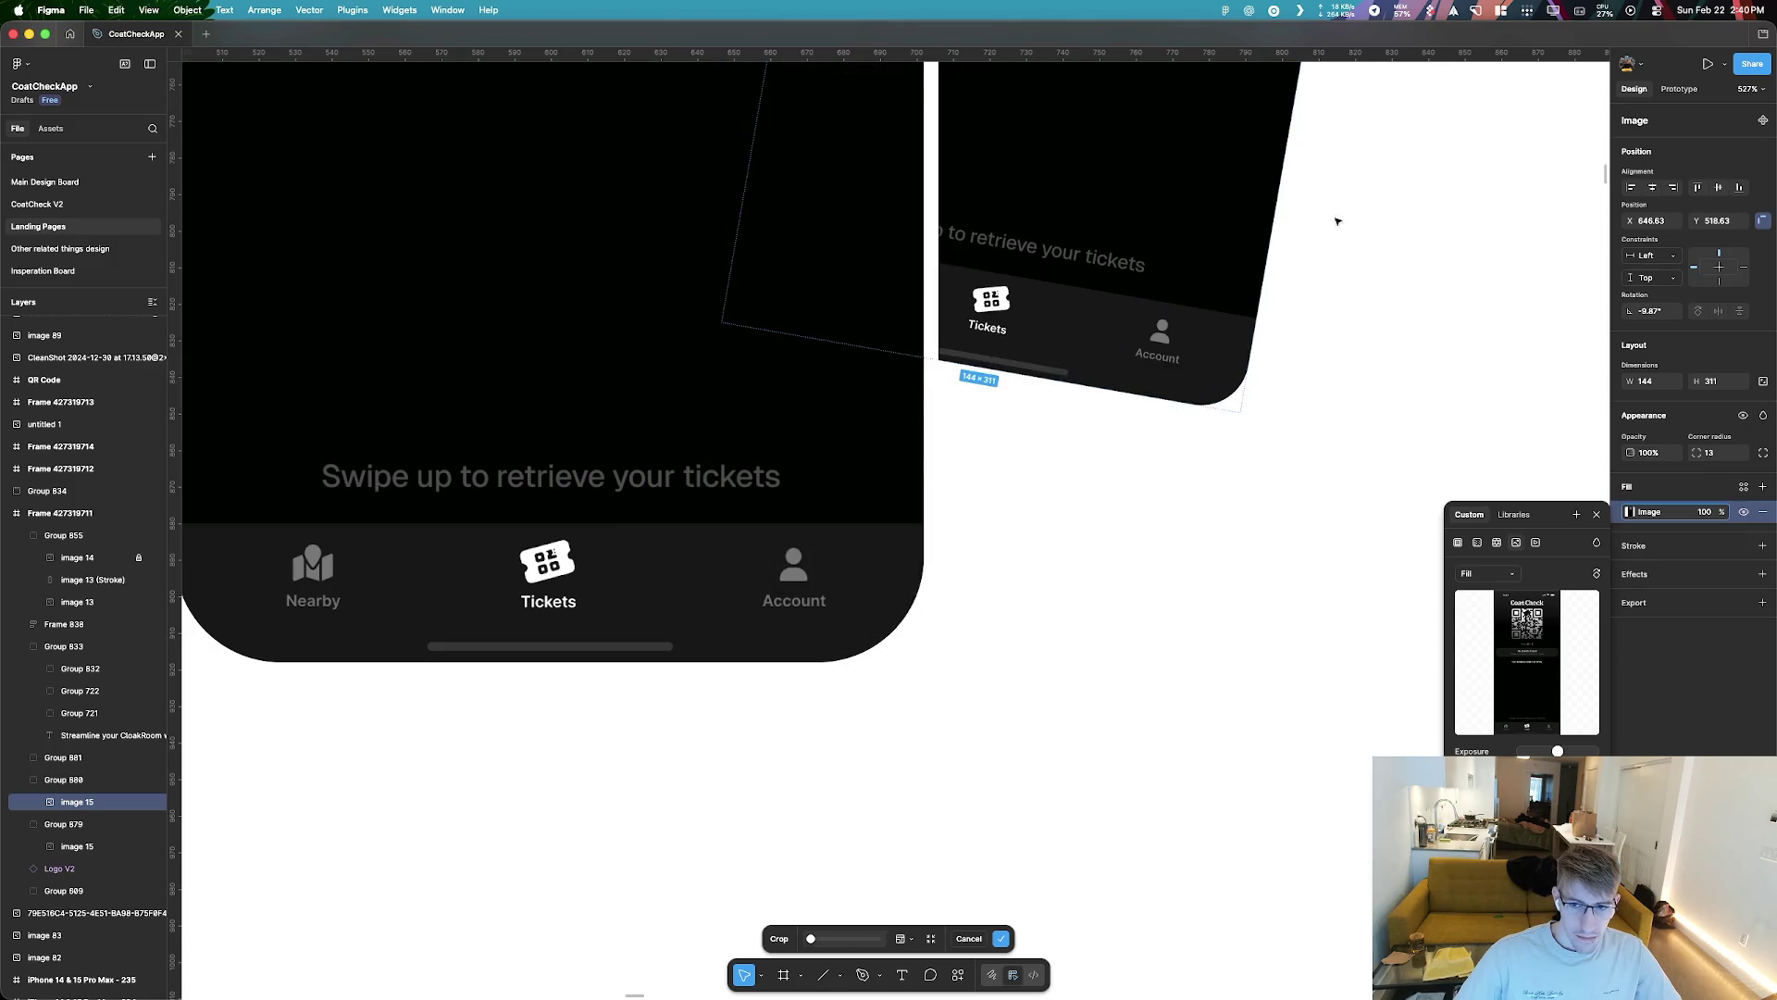
{"action": "left_click", "coordinate": [1281, 365]}
Ungroup the tilted screenshot image from its phone group
{"action": "right_click", "coordinate": [1088, 242]}
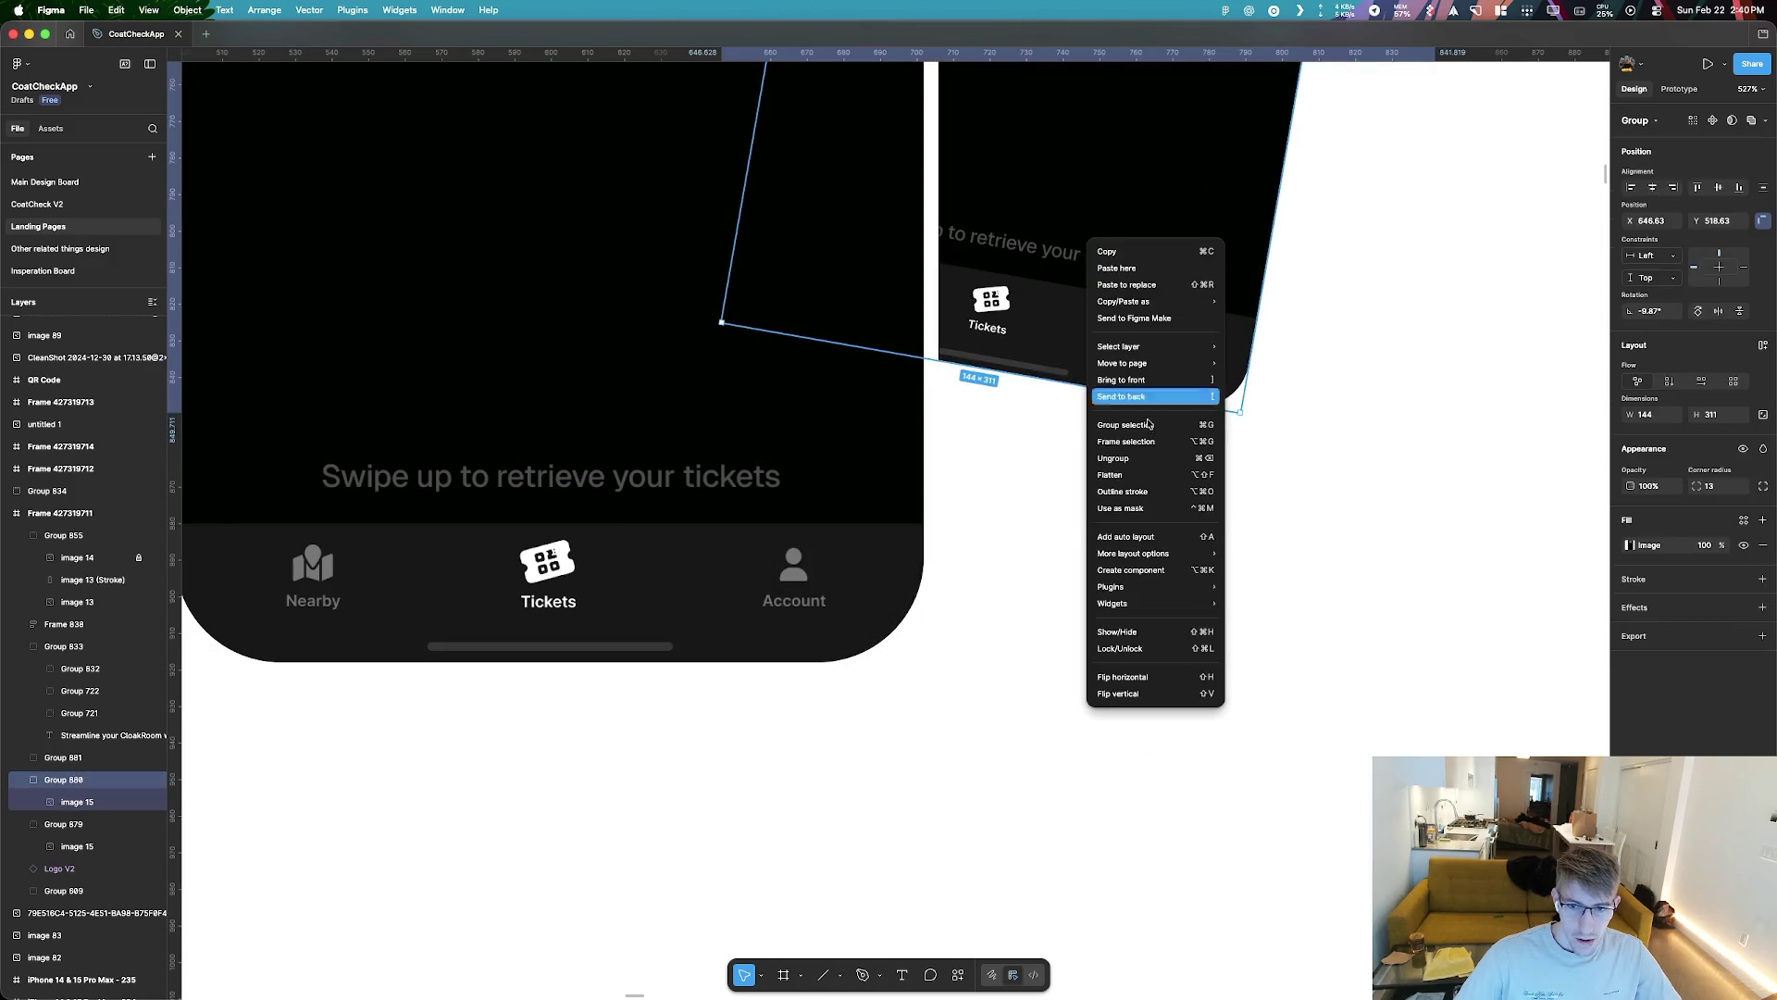
{"action": "left_click", "coordinate": [1156, 454]}
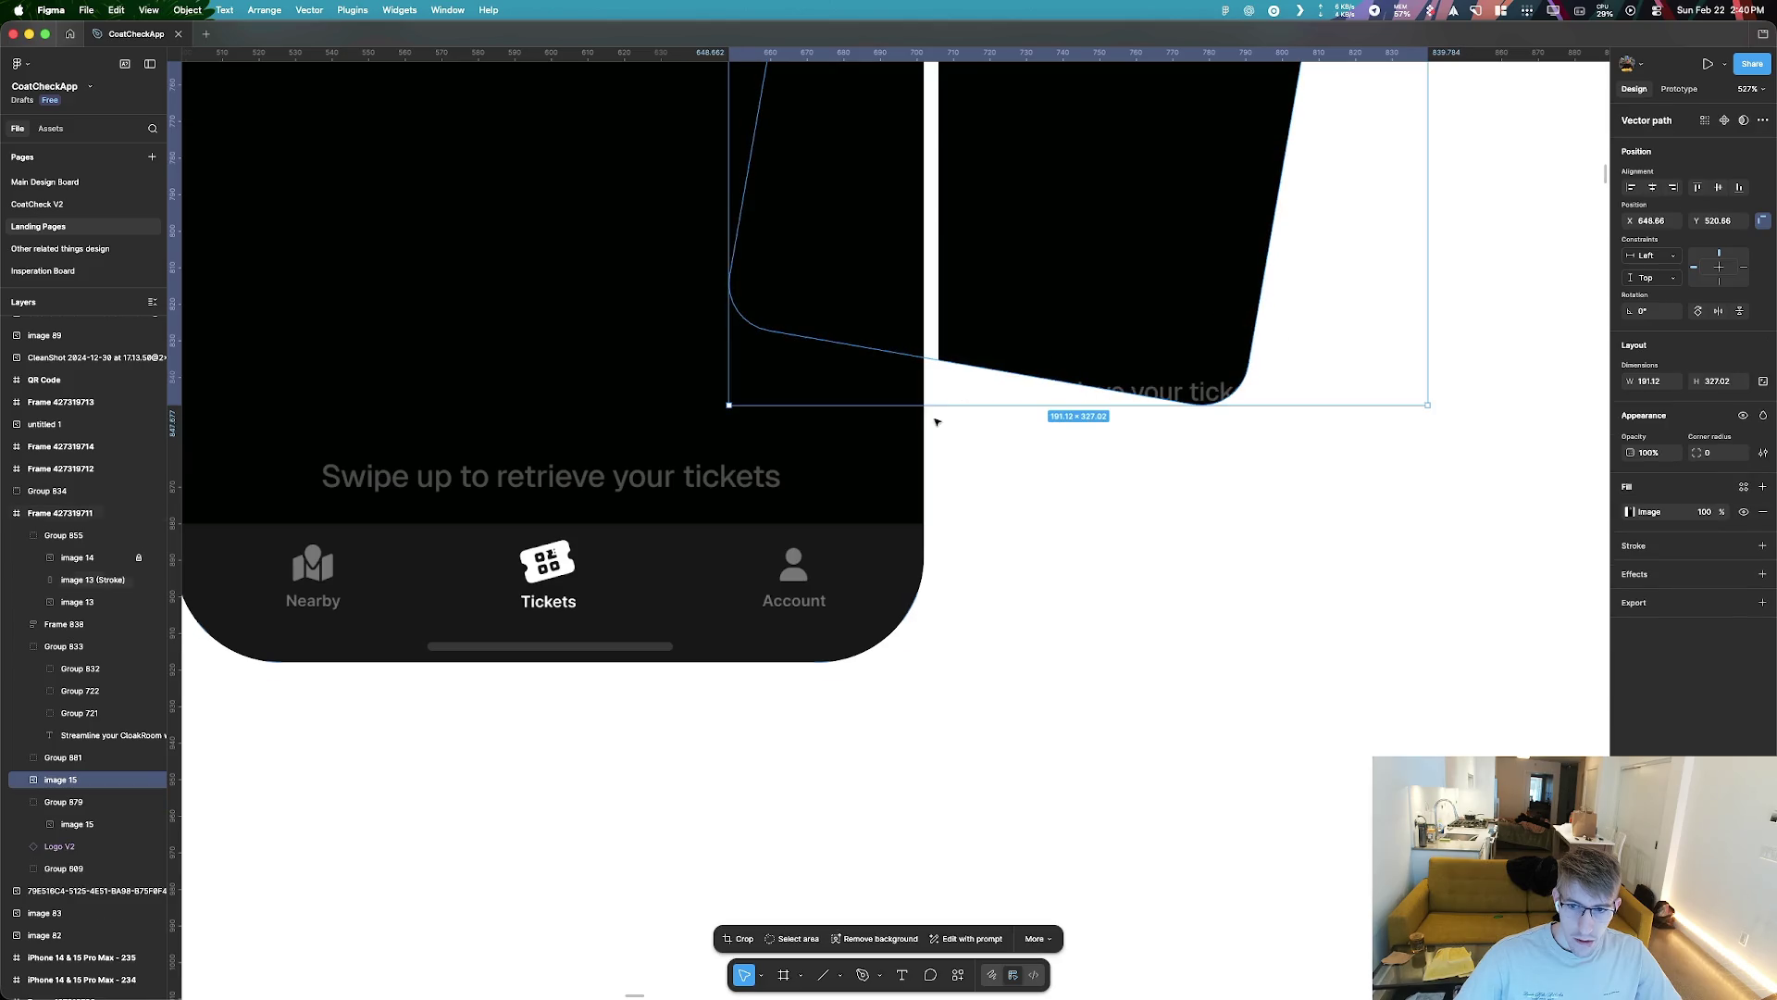
{"action": "scroll", "coordinate": [936, 422], "scroll_direction": "down", "scroll_amount": 5}
{"action": "scroll", "coordinate": [875, 380], "scroll_direction": "up", "scroll_amount": 5}
{"action": "right_click", "coordinate": [879, 376]}
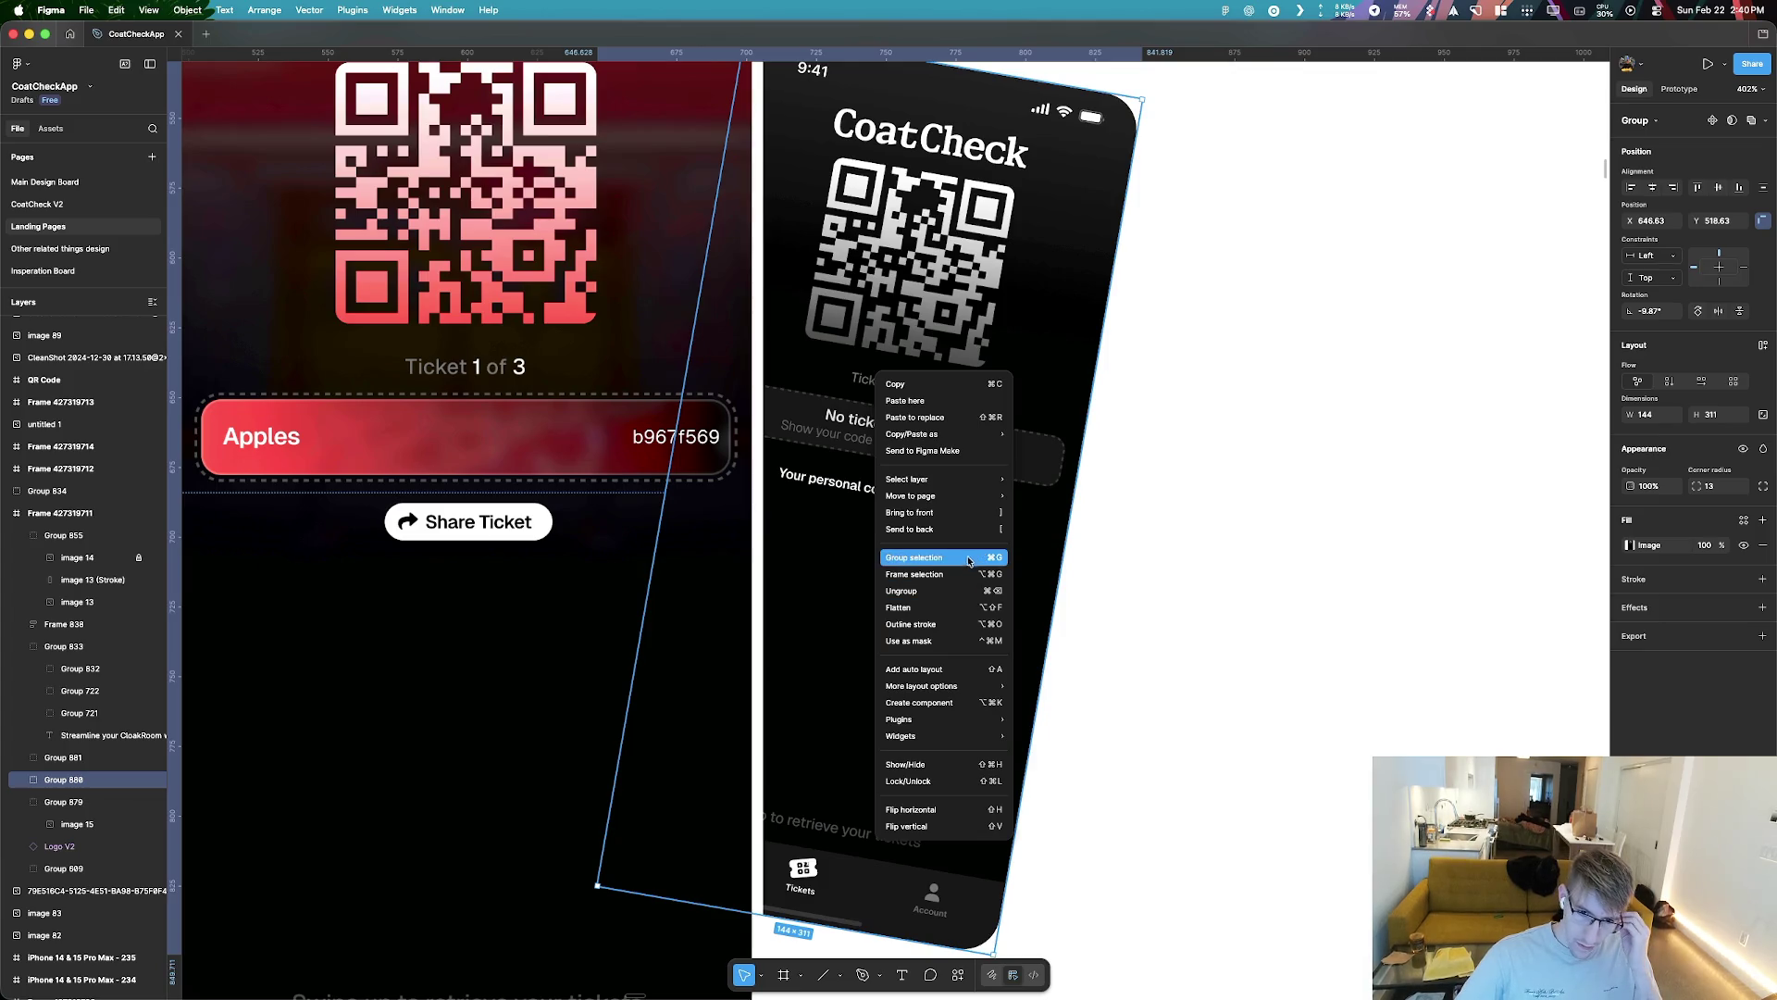
{"action": "mouse_move", "coordinate": [948, 729]}
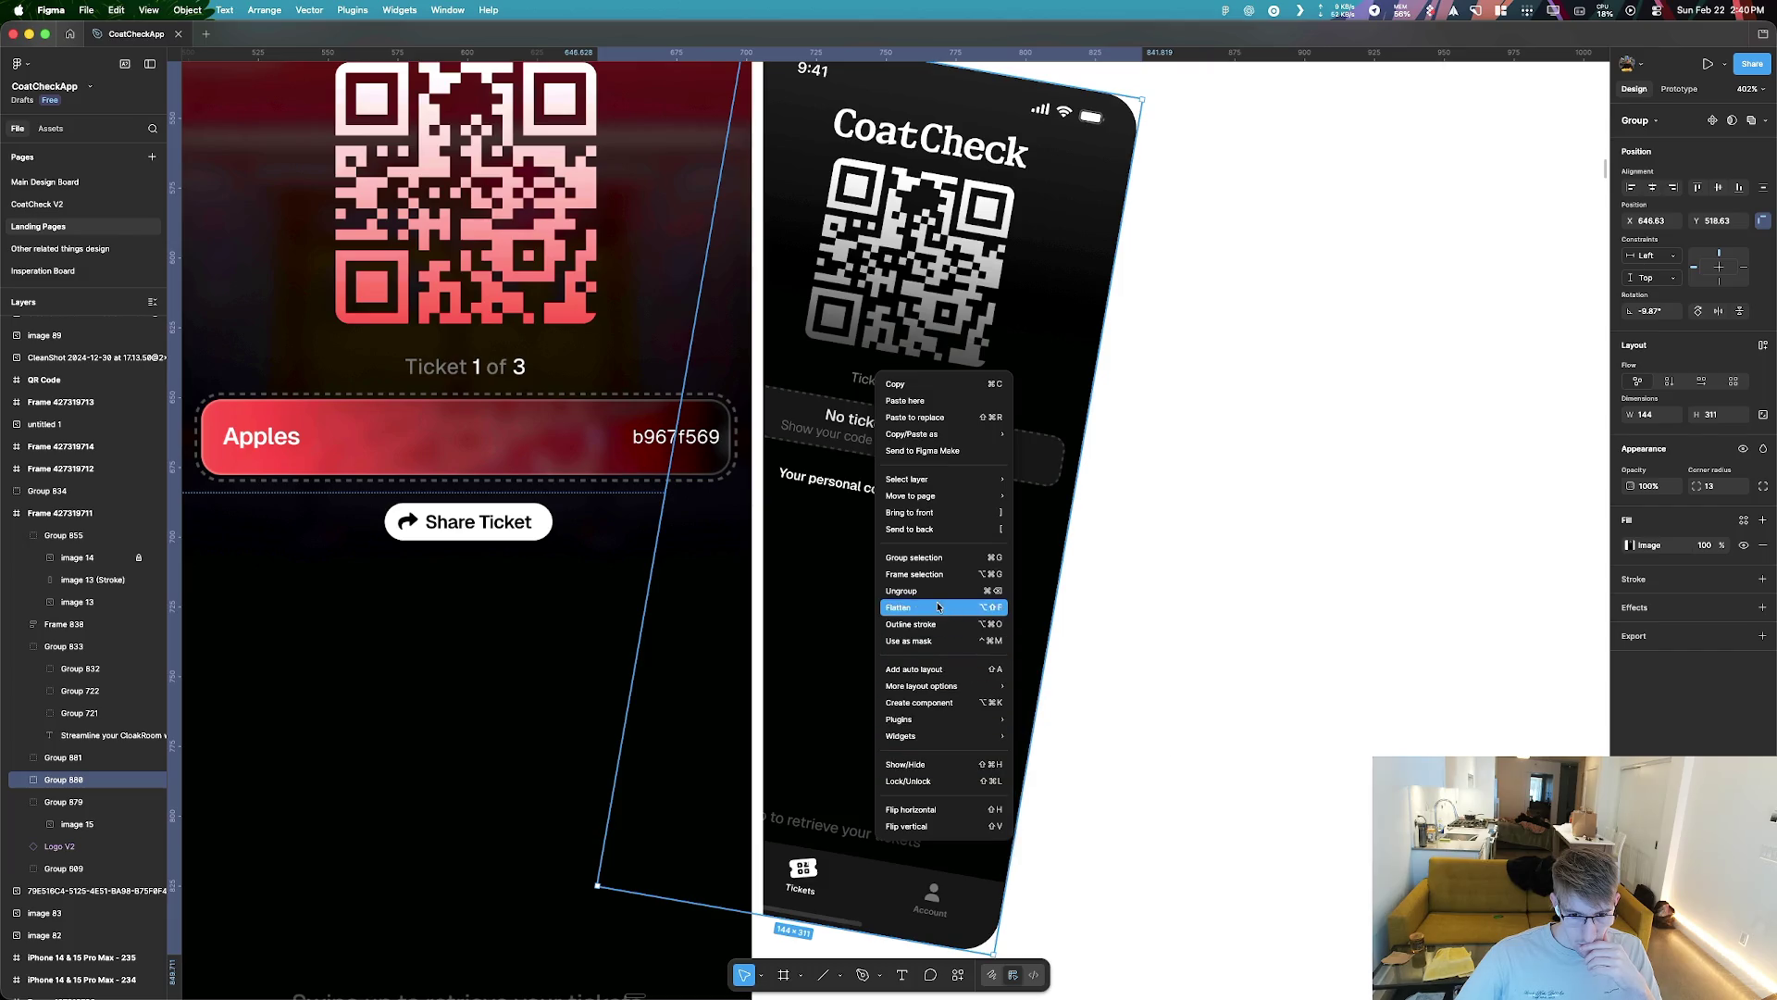
{"action": "left_click", "coordinate": [25, 777]}
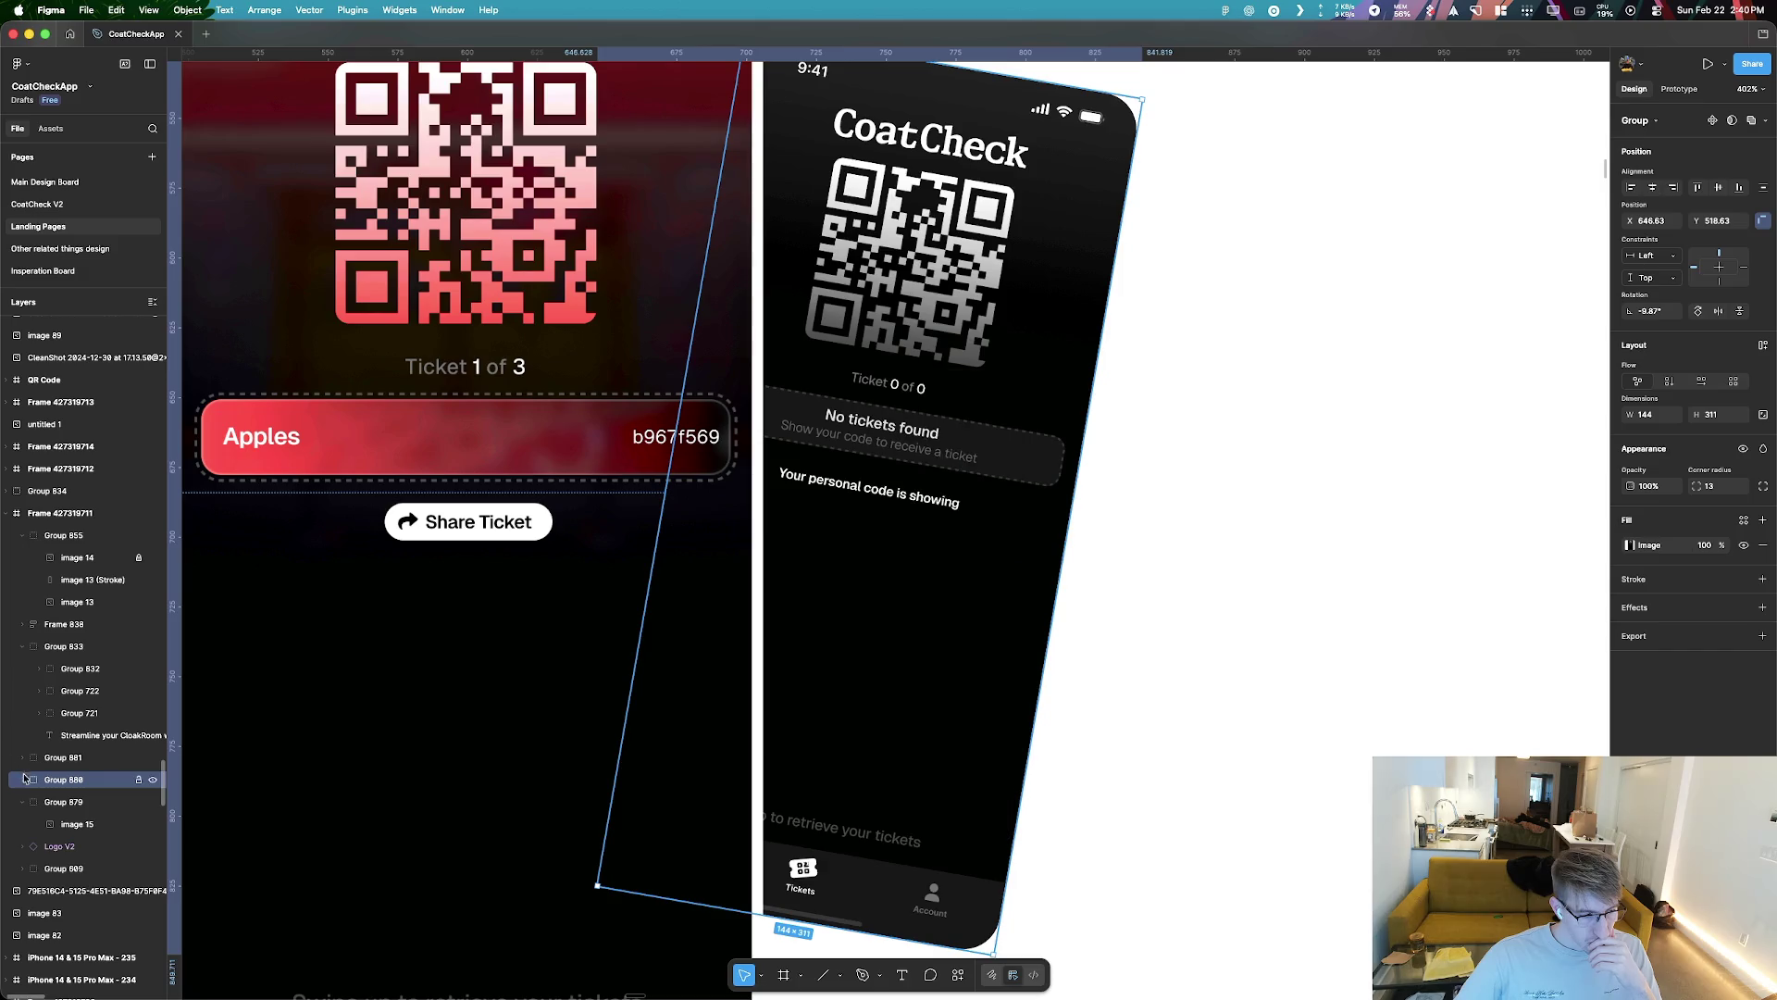
{"action": "key", "text": "super+shift+g"}
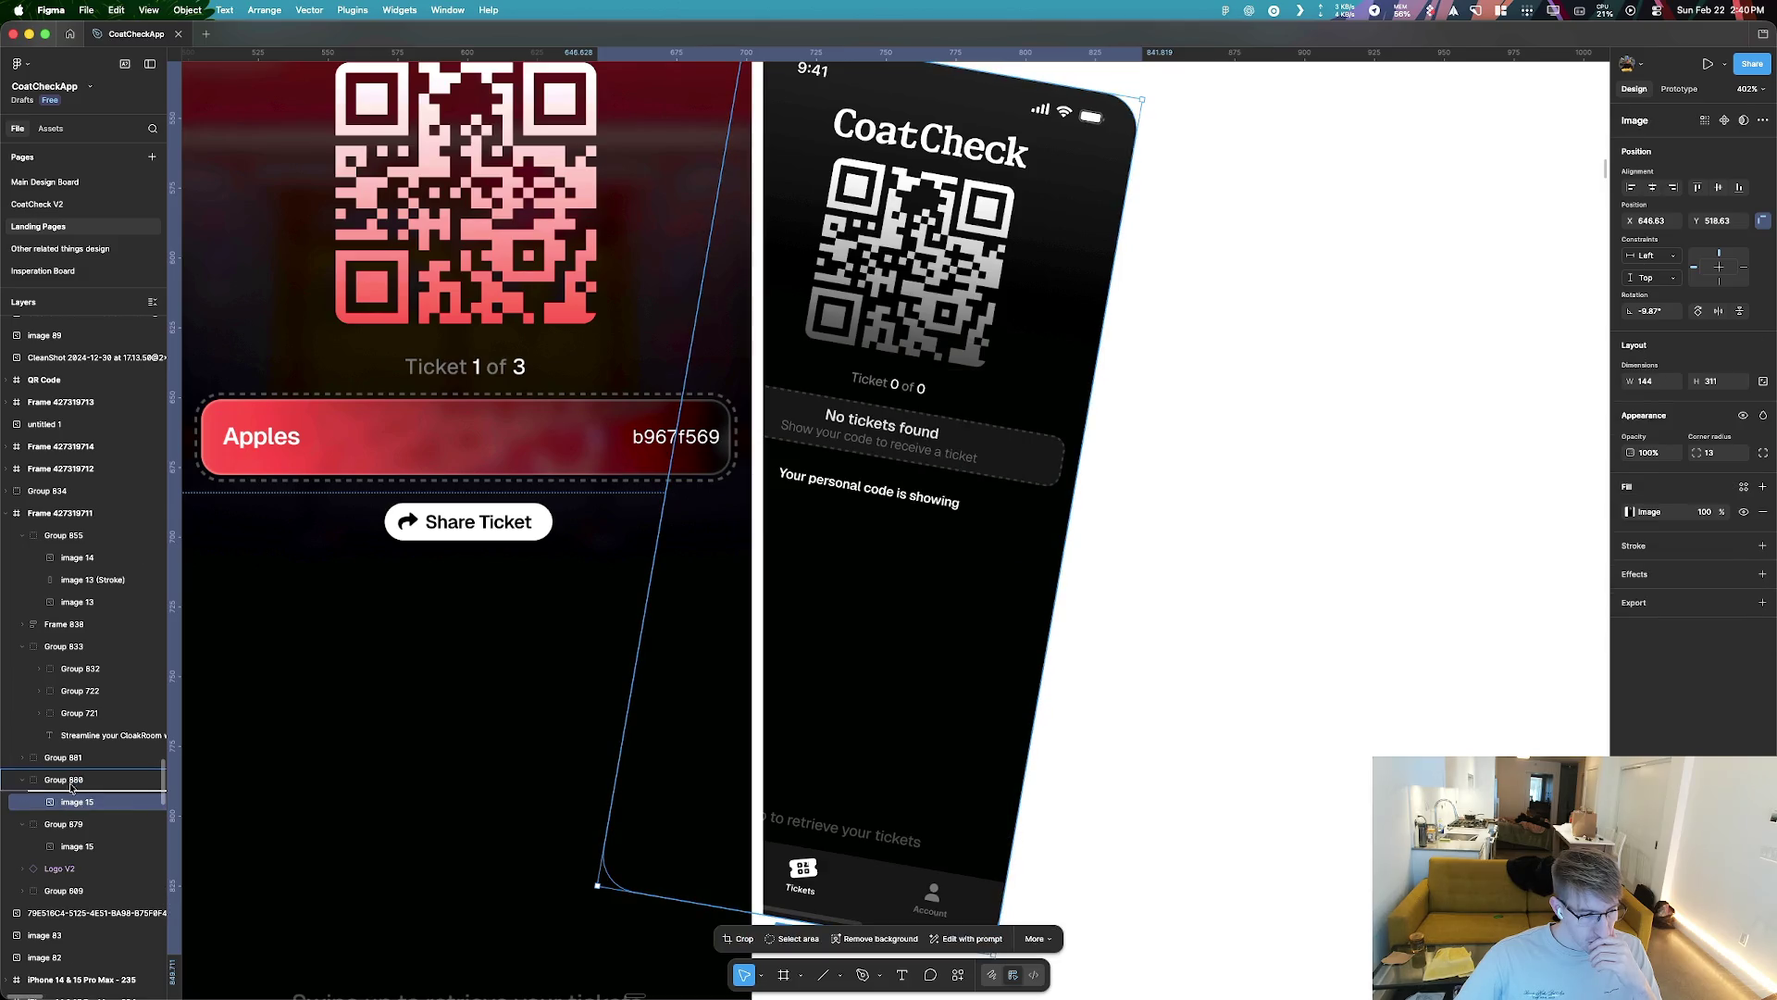
Try Outline stroke on the screenshot at 40% opacity, then undo it
{"action": "right_click", "coordinate": [67, 781]}
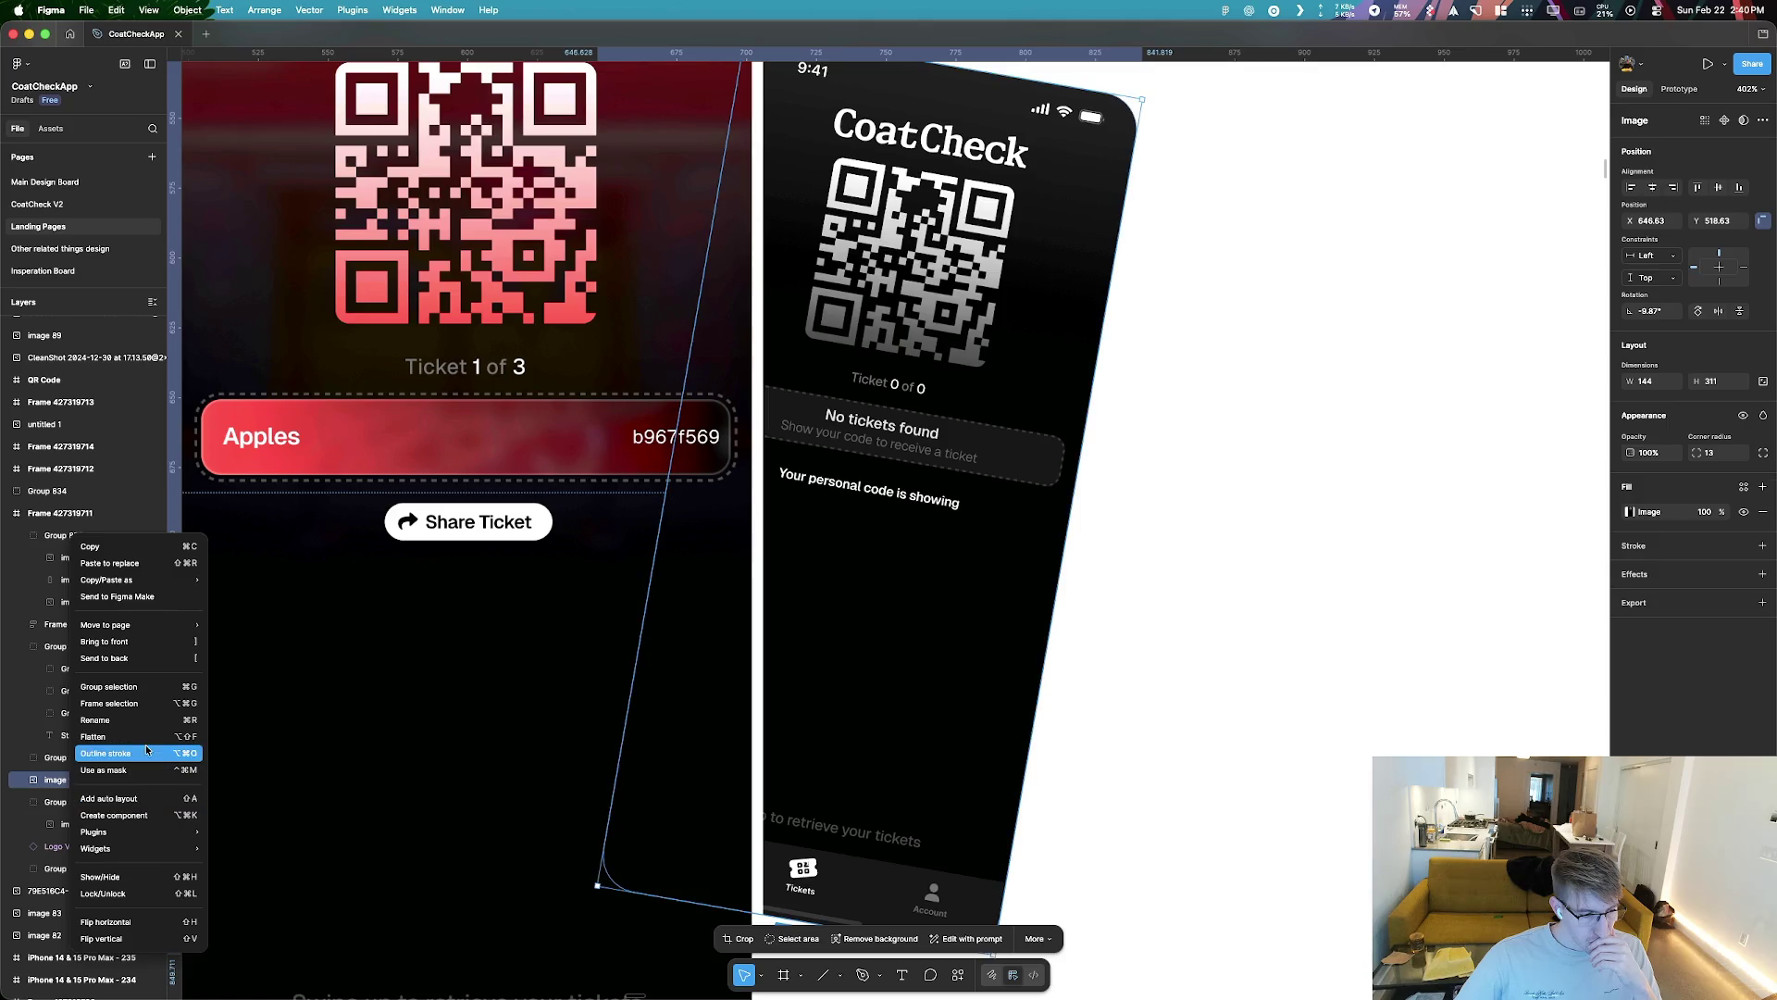
{"action": "left_click", "coordinate": [146, 751]}
{"action": "key", "text": "4"}
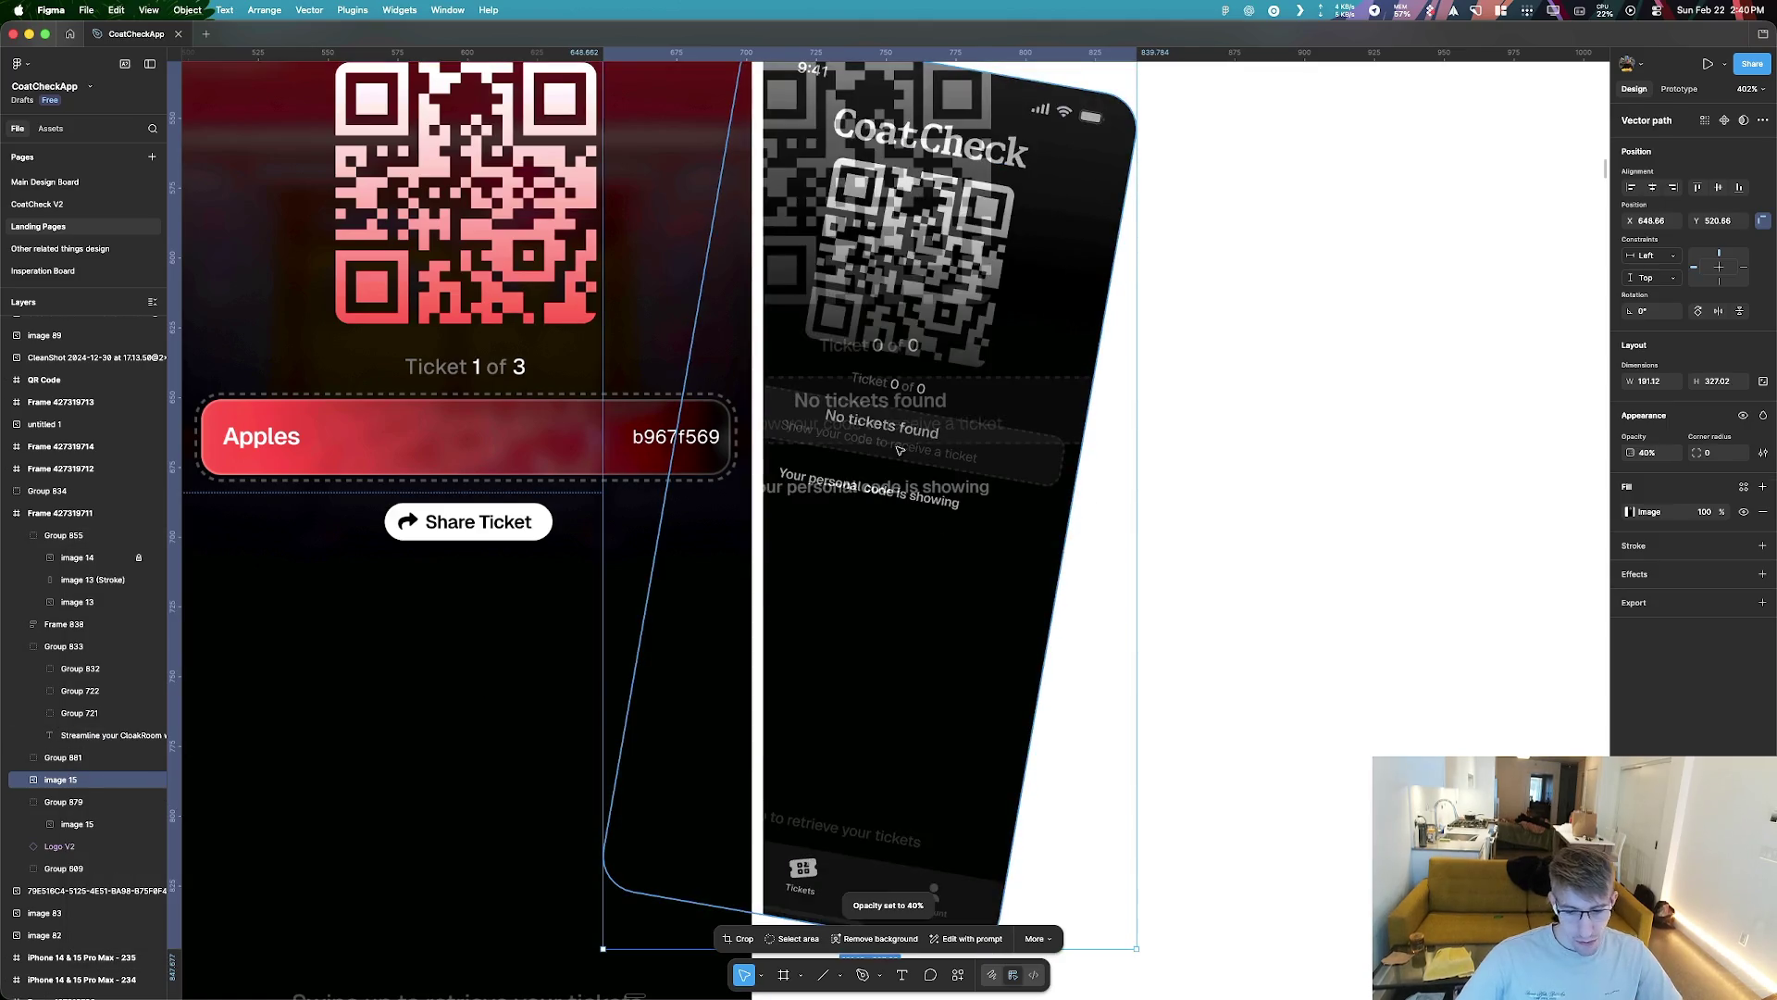
{"action": "key", "text": "super+z"}
{"action": "key", "text": "super+z"}
{"action": "right_click", "coordinate": [944, 451]}
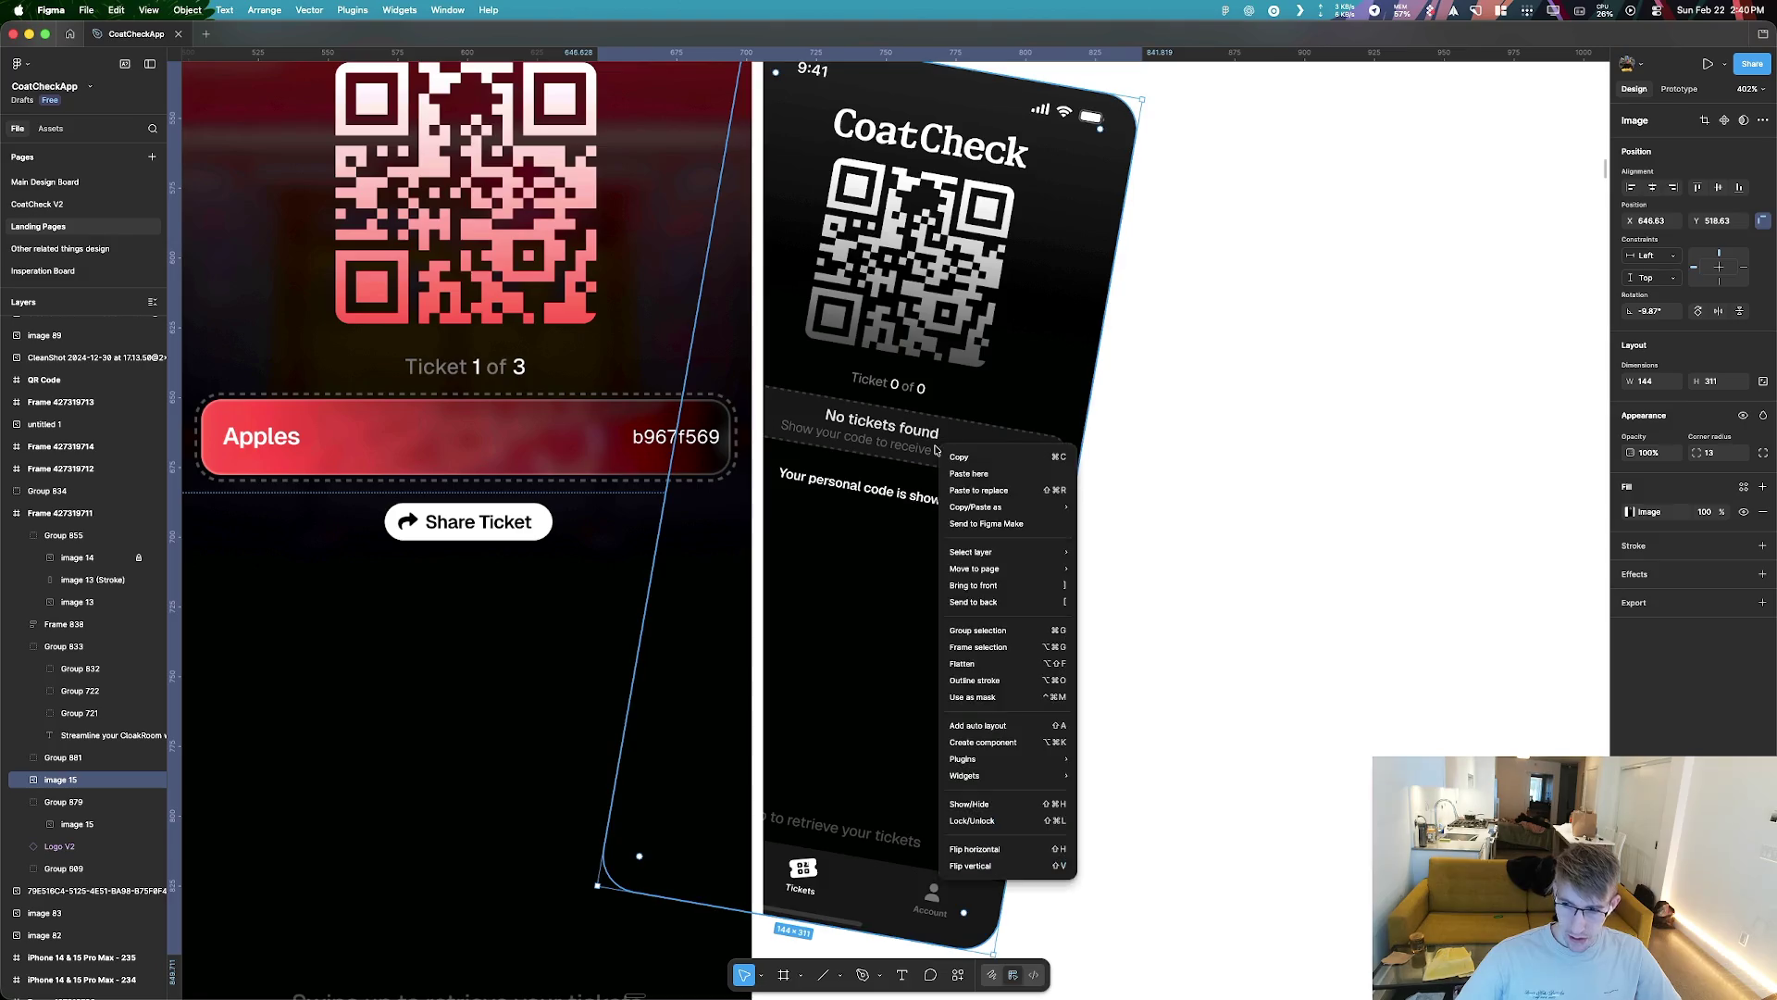
{"action": "mouse_move", "coordinate": [1018, 507]}
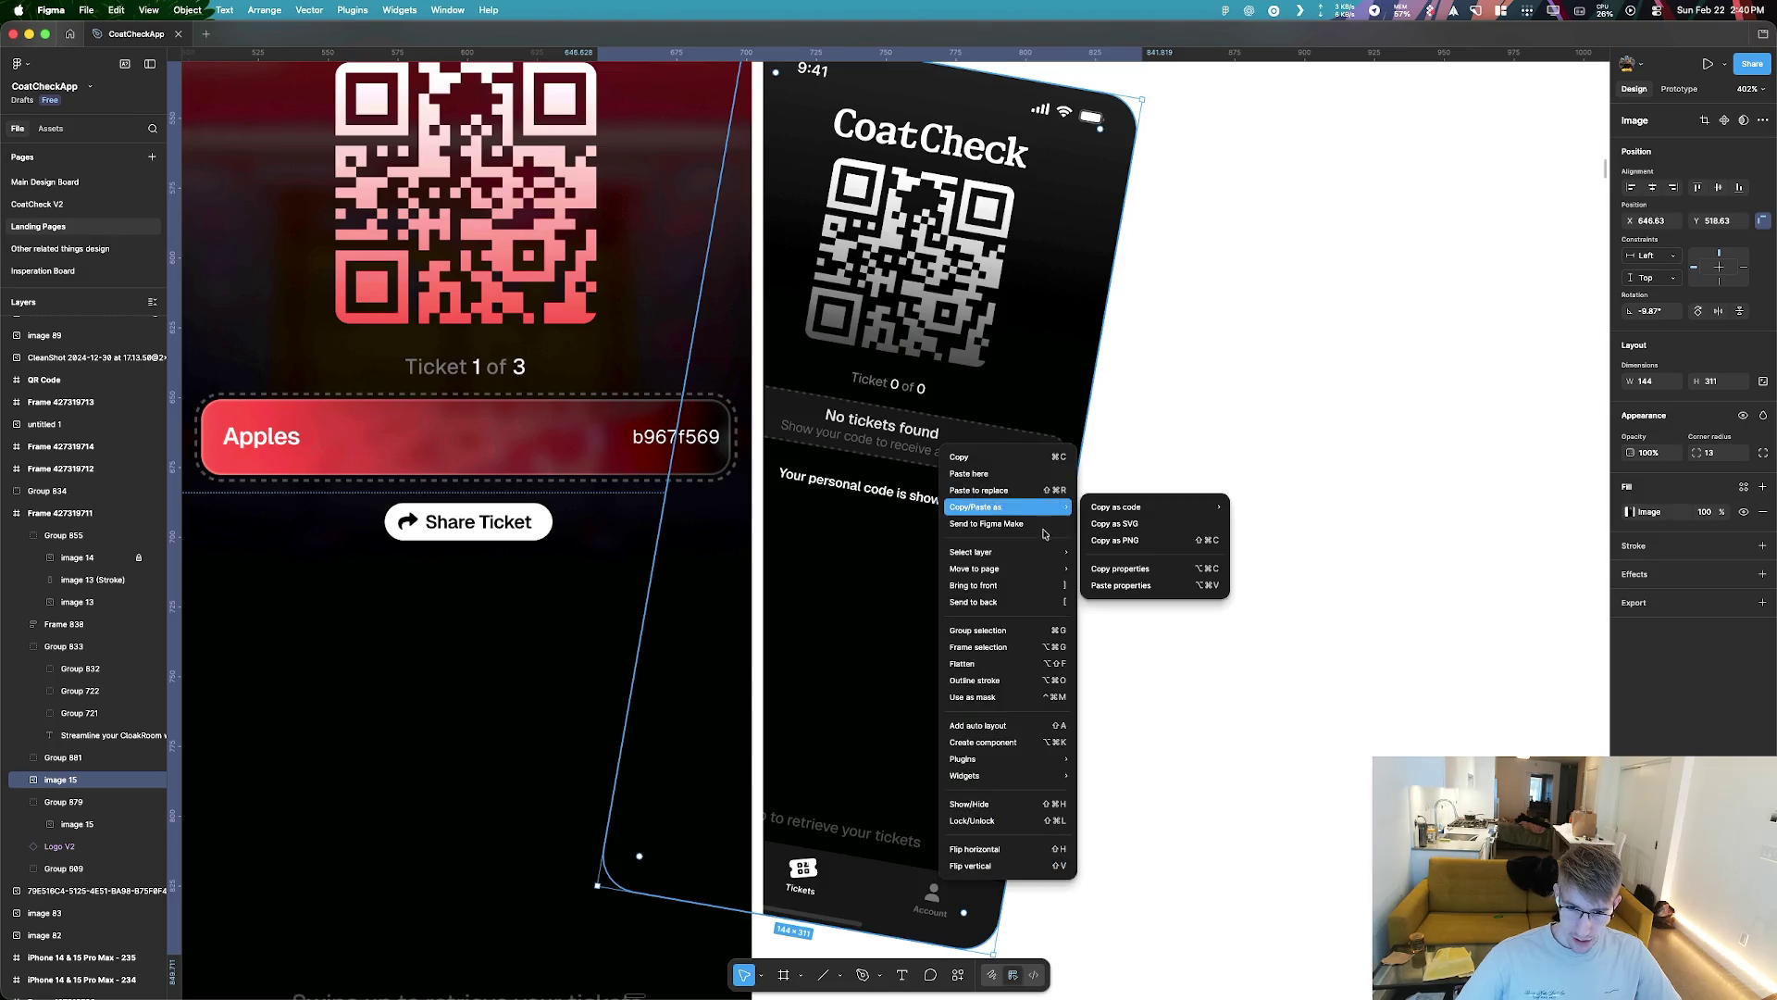
{"action": "left_click", "coordinate": [1145, 718]}
Enter and leave the screenshot's crop mode, dropping the pen tool to keep it selected
{"action": "double_click", "coordinate": [782, 908]}
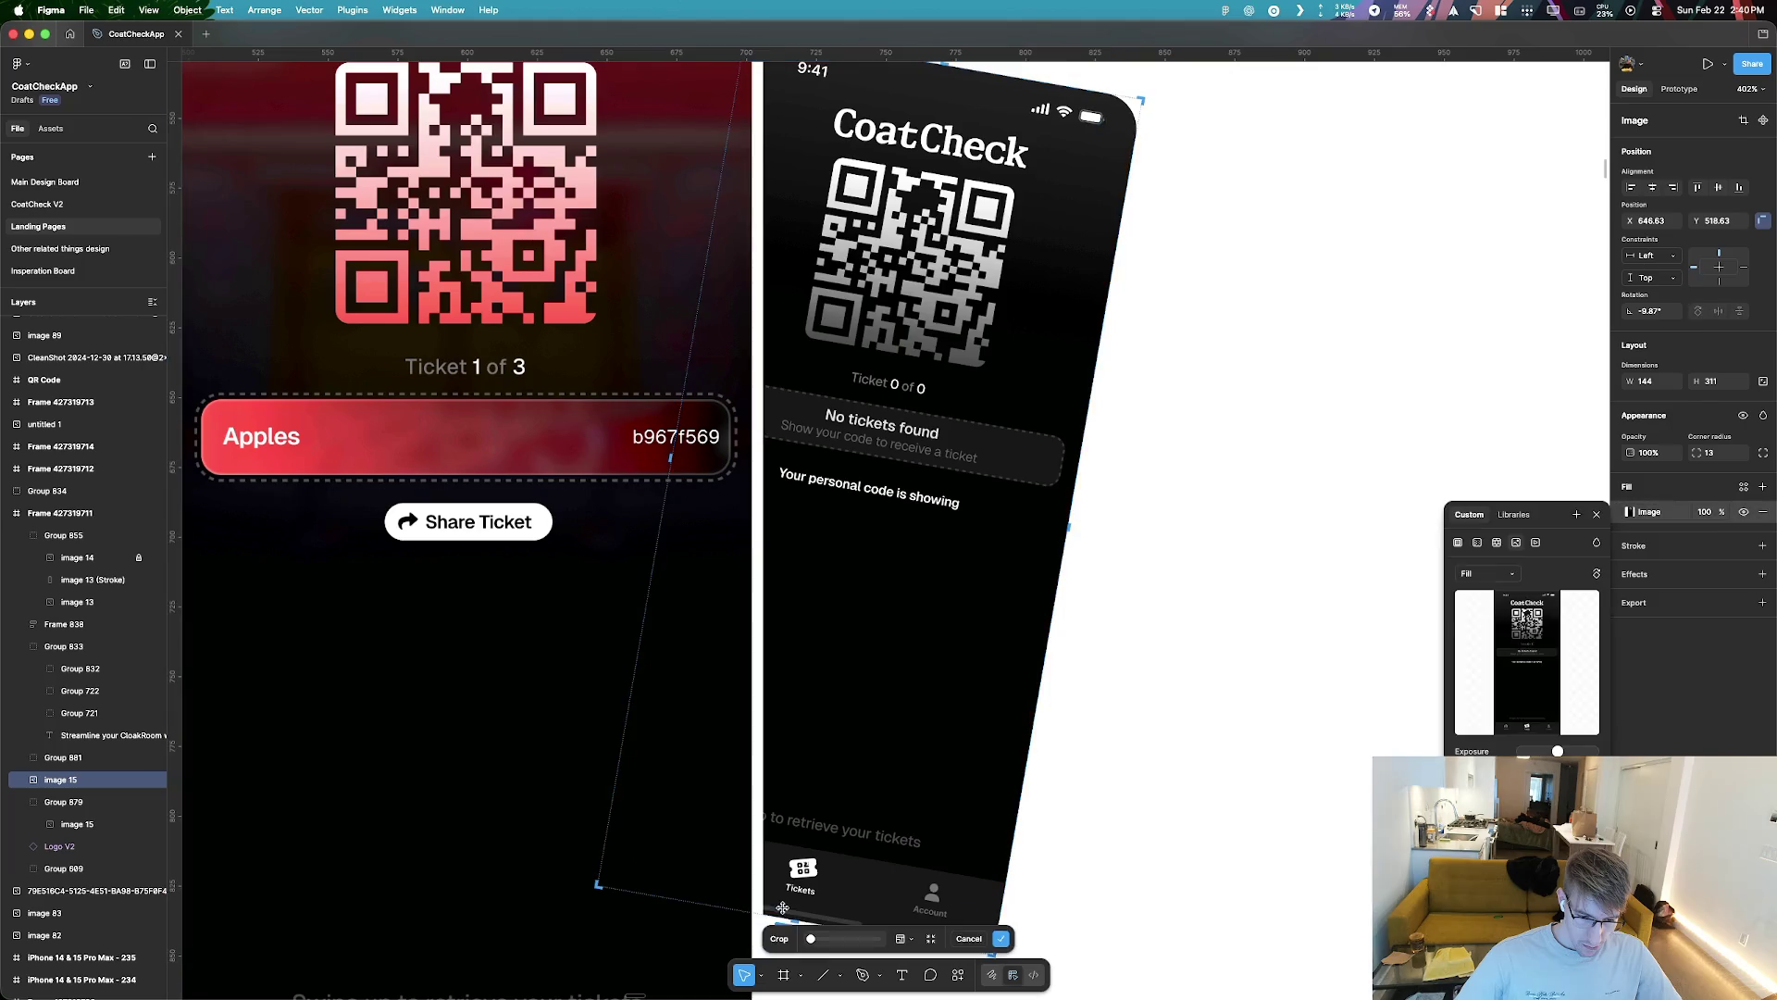
{"action": "key", "text": "Escape"}
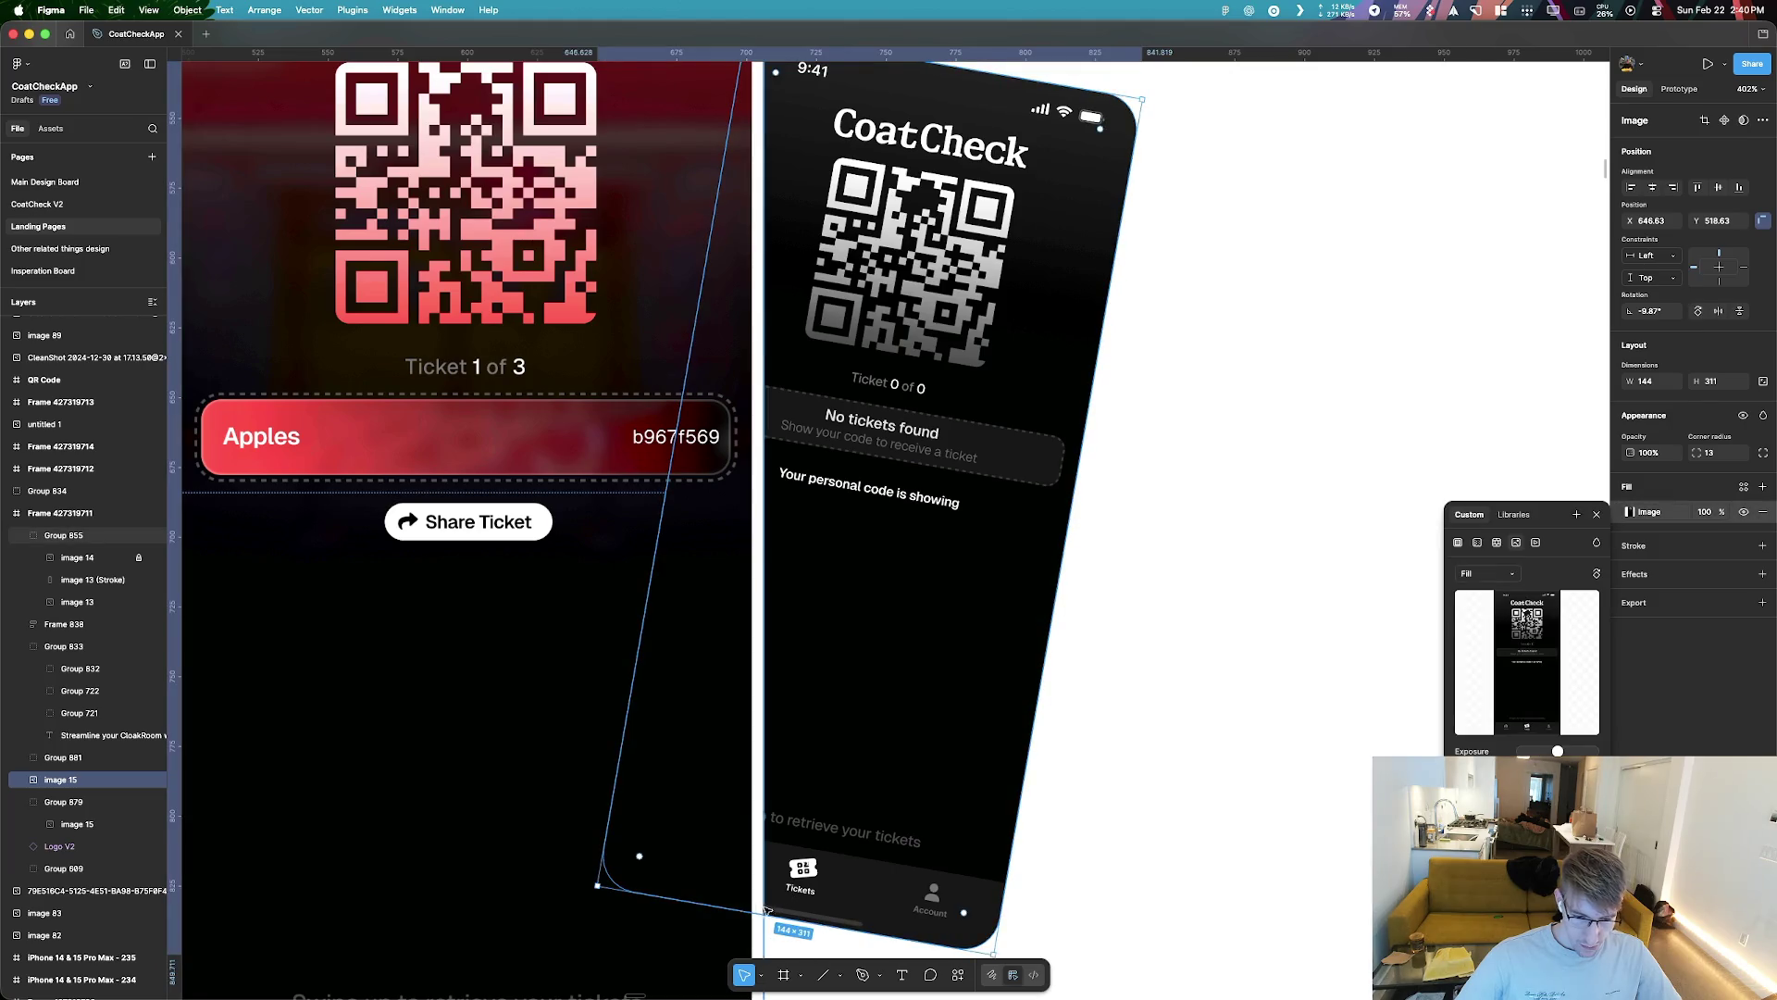
{"action": "key", "text": "p"}
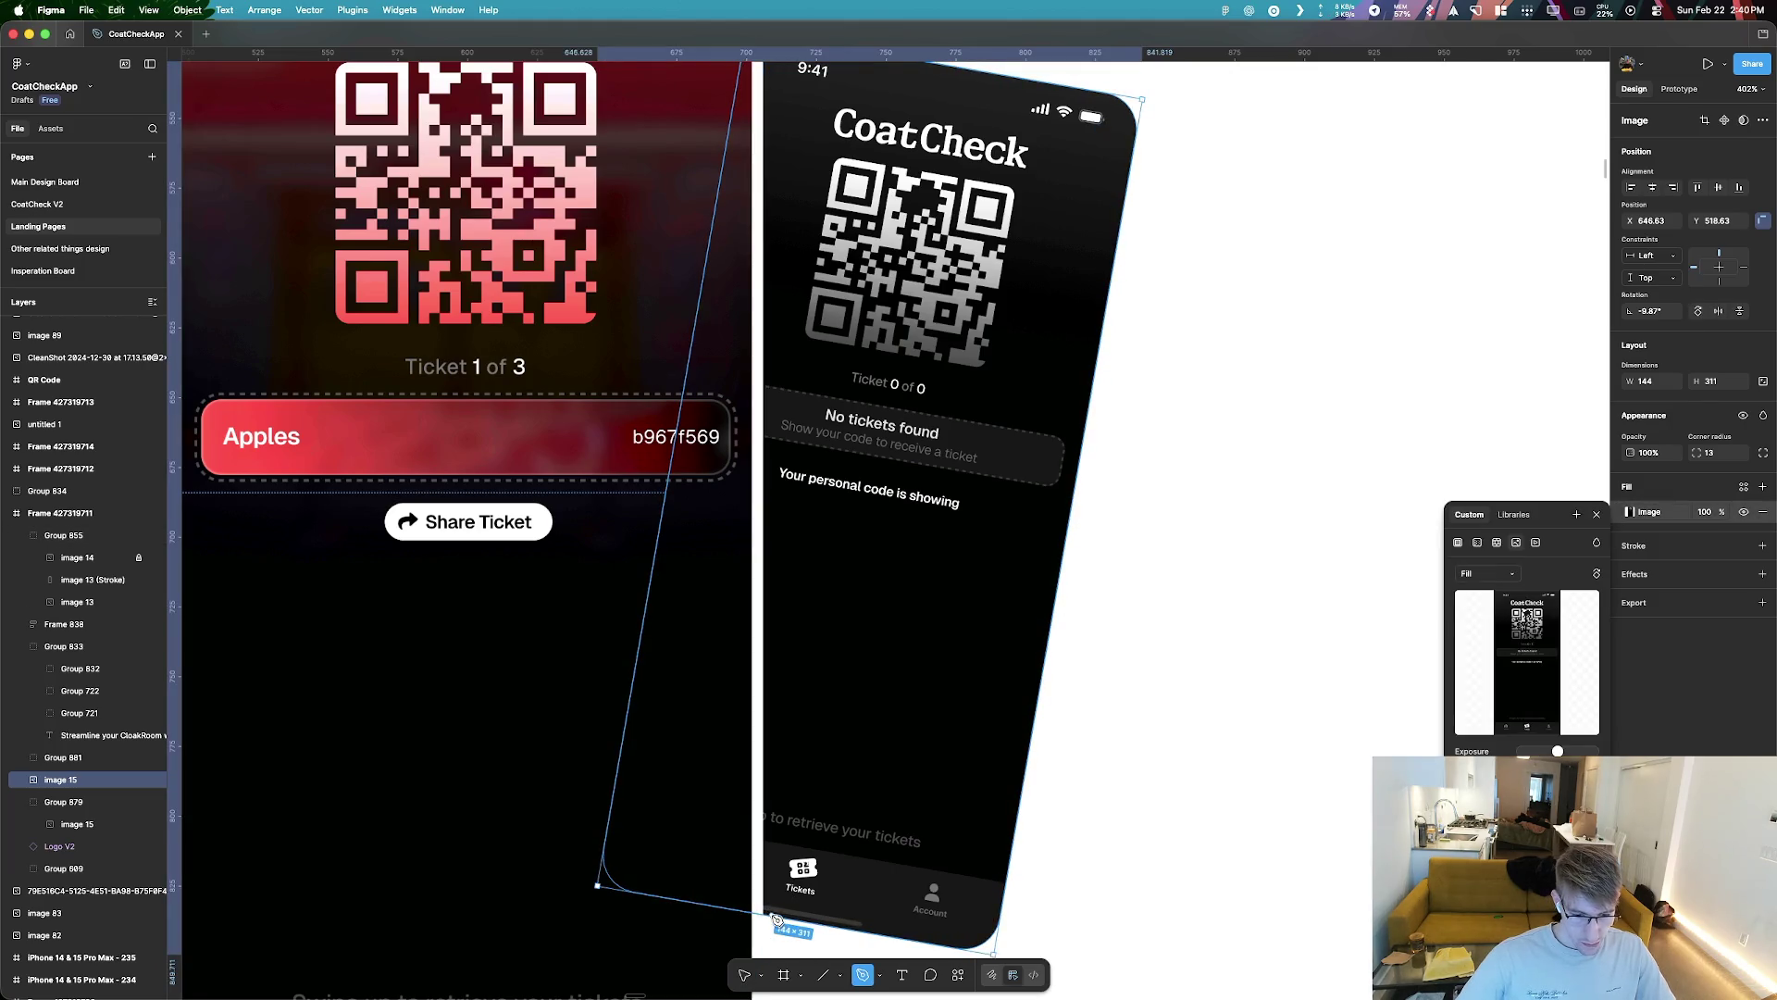
{"action": "key", "text": "Escape"}
{"action": "scroll", "coordinate": [1201, 754], "scroll_direction": "down", "scroll_amount": 3}
{"action": "scroll", "coordinate": [1201, 753], "scroll_direction": "right", "scroll_amount": 5}
Fade the screenshot to 20% opacity and draw a rectangle to its right
{"action": "key", "text": "2"}
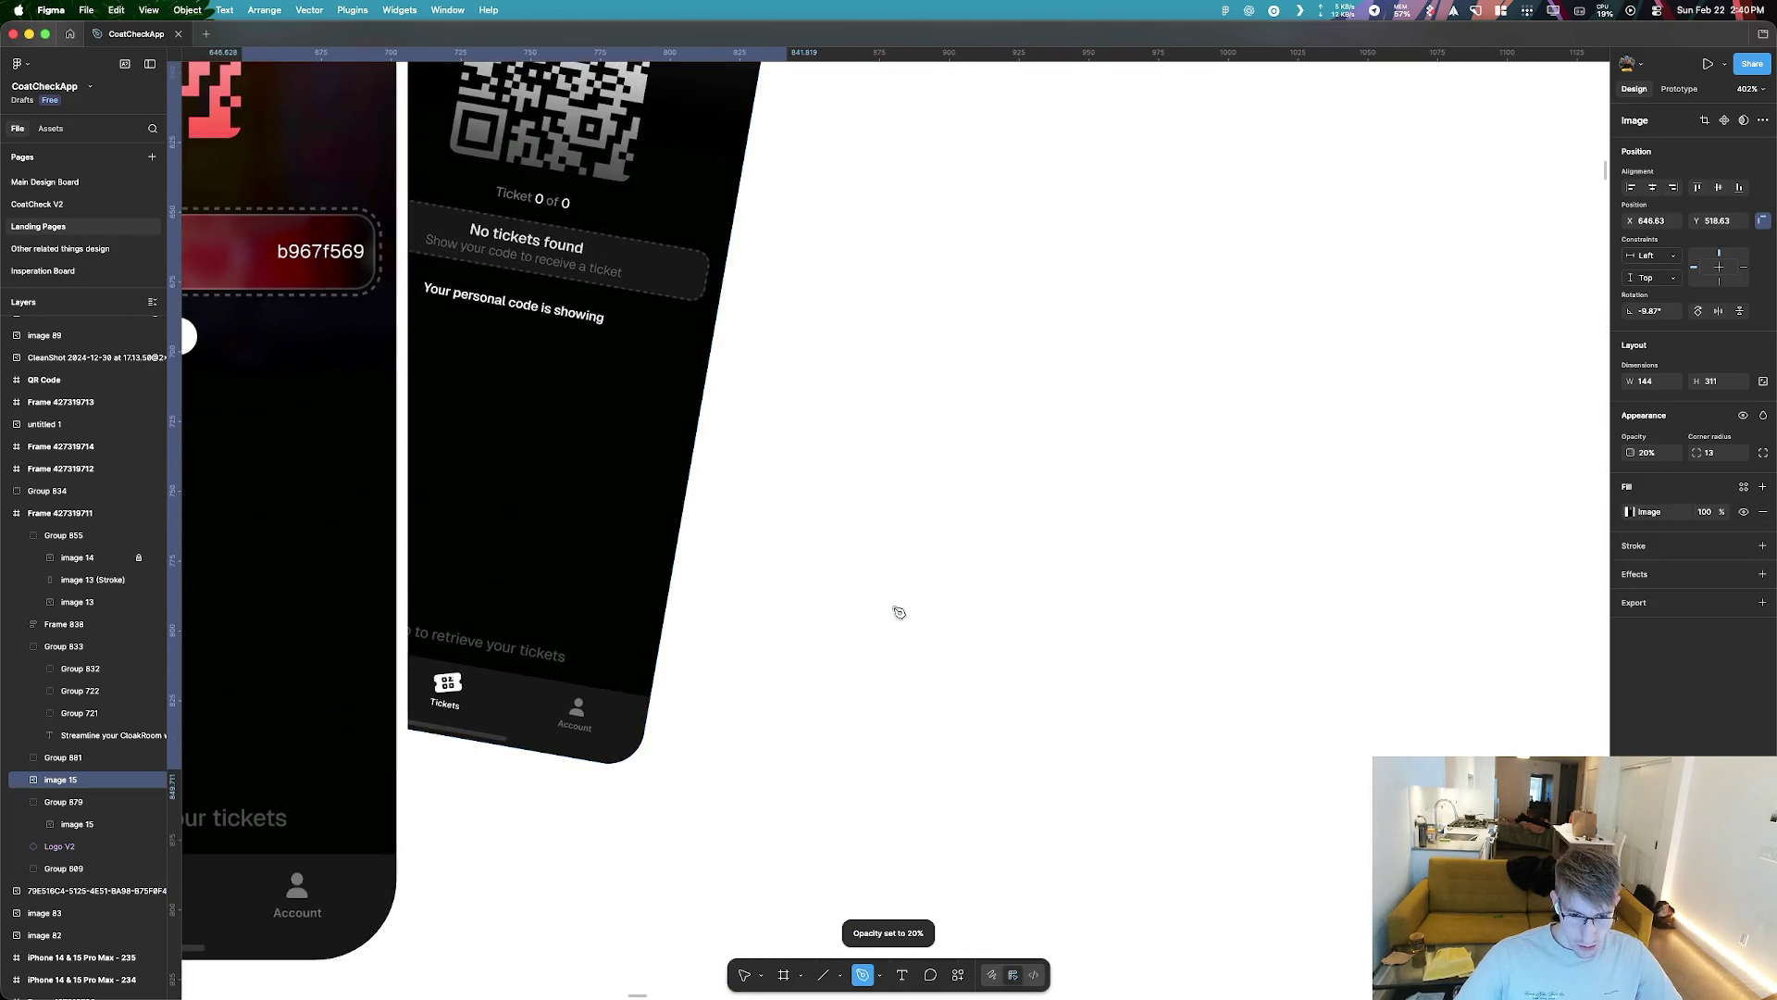
{"action": "key", "text": "r"}
{"action": "left_click_drag", "start_coordinate": [779, 494], "coordinate": [1206, 769]}
Add a vector point on the rectangle's top edge
{"action": "key", "text": "p"}
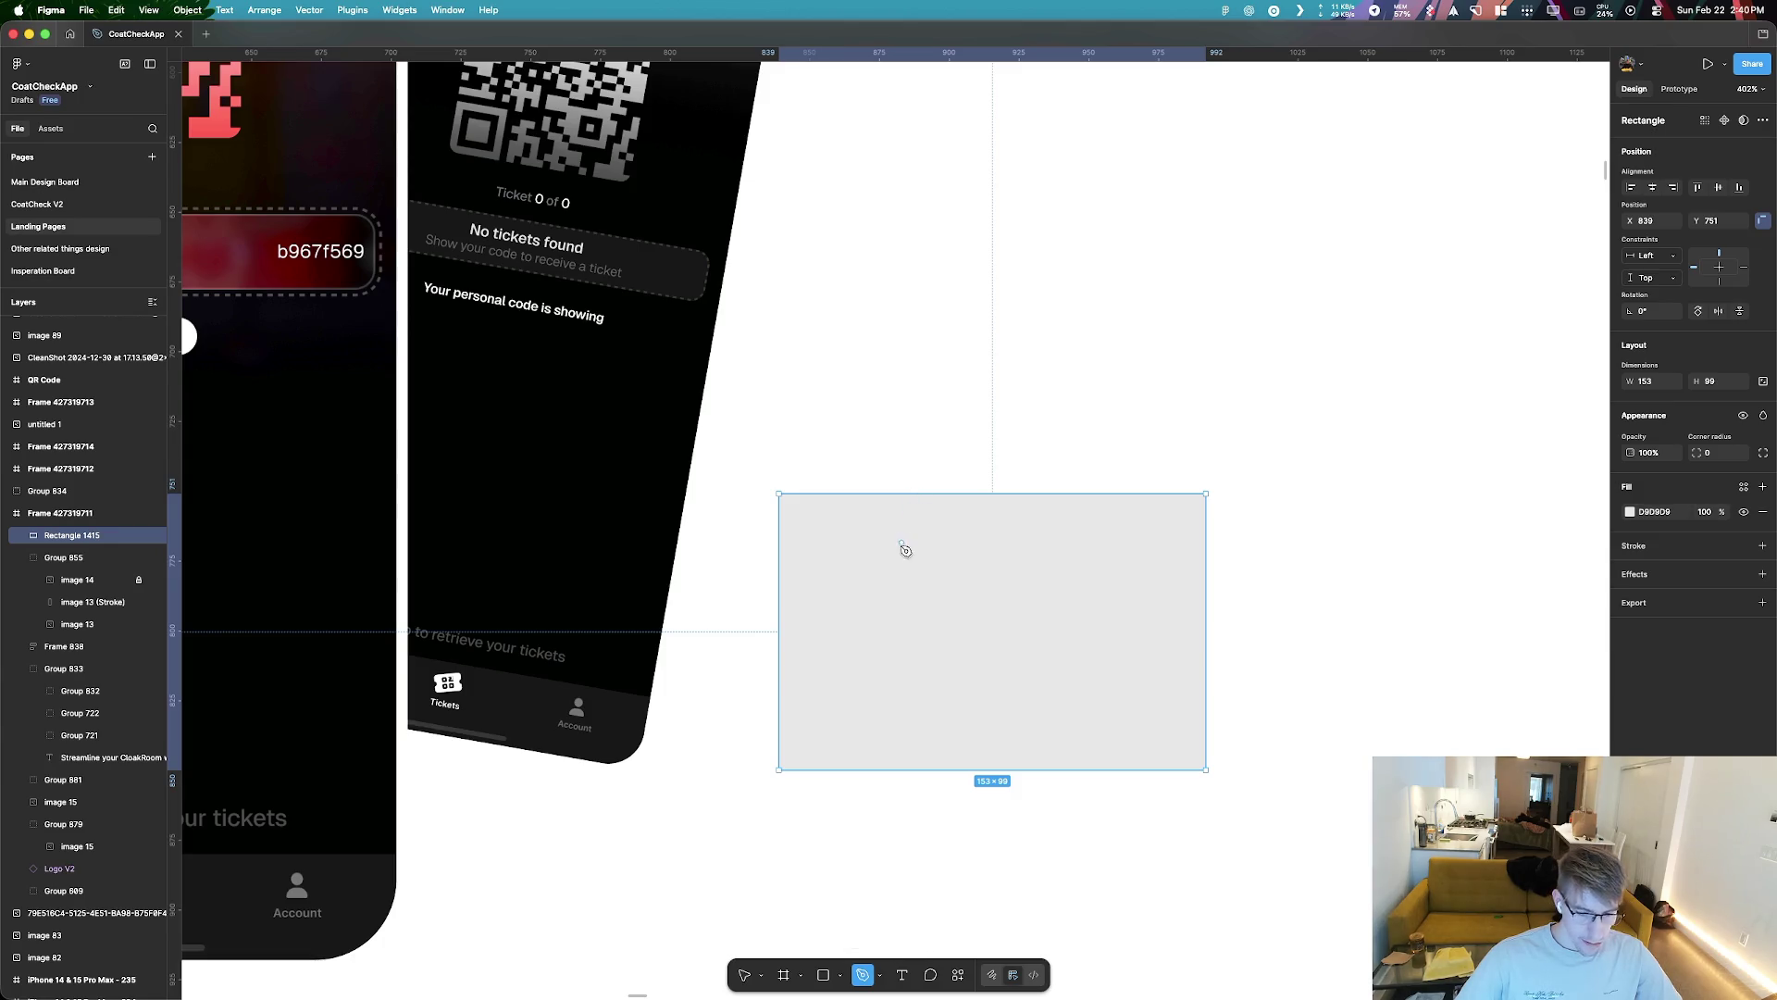
{"action": "key", "text": "Return"}
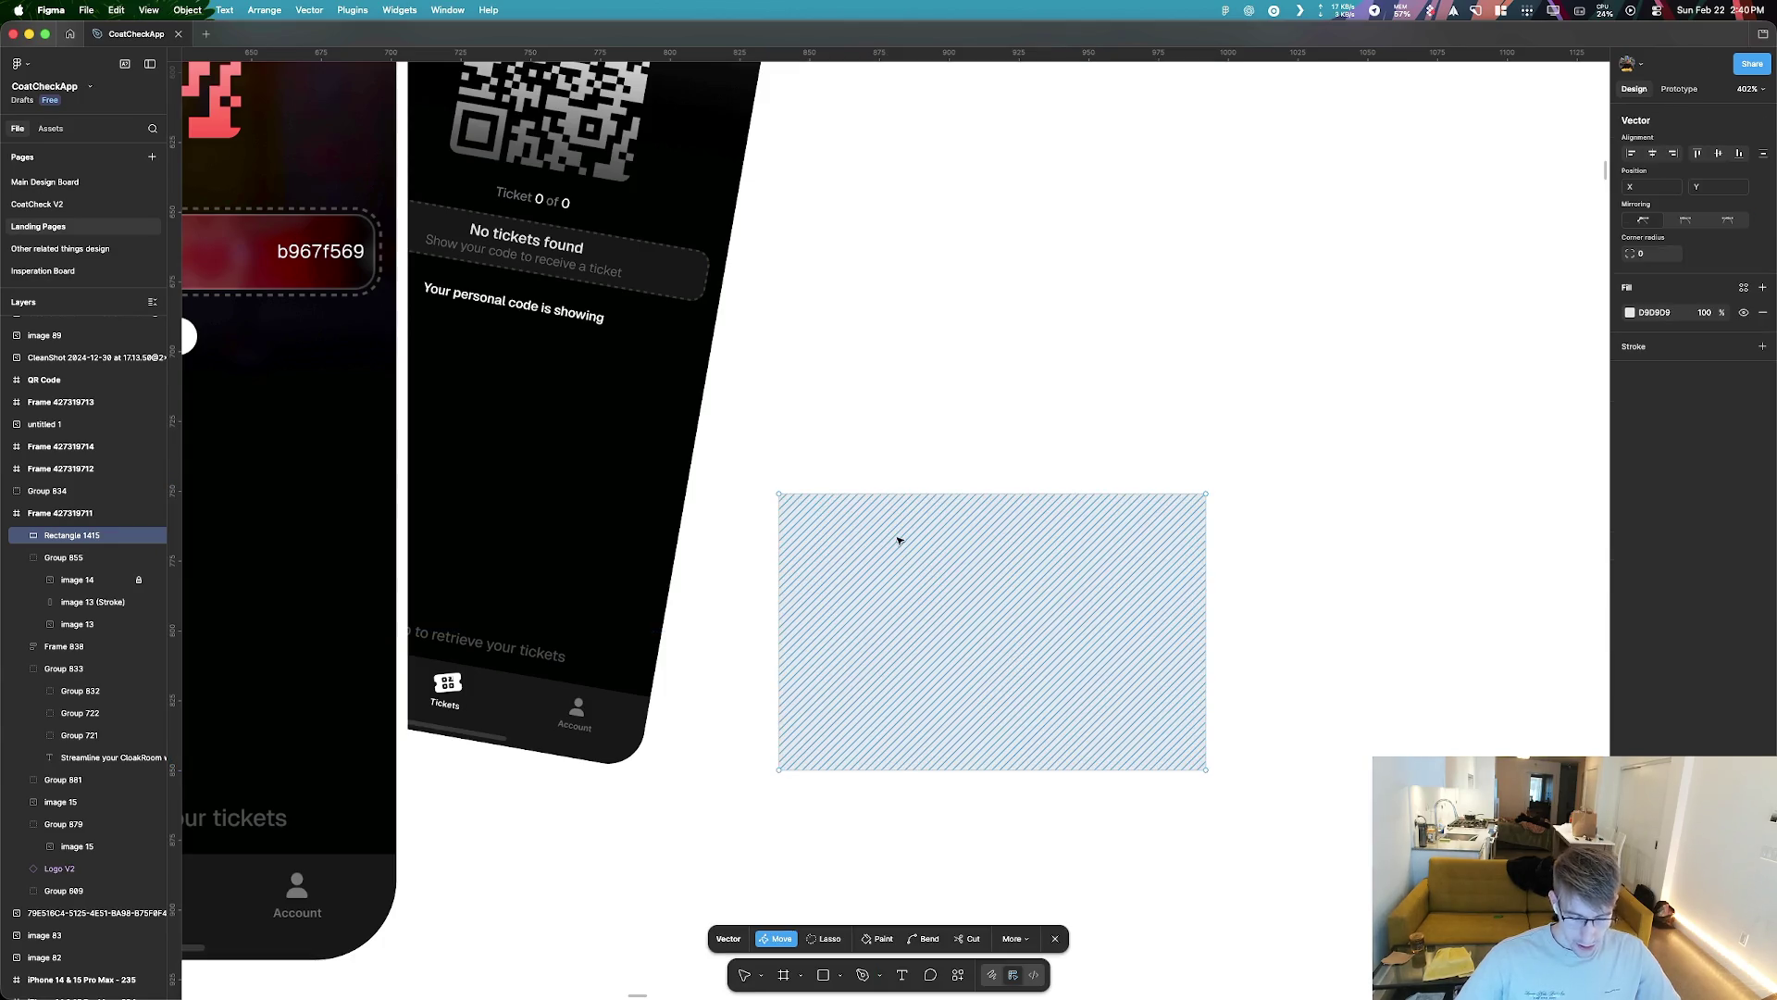
{"action": "key", "text": "p"}
{"action": "left_click", "coordinate": [900, 494]}
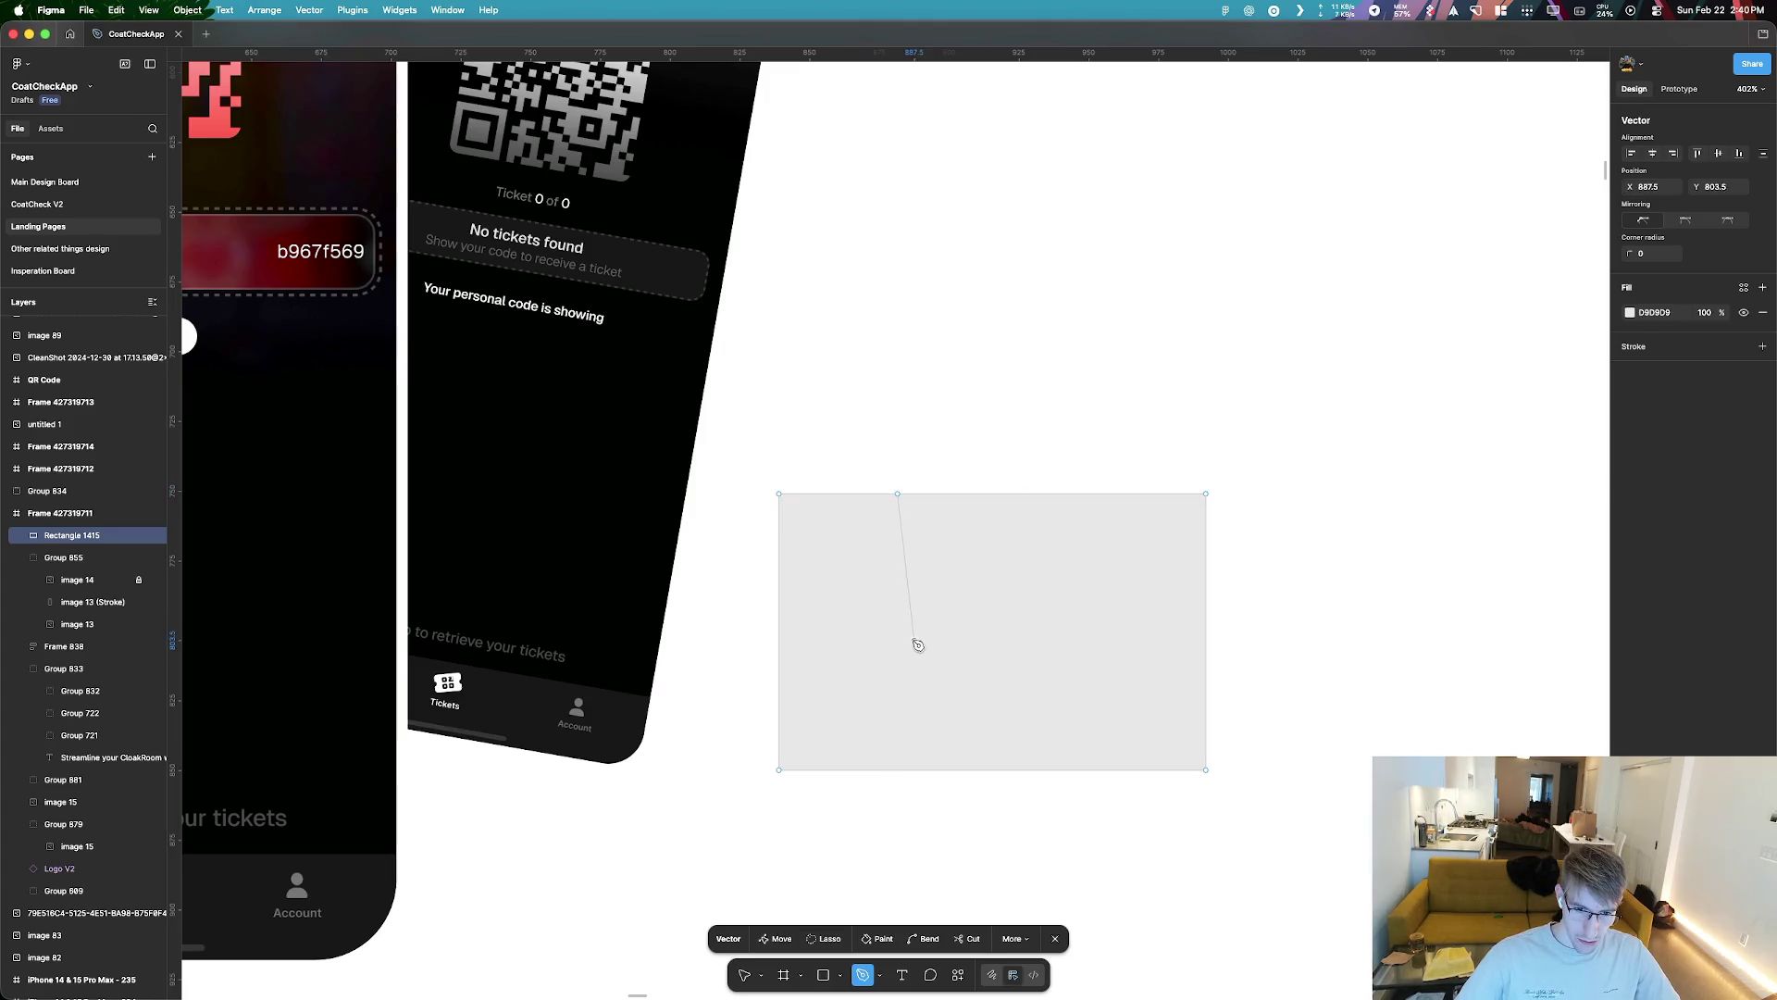
{"action": "key", "text": "Escape"}
Open and close the screenshot's image adjustments, then clear the selection
{"action": "double_click", "coordinate": [521, 590]}
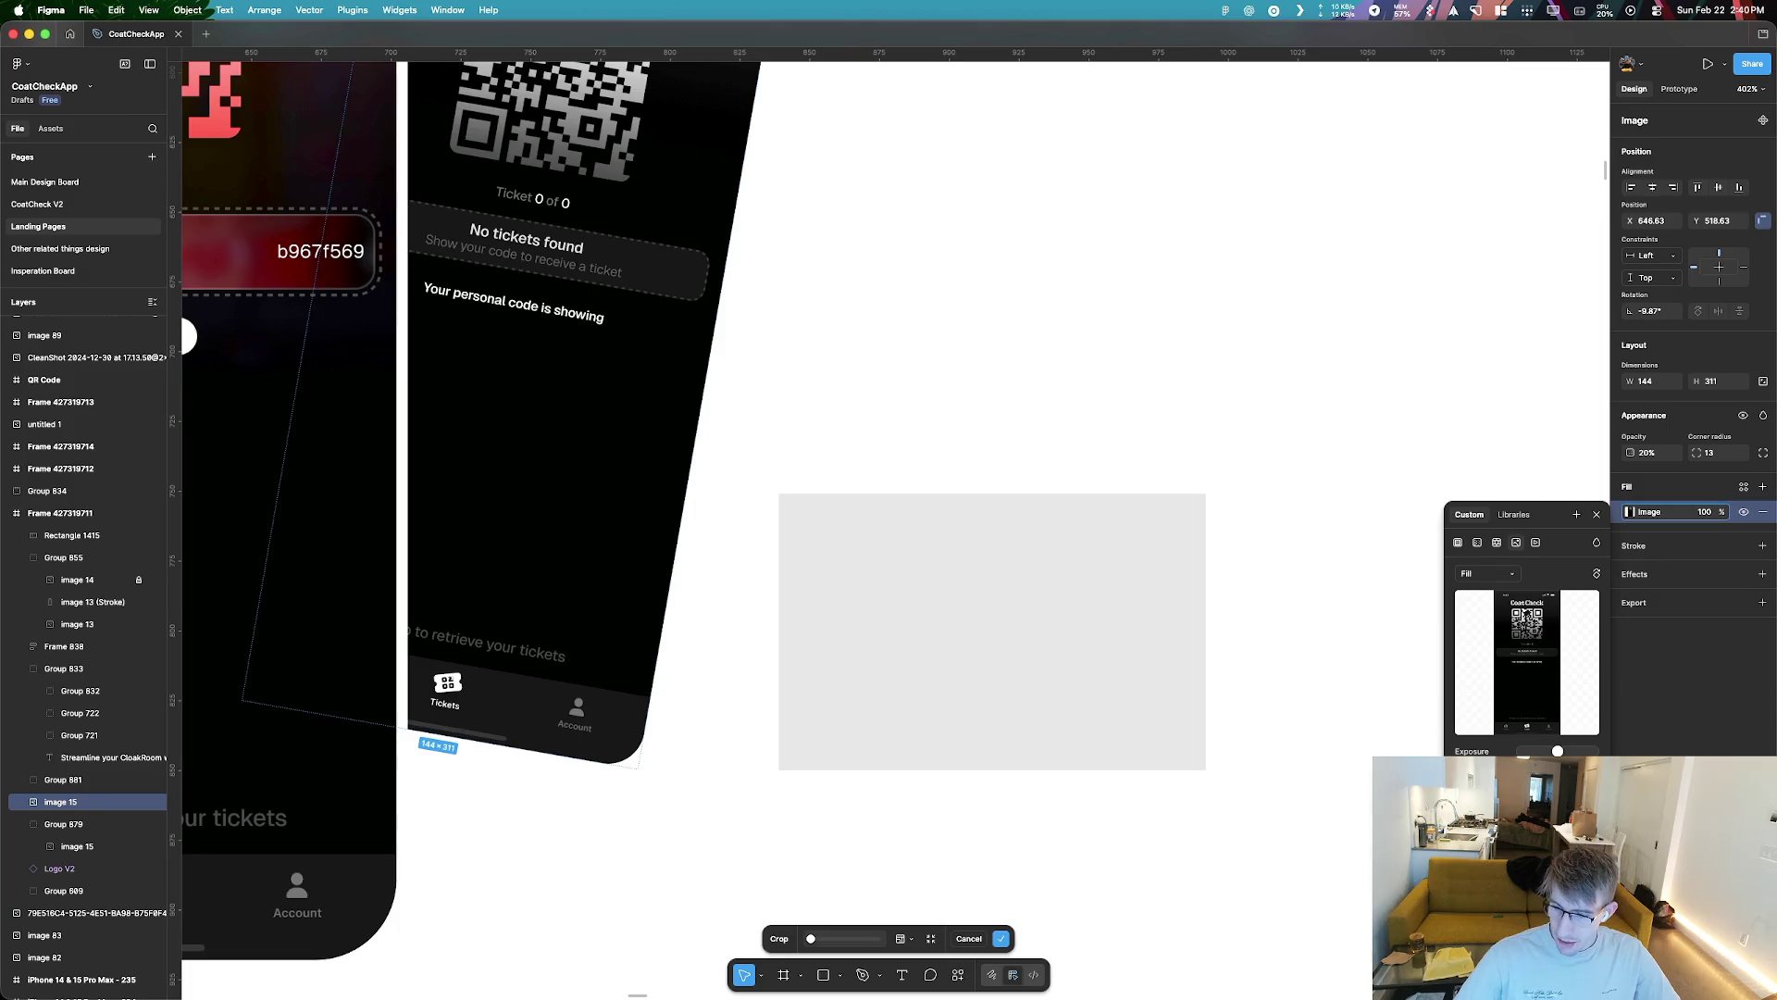
{"action": "left_click_drag", "start_coordinate": [1490, 515], "coordinate": [1106, 324]}
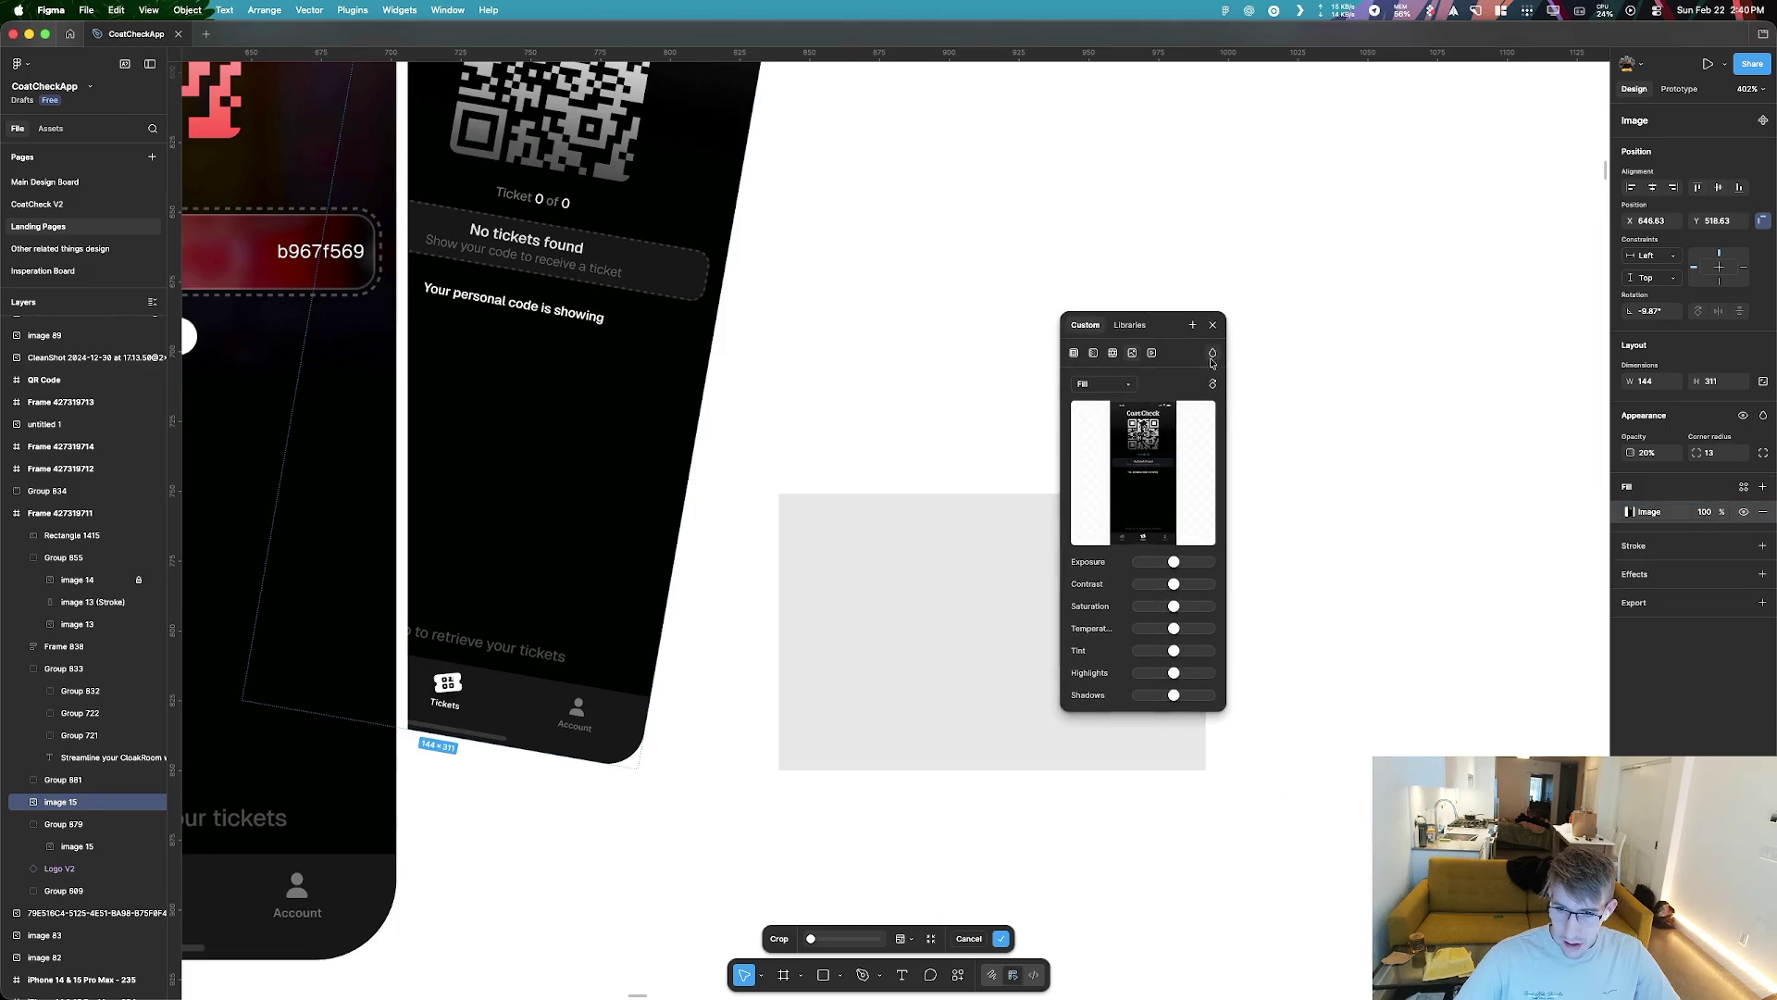
{"action": "left_click", "coordinate": [1213, 325]}
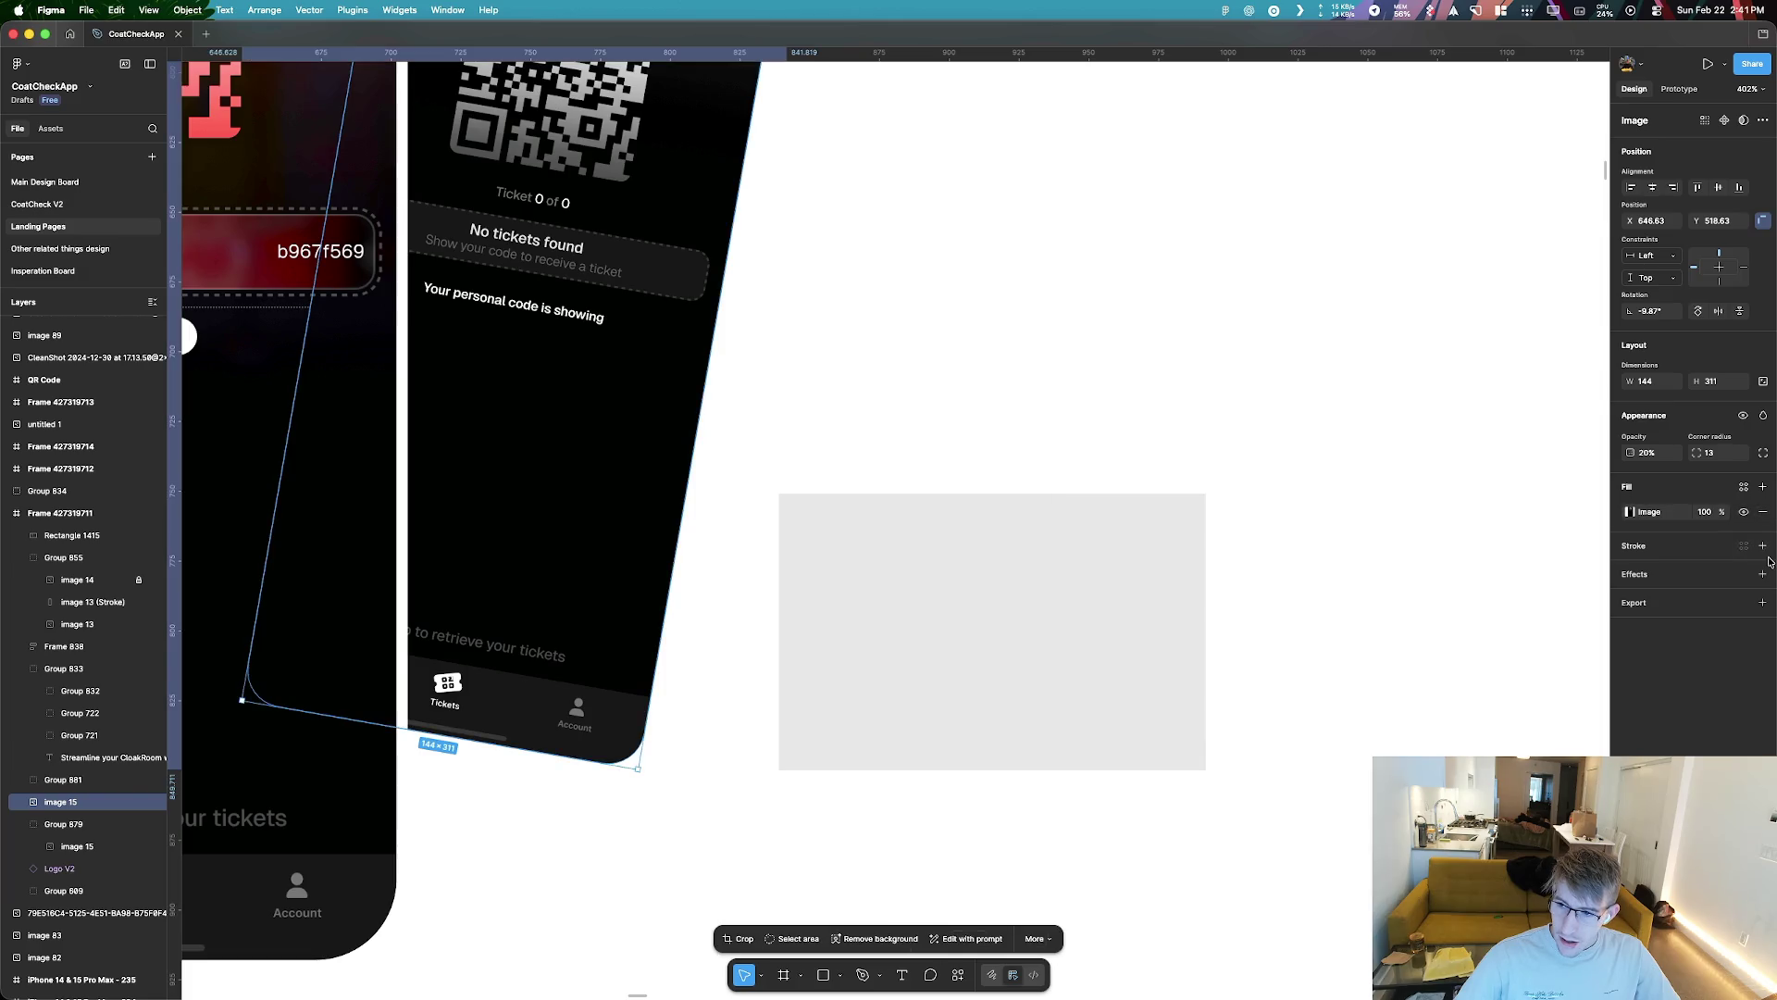
{"action": "right_click", "coordinate": [537, 520]}
{"action": "left_click", "coordinate": [741, 718]}
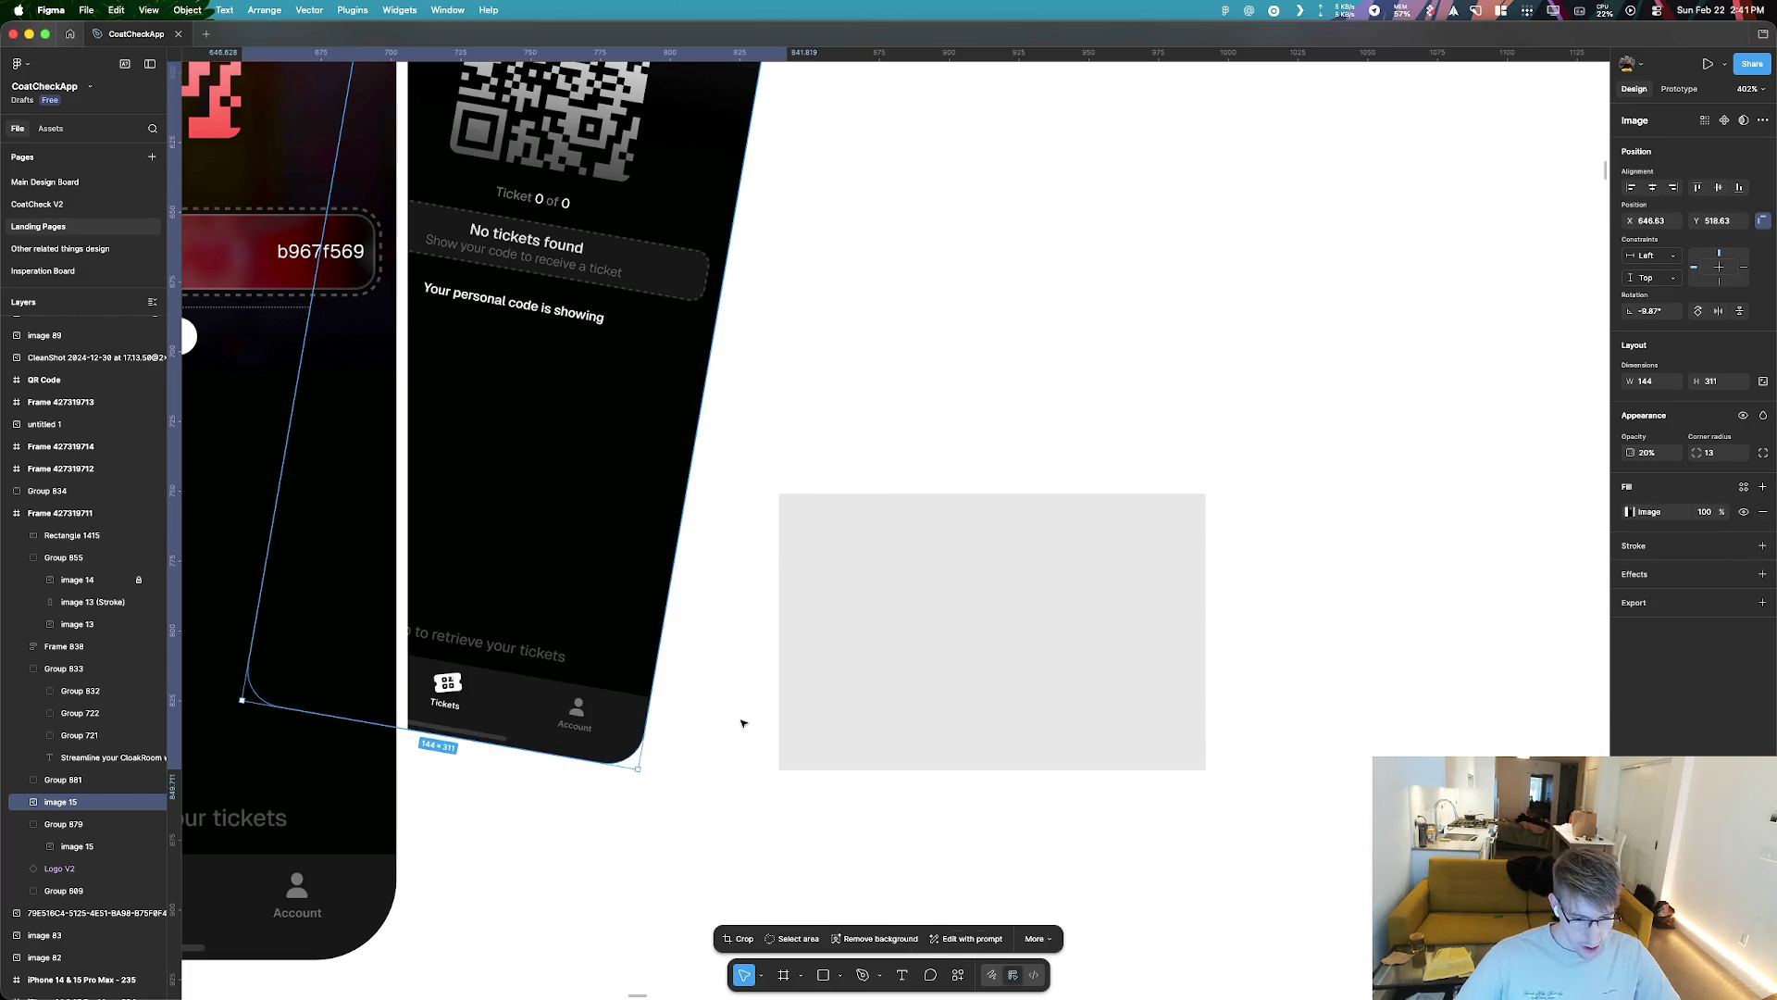
{"action": "scroll", "coordinate": [873, 722], "scroll_direction": "down", "scroll_amount": 5}
{"action": "scroll", "coordinate": [884, 706], "scroll_direction": "down", "scroll_amount": 3}
{"action": "scroll", "coordinate": [1056, 810], "scroll_direction": "down", "scroll_amount": 3}
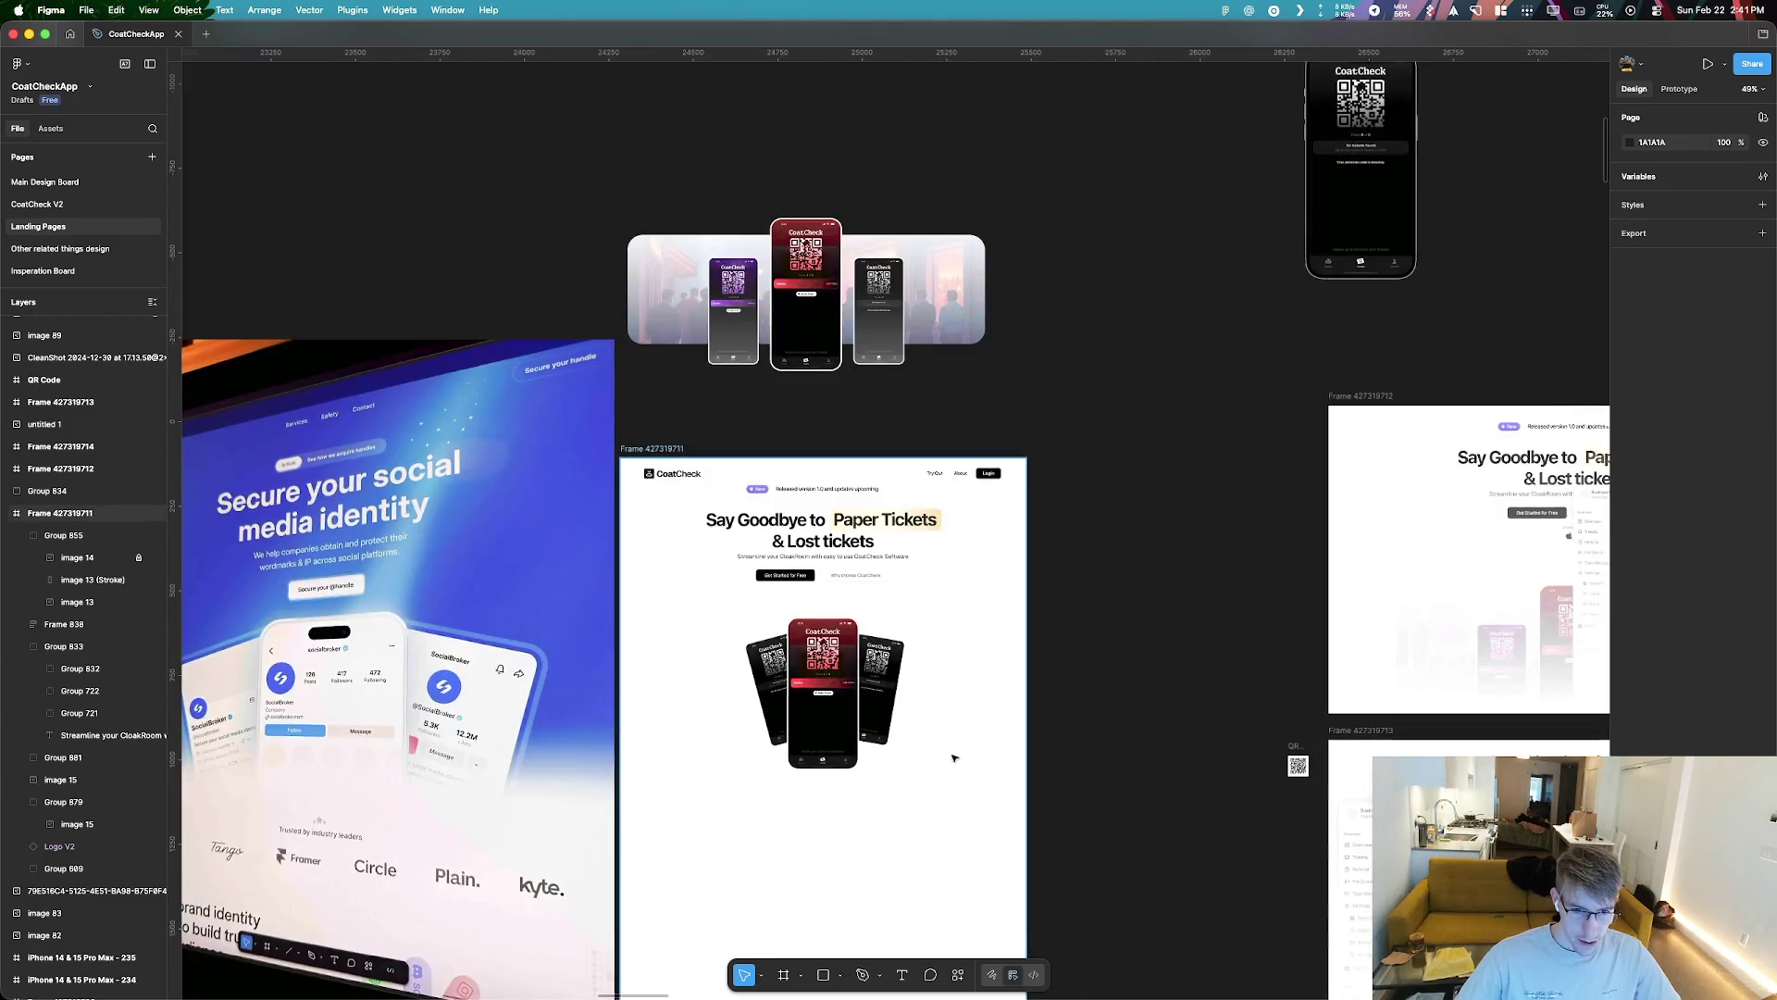
Alt-drag the CoatCheck landing-page frame to duplicate it left of the images
{"action": "left_click", "coordinate": [660, 449]}
{"action": "scroll", "coordinate": [660, 451], "scroll_direction": "down", "scroll_amount": 5}
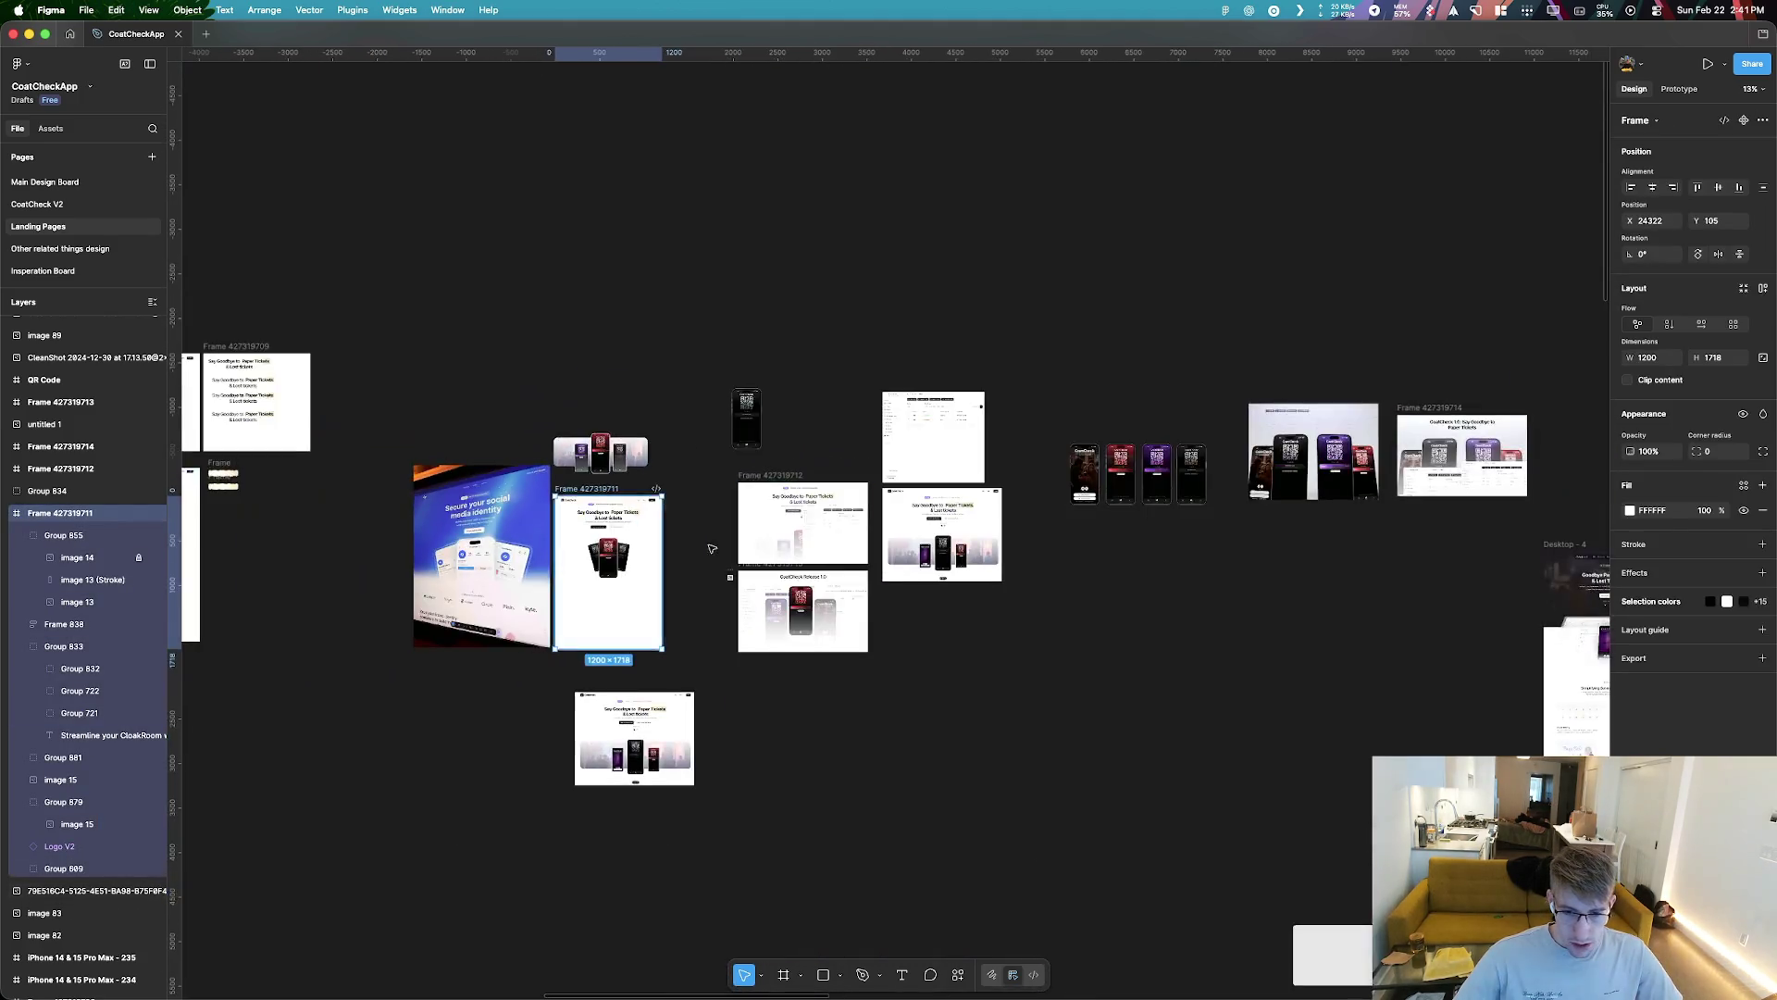
{"action": "scroll", "coordinate": [1014, 626], "scroll_direction": "down", "scroll_amount": 5}
{"action": "scroll", "coordinate": [1015, 626], "scroll_direction": "right", "scroll_amount": 5}
{"action": "scroll", "coordinate": [688, 382], "scroll_direction": "down", "scroll_amount": 3}
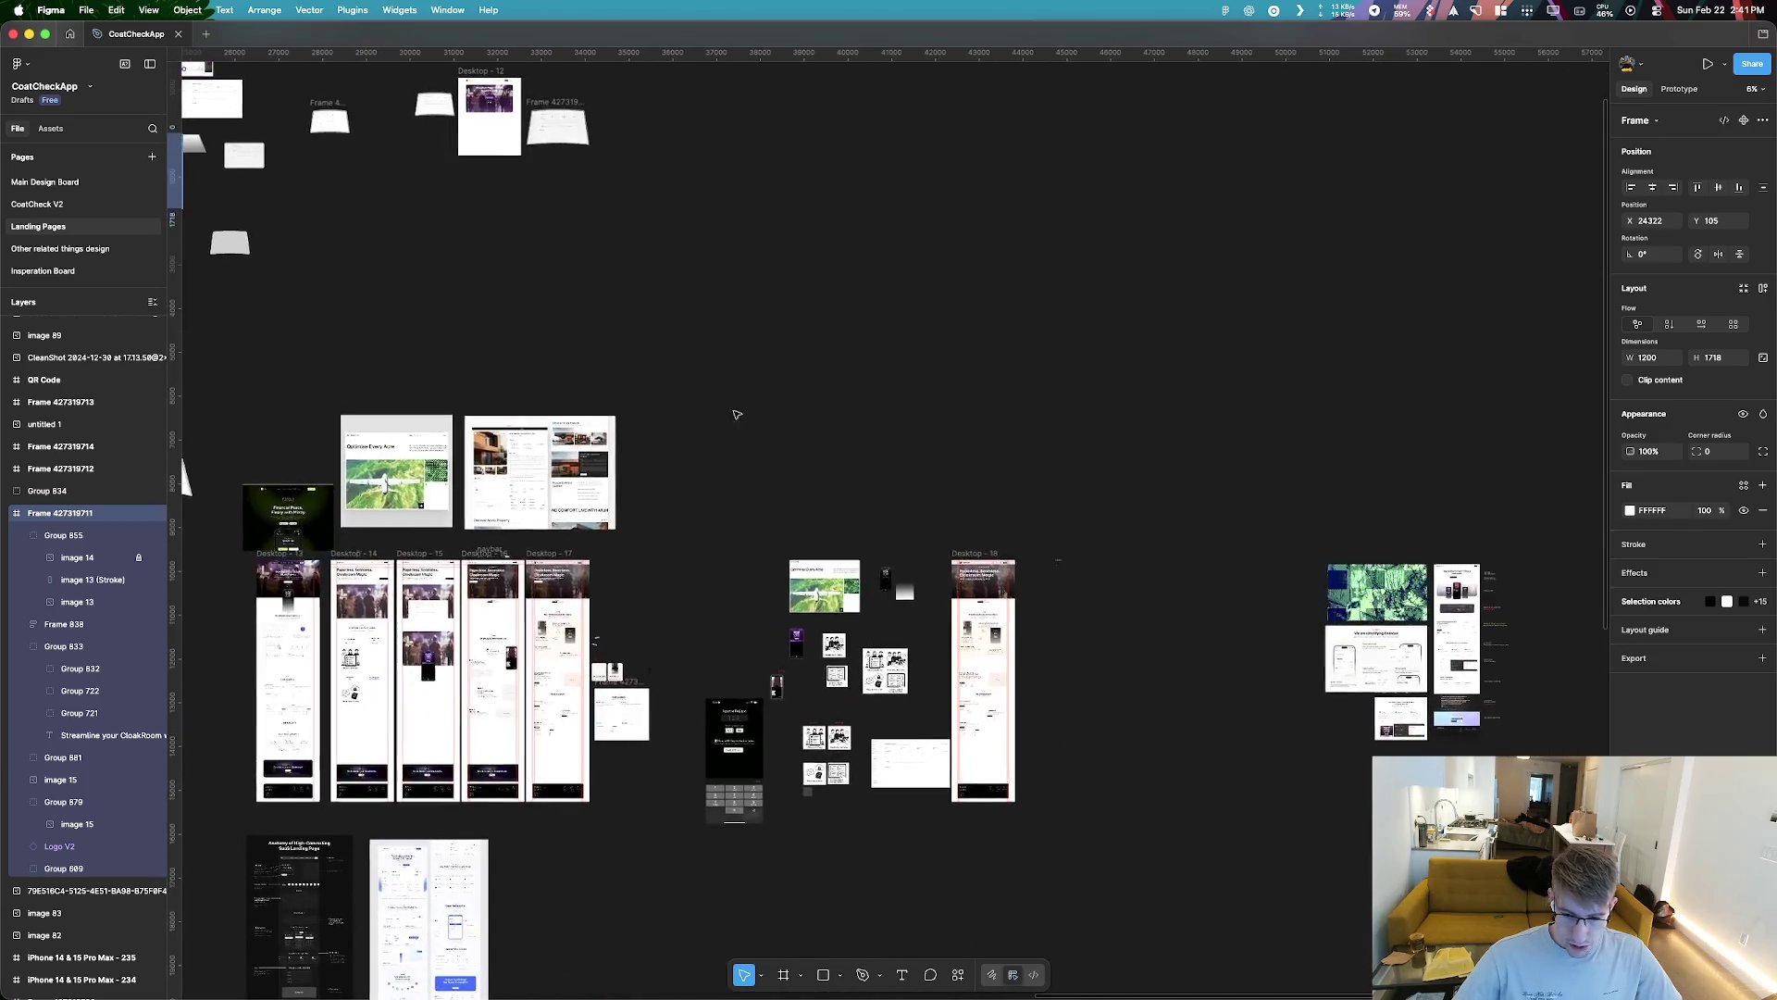
{"action": "scroll", "coordinate": [917, 523], "scroll_direction": "up", "scroll_amount": 5}
{"action": "scroll", "coordinate": [986, 638], "scroll_direction": "down", "scroll_amount": 2}
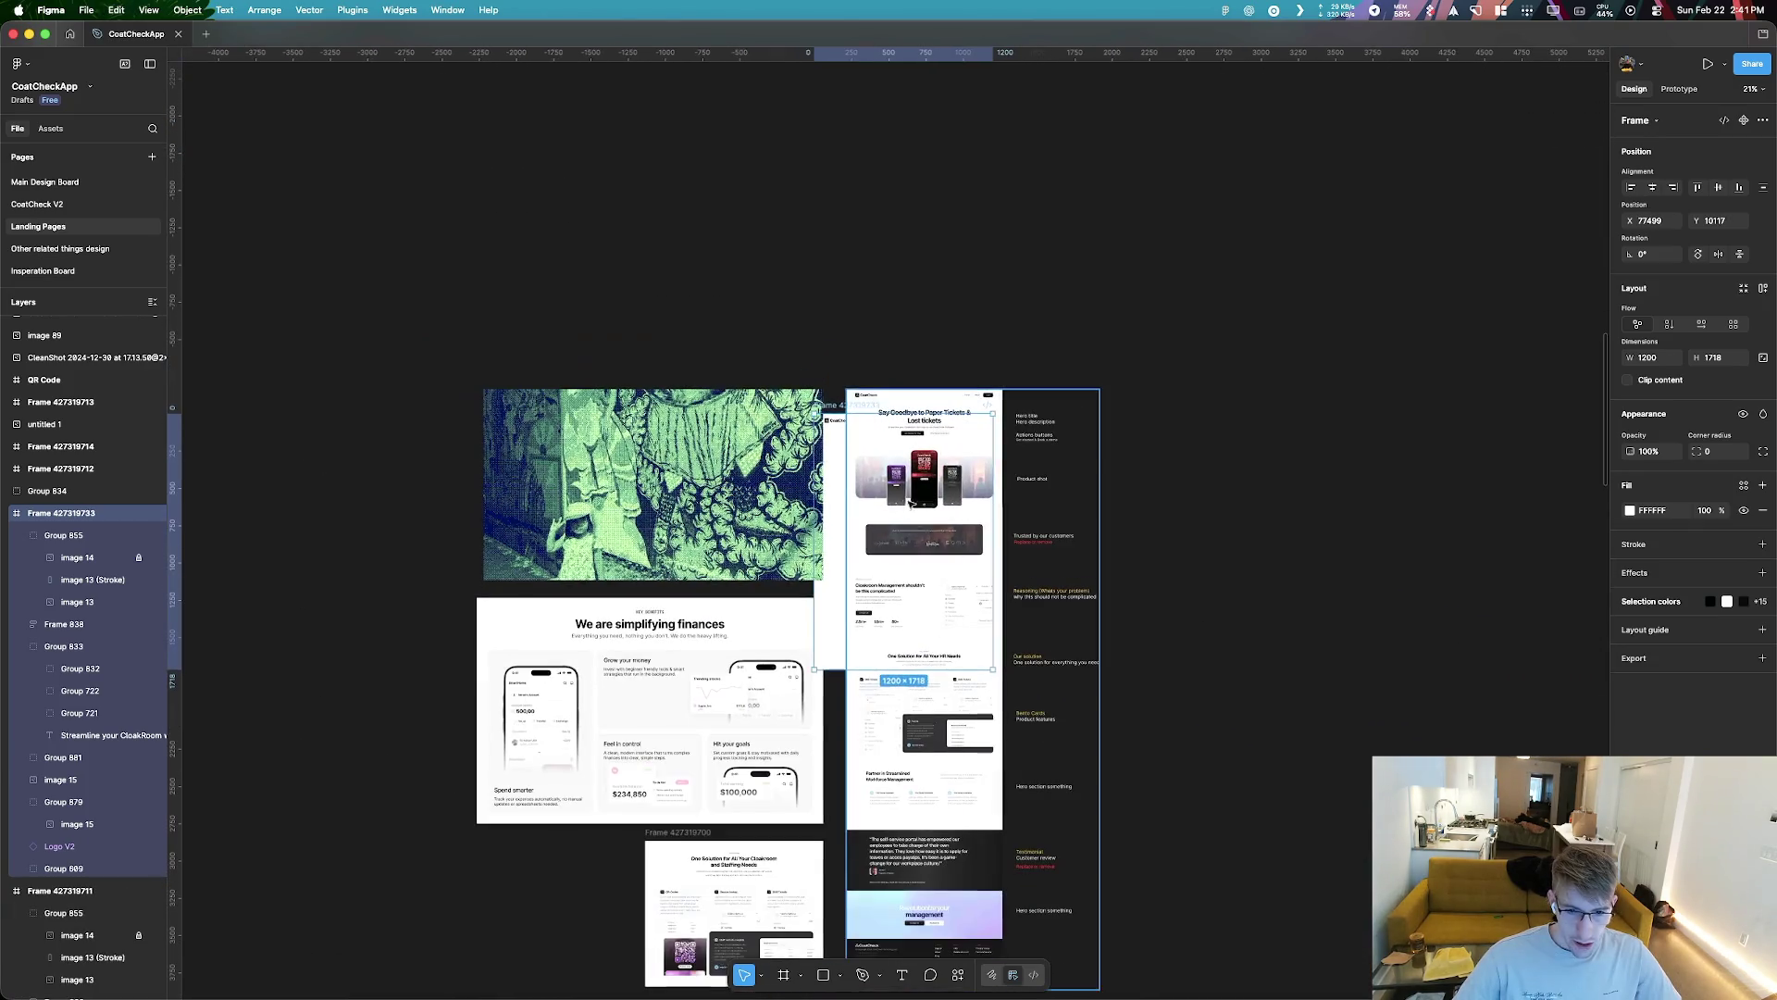
{"action": "left_click_drag", "start_coordinate": [918, 481], "coordinate": [360, 481]}
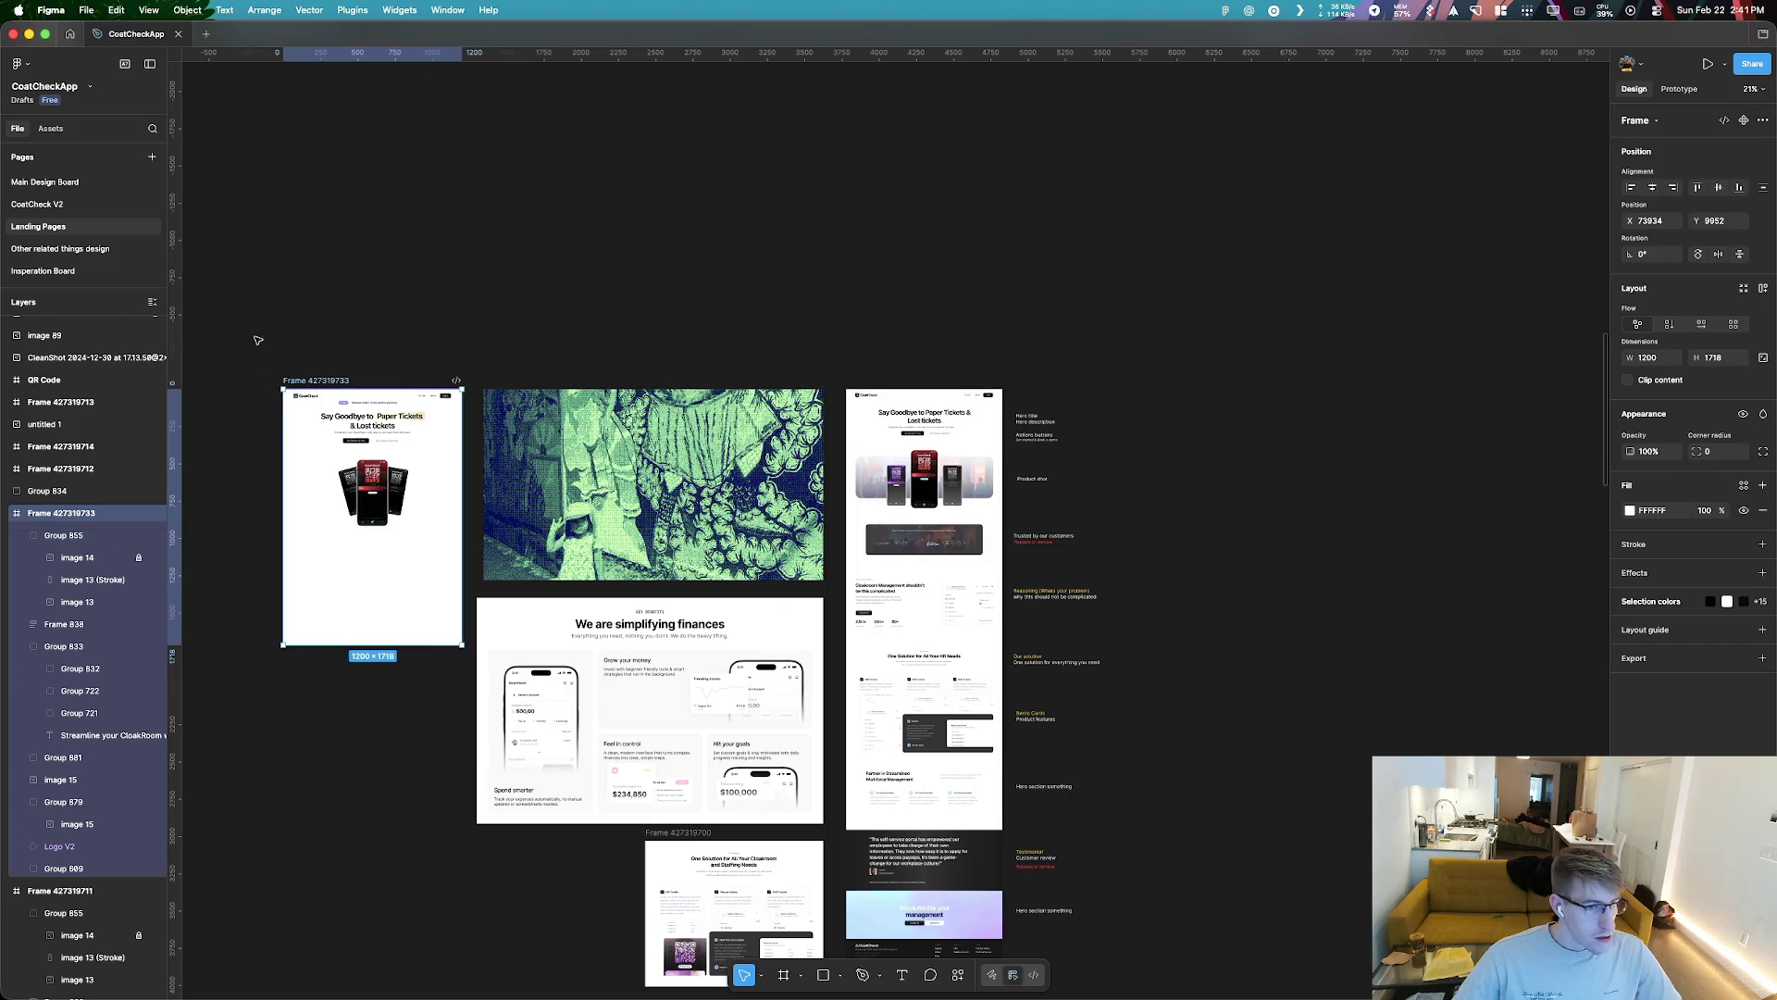
Paste a copy of the green moodboard image and move it above the original
{"action": "left_click_drag", "start_coordinate": [259, 333], "coordinate": [1102, 989]}
{"action": "key", "text": "ctrl+v"}
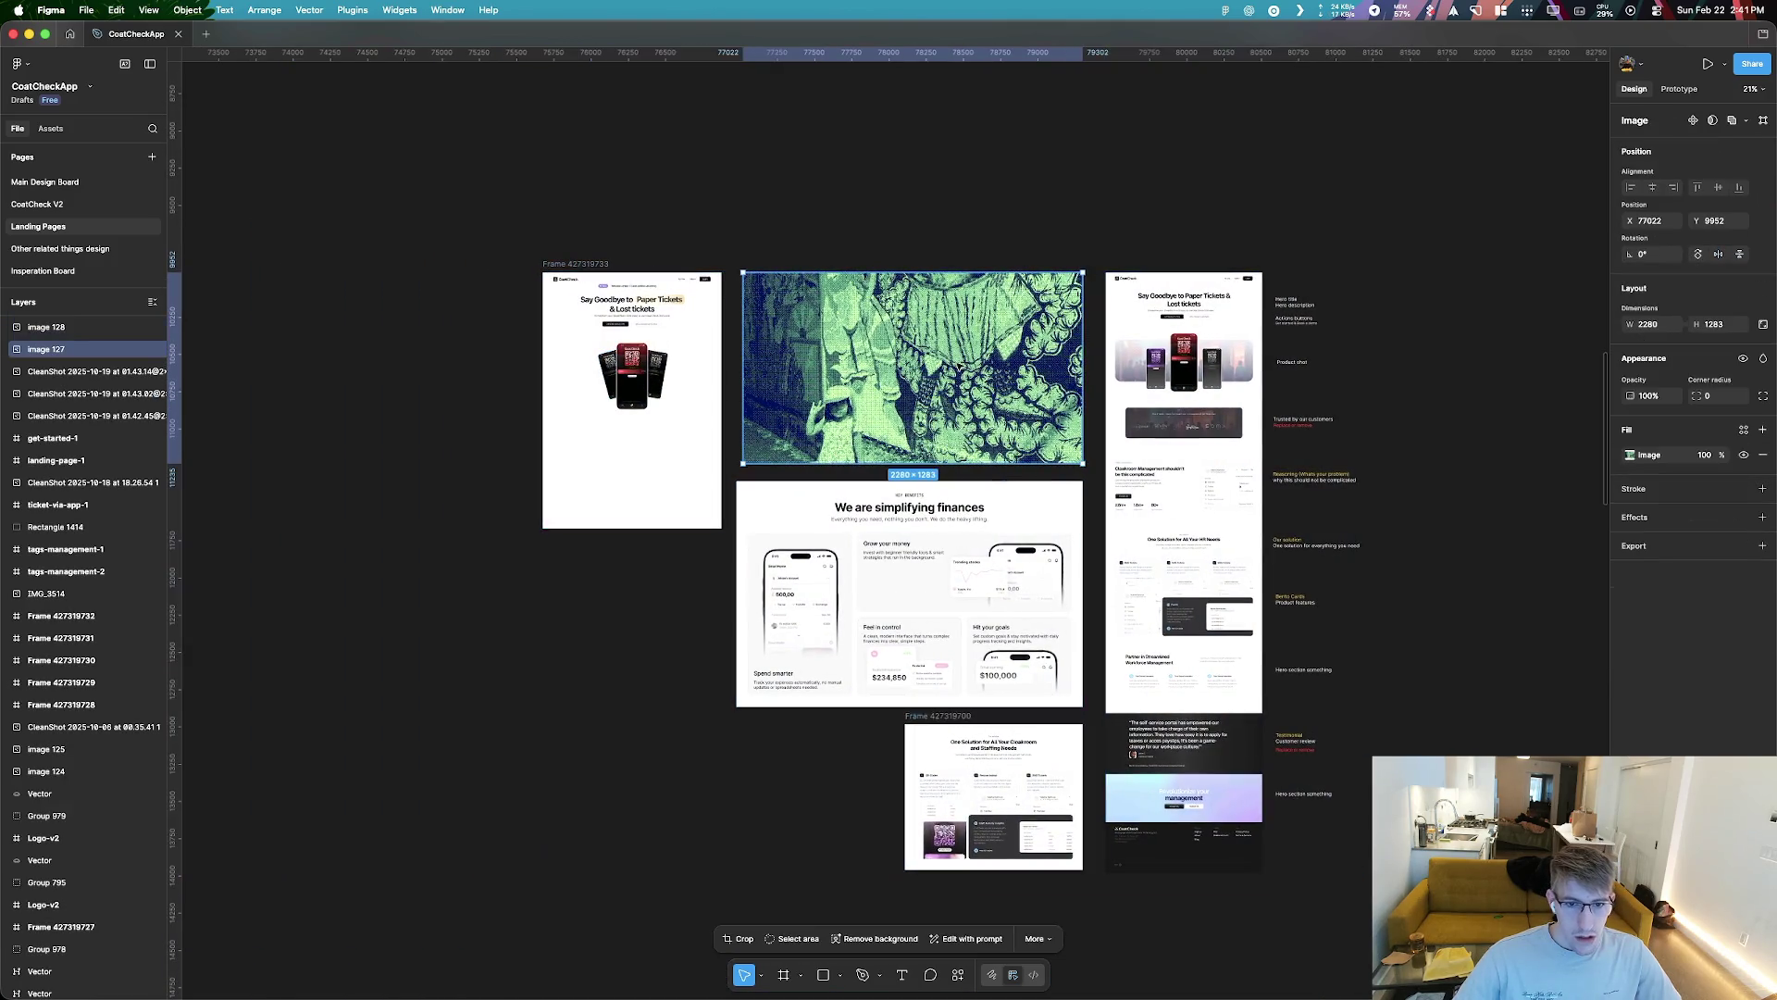
{"action": "left_click_drag", "start_coordinate": [988, 432], "coordinate": [988, 229]}
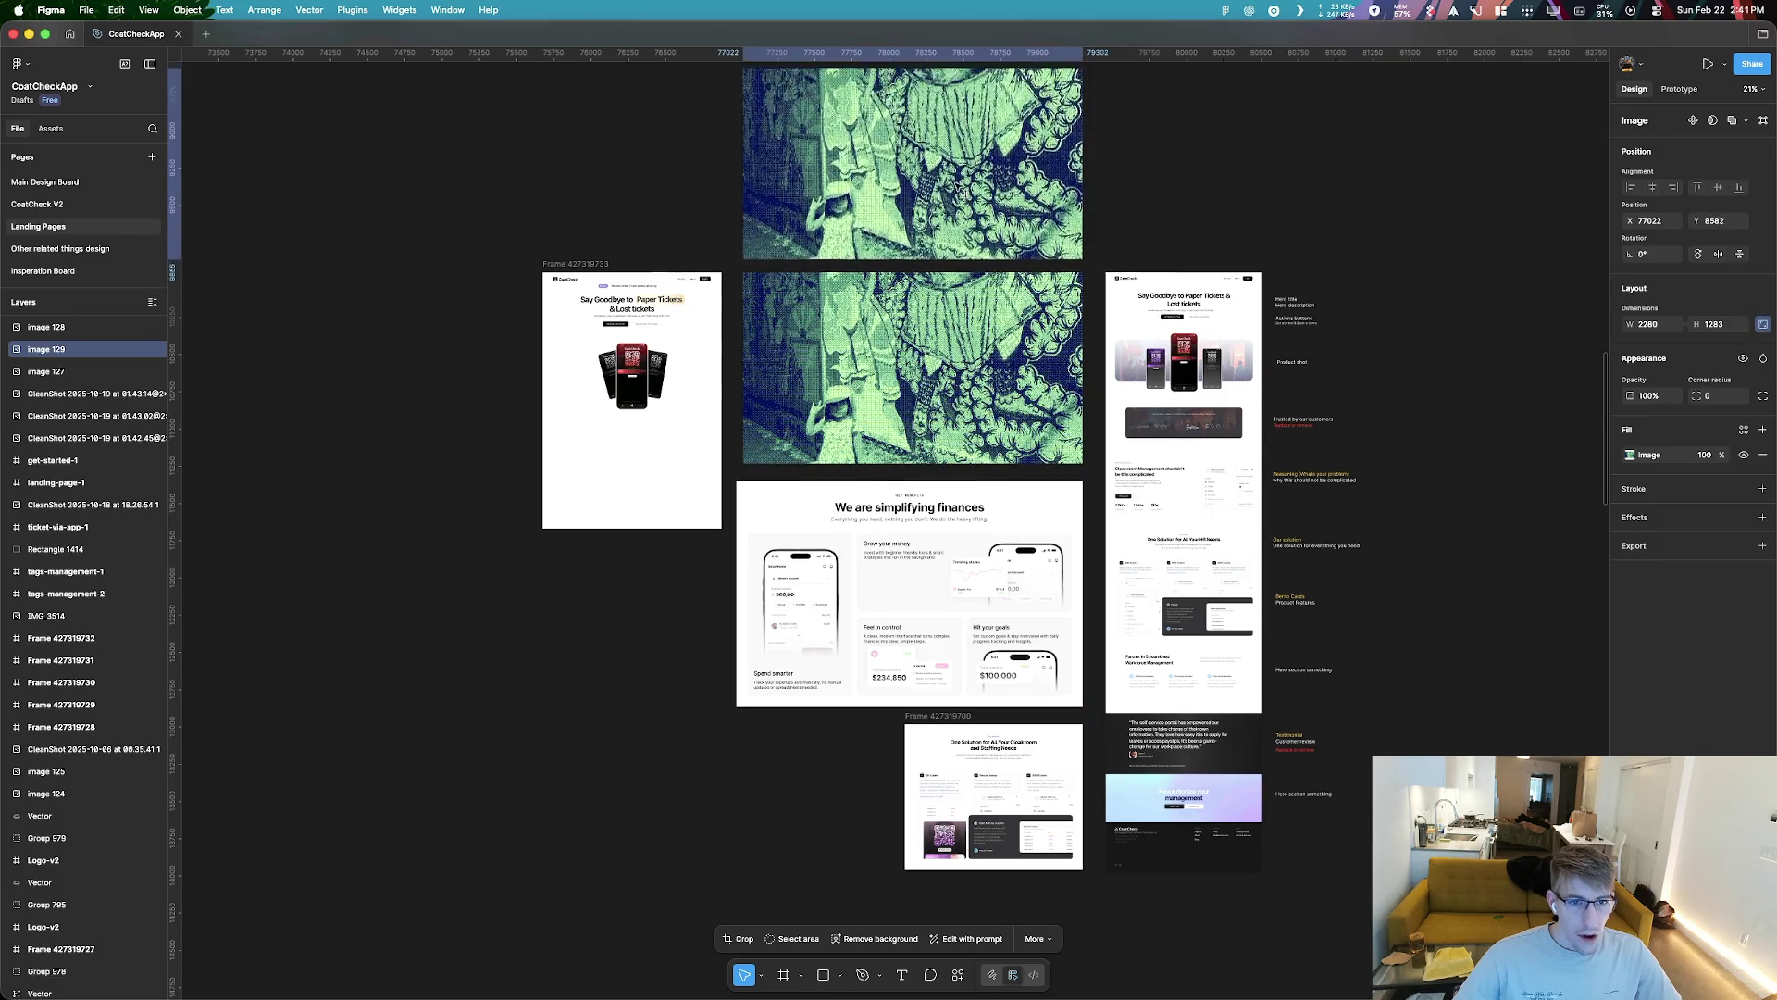
{"action": "right_click", "coordinate": [989, 431]}
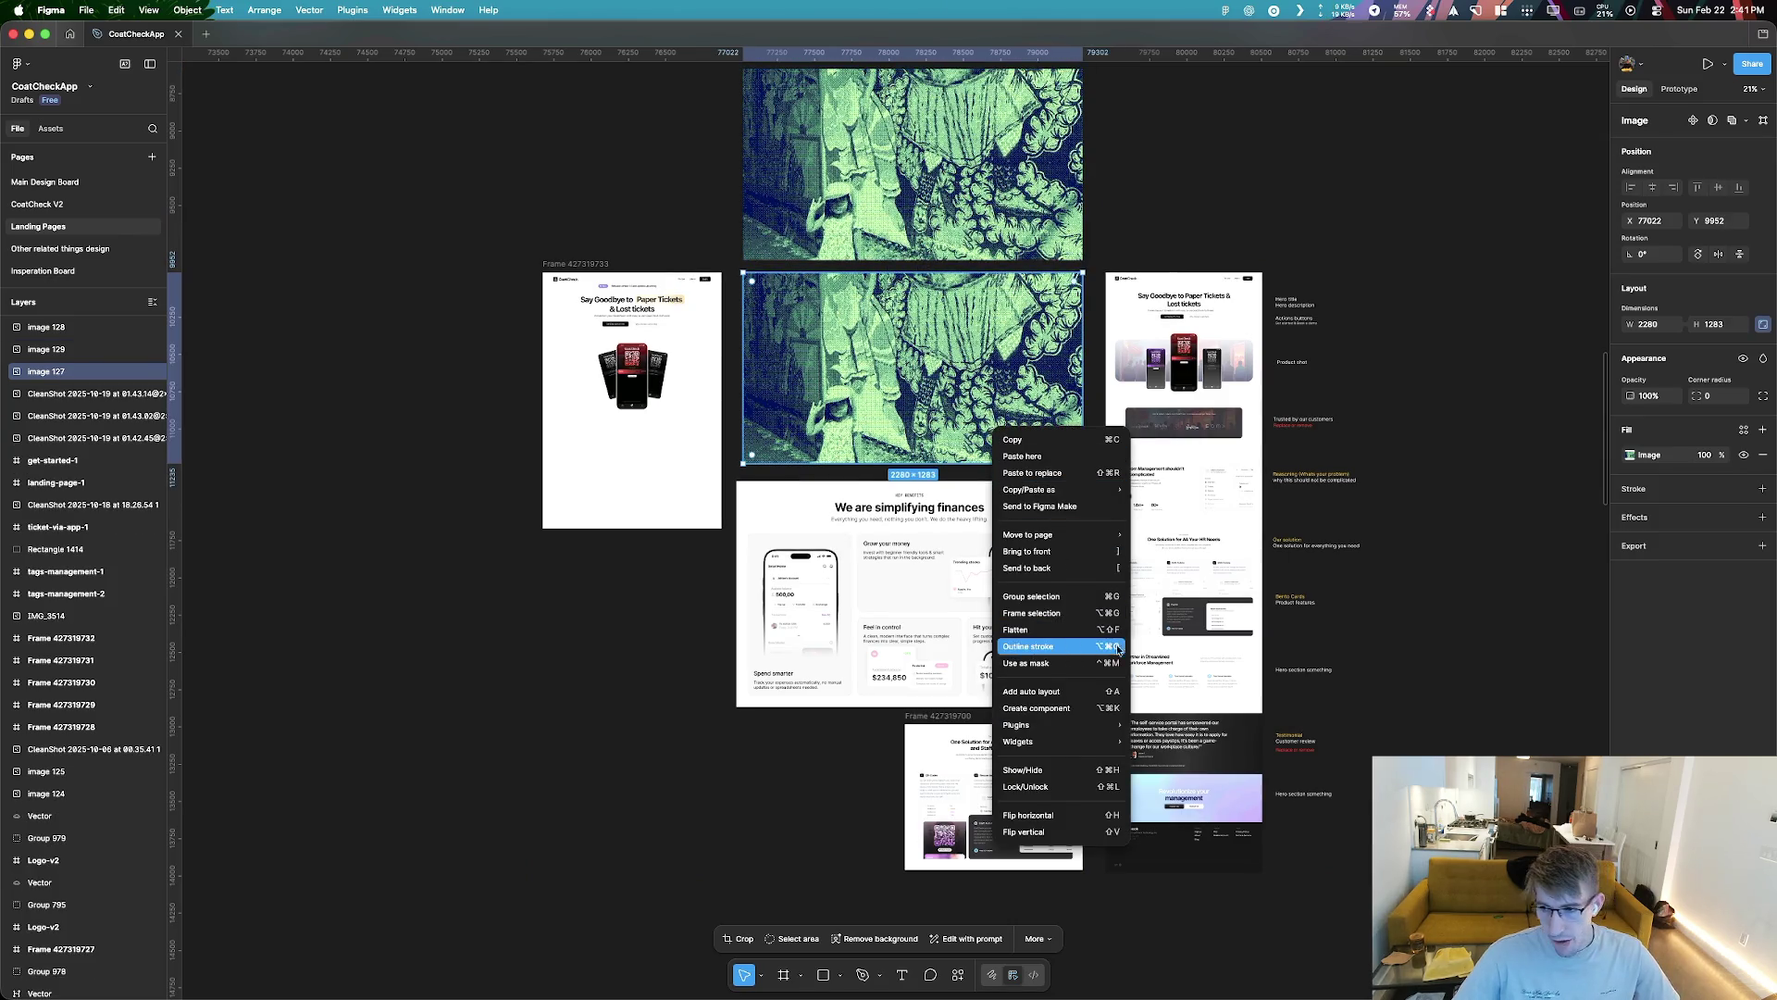
Add a Texture effect to the lower green image at size 5.3
{"action": "key", "text": "Escape"}
{"action": "left_click", "coordinate": [1763, 523]}
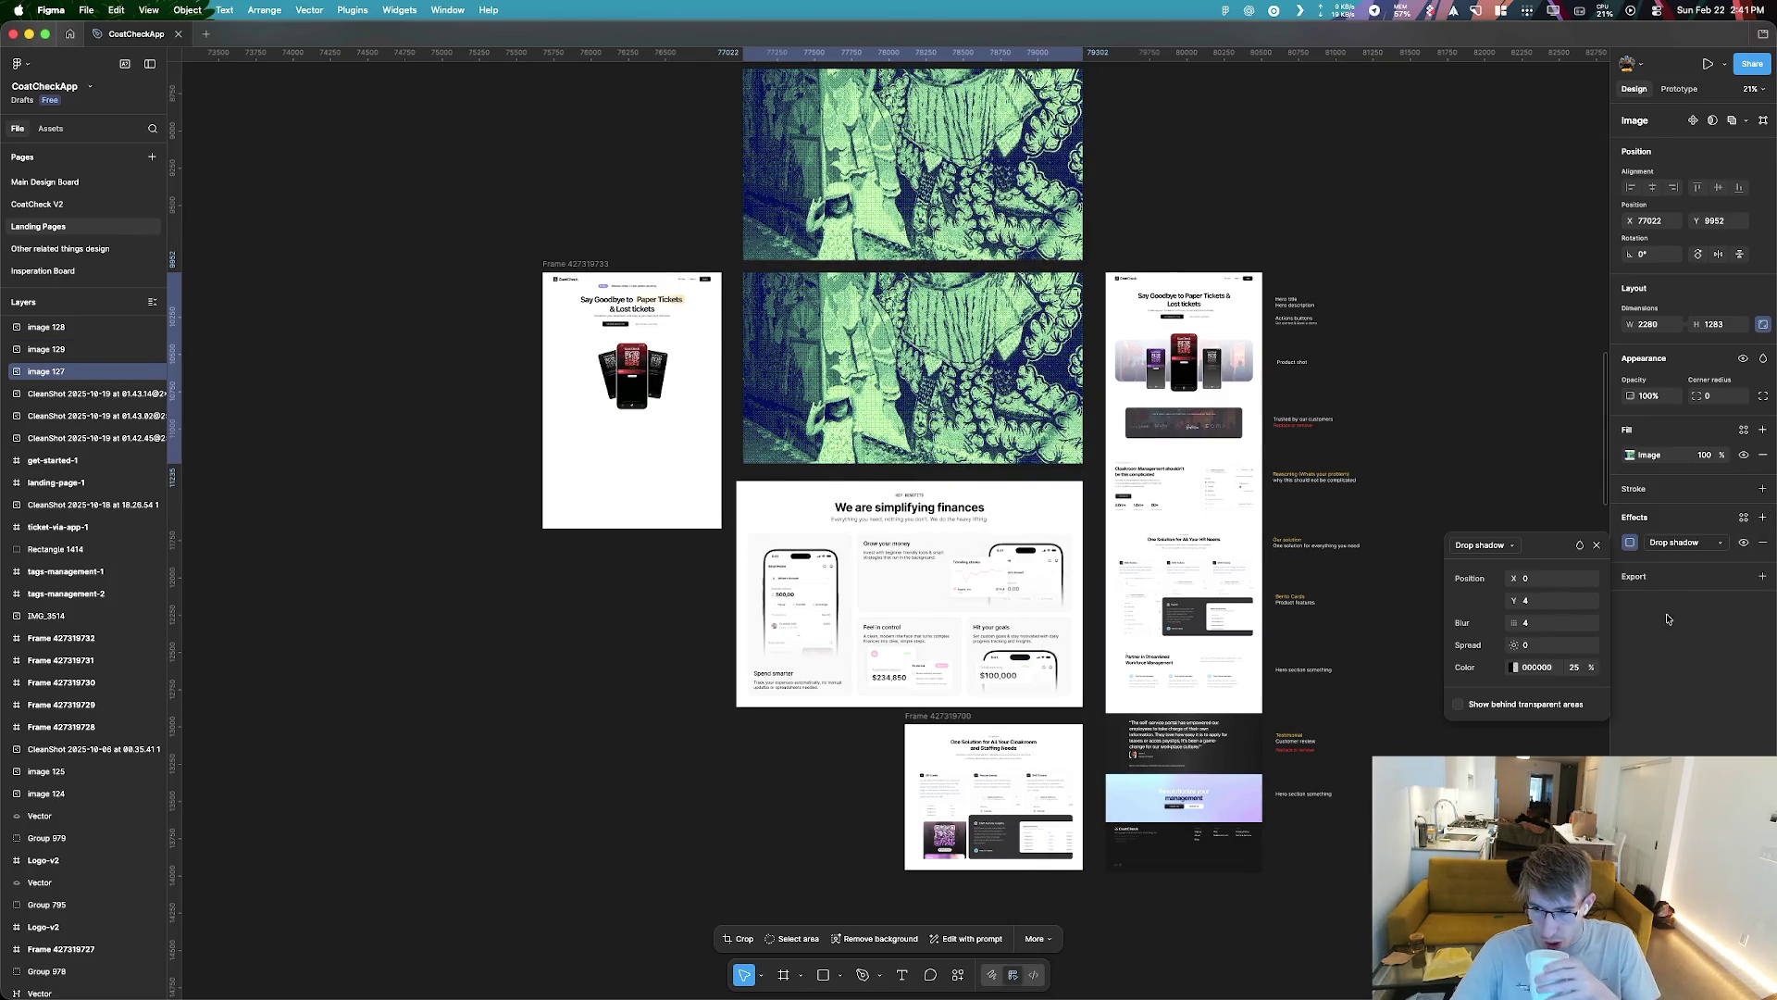
{"action": "left_click", "coordinate": [1499, 545]}
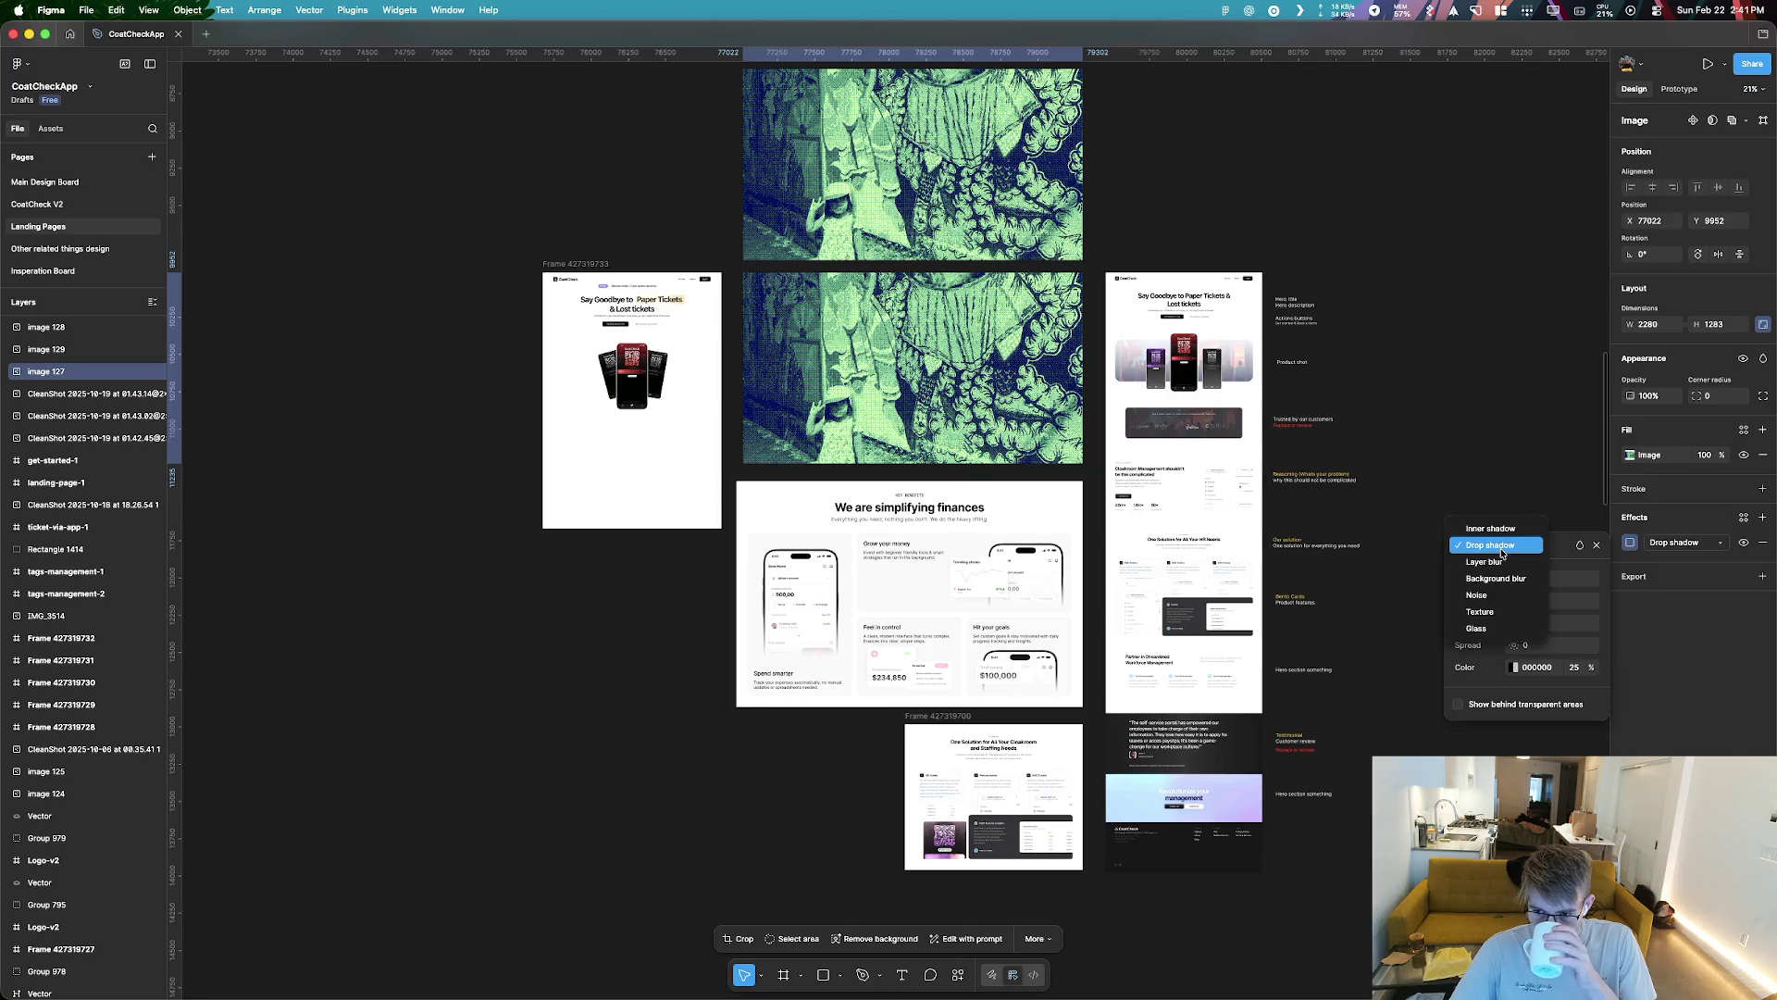
{"action": "left_click", "coordinate": [1515, 613]}
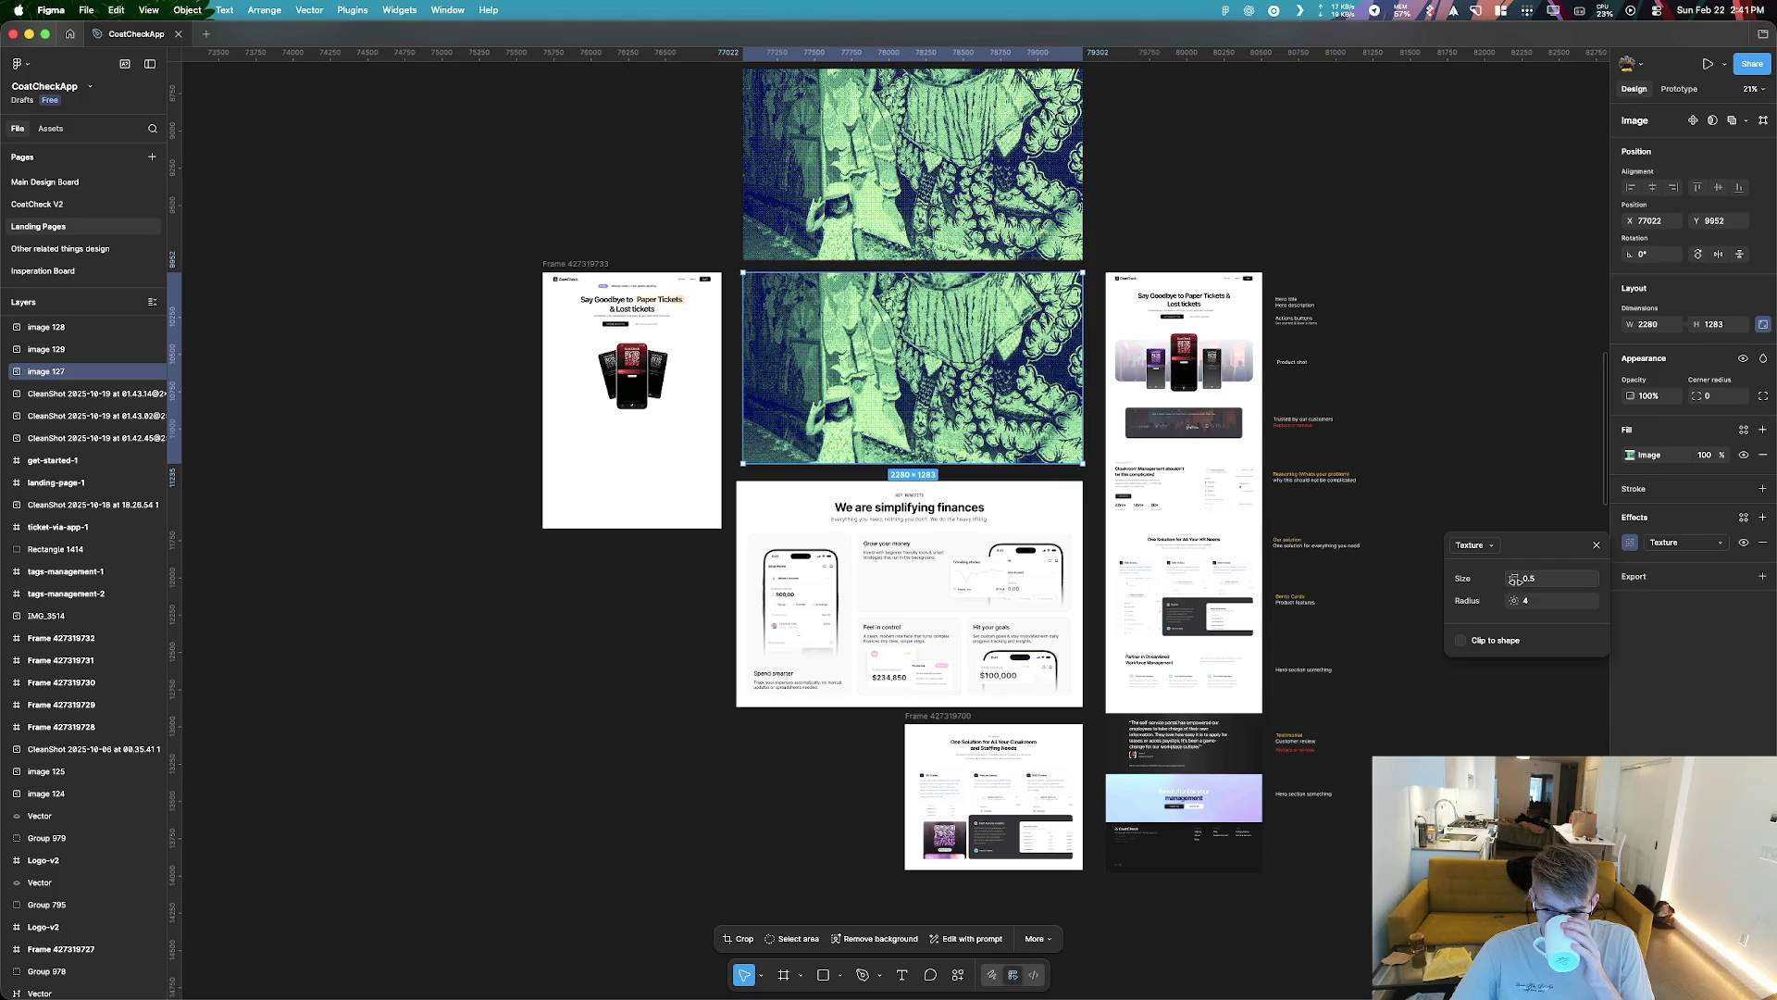
{"action": "left_click_drag", "start_coordinate": [1514, 579], "coordinate": [1449, 559]}
Rework the texture size up to 25.9 with radius reset to 0
{"action": "scroll", "coordinate": [889, 354], "scroll_direction": "up", "scroll_amount": 4}
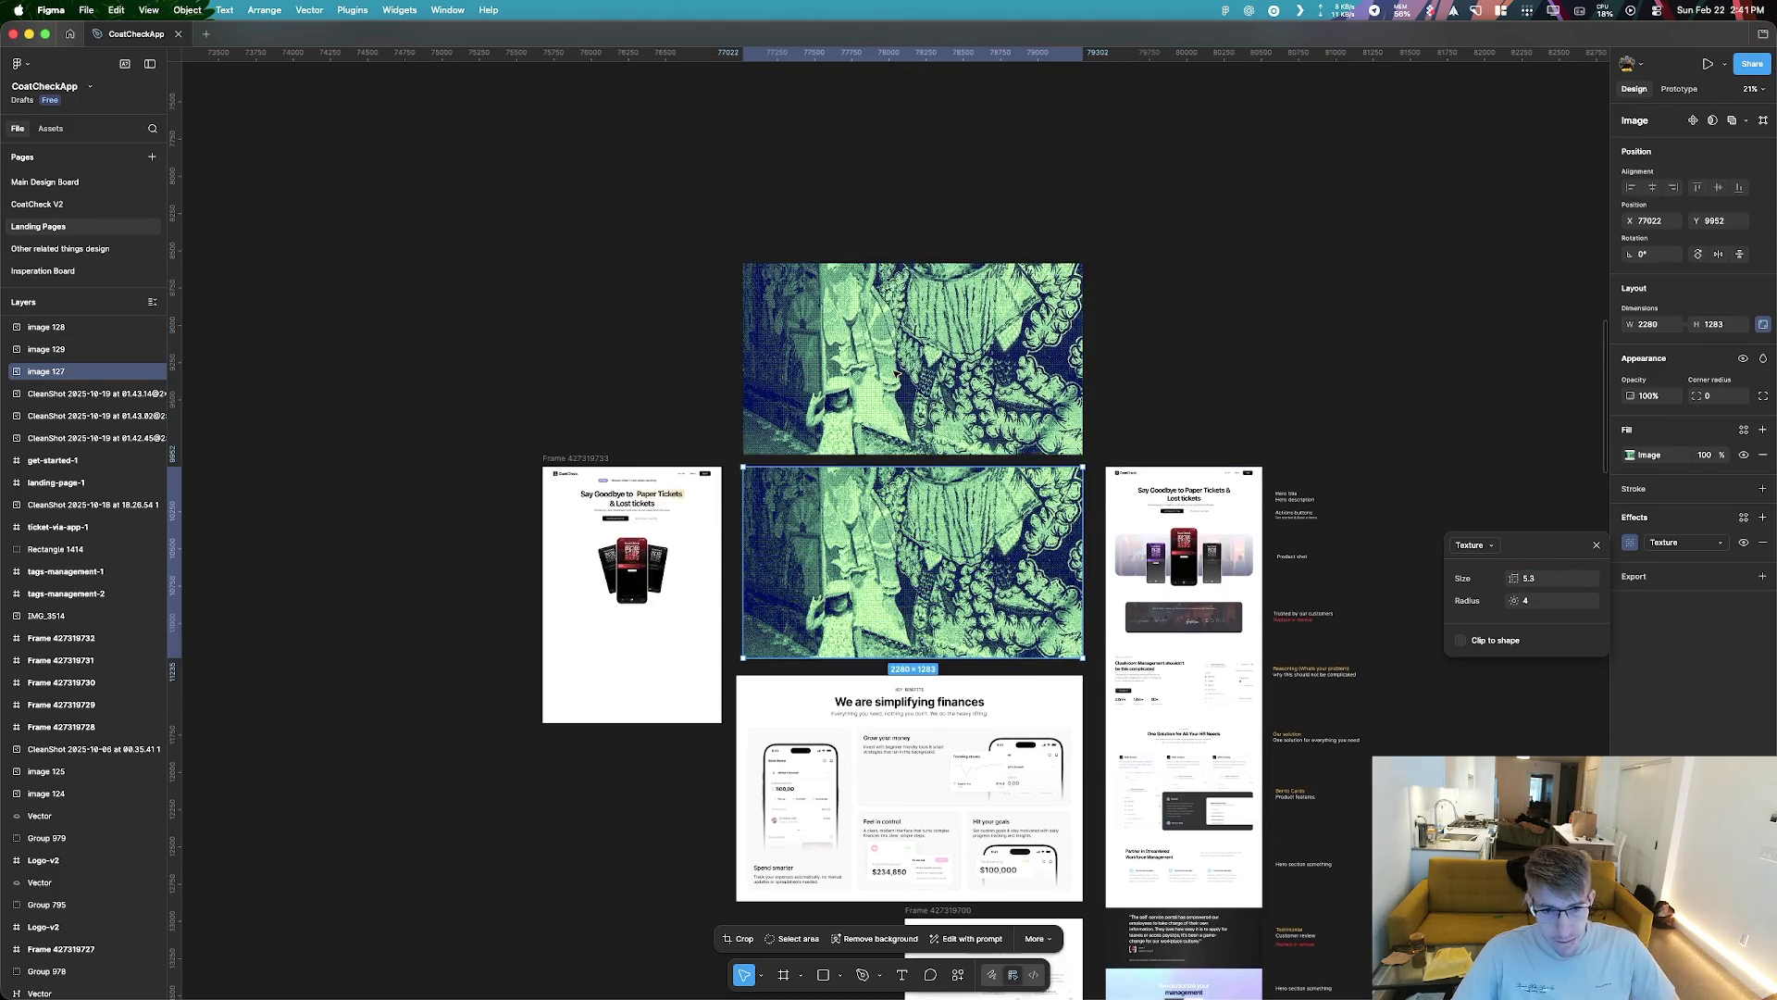
{"action": "scroll", "coordinate": [840, 581], "scroll_direction": "up", "scroll_amount": 5}
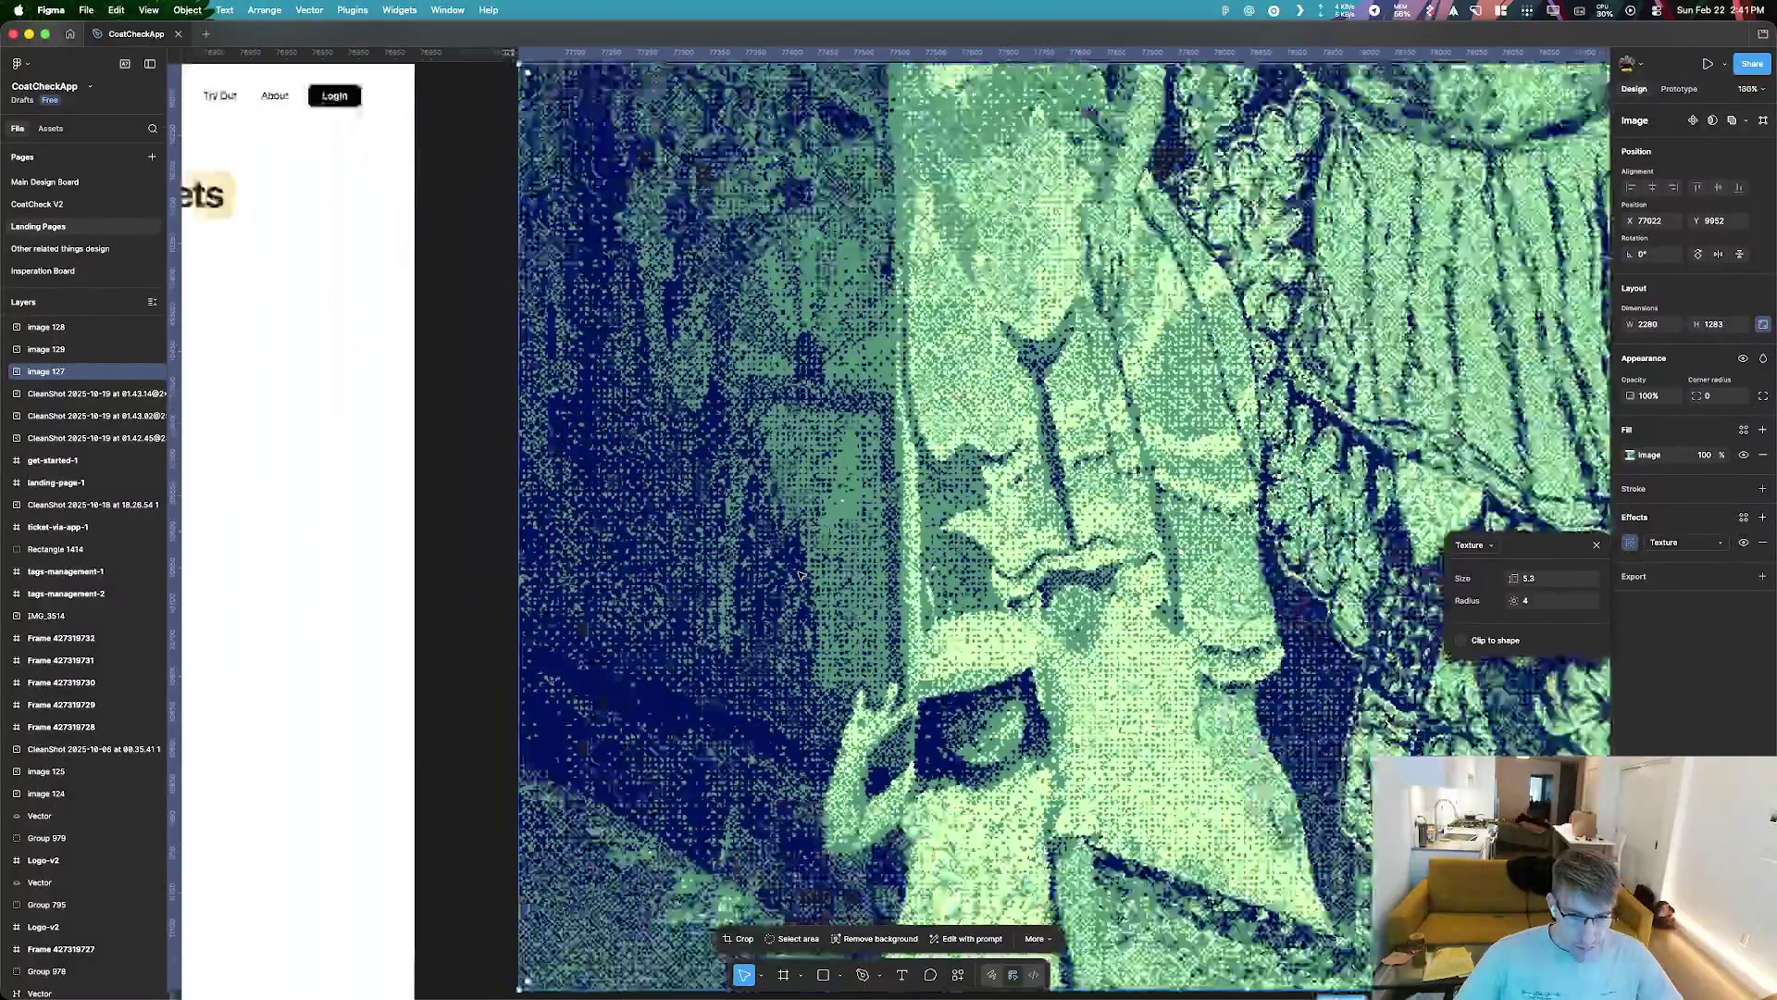
{"action": "scroll", "coordinate": [722, 214], "scroll_direction": "up", "scroll_amount": 2}
{"action": "scroll", "coordinate": [740, 722], "scroll_direction": "up", "scroll_amount": 5}
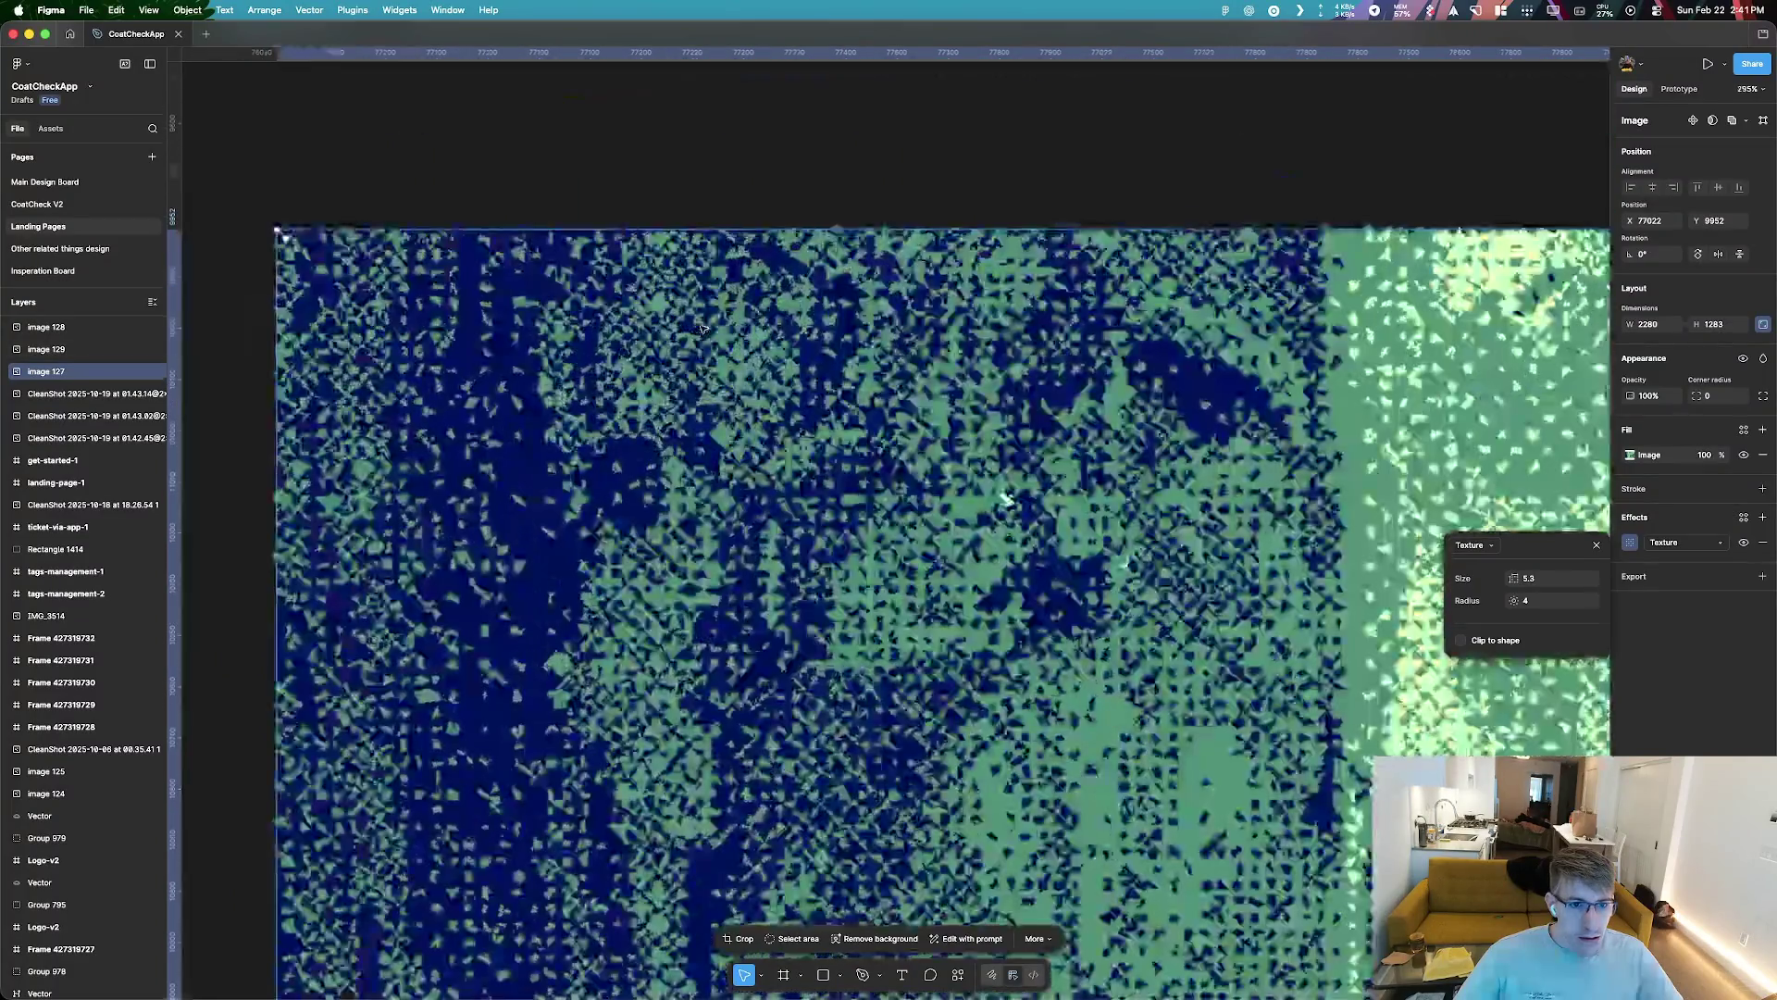
{"action": "scroll", "coordinate": [889, 753], "scroll_direction": "down", "scroll_amount": 4}
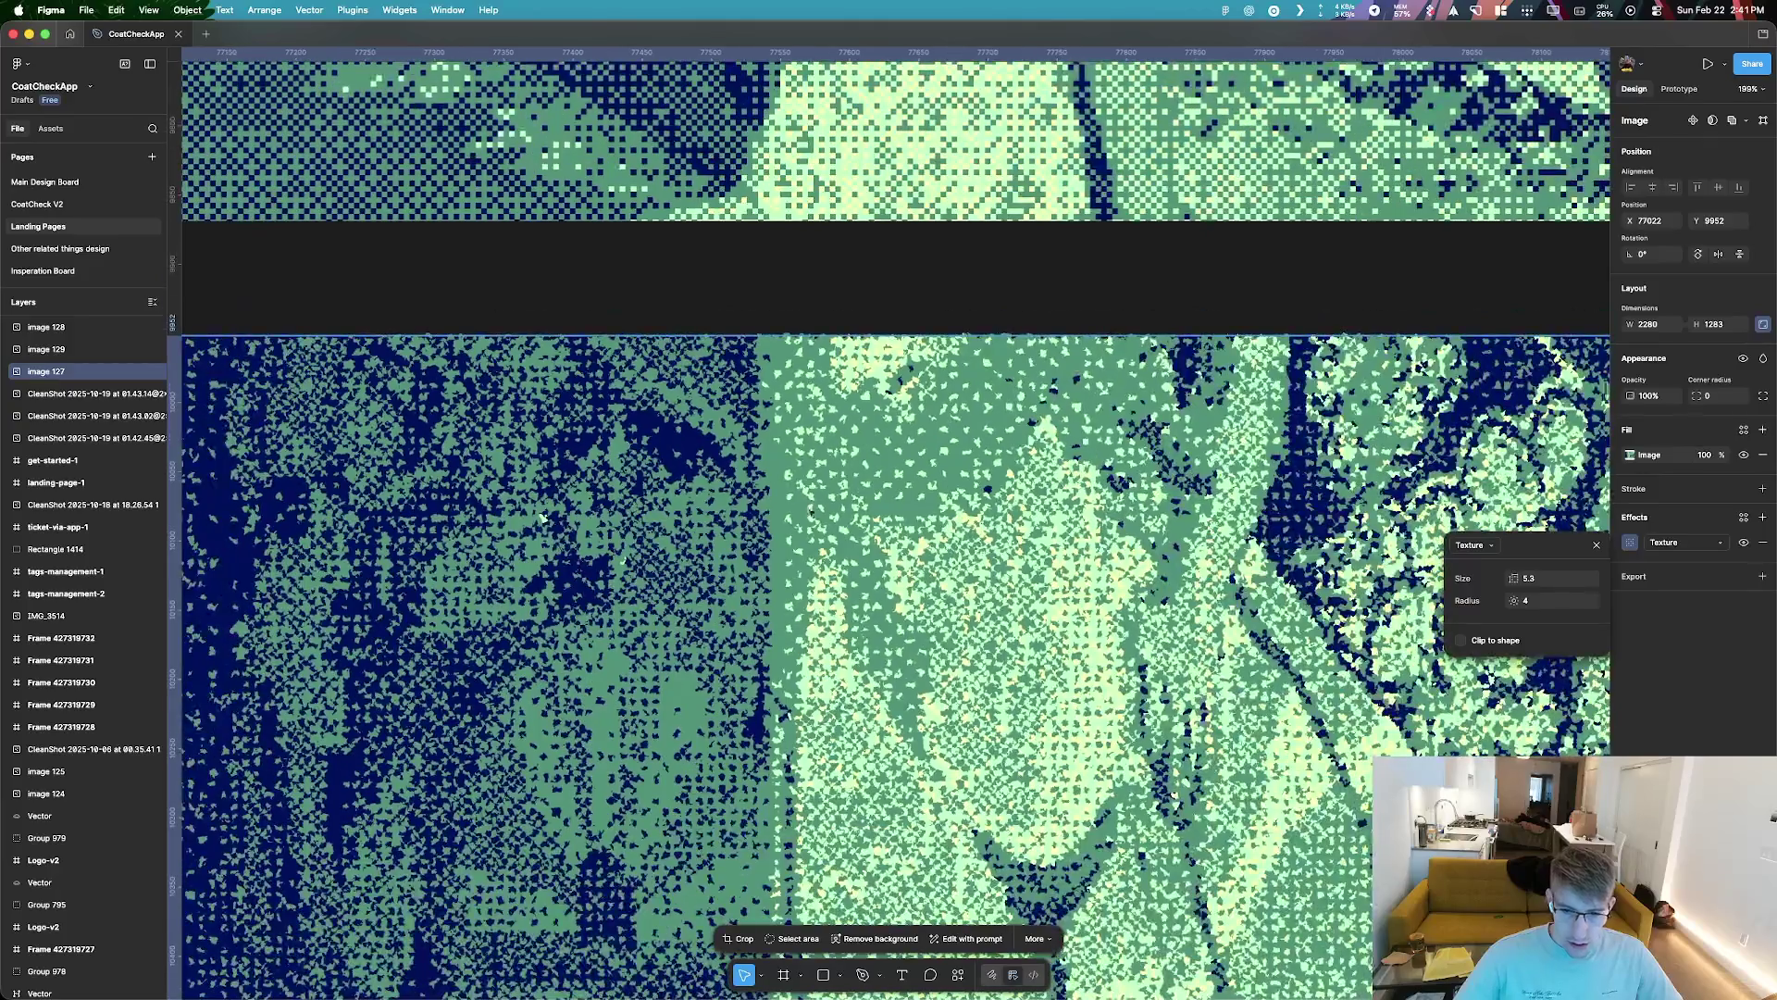
{"action": "left_click_drag", "start_coordinate": [1514, 578], "coordinate": [1430, 578]}
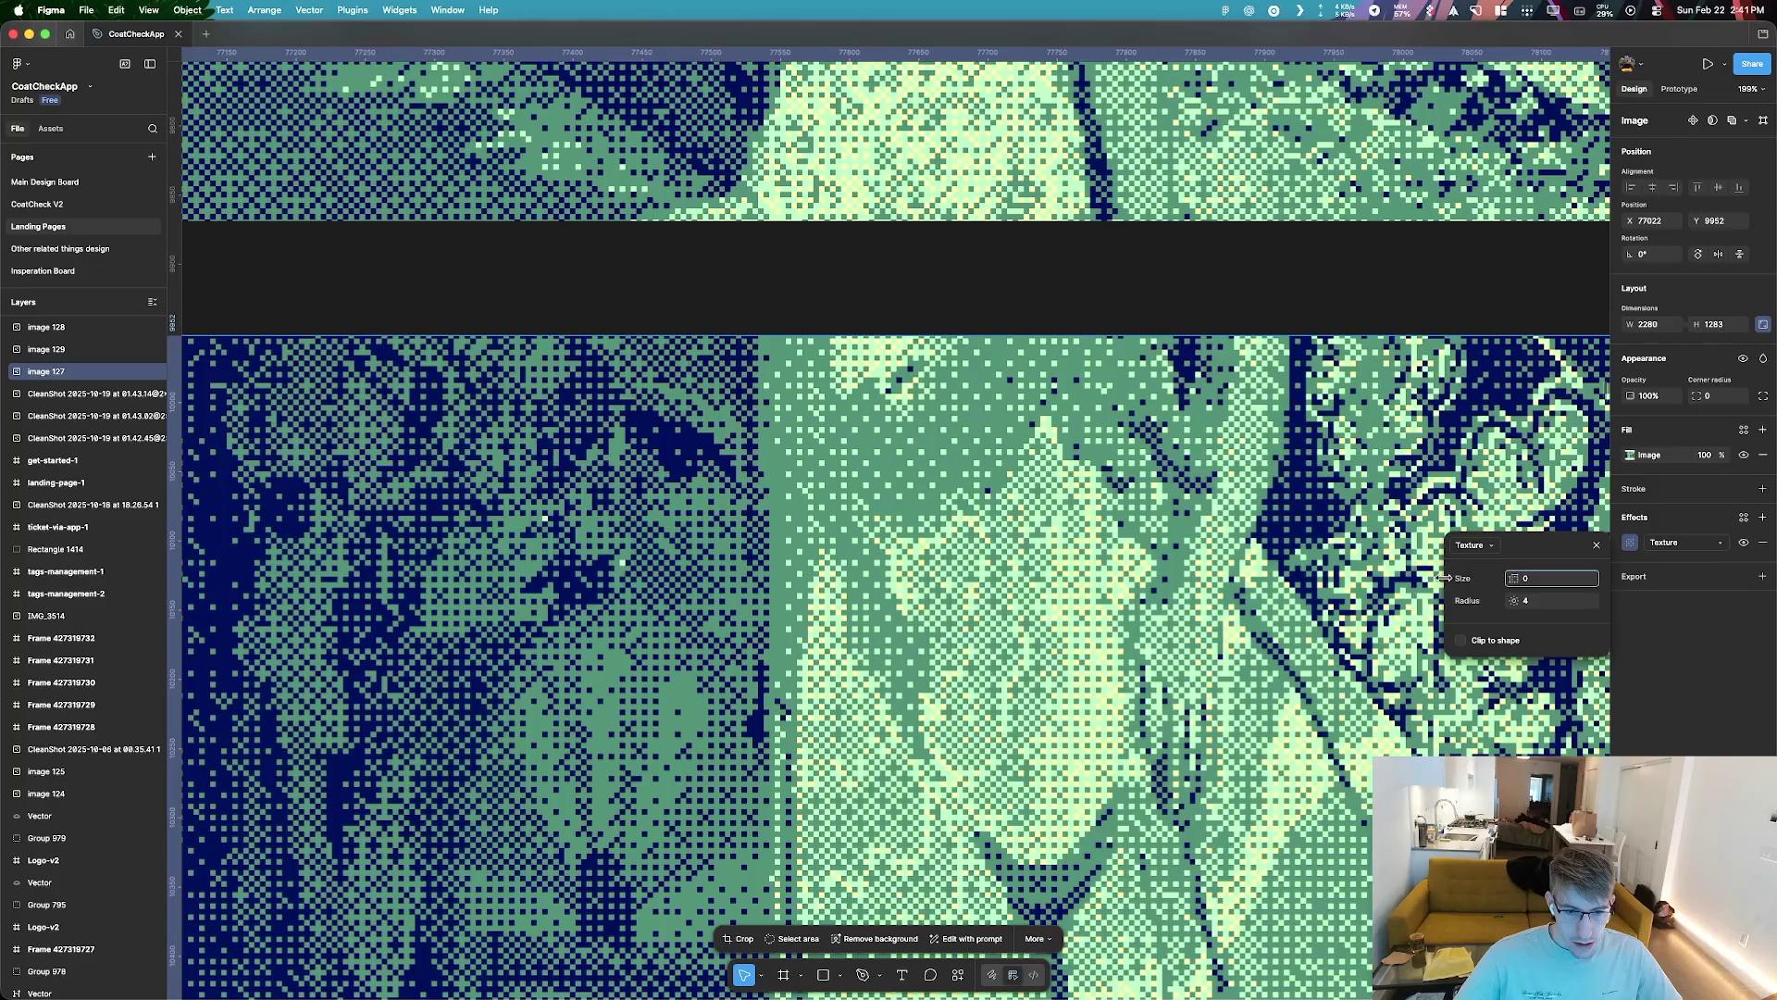
{"action": "left_click_drag", "start_coordinate": [1444, 577], "coordinate": [1678, 593]}
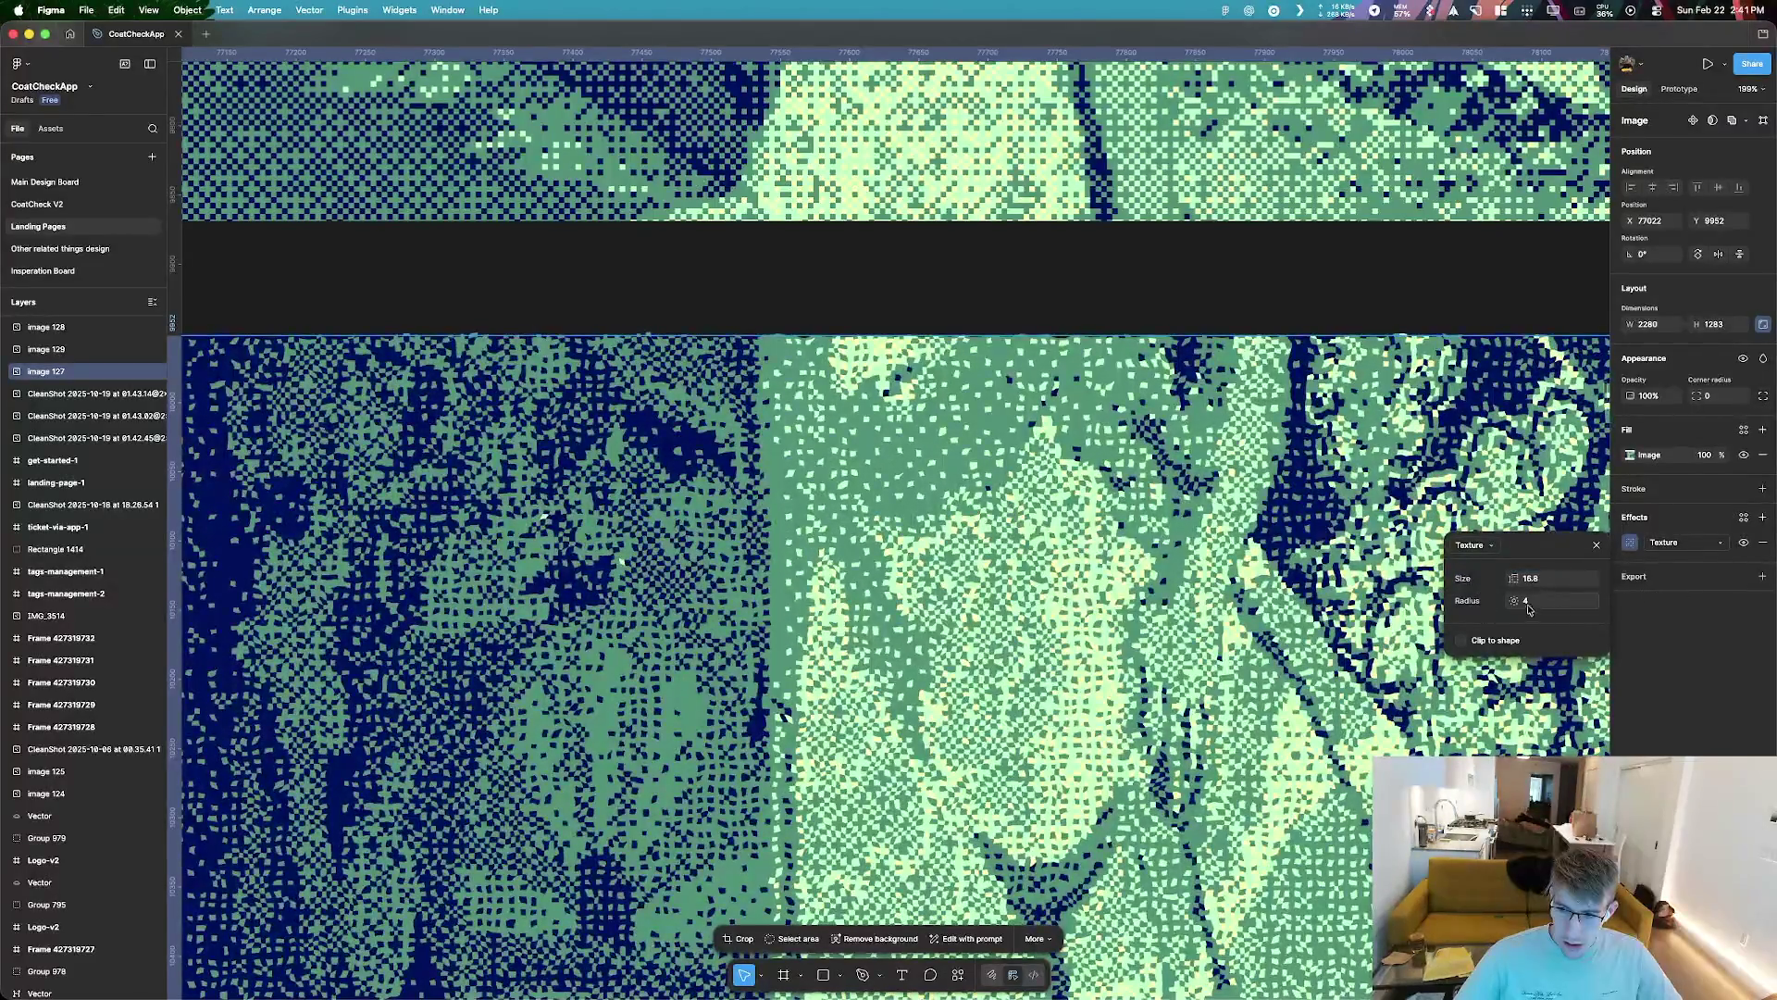
{"action": "left_click_drag", "start_coordinate": [1519, 601], "coordinate": [1445, 600]}
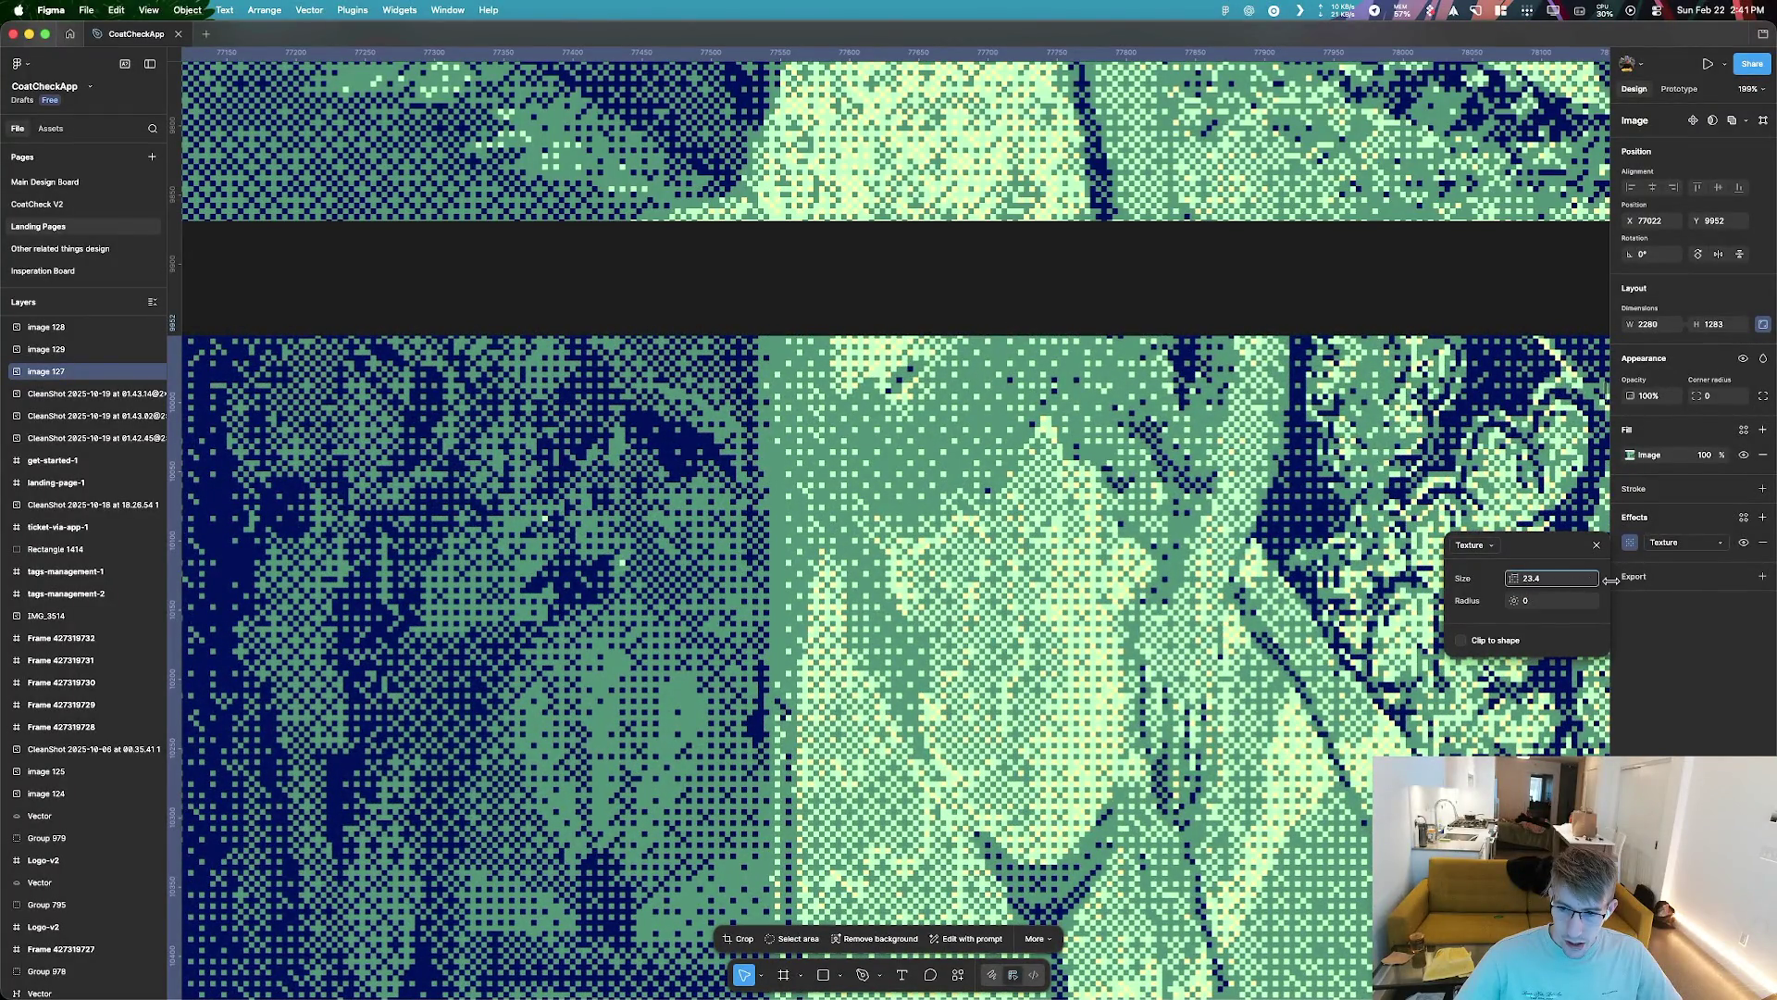
{"action": "left_click_drag", "start_coordinate": [1611, 580], "coordinate": [1634, 581]}
{"action": "left_click_drag", "start_coordinate": [1505, 600], "coordinate": [1564, 600]}
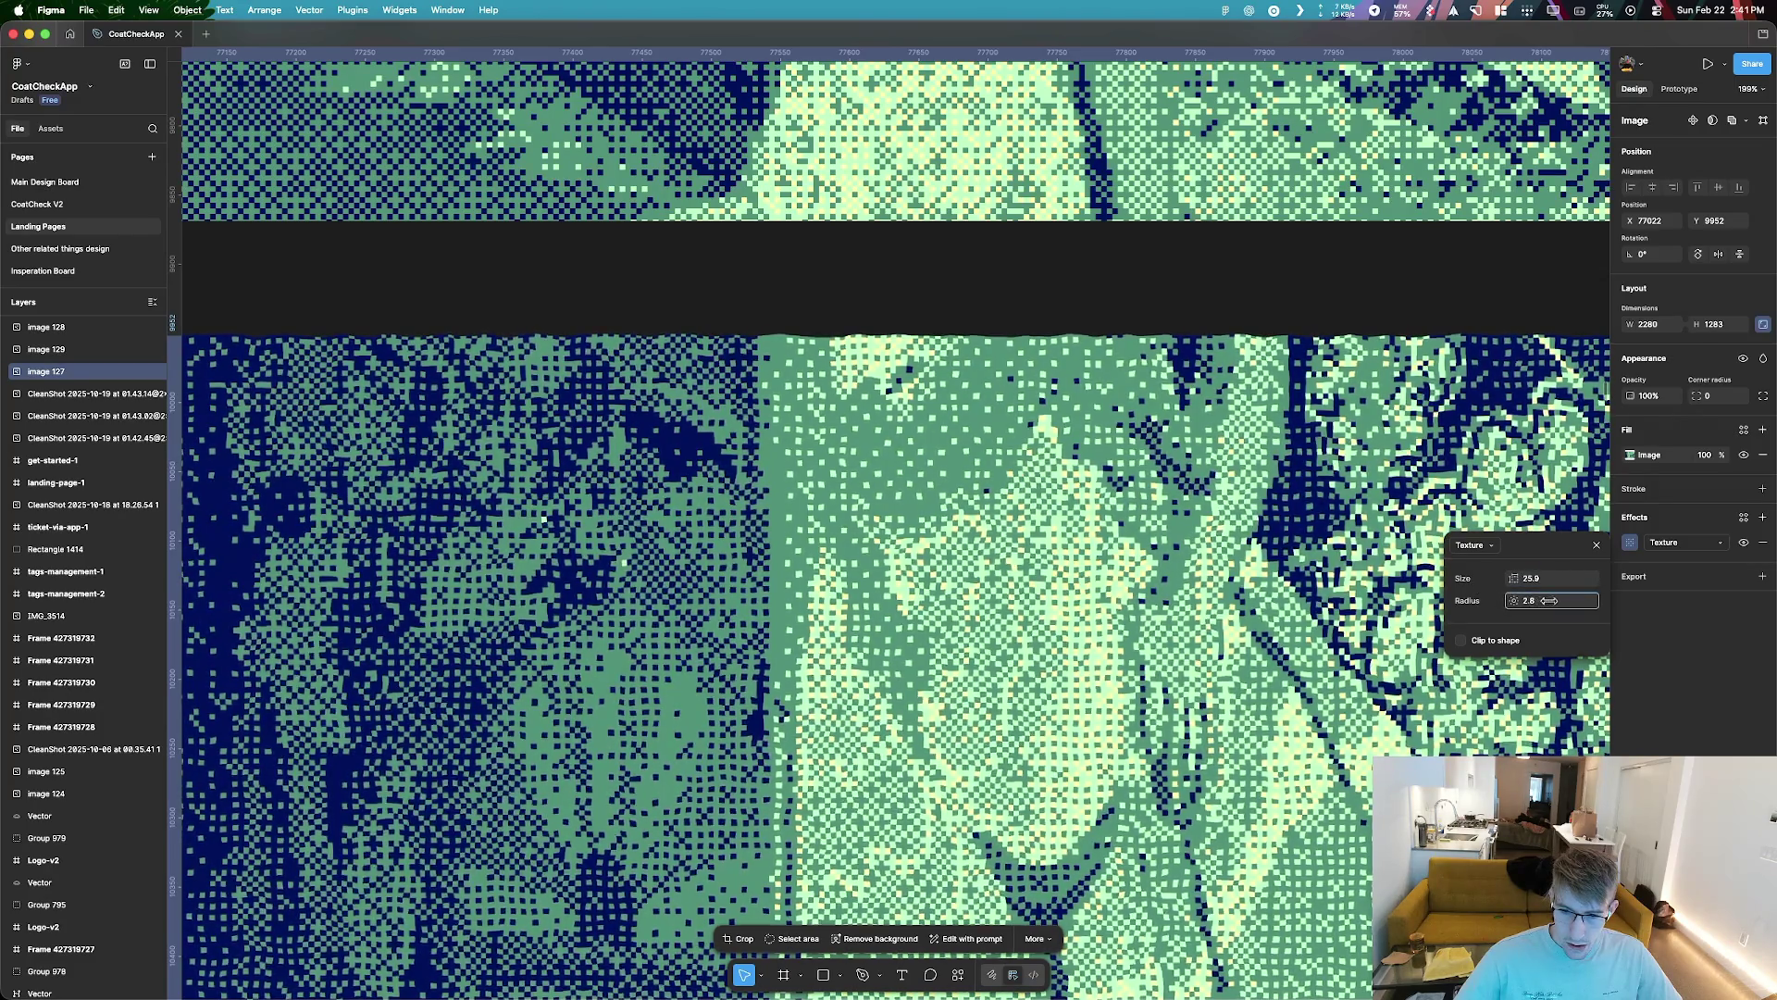
Scrub the texture radius up and back down, leaving it at 0
{"action": "scroll", "coordinate": [484, 500], "scroll_direction": "down", "scroll_amount": 5}
{"action": "scroll", "coordinate": [484, 501], "scroll_direction": "down", "scroll_amount": 5}
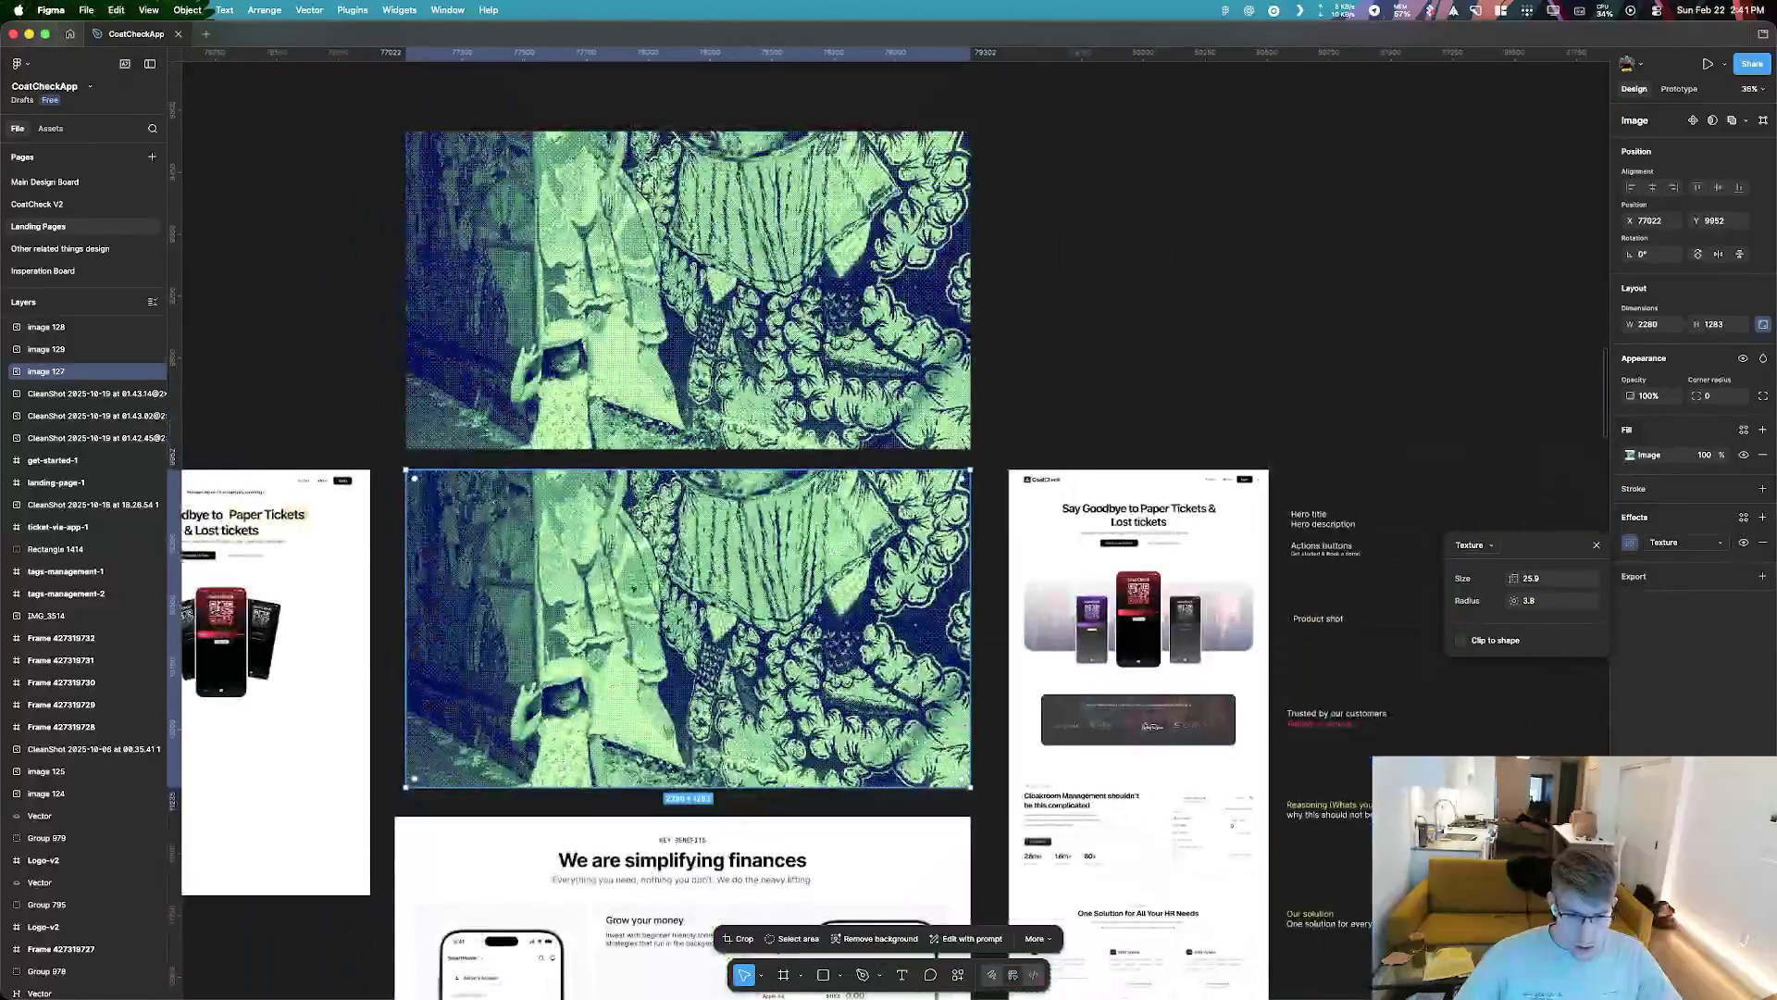
{"action": "left_click_drag", "start_coordinate": [1509, 600], "coordinate": [1528, 602]}
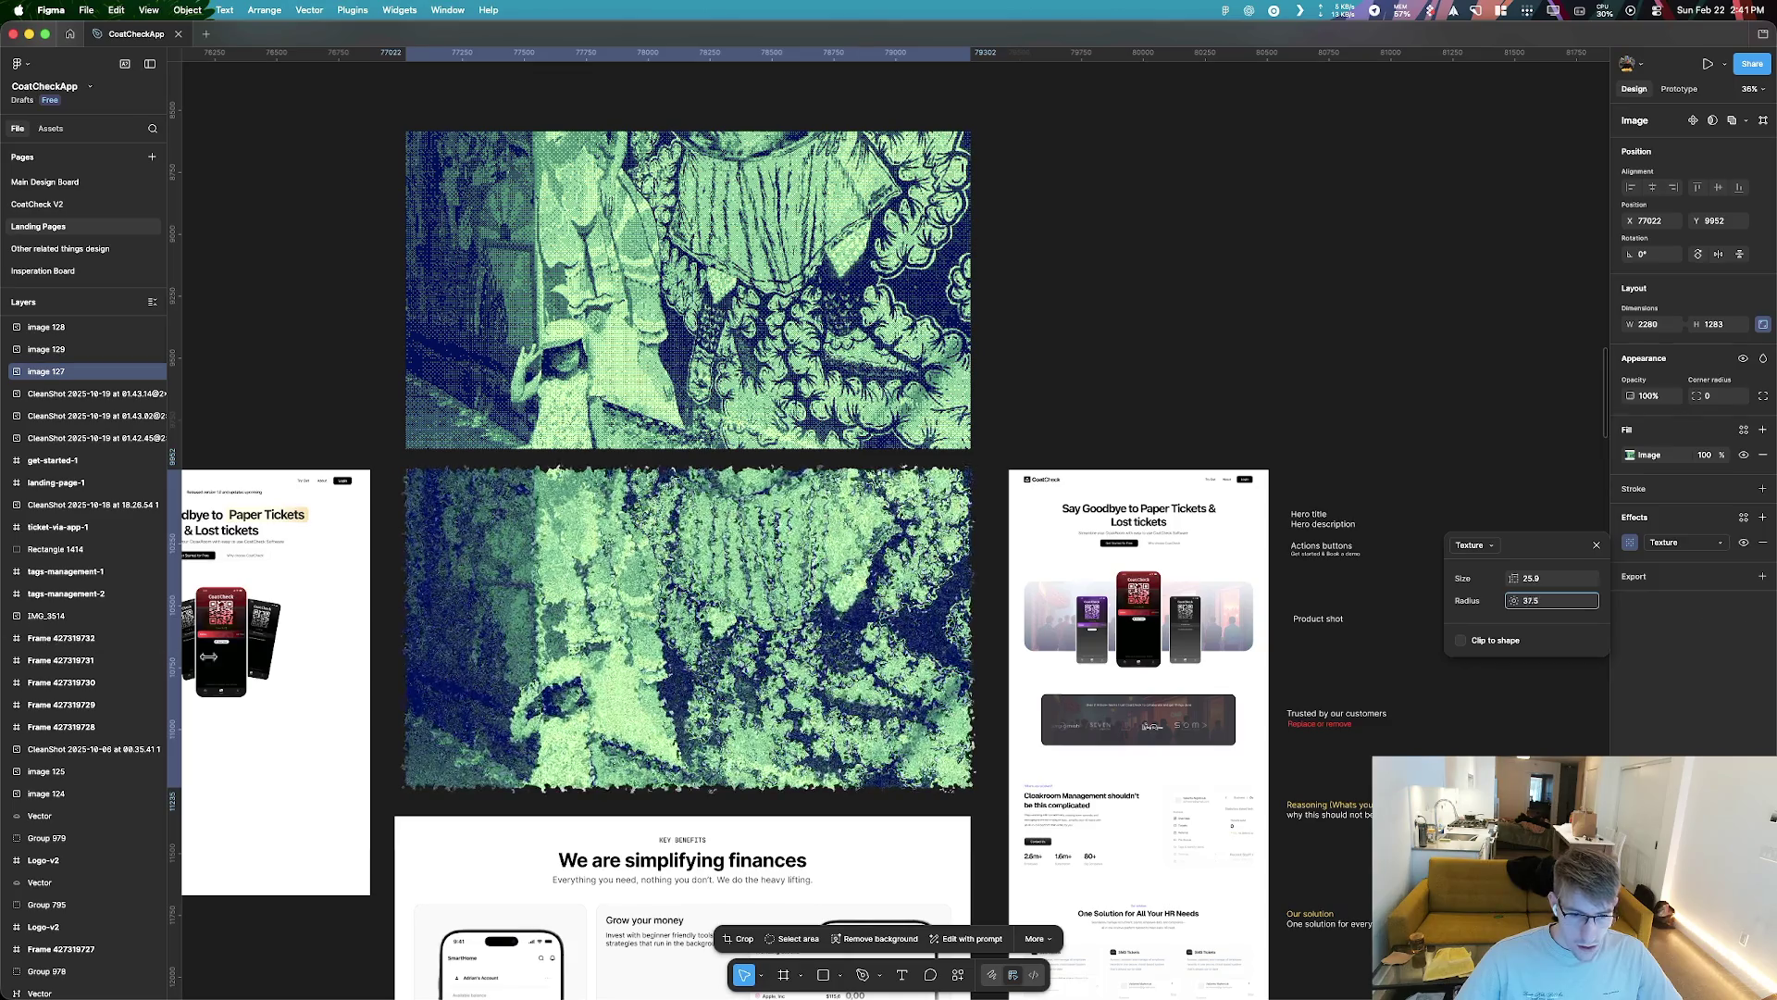
{"action": "left_click_drag", "start_coordinate": [208, 656], "coordinate": [992, 722]}
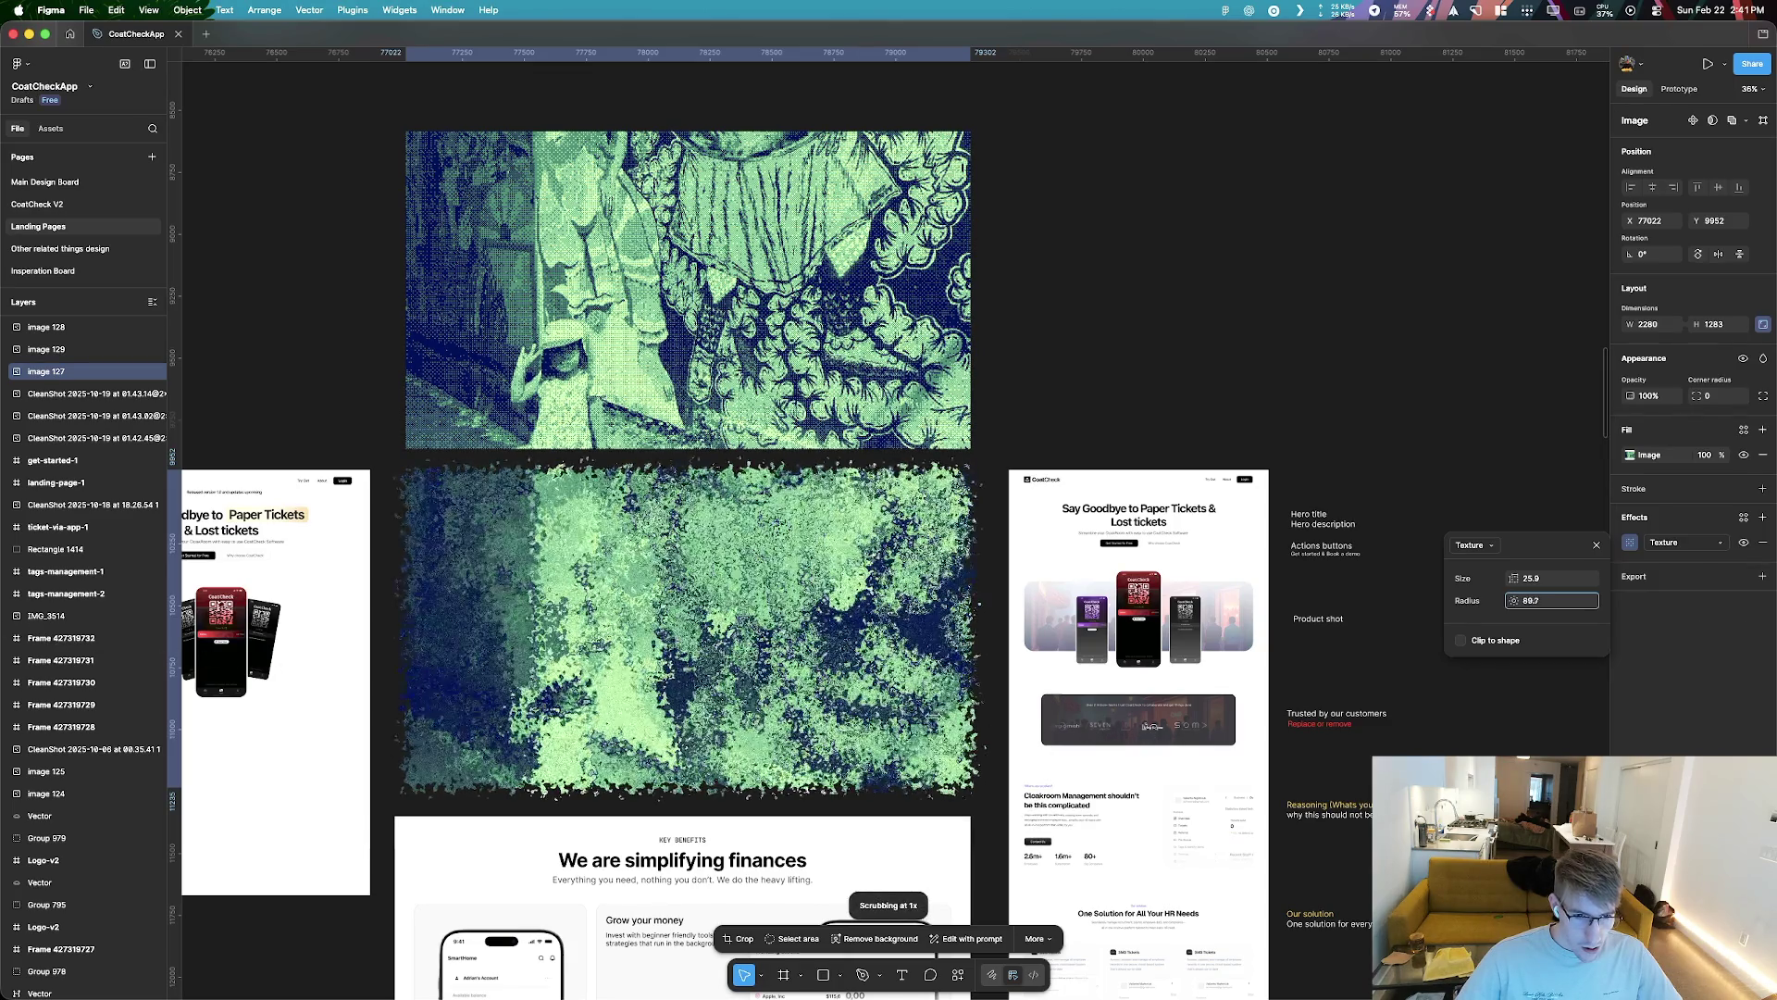
{"action": "mouse_move", "coordinate": [669, 704]}
{"action": "left_mouse_down"}
{"action": "mouse_move", "coordinate": [1634, 729]}
{"action": "mouse_move", "coordinate": [44, 700]}
{"action": "mouse_move", "coordinate": [1595, 710]}
{"action": "mouse_move", "coordinate": [1342, 562]}
{"action": "left_mouse_up"}
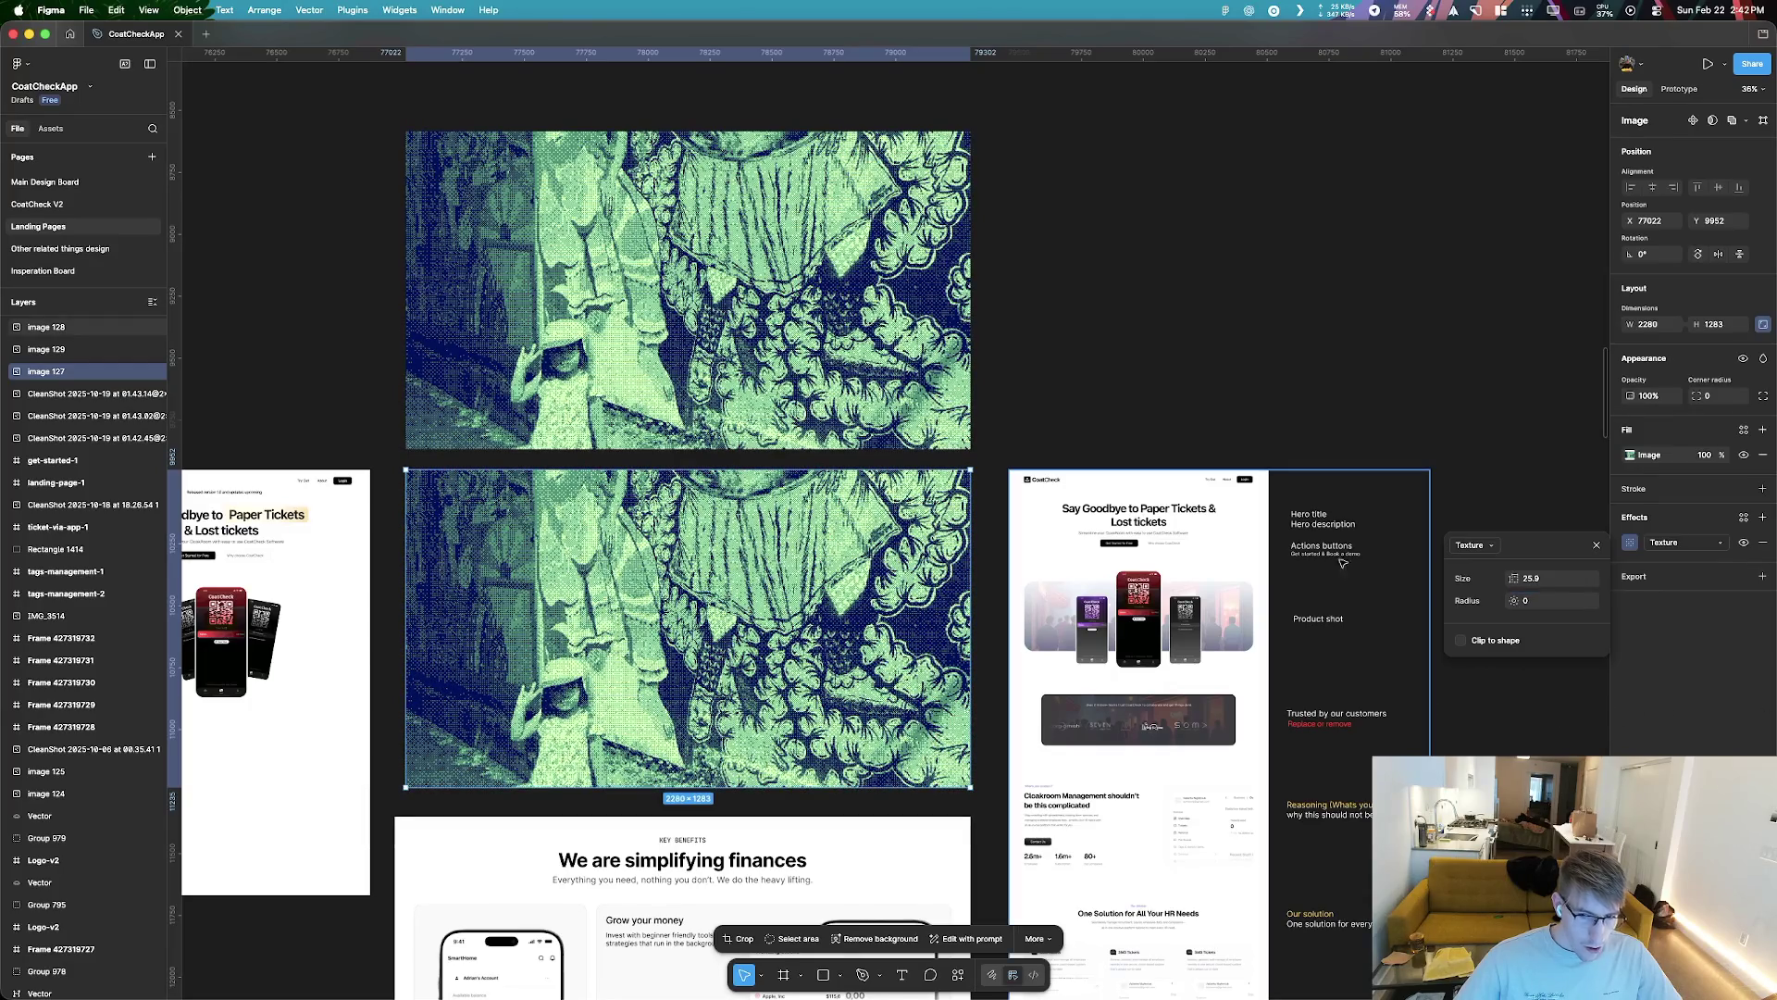
Swap the effect to Glass with refraction 91 and frost 45
{"action": "left_click", "coordinate": [1630, 542]}
{"action": "left_click", "coordinate": [1677, 542]}
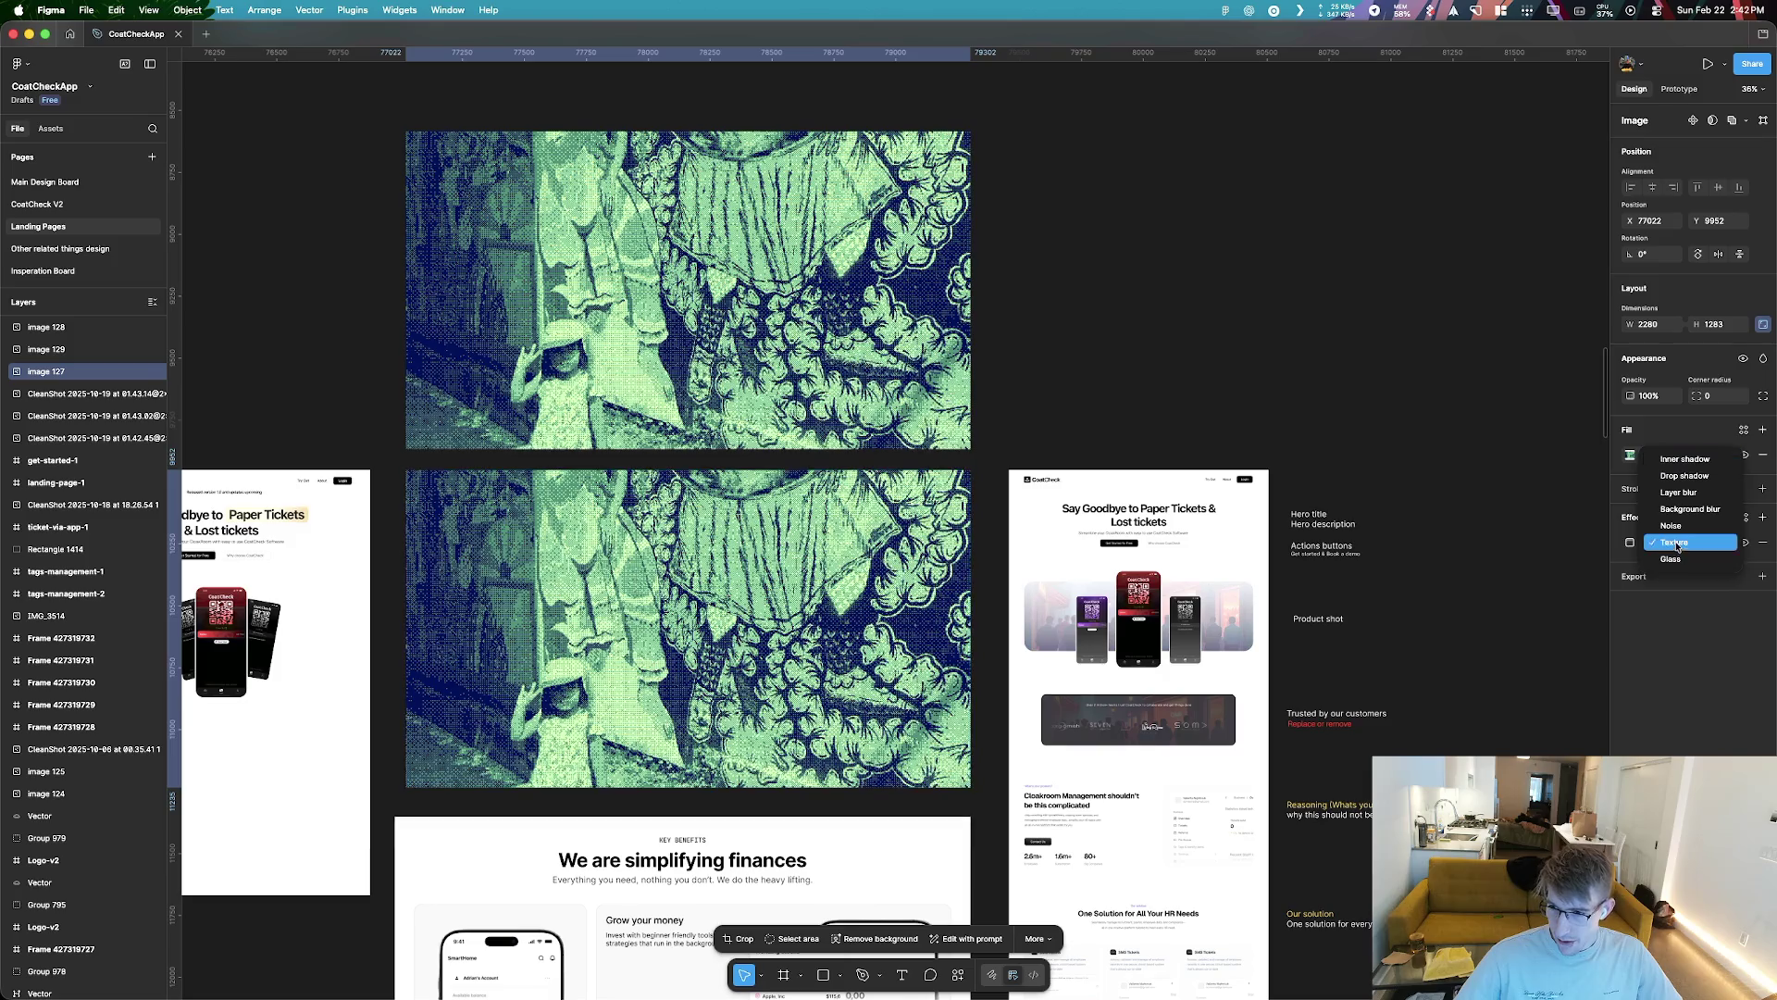
{"action": "left_click", "coordinate": [1691, 559]}
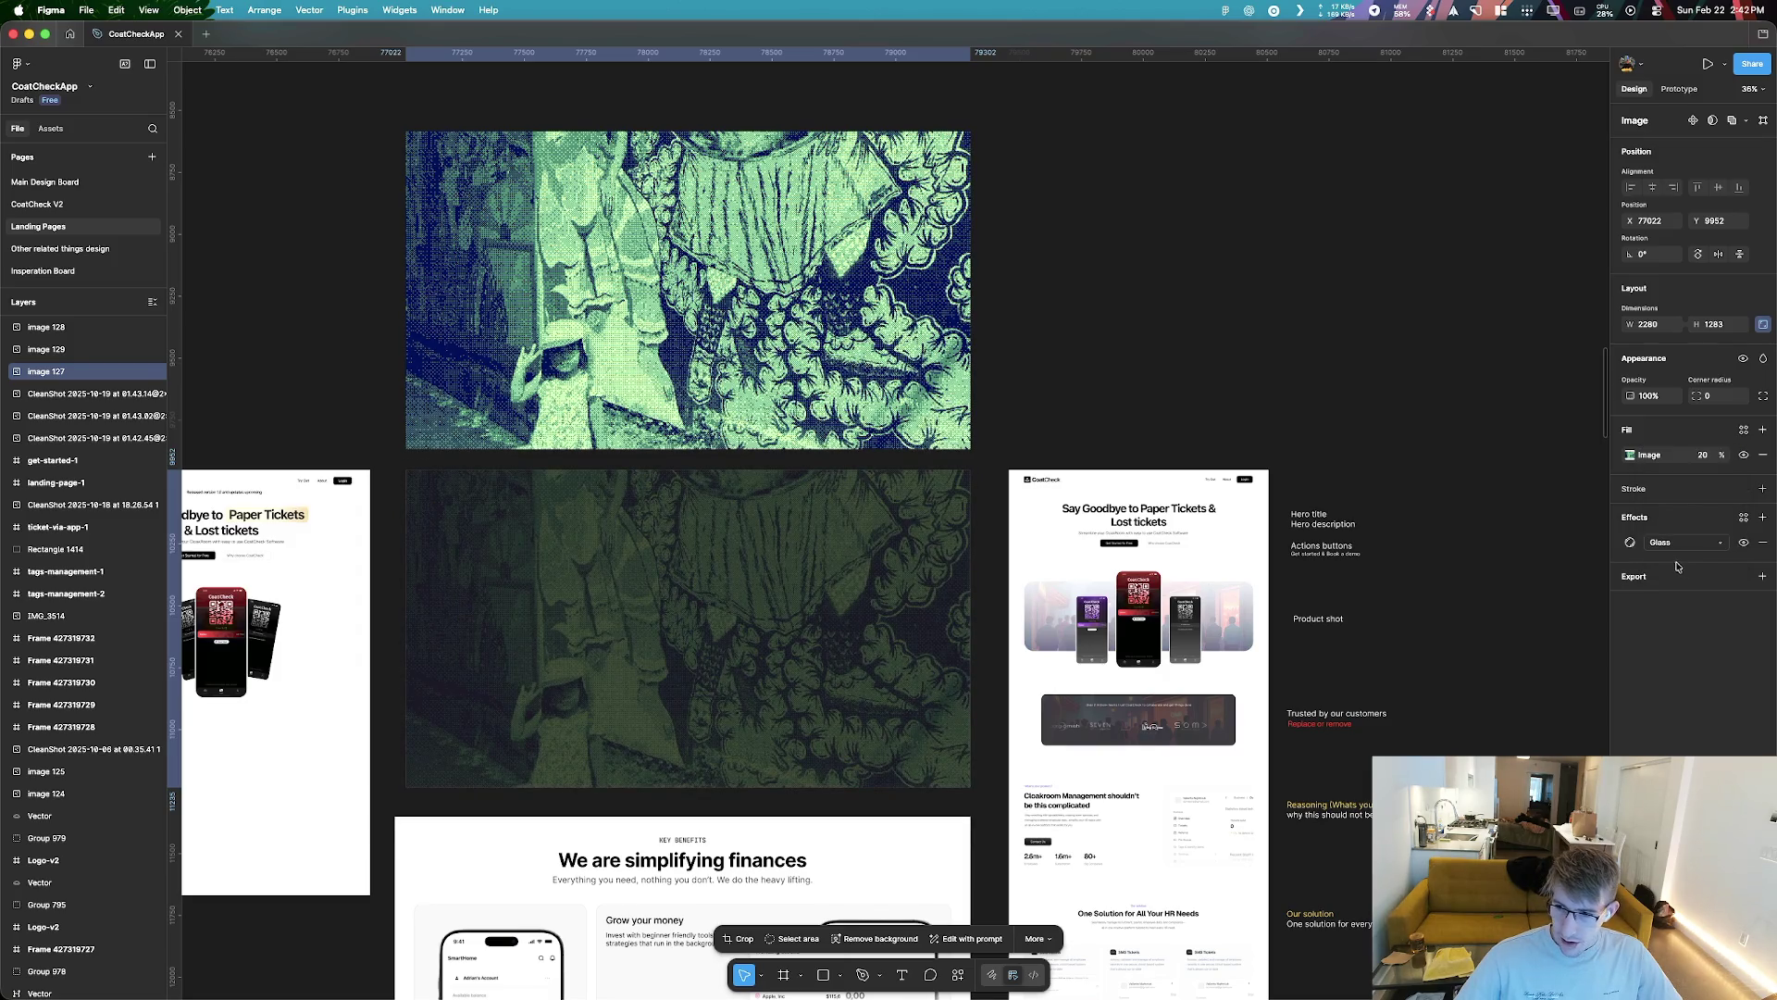
{"action": "left_click", "coordinate": [1631, 544]}
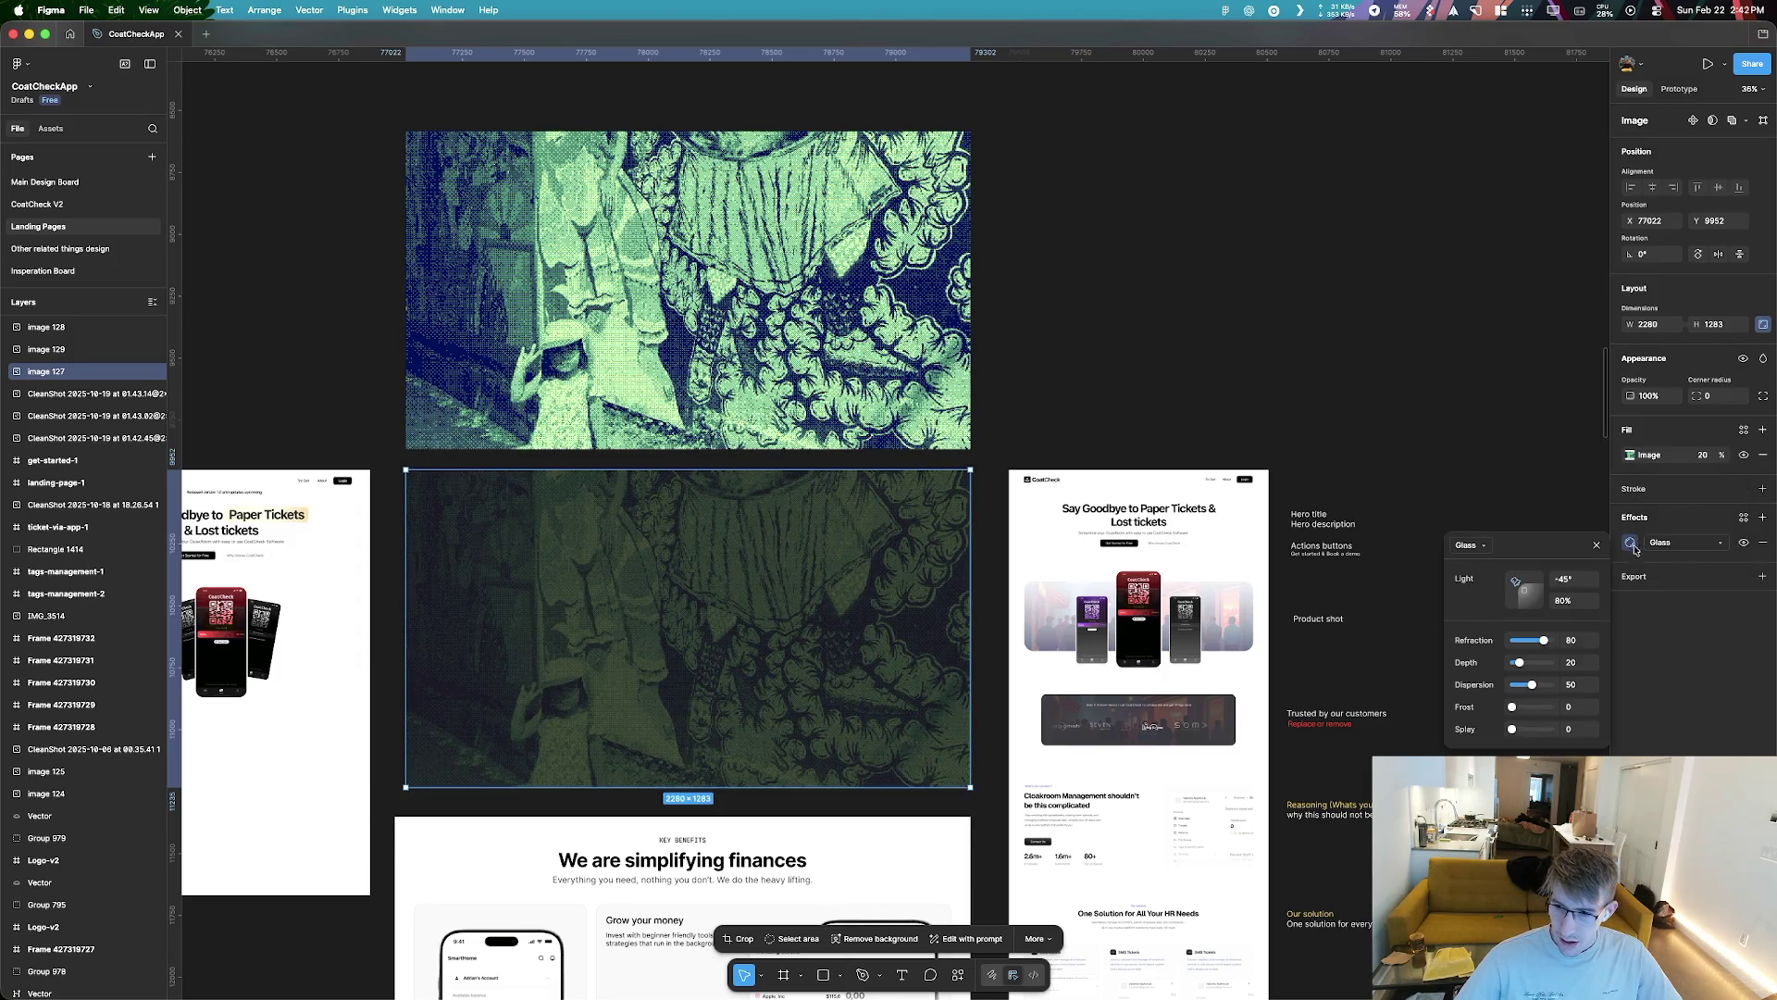
{"action": "left_click_drag", "start_coordinate": [1544, 641], "coordinate": [1550, 646]}
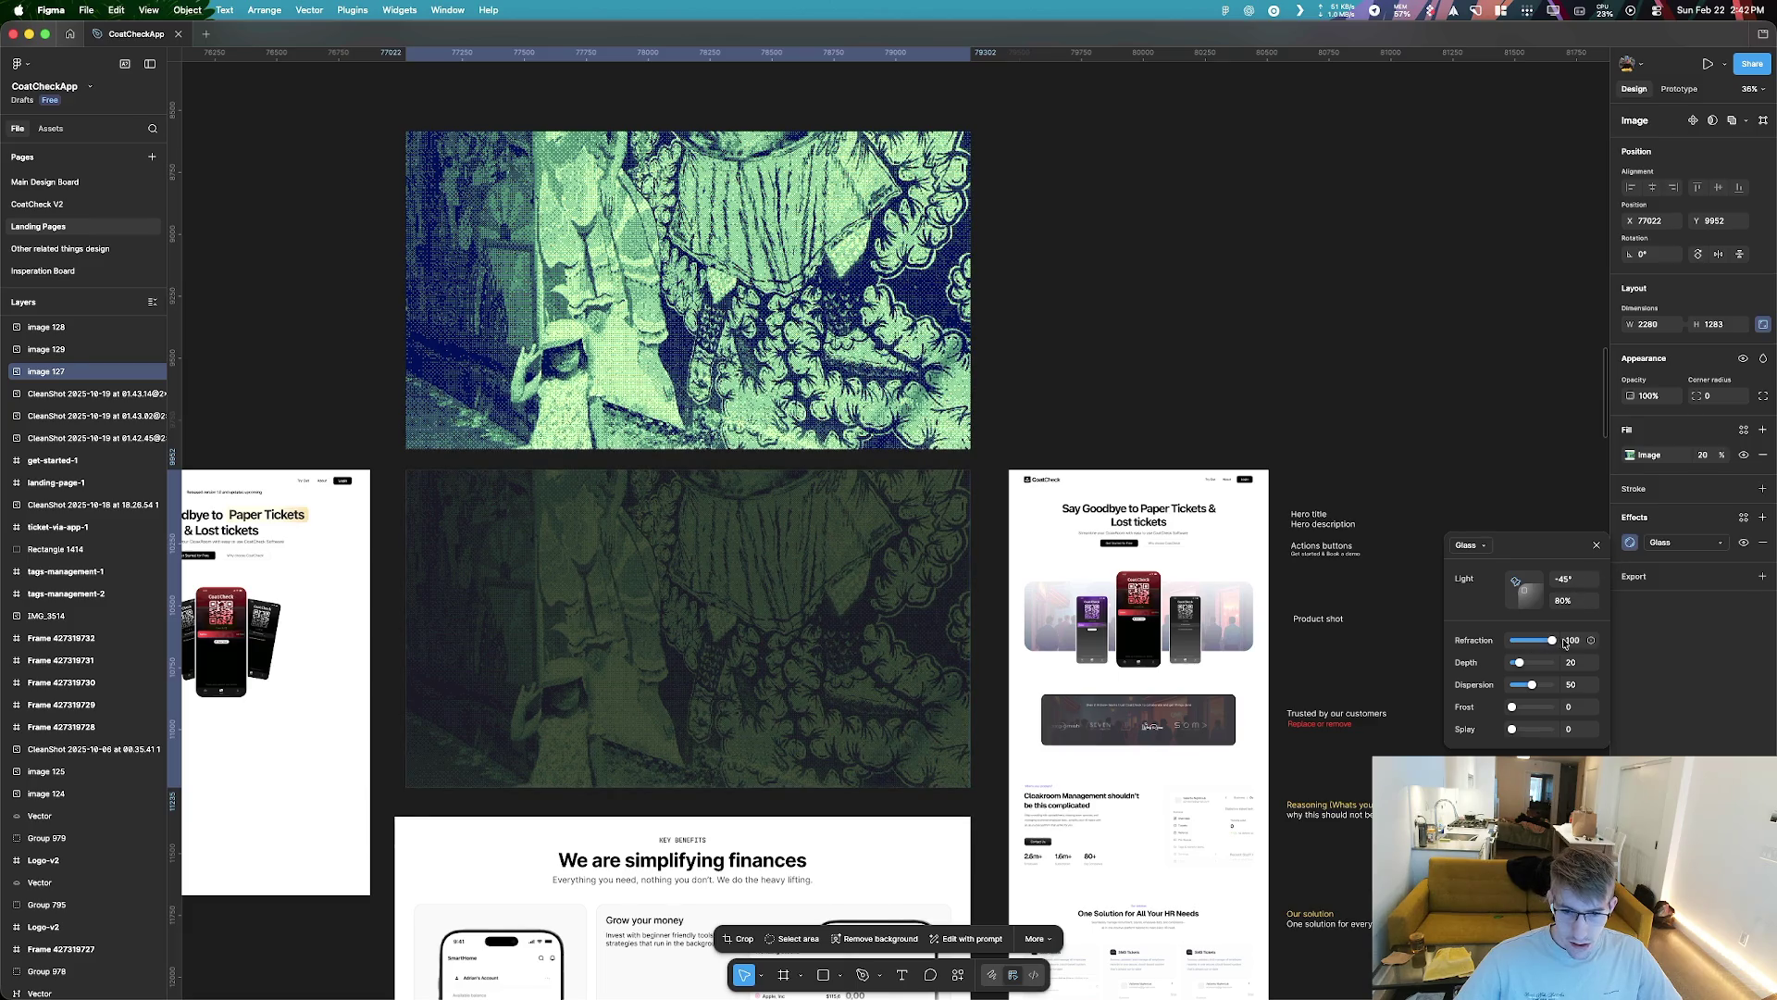
{"action": "left_click_drag", "start_coordinate": [1513, 707], "coordinate": [1526, 718]}
Try Layer blur, Background blur and Inner shadow, then remove the effect
{"action": "left_click", "coordinate": [1677, 542]}
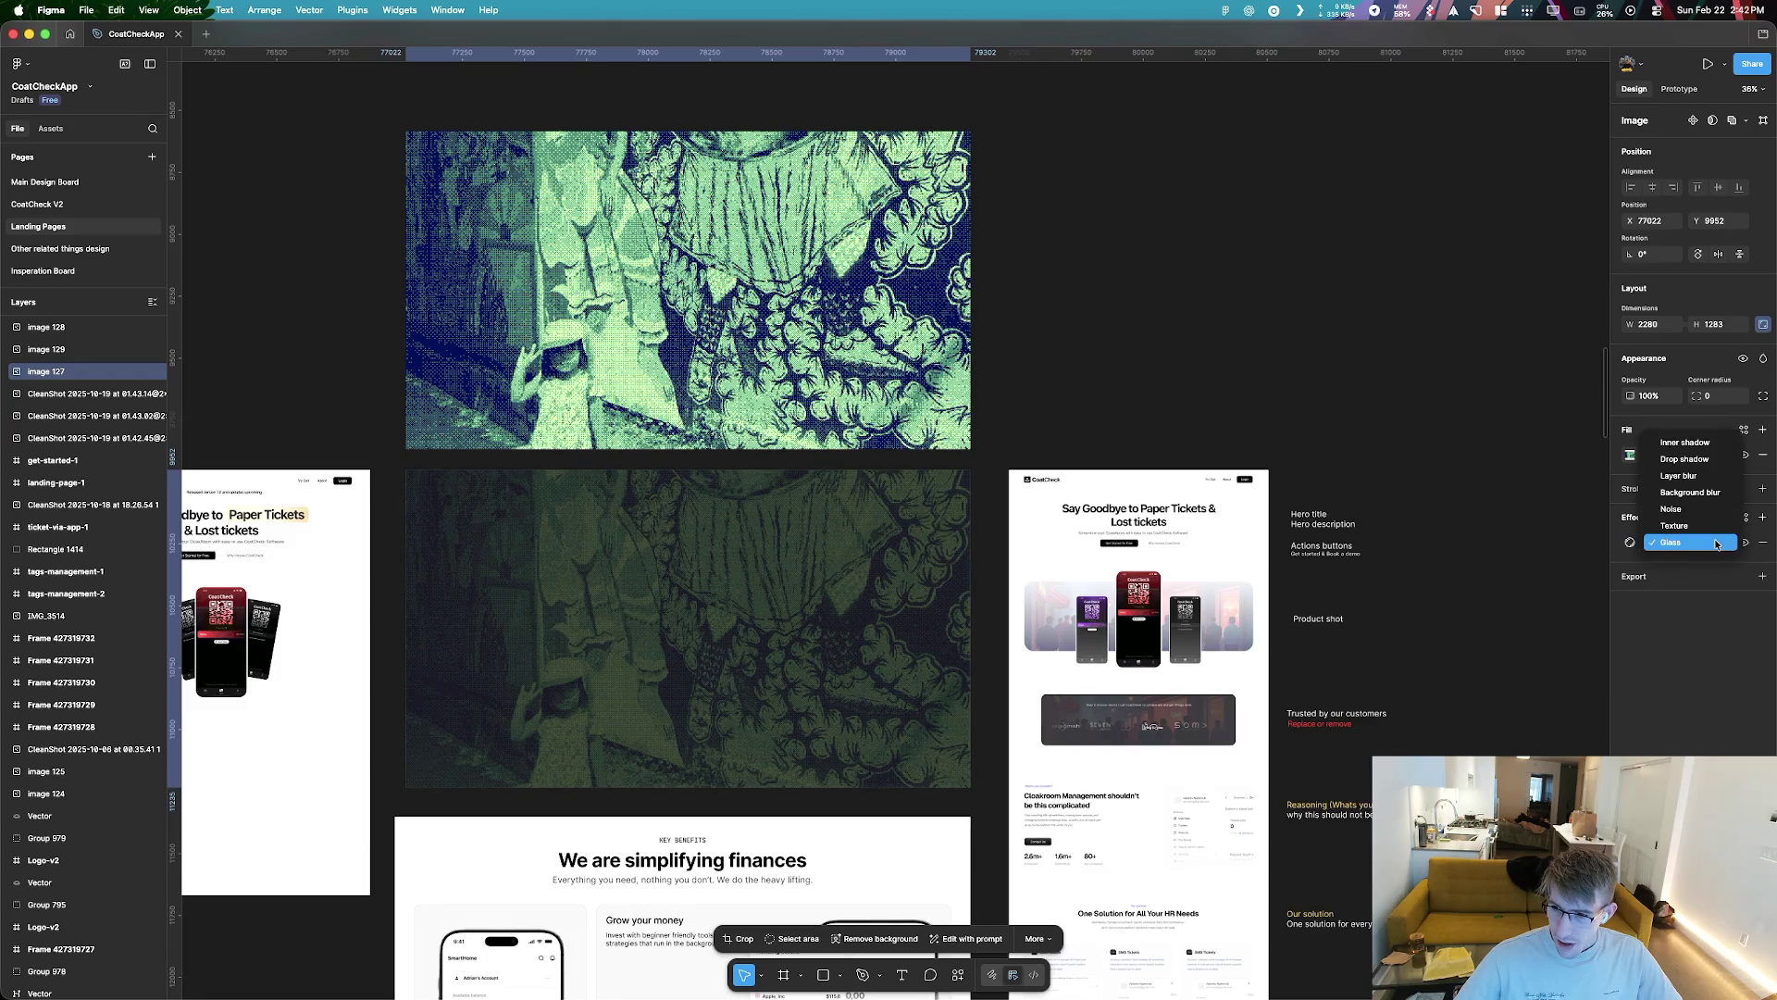
{"action": "left_click", "coordinate": [1678, 475]}
{"action": "left_click", "coordinate": [1630, 542]}
{"action": "left_click", "coordinate": [1678, 542]}
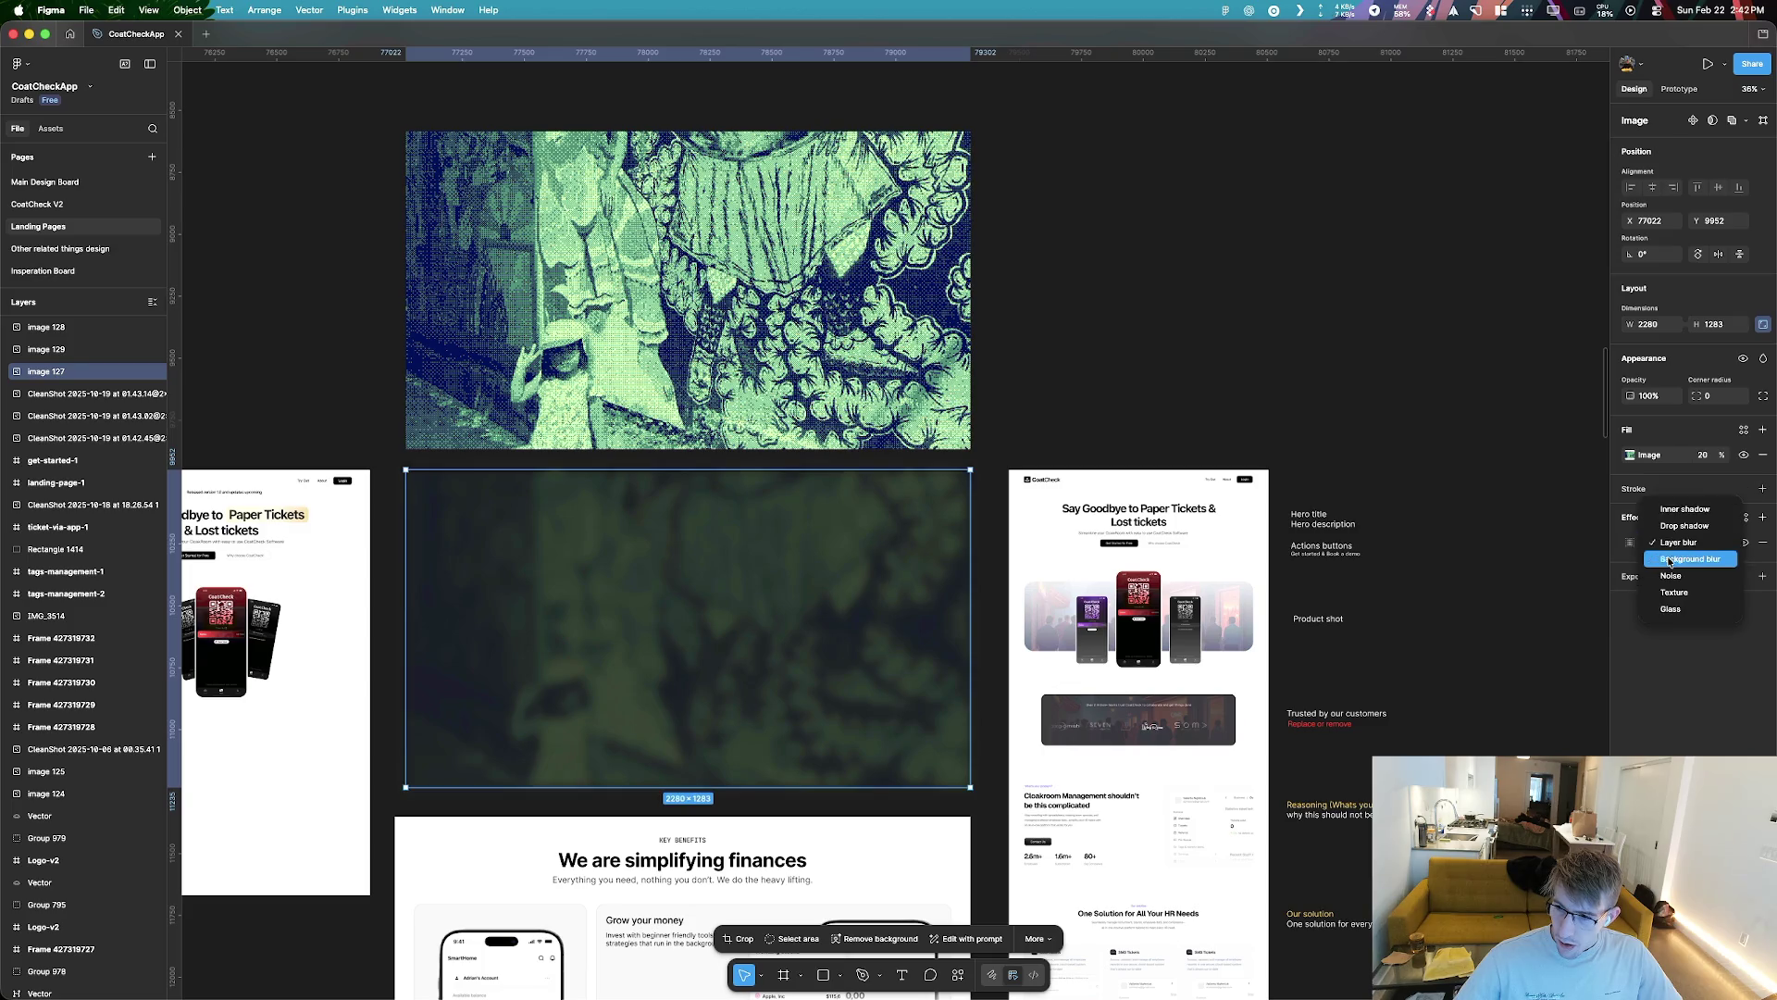
{"action": "left_click", "coordinate": [1671, 566]}
{"action": "left_click", "coordinate": [1677, 544]}
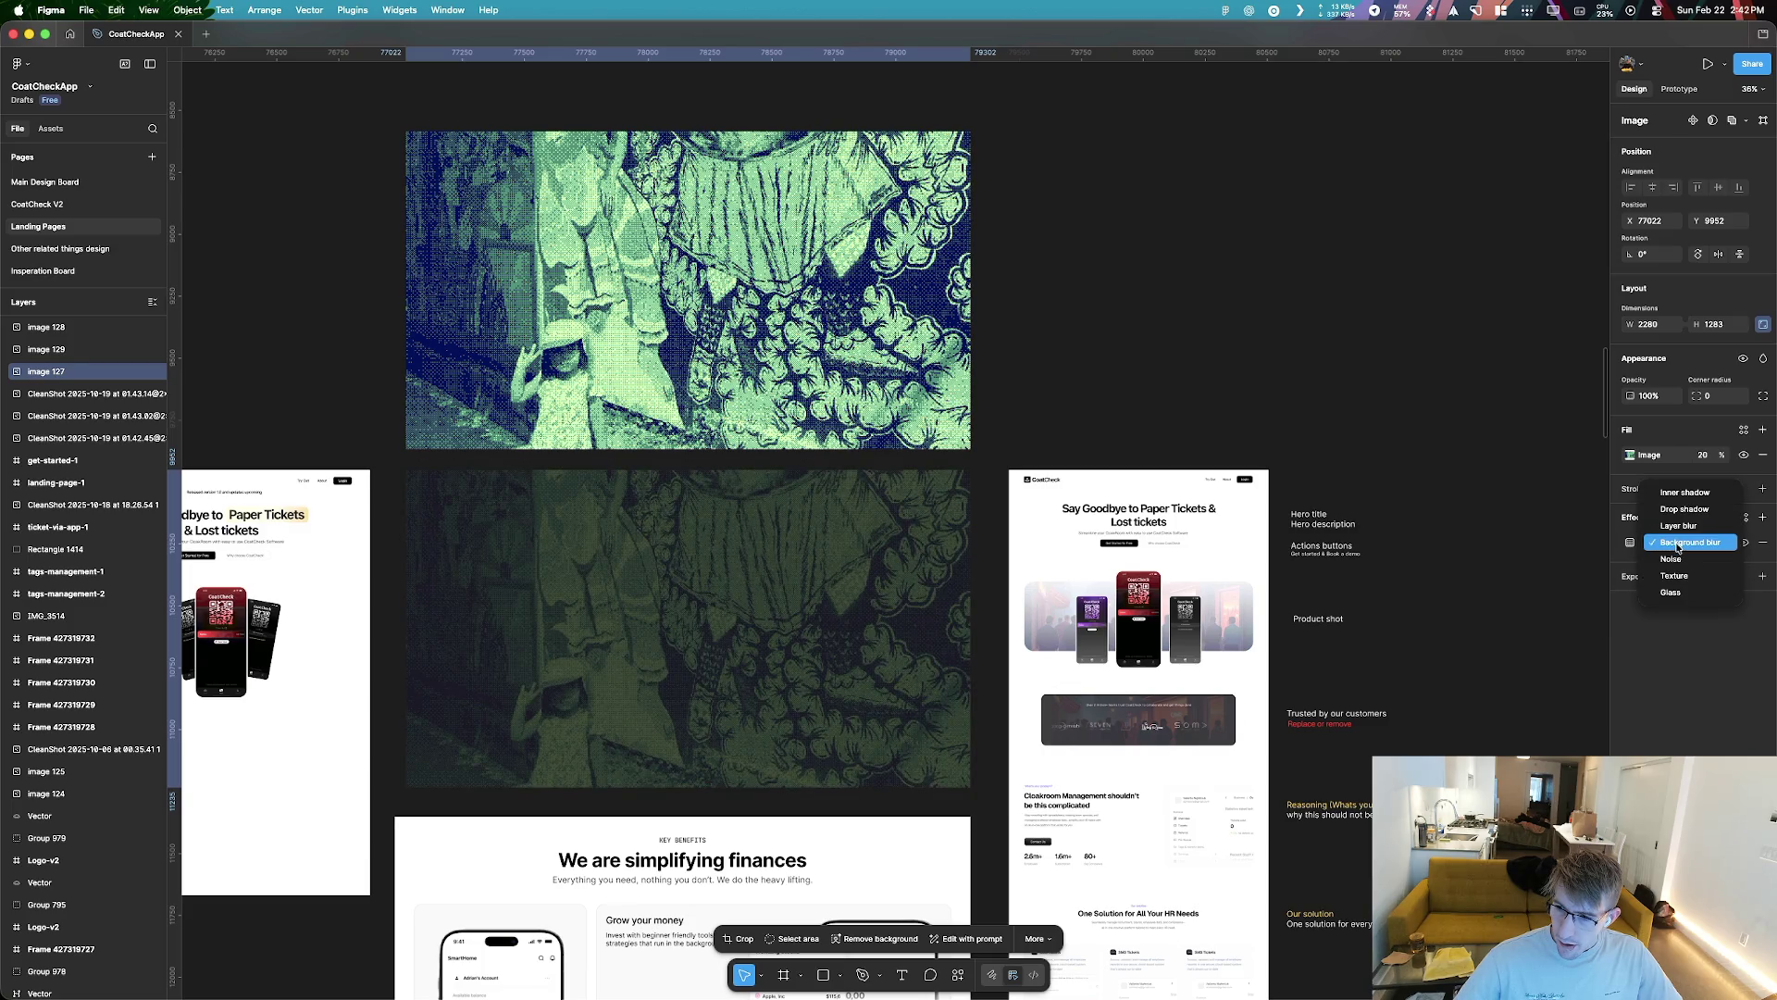
{"action": "left_click", "coordinate": [1680, 492]}
{"action": "left_click", "coordinate": [1680, 543]}
{"action": "left_click", "coordinate": [1684, 577]}
{"action": "left_click", "coordinate": [1762, 542]}
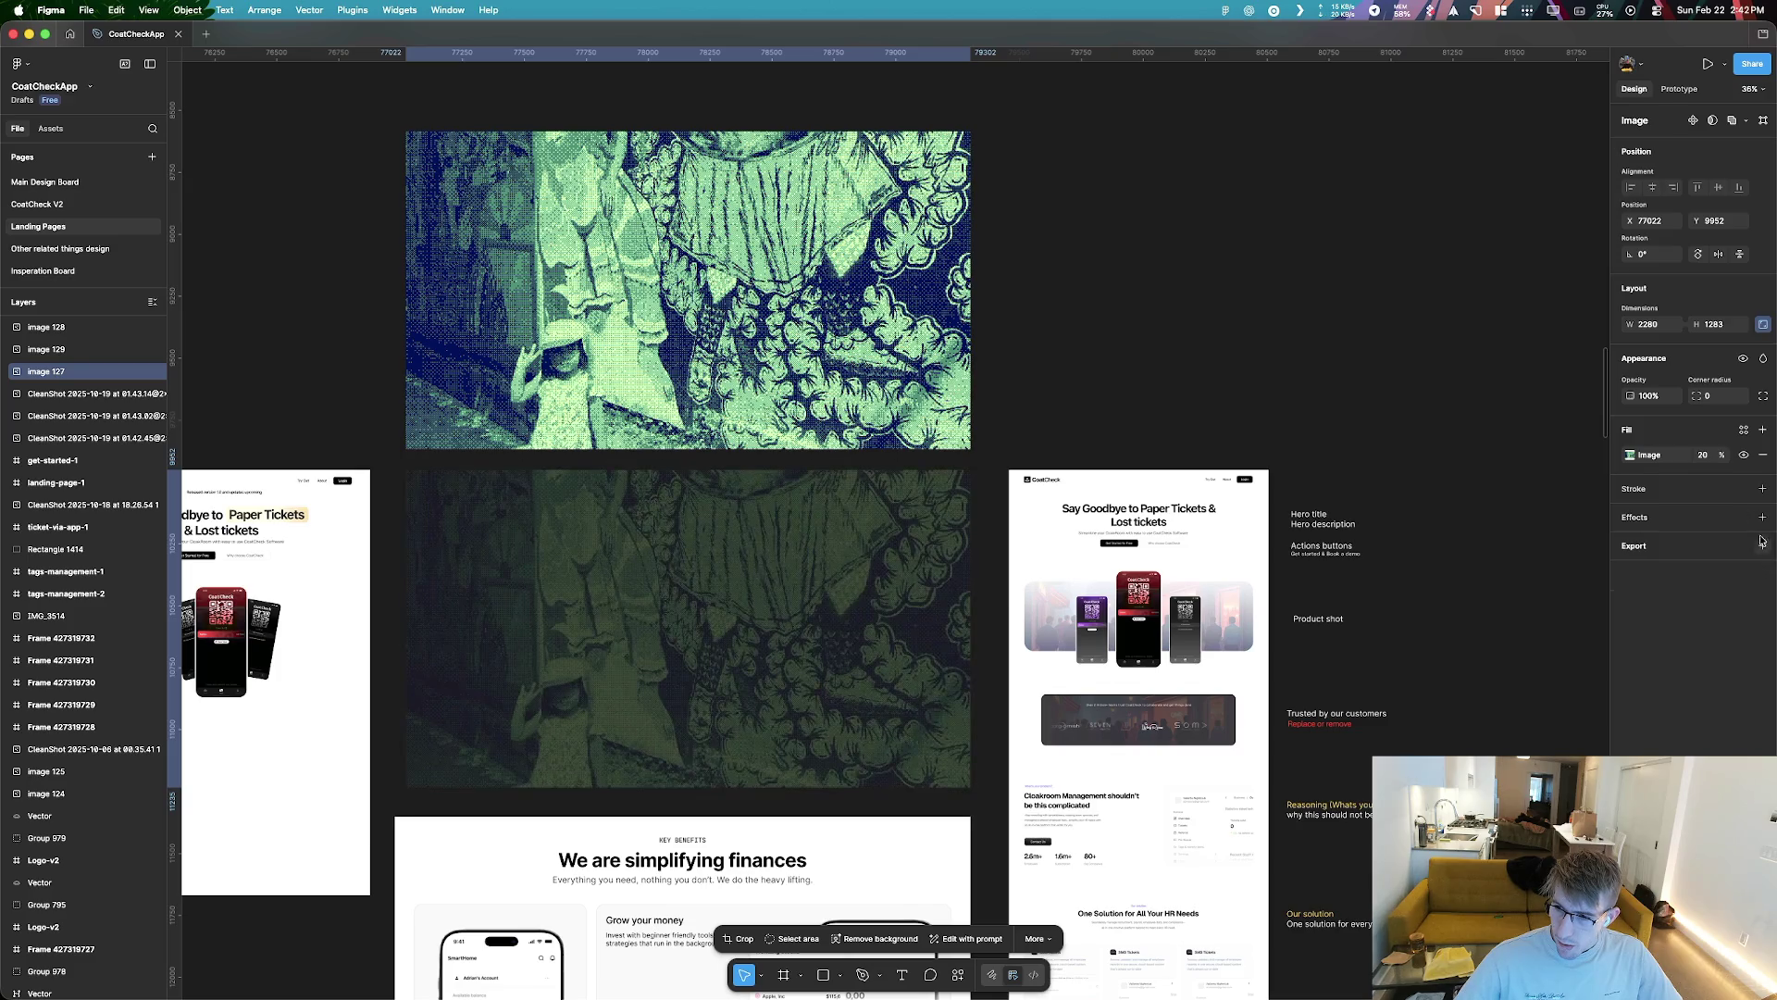
Add a colour overlay fill, try red and purple tints at 100%, then delete it
{"action": "left_click", "coordinate": [1762, 431]}
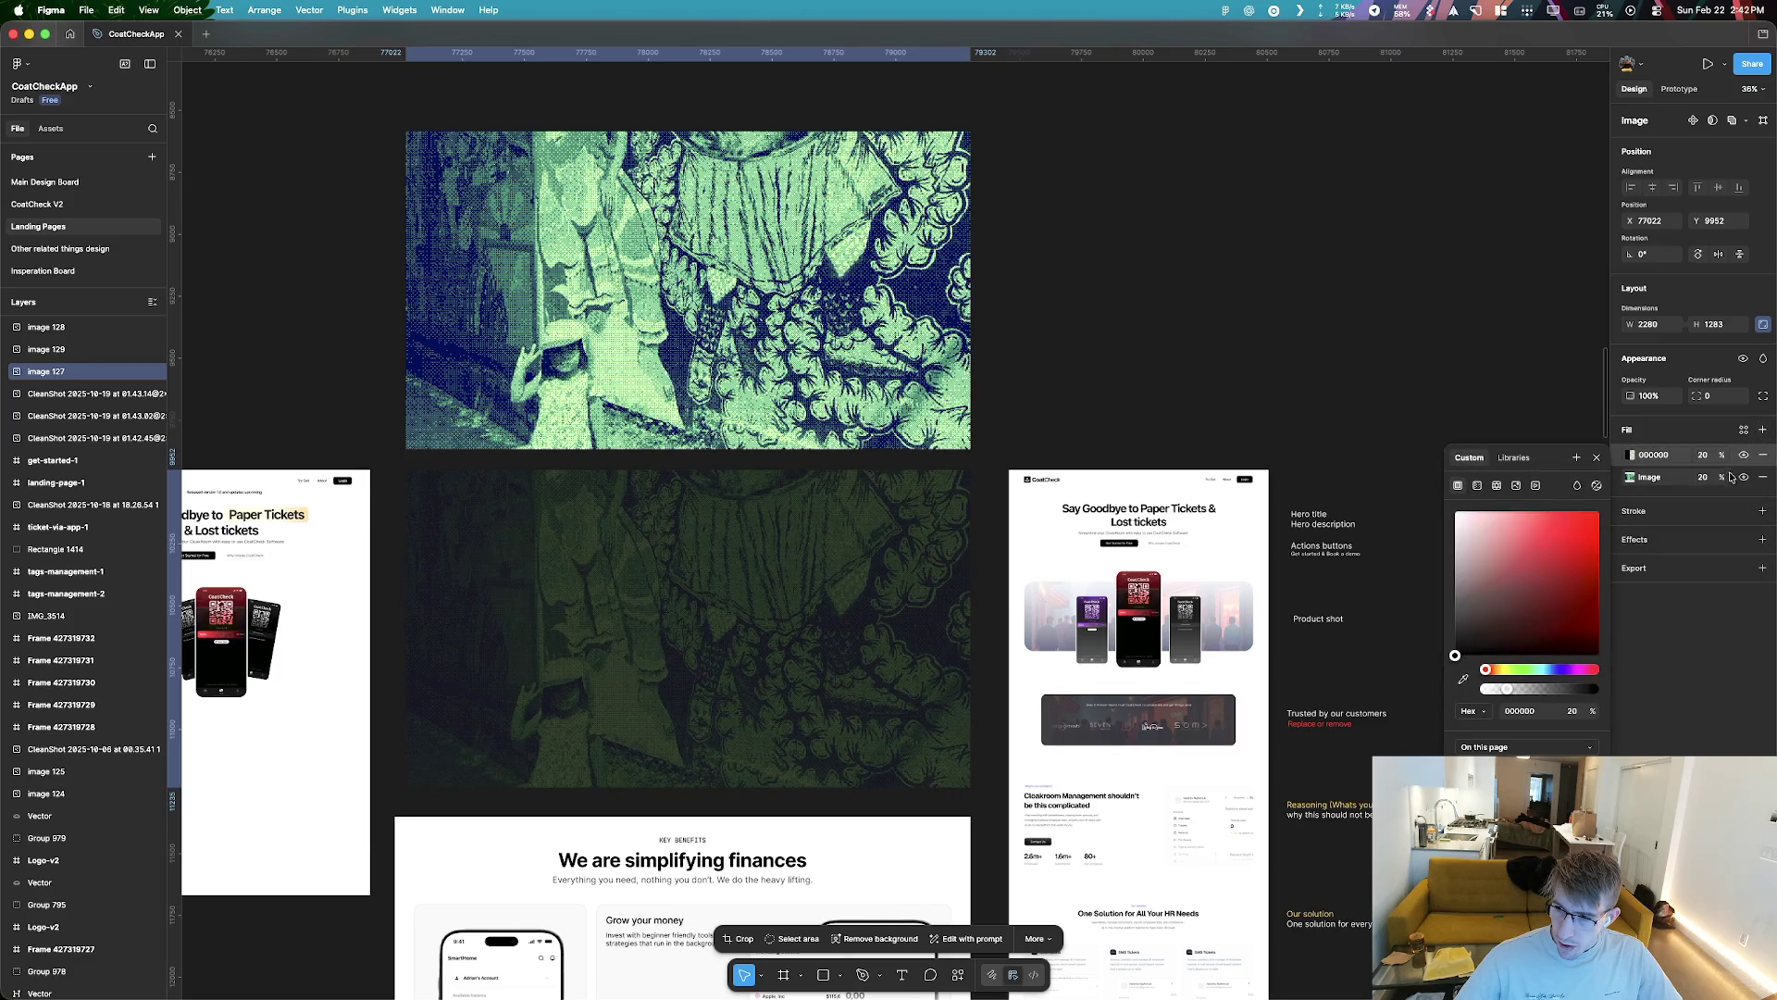
{"action": "left_click_drag", "start_coordinate": [1722, 478], "coordinate": [427, 507]}
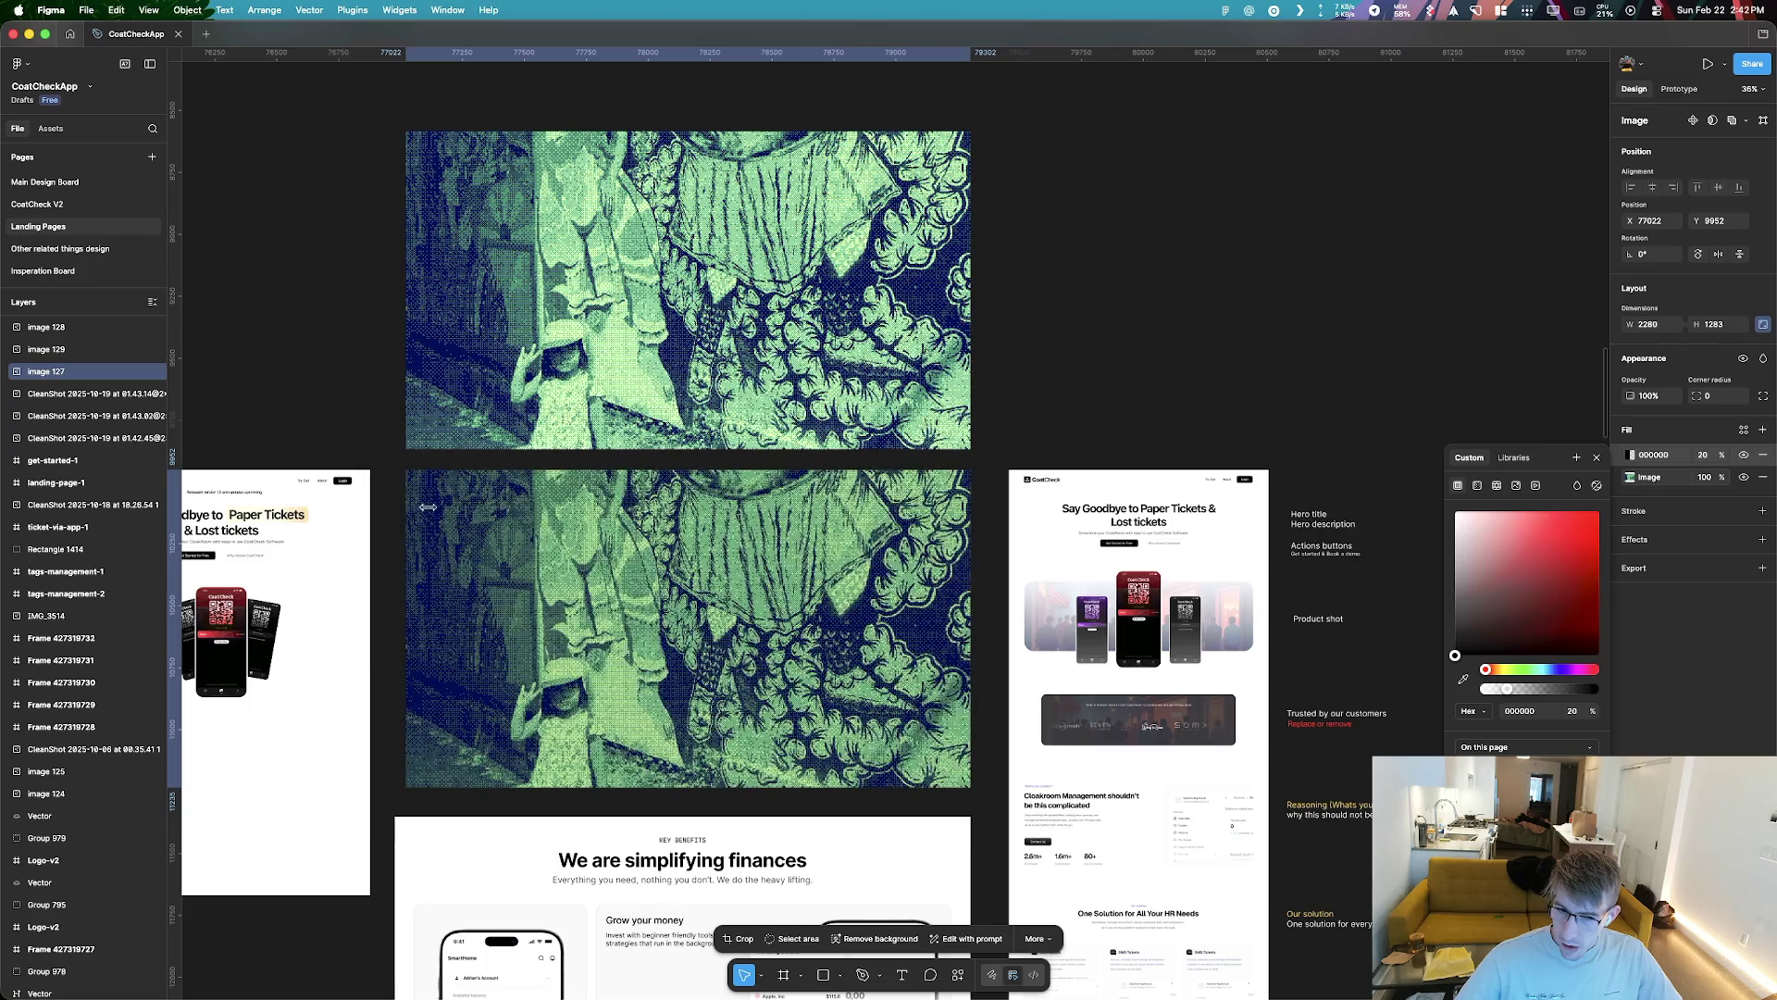
{"action": "left_click", "coordinate": [1631, 460]}
{"action": "left_click", "coordinate": [1631, 454]}
{"action": "left_click", "coordinate": [1542, 511]}
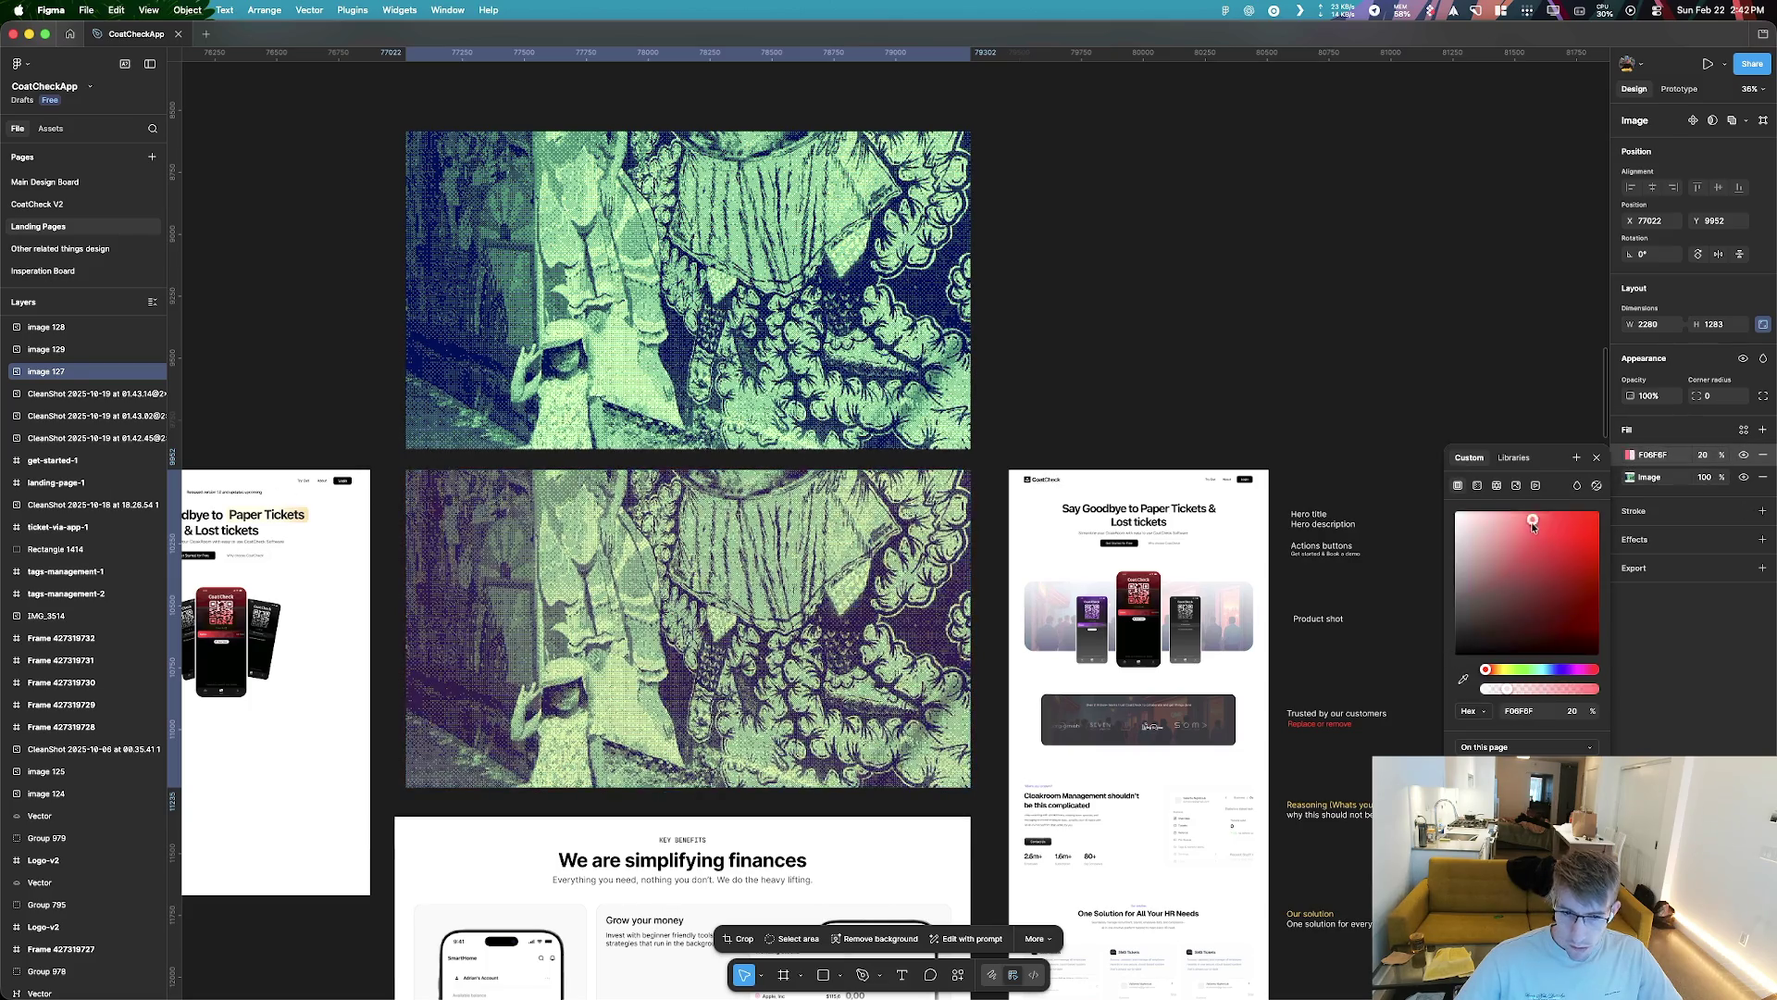
{"action": "mouse_move", "coordinate": [1538, 671]}
{"action": "left_mouse_down"}
{"action": "mouse_move", "coordinate": [1518, 670]}
{"action": "mouse_move", "coordinate": [1557, 672]}
{"action": "left_mouse_up"}
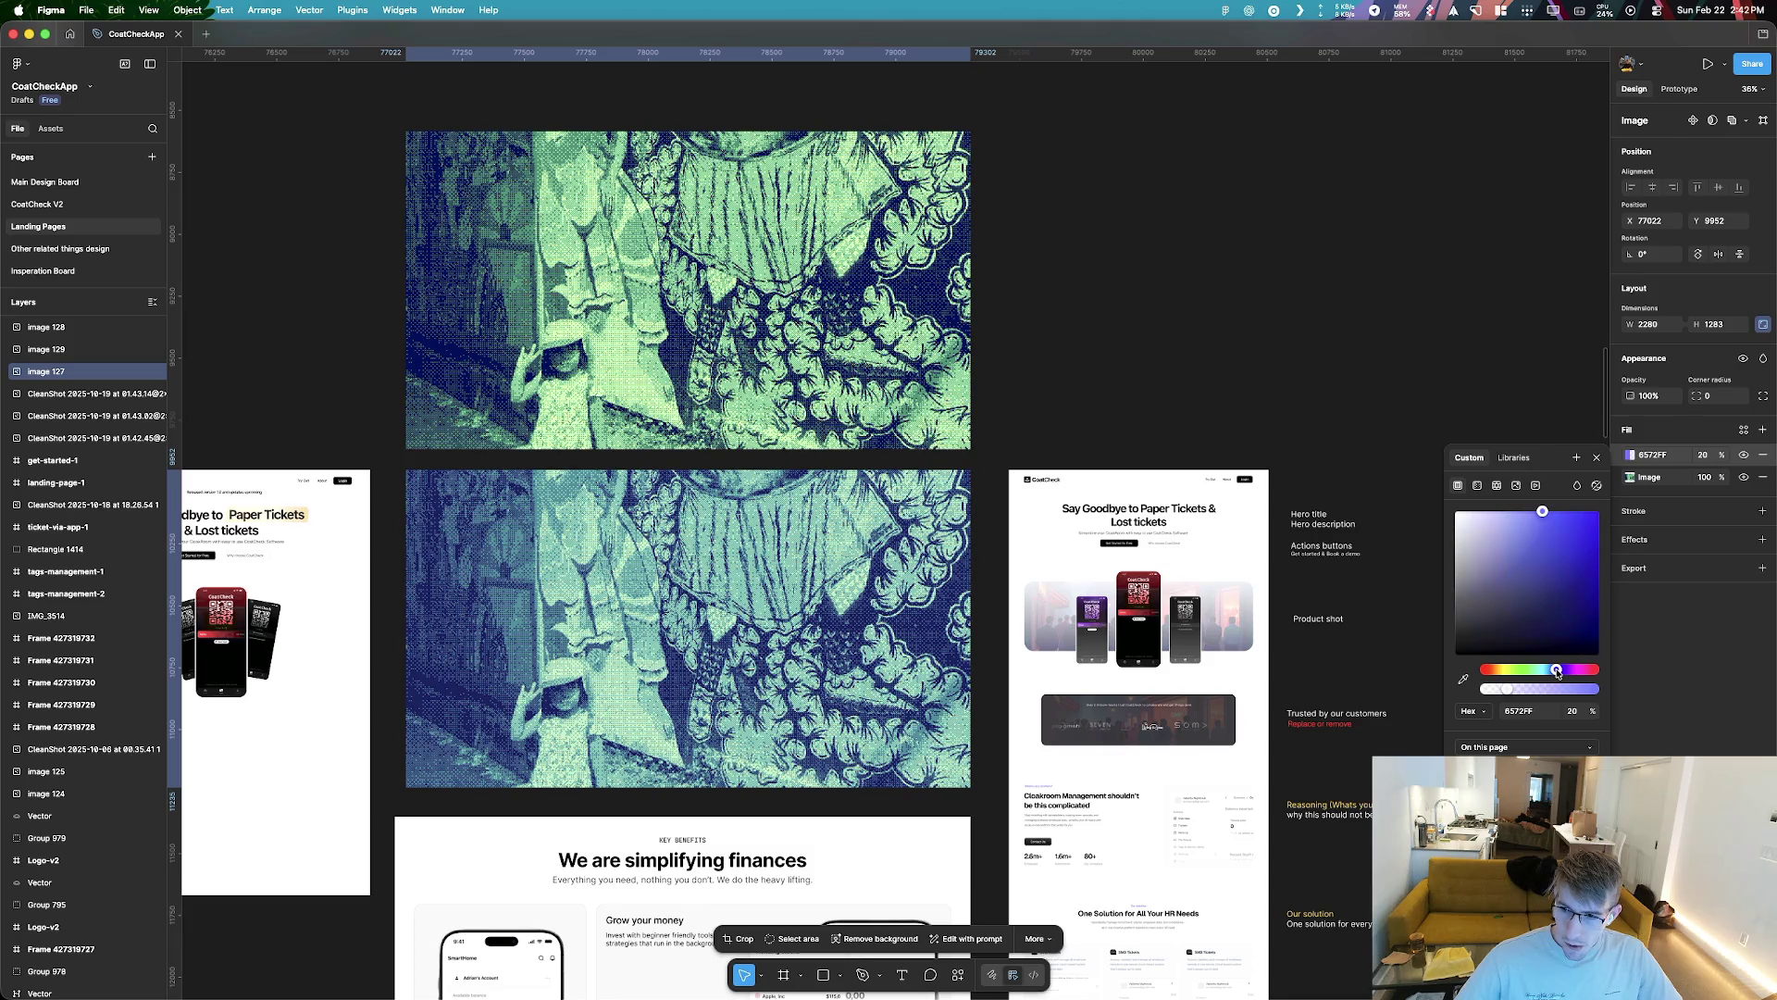
{"action": "left_click_drag", "start_coordinate": [1546, 460], "coordinate": [1417, 318]}
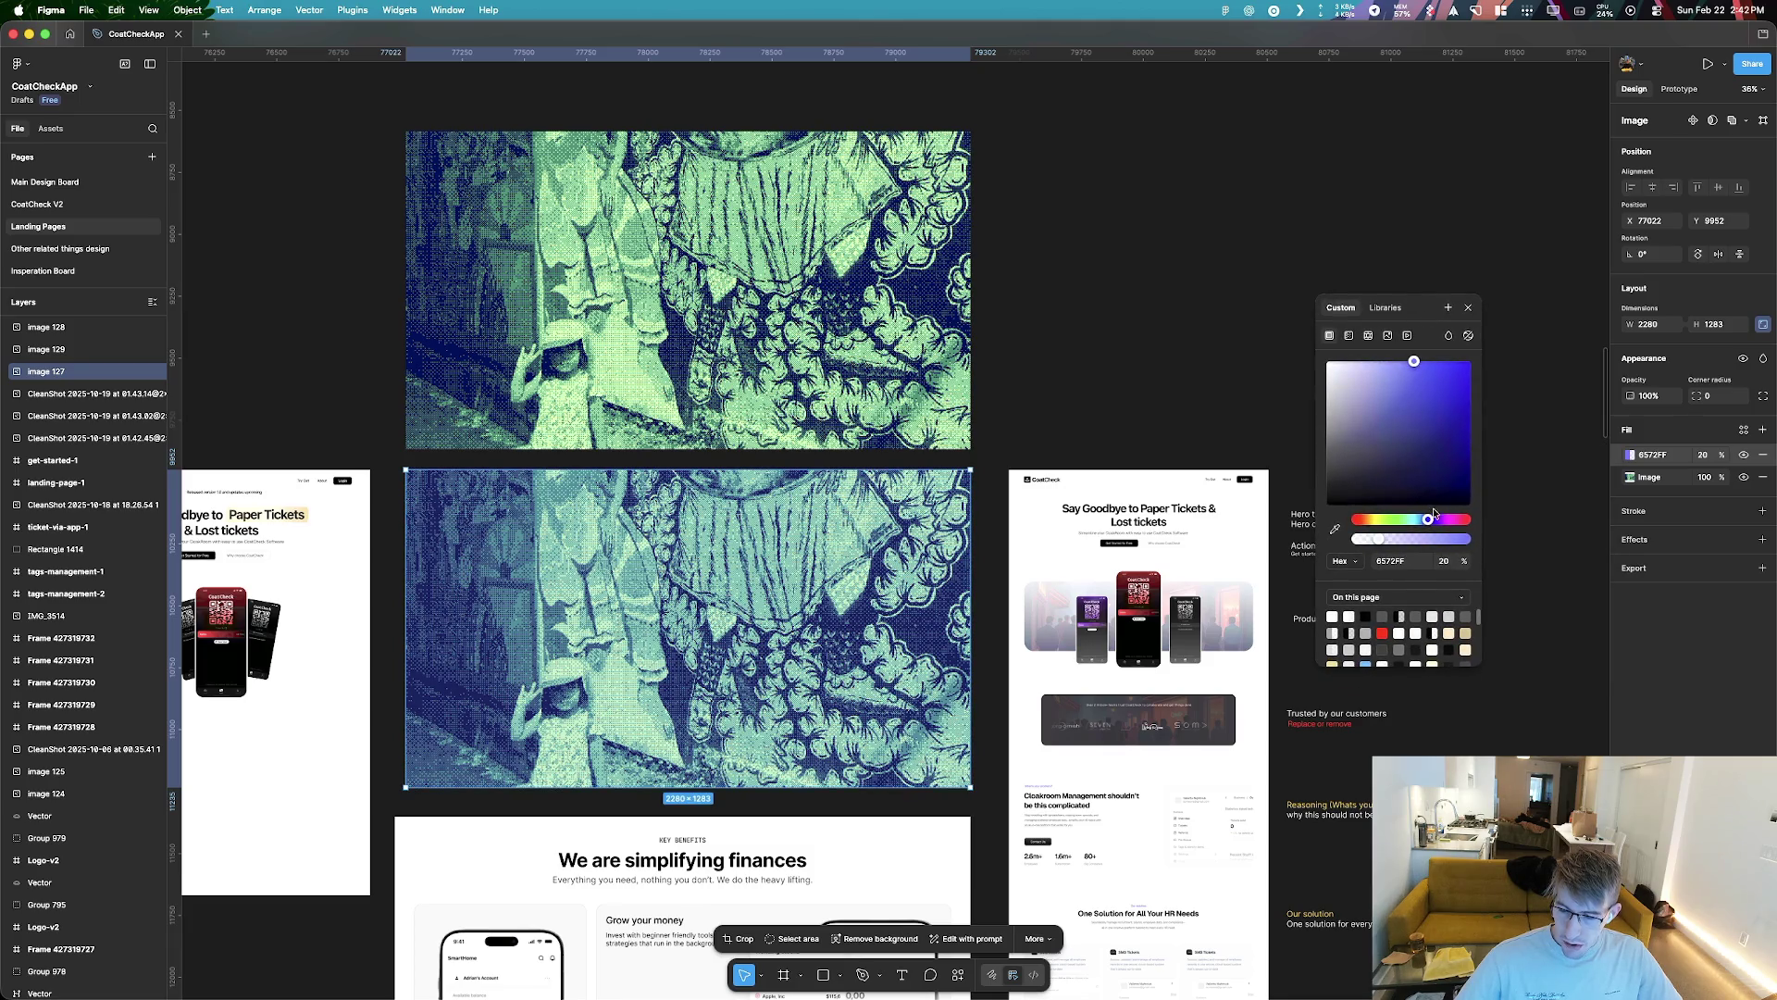
{"action": "left_click", "coordinate": [1678, 462]}
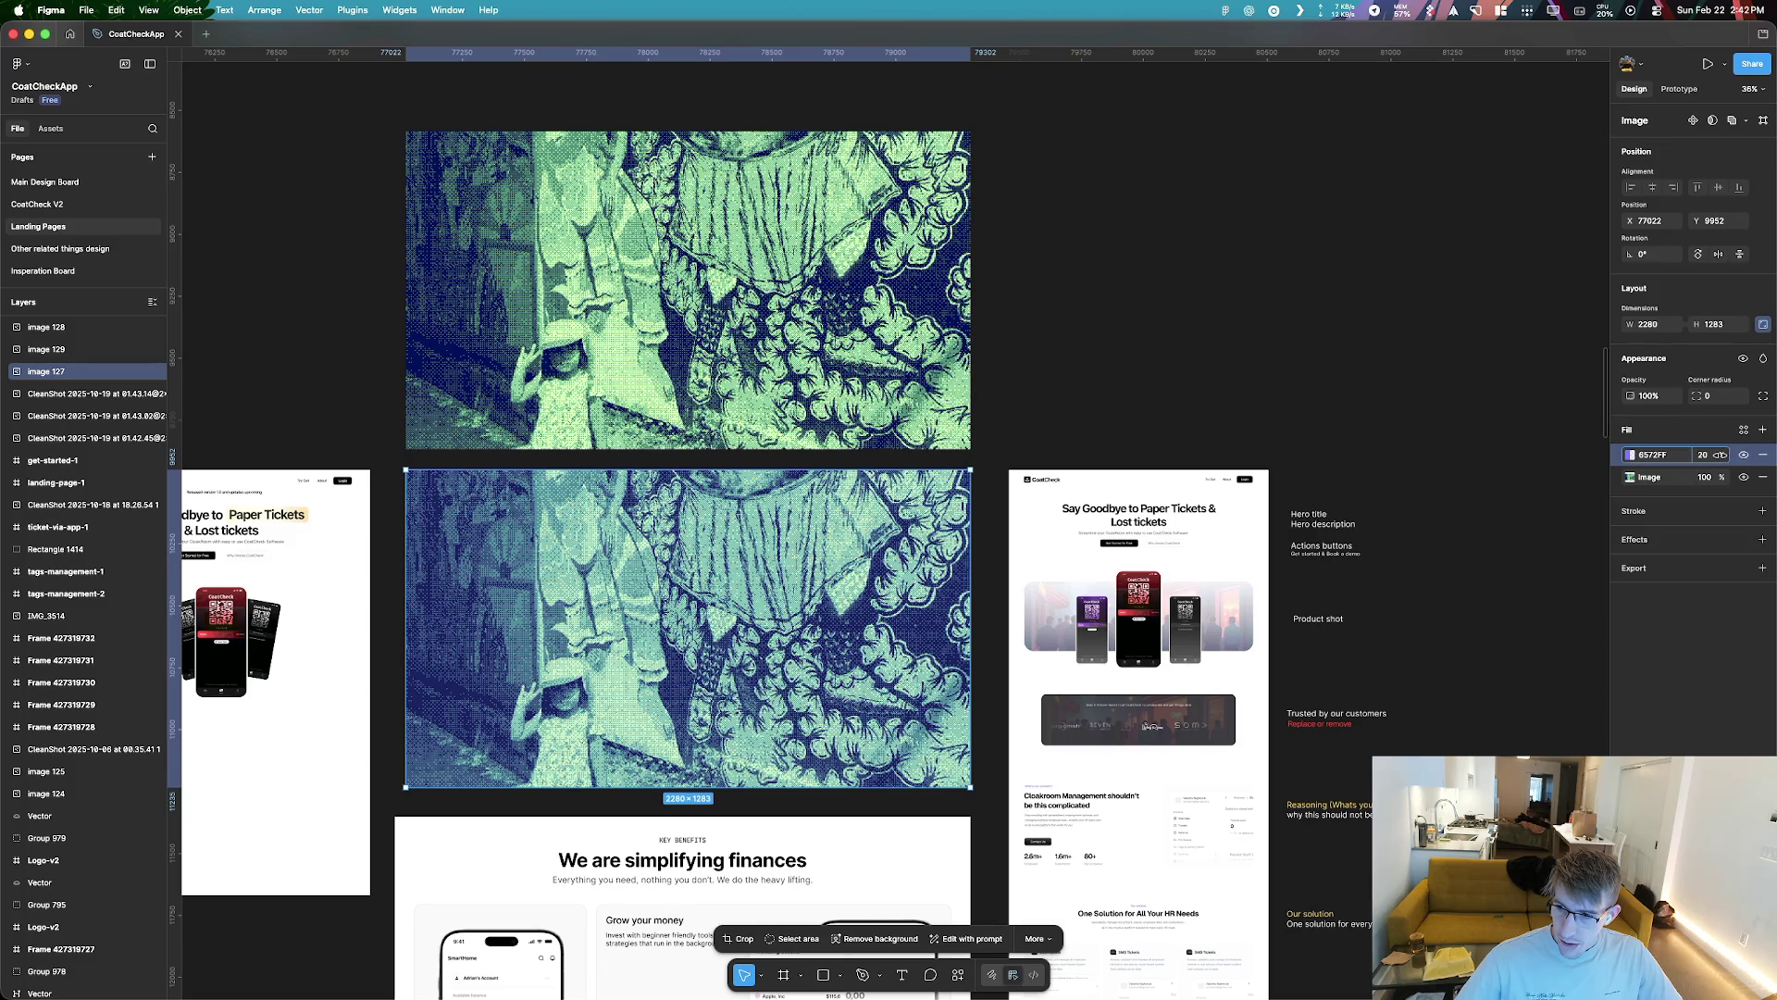
{"action": "type", "text": "50"}
{"action": "left_click_drag", "start_coordinate": [1717, 454], "coordinate": [1693, 453]}
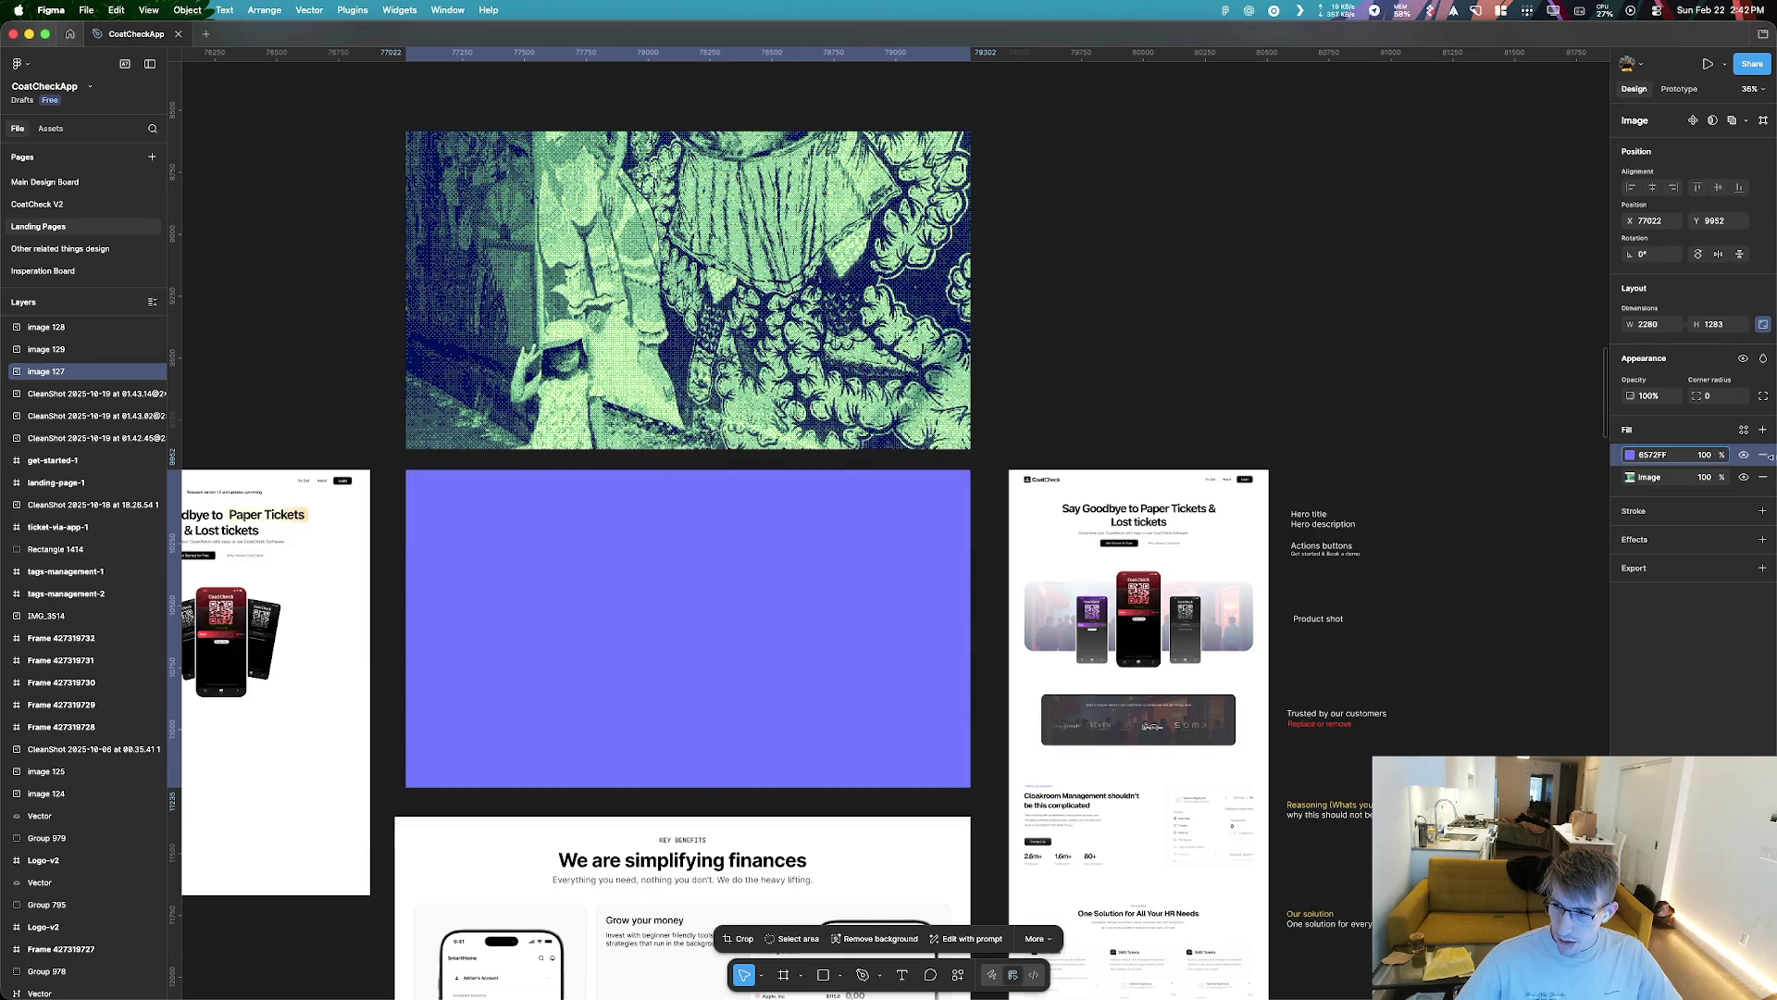
{"action": "left_click", "coordinate": [1763, 455]}
Add a new shadow effect and inspect its blend mode options without changing them
{"action": "left_click", "coordinate": [1761, 519]}
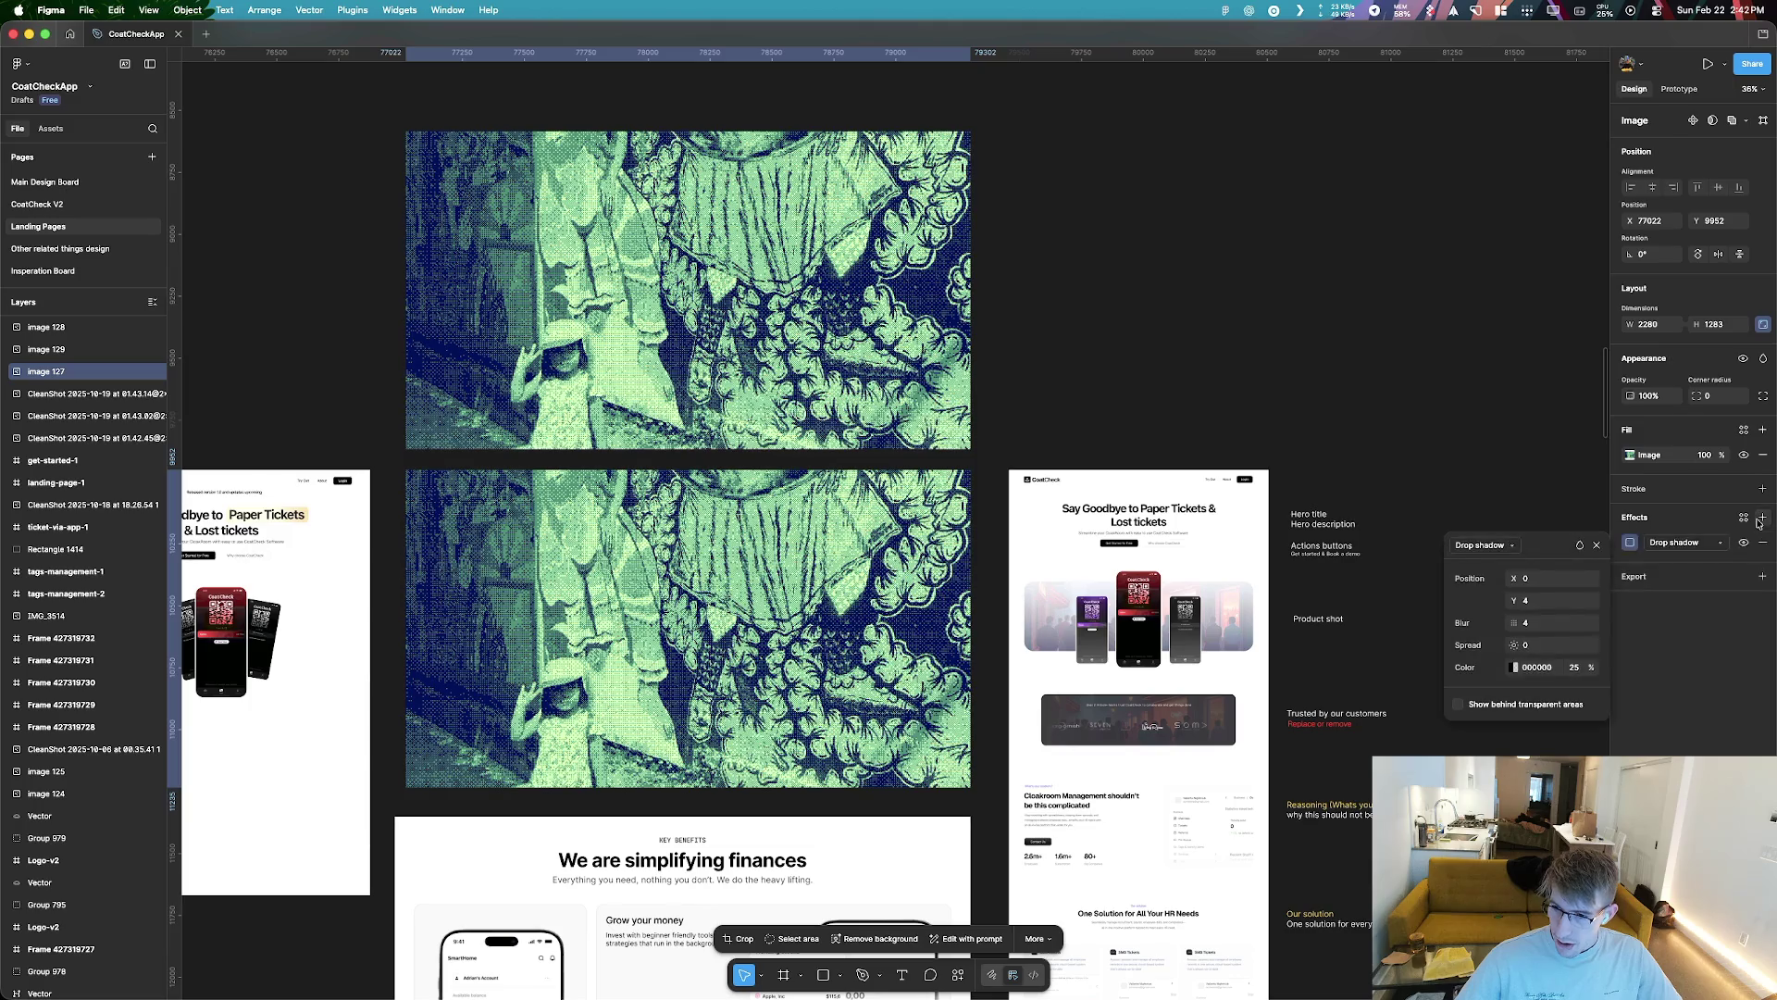
{"action": "left_click", "coordinate": [1579, 546]}
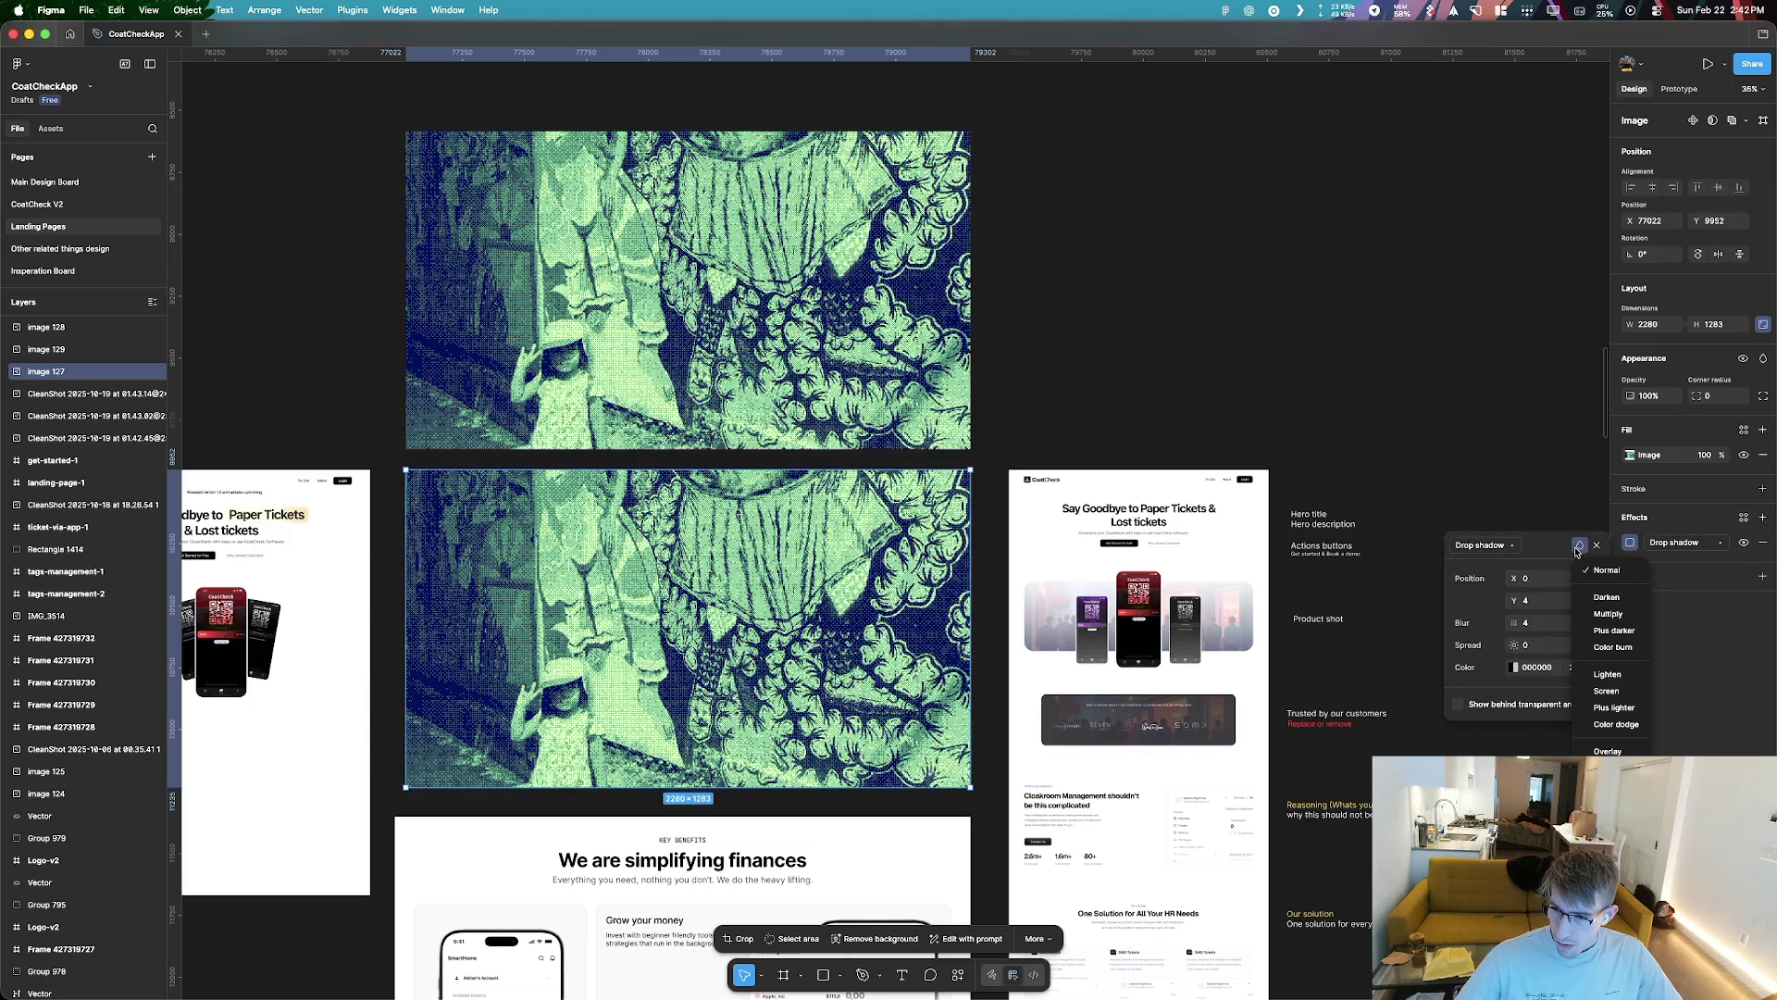
{"action": "left_click", "coordinate": [1276, 359]}
{"action": "left_click_drag", "start_coordinate": [1552, 546], "coordinate": [1103, 296]}
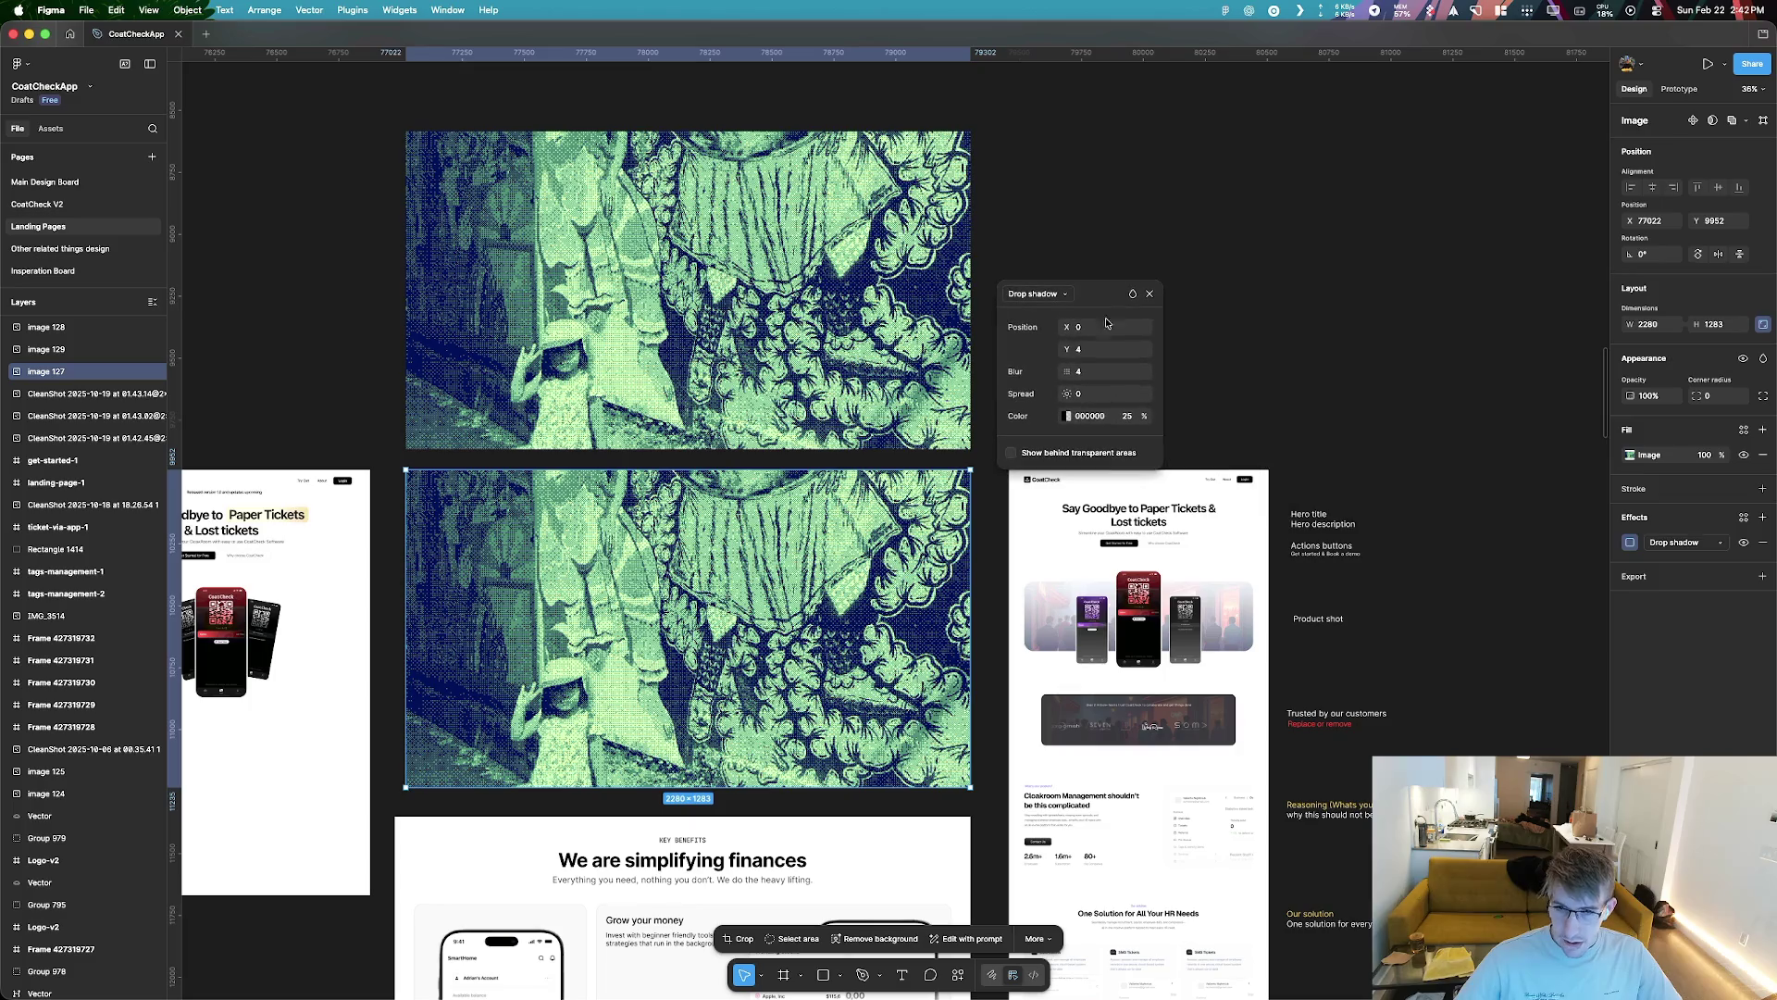
{"action": "left_click", "coordinate": [1132, 293]}
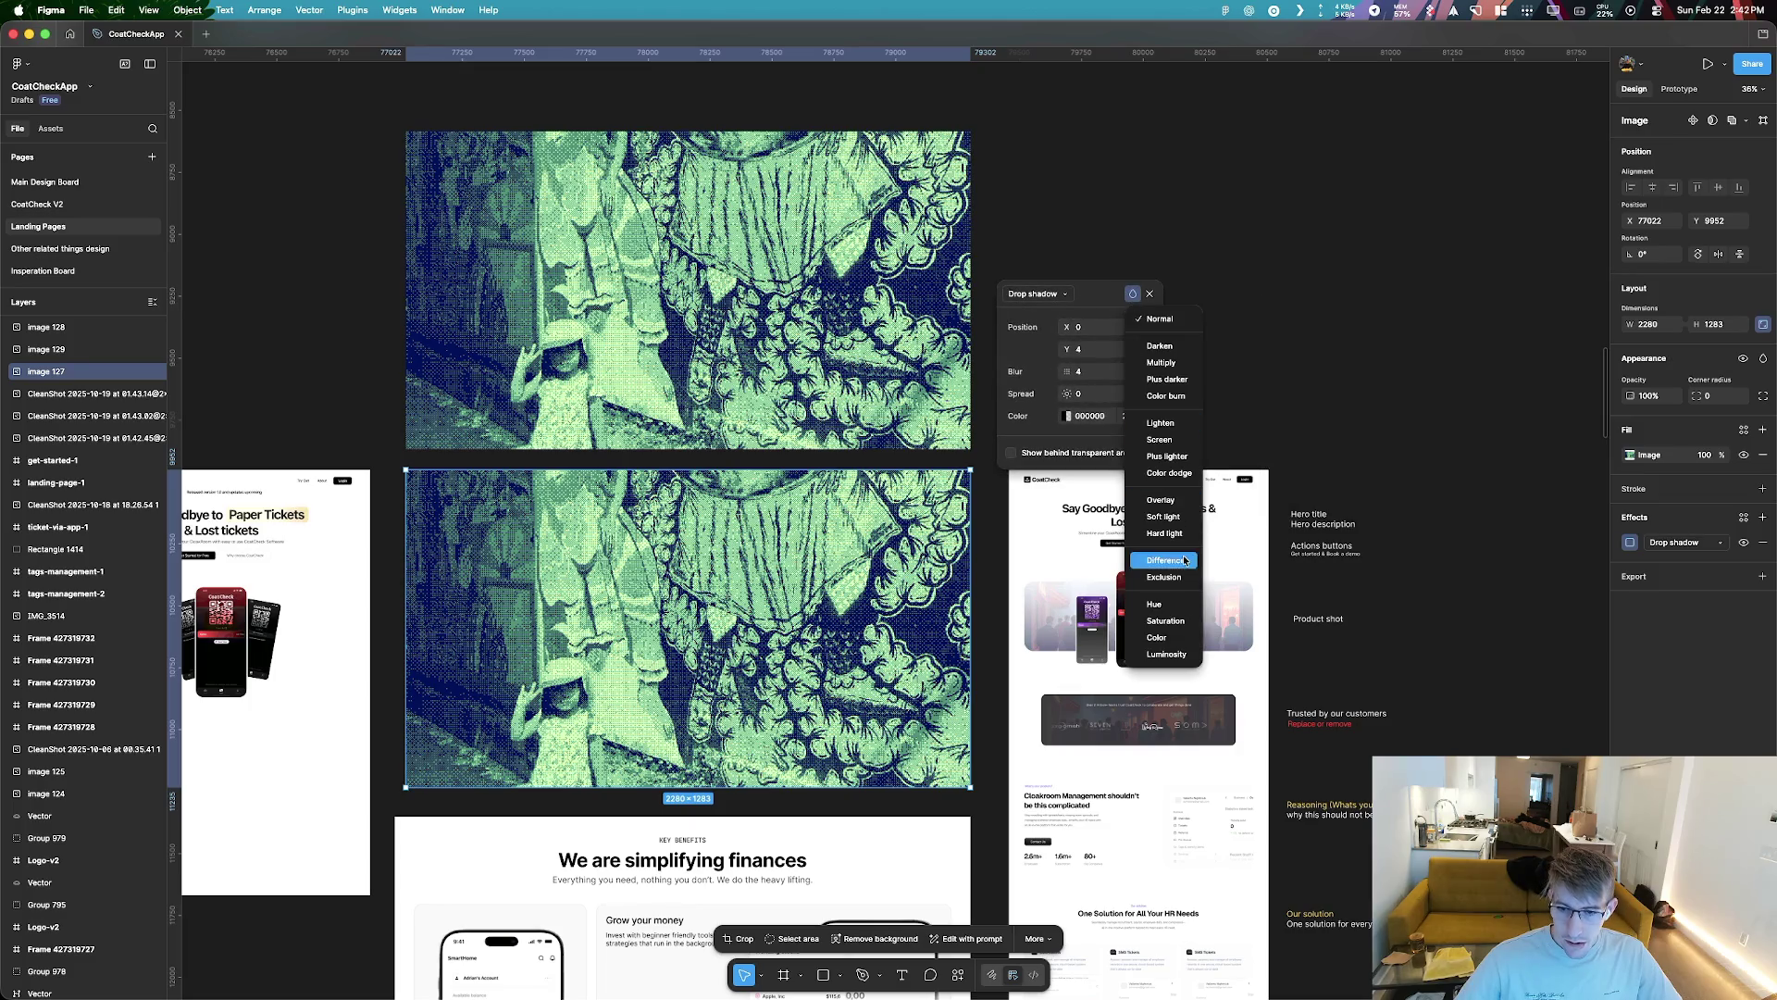
{"action": "left_click", "coordinate": [1179, 626]}
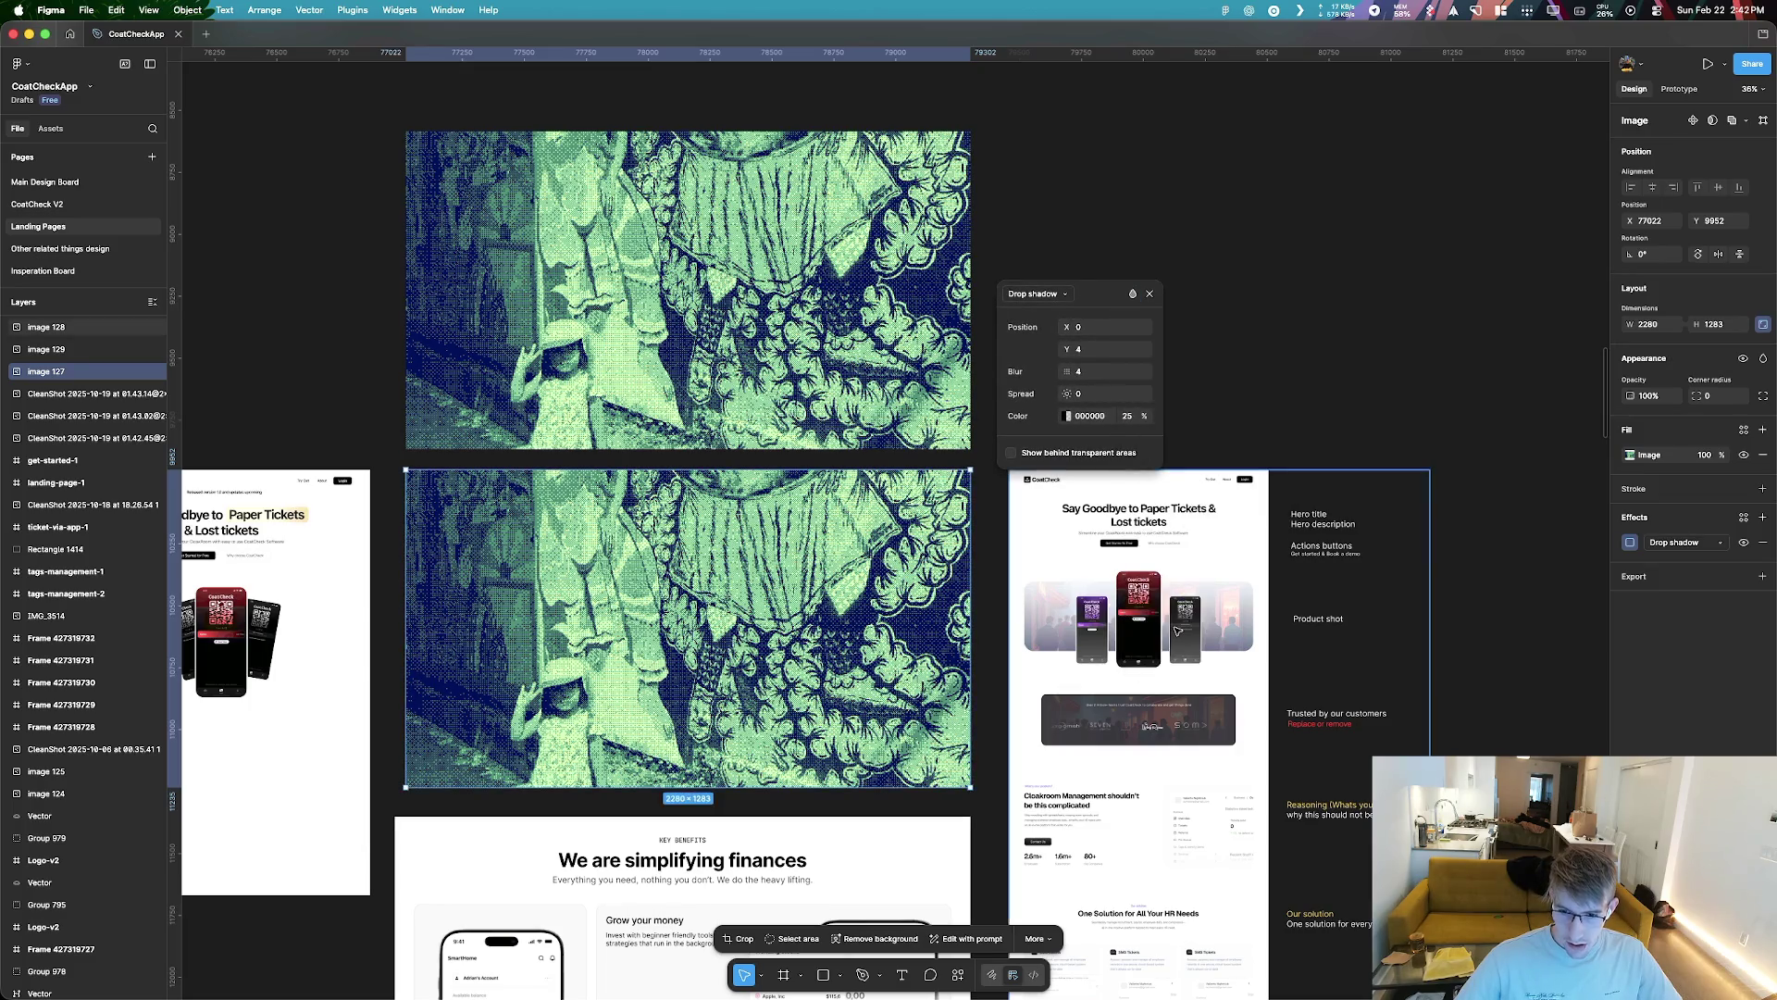
Cycle the new effect through Texture, Layer blur and Glass, ending on Texture
{"action": "left_click", "coordinate": [1130, 296]}
{"action": "left_click", "coordinate": [1035, 293]}
{"action": "left_click", "coordinate": [1035, 293]}
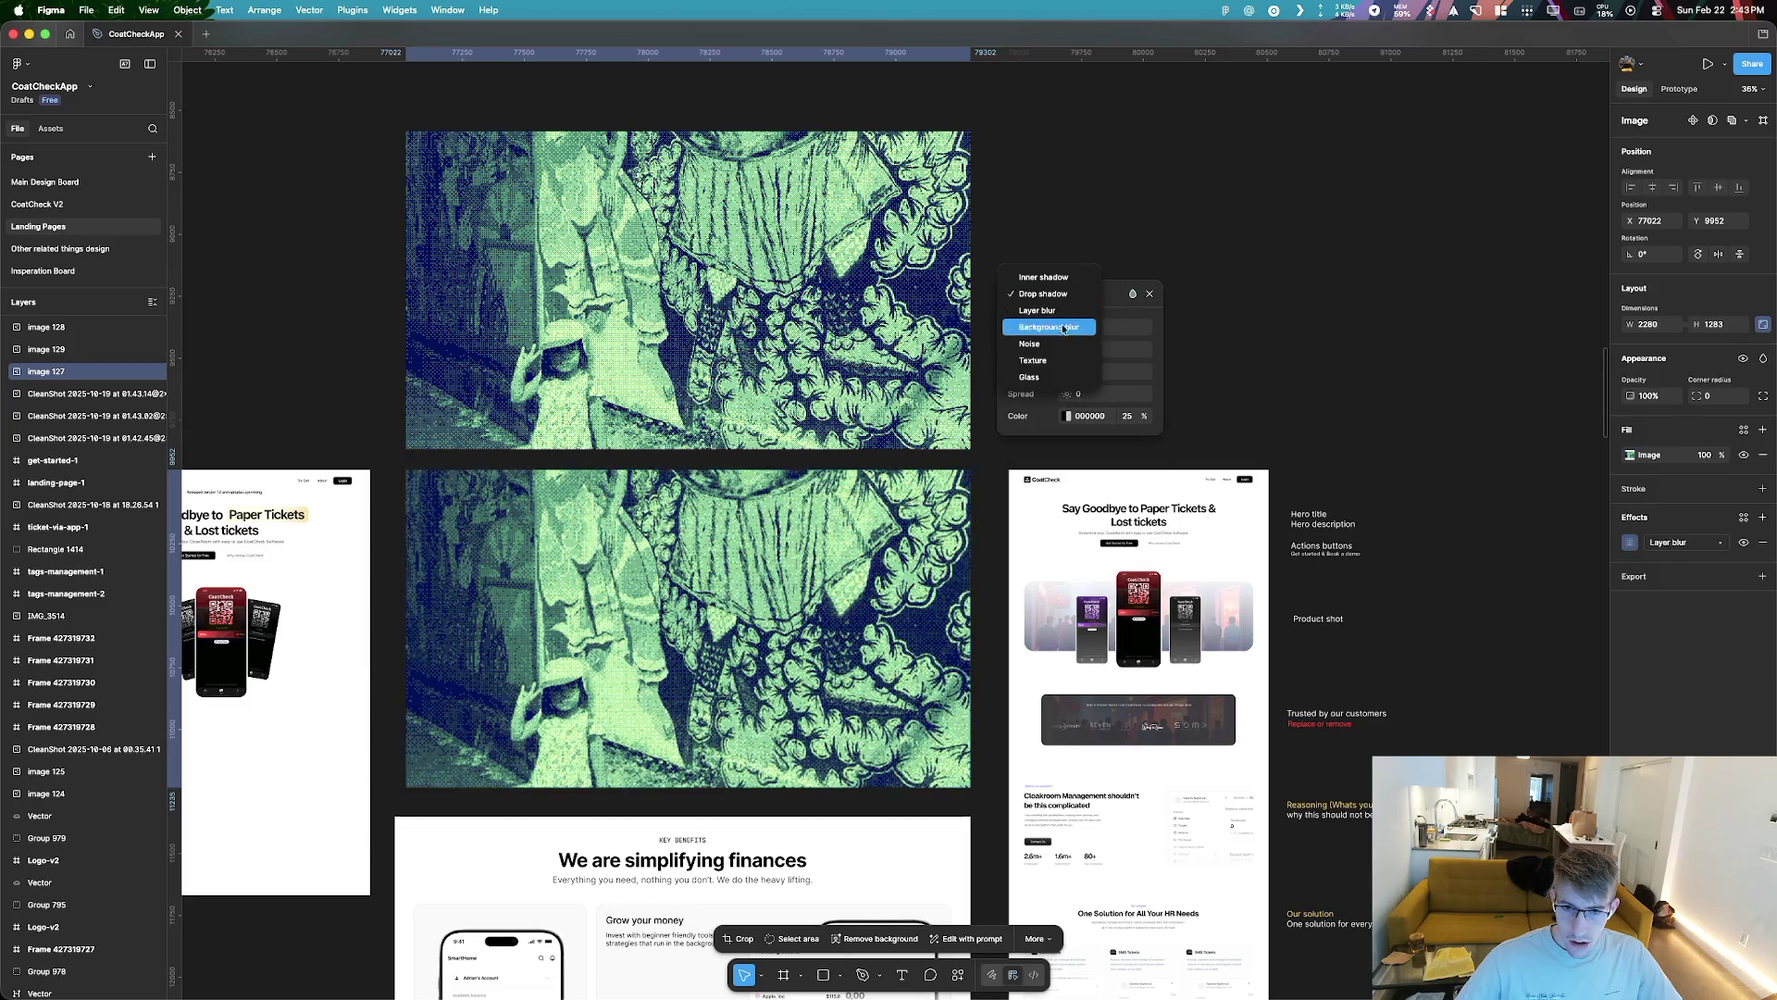
{"action": "left_click", "coordinate": [1063, 360]}
{"action": "left_click", "coordinate": [1034, 294]}
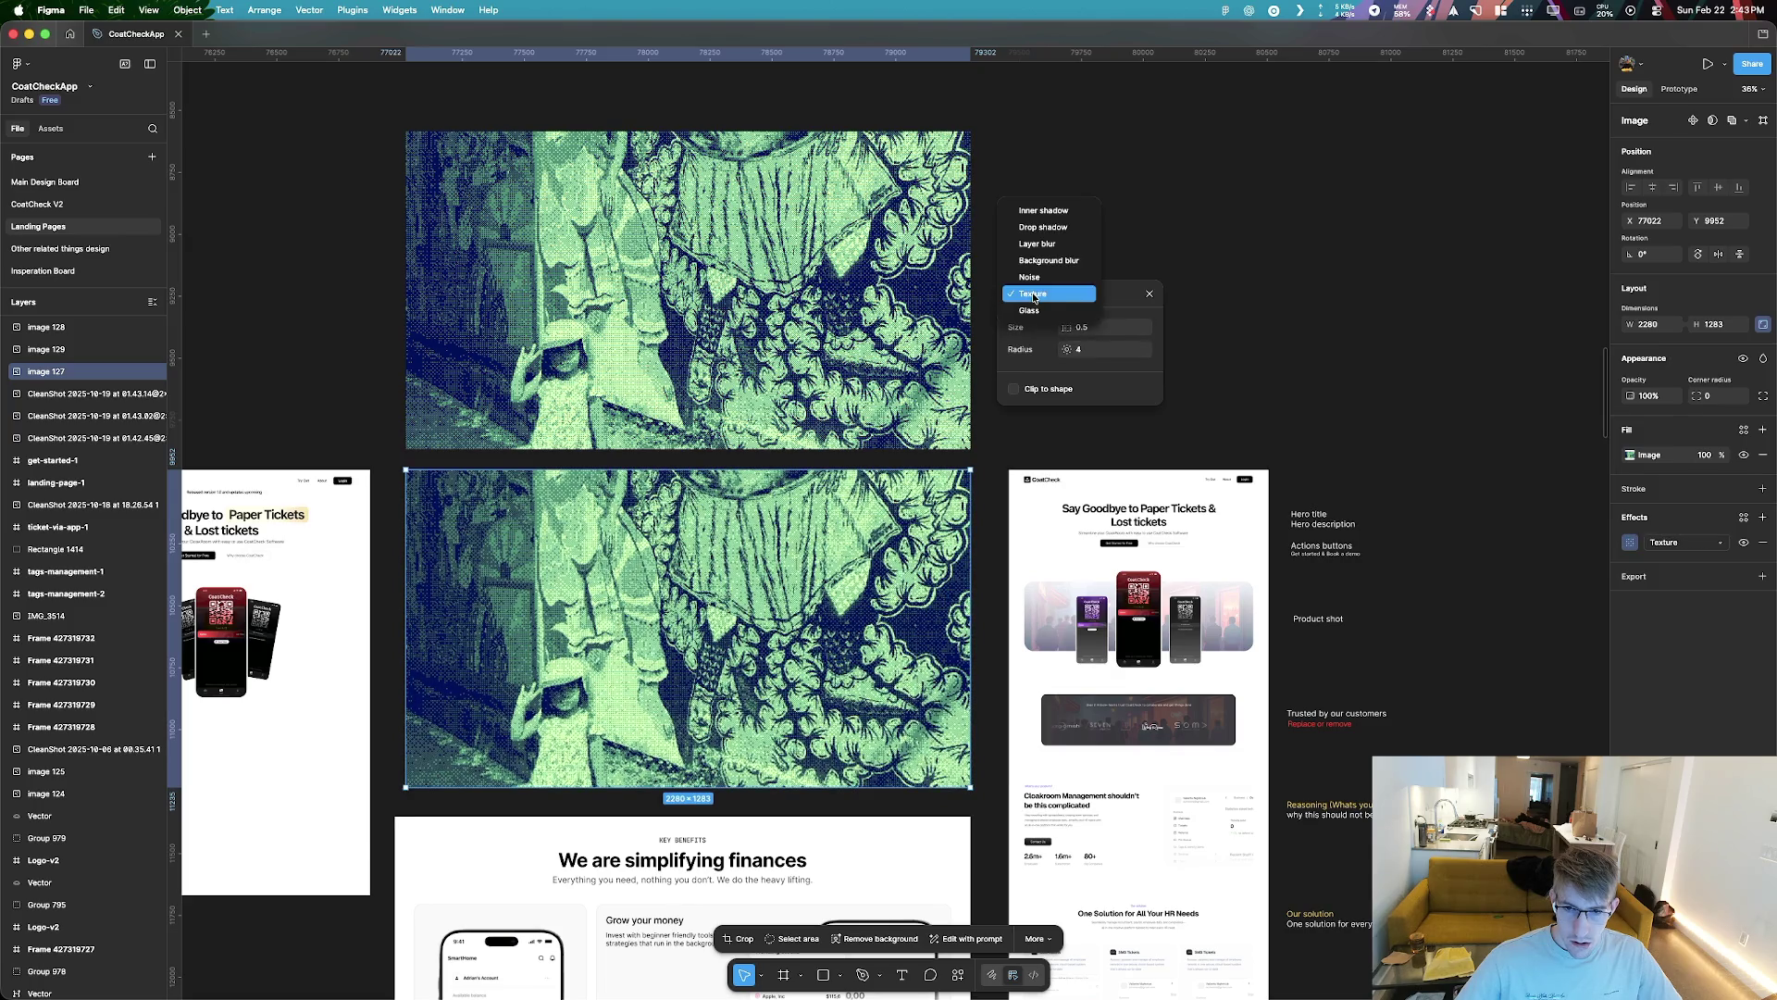
{"action": "left_click", "coordinate": [1058, 254]}
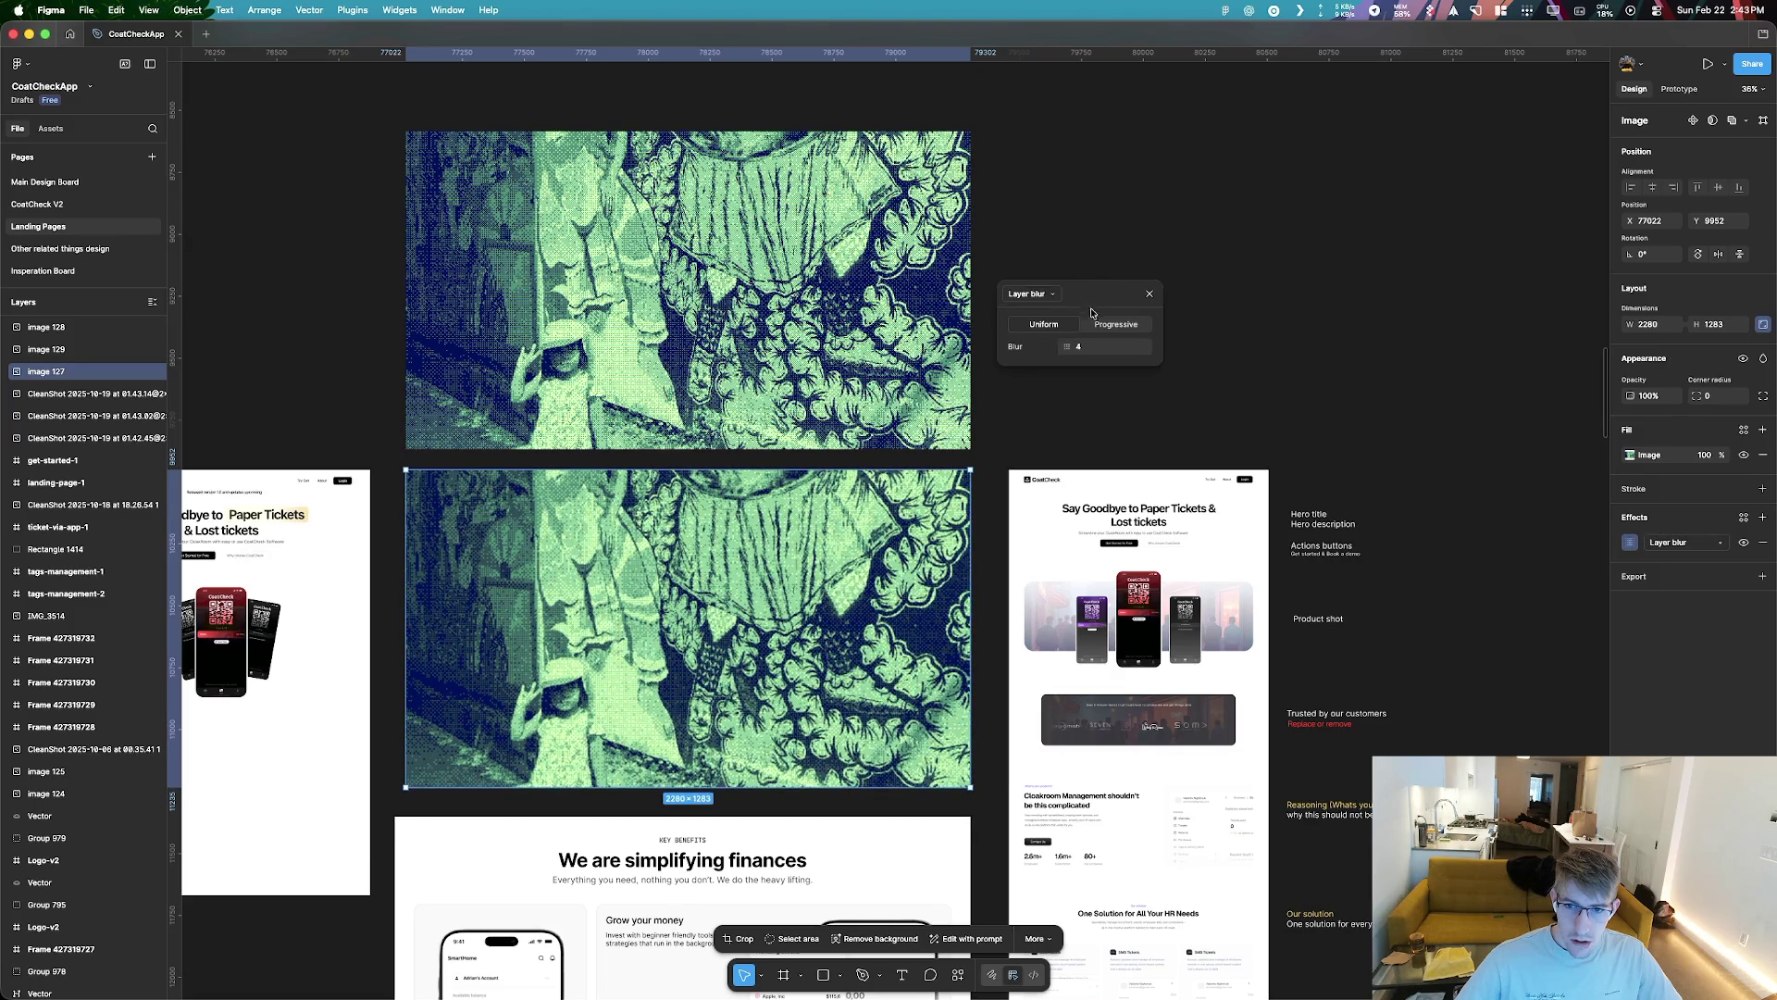
{"action": "left_click", "coordinate": [1029, 293]}
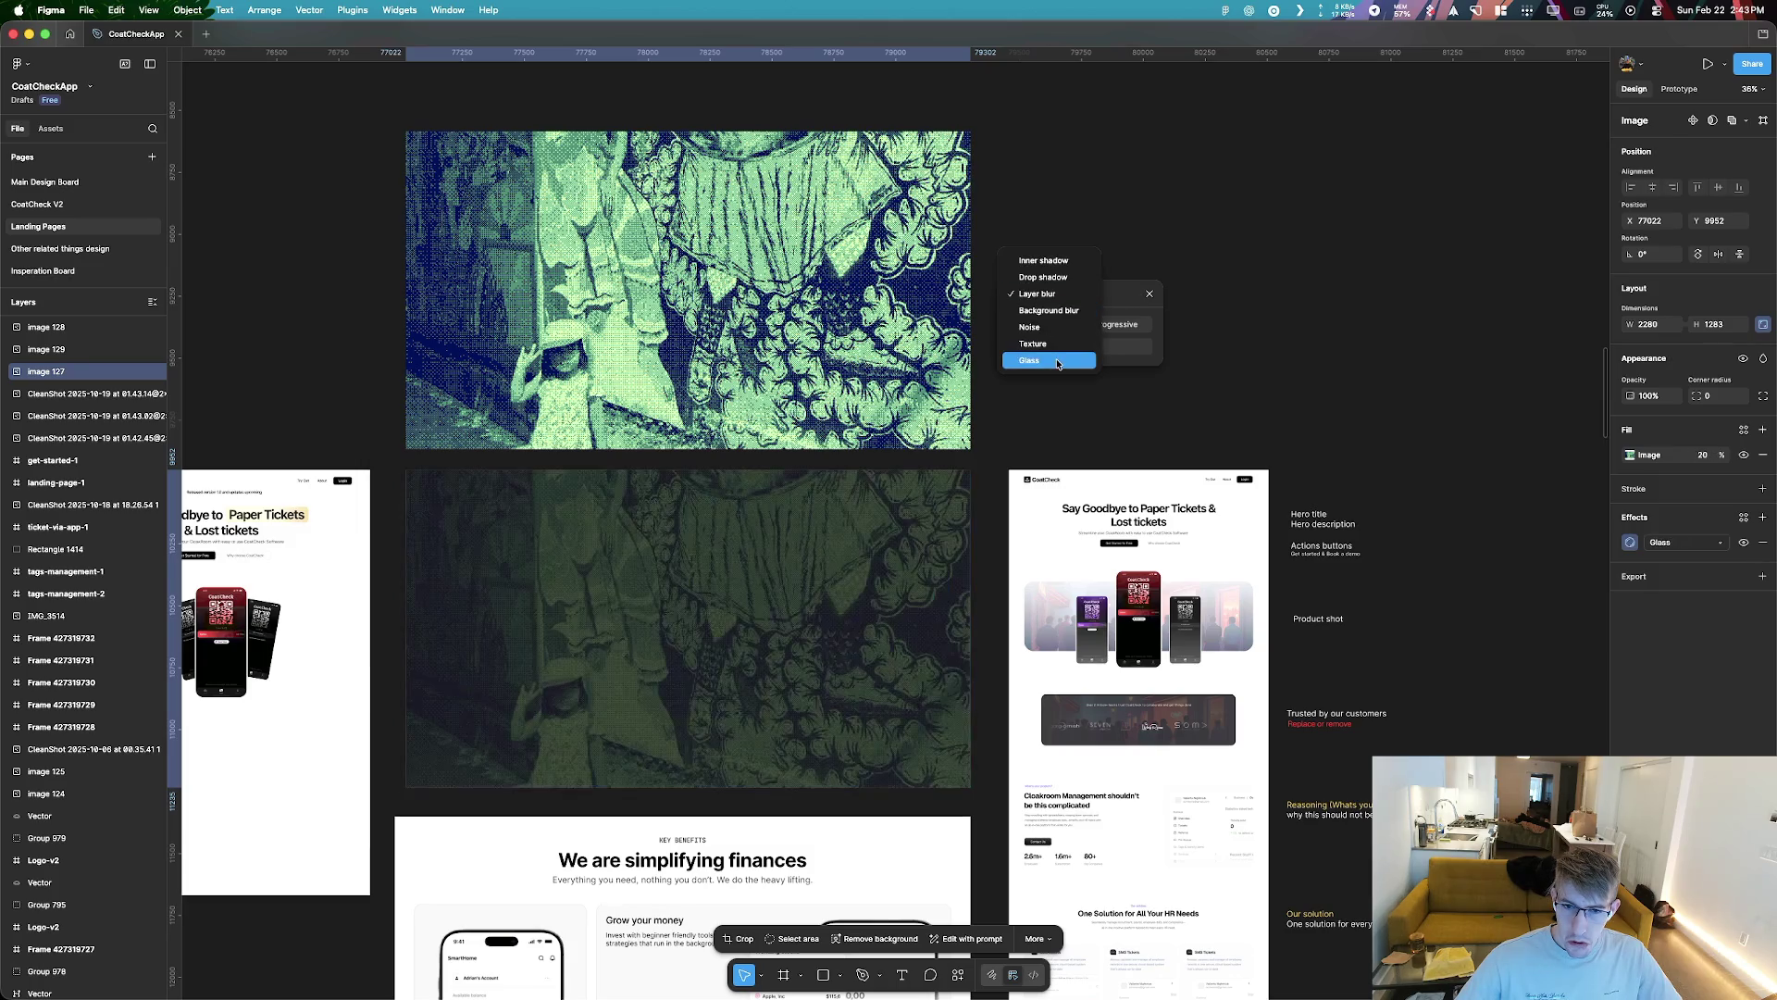
{"action": "left_click", "coordinate": [1035, 360]}
{"action": "left_click", "coordinate": [1036, 295]}
{"action": "left_click", "coordinate": [1034, 276]}
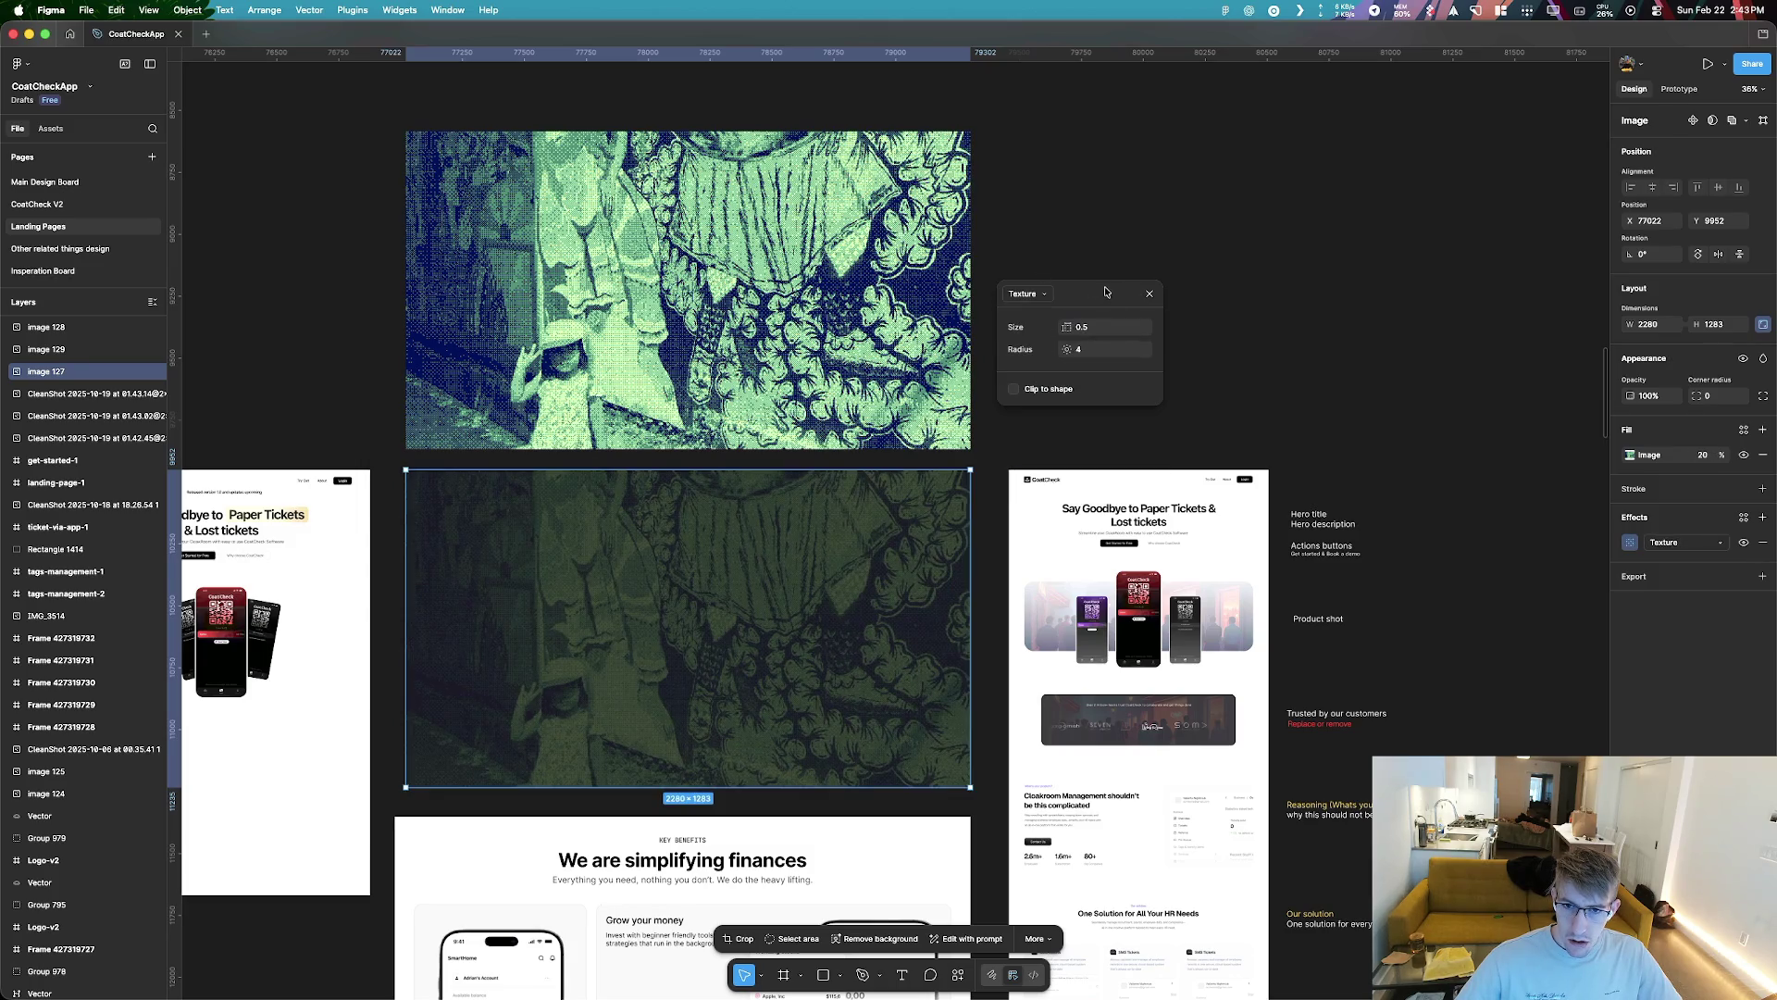
Remove the effects from the lower image and restore its fill to full strength
{"action": "left_click", "coordinate": [1147, 294]}
{"action": "left_click", "coordinate": [1763, 543]}
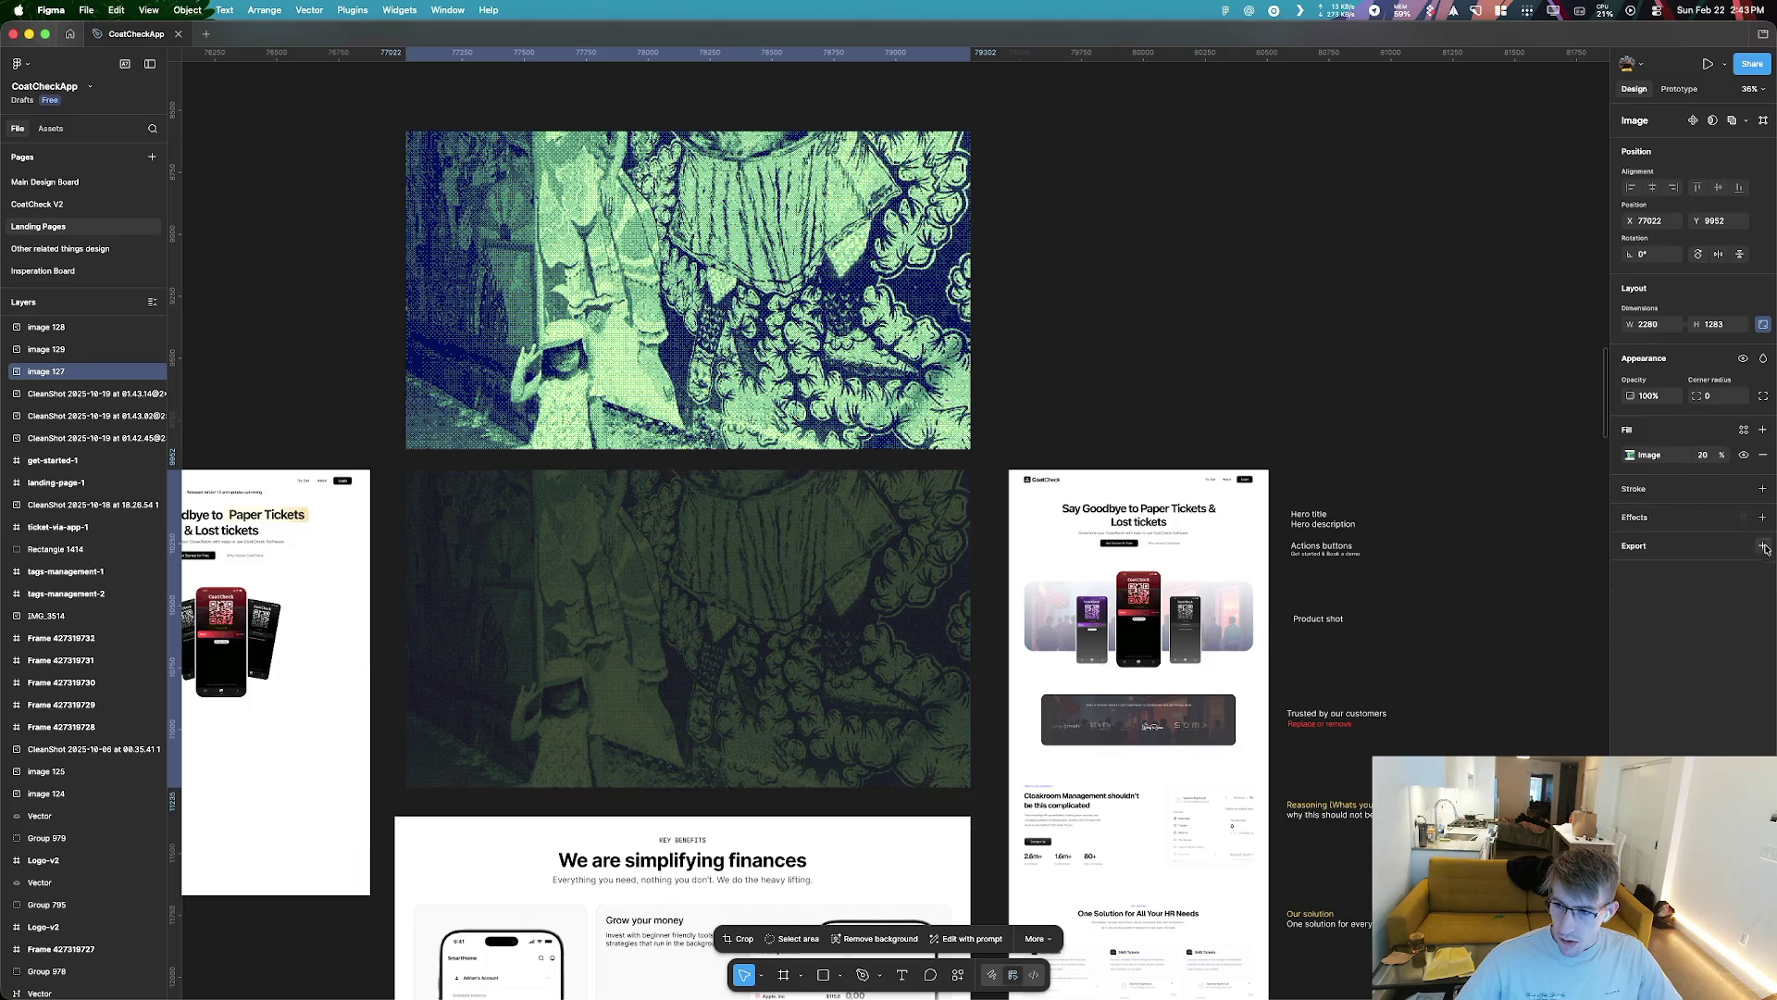
{"action": "left_click_drag", "start_coordinate": [1723, 459], "coordinate": [1759, 458]}
Add a new fill over the lower image and set its blend mode to Saturation
{"action": "left_click", "coordinate": [1762, 430]}
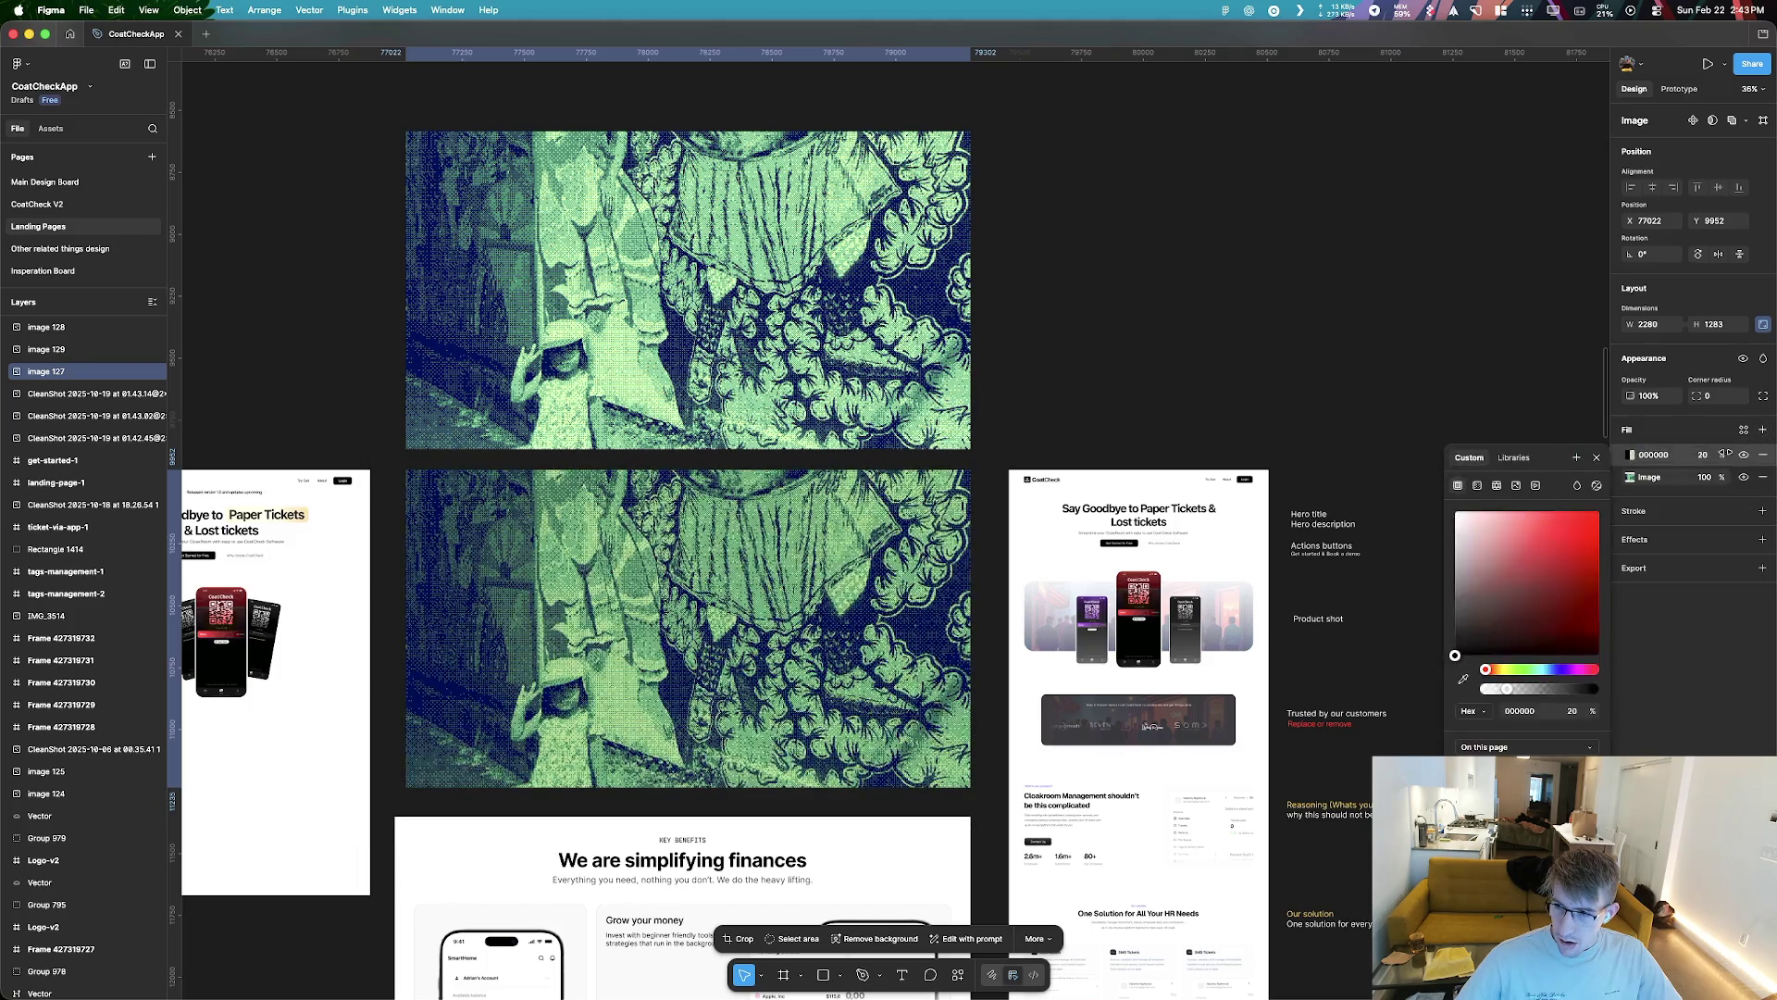
{"action": "left_click", "coordinate": [1596, 484]}
{"action": "left_click", "coordinate": [1185, 317]}
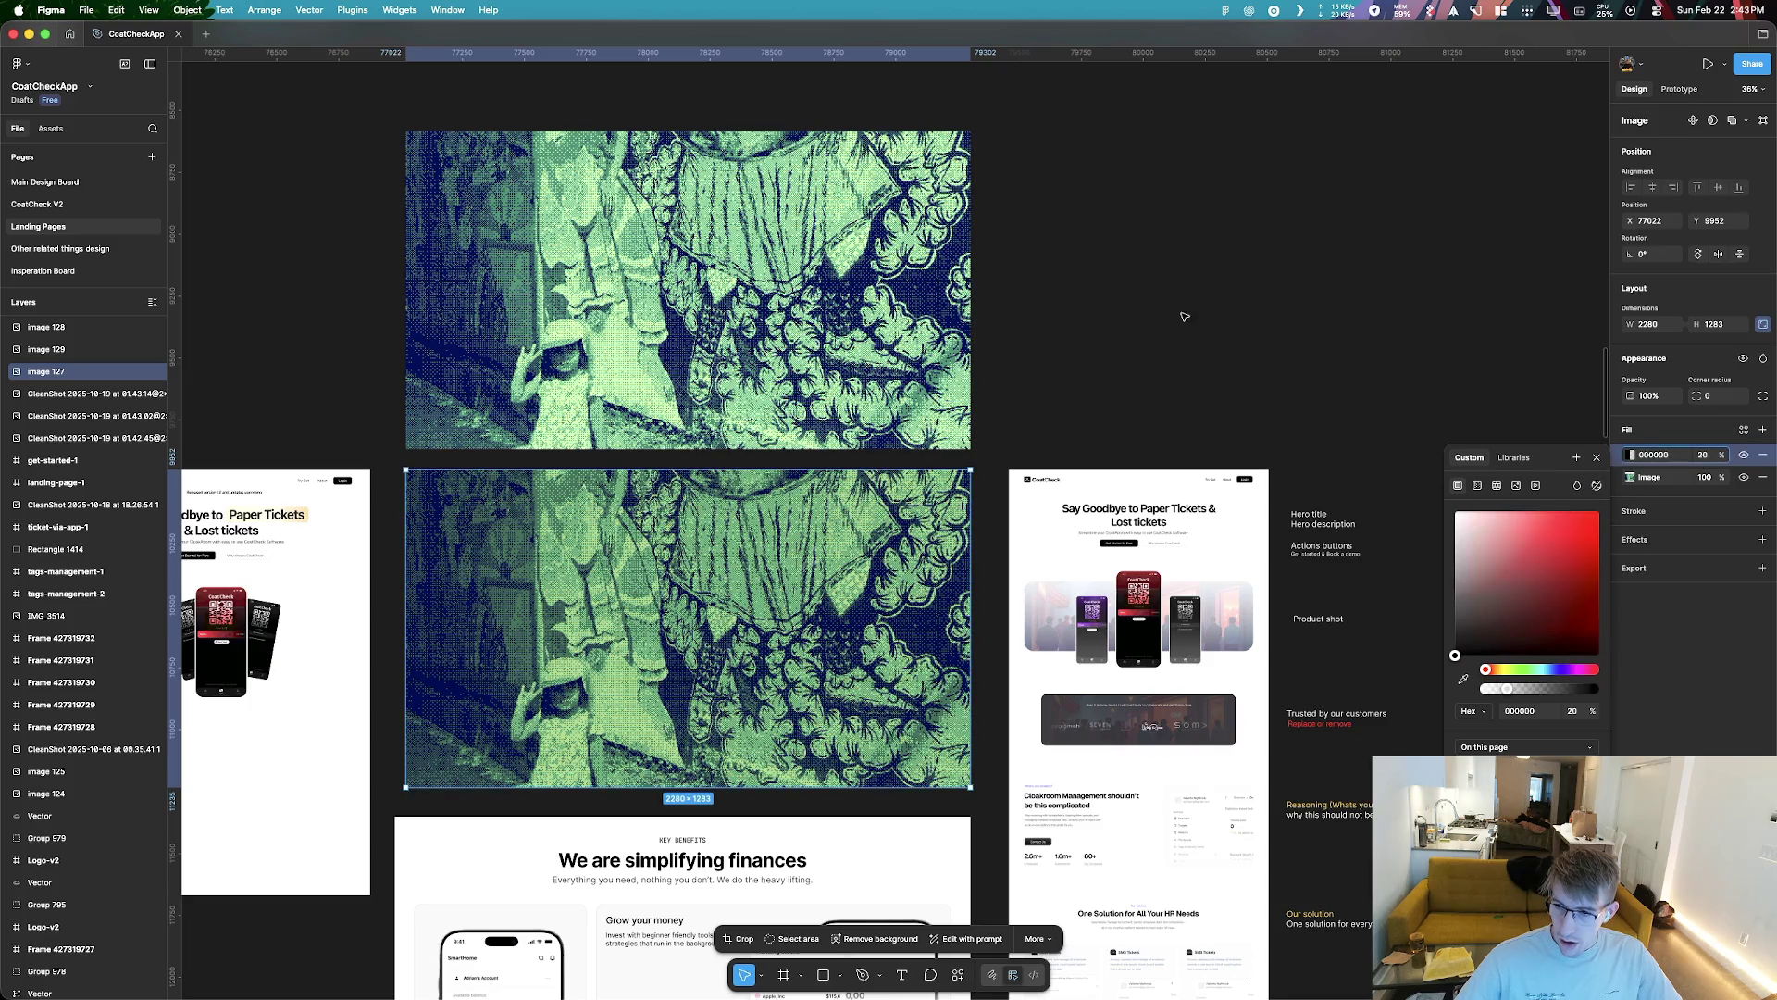
{"action": "left_click_drag", "start_coordinate": [1534, 452], "coordinate": [1021, 261]}
{"action": "left_click", "coordinate": [1063, 294]}
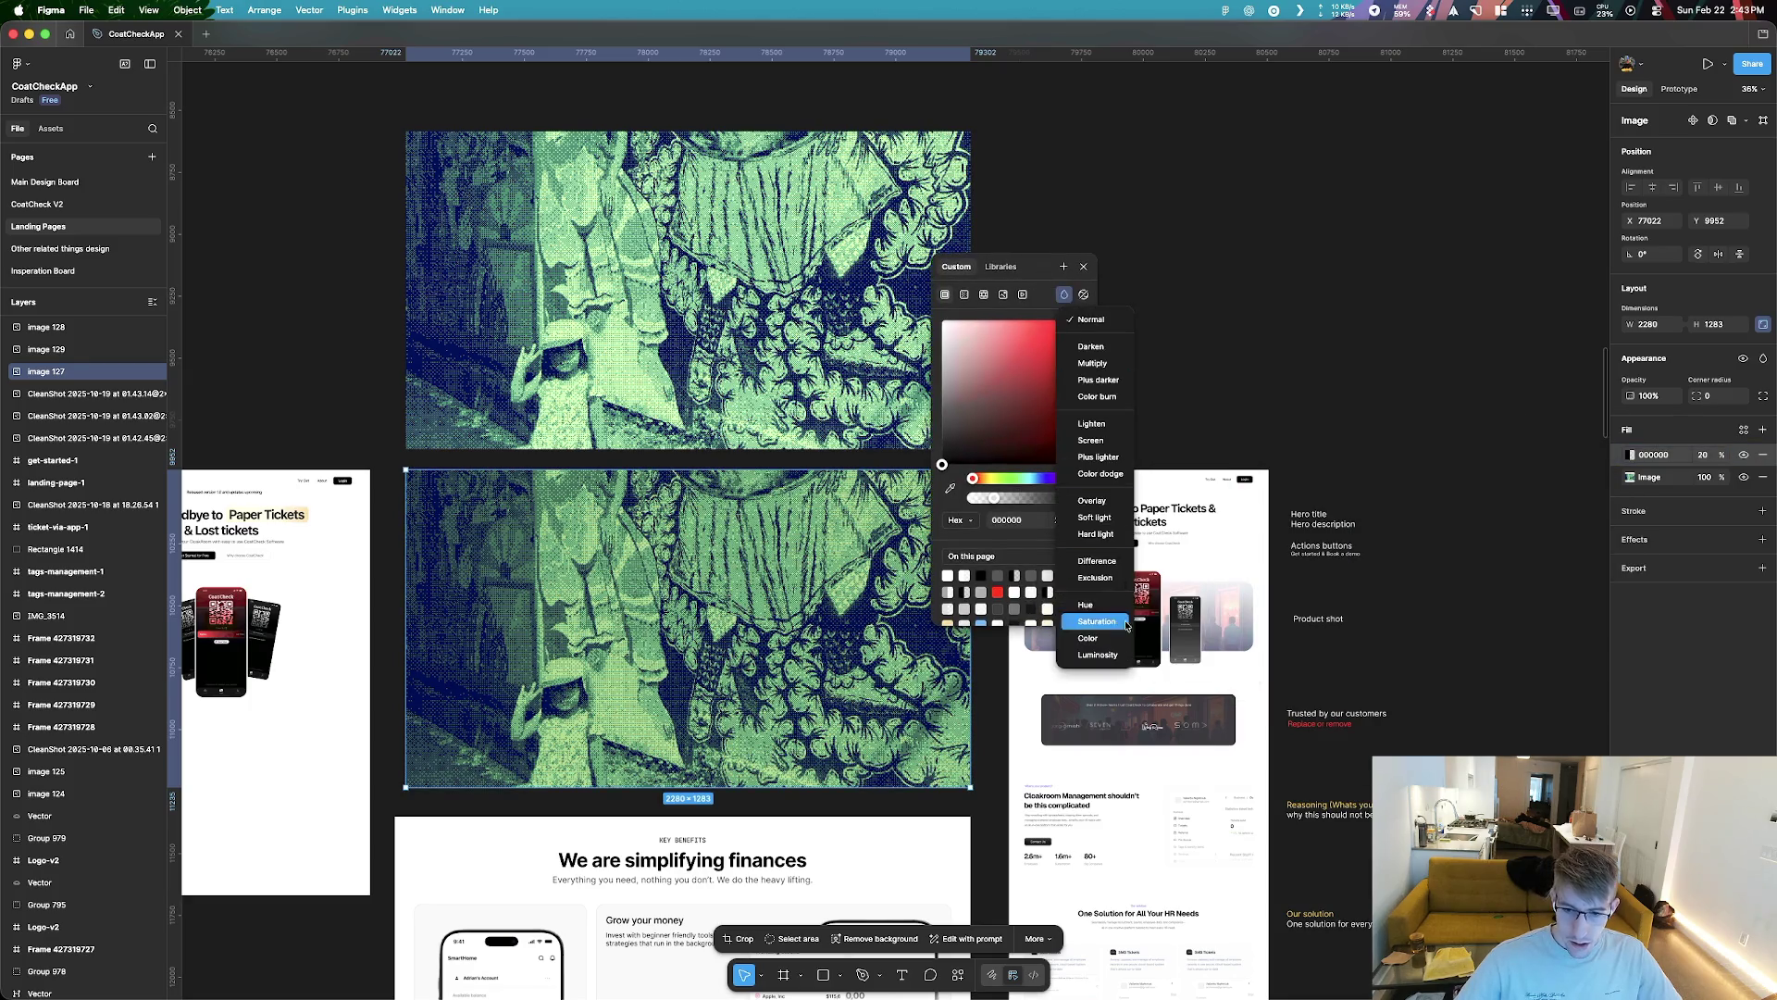
{"action": "left_click", "coordinate": [1113, 629]}
Make the Saturation fill pure black (000000) at 100% opacity so the image turns grayscale
{"action": "left_click_drag", "start_coordinate": [963, 328], "coordinate": [1005, 460]}
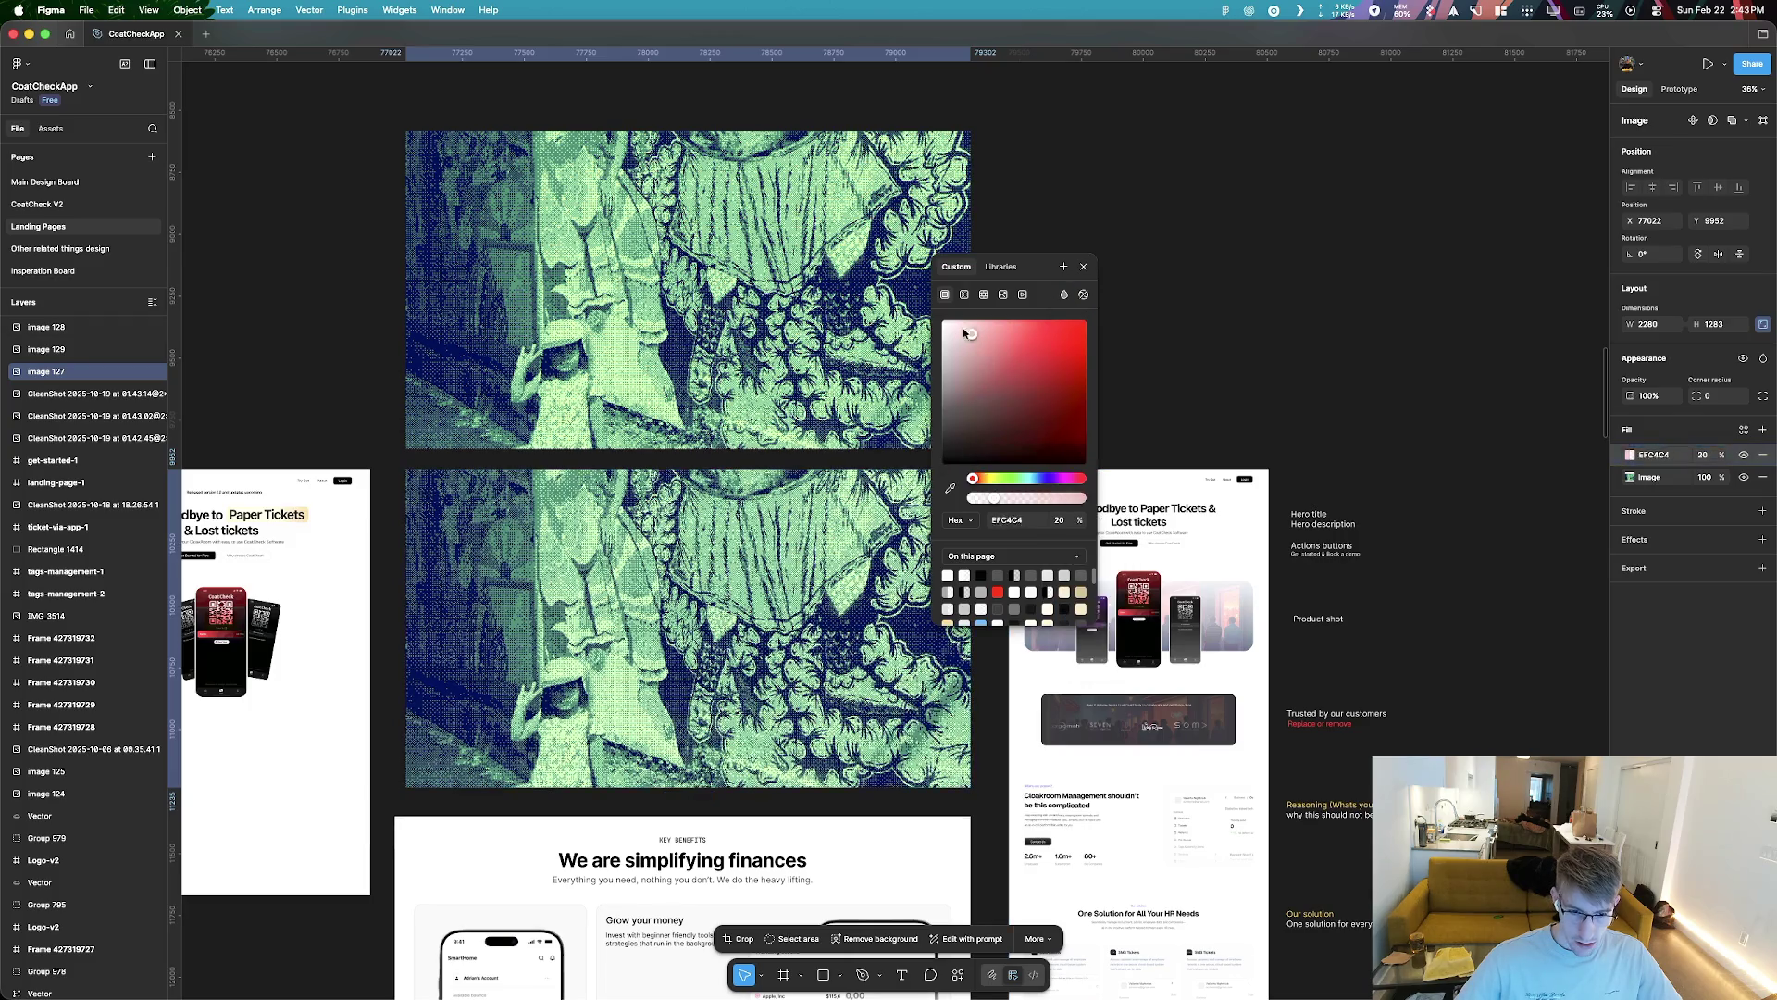
{"action": "left_click_drag", "start_coordinate": [1058, 398], "coordinate": [1077, 321]}
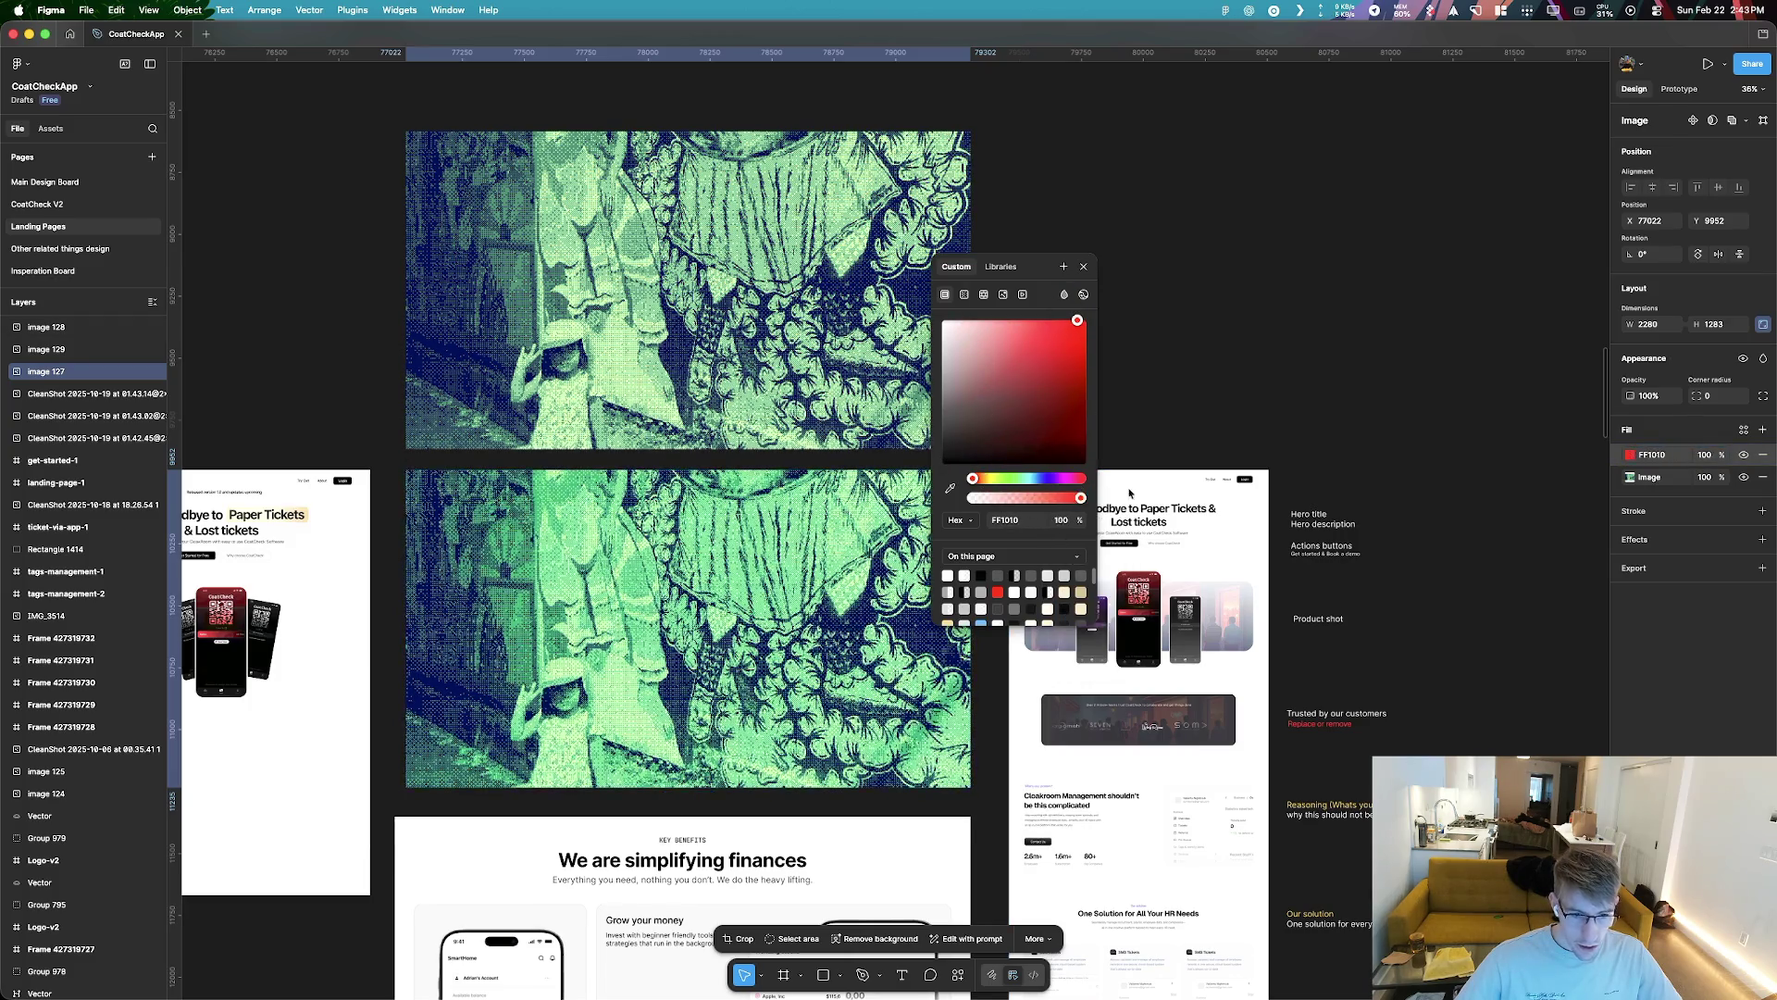
{"action": "left_click_drag", "start_coordinate": [991, 501], "coordinate": [1090, 501]}
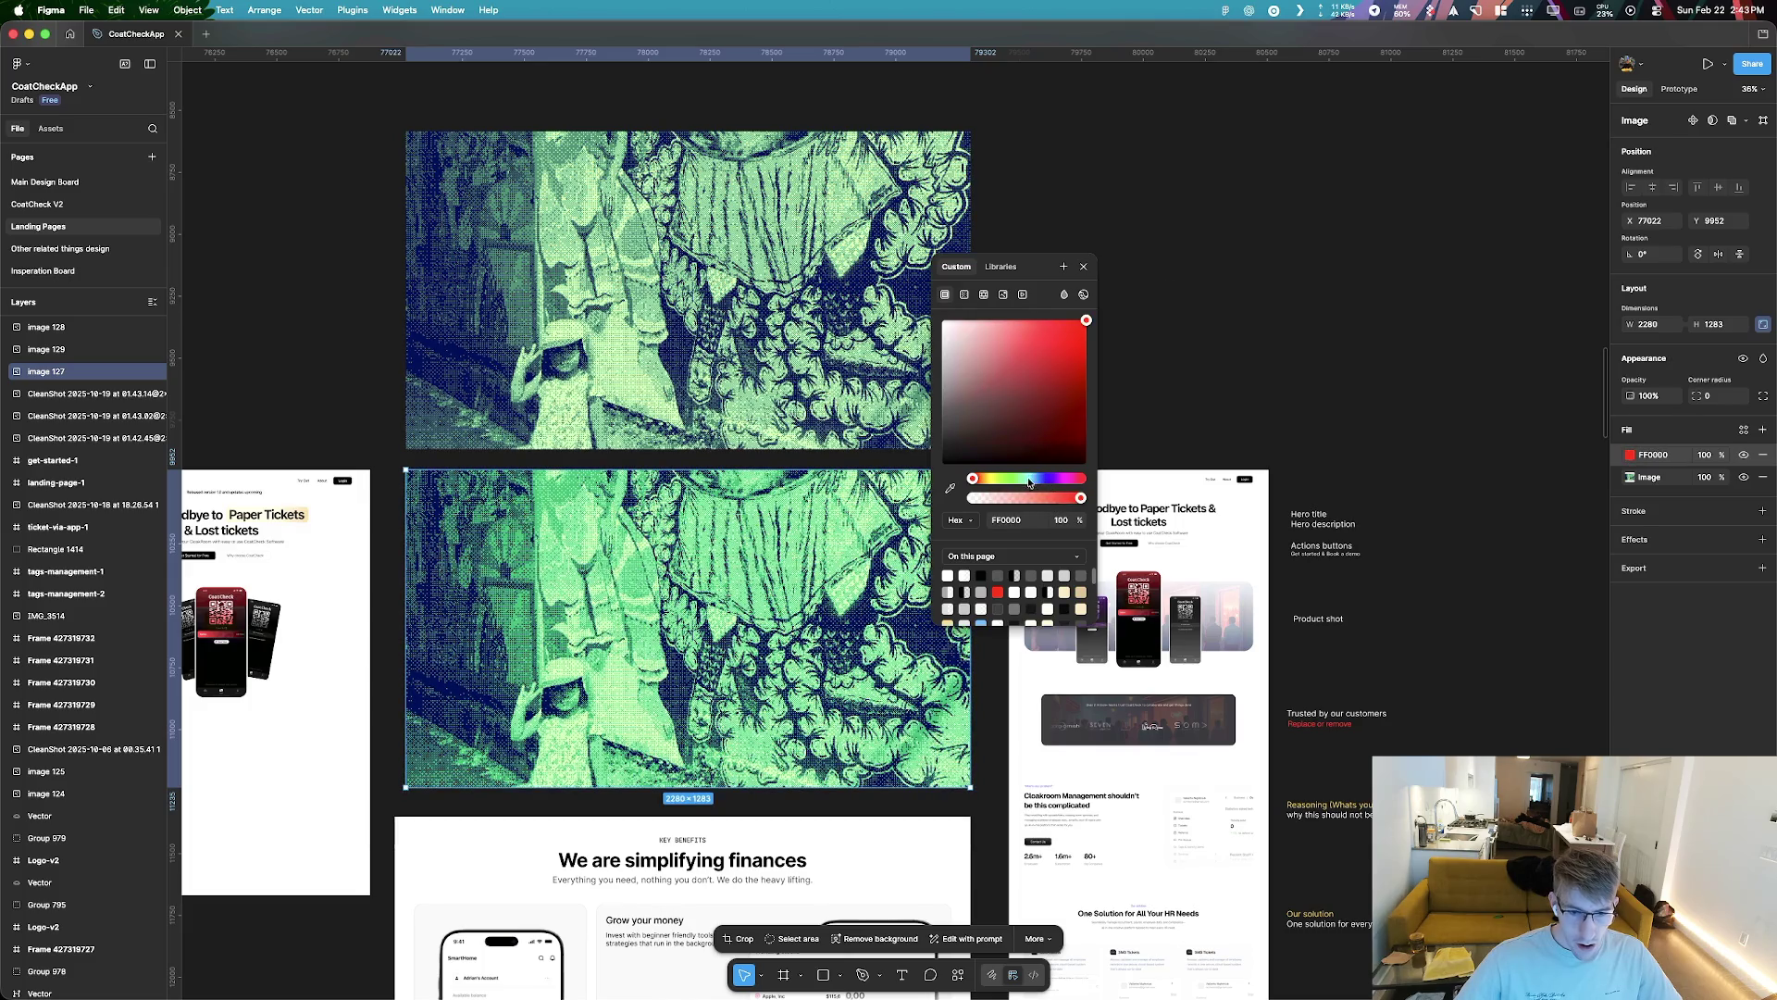
{"action": "left_click_drag", "start_coordinate": [974, 480], "coordinate": [1047, 479]}
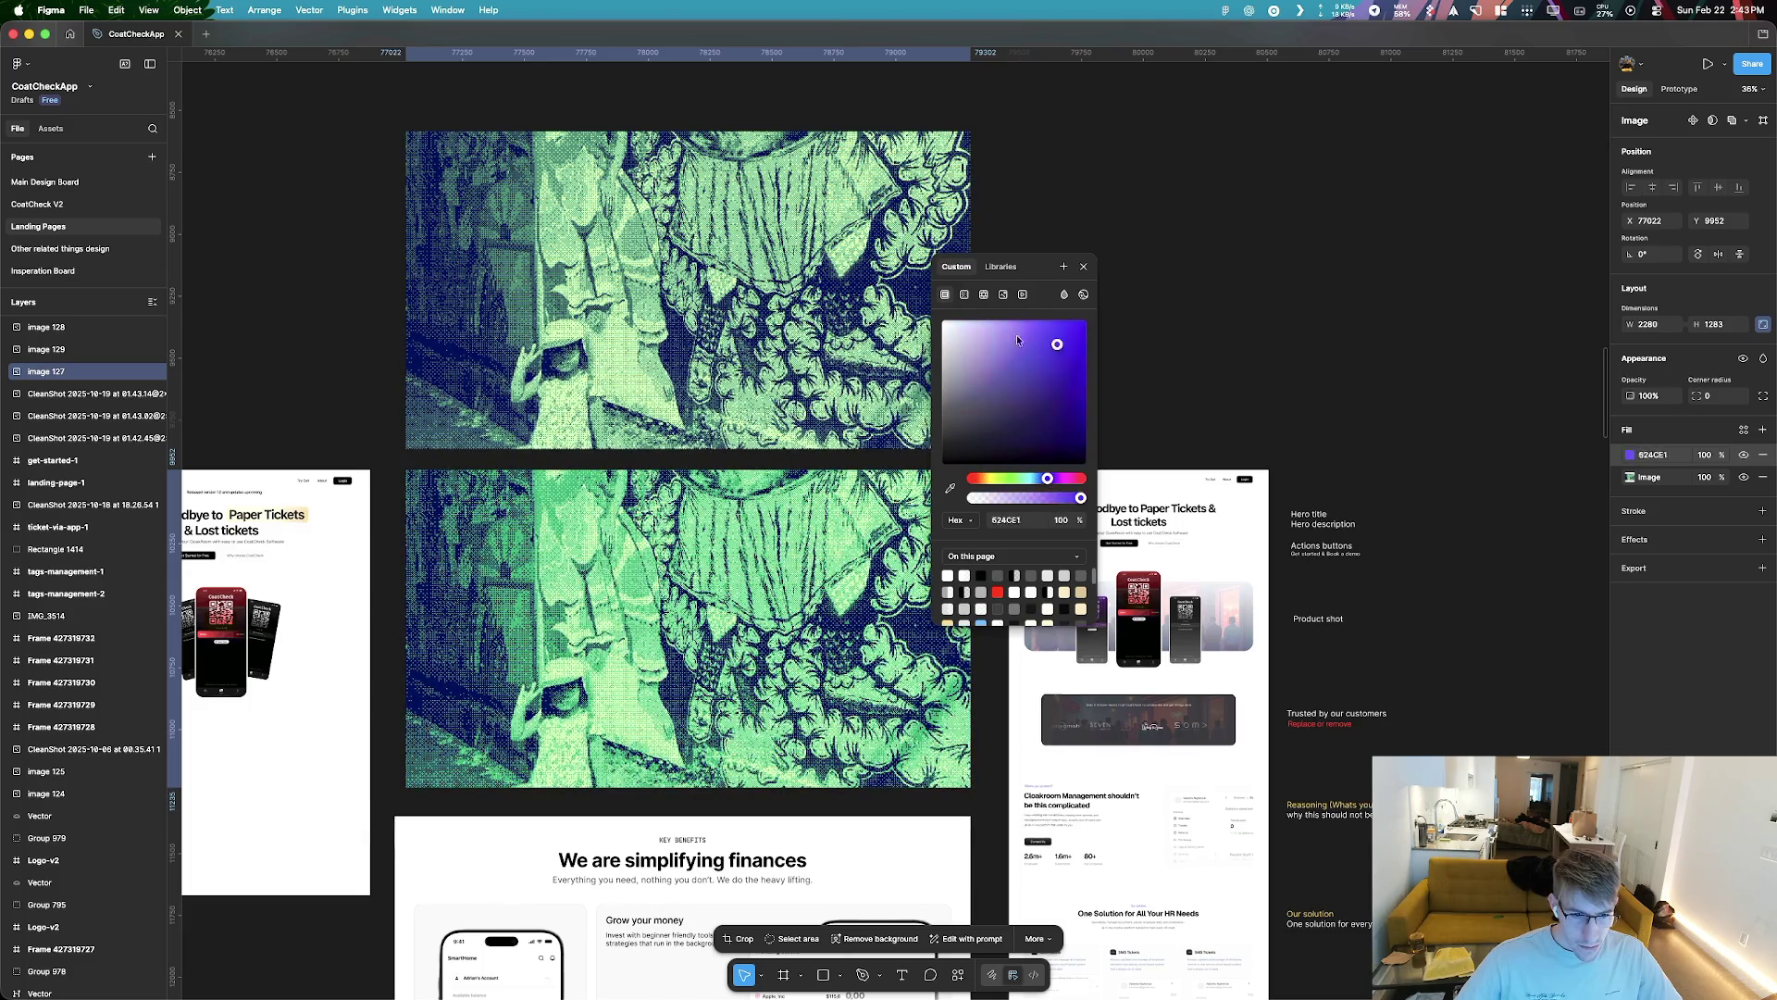
{"action": "left_click", "coordinate": [960, 347]}
{"action": "left_click_drag", "start_coordinate": [958, 398], "coordinate": [946, 500]}
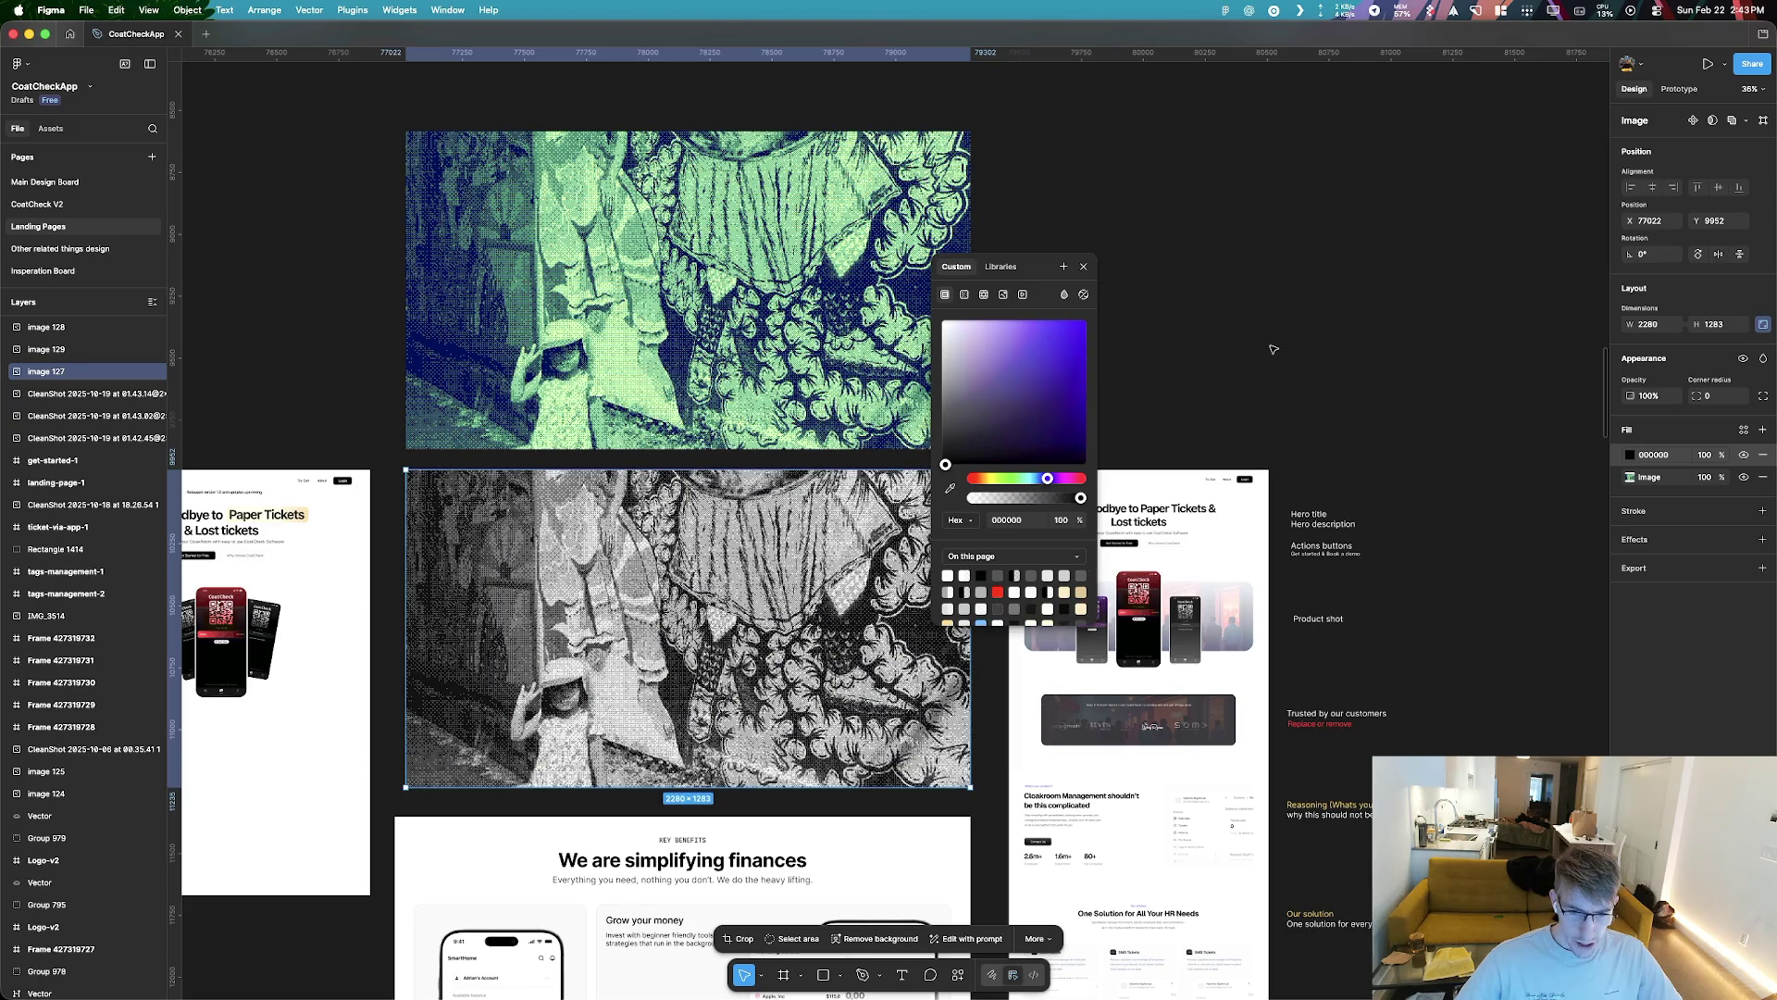
Duplicate the grayscale image with Cmd+D and move the copy to the board's upper right
{"action": "key", "text": "Escape"}
{"action": "key", "text": "super+d"}
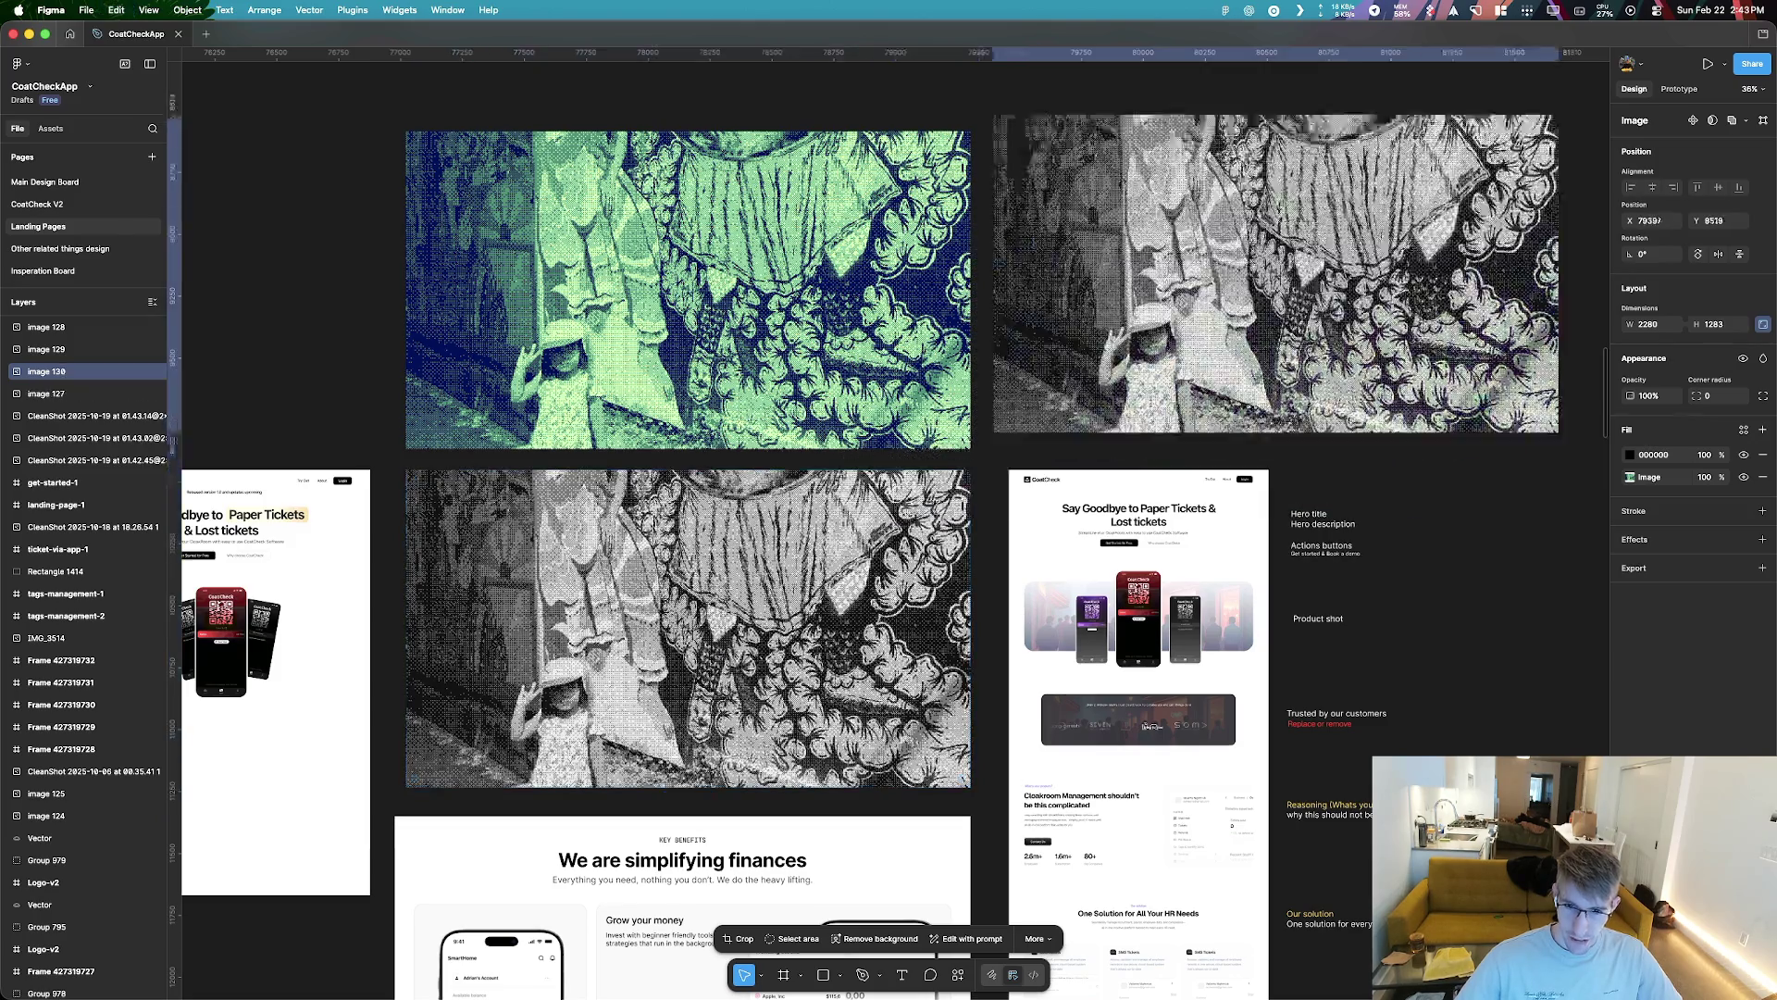
{"action": "left_click_drag", "start_coordinate": [1278, 278], "coordinate": [1304, 294]}
{"action": "scroll", "coordinate": [888, 500], "scroll_direction": "right", "scroll_amount": 5}
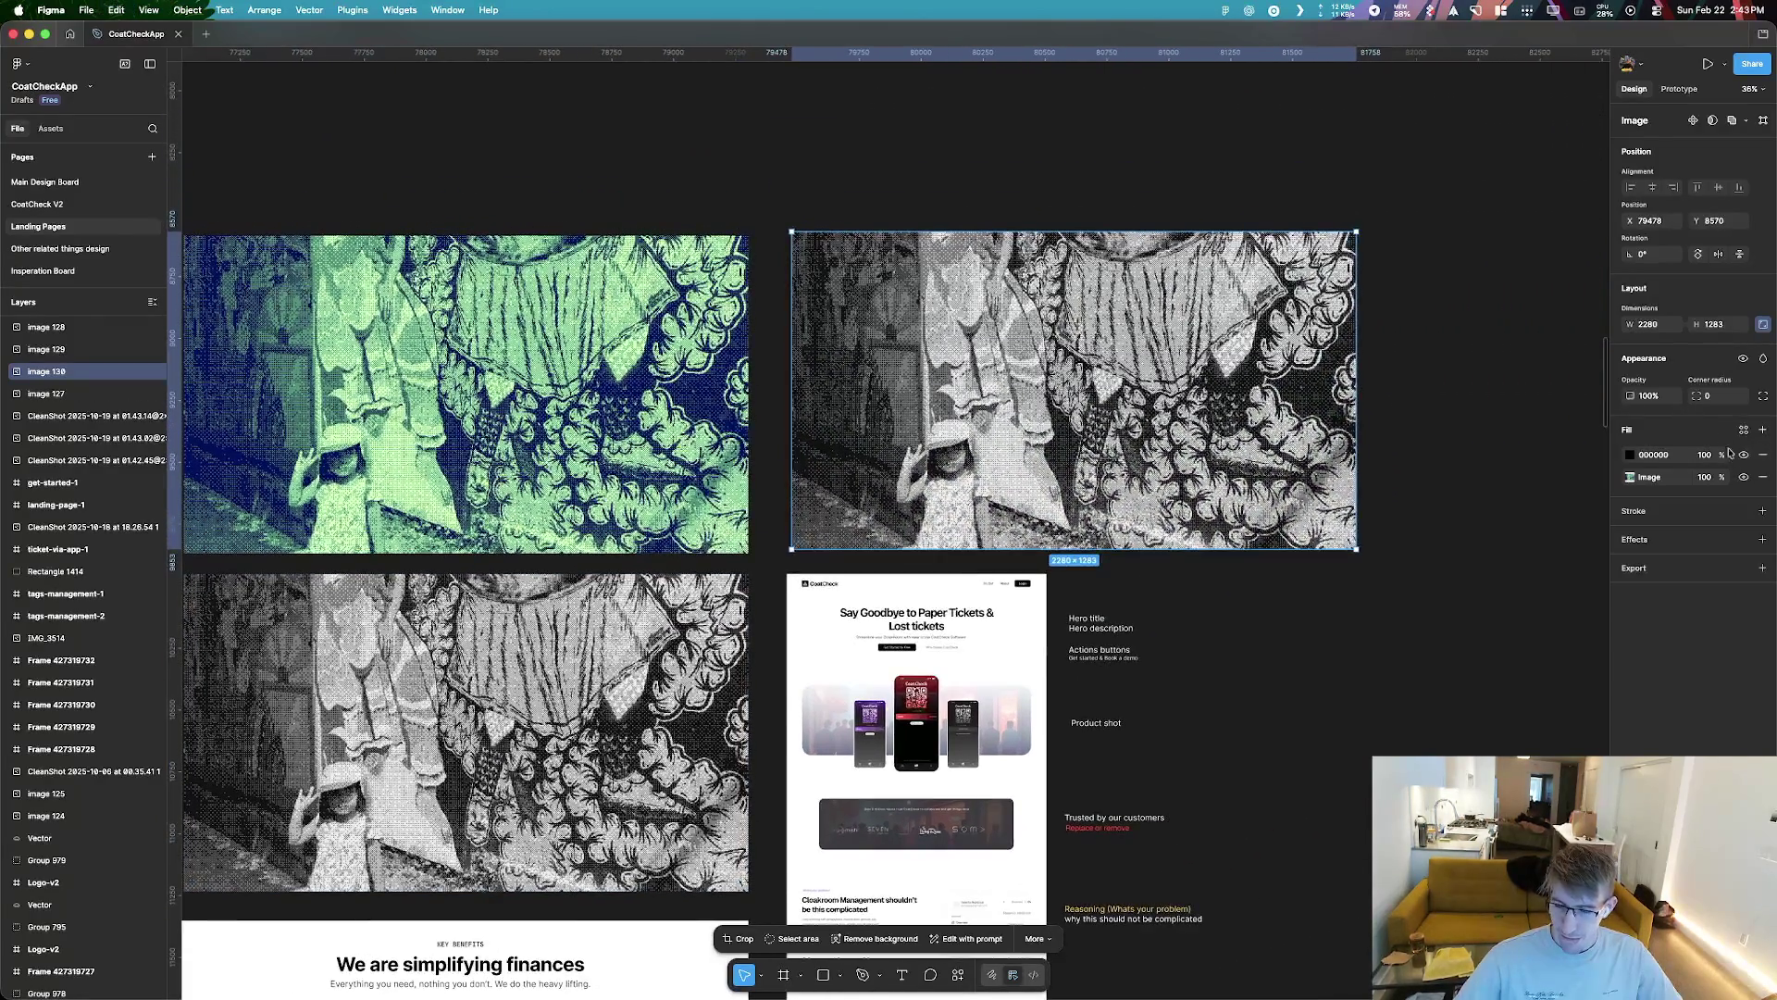
Add a new fill layer to the duplicate and give it a blend mode
{"action": "left_click", "coordinate": [1762, 431]}
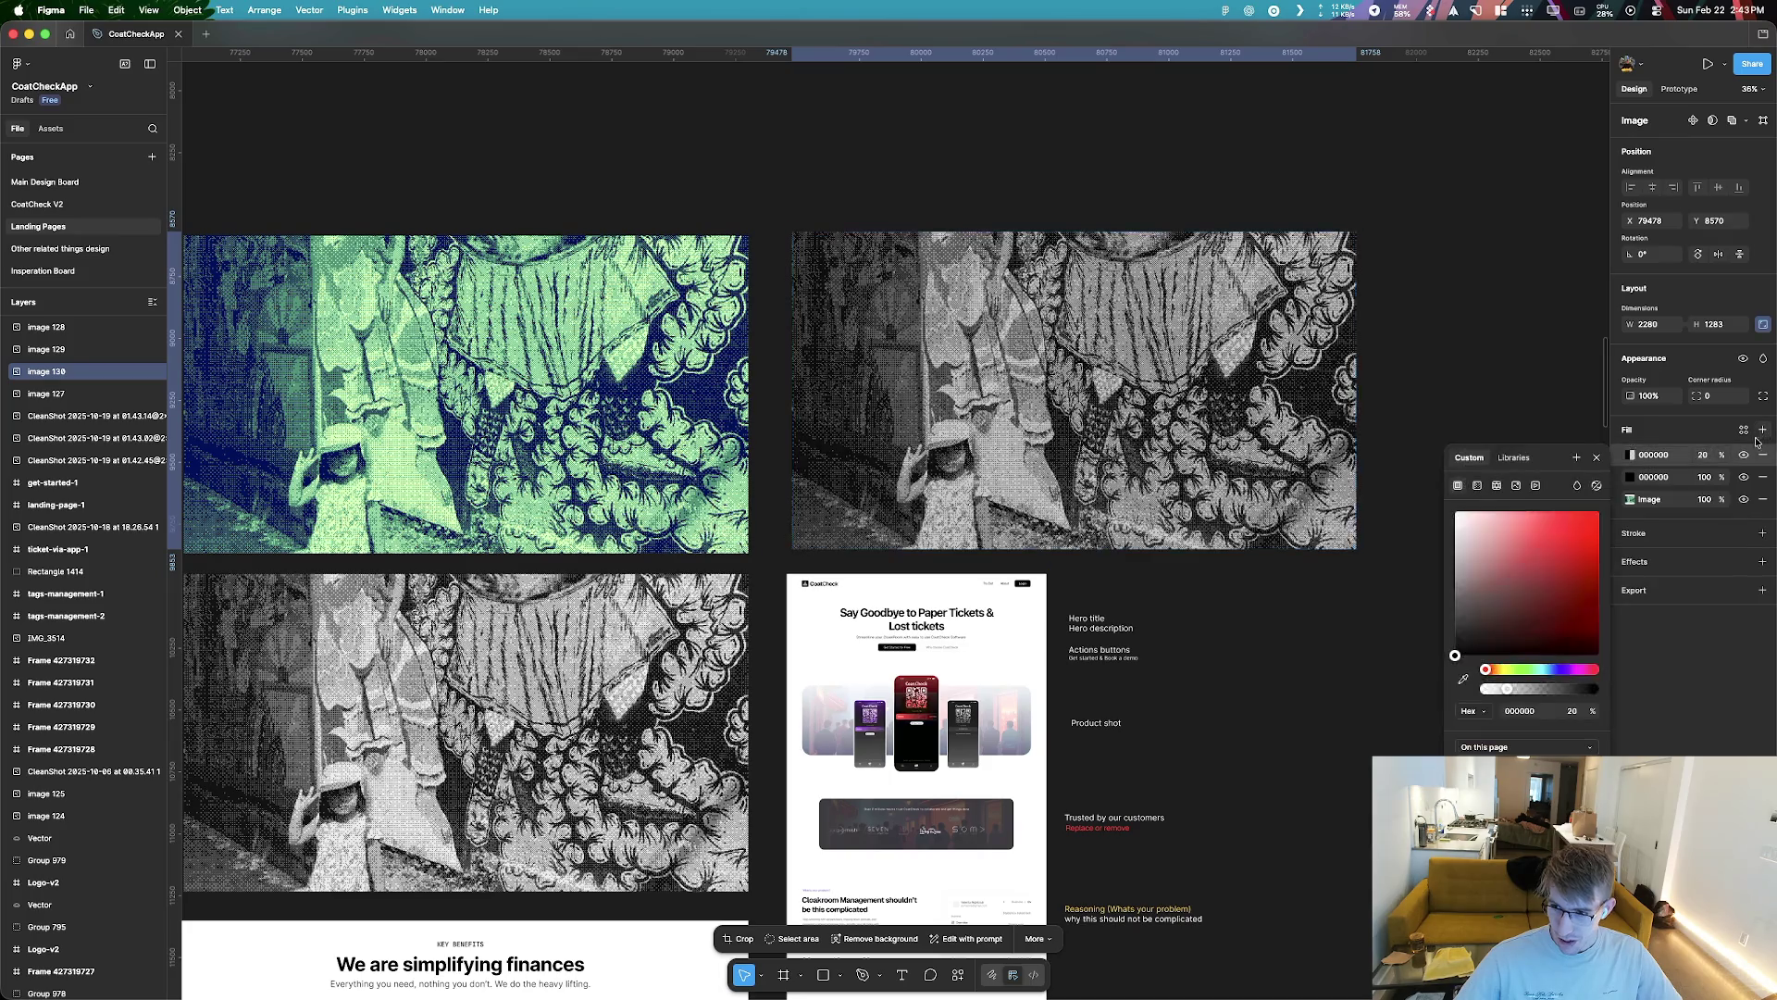
{"action": "left_click_drag", "start_coordinate": [1583, 478], "coordinate": [1451, 199]}
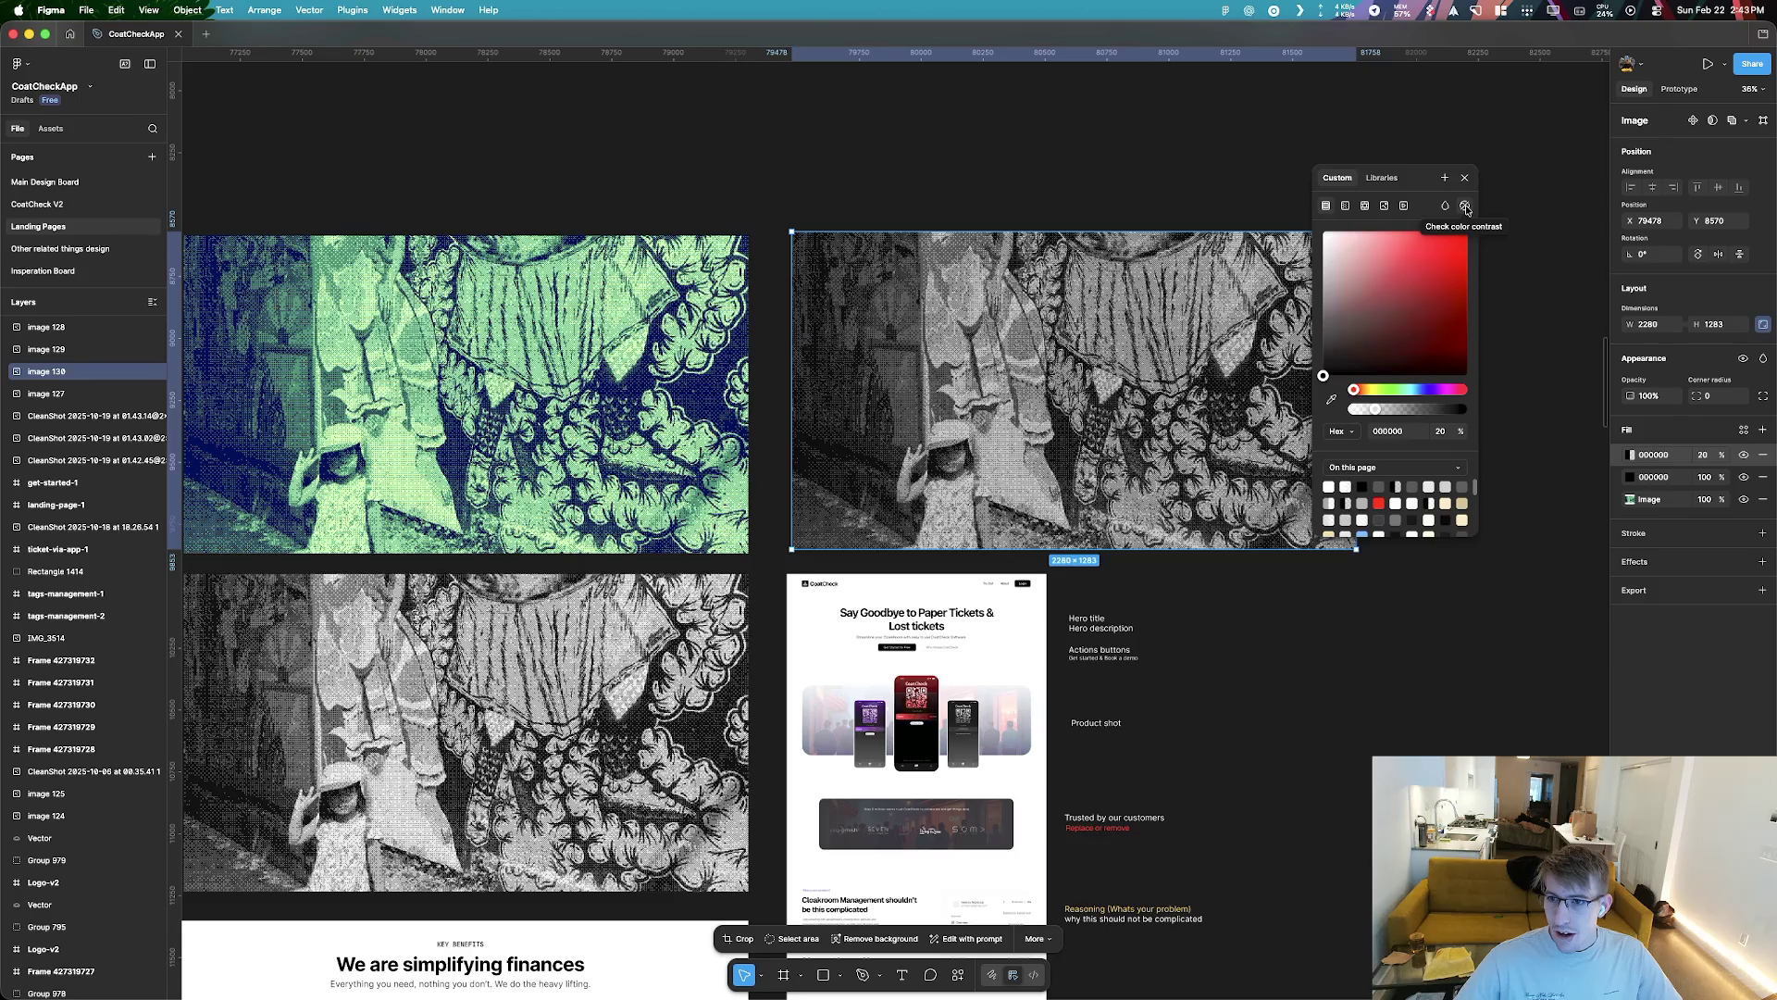
{"action": "left_click", "coordinate": [1448, 208]}
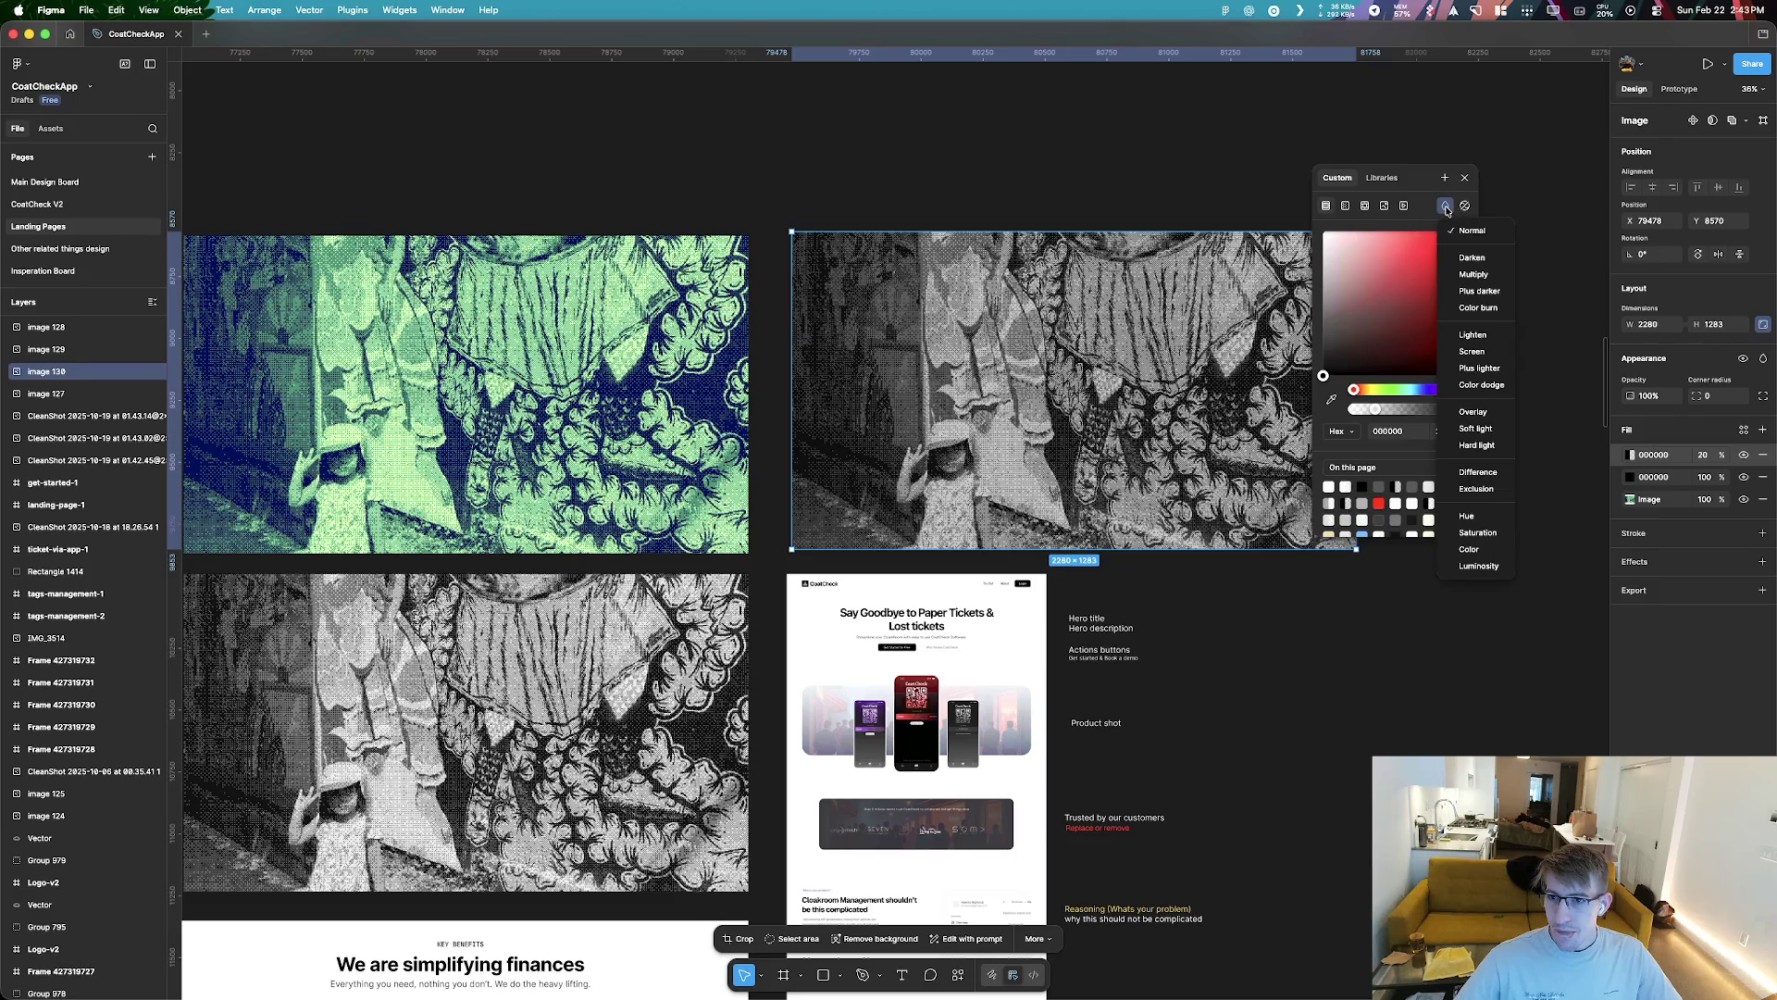
{"action": "left_click", "coordinate": [1477, 549]}
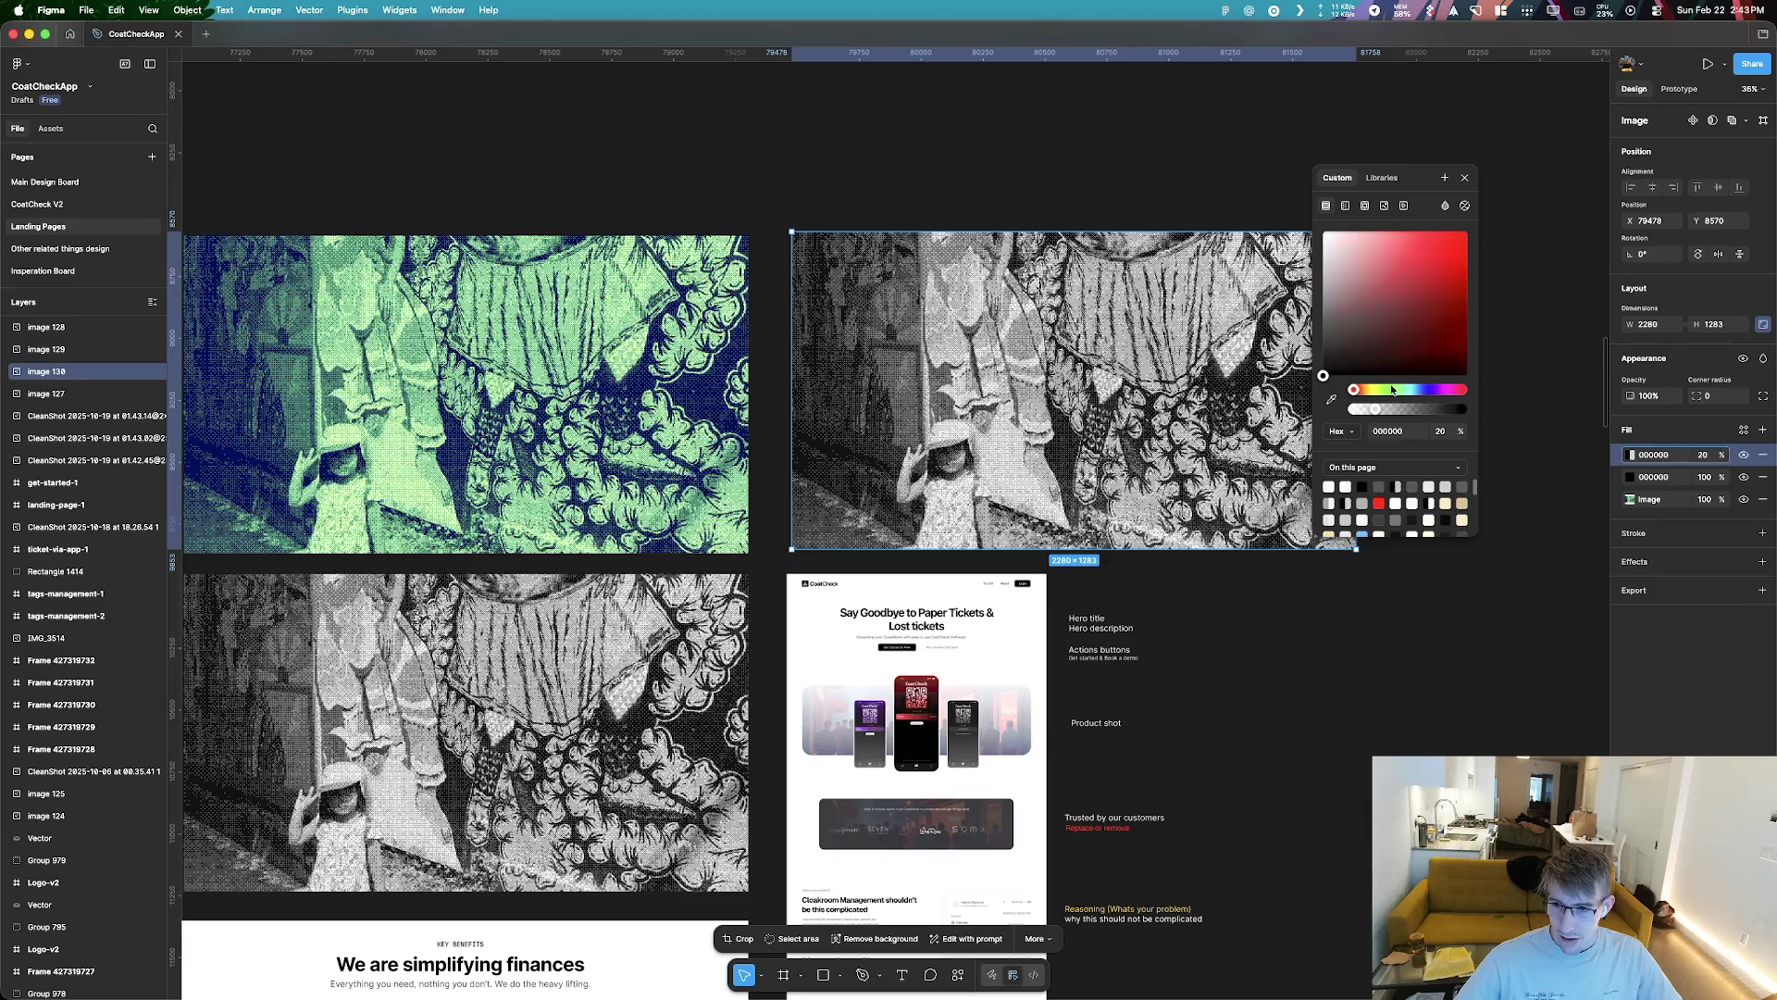
Tint the copy orange by setting the fill colour to FF912A at 100% opacity
{"action": "left_click_drag", "start_coordinate": [1393, 391], "coordinate": [1428, 389]}
{"action": "mouse_move", "coordinate": [1419, 293]}
{"action": "left_mouse_down"}
{"action": "mouse_move", "coordinate": [1407, 231]}
{"action": "mouse_move", "coordinate": [1475, 237]}
{"action": "left_mouse_up"}
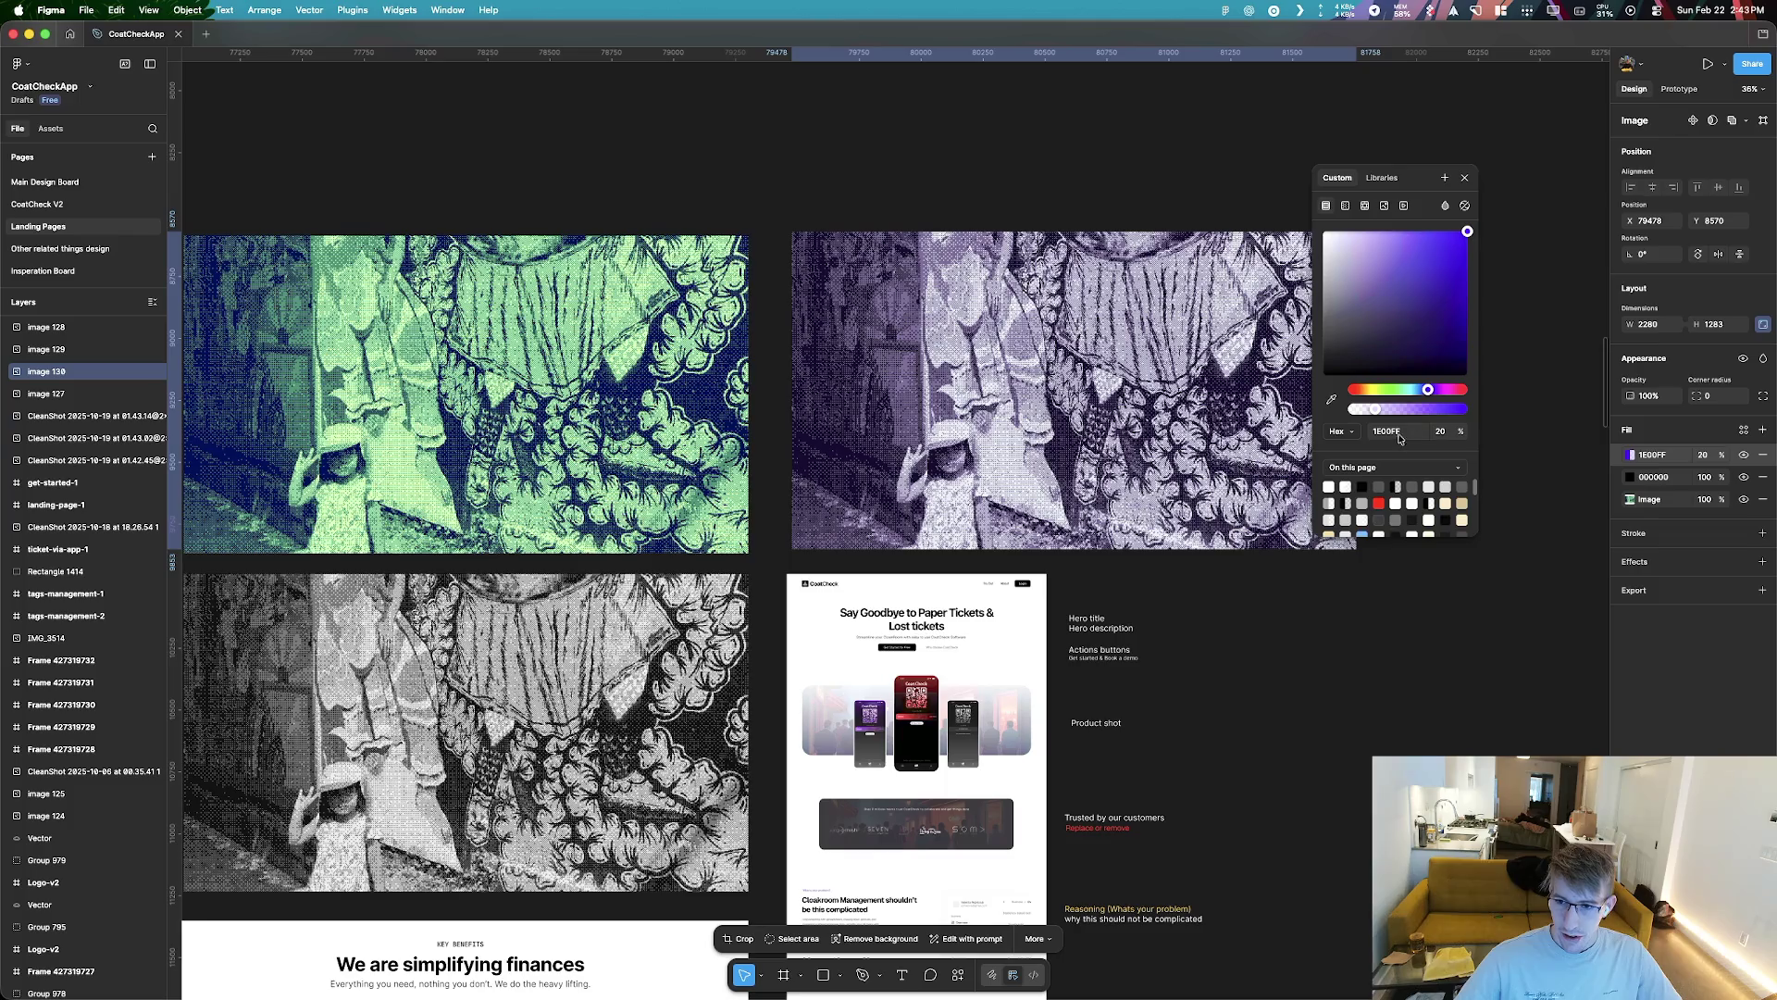
{"action": "left_click_drag", "start_coordinate": [1376, 412], "coordinate": [1463, 410]}
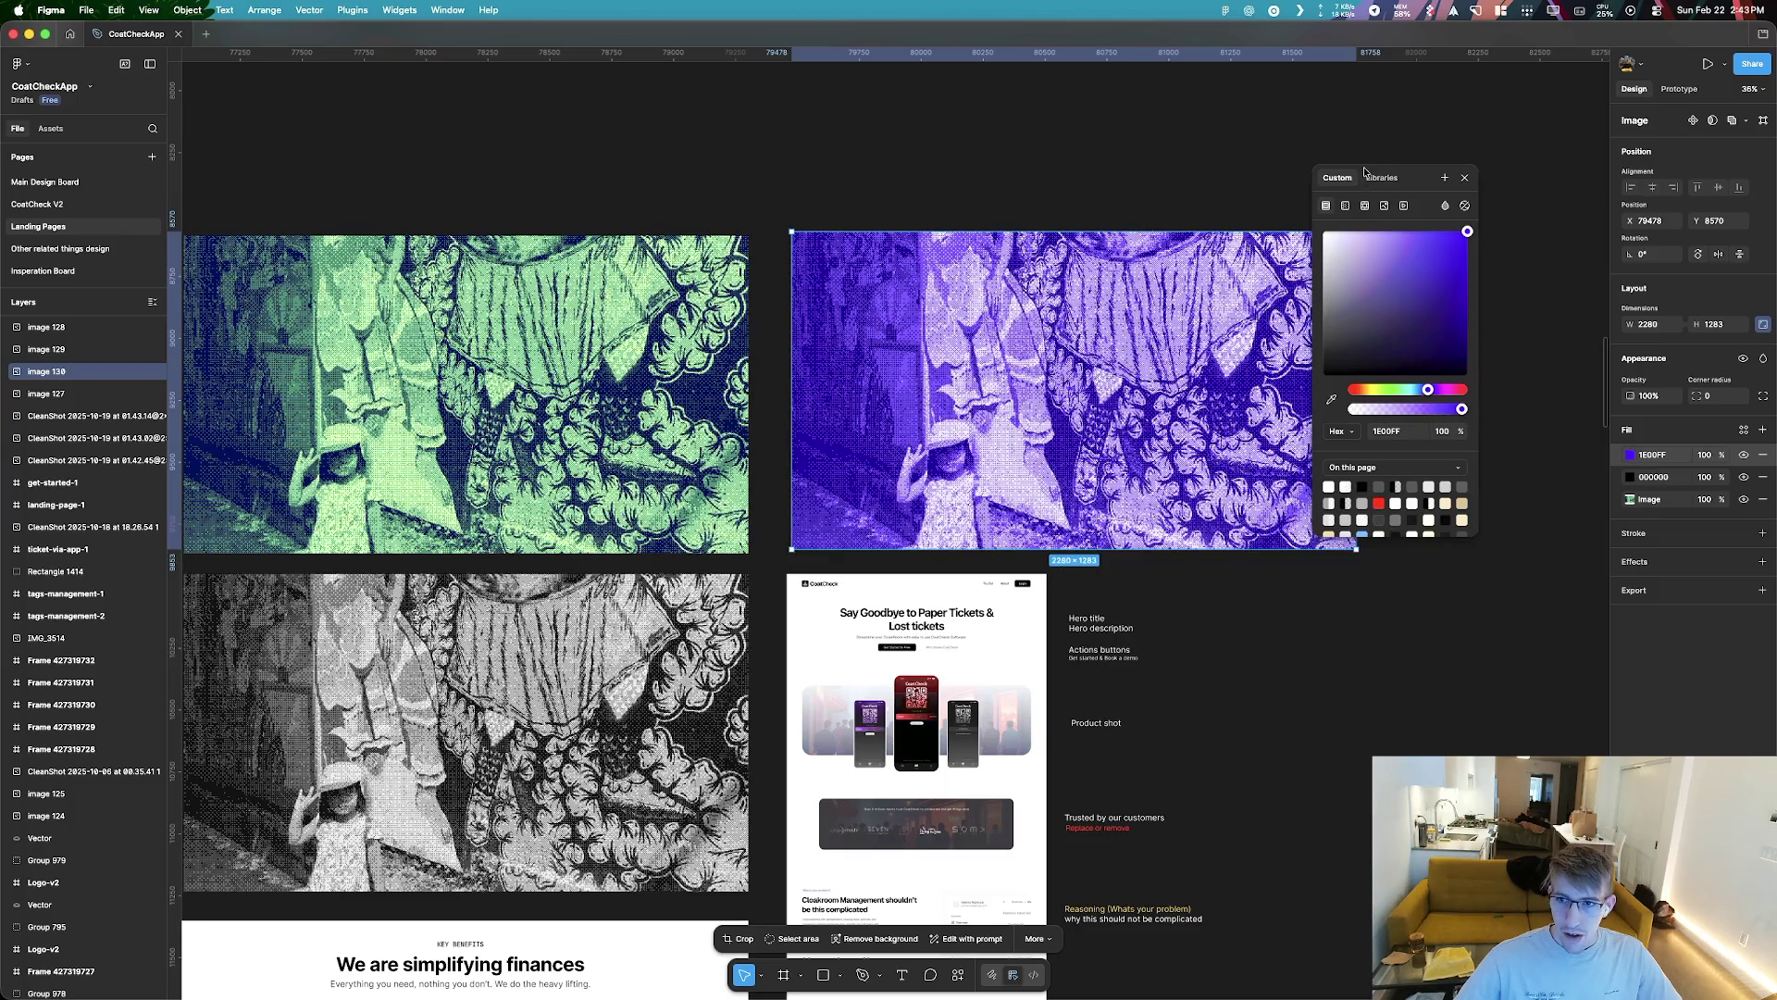
{"action": "left_click_drag", "start_coordinate": [1434, 176], "coordinate": [1533, 196]}
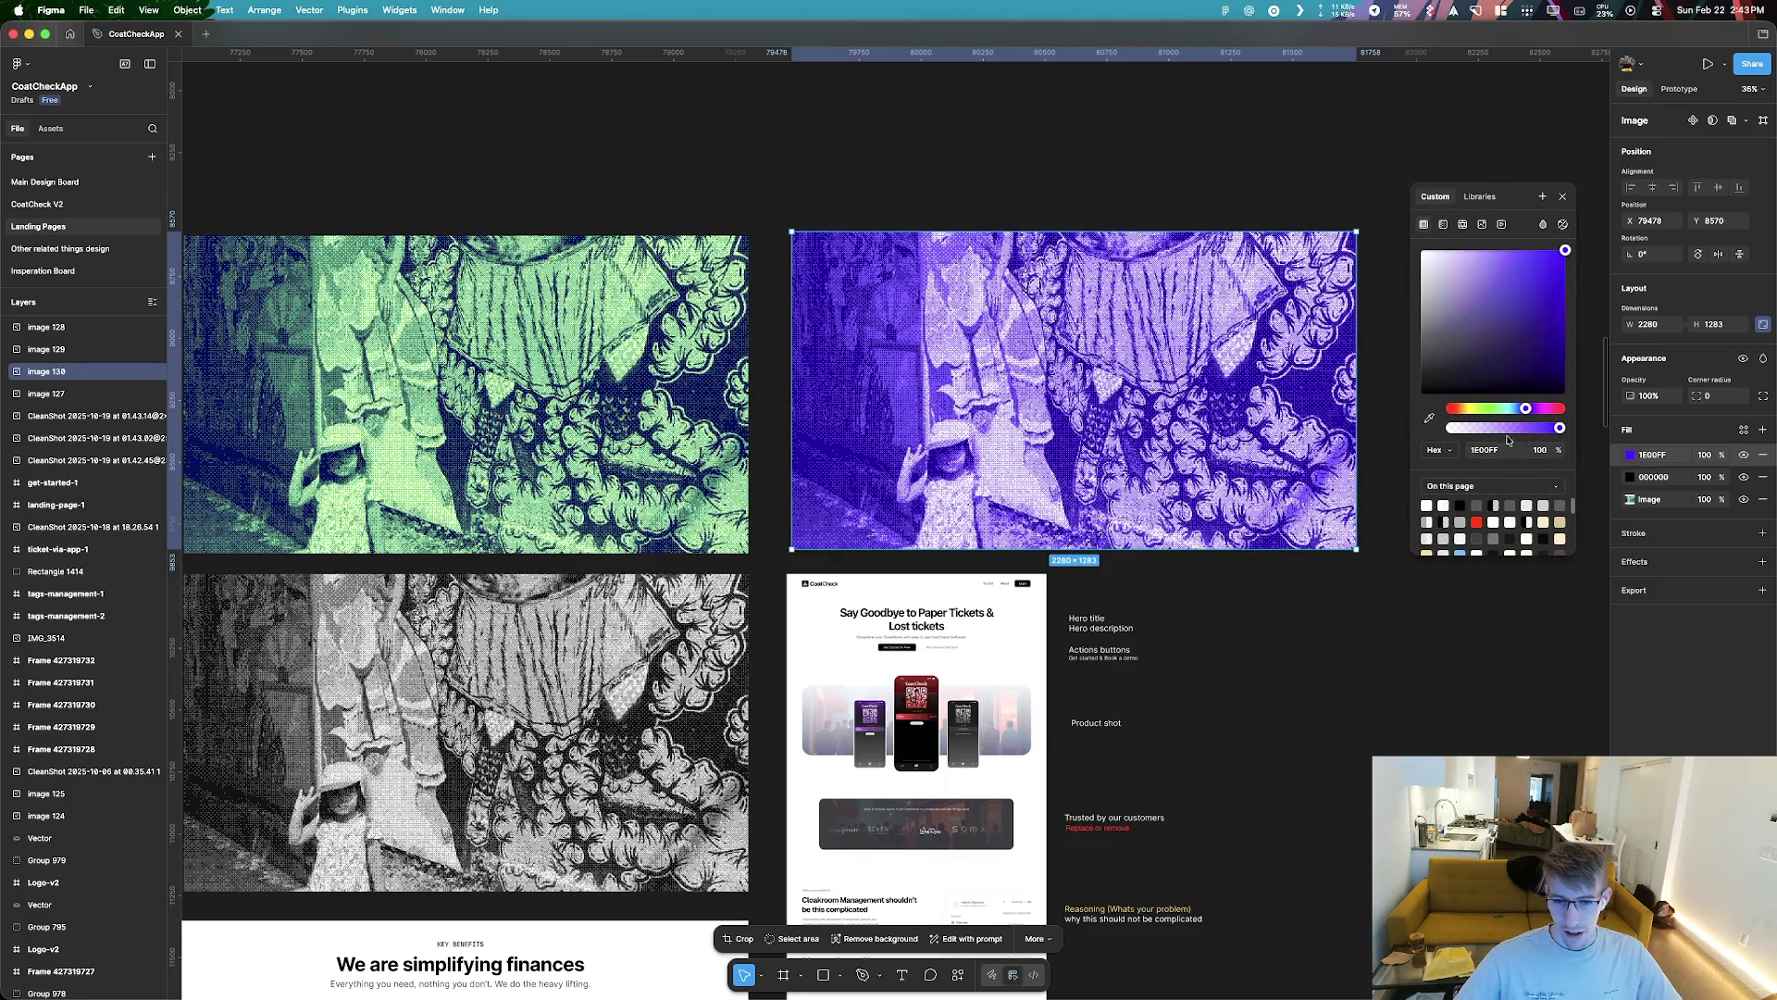
{"action": "left_click_drag", "start_coordinate": [1542, 259], "coordinate": [1541, 248]}
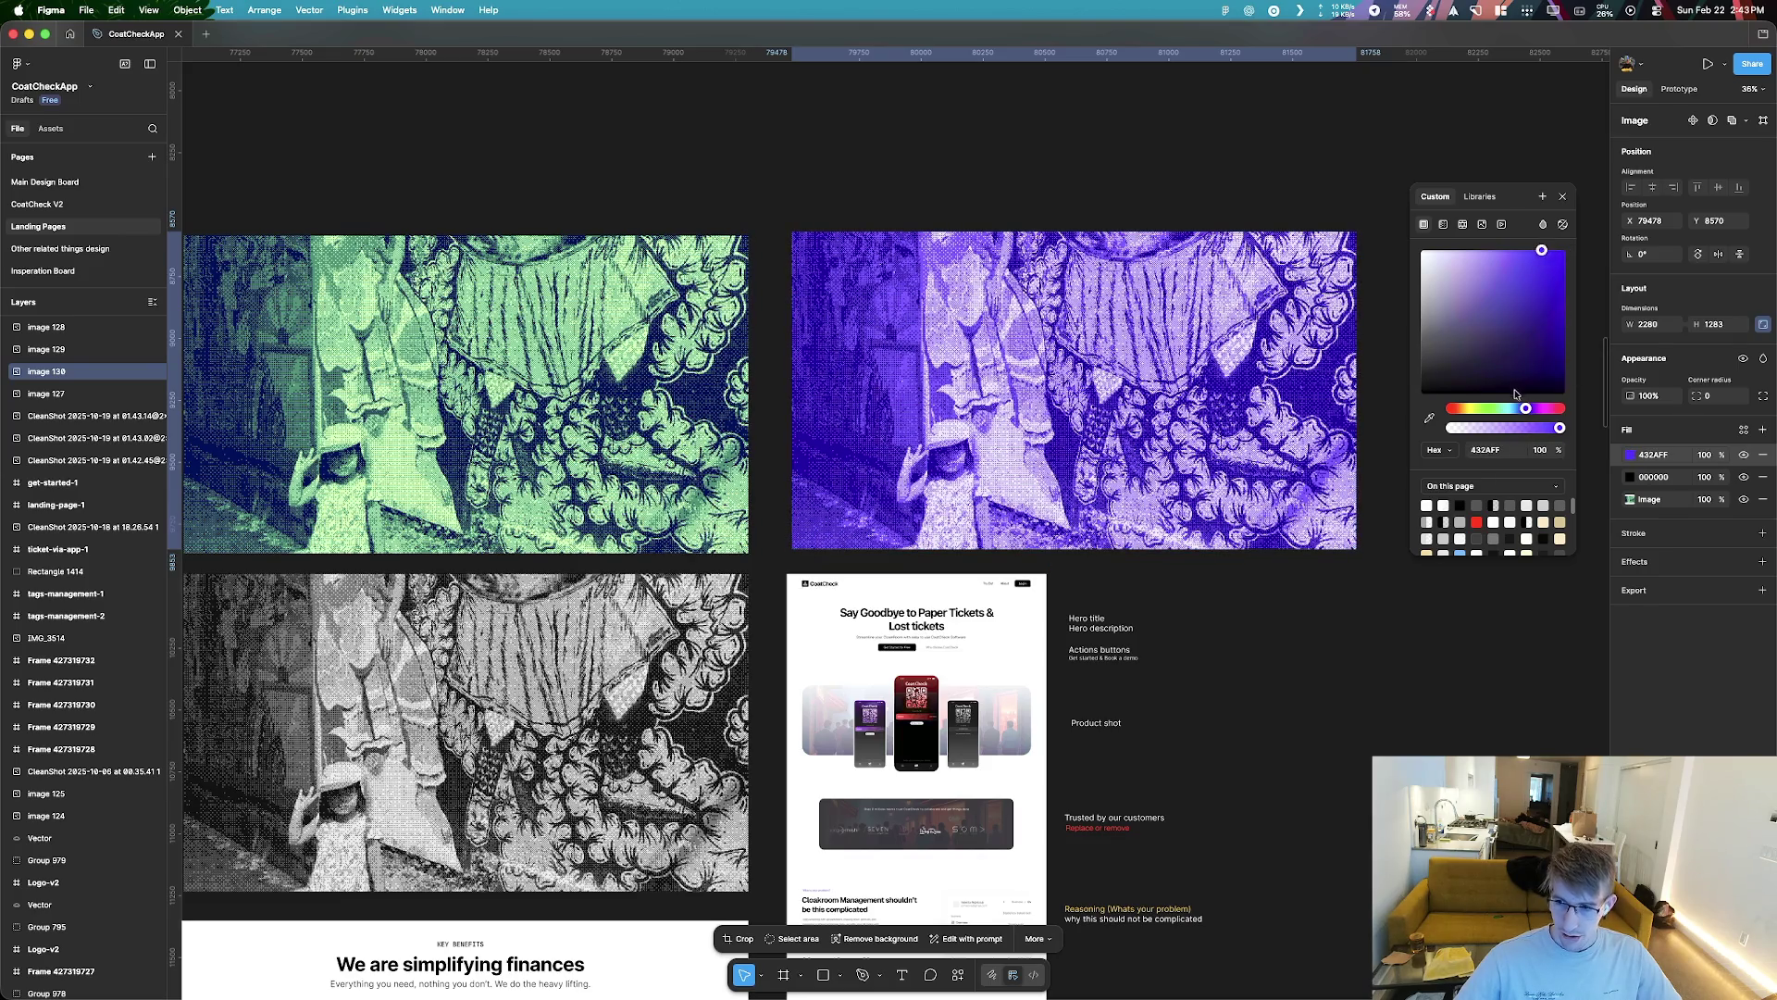
{"action": "left_click_drag", "start_coordinate": [1526, 411], "coordinate": [1531, 413]}
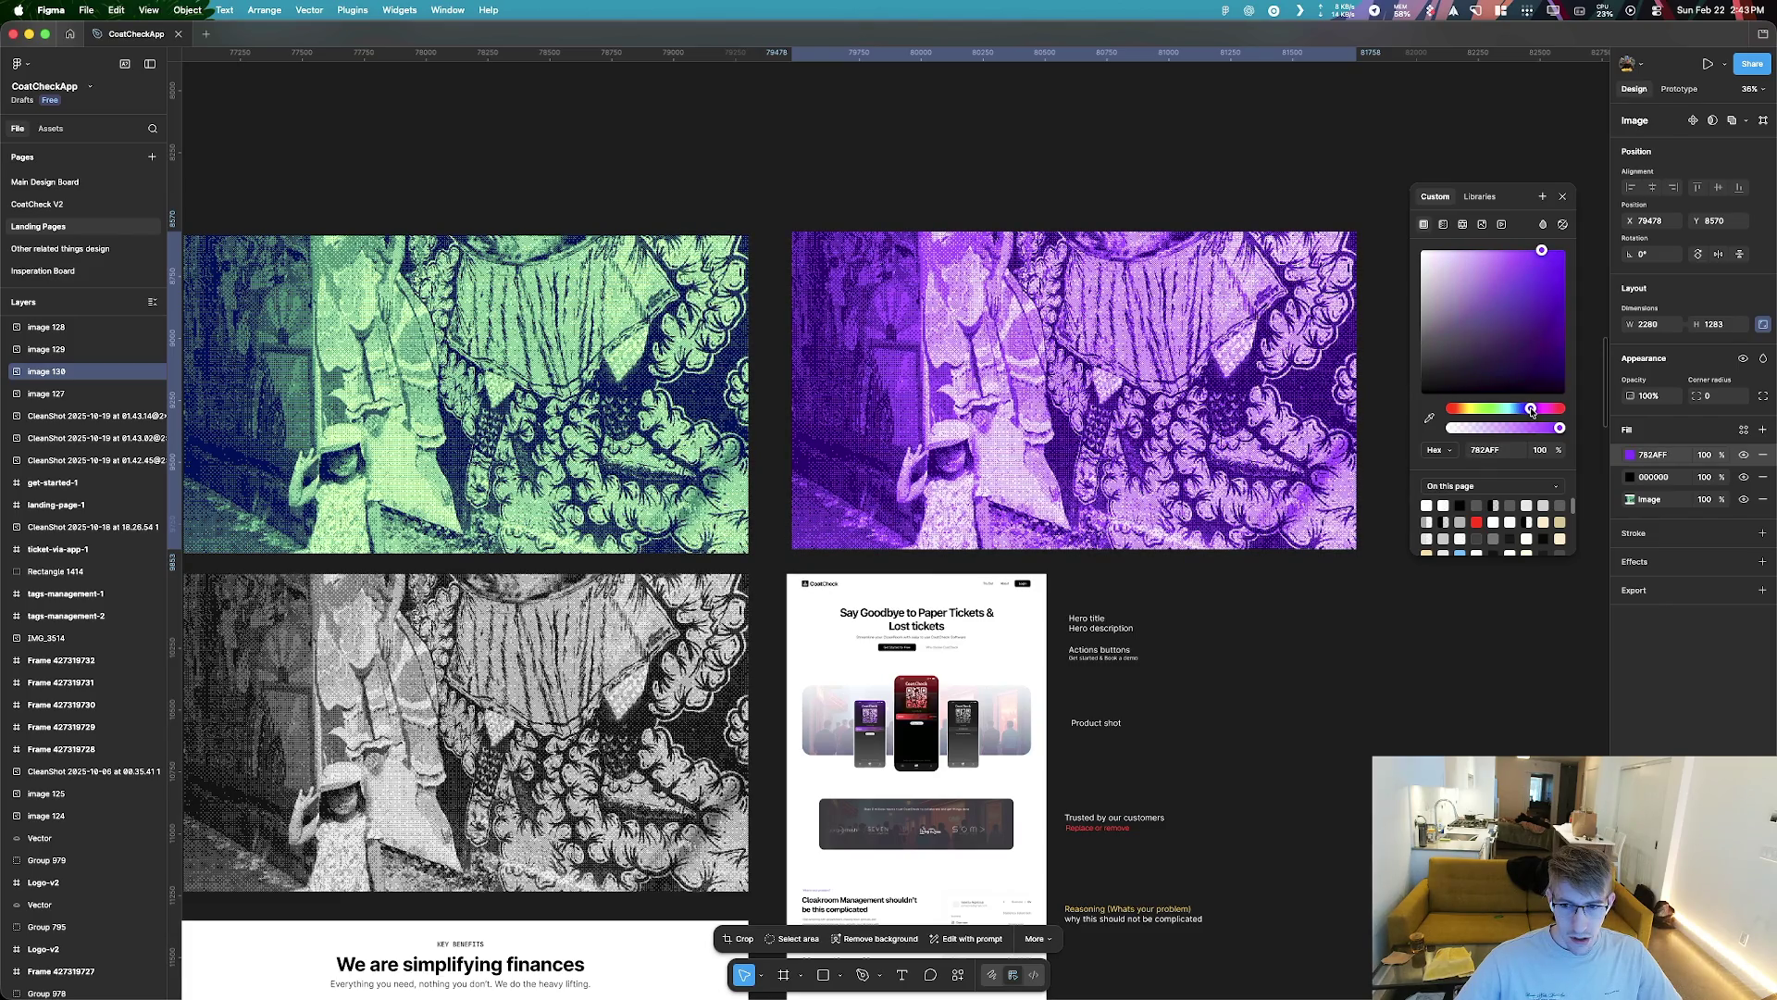
{"action": "left_click_drag", "start_coordinate": [1532, 413], "coordinate": [1432, 415]}
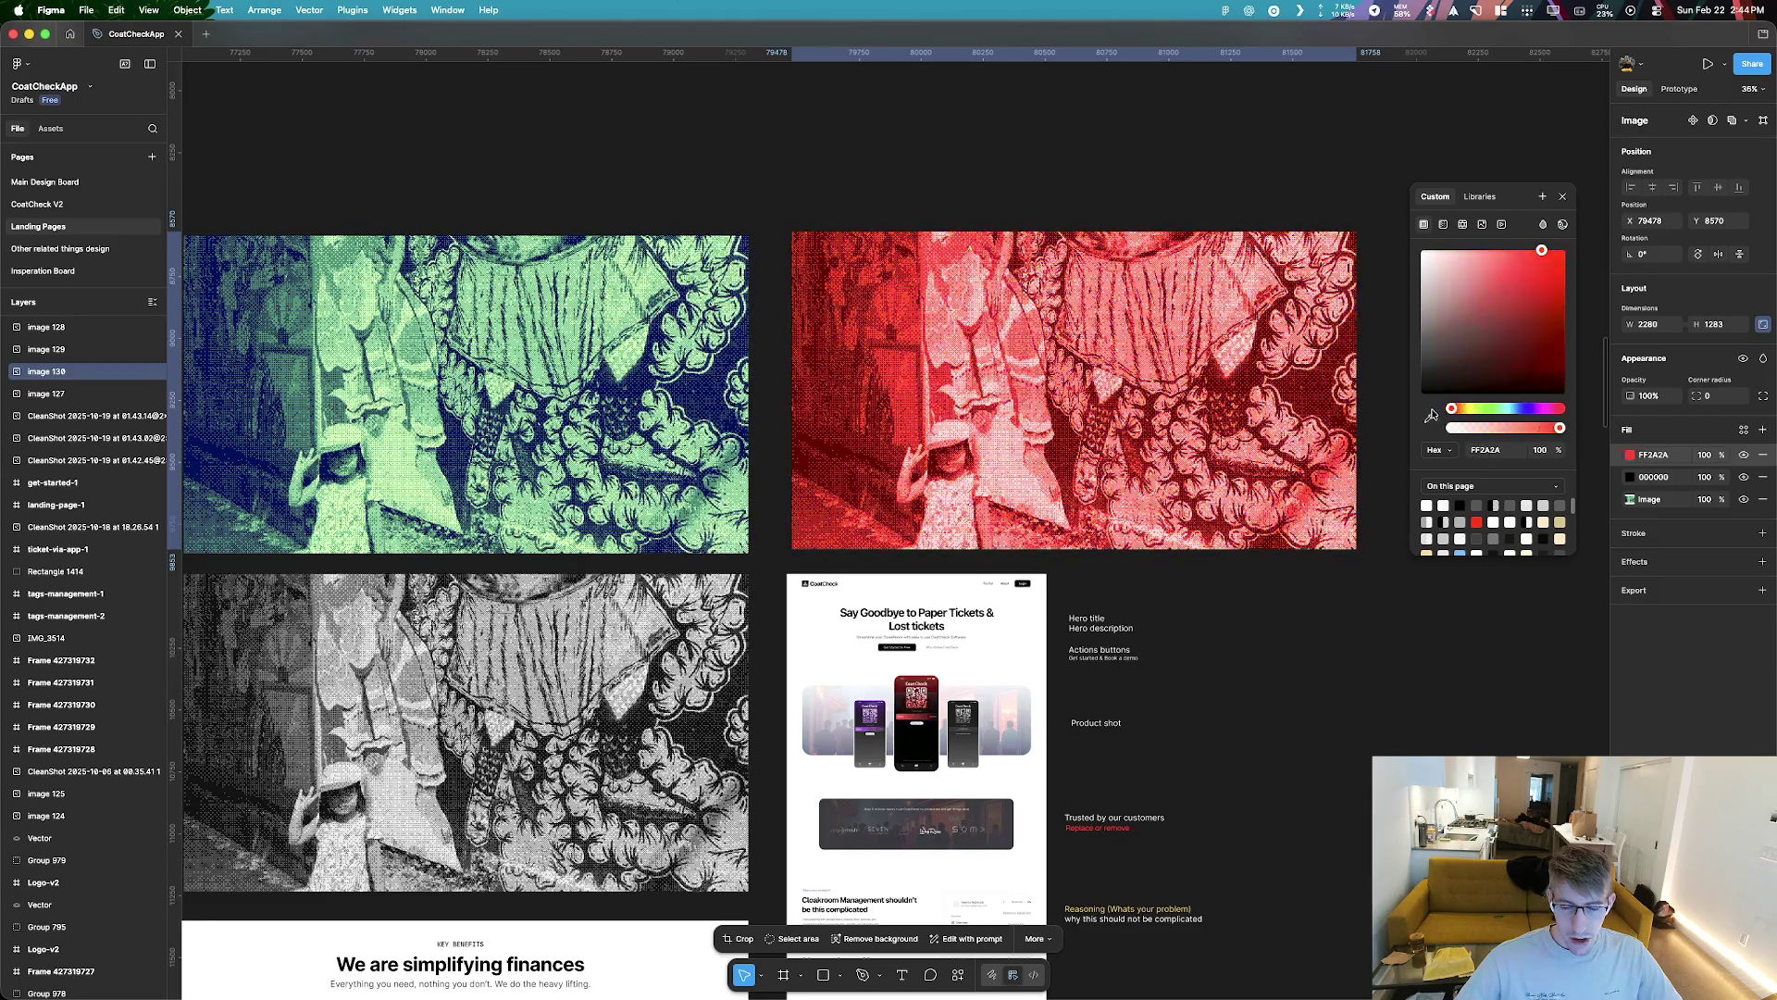
{"action": "left_click_drag", "start_coordinate": [1452, 408], "coordinate": [1462, 413]}
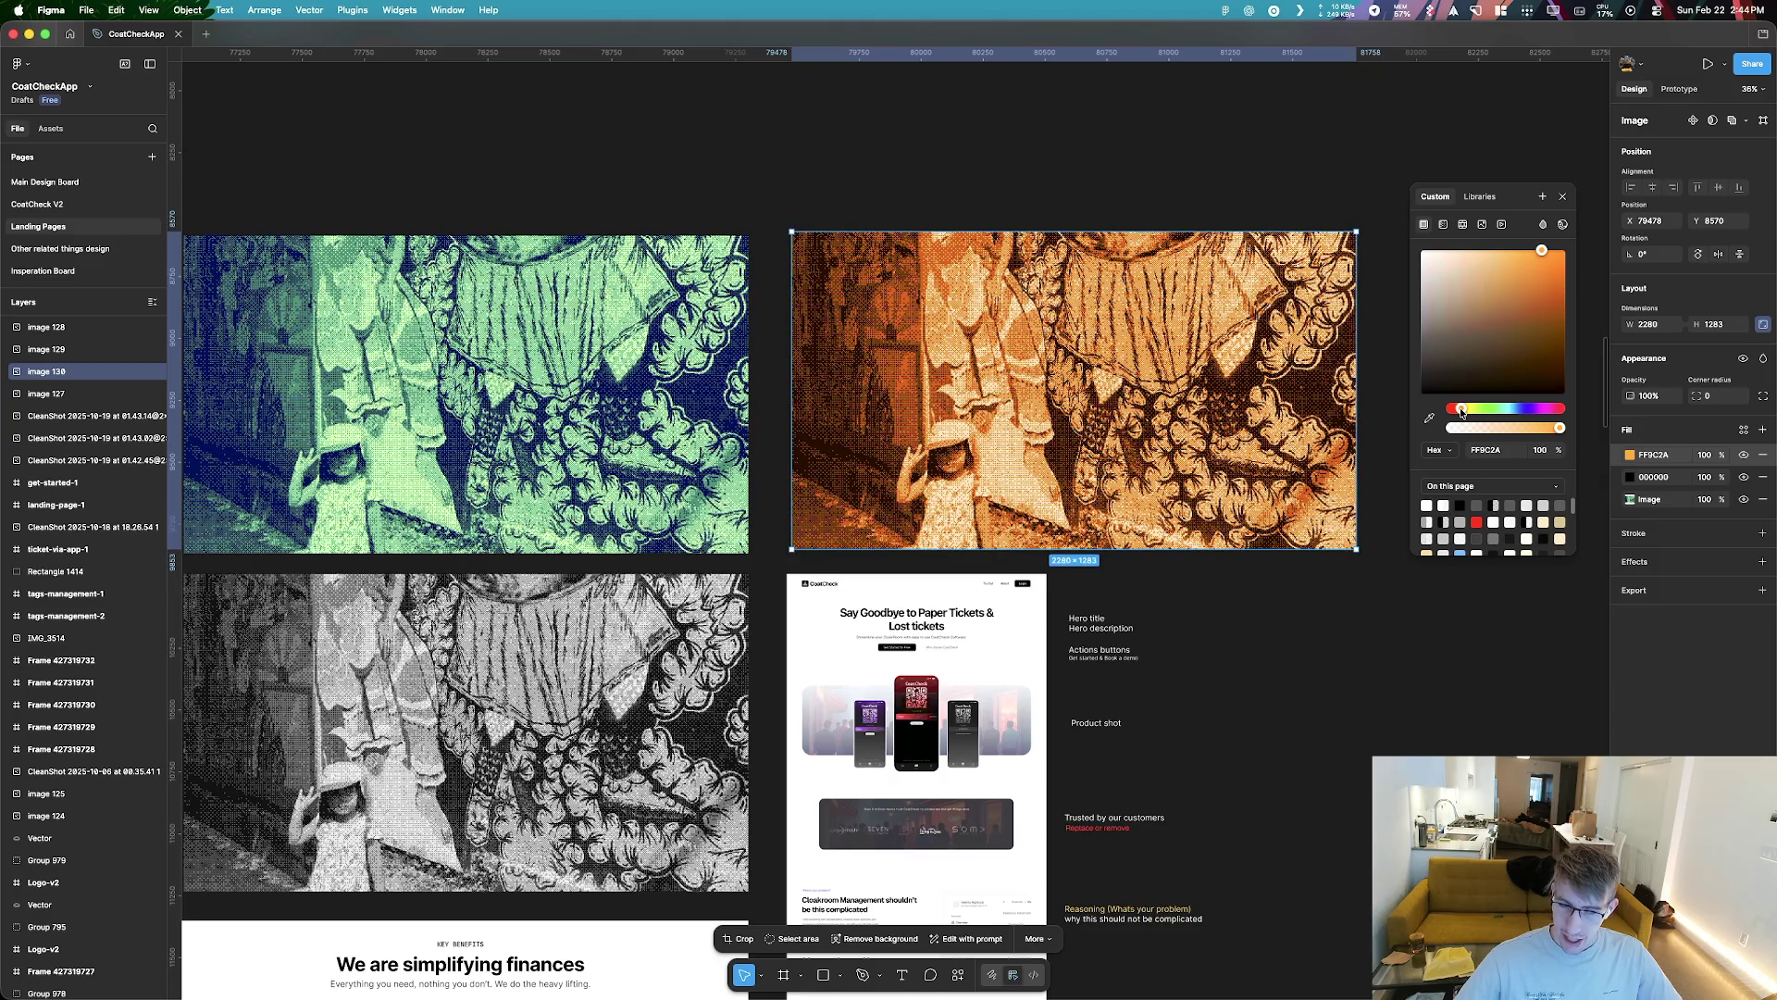
{"action": "left_click_drag", "start_coordinate": [1463, 413], "coordinate": [1461, 417]}
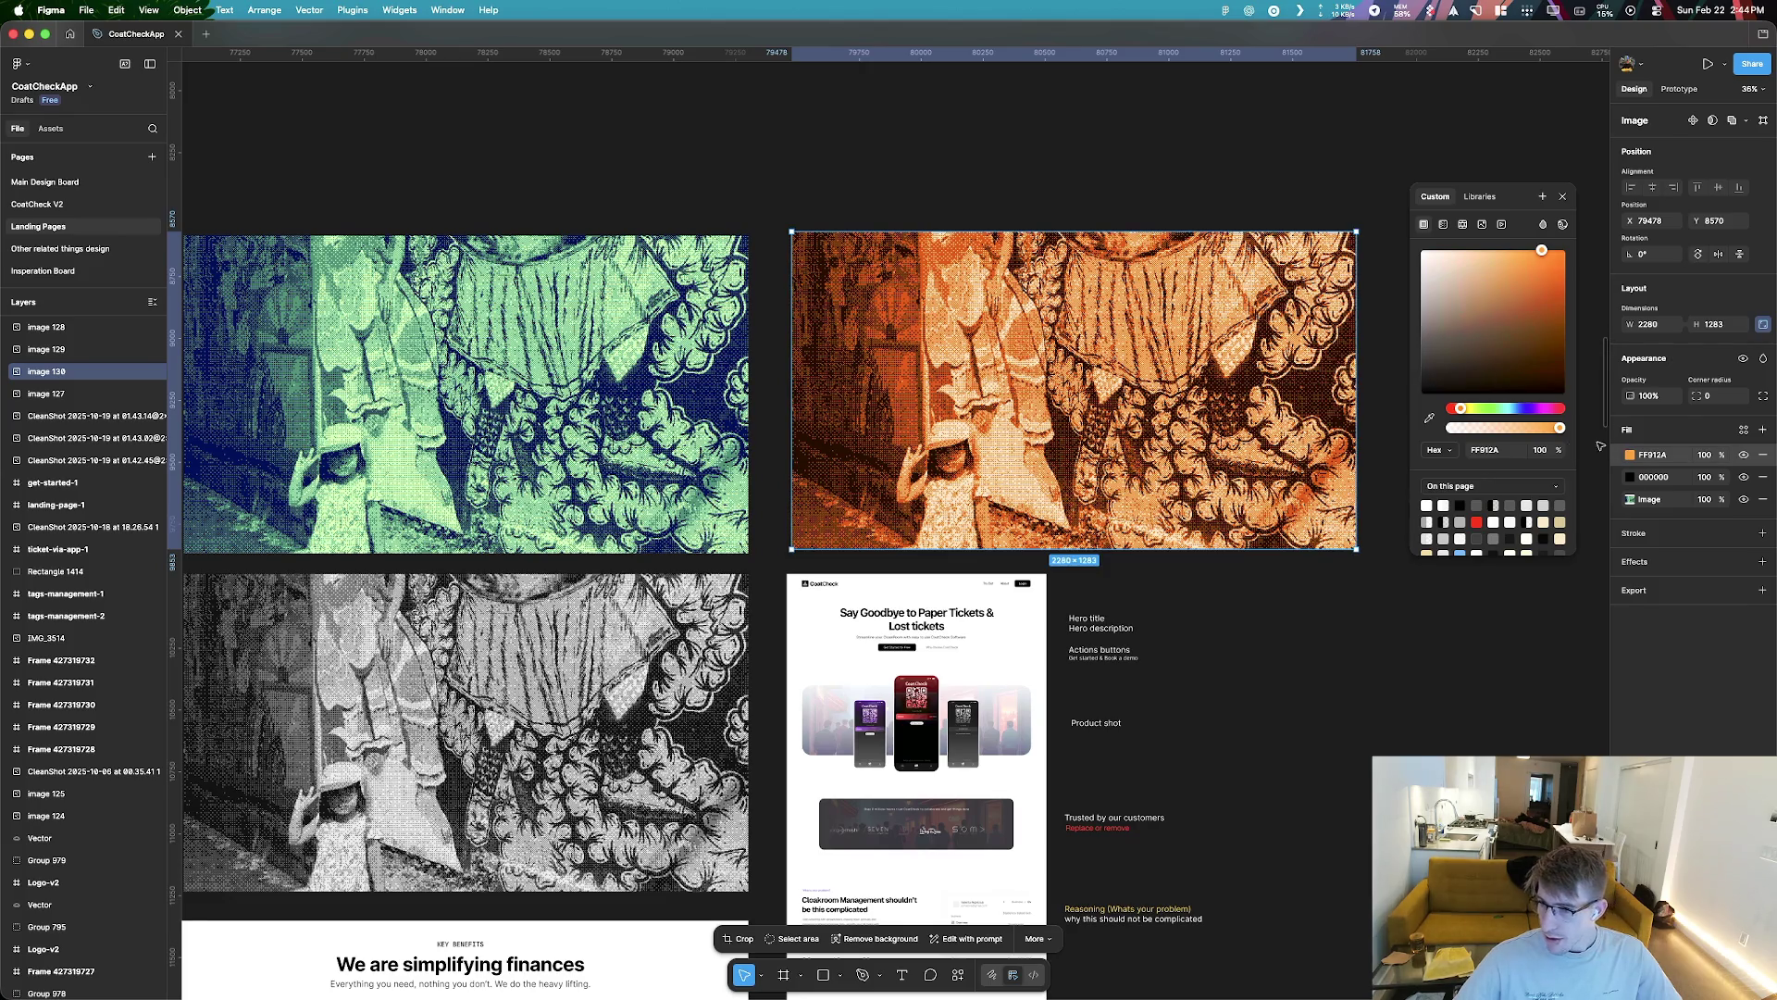
{"action": "left_click", "coordinate": [1419, 696]}
{"action": "left_click", "coordinate": [1115, 428]}
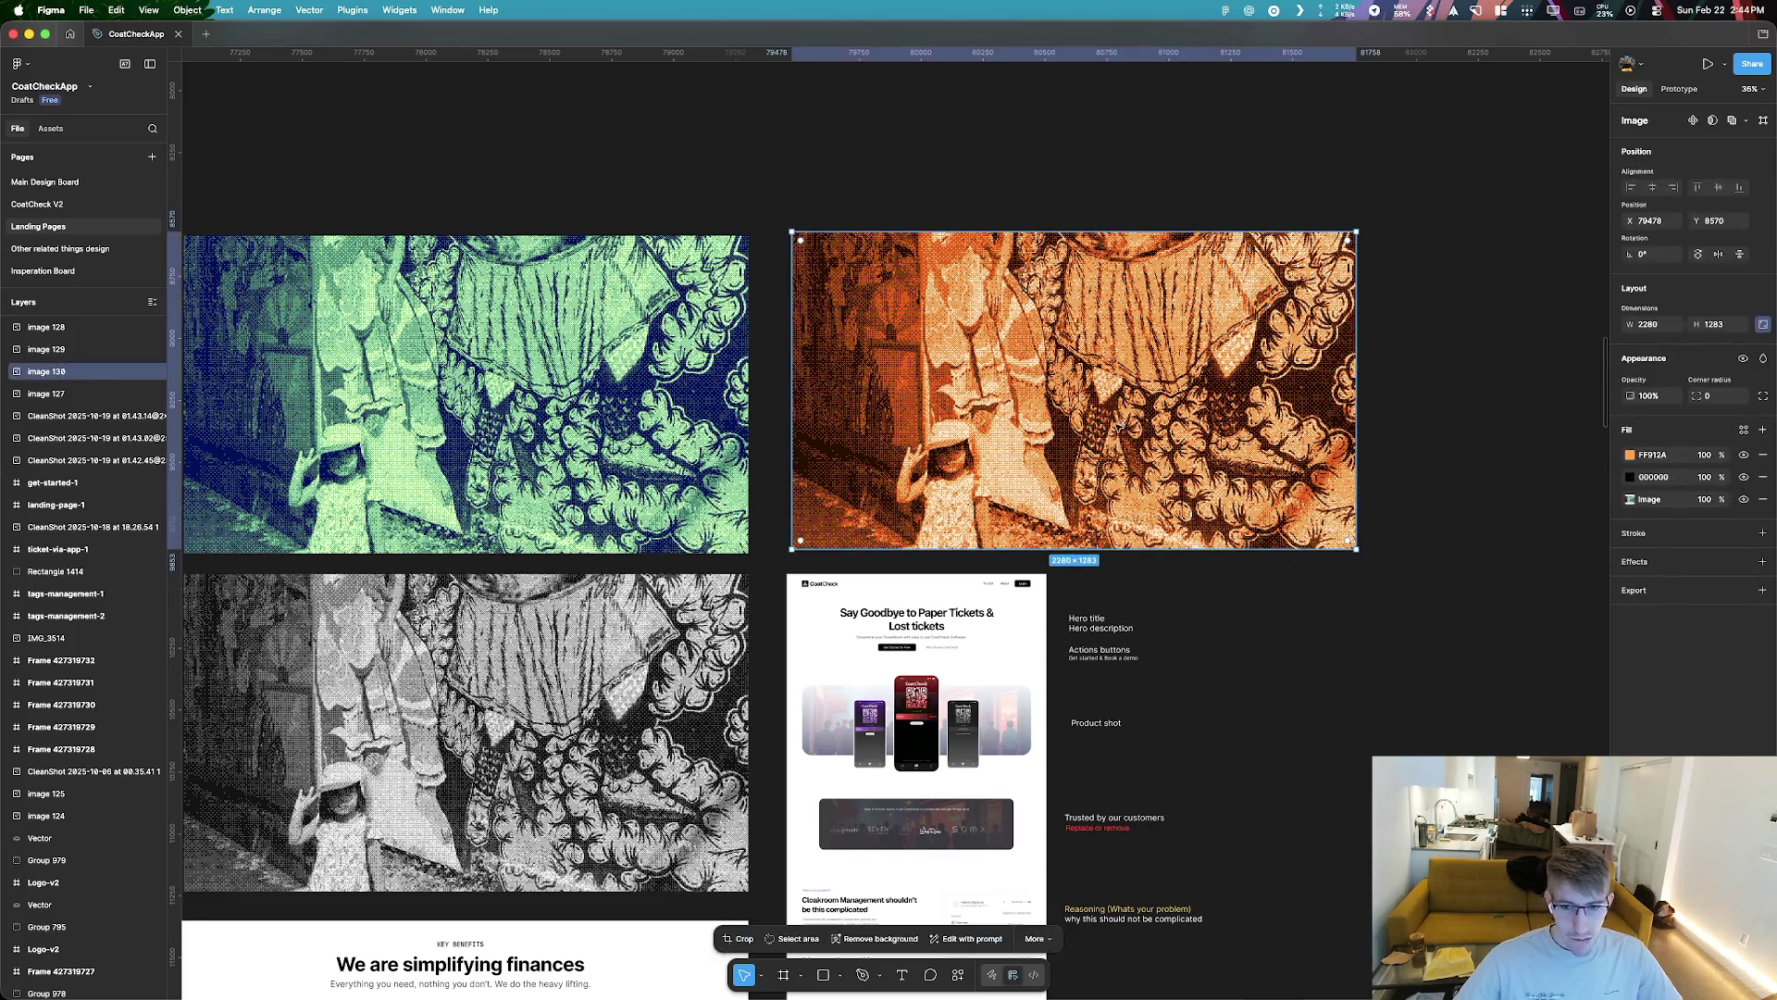
{"action": "right_click", "coordinate": [1113, 431]}
Add a 1x PNG export to the orange image and bring up the save dialog for image 130.png
{"action": "mouse_move", "coordinate": [1181, 546]}
{"action": "left_click", "coordinate": [1715, 573]}
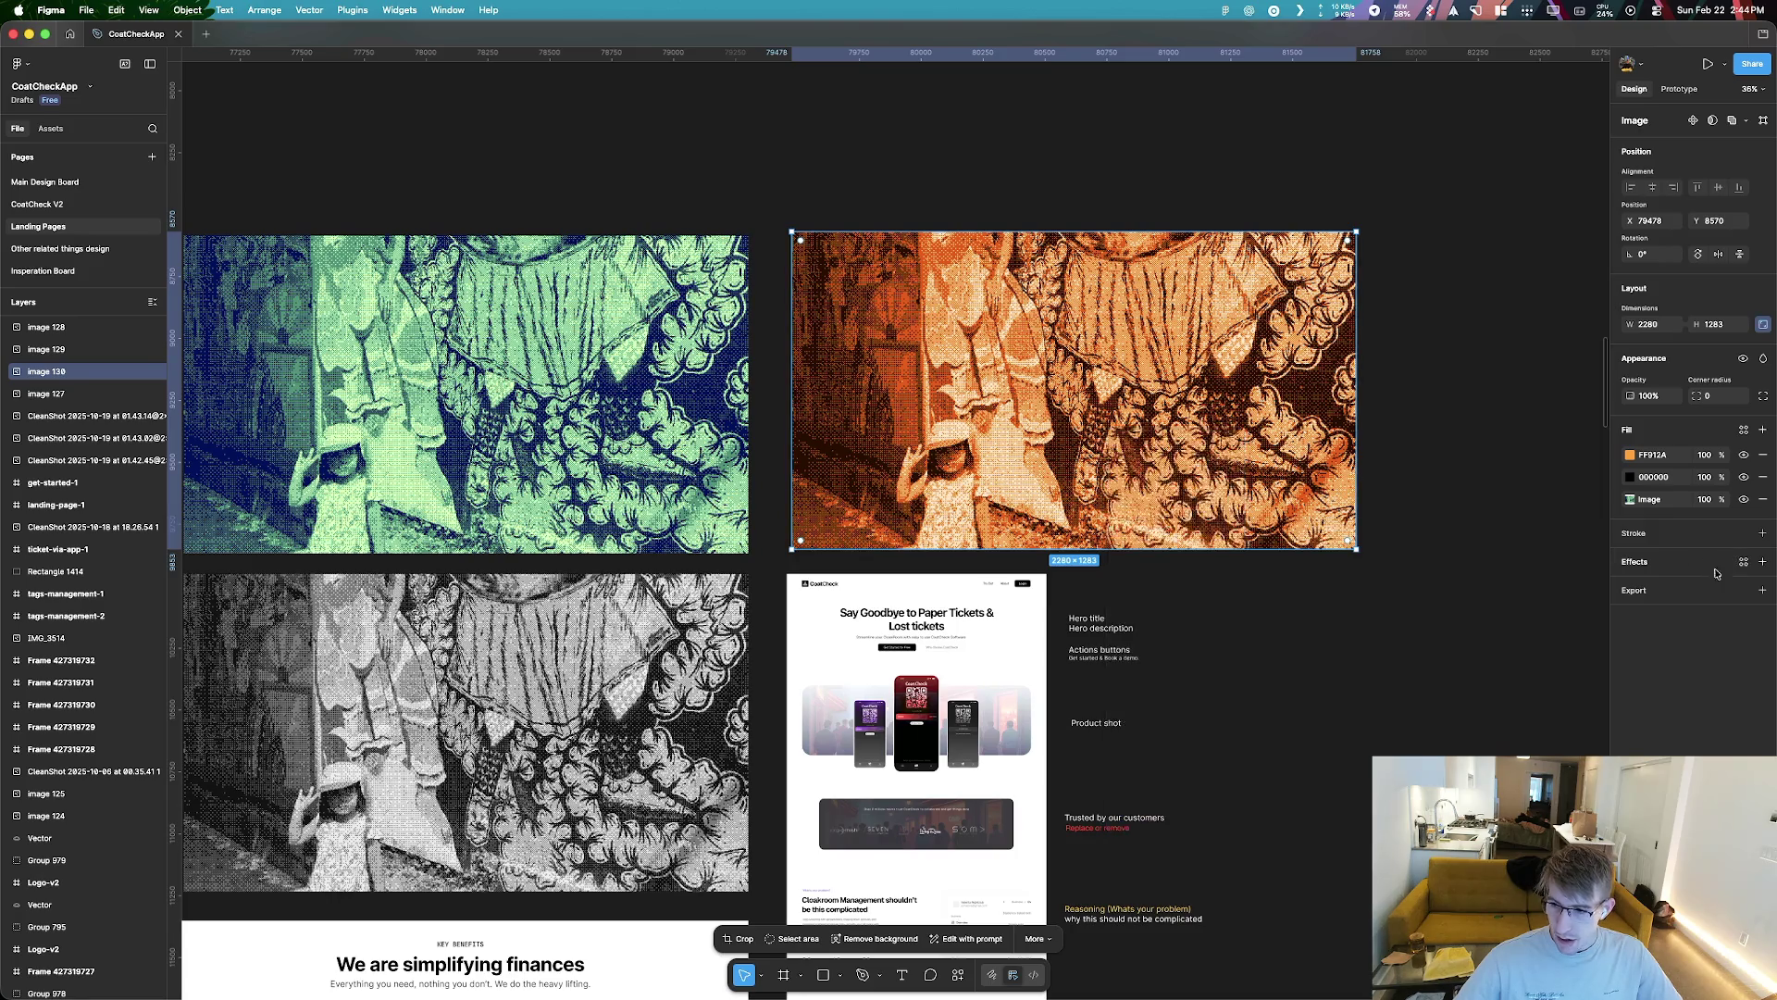
{"action": "left_click", "coordinate": [1762, 589]}
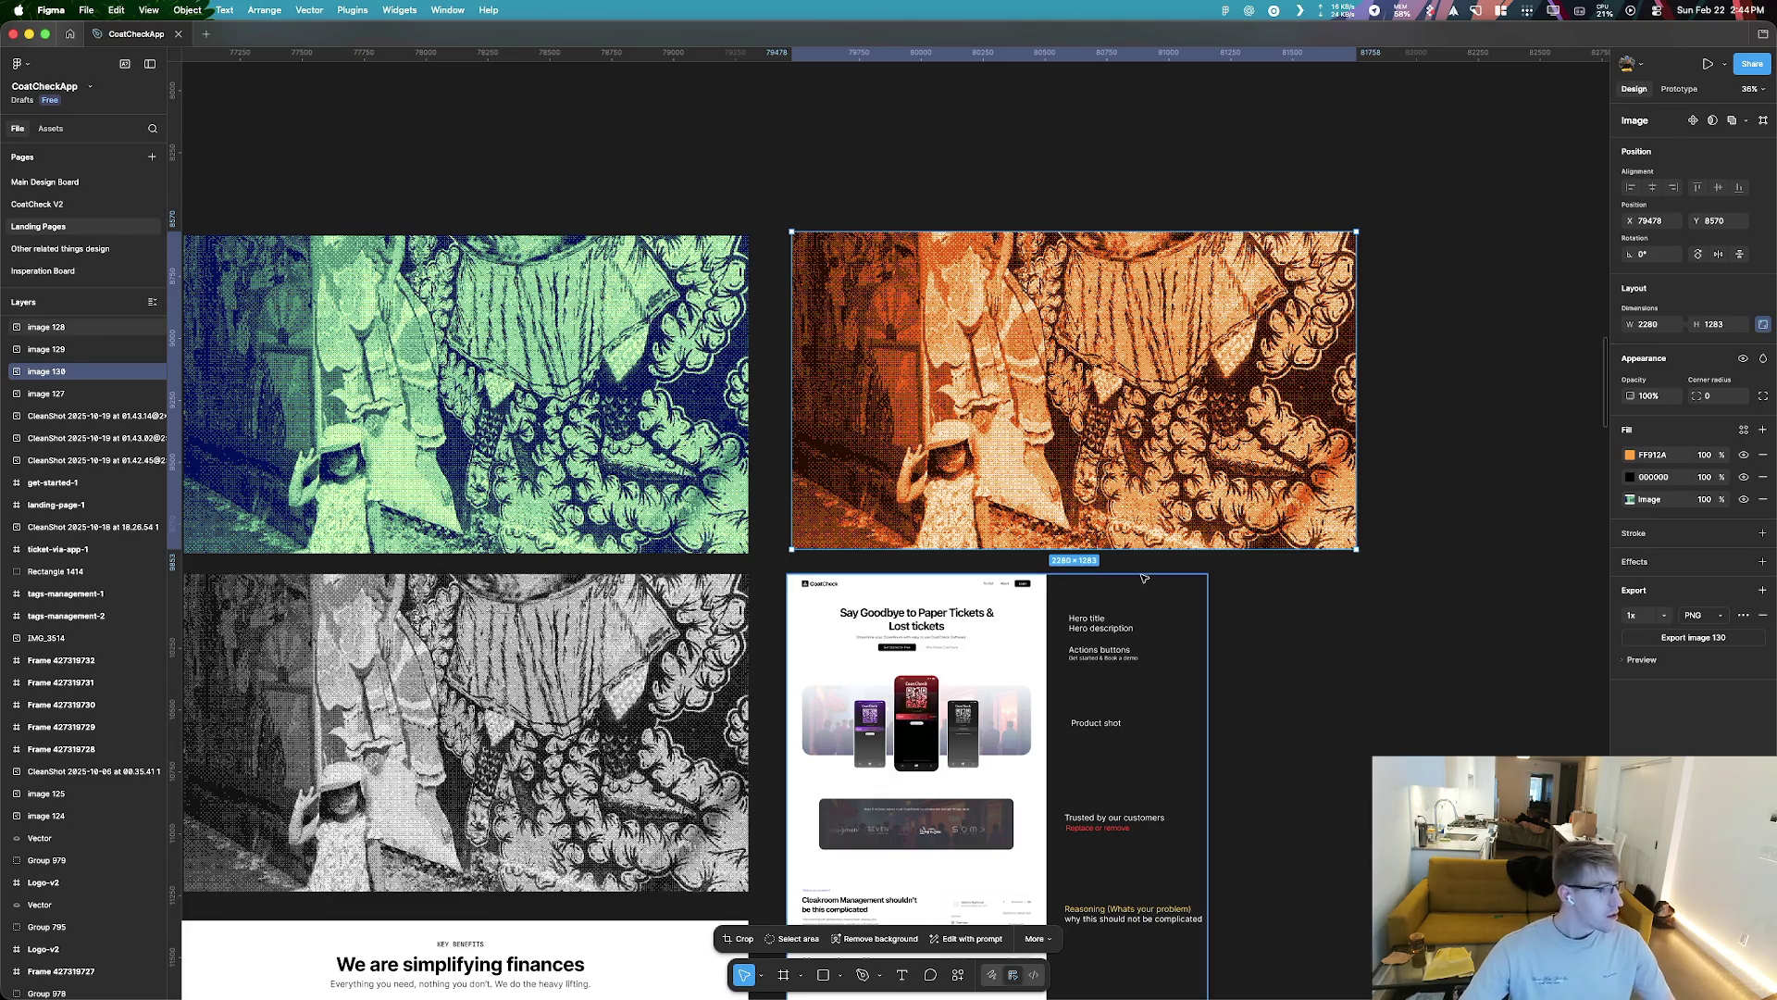
{"action": "key", "text": "super+shift+e"}
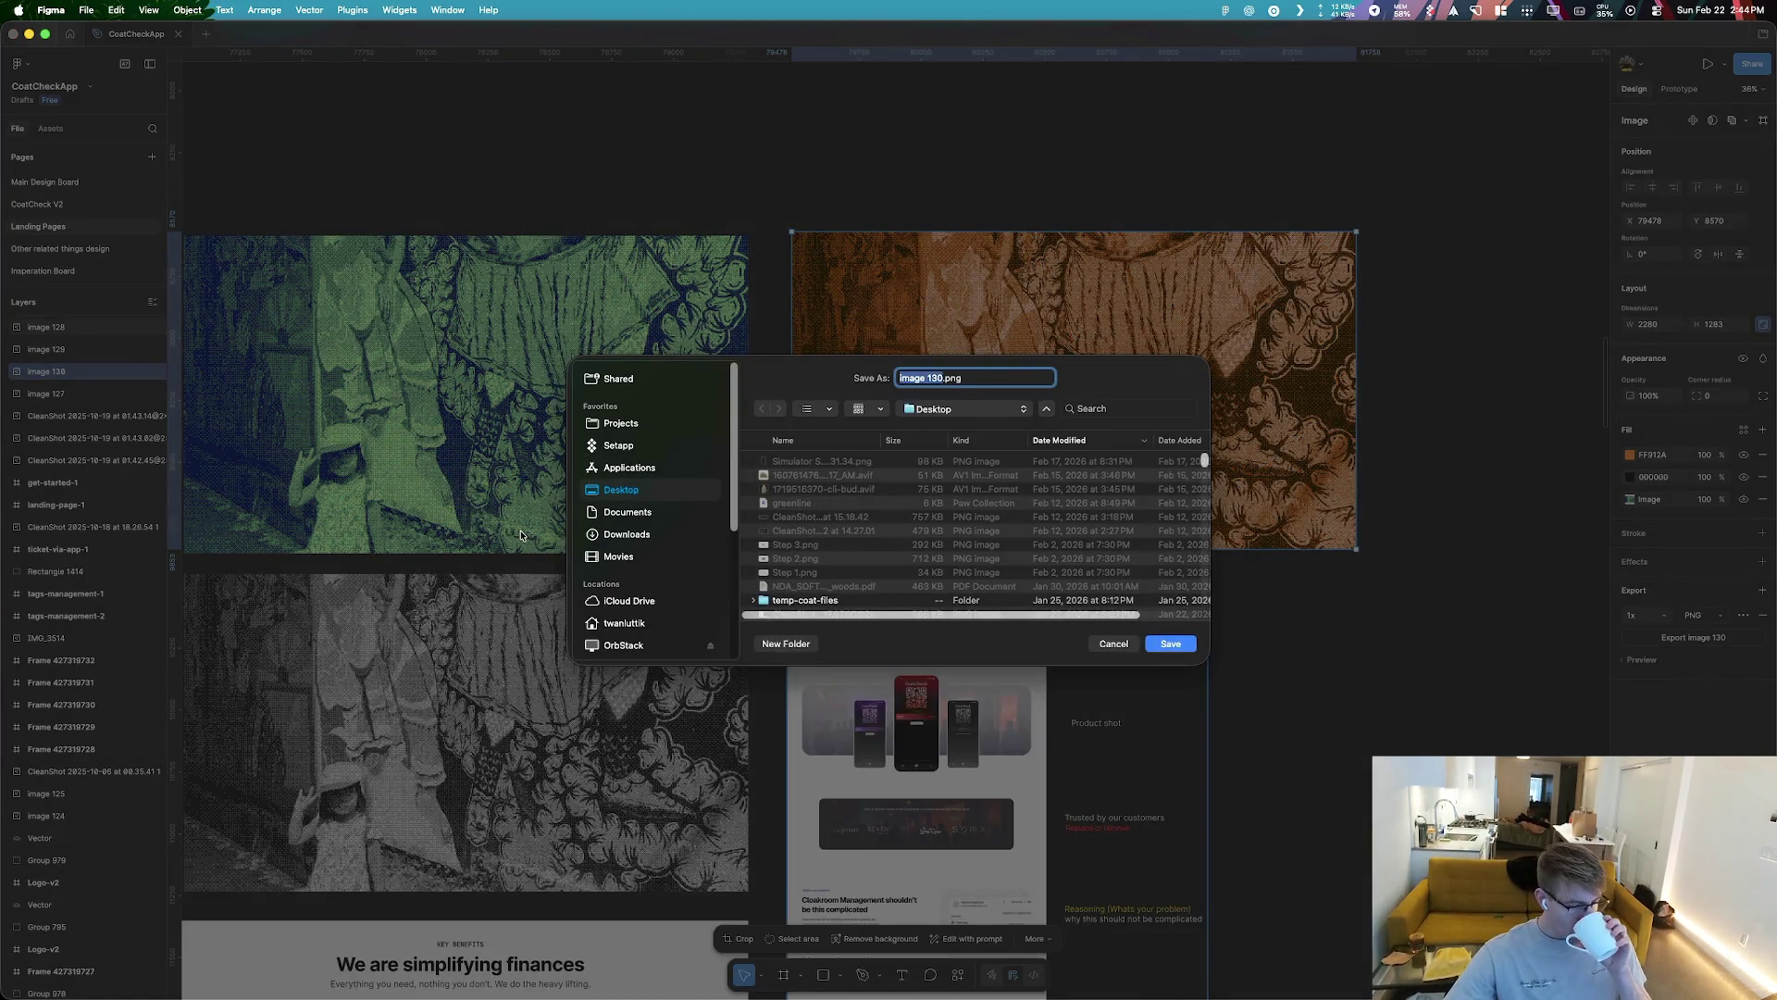
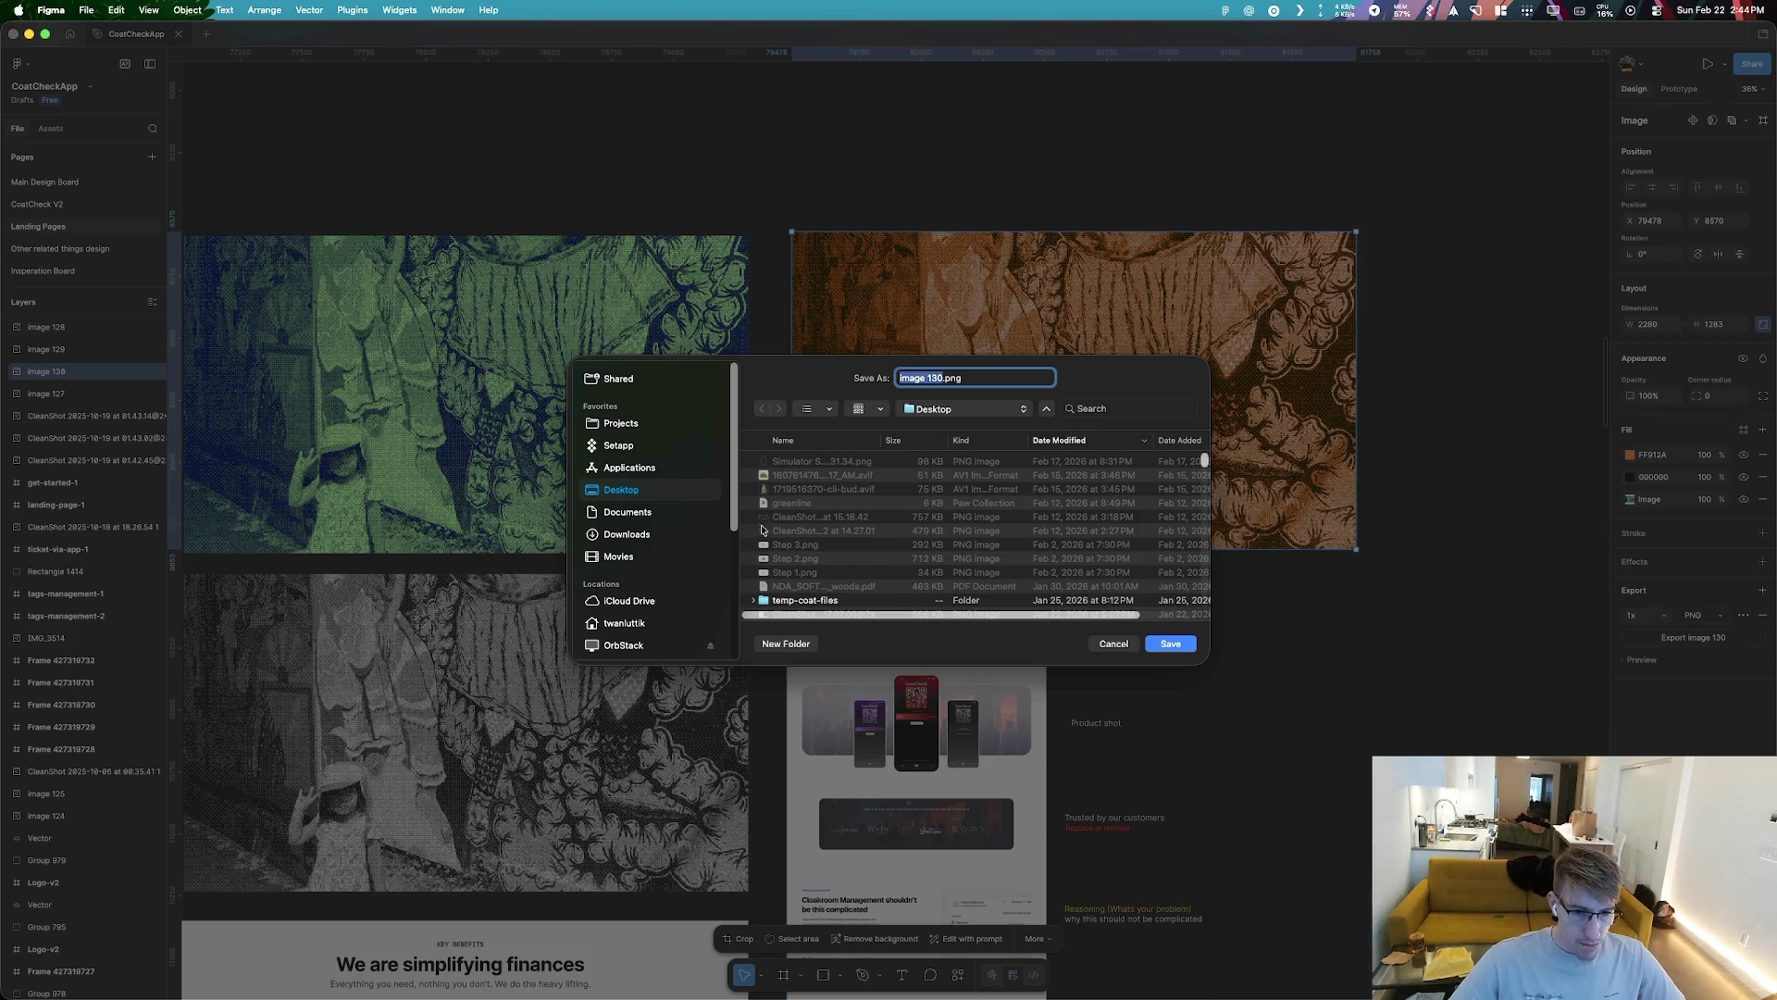
Export the orange halftone image to the Desktop as 'some wall.png'
{"action": "left_click", "coordinate": [611, 499]}
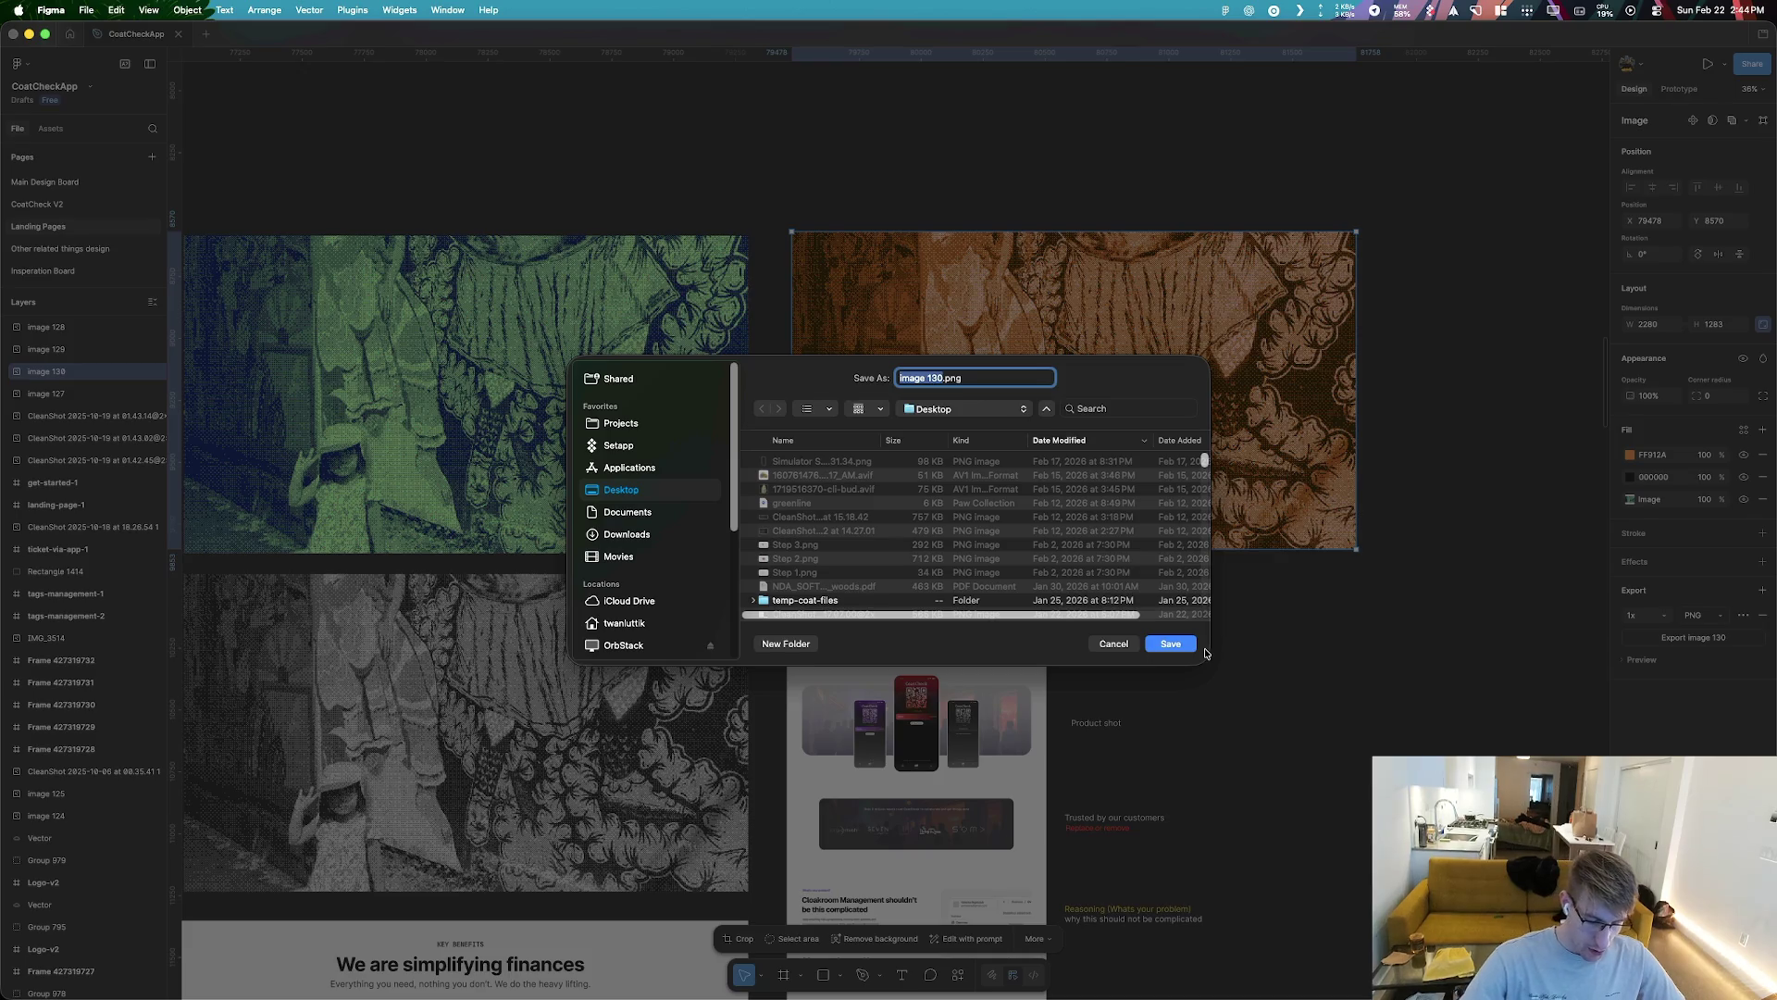
{"action": "type", "text": "some"}
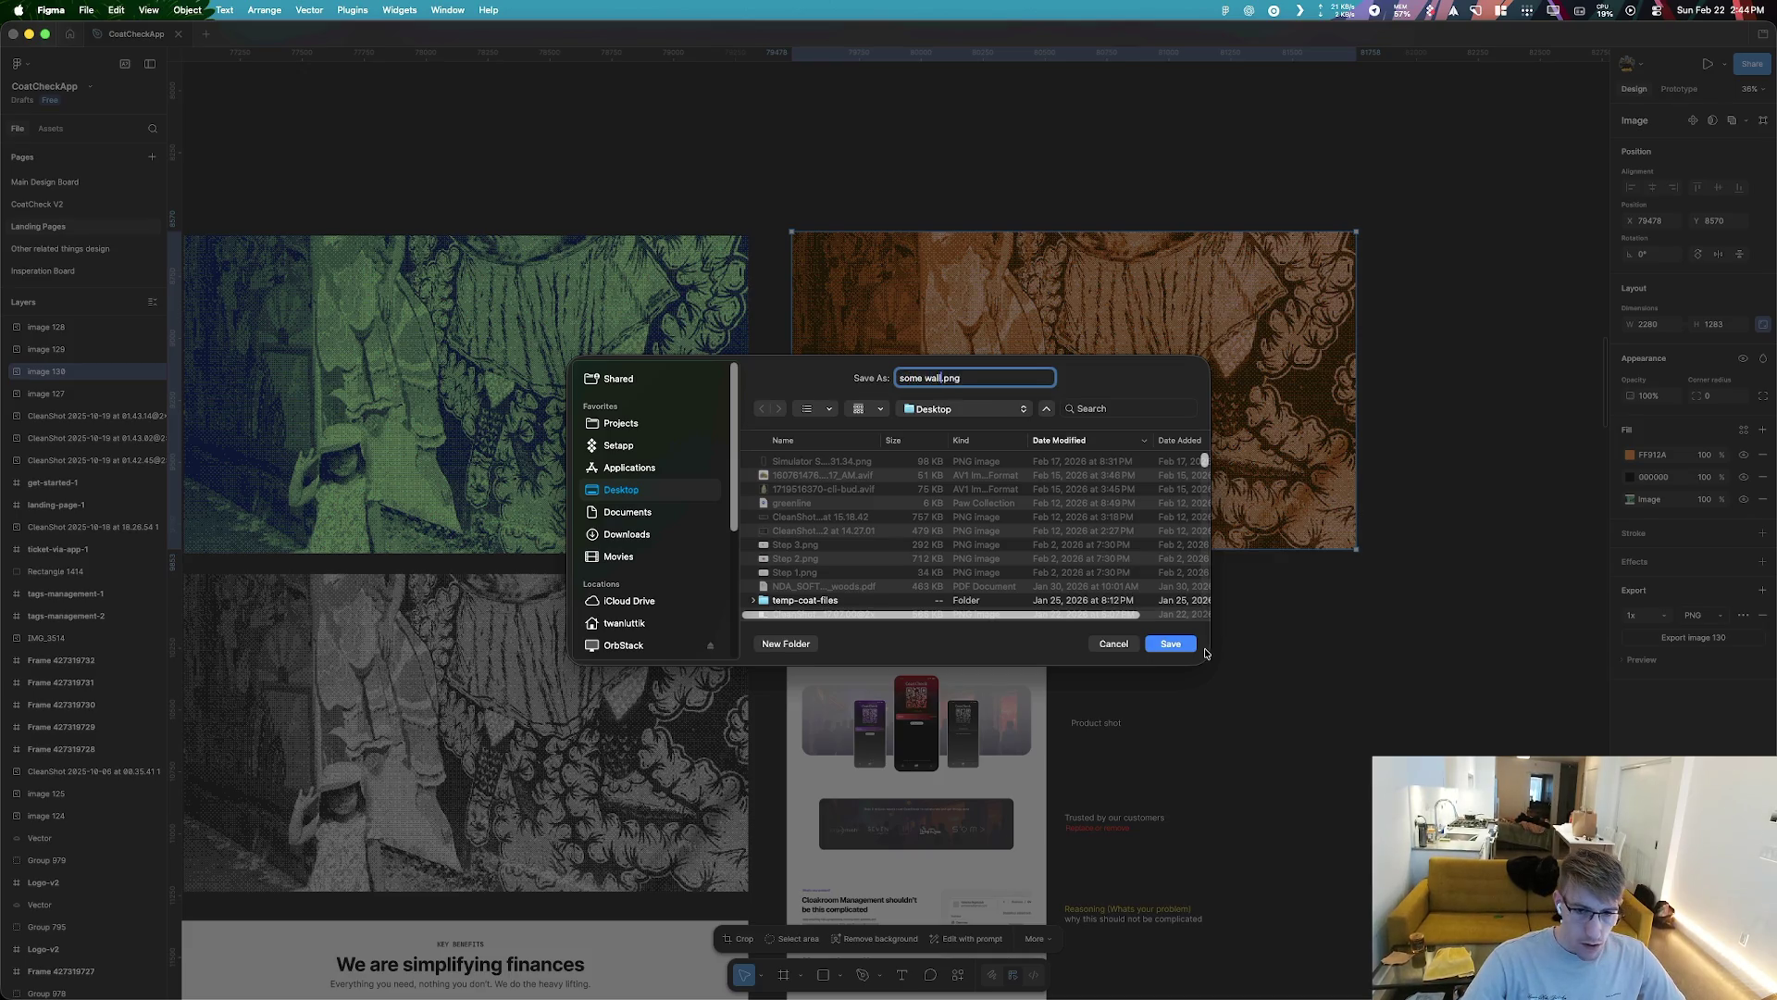
{"action": "key", "text": "Return"}
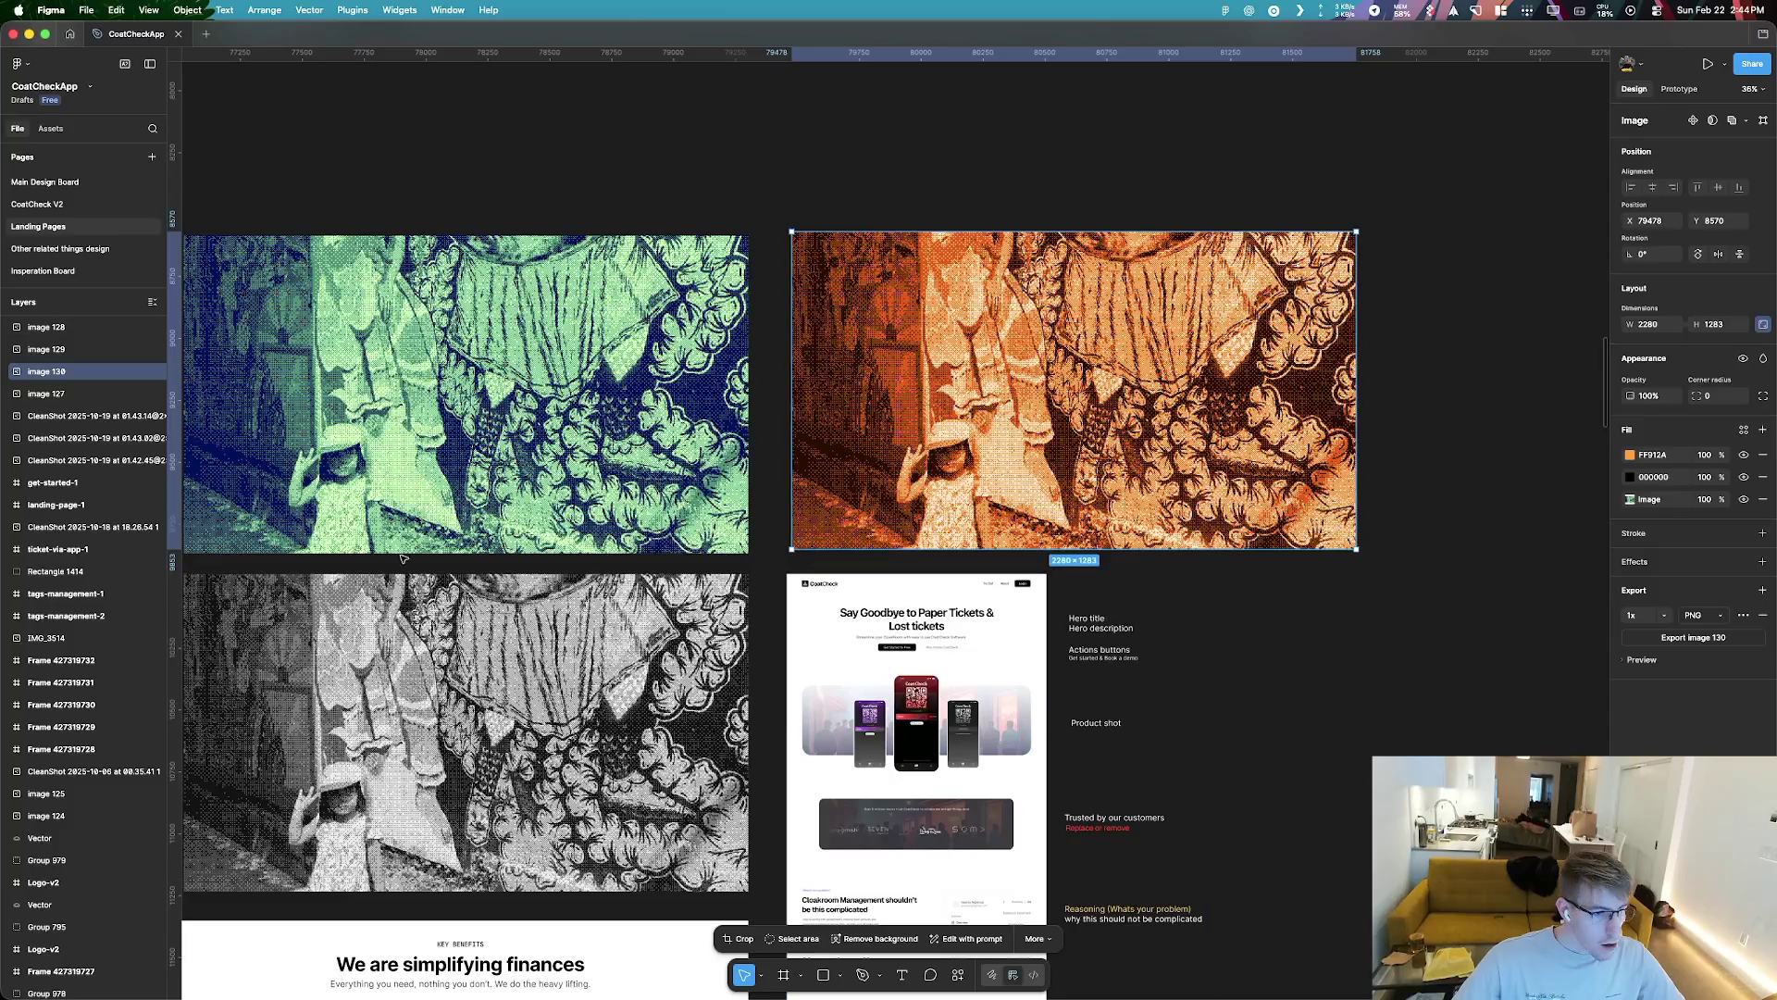
Search 'email' to open the cached email file, then return to Figma
{"action": "key", "text": "super+Tab"}
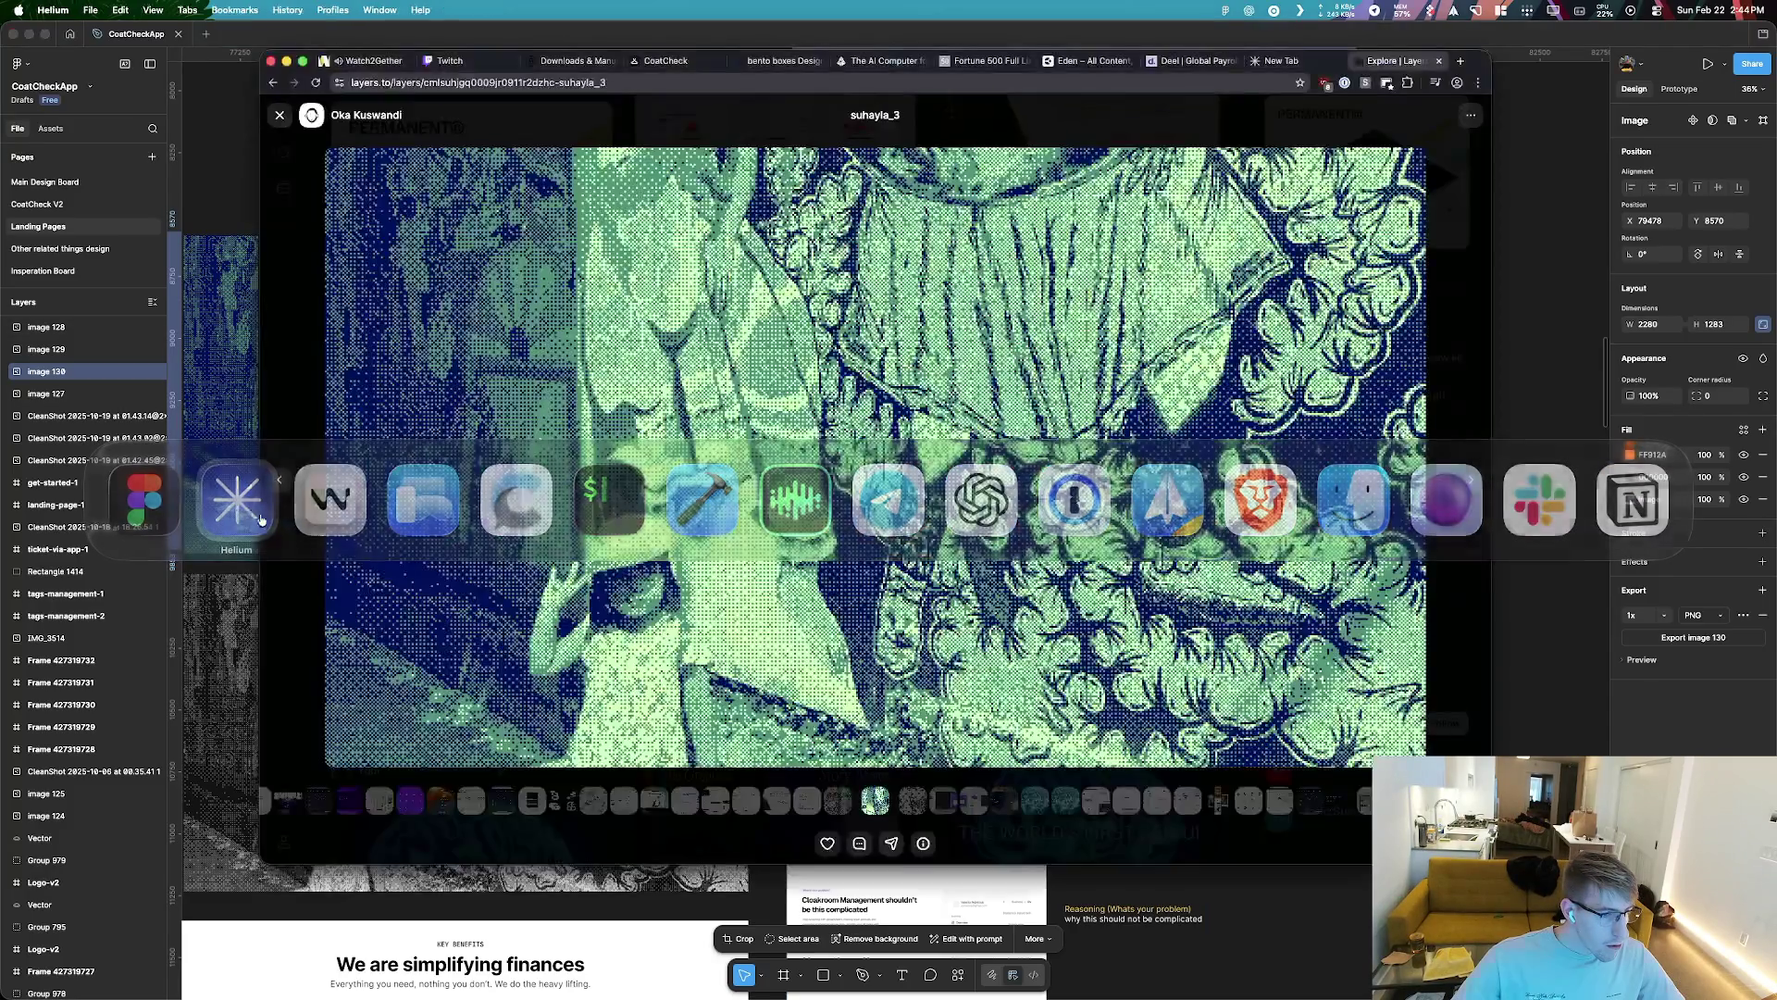
{"action": "key", "text": "super+Tab"}
{"action": "key", "text": "super+space"}
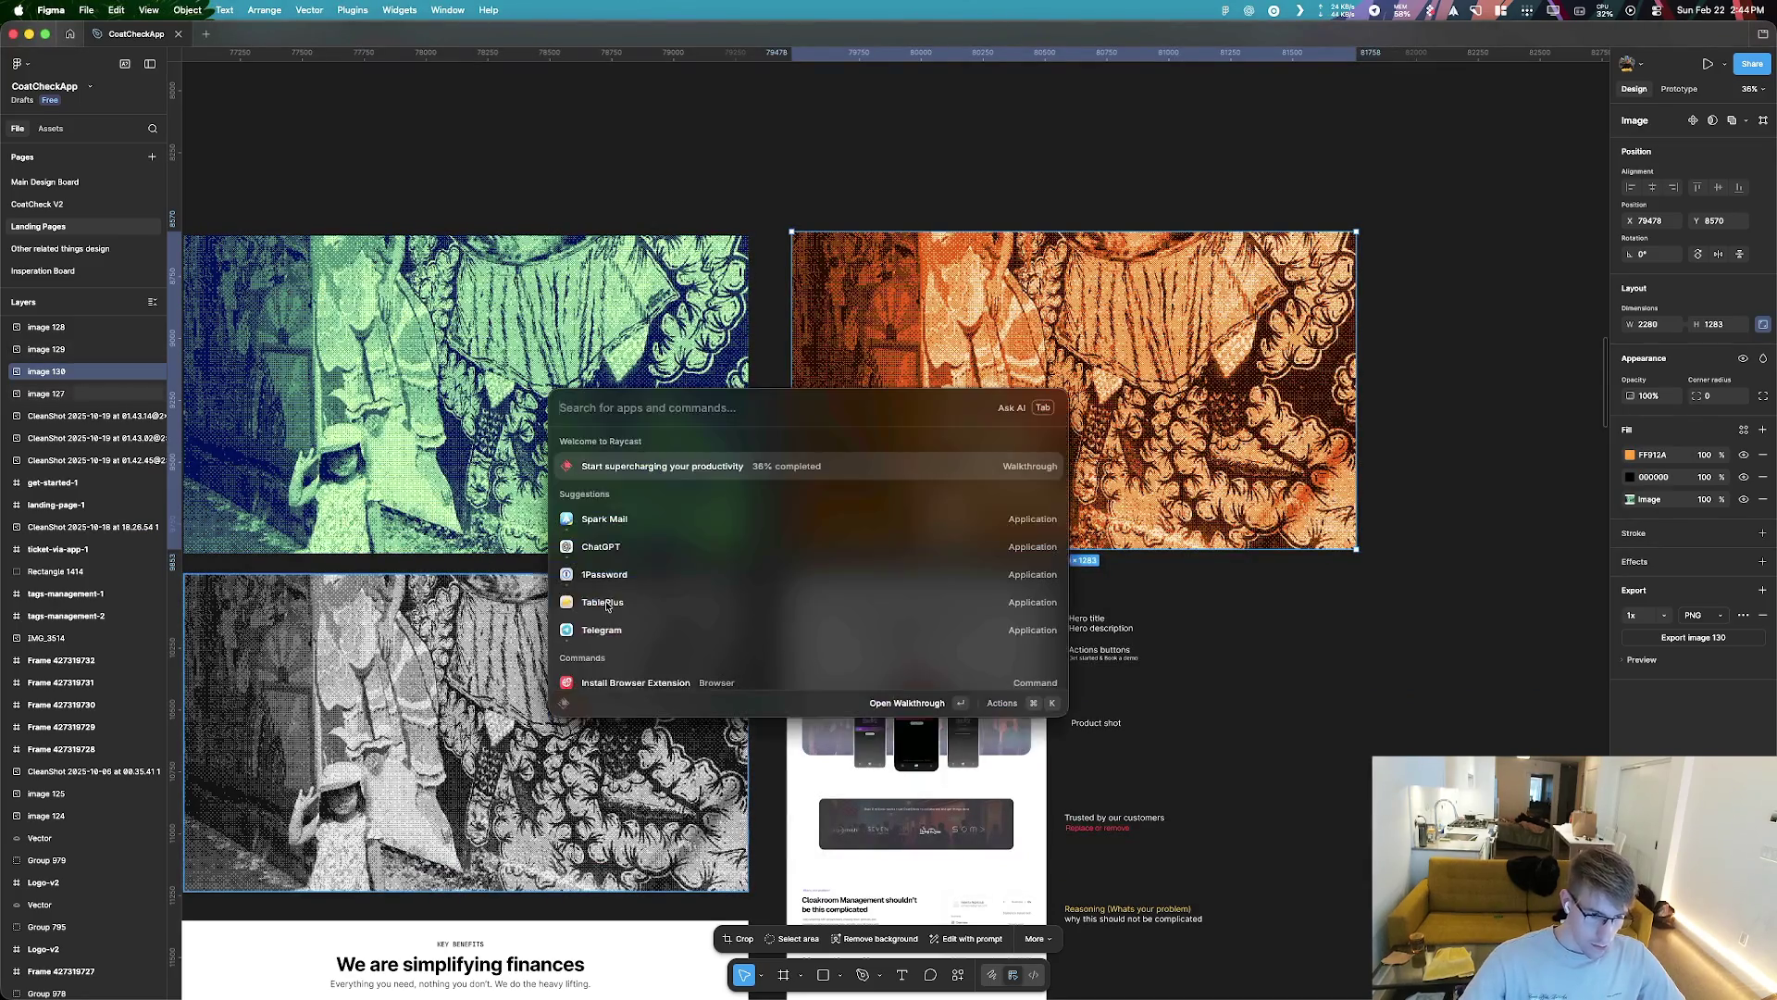
{"action": "type", "text": "email"}
{"action": "key", "text": "Return"}
{"action": "key", "text": "super+Tab"}
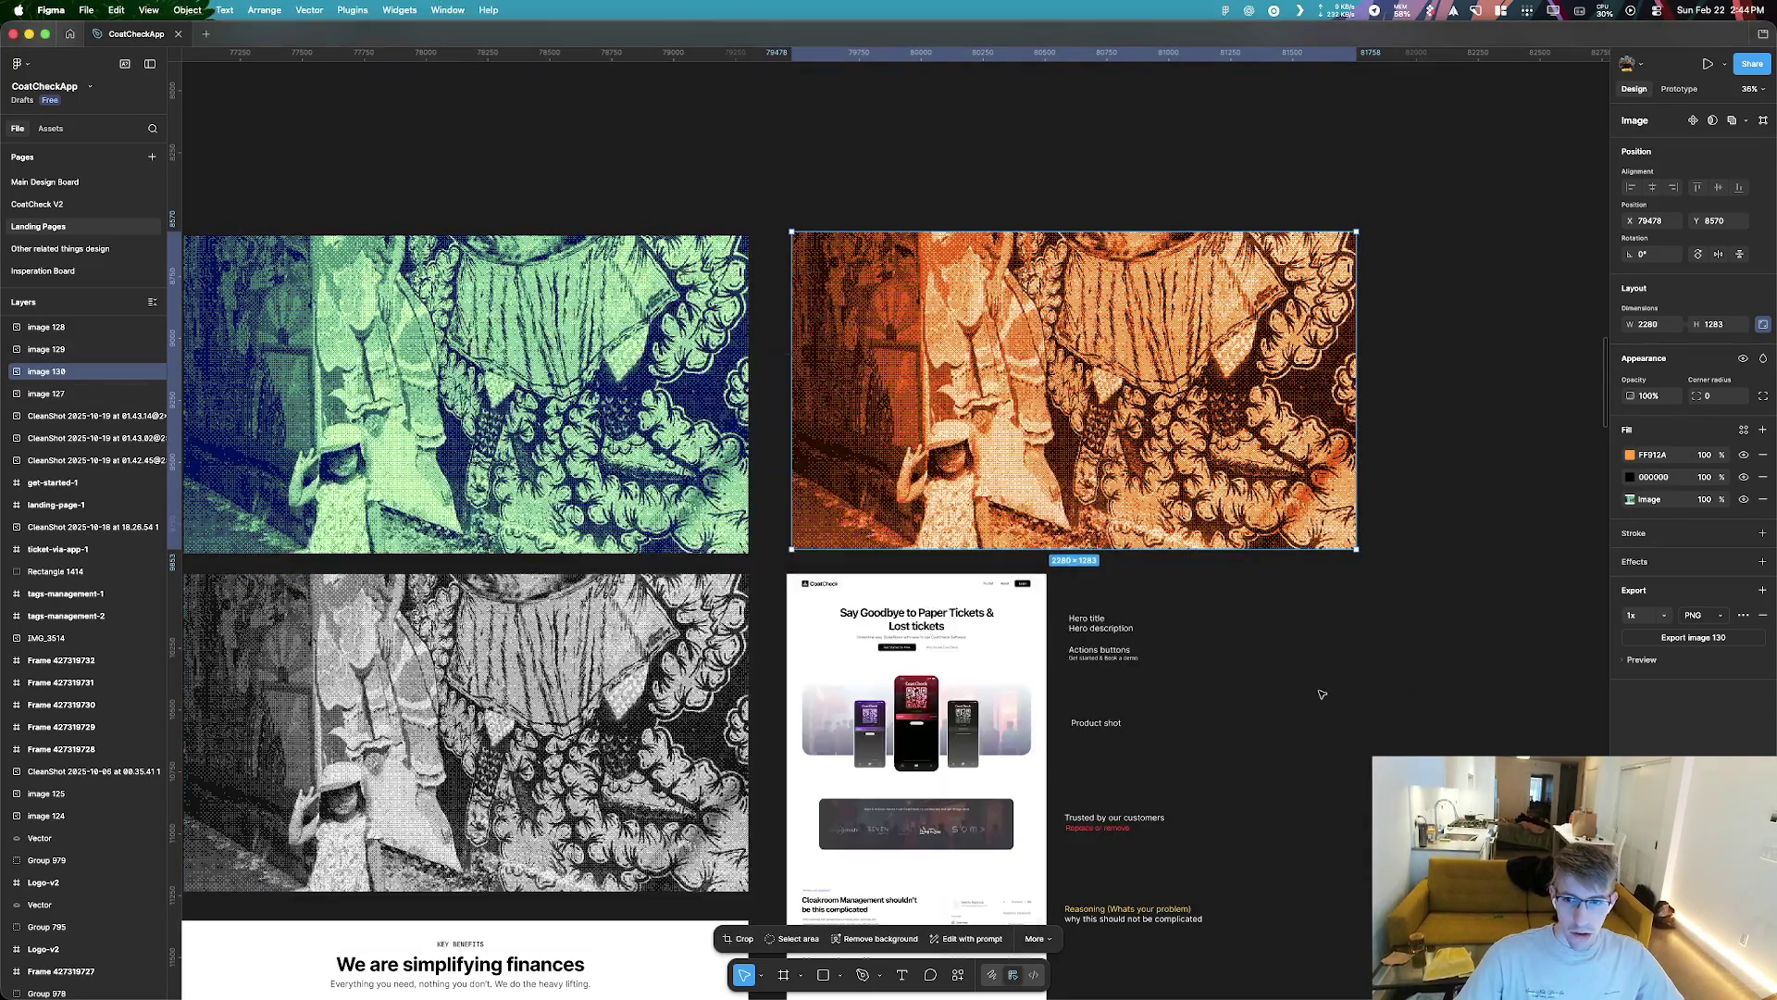
Zoom in and out on the green halftone image to inspect its dot pattern
{"action": "scroll", "coordinate": [660, 462], "scroll_direction": "up", "scroll_amount": 10}
{"action": "scroll", "coordinate": [660, 462], "scroll_direction": "up", "scroll_amount": 2}
{"action": "scroll", "coordinate": [660, 462], "scroll_direction": "down", "scroll_amount": 5}
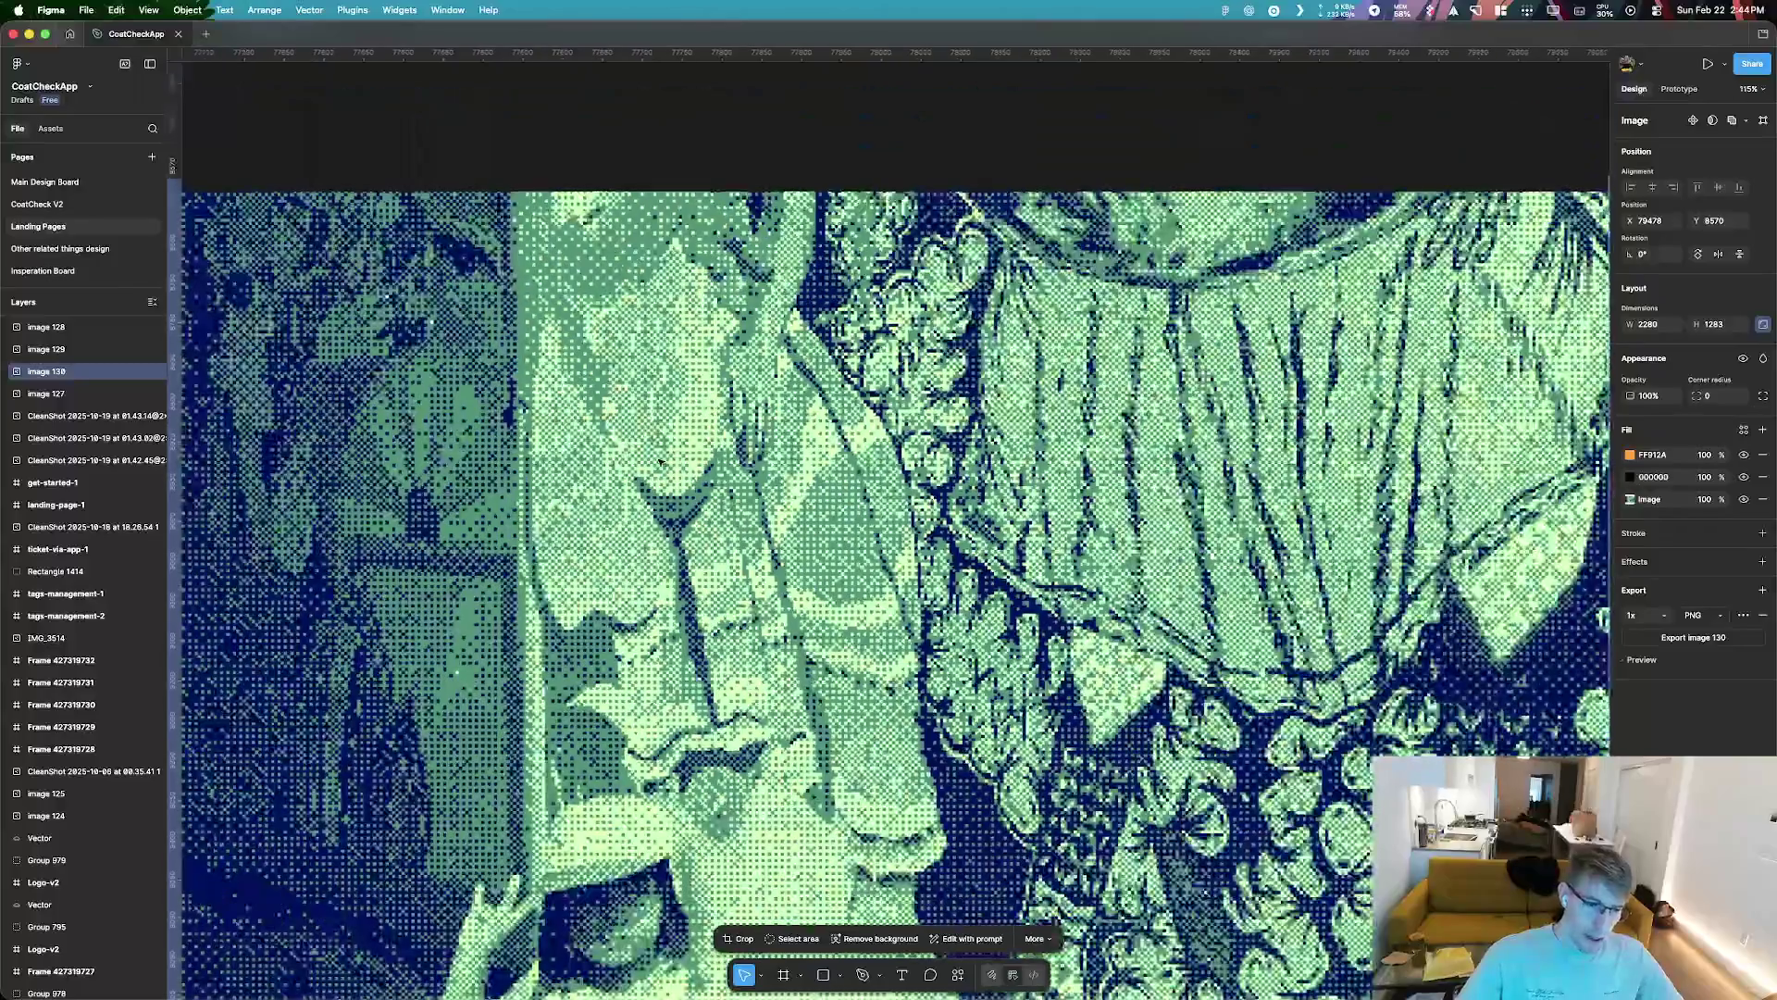
{"action": "scroll", "coordinate": [639, 537], "scroll_direction": "down", "scroll_amount": 3}
{"action": "scroll", "coordinate": [614, 611], "scroll_direction": "up", "scroll_amount": 4}
{"action": "scroll", "coordinate": [938, 660], "scroll_direction": "up", "scroll_amount": 3}
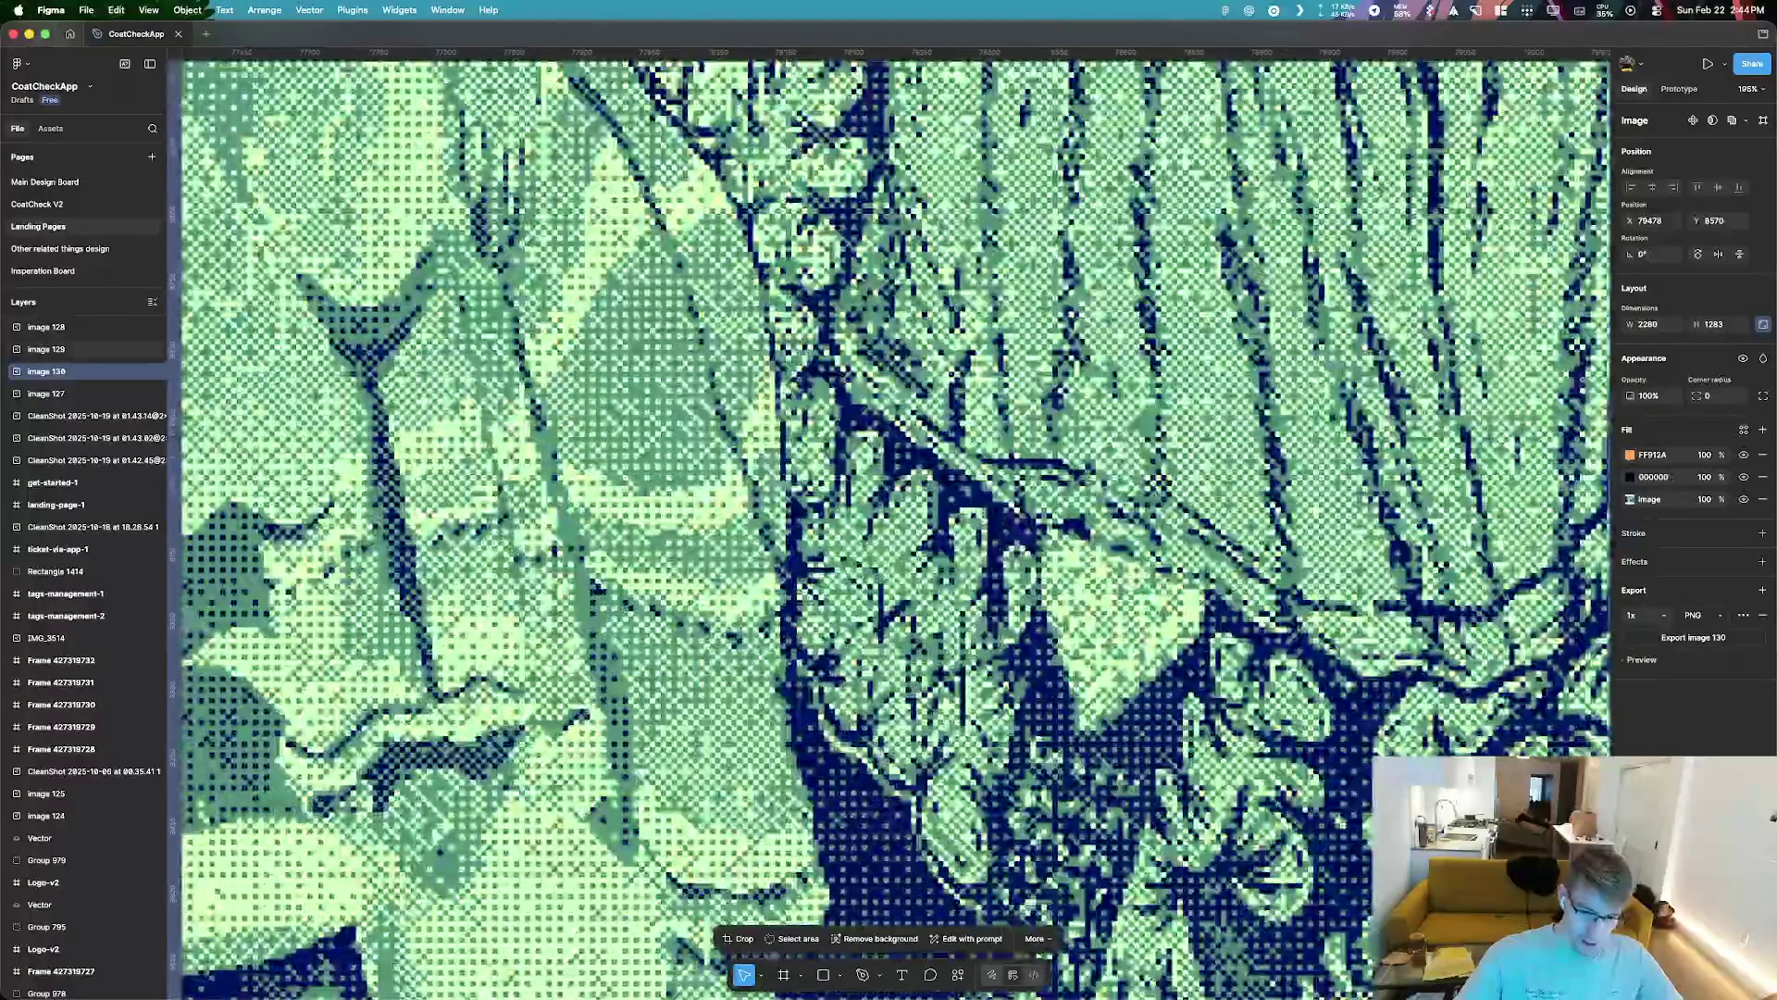
{"action": "scroll", "coordinate": [938, 660], "scroll_direction": "down", "scroll_amount": 4}
{"action": "scroll", "coordinate": [879, 655], "scroll_direction": "down", "scroll_amount": 5}
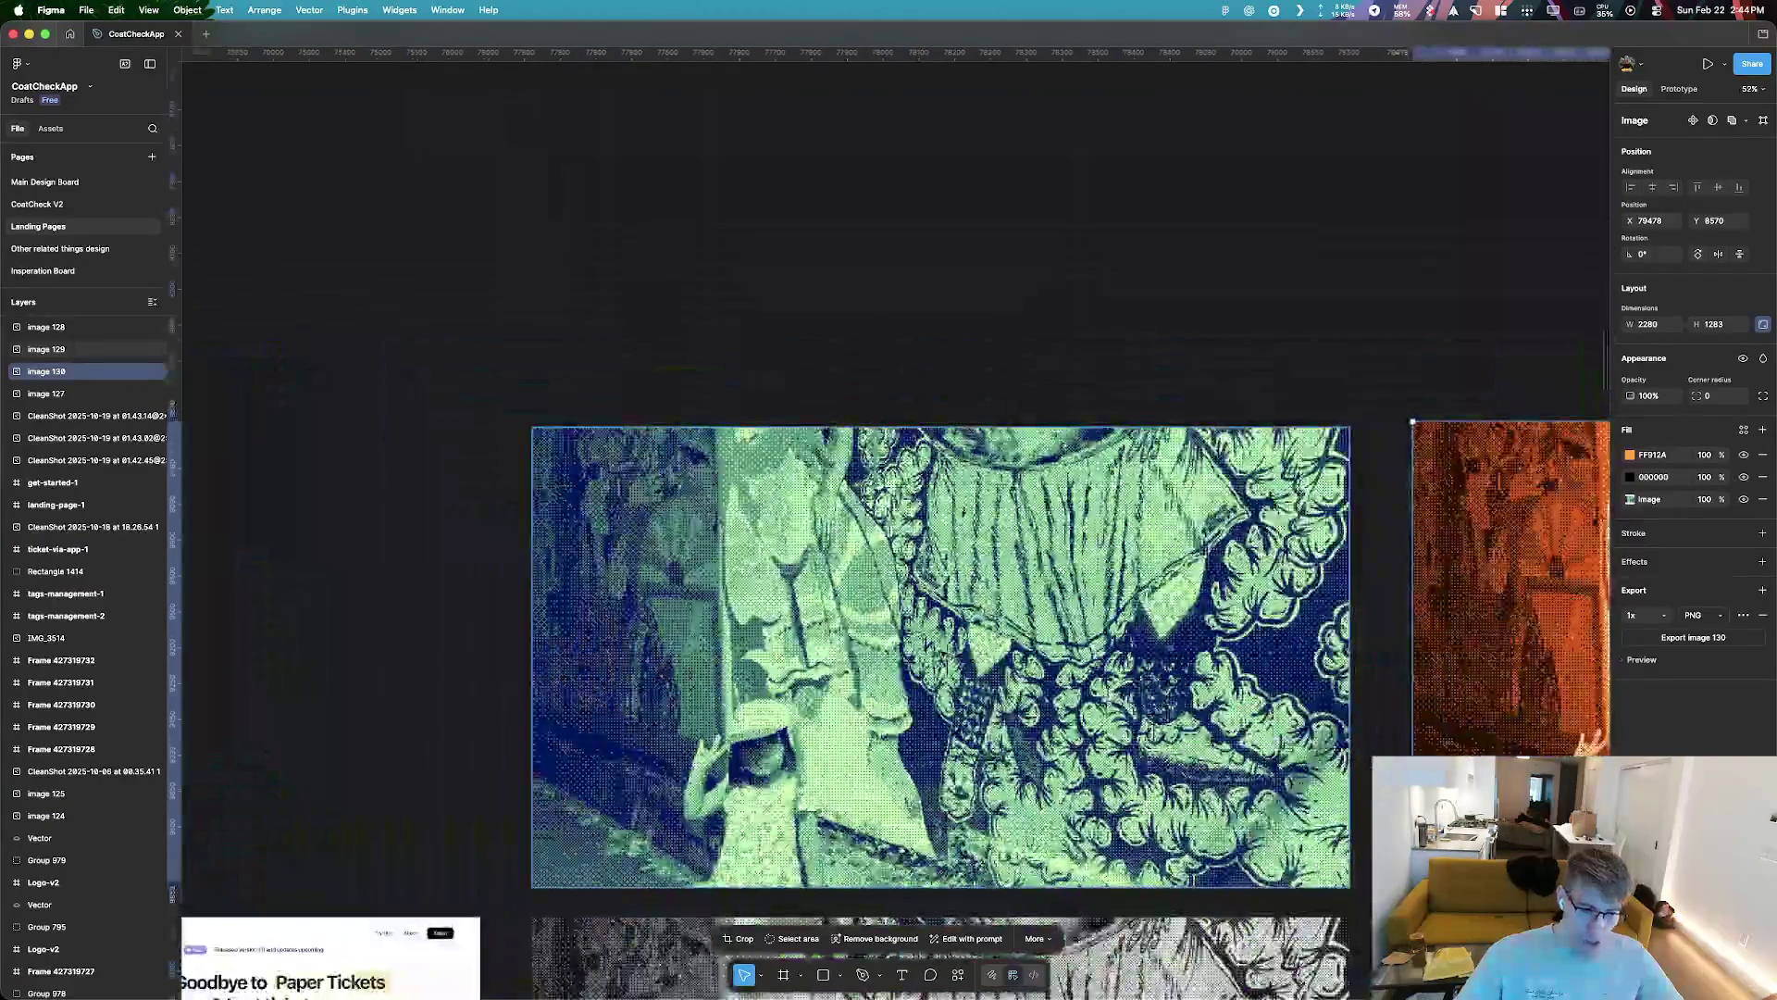
{"action": "scroll", "coordinate": [762, 648], "scroll_direction": "up", "scroll_amount": 10}
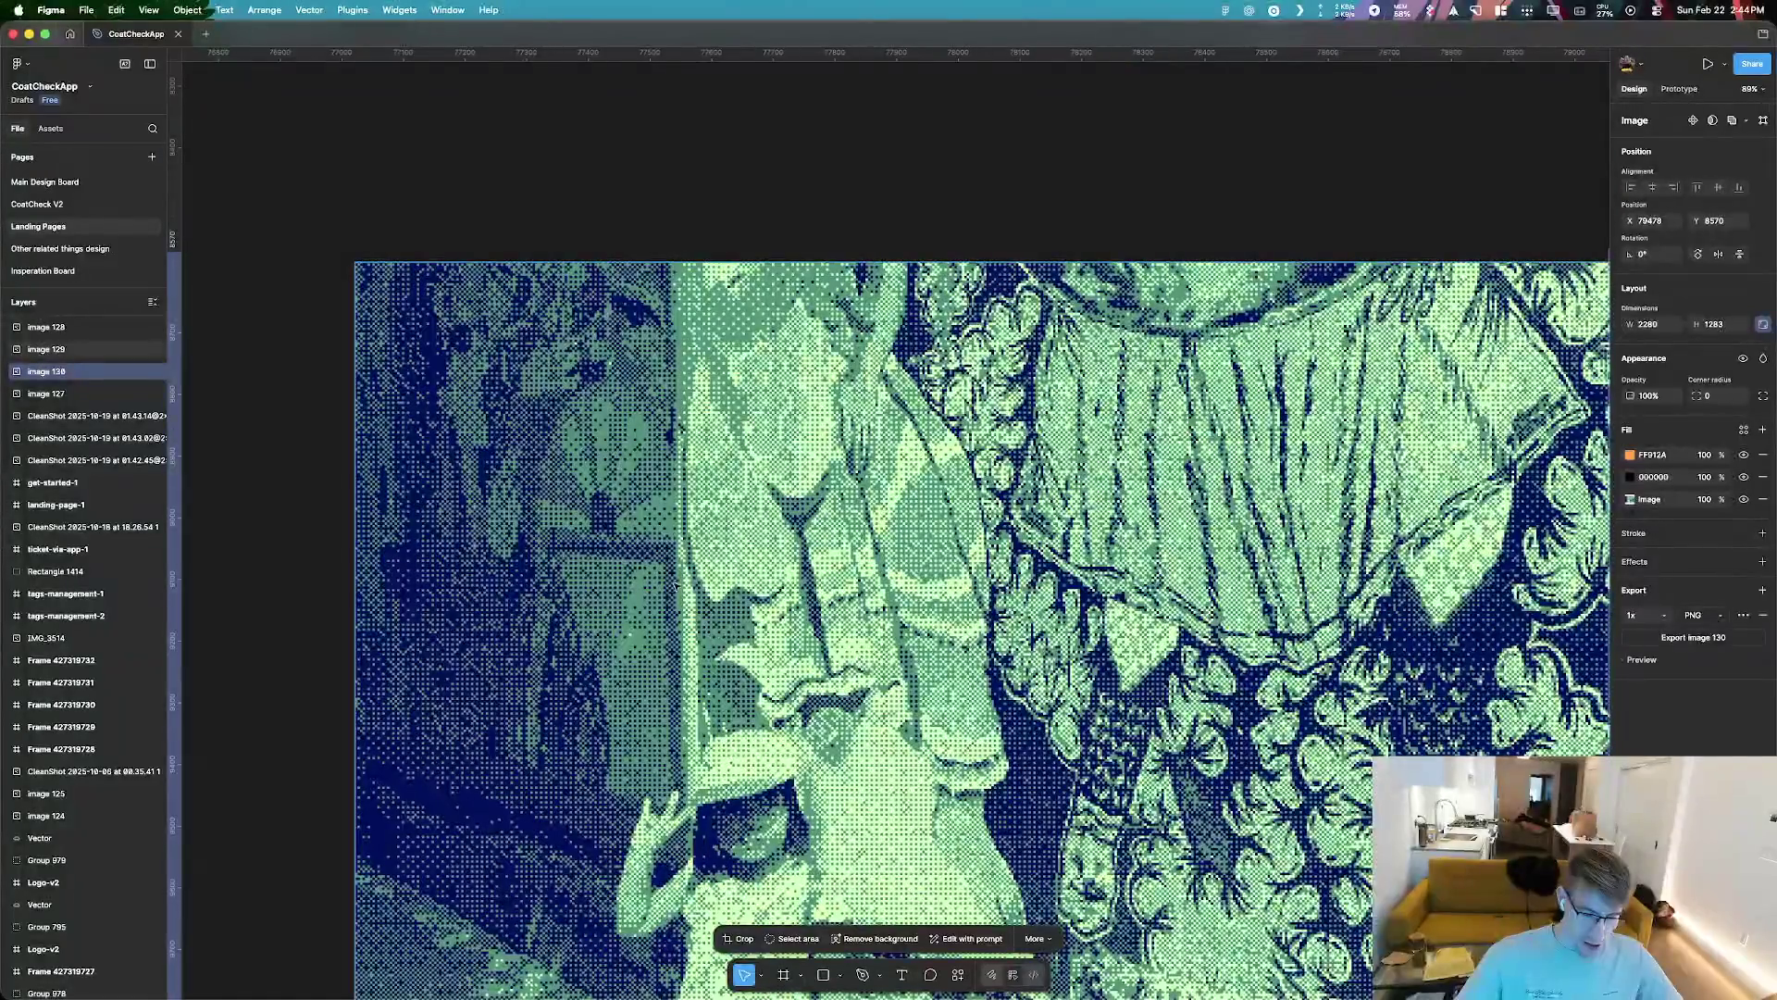
{"action": "scroll", "coordinate": [652, 553], "scroll_direction": "down", "scroll_amount": 3}
{"action": "scroll", "coordinate": [1060, 689], "scroll_direction": "up", "scroll_amount": 3}
{"action": "scroll", "coordinate": [1060, 689], "scroll_direction": "up", "scroll_amount": 5}
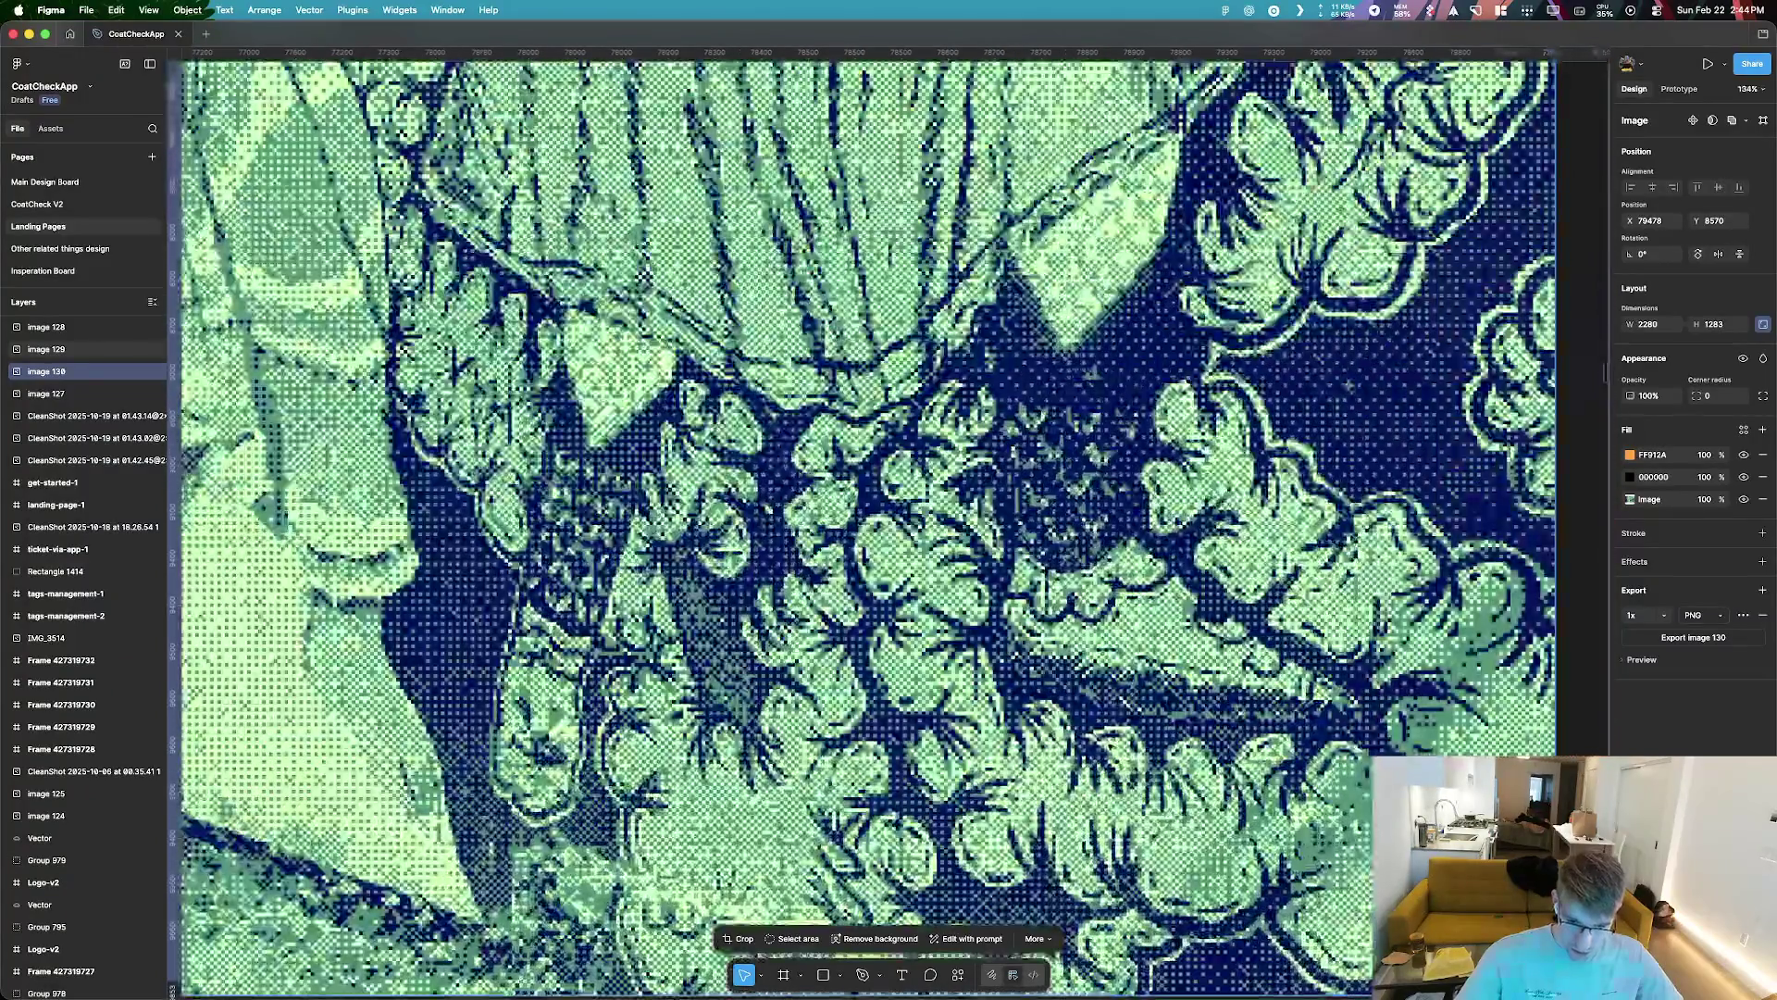
{"action": "scroll", "coordinate": [1059, 689], "scroll_direction": "up", "scroll_amount": 5}
{"action": "scroll", "coordinate": [622, 563], "scroll_direction": "down", "scroll_amount": 3}
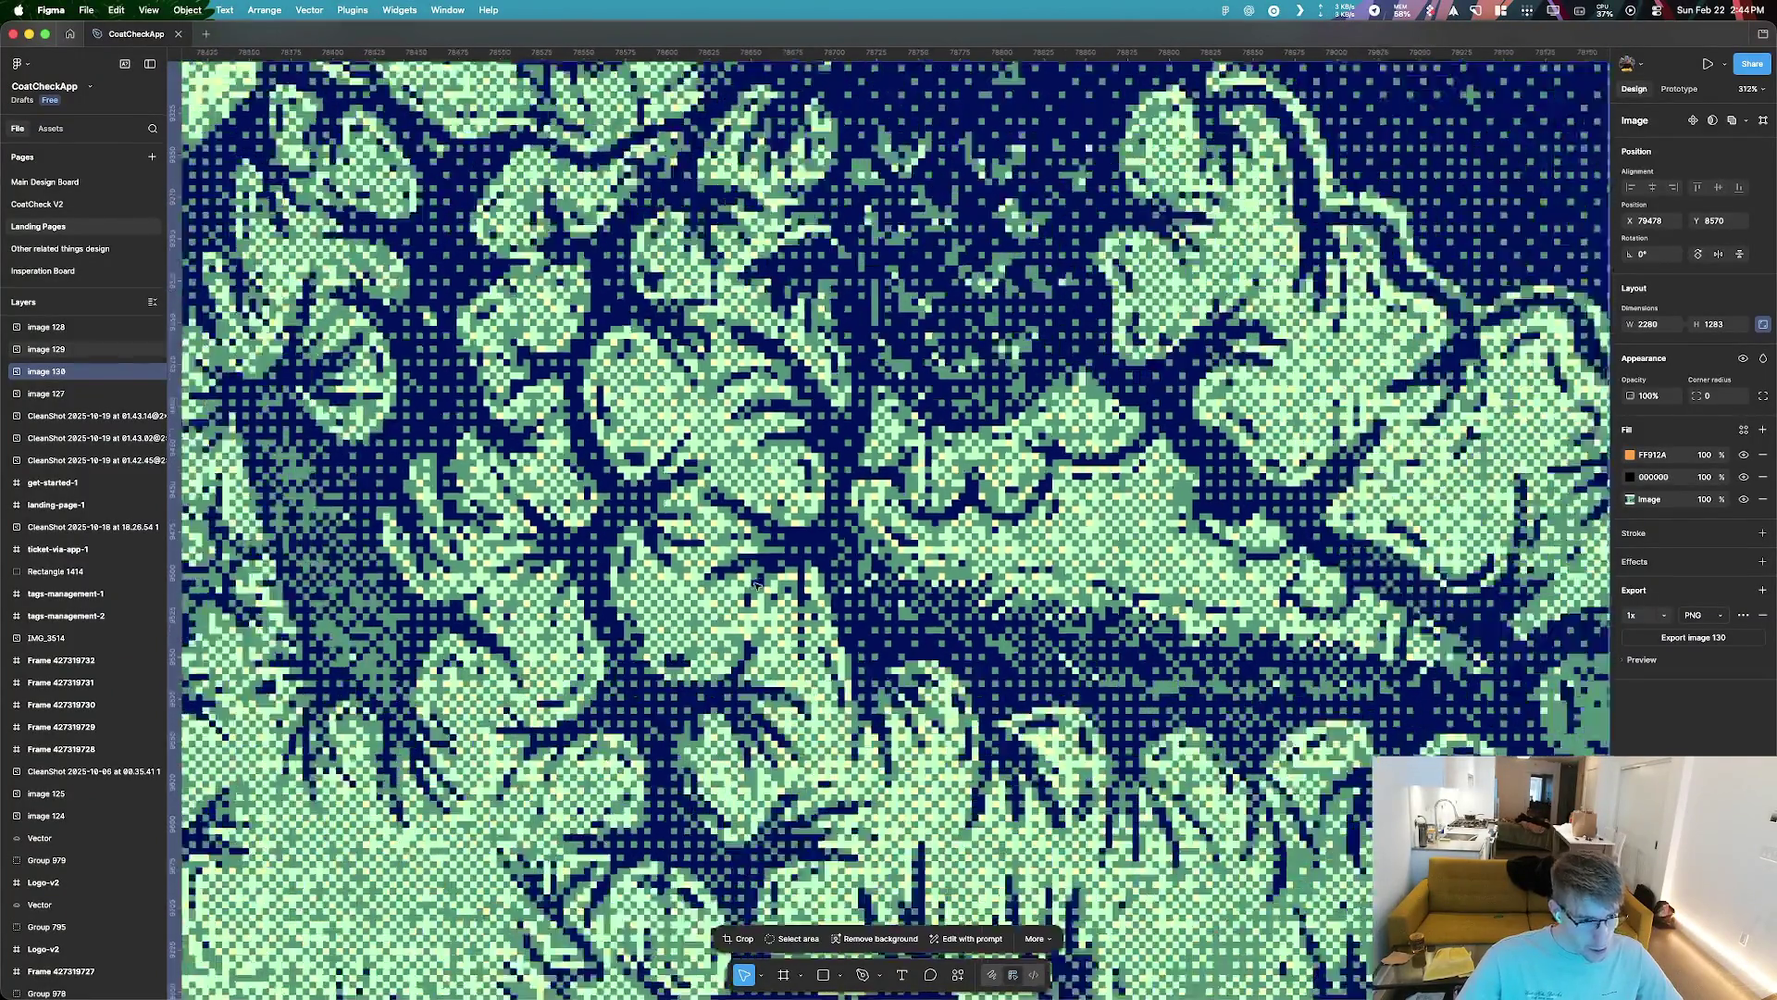
{"action": "scroll", "coordinate": [622, 563], "scroll_direction": "down", "scroll_amount": 3}
{"action": "scroll", "coordinate": [622, 563], "scroll_direction": "down", "scroll_amount": 5}
{"action": "scroll", "coordinate": [626, 631], "scroll_direction": "left", "scroll_amount": 5}
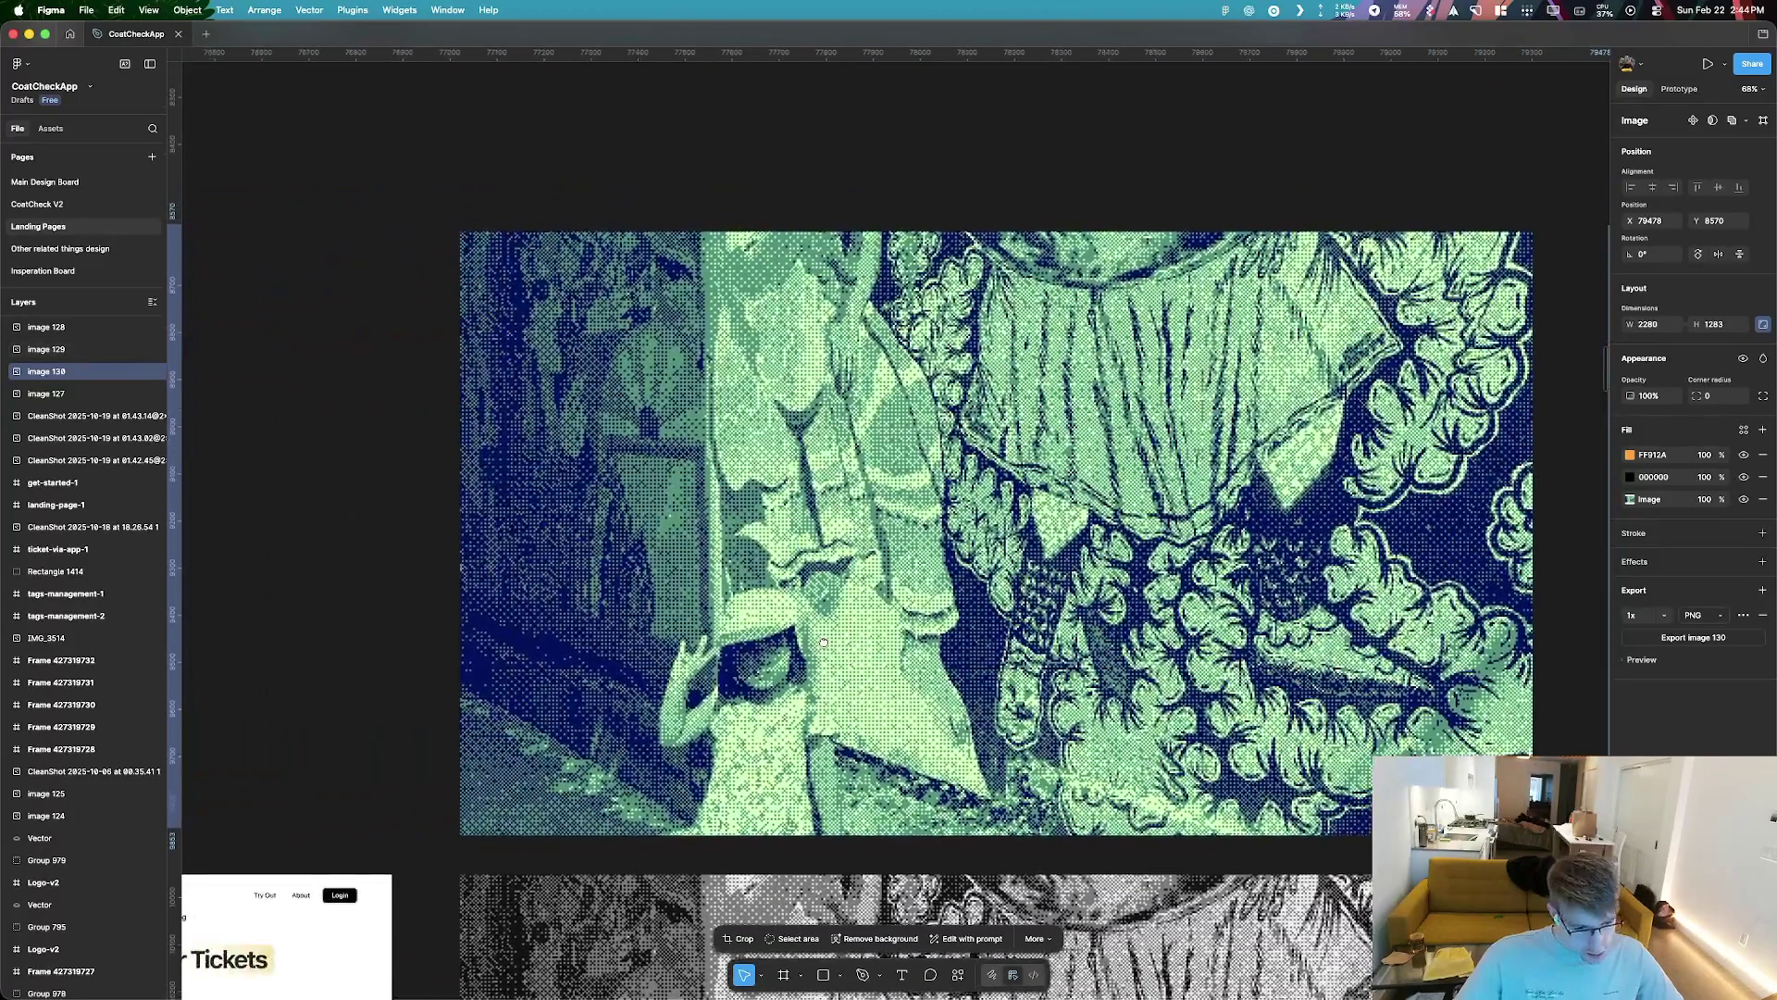
{"action": "scroll", "coordinate": [626, 631], "scroll_direction": "right", "scroll_amount": 2}
{"action": "scroll", "coordinate": [626, 631], "scroll_direction": "right", "scroll_amount": 2}
Select all cached email files in the .cache folder and move them to the Trash
{"action": "key", "text": "super+Tab"}
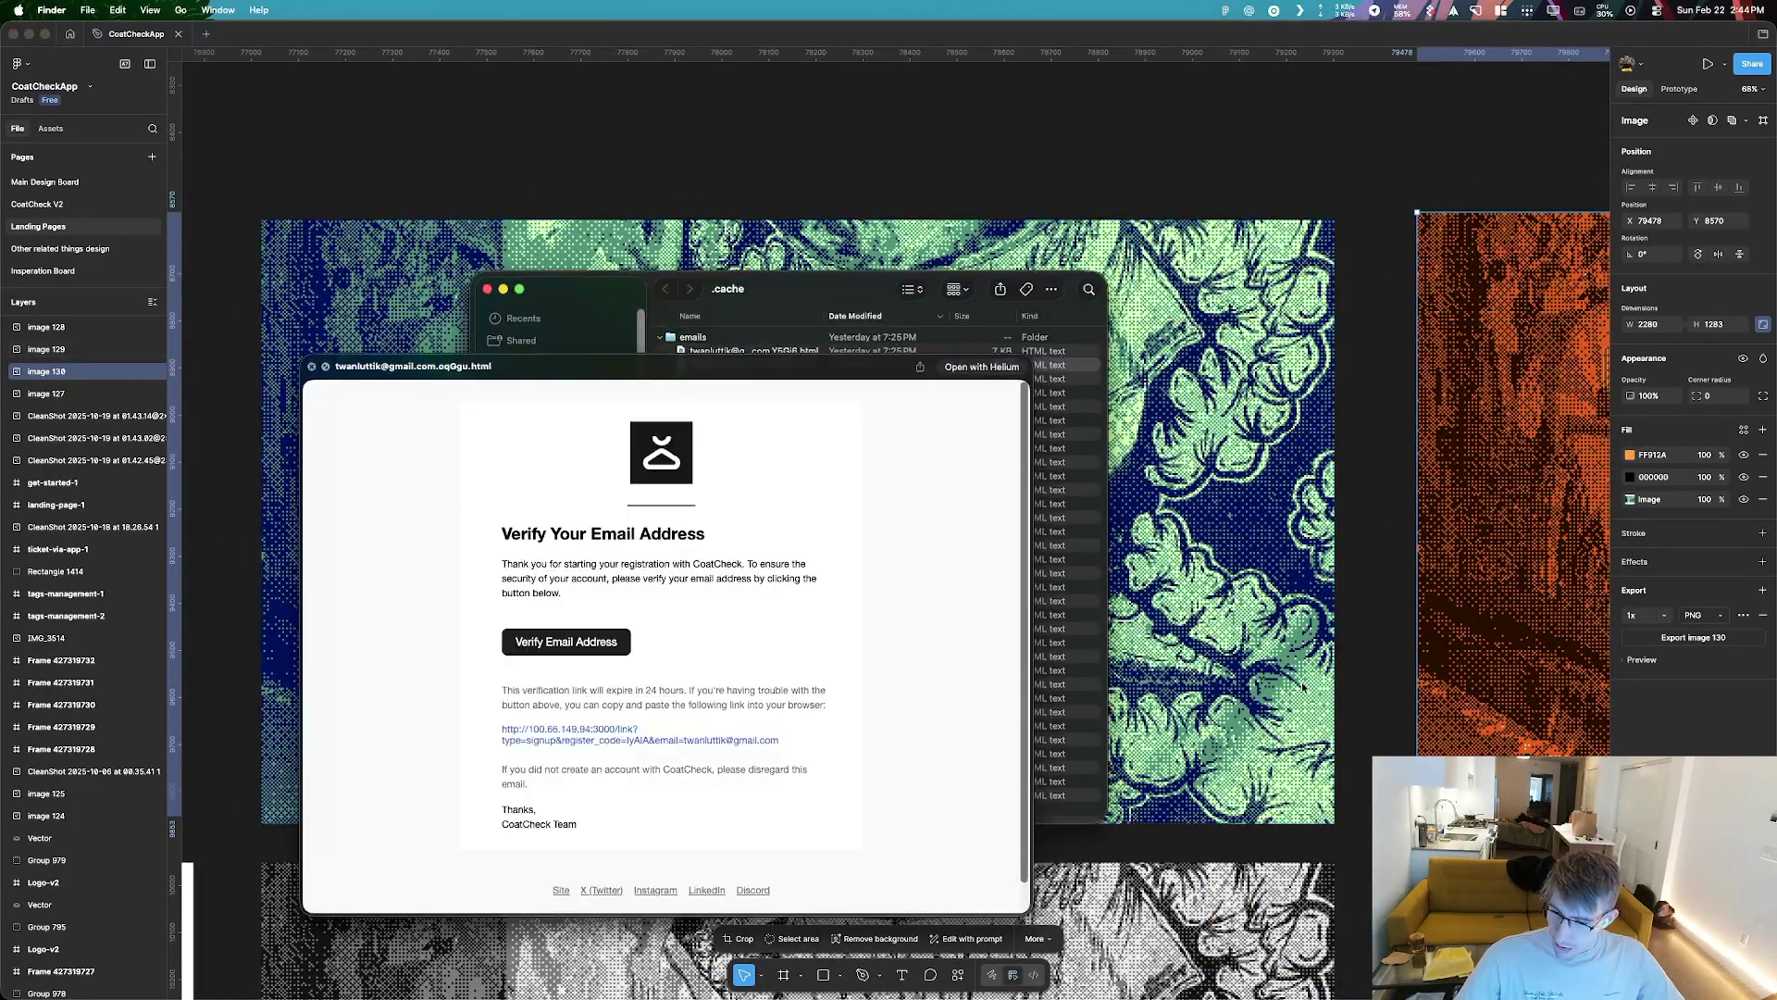
{"action": "key", "text": "space"}
{"action": "key", "text": "super+Tab"}
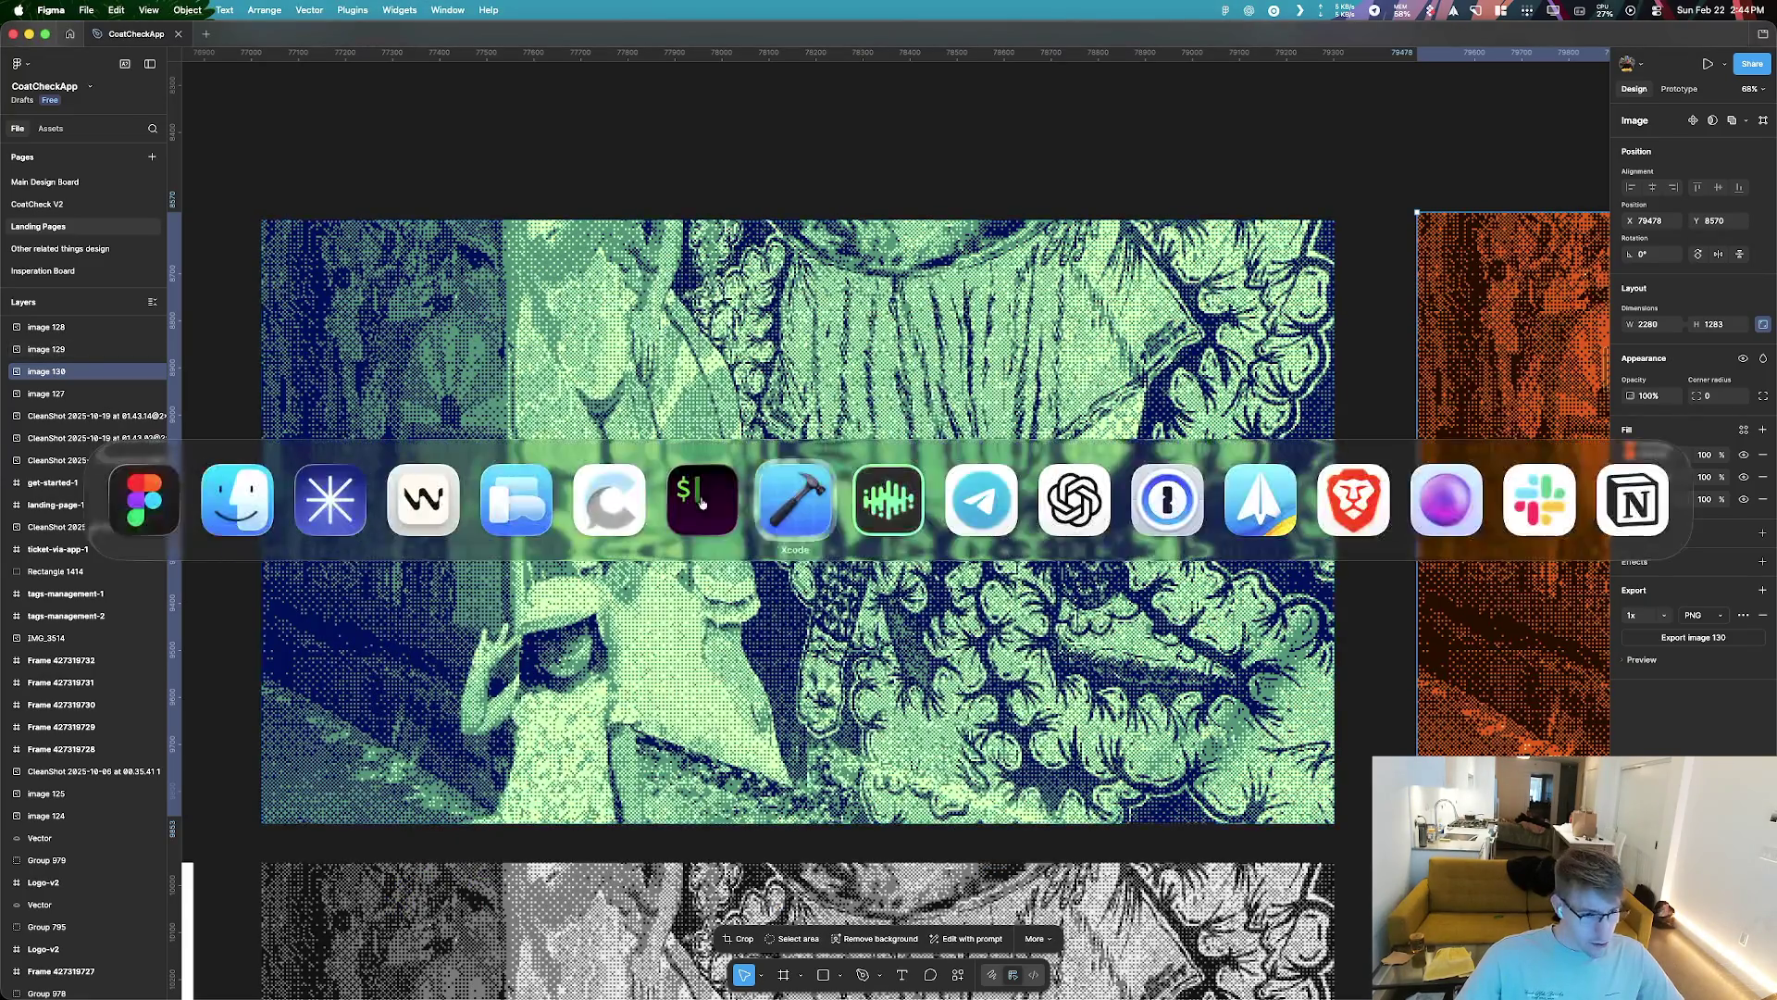
{"action": "key", "text": "super+Tab"}
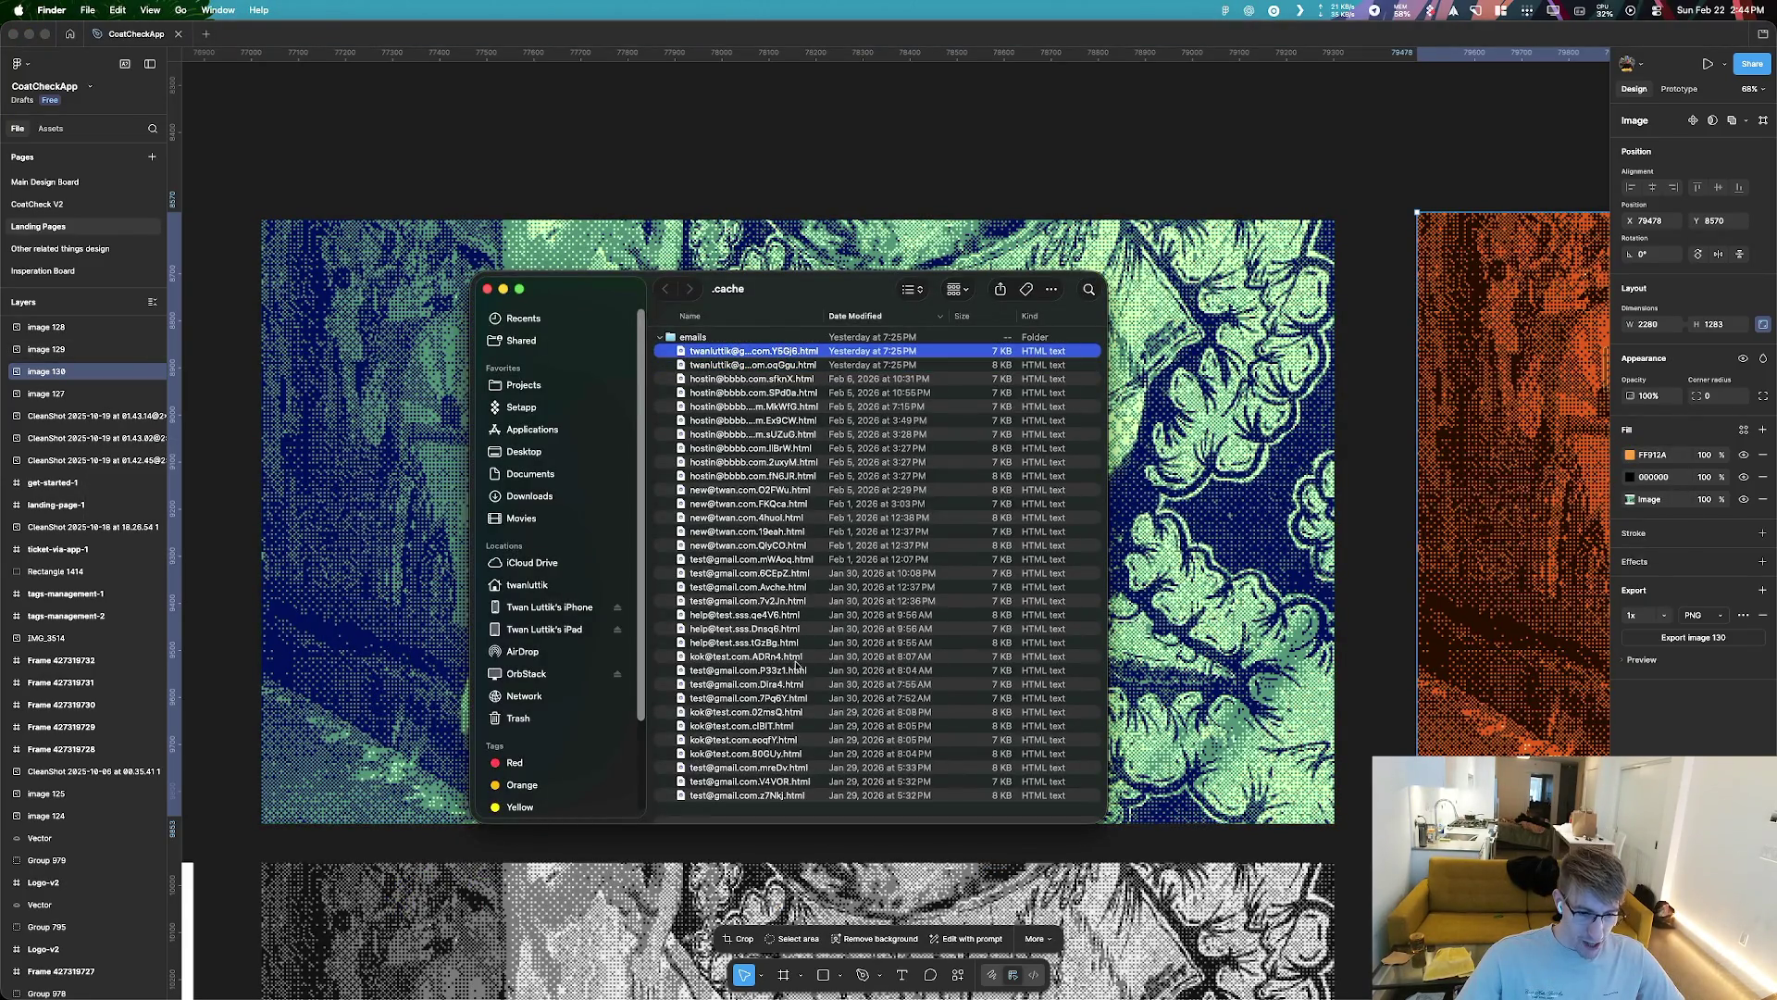
{"action": "left_click", "coordinate": [776, 796], "text": "shift"}
{"action": "key", "text": "super+BackSpace"}
{"action": "key", "text": "super+Tab"}
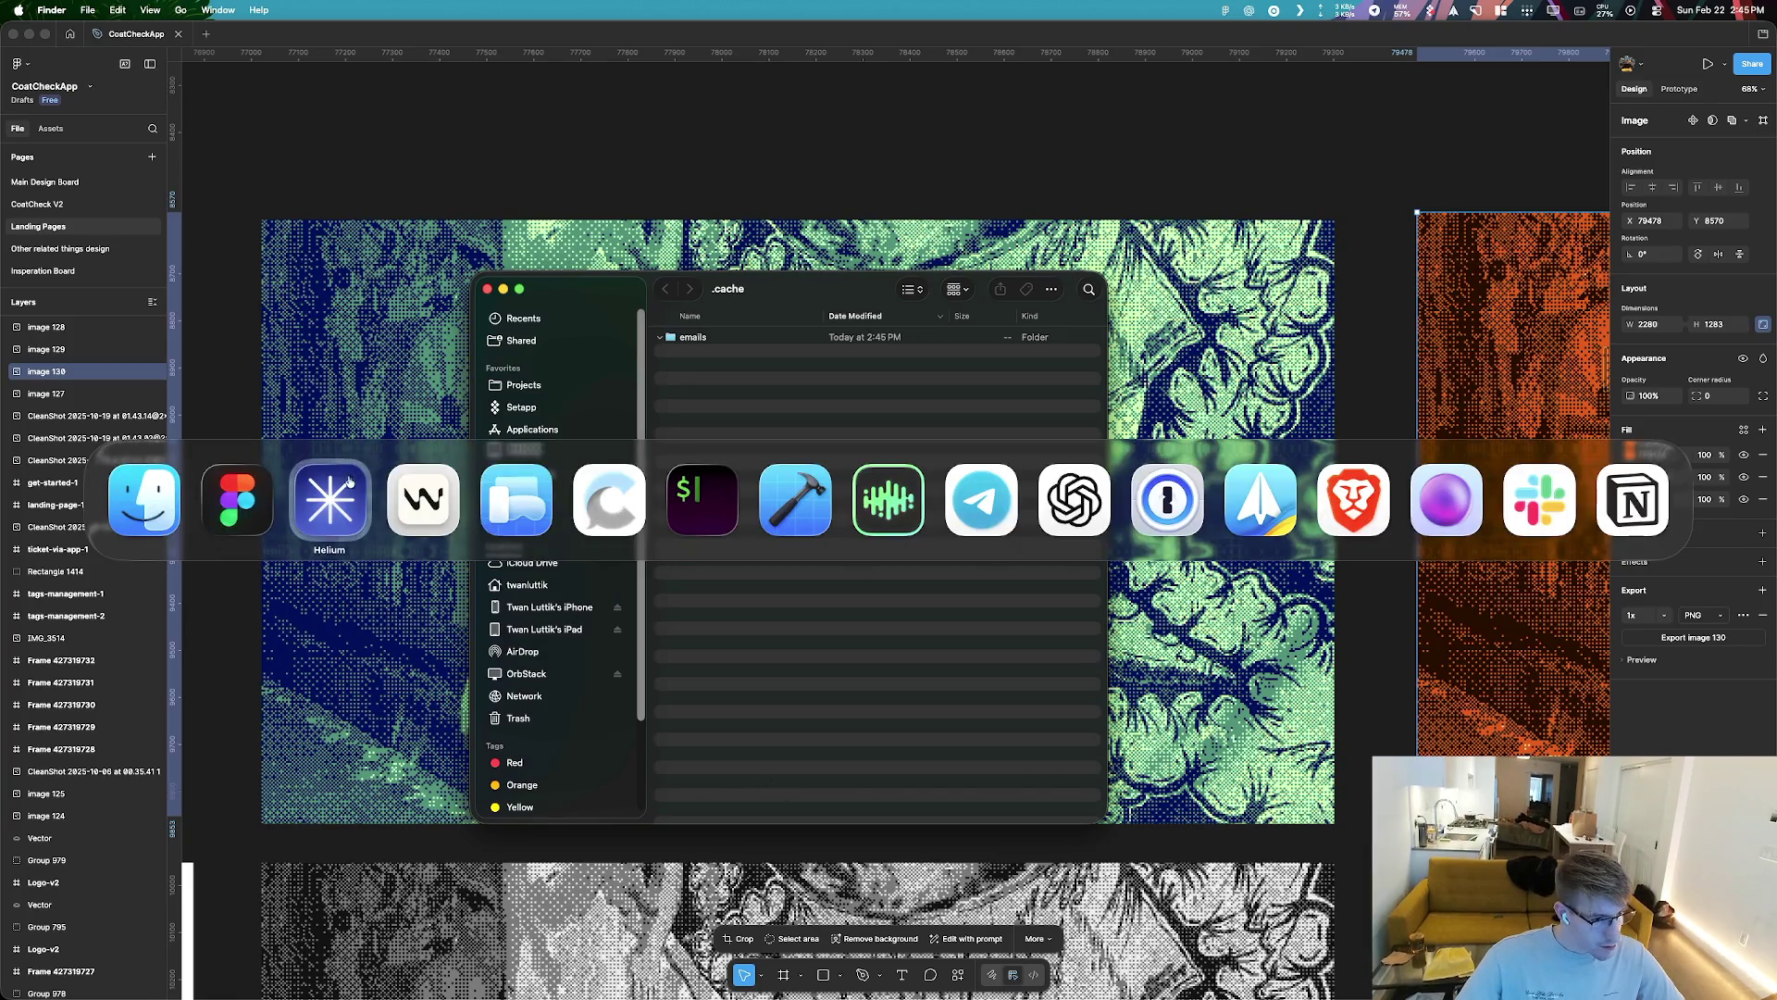
{"action": "key", "text": "Escape"}
Open the CoatCheck site tab in Helium and scroll down to its feature cards
{"action": "key", "text": "super+Tab"}
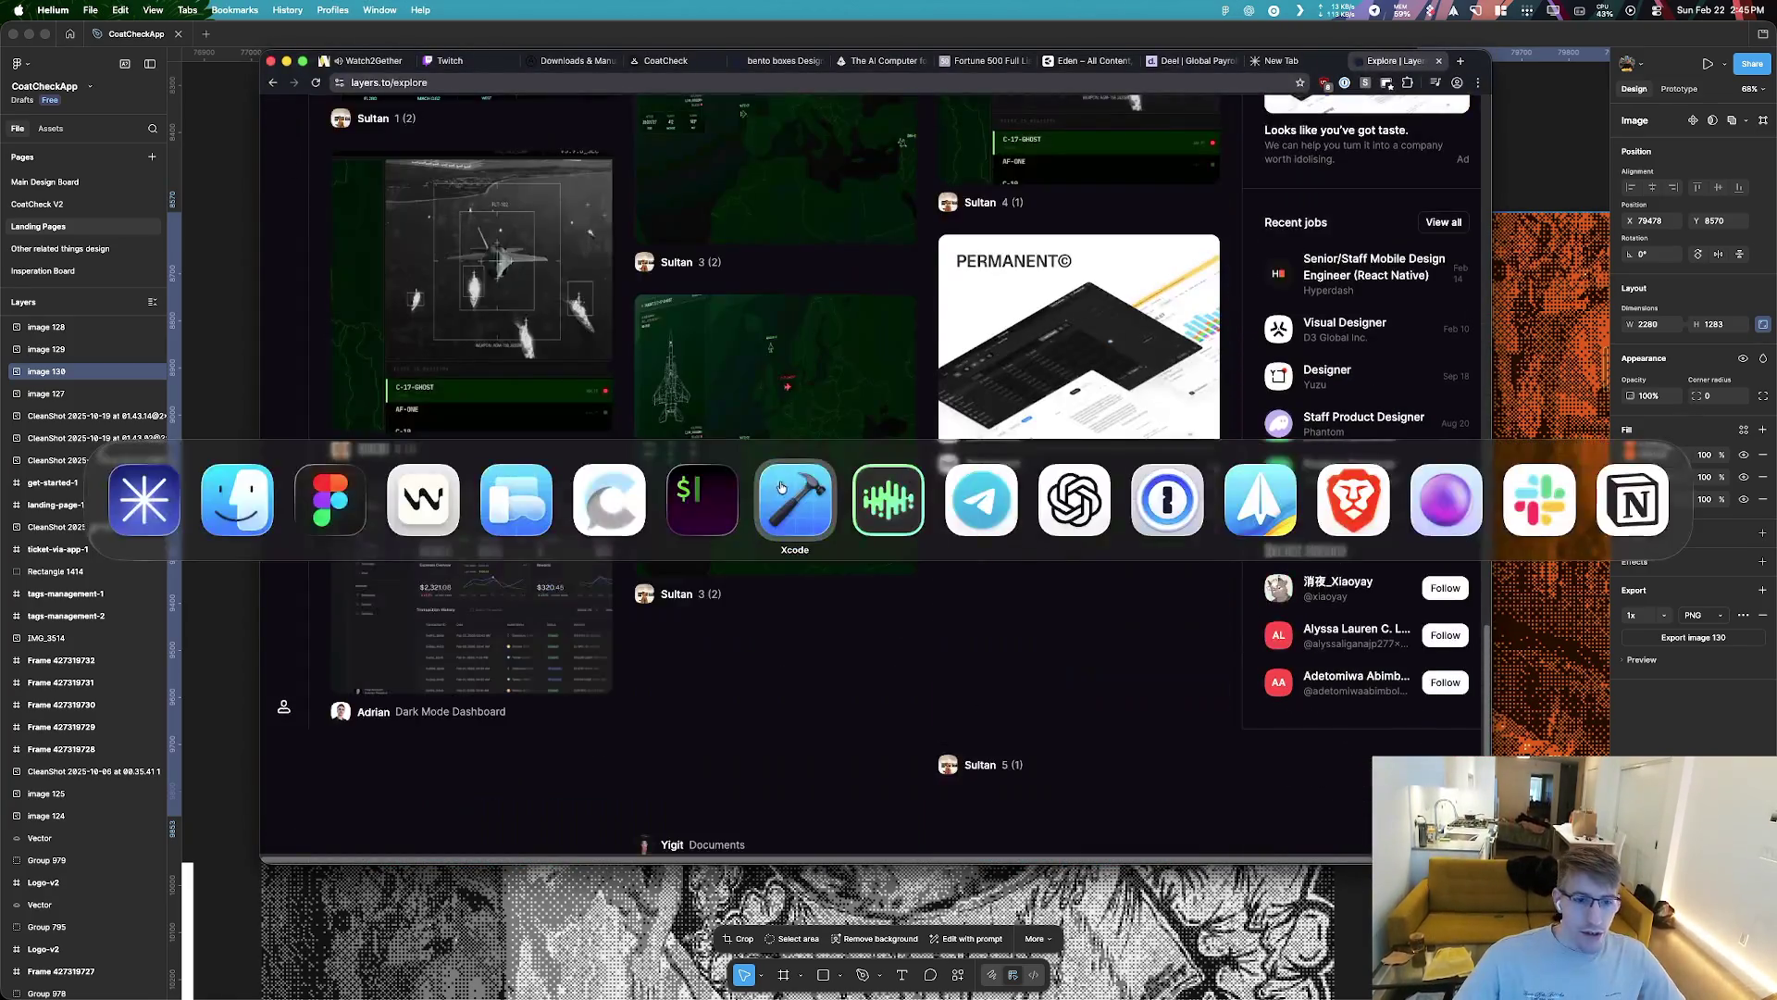
{"action": "key", "text": "Escape"}
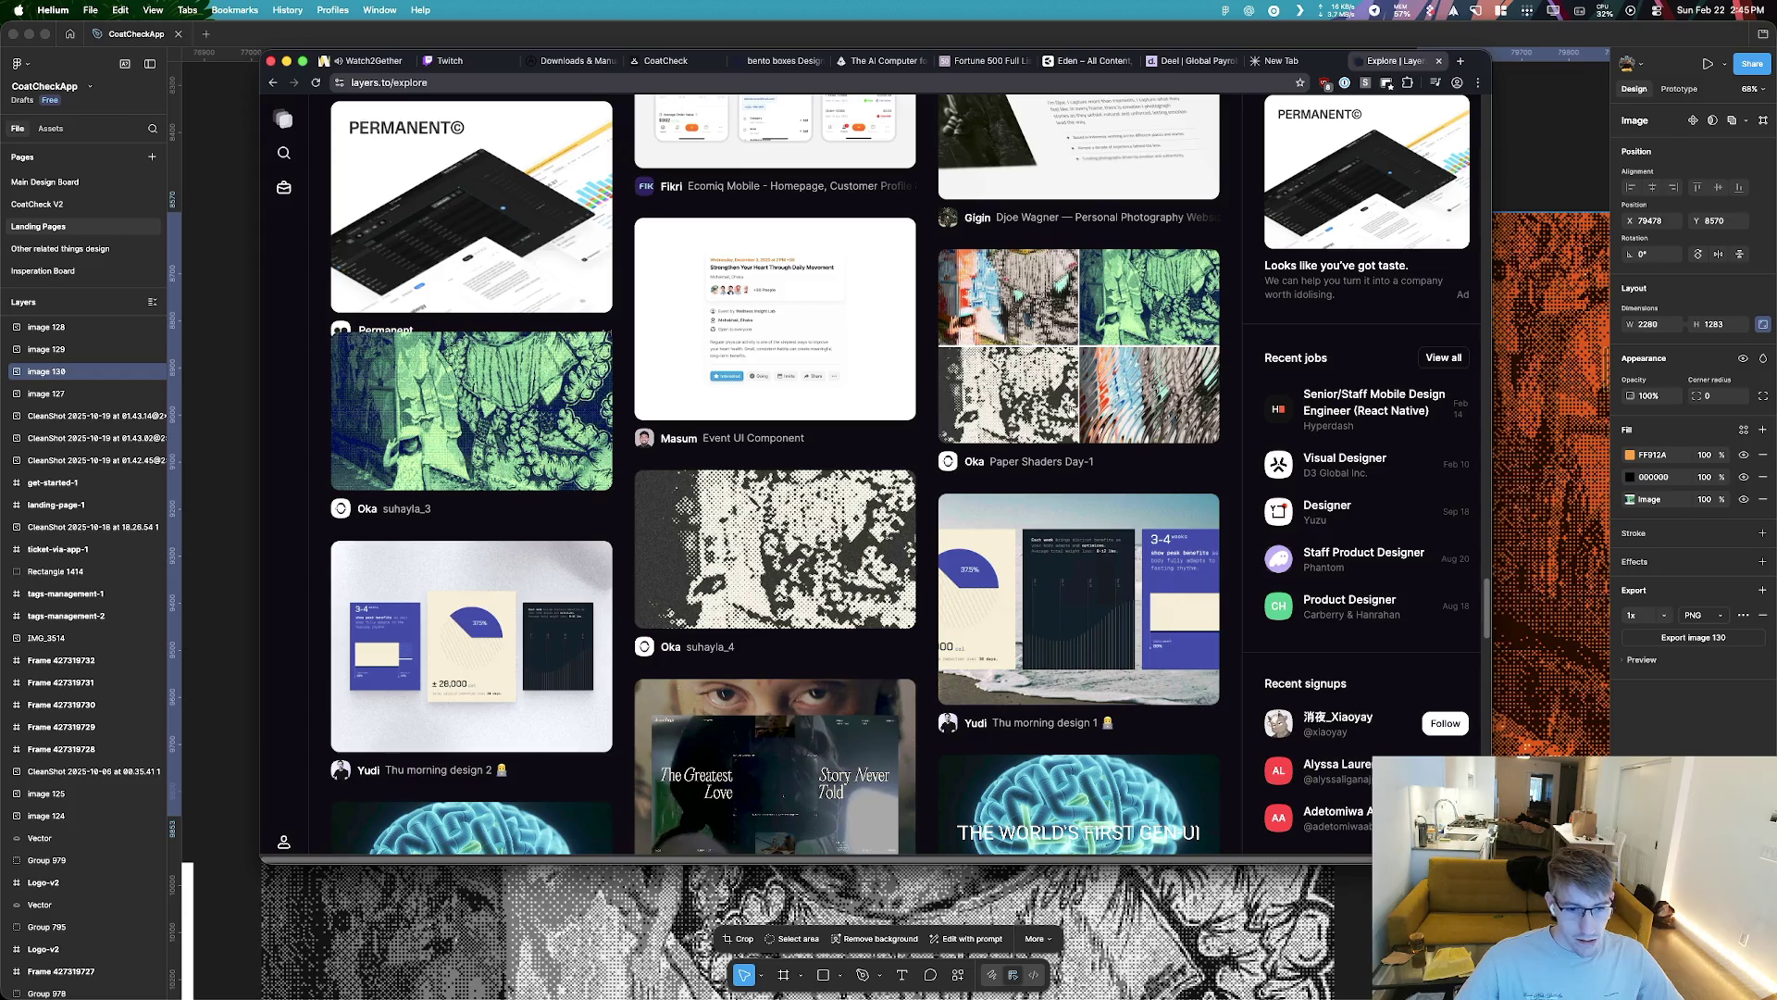
{"action": "left_click", "coordinate": [1281, 60]}
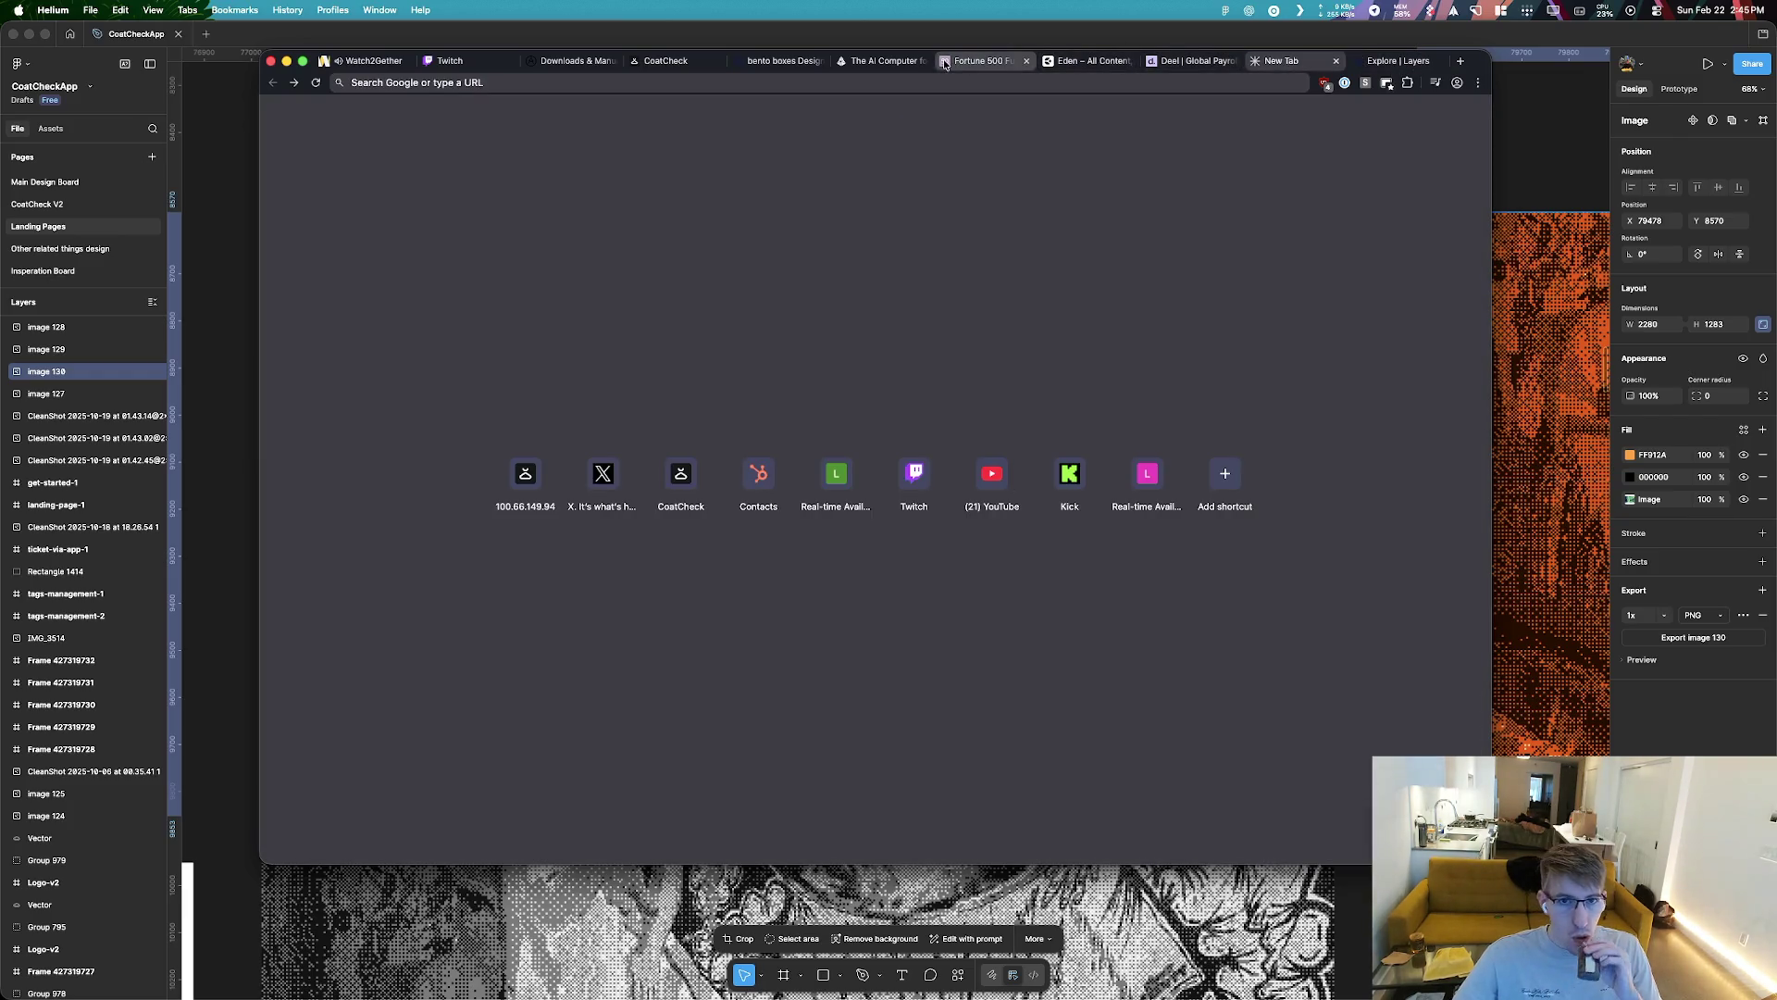
{"action": "left_click", "coordinate": [782, 60]}
{"action": "left_click", "coordinate": [666, 61]}
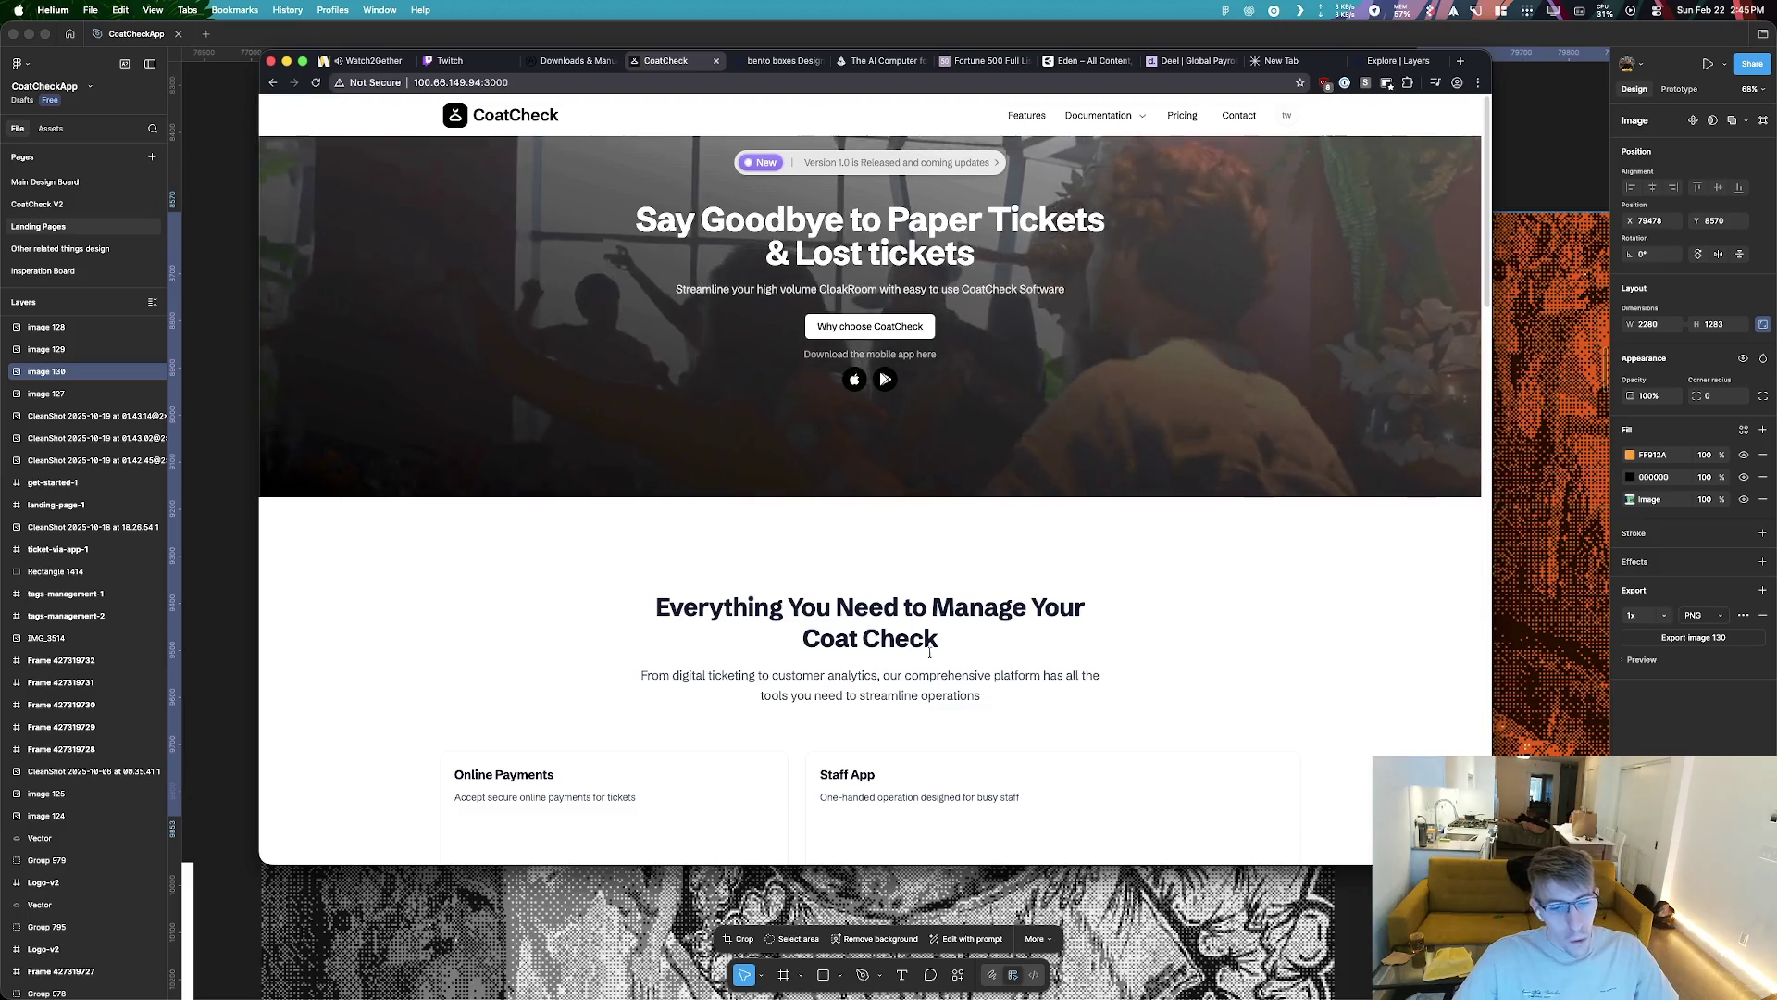
{"action": "scroll", "coordinate": [932, 657], "scroll_direction": "down", "scroll_amount": 5}
{"action": "scroll", "coordinate": [932, 657], "scroll_direction": "down", "scroll_amount": 3}
Switch over to Windsurf, then come back to the Figma canvas
{"action": "key", "text": "super+Tab"}
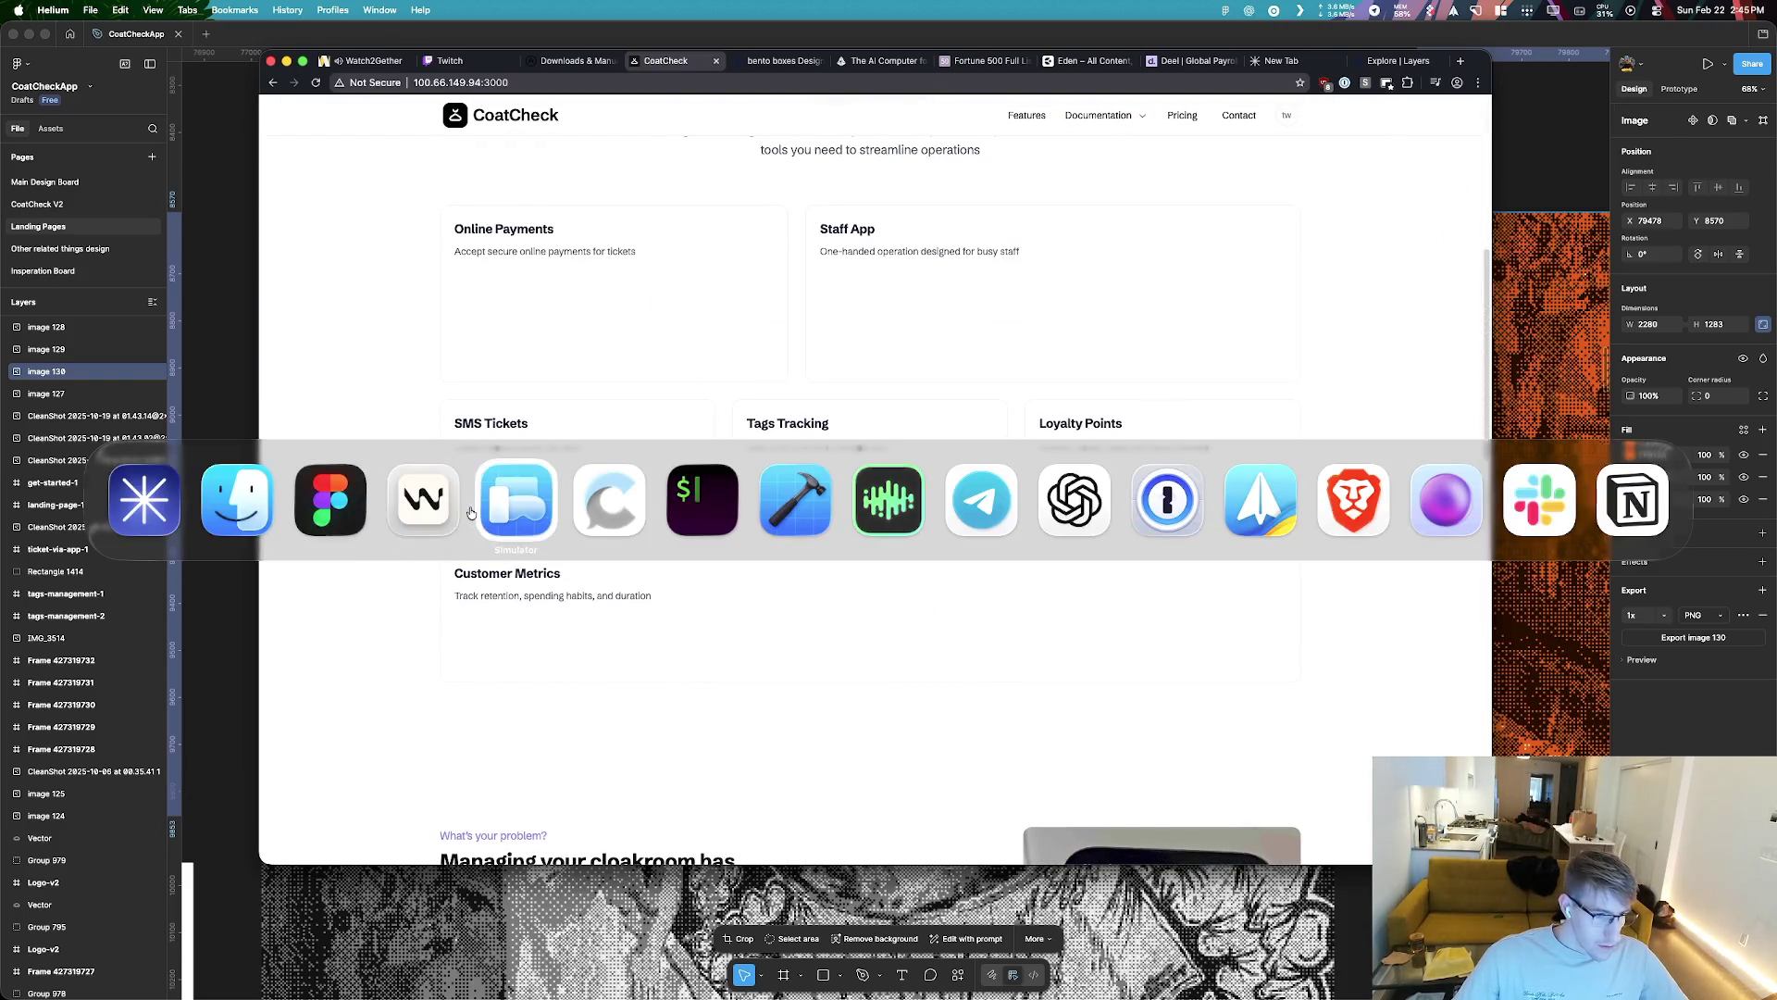
{"action": "key", "text": "super+Tab"}
{"action": "key", "text": "super+Tab"}
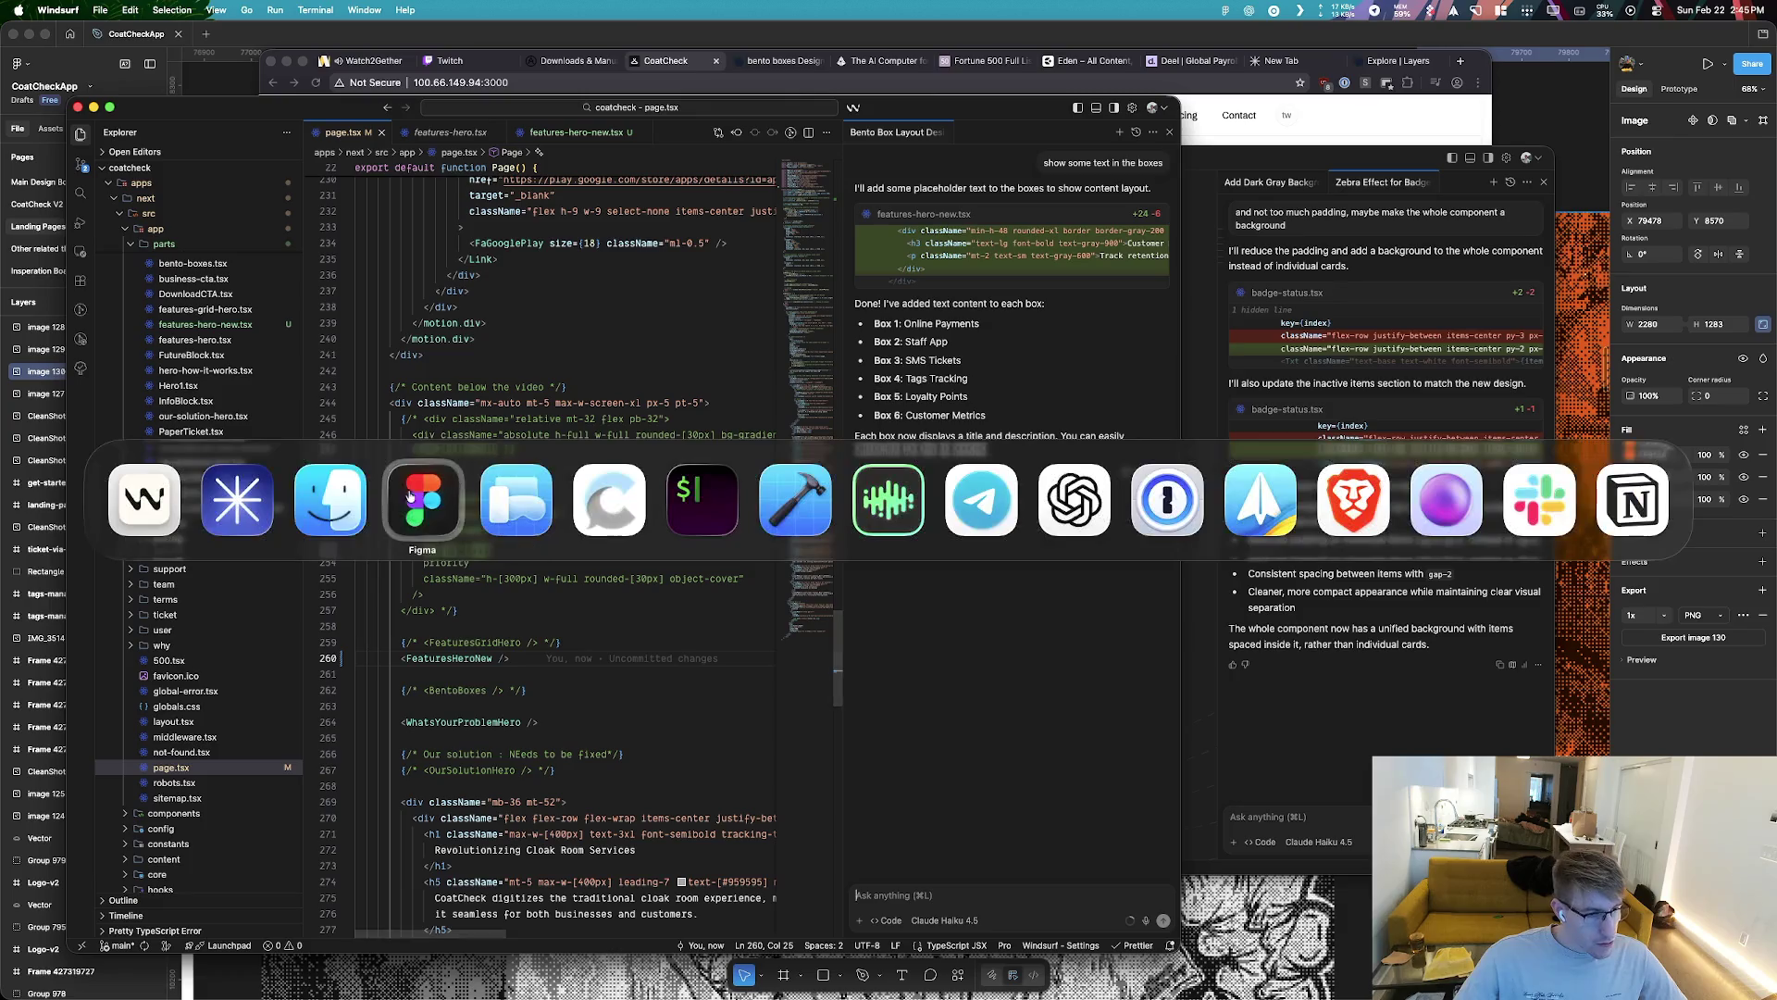
{"action": "left_click", "coordinate": [427, 503]}
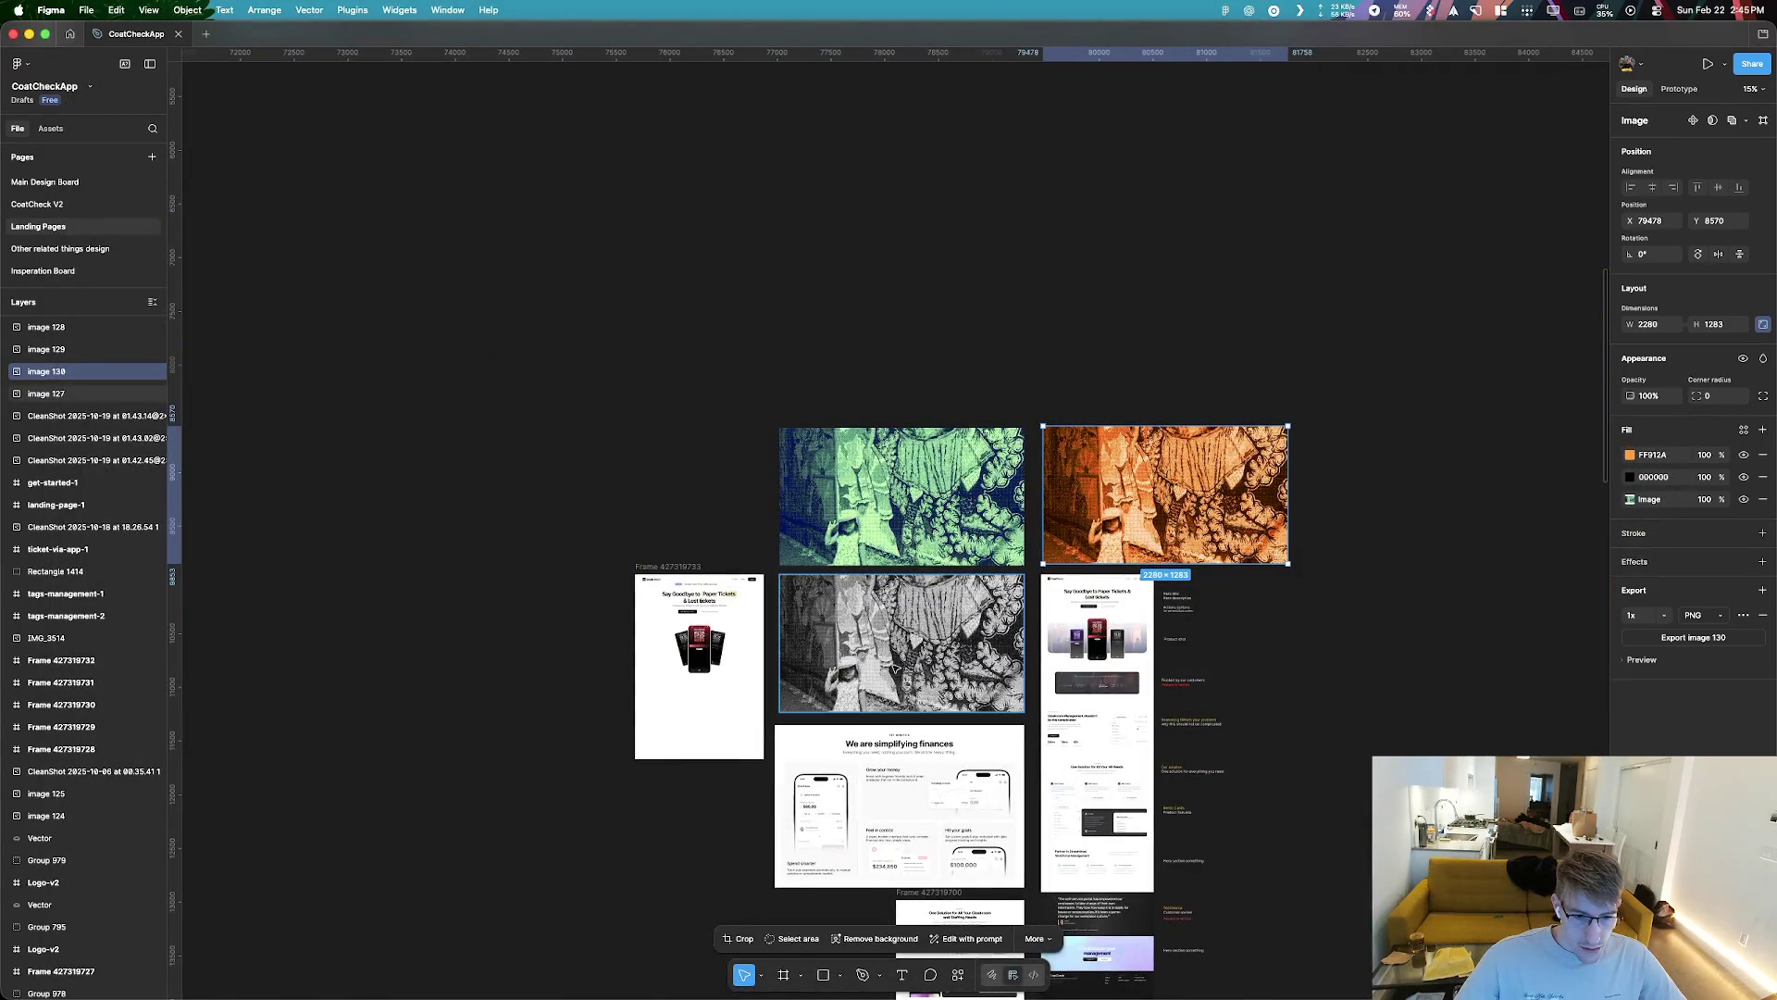
Duplicate the landing-page frame and move its headline, buttons, phones, banner and header out
{"action": "left_click_drag", "start_coordinate": [699, 648], "coordinate": [1291, 648]}
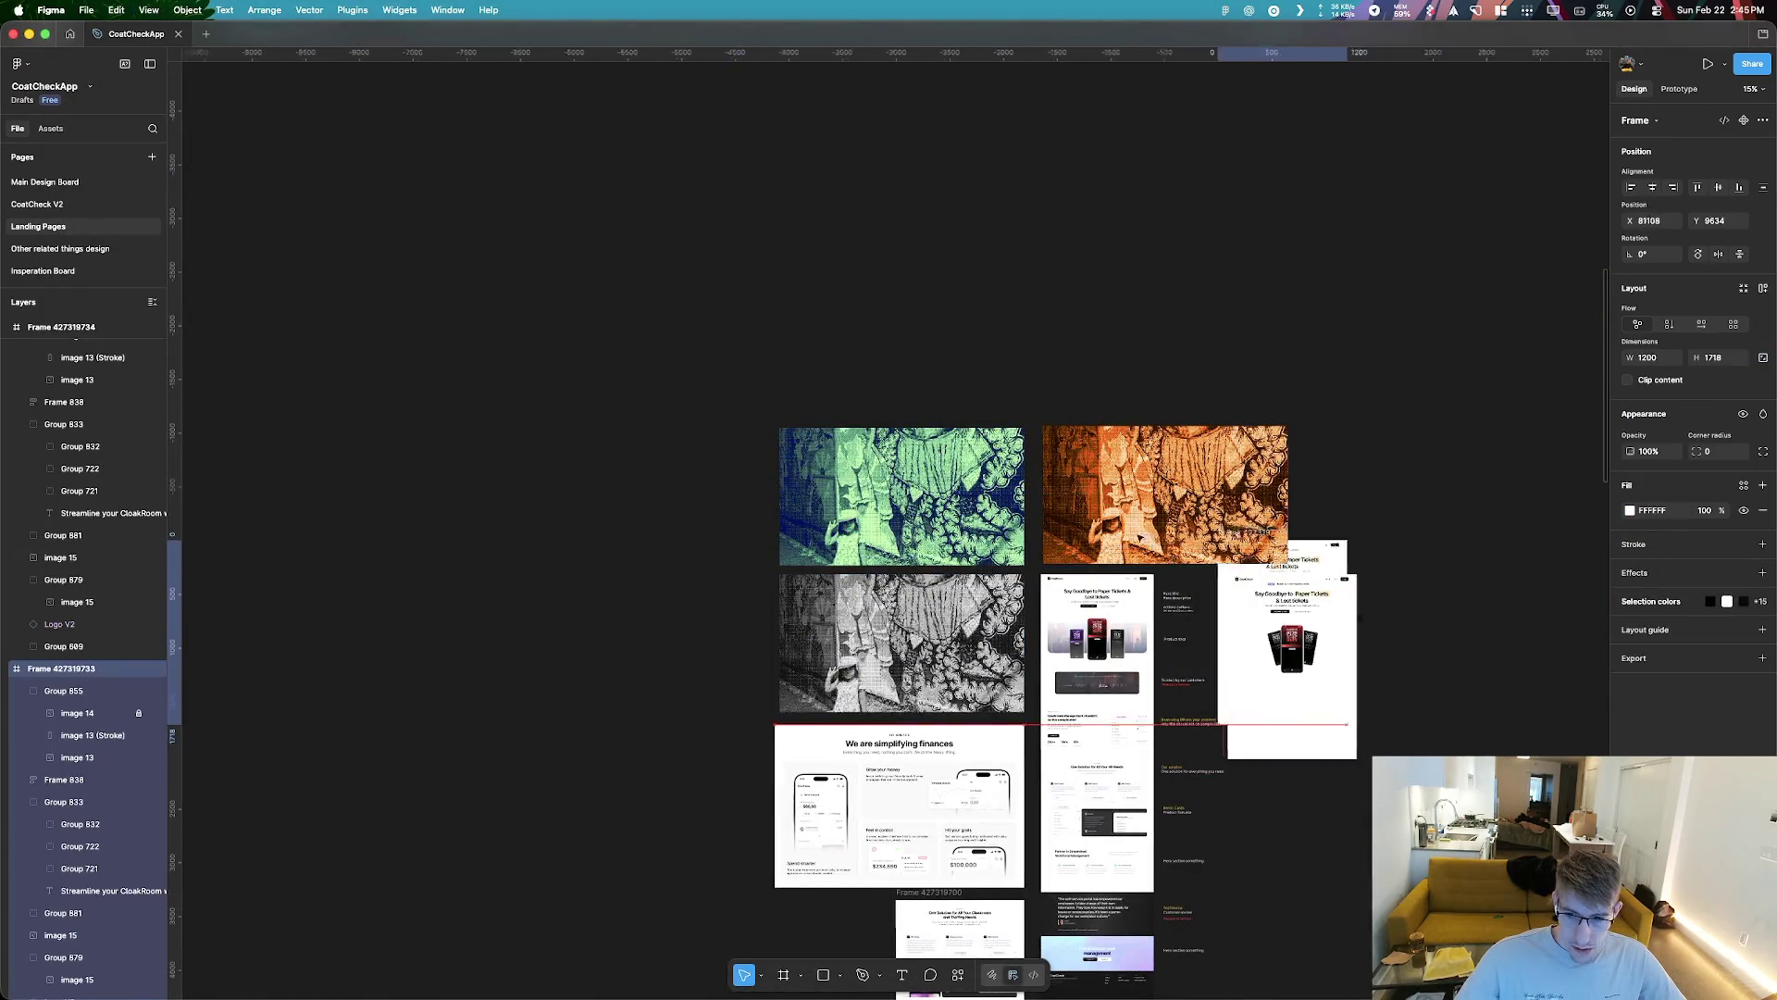
{"action": "left_click_drag", "start_coordinate": [1267, 570], "coordinate": [1394, 423]}
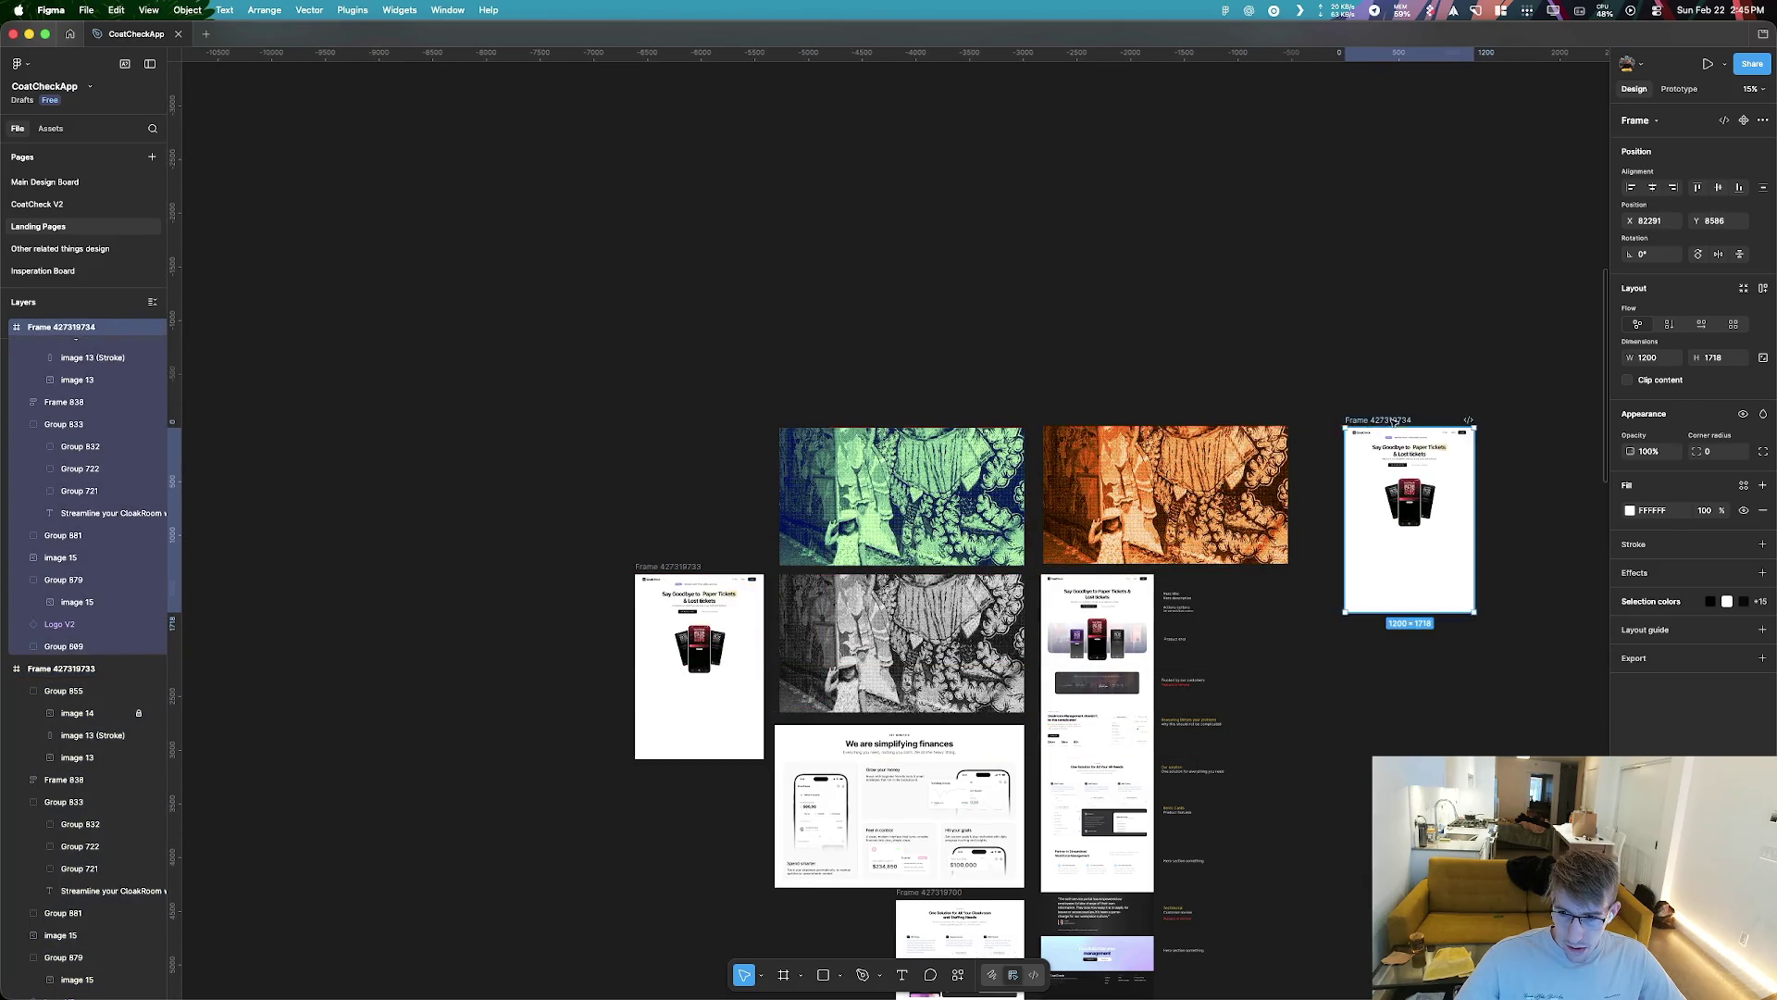
{"action": "scroll", "coordinate": [1203, 518], "scroll_direction": "right", "scroll_amount": 5}
{"action": "scroll", "coordinate": [972, 581], "scroll_direction": "up", "scroll_amount": 5}
{"action": "mouse_move", "coordinate": [1073, 736]}
{"action": "left_mouse_down"}
{"action": "mouse_move", "coordinate": [998, 462]}
{"action": "mouse_move", "coordinate": [1476, 460]}
{"action": "left_mouse_up"}
{"action": "left_click", "coordinate": [998, 462]}
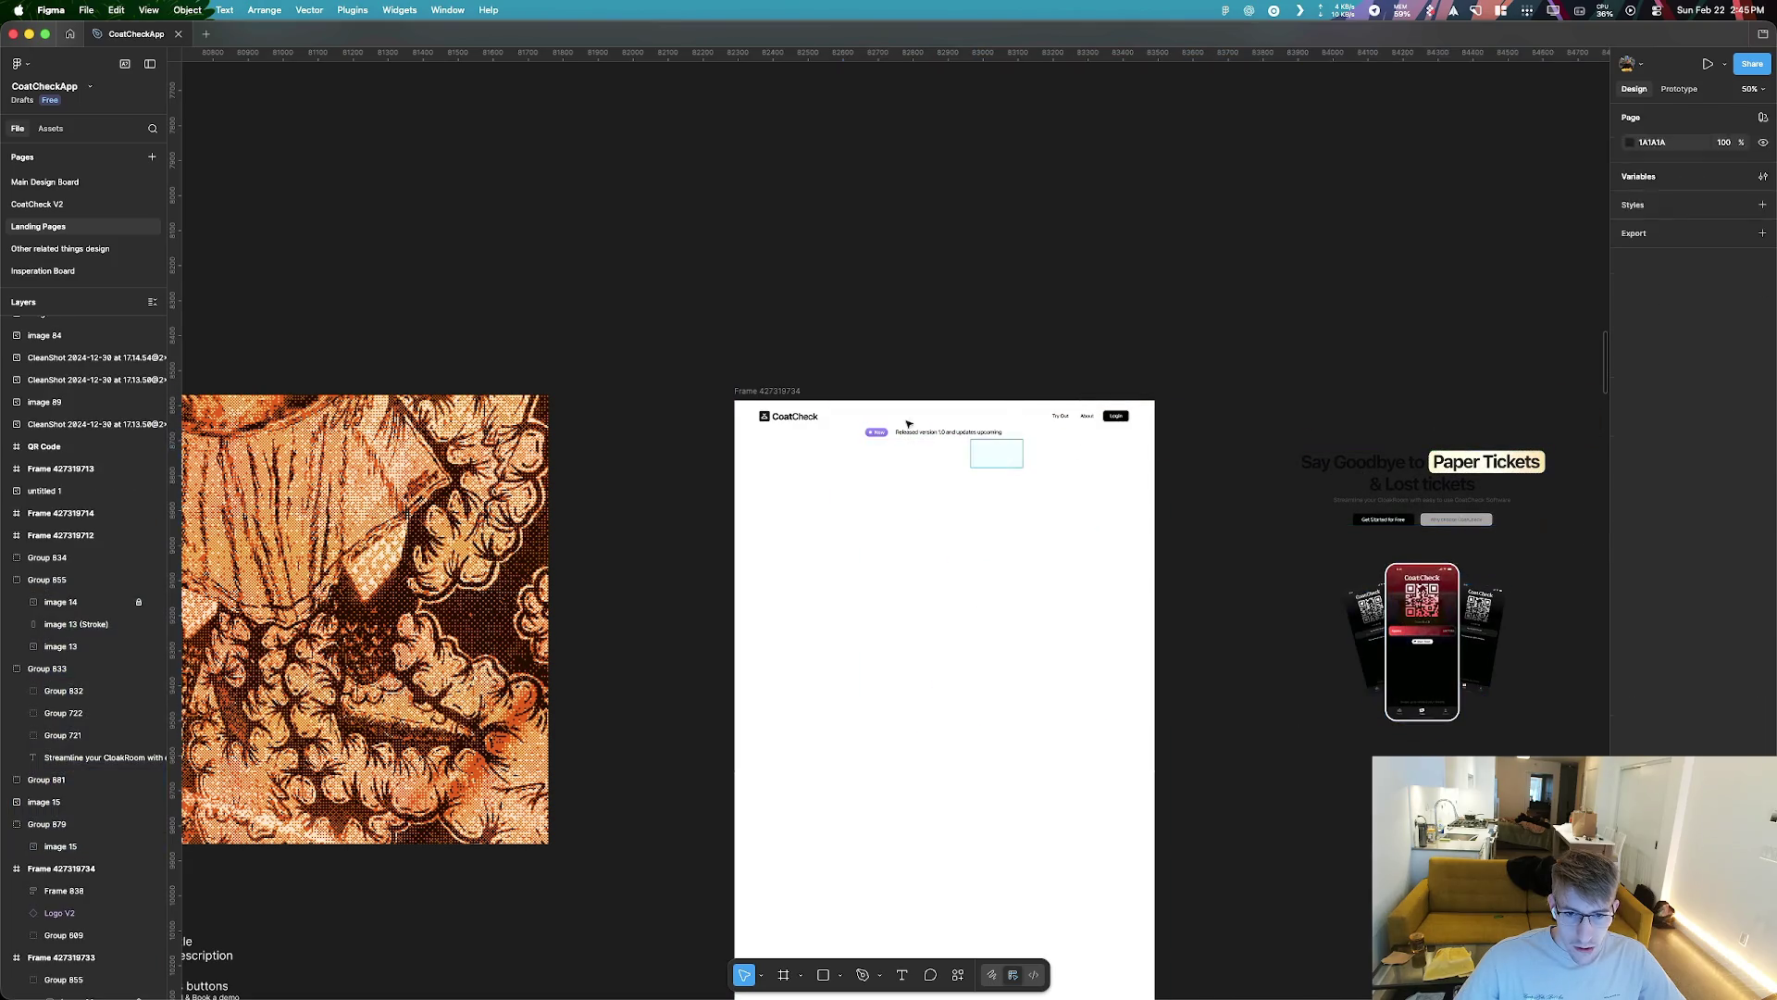
{"action": "left_click", "coordinate": [880, 426]}
{"action": "left_click_drag", "start_coordinate": [901, 349], "coordinate": [901, 348]}
{"action": "mouse_move", "coordinate": [1141, 452]}
{"action": "left_mouse_down"}
{"action": "mouse_move", "coordinate": [750, 408]}
{"action": "mouse_move", "coordinate": [795, 298]}
{"action": "left_mouse_up"}
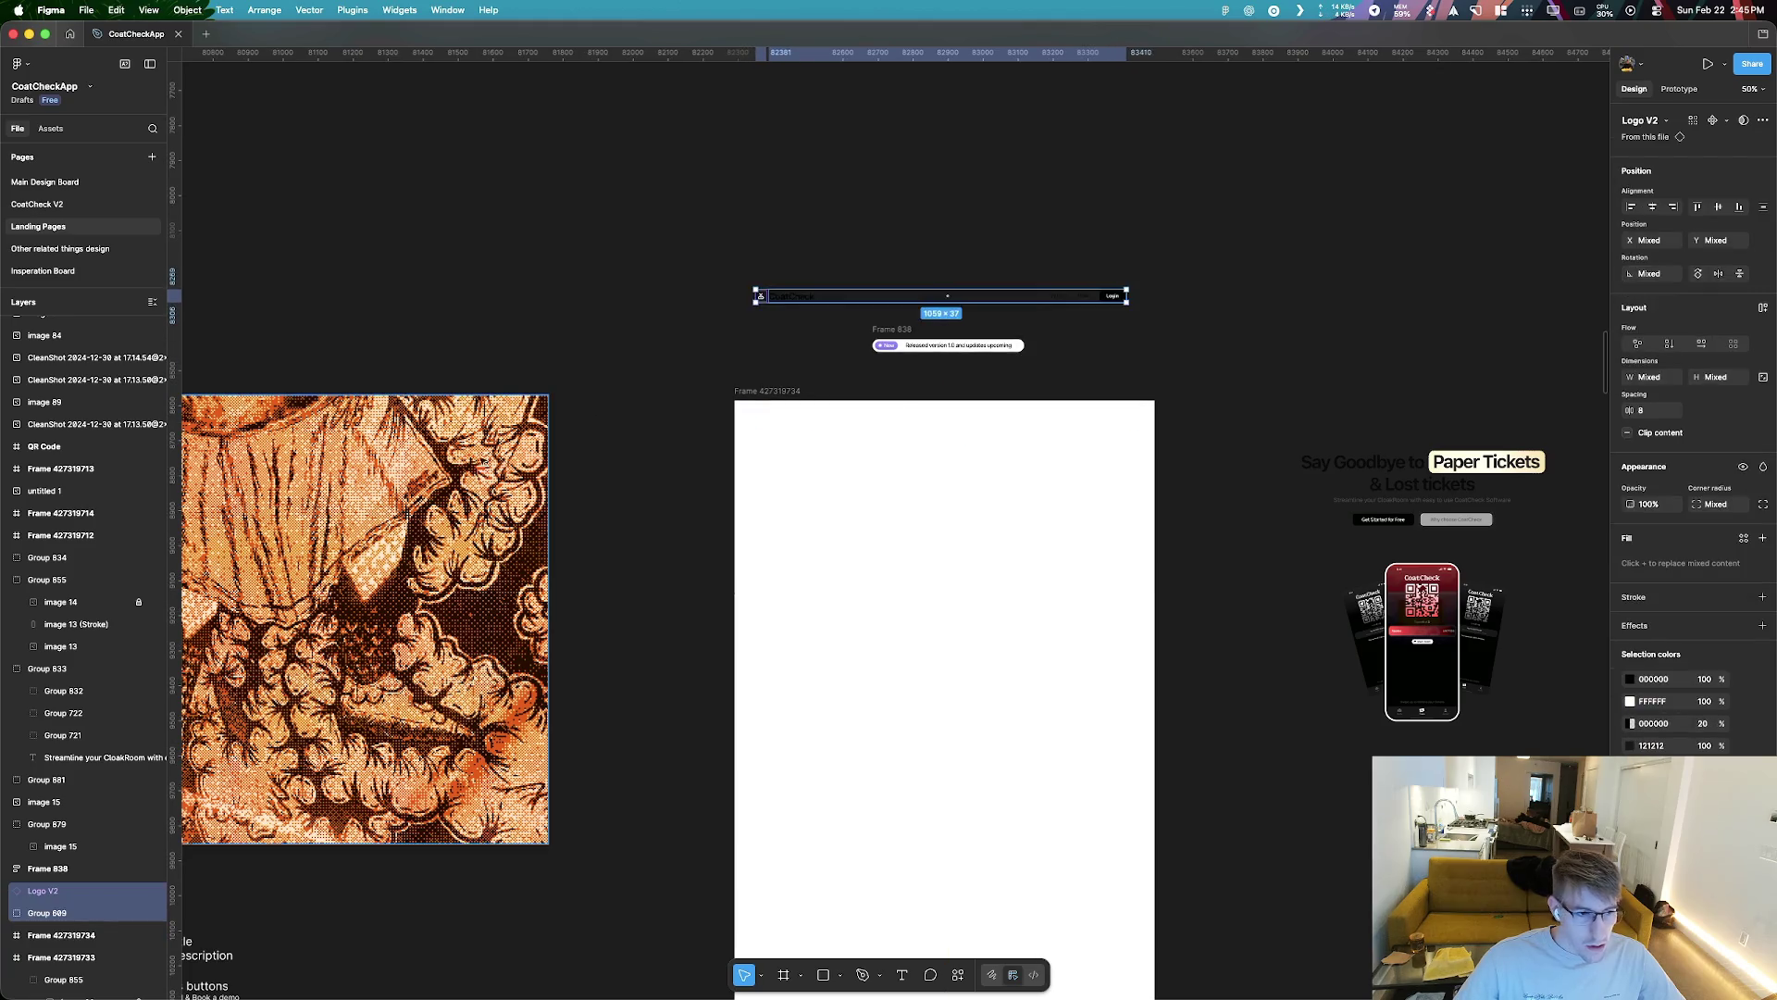
Drop the orange halftone image into Frame 427319734 and position it over the frame's top
{"action": "mouse_move", "coordinate": [283, 517]}
{"action": "left_mouse_down"}
{"action": "mouse_move", "coordinate": [1058, 547]}
{"action": "mouse_move", "coordinate": [1070, 488]}
{"action": "left_mouse_up"}
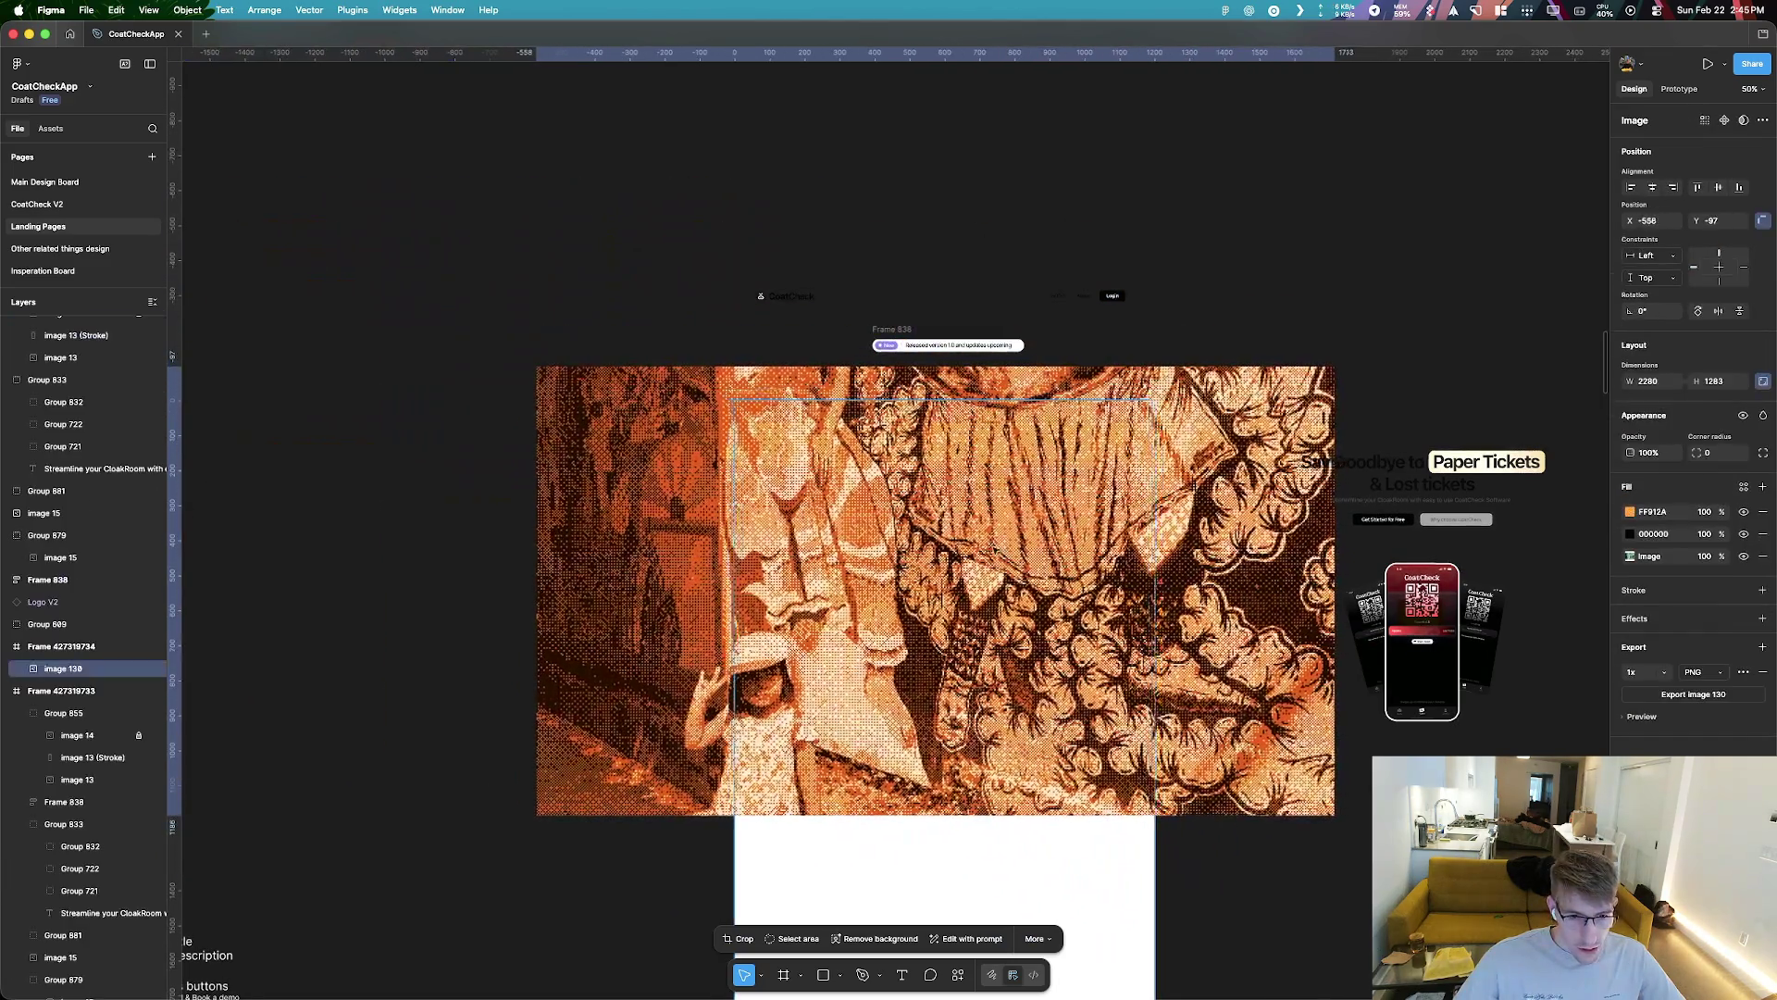
{"action": "left_click_drag", "start_coordinate": [702, 617], "coordinate": [620, 621]}
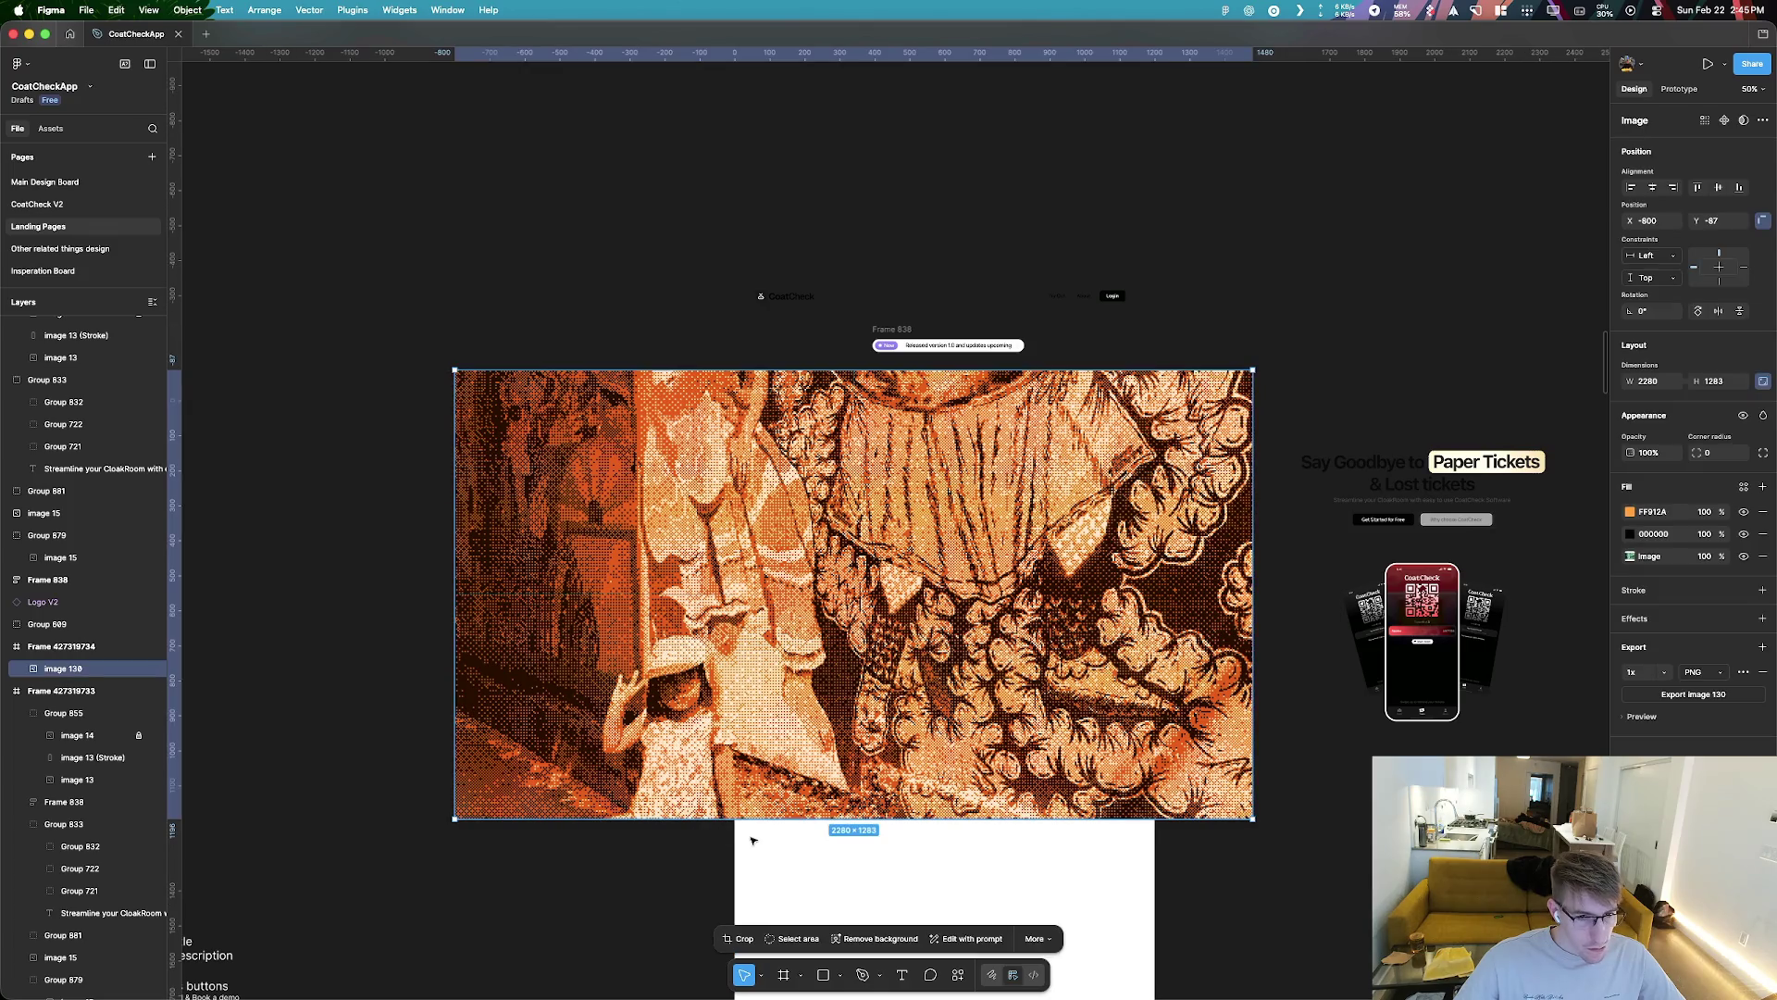
{"action": "left_click_drag", "start_coordinate": [766, 443], "coordinate": [758, 576]}
{"action": "key", "text": "shift+Return"}
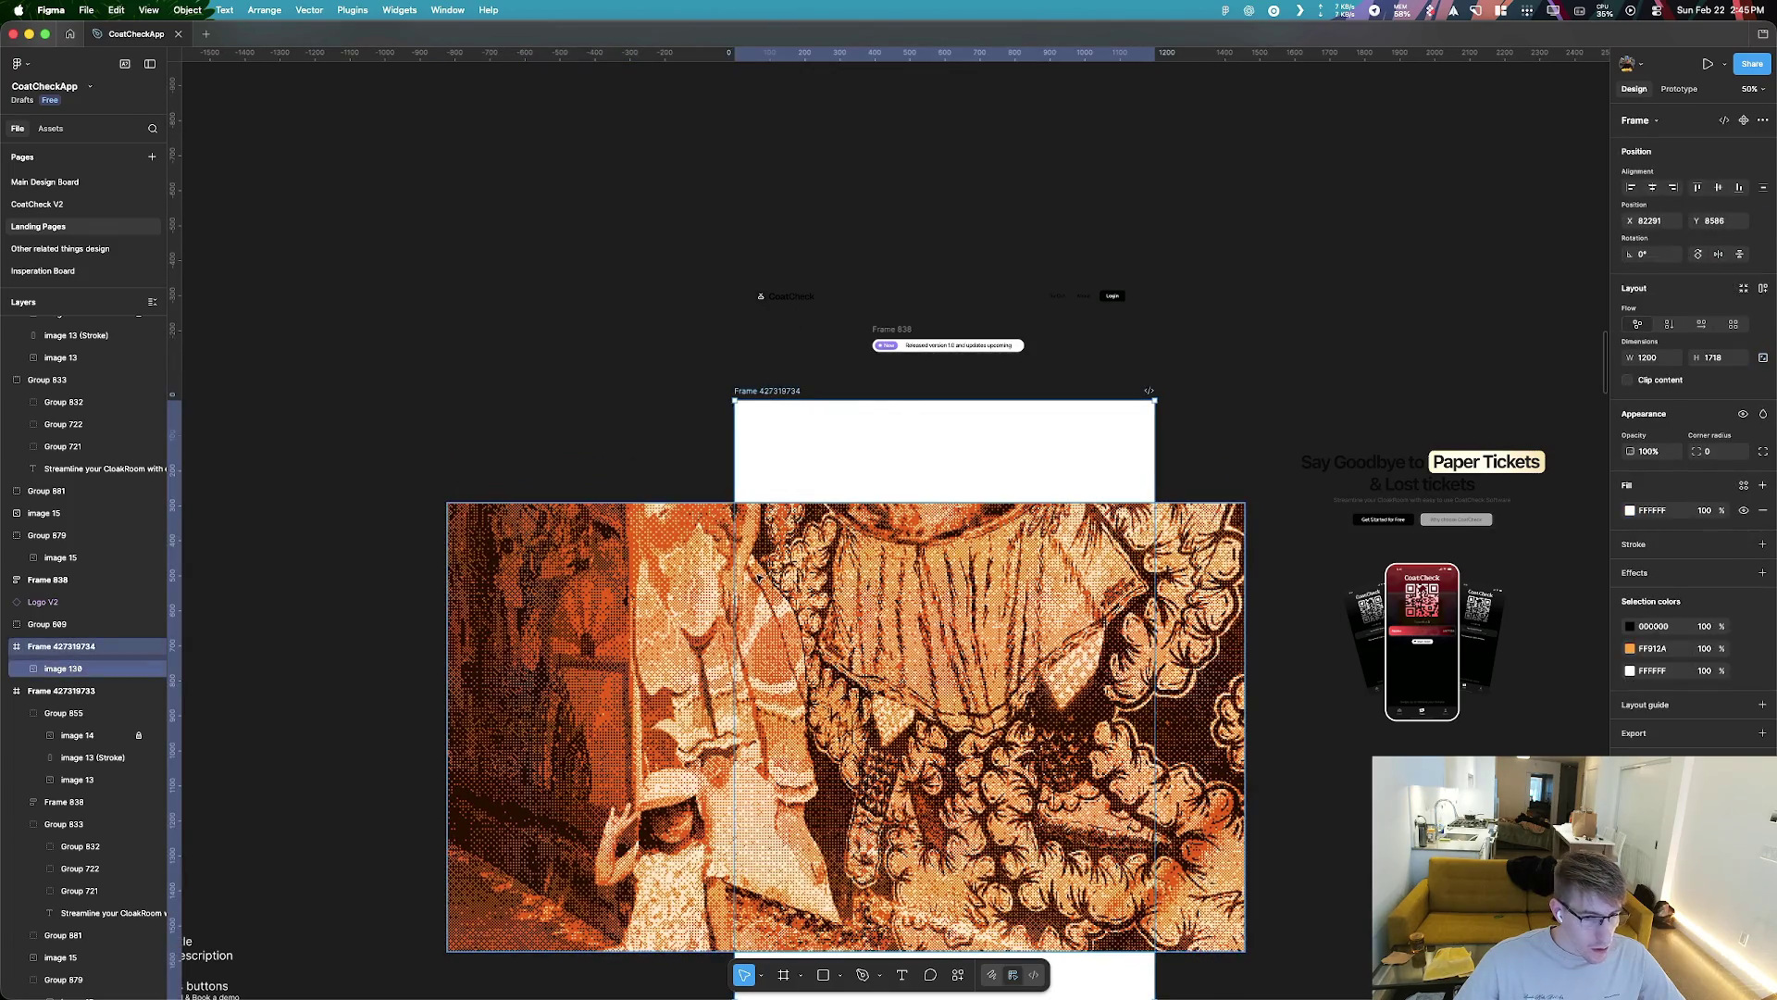
{"action": "left_click", "coordinate": [844, 580]}
{"action": "left_click_drag", "start_coordinate": [835, 588], "coordinate": [1071, 534]}
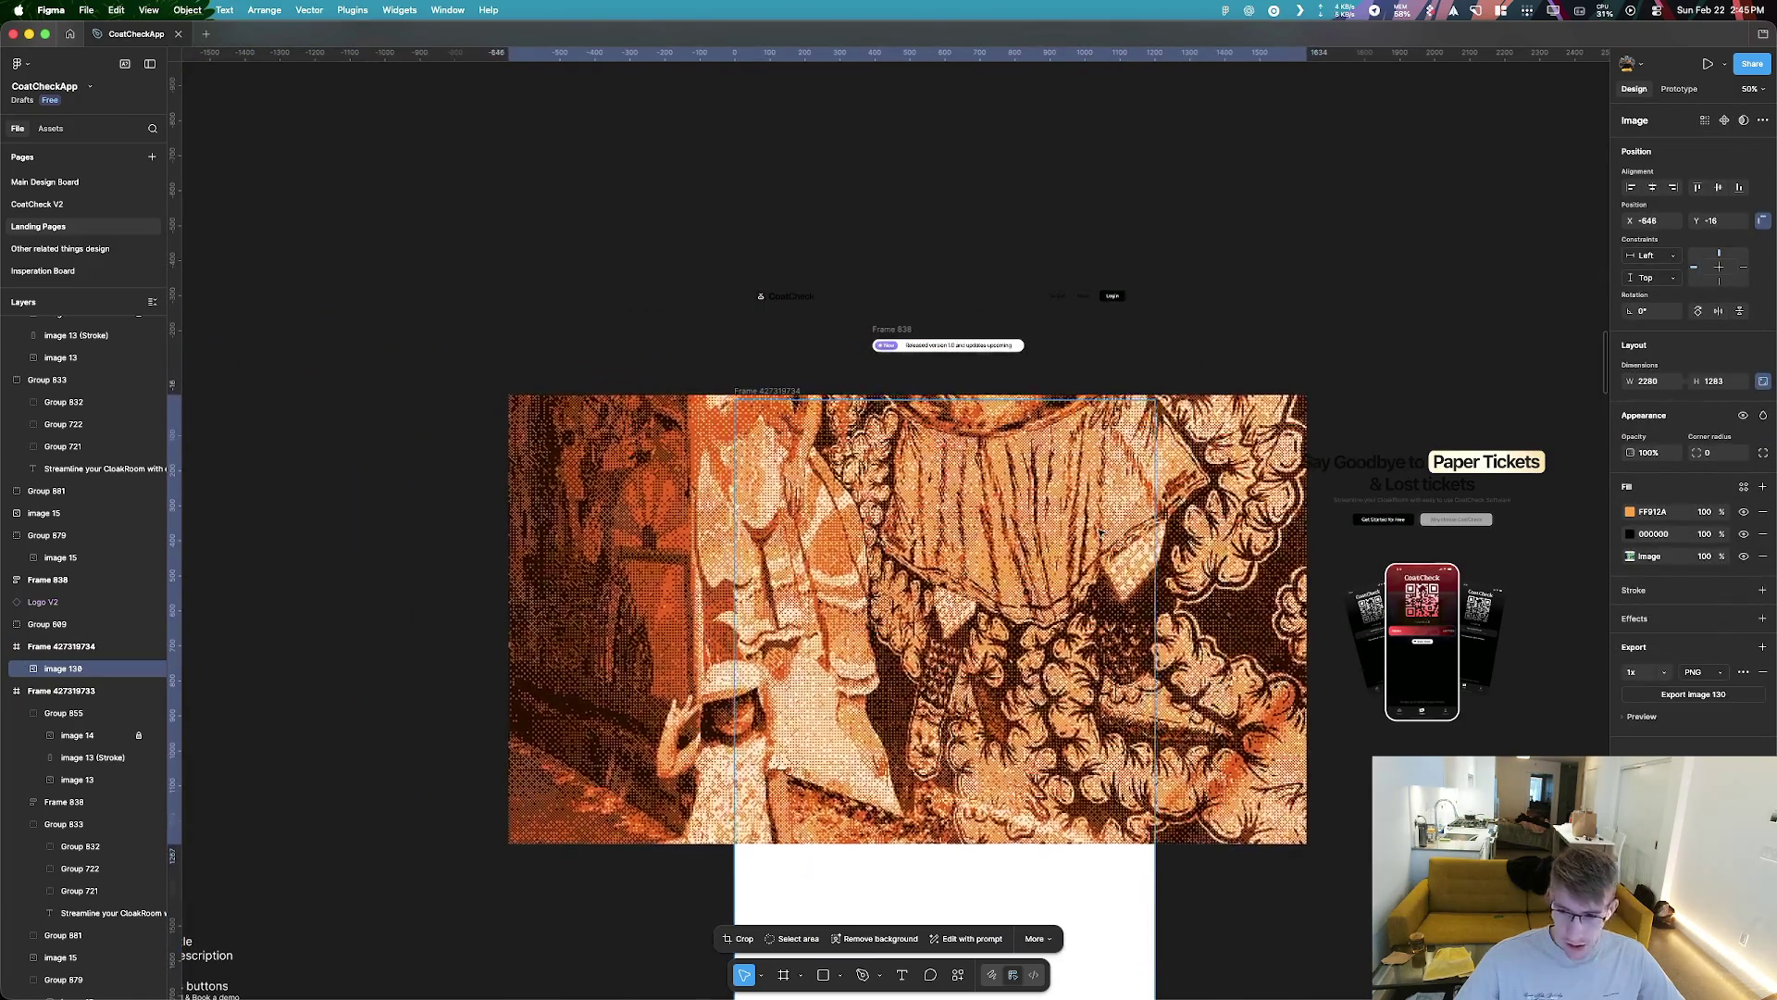
{"action": "left_click_drag", "start_coordinate": [1071, 534], "coordinate": [1098, 534]}
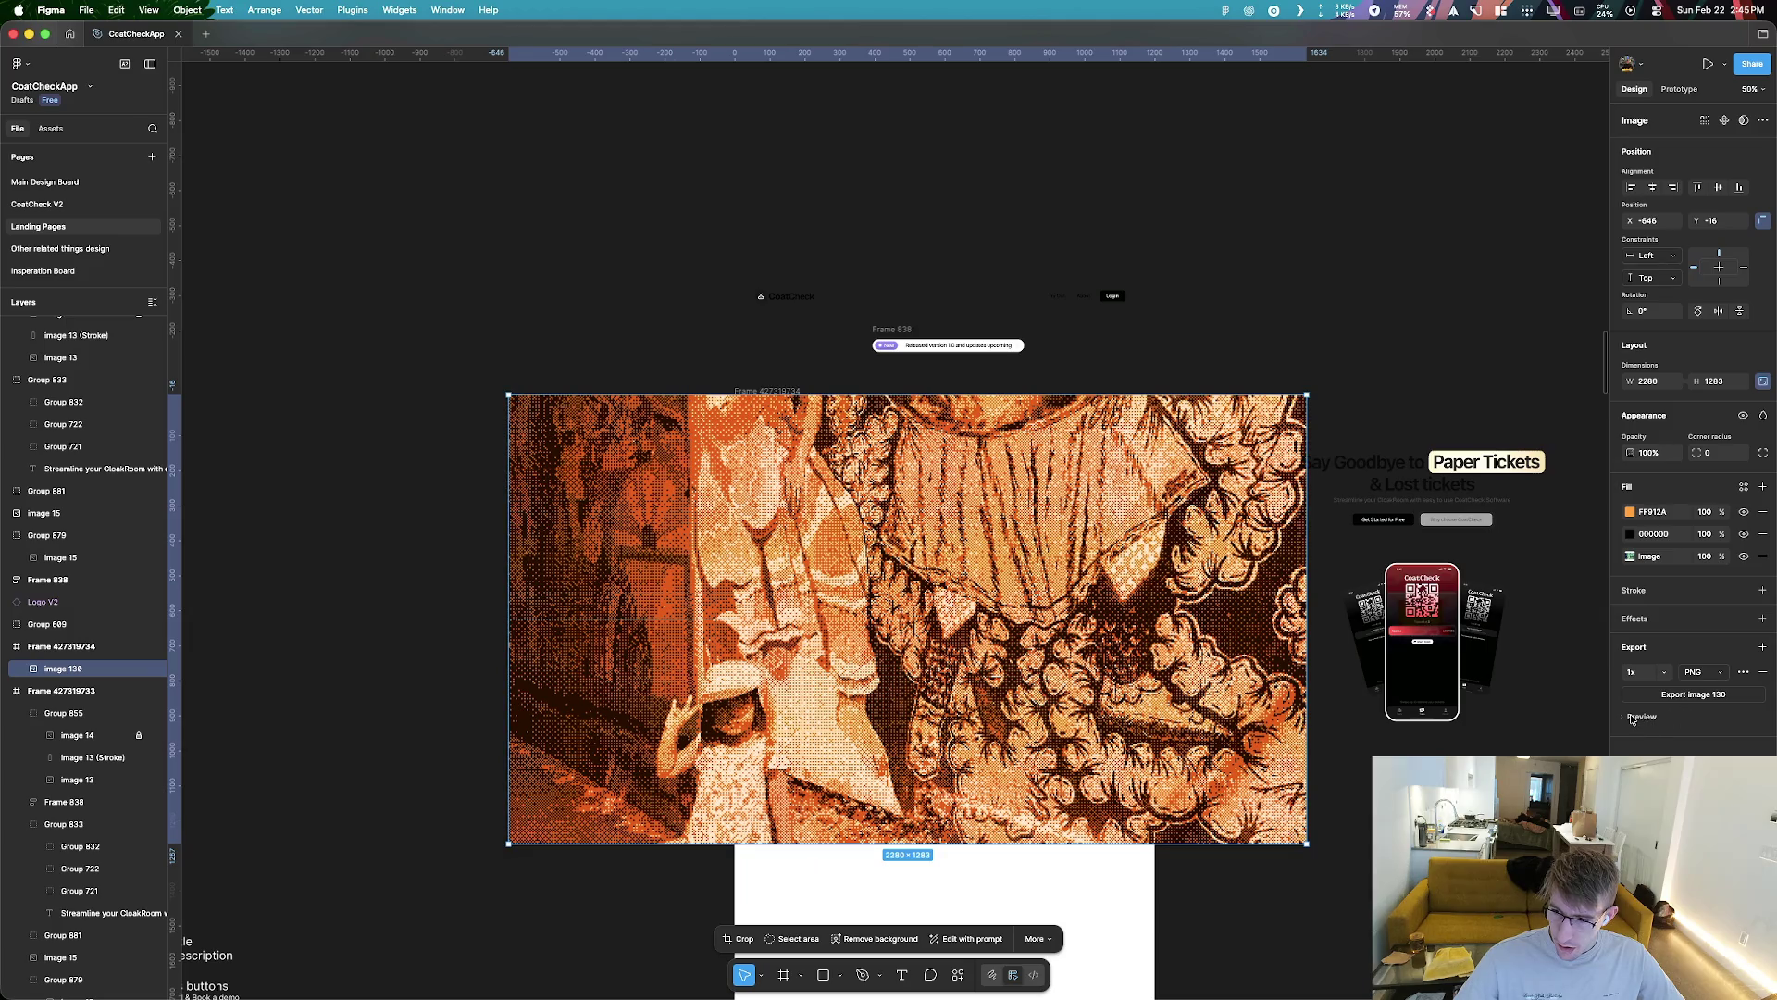
Move the white landing-page frame up and left, then select the tall mockup image
{"action": "left_click", "coordinate": [59, 649]}
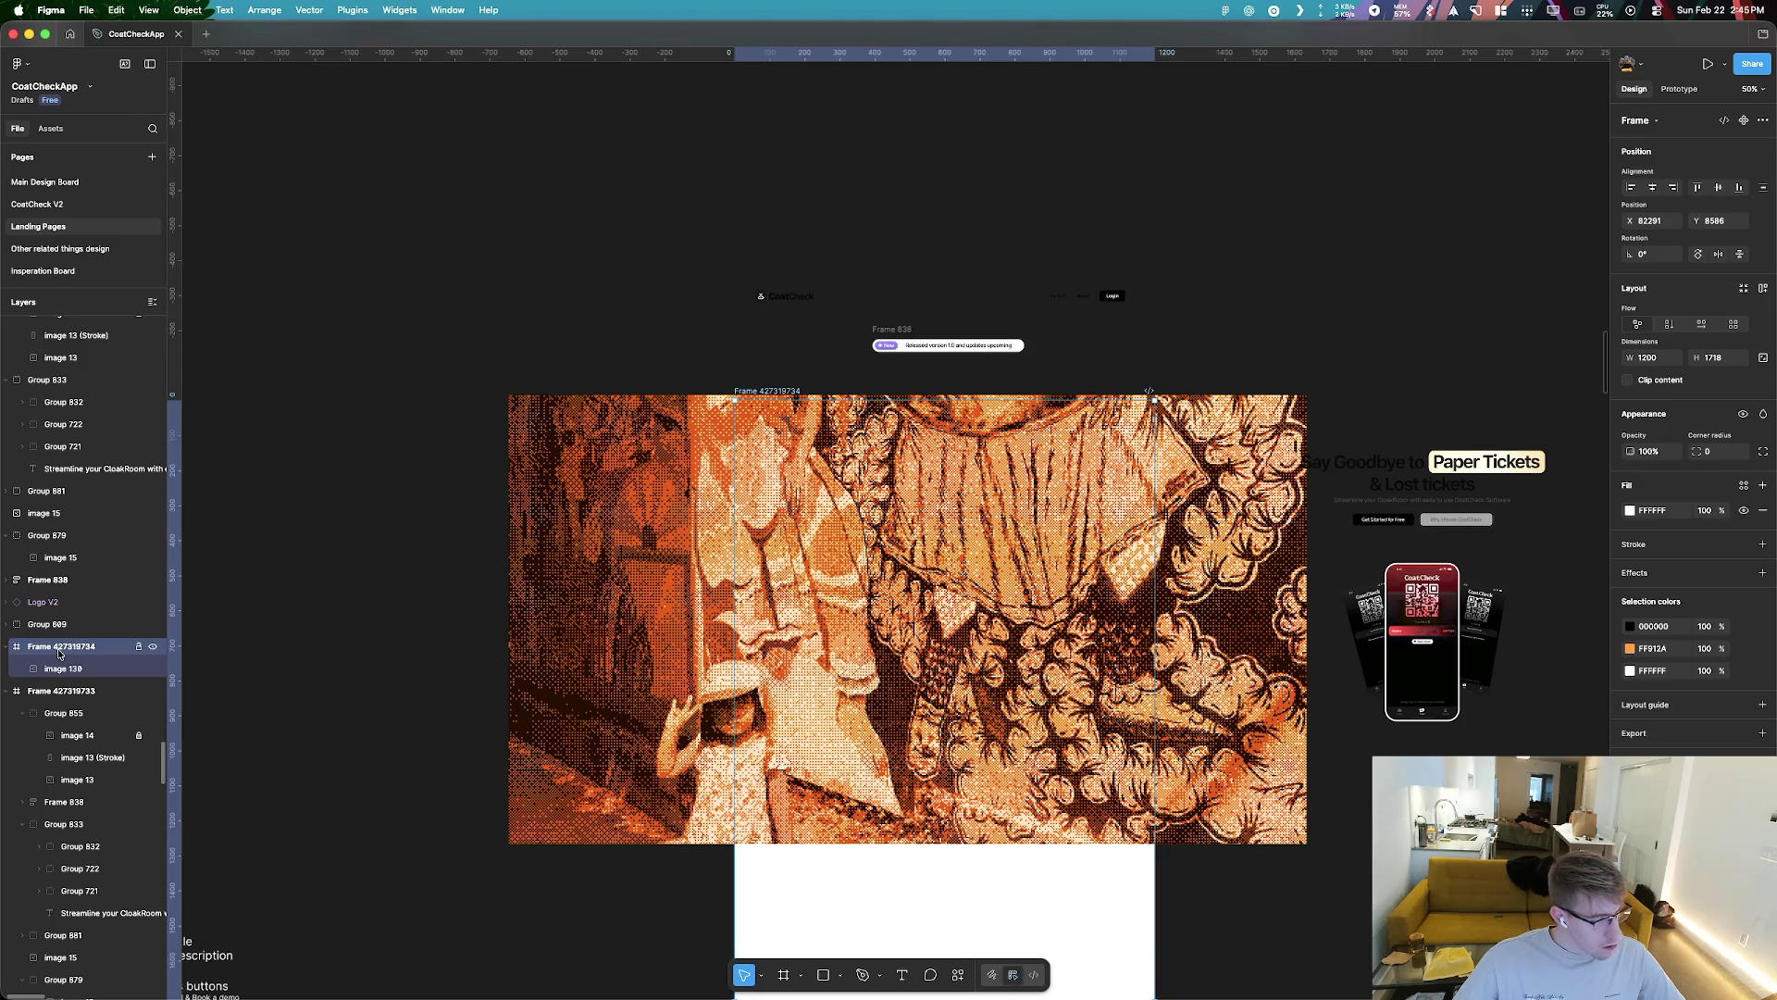
{"action": "left_click_drag", "start_coordinate": [834, 581], "coordinate": [745, 481]}
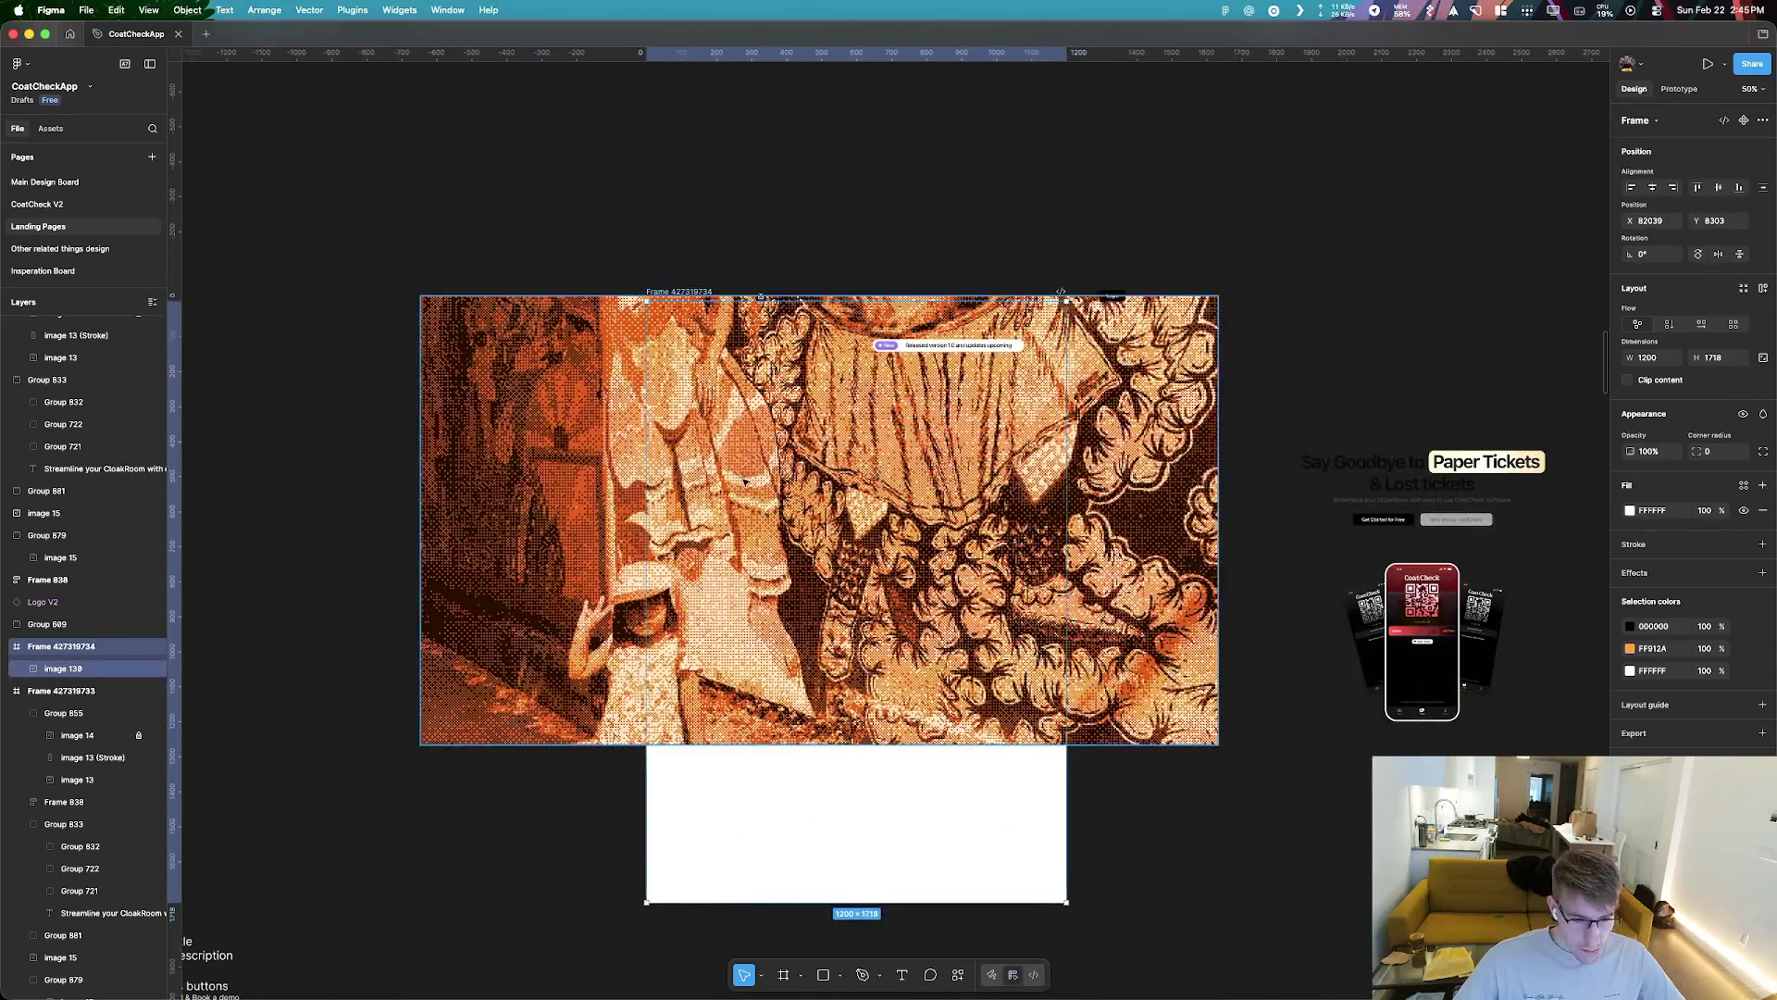
{"action": "scroll", "coordinate": [745, 481], "scroll_direction": "down", "scroll_amount": 5}
{"action": "scroll", "coordinate": [514, 583], "scroll_direction": "up", "scroll_amount": 3}
{"action": "scroll", "coordinate": [883, 625], "scroll_direction": "up", "scroll_amount": 5}
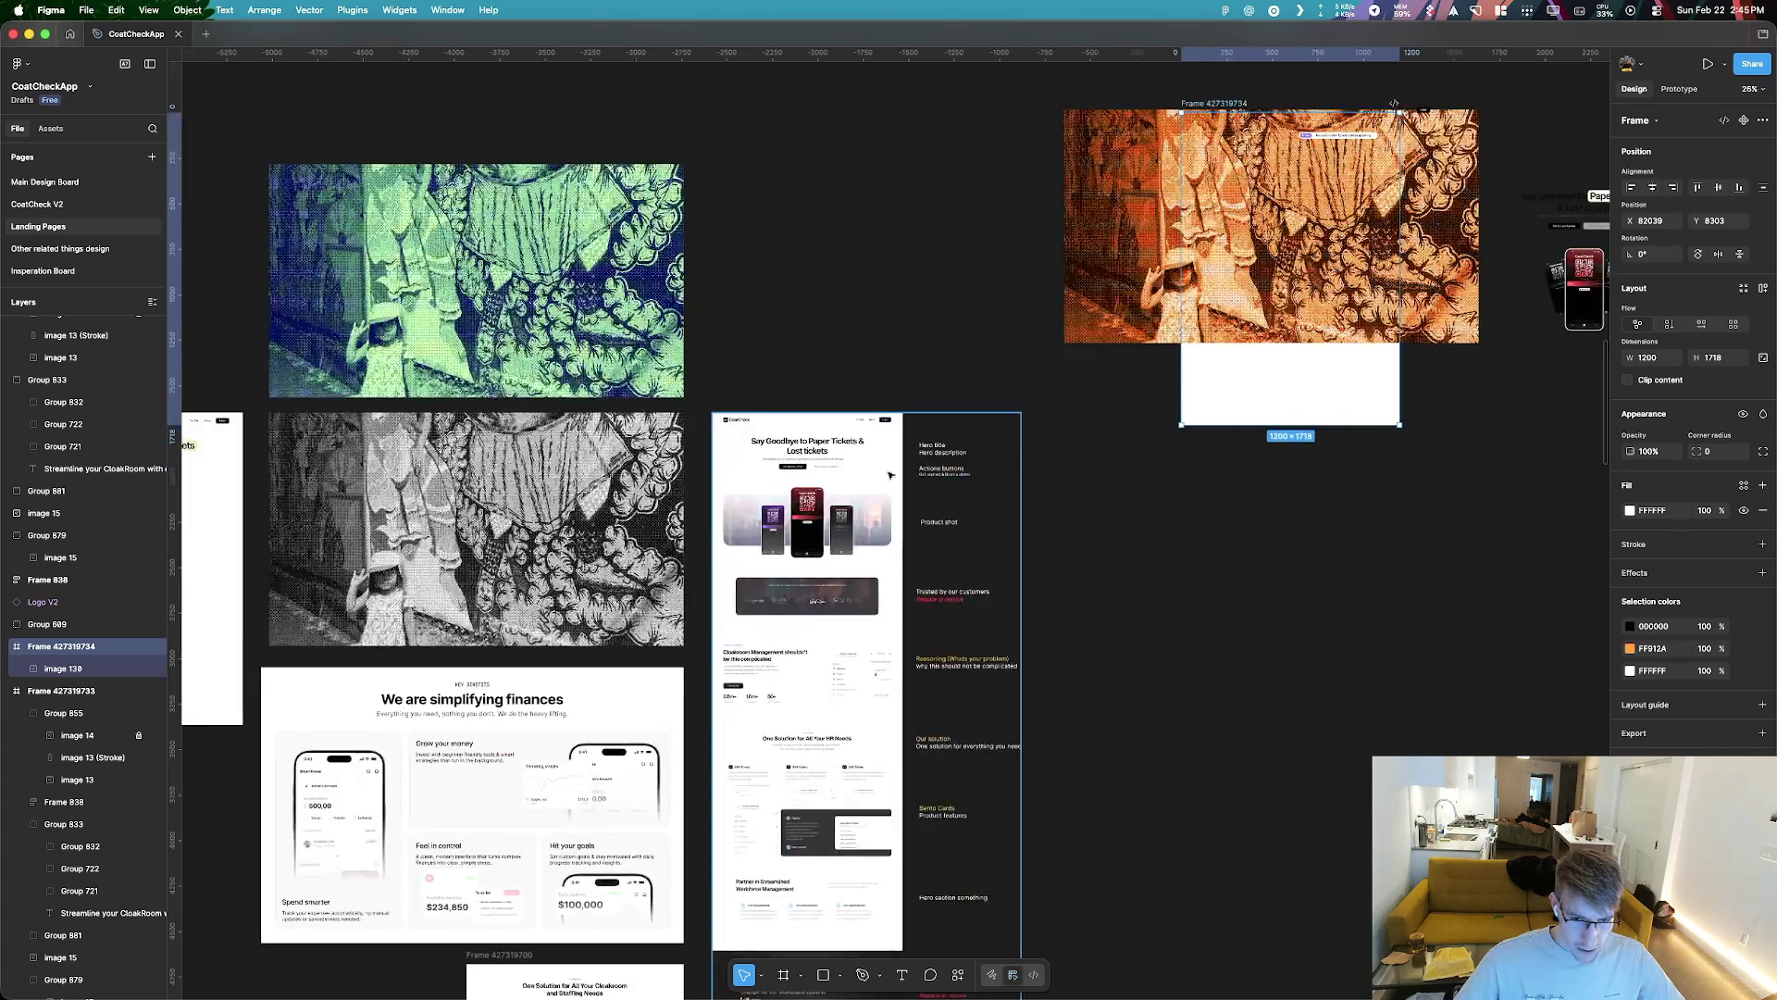
{"action": "left_click", "coordinate": [883, 625]}
{"action": "scroll", "coordinate": [883, 625], "scroll_direction": "down", "scroll_amount": 3}
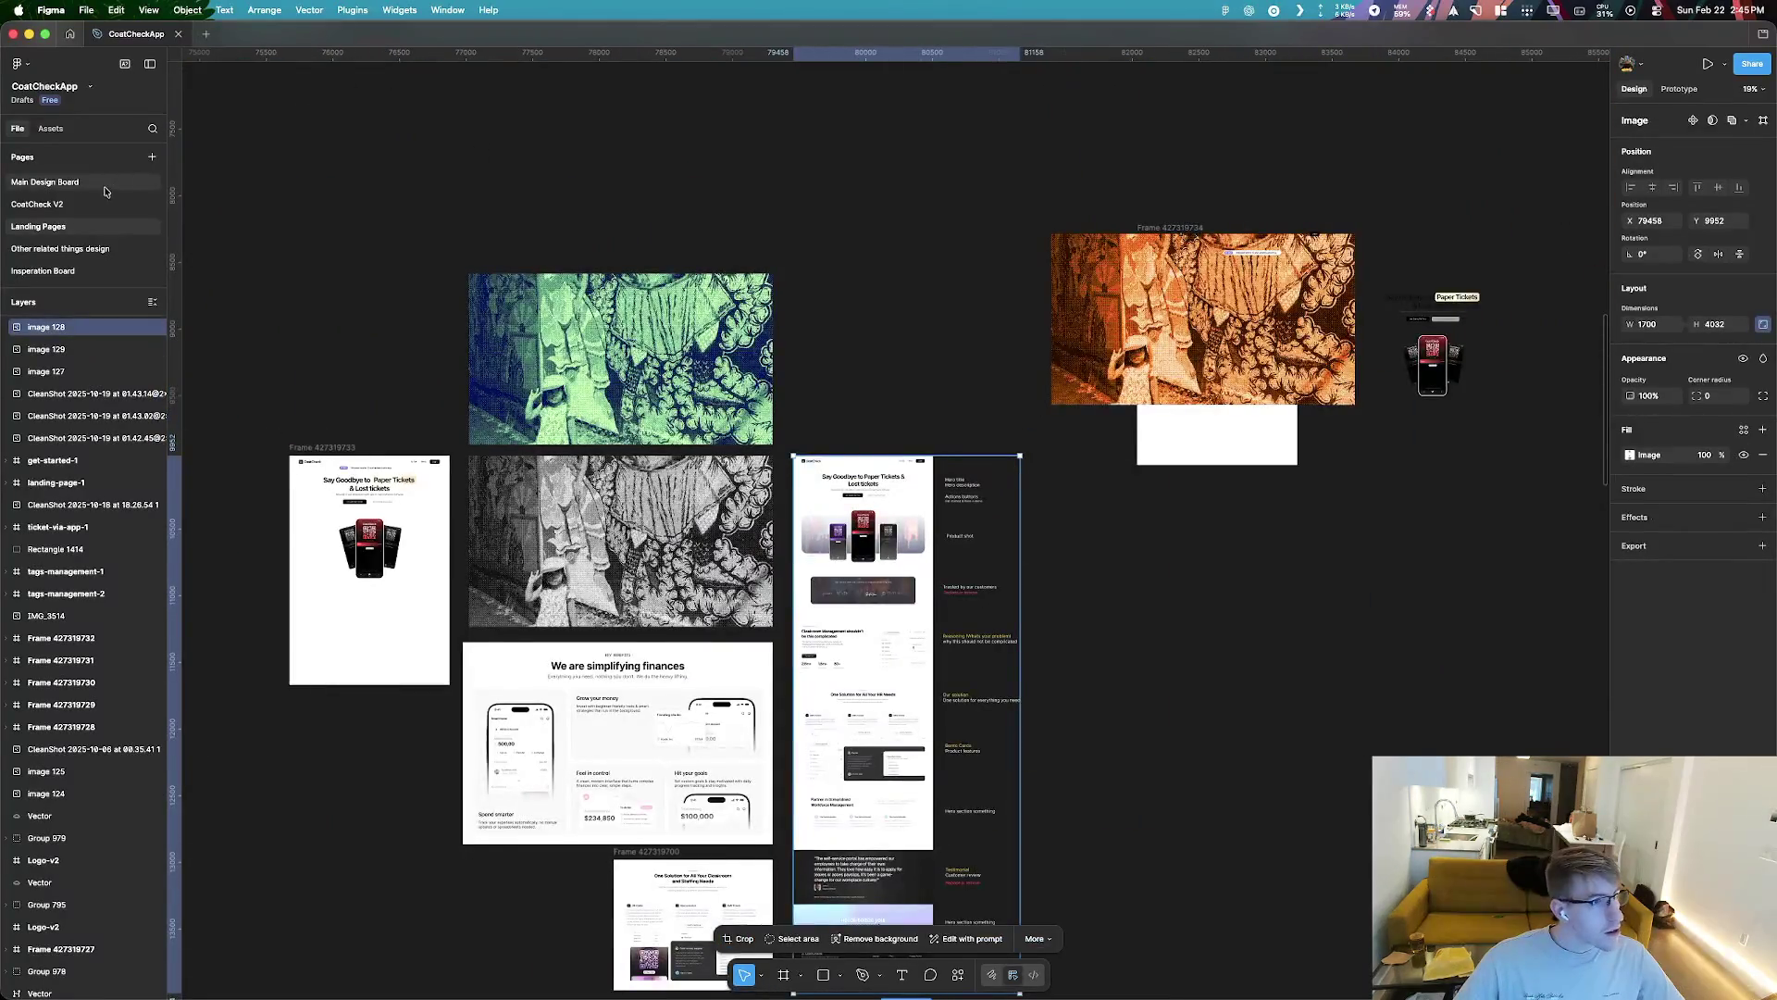
Visit the Main Design Board page and go back to Landing Pages
{"action": "left_click", "coordinate": [105, 182]}
{"action": "scroll", "coordinate": [944, 481], "scroll_direction": "up", "scroll_amount": 5}
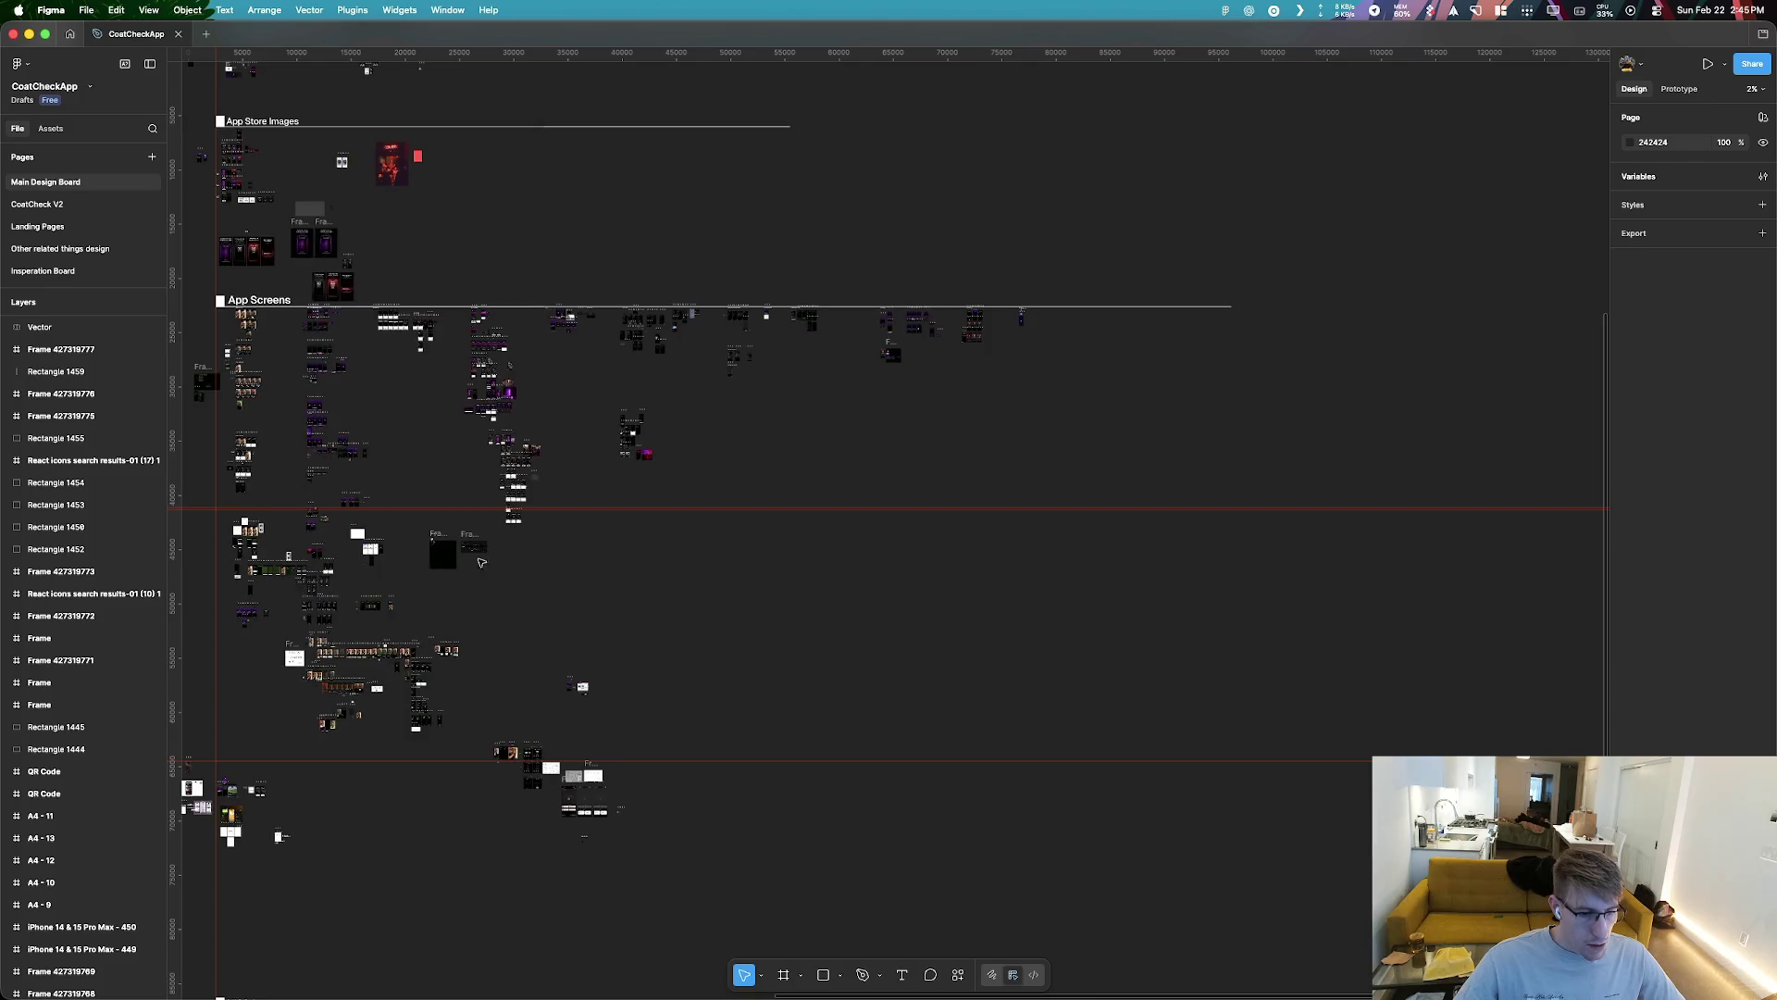
{"action": "scroll", "coordinate": [368, 610], "scroll_direction": "up", "scroll_amount": 5}
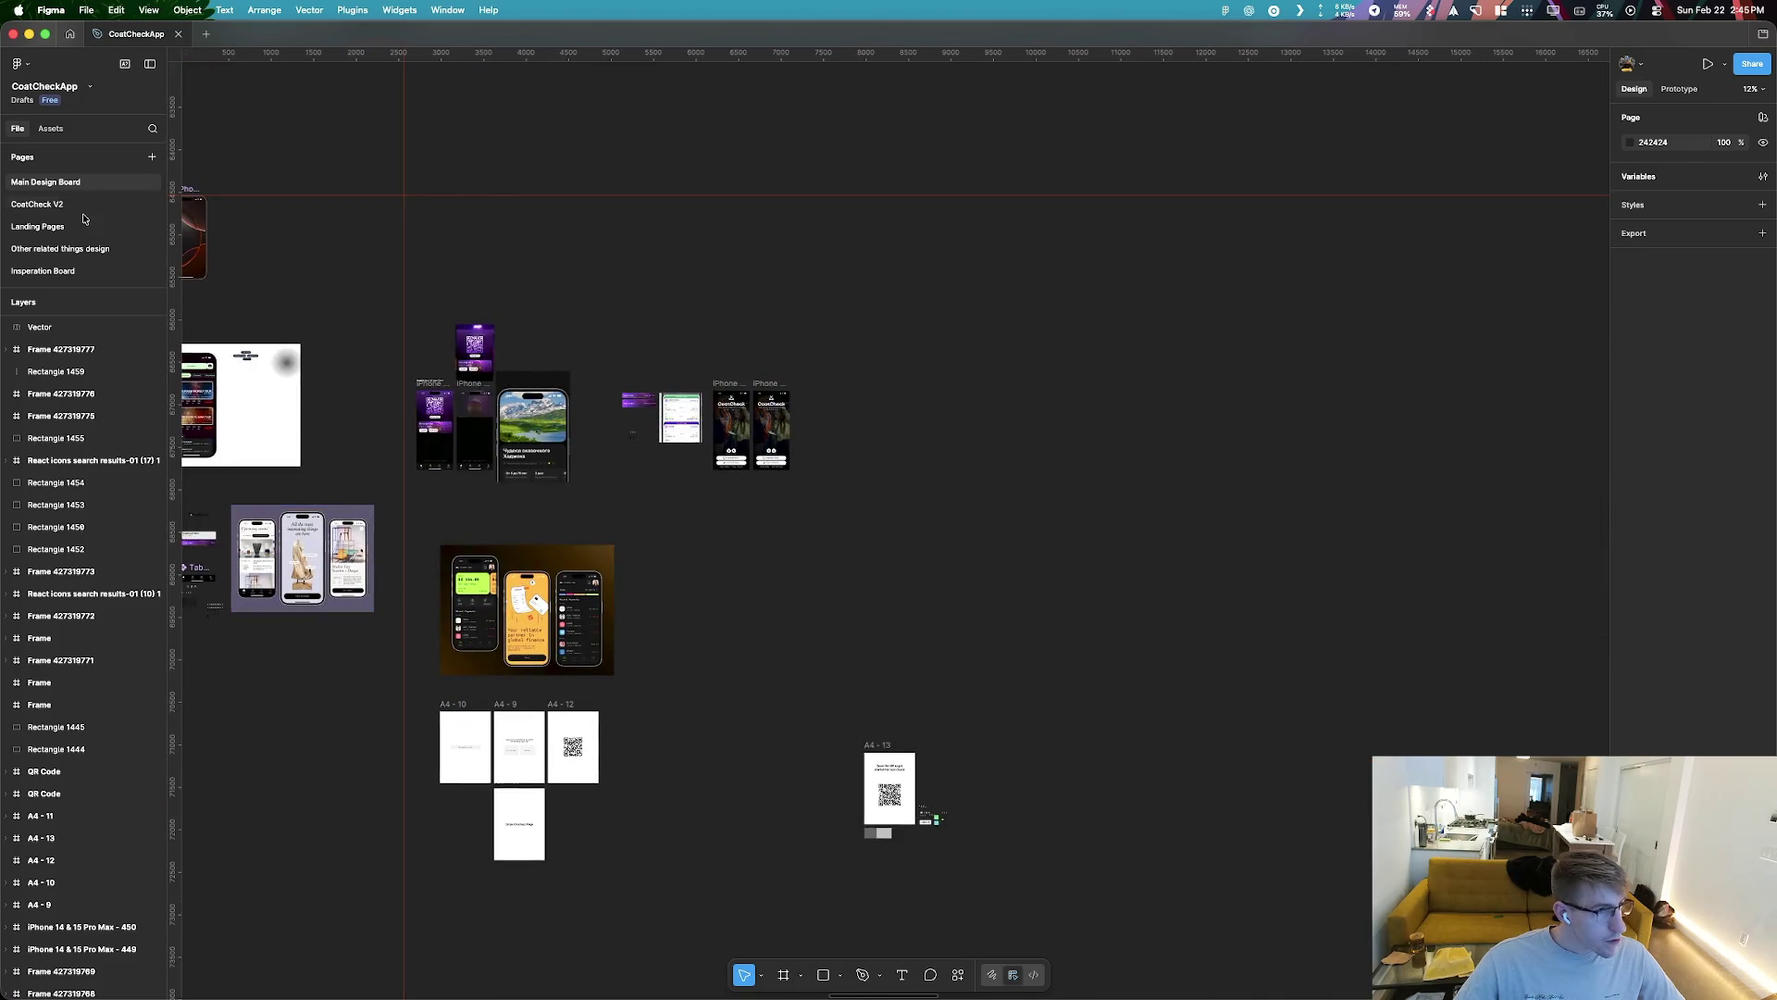
{"action": "left_click", "coordinate": [84, 219]}
{"action": "scroll", "coordinate": [1120, 596], "scroll_direction": "down", "scroll_amount": 3}
{"action": "scroll", "coordinate": [1219, 579], "scroll_direction": "down", "scroll_amount": 5}
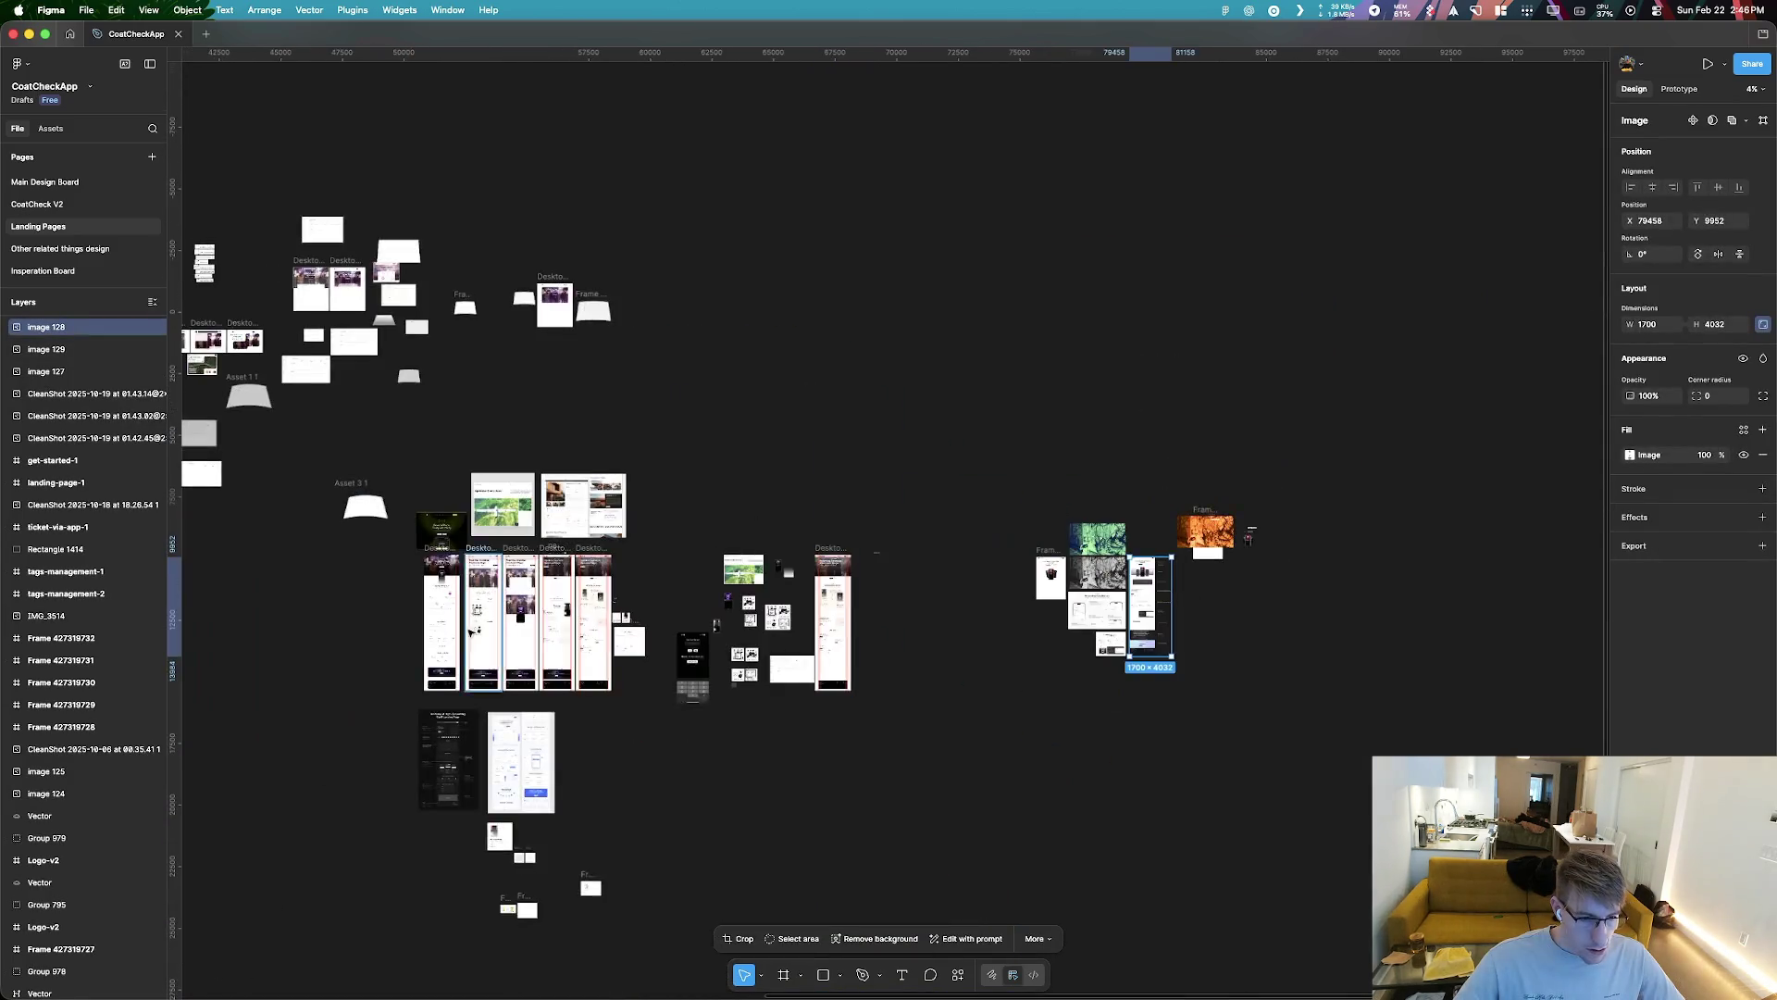
{"action": "scroll", "coordinate": [469, 632], "scroll_direction": "up", "scroll_amount": 10}
Select both hero video layers in Desktop - 17 and move them to X 0
{"action": "left_click", "coordinate": [701, 555]}
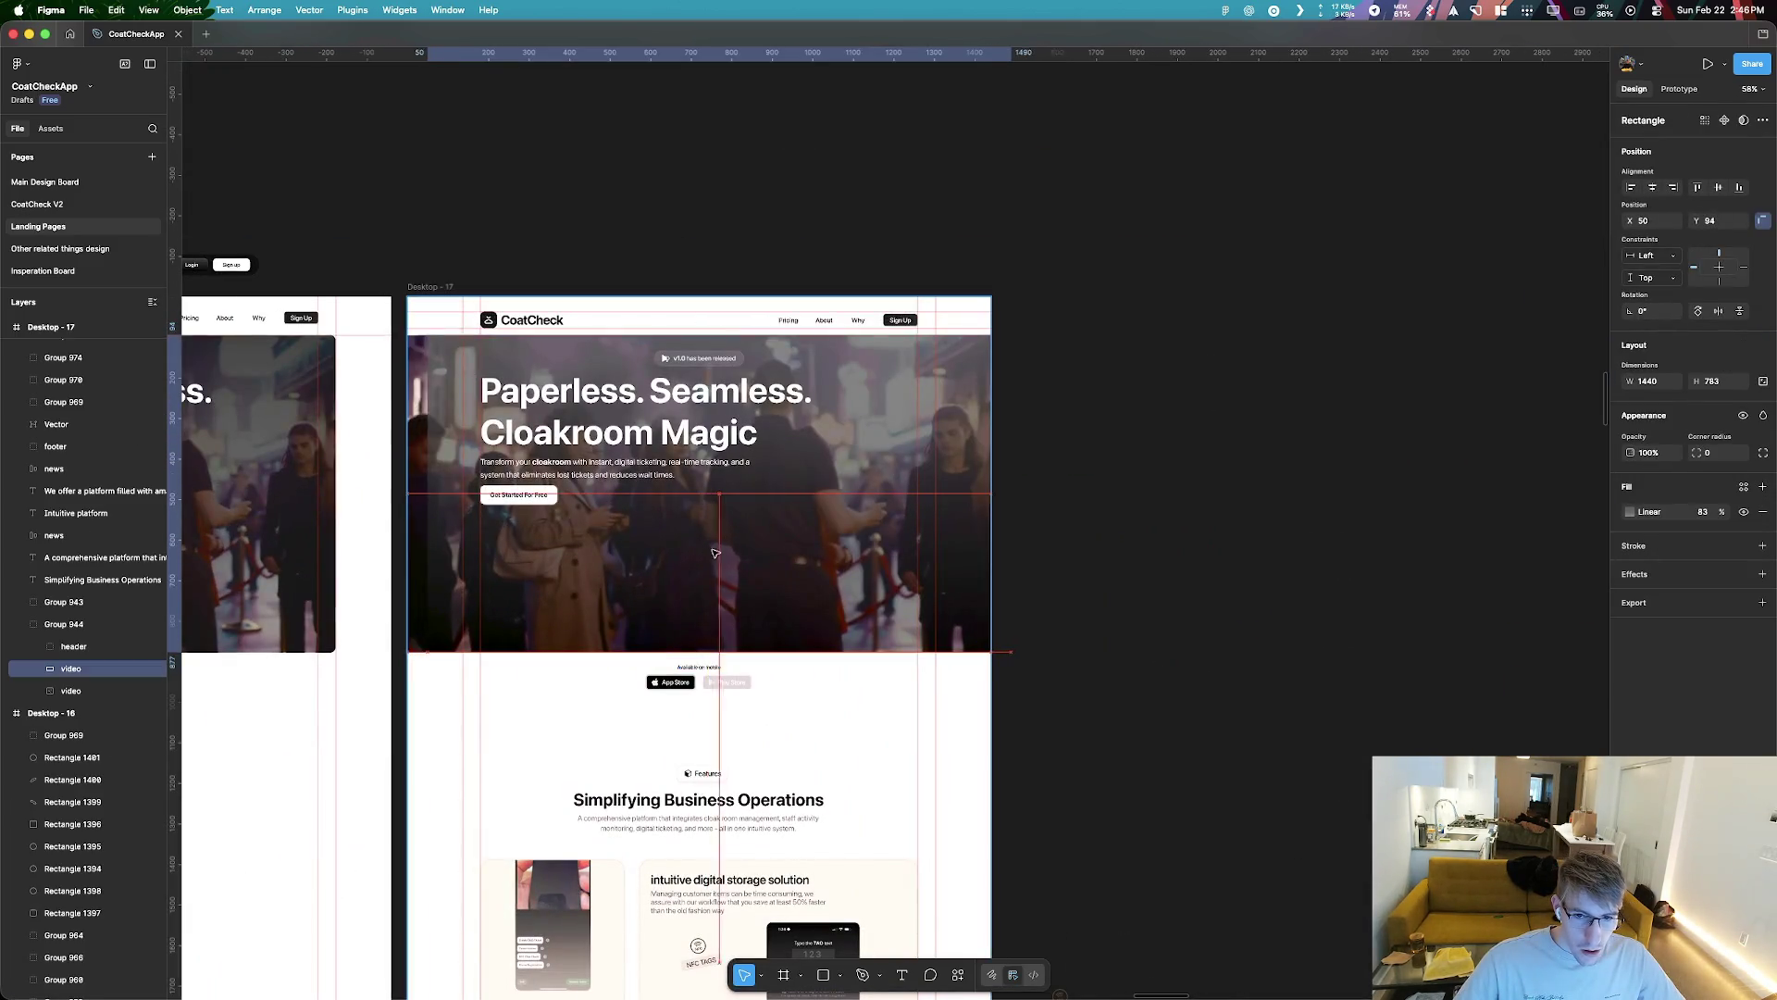
{"action": "left_click_drag", "start_coordinate": [715, 554], "coordinate": [732, 554]}
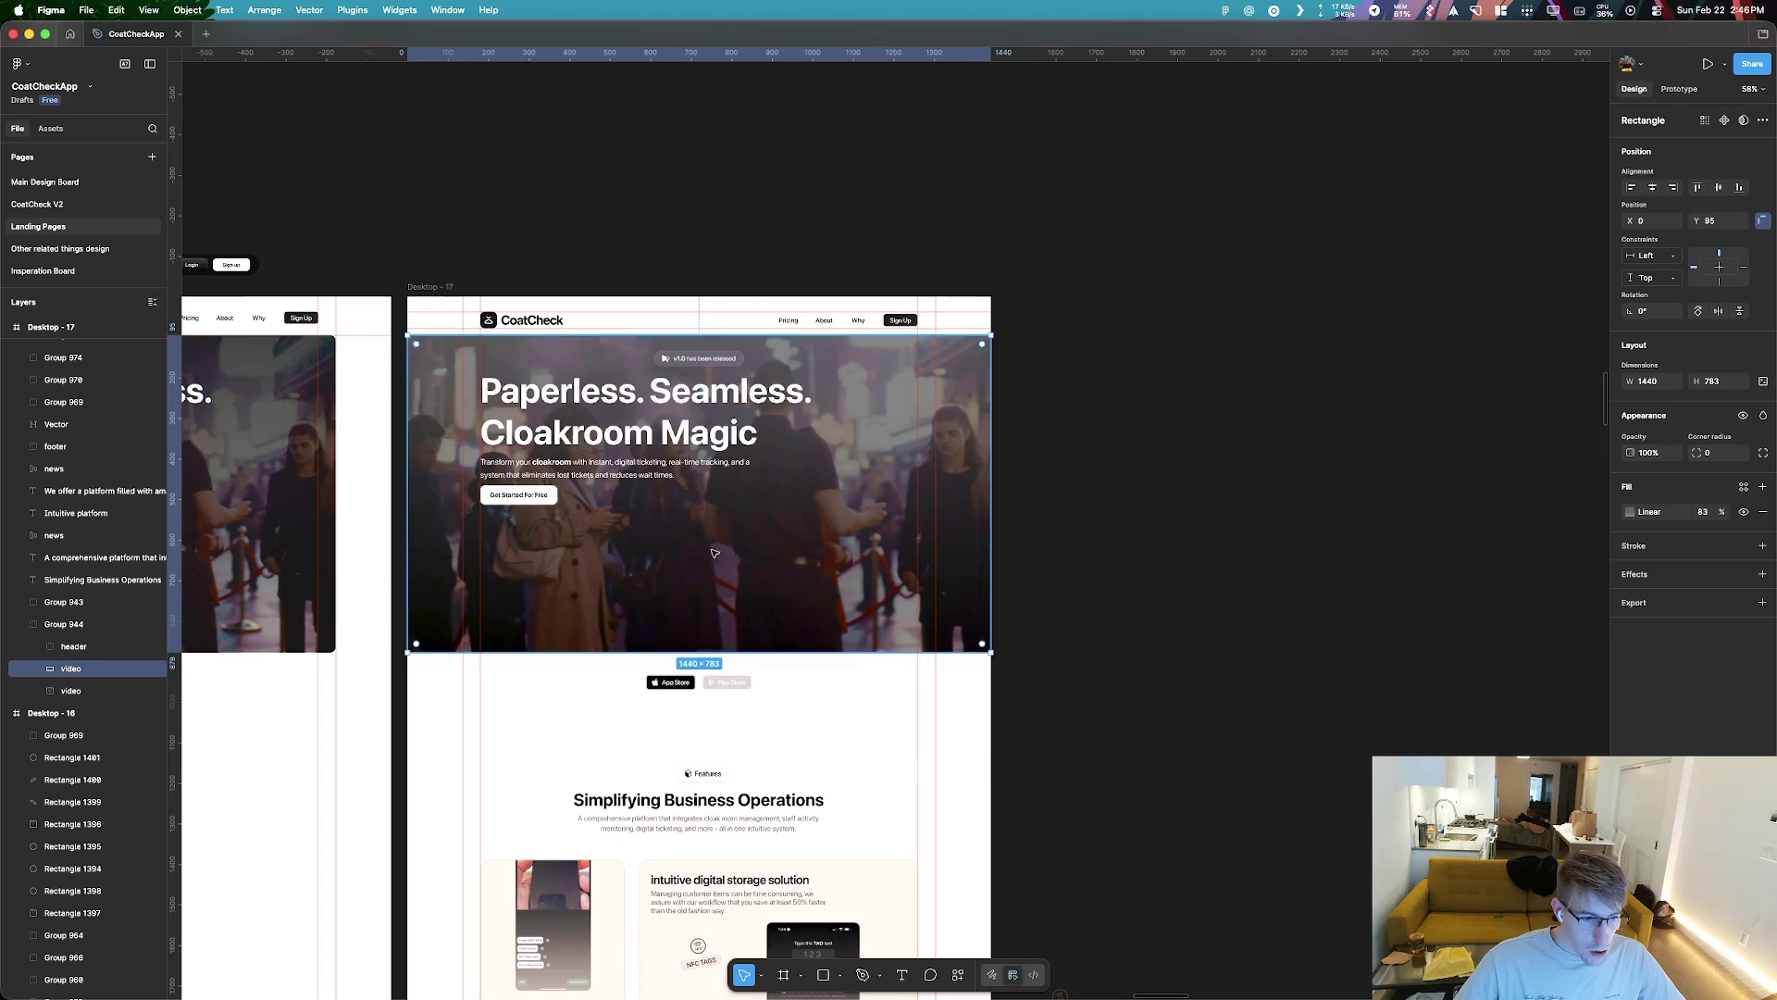
{"action": "left_click", "coordinate": [506, 619], "text": "shift"}
{"action": "mouse_move", "coordinate": [519, 619]}
{"action": "left_mouse_down"}
{"action": "mouse_move", "coordinate": [570, 617]}
{"action": "mouse_move", "coordinate": [511, 616]}
{"action": "left_mouse_up"}
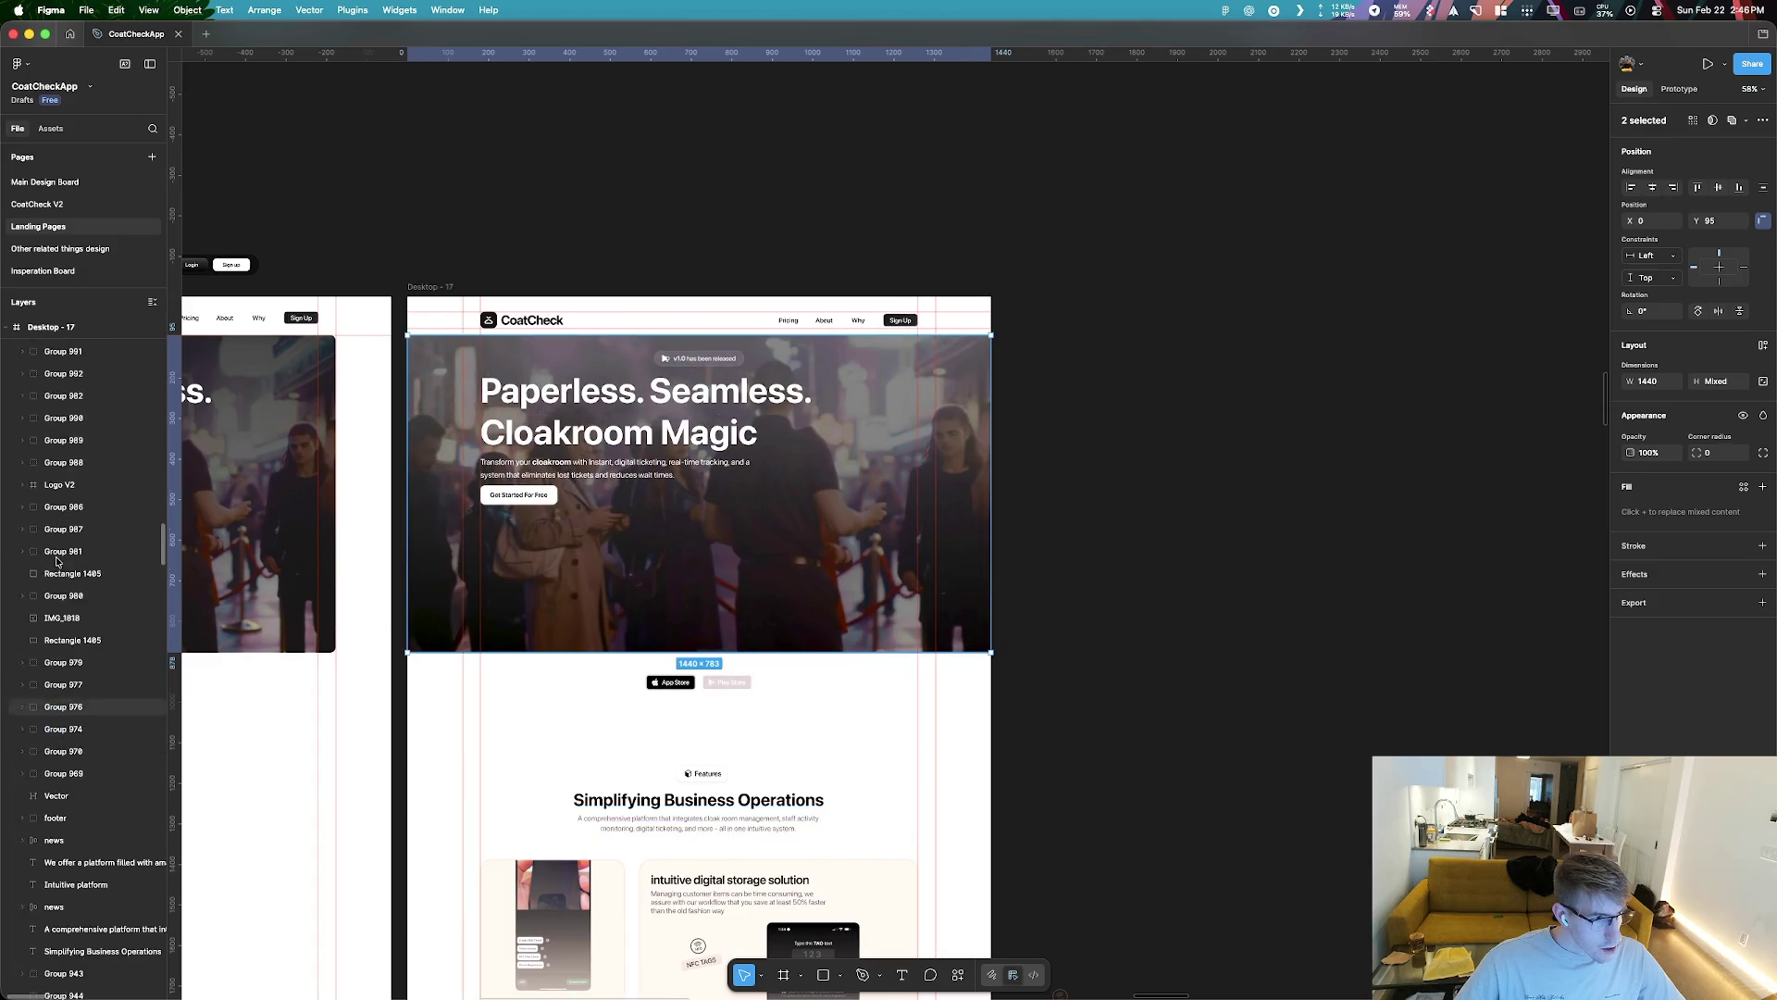
{"action": "scroll", "coordinate": [435, 618], "scroll_direction": "down", "scroll_amount": 10}
{"action": "scroll", "coordinate": [975, 658], "scroll_direction": "up", "scroll_amount": 10}
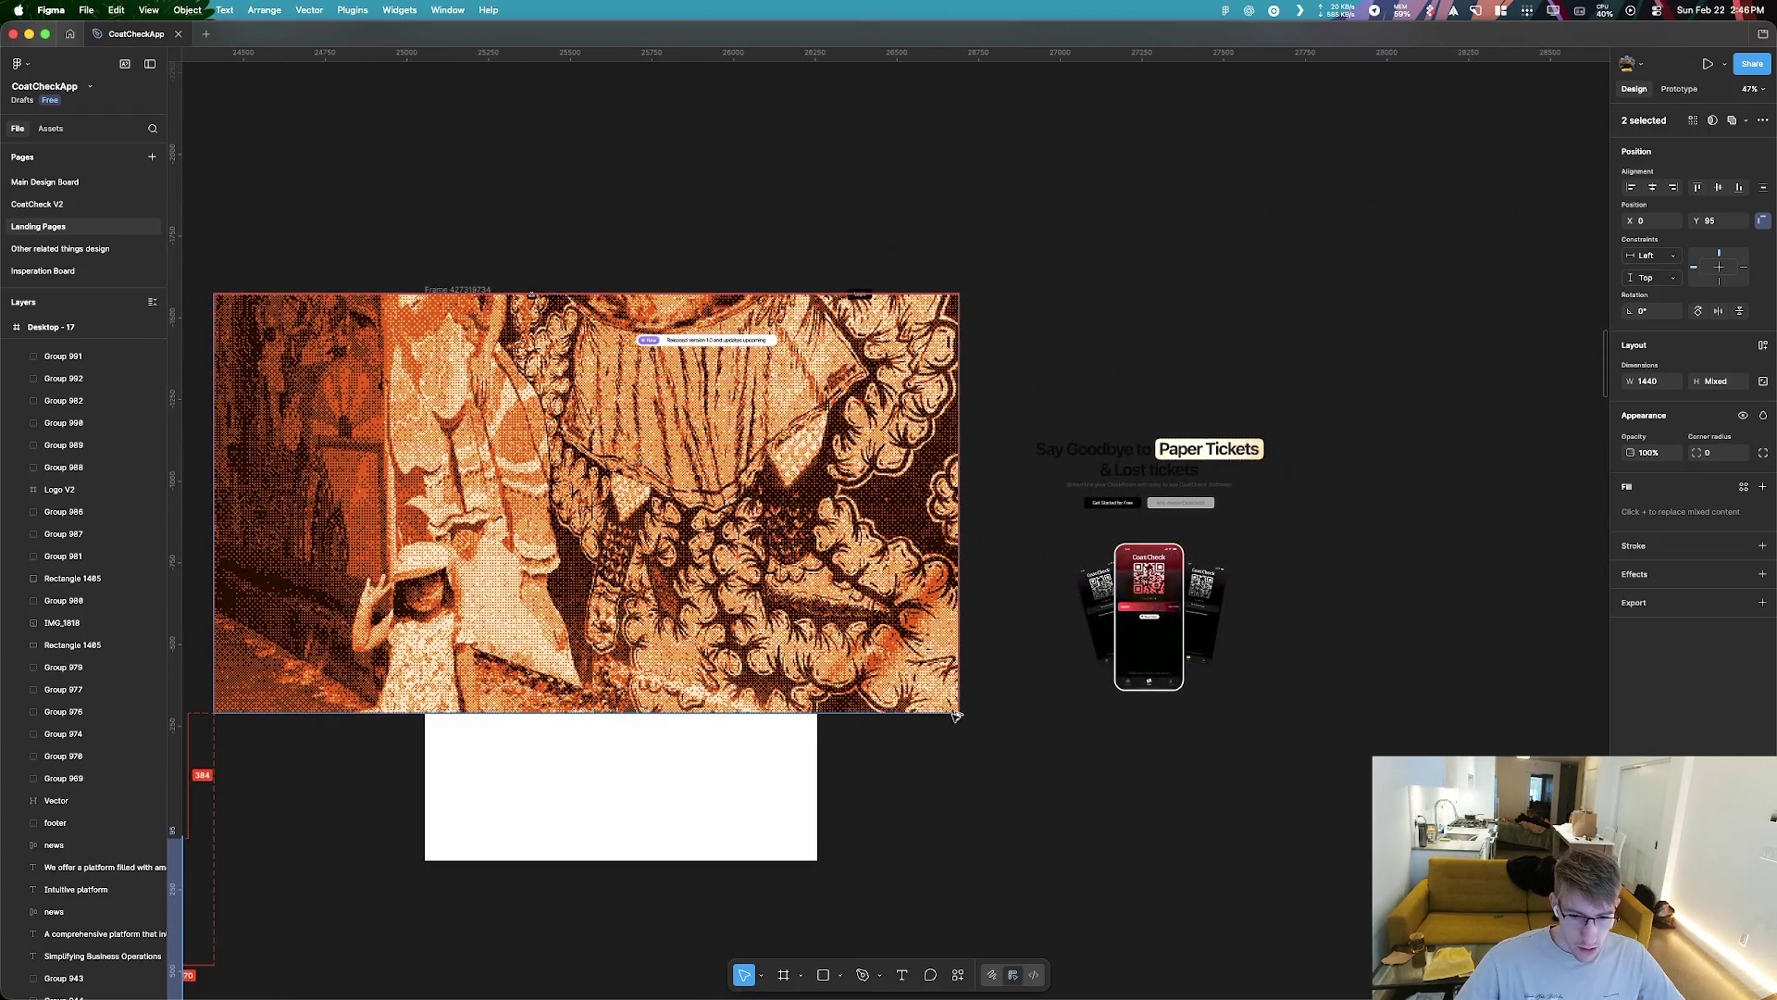
{"action": "left_click", "coordinate": [912, 711]}
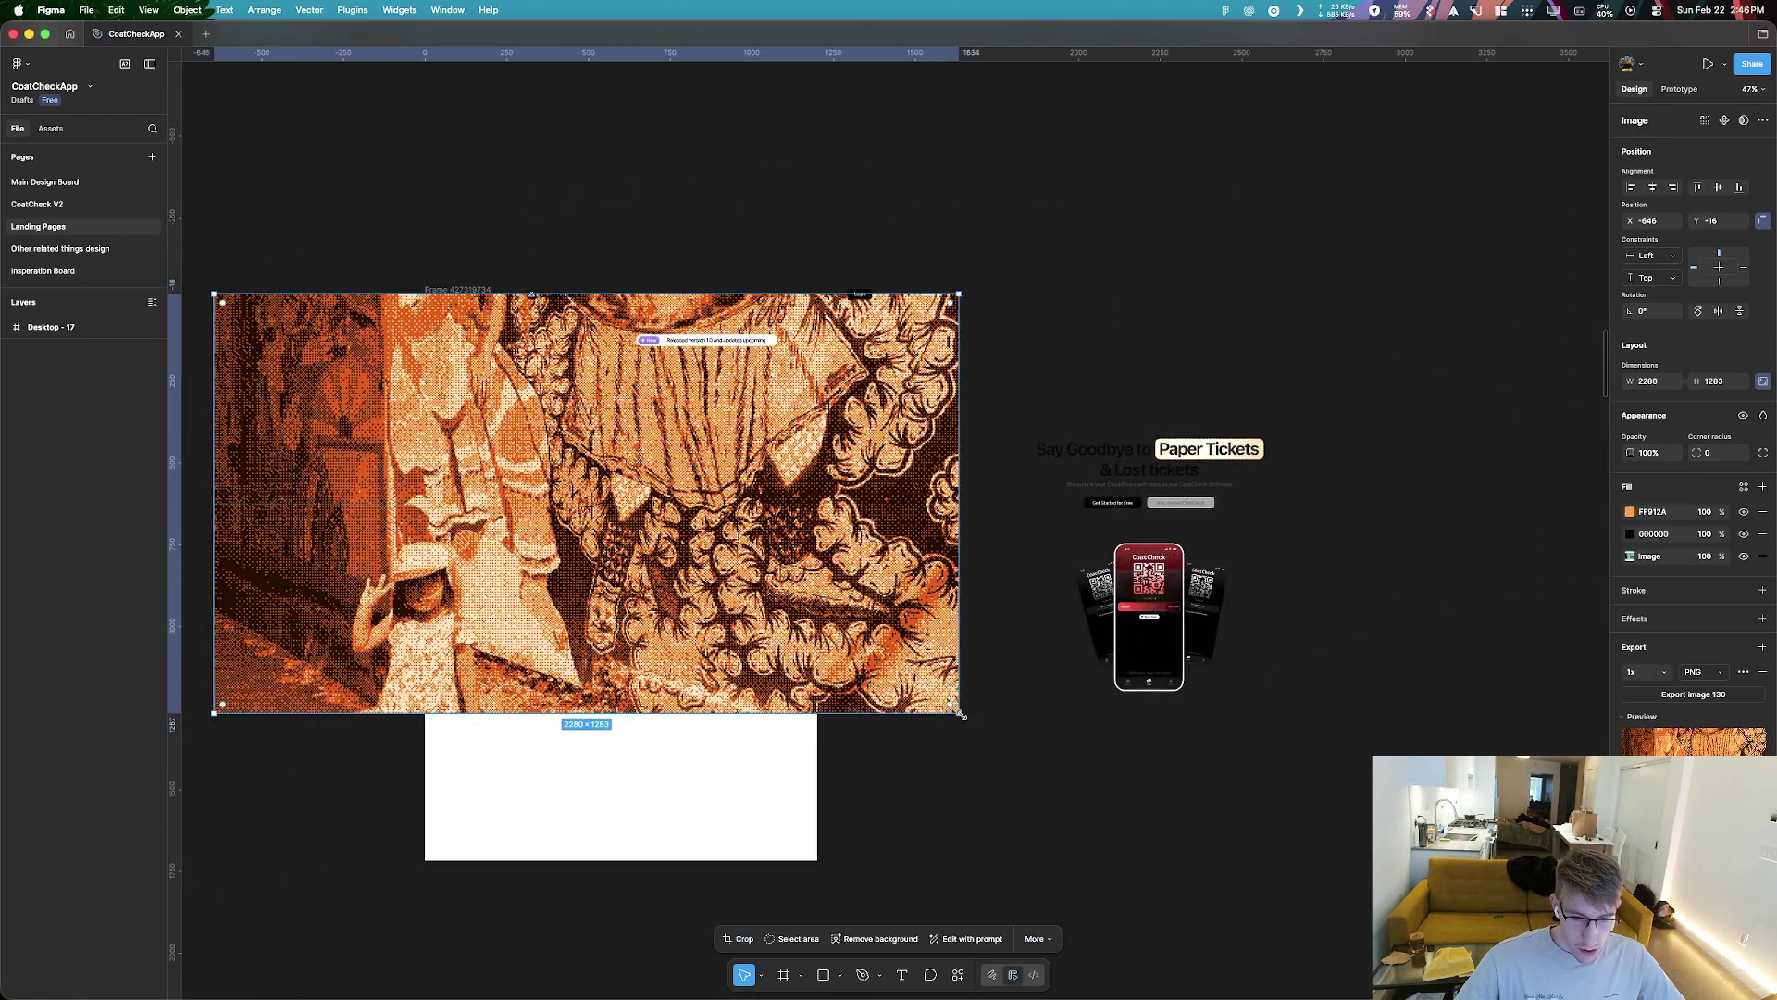
Shrink the halftone image to 796×447, then undo an accidental grouping
{"action": "mouse_move", "coordinate": [958, 712]}
{"action": "left_mouse_down"}
{"action": "mouse_move", "coordinate": [564, 535]}
{"action": "mouse_move", "coordinate": [630, 659]}
{"action": "mouse_move", "coordinate": [683, 659]}
{"action": "mouse_move", "coordinate": [550, 658]}
{"action": "mouse_move", "coordinate": [748, 645]}
{"action": "left_mouse_up"}
{"action": "key", "text": "super+g"}
{"action": "key", "text": "super+z"}
{"action": "key", "text": "super+z"}
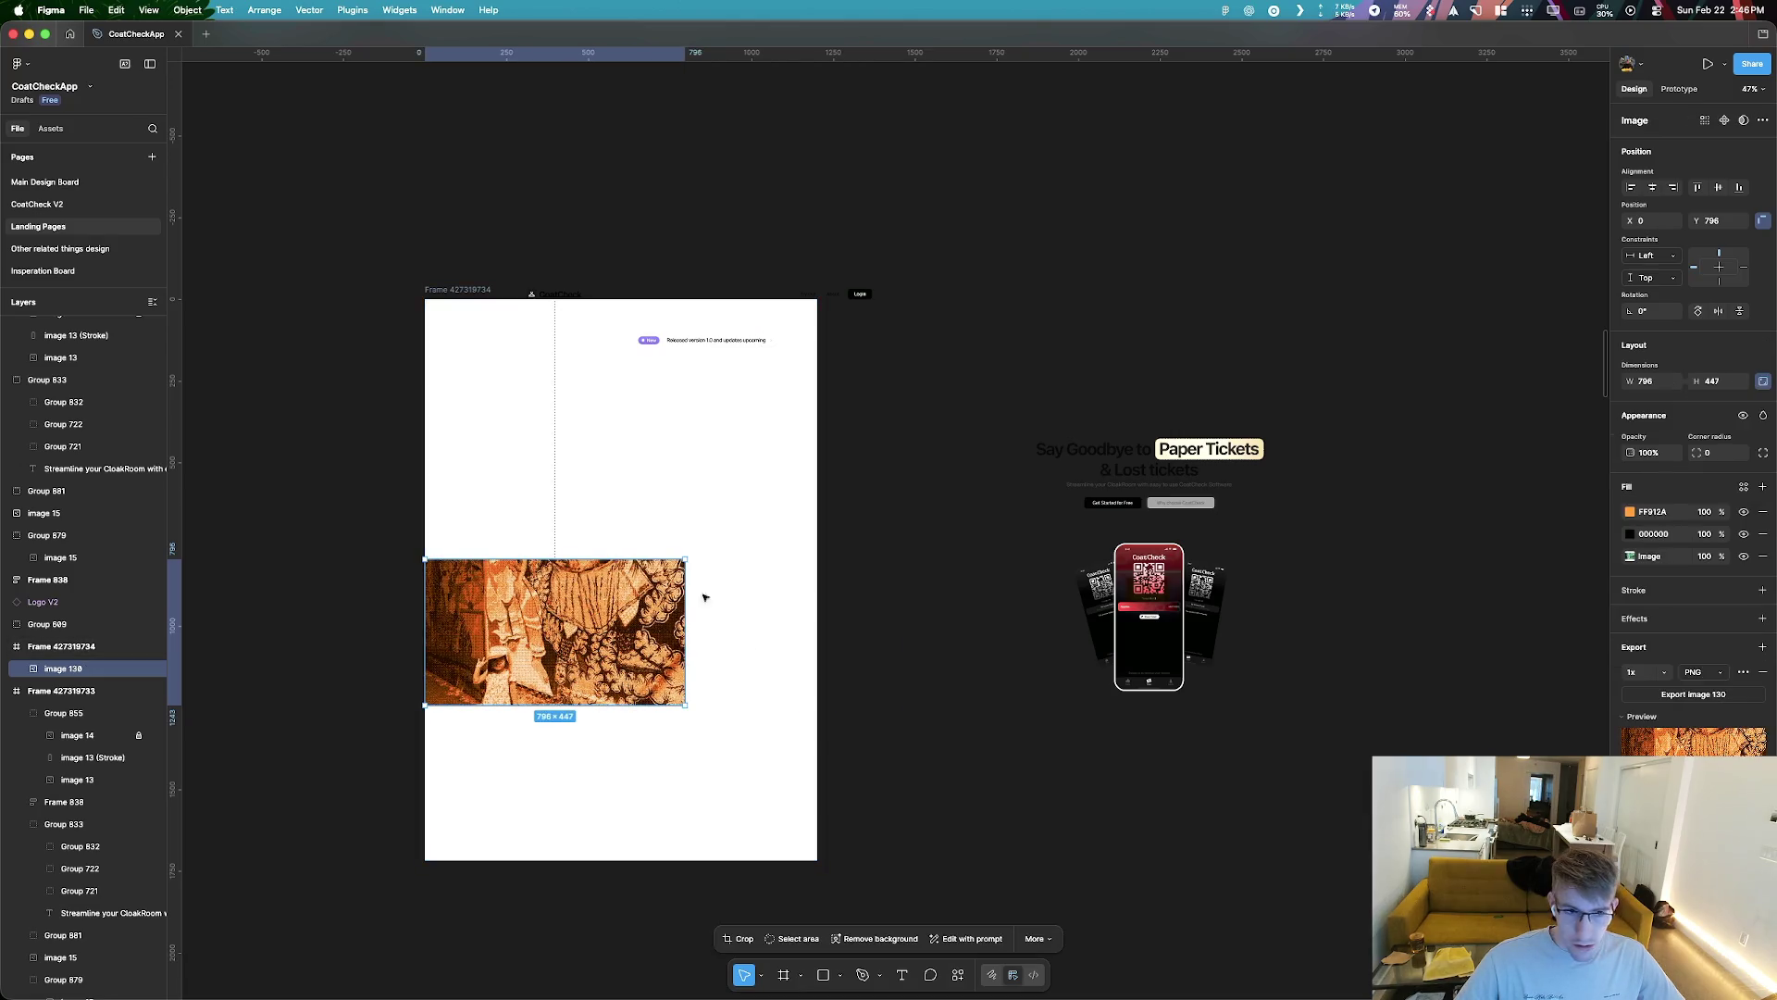
{"action": "key", "text": "super+z"}
{"action": "key", "text": "super+z"}
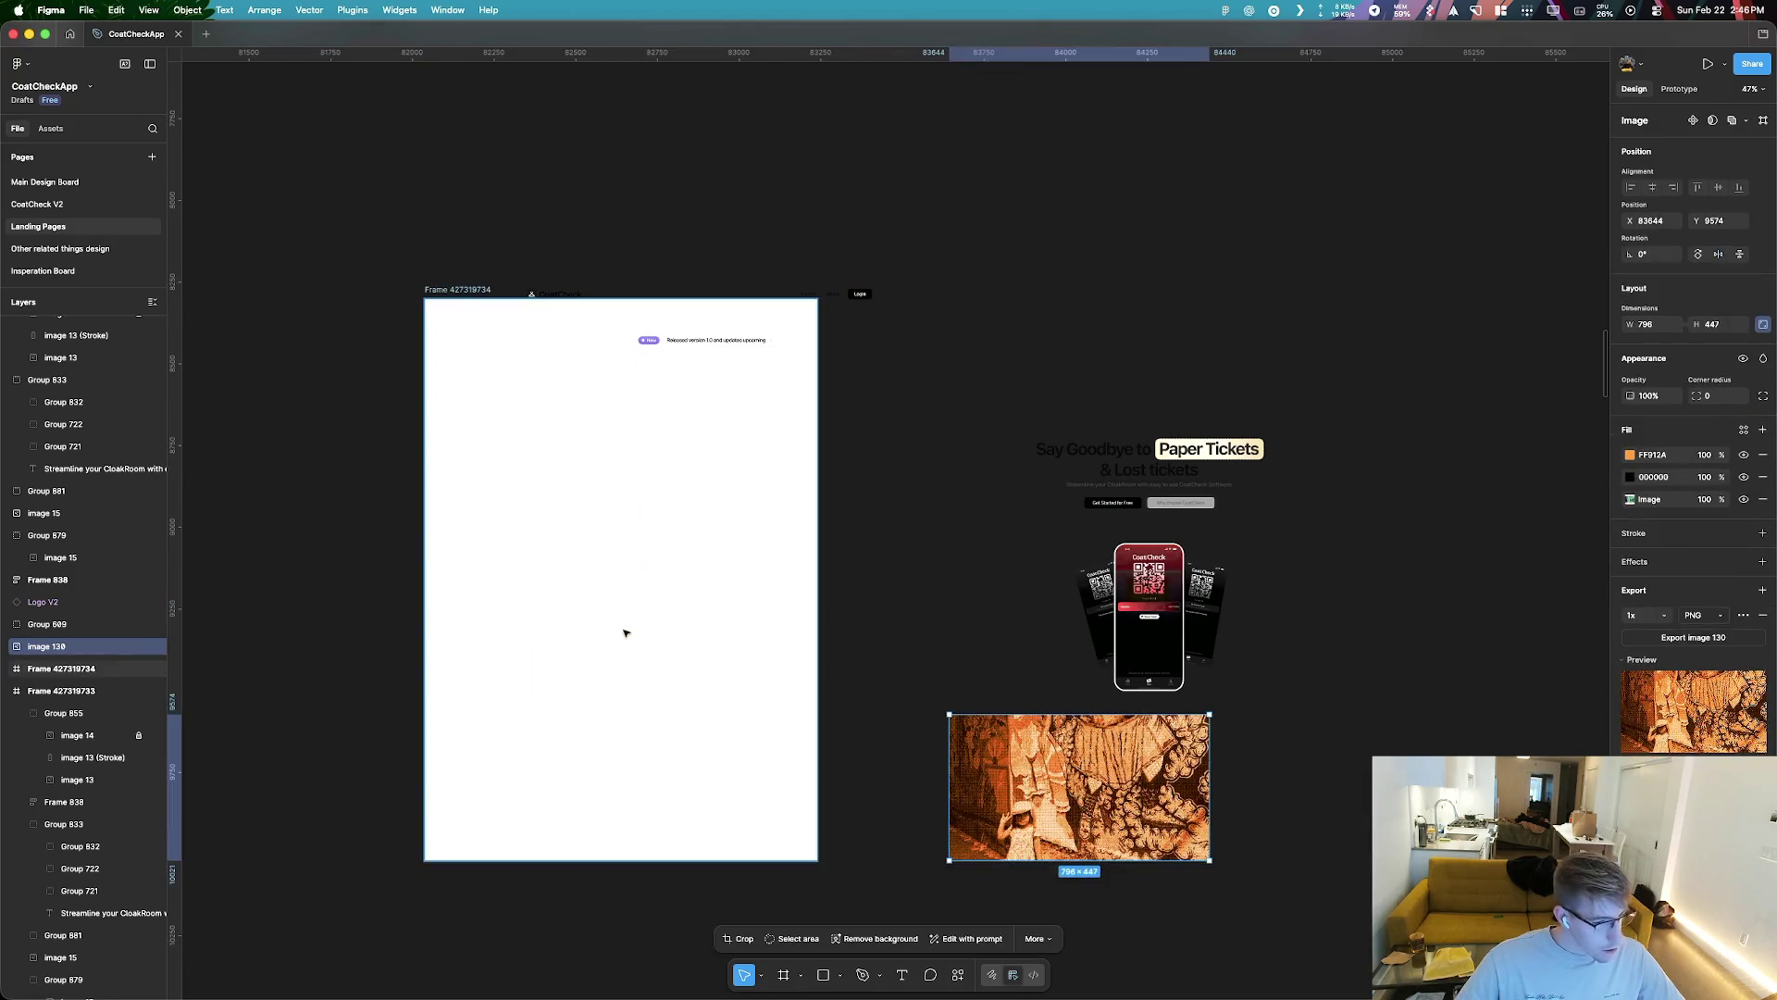
Place the halftone image at the frame's top-left corner and resize it to 1200×675
{"action": "left_click_drag", "start_coordinate": [1003, 757], "coordinate": [484, 343]}
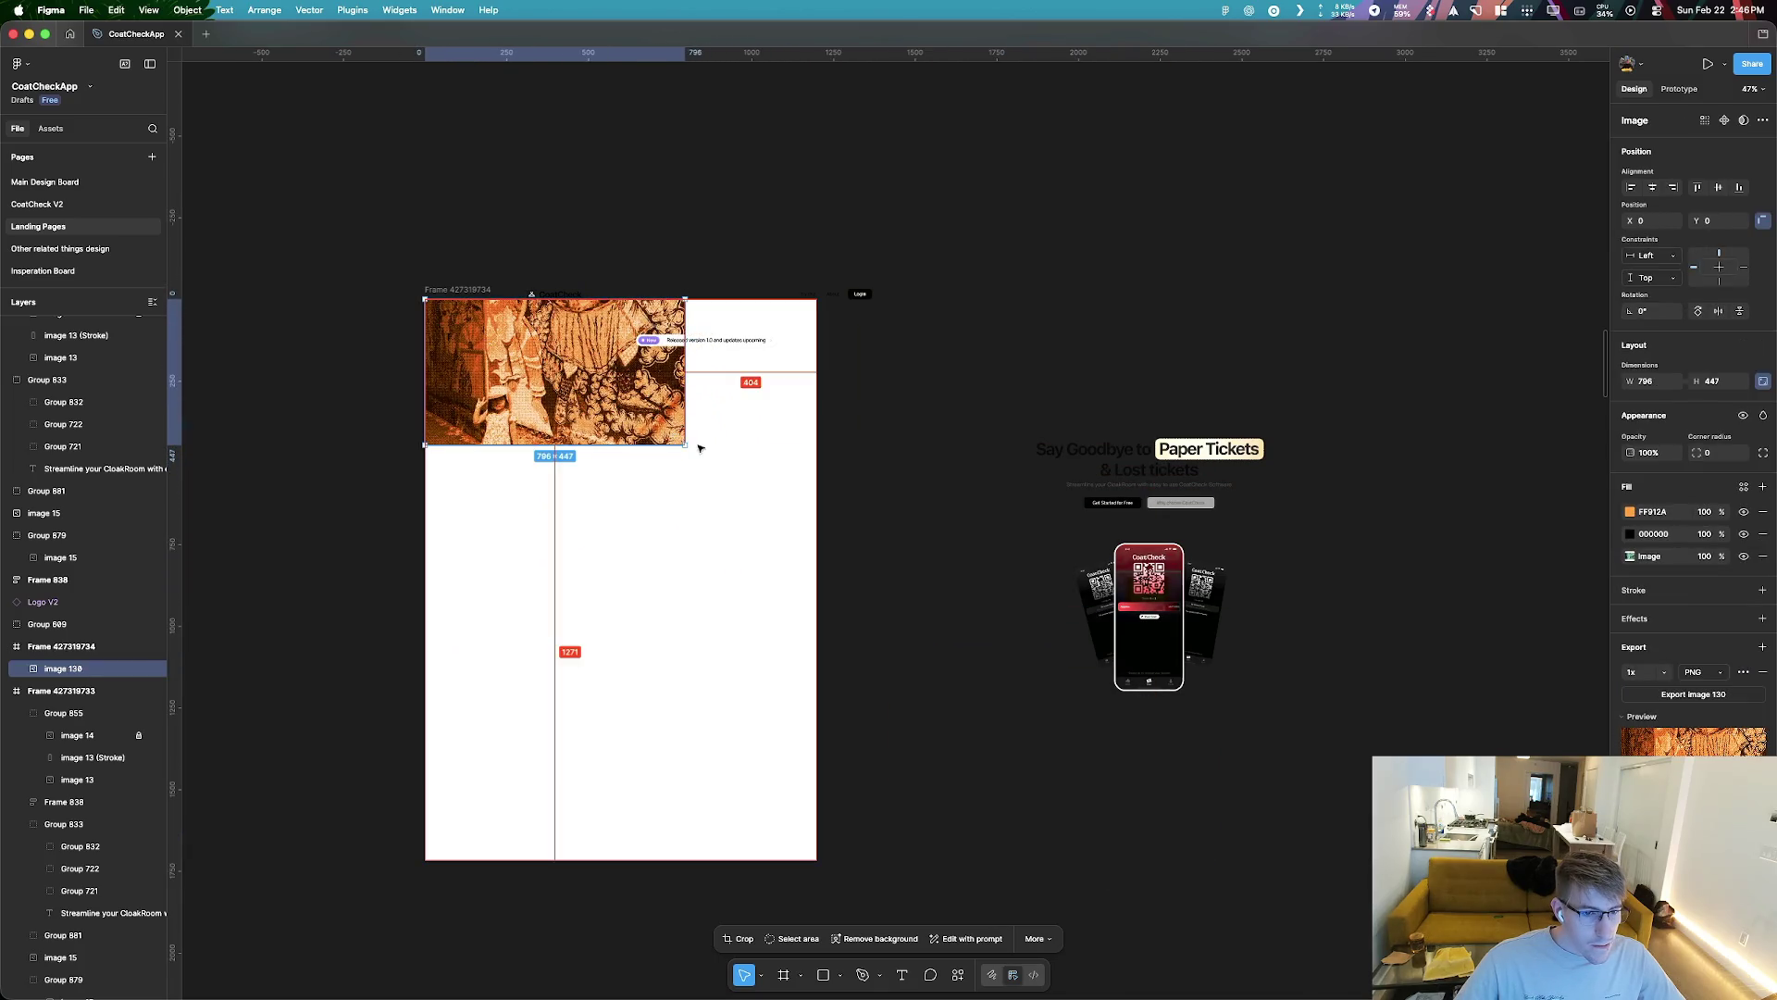
{"action": "left_click_drag", "start_coordinate": [685, 445], "coordinate": [815, 515]}
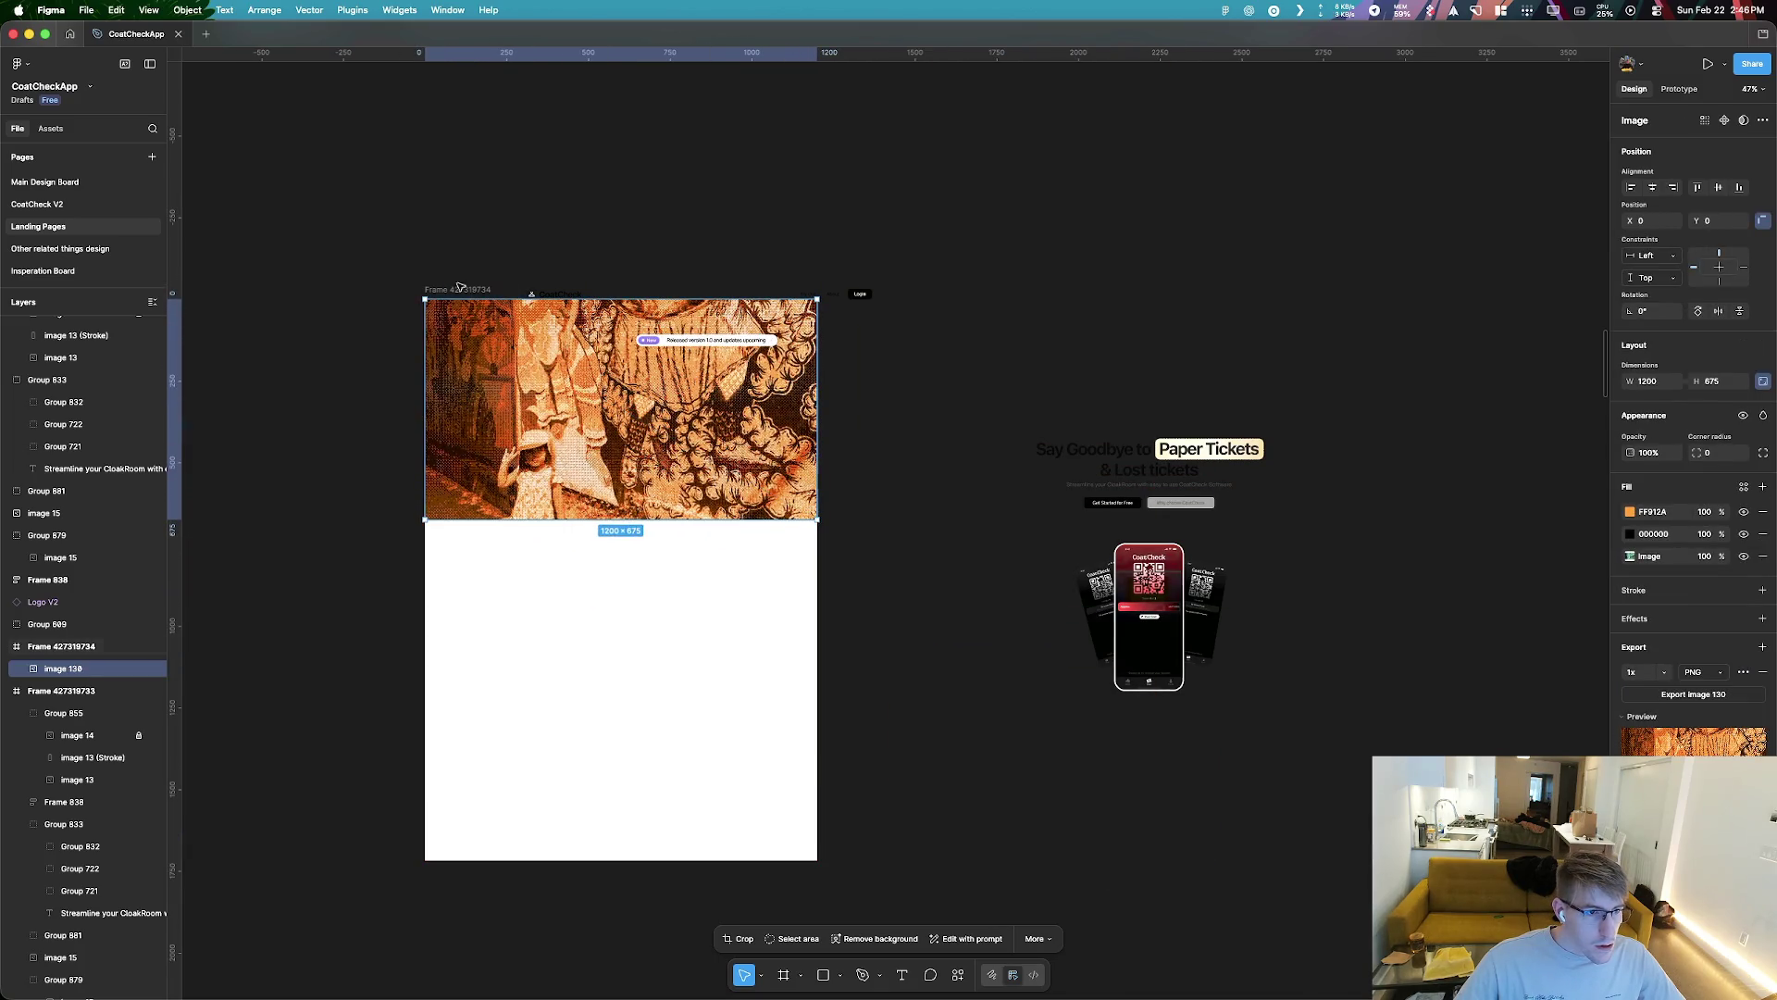
{"action": "left_click", "coordinate": [460, 288]}
{"action": "scroll", "coordinate": [677, 453], "scroll_direction": "up", "scroll_amount": 5}
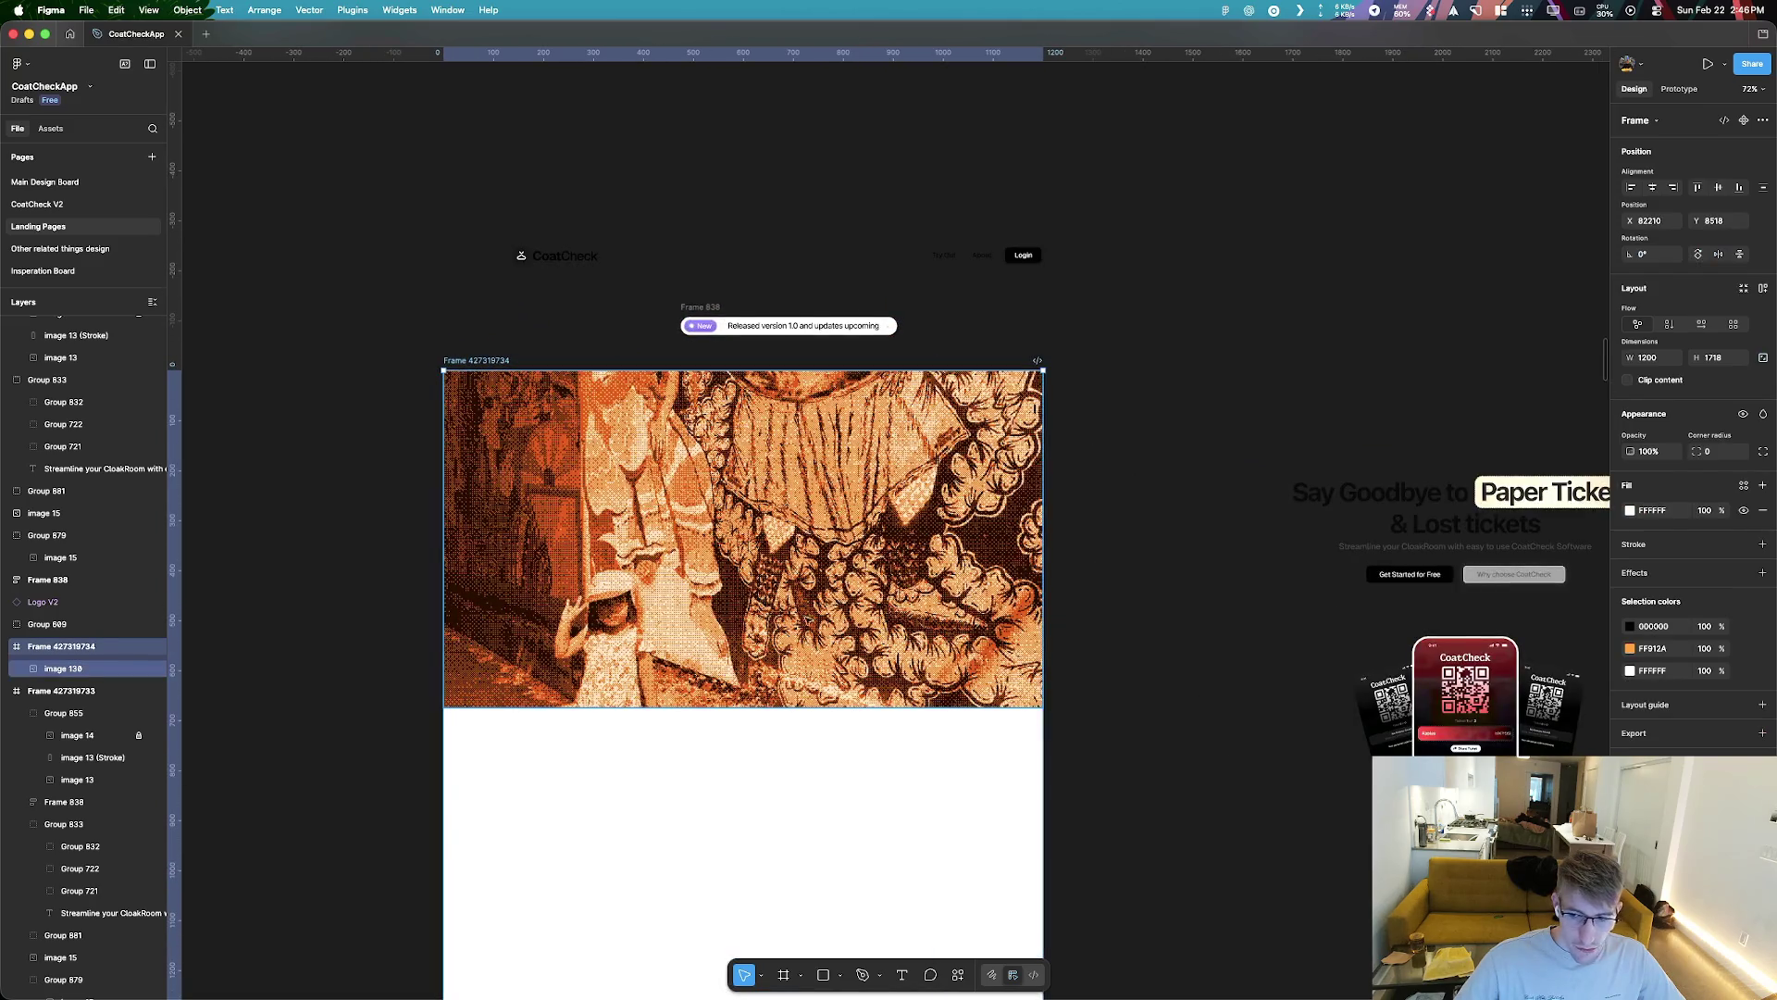
{"action": "left_click", "coordinate": [884, 699]}
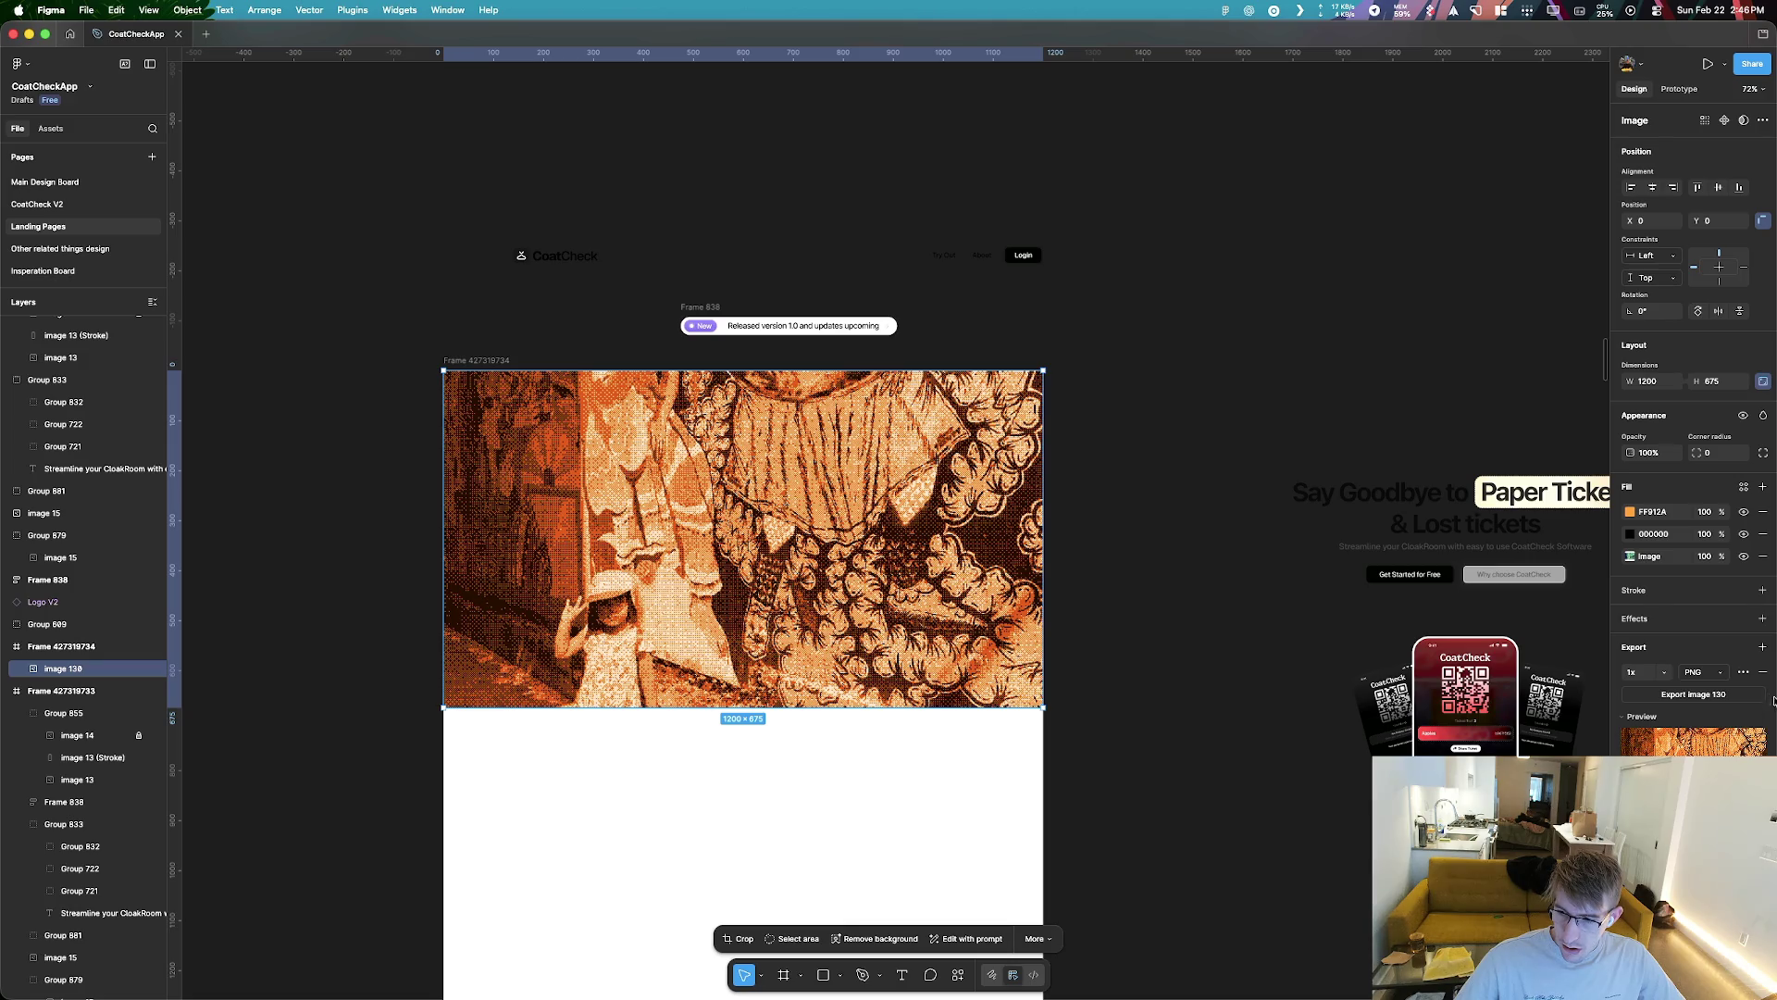
{"action": "left_click_drag", "start_coordinate": [1774, 700], "coordinate": [1377, 704]}
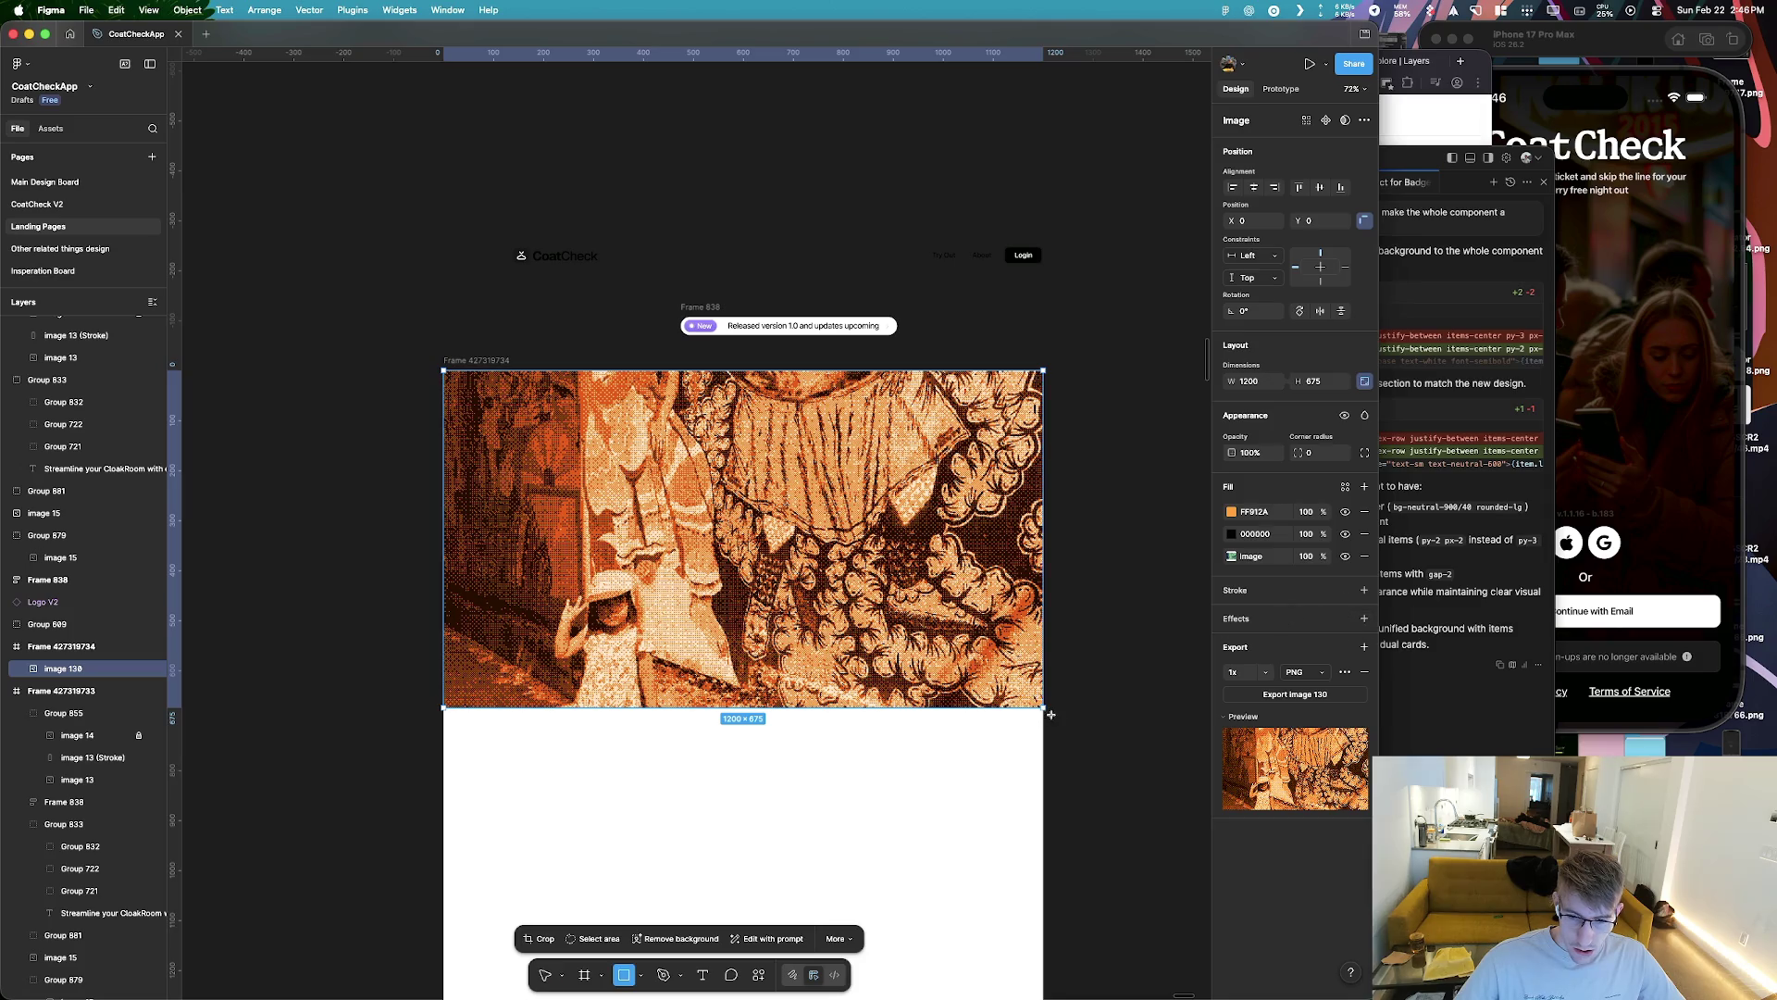
Draw Rectangle 1415 over the image with a white linear gradient, transparent at 0%
{"action": "left_click_drag", "start_coordinate": [1043, 708], "coordinate": [443, 371]}
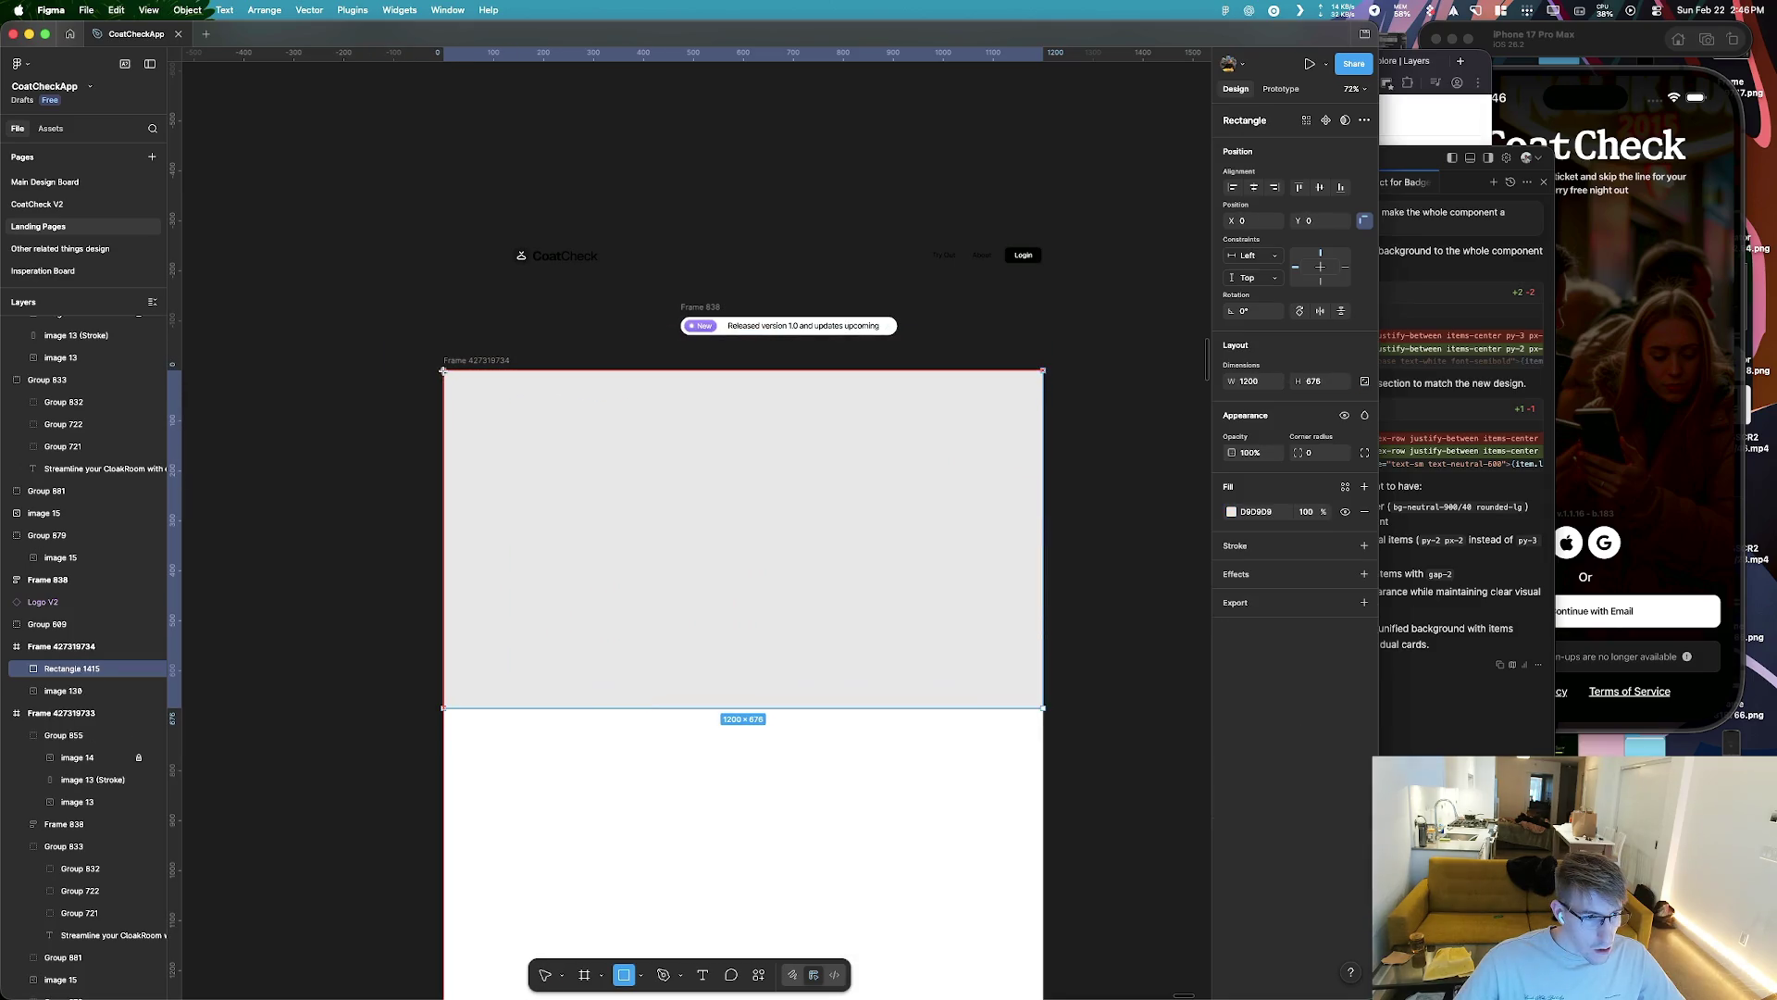
{"action": "left_click", "coordinate": [1231, 511]}
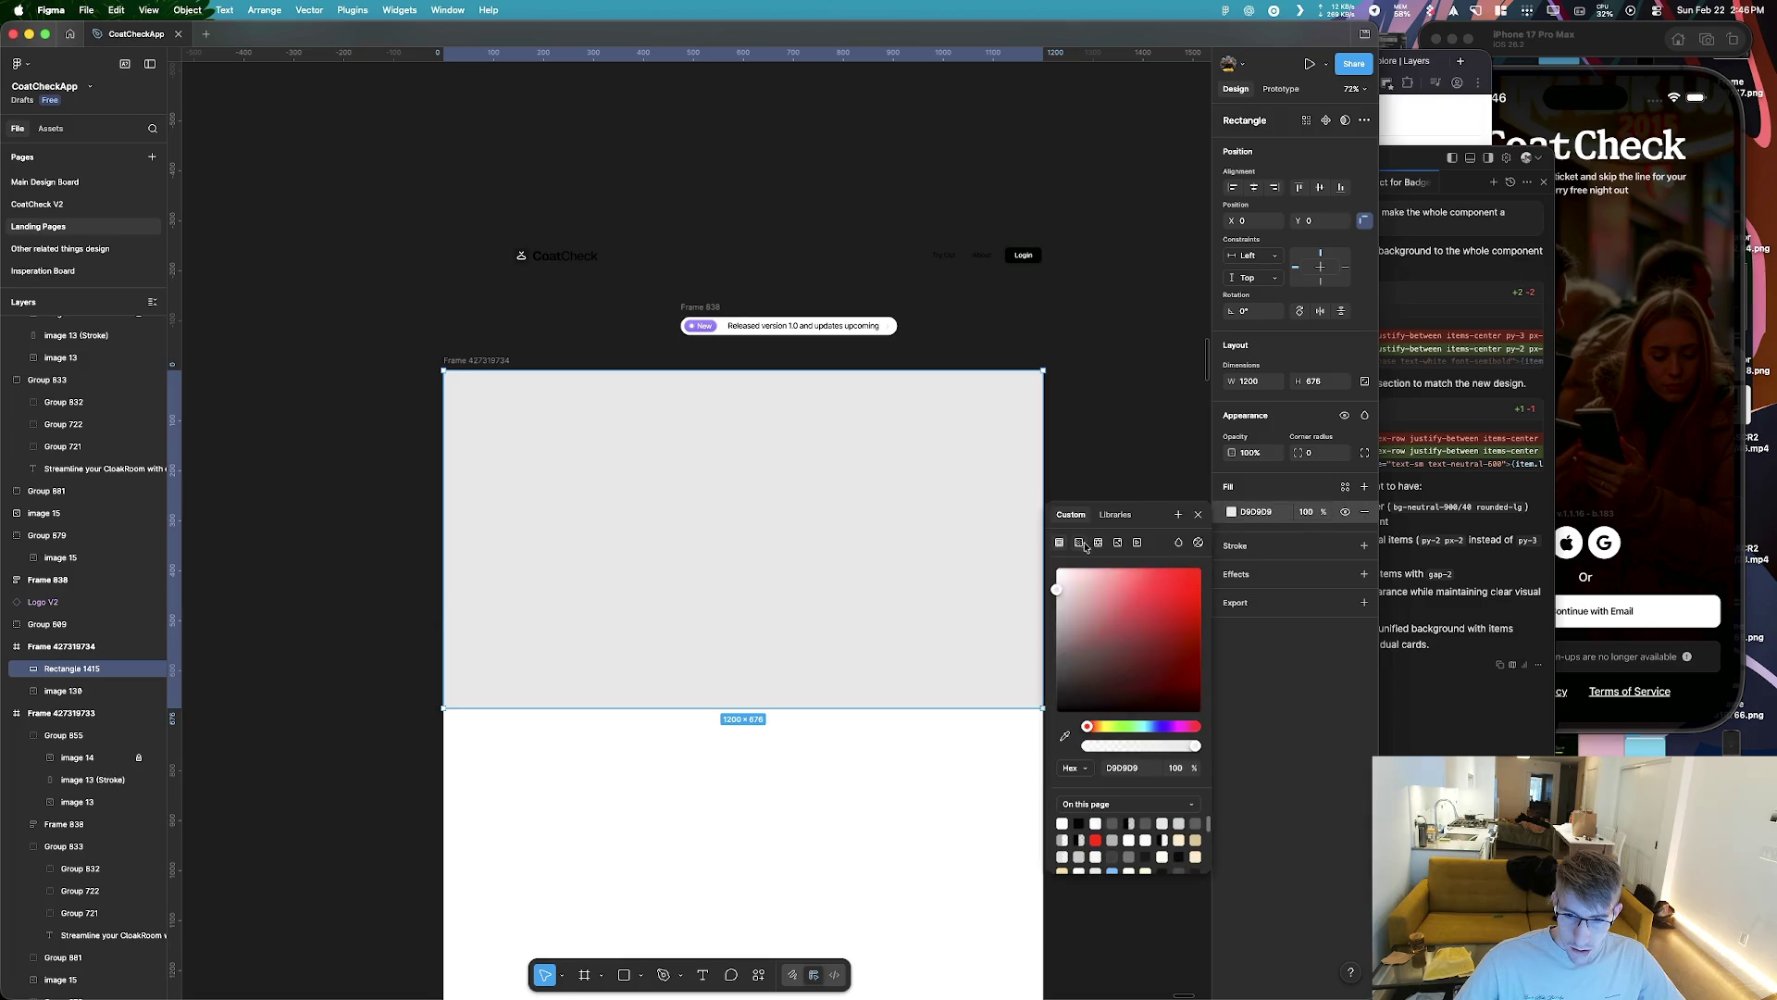
{"action": "left_click", "coordinate": [1082, 544]}
{"action": "left_click", "coordinate": [1104, 667]}
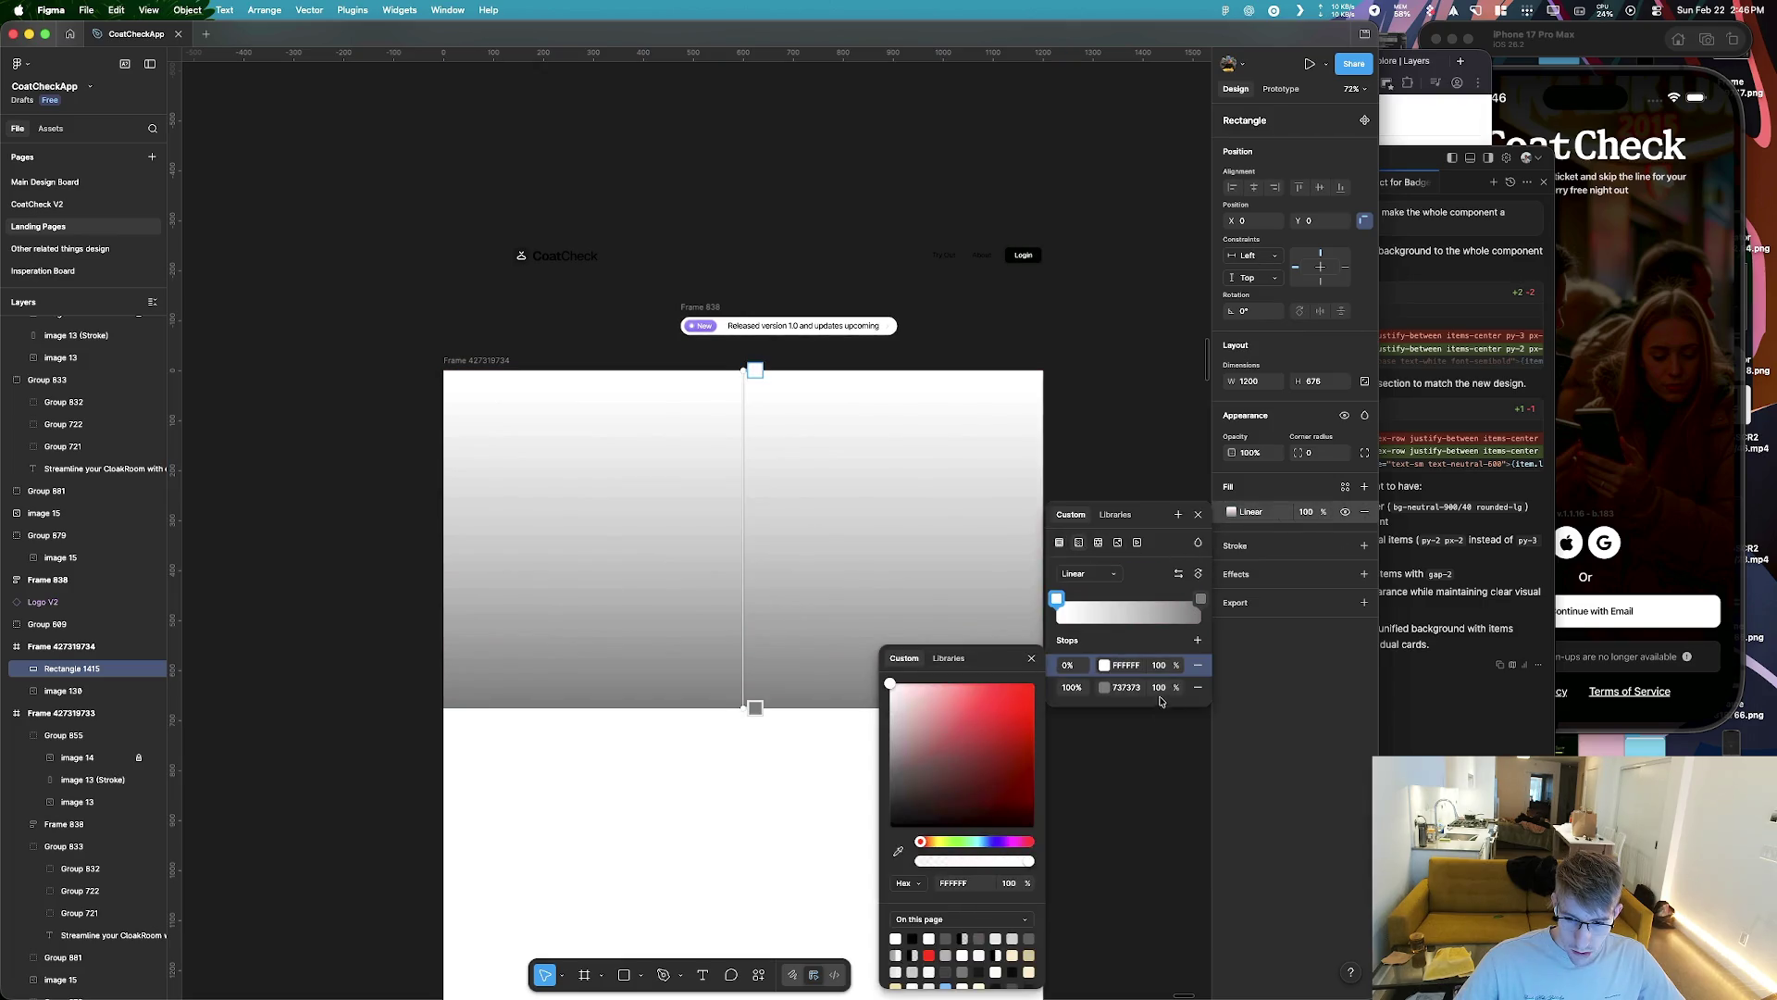
{"action": "left_click", "coordinate": [1104, 686]}
{"action": "left_click_drag", "start_coordinate": [925, 696], "coordinate": [890, 683]}
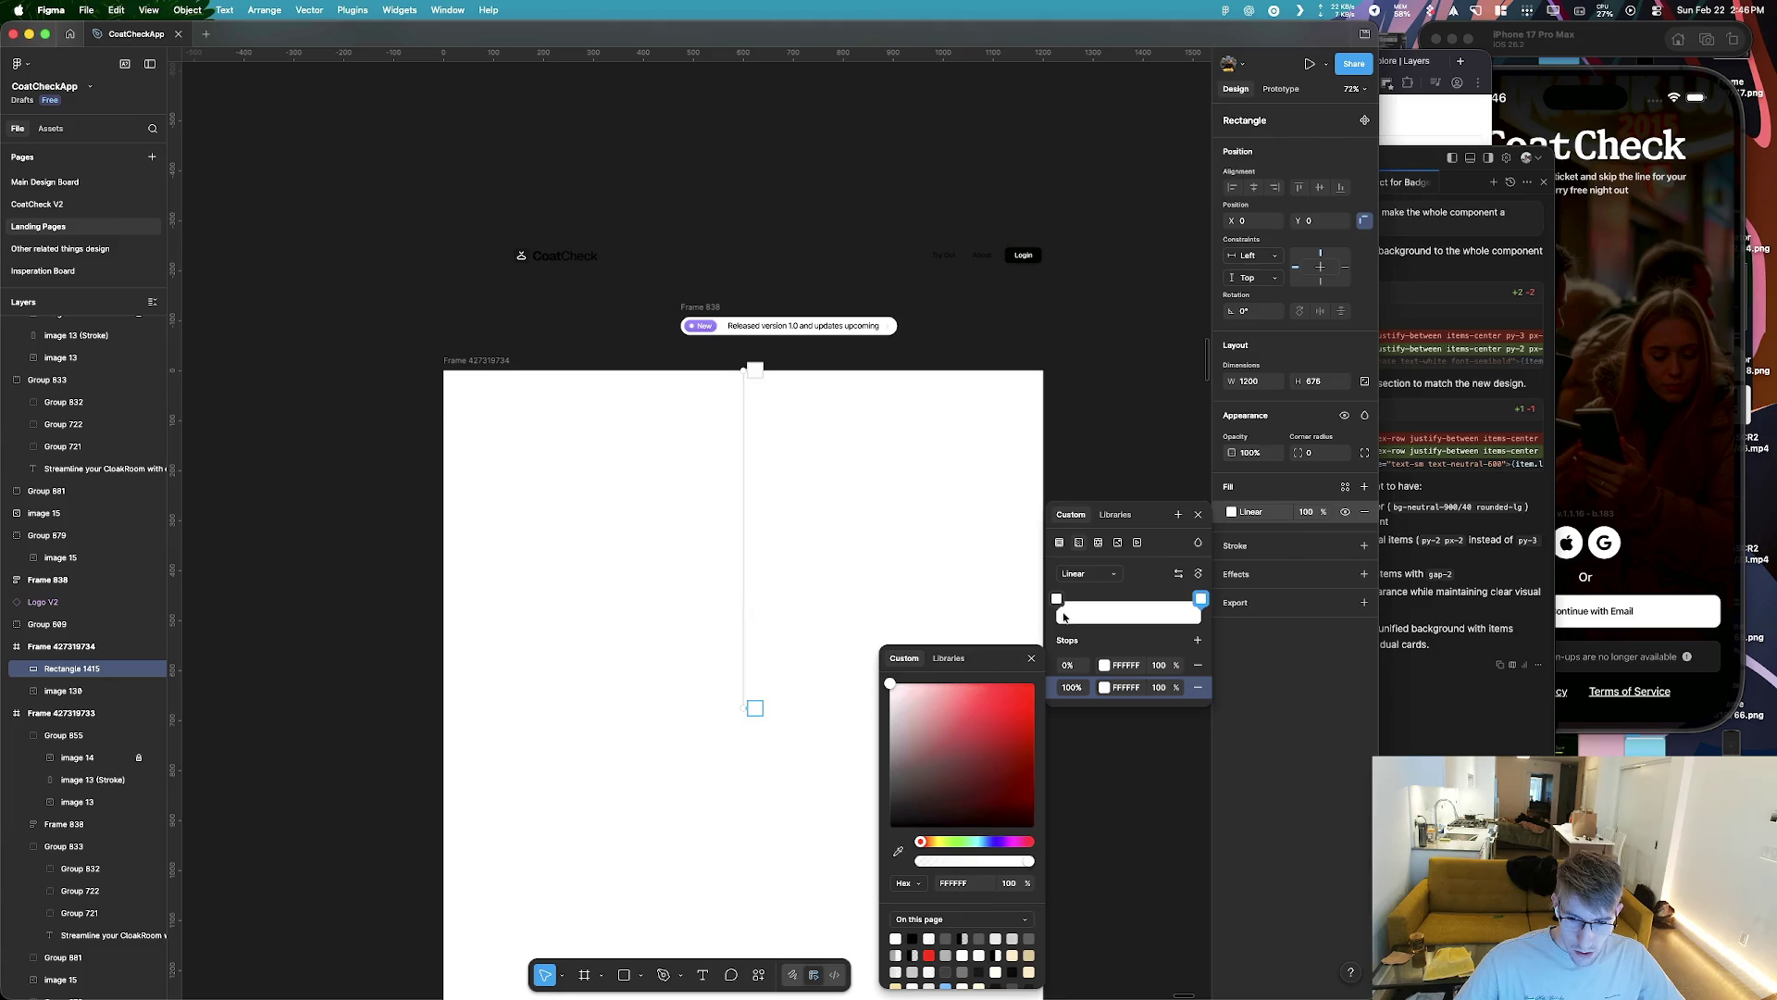
{"action": "left_click_drag", "start_coordinate": [1177, 667], "coordinate": [1164, 683]}
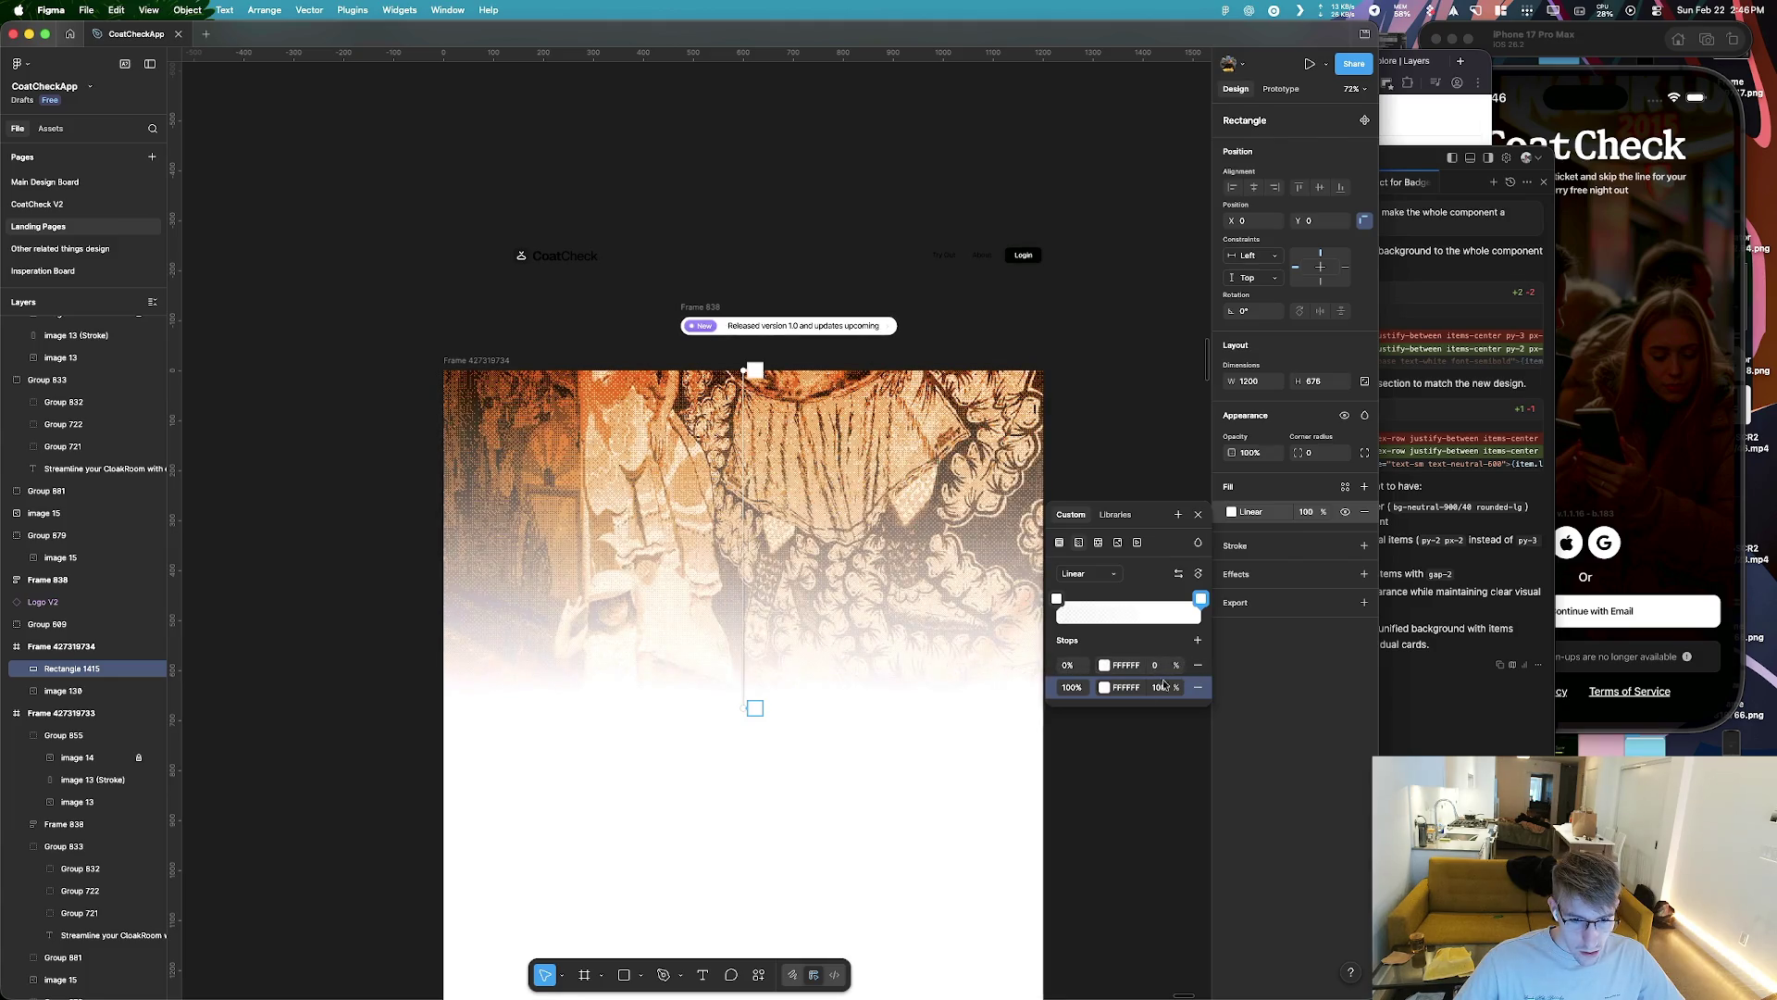
{"action": "key", "text": "Escape"}
{"action": "scroll", "coordinate": [746, 790], "scroll_direction": "up", "scroll_amount": 5}
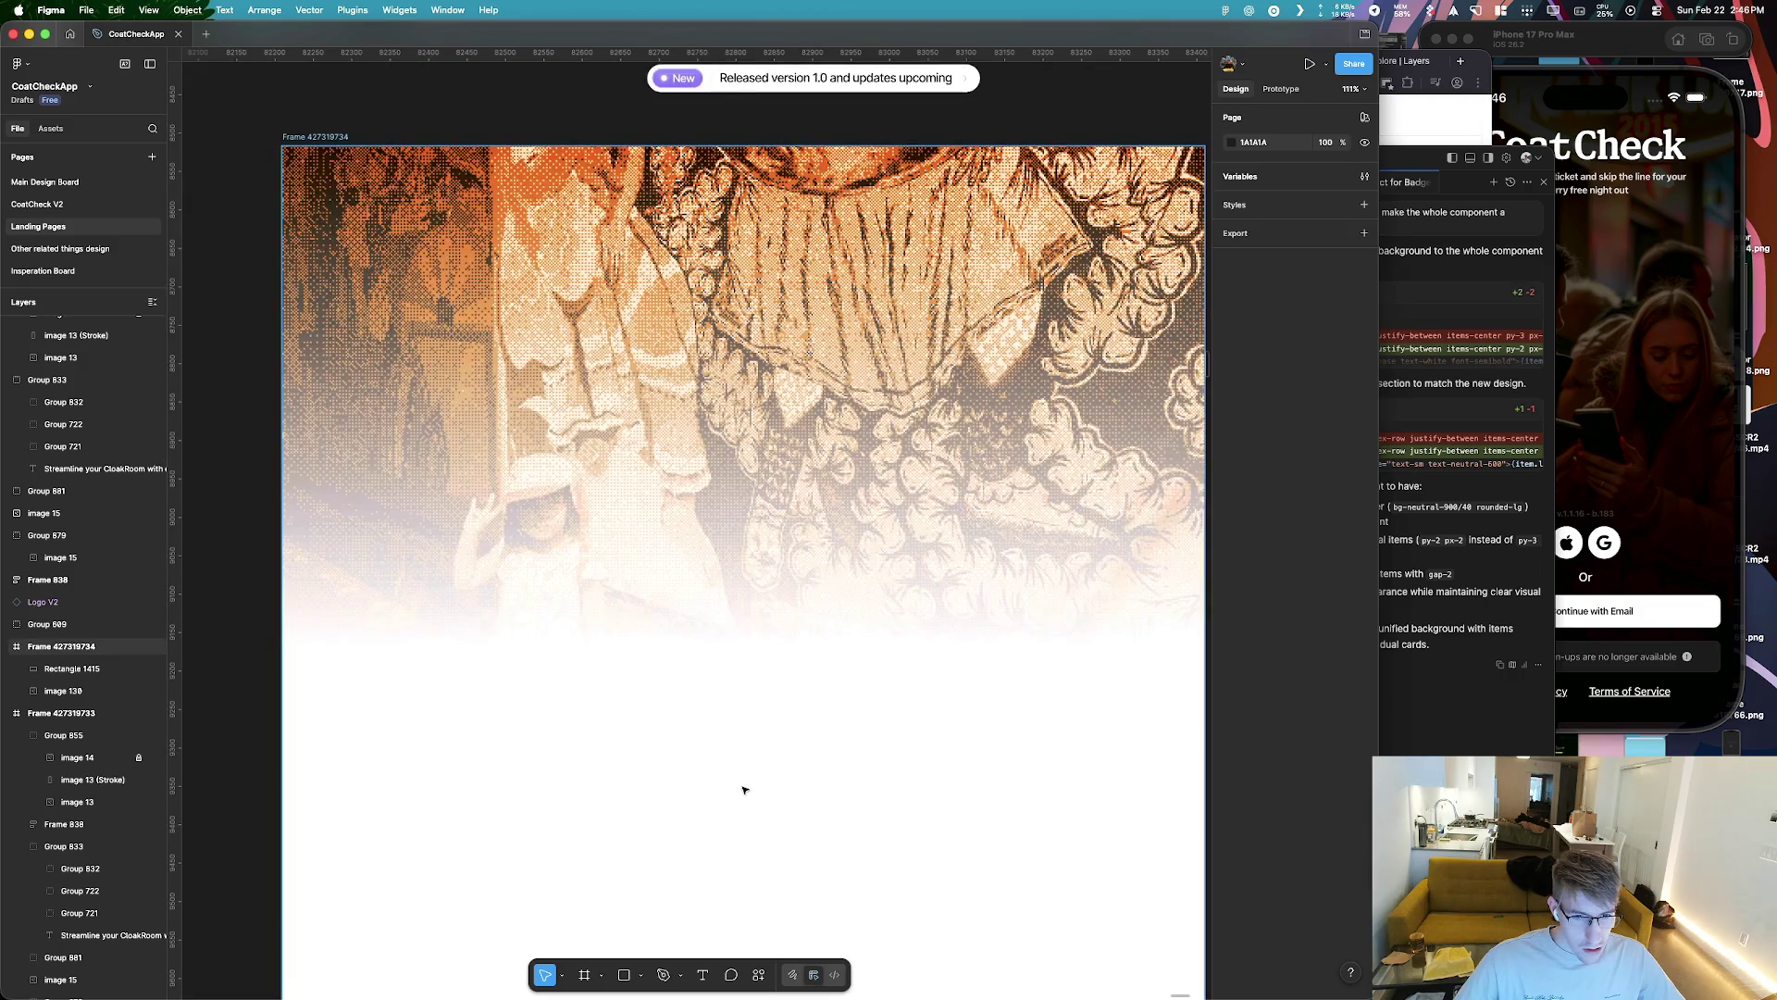
{"action": "scroll", "coordinate": [745, 790], "scroll_direction": "down", "scroll_amount": 5}
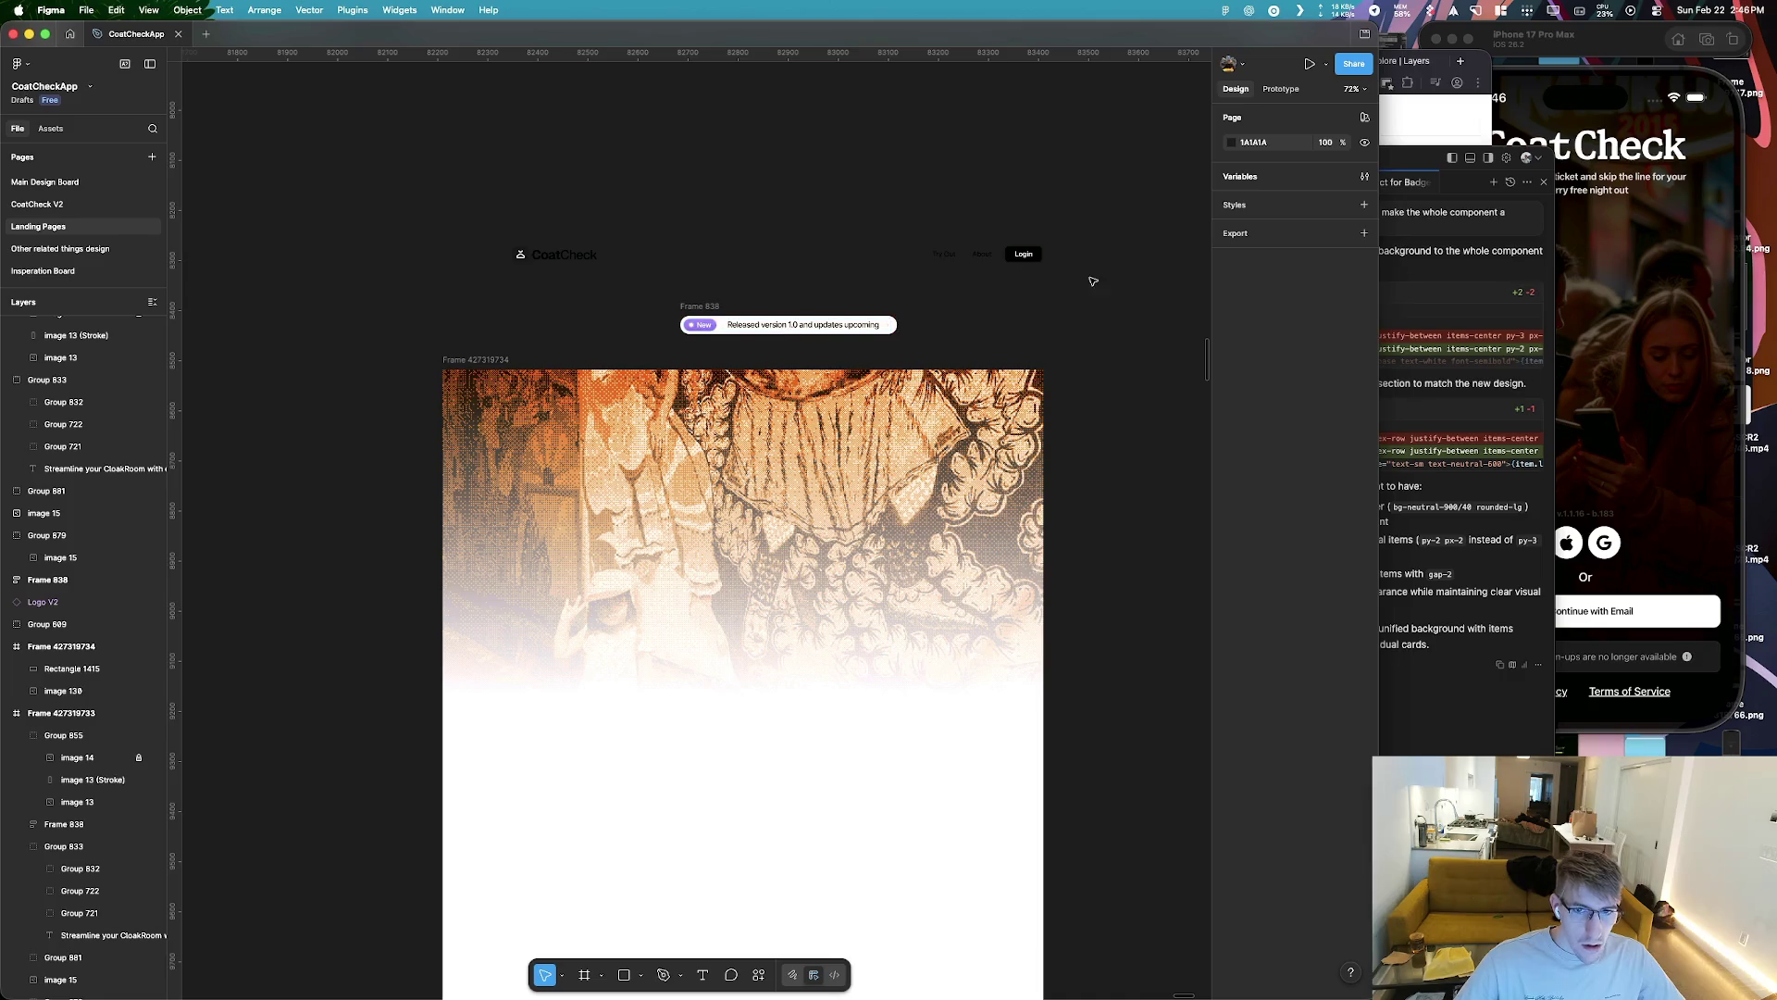
{"action": "left_click_drag", "start_coordinate": [1092, 281], "coordinate": [430, 221]}
{"action": "scroll", "coordinate": [893, 503], "scroll_direction": "down", "scroll_amount": 8}
{"action": "scroll", "coordinate": [893, 503], "scroll_direction": "up", "scroll_amount": 4}
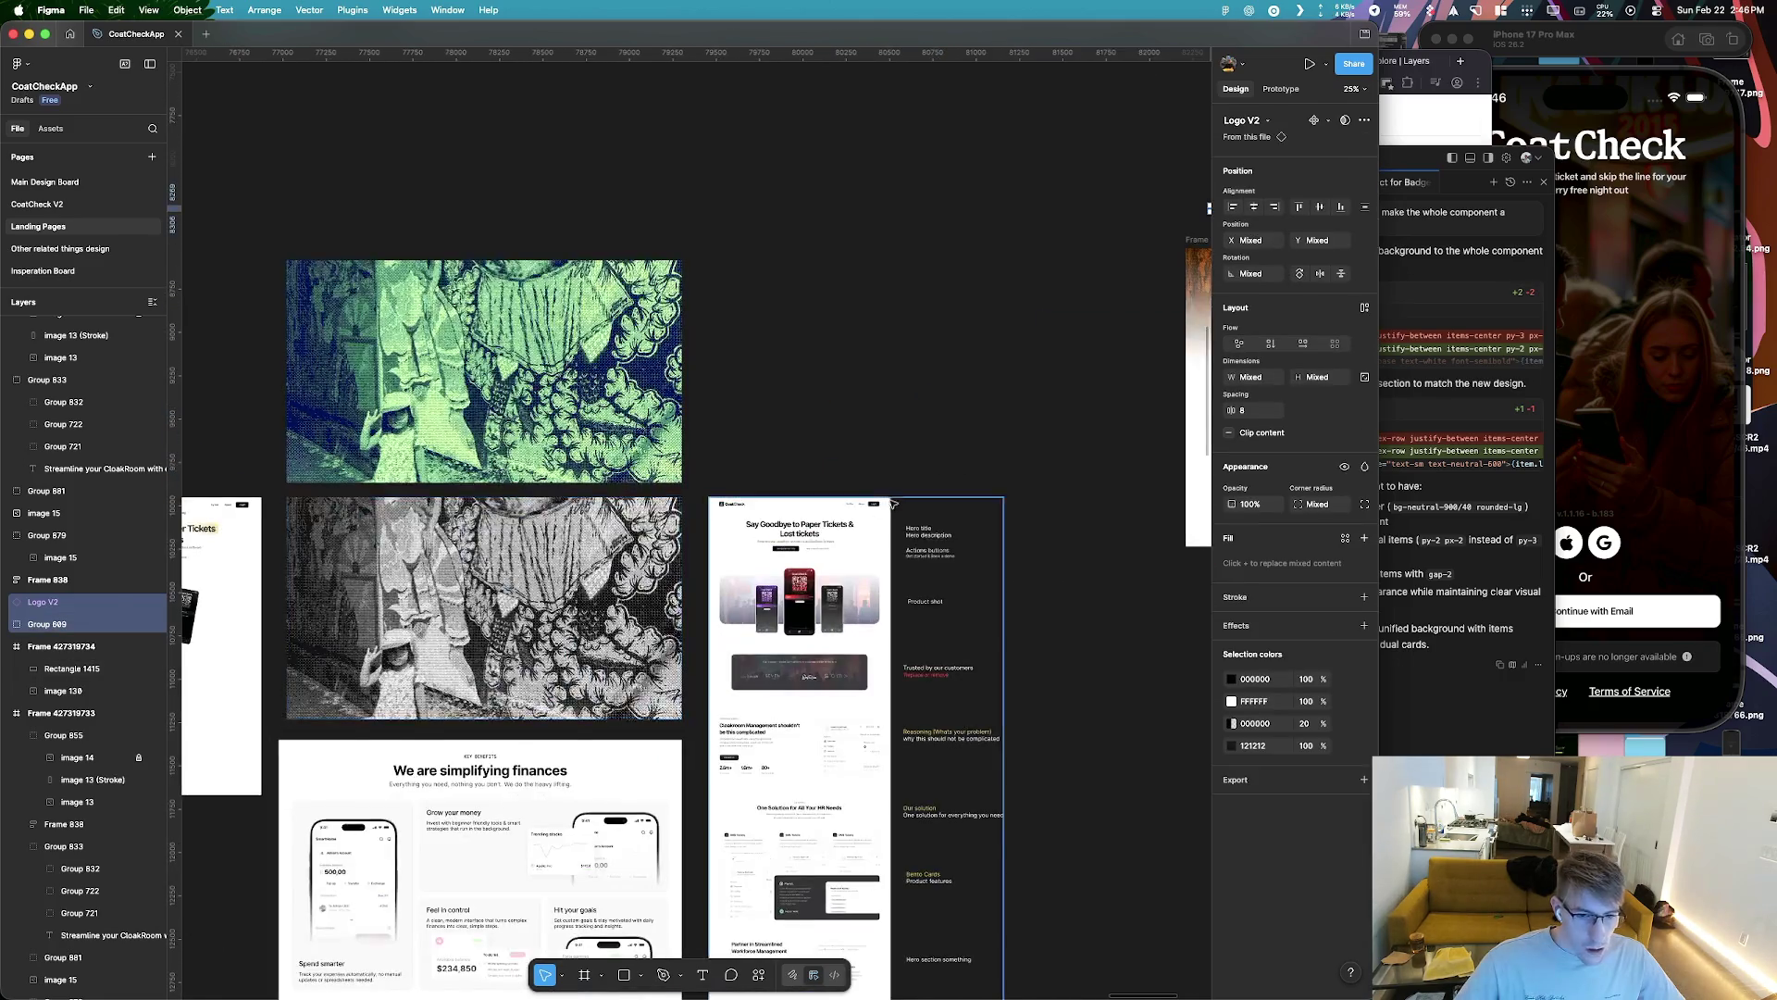
{"action": "scroll", "coordinate": [893, 503], "scroll_direction": "down", "scroll_amount": 5}
{"action": "scroll", "coordinate": [880, 503], "scroll_direction": "up", "scroll_amount": 5}
{"action": "scroll", "coordinate": [861, 501], "scroll_direction": "down", "scroll_amount": 10}
{"action": "scroll", "coordinate": [850, 500], "scroll_direction": "up", "scroll_amount": 4}
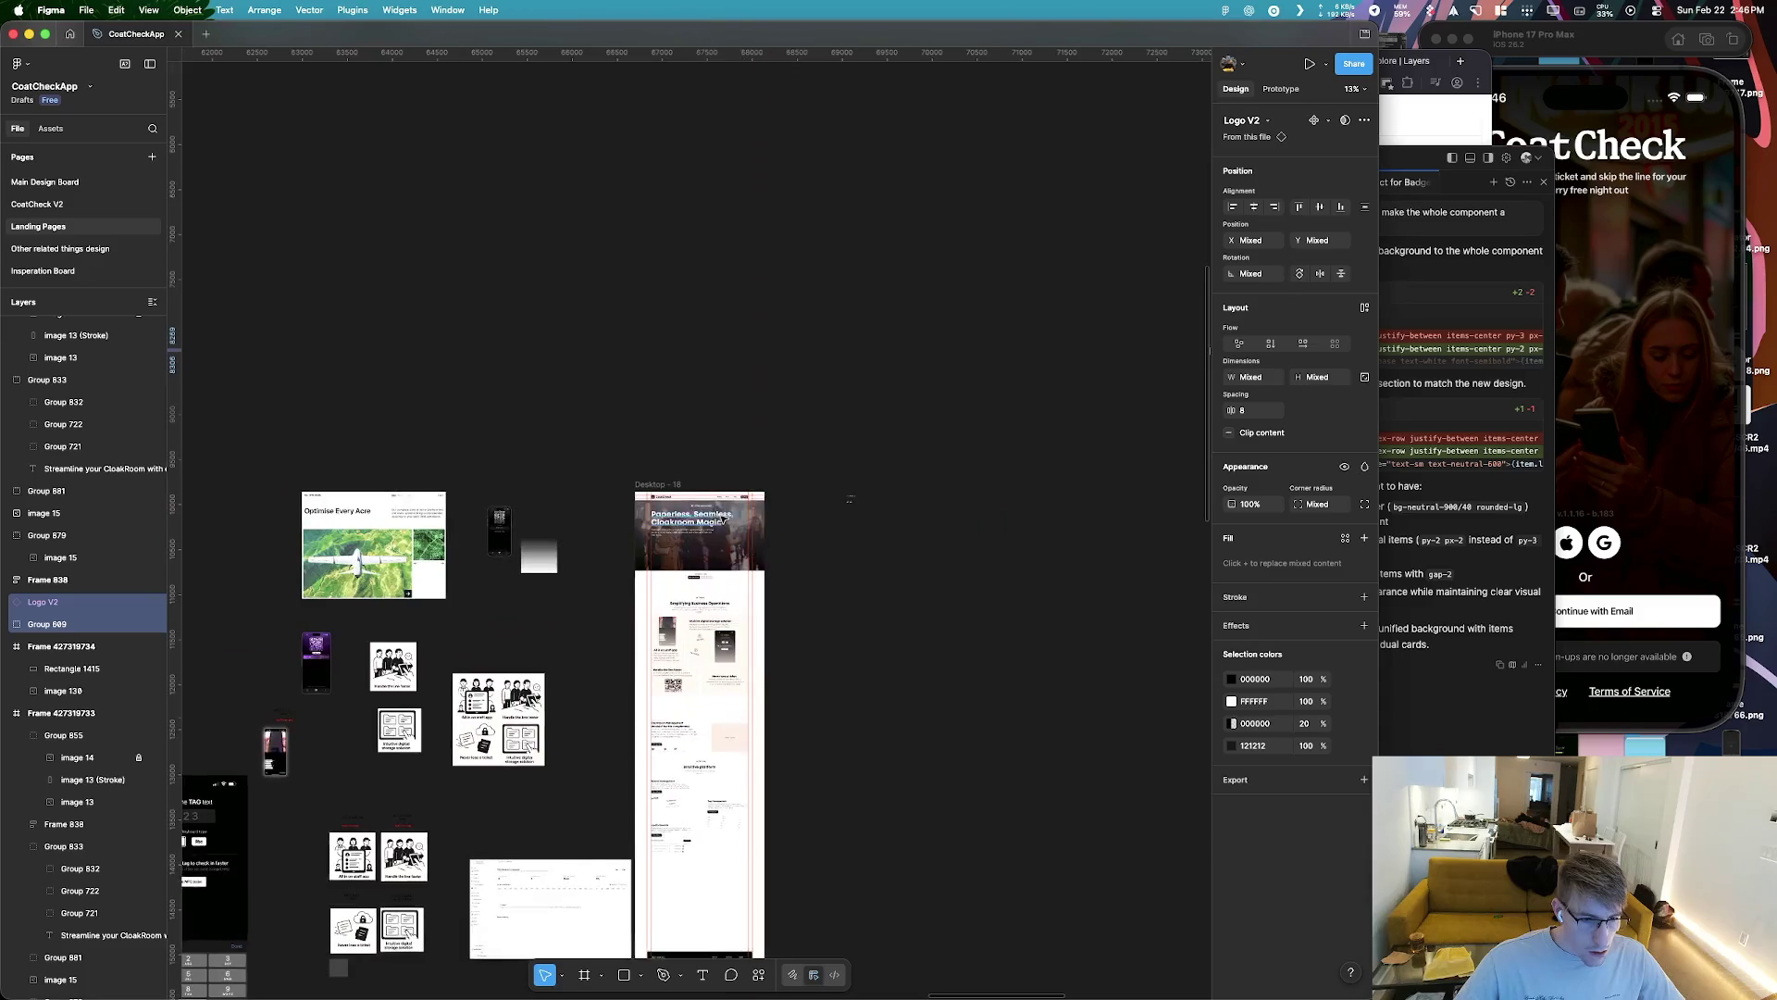
{"action": "scroll", "coordinate": [741, 500], "scroll_direction": "up", "scroll_amount": 6}
{"action": "scroll", "coordinate": [754, 472], "scroll_direction": "up", "scroll_amount": 4}
{"action": "scroll", "coordinate": [838, 494], "scroll_direction": "down", "scroll_amount": 10}
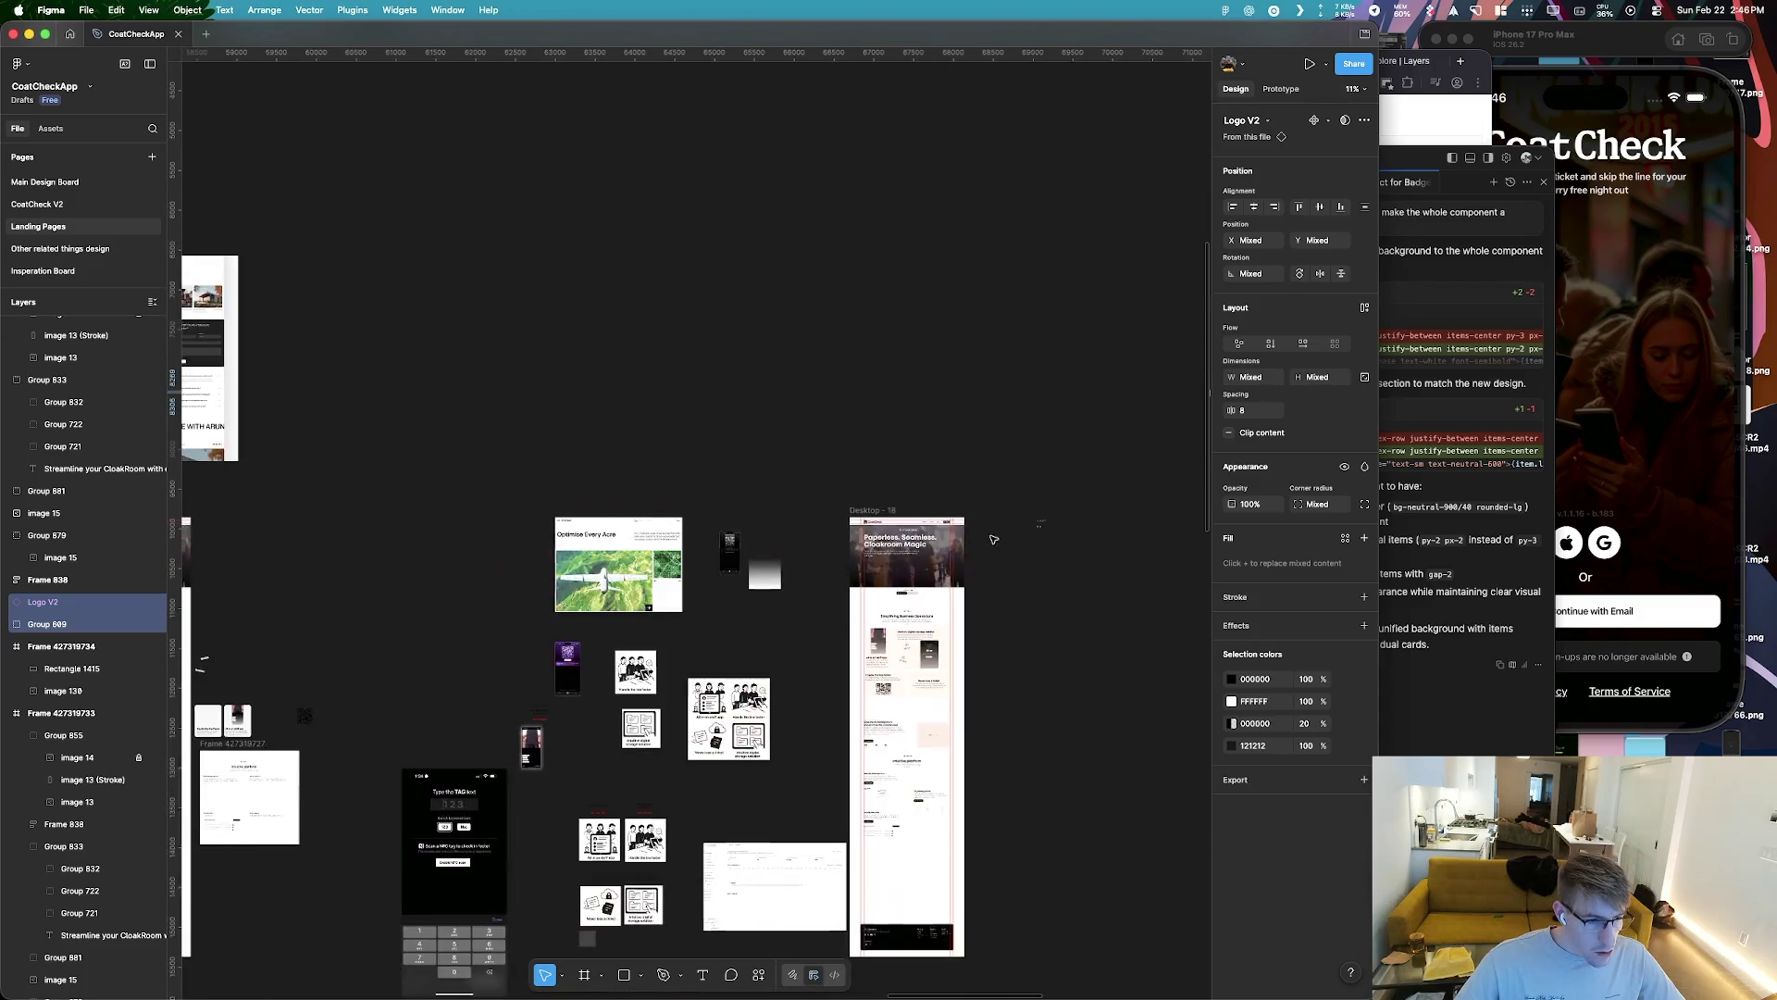
{"action": "scroll", "coordinate": [833, 500], "scroll_direction": "up", "scroll_amount": 3}
{"action": "scroll", "coordinate": [861, 500], "scroll_direction": "up", "scroll_amount": 4}
{"action": "scroll", "coordinate": [884, 499], "scroll_direction": "up", "scroll_amount": 5}
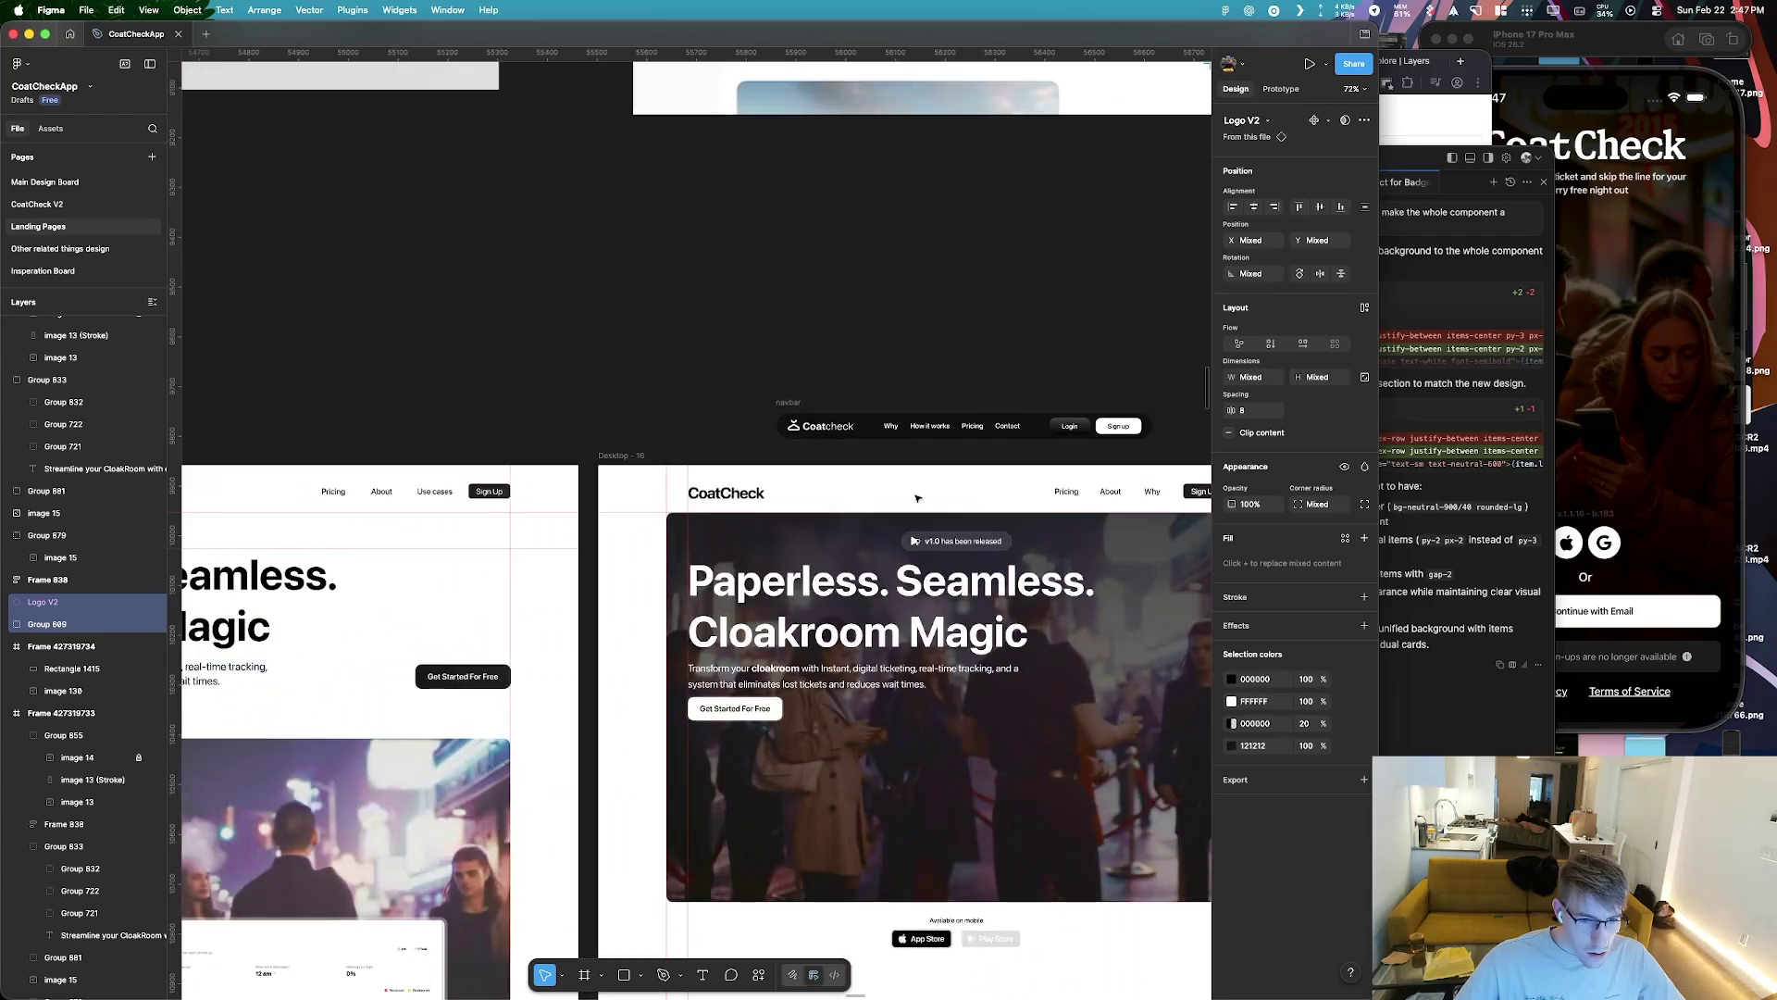
{"action": "scroll", "coordinate": [879, 491], "scroll_direction": "left", "scroll_amount": 8}
{"action": "scroll", "coordinate": [833, 481], "scroll_direction": "left", "scroll_amount": 8}
{"action": "scroll", "coordinate": [757, 455], "scroll_direction": "up", "scroll_amount": 1}
{"action": "scroll", "coordinate": [759, 453], "scroll_direction": "down", "scroll_amount": 5}
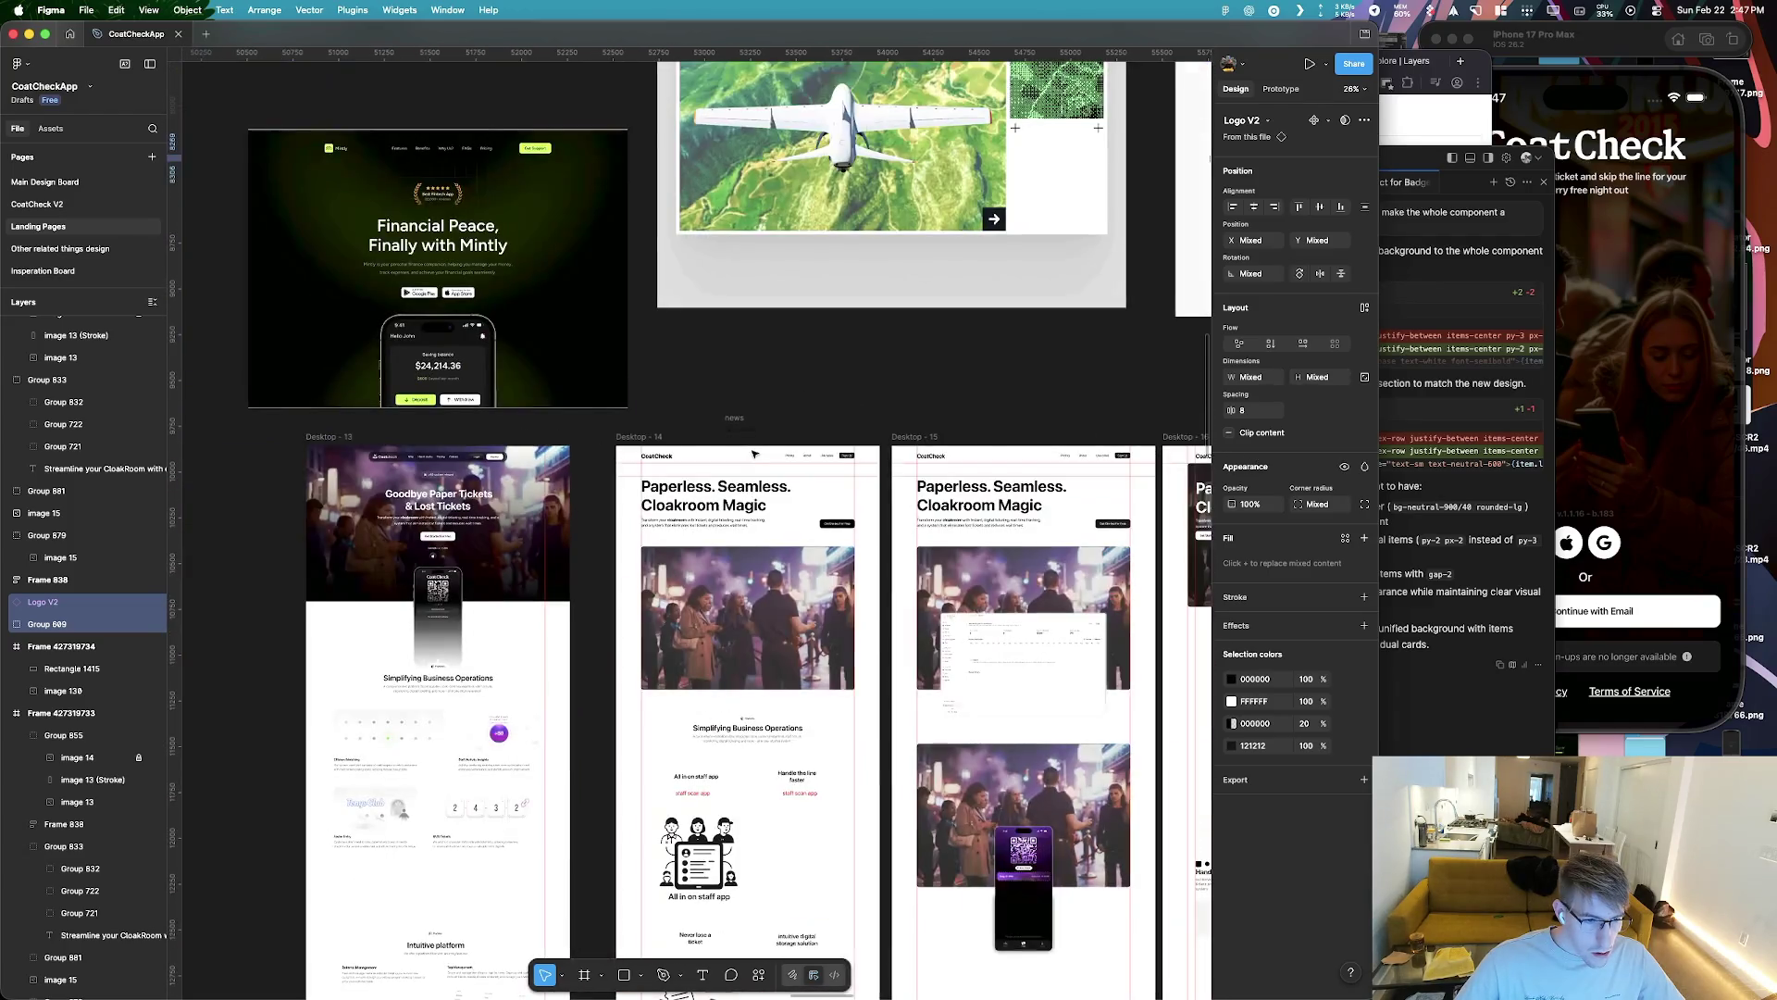
{"action": "scroll", "coordinate": [787, 451], "scroll_direction": "down", "scroll_amount": 5}
{"action": "scroll", "coordinate": [833, 448], "scroll_direction": "down", "scroll_amount": 5}
{"action": "scroll", "coordinate": [864, 445], "scroll_direction": "down", "scroll_amount": 2}
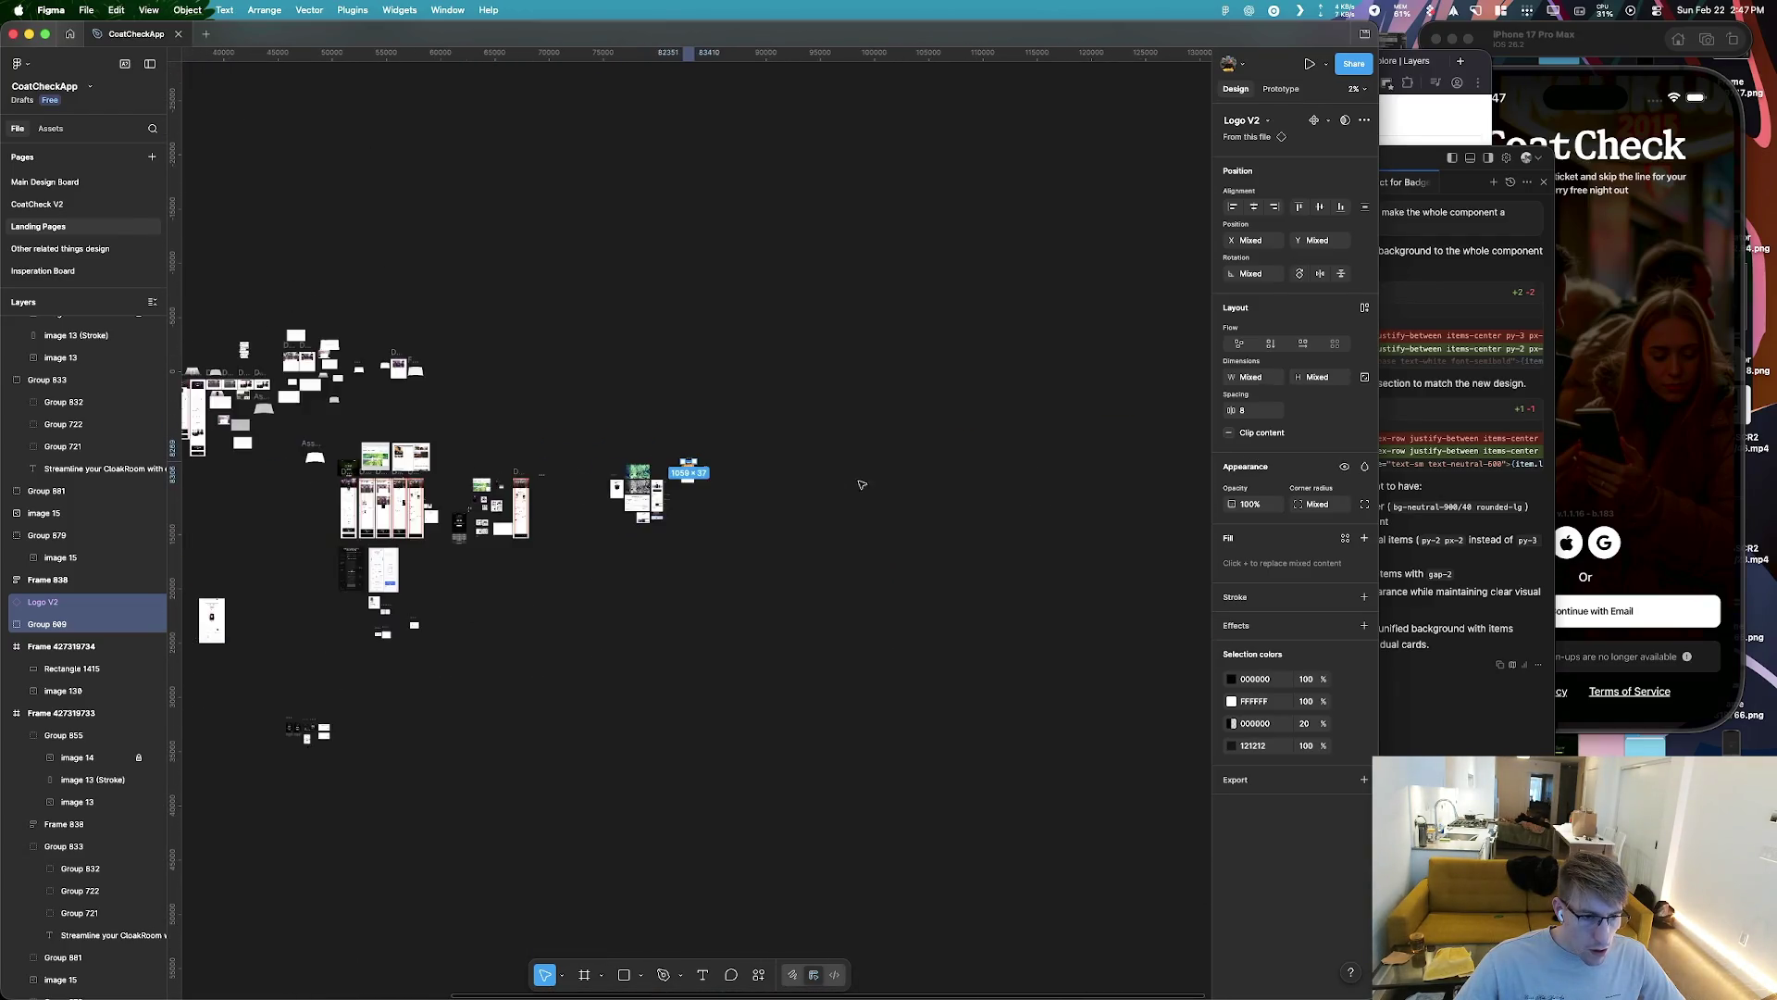
{"action": "scroll", "coordinate": [398, 468], "scroll_direction": "up", "scroll_amount": 4}
{"action": "scroll", "coordinate": [371, 481], "scroll_direction": "up", "scroll_amount": 5}
{"action": "scroll", "coordinate": [335, 511], "scroll_direction": "up", "scroll_amount": 3}
{"action": "scroll", "coordinate": [336, 511], "scroll_direction": "up", "scroll_amount": 3}
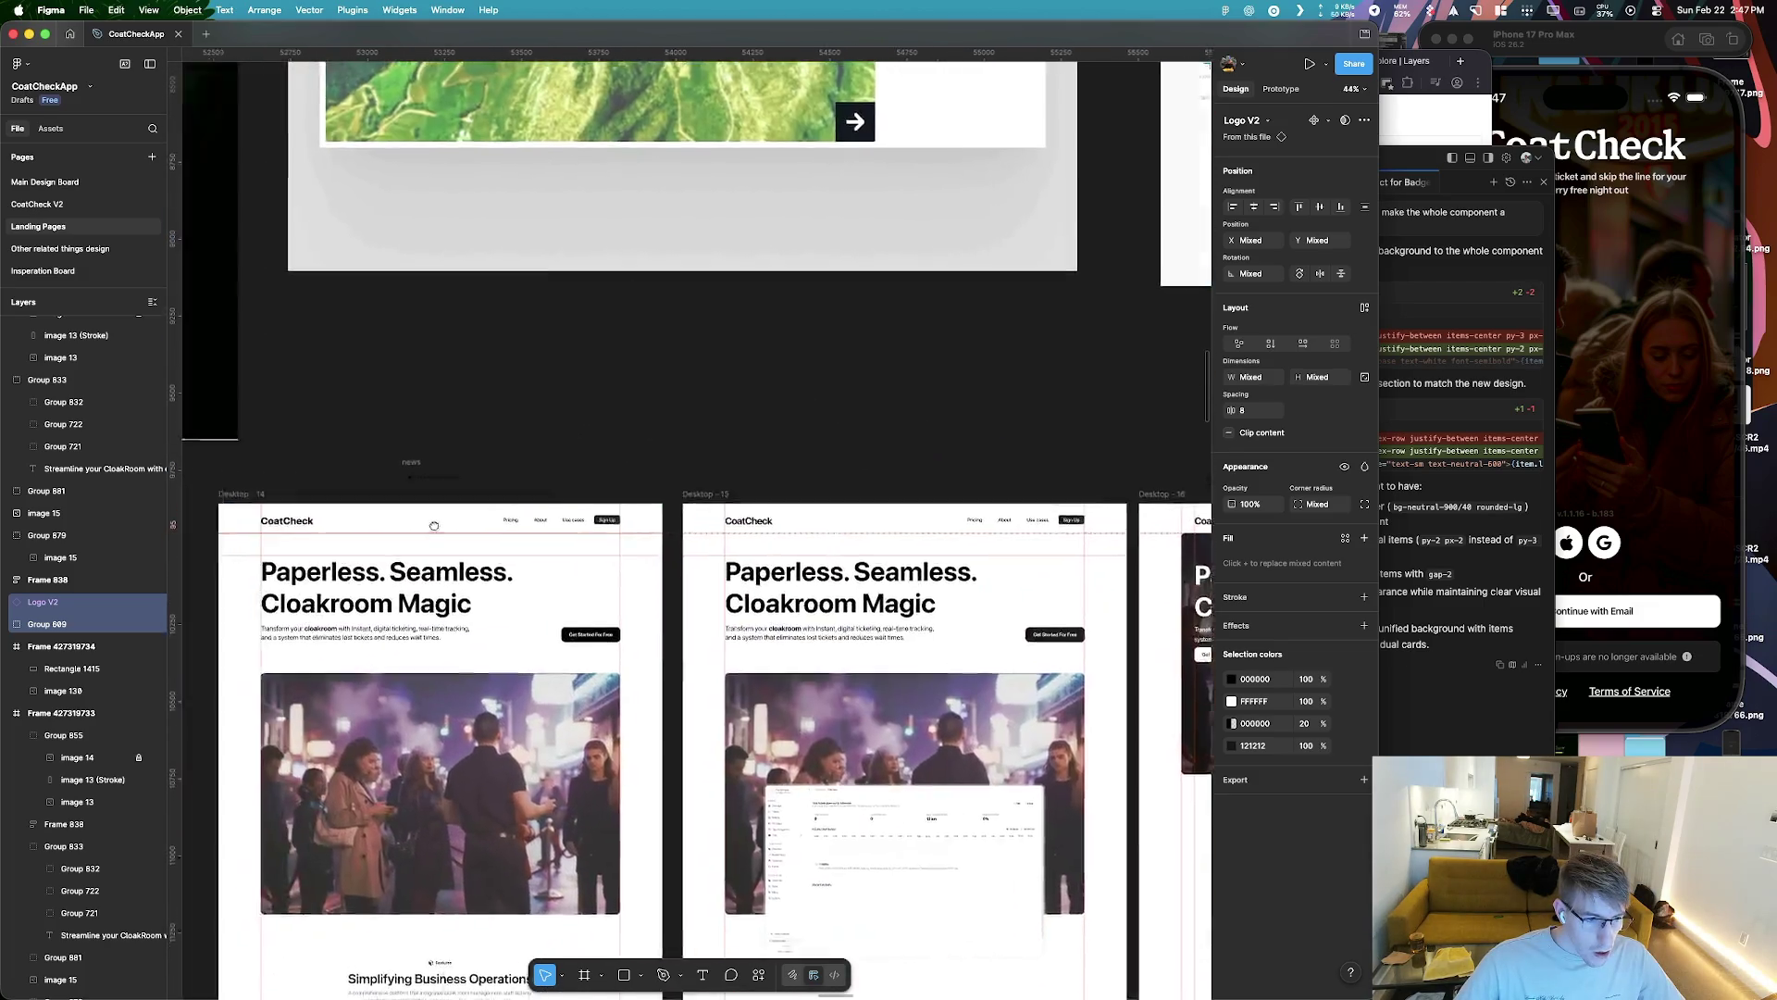
{"action": "scroll", "coordinate": [556, 527], "scroll_direction": "up", "scroll_amount": 2}
{"action": "scroll", "coordinate": [776, 543], "scroll_direction": "up", "scroll_amount": 2}
{"action": "left_click", "coordinate": [1008, 527]}
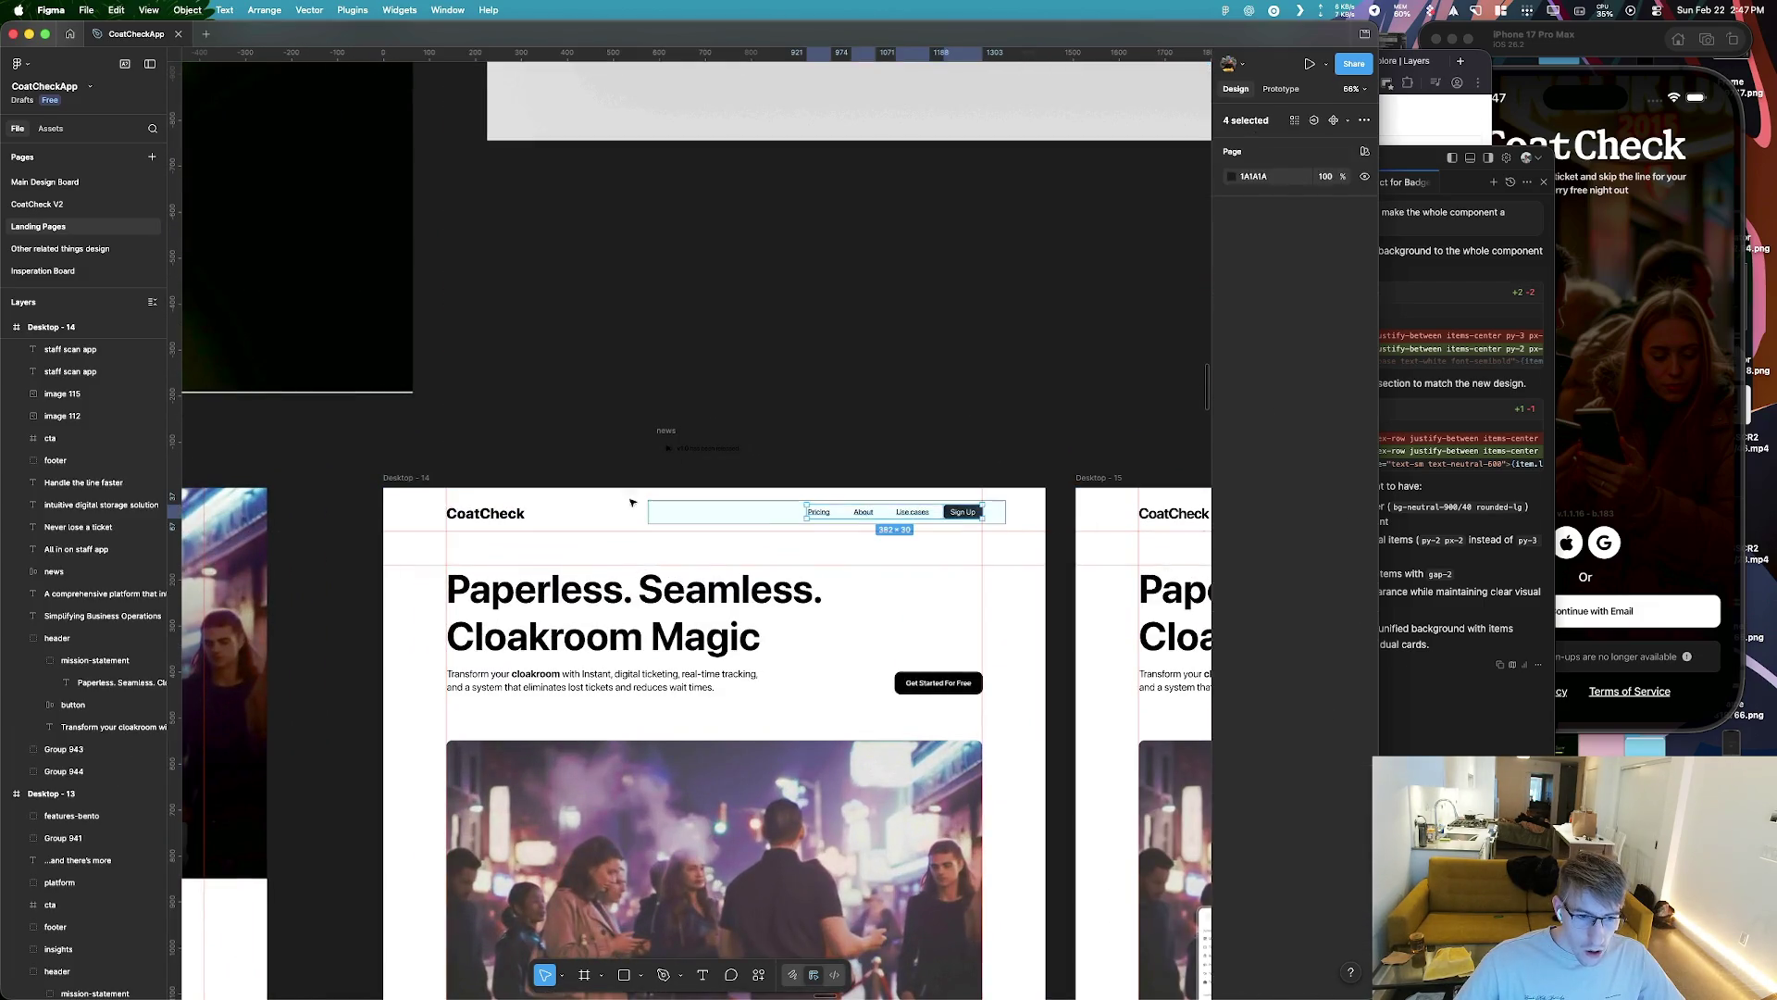
{"action": "scroll", "coordinate": [679, 454], "scroll_direction": "down", "scroll_amount": 3}
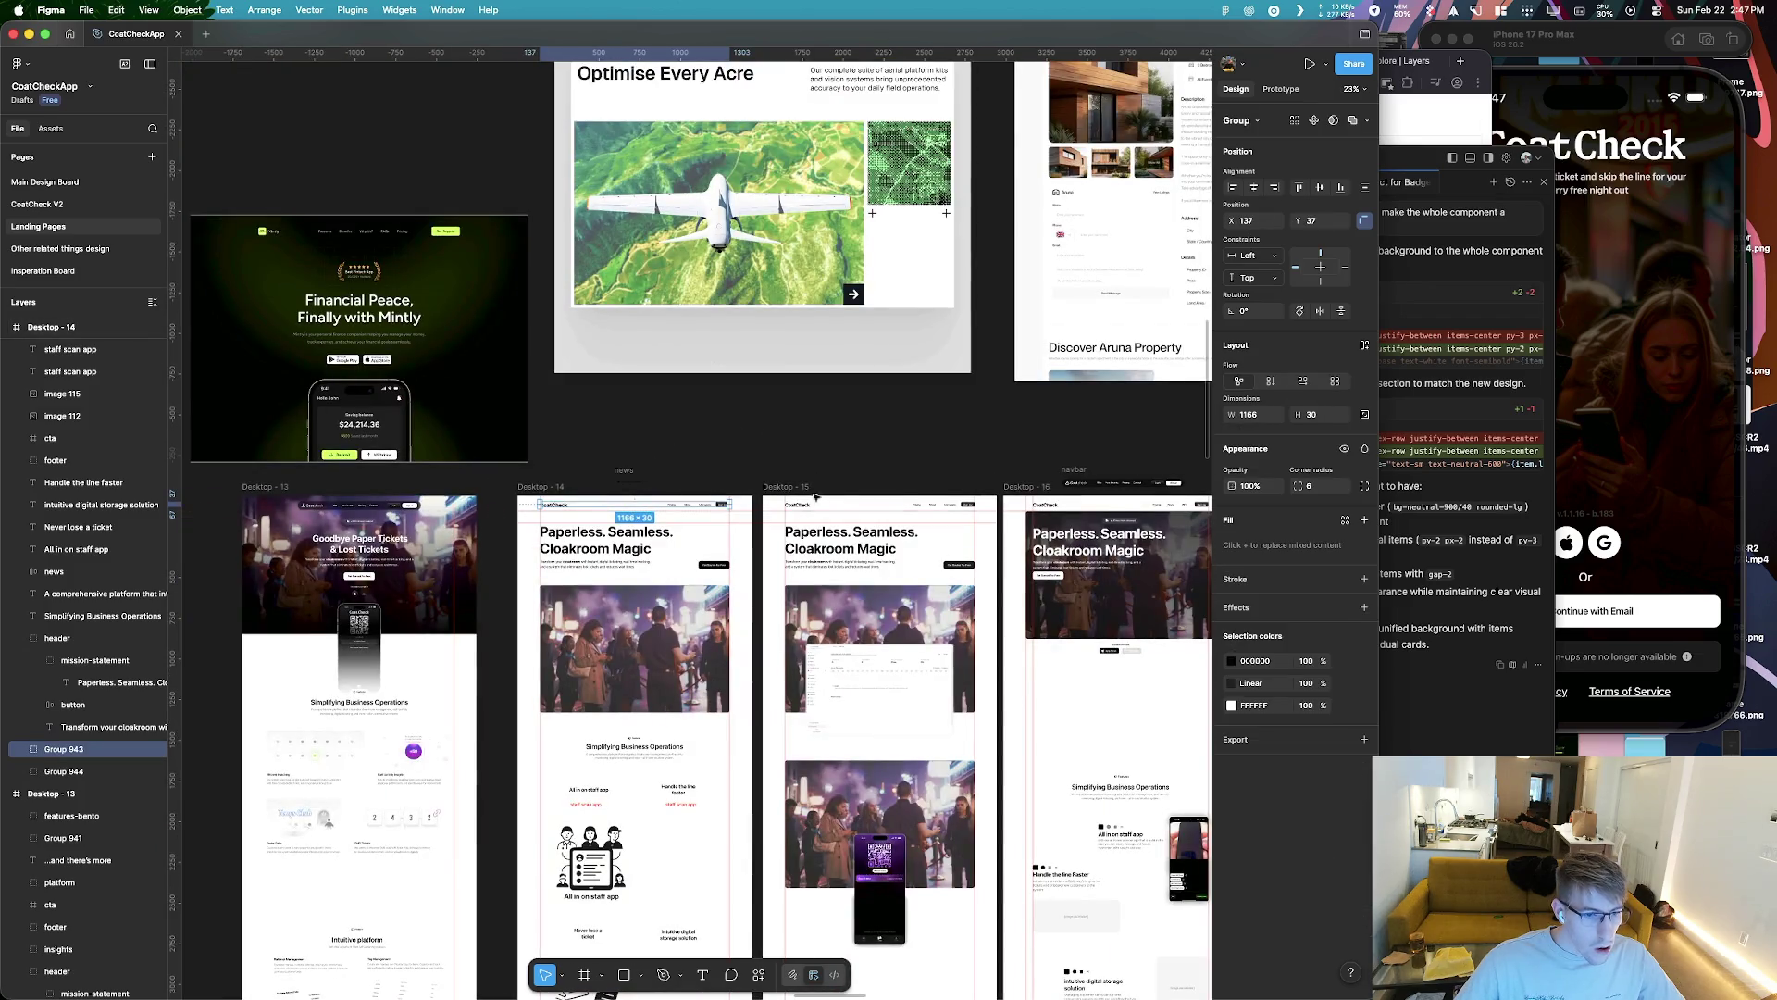
{"action": "scroll", "coordinate": [654, 522], "scroll_direction": "down", "scroll_amount": 4}
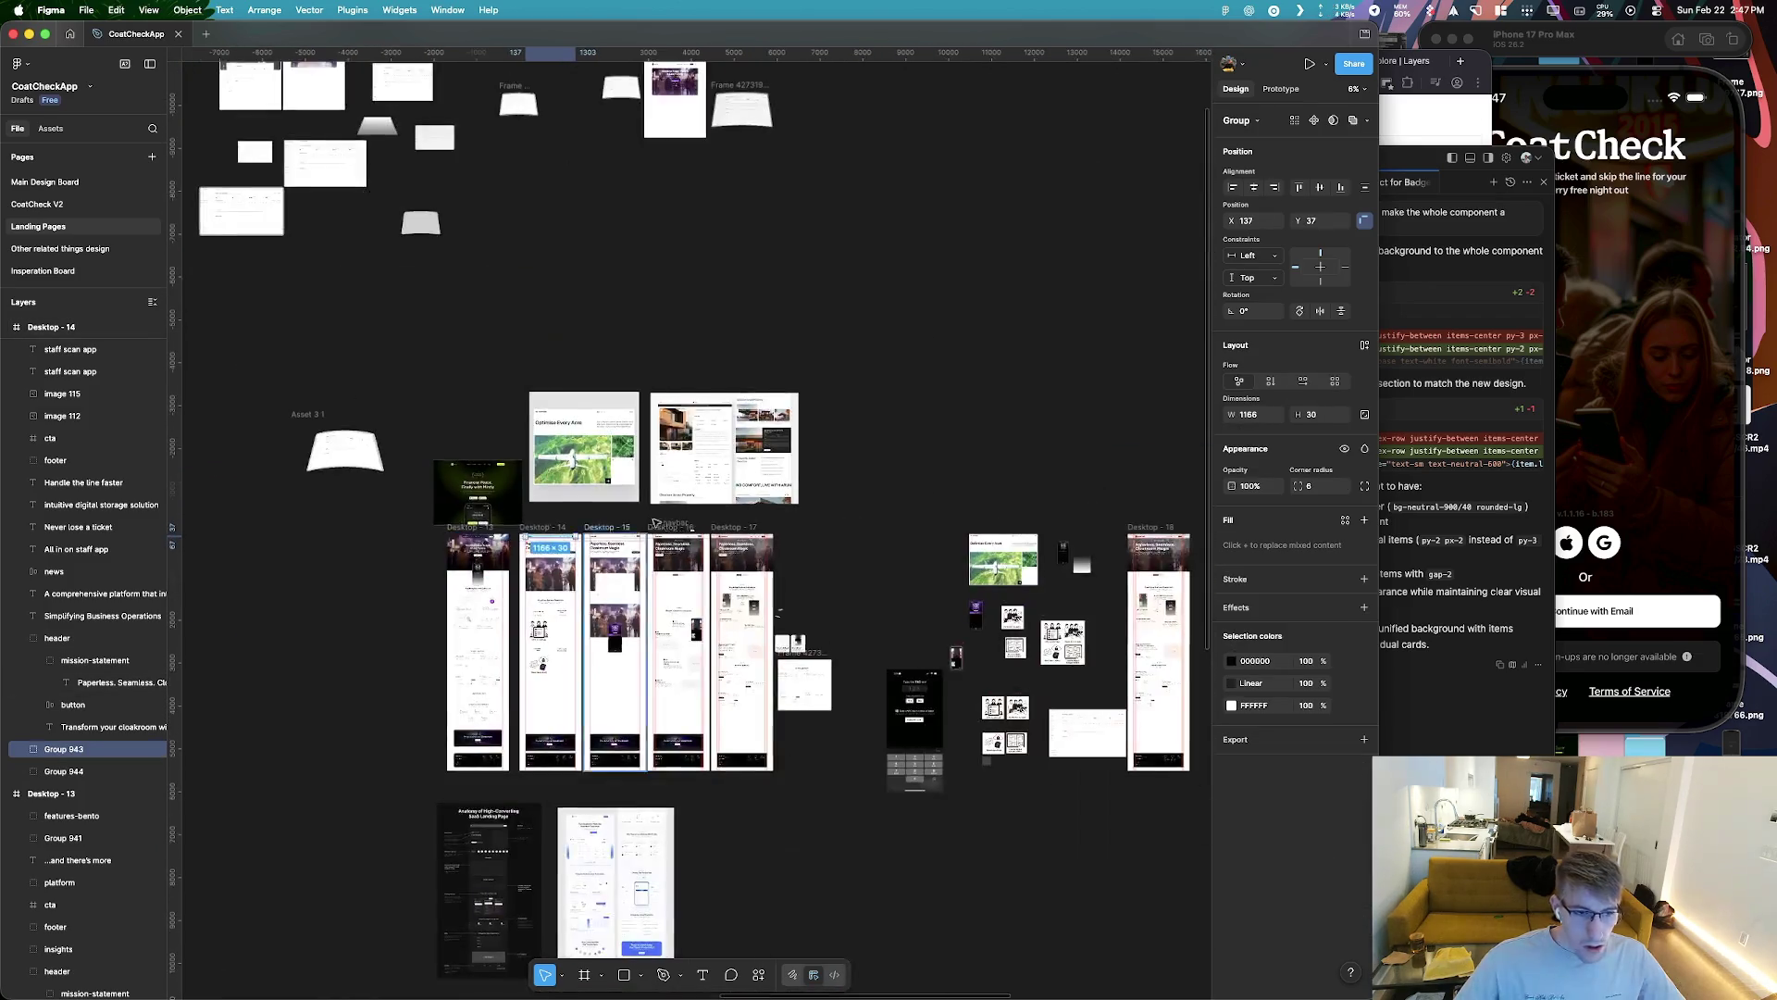
{"action": "scroll", "coordinate": [655, 522], "scroll_direction": "down", "scroll_amount": 2}
{"action": "scroll", "coordinate": [1101, 510], "scroll_direction": "up", "scroll_amount": 5}
{"action": "scroll", "coordinate": [765, 308], "scroll_direction": "up", "scroll_amount": 3}
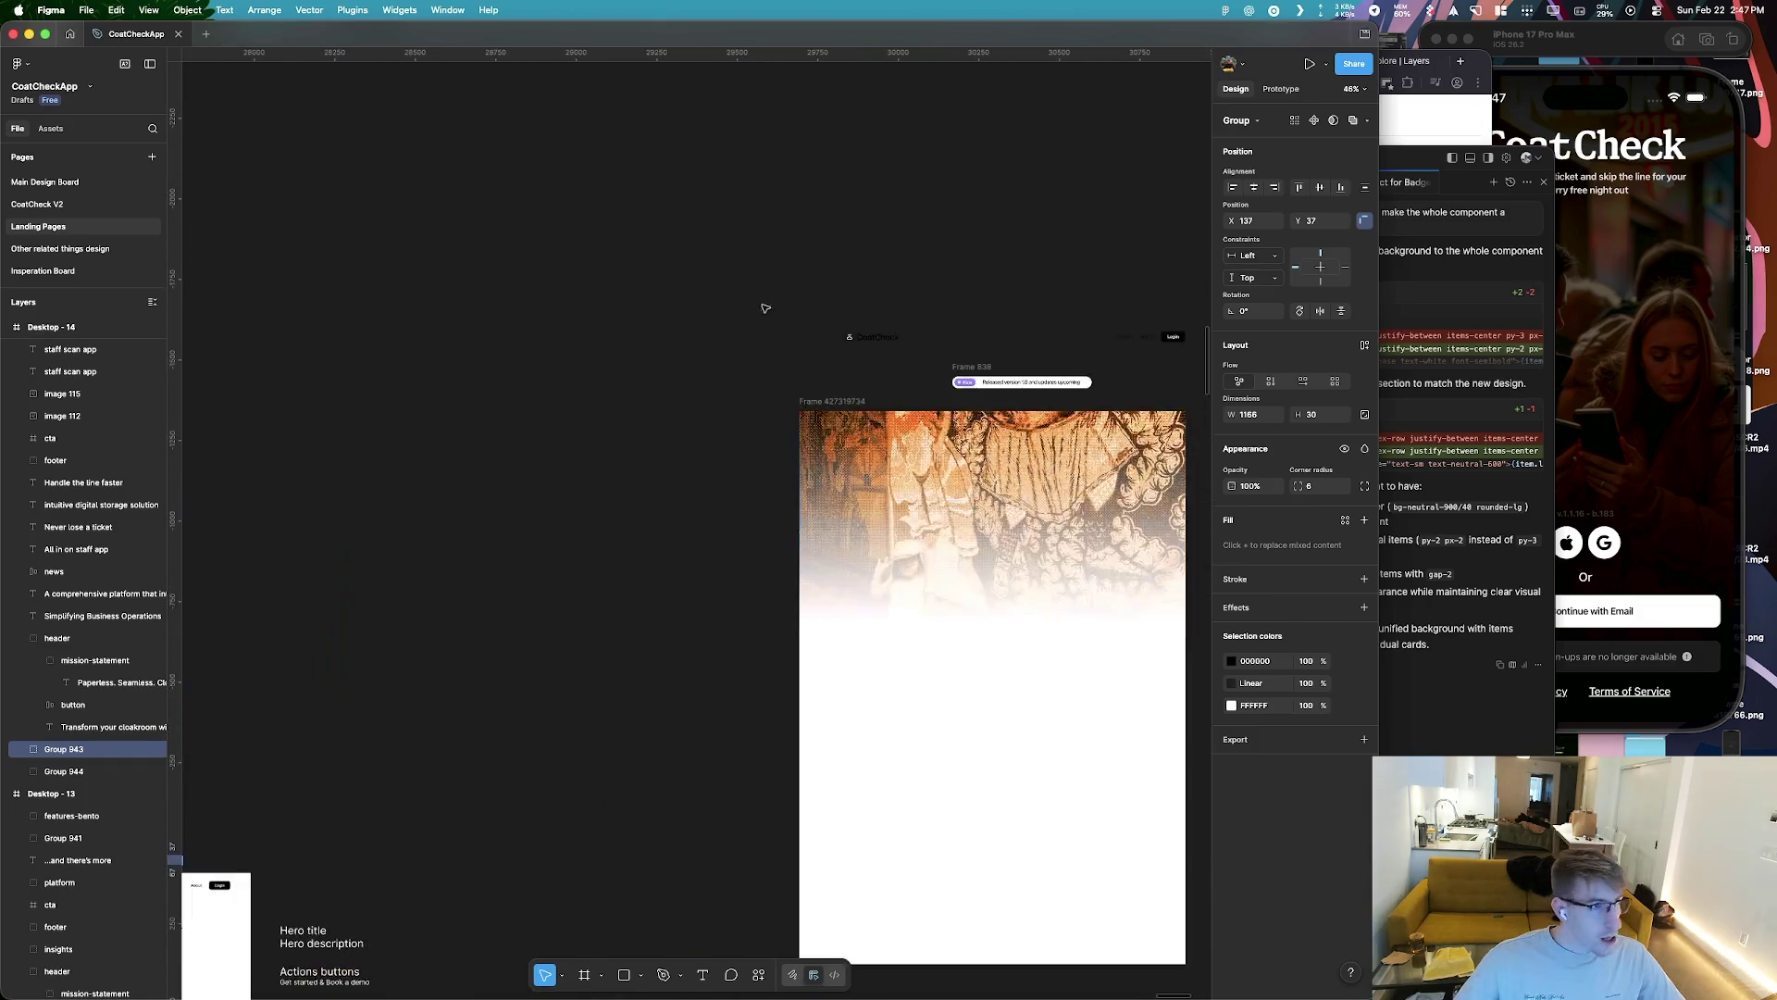
{"action": "left_click", "coordinate": [60, 205]}
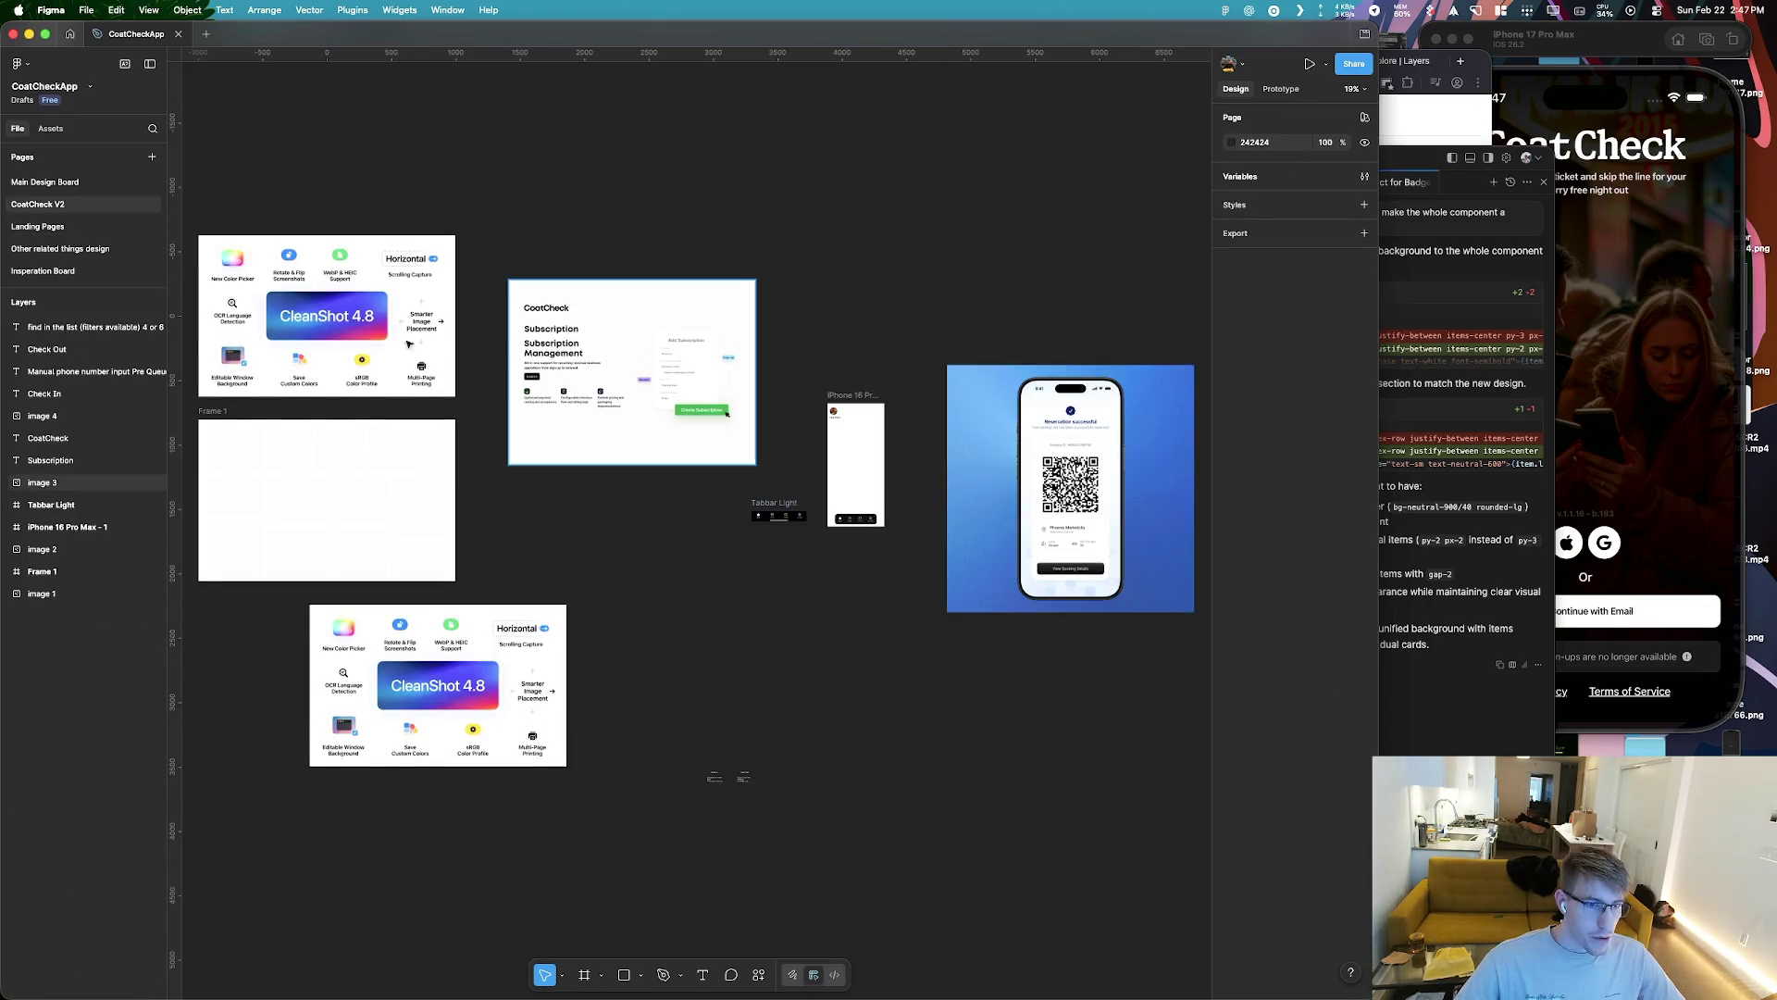
On CoatCheck V2, move the Subscription heading up under the CoatCheck wordmark
{"action": "left_click", "coordinate": [68, 182]}
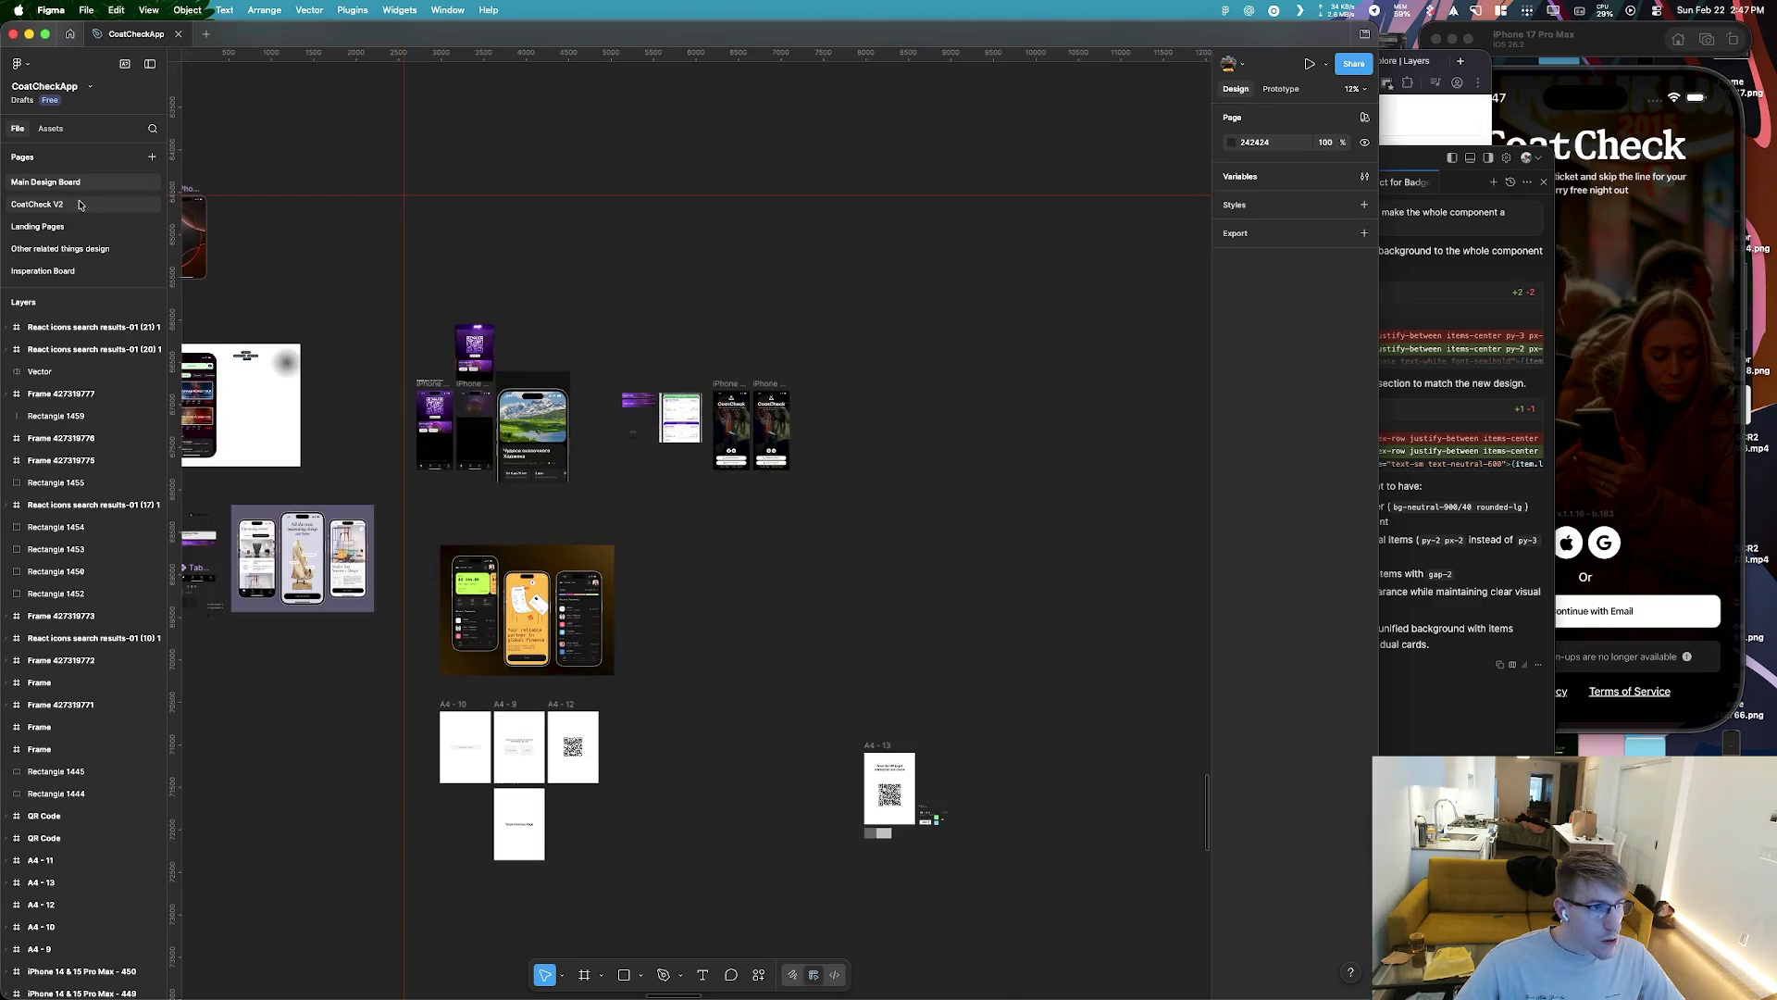
{"action": "left_click", "coordinate": [80, 206]}
{"action": "scroll", "coordinate": [548, 320], "scroll_direction": "up", "scroll_amount": 5}
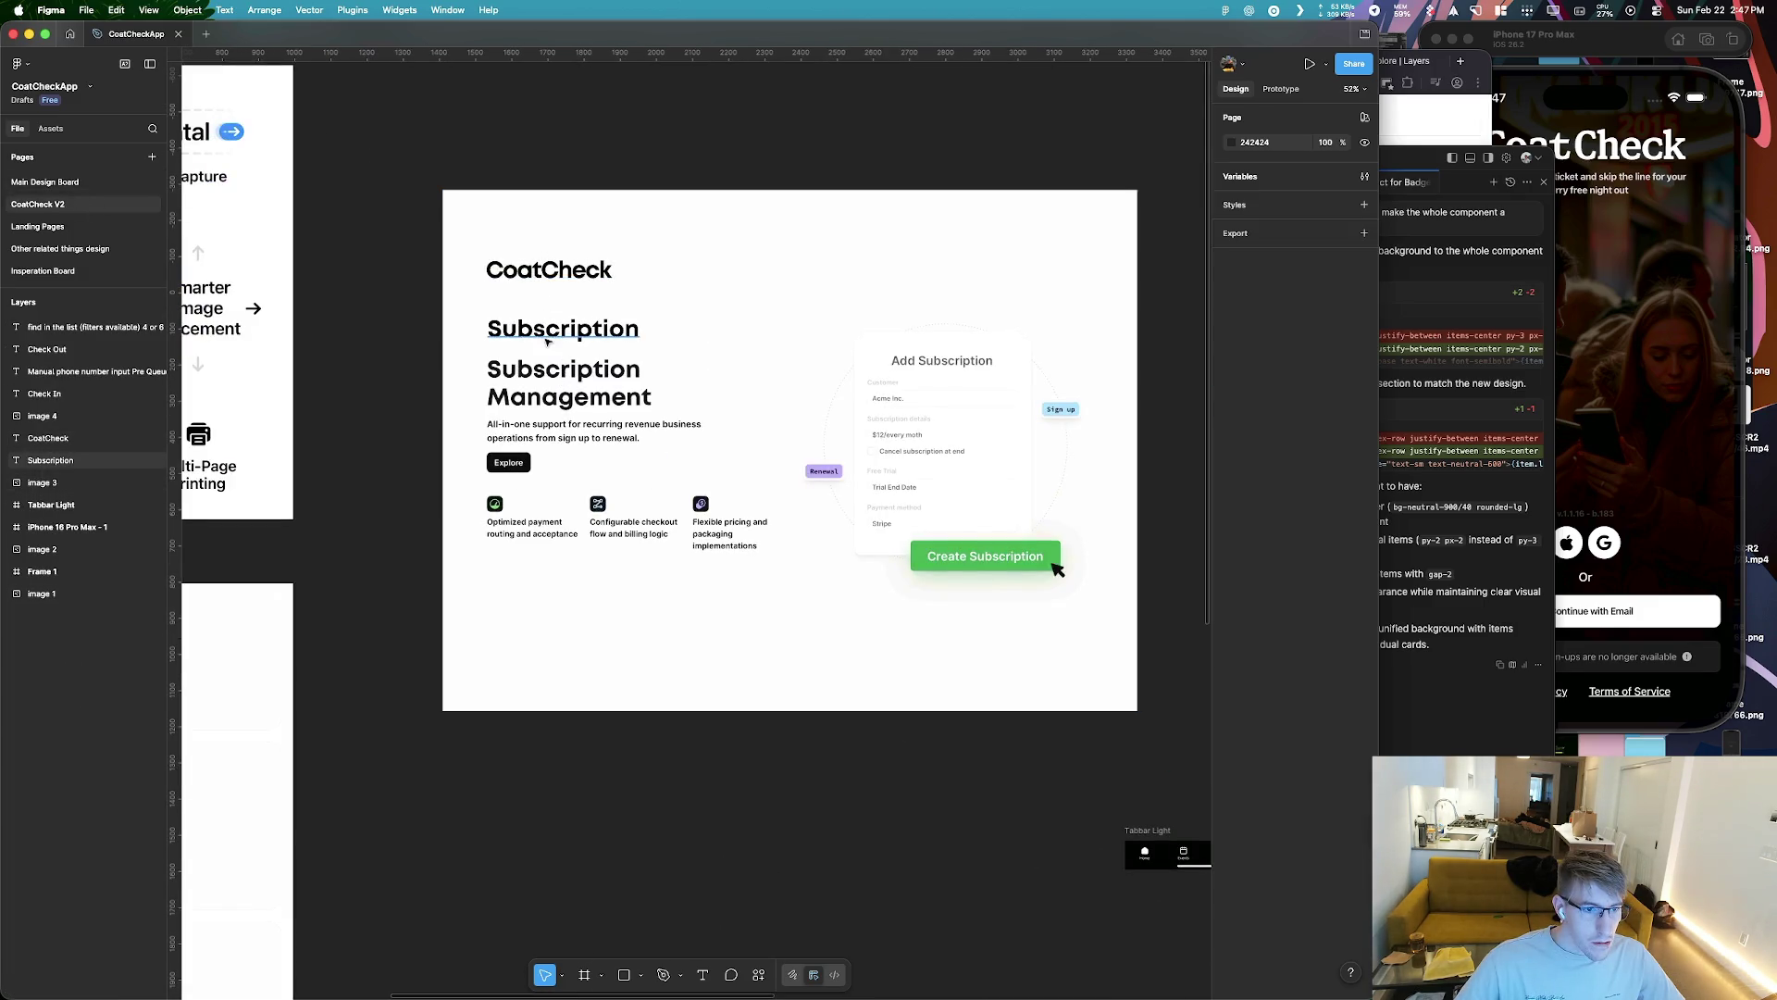
{"action": "left_click", "coordinate": [546, 337]}
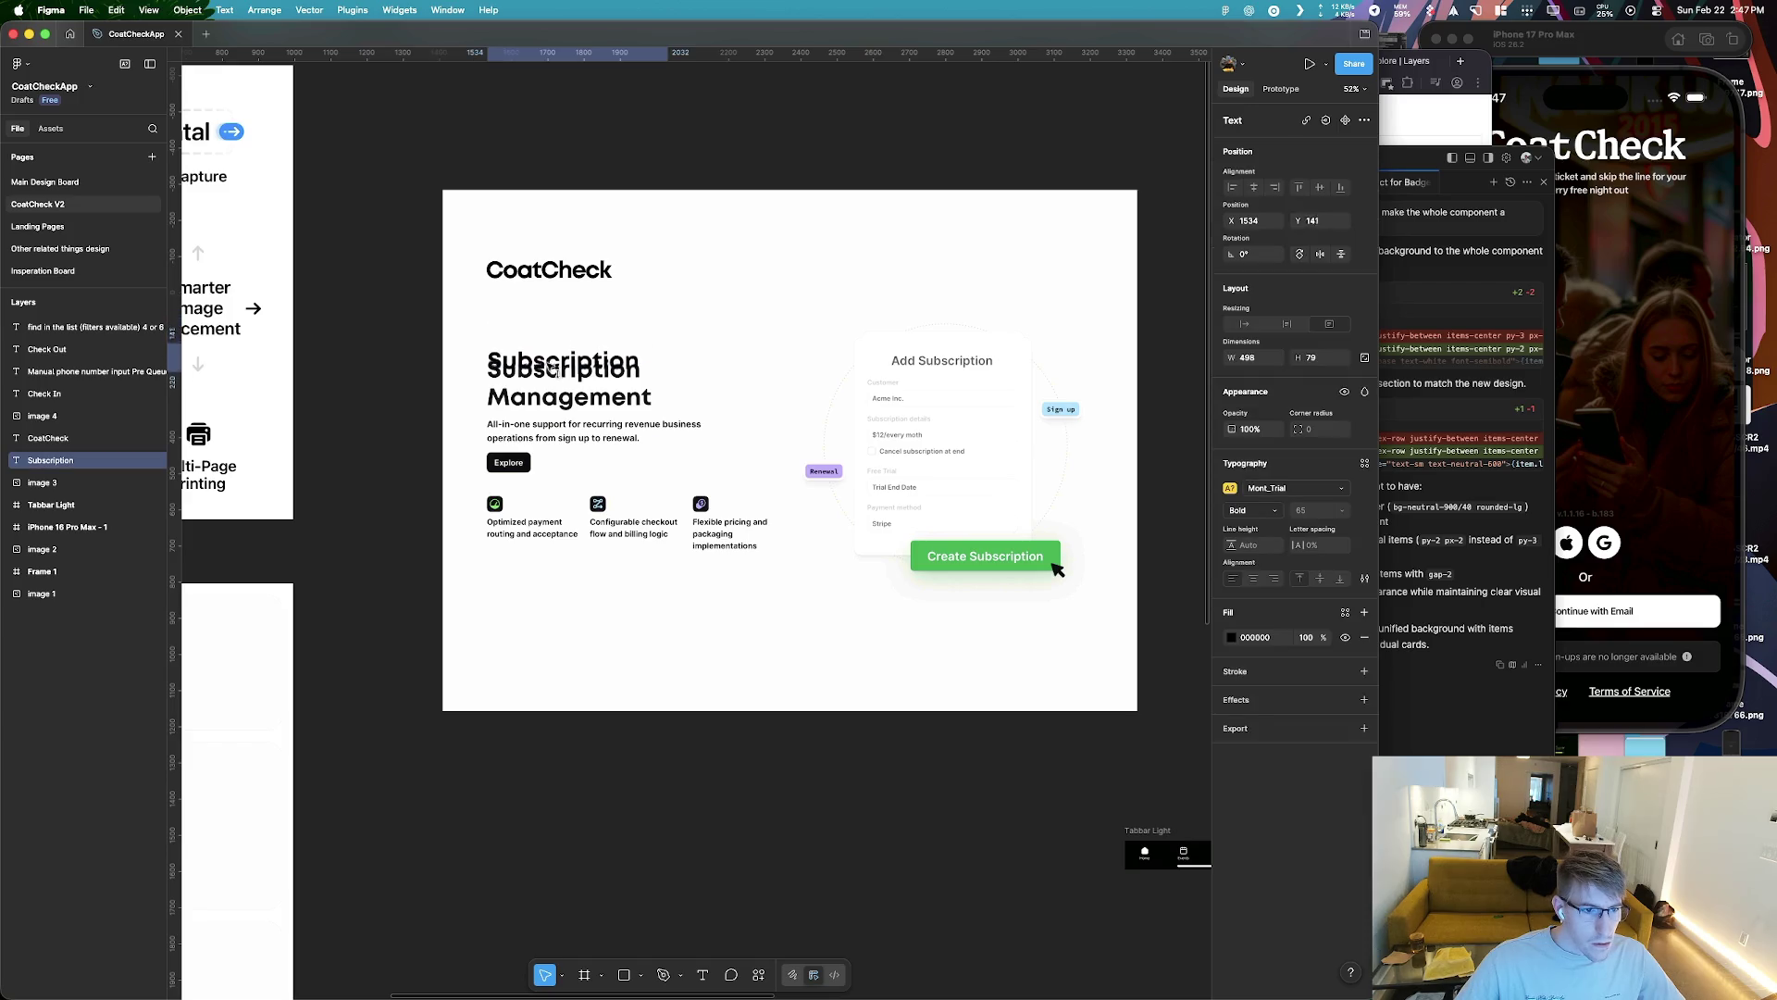
{"action": "left_click_drag", "start_coordinate": [552, 375], "coordinate": [553, 316]}
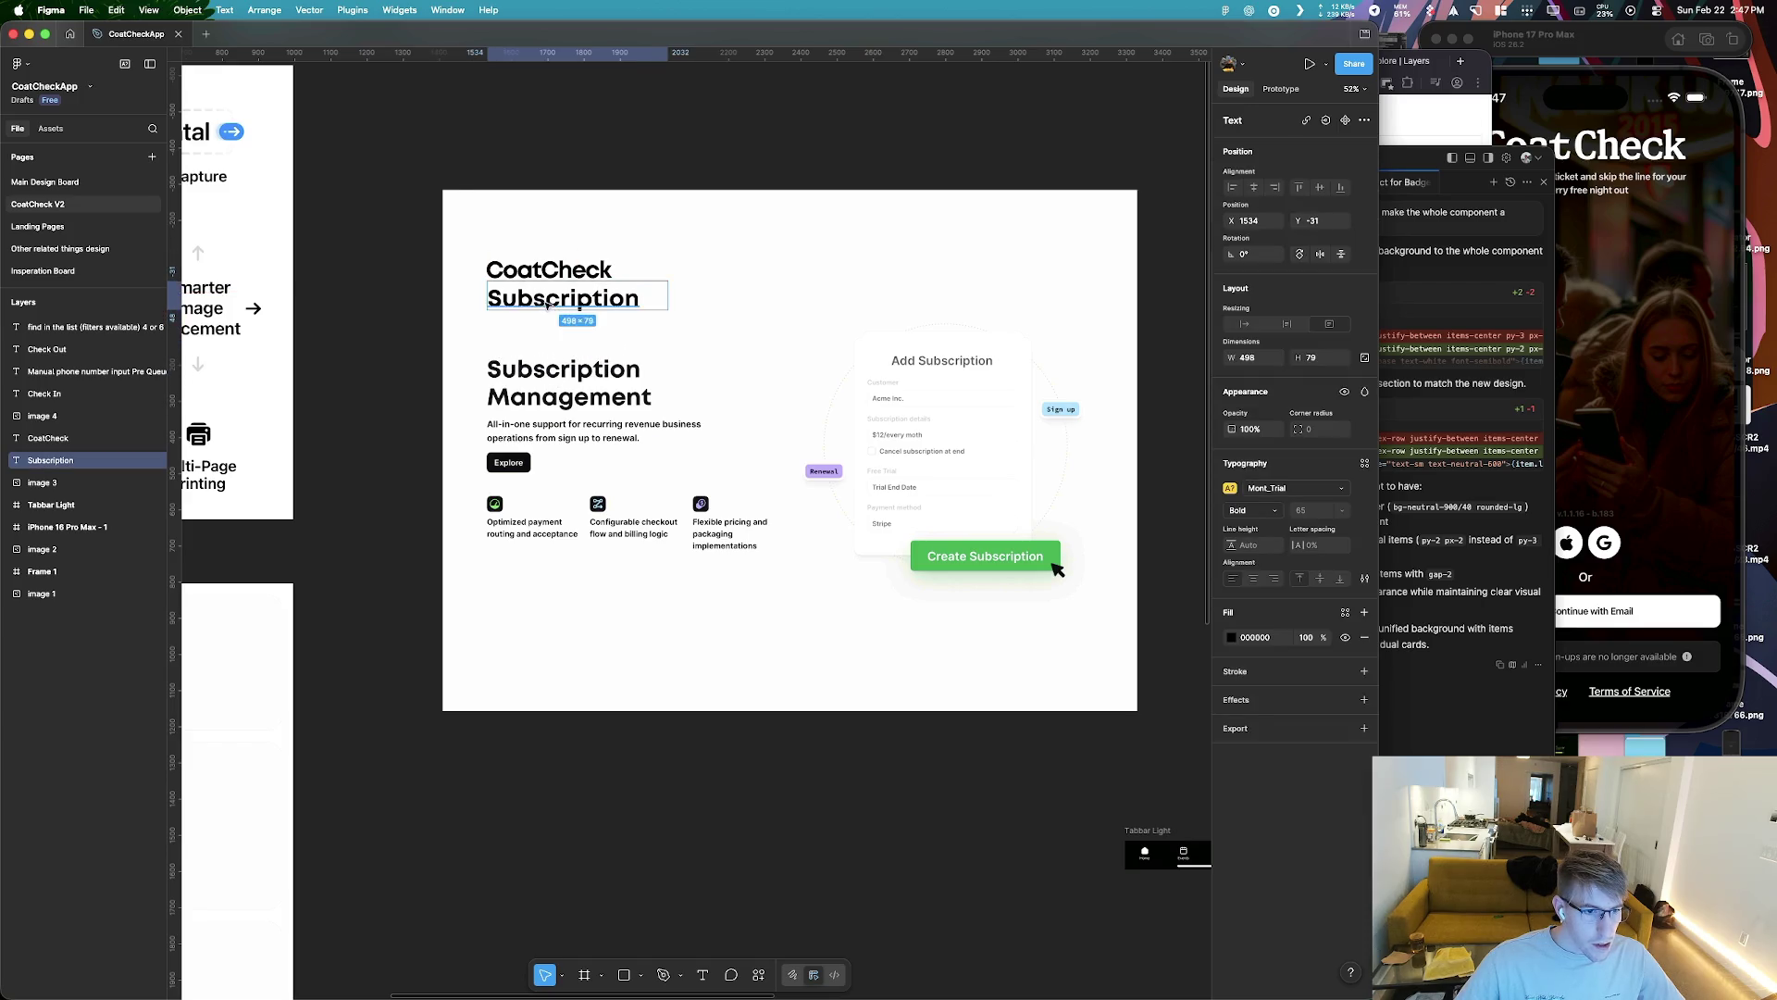
{"action": "scroll", "coordinate": [555, 334], "scroll_direction": "down", "scroll_amount": 5}
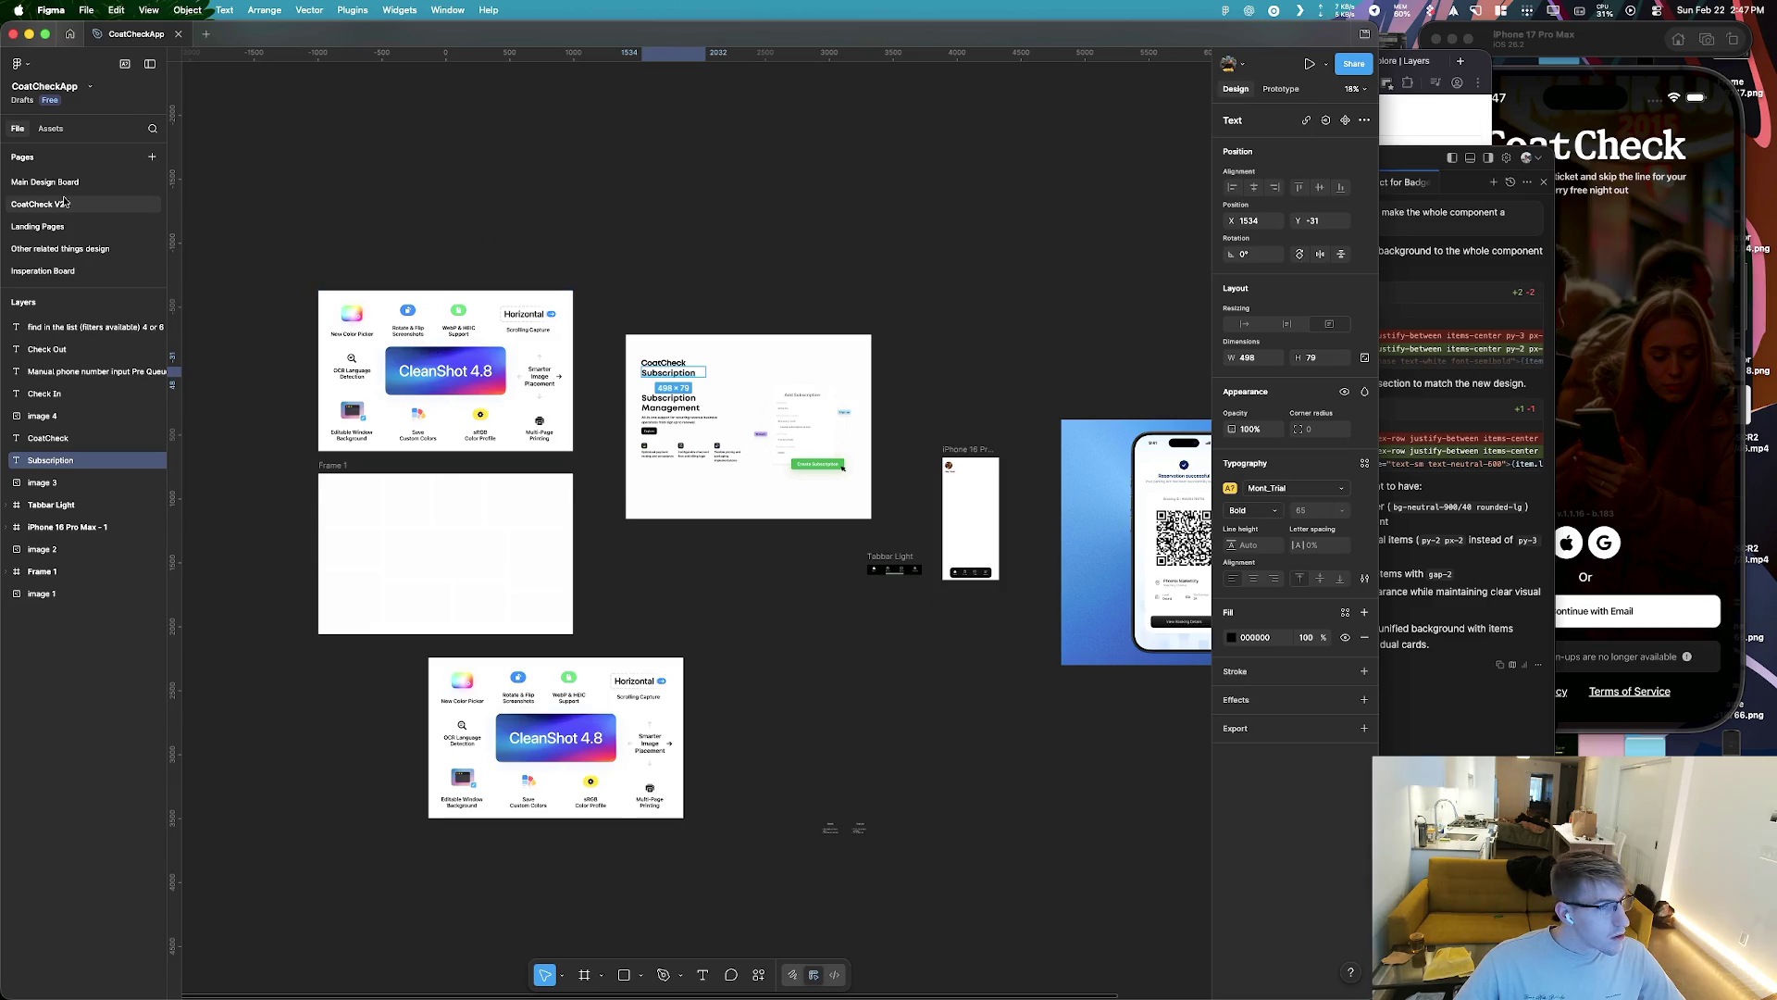
Find and select the Logo-v2 hanger logo on Main Design Board, then go to Landing Pages
{"action": "left_click", "coordinate": [55, 182]}
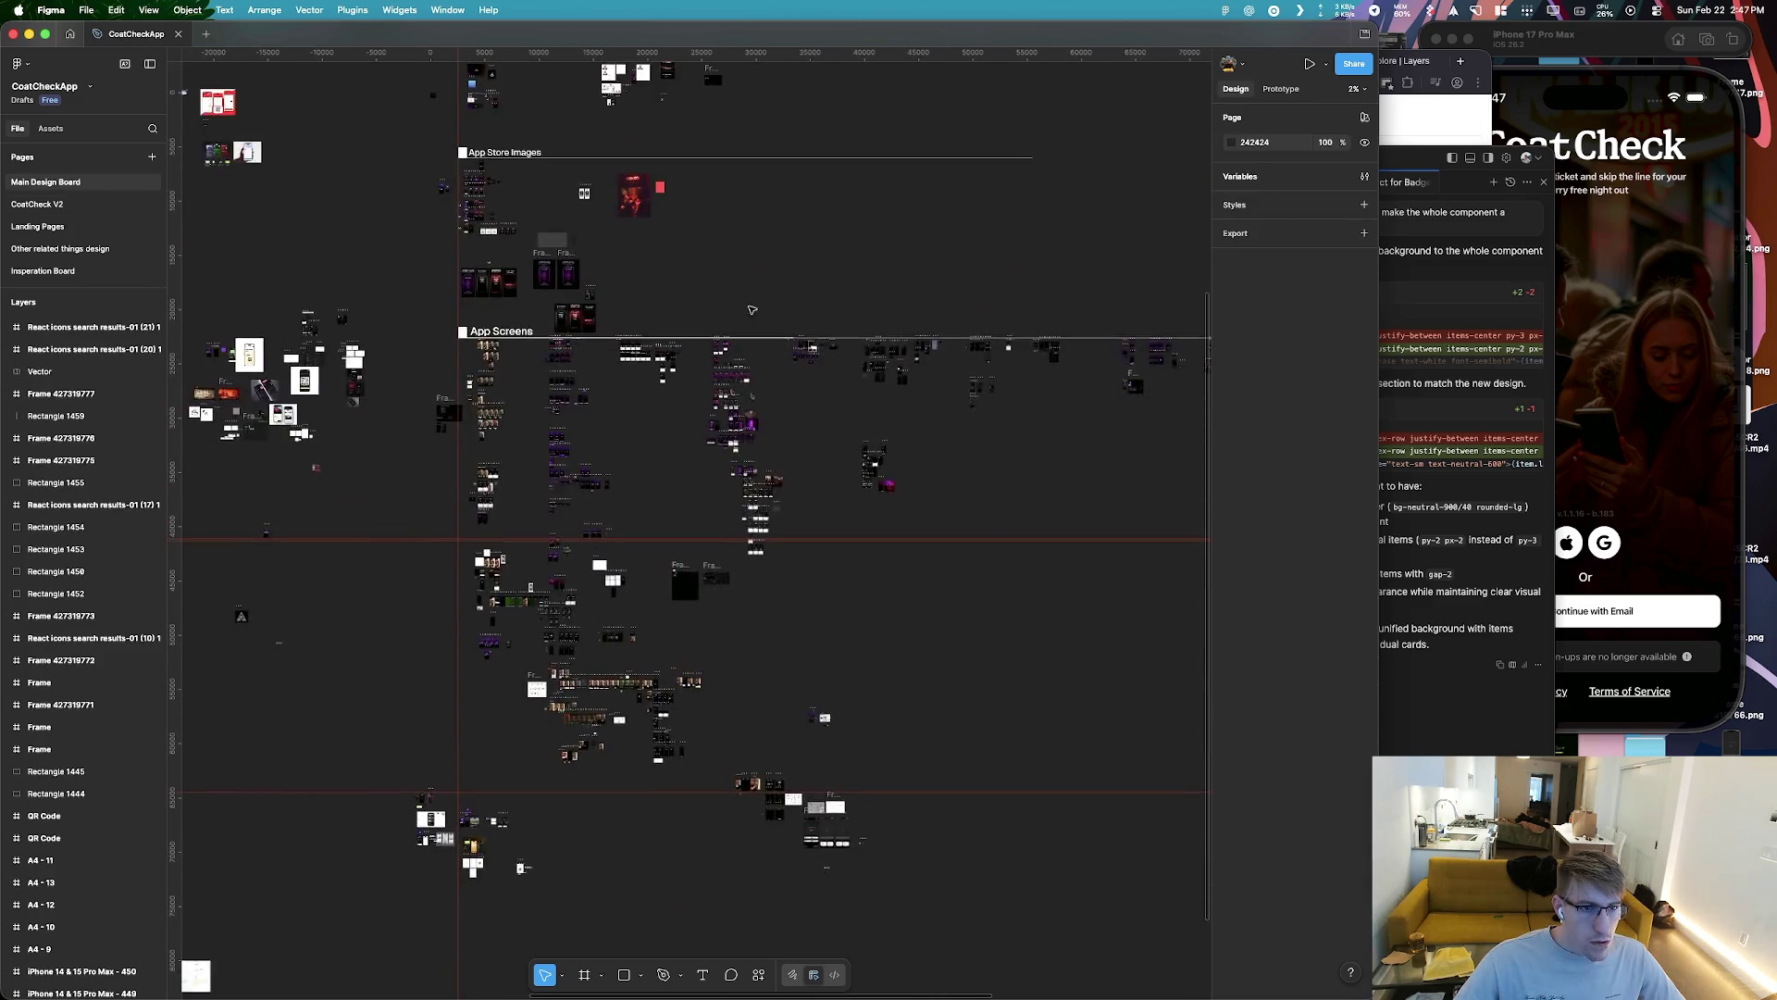
{"action": "scroll", "coordinate": [752, 310], "scroll_direction": "up", "scroll_amount": 5}
{"action": "scroll", "coordinate": [632, 407], "scroll_direction": "up", "scroll_amount": 5}
{"action": "scroll", "coordinate": [536, 390], "scroll_direction": "up", "scroll_amount": 3}
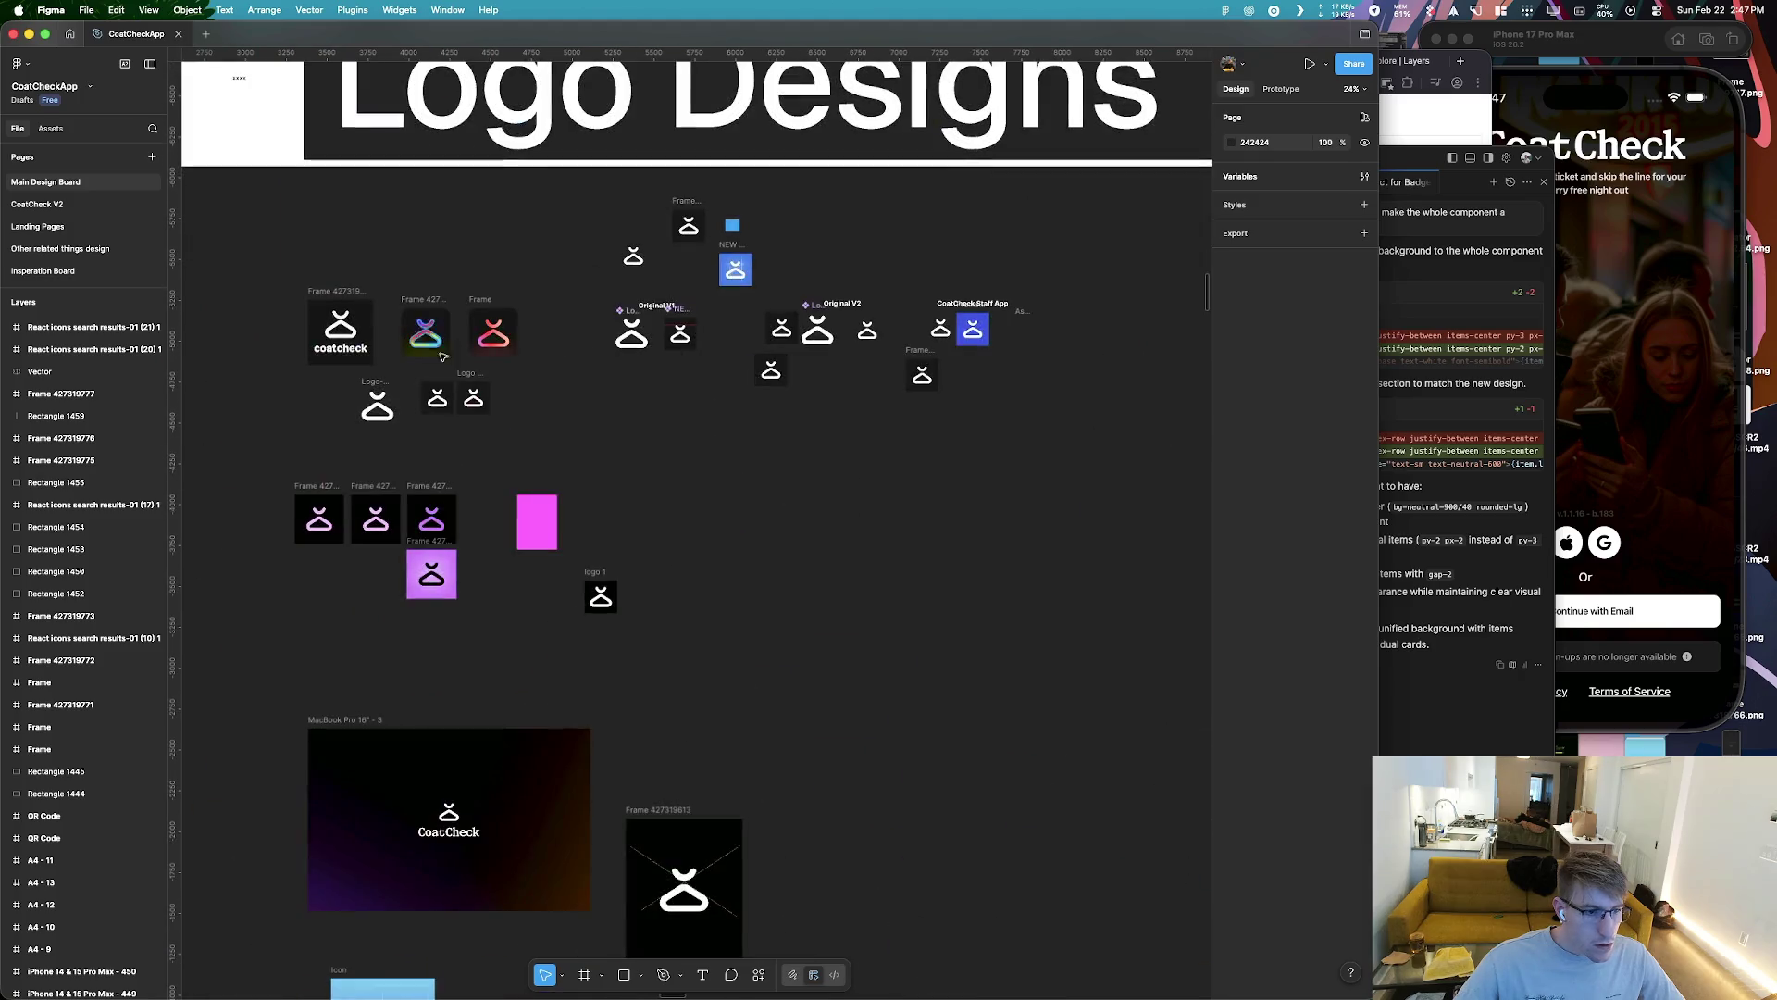
{"action": "scroll", "coordinate": [536, 390], "scroll_direction": "down", "scroll_amount": 5}
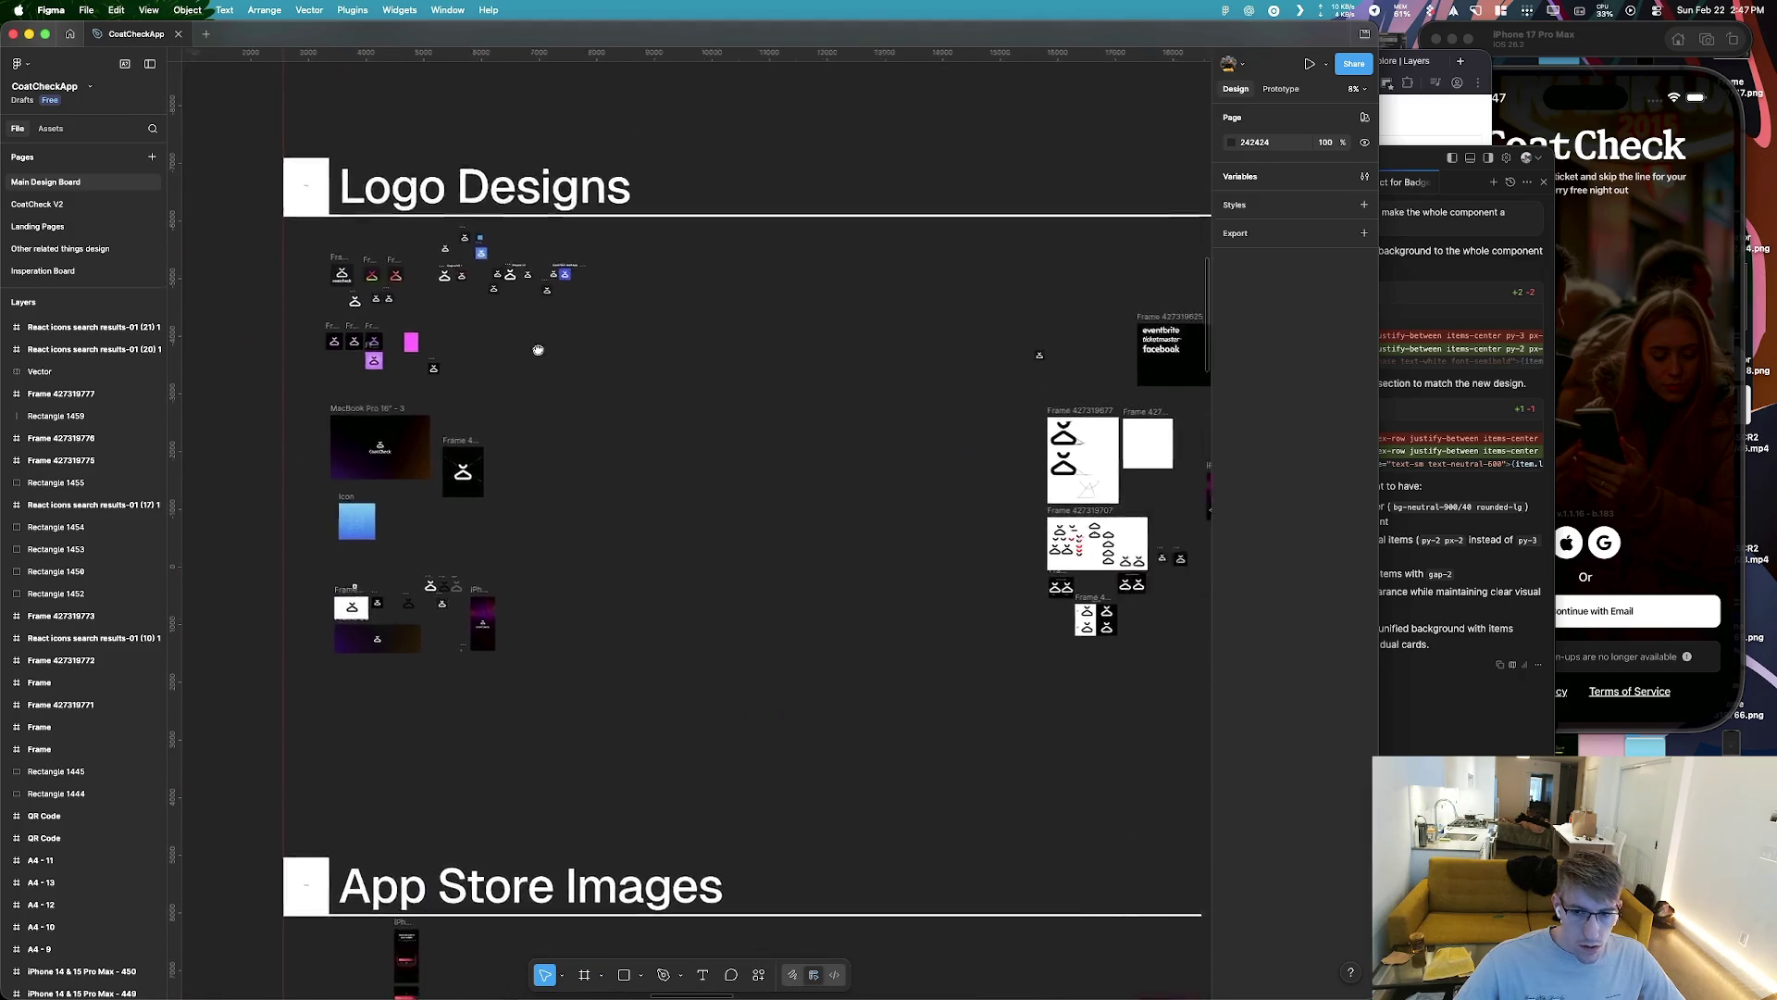
{"action": "scroll", "coordinate": [494, 392], "scroll_direction": "right", "scroll_amount": 10}
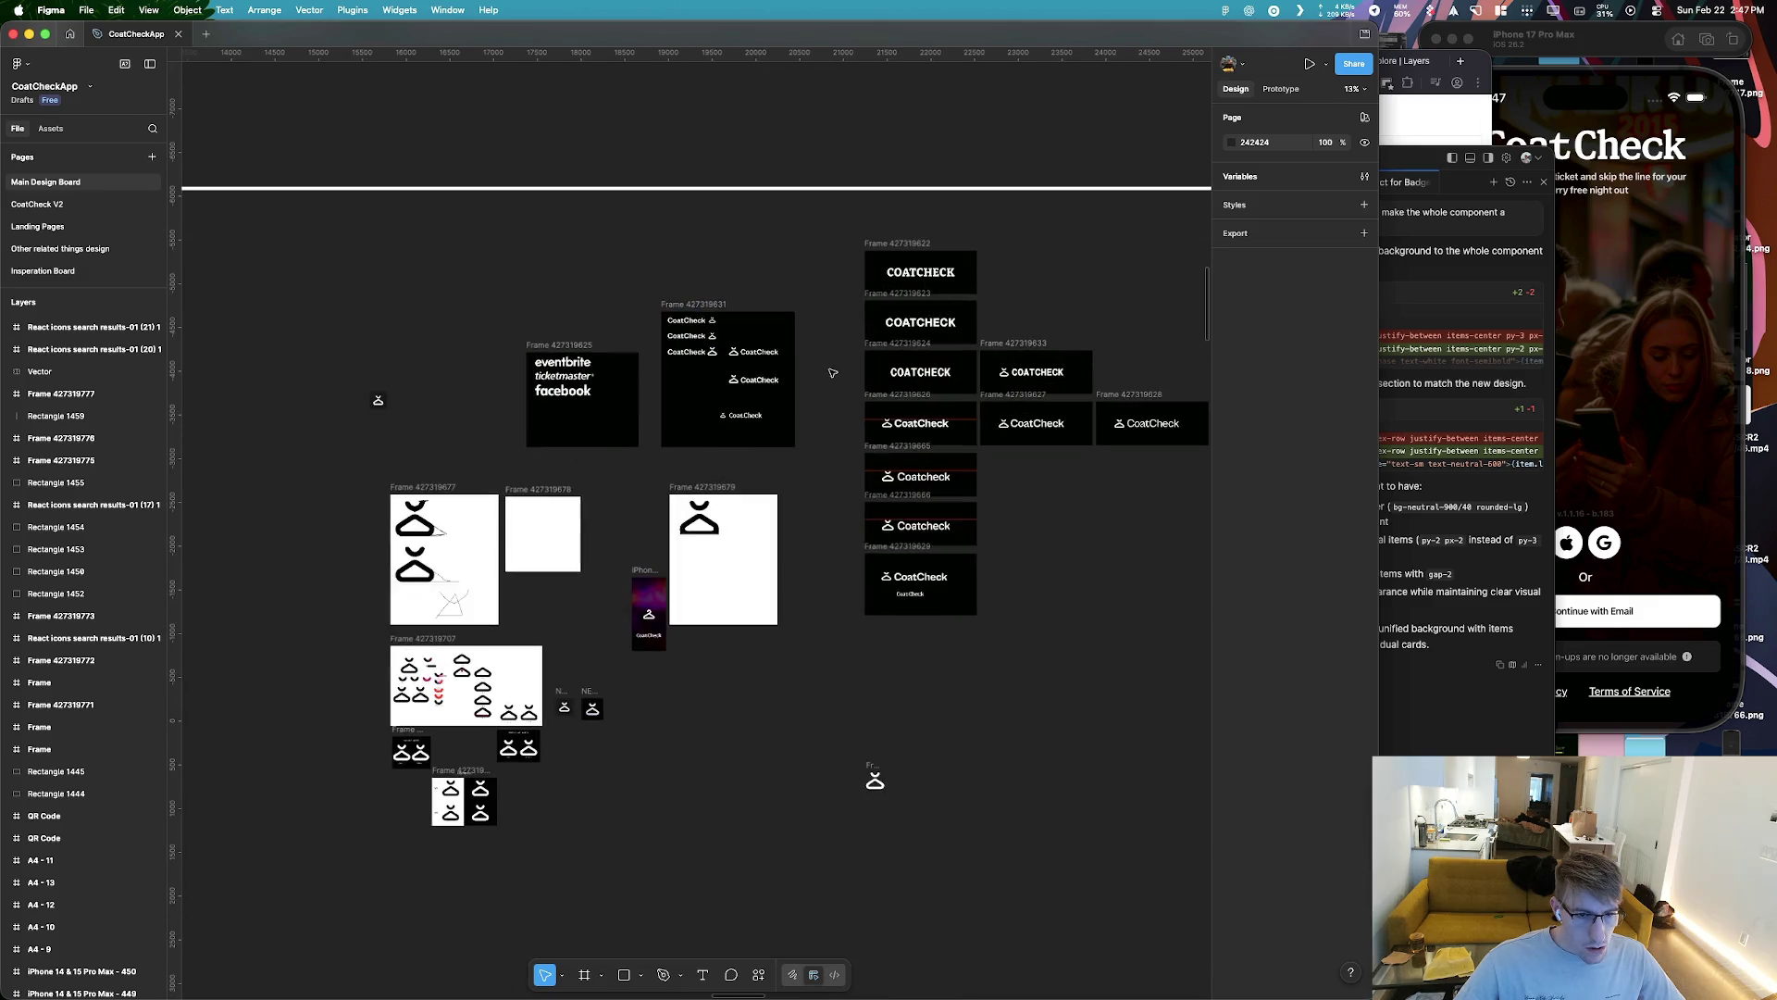
{"action": "scroll", "coordinate": [444, 393], "scroll_direction": "left", "scroll_amount": 15}
{"action": "scroll", "coordinate": [753, 312], "scroll_direction": "up", "scroll_amount": 3}
{"action": "scroll", "coordinate": [753, 312], "scroll_direction": "up", "scroll_amount": 3}
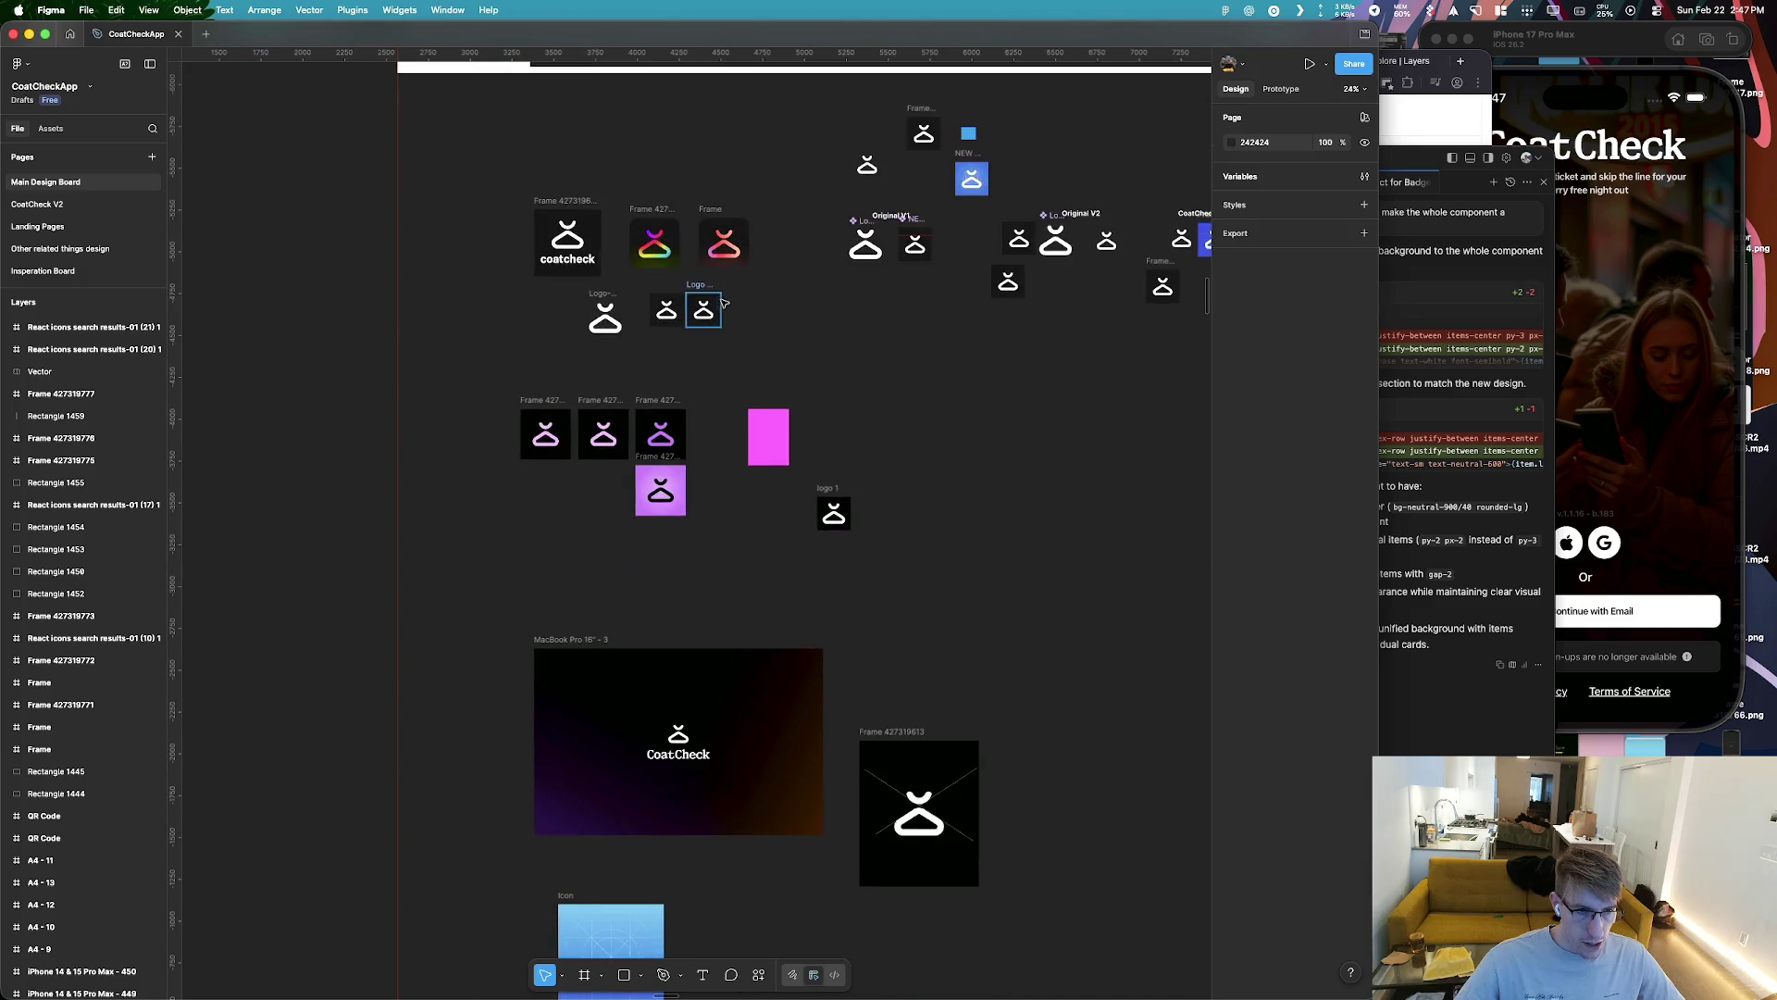
{"action": "scroll", "coordinate": [694, 309], "scroll_direction": "right", "scroll_amount": 3}
{"action": "scroll", "coordinate": [592, 257], "scroll_direction": "up", "scroll_amount": 3}
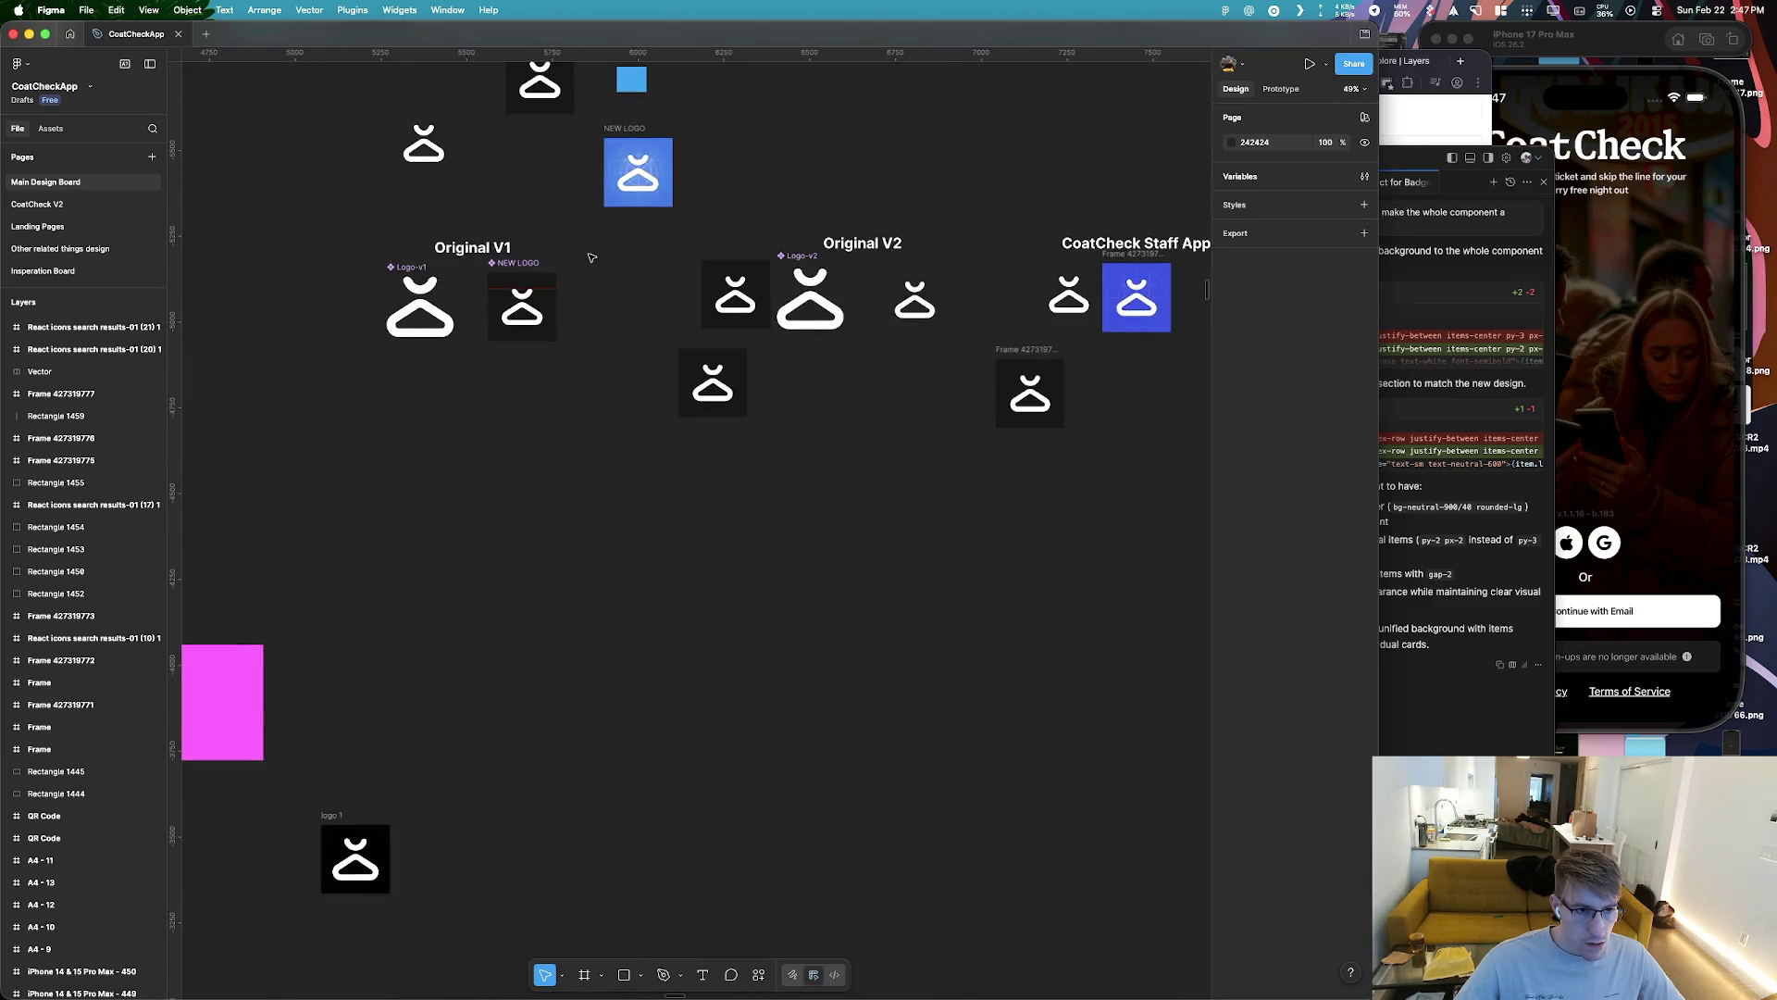
{"action": "left_click", "coordinate": [794, 315]}
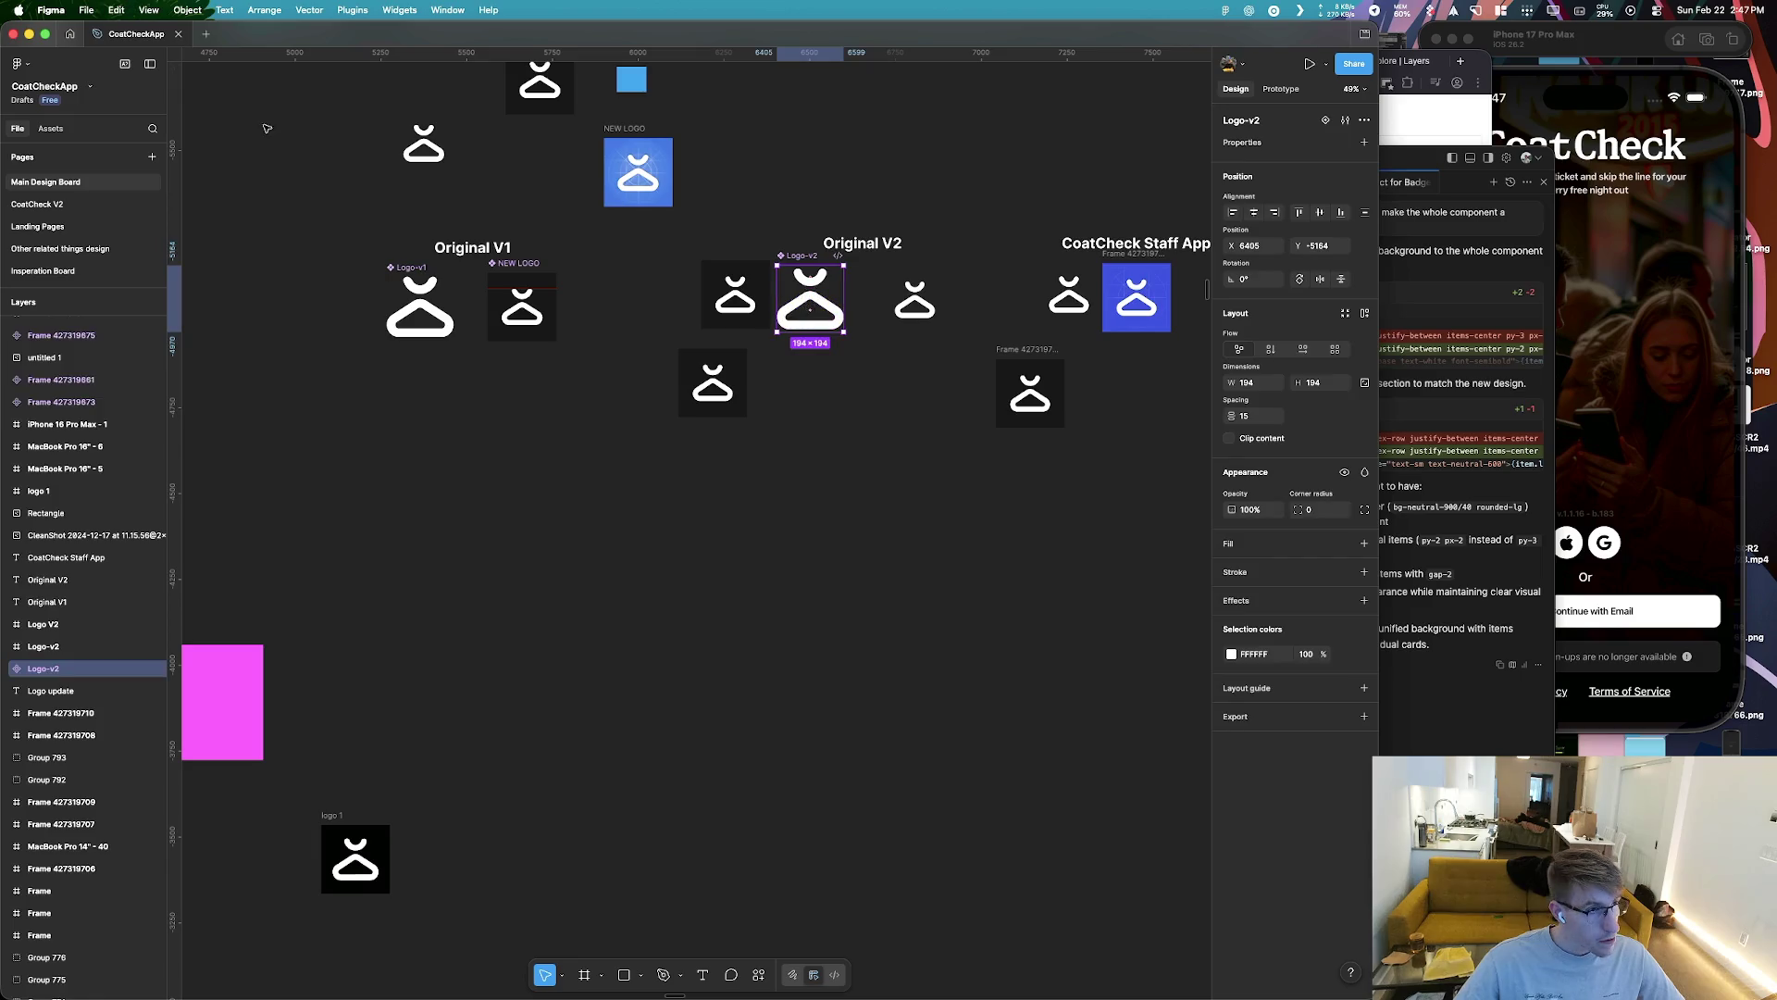
{"action": "left_click", "coordinate": [38, 225]}
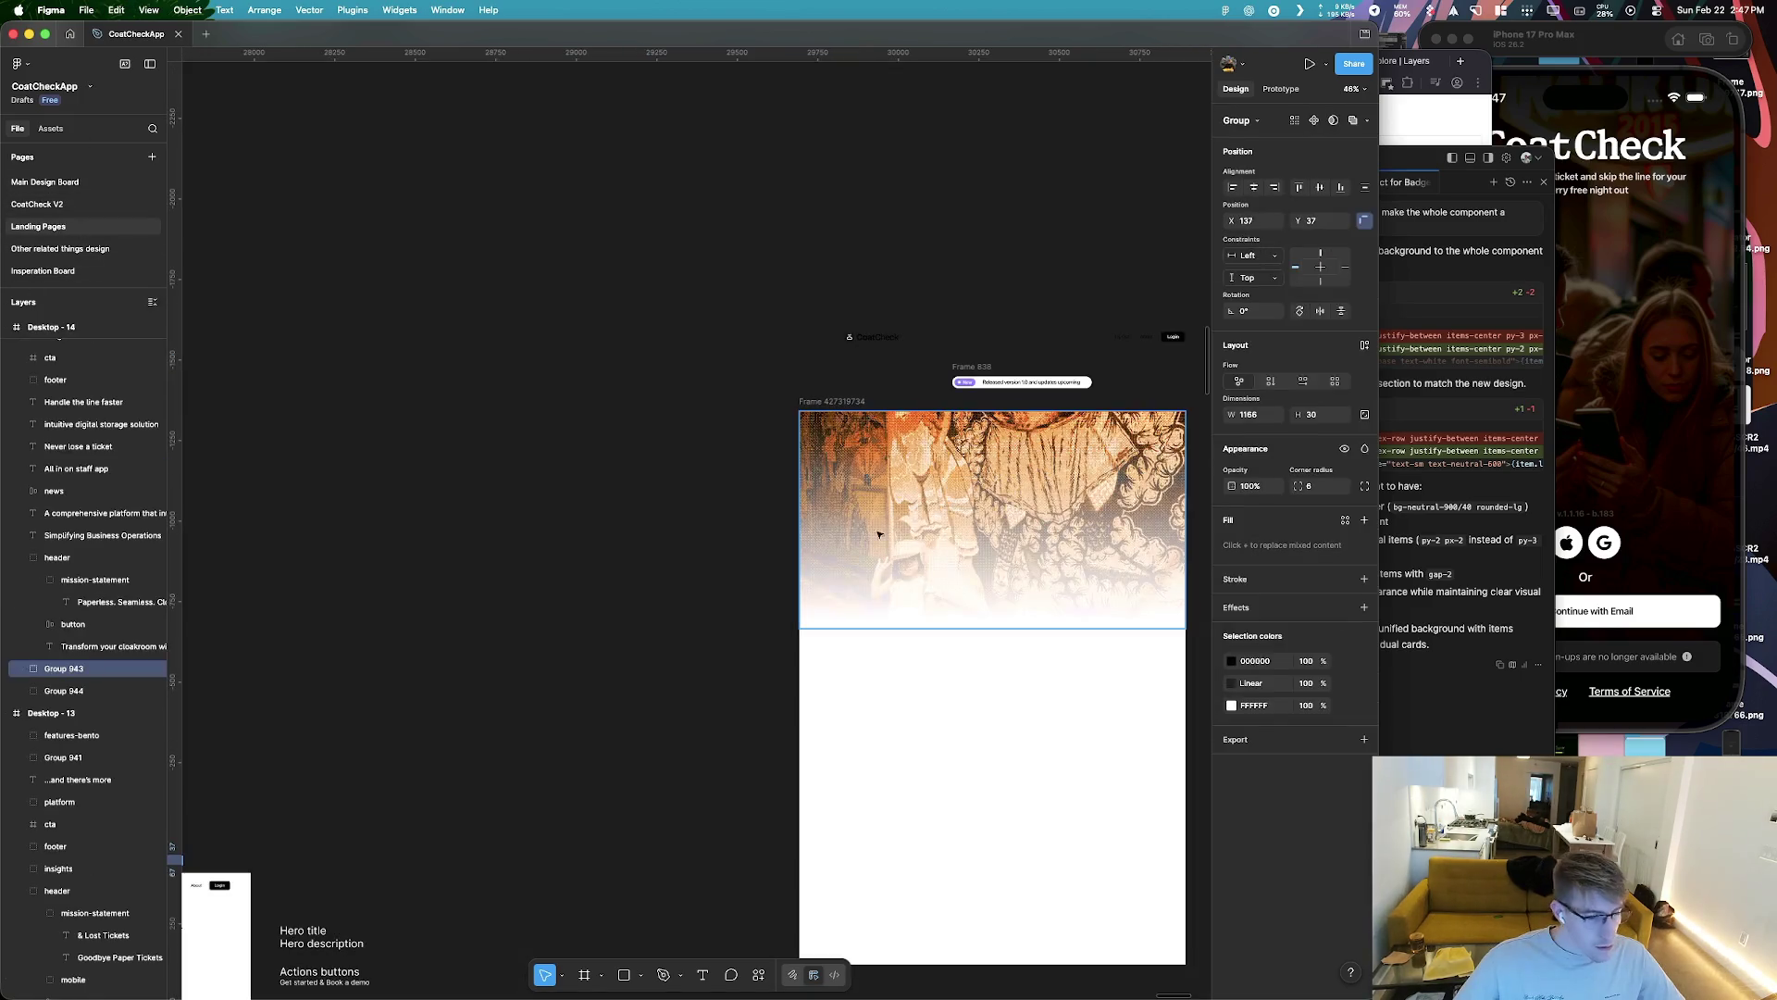
Paste the white Logo-v2 hanger into the hero's top-left corner at 75×75
{"action": "scroll", "coordinate": [641, 491], "scroll_direction": "right", "scroll_amount": 2}
{"action": "scroll", "coordinate": [641, 491], "scroll_direction": "up", "scroll_amount": 3}
{"action": "key", "text": "cmd+v"}
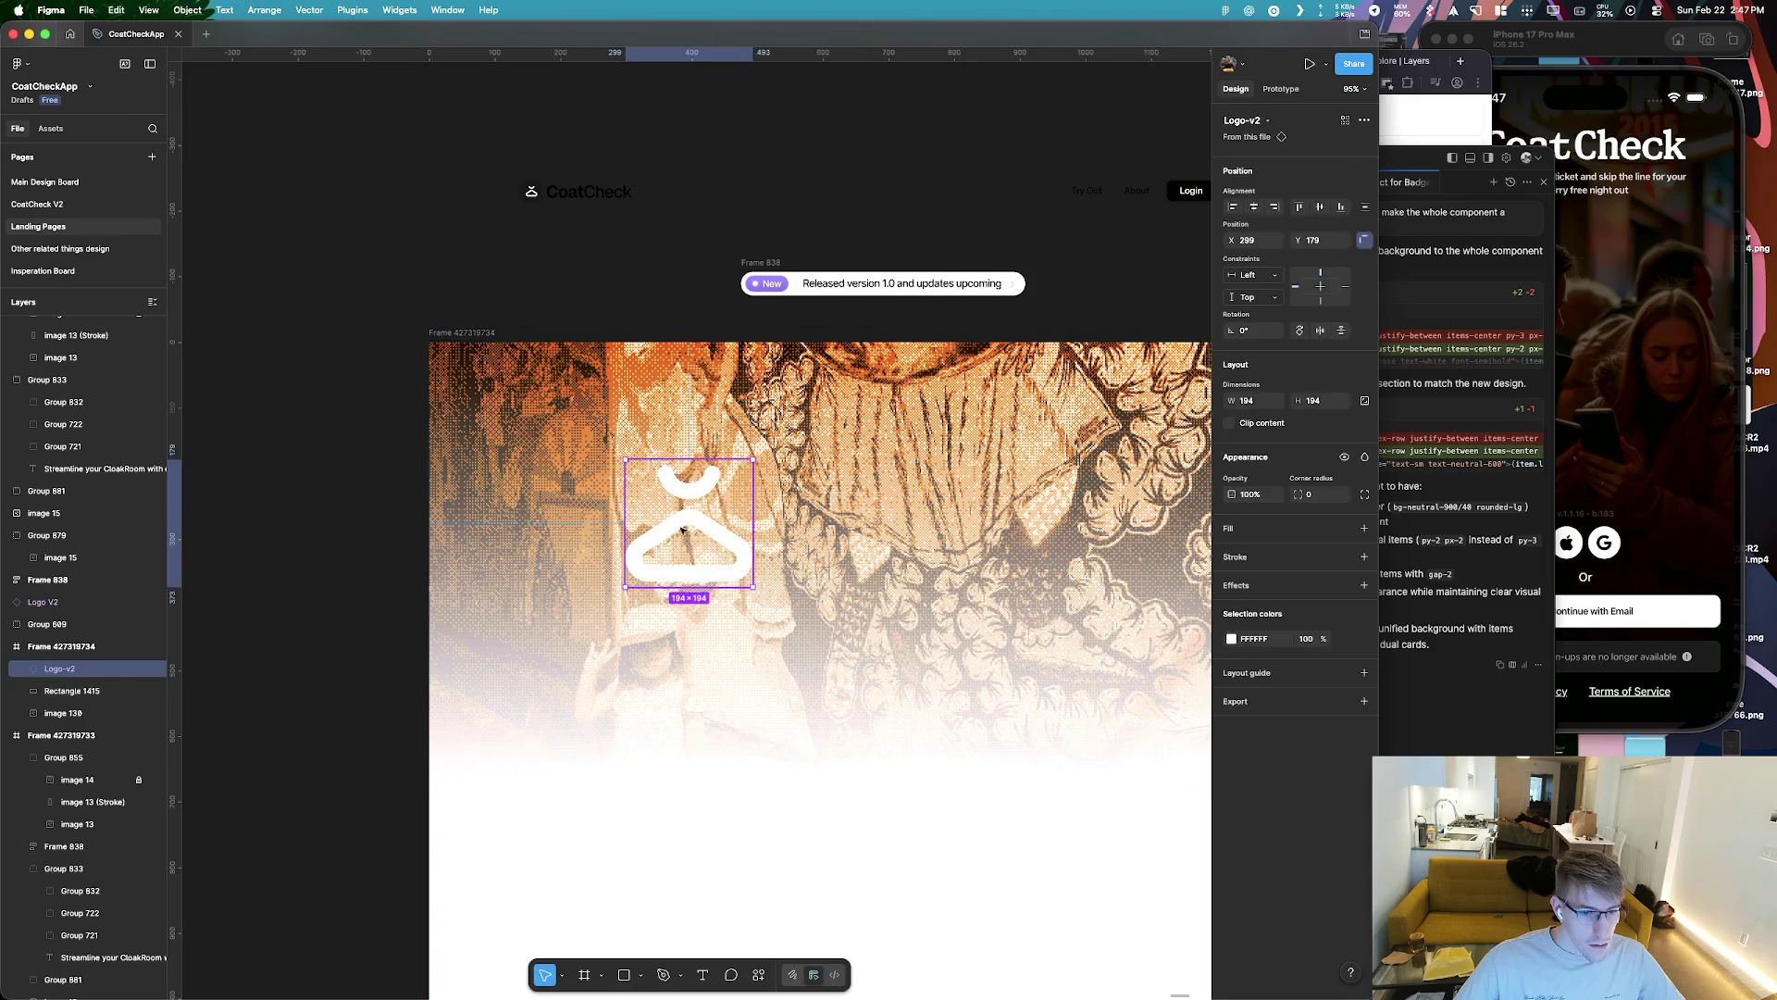
{"action": "mouse_move", "coordinate": [690, 523]}
{"action": "left_mouse_down"}
{"action": "mouse_move", "coordinate": [530, 428]}
{"action": "mouse_move", "coordinate": [542, 415]}
{"action": "left_mouse_up"}
{"action": "left_click", "coordinate": [1231, 639]}
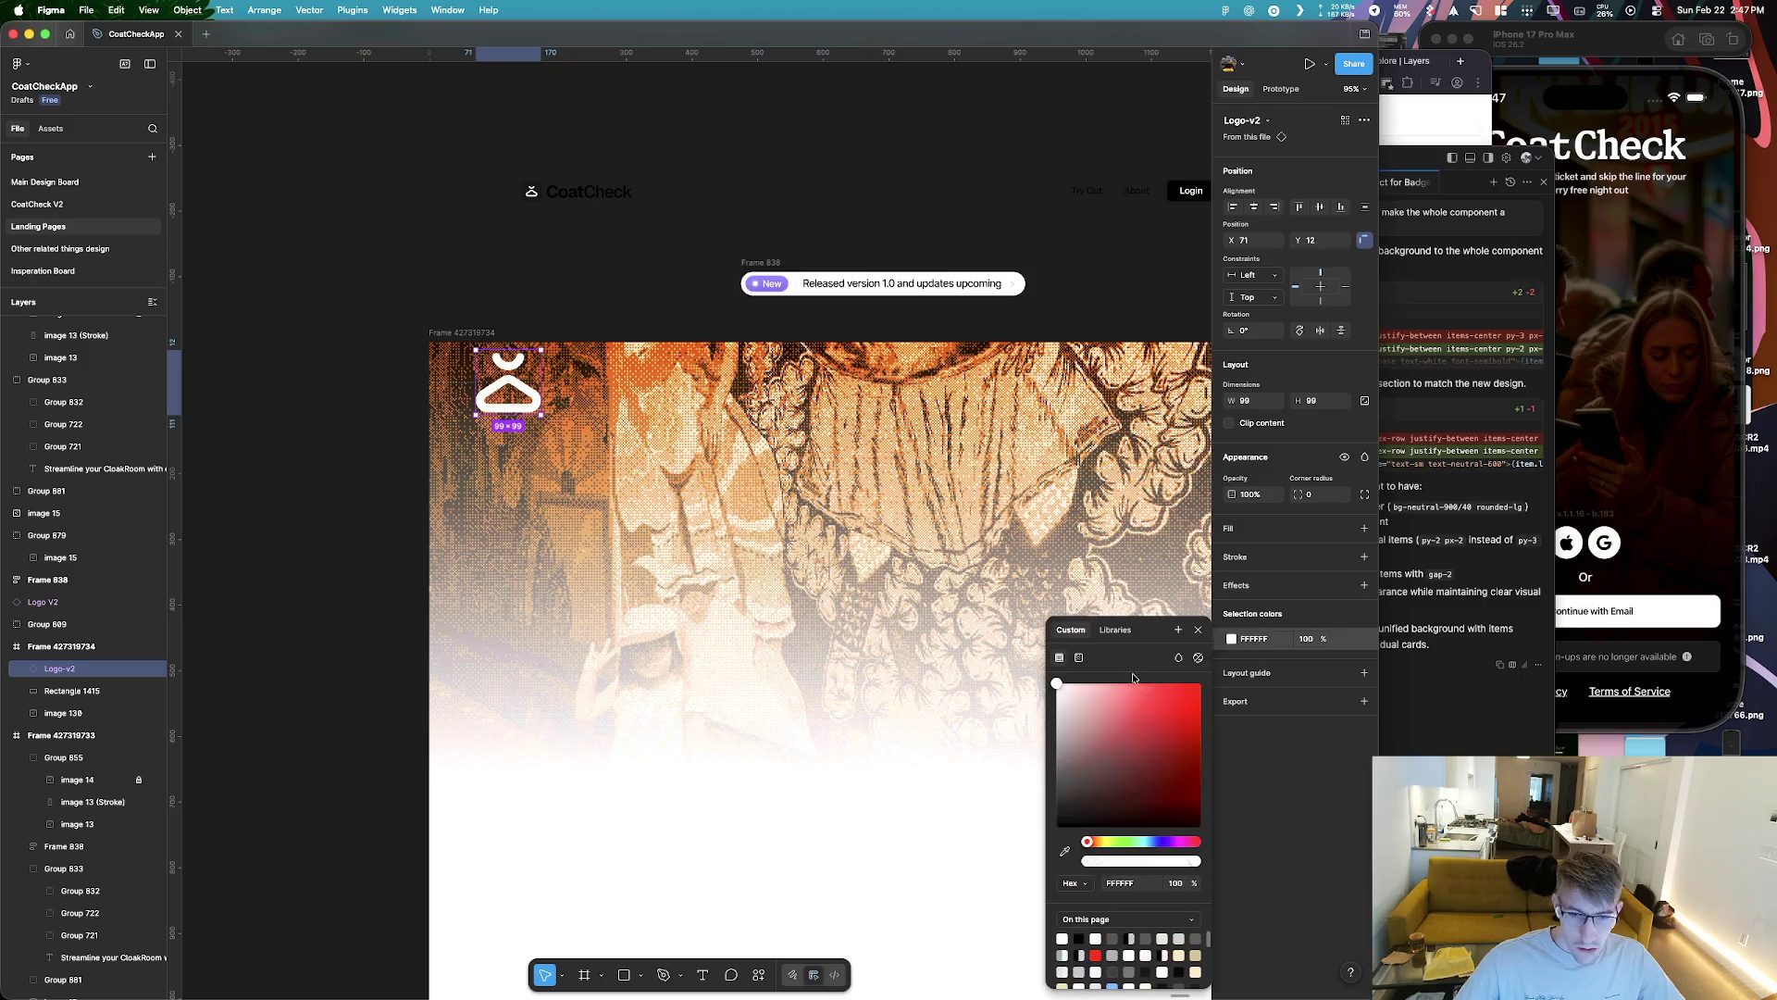
{"action": "key", "text": "Escape"}
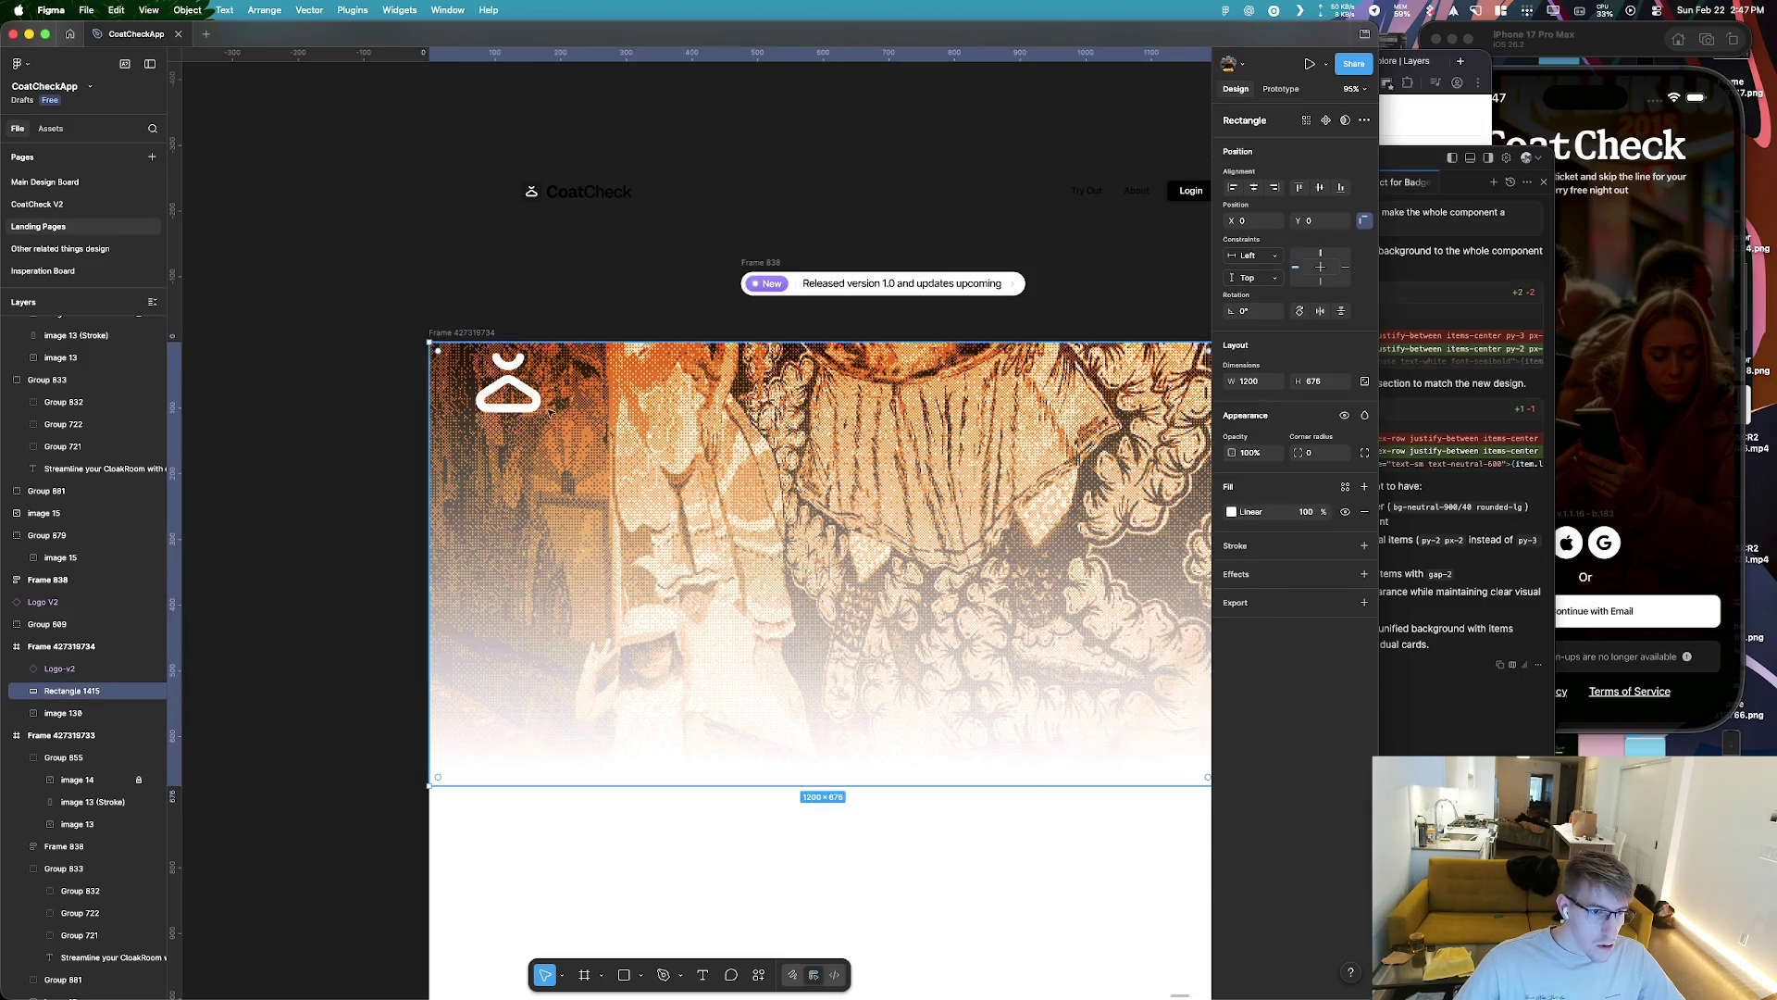
{"action": "left_click", "coordinate": [533, 403]}
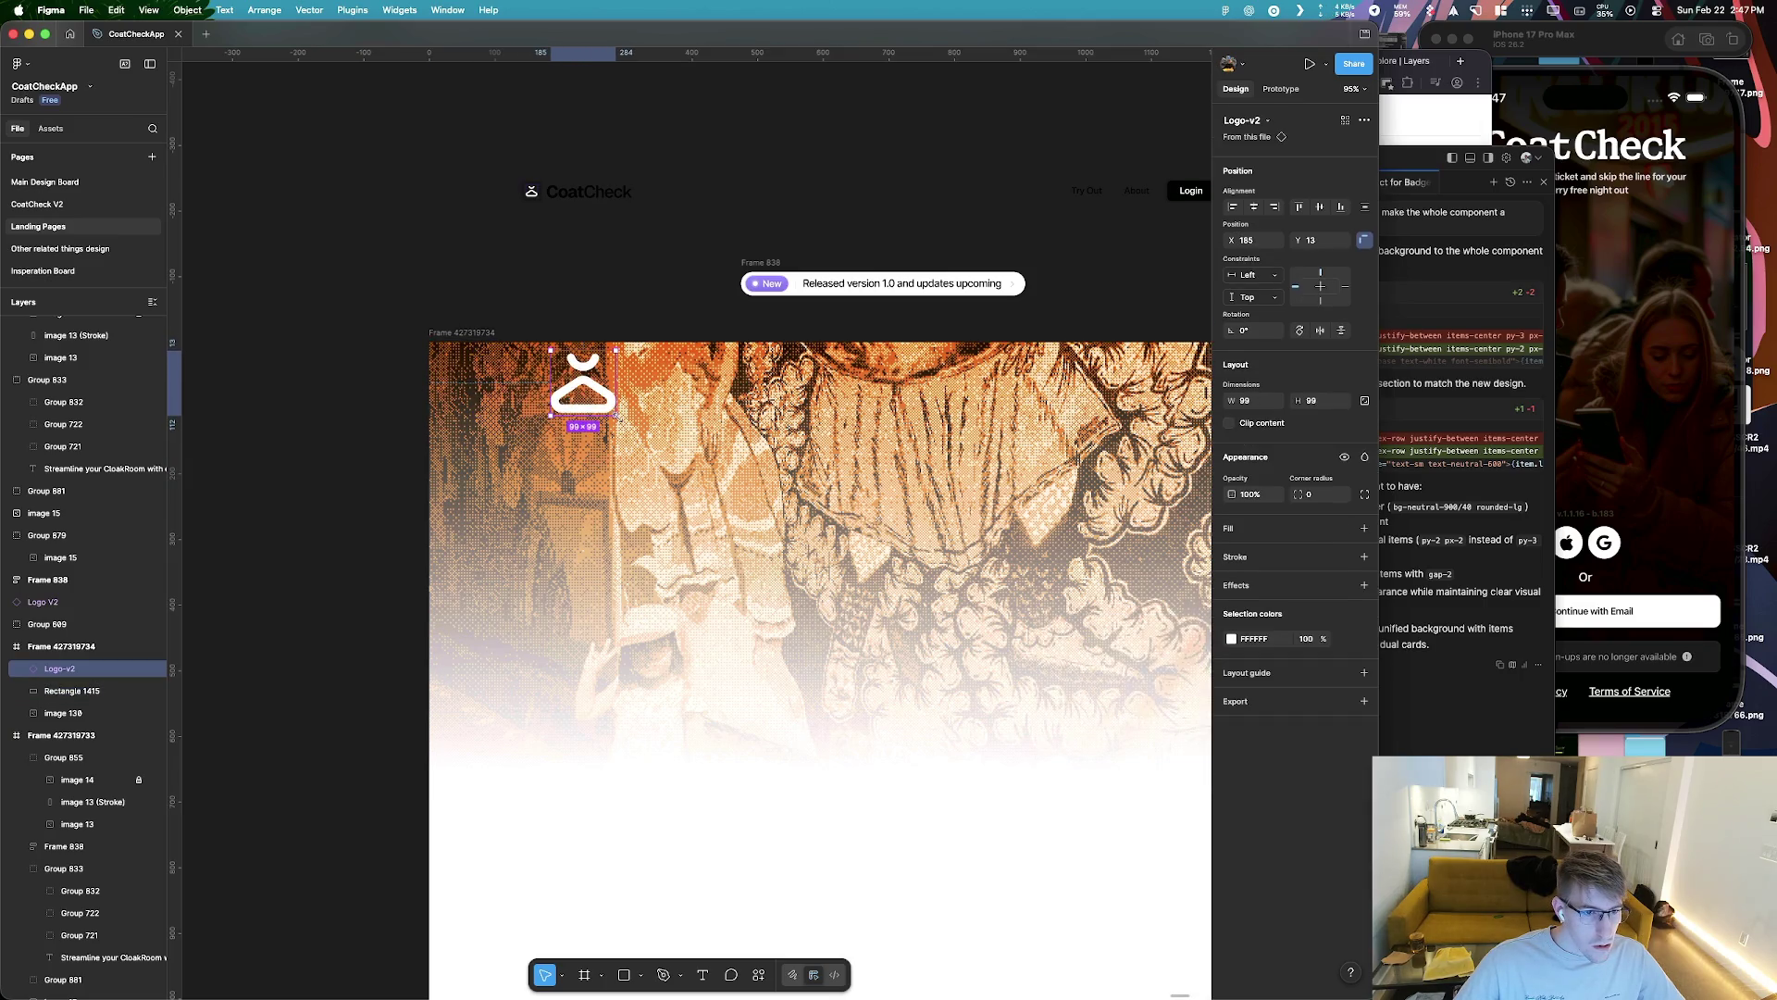
Draw a thin 11×133 rectangle down from the hero's top edge
{"action": "key", "text": "r"}
{"action": "scroll", "coordinate": [630, 344], "scroll_direction": "up", "scroll_amount": 5}
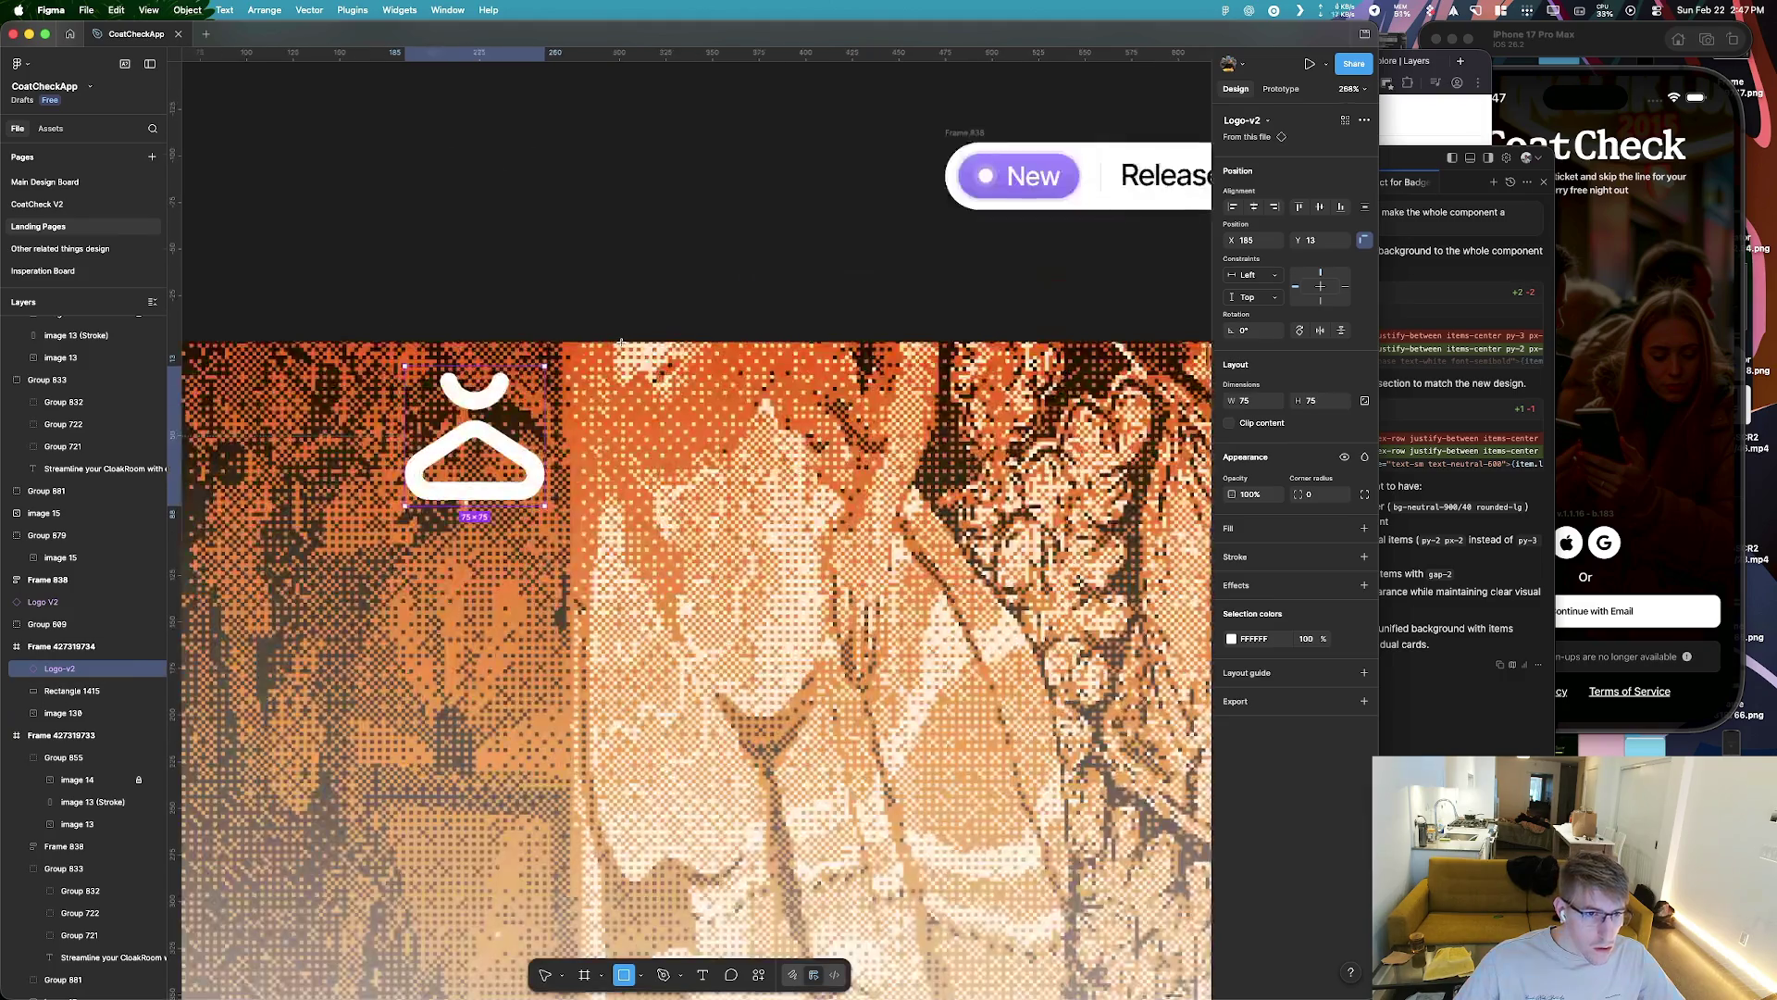
{"action": "left_click_drag", "start_coordinate": [620, 343], "coordinate": [640, 518]}
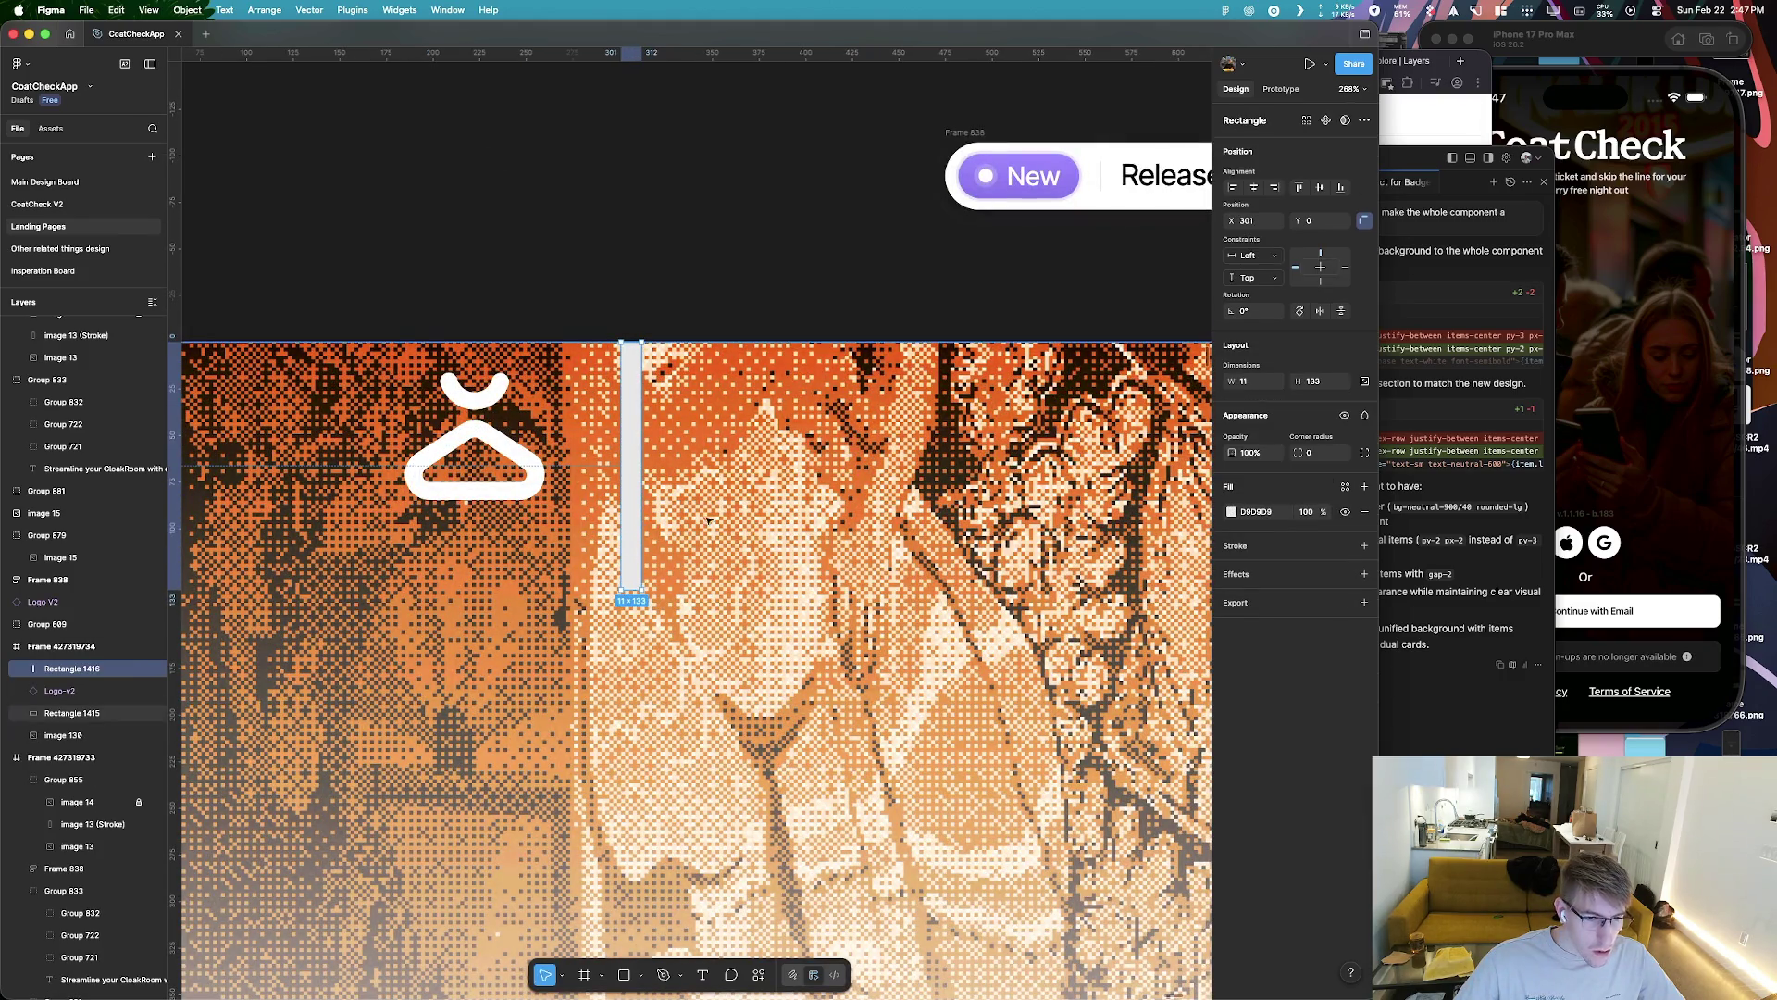
Add a centered 'Pricing' text label to the right of the hanger logo
{"action": "key", "text": "t"}
{"action": "left_click_drag", "start_coordinate": [663, 432], "coordinate": [839, 475]}
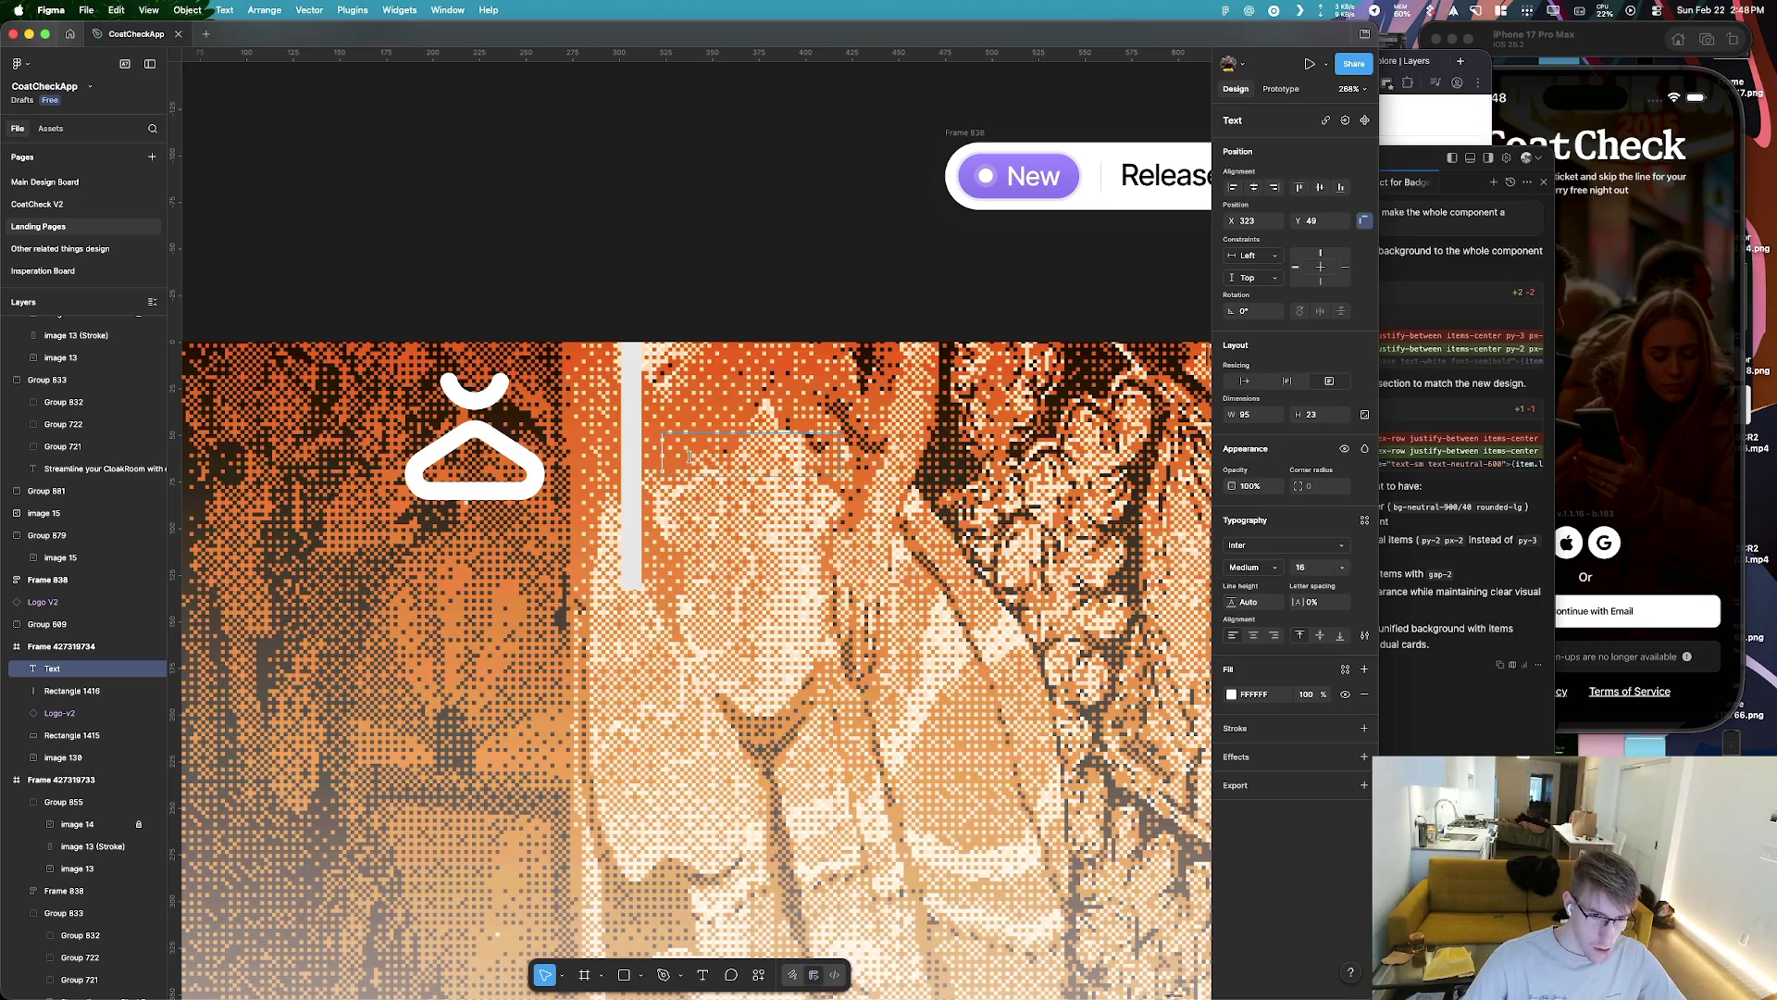
{"action": "type", "text": "Pricing"}
{"action": "key", "text": "super+a"}
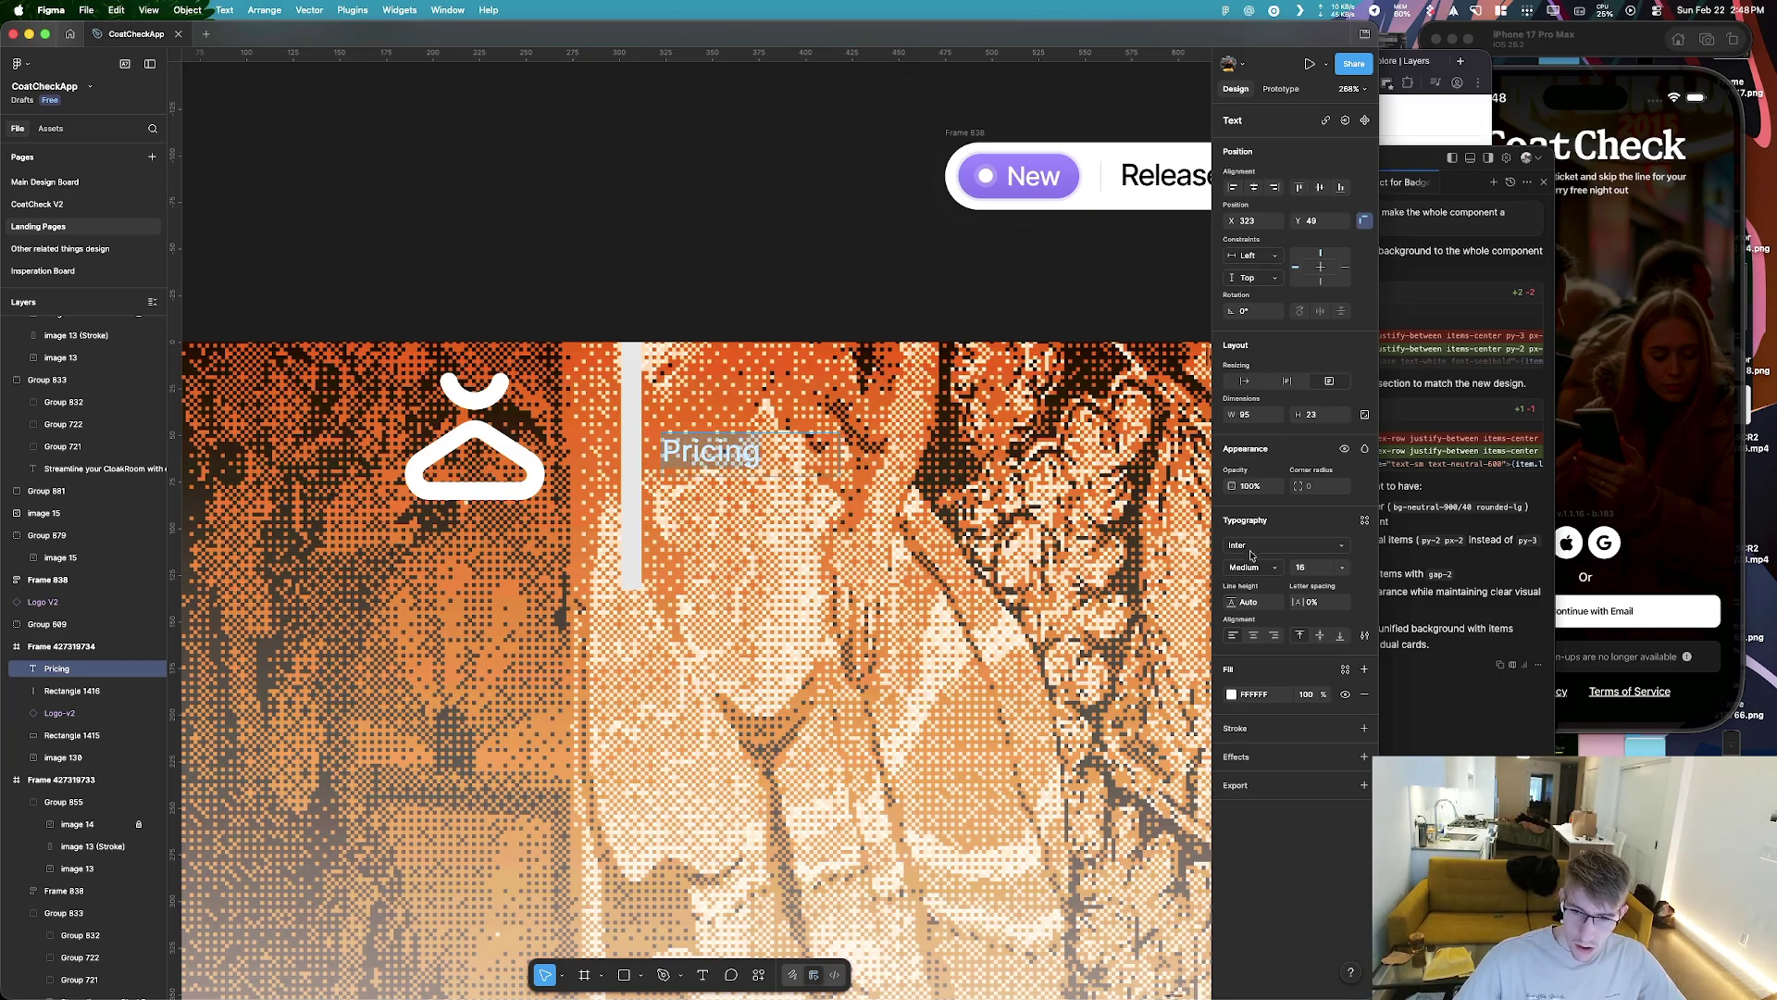
{"action": "key", "text": "Escape"}
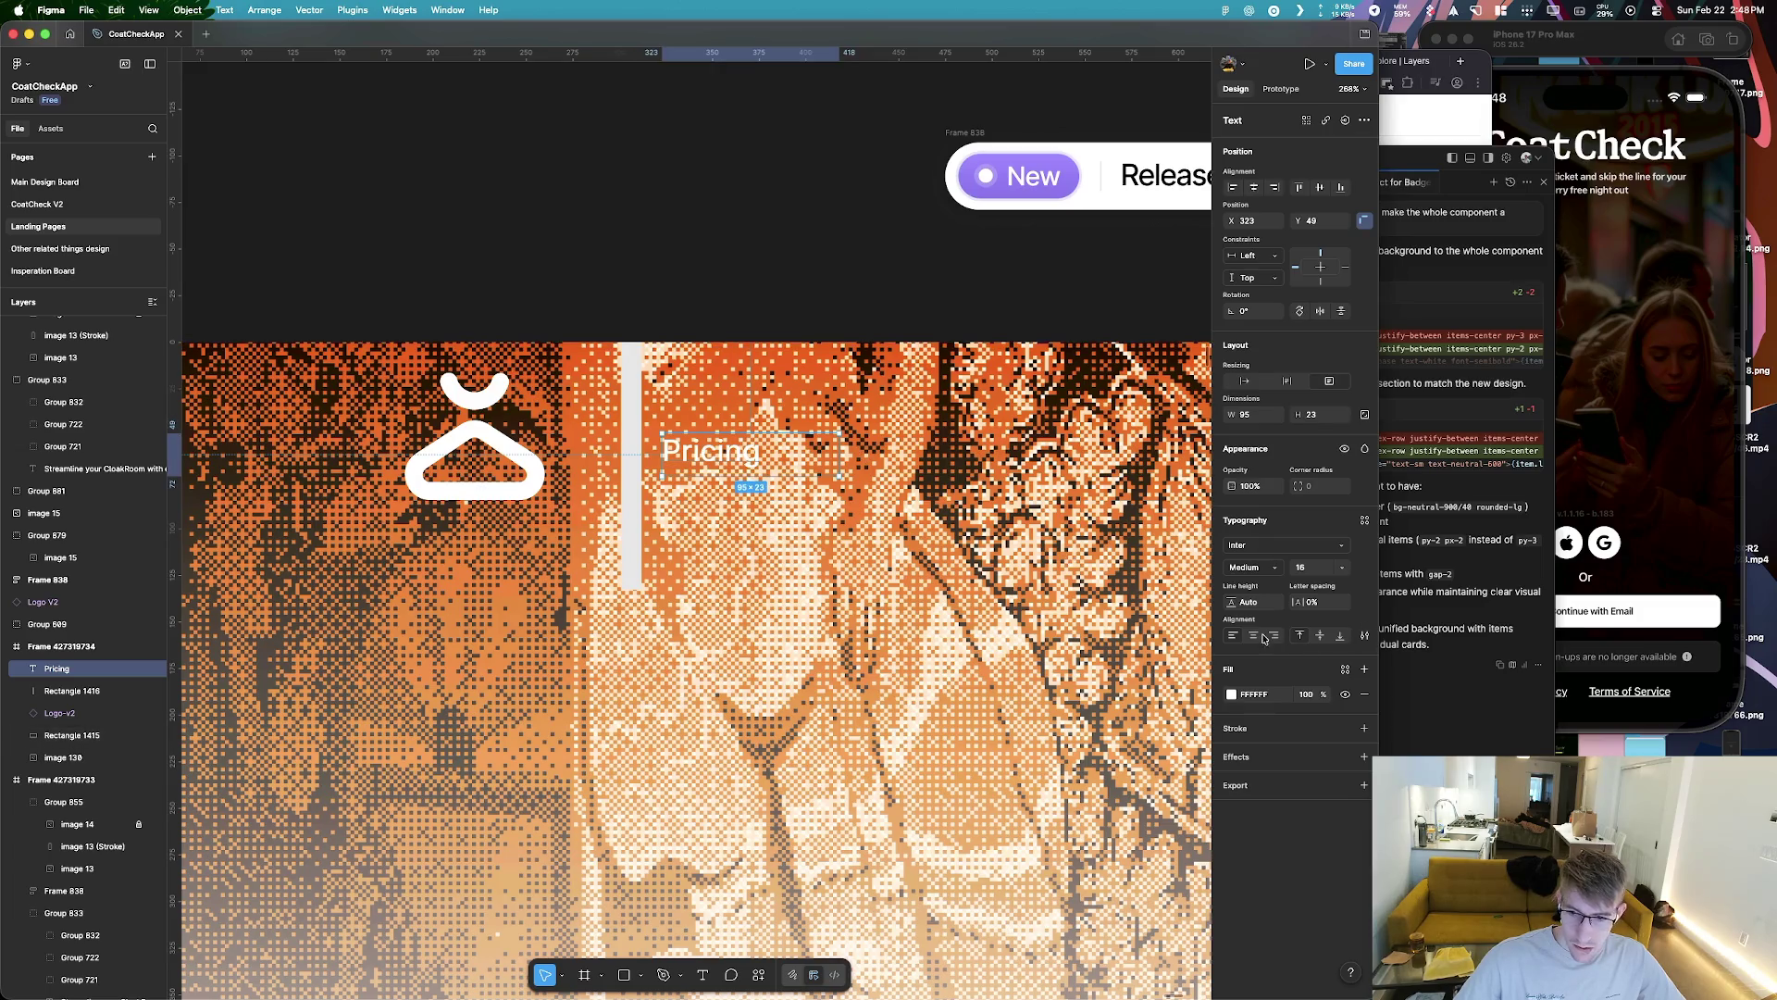
{"action": "key", "text": "super+alt+t"}
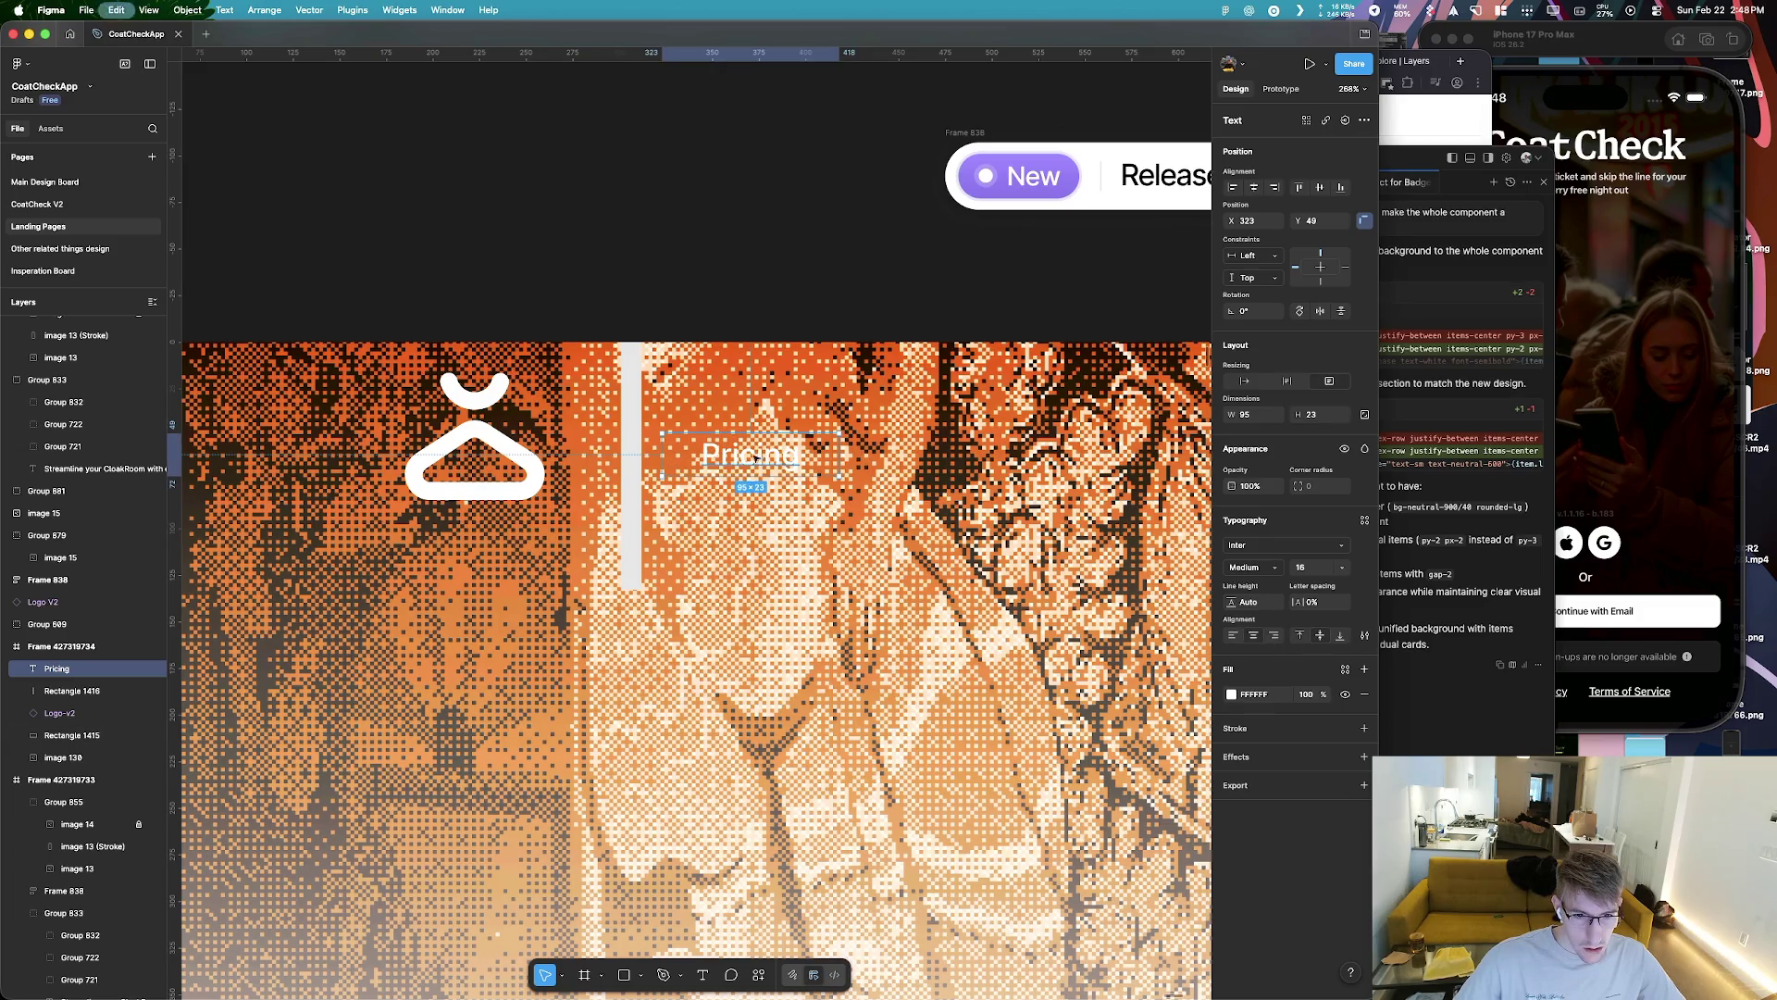
Duplicate the Pricing label further right and rename the copy 'About'
{"action": "left_click_drag", "start_coordinate": [755, 456], "coordinate": [1047, 456], "text": "alt"}
{"action": "double_click", "coordinate": [1044, 458]}
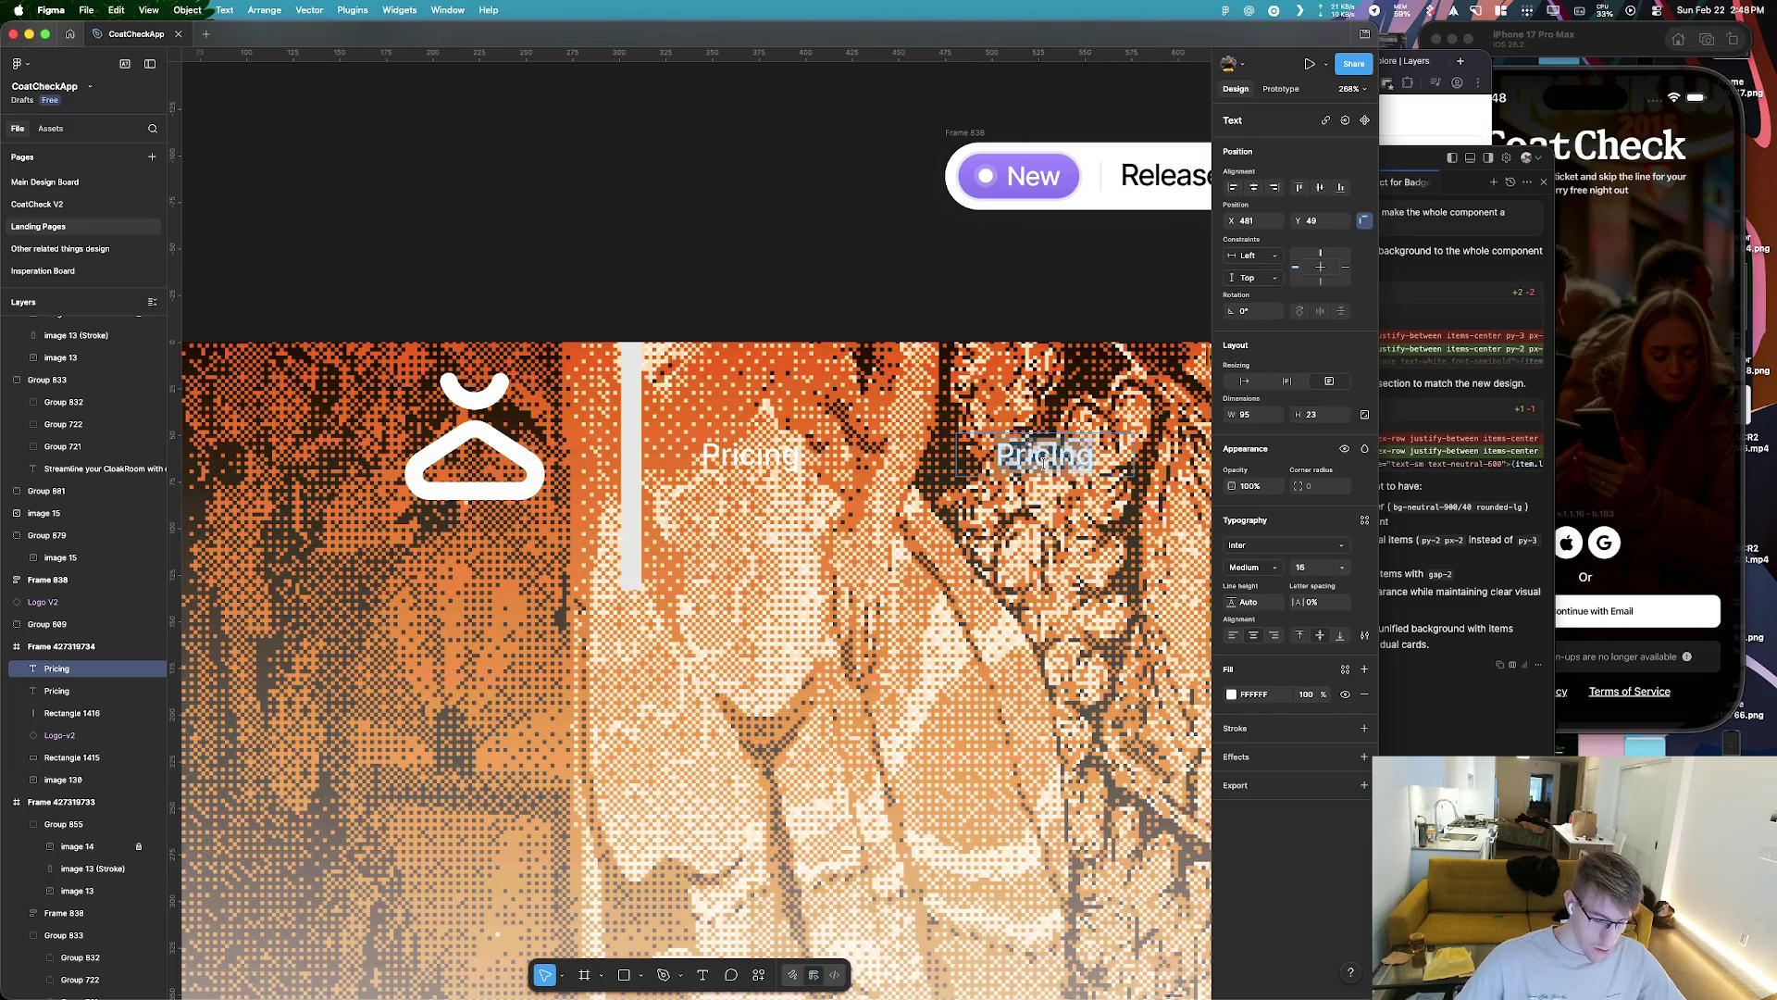
{"action": "type", "text": "About"}
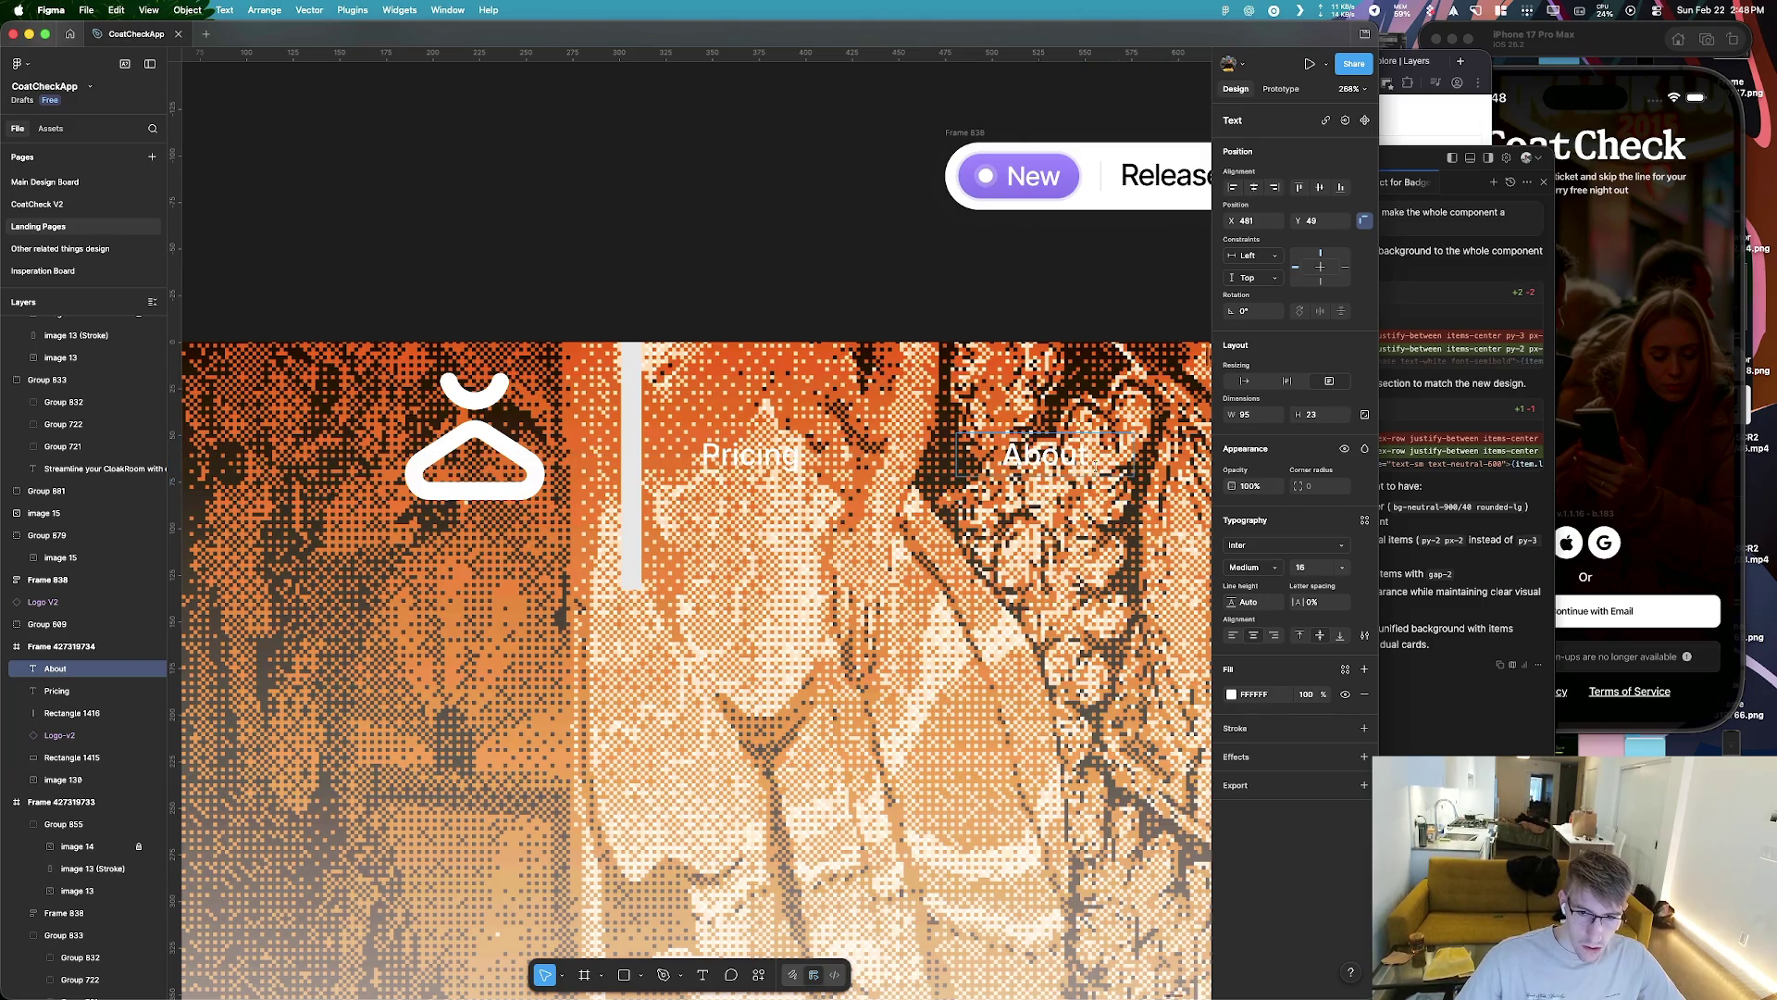
Delete the grey vertical bar, Rectangle 1416
{"action": "scroll", "coordinate": [1095, 468], "scroll_direction": "down", "scroll_amount": 5}
{"action": "left_click", "coordinate": [748, 463]}
{"action": "key", "text": "Delete"}
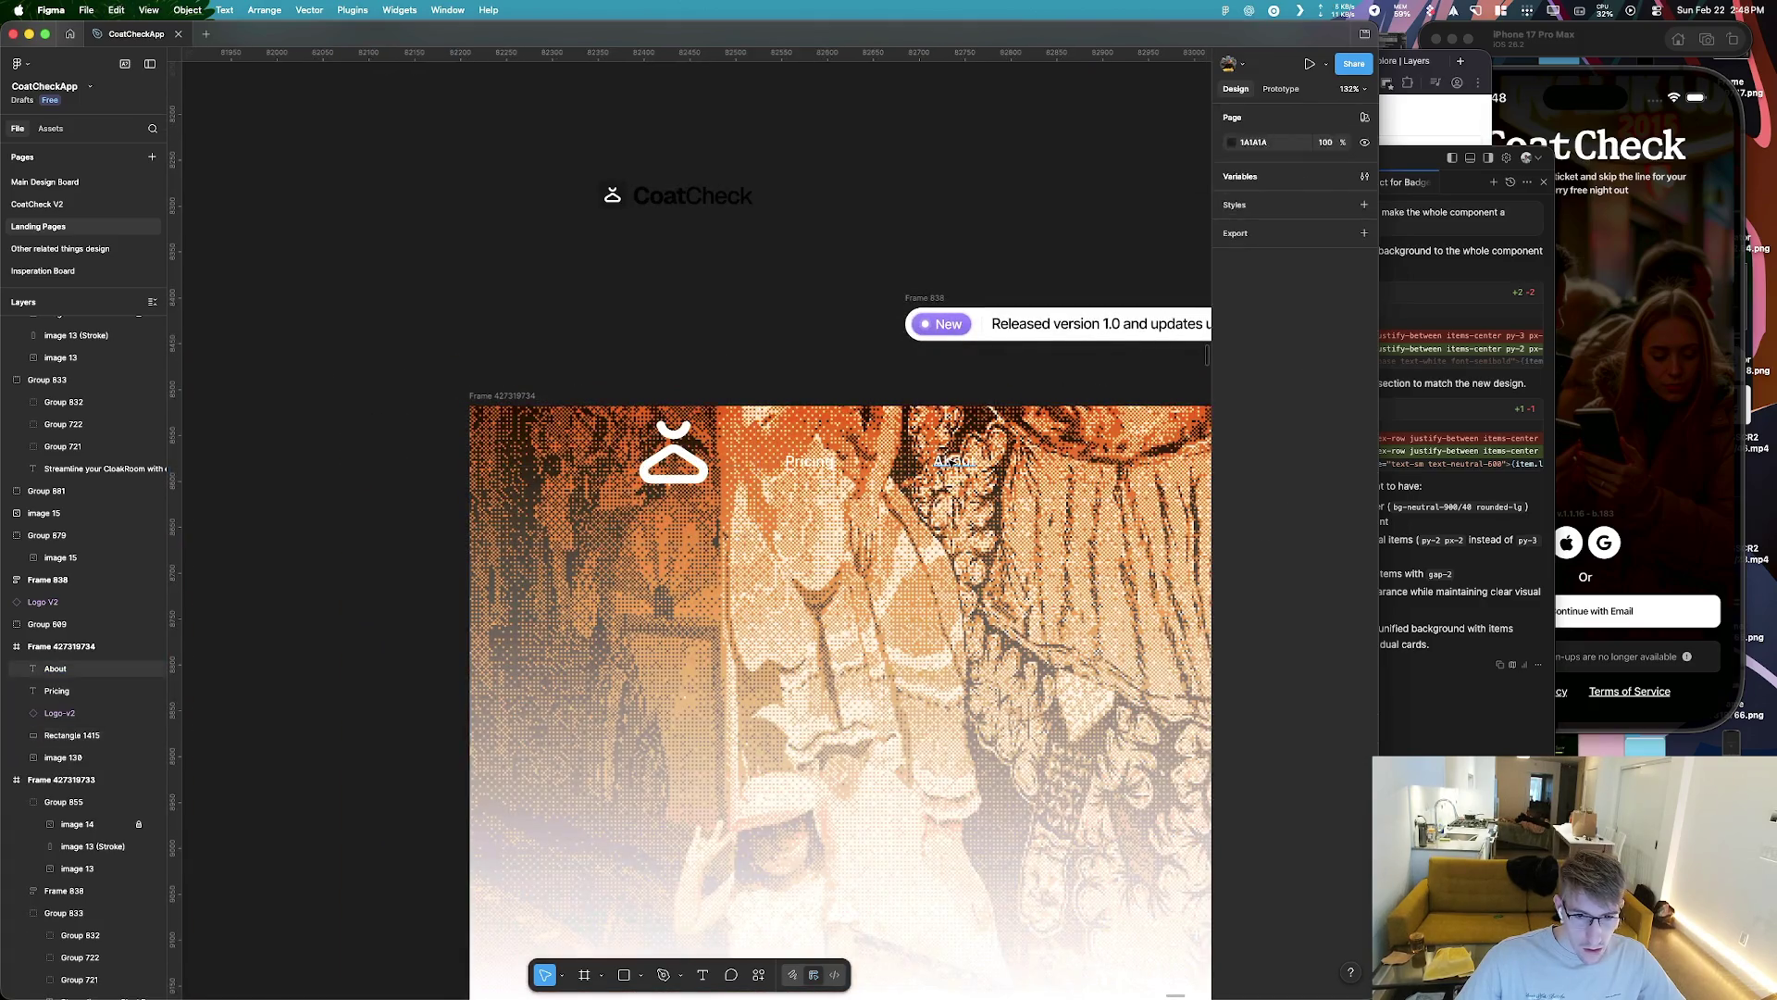
Duplicate About further right as 'Contact', then select all three nav labels
{"action": "left_click_drag", "start_coordinate": [954, 462], "coordinate": [1108, 473], "text": "alt"}
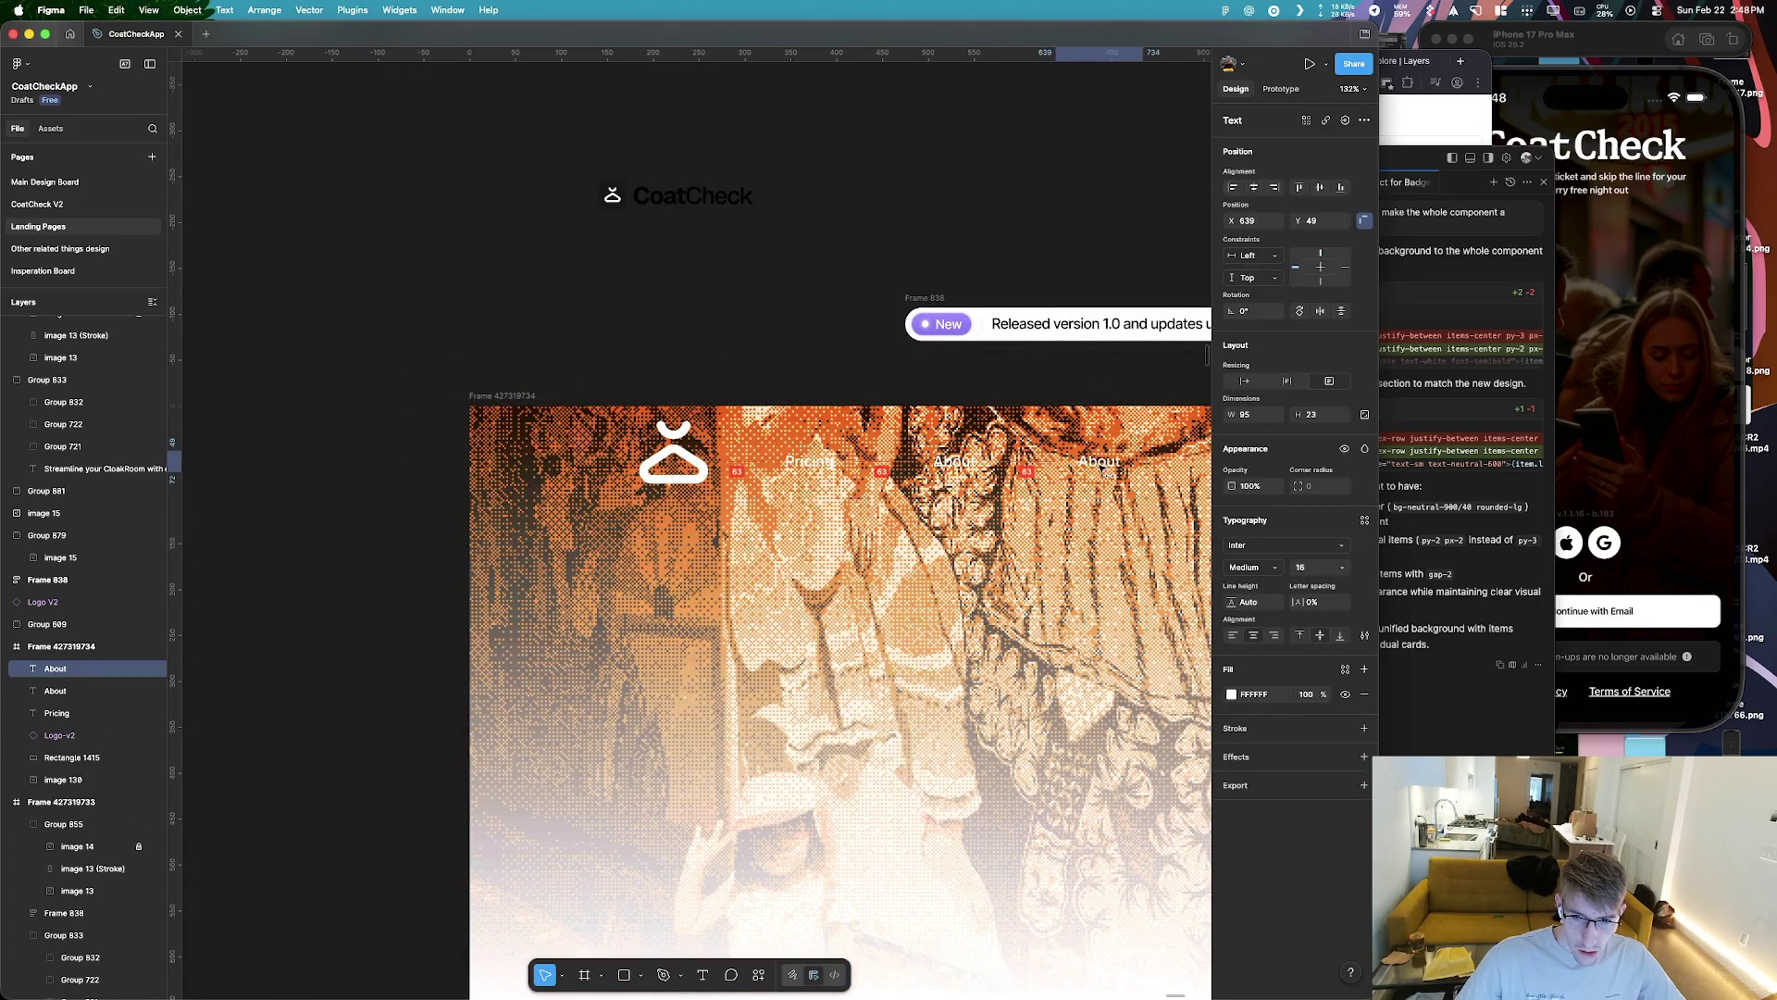
{"action": "key", "text": "Return"}
{"action": "type", "text": "Contac"}
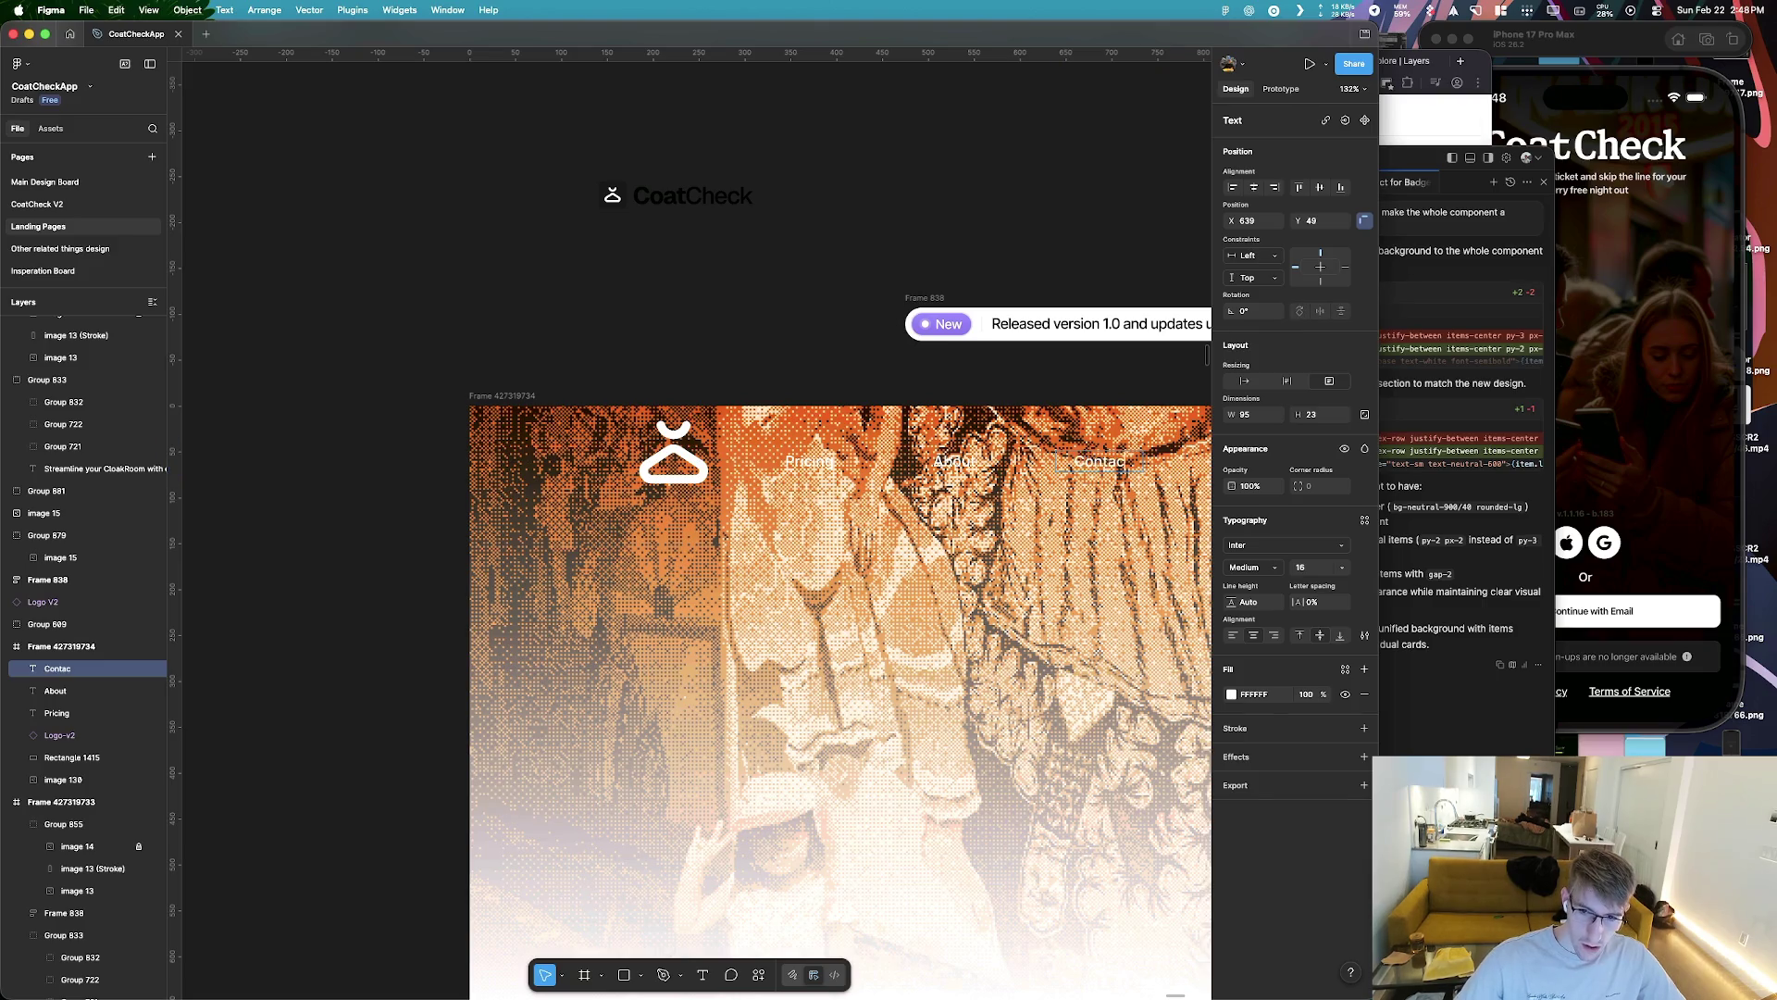
{"action": "type", "text": "t"}
{"action": "key", "text": "Escape"}
{"action": "scroll", "coordinate": [943, 460], "scroll_direction": "down", "scroll_amount": 2}
{"action": "scroll", "coordinate": [942, 460], "scroll_direction": "right", "scroll_amount": 3}
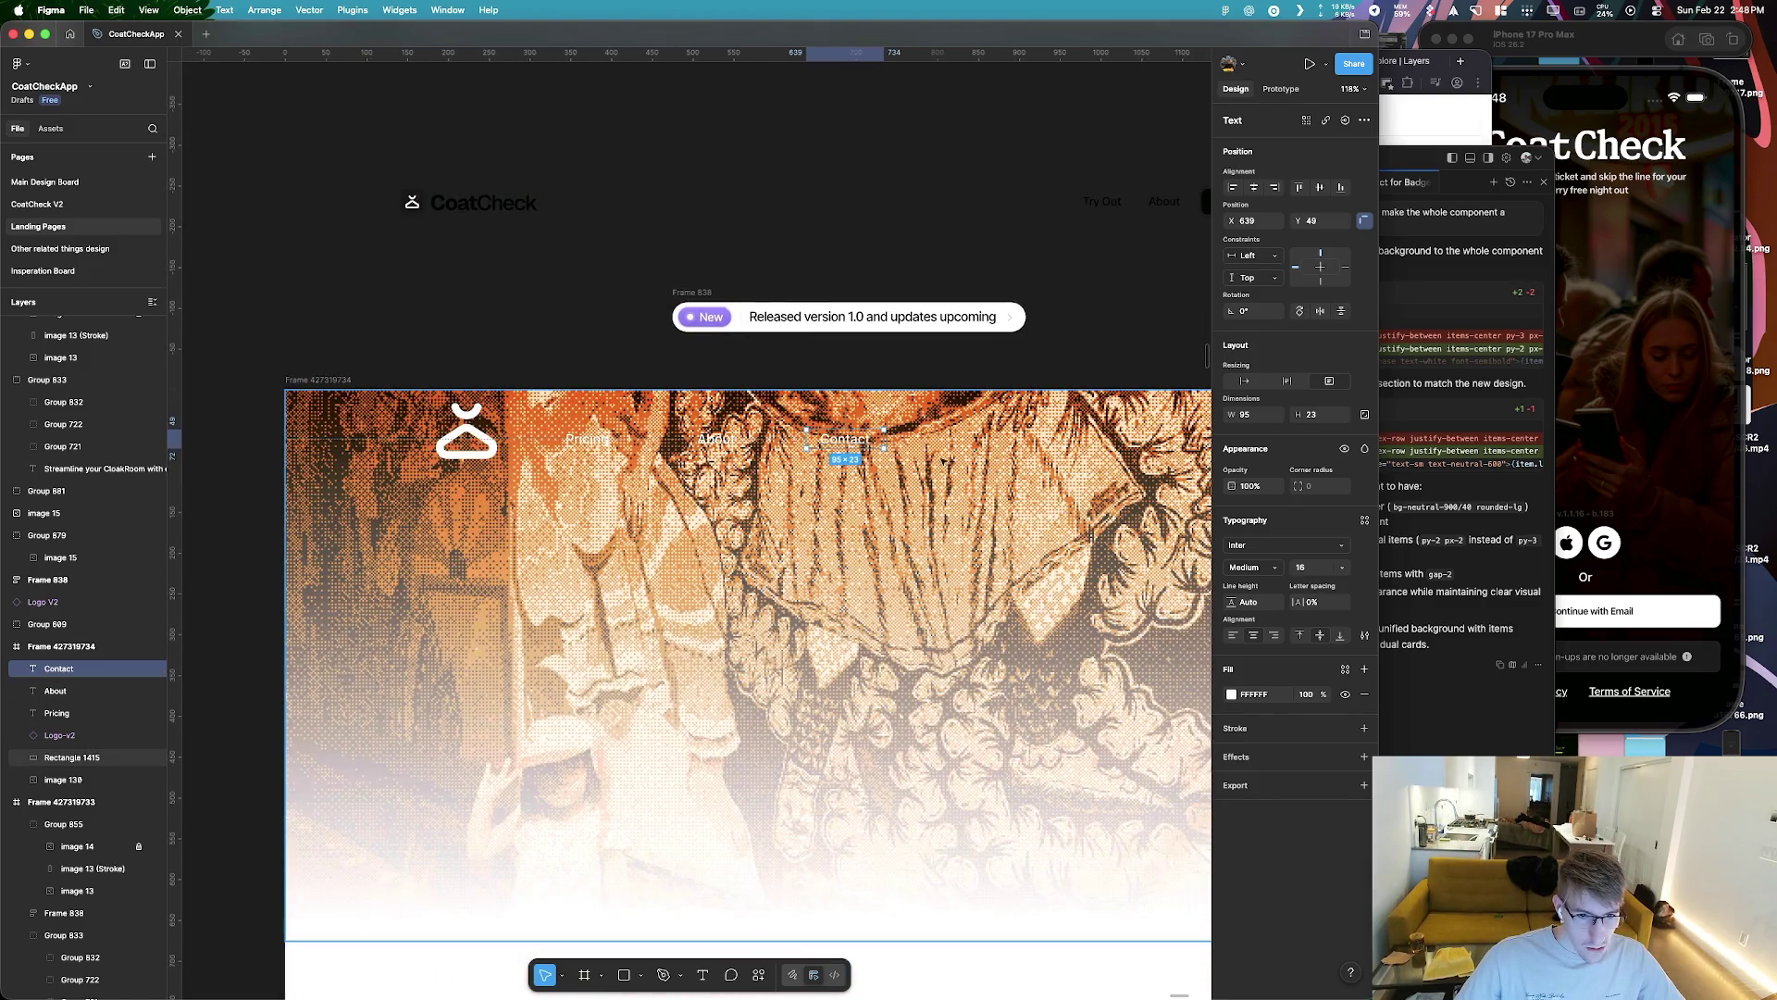
{"action": "left_click", "coordinate": [716, 439], "text": "shift"}
{"action": "left_click", "coordinate": [587, 439], "text": "shift"}
{"action": "scroll", "coordinate": [673, 441], "scroll_direction": "up", "scroll_amount": 2}
{"action": "scroll", "coordinate": [665, 494], "scroll_direction": "down", "scroll_amount": 5}
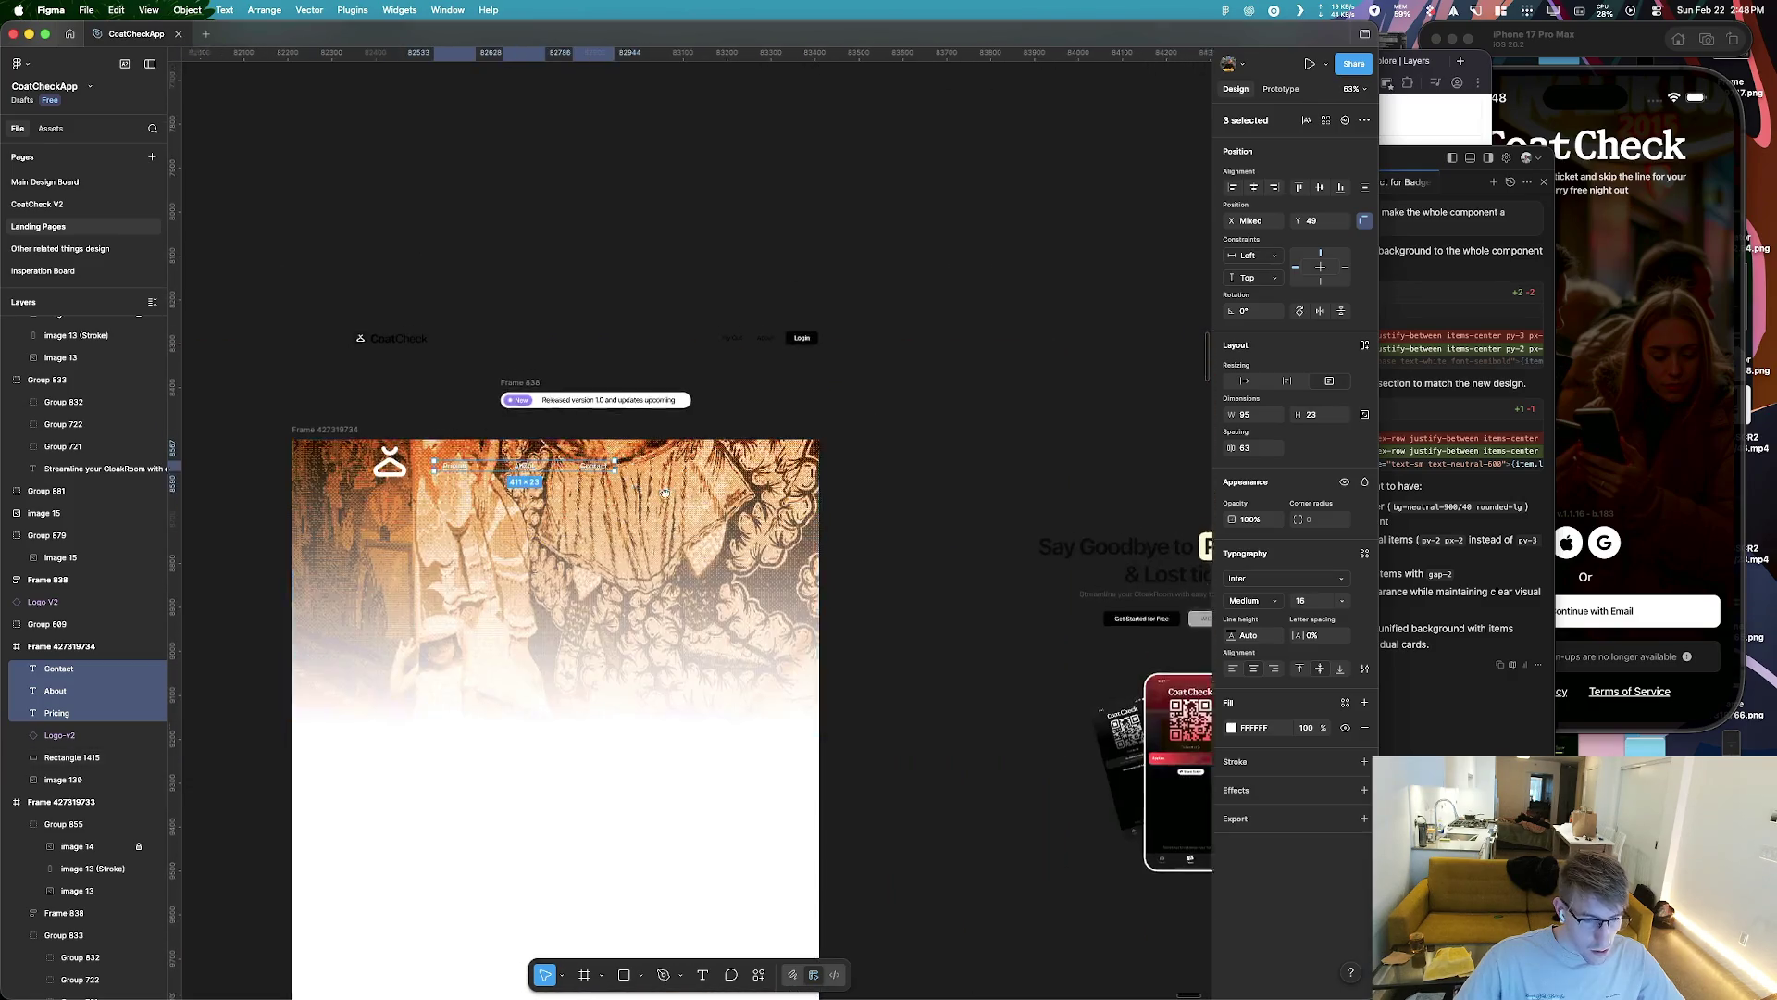
Group the Pricing, About and Contact labels into one group
{"action": "scroll", "coordinate": [665, 494], "scroll_direction": "up", "scroll_amount": 2}
{"action": "key", "text": "super+g"}
{"action": "scroll", "coordinate": [559, 516], "scroll_direction": "up", "scroll_amount": 2}
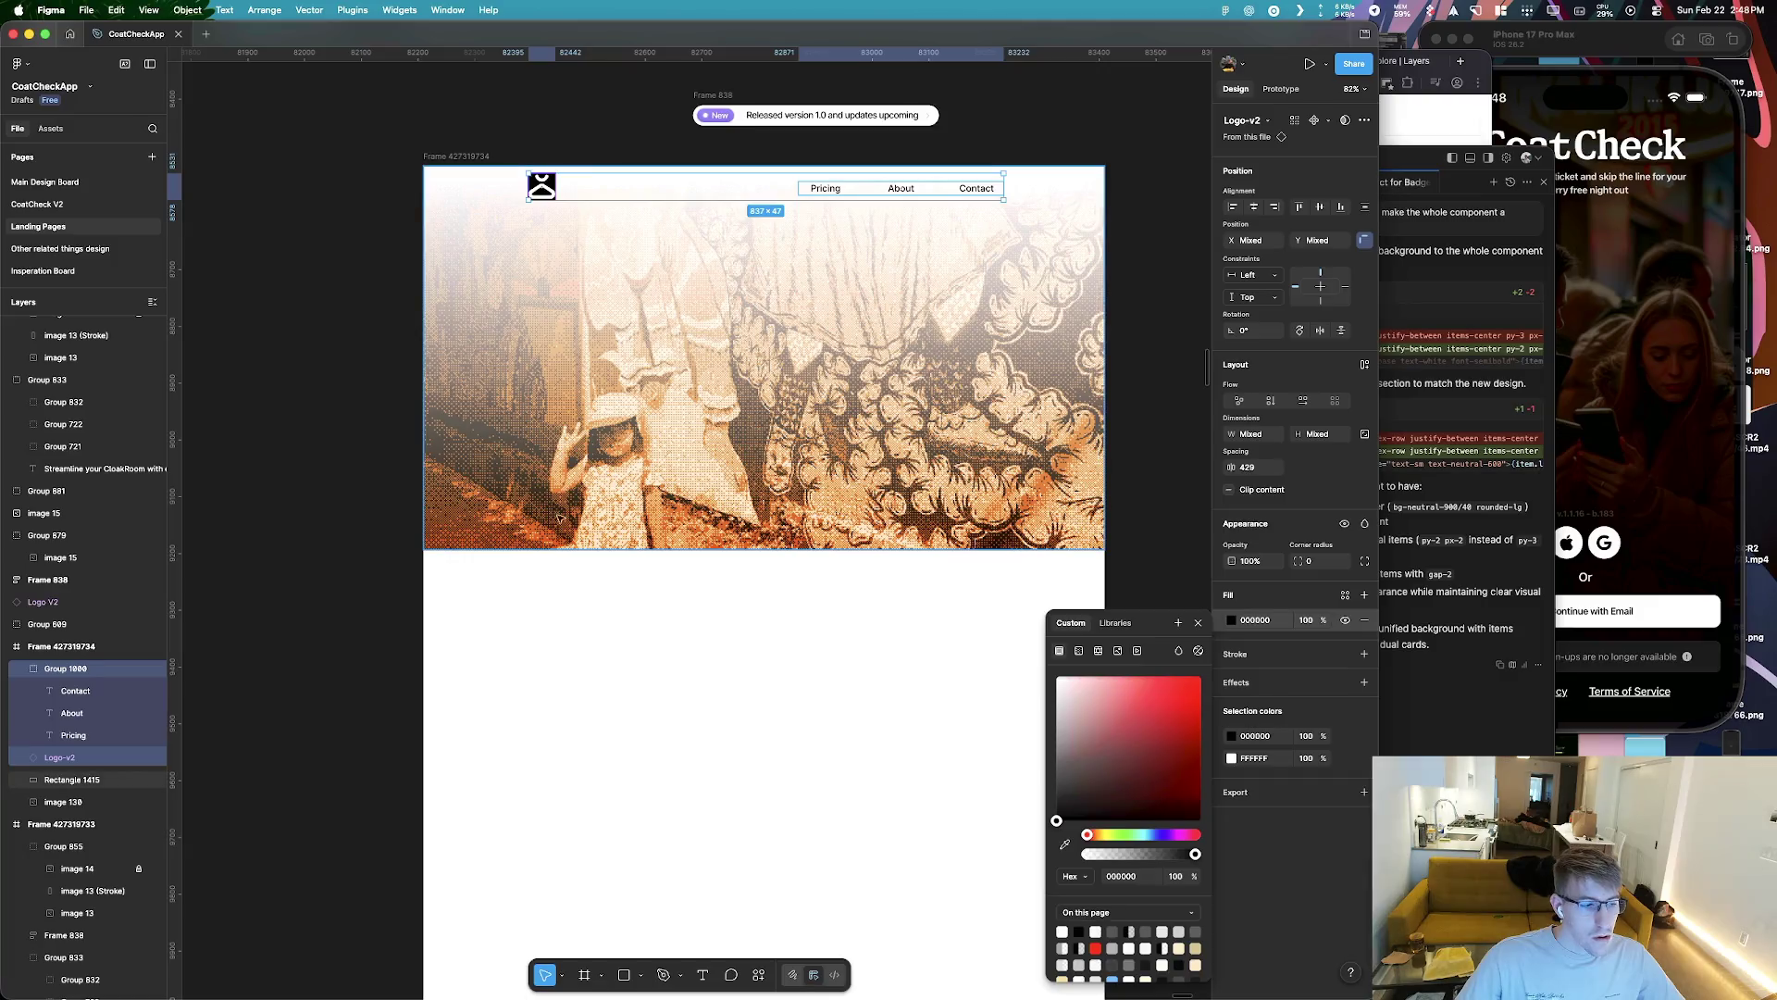
Change the hanger logo's colour from white FFFFFF to black 000000
{"action": "left_click", "coordinate": [552, 190]}
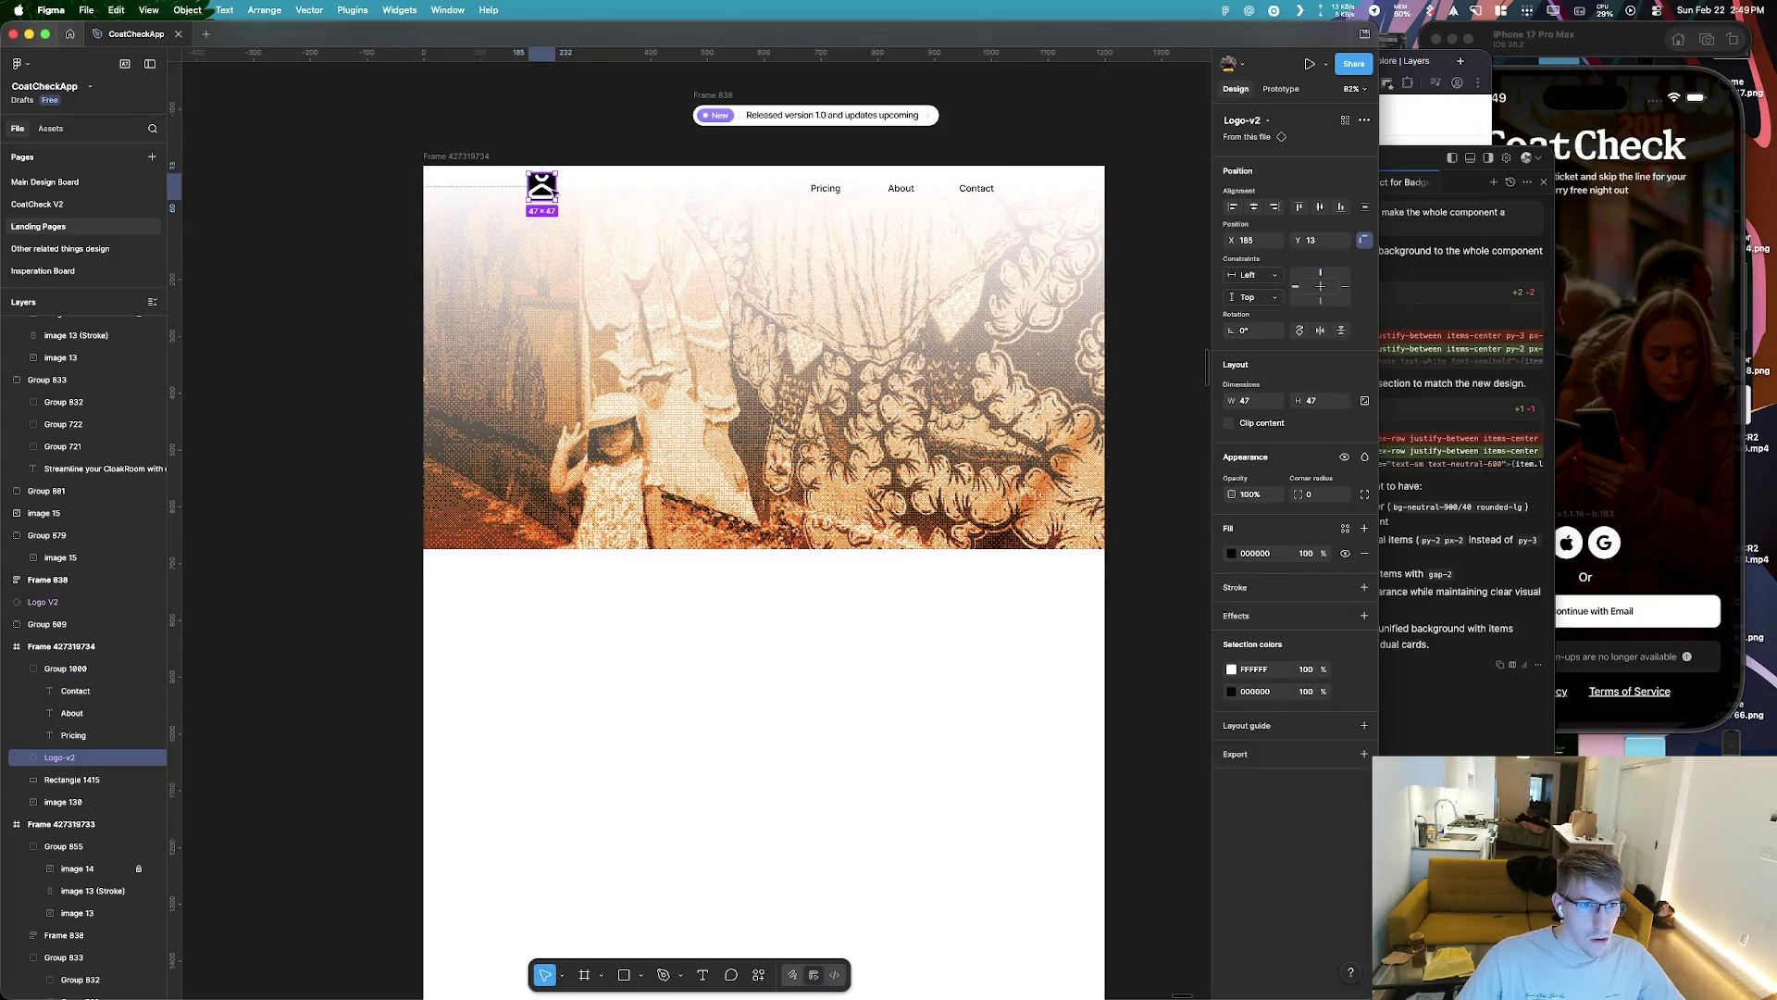
{"action": "left_click", "coordinate": [1345, 554]}
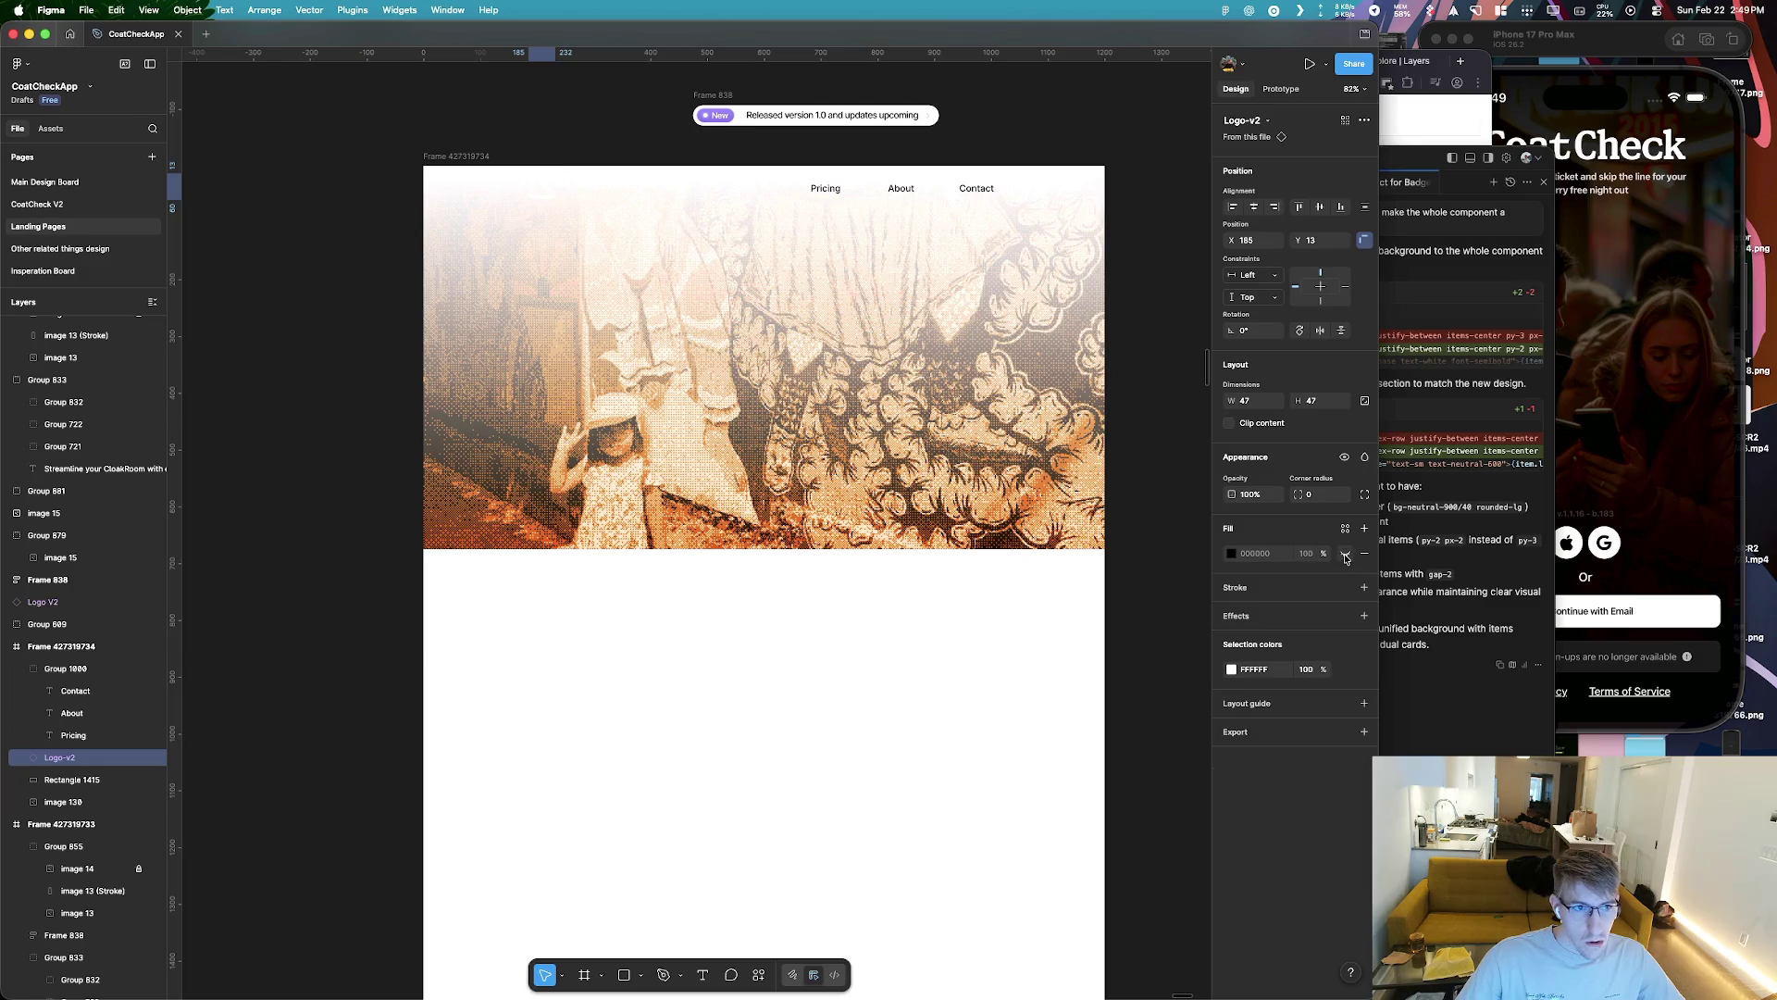
{"action": "left_click", "coordinate": [1232, 669]}
{"action": "key", "text": "ctrl+z"}
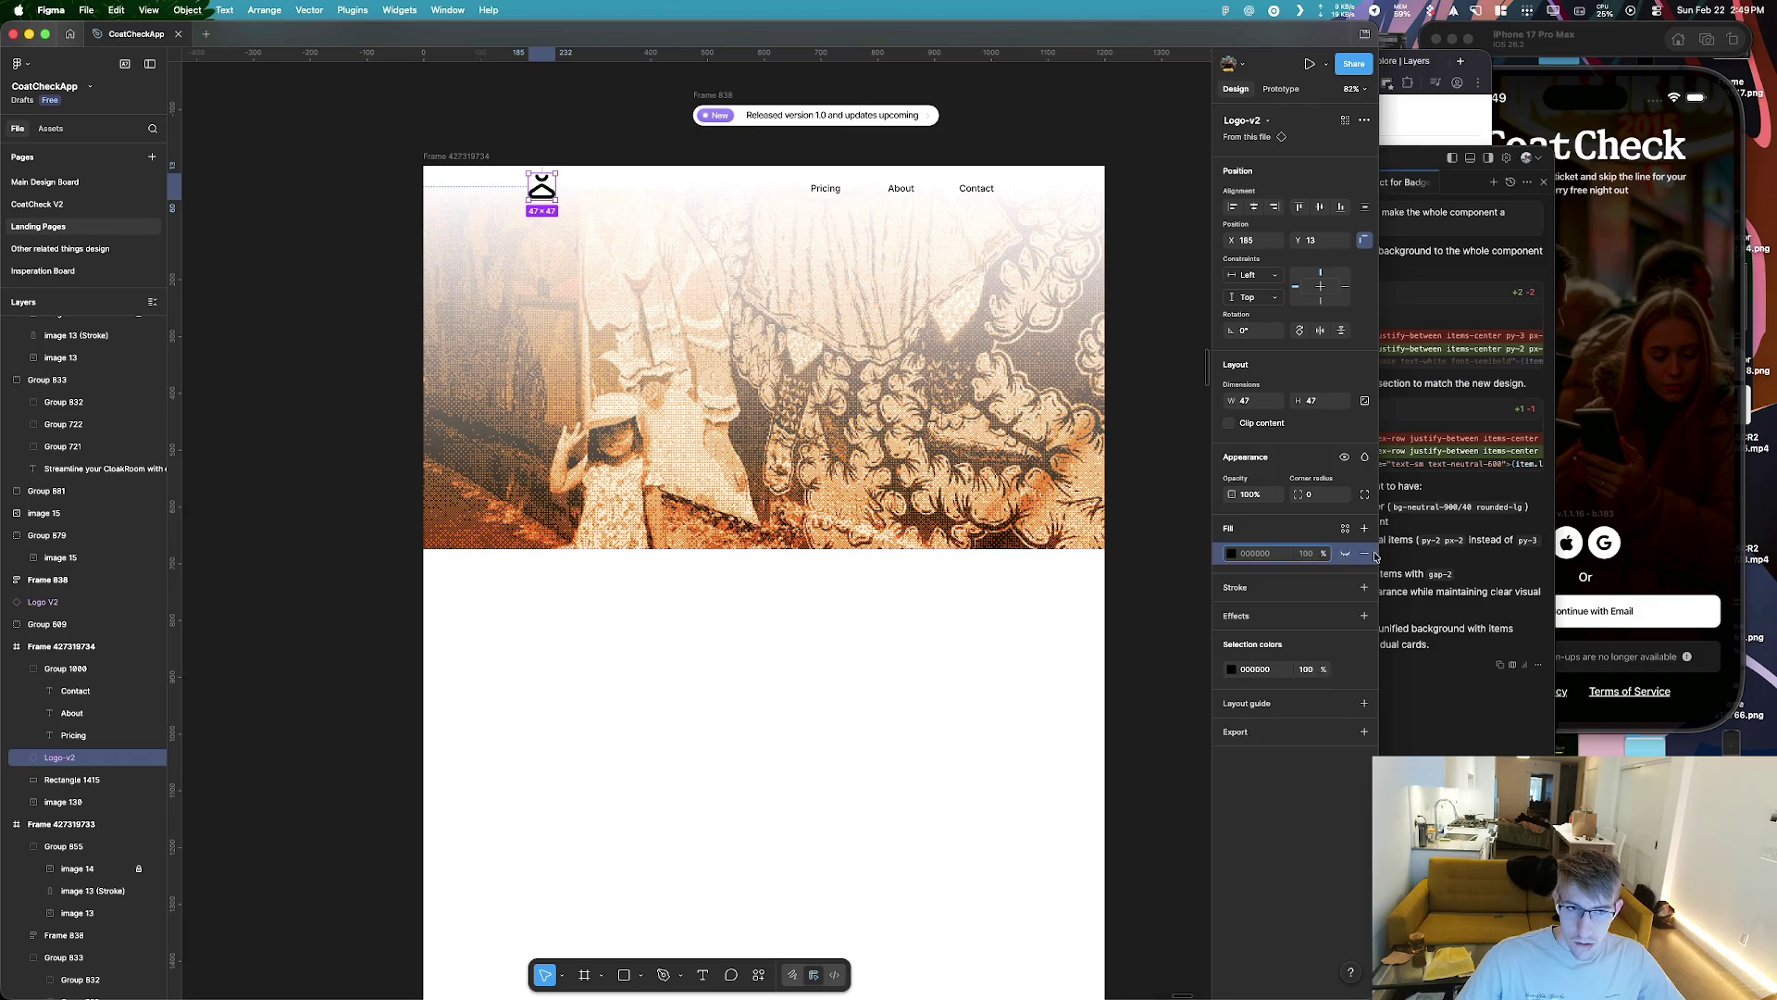
{"action": "left_click", "coordinate": [821, 628]}
{"action": "scroll", "coordinate": [548, 168], "scroll_direction": "up", "scroll_amount": 5}
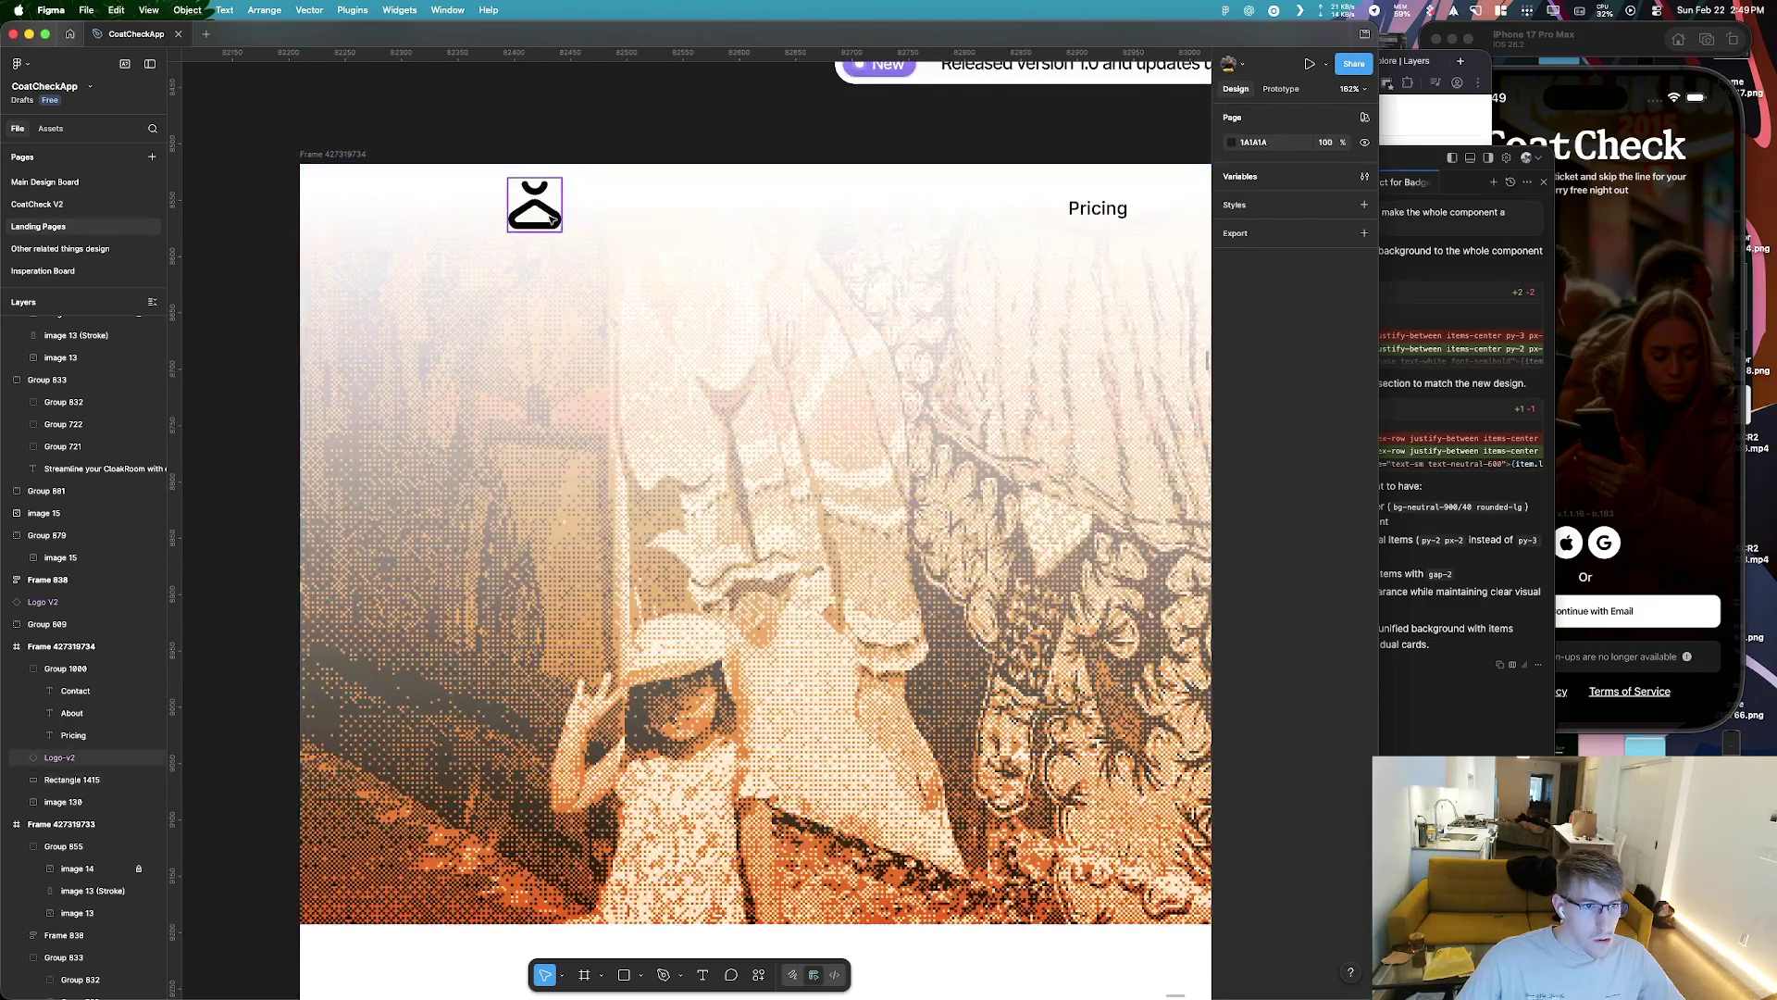
Add a 'CoatCheck' text box beside the hanger logo
{"action": "left_click", "coordinate": [553, 220]}
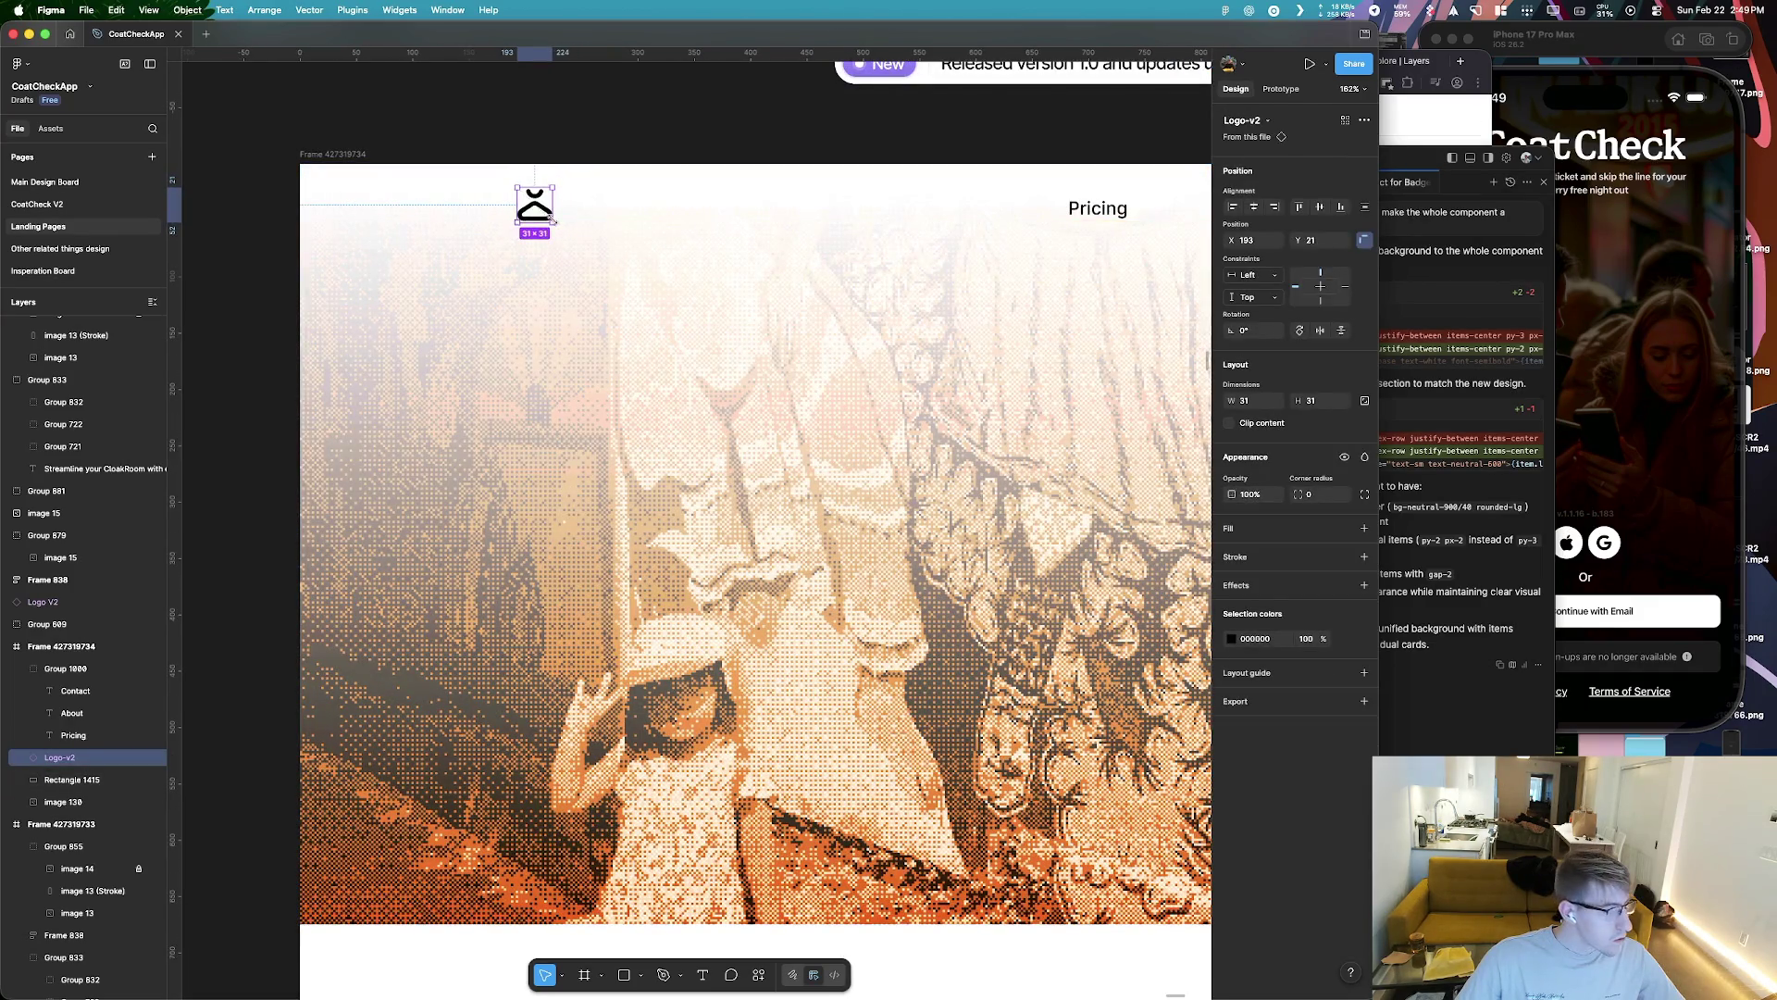
{"action": "key", "text": "t"}
{"action": "left_click_drag", "start_coordinate": [561, 192], "coordinate": [800, 222]}
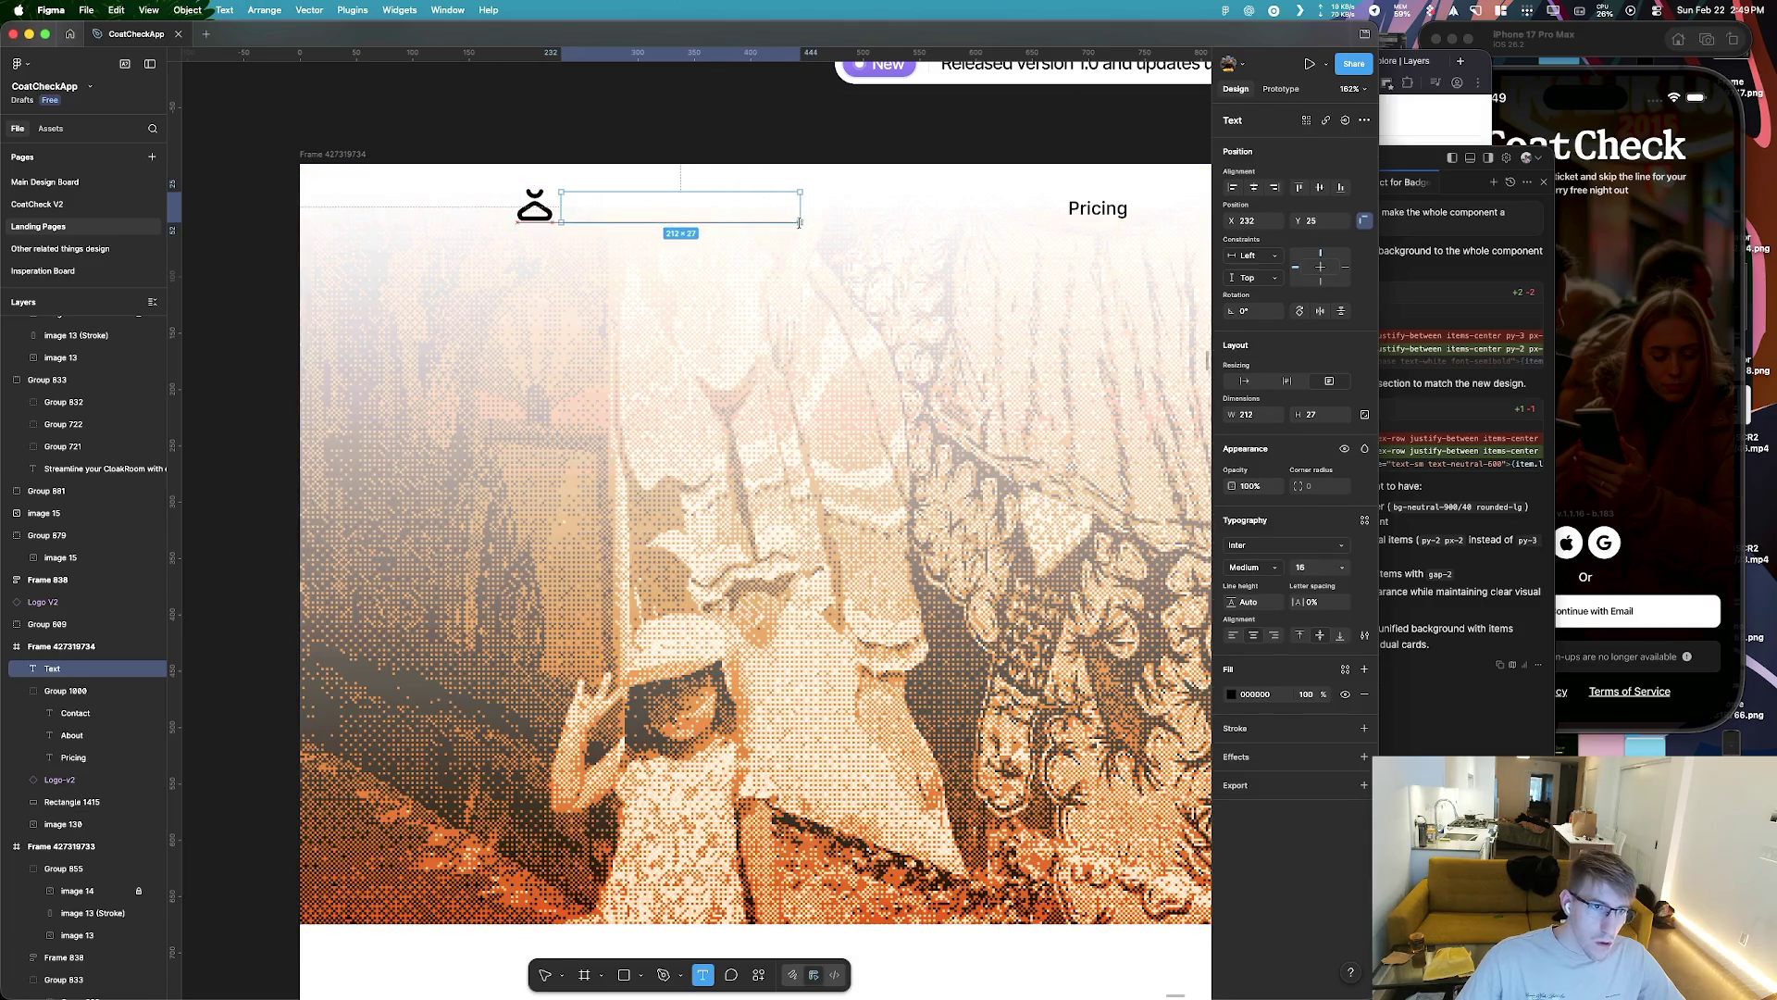
{"action": "type", "text": "CoatCheck"}
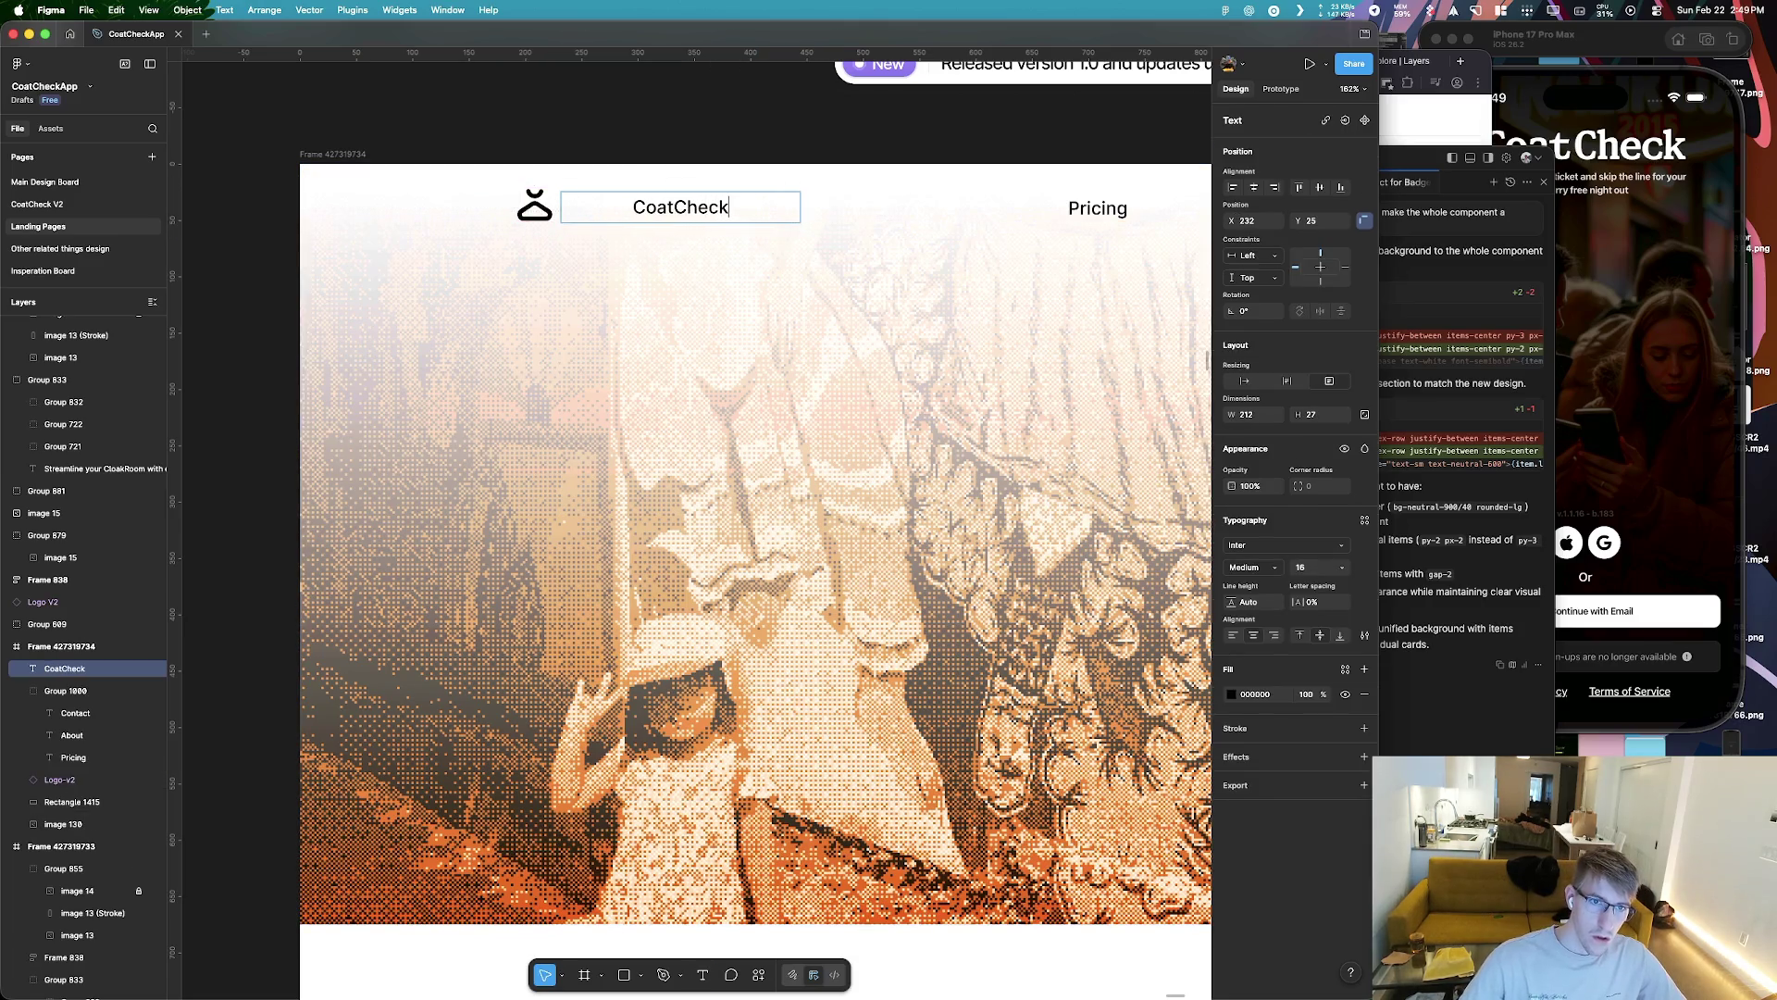
{"action": "key", "text": "super+a"}
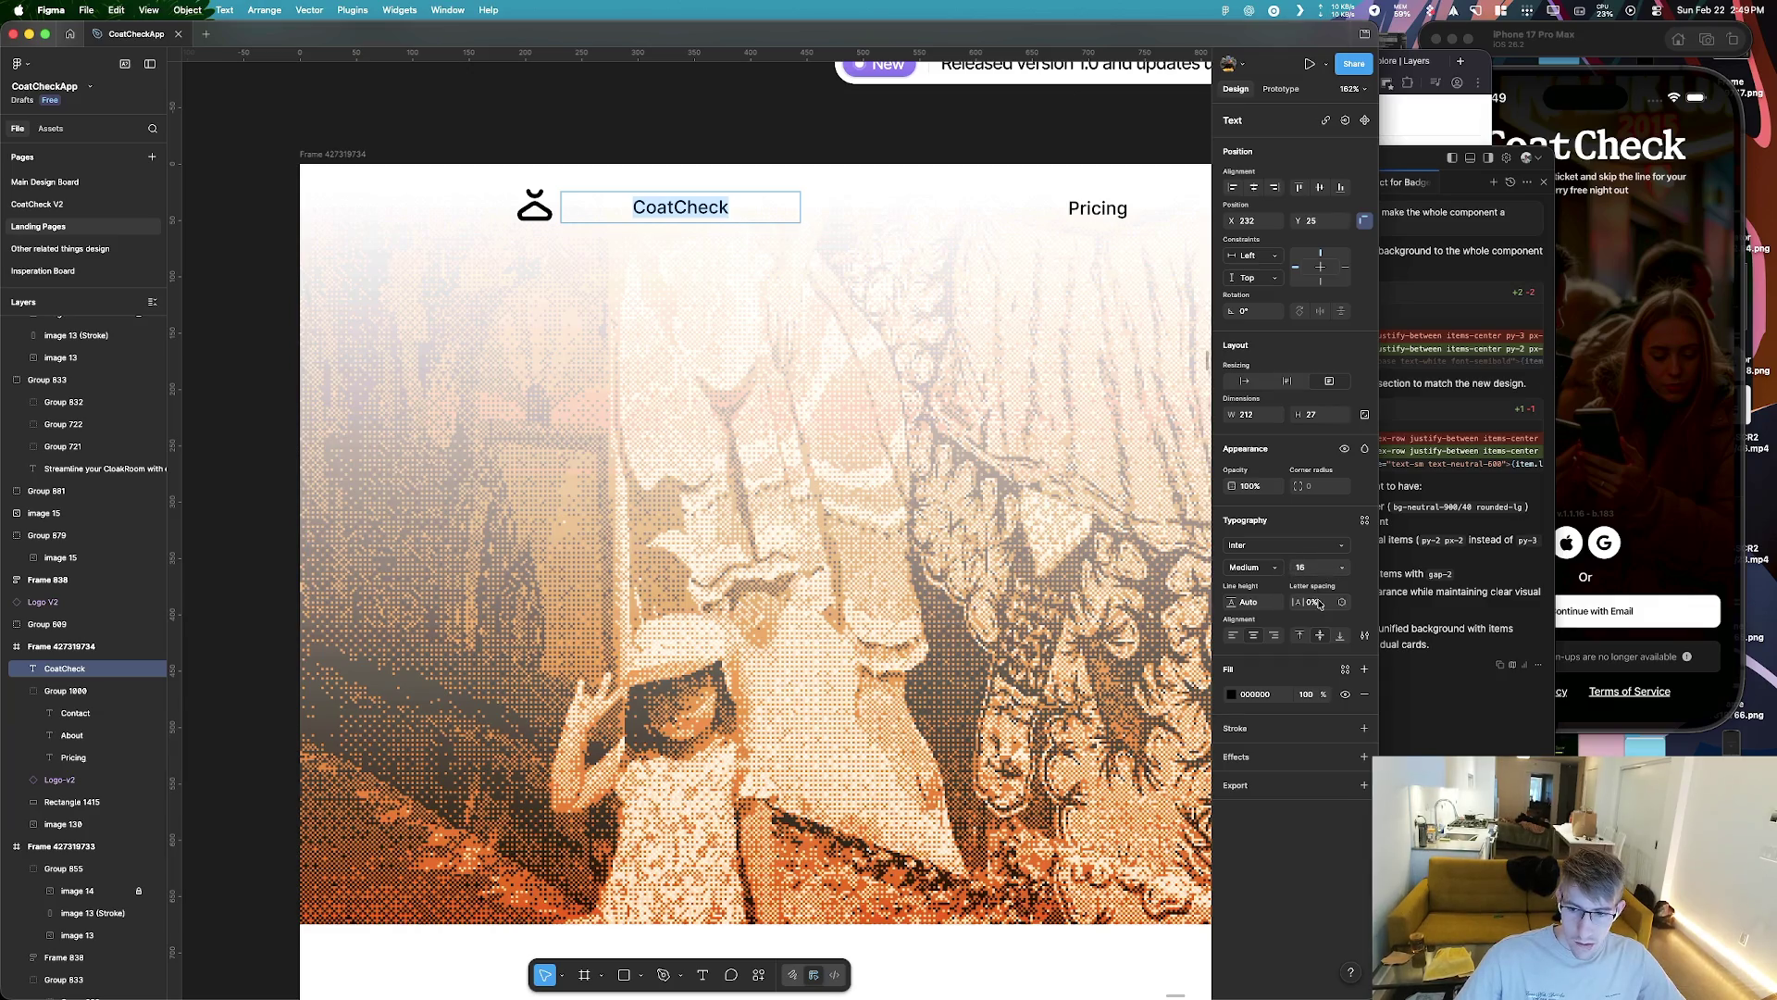
Style CoatCheck as Bold 20, -4% letter spacing, left-aligned, in a narrowed box
{"action": "left_click_drag", "start_coordinate": [1318, 601], "coordinate": [1310, 601]}
{"action": "left_click", "coordinate": [1251, 567]}
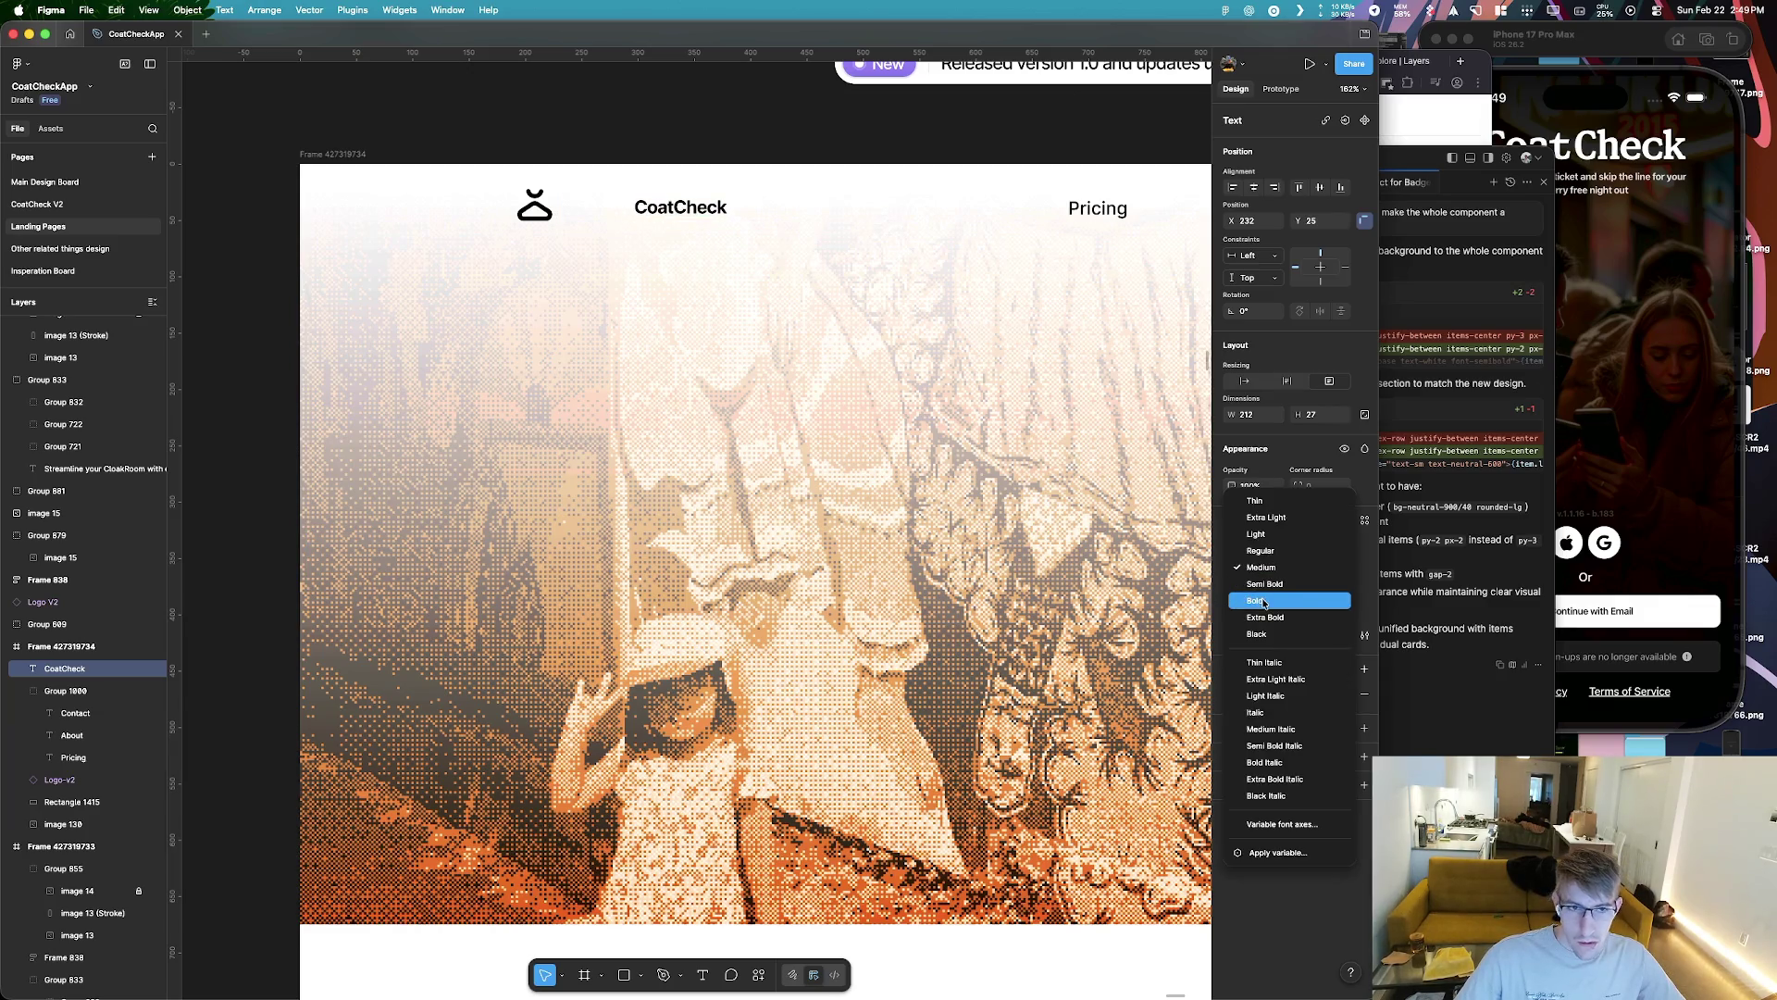
{"action": "left_click", "coordinate": [1268, 593]}
{"action": "type", "text": "20"}
{"action": "key", "text": "Return"}
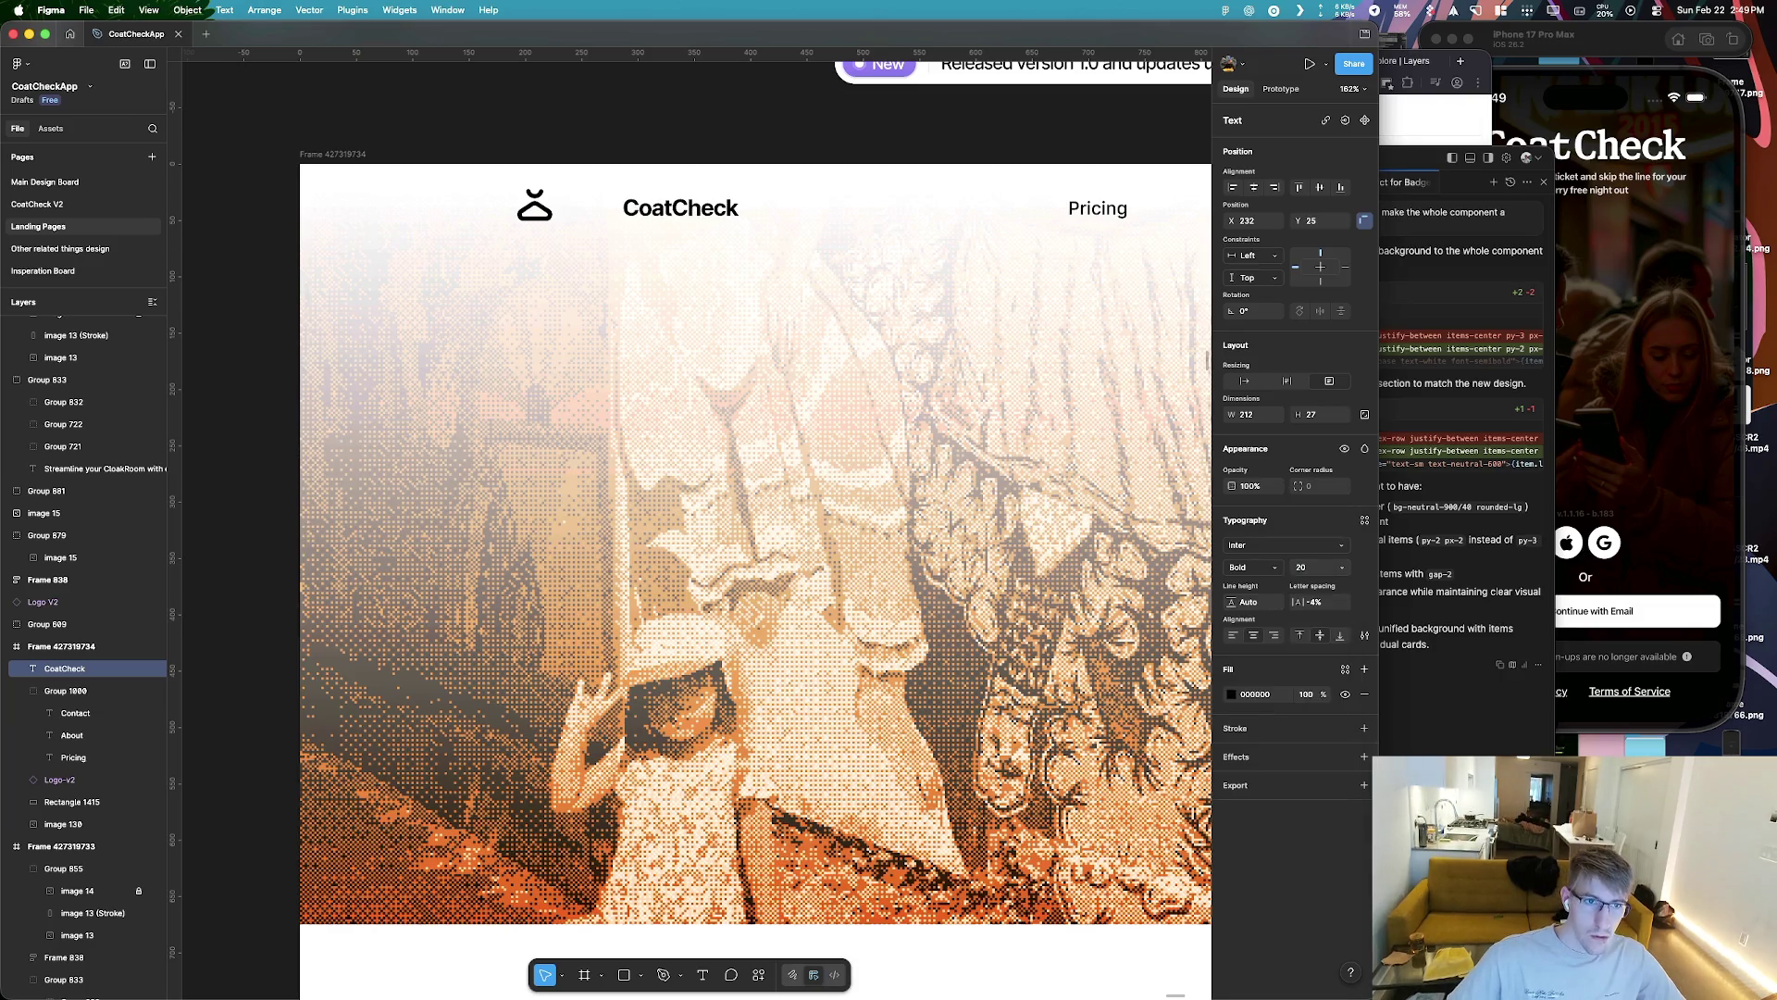
{"action": "left_click", "coordinate": [1231, 634]}
{"action": "left_click_drag", "start_coordinate": [802, 207], "coordinate": [618, 218]}
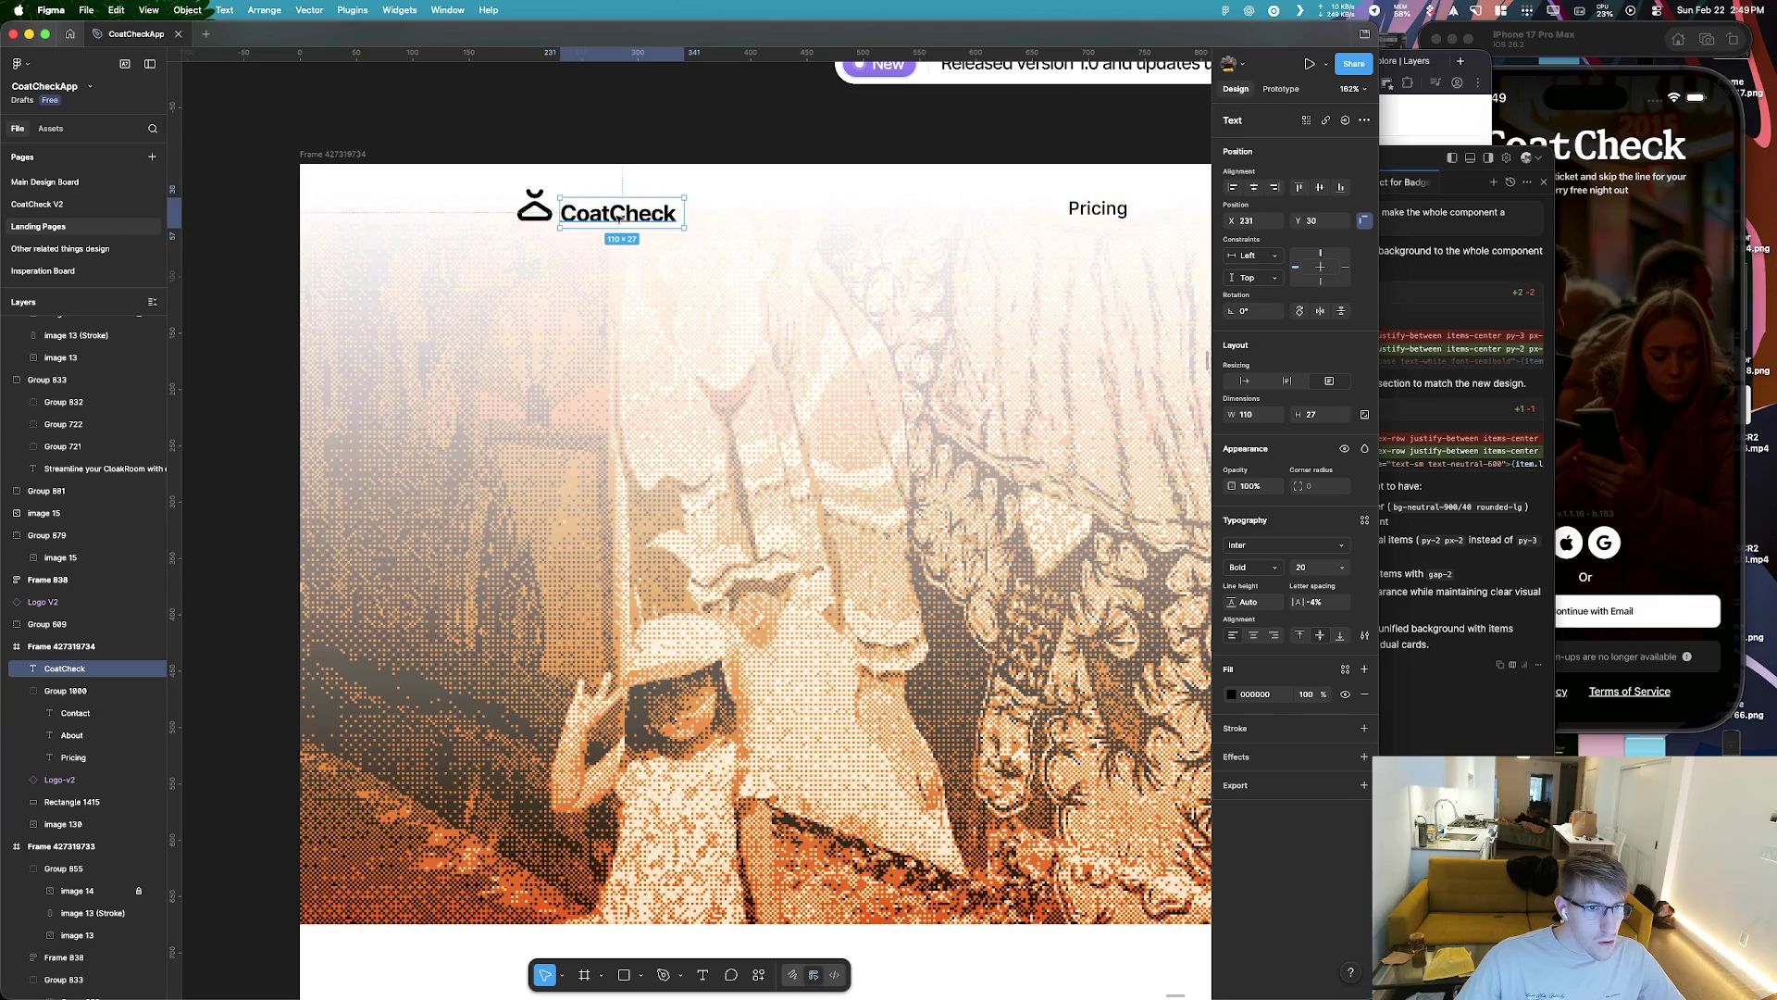
Resize the hanger logo to sit beside the CoatCheck wordmark
{"action": "left_click", "coordinate": [534, 206]}
{"action": "left_click_drag", "start_coordinate": [518, 189], "coordinate": [581, 209]}
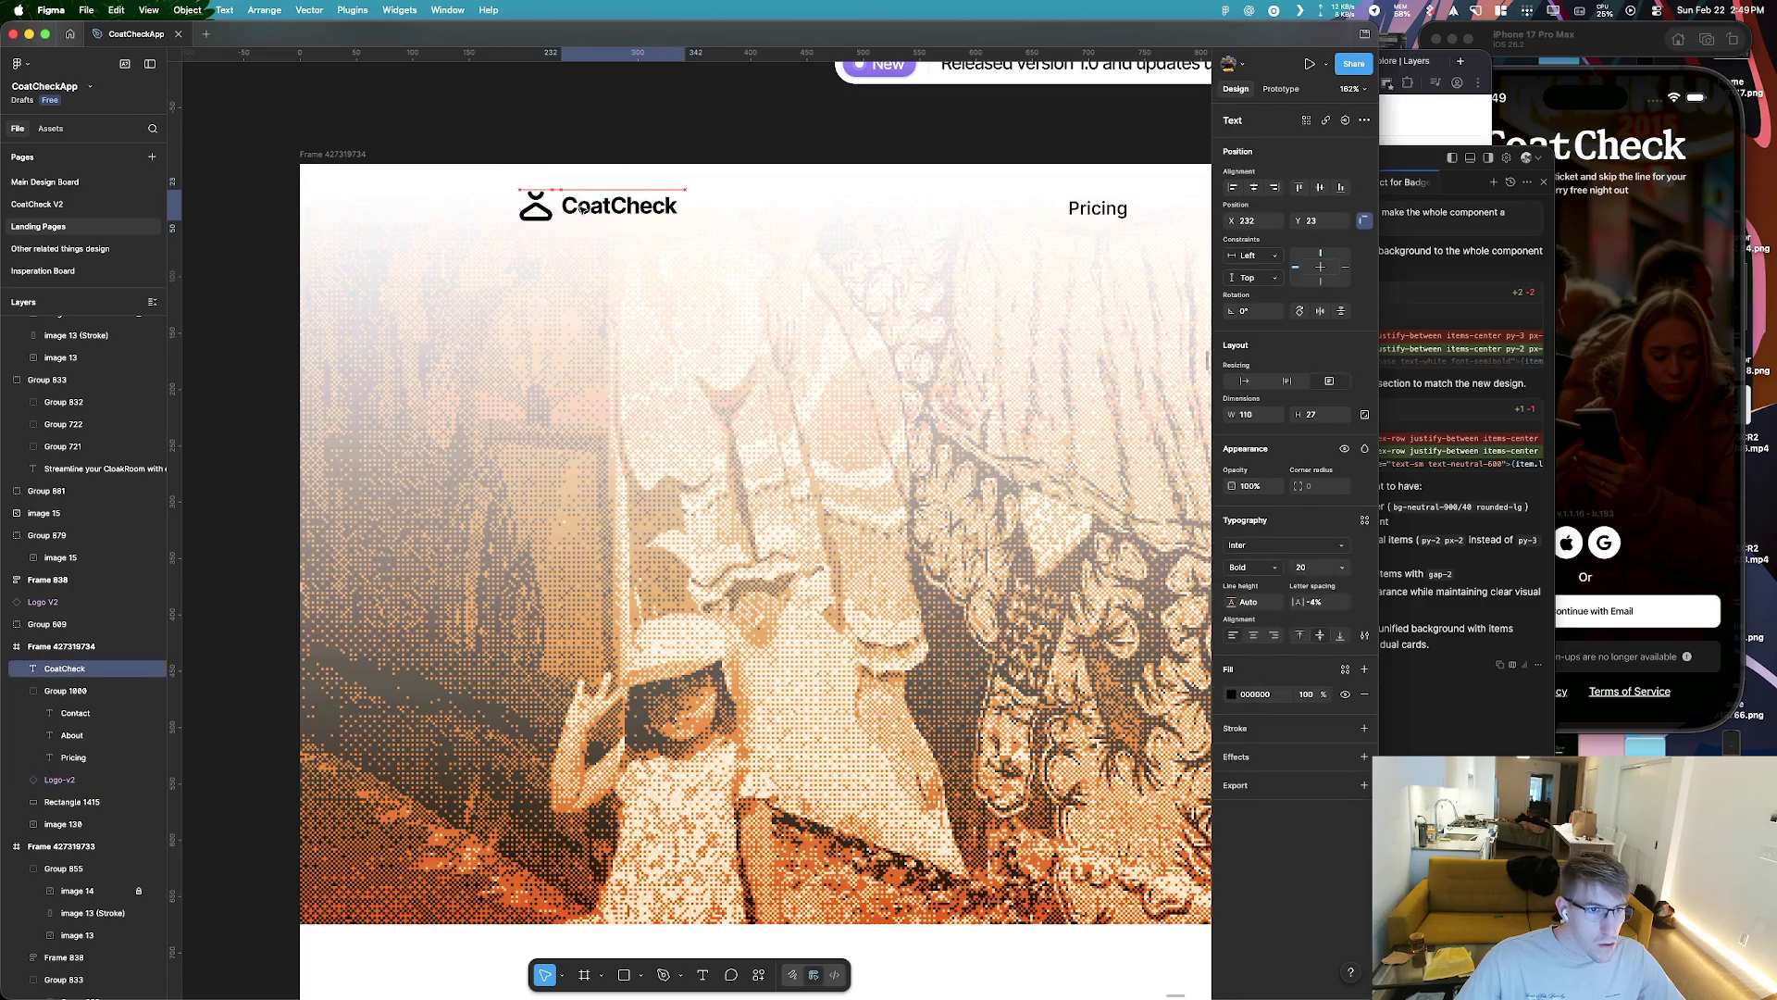
{"action": "left_click", "coordinate": [629, 335]}
{"action": "scroll", "coordinate": [584, 285], "scroll_direction": "down", "scroll_amount": 2}
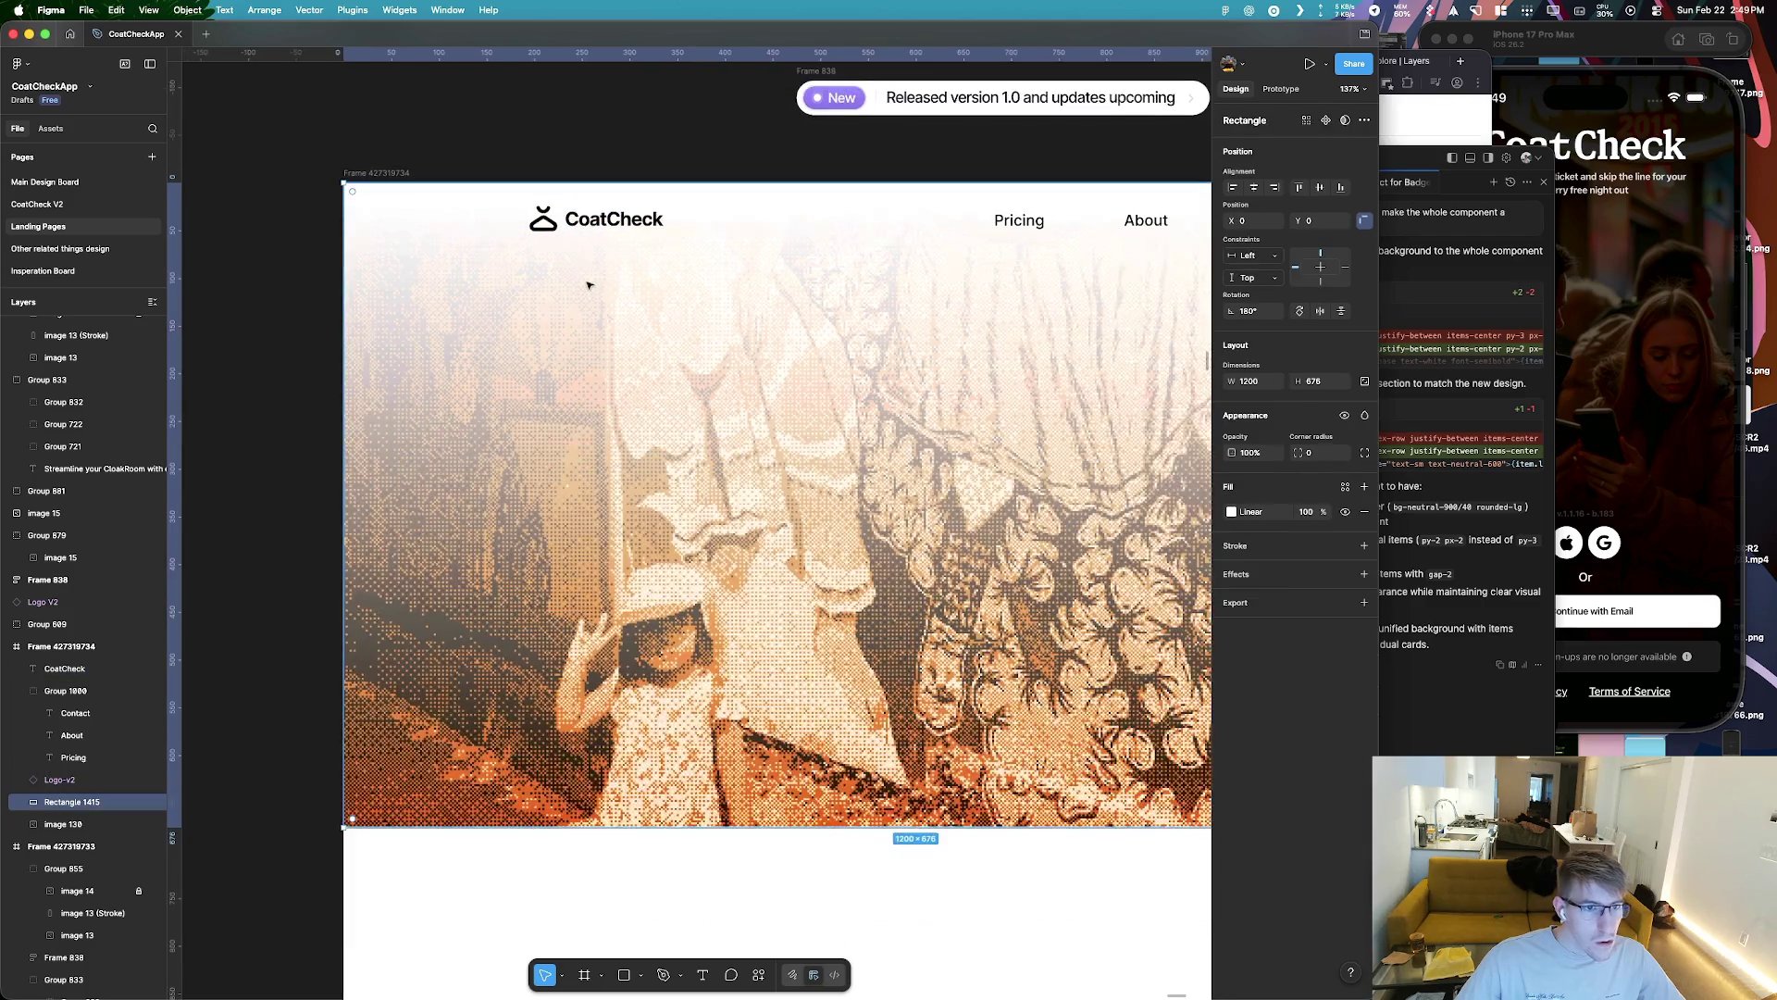
{"action": "key", "text": "super+Tab"}
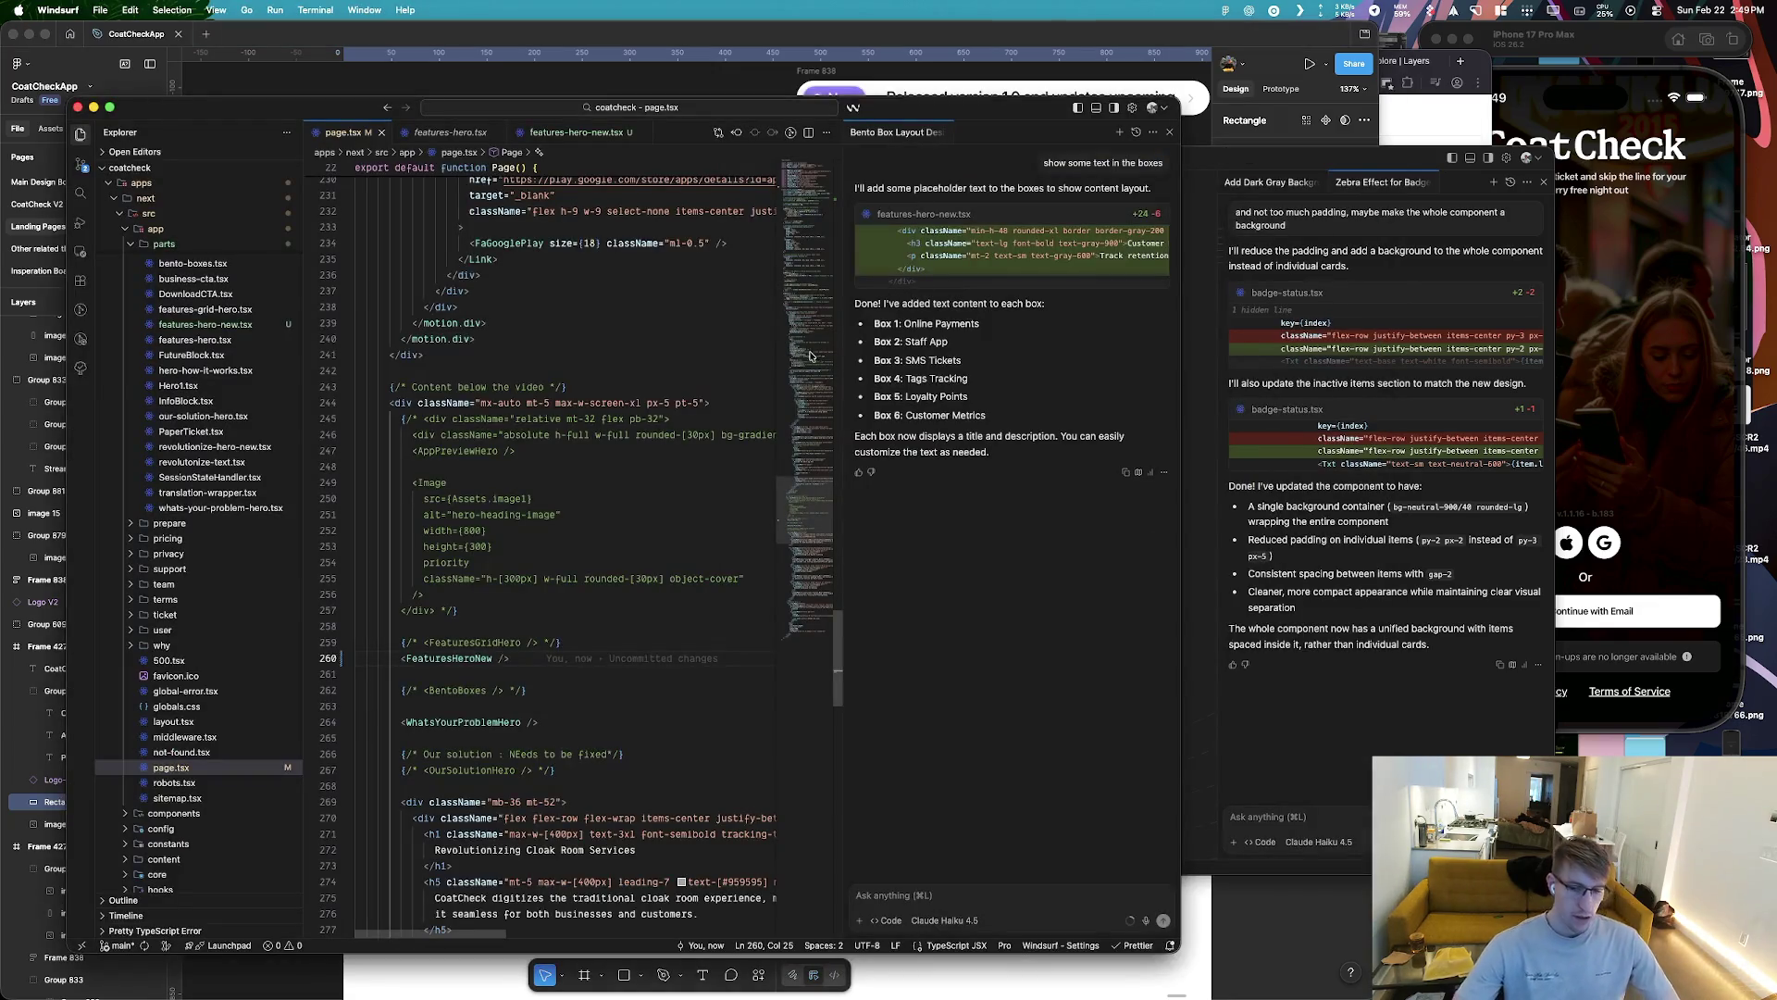
{"action": "key", "text": "super+Tab"}
{"action": "scroll", "coordinate": [759, 475], "scroll_direction": "down", "scroll_amount": 5}
{"action": "scroll", "coordinate": [759, 476], "scroll_direction": "down", "scroll_amount": 5}
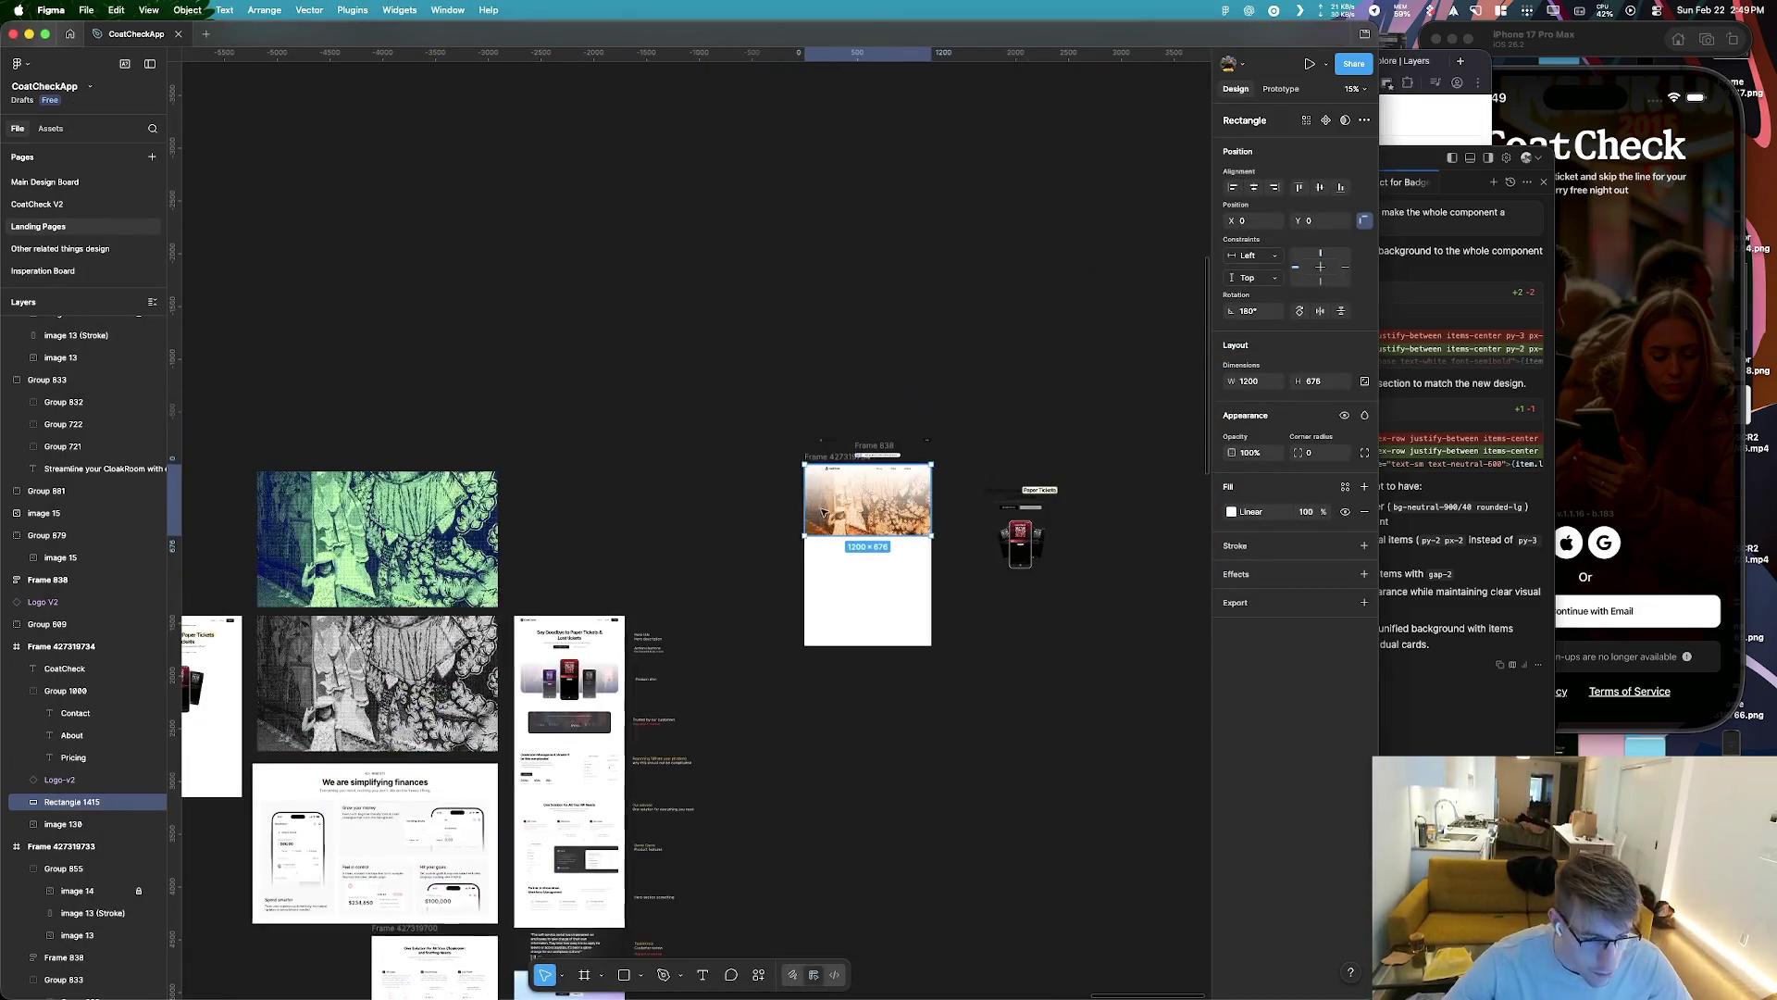
{"action": "scroll", "coordinate": [896, 507], "scroll_direction": "up", "scroll_amount": 3}
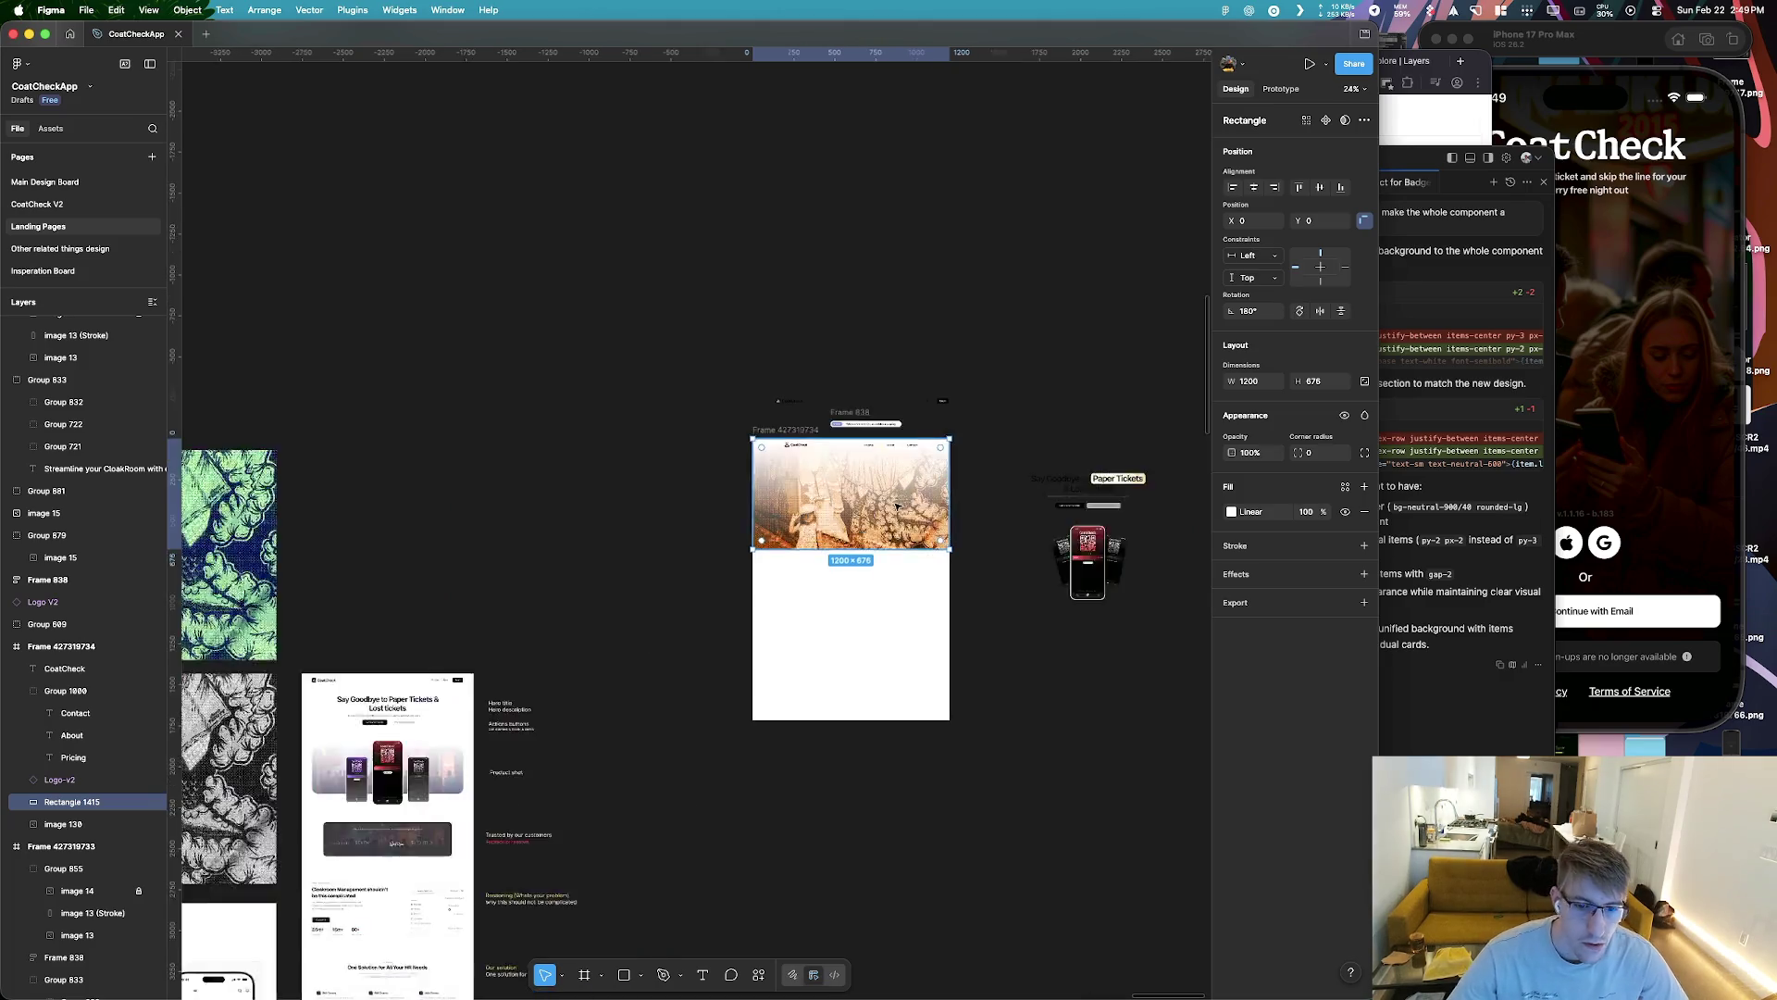
{"action": "scroll", "coordinate": [896, 507], "scroll_direction": "up", "scroll_amount": 3}
{"action": "scroll", "coordinate": [896, 506], "scroll_direction": "up", "scroll_amount": 3}
{"action": "key", "text": "Escape"}
{"action": "scroll", "coordinate": [845, 746], "scroll_direction": "down", "scroll_amount": 3}
{"action": "scroll", "coordinate": [675, 737], "scroll_direction": "down", "scroll_amount": 2}
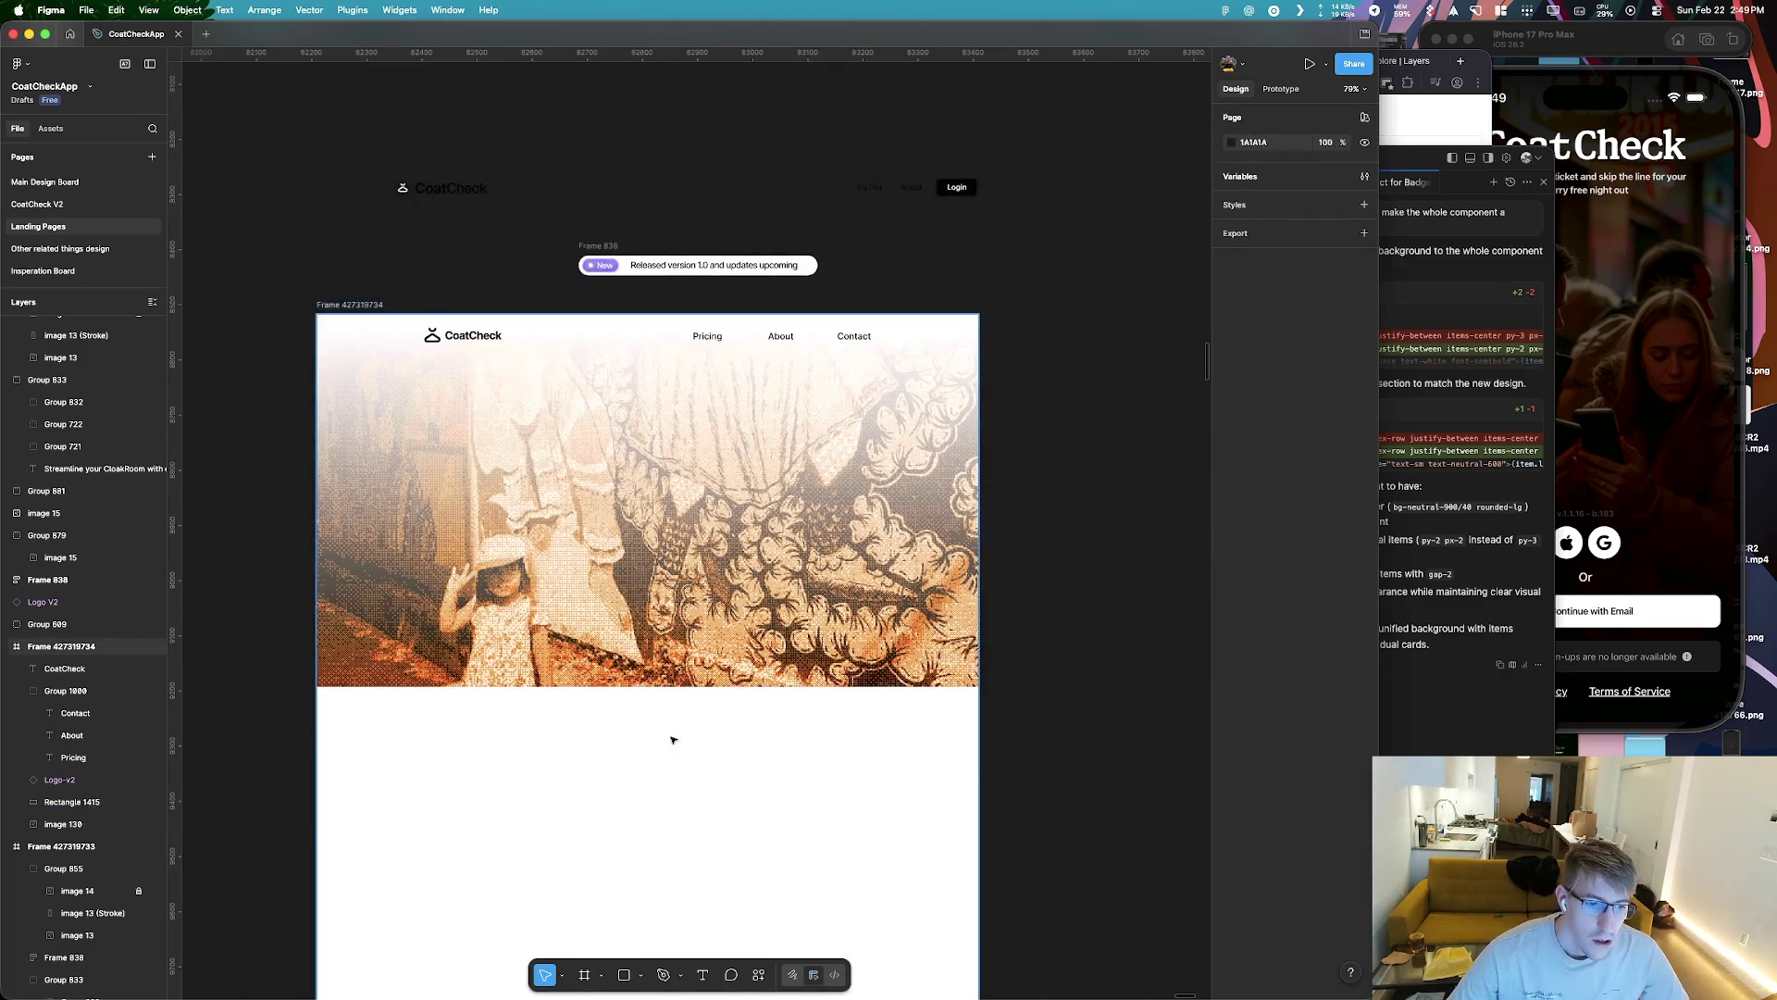
{"action": "key", "text": "super+Tab"}
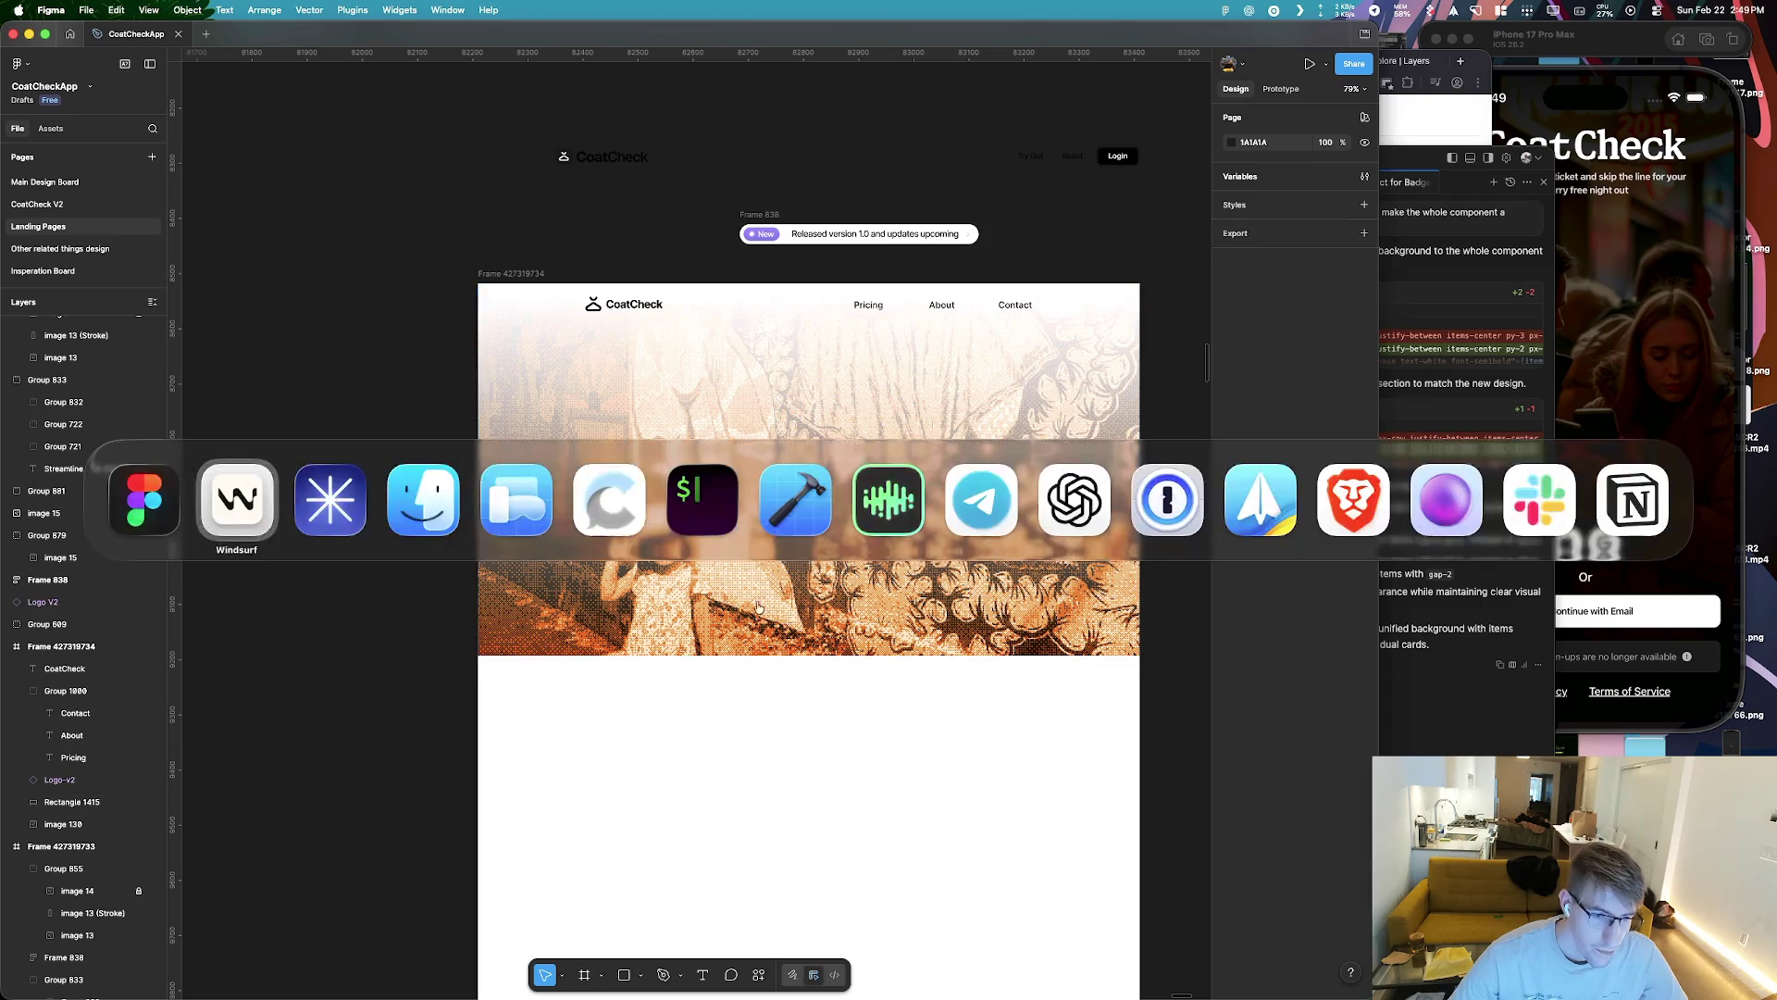
Bring the ChatGPT app to the front
{"action": "key", "text": "super+Tab"}
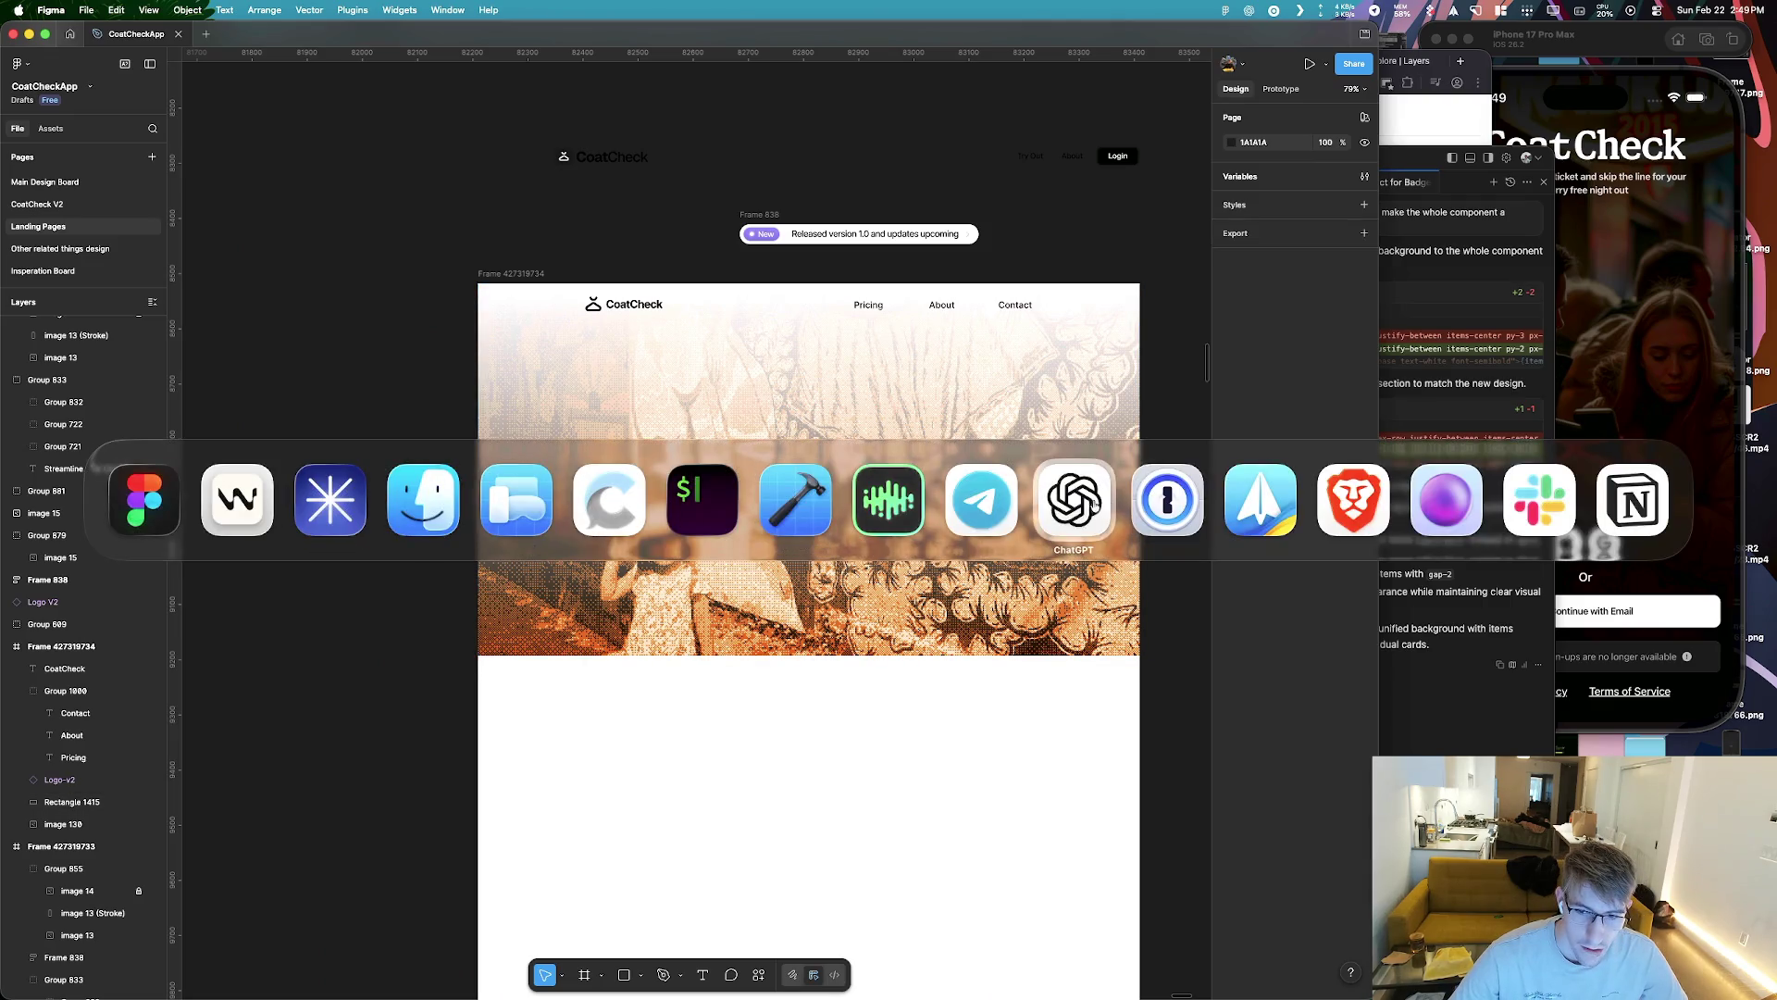
{"action": "left_click", "coordinate": [1091, 504]}
{"action": "key", "text": "super+Tab"}
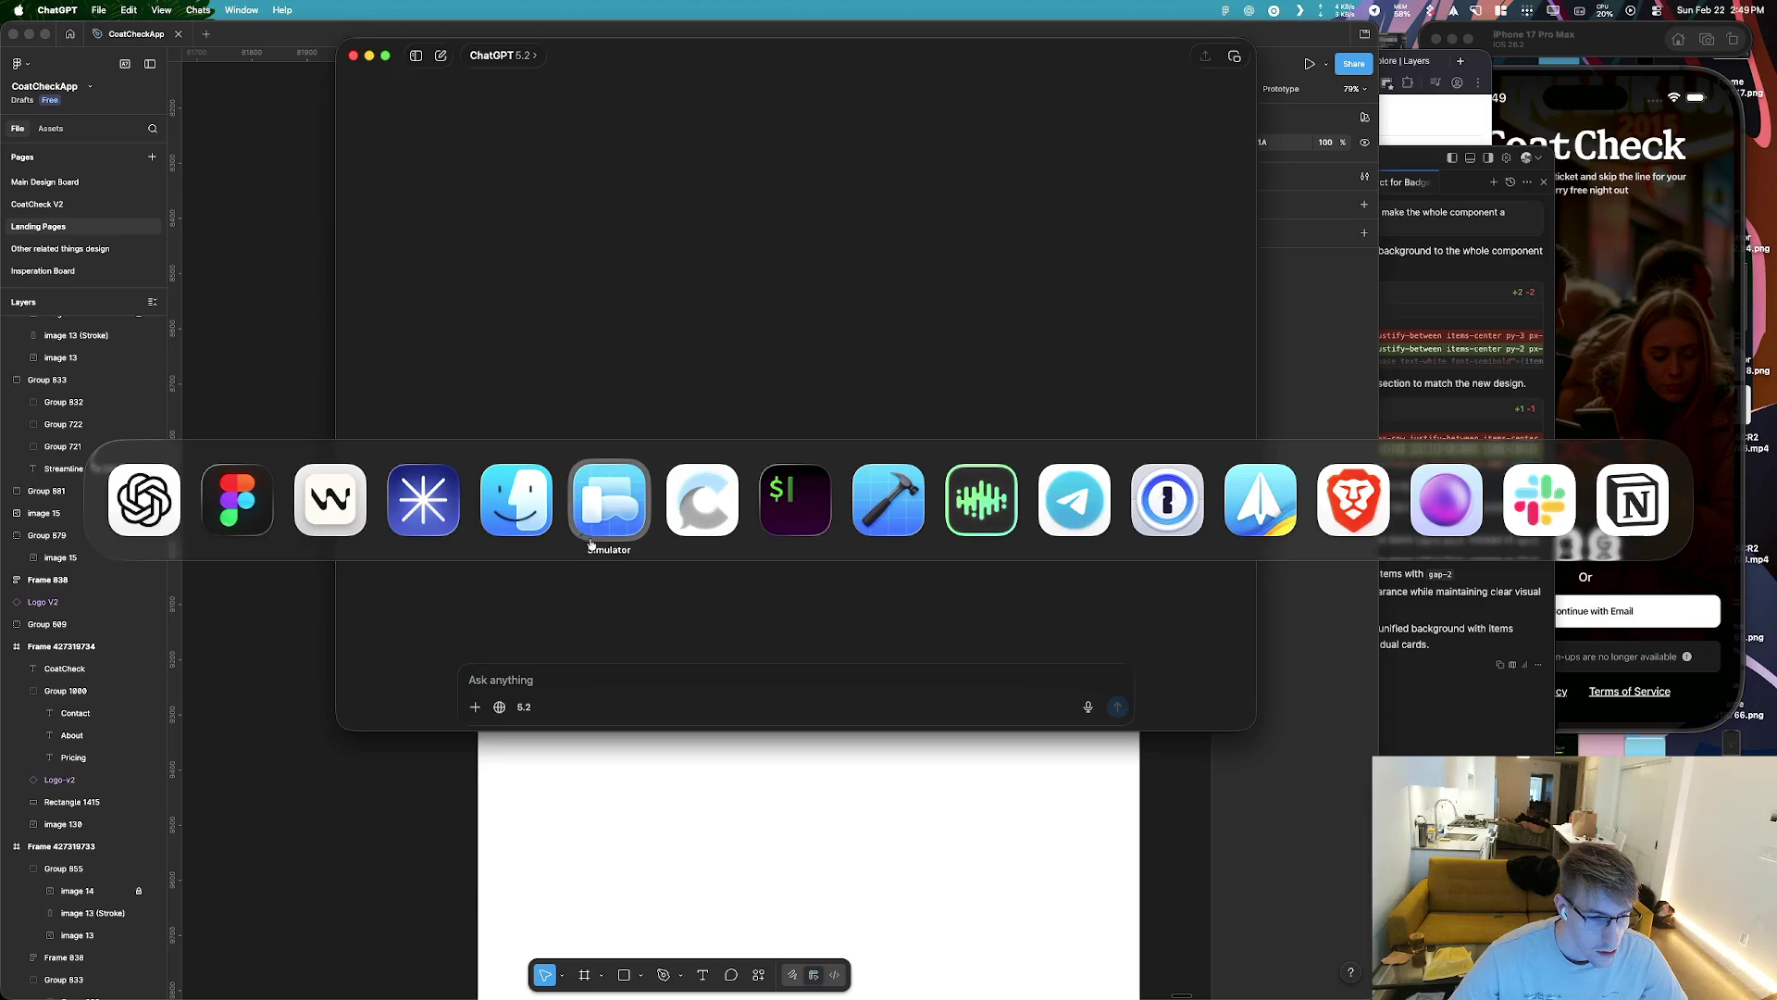
{"action": "key", "text": "Escape"}
{"action": "type", "text": "G"}
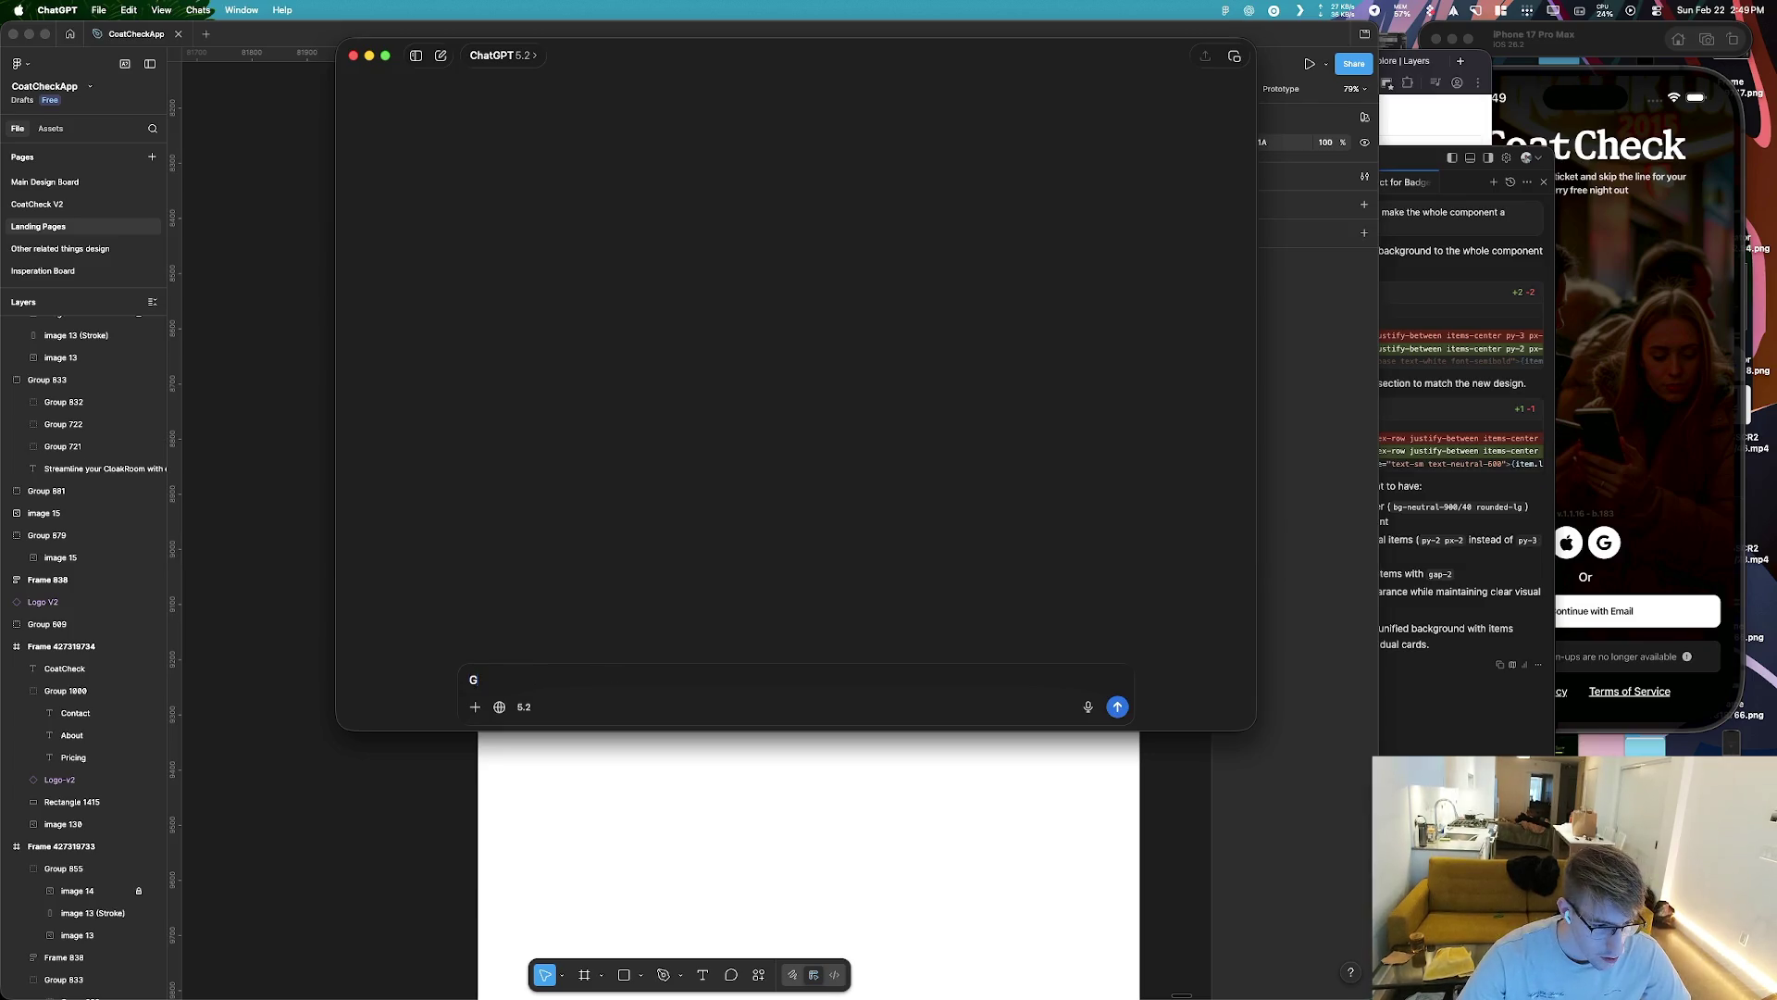
{"action": "key", "text": "BackSpace"}
Attach some wallpaper.png from the Finder Desktop to a new ChatGPT message
{"action": "key", "text": "super+Tab"}
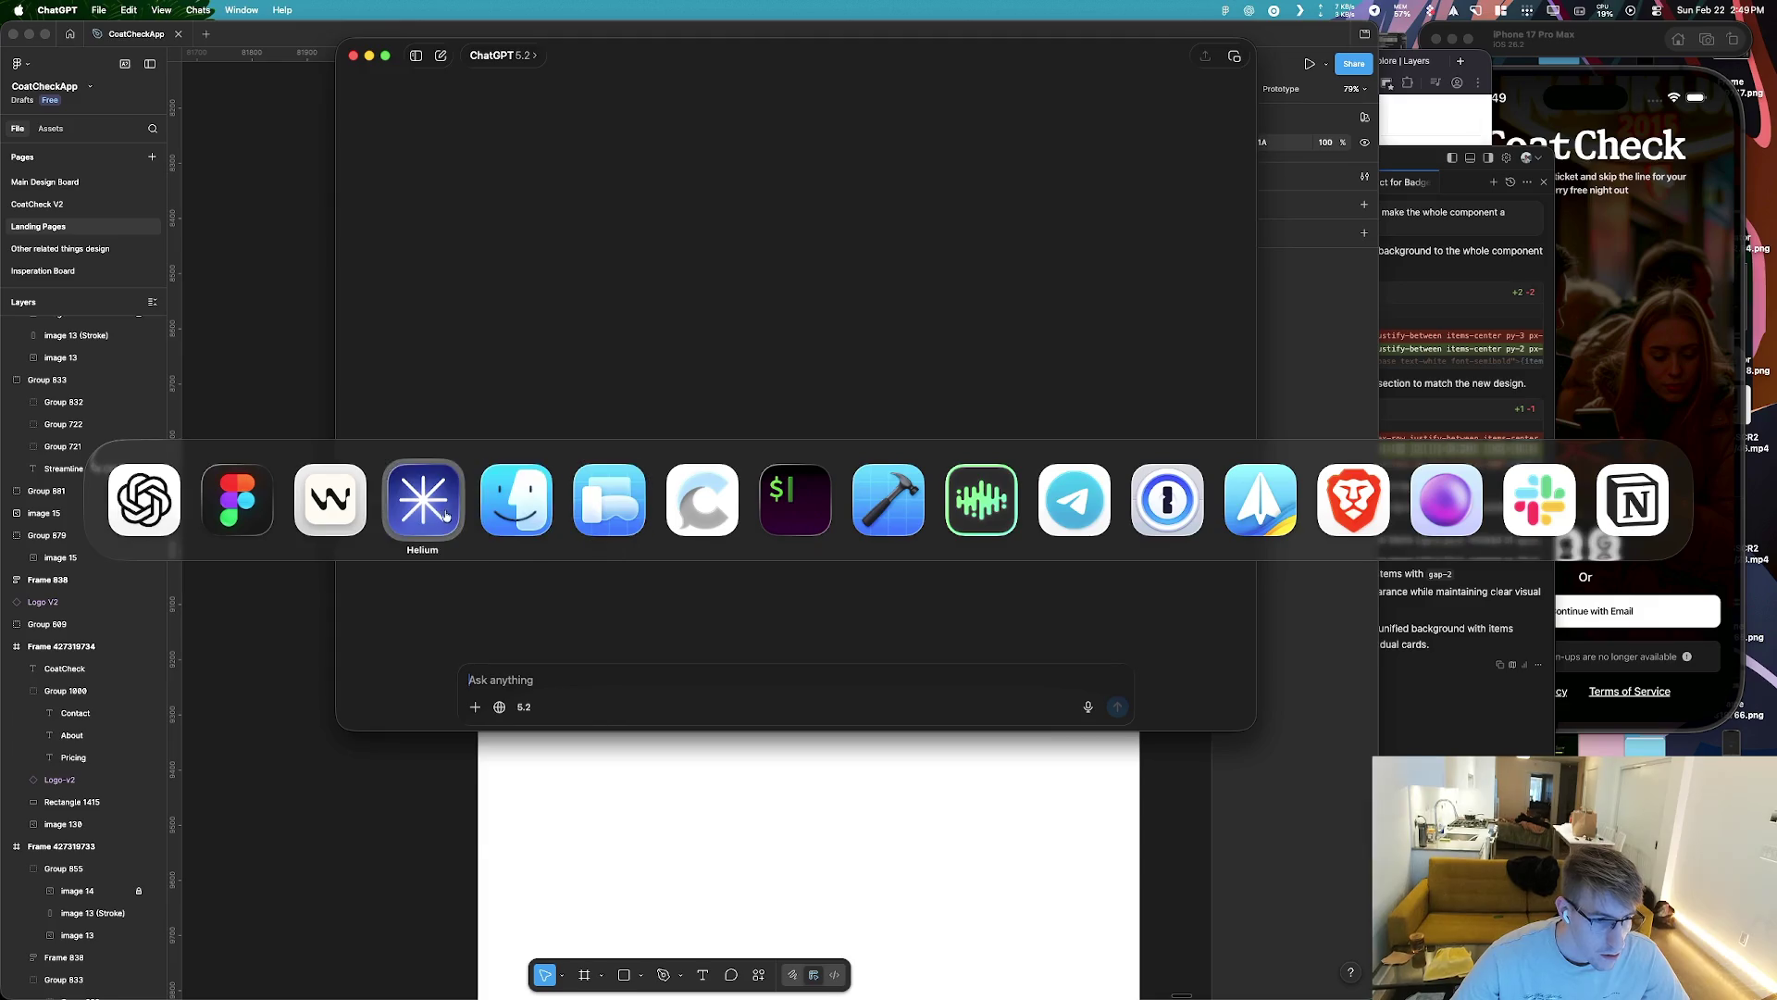
{"action": "left_click", "coordinate": [516, 504]}
{"action": "left_click", "coordinate": [523, 452]}
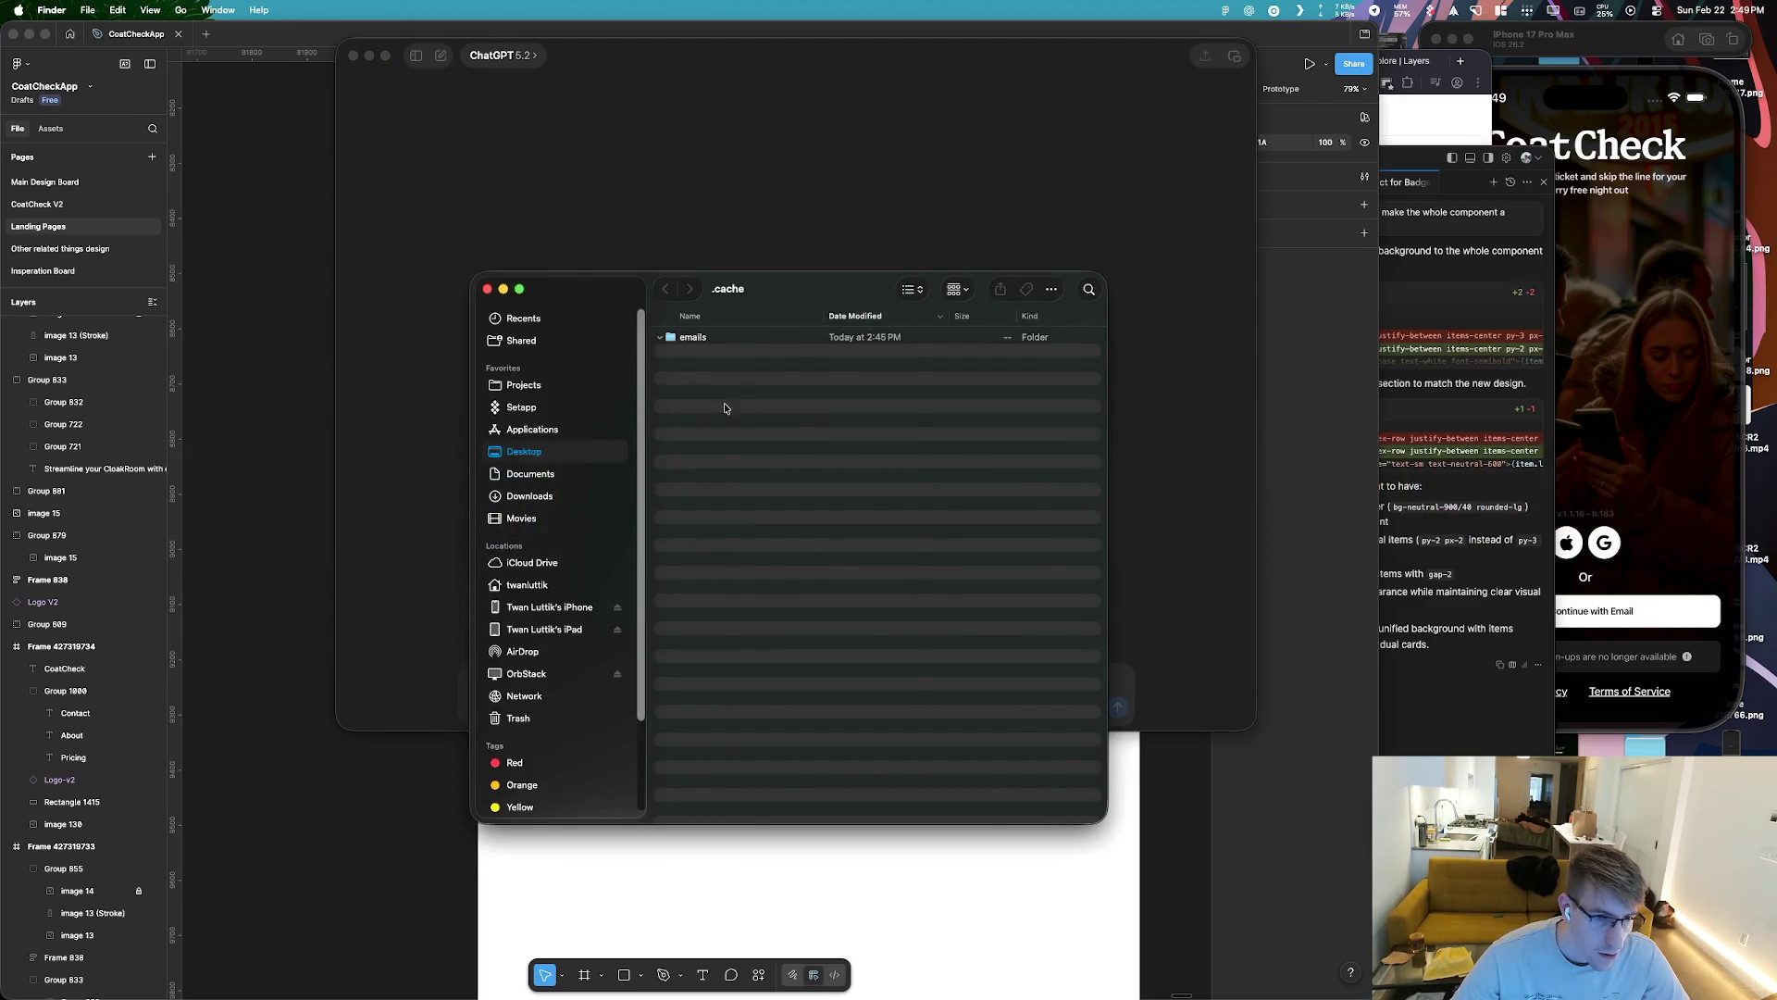
{"action": "left_click_drag", "start_coordinate": [699, 339], "coordinate": [601, 710]}
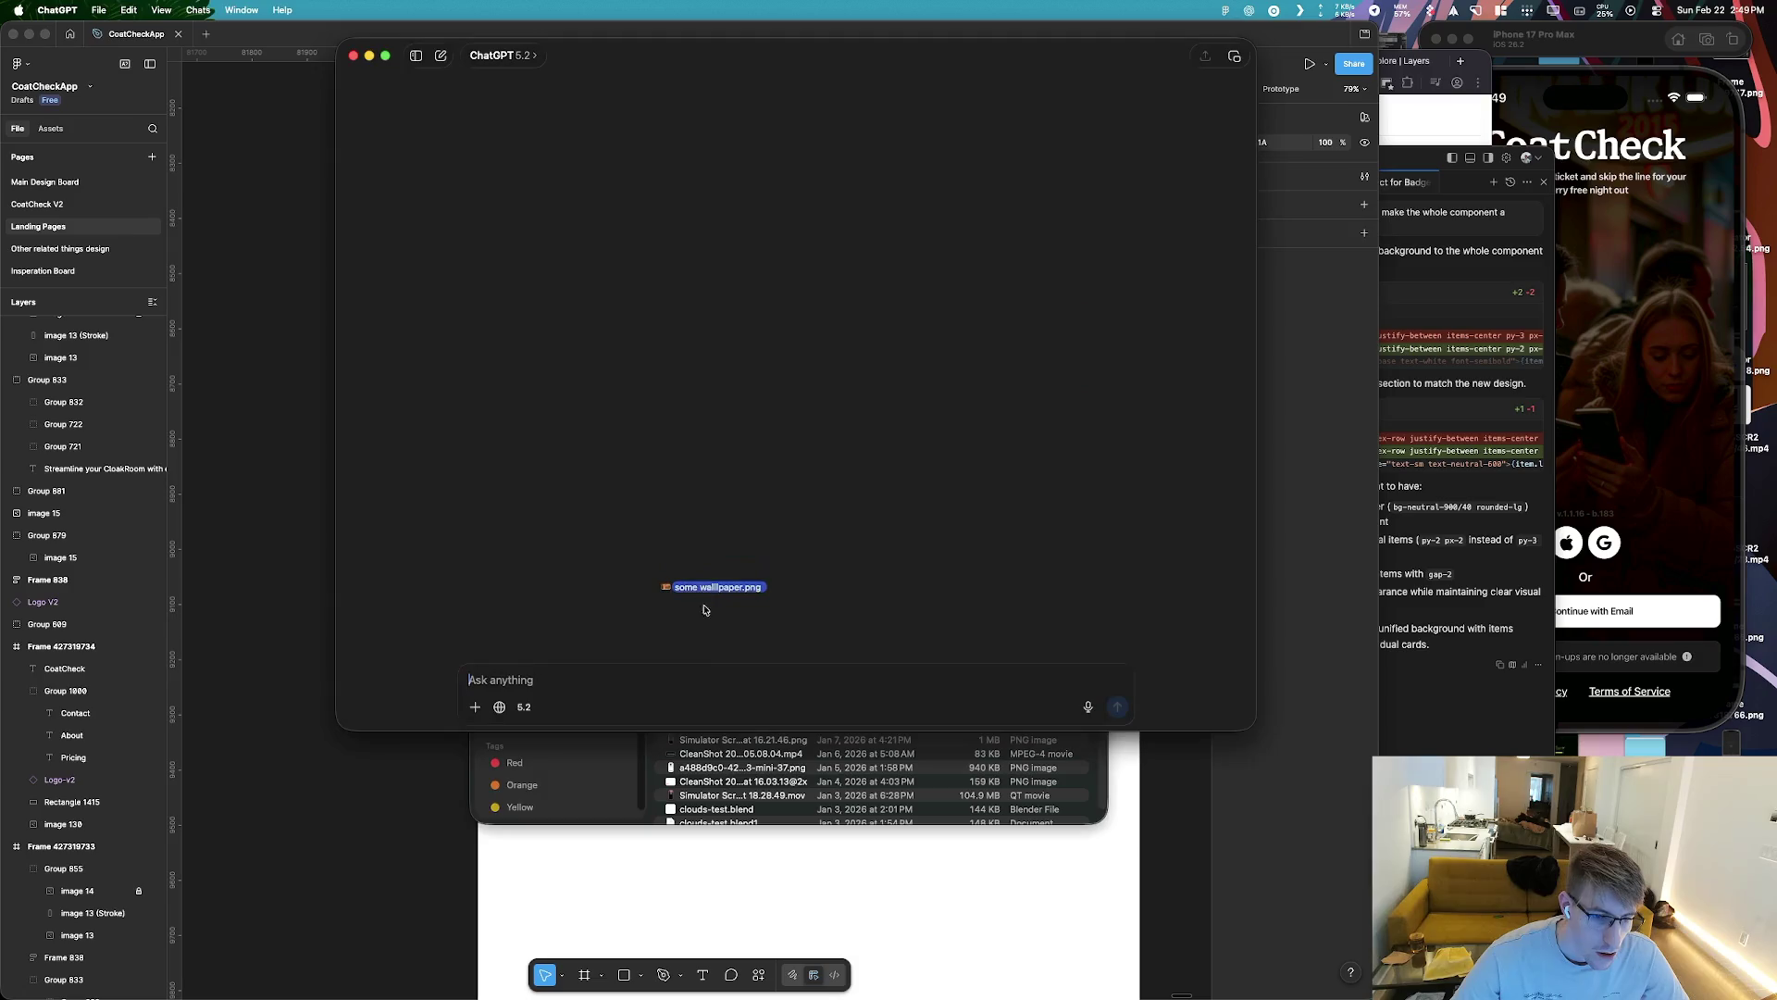
{"action": "type", "text": "Gen"}
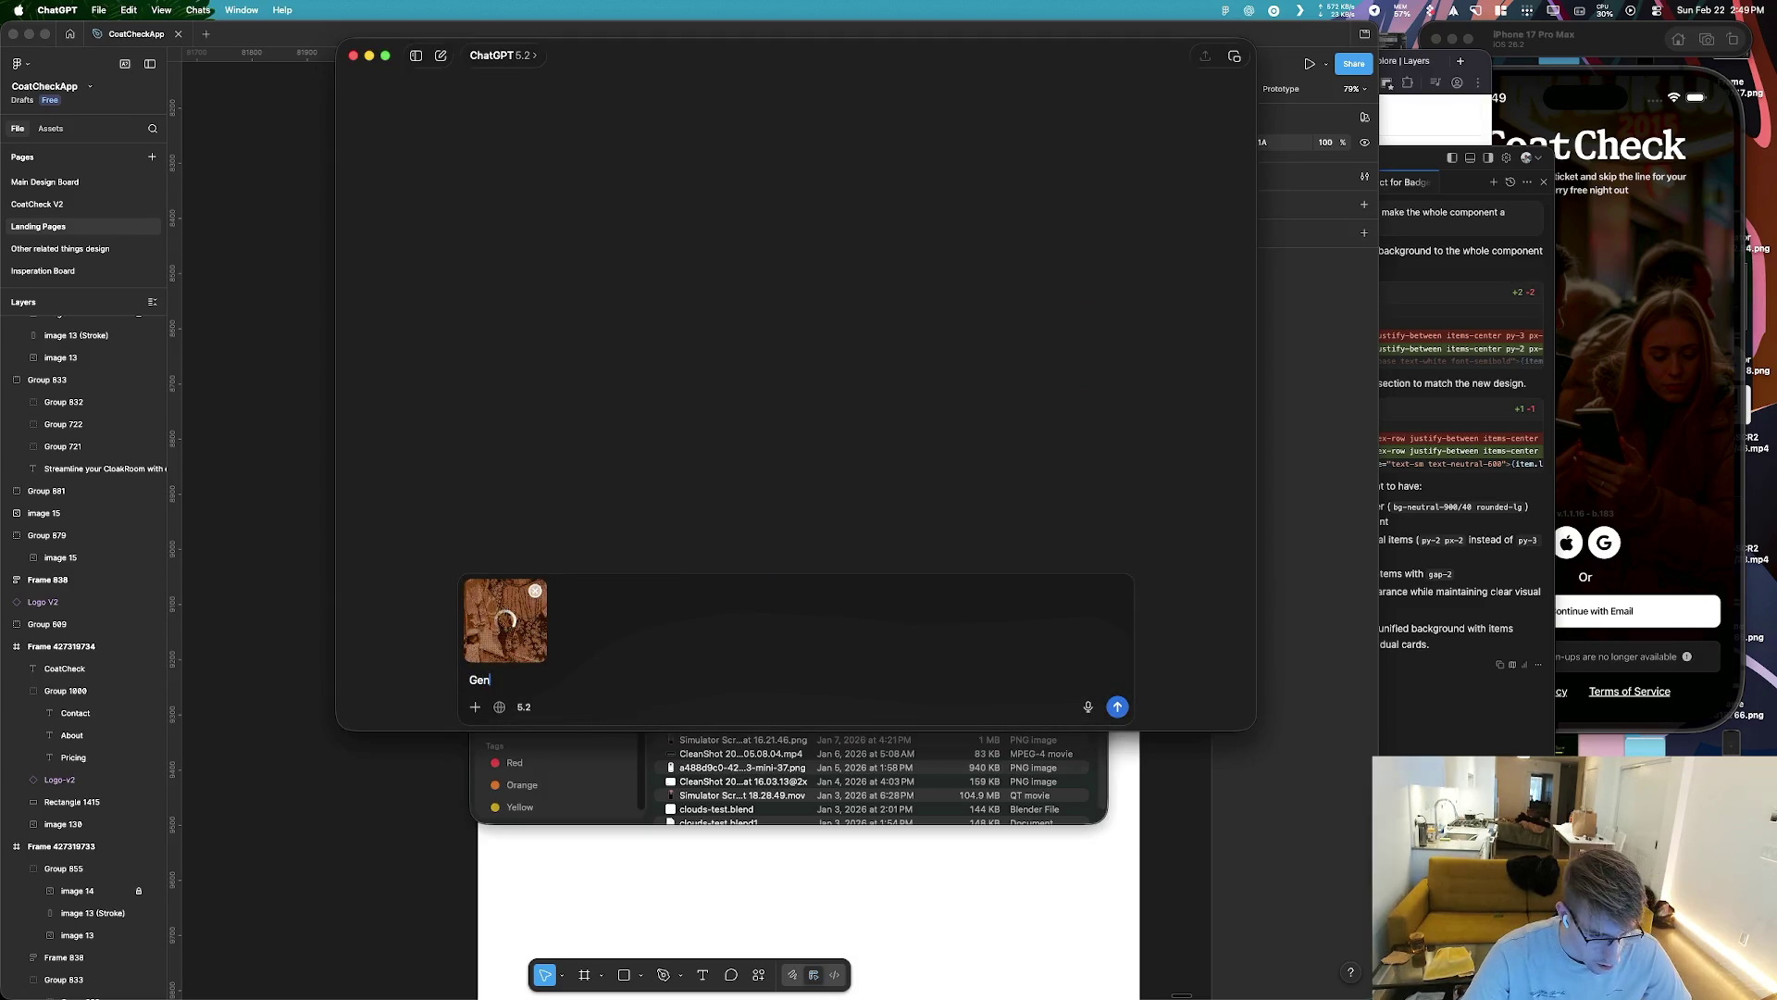
{"action": "type", "text": "erate a s"}
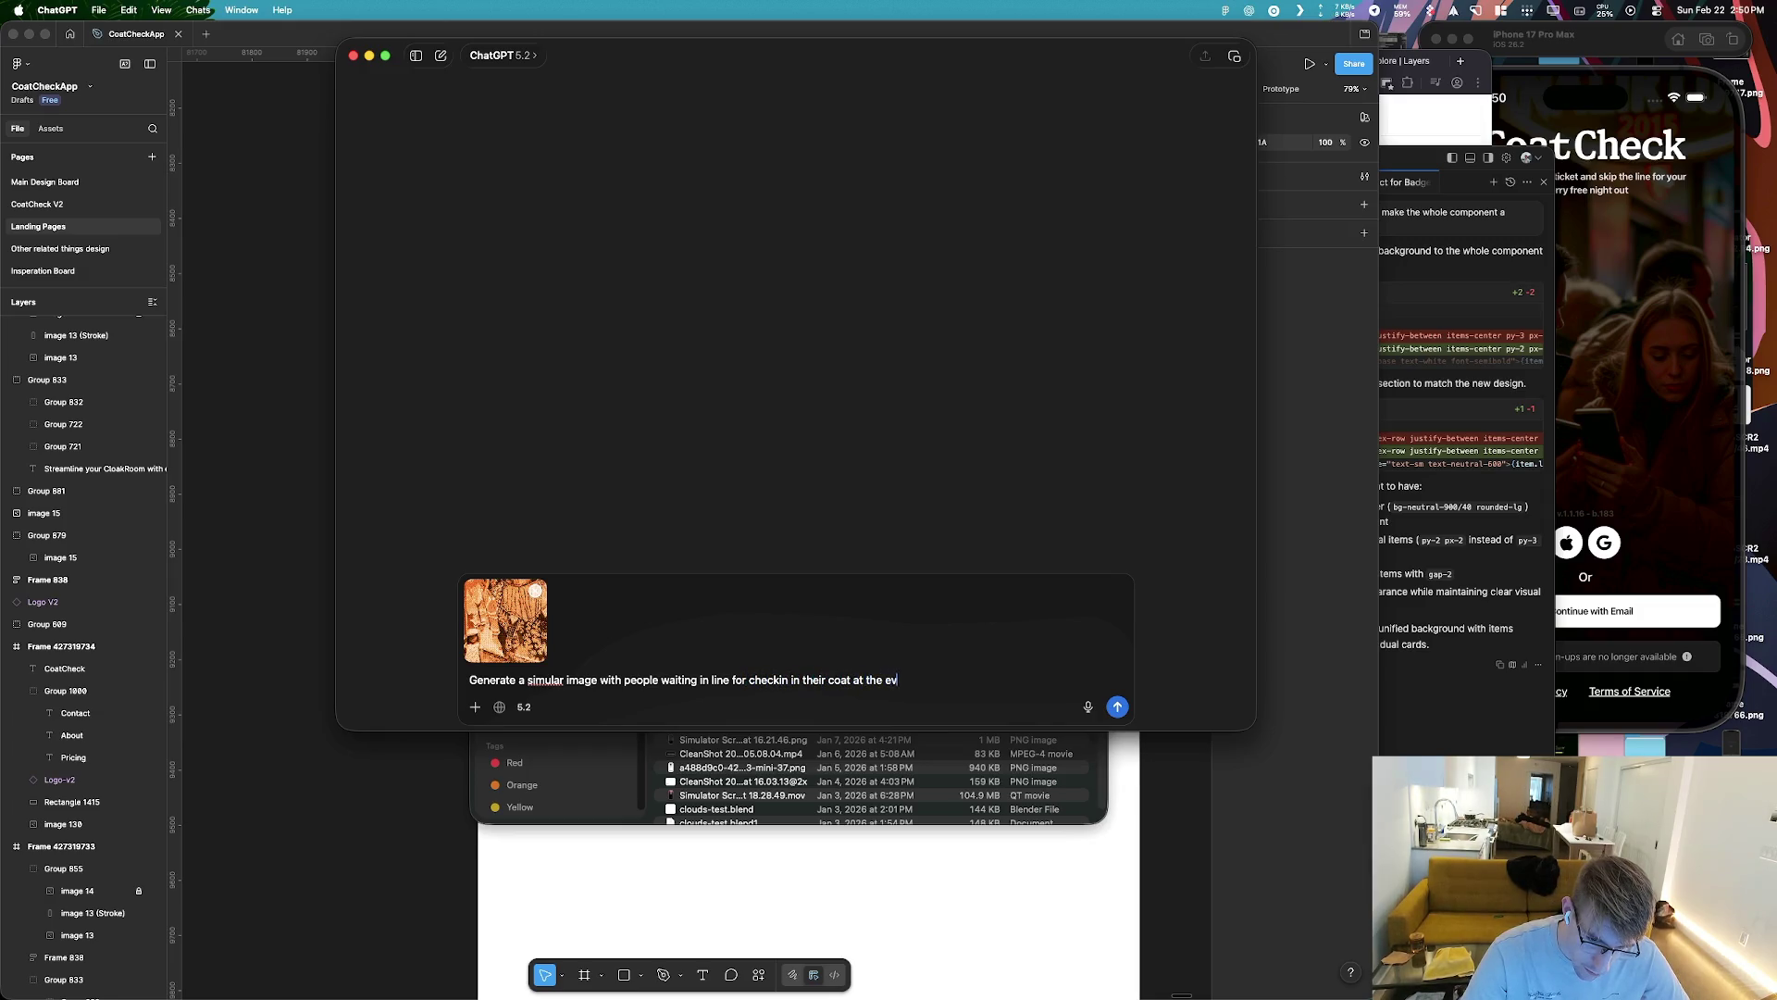
Send the prompt asking for a similar image of people queuing to check in coats
{"action": "type", "text": "ent"}
{"action": "key", "text": "Return"}
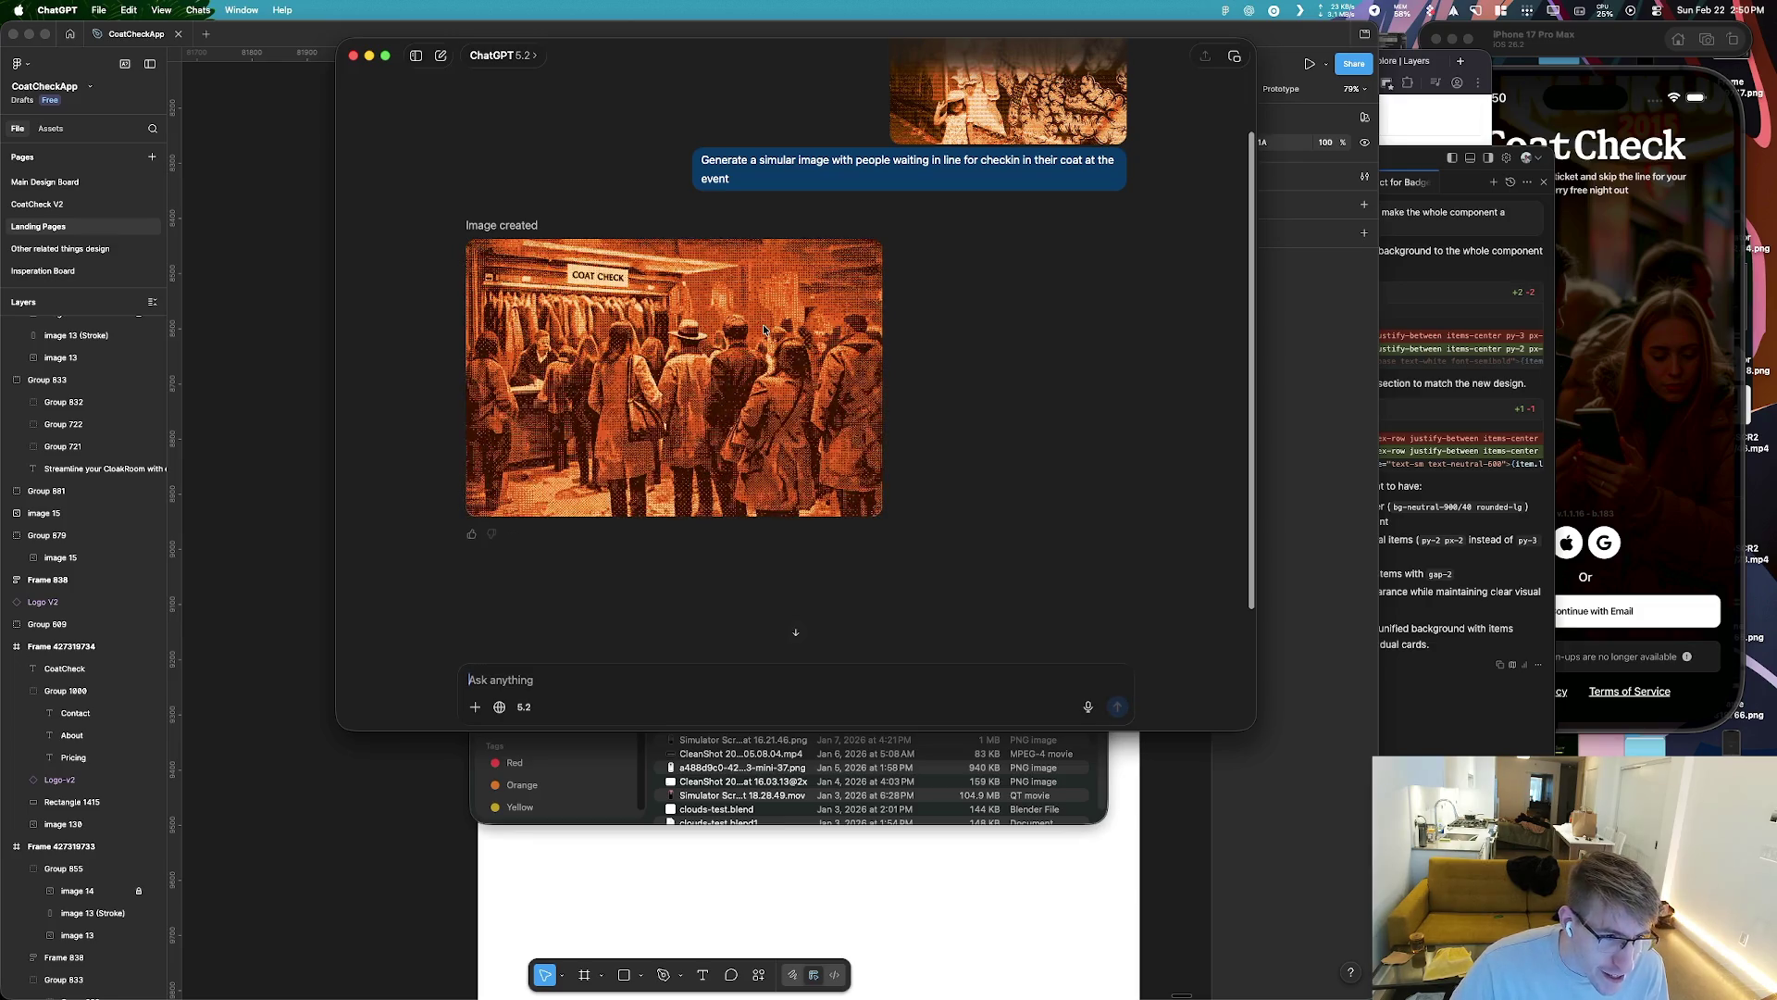
View the generated coat-check queue image at full size, then close the preview
{"action": "left_click", "coordinate": [763, 328]}
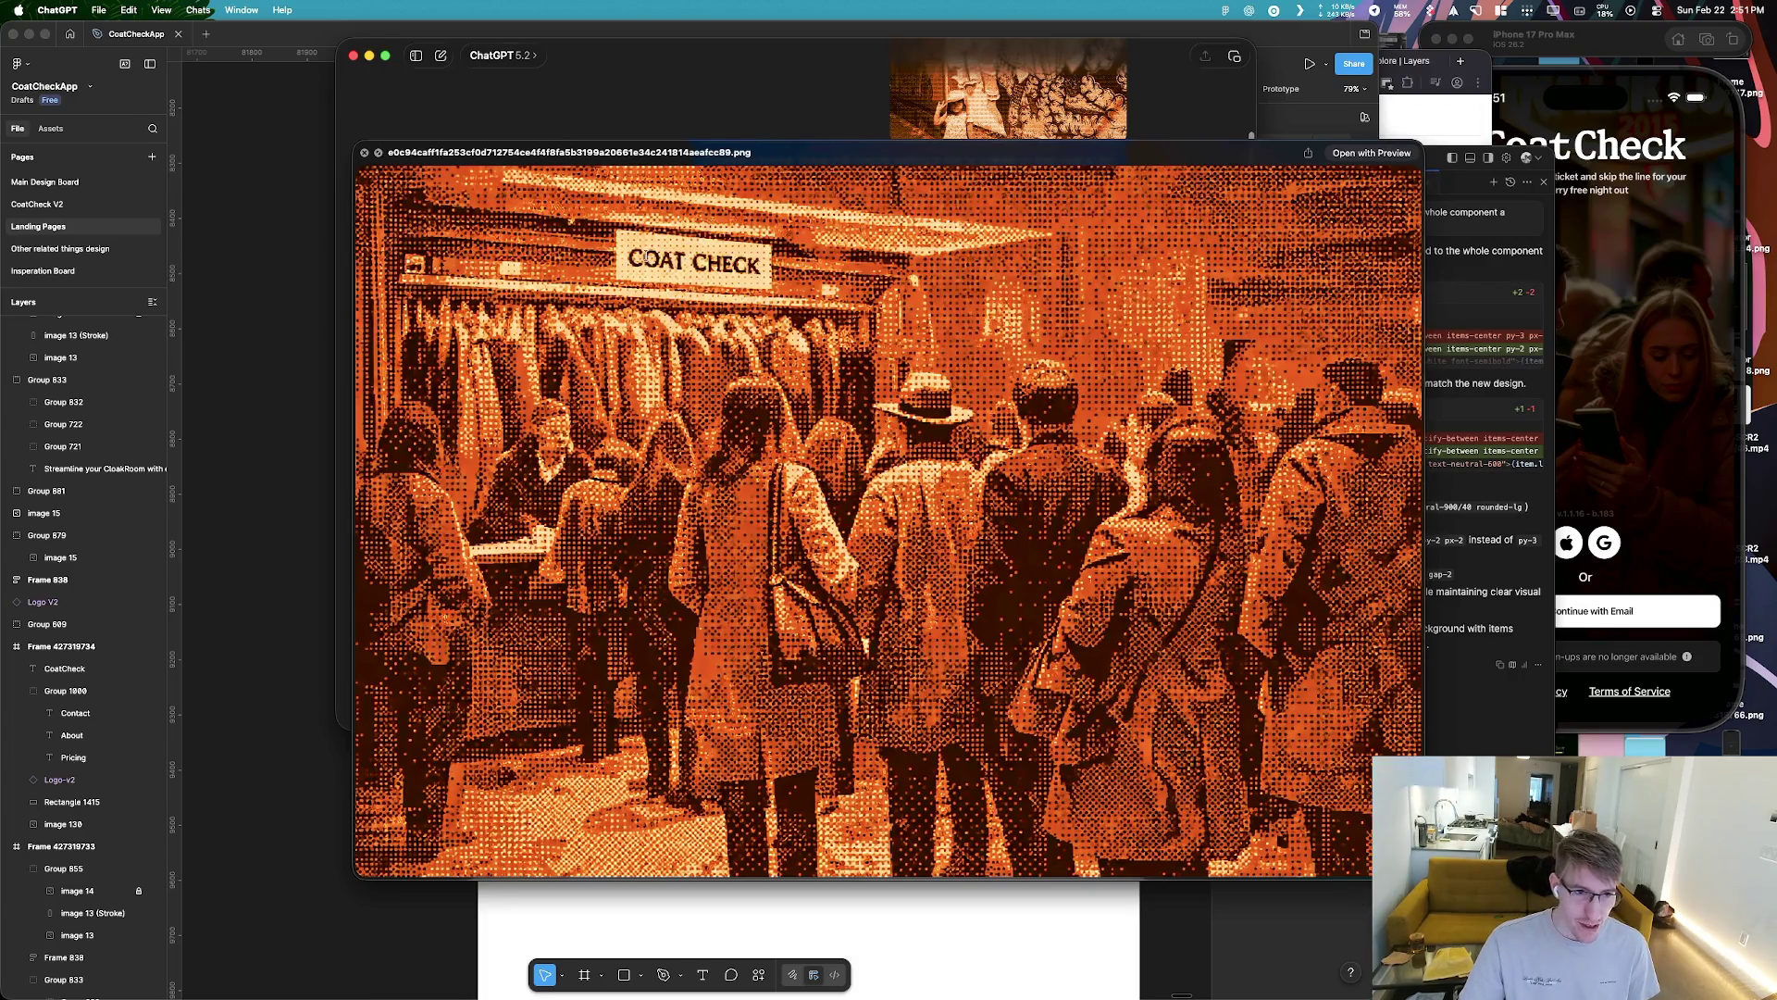
{"action": "left_click_drag", "start_coordinate": [622, 261], "coordinate": [732, 262]}
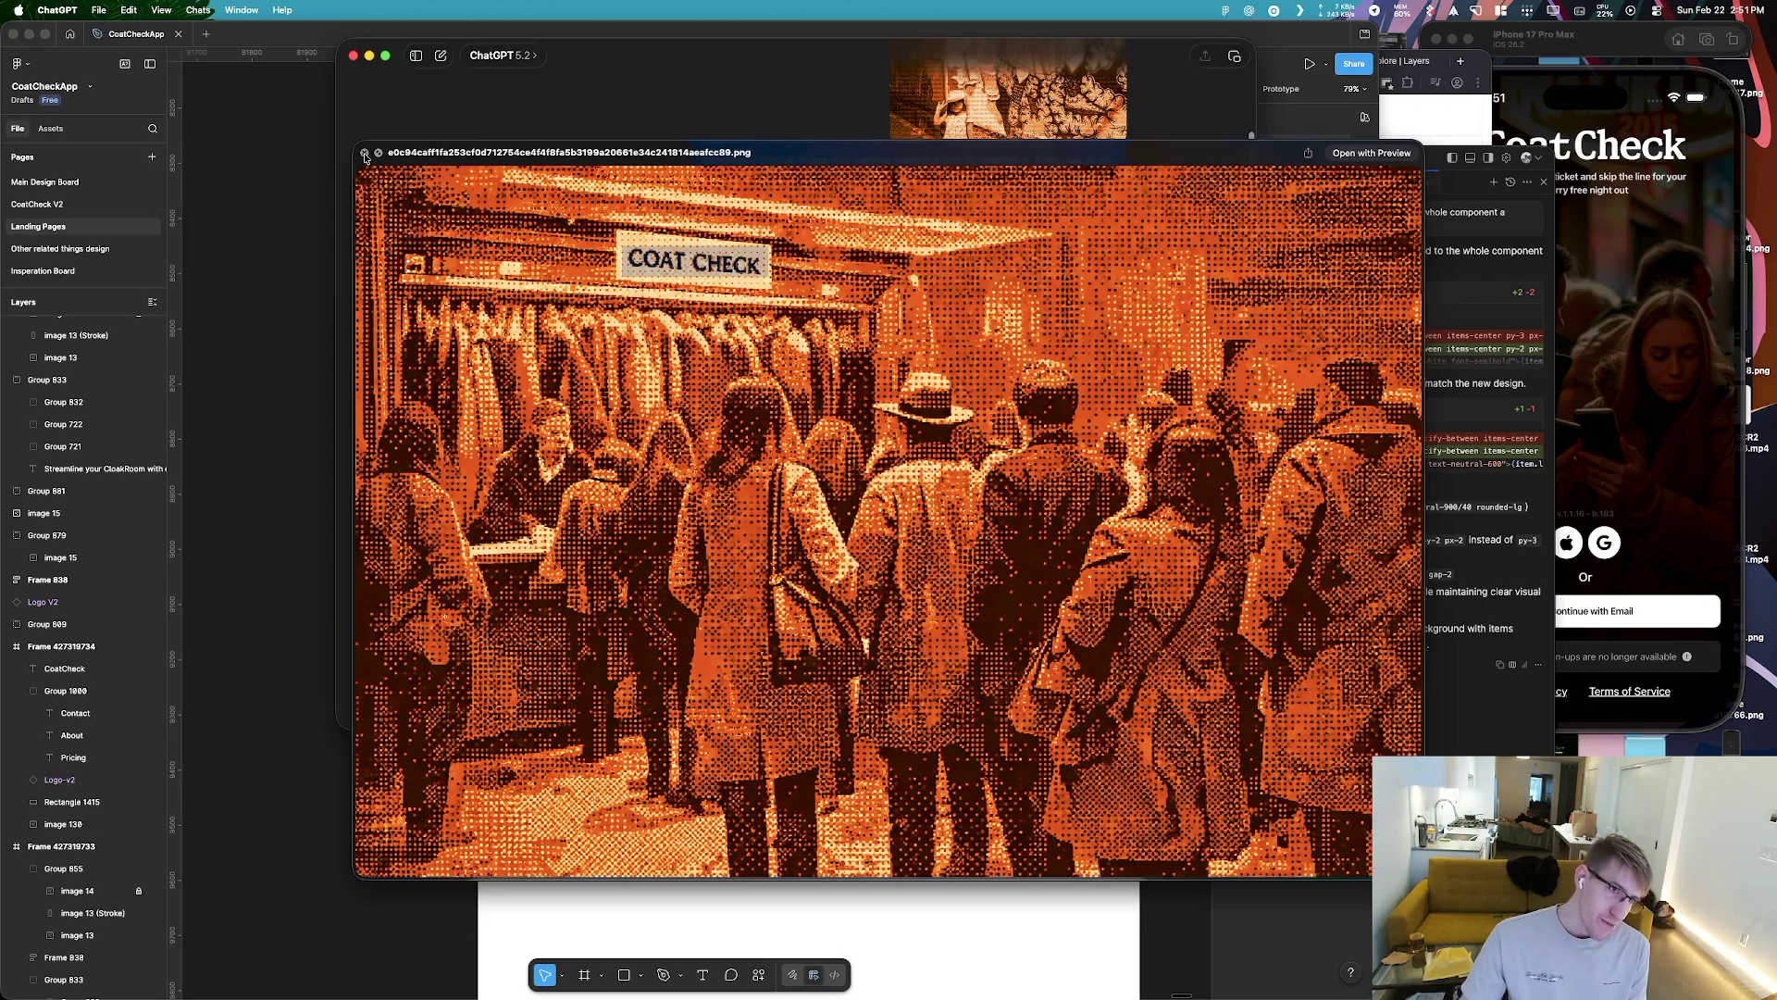
{"action": "left_click", "coordinate": [365, 154]}
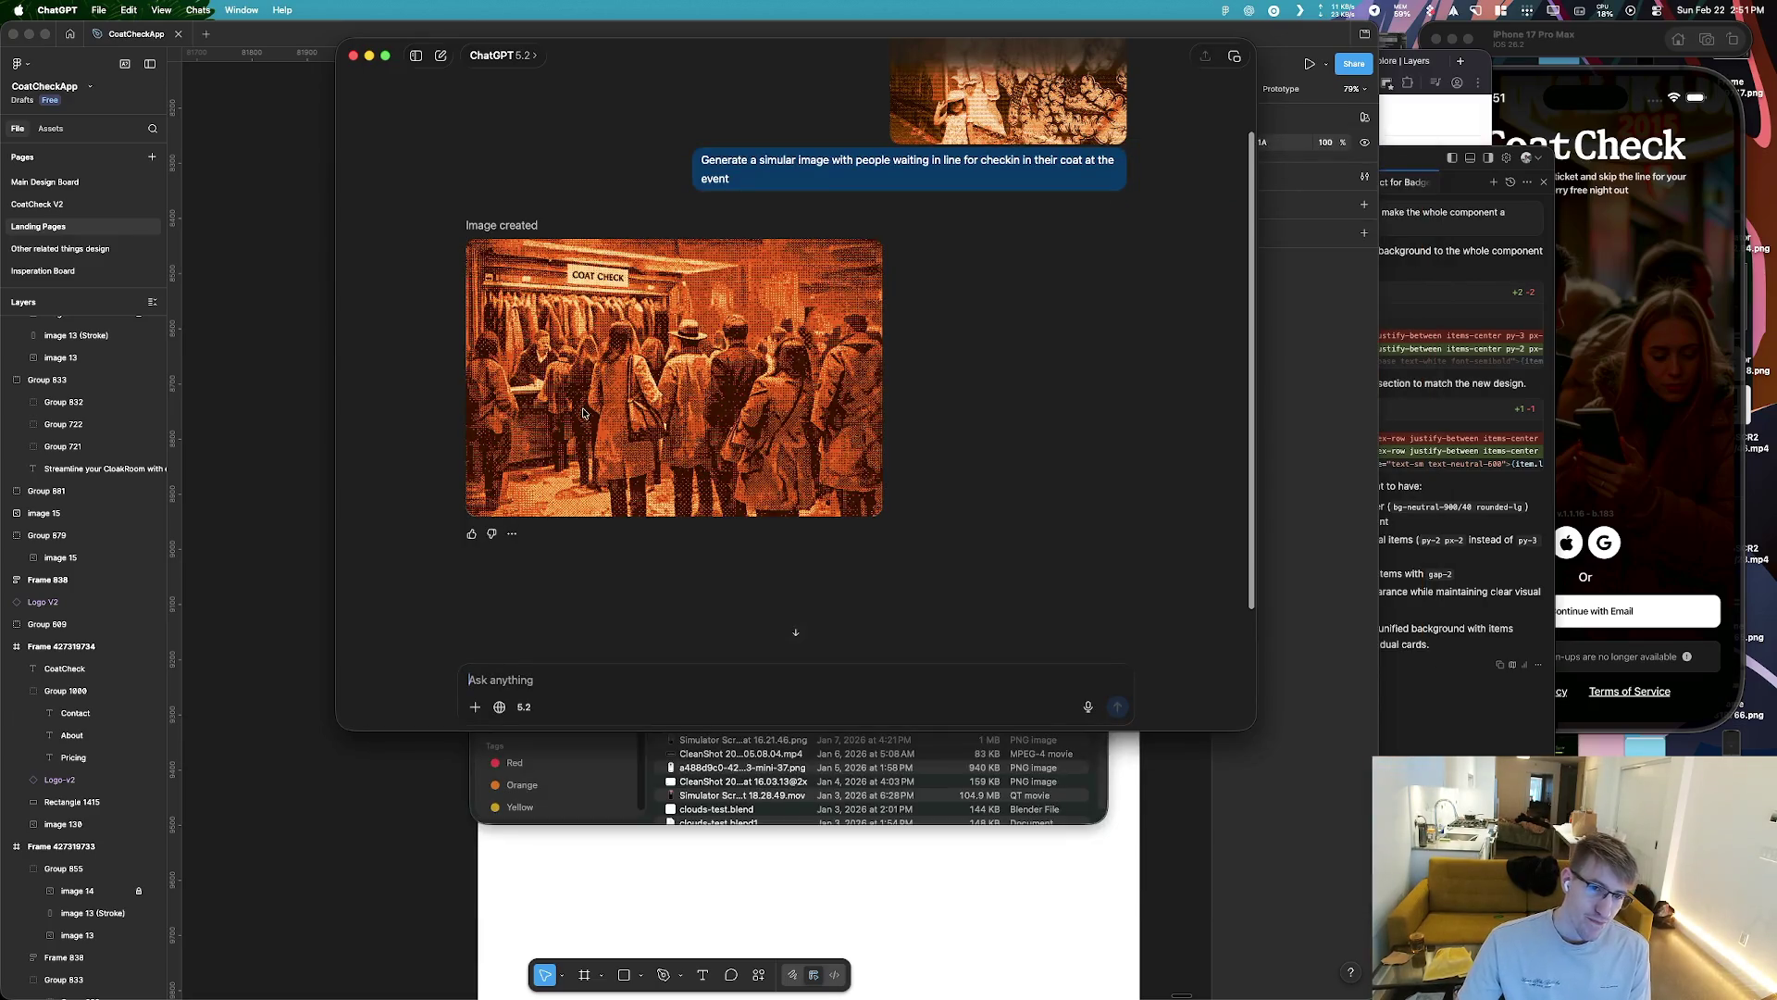
Copy the generated coat-check image from the chat
{"action": "scroll", "coordinate": [821, 417], "scroll_direction": "up", "scroll_amount": 2}
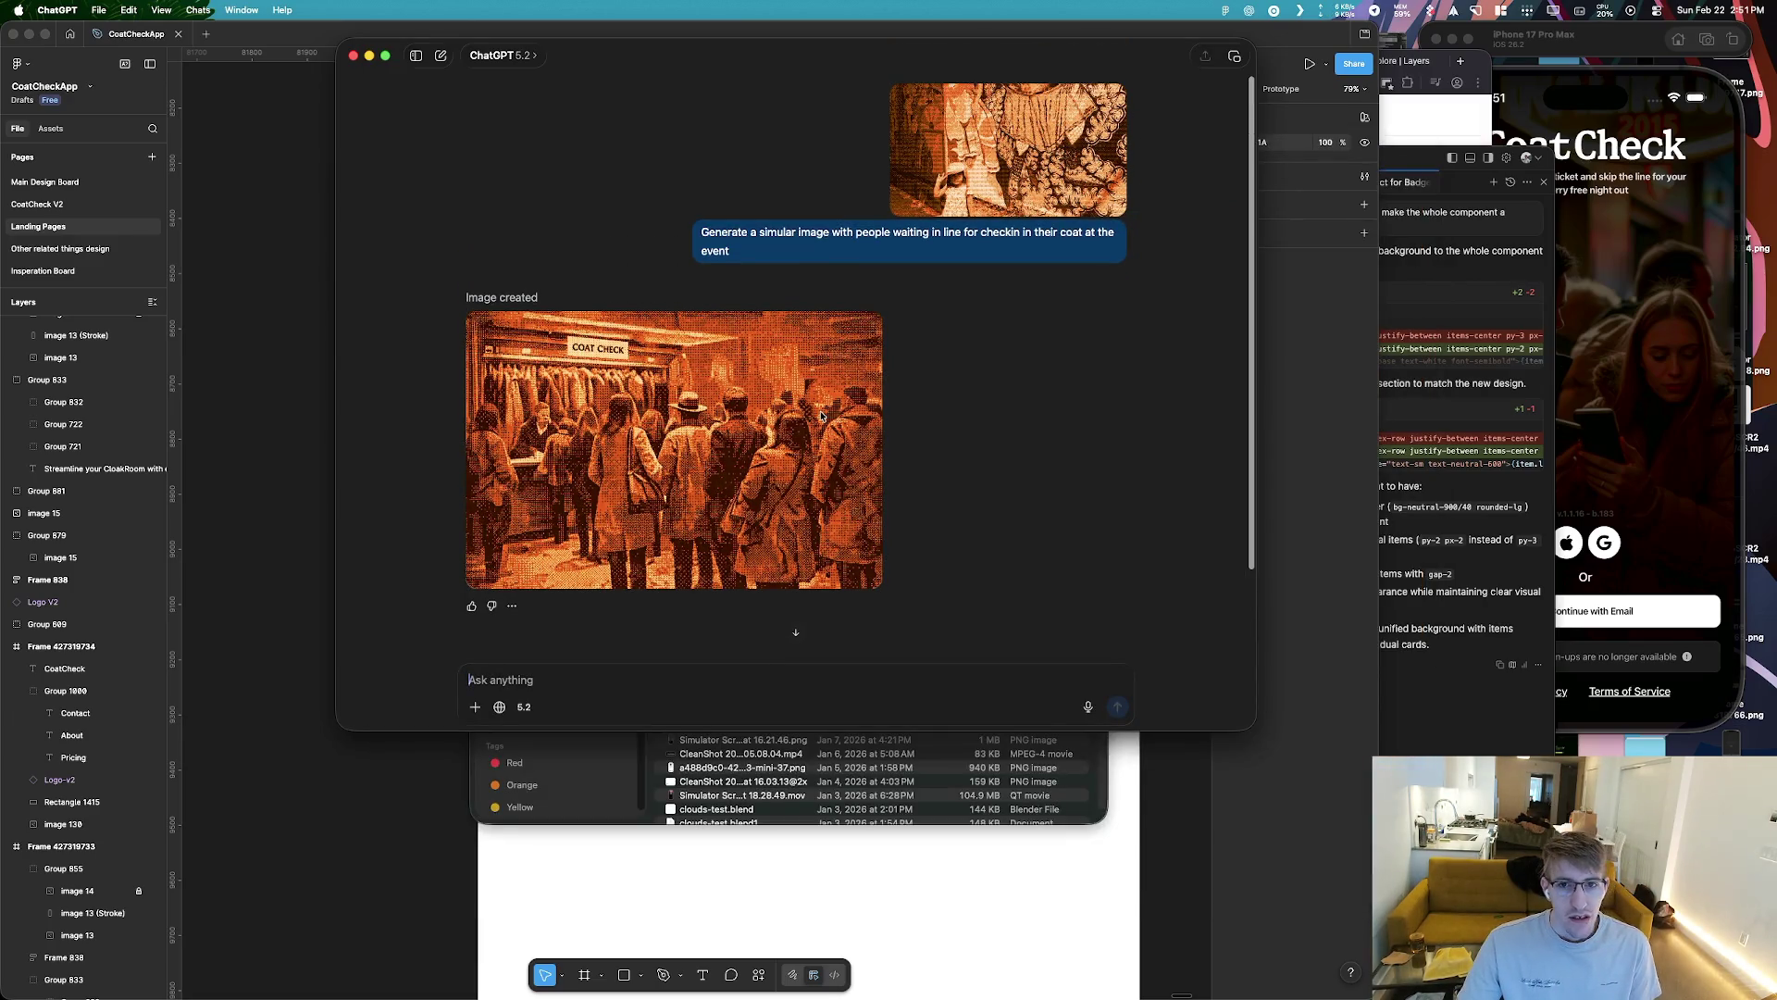
{"action": "right_click", "coordinate": [728, 497]}
{"action": "left_click", "coordinate": [769, 500]}
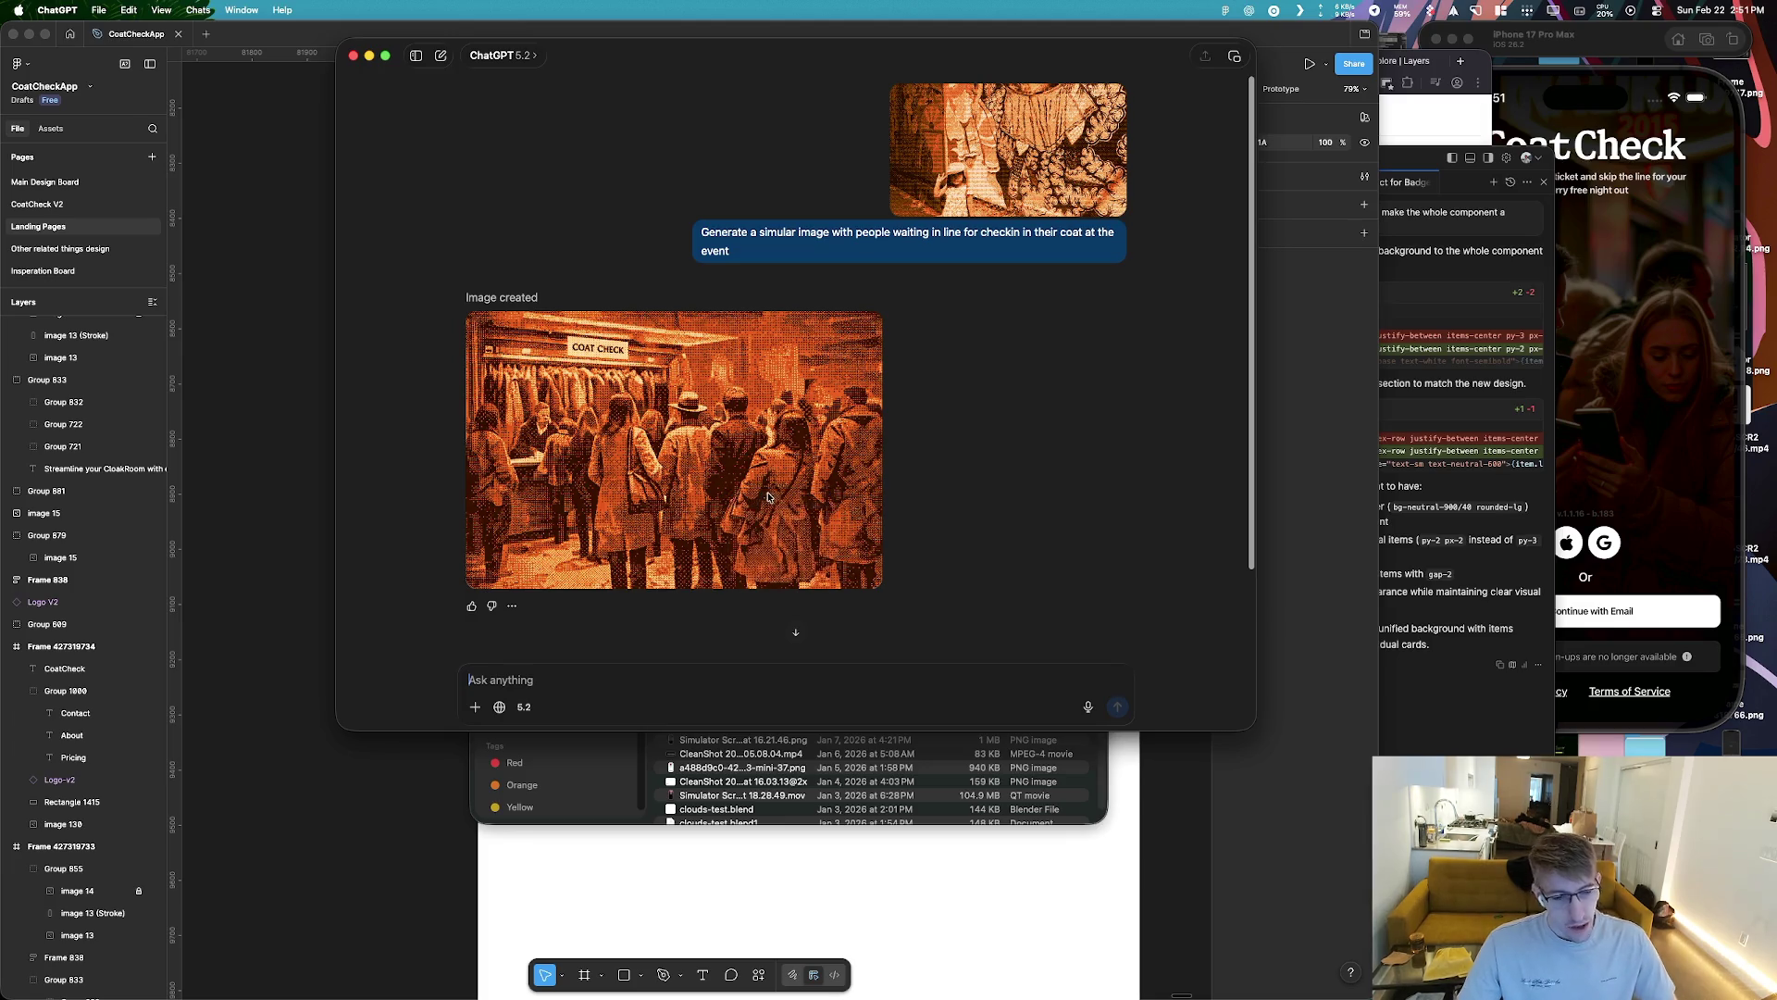
{"action": "type", "text": "z"}
{"action": "key", "text": "super+Tab"}
{"action": "left_click", "coordinate": [421, 504]}
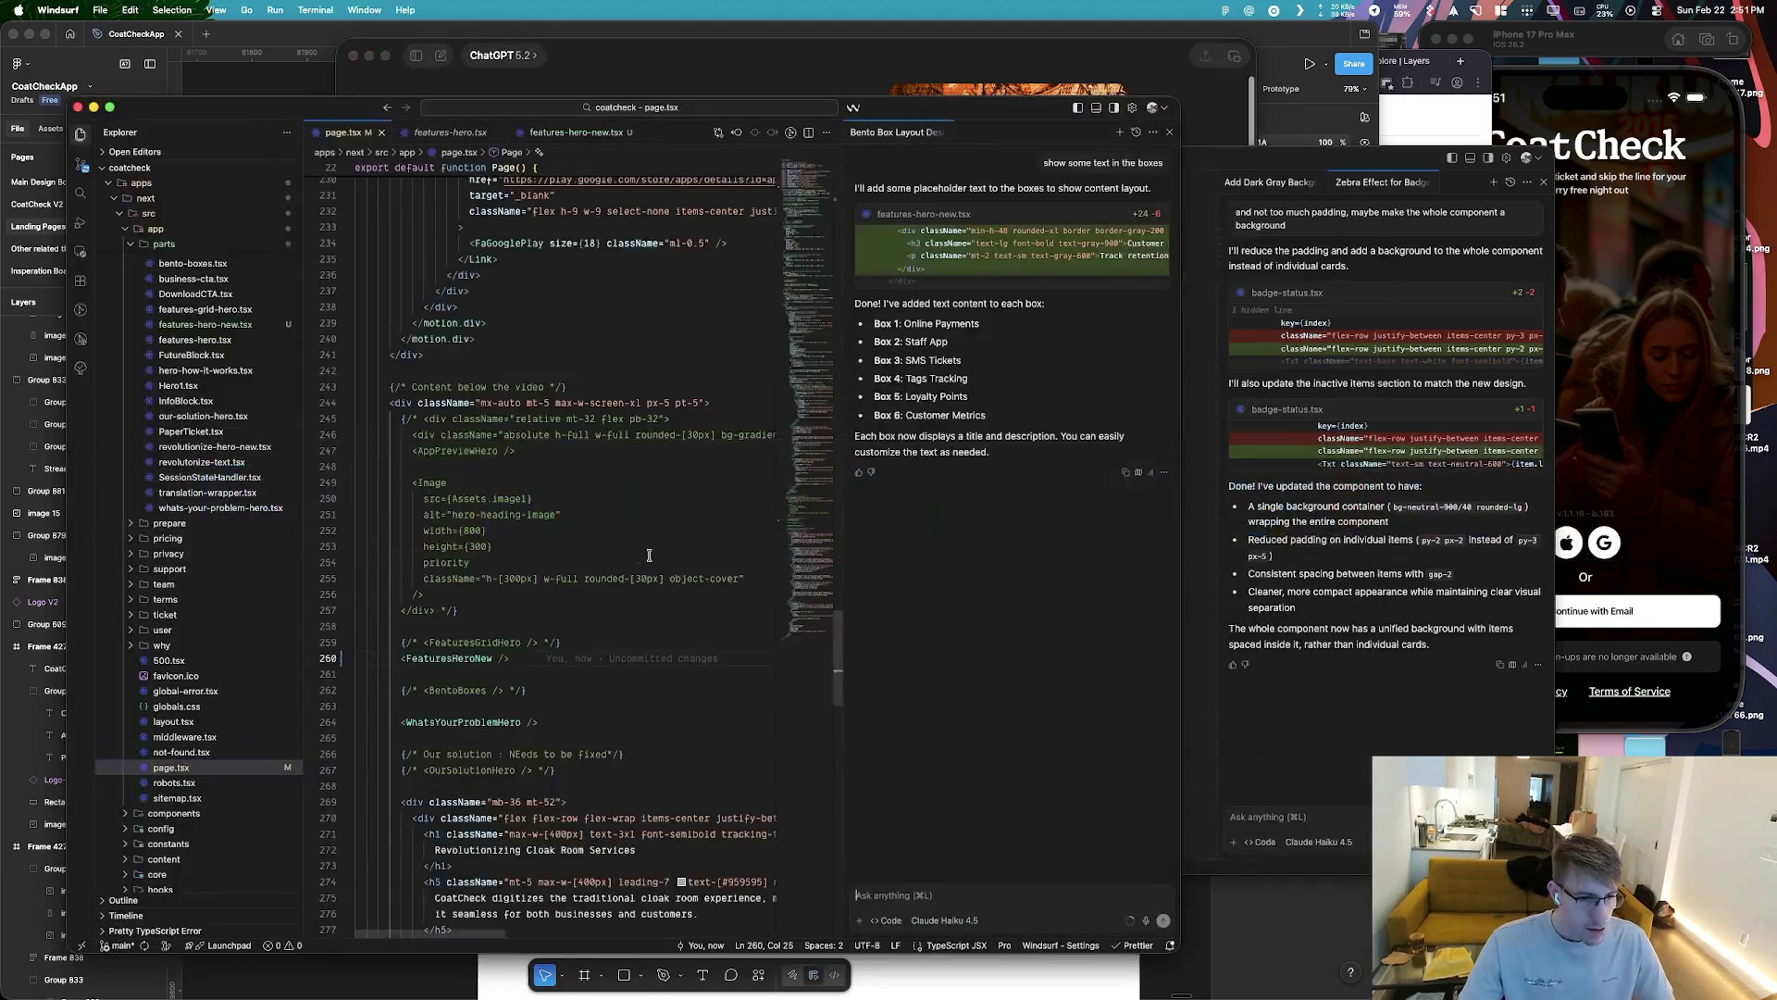
Paste the copied coat-check image onto the Figma canvas
{"action": "key", "text": "super+Tab"}
{"action": "left_click", "coordinate": [553, 525]}
{"action": "scroll", "coordinate": [833, 596], "scroll_direction": "down", "scroll_amount": 5}
{"action": "scroll", "coordinate": [753, 595], "scroll_direction": "up", "scroll_amount": 3}
{"action": "key", "text": "super+Tab"}
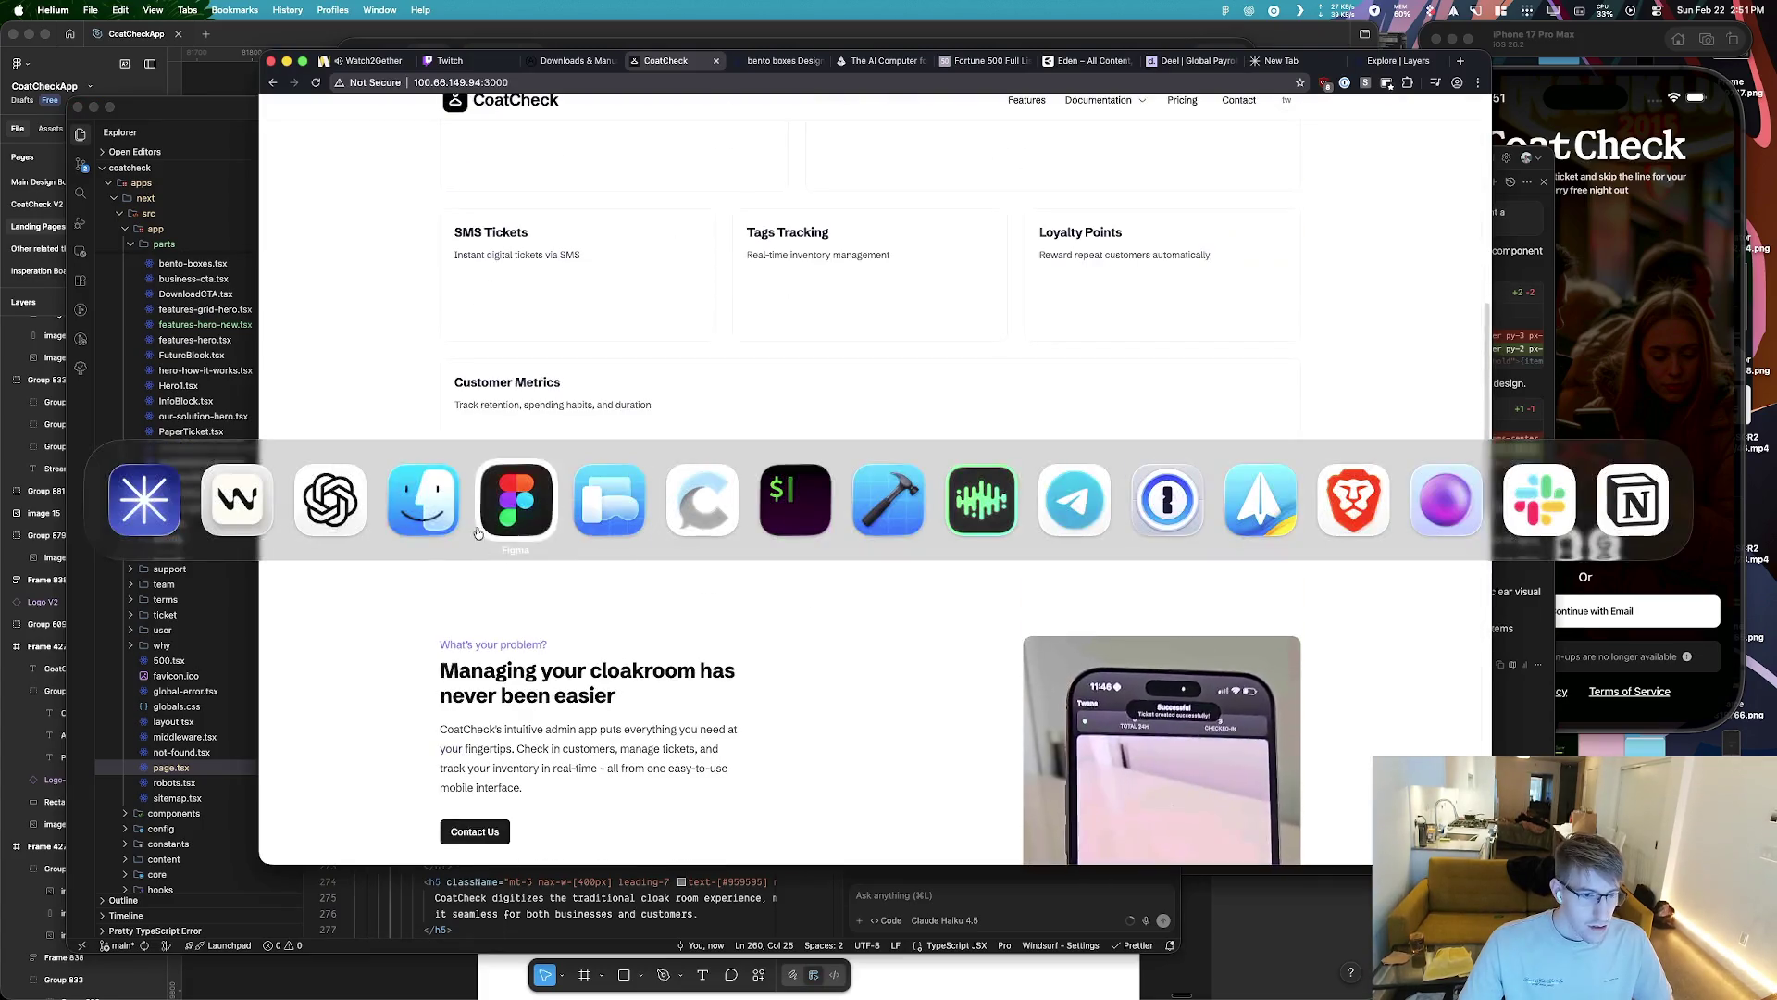
{"action": "left_click", "coordinate": [537, 512]}
{"action": "scroll", "coordinate": [648, 550], "scroll_direction": "down", "scroll_amount": 5}
{"action": "key", "text": "ctrl+v"}
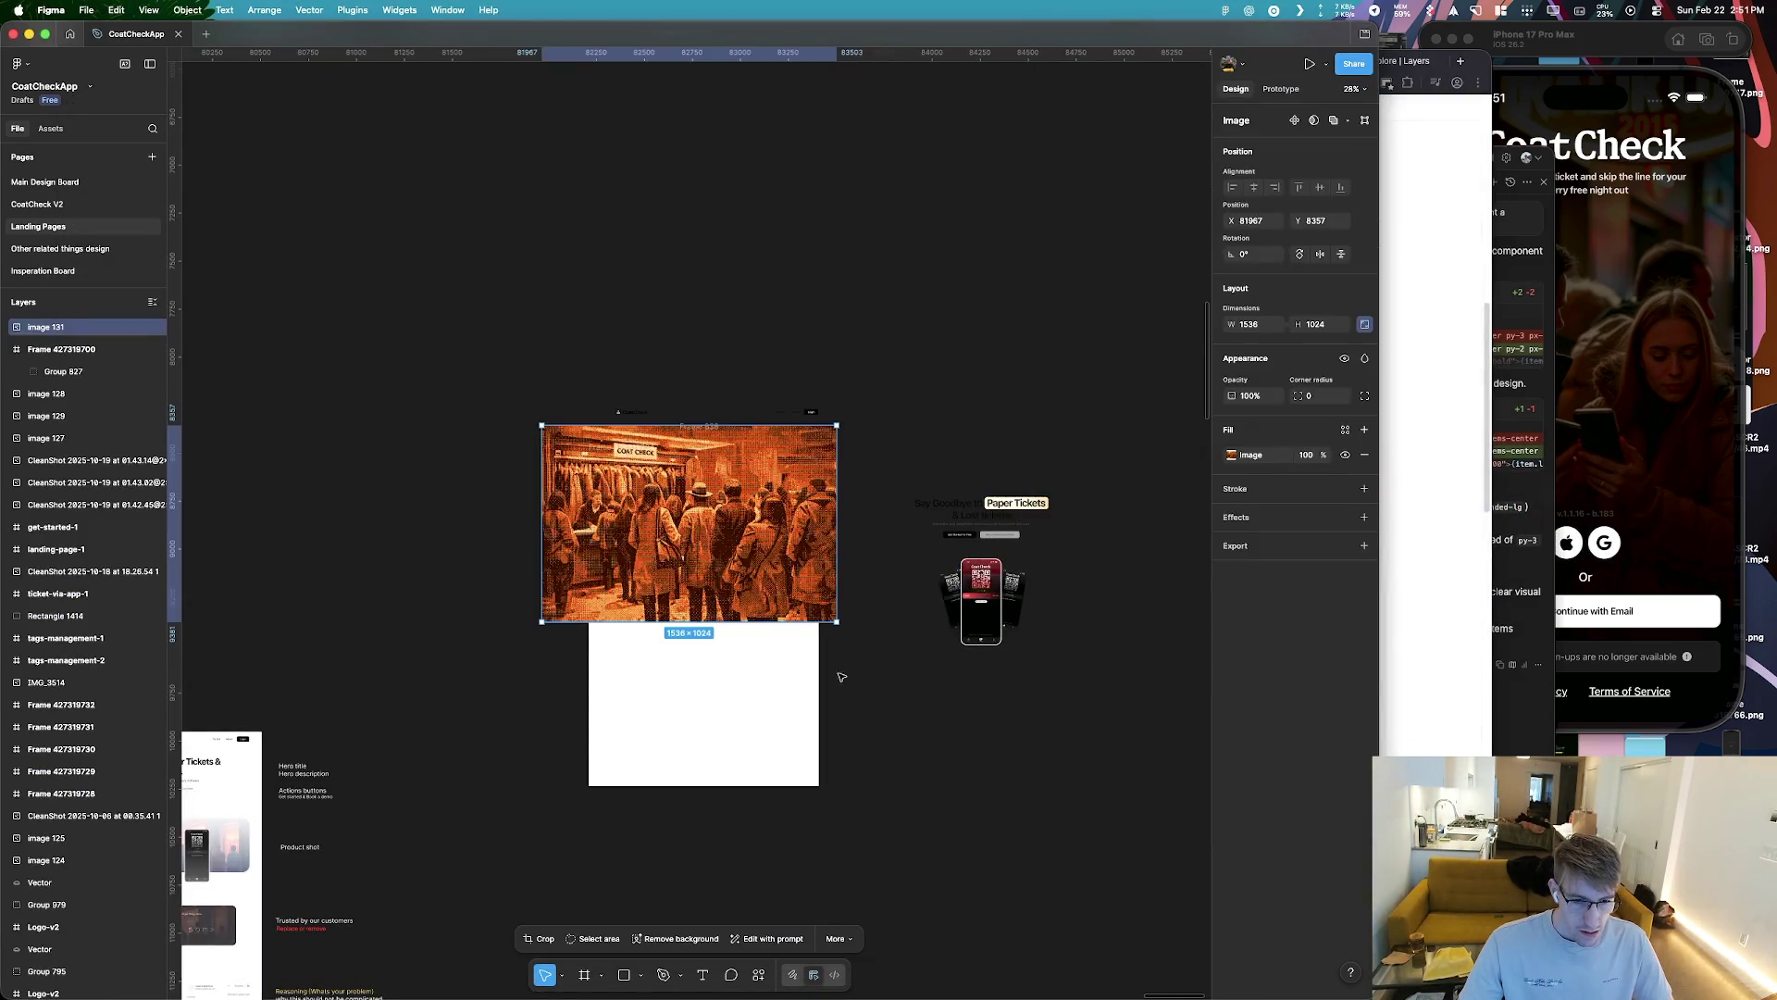
Move the Paper Tickets group above the frame and duplicate the landing page frame
{"action": "left_click_drag", "start_coordinate": [679, 569], "coordinate": [385, 323]}
{"action": "left_click", "coordinate": [704, 685]}
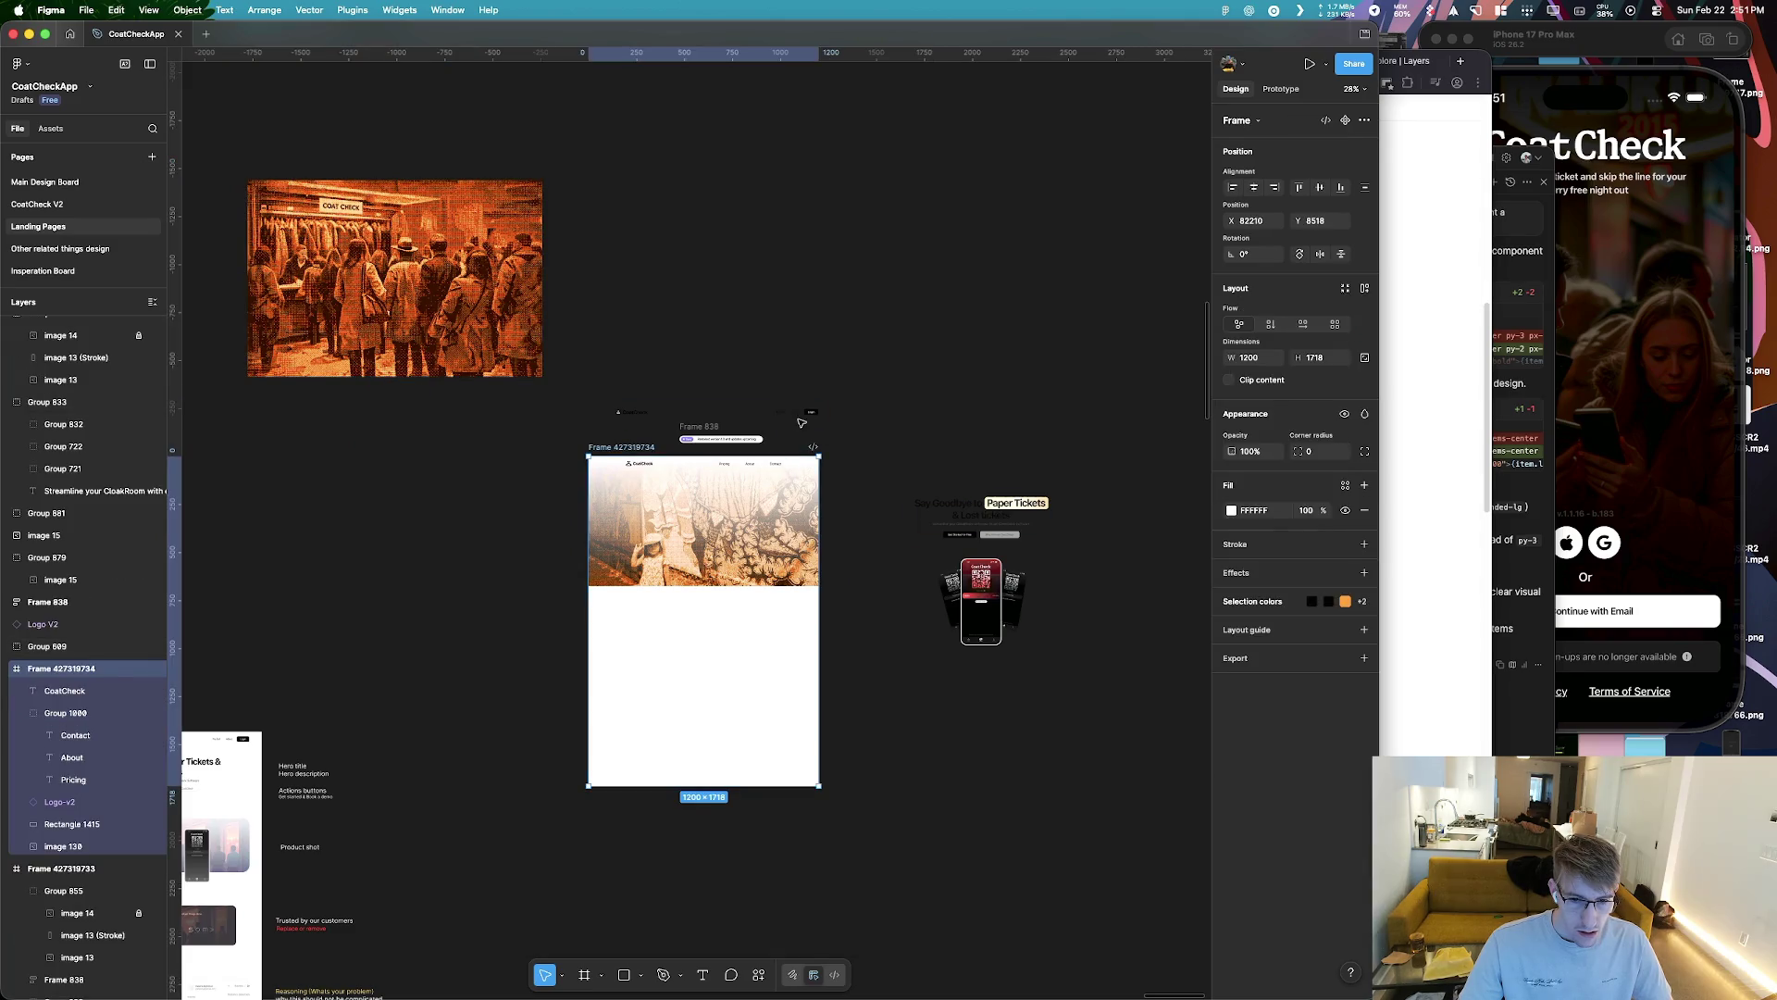
{"action": "left_click_drag", "start_coordinate": [981, 592], "coordinate": [728, 255]}
{"action": "left_click", "coordinate": [607, 448]}
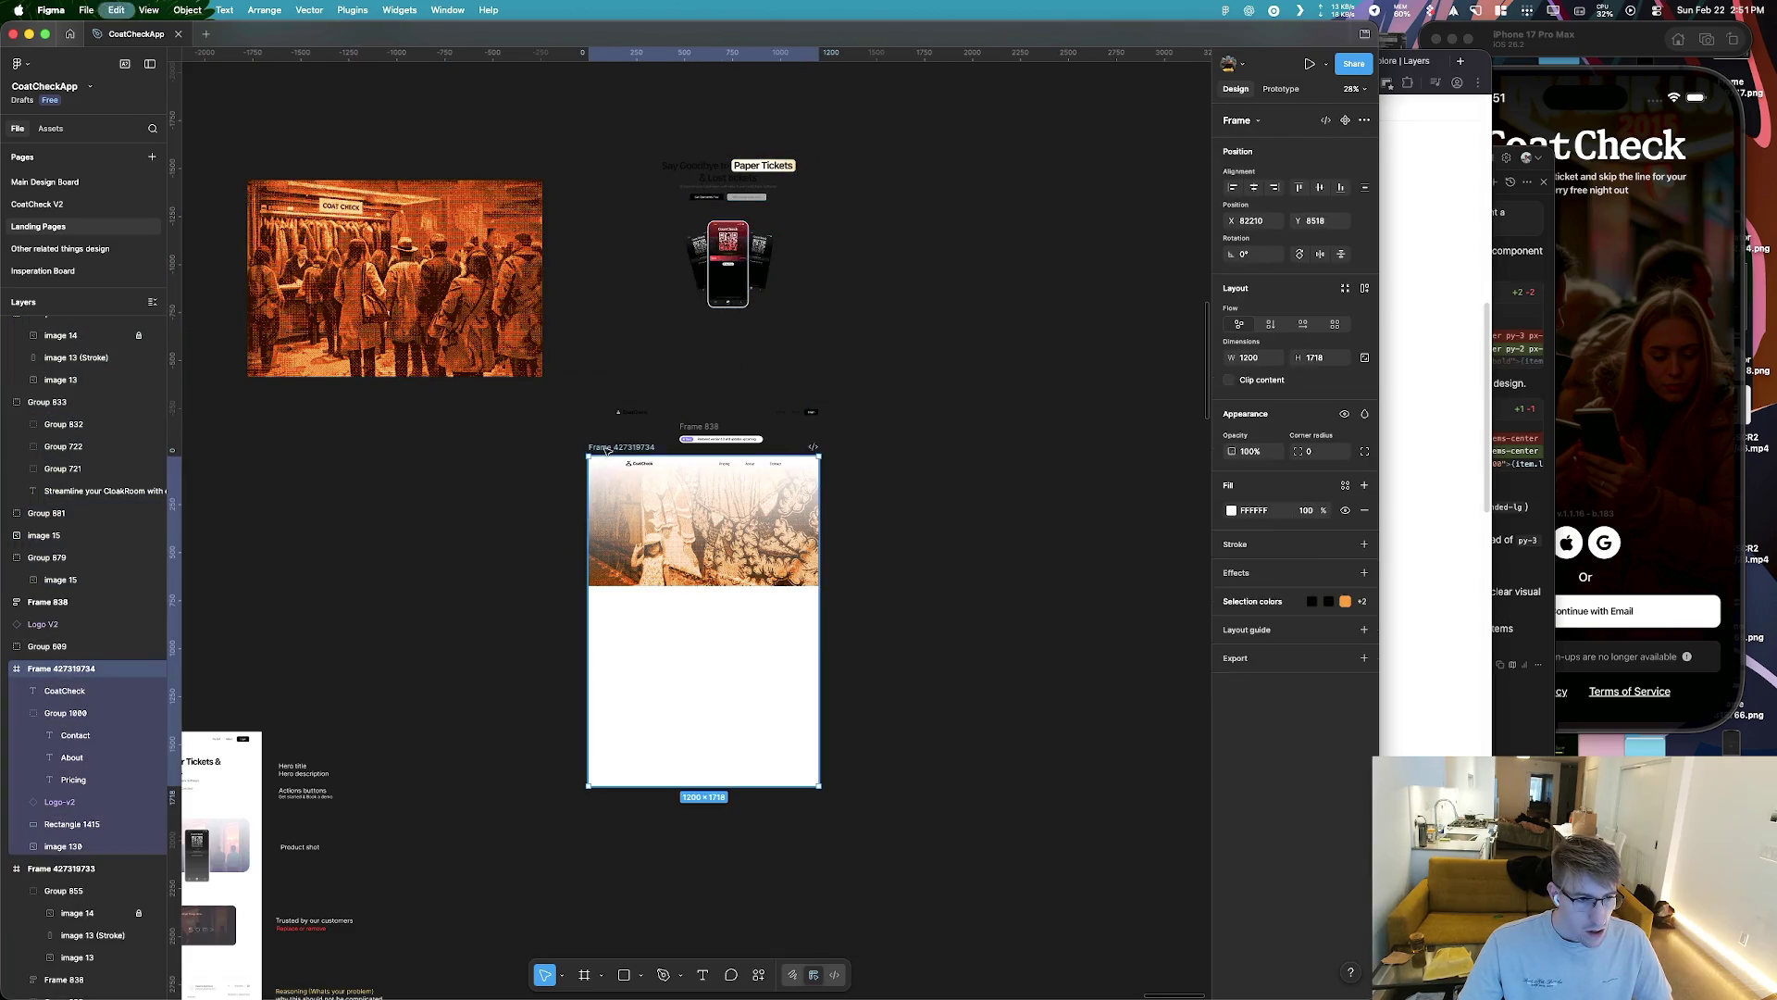
{"action": "key", "text": "super+d"}
{"action": "left_click_drag", "start_coordinate": [398, 278], "coordinate": [1054, 276]}
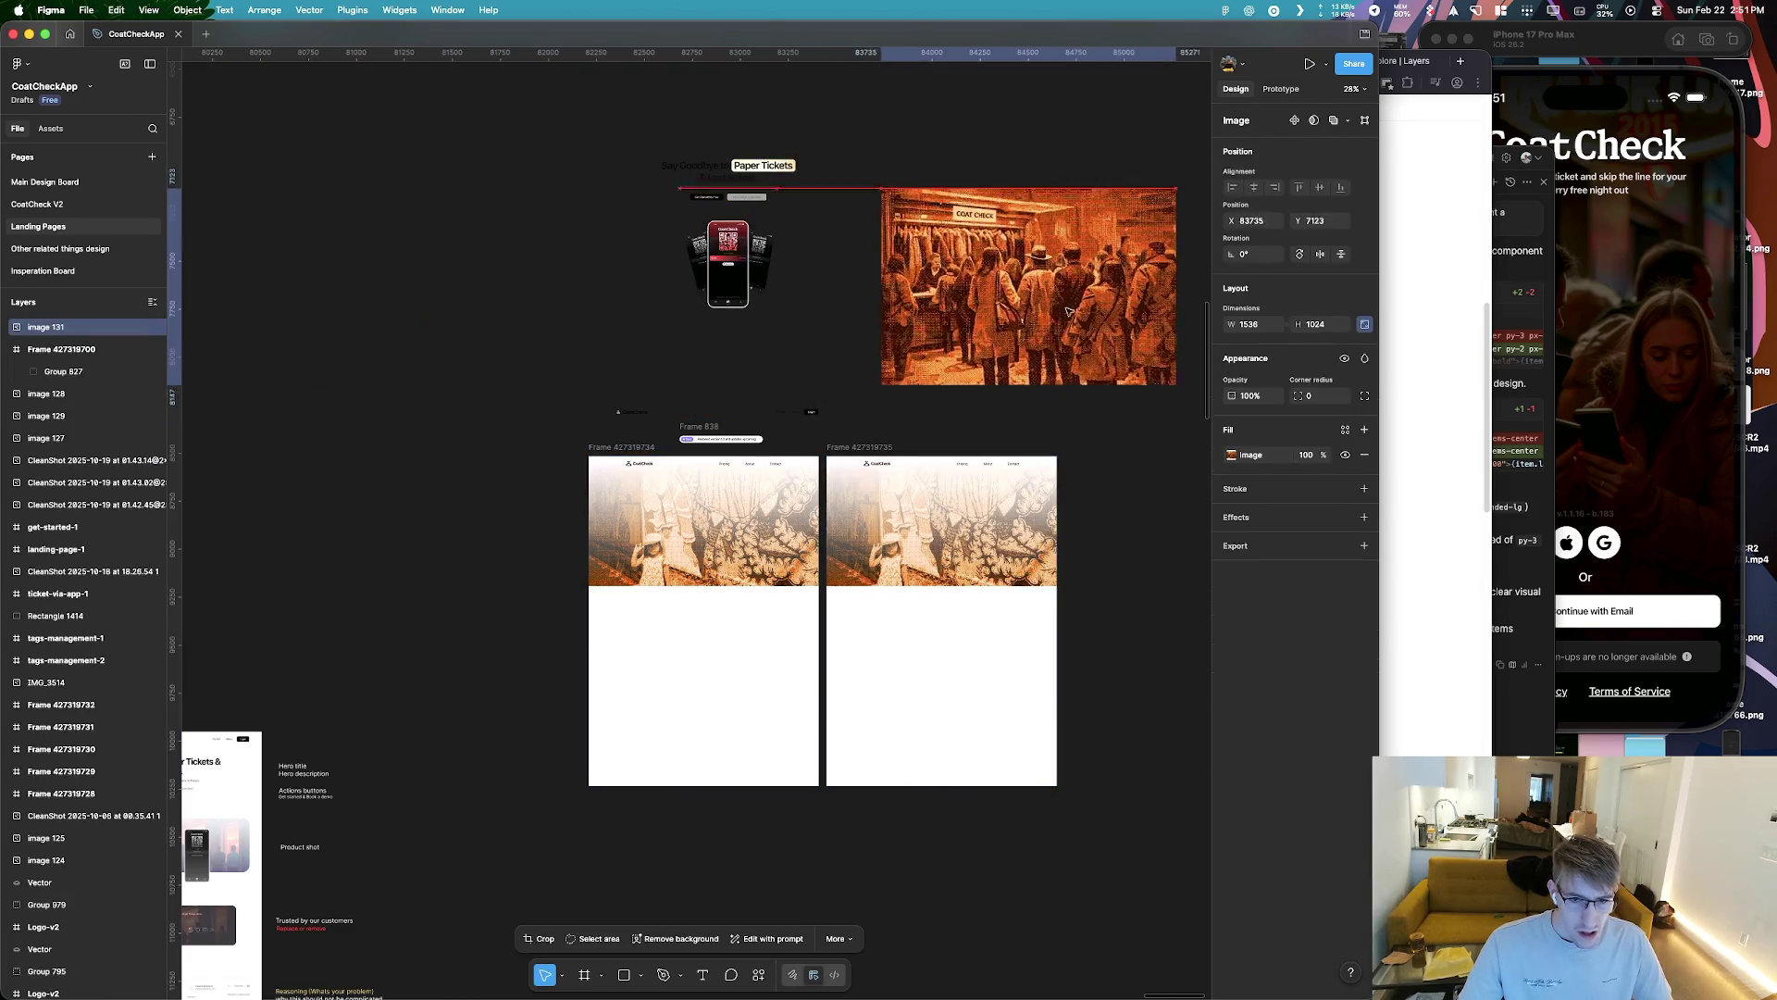
{"action": "left_click", "coordinate": [987, 559]}
Inspect the copied frame's hero image fill settings, undoing a trial paste
{"action": "key", "text": "super+z"}
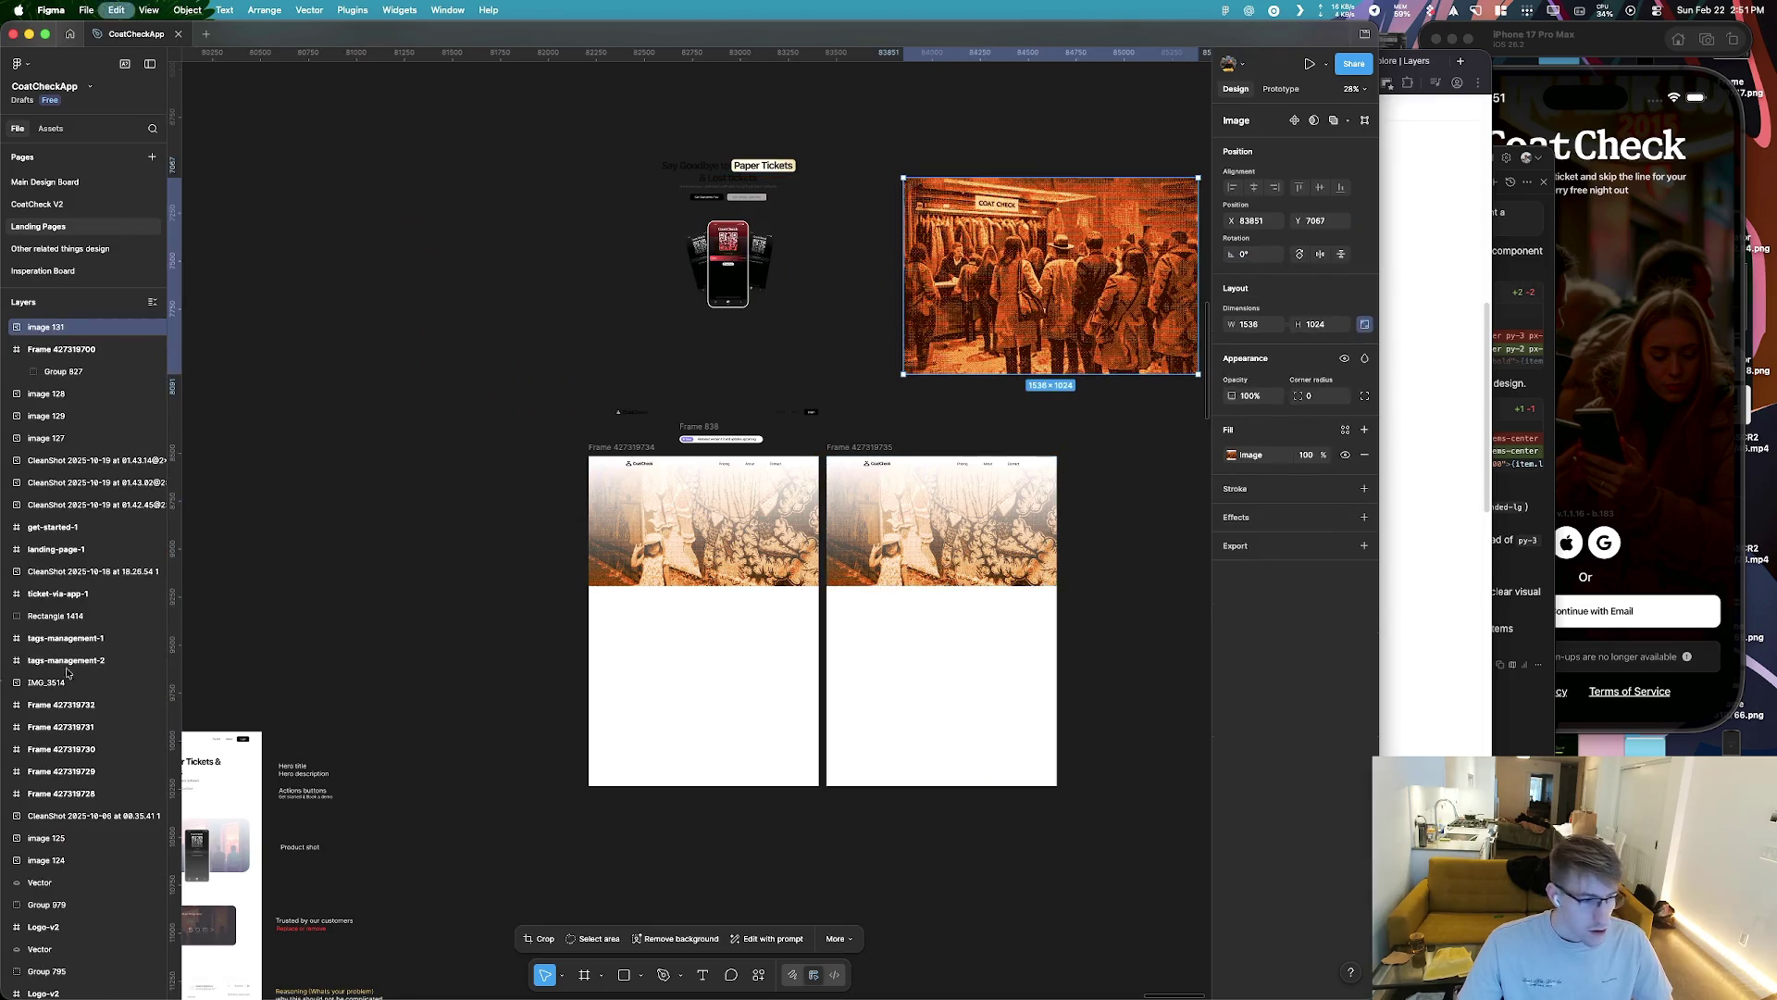
{"action": "left_click", "coordinate": [926, 555]}
{"action": "key", "text": "super+v"}
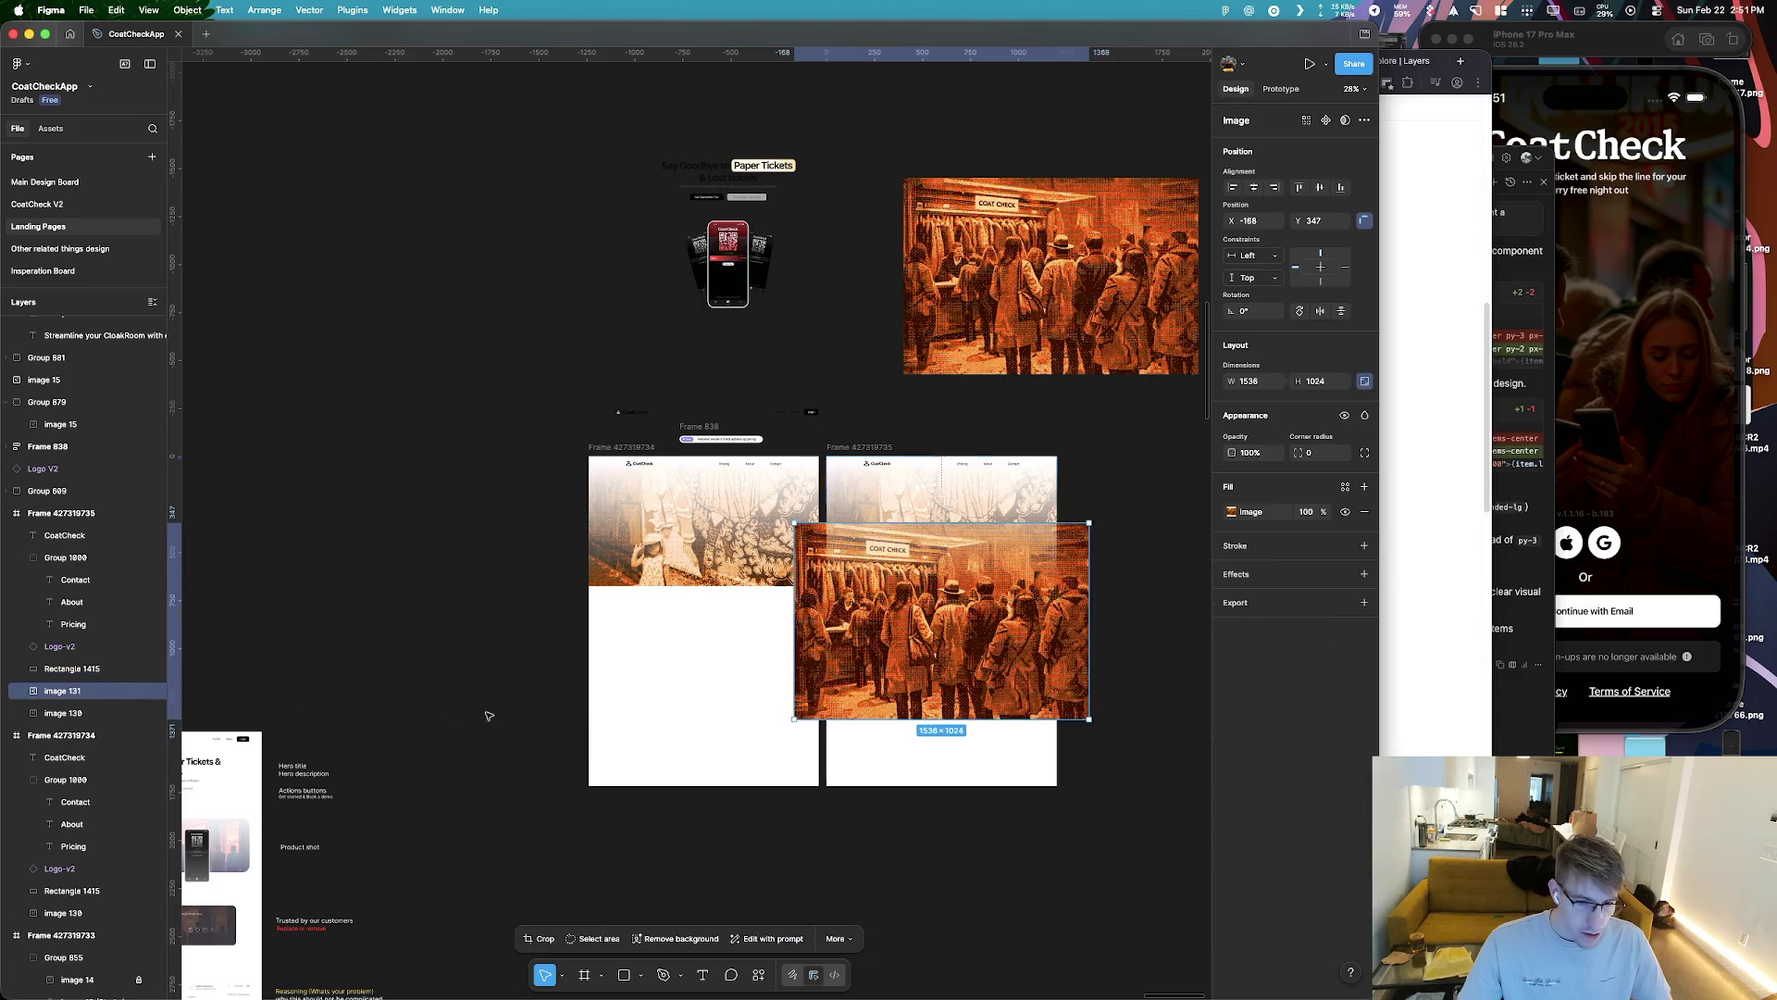
{"action": "key", "text": "super+z"}
{"action": "left_click", "coordinate": [1232, 556]}
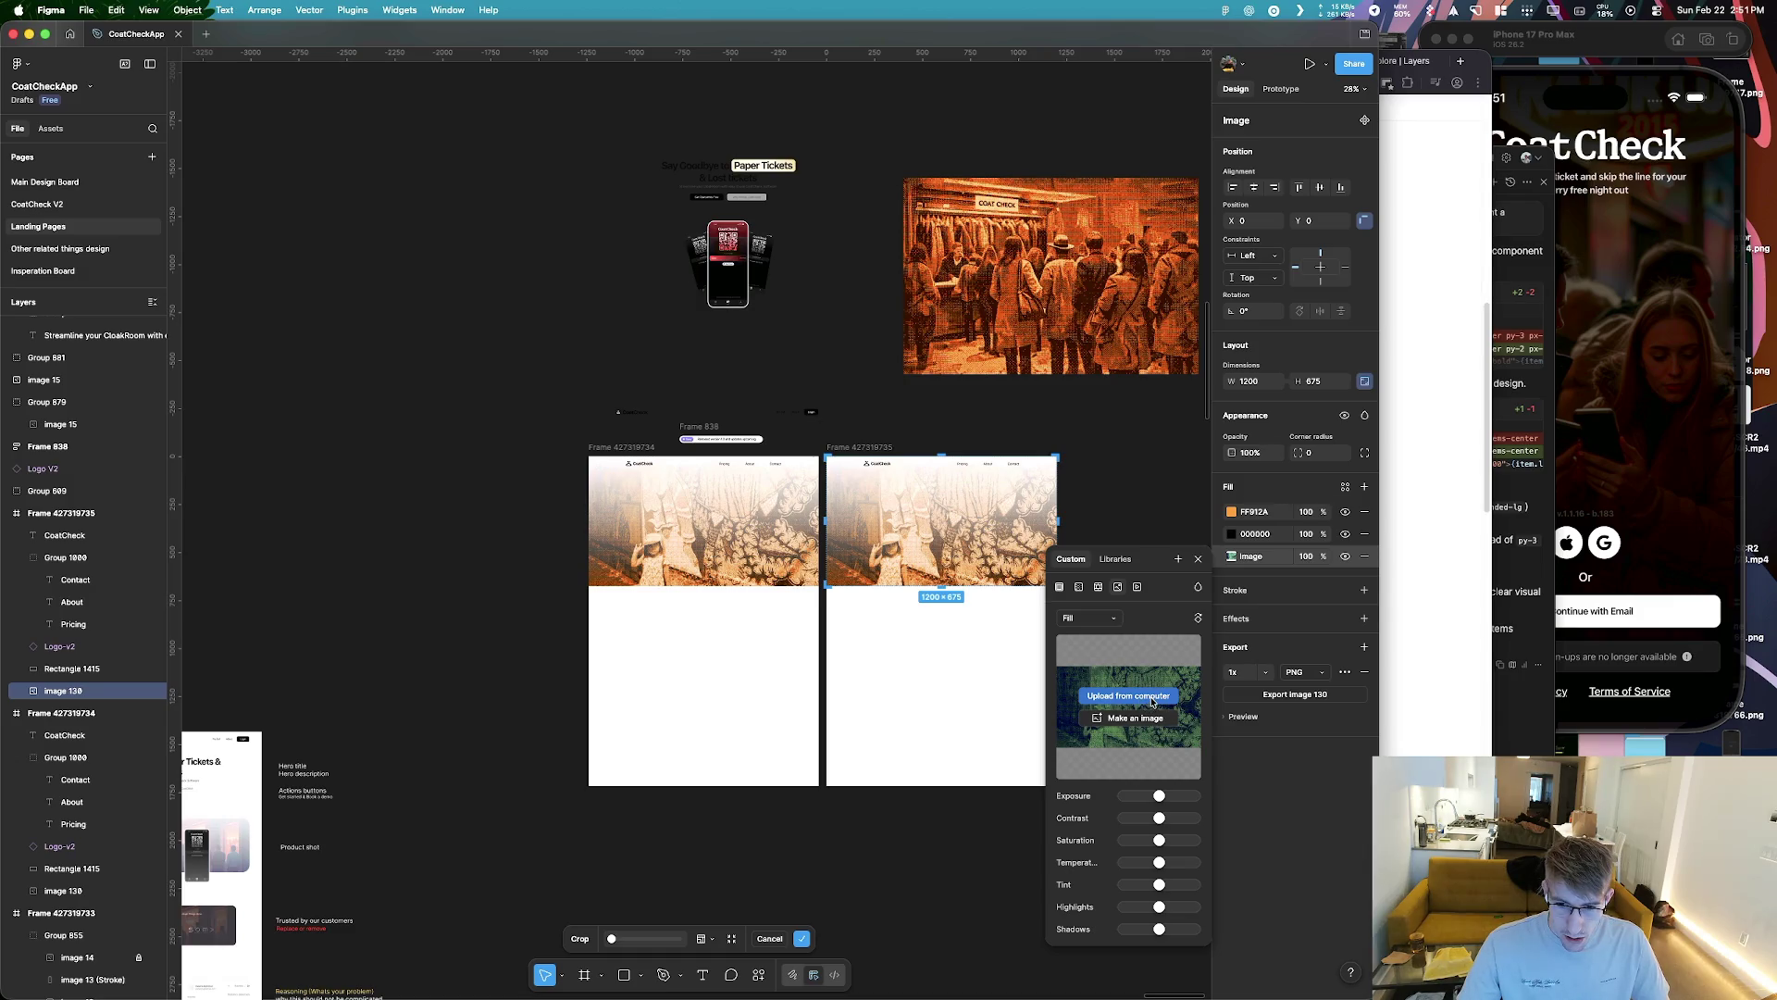
{"action": "key", "text": "Escape"}
Place the coat-check image over the copied frame's hero at 1272×848, trimmed to the top edge
{"action": "left_click", "coordinate": [1097, 292]}
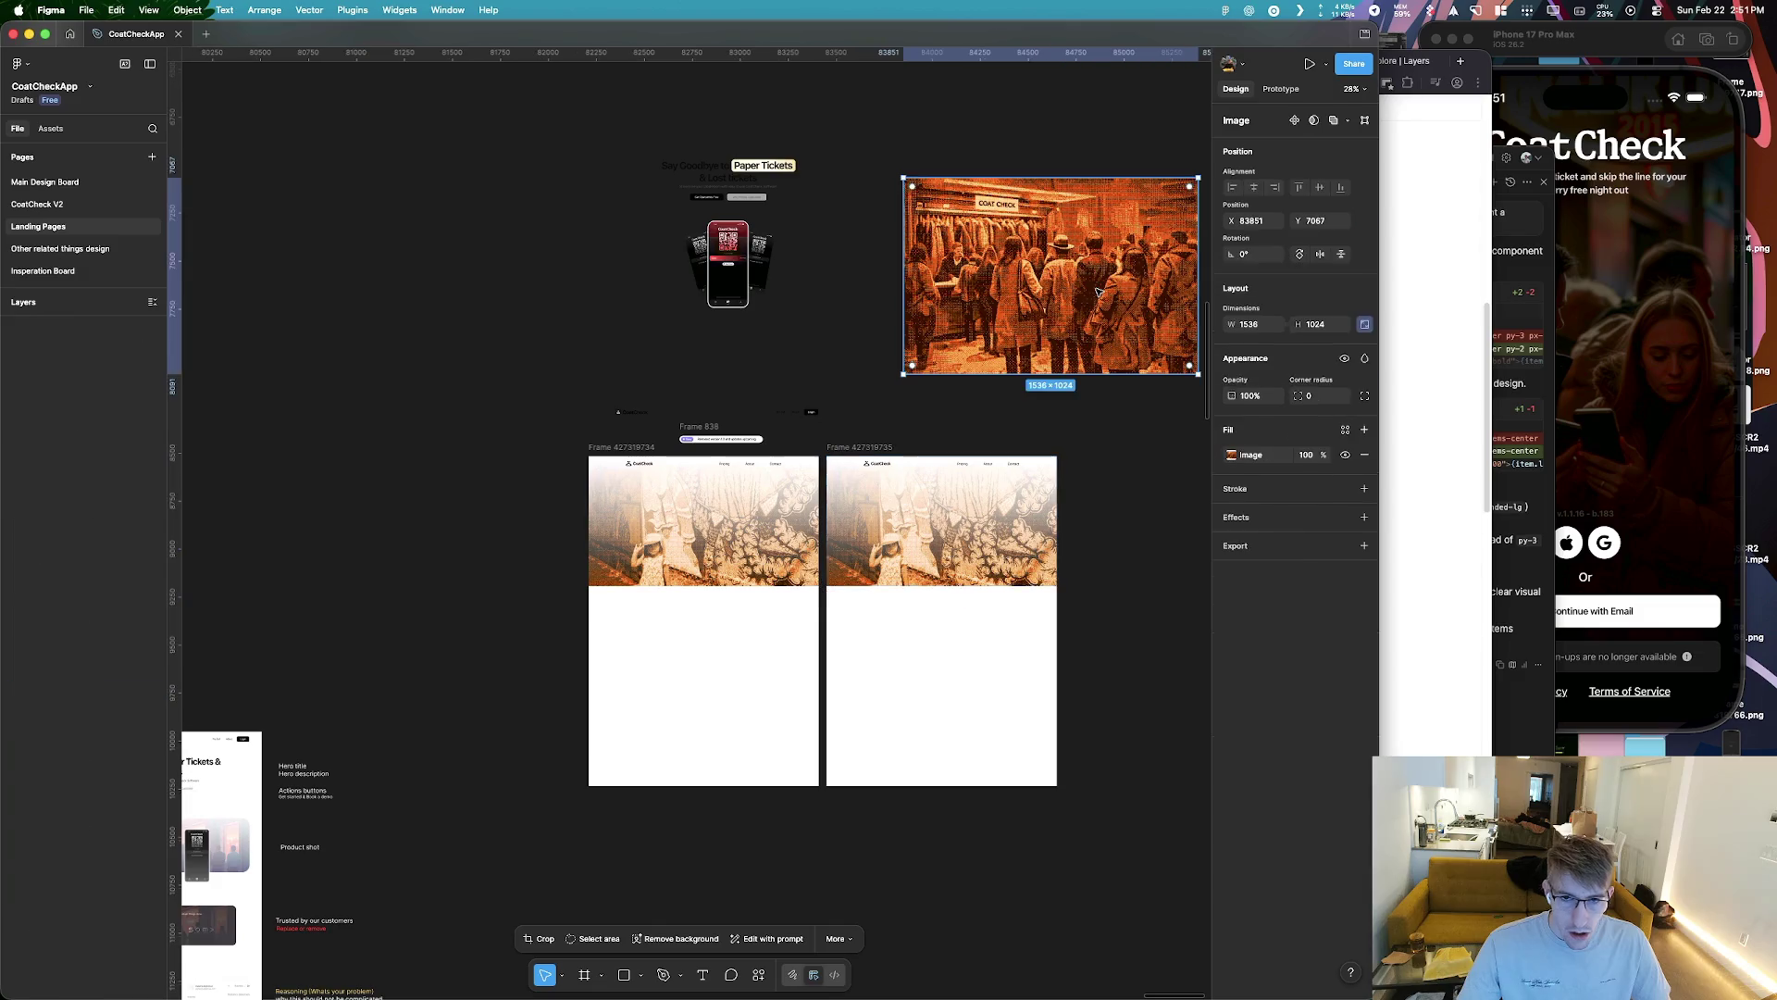
{"action": "left_click_drag", "start_coordinate": [1096, 292], "coordinate": [1077, 418]}
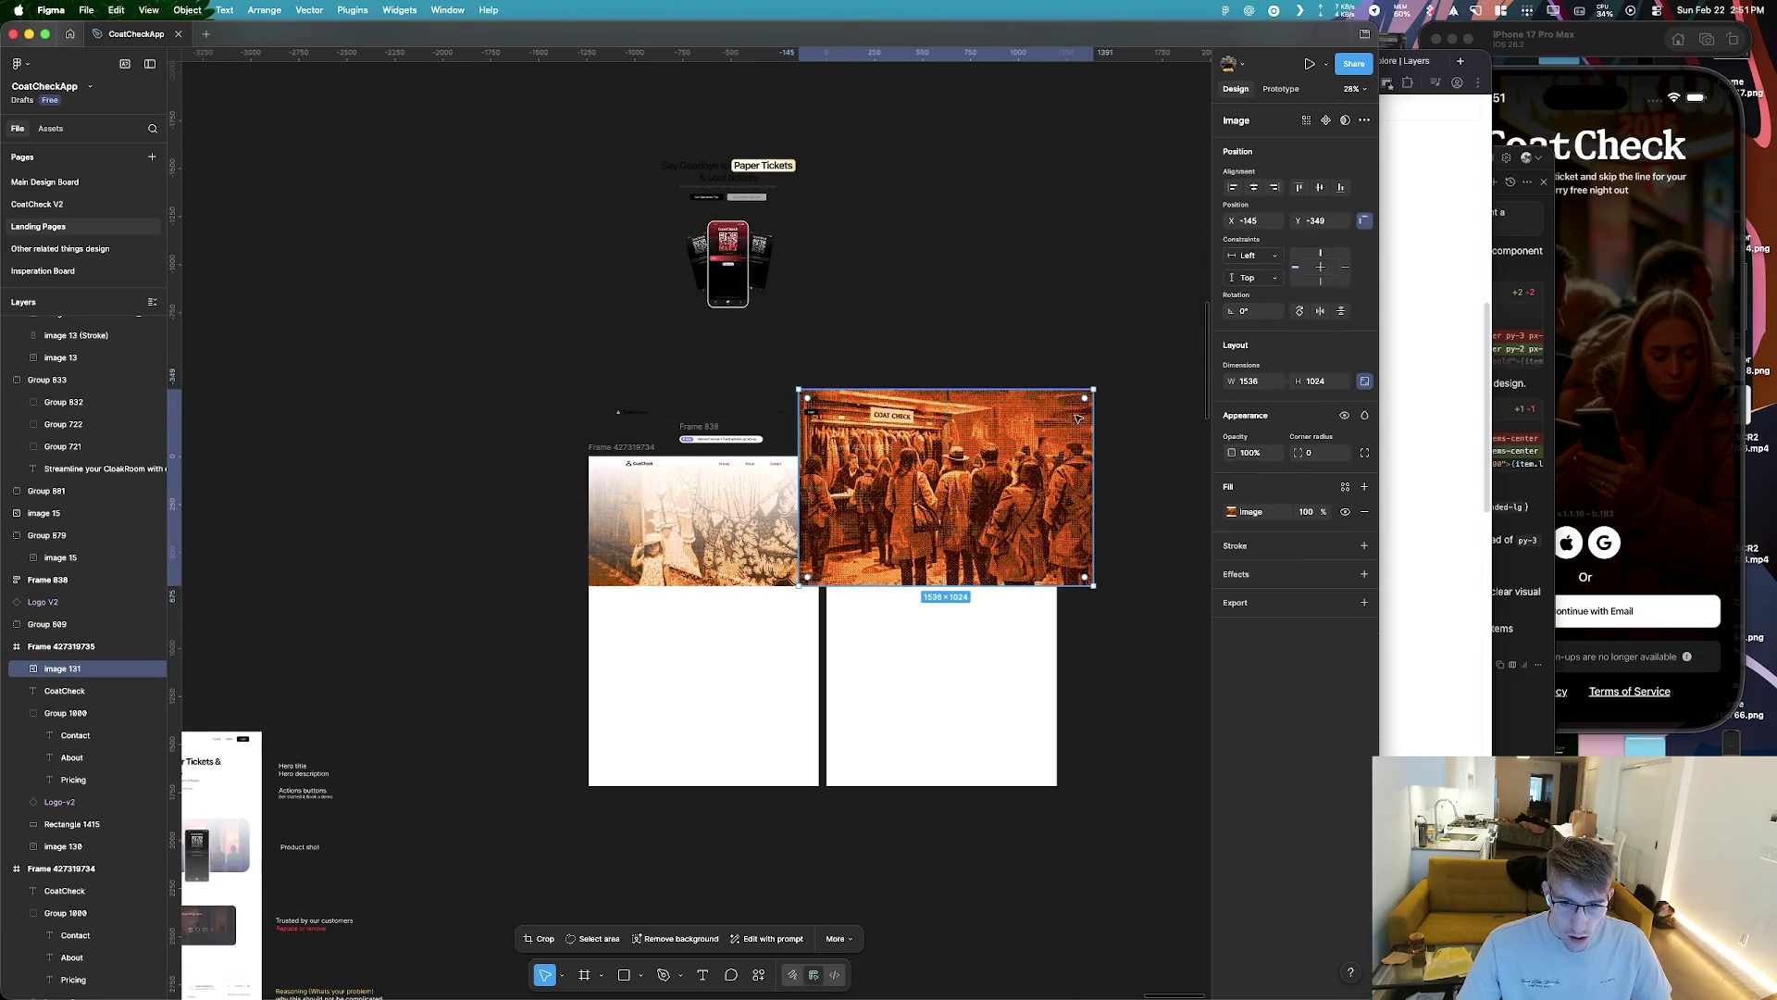
{"action": "scroll", "coordinate": [1077, 418], "scroll_direction": "up", "scroll_amount": 5}
{"action": "scroll", "coordinate": [1074, 392], "scroll_direction": "down", "scroll_amount": 3}
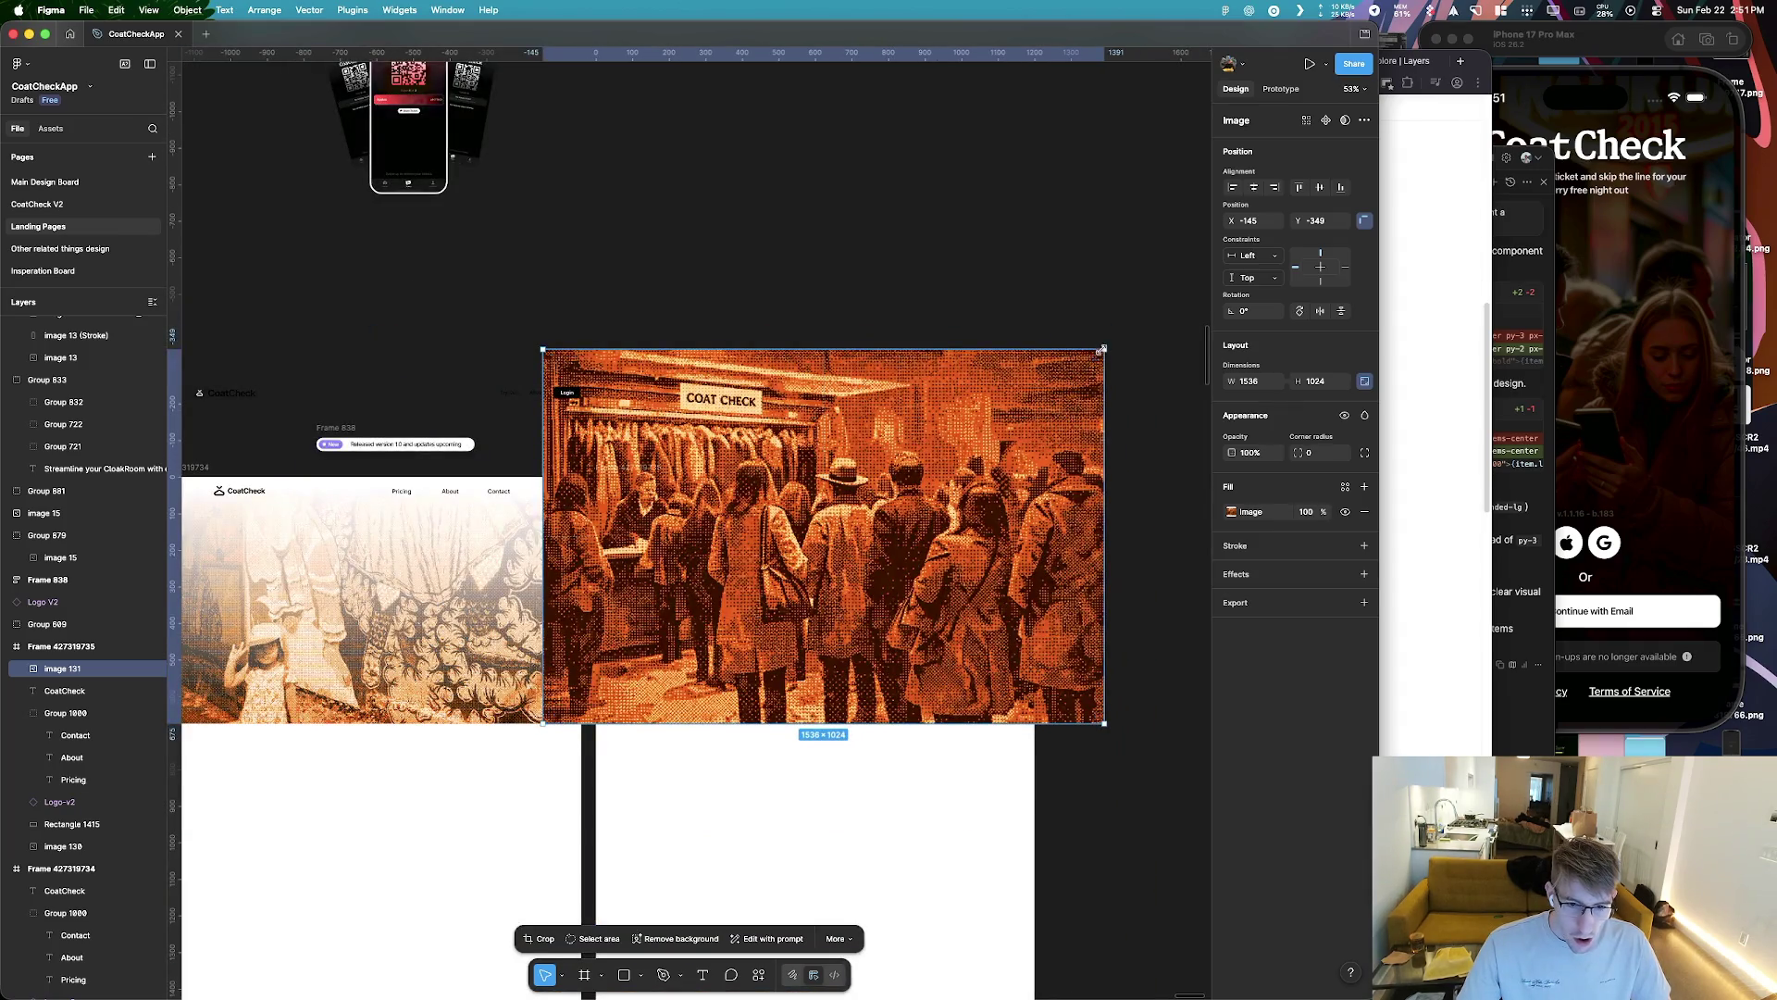
{"action": "left_click_drag", "start_coordinate": [1102, 348], "coordinate": [1020, 397]}
{"action": "left_click_drag", "start_coordinate": [898, 575], "coordinate": [875, 632]}
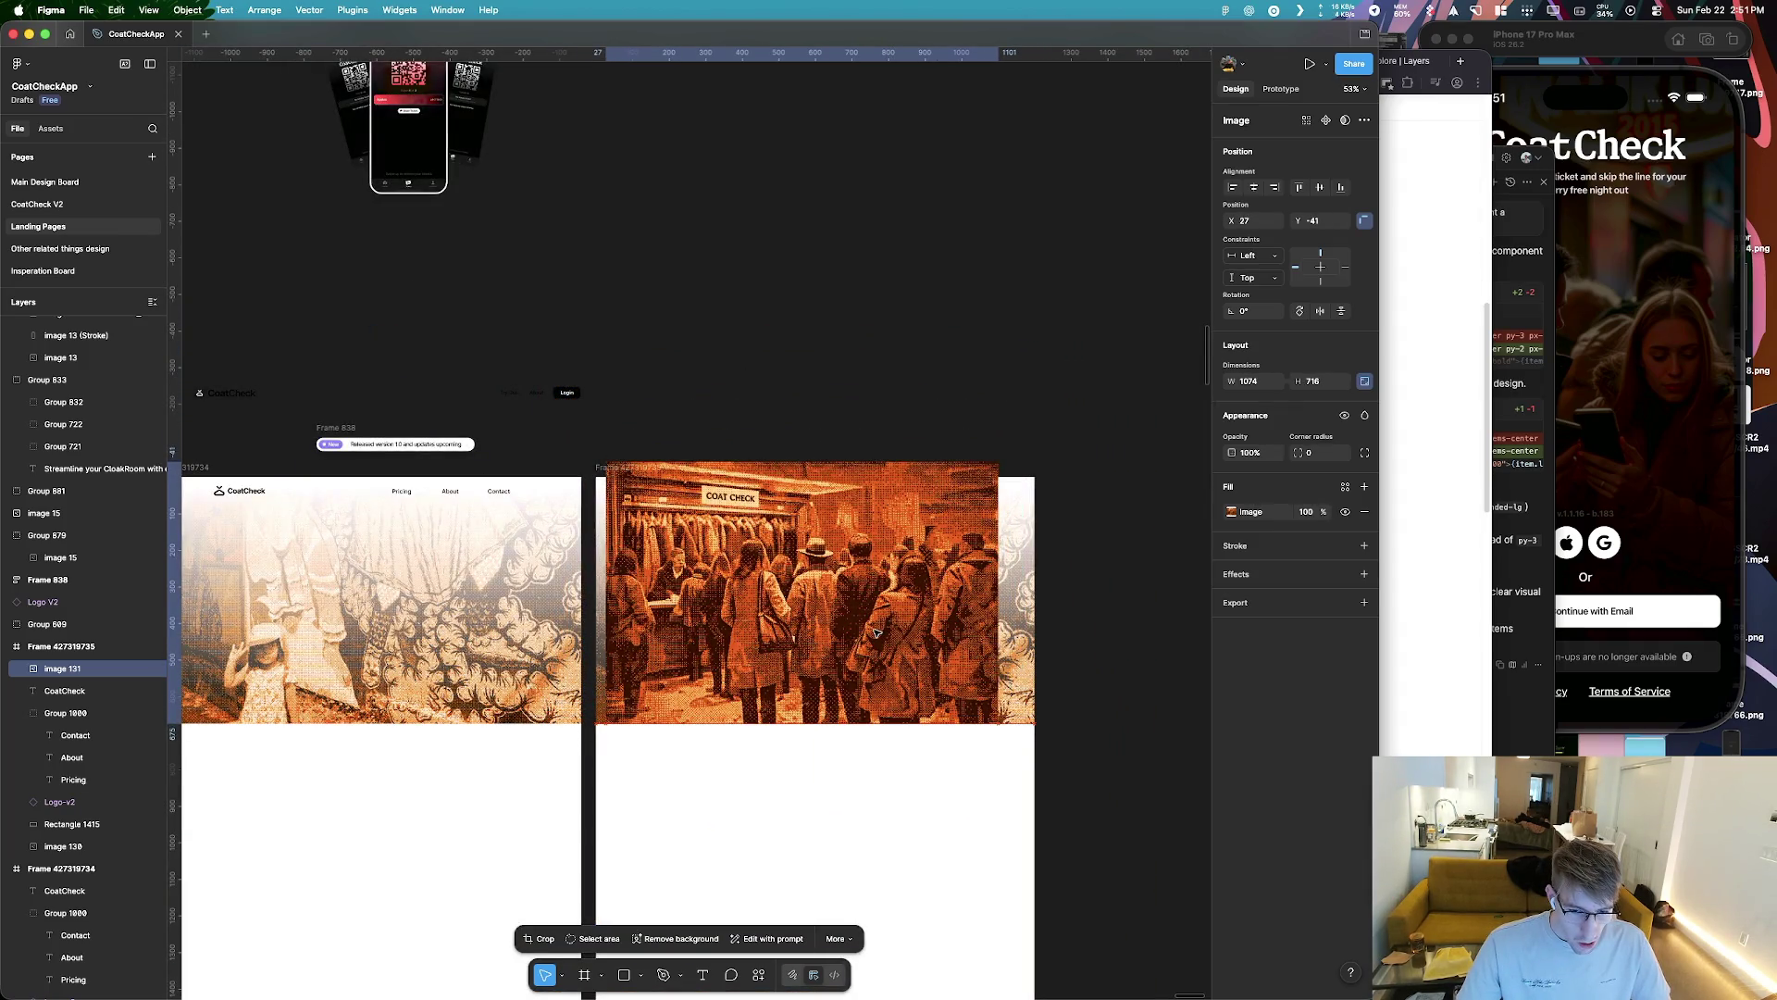
{"action": "left_click_drag", "start_coordinate": [999, 618], "coordinate": [1037, 618]}
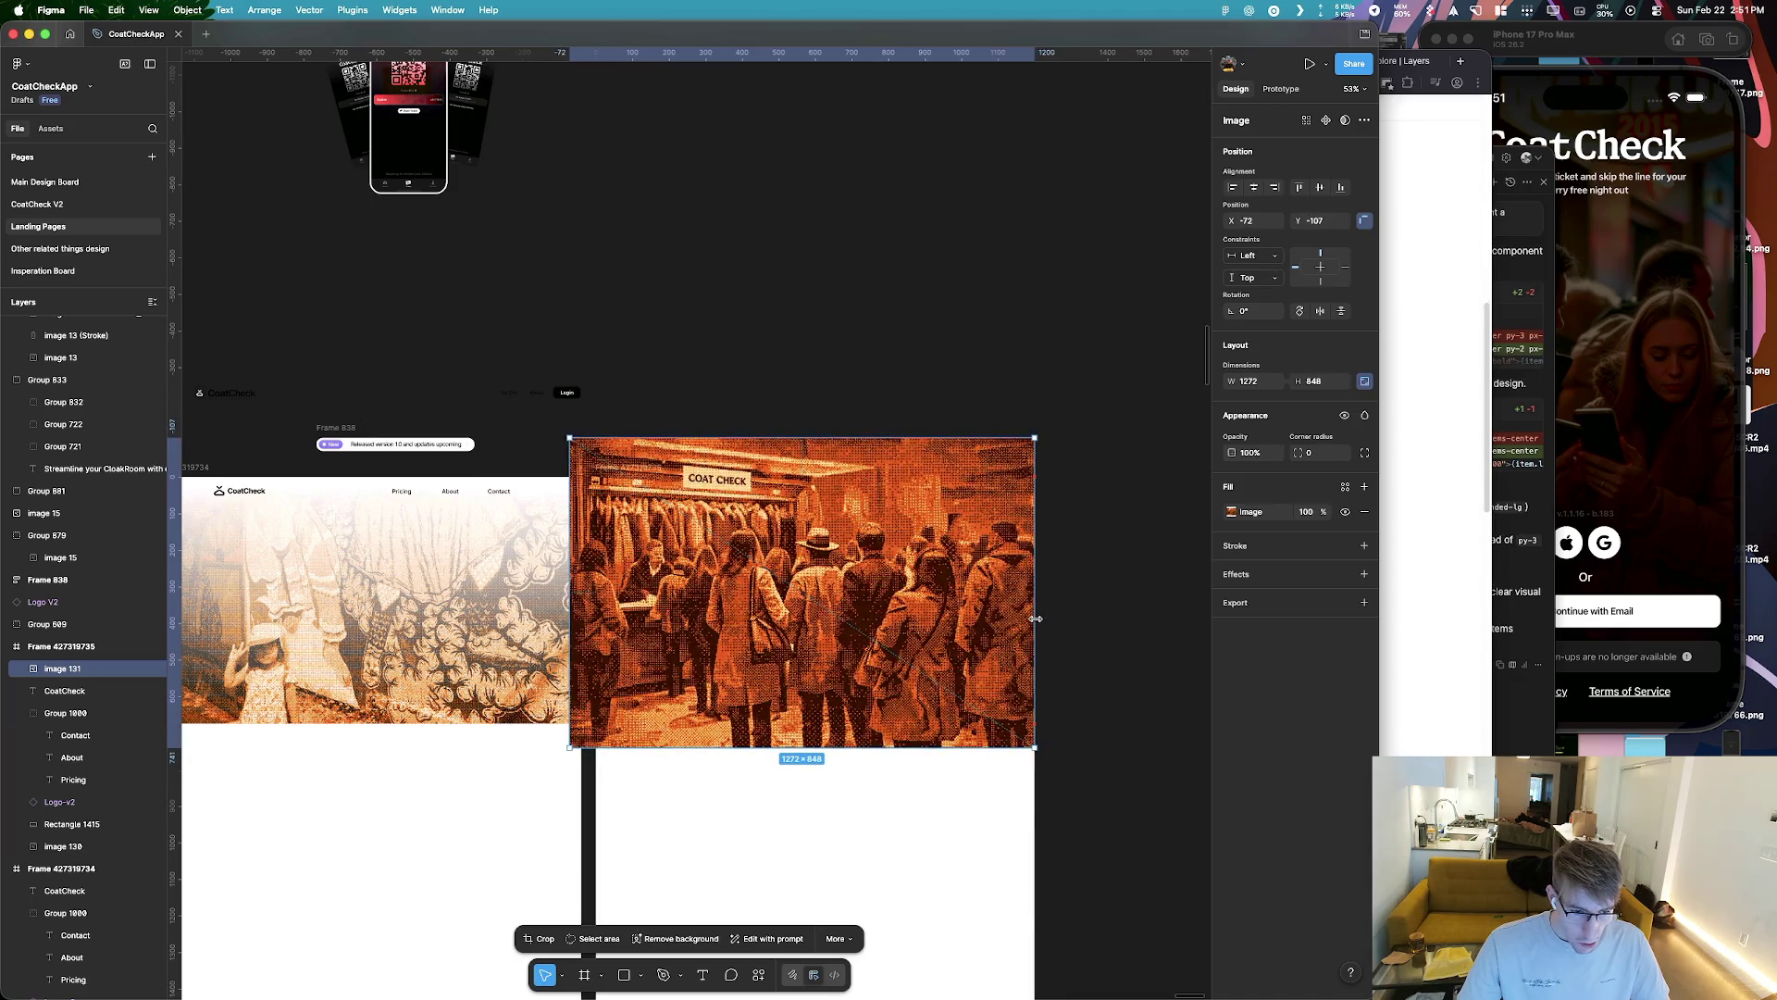
{"action": "left_click_drag", "start_coordinate": [882, 662], "coordinate": [896, 639]}
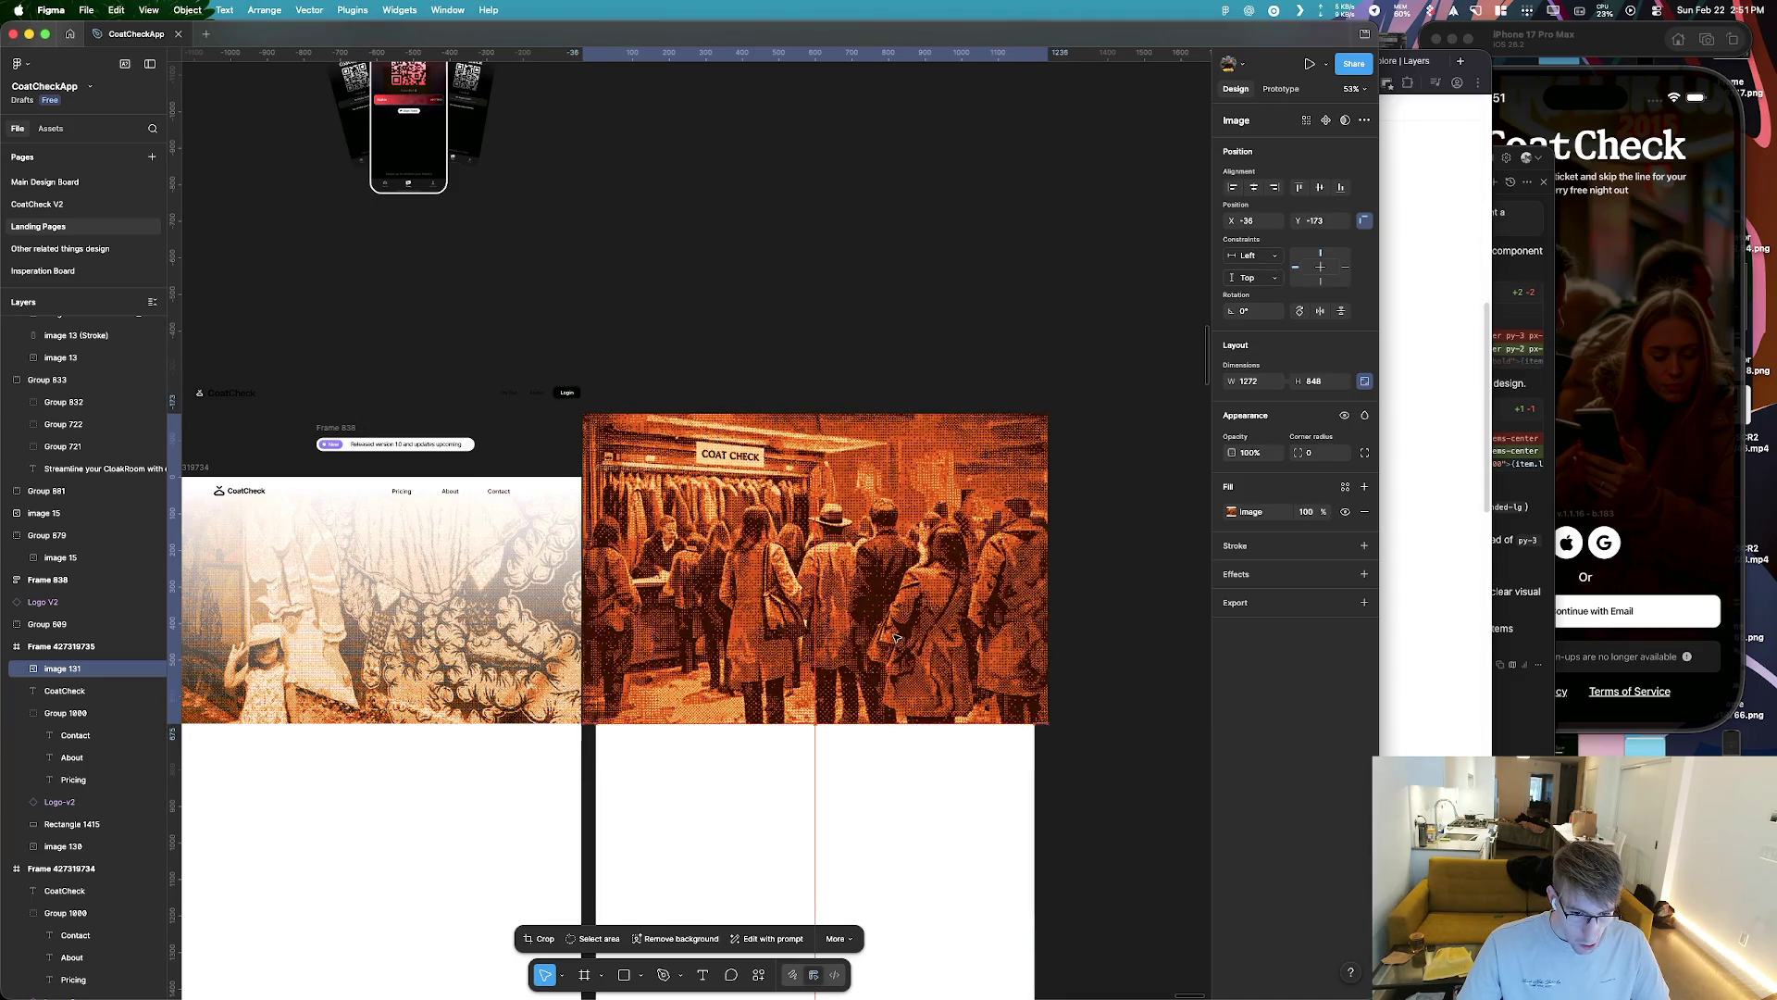
{"action": "left_click_drag", "start_coordinate": [921, 413], "coordinate": [922, 477]}
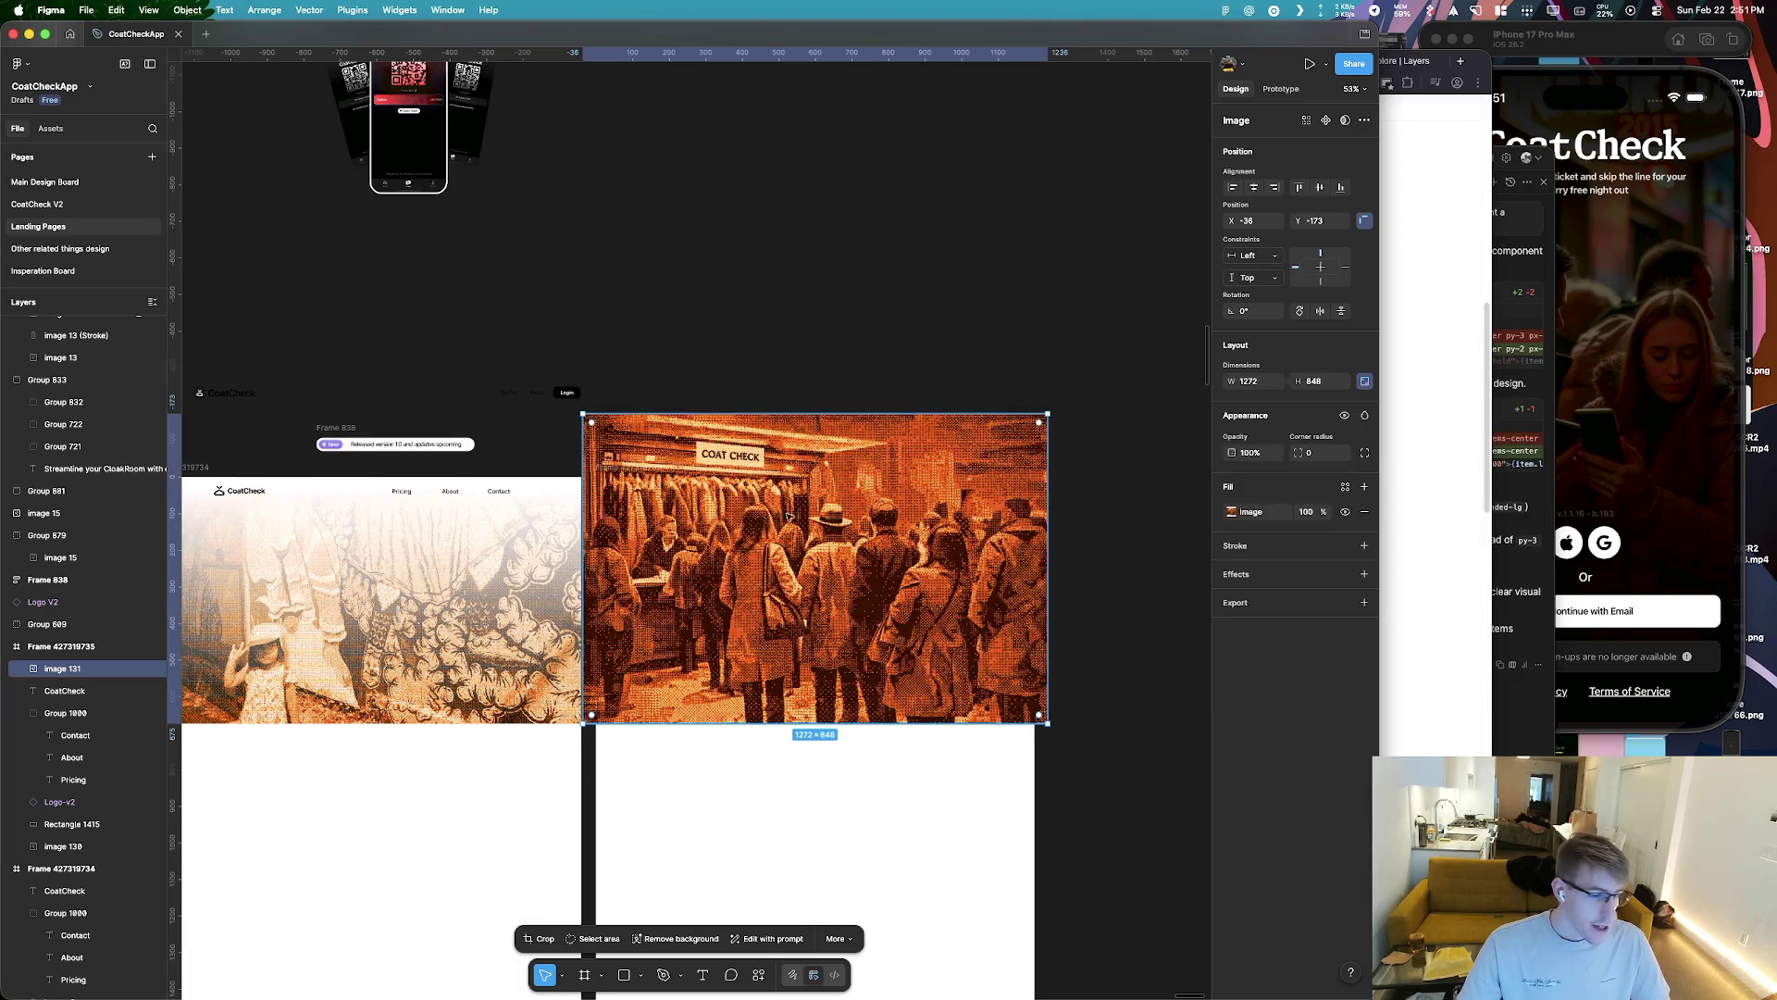
{"action": "key", "text": "super+Tab"}
{"action": "key", "text": "super+Tab"}
{"action": "key", "text": "super+Tab"}
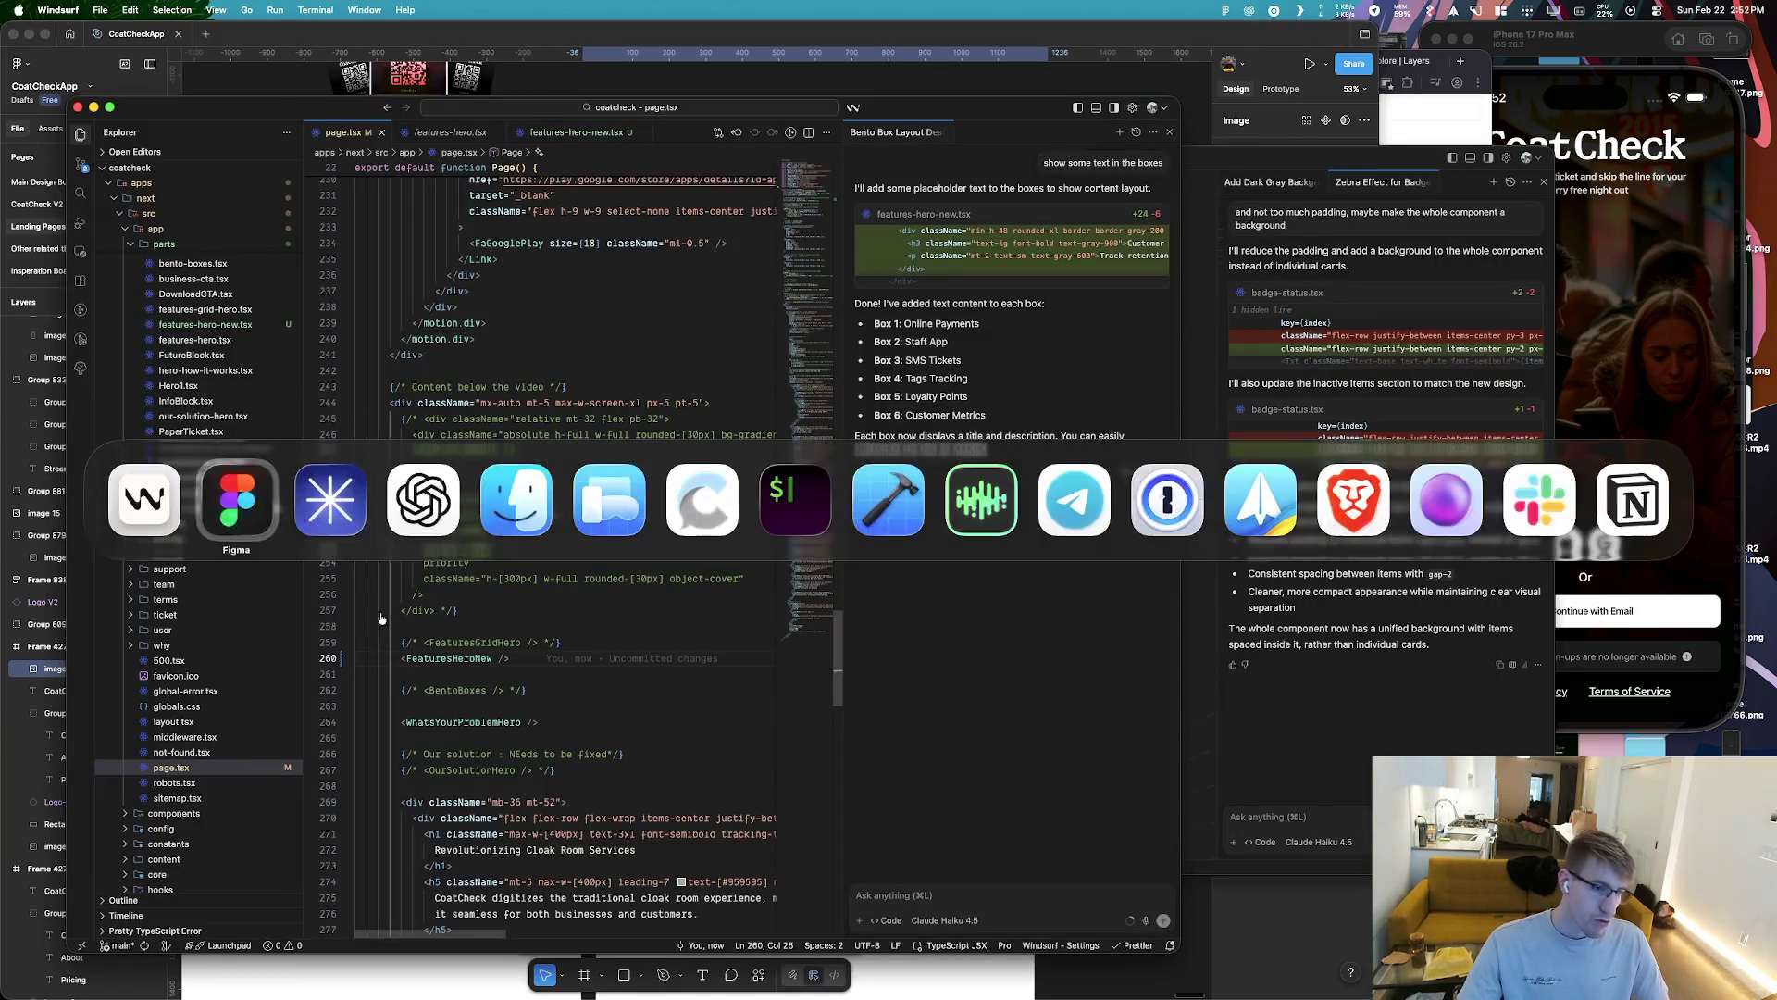
{"action": "key", "text": "super+Tab"}
{"action": "key", "text": "super+Tab"}
{"action": "key", "text": "super+Tab"}
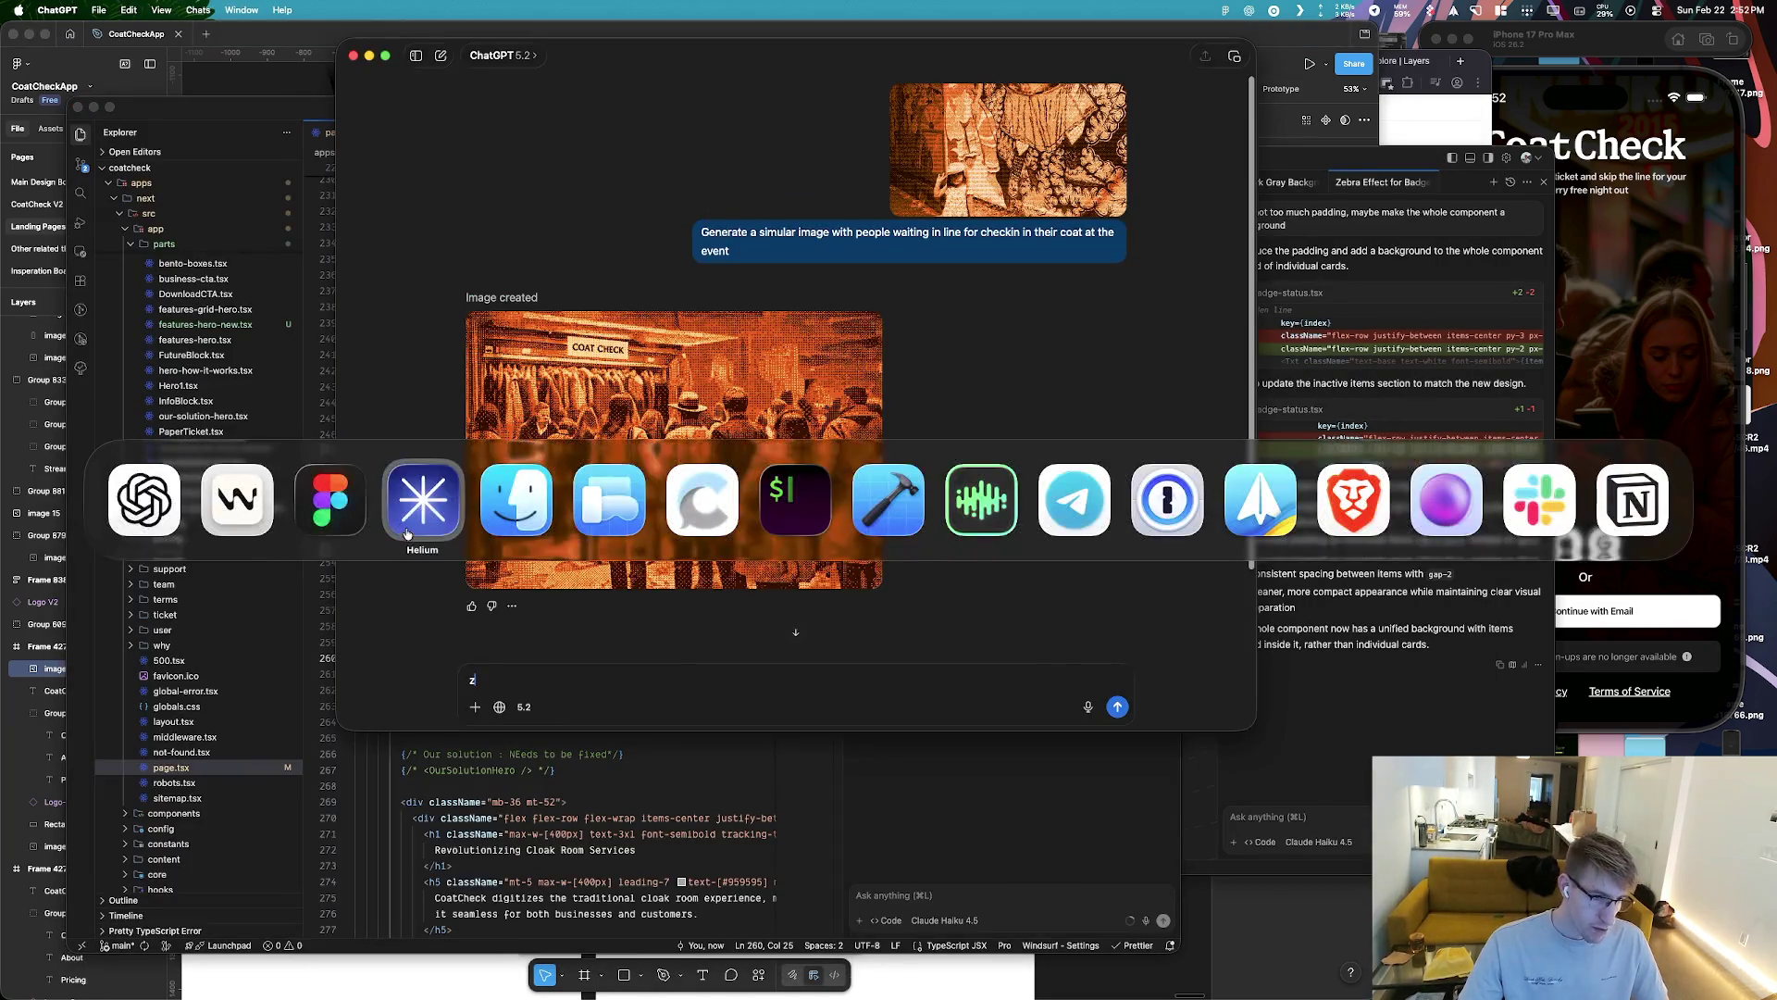
Search Google for 'image generation' and scroll through the results
{"action": "key", "text": "super+t"}
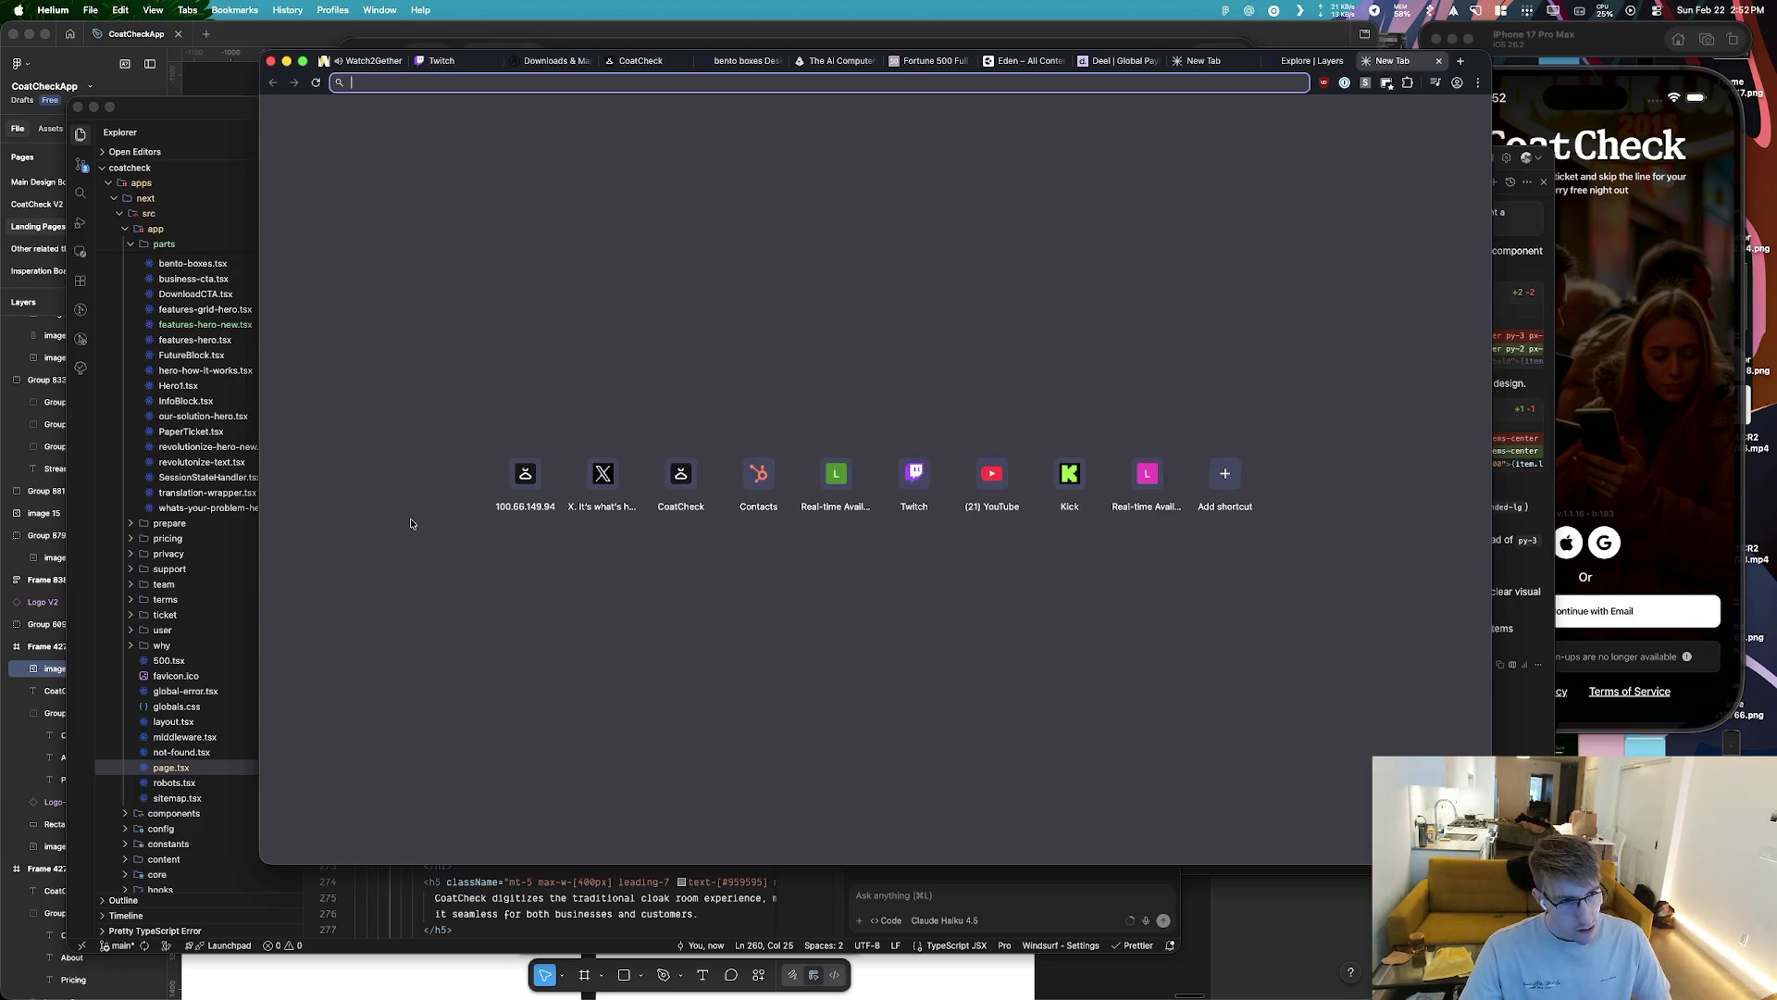
{"action": "type", "text": "A"}
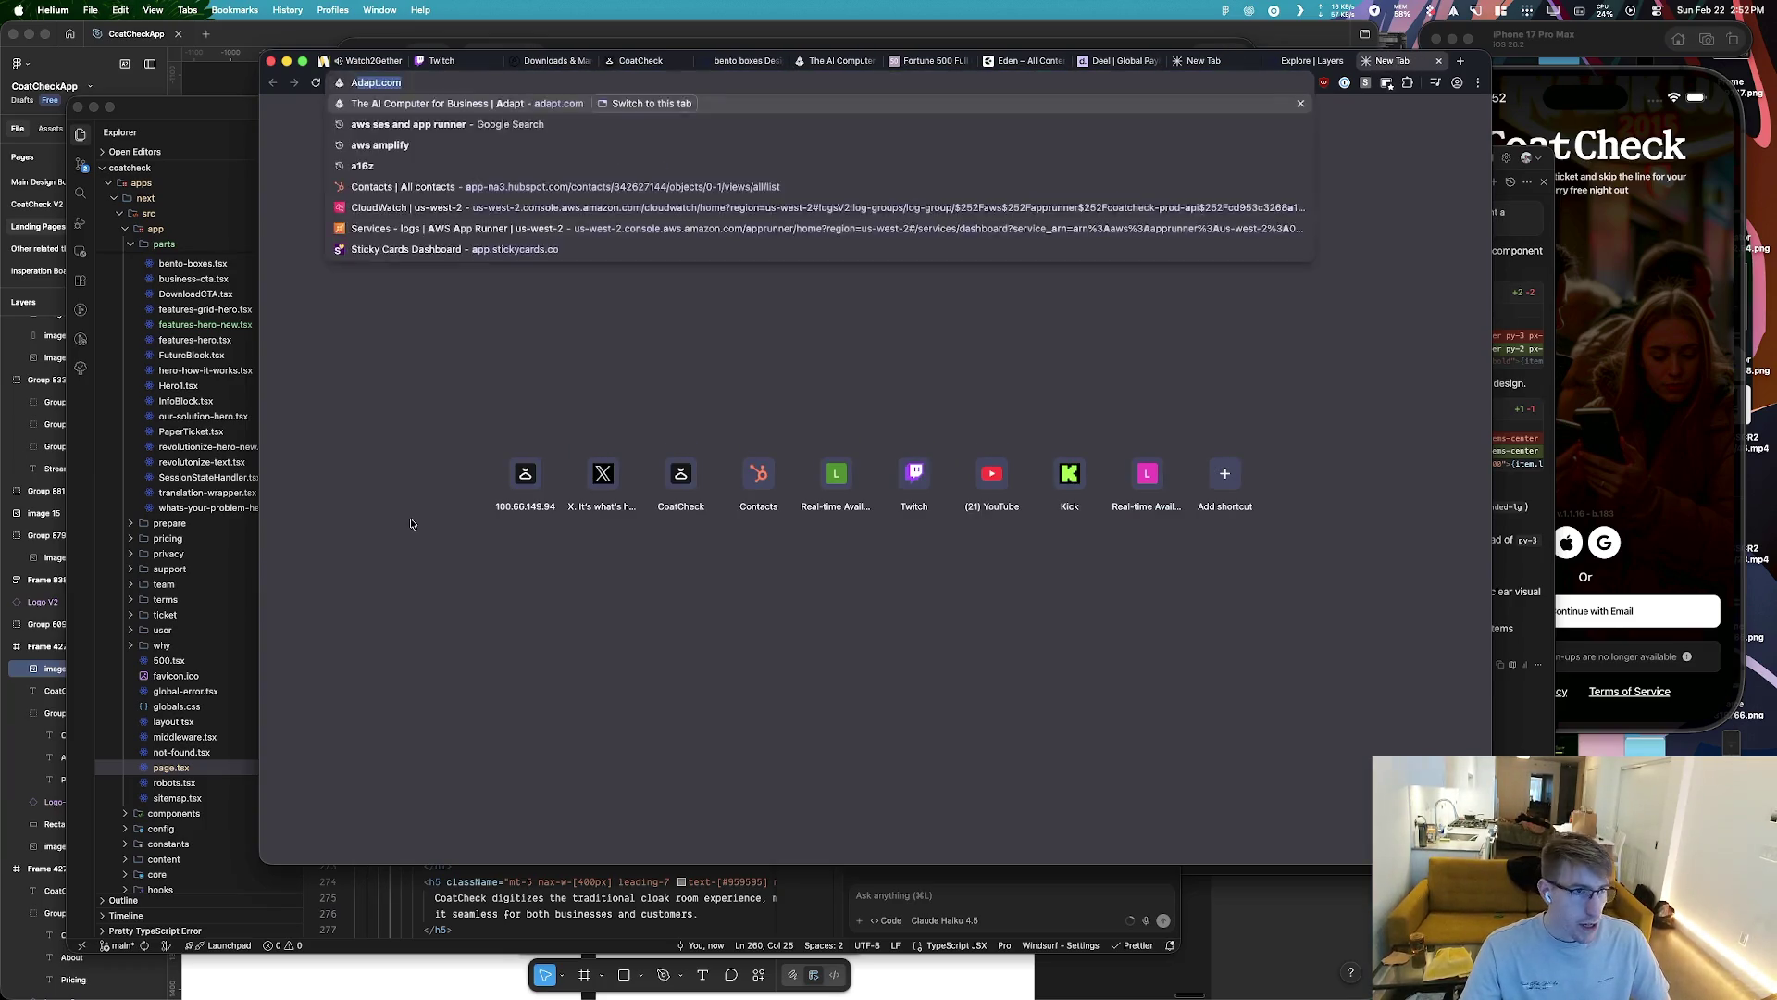
{"action": "type", "text": "I"}
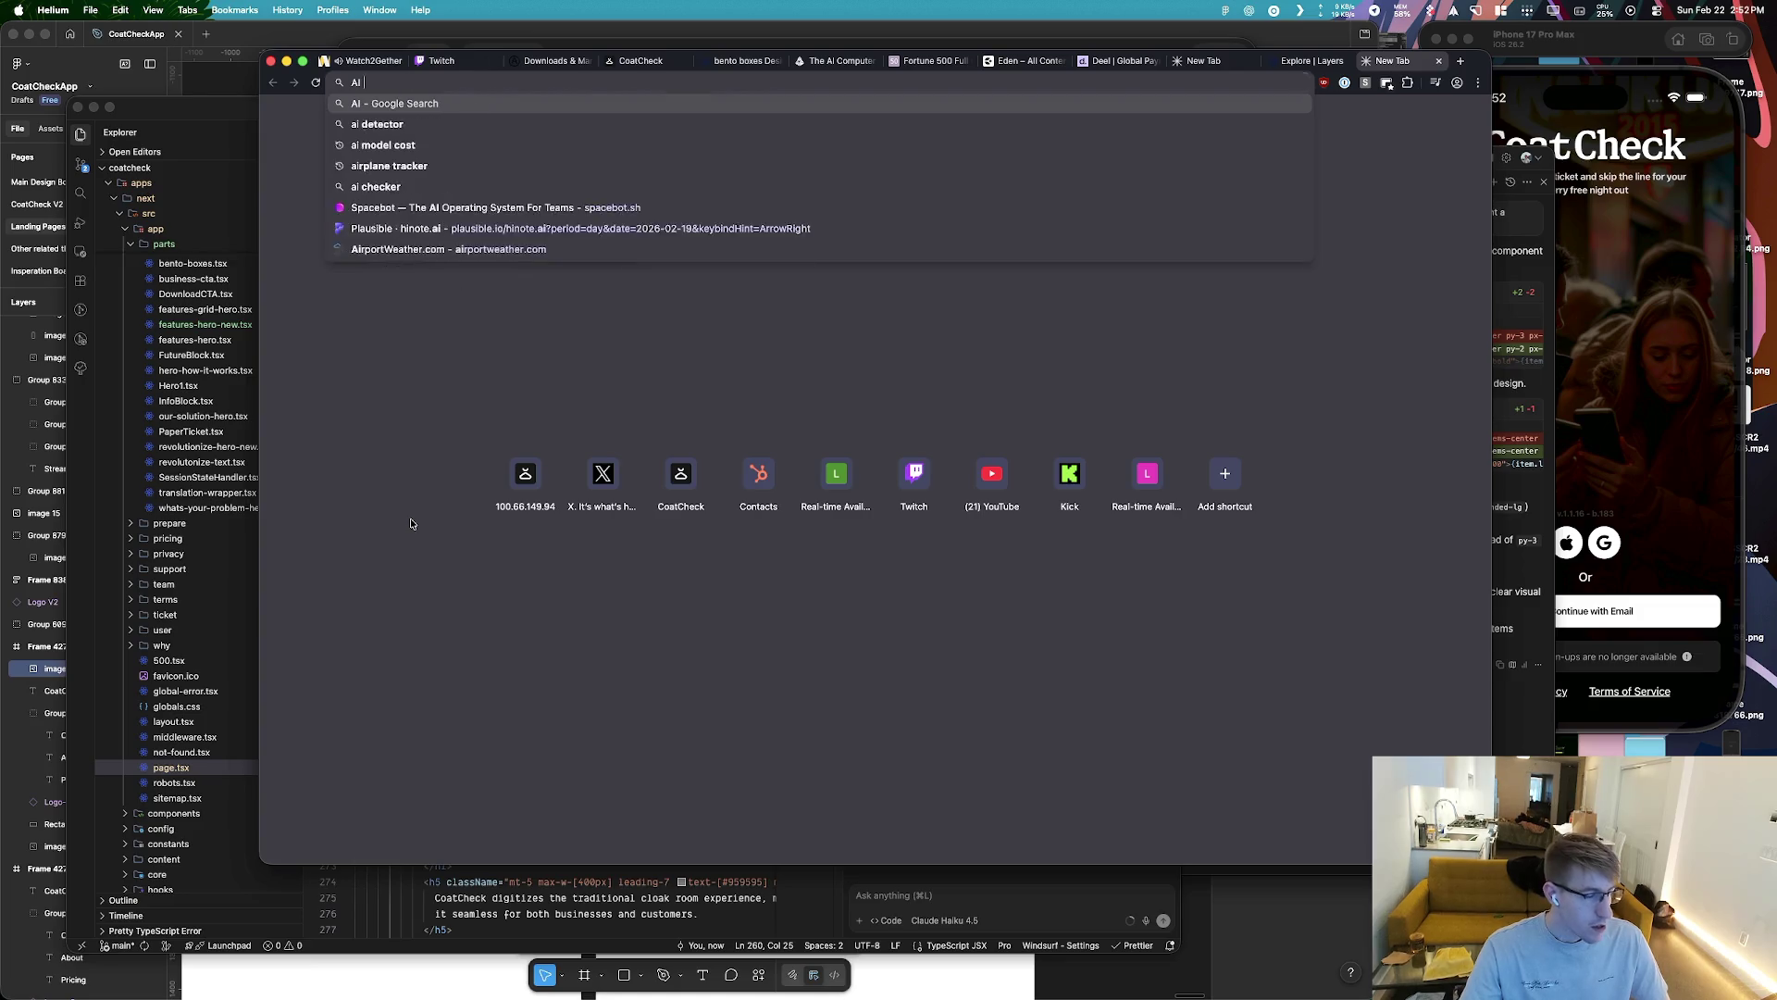
{"action": "key", "text": "BackSpace"}
{"action": "key", "text": "BackSpace"}
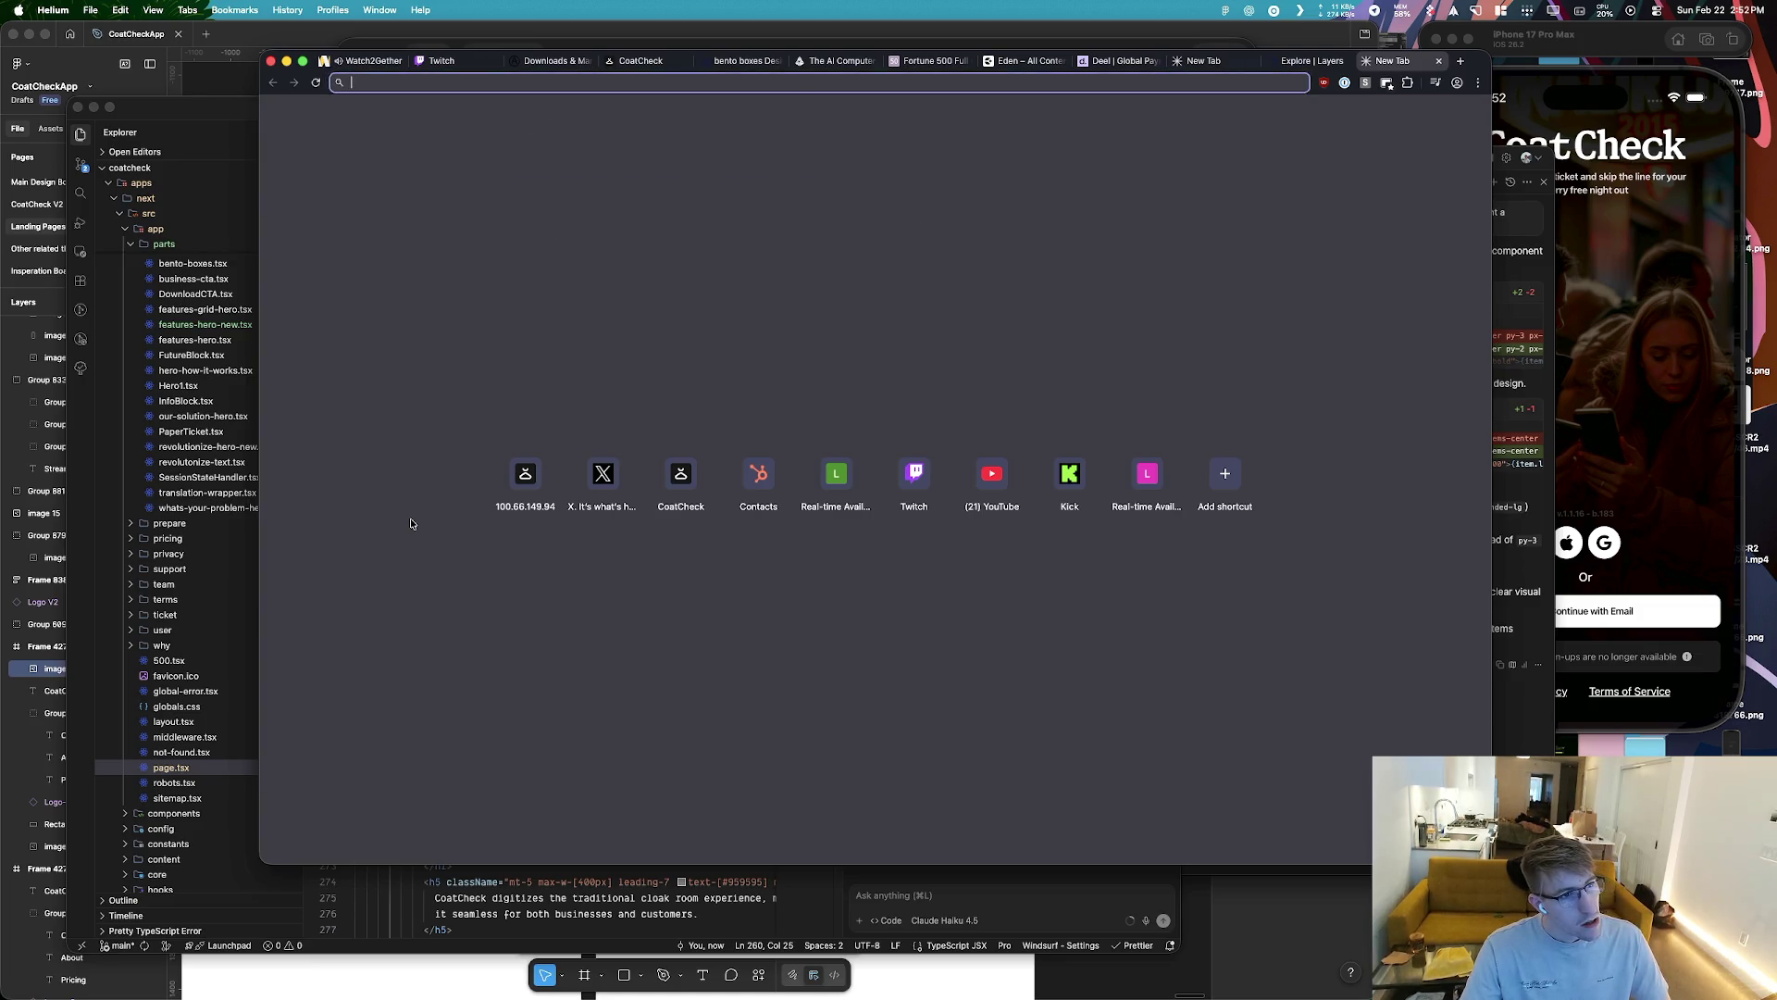
{"action": "type", "text": "image generat"}
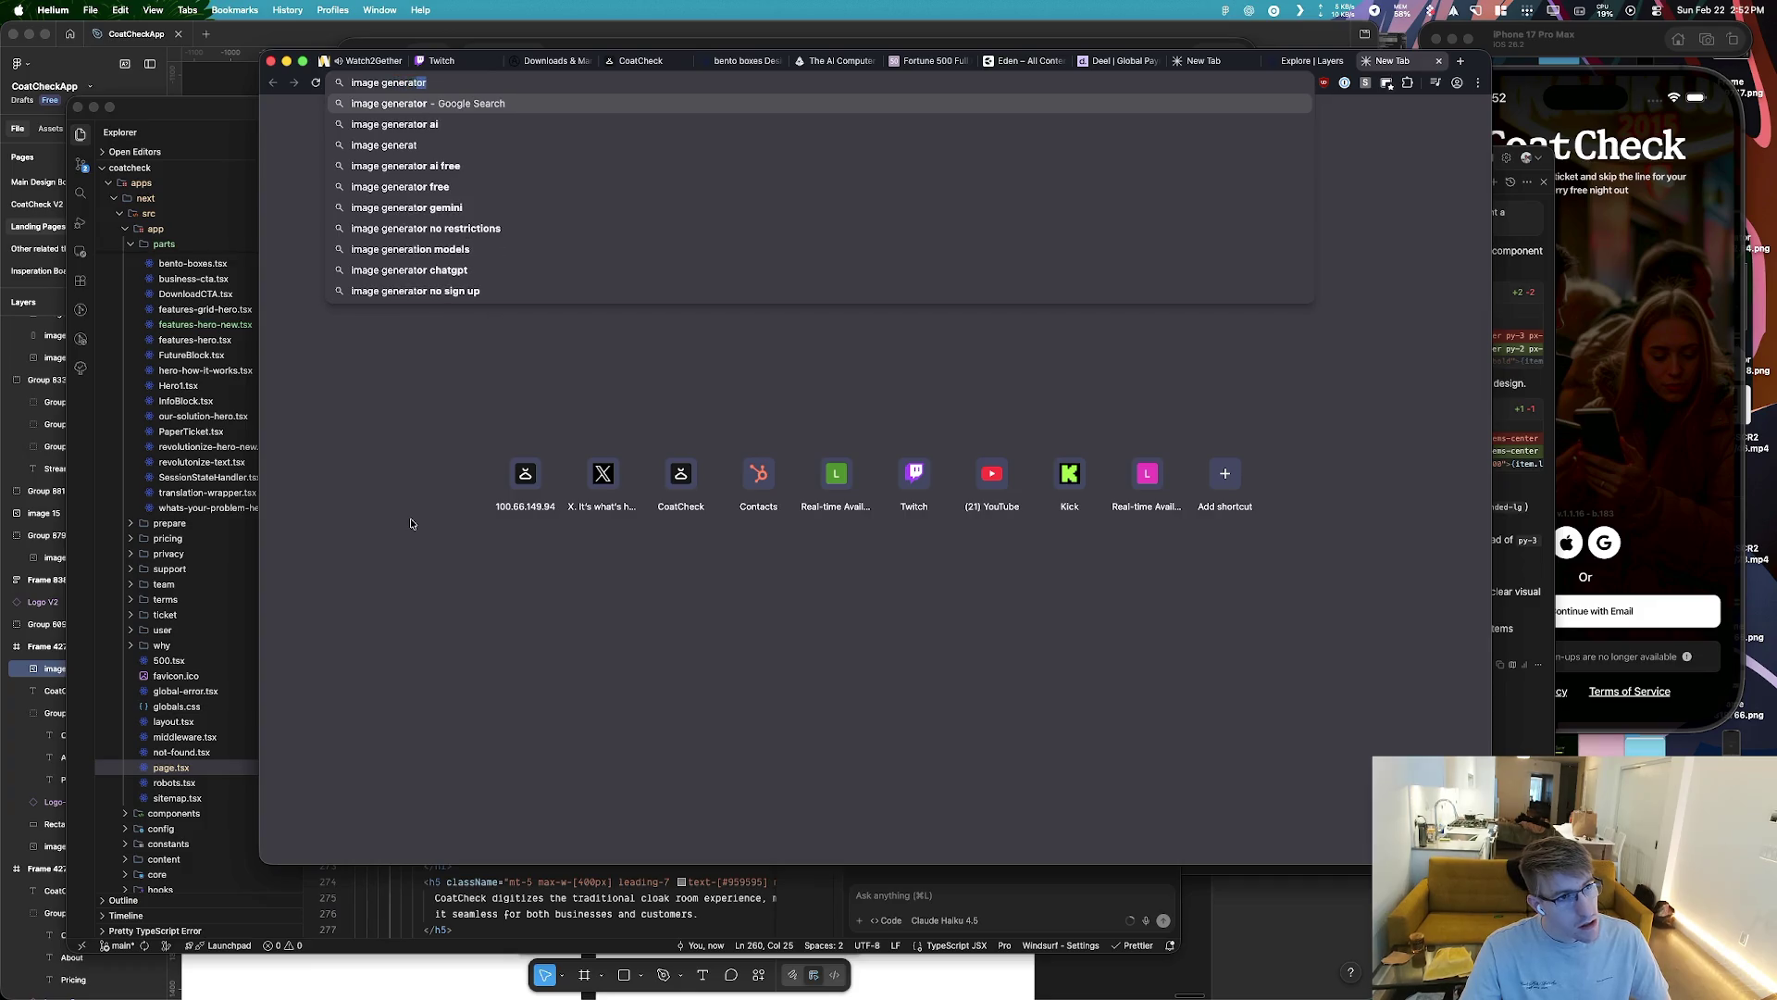
{"action": "type", "text": "ion"}
{"action": "key", "text": "Return"}
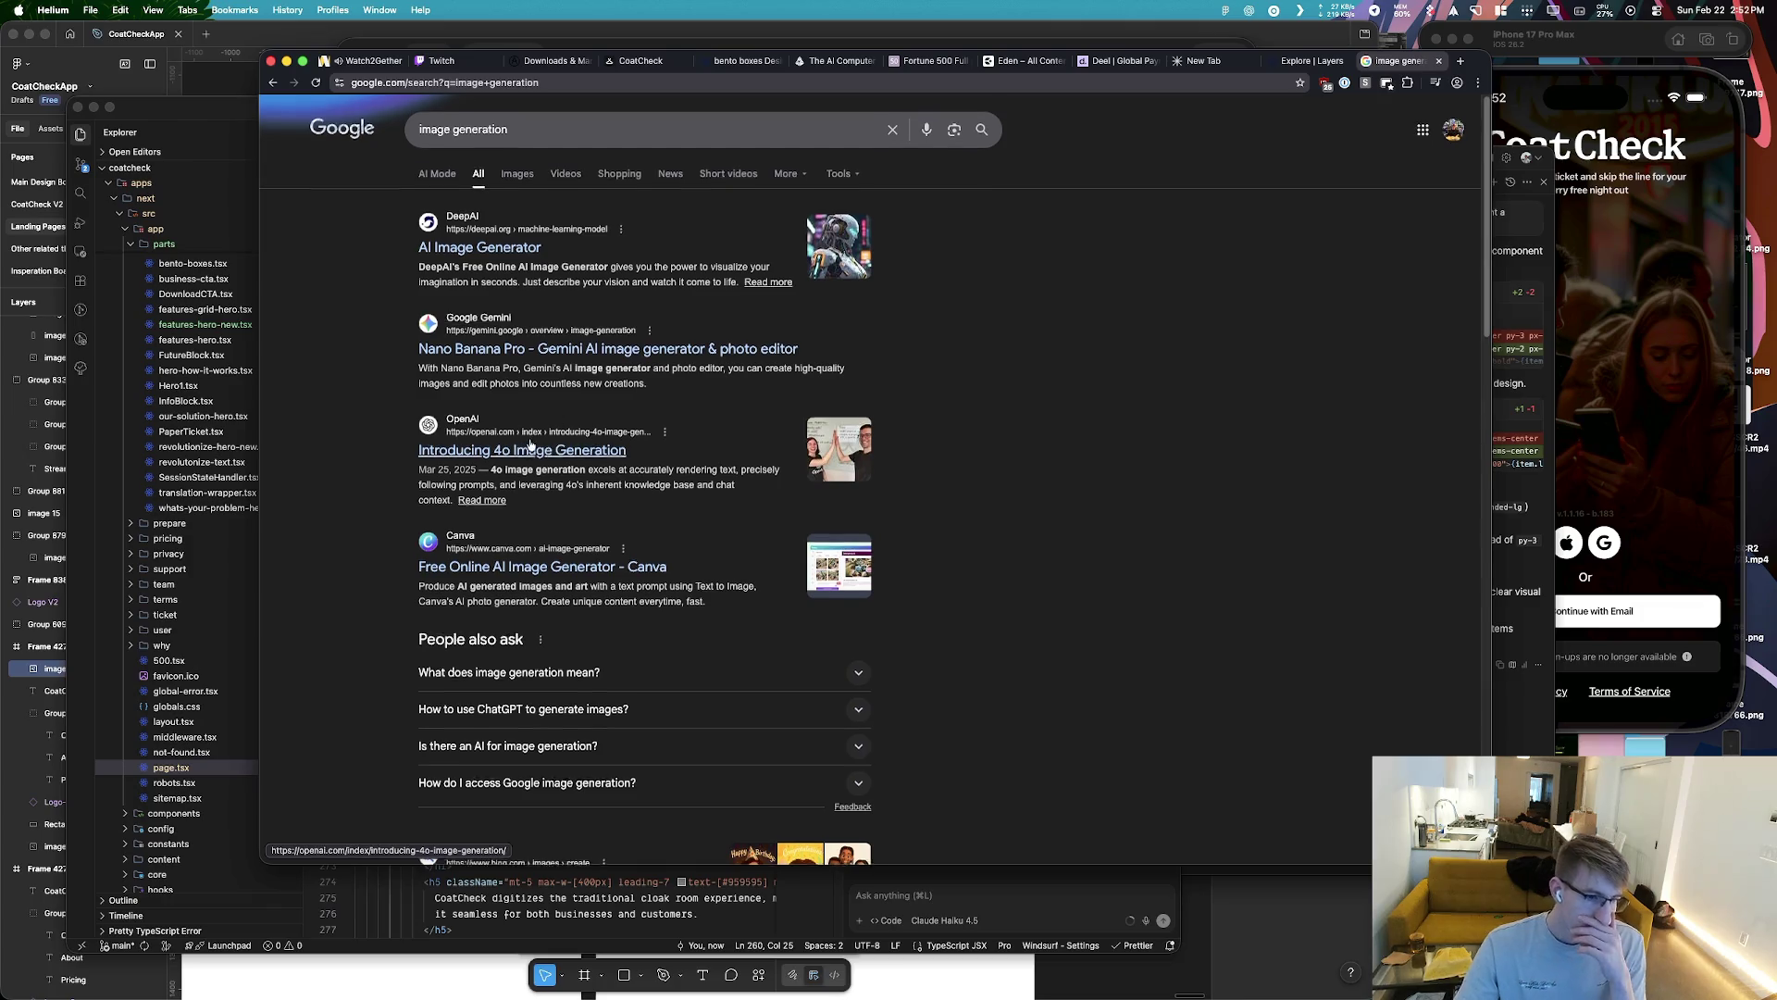
{"action": "scroll", "coordinate": [528, 439], "scroll_direction": "down", "scroll_amount": 5}
{"action": "scroll", "coordinate": [532, 437], "scroll_direction": "down", "scroll_amount": 4}
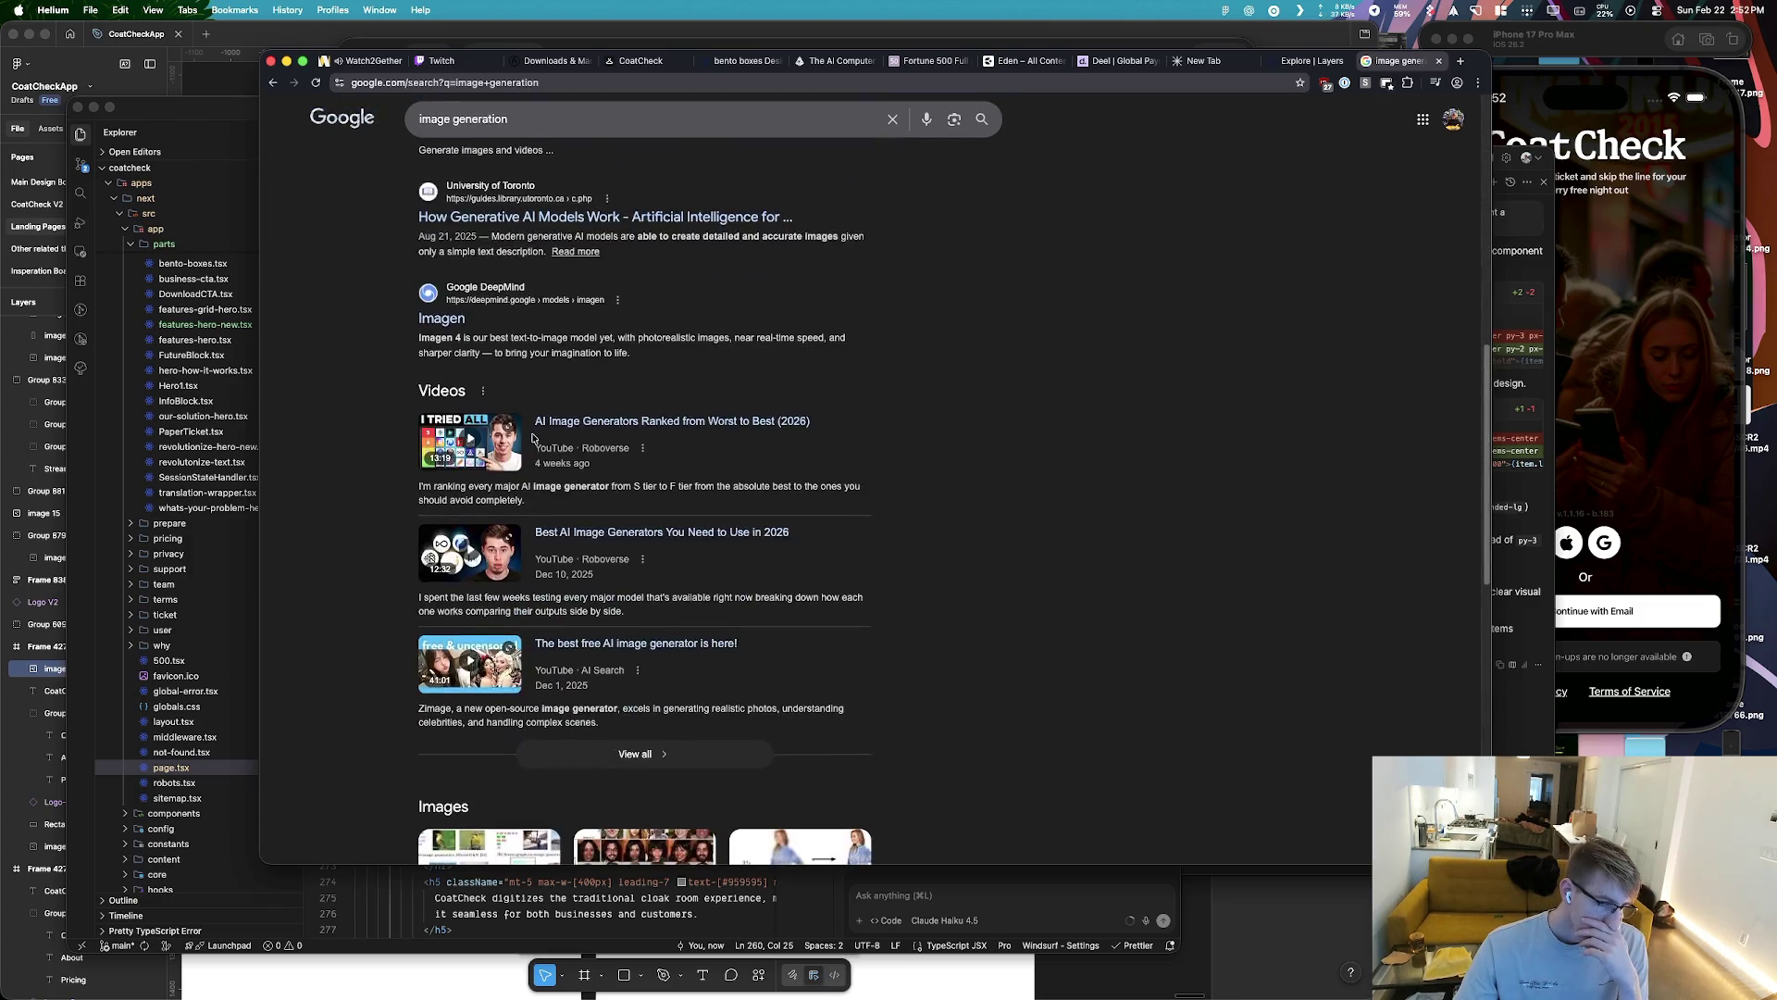
{"action": "scroll", "coordinate": [534, 438], "scroll_direction": "down", "scroll_amount": 2}
{"action": "scroll", "coordinate": [537, 439], "scroll_direction": "down", "scroll_amount": 3}
{"action": "scroll", "coordinate": [532, 441], "scroll_direction": "down", "scroll_amount": 3}
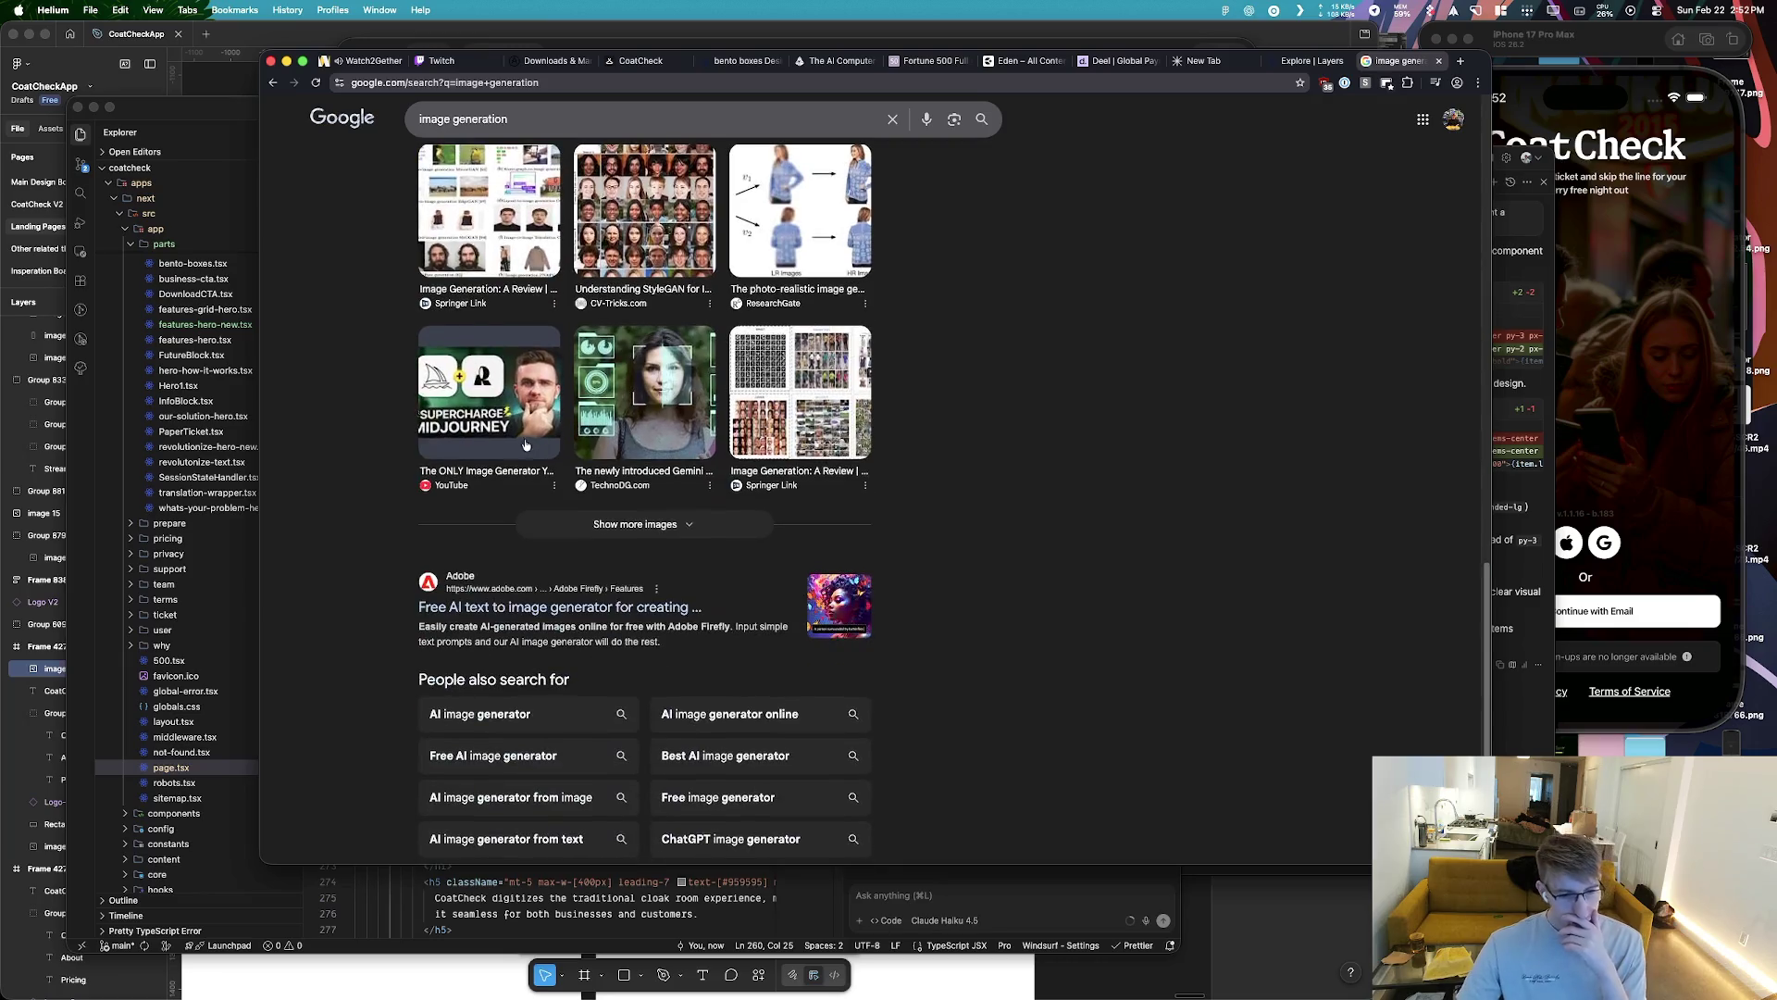
{"action": "scroll", "coordinate": [515, 439], "scroll_direction": "down", "scroll_amount": 2}
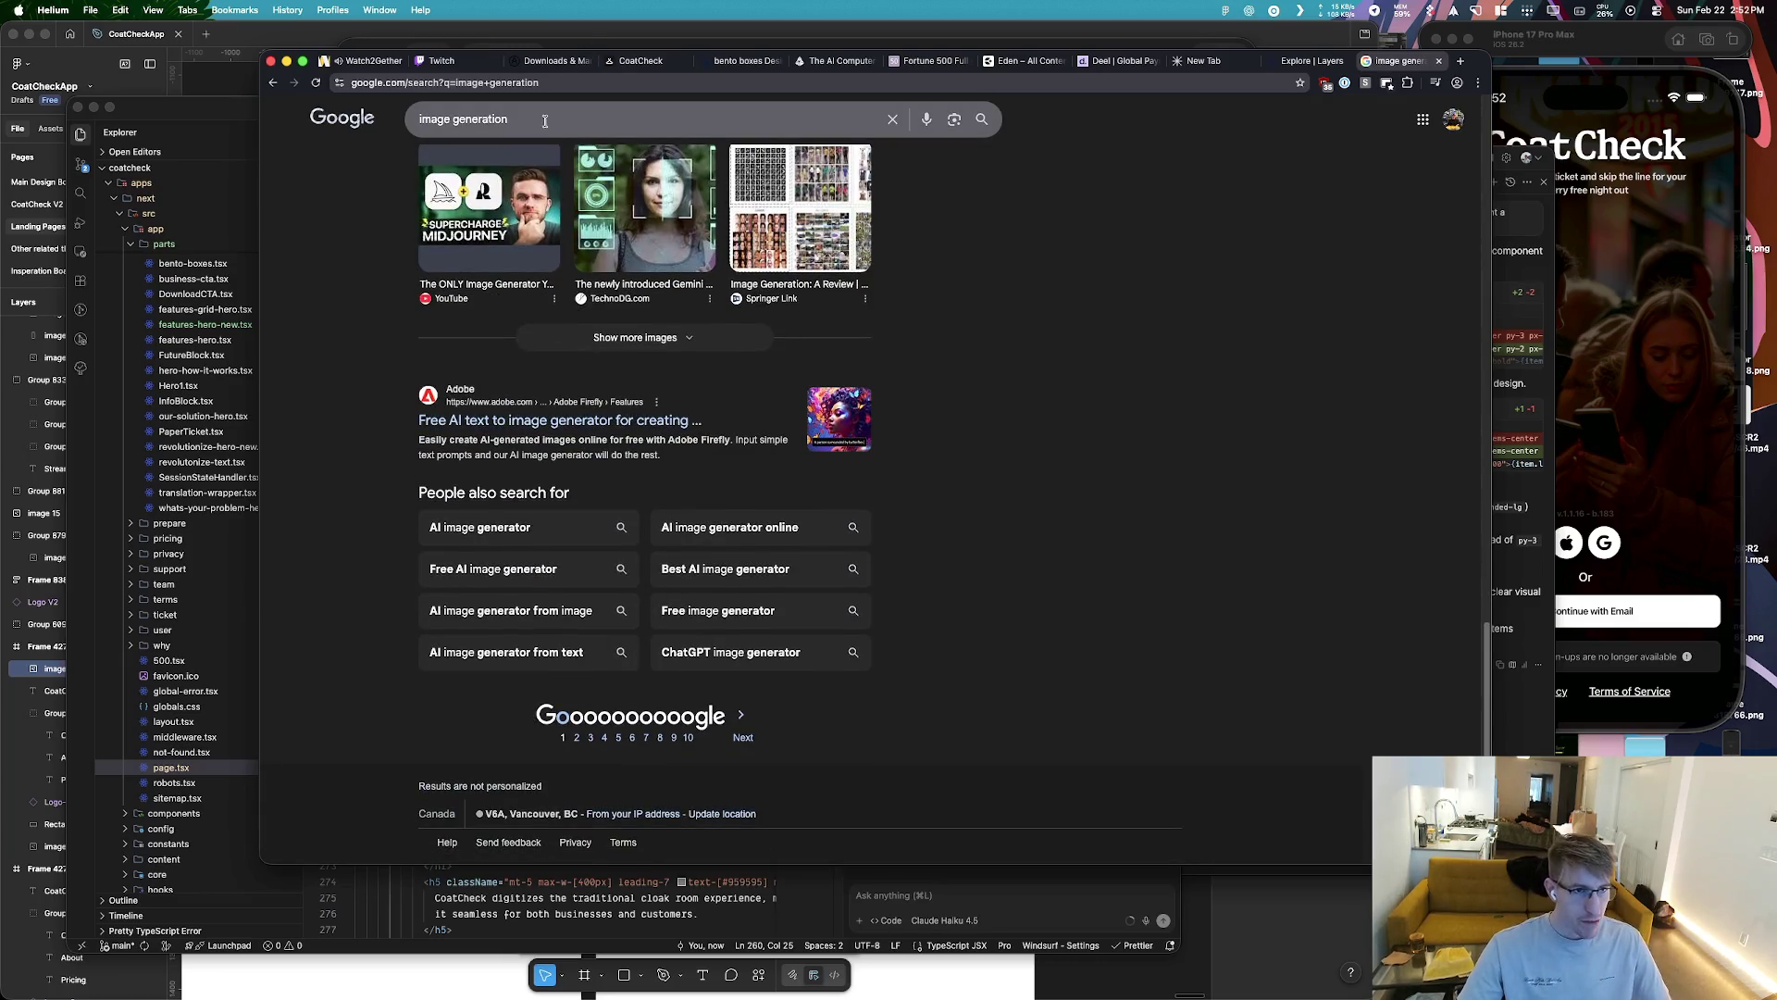
Search Google for 'what is the best ai image generator service'
{"action": "type", "text": "w"}
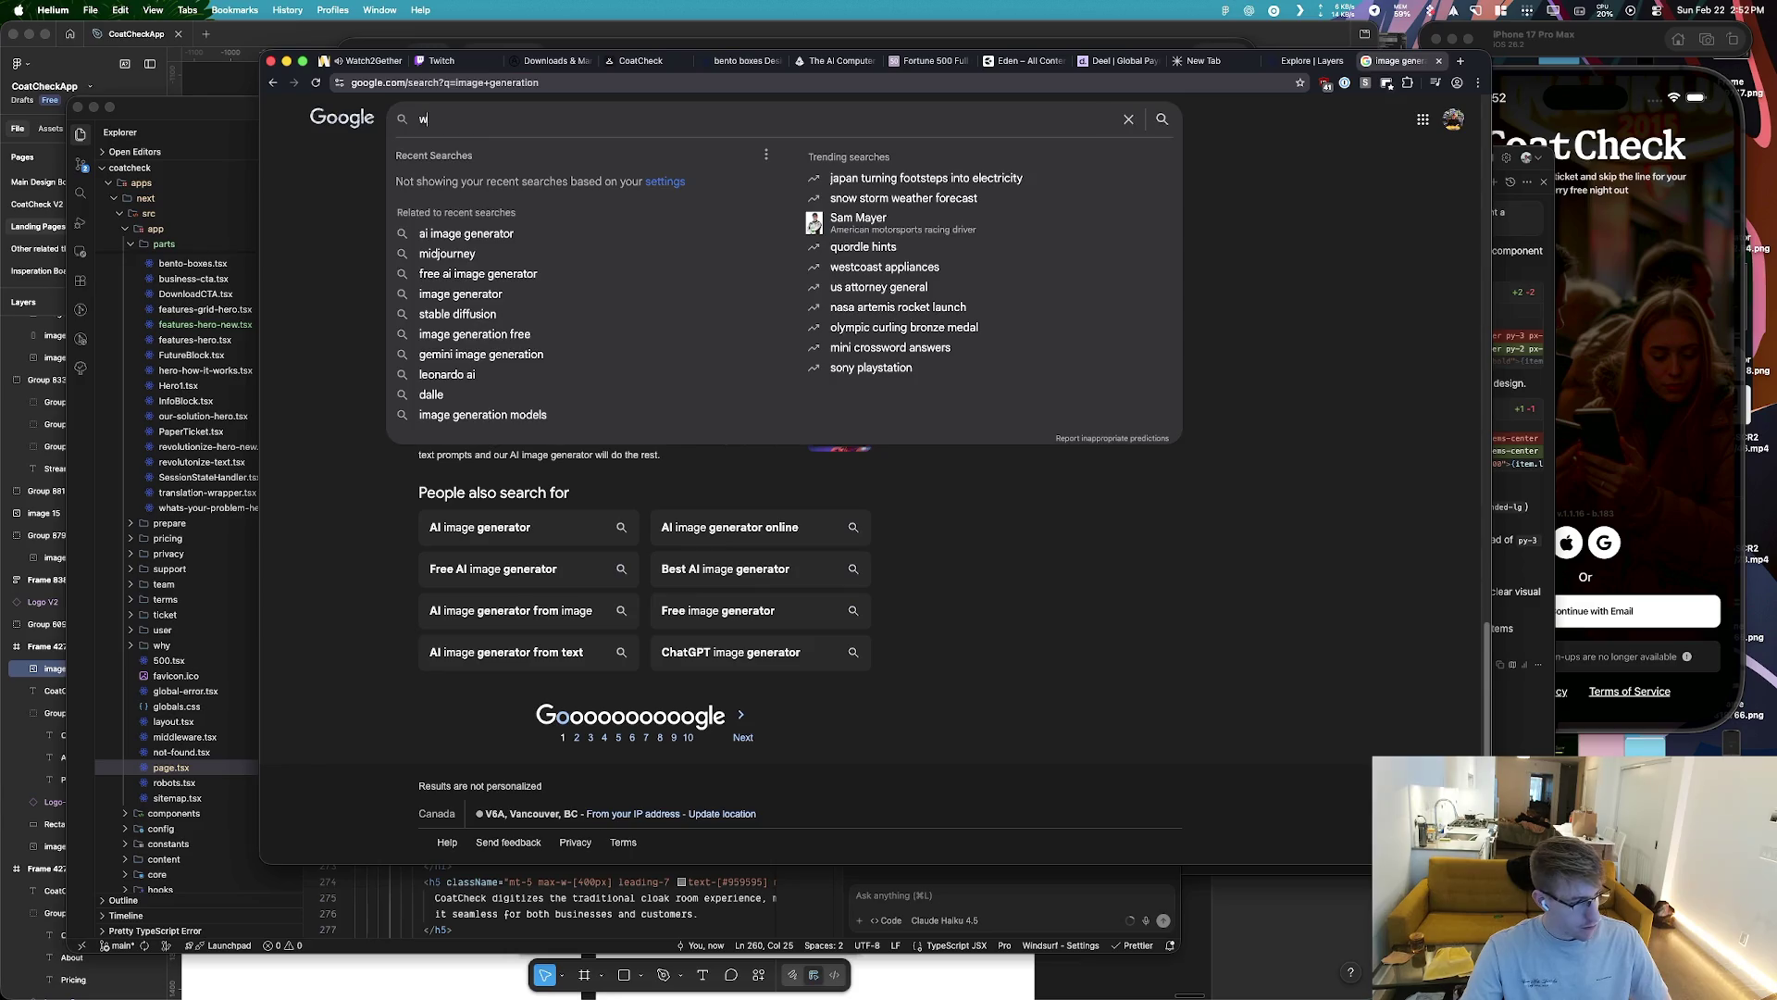
{"action": "type", "text": "hat is the"}
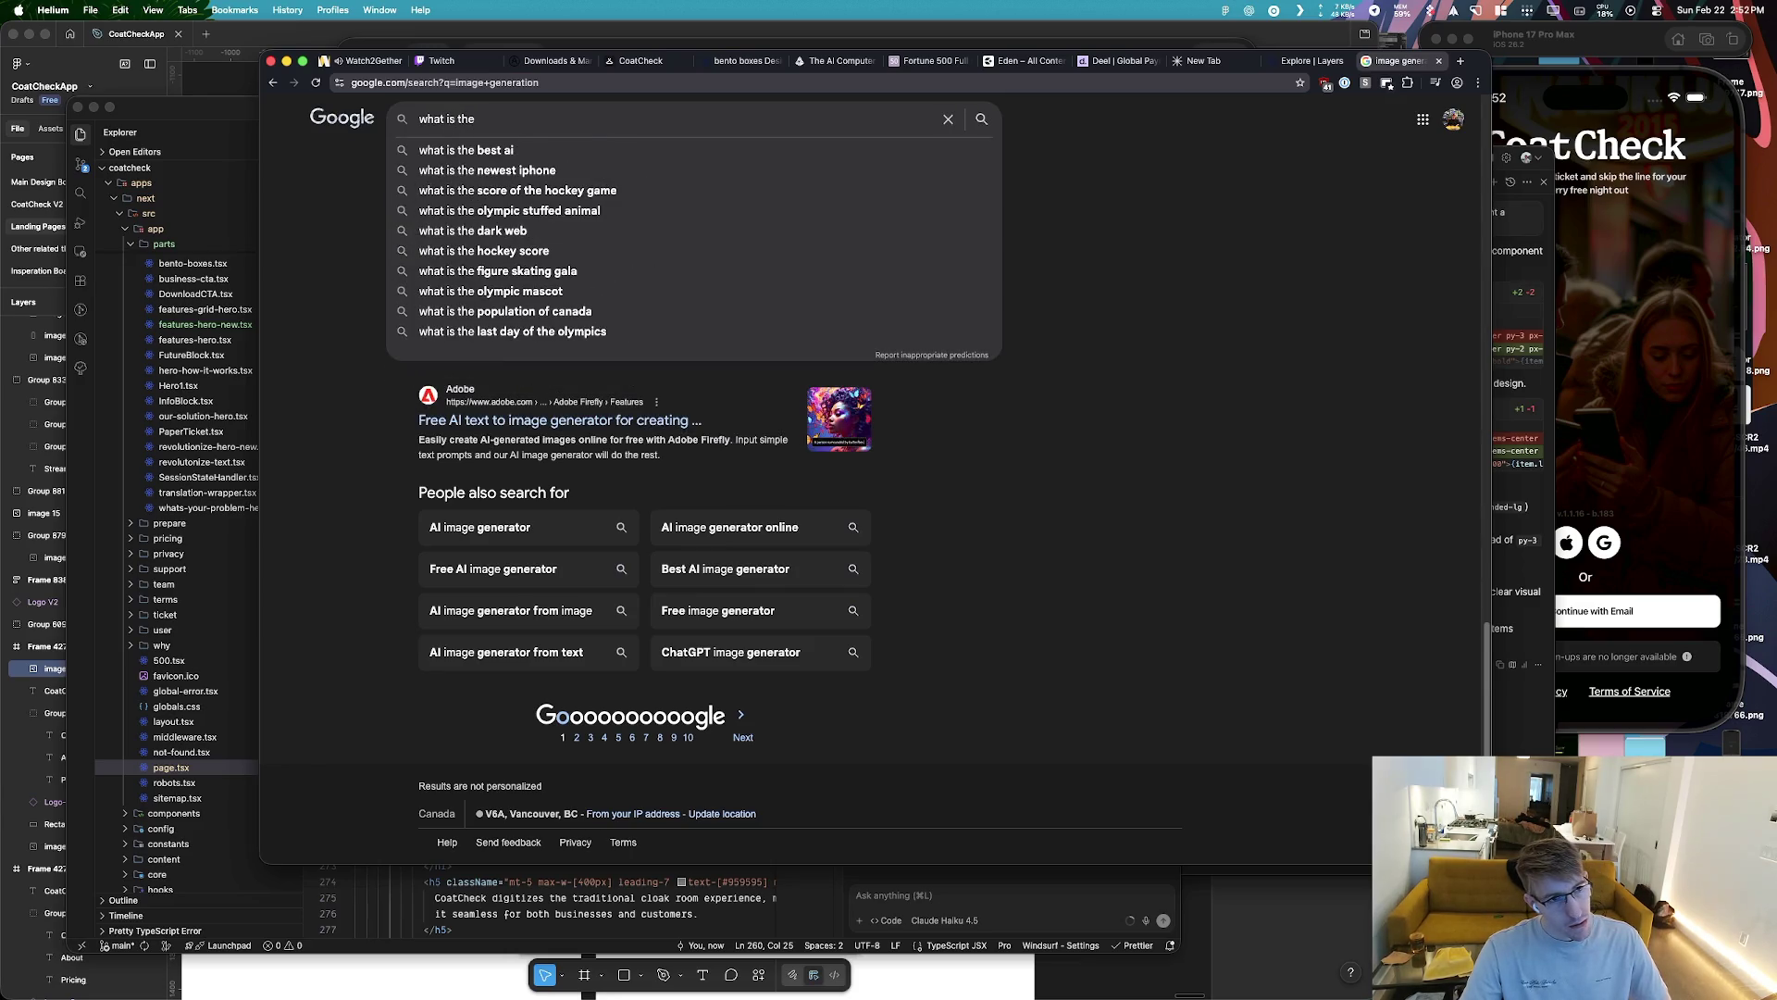
{"action": "type", "text": " best ai image "}
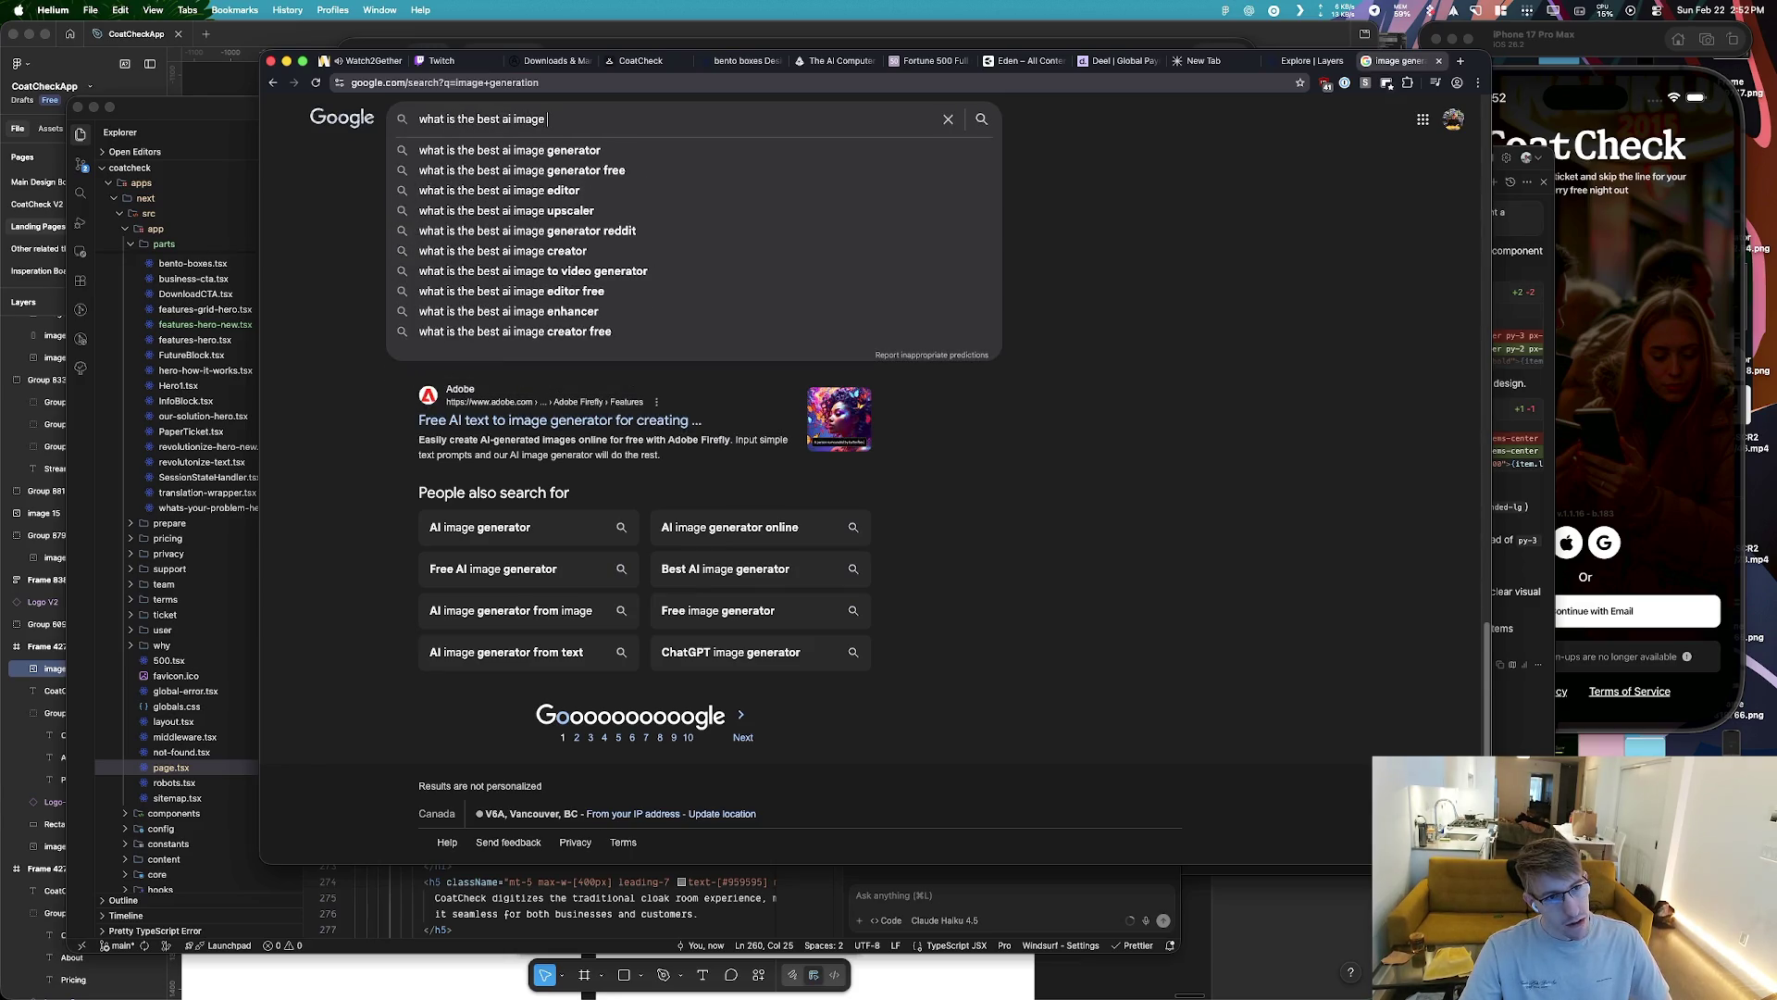
{"action": "type", "text": "generat"}
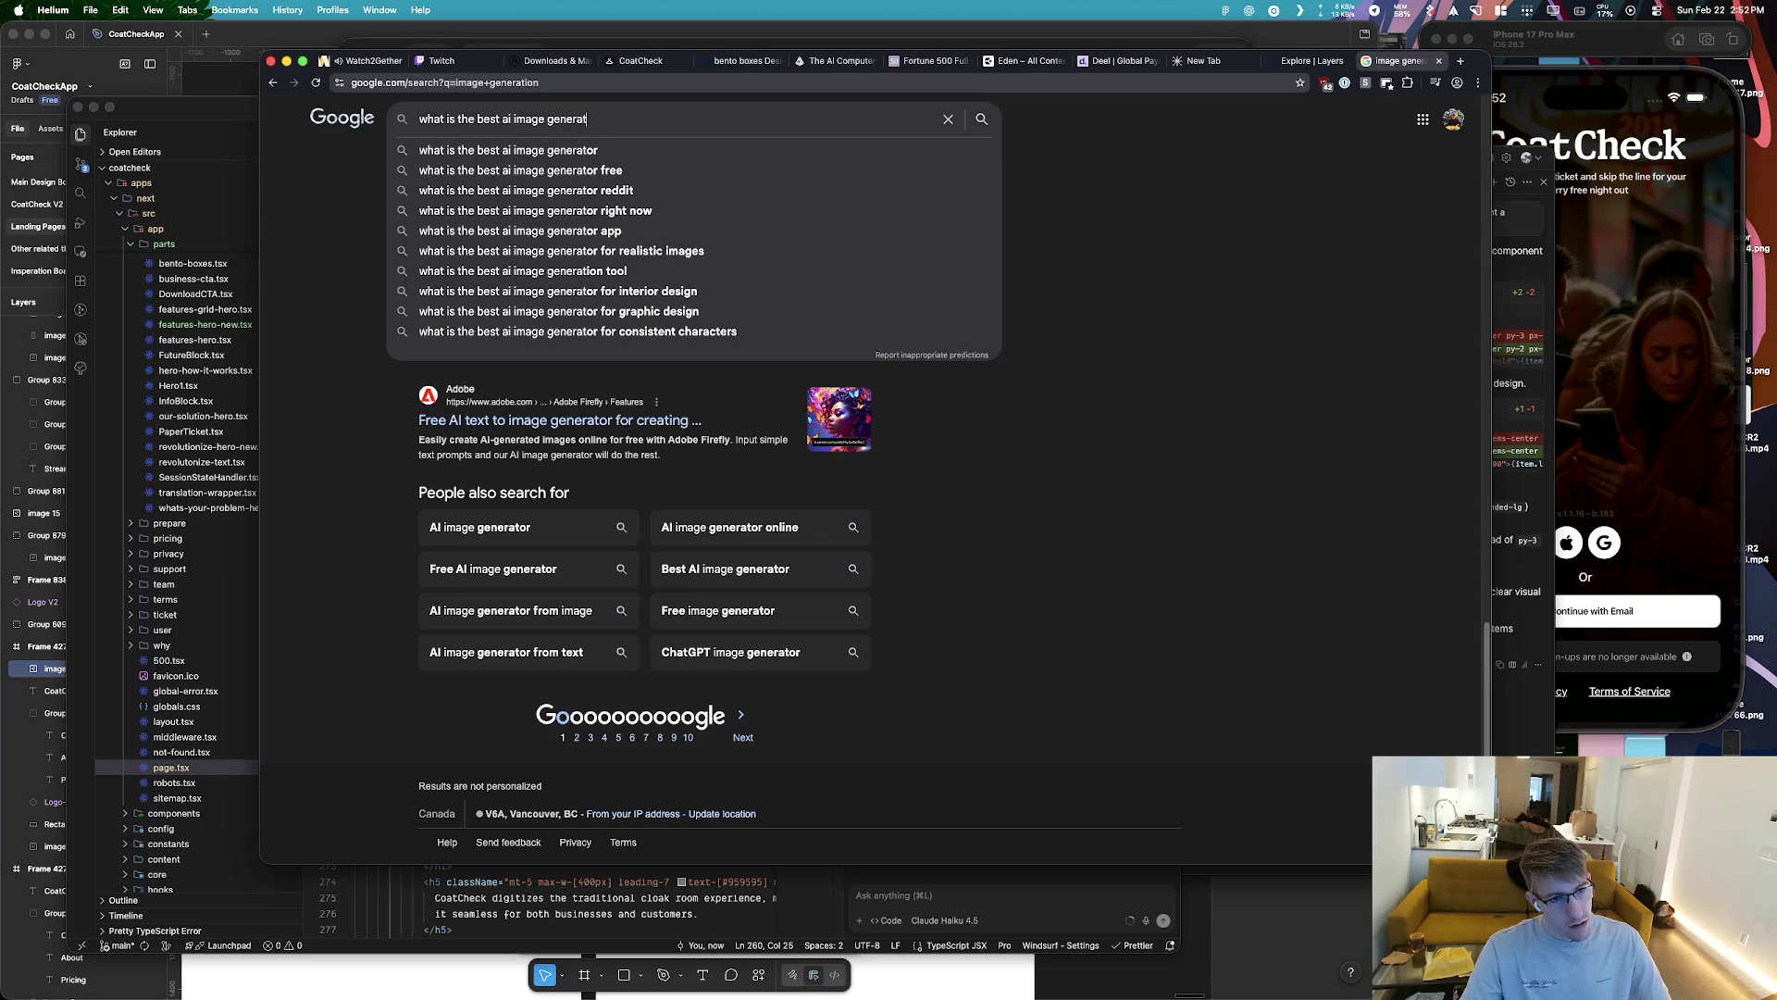
{"action": "key", "text": "alt+BackSpace"}
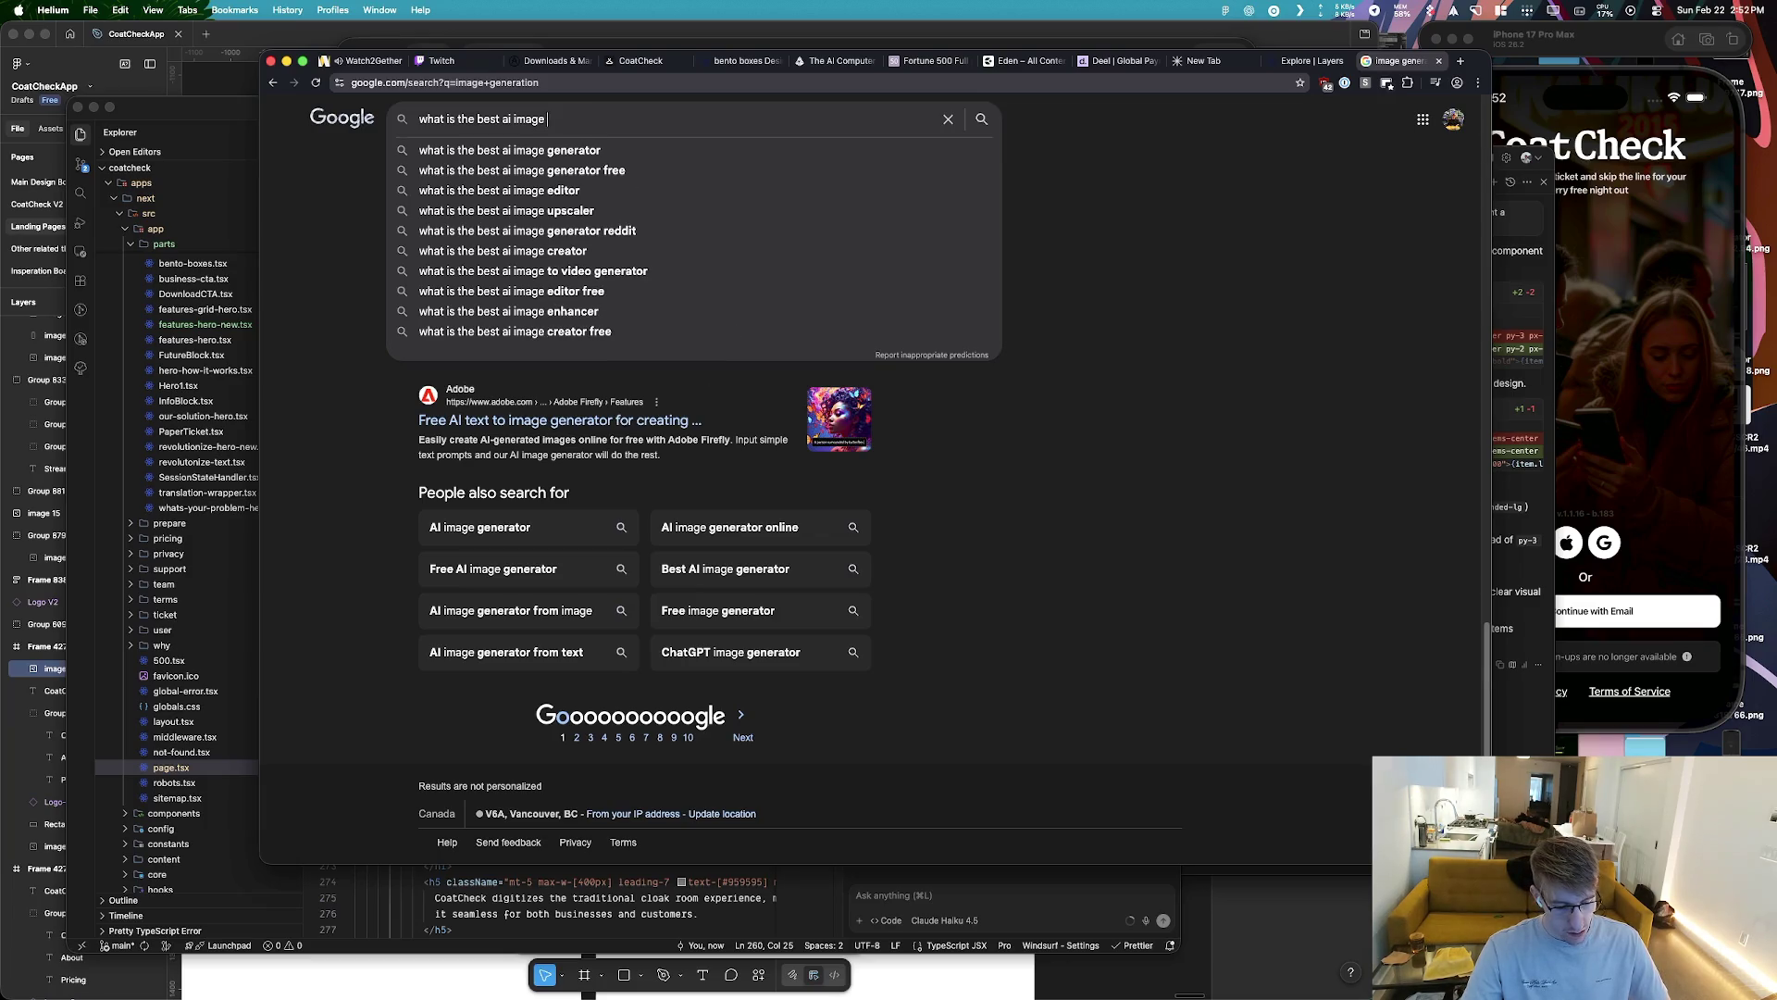
{"action": "type", "text": "generator serv"}
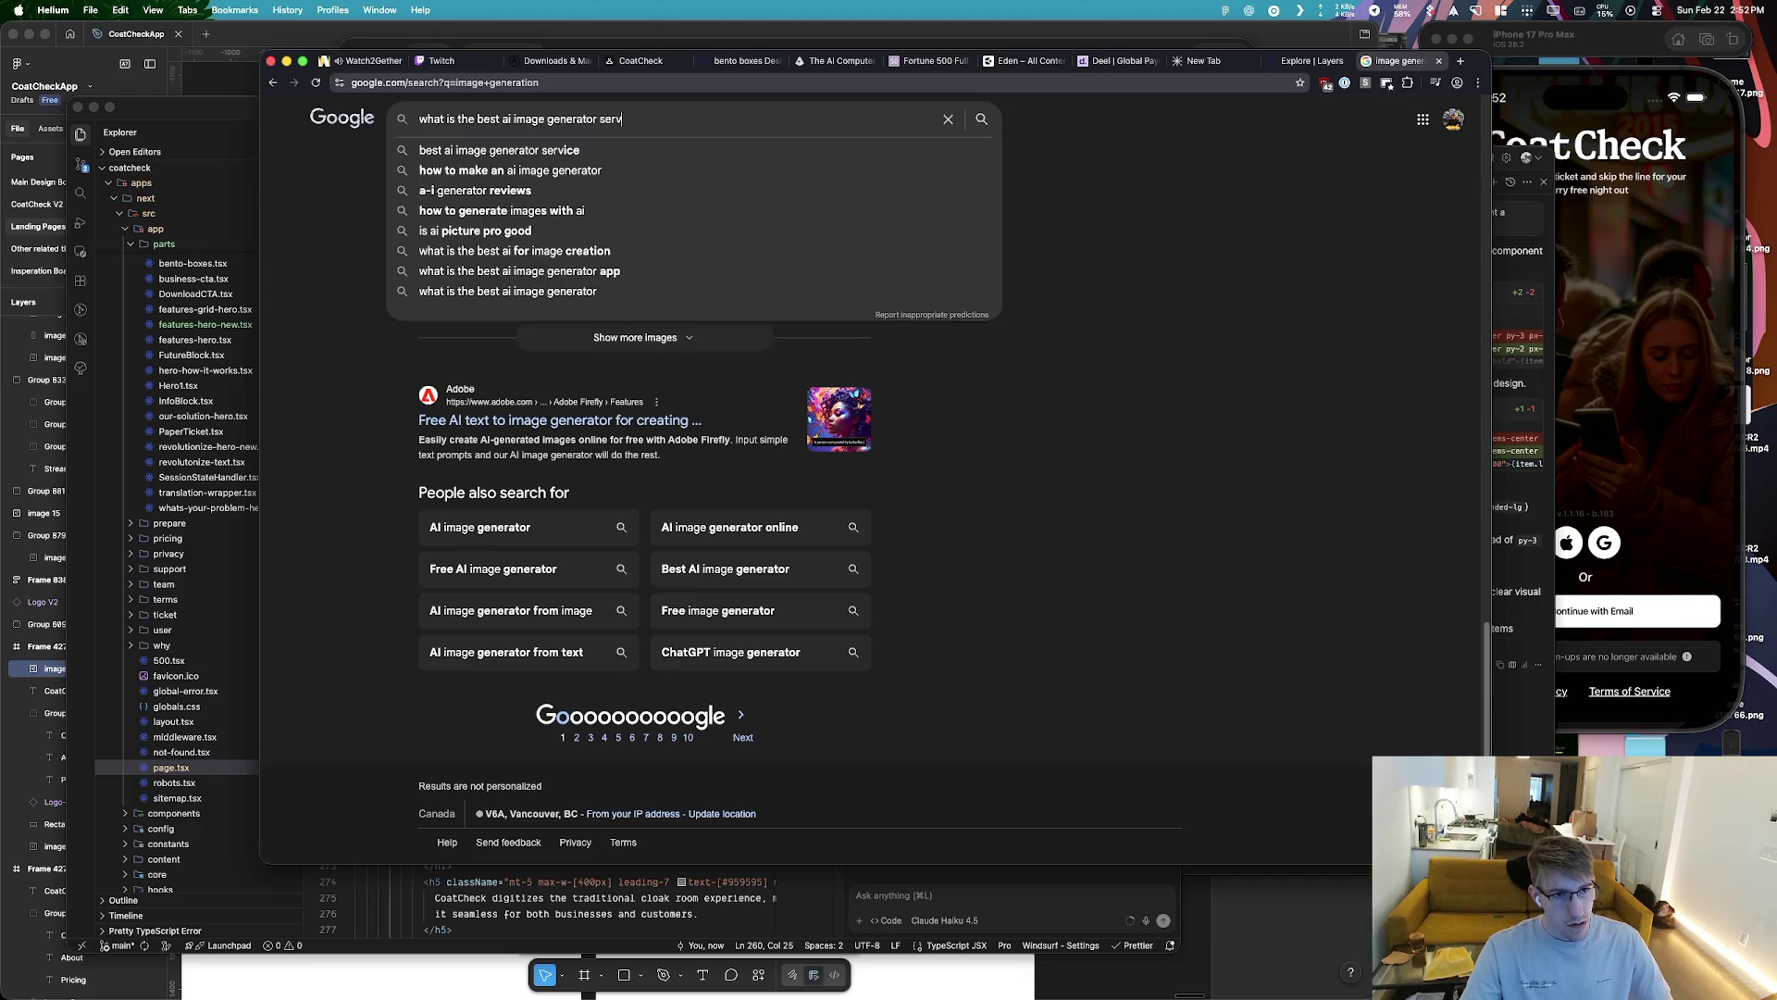
{"action": "type", "text": "ice"}
{"action": "key", "text": "Return"}
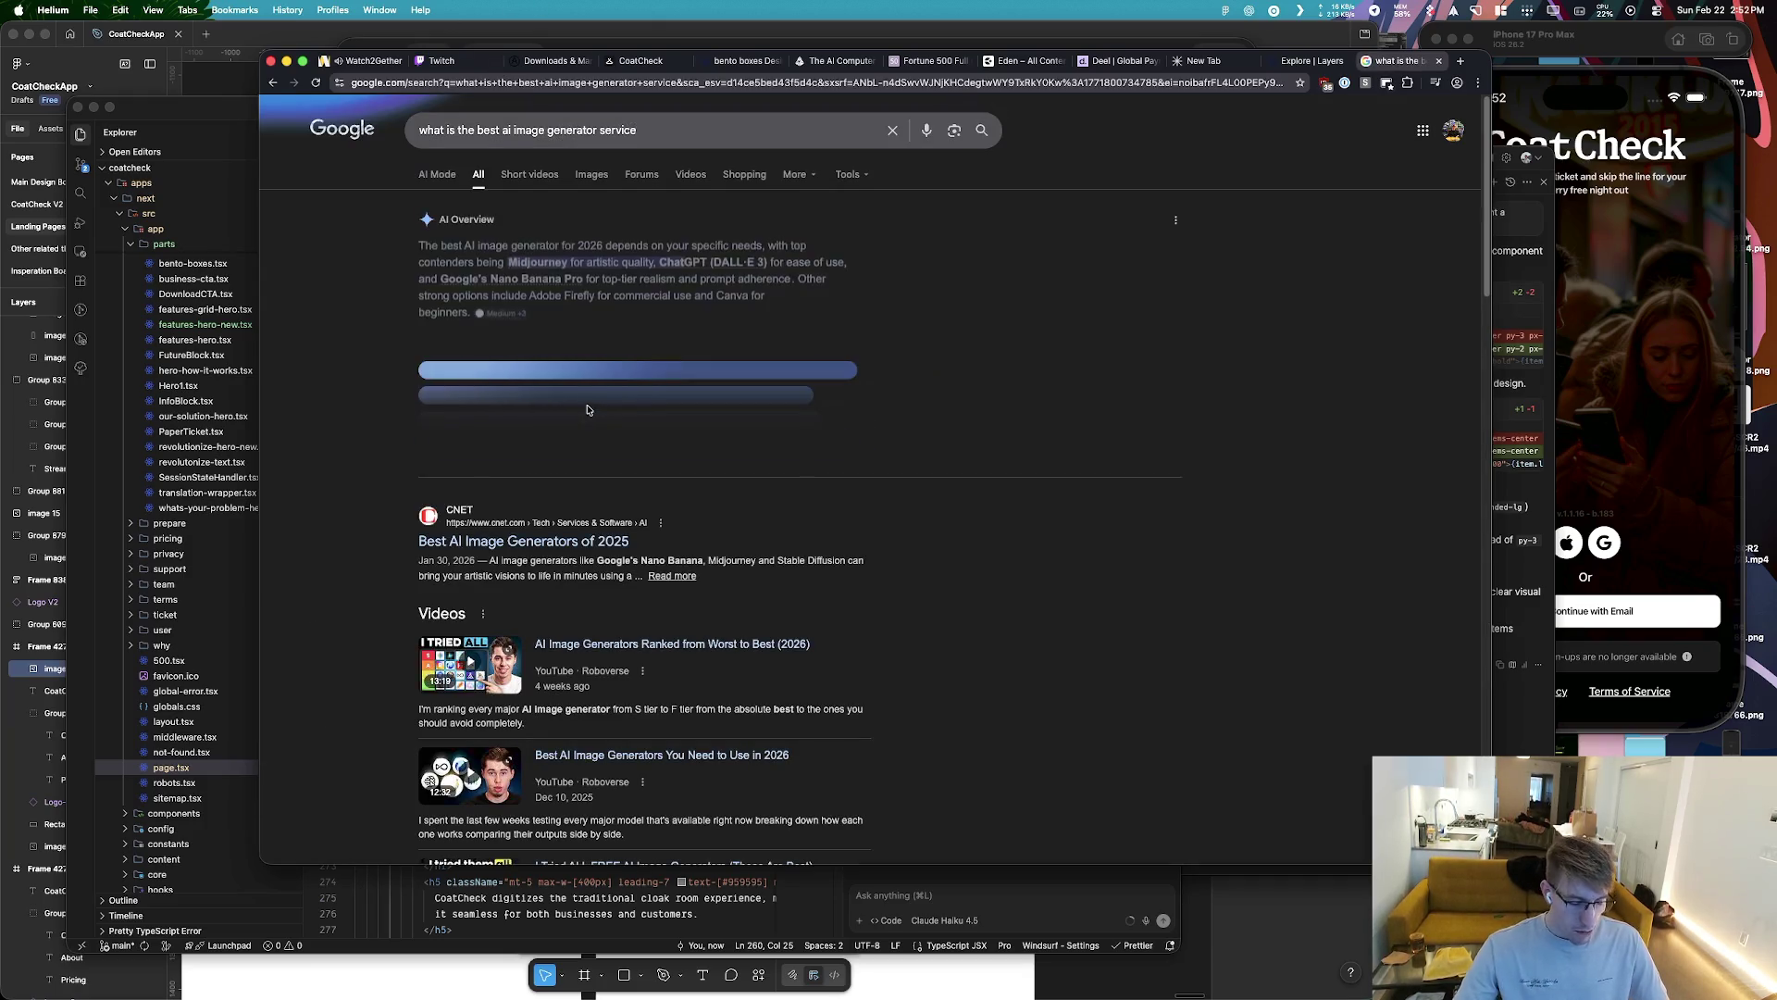
Look up Stable Diffusion in a new tab, visit its site, then close it
{"action": "key", "text": "super+t"}
{"action": "type", "text": "stable "}
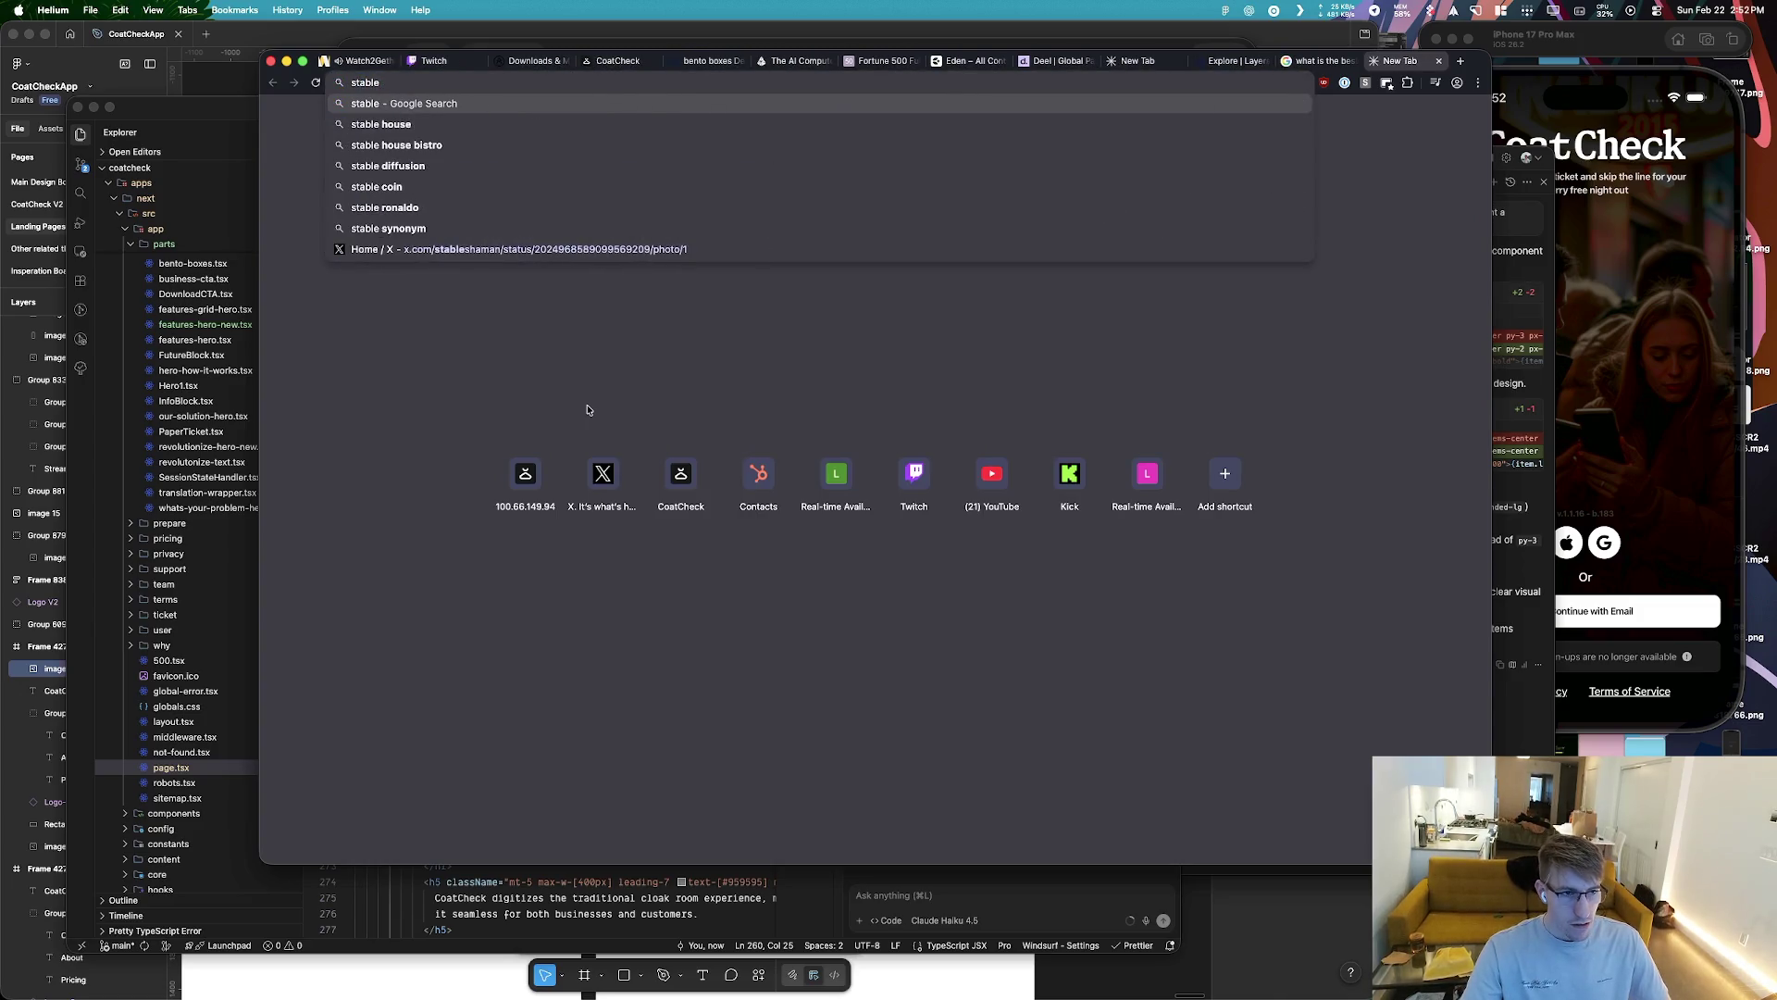
{"action": "type", "text": "fussion"}
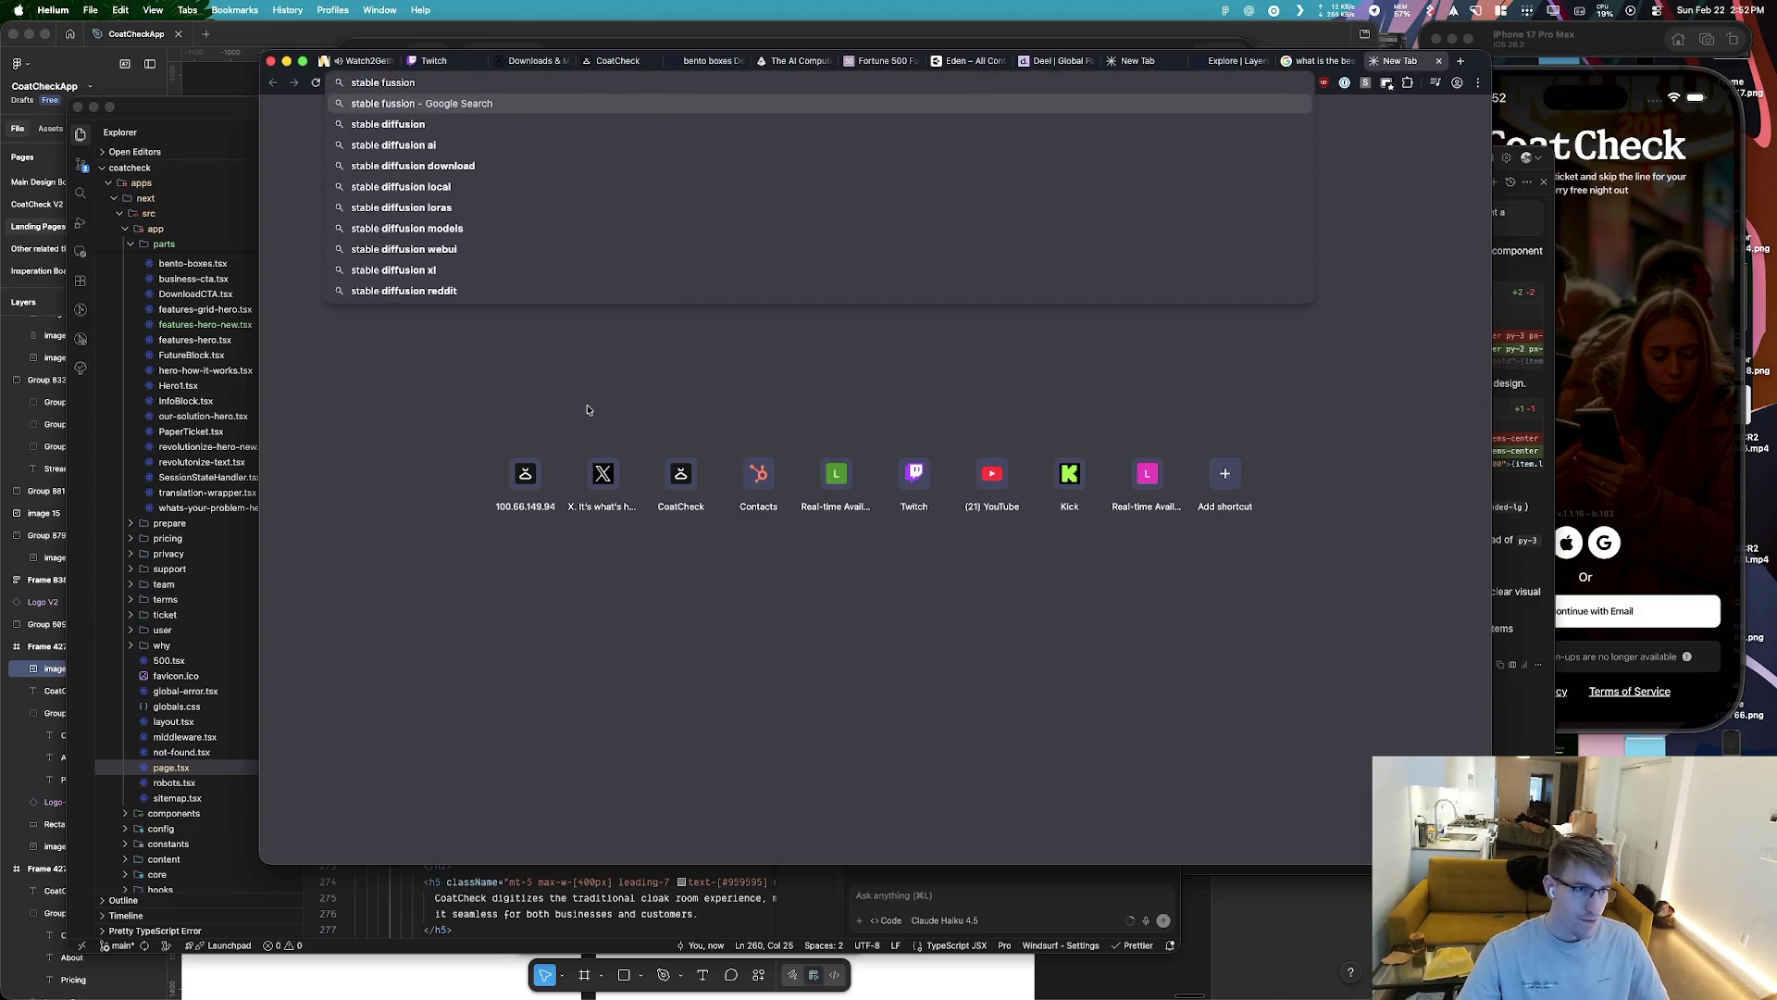
{"action": "key", "text": "Down"}
{"action": "key", "text": "Return"}
{"action": "left_click", "coordinate": [557, 259]}
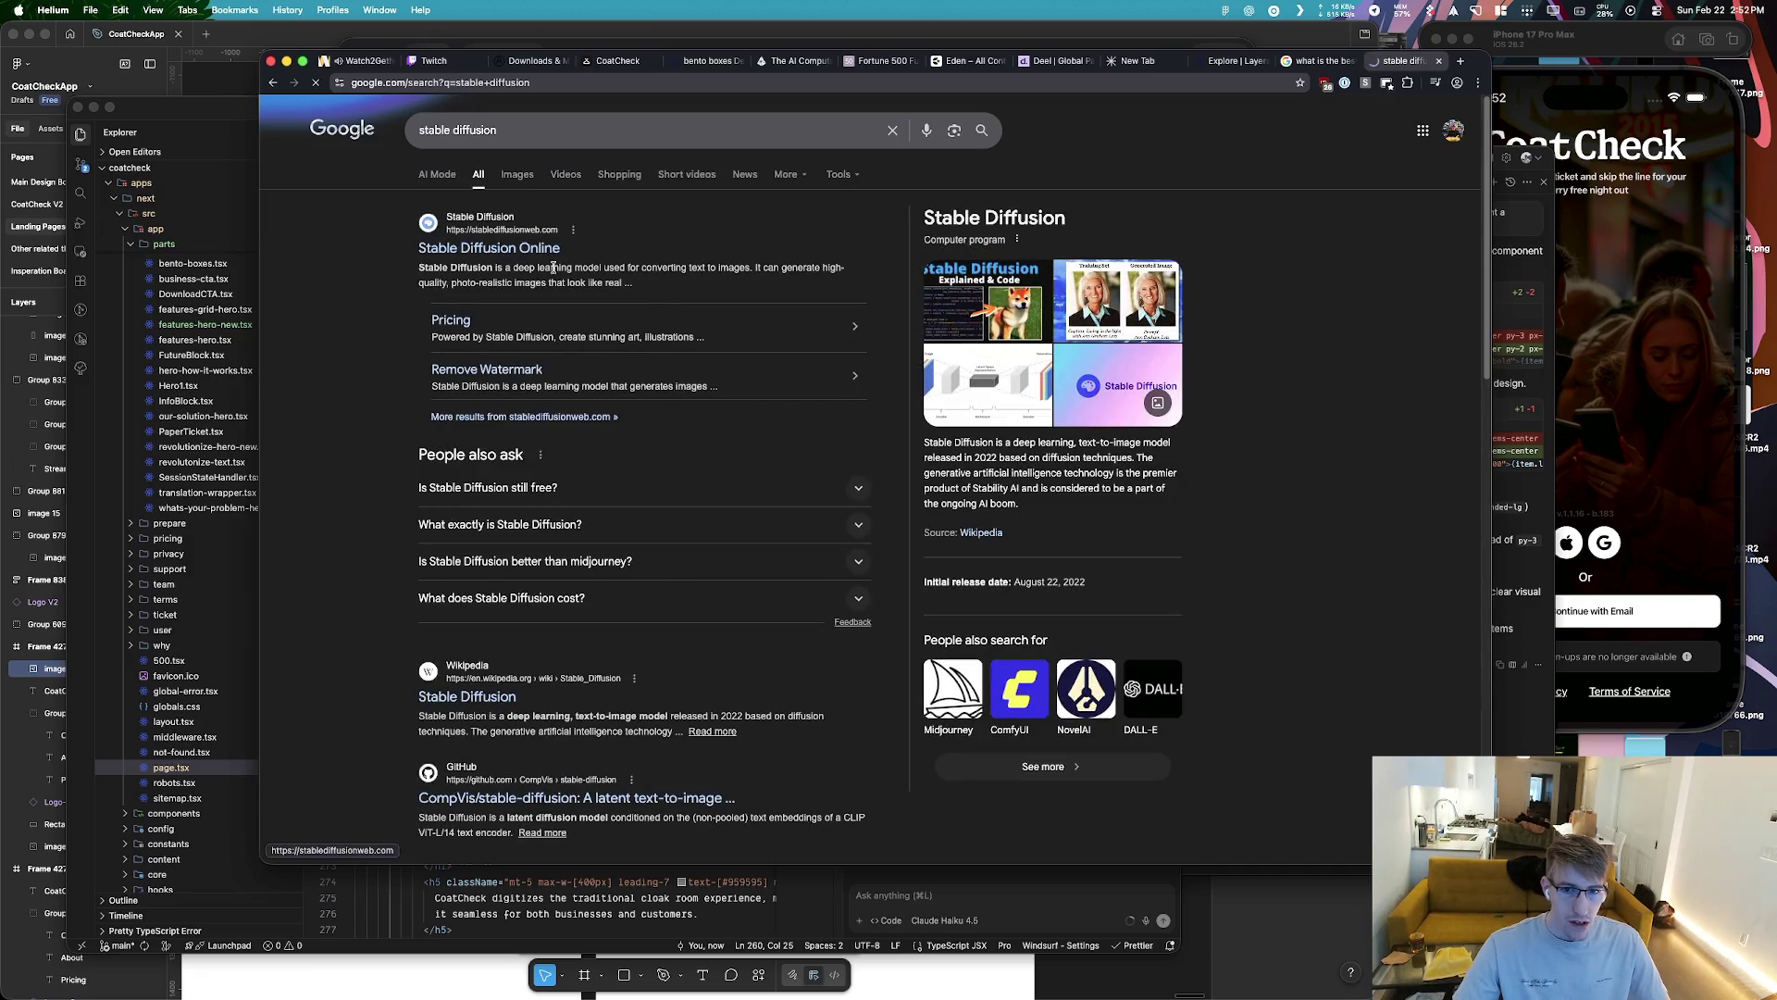
{"action": "key", "text": "super+w"}
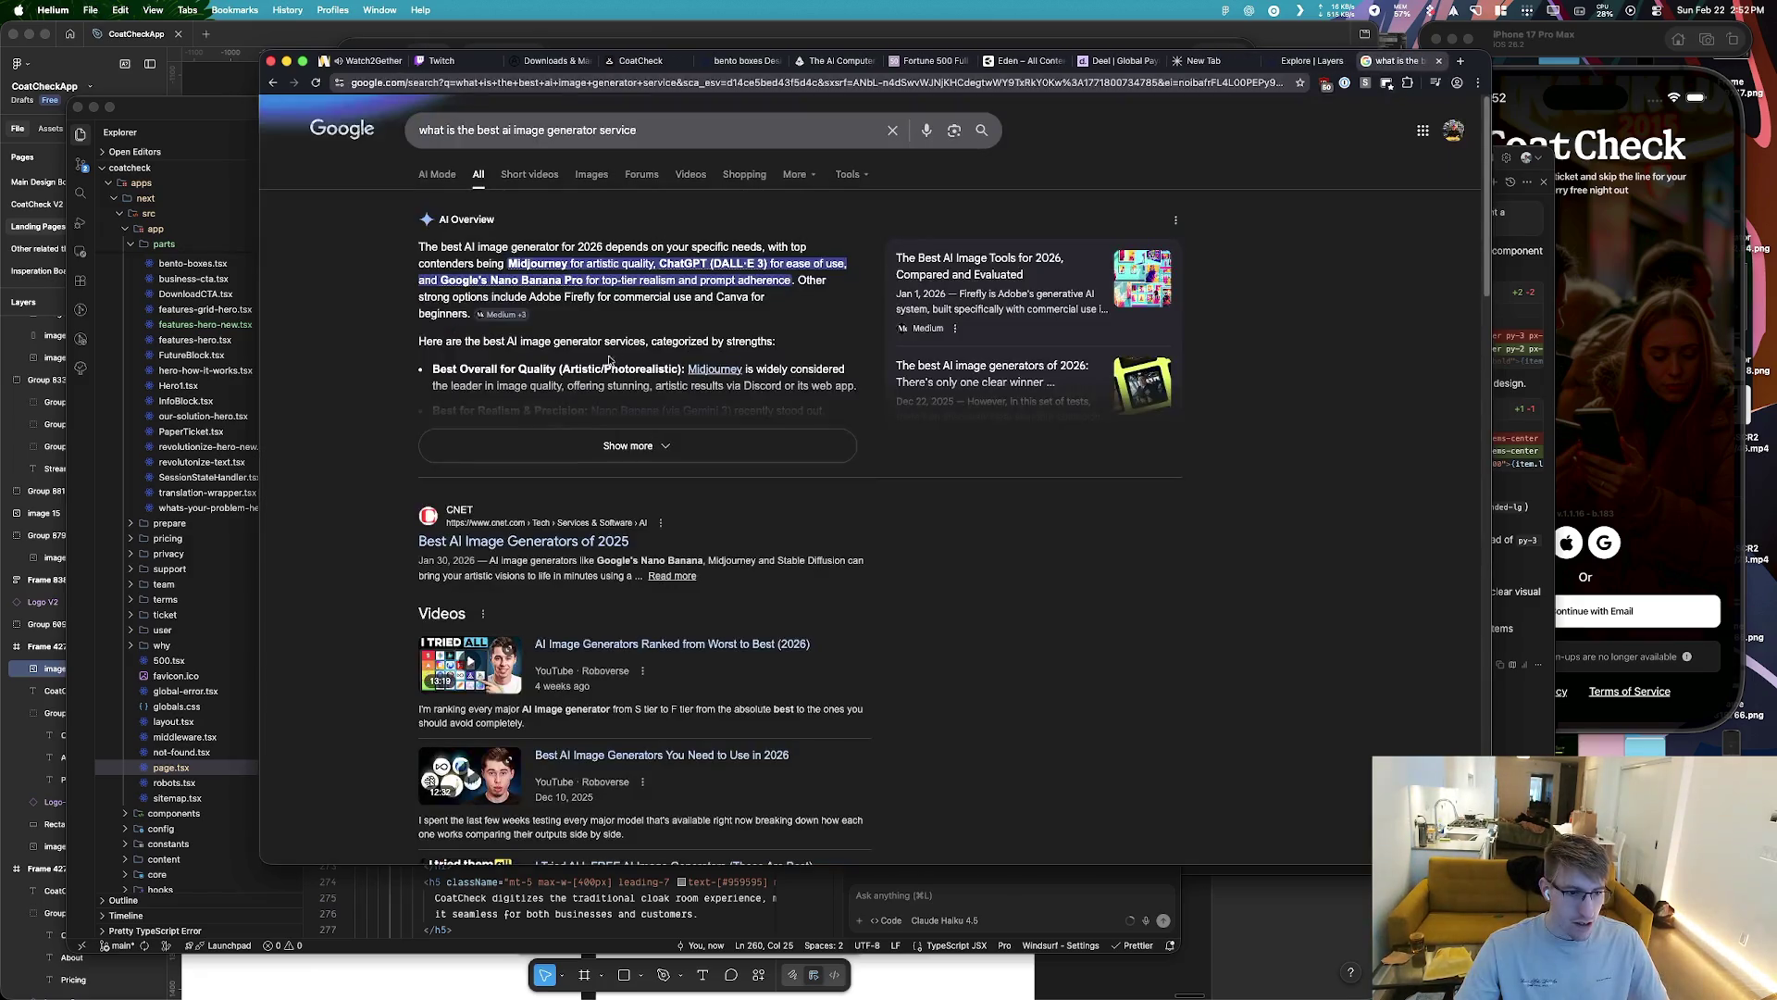
Expand the AI Overview and open the Midjourney link in a new tab
{"action": "left_click", "coordinate": [661, 422]}
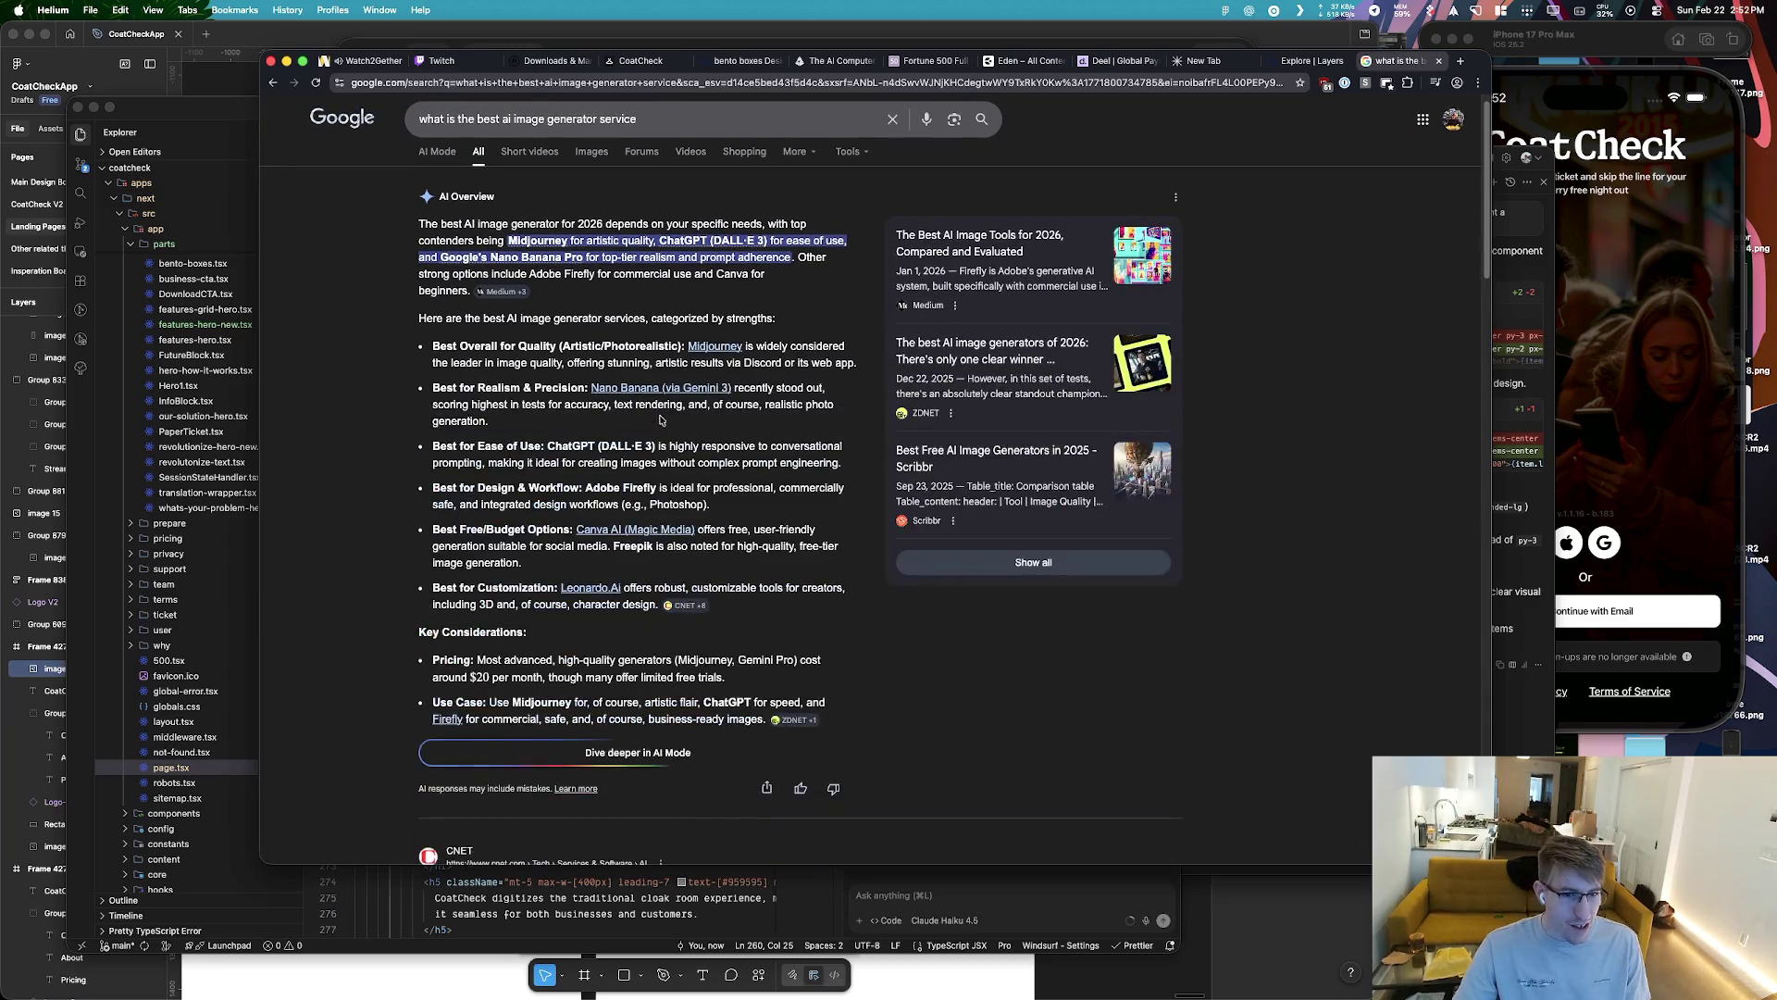
{"action": "left_click", "coordinate": [714, 345], "text": "super"}
{"action": "left_click", "coordinate": [1408, 61]}
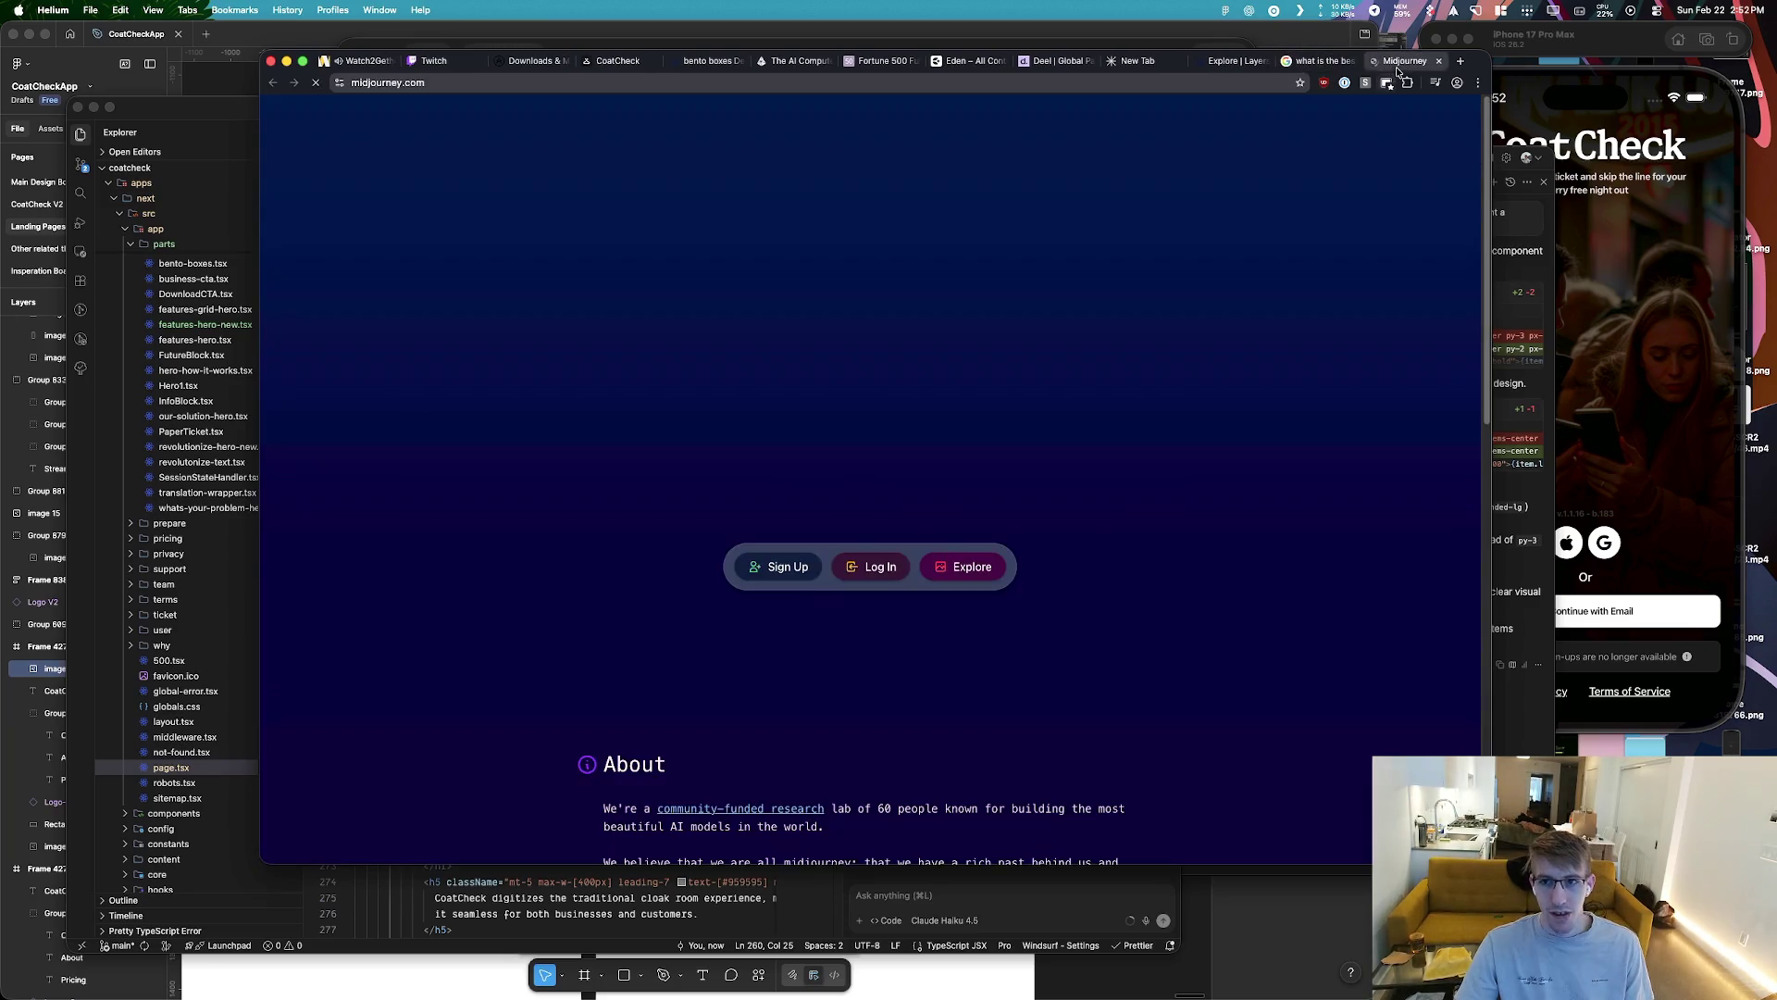
Sign up for Midjourney with a Google account
{"action": "left_click", "coordinate": [805, 568]}
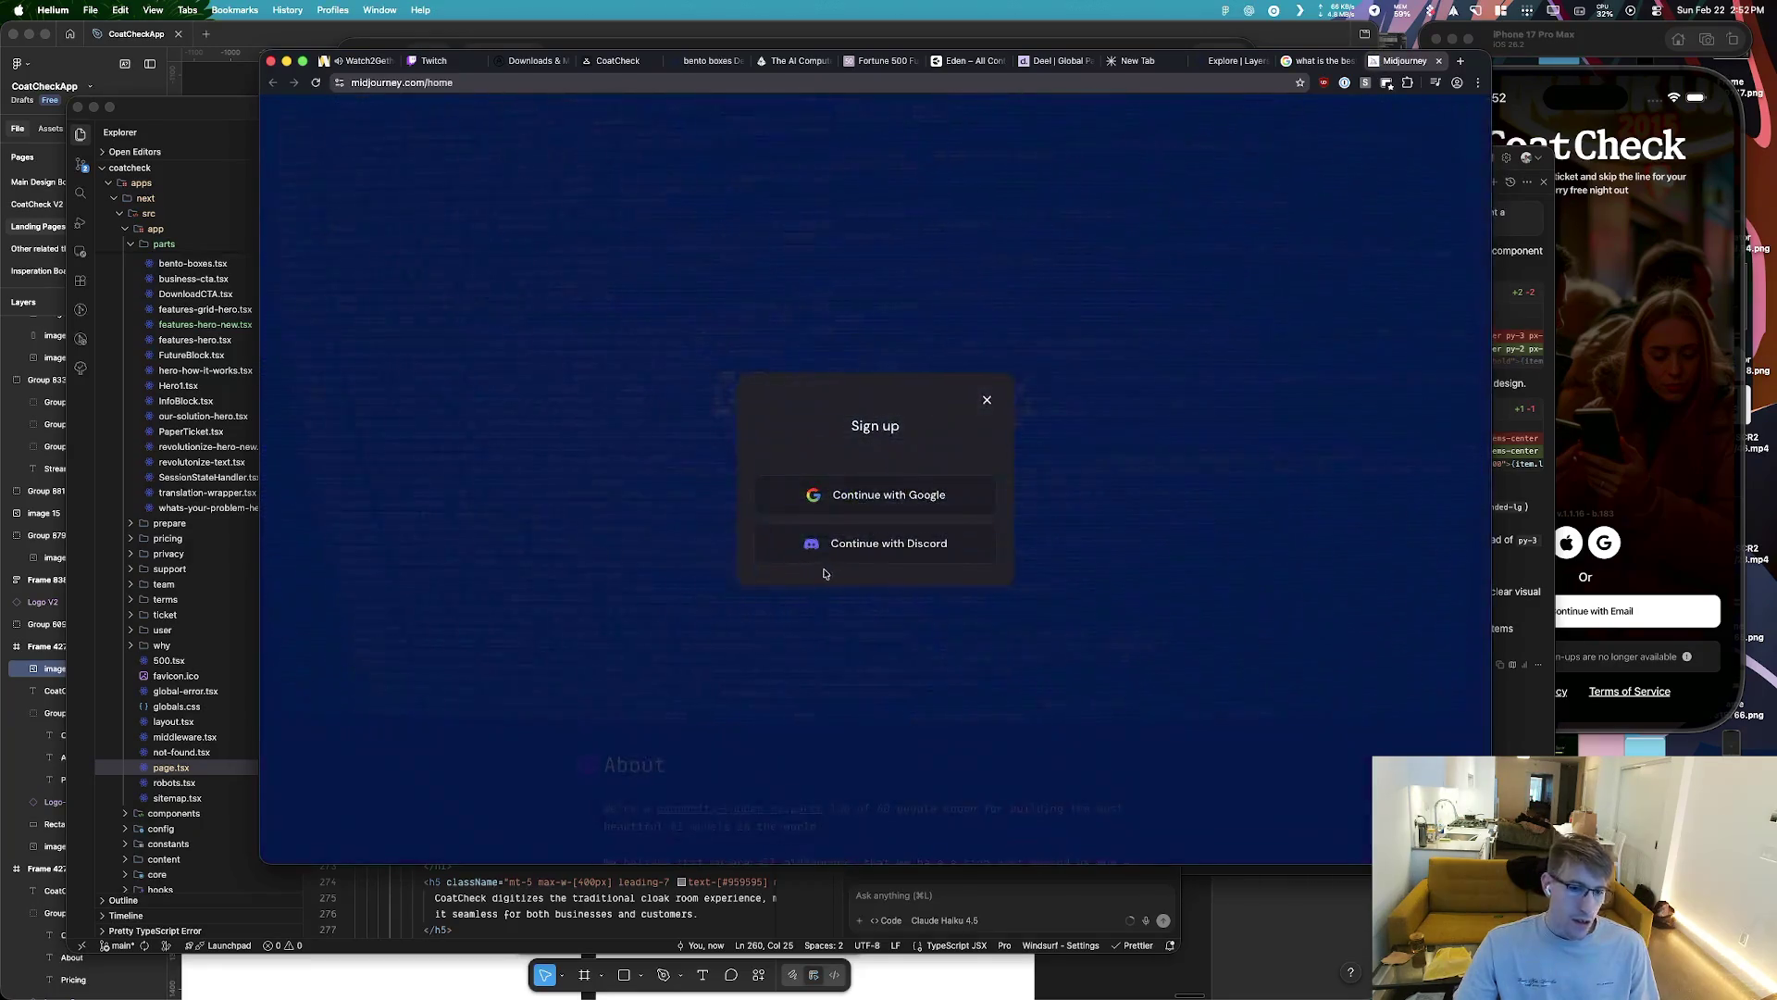
{"action": "left_click", "coordinate": [888, 494]}
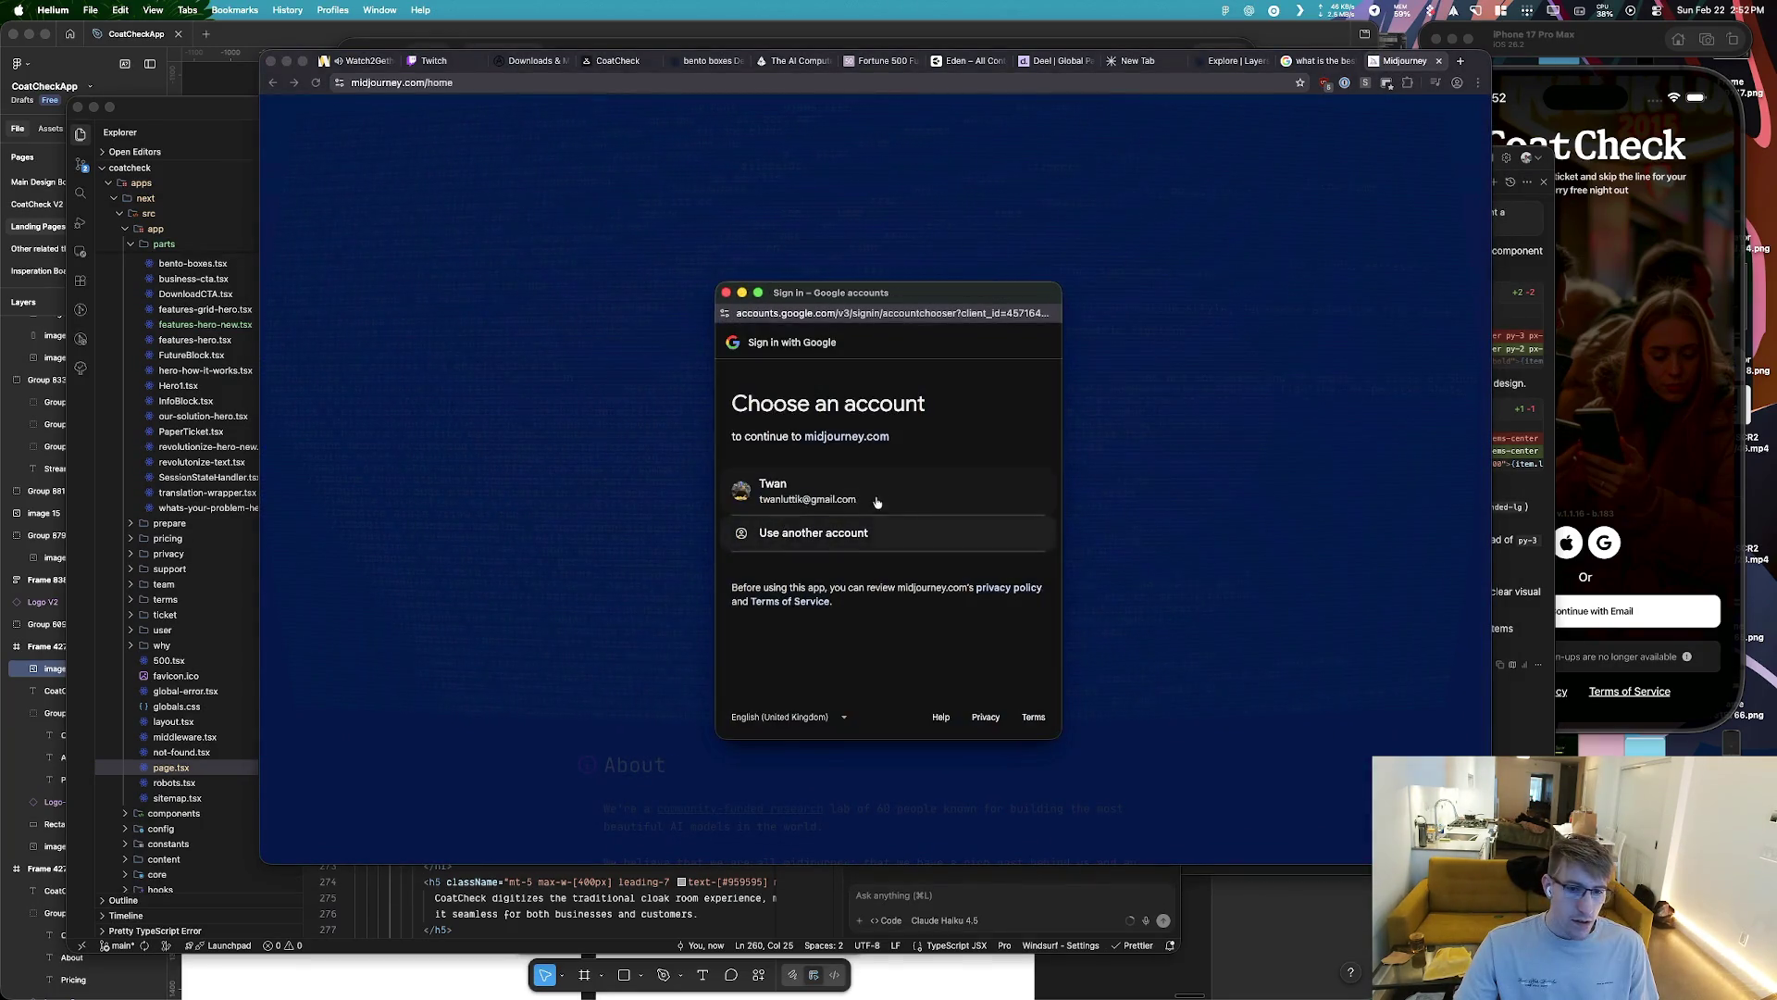
{"action": "left_click", "coordinate": [875, 496]}
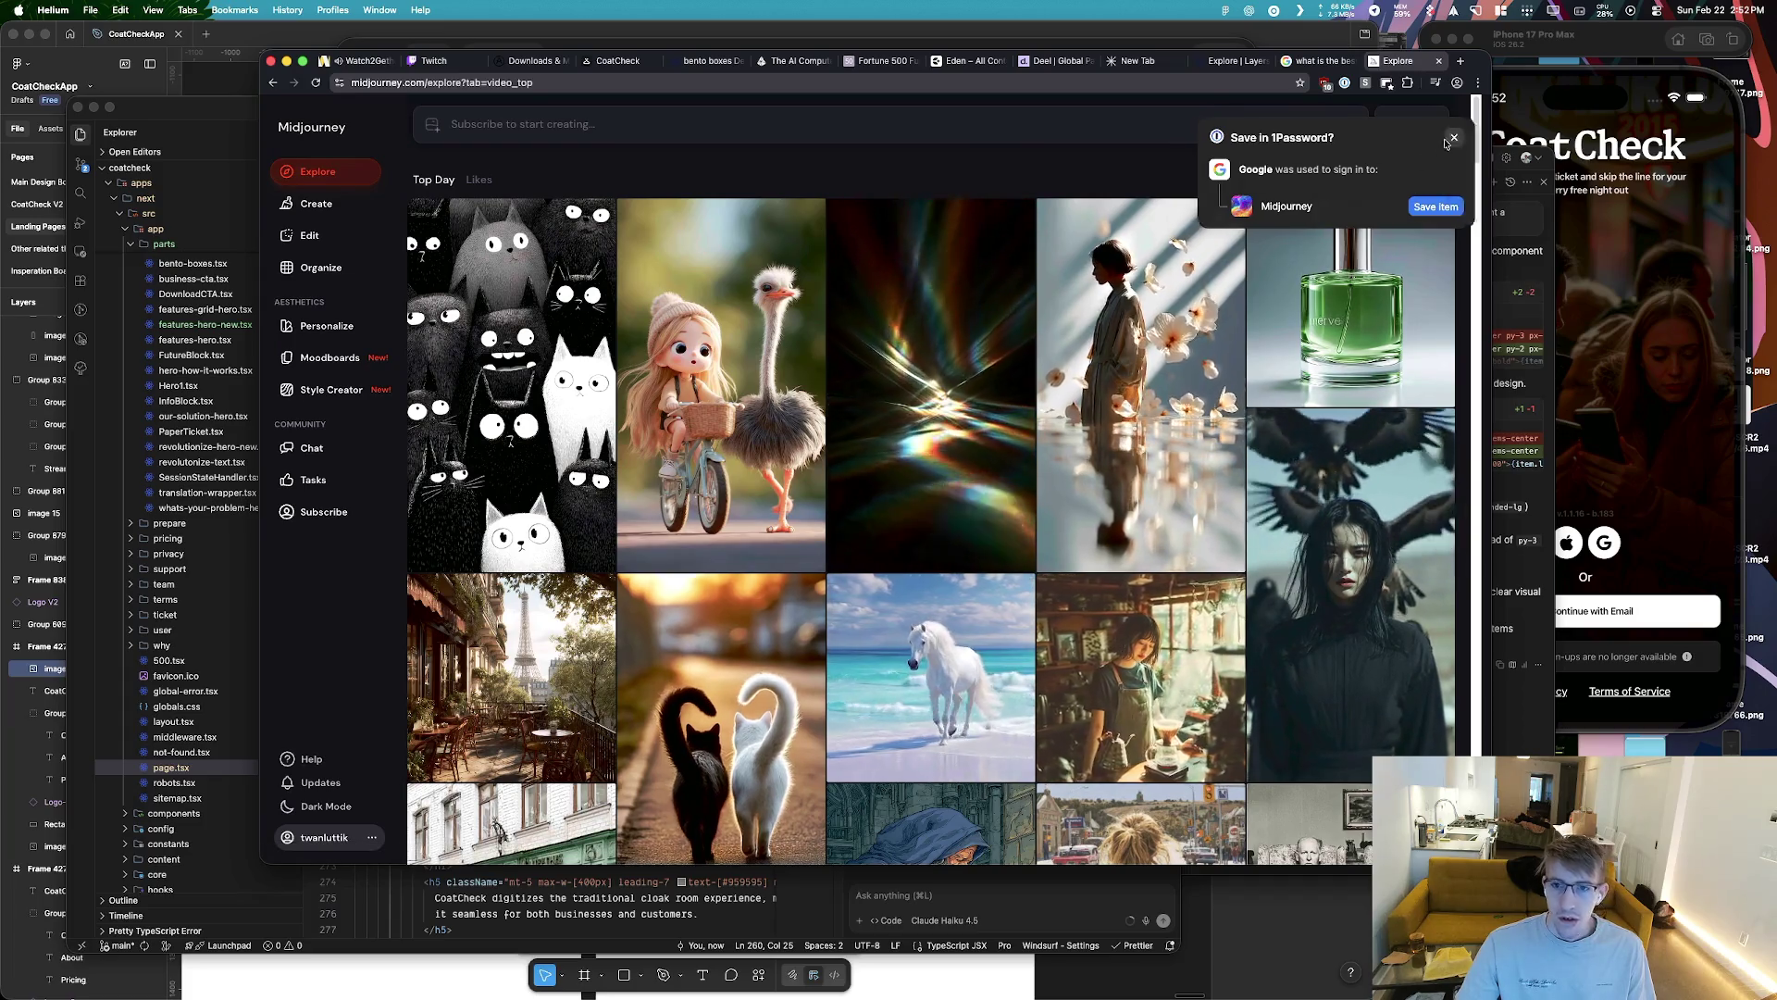
Subscribe to the Basic Plan with monthly billing via subscription management
{"action": "left_click", "coordinate": [342, 837]}
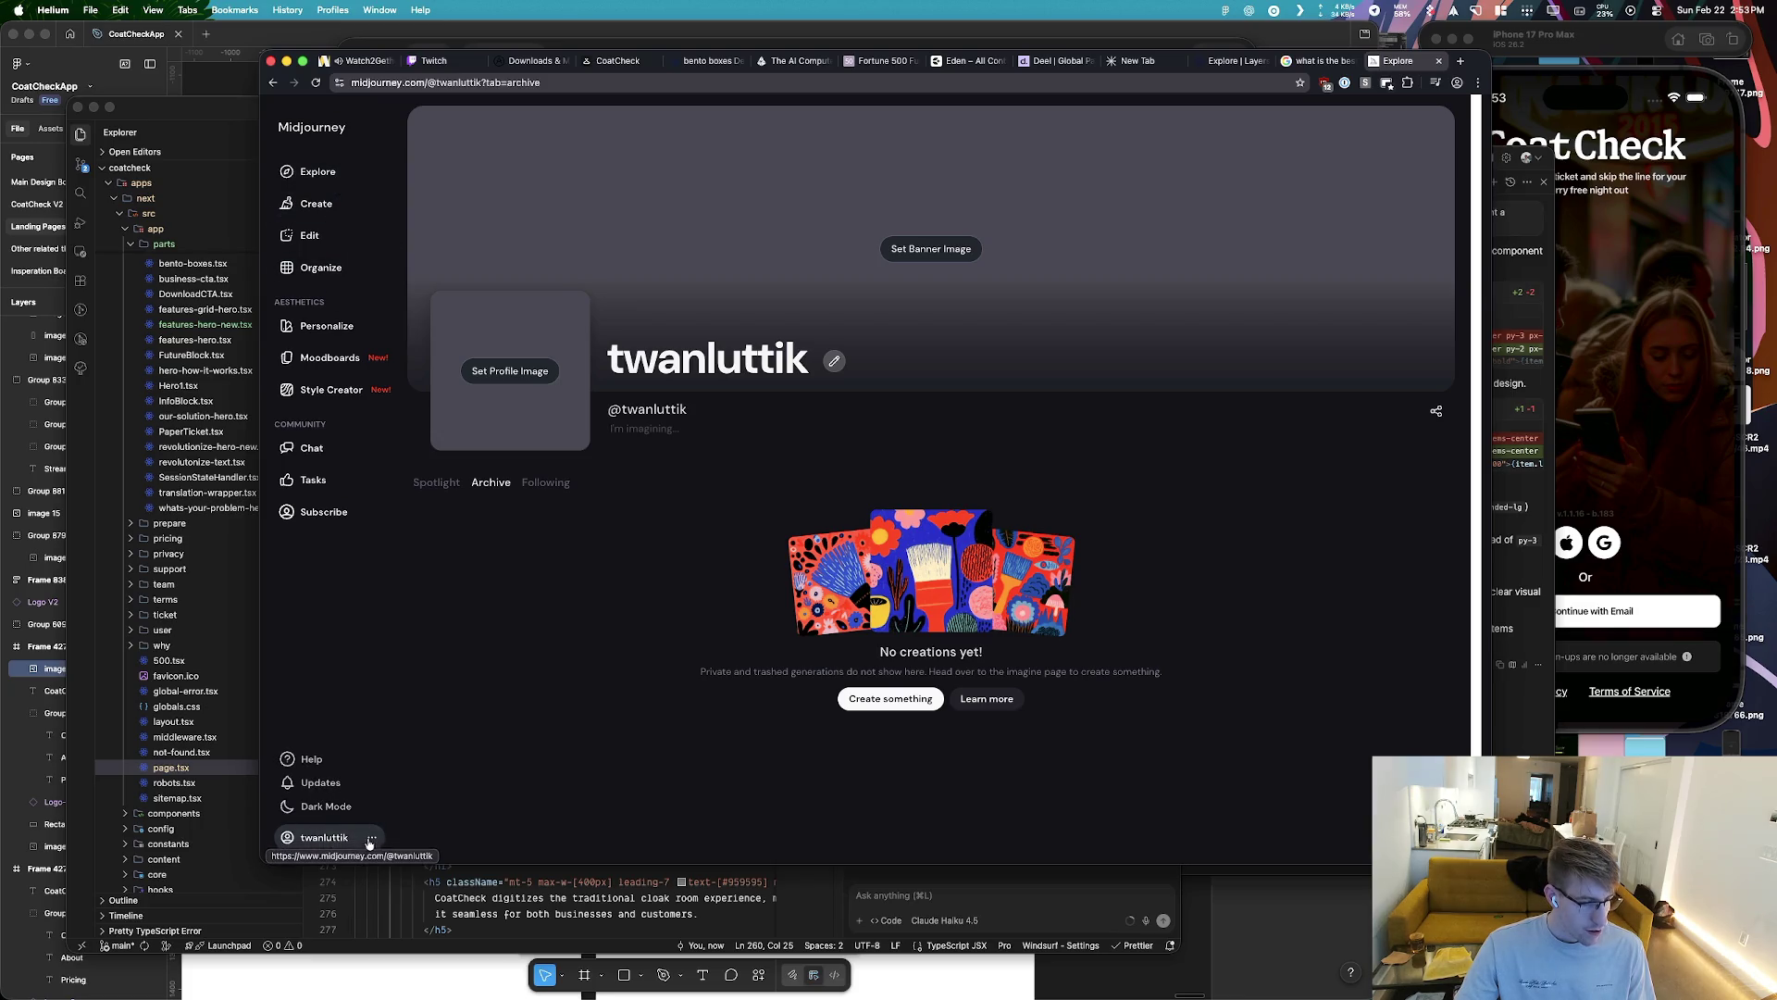
{"action": "left_click", "coordinate": [372, 839]}
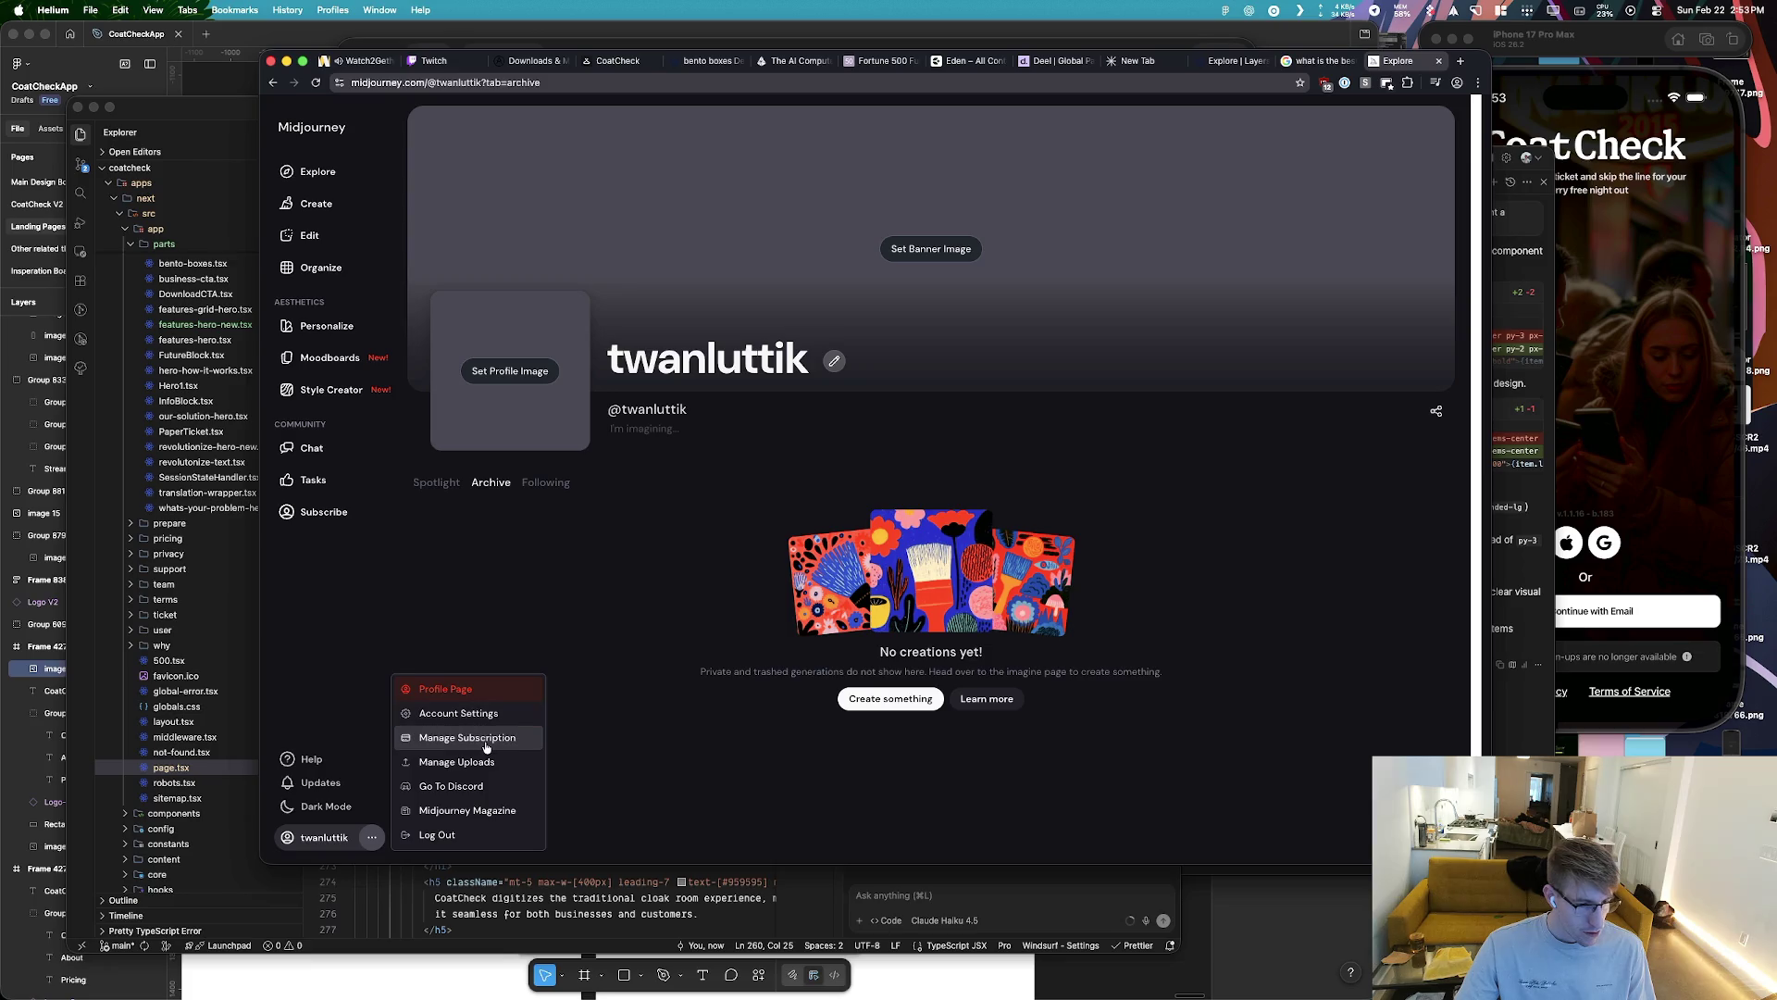
{"action": "left_click", "coordinate": [485, 746]}
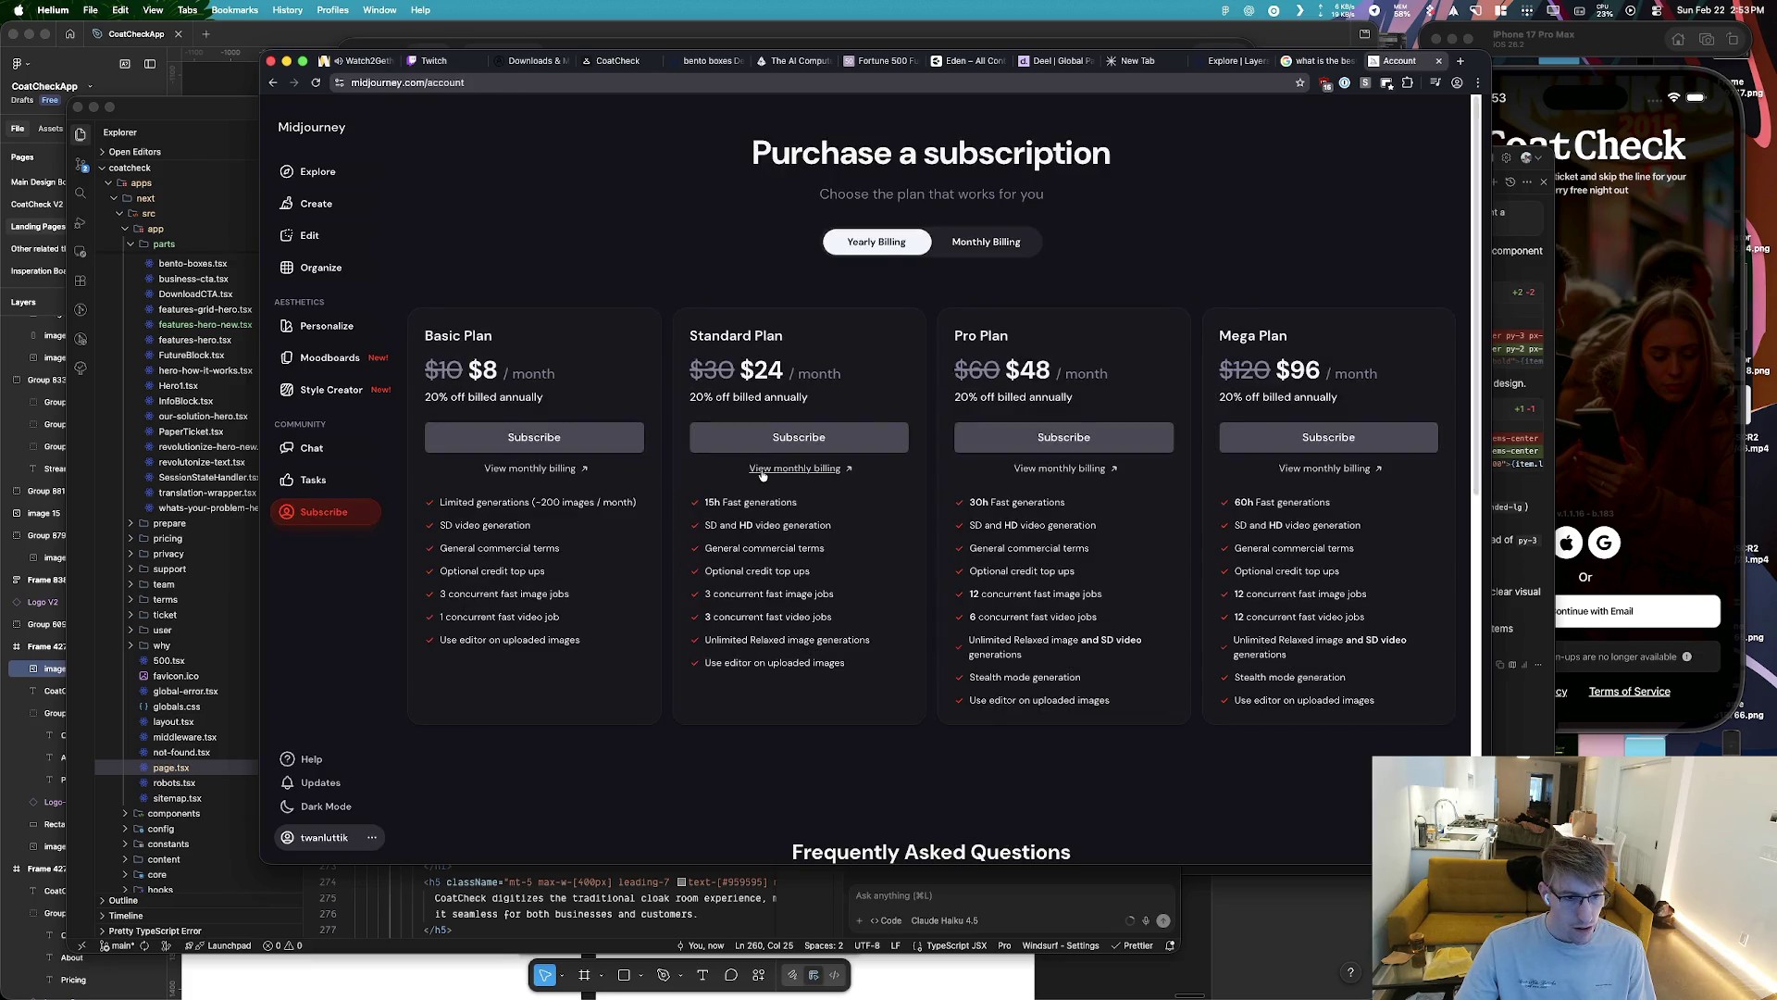
{"action": "left_click", "coordinate": [976, 241]}
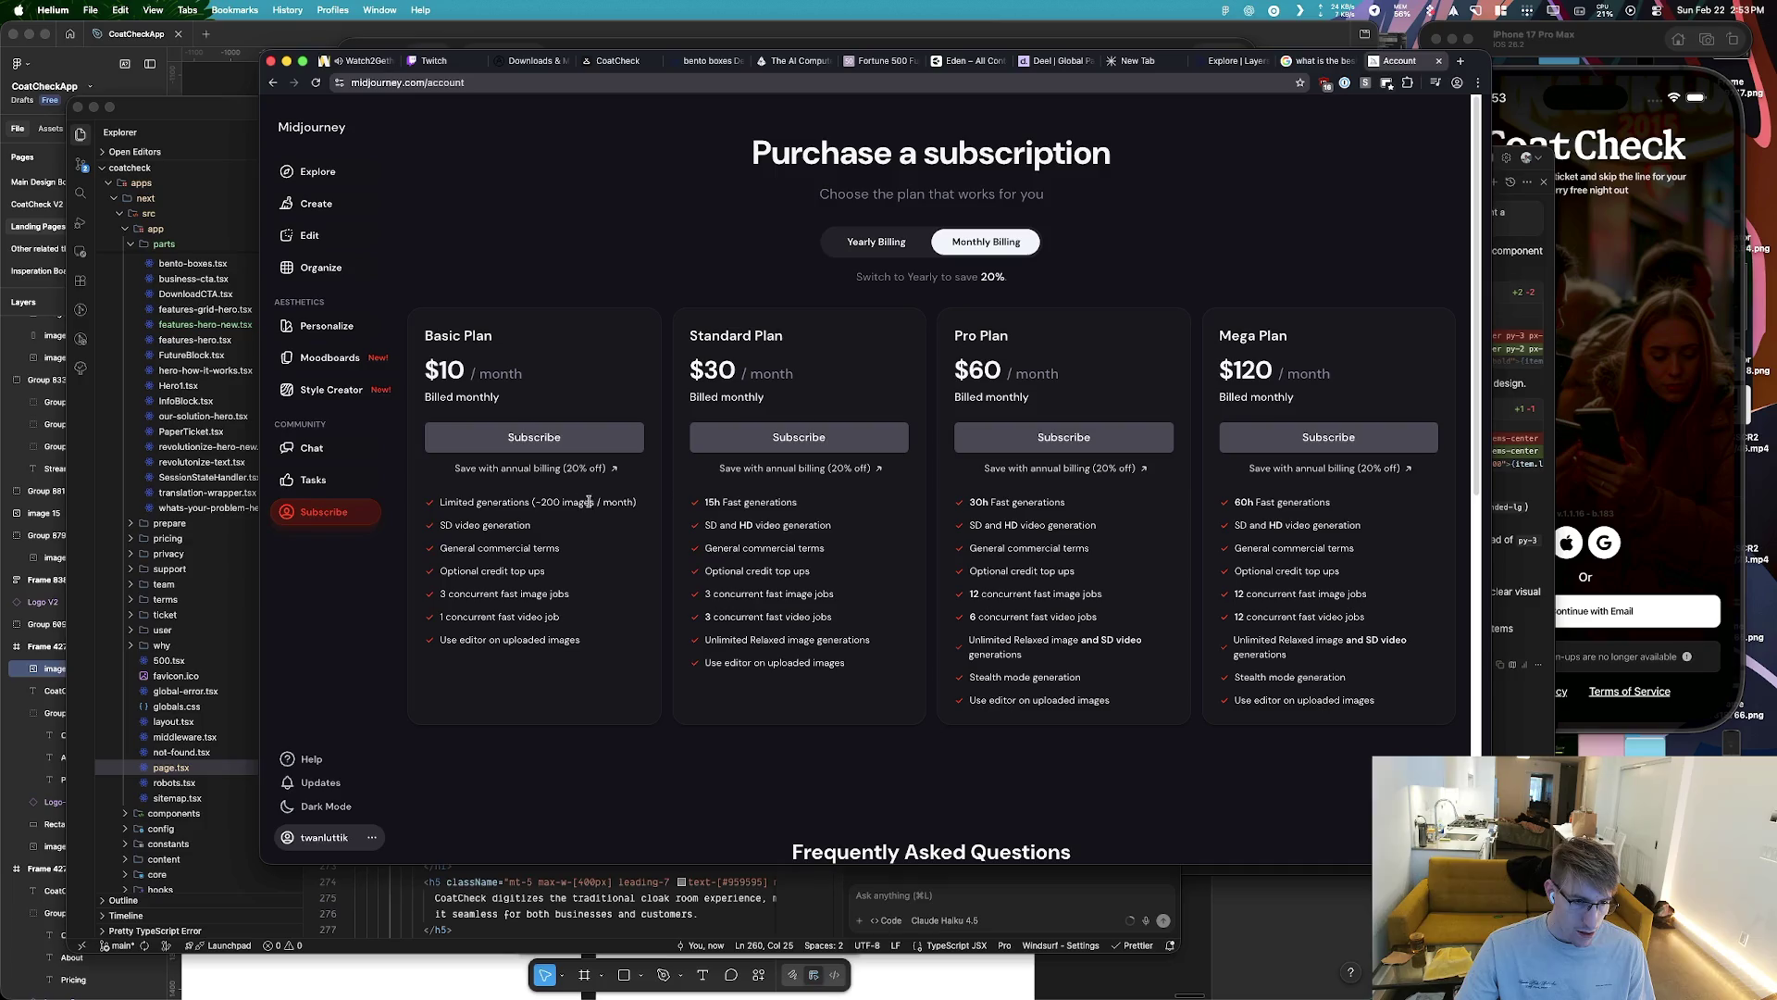
{"action": "left_click", "coordinate": [558, 437]}
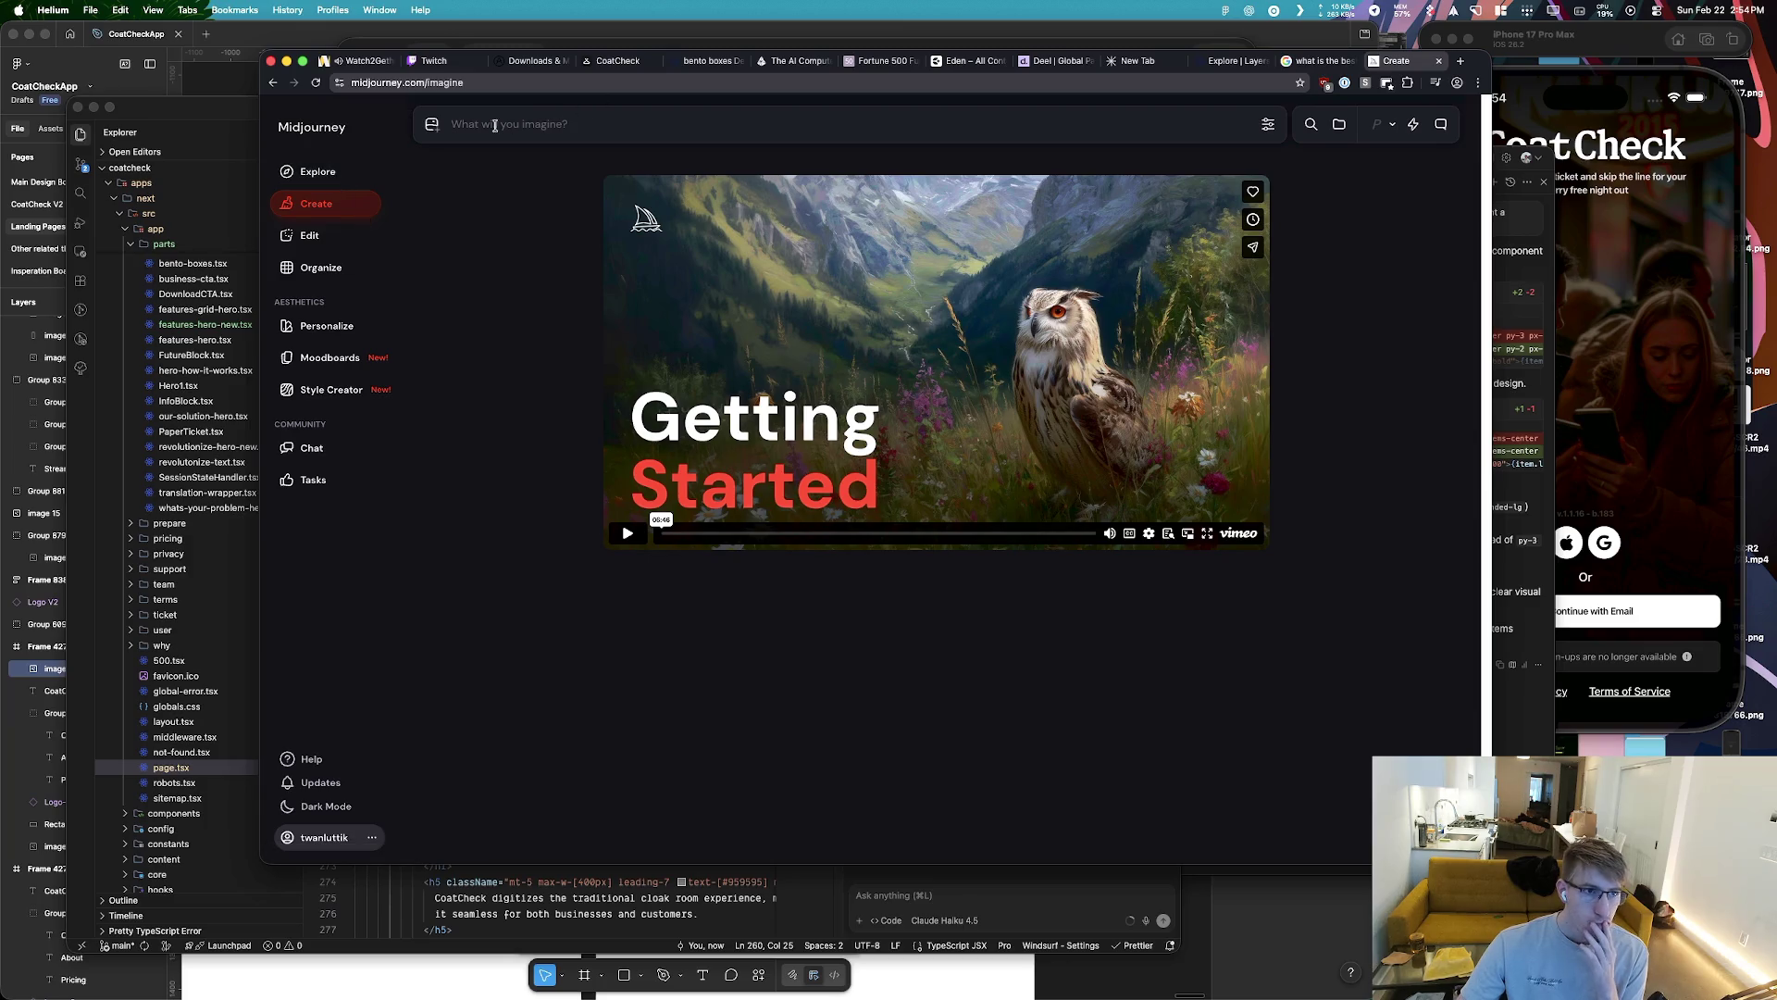
{"action": "left_click", "coordinate": [431, 124]}
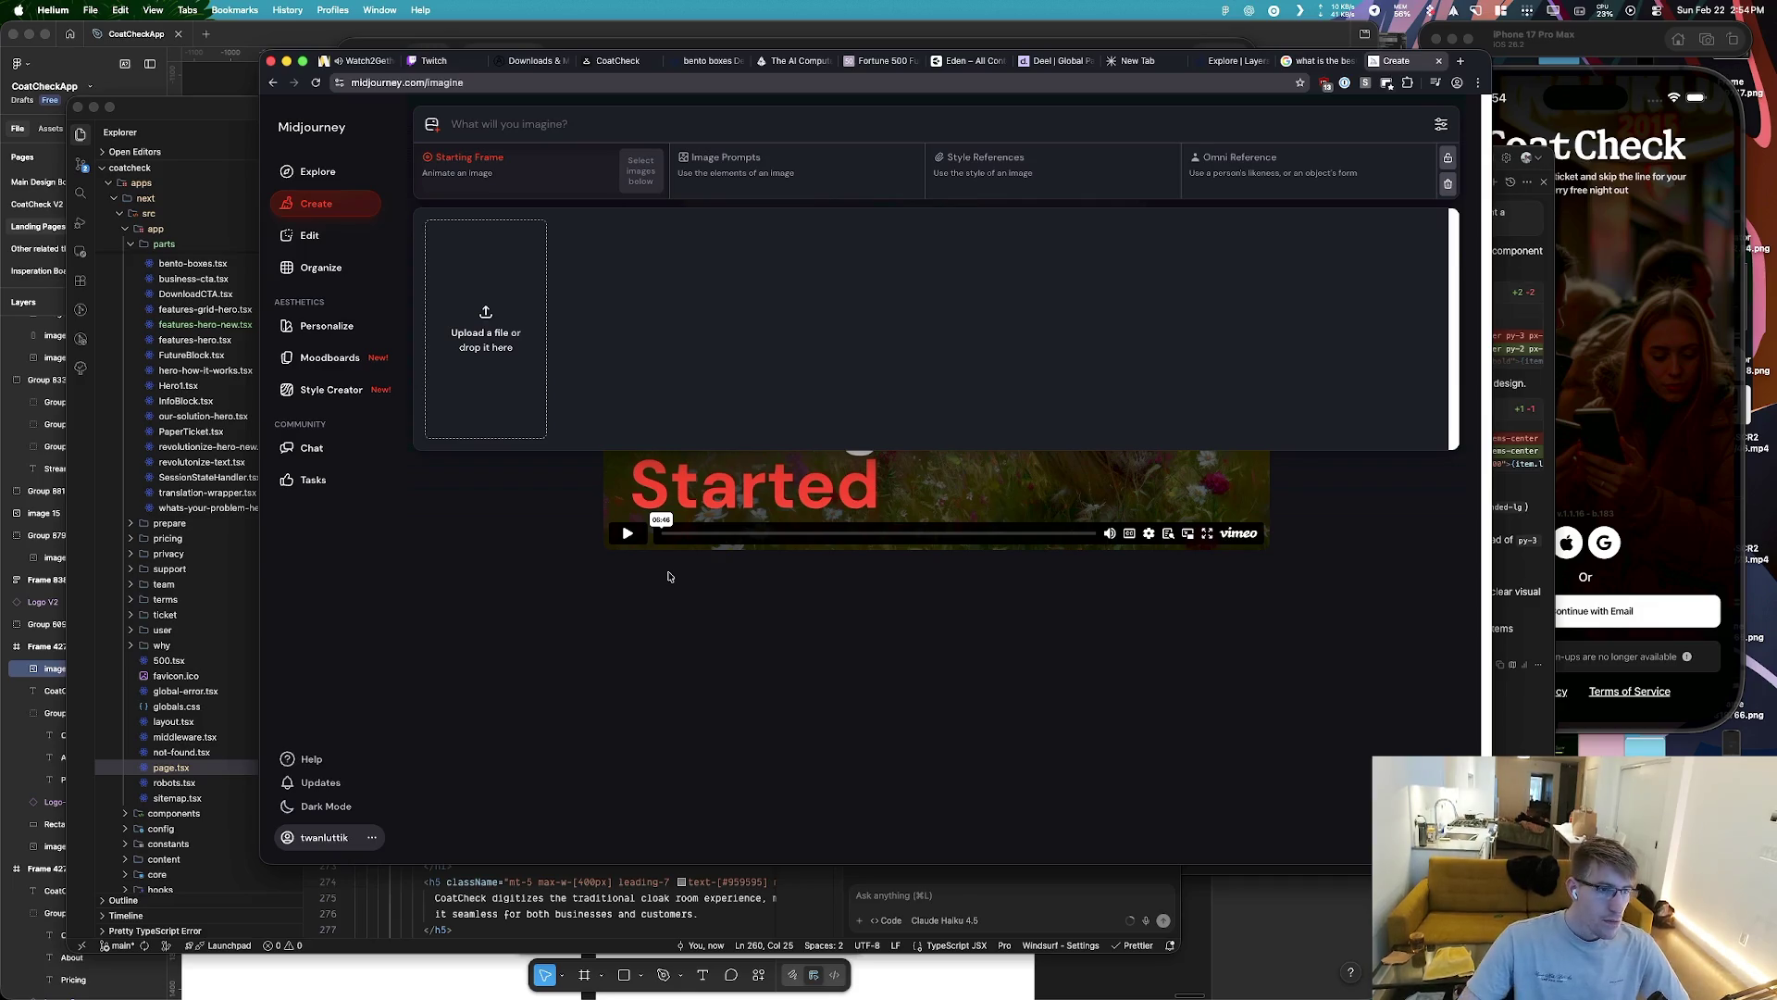
Generate images of 'People waiting in line to check in their coat at a event' using some wallpaper.png as reference
{"action": "key", "text": "super+Tab"}
{"action": "key", "text": "super+Tab"}
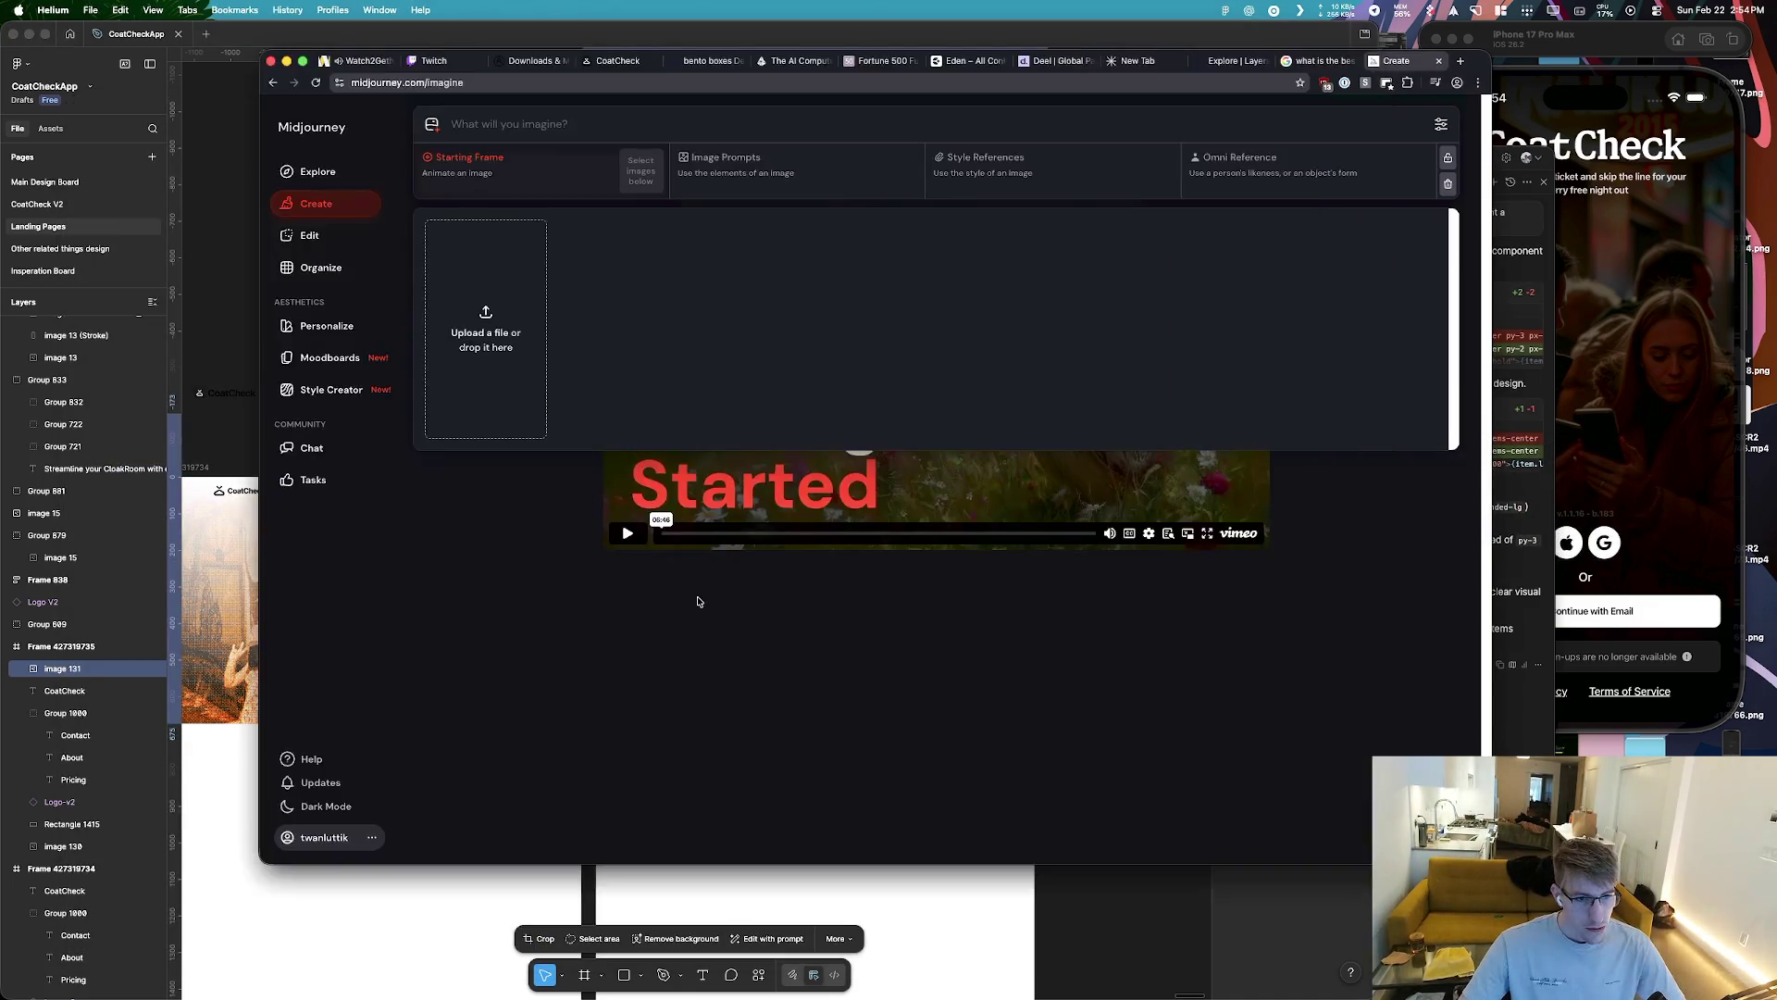
{"action": "left_click", "coordinate": [515, 345]}
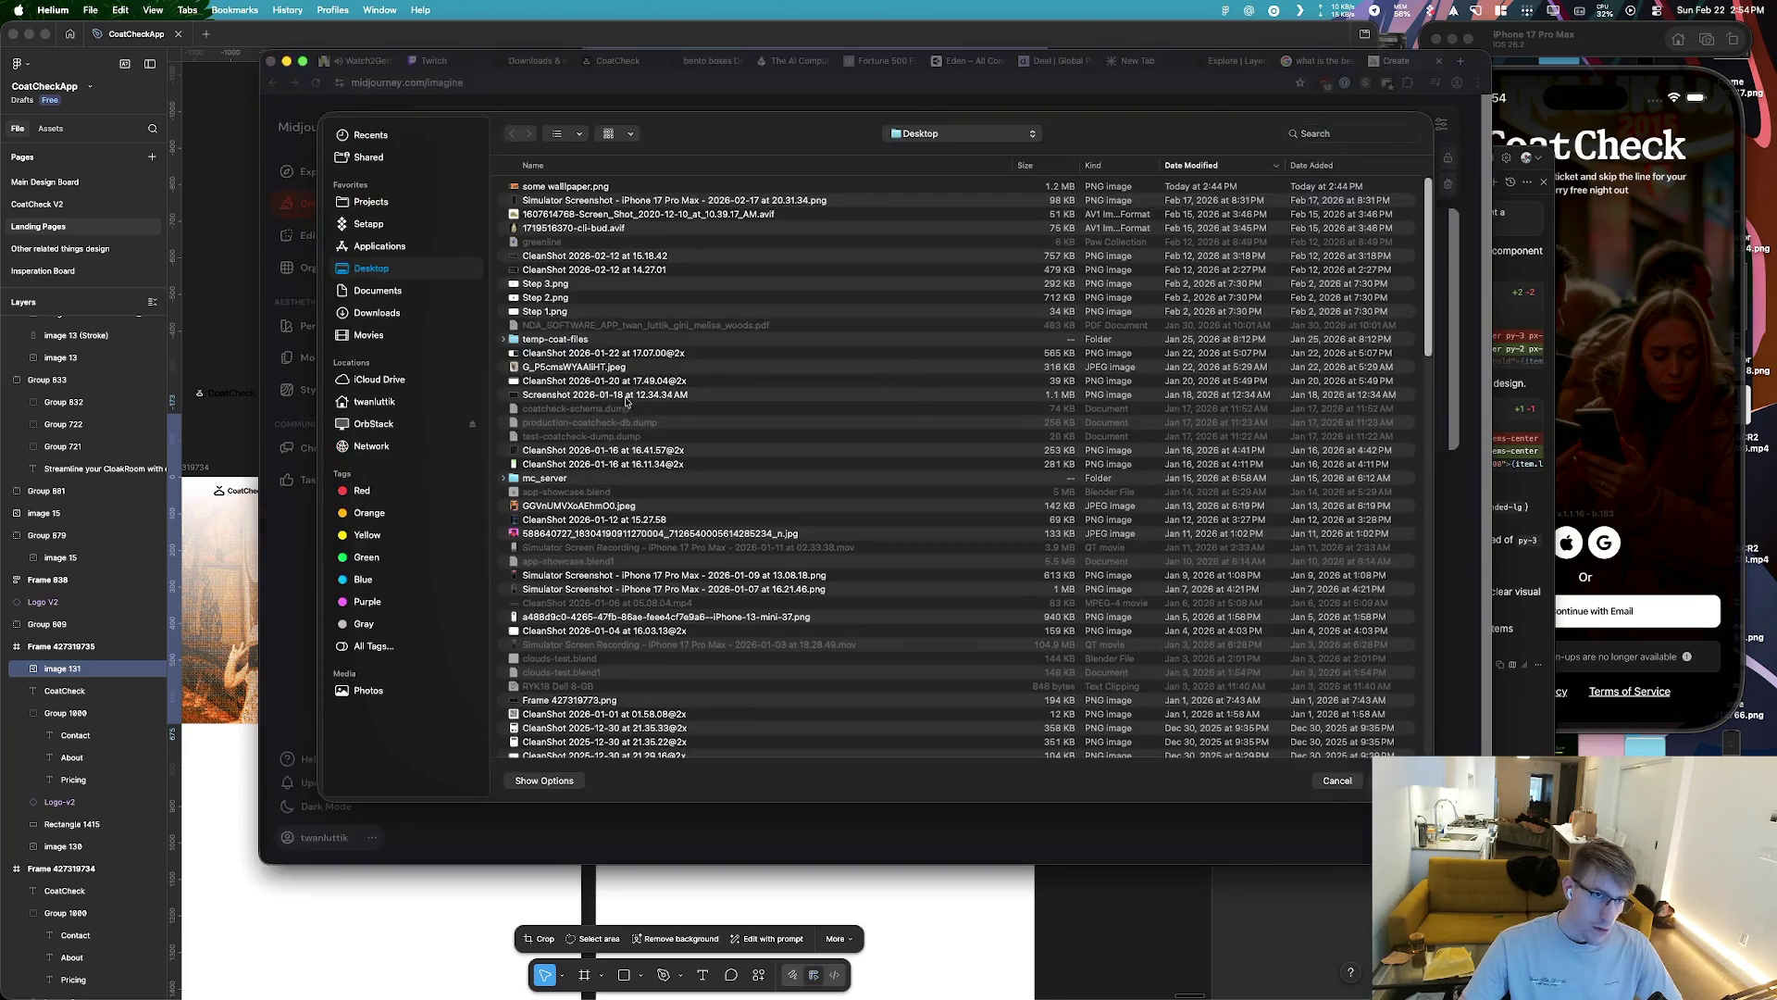
{"action": "double_click", "coordinate": [566, 186]}
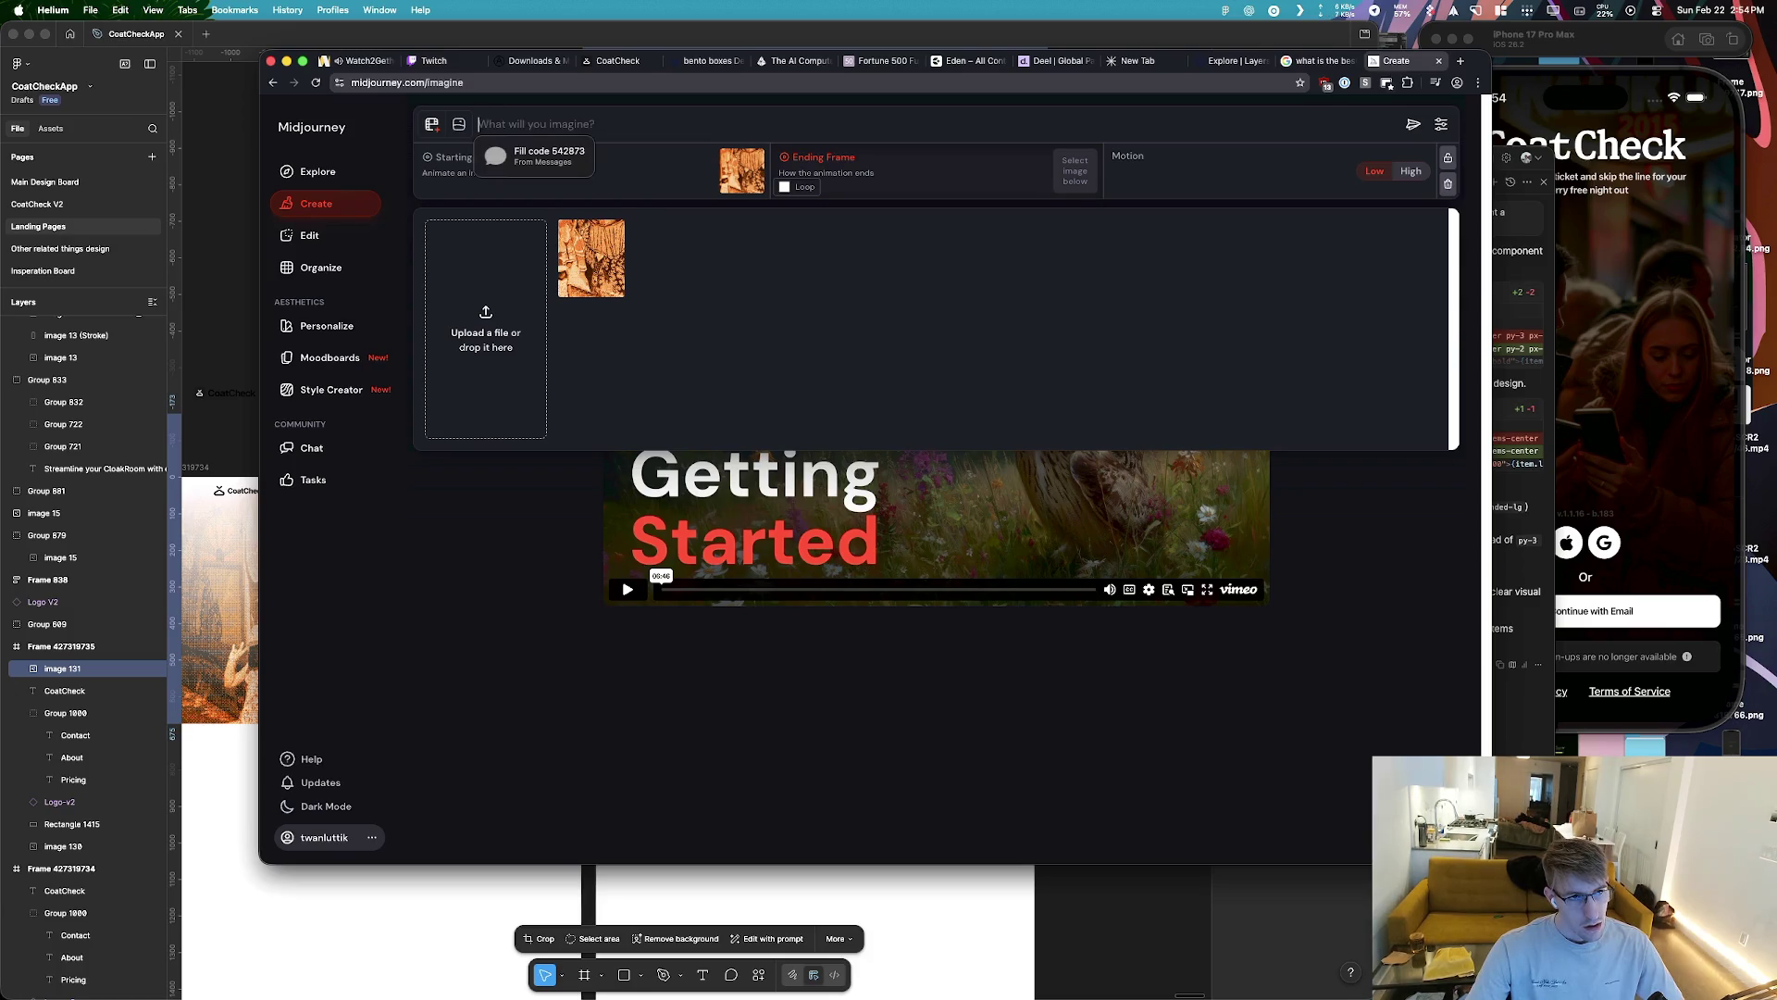
{"action": "type", "text": "Peo"}
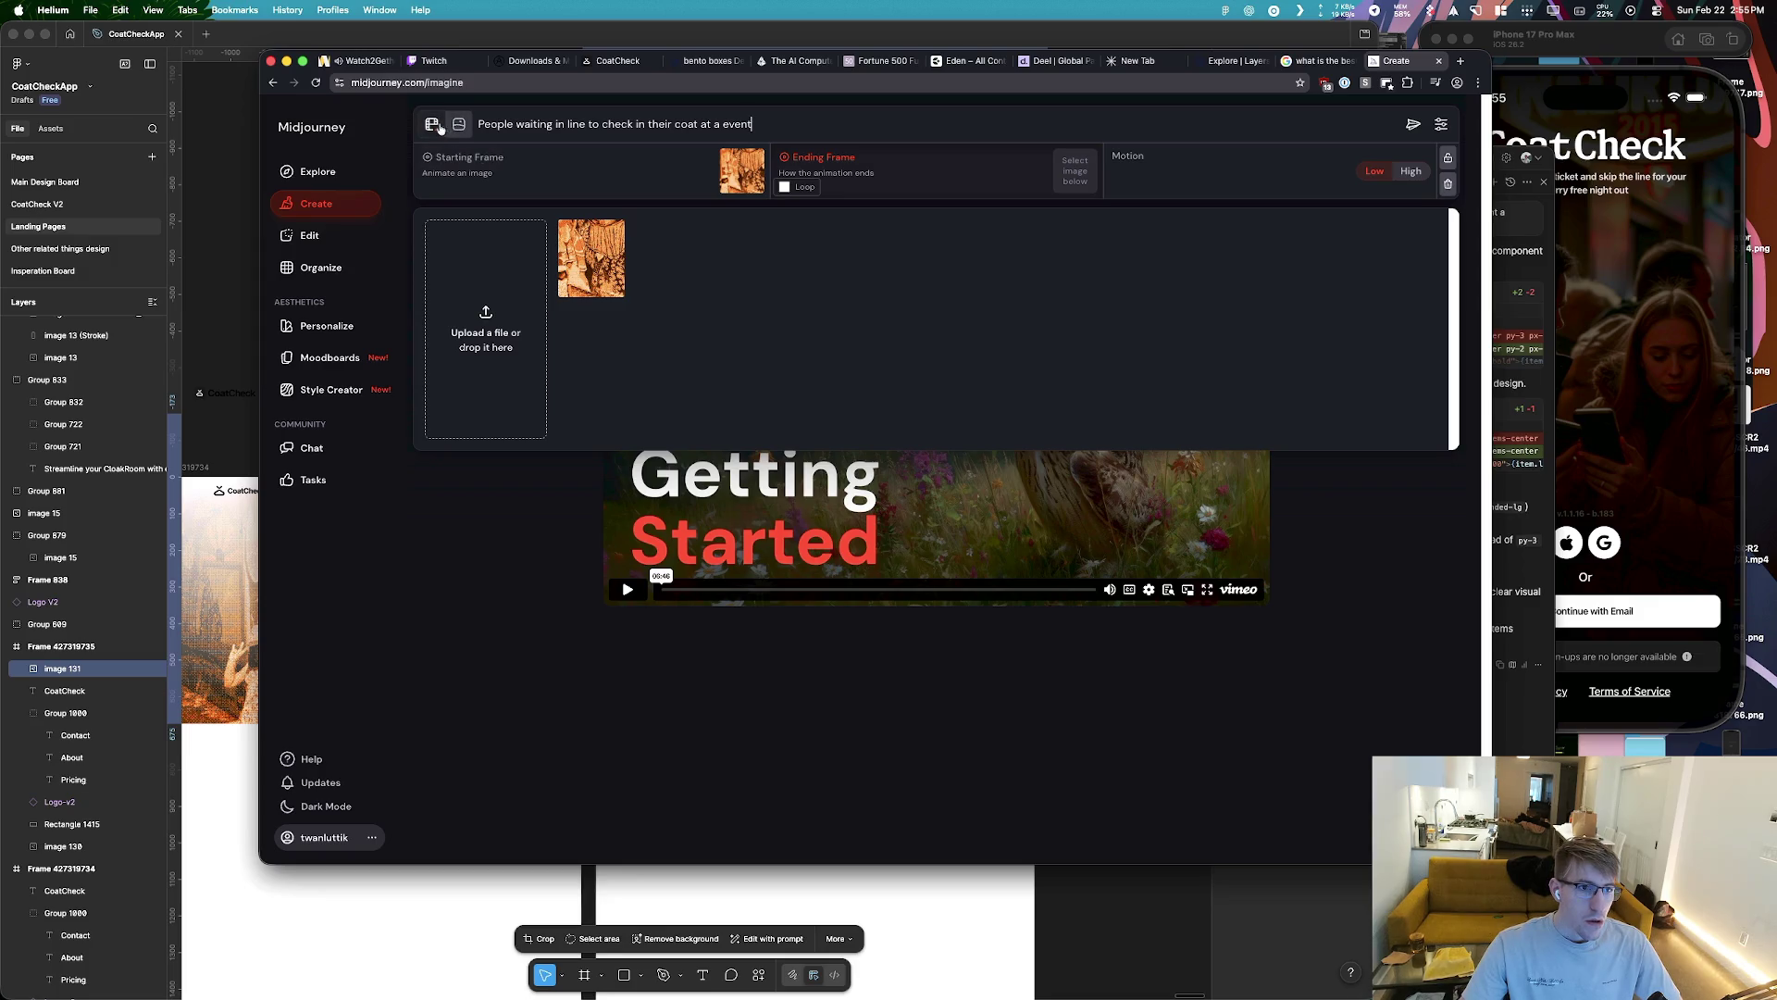
{"action": "left_click", "coordinate": [441, 127]}
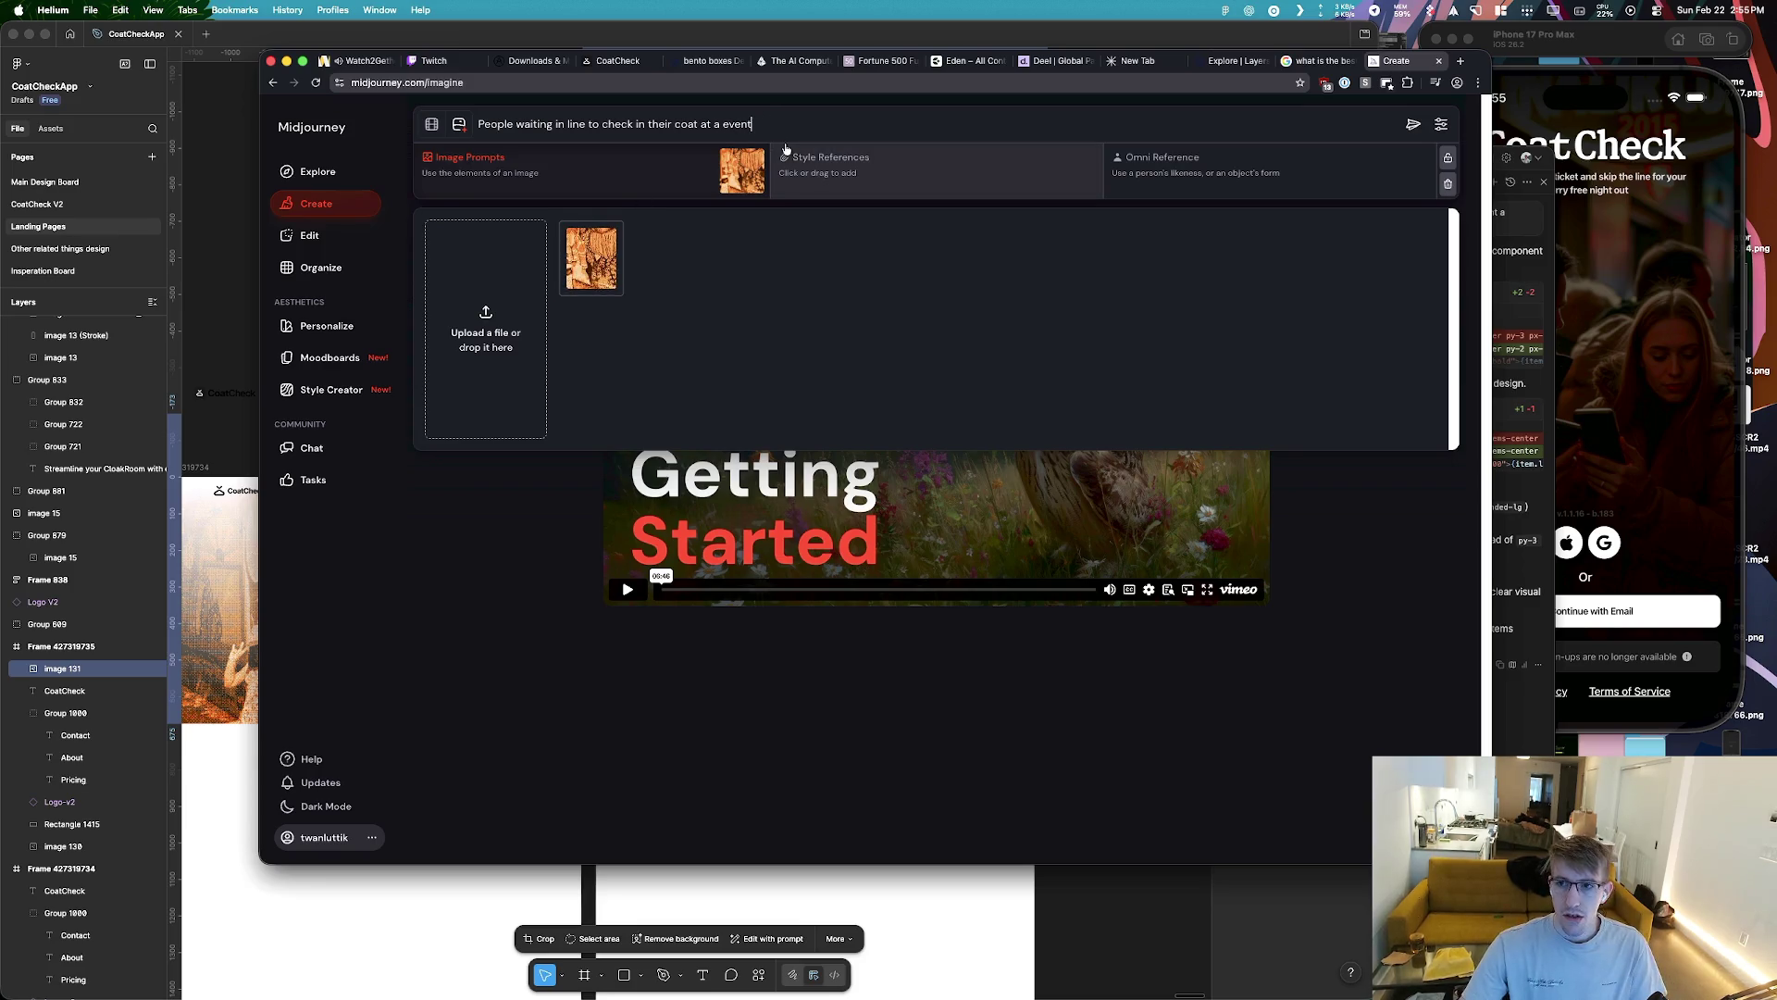
{"action": "left_click", "coordinate": [1411, 127]}
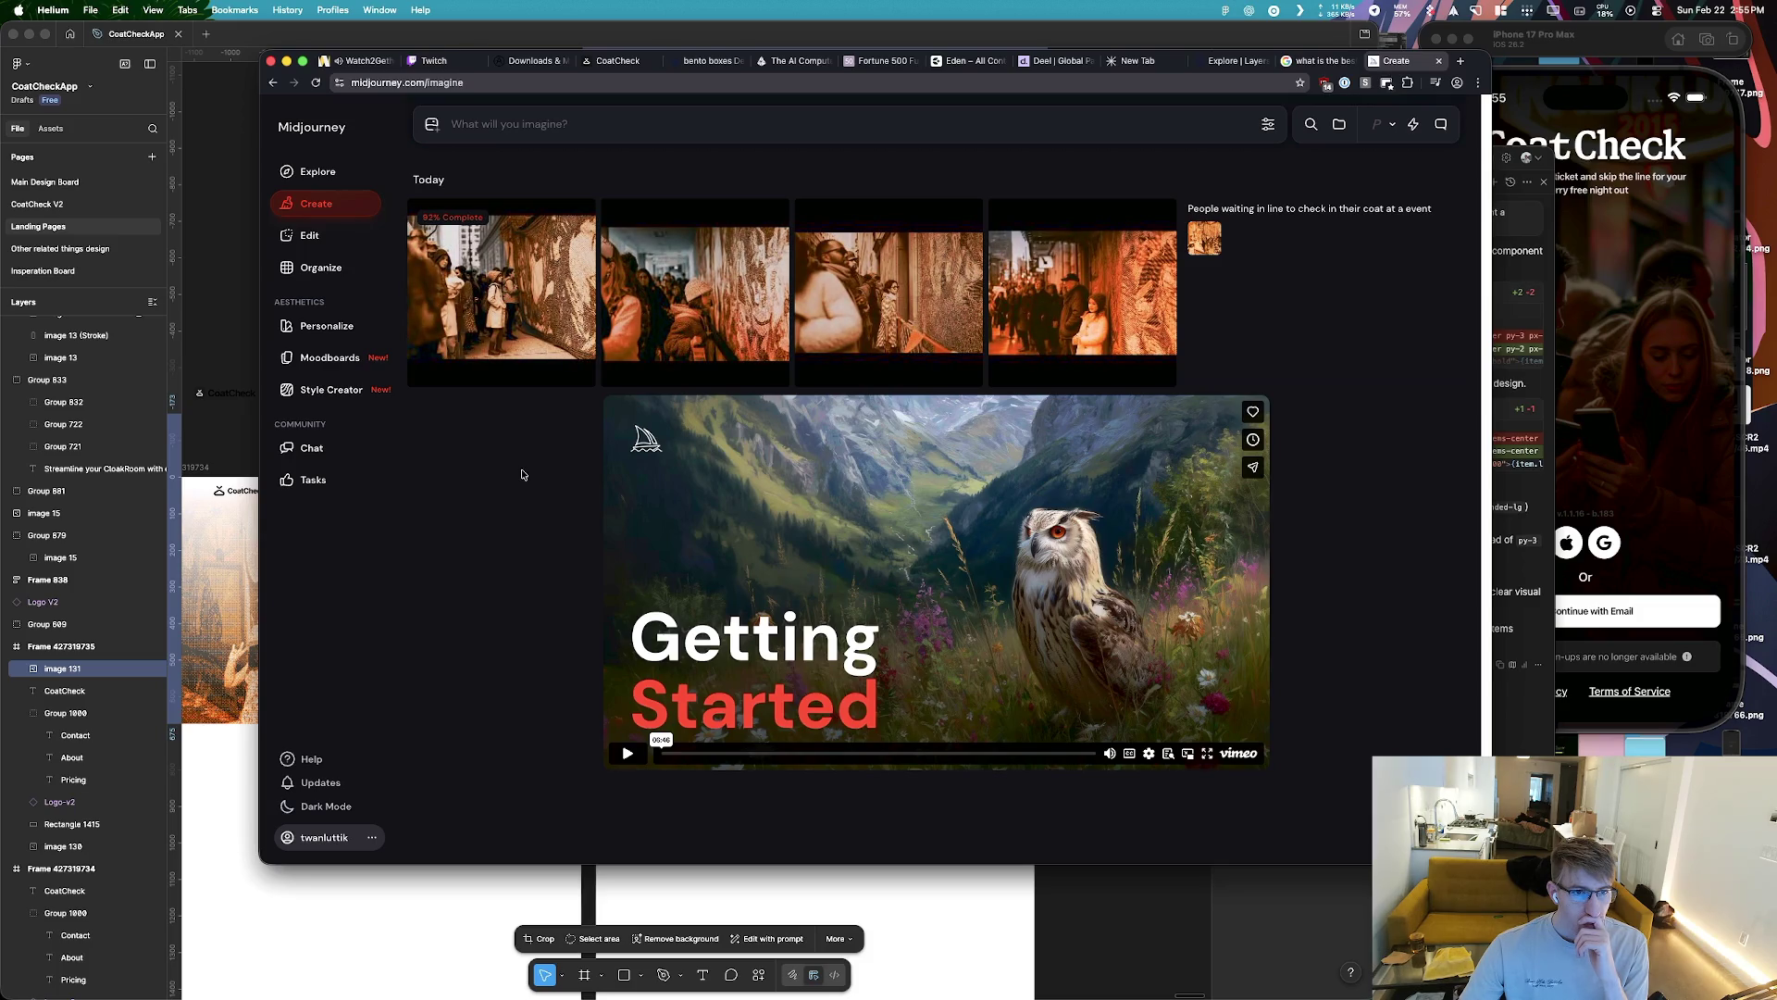
View the first finished coat-check queue image full size, then close it back to the grid
{"action": "mouse_move", "coordinate": [519, 332]}
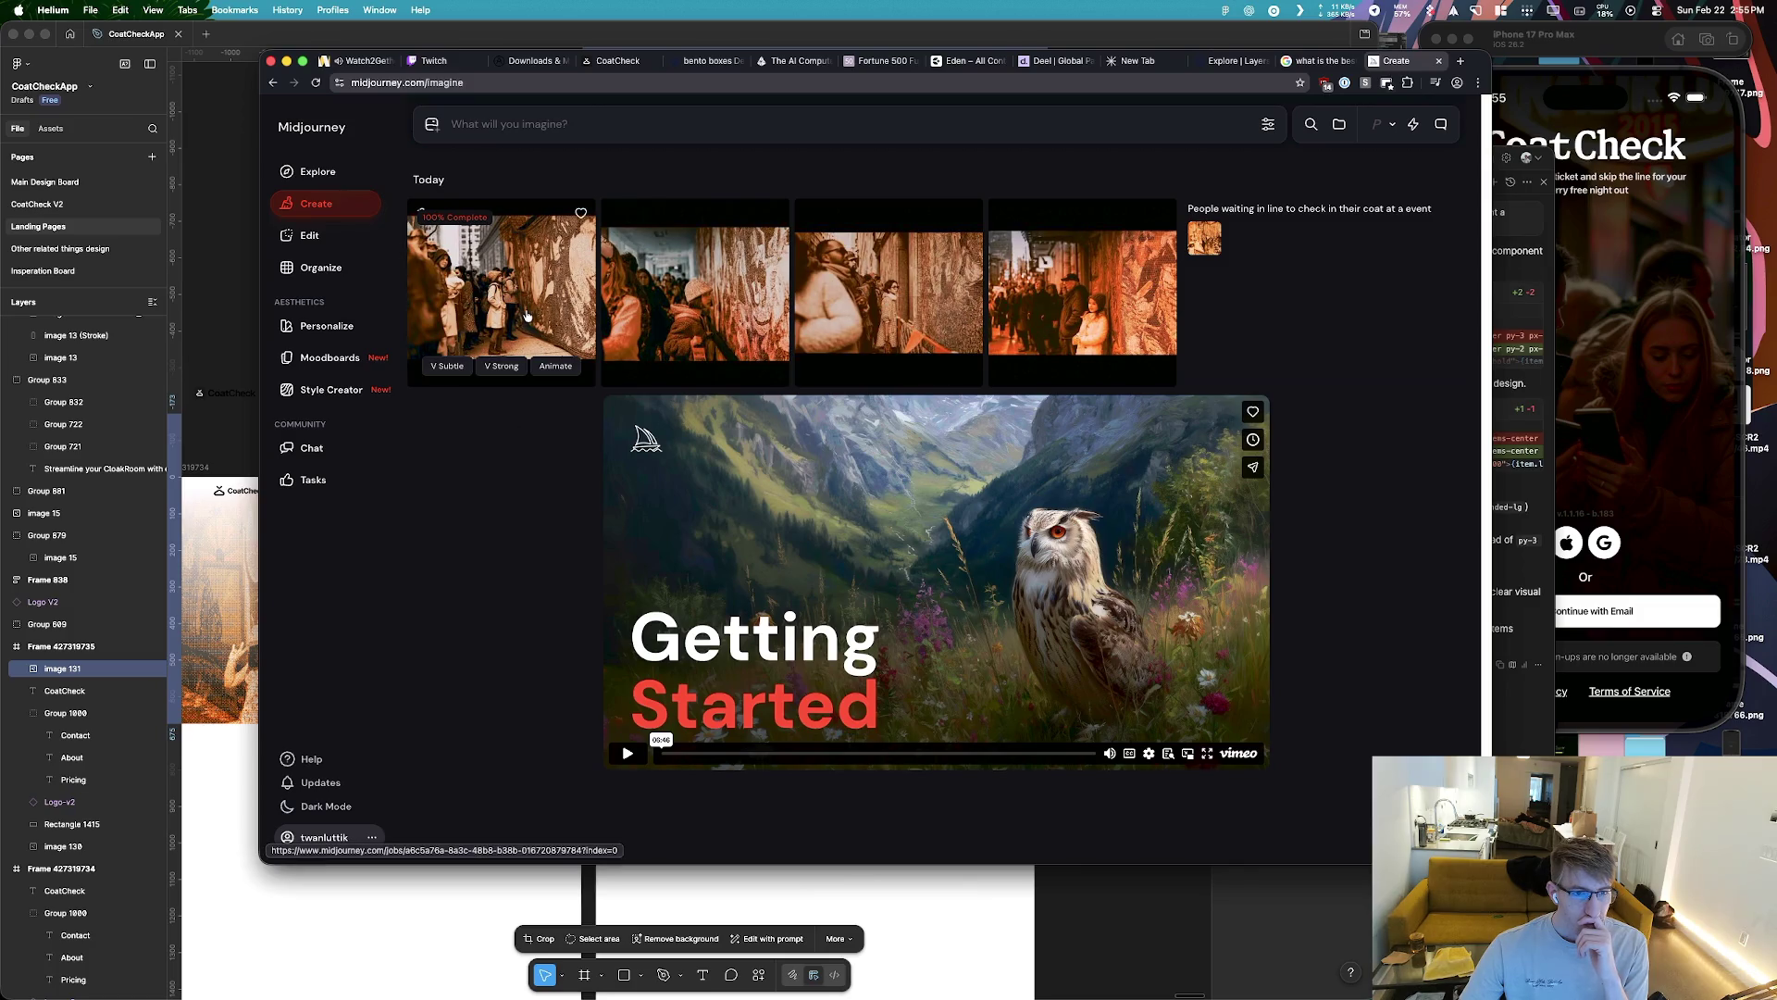
{"action": "left_click", "coordinate": [552, 300]}
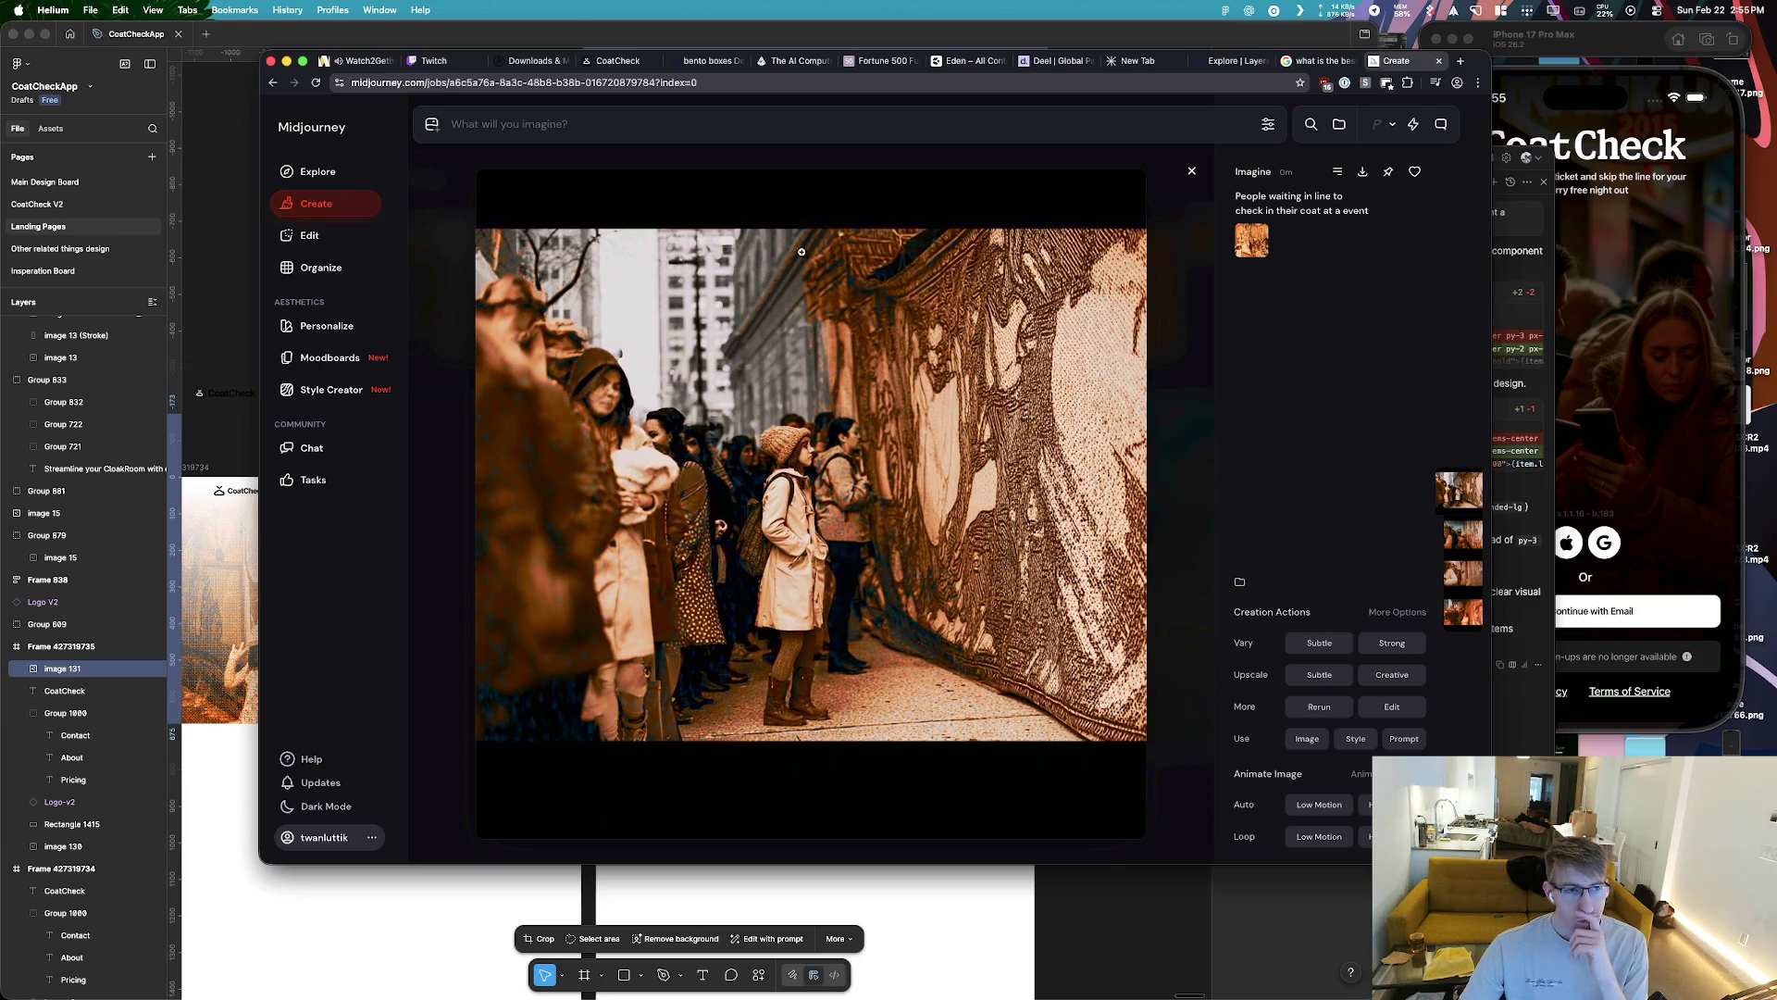
{"action": "left_click", "coordinate": [333, 210]}
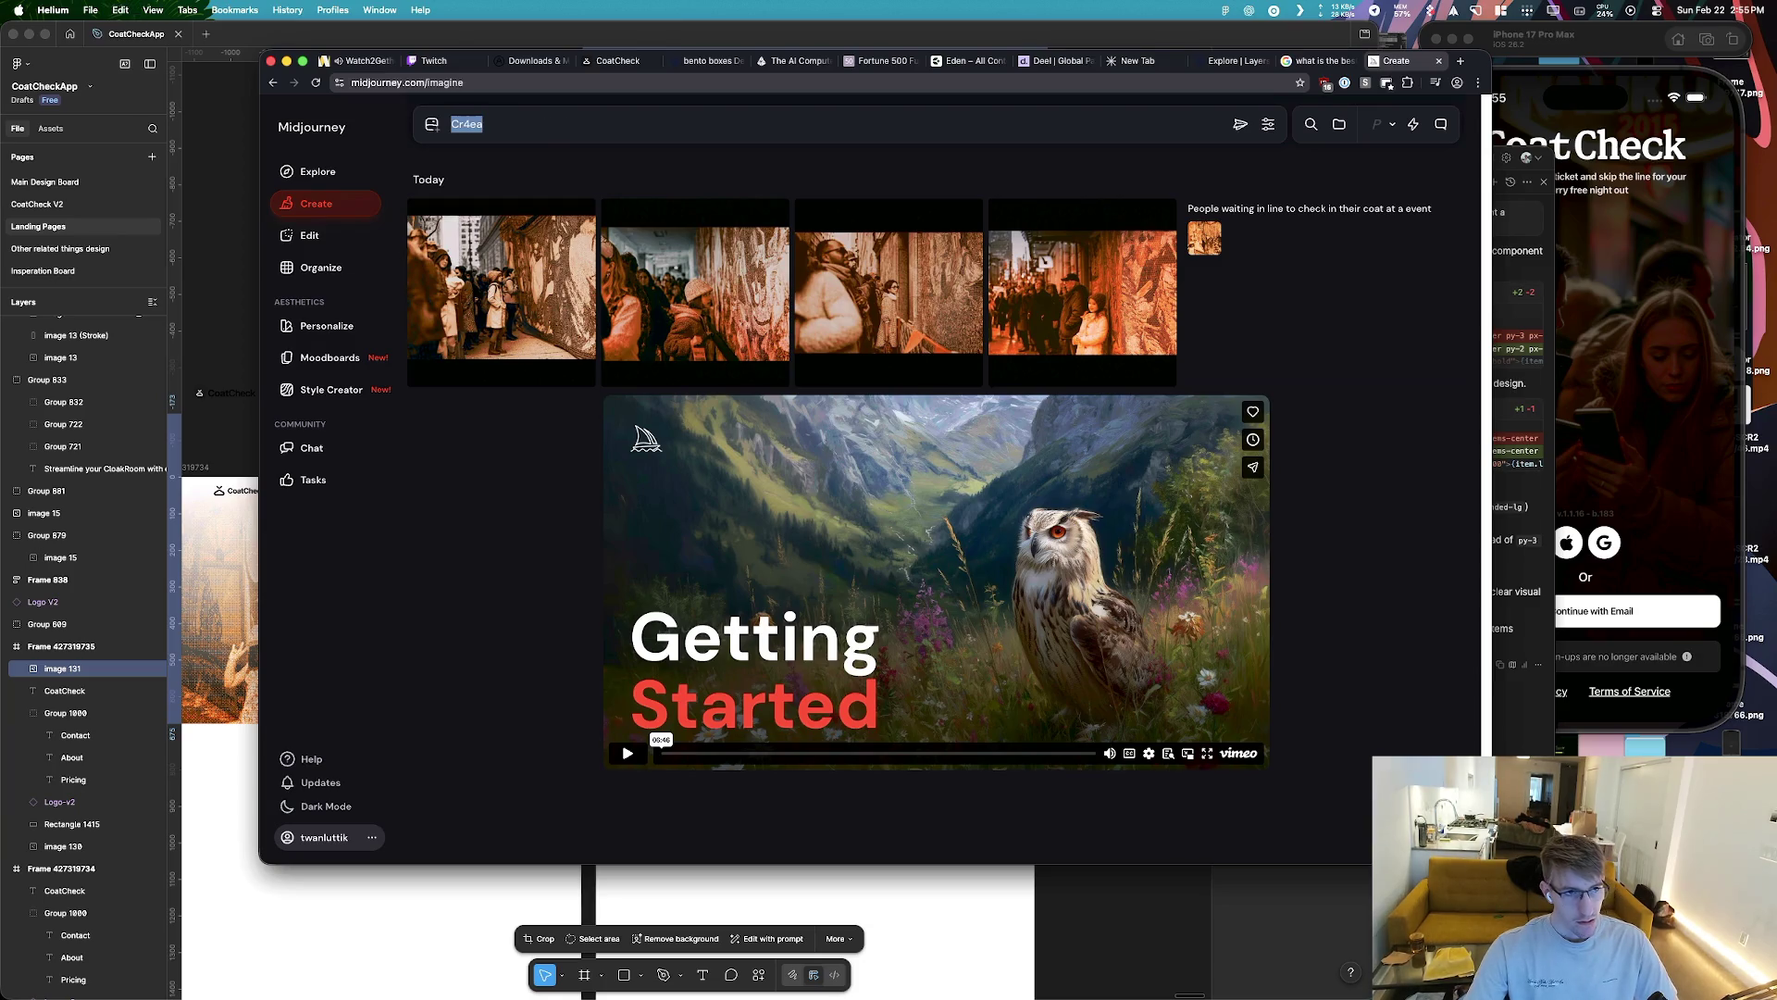
Draft a Midjourney prompt of people queuing at CoatCheck with coats and belongings, sub pixel effect
{"action": "type", "text": "Create a"}
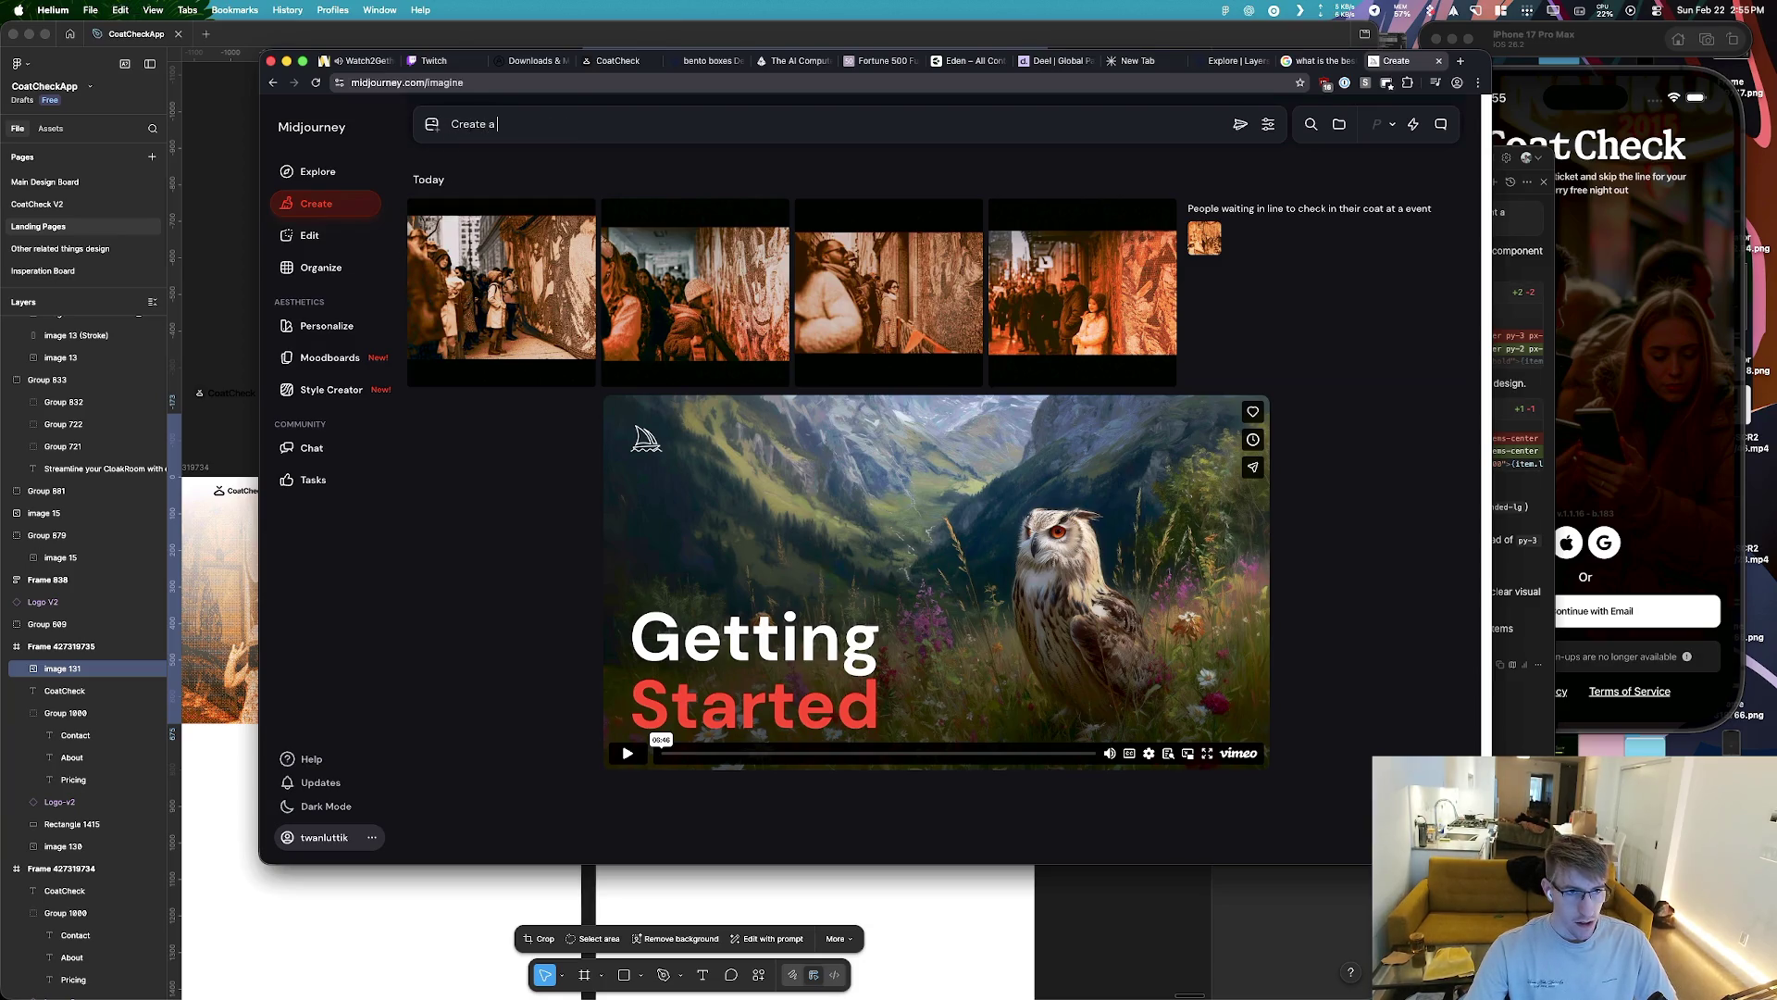
{"action": "key", "text": "super+a"}
{"action": "type", "text": "c"}
{"action": "key", "text": "BackSpace"}
{"action": "key", "text": "BackSpace"}
{"action": "key", "text": "BackSpace"}
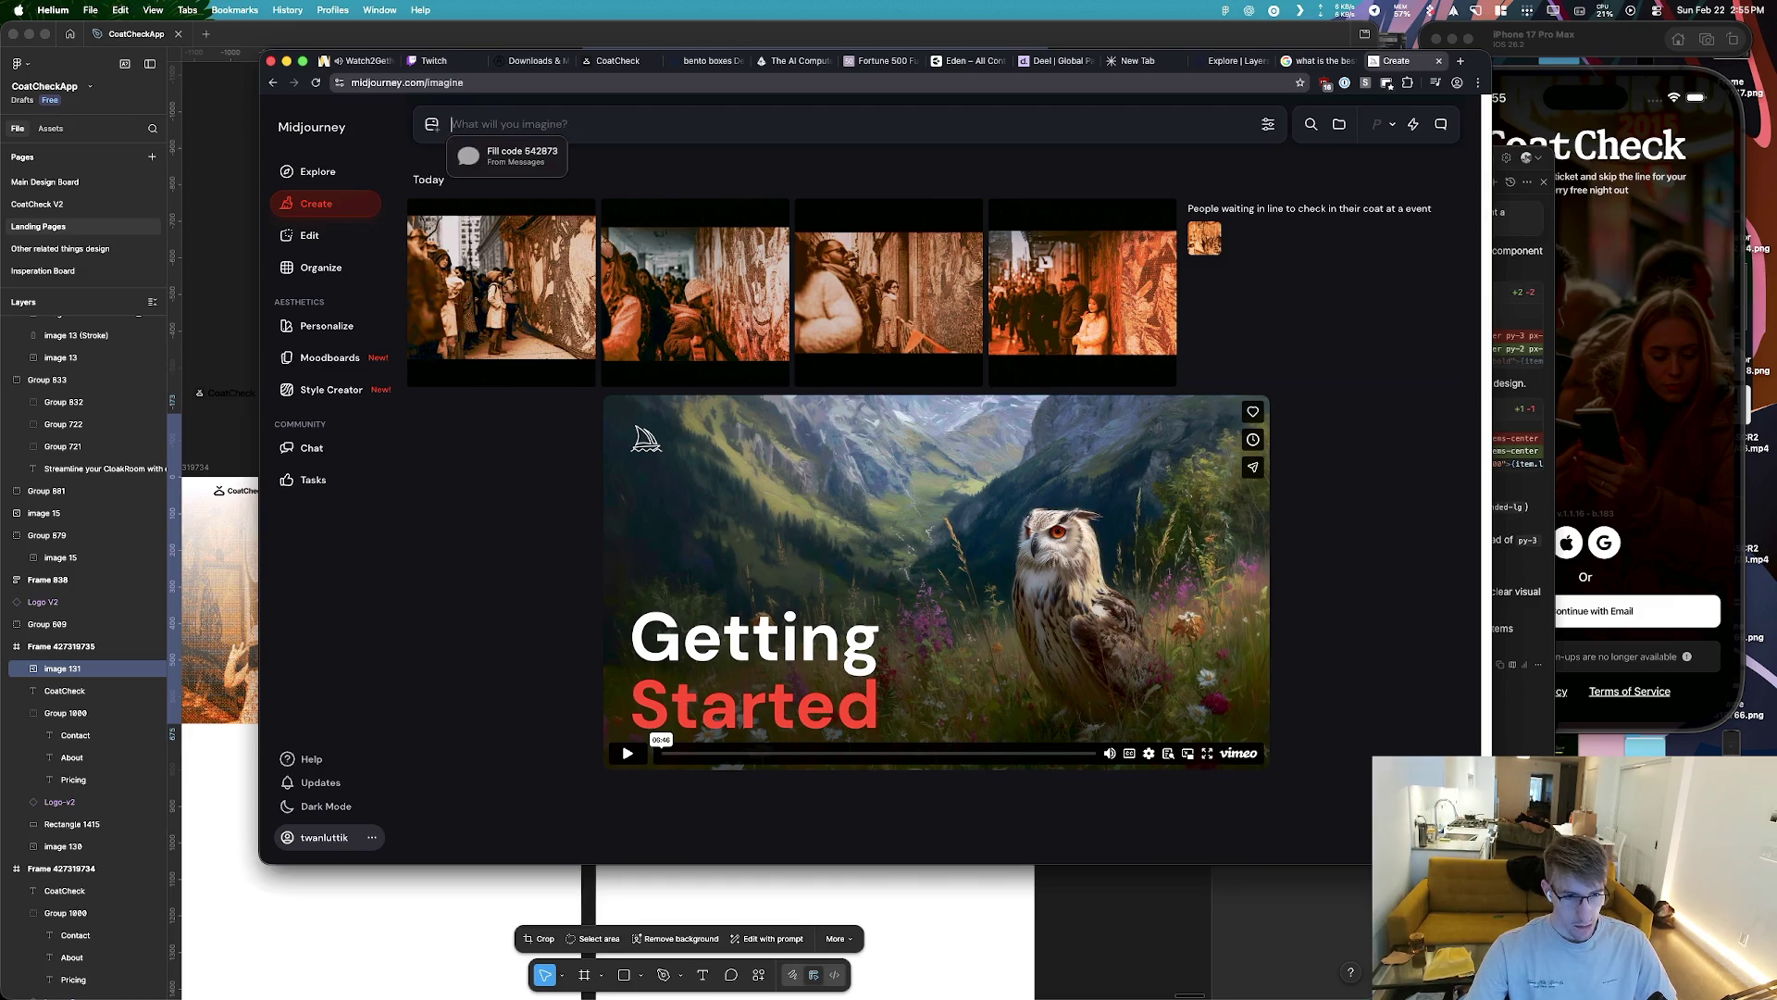
{"action": "type", "text": "Peop"}
{"action": "type", "text": "wia"}
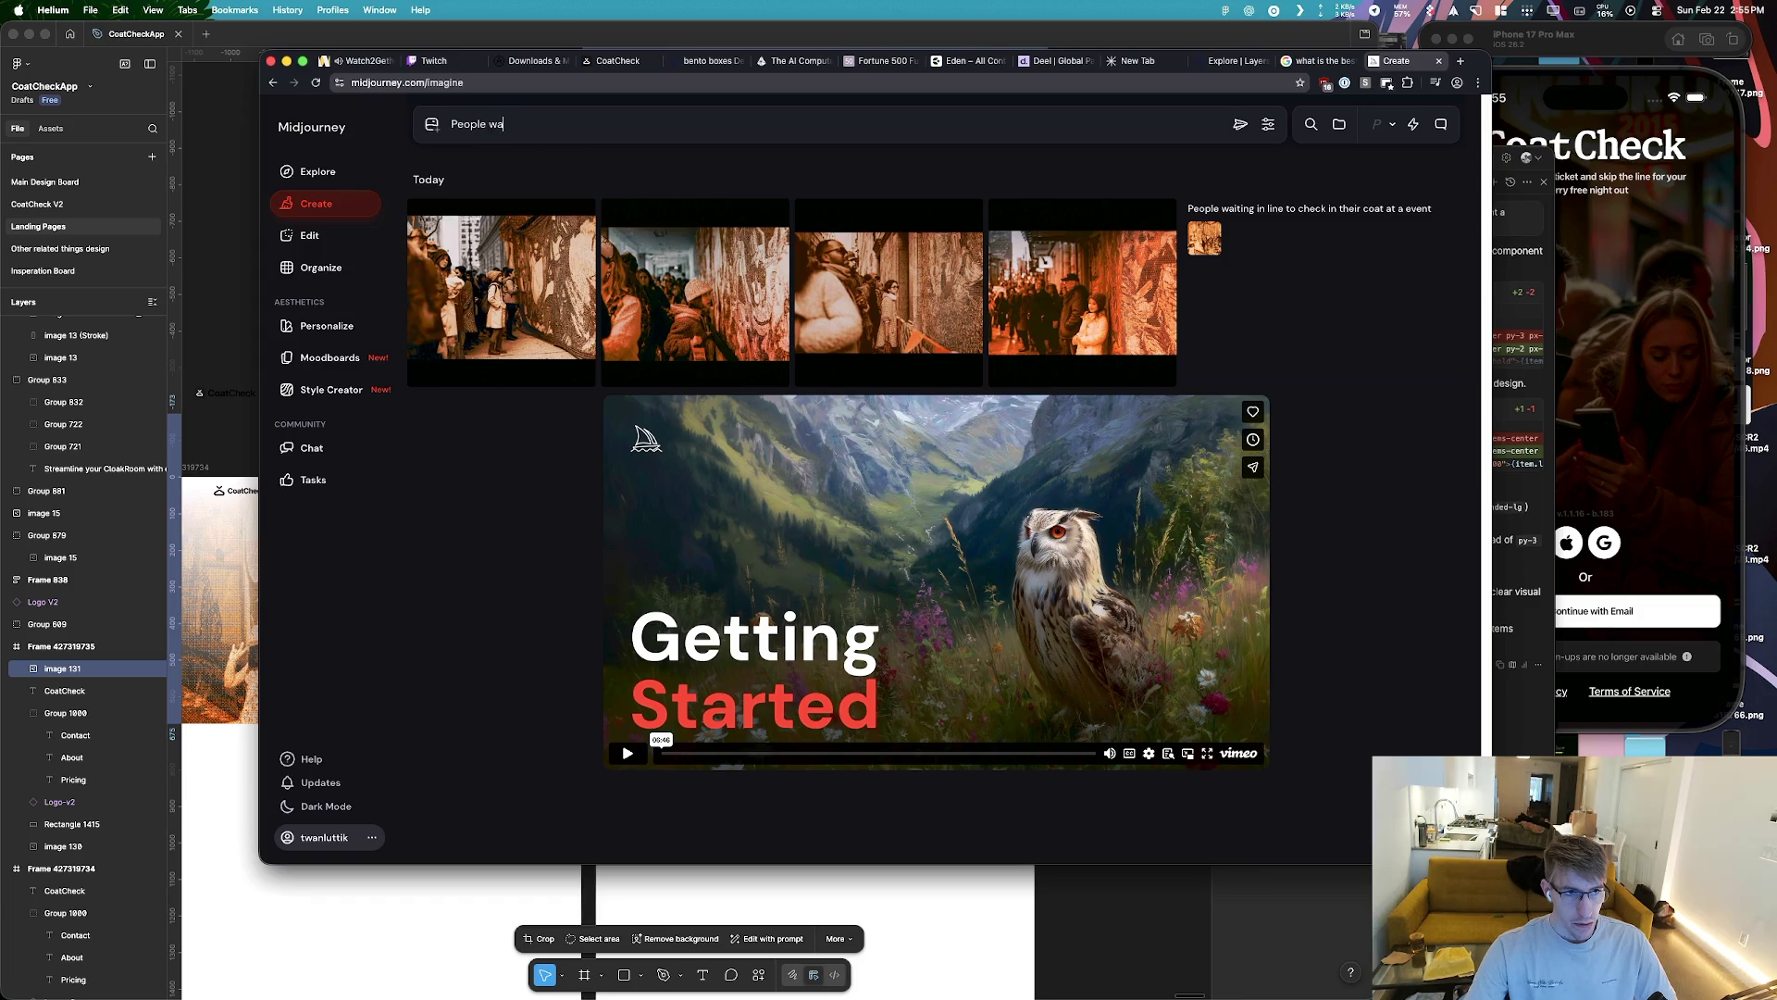
{"action": "type", "text": "ine fo"}
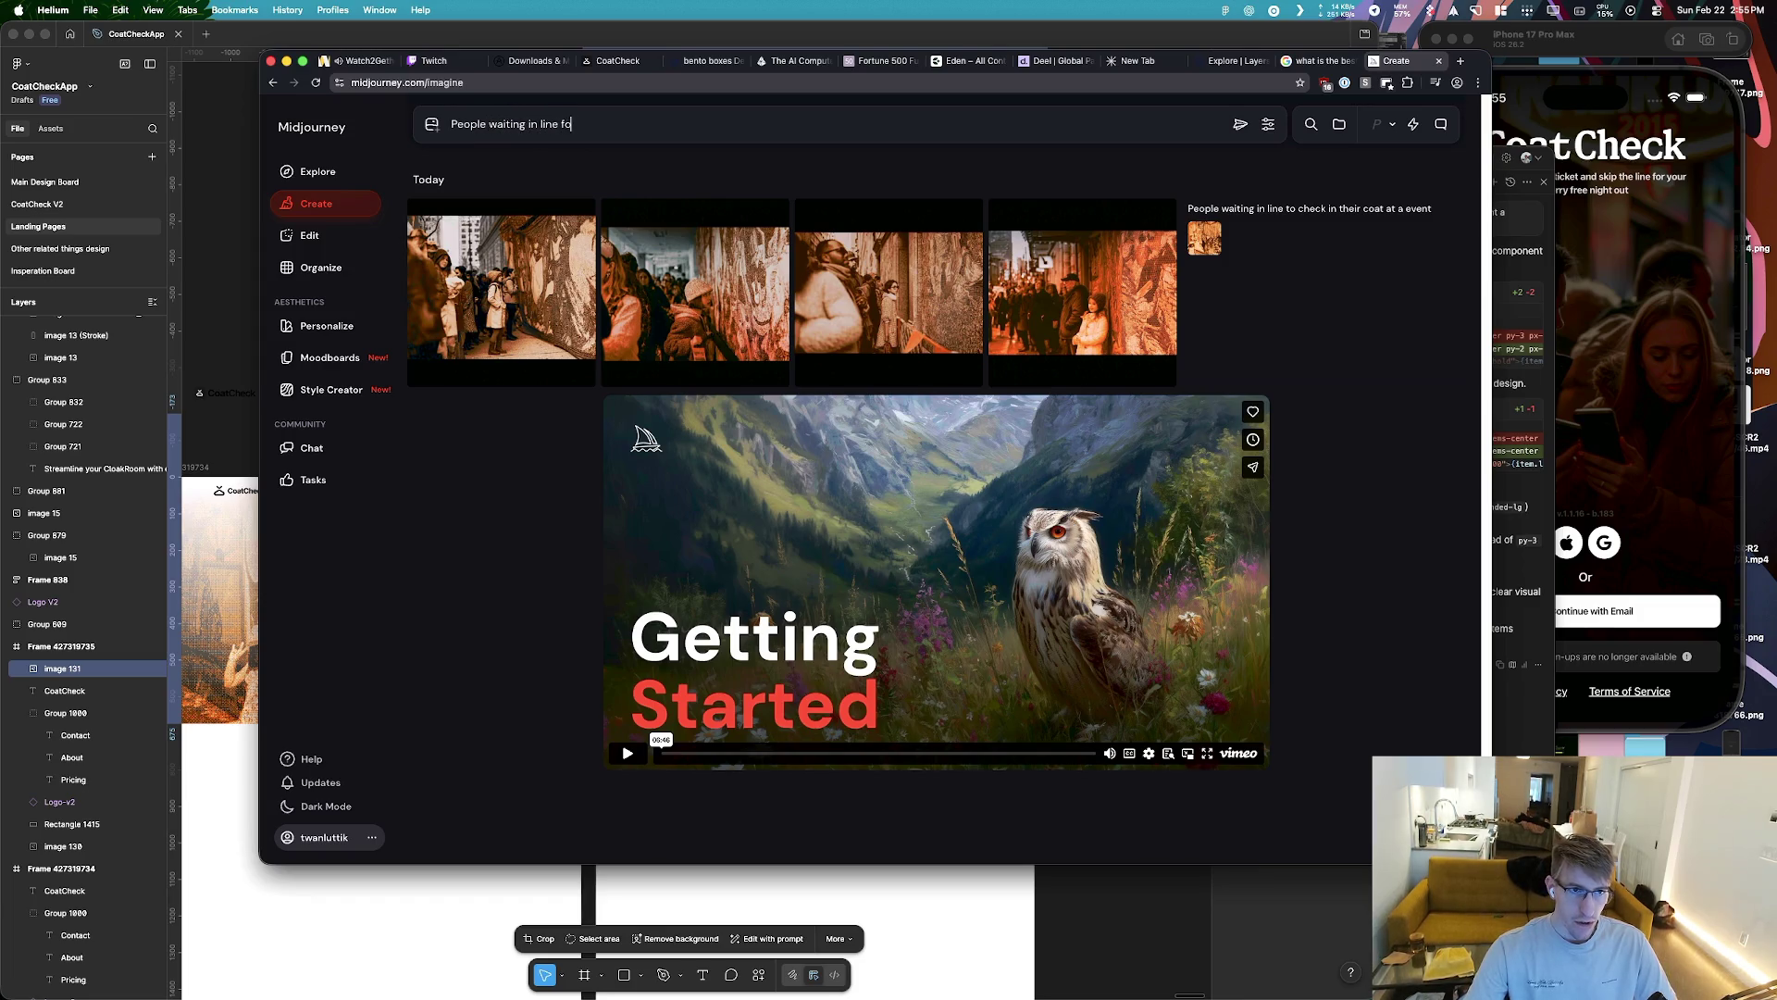
{"action": "type", "text": "r CoatCheck"}
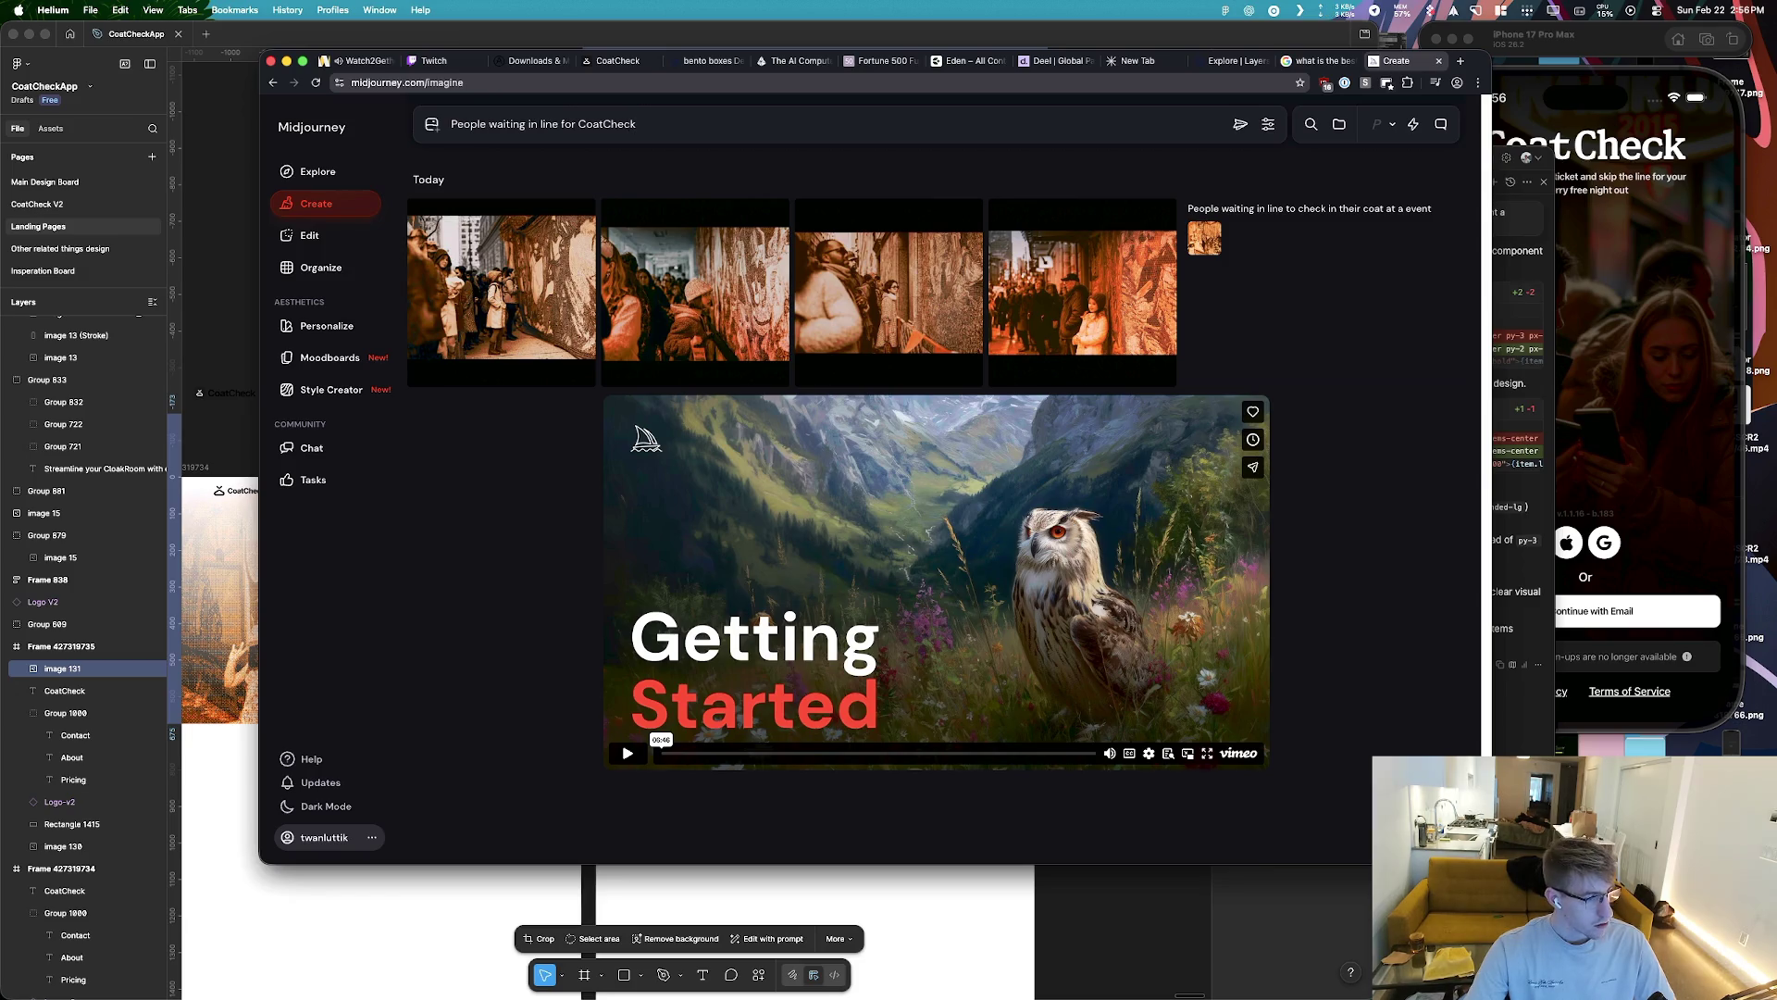
{"action": "type", "text": " to check in th"}
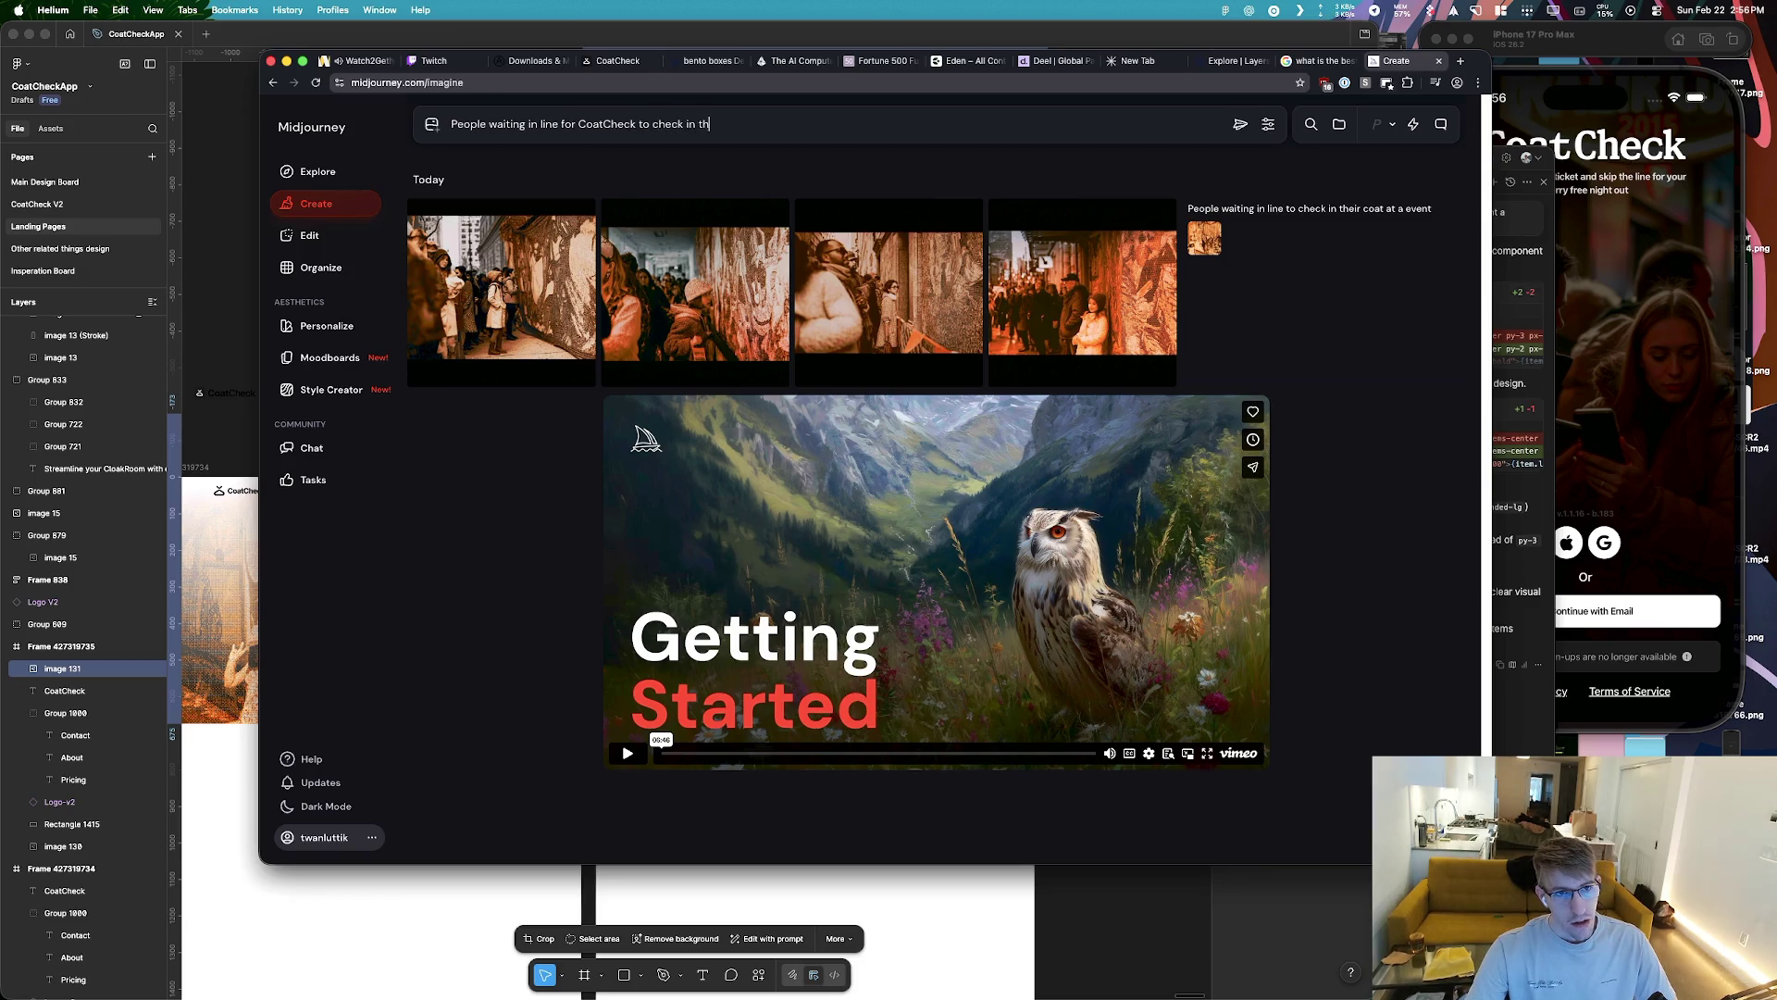
{"action": "type", "text": "eir coat or"}
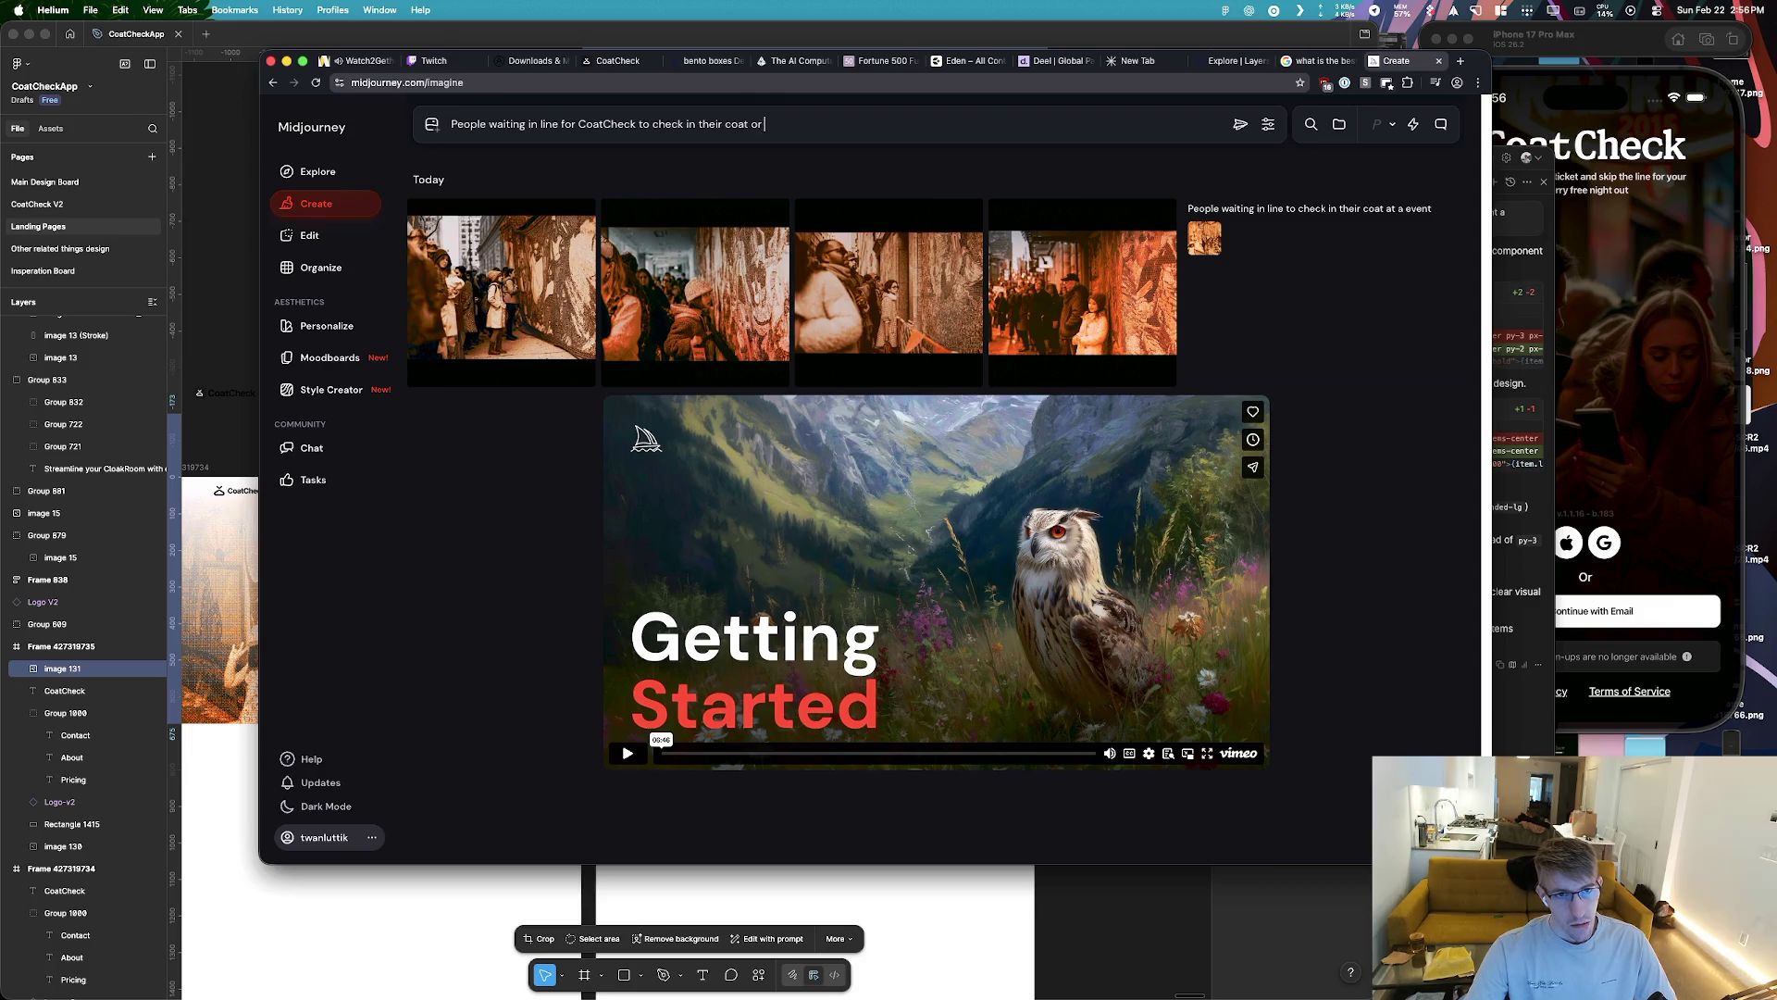
{"action": "type", "text": "ngh"}
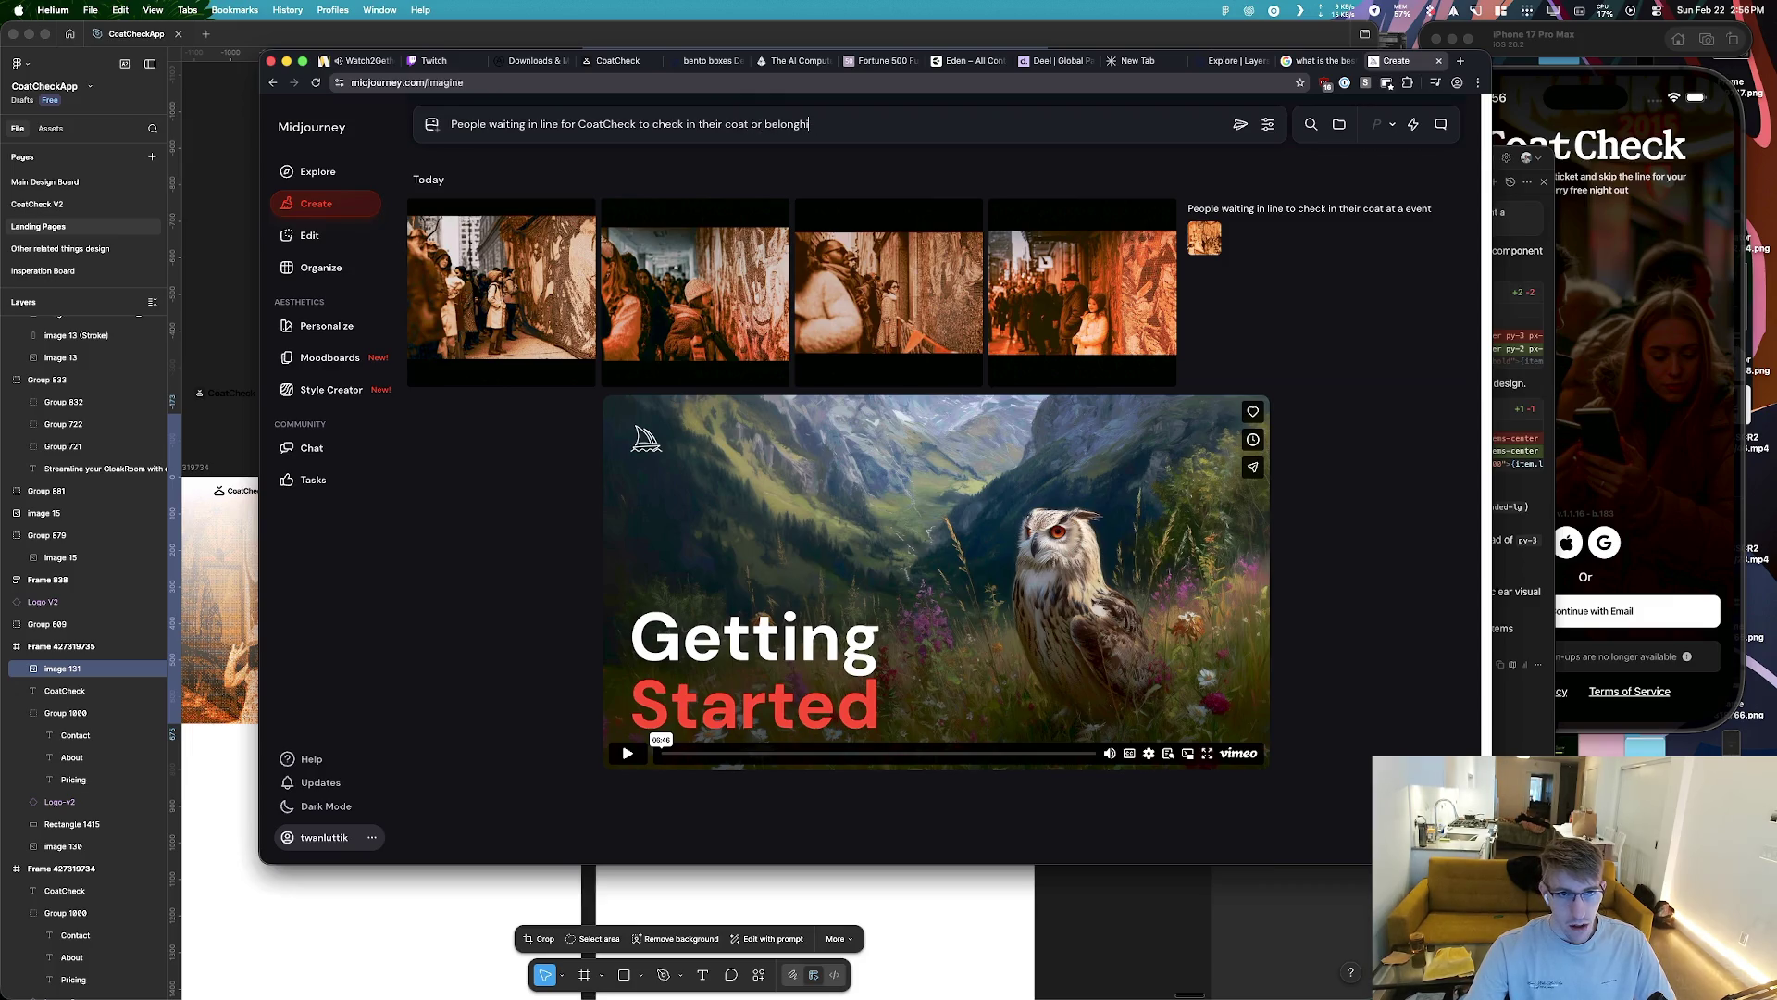
{"action": "type", "text": "ings, use a sub pixel coloreing effec"}
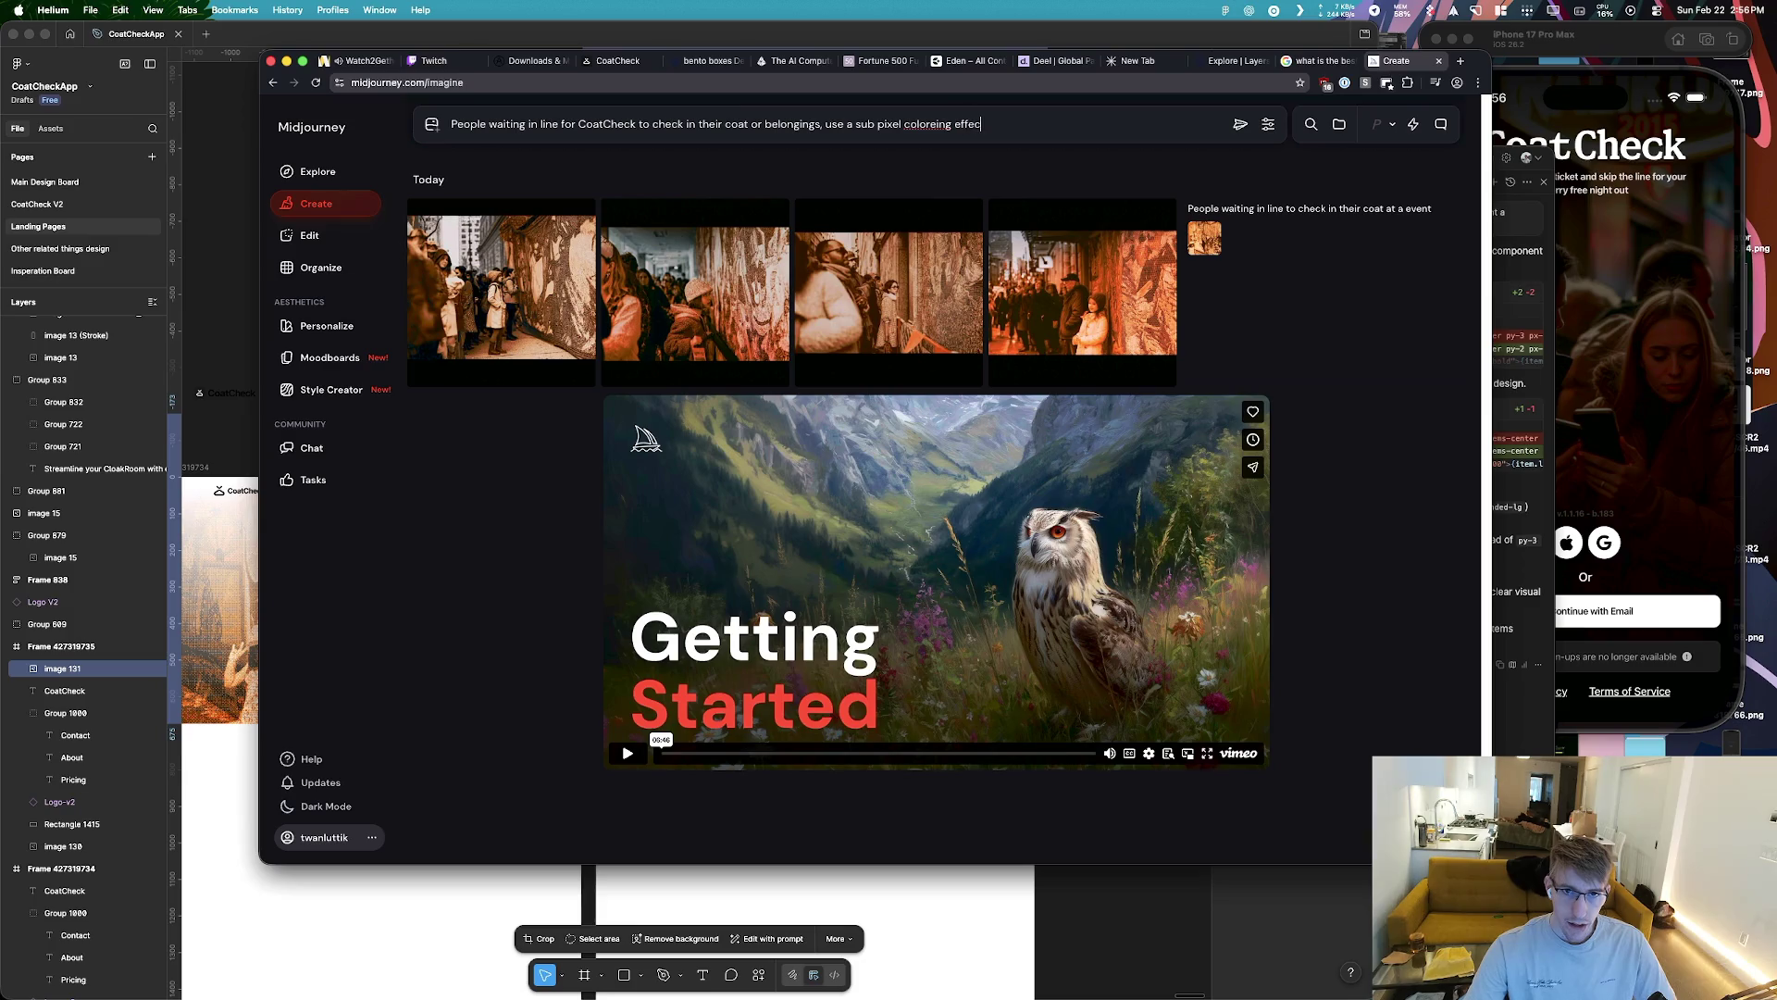
{"action": "key", "text": "alt+BackSpace"}
{"action": "key", "text": "alt+BackSpace"}
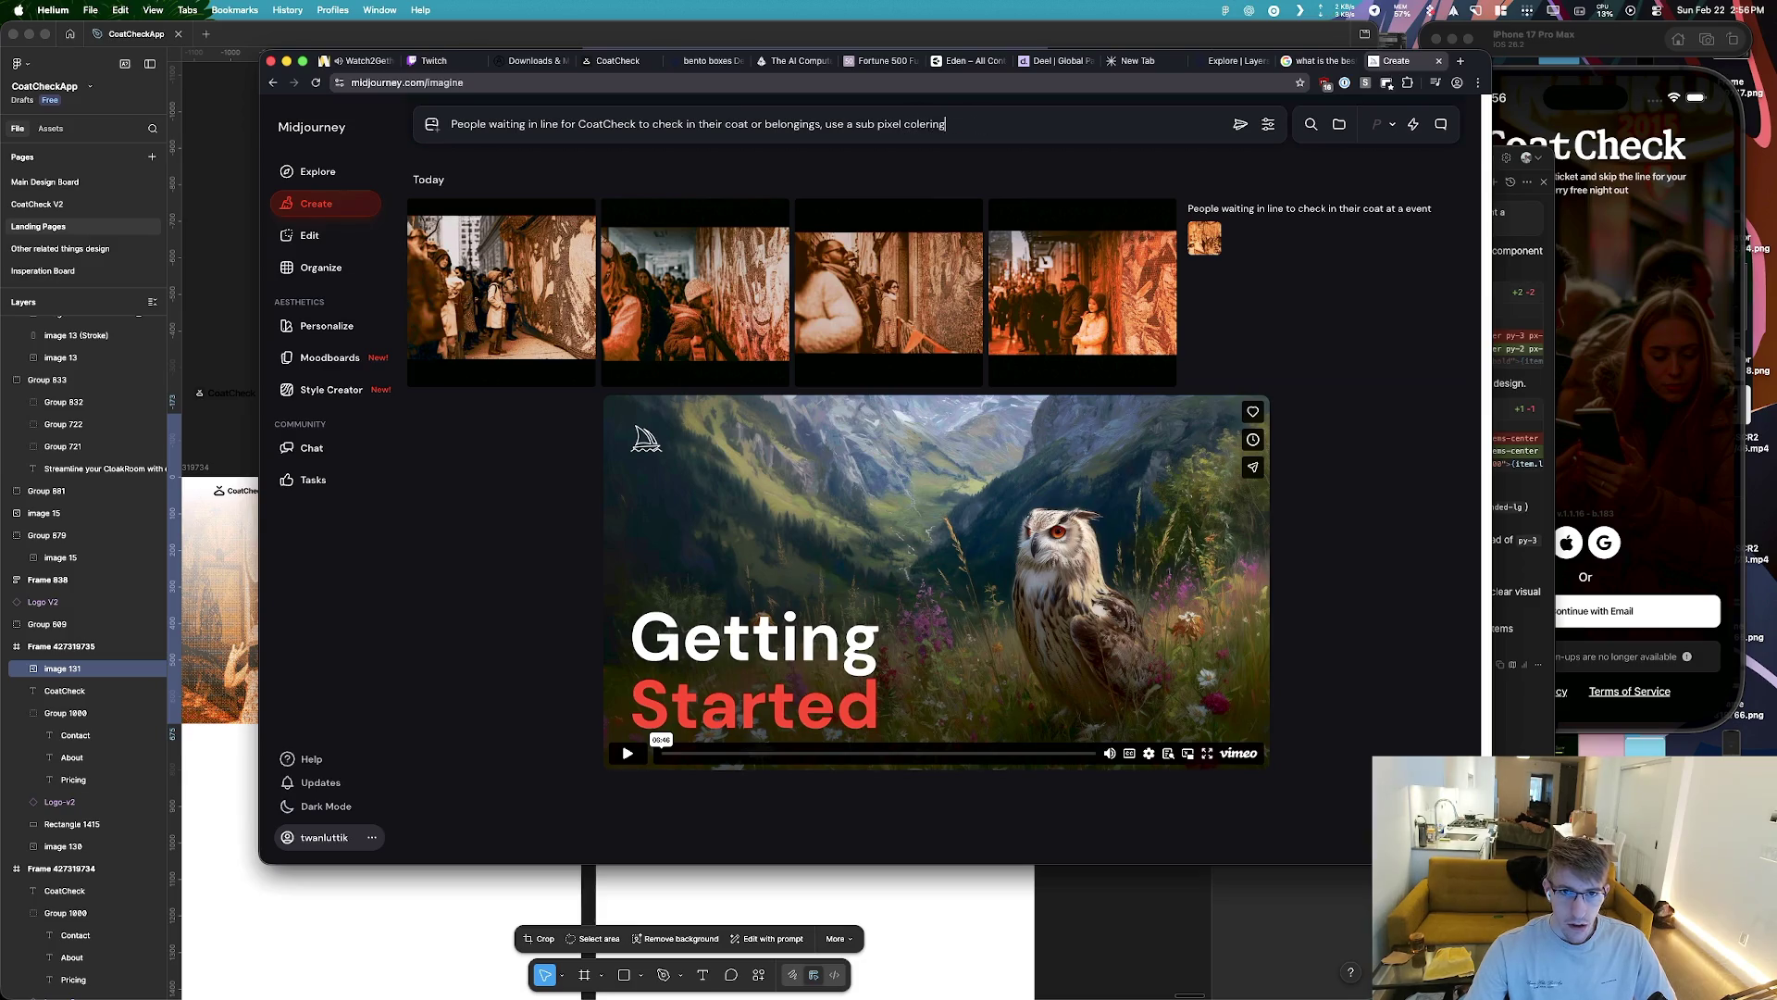
{"action": "type", "text": "eff"}
Switch to ChatGPT and start asking what this image effect is called
{"action": "key", "text": "super+Tab"}
{"action": "key", "text": "super+Tab"}
{"action": "key", "text": "super+Tab"}
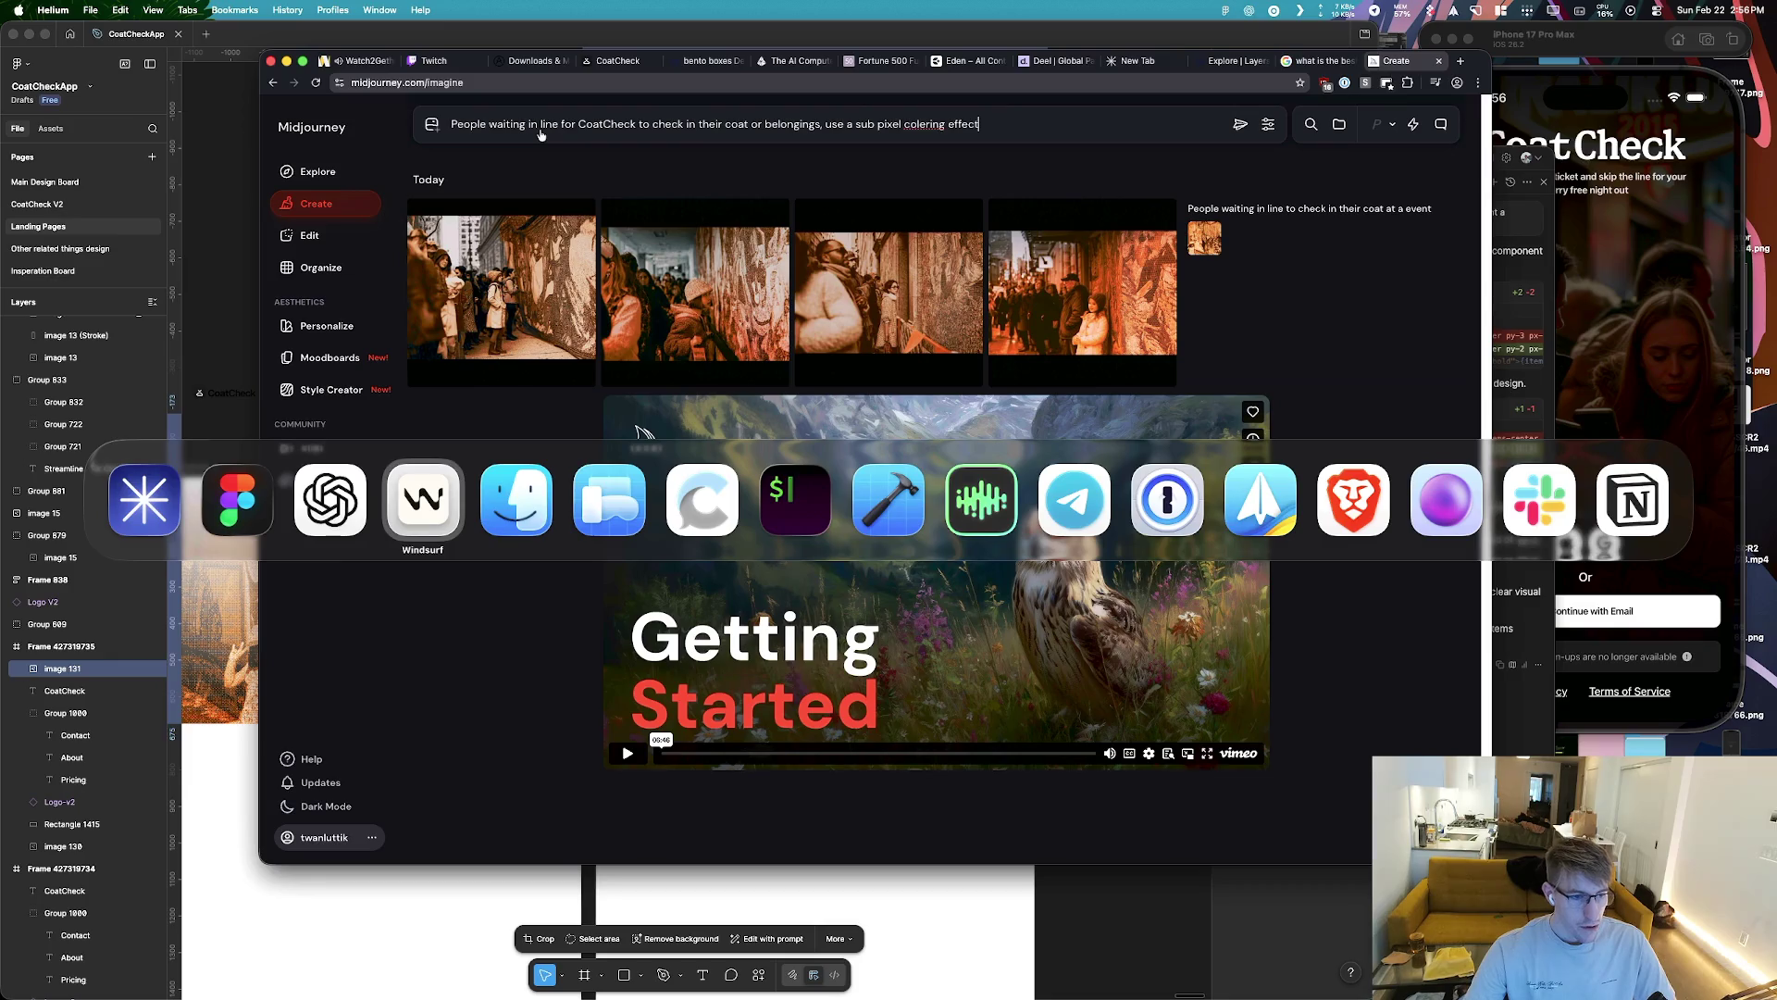
{"action": "key", "text": "super+shift+Tab"}
{"action": "key", "text": "BackSpace"}
{"action": "type", "text": "how d"}
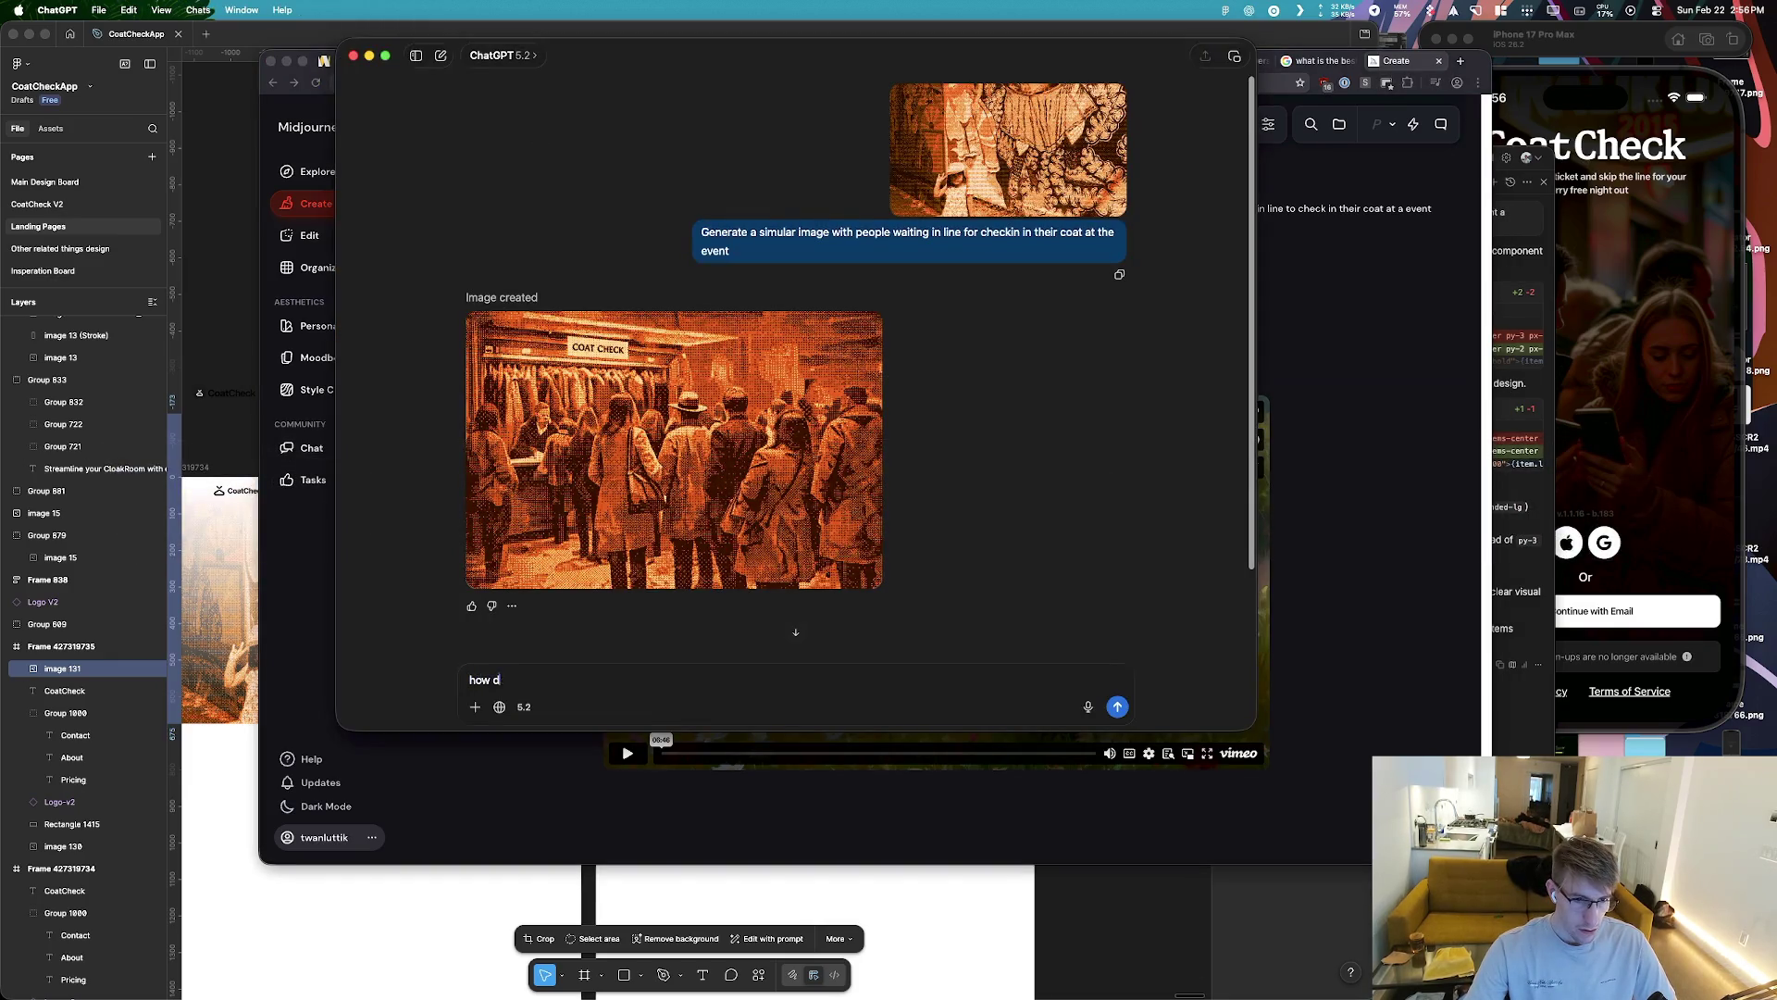
{"action": "type", "text": "o we call this effec"}
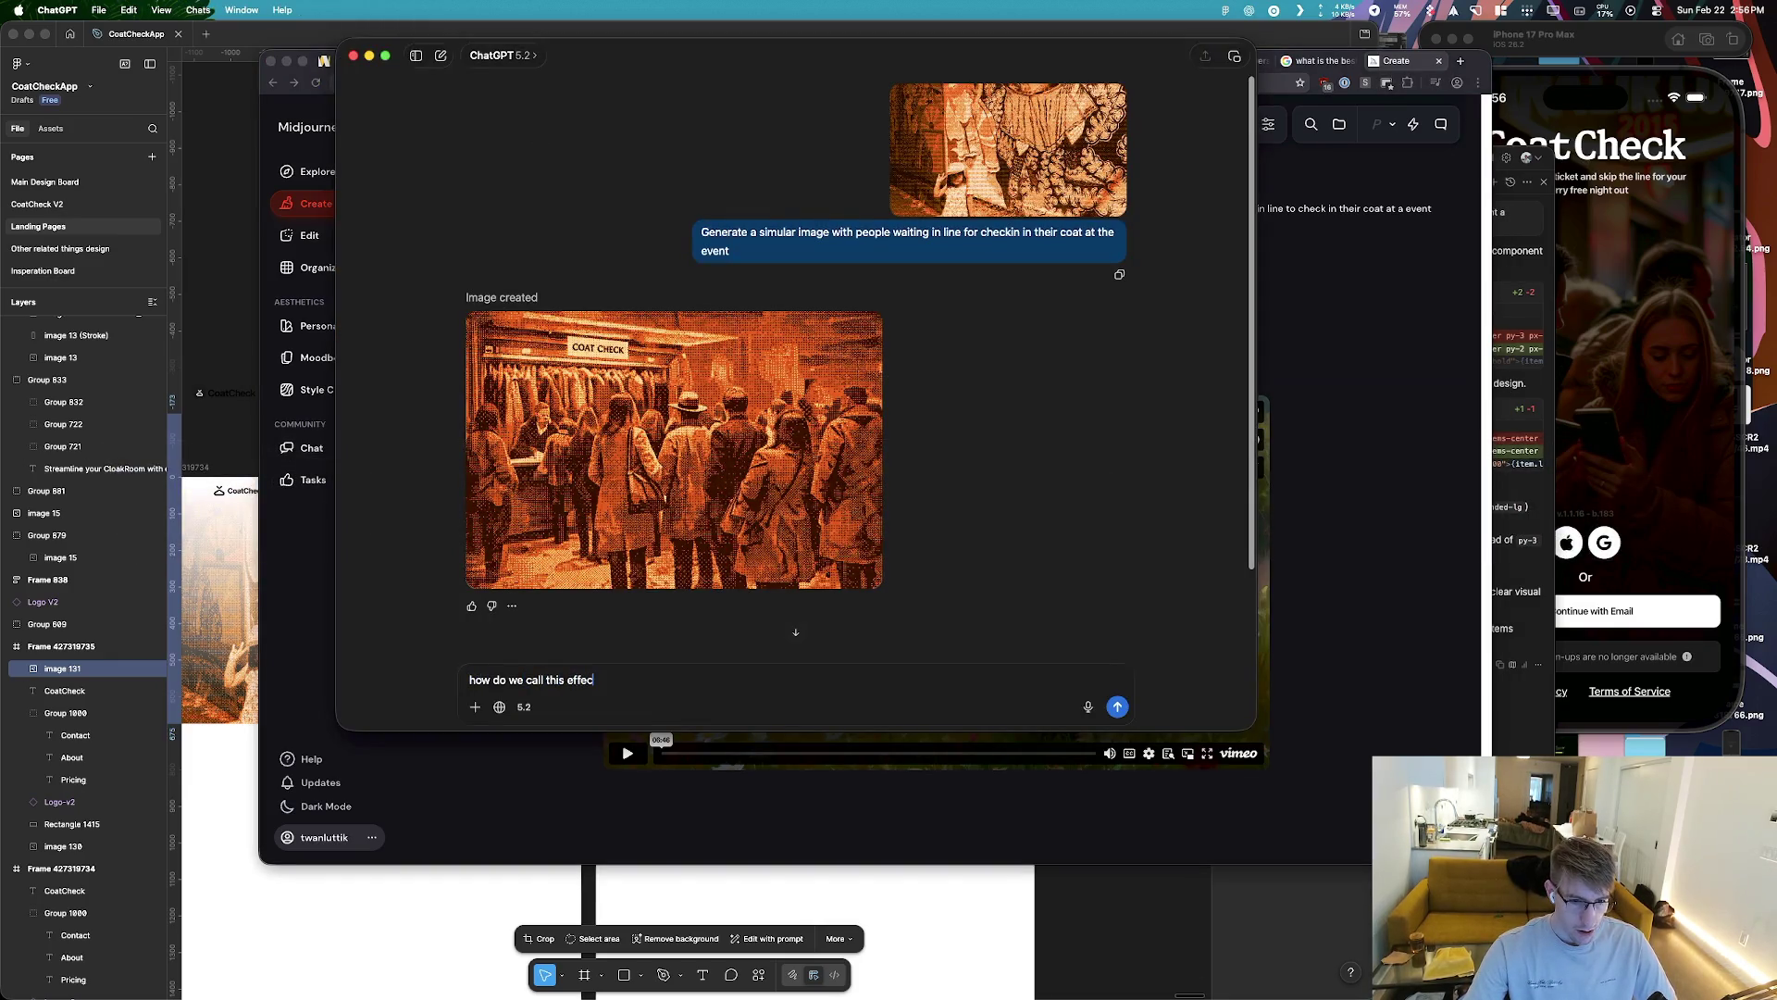
{"action": "type", "text": "t with squares t"}
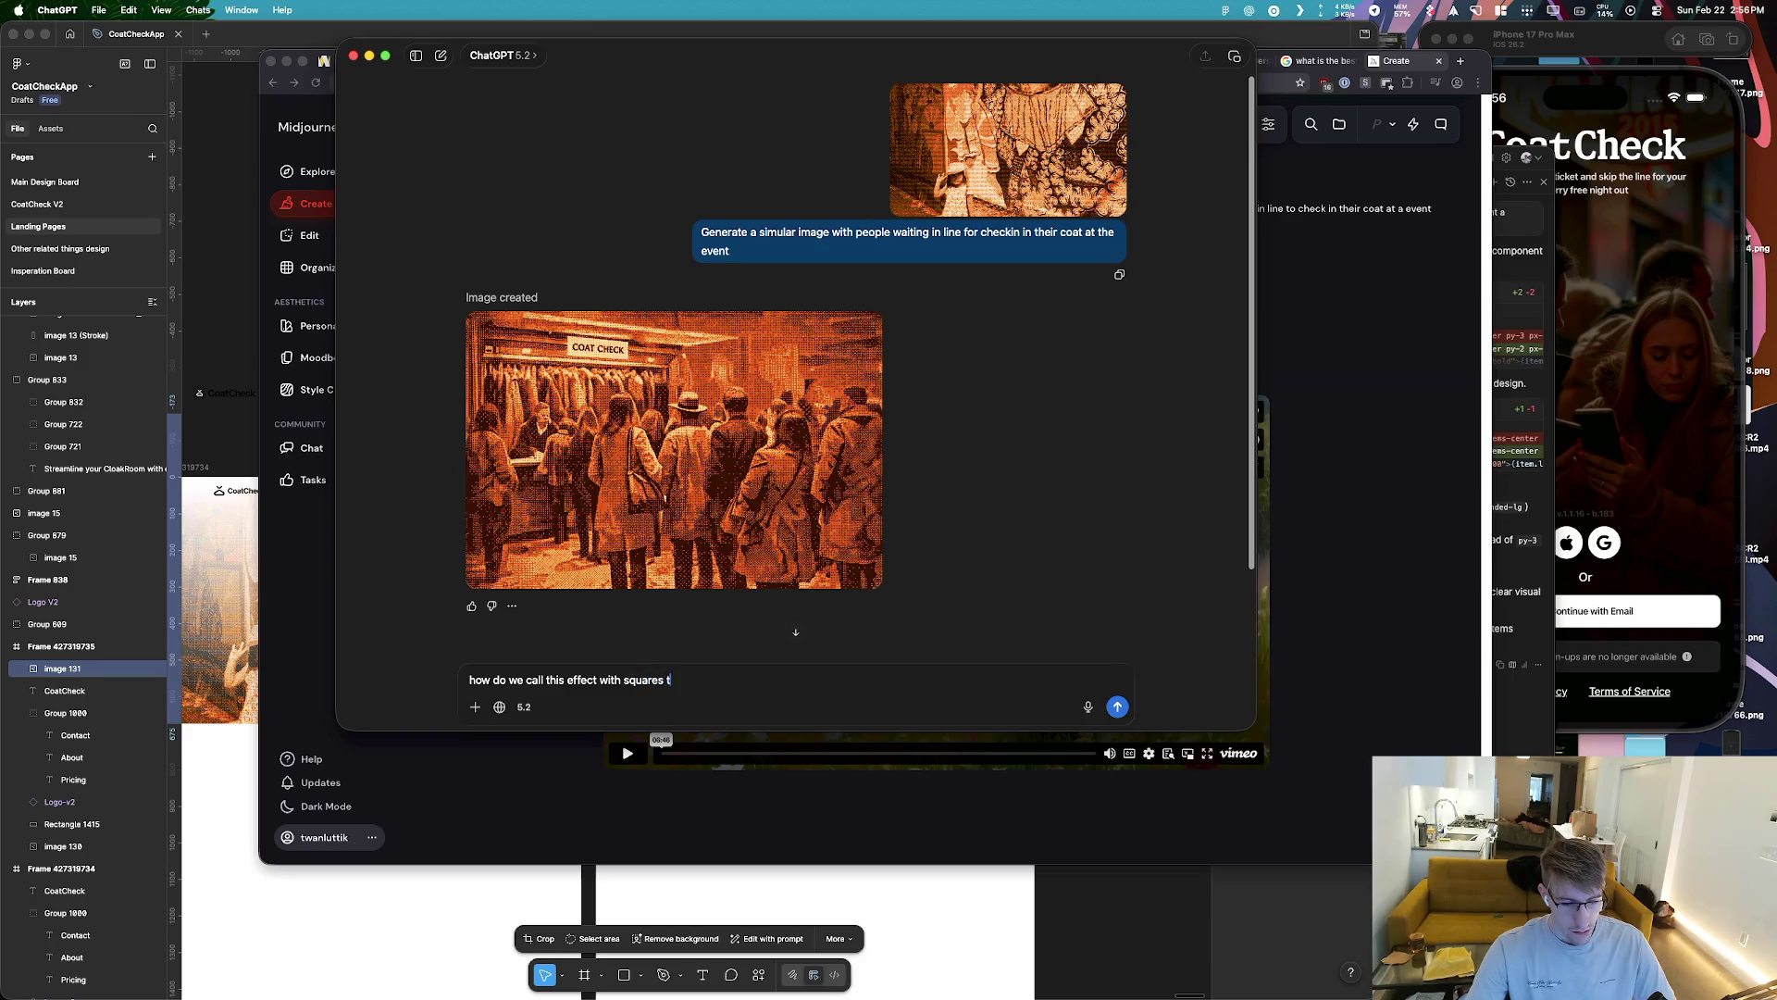
Ask ChatGPT what the effect in the coat-check image is called
{"action": "key", "text": "BackSpace"}
{"action": "type", "text": "from the"}
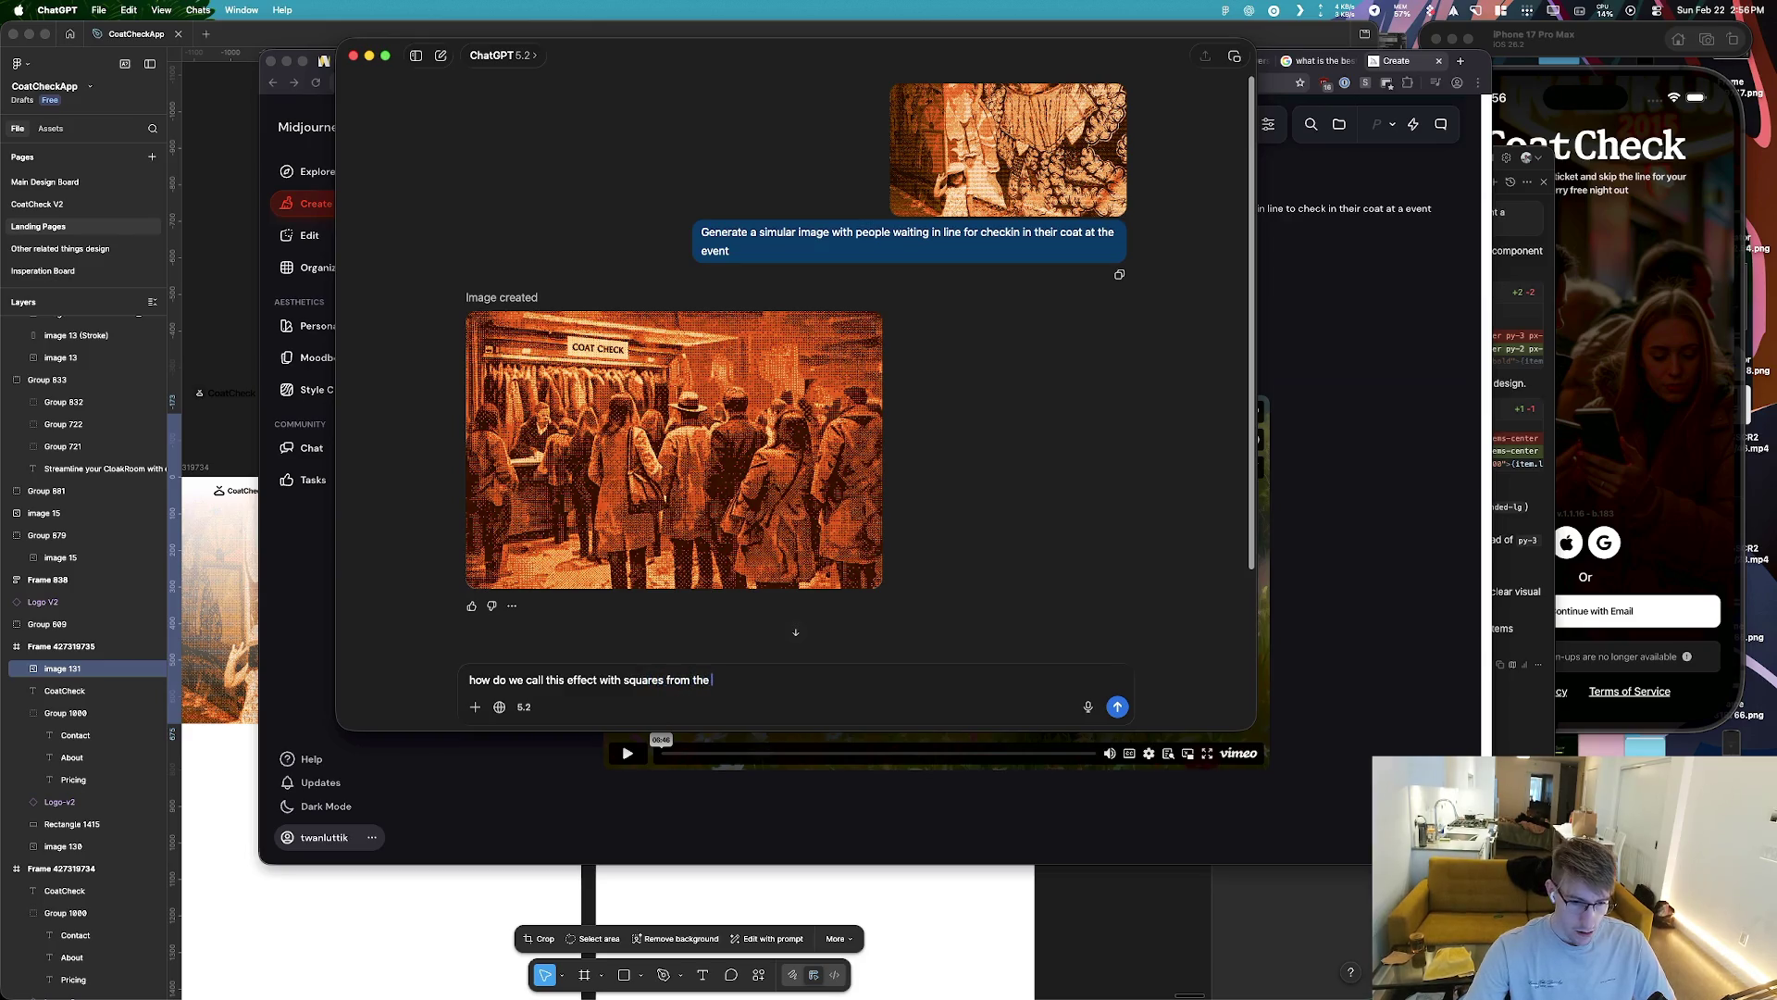
{"action": "type", "text": "image"}
{"action": "type", "text": "ded"}
{"action": "key", "text": "Return"}
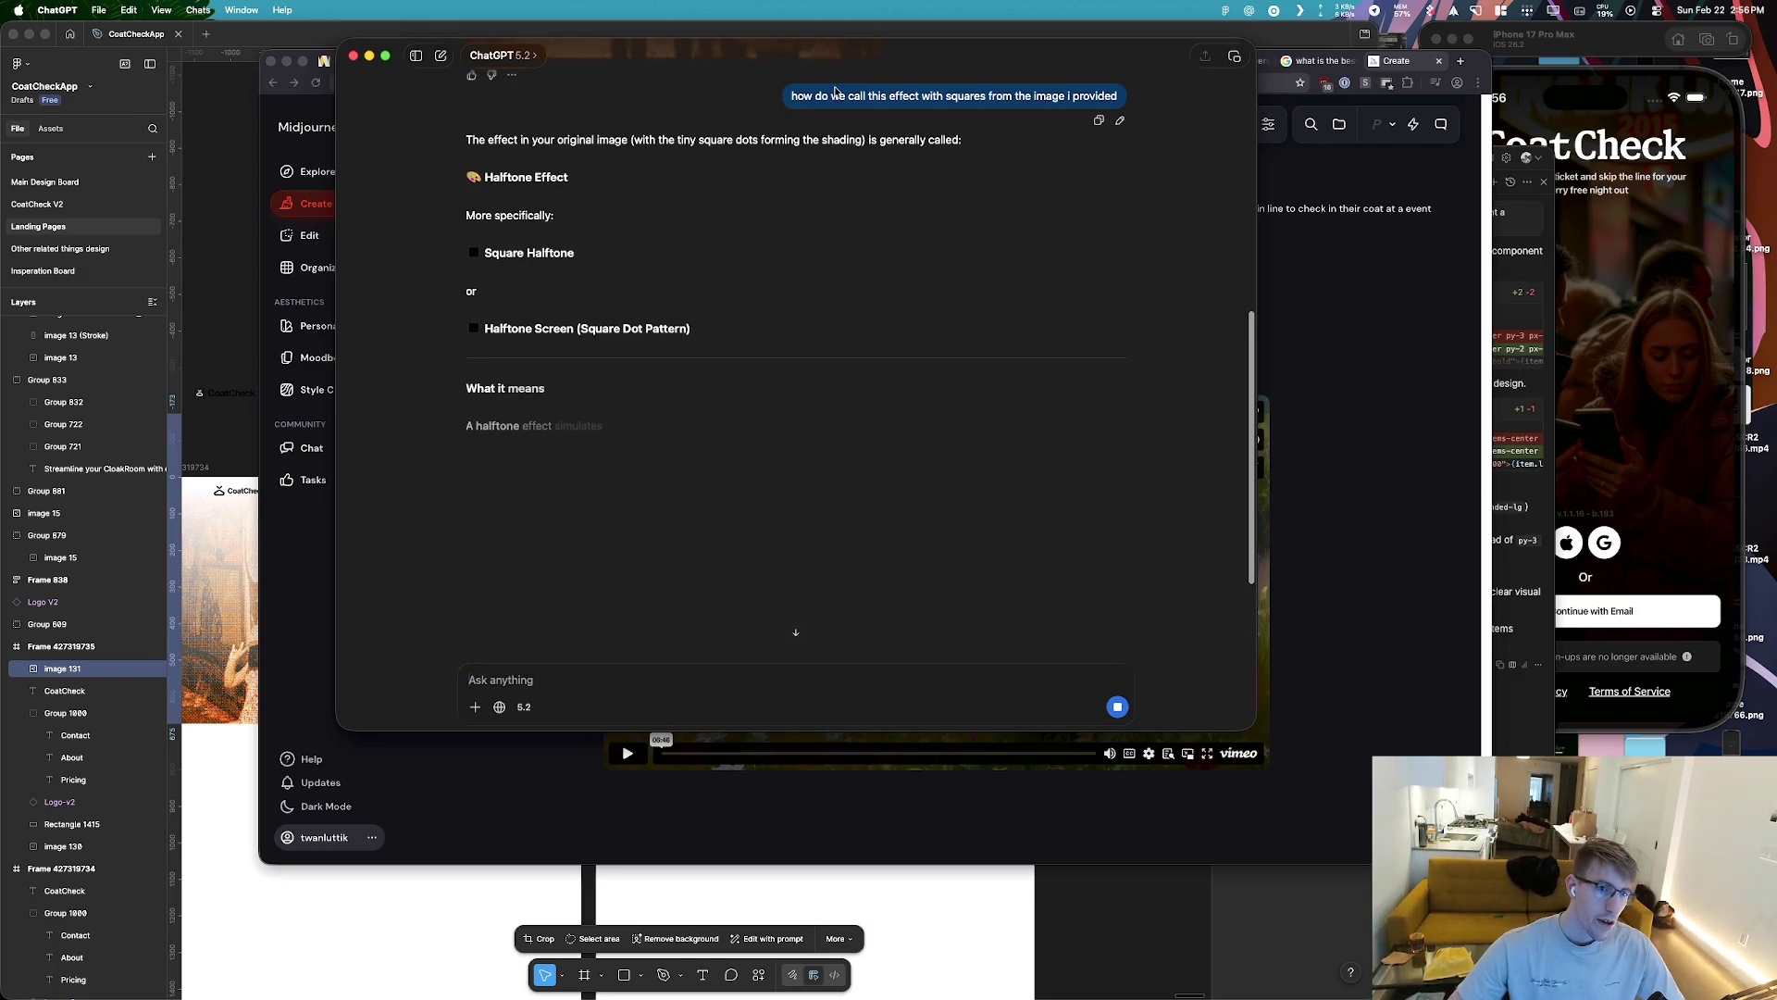
Google ChatGPT's suggested term 'Halftone Screen (Square Dot Pattern)'
{"action": "left_click_drag", "start_coordinate": [575, 253], "coordinate": [507, 264]}
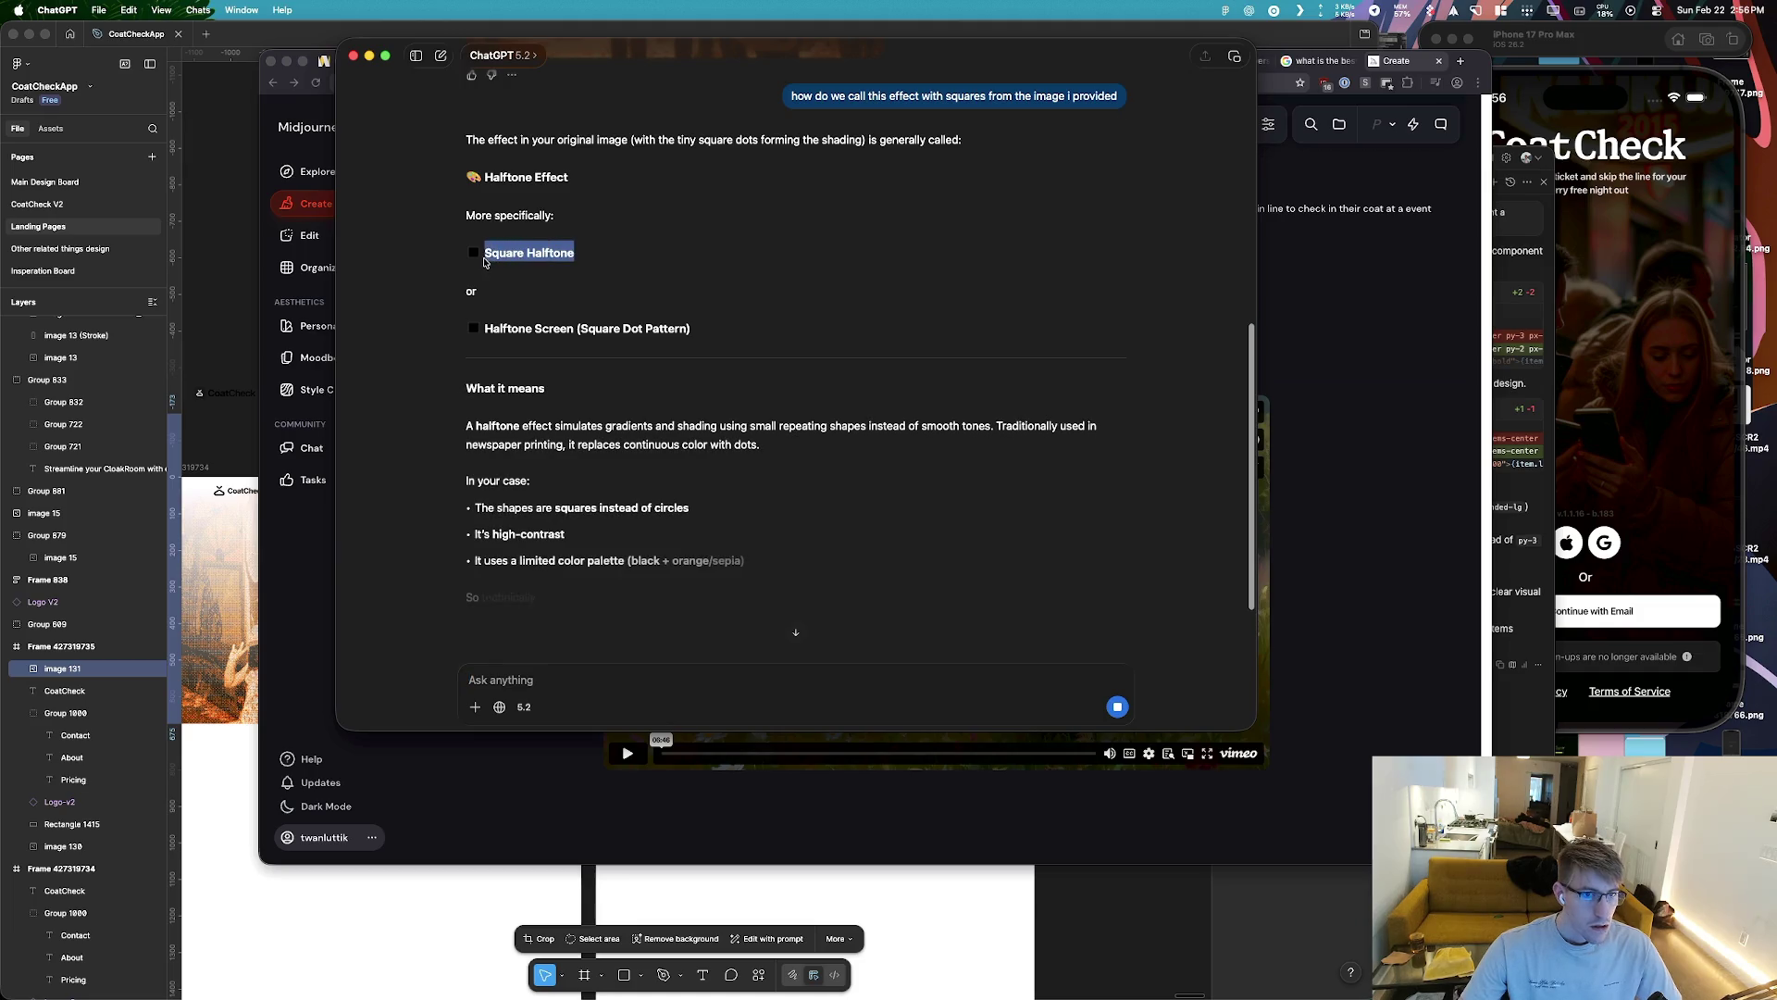
{"action": "left_click_drag", "start_coordinate": [482, 329], "coordinate": [716, 331]}
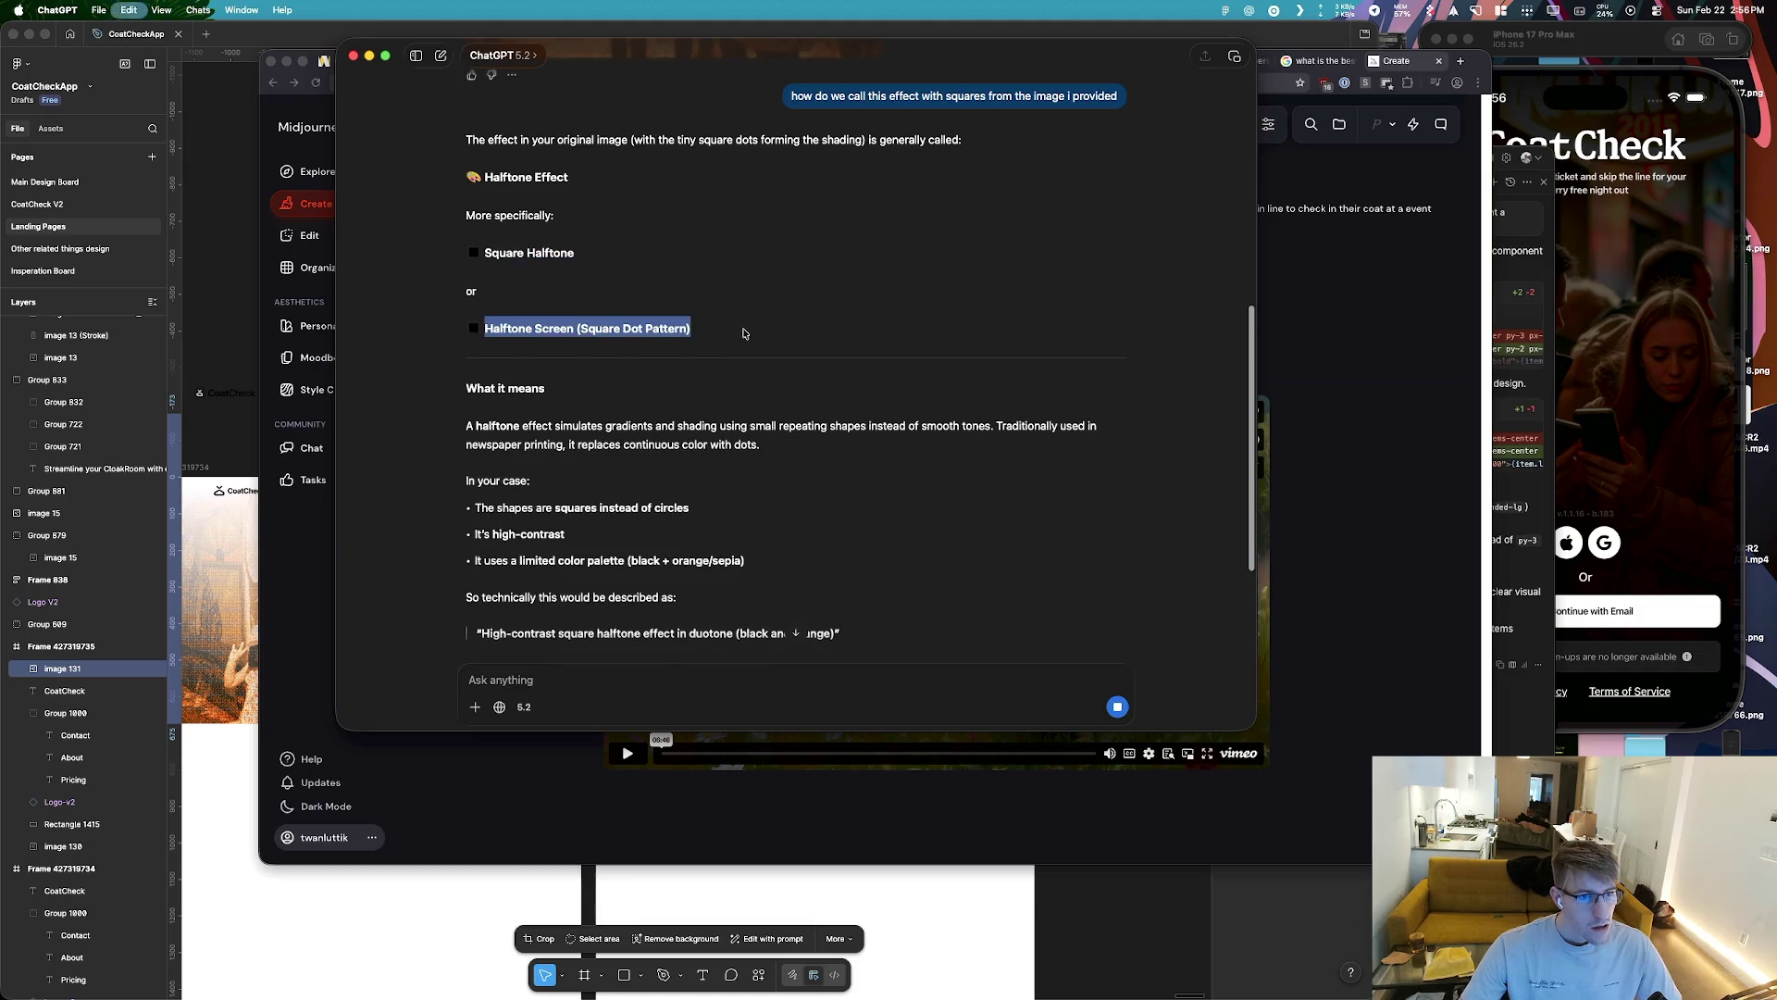
{"action": "key", "text": "super+shift+l"}
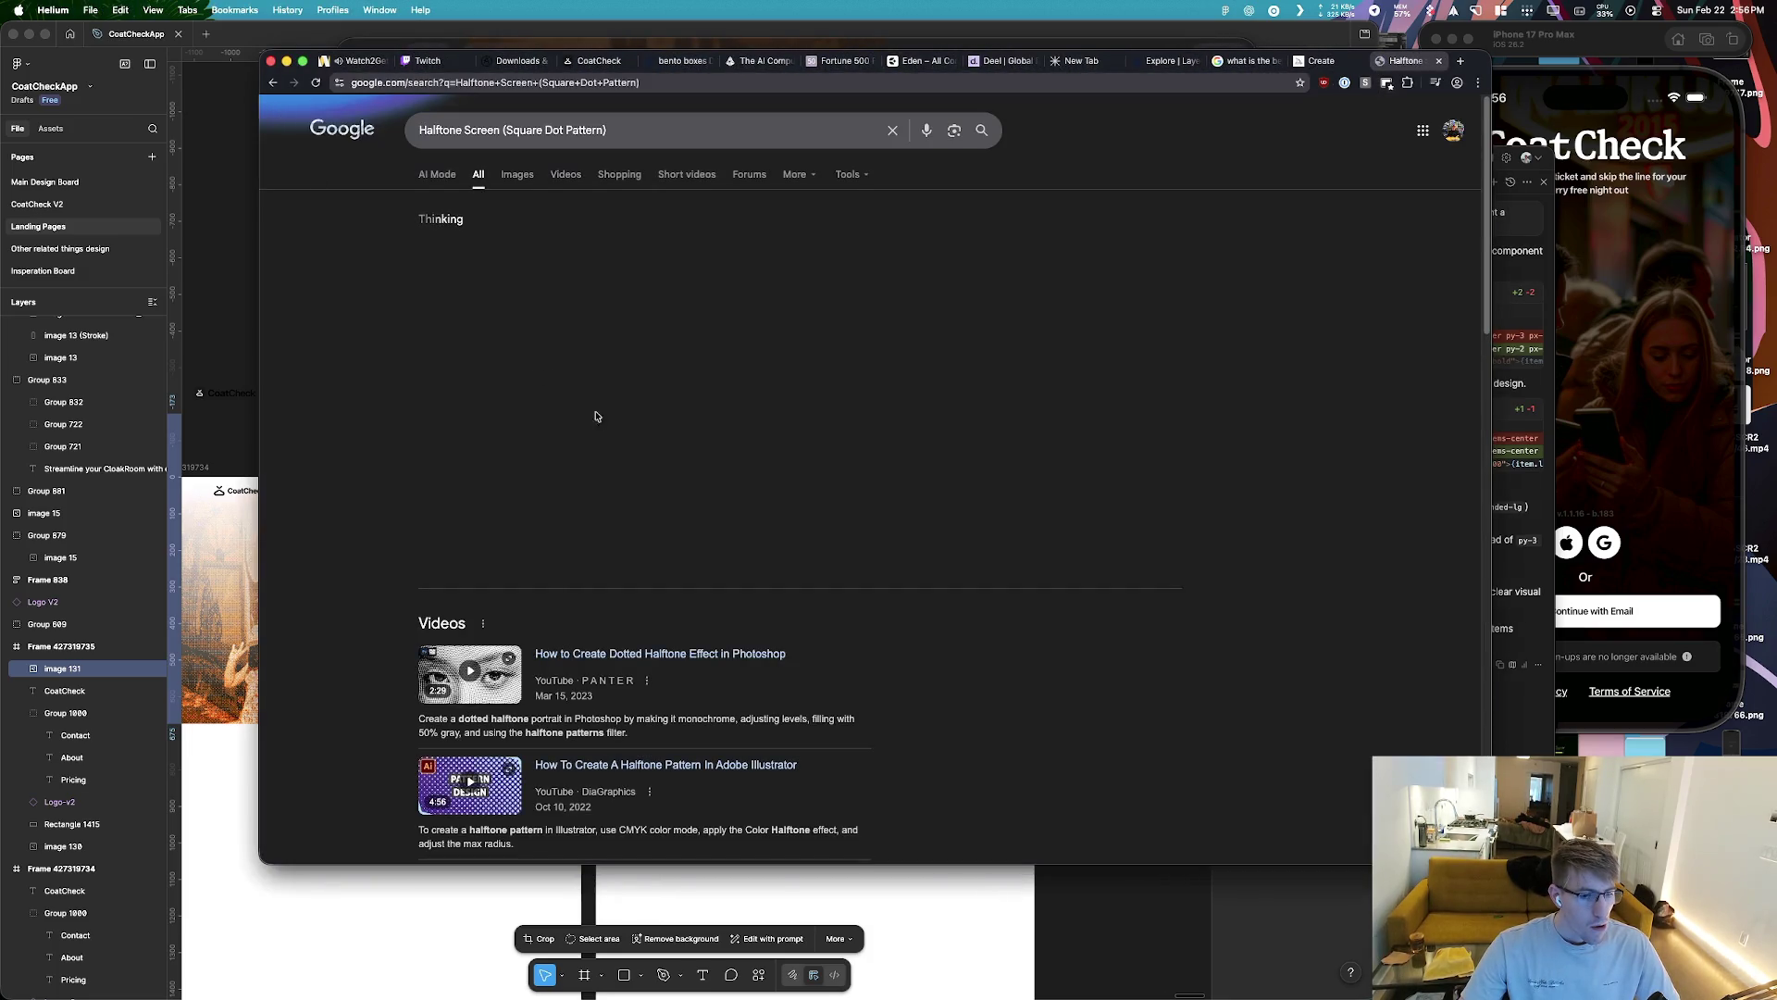
Swap the prompt's effect wording for 'Halftone Screen (Square Dot Pattern)' and generate
{"action": "key", "text": "super+w"}
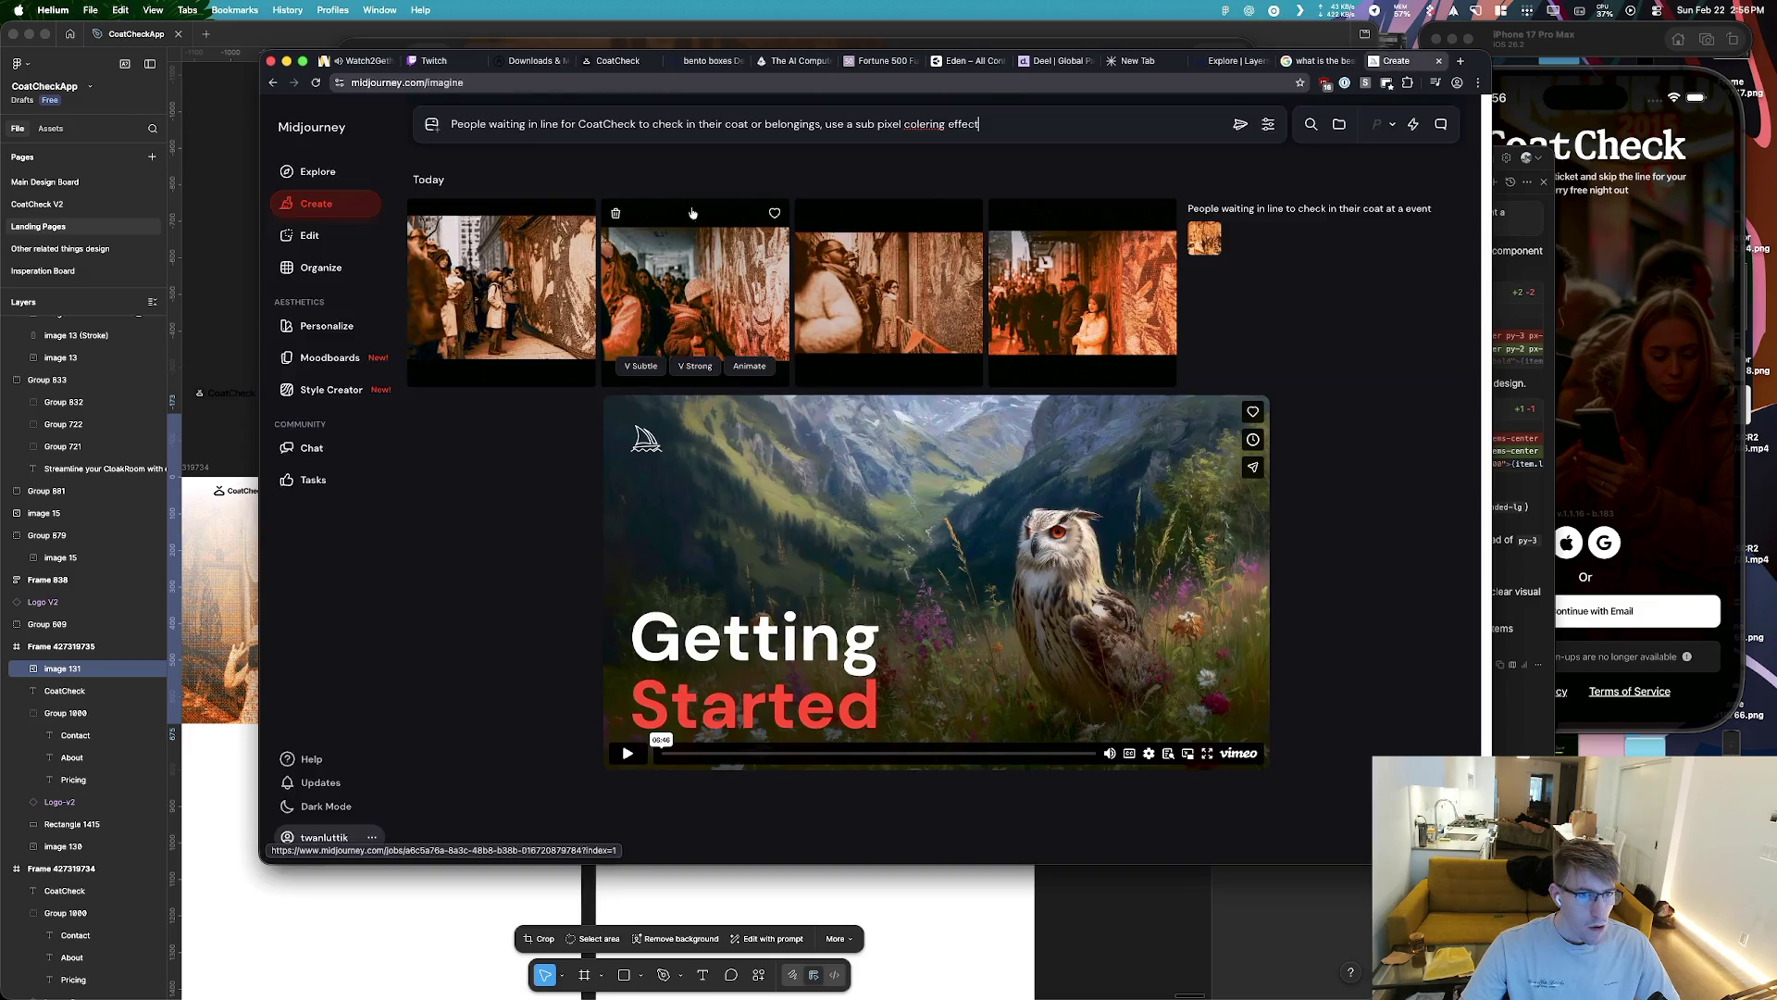
{"action": "key", "text": "alt+BackSpace"}
{"action": "key", "text": "alt+BackSpace"}
{"action": "key", "text": "alt+BackSpace"}
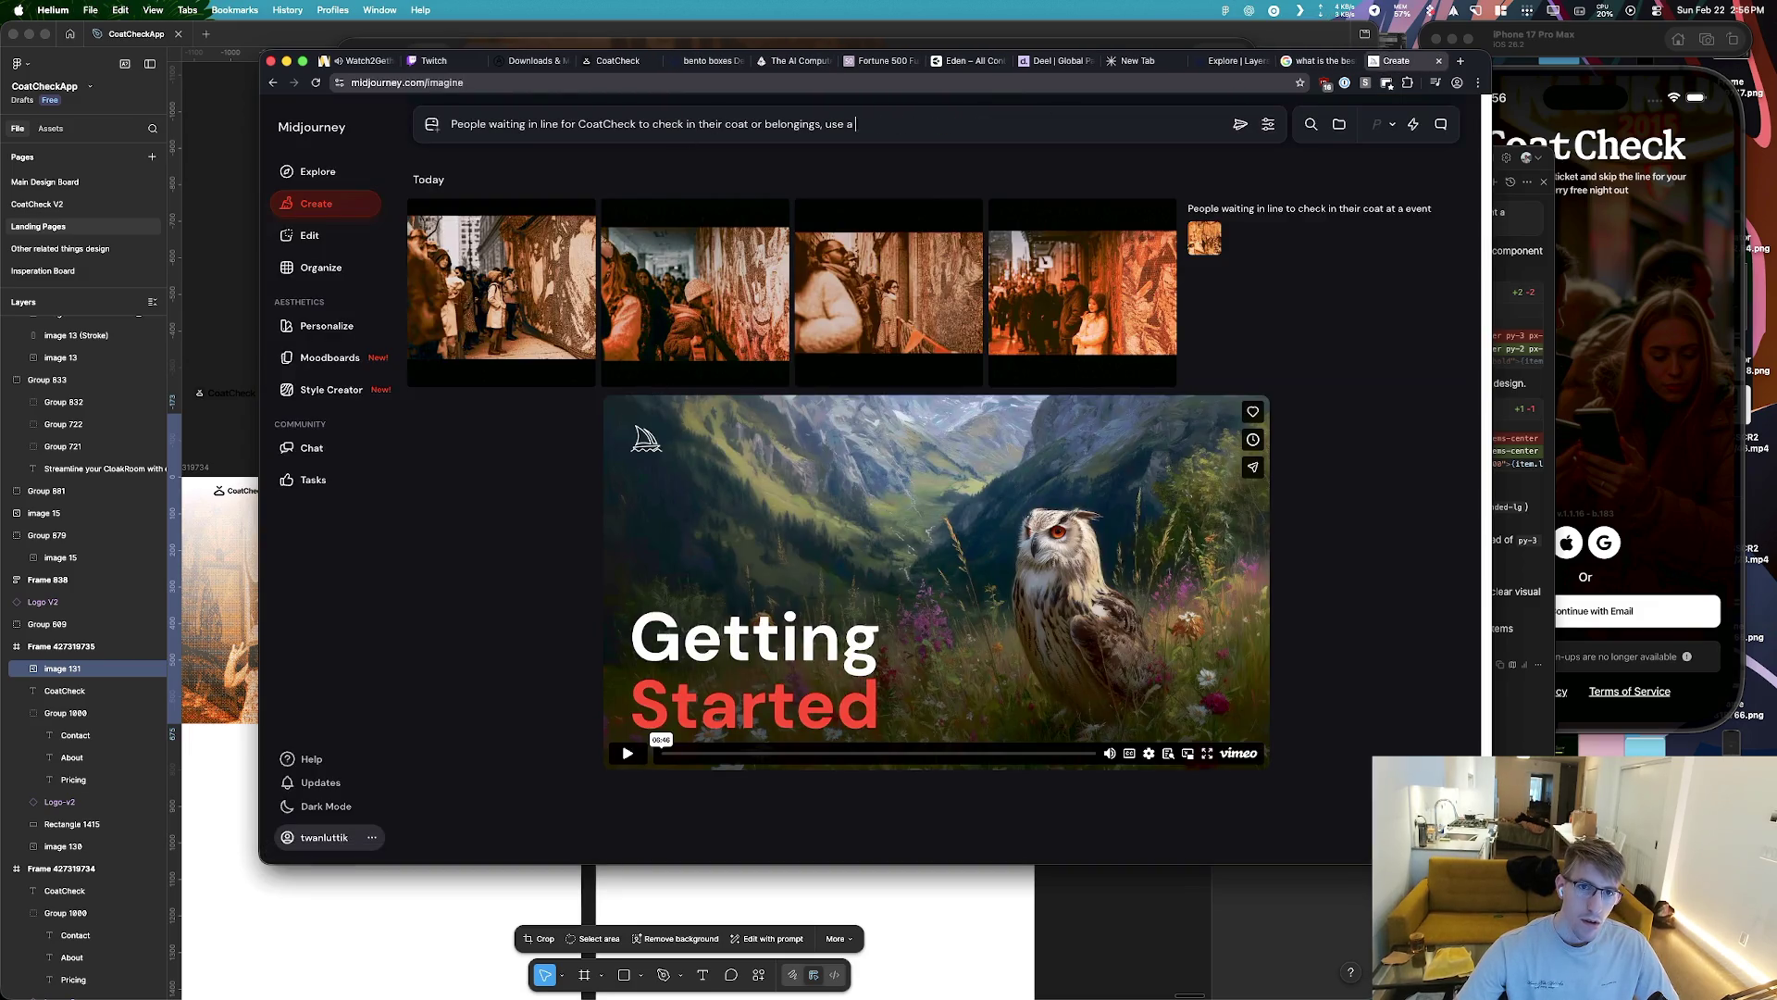
{"action": "key", "text": "BackSpace"}
{"action": "type", "text": "Halftone Screen (Square Dot Pattern)"}
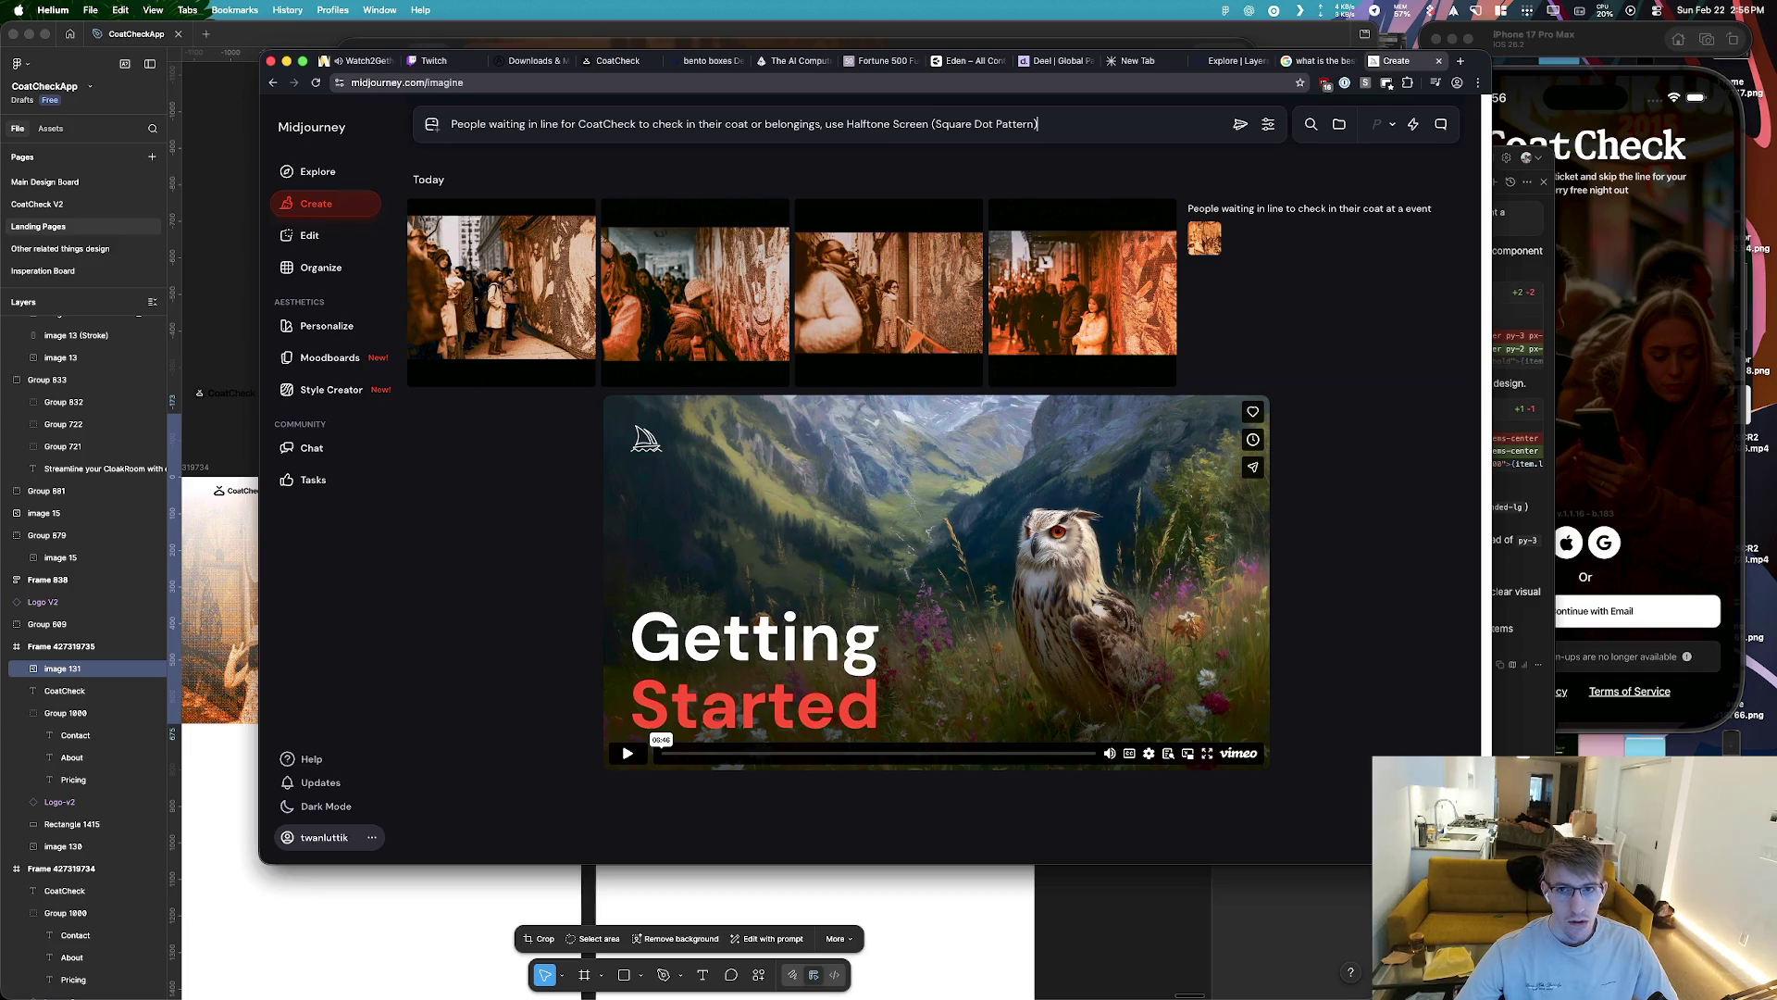
{"action": "key", "text": "Return"}
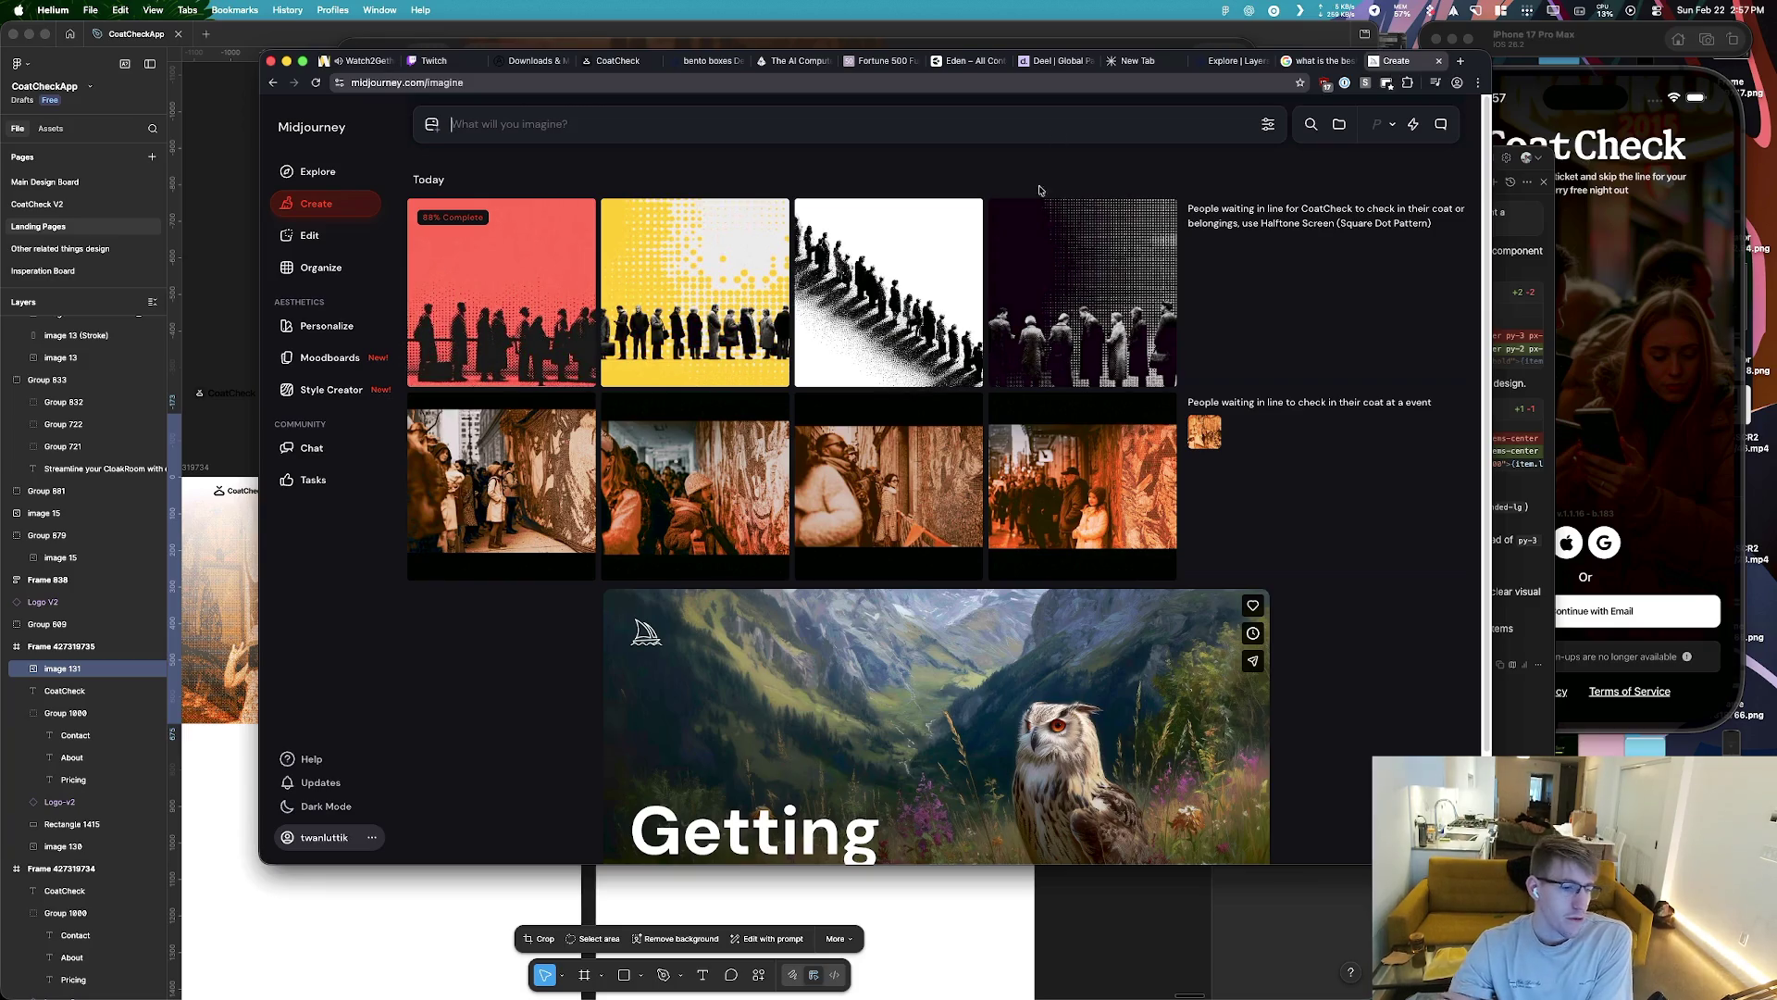
Inspect the yellow halftone result full size, then return to ChatGPT
{"action": "left_click", "coordinate": [743, 337]}
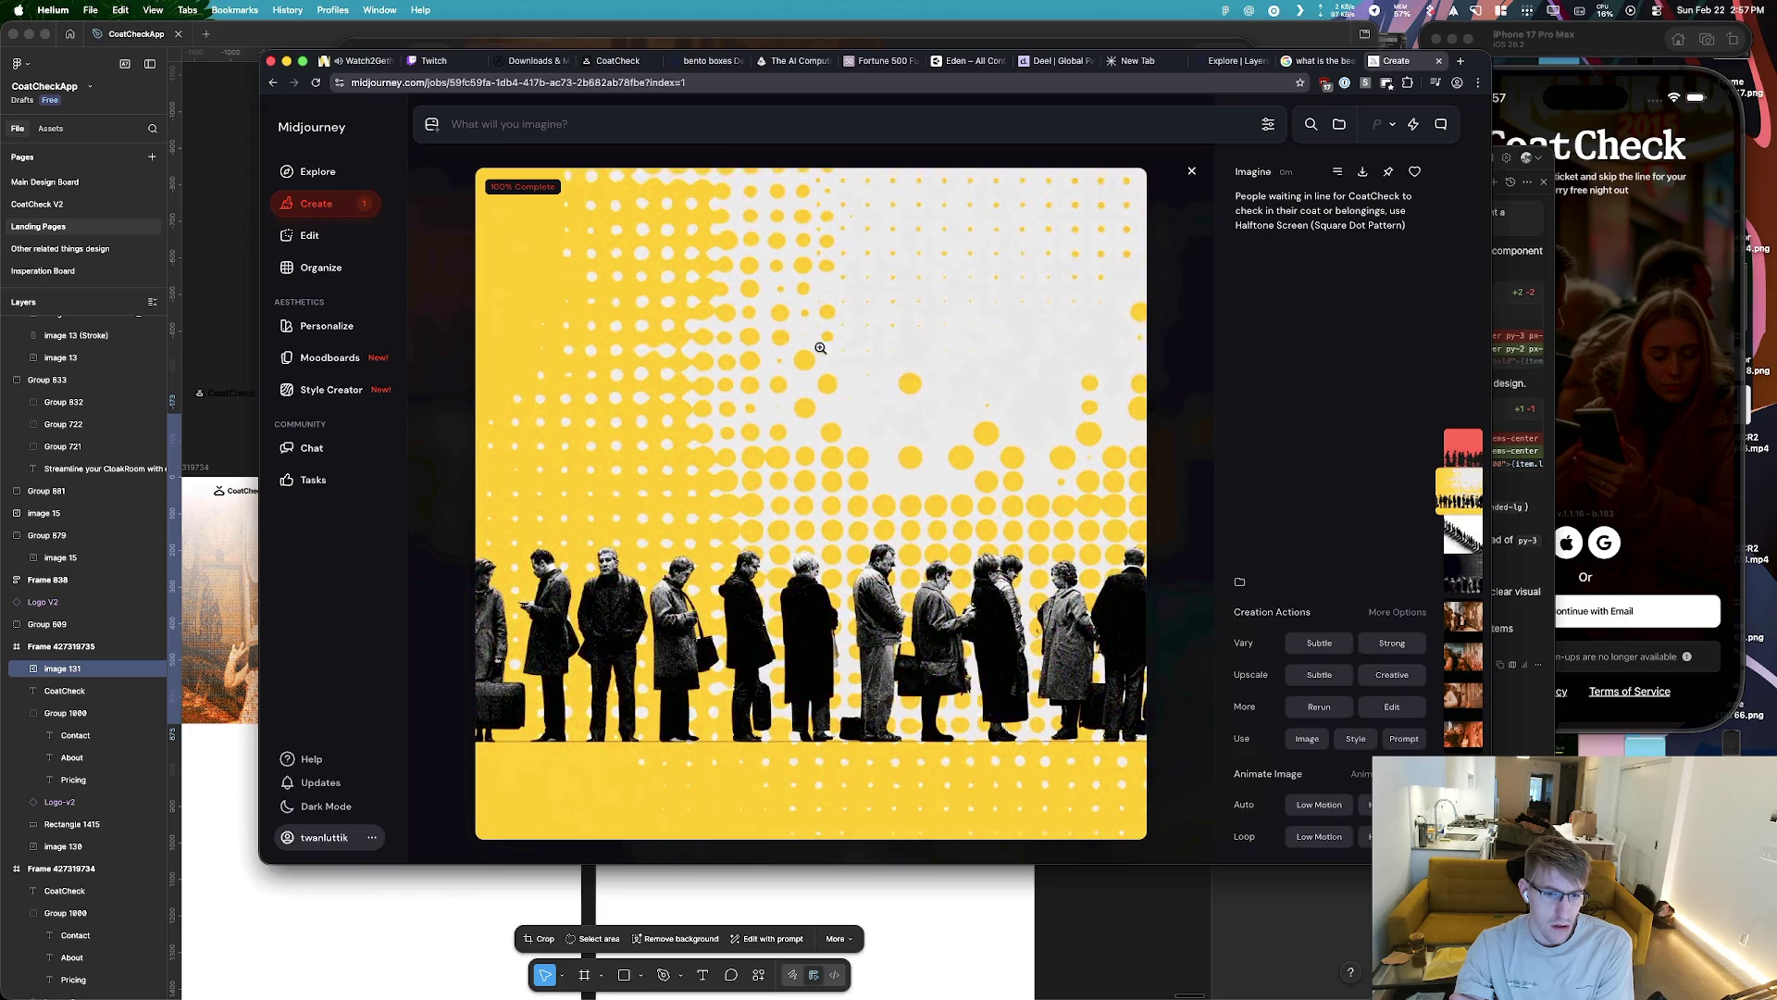
{"action": "left_click", "coordinate": [320, 203]}
{"action": "key", "text": "super+Tab"}
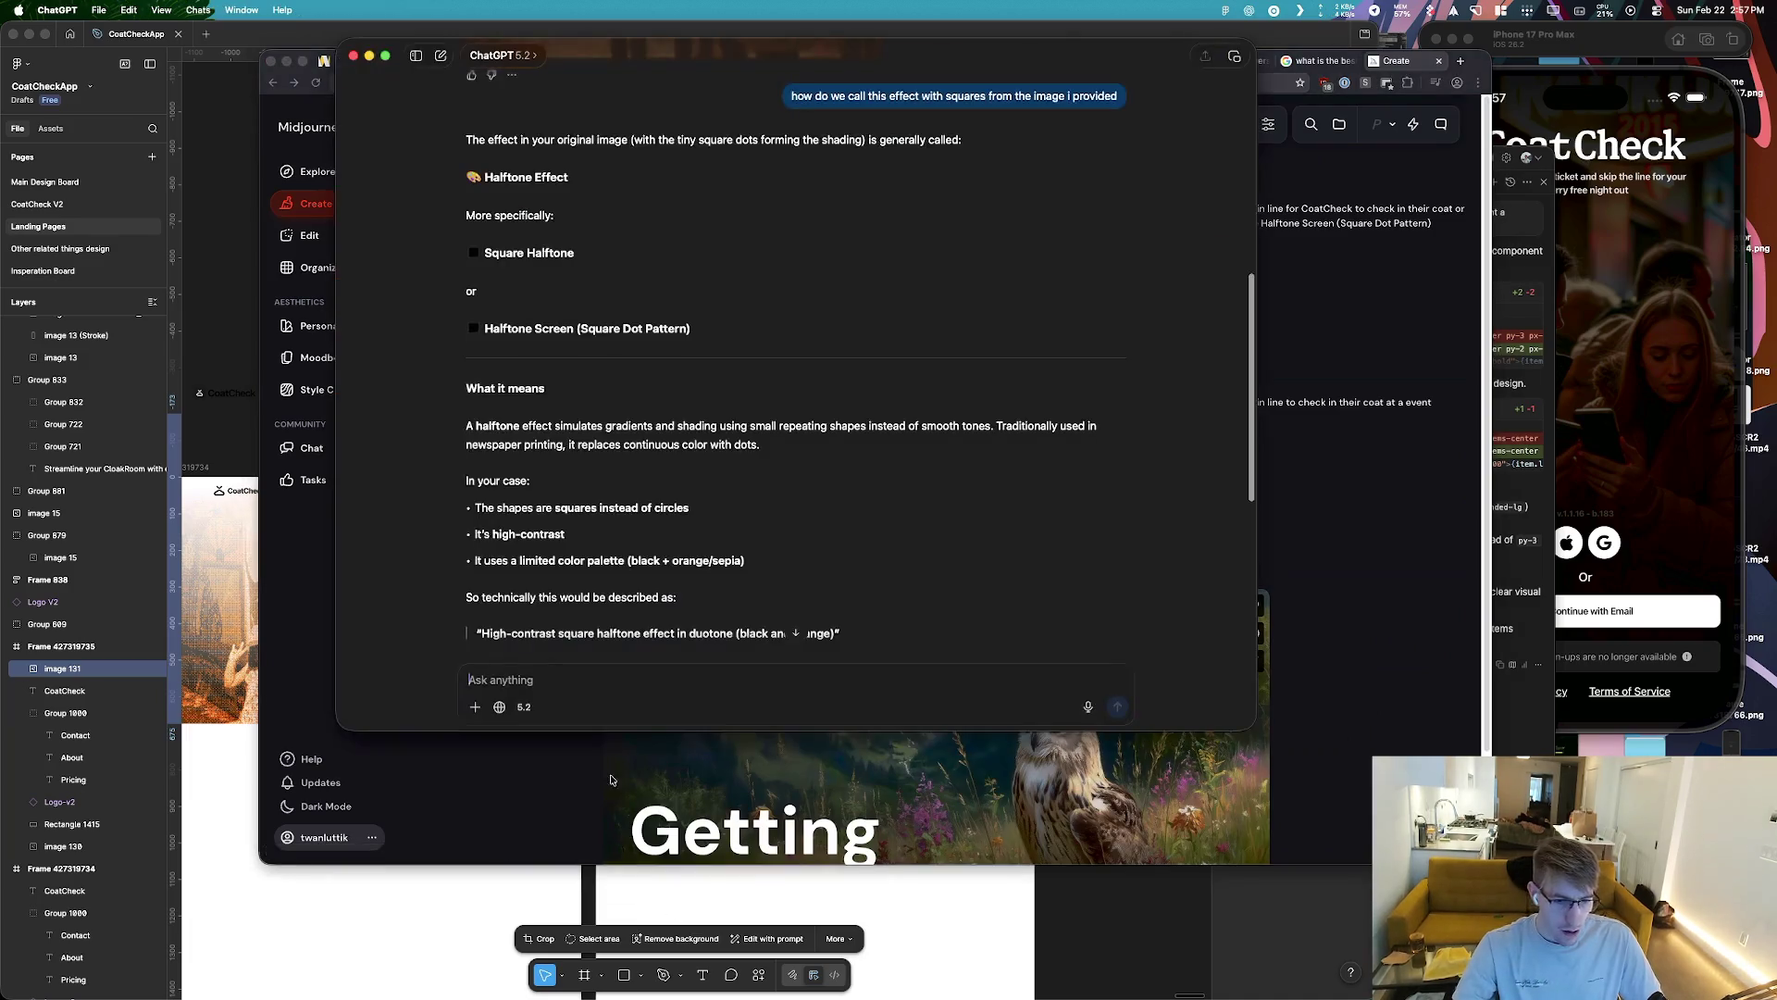
Ask ChatGPT for a Midjourney prompt to generate a similar image, and stop the Xcode simulator run
{"action": "type", "text": "give mne"}
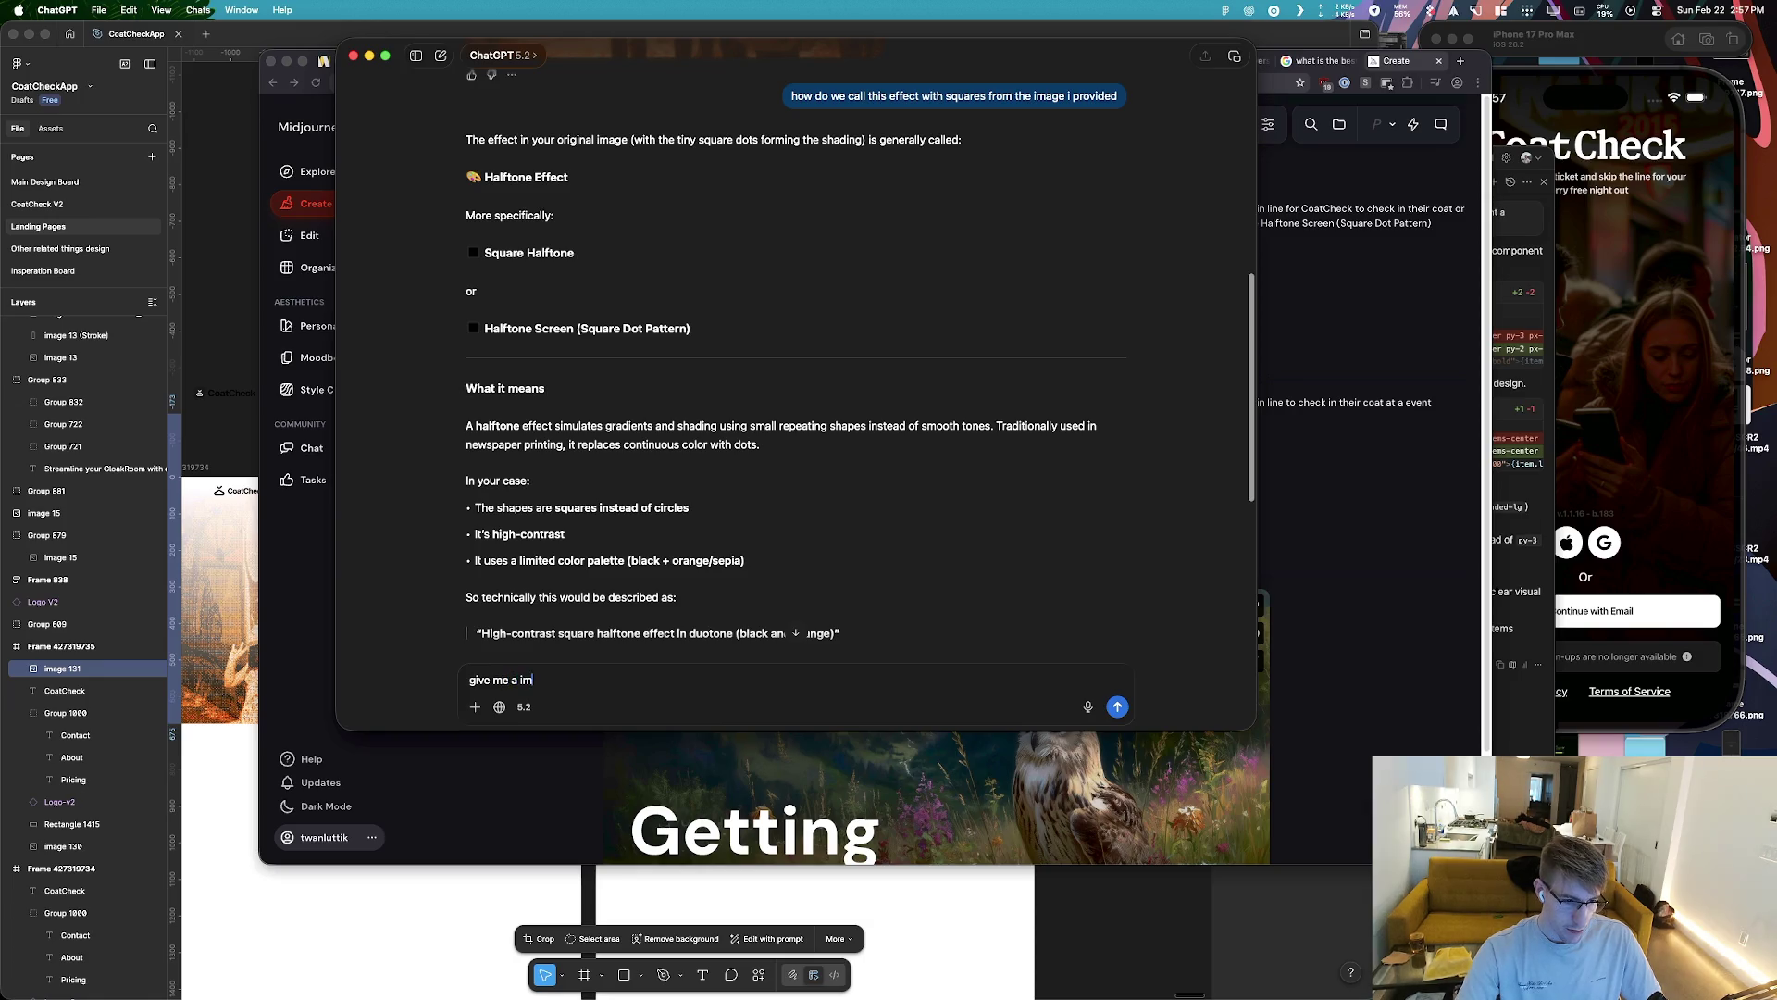
{"action": "type", "text": "age pt for"}
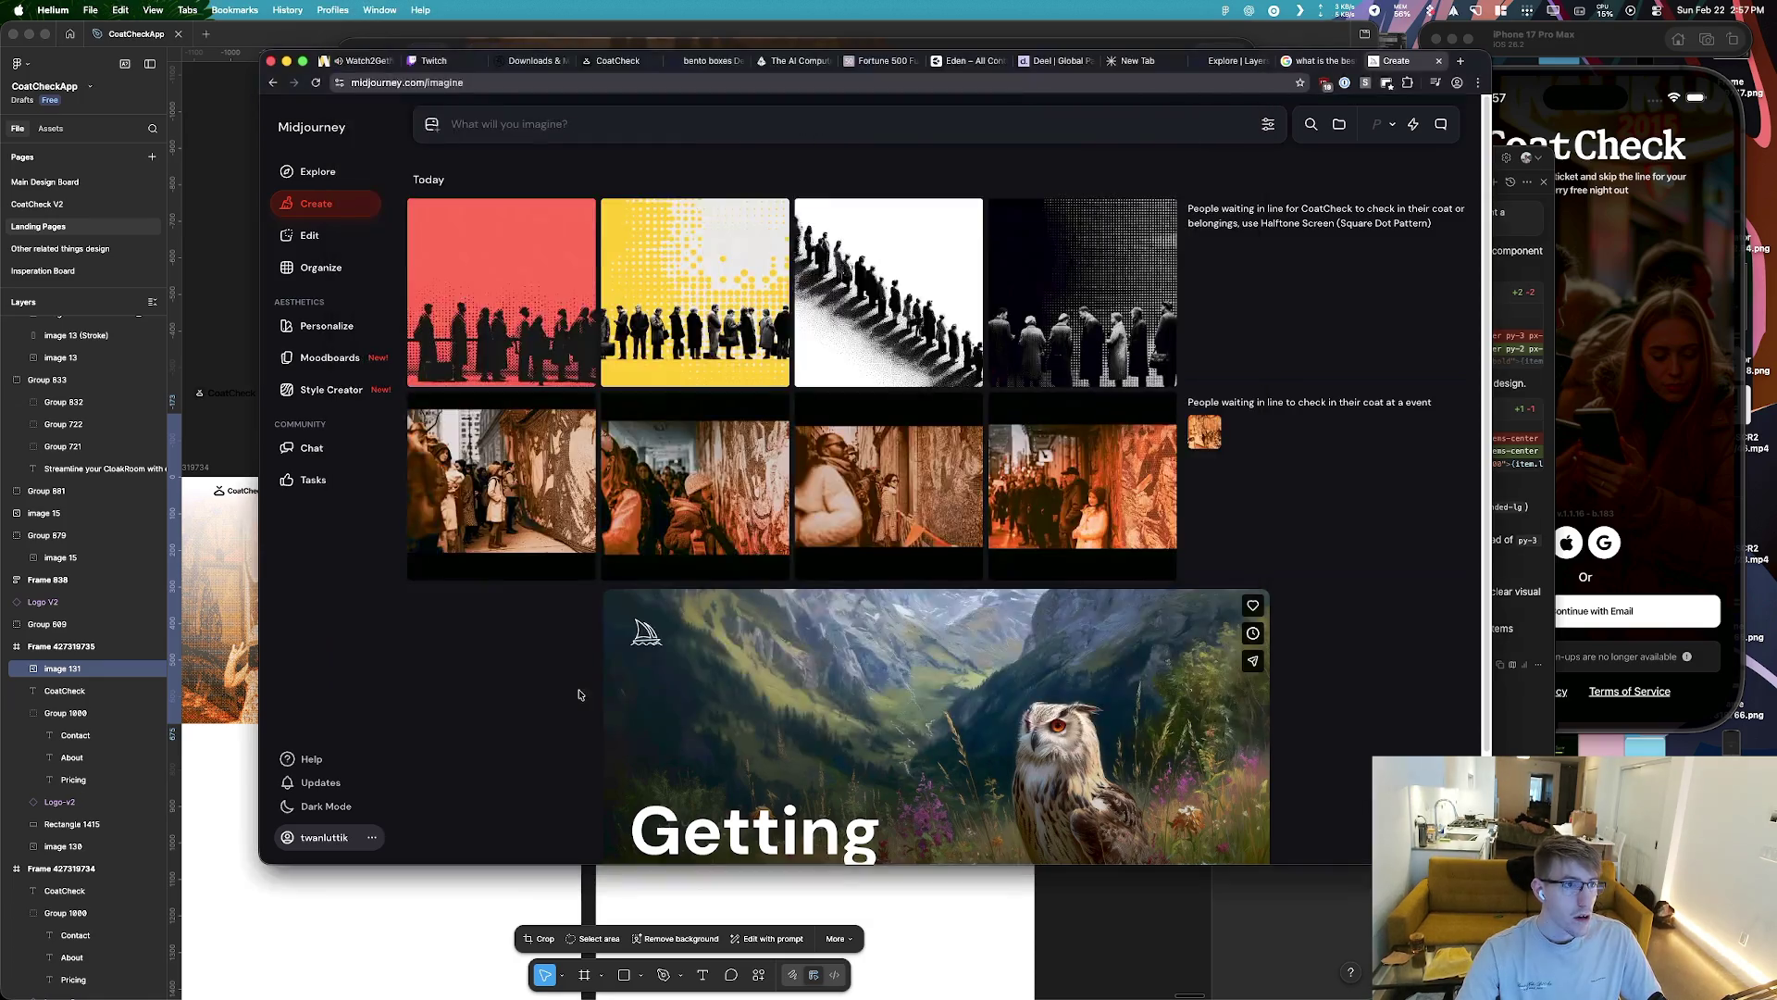
{"action": "type", "text": " midjourny tyo"}
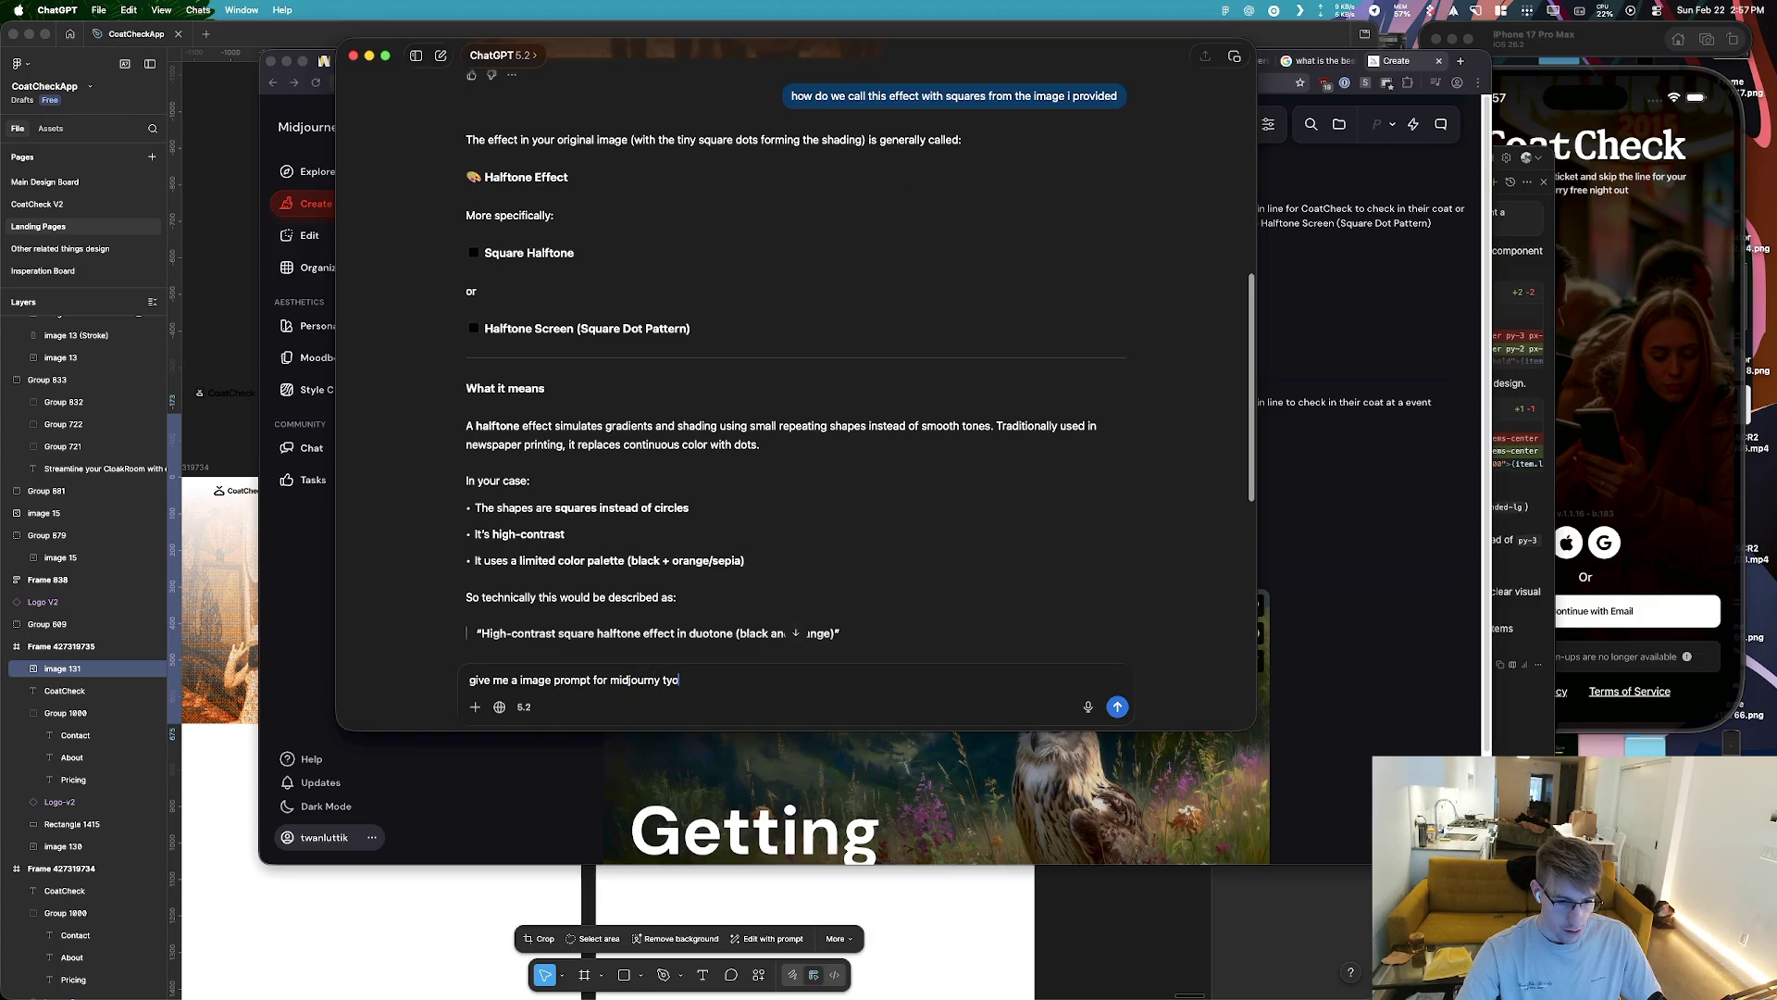
{"action": "key", "text": "BackSpace"}
{"action": "key", "text": "BackSpace"}
{"action": "type", "text": "o gene"}
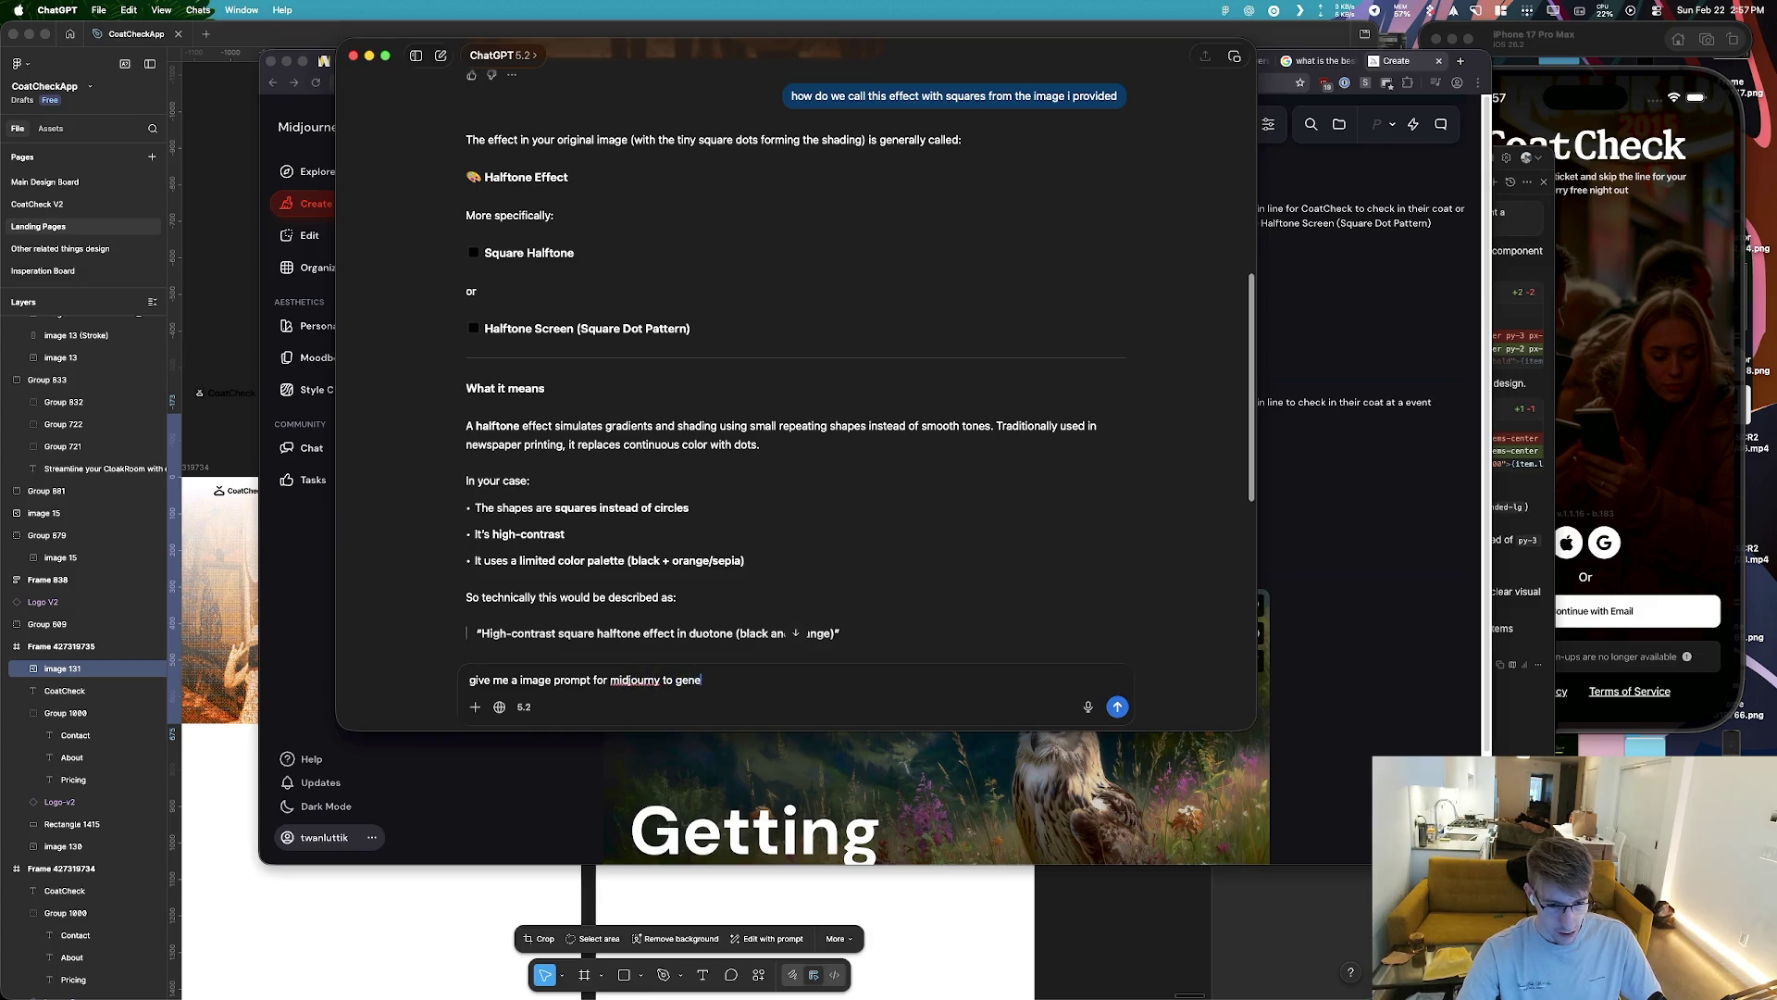
{"action": "type", "text": "rate asim"}
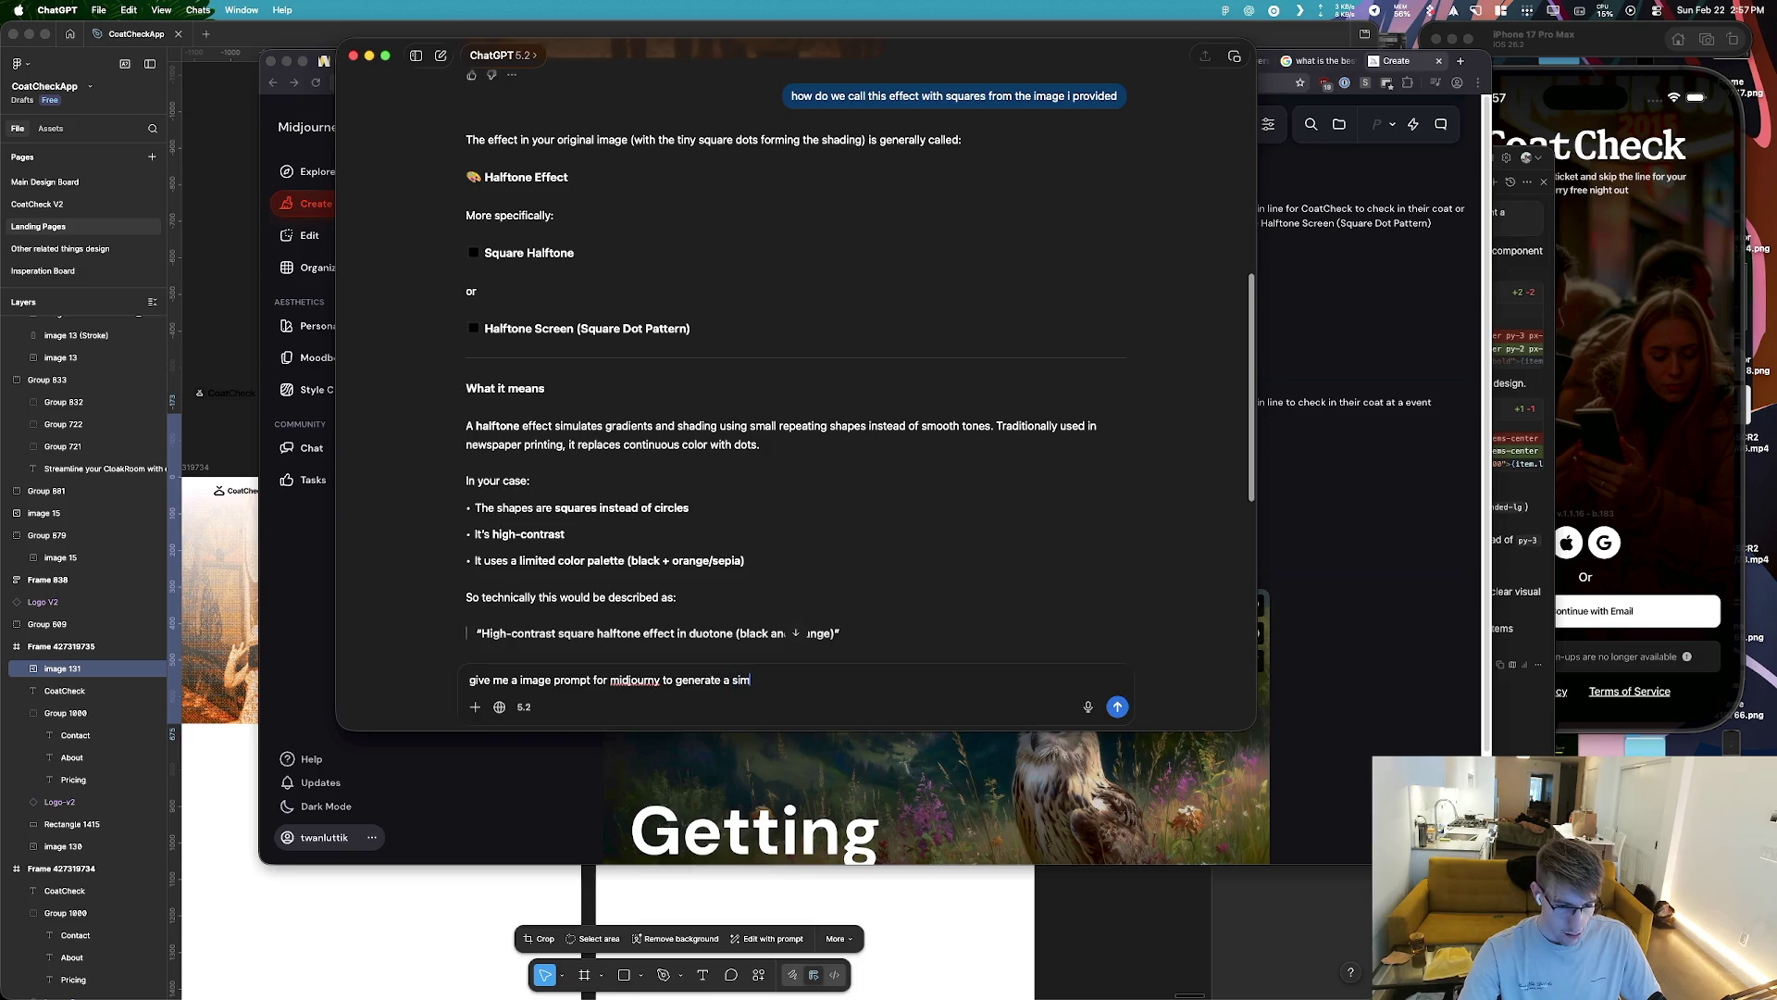
{"action": "type", "text": "amge"}
{"action": "key", "text": "Return"}
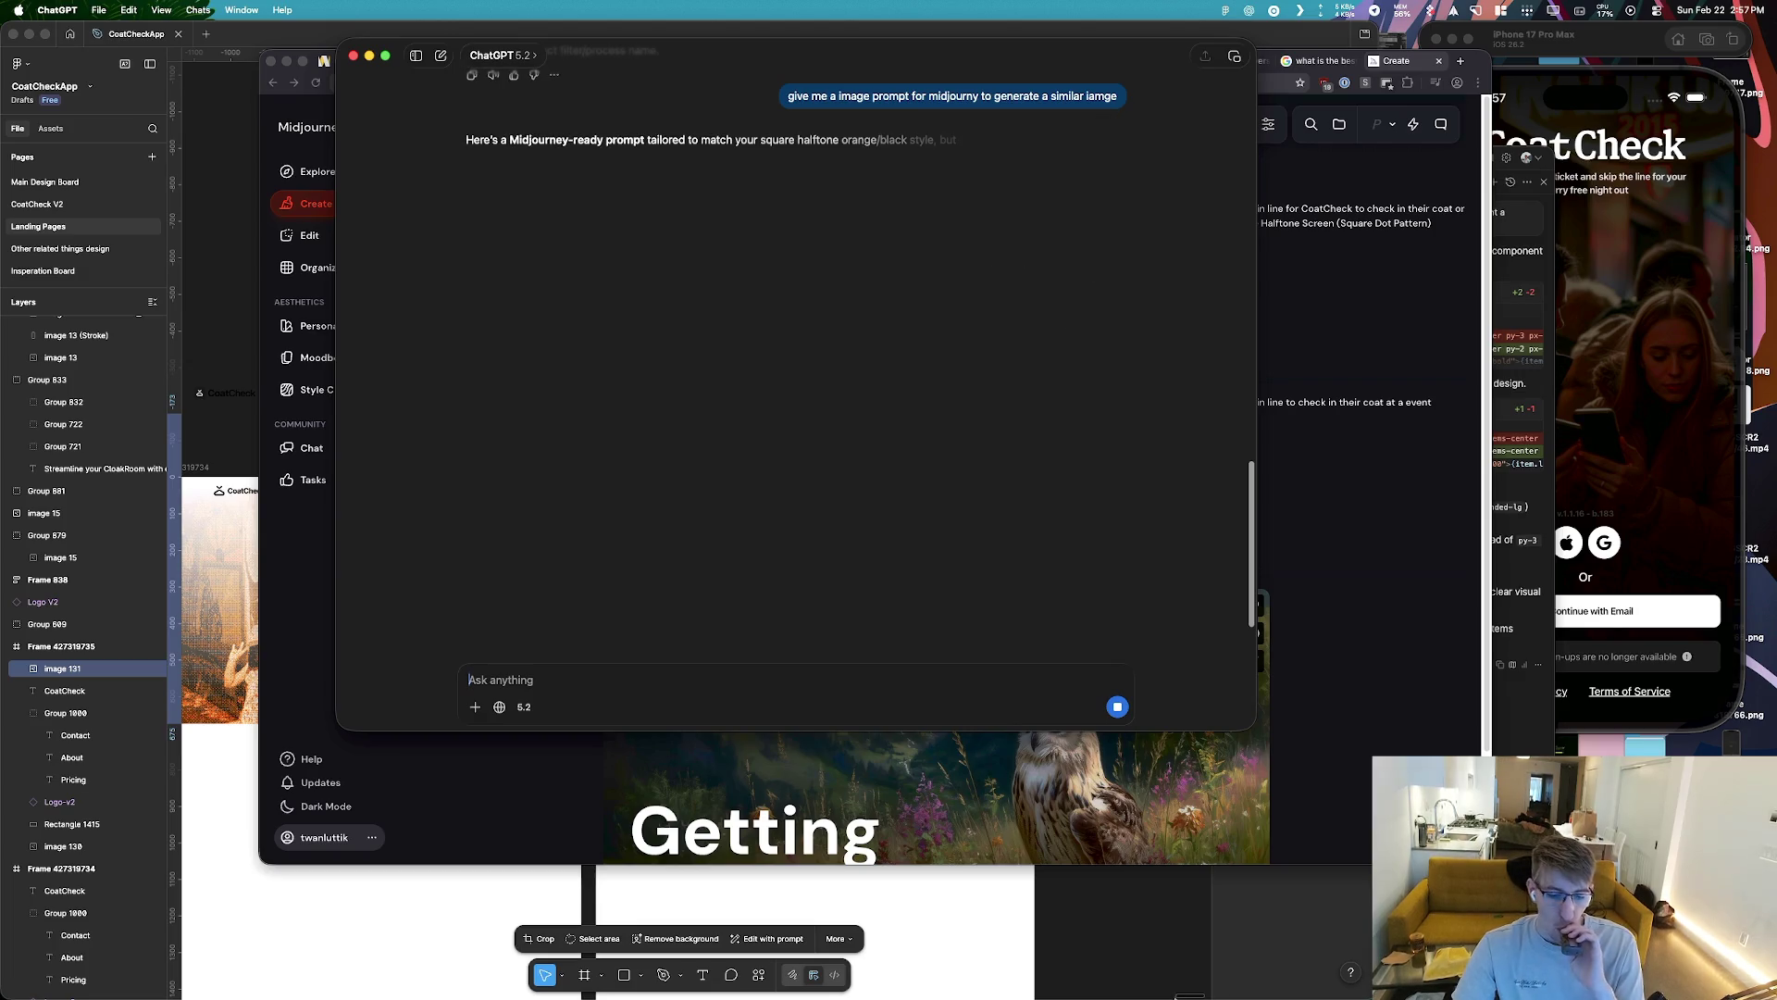
{"action": "left_click", "coordinate": [1183, 977]}
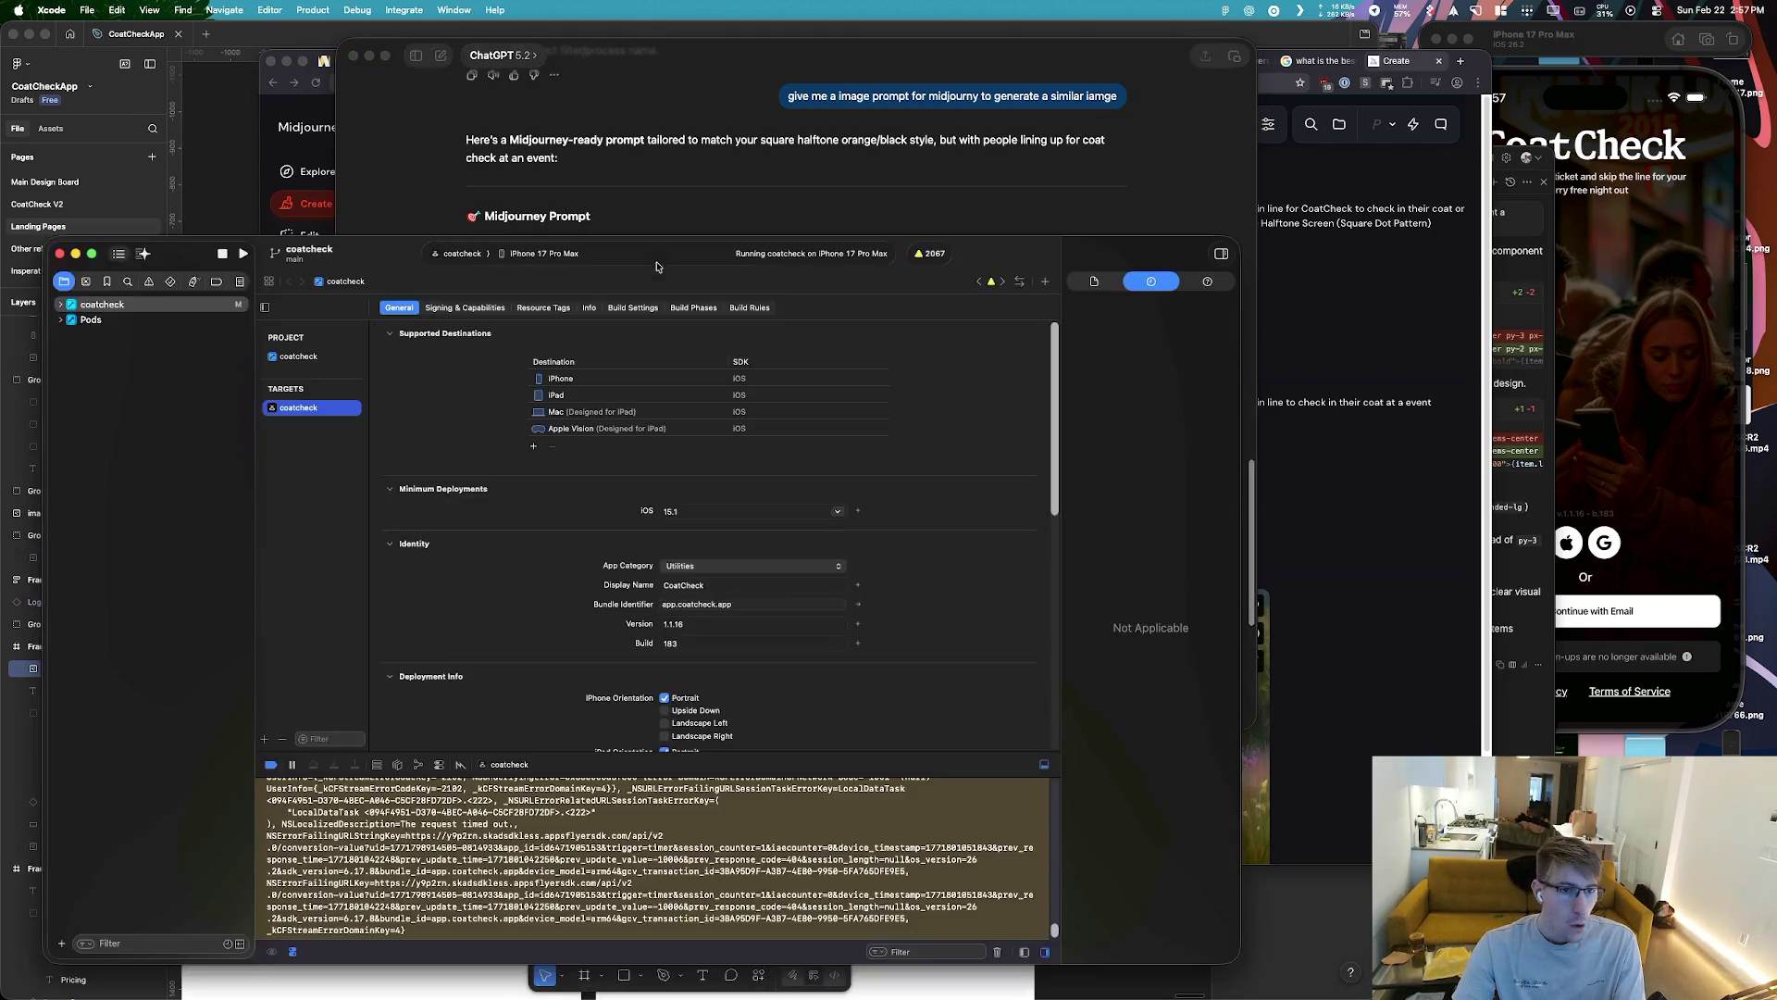
{"action": "left_click", "coordinate": [237, 255]}
{"action": "left_click", "coordinate": [1053, 337]}
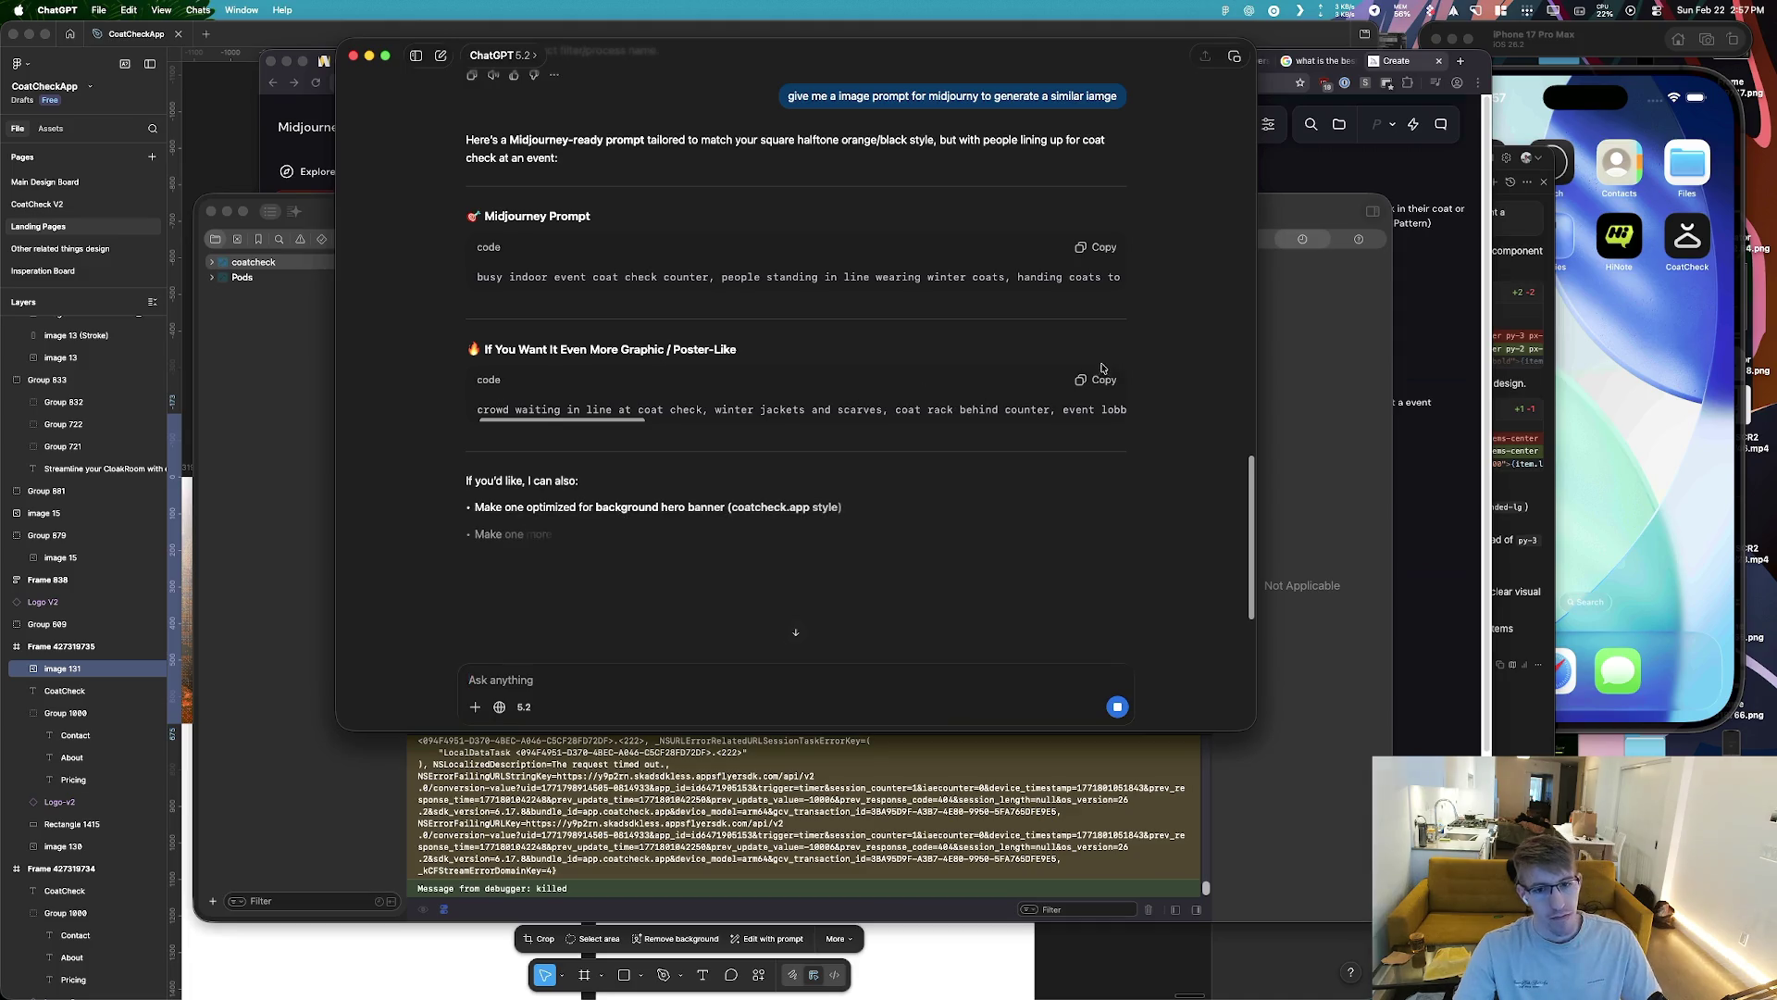
Copy ChatGPT's square halftone coat check counter prompt and submit it in Midjourney
{"action": "left_click", "coordinate": [1094, 248]}
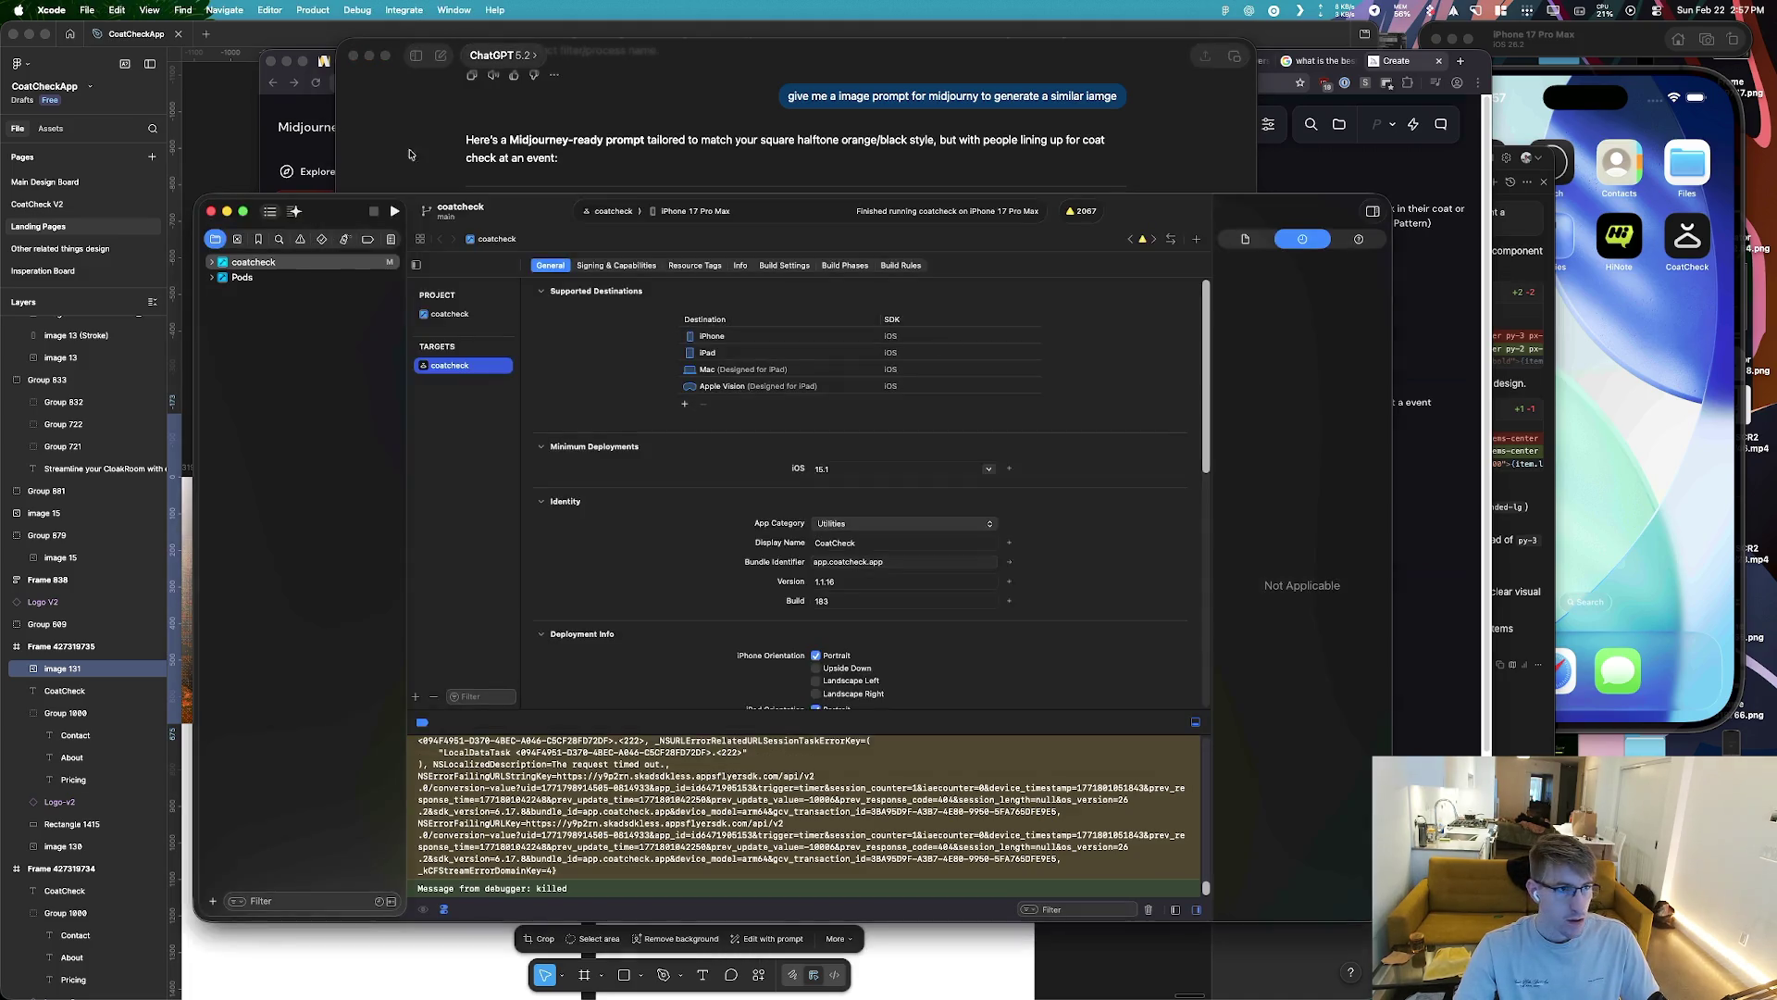
{"action": "key", "text": "super+Tab"}
{"action": "key", "text": "super+v"}
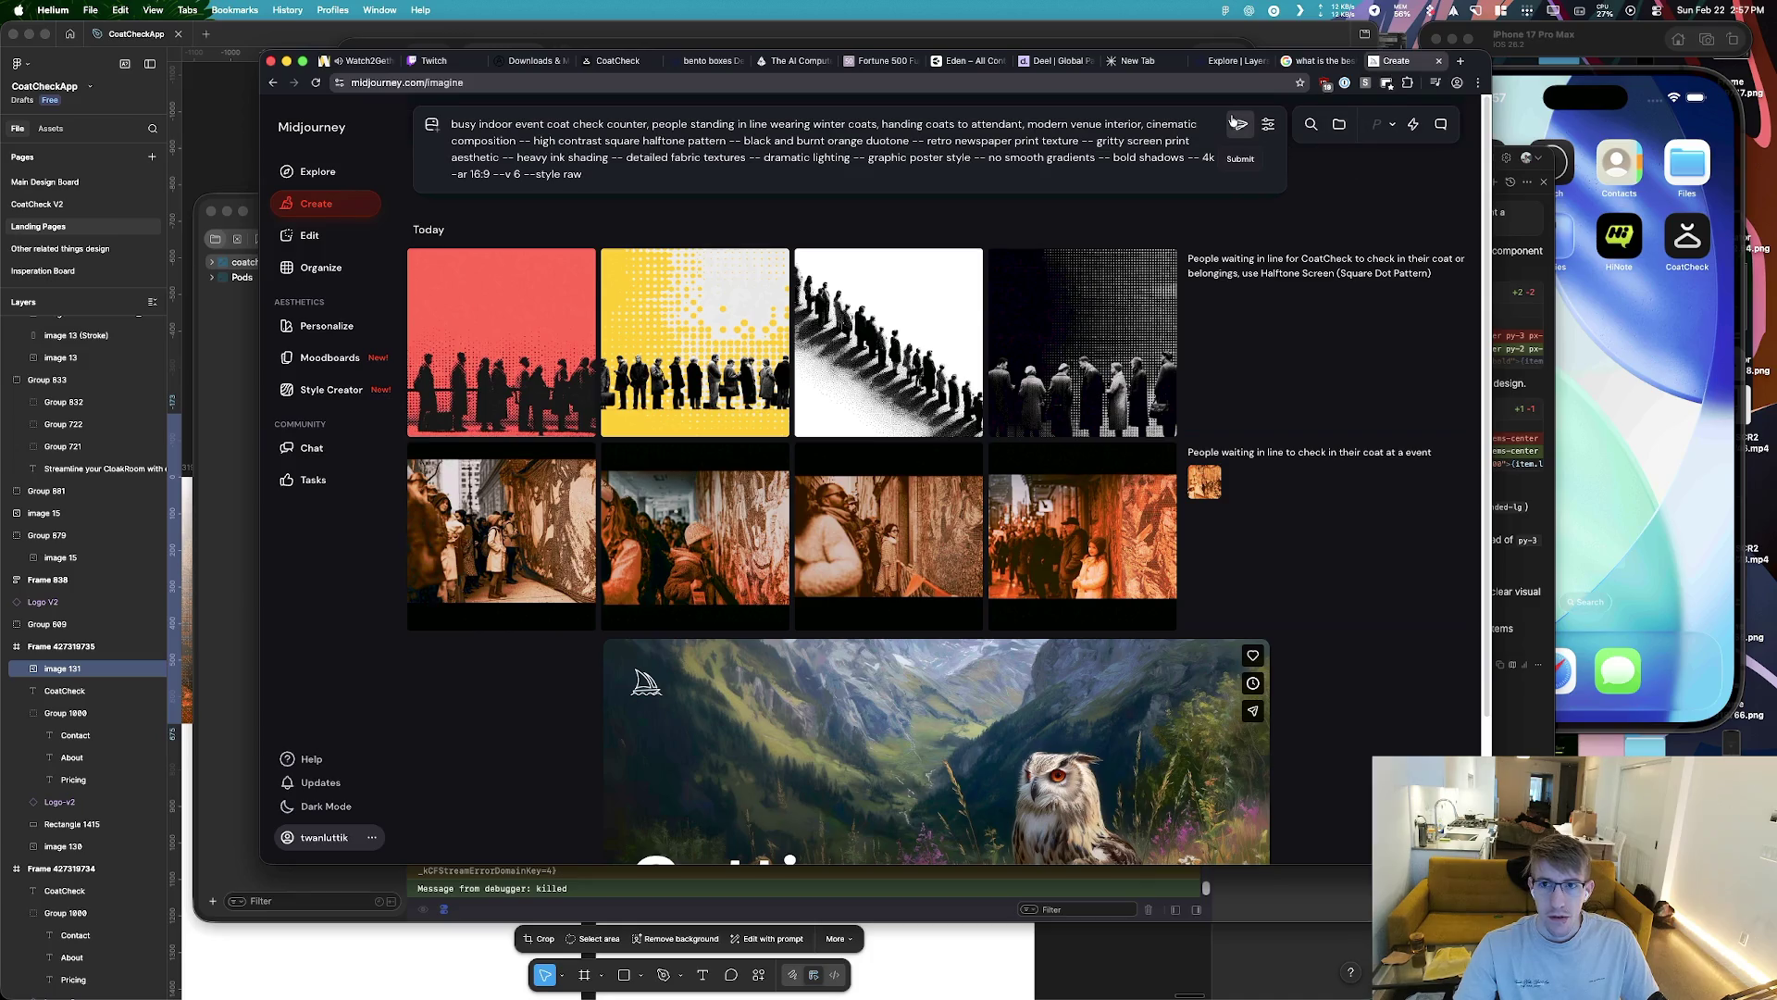
{"action": "key", "text": "Return"}
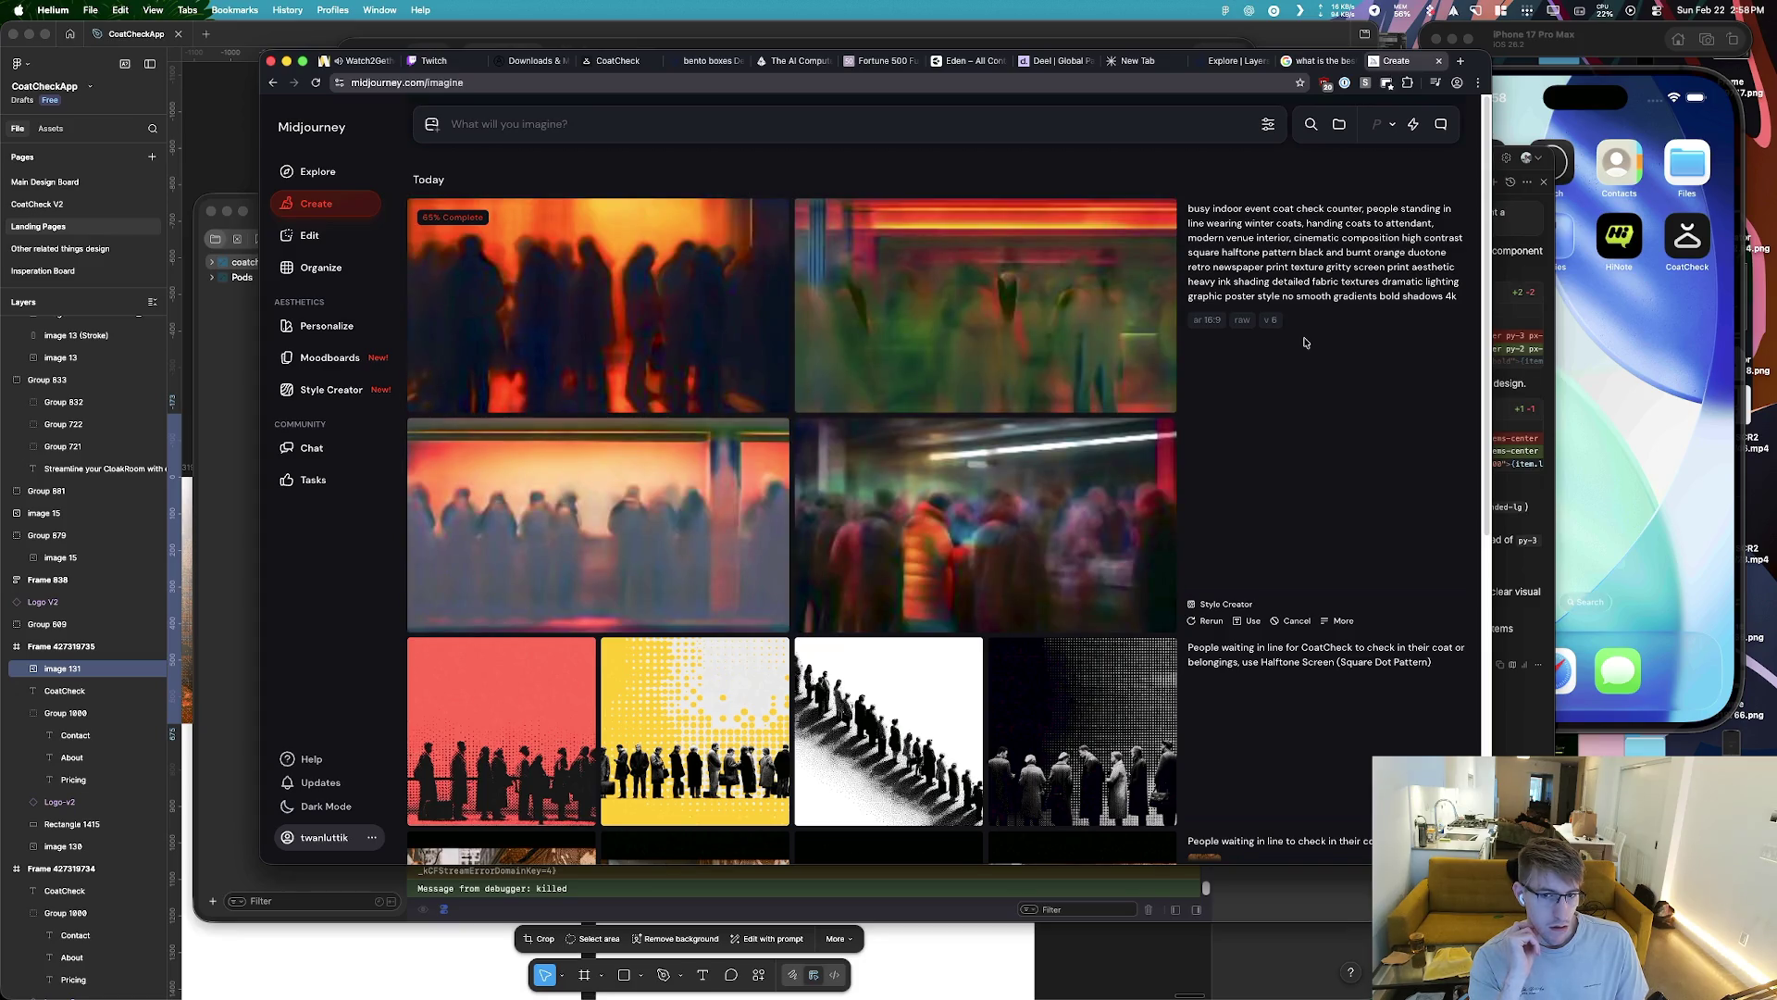
Switch over to the Figma design
{"action": "key", "text": "super+Tab"}
{"action": "key", "text": "super+Tab"}
{"action": "key", "text": "Tab"}
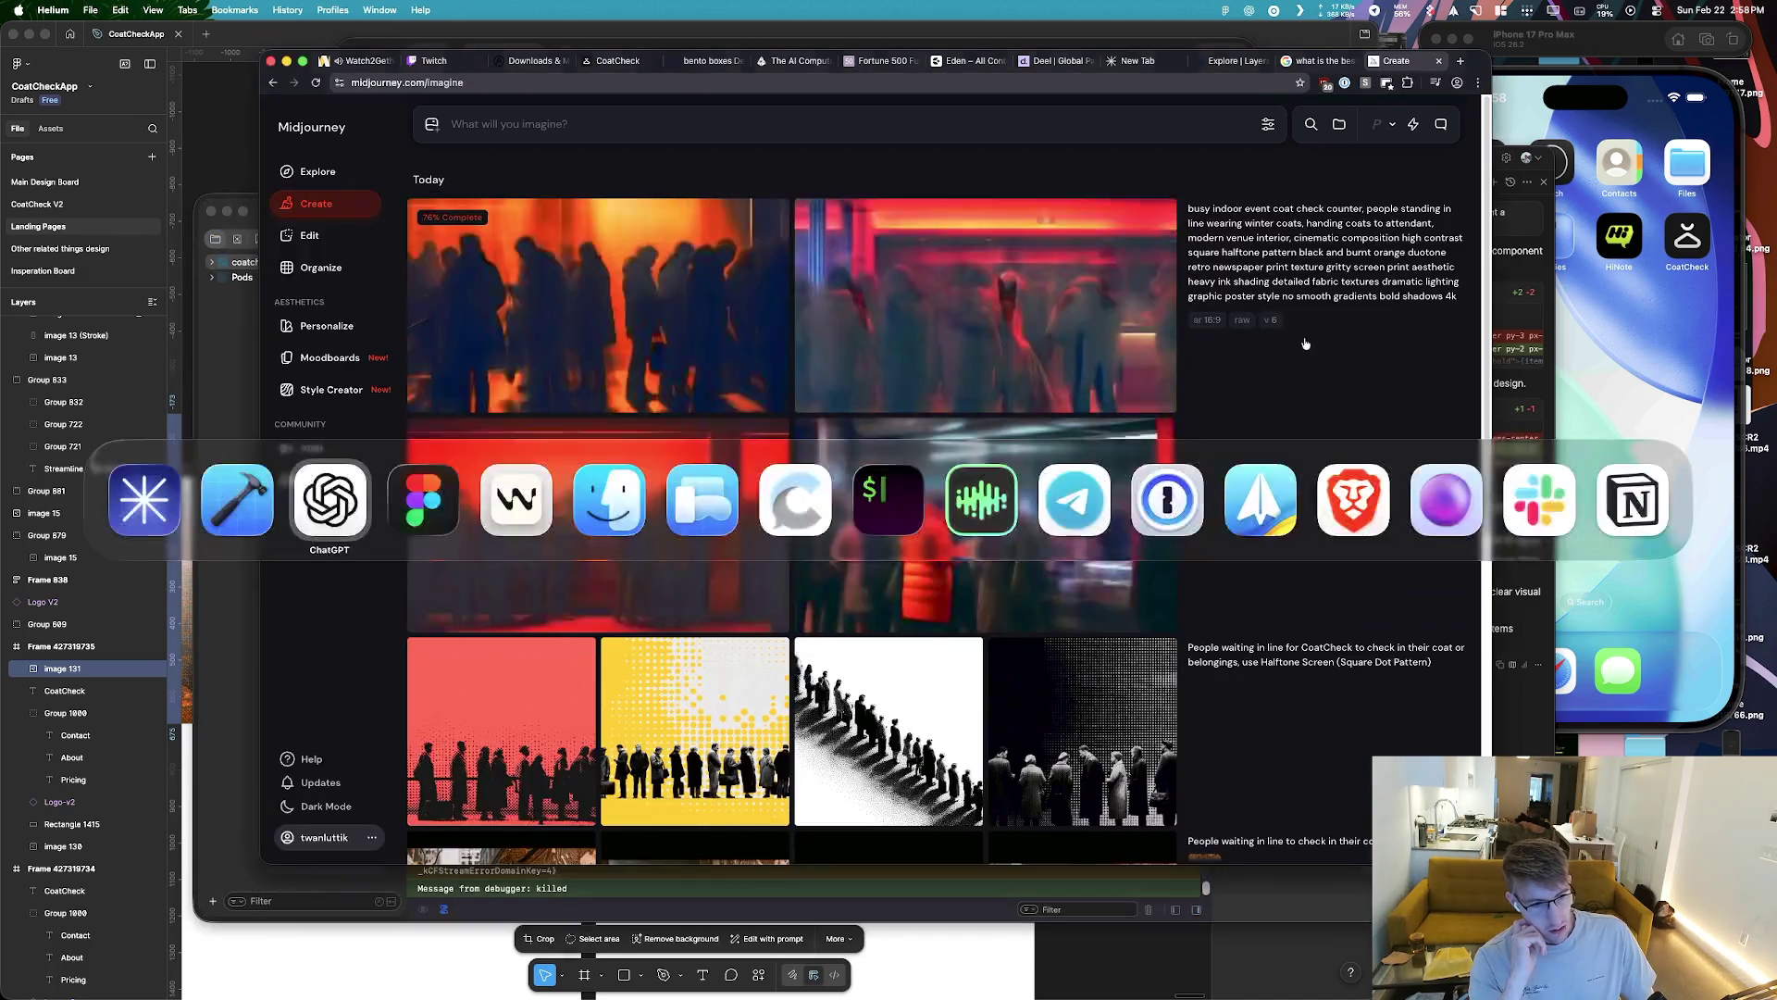
{"action": "key", "text": "super+Tab"}
{"action": "key", "text": "Tab"}
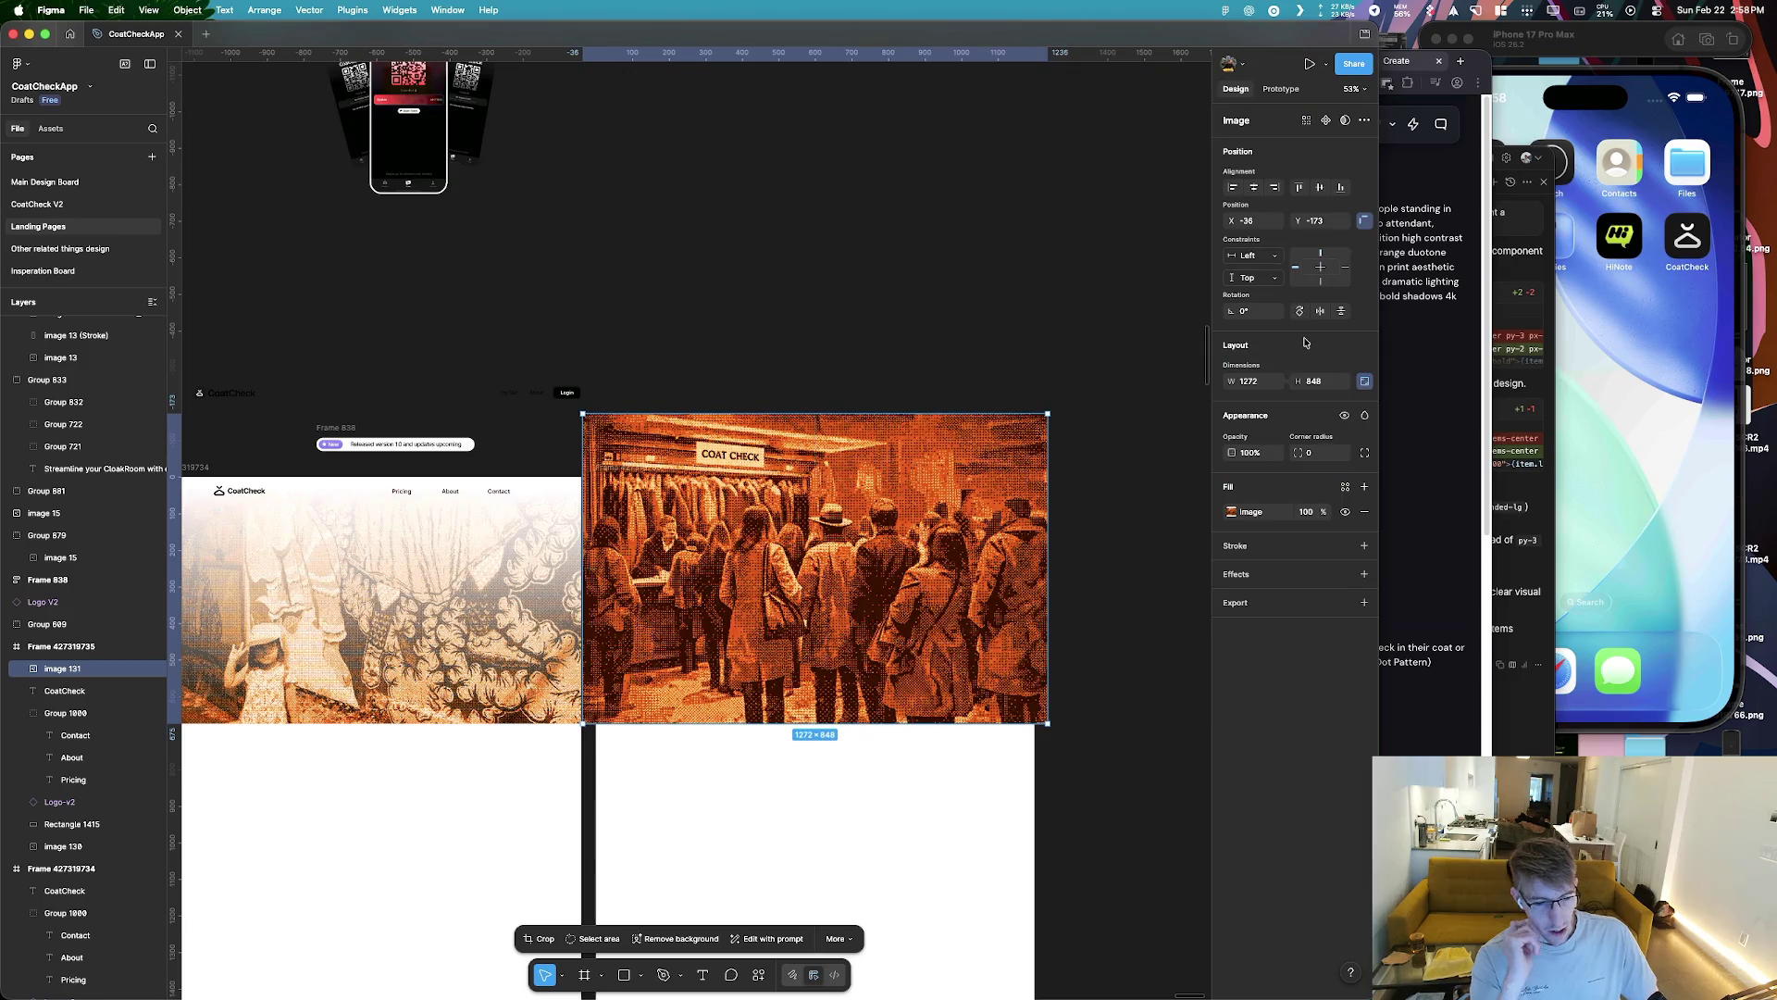
Send image 131 behind the nav and white gradient, resized to 1200×800 to fill the hero
{"action": "mouse_move", "coordinate": [787, 528]}
{"action": "left_mouse_down"}
{"action": "mouse_move", "coordinate": [1006, 451]}
{"action": "mouse_move", "coordinate": [833, 524]}
{"action": "left_mouse_up"}
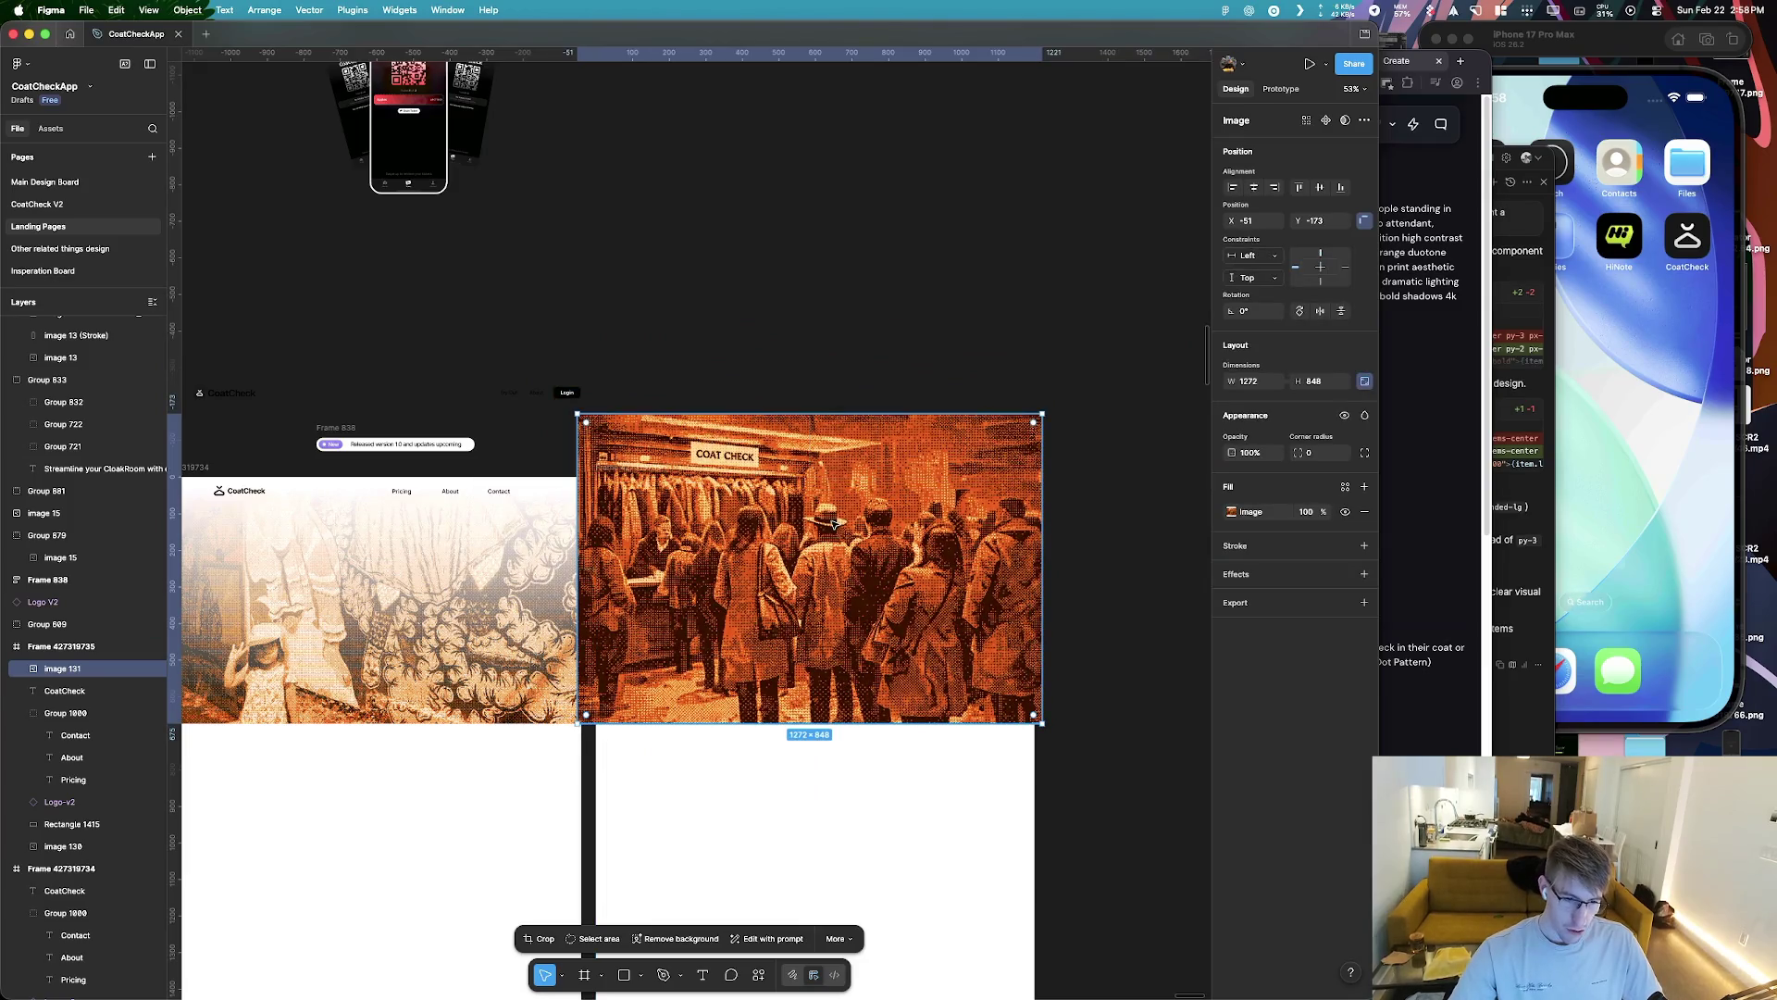
{"action": "key", "text": "super+bracketleft"}
{"action": "key", "text": "super+bracketleft"}
{"action": "key", "text": "super+bracketleft"}
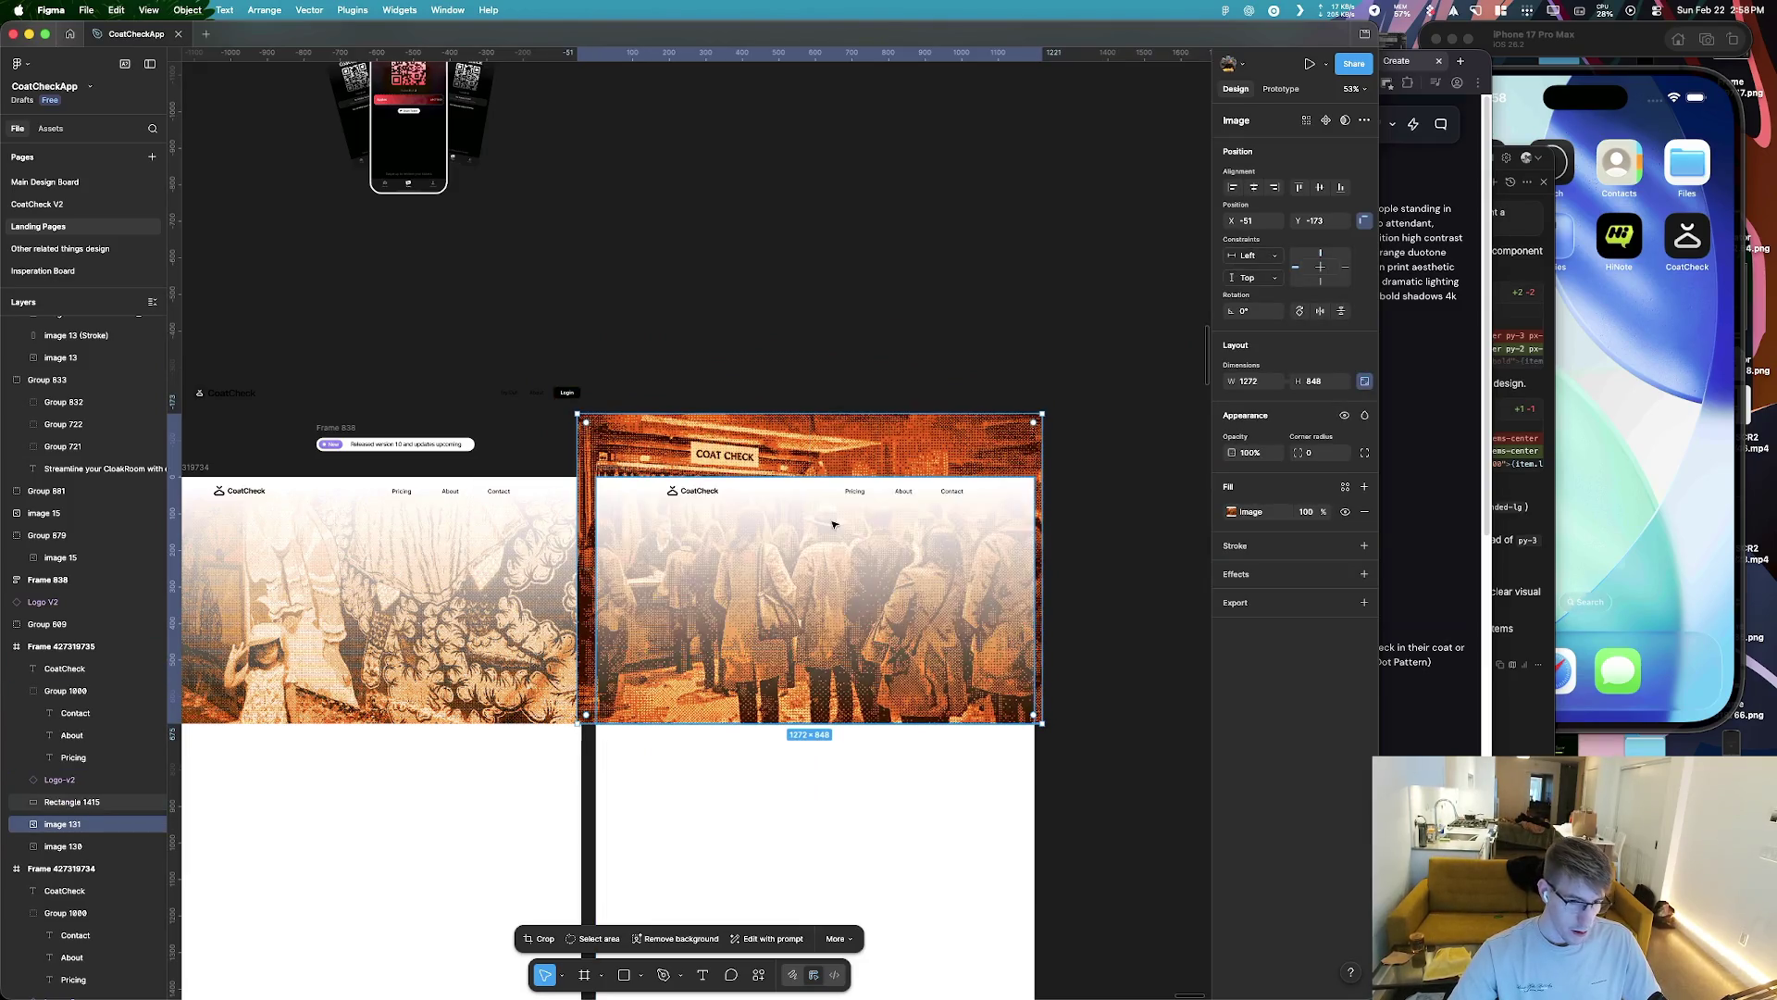
{"action": "key", "text": "super+bracketleft"}
{"action": "left_click_drag", "start_coordinate": [829, 419], "coordinate": [829, 442]}
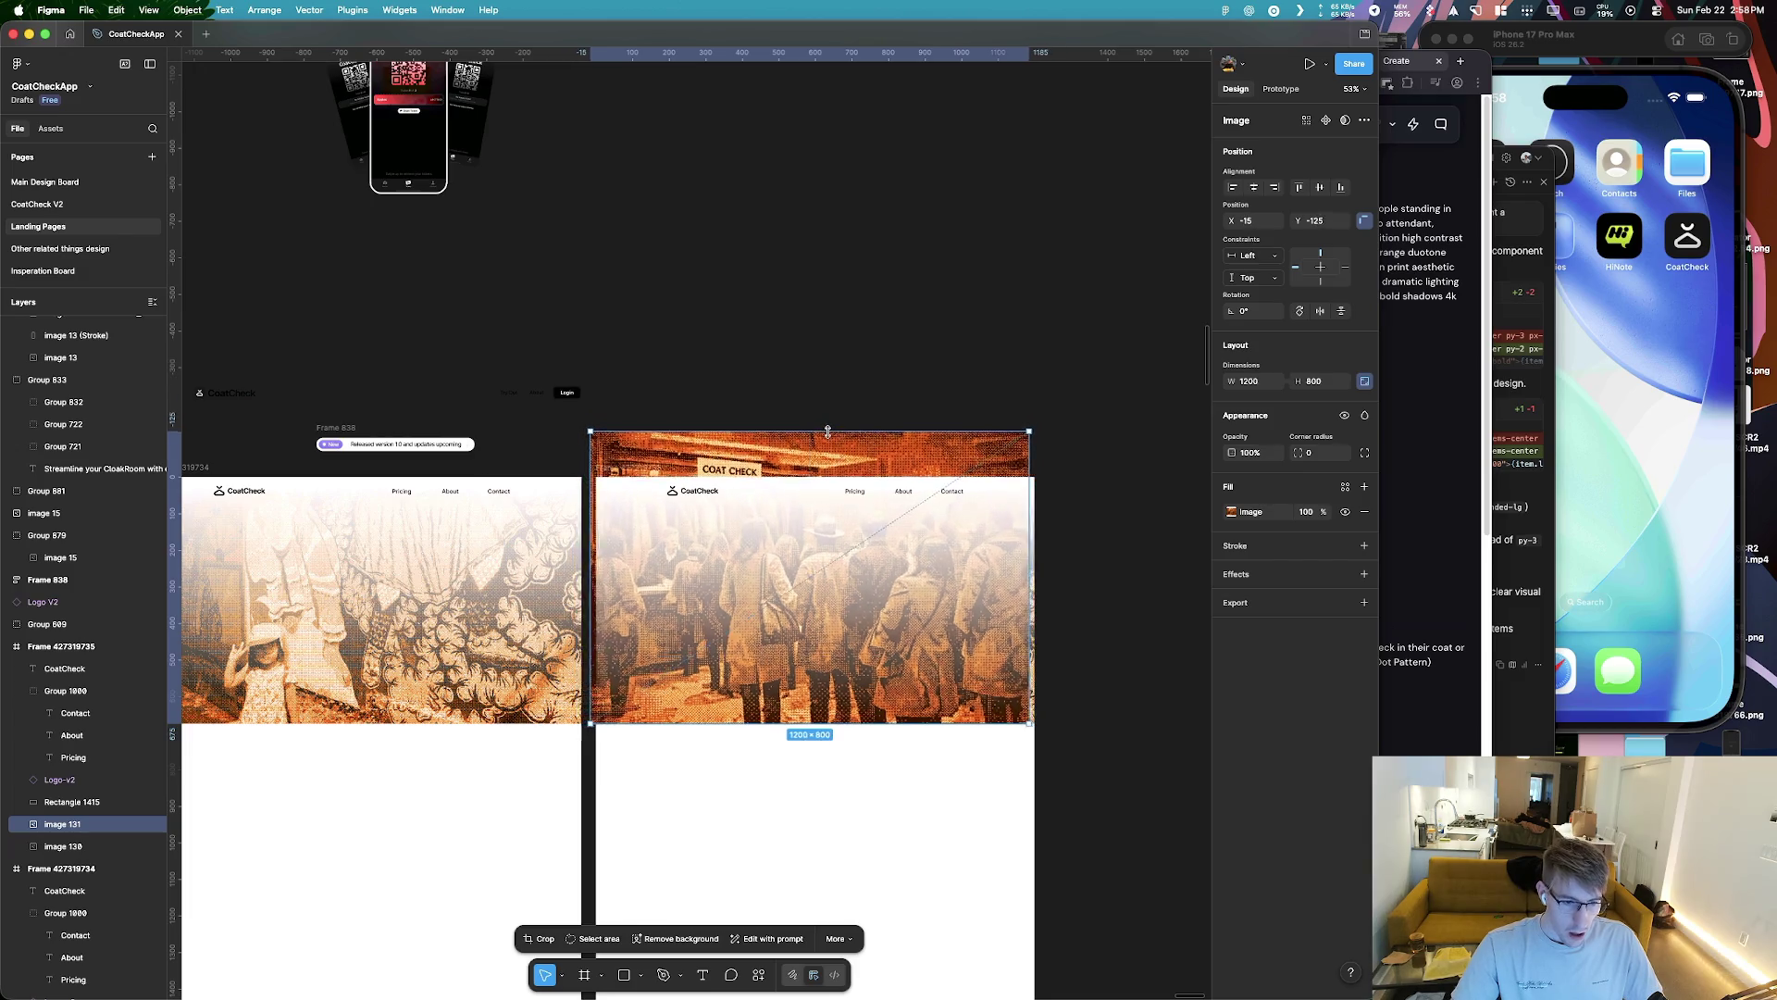
{"action": "scroll", "coordinate": [757, 648], "scroll_direction": "up", "scroll_amount": 5}
{"action": "left_click_drag", "start_coordinate": [1210, 648], "coordinate": [978, 635]}
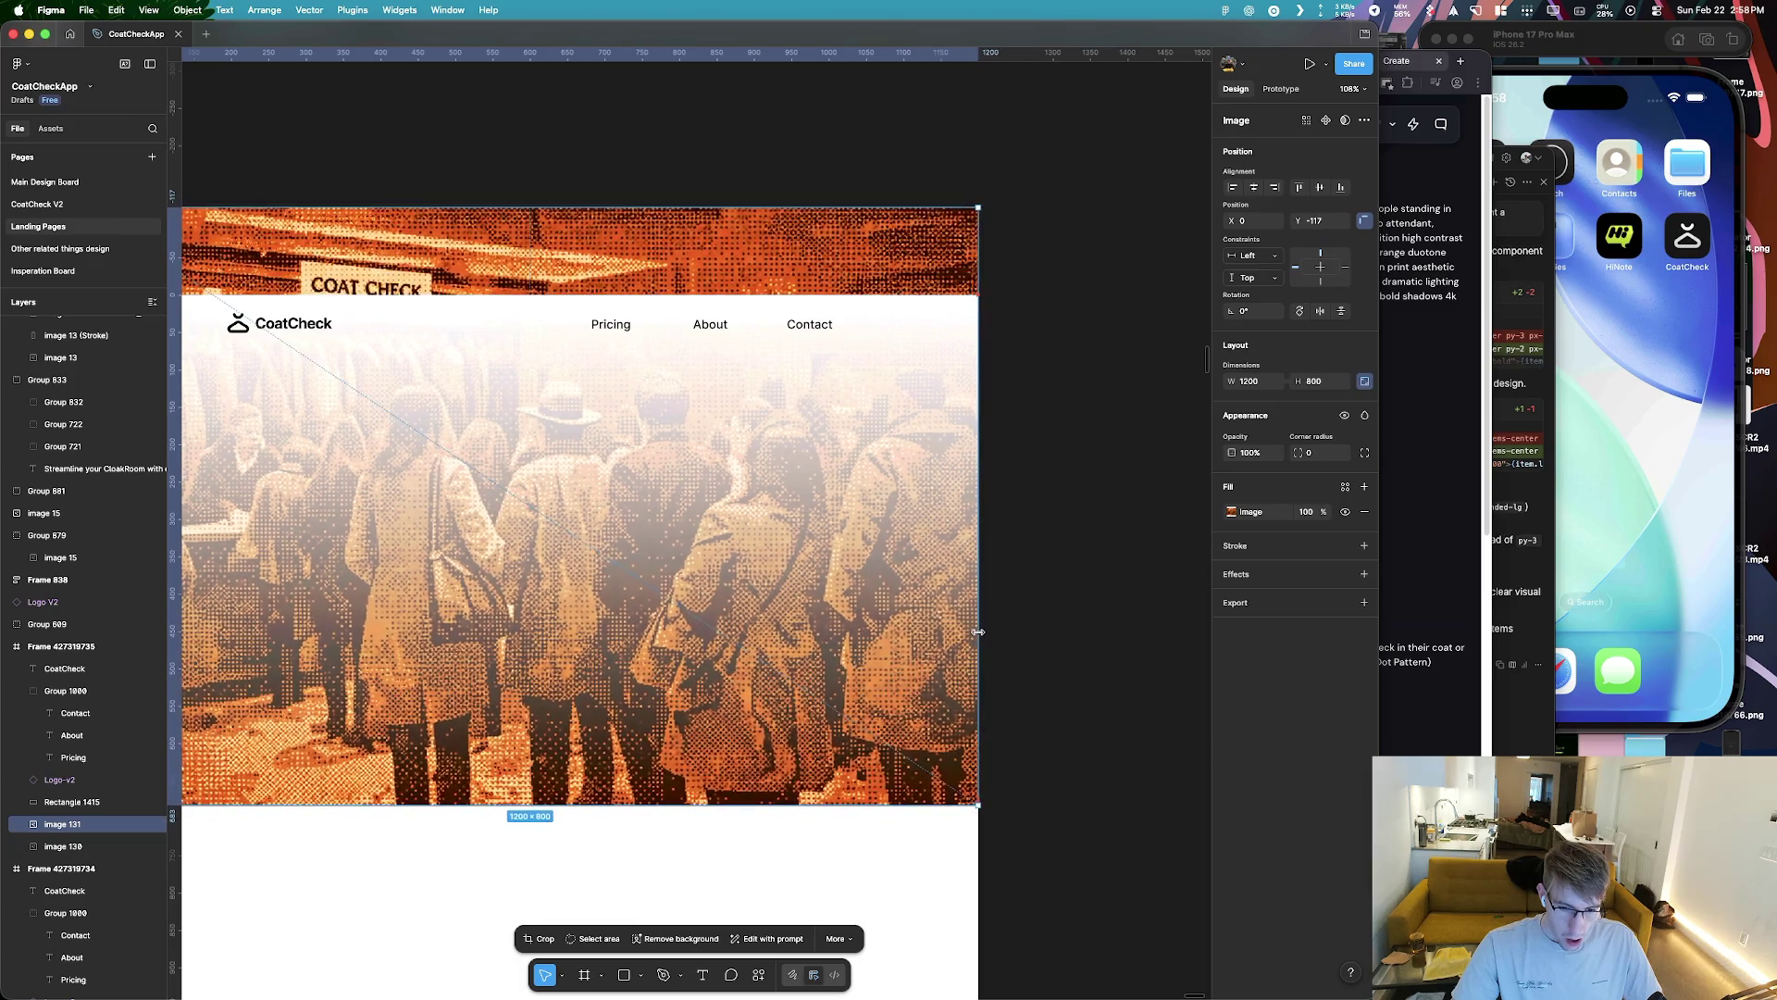
{"action": "scroll", "coordinate": [844, 507], "scroll_direction": "down", "scroll_amount": 5}
{"action": "key", "text": "super+Tab"}
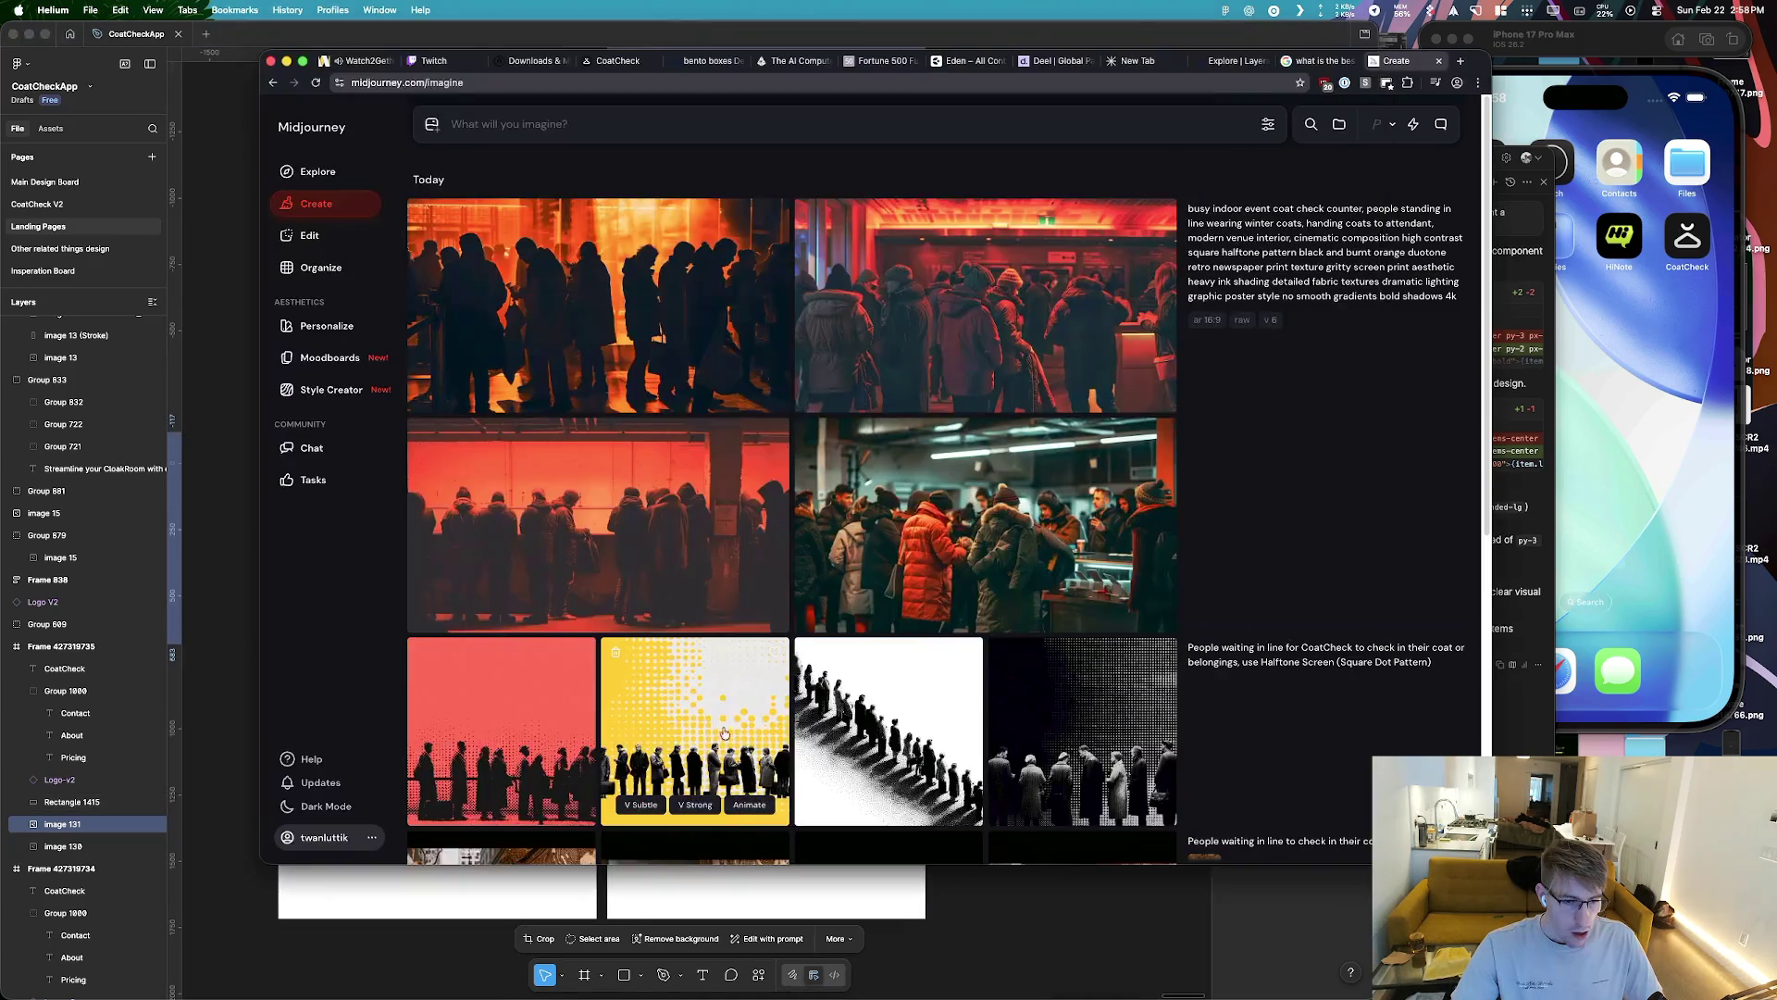
Ask ChatGPT to generate the same coat-check image without the half tone block effect
{"action": "key", "text": "super+Tab"}
{"action": "left_click", "coordinate": [330, 501]}
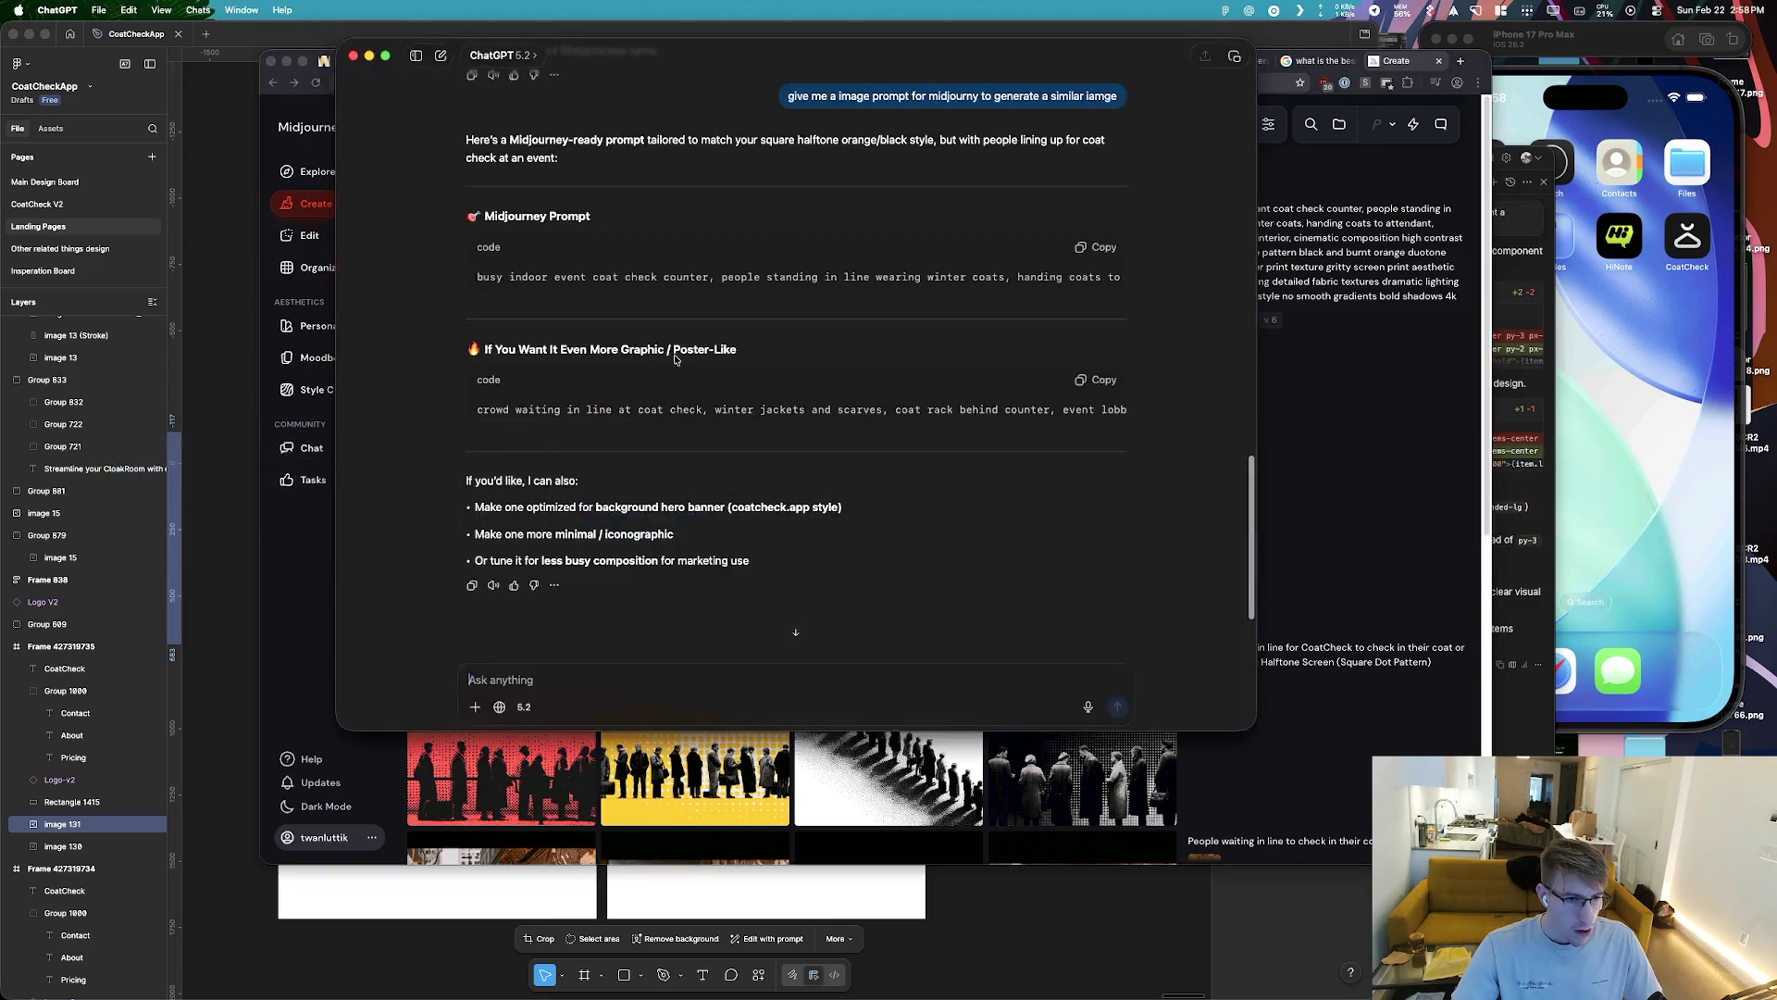
{"action": "scroll", "coordinate": [737, 360], "scroll_direction": "up", "scroll_amount": 15}
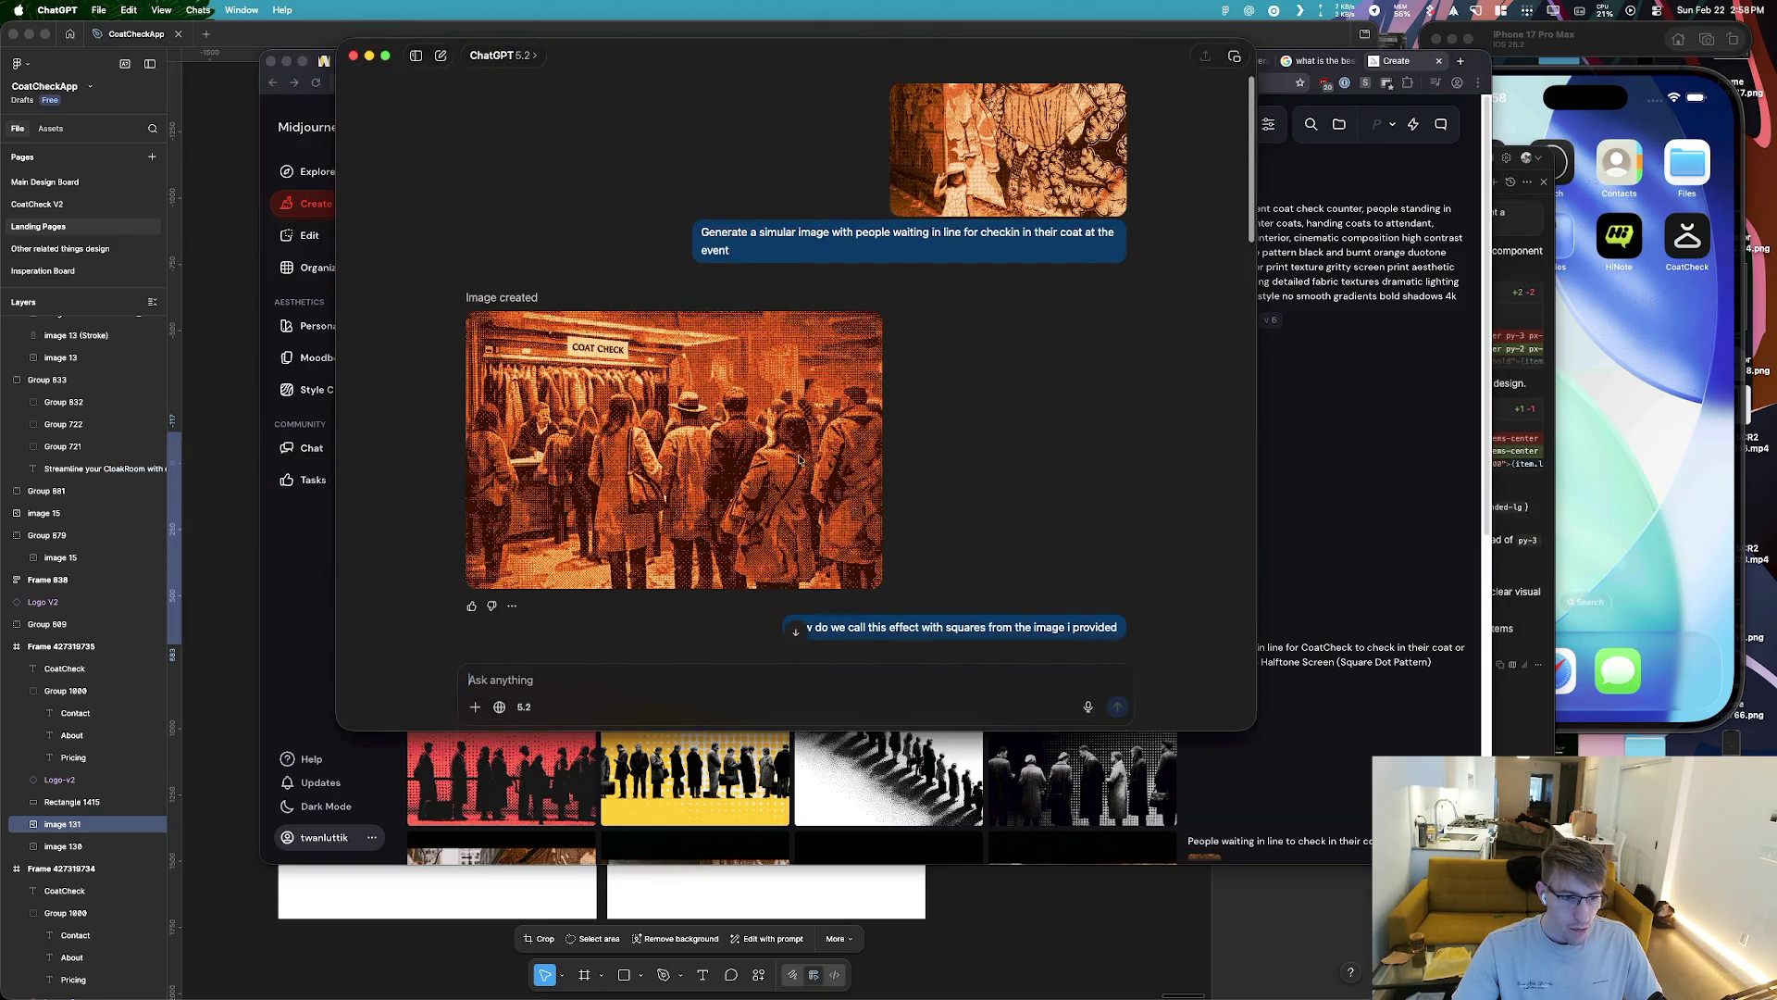
{"action": "left_click", "coordinate": [512, 606]}
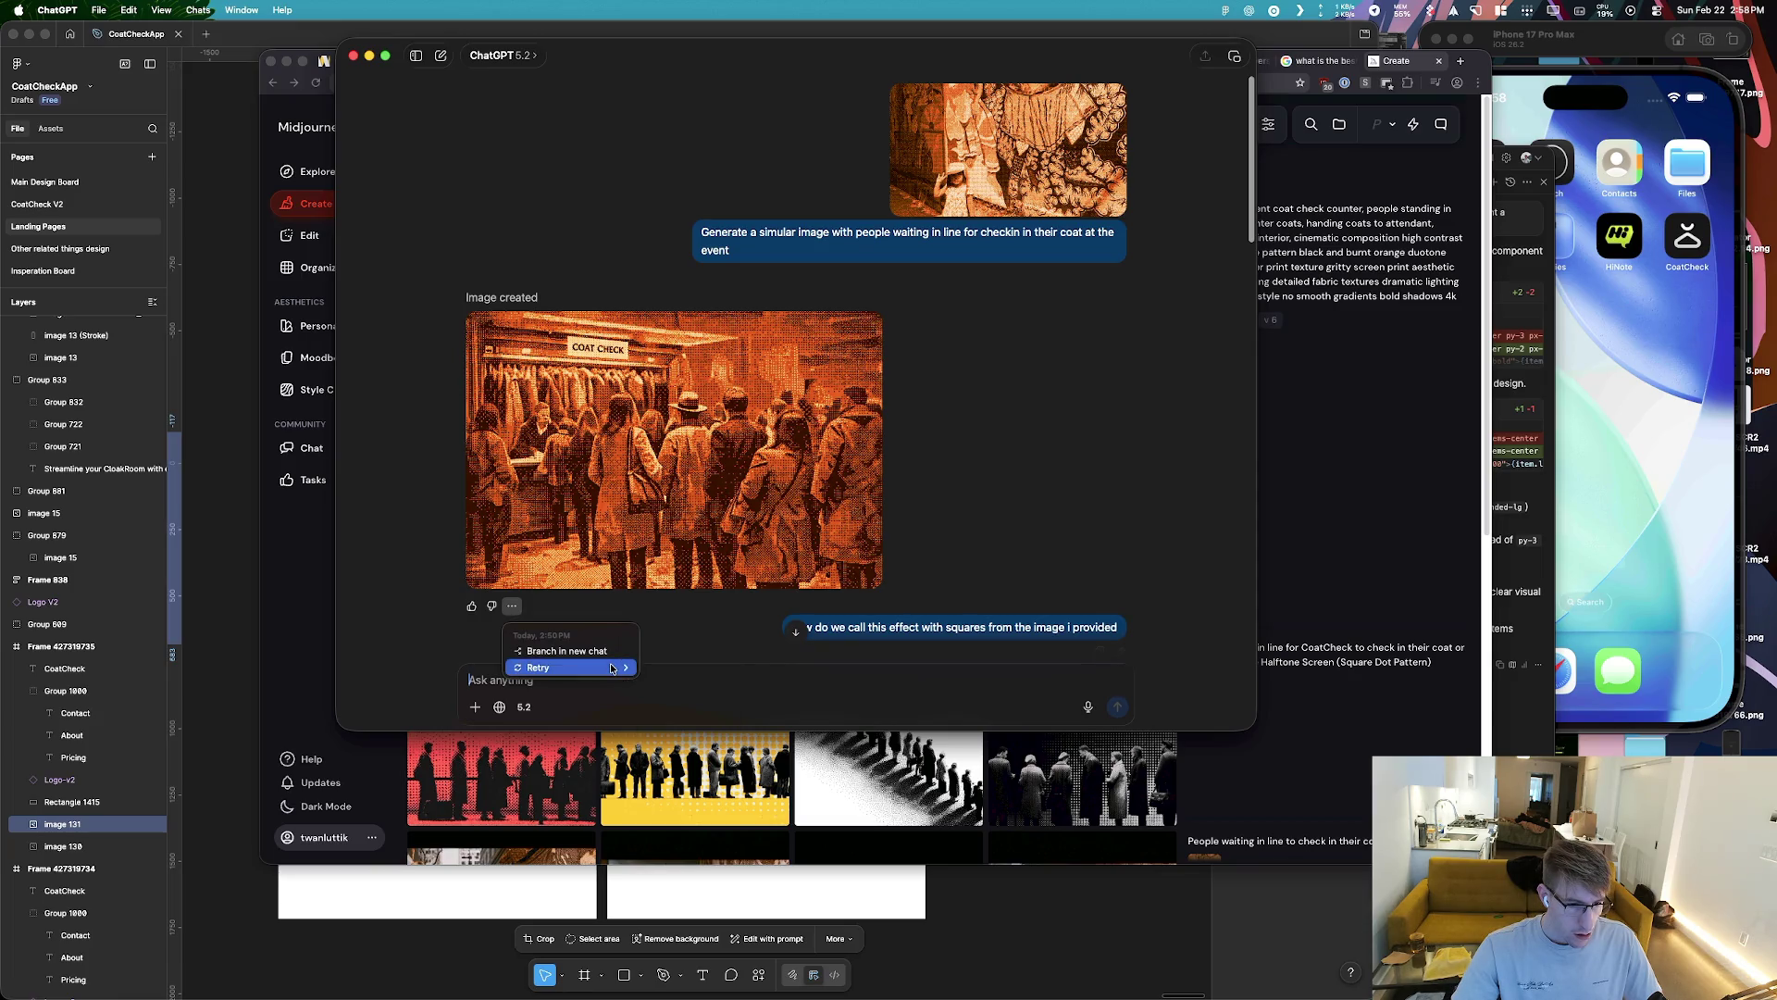
{"action": "mouse_move", "coordinate": [611, 669]}
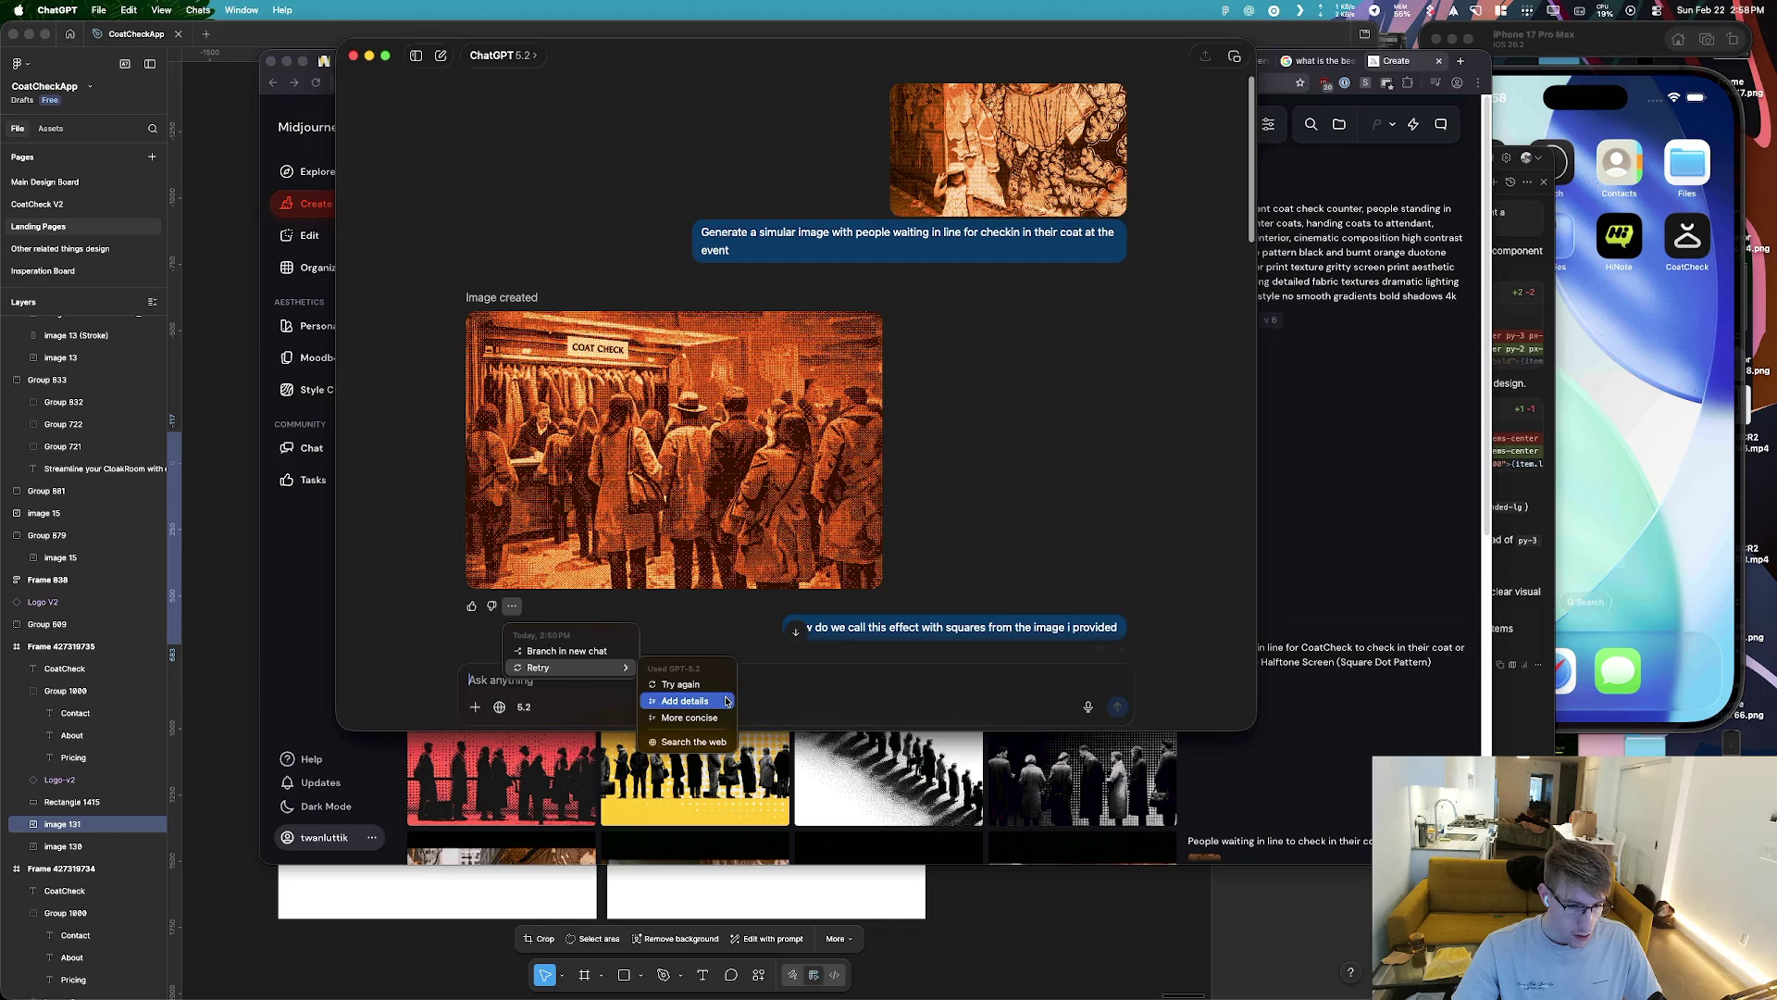
{"action": "left_click", "coordinate": [726, 701]}
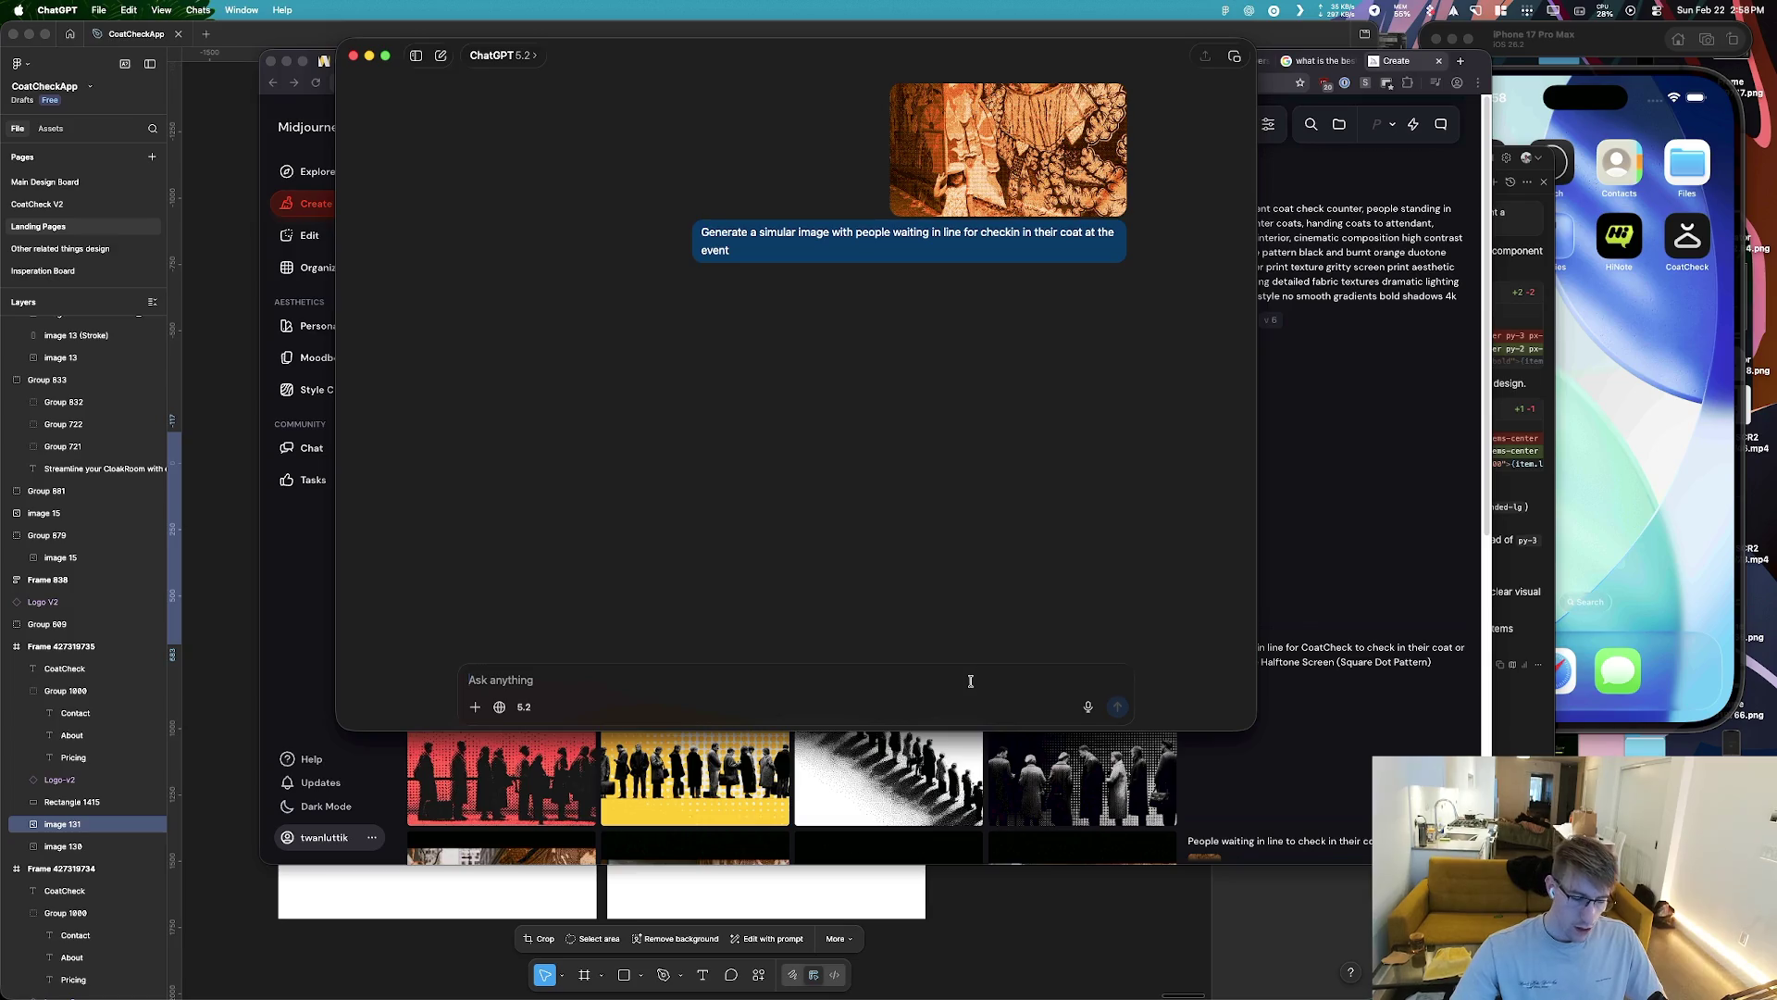
{"action": "type", "text": "generate the same image without the"}
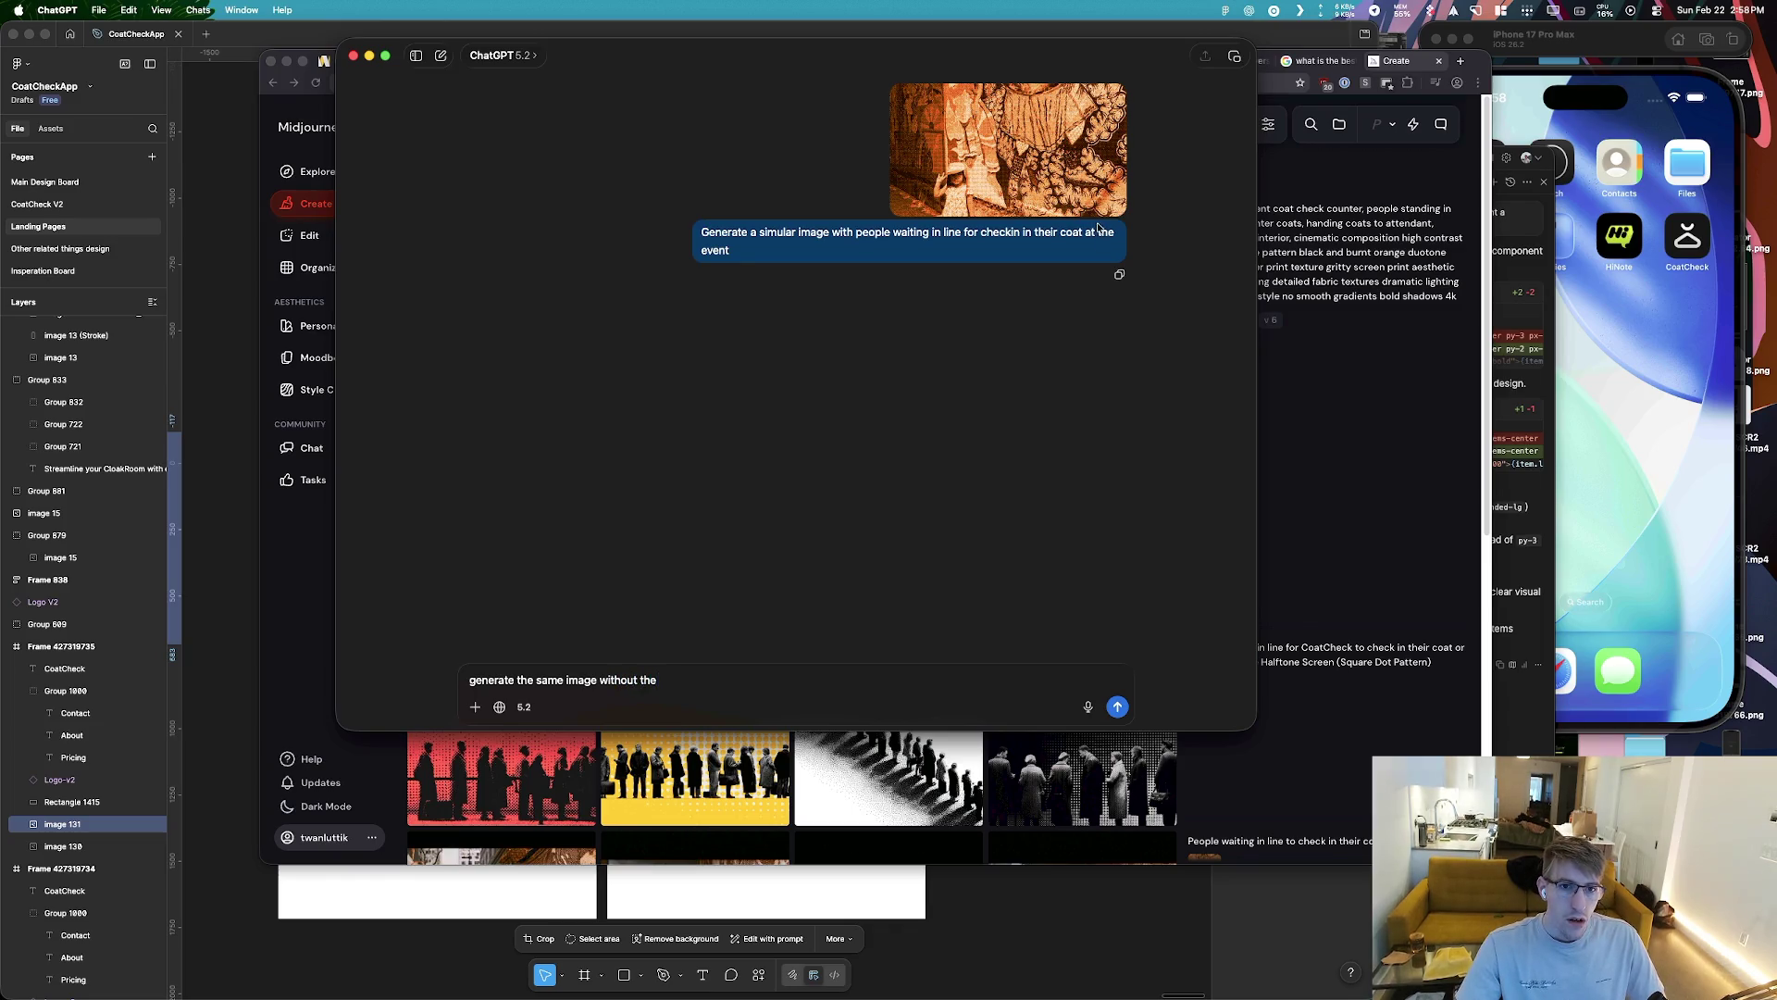
{"action": "type", "text": " half tone block ef"}
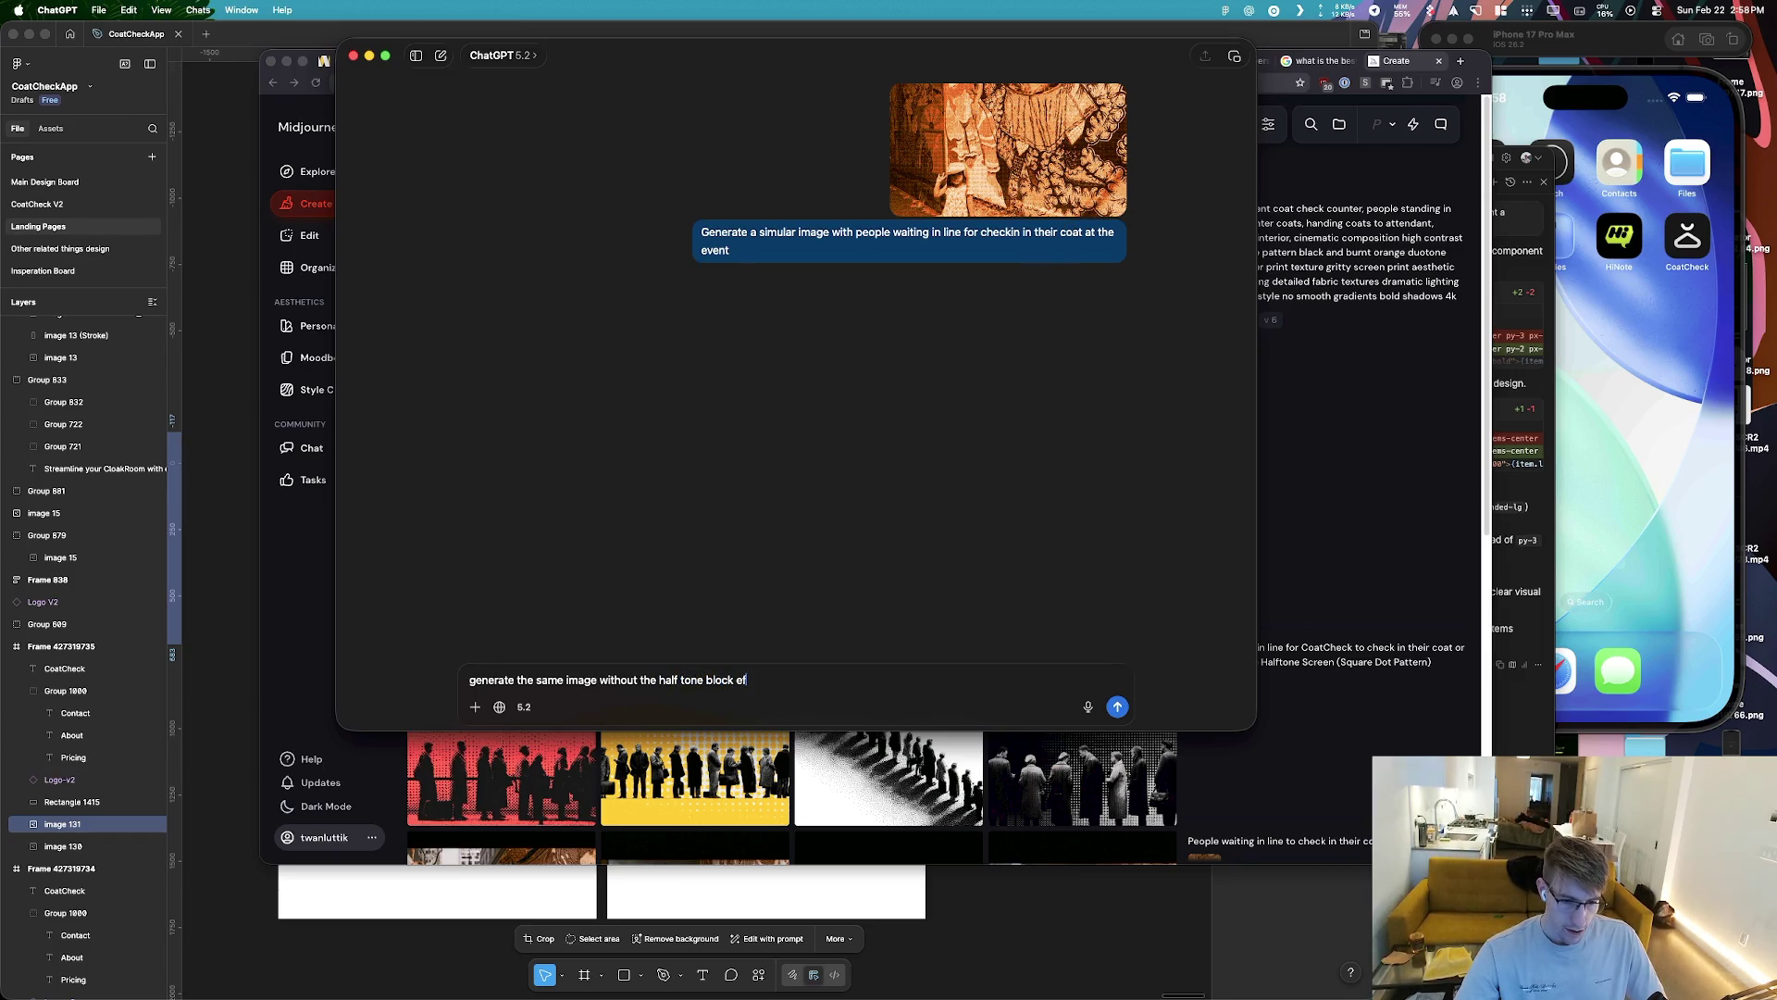
{"action": "type", "text": "ect"}
{"action": "key", "text": "super+Tab"}
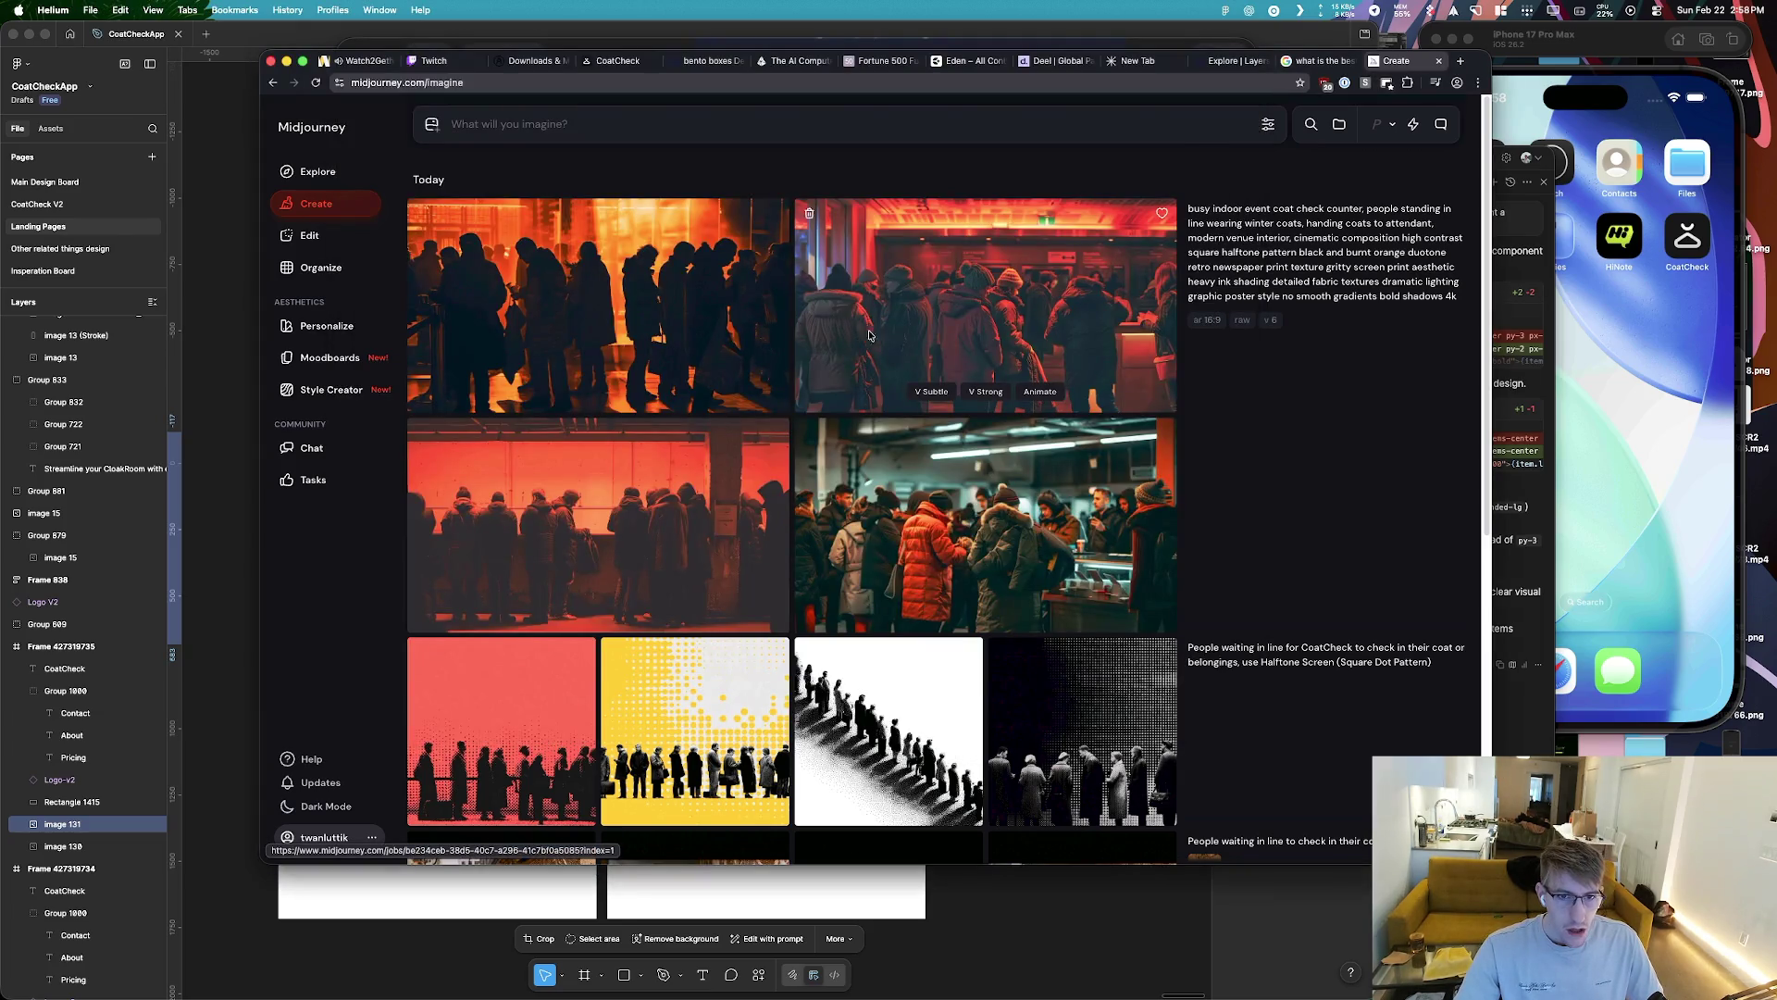
Check the new warm-toned image and browse past ChatGPT conversations before returning to the browser
{"action": "left_click", "coordinate": [663, 460]}
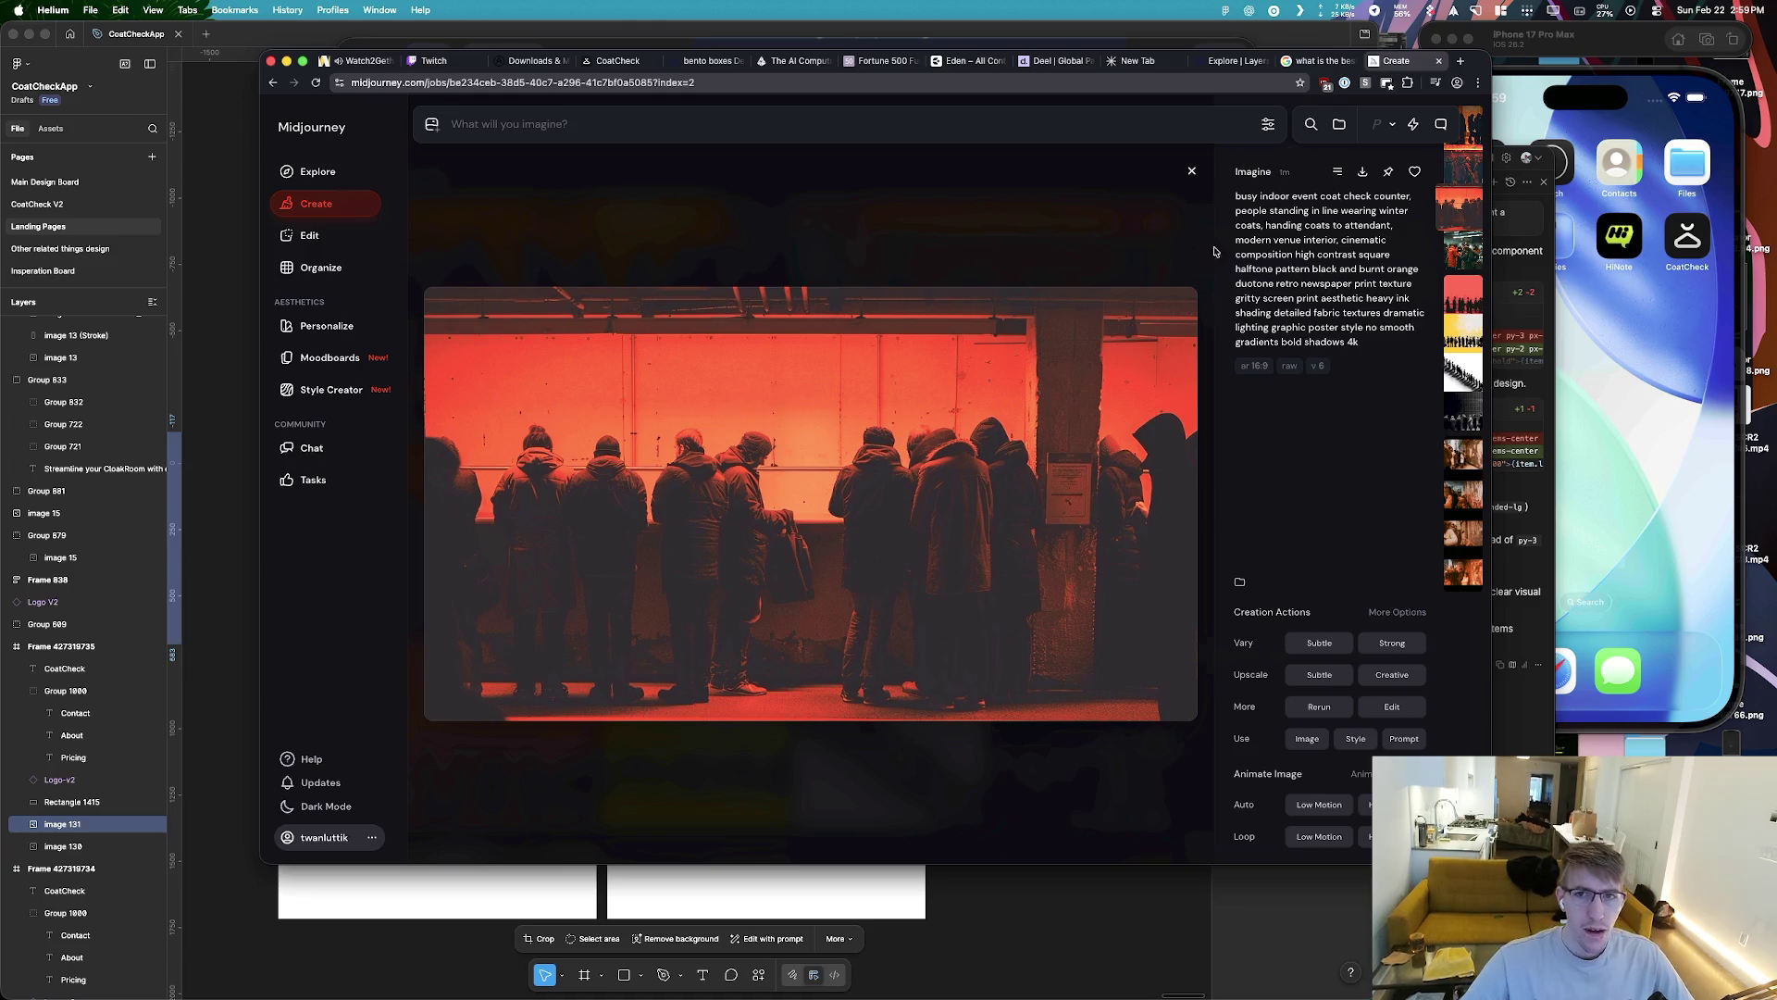
{"action": "left_click", "coordinate": [1315, 60]}
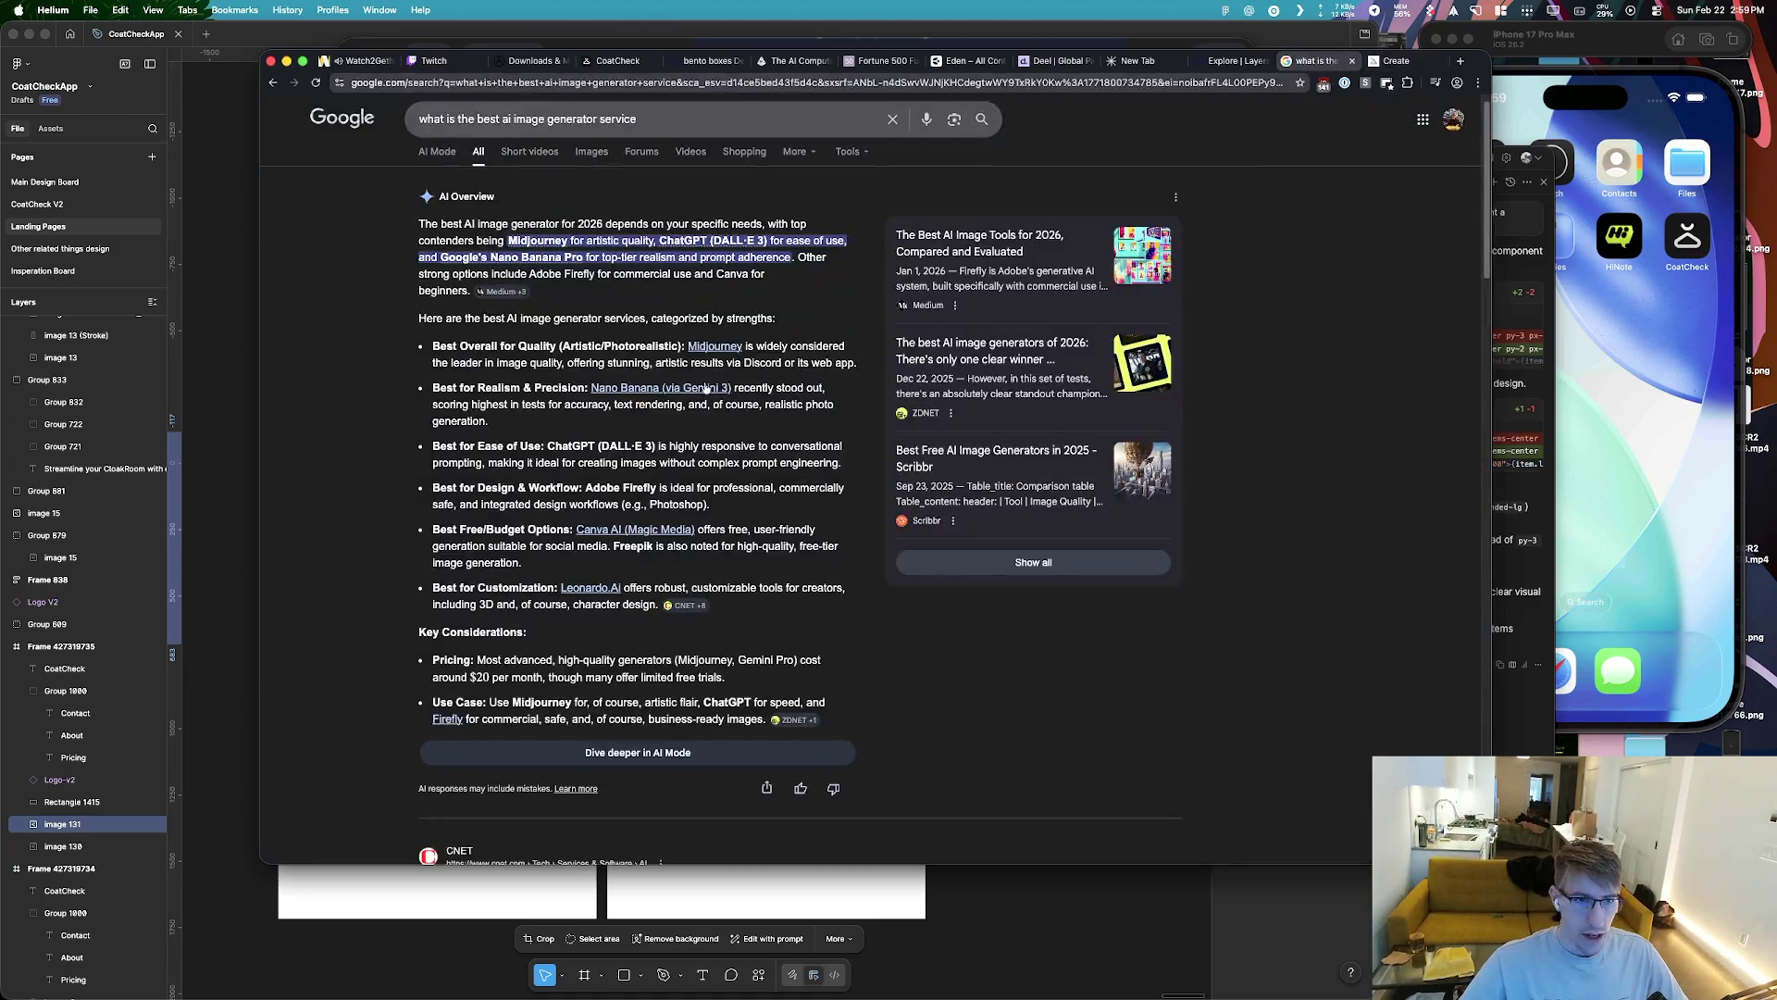
{"action": "key", "text": "super+Tab"}
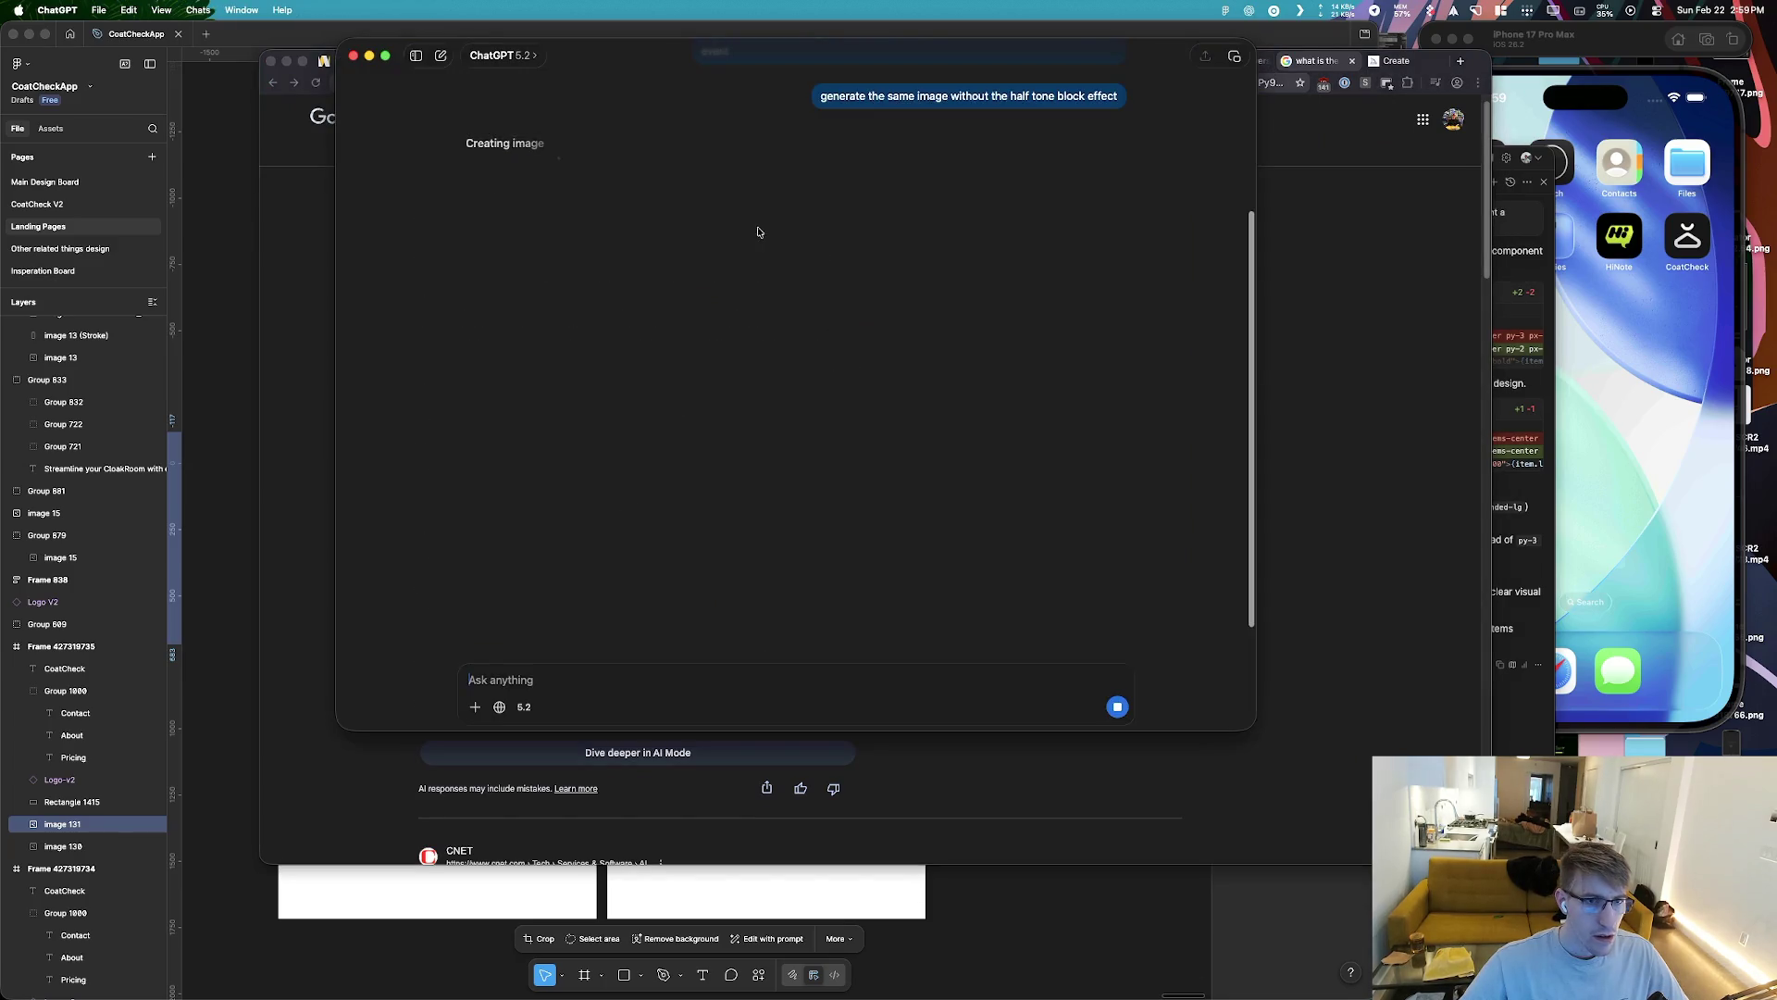
{"action": "left_click", "coordinate": [415, 55]}
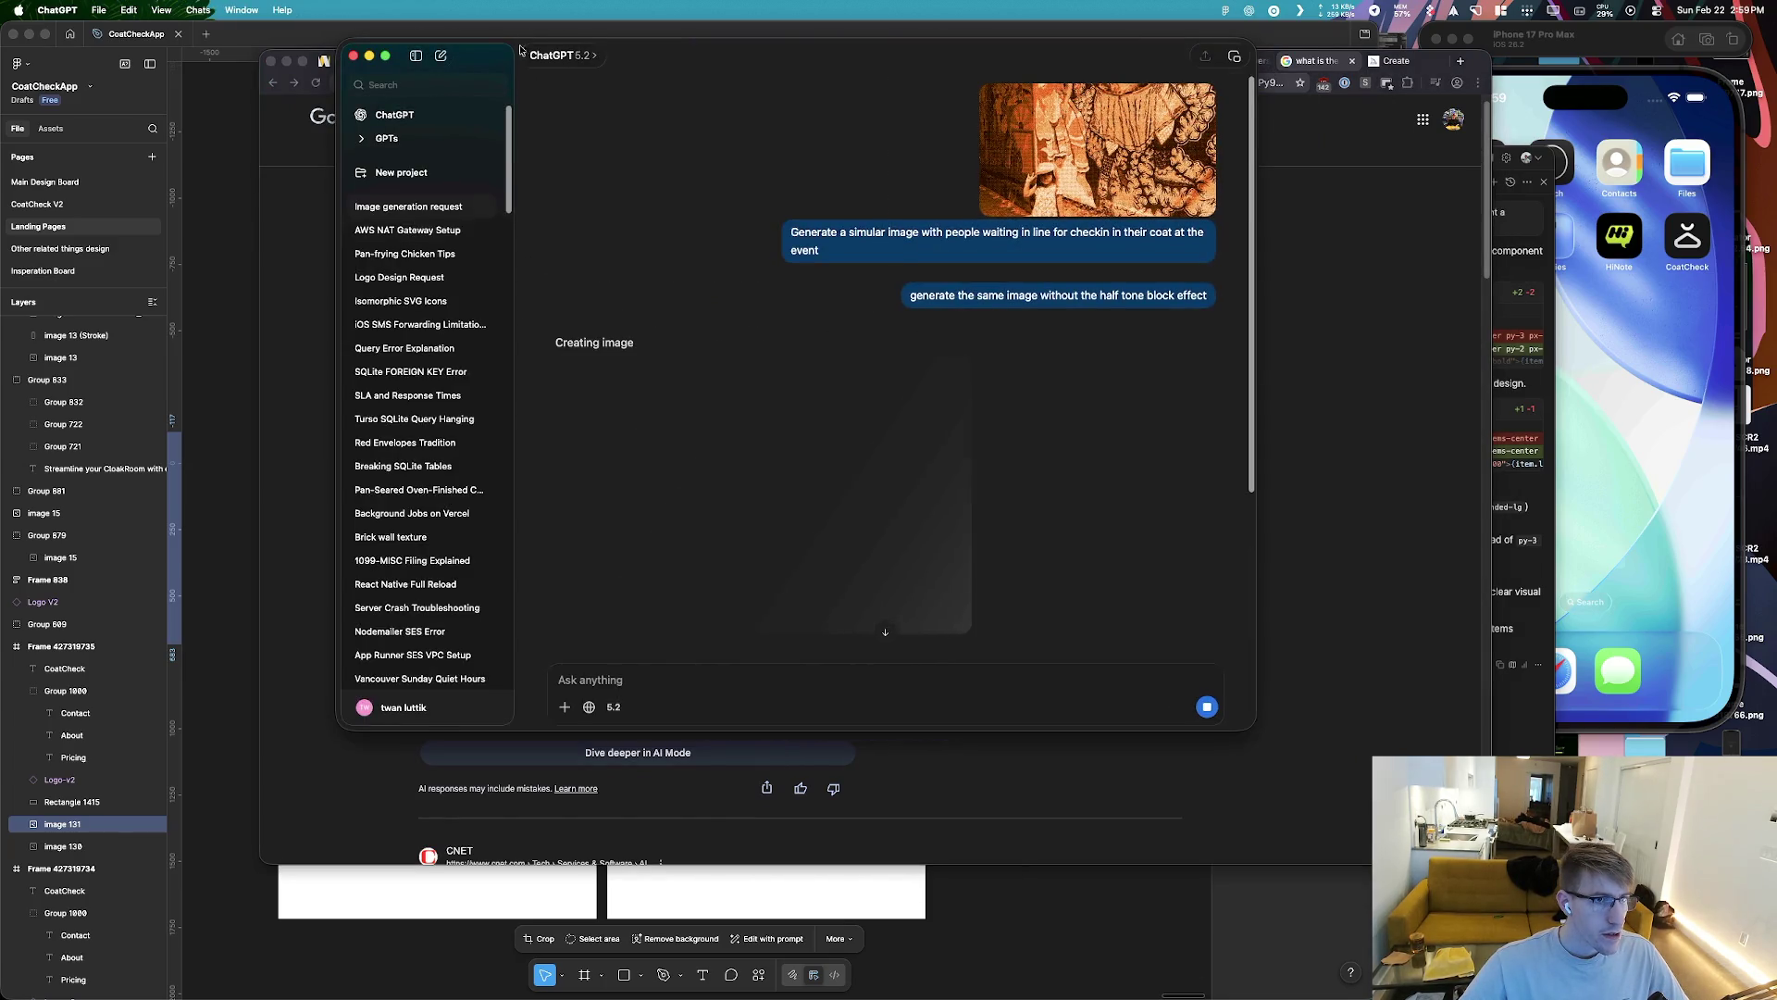
{"action": "left_click", "coordinate": [442, 211]}
{"action": "left_click", "coordinate": [443, 211]}
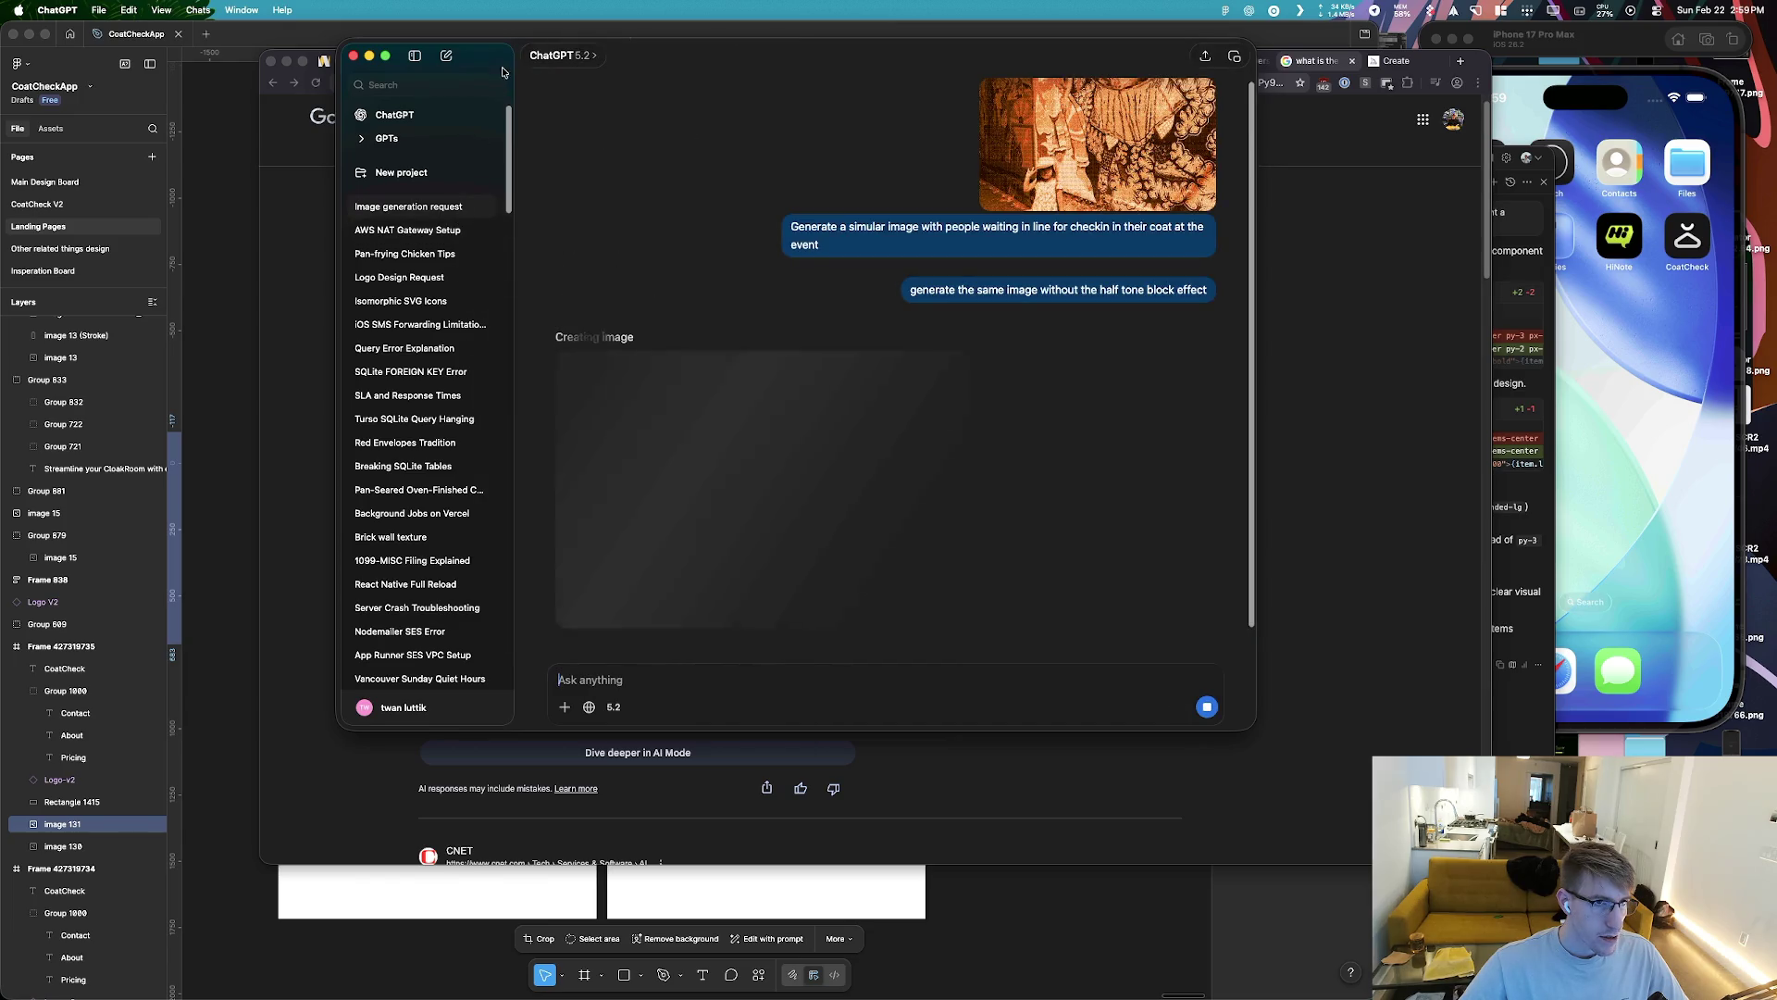
{"action": "left_click", "coordinate": [414, 57]}
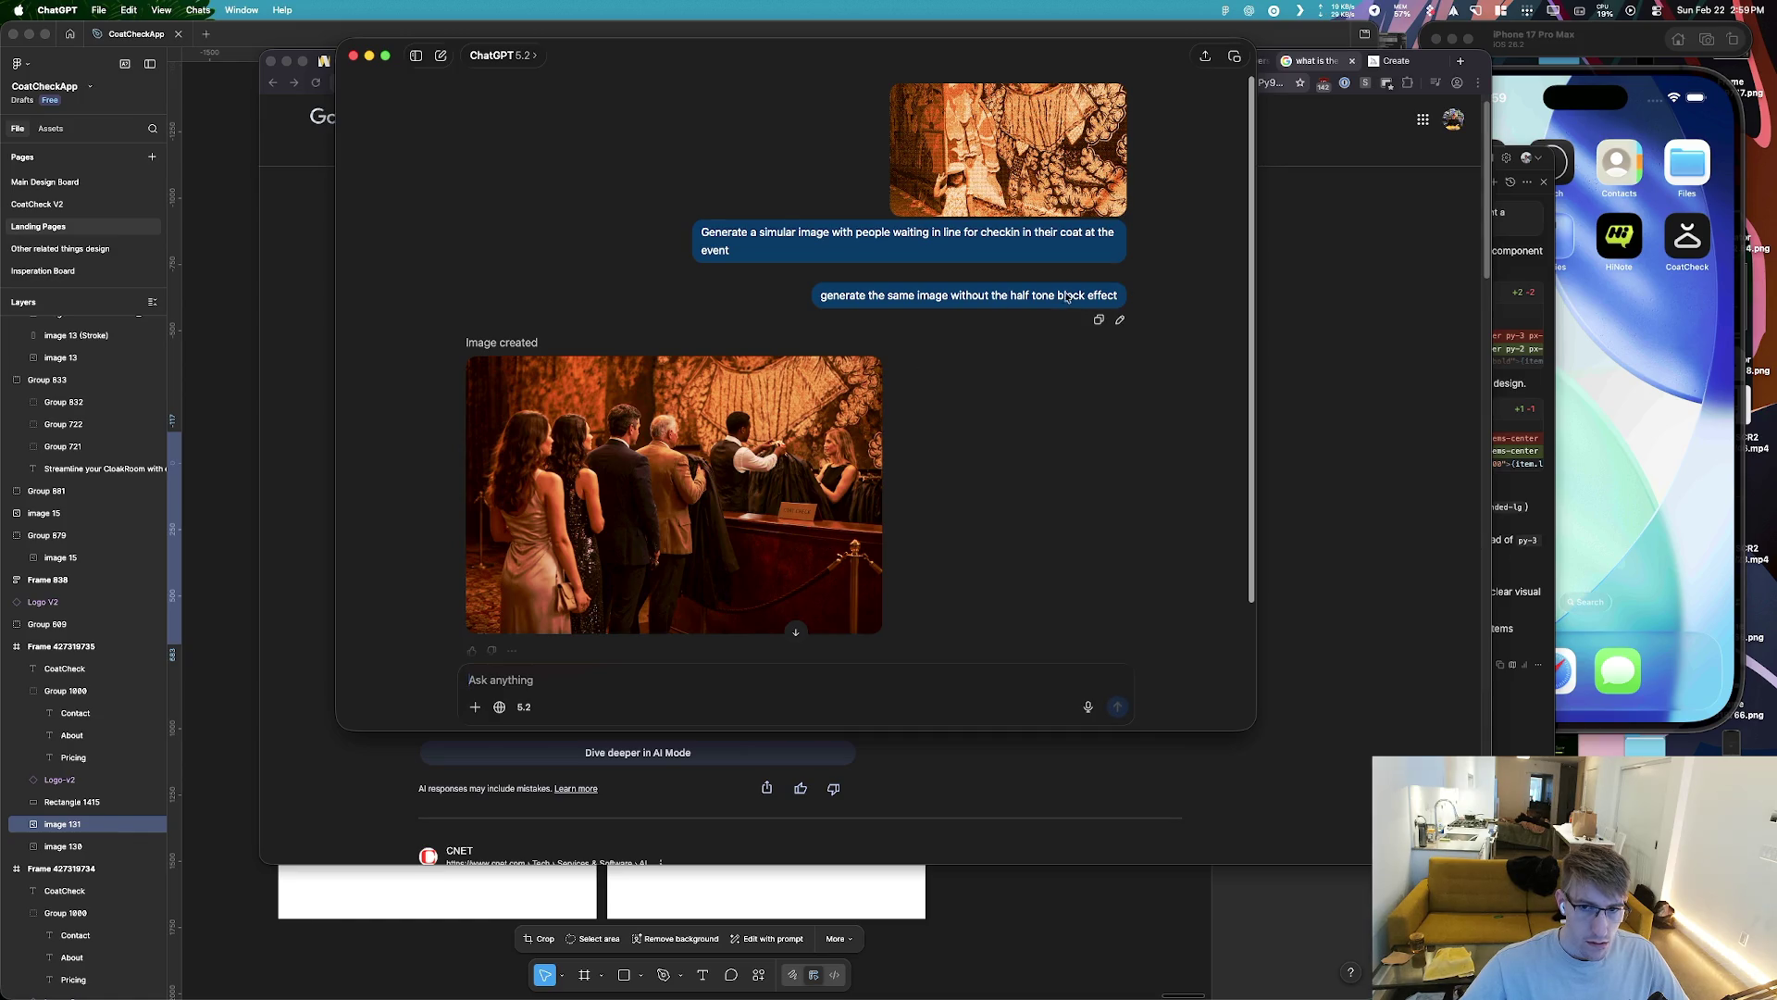
{"action": "key", "text": "cmd+tab"}
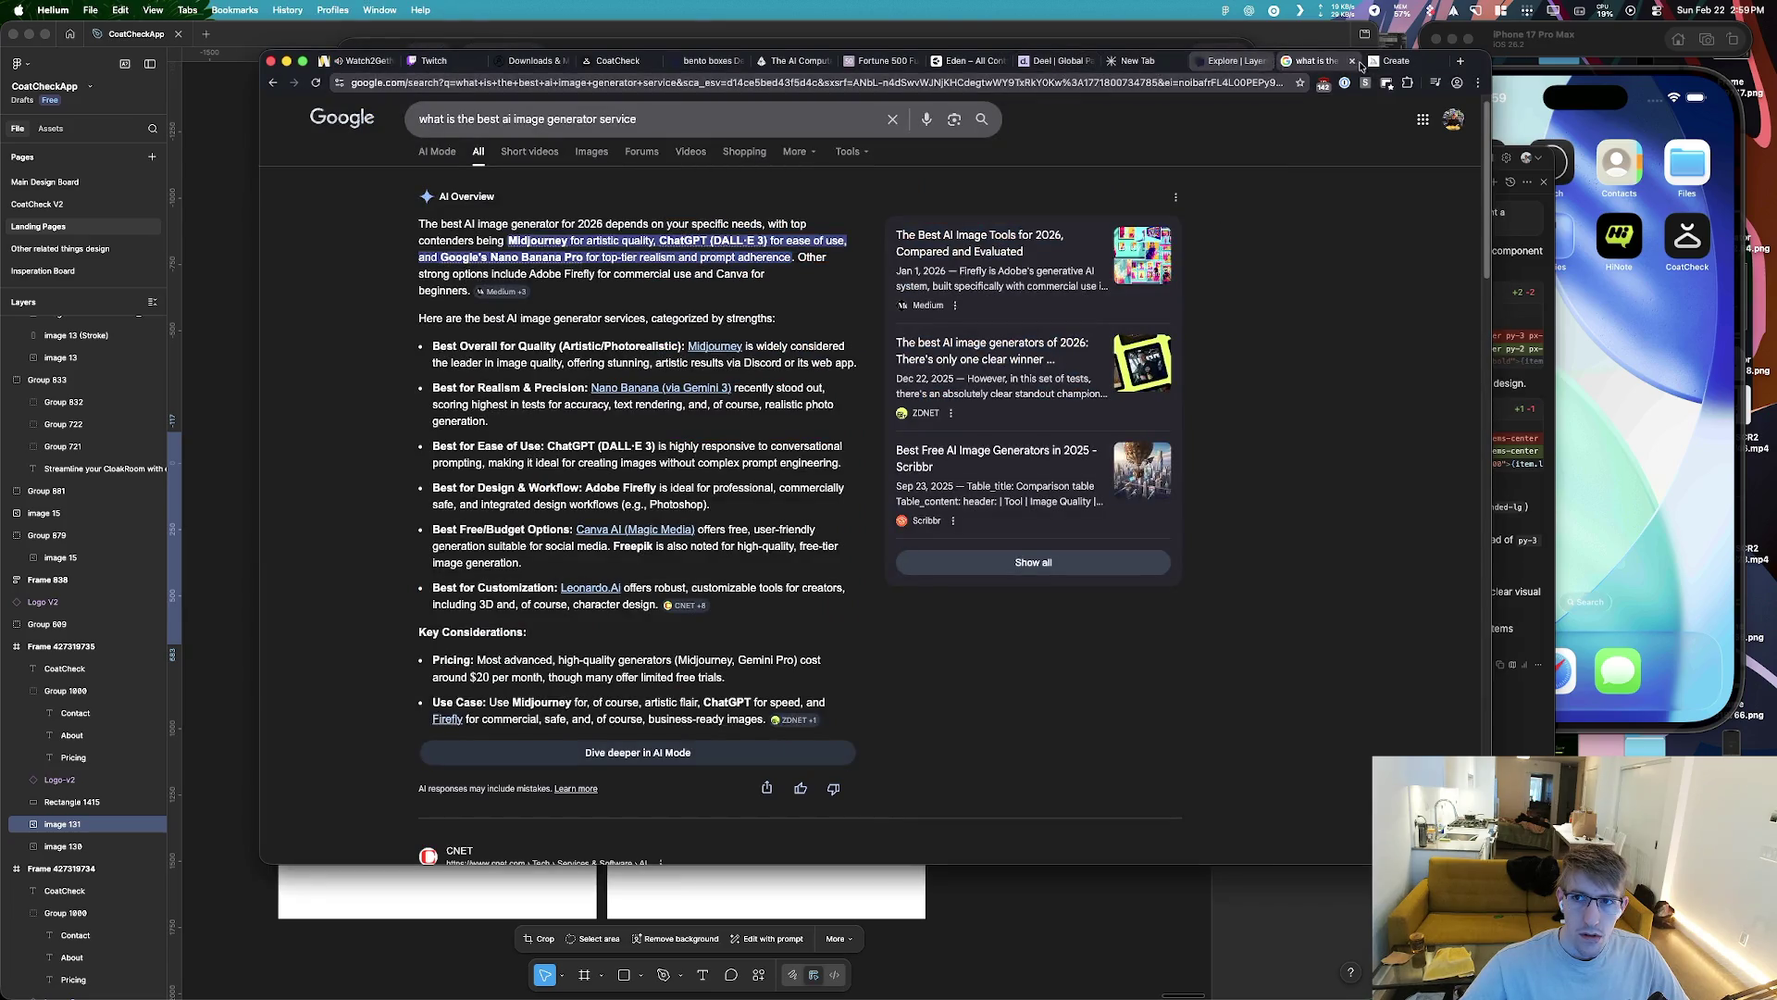
Copy Midjourney's 'Halftone Screen (Square Dot Pattern)' style and Google it with 'macos'
{"action": "left_click", "coordinate": [1364, 62]}
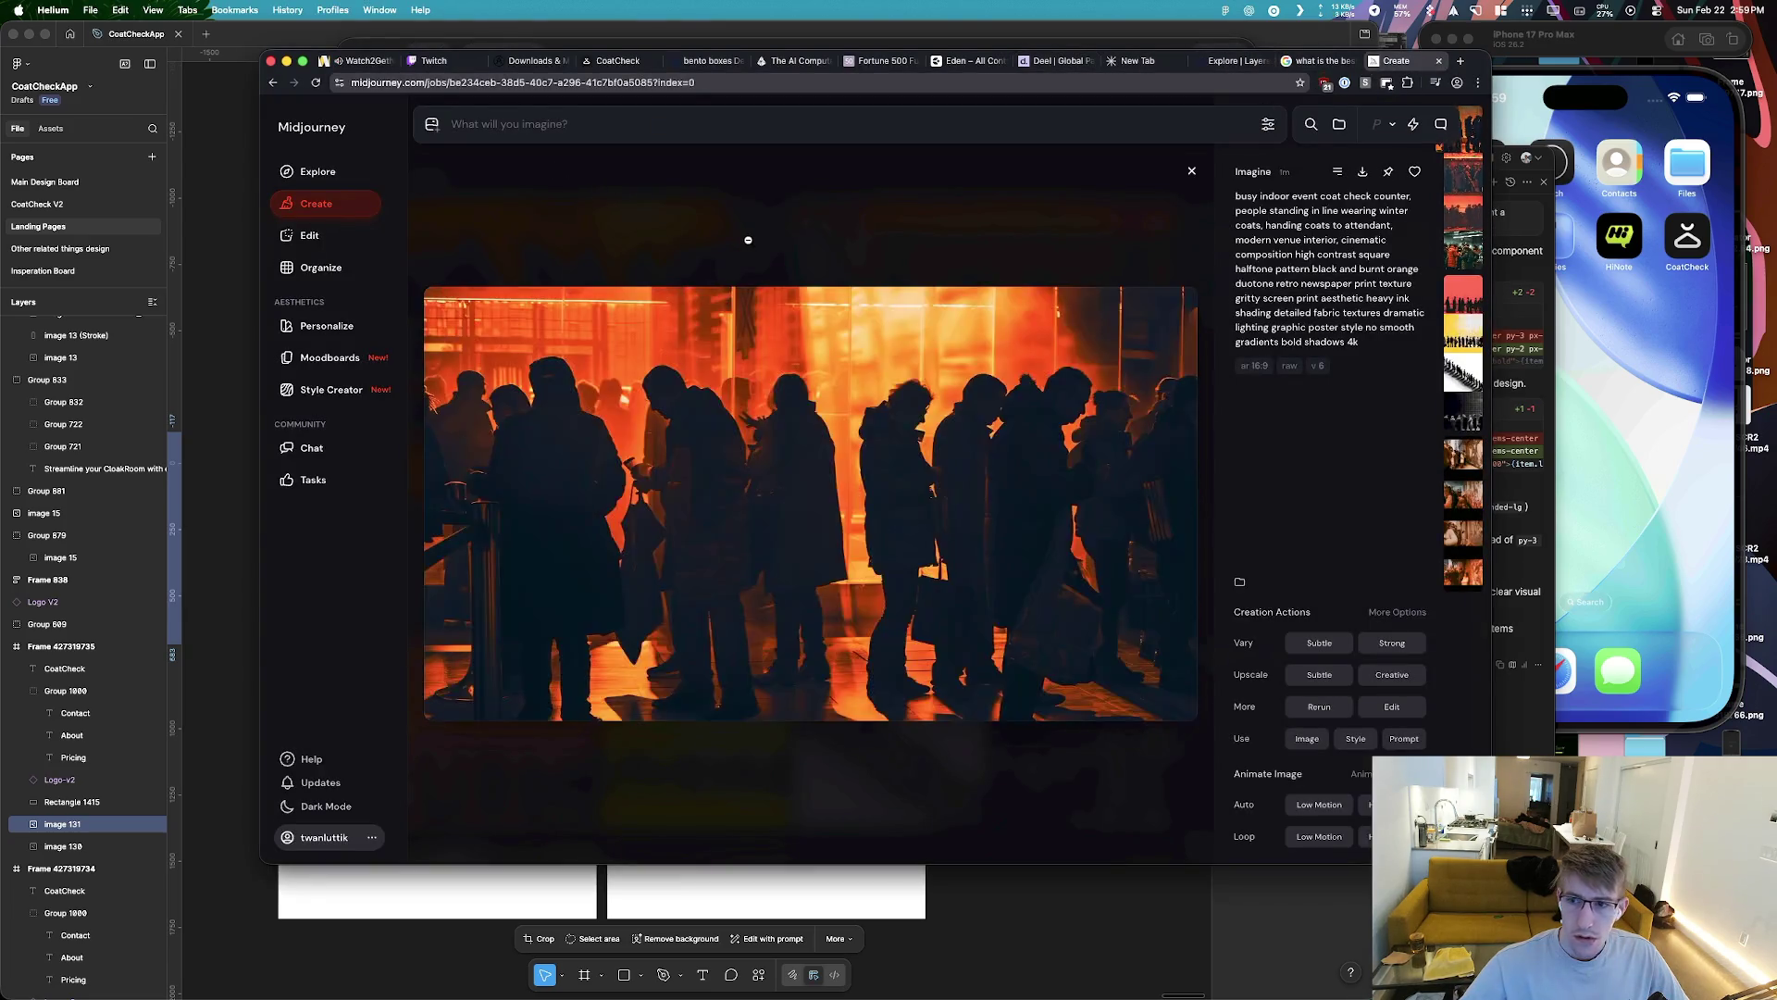
{"action": "left_click", "coordinate": [747, 239]}
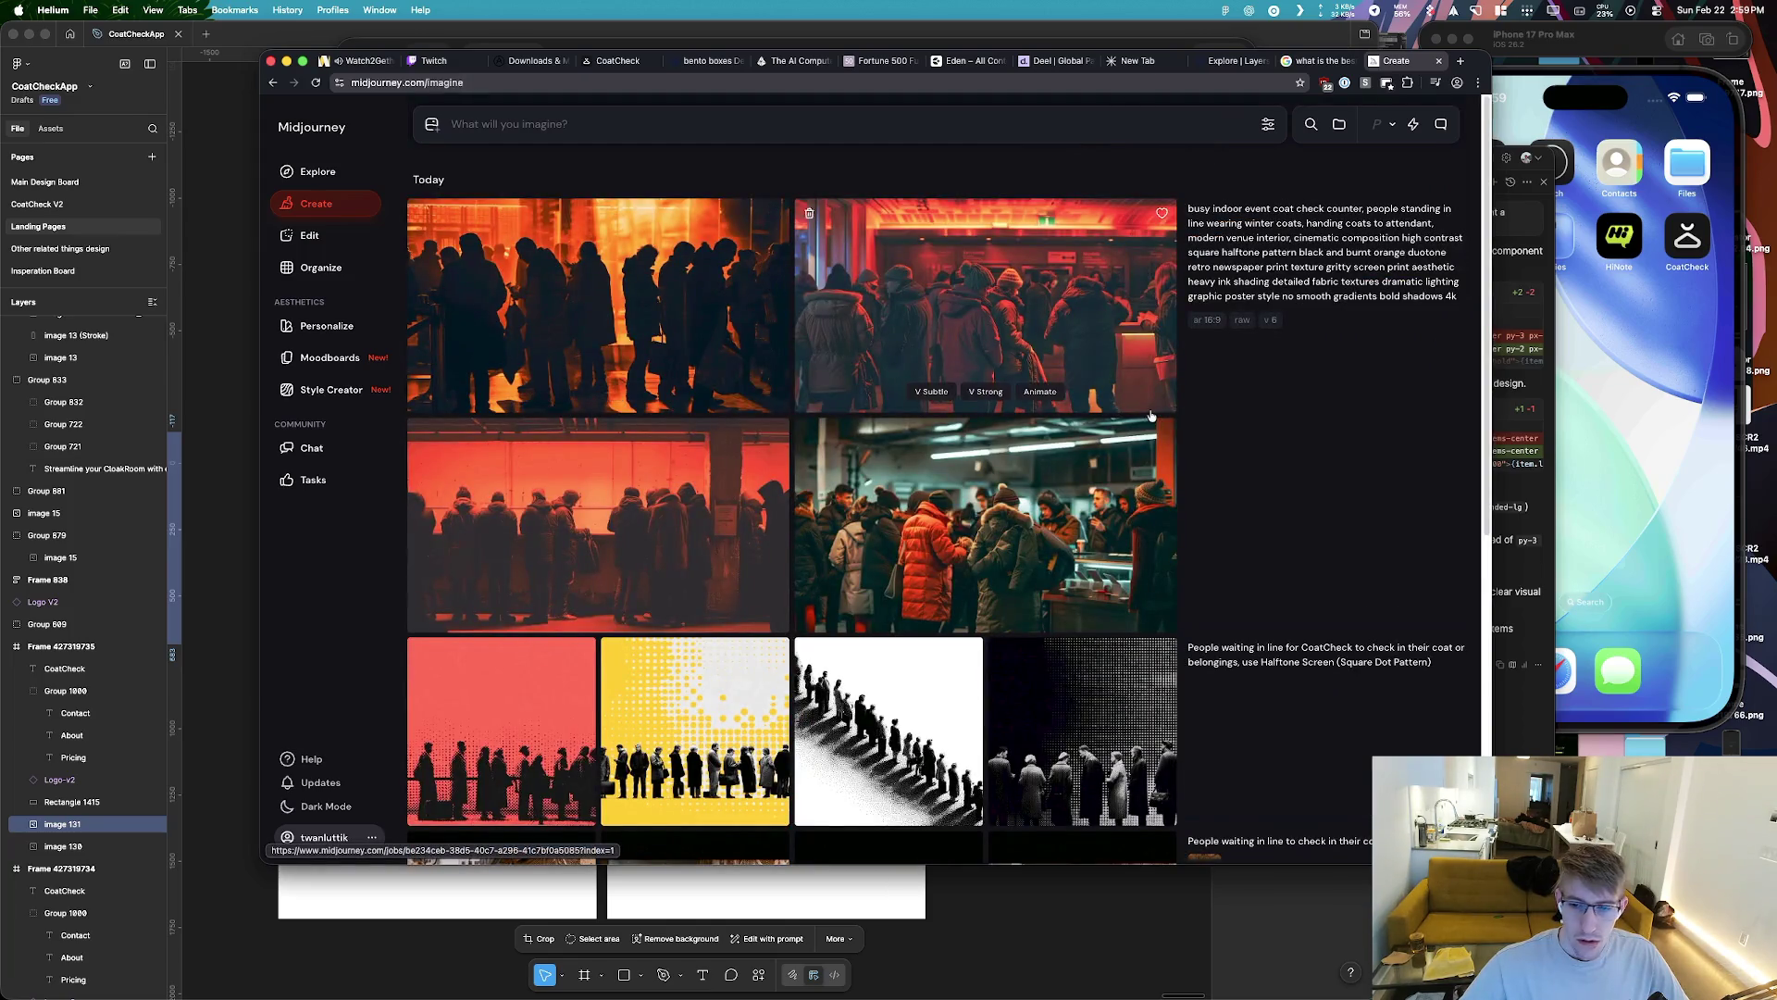
{"action": "scroll", "coordinate": [1151, 416], "scroll_direction": "down", "scroll_amount": 5}
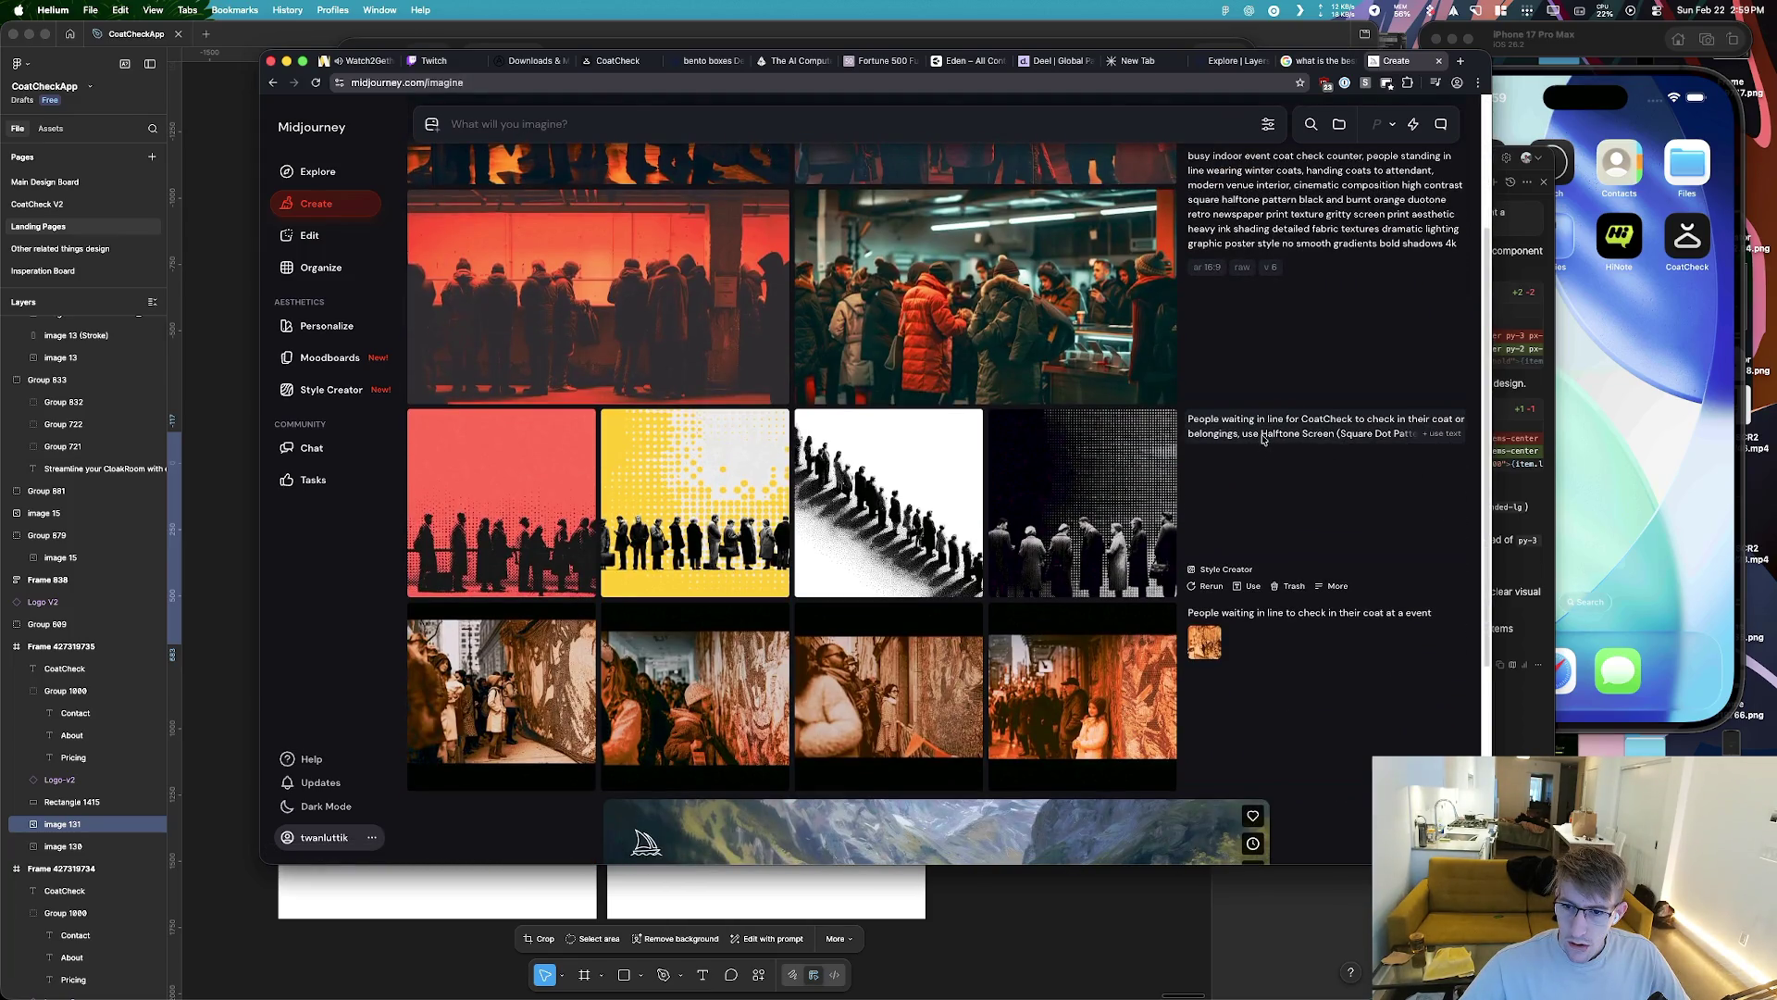
{"action": "left_click_drag", "start_coordinate": [1263, 439], "coordinate": [1437, 441]}
{"action": "key", "text": "super+c"}
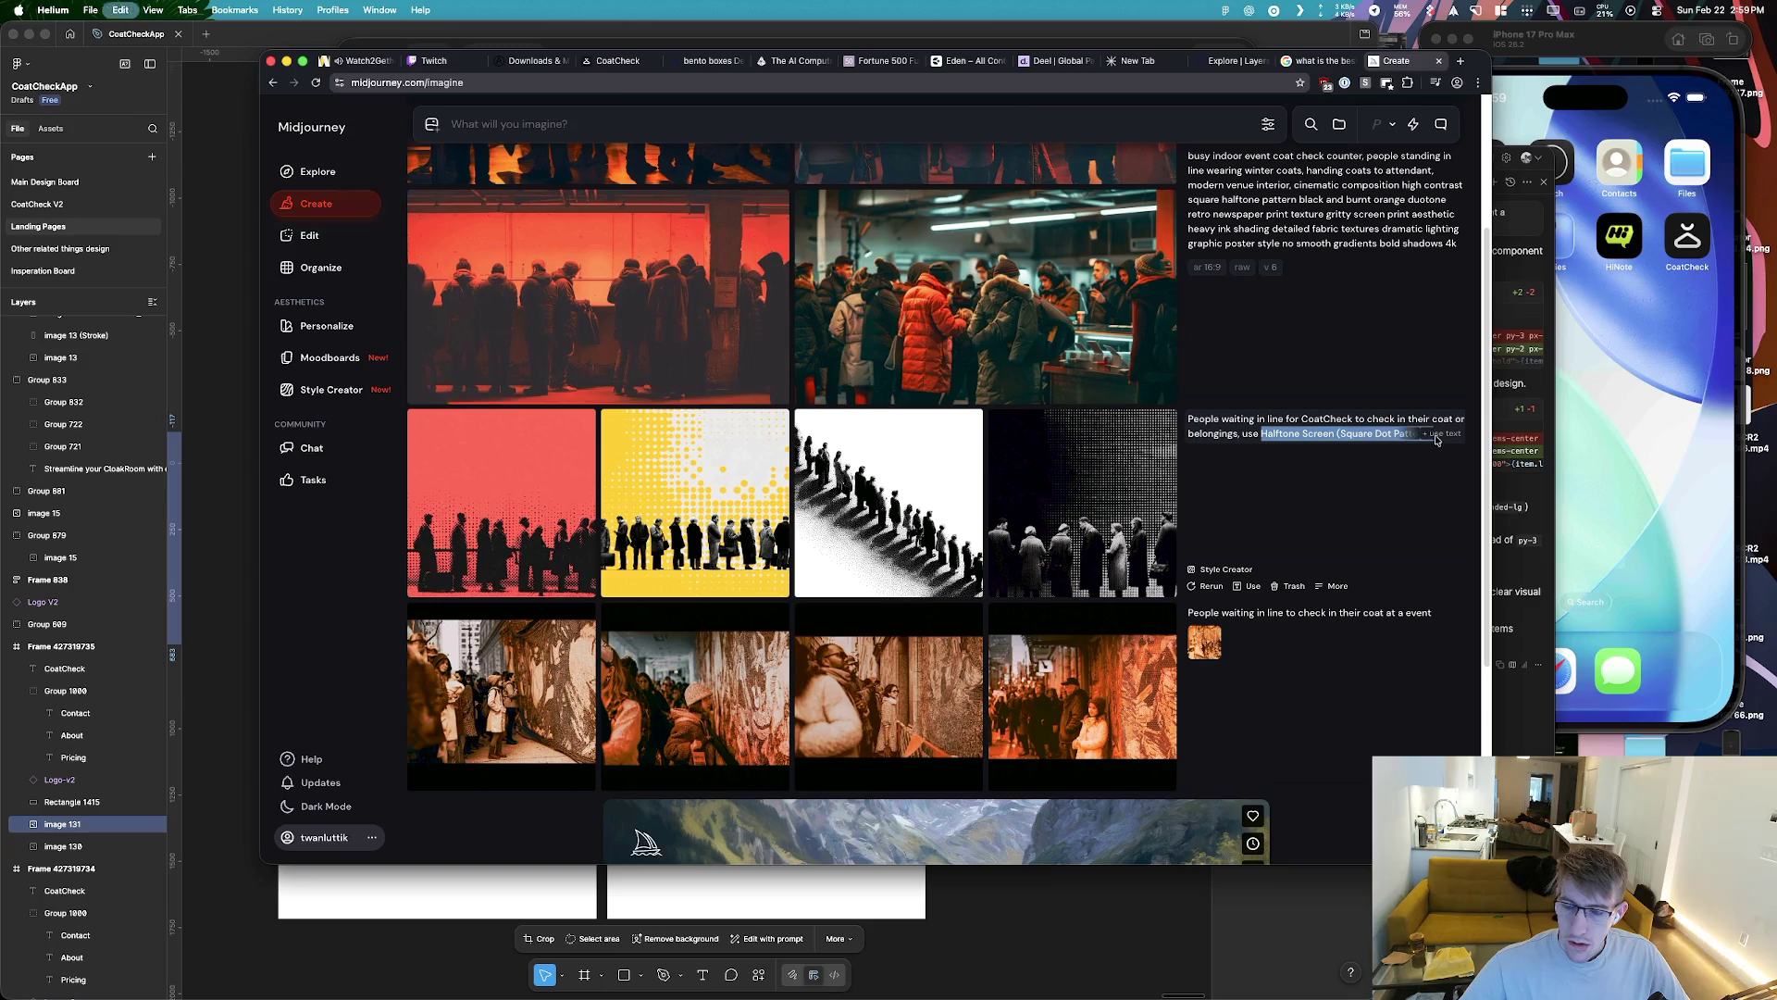
{"action": "key", "text": "super+t"}
{"action": "key", "text": "super+v"}
{"action": "key", "text": "Return"}
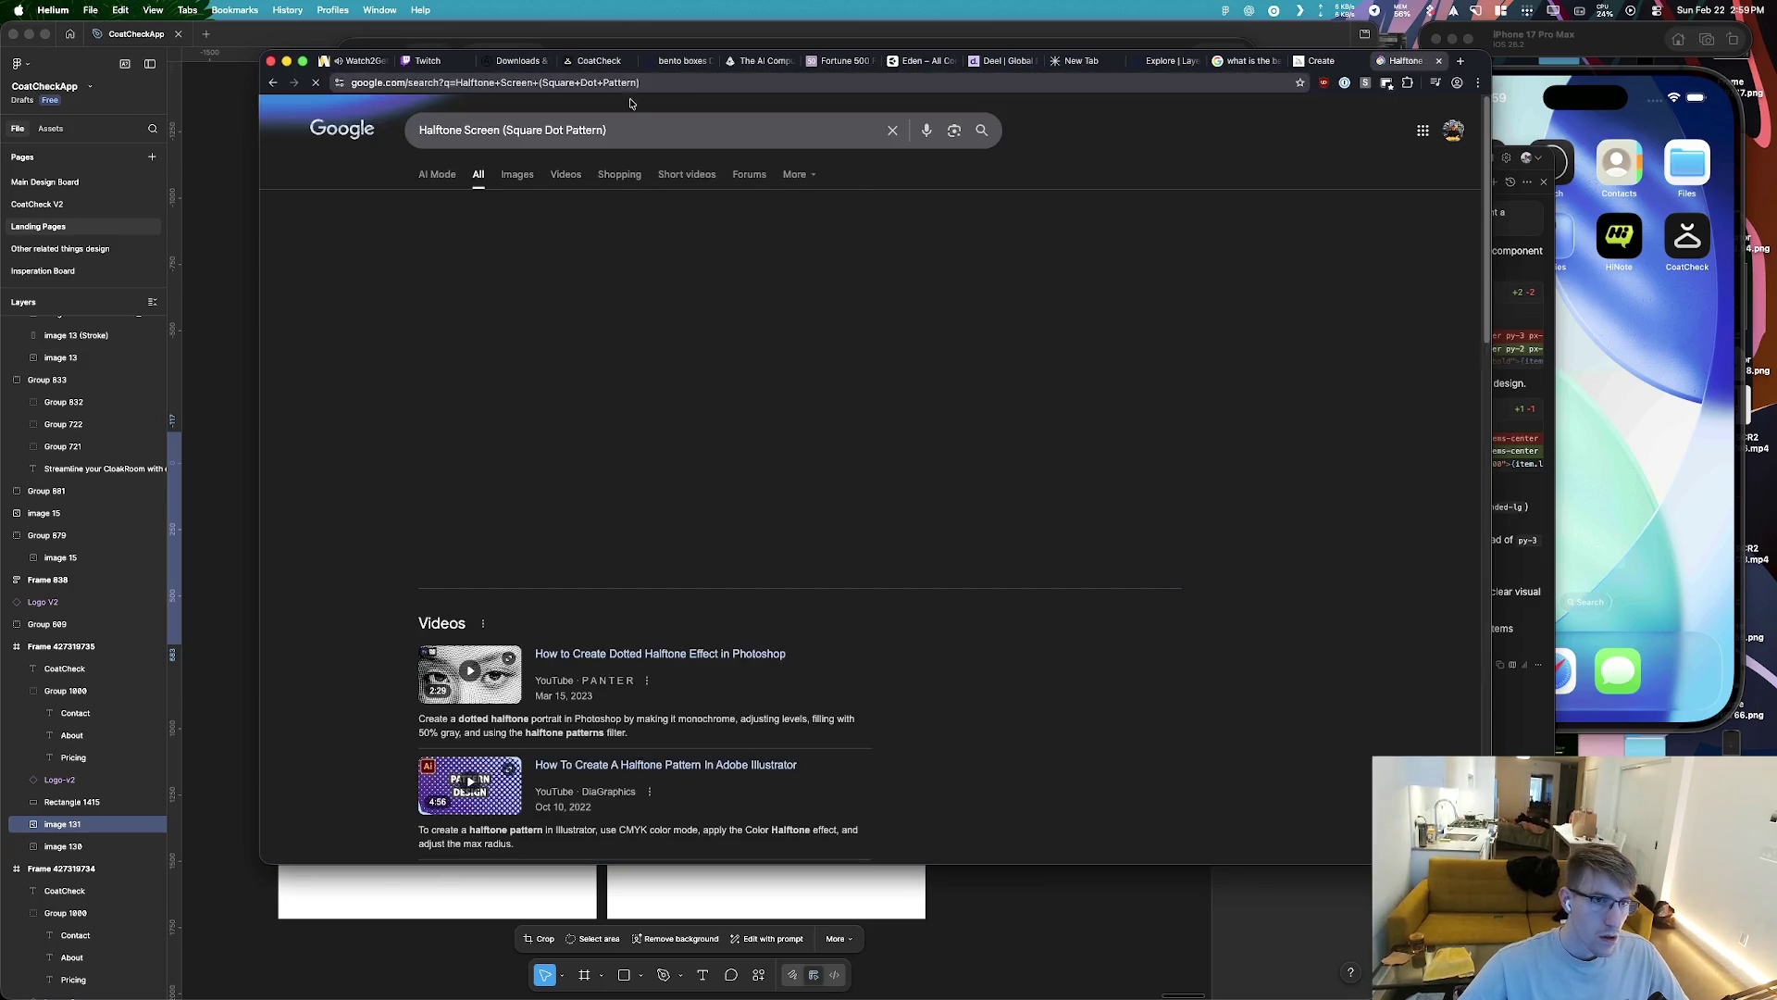
{"action": "left_click", "coordinate": [631, 130]}
{"action": "type", "text": "macos"}
{"action": "key", "text": "Return"}
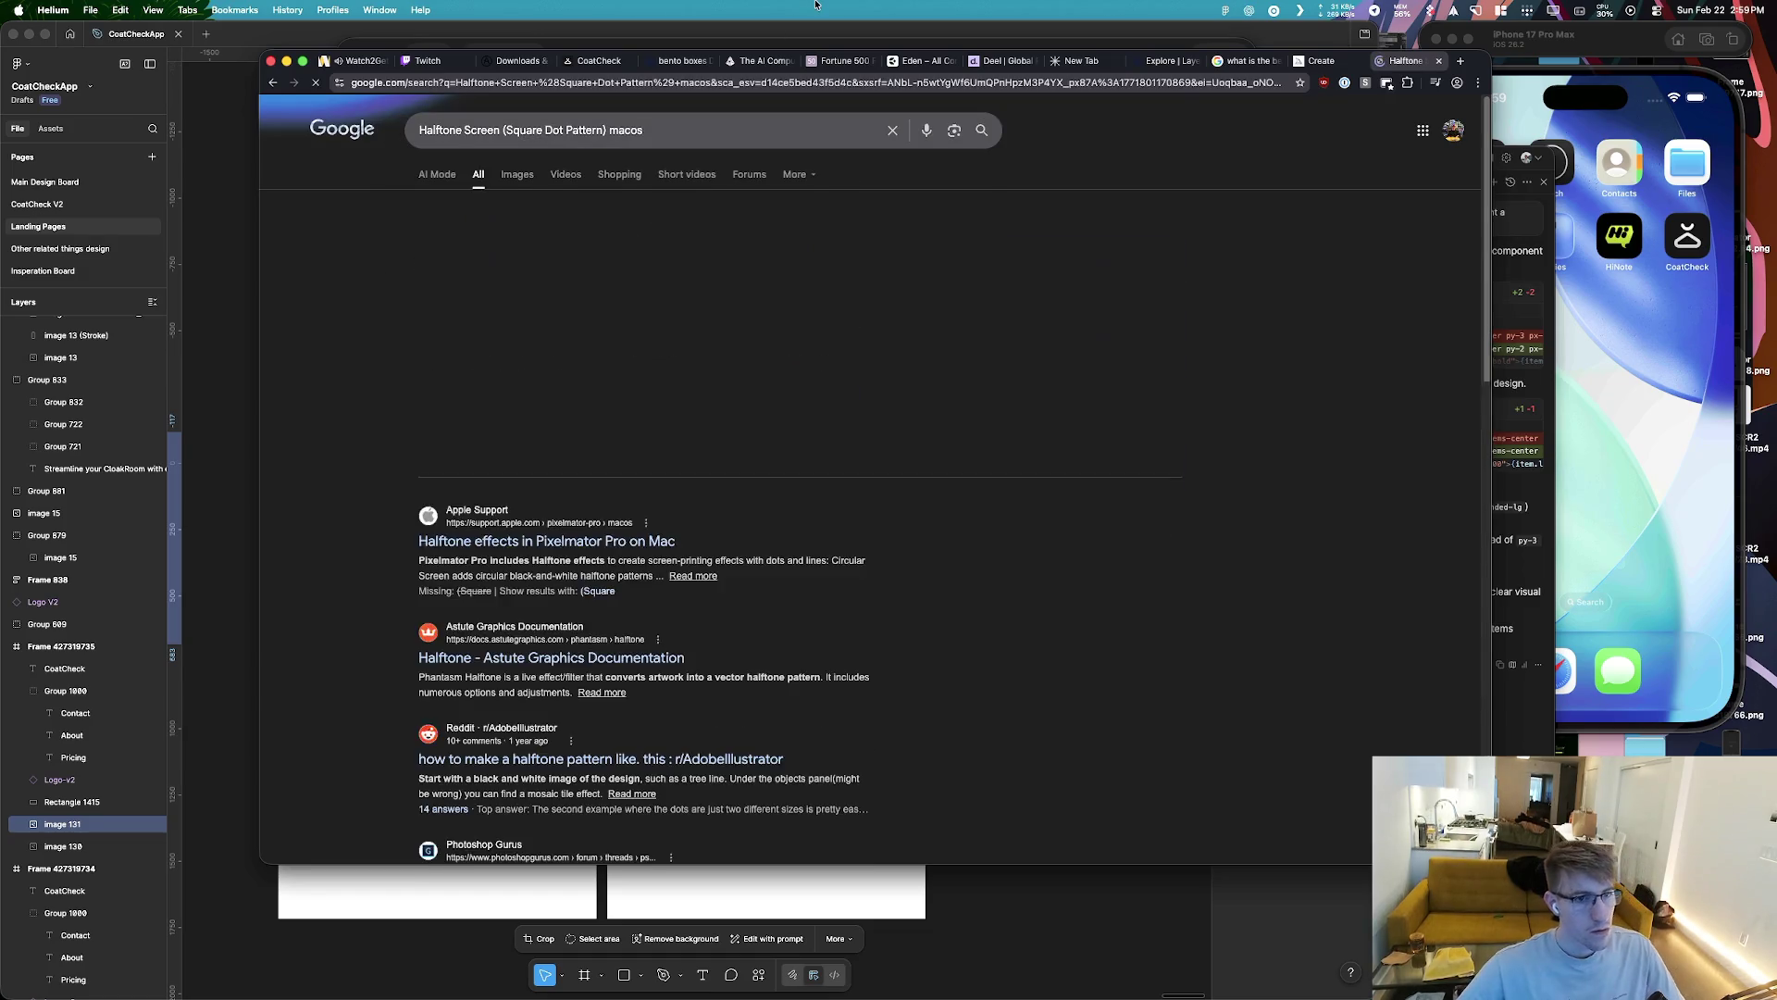
Open Apple's Pixelmator Pro halftone effects article and Google 'Pixelmator Pro'
{"action": "left_click", "coordinate": [599, 546]}
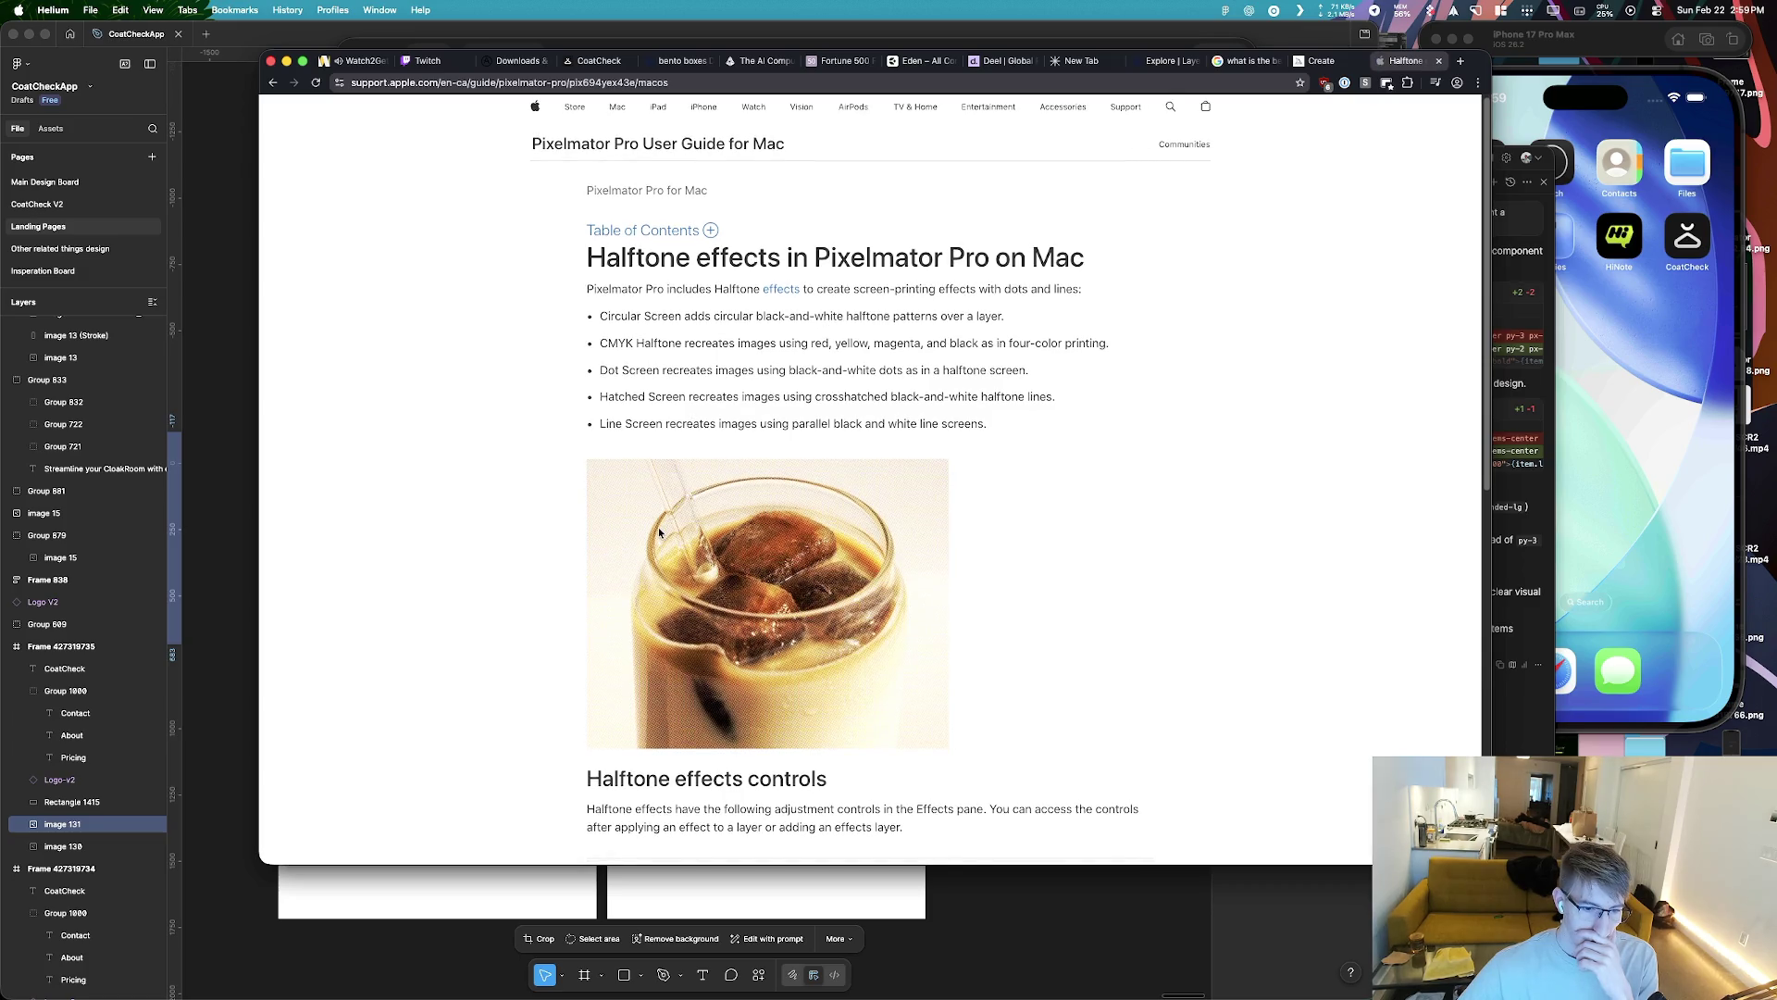
{"action": "scroll", "coordinate": [658, 526], "scroll_direction": "down", "scroll_amount": 3}
{"action": "key", "text": "super+space"}
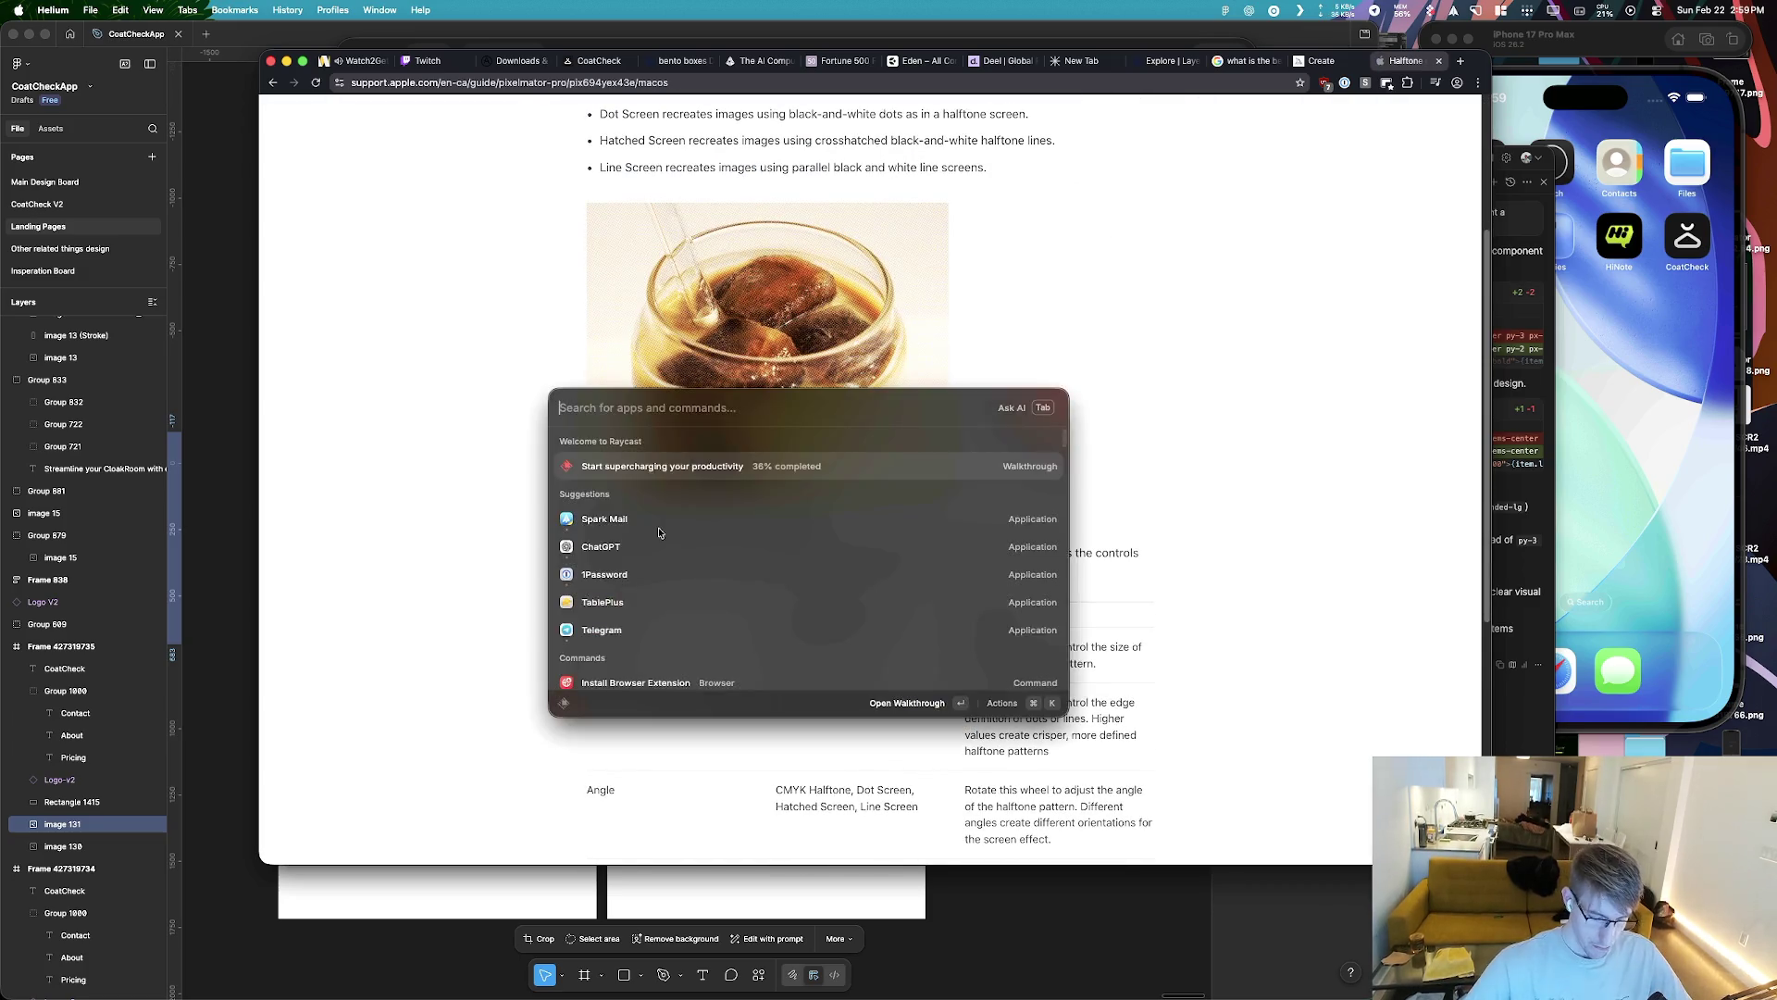
{"action": "type", "text": "pixelmator"}
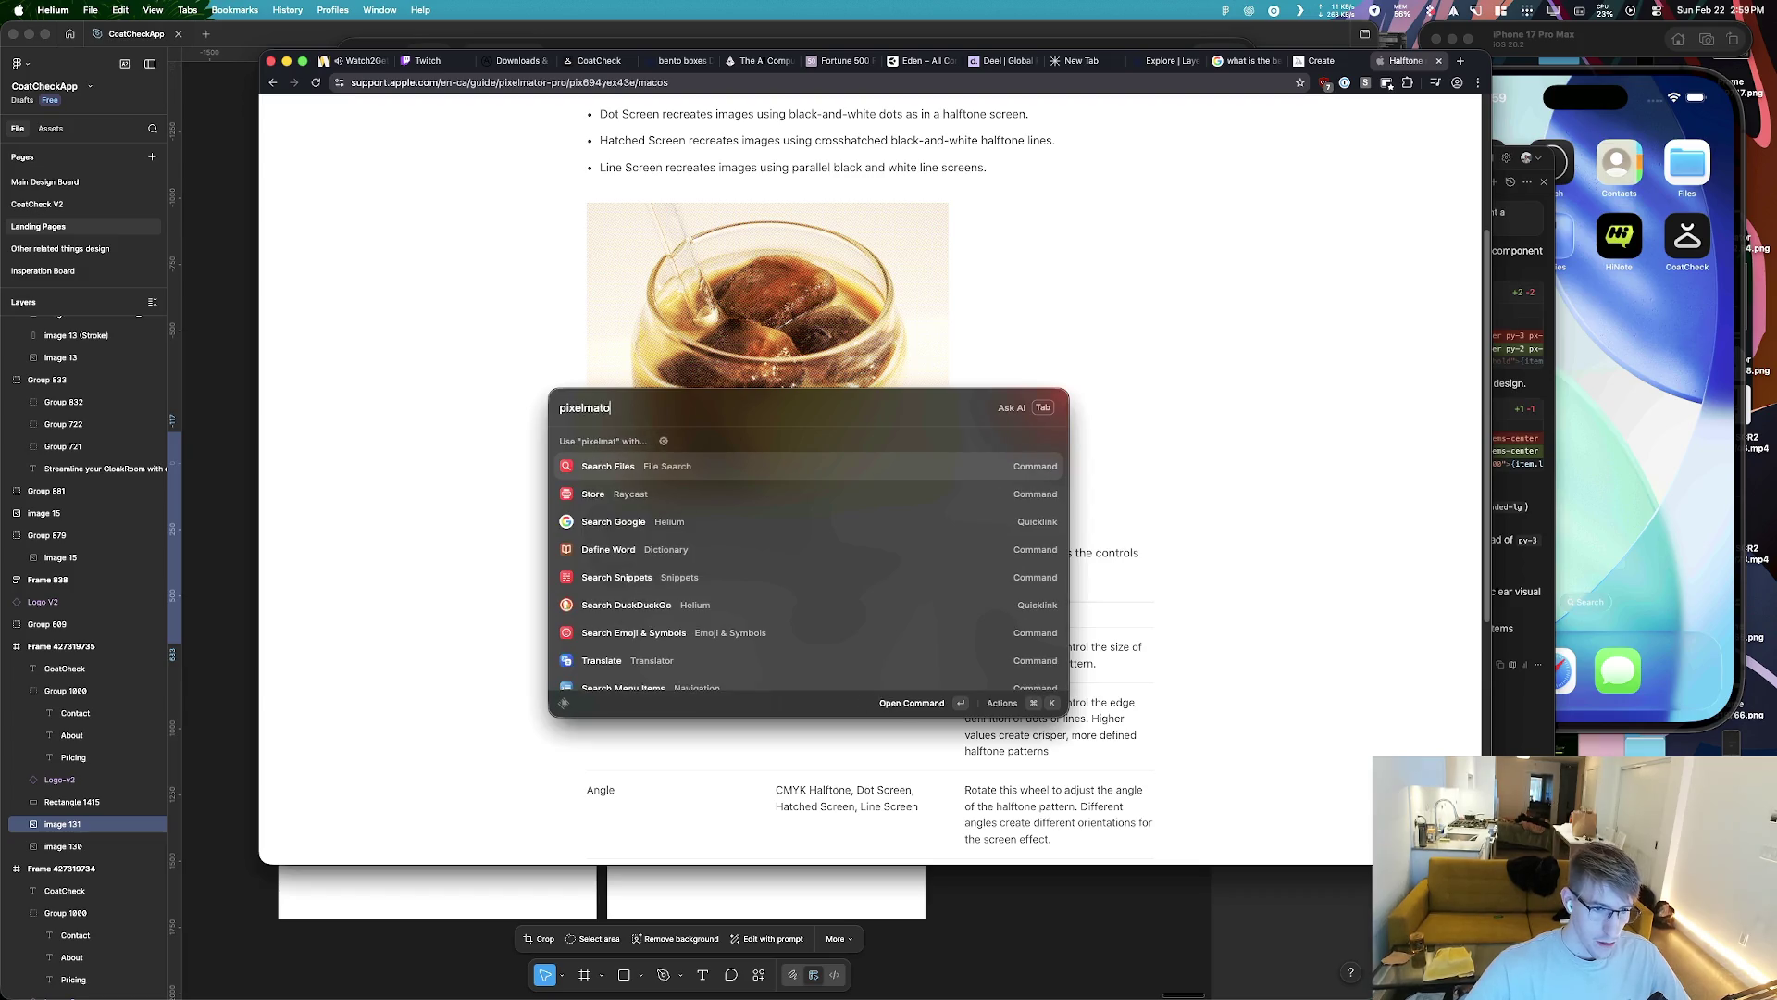
{"action": "key", "text": "Escape"}
{"action": "scroll", "coordinate": [1047, 325], "scroll_direction": "up", "scroll_amount": 3}
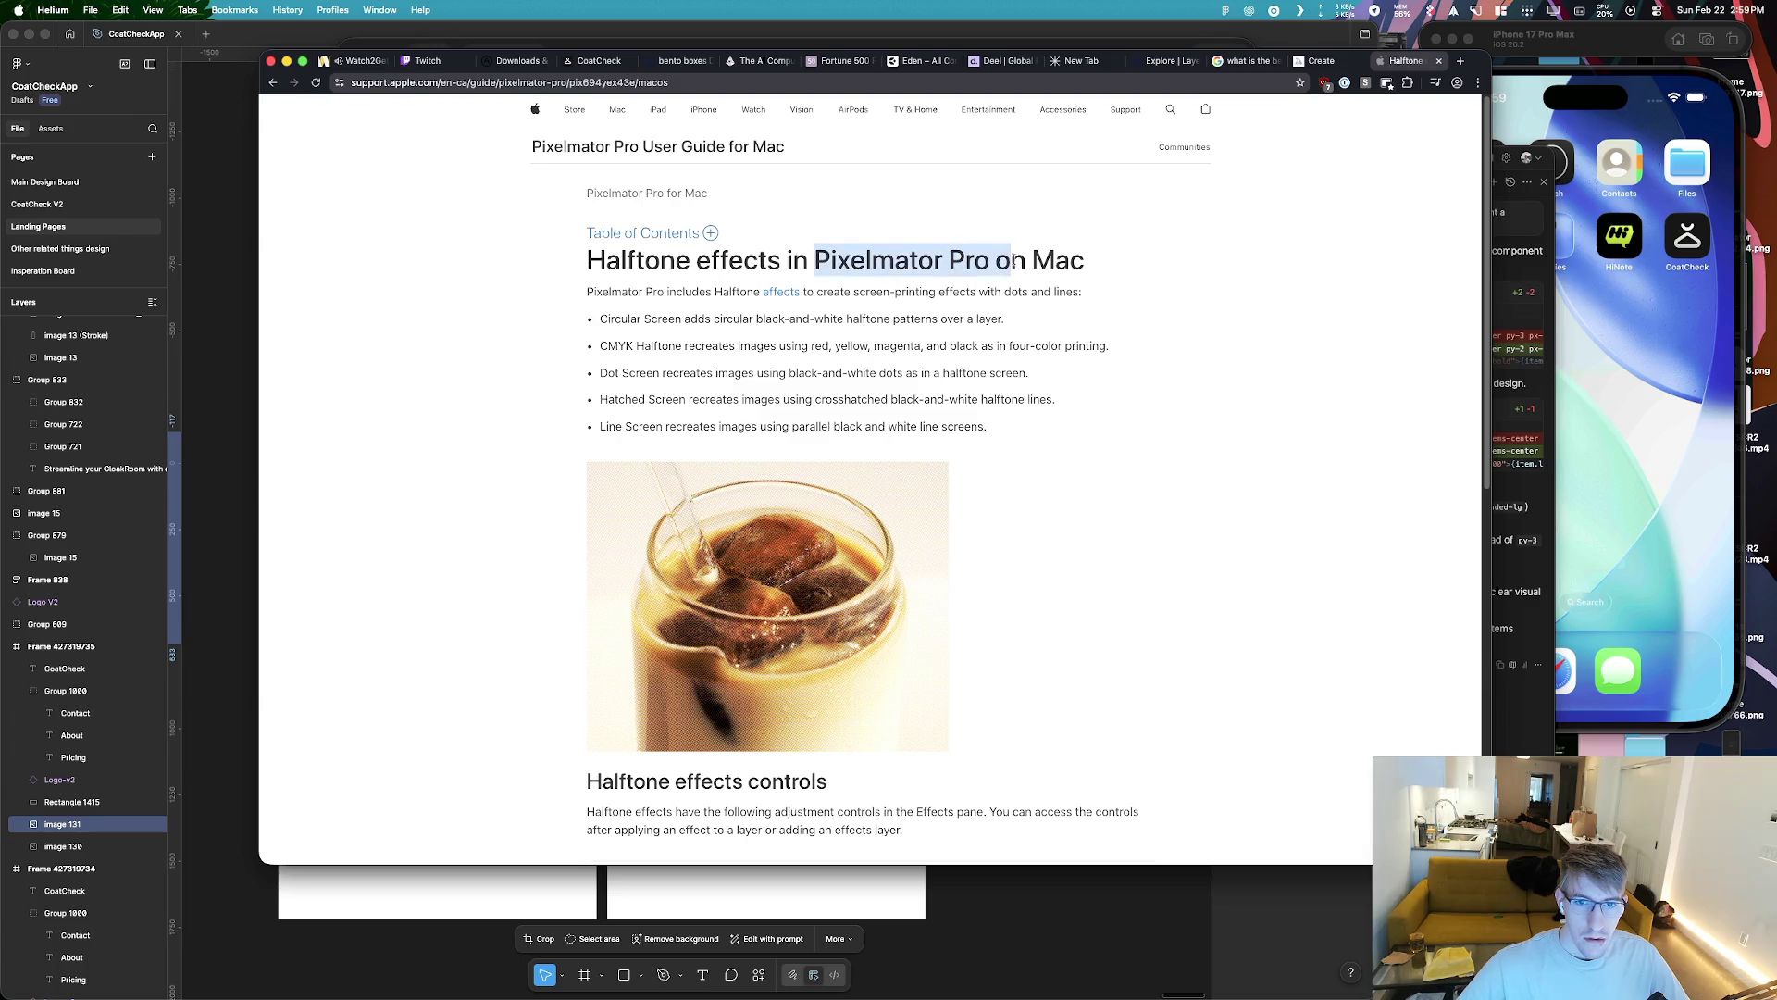
{"action": "left_click_drag", "start_coordinate": [817, 259], "coordinate": [989, 260]}
{"action": "key", "text": "super+shift+l"}
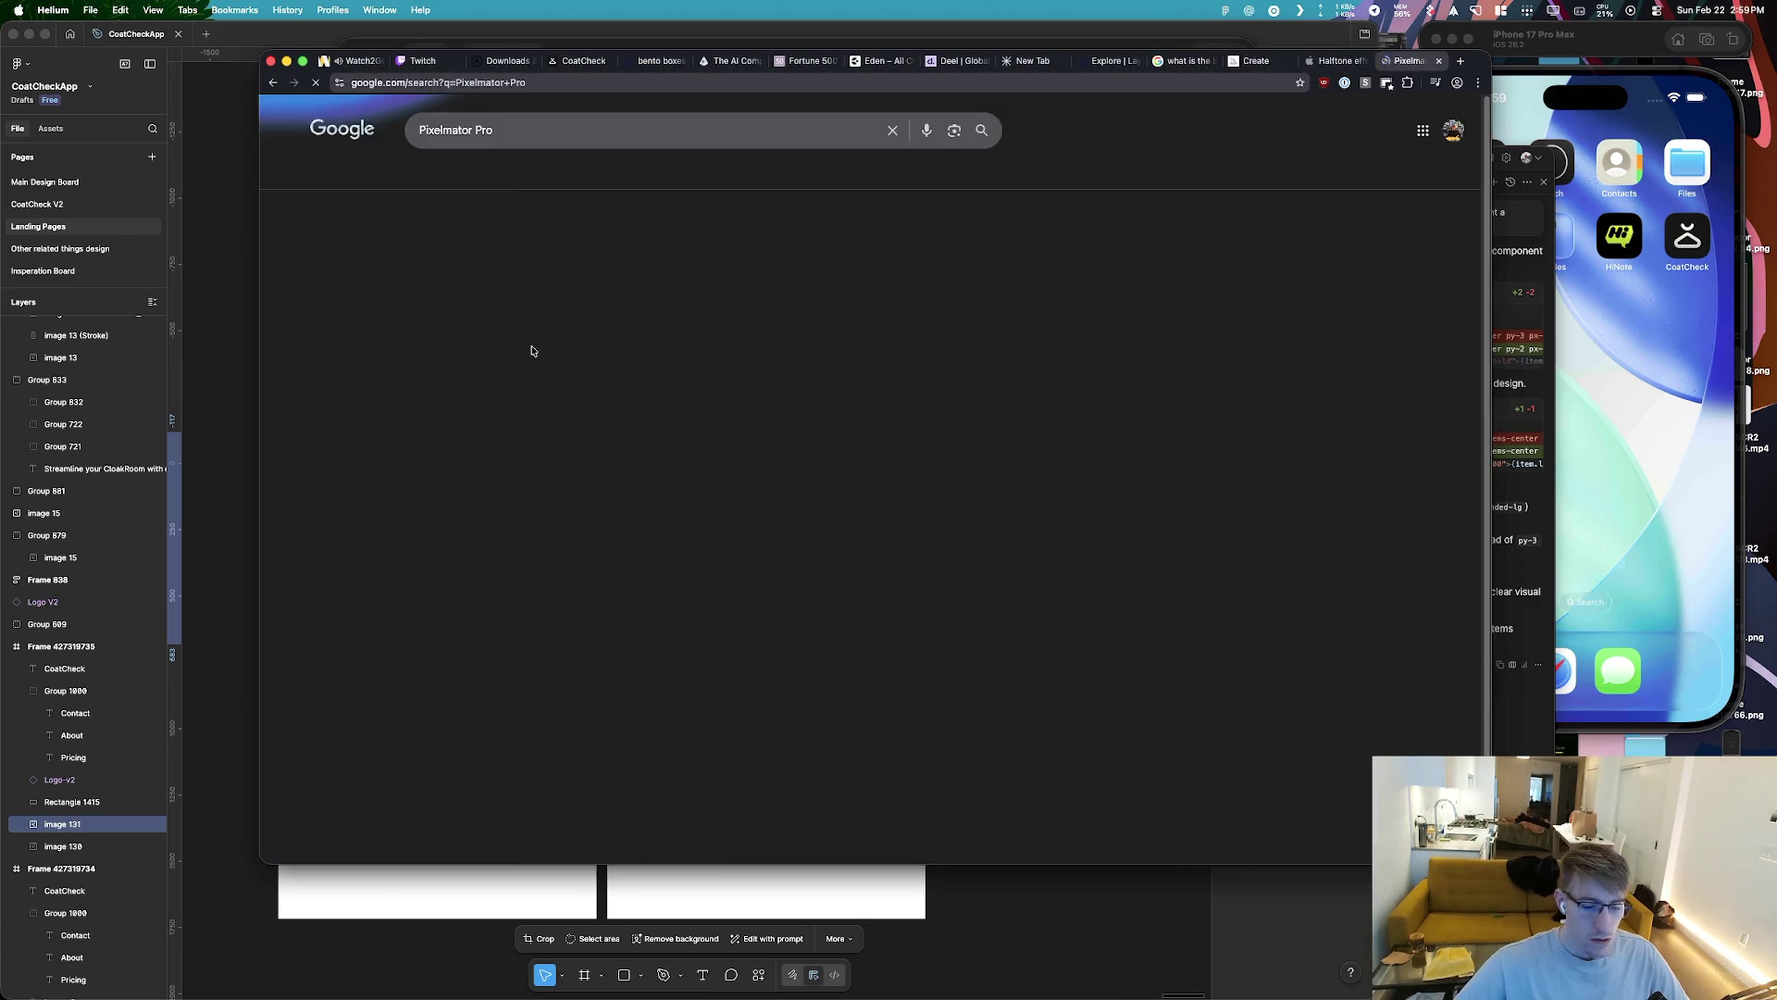
Open Apple's Pixelmator Pro product page and go to the Apple Creator Studio bundle
{"action": "left_click", "coordinate": [462, 248]}
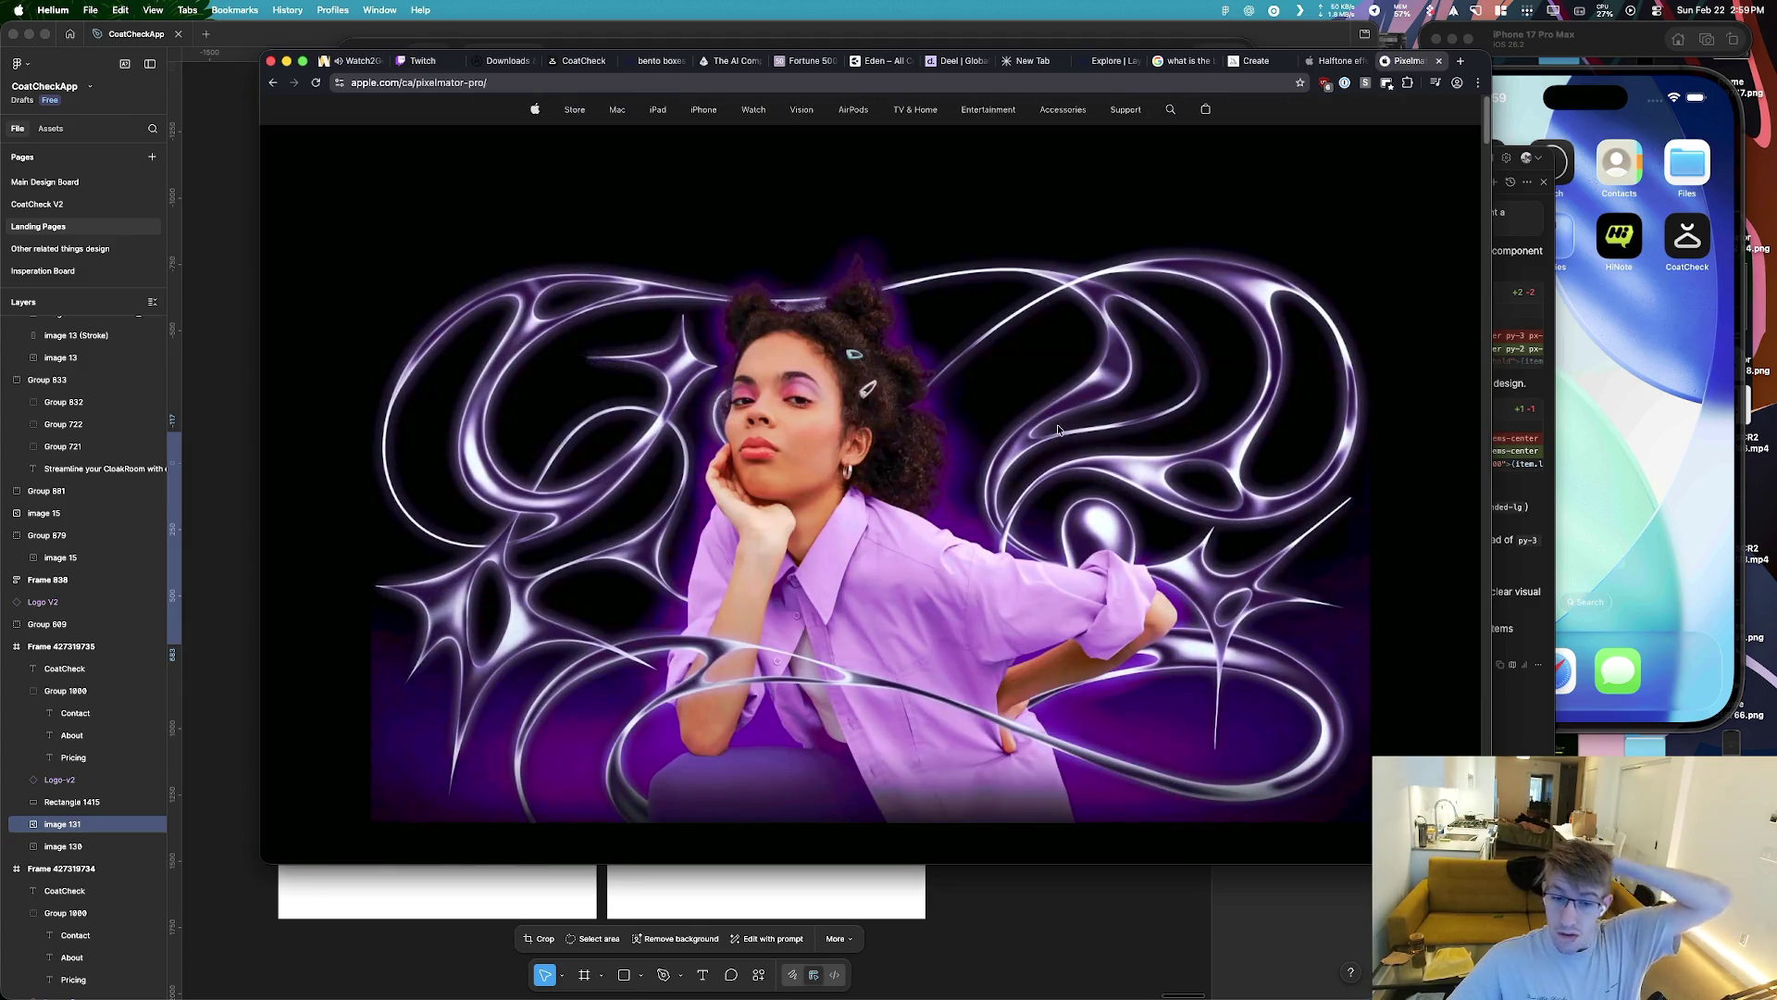
{"action": "scroll", "coordinate": [1057, 424], "scroll_direction": "down", "scroll_amount": 10}
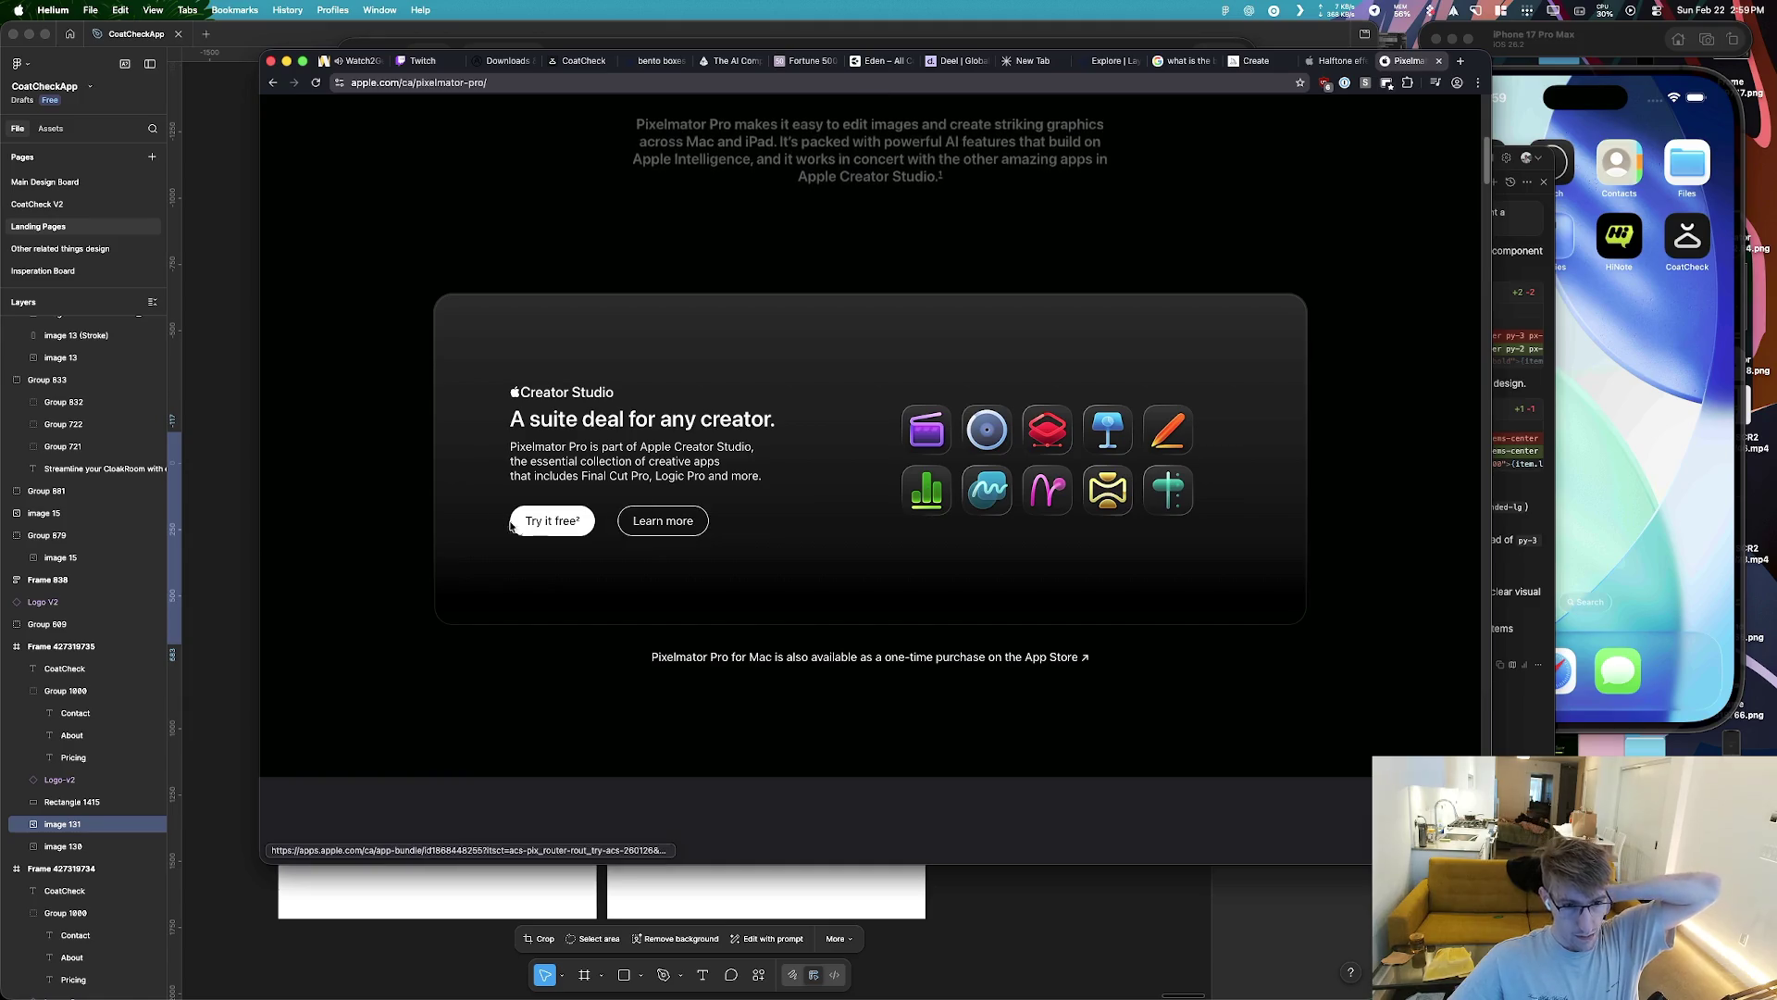
{"action": "left_click", "coordinate": [661, 516]}
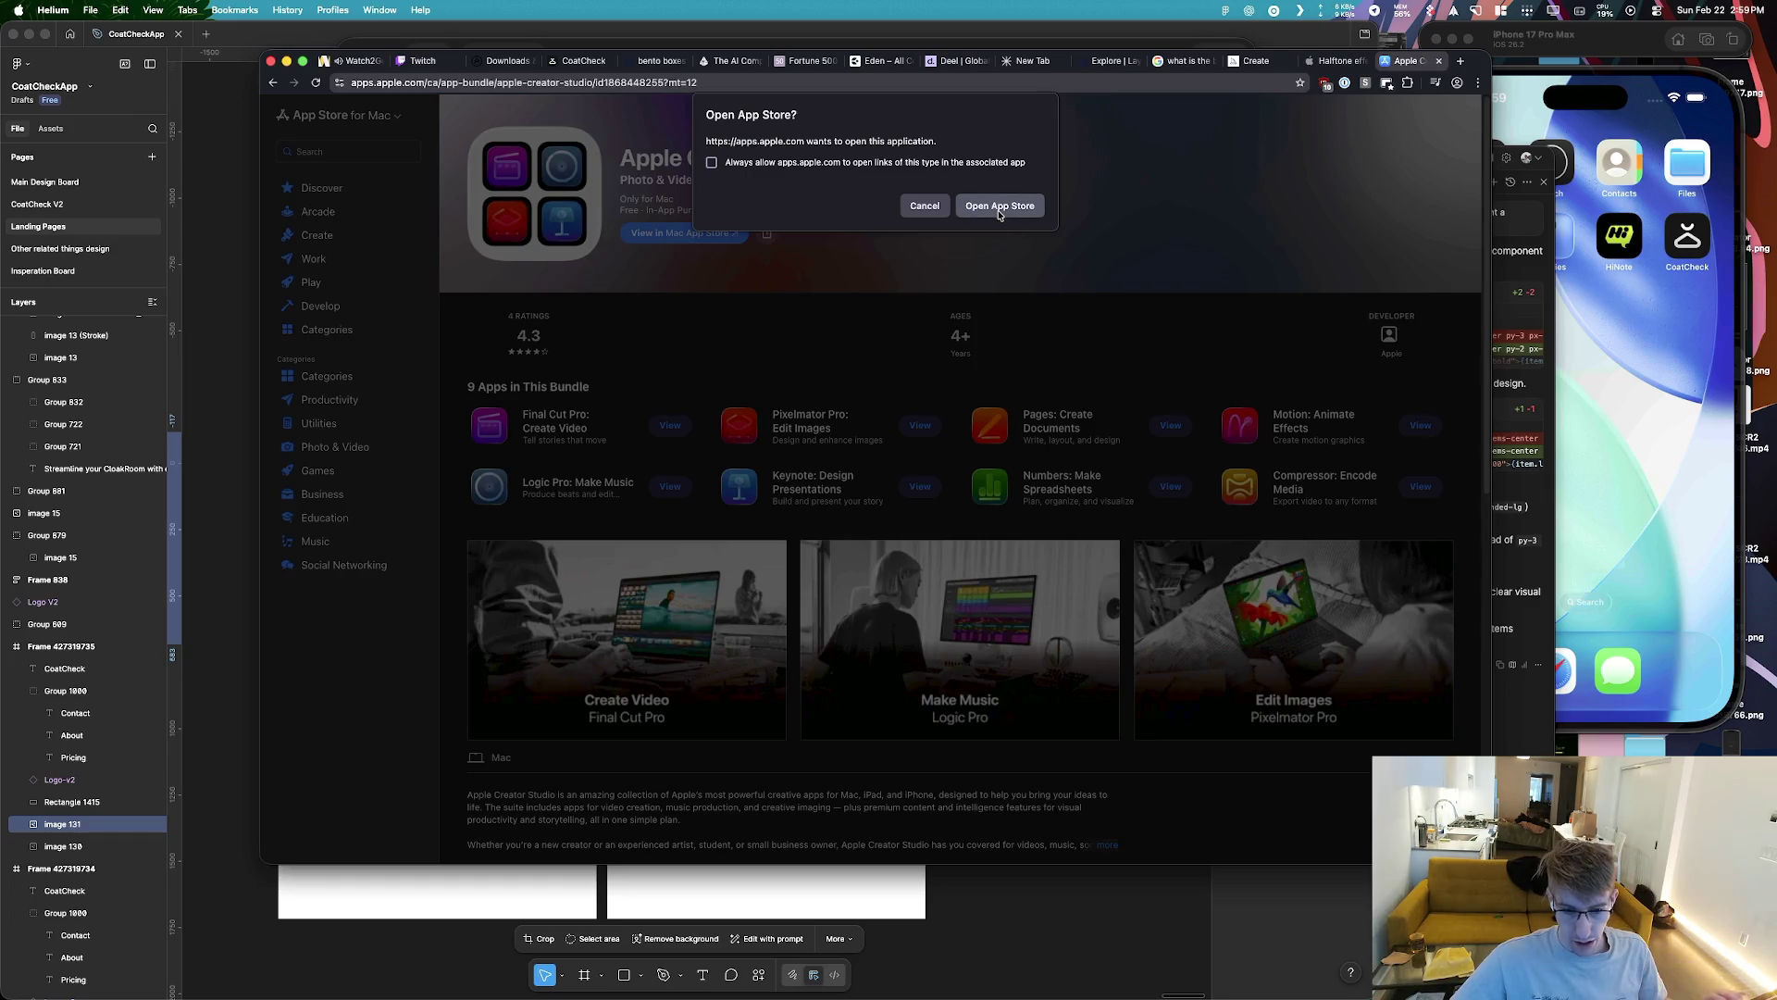
Open the bundle in App Store and get Pixelmator Pro, confirming the install
{"action": "left_click", "coordinate": [999, 210]}
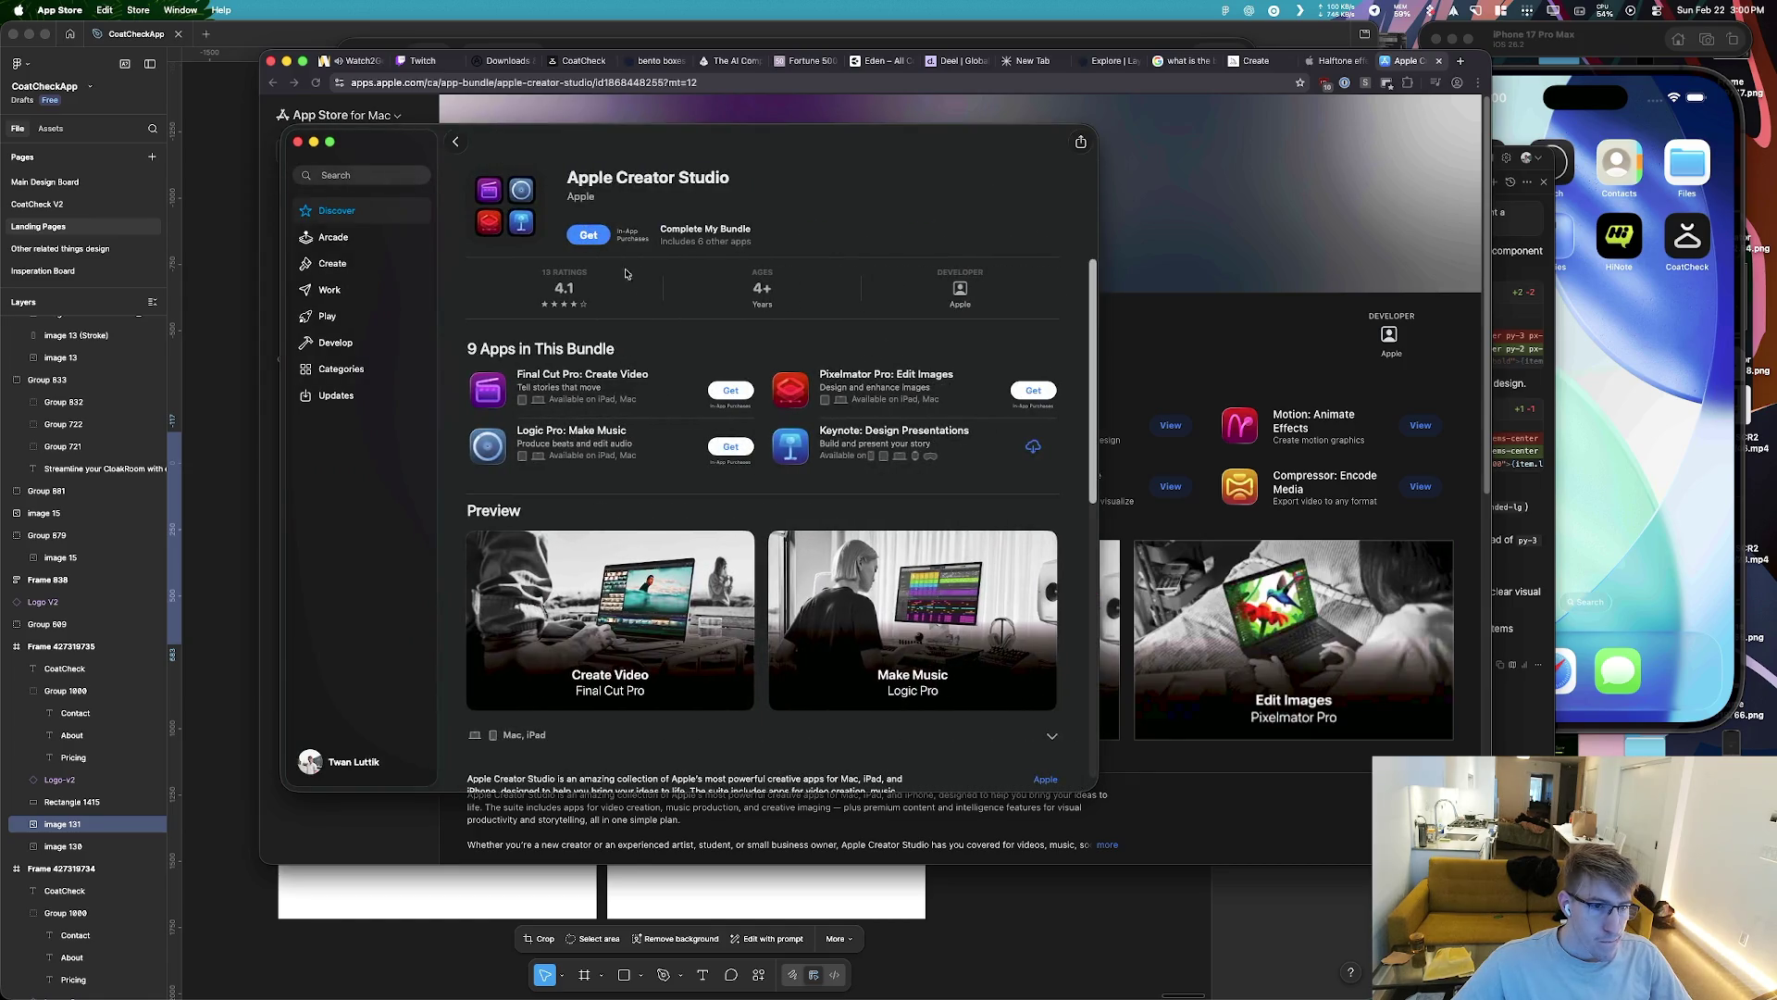
{"action": "left_click", "coordinate": [1026, 392]}
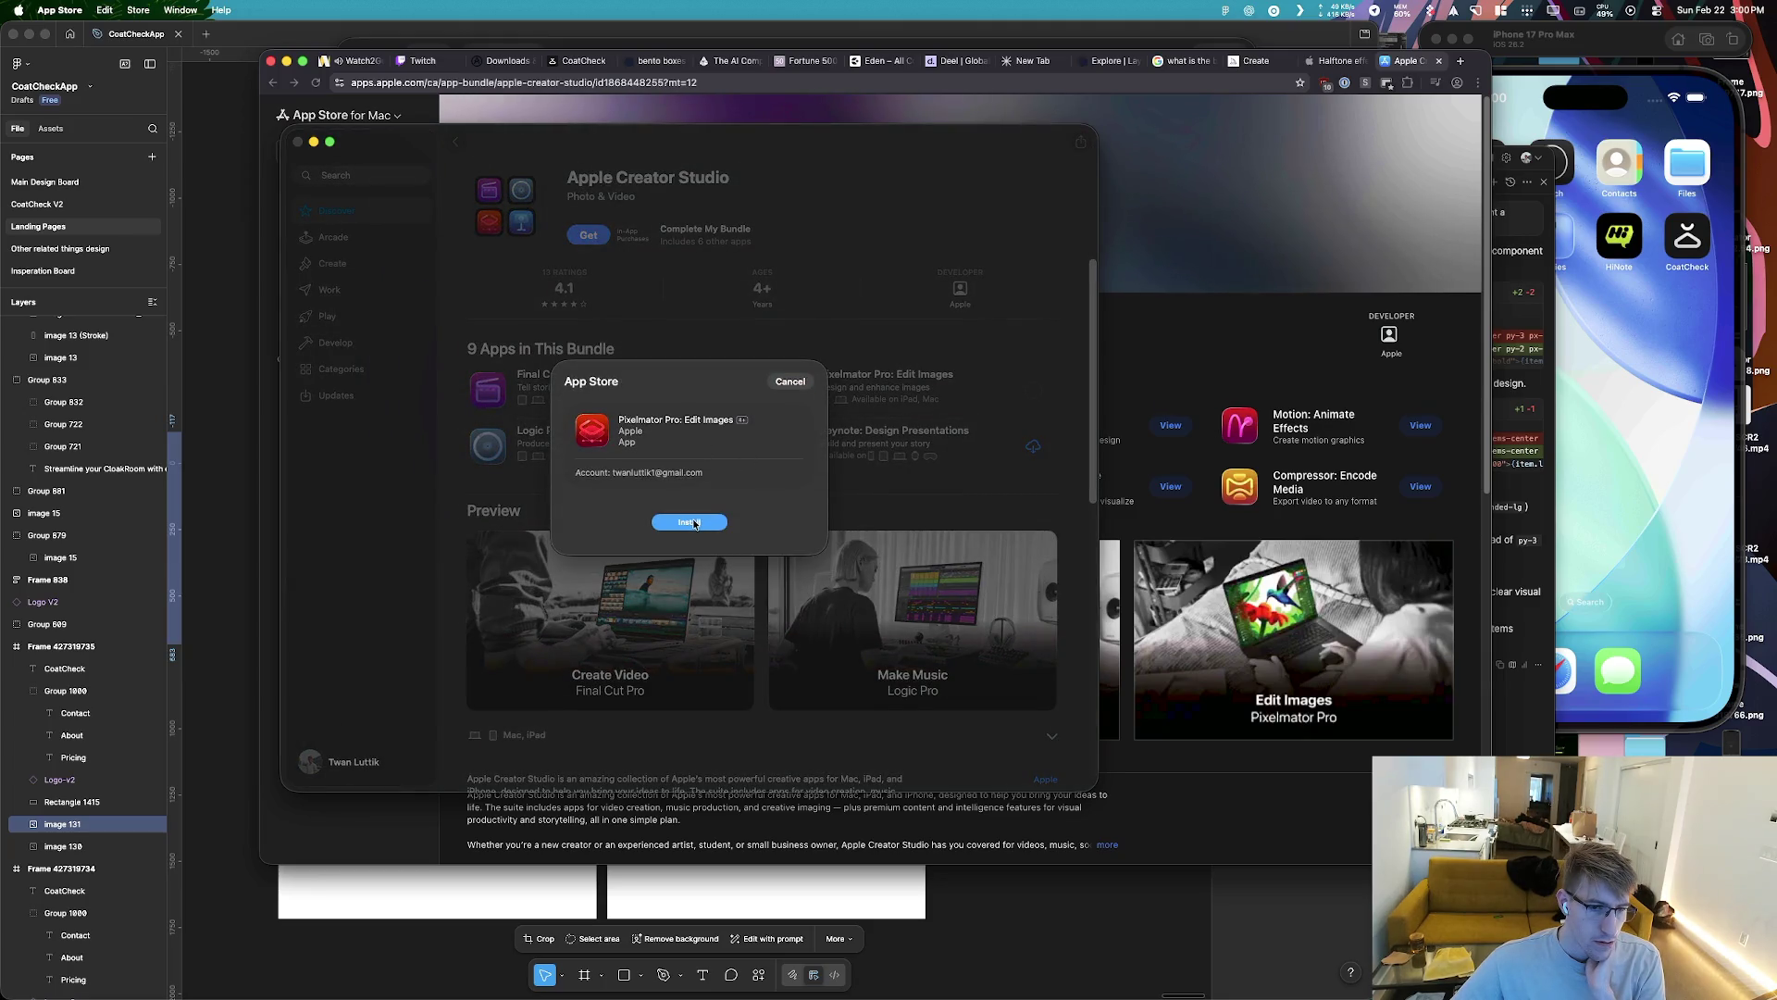
{"action": "left_click", "coordinate": [695, 524]}
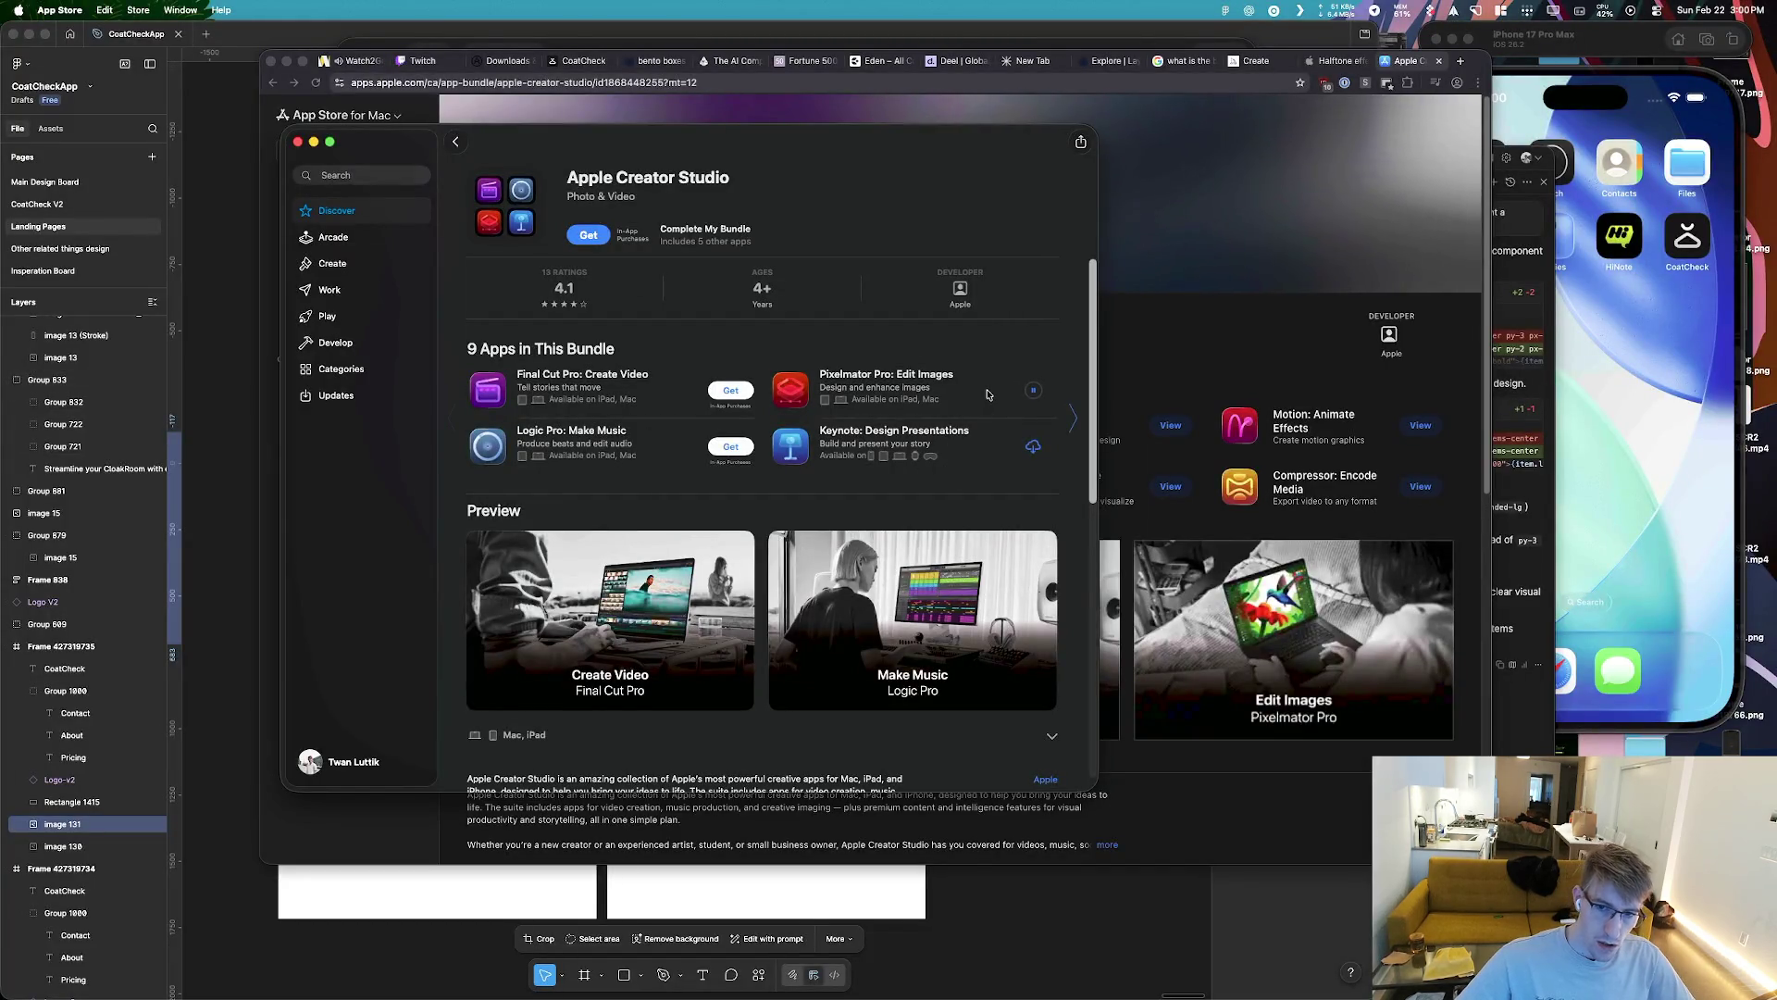
Open the Pixelmator Pro: Edit Images App Store page and check its download, now 377.5 MB of 614.6 MB
{"action": "left_click", "coordinate": [828, 379]}
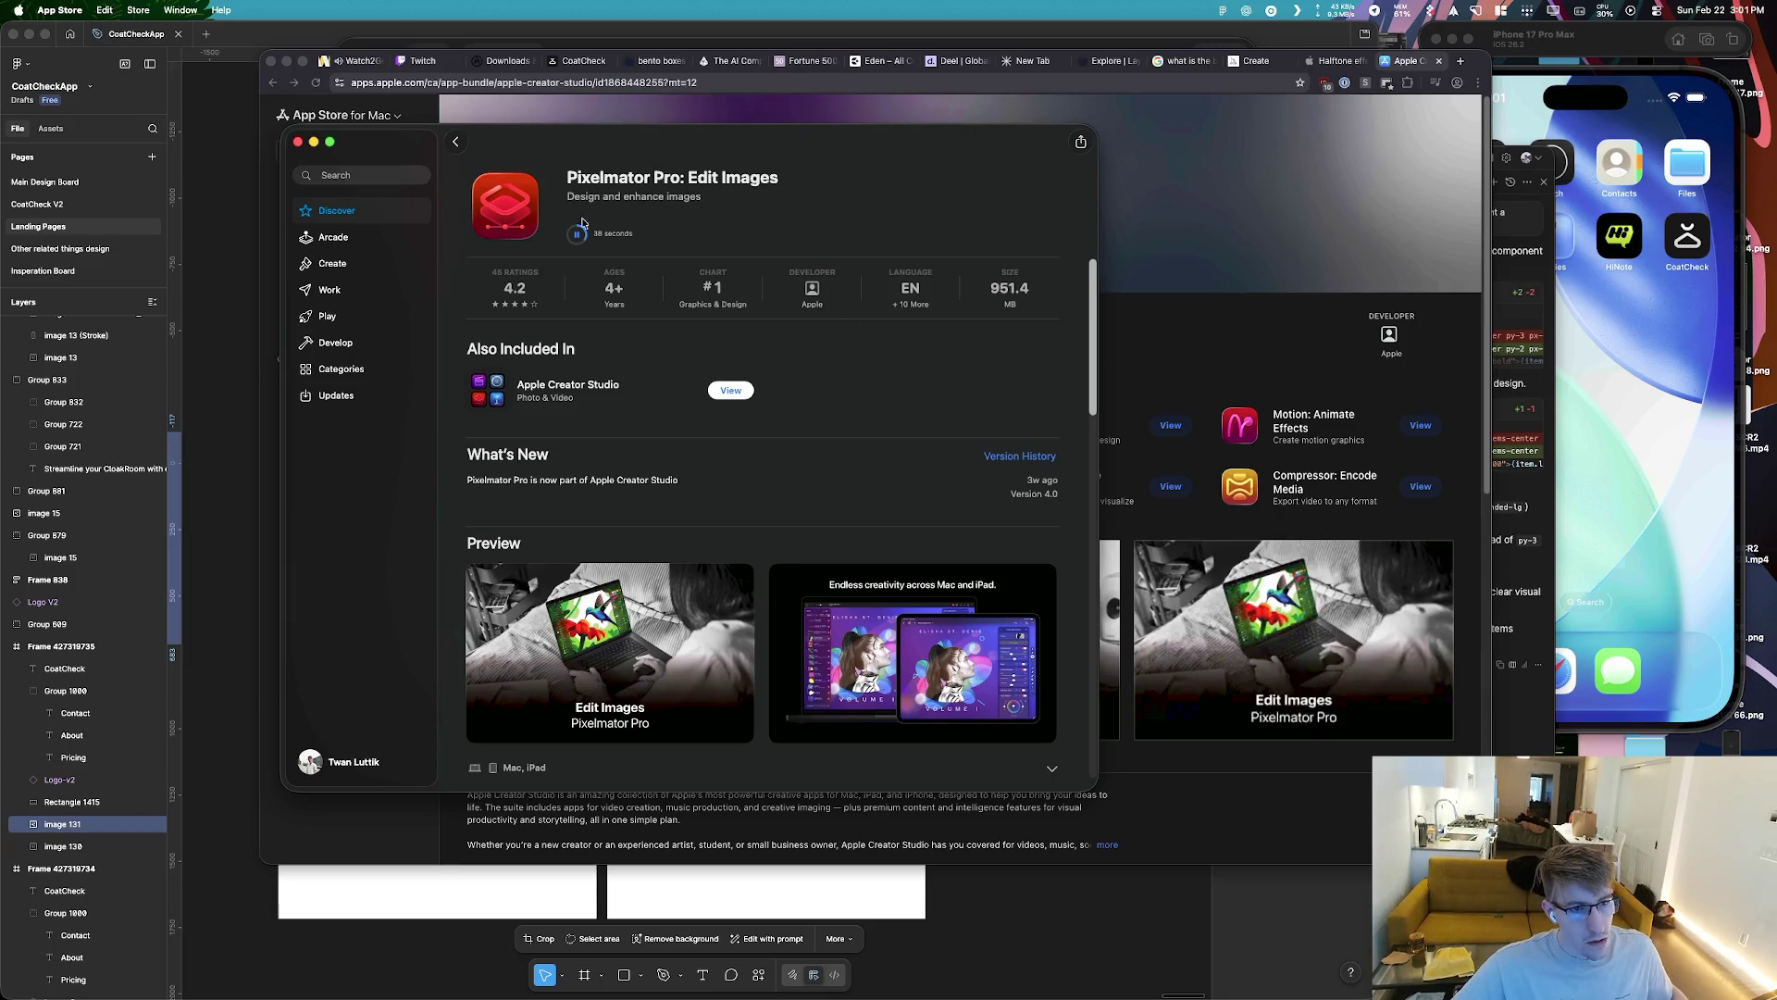
{"action": "mouse_move", "coordinate": [578, 234]}
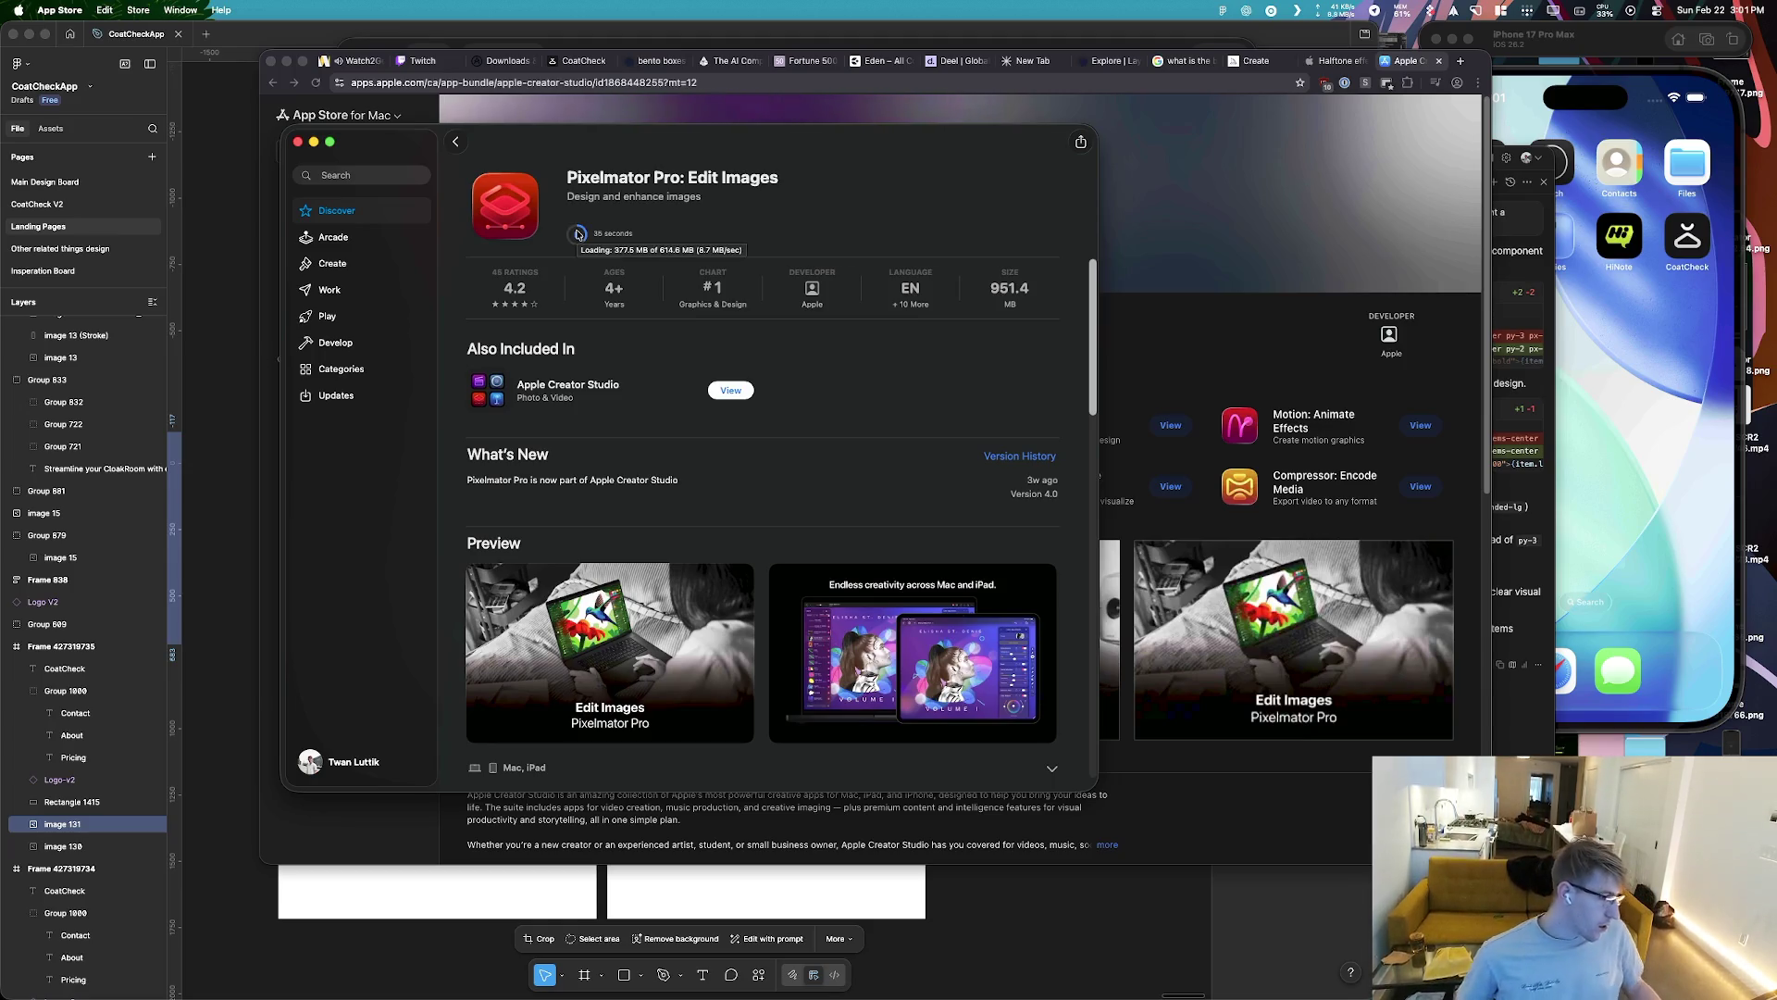
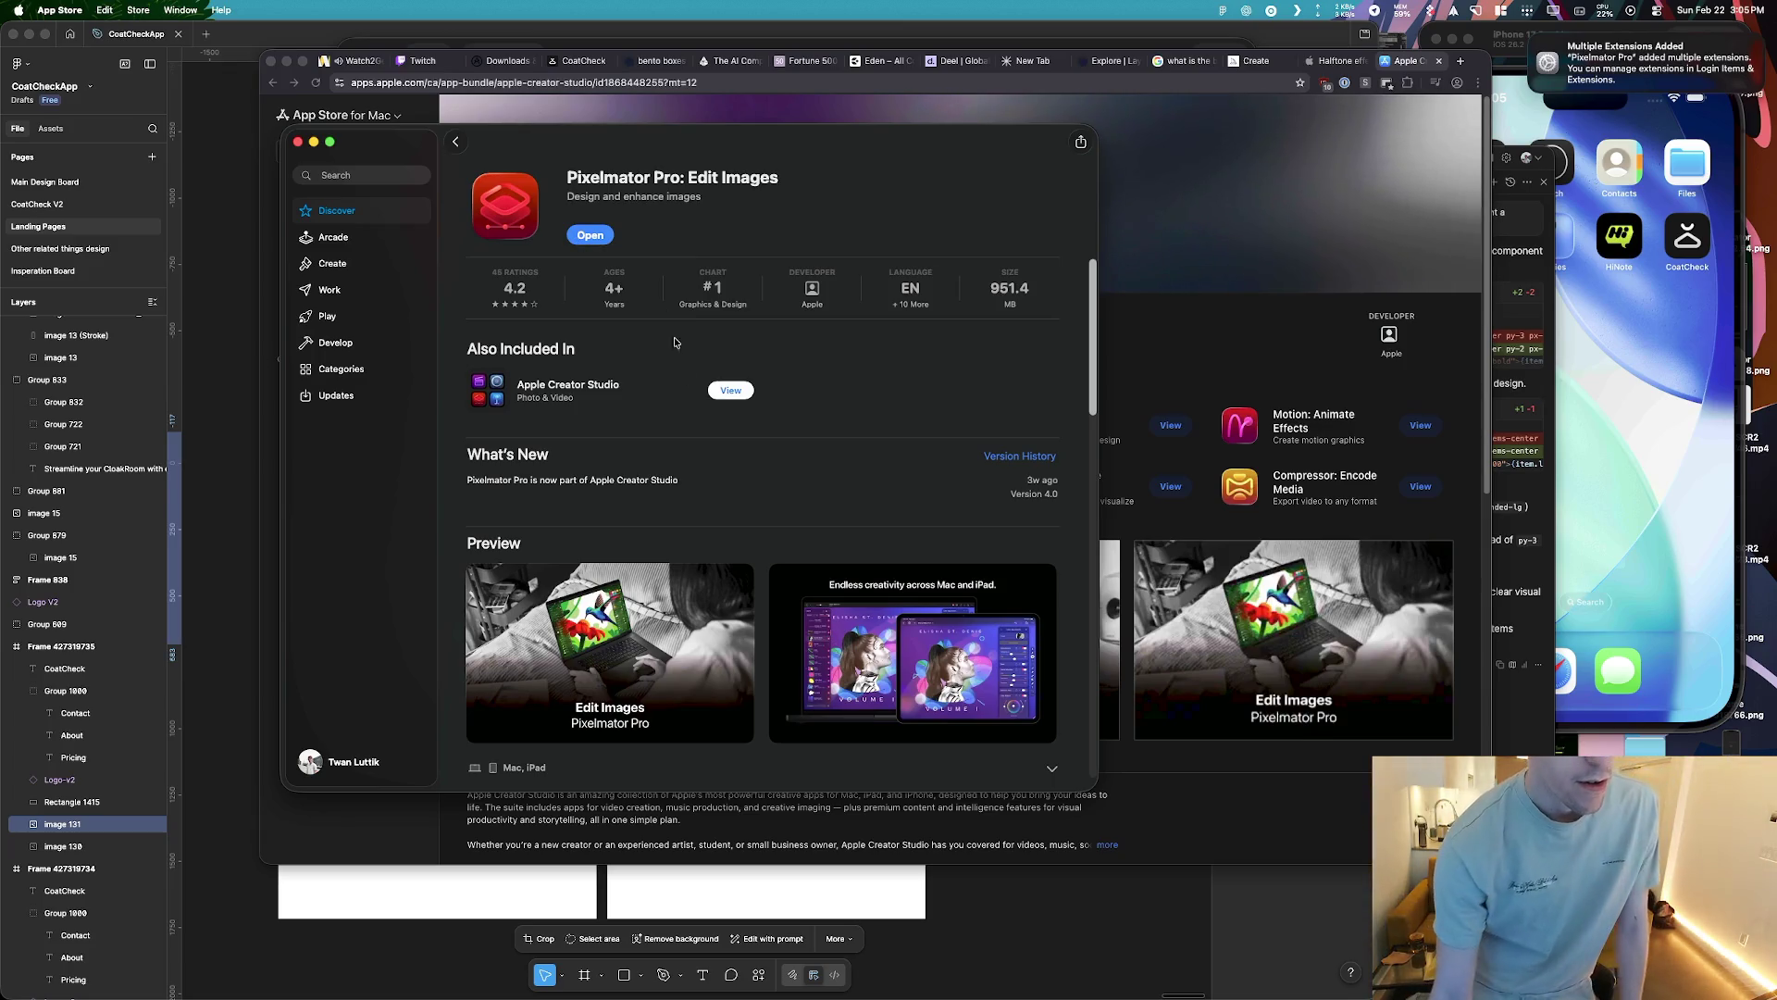
Launch Pixelmator Pro from the Creator Studio listing in the browser and close that tab
{"action": "left_click", "coordinate": [320, 116]}
{"action": "left_click", "coordinate": [299, 143]}
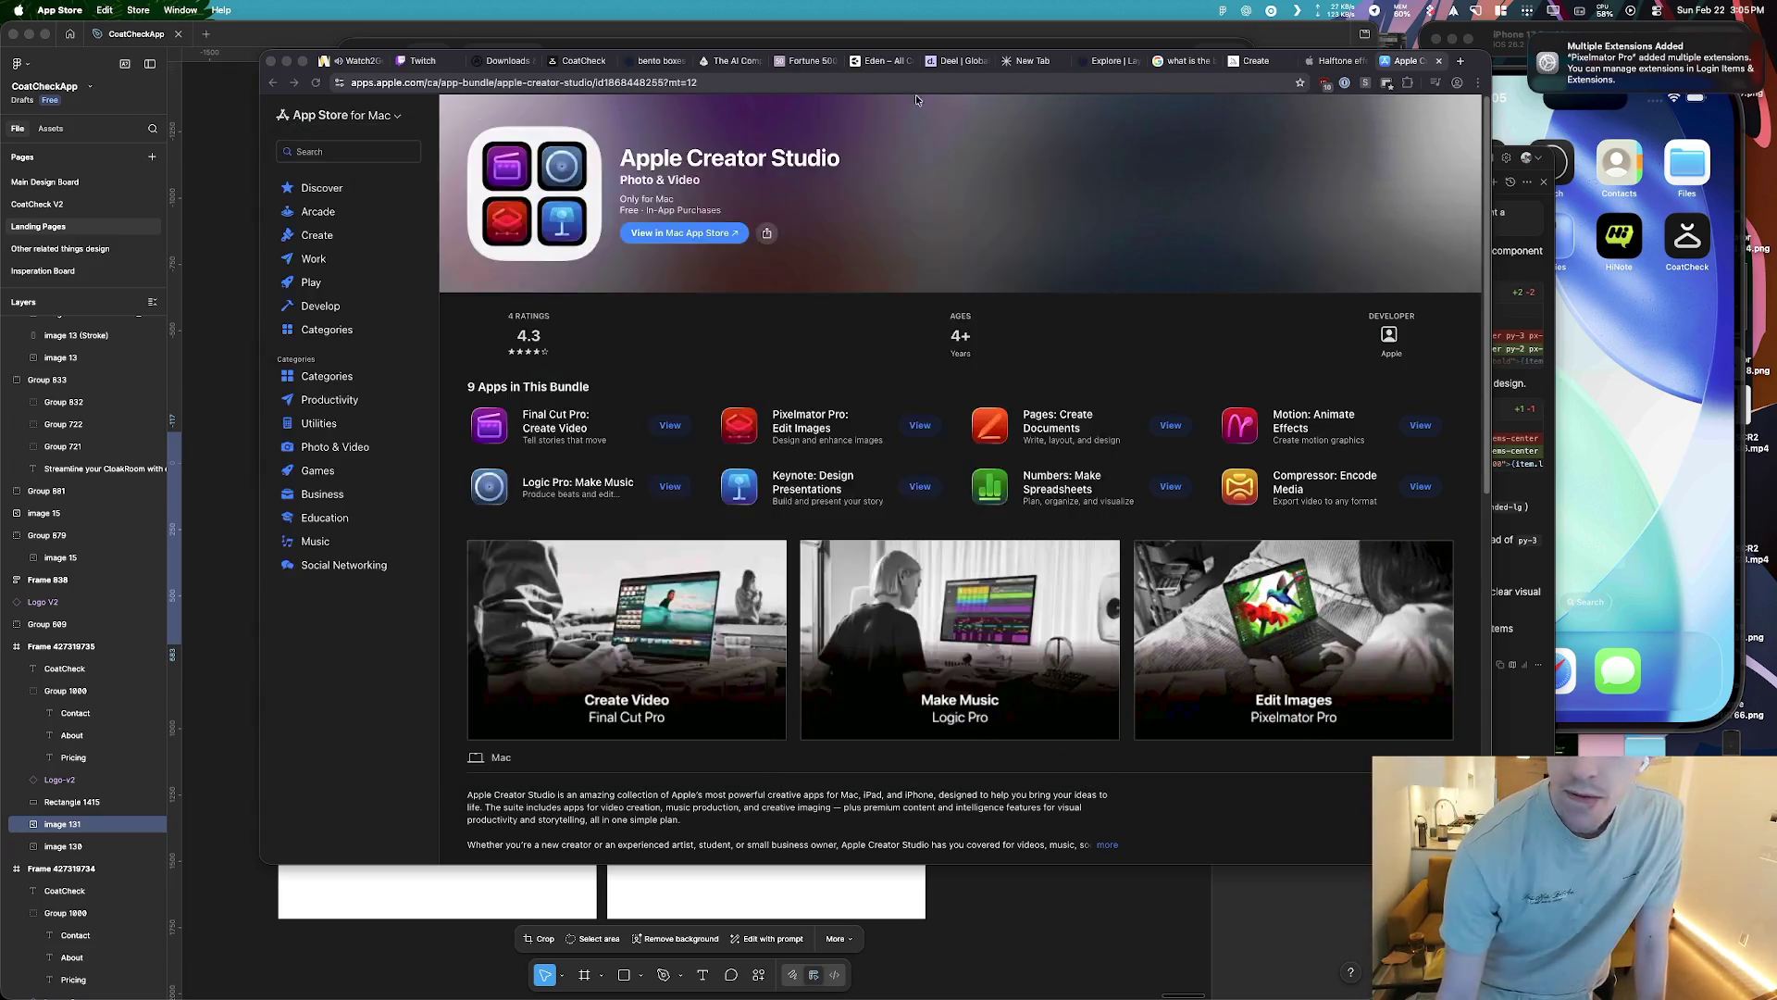
{"action": "middle_click", "coordinate": [1417, 64]}
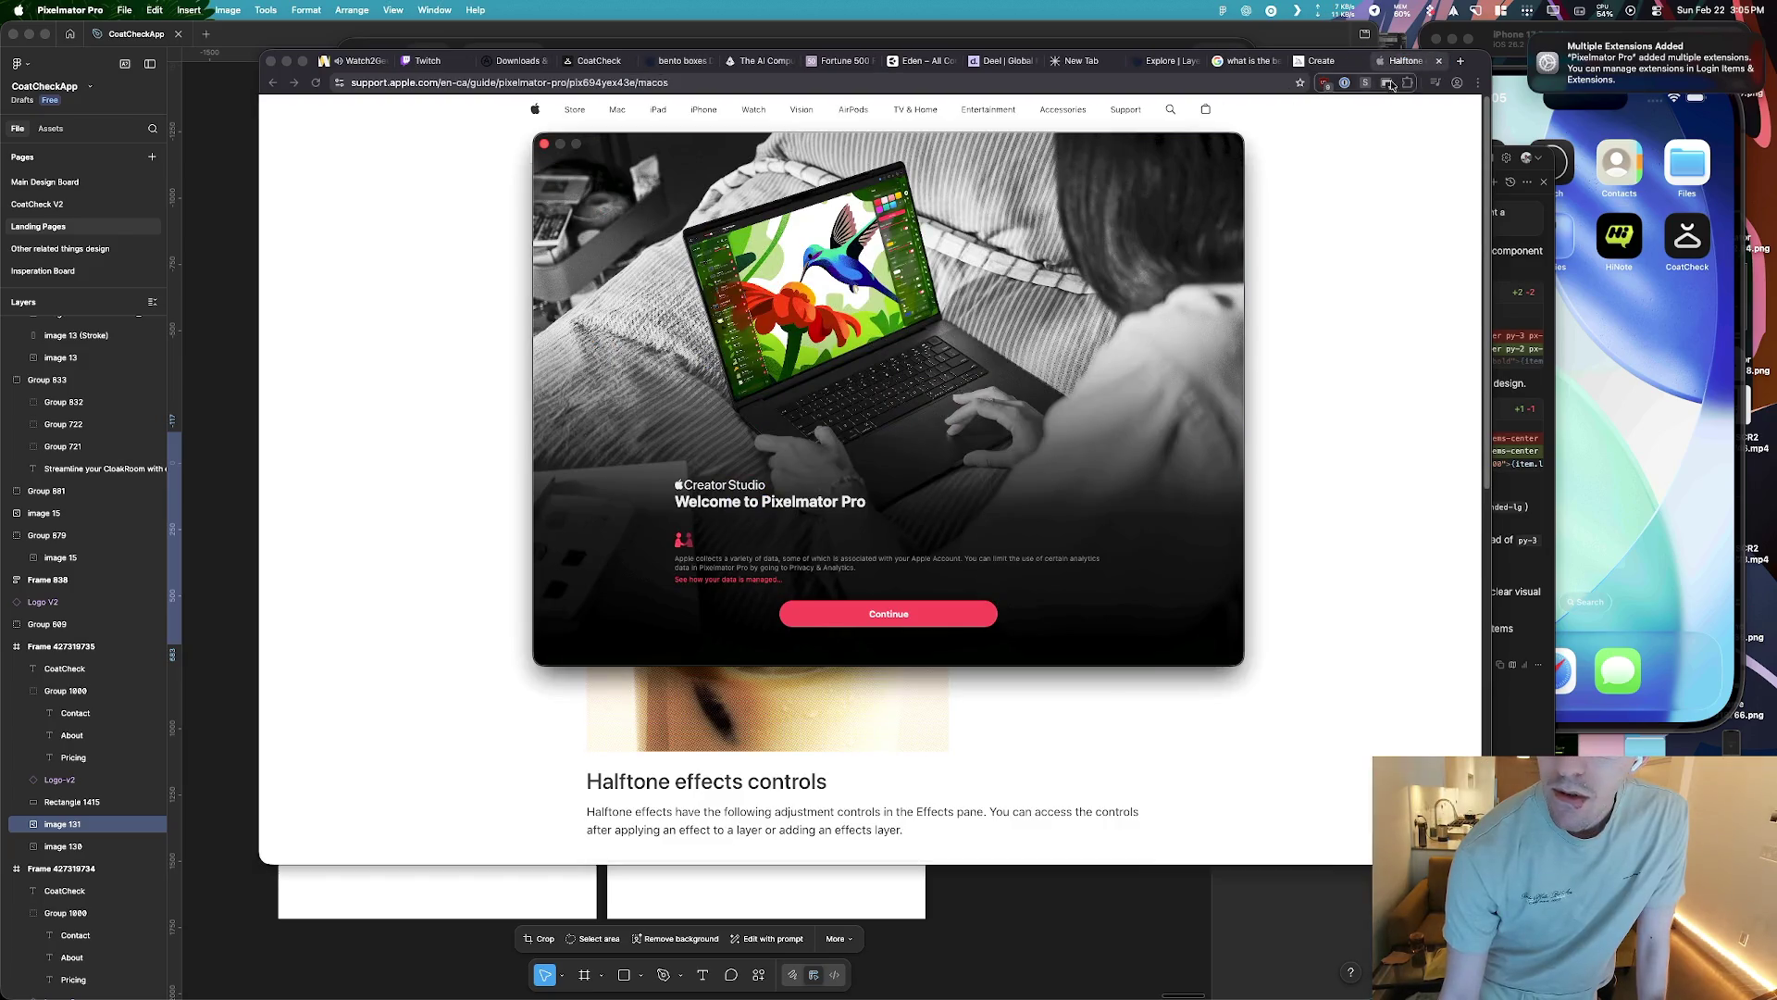
Accept the one-month free trial and confirm the $17.99/month subscription, then open the Watch2Gether music video
{"action": "left_click", "coordinate": [877, 622]}
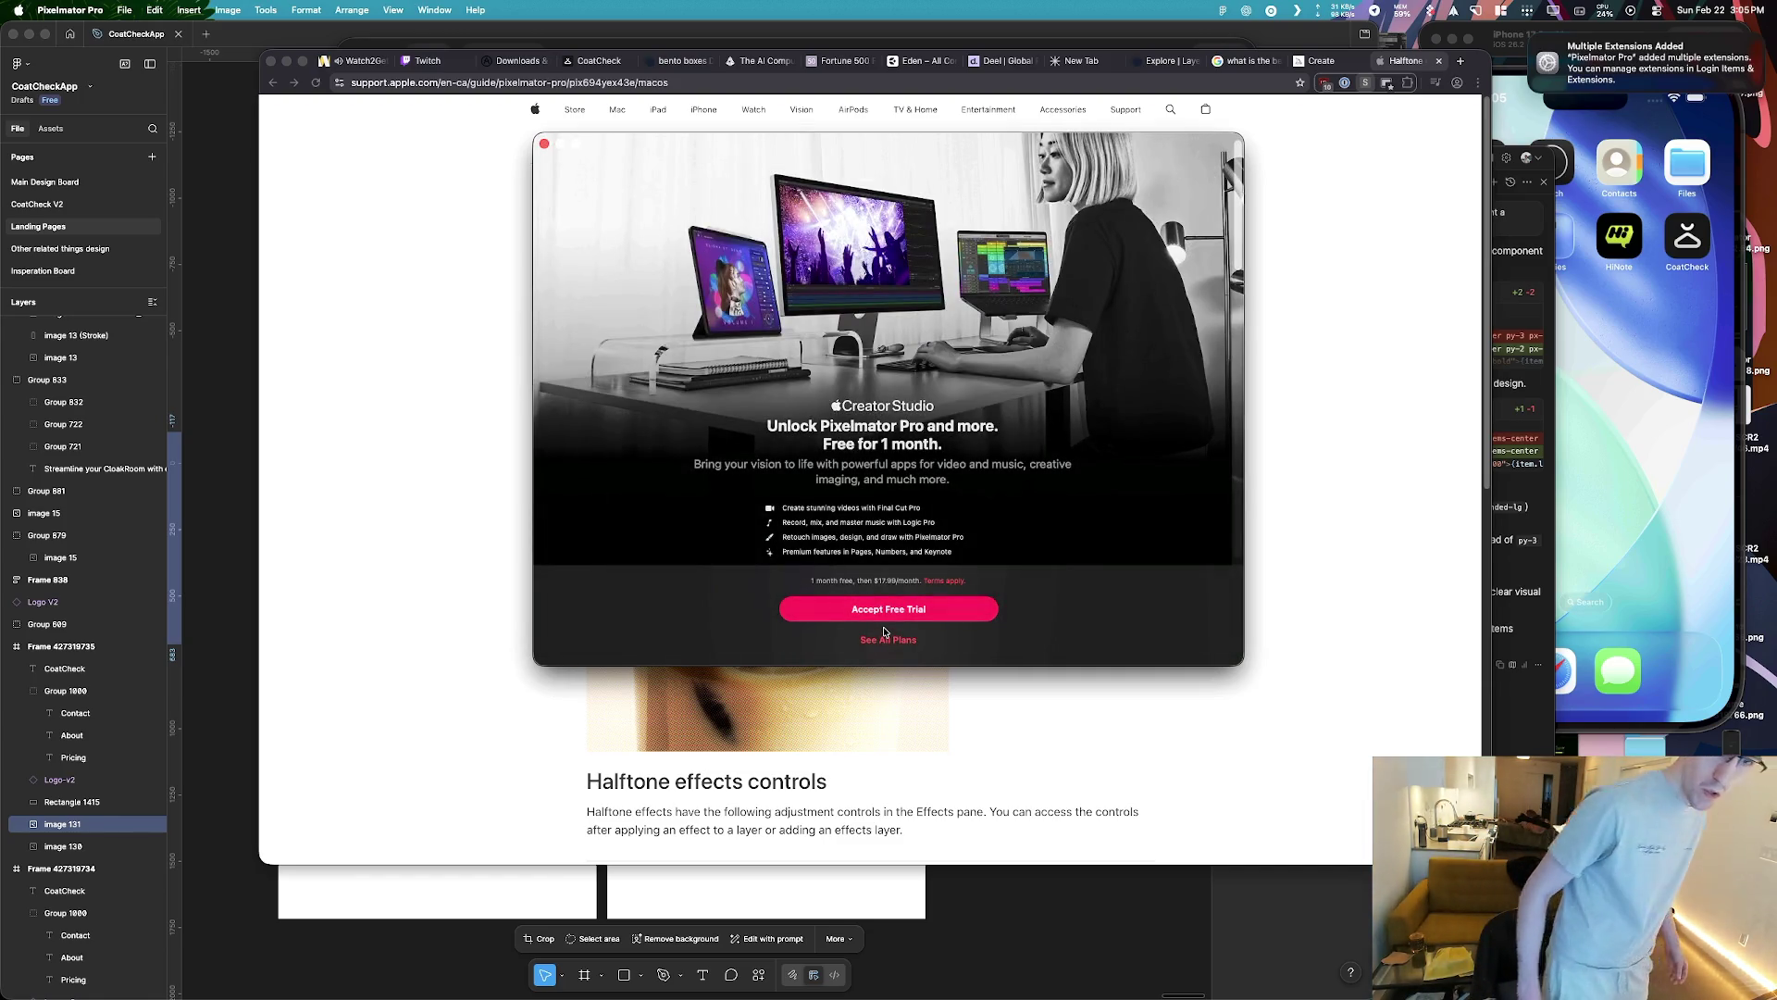
{"action": "left_click", "coordinate": [959, 623]}
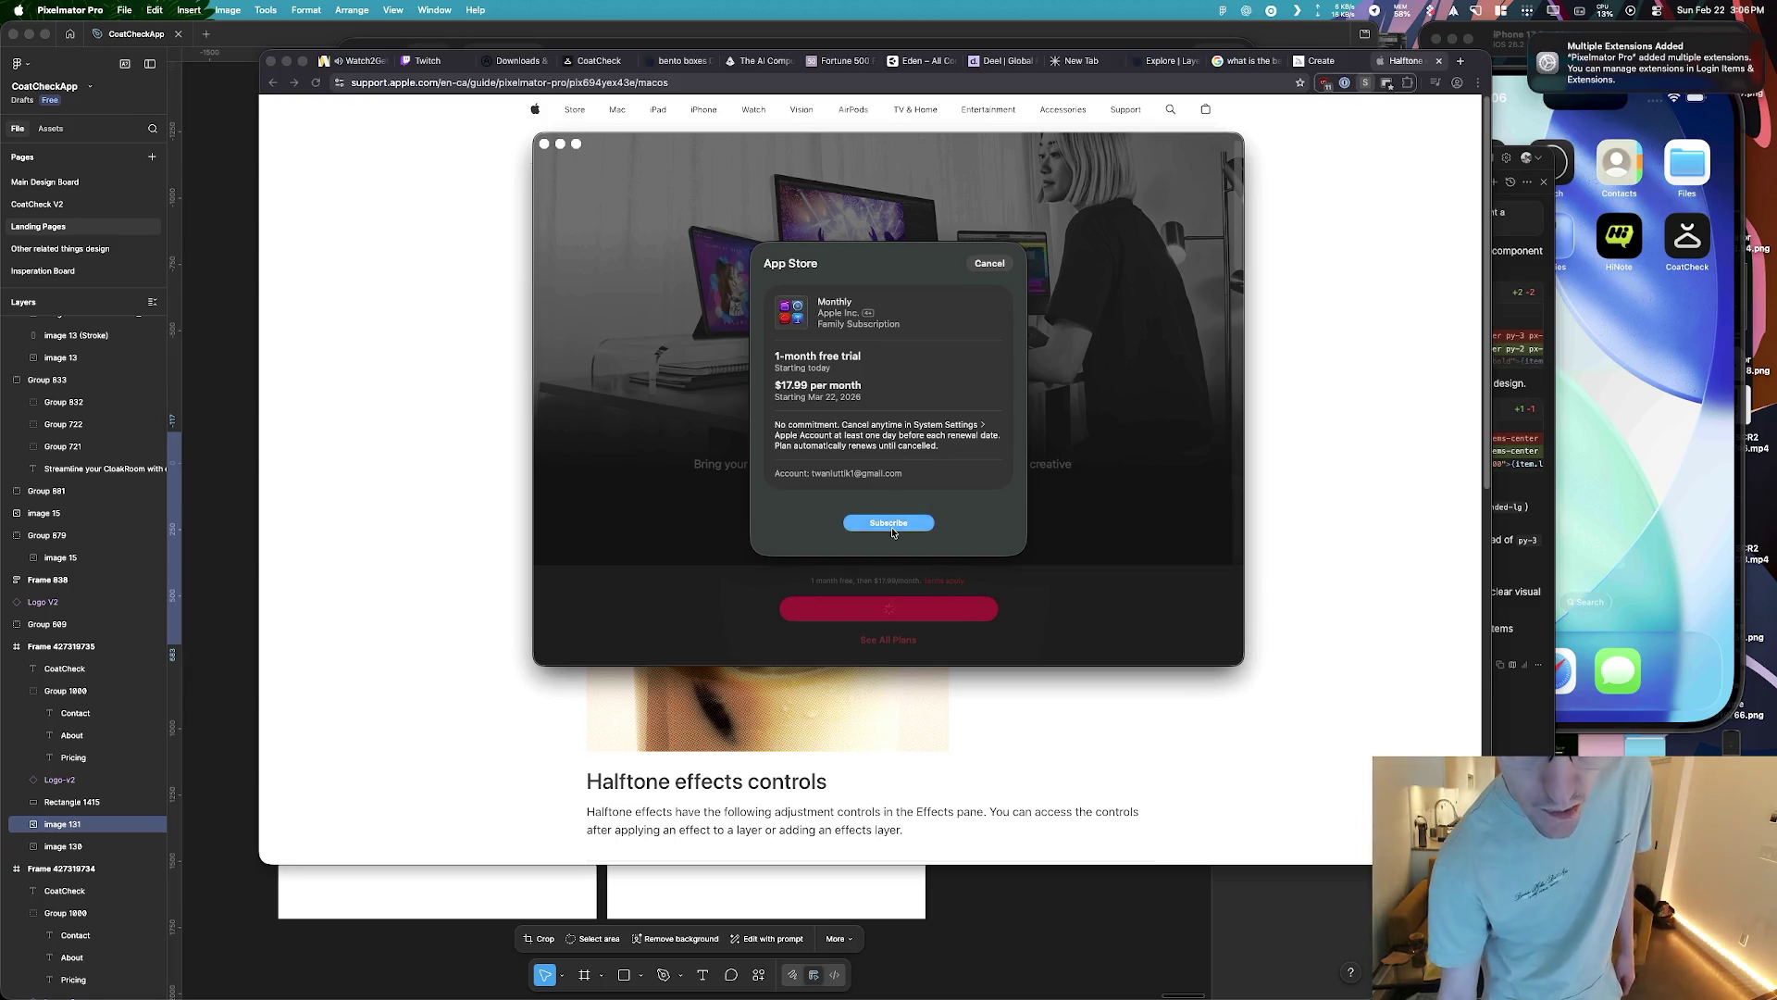
{"action": "key", "text": "Return"}
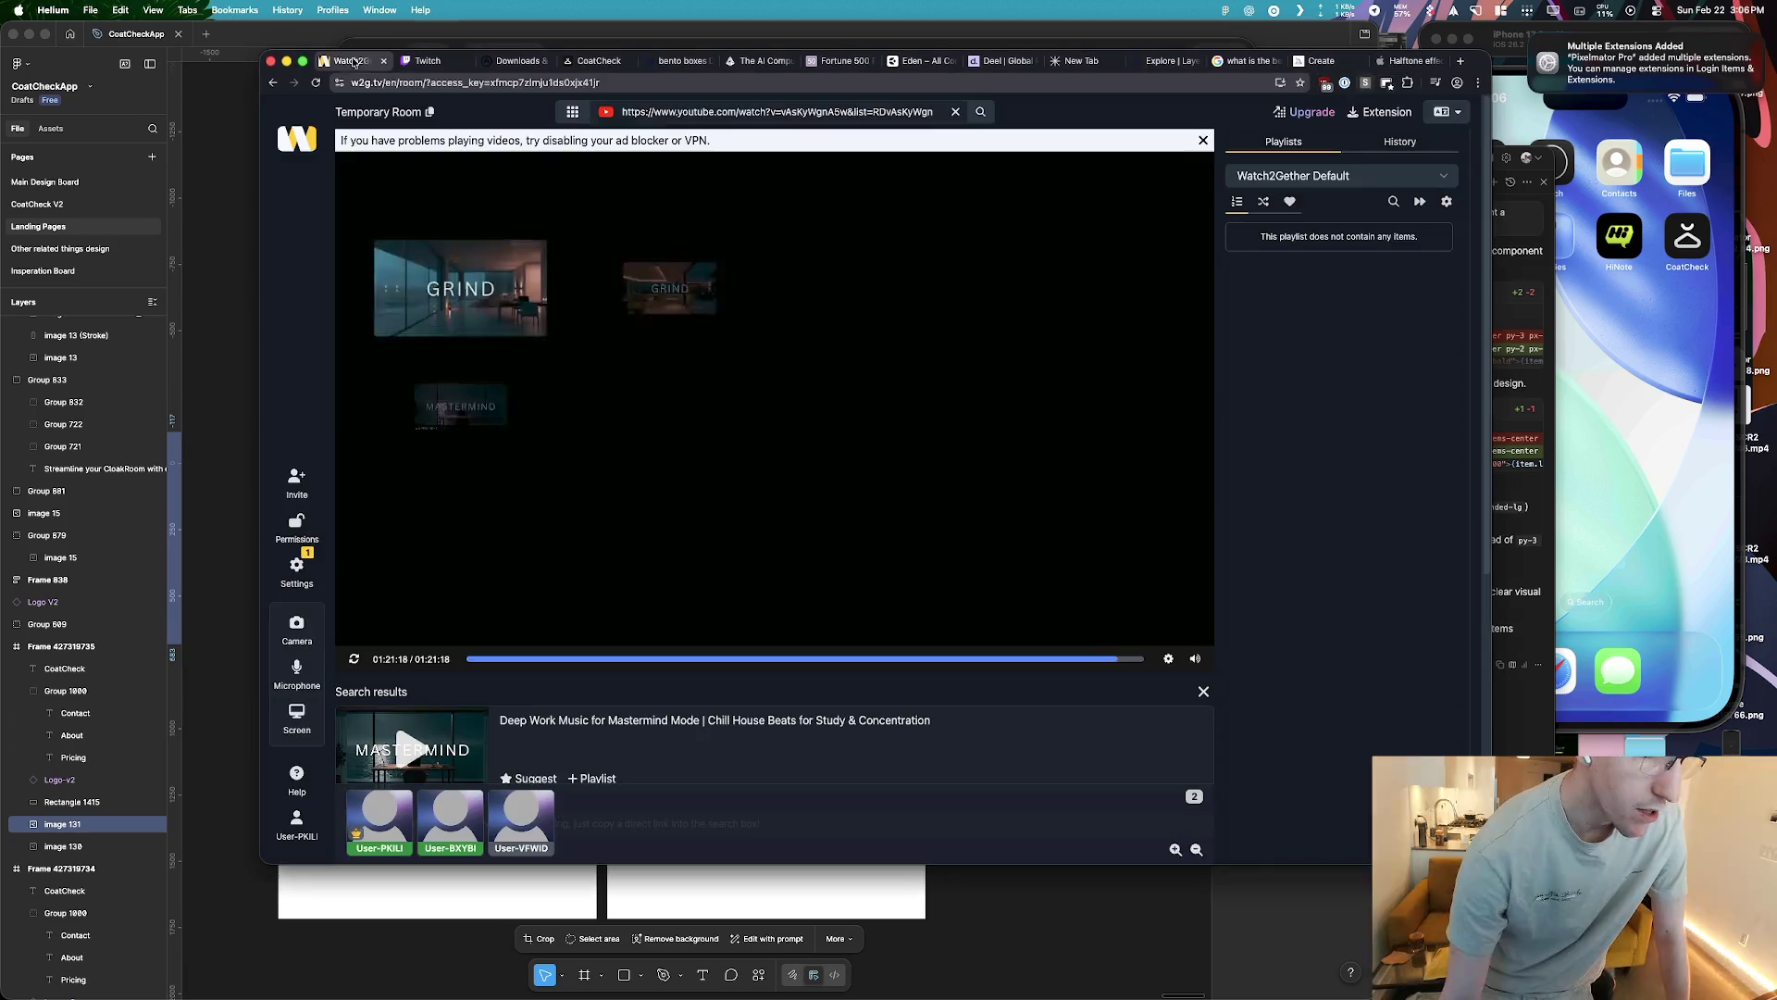
{"action": "left_click", "coordinate": [350, 60]}
{"action": "left_click", "coordinate": [571, 328]}
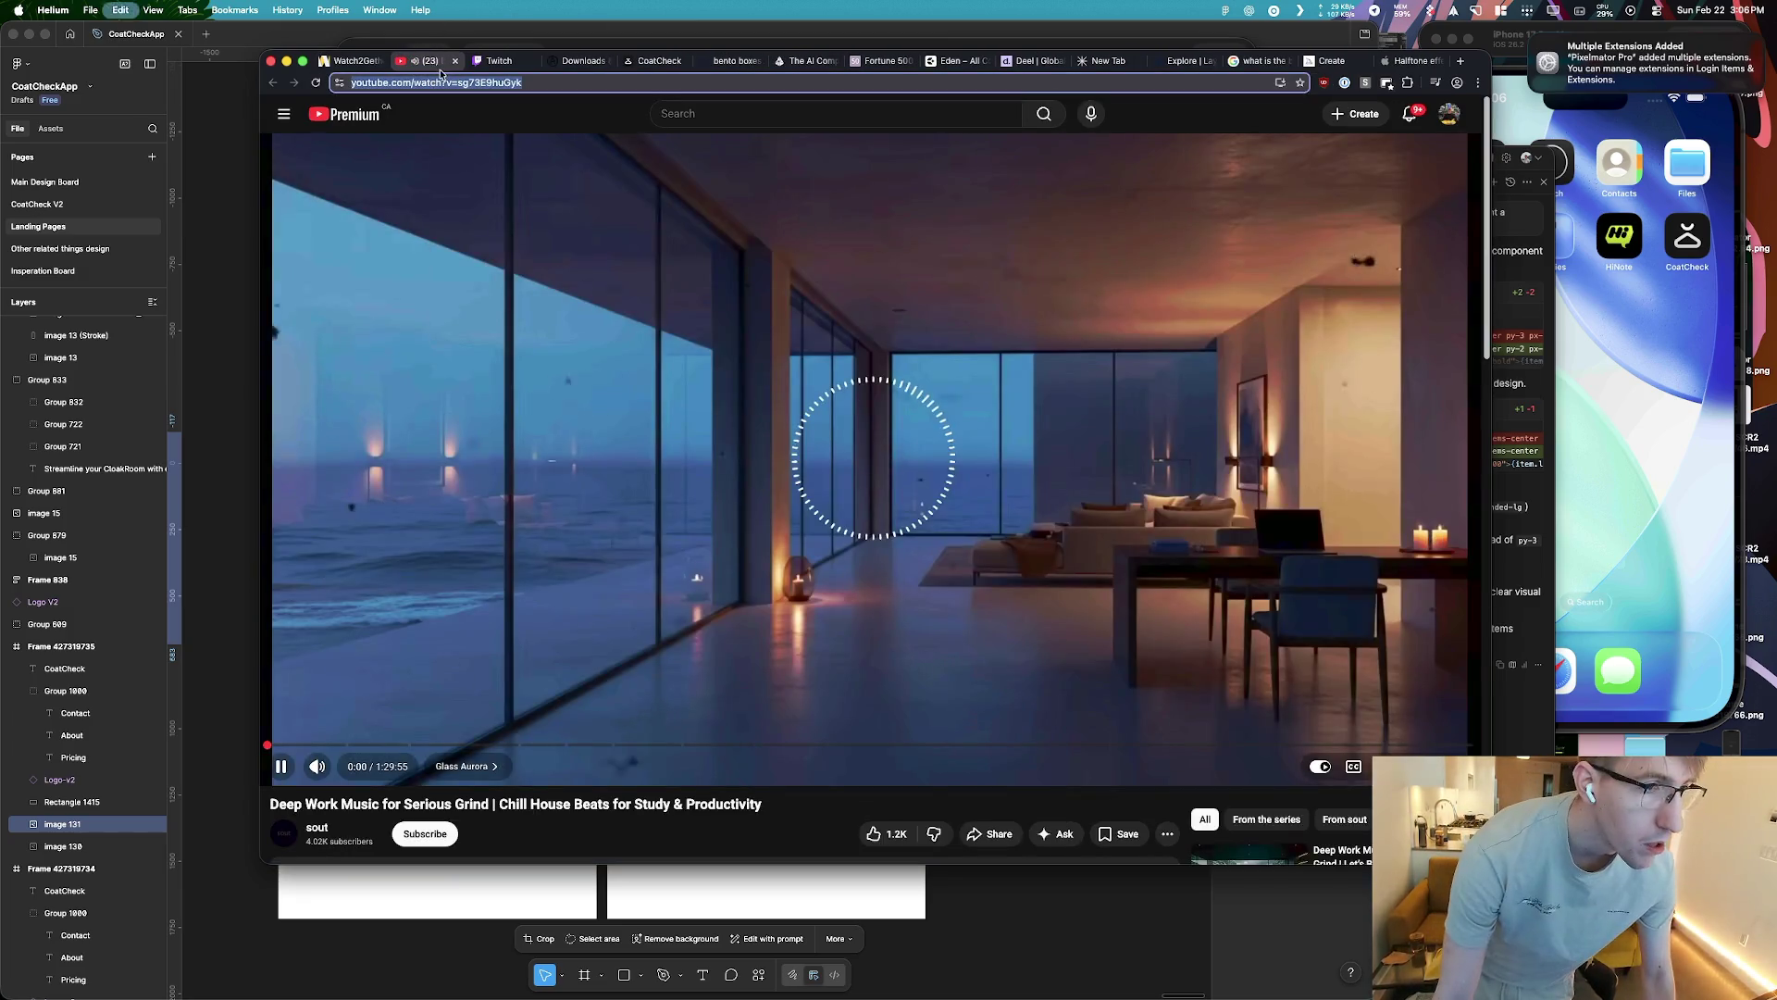
Close the YouTube tab, play Deep Work Music in Watch2Gether at lowered volume, then return to Midjourney
{"action": "left_click", "coordinate": [454, 60]}
{"action": "left_click", "coordinate": [463, 289]}
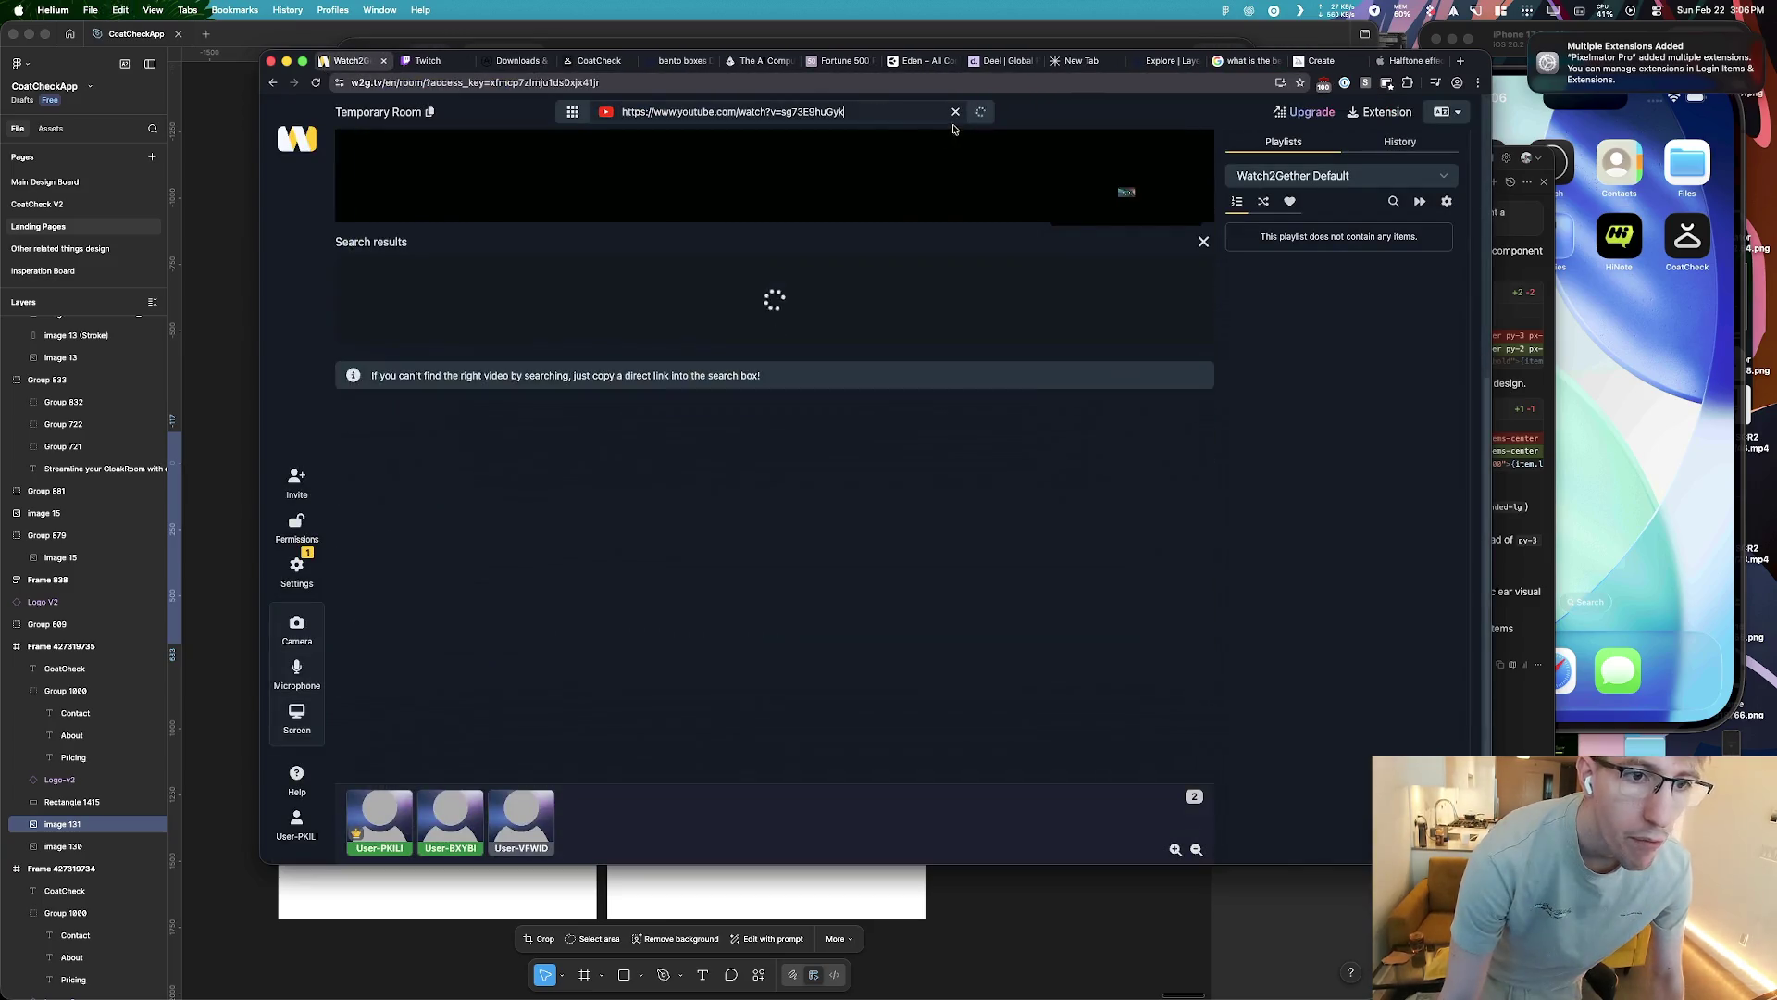
{"action": "left_click", "coordinate": [486, 302]}
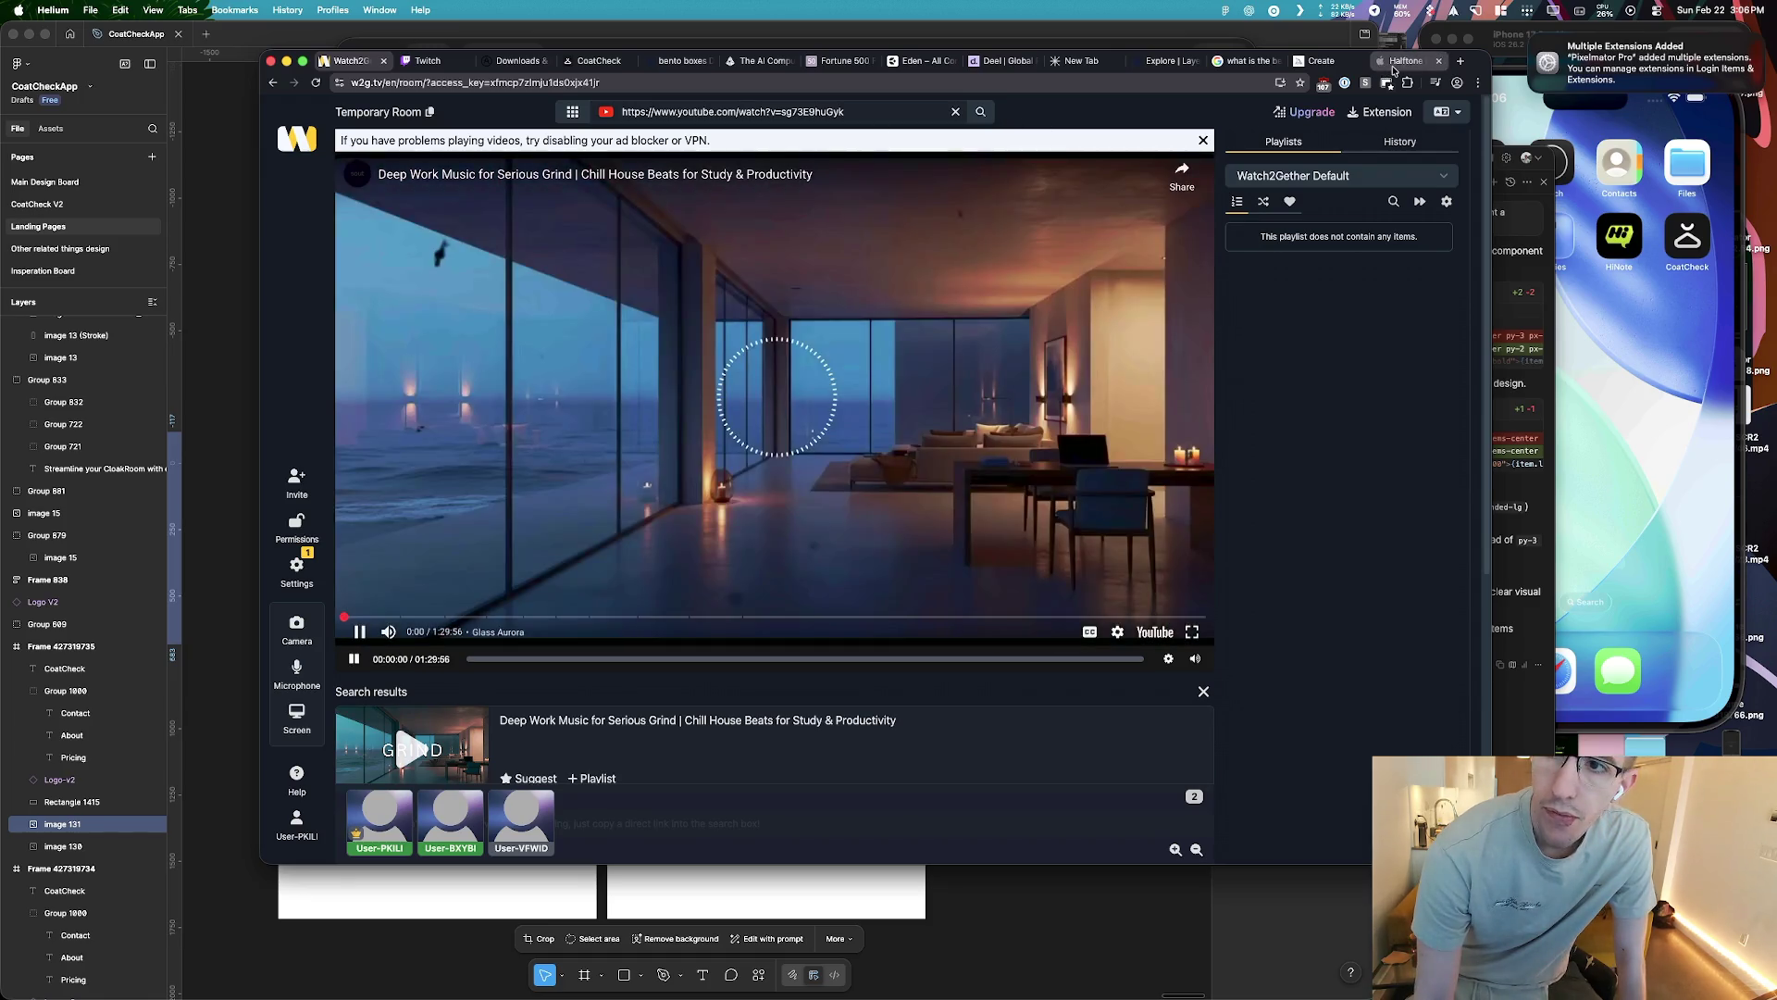
{"action": "left_click", "coordinate": [414, 632]}
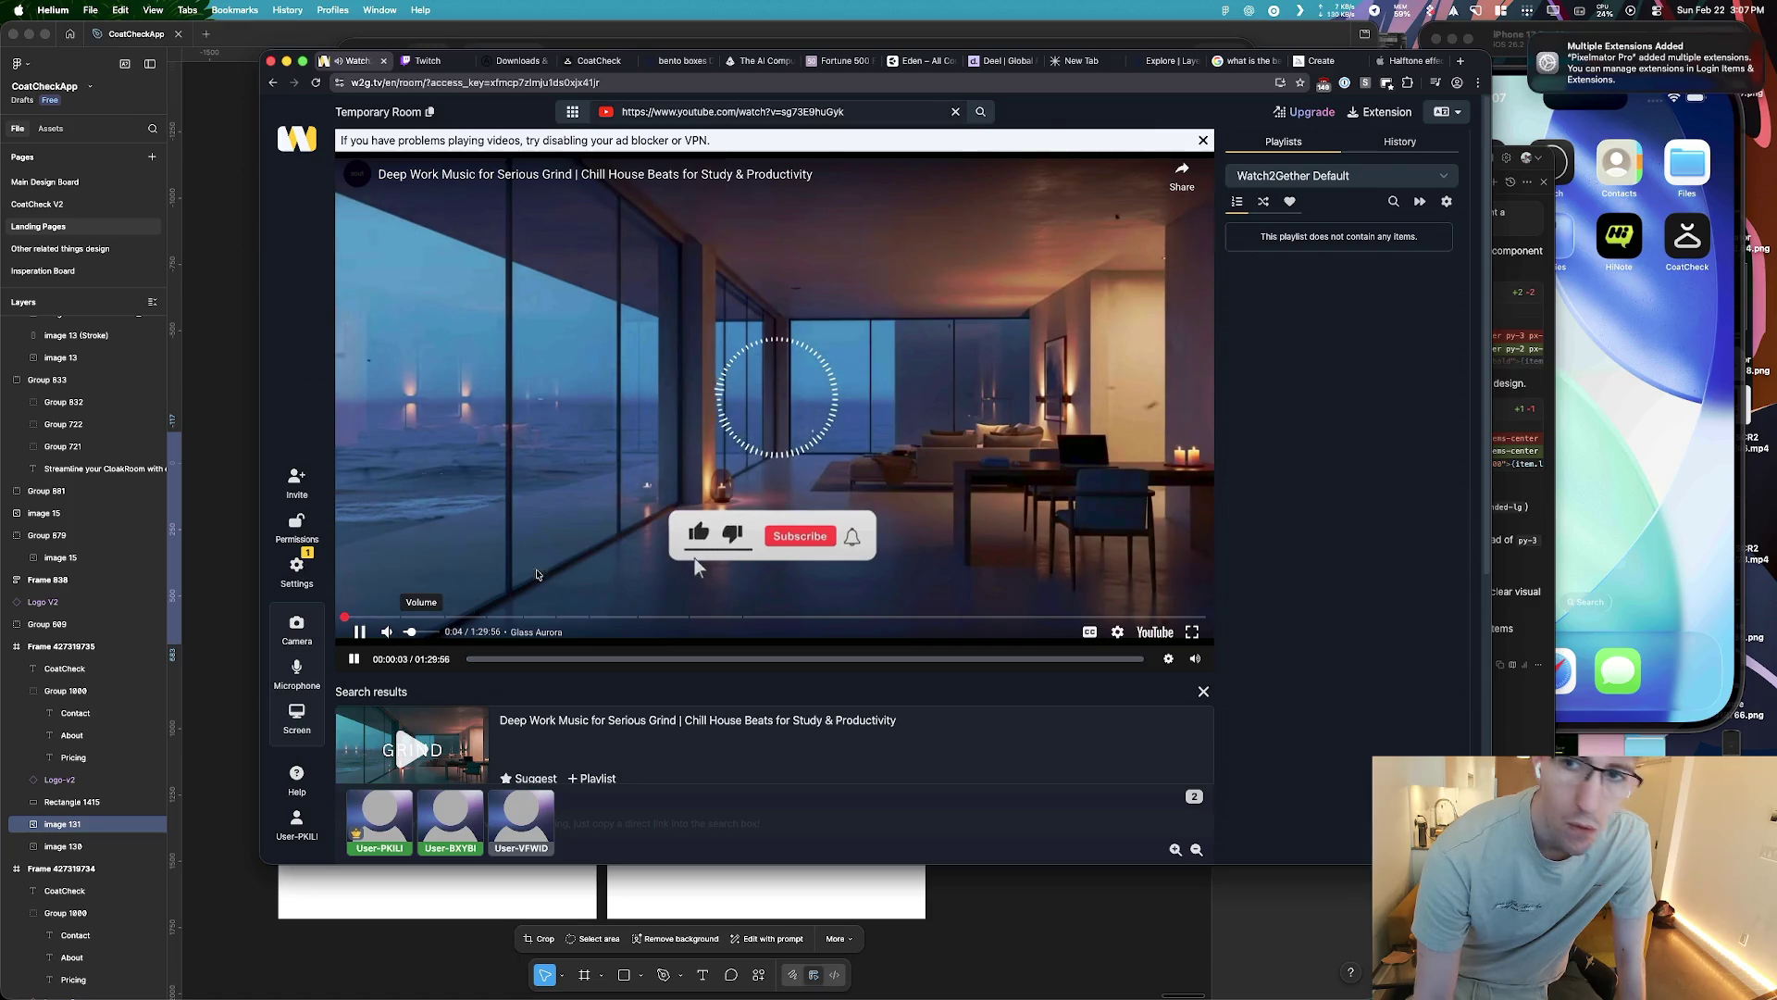
{"action": "left_click", "coordinate": [1313, 61]}
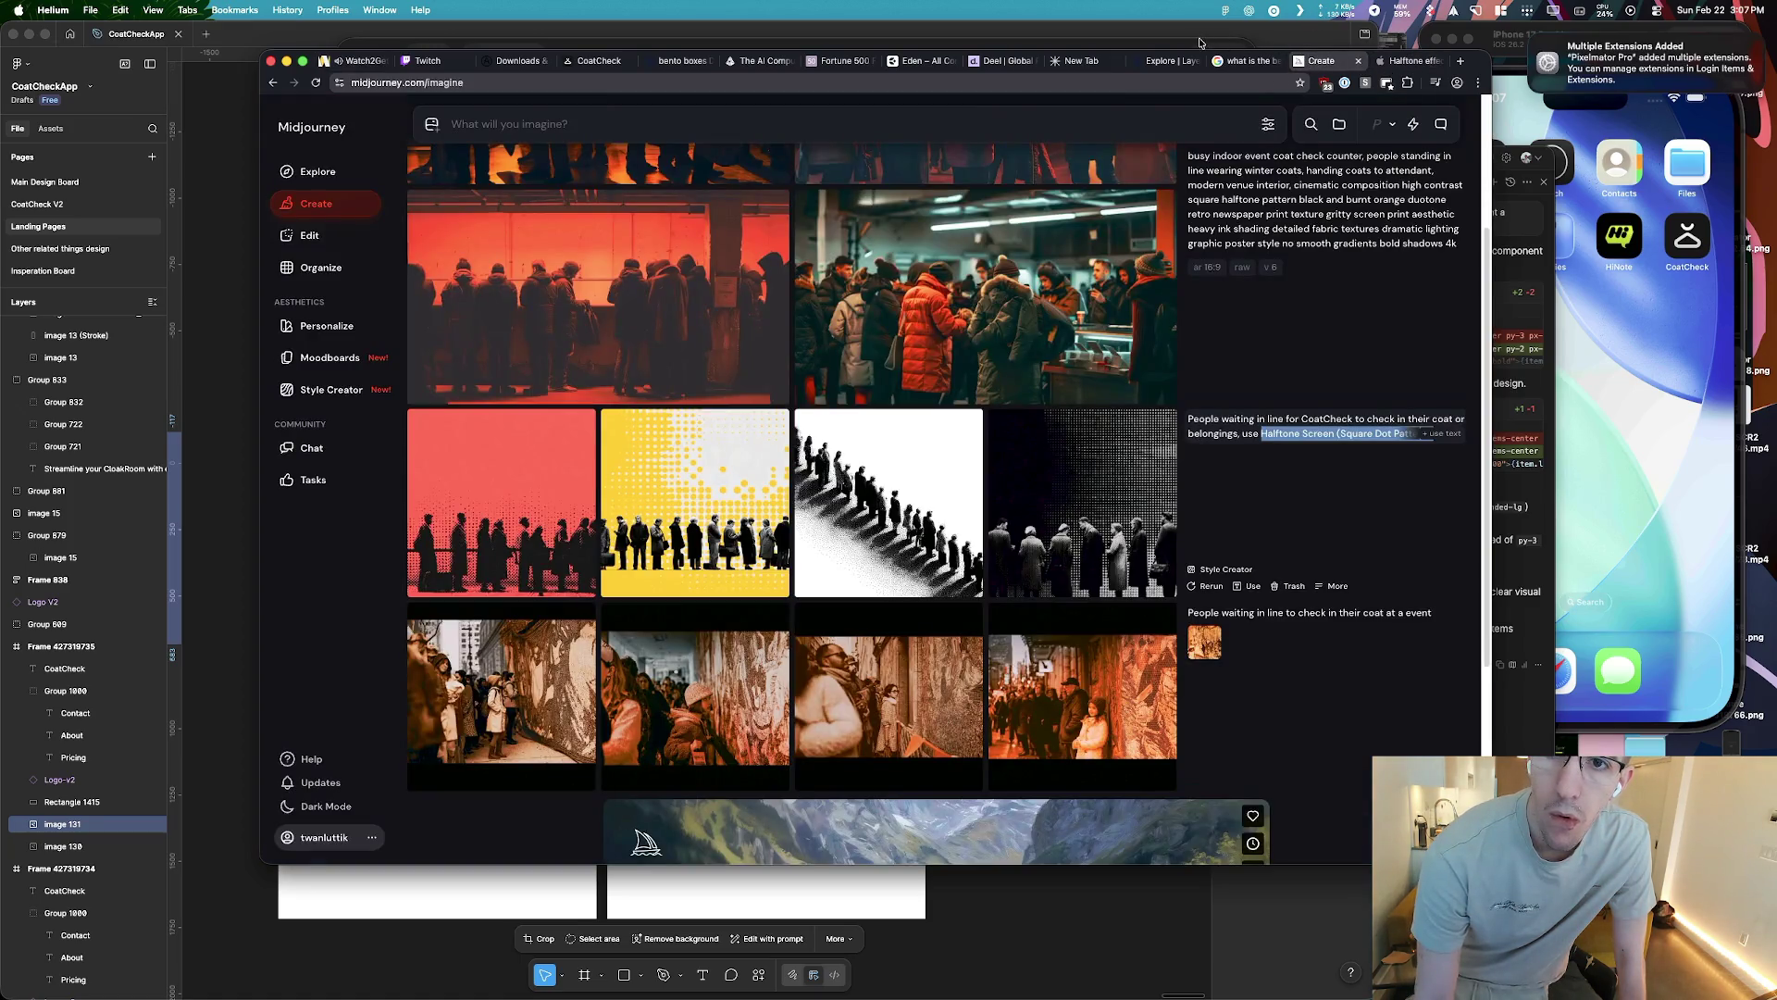
Cmd+Tab to the ChatGPT window showing the non-halftone coat-check queue image
{"action": "key", "text": "super+Tab"}
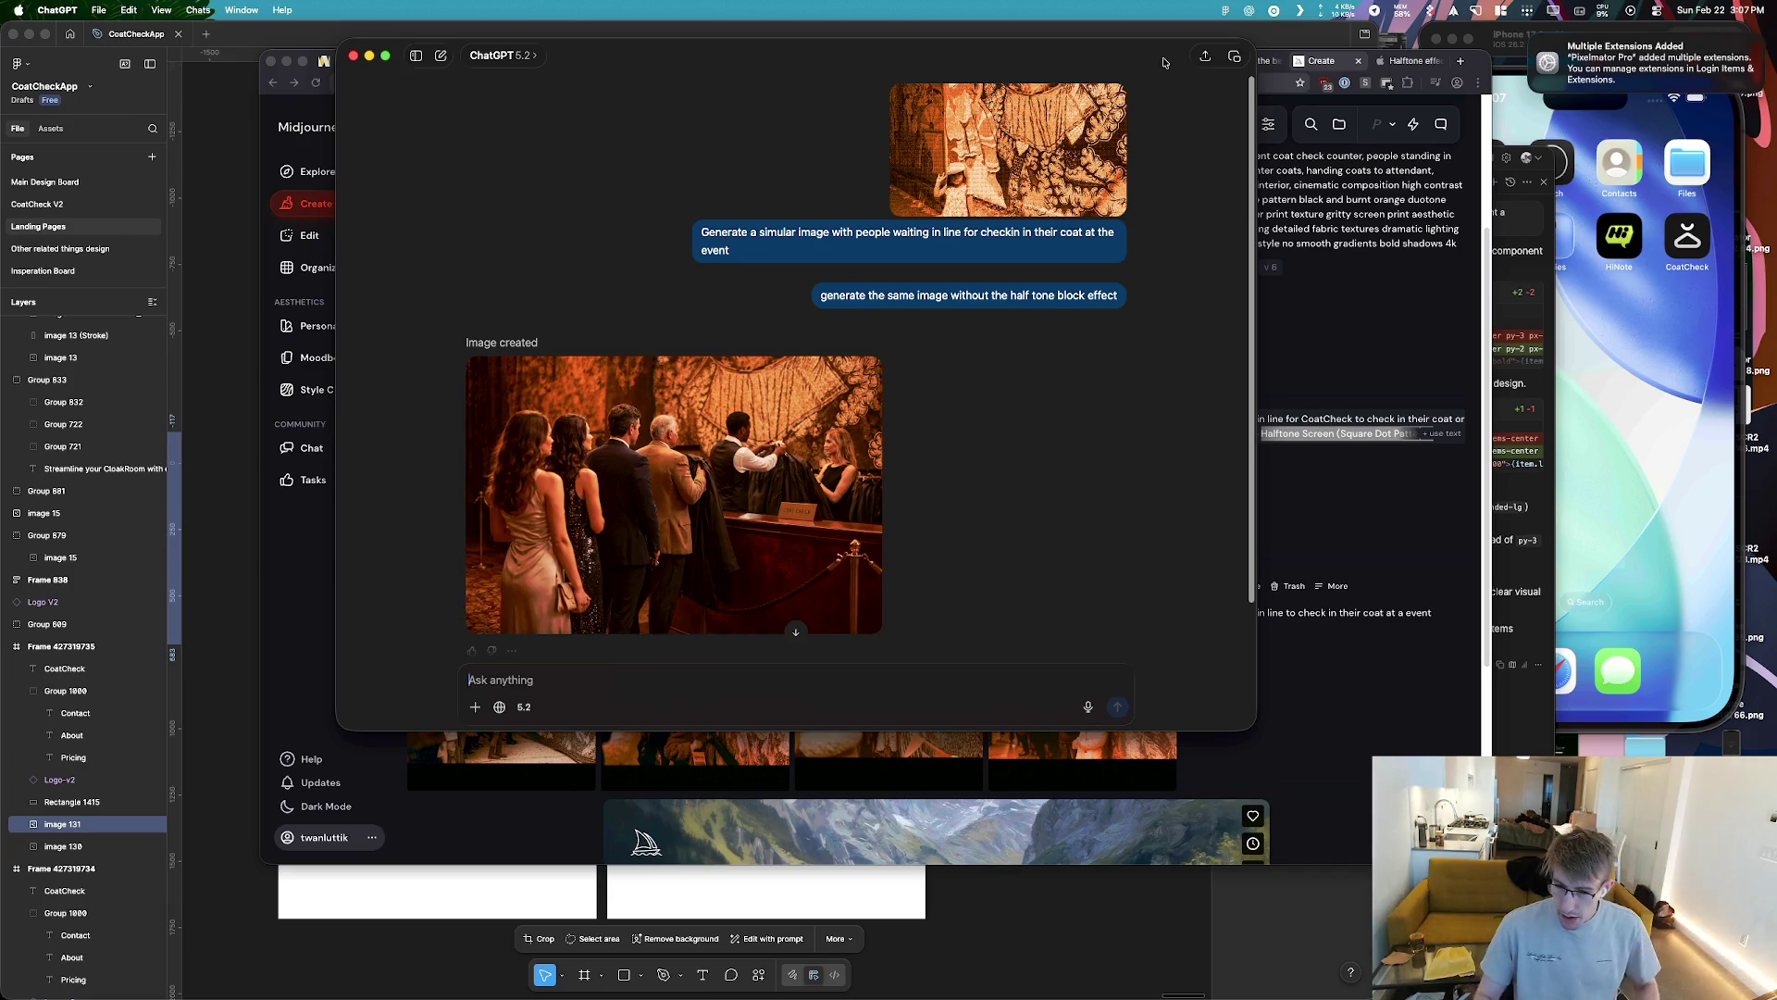
Bring Pixelmator Pro forward to see the You're All Set list of Creator Studio apps
{"action": "key", "text": "super+Tab"}
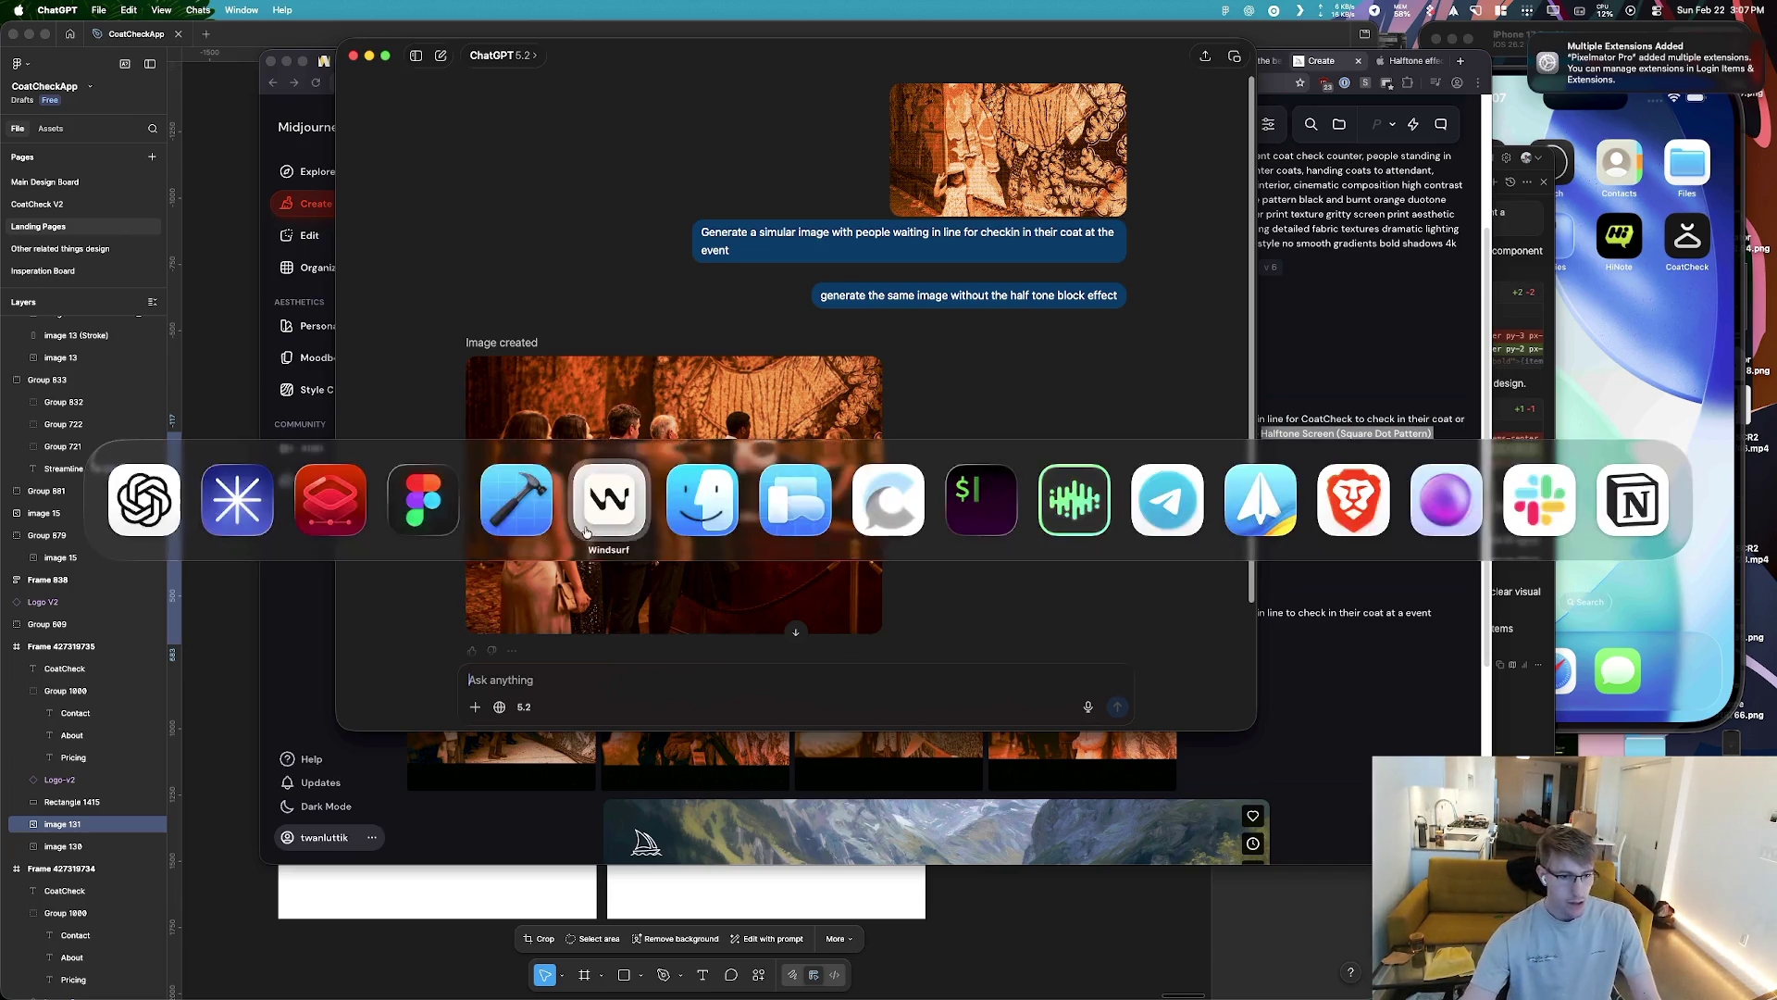
{"action": "left_click", "coordinate": [345, 508]}
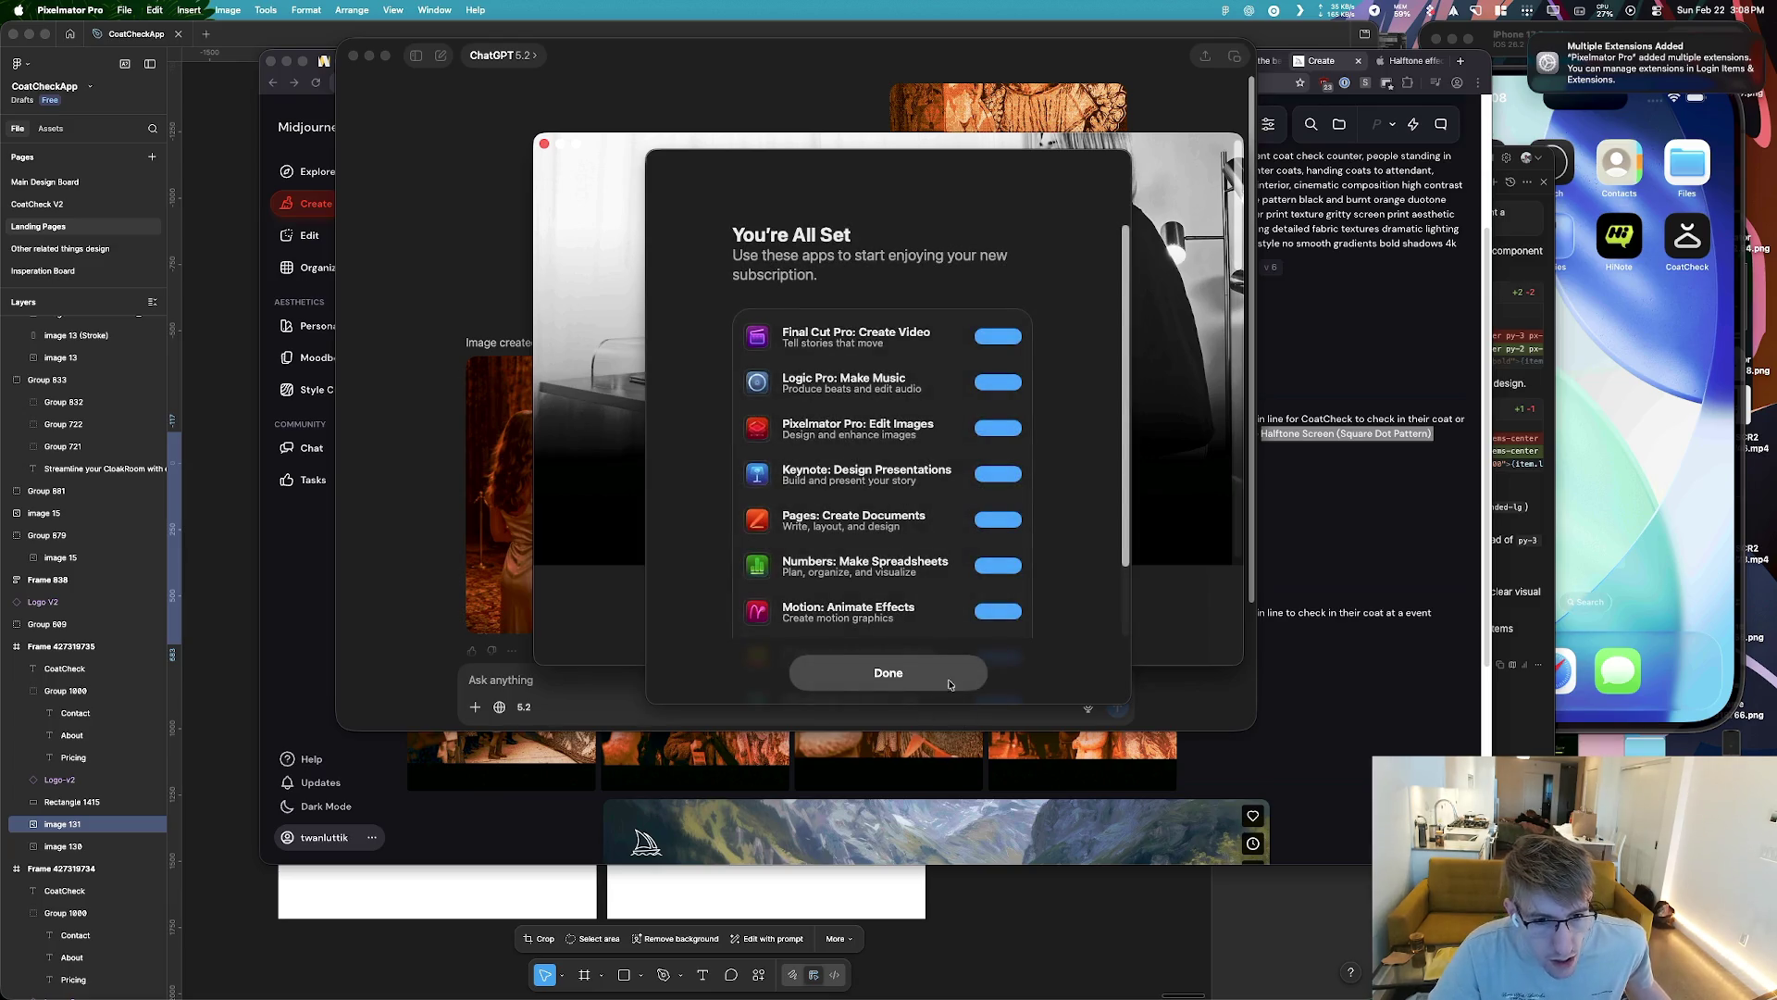
Dismiss the Creator Studio subscription confirmation in Pixelmator Pro
{"action": "scroll", "coordinate": [963, 555], "scroll_direction": "down", "scroll_amount": 2}
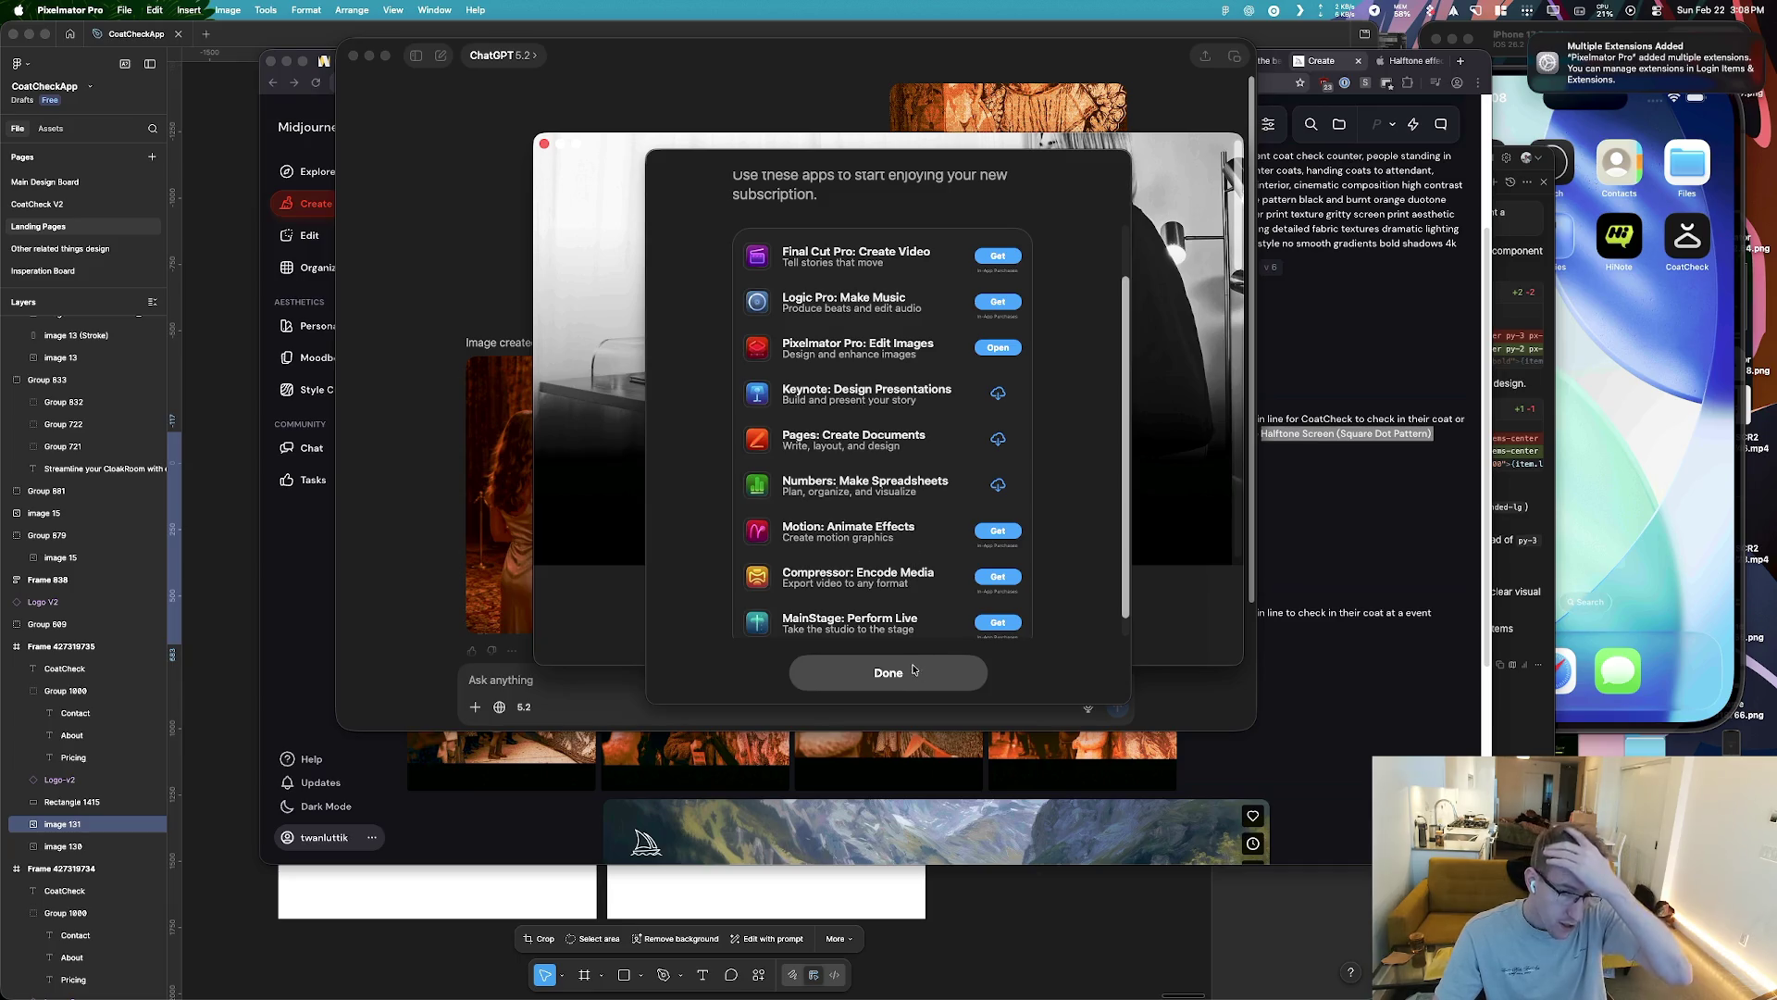
{"action": "left_click", "coordinate": [882, 675]}
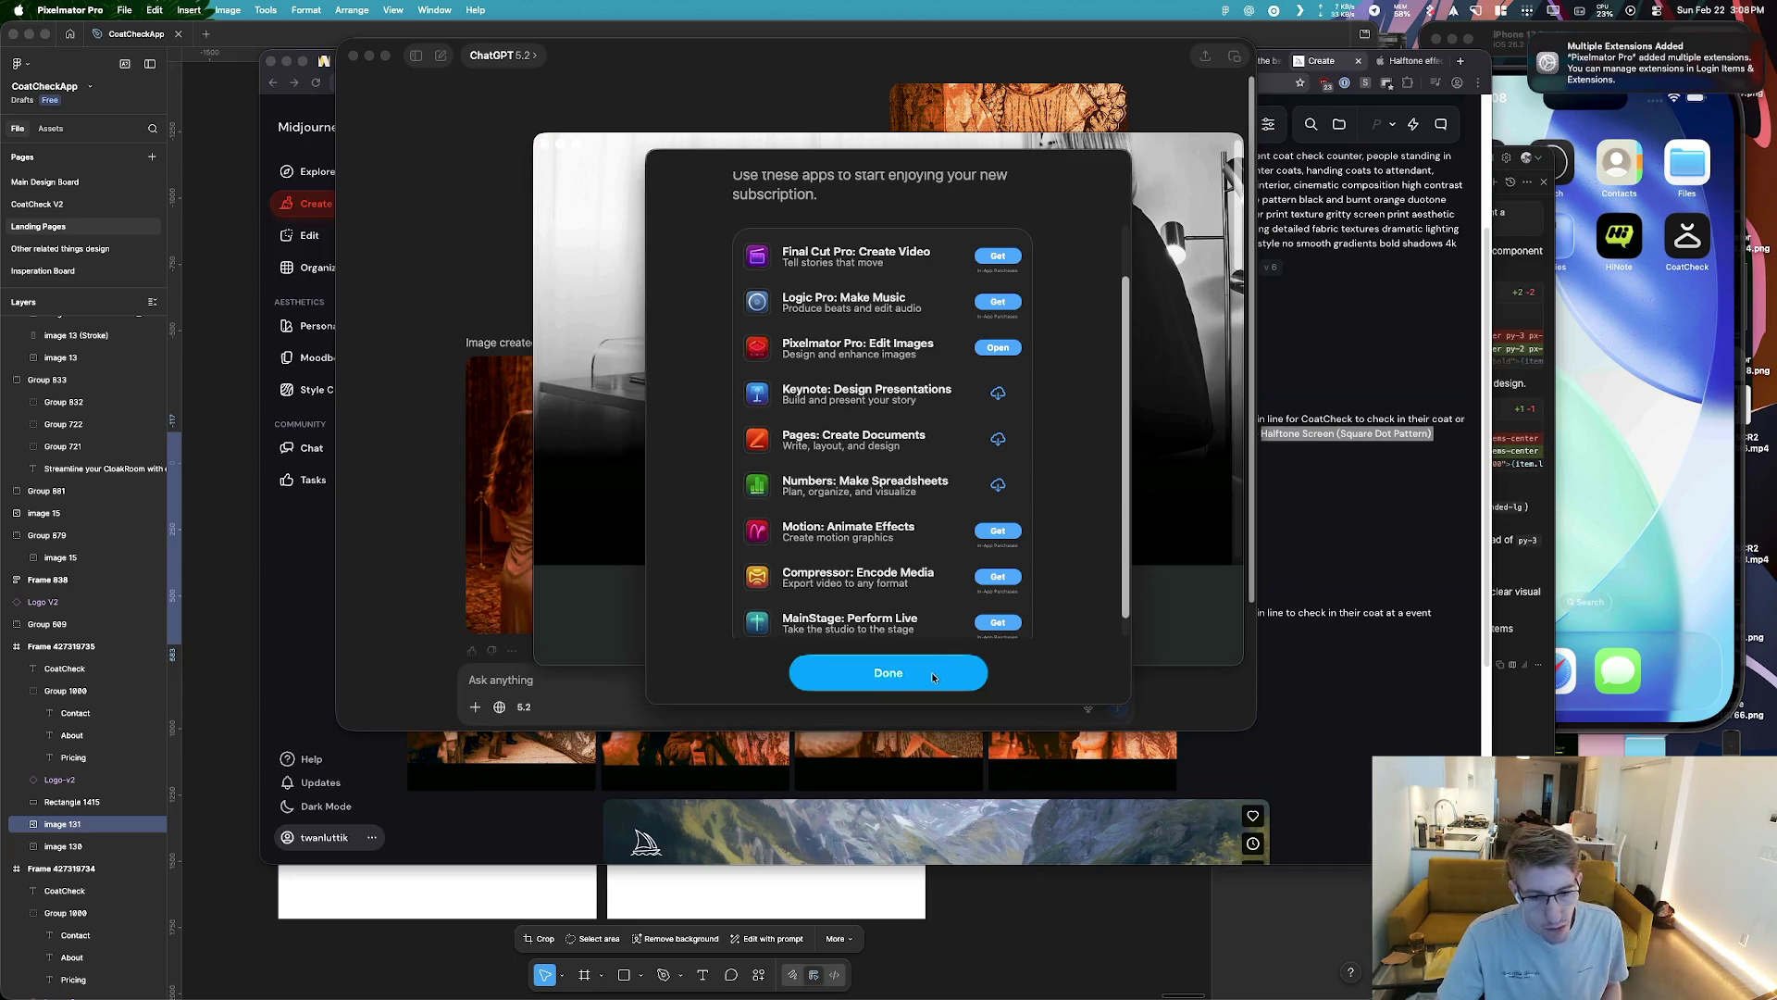
{"action": "scroll", "coordinate": [956, 647], "scroll_direction": "down", "scroll_amount": 1}
{"action": "left_click", "coordinate": [909, 676]}
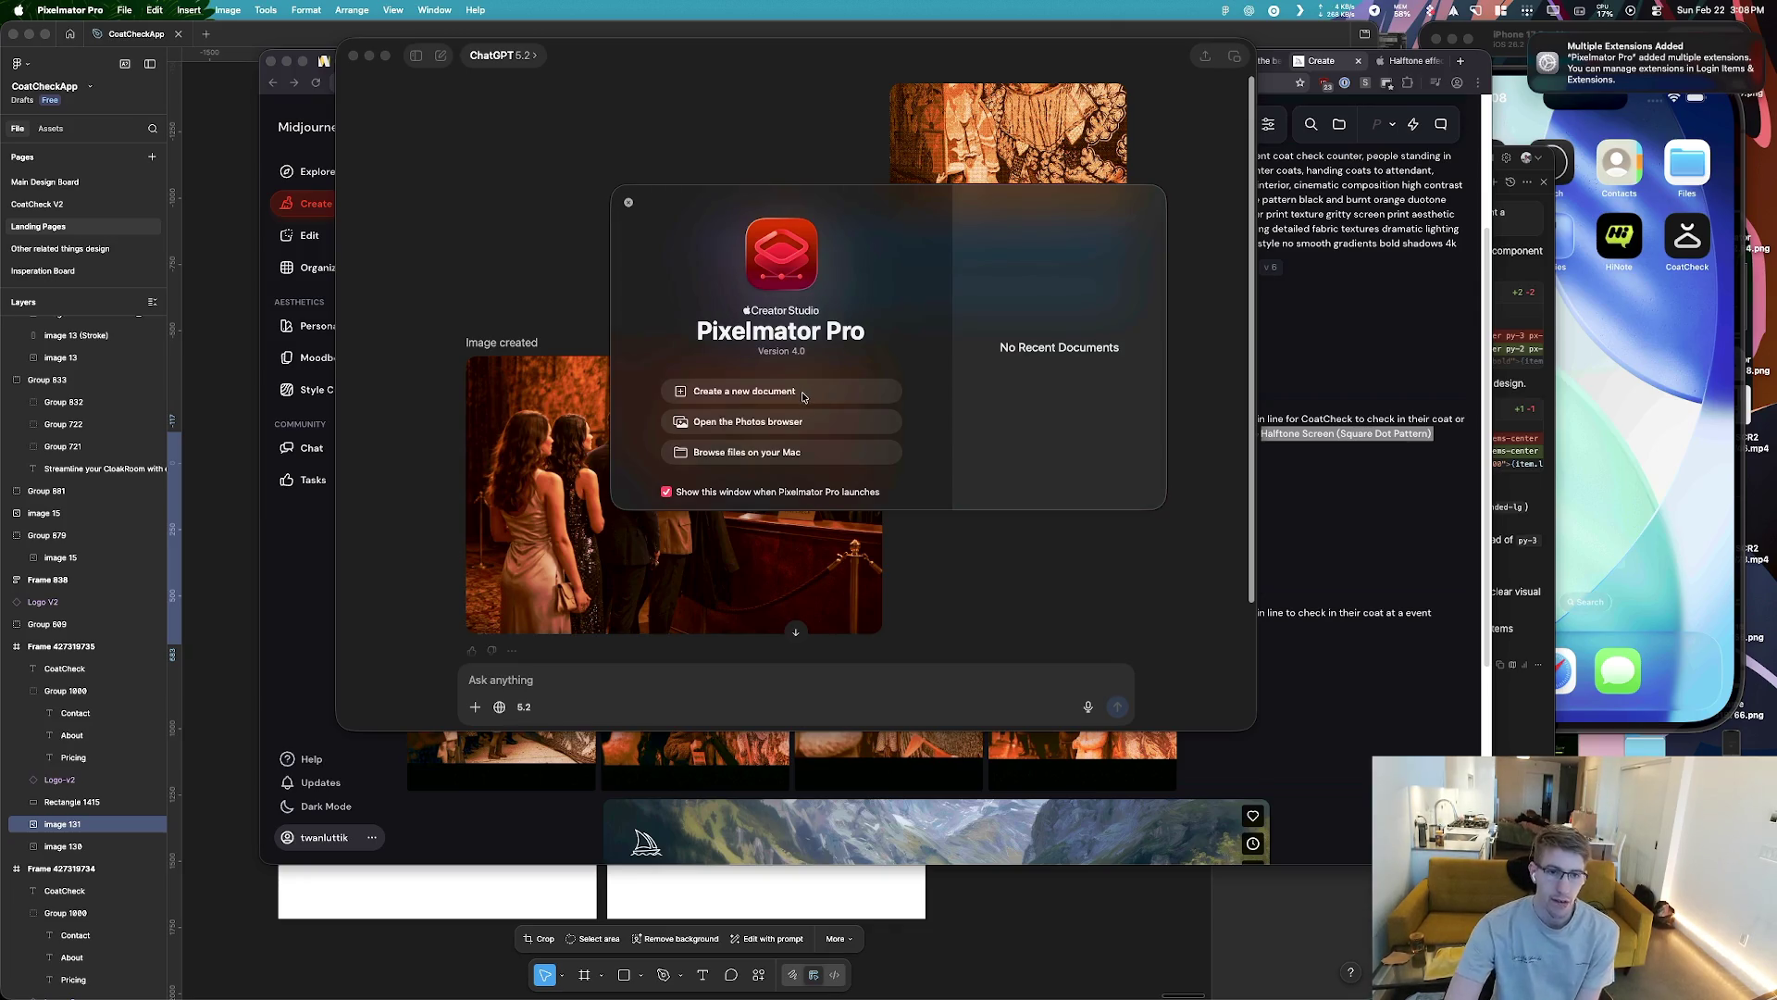
Create a new blank document from the A6 Paper preset at 1240 × 1748 px
{"action": "left_click", "coordinate": [802, 393]}
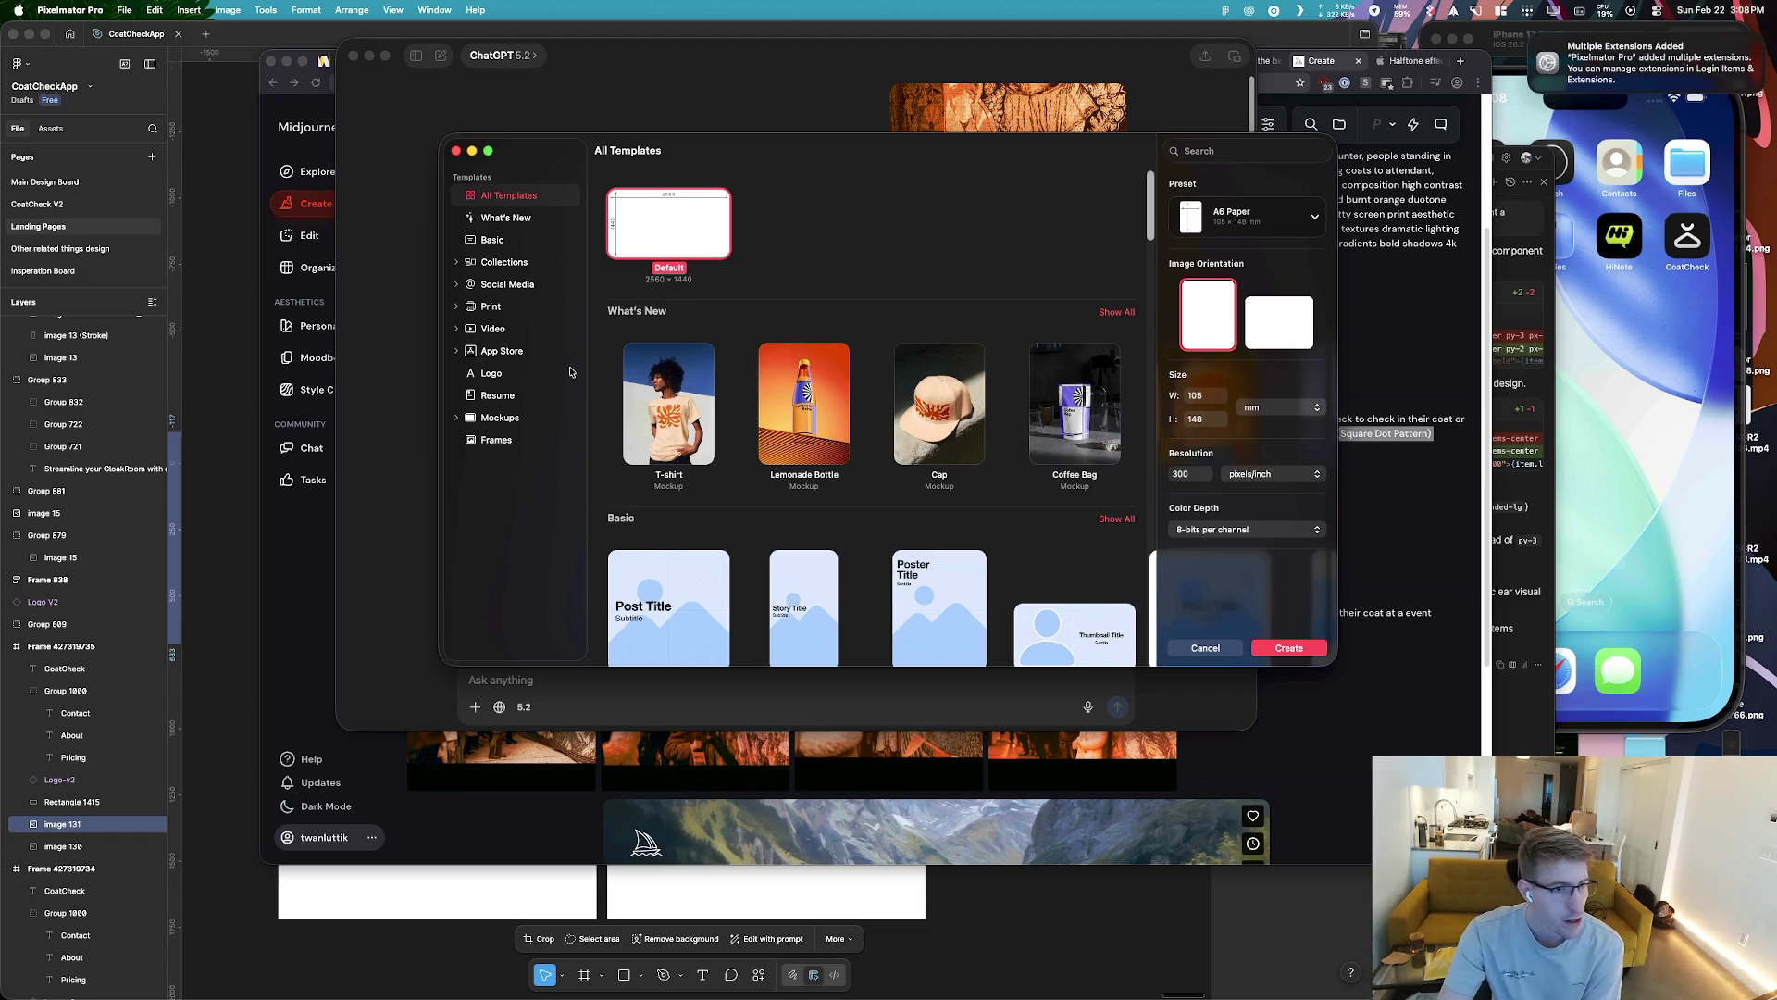
{"action": "scroll", "coordinate": [870, 405], "scroll_direction": "down", "scroll_amount": 4}
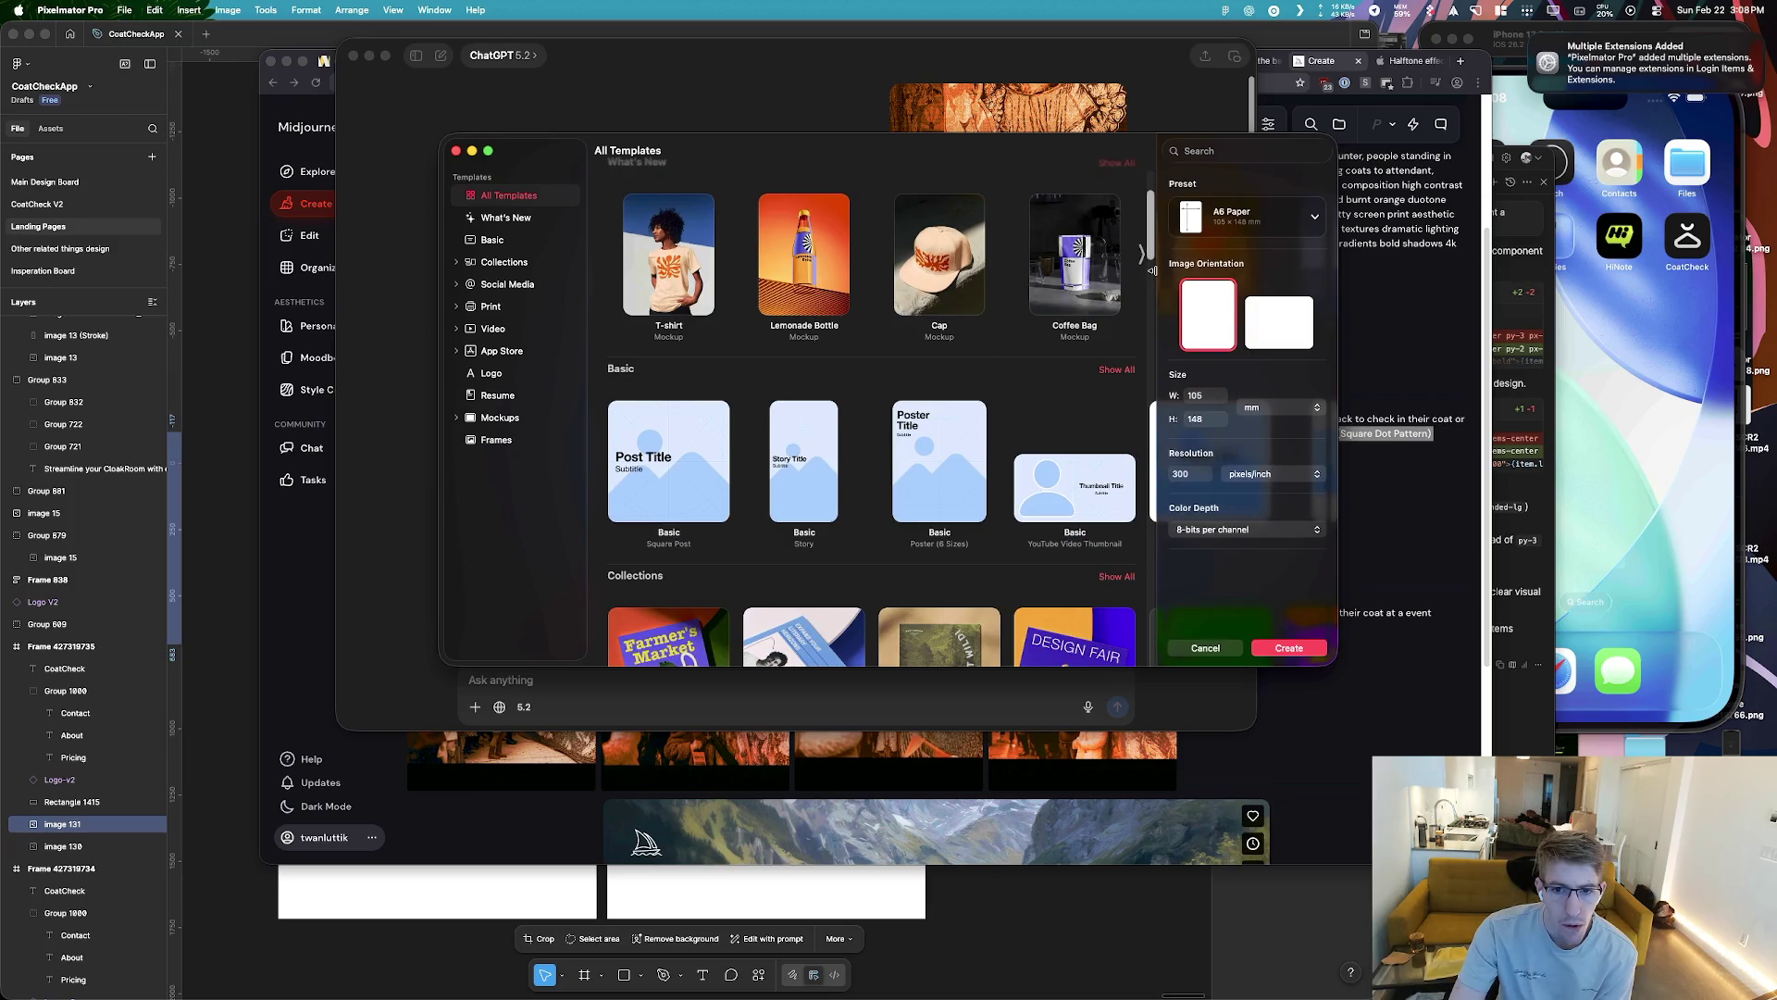
{"action": "left_click_drag", "start_coordinate": [1149, 251], "coordinate": [1146, 568]}
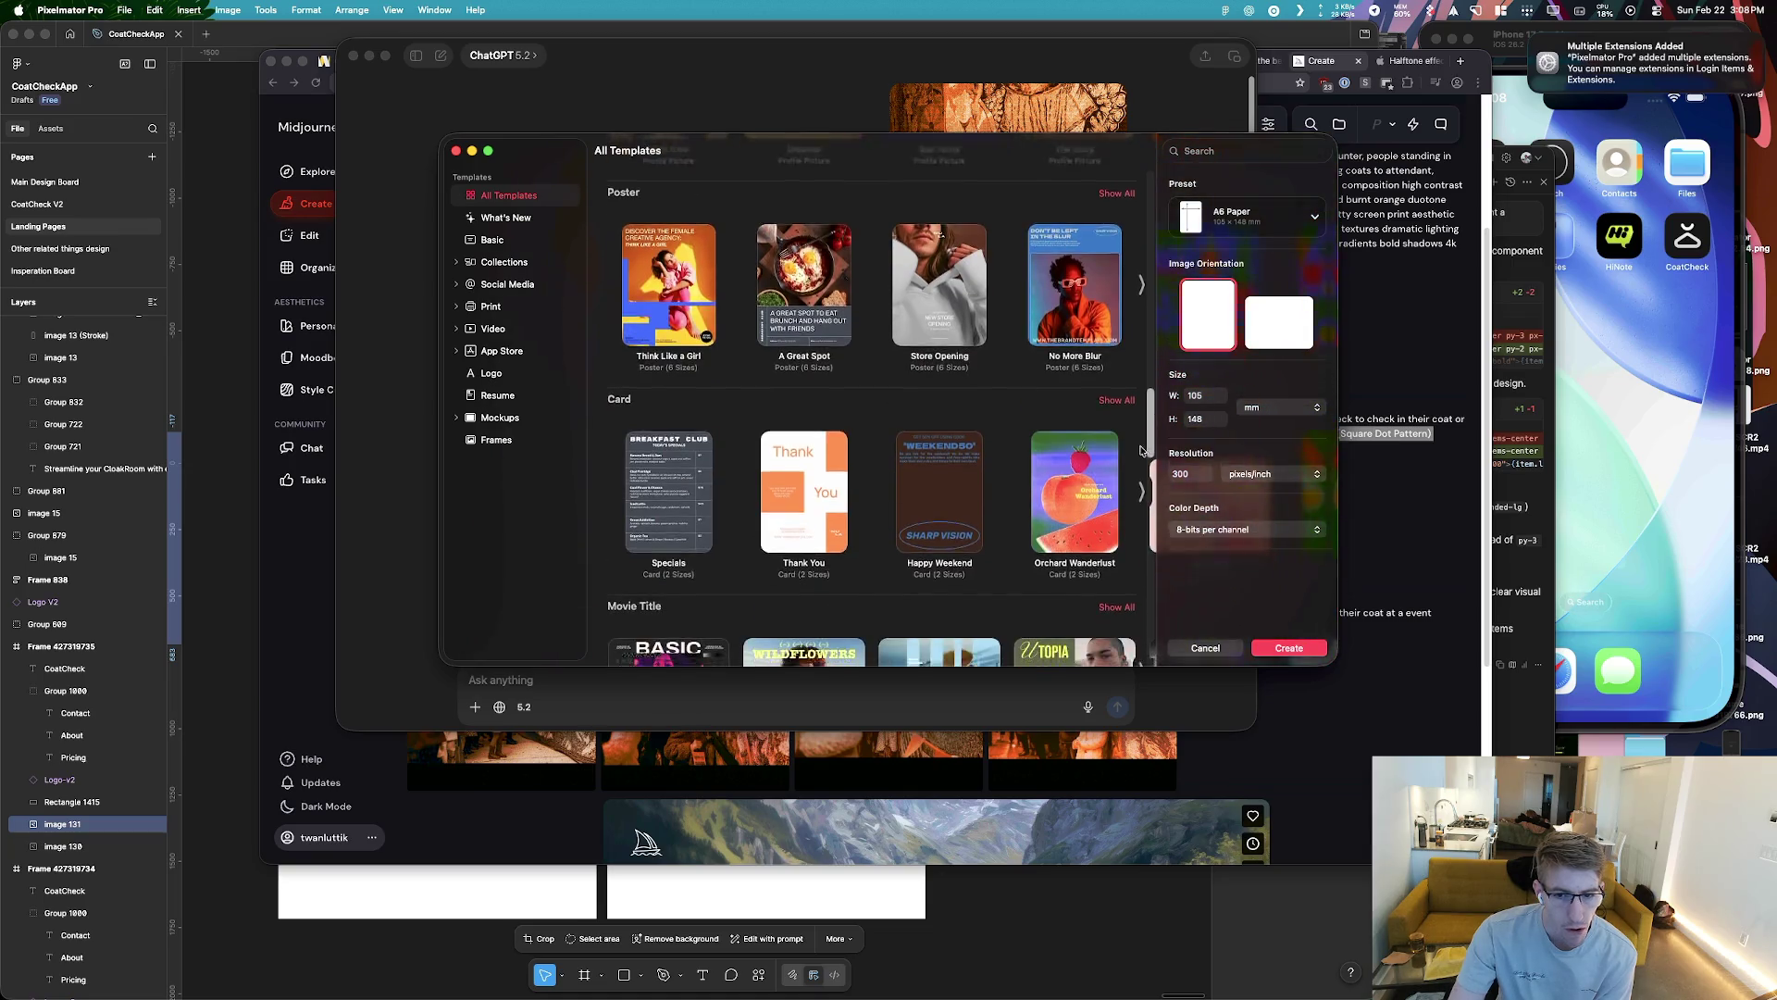
{"action": "left_click_drag", "start_coordinate": [1146, 569], "coordinate": [1146, 159]}
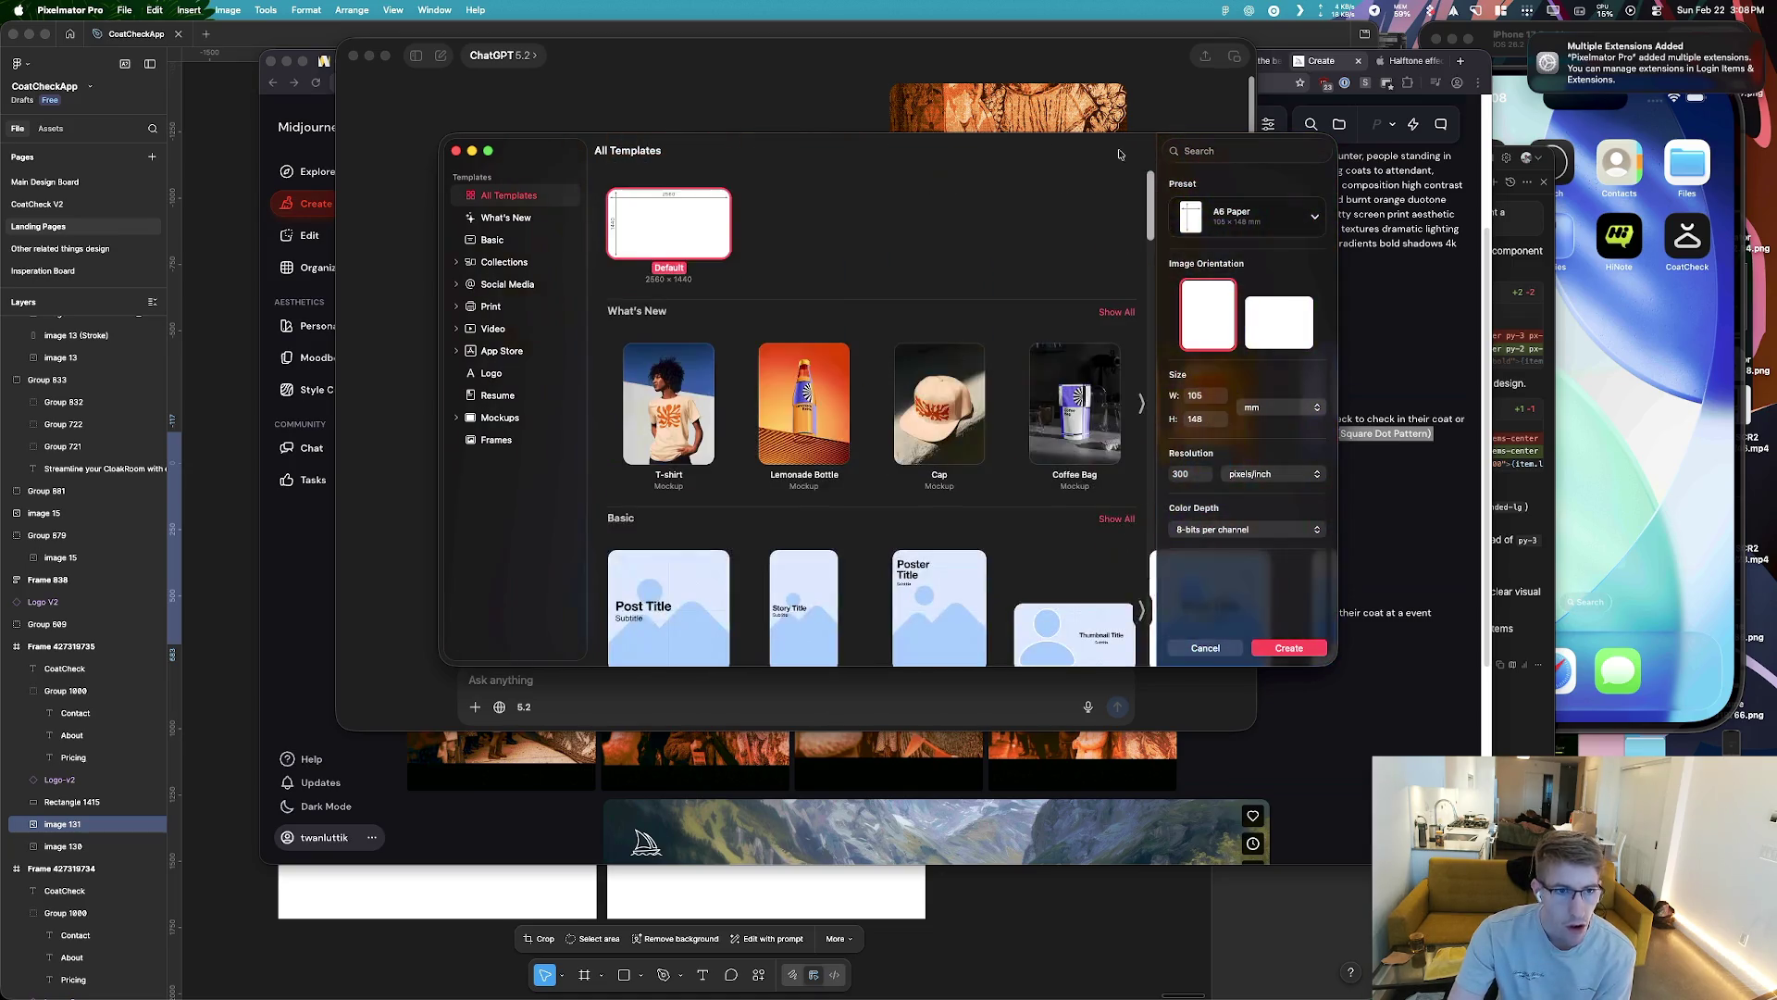
{"action": "double_click", "coordinate": [675, 229]}
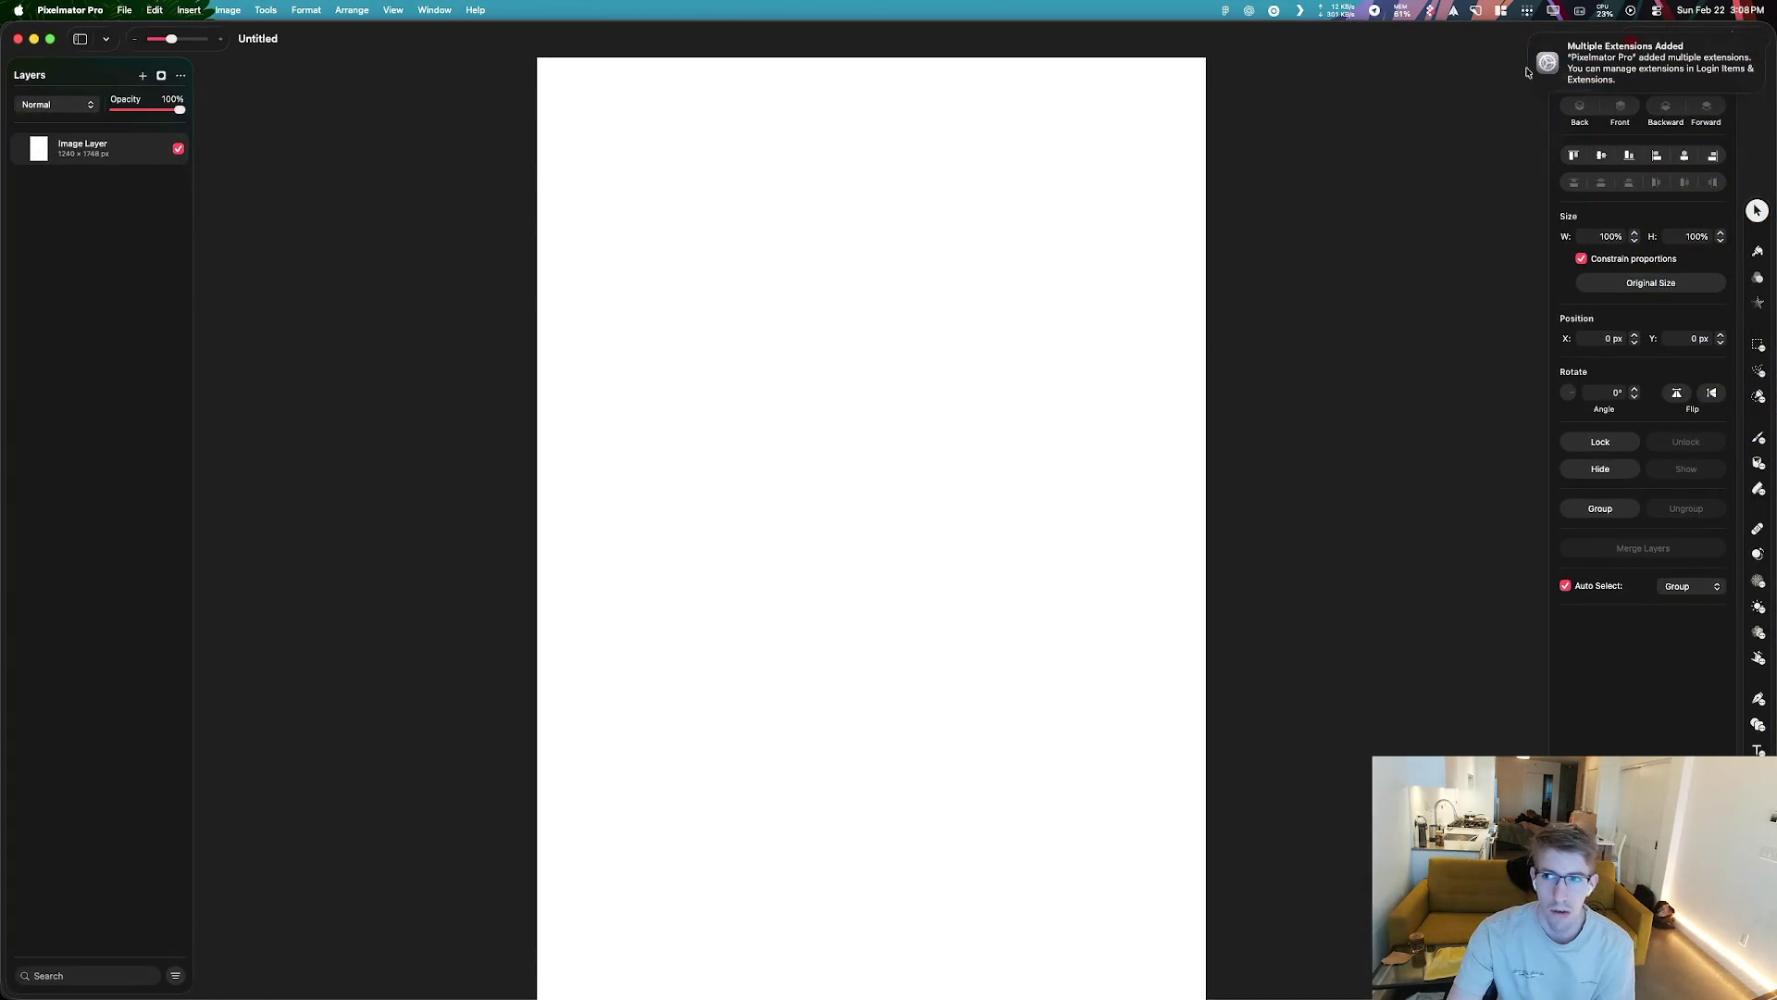
Dismiss the extensions notification and reposition the Pixelmator Pro window up and right
{"action": "left_click", "coordinate": [1530, 37]}
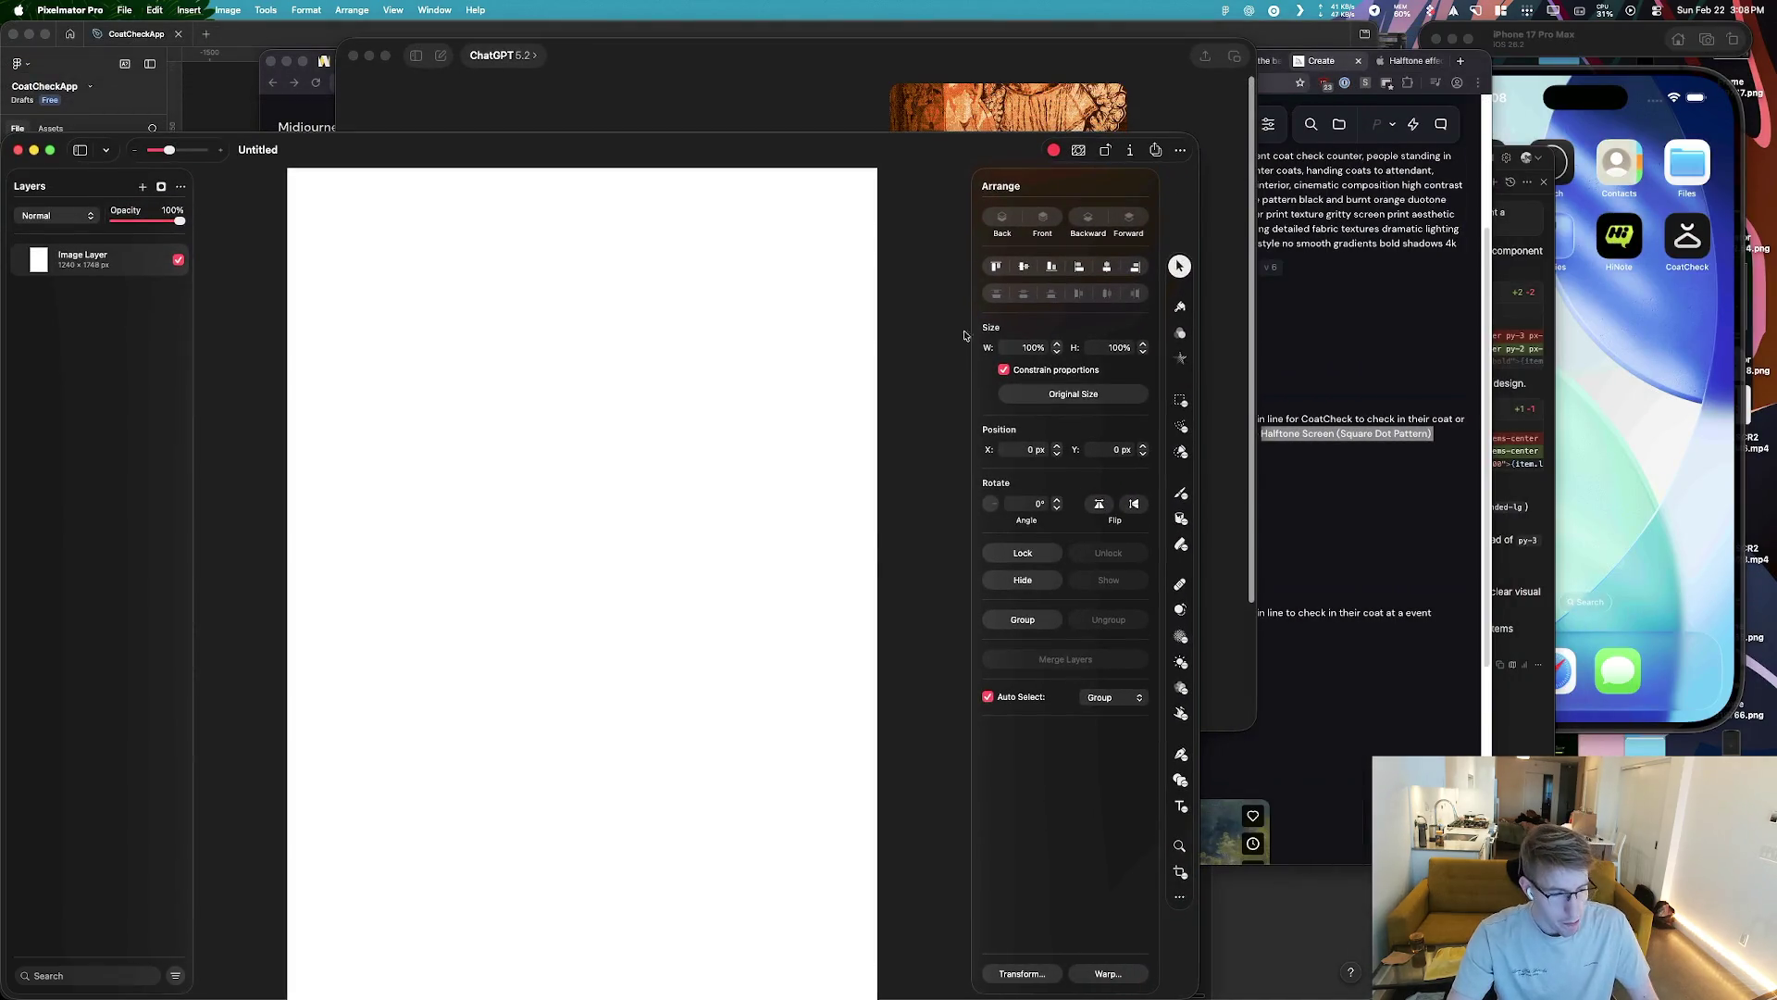
{"action": "key", "text": "super+Tab"}
{"action": "left_click", "coordinate": [343, 505]}
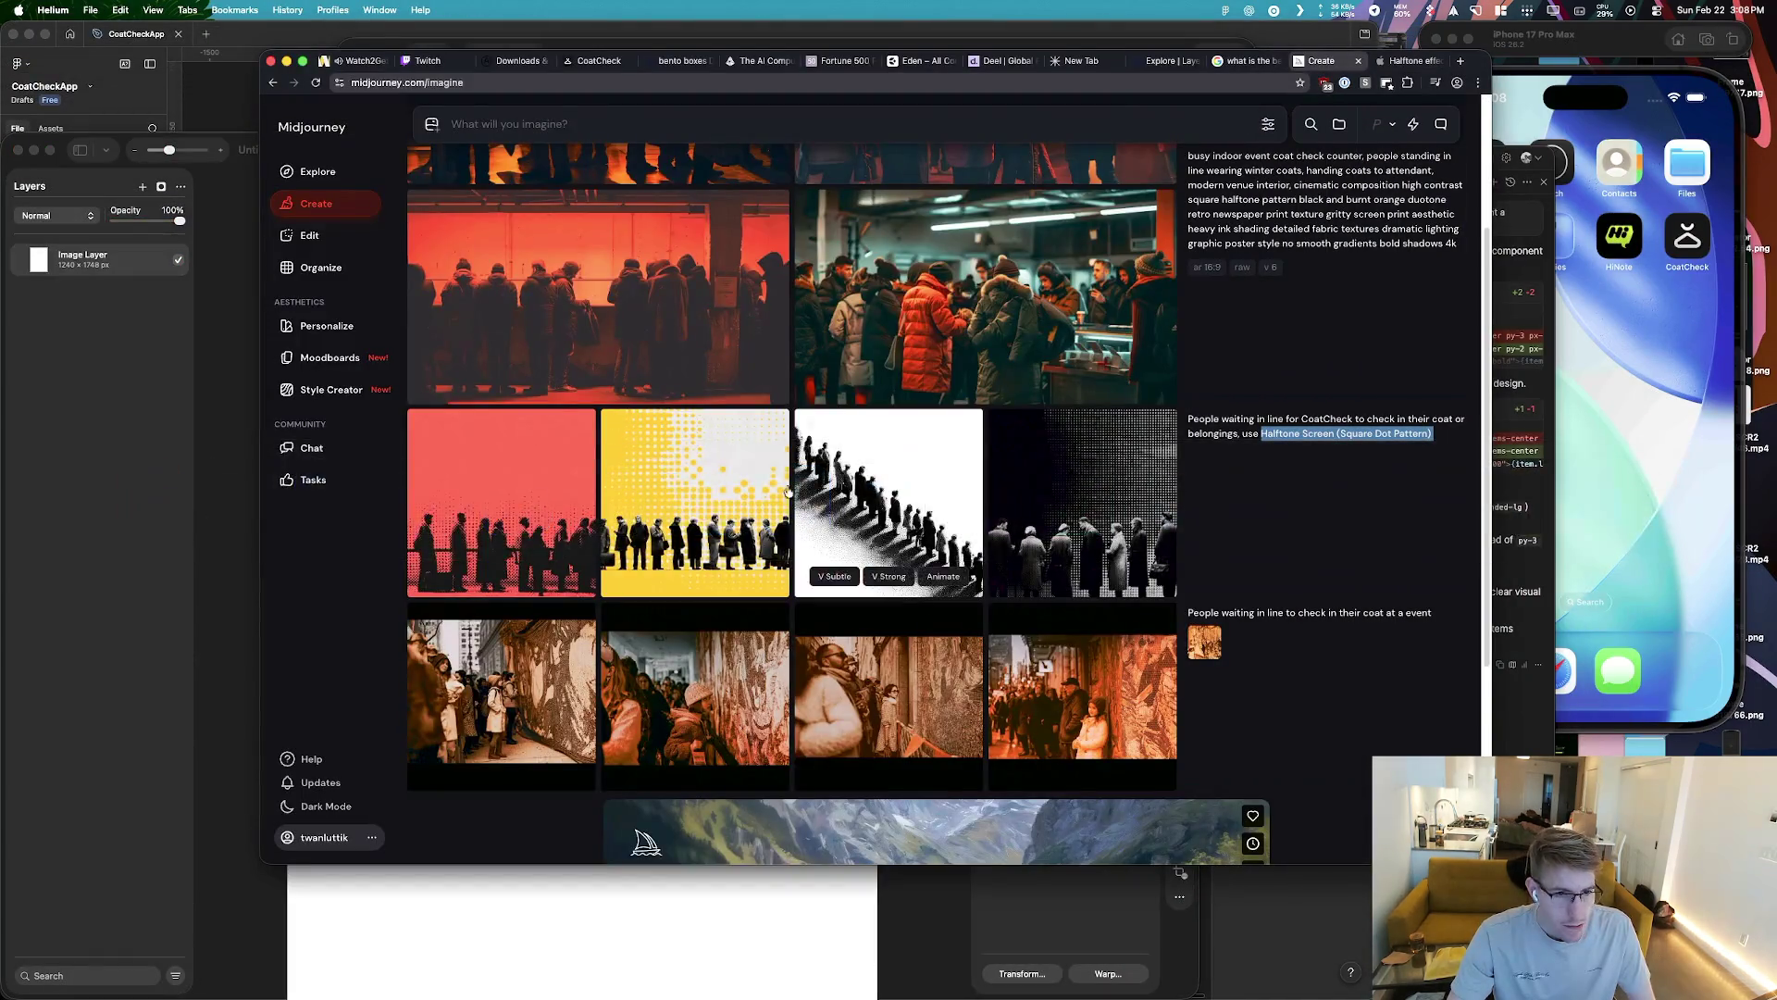
{"action": "left_click", "coordinate": [409, 445]}
{"action": "left_click_drag", "start_coordinate": [350, 148], "coordinate": [486, 116]}
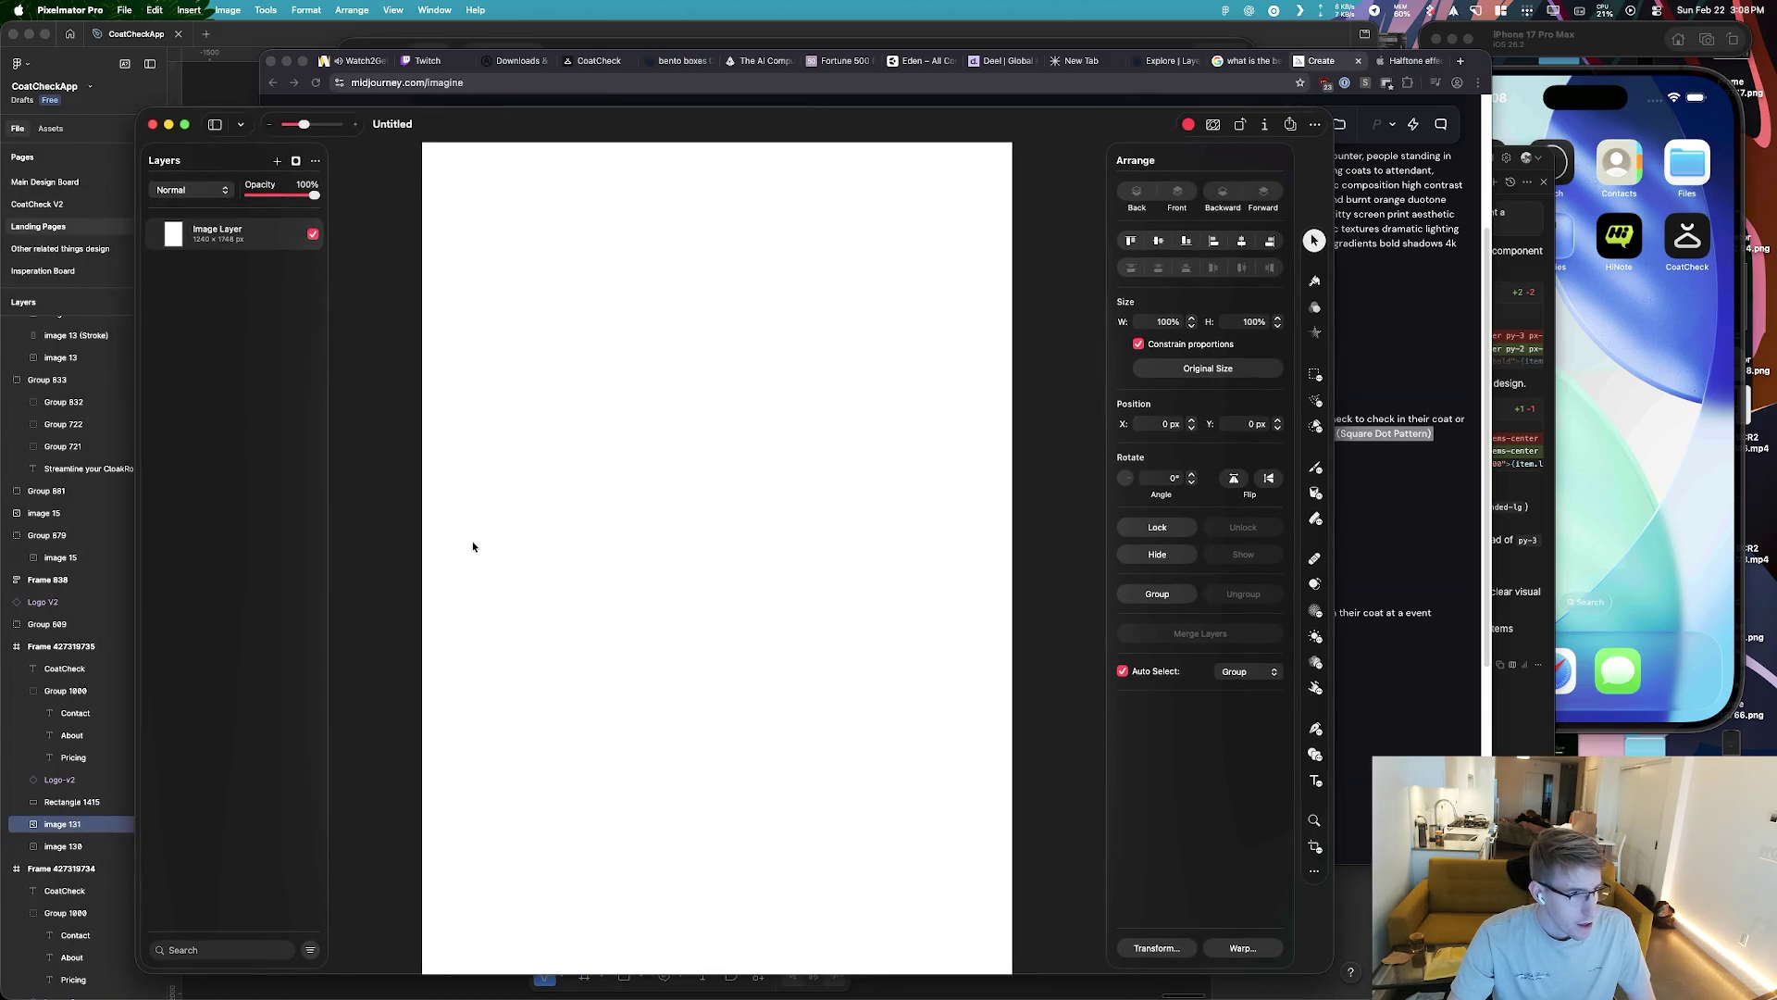
{"action": "key", "text": "super+Tab"}
{"action": "key", "text": "Tab"}
{"action": "key", "text": "Tab"}
{"action": "key", "text": "Tab"}
{"action": "key", "text": "Escape"}
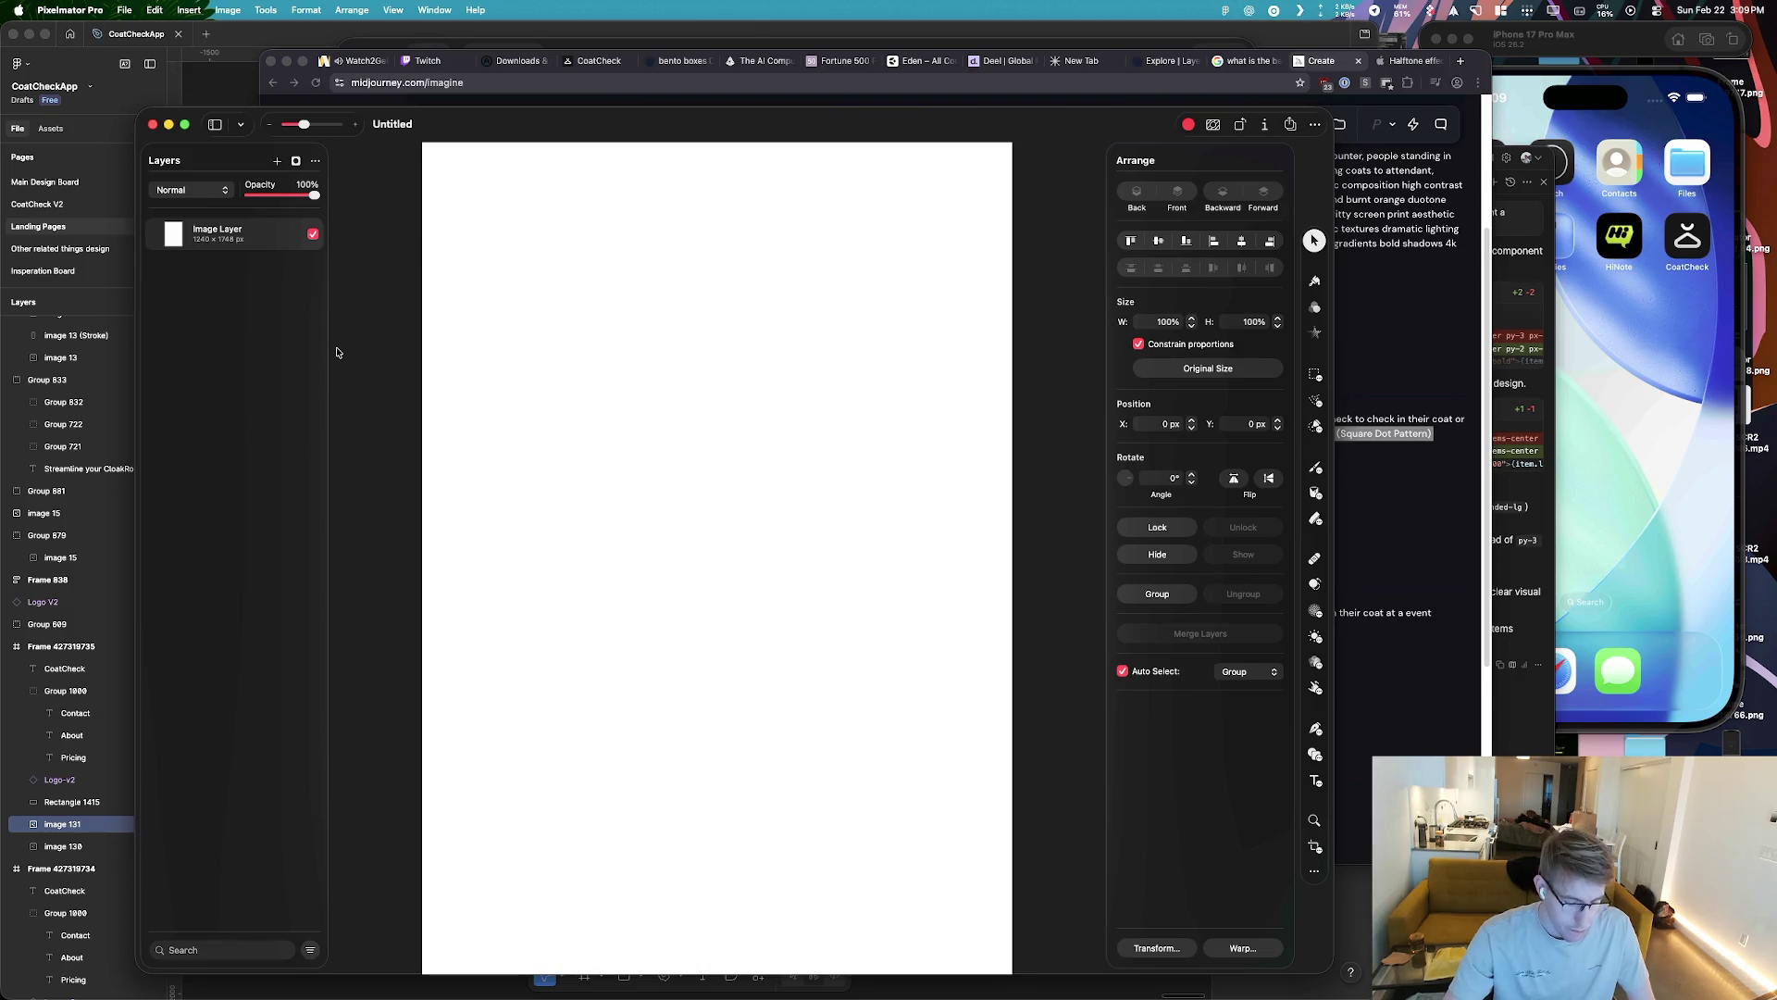
Insert a wallpaper image as a test layer, undo it, and close the Untitled document without saving
{"action": "key", "text": "super+space"}
{"action": "type", "text": "finder"}
{"action": "double_click", "coordinate": [722, 337]}
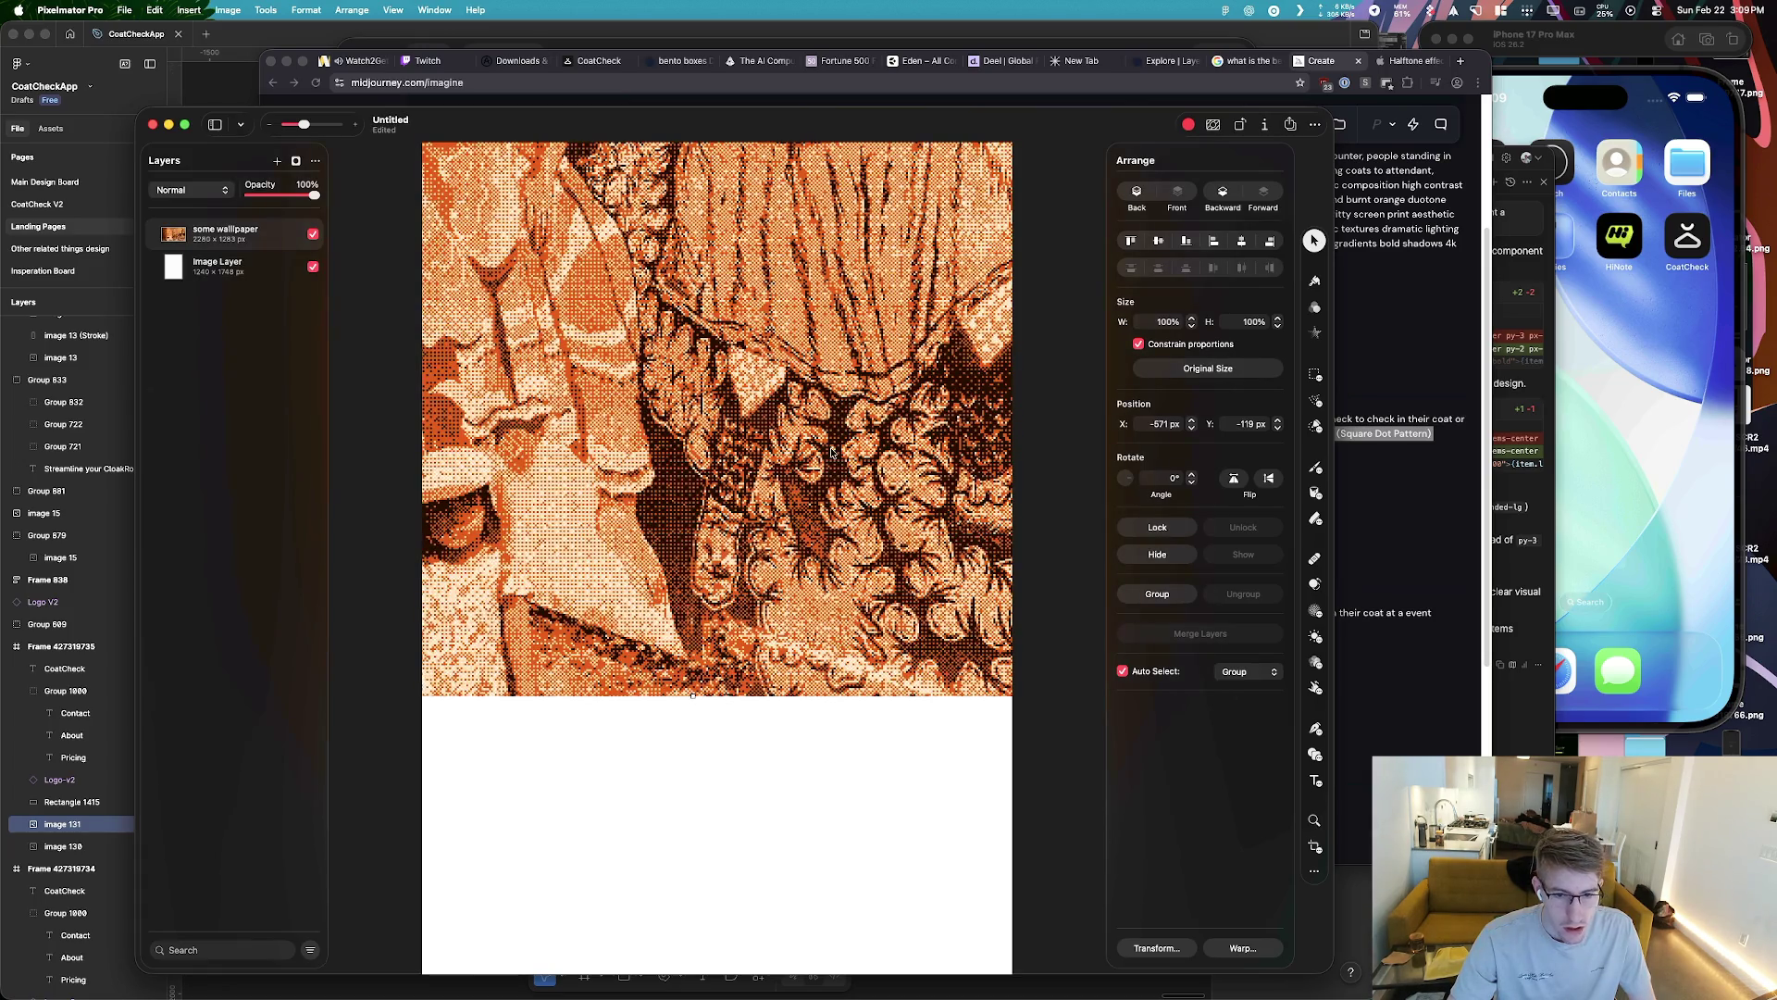
{"action": "left_click_drag", "start_coordinate": [831, 452], "coordinate": [734, 532]}
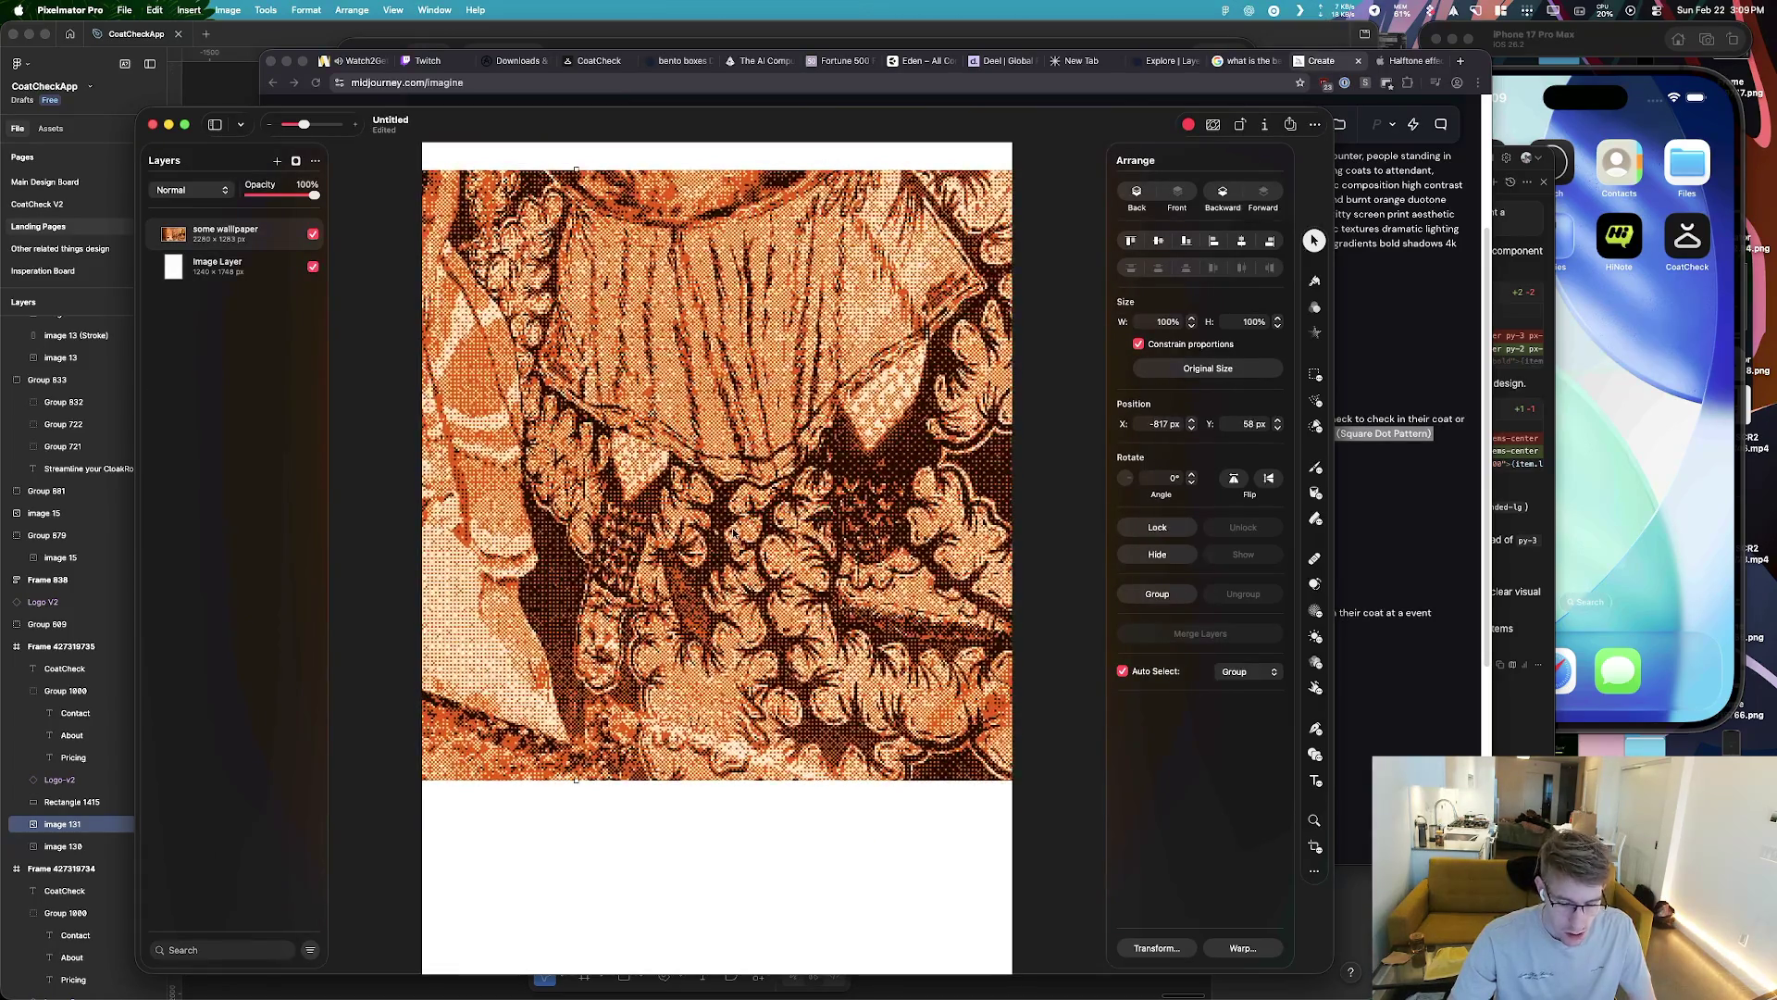
{"action": "key", "text": "super+z"}
{"action": "key", "text": "super+z"}
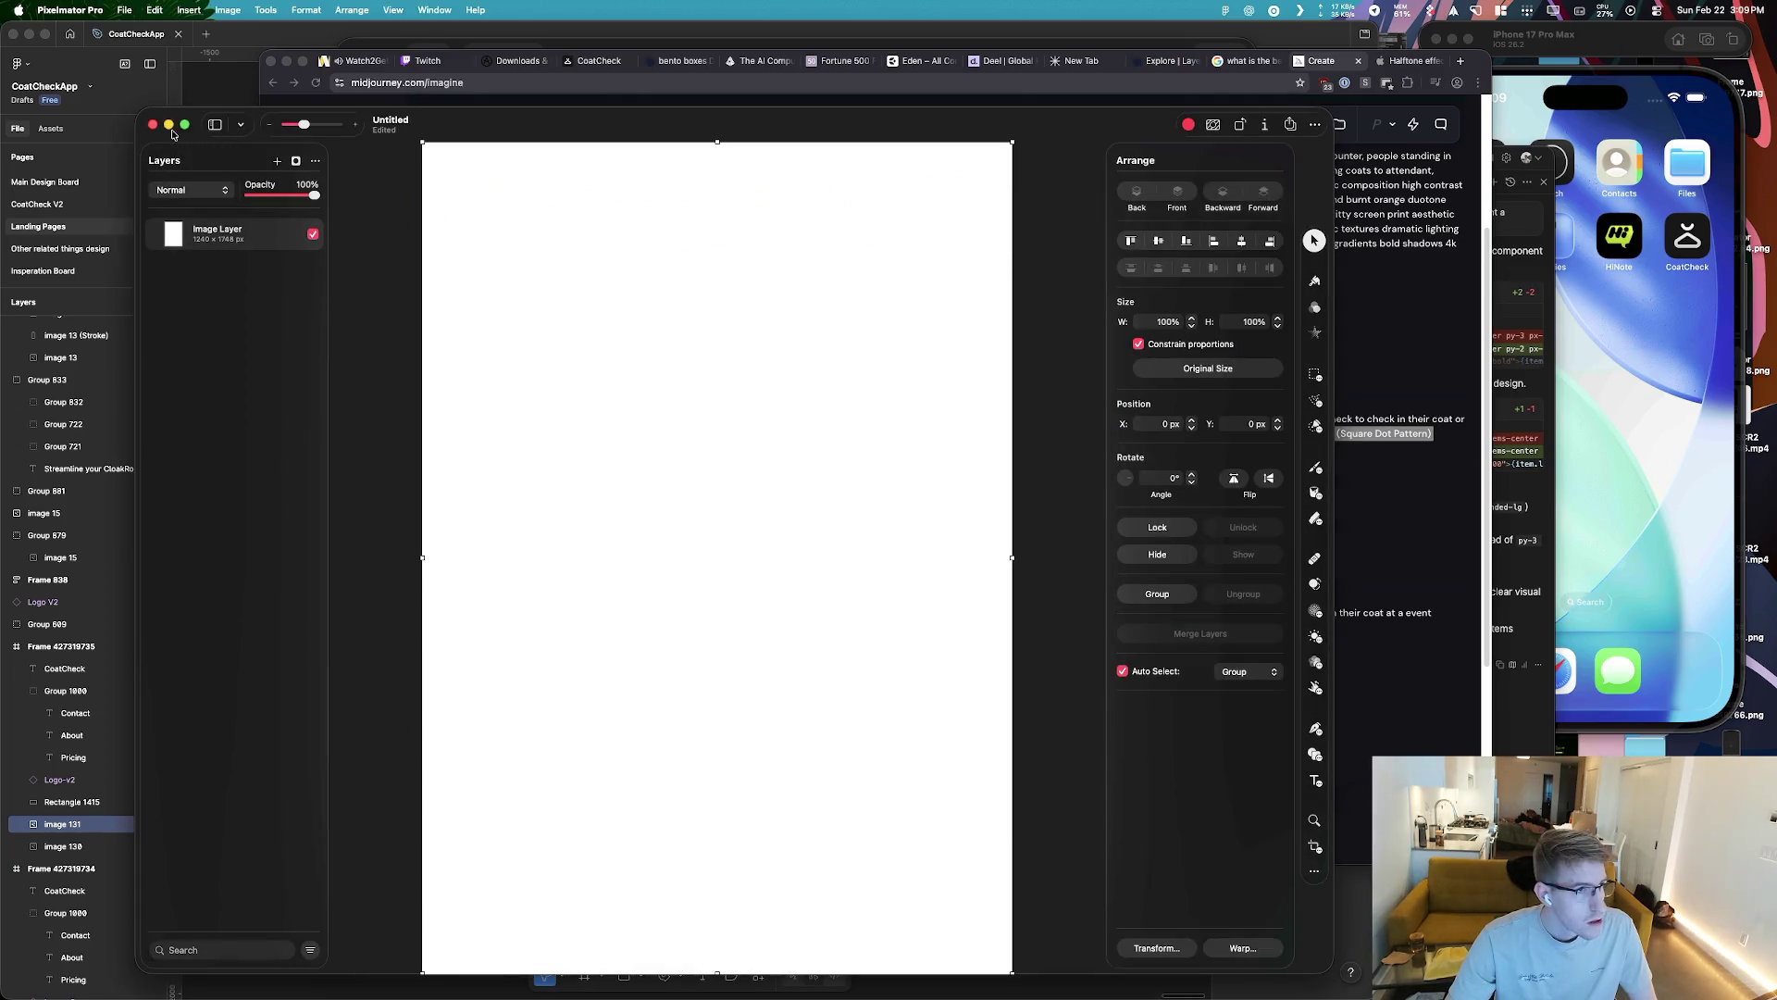
{"action": "key", "text": "super+w"}
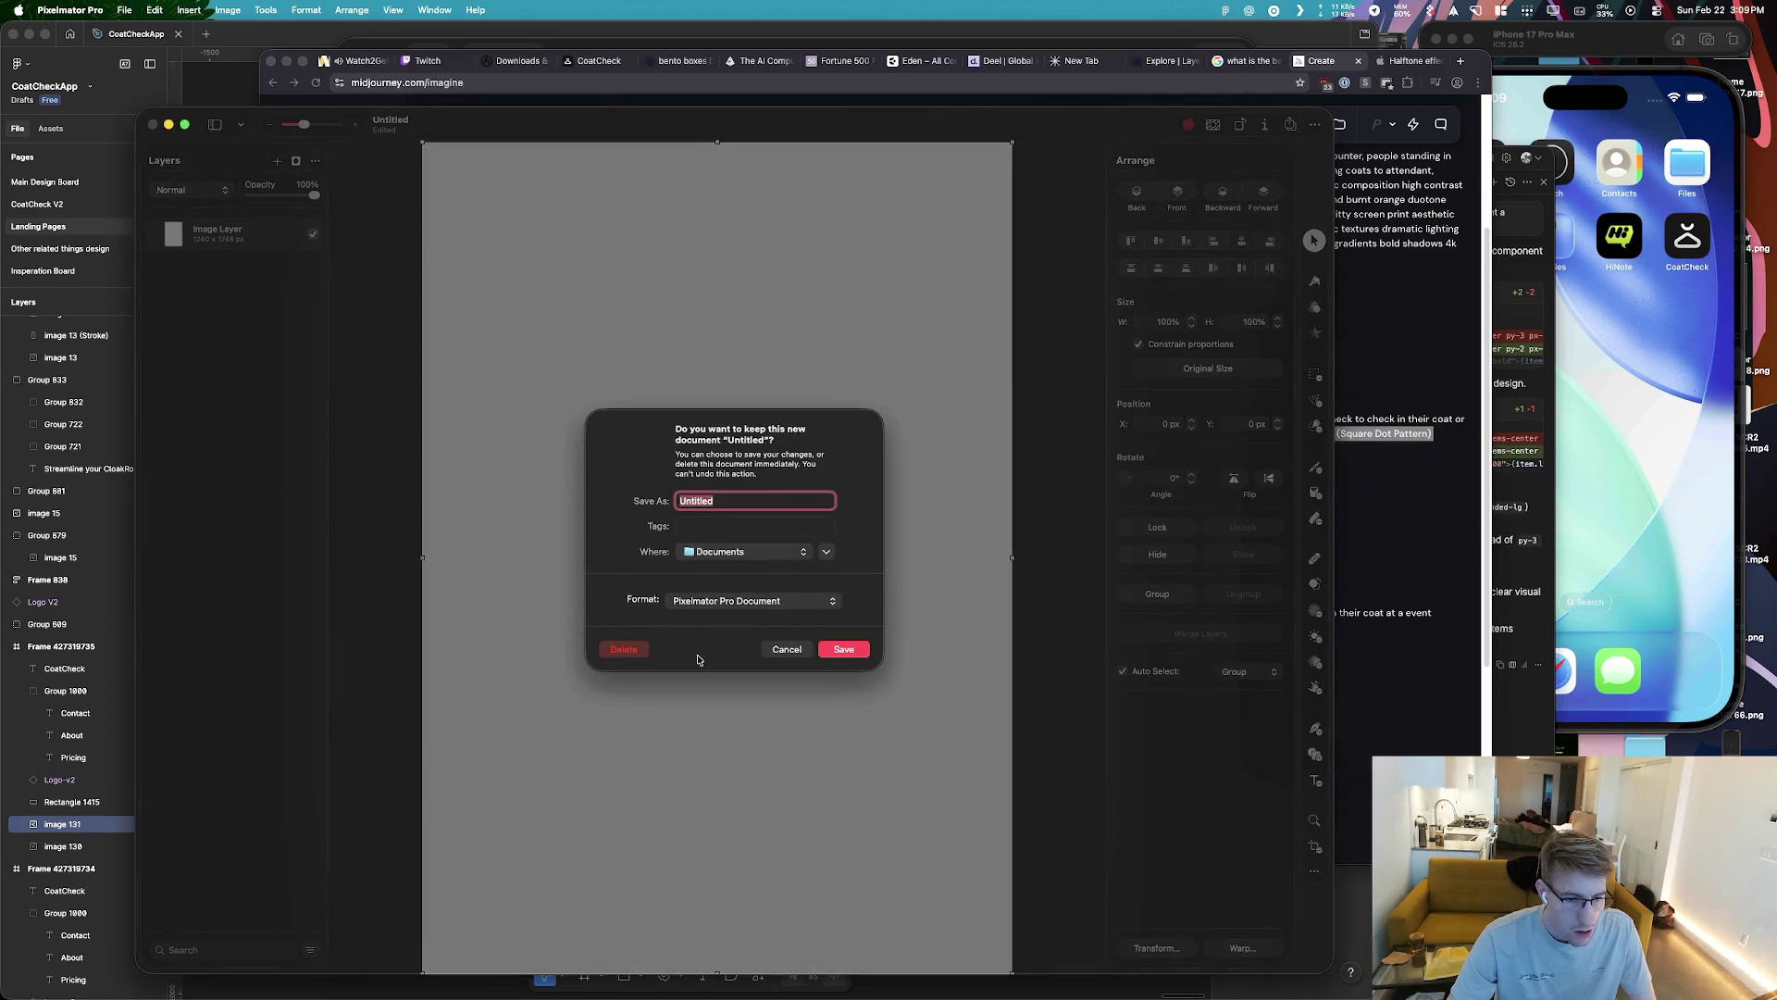
{"action": "left_click", "coordinate": [622, 646]}
In Figma, move image 131 above the frames and add a 1x PNG export setting
{"action": "key", "text": "super+Tab"}
{"action": "key", "text": "super+Tab"}
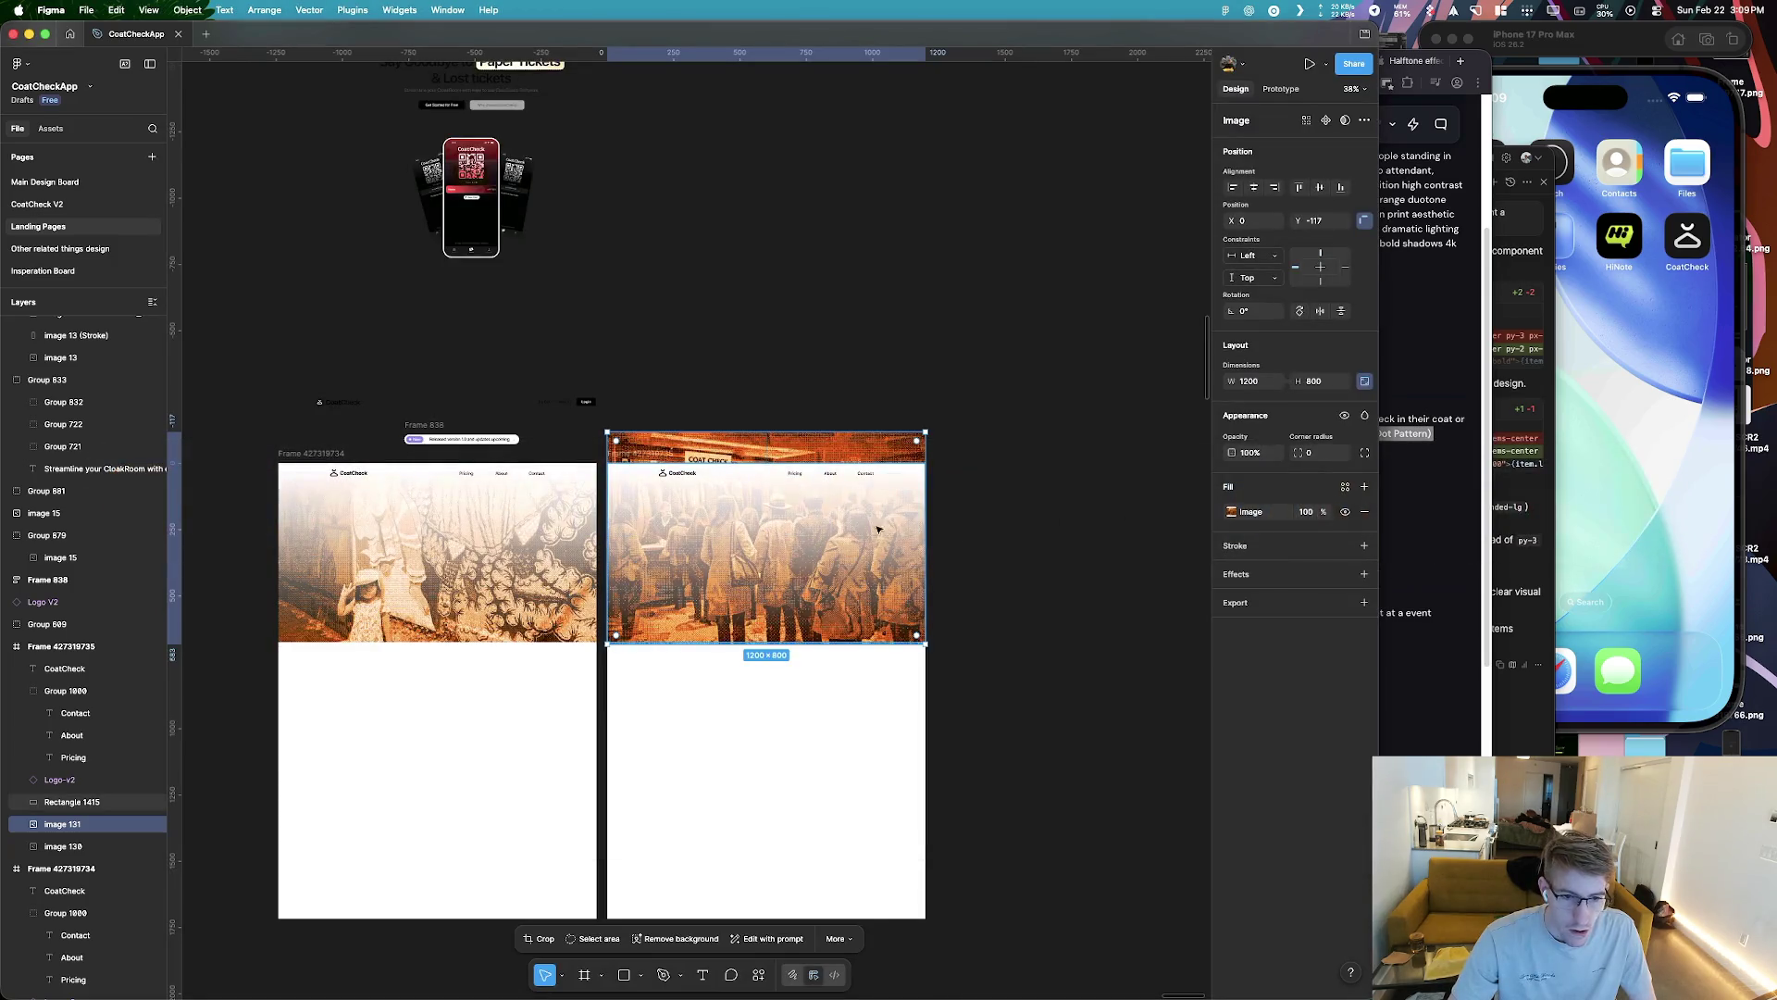
{"action": "left_click_drag", "start_coordinate": [759, 454], "coordinate": [802, 149]}
{"action": "scroll", "coordinate": [833, 444], "scroll_direction": "down", "scroll_amount": 5}
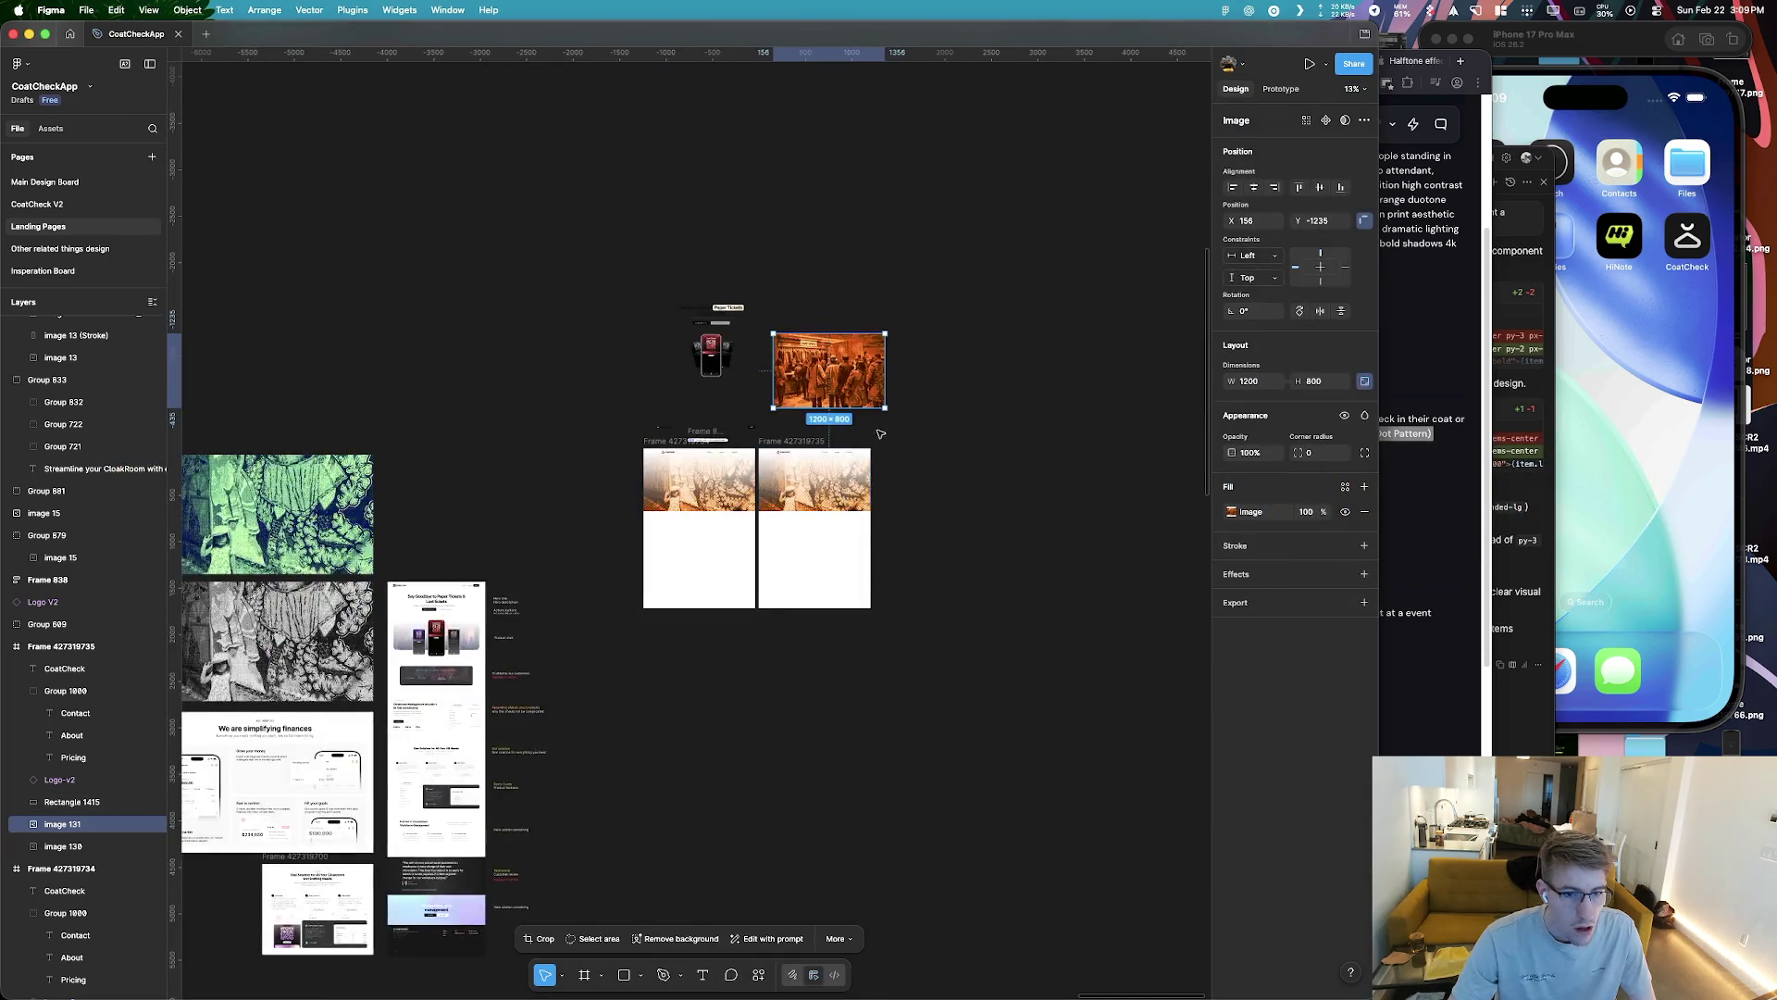
{"action": "scroll", "coordinate": [875, 435], "scroll_direction": "up", "scroll_amount": 5}
{"action": "right_click", "coordinate": [798, 283]}
{"action": "left_click", "coordinate": [1305, 655]}
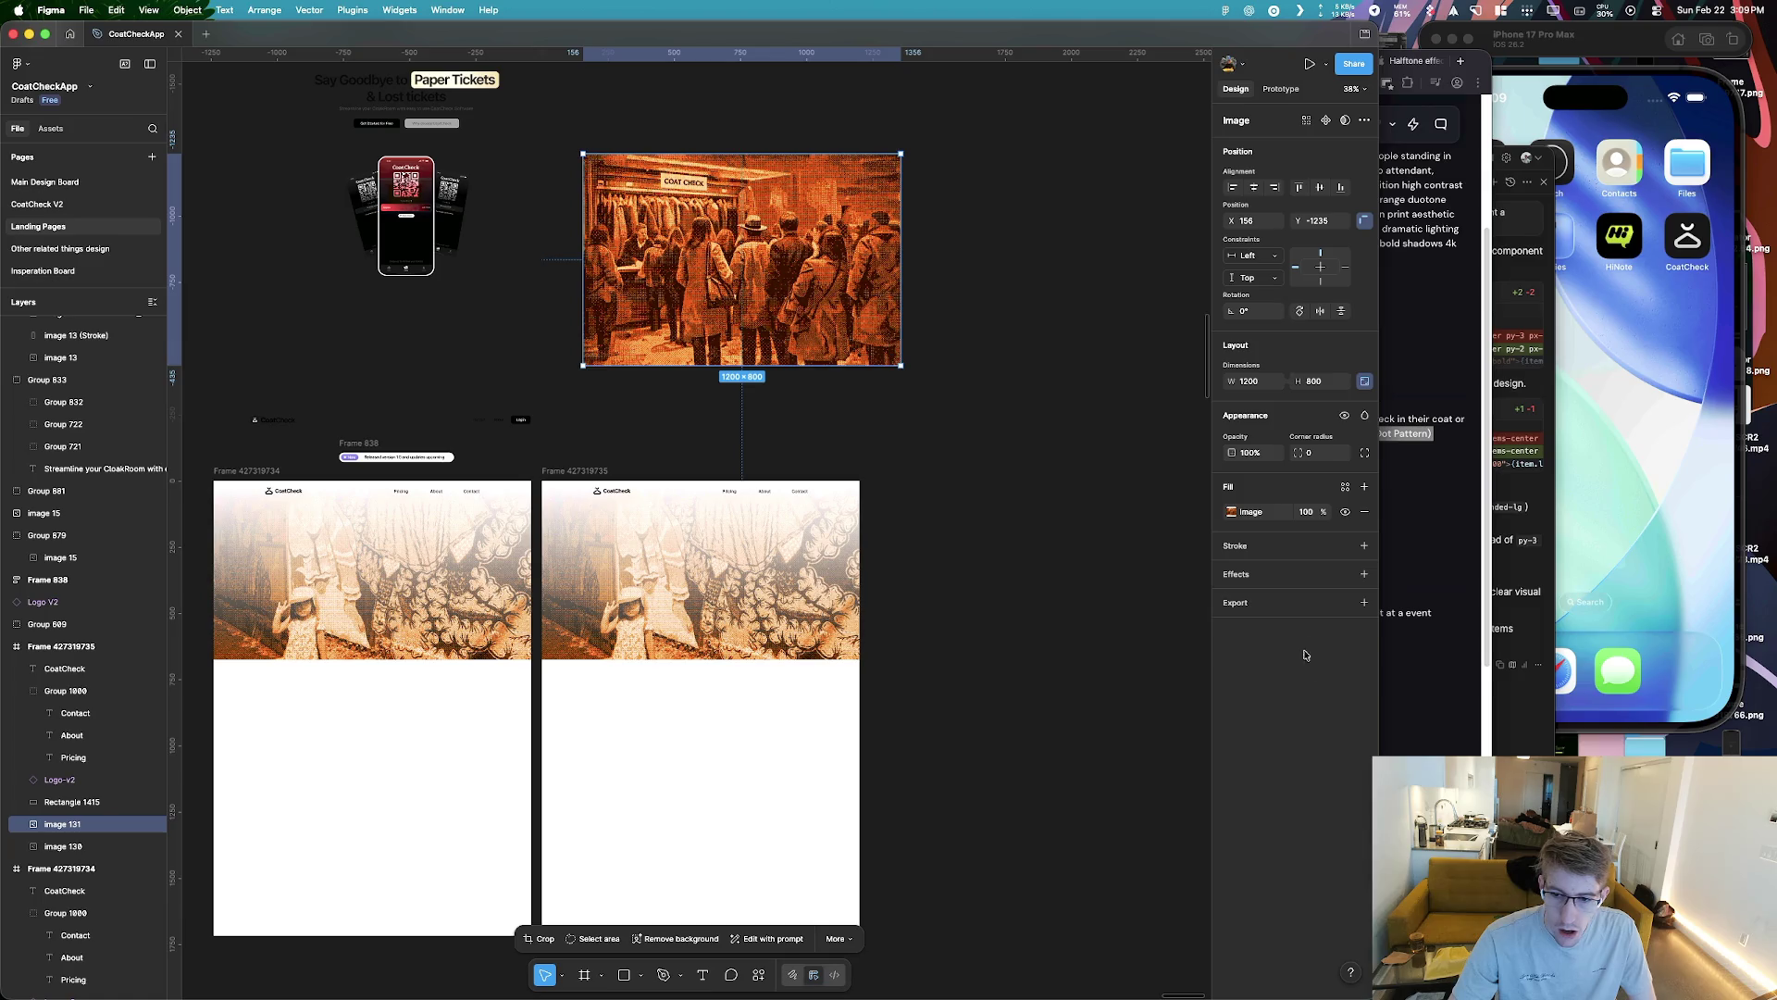
{"action": "left_click", "coordinate": [1365, 603]}
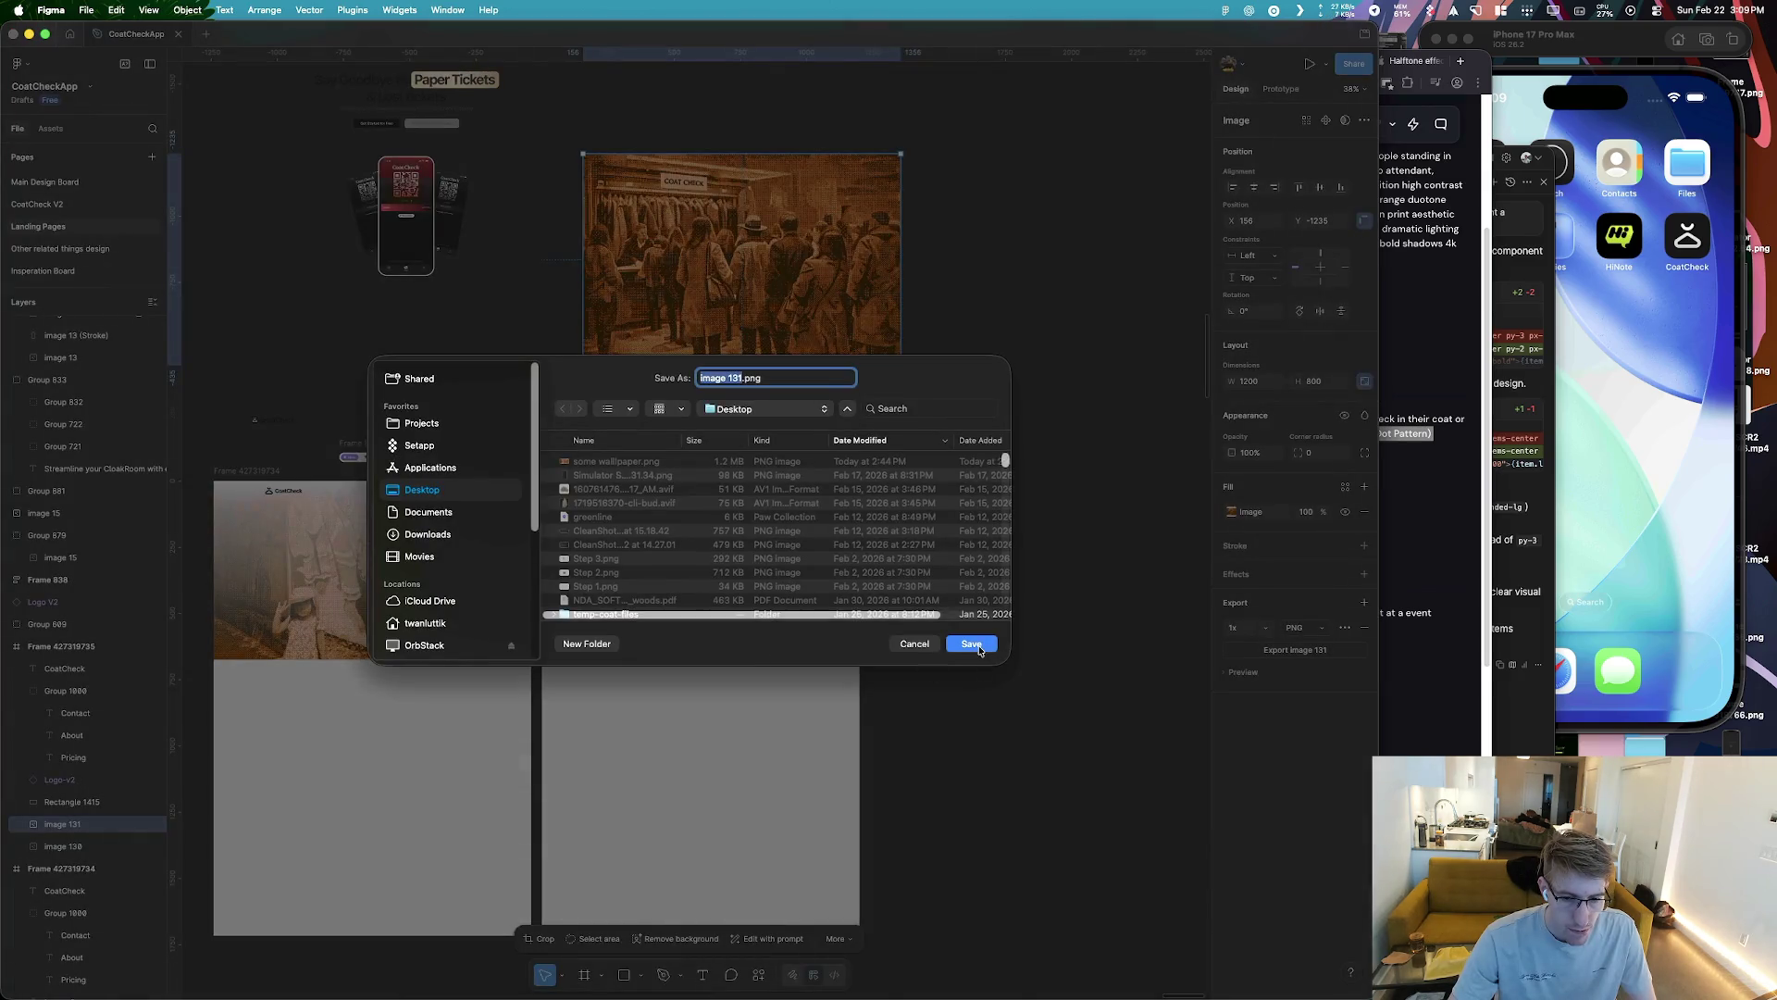
Export image 131 as PNG, then relaunch Pixelmator Pro via Raycast and browse the Mac's files
{"action": "left_click", "coordinate": [972, 644]}
{"action": "key", "text": "super+Tab"}
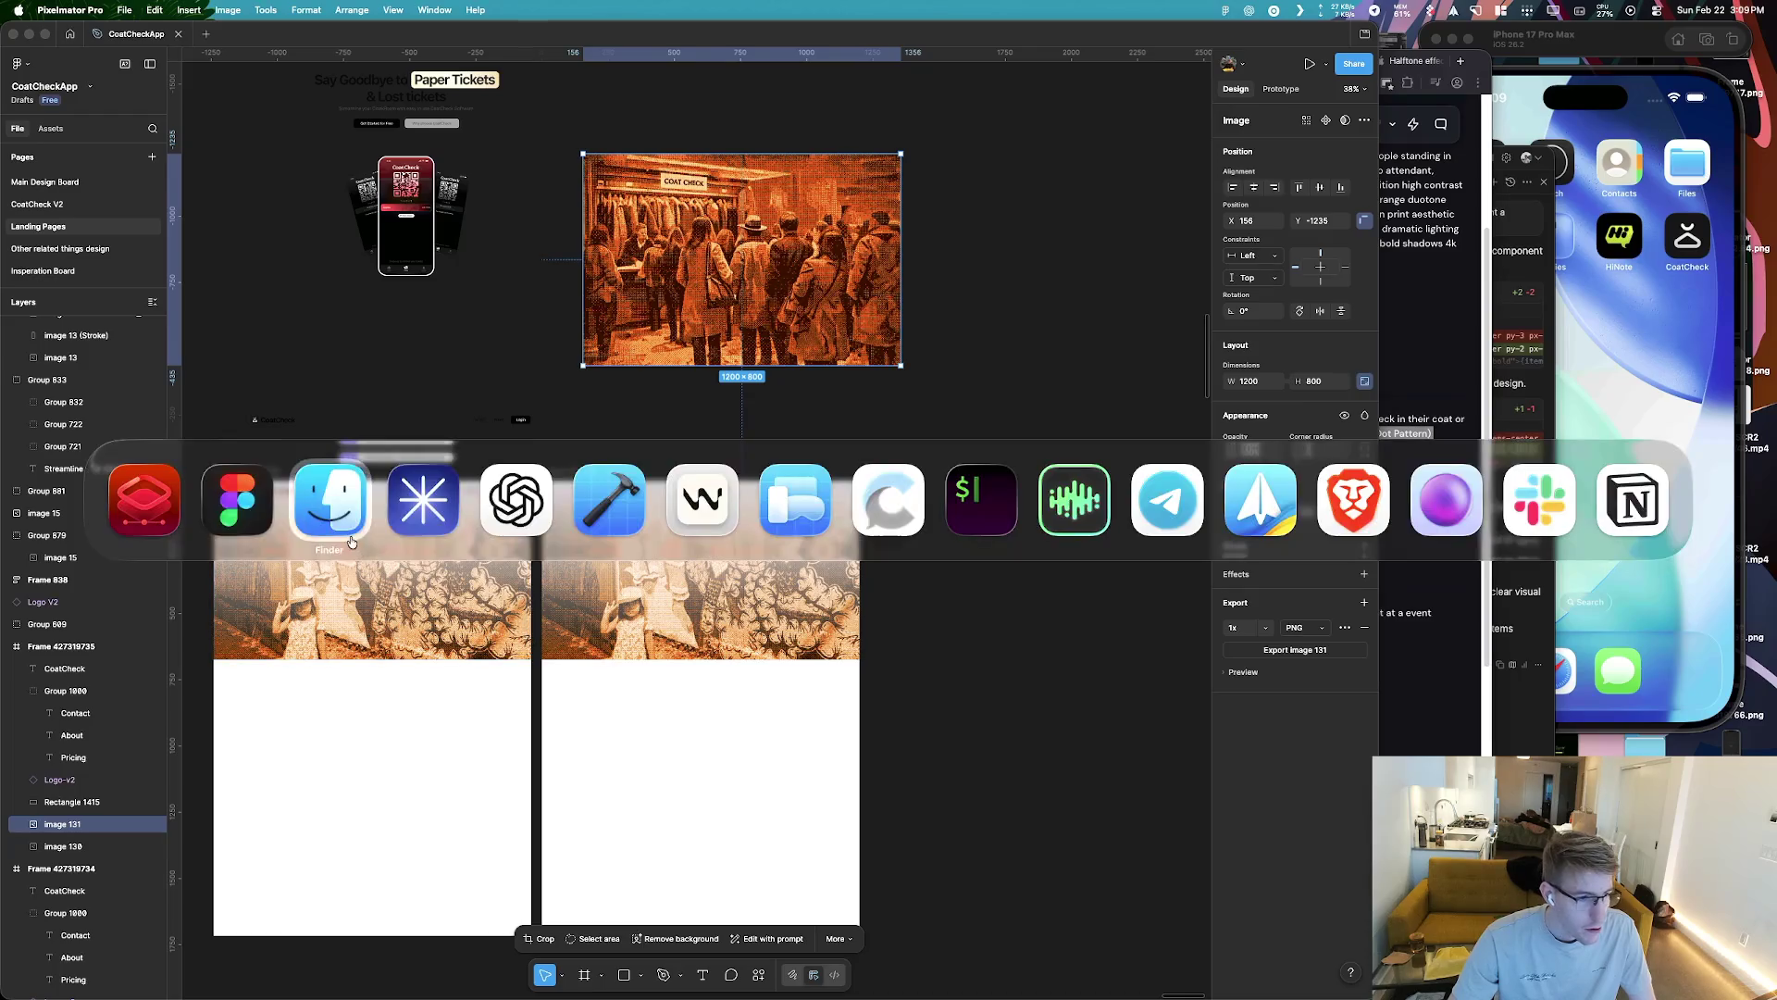
{"action": "key", "text": "alt+space"}
{"action": "type", "text": "pix4"}
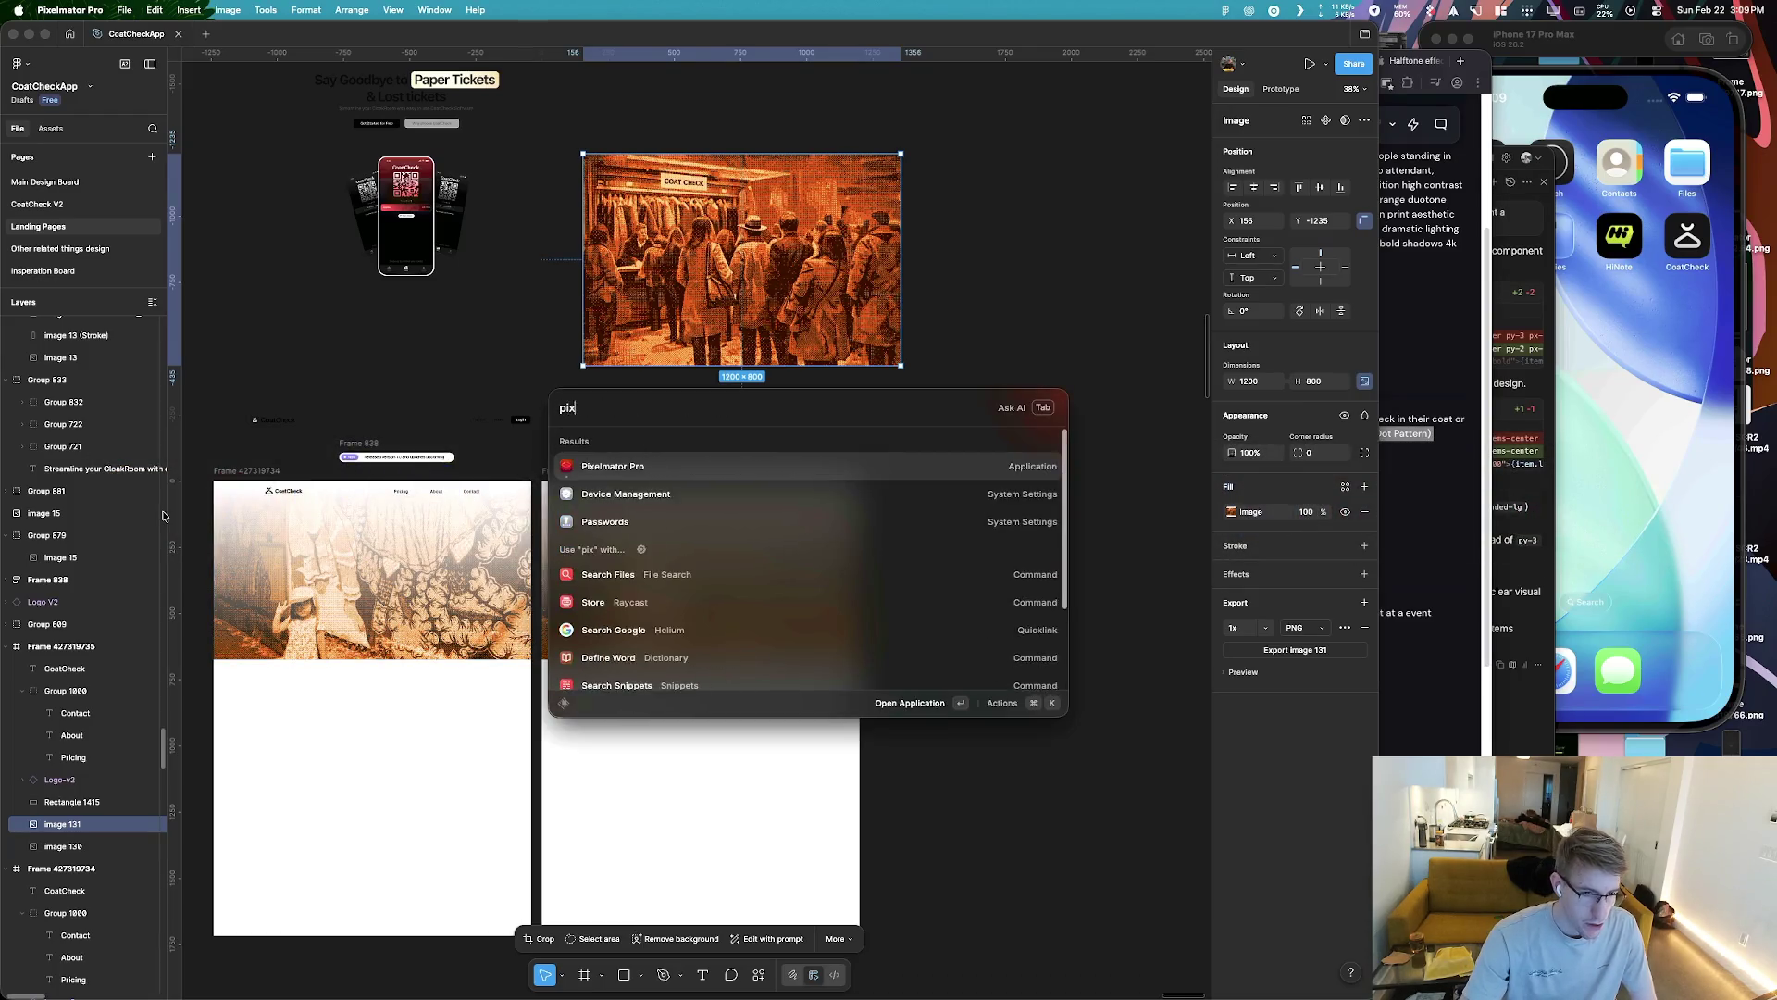
{"action": "key", "text": "BackSpace"}
{"action": "type", "text": "el"}
{"action": "key", "text": "Return"}
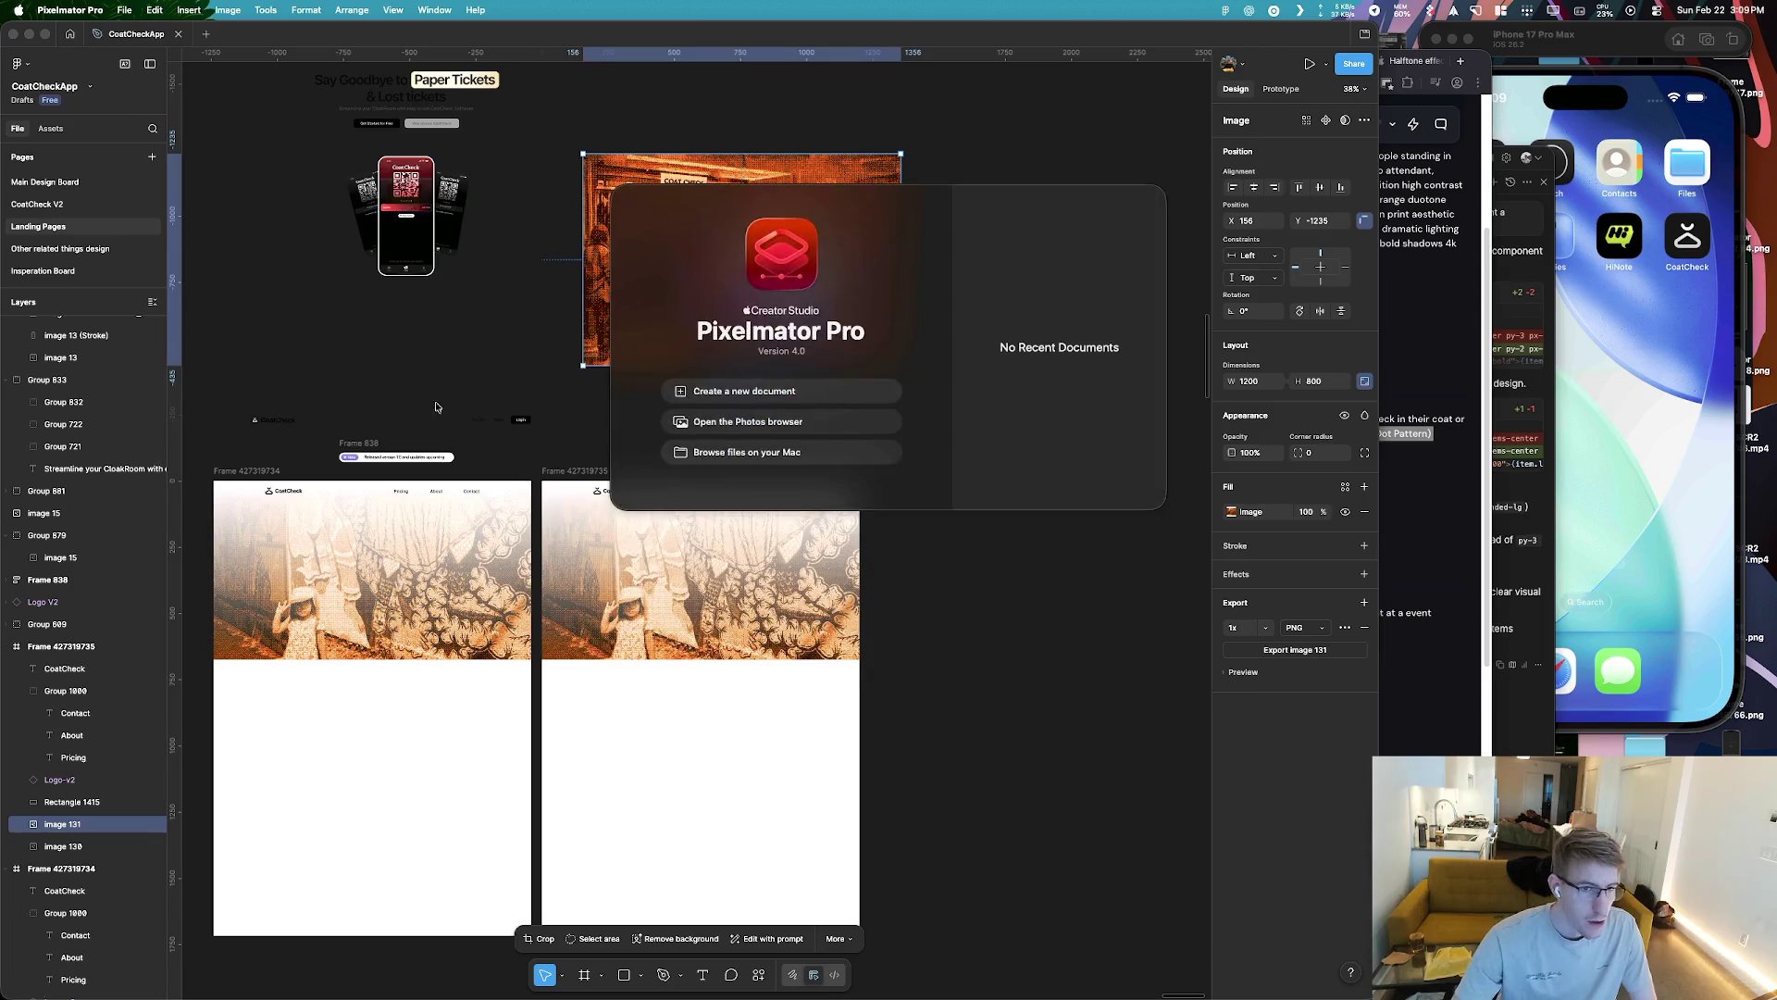
{"action": "left_click", "coordinate": [757, 453]}
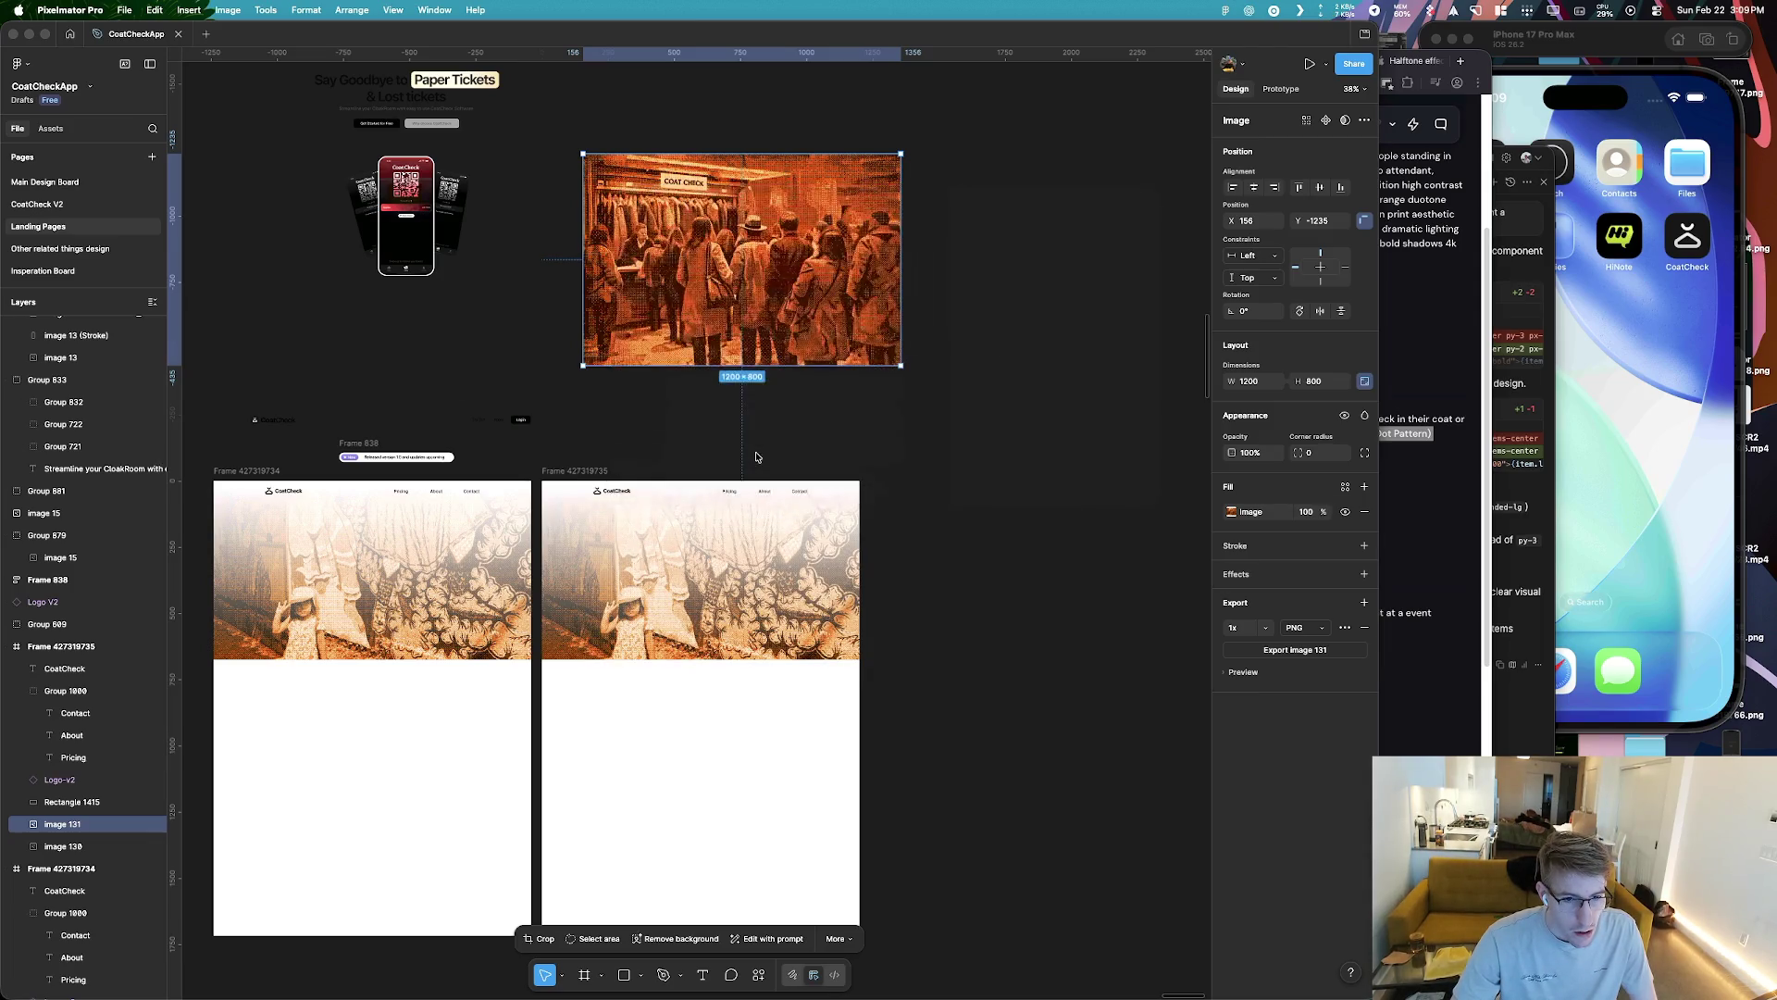
Open the exported image 131 from the Desktop as a 1200 × 800 px document
{"action": "left_click", "coordinate": [630, 303]}
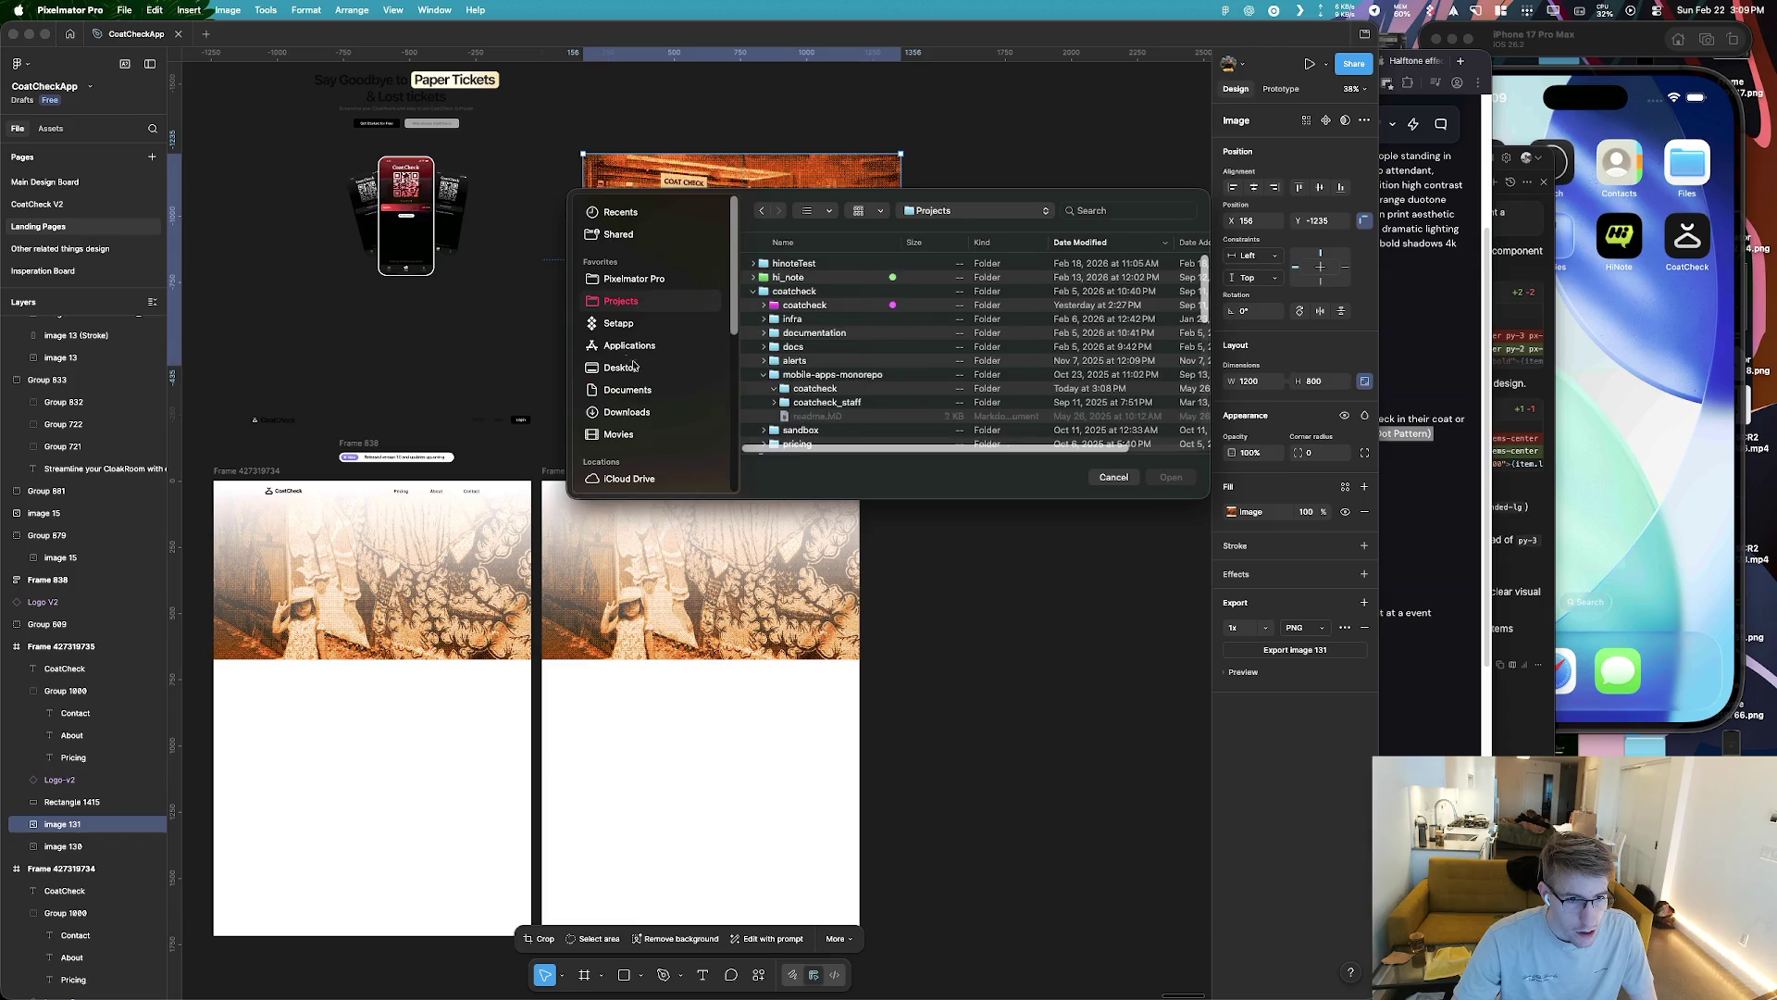
{"action": "left_click", "coordinate": [696, 365]}
{"action": "double_click", "coordinate": [804, 264]}
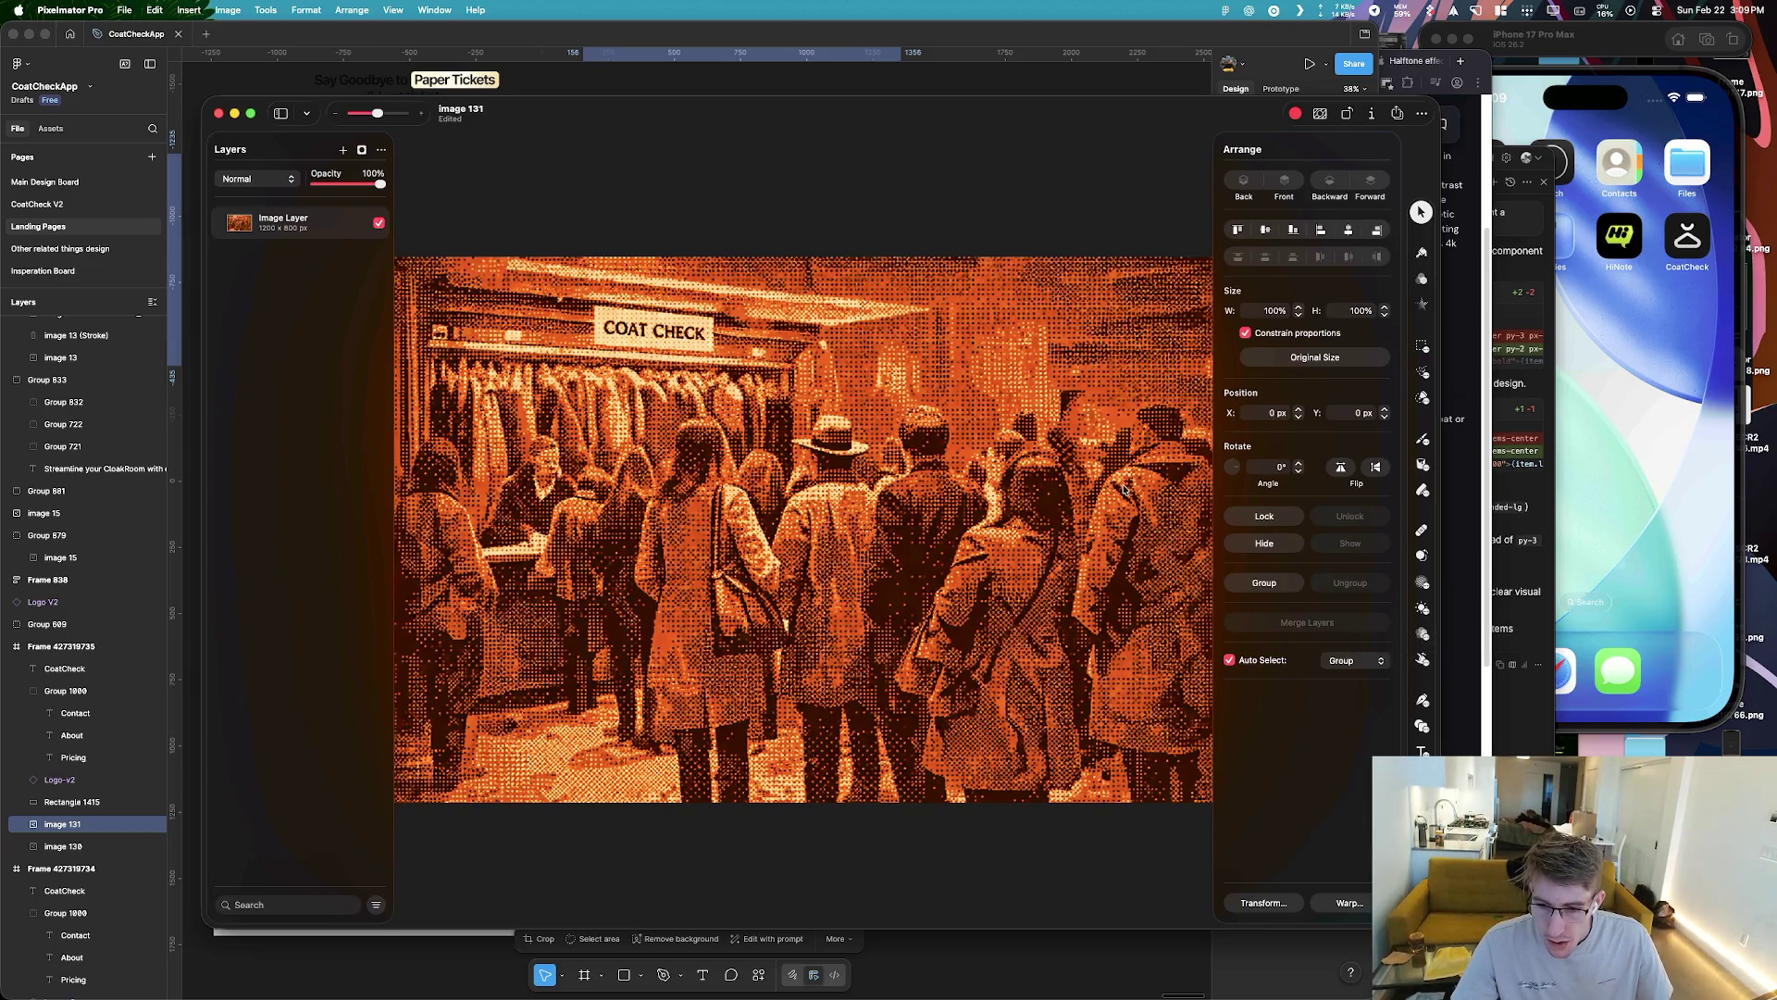
{"action": "key", "text": "super+Tab"}
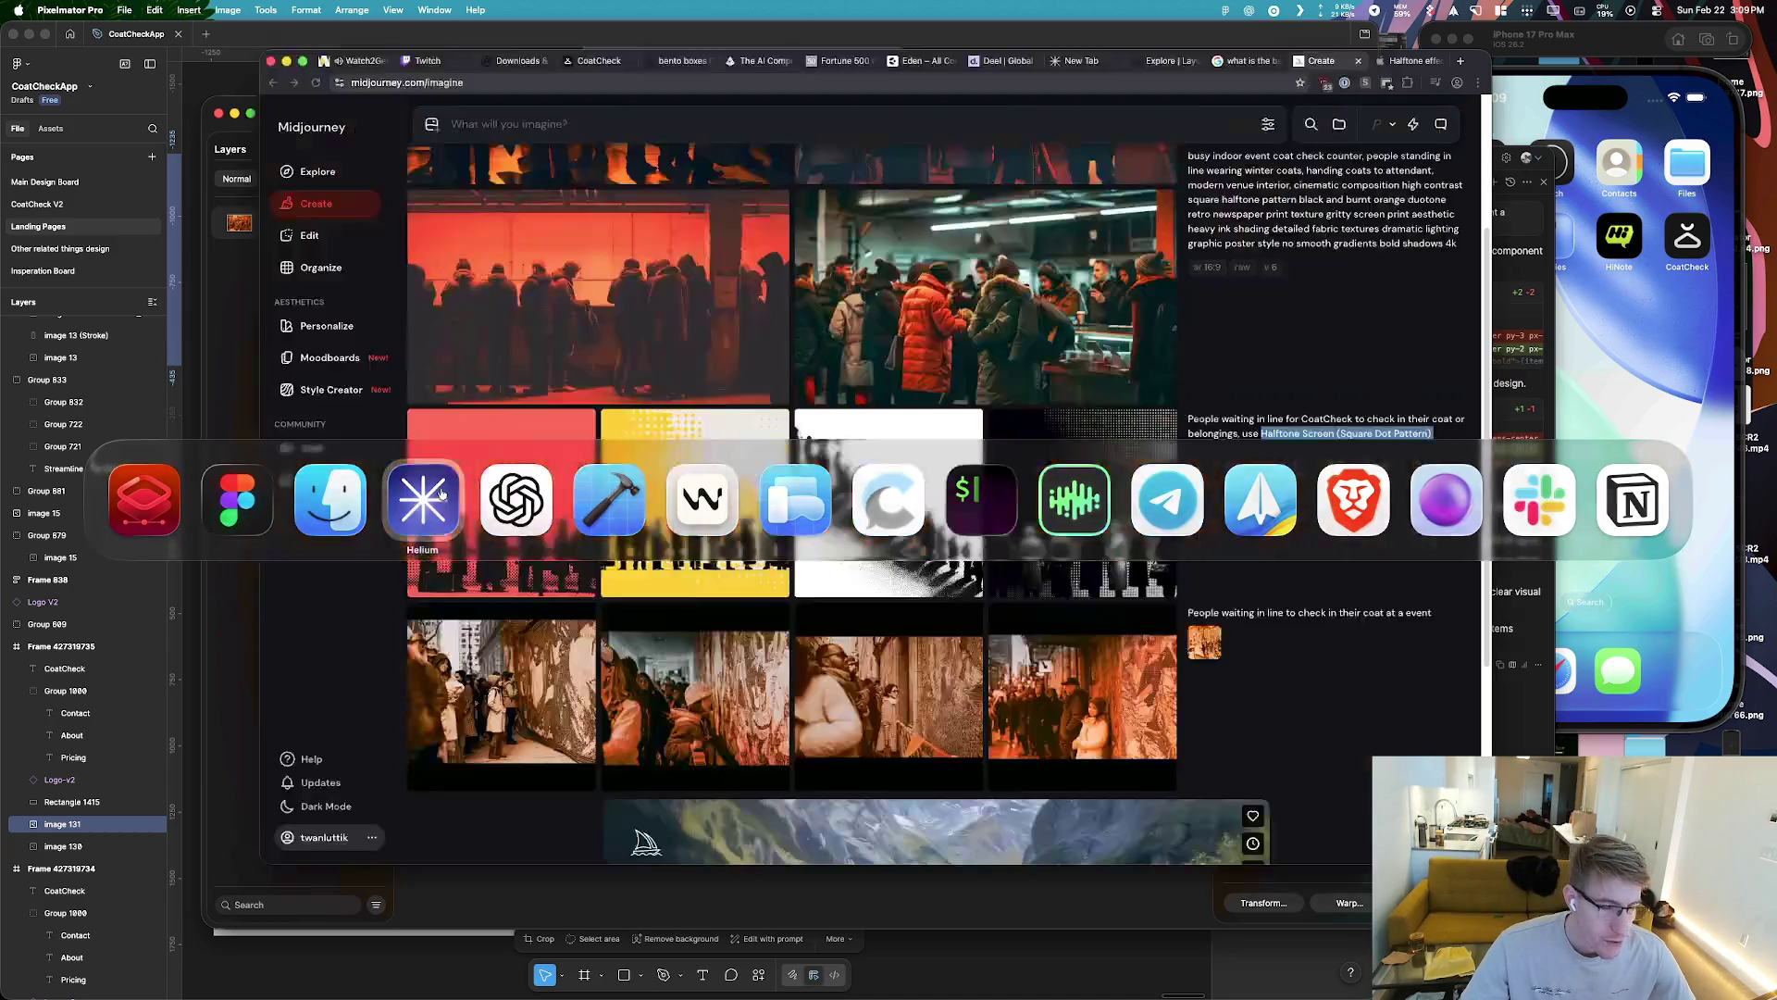
Read the Circular Screen section of Apple's Halftone effects guide, then return to image 131
{"action": "key", "text": "ctrl+Tab"}
{"action": "key", "text": "ctrl+Tab"}
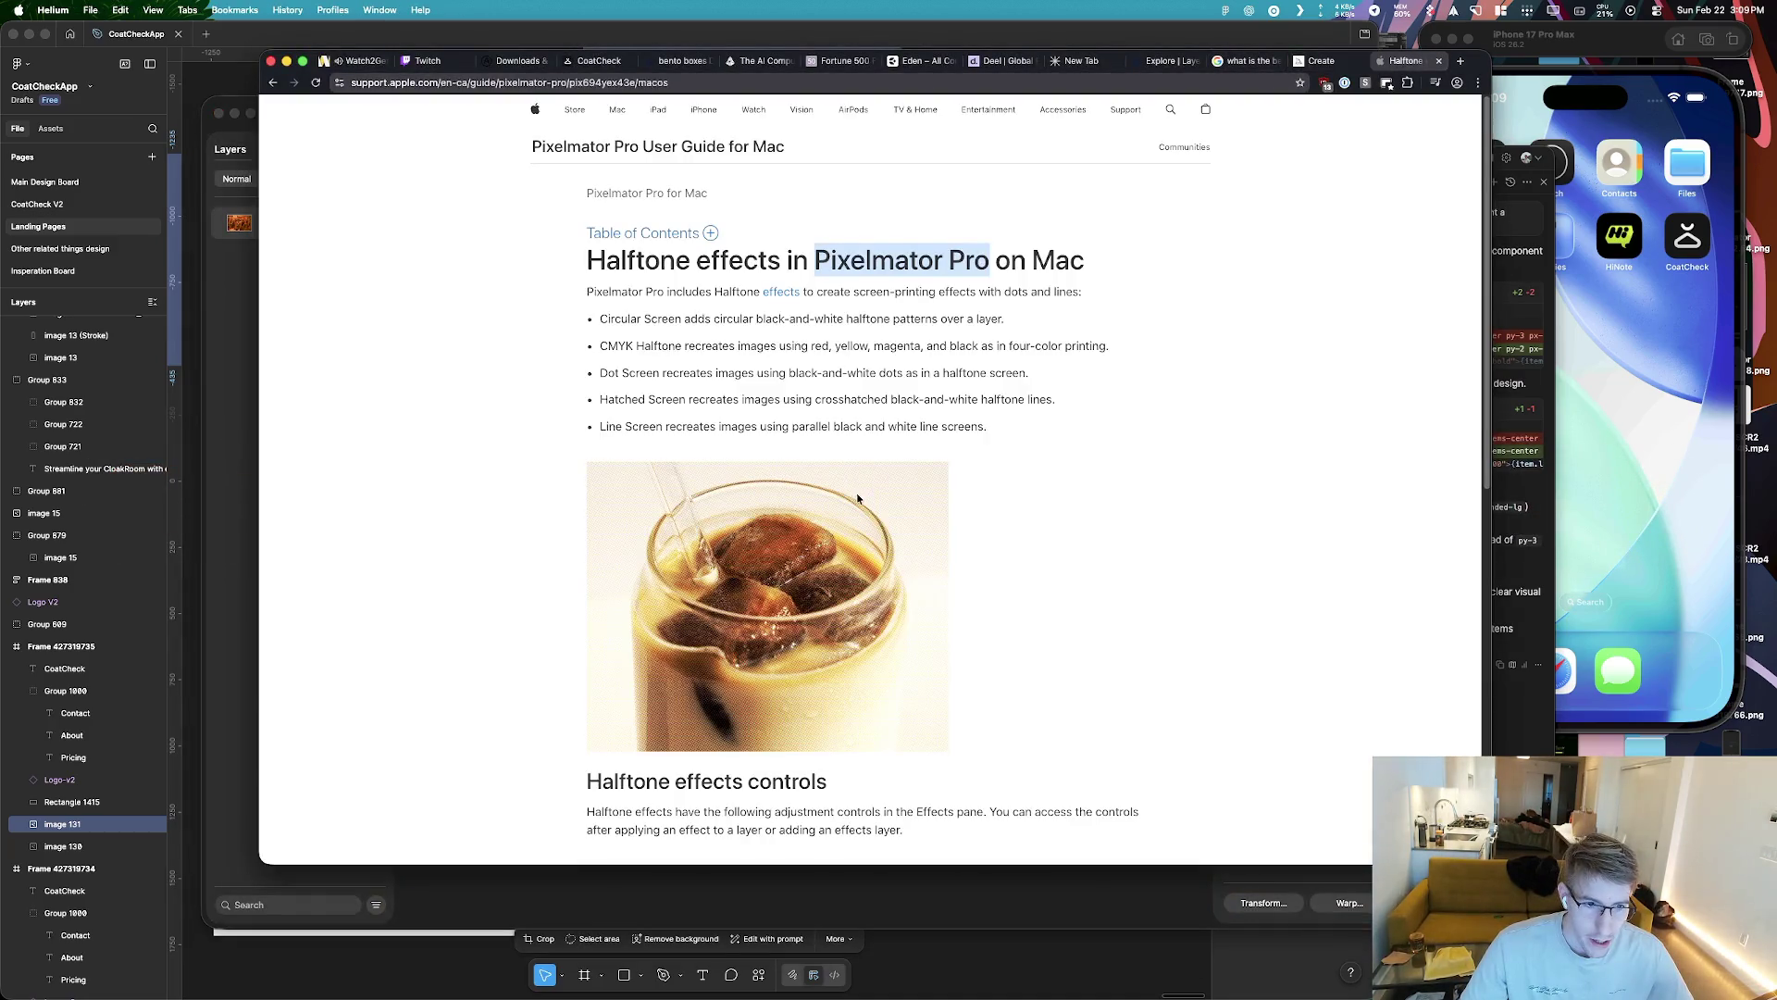
{"action": "left_click_drag", "start_coordinate": [598, 318], "coordinate": [875, 319]}
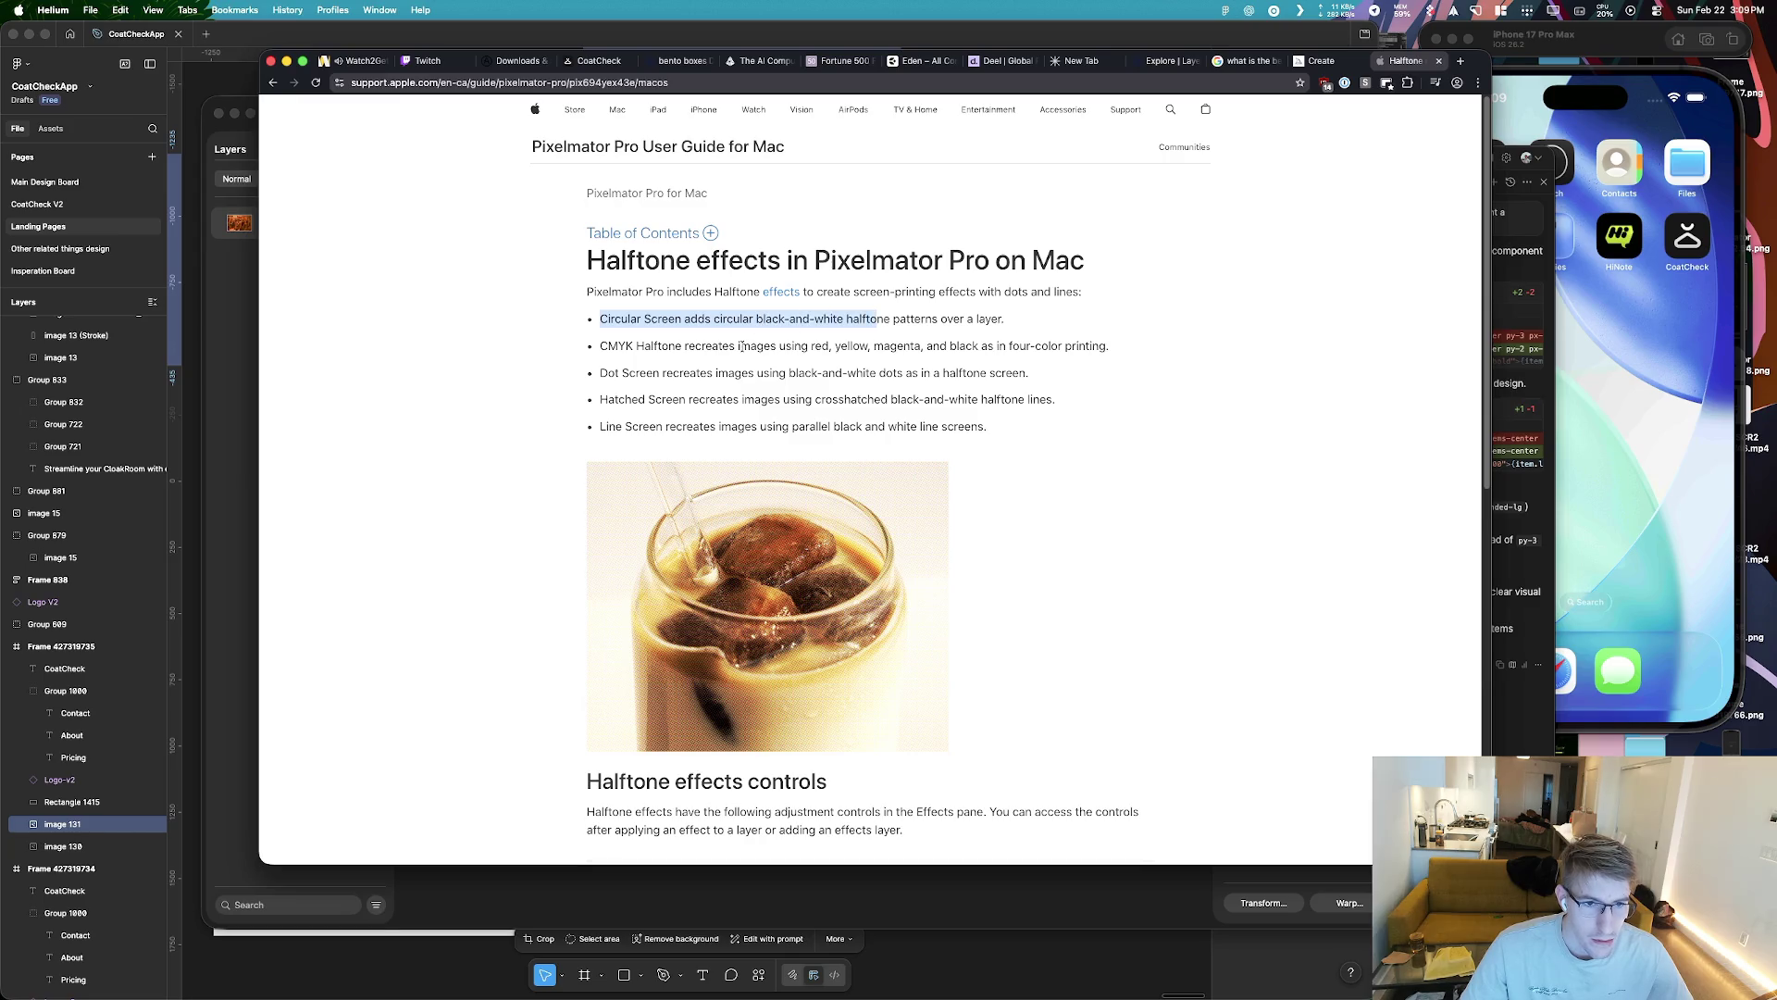
{"action": "scroll", "coordinate": [854, 459], "scroll_direction": "down", "scroll_amount": 3}
{"action": "scroll", "coordinate": [850, 514], "scroll_direction": "down", "scroll_amount": 3}
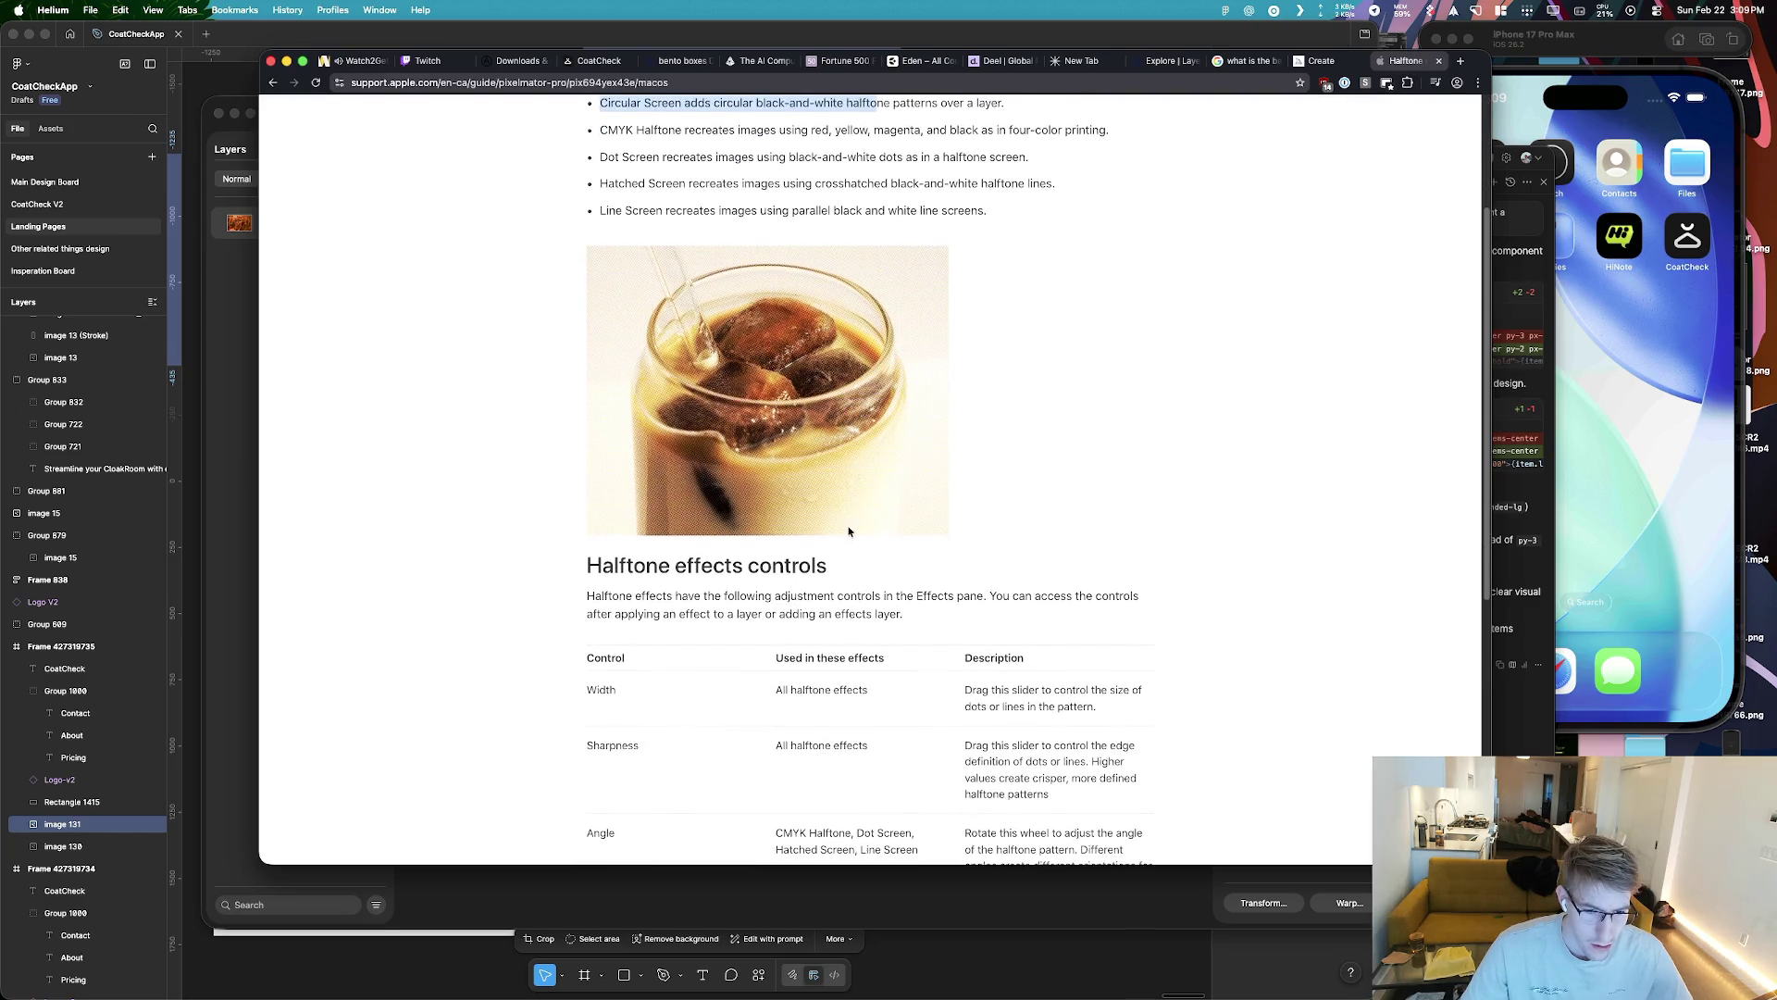
{"action": "scroll", "coordinate": [782, 666], "scroll_direction": "down", "scroll_amount": 1}
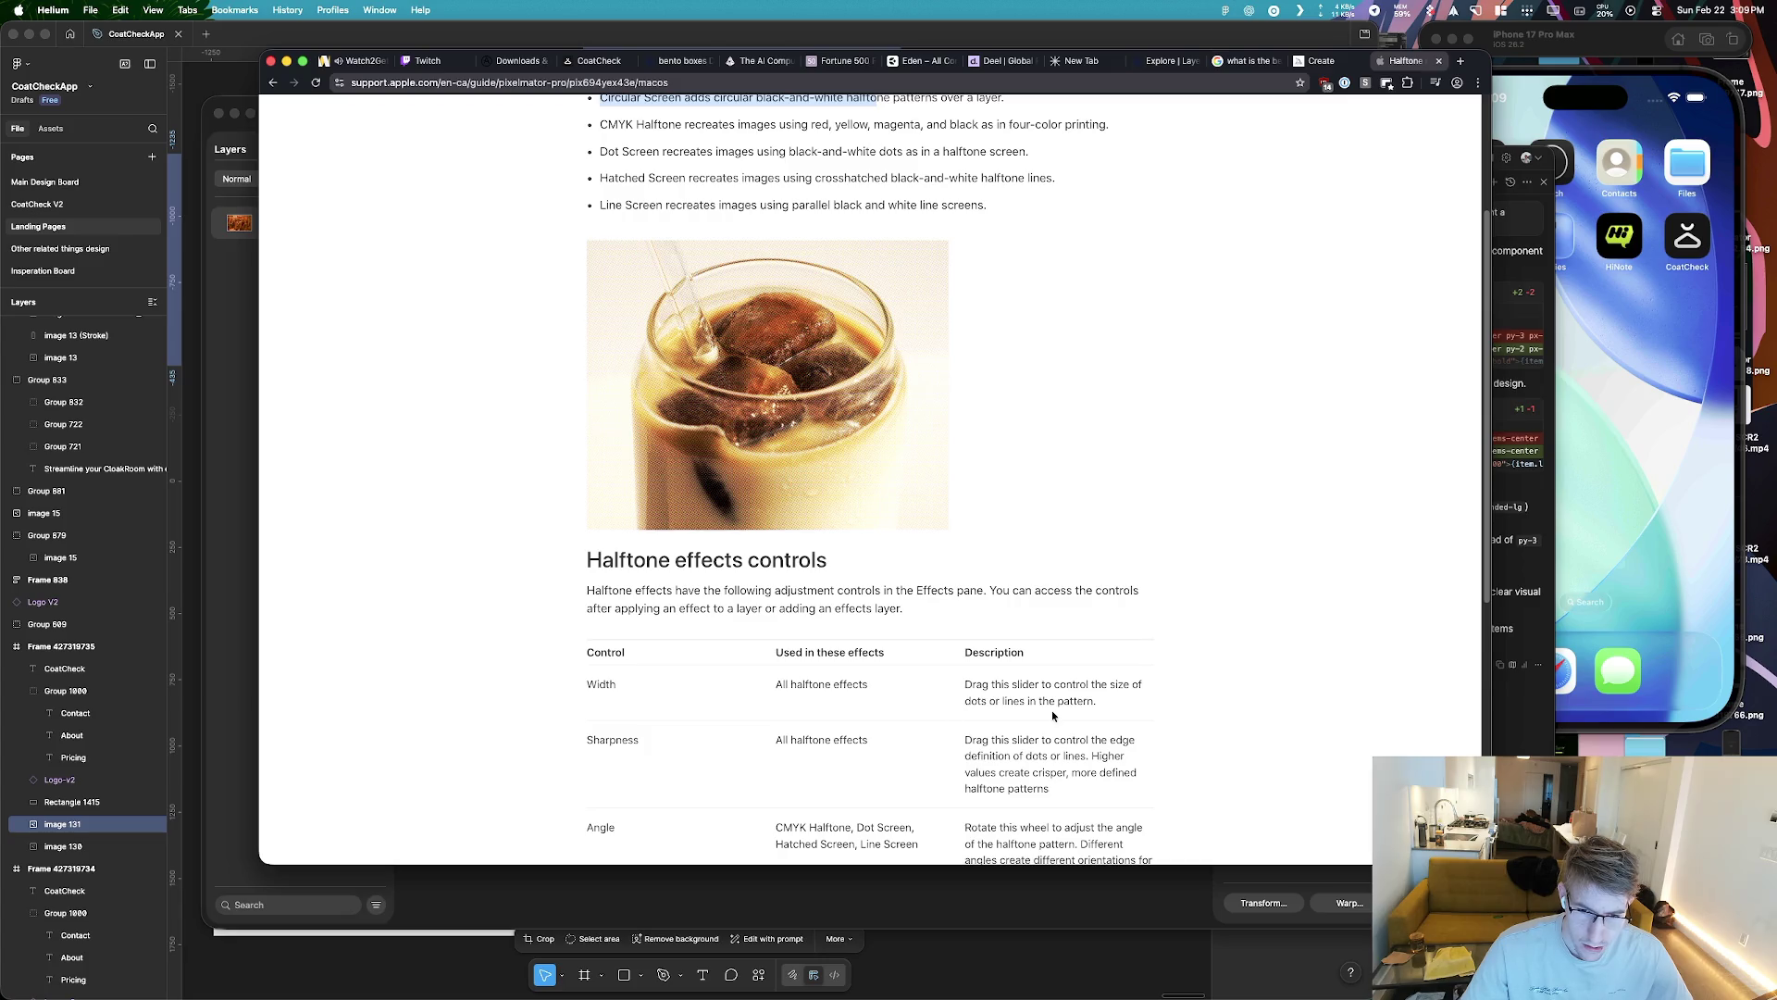
{"action": "key", "text": "super+Tab"}
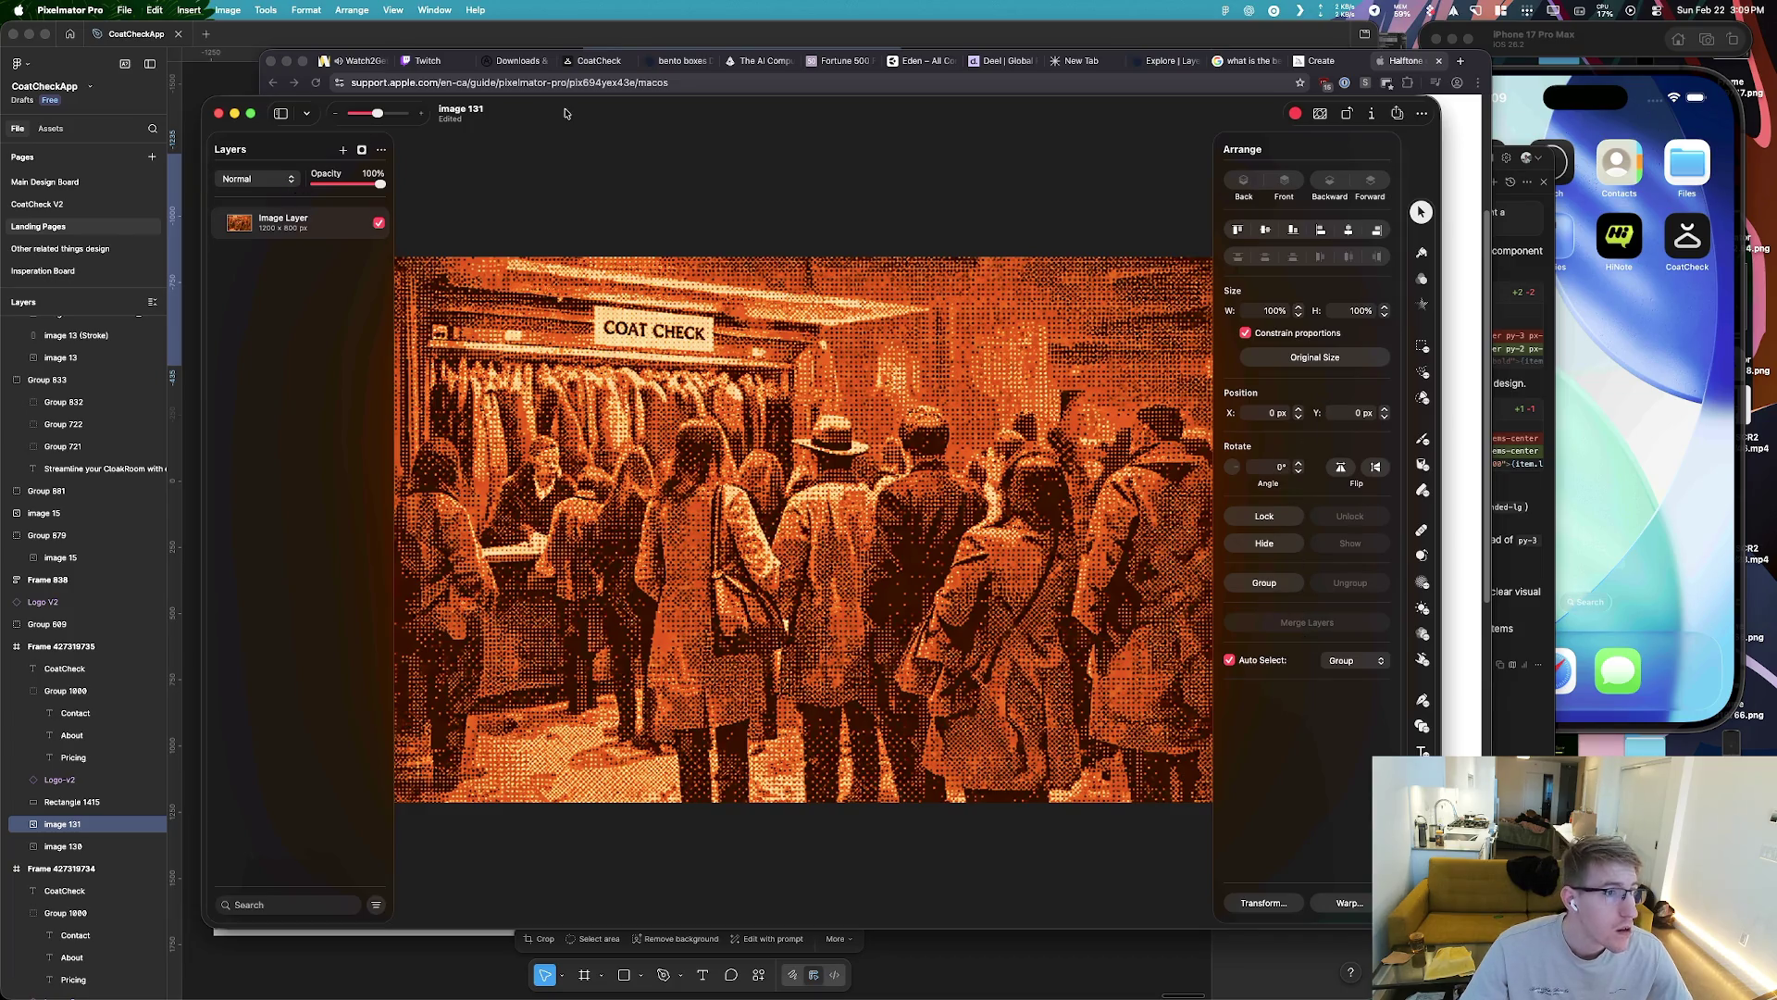
{"action": "left_click_drag", "start_coordinate": [563, 104], "coordinate": [453, 91]}
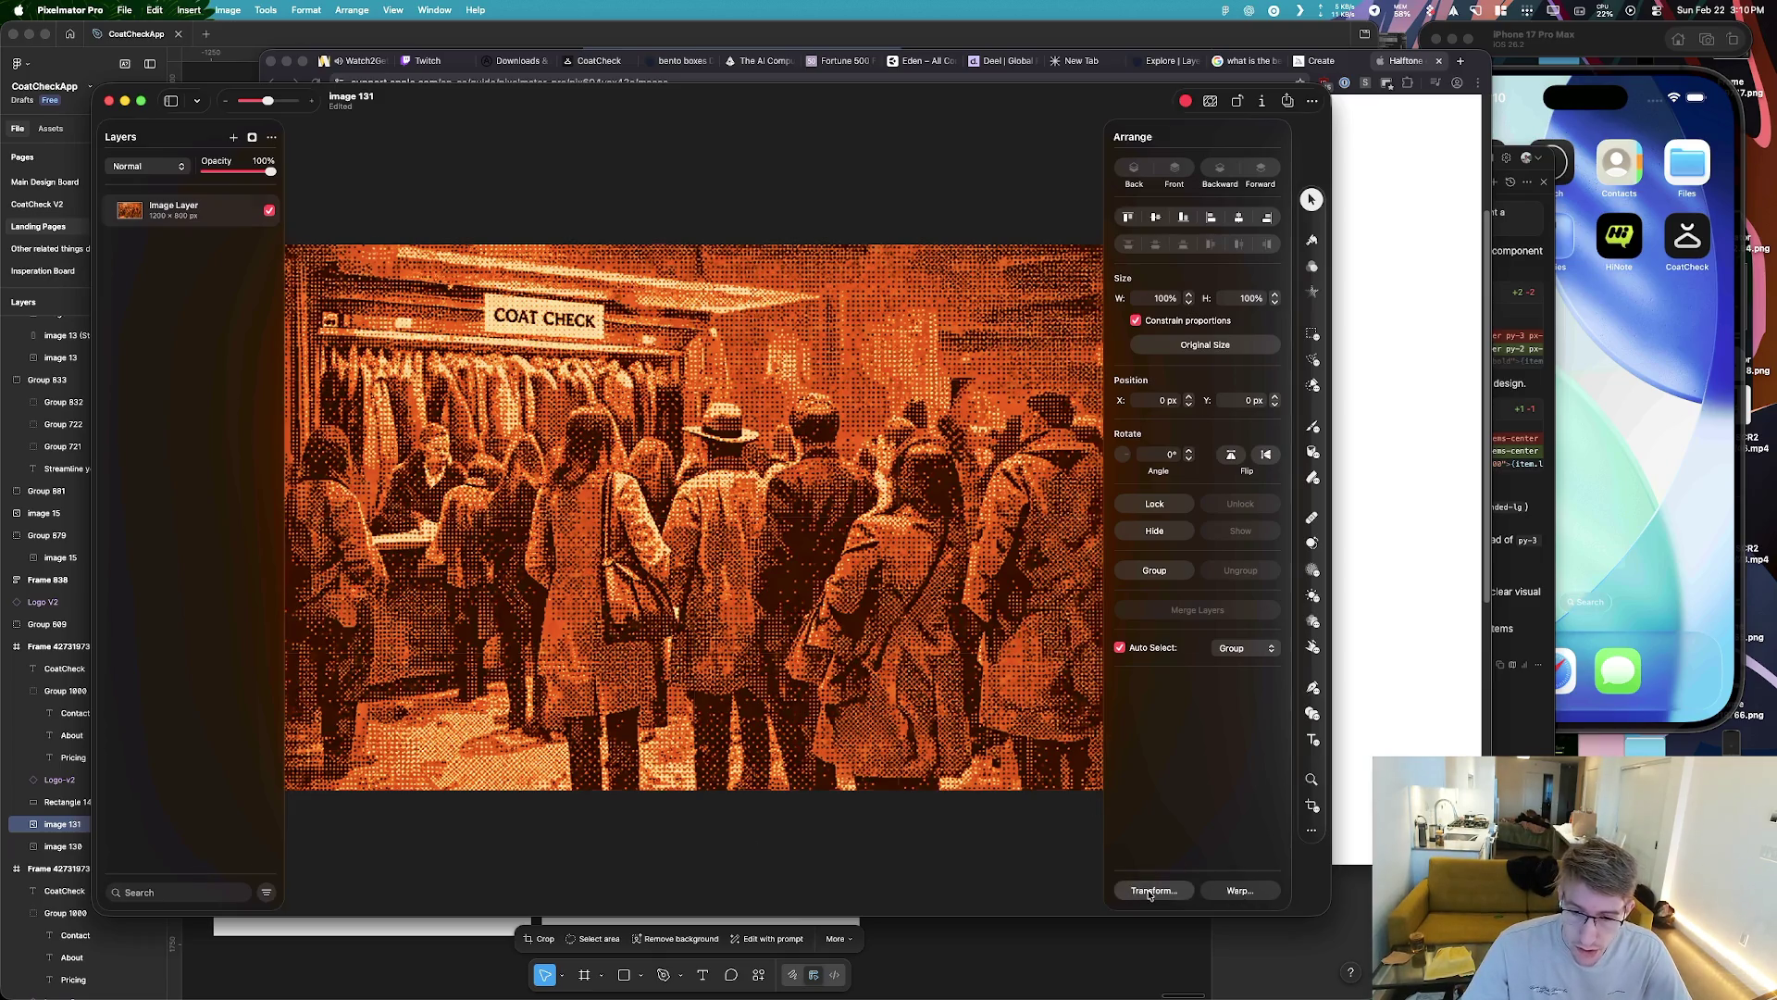
{"action": "left_click", "coordinate": [1154, 889]}
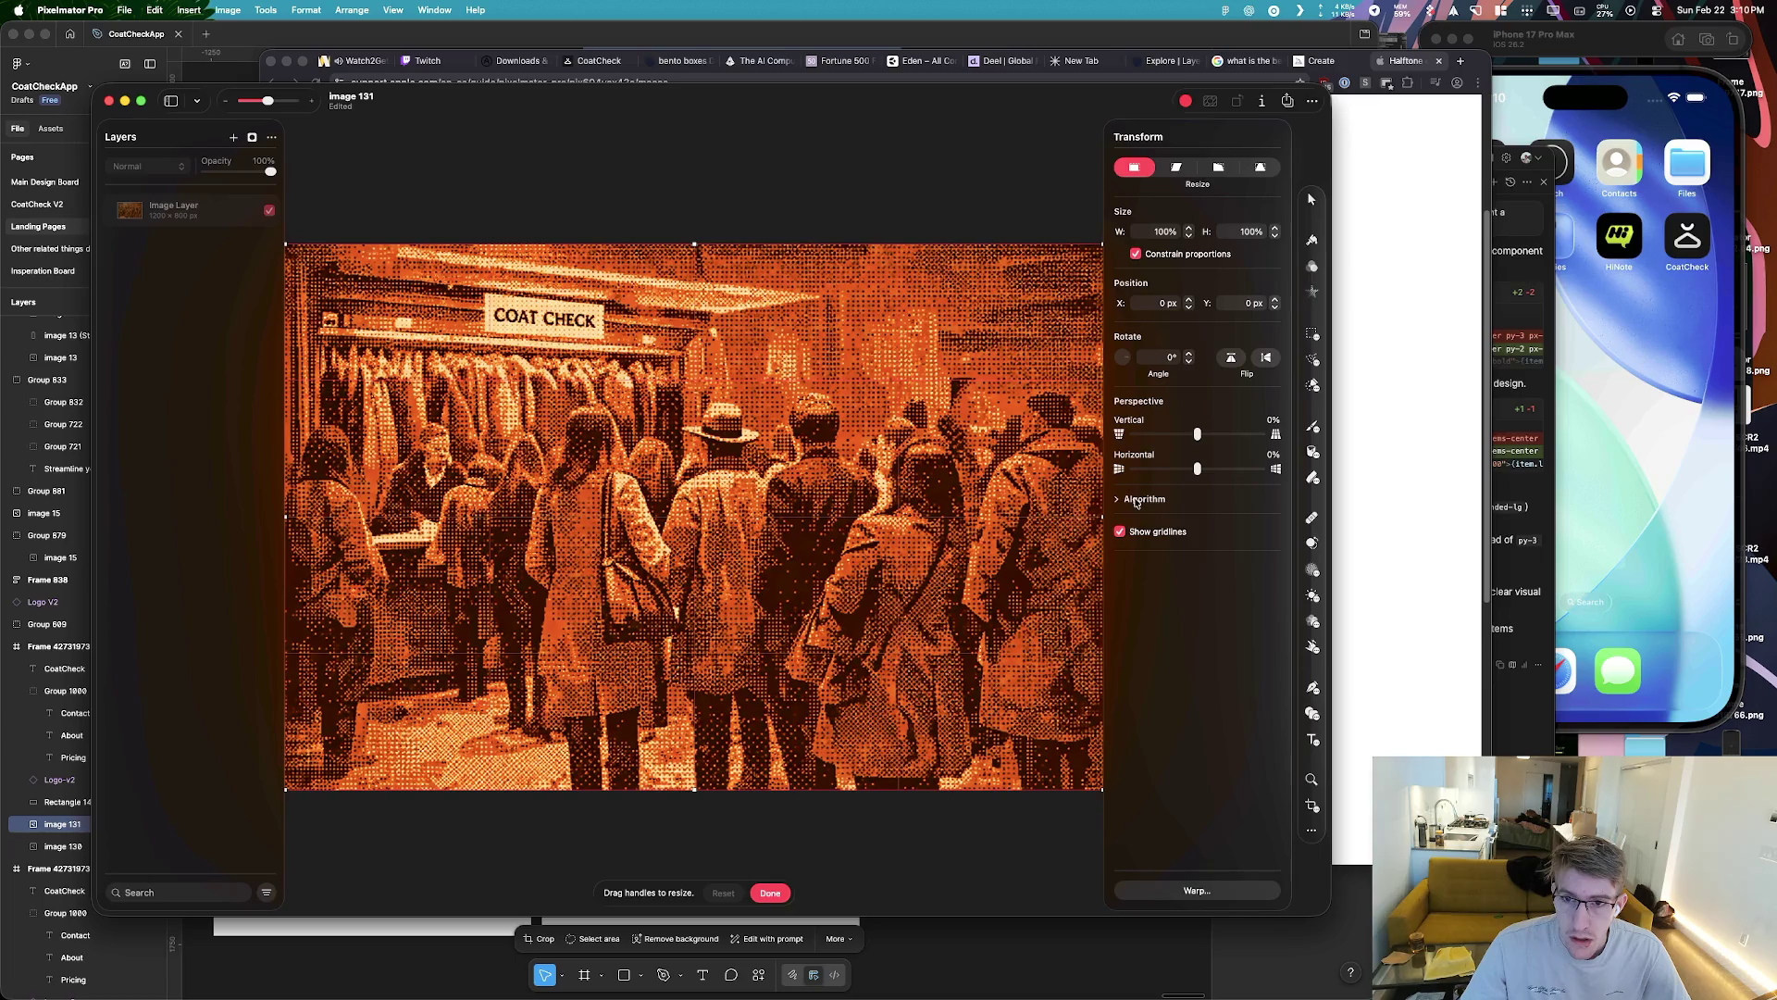
{"action": "left_click", "coordinate": [1135, 500]}
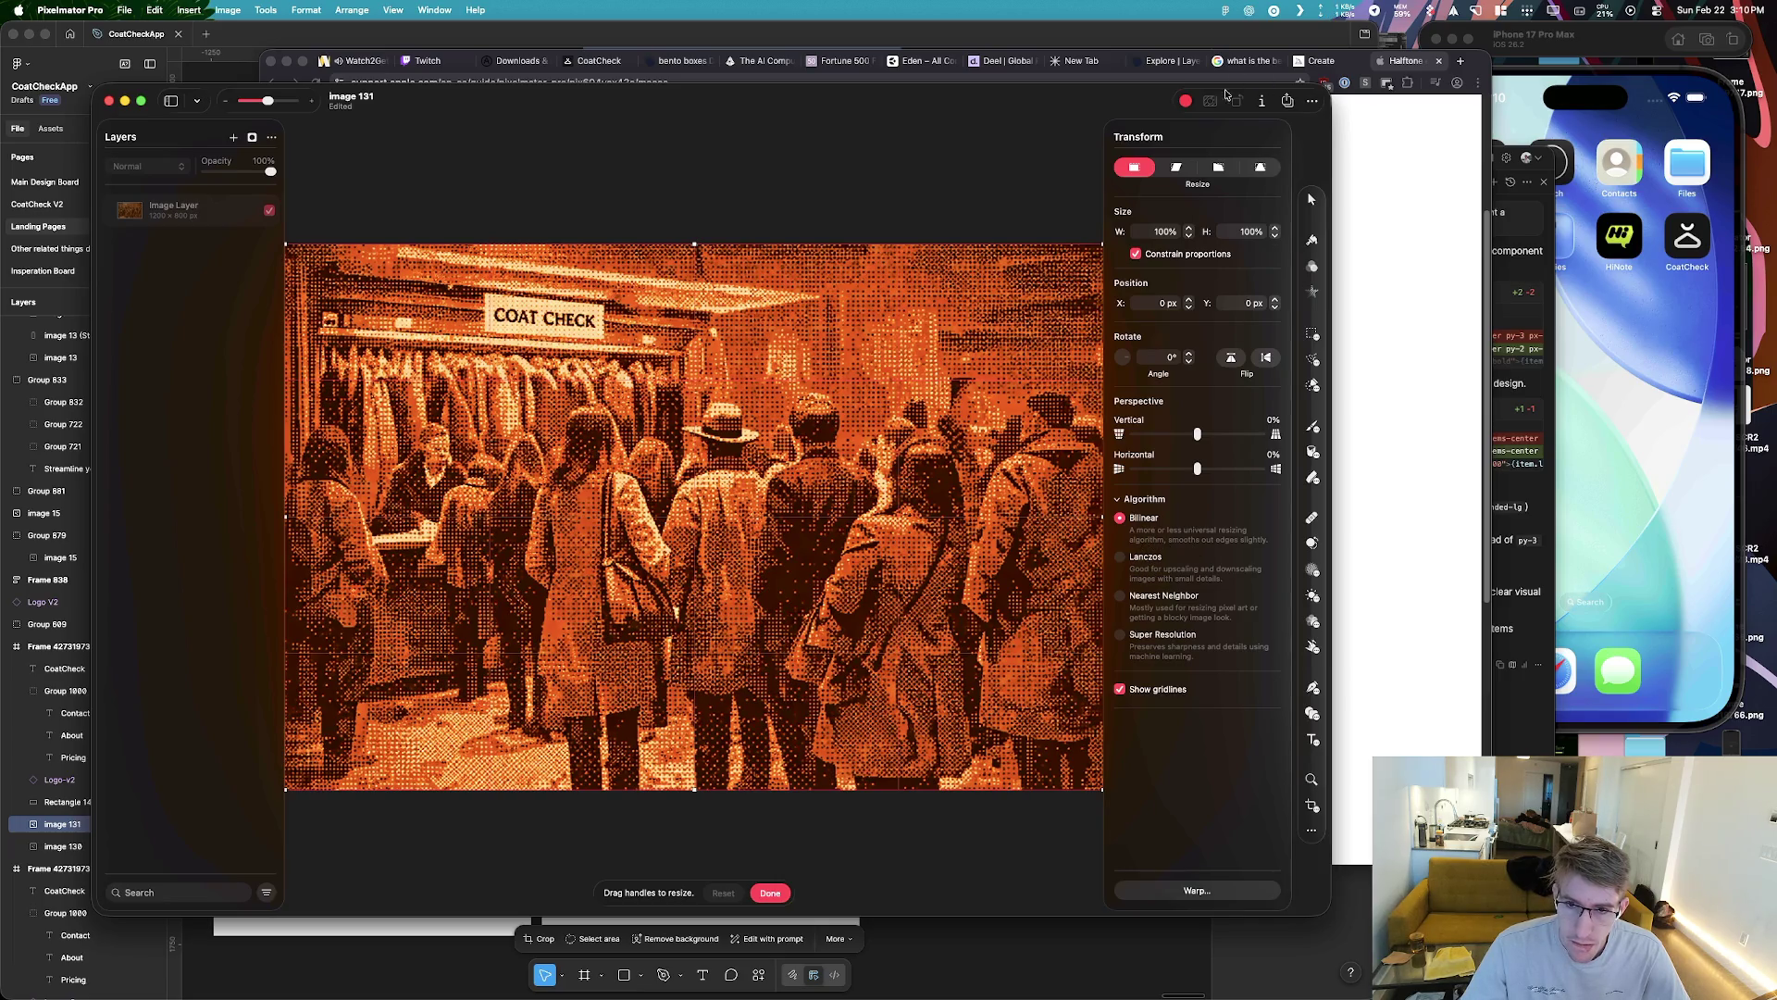
{"action": "mouse_move", "coordinate": [1198, 469]}
{"action": "left_mouse_down"}
{"action": "mouse_move", "coordinate": [1220, 470]}
{"action": "mouse_move", "coordinate": [1139, 468]}
{"action": "mouse_move", "coordinate": [1251, 478]}
{"action": "left_mouse_up"}
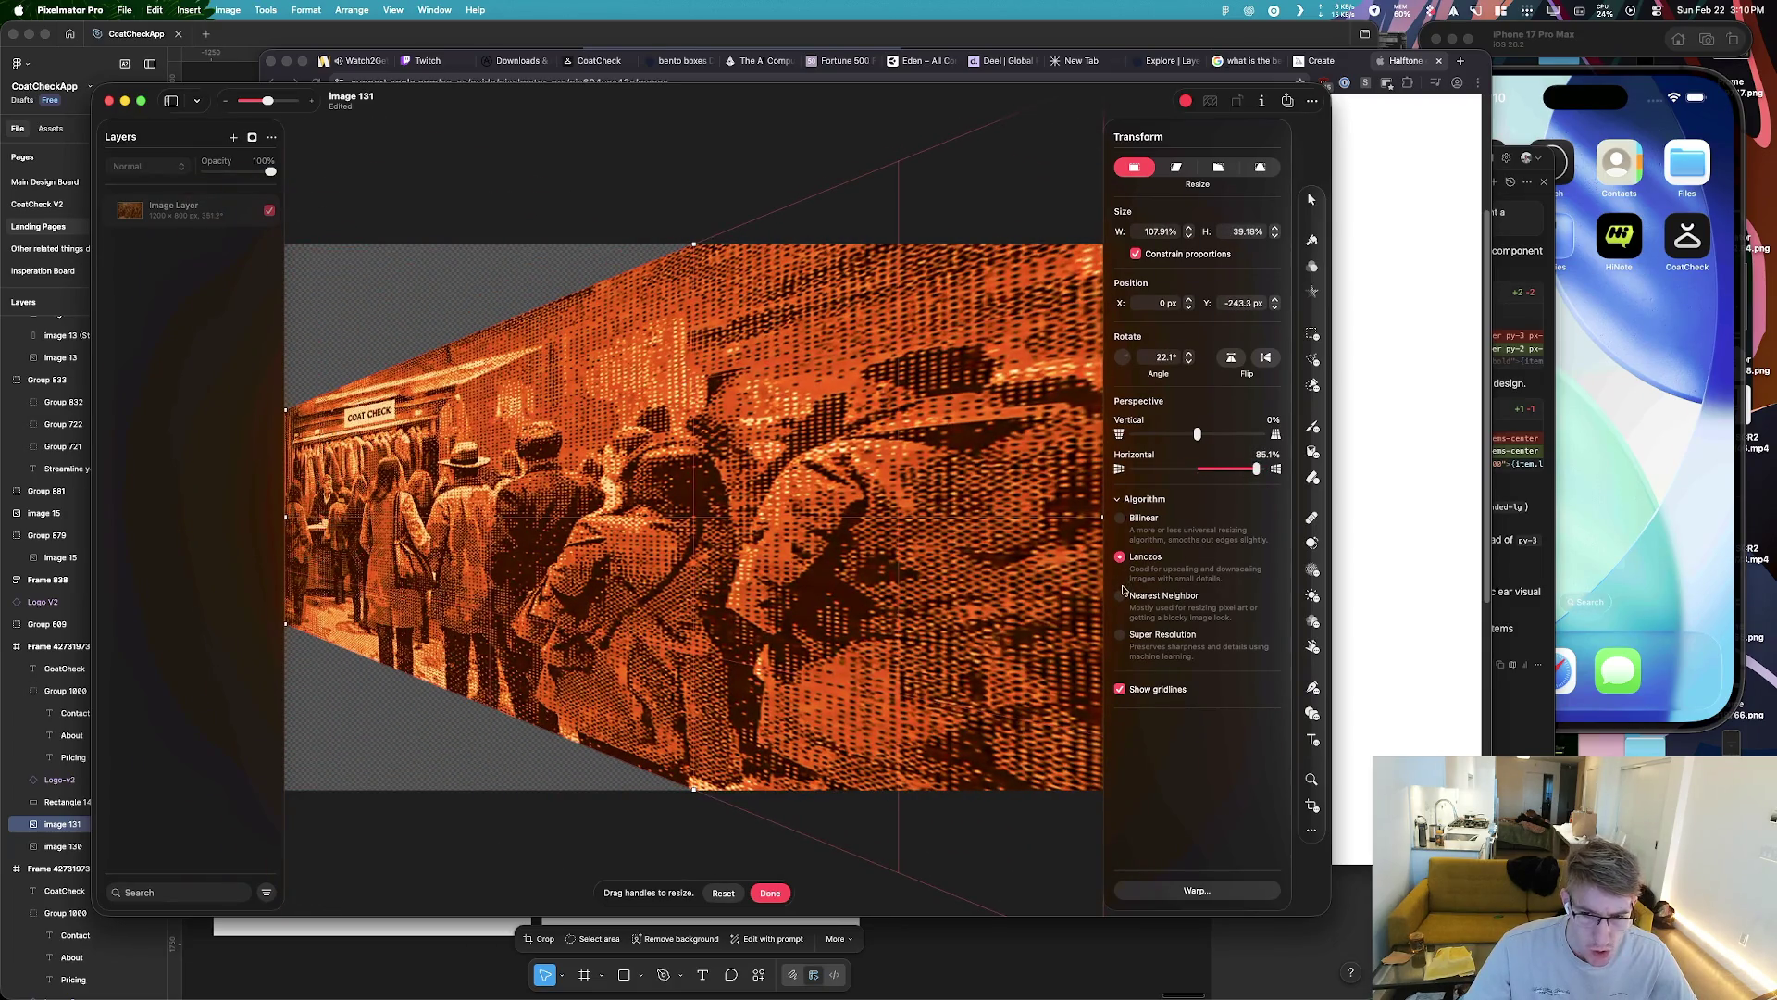
{"action": "mouse_move", "coordinate": [1256, 470]}
{"action": "left_mouse_down"}
{"action": "mouse_move", "coordinate": [1152, 464]}
{"action": "mouse_move", "coordinate": [1197, 469]}
{"action": "left_mouse_up"}
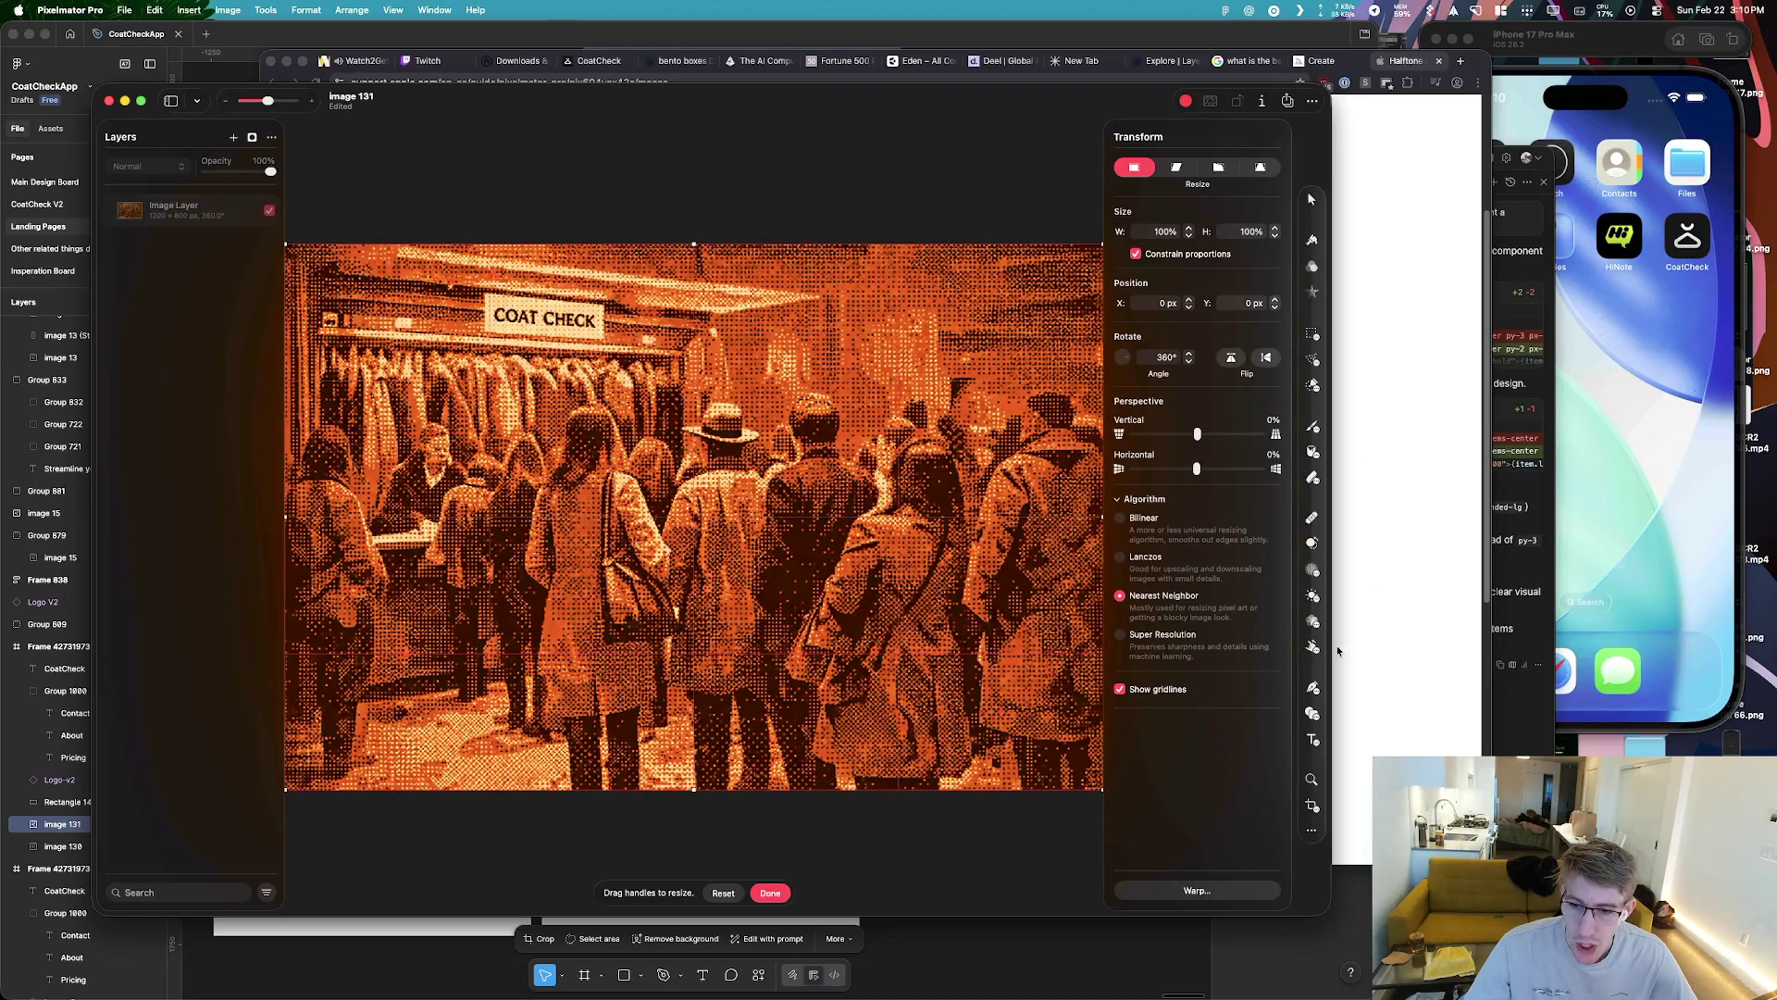
{"action": "key", "text": "super+z"}
{"action": "key", "text": "super+z"}
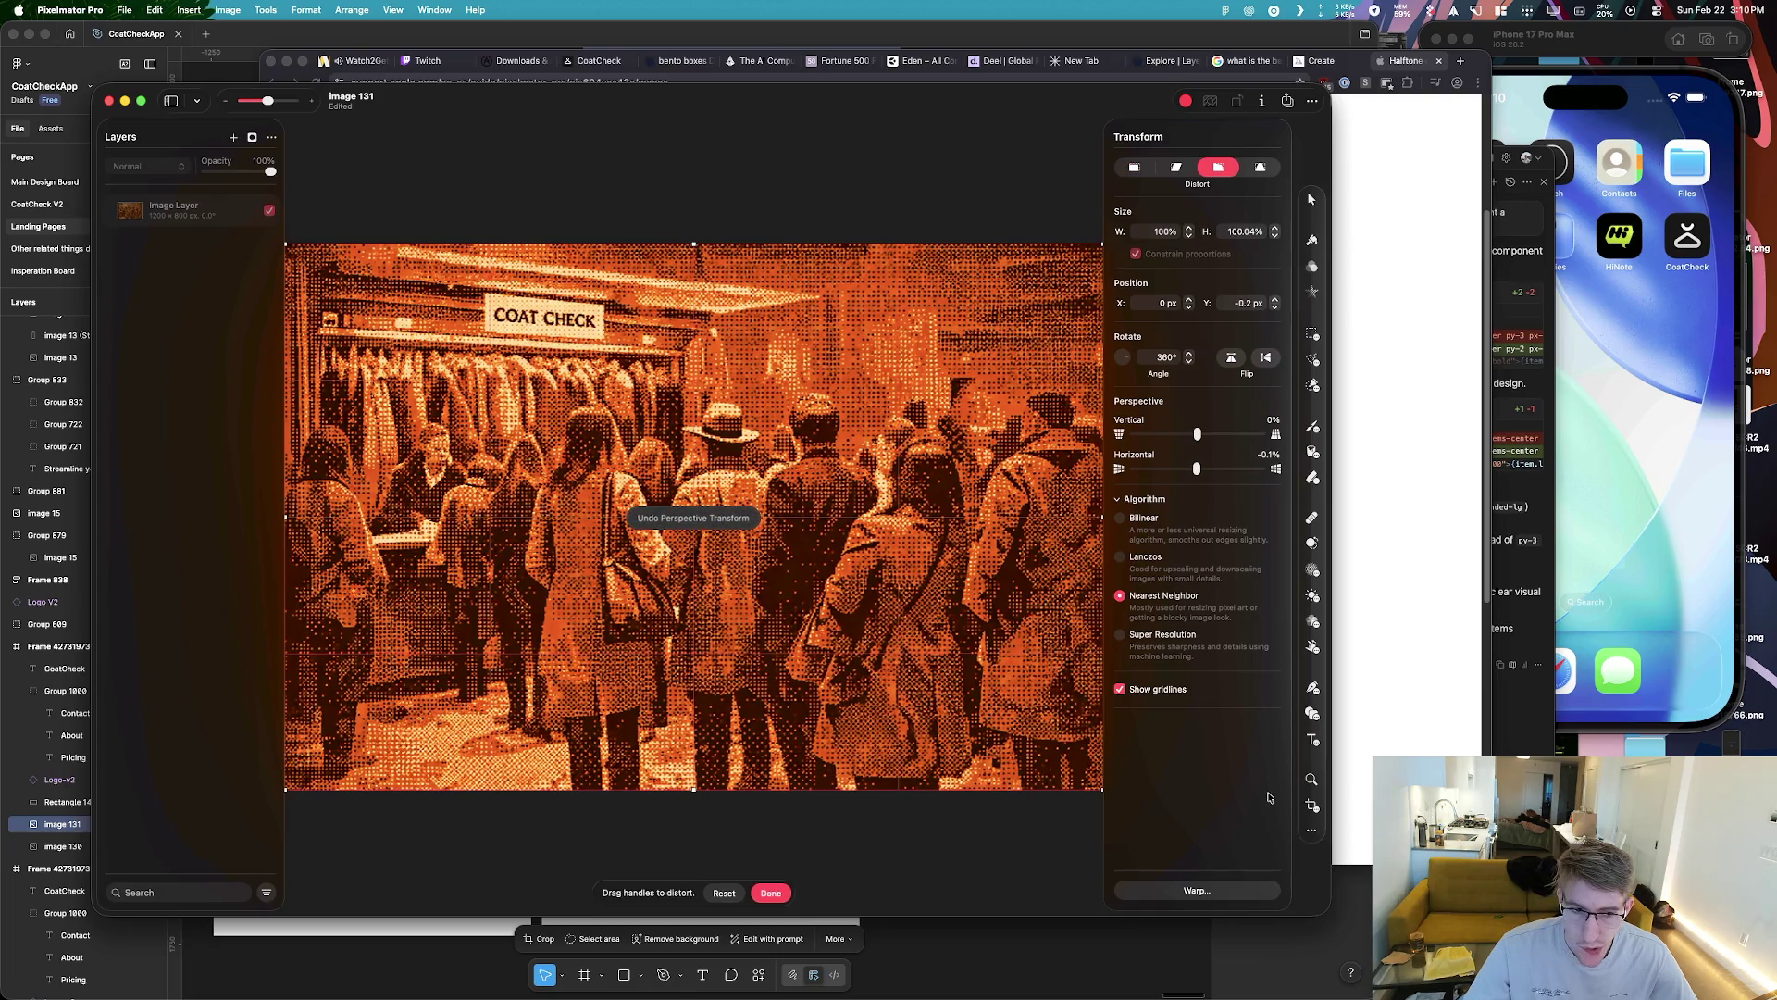
{"action": "key", "text": "super+z"}
{"action": "key", "text": "super+z"}
{"action": "key", "text": "super+z"}
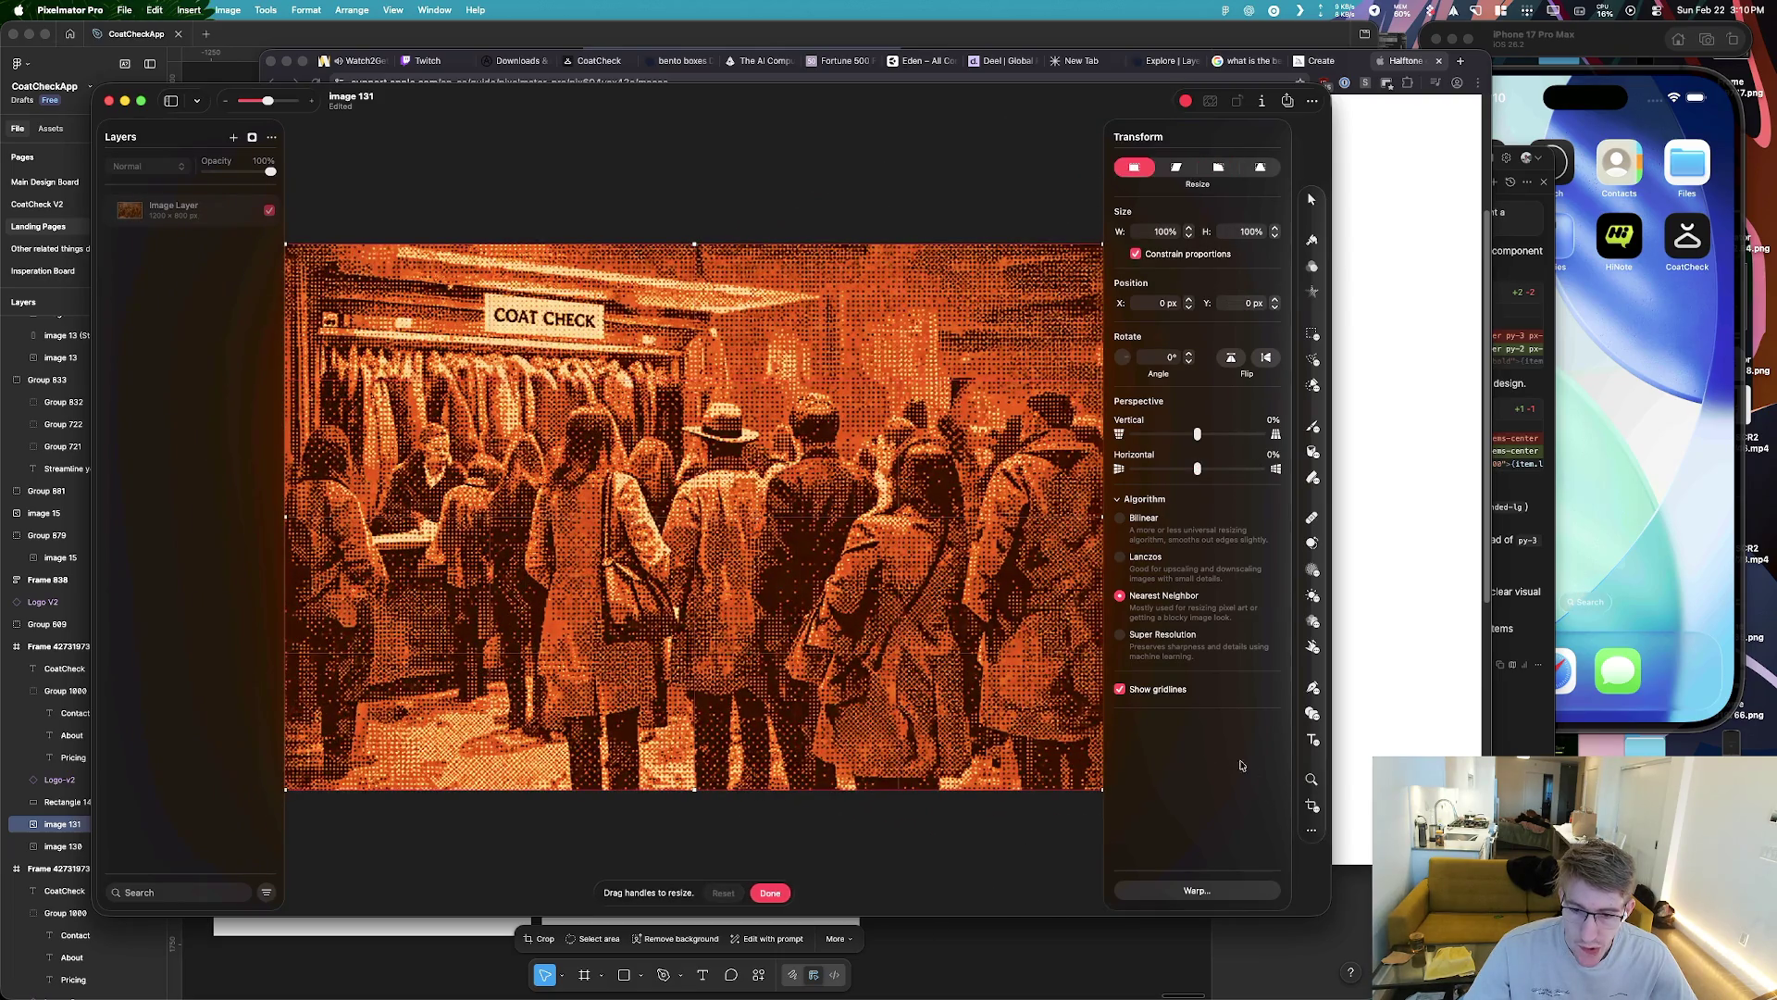
{"action": "key", "text": "super+z"}
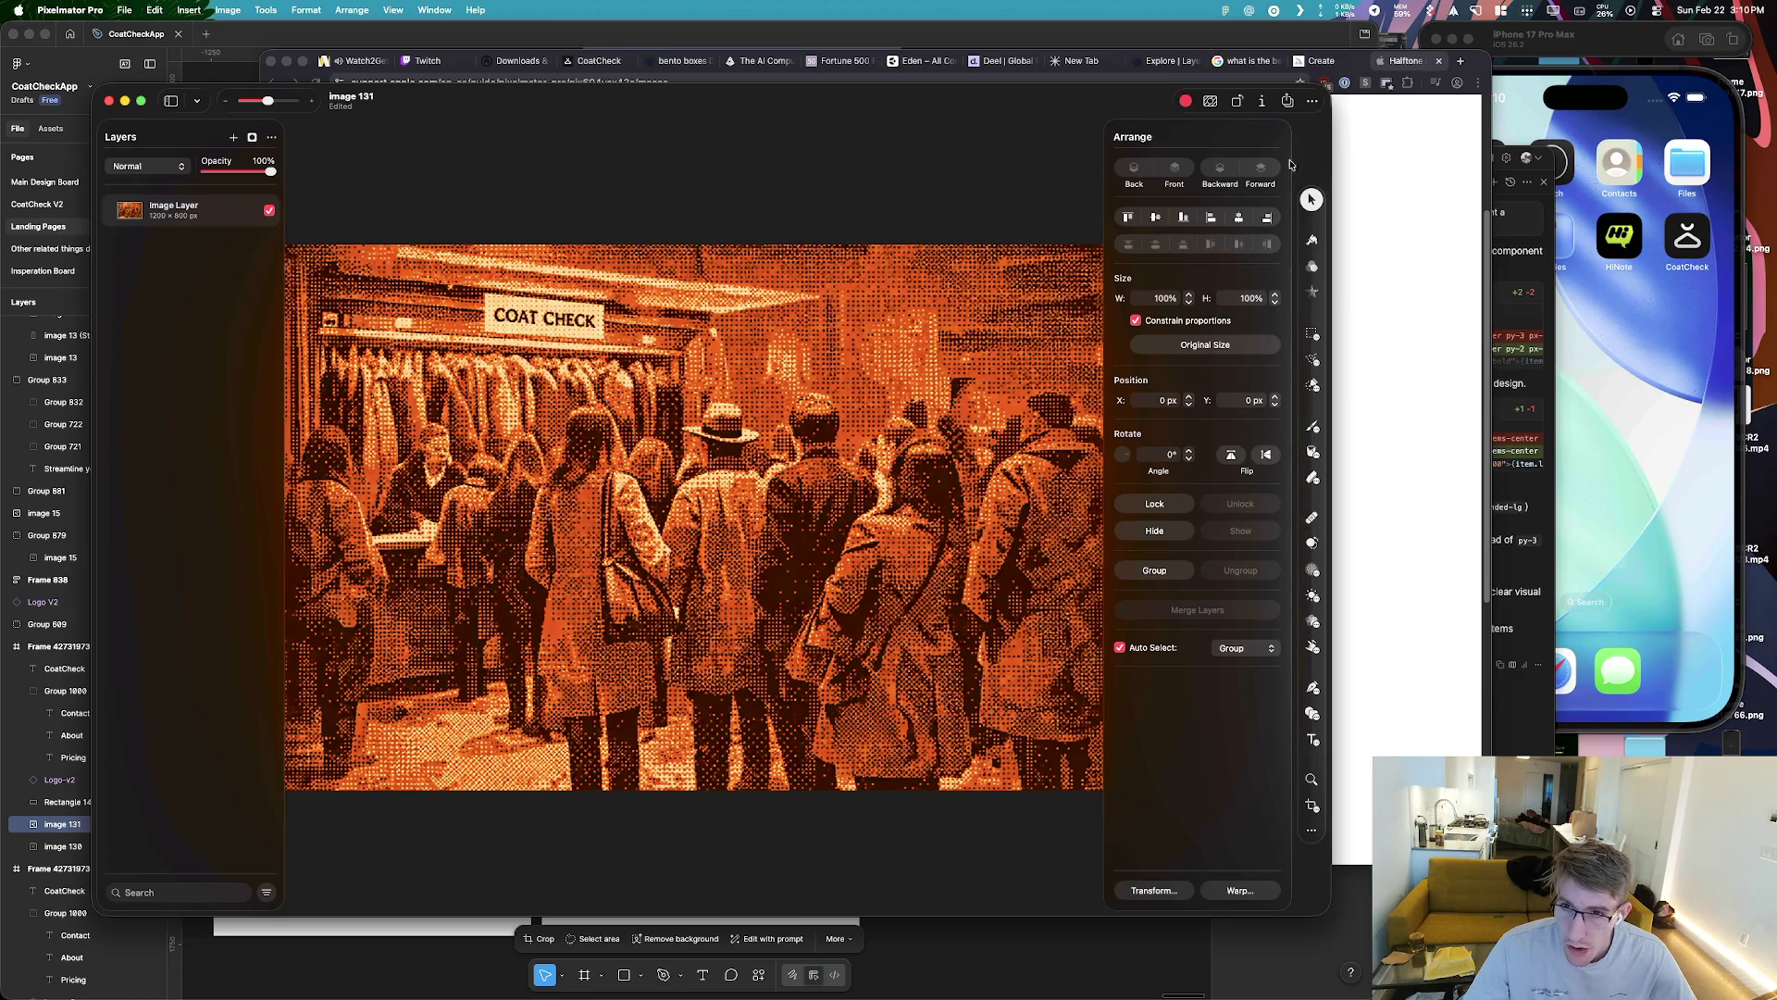
{"action": "left_click_drag", "start_coordinate": [1329, 94], "coordinate": [1274, 94]}
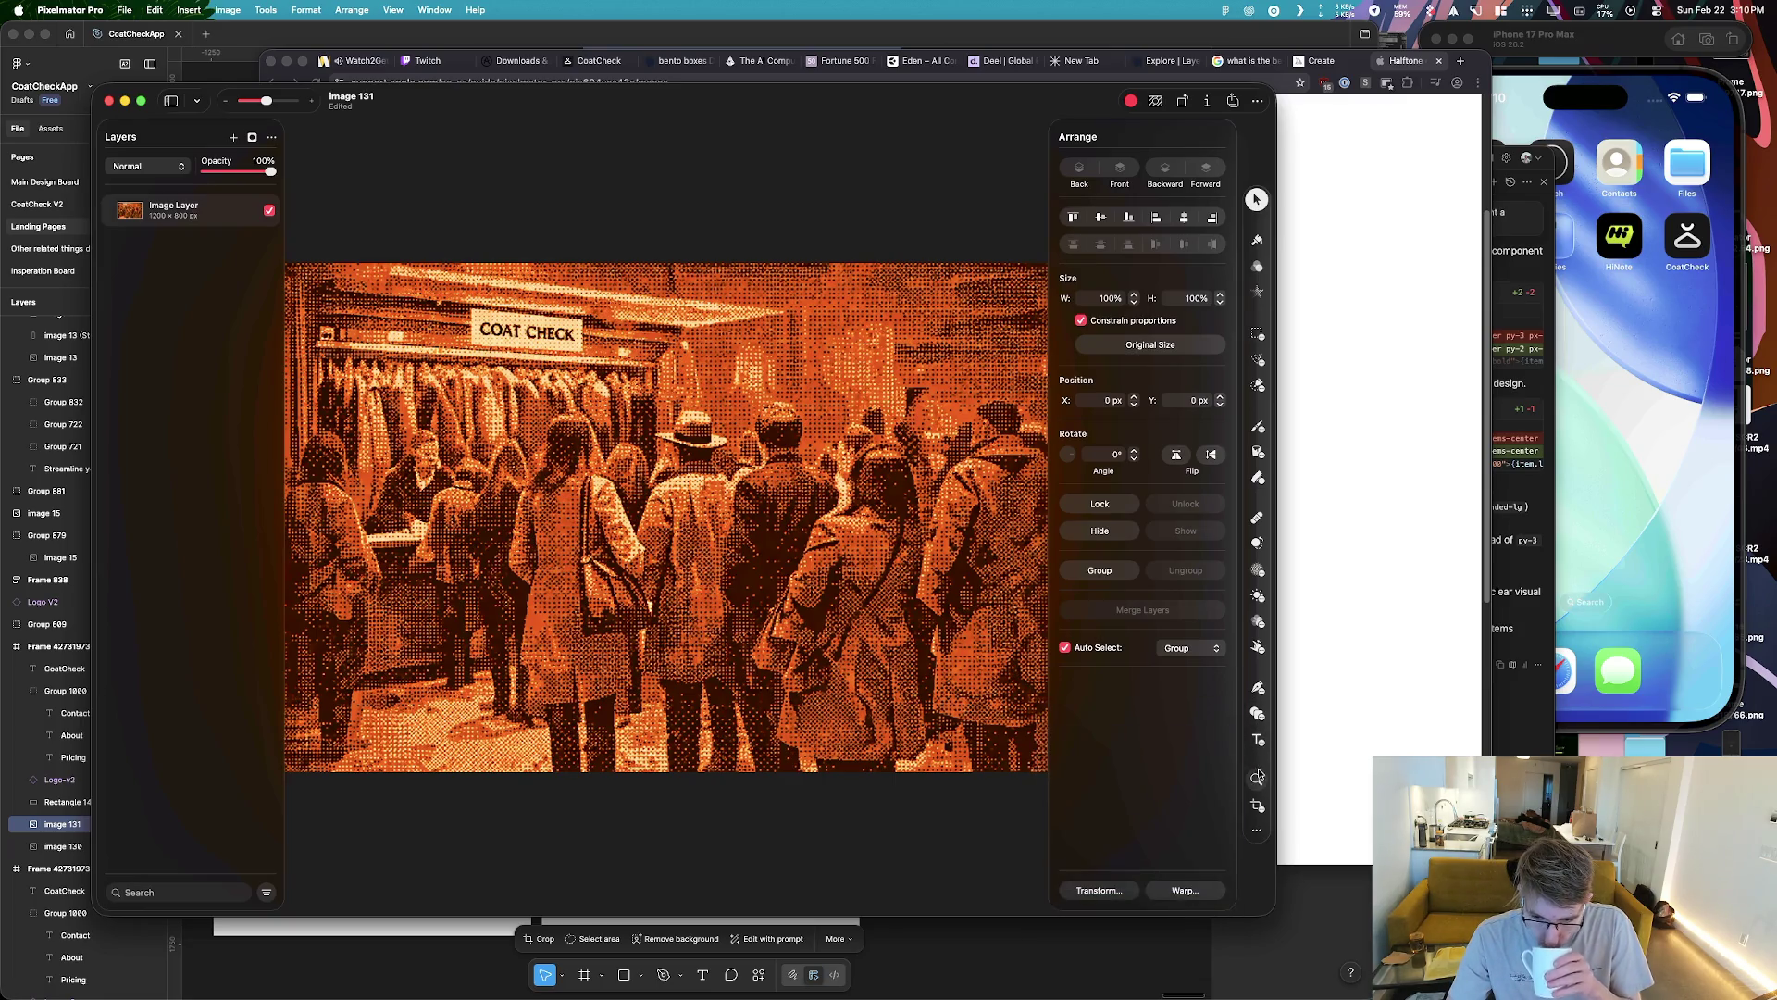
{"action": "left_click", "coordinate": [1402, 428]}
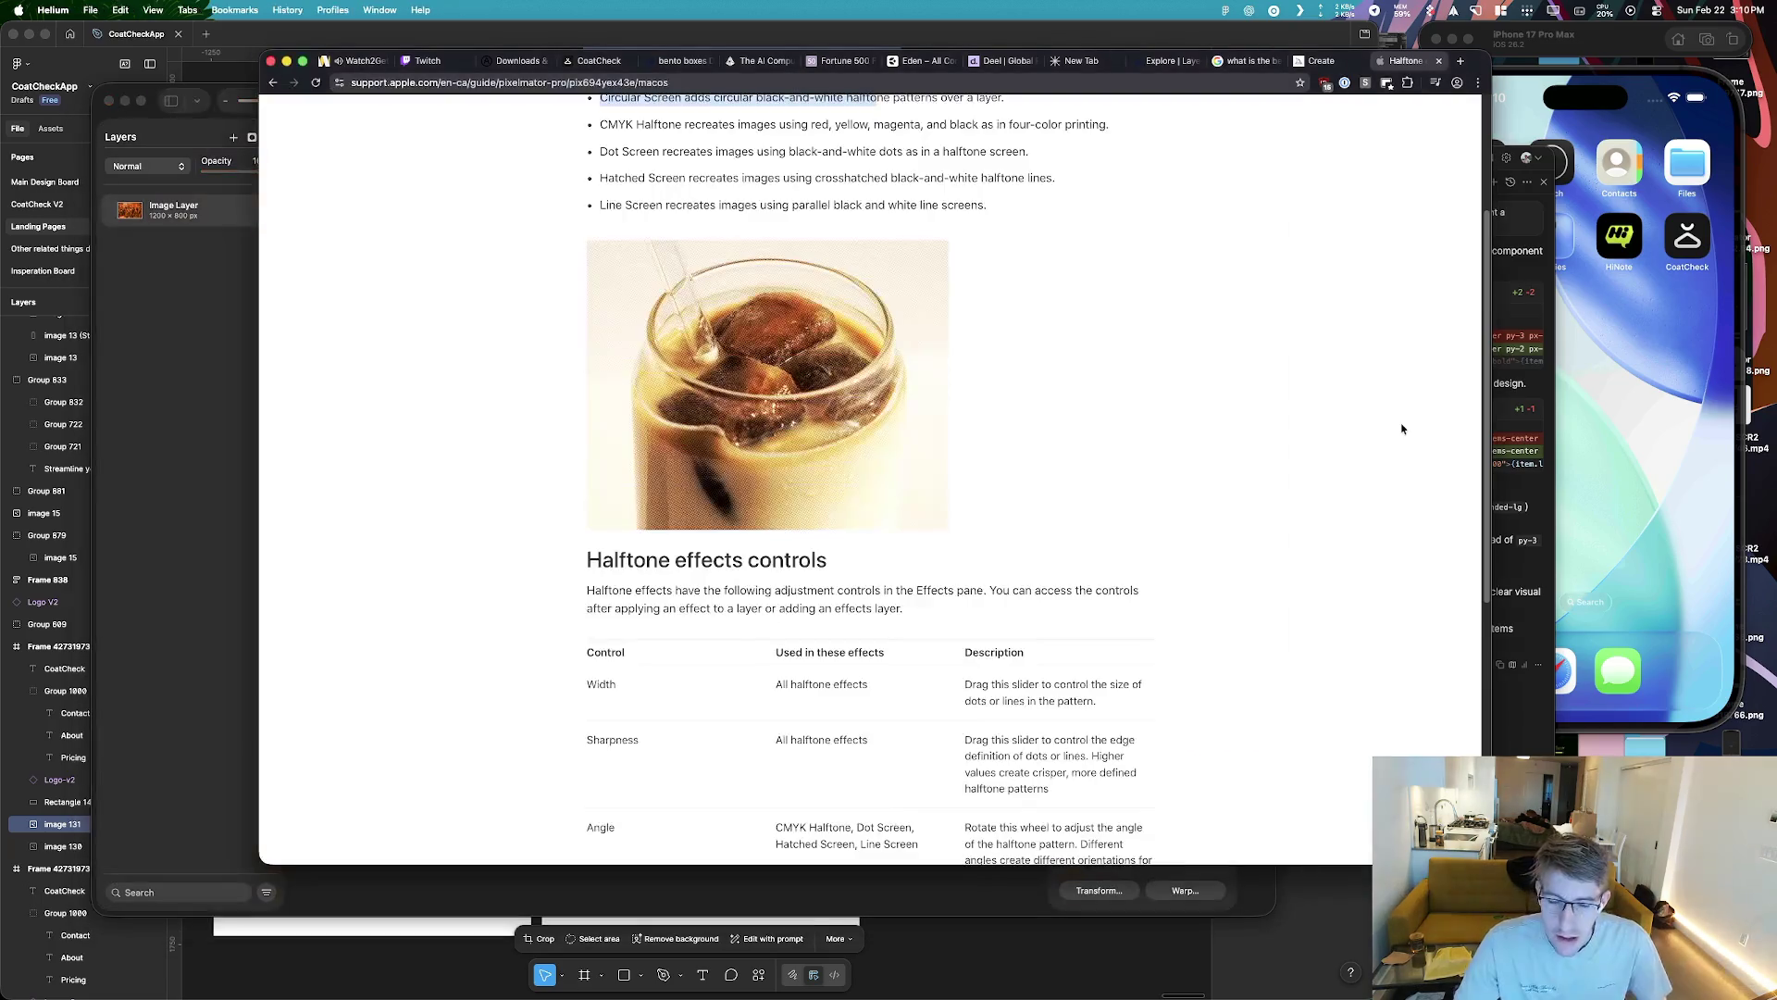
{"action": "scroll", "coordinate": [757, 508], "scroll_direction": "down", "scroll_amount": 5}
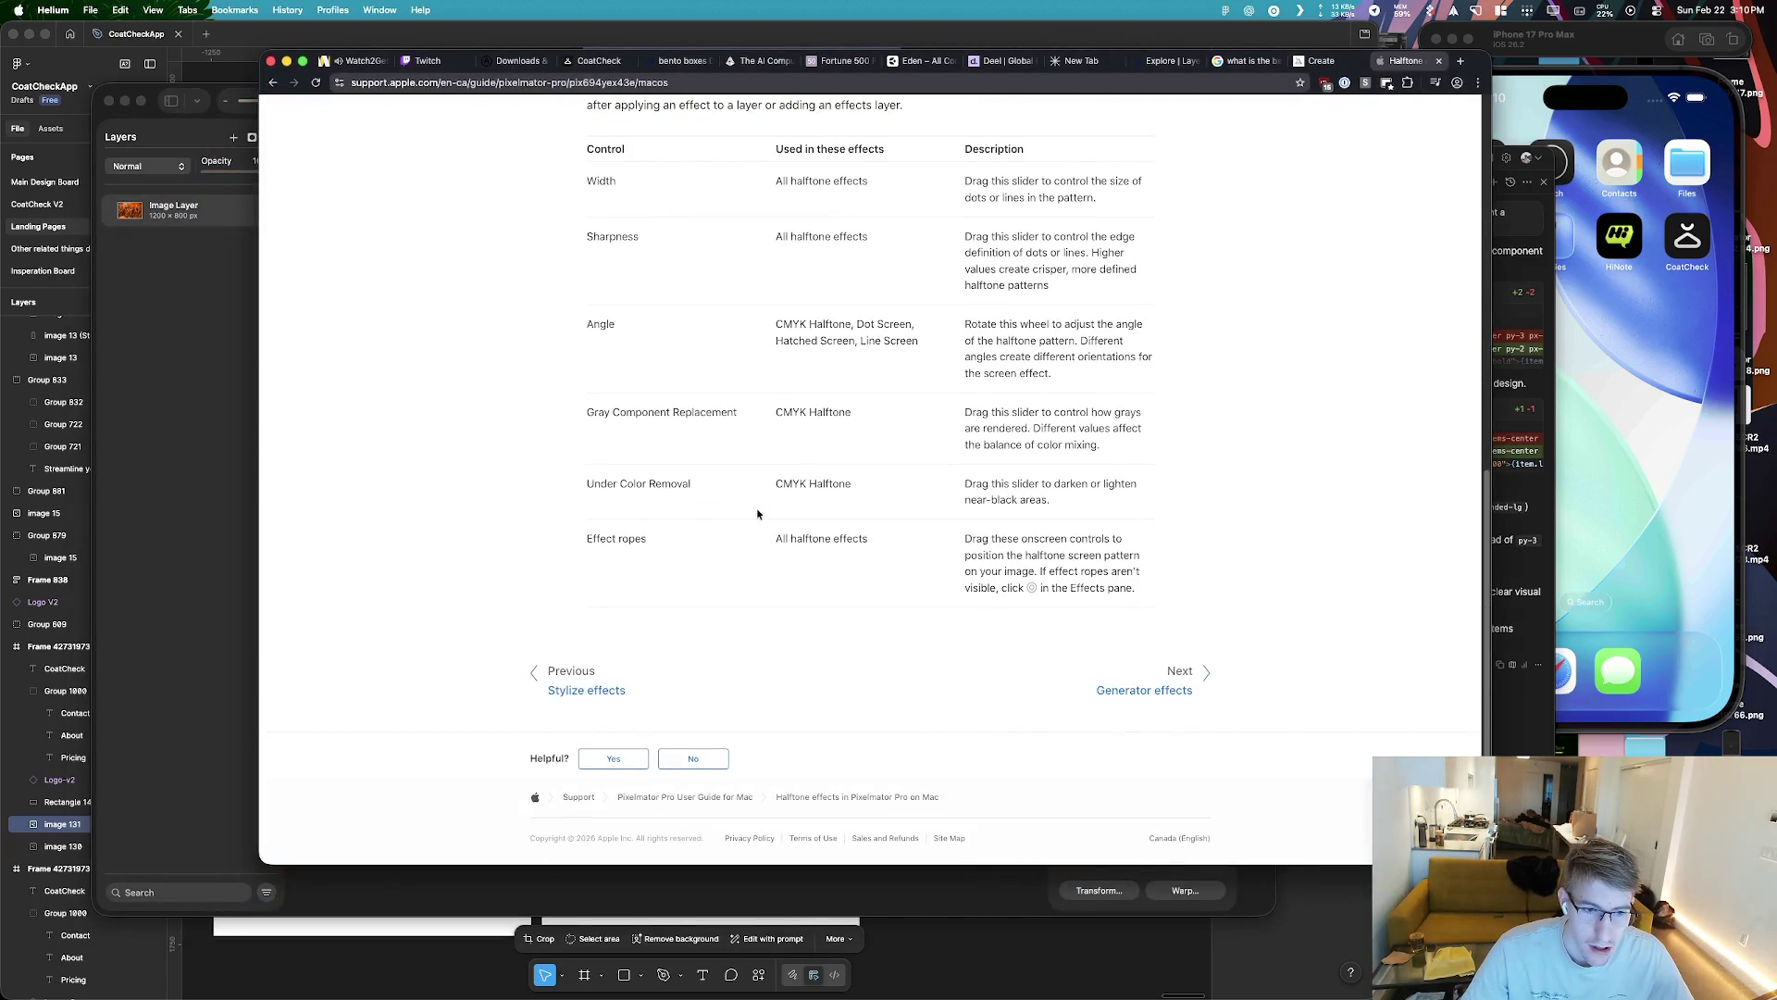
{"action": "scroll", "coordinate": [773, 514], "scroll_direction": "up", "scroll_amount": 3}
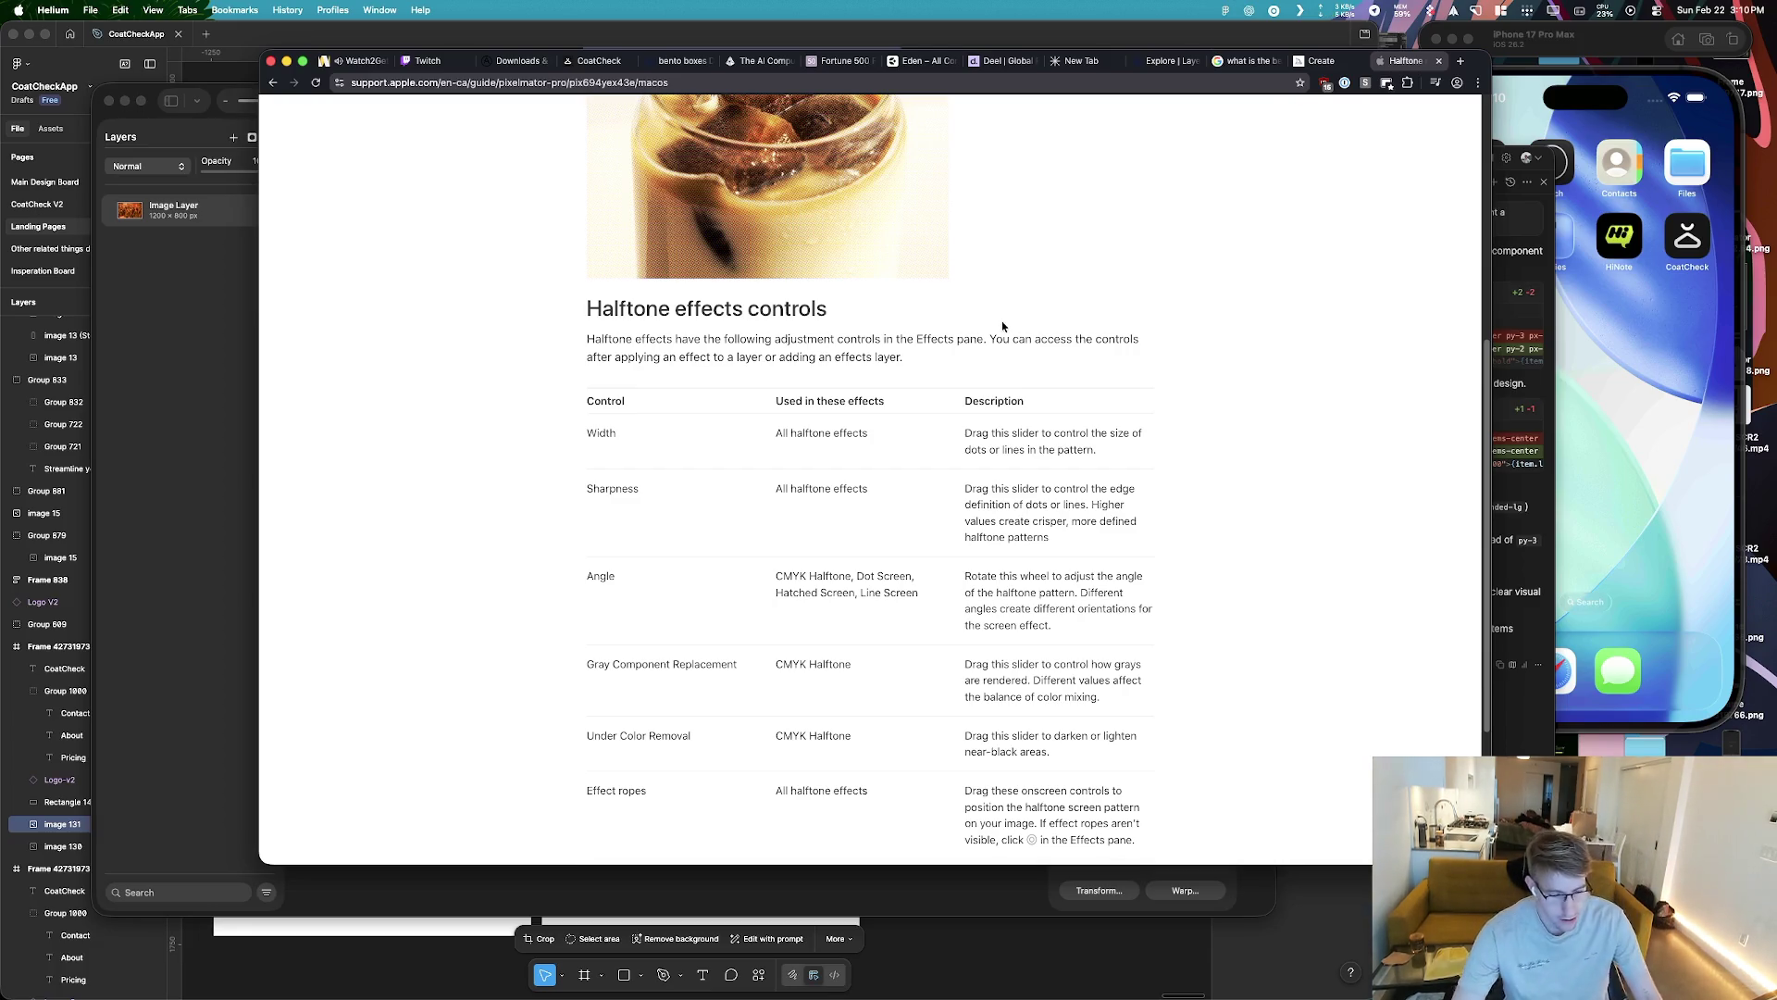
{"action": "key", "text": "super+Tab"}
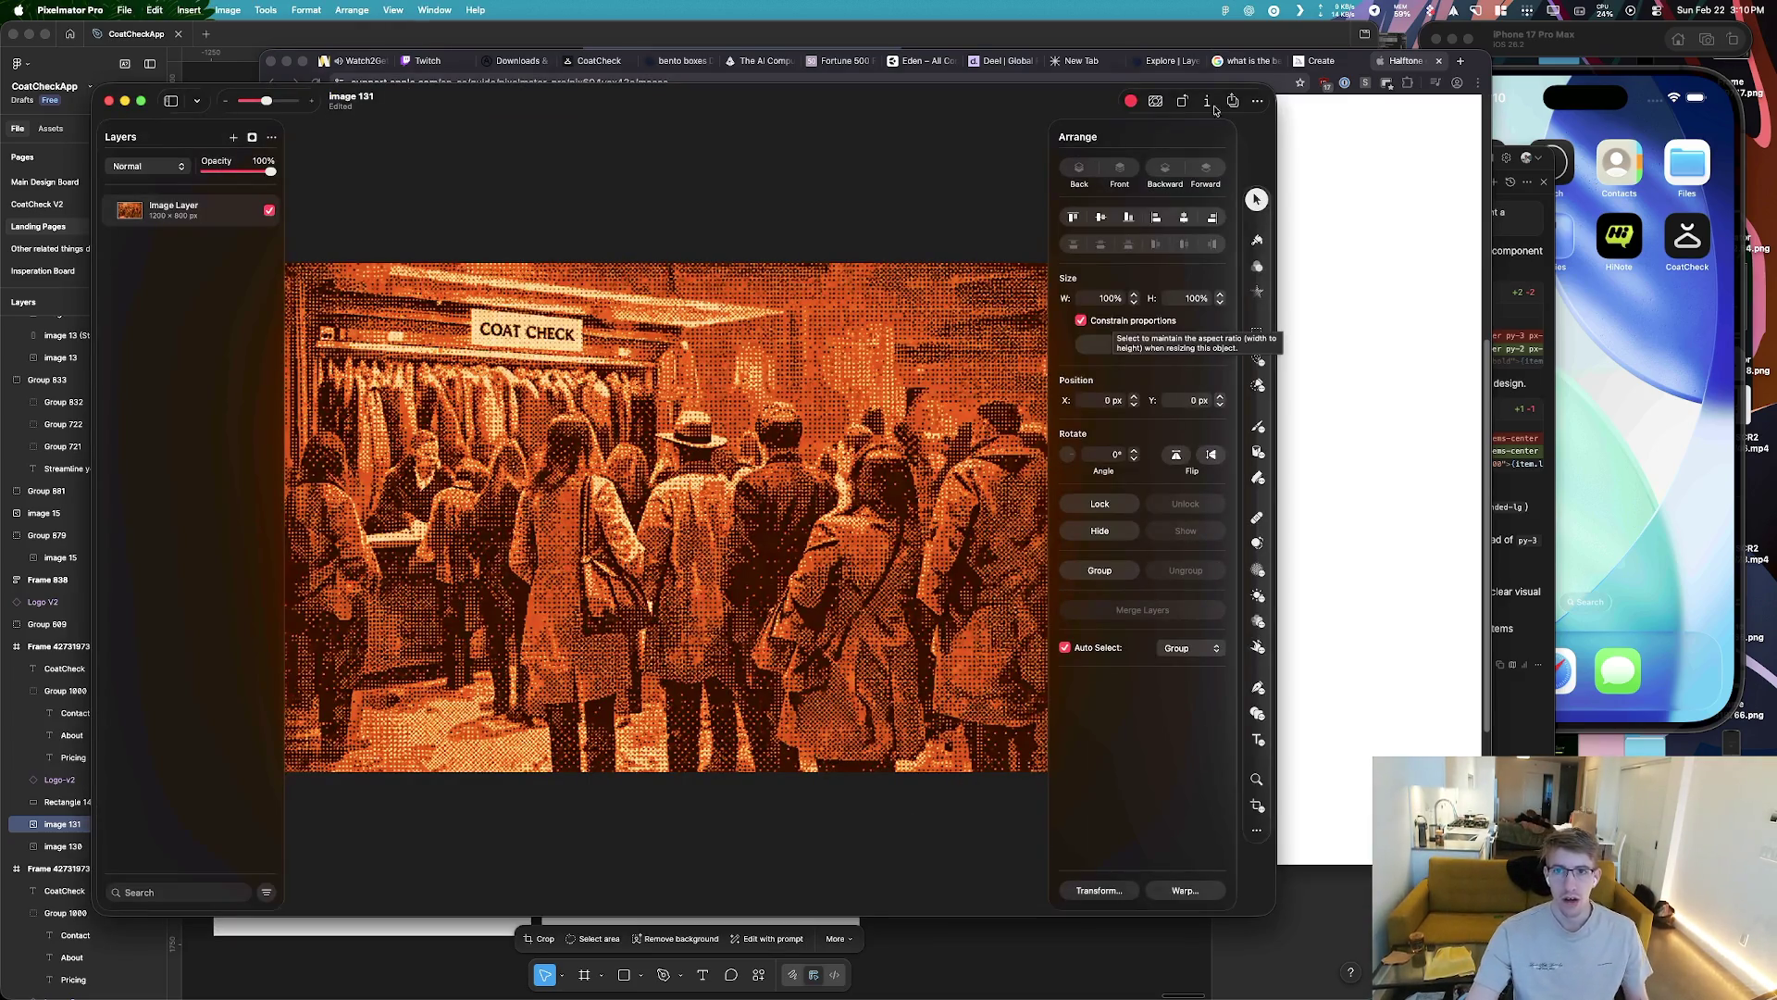
Add a Rectangle mask to the image 131 layer and open the Effects presets
{"action": "left_click", "coordinate": [253, 138]}
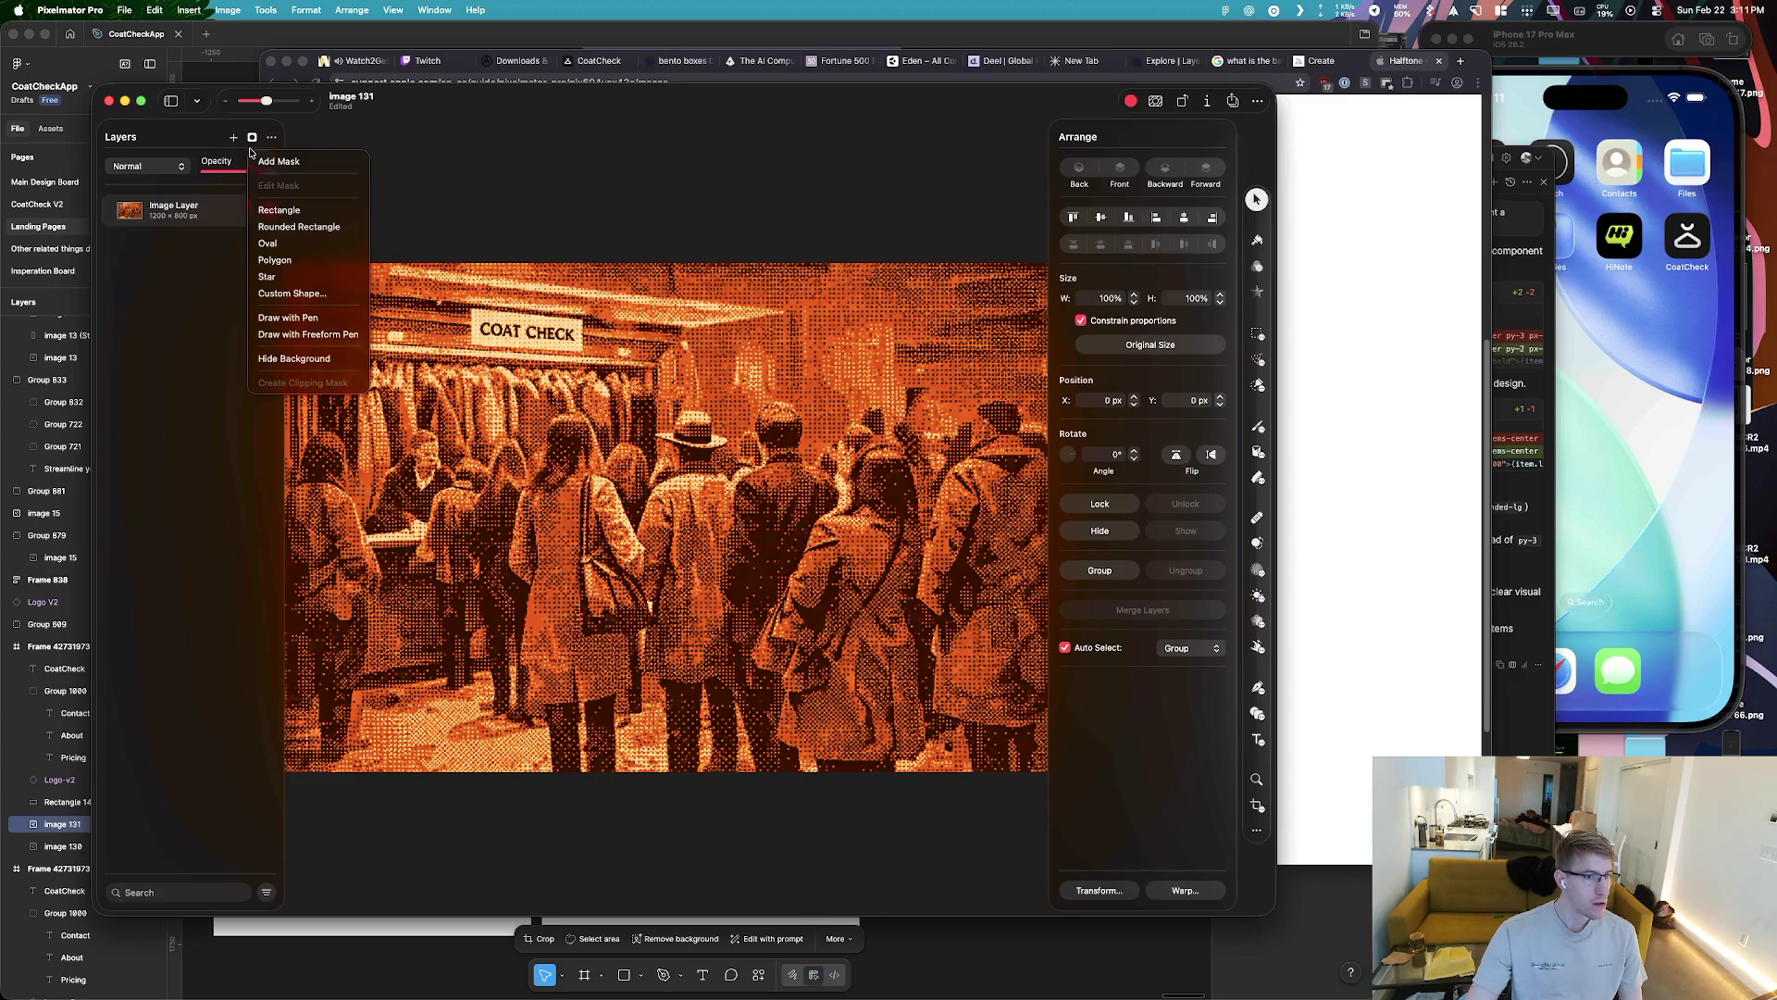
{"action": "left_click", "coordinate": [325, 211]}
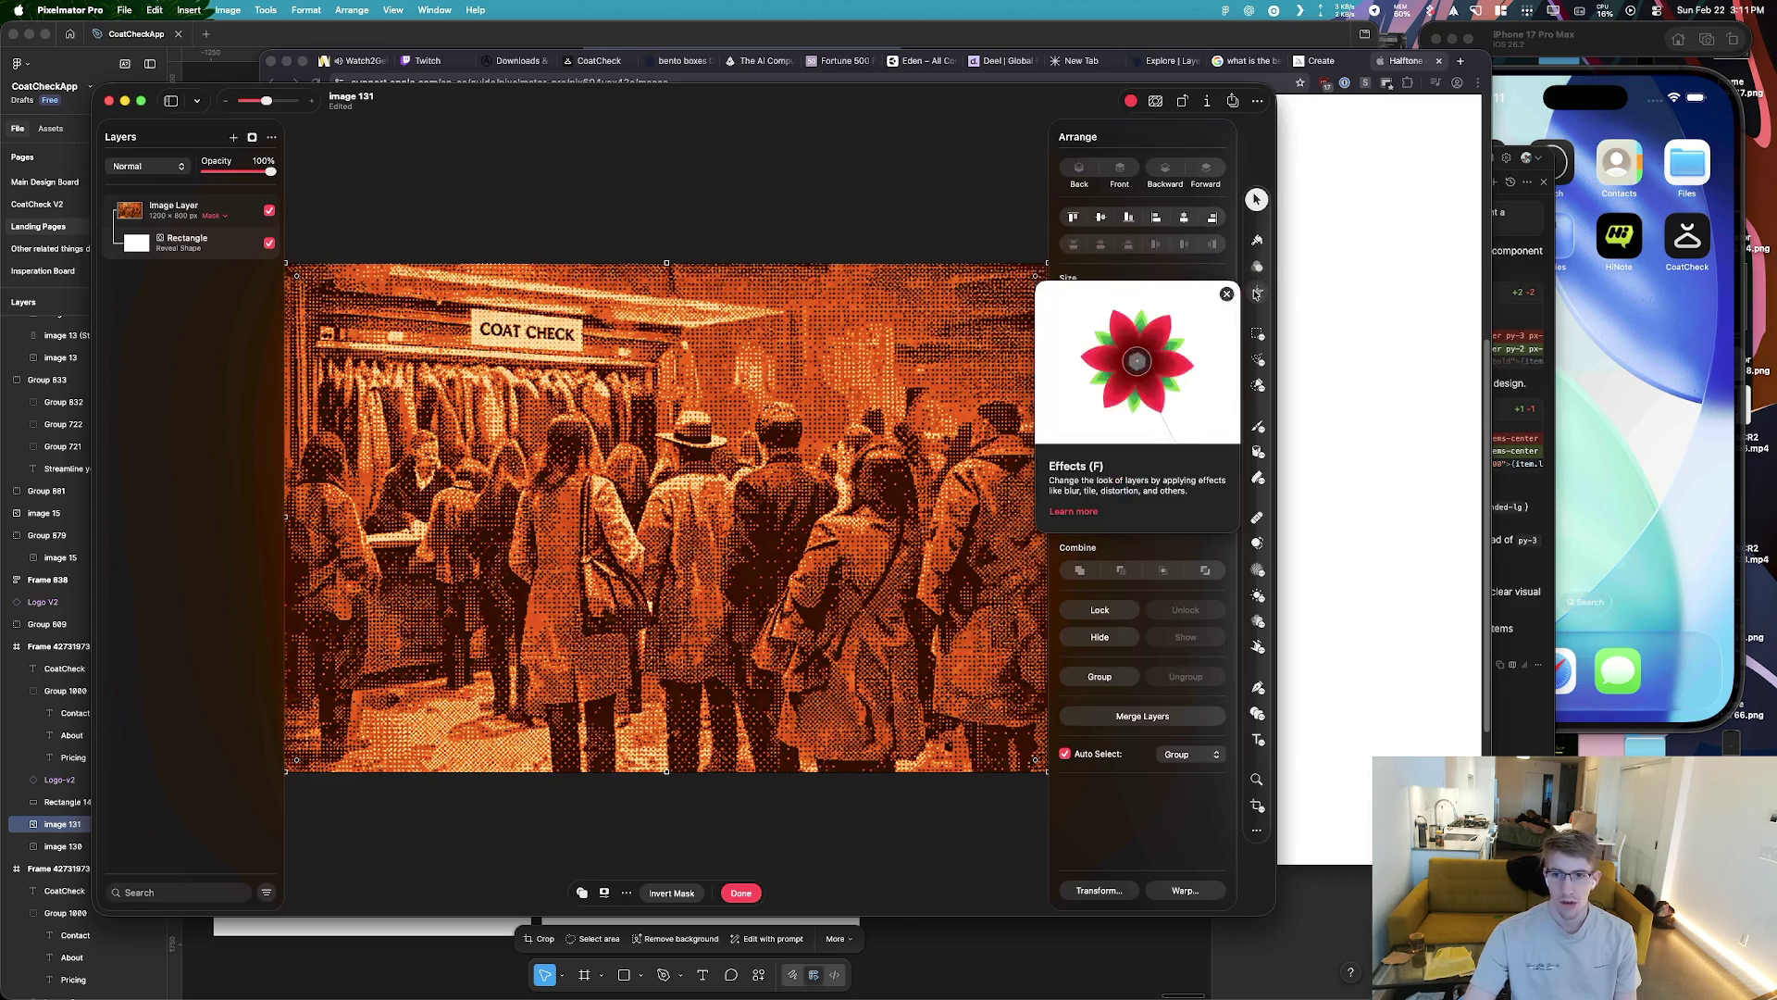
{"action": "left_click", "coordinate": [1257, 292]}
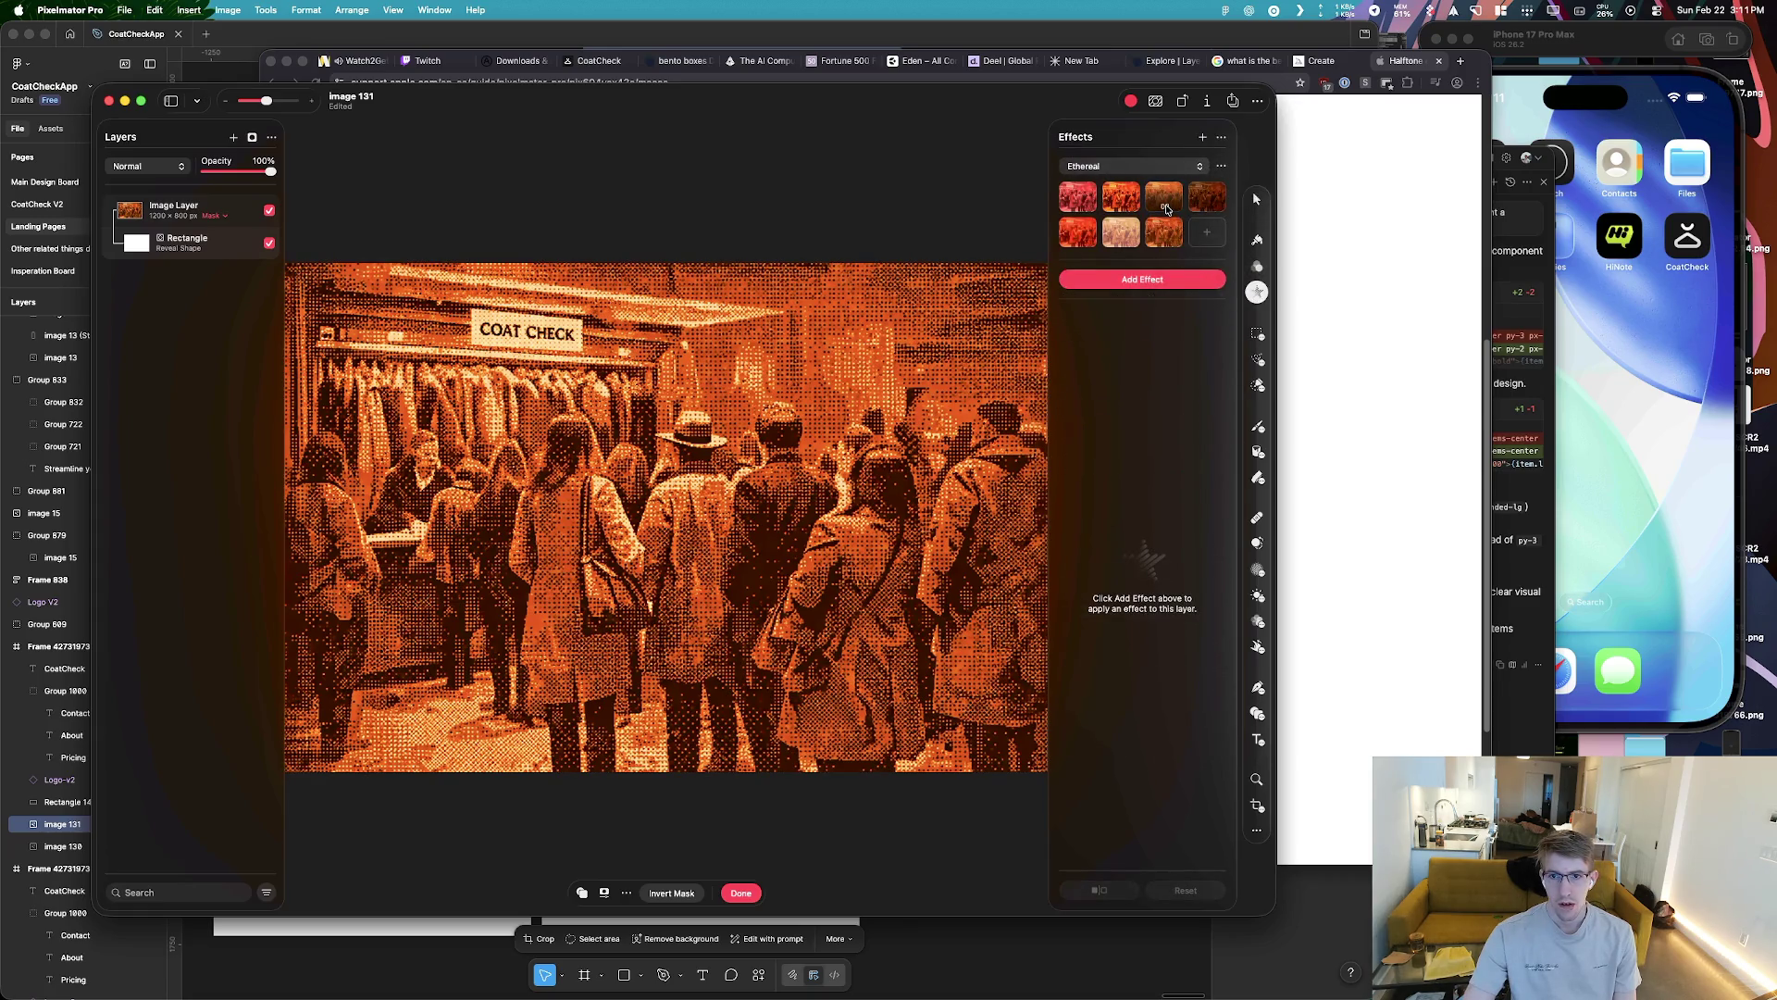
Switch the Effects preset category to Cosmic, then to Mandala, to preview their presets
{"action": "left_click", "coordinate": [1130, 167]}
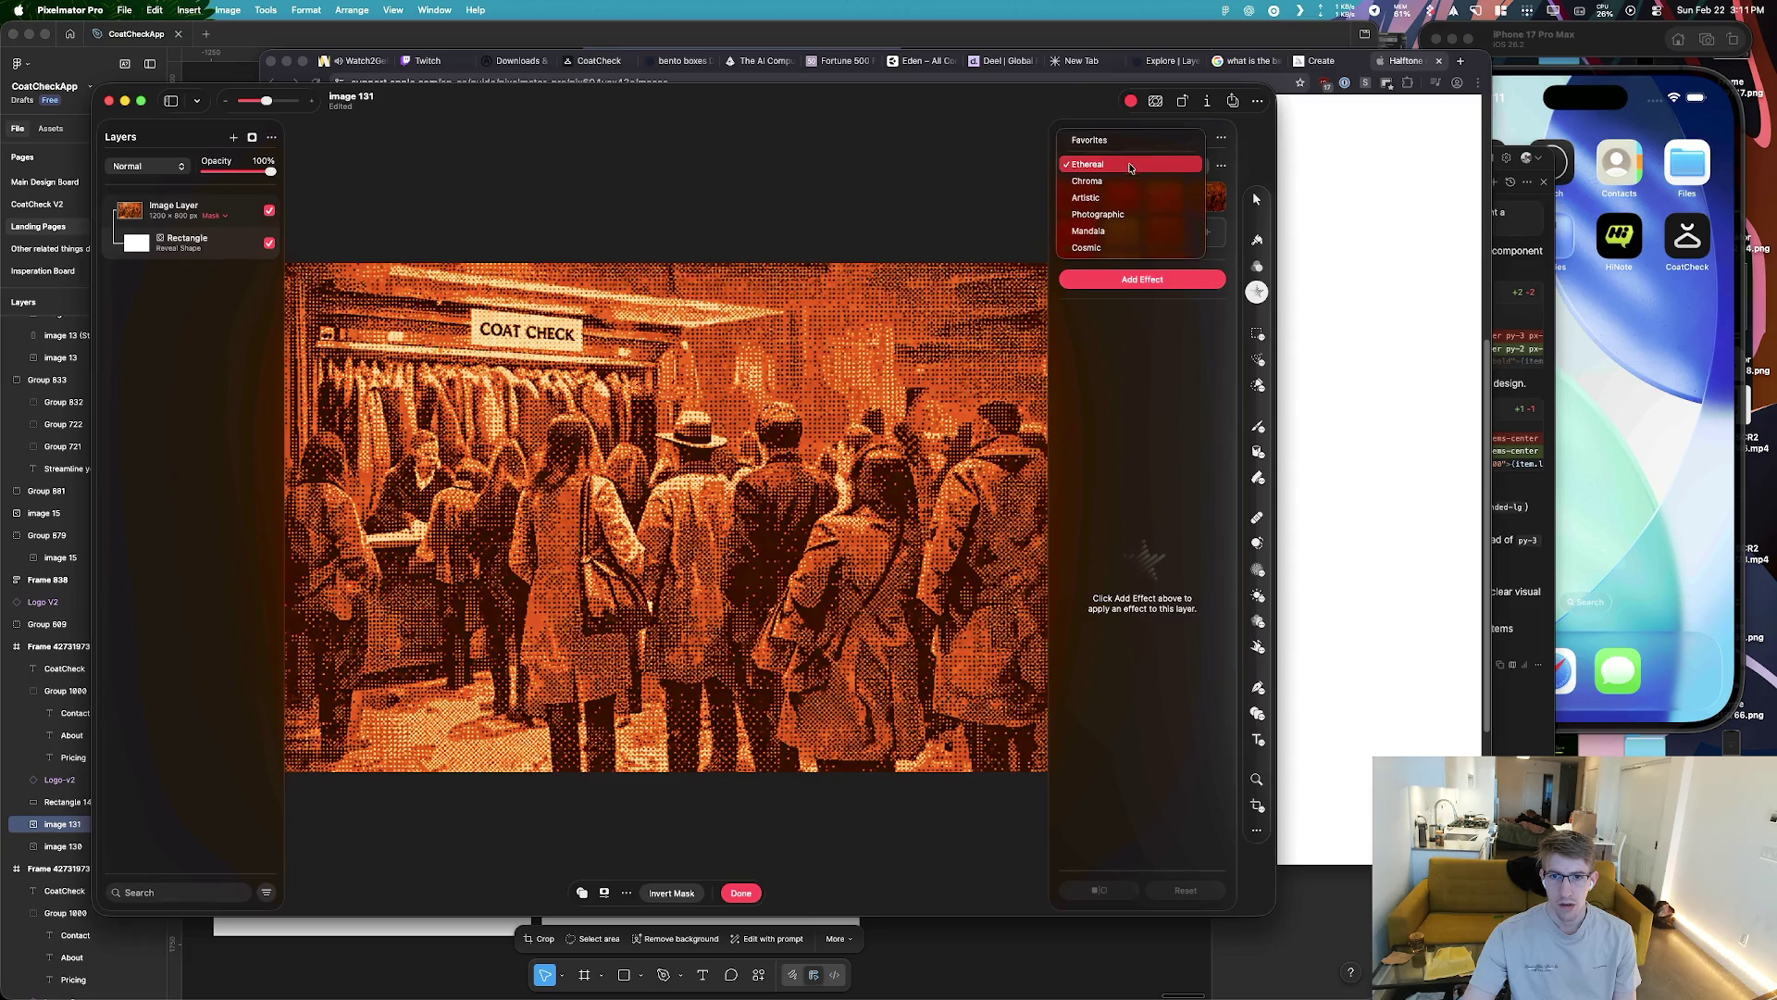
{"action": "left_click", "coordinate": [1135, 247]}
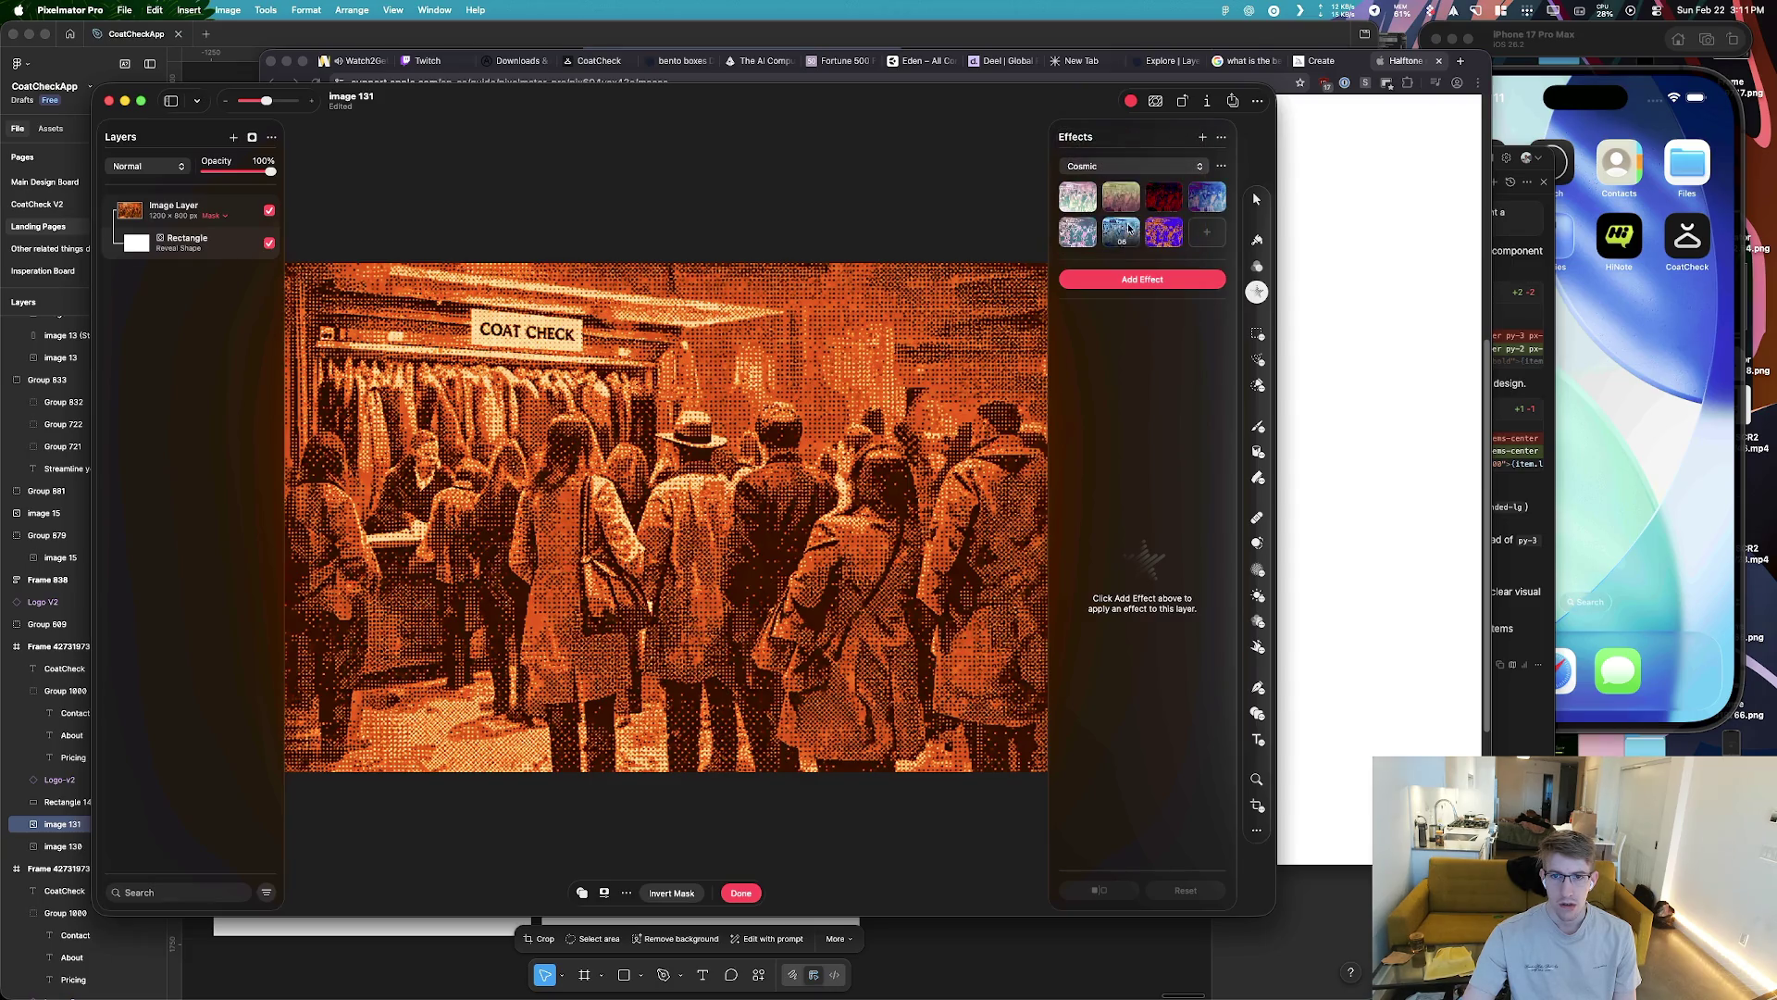
{"action": "left_click", "coordinate": [1115, 167]}
{"action": "key", "text": "Up"}
{"action": "key", "text": "Return"}
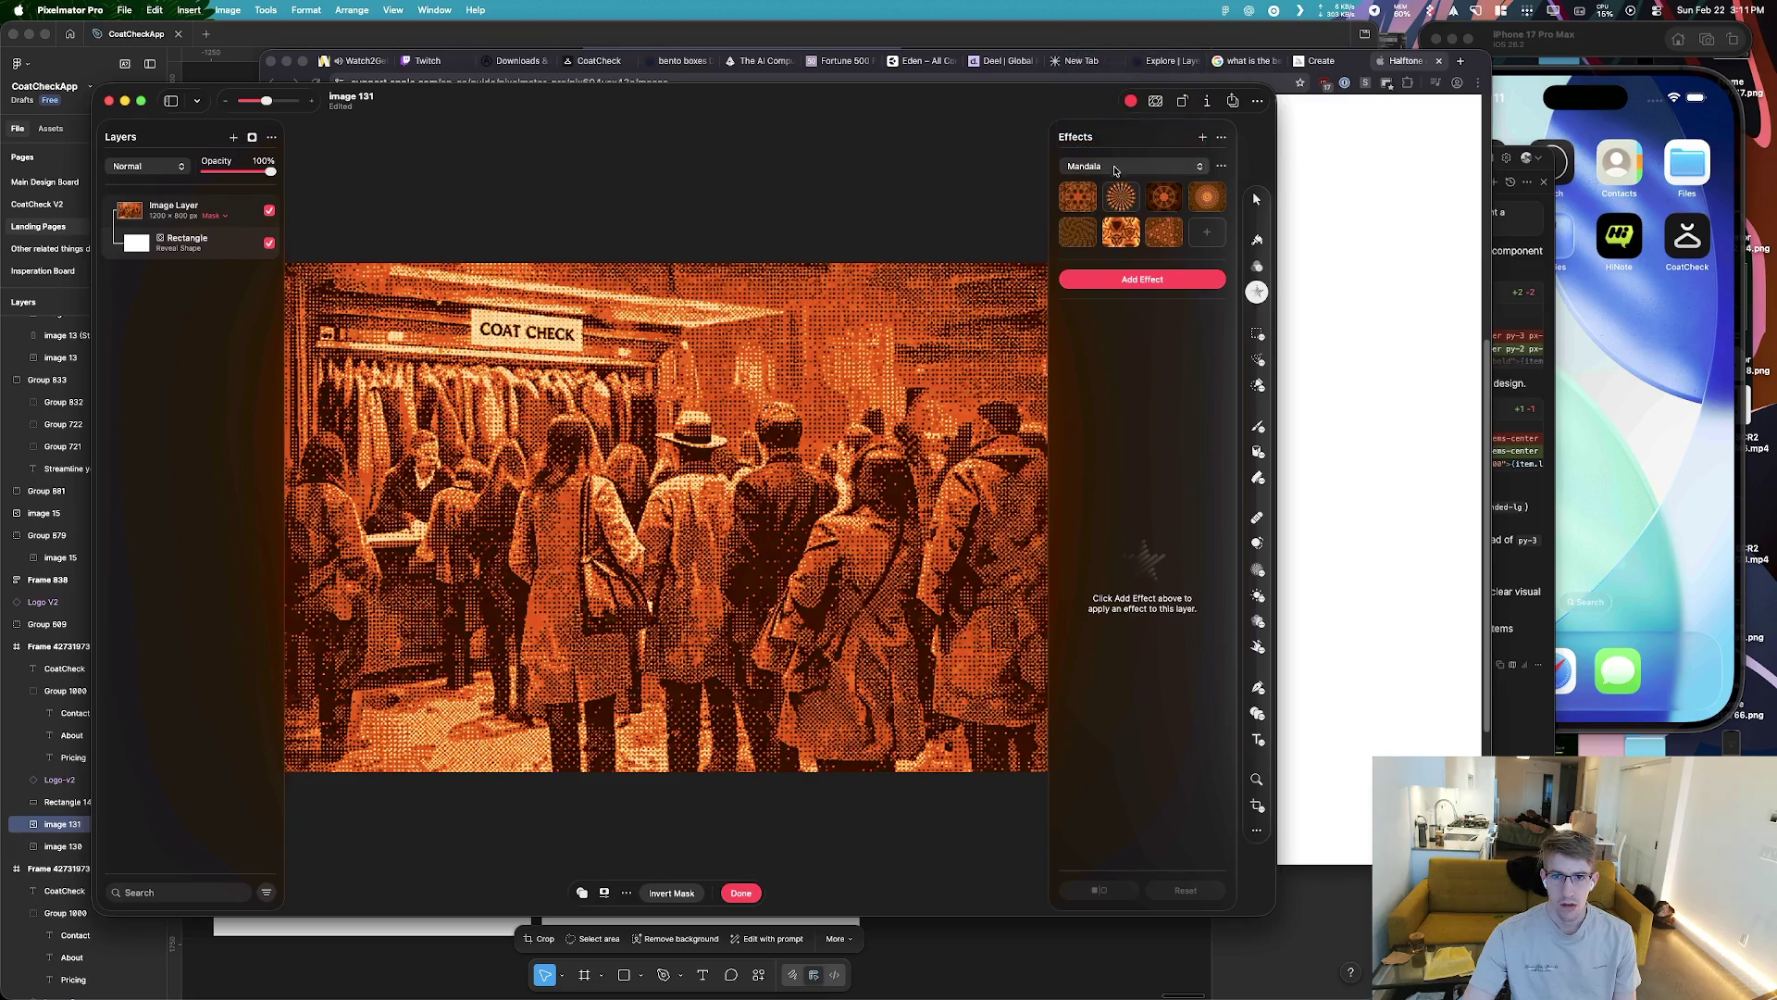
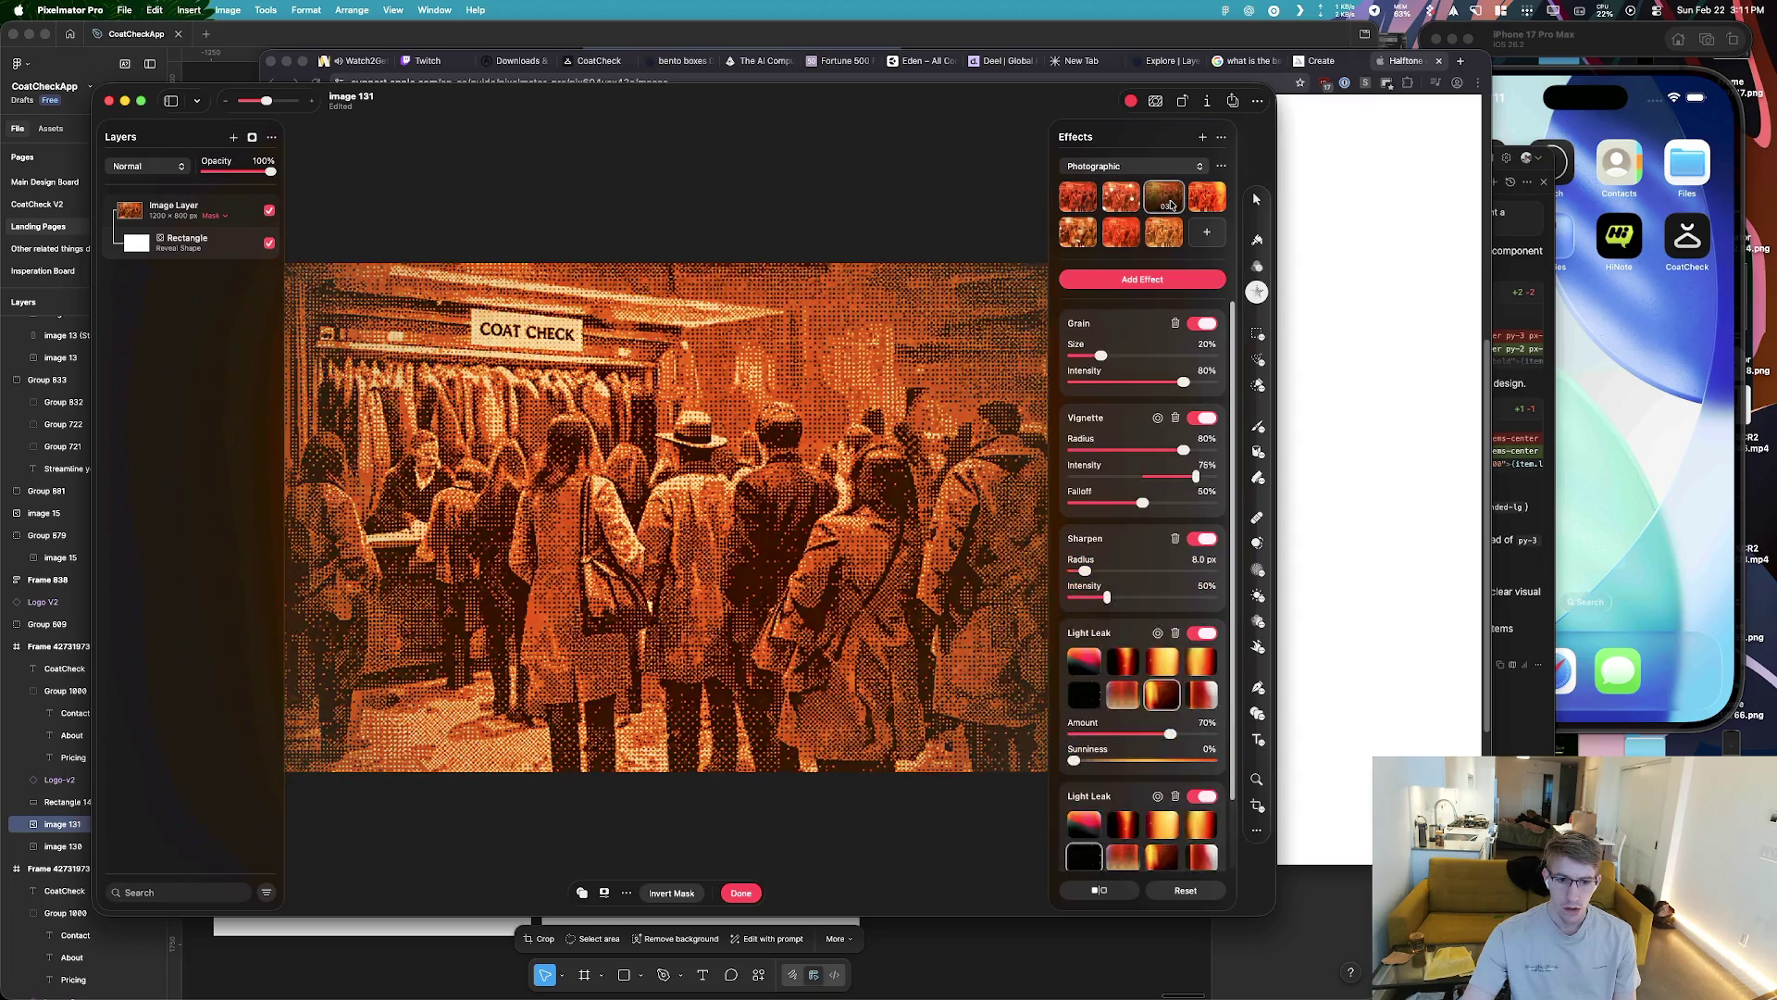
Preview several Photographic presets on the coat-check photo
{"action": "left_click", "coordinate": [1126, 207]}
{"action": "left_click", "coordinate": [1173, 197]}
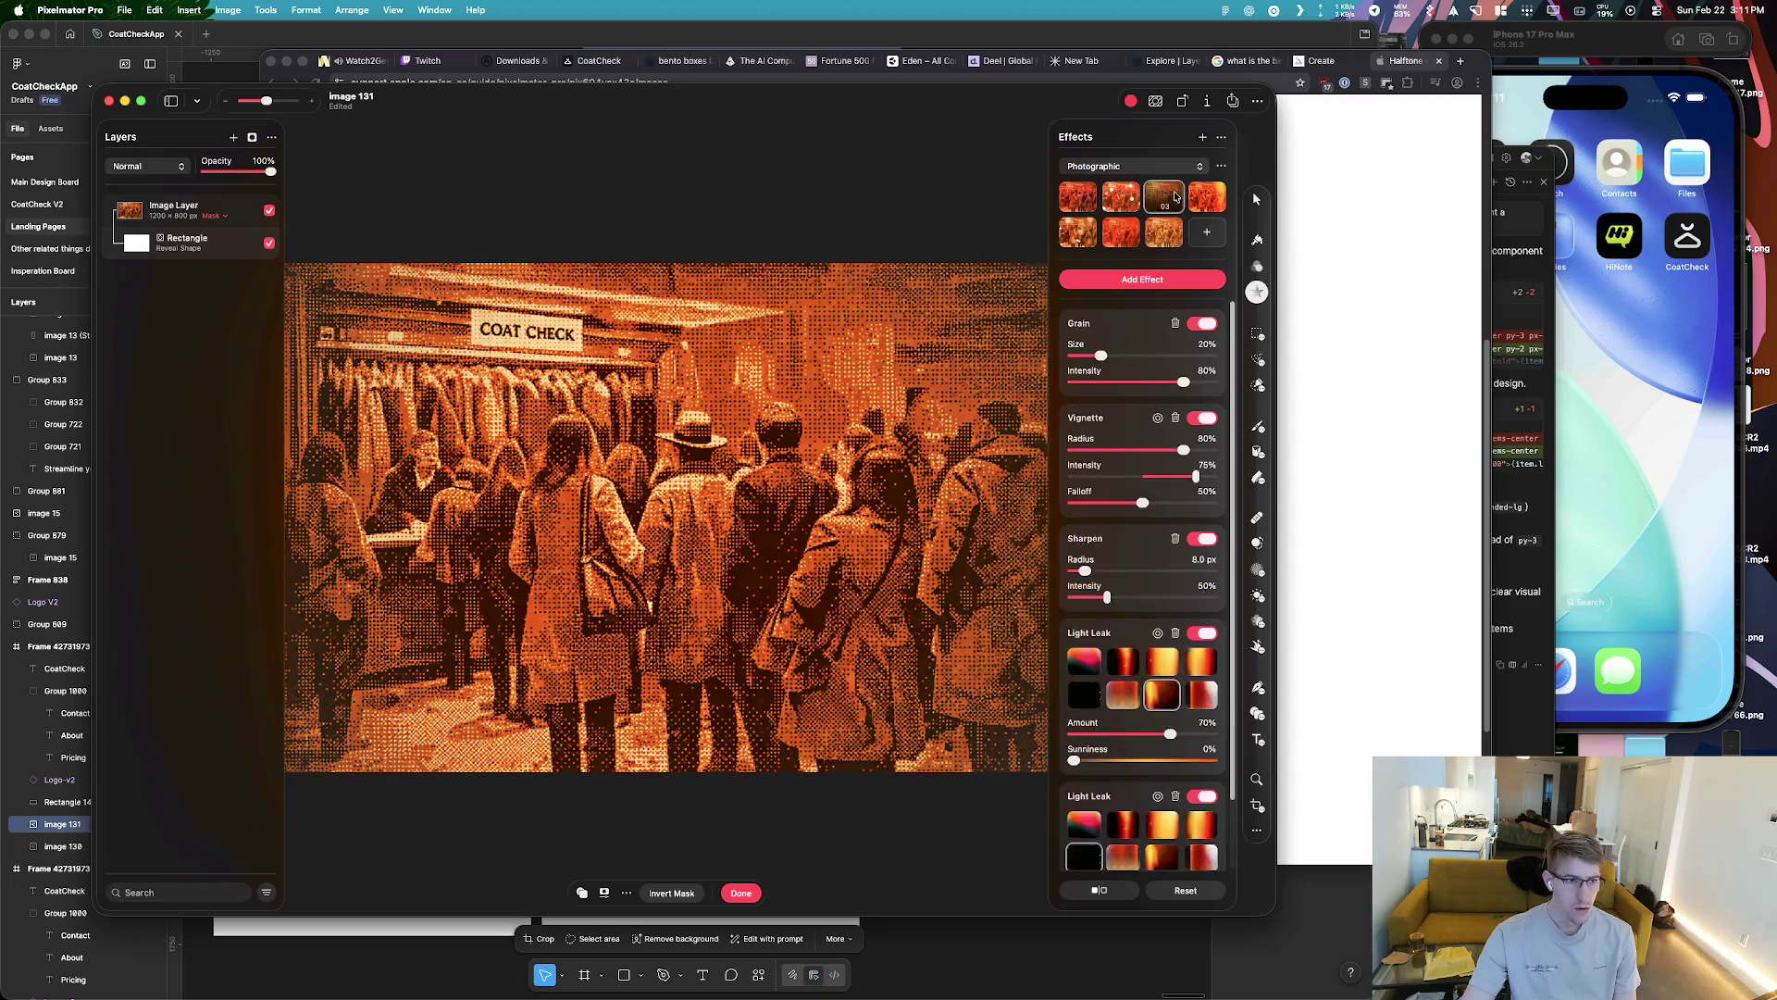
{"action": "left_click", "coordinate": [1163, 232]}
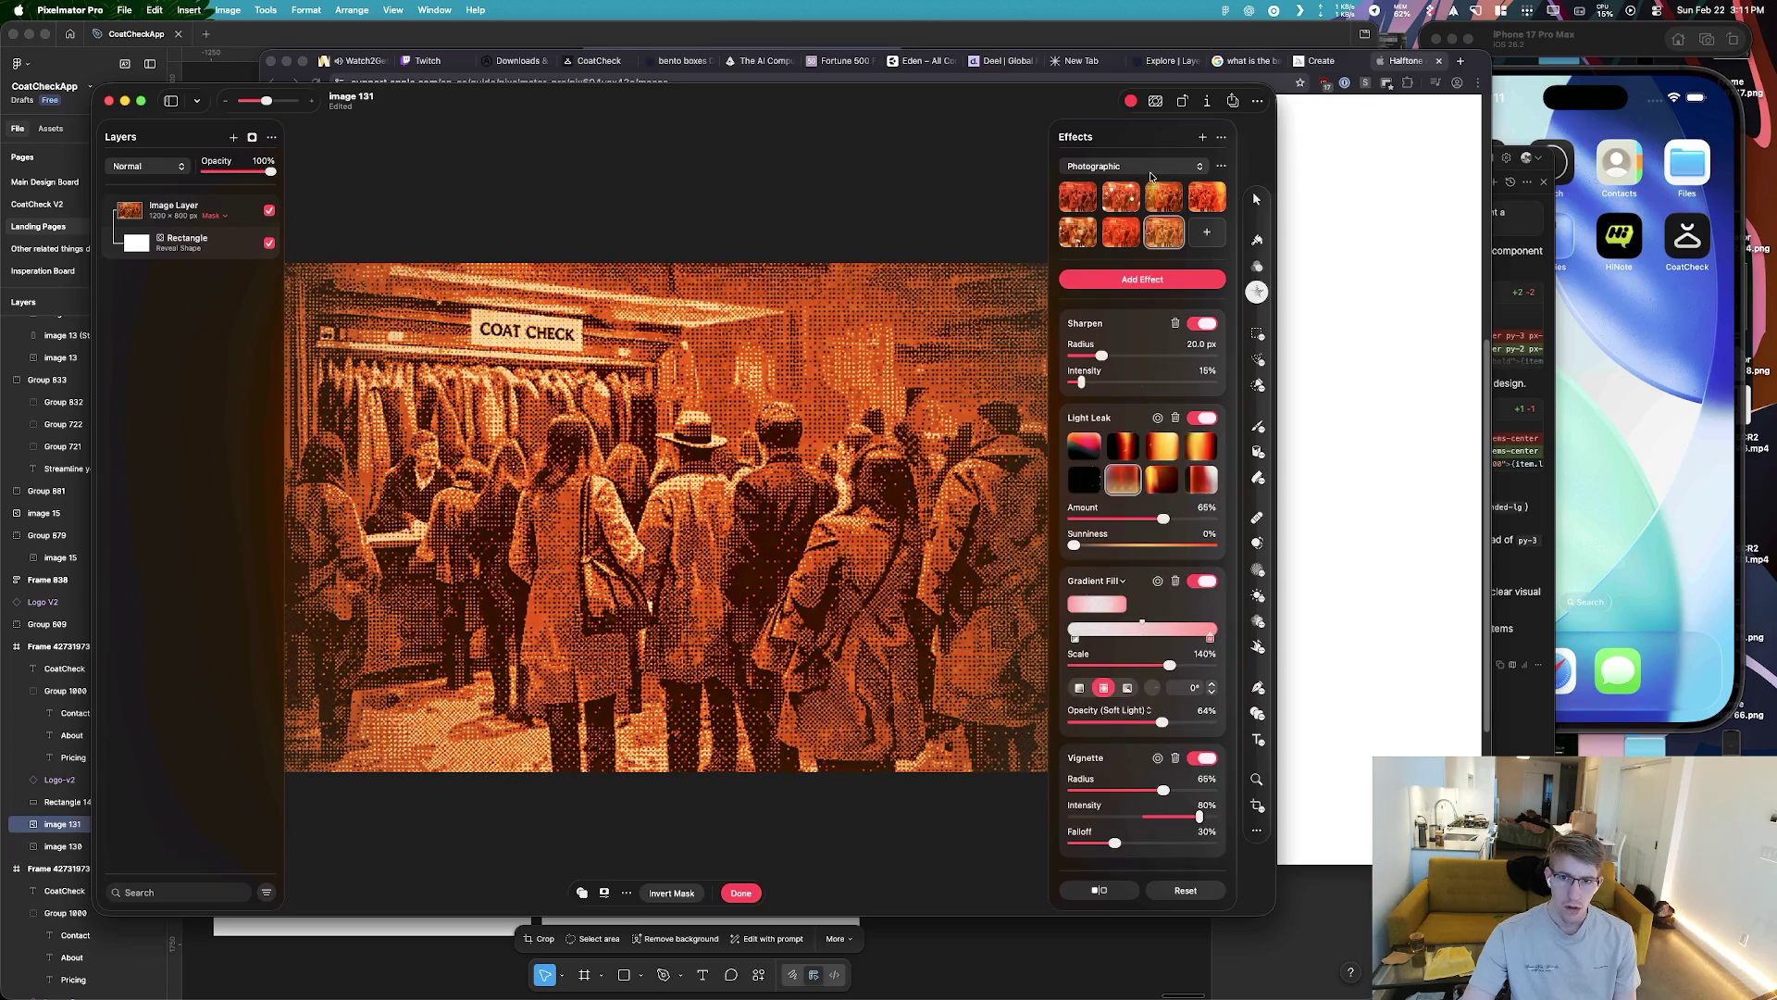
Switch to the Artistic presets and apply the halftone preset with dot screens
{"action": "left_click", "coordinate": [1150, 168]}
{"action": "left_click", "coordinate": [1101, 147]}
{"action": "left_click", "coordinate": [1121, 196]}
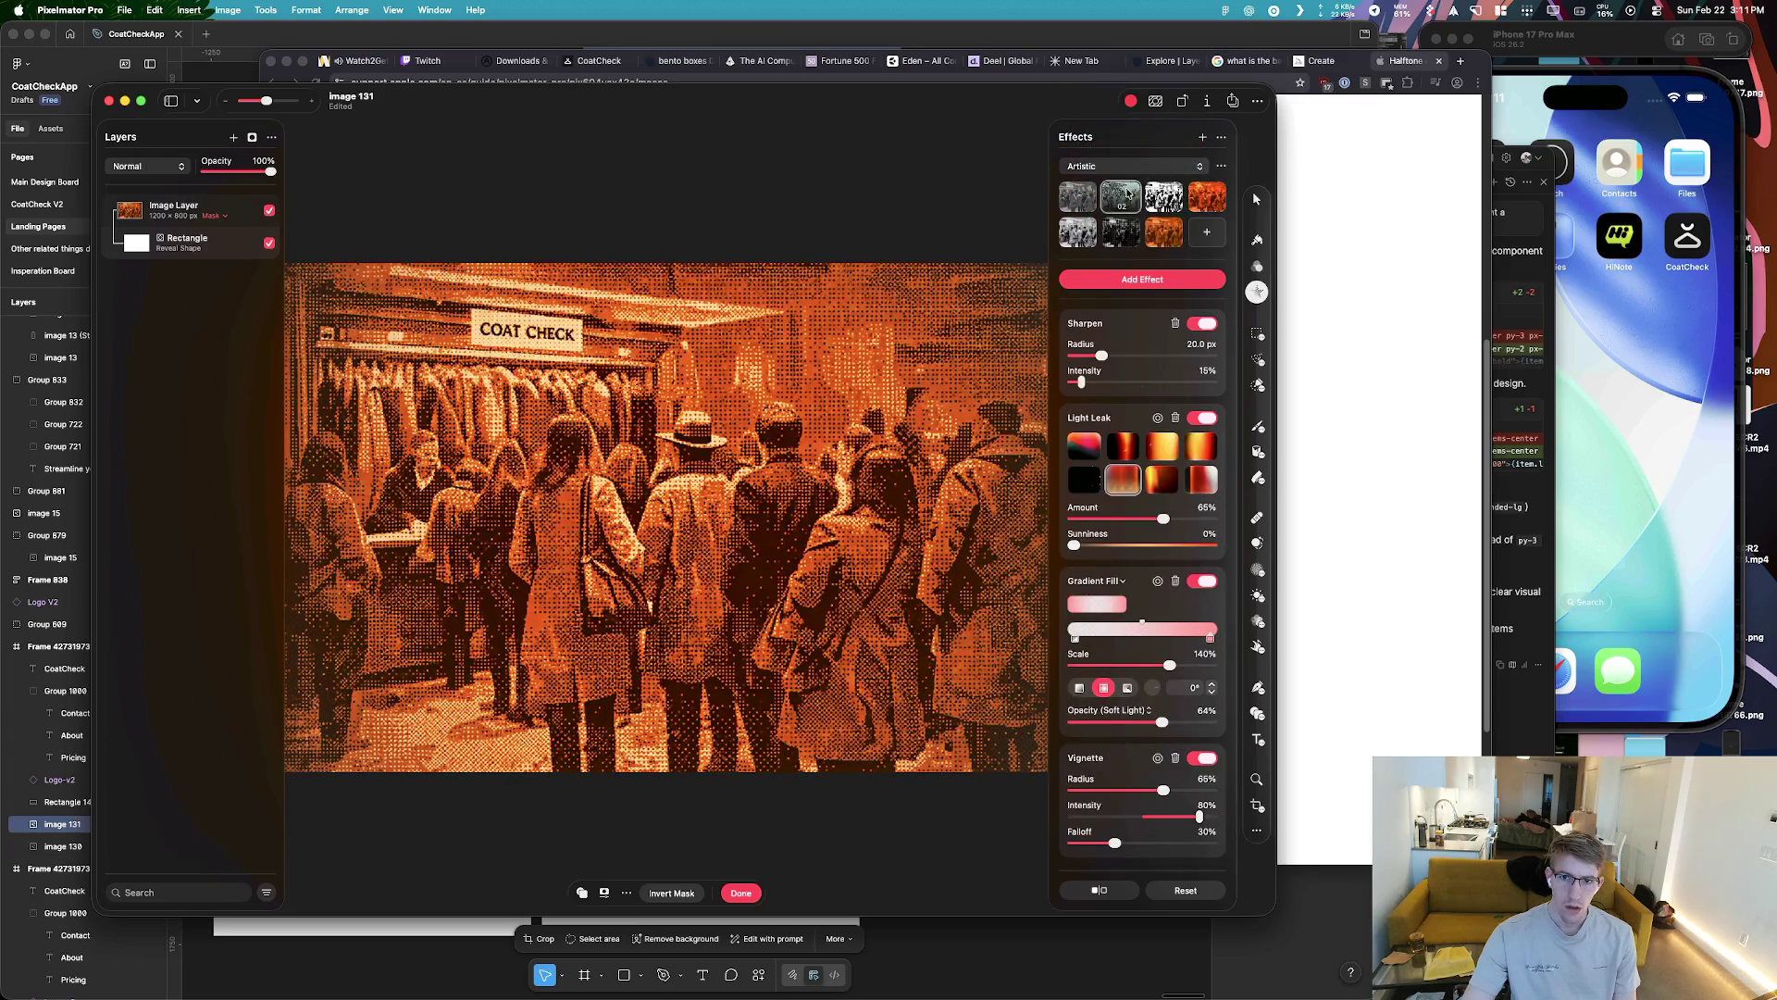
{"action": "left_click", "coordinate": [1130, 234]}
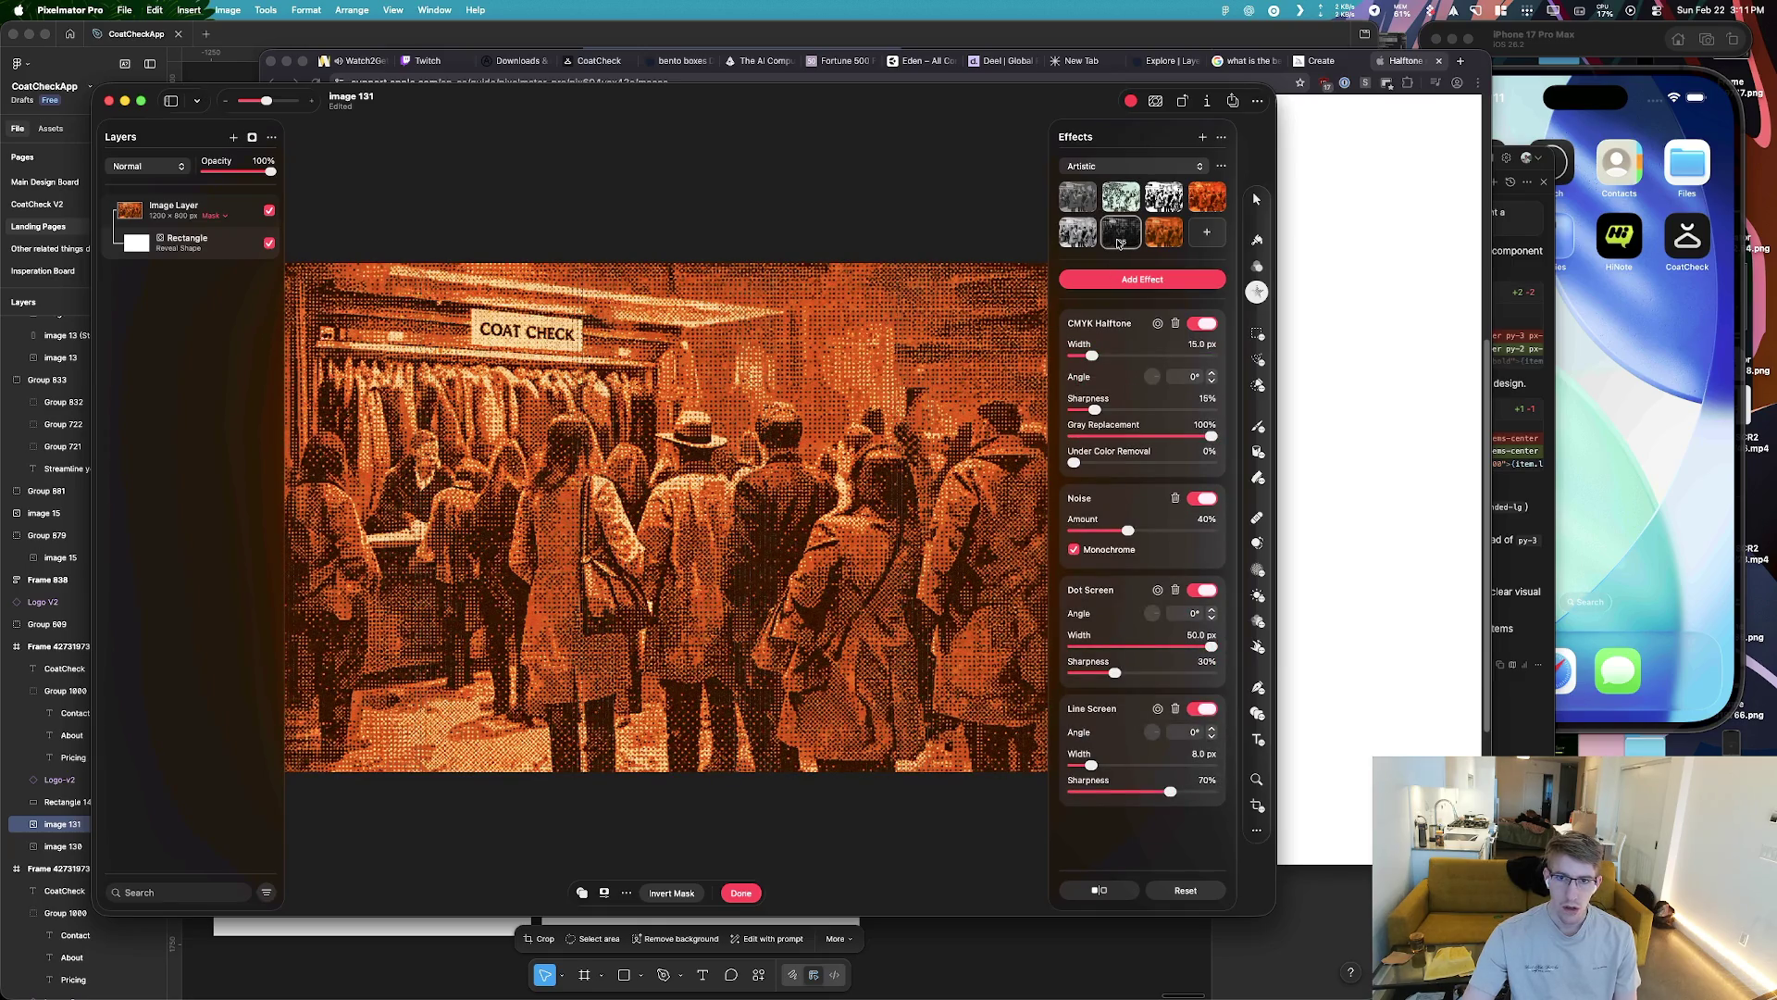
{"action": "left_click", "coordinate": [1325, 285]}
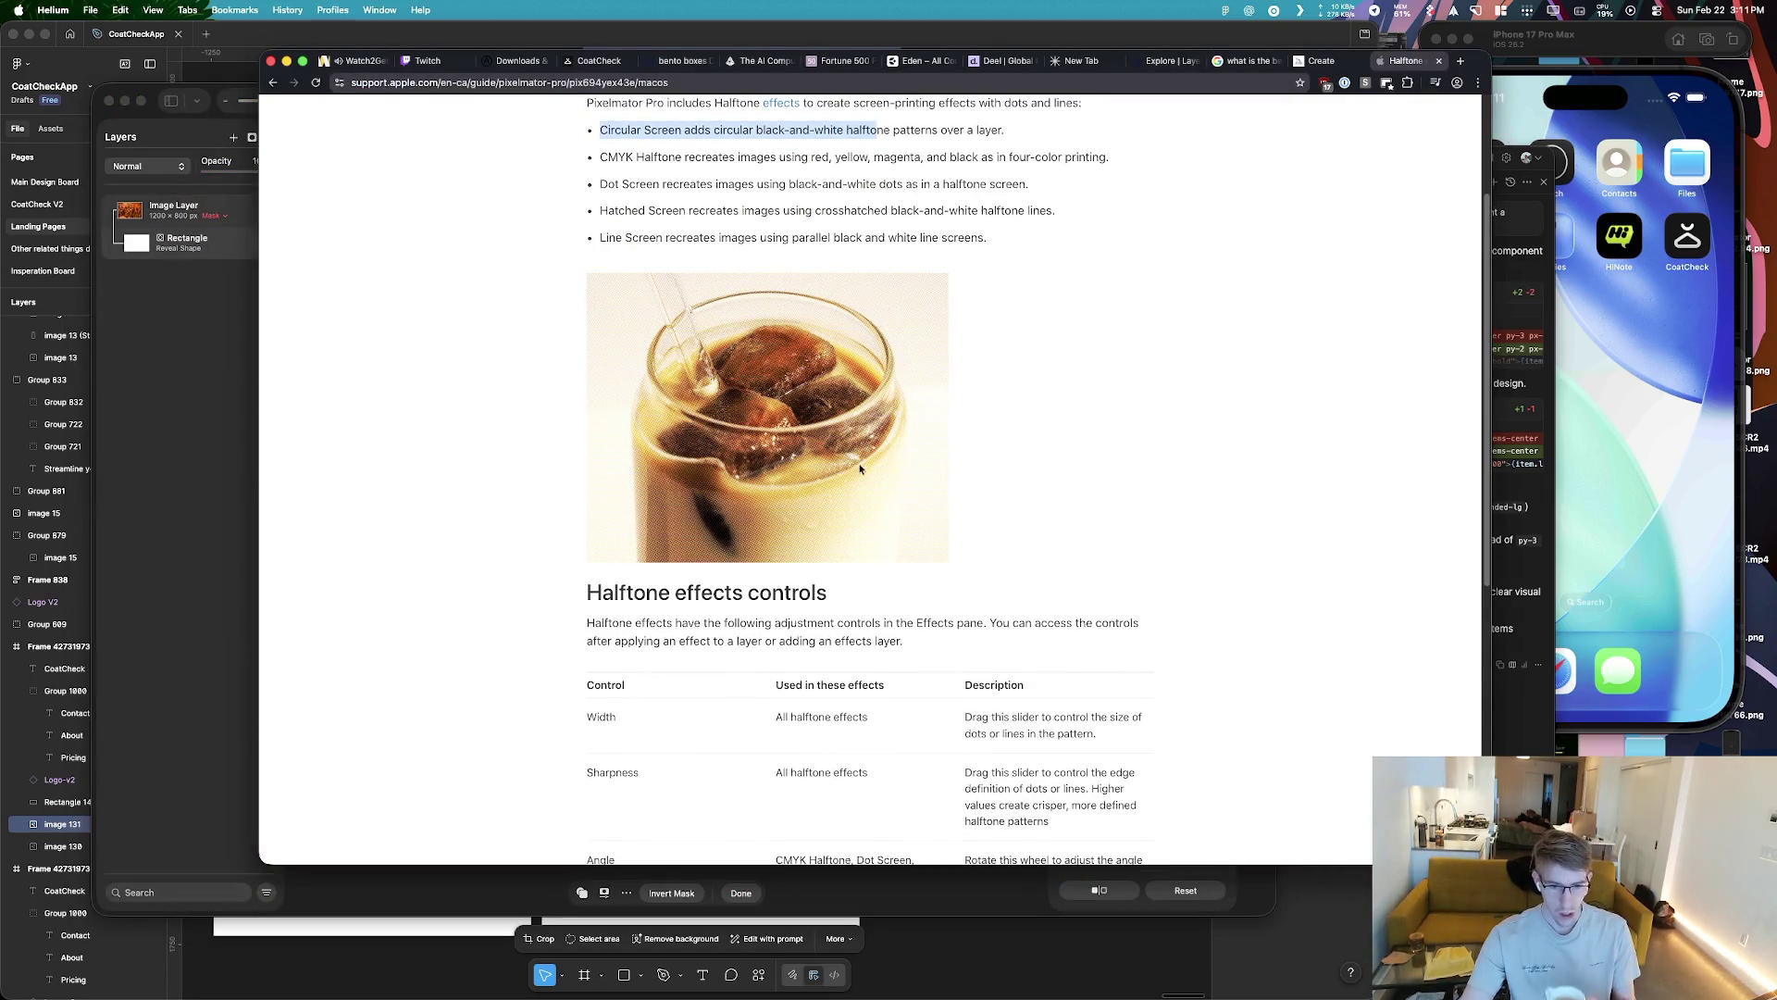
{"action": "scroll", "coordinate": [943, 511], "scroll_direction": "up", "scroll_amount": 3}
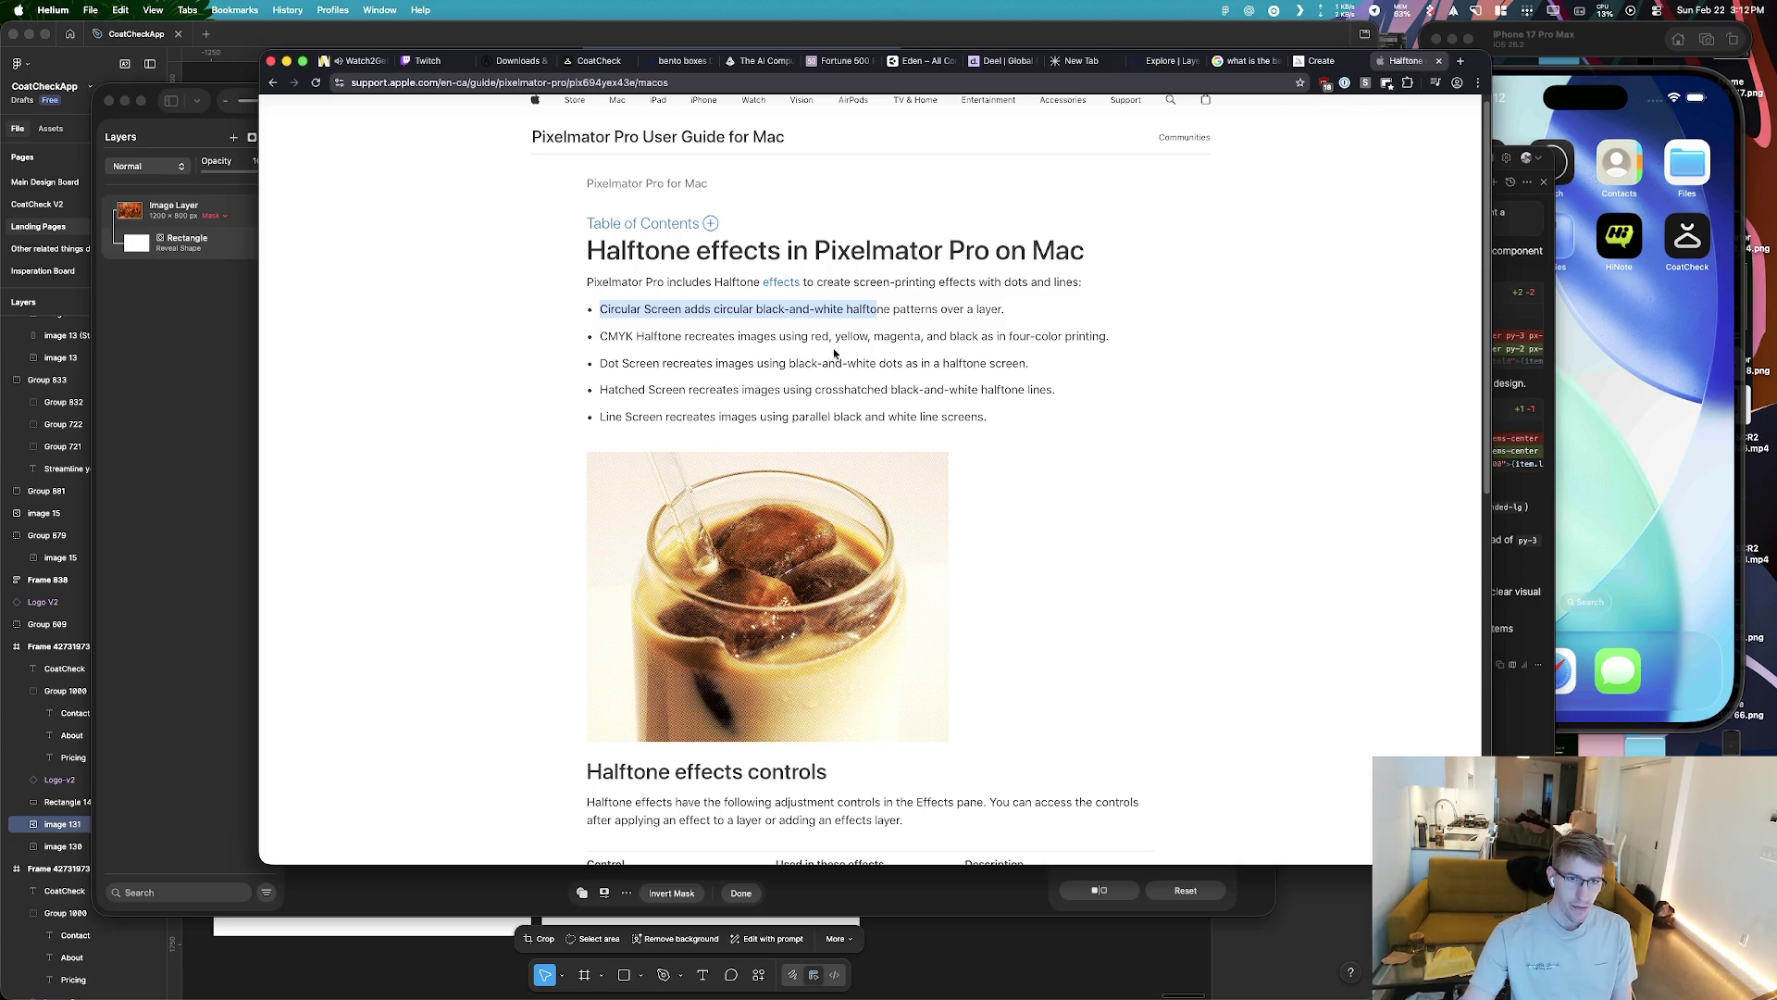
{"action": "left_click", "coordinate": [1139, 884]}
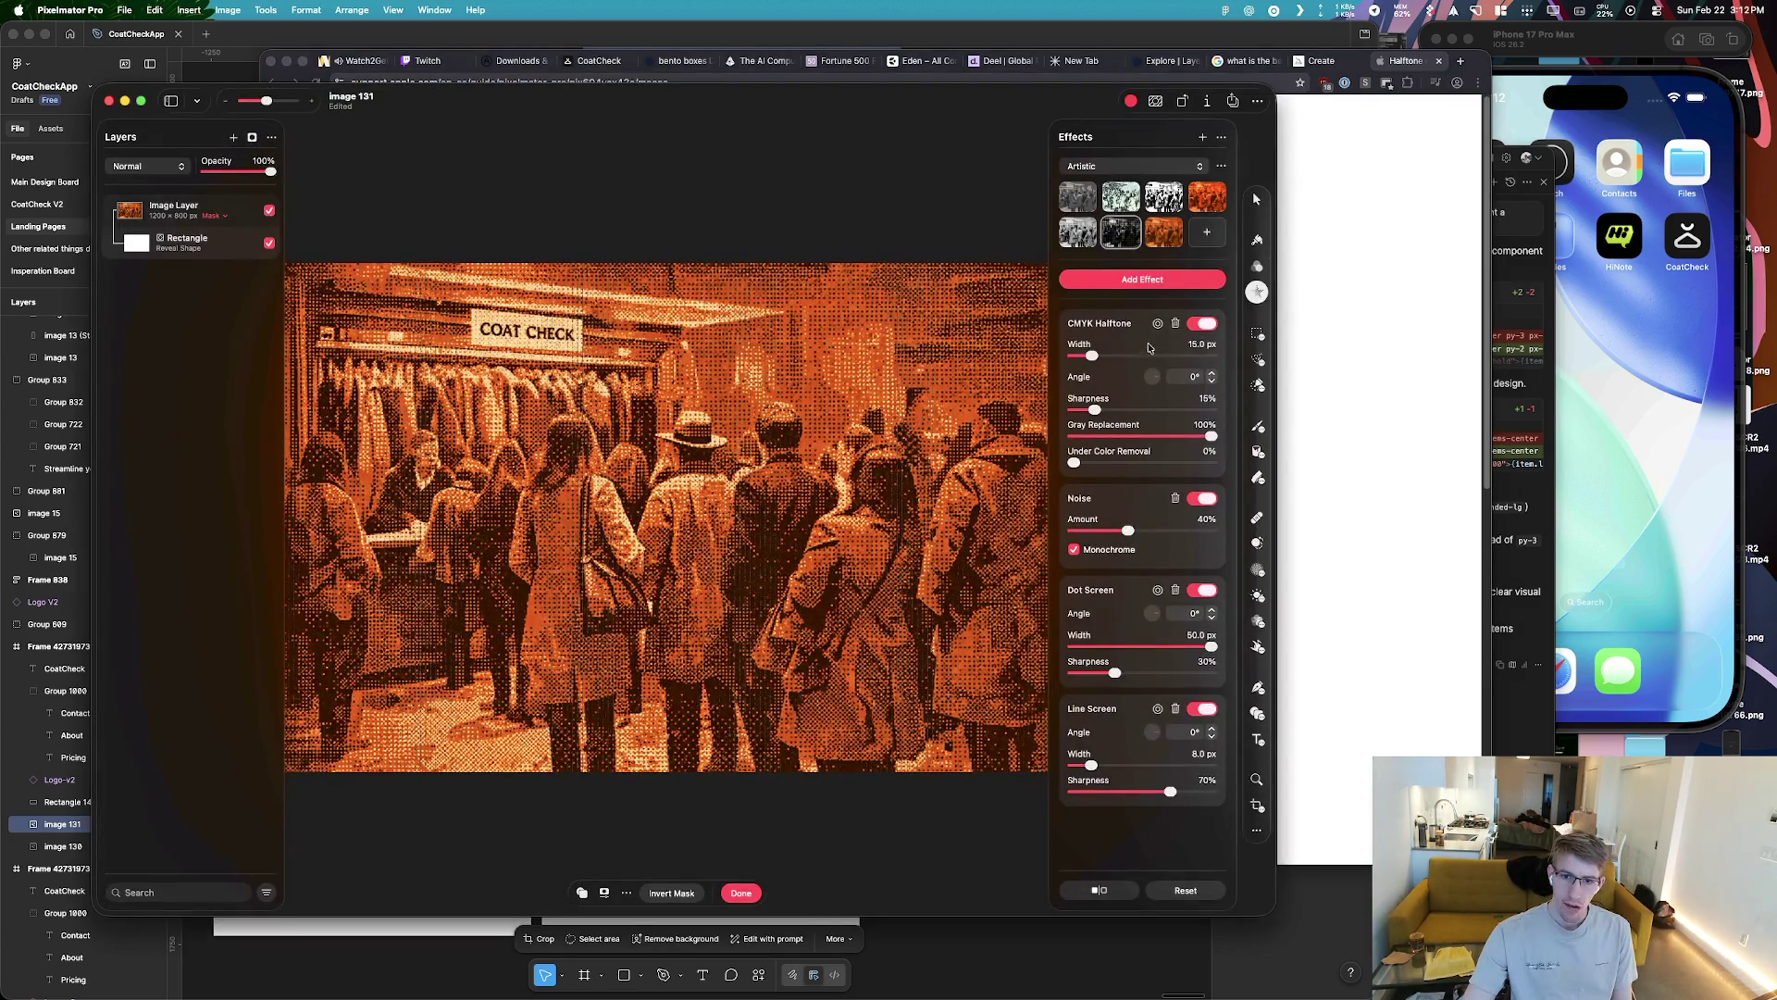
{"action": "key", "text": "super+Tab"}
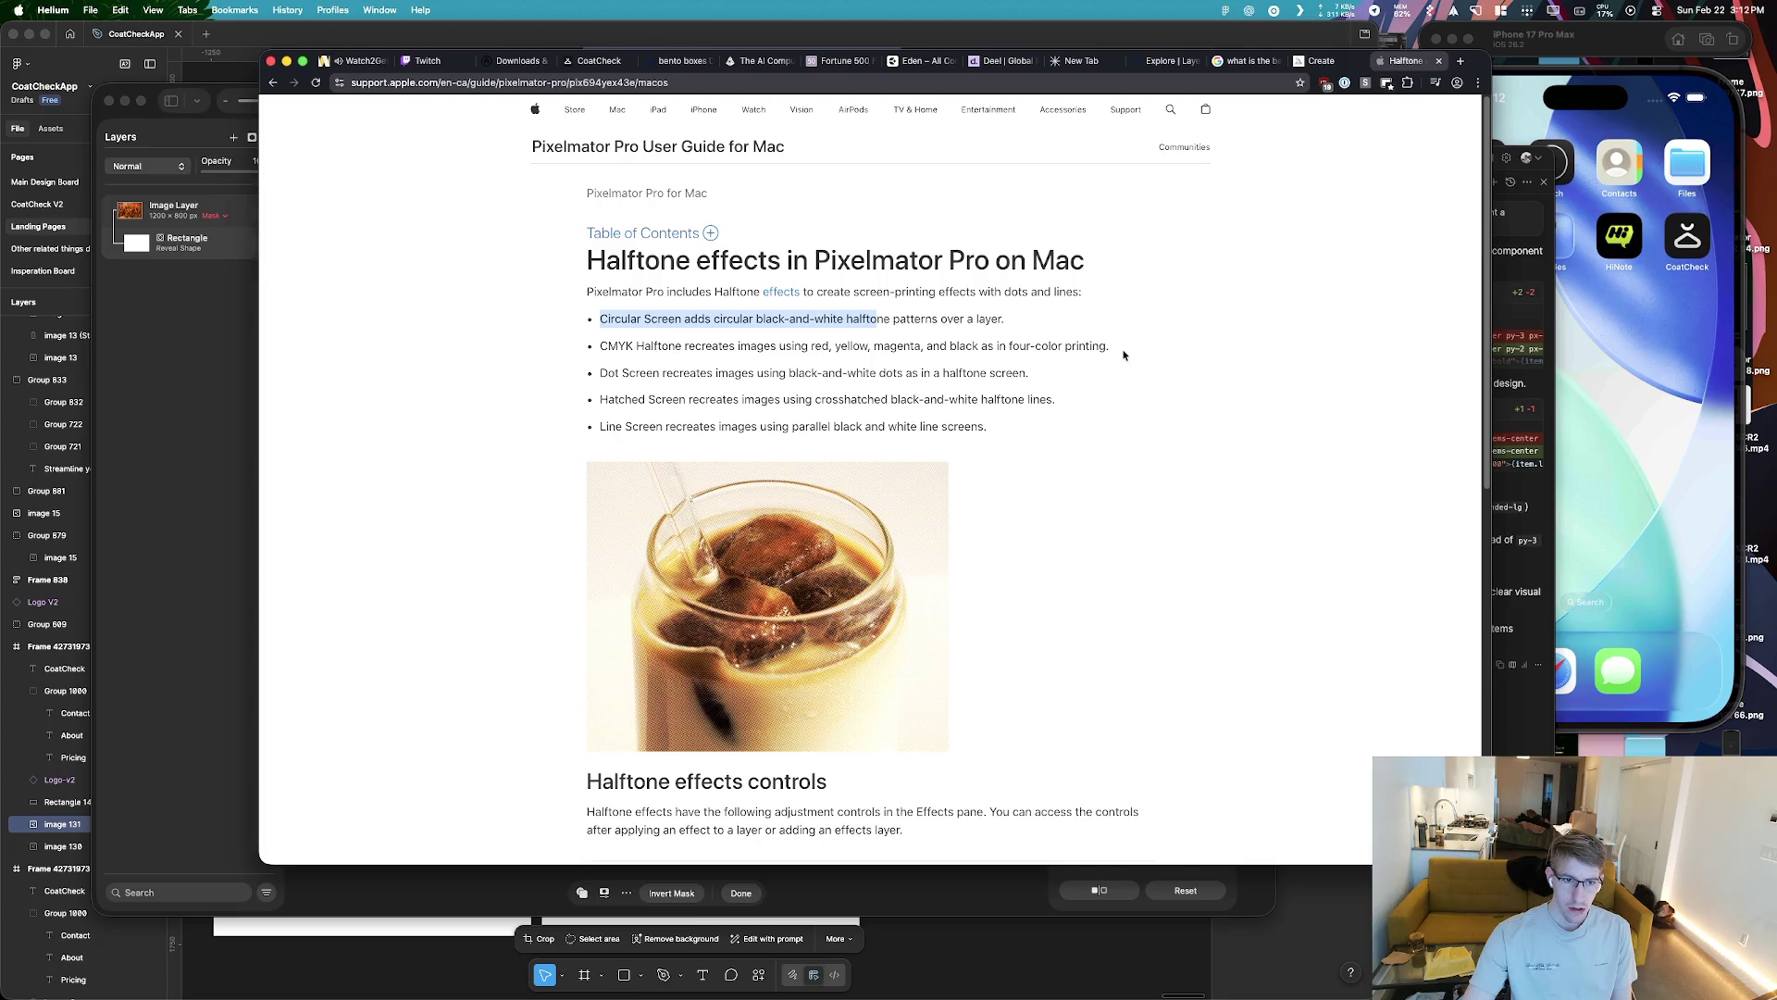
{"action": "scroll", "coordinate": [1124, 354], "scroll_direction": "down", "scroll_amount": 3}
{"action": "scroll", "coordinate": [1124, 354], "scroll_direction": "down", "scroll_amount": 3}
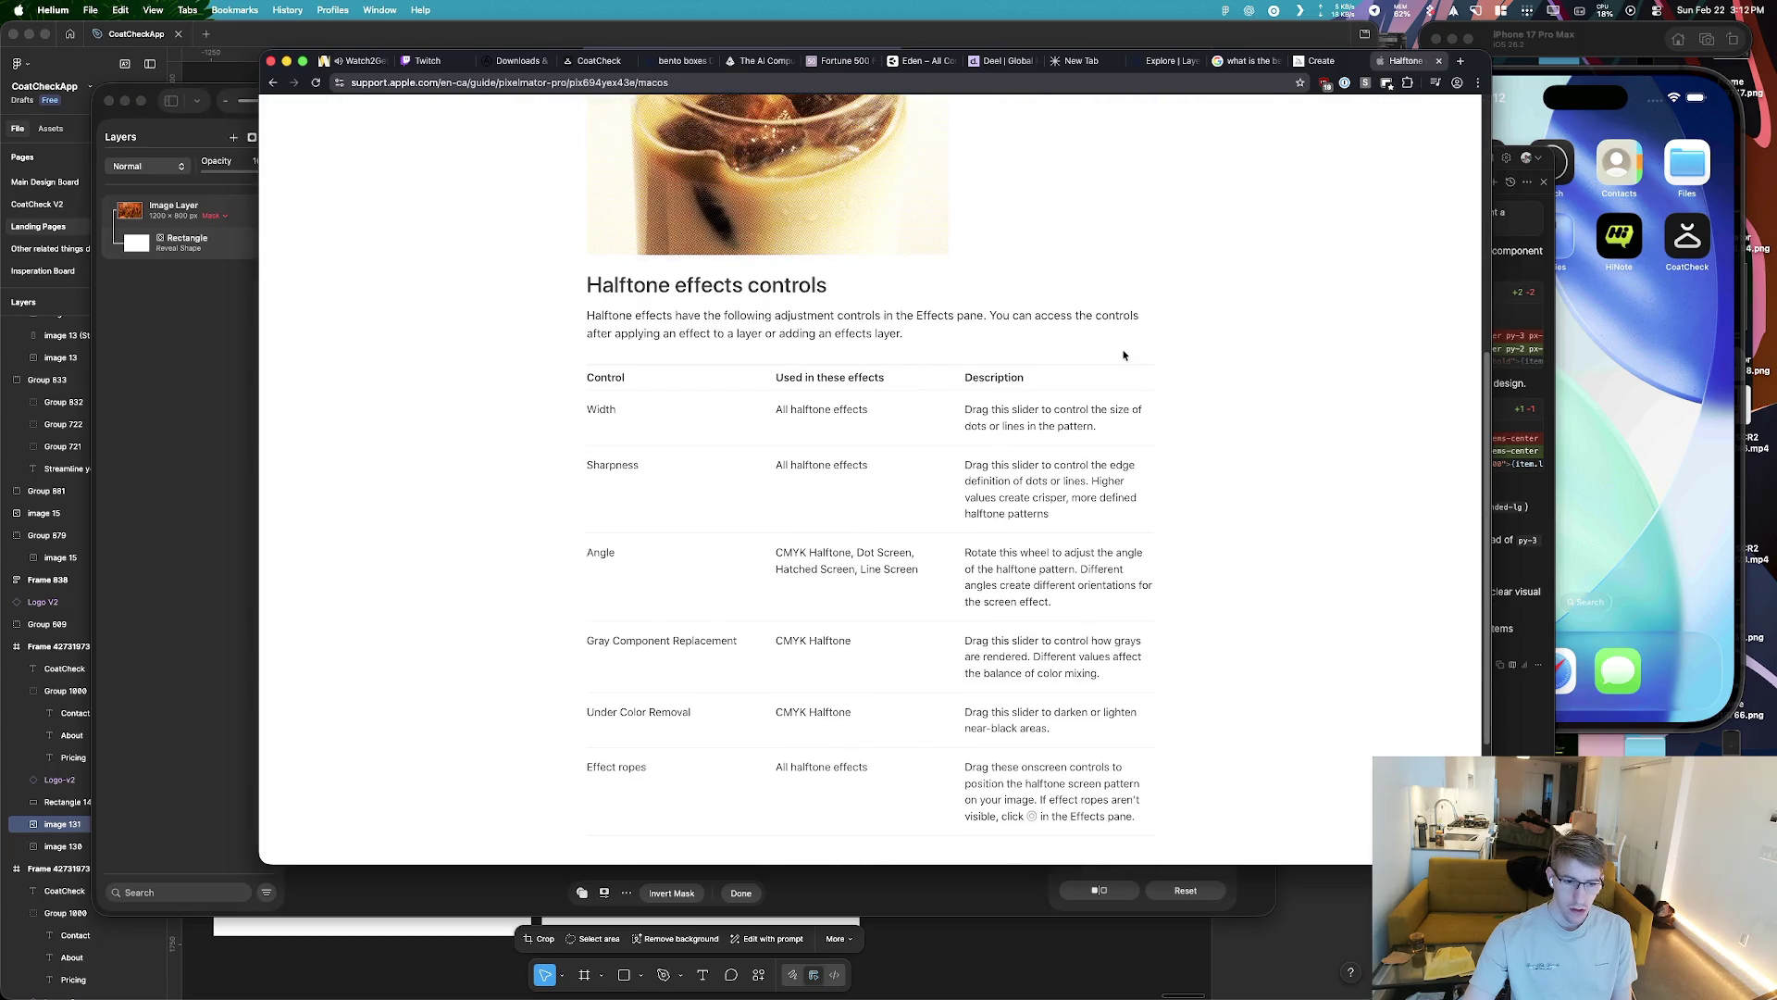
{"action": "key", "text": "super+Tab"}
{"action": "left_click", "coordinate": [1168, 167]}
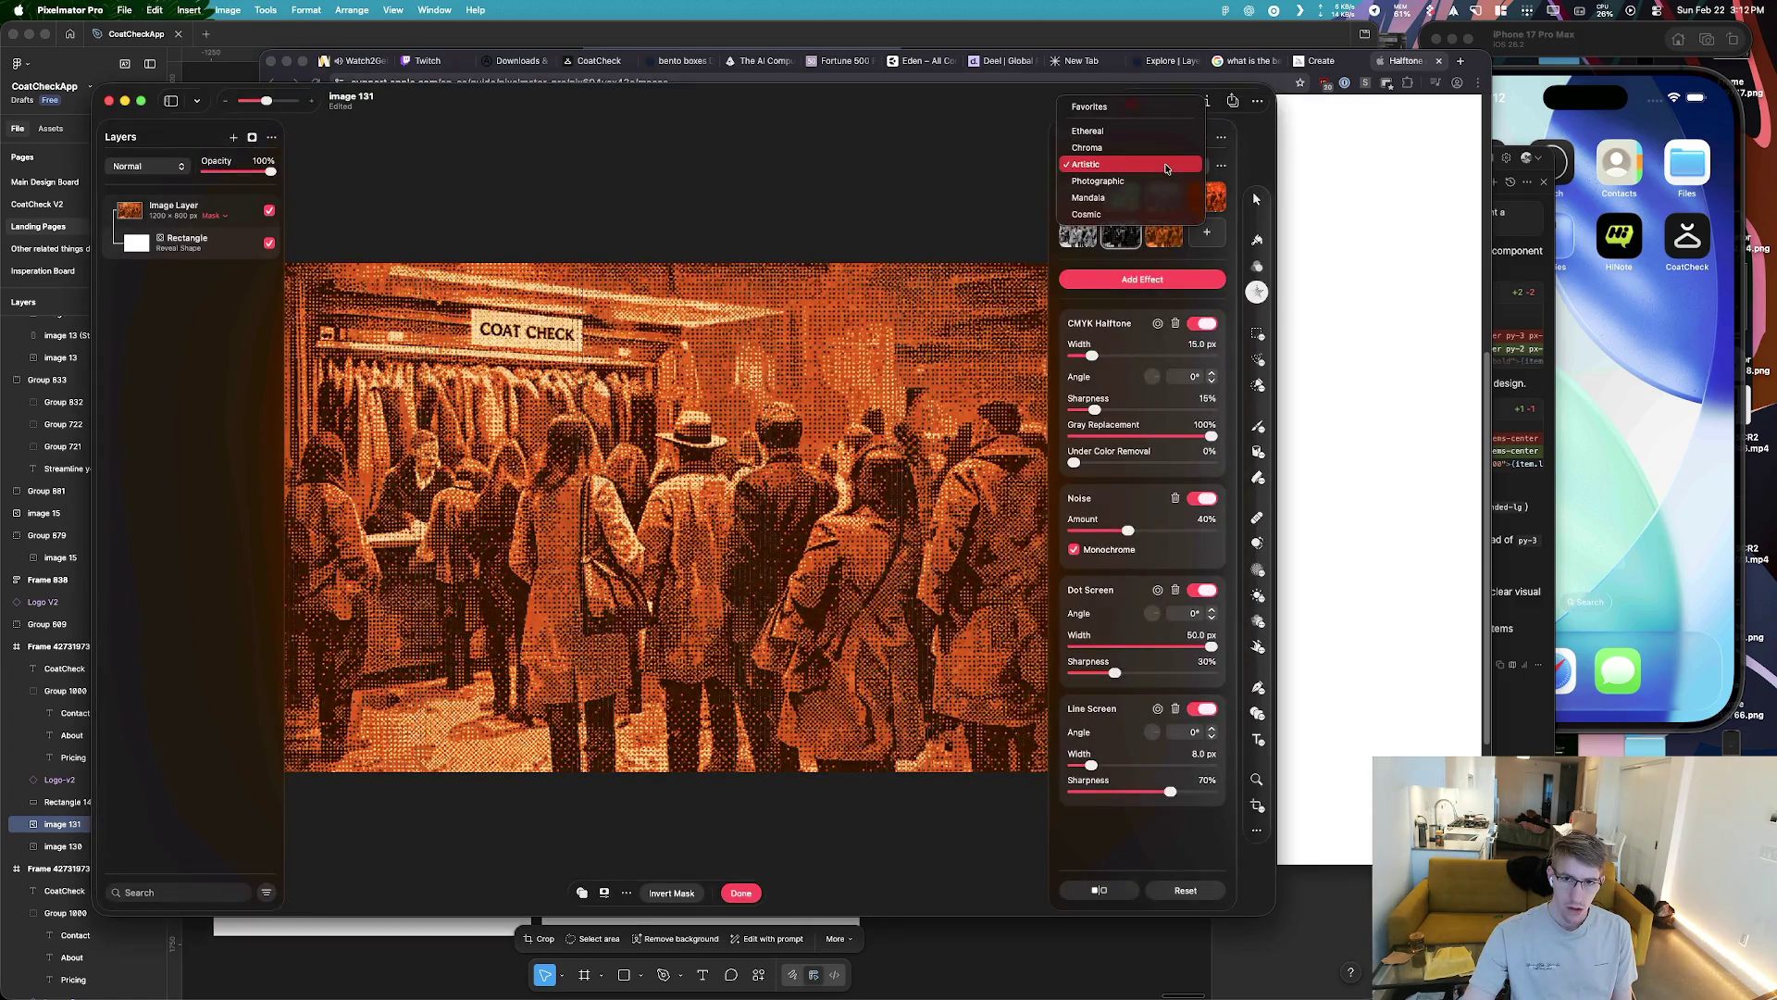
Browse the Chroma and Ethereal presets, then return to the Artistic presets
{"action": "left_click", "coordinate": [1138, 160]}
{"action": "left_click", "coordinate": [1128, 168]}
{"action": "left_click", "coordinate": [1123, 150]}
{"action": "left_click", "coordinate": [1117, 172]}
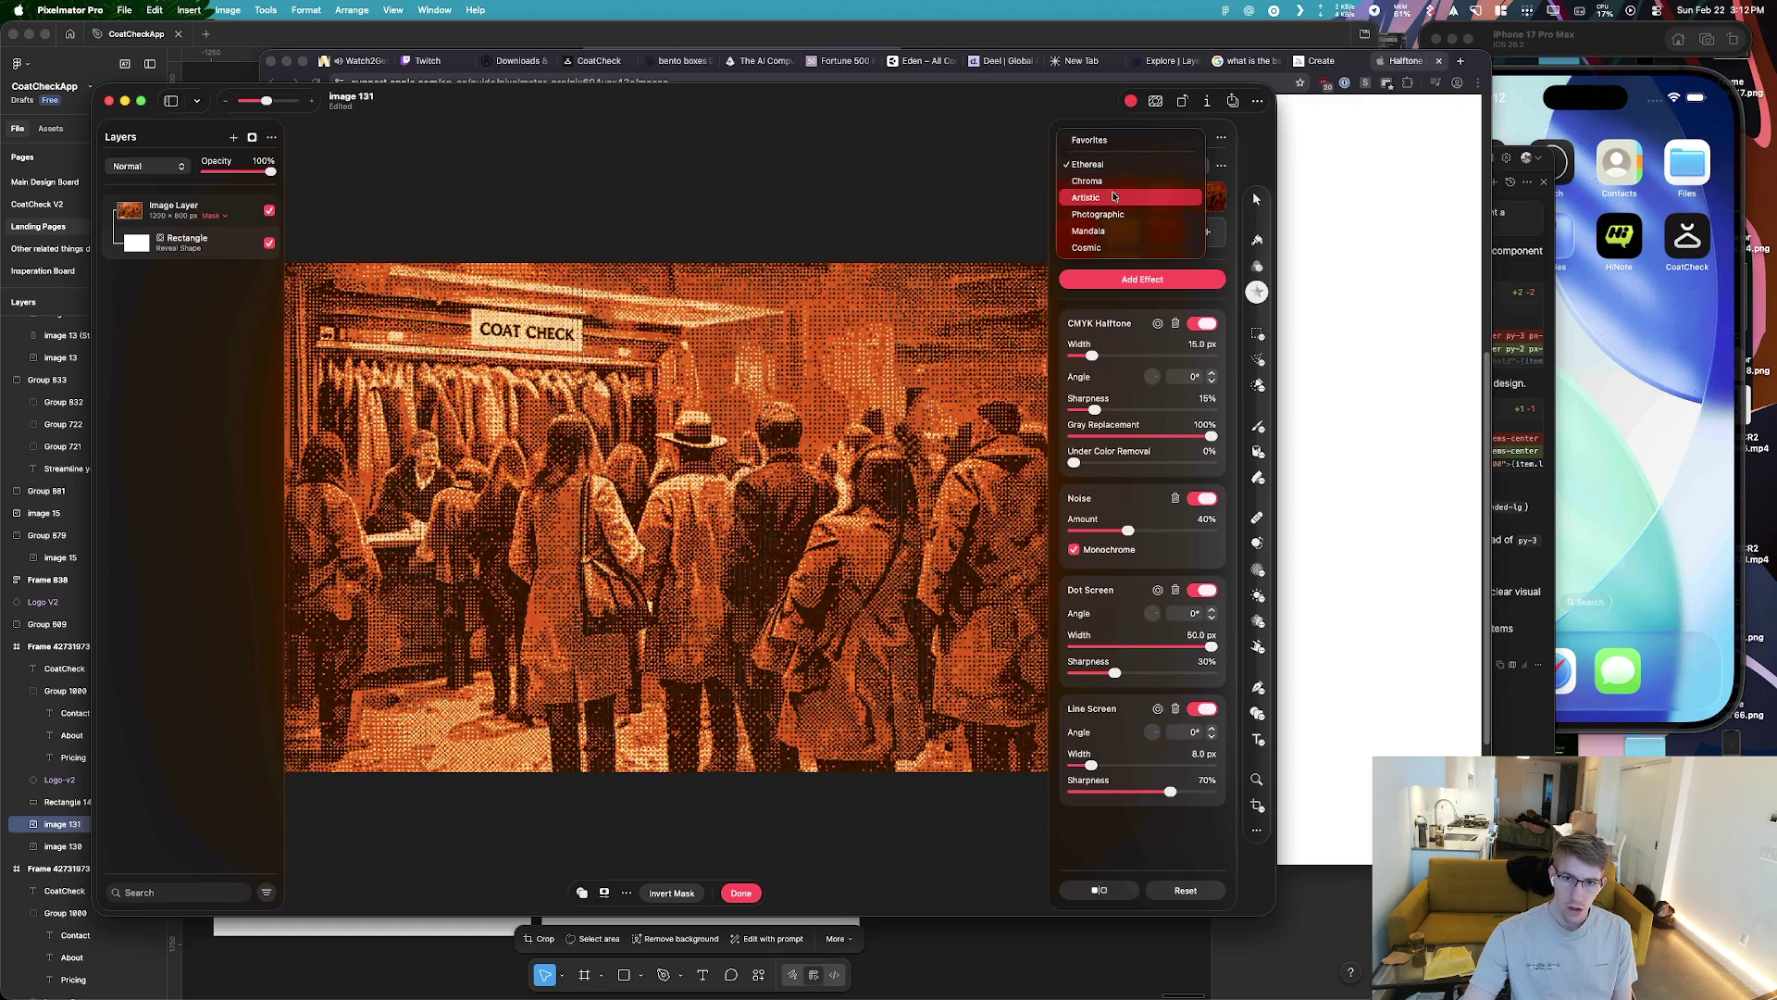
{"action": "left_click", "coordinate": [1120, 198]}
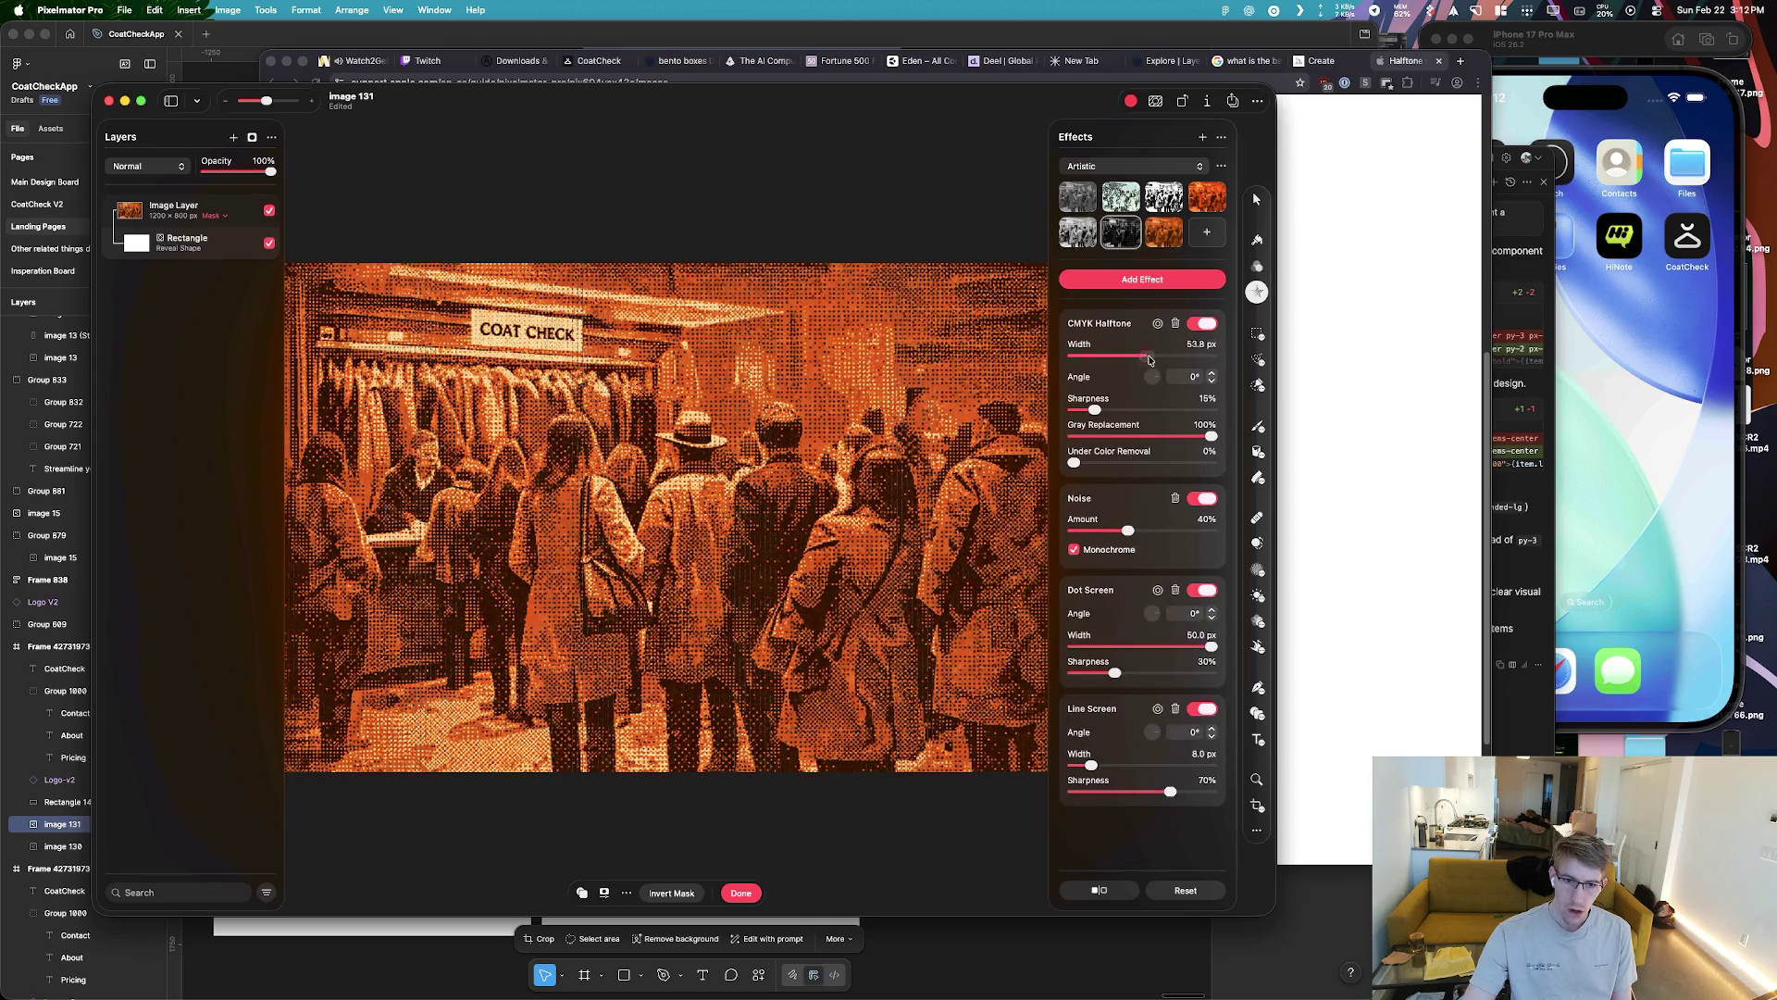
Make the CMYK Halftone finer, then keep only Dot Screen on, with Noise, Line Screen and CMYK Halftone off
{"action": "left_click_drag", "start_coordinate": [1108, 357], "coordinate": [1141, 409]}
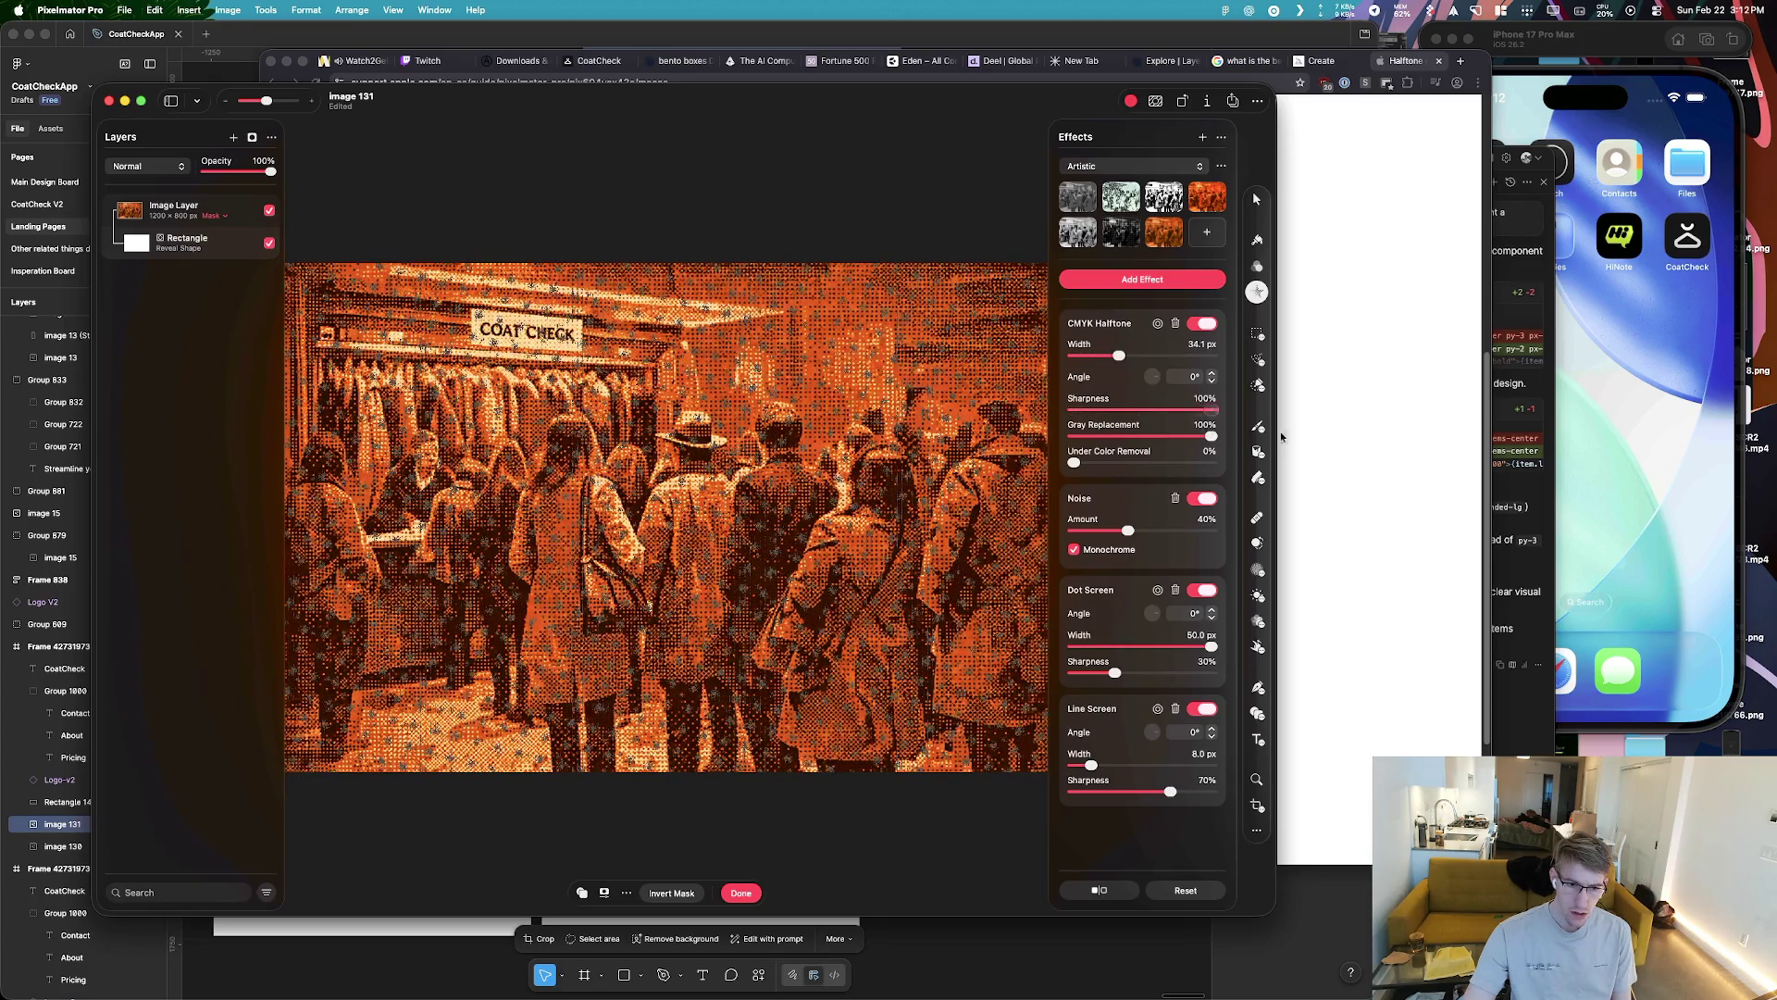
{"action": "mouse_move", "coordinate": [1119, 355]}
{"action": "left_mouse_down"}
{"action": "mouse_move", "coordinate": [1083, 356]}
{"action": "mouse_move", "coordinate": [1187, 366]}
{"action": "mouse_move", "coordinate": [1146, 370]}
{"action": "left_mouse_up"}
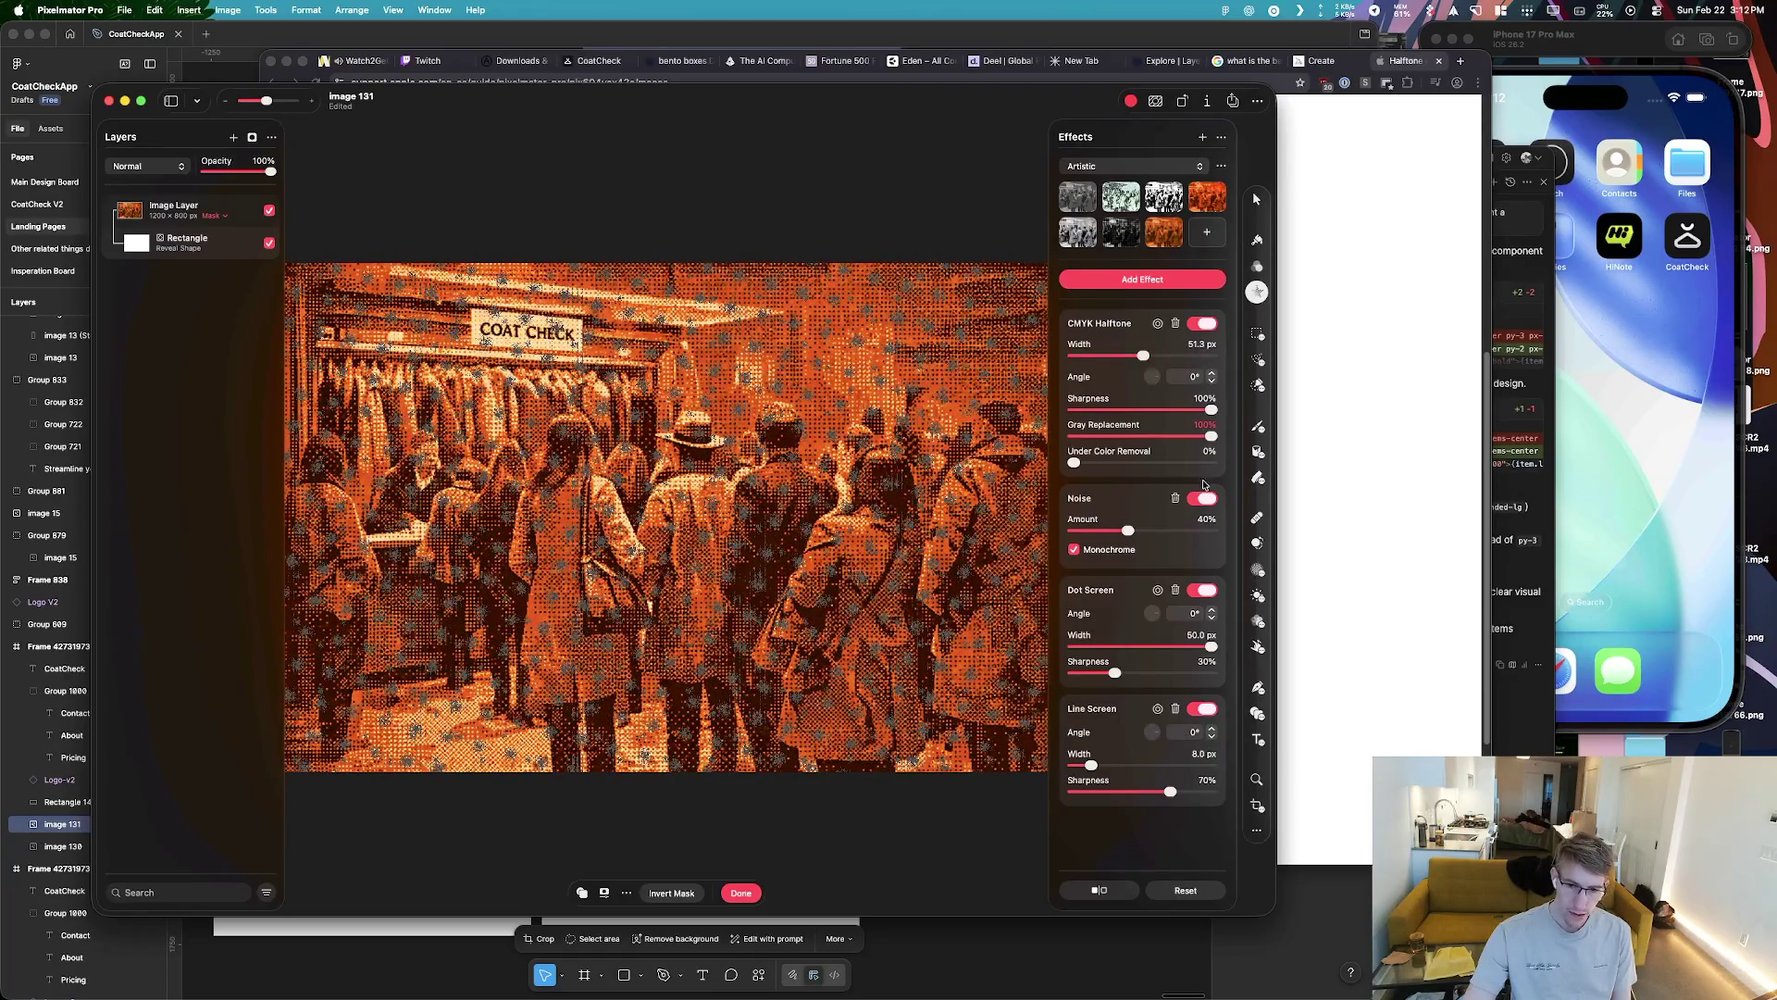
{"action": "left_click", "coordinate": [1200, 590]}
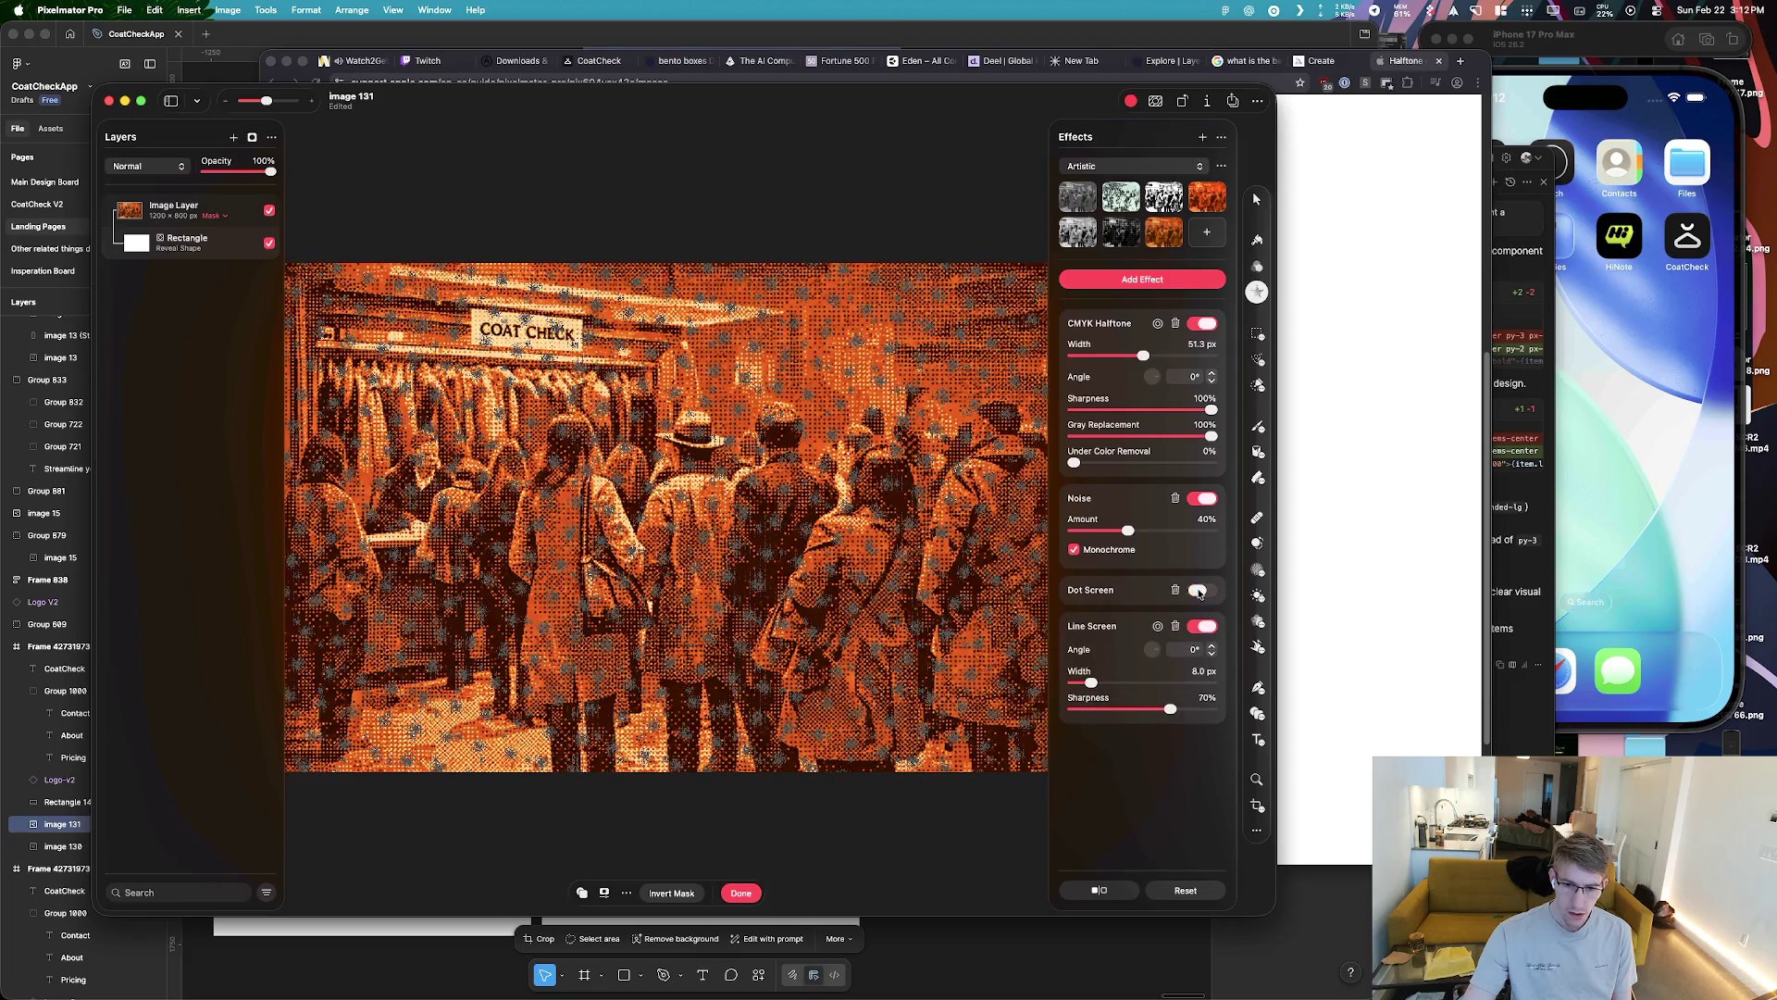
{"action": "left_click", "coordinate": [1205, 499]}
{"action": "left_click", "coordinate": [1203, 323]}
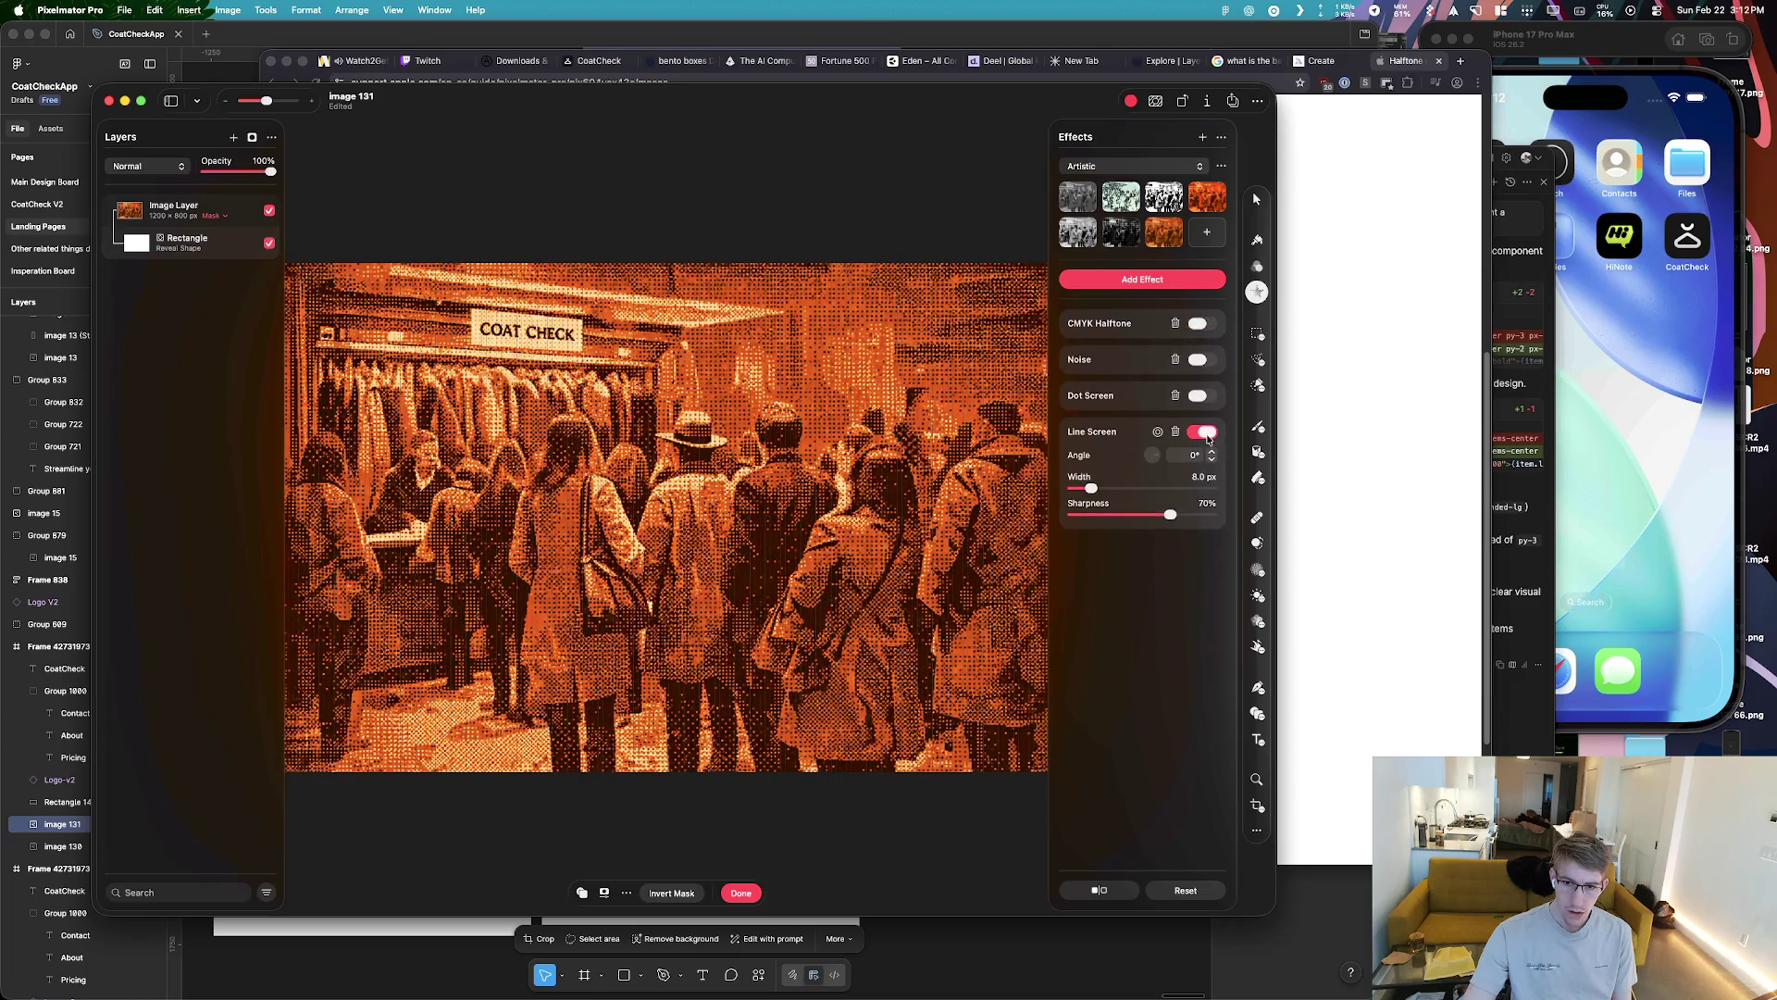
{"action": "left_click", "coordinate": [1207, 435]}
{"action": "left_click", "coordinate": [1199, 395]}
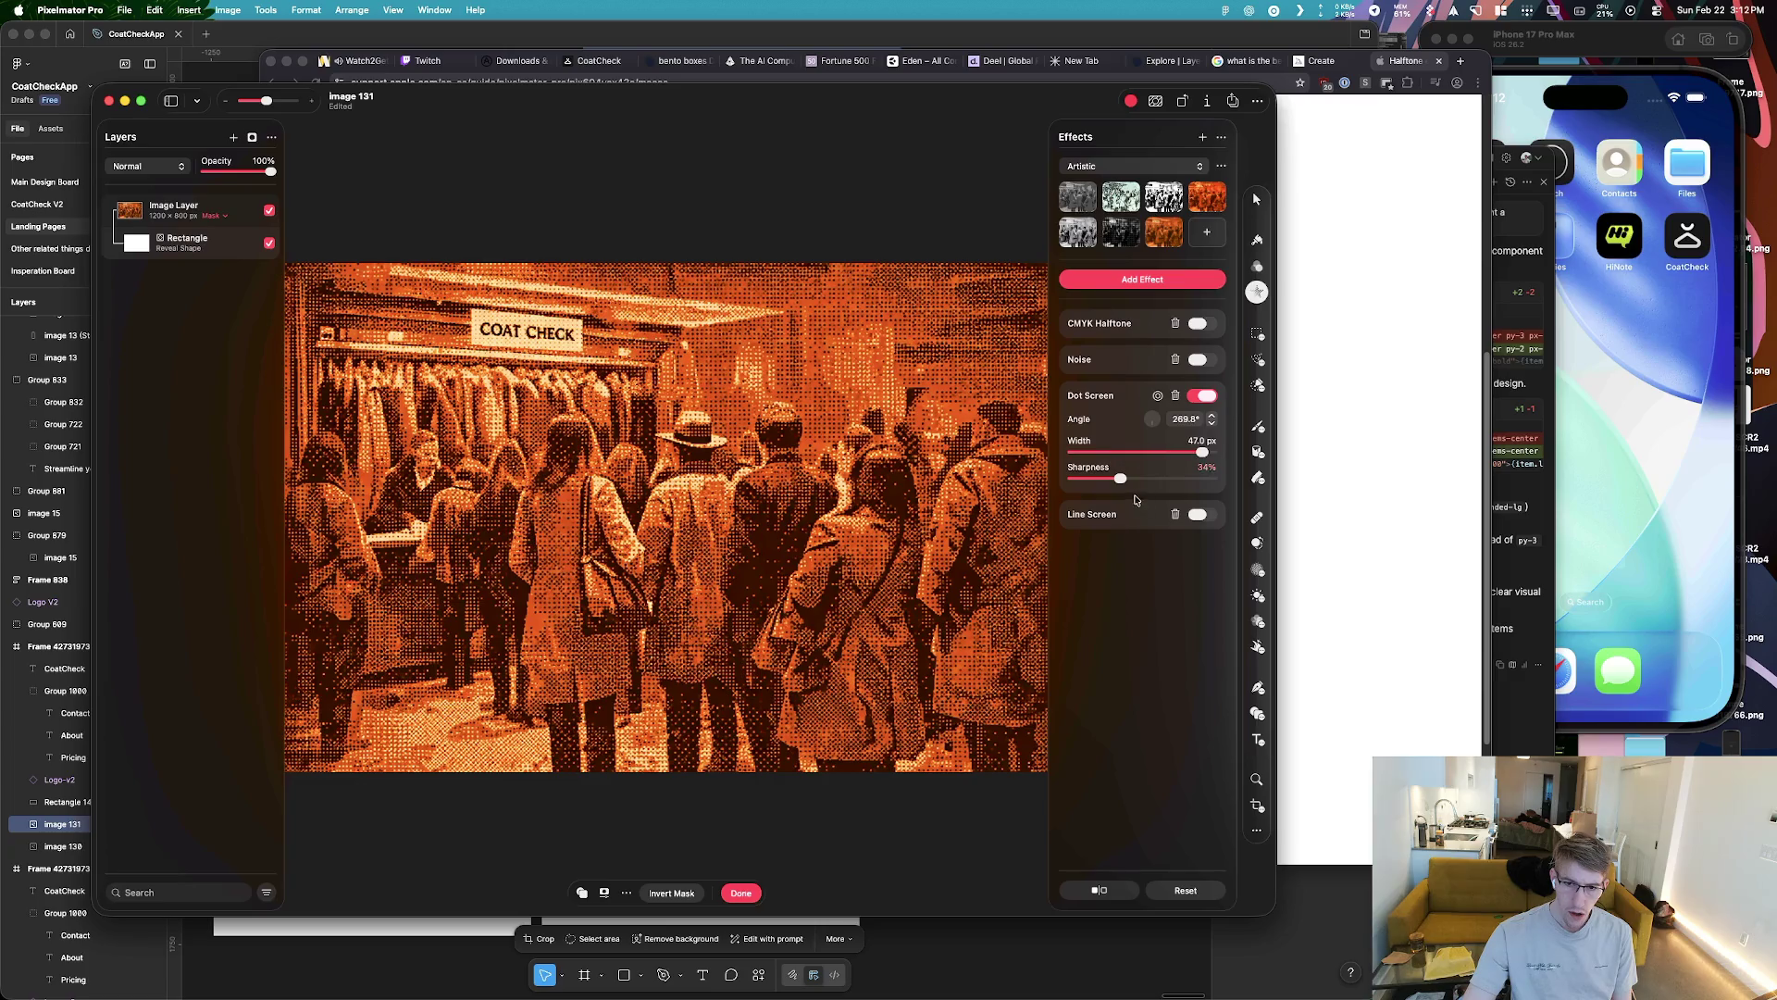
{"action": "left_click", "coordinate": [1201, 324]}
{"action": "left_click", "coordinate": [1200, 324]}
Clear the photo layer's effects and save the ChatGPT coat-check image to the Desktop
{"action": "left_click", "coordinate": [1173, 891]}
{"action": "key", "text": "super+Tab"}
{"action": "key", "text": "super+Tab"}
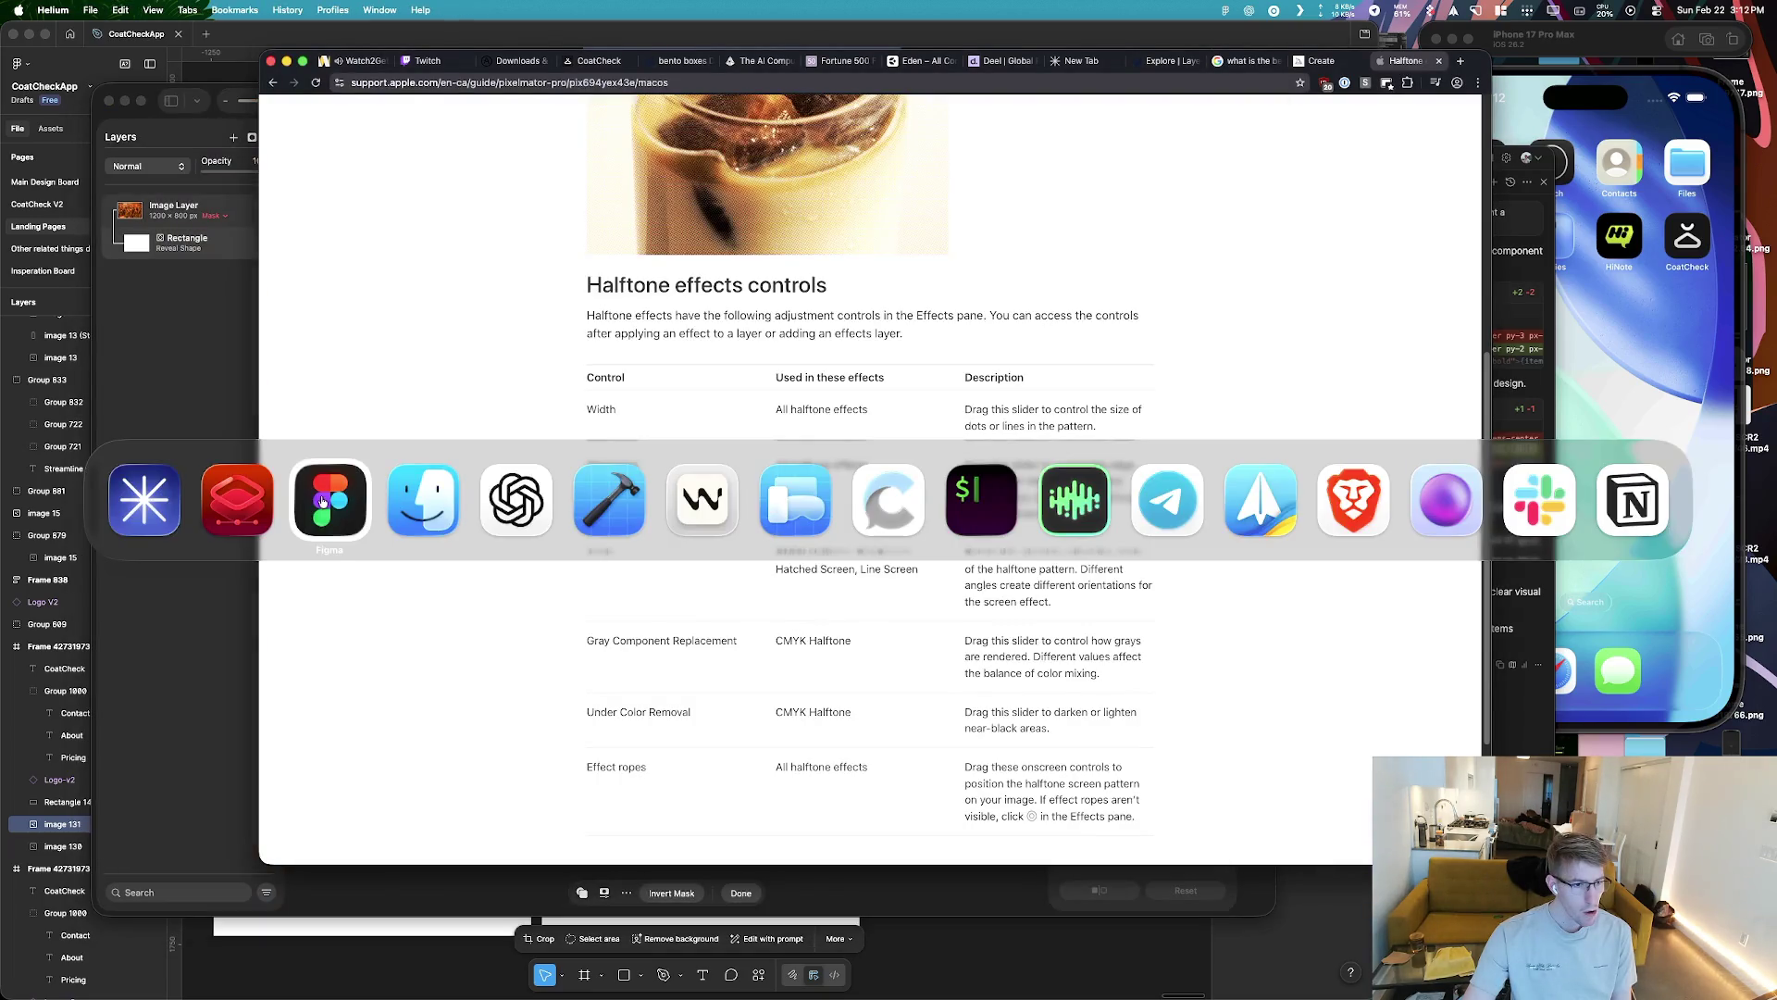
{"action": "left_click", "coordinate": [516, 500]}
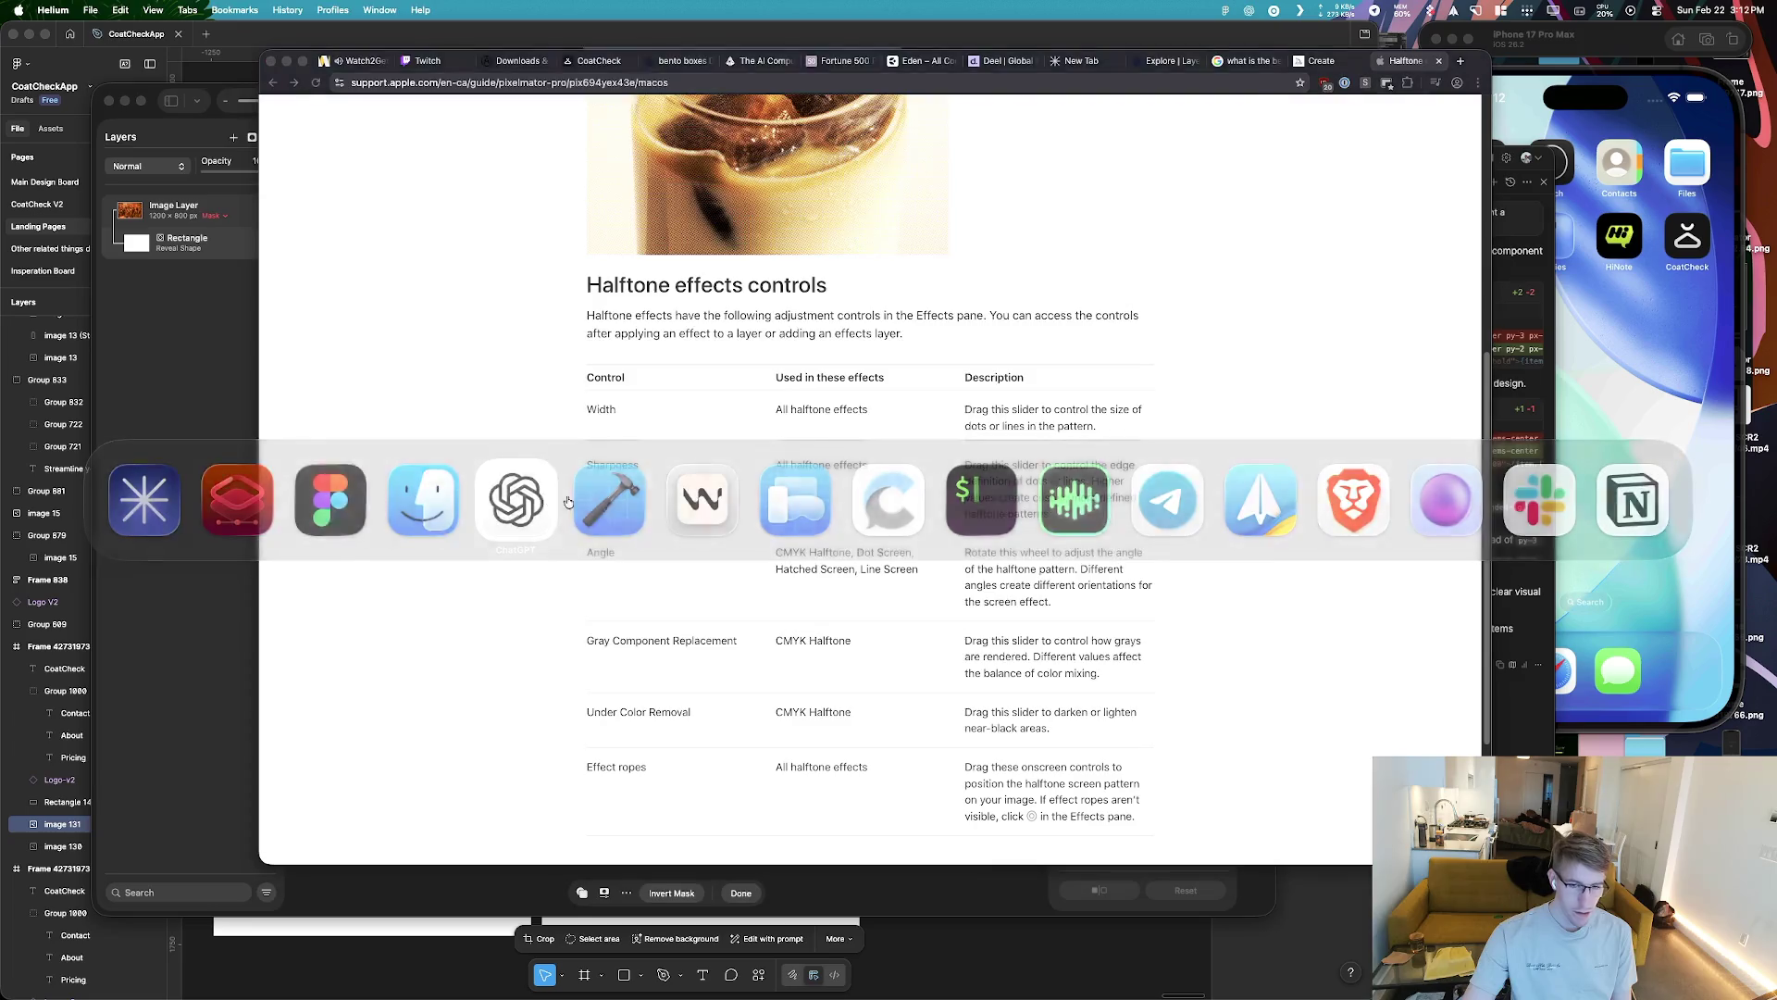
{"action": "right_click", "coordinate": [605, 469]}
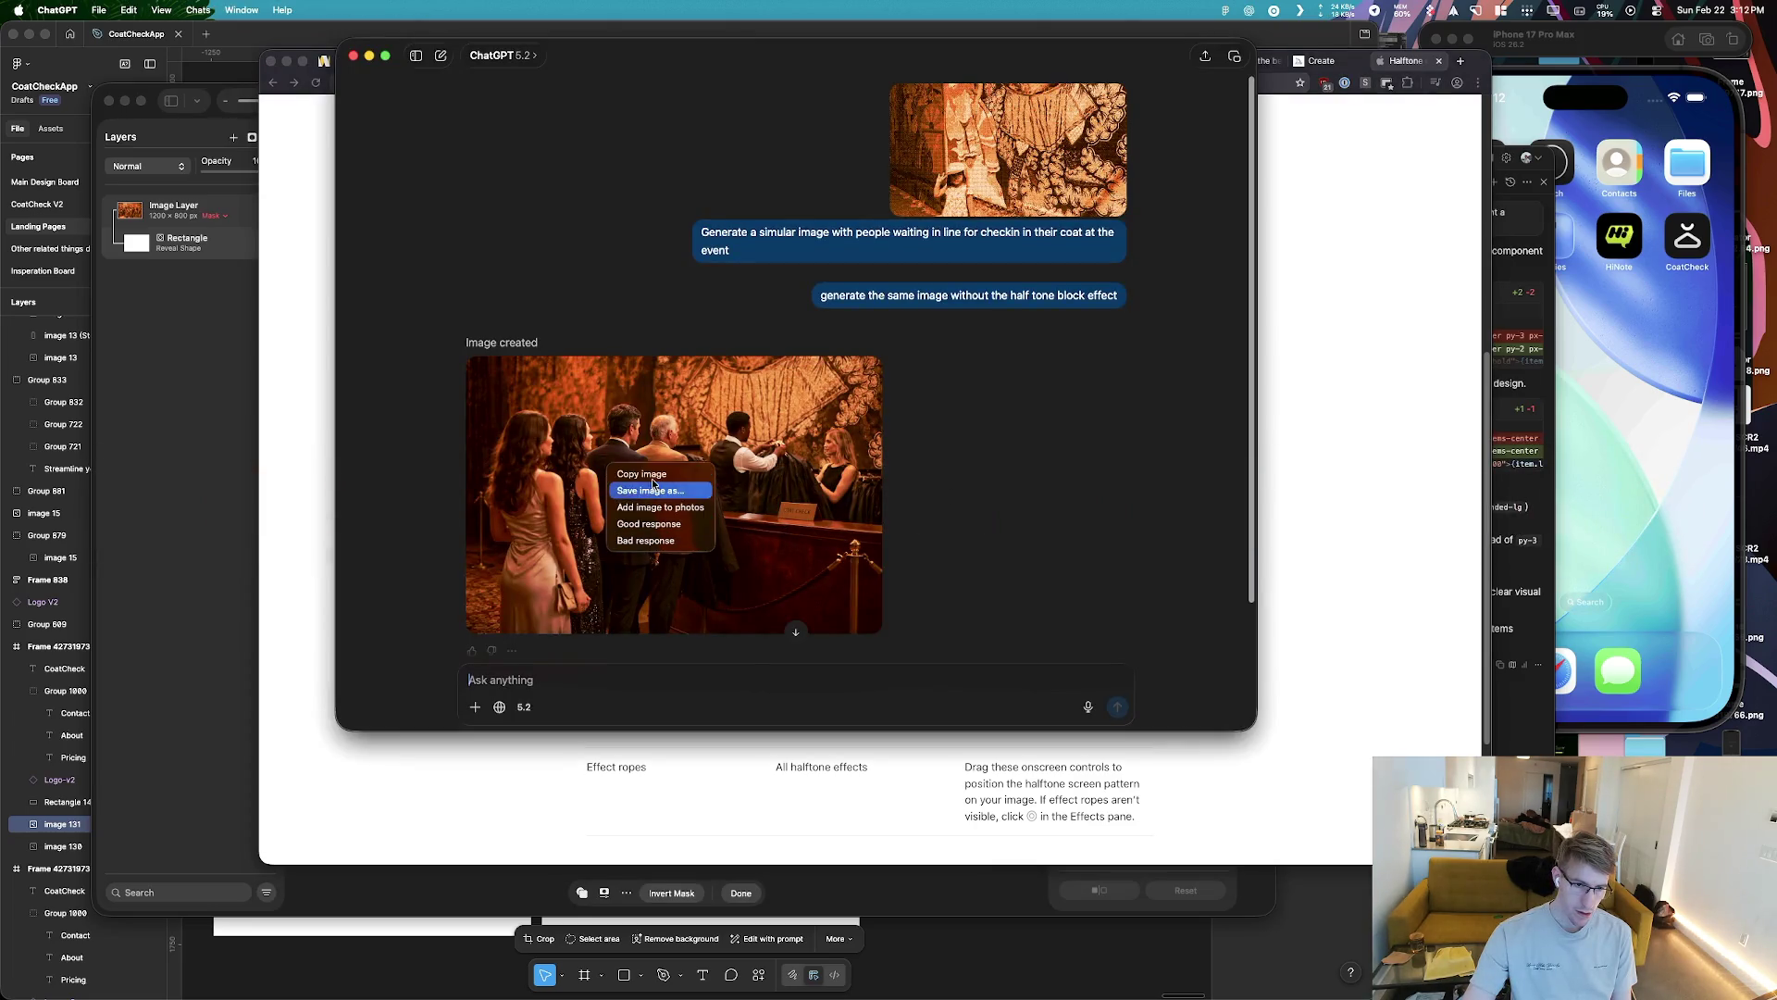
{"action": "left_click", "coordinate": [654, 489]}
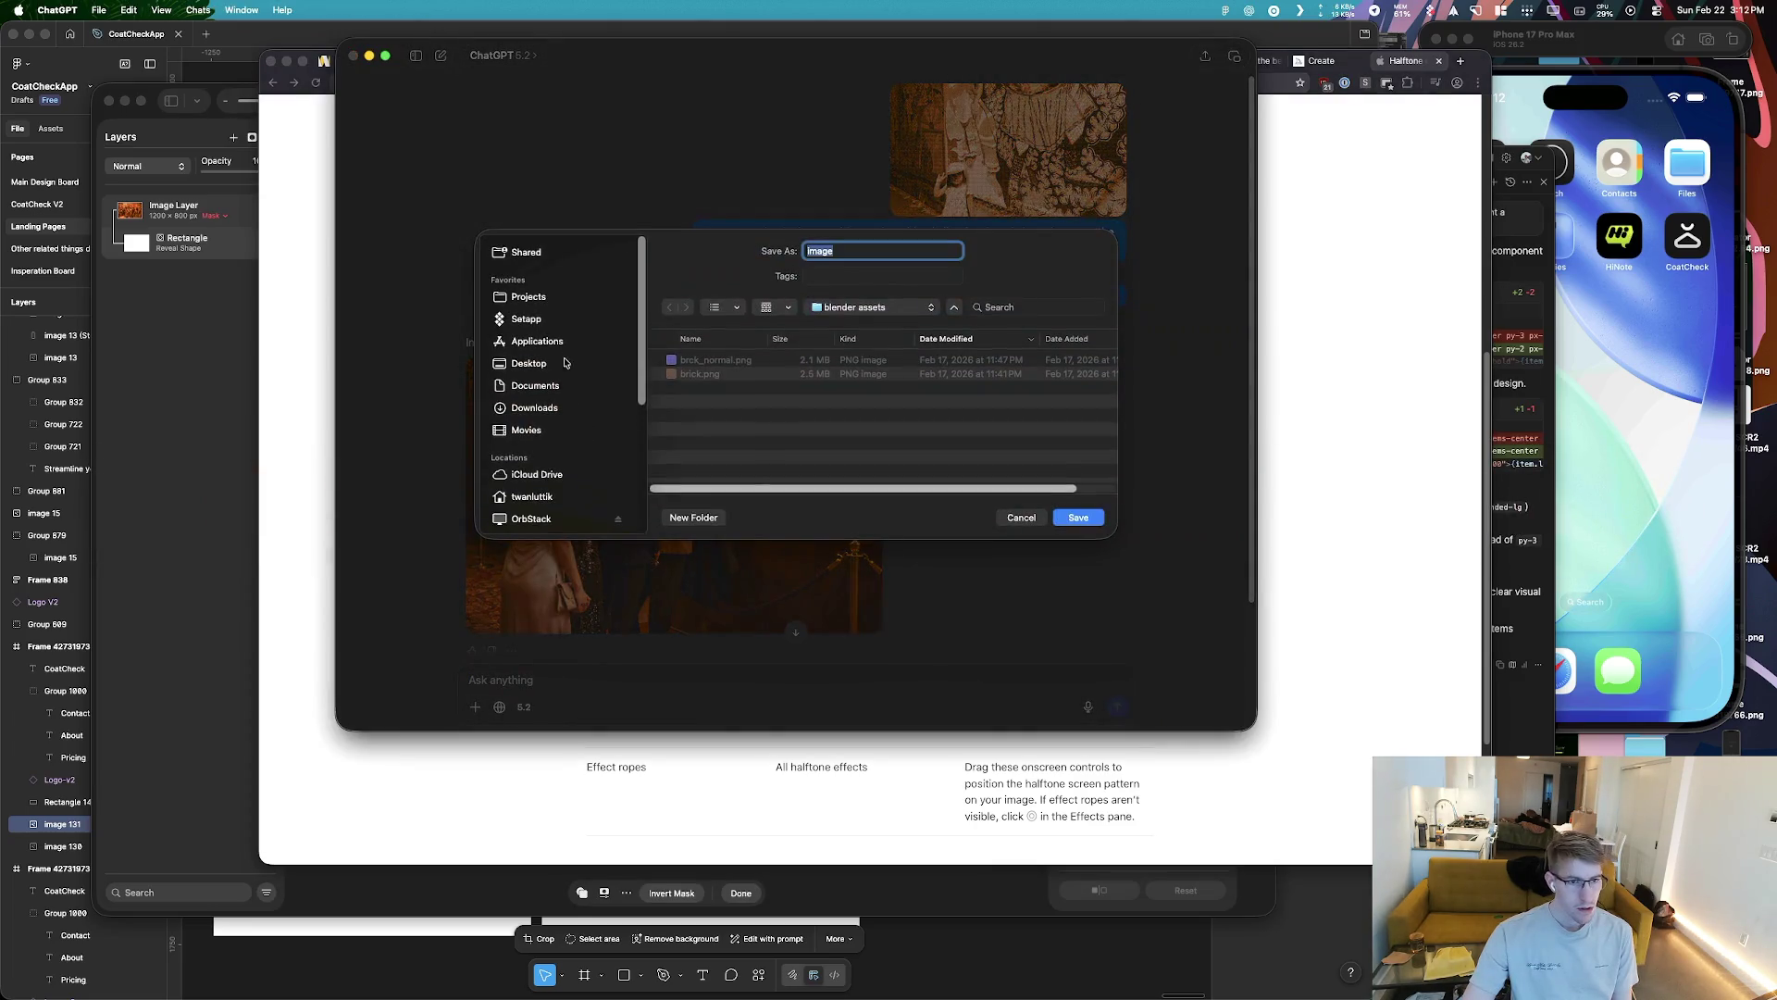
{"action": "left_click", "coordinate": [568, 362]}
{"action": "left_click", "coordinate": [1073, 521]}
Drag image.png from the Desktop into Pixelmator Pro as a new layer
{"action": "key", "text": "super+h"}
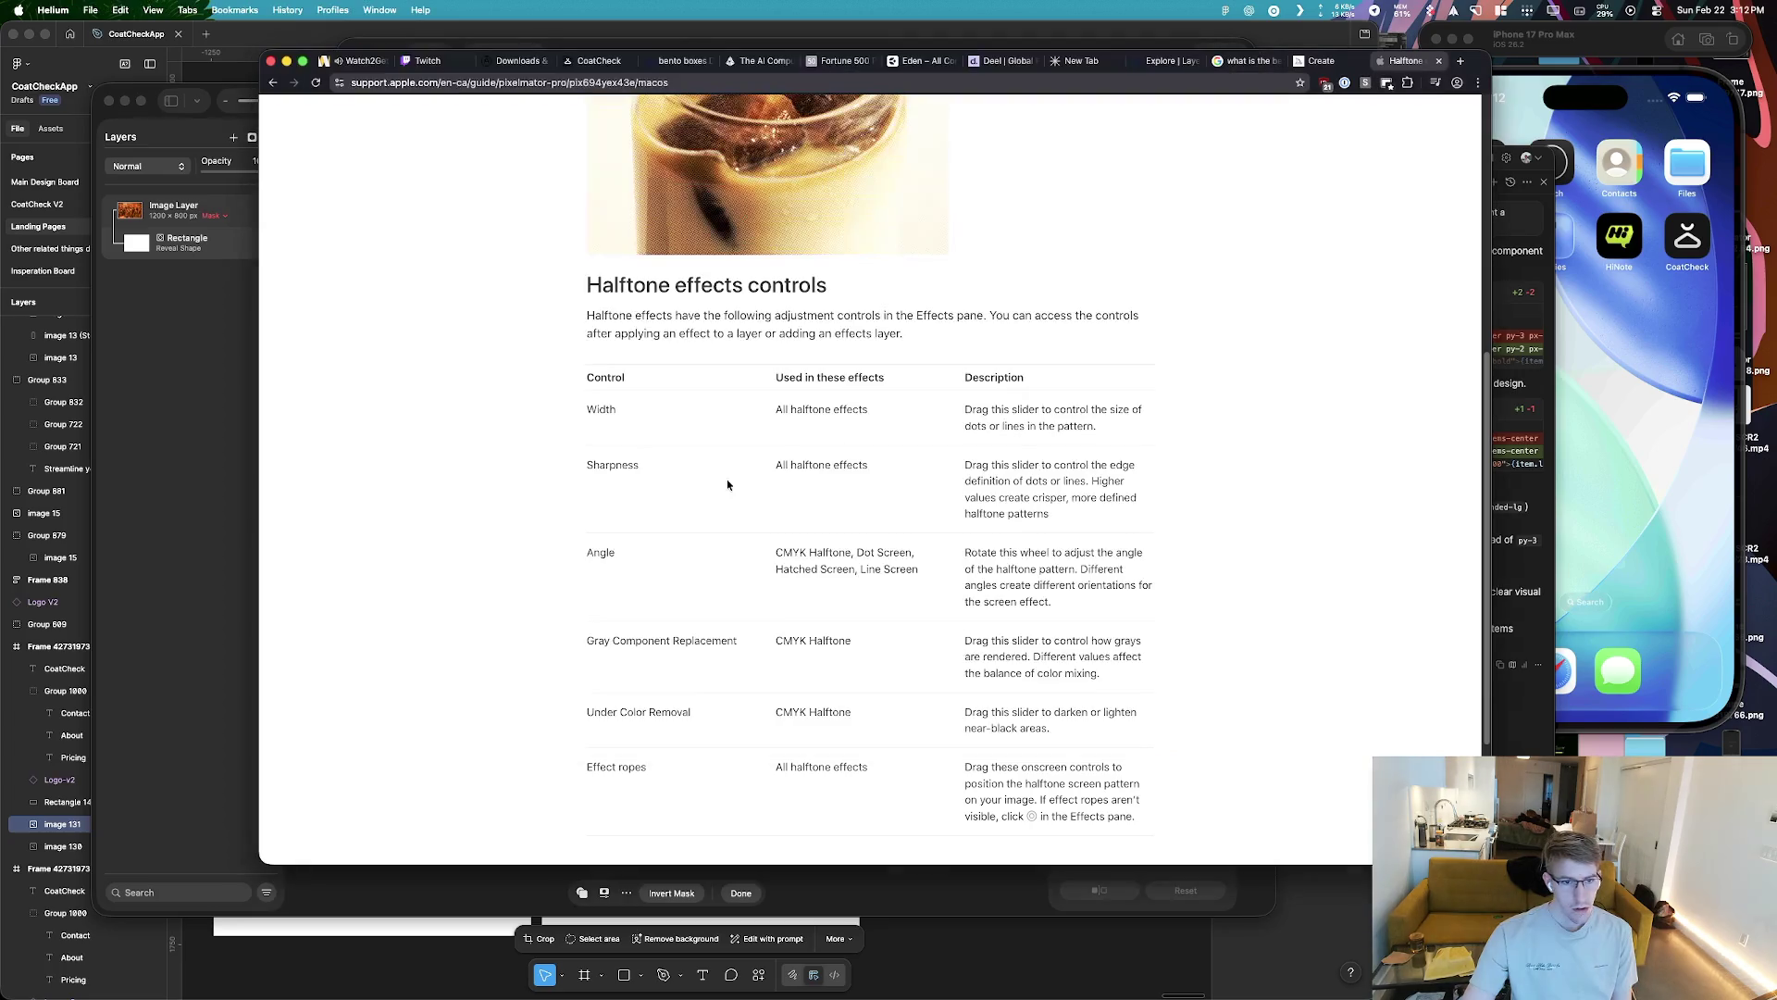
{"action": "key", "text": "super+Tab"}
{"action": "key", "text": "super+Tab"}
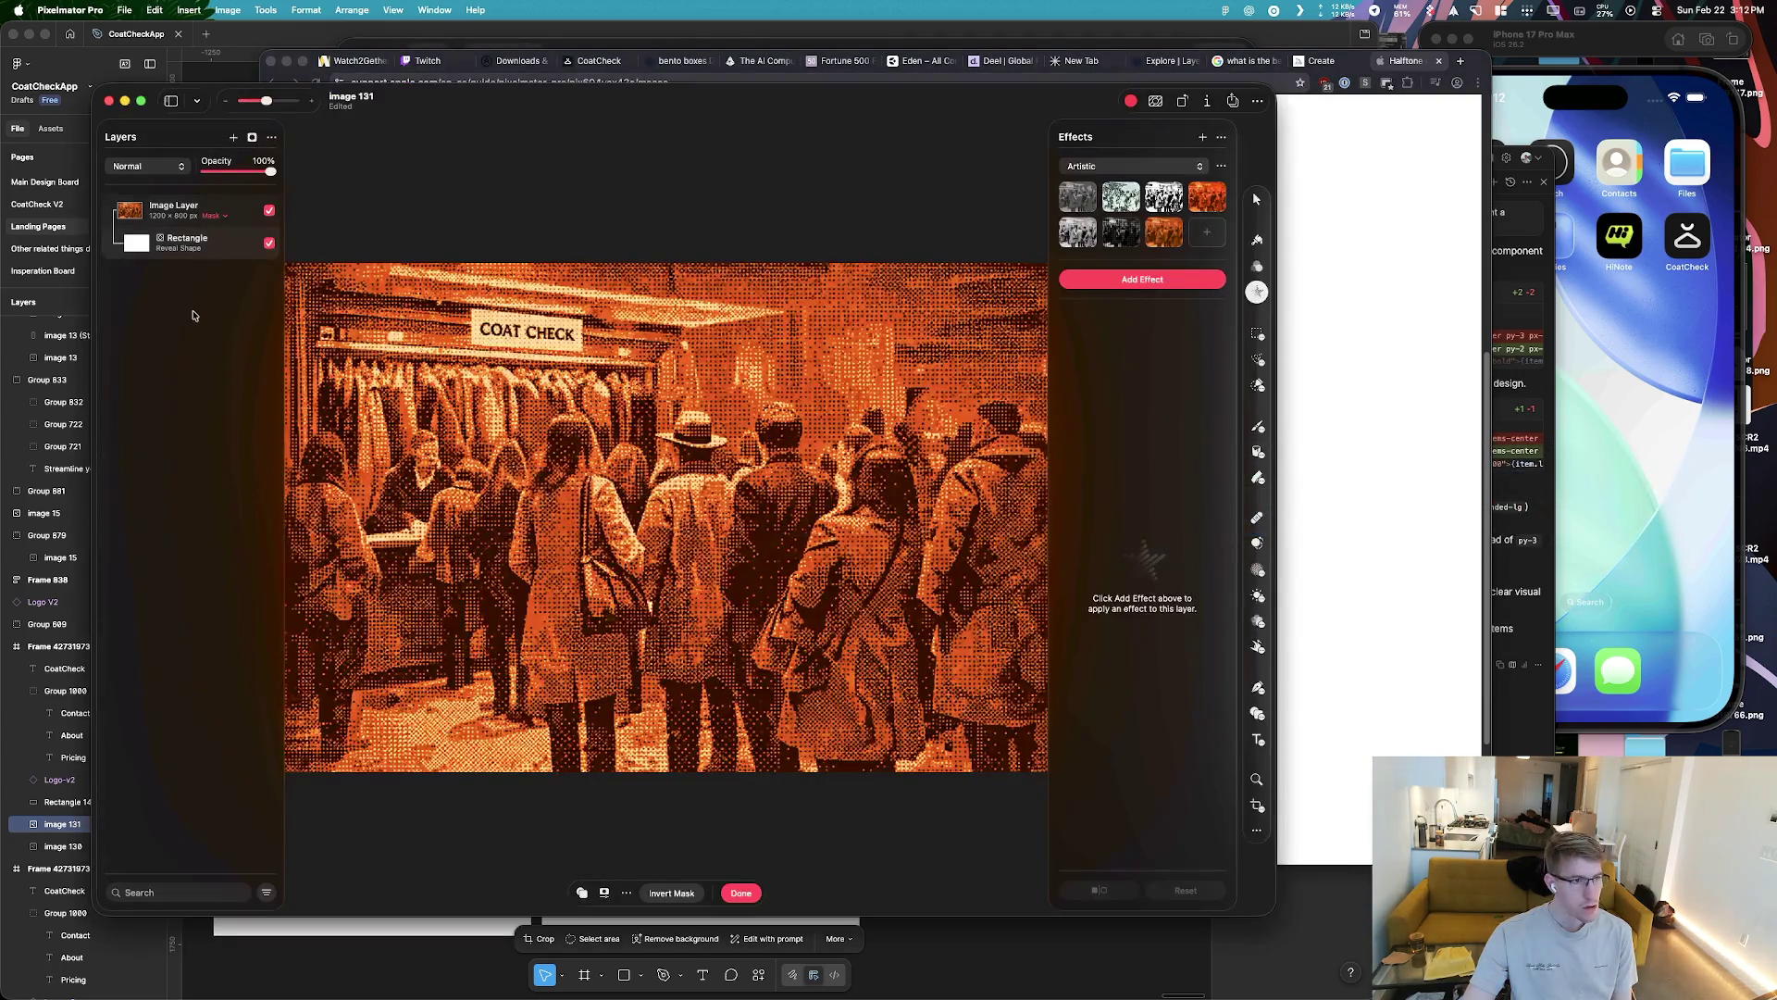
{"action": "right_click", "coordinate": [195, 311]}
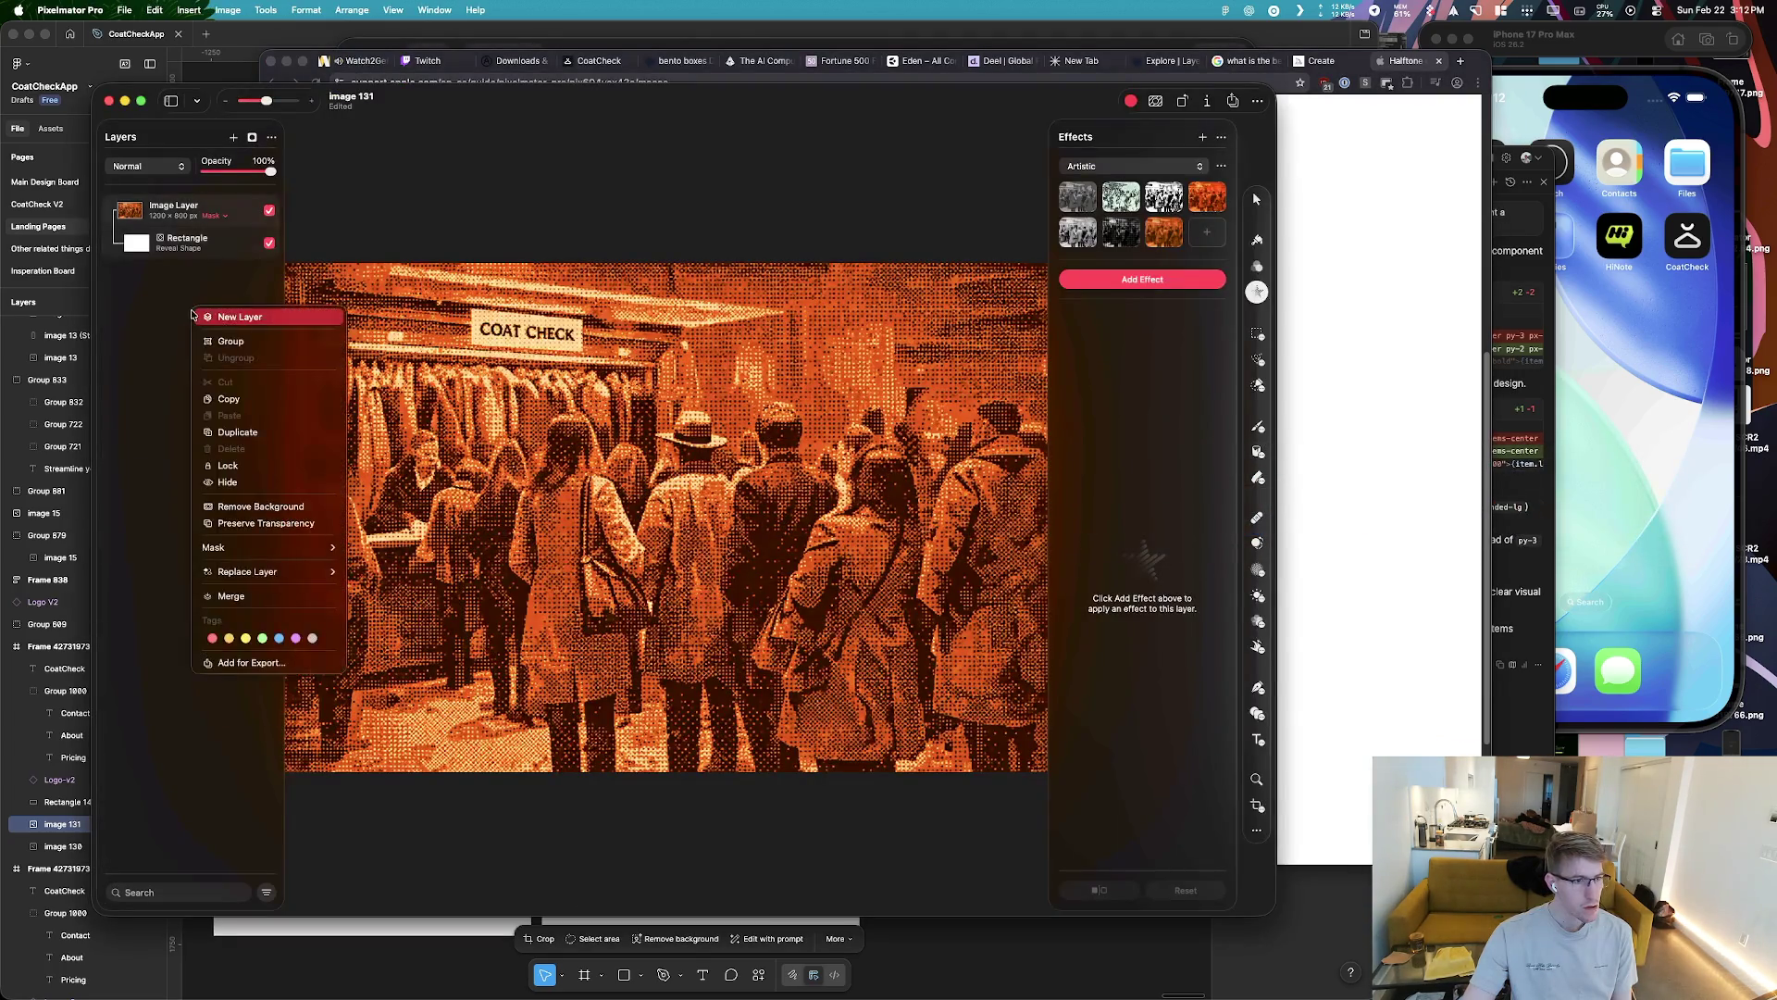
{"action": "key", "text": "super+Tab"}
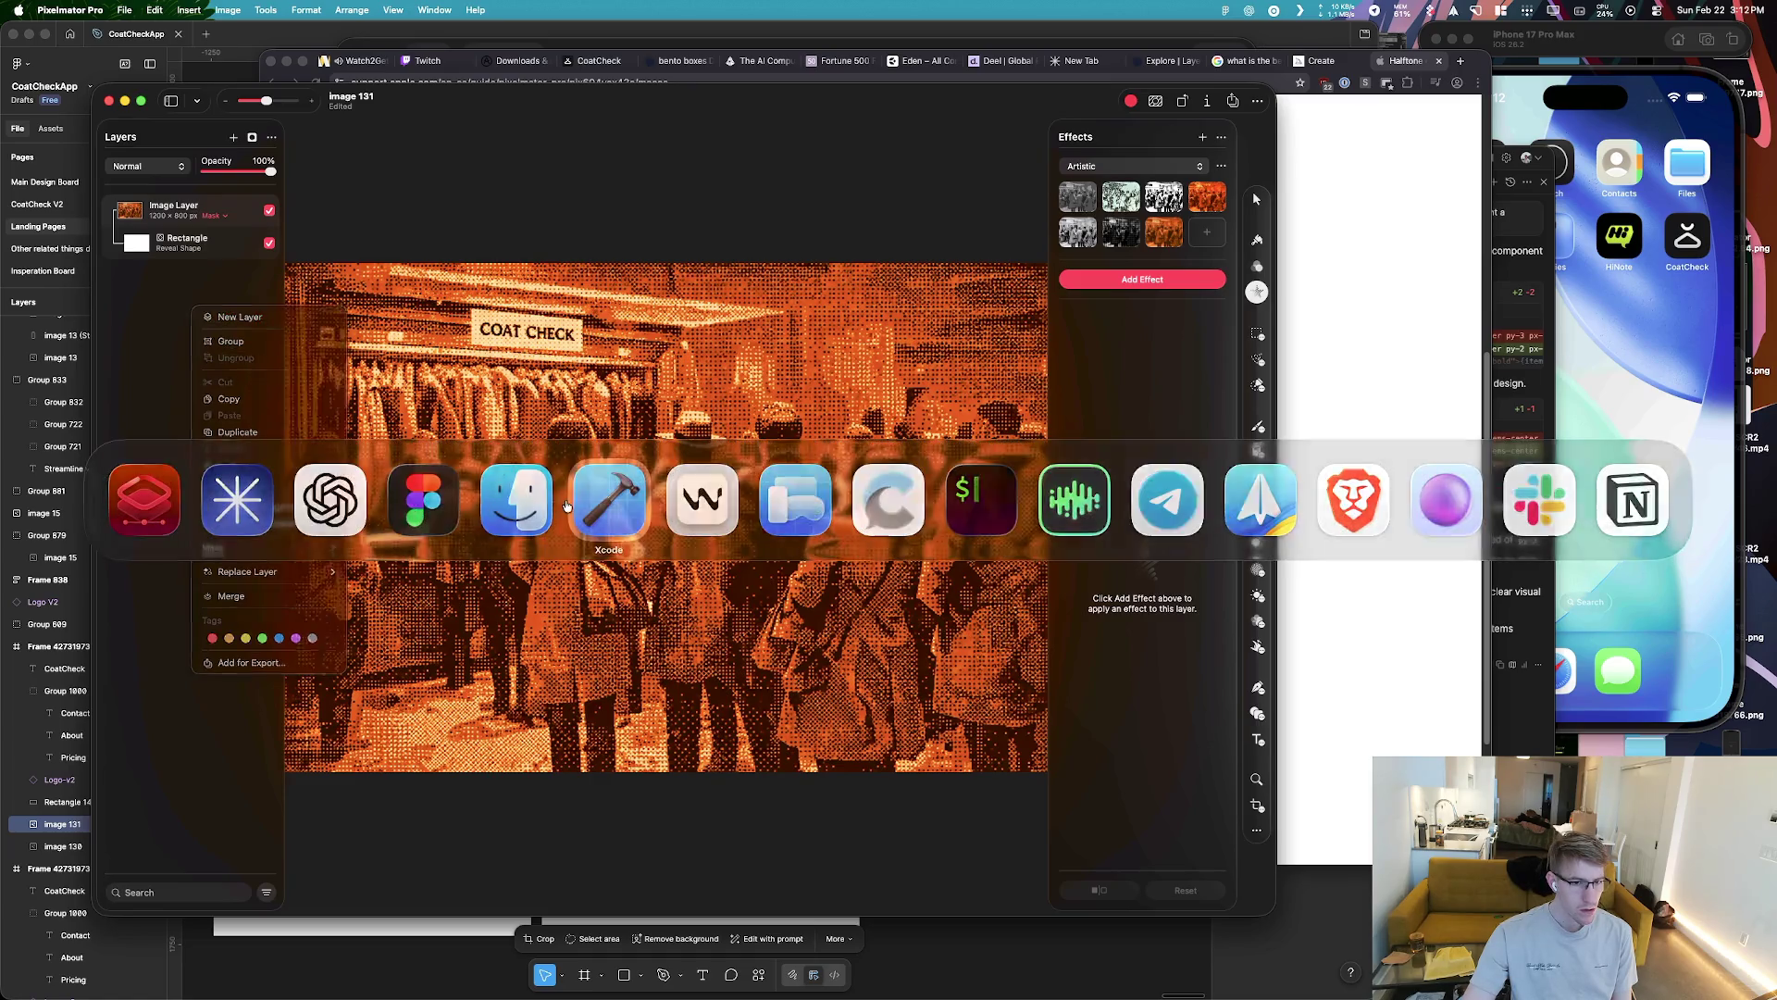
{"action": "left_click", "coordinate": [606, 500]}
{"action": "key", "text": "super+Tab"}
{"action": "left_click_drag", "start_coordinate": [701, 337], "coordinate": [532, 338]}
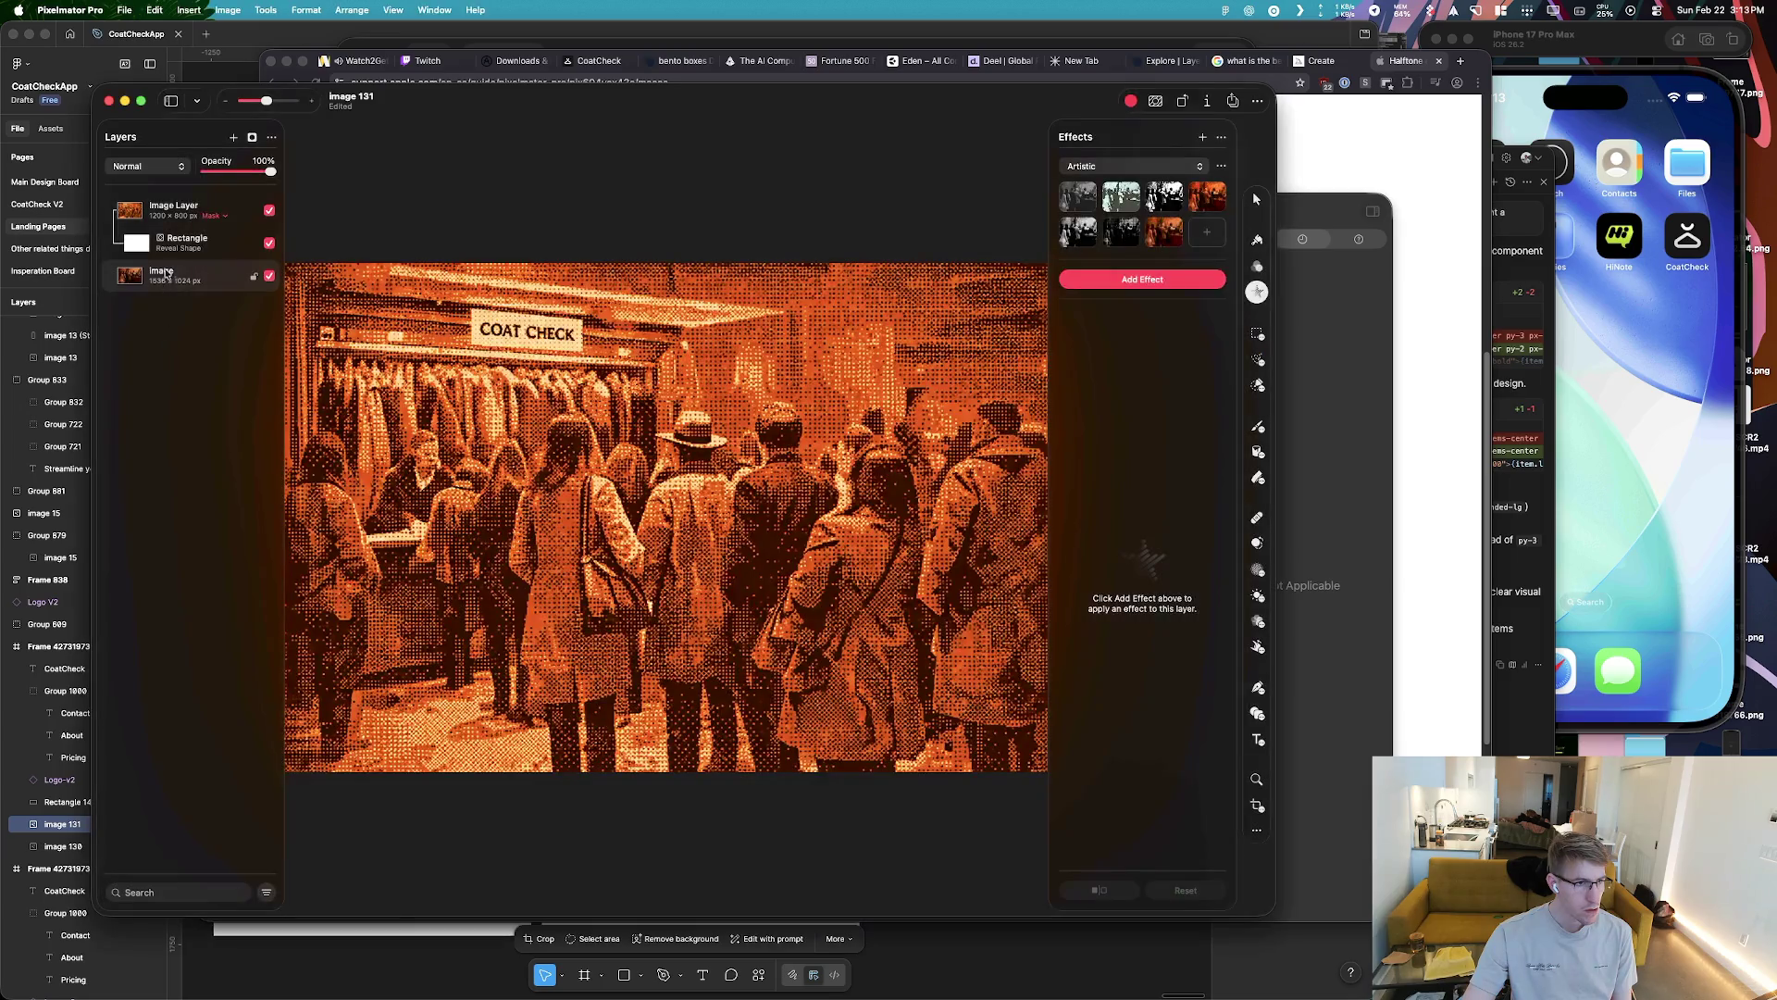
{"action": "left_click_drag", "start_coordinate": [167, 333], "coordinate": [183, 208]}
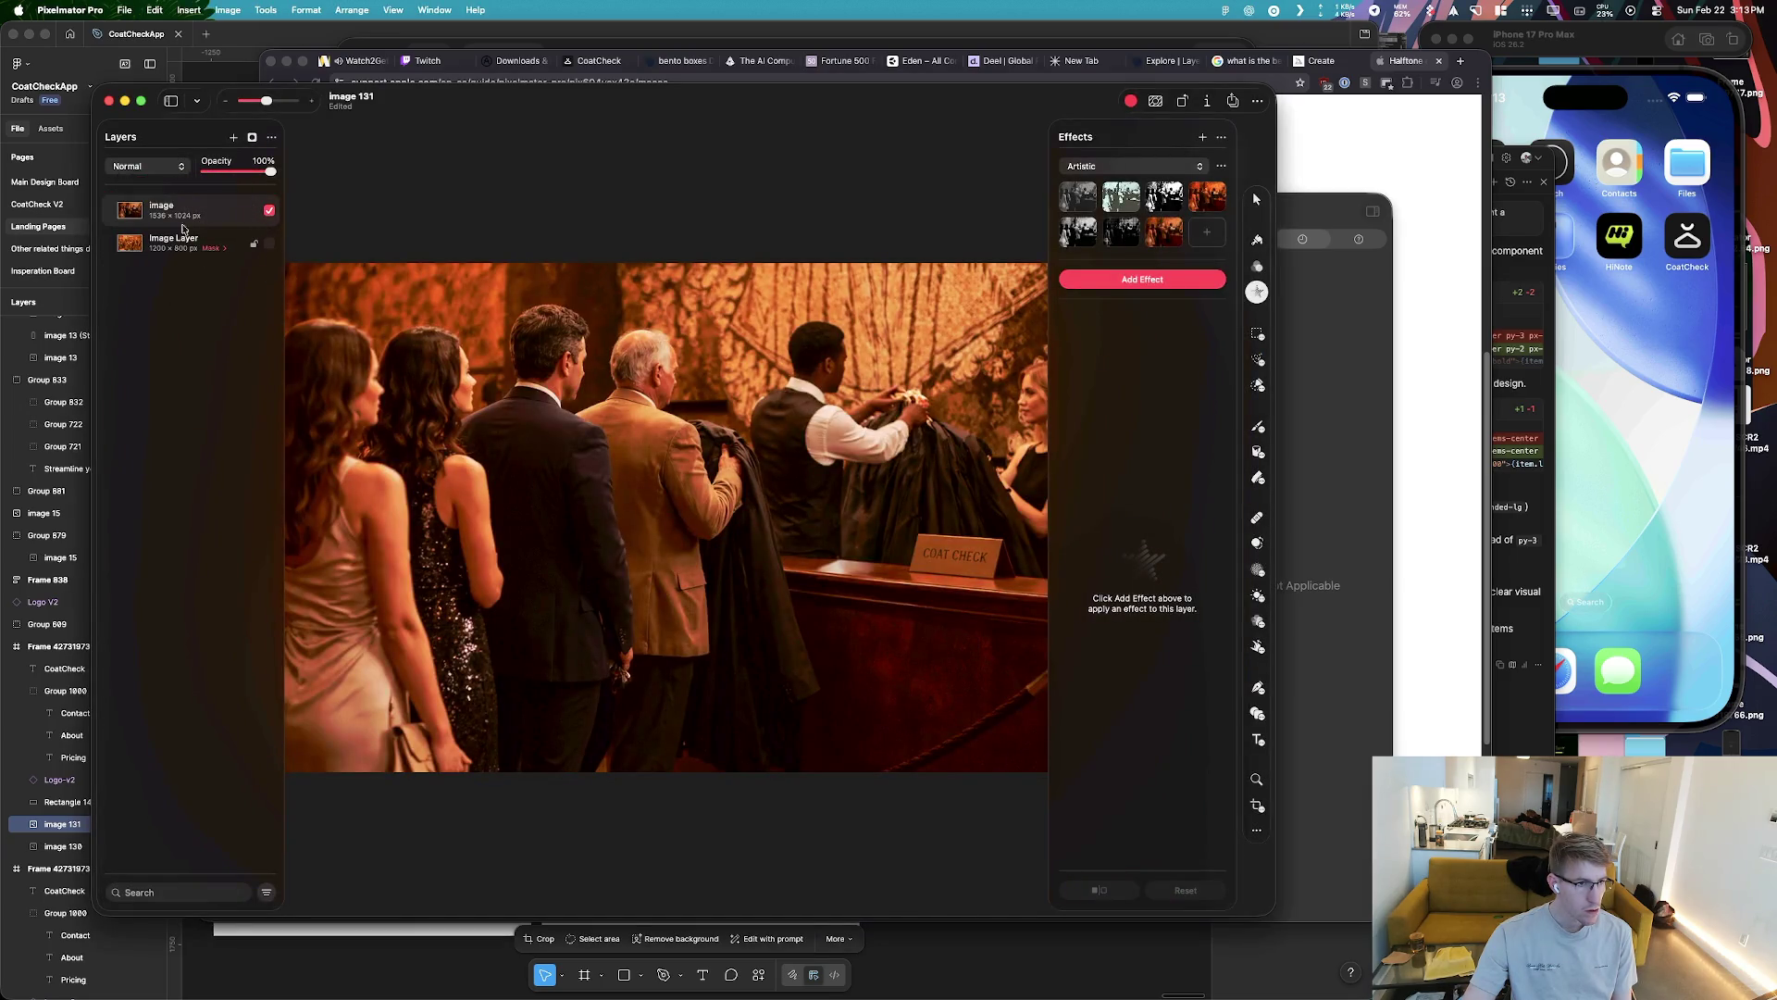
{"action": "left_click", "coordinate": [1336, 139]}
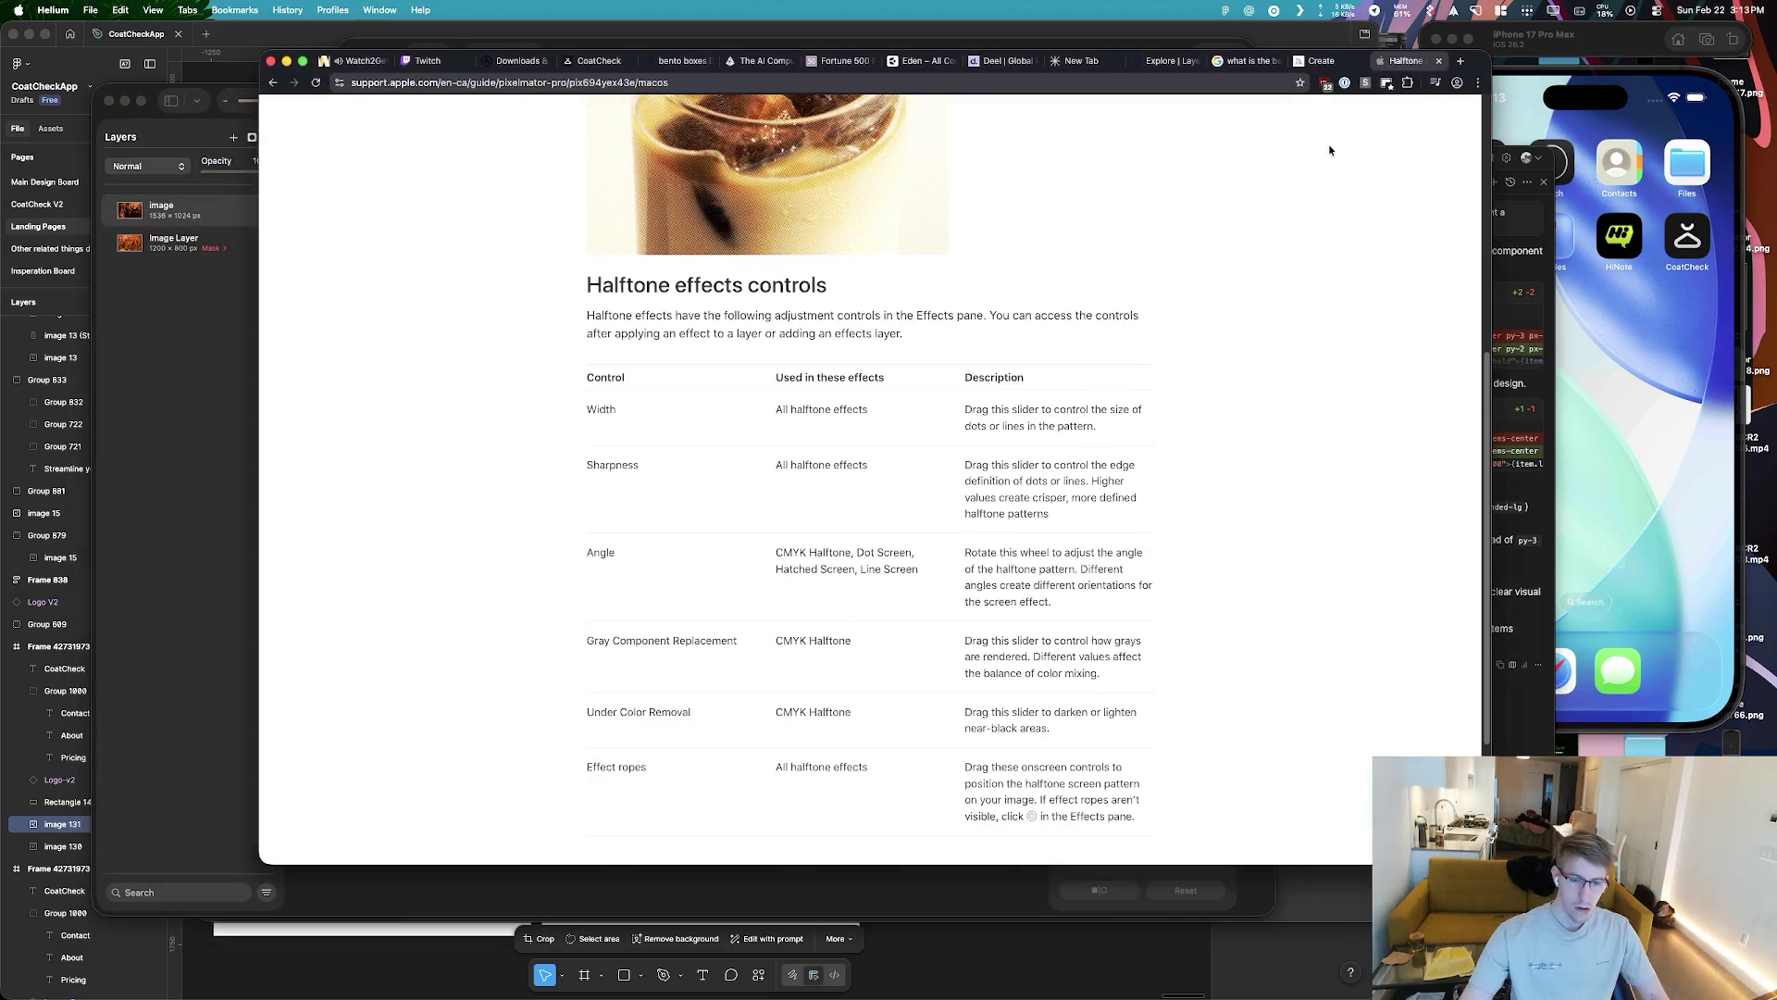
Search Google in a new tab for 'pixelmator pro Halftone effects'
{"action": "key", "text": "super+t"}
{"action": "type", "text": "pixelmator pro"}
{"action": "left_click", "coordinate": [1333, 61]}
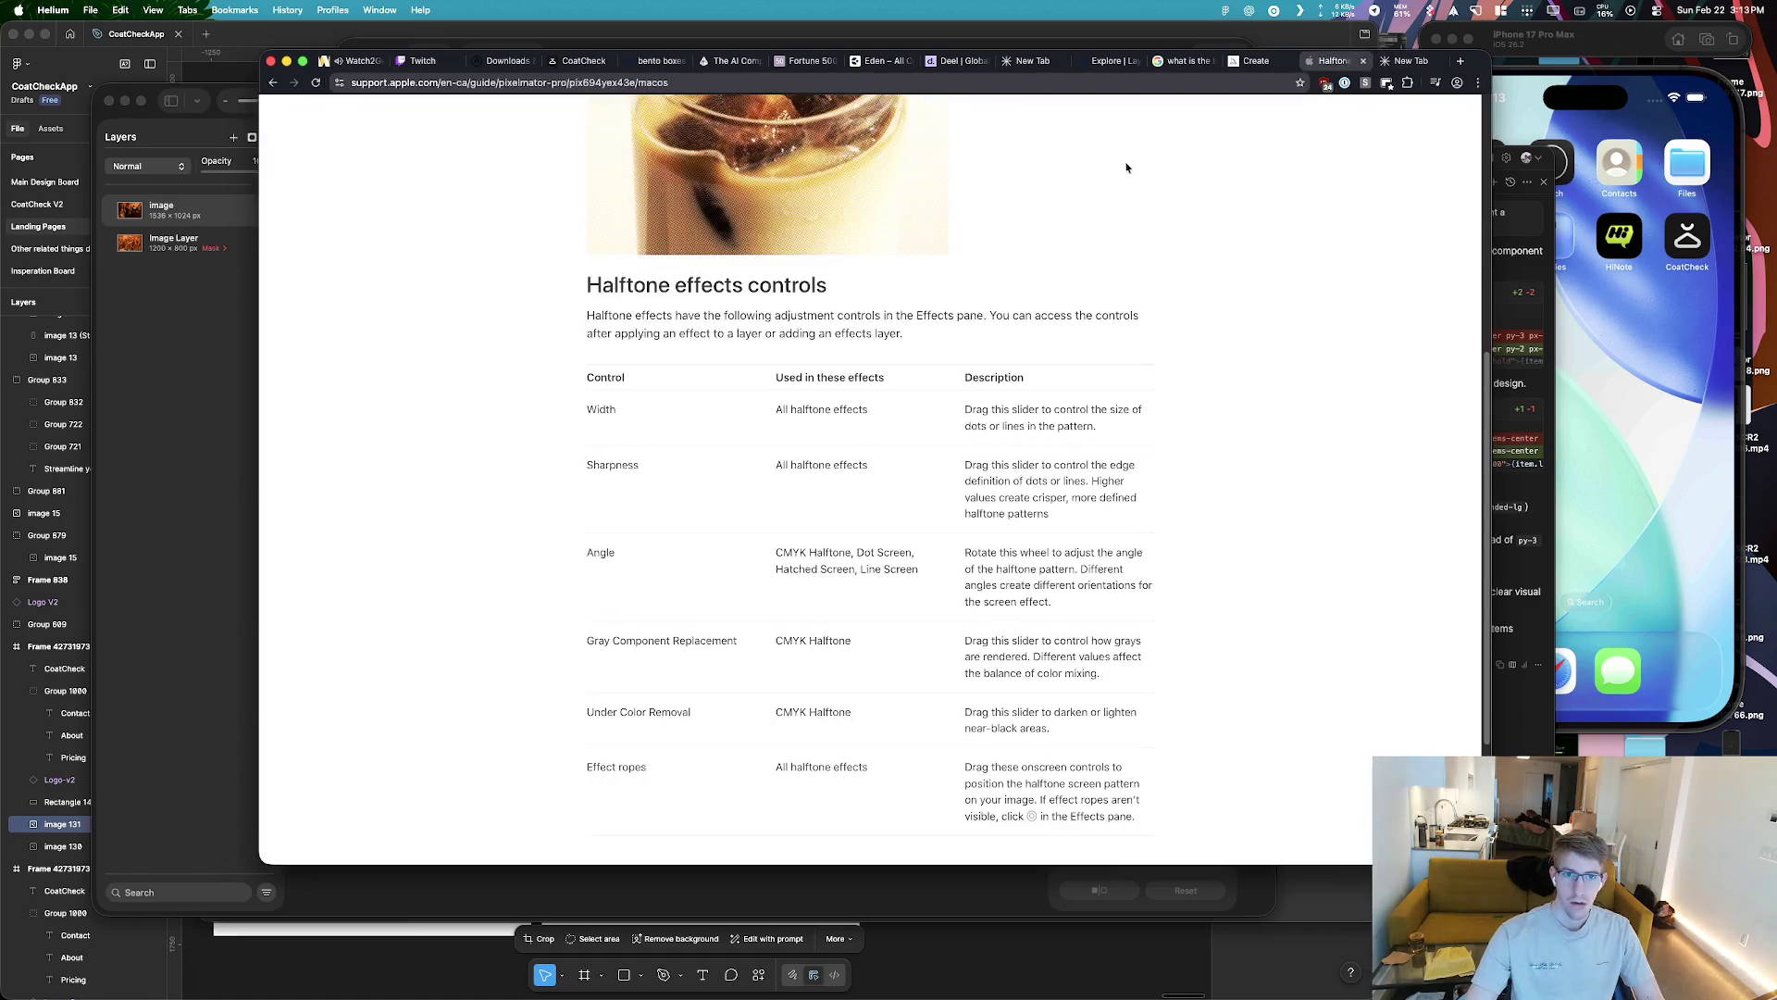
{"action": "double_click", "coordinate": [637, 290]}
{"action": "left_click", "coordinate": [1410, 61]}
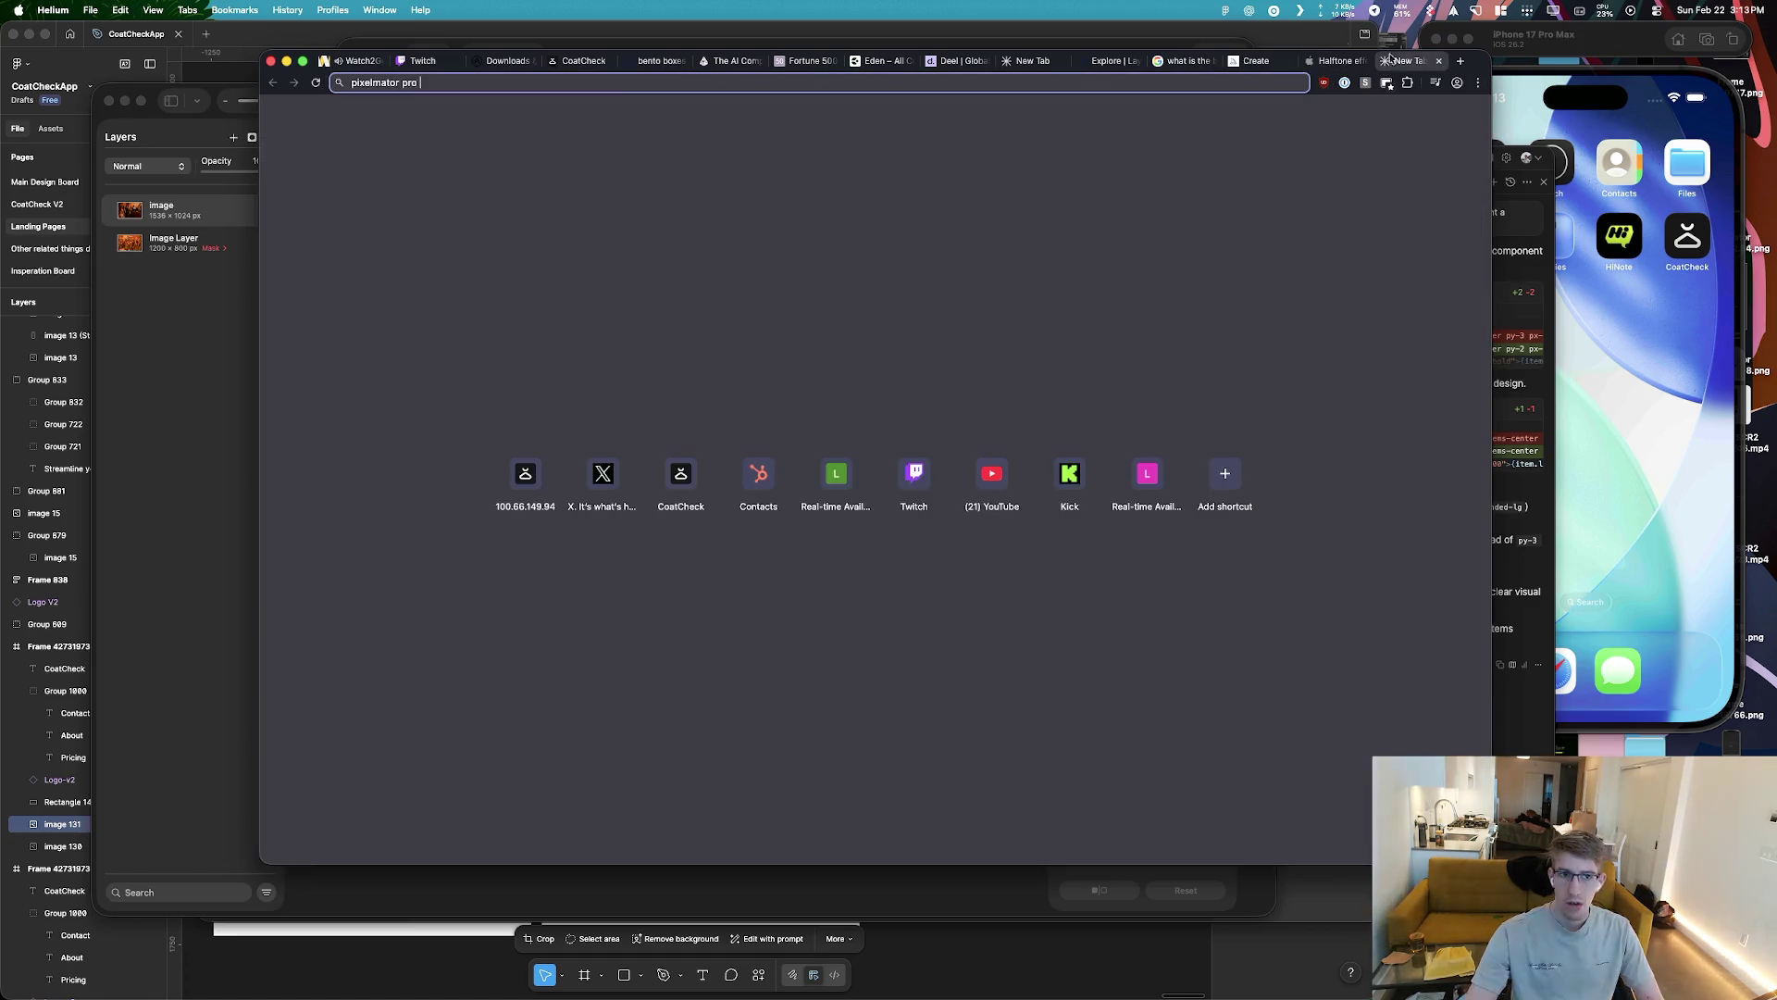
{"action": "left_click", "coordinate": [615, 84]}
{"action": "type", "text": "Halftone effects"}
{"action": "key", "text": "Return"}
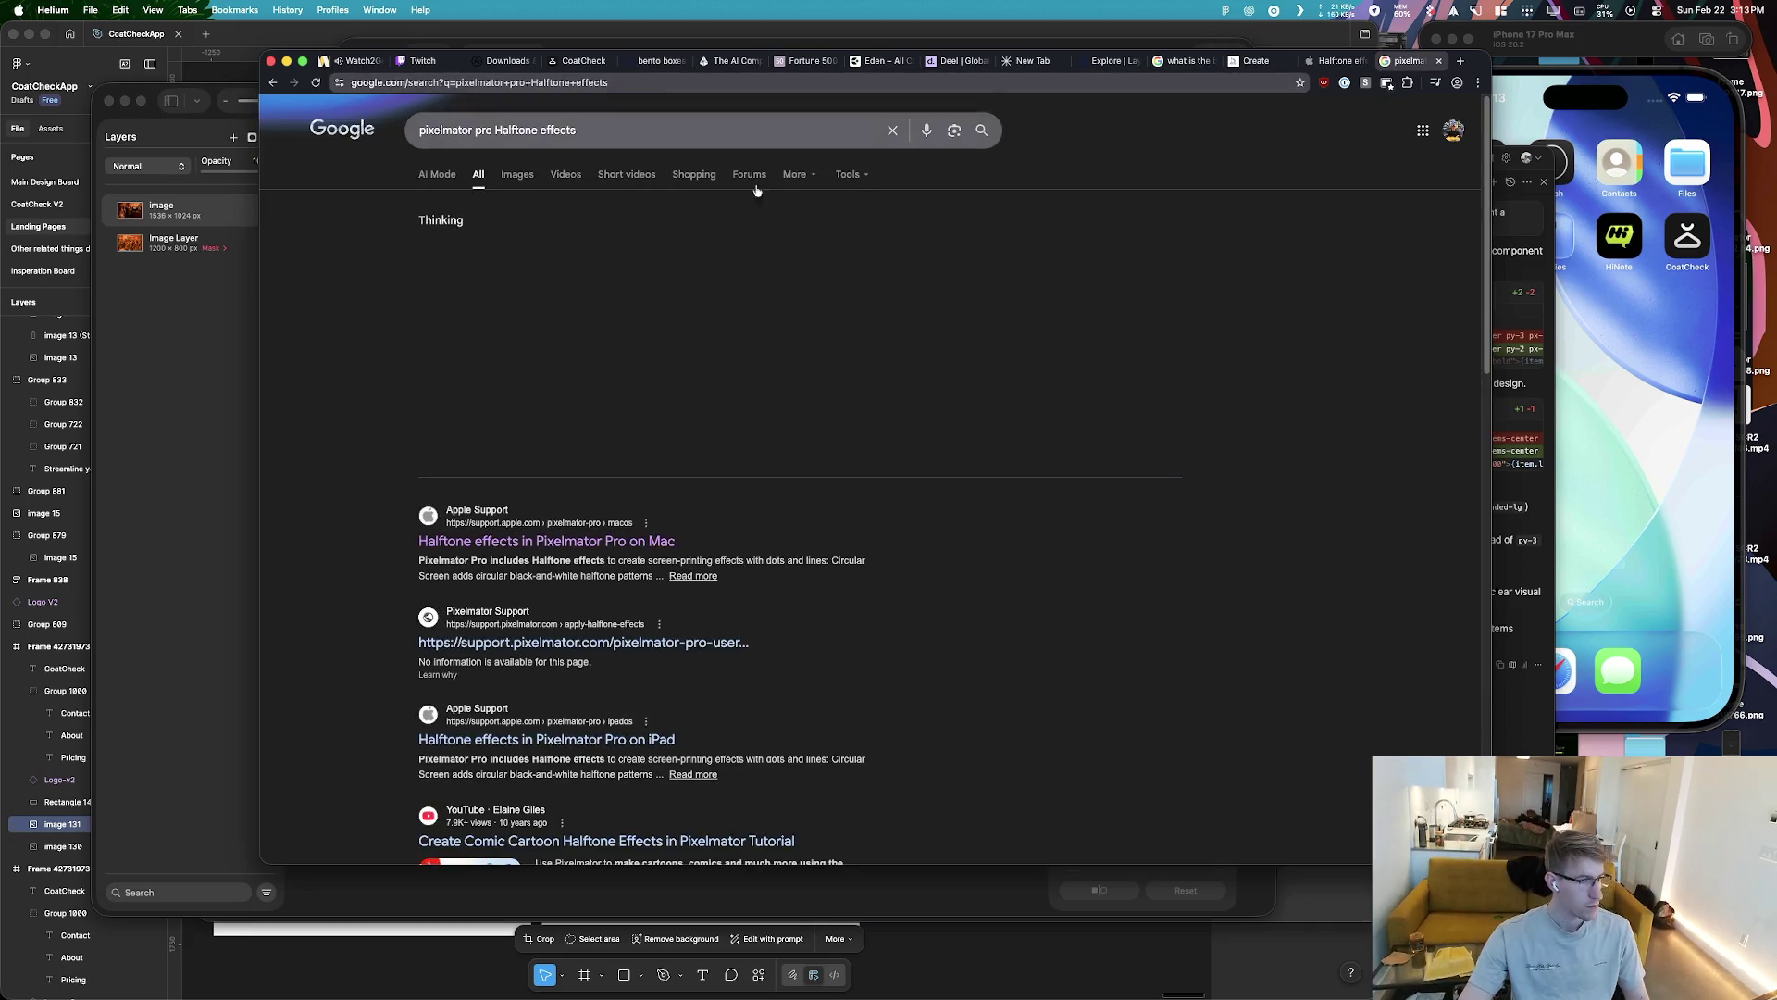
Open the YouTube halftone tutorial, jump to the dog-photo part and play it full screen
{"action": "scroll", "coordinate": [533, 615], "scroll_direction": "down", "scroll_amount": 3}
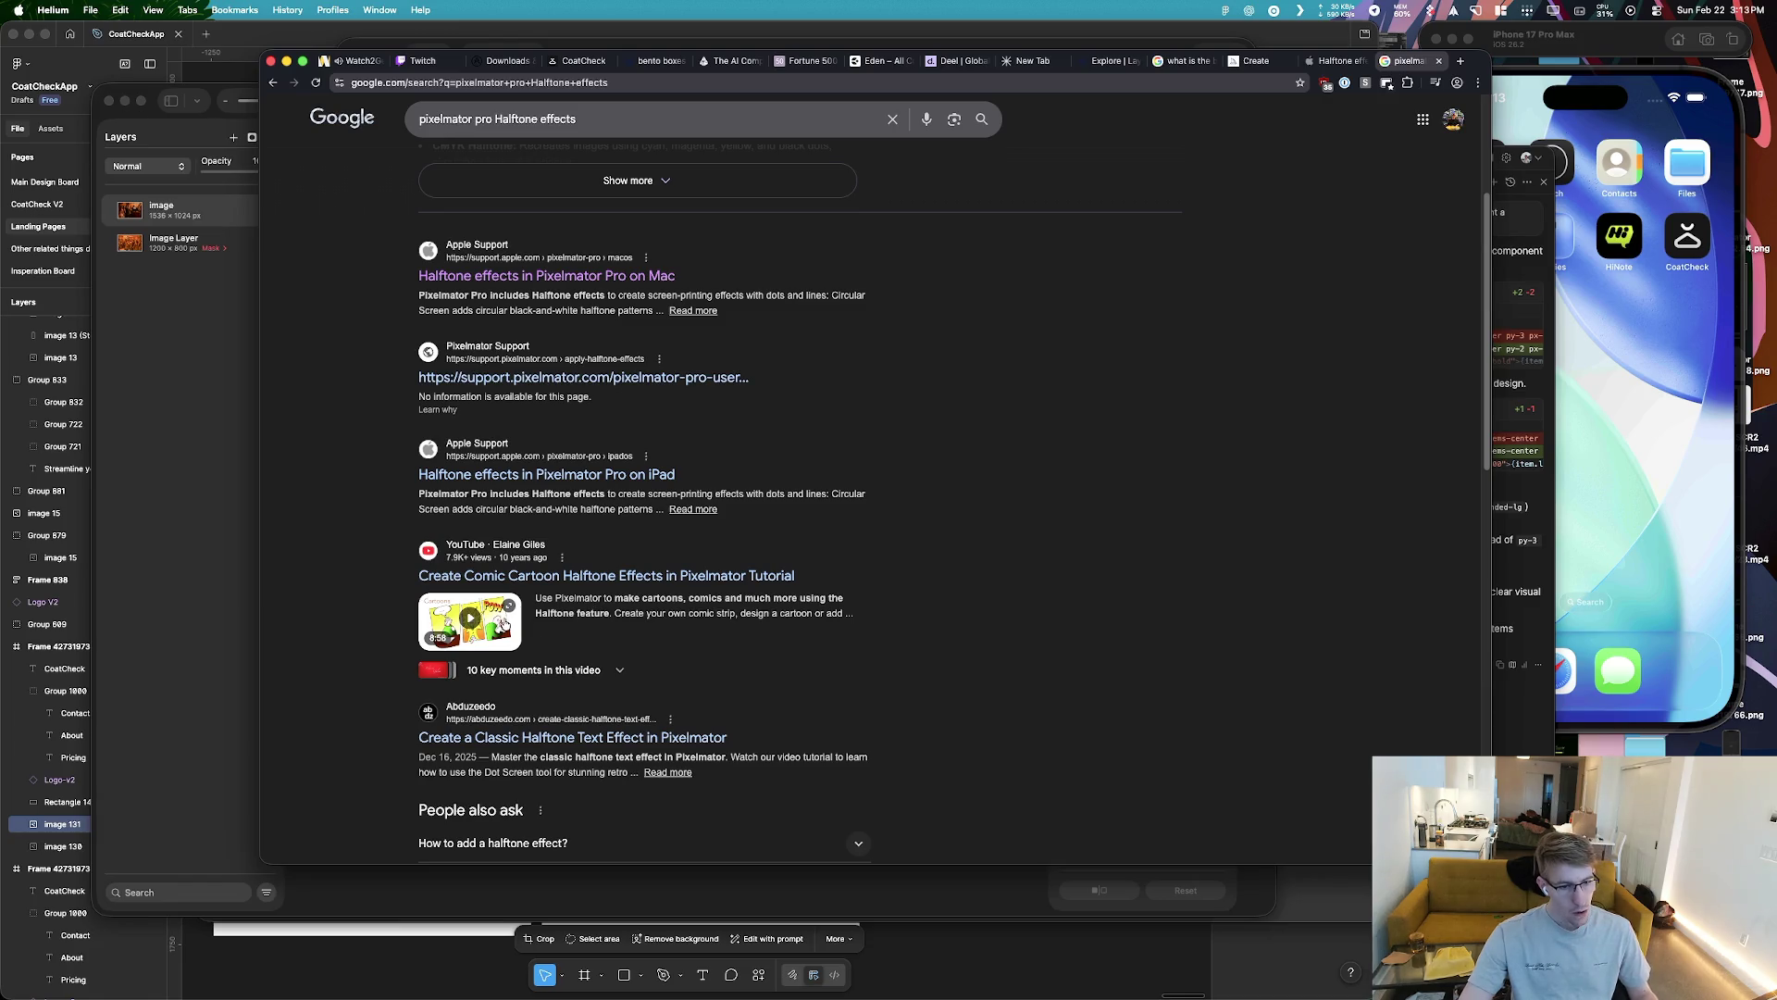
{"action": "left_click", "coordinate": [504, 626]}
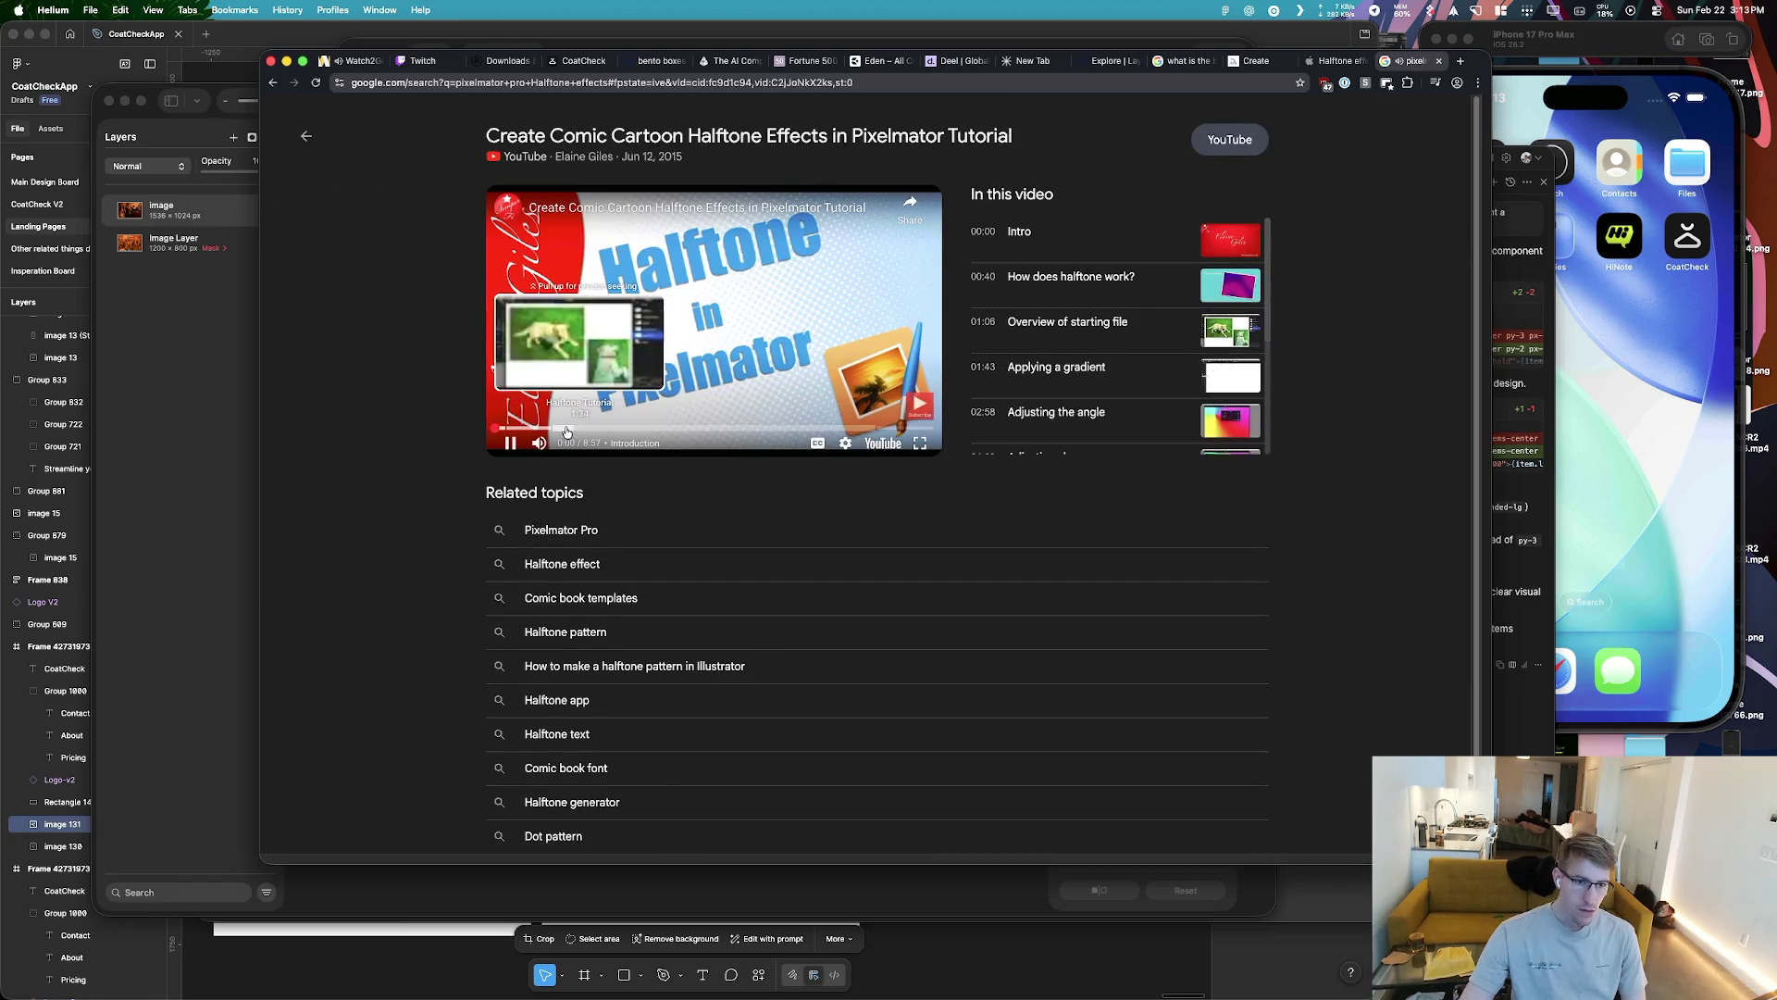
{"action": "left_click", "coordinate": [567, 430]}
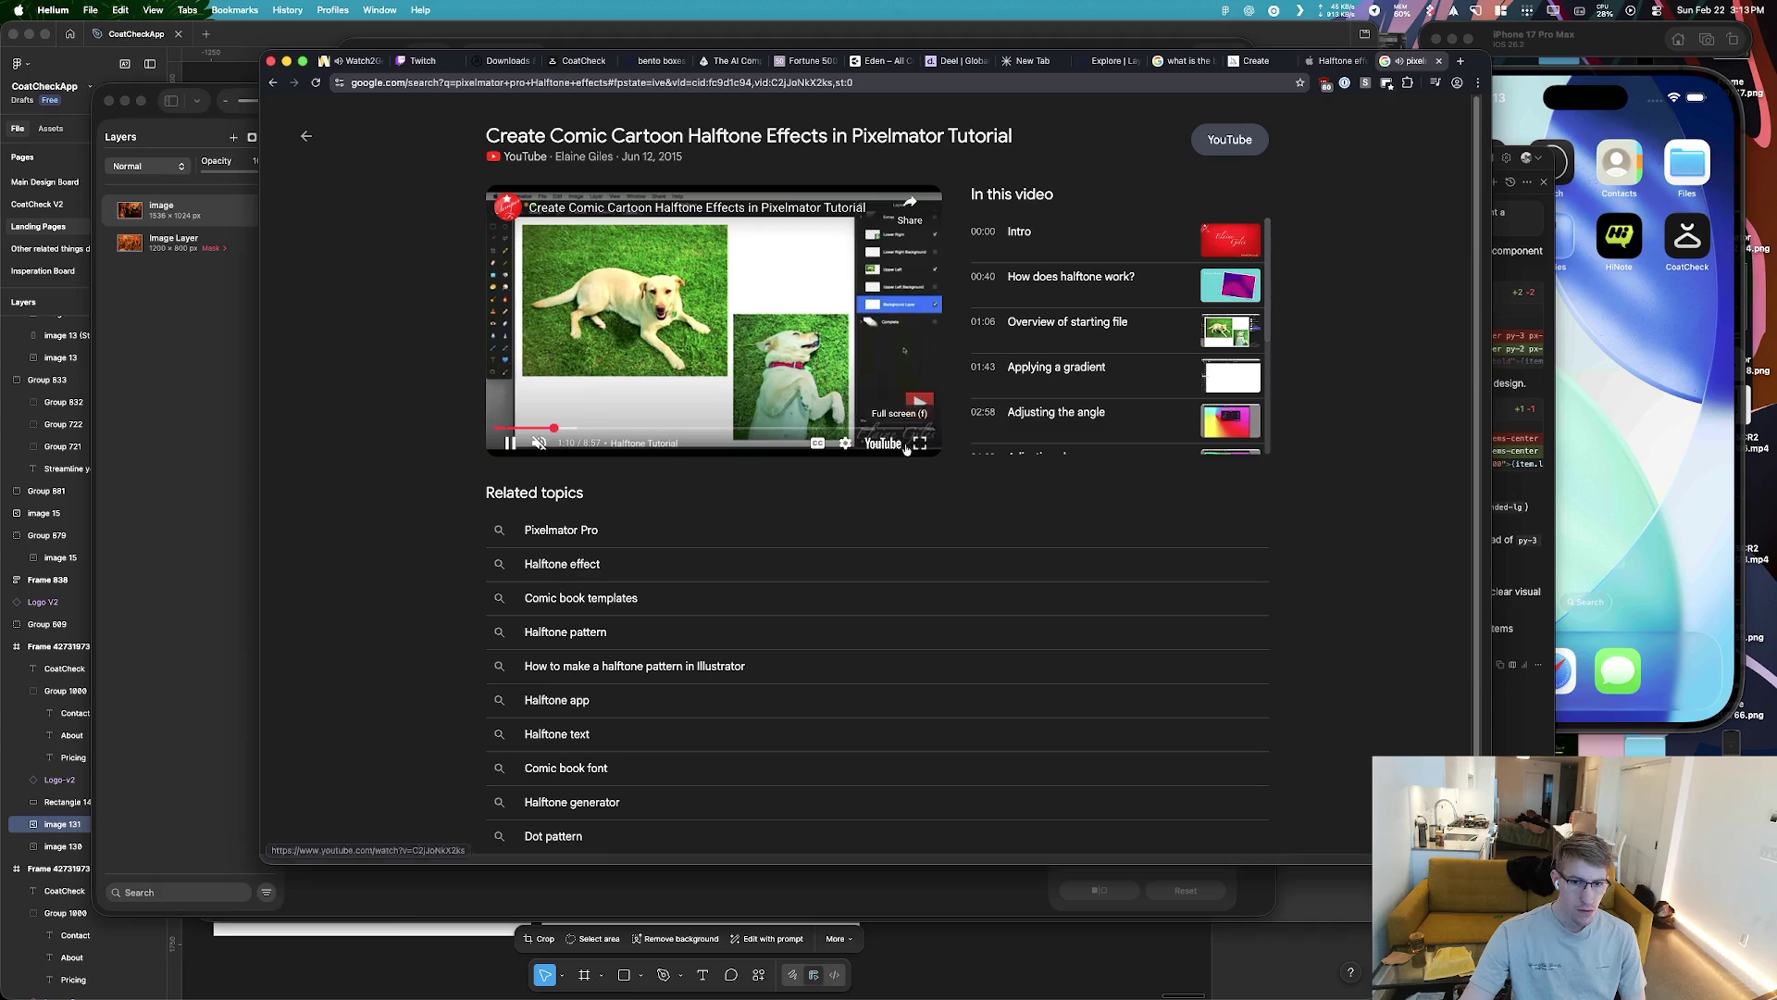
{"action": "left_click", "coordinate": [919, 442]}
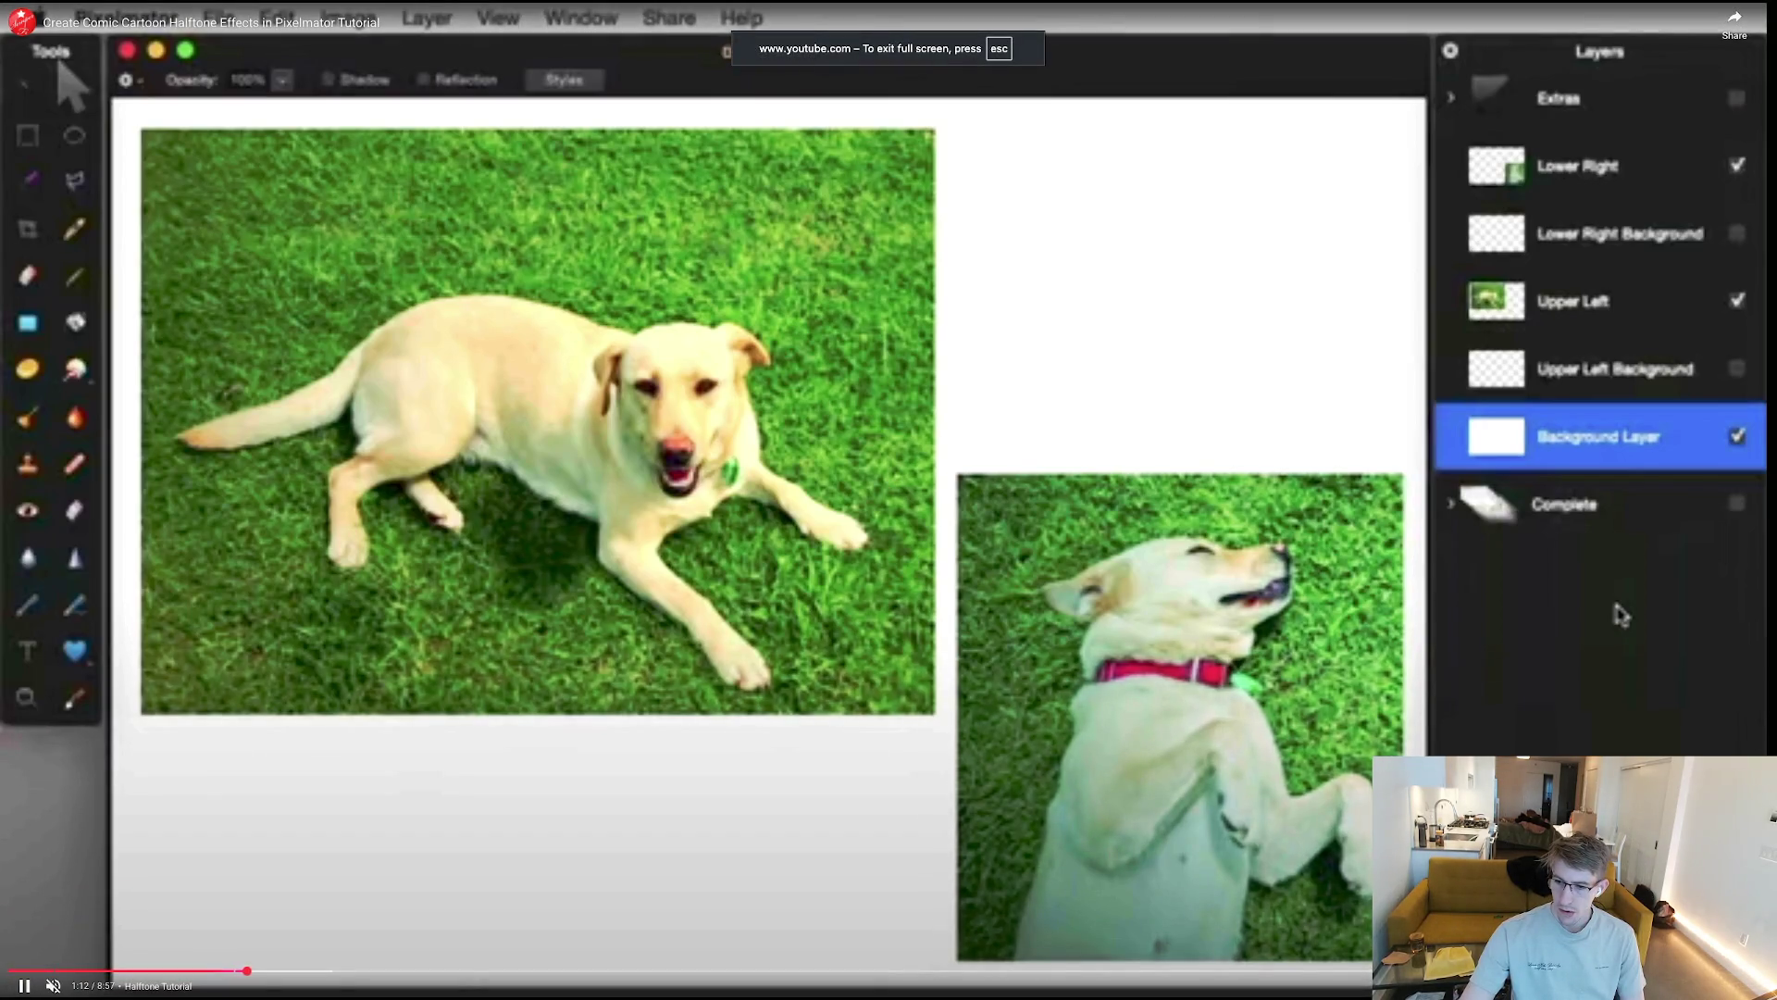
Close the Notes window and bring the tutorial video back to the front
{"action": "key", "text": "super+Tab"}
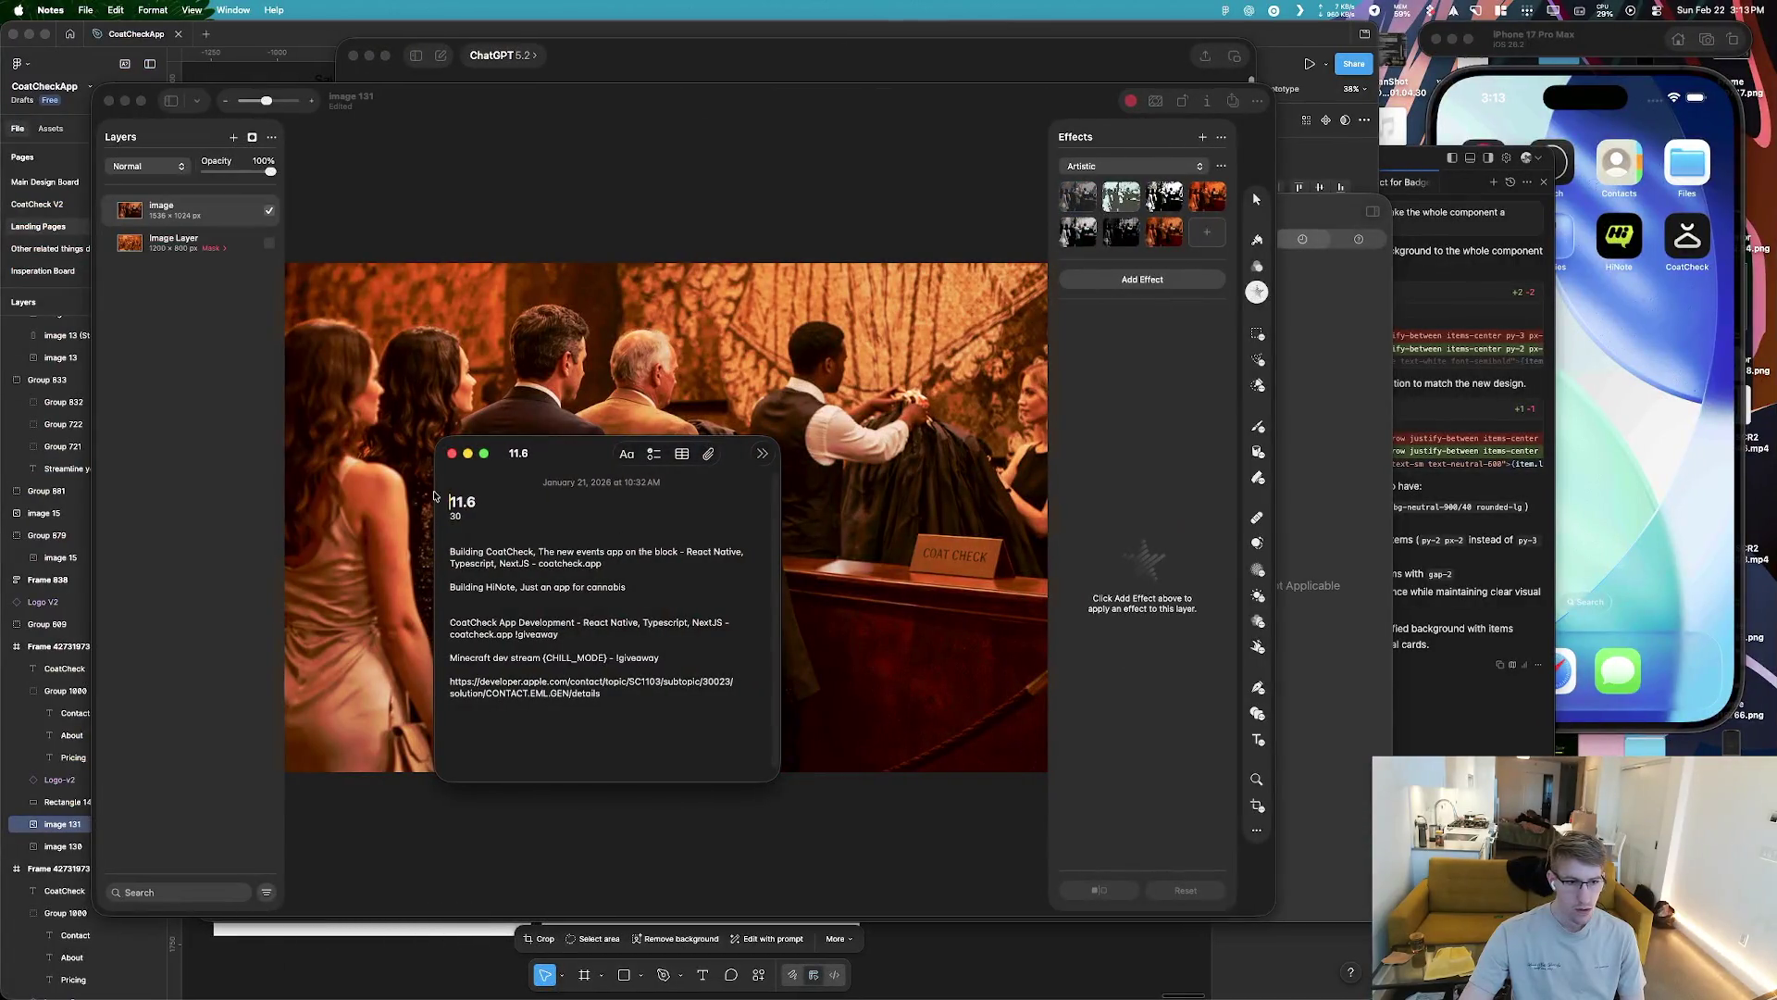
{"action": "left_click", "coordinate": [452, 455]}
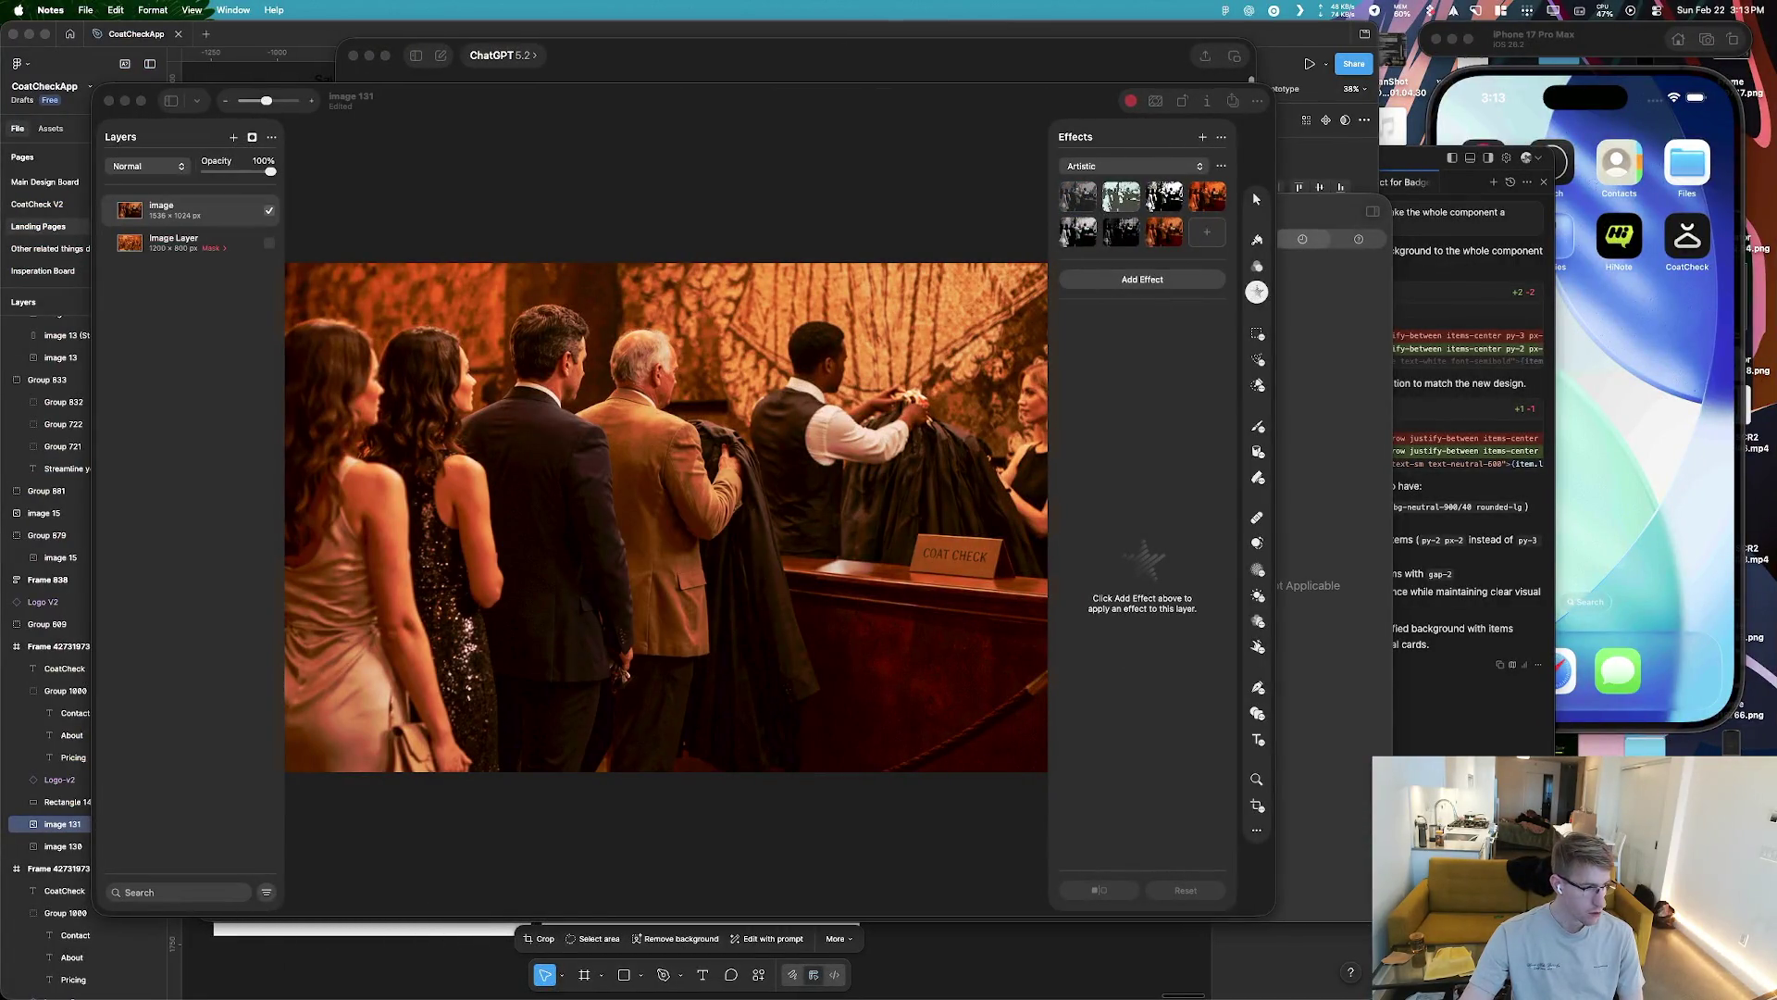
{"action": "key", "text": "ctrl+Up"}
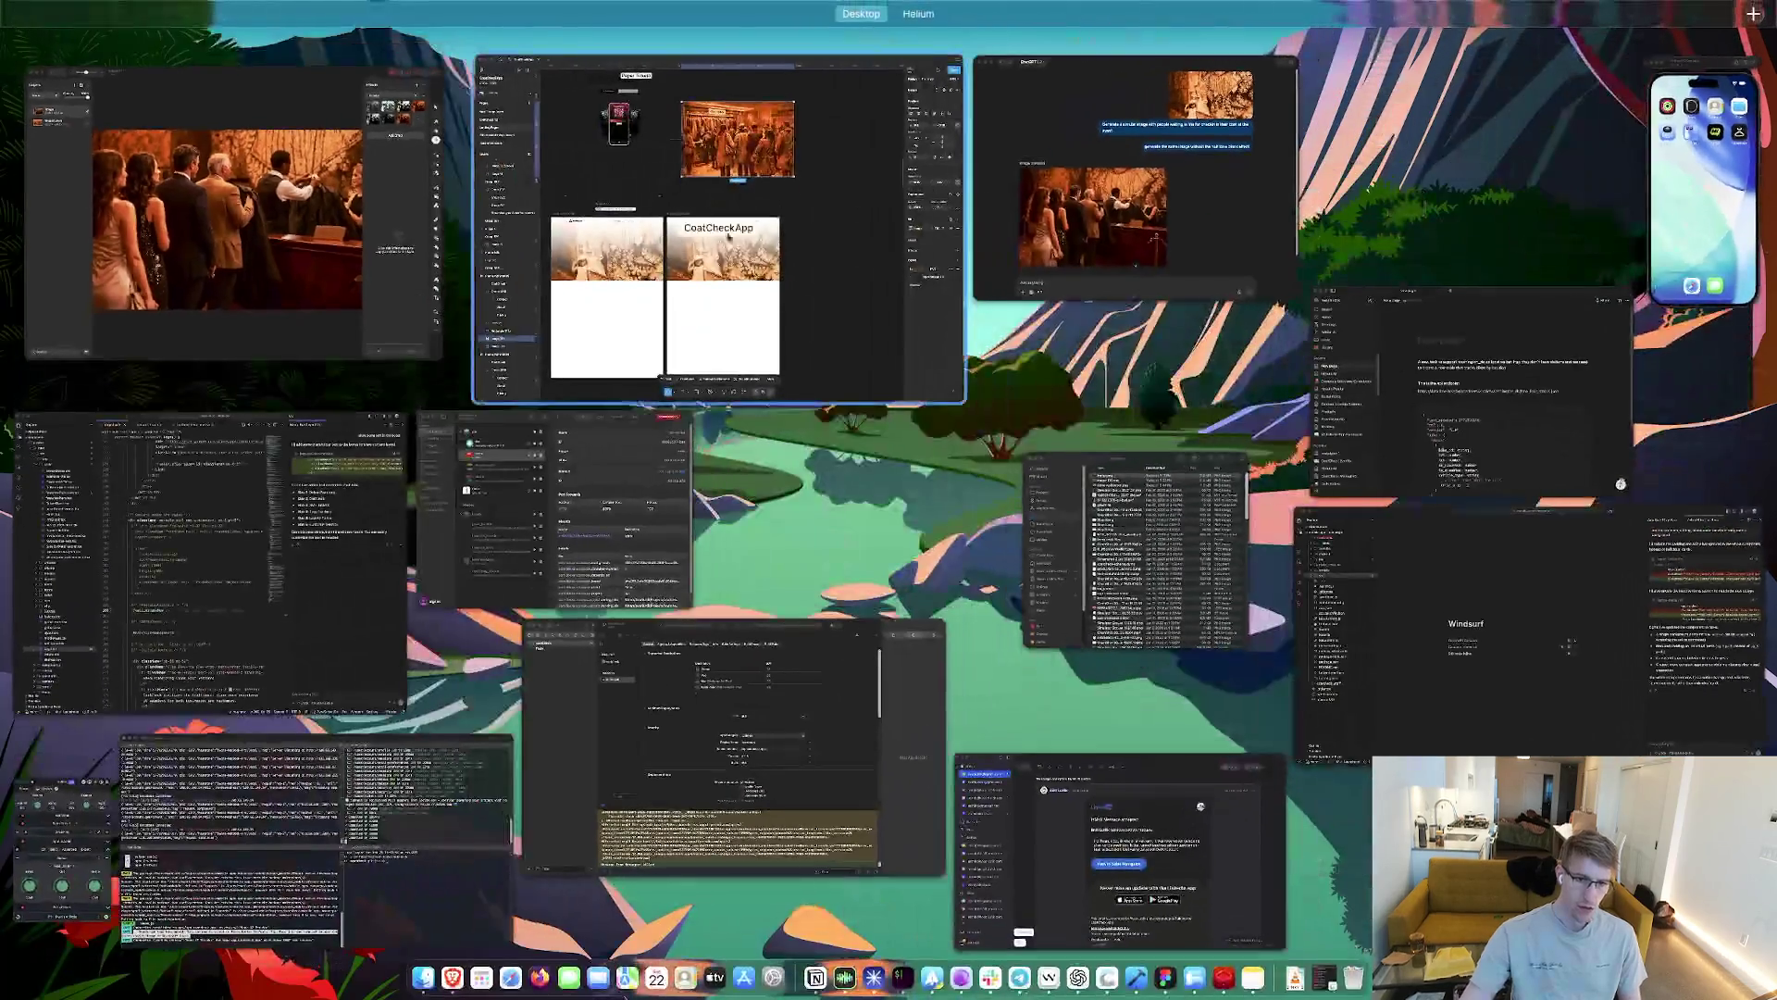
{"action": "left_click", "coordinate": [960, 44]}
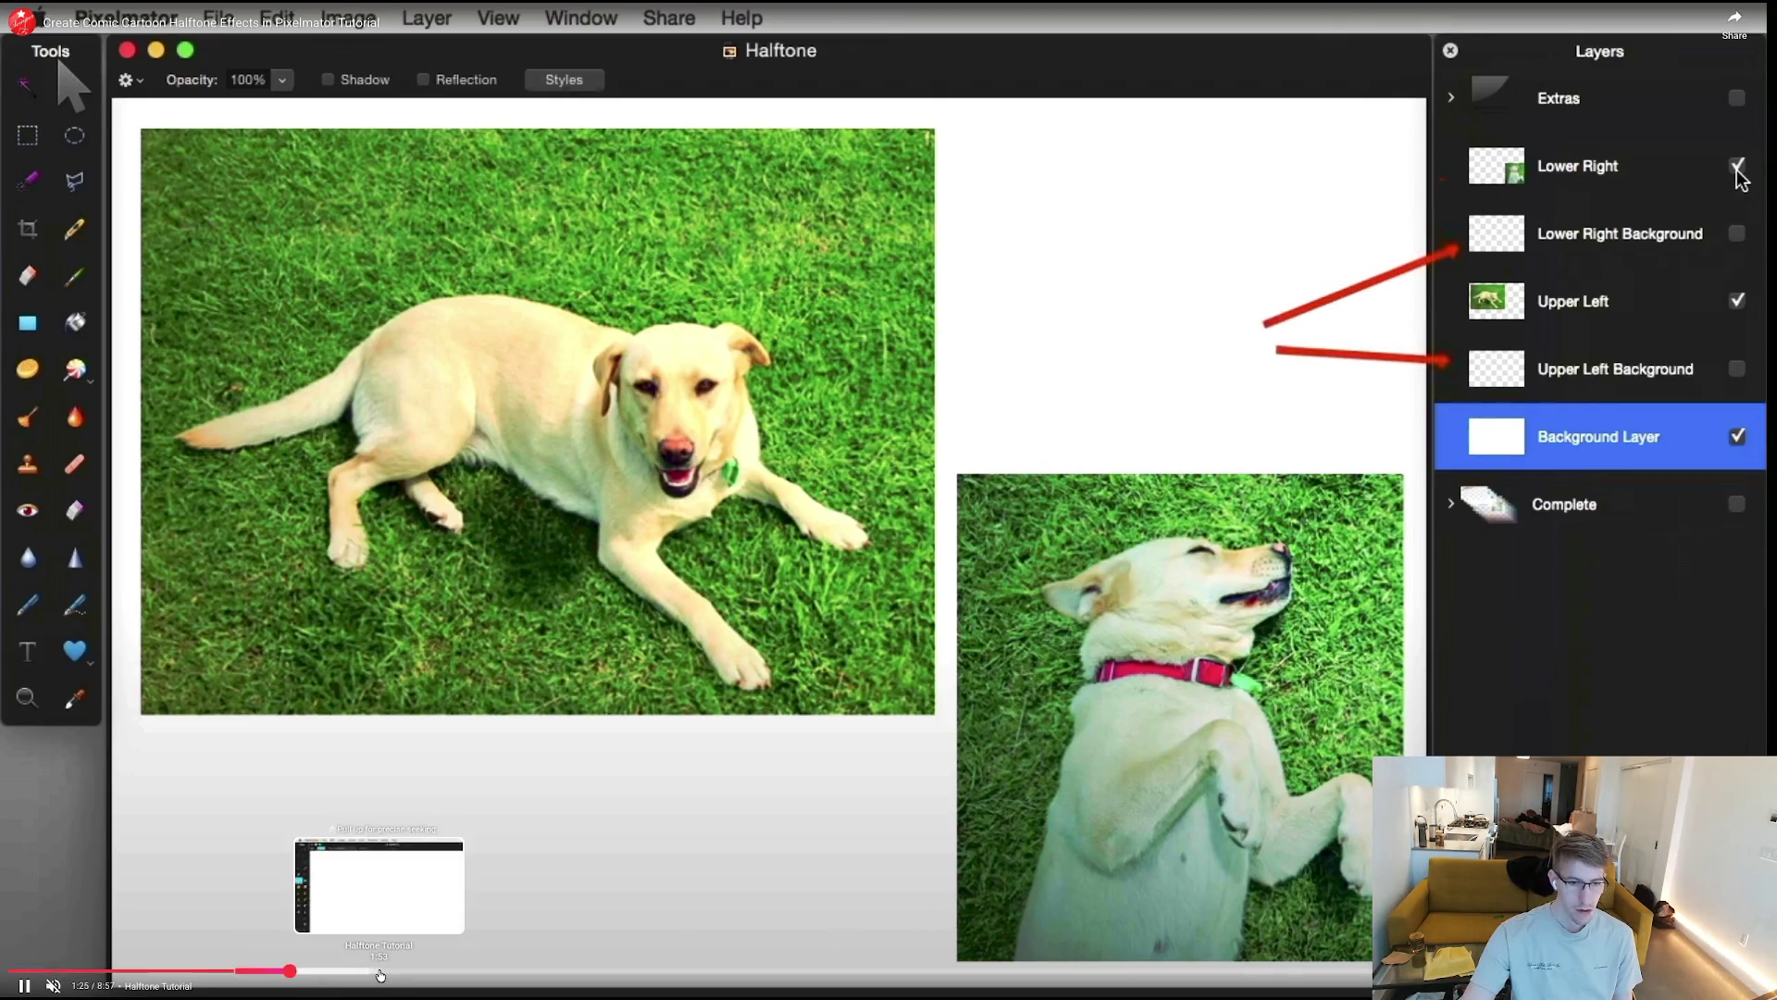
Seek the tutorial to the Halftone effects part, pause, exit full screen and return to Pixelmator Pro
{"action": "left_click_drag", "start_coordinate": [385, 980], "coordinate": [780, 972]}
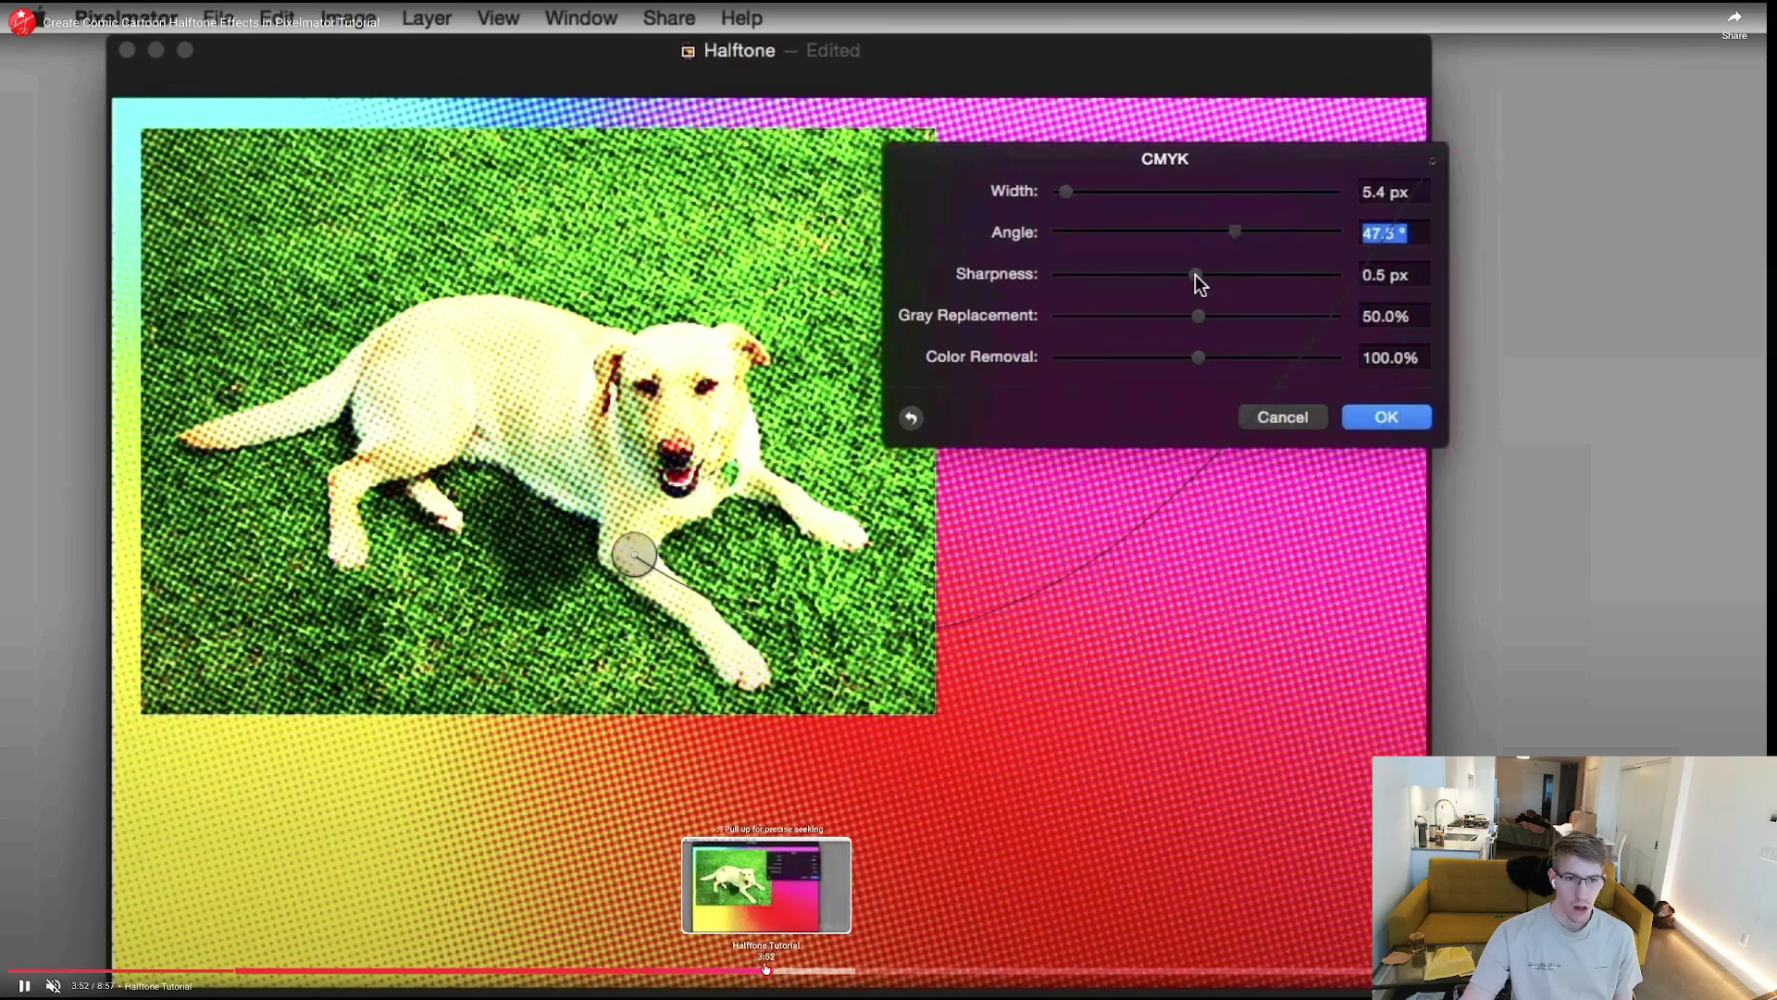
{"action": "left_click_drag", "start_coordinate": [807, 968], "coordinate": [730, 967]}
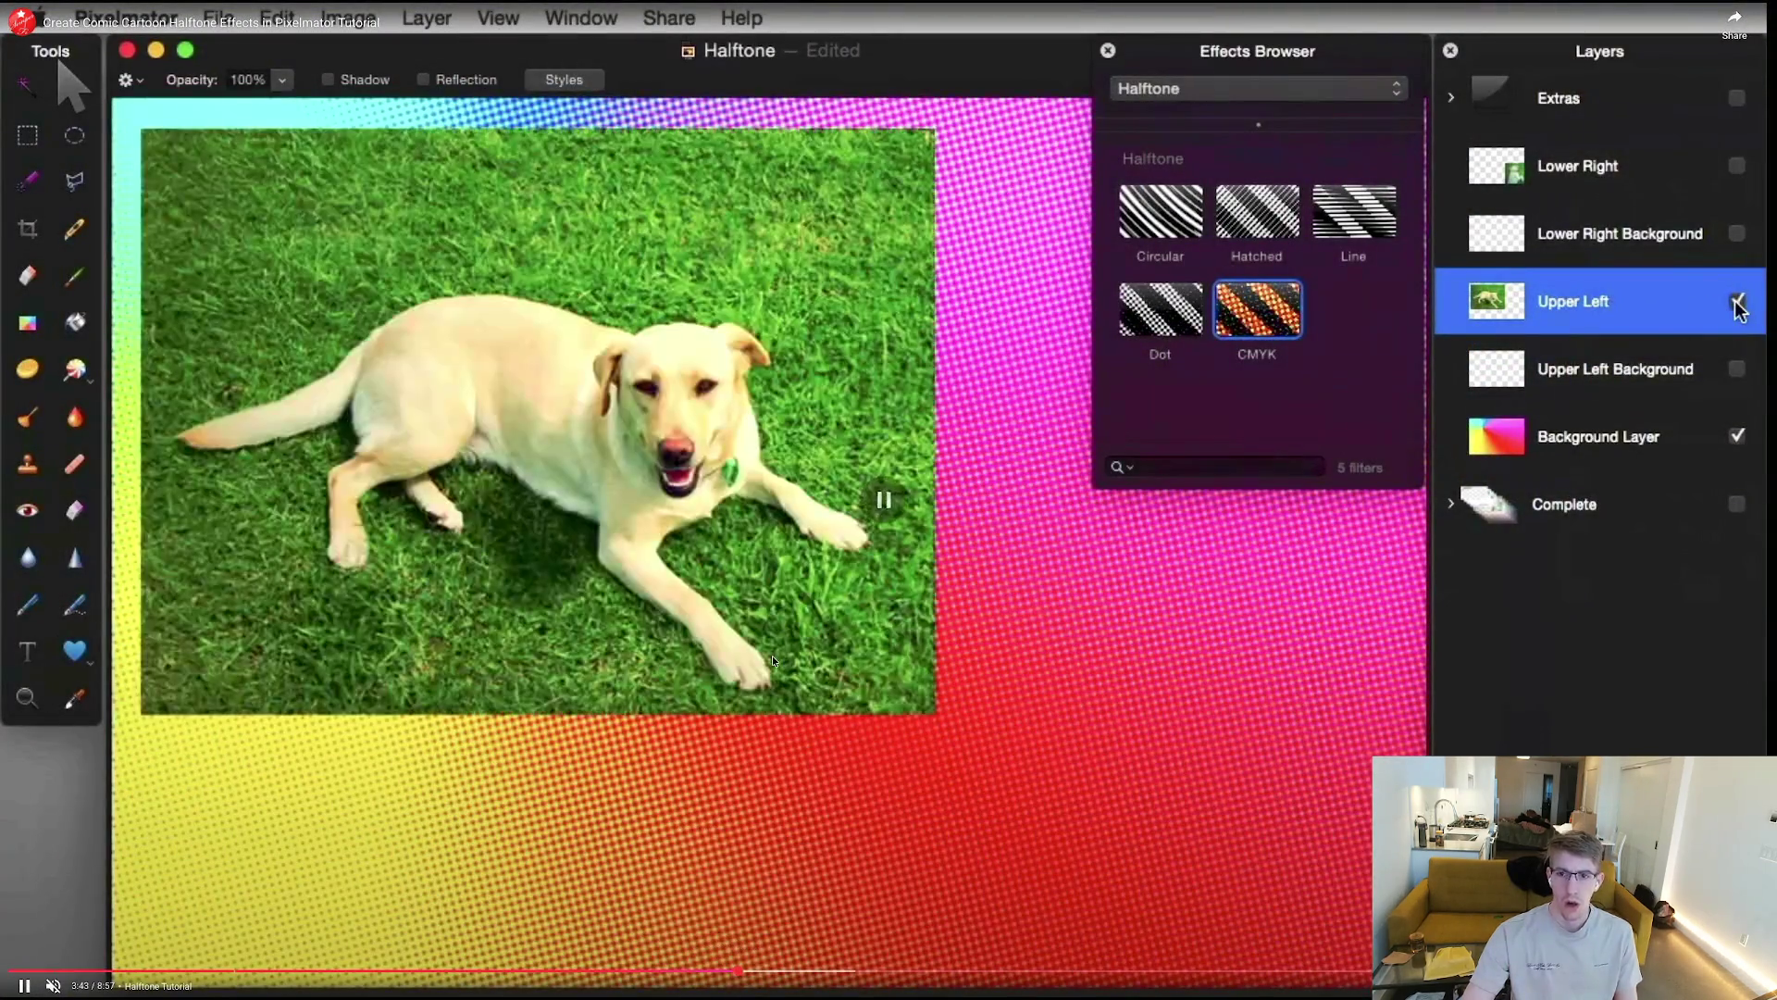
{"action": "left_click", "coordinate": [772, 656]}
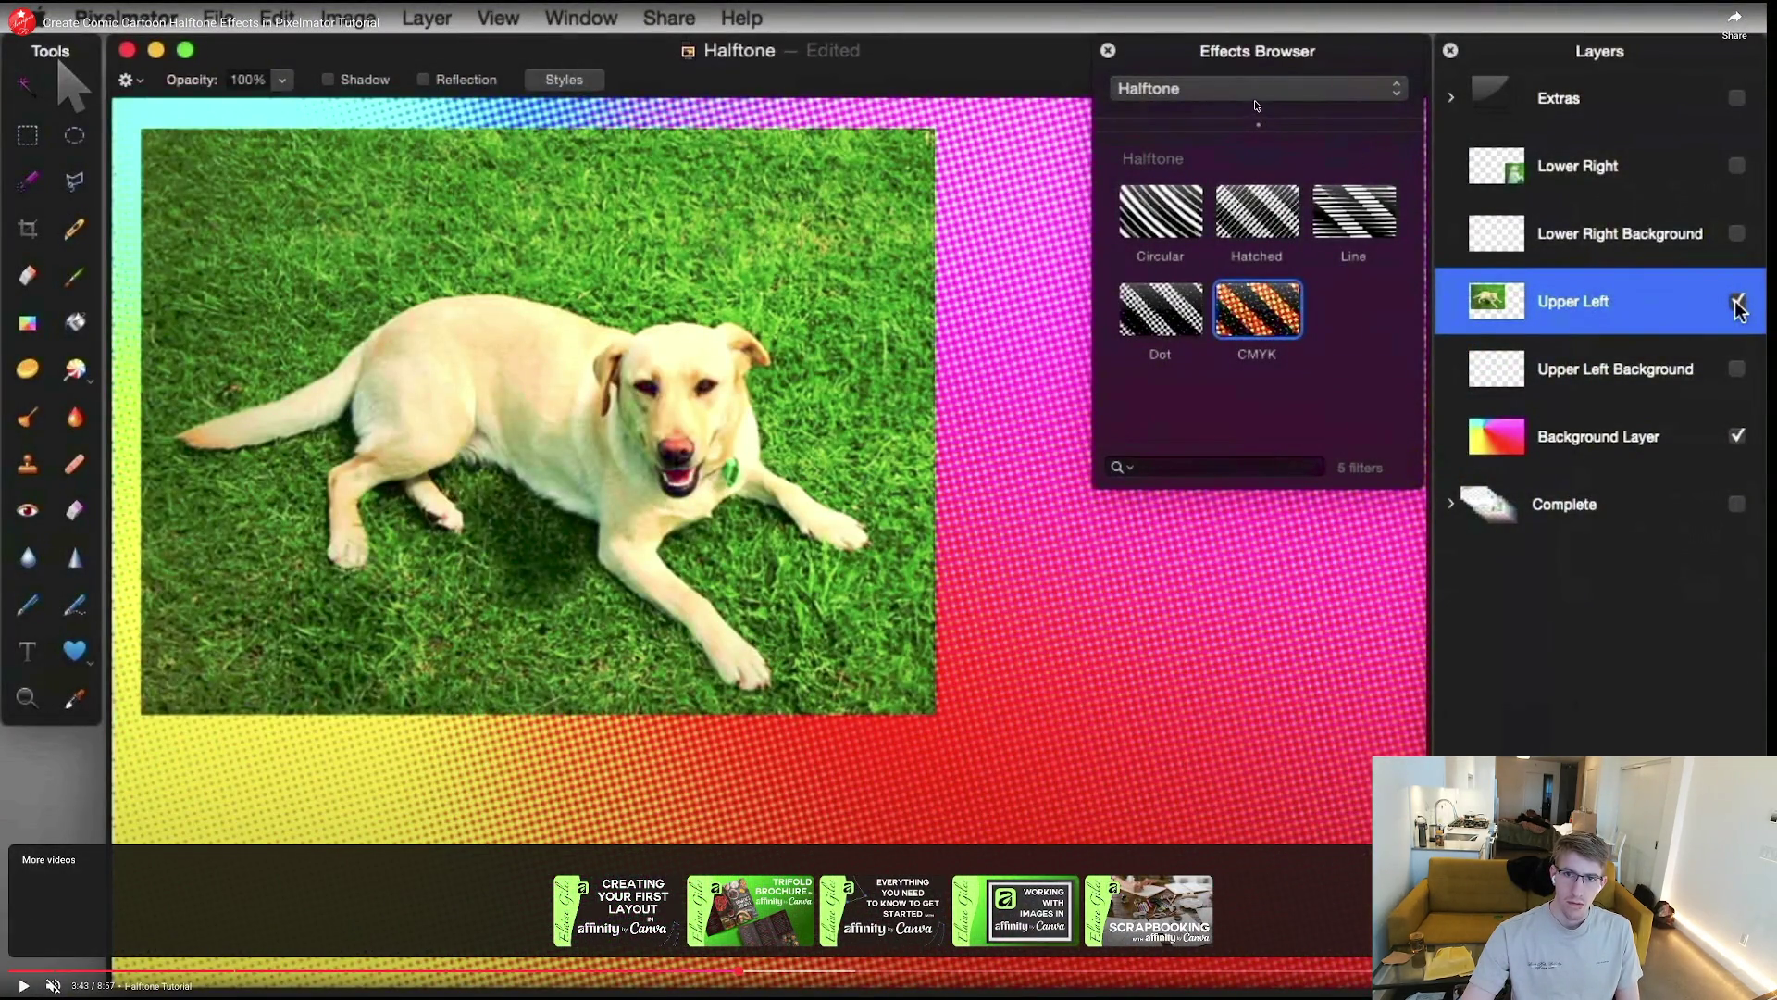
{"action": "key", "text": "Escape"}
{"action": "key", "text": "super+Tab"}
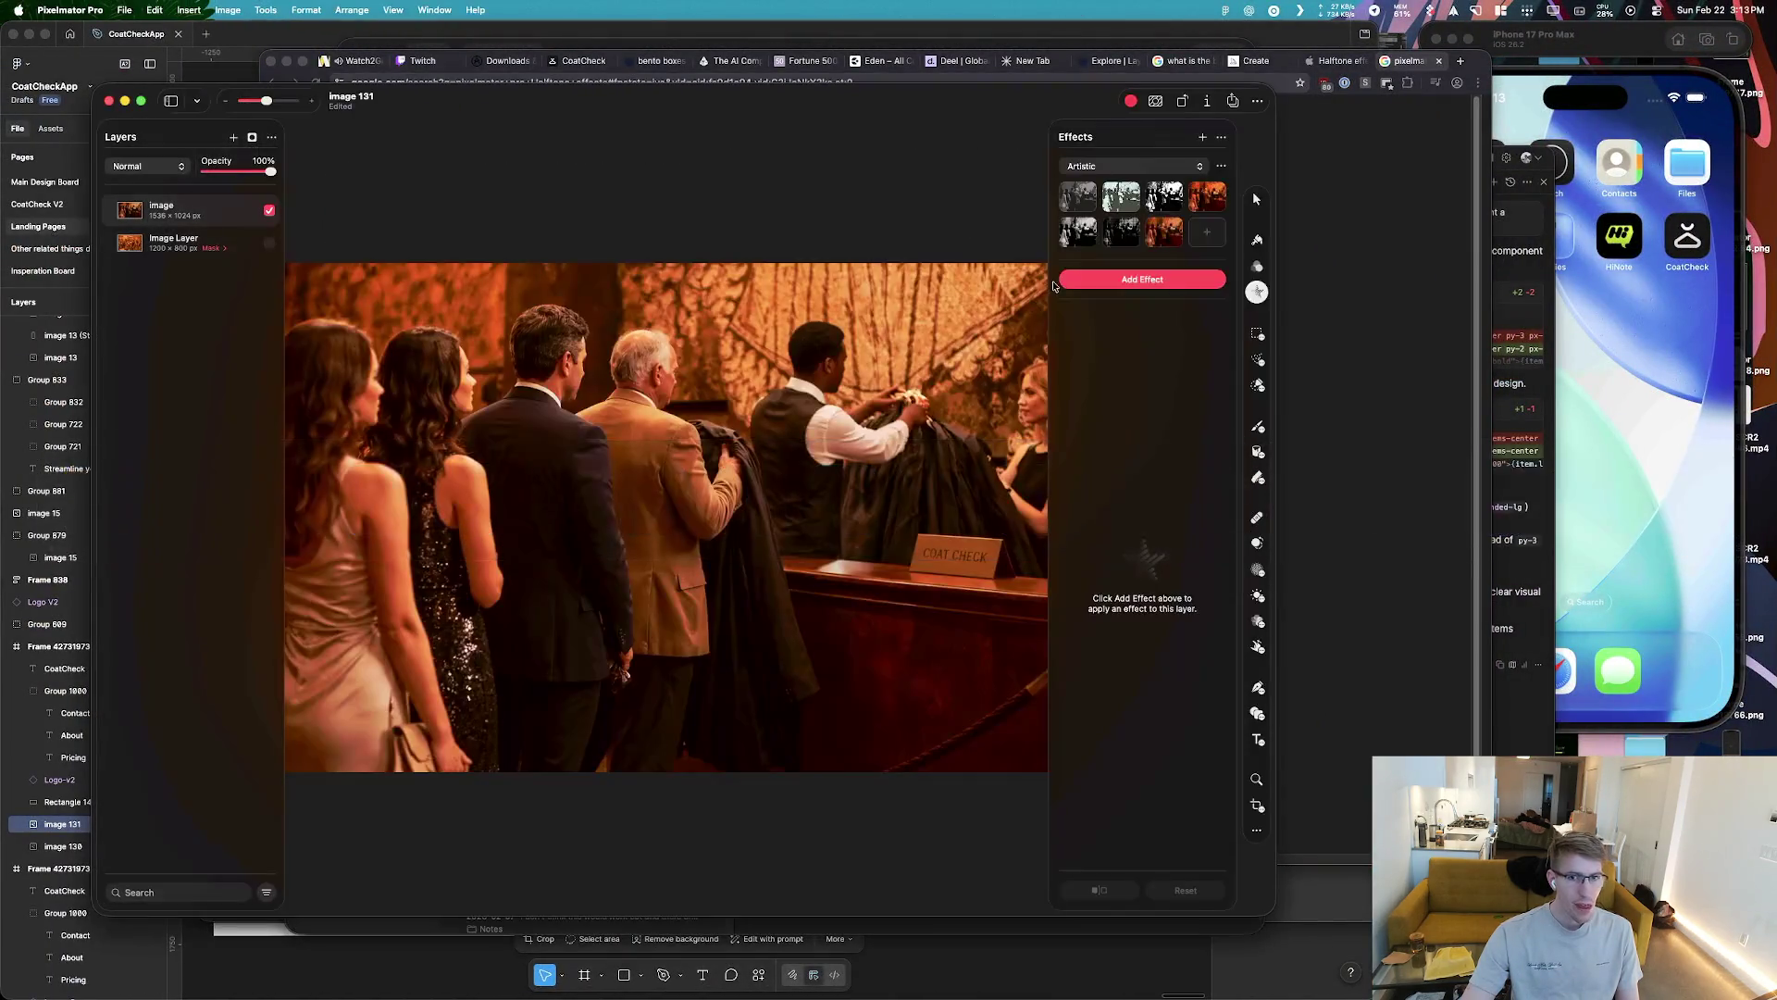
Look over the effect categories and the effect collection options menu
{"action": "left_click", "coordinate": [1116, 164]}
{"action": "left_click", "coordinate": [987, 170]}
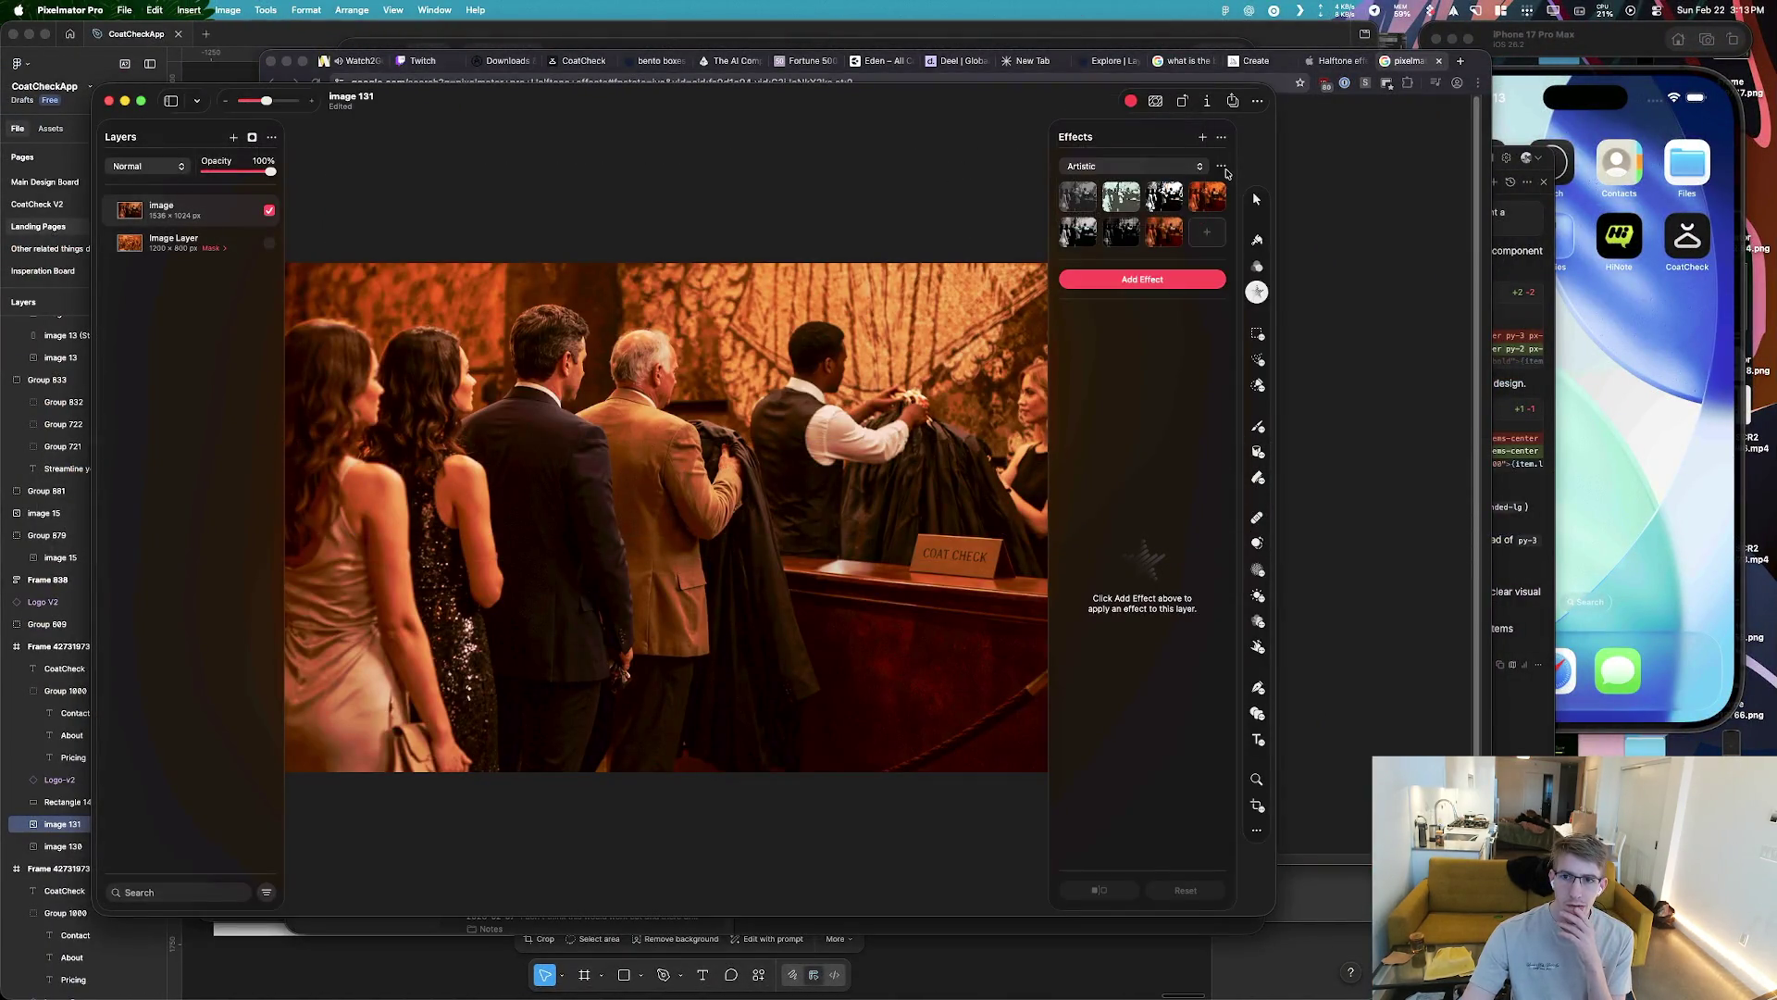
{"action": "left_click", "coordinate": [1222, 166]}
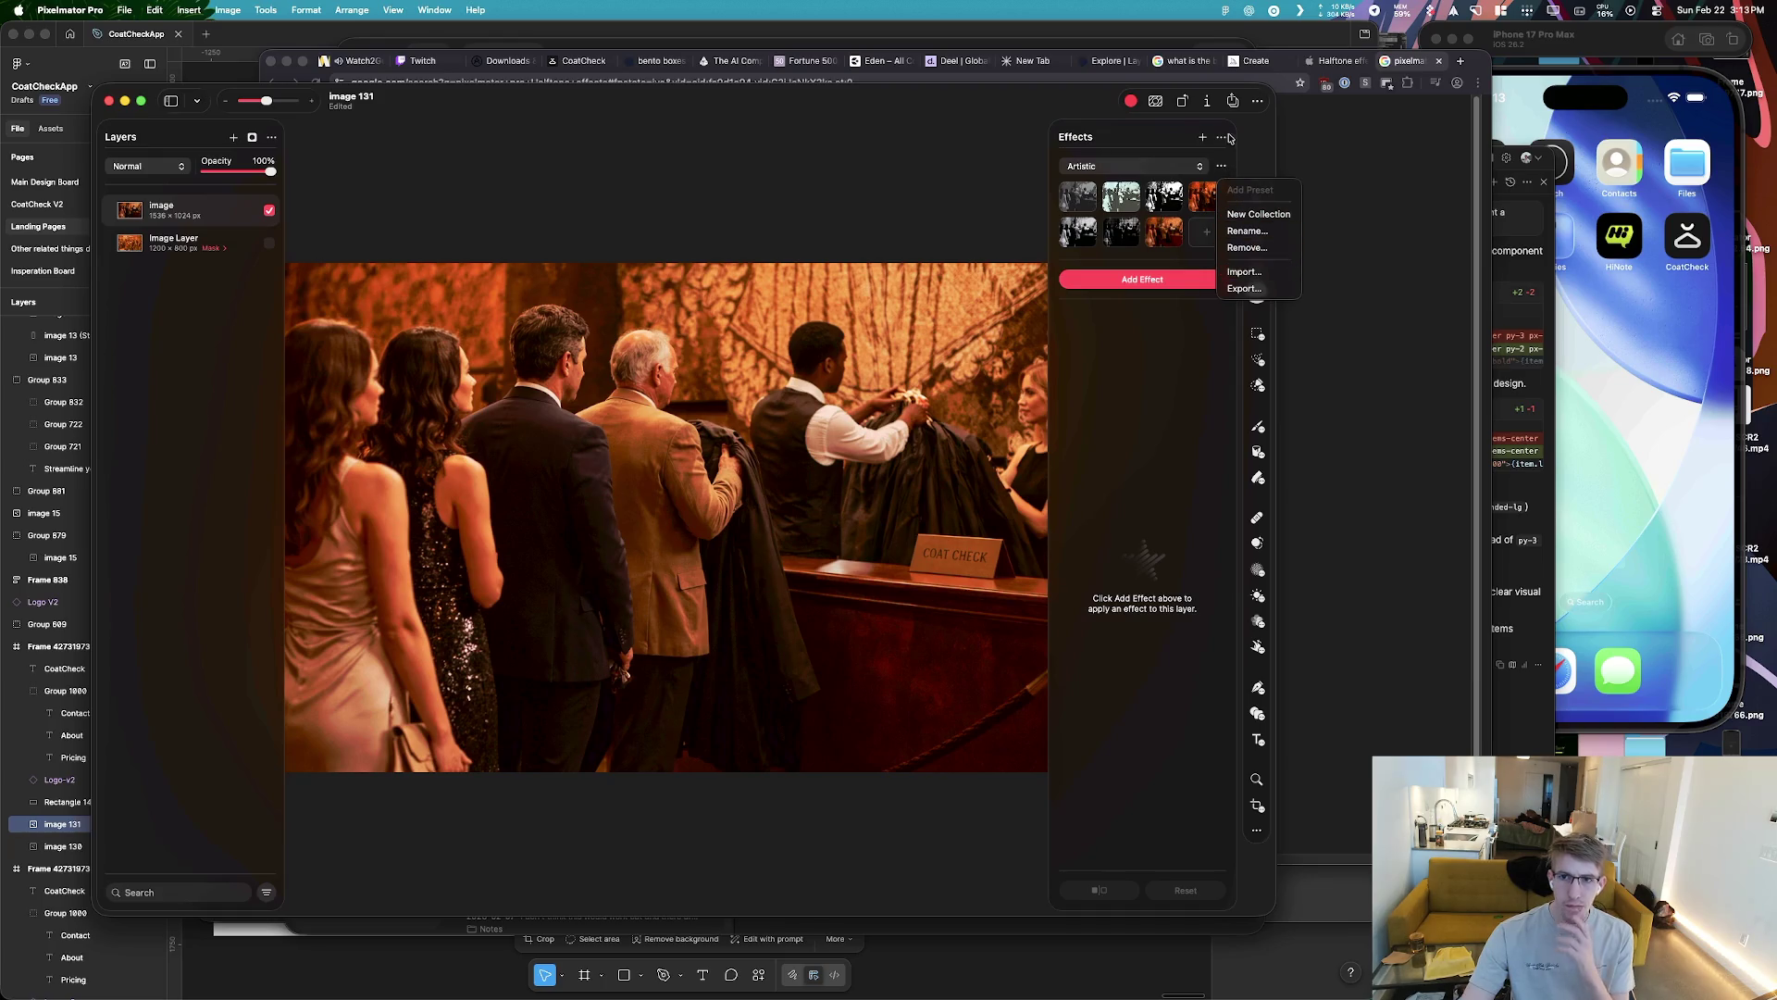
Start a new browser tab search for 'pixelmator pro H'
{"action": "left_click", "coordinate": [1332, 146]}
{"action": "key", "text": "super+t"}
{"action": "type", "text": "pixe"}
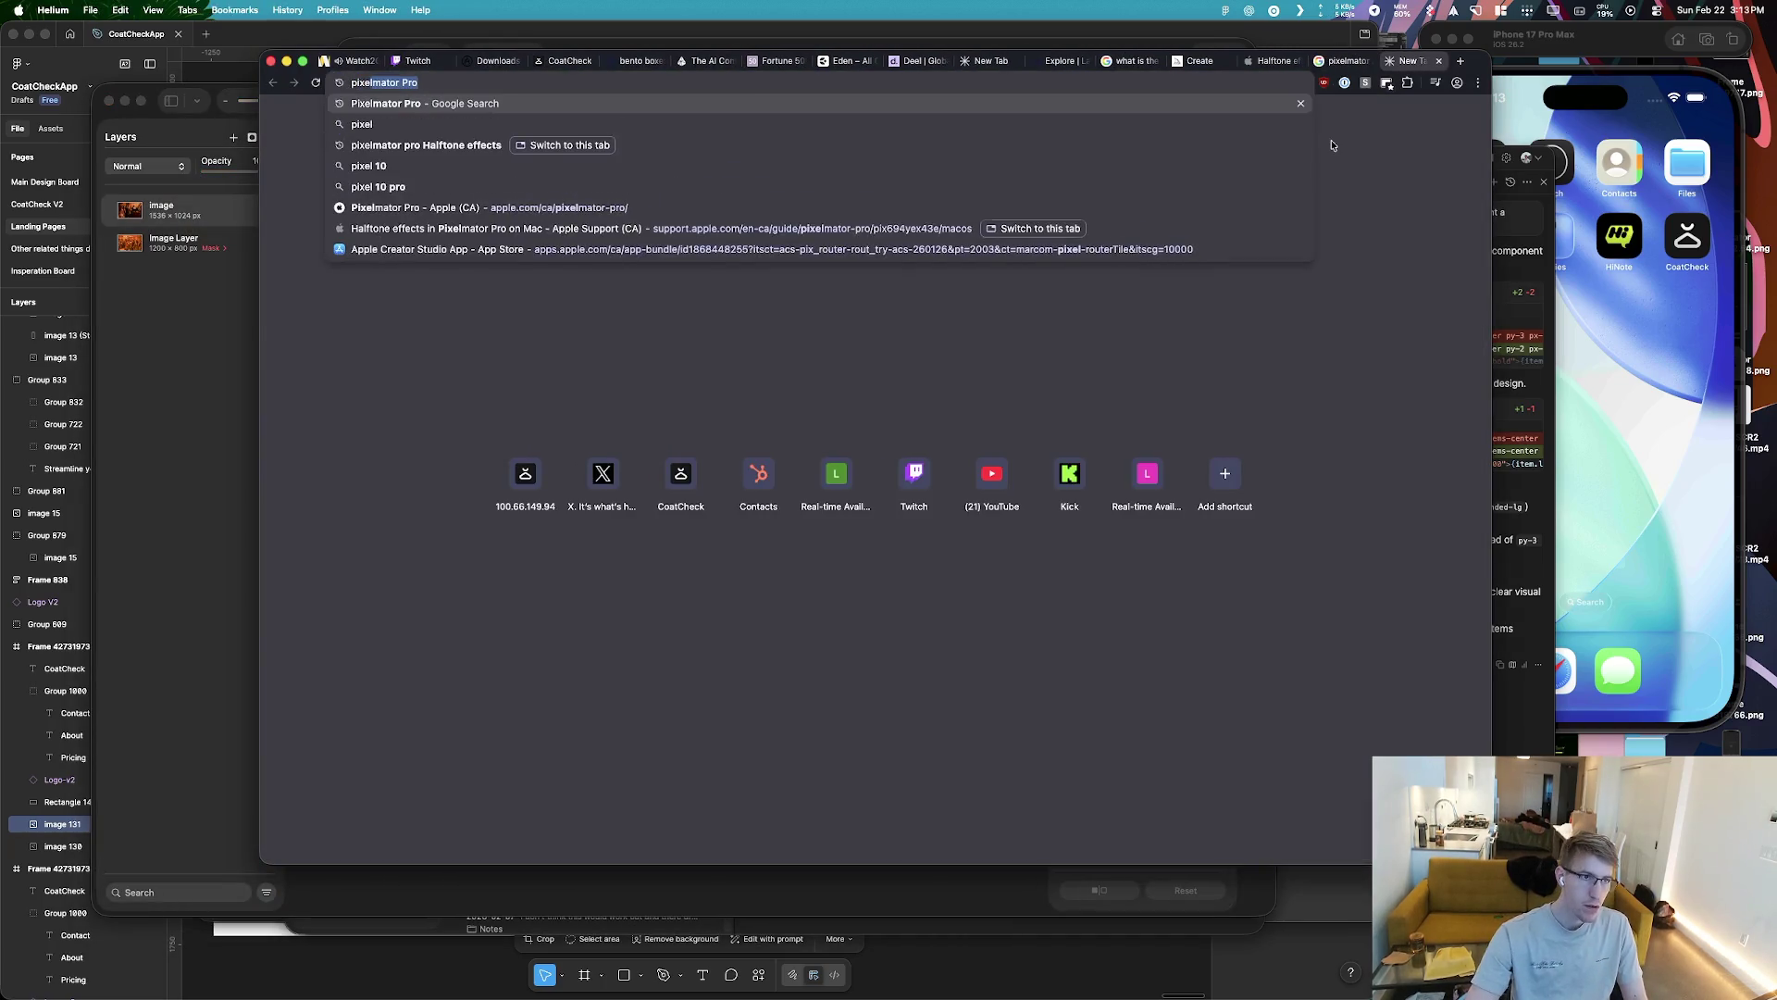
{"action": "type", "text": "lmator pro "}
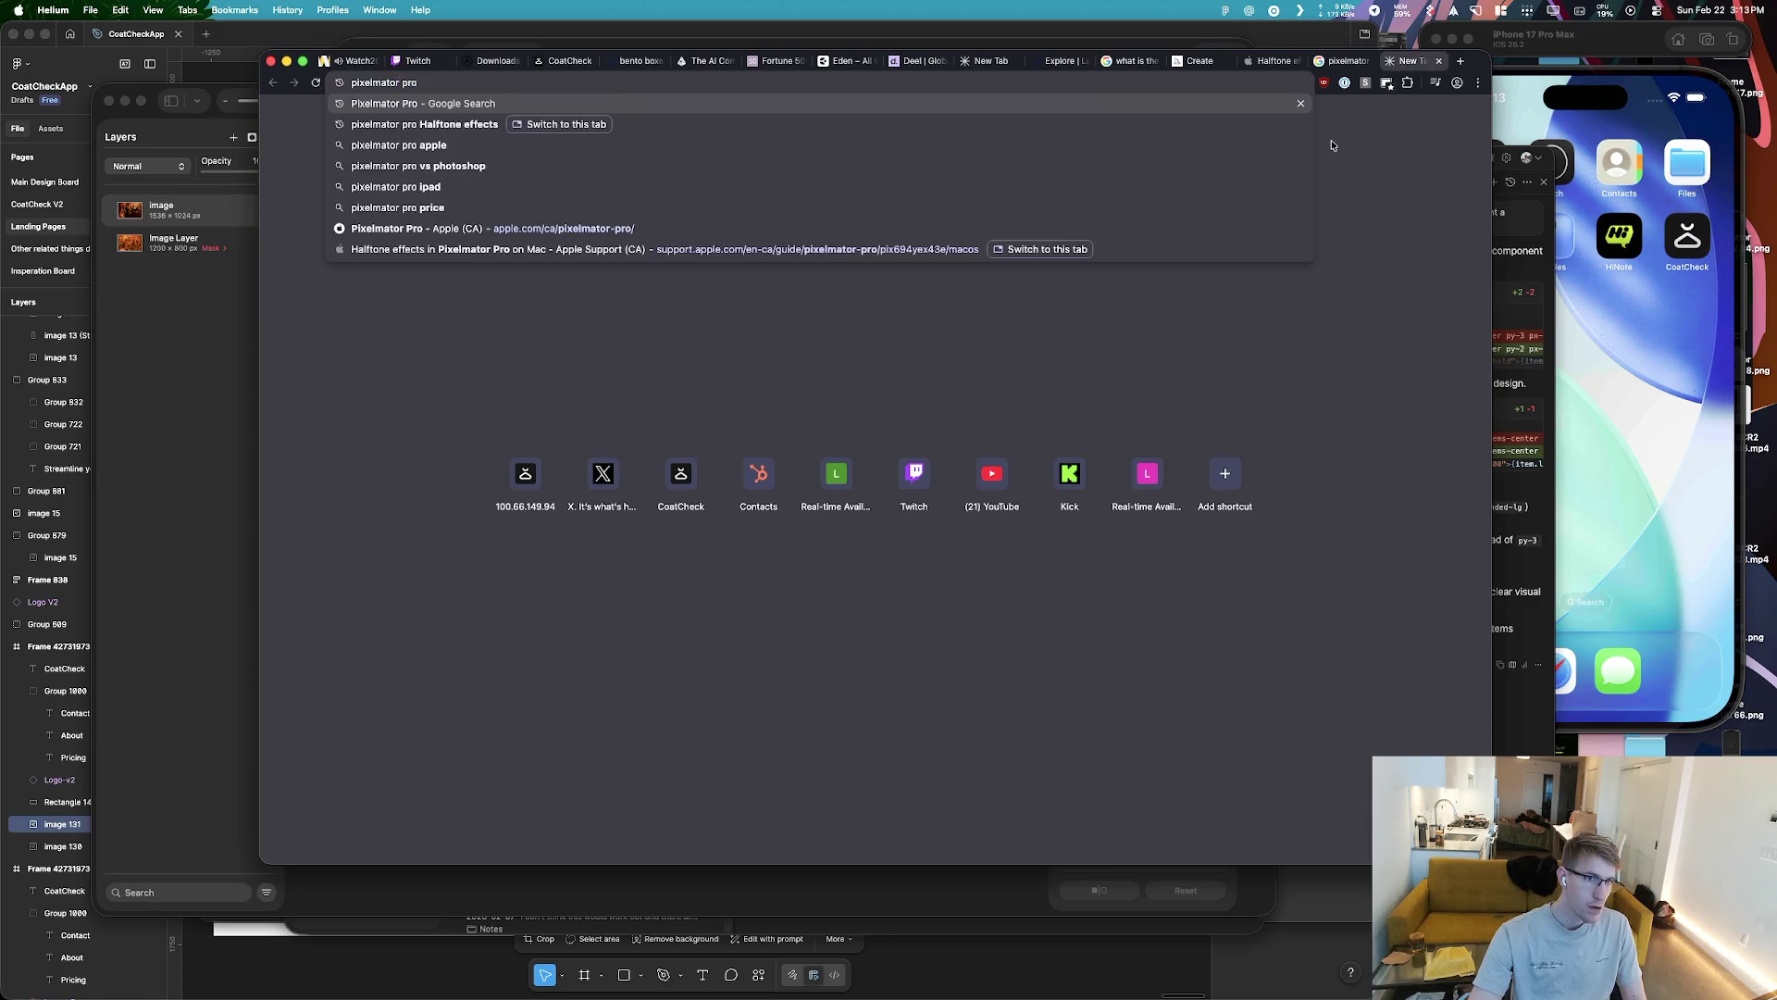
{"action": "type", "text": "Halftone effects"}
Search for 'pixelmator pro Halftone effects download'
{"action": "key", "text": "Right"}
{"action": "type", "text": "downl"}
{"action": "key", "text": "Return"}
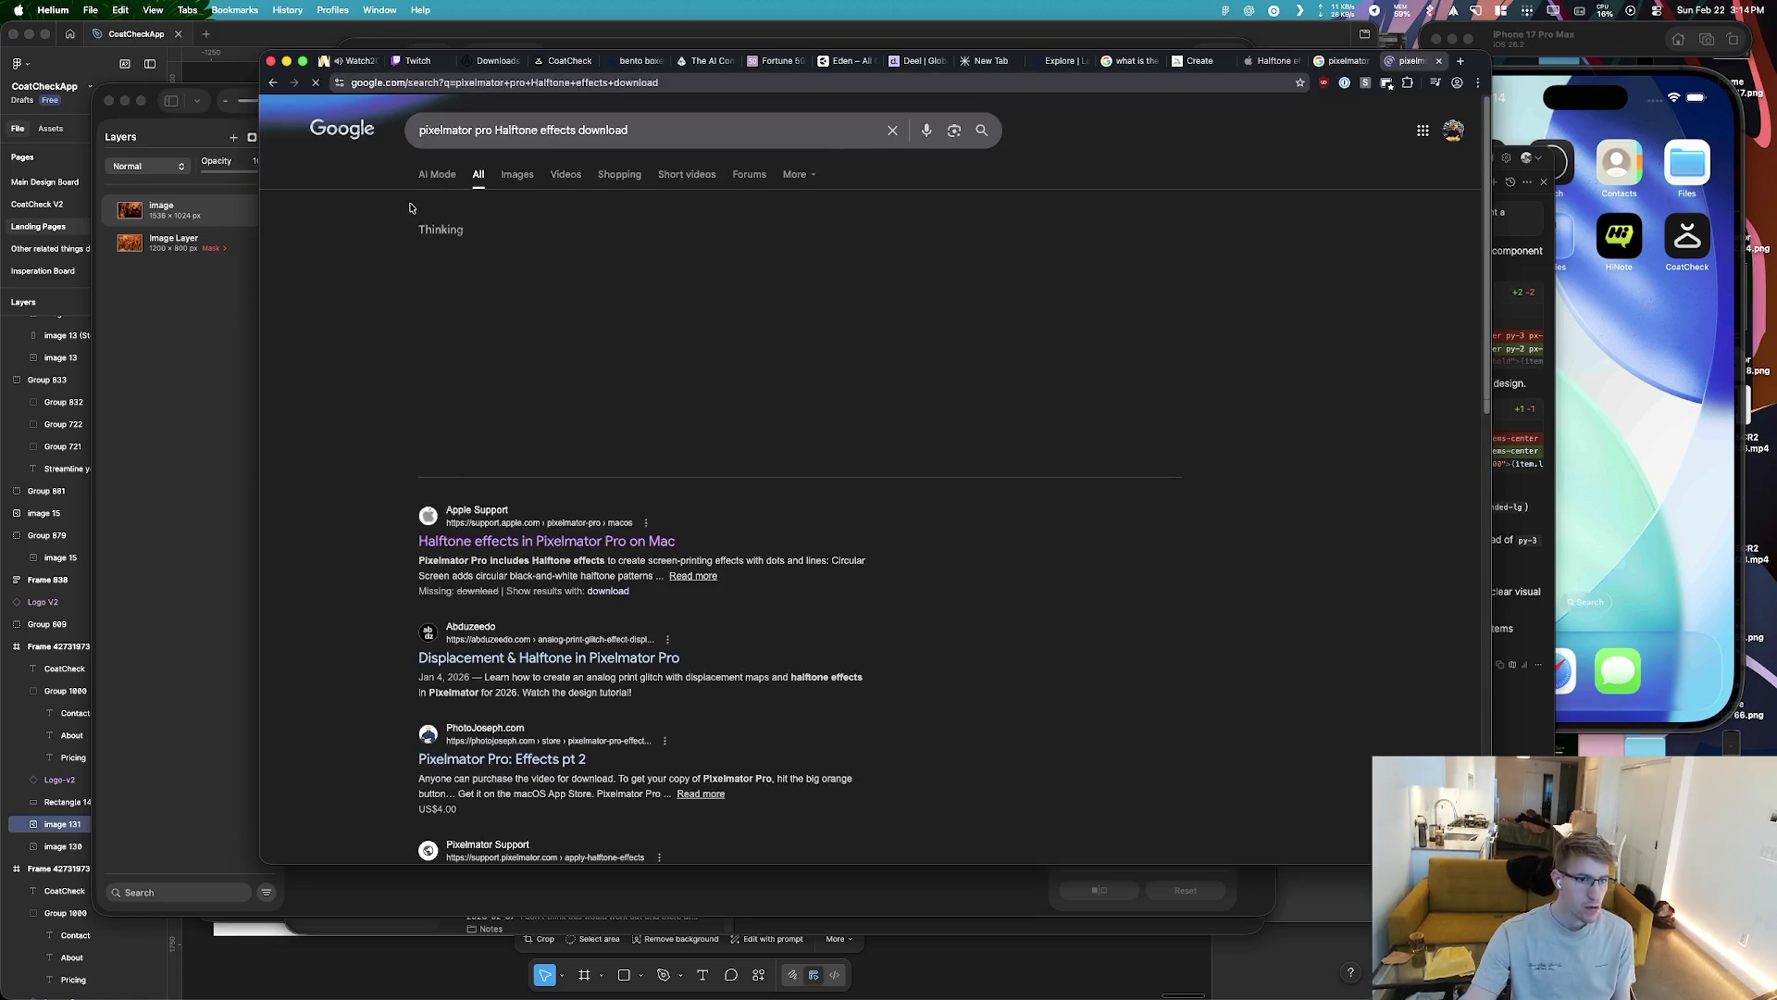
{"action": "key", "text": "super+Tab"}
{"action": "key", "text": "super+Tab"}
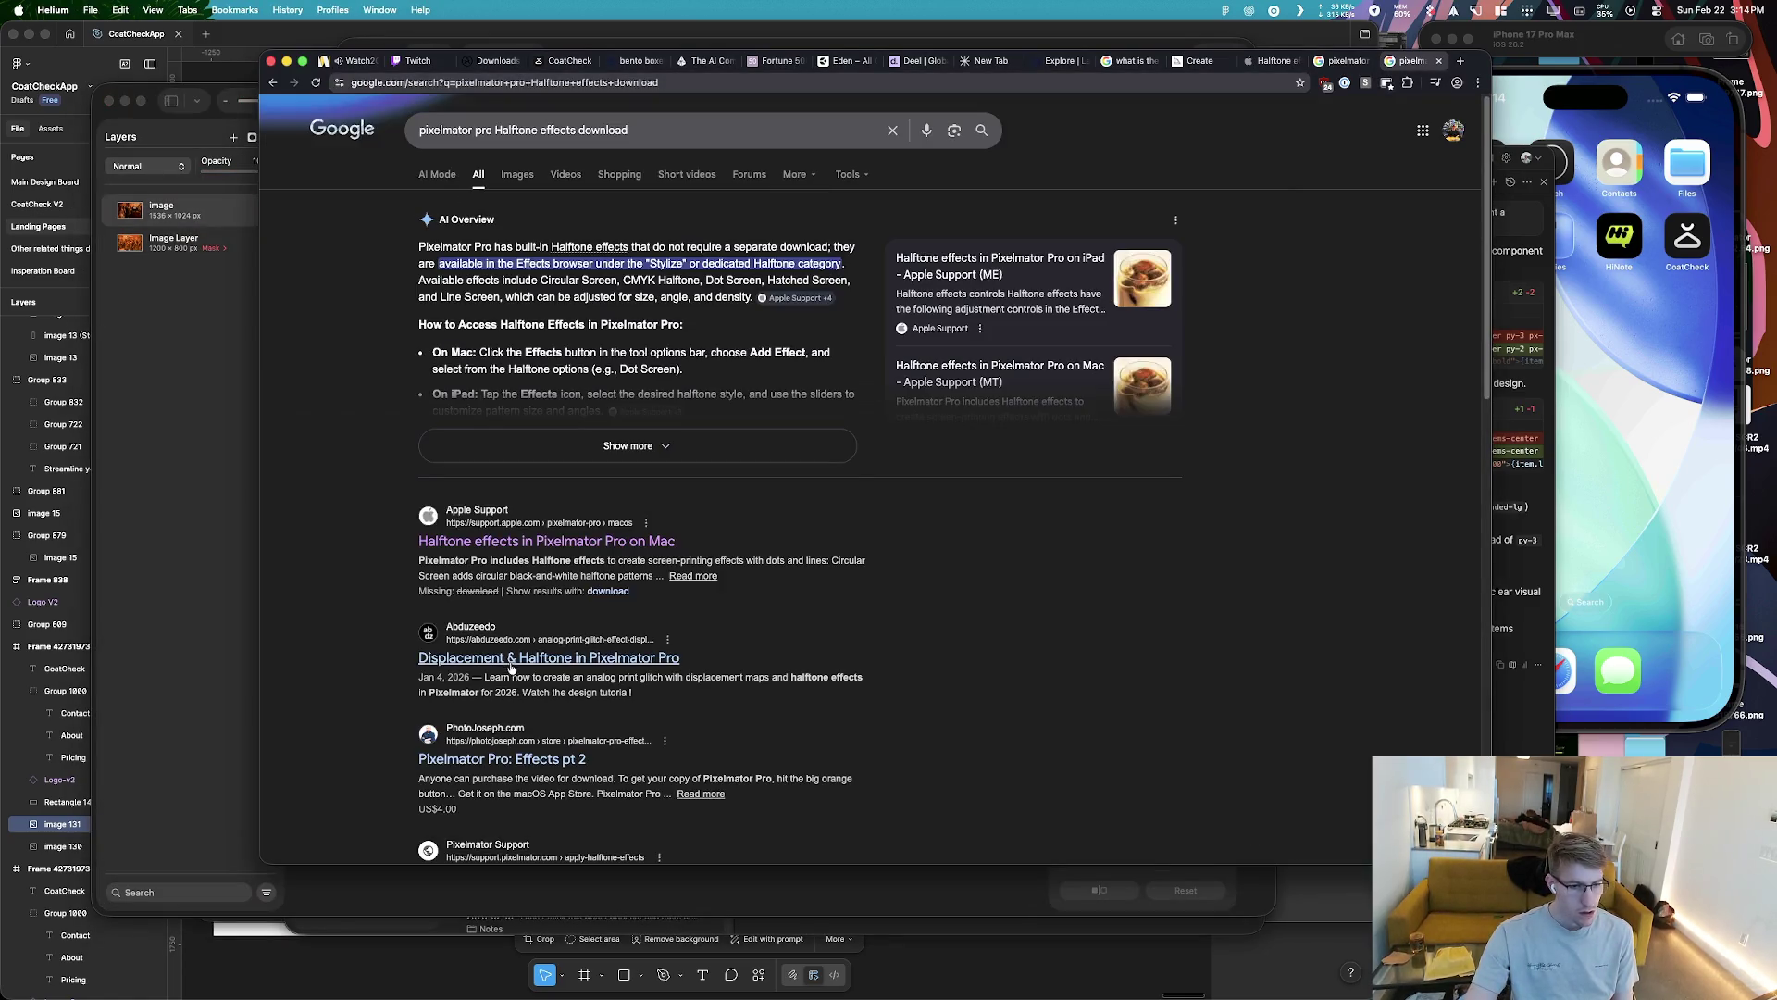
Check the Abduzeedo article's Analog Print Glitch Effect offer at checkout, then back out without buying
{"action": "left_click", "coordinate": [512, 665]}
{"action": "scroll", "coordinate": [864, 685], "scroll_direction": "down", "scroll_amount": 3}
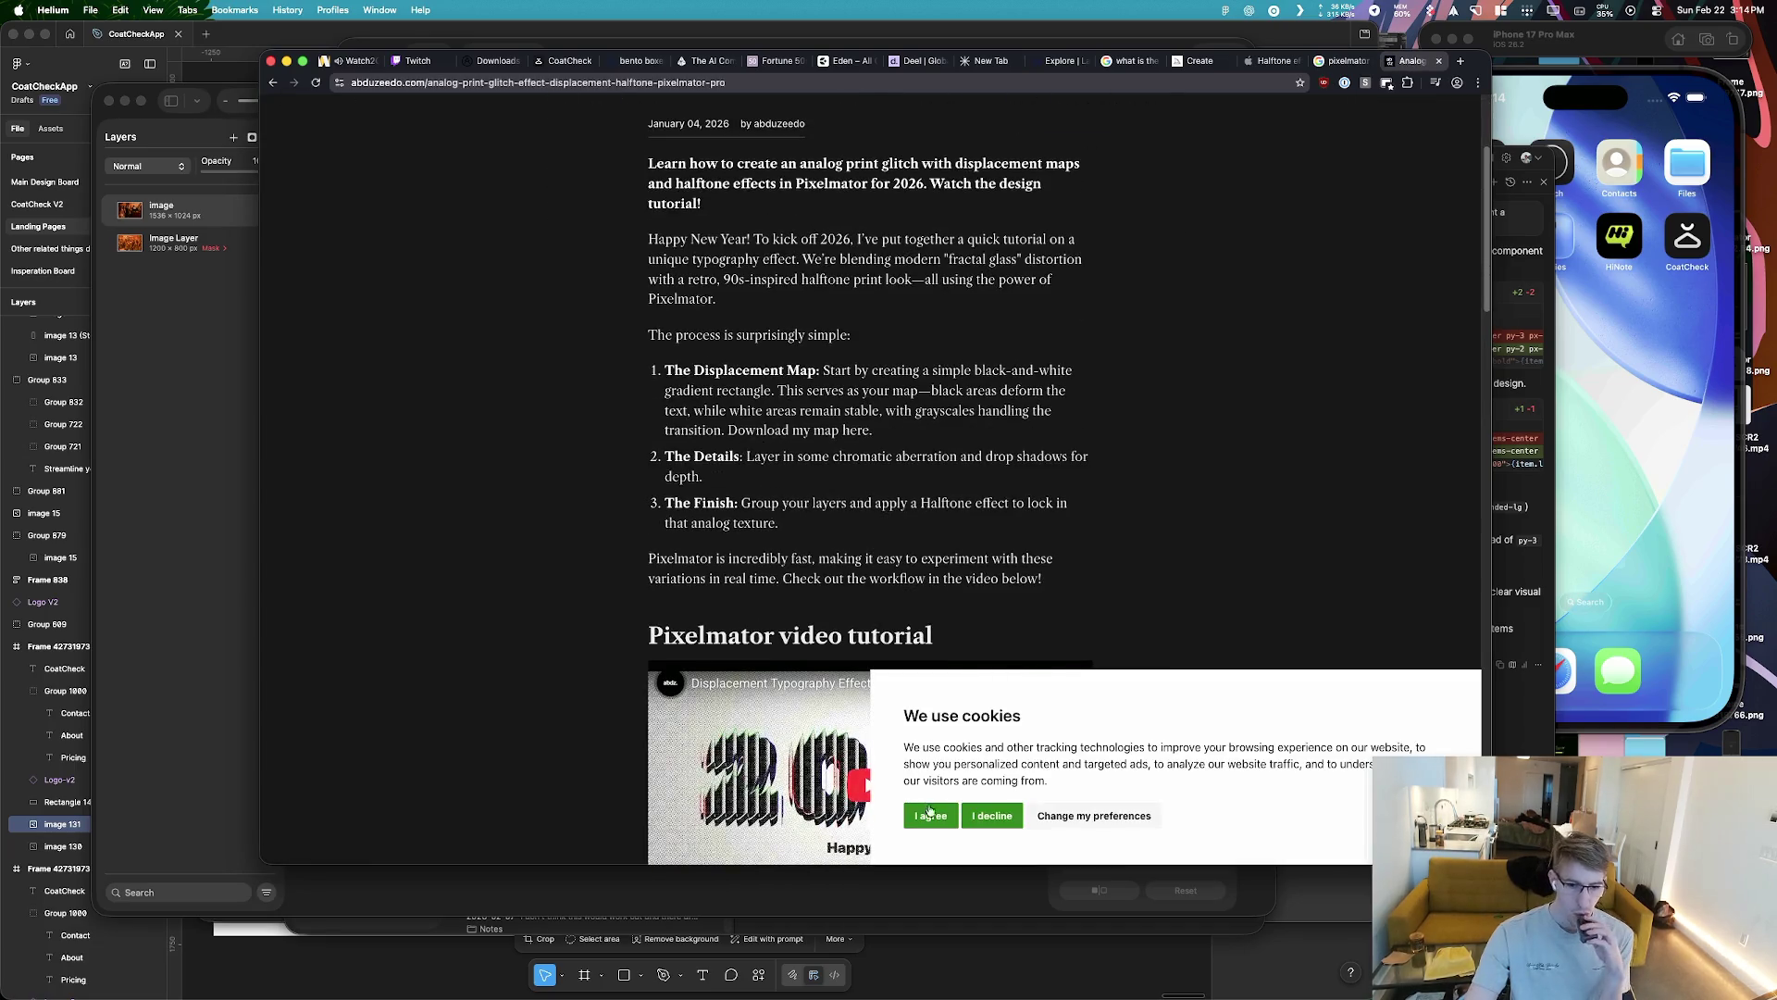
{"action": "scroll", "coordinate": [864, 684], "scroll_direction": "down", "scroll_amount": 5}
{"action": "scroll", "coordinate": [852, 667], "scroll_direction": "down", "scroll_amount": 5}
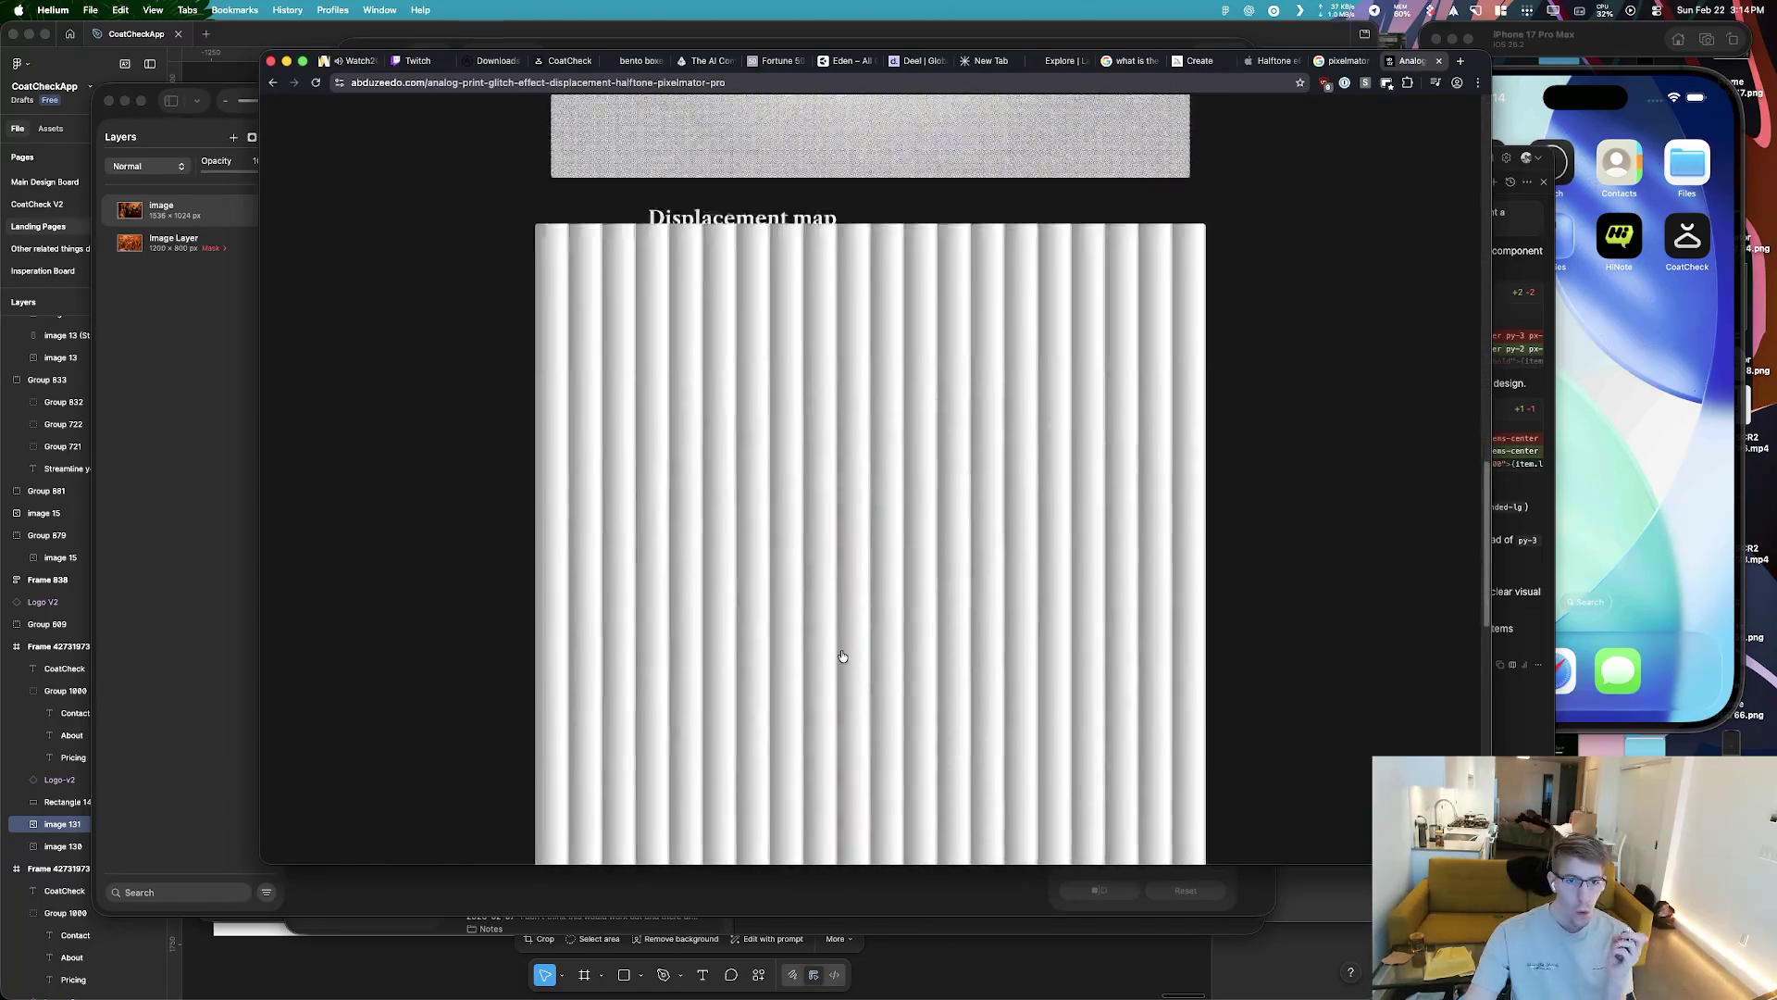
{"action": "scroll", "coordinate": [835, 651], "scroll_direction": "down", "scroll_amount": 4}
{"action": "left_click", "coordinate": [717, 520]}
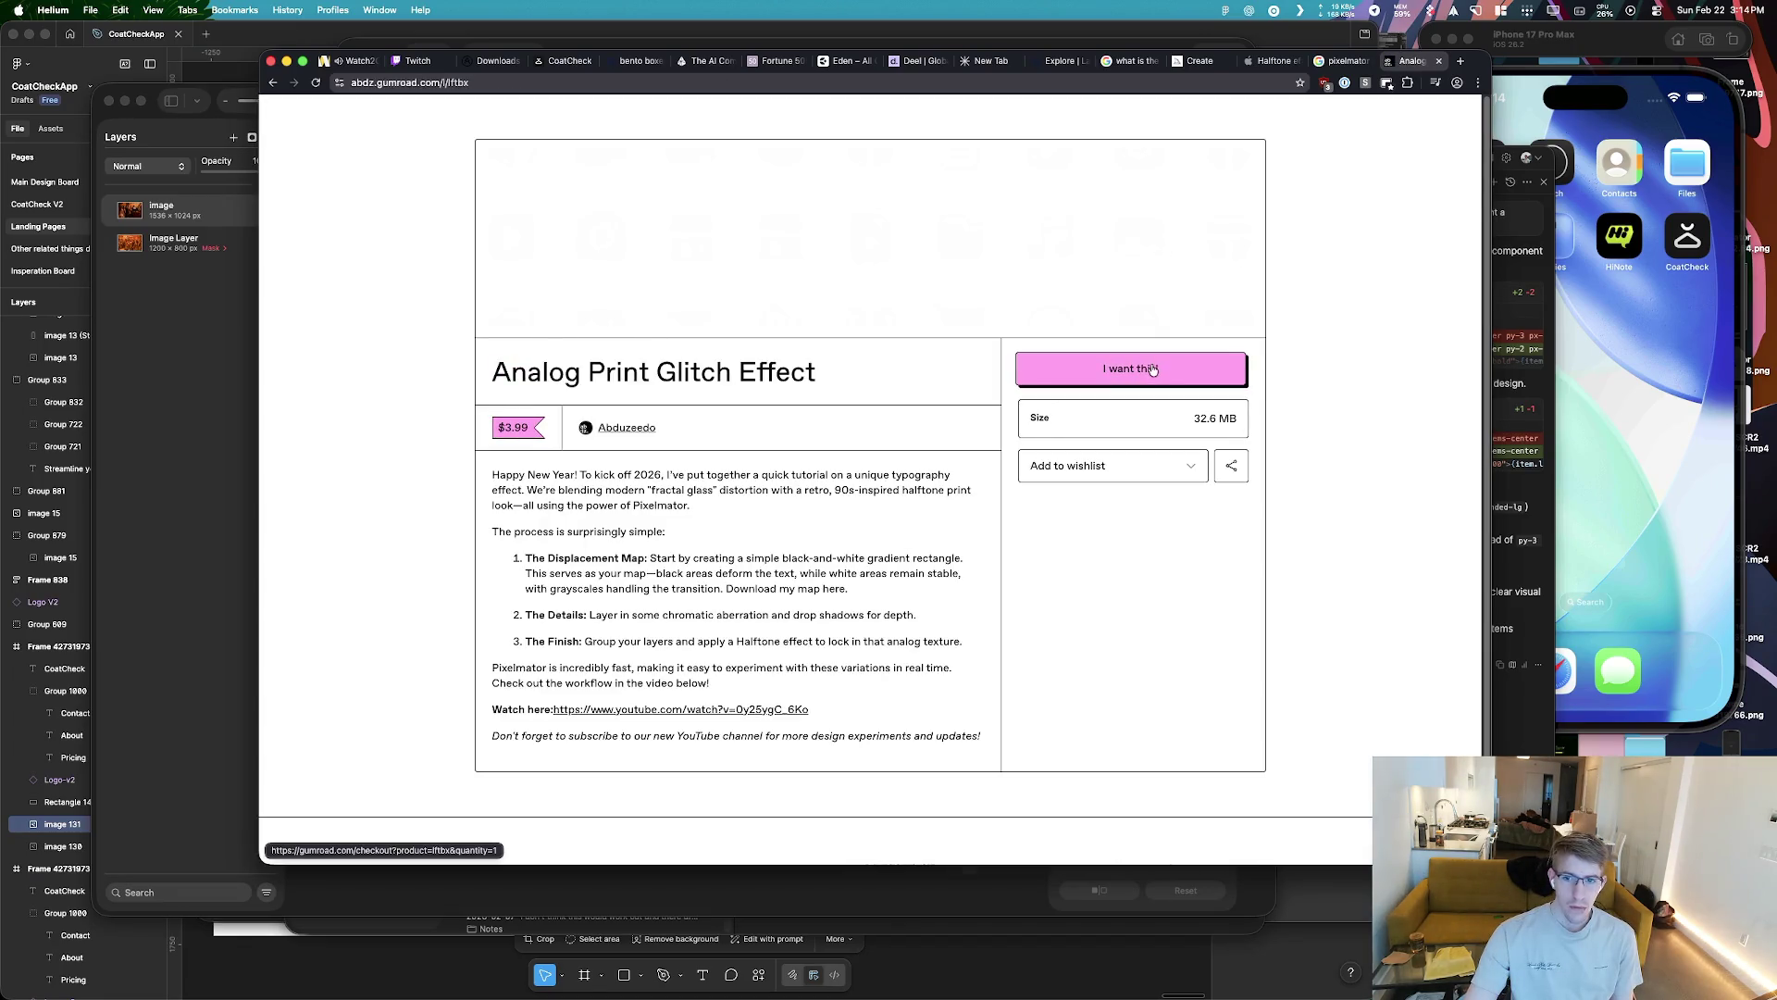
{"action": "left_click", "coordinate": [1203, 378]}
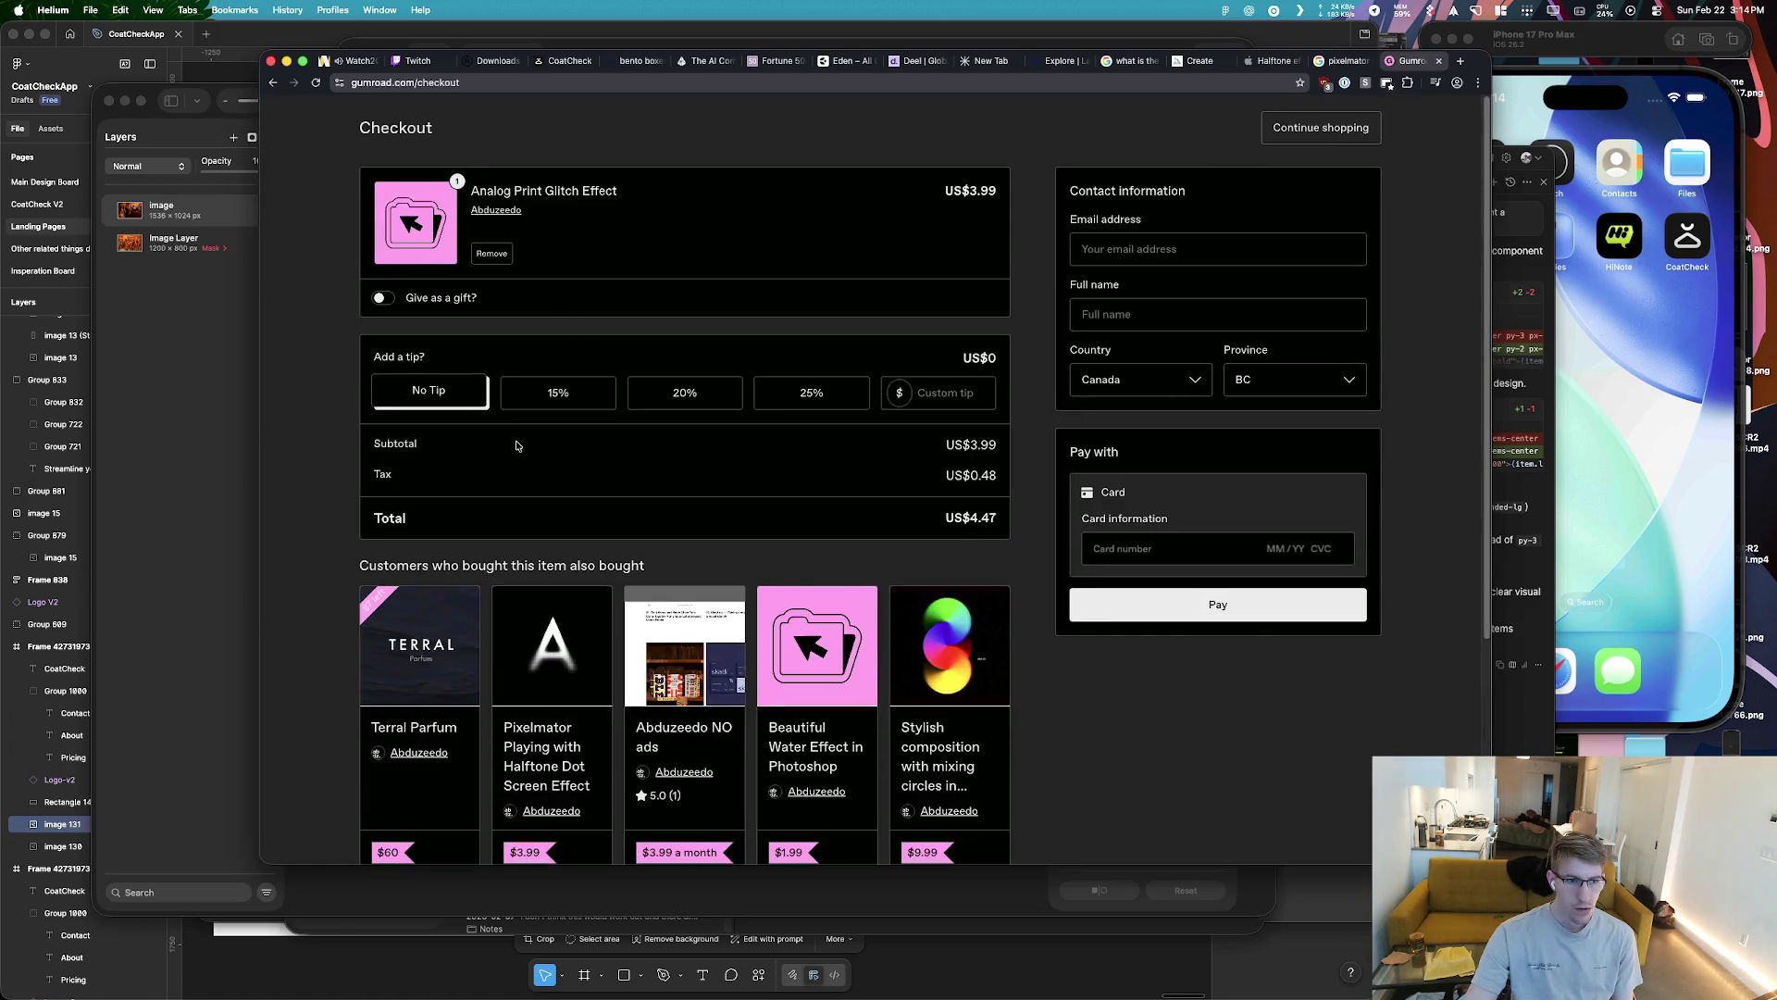
{"action": "left_click", "coordinate": [443, 405]}
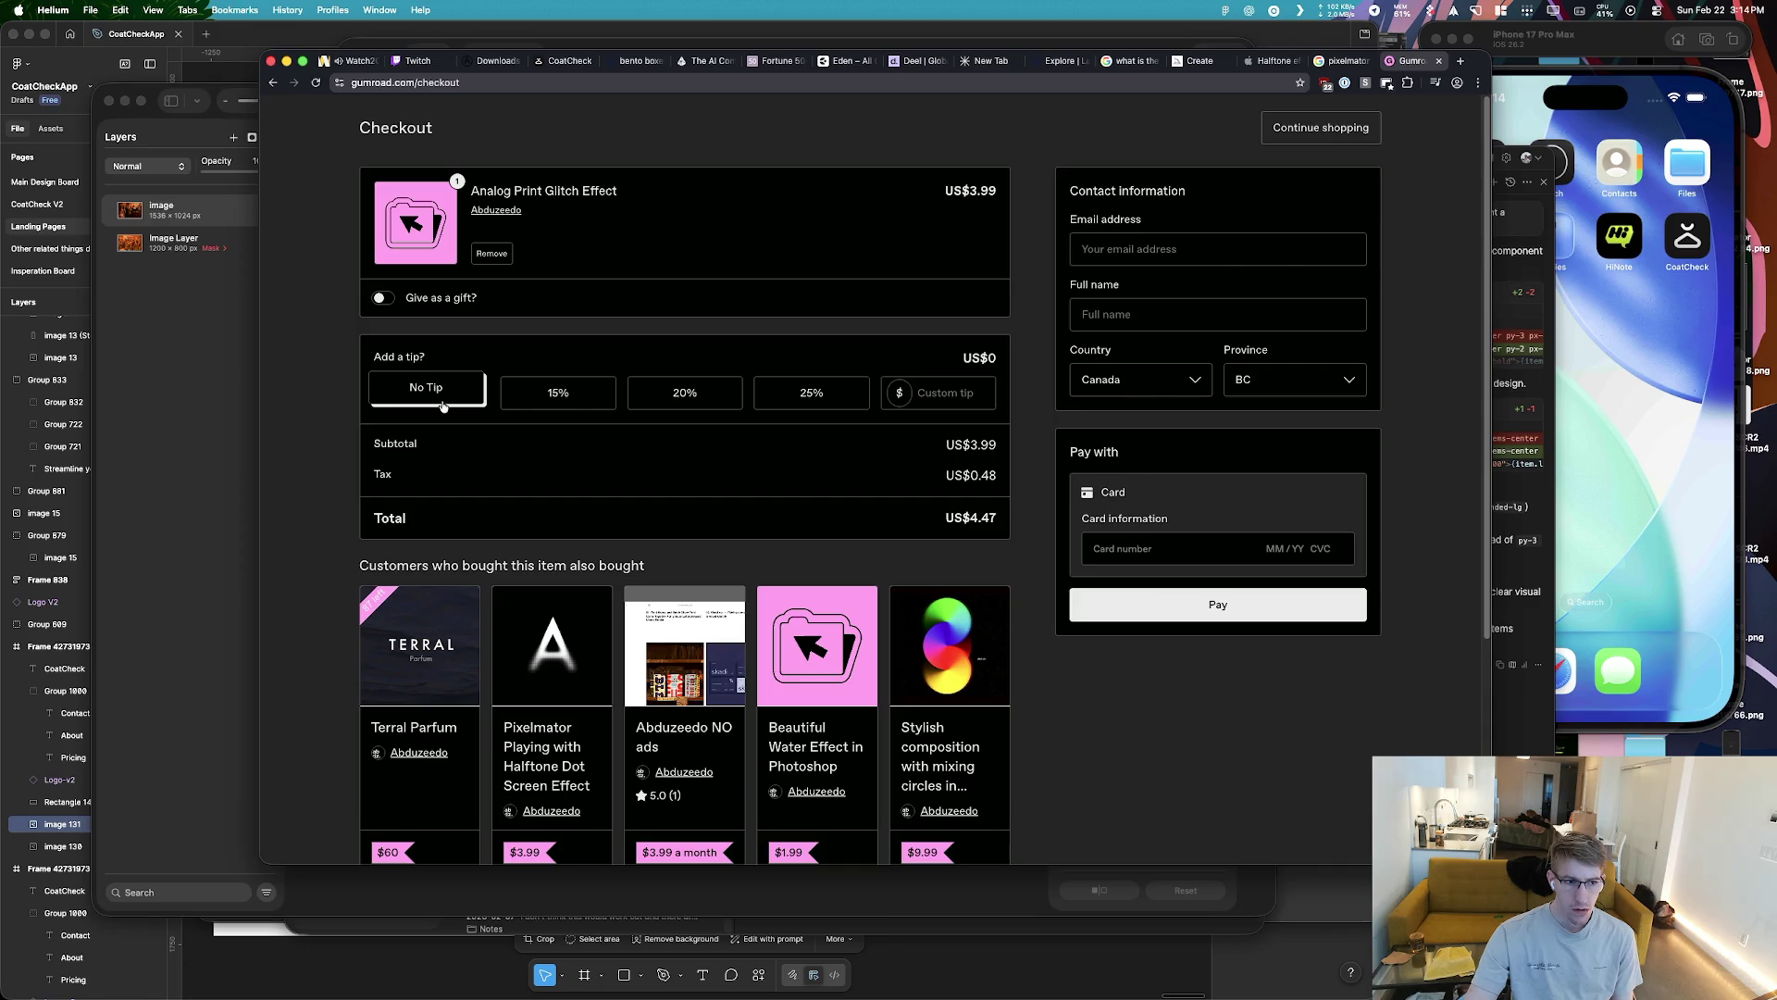
{"action": "key", "text": "super+bracketleft"}
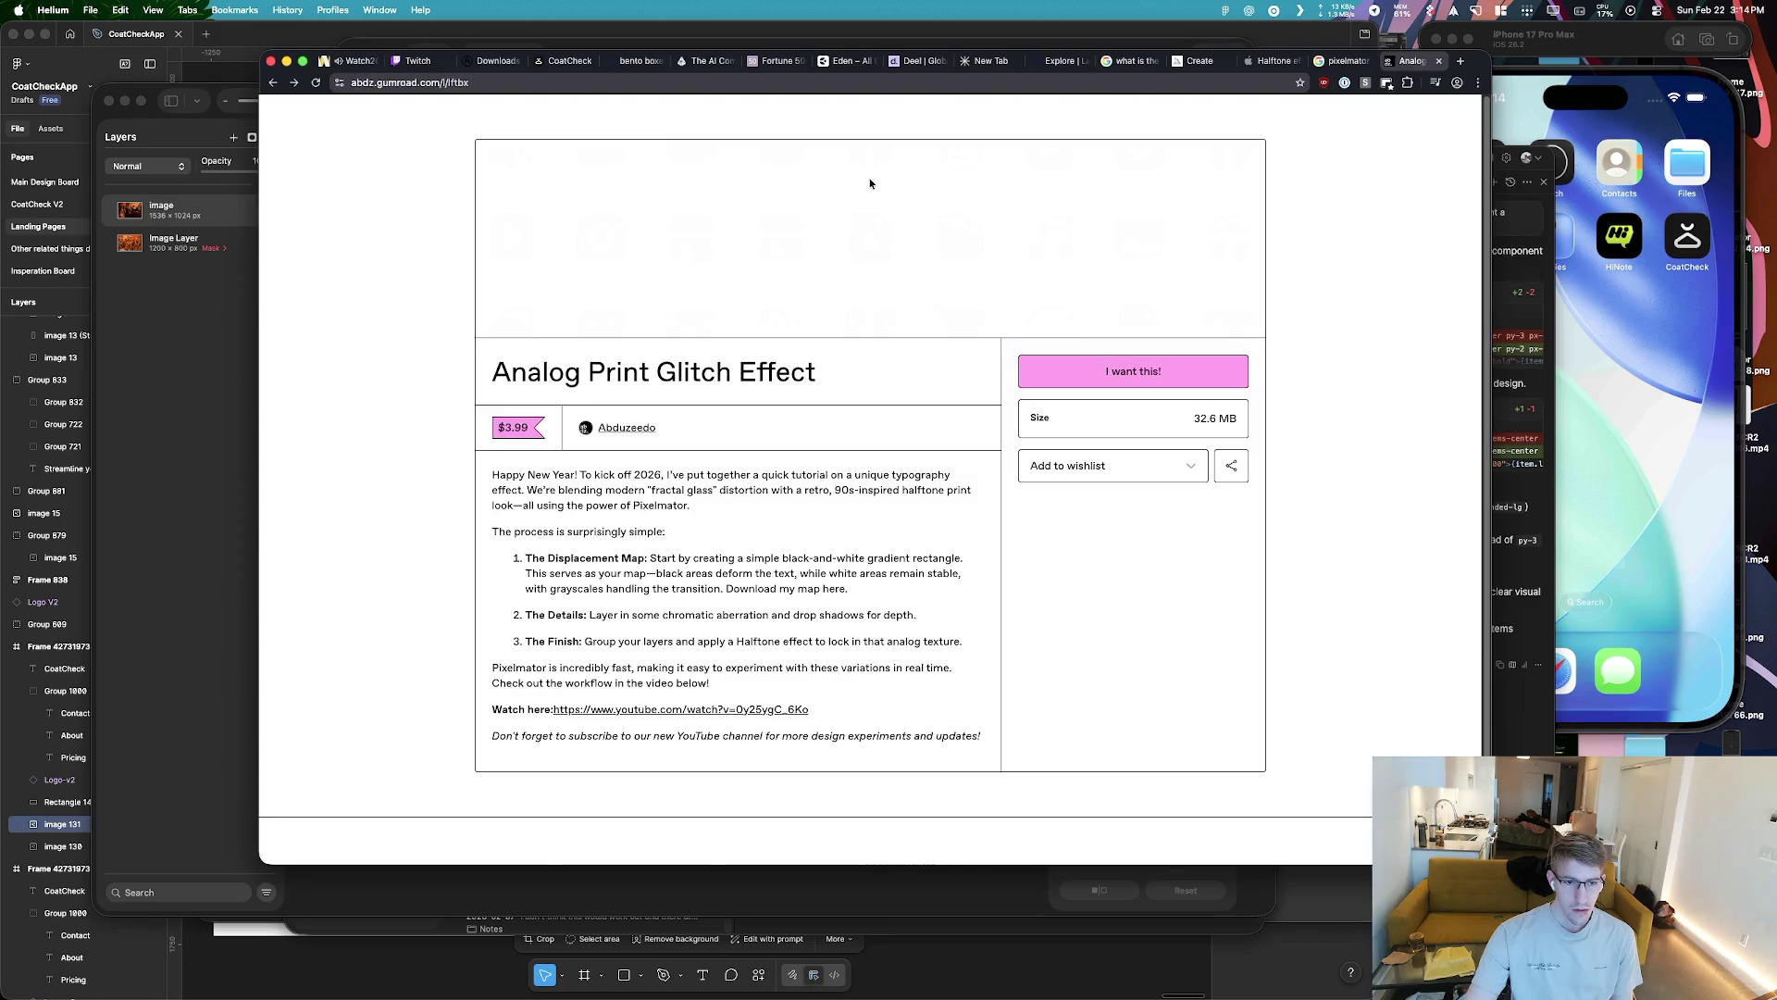
{"action": "key", "text": "super+bracketleft"}
{"action": "key", "text": "super+bracketleft"}
Look at the PhotoJoseph 'Pixelmator Pro: Effects pt 2' result, then return to Pixelmator Pro
{"action": "scroll", "coordinate": [641, 694], "scroll_direction": "down", "scroll_amount": 2}
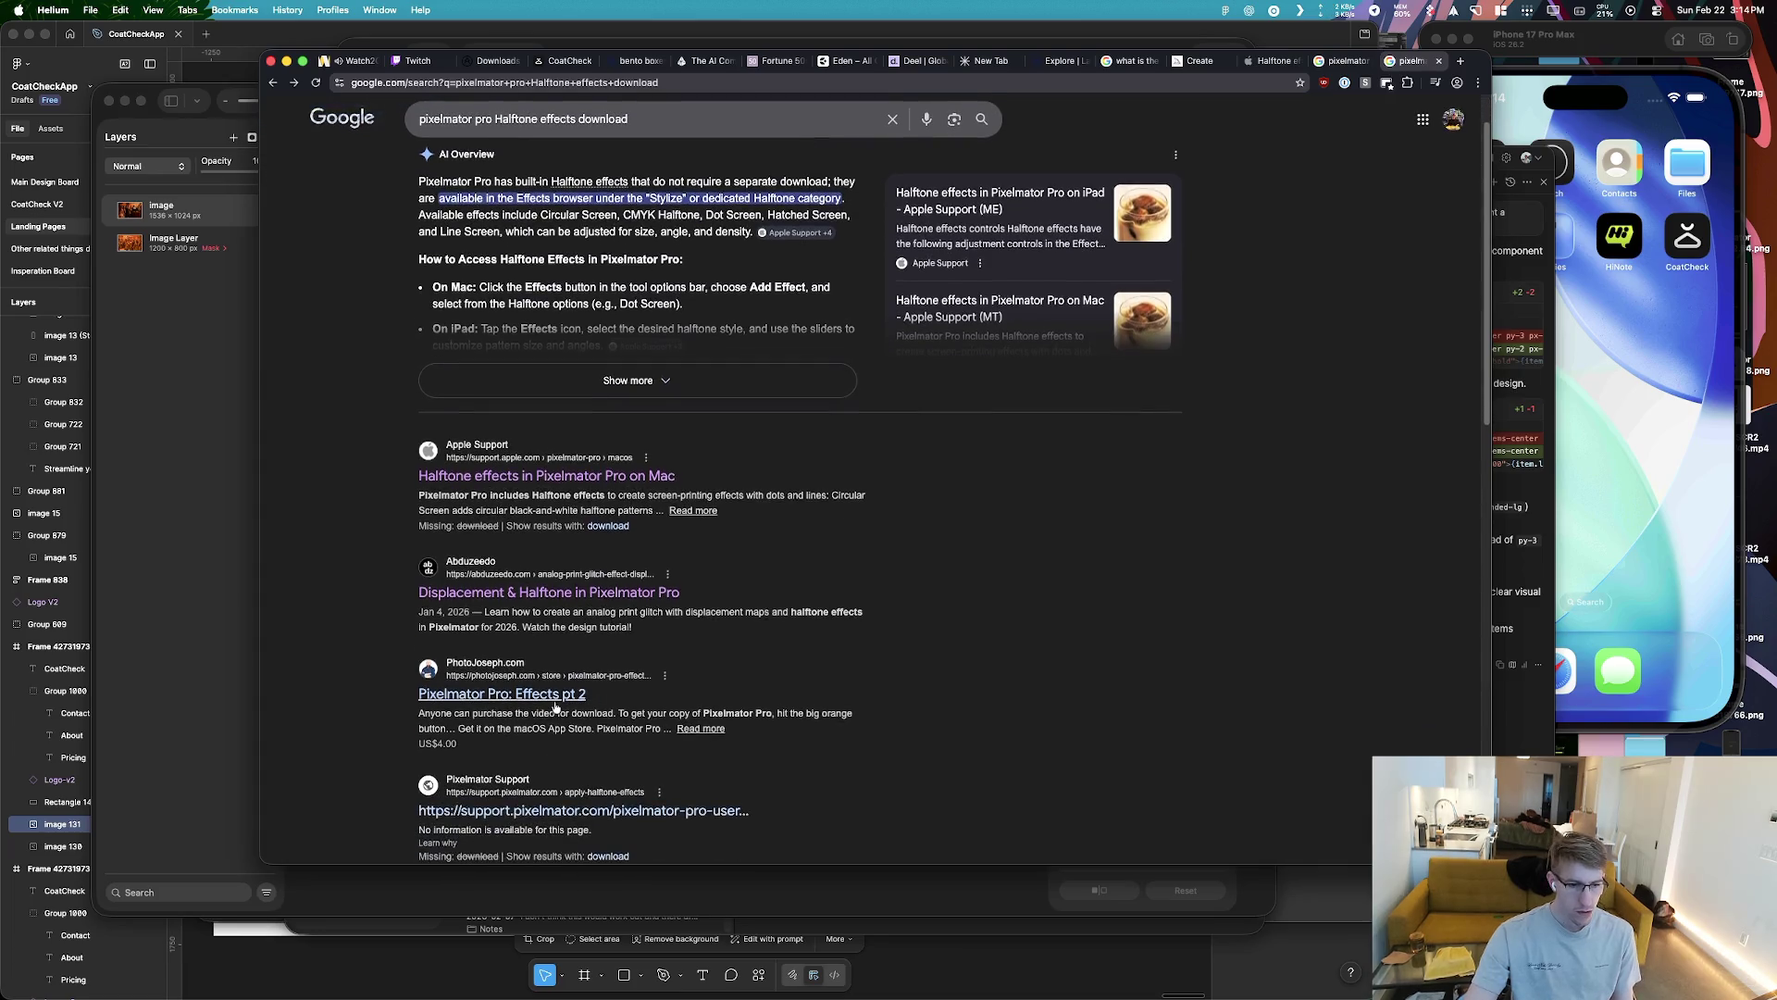
{"action": "left_click", "coordinate": [566, 694]}
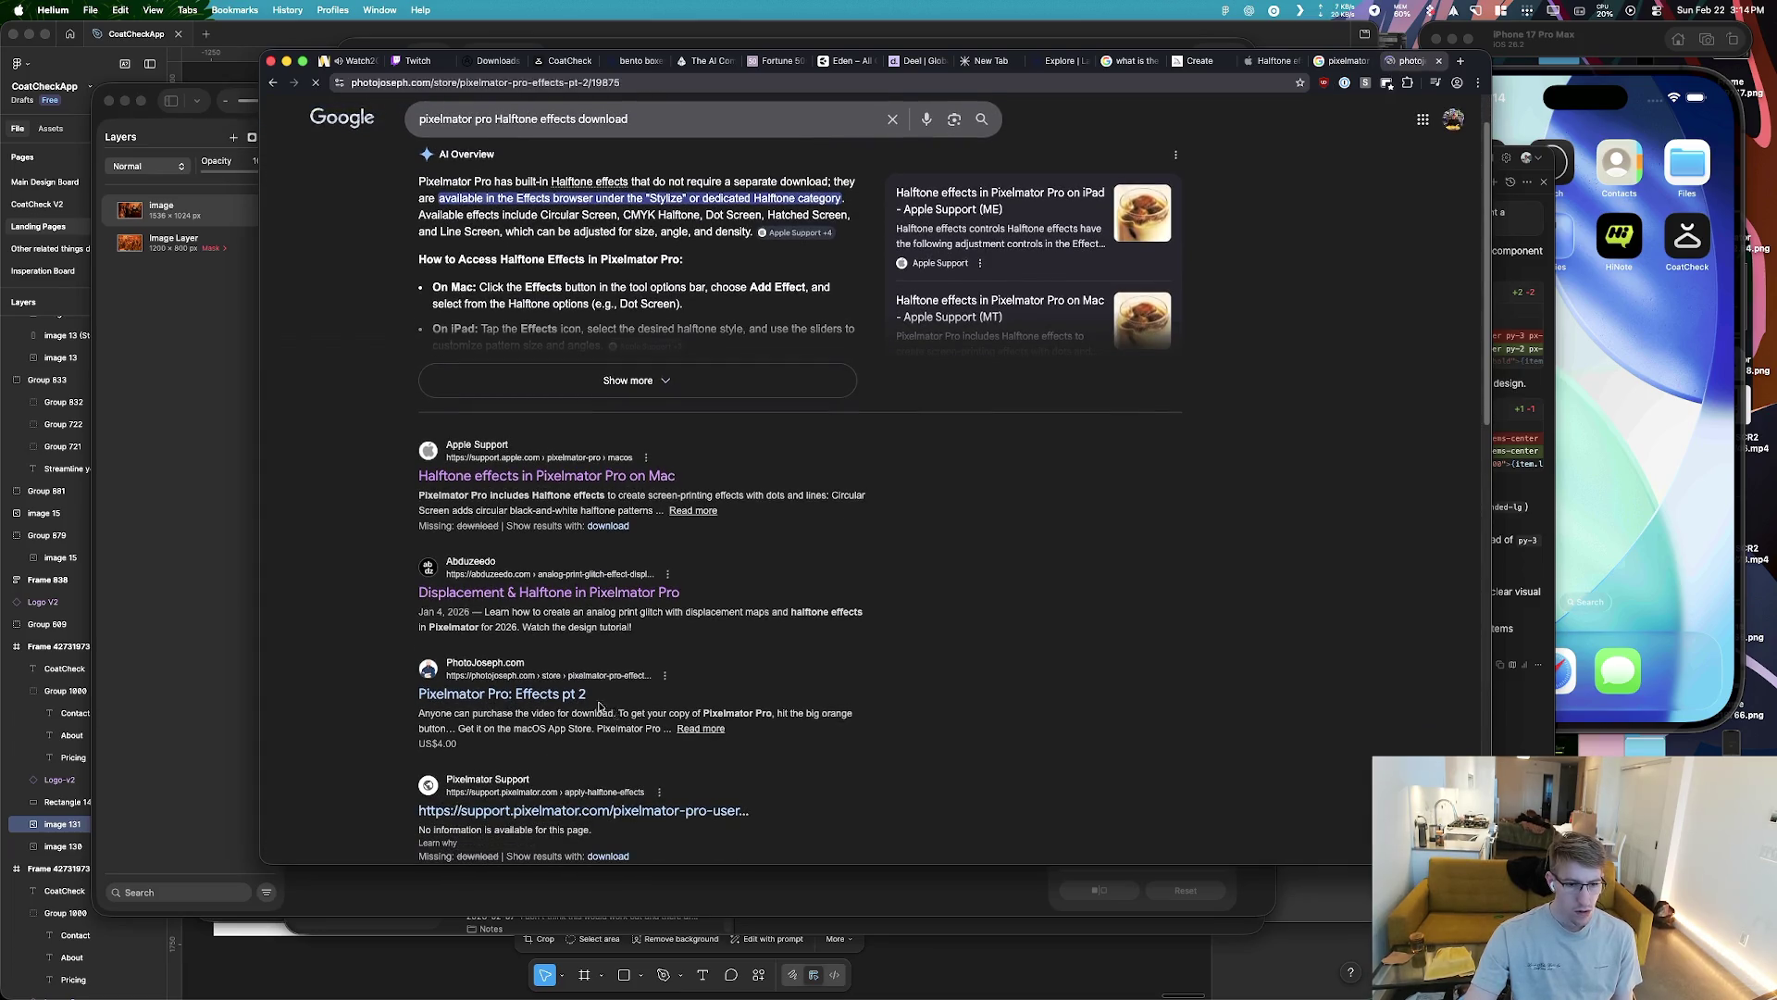
{"action": "scroll", "coordinate": [566, 693], "scroll_direction": "down", "scroll_amount": 10}
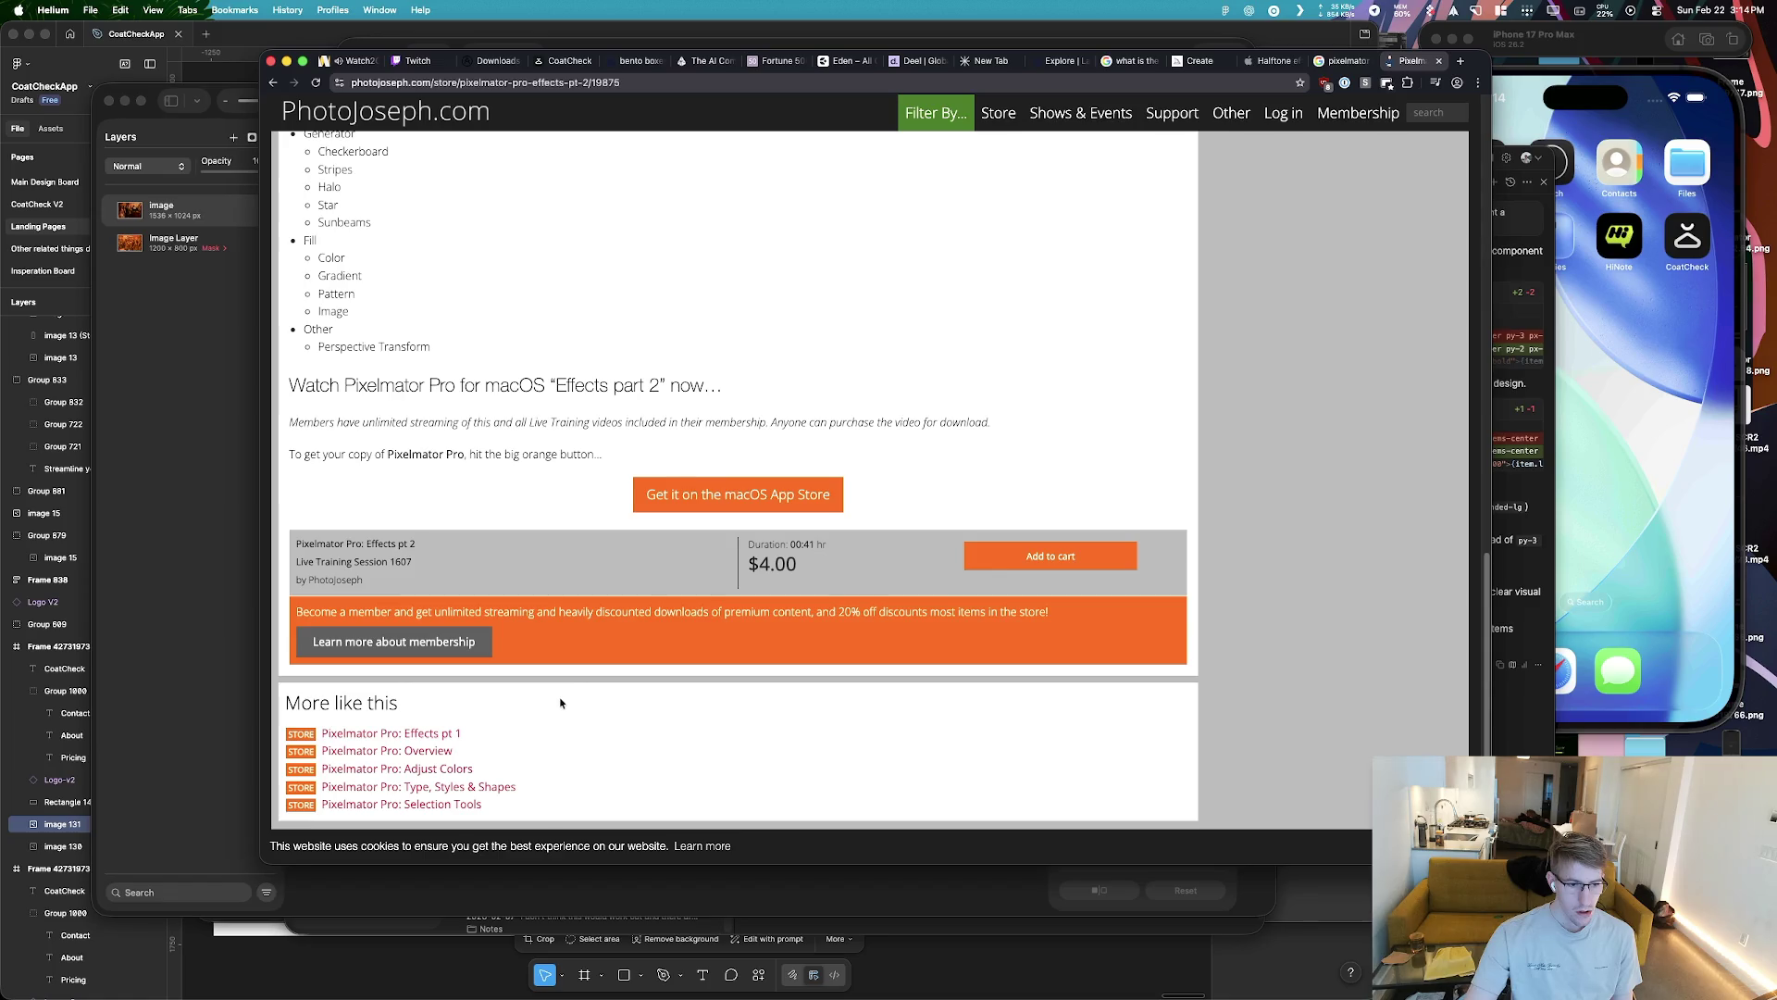
{"action": "key", "text": "super+bracketleft"}
{"action": "scroll", "coordinate": [601, 597], "scroll_direction": "down", "scroll_amount": 3}
{"action": "key", "text": "super+Tab"}
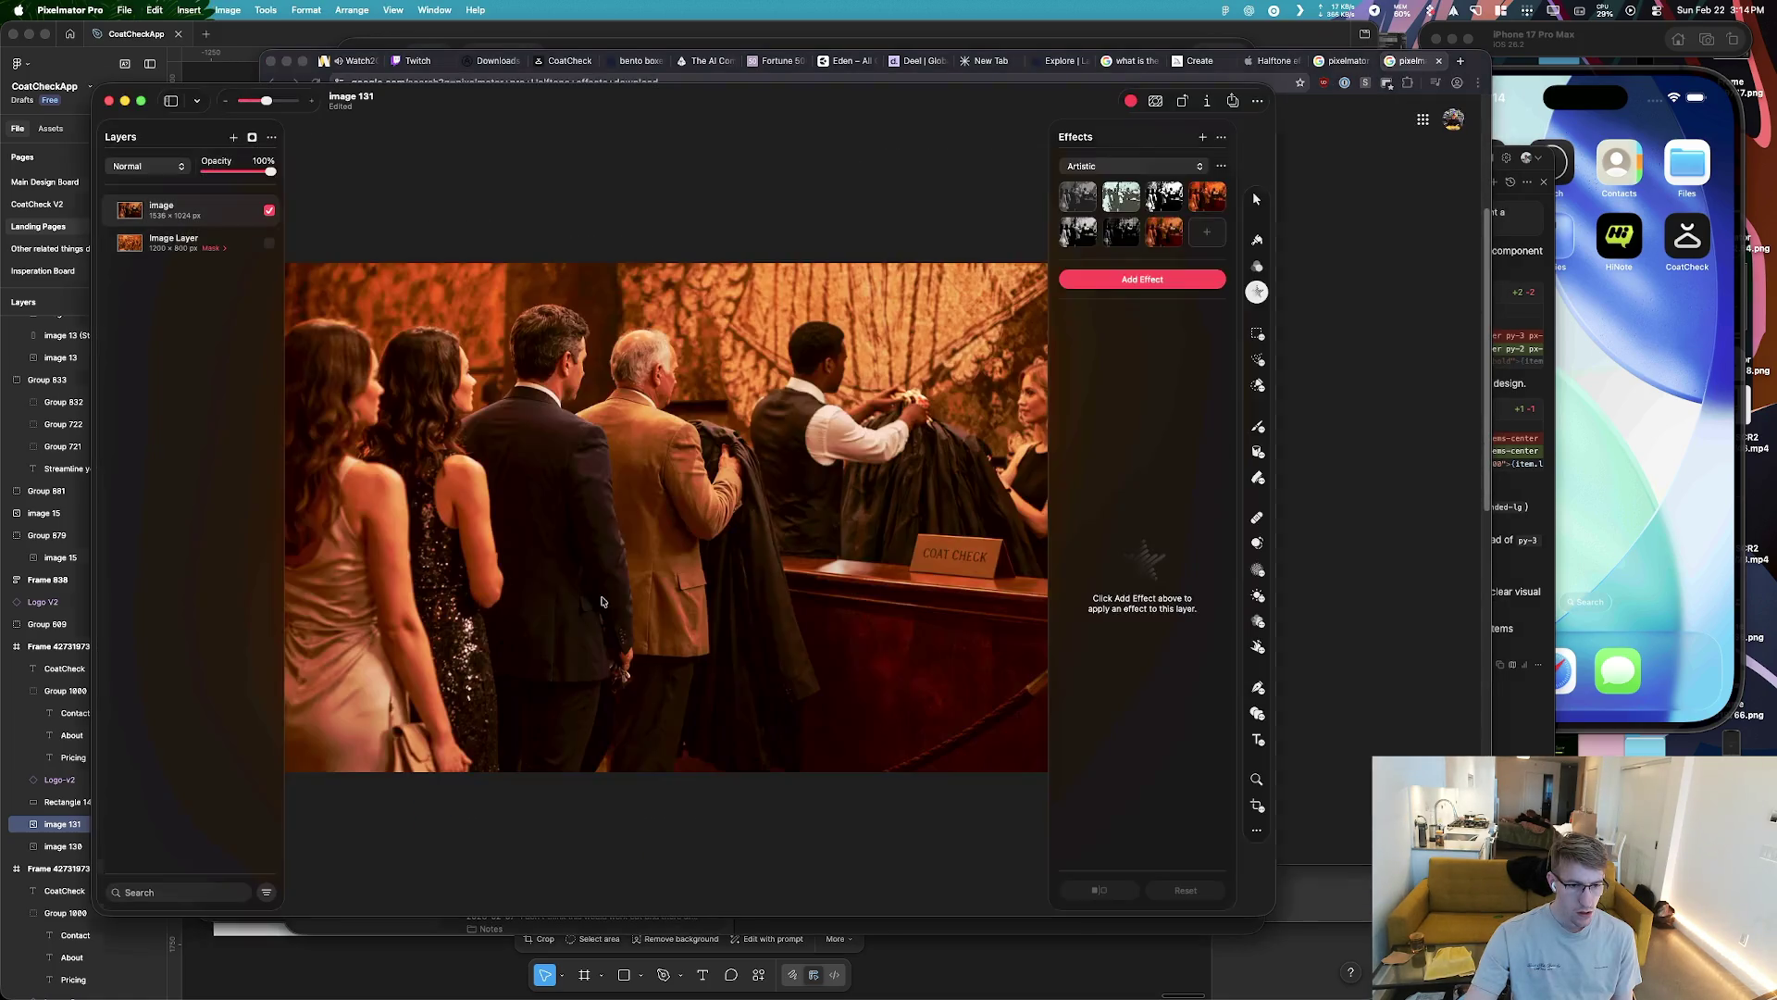
Add CMYK Halftone from the Halftone category of the effects browser to the new image layer
{"action": "left_click", "coordinate": [1153, 172]}
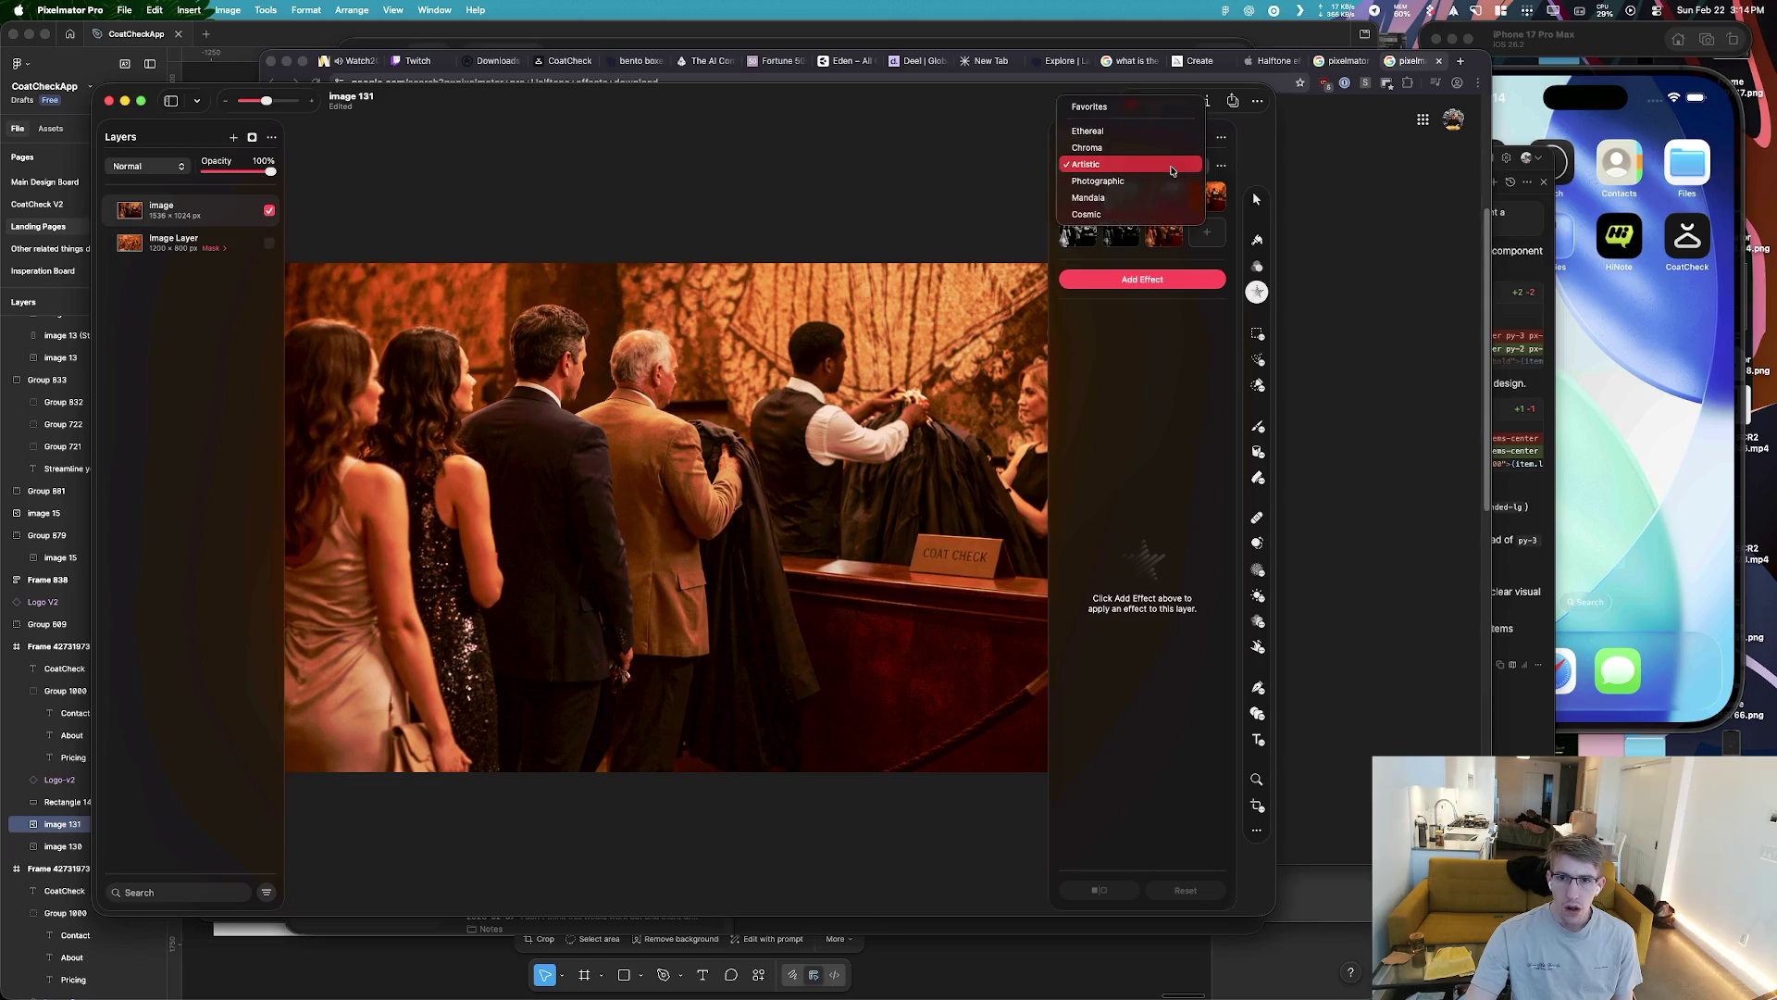
{"action": "left_click", "coordinate": [1160, 267]}
{"action": "left_click", "coordinate": [1157, 281]}
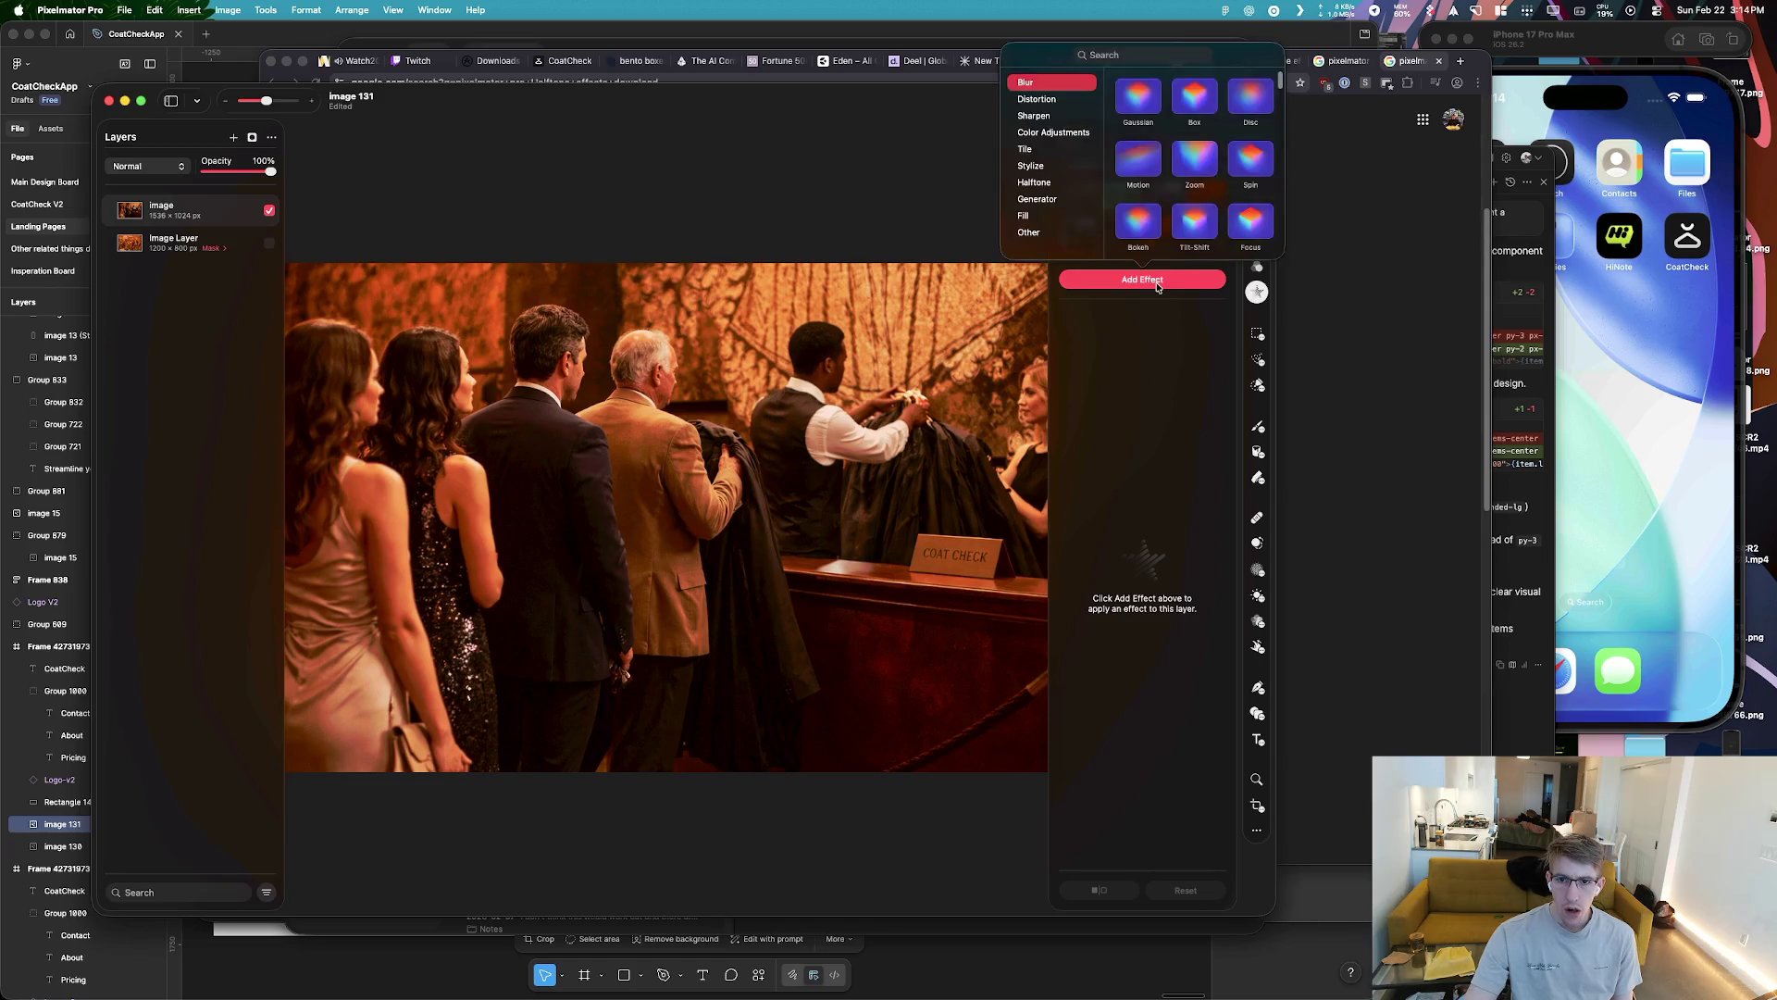
{"action": "left_click", "coordinate": [1054, 184]}
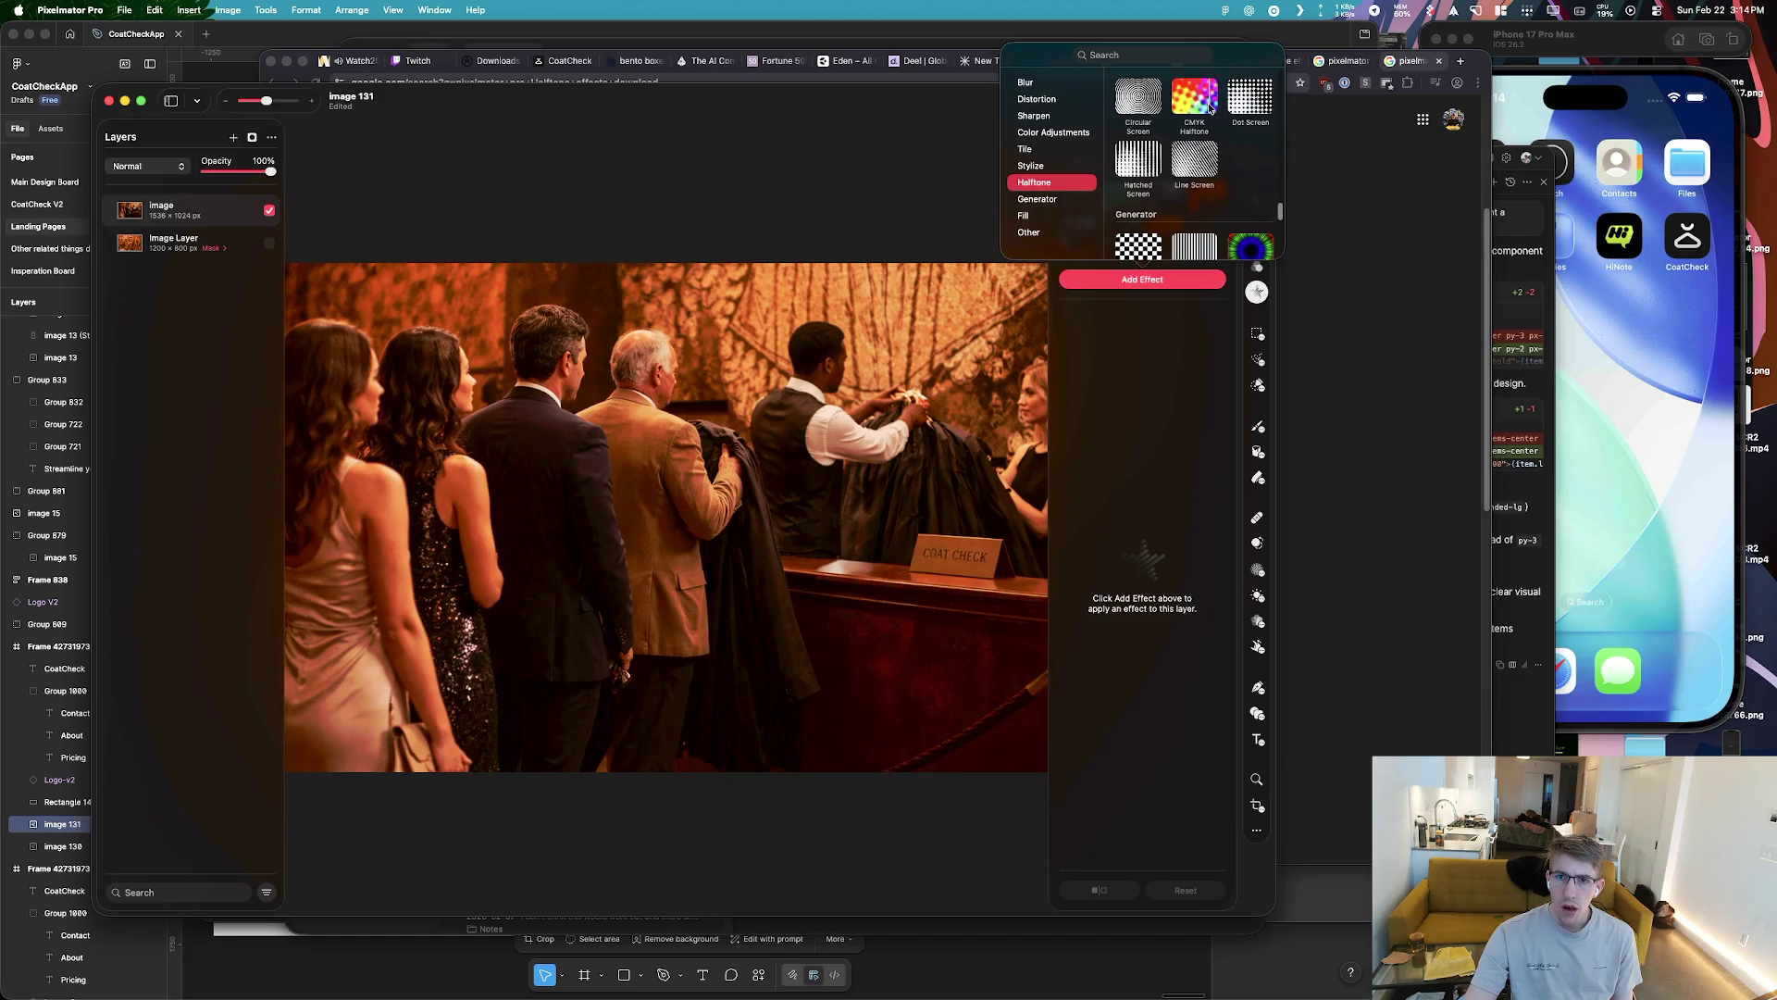
{"action": "scroll", "coordinate": [1223, 227], "scroll_direction": "down", "scroll_amount": 2}
{"action": "scroll", "coordinate": [1226, 232], "scroll_direction": "down", "scroll_amount": 2}
{"action": "scroll", "coordinate": [1223, 234], "scroll_direction": "down", "scroll_amount": 2}
{"action": "scroll", "coordinate": [1219, 237], "scroll_direction": "down", "scroll_amount": 2}
{"action": "scroll", "coordinate": [1219, 237], "scroll_direction": "up", "scroll_amount": 3}
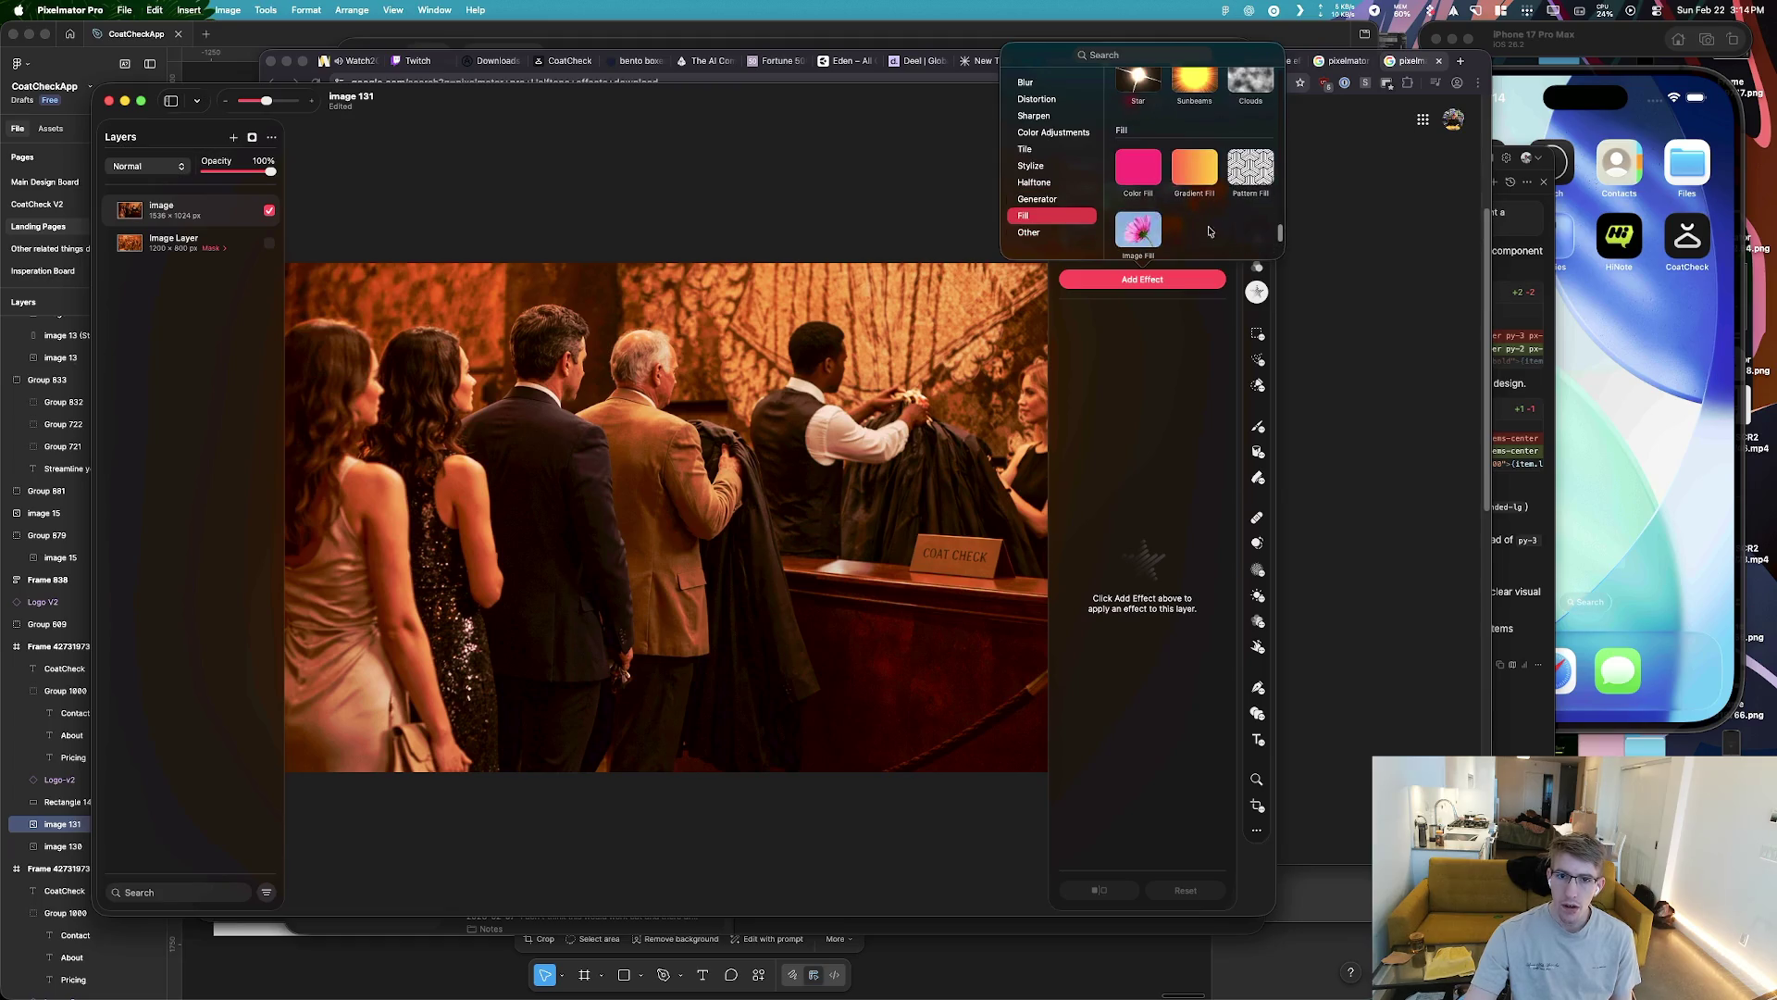
{"action": "left_click", "coordinate": [1033, 183]}
{"action": "scroll", "coordinate": [1180, 117], "scroll_direction": "up", "scroll_amount": 1}
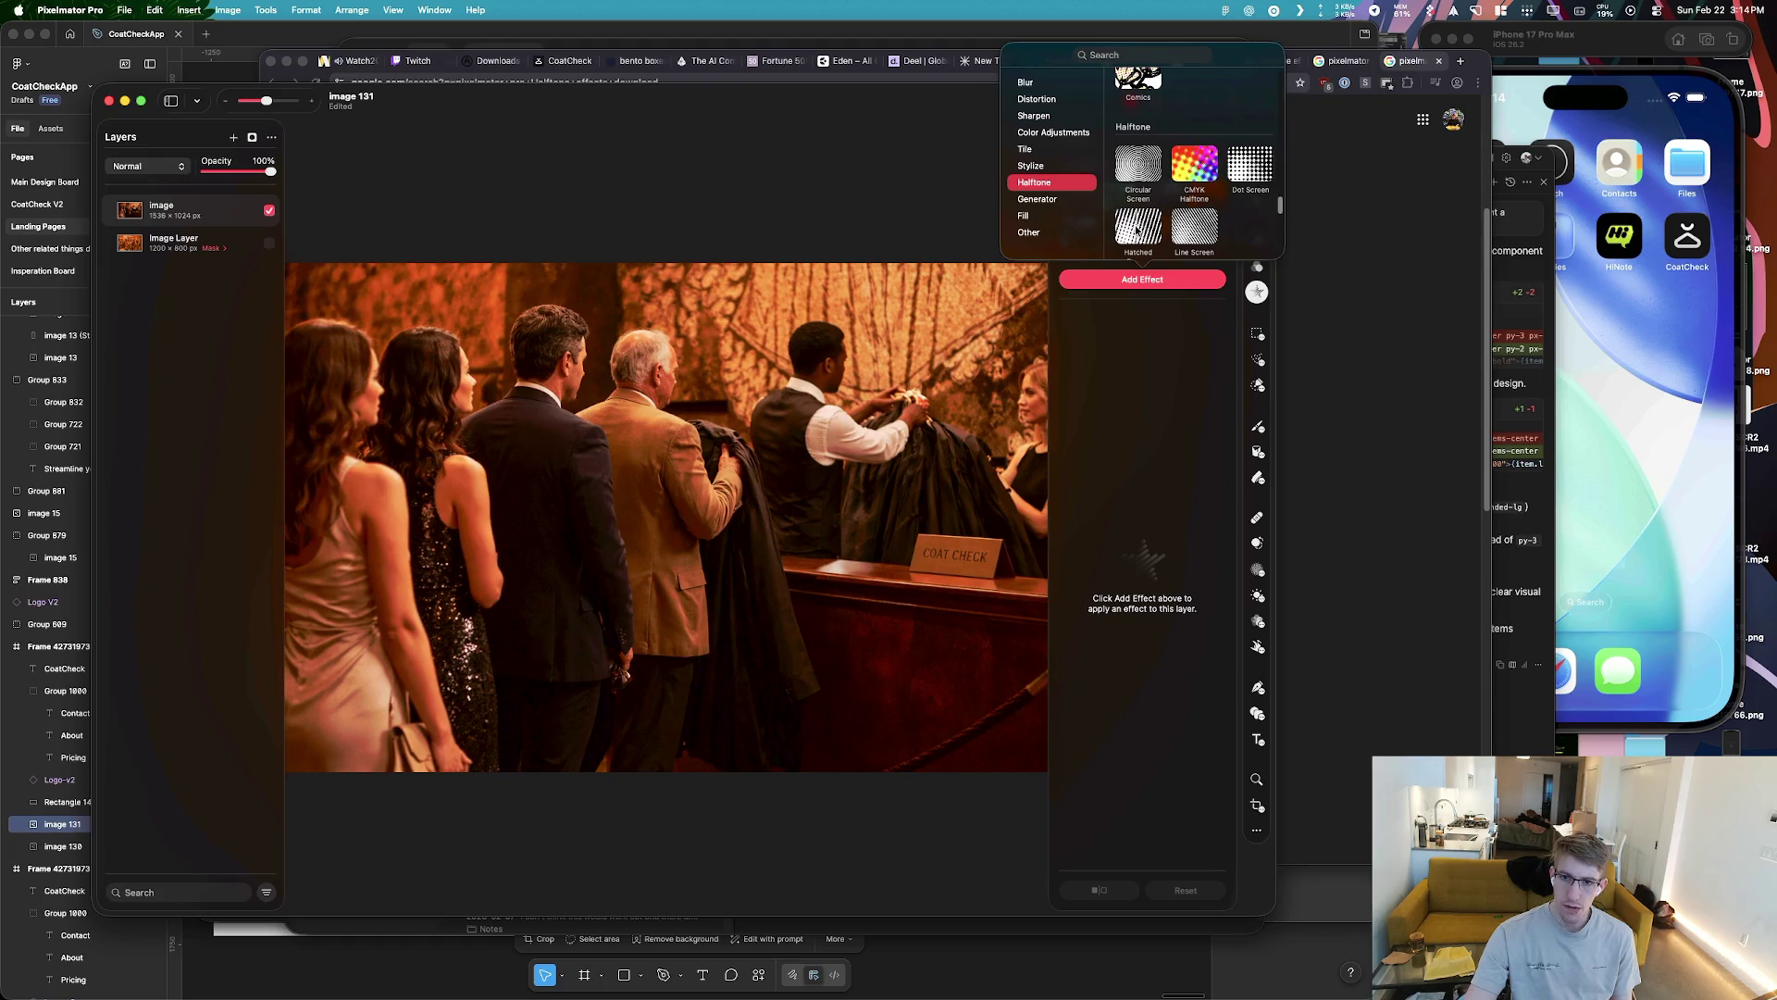
{"action": "left_click", "coordinate": [1196, 167]}
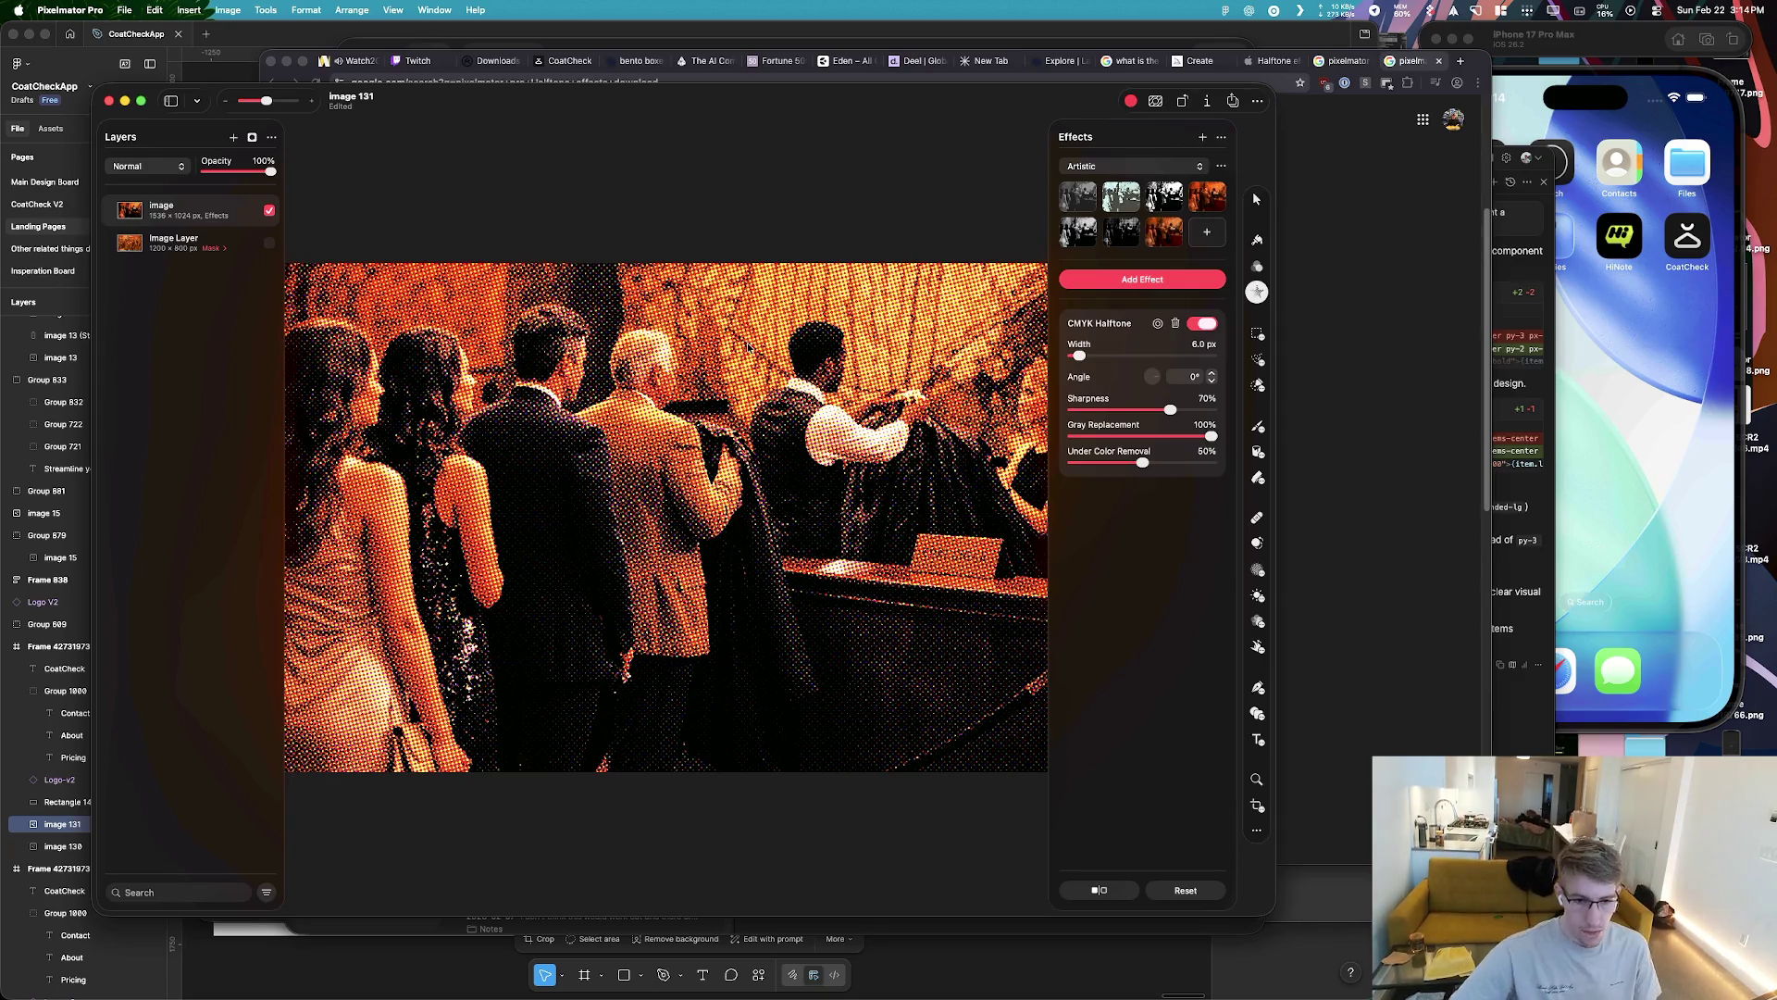
Set CMYK Halftone to 10.4 px width, 90% sharpness, 100% under color removal, then switch it off
{"action": "mouse_move", "coordinate": [1080, 355]}
{"action": "left_mouse_down"}
{"action": "mouse_move", "coordinate": [1140, 356]}
{"action": "mouse_move", "coordinate": [1082, 362]}
{"action": "left_mouse_up"}
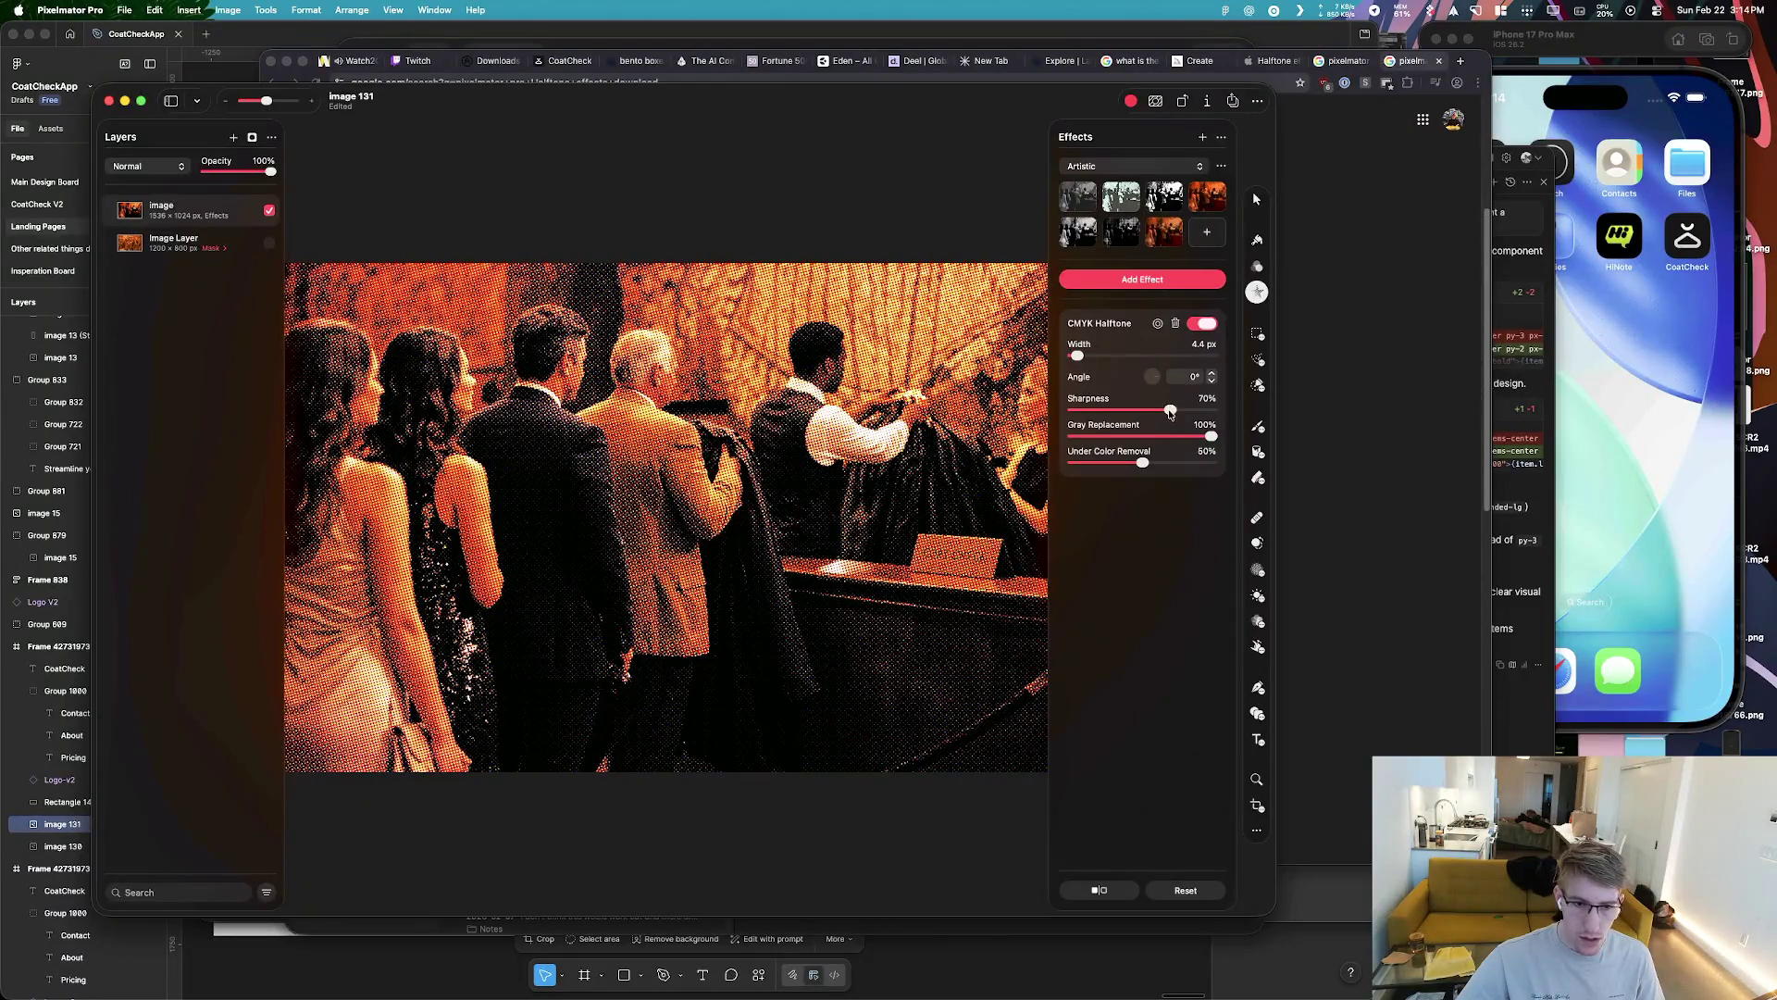
{"action": "left_click_drag", "start_coordinate": [1170, 410], "coordinate": [1213, 412]}
{"action": "left_click_drag", "start_coordinate": [1079, 357], "coordinate": [1113, 358]}
{"action": "mouse_move", "coordinate": [1141, 462]}
{"action": "left_mouse_down"}
{"action": "mouse_move", "coordinate": [1197, 463]}
{"action": "mouse_move", "coordinate": [1179, 436]}
{"action": "left_mouse_up"}
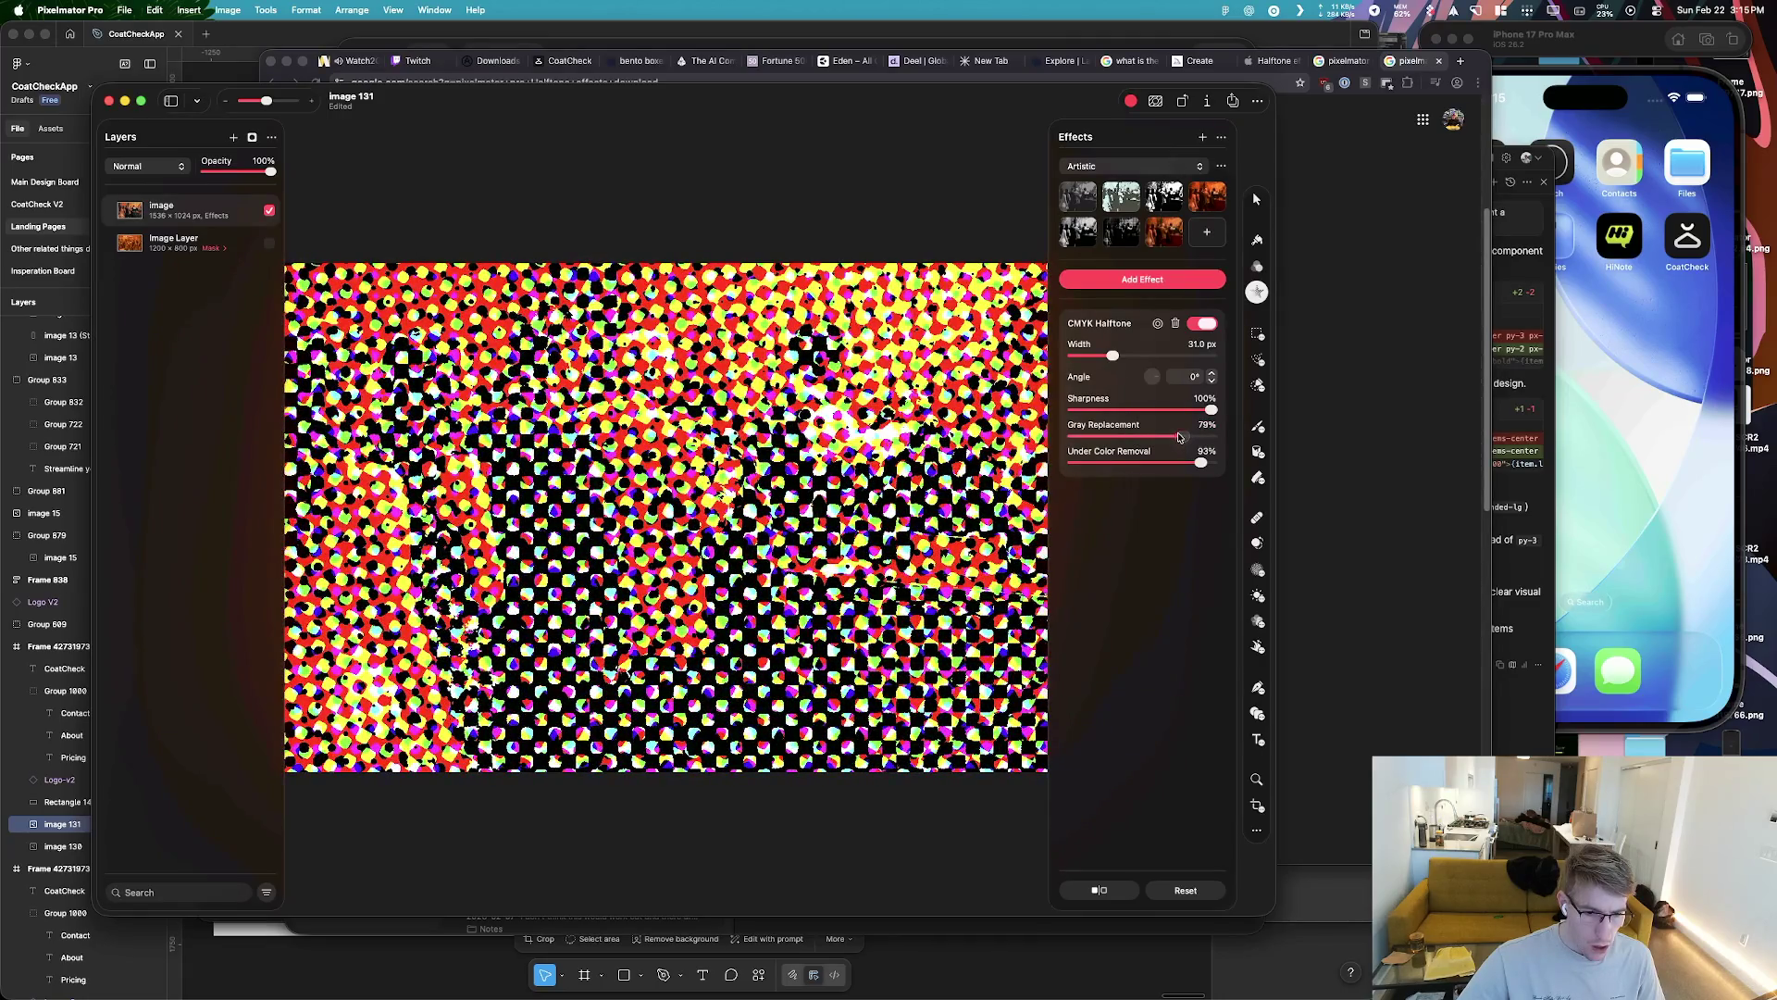
{"action": "left_click_drag", "start_coordinate": [1210, 411], "coordinate": [1193, 411]}
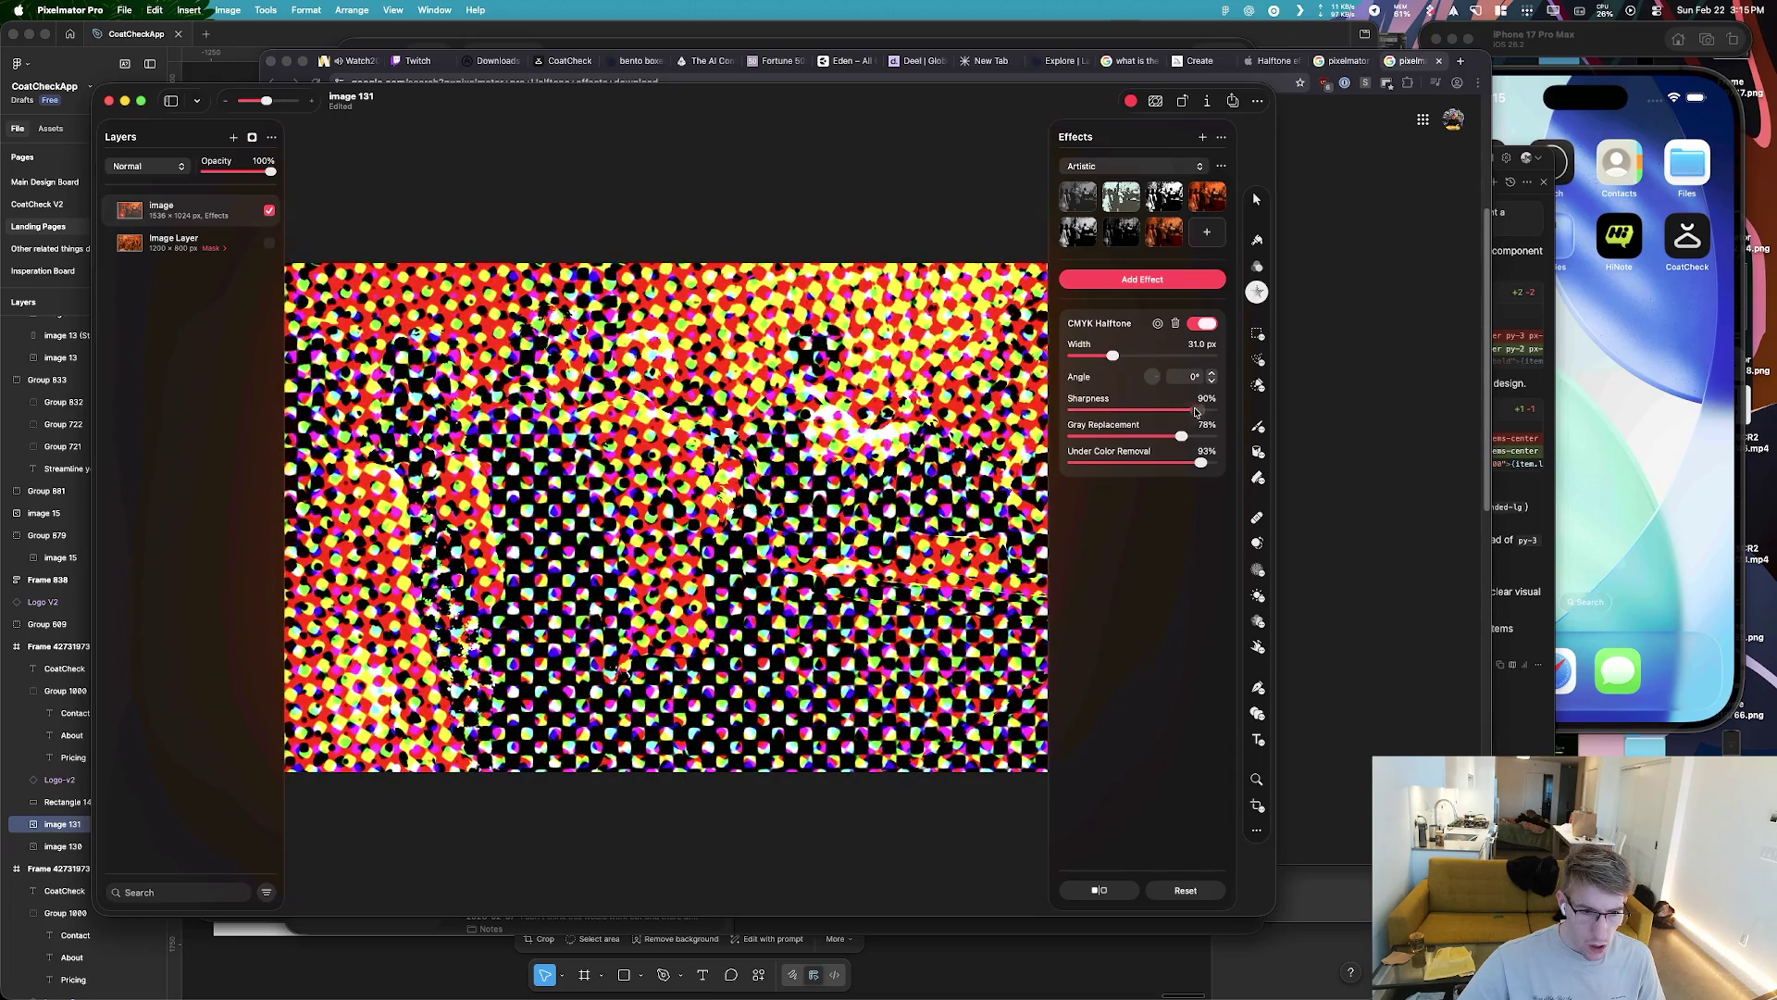
{"action": "left_click_drag", "start_coordinate": [1113, 356], "coordinate": [1162, 356]}
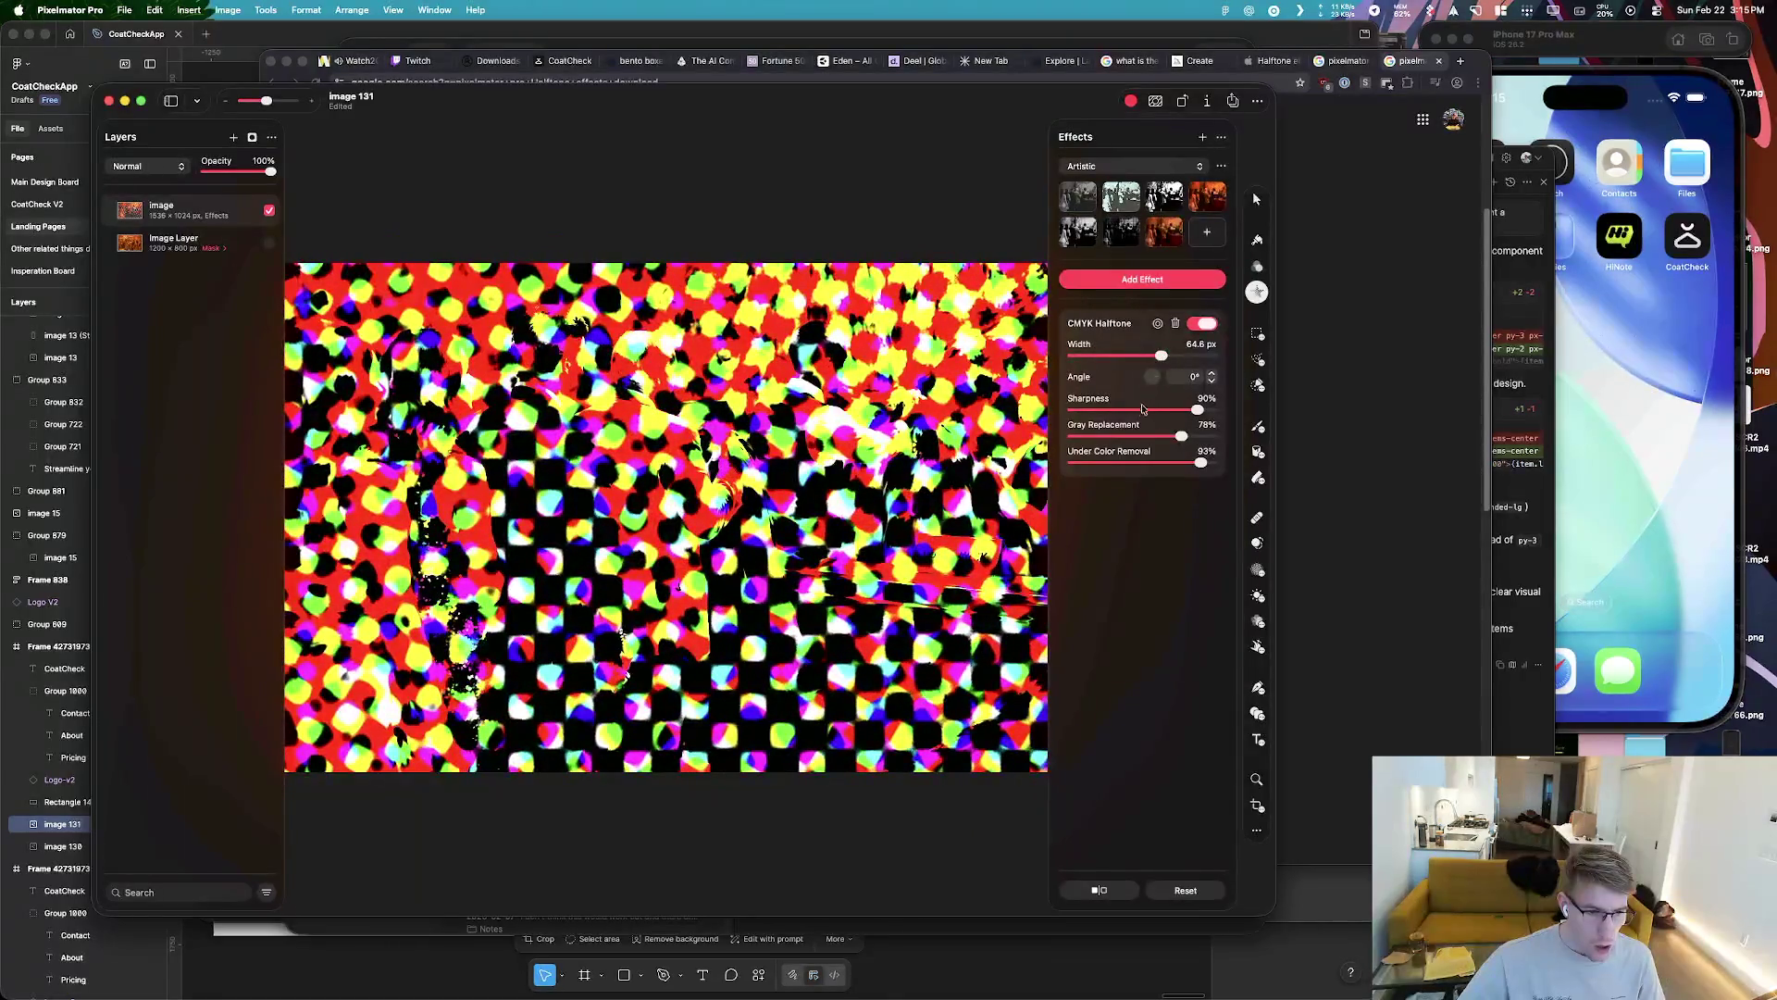
{"action": "left_click_drag", "start_coordinate": [1200, 463], "coordinate": [1211, 463]}
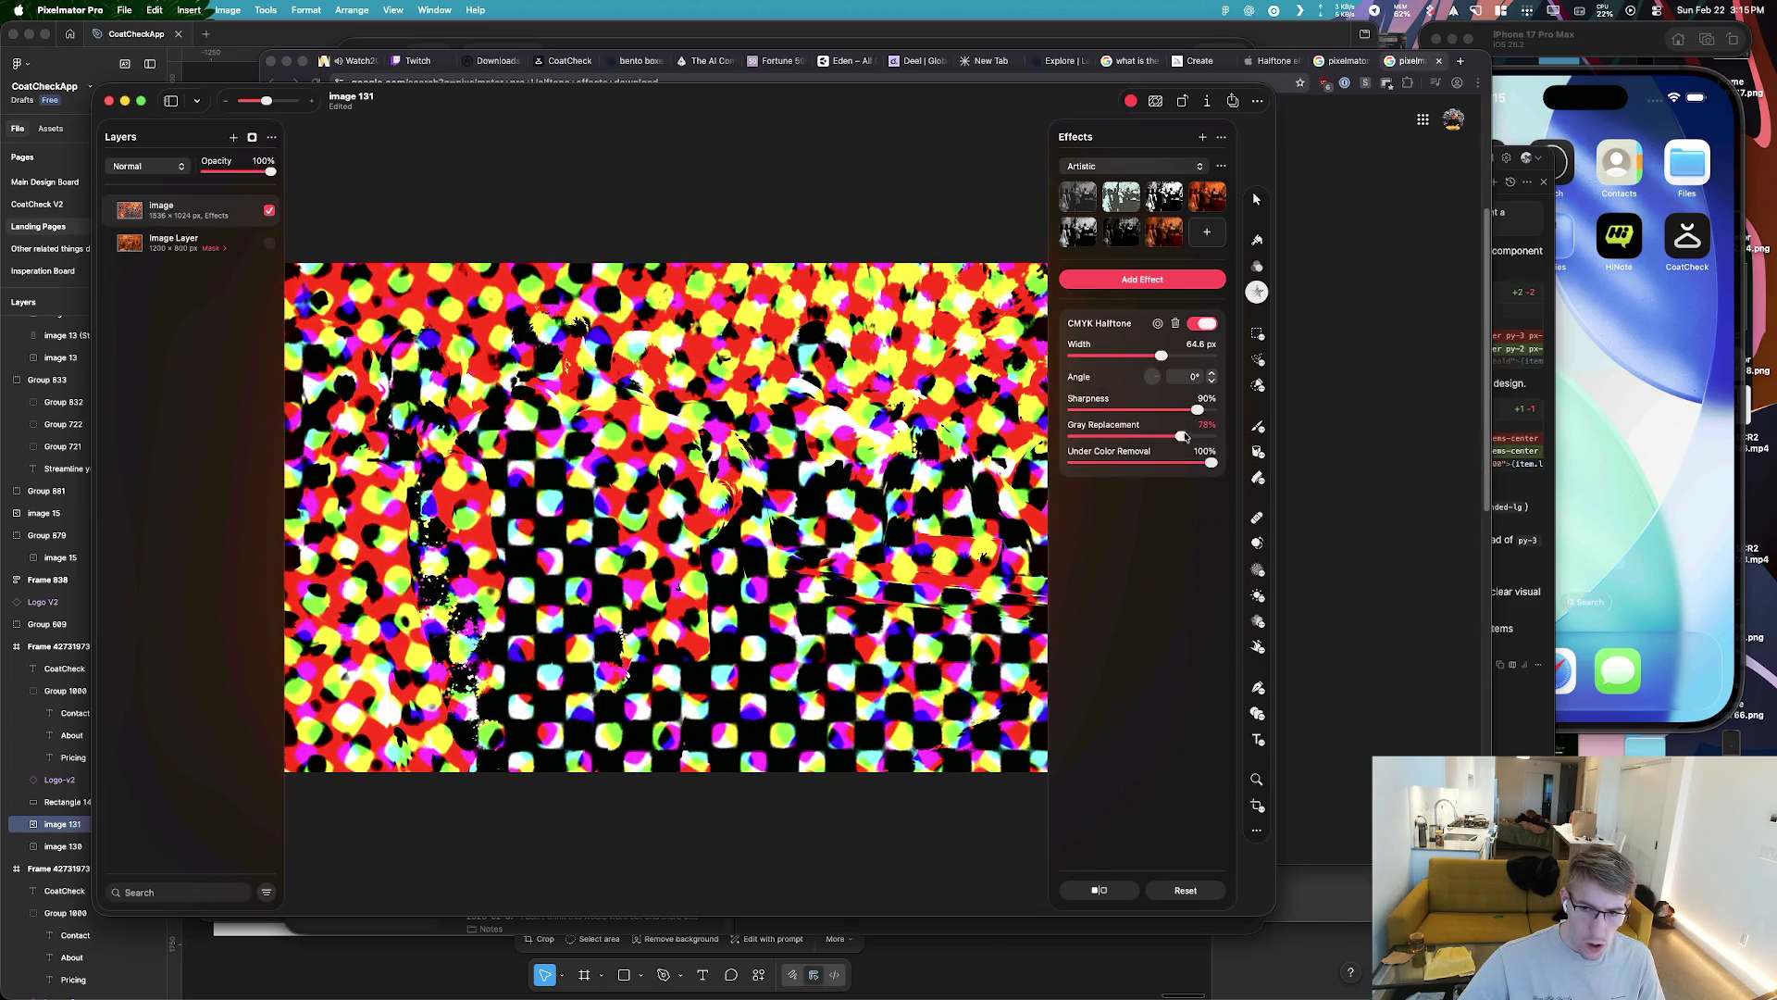
{"action": "mouse_move", "coordinate": [1183, 430]}
{"action": "left_mouse_down"}
{"action": "mouse_move", "coordinate": [1122, 463]}
{"action": "mouse_move", "coordinate": [1140, 436]}
{"action": "mouse_move", "coordinate": [1192, 435]}
{"action": "mouse_move", "coordinate": [1212, 463]}
{"action": "mouse_move", "coordinate": [1180, 442]}
{"action": "left_mouse_up"}
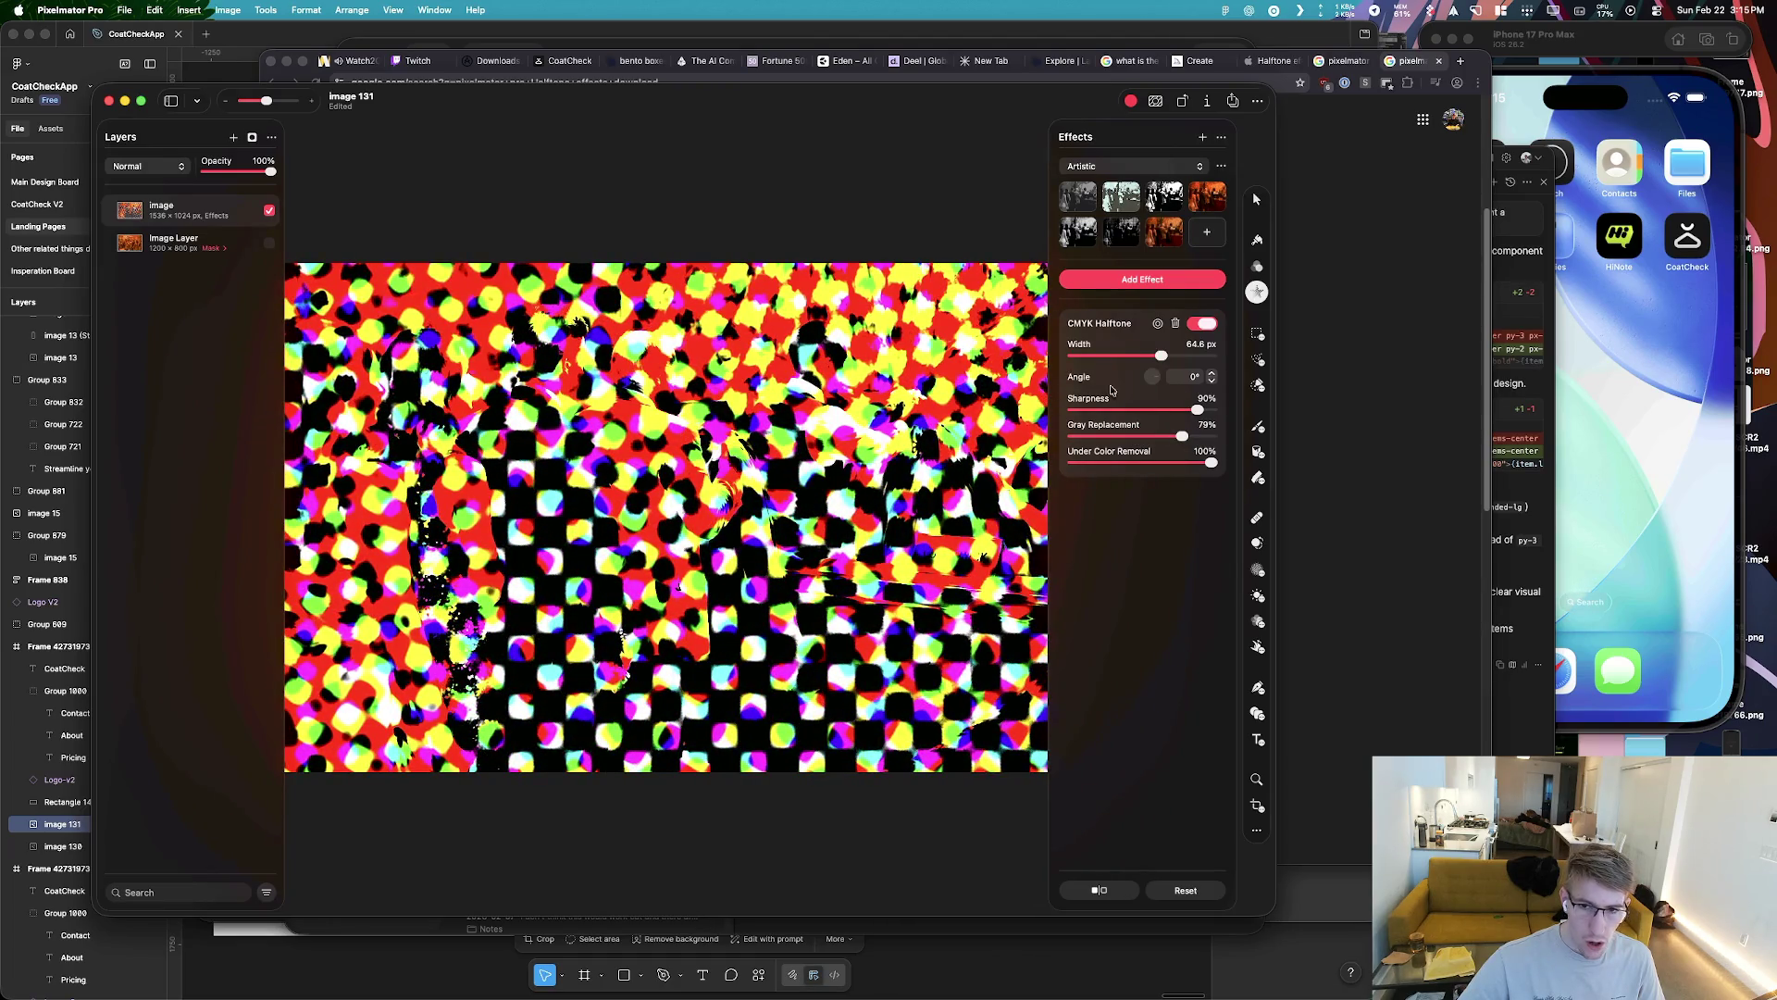
{"action": "mouse_move", "coordinate": [1162, 358]}
{"action": "left_mouse_down"}
{"action": "mouse_move", "coordinate": [1079, 357]}
{"action": "mouse_move", "coordinate": [1091, 367]}
{"action": "left_mouse_up"}
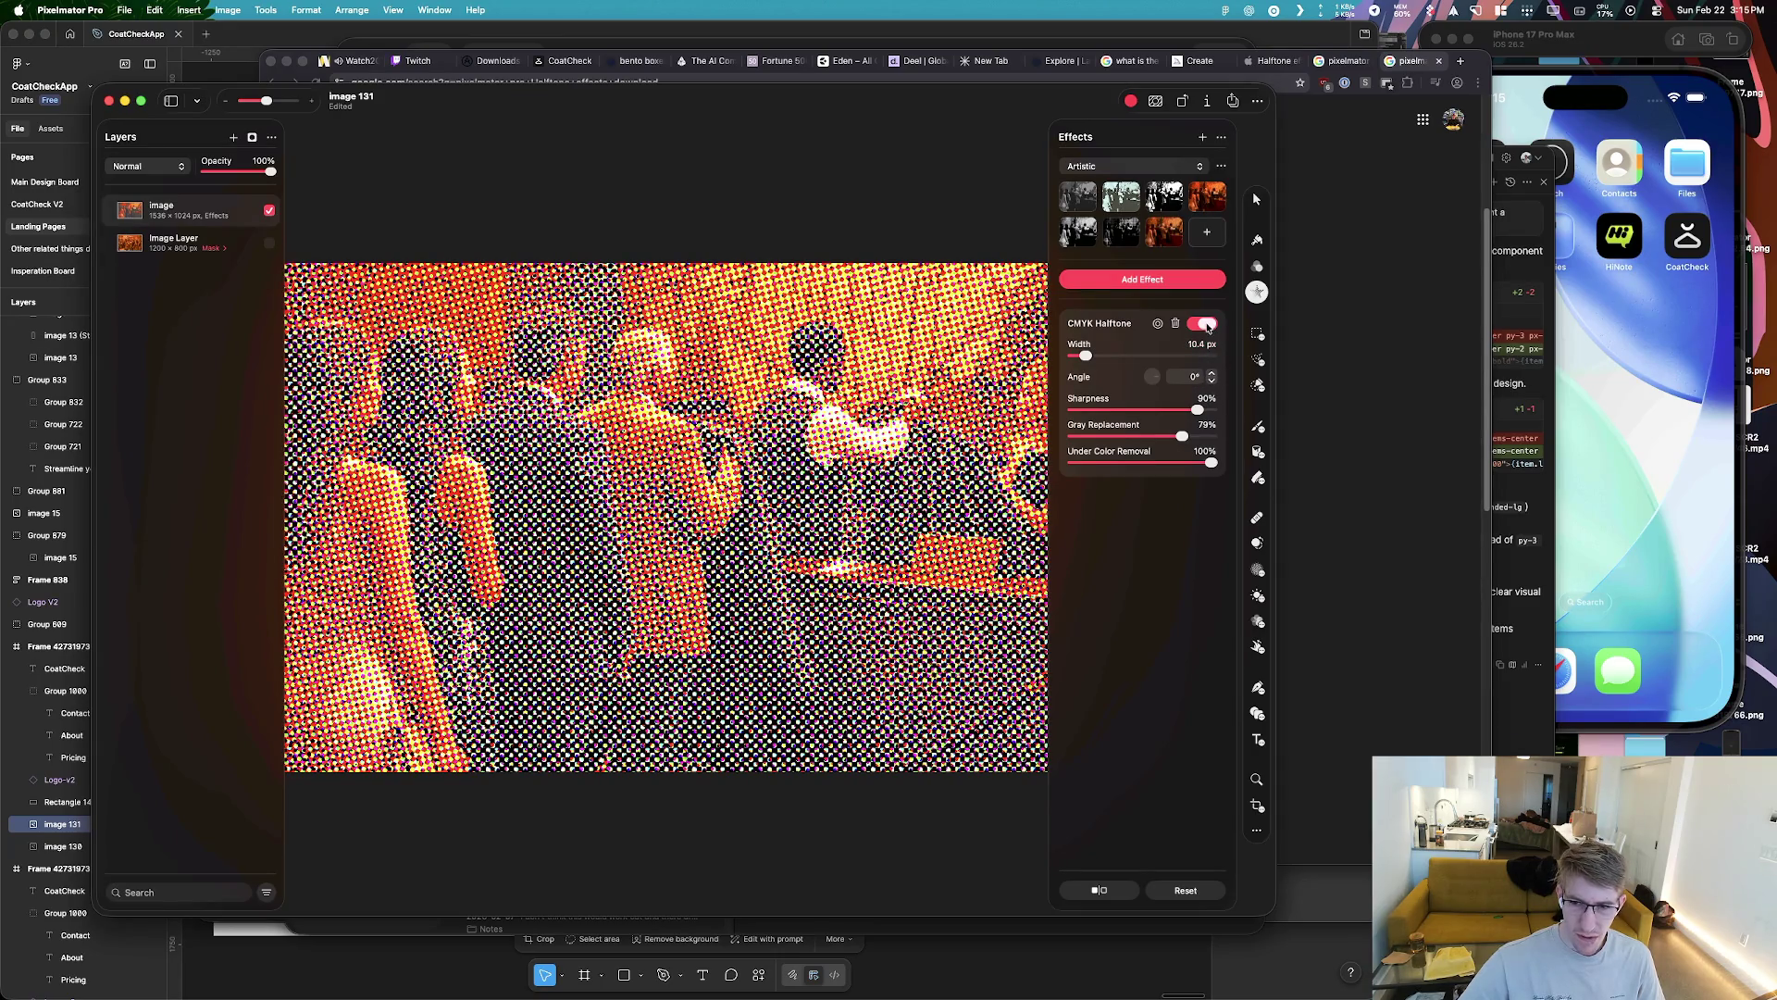
{"action": "left_click", "coordinate": [1203, 324]}
{"action": "left_click", "coordinate": [1173, 281]}
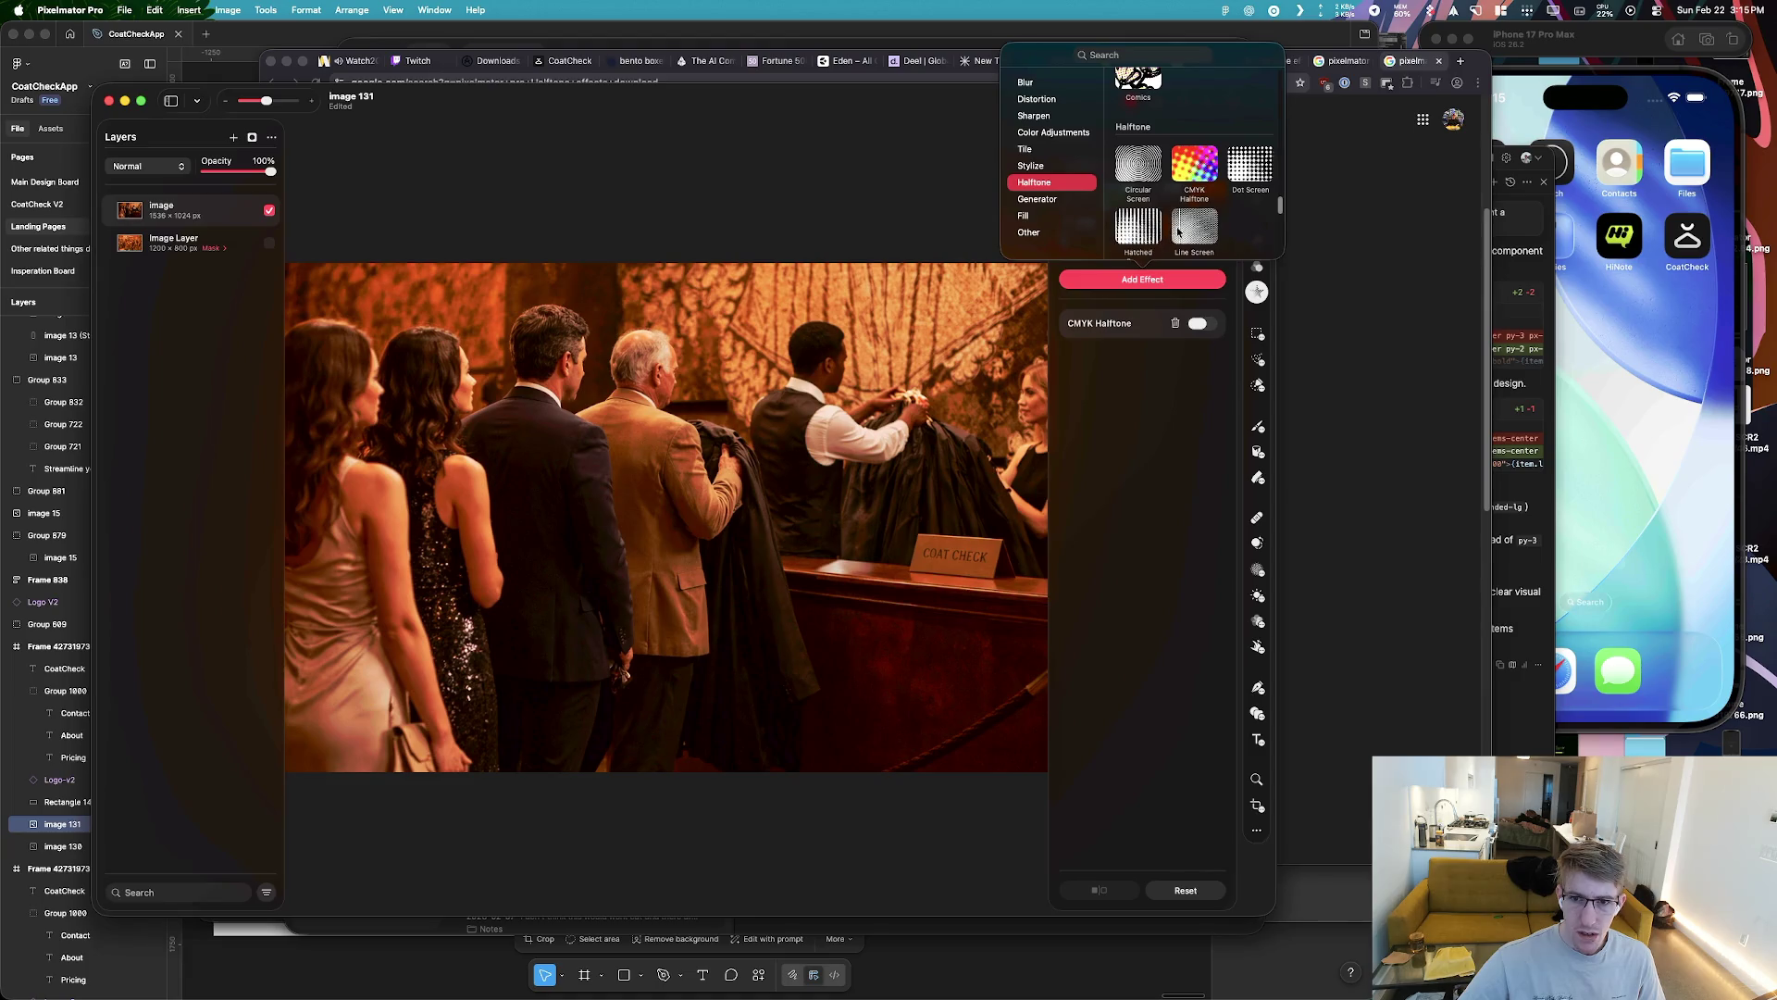
Add a Hatched Screen effect, adjust its sharpness and widen its lines to 9.5 px
{"action": "left_click", "coordinate": [1138, 227]}
{"action": "left_click_drag", "start_coordinate": [1171, 407], "coordinate": [1200, 407]}
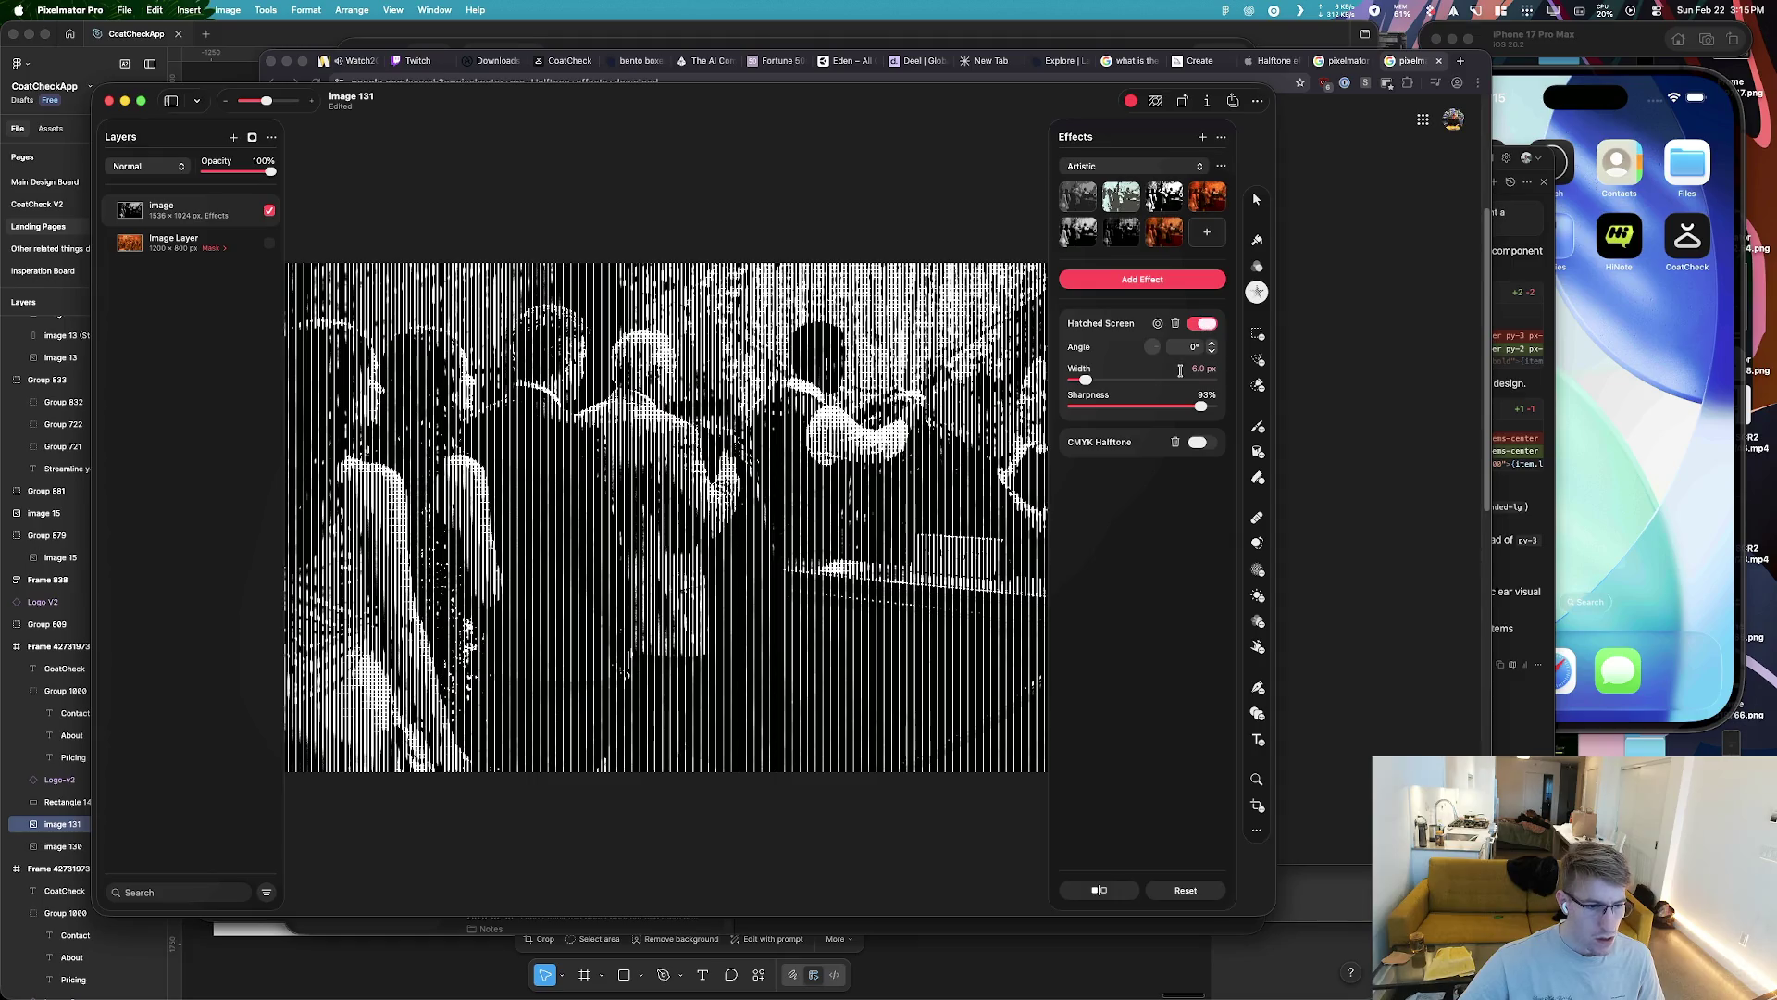
{"action": "mouse_move", "coordinate": [1171, 413]}
{"action": "left_mouse_down"}
{"action": "mouse_move", "coordinate": [1121, 411]}
{"action": "mouse_move", "coordinate": [1085, 381]}
{"action": "left_mouse_up"}
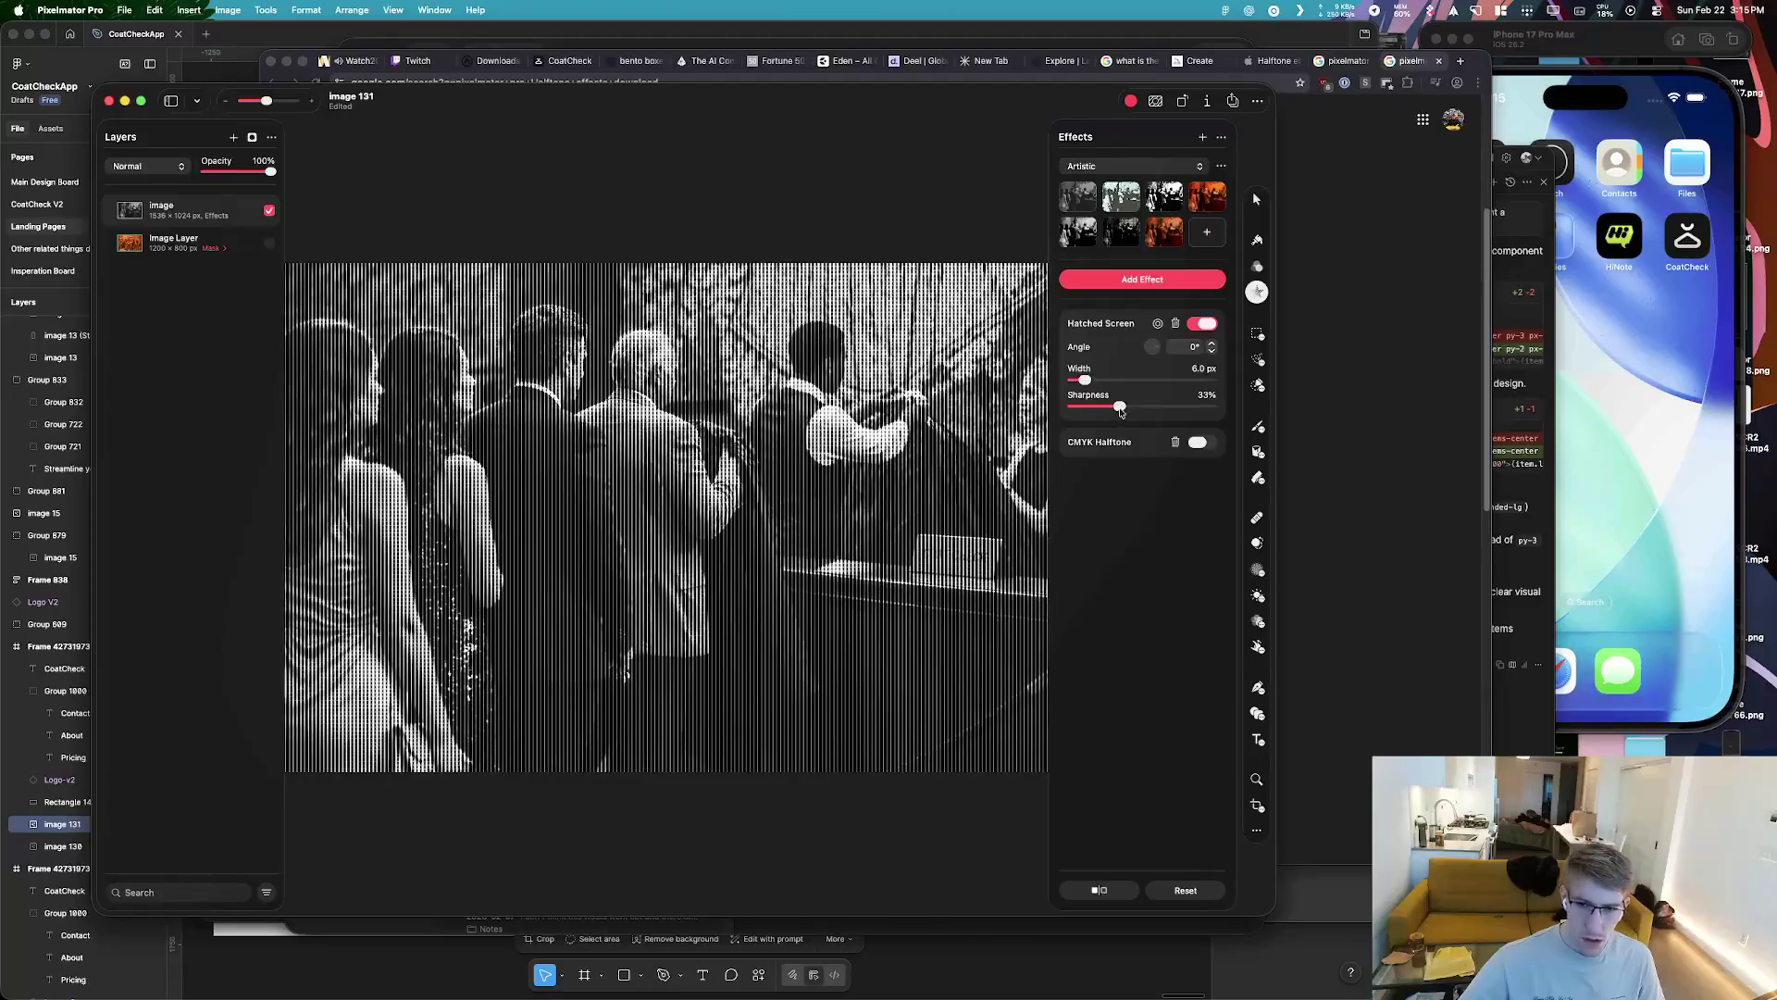
{"action": "left_click", "coordinate": [1196, 442]}
{"action": "left_click_drag", "start_coordinate": [1084, 380], "coordinate": [1095, 380]}
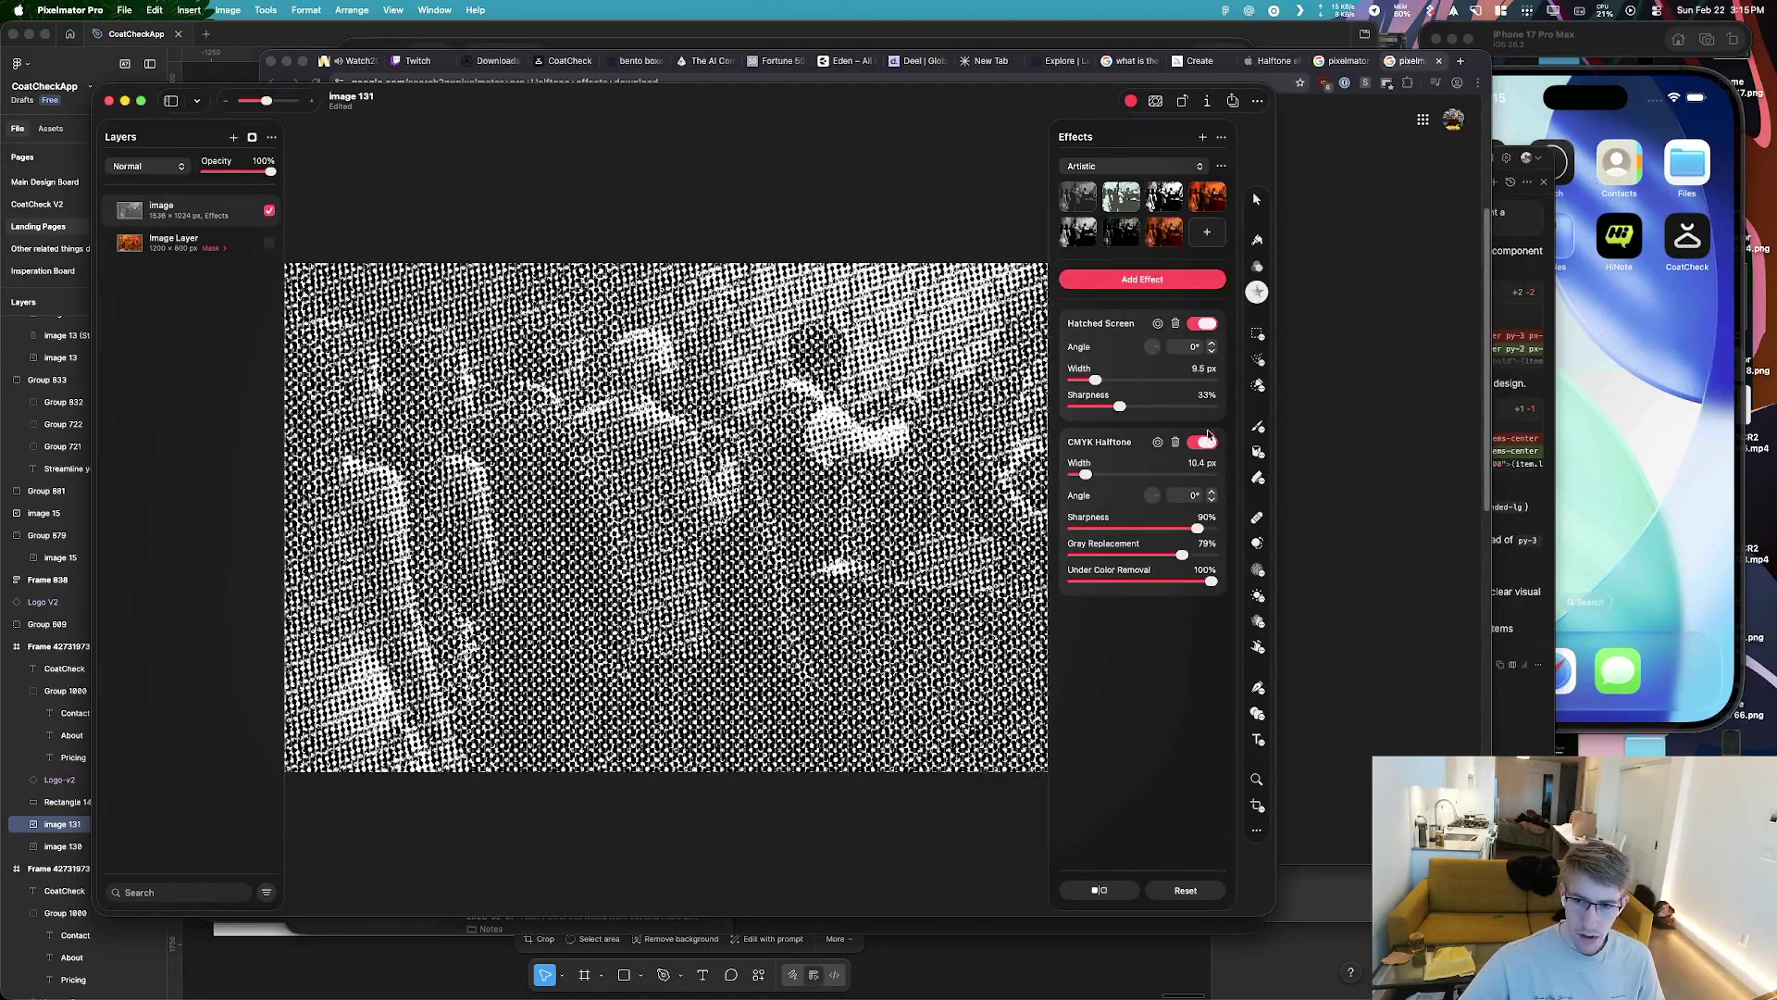
Switch off Hatched Screen and CMYK Halftone, then add Line Screen and switch it off too
{"action": "left_click", "coordinate": [1202, 324]}
{"action": "left_click", "coordinate": [1199, 359]}
{"action": "left_click", "coordinate": [1142, 279]}
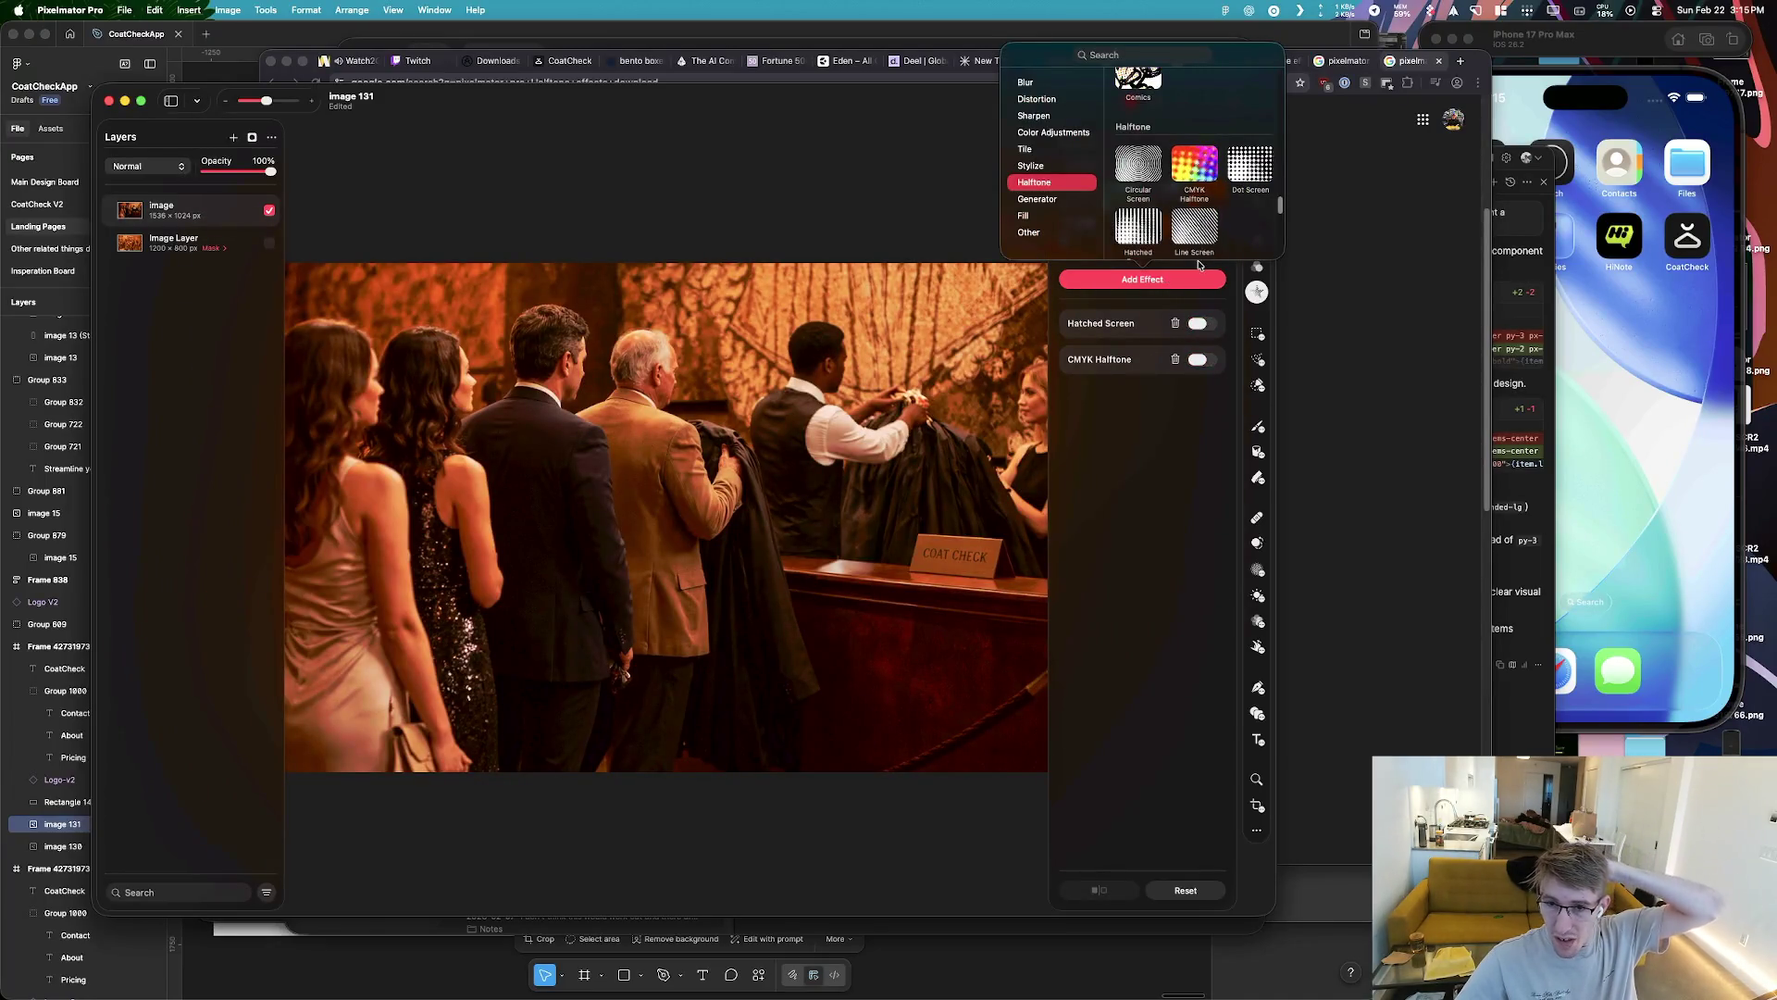
{"action": "left_click", "coordinate": [1197, 233]}
{"action": "left_click", "coordinate": [1202, 324]}
{"action": "left_click", "coordinate": [1142, 279]}
Add a Dot Screen halftone and set it to 6.0 px width and 94% sharpness
{"action": "left_click", "coordinate": [1208, 233]}
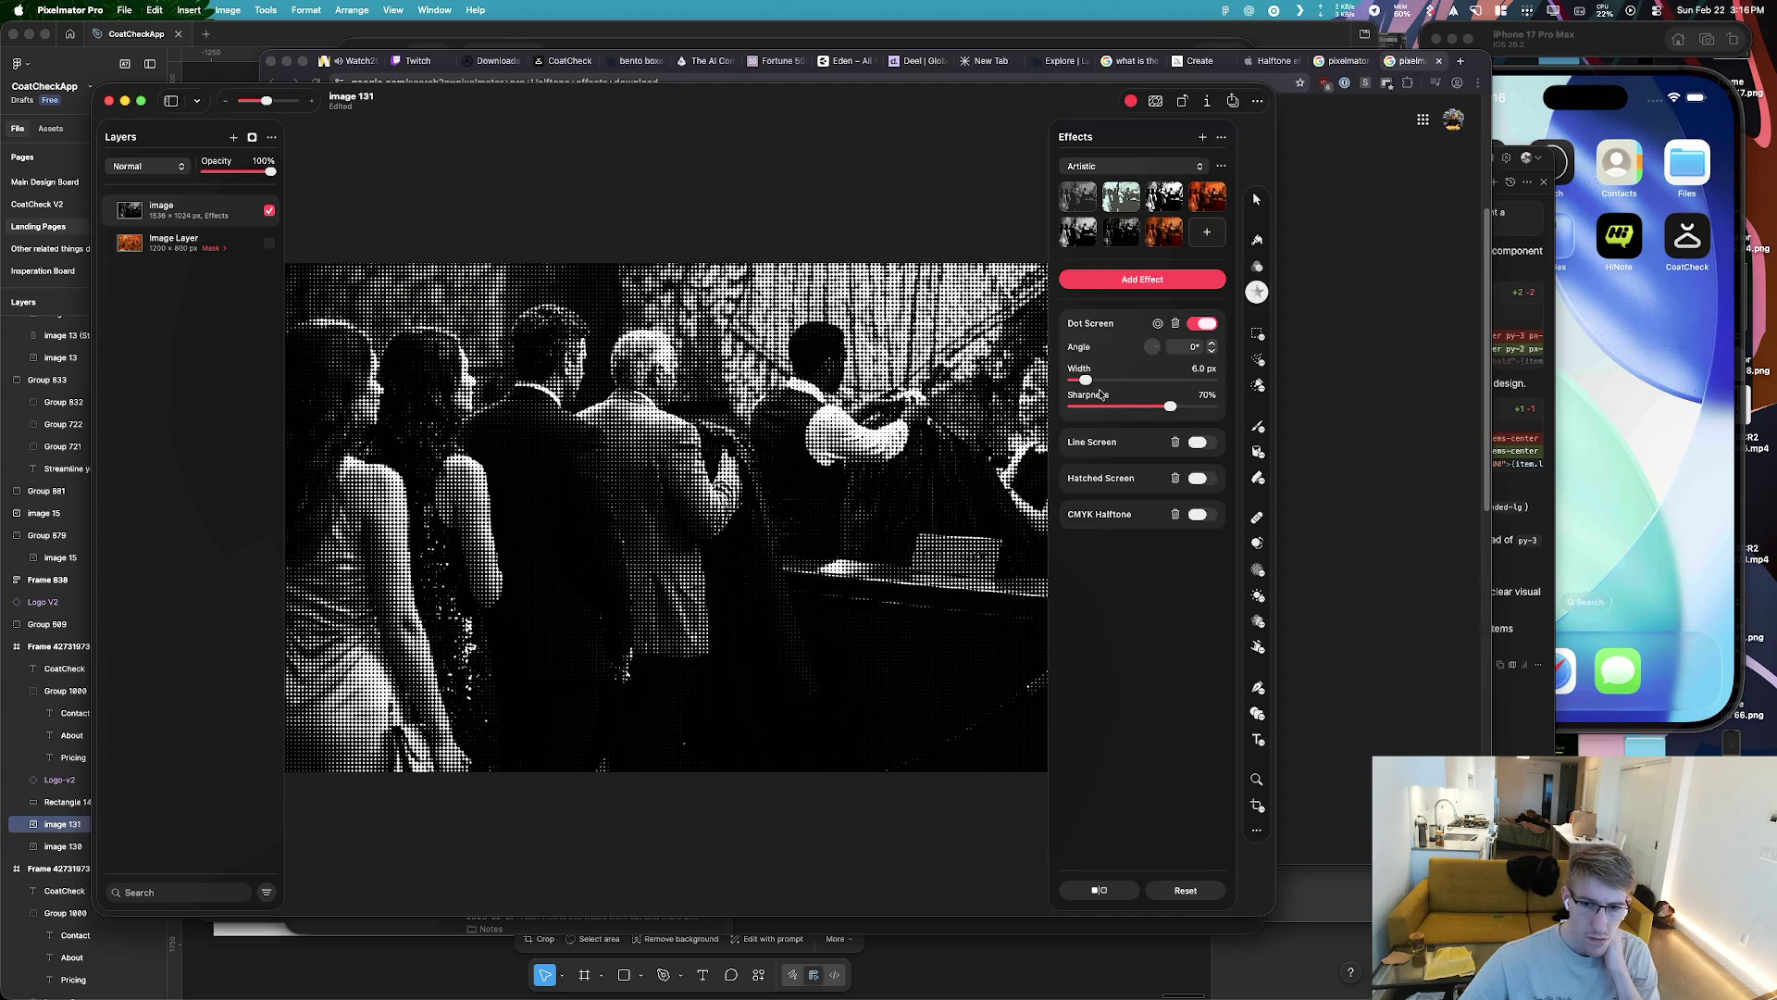
{"action": "mouse_move", "coordinate": [1084, 382]}
{"action": "left_mouse_down"}
{"action": "mouse_move", "coordinate": [1220, 404]}
{"action": "mouse_move", "coordinate": [1091, 388]}
{"action": "left_mouse_up"}
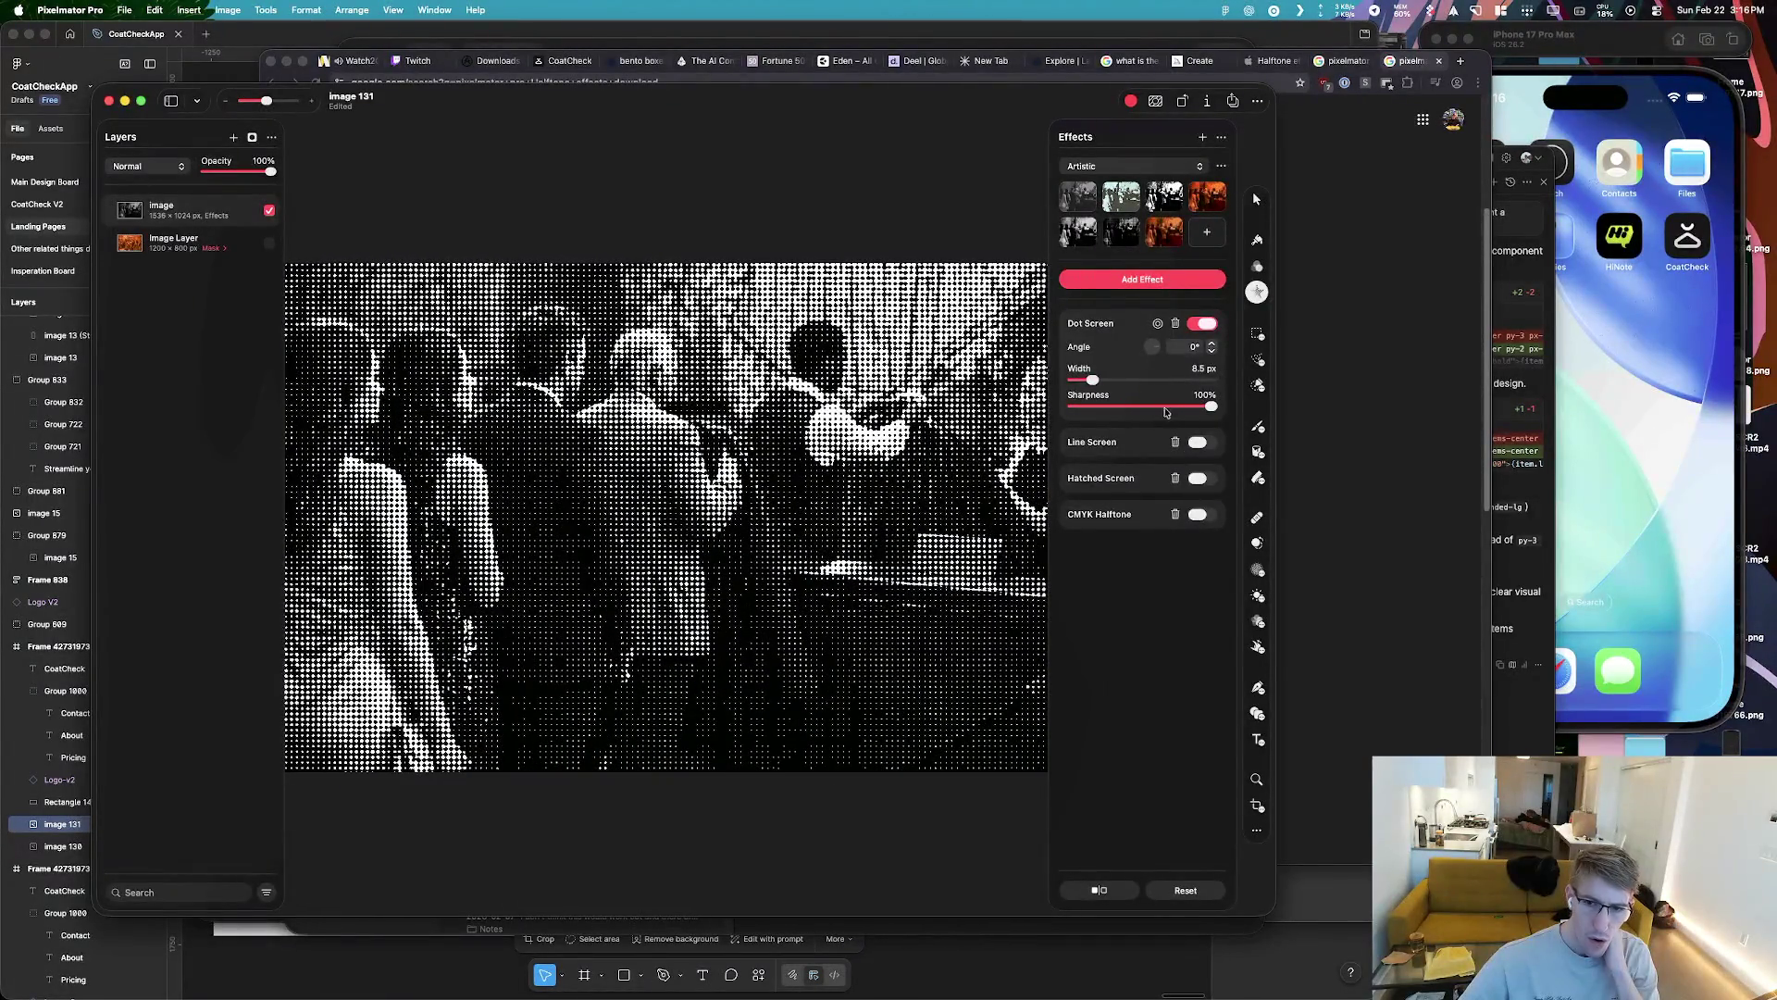
{"action": "left_click_drag", "start_coordinate": [1210, 408], "coordinate": [1202, 410]}
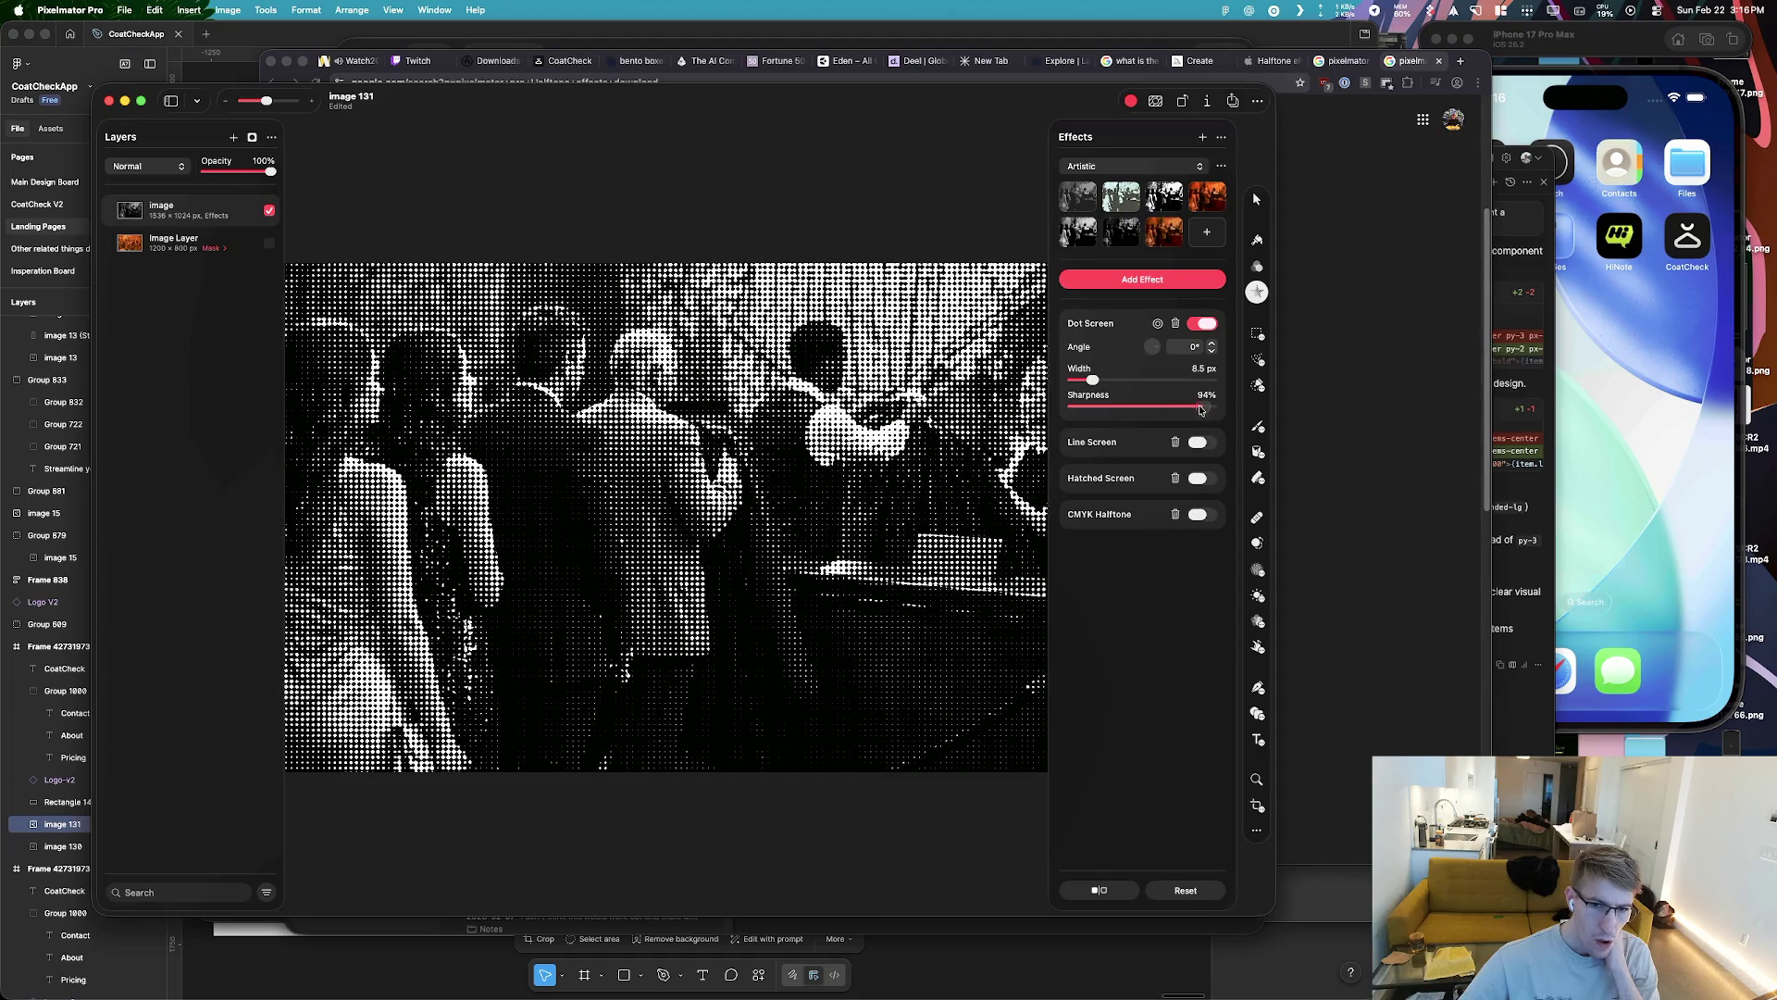
{"action": "left_click_drag", "start_coordinate": [1069, 379], "coordinate": [1083, 383]}
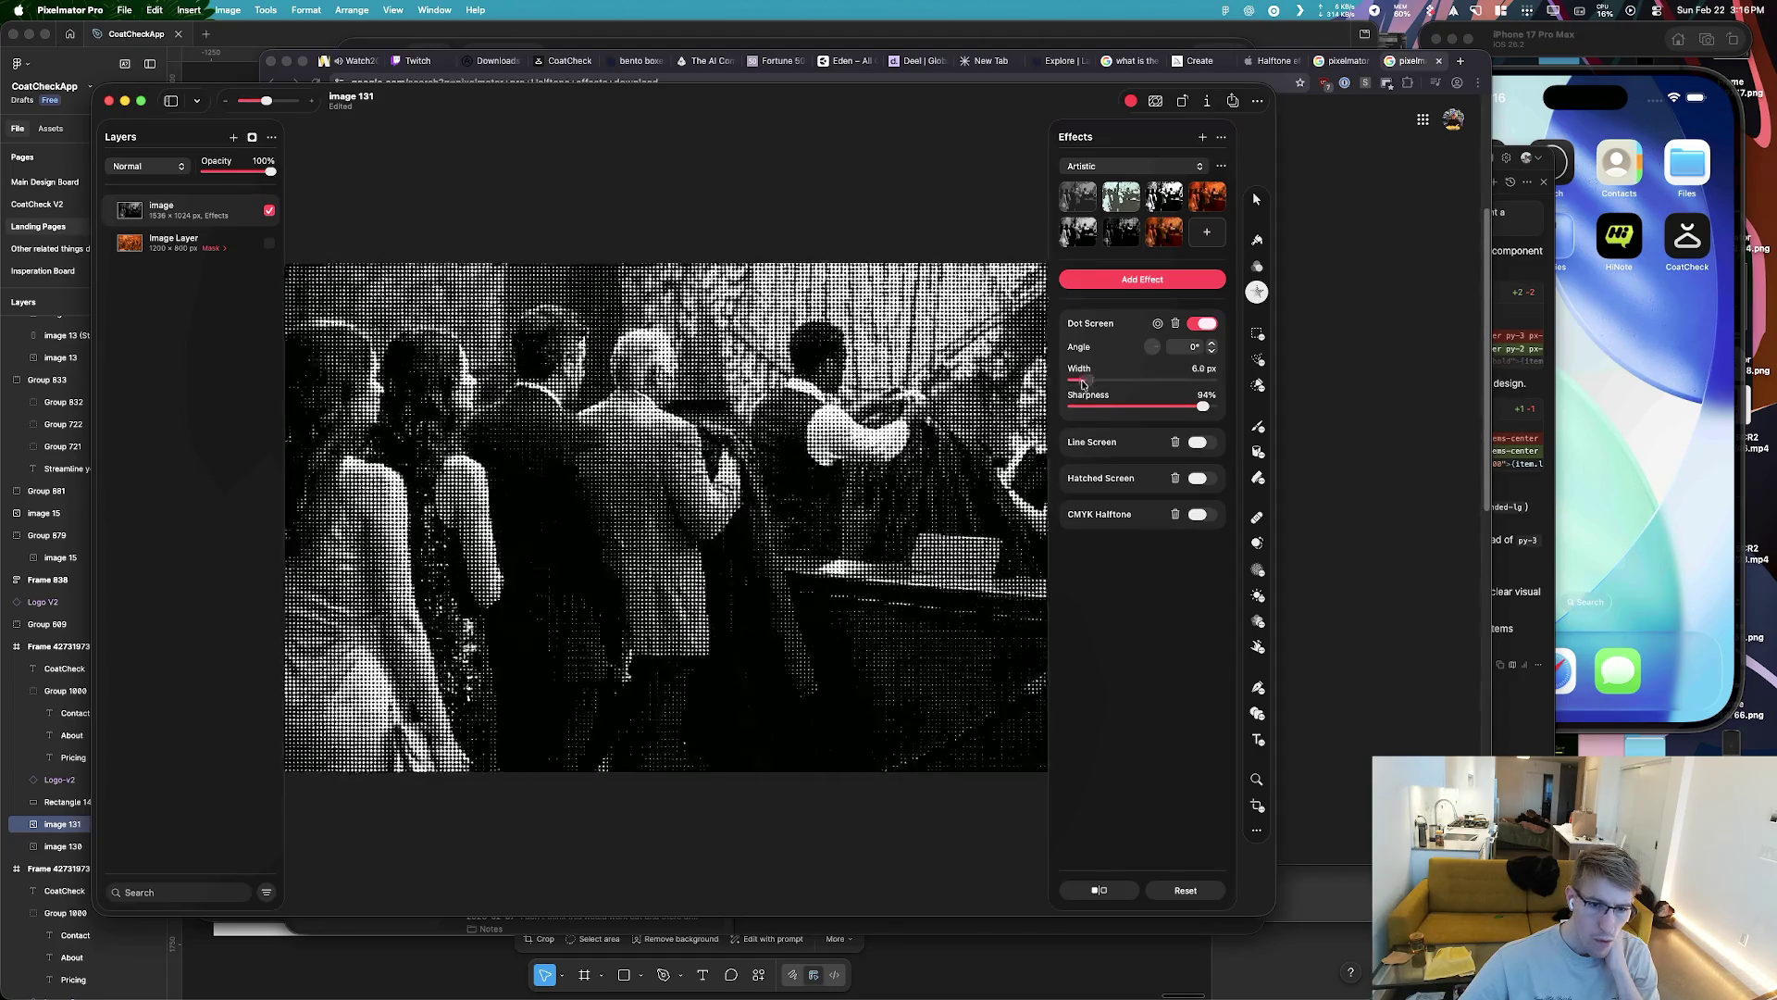
{"action": "left_click", "coordinate": [1201, 324]}
{"action": "left_click", "coordinate": [1200, 324]}
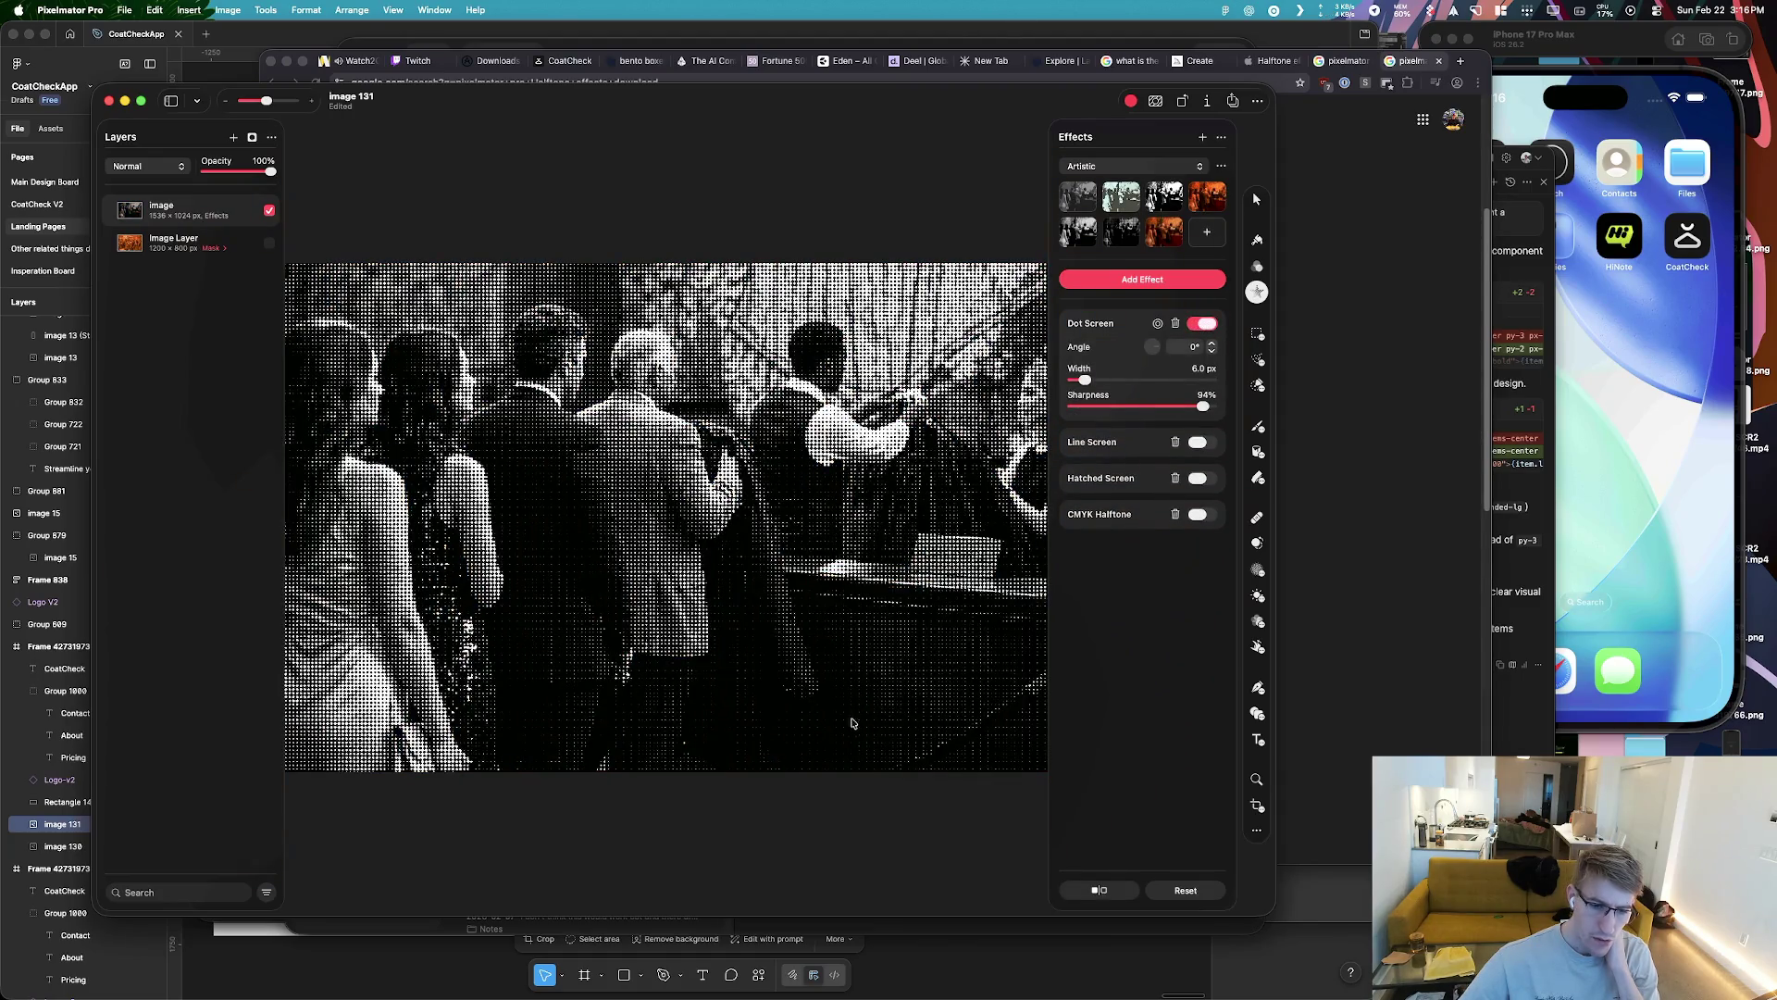
{"action": "left_click", "coordinate": [1153, 278]}
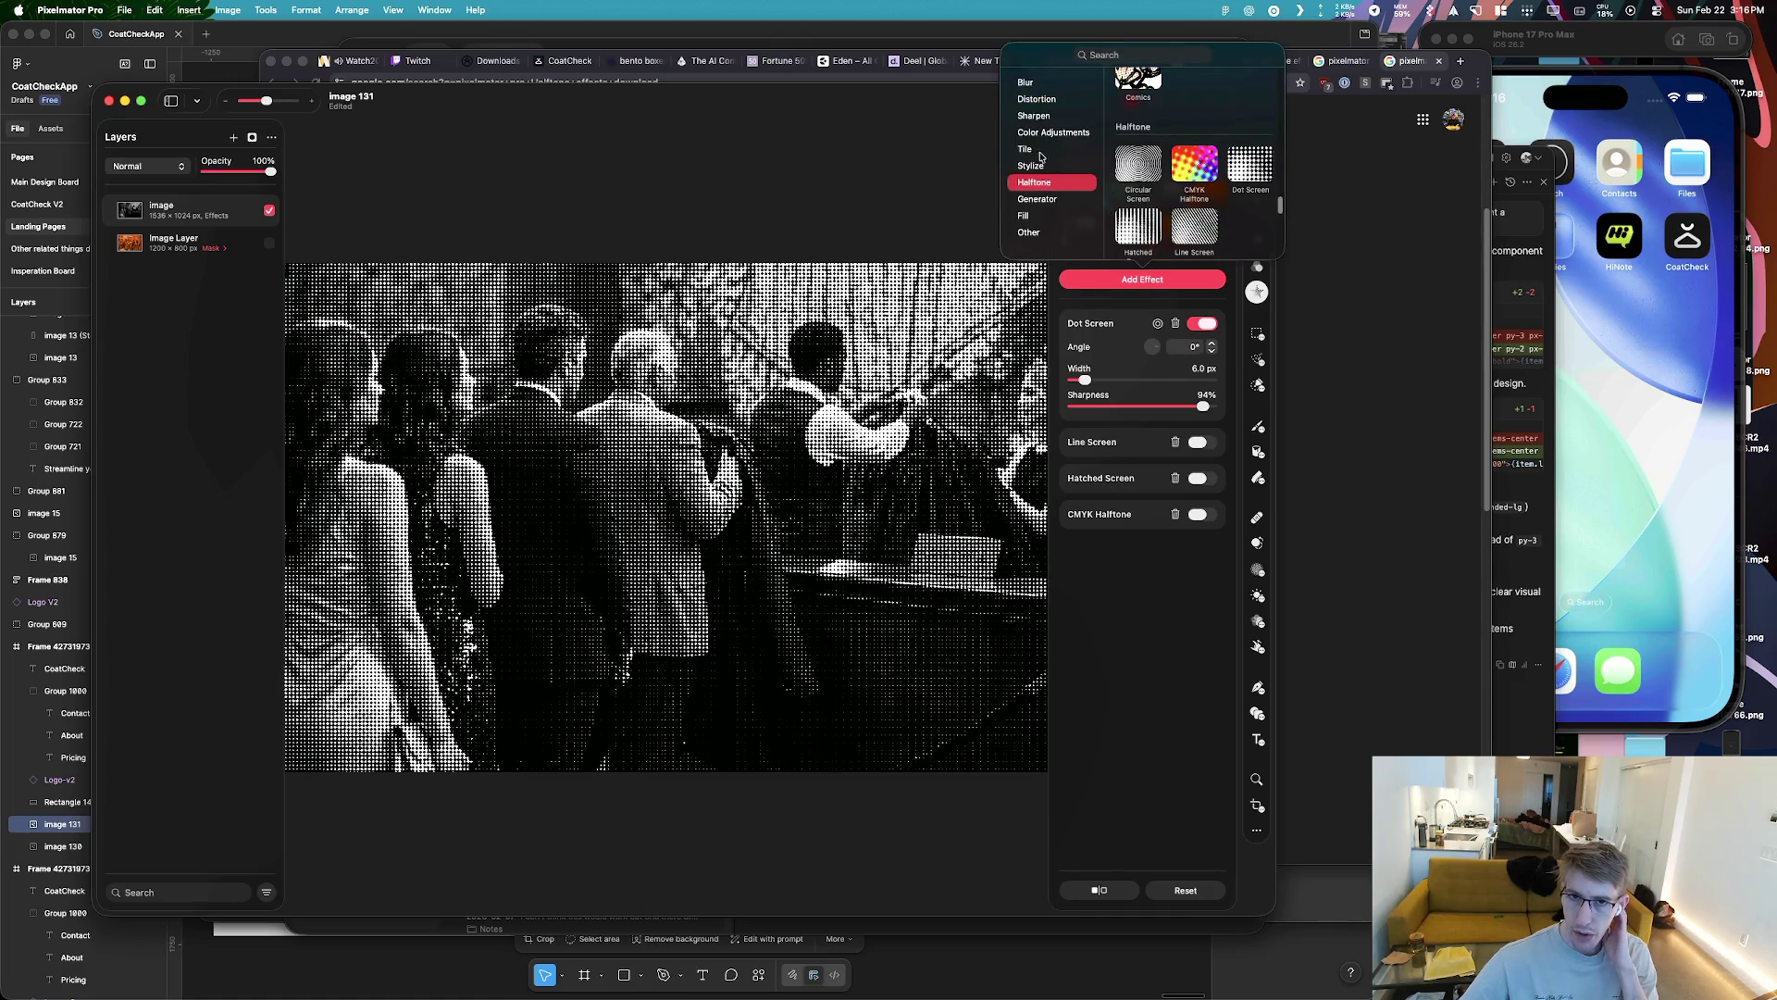
Add a 50% Threshold effect from the effects list above the Dot Screen
{"action": "left_click", "coordinate": [1031, 231]}
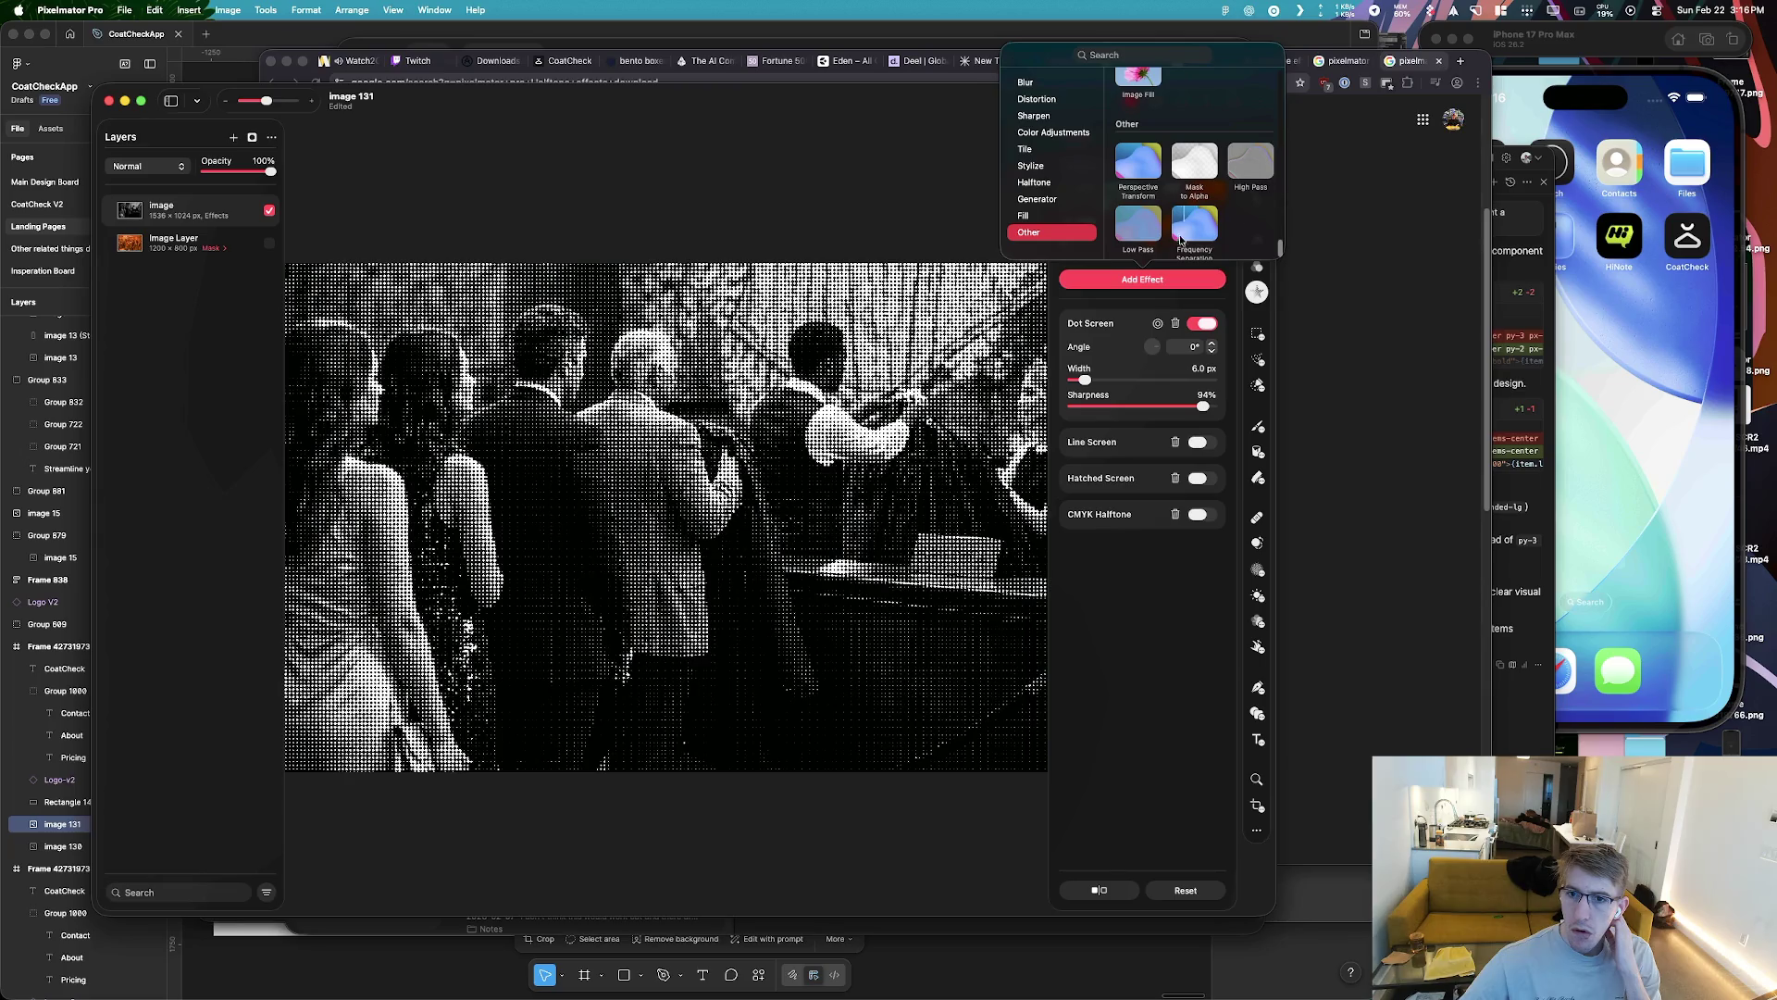
{"action": "scroll", "coordinate": [1174, 192], "scroll_direction": "up", "scroll_amount": 2}
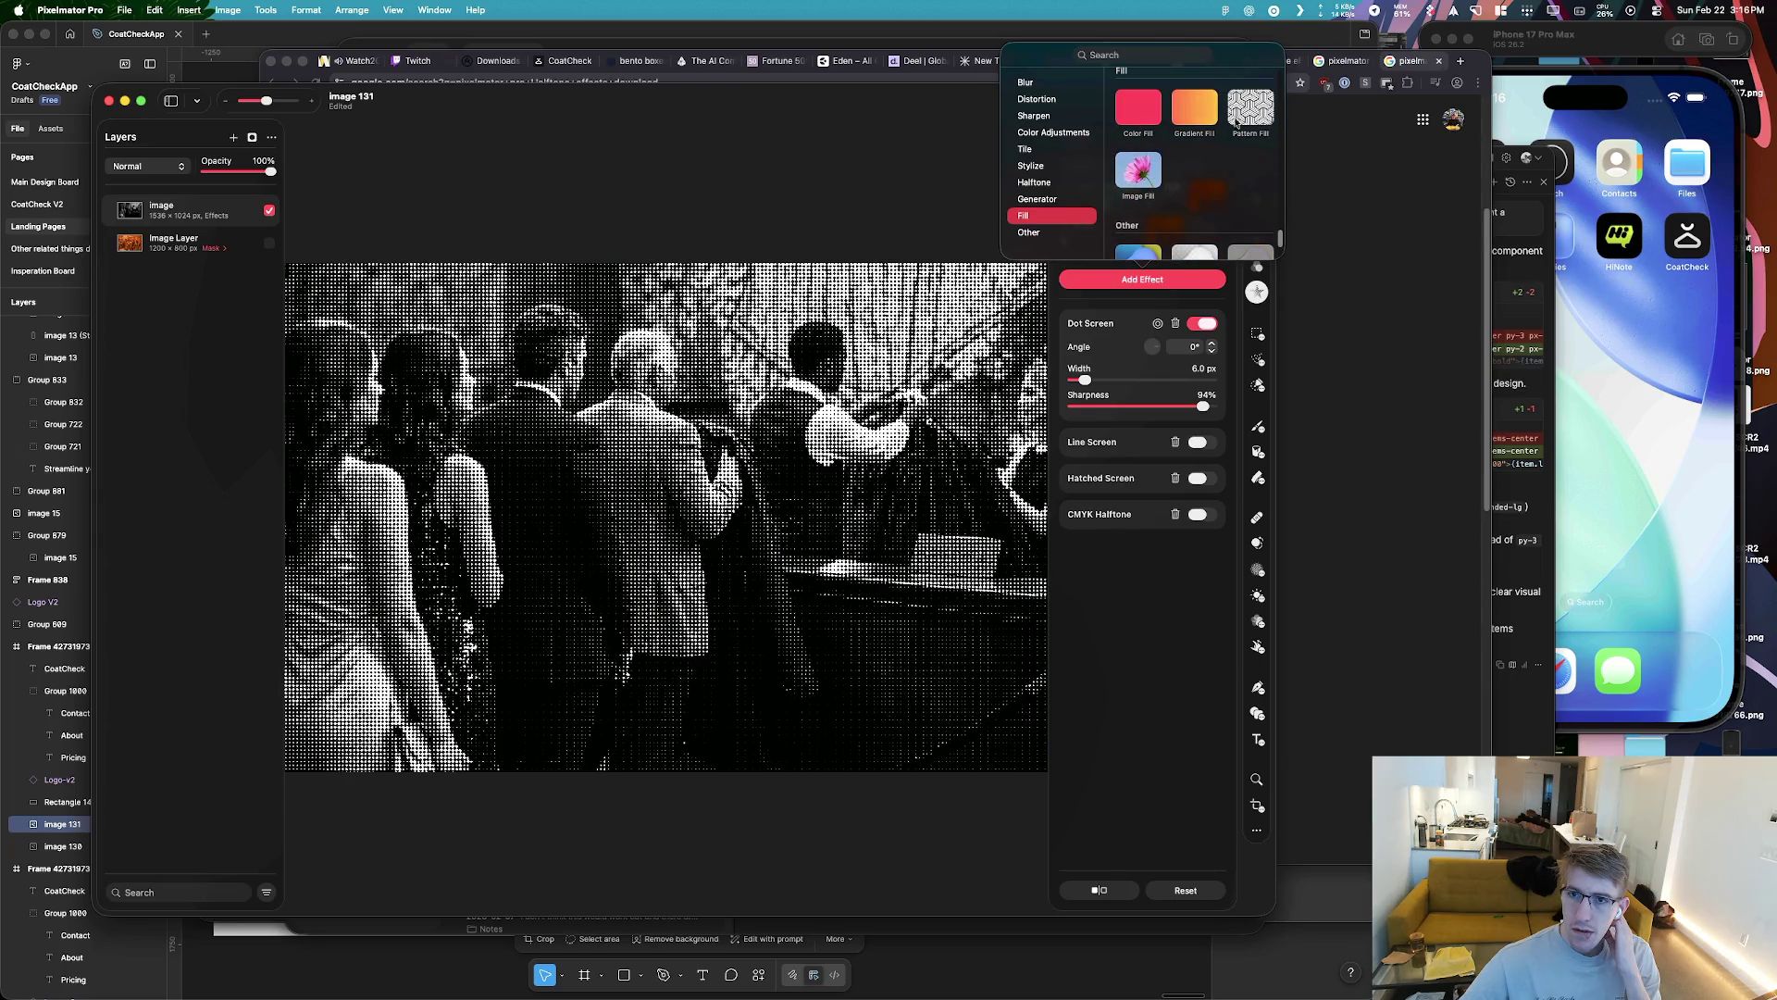
{"action": "scroll", "coordinate": [1204, 138], "scroll_direction": "up", "scroll_amount": 3}
{"action": "scroll", "coordinate": [1200, 153], "scroll_direction": "up", "scroll_amount": 3}
{"action": "scroll", "coordinate": [1198, 151], "scroll_direction": "up", "scroll_amount": 3}
{"action": "scroll", "coordinate": [1197, 150], "scroll_direction": "up", "scroll_amount": 3}
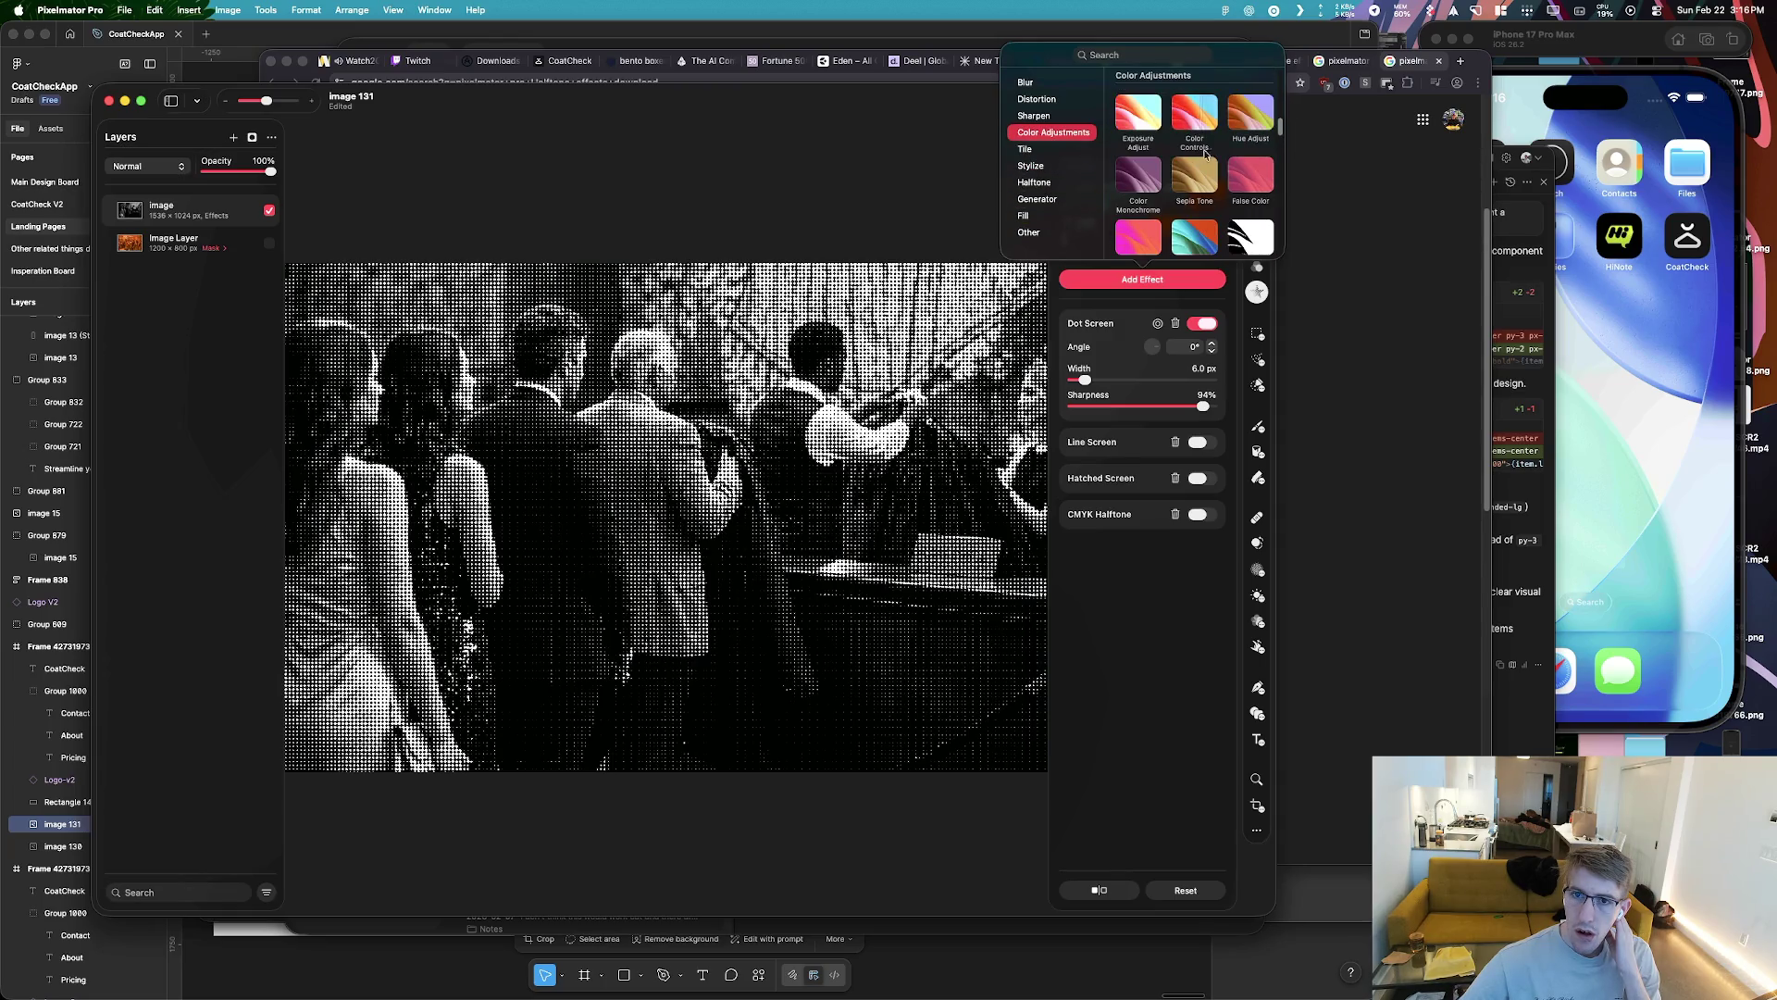
{"action": "scroll", "coordinate": [1261, 224], "scroll_direction": "down", "scroll_amount": 1}
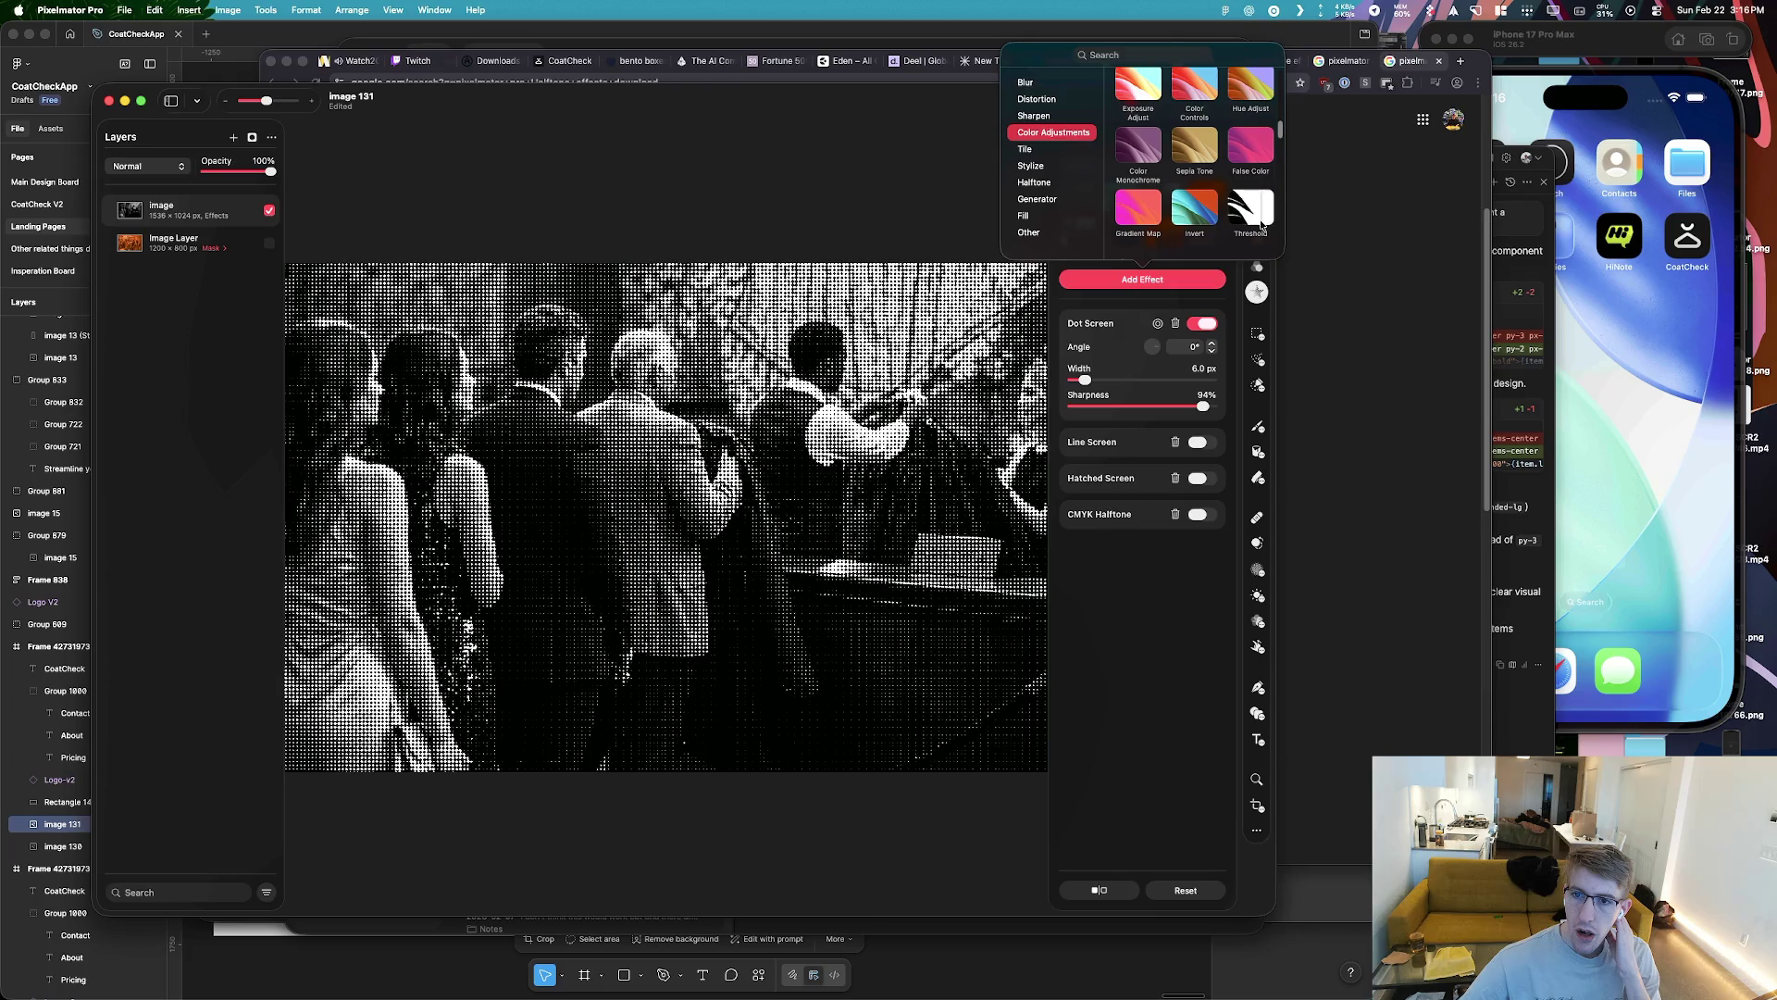
{"action": "left_click", "coordinate": [1252, 211]}
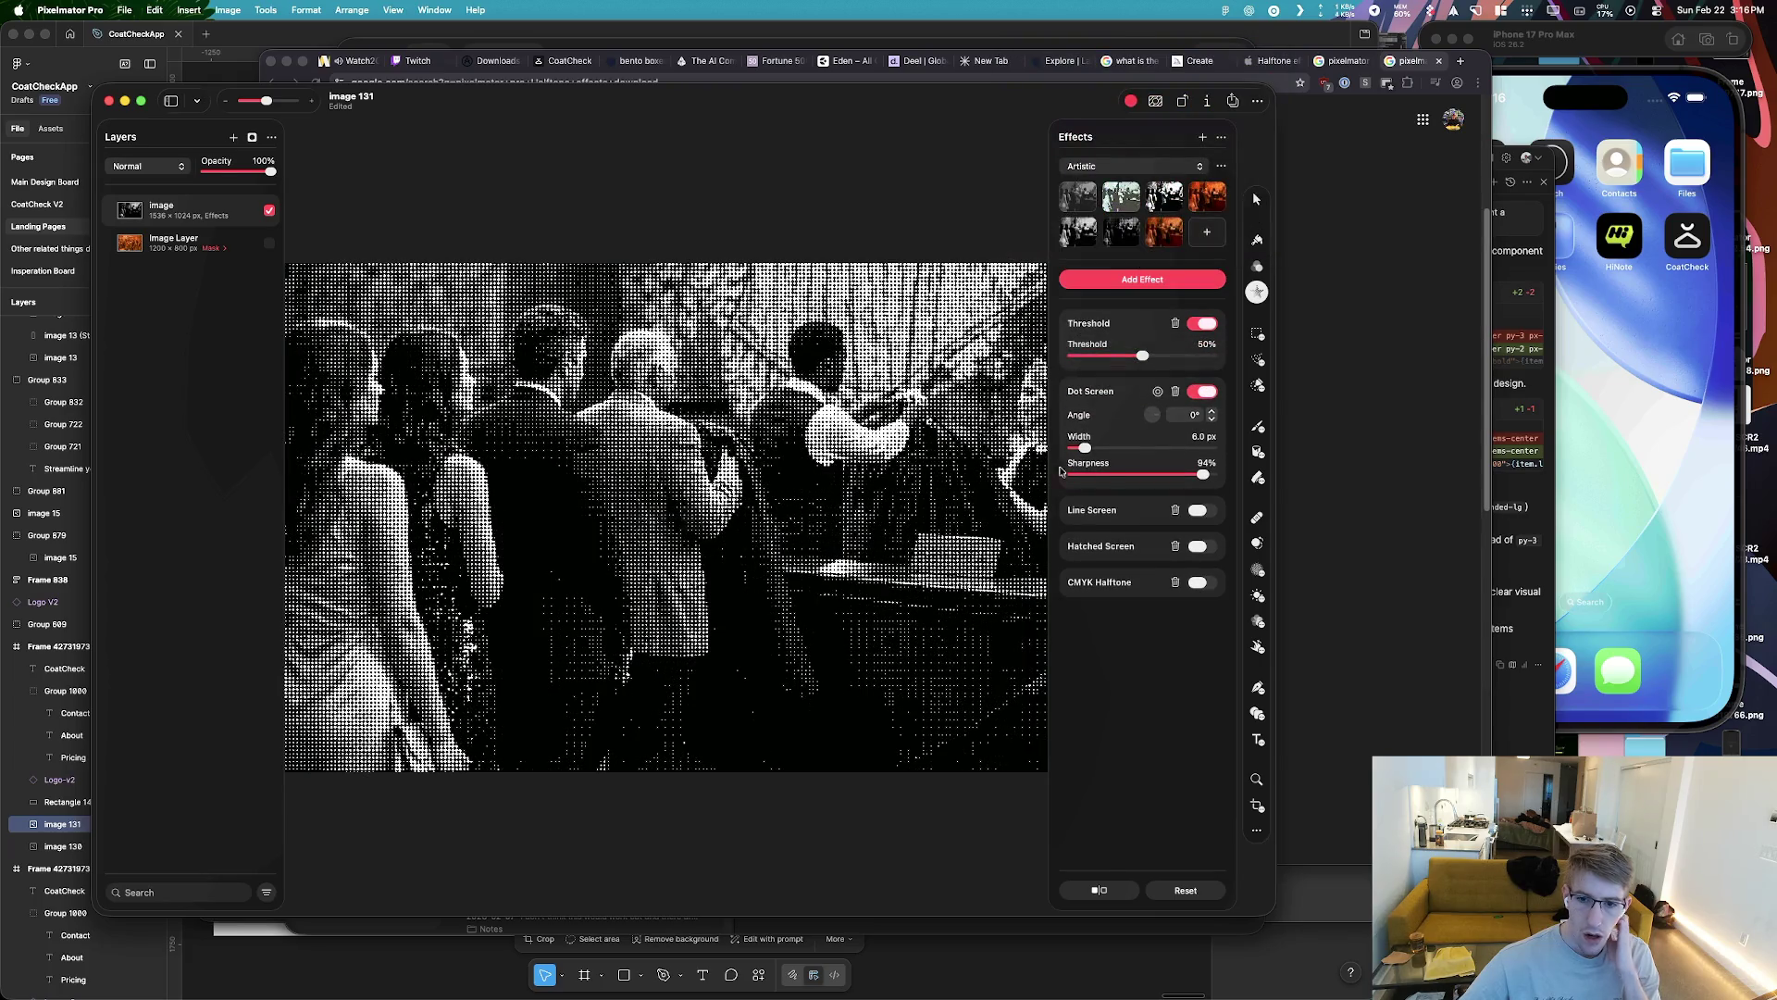
Set Threshold to 32%, widen Dot Screen to 6.8 px, and move Threshold below Dot Screen
{"action": "left_click_drag", "start_coordinate": [1085, 360], "coordinate": [1163, 362]}
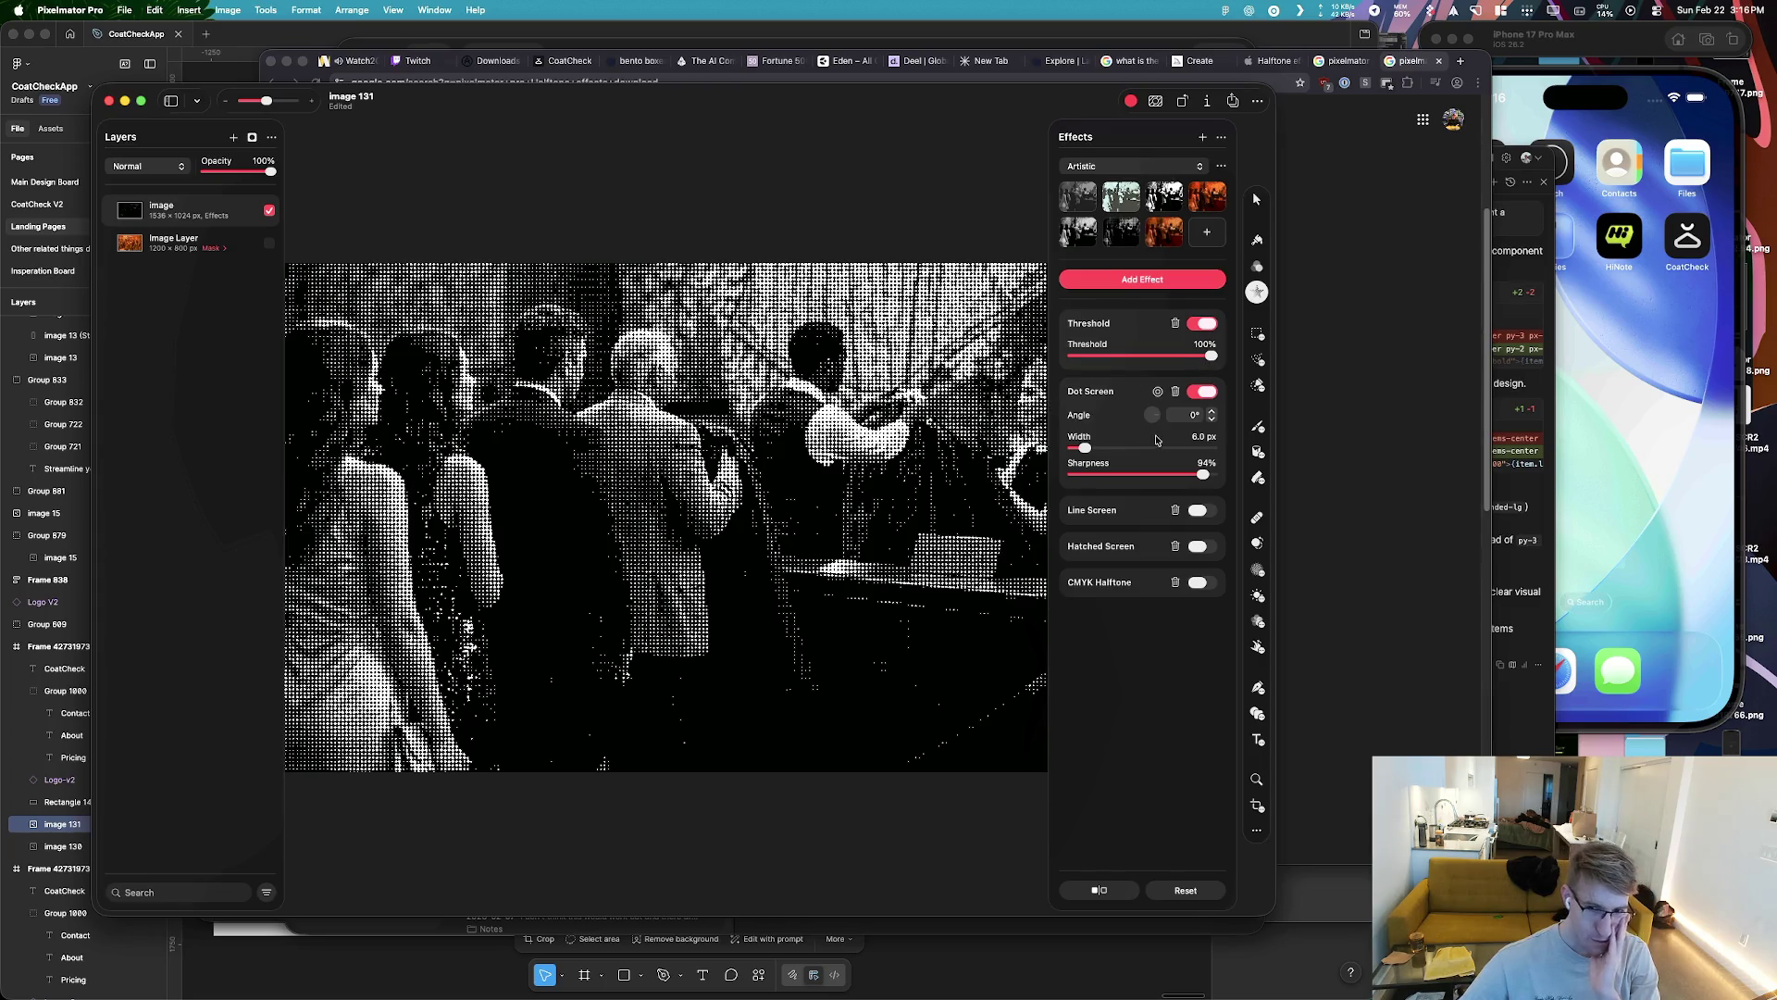
{"action": "left_click_drag", "start_coordinate": [1084, 448], "coordinate": [1089, 451]}
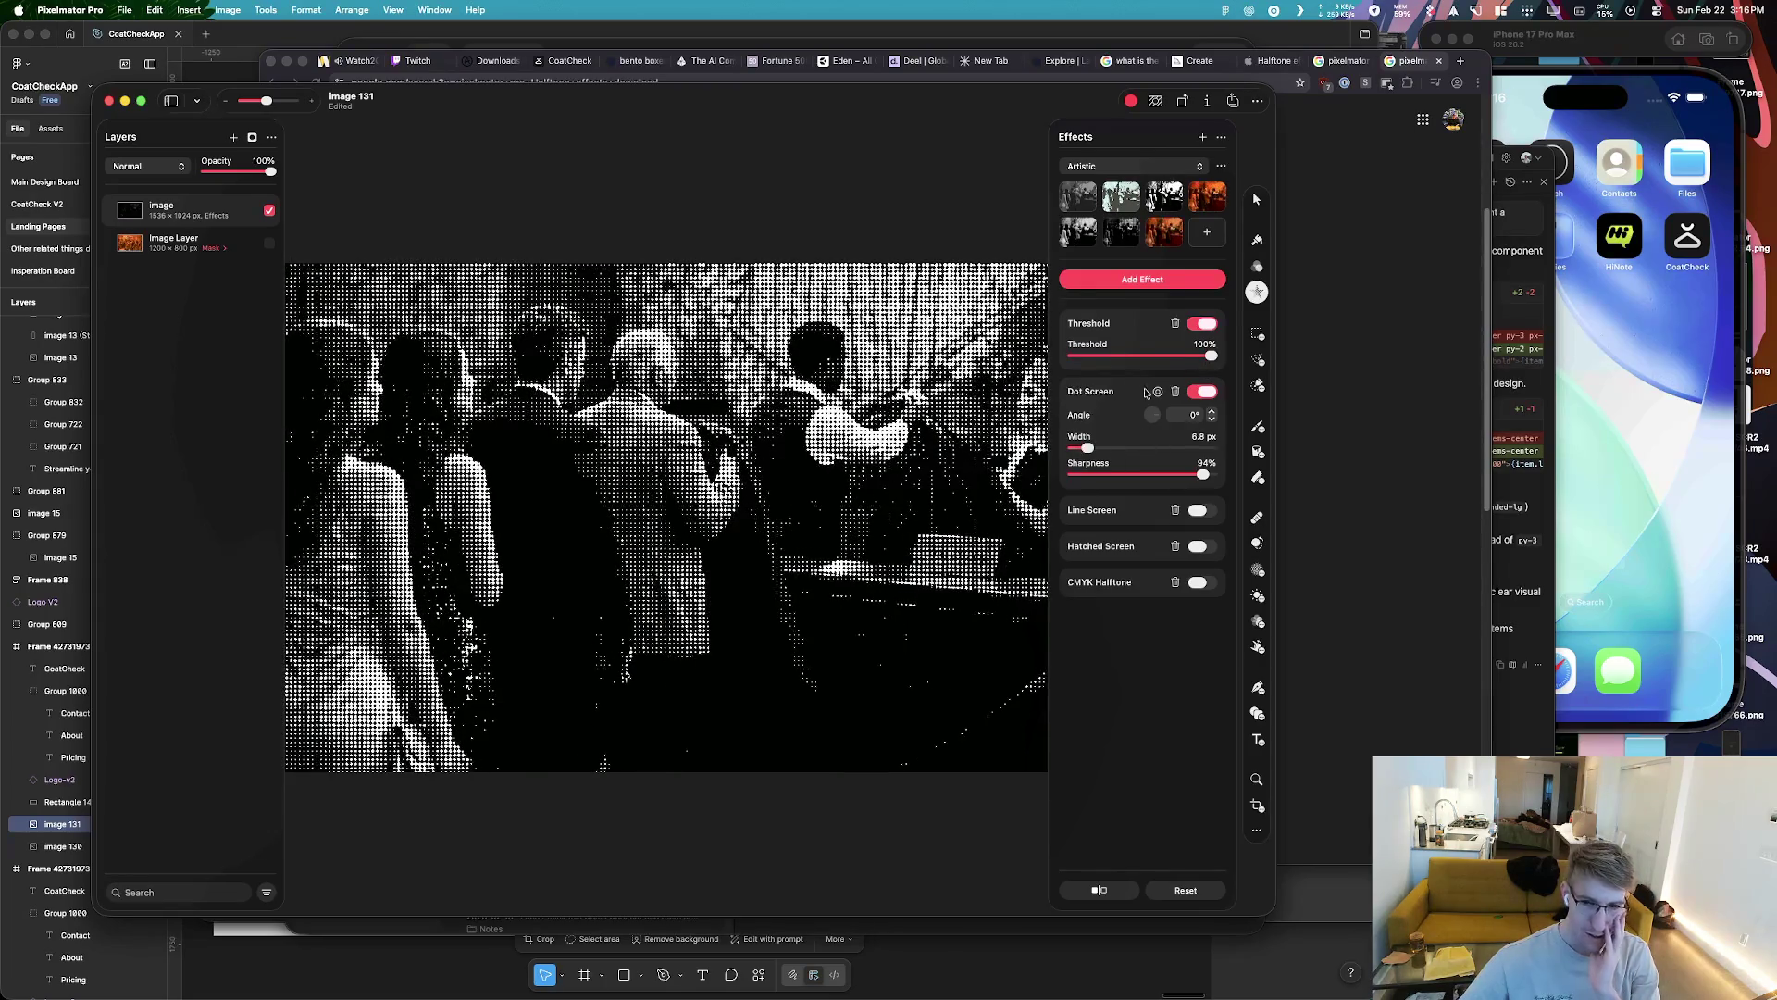
{"action": "left_click_drag", "start_coordinate": [1205, 363], "coordinate": [1118, 357]}
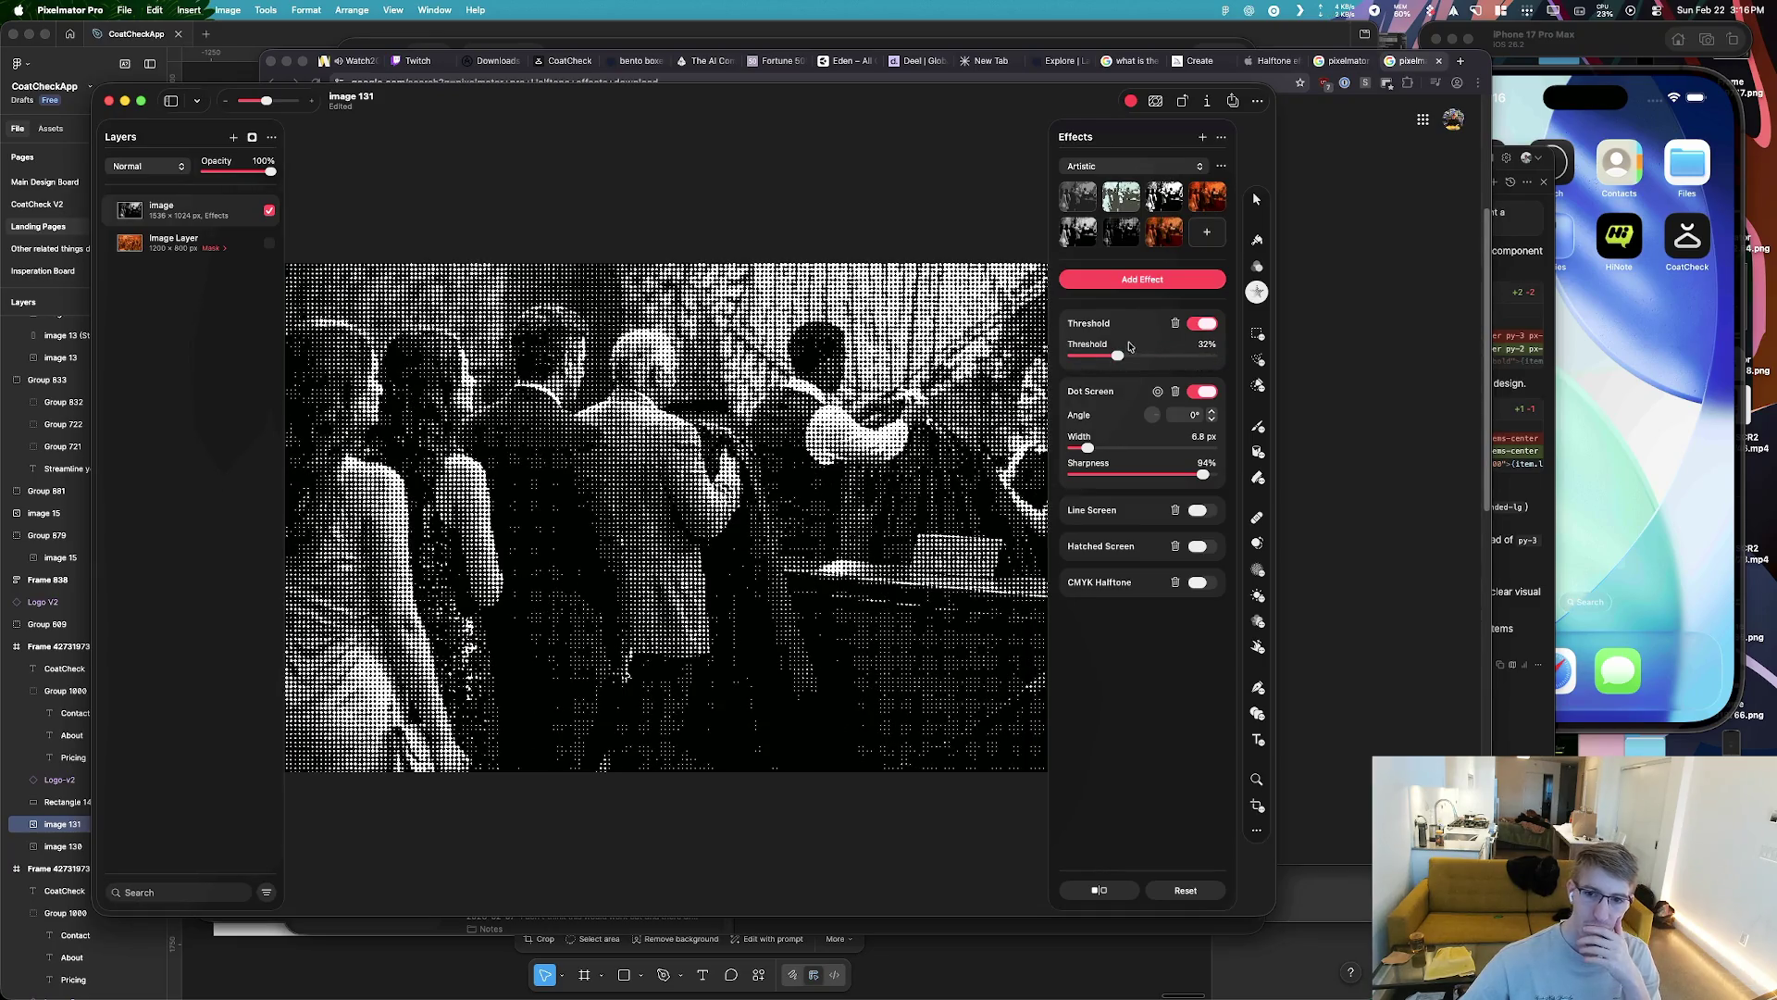
{"action": "left_click_drag", "start_coordinate": [1131, 347], "coordinate": [1134, 440]}
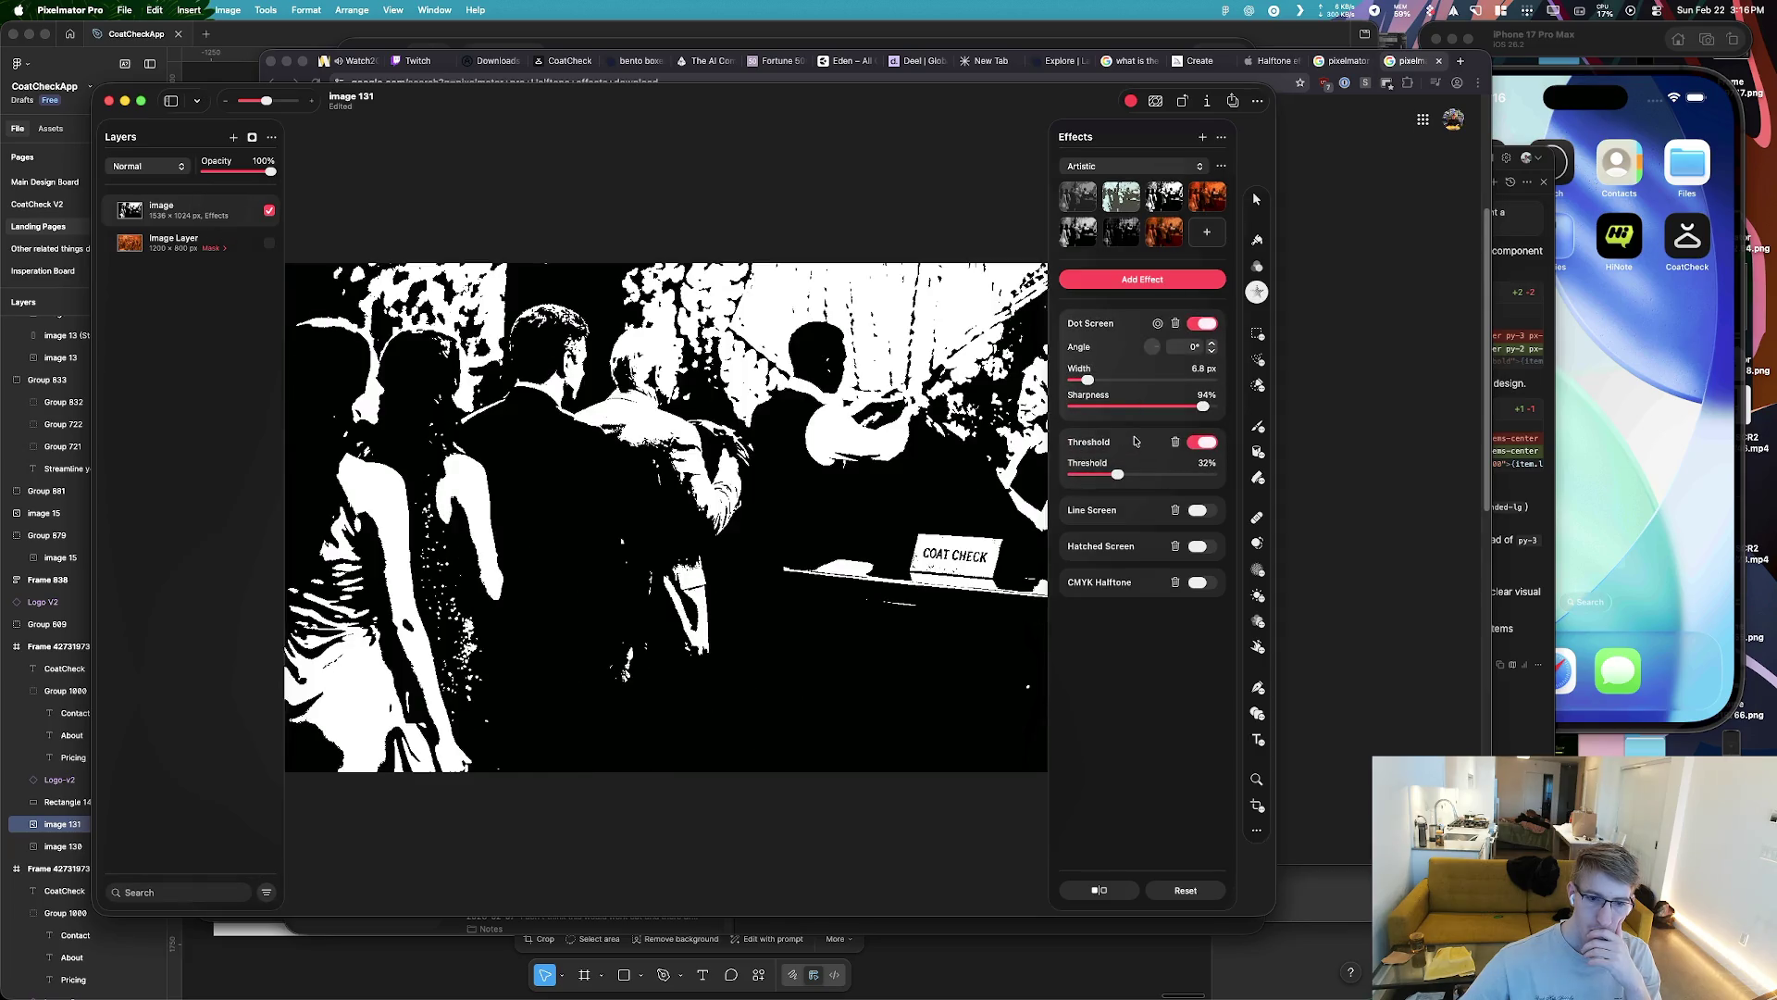
Lower Threshold to 18% and delete the Hatched Screen effect
{"action": "mouse_move", "coordinate": [1110, 482]}
{"action": "left_mouse_down"}
{"action": "mouse_move", "coordinate": [1130, 477]}
{"action": "mouse_move", "coordinate": [1099, 474]}
{"action": "mouse_move", "coordinate": [1111, 319]}
{"action": "left_mouse_up"}
{"action": "left_click", "coordinate": [1198, 547]}
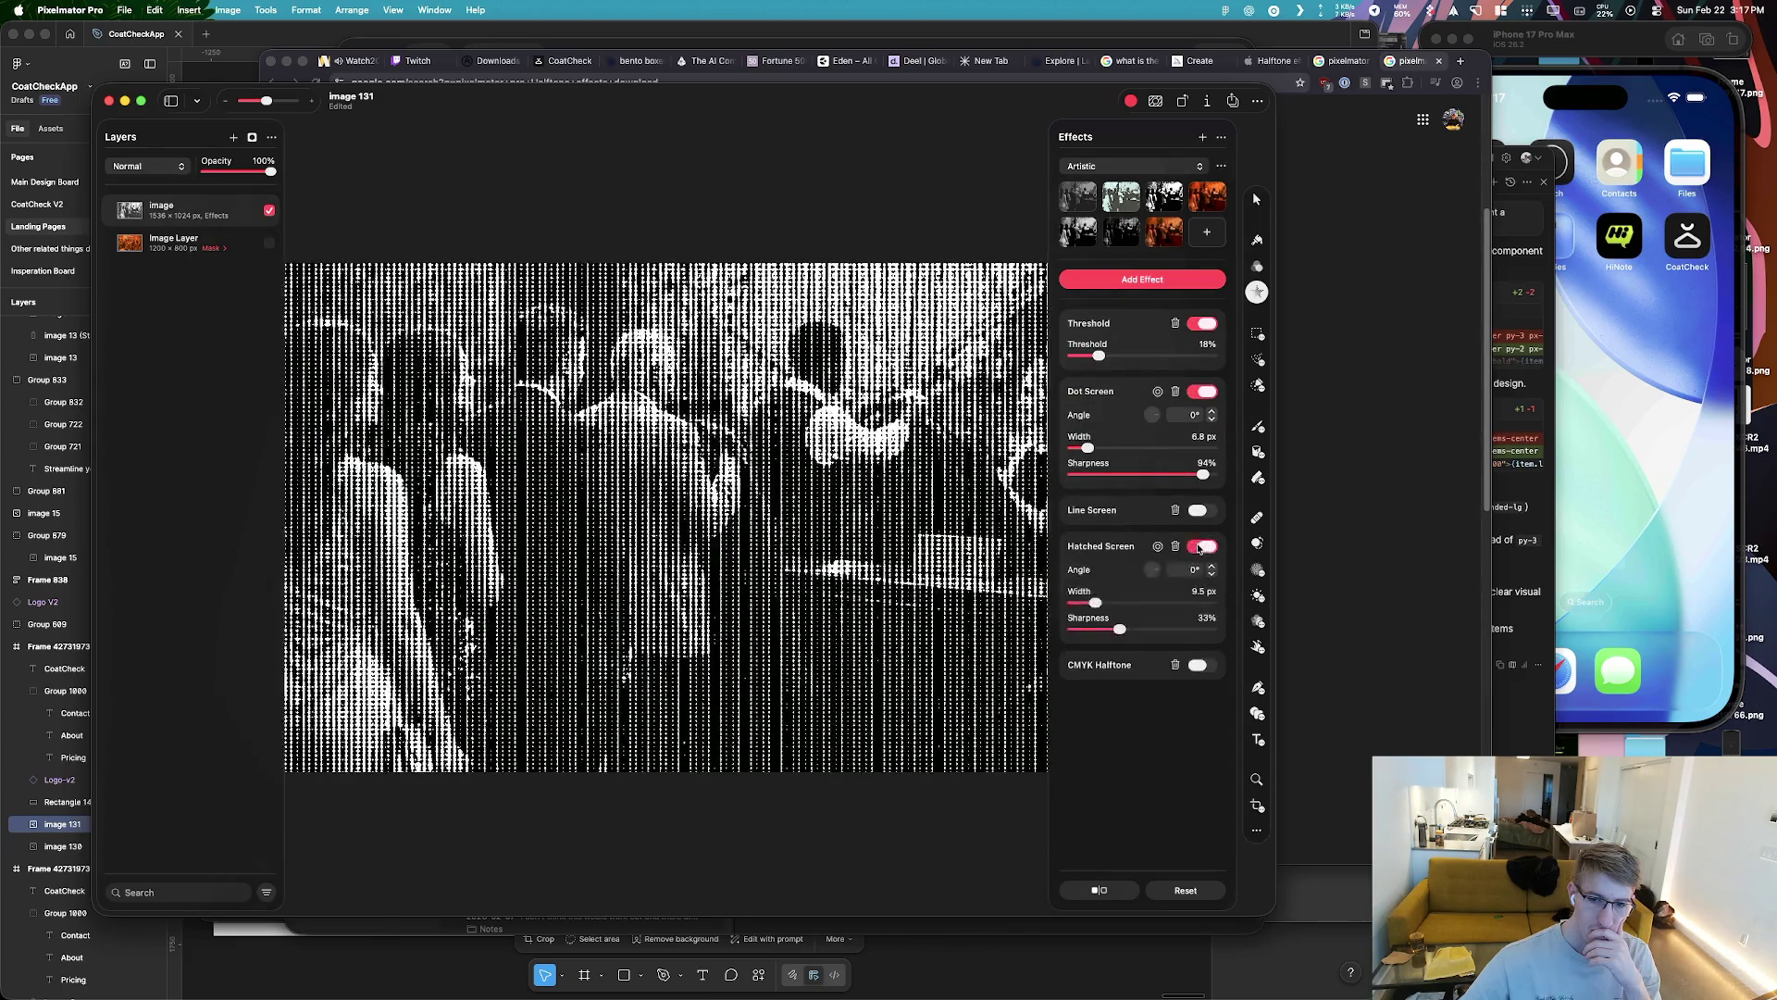
{"action": "left_click", "coordinate": [1201, 547]}
{"action": "left_click", "coordinate": [1175, 546]}
Delete Line Screen and enable CMYK Halftone at the top of the effects stack
{"action": "left_click", "coordinate": [1176, 510]}
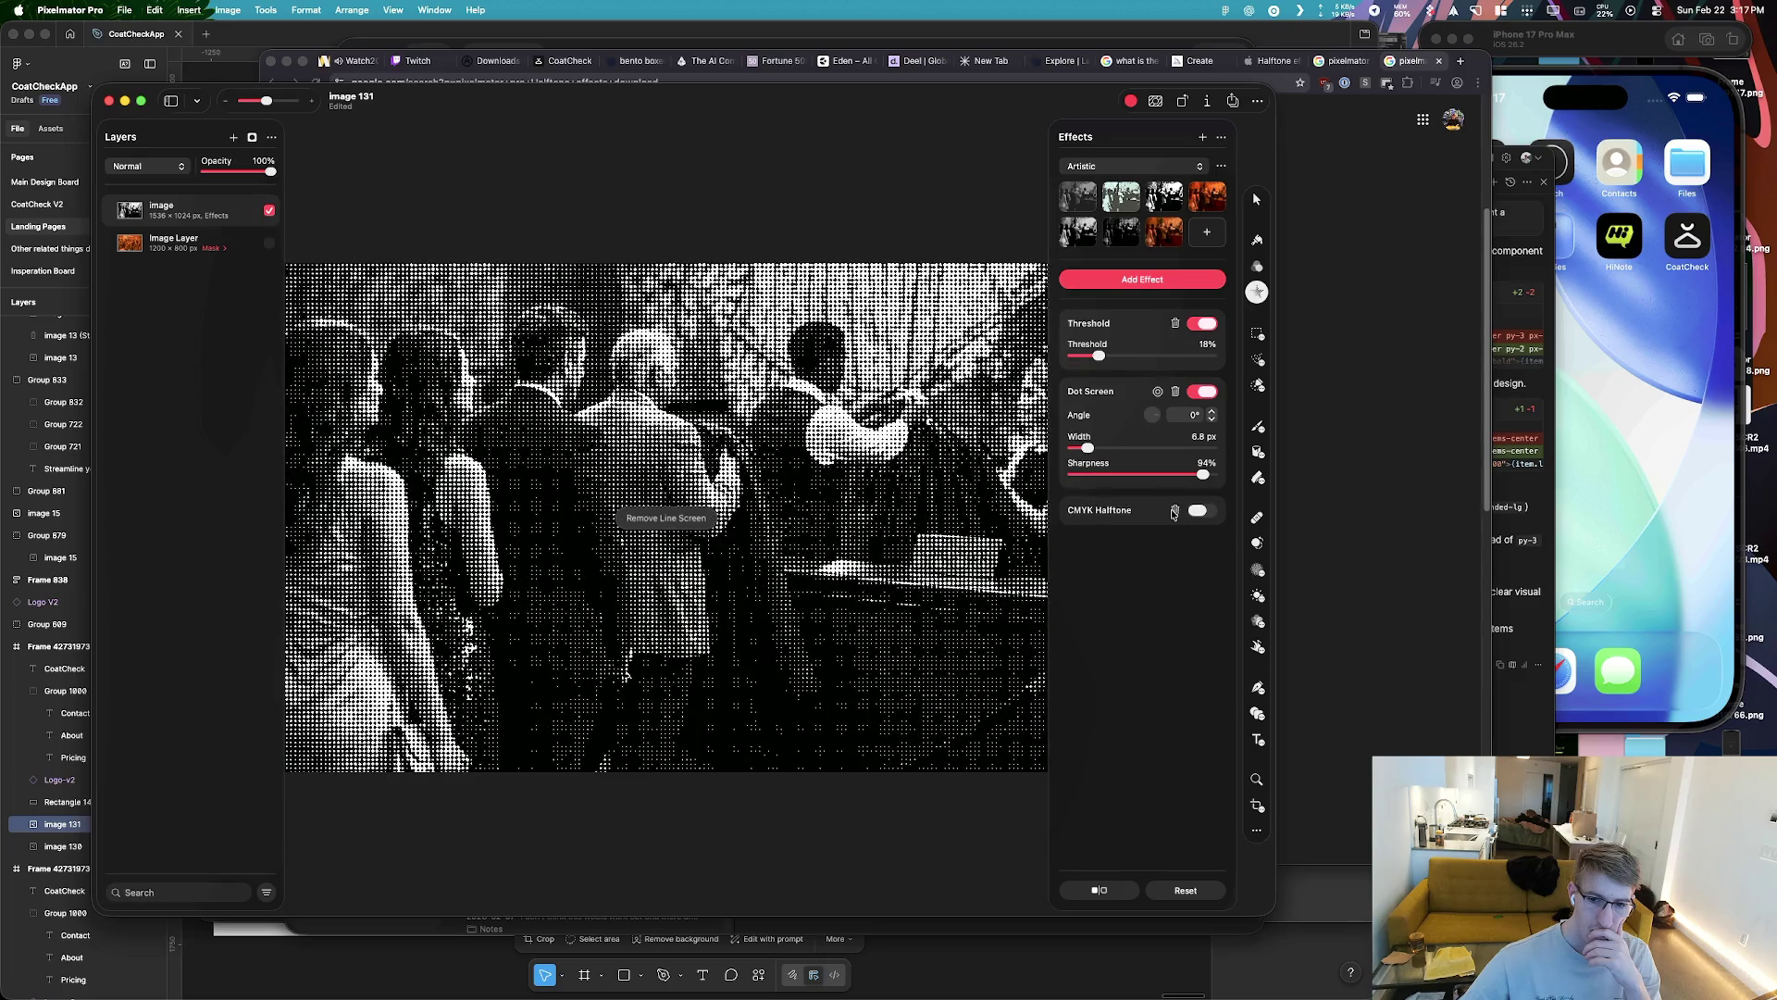
{"action": "left_click", "coordinate": [1201, 510]}
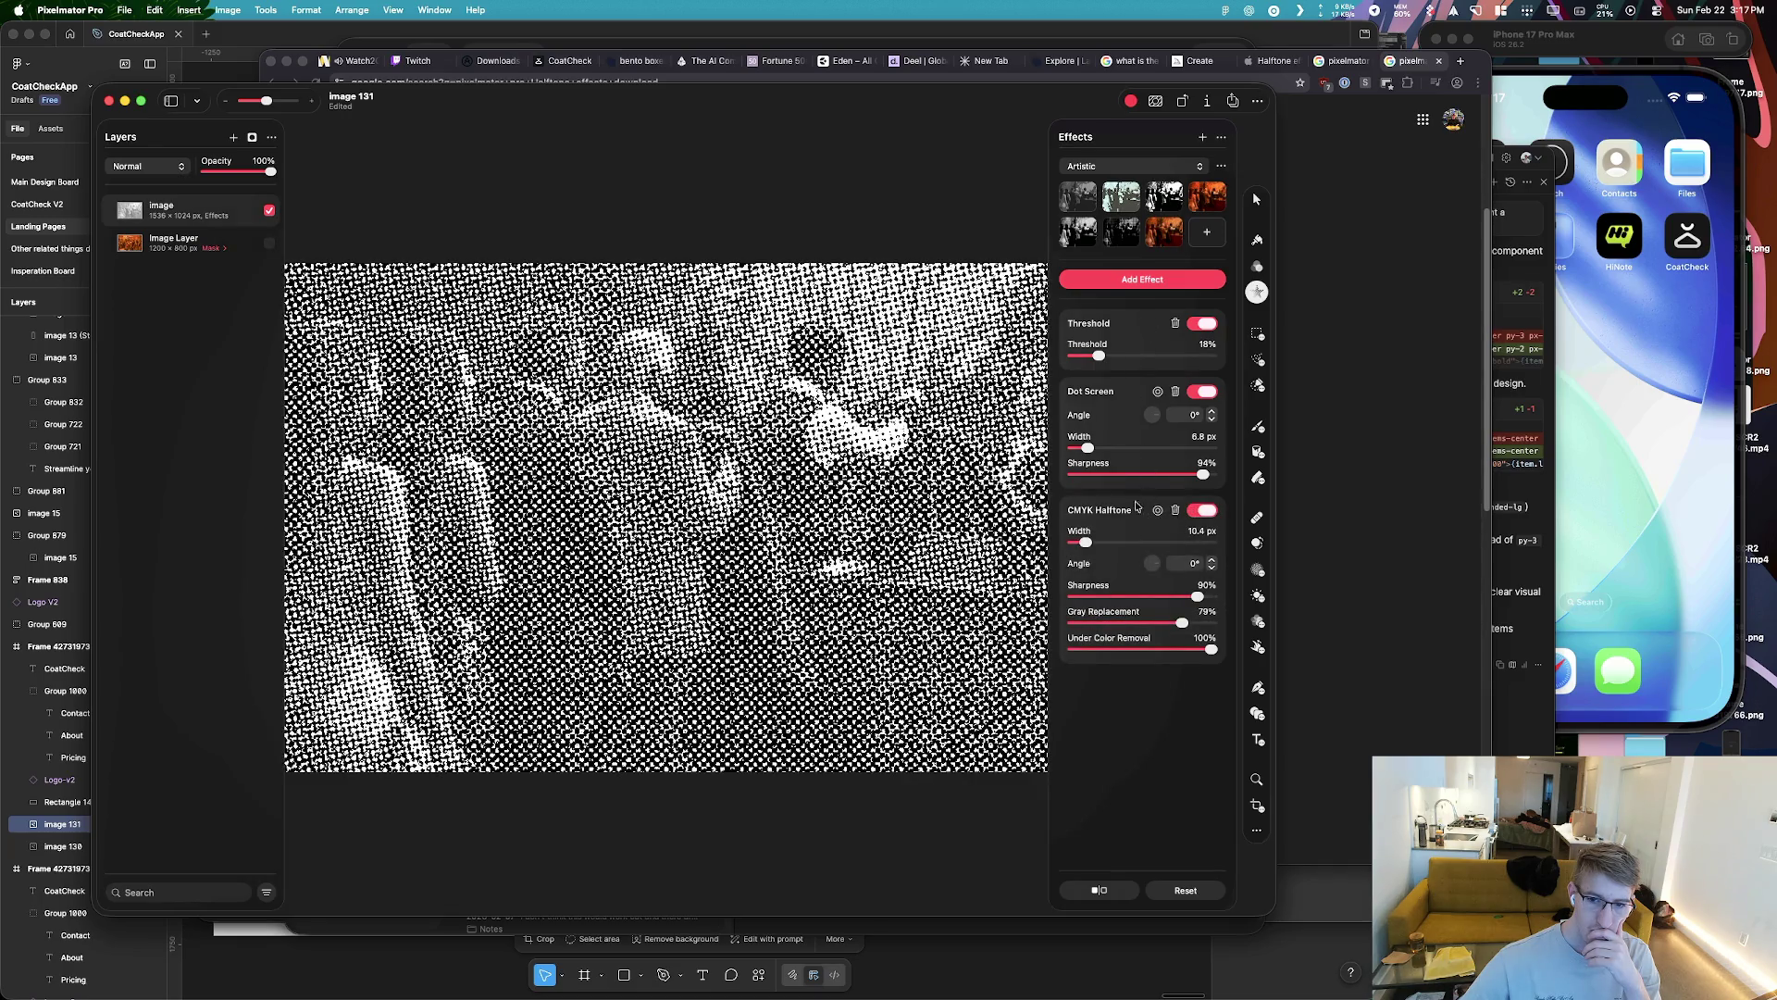
{"action": "mouse_move", "coordinate": [1141, 537]}
{"action": "left_mouse_down"}
{"action": "mouse_move", "coordinate": [1146, 395]}
{"action": "mouse_move", "coordinate": [1063, 414]}
{"action": "mouse_move", "coordinate": [1081, 437]}
{"action": "left_mouse_up"}
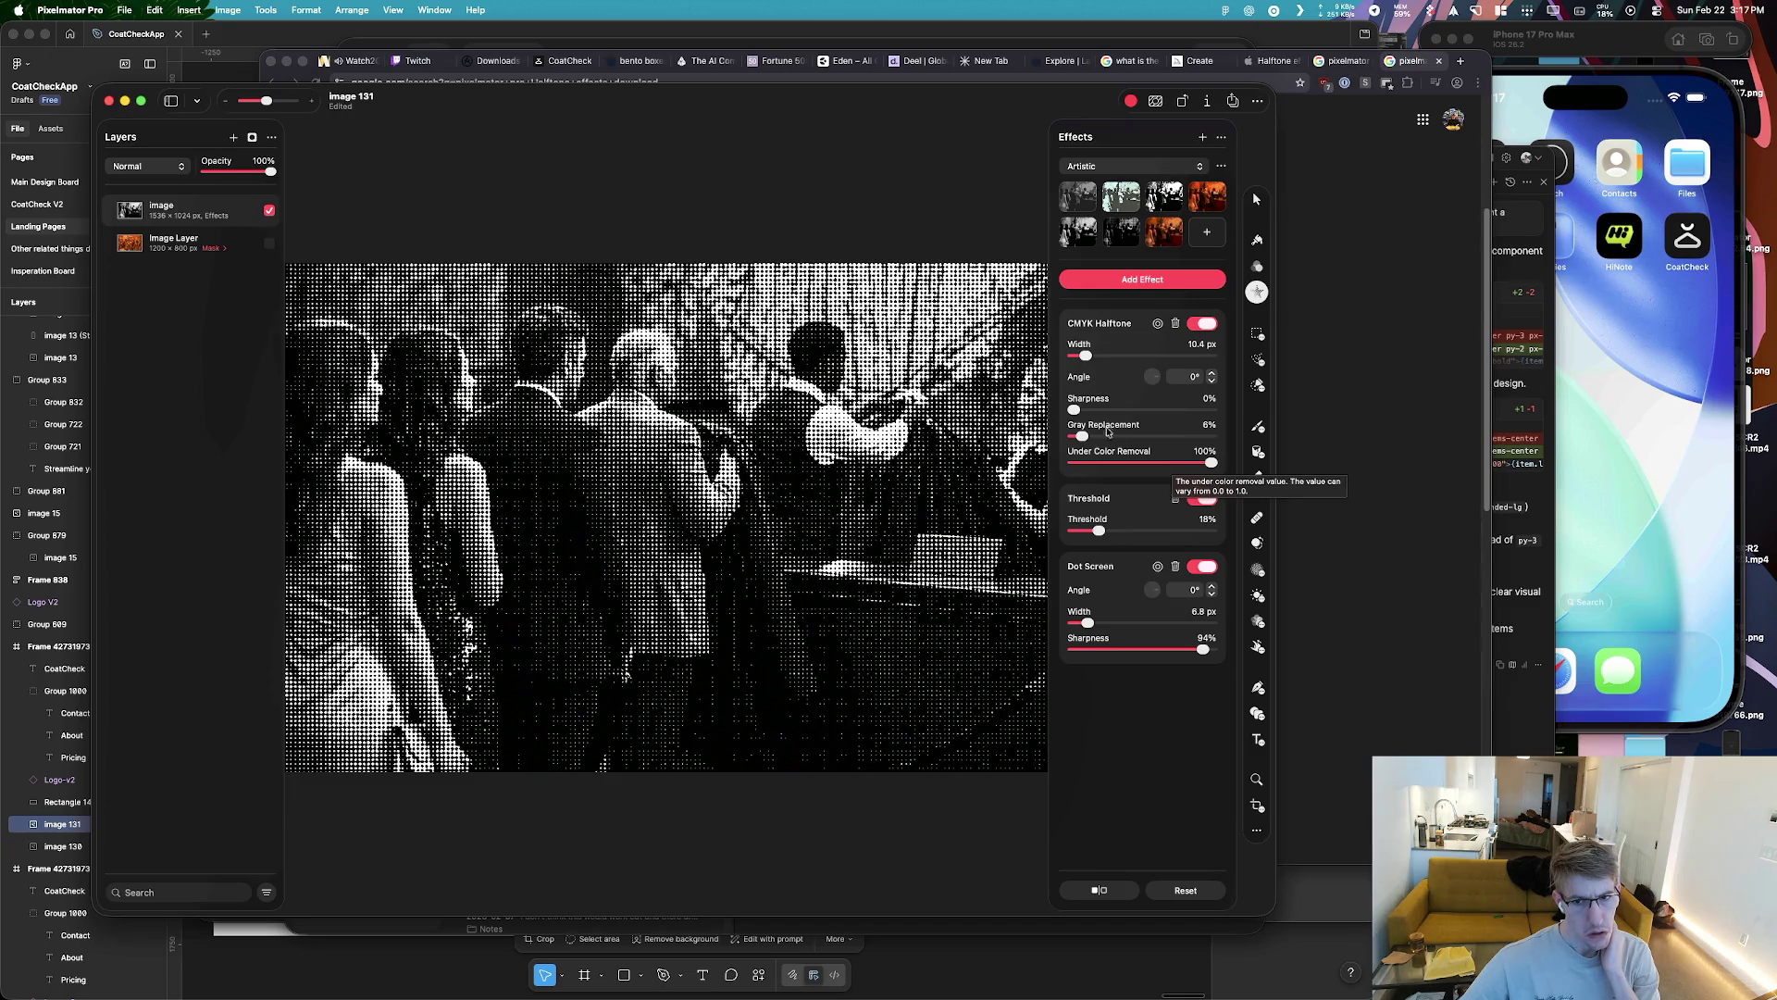
Set CMYK Halftone to 2.0 px width, 0% Gray Replacement and 100% Under Color Removal
{"action": "left_click_drag", "start_coordinate": [1085, 355], "coordinate": [1056, 365]}
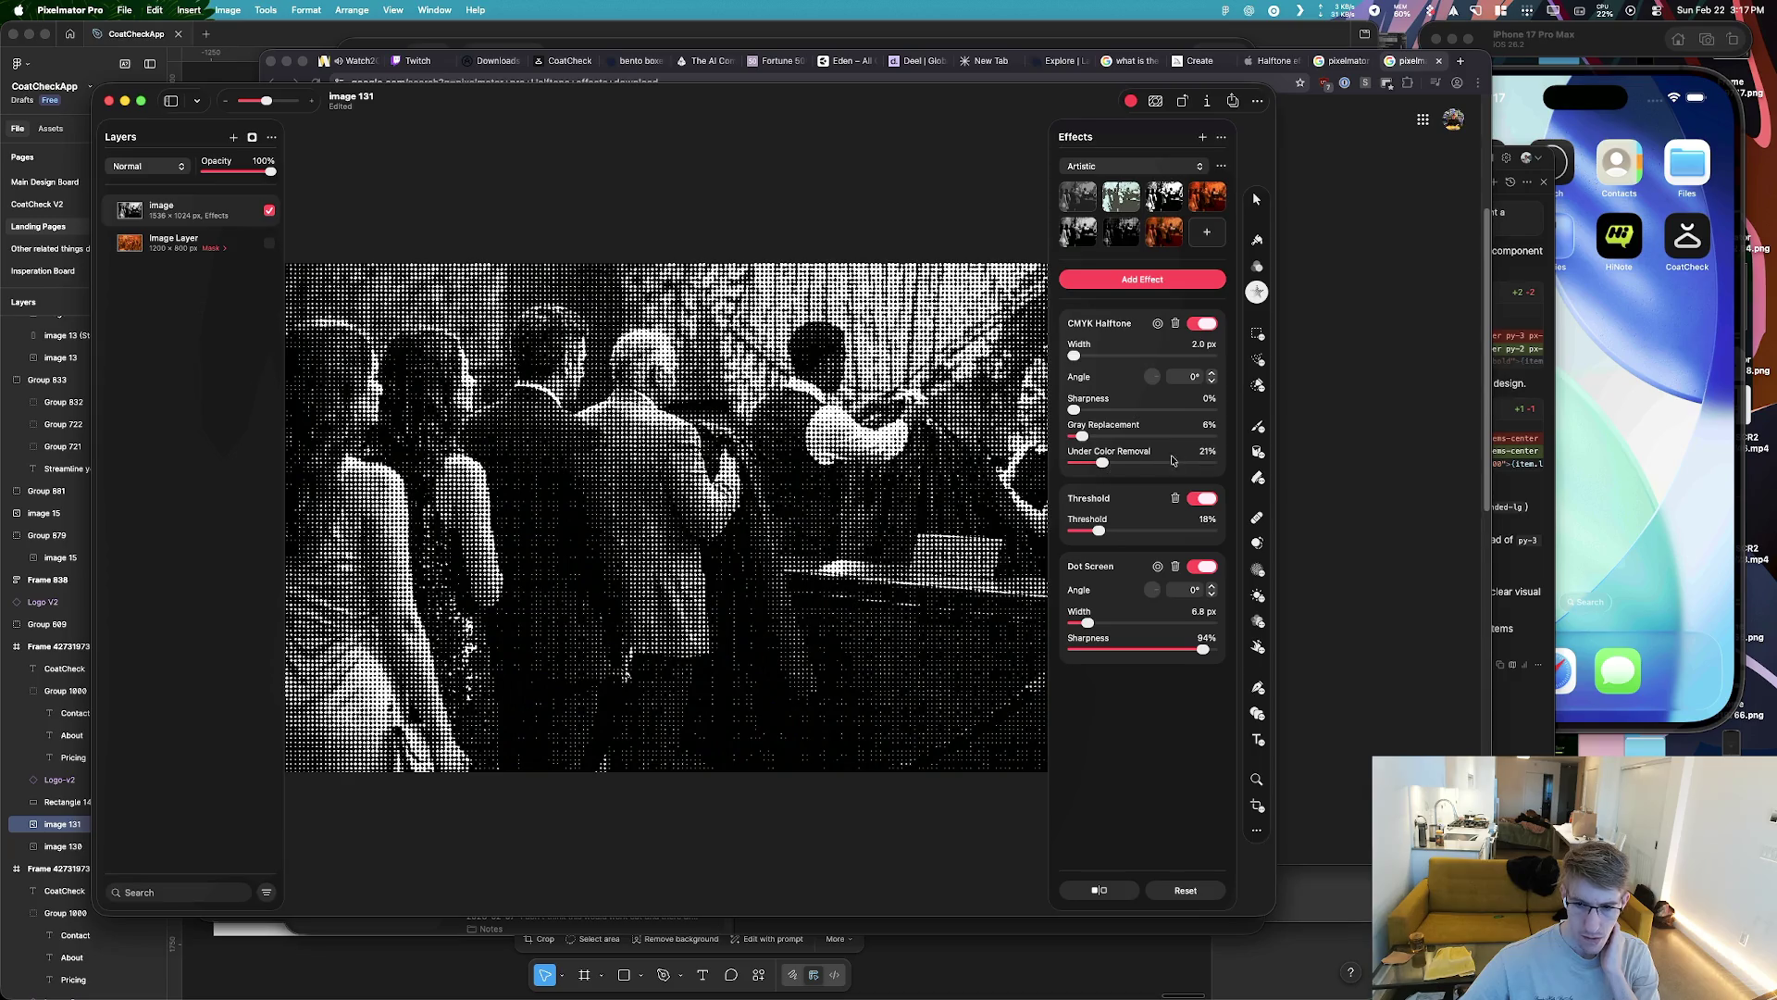
{"action": "left_click_drag", "start_coordinate": [1097, 463], "coordinate": [1213, 463]}
{"action": "mouse_move", "coordinate": [1081, 436]}
{"action": "left_mouse_down"}
{"action": "mouse_move", "coordinate": [1051, 441]}
{"action": "mouse_move", "coordinate": [1218, 416]}
{"action": "mouse_move", "coordinate": [1182, 425]}
{"action": "left_mouse_up"}
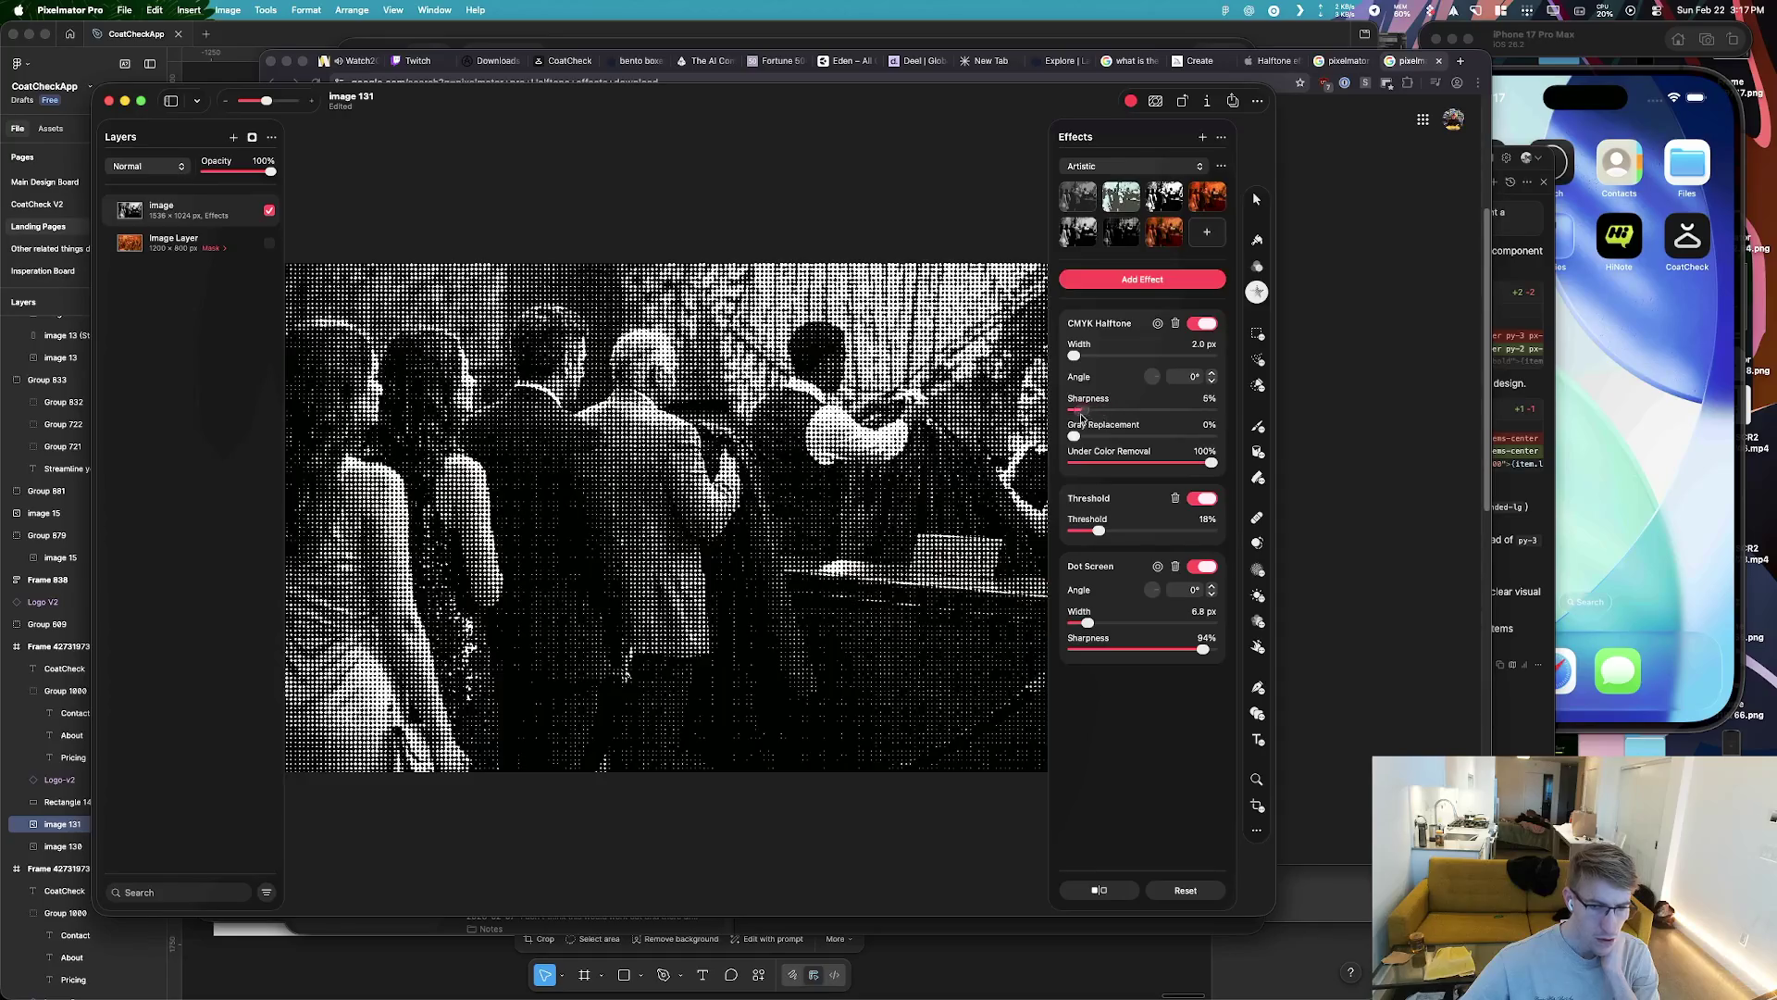
{"action": "left_click", "coordinate": [1204, 326]}
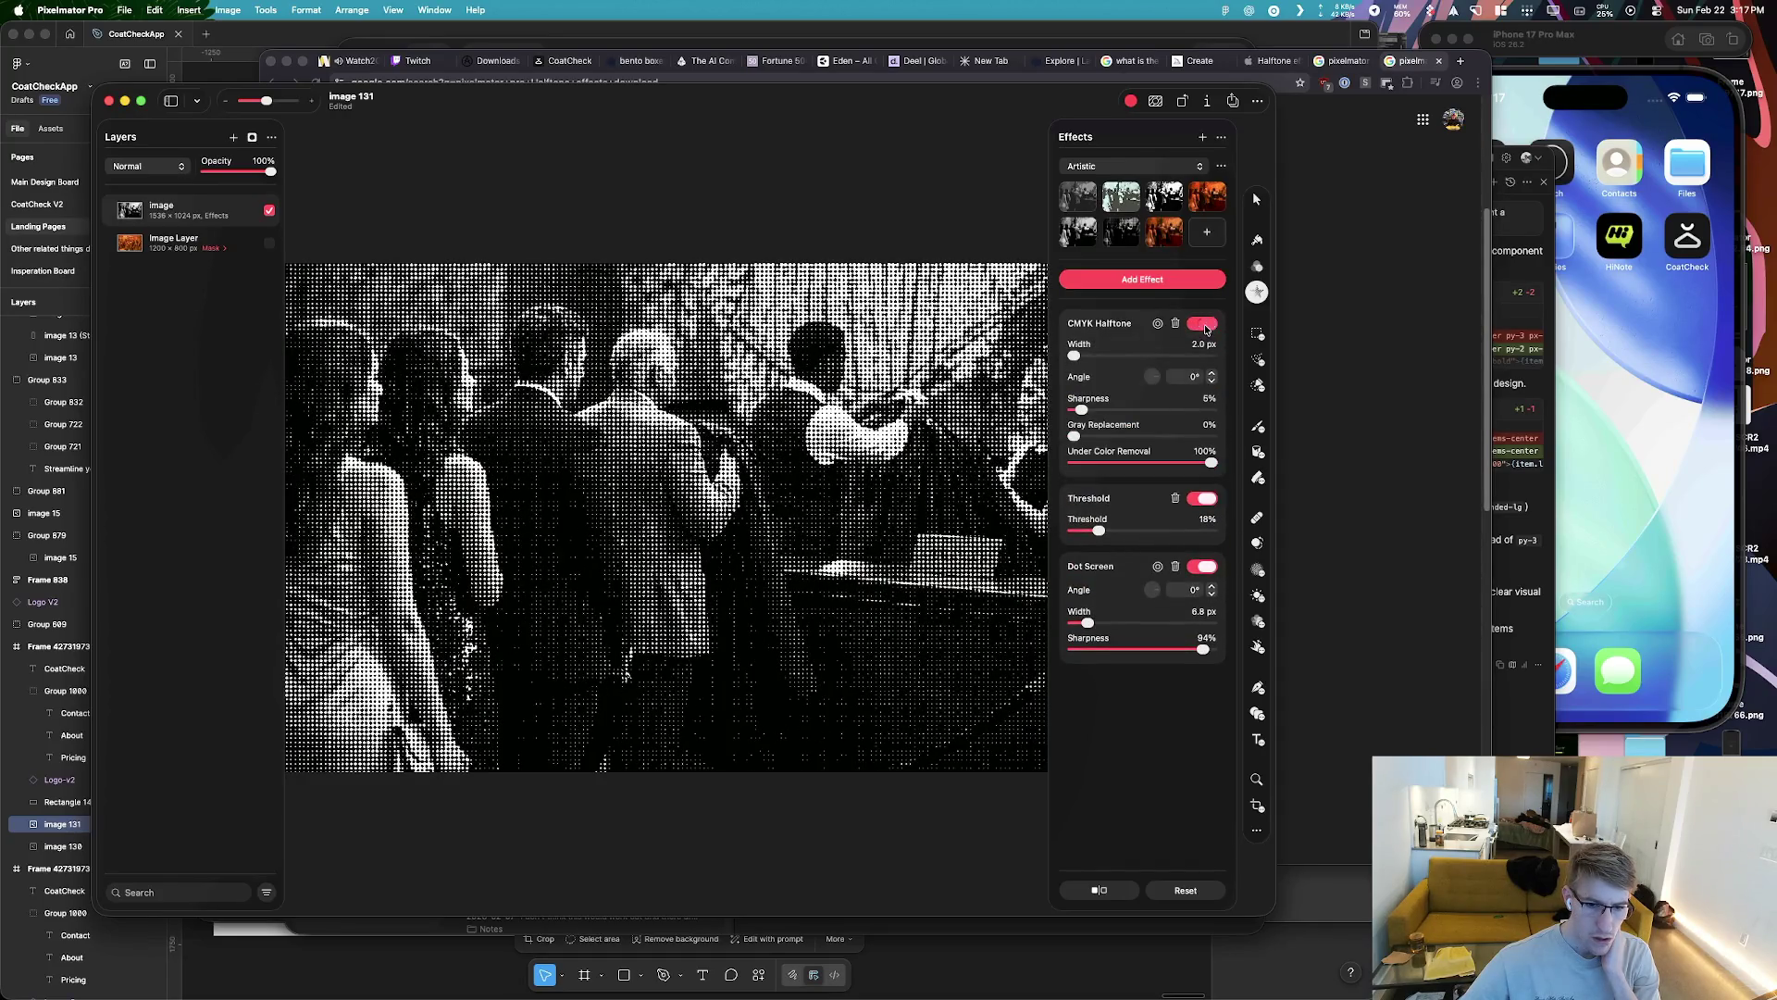
{"action": "left_click", "coordinate": [1203, 325]}
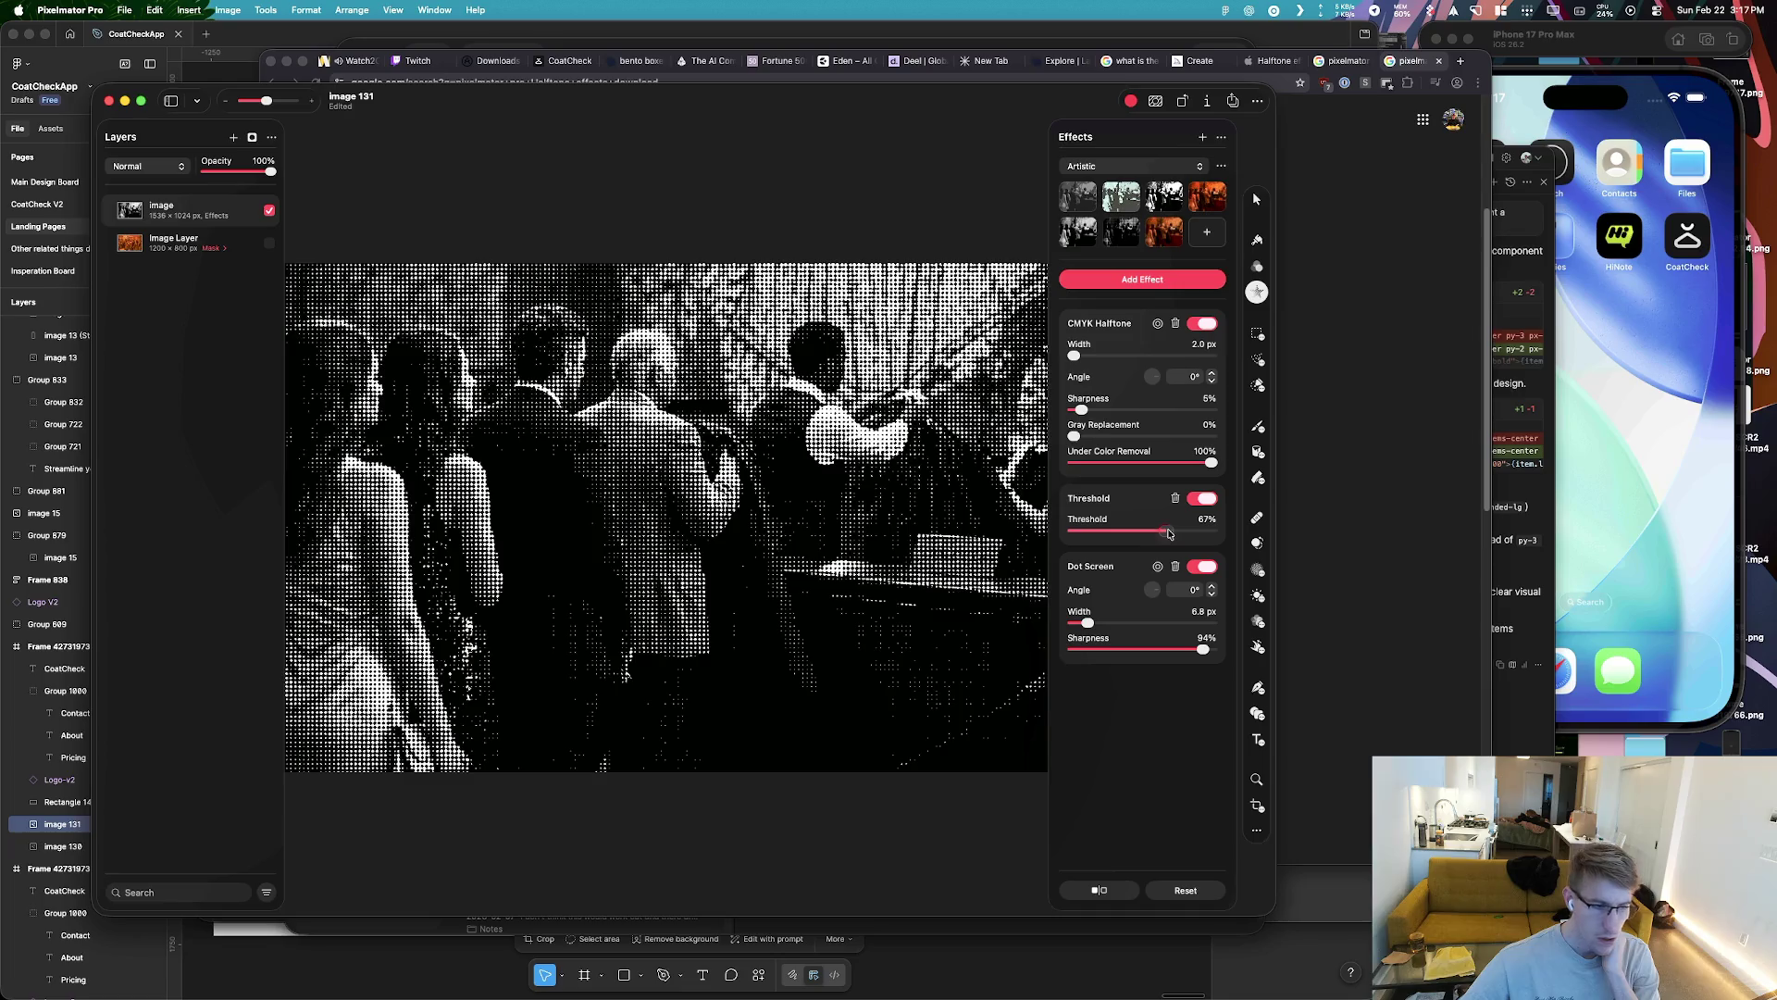
Set Dot Screen width to 6.0 px and raise Threshold to 63%
{"action": "left_click_drag", "start_coordinate": [1088, 623], "coordinate": [1089, 626]}
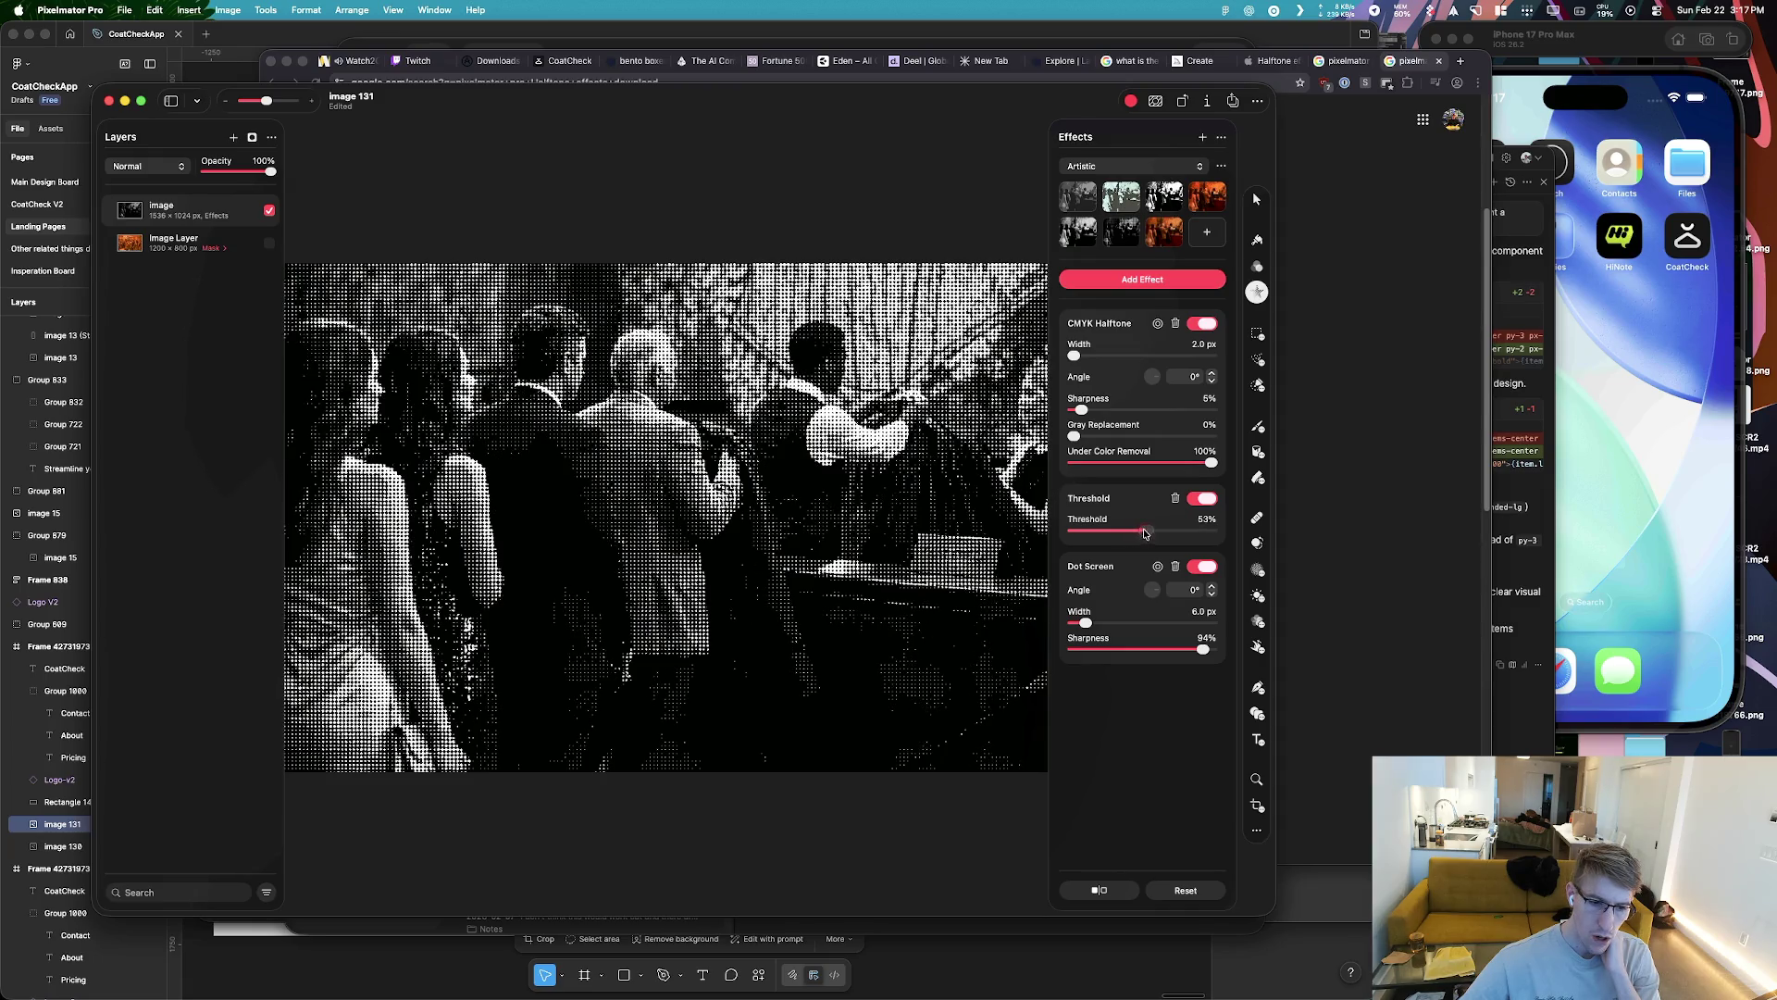
{"action": "left_click_drag", "start_coordinate": [1156, 533], "coordinate": [1161, 532]}
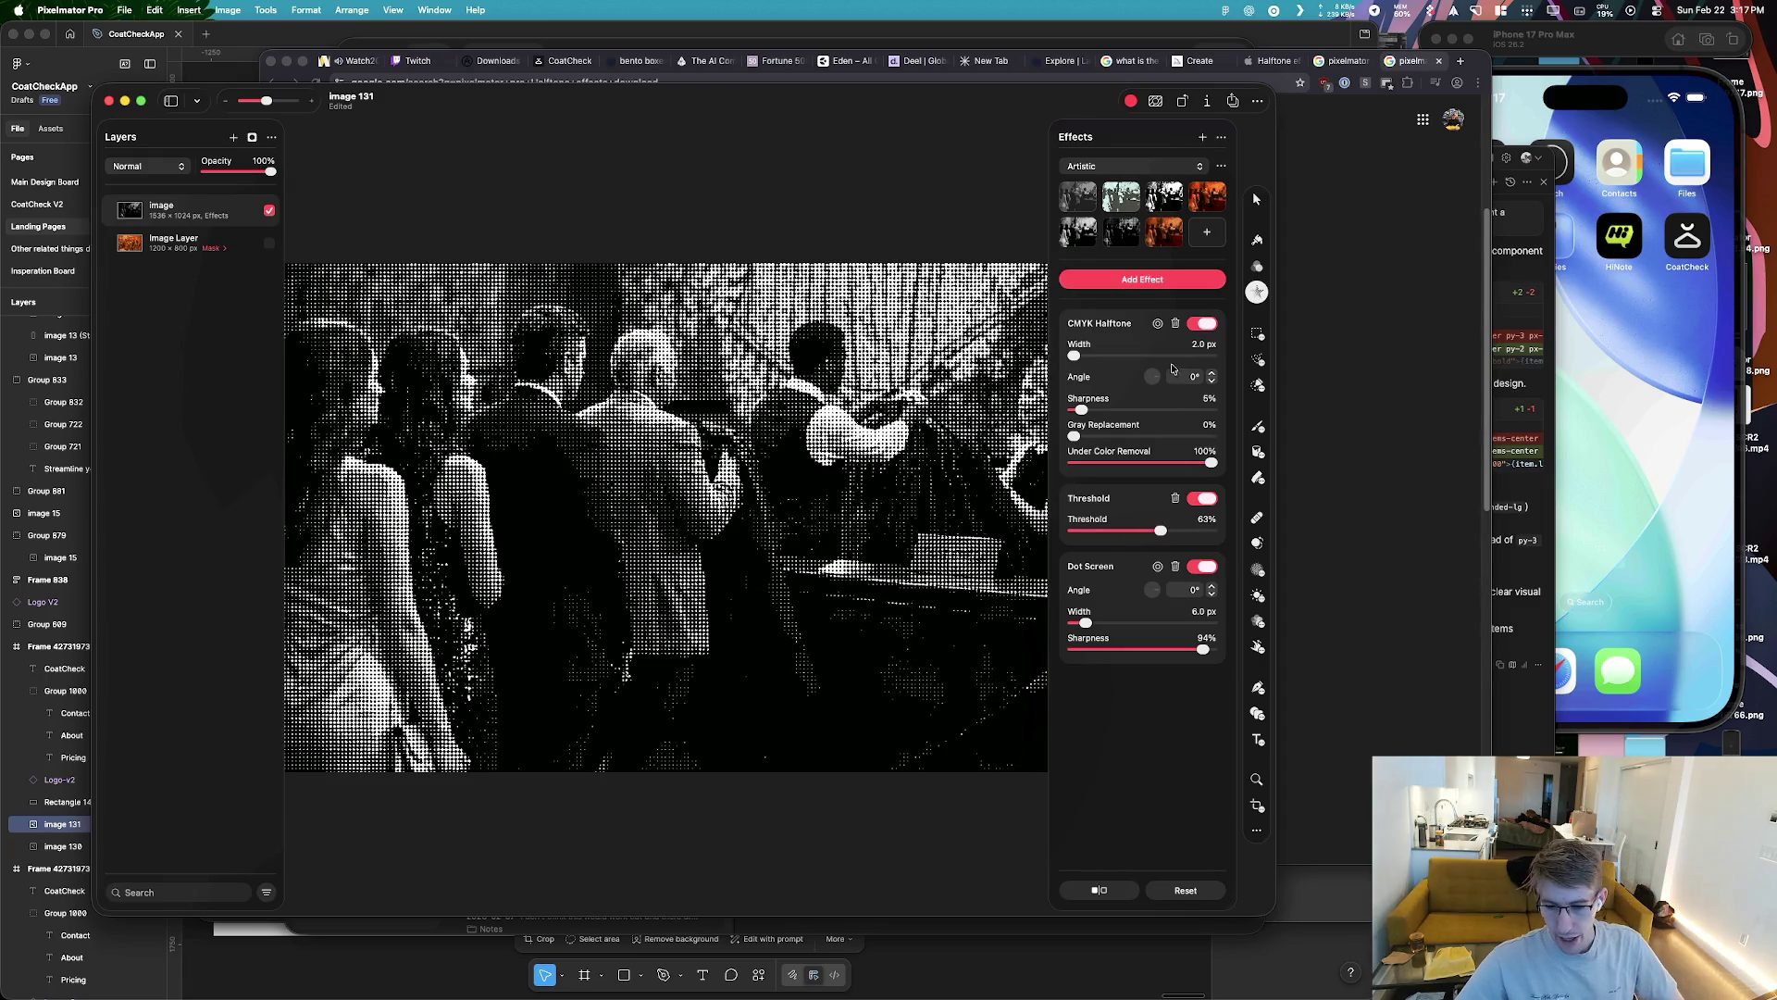
{"action": "left_click", "coordinate": [1135, 887]}
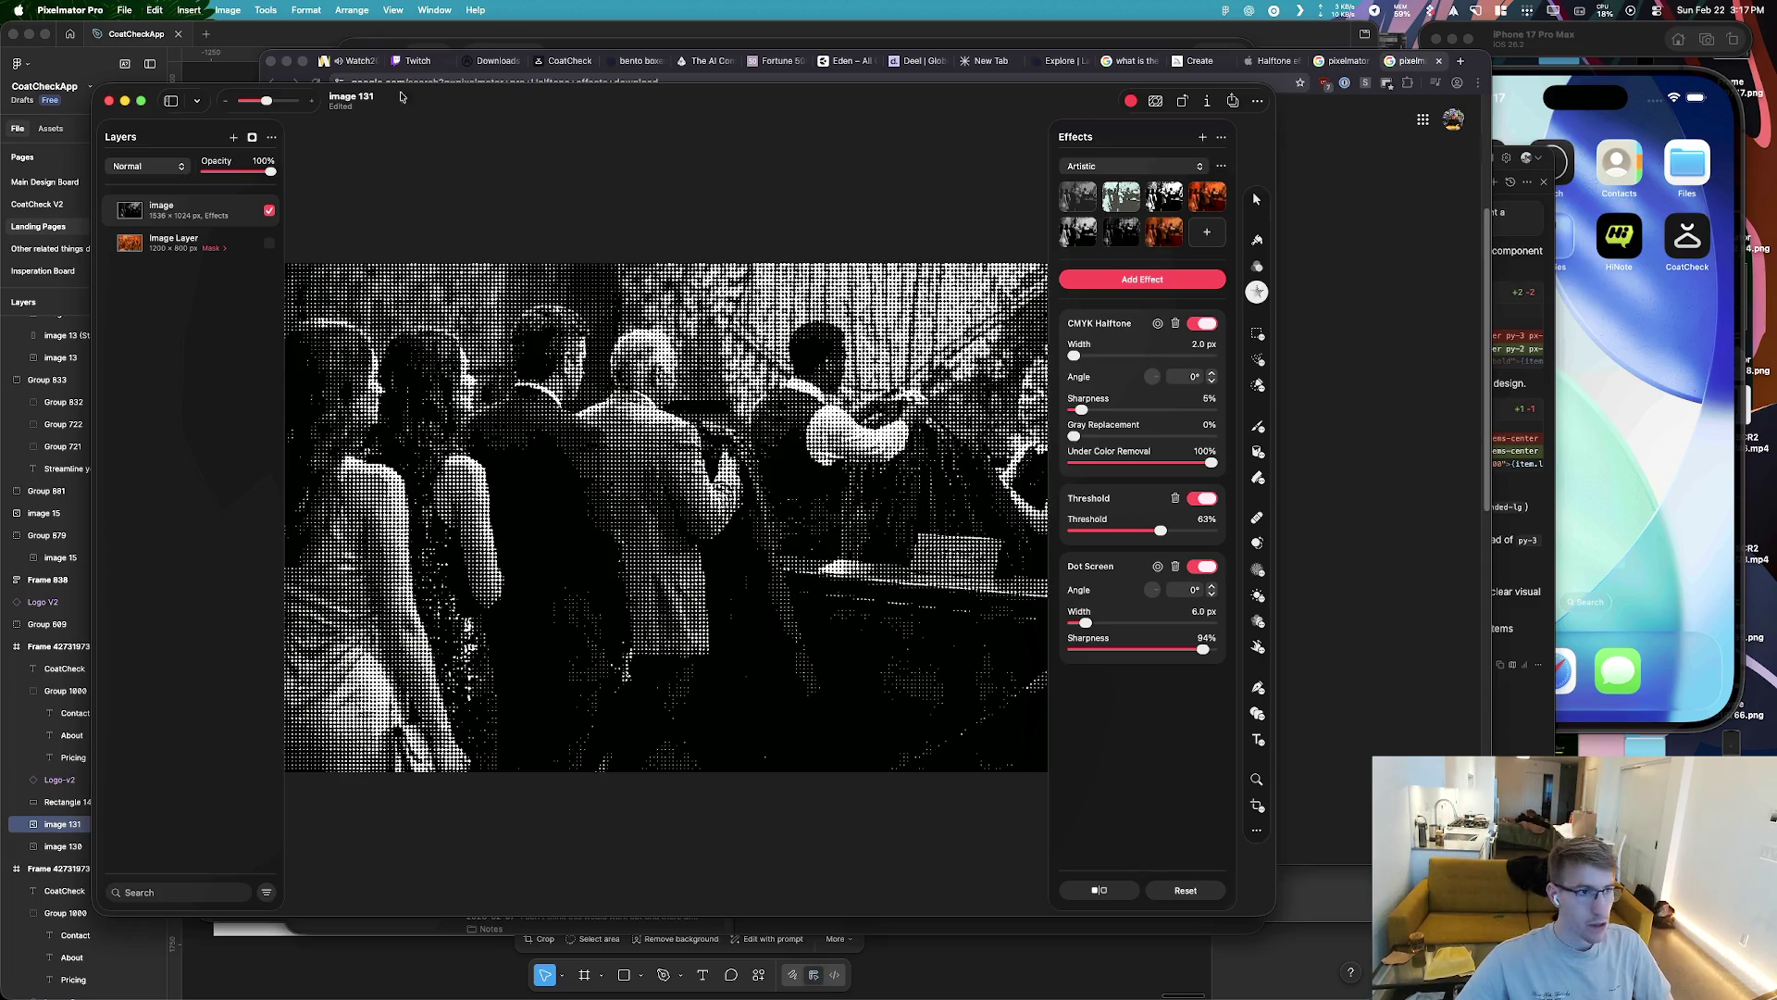
{"action": "left_click", "coordinate": [124, 11]}
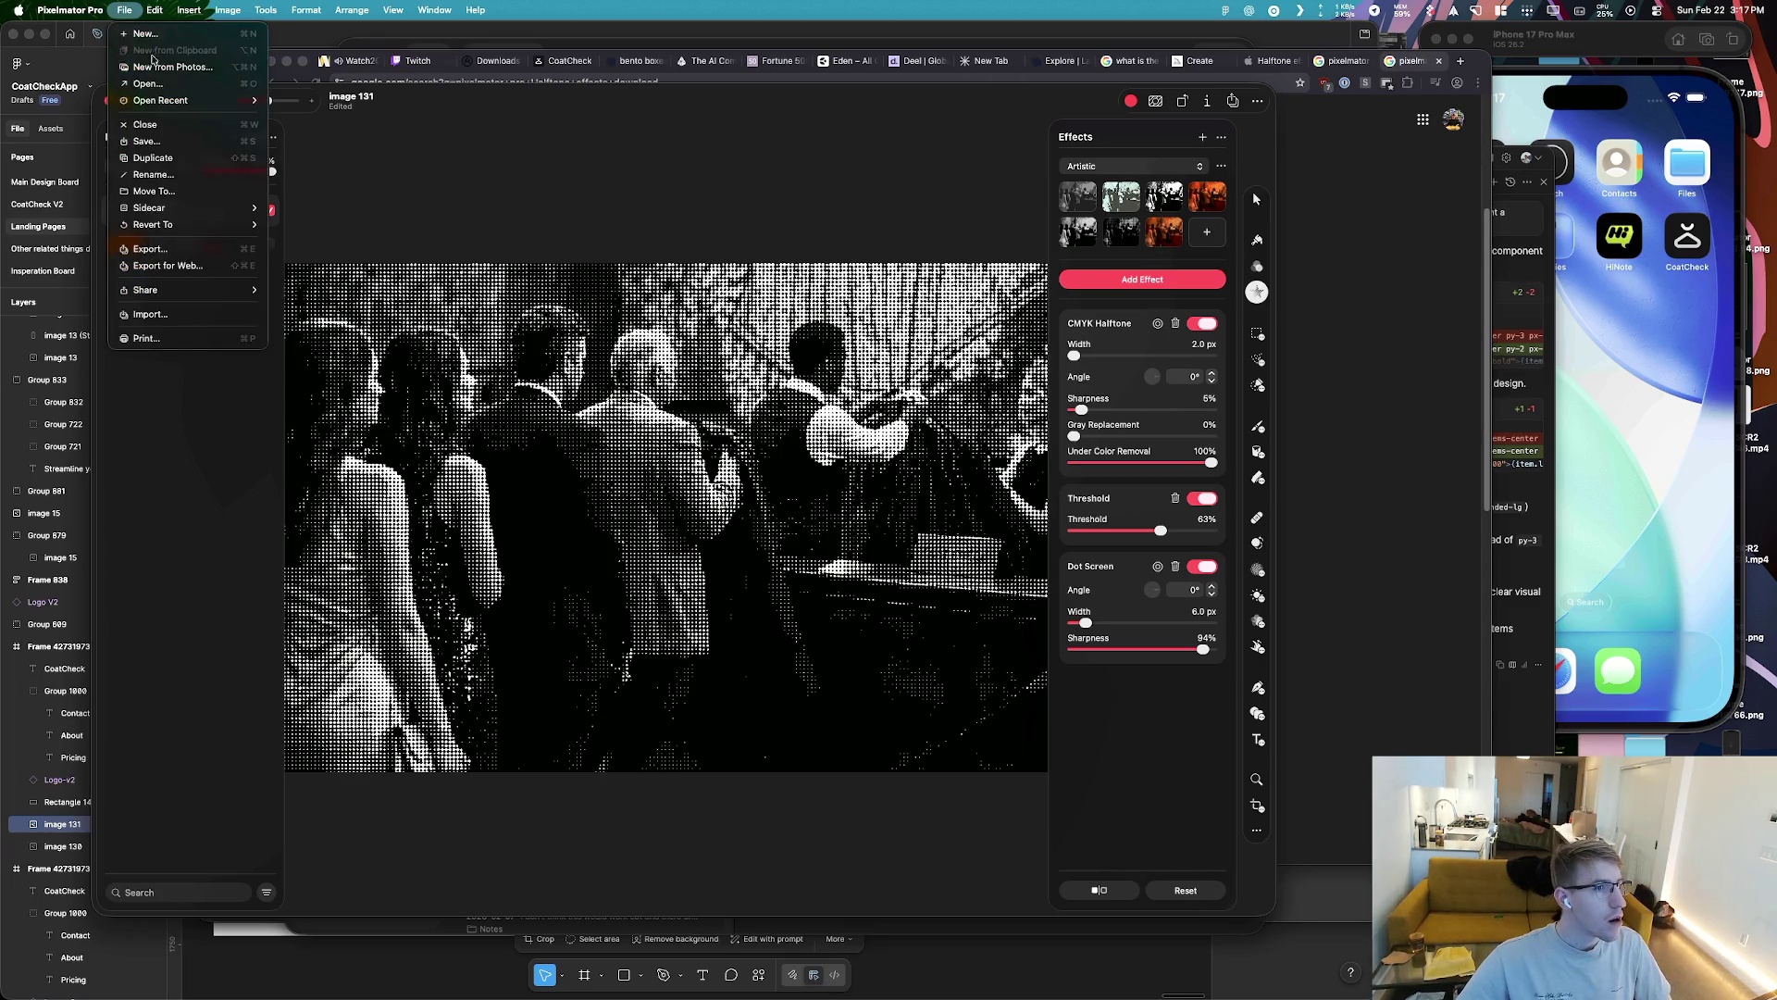
Close the image, saving it as the PNG coatcheck-header-image on the Desktop
{"action": "left_click", "coordinate": [181, 128]}
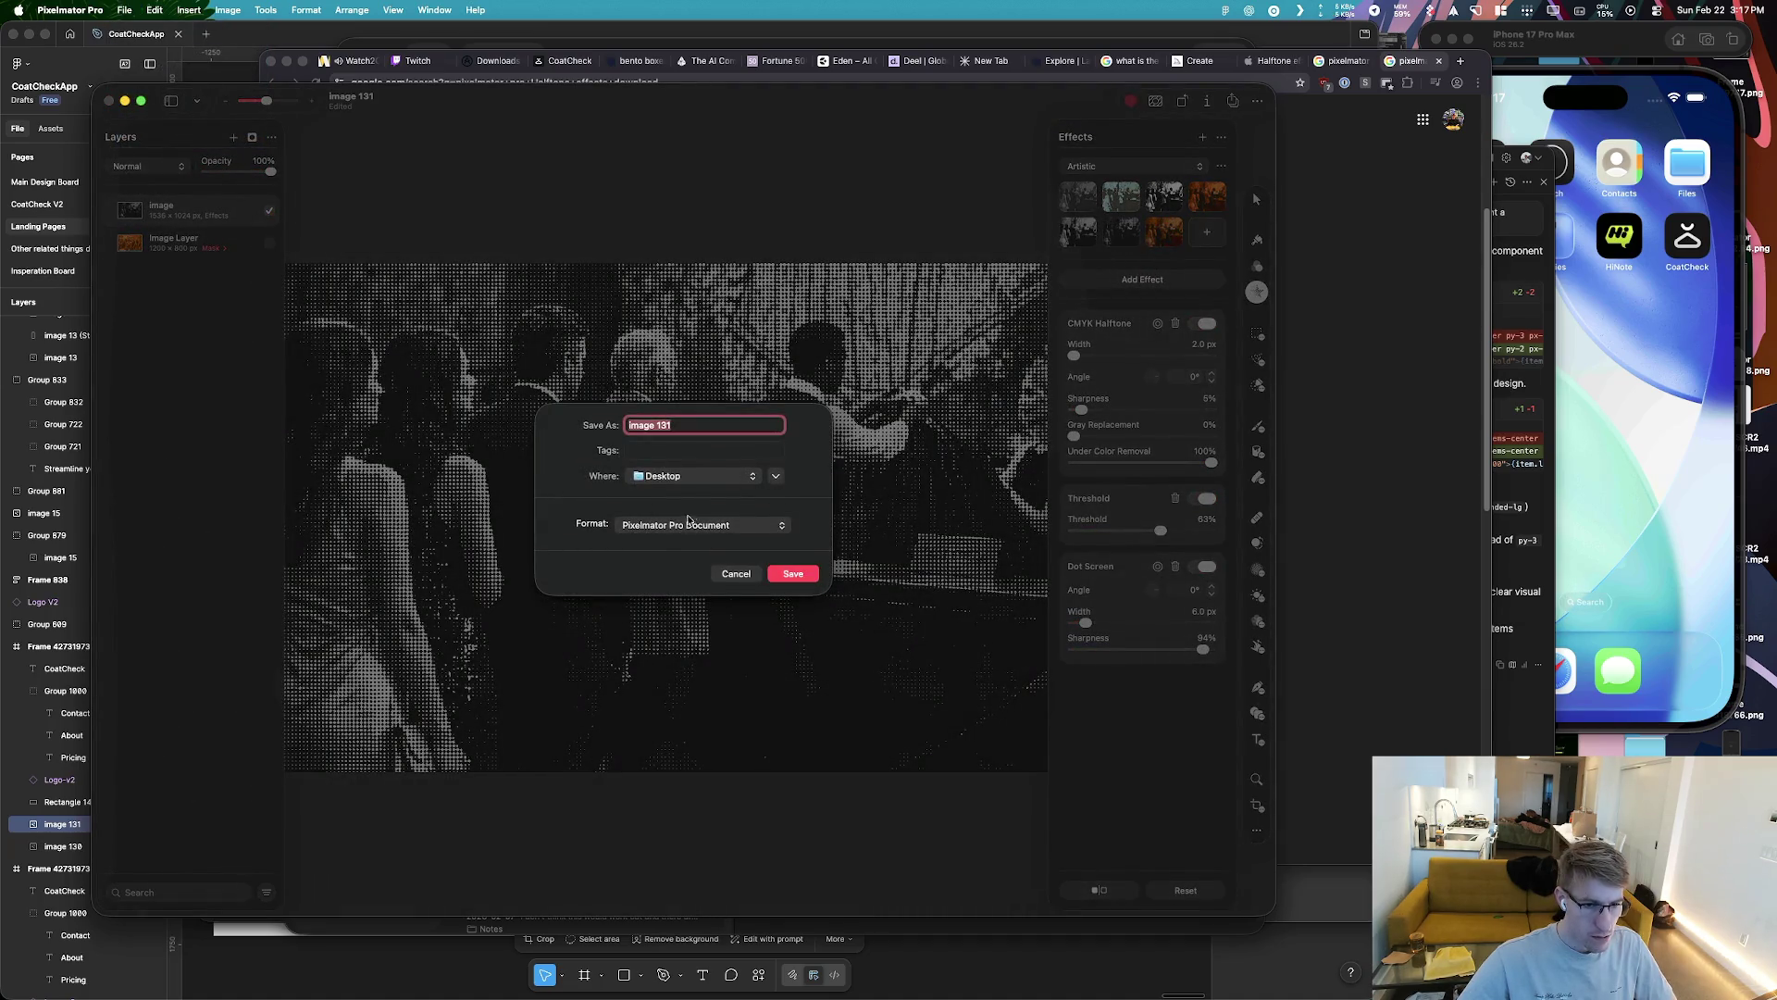
{"action": "left_click", "coordinate": [728, 524]}
{"action": "left_click", "coordinate": [685, 562]}
{"action": "type", "text": "coatcheck-header"}
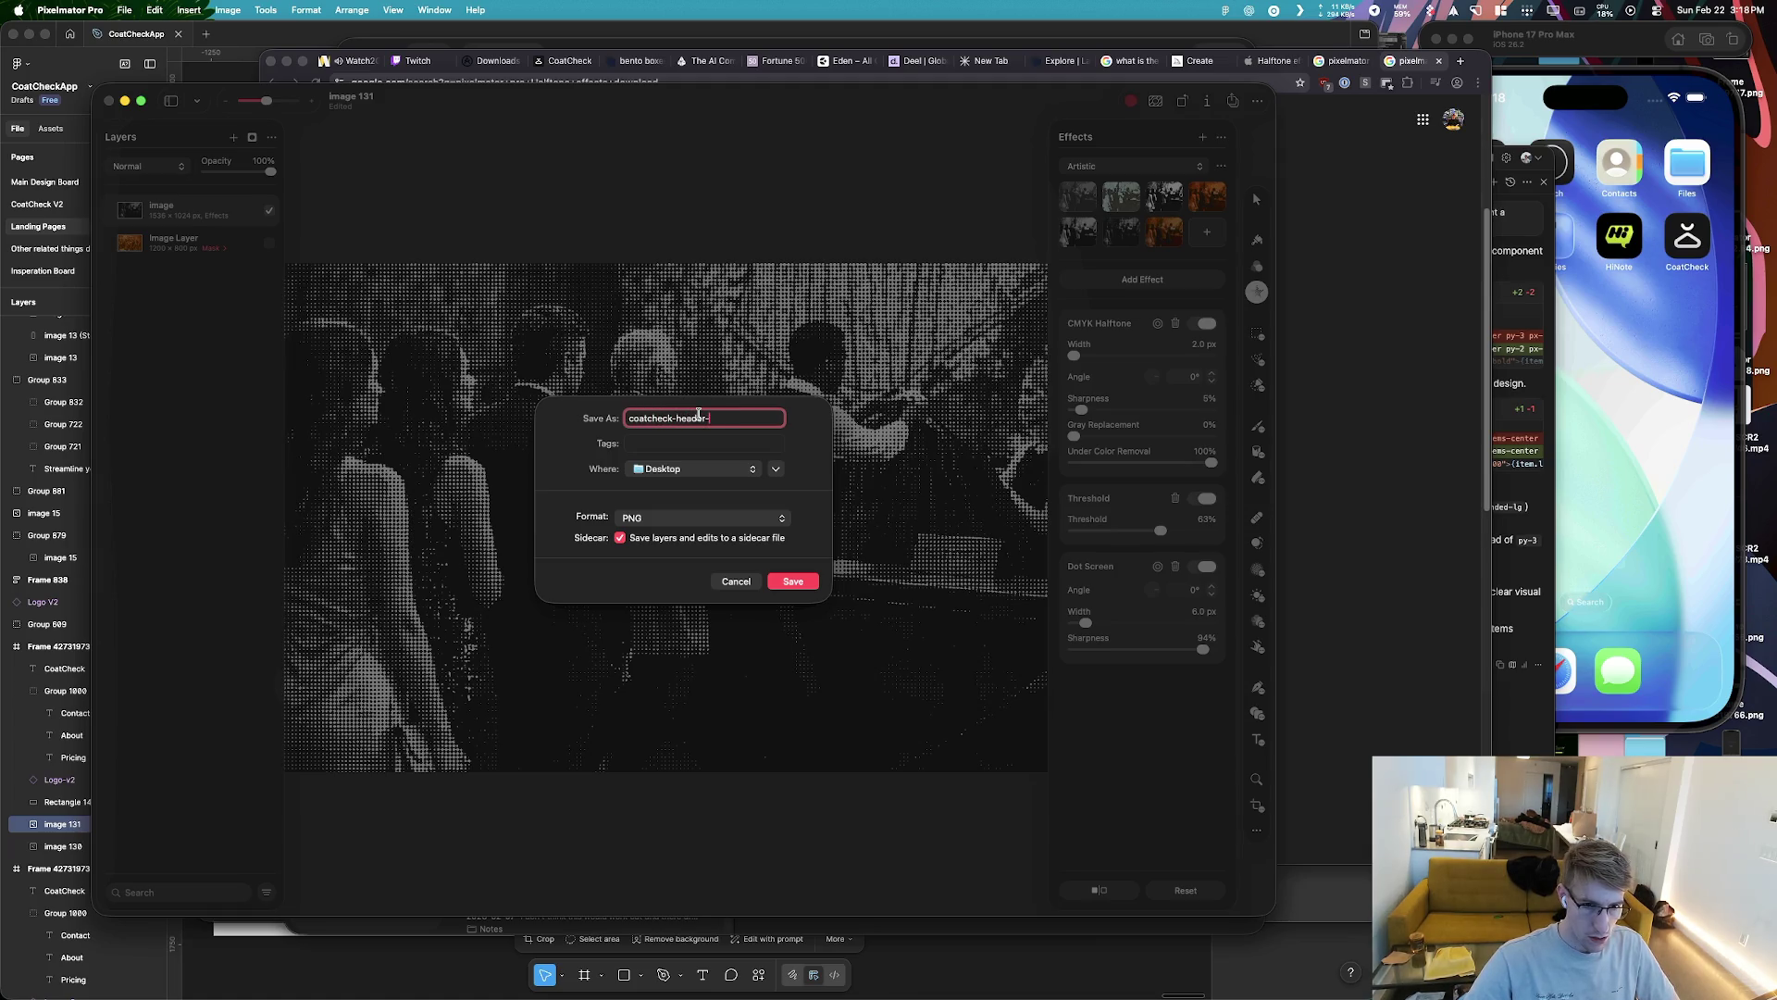
{"action": "type", "text": "image"}
{"action": "key", "text": "Return"}
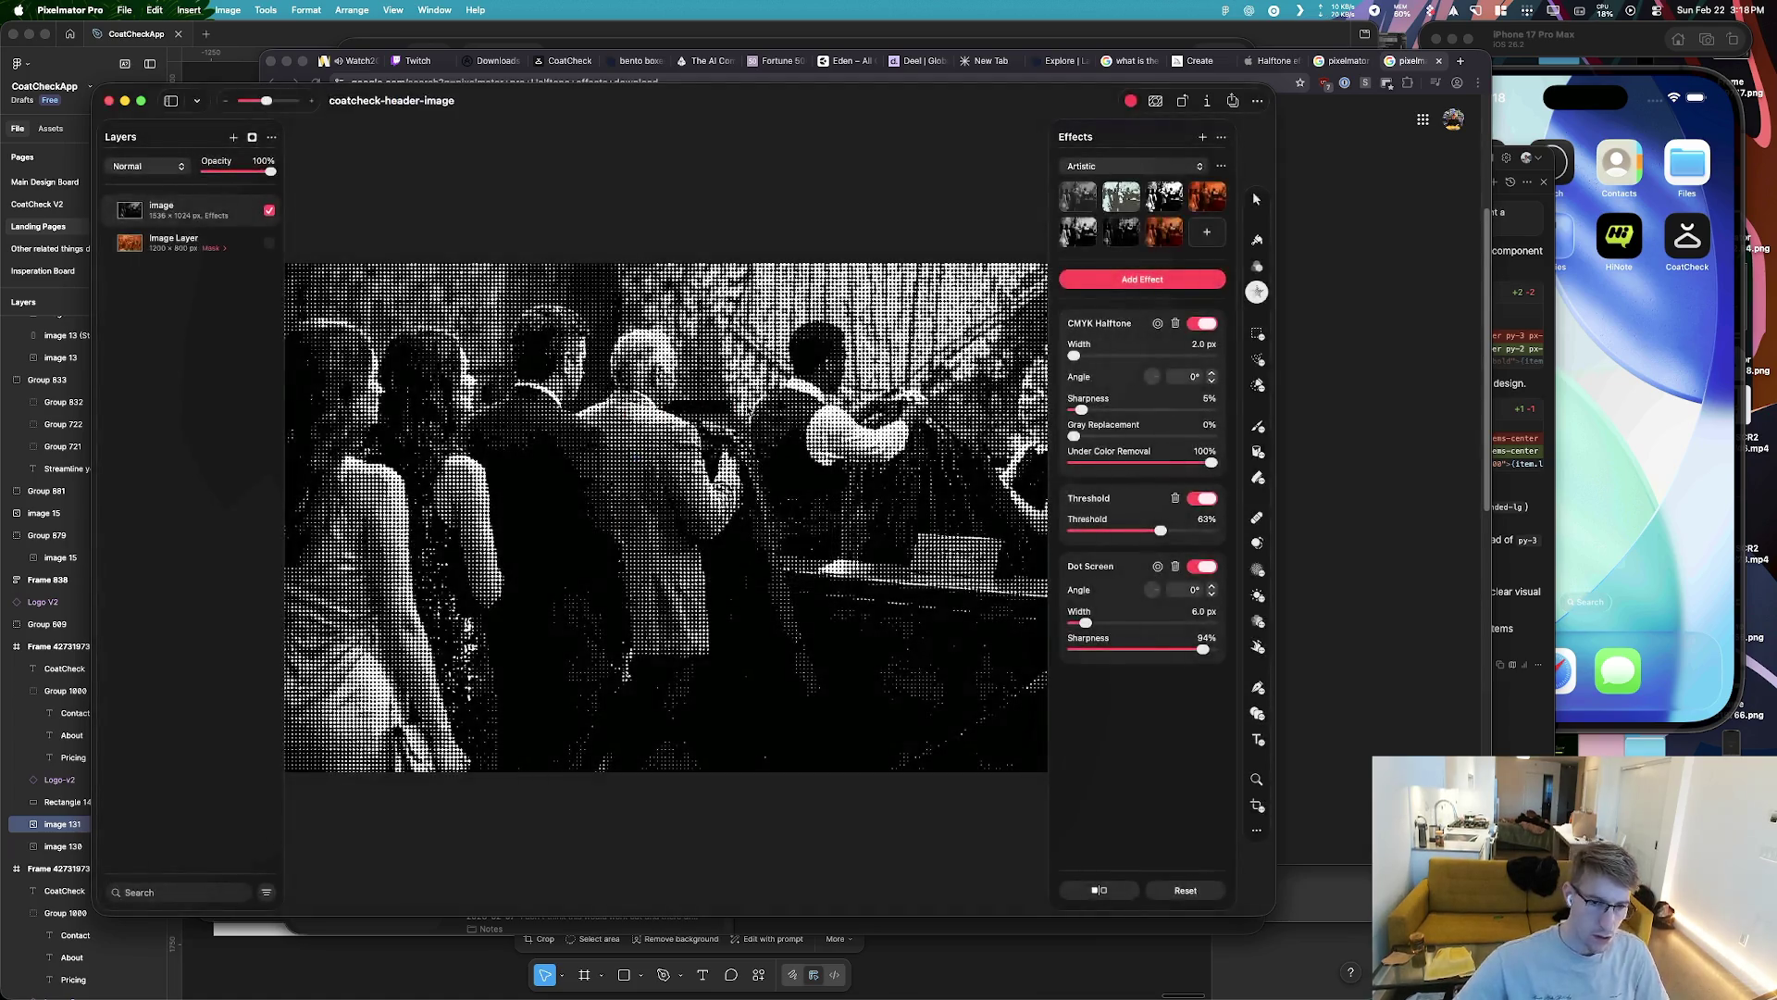
Copy the saved PNG from Finder and paste it into the Figma board
{"action": "key", "text": "super+space"}
{"action": "type", "text": "finder"}
{"action": "key", "text": "Return"}
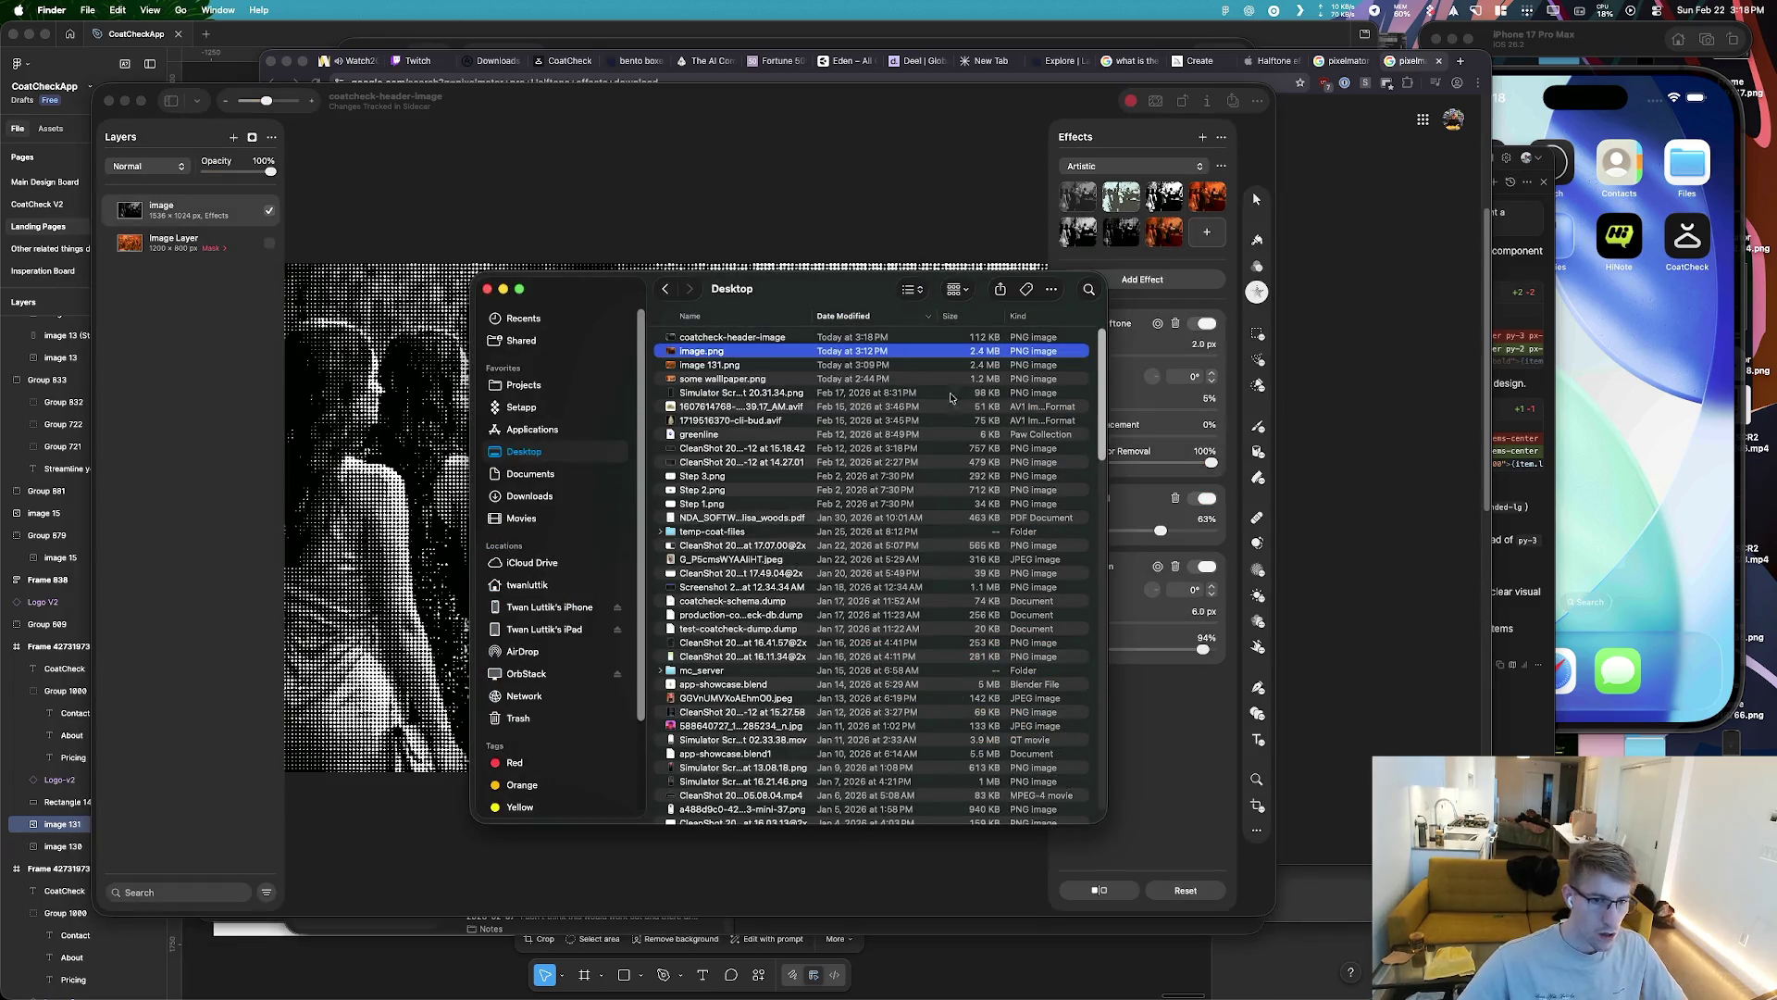
{"action": "key", "text": "space"}
{"action": "key", "text": "space"}
{"action": "key", "text": "super+c"}
{"action": "key", "text": "super+Tab"}
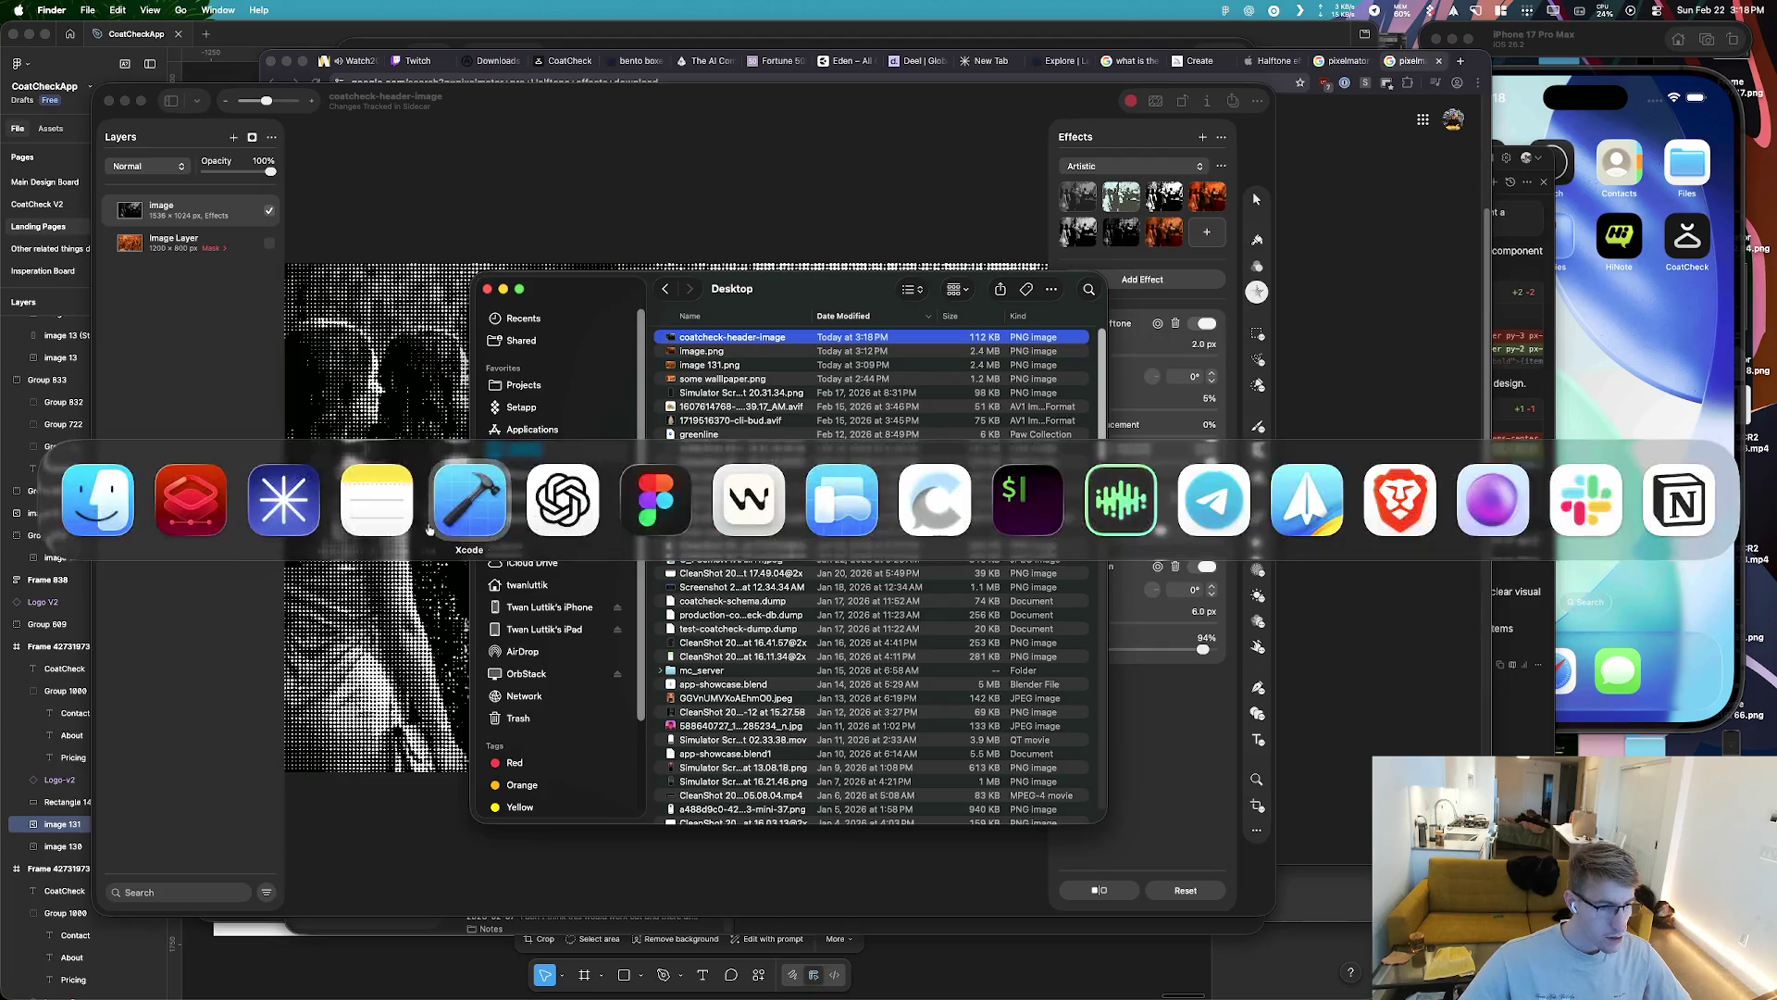
{"action": "key", "text": "super+v"}
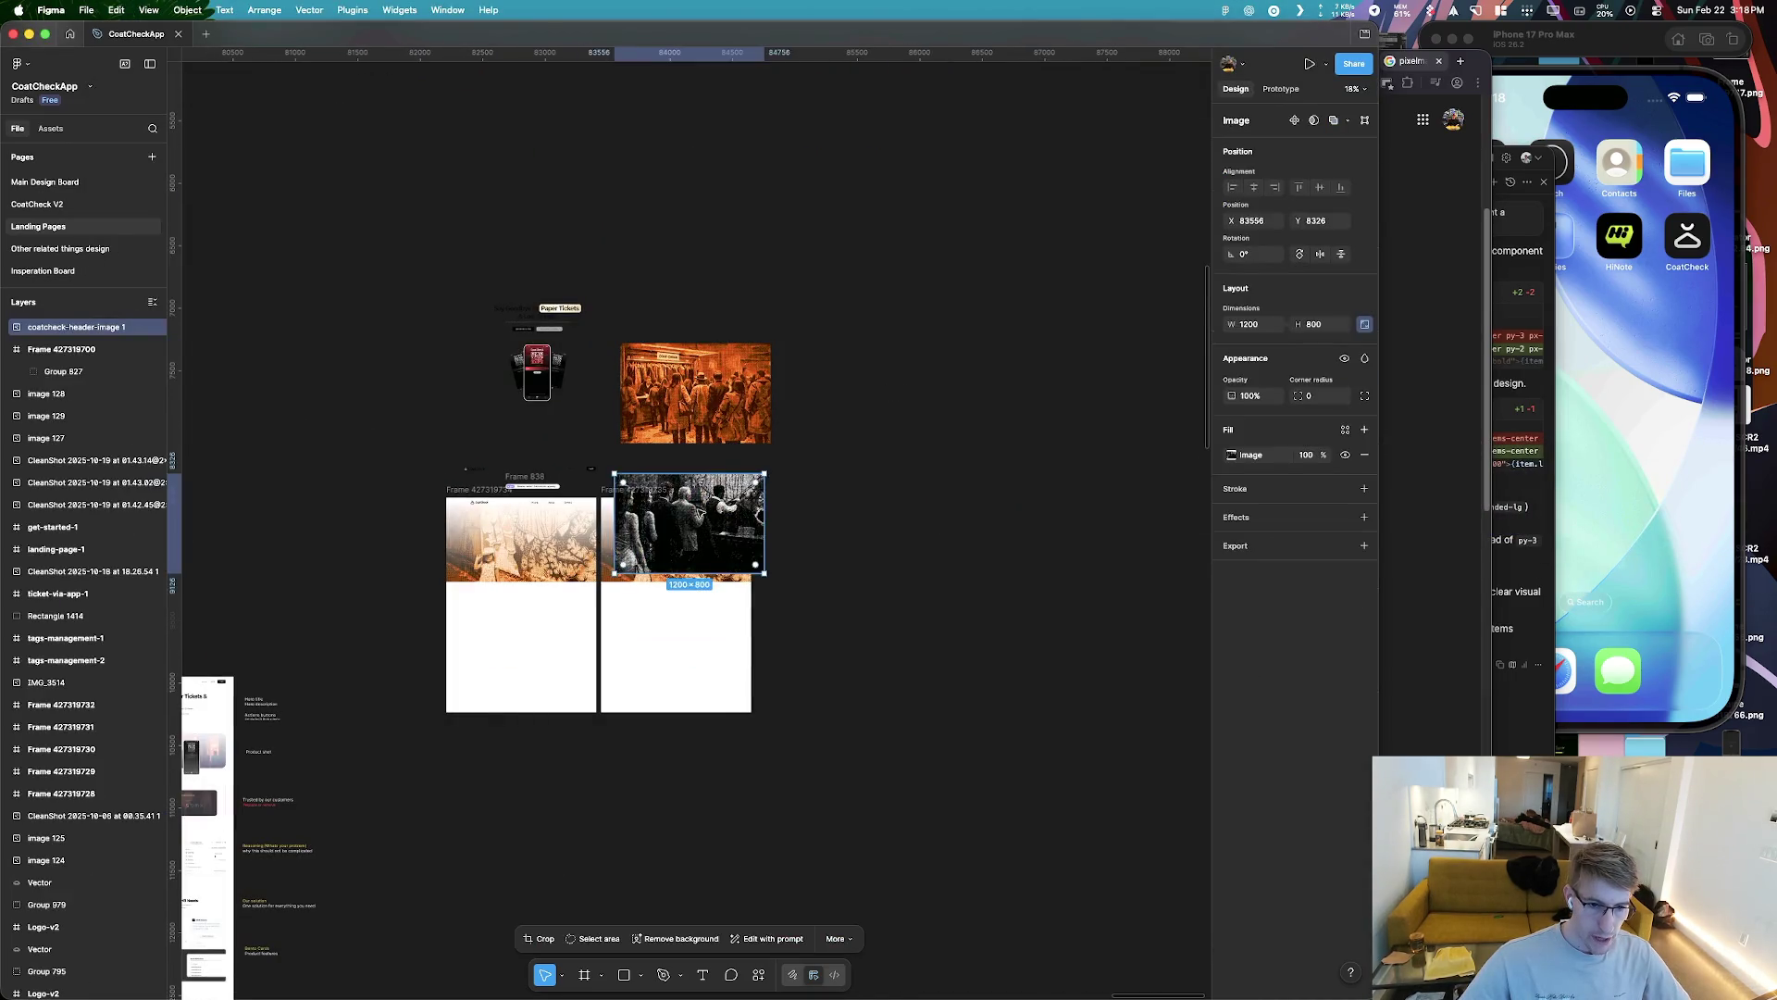
Place the pasted halftone image beside the orange coat-check image
{"action": "left_click_drag", "start_coordinate": [667, 520], "coordinate": [833, 395]}
{"action": "scroll", "coordinate": [833, 395], "scroll_direction": "up", "scroll_amount": 5}
{"action": "left_click", "coordinate": [518, 417]}
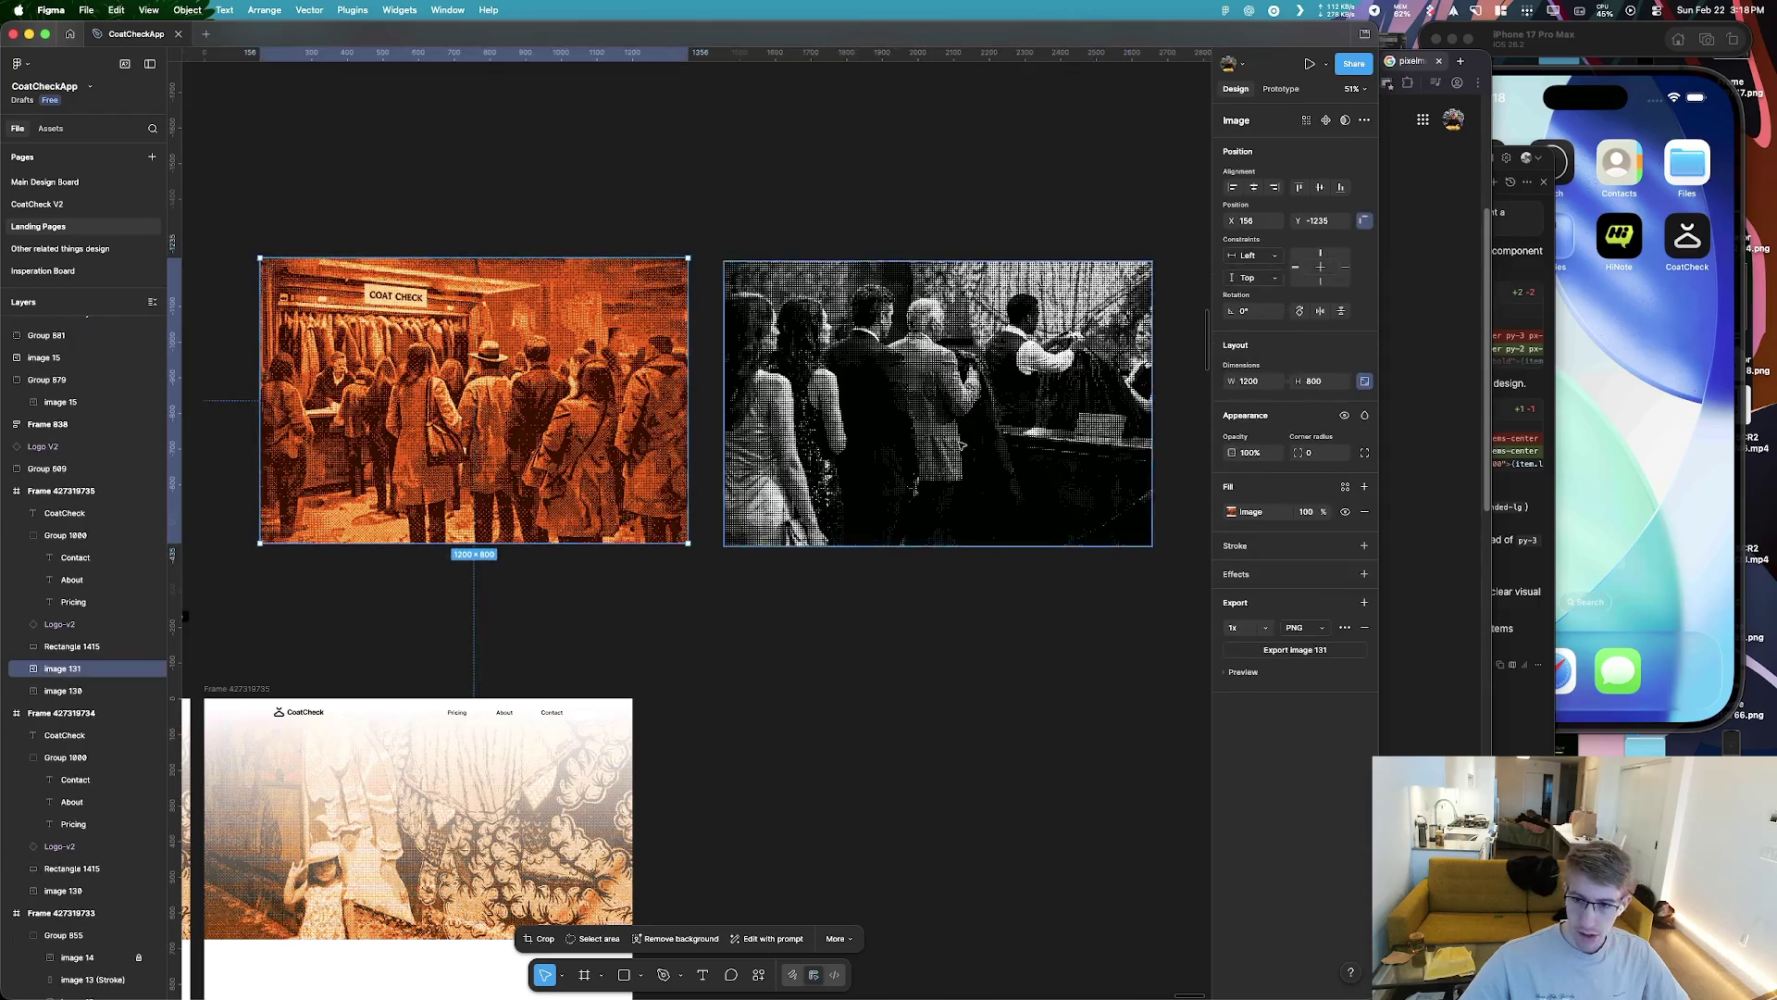
{"action": "scroll", "coordinate": [664, 668], "scroll_direction": "left", "scroll_amount": 2}
Select the halftone image and add a new black 000000 fill at 20% over it
{"action": "left_click", "coordinate": [664, 668]}
{"action": "scroll", "coordinate": [663, 668], "scroll_direction": "down", "scroll_amount": 3}
{"action": "scroll", "coordinate": [657, 685], "scroll_direction": "down", "scroll_amount": 3}
{"action": "scroll", "coordinate": [648, 708], "scroll_direction": "down", "scroll_amount": 5}
{"action": "scroll", "coordinate": [635, 731], "scroll_direction": "down", "scroll_amount": 3}
{"action": "scroll", "coordinate": [635, 731], "scroll_direction": "up", "scroll_amount": 3}
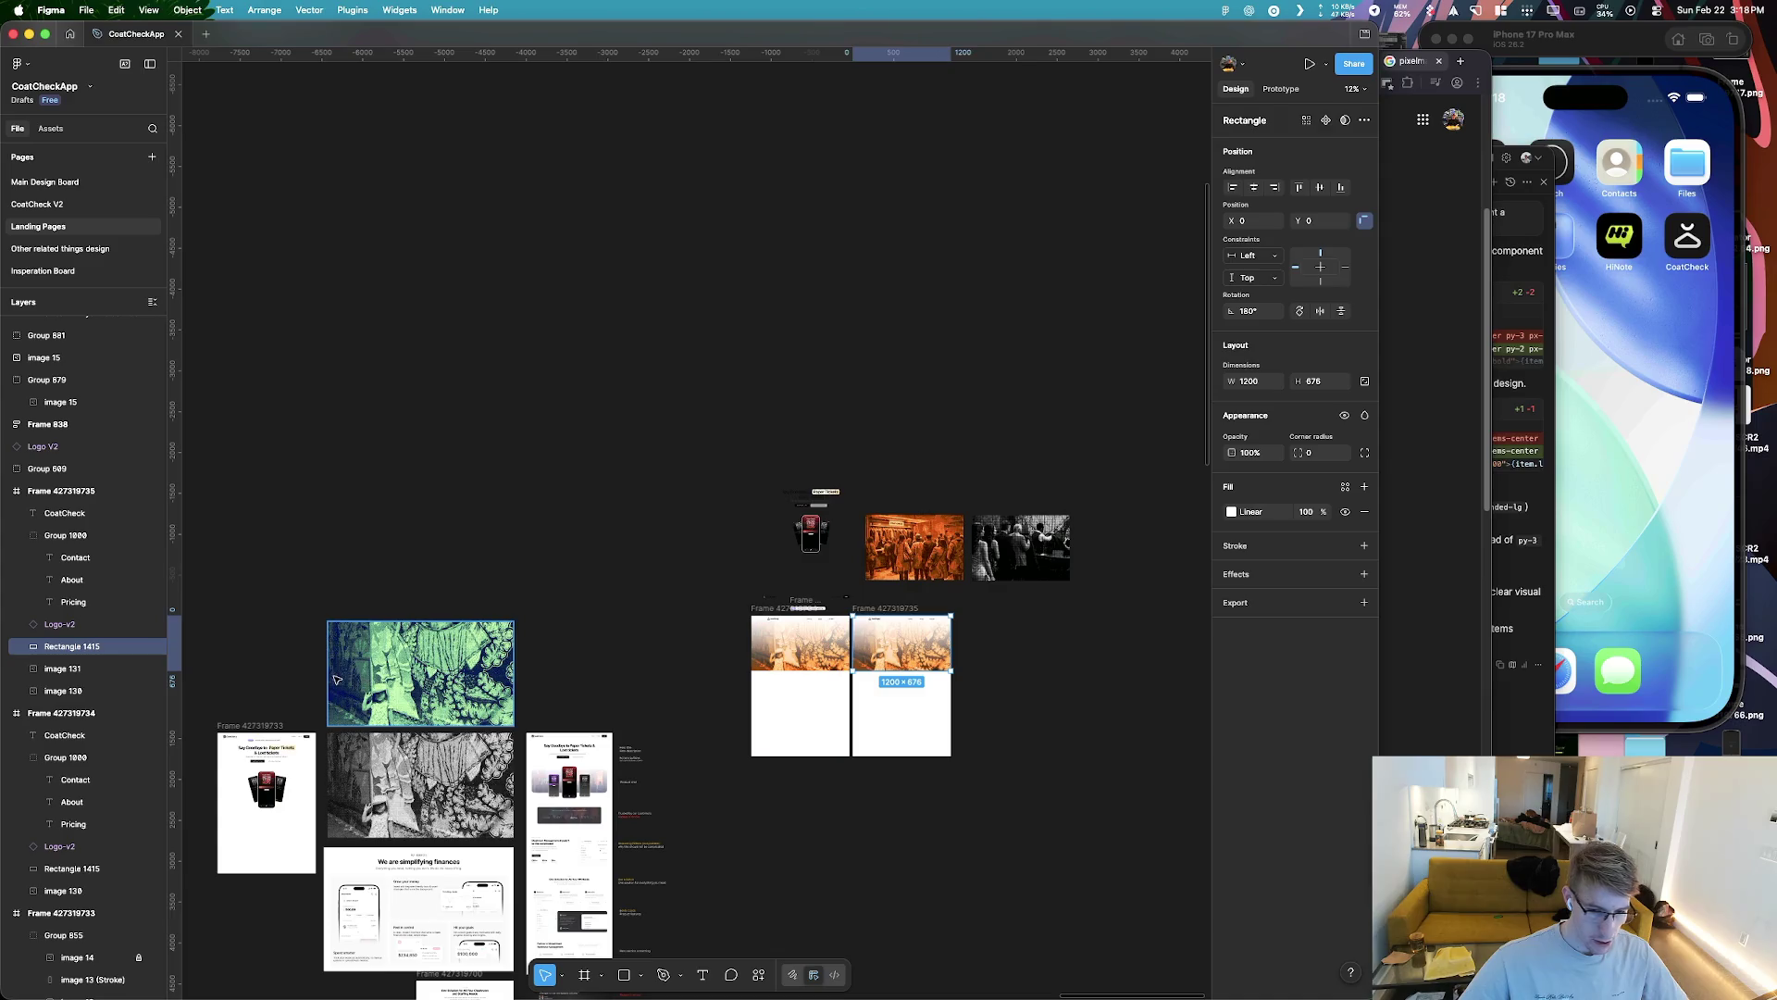
{"action": "left_click", "coordinate": [426, 683]}
{"action": "left_click", "coordinate": [1018, 546]}
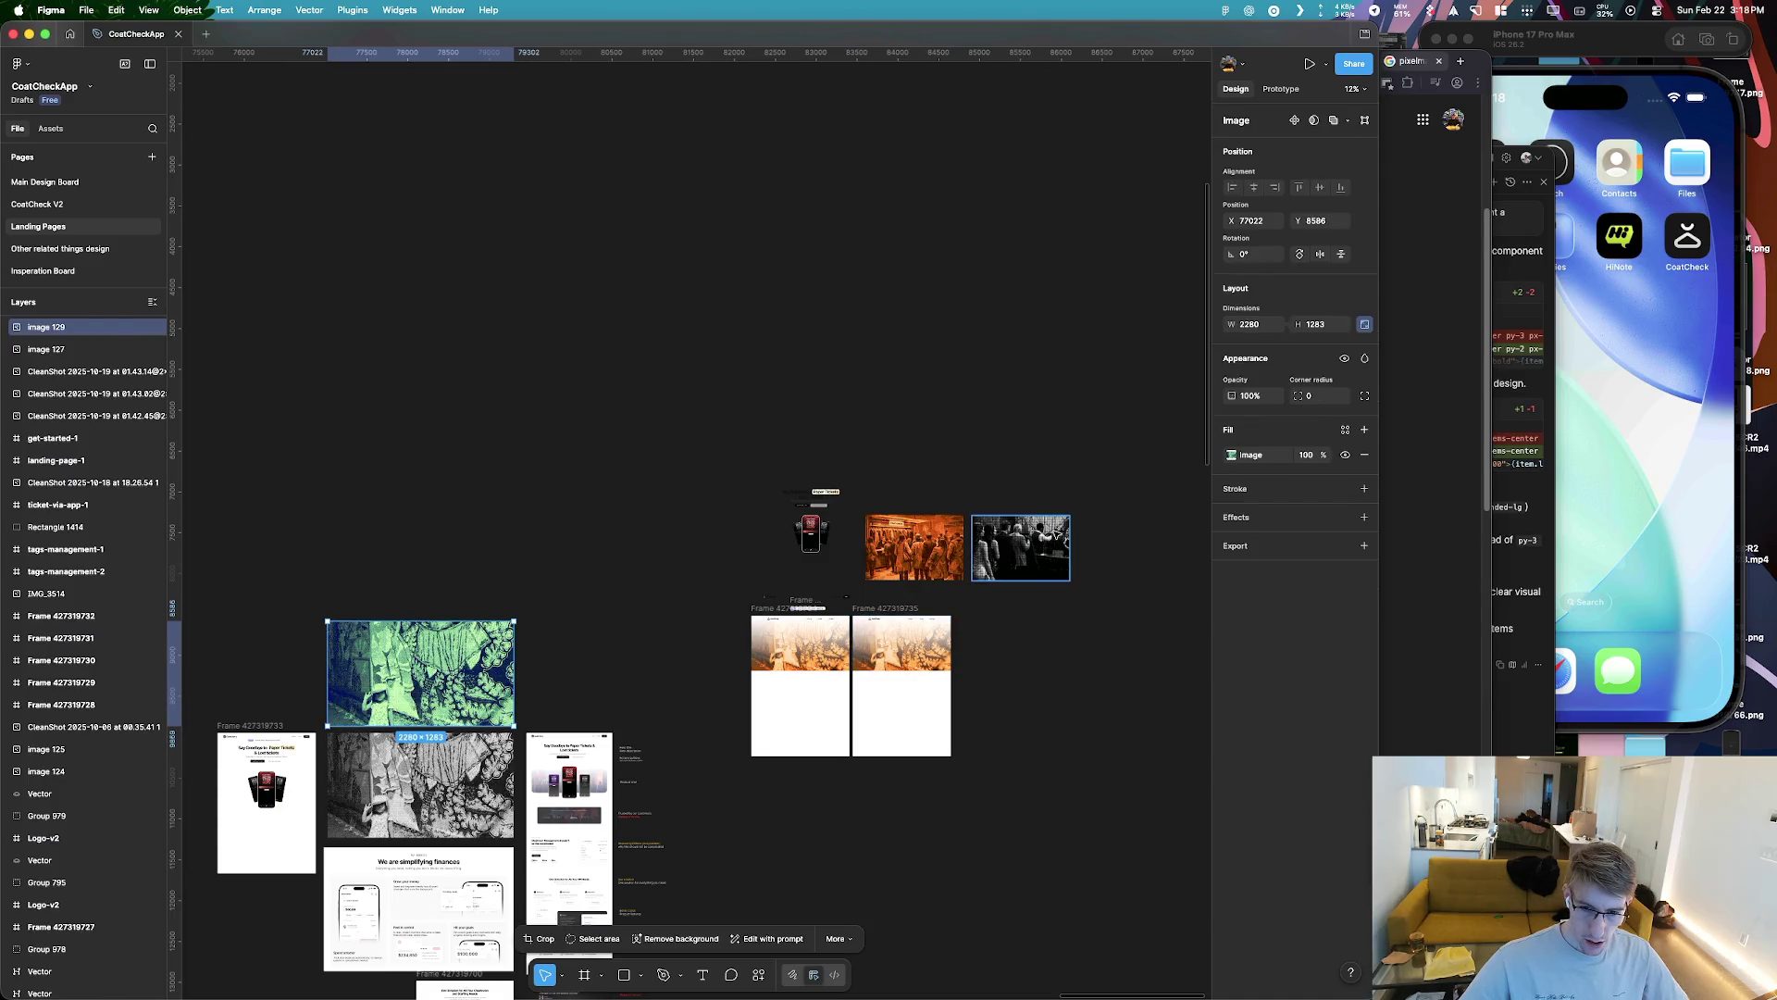
{"action": "scroll", "coordinate": [1074, 557], "scroll_direction": "up", "scroll_amount": 5}
{"action": "left_click", "coordinate": [1364, 430]}
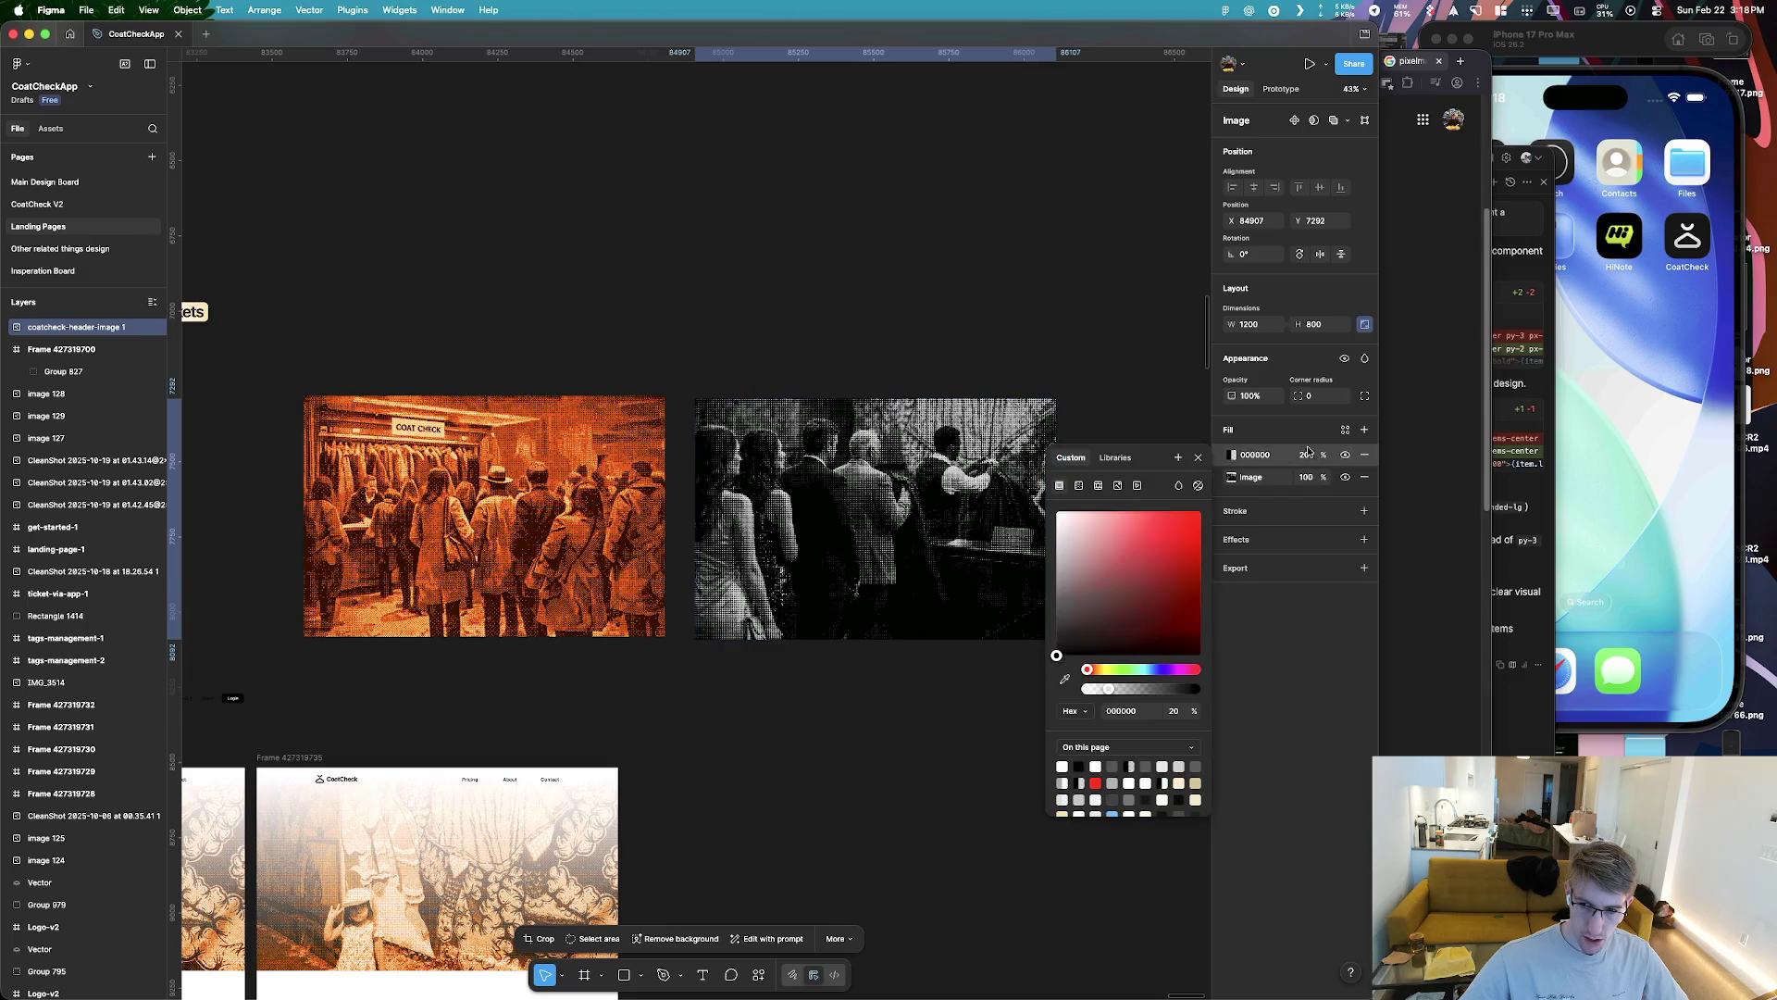
Switch the new fill's blend mode to Color and raise it to full opacity
{"action": "left_click_drag", "start_coordinate": [1128, 690], "coordinate": [1120, 690]}
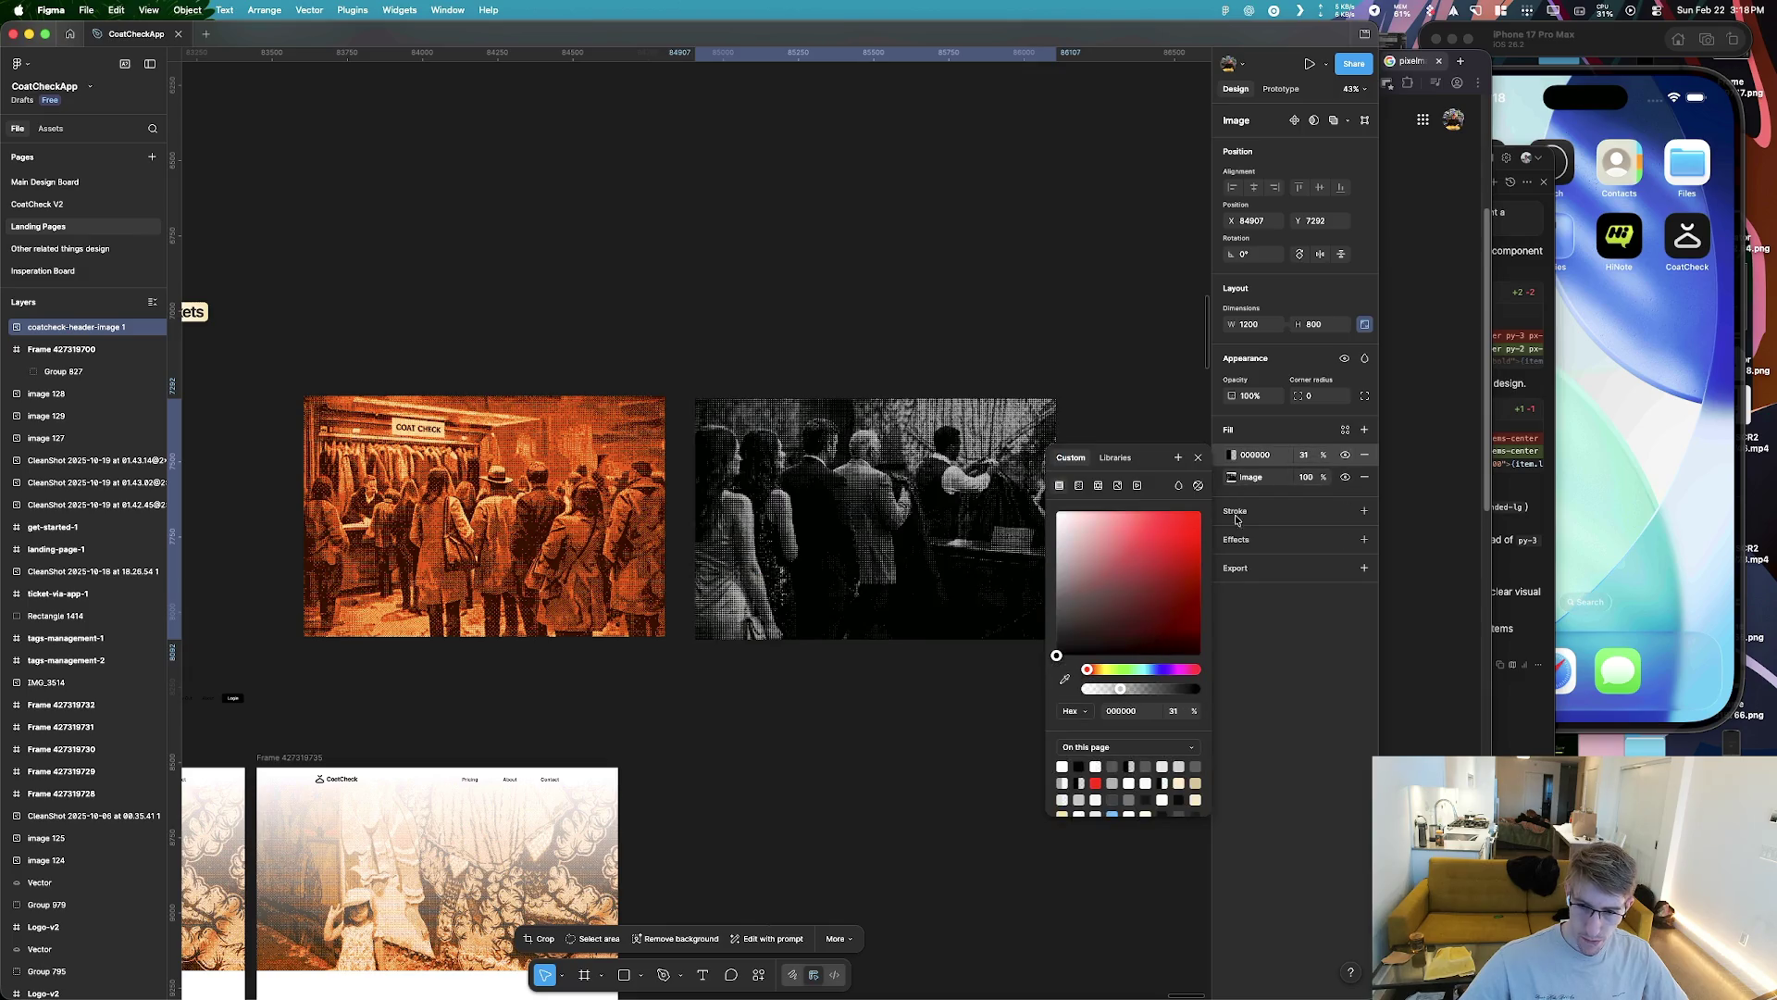
{"action": "left_click", "coordinate": [1192, 491]}
{"action": "left_click", "coordinate": [1224, 822]}
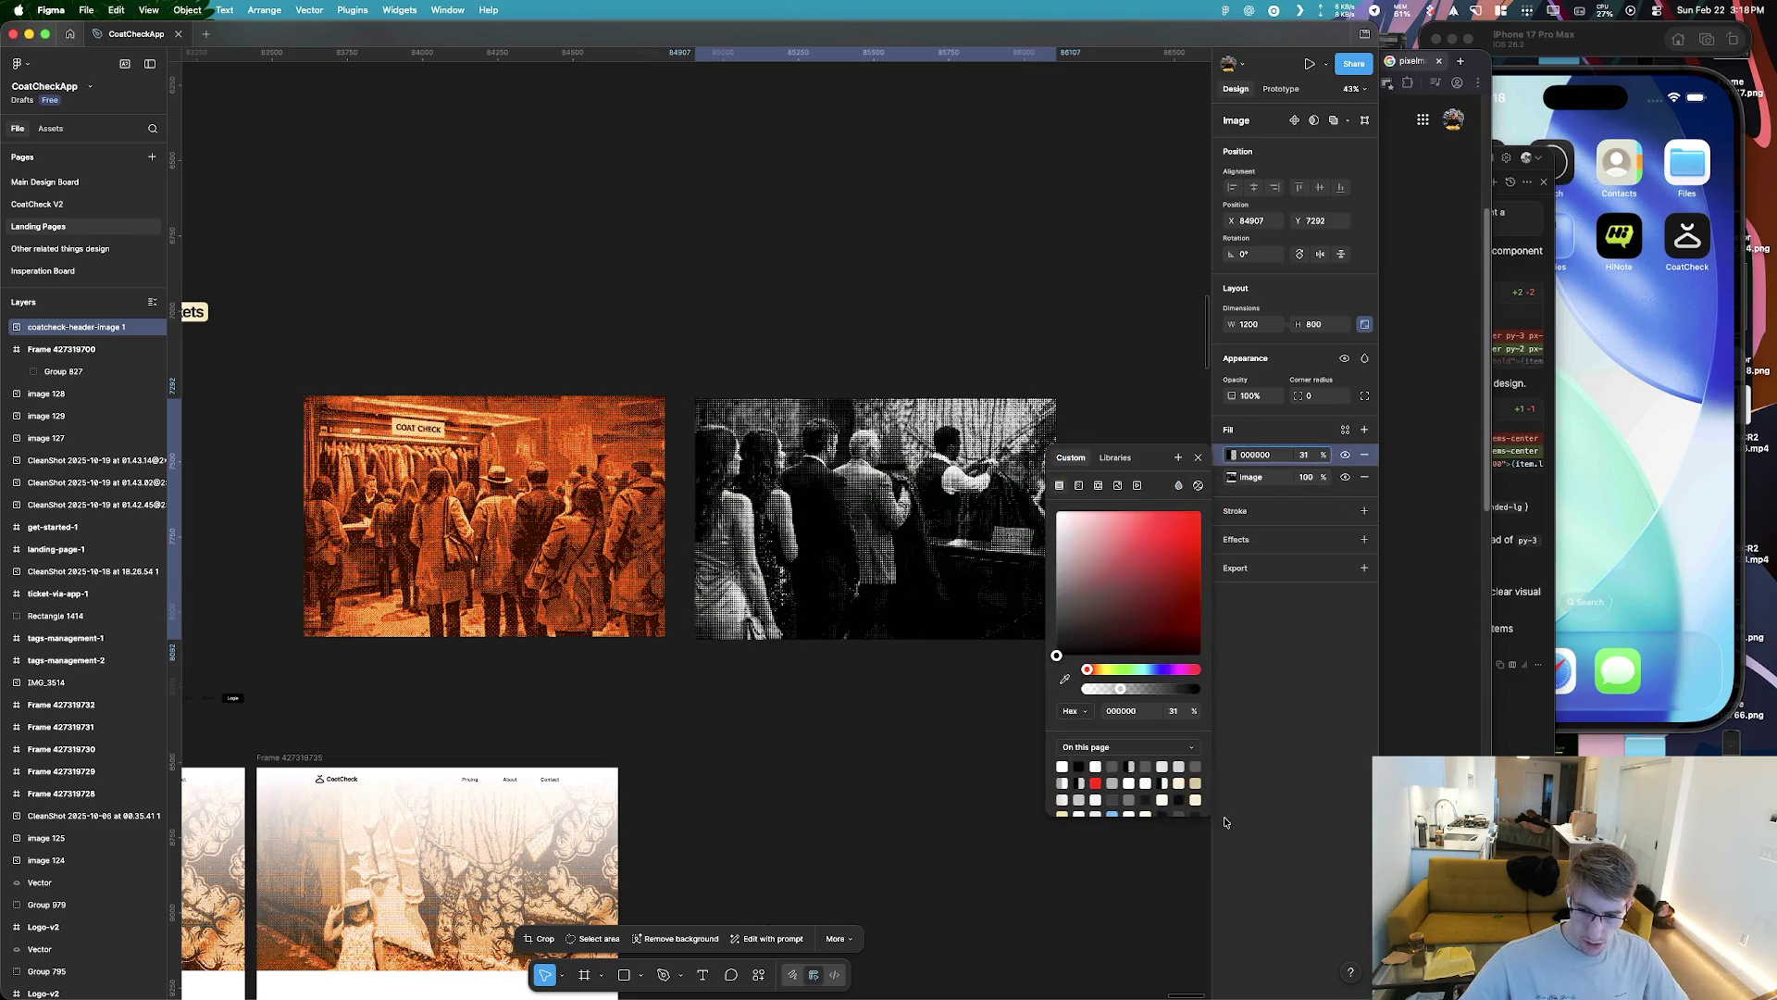
{"action": "left_click", "coordinate": [1198, 485]}
{"action": "left_click", "coordinate": [1203, 830]}
{"action": "left_click_drag", "start_coordinate": [1125, 693], "coordinate": [1199, 689]}
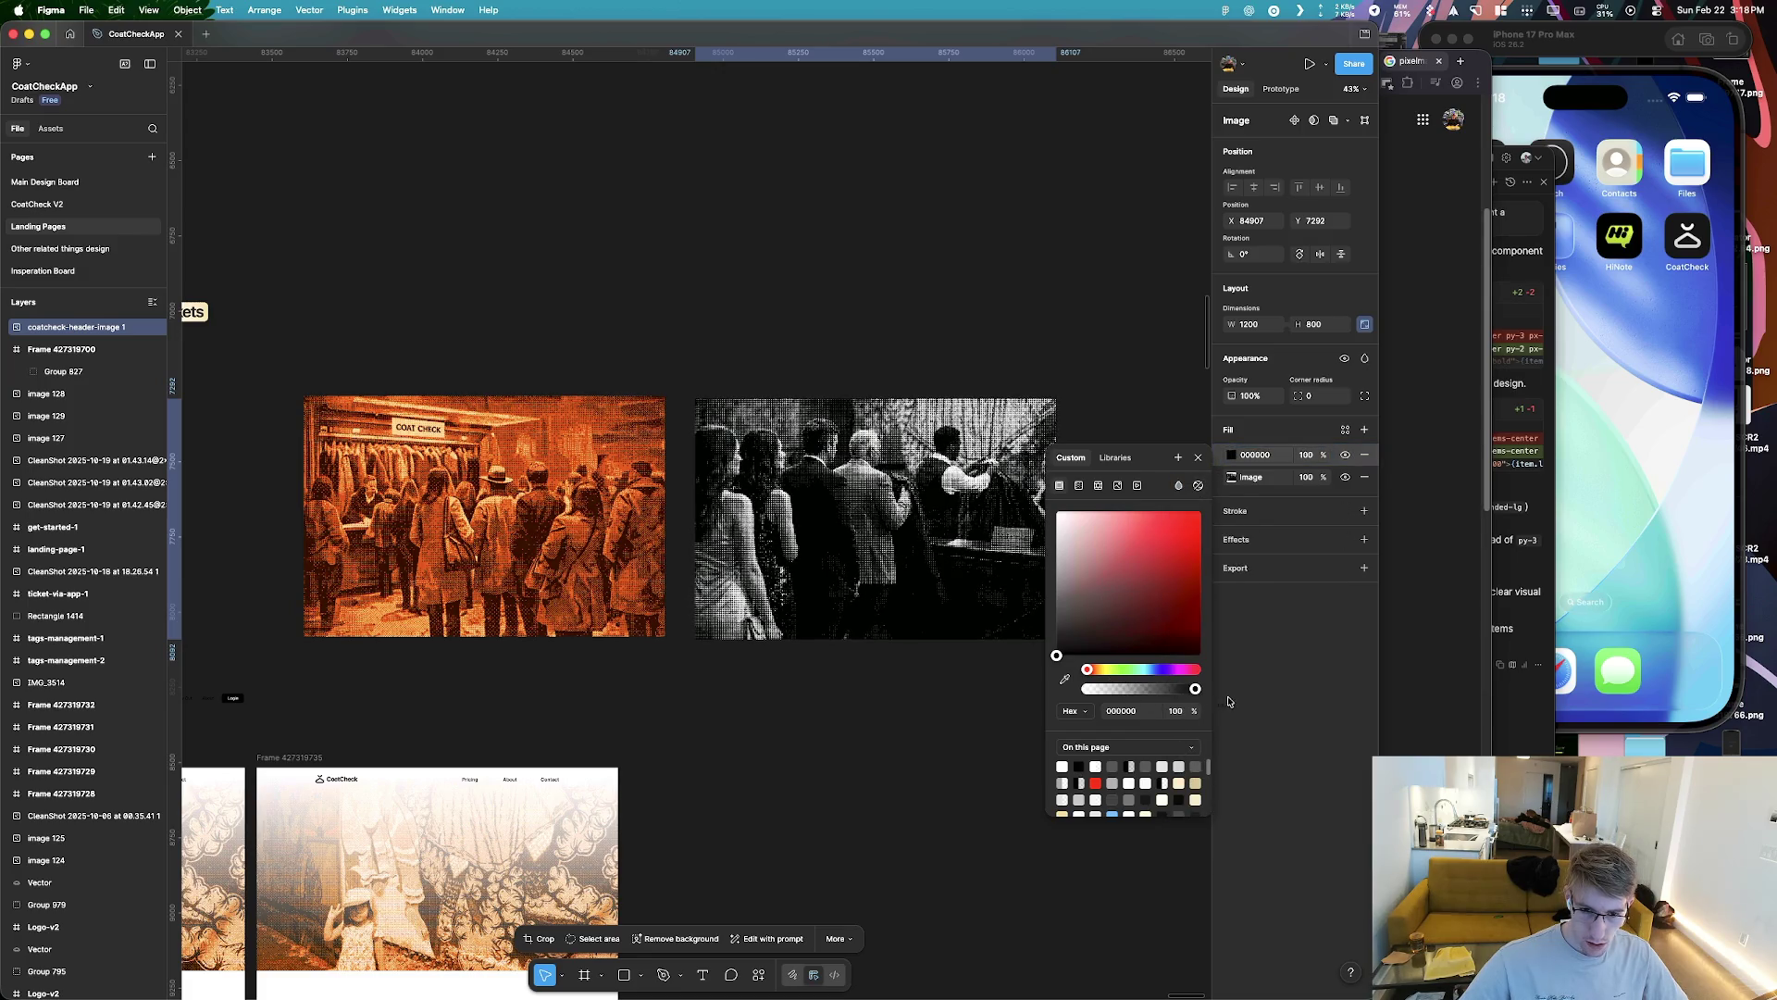
Try cyan, teal and green colours for the fill
{"action": "scroll", "coordinate": [854, 460], "scroll_direction": "up", "scroll_amount": 5}
{"action": "scroll", "coordinate": [695, 574], "scroll_direction": "right", "scroll_amount": 3}
{"action": "scroll", "coordinate": [694, 574], "scroll_direction": "down", "scroll_amount": 2}
{"action": "left_click_drag", "start_coordinate": [1088, 669], "coordinate": [1144, 669]}
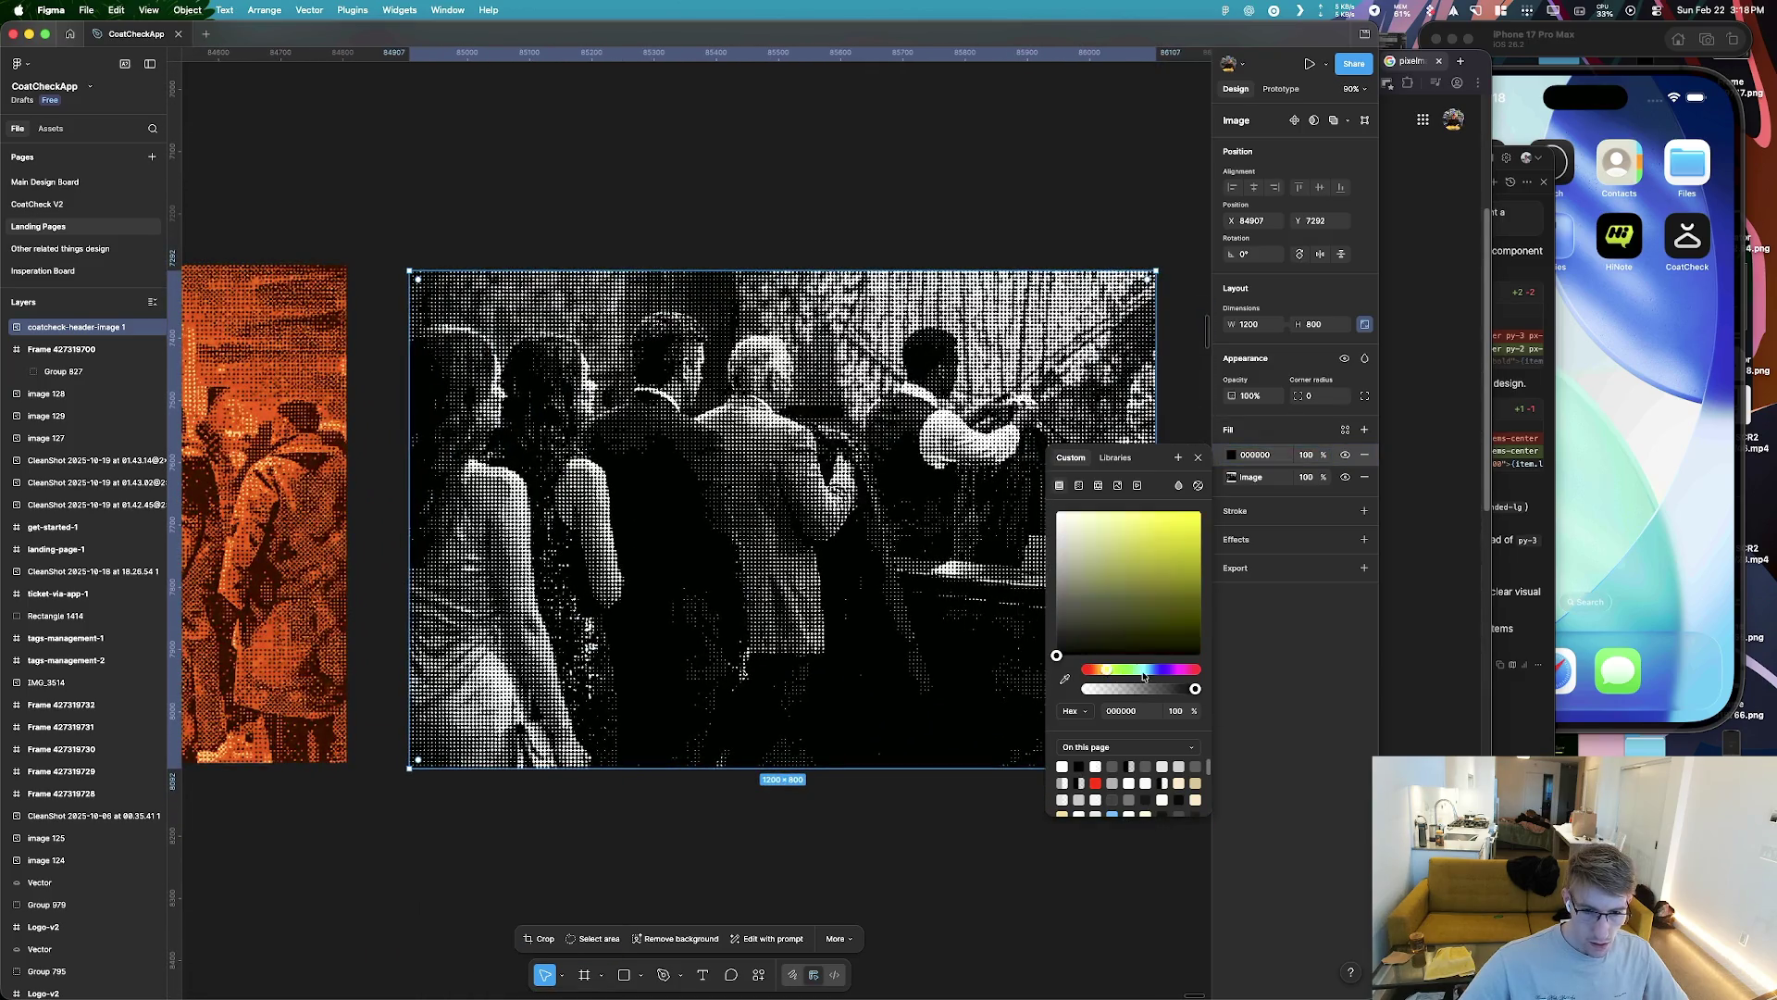
{"action": "left_click", "coordinate": [1142, 581]}
{"action": "left_click_drag", "start_coordinate": [1142, 579], "coordinate": [1198, 511]}
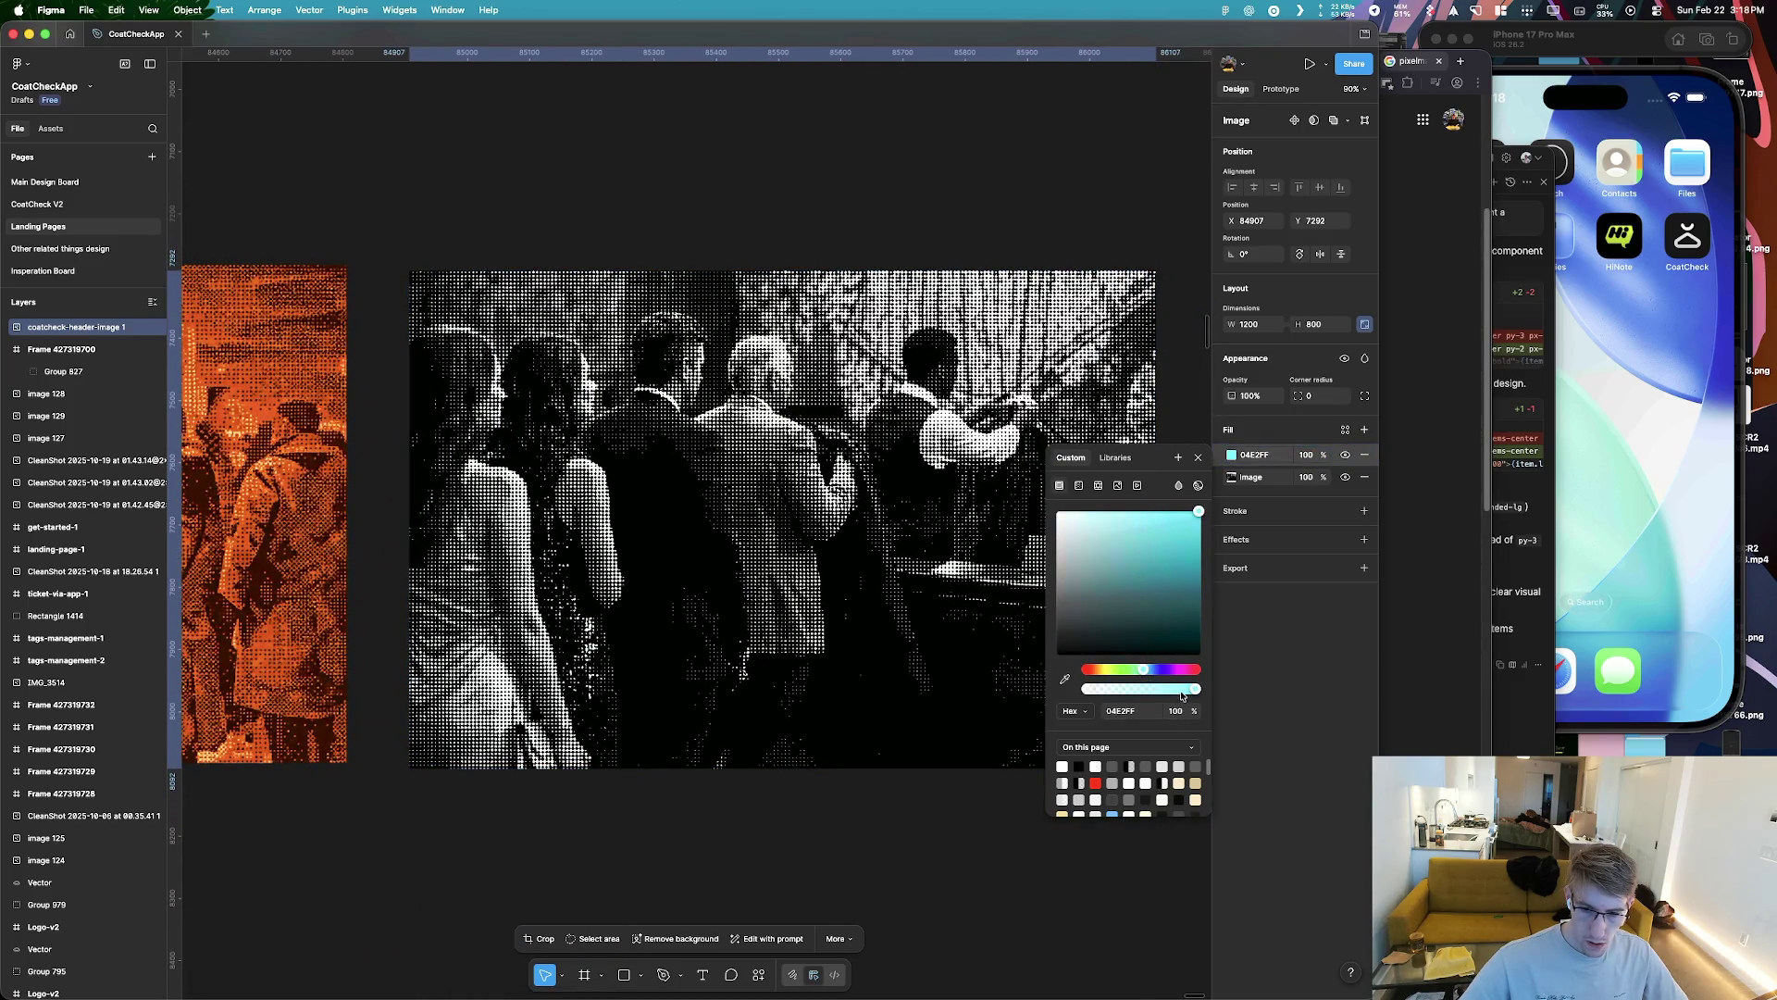
{"action": "left_click_drag", "start_coordinate": [1144, 669], "coordinate": [1127, 673]}
{"action": "left_click_drag", "start_coordinate": [1125, 526], "coordinate": [1186, 523]}
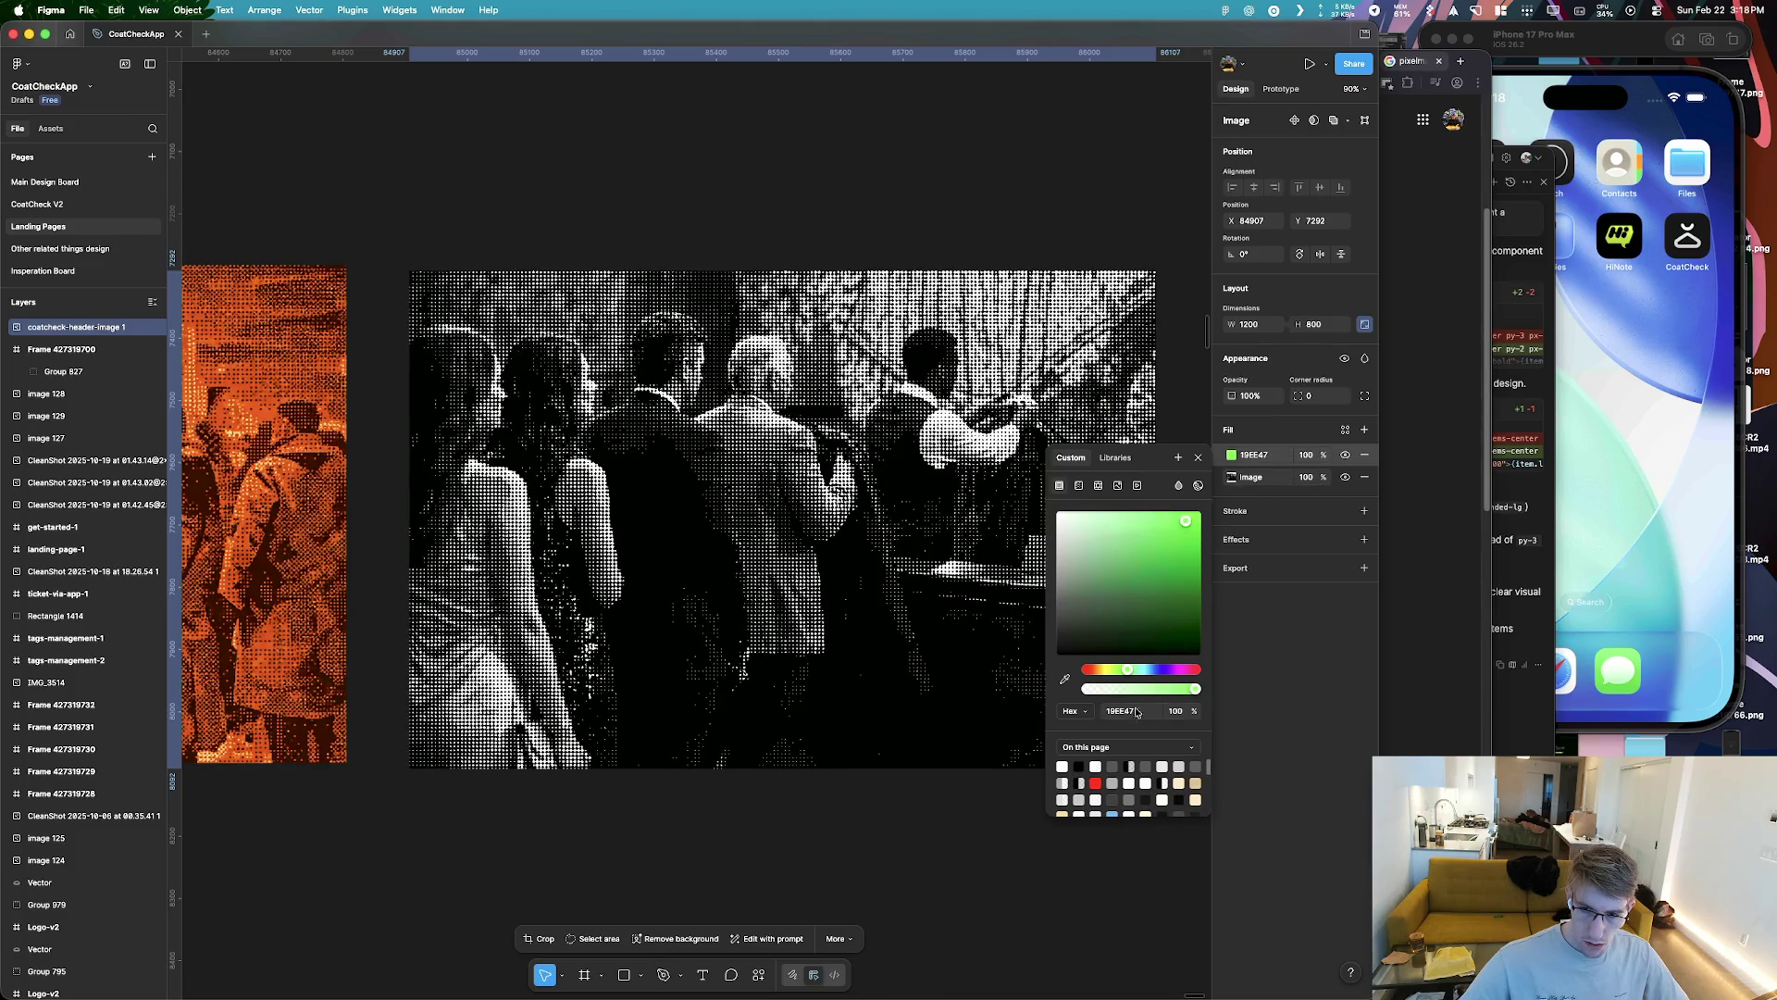
Blend the fill in Saturation mode and change its colour to blue 1275FF, testing 33% opacity
{"action": "left_click", "coordinate": [1178, 485]}
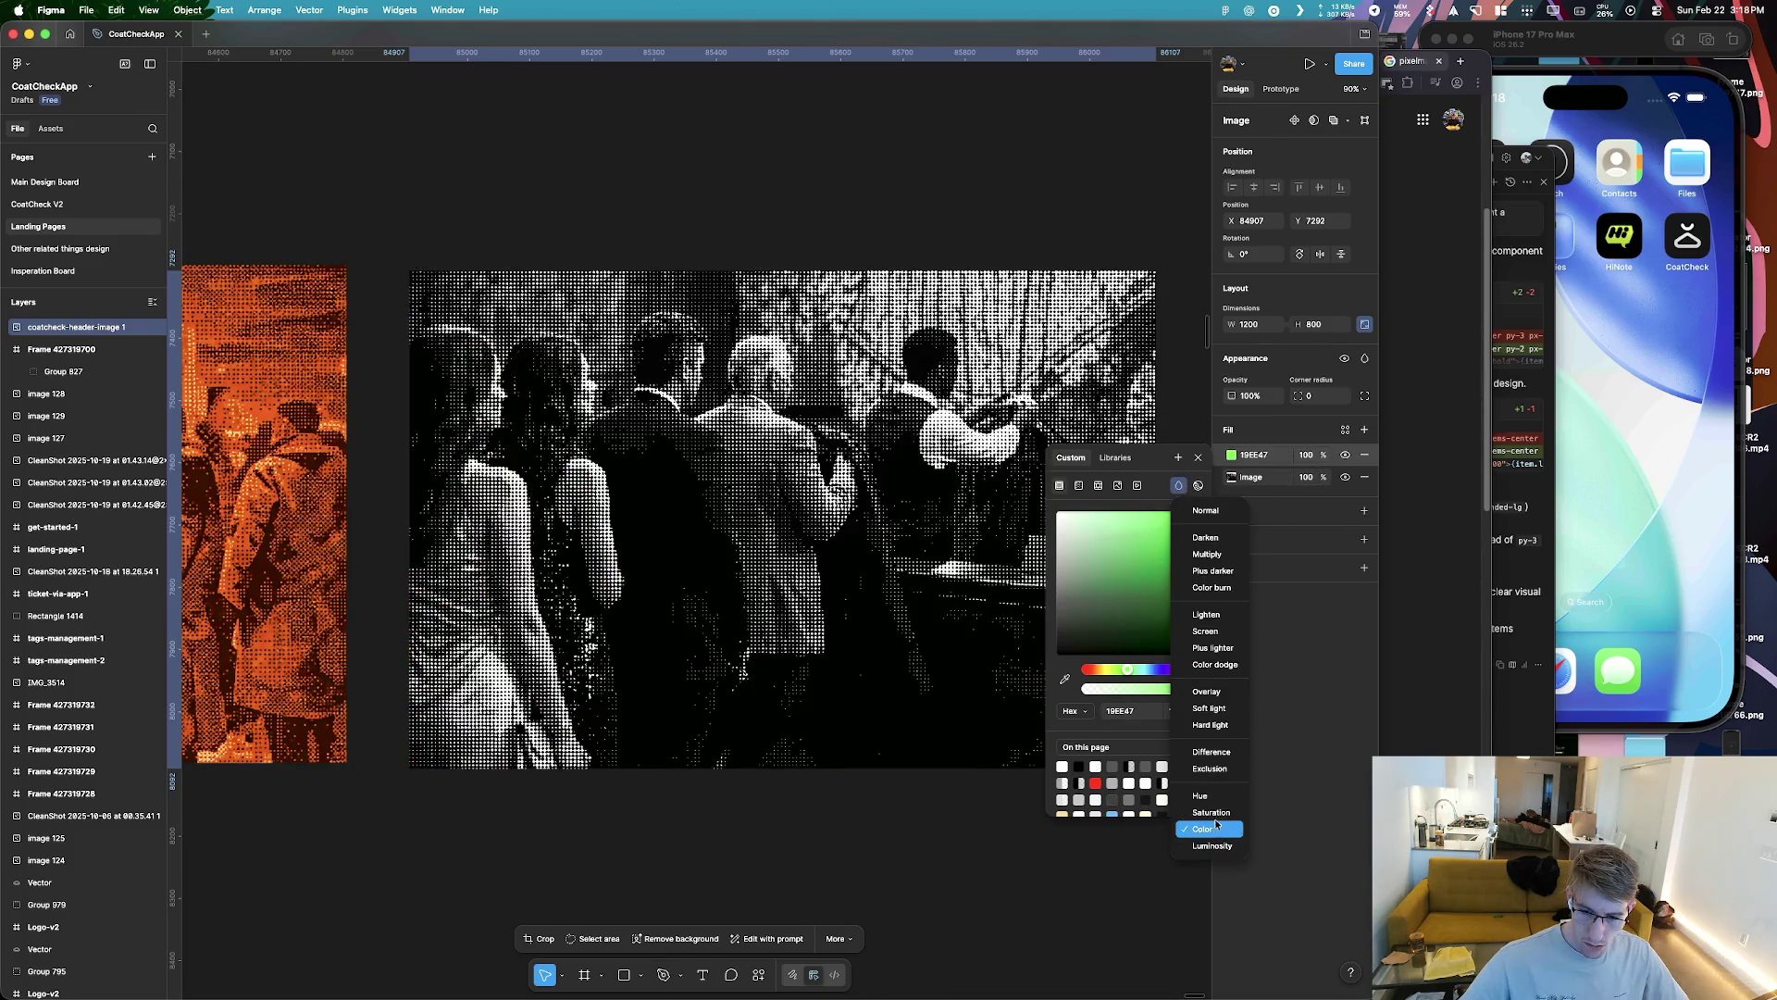
{"action": "left_click", "coordinate": [1215, 810]}
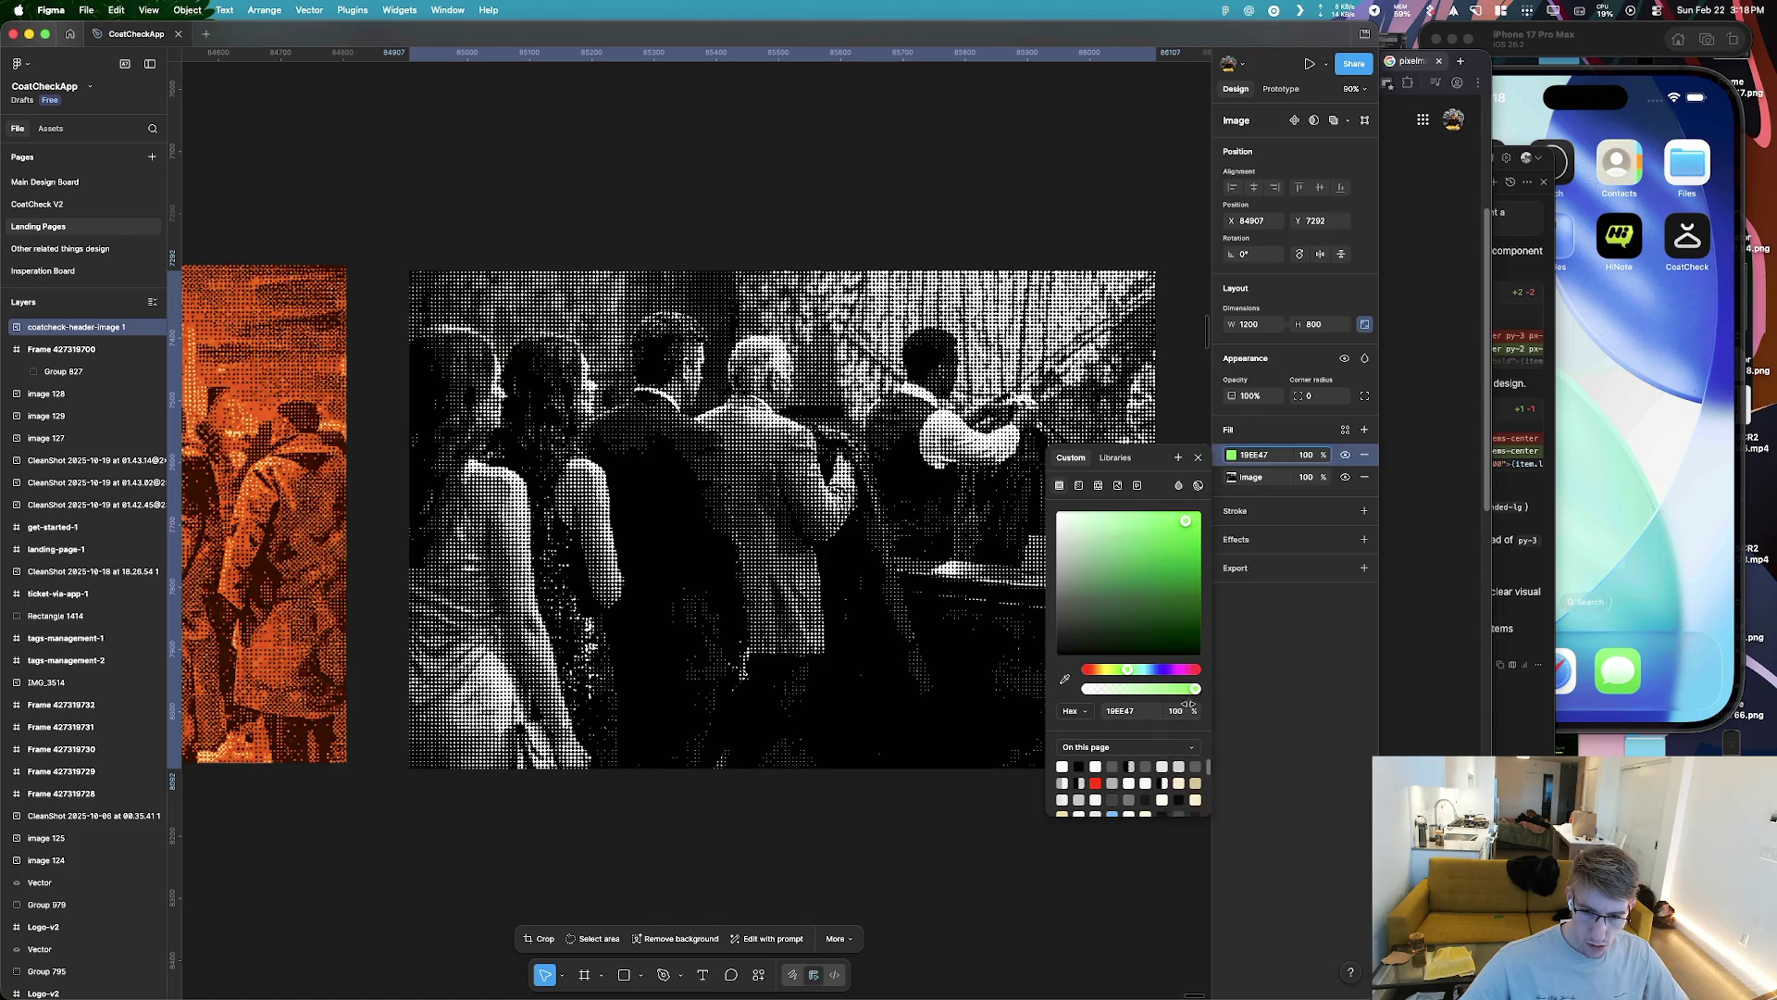
{"action": "left_click_drag", "start_coordinate": [1130, 673], "coordinate": [1151, 670]}
{"action": "left_click_drag", "start_coordinate": [1179, 537], "coordinate": [1195, 504]}
{"action": "mouse_move", "coordinate": [1195, 690]}
{"action": "left_mouse_down"}
{"action": "mouse_move", "coordinate": [1114, 699]}
{"action": "mouse_move", "coordinate": [1195, 689]}
{"action": "left_mouse_up"}
Close the colour picker and reselect the halftone crowd image, leaving the fill at 100%
{"action": "scroll", "coordinate": [488, 750], "scroll_direction": "up", "scroll_amount": 10}
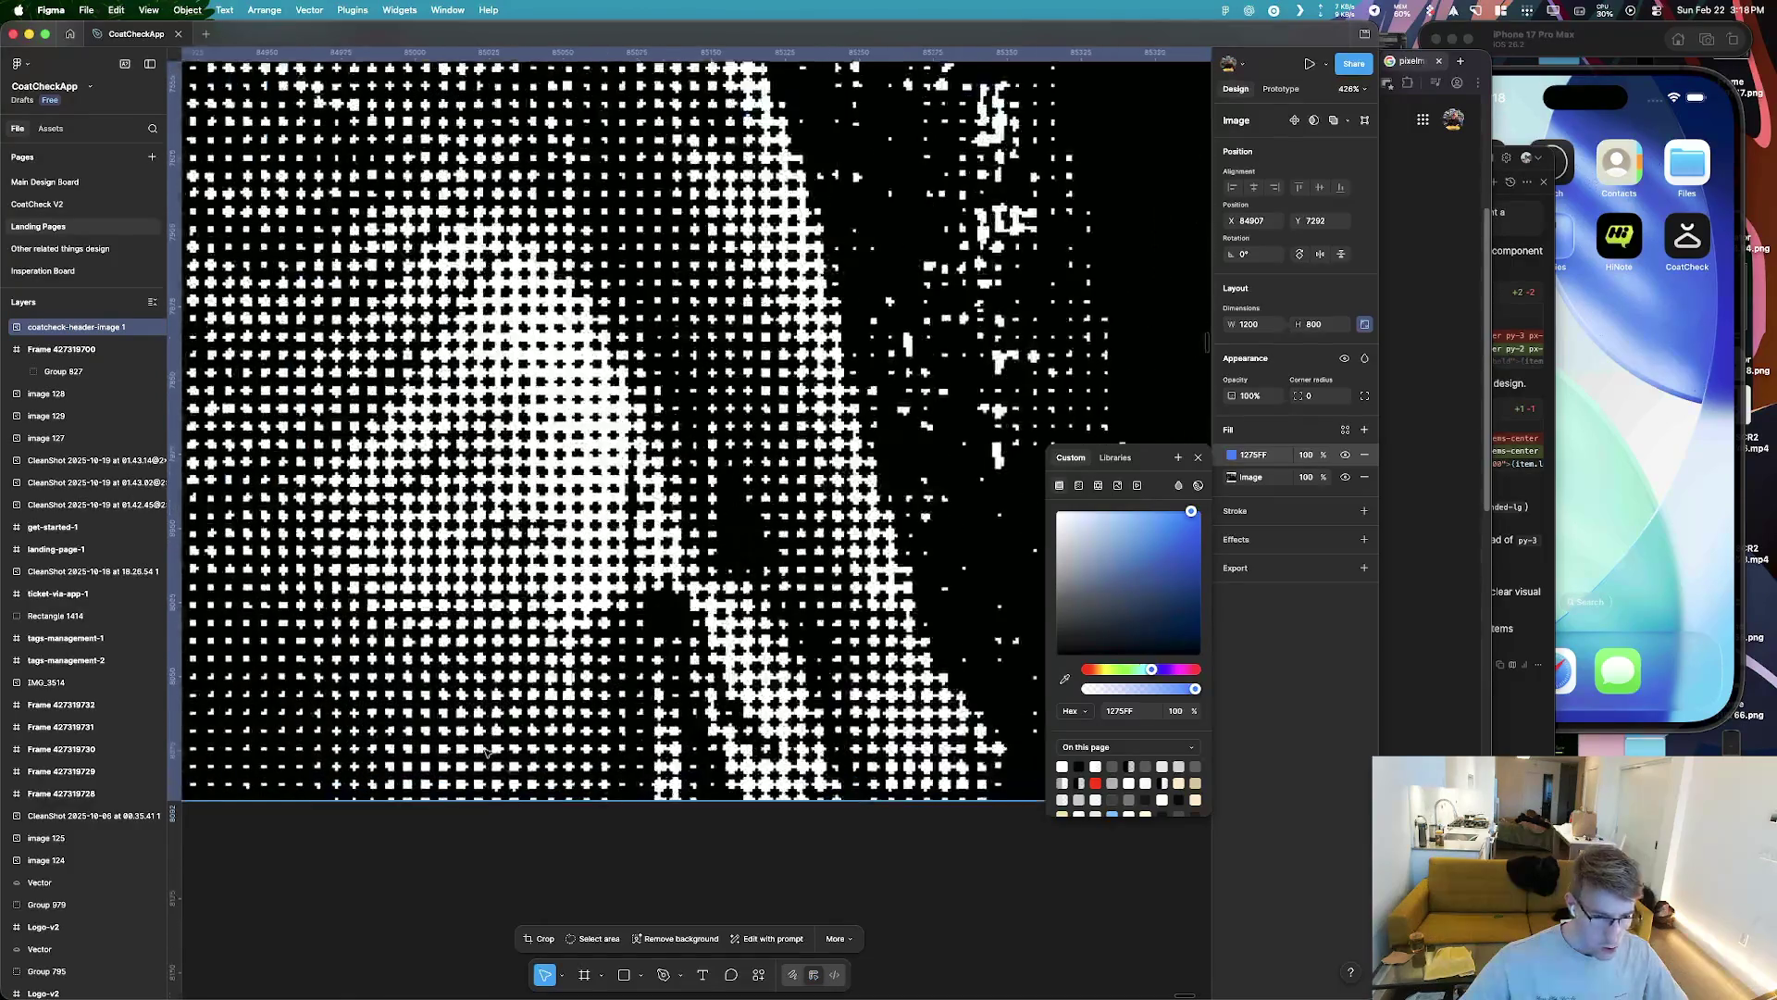
{"action": "scroll", "coordinate": [487, 749], "scroll_direction": "down", "scroll_amount": 10}
{"action": "scroll", "coordinate": [487, 750], "scroll_direction": "up", "scroll_amount": 10}
{"action": "scroll", "coordinate": [487, 750], "scroll_direction": "down", "scroll_amount": 3}
{"action": "scroll", "coordinate": [497, 694], "scroll_direction": "down", "scroll_amount": 5}
{"action": "scroll", "coordinate": [497, 694], "scroll_direction": "up", "scroll_amount": 5}
{"action": "scroll", "coordinate": [497, 694], "scroll_direction": "up", "scroll_amount": 5}
{"action": "scroll", "coordinate": [497, 695], "scroll_direction": "down", "scroll_amount": 5}
{"action": "scroll", "coordinate": [514, 682], "scroll_direction": "down", "scroll_amount": 4}
{"action": "scroll", "coordinate": [514, 682], "scroll_direction": "left", "scroll_amount": 4}
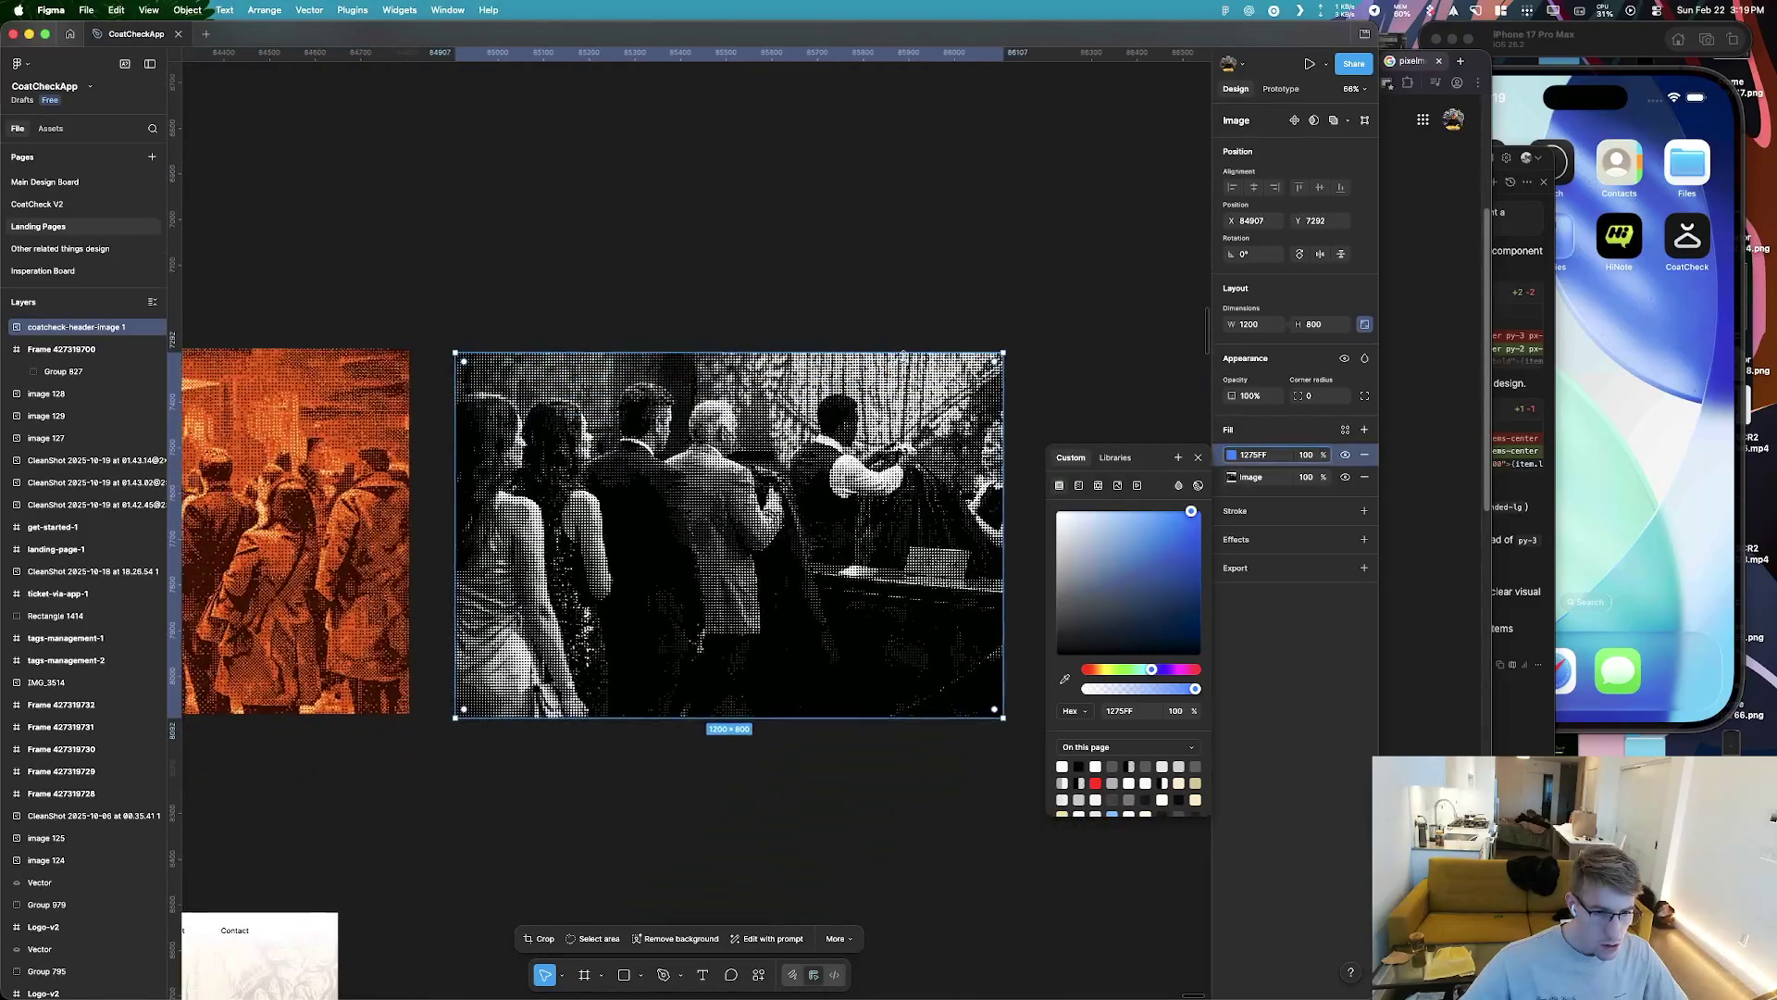
{"action": "scroll", "coordinate": [870, 593], "scroll_direction": "up", "scroll_amount": 2}
{"action": "key", "text": "Escape"}
{"action": "key", "text": "Escape"}
{"action": "left_click", "coordinate": [874, 594]}
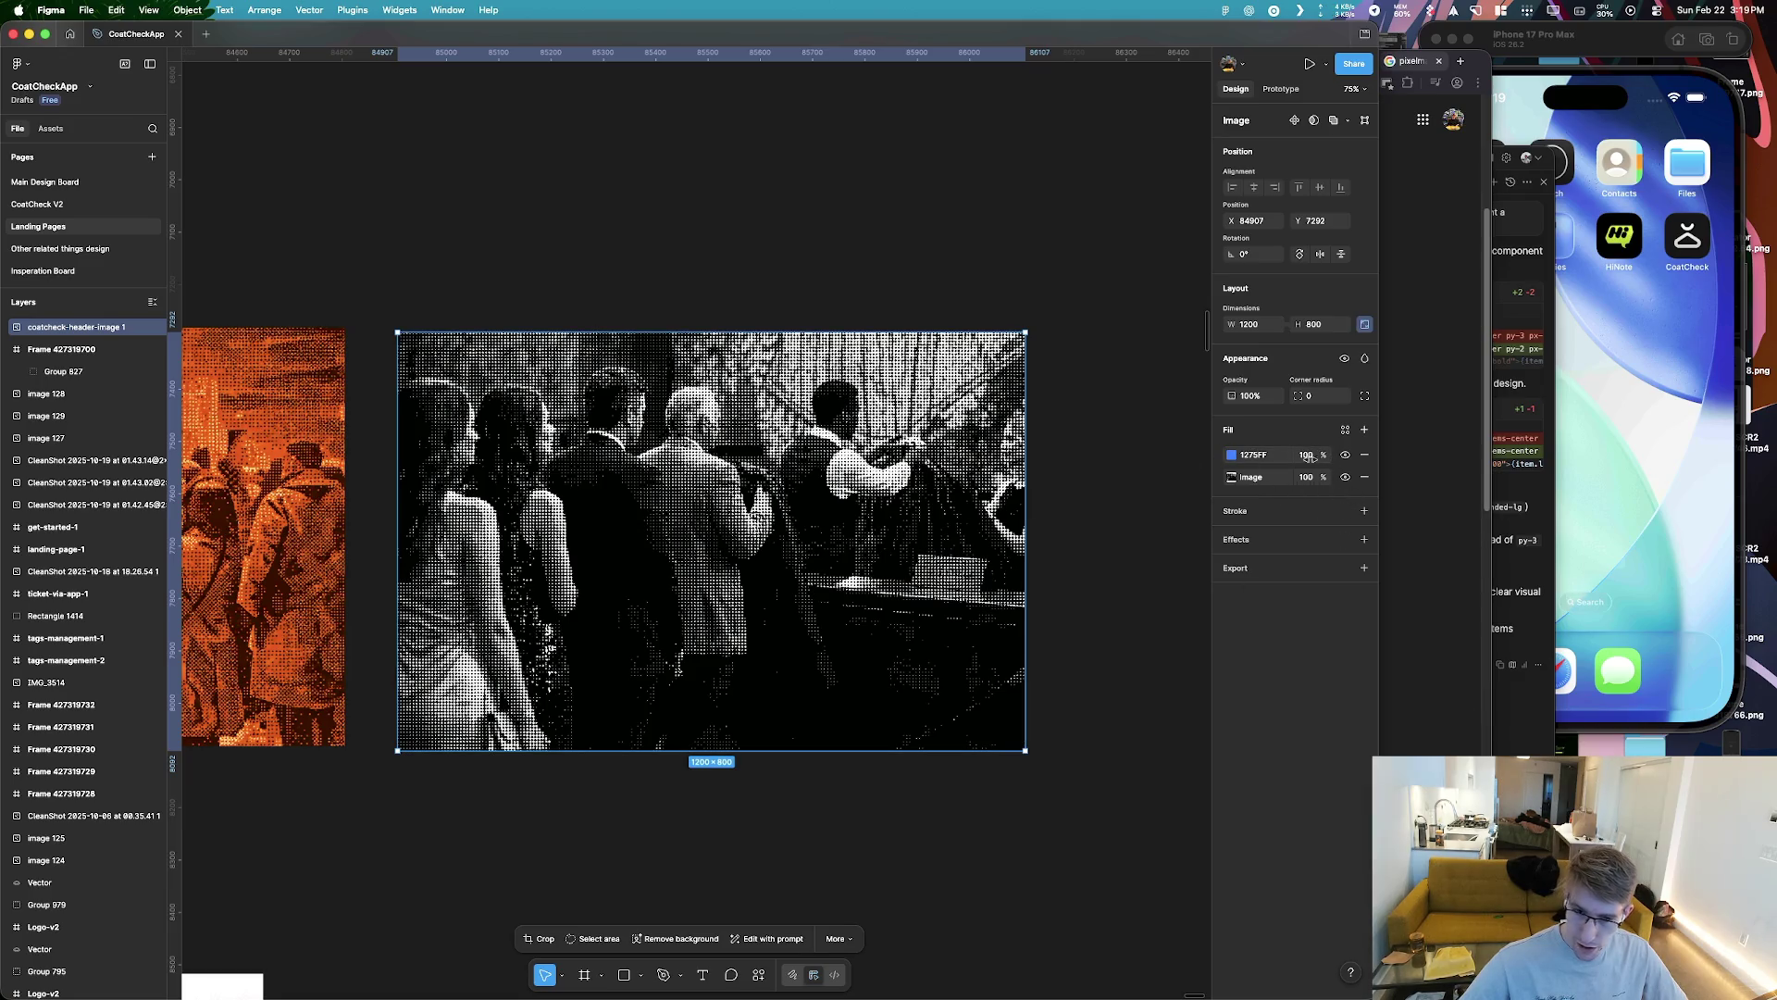
{"action": "key", "text": "super+z"}
{"action": "key", "text": "super+z"}
{"action": "key", "text": "super+z"}
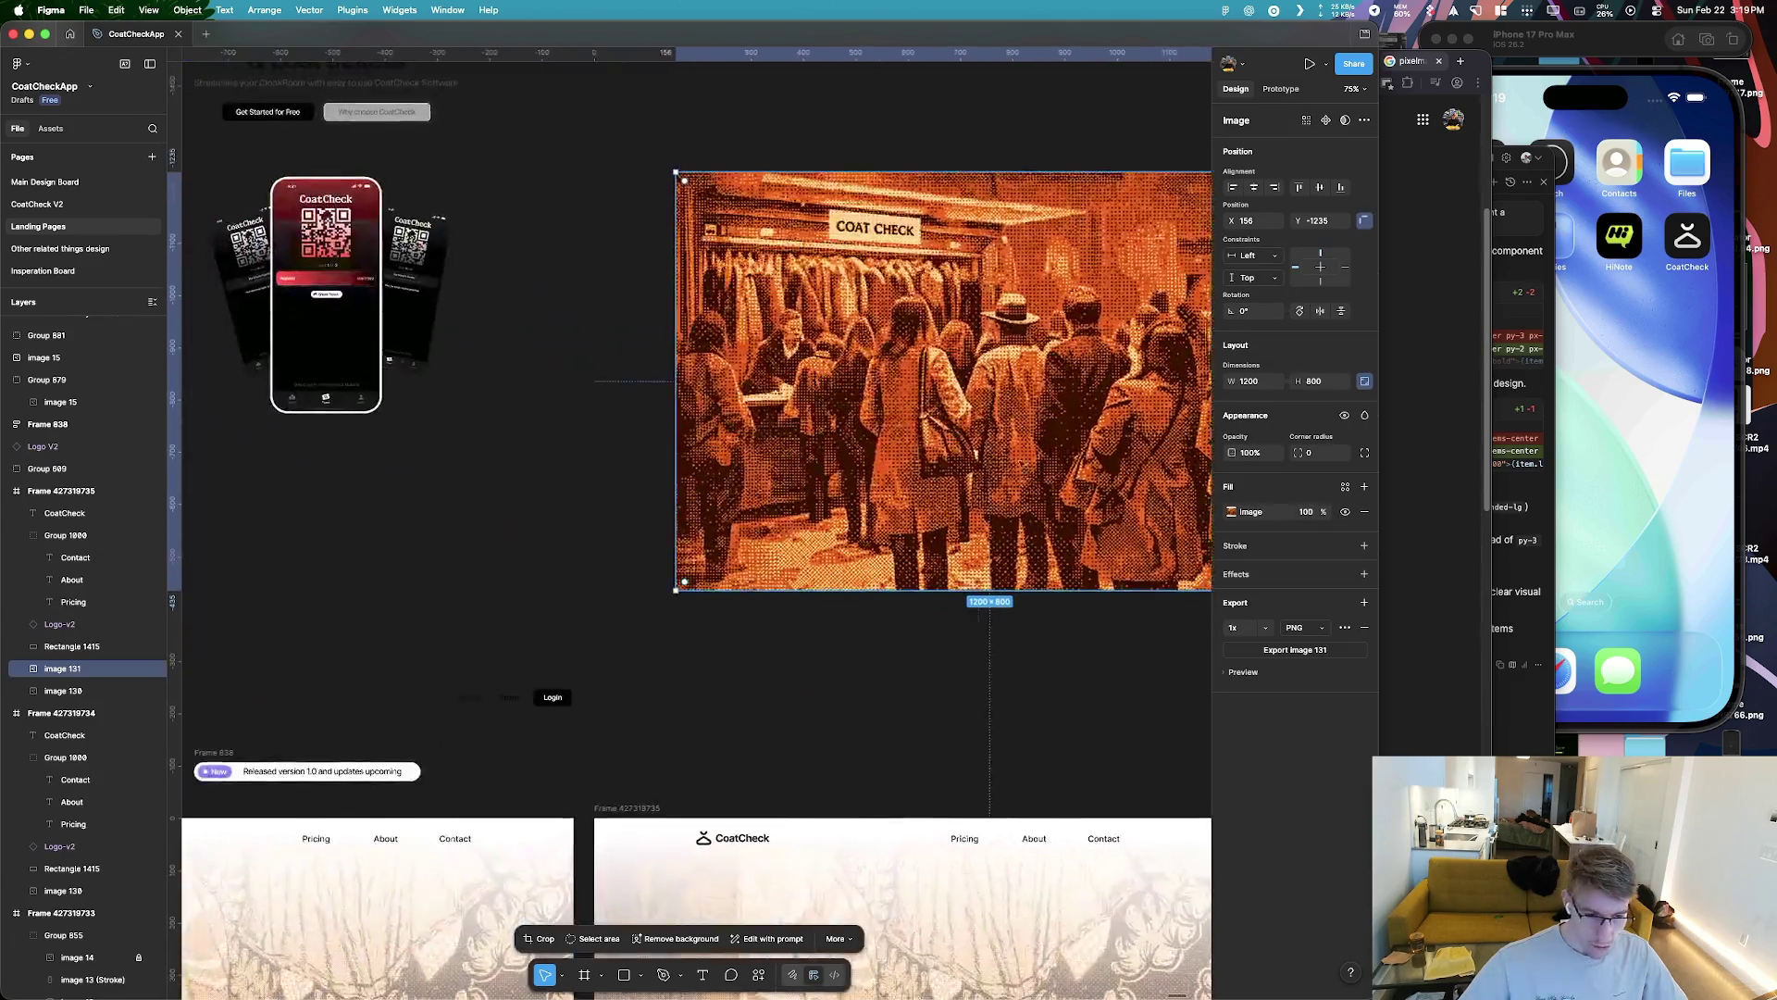
Select image 130 and set its orange FF912A fill to Saturation blend
{"action": "scroll", "coordinate": [883, 503], "scroll_direction": "down", "scroll_amount": 3}
{"action": "left_click", "coordinate": [496, 805]}
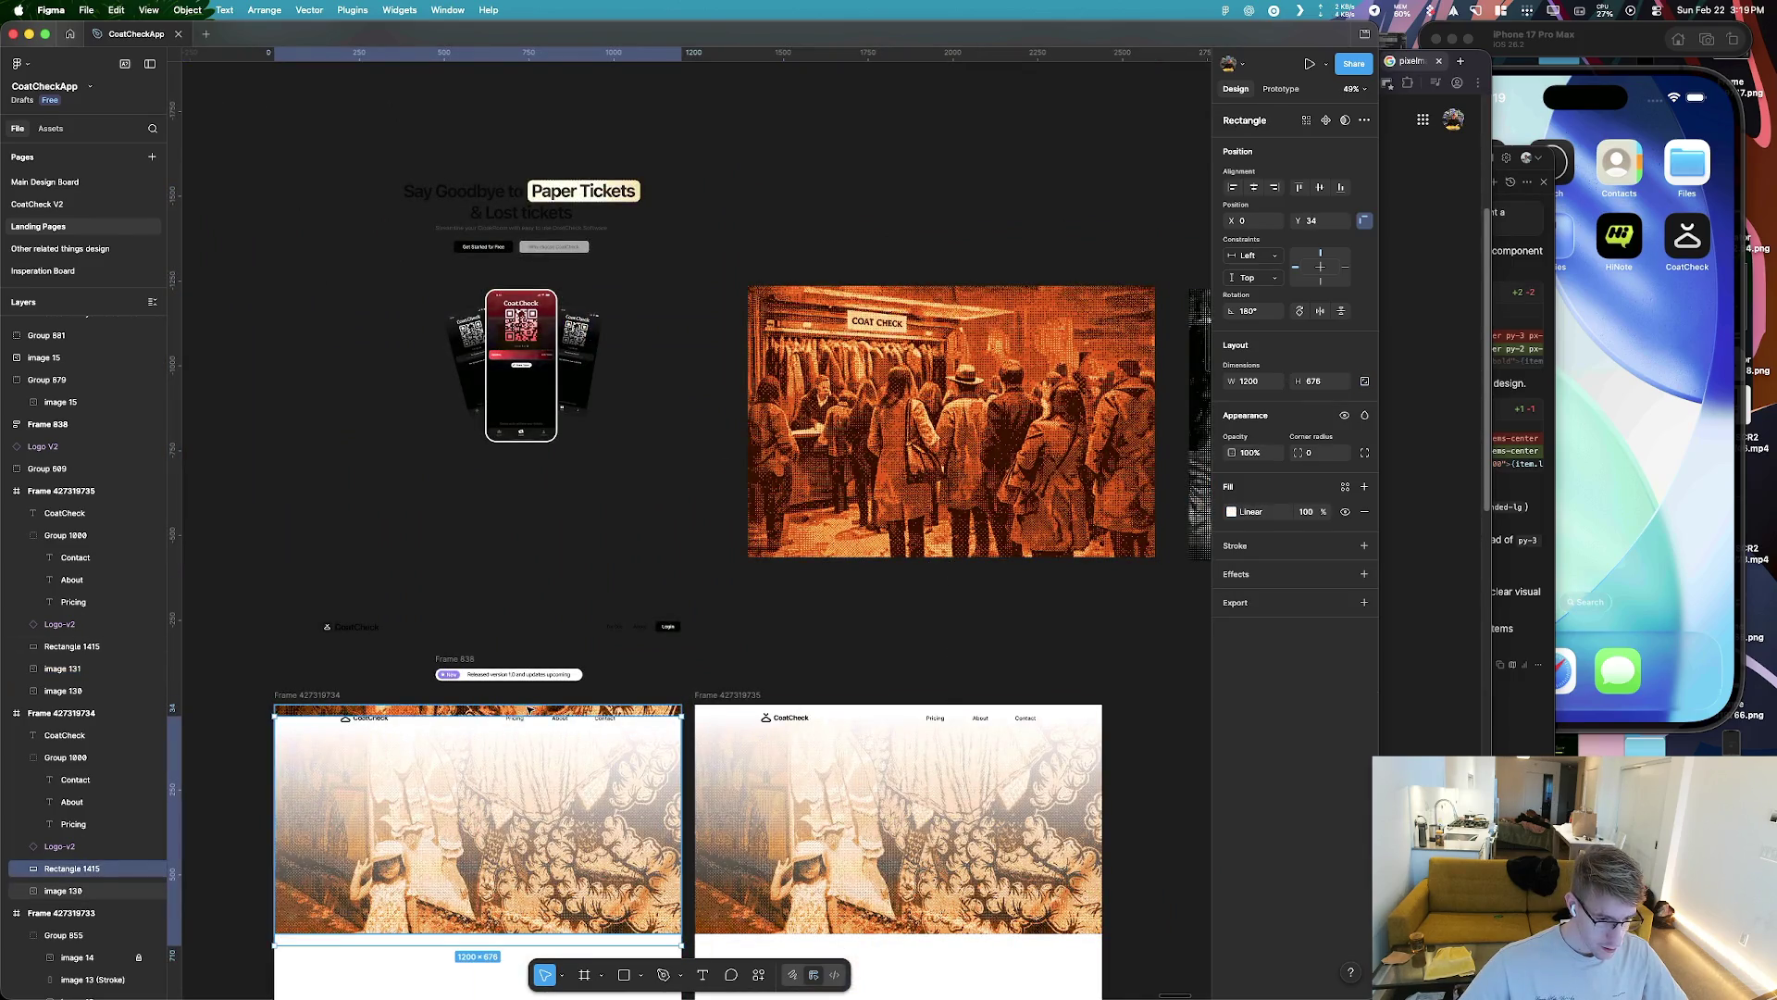
{"action": "key", "text": "super+z"}
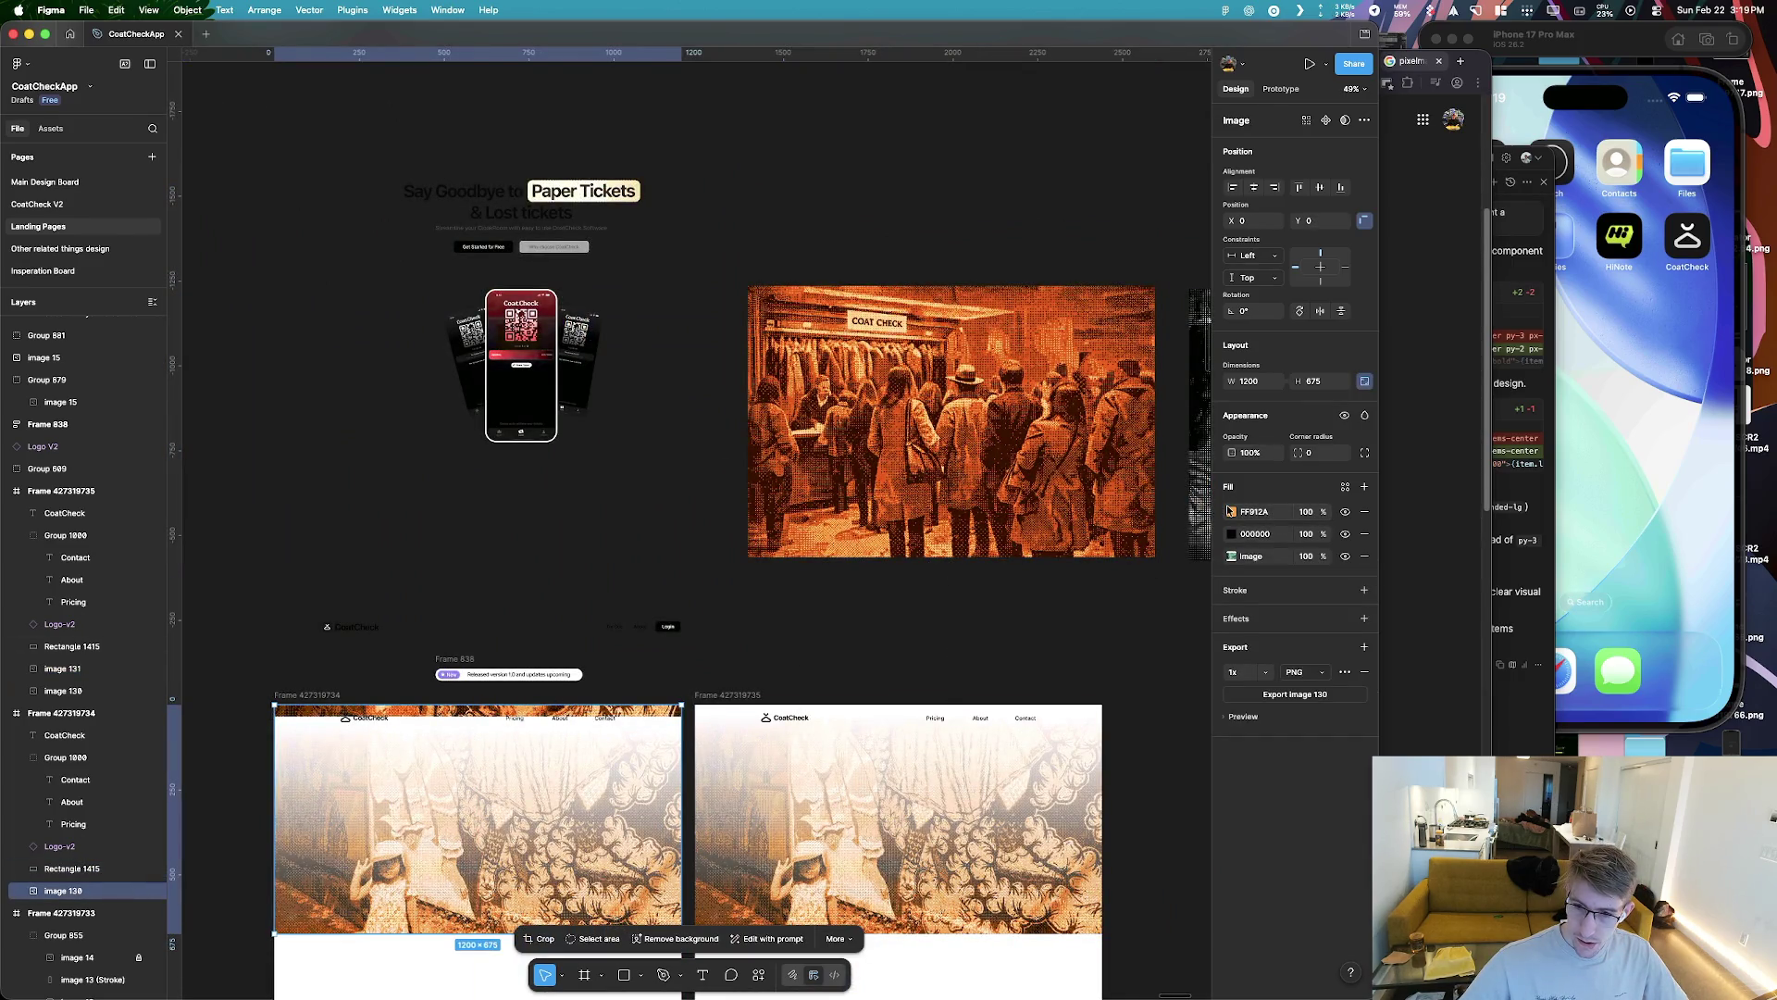
{"action": "left_click", "coordinate": [1230, 510]}
{"action": "left_click", "coordinate": [1178, 541]}
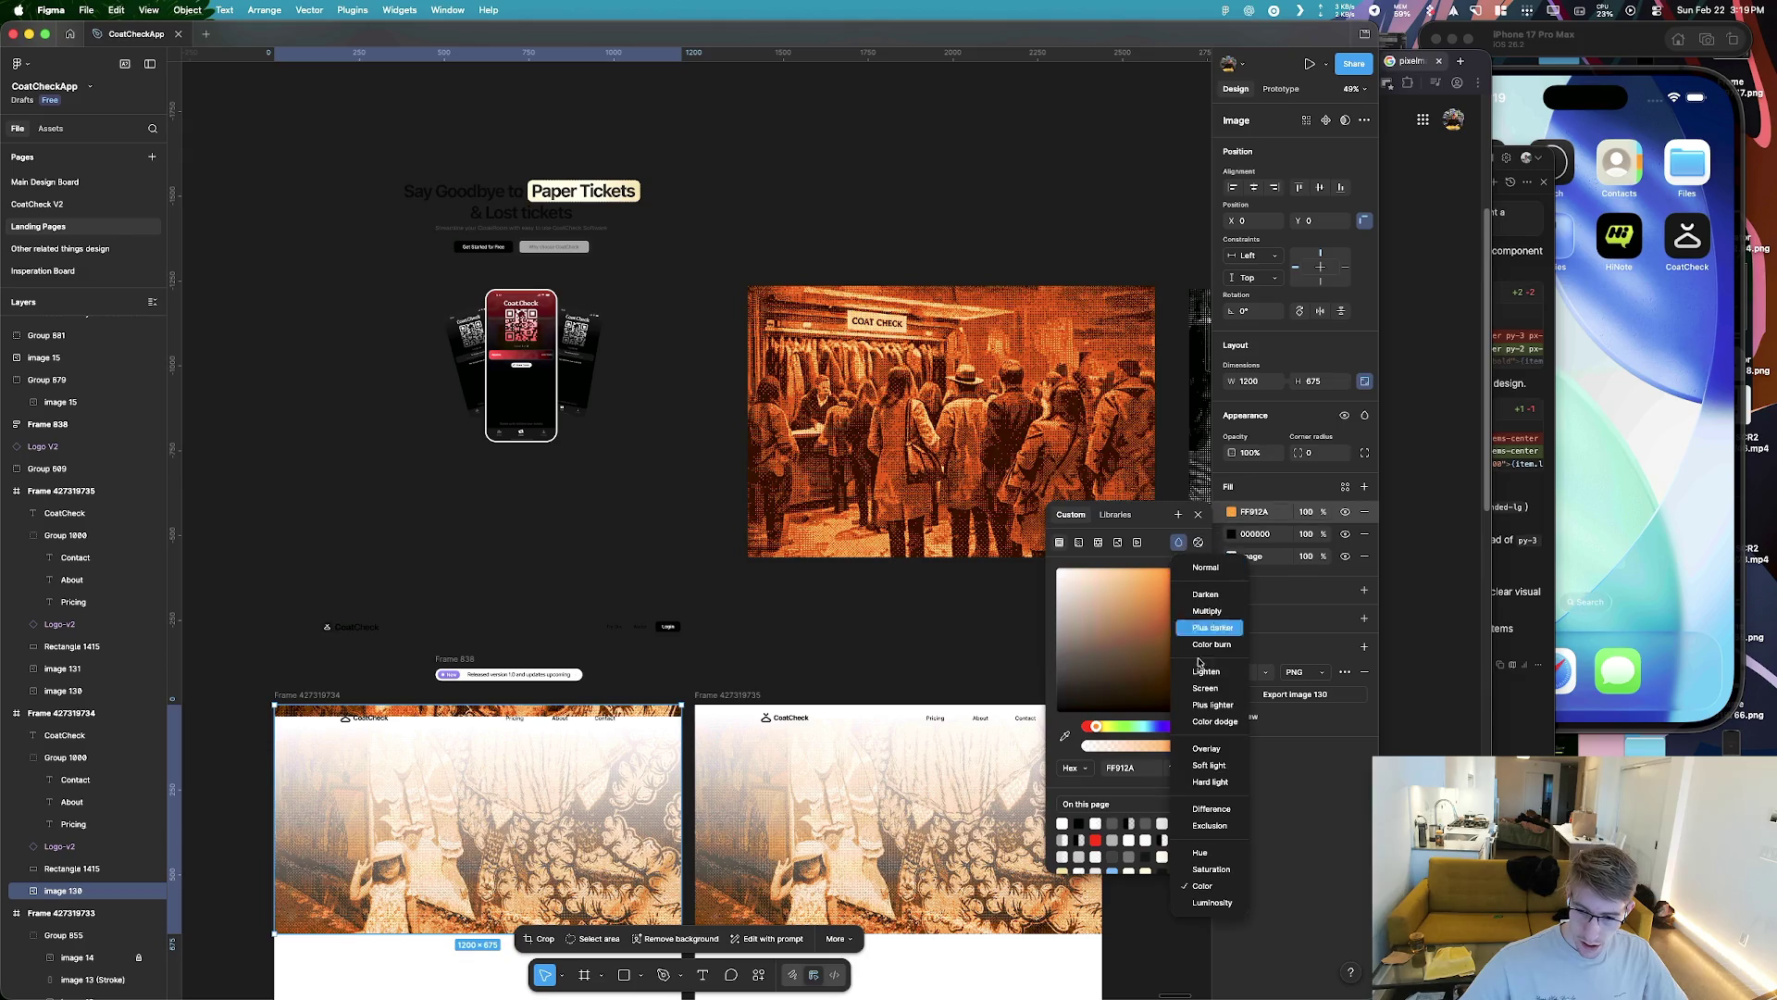
{"action": "left_click", "coordinate": [1218, 870]}
Inspect the black 000000 fill's blend modes, then return to Pixelmator Pro
{"action": "left_click", "coordinate": [1231, 534]}
{"action": "left_click", "coordinate": [1179, 563]}
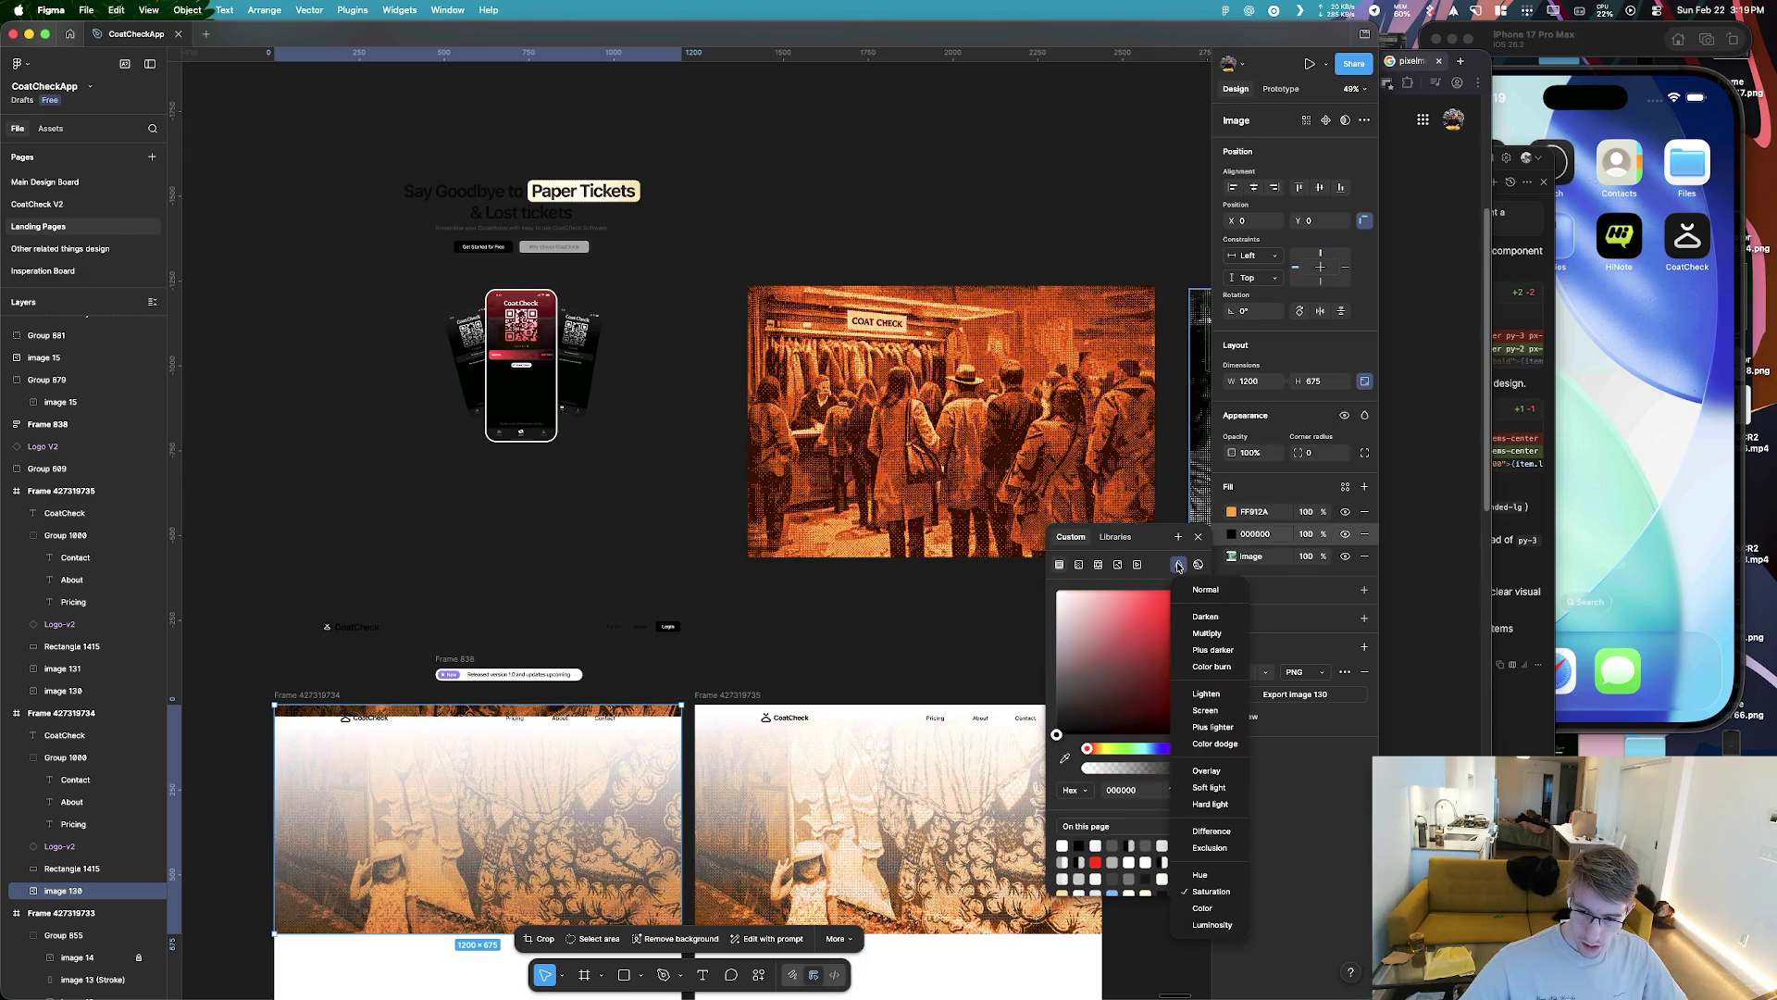
{"action": "key", "text": "Escape"}
{"action": "left_click", "coordinate": [841, 615]}
{"action": "key", "text": "super+z"}
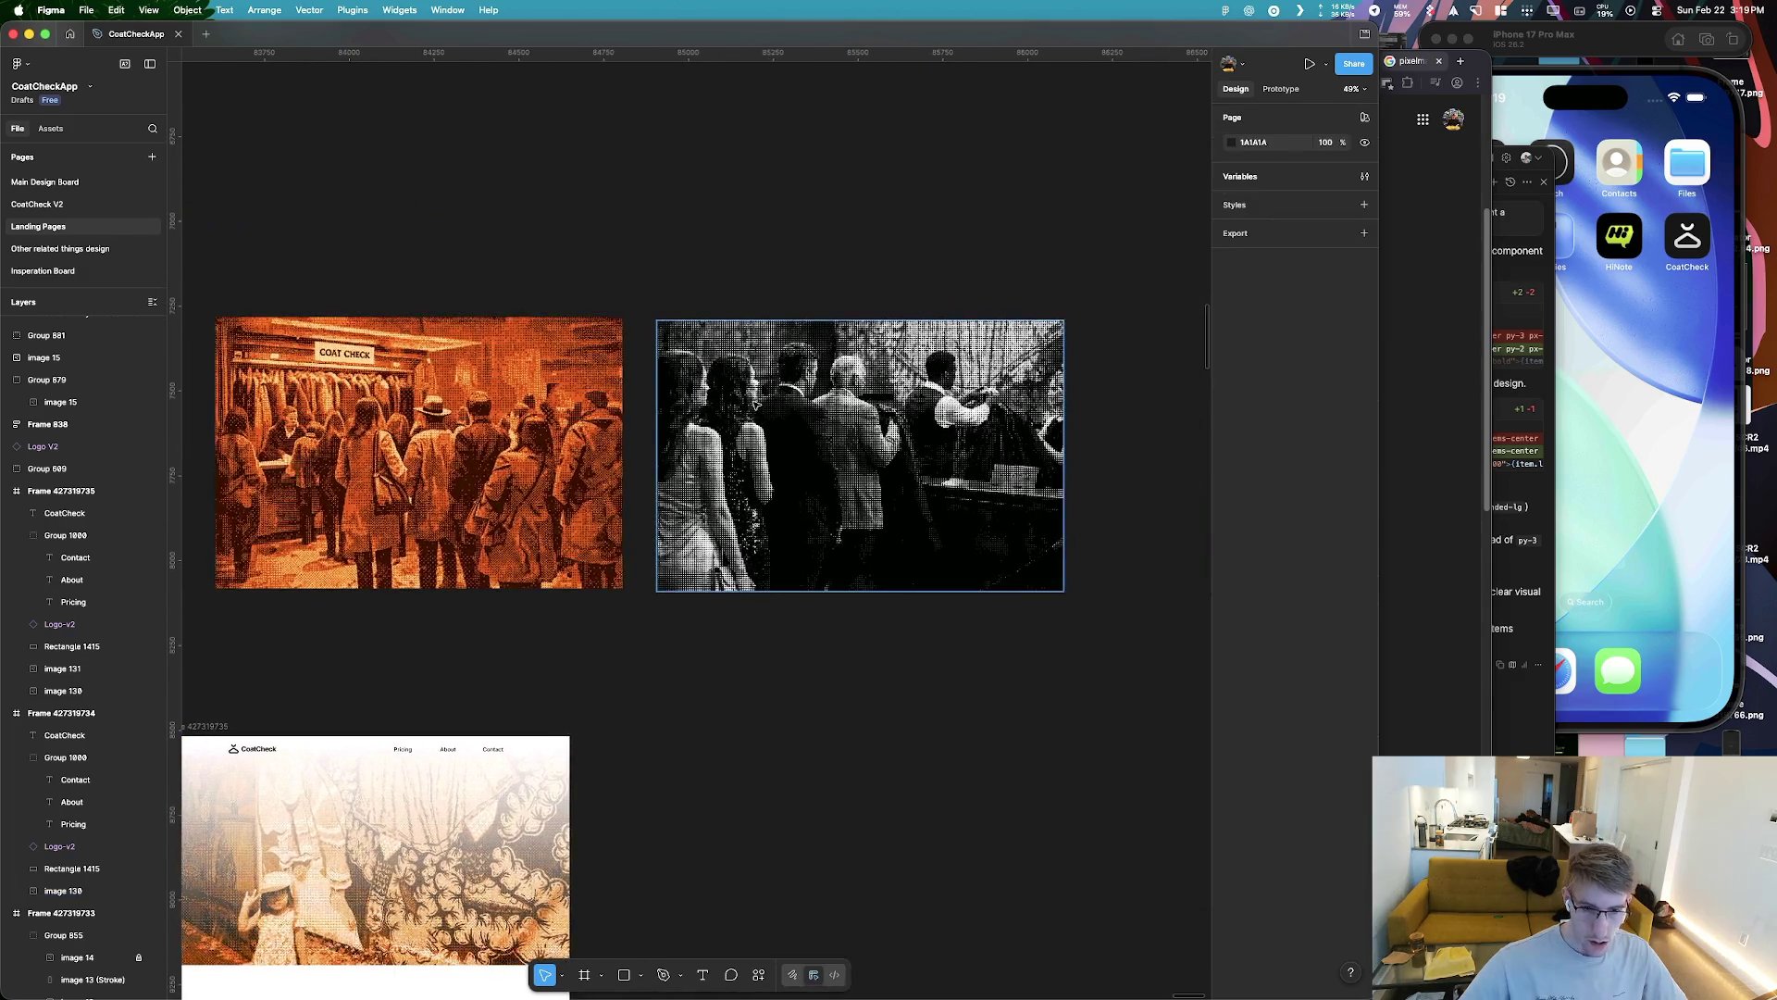
{"action": "scroll", "coordinate": [952, 422], "scroll_direction": "up", "scroll_amount": 3}
{"action": "key", "text": "super+Tab"}
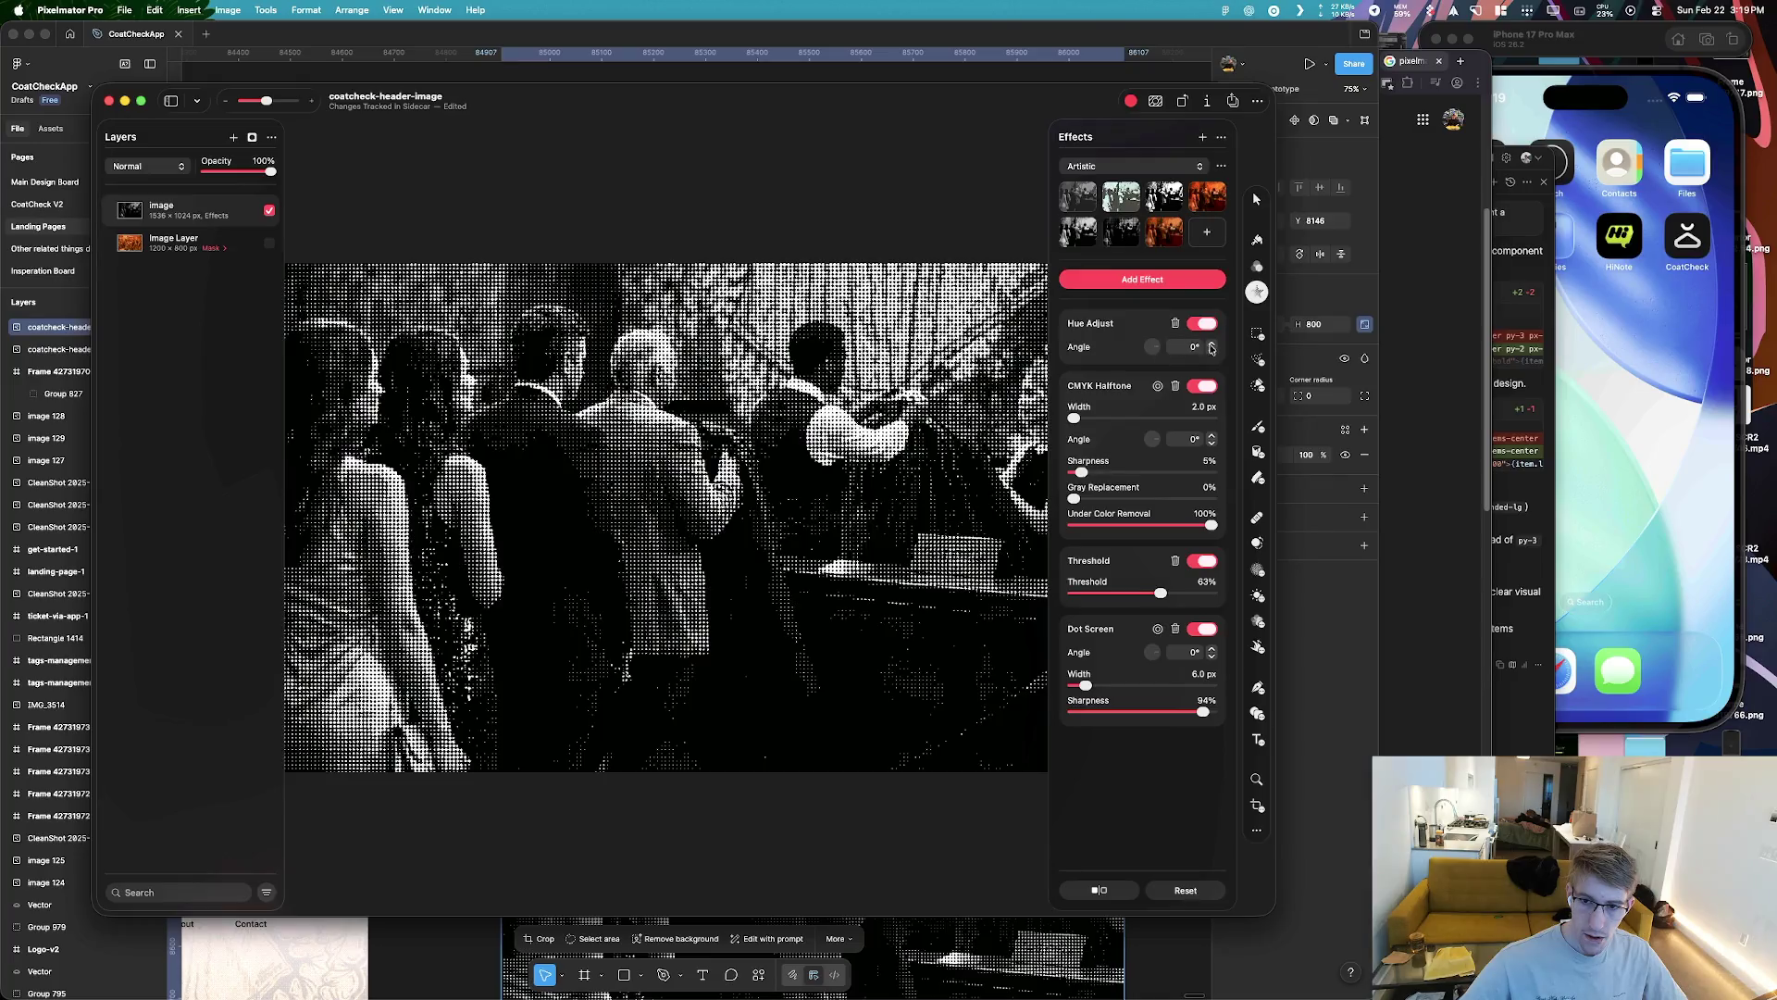
Shift Hue Adjust to 316.2° and toggle CMYK Halftone, Dot Screen and Threshold to compare
{"action": "left_click_drag", "start_coordinate": [1146, 351], "coordinate": [1161, 359]}
{"action": "left_click", "coordinate": [1202, 386]}
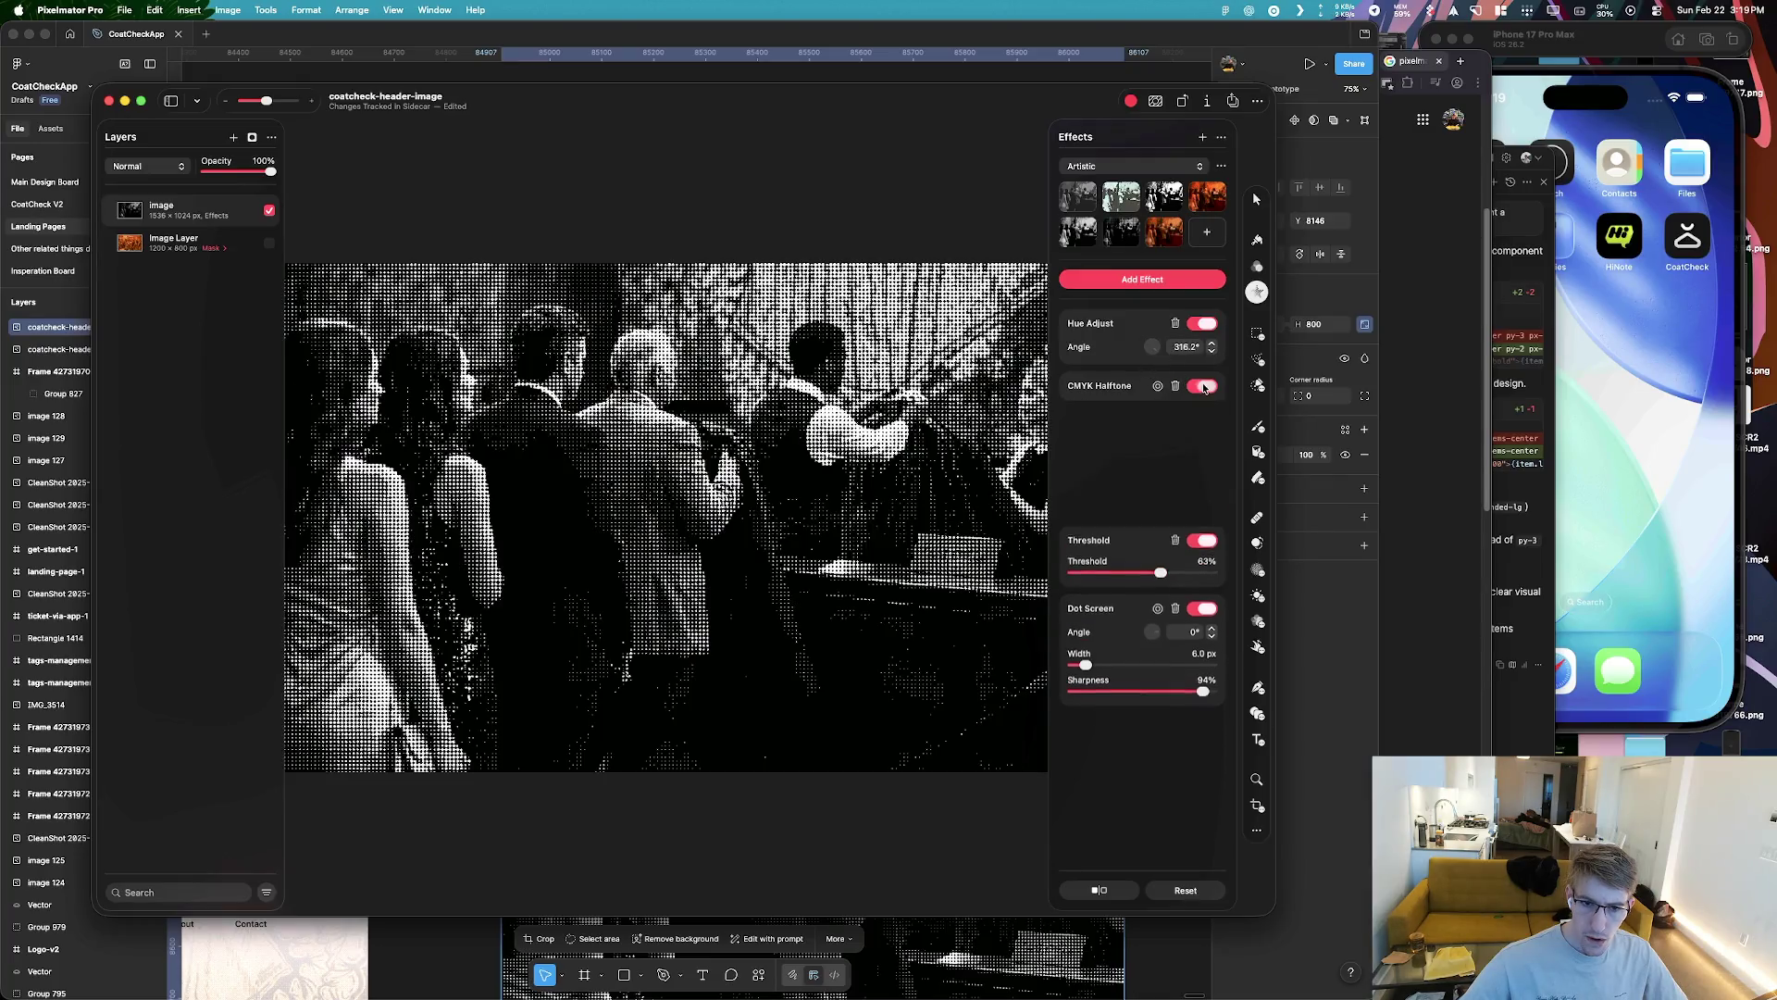
{"action": "left_click", "coordinate": [1202, 387]}
{"action": "left_click", "coordinate": [1205, 629]}
{"action": "left_click", "coordinate": [1201, 629]}
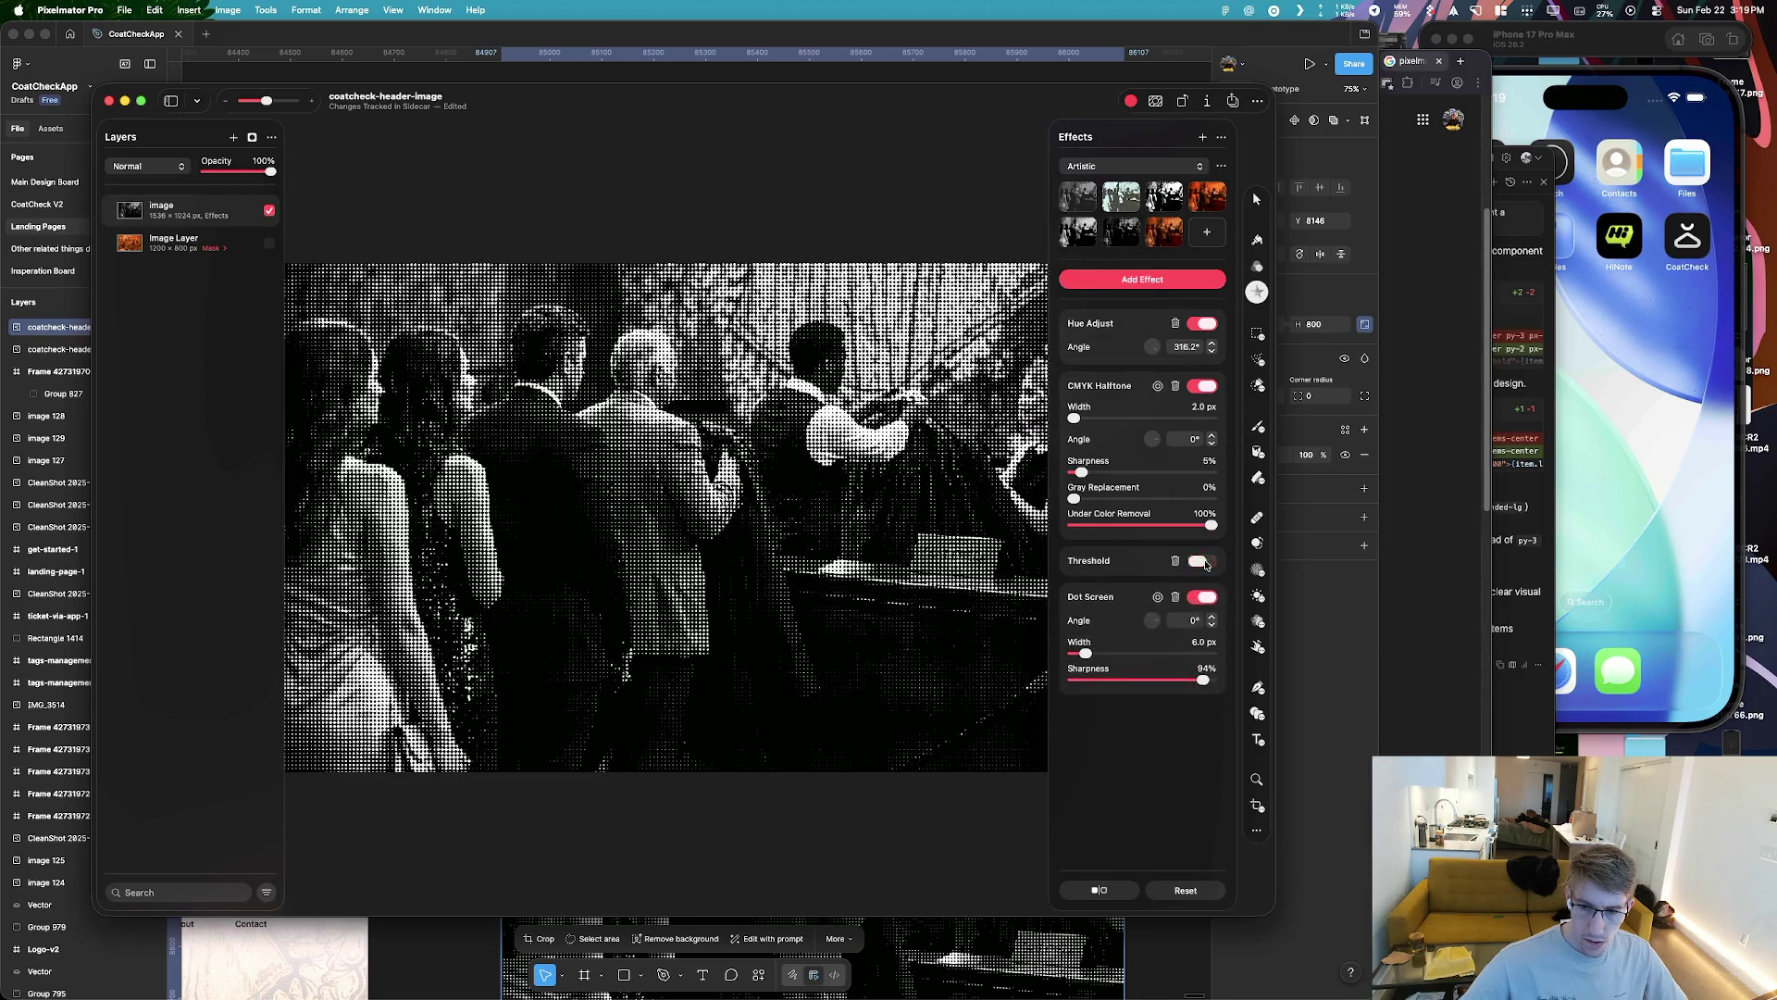
{"action": "left_click", "coordinate": [1205, 387]}
{"action": "left_click", "coordinate": [1203, 487]}
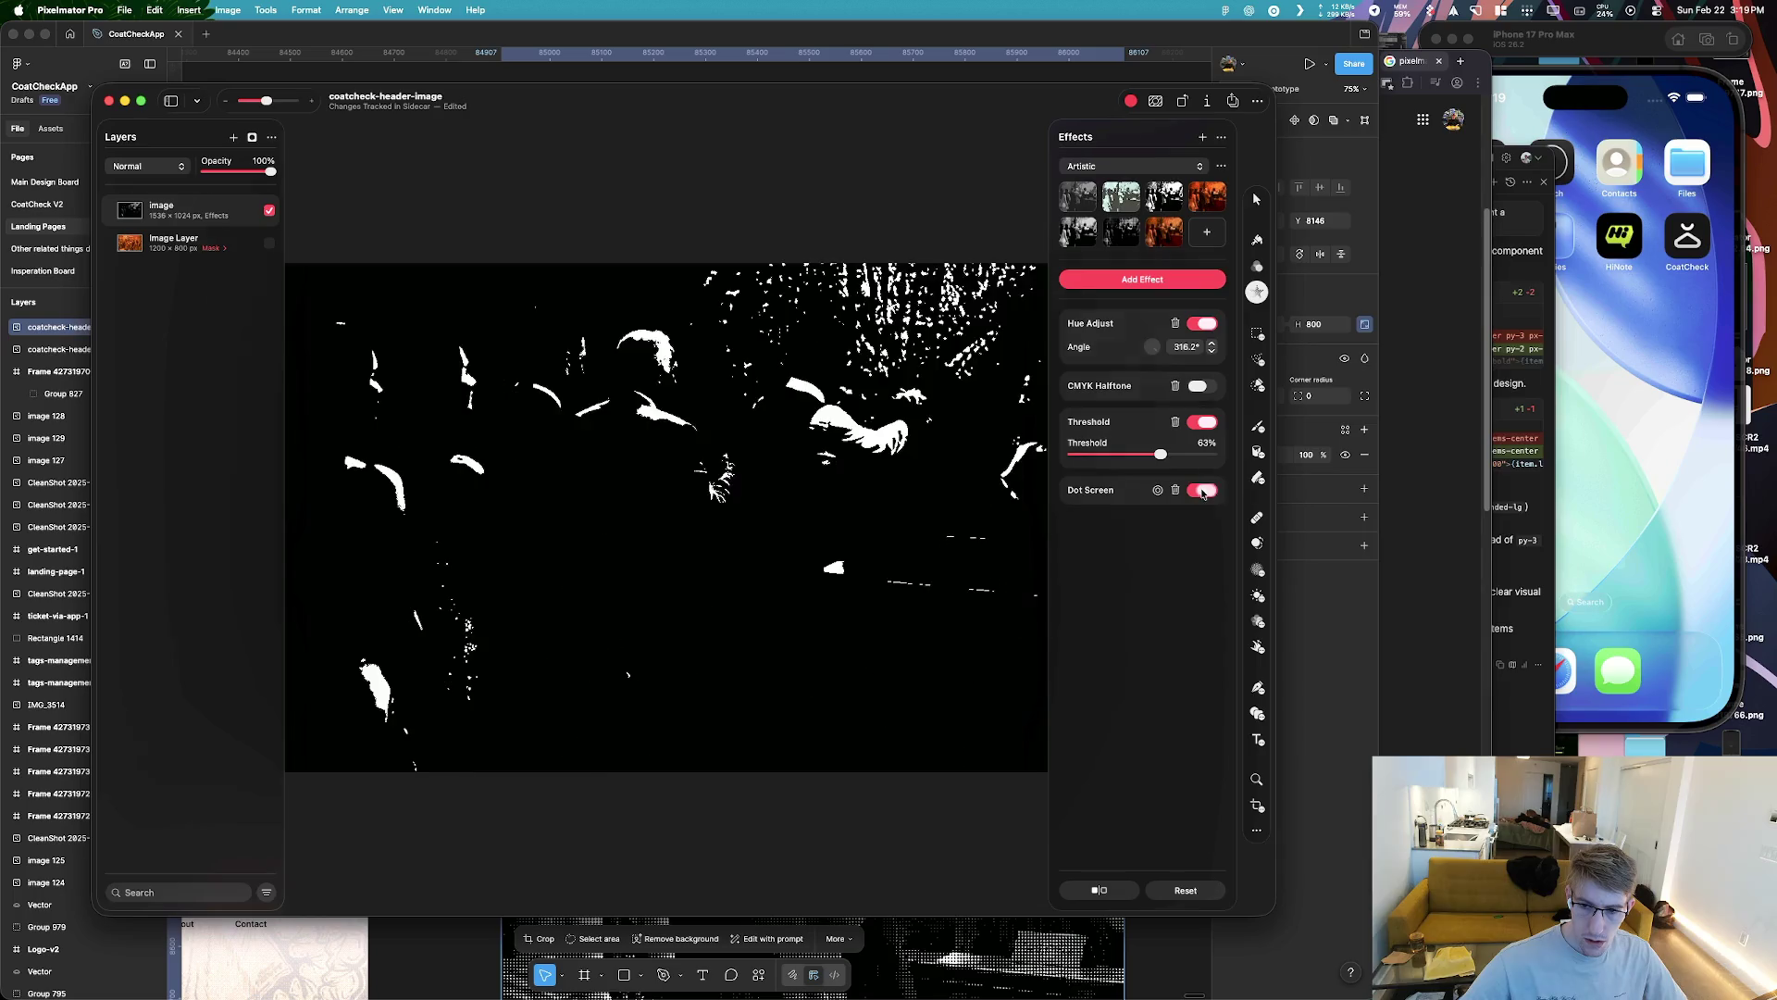
{"action": "left_click", "coordinate": [1205, 423]}
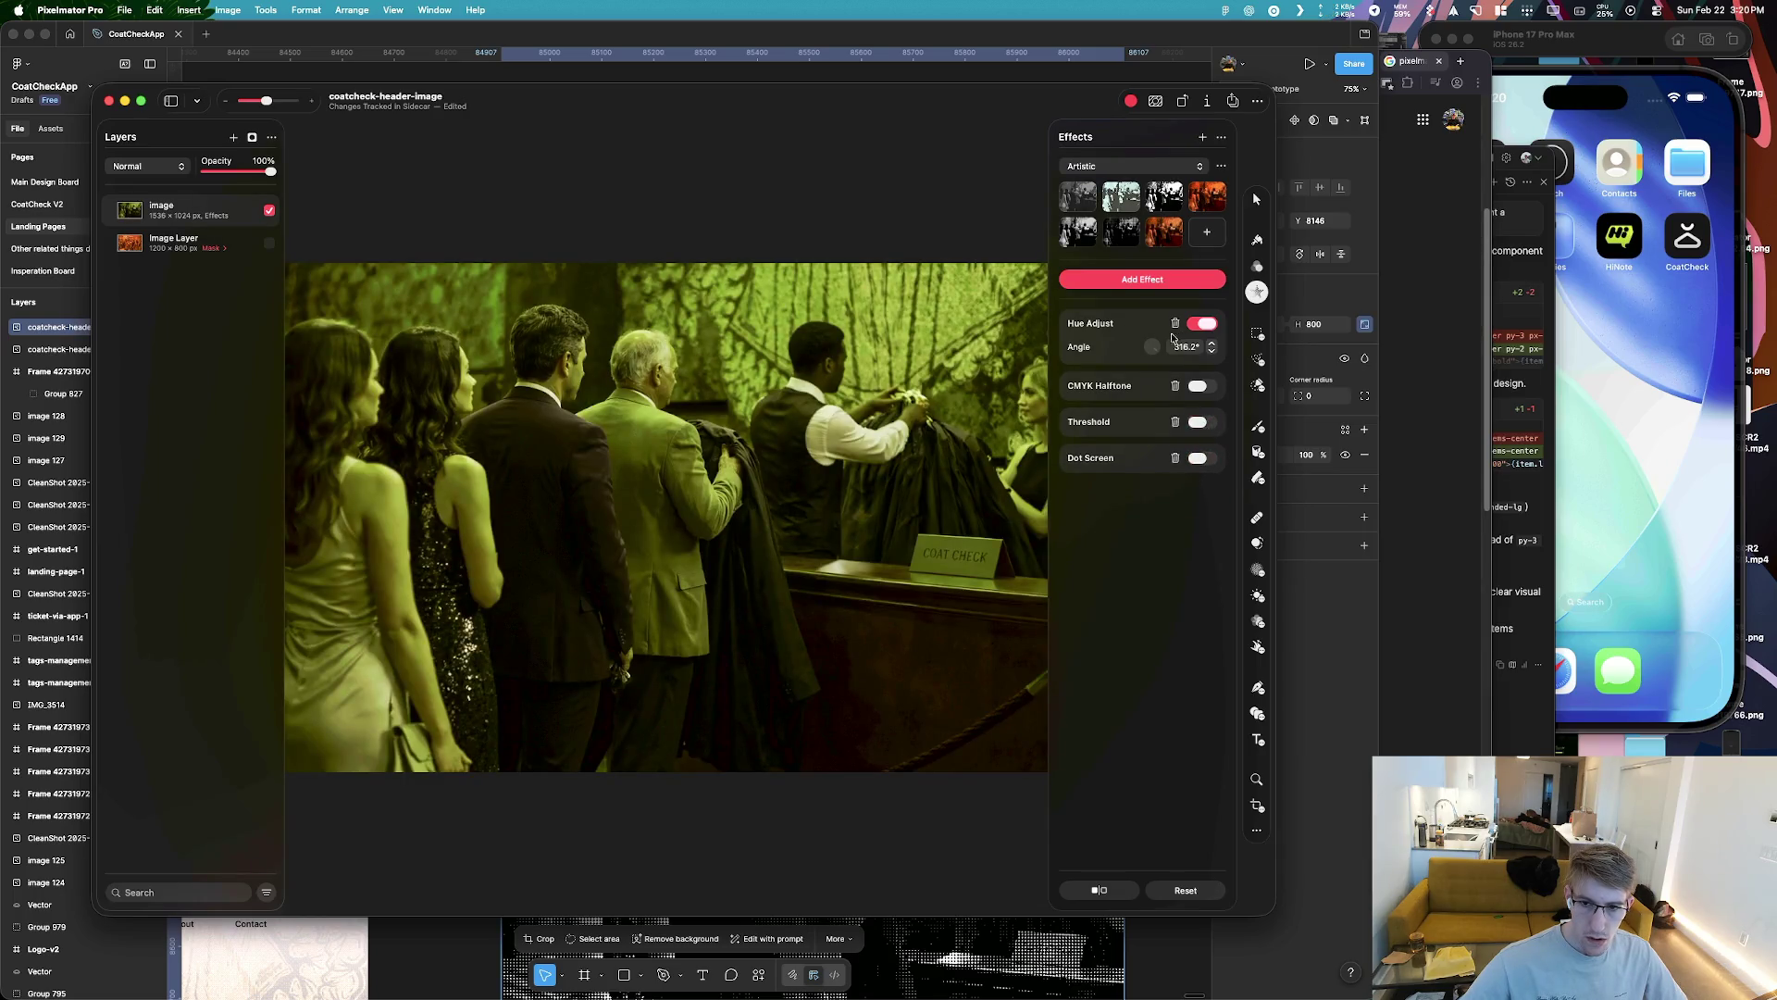
Set Hue Adjust to 358.3° and re-enable CMYK Halftone, Threshold and Dot Screen
{"action": "left_click_drag", "start_coordinate": [1149, 348], "coordinate": [1161, 349]}
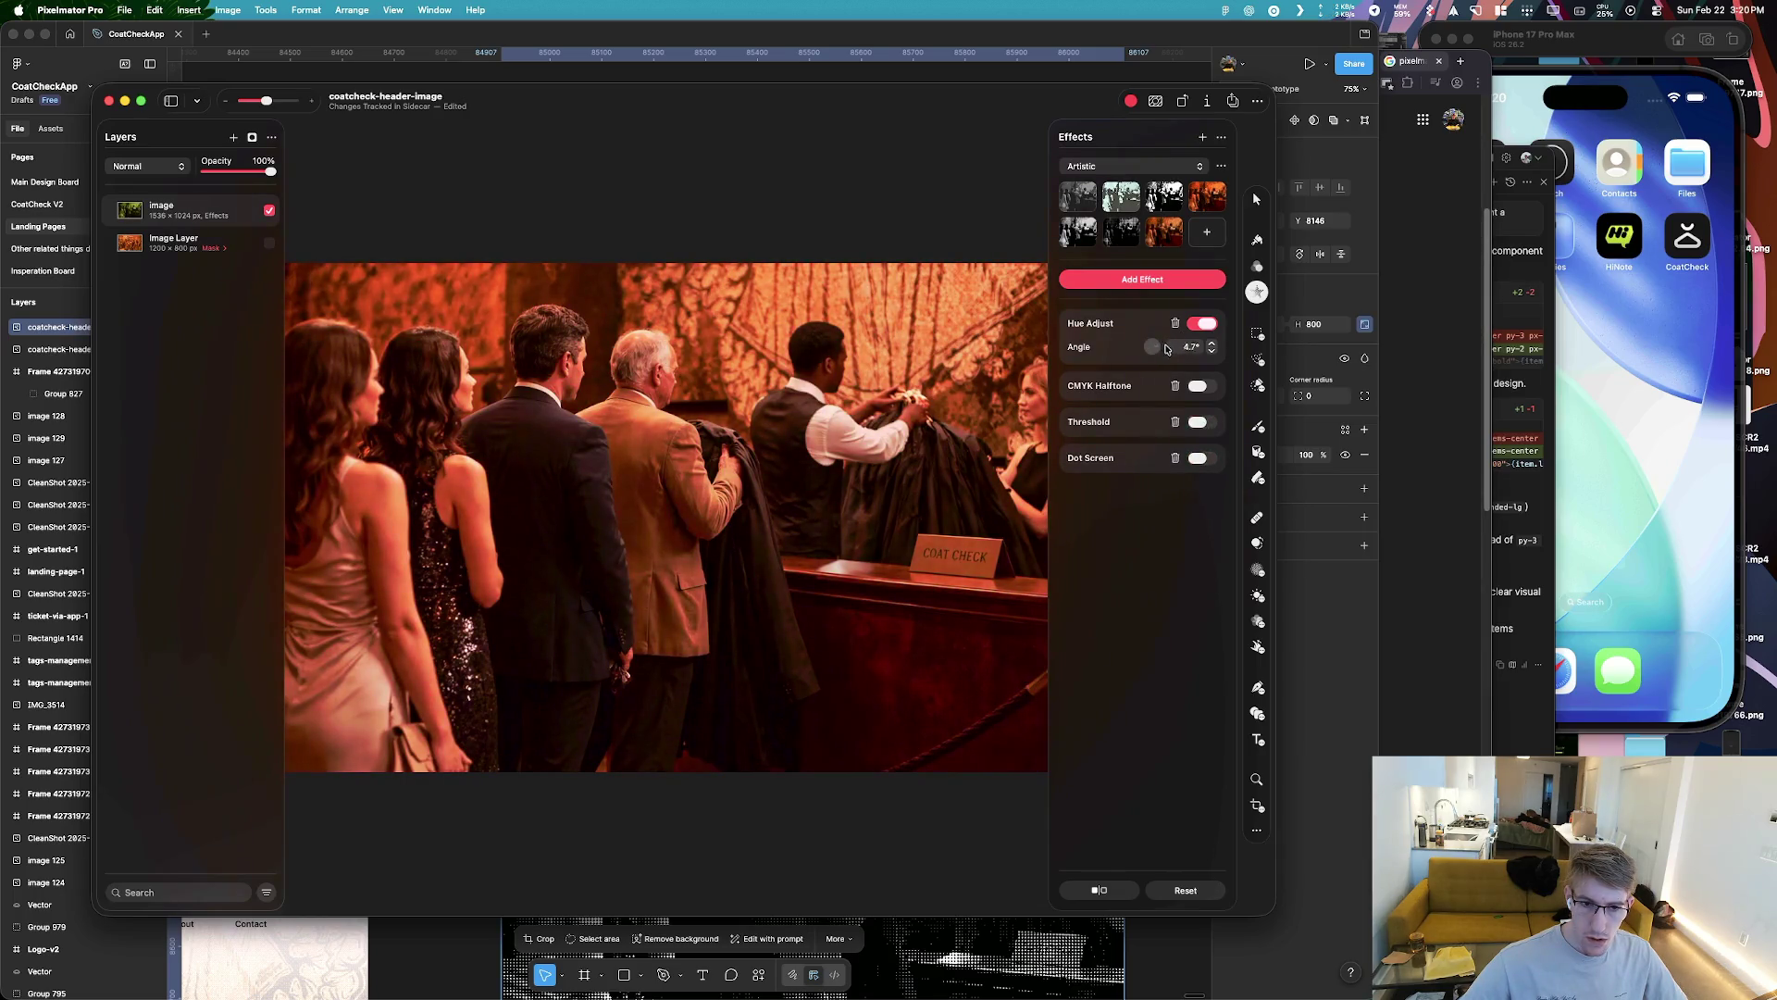
{"action": "left_click", "coordinate": [1199, 386]}
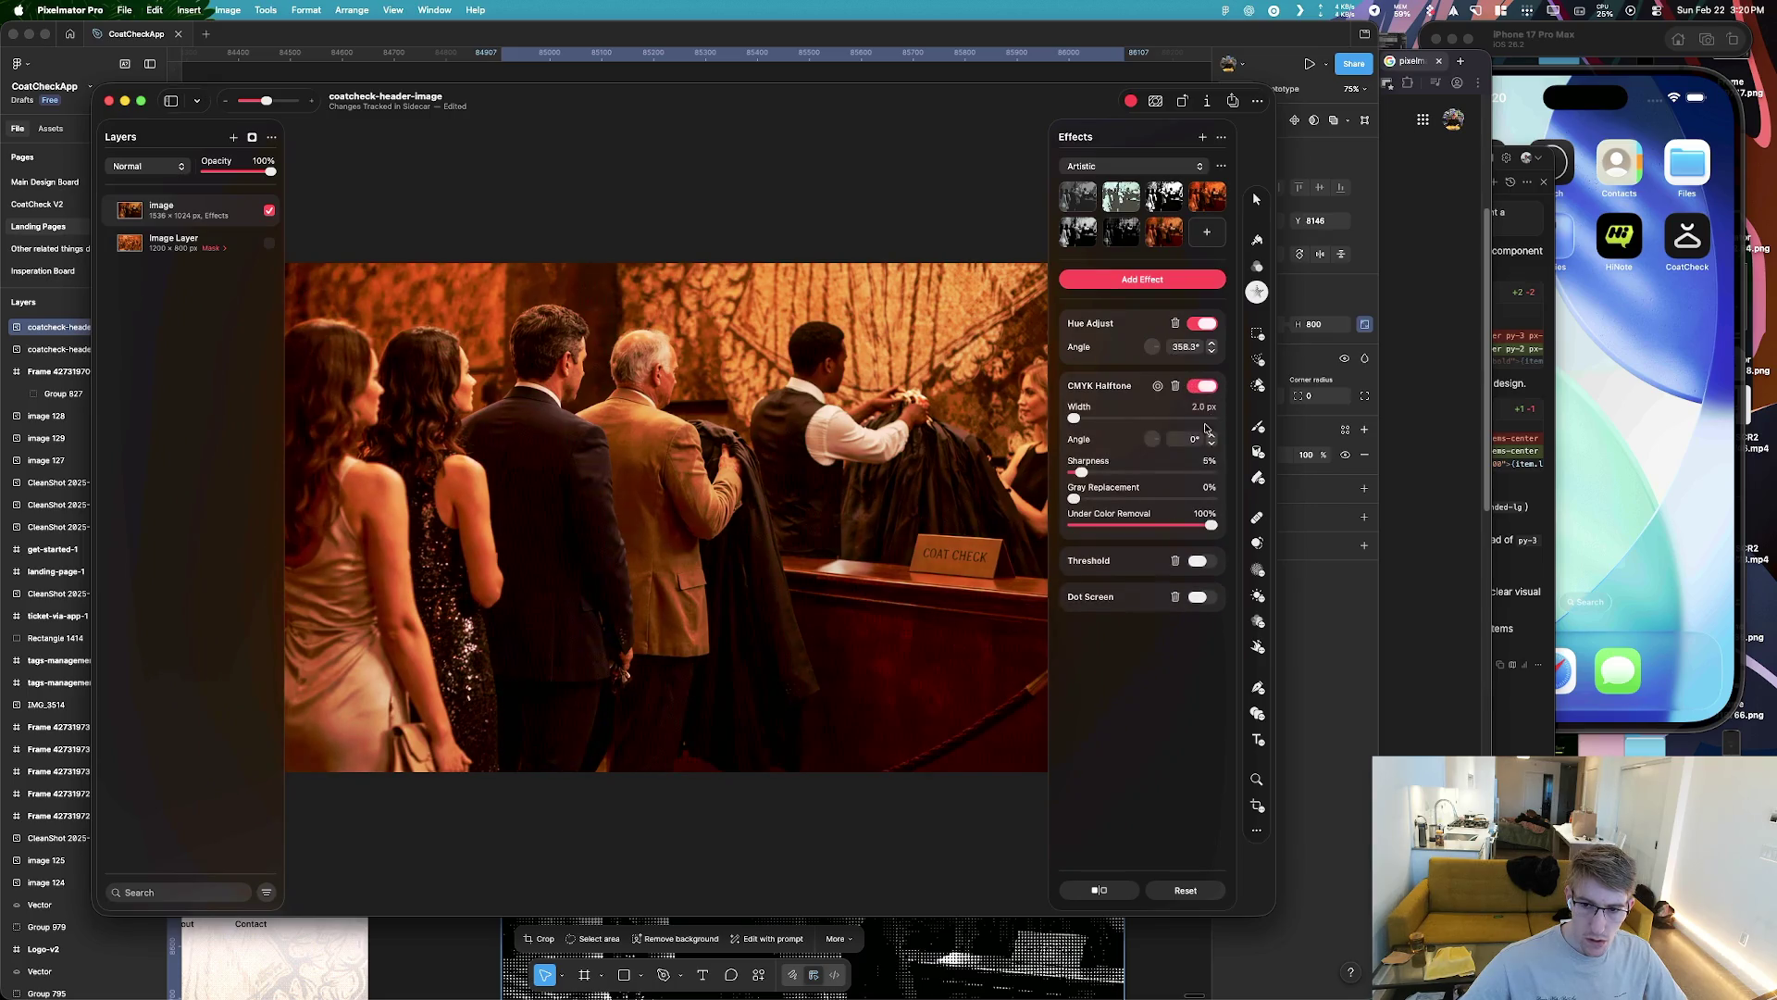
{"action": "left_click", "coordinate": [1200, 562]}
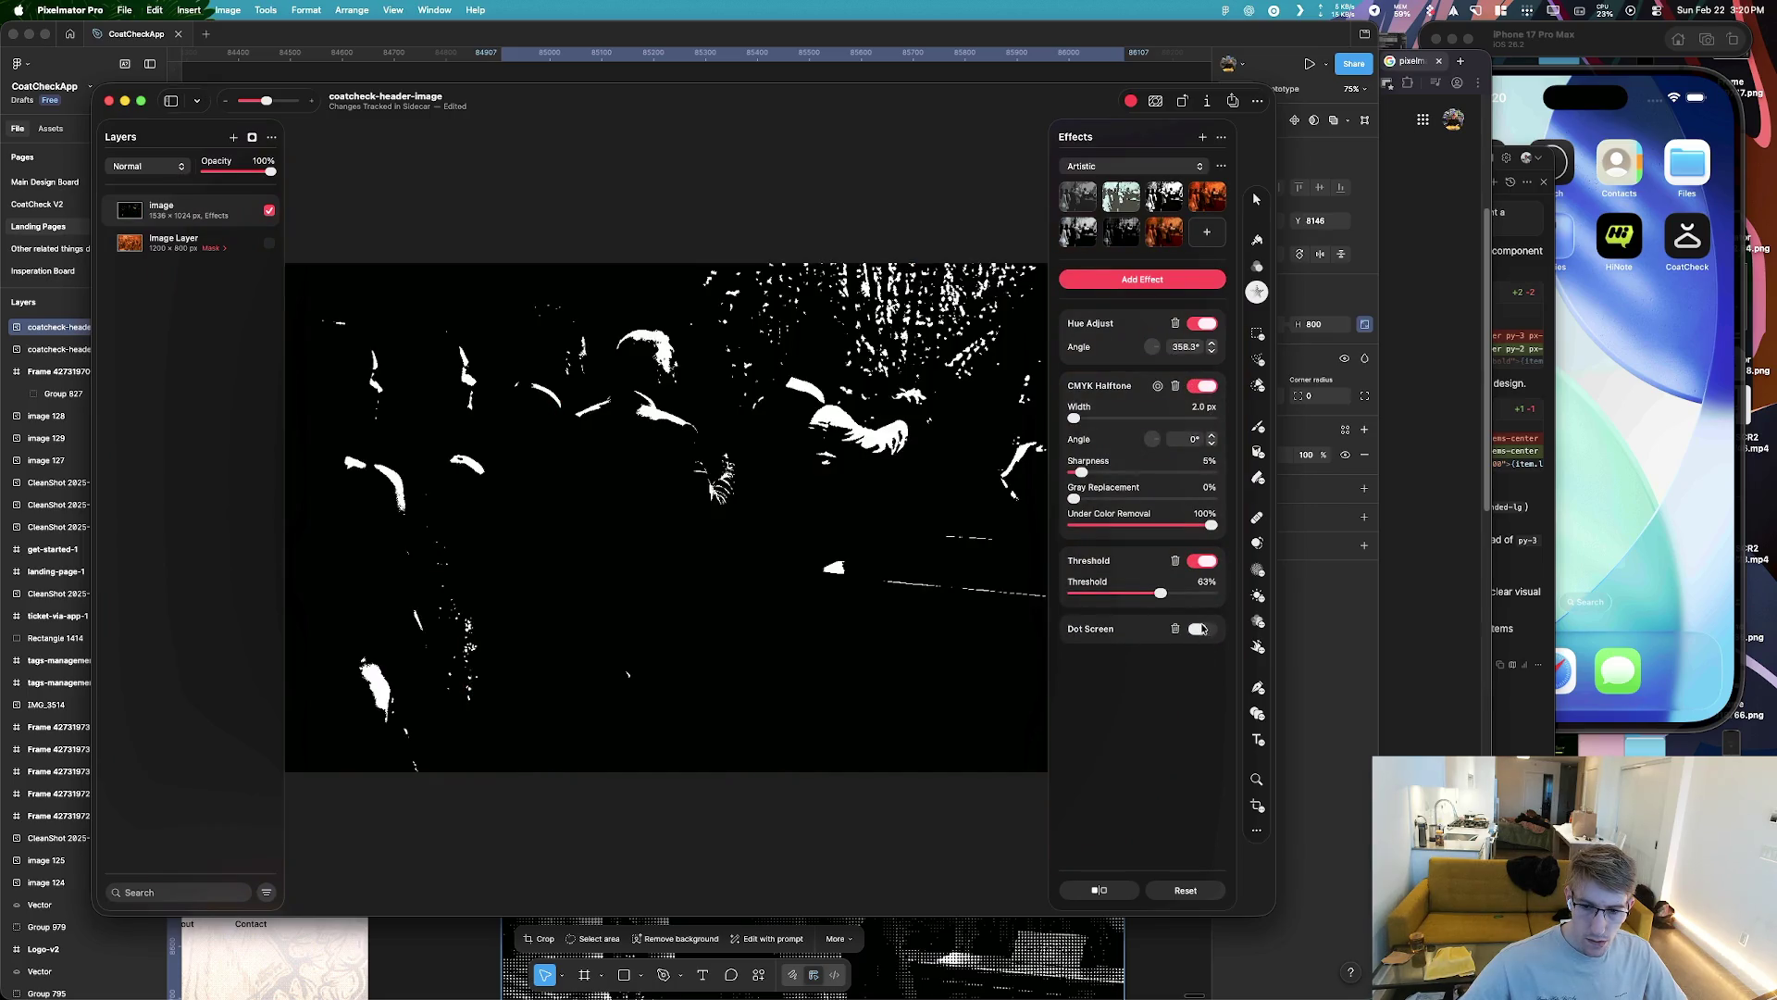
{"action": "left_click", "coordinate": [1200, 628]}
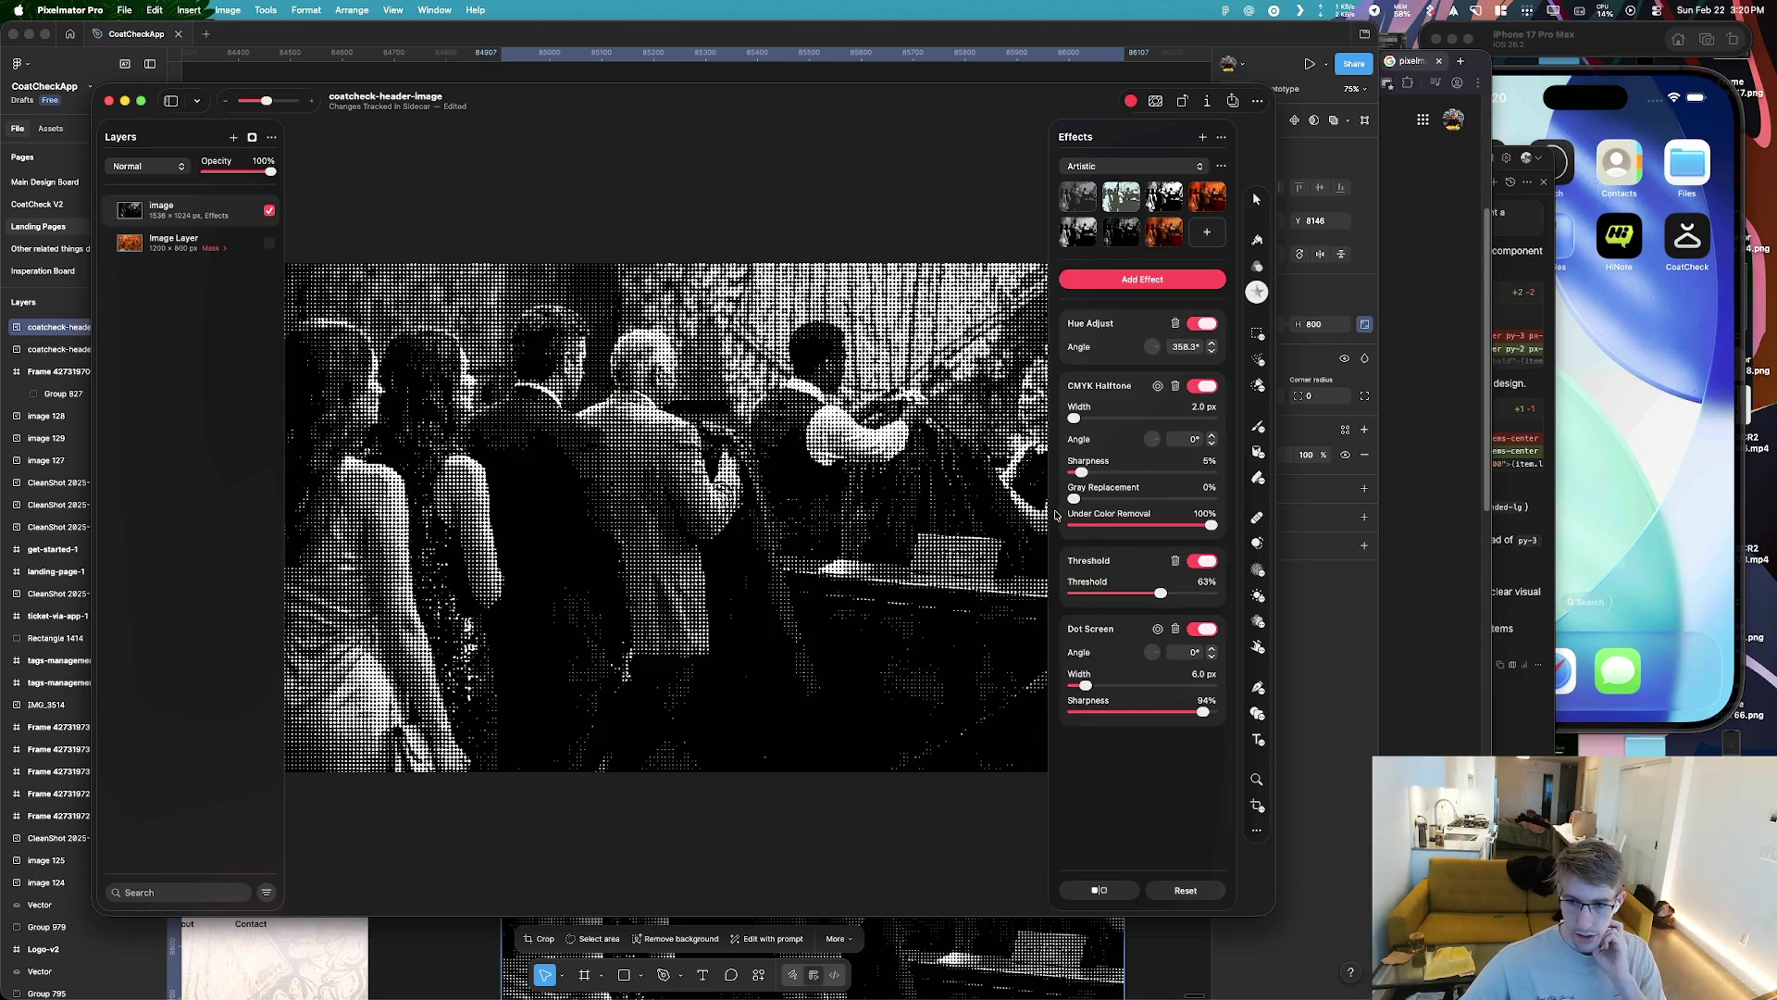
Try out the Paint, Arrange, Saturate, Lighten, Sharpen, Repair and Erase tools on the photo
{"action": "left_click", "coordinate": [1258, 428]}
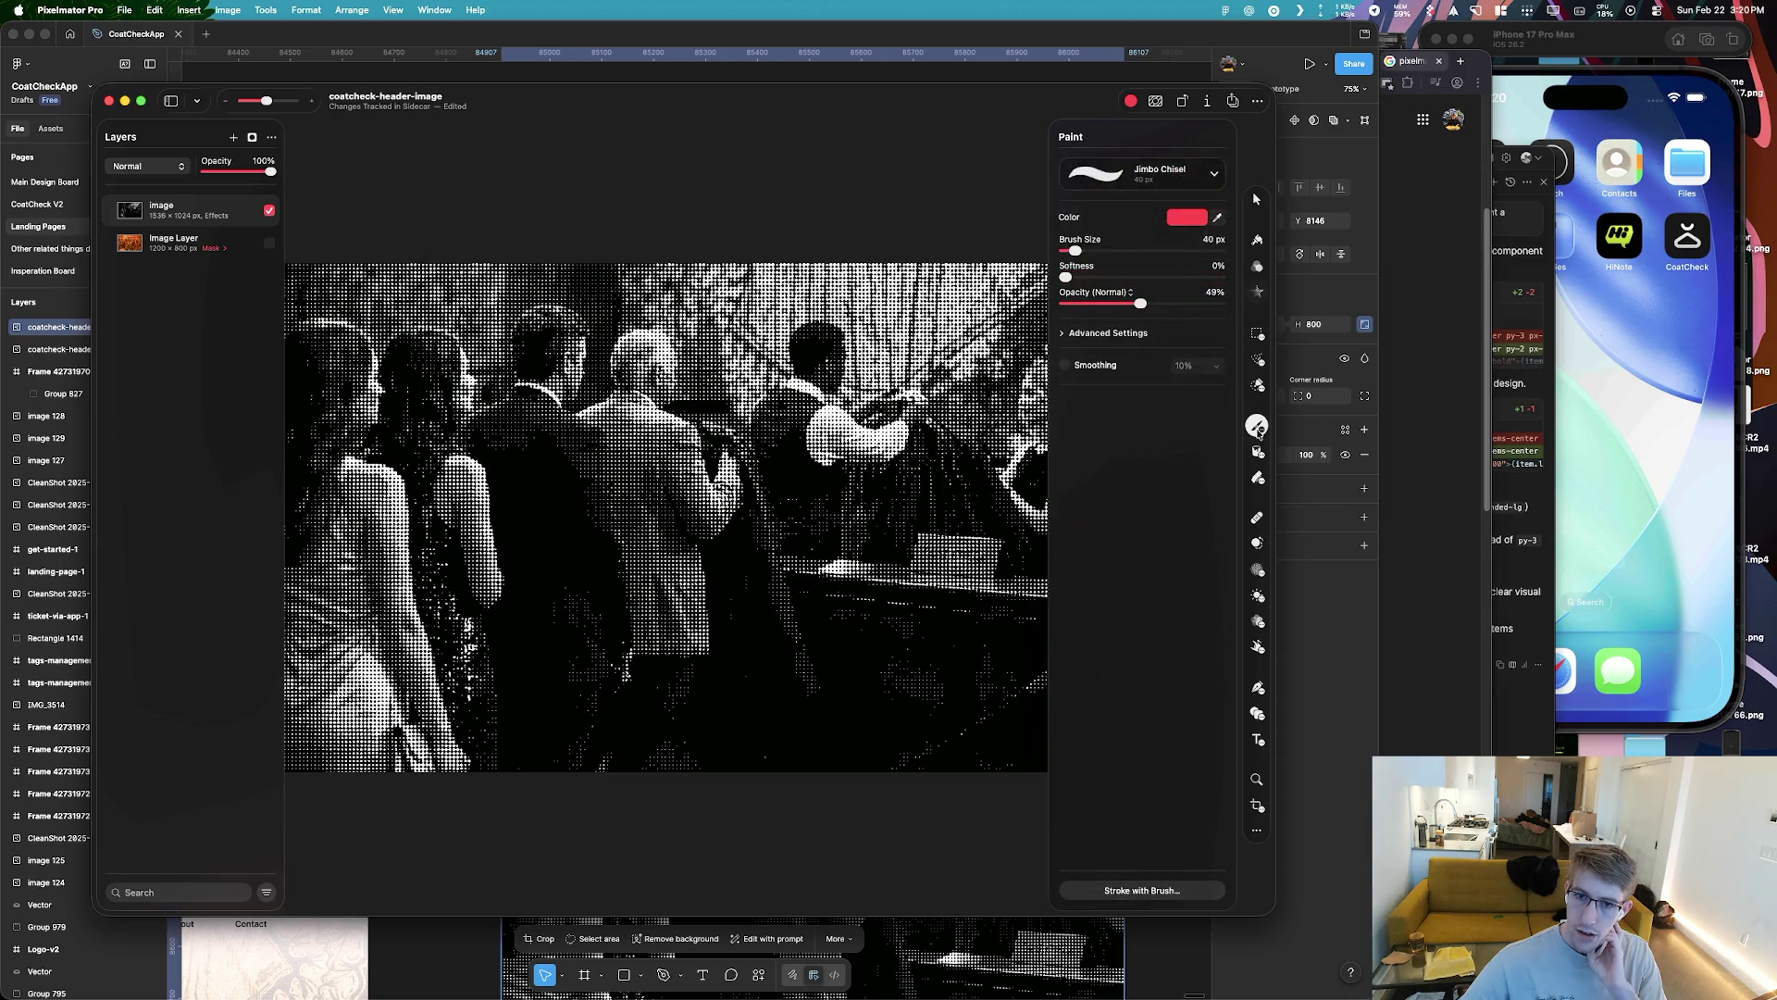
{"action": "left_click", "coordinate": [1256, 199]}
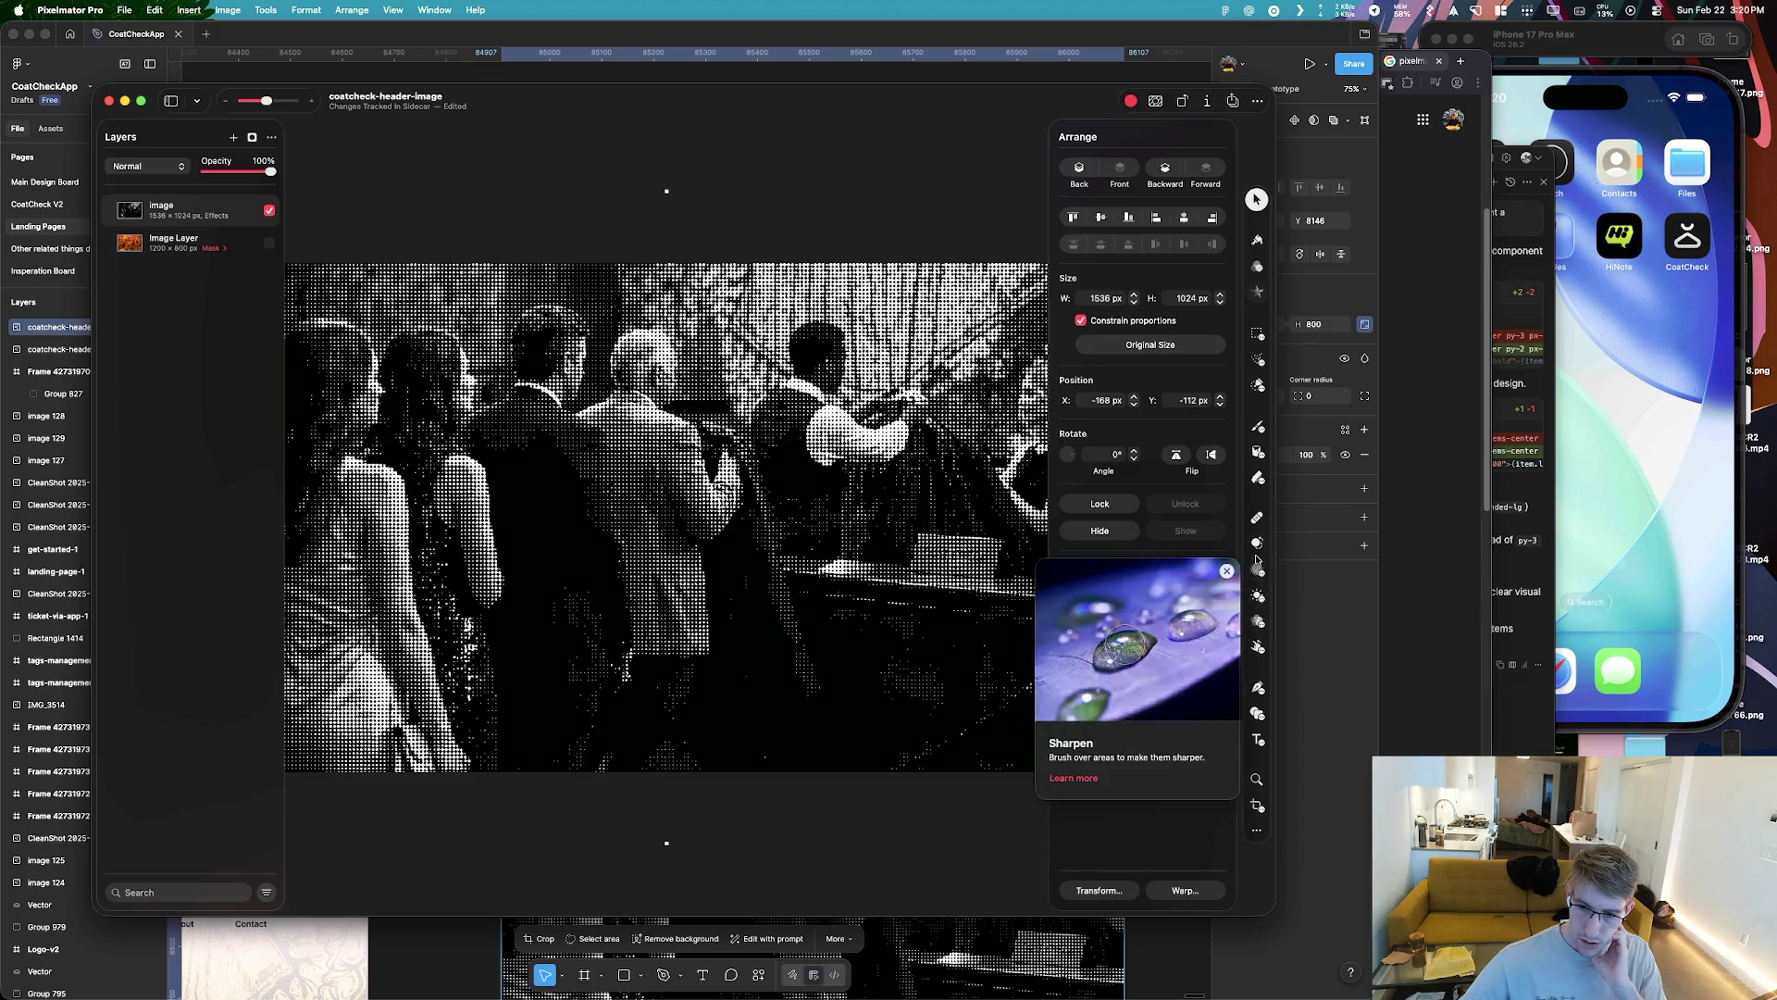
{"action": "left_click", "coordinate": [1258, 621]}
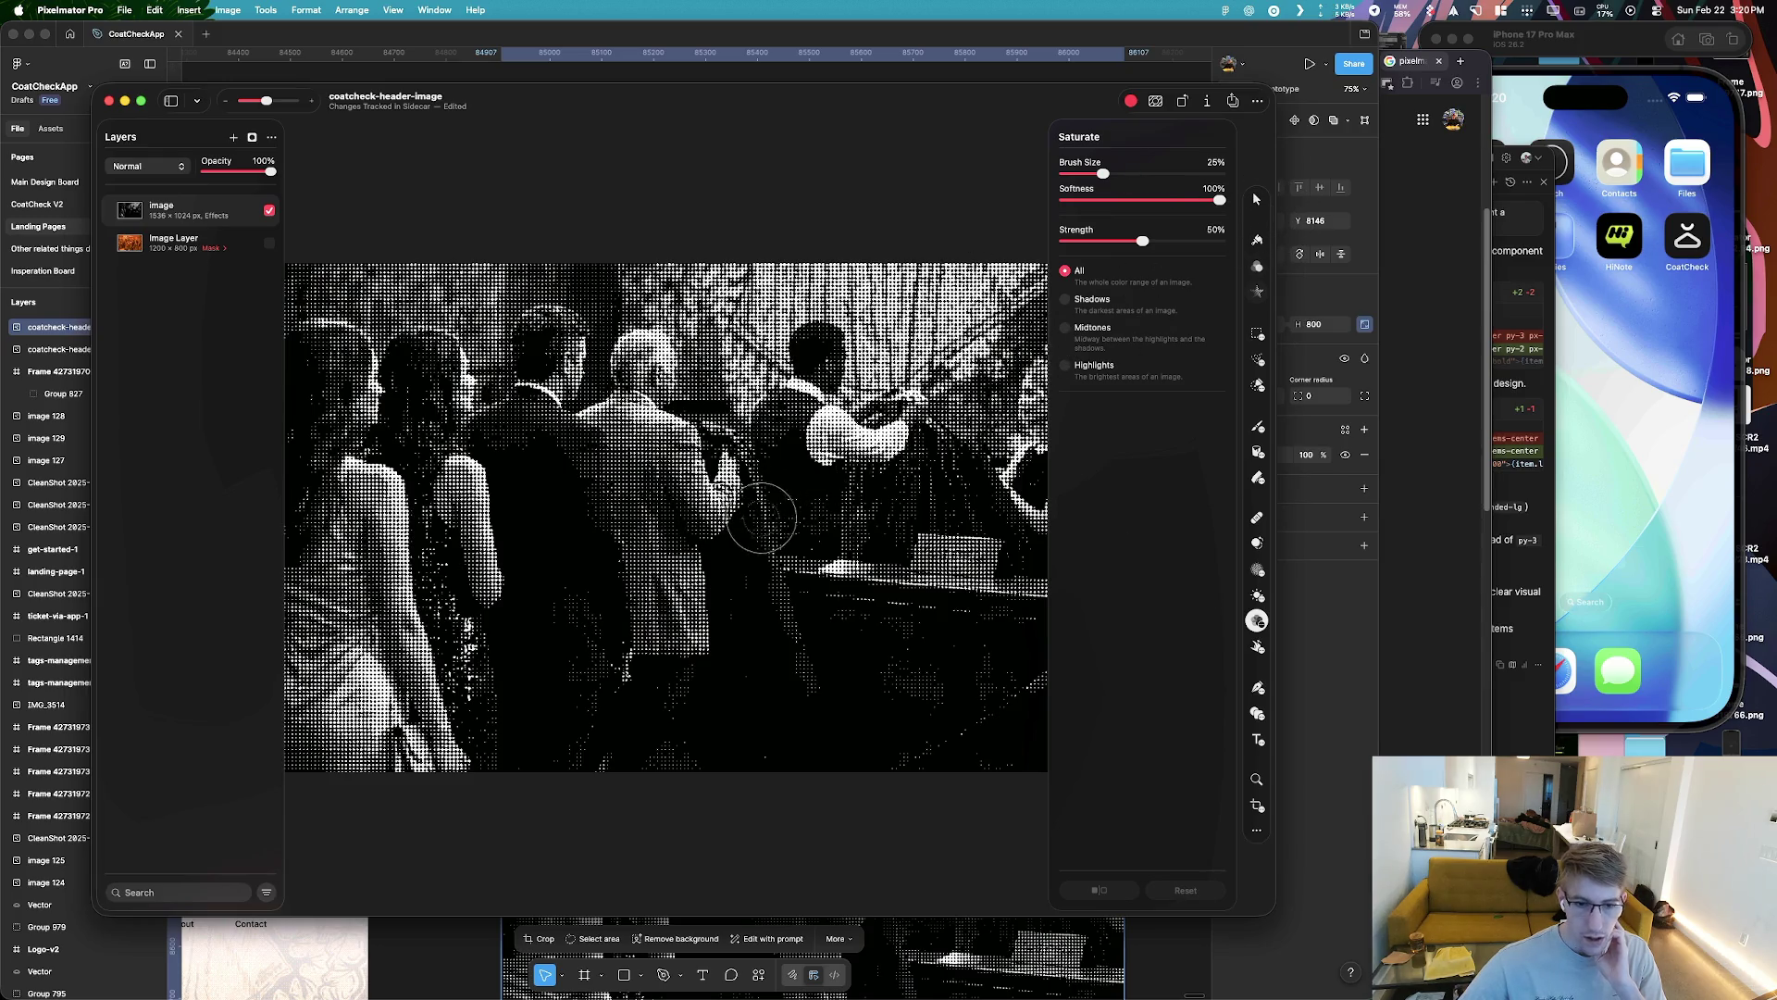
{"action": "left_click", "coordinate": [765, 573]}
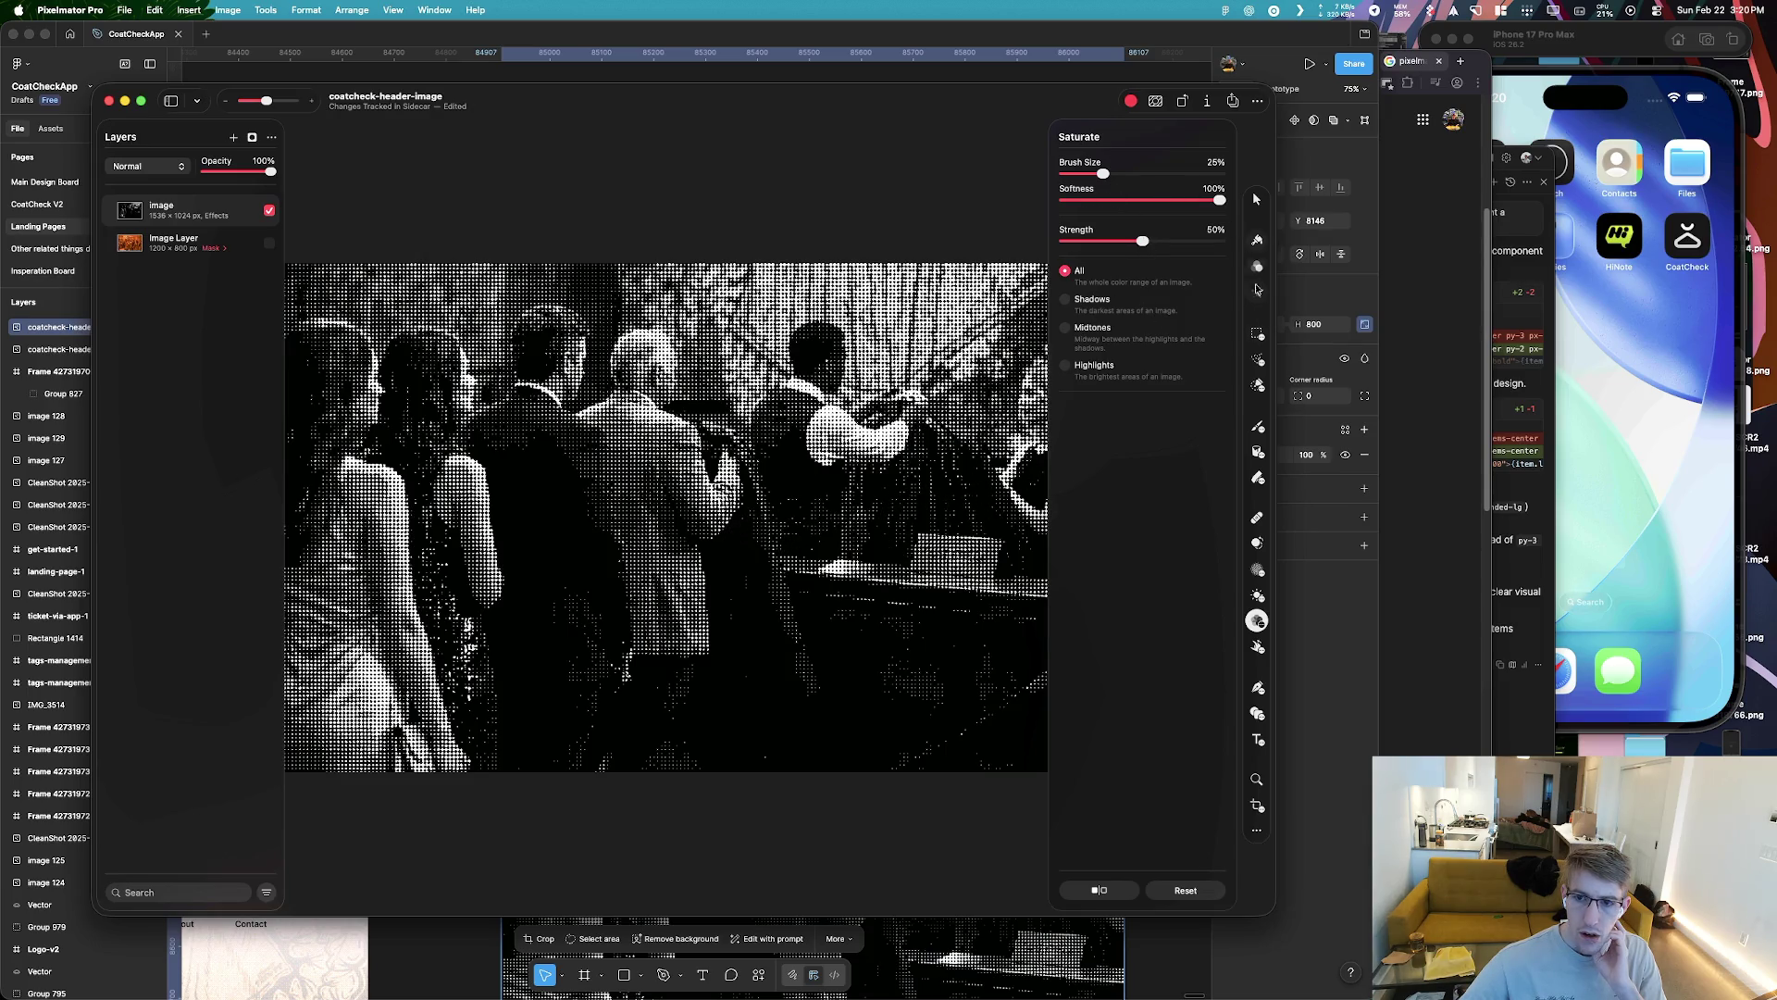
{"action": "left_click", "coordinate": [1257, 595]}
{"action": "left_click", "coordinate": [1257, 570]}
{"action": "left_click", "coordinate": [1257, 517]}
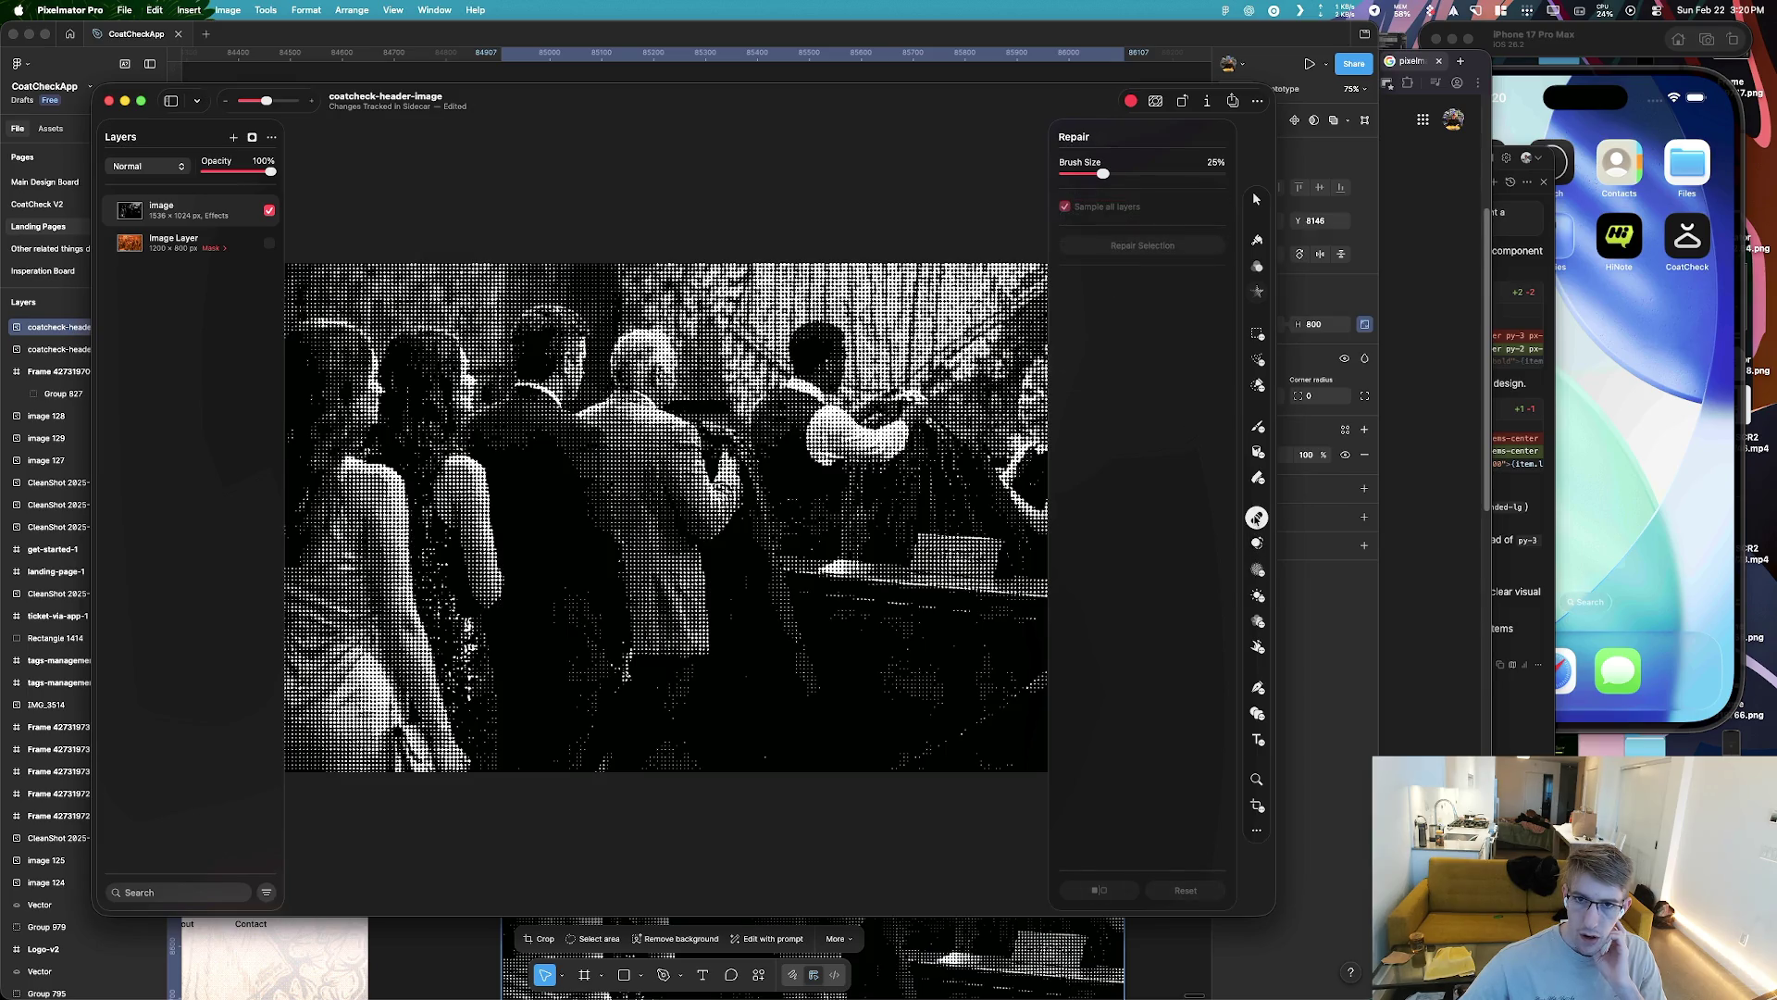
{"action": "left_click", "coordinate": [1256, 478]}
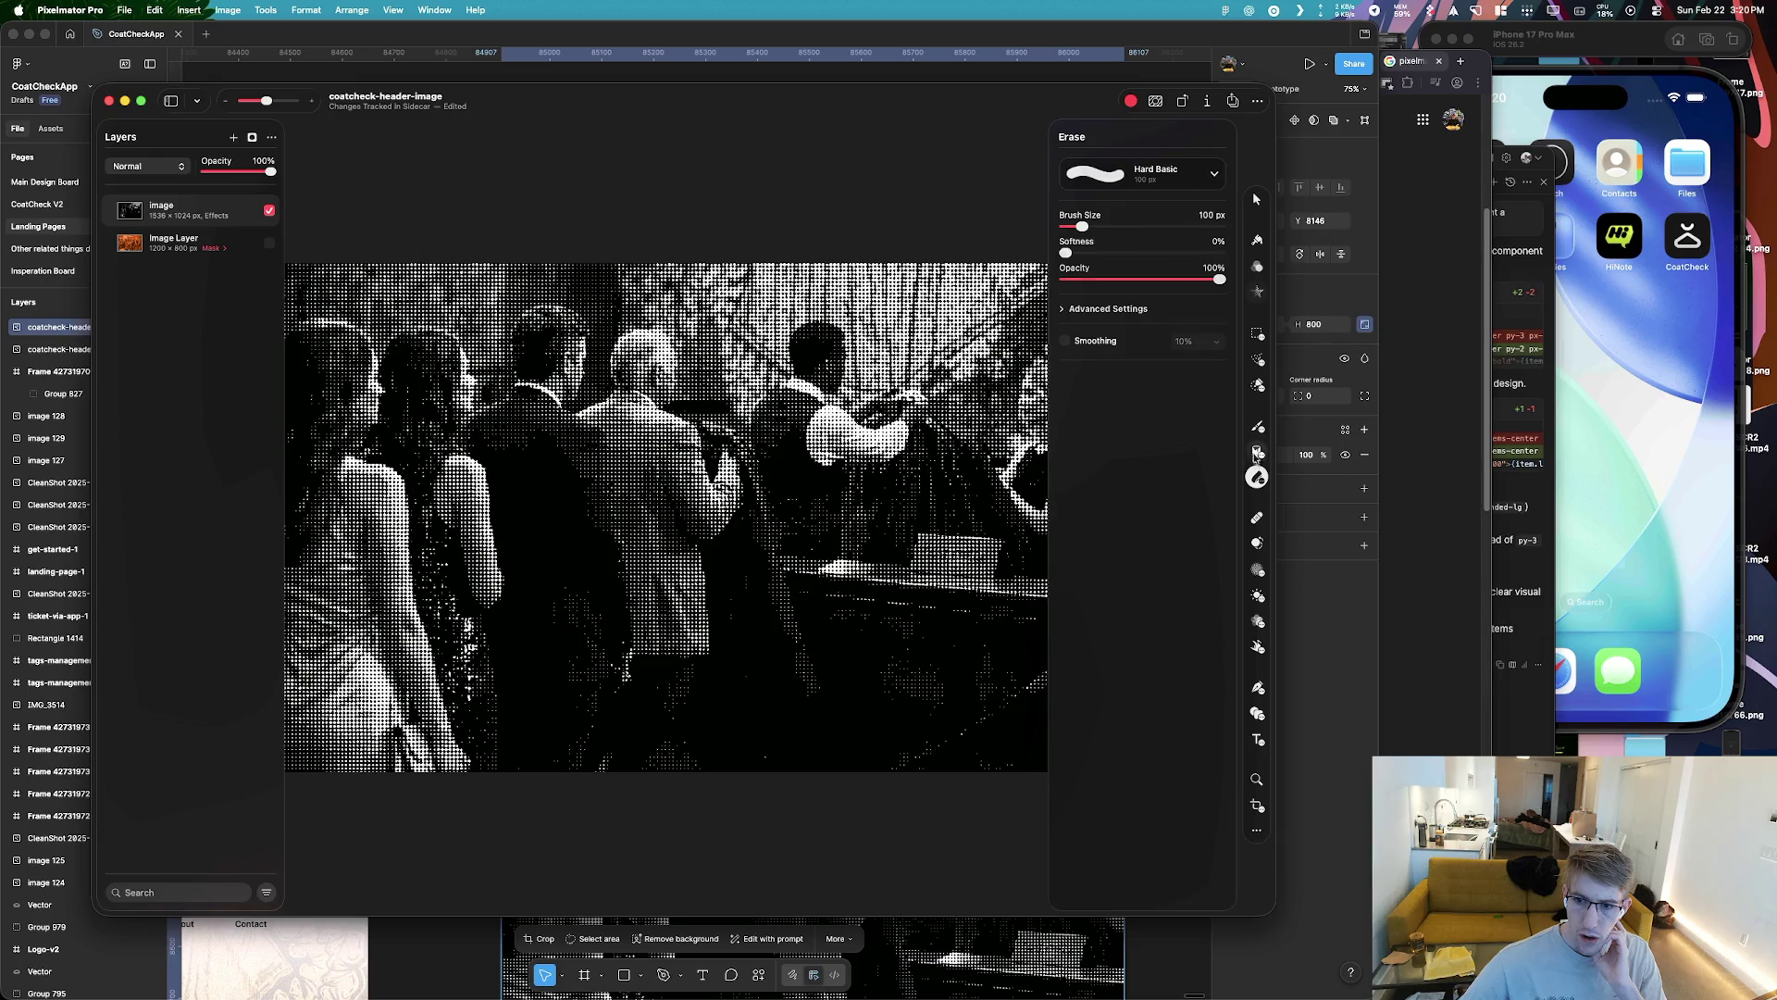
Flood-fill the image layer with the Color Fill tool, dragging to set its tolerance
{"action": "left_click", "coordinate": [1256, 452]}
{"action": "left_click_drag", "start_coordinate": [727, 439], "coordinate": [837, 622]}
{"action": "left_click_drag", "start_coordinate": [668, 516], "coordinate": [761, 523]}
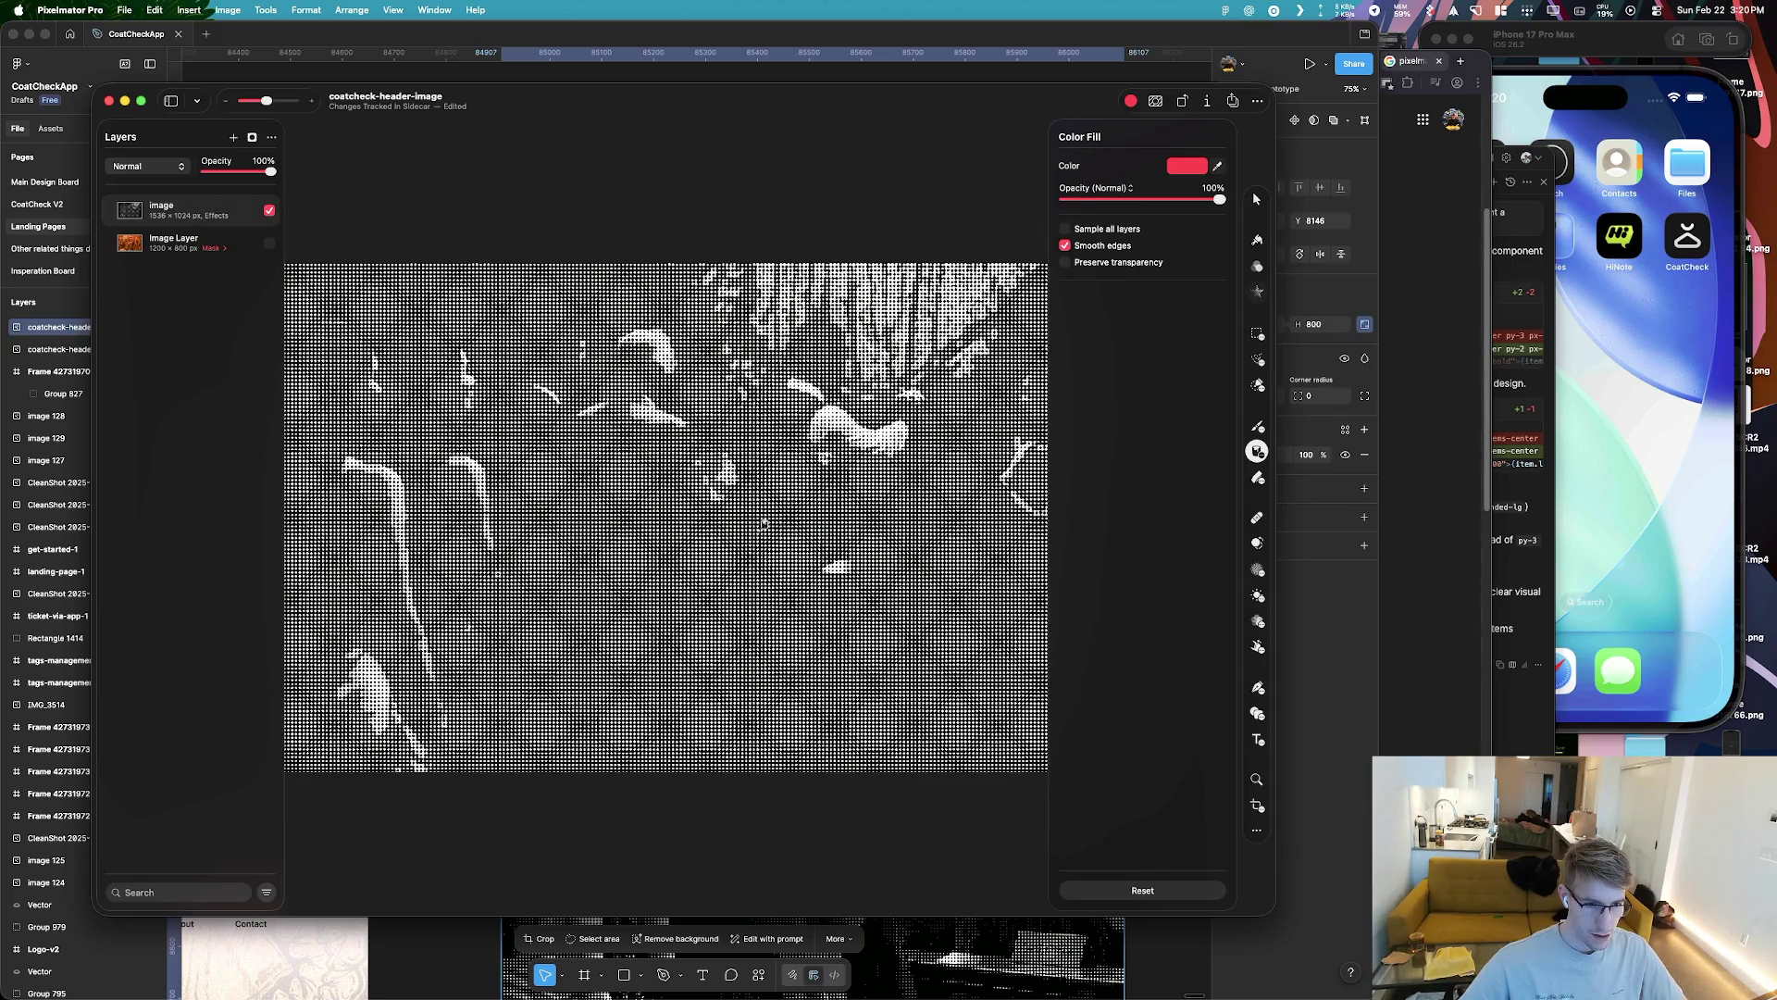
Undo the colour fill, try a faint 23% fill, and undo that too
{"action": "key", "text": "ctrl+z"}
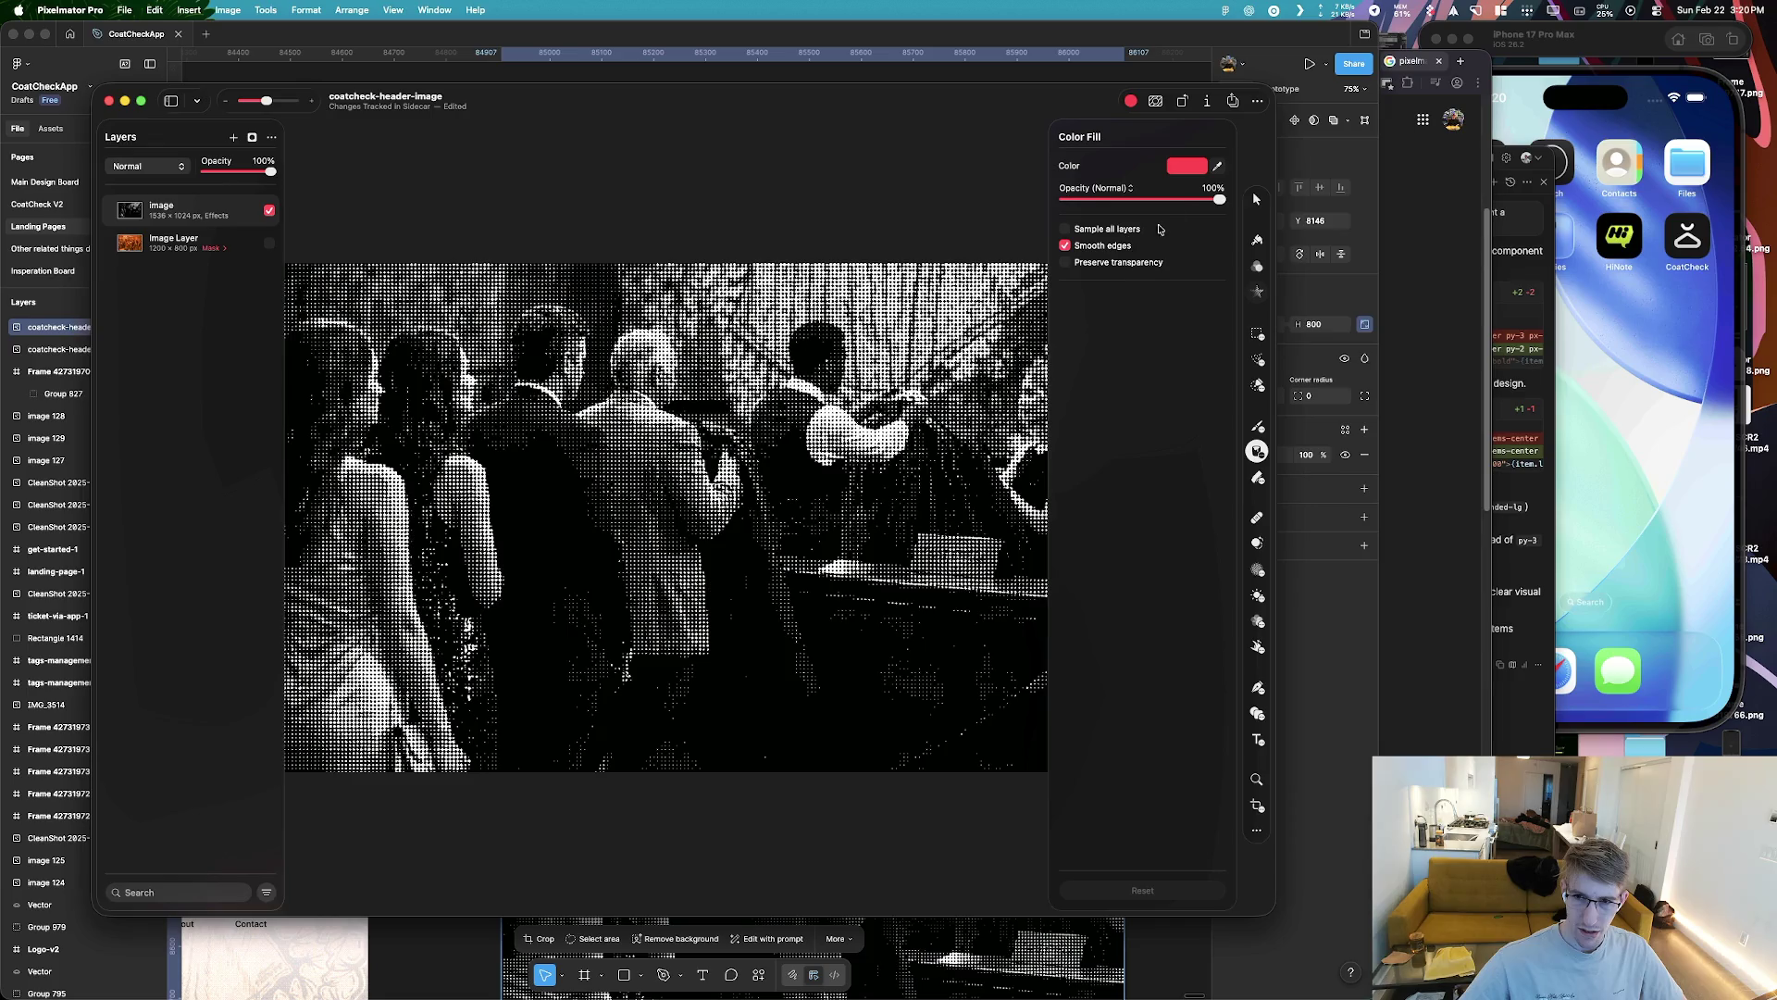
{"action": "left_click_drag", "start_coordinate": [1214, 198], "coordinate": [1099, 199]}
{"action": "left_click", "coordinate": [798, 382]}
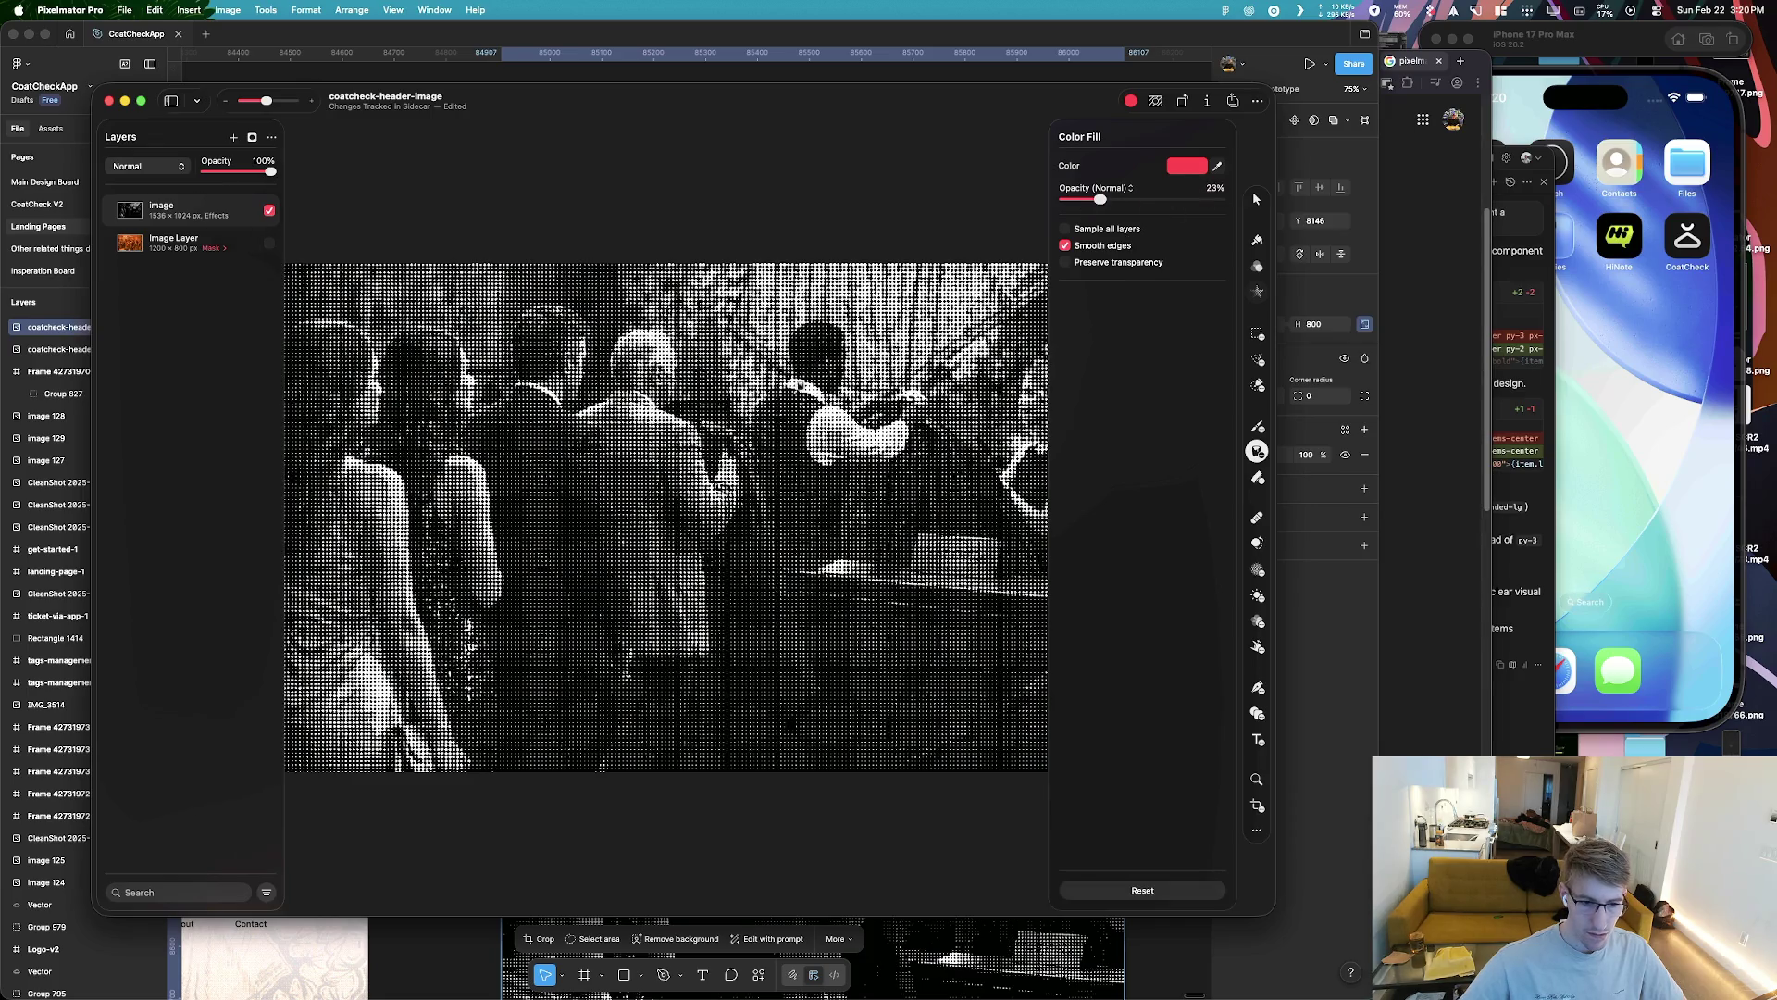
{"action": "key", "text": "ctrl+z"}
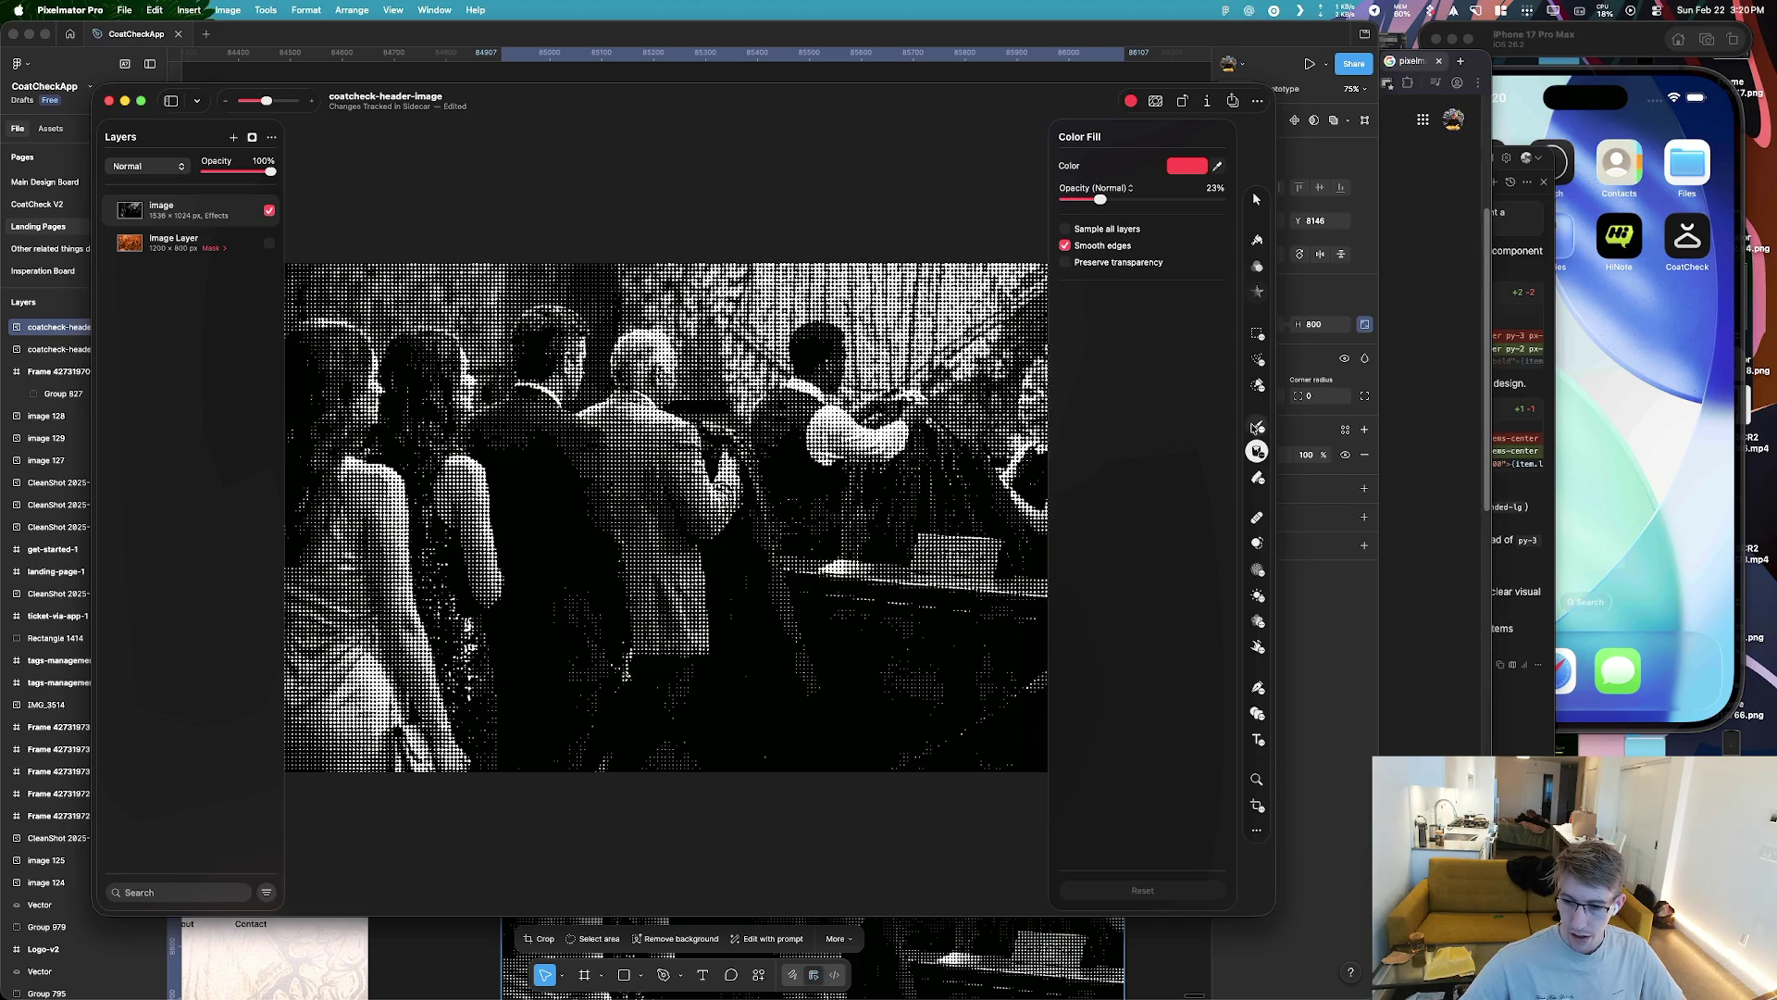
Enable the Style Fill at 7% opacity, turn it back off, then switch to Arrange
{"action": "left_click", "coordinate": [1256, 427]}
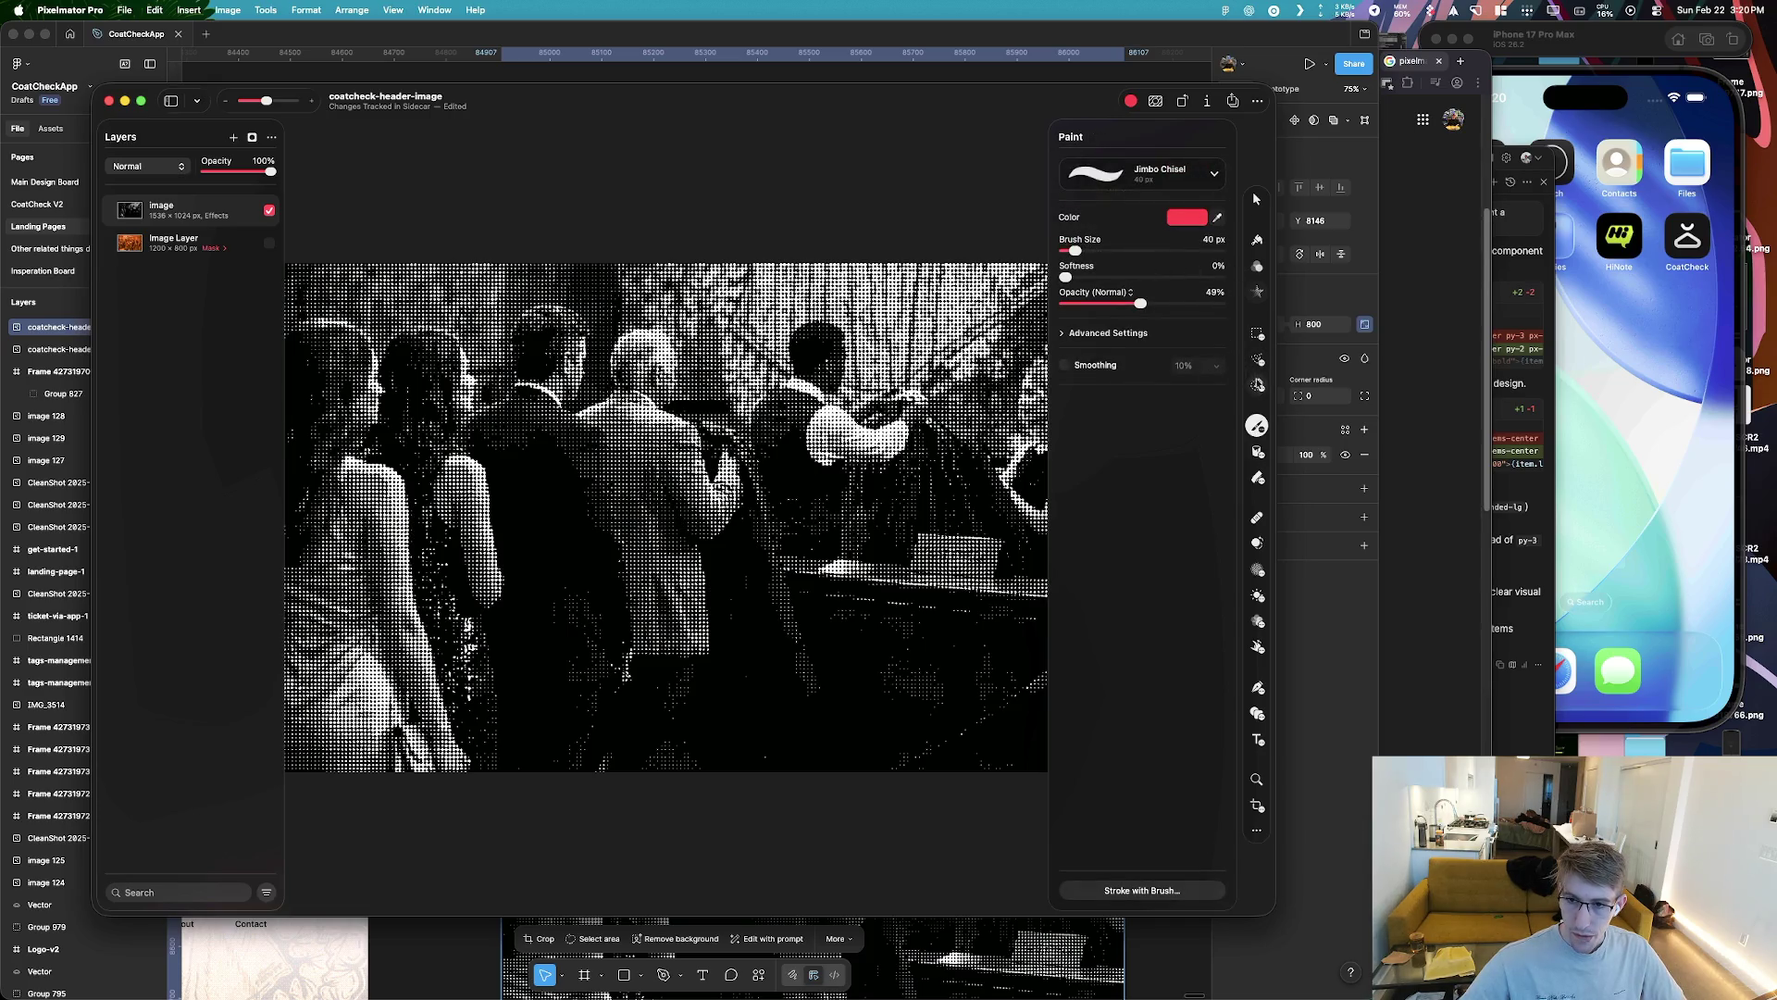
{"action": "left_click", "coordinate": [1257, 243]}
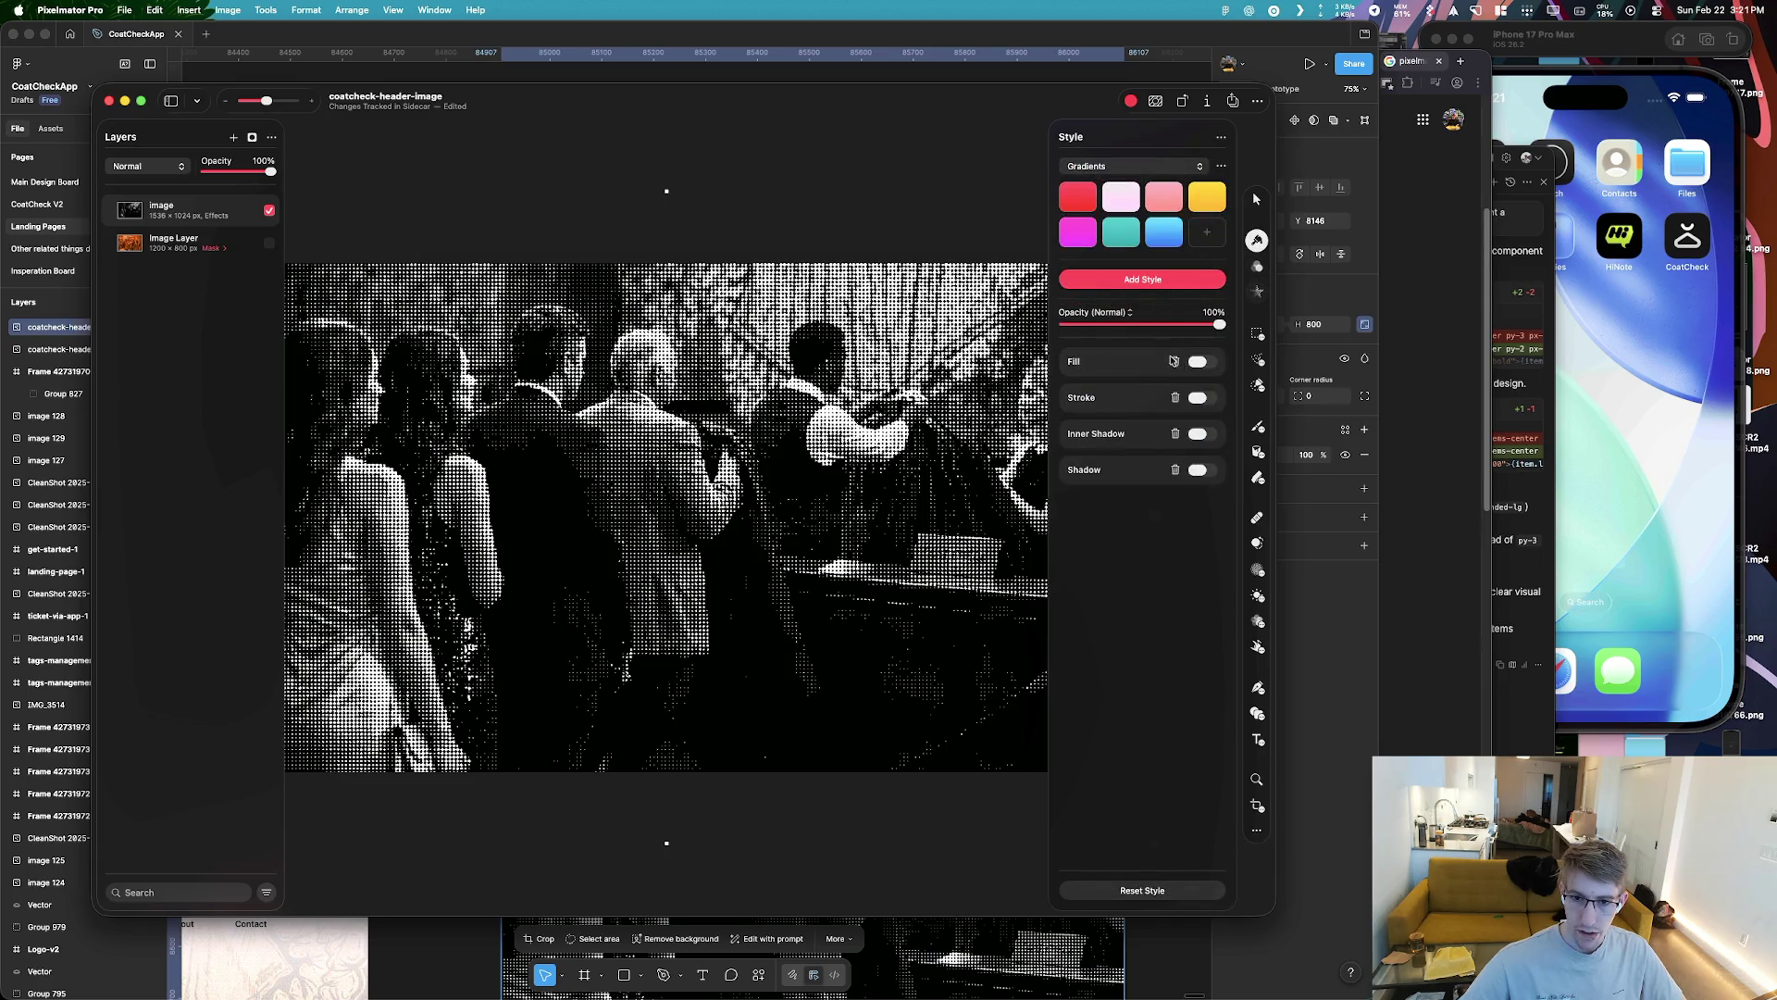
{"action": "left_click", "coordinate": [1199, 362]}
{"action": "left_click_drag", "start_coordinate": [1210, 444], "coordinate": [1083, 443]}
{"action": "left_click", "coordinate": [1204, 362]}
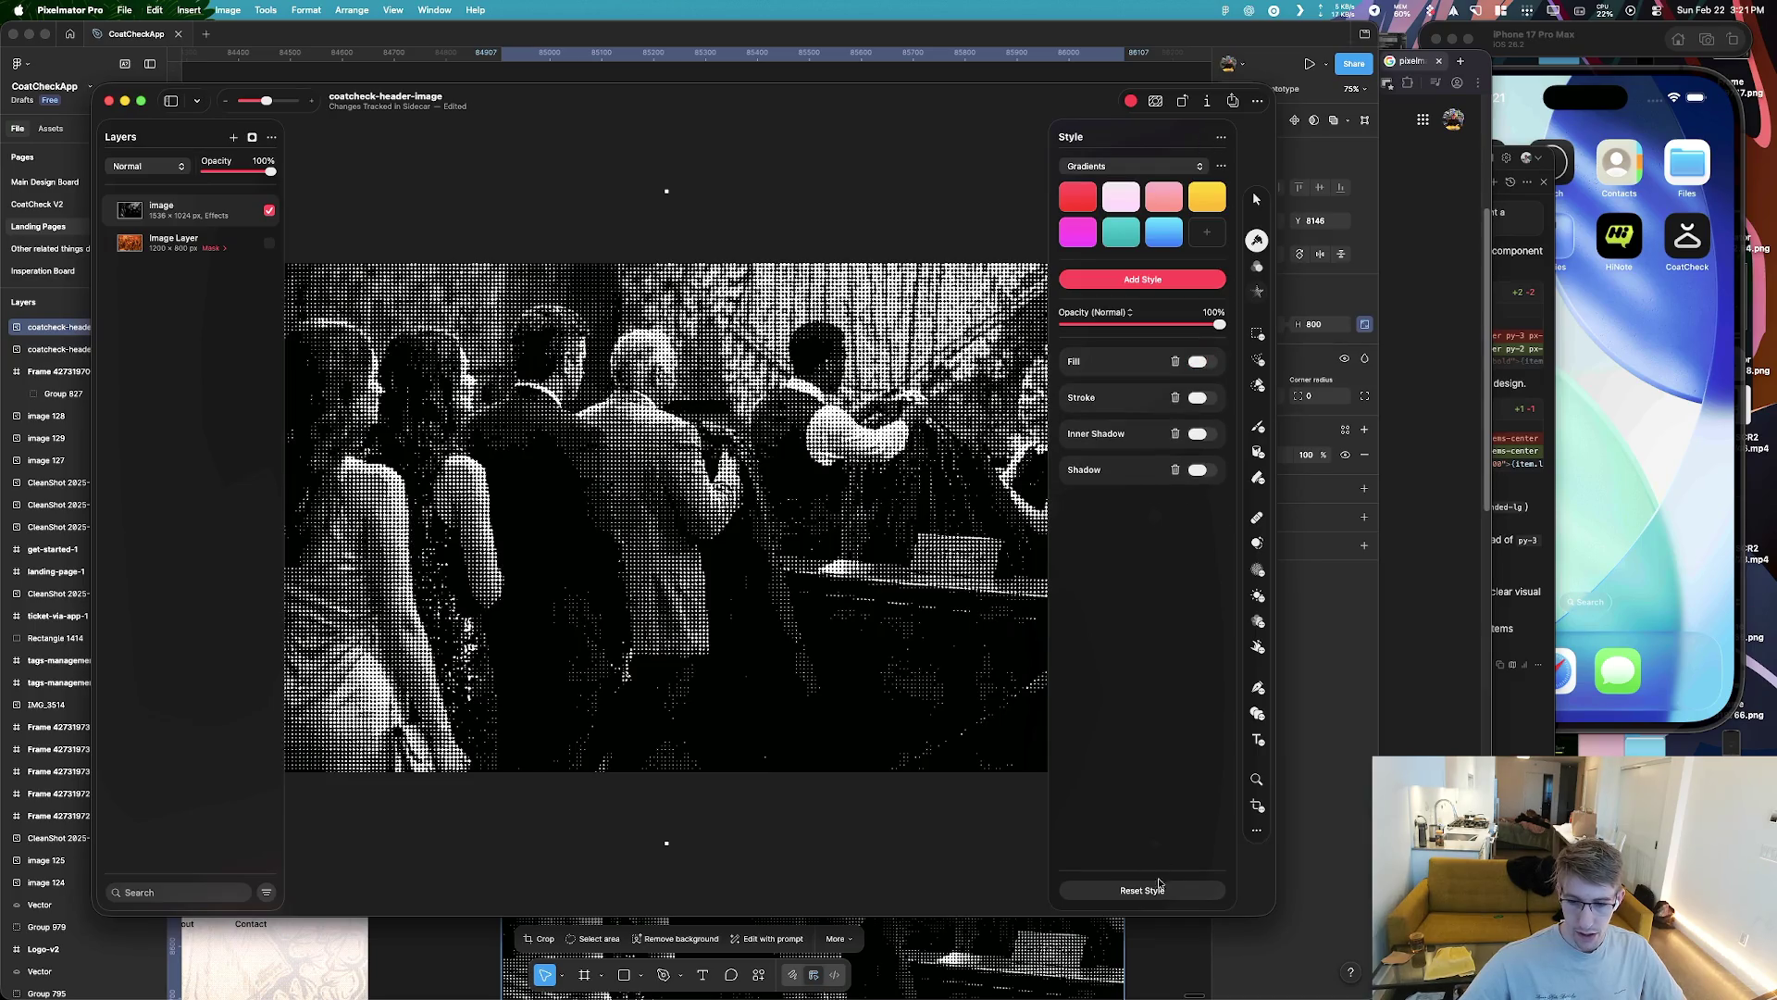
{"action": "left_click", "coordinate": [1255, 201]}
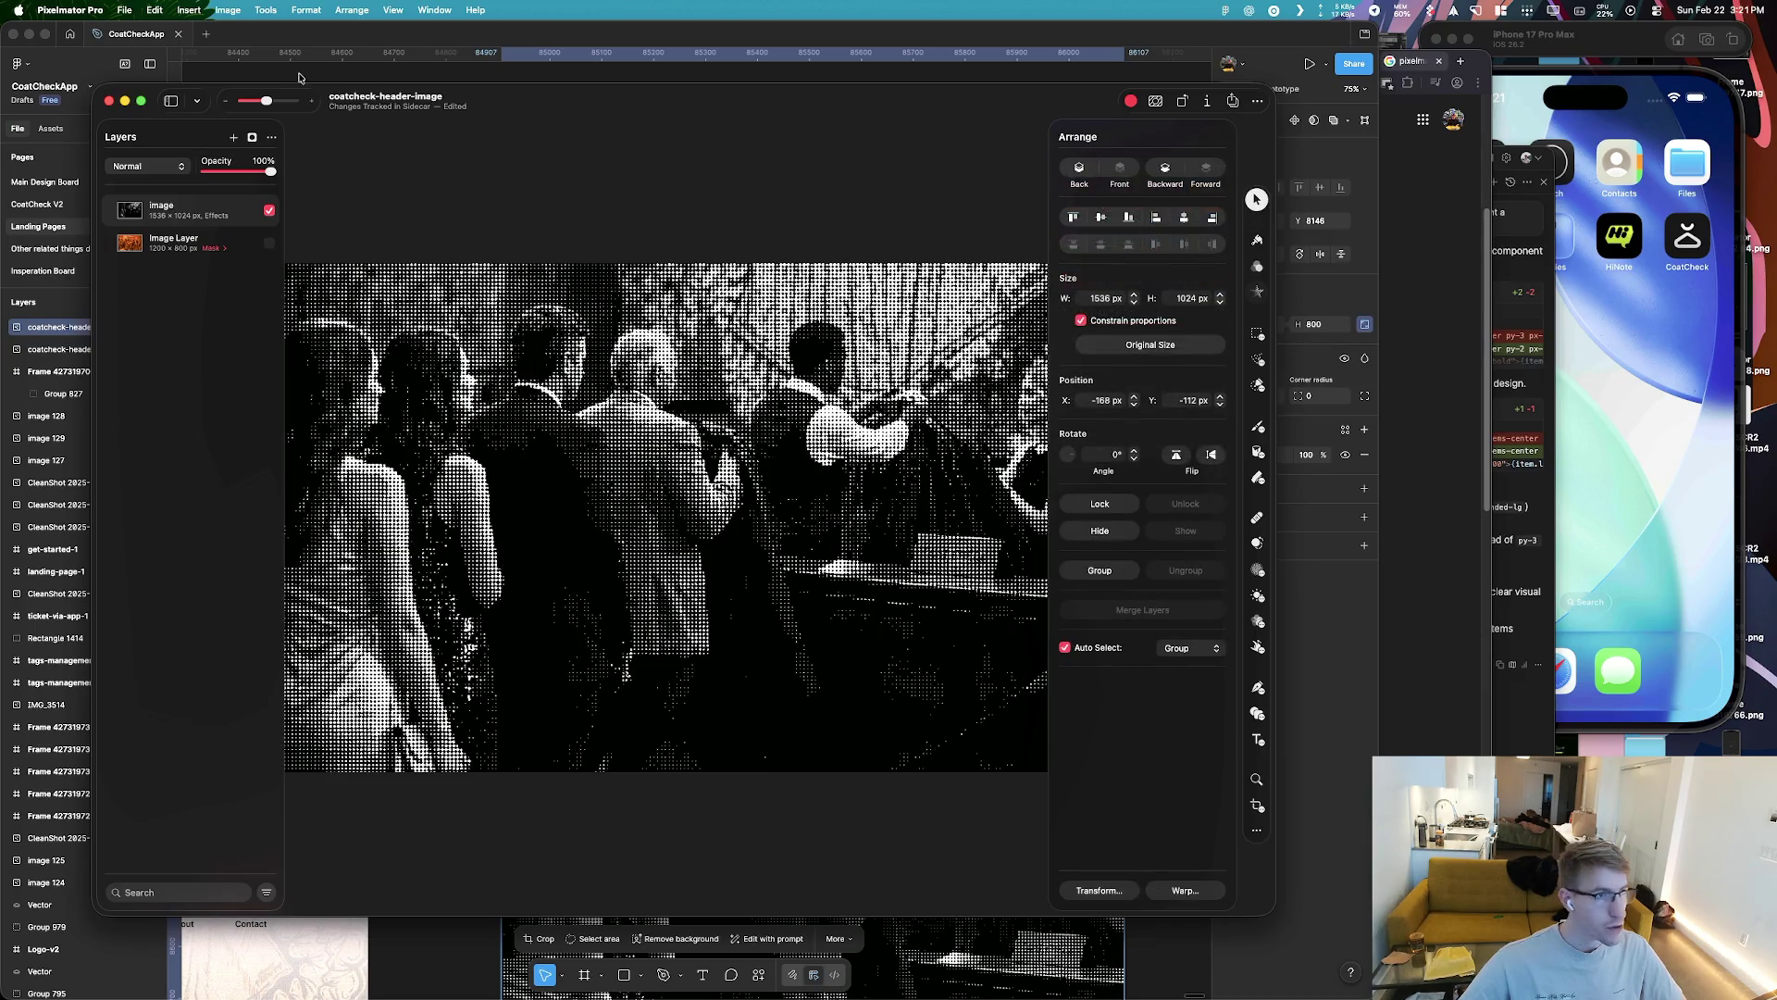
{"action": "key", "text": "super+shift+n"}
{"action": "key", "text": "super+z"}
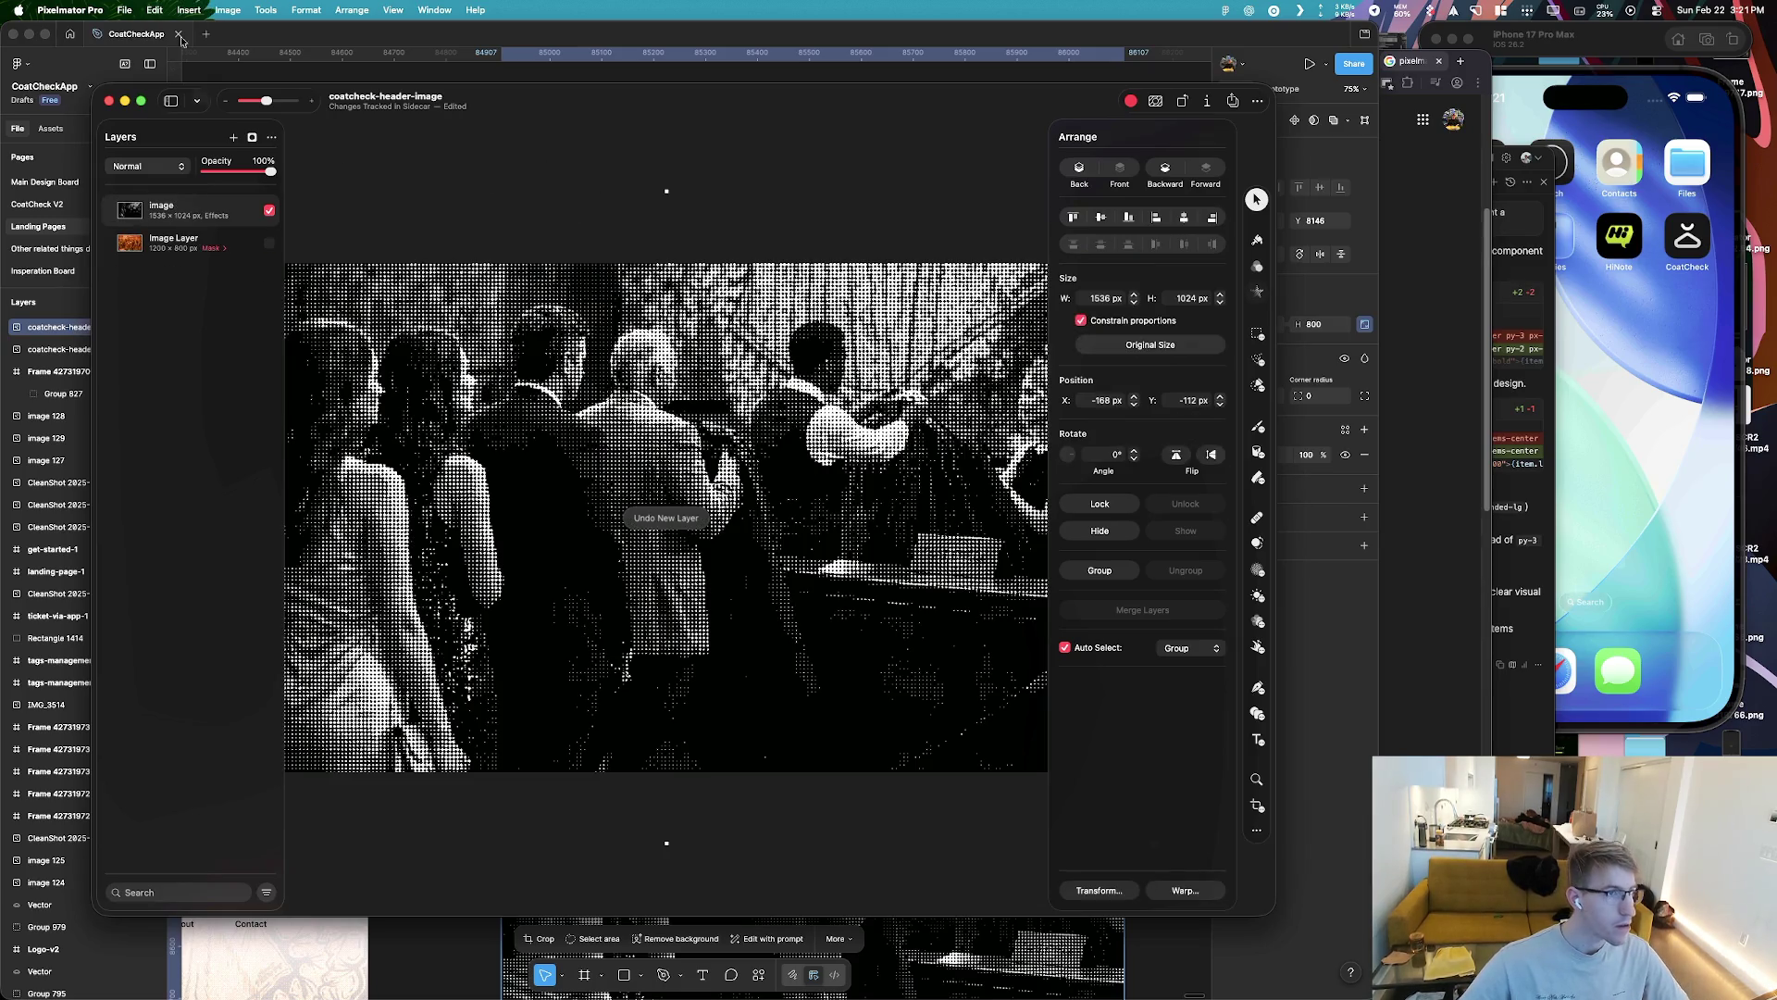
{"action": "left_click", "coordinate": [120, 9]}
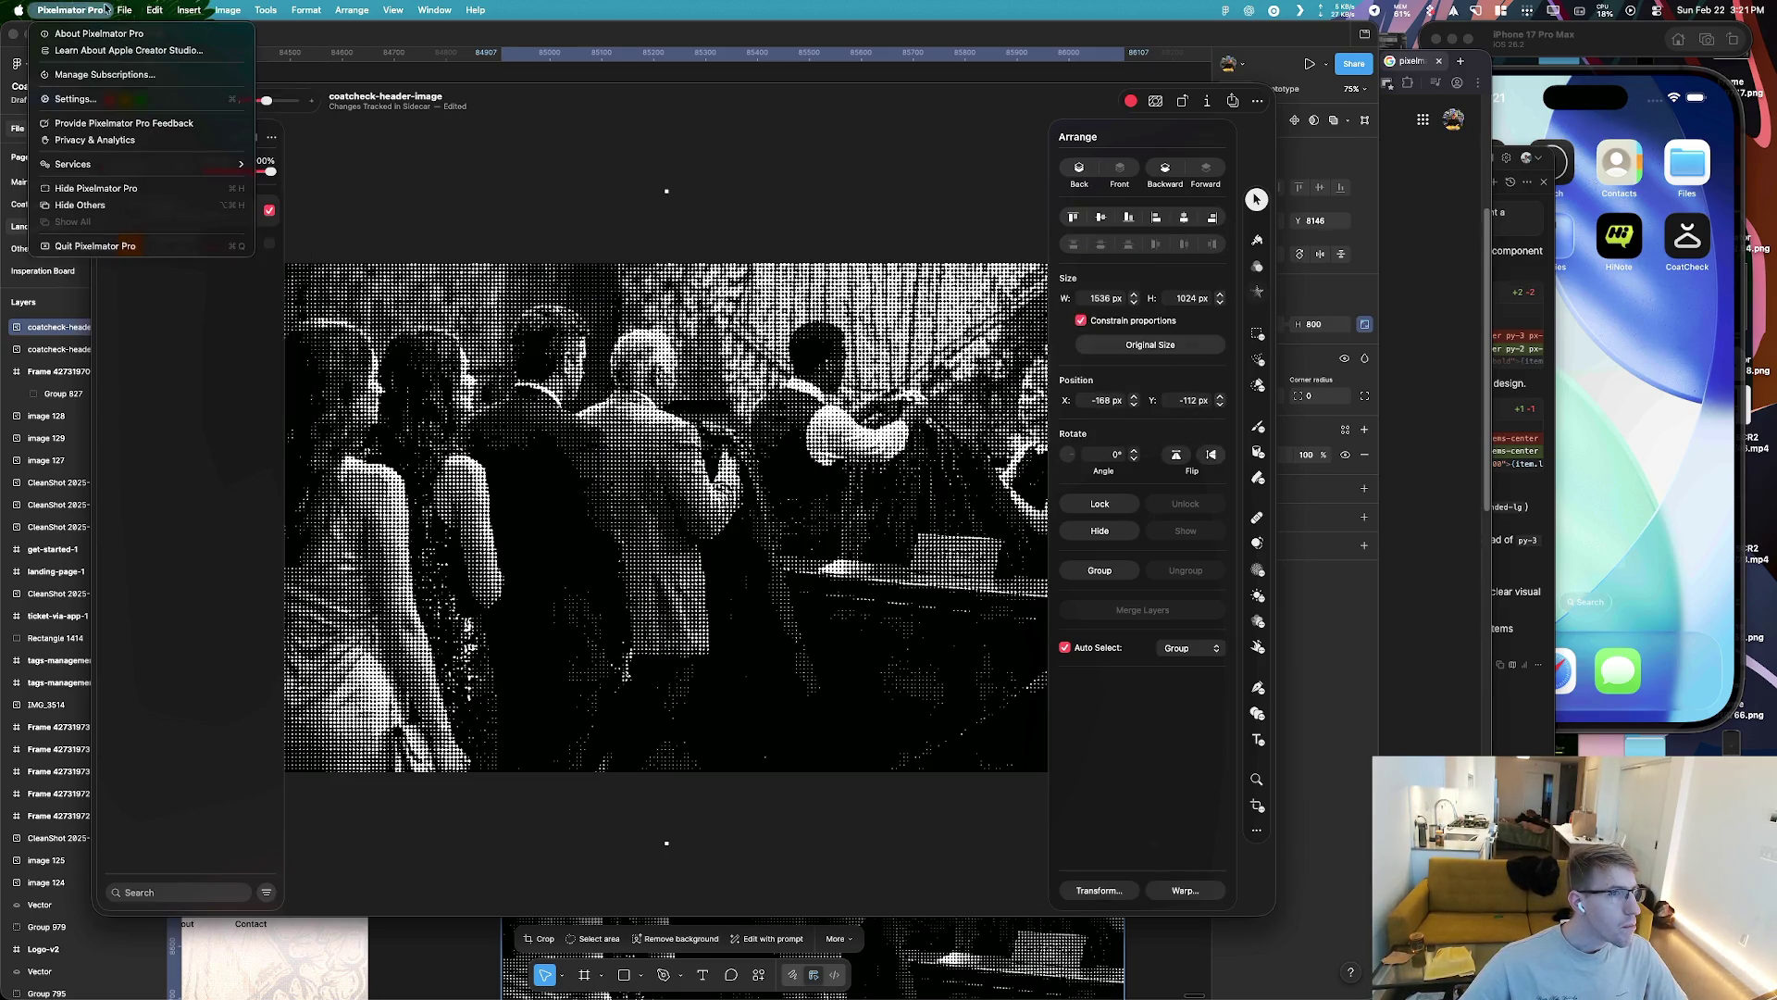
{"action": "mouse_move", "coordinate": [155, 102]}
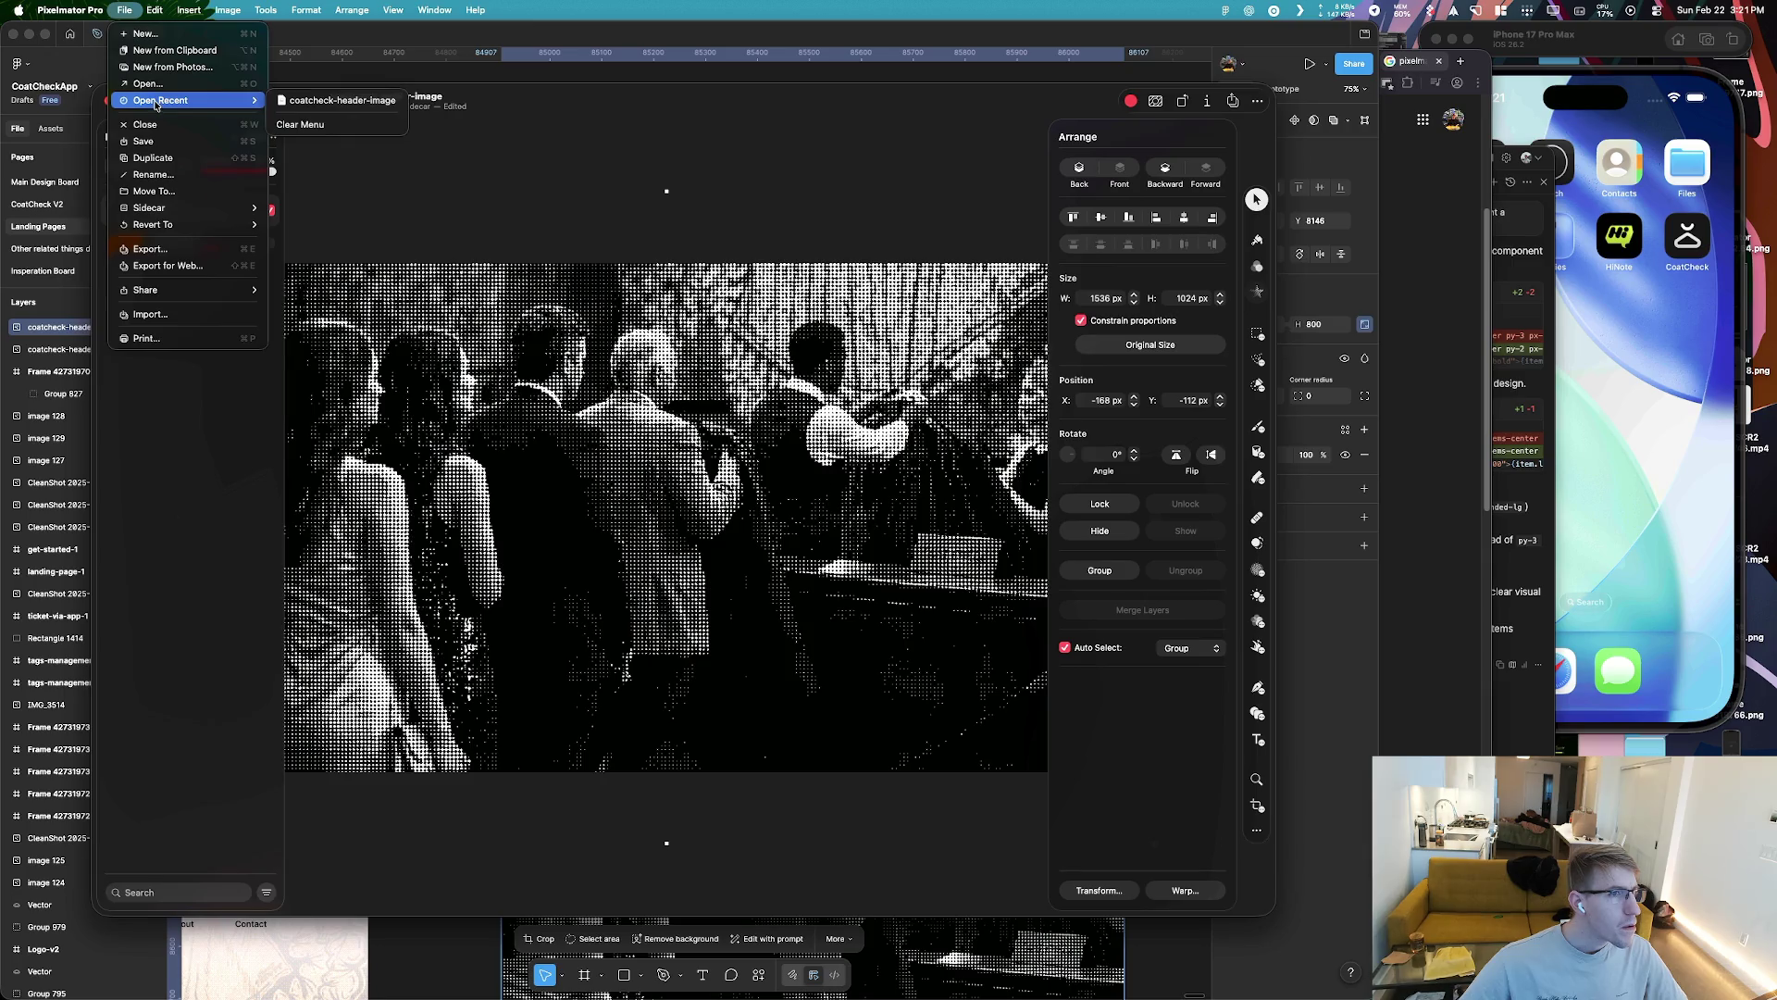
{"action": "left_click", "coordinate": [146, 34]}
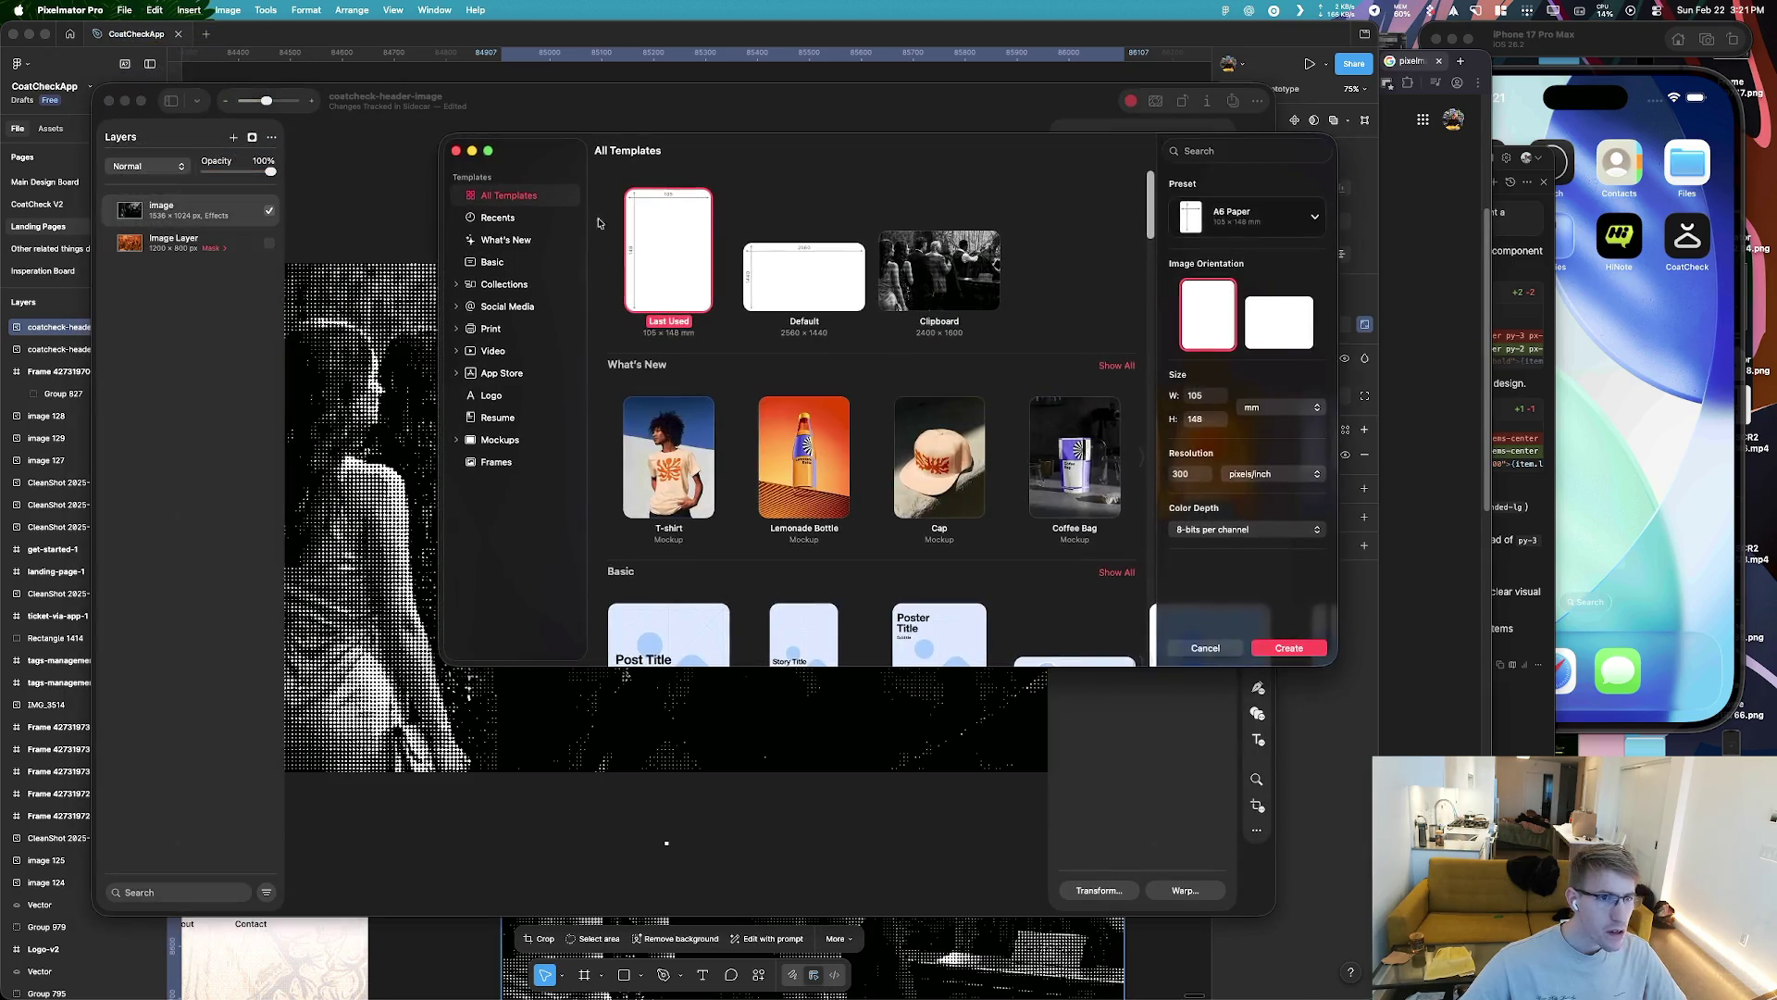
{"action": "key", "text": "super+Tab"}
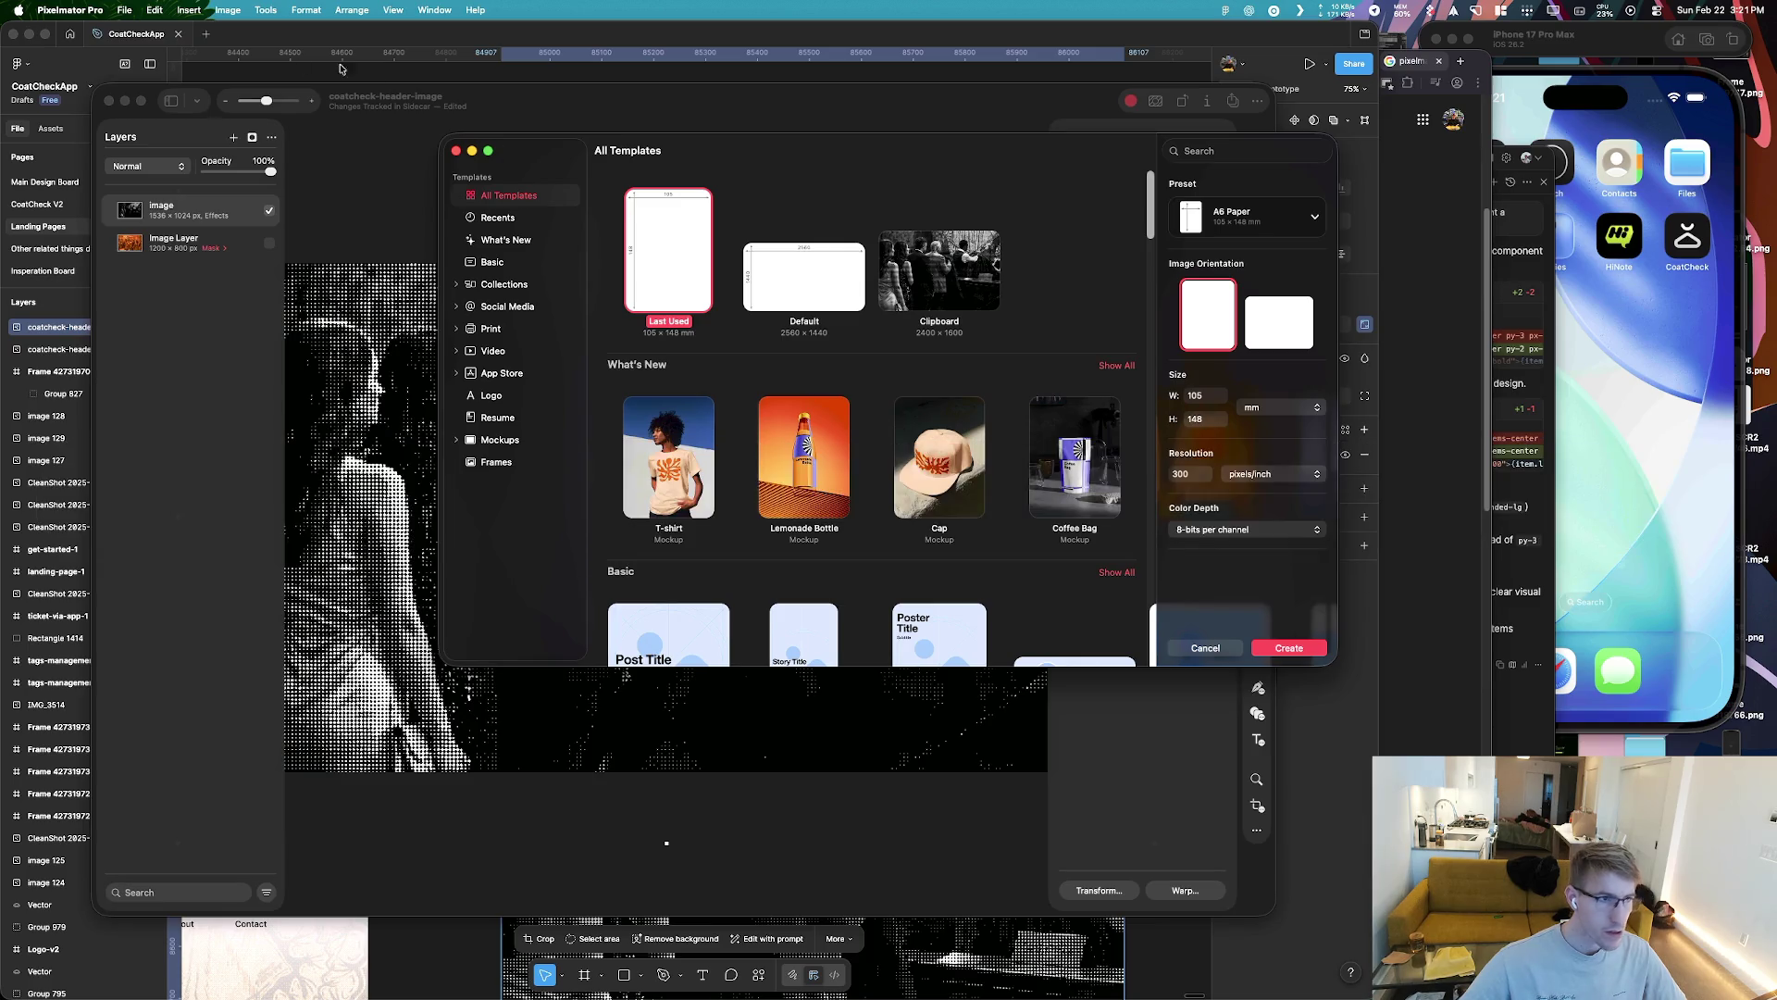
{"action": "key", "text": "alt+space"}
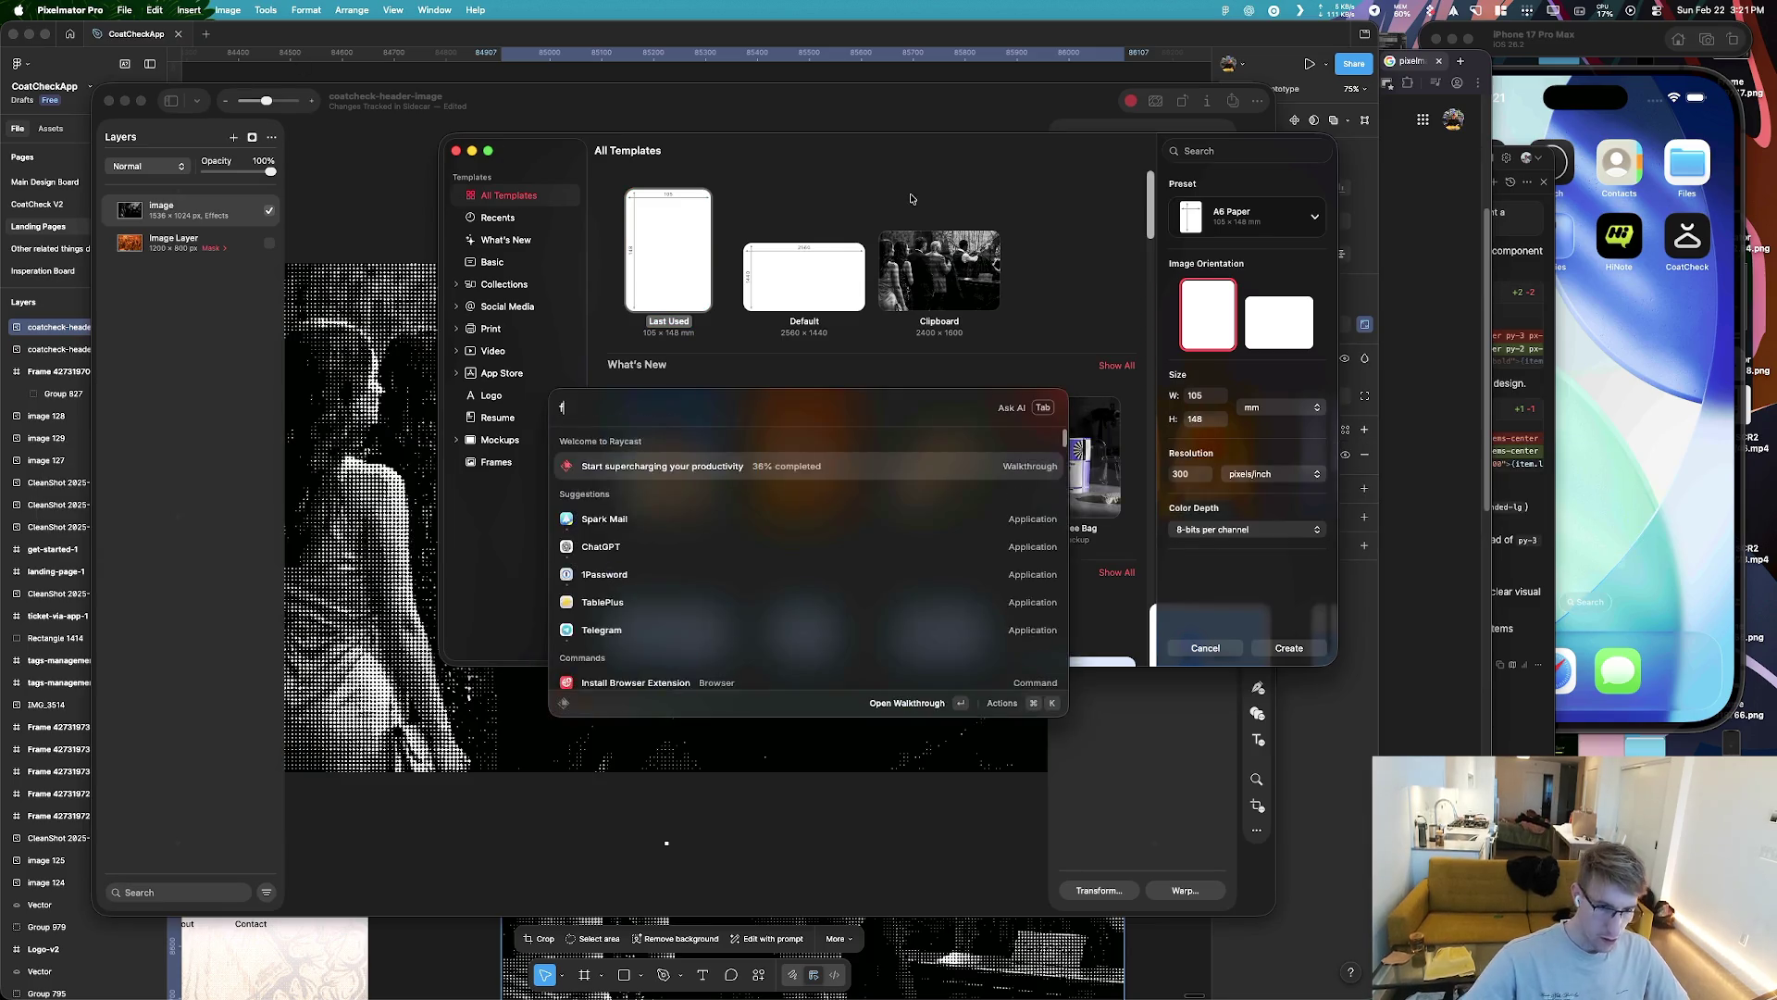
{"action": "type", "text": "finder"}
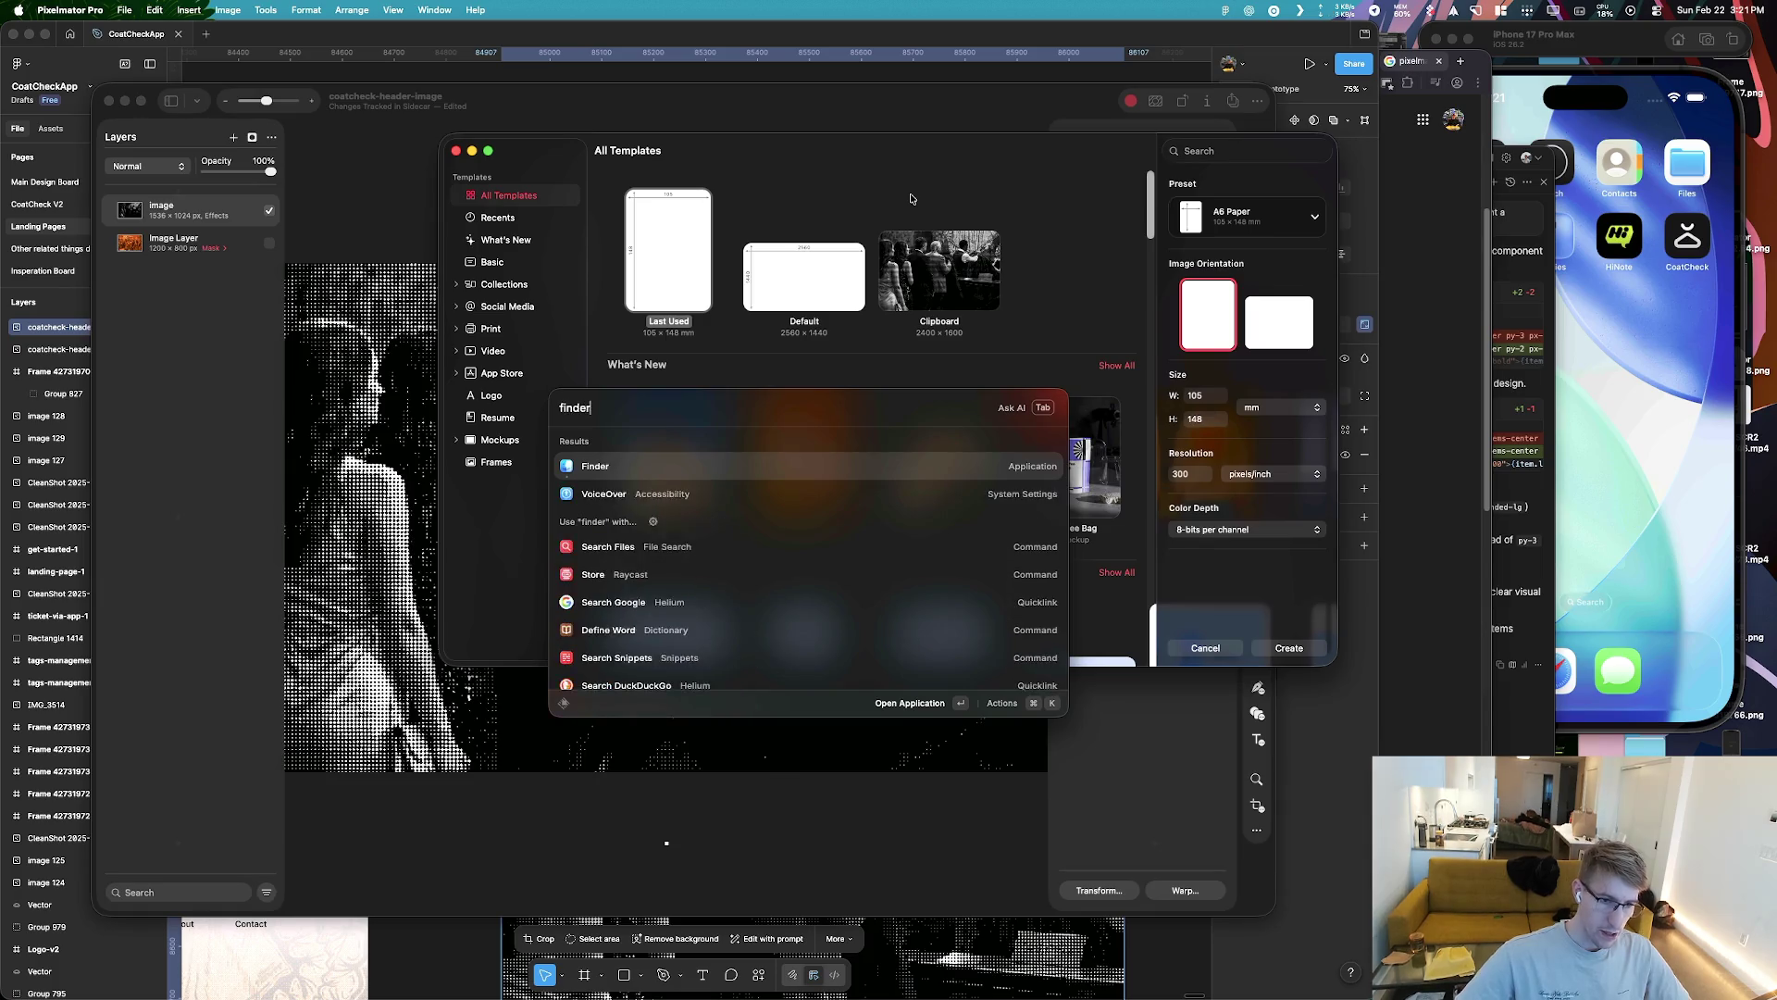
{"action": "key", "text": "Return"}
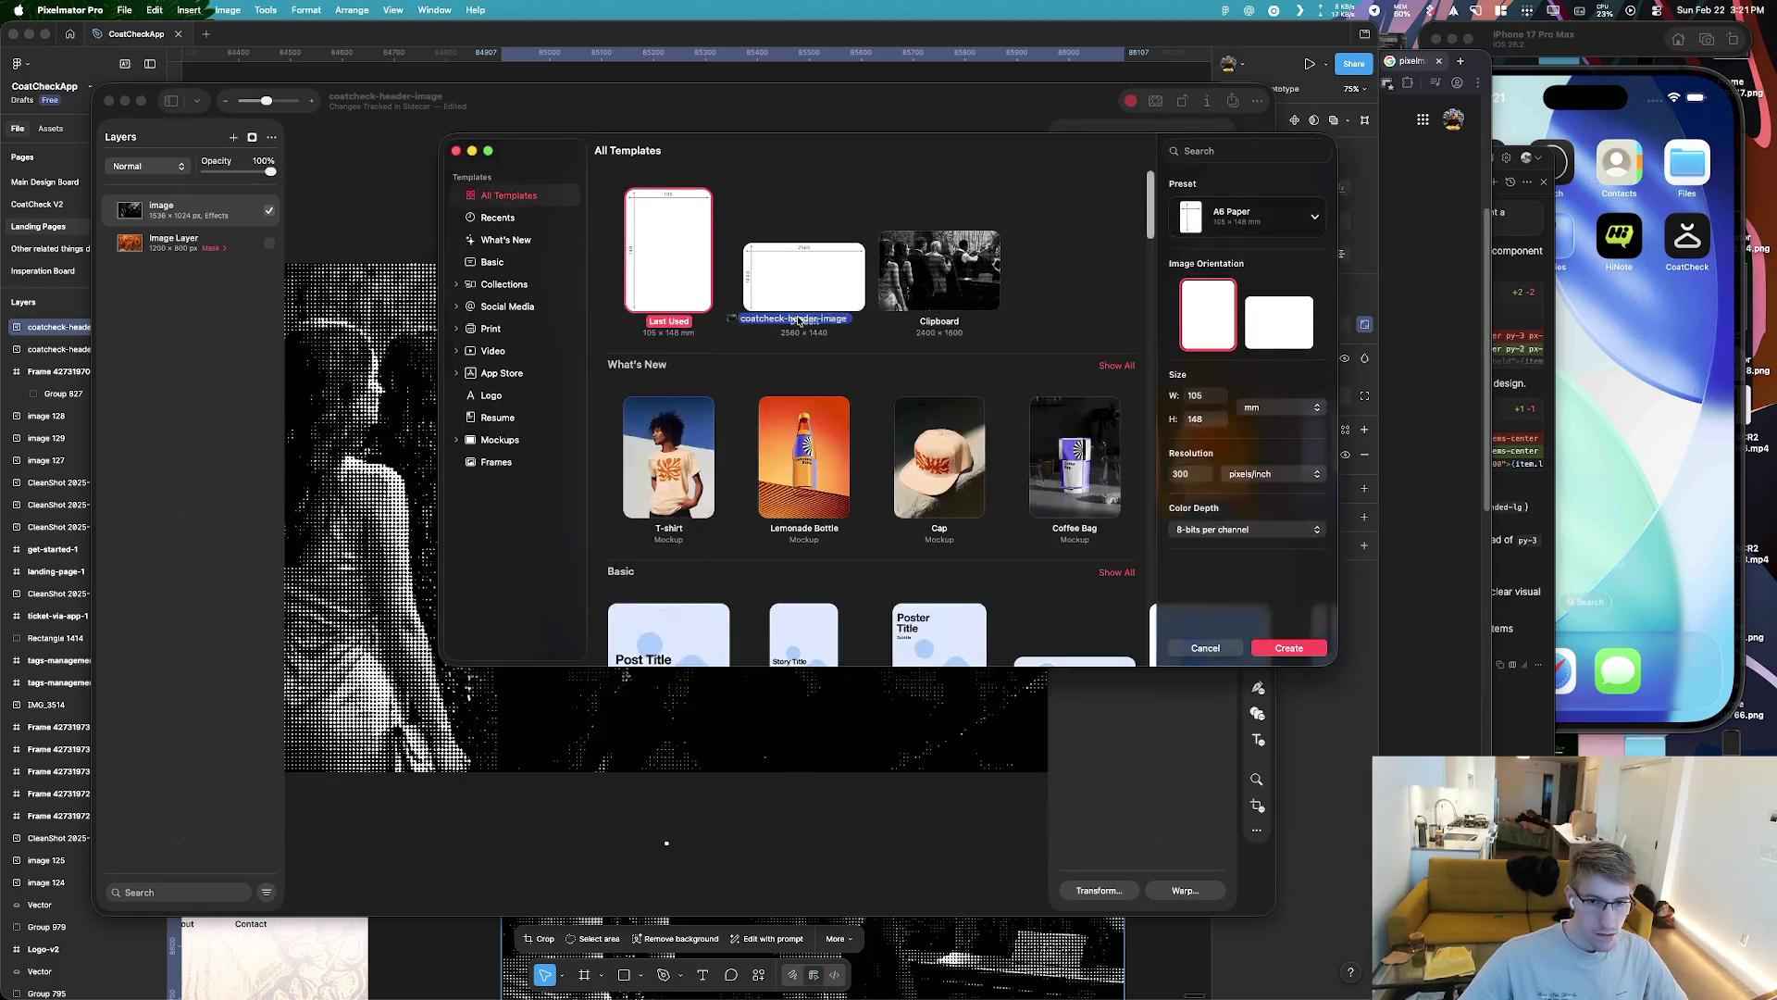
{"action": "mouse_move", "coordinate": [749, 336]}
{"action": "left_mouse_down"}
{"action": "mouse_move", "coordinate": [767, 201]}
{"action": "mouse_move", "coordinate": [768, 222]}
{"action": "left_mouse_up"}
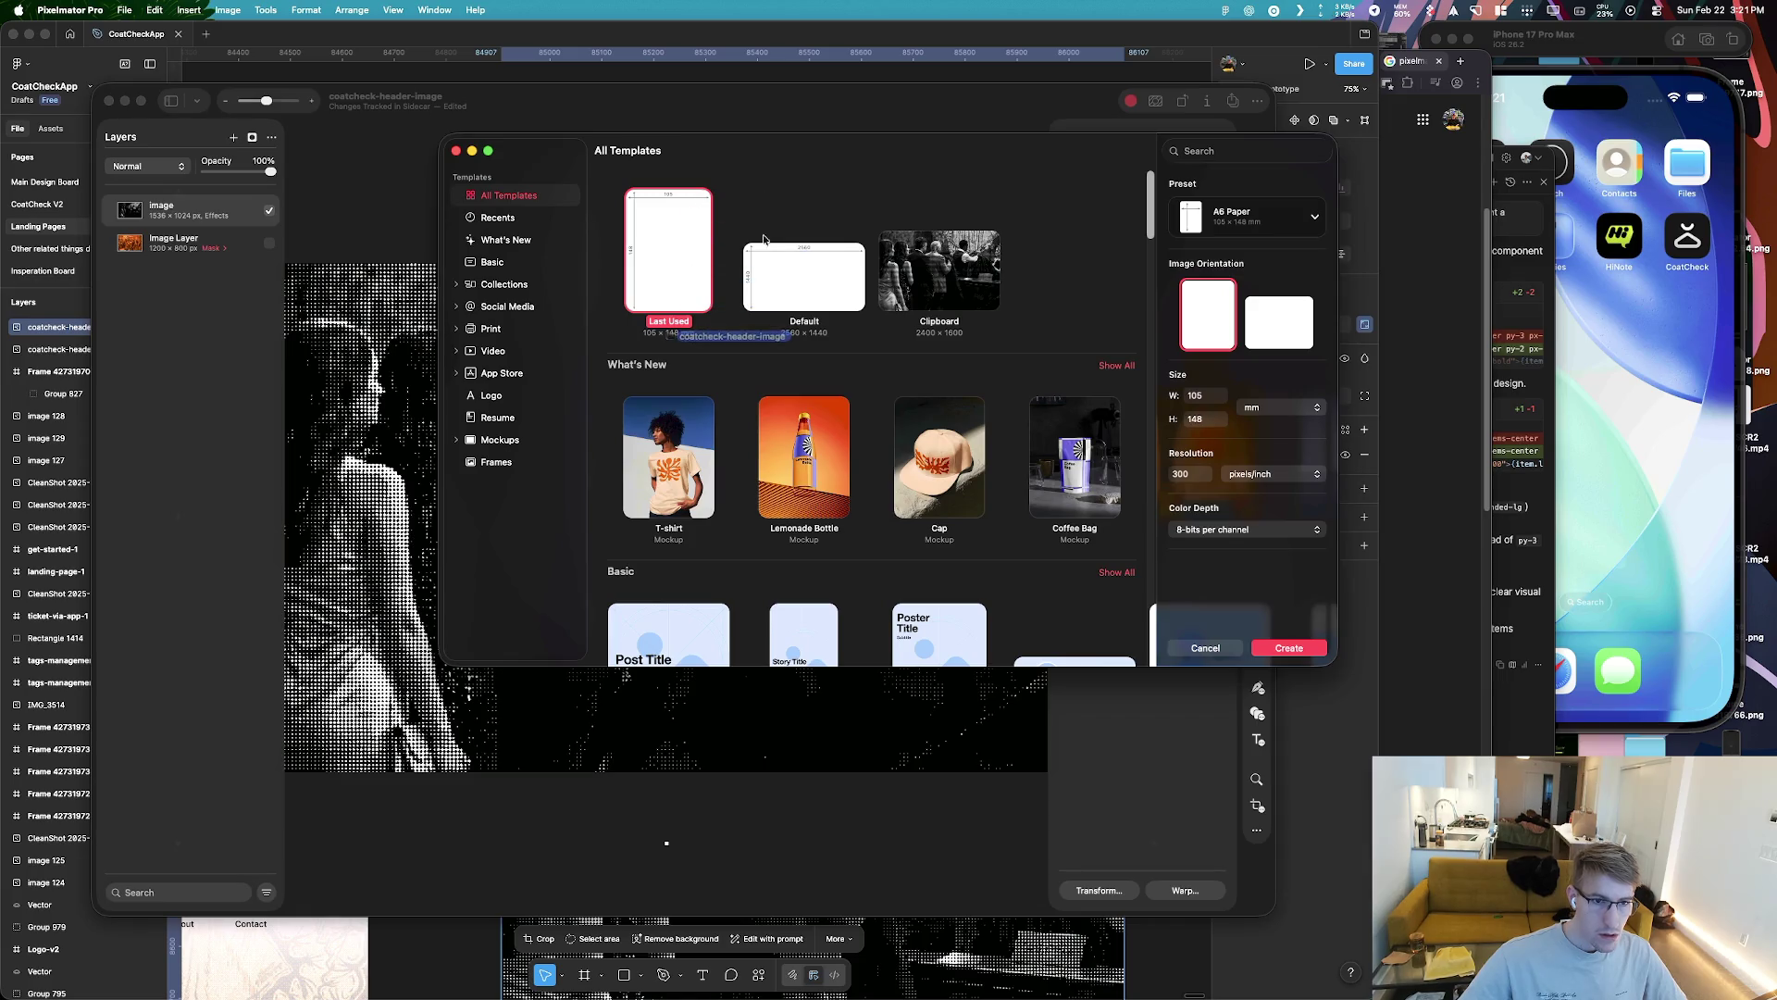
{"action": "left_click", "coordinate": [455, 151]}
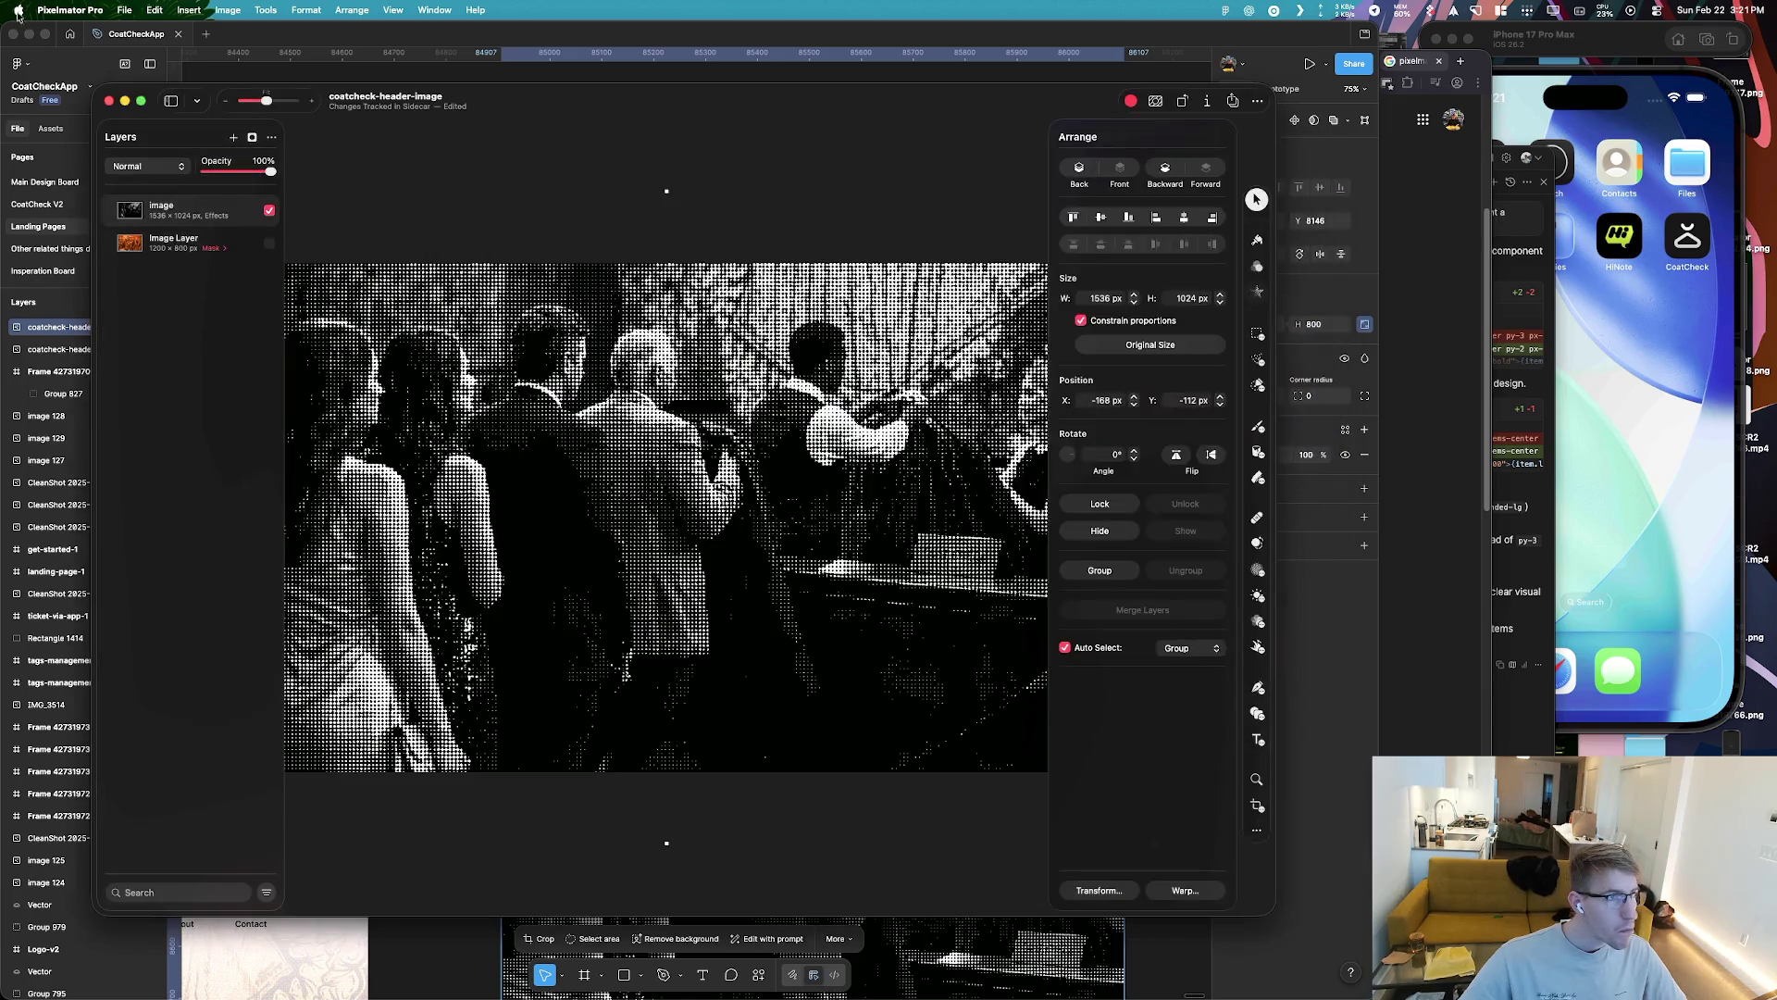
Open coatcheck-header-image through File > Open
{"action": "left_click", "coordinate": [121, 10]}
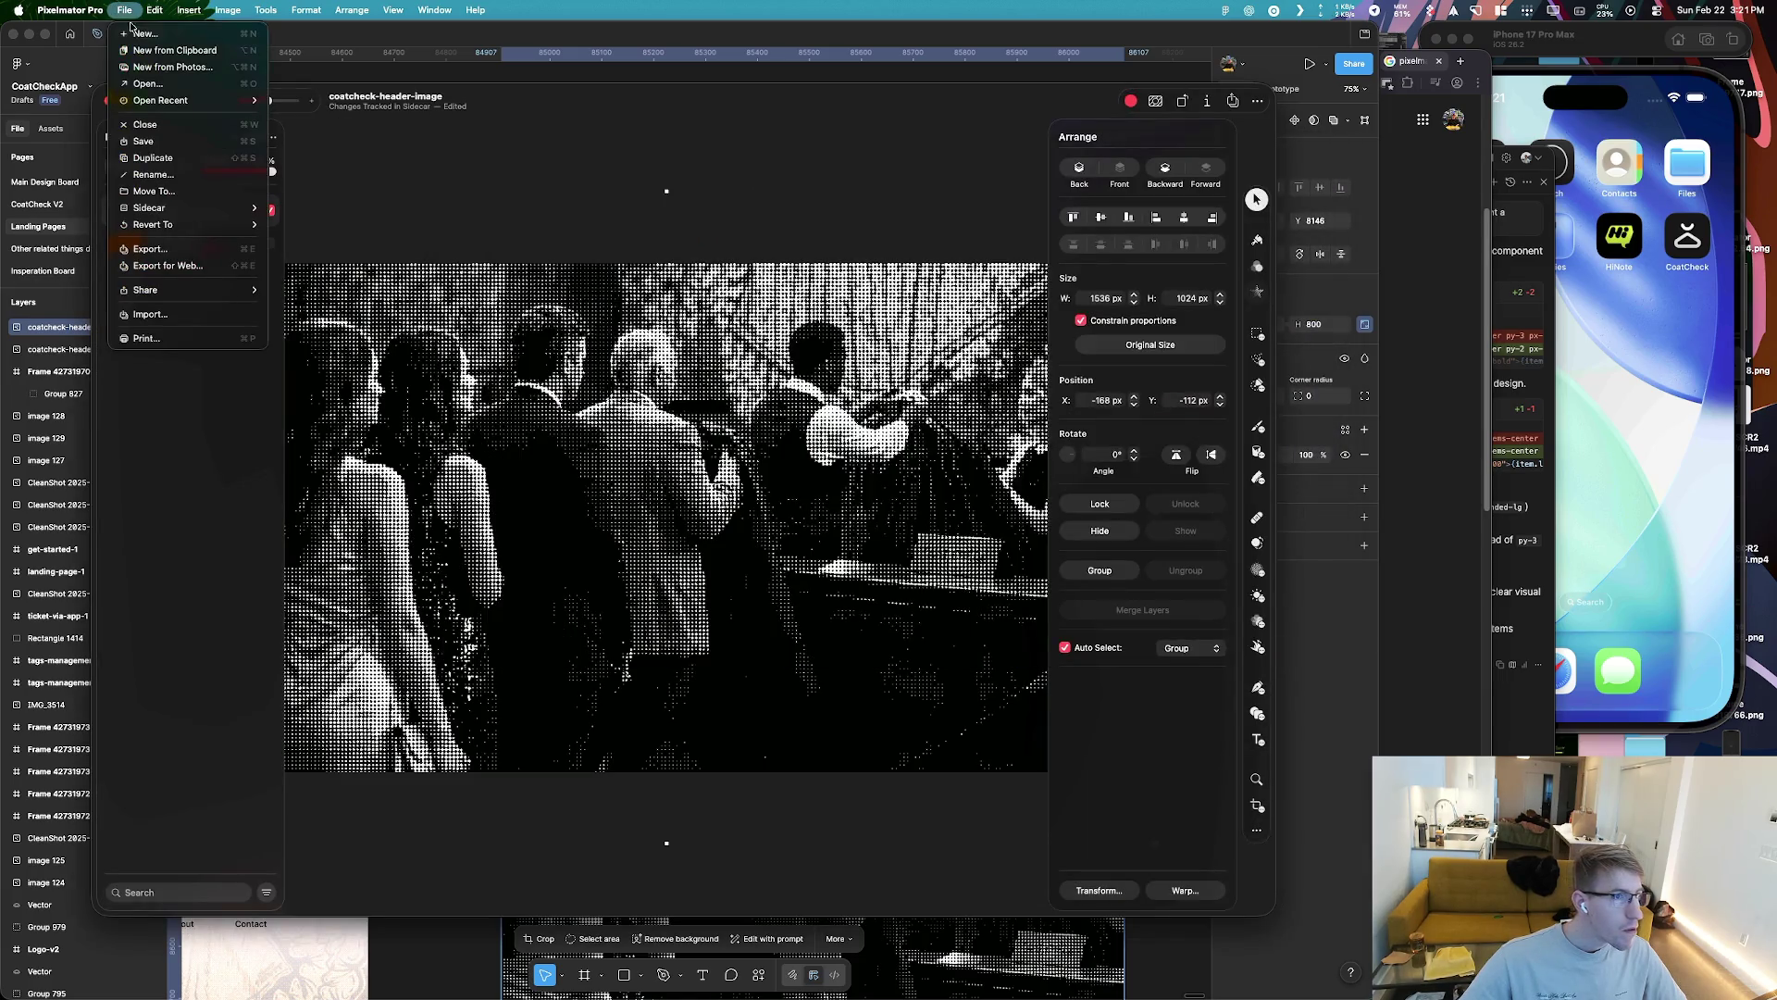
{"action": "left_click", "coordinate": [182, 84]}
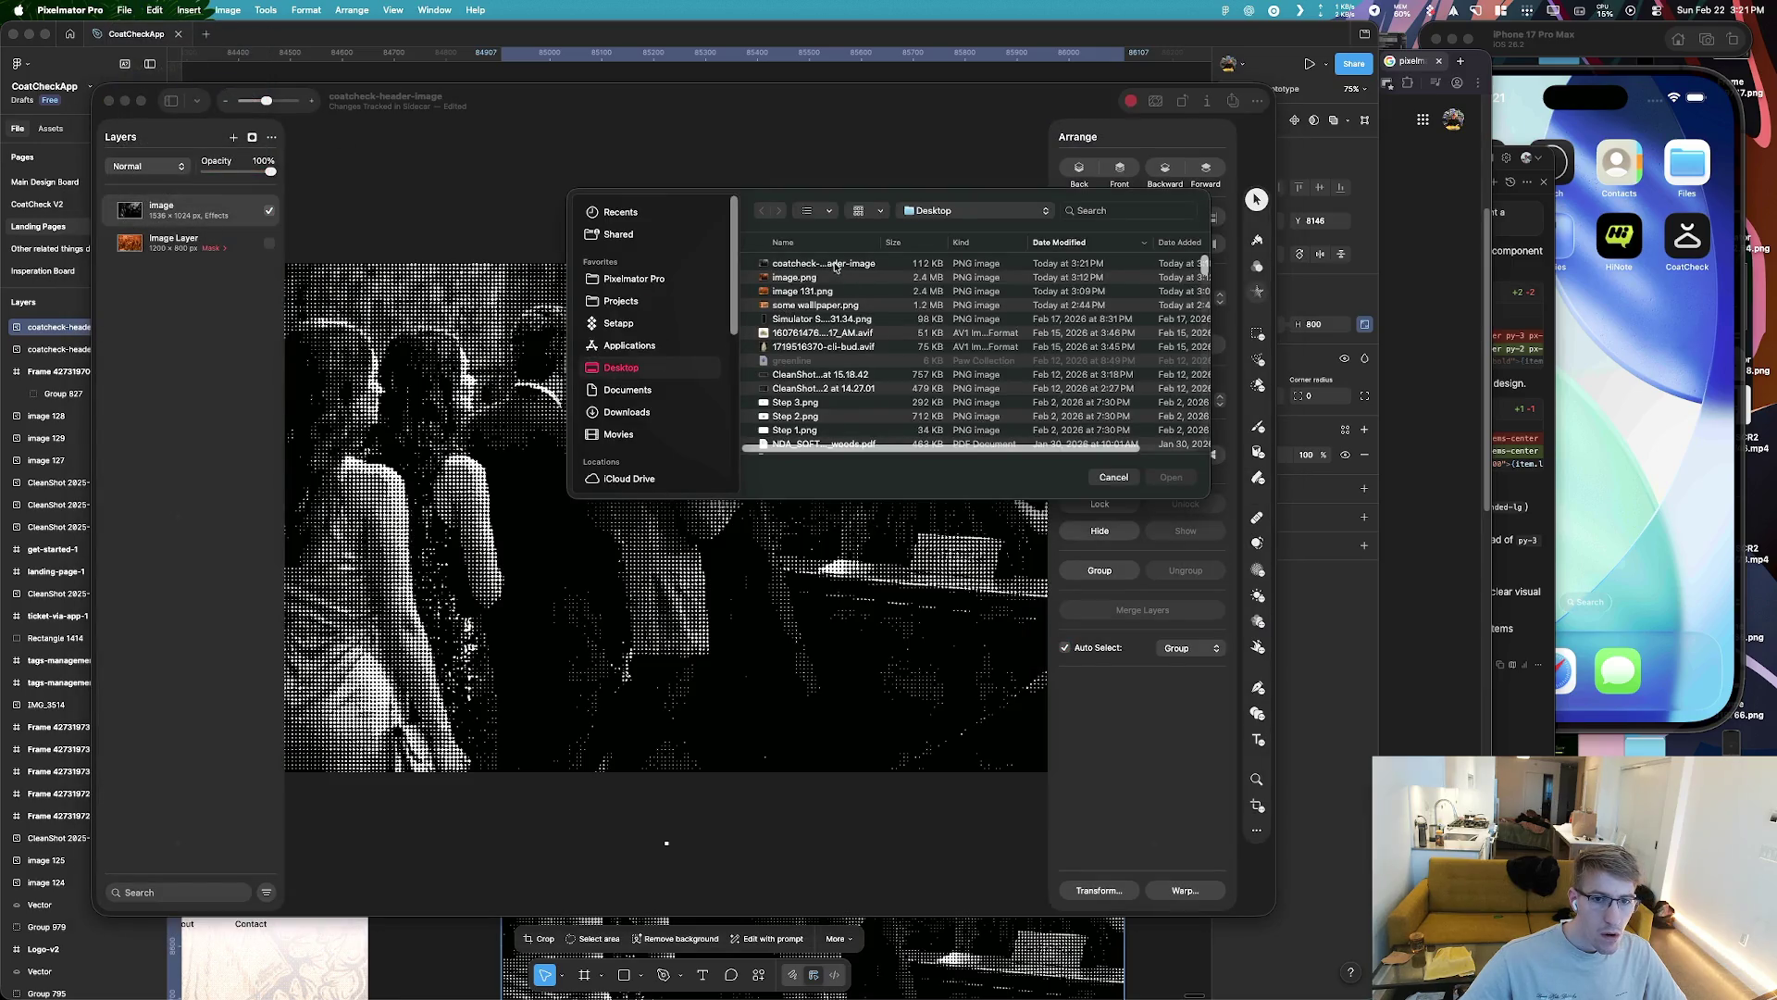
{"action": "double_click", "coordinate": [835, 264]}
{"action": "left_click_drag", "start_coordinate": [569, 99], "coordinate": [575, 113]}
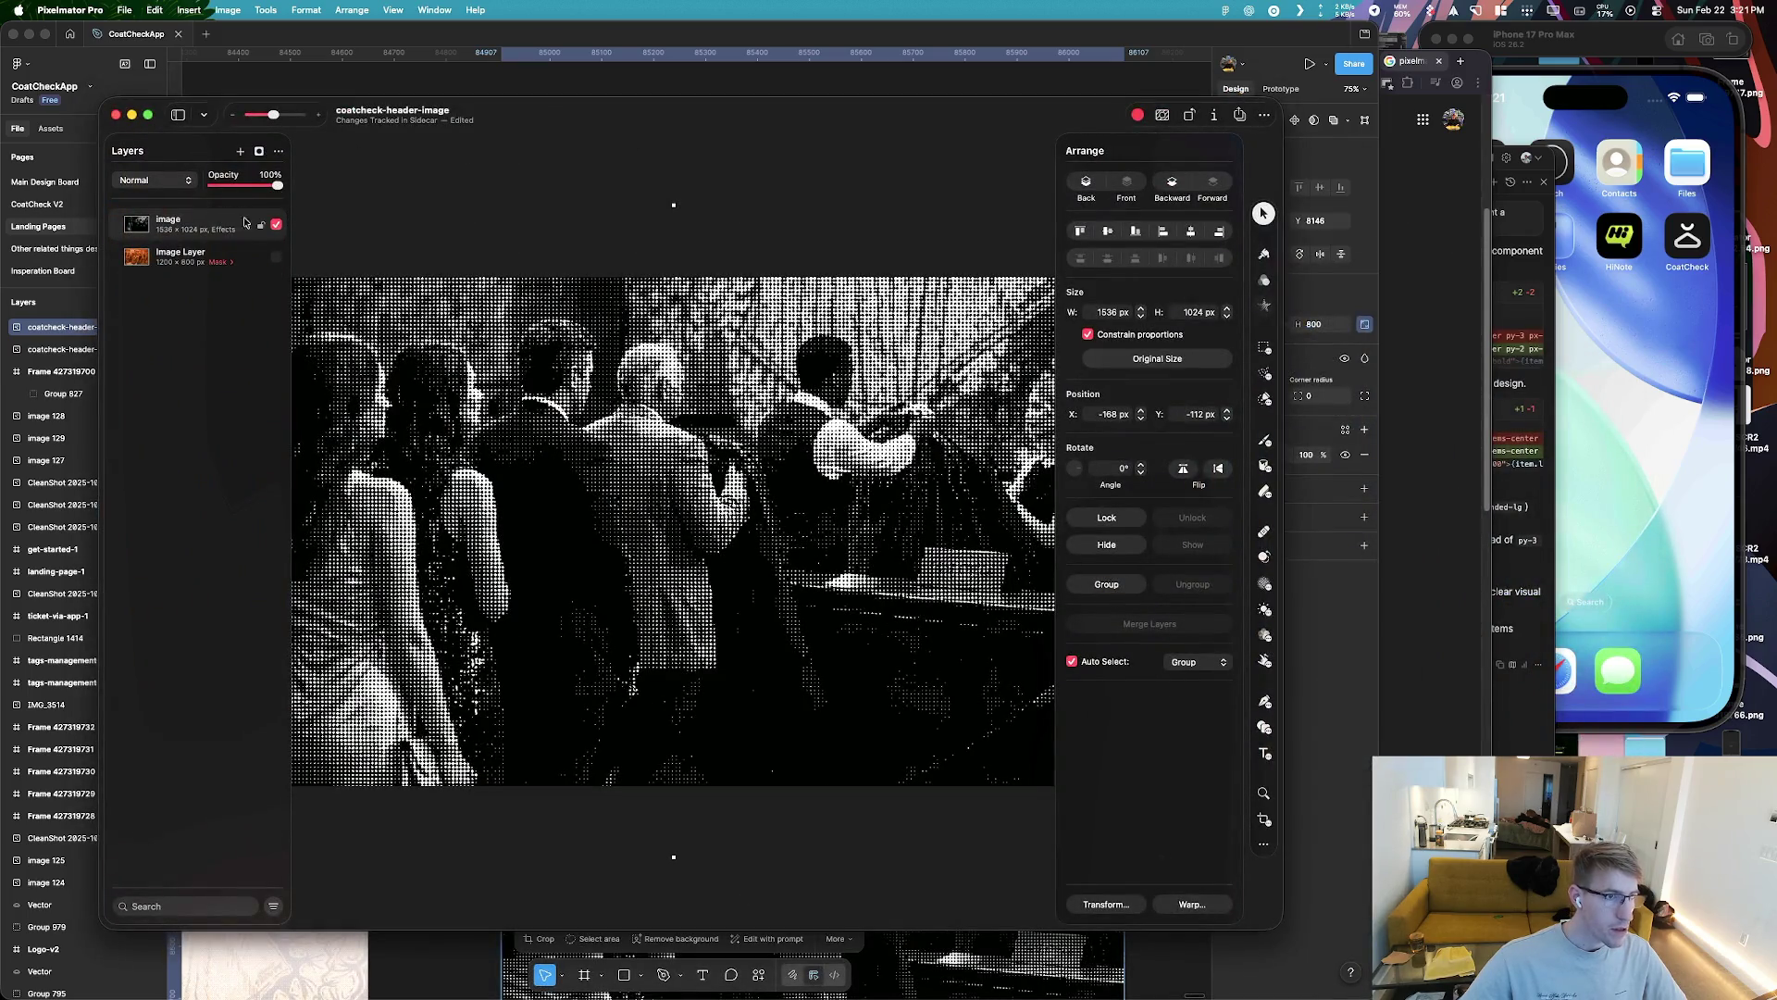
Export it as a Web Compressed PNG named coatcheck-header-image-2 to the Desktop
{"action": "left_click", "coordinate": [1241, 116]}
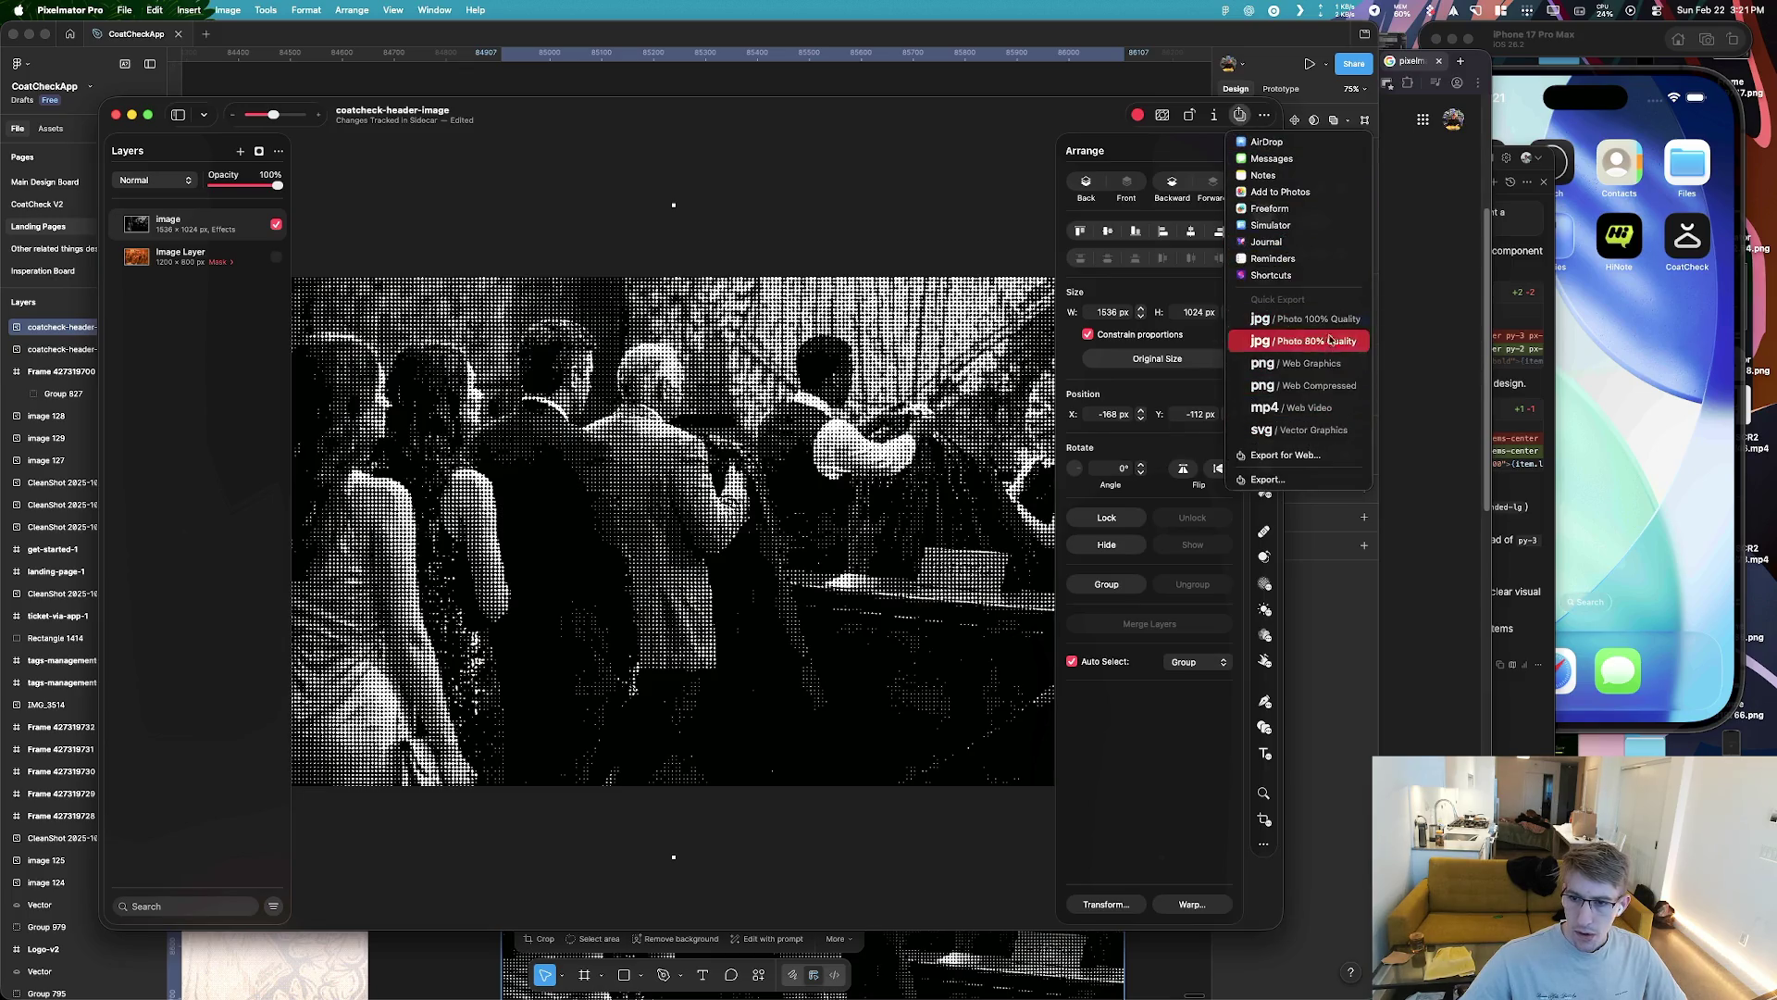
{"action": "left_click", "coordinate": [1325, 387]}
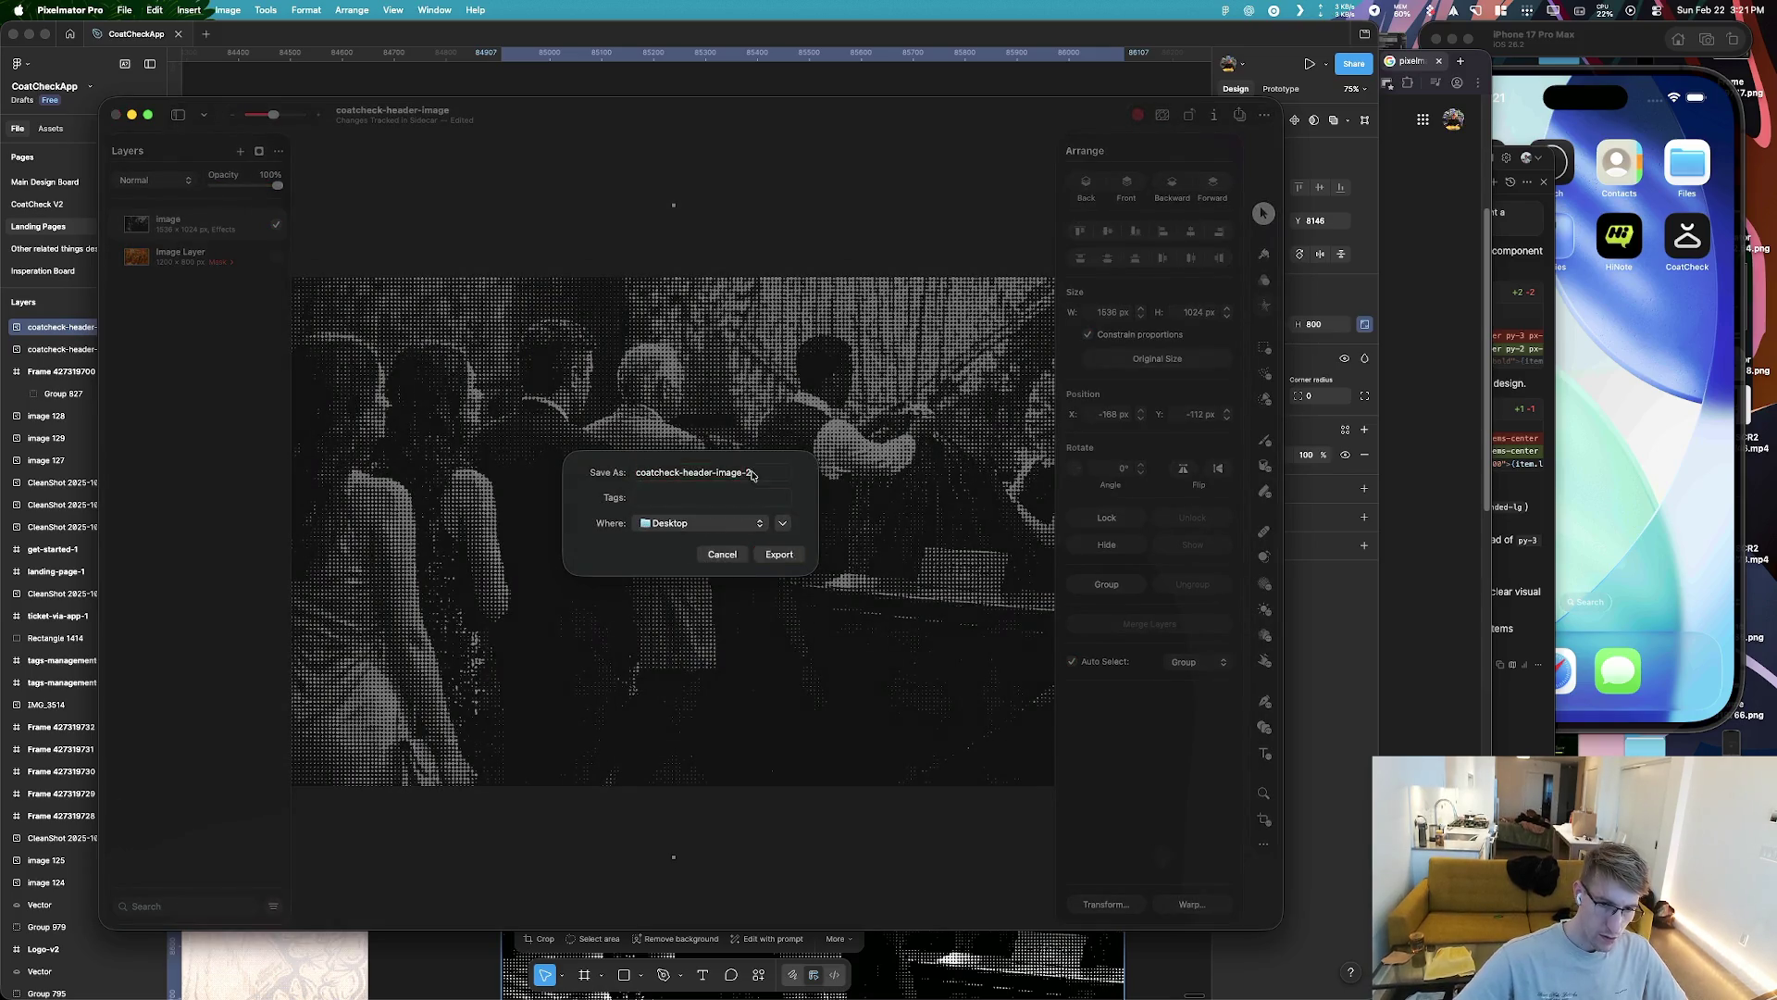
{"action": "left_click", "coordinate": [778, 554]}
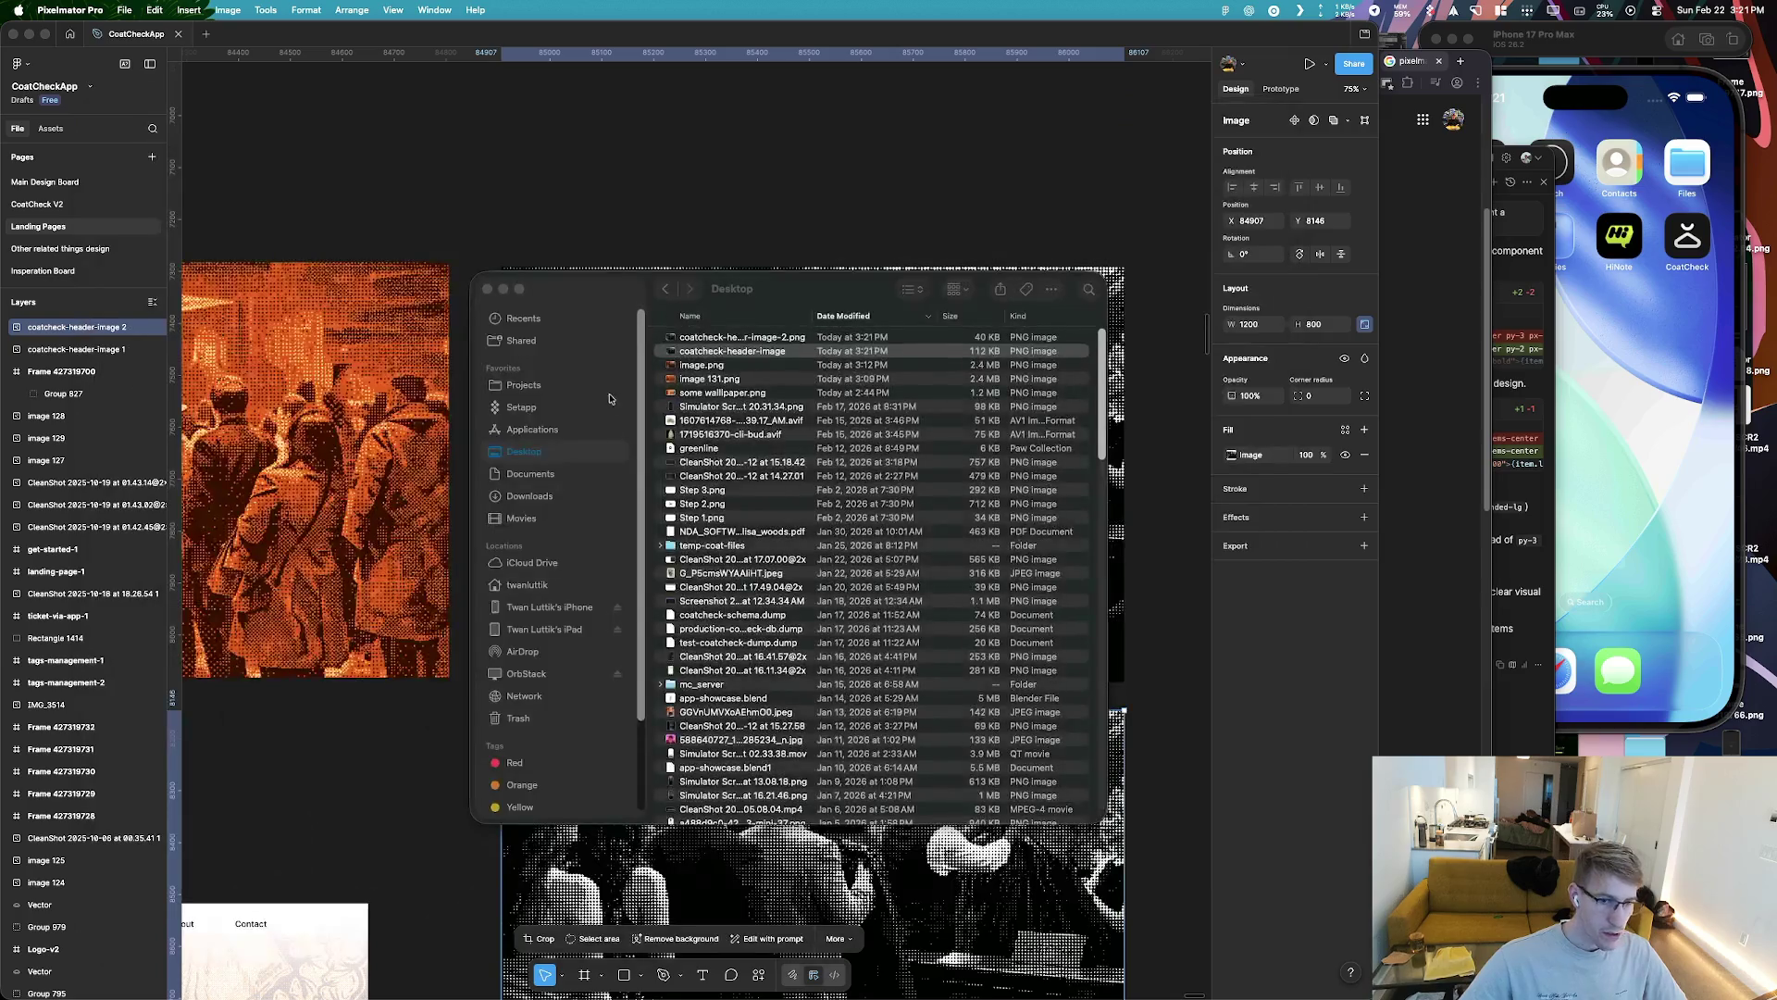
Launch Pixelmator Pro via the launcher ('pix') and open coatcheck-header-image-2.png from the Desktop
{"action": "key", "text": "super+space"}
{"action": "type", "text": "pix"}
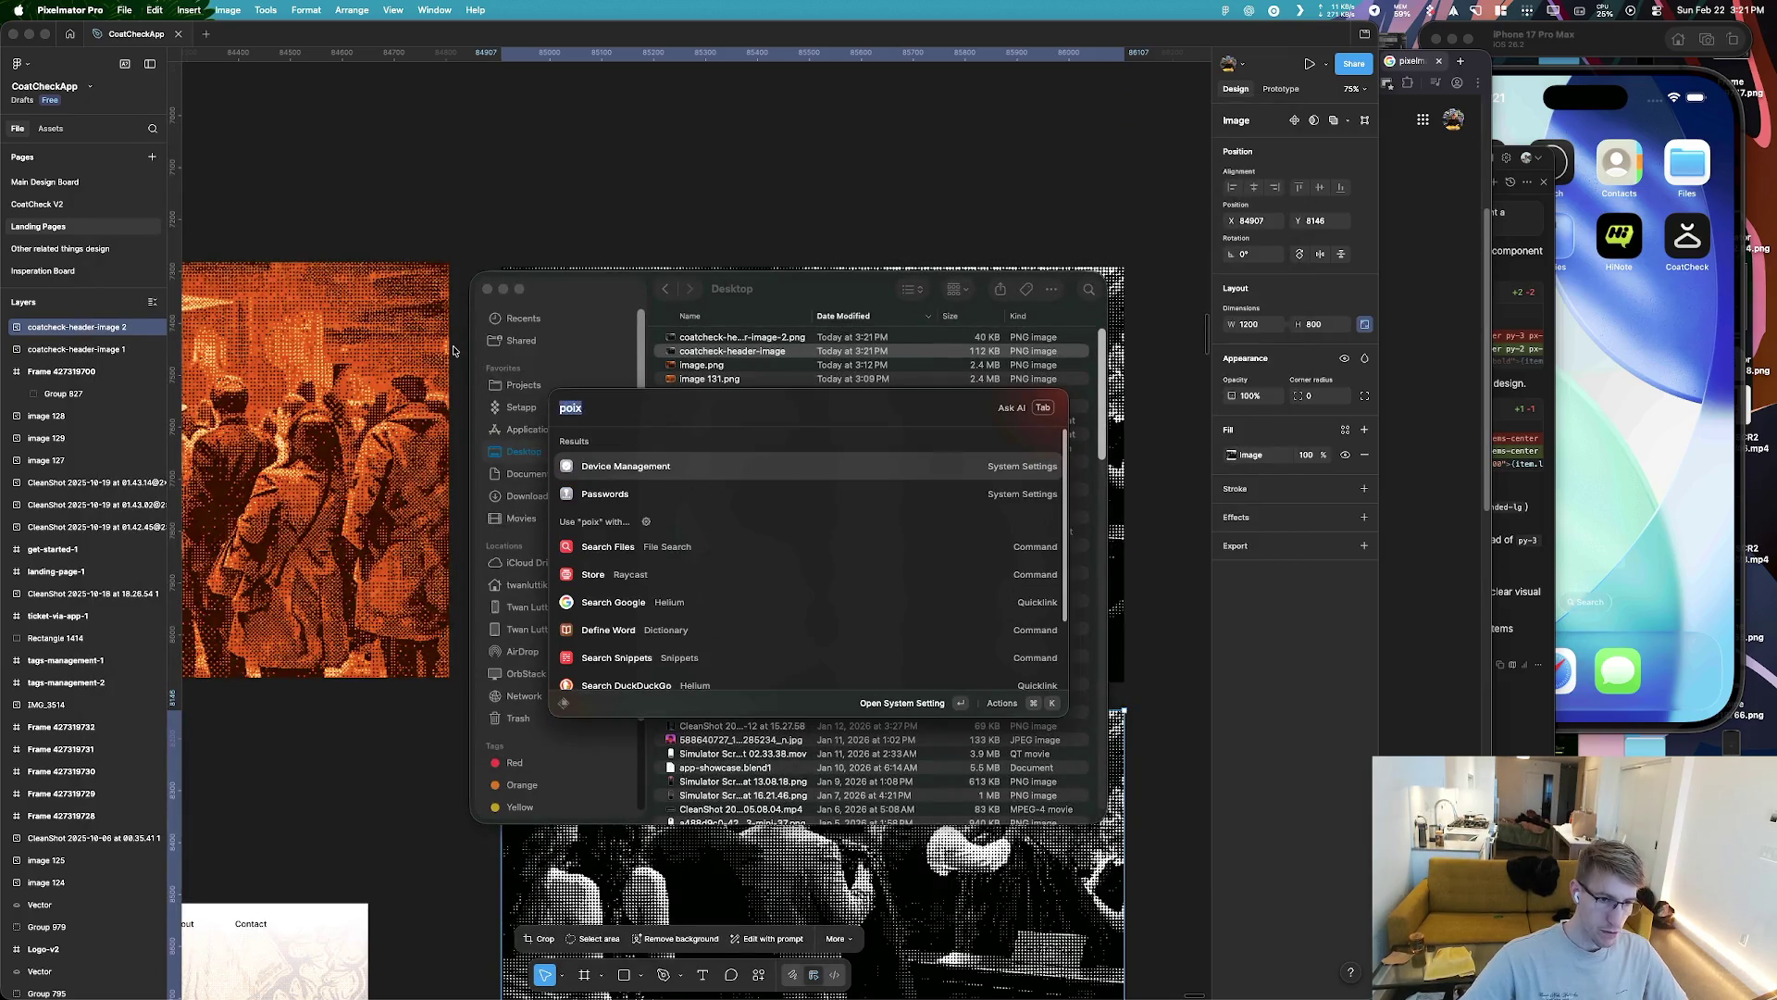
{"action": "key", "text": "Return"}
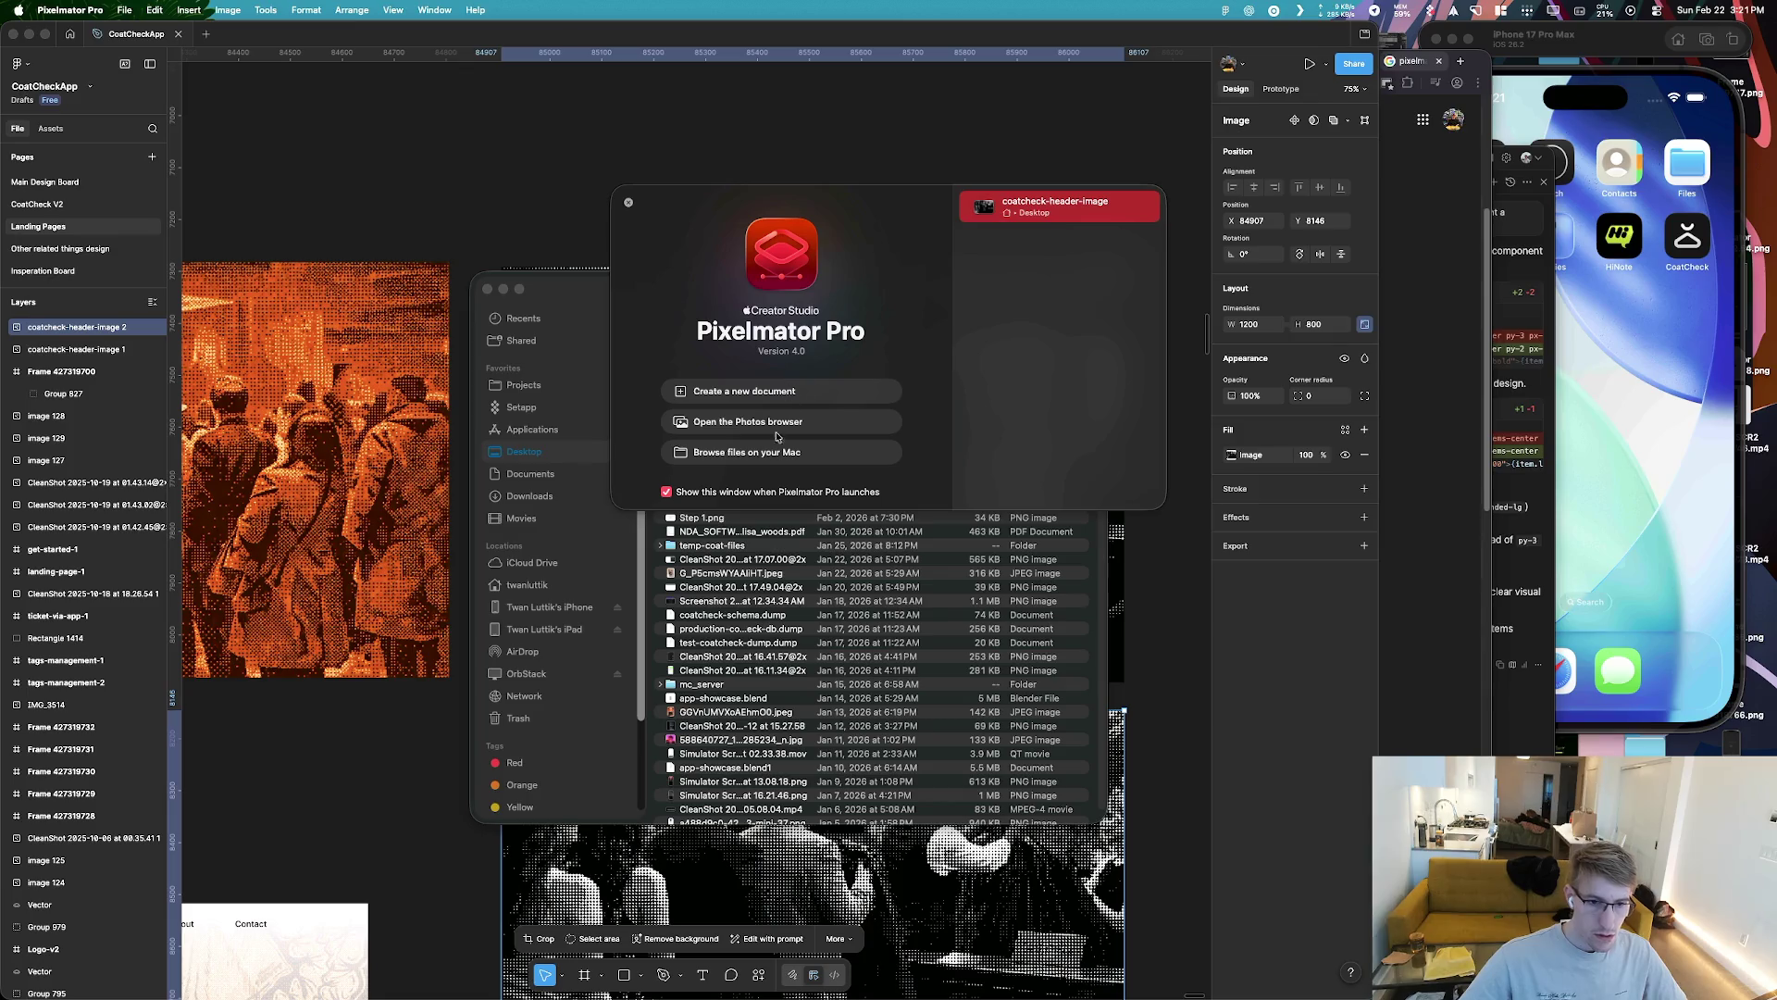
{"action": "left_click", "coordinate": [793, 454]}
{"action": "double_click", "coordinate": [816, 266]}
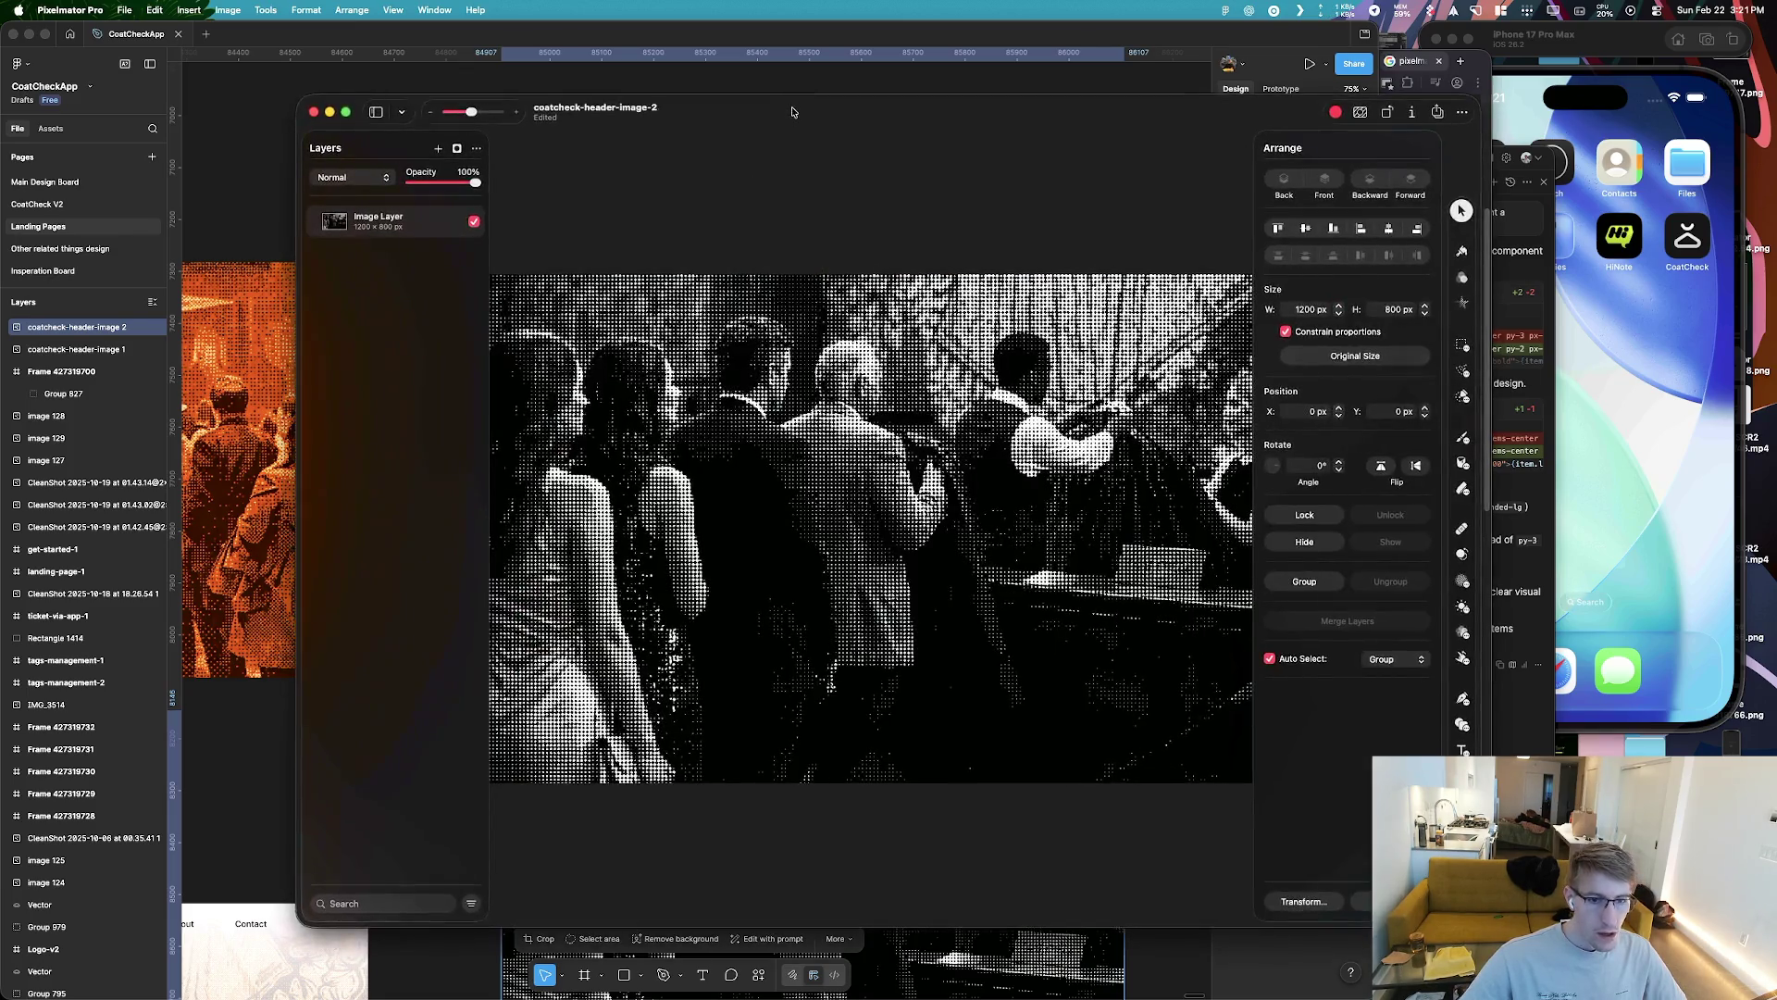
{"action": "left_click_drag", "start_coordinate": [792, 112], "coordinate": [570, 121]}
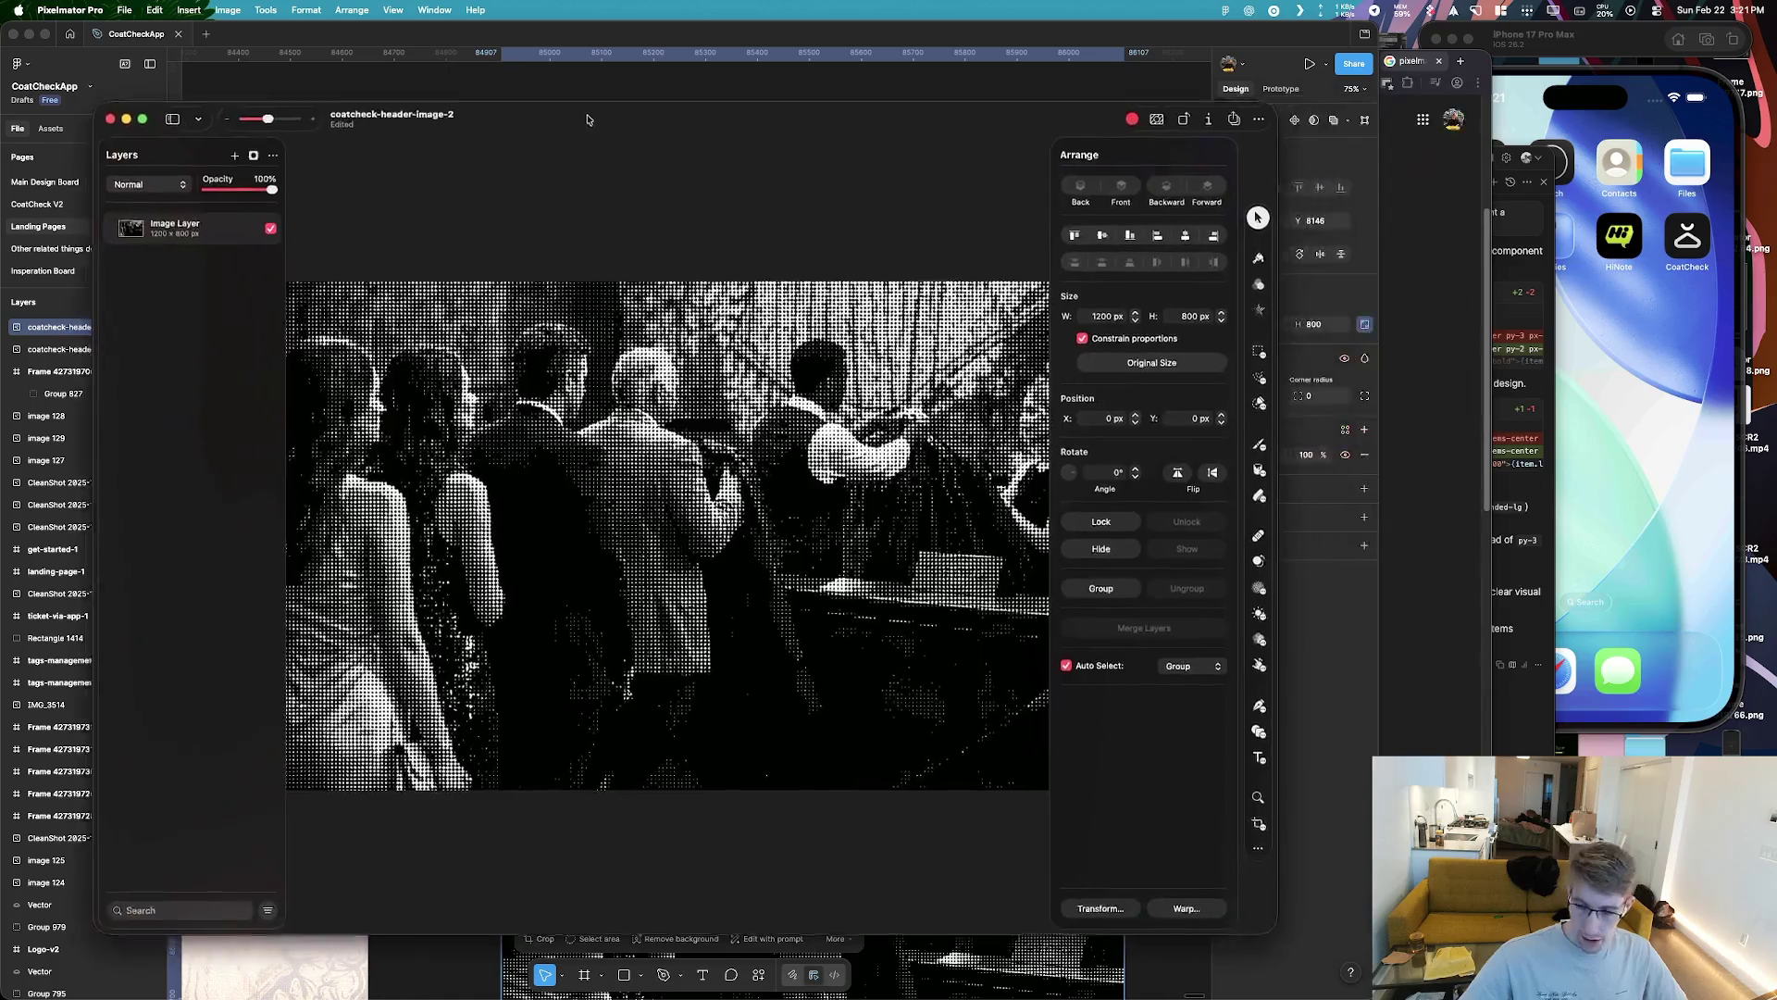
Add an Effects layer above the photo, try an Artistic pixelate preset, then undo it
{"action": "left_click_drag", "start_coordinate": [1257, 112], "coordinate": [1311, 100]}
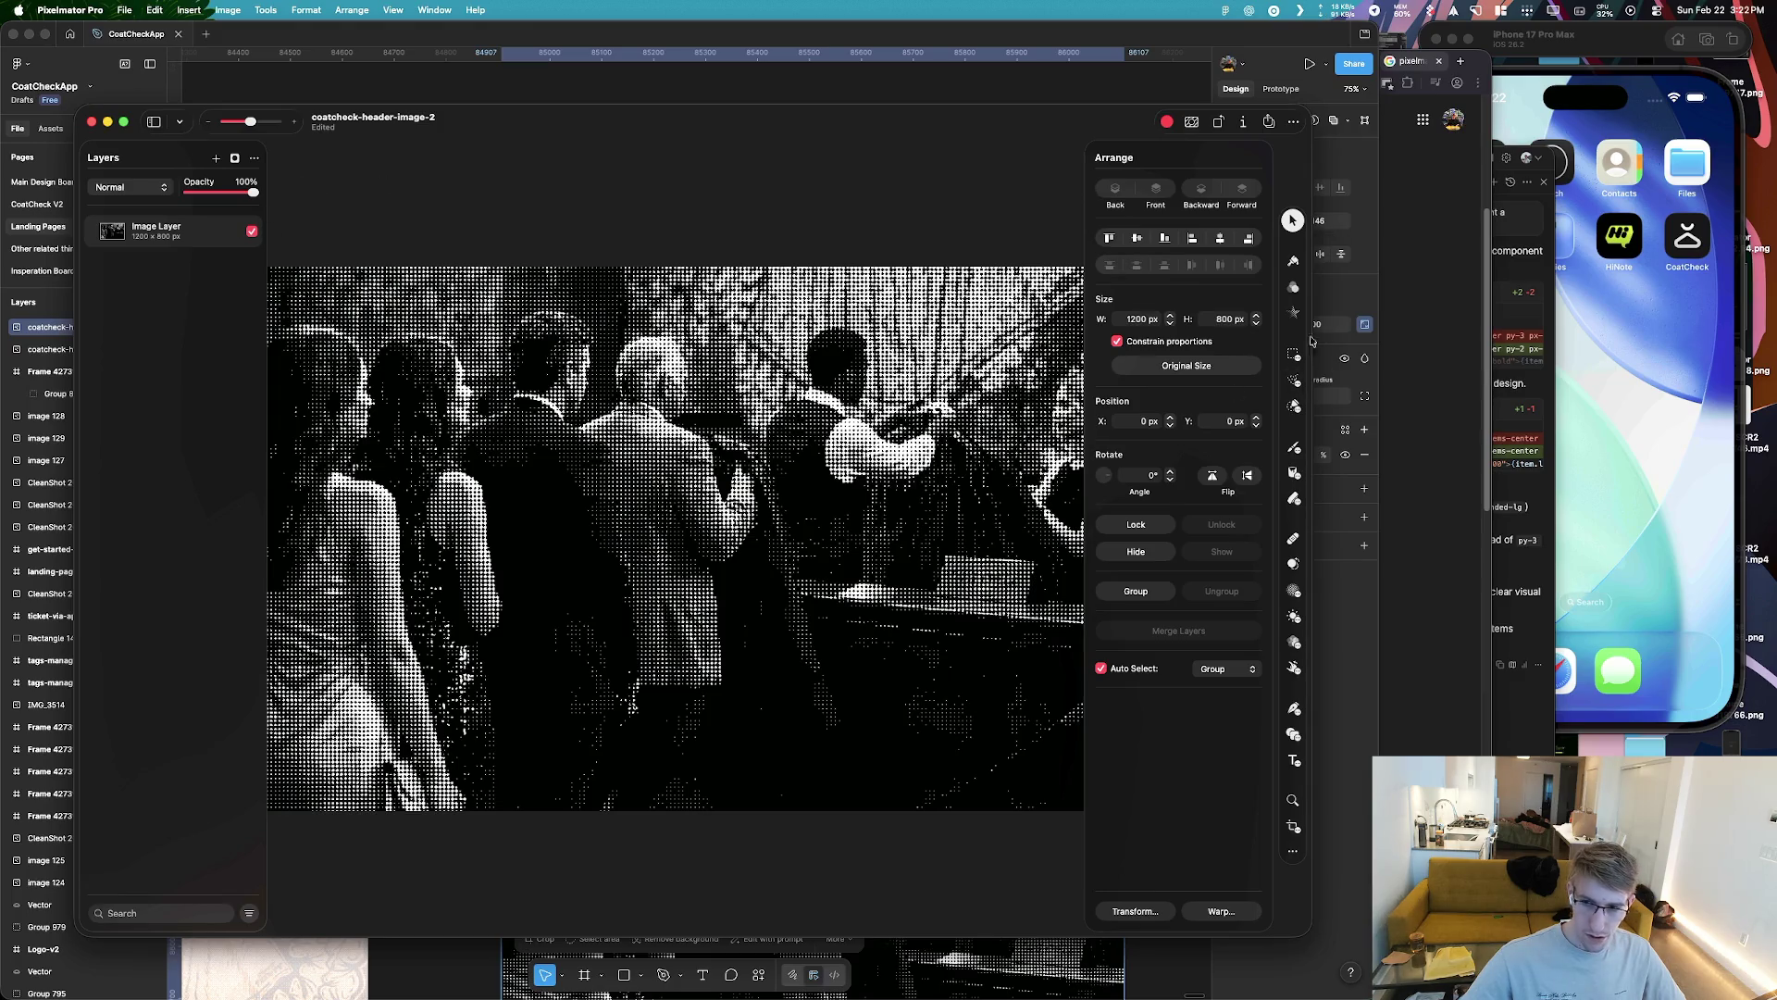
{"action": "left_click", "coordinate": [216, 159]}
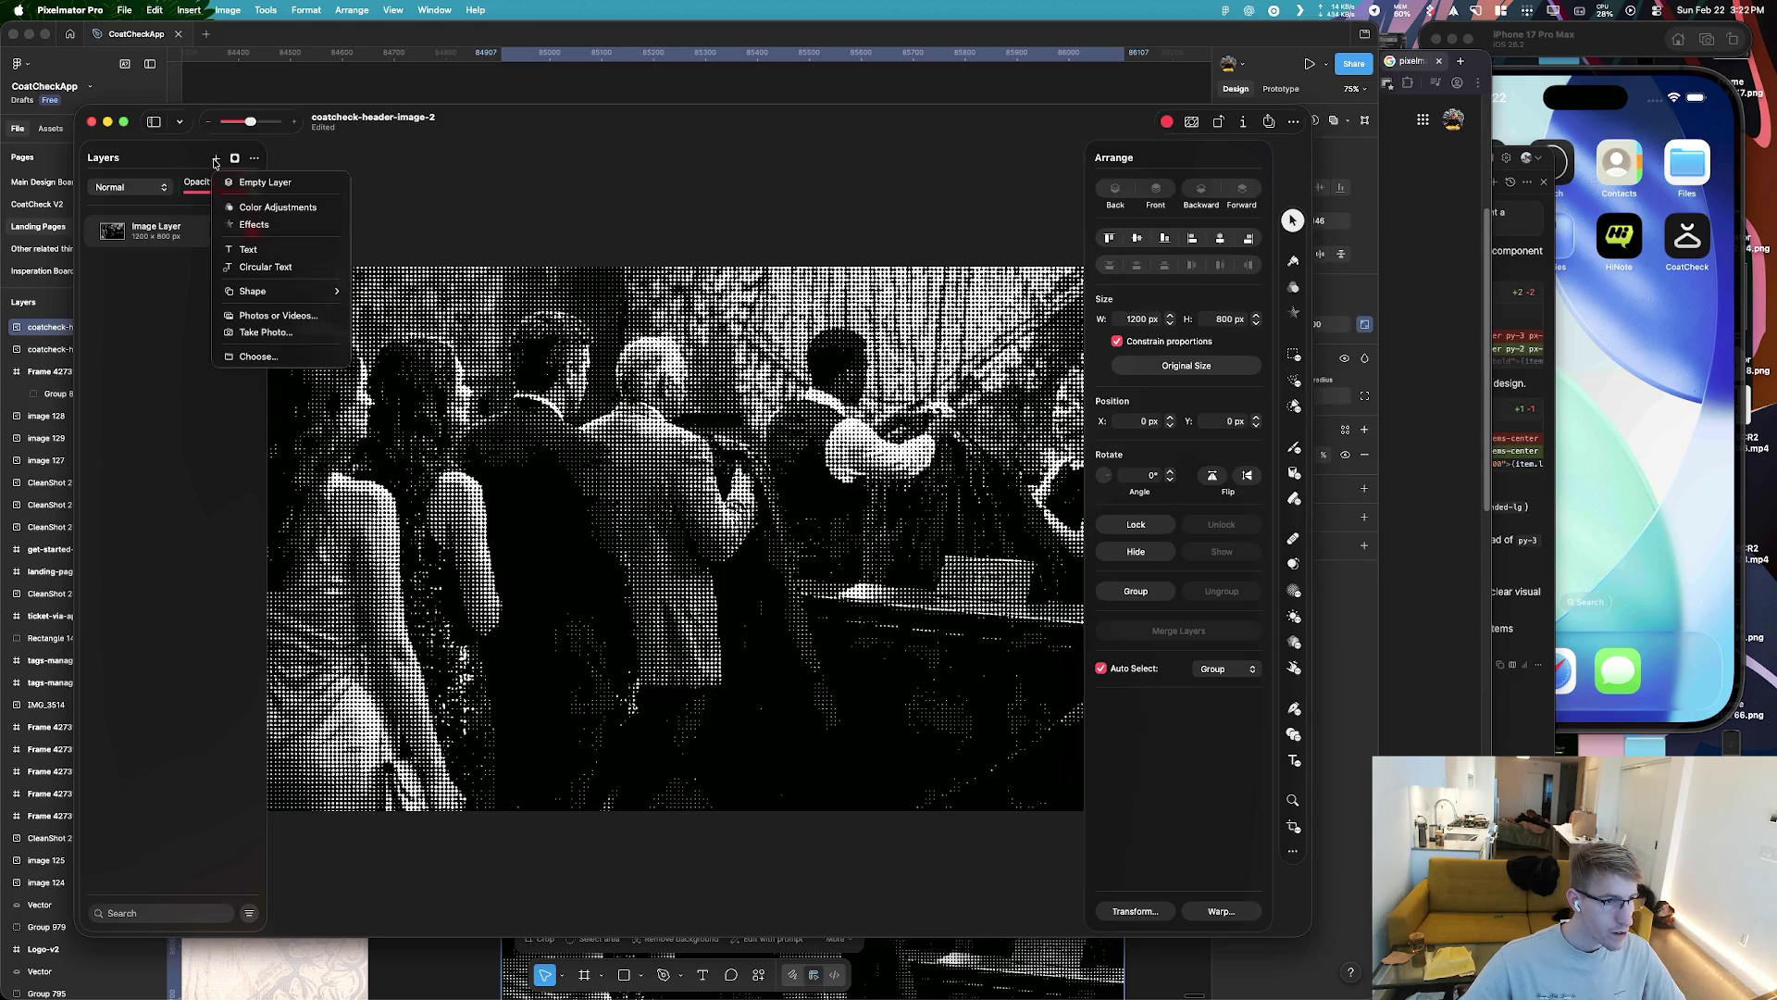
{"action": "left_click", "coordinate": [254, 224]}
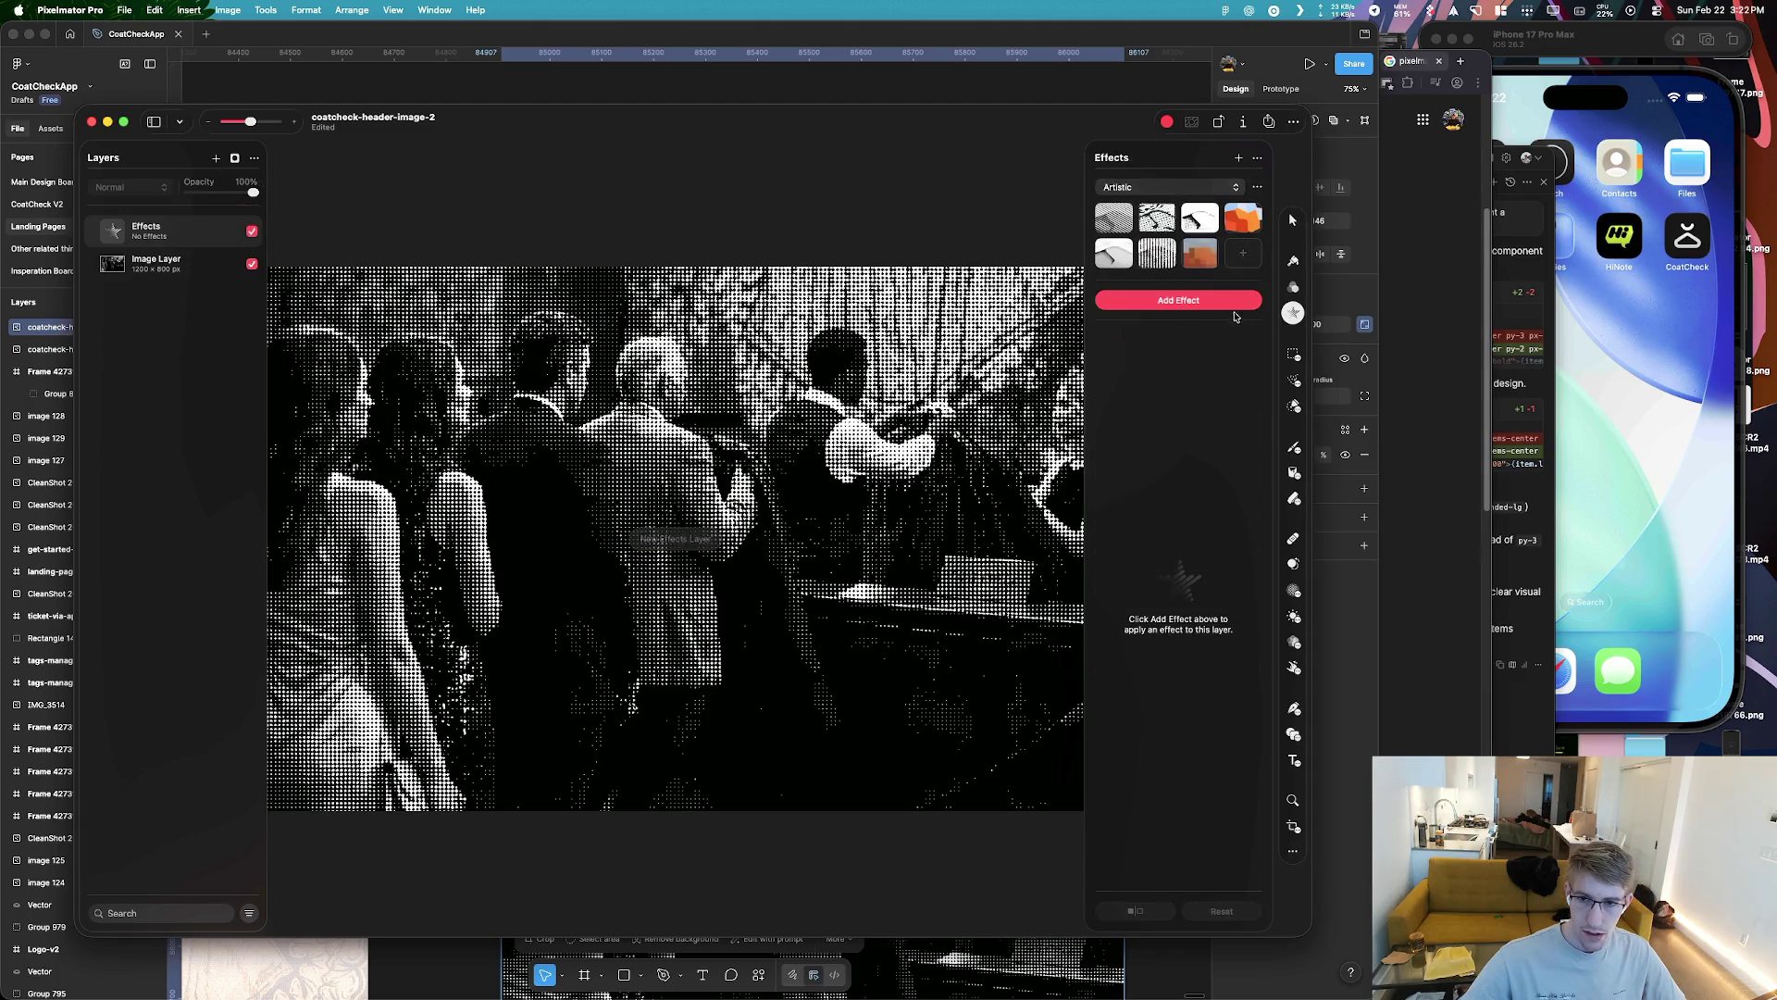
{"action": "left_click", "coordinate": [1168, 187]}
{"action": "left_click", "coordinate": [1168, 187]}
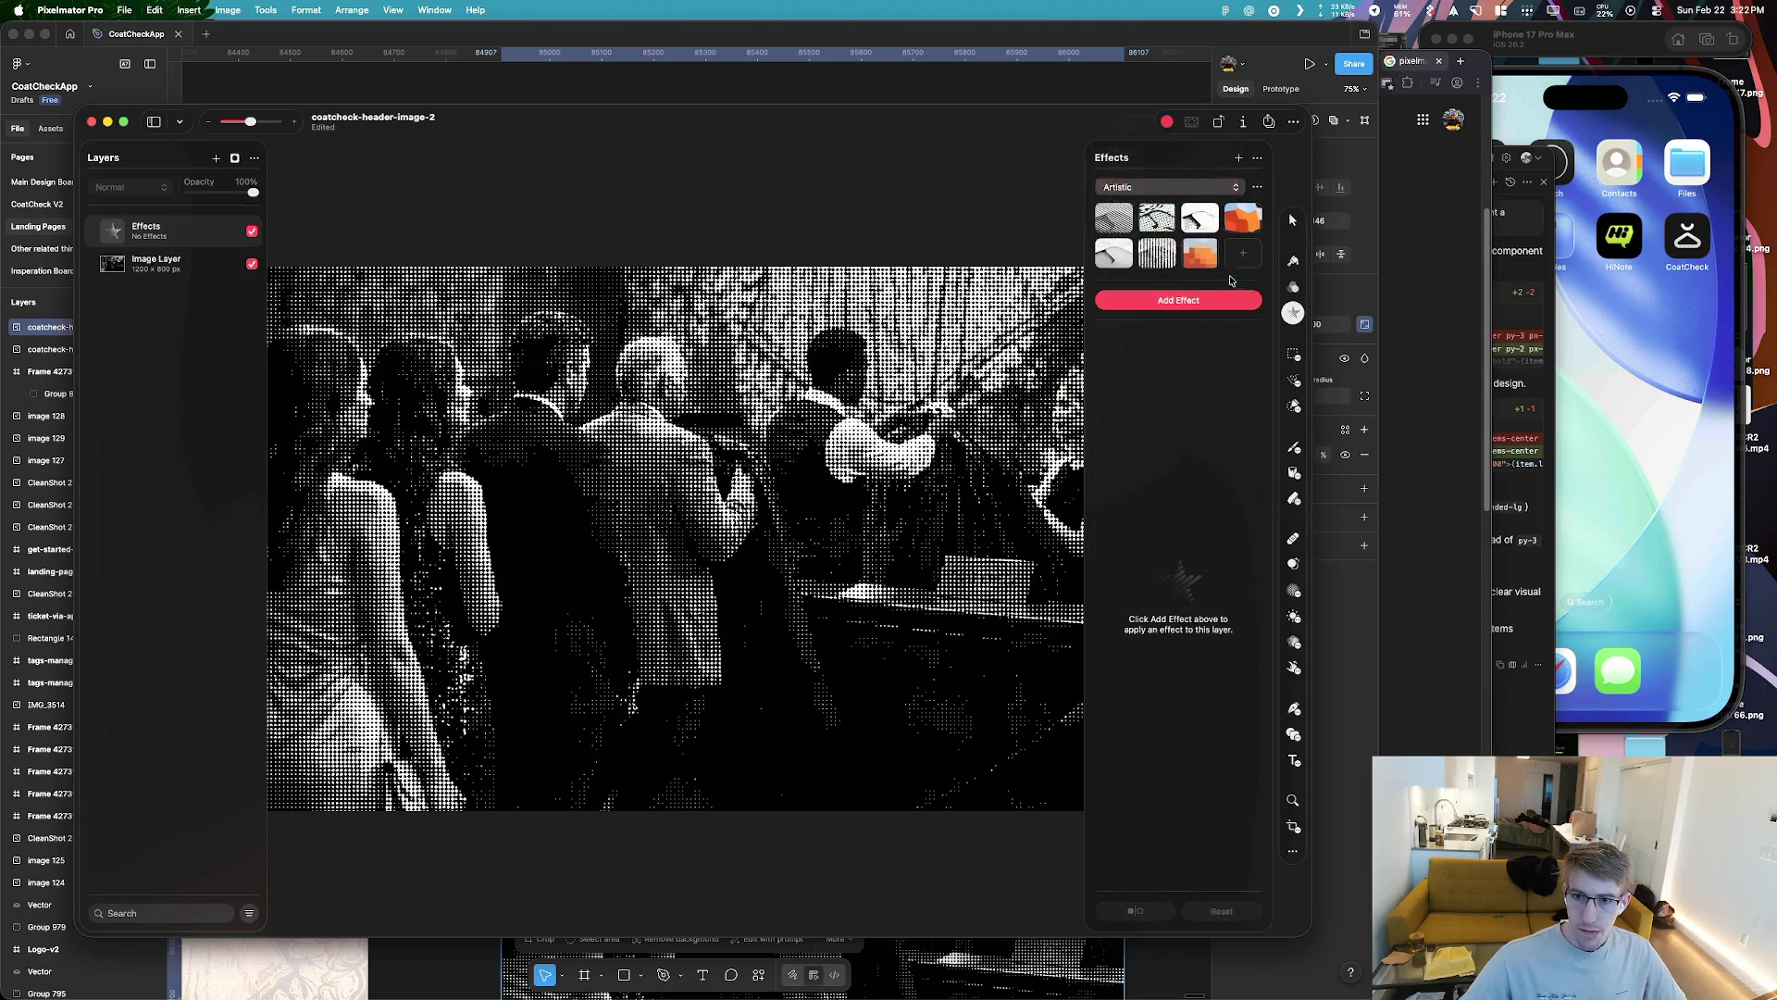
{"action": "left_click", "coordinate": [1205, 264]}
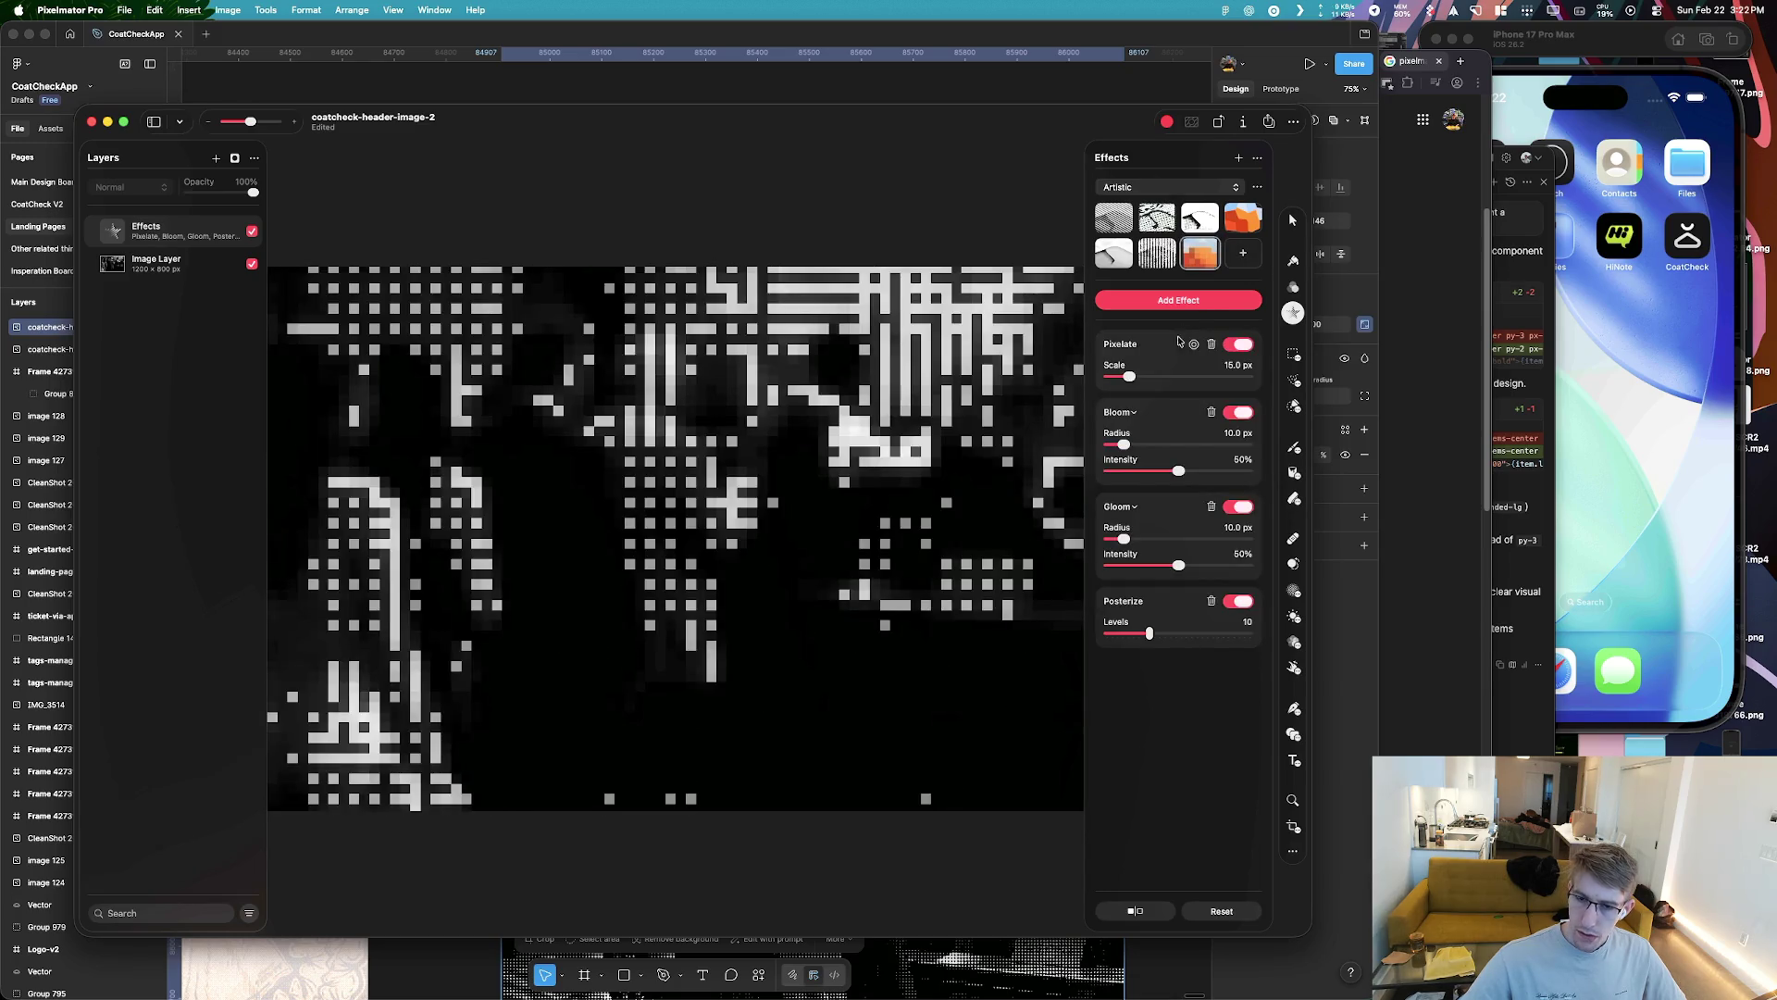
{"action": "key", "text": "cmd+z"}
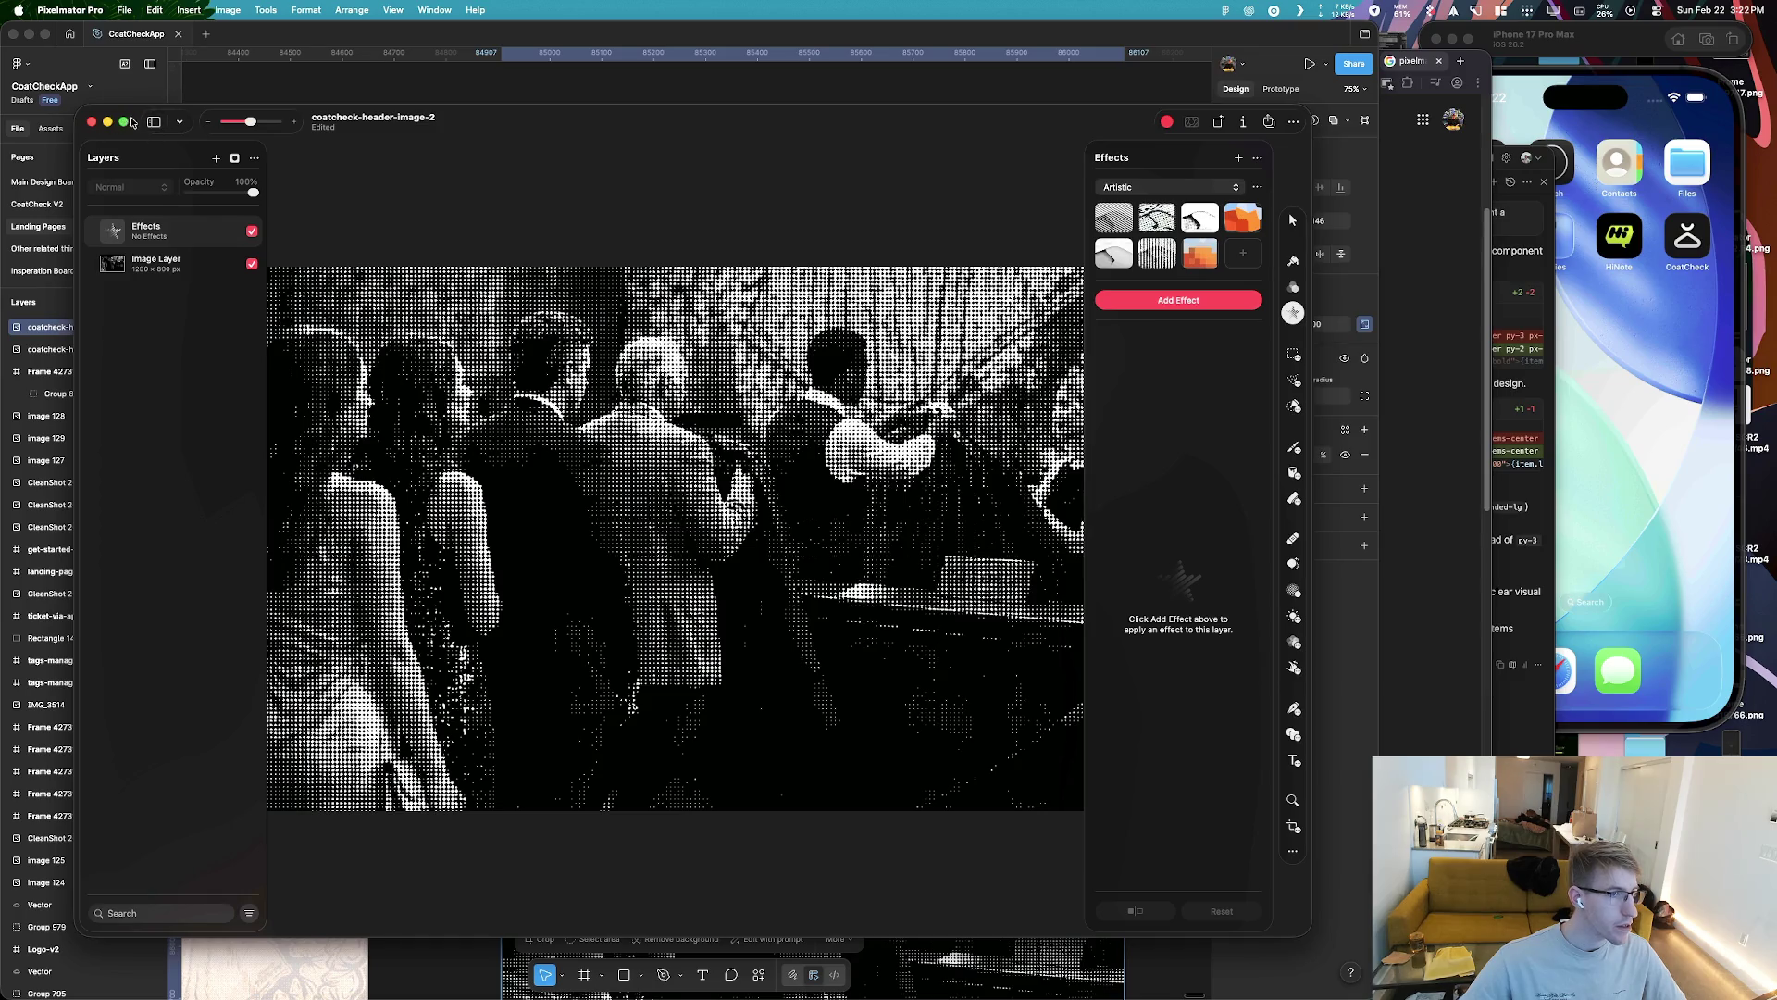
Reopen the original coatcheck-header-image from Open Recent in a new tab
{"action": "left_click", "coordinate": [178, 123]}
{"action": "left_click", "coordinate": [124, 10]}
{"action": "mouse_move", "coordinate": [185, 100]}
{"action": "left_click", "coordinate": [356, 117]}
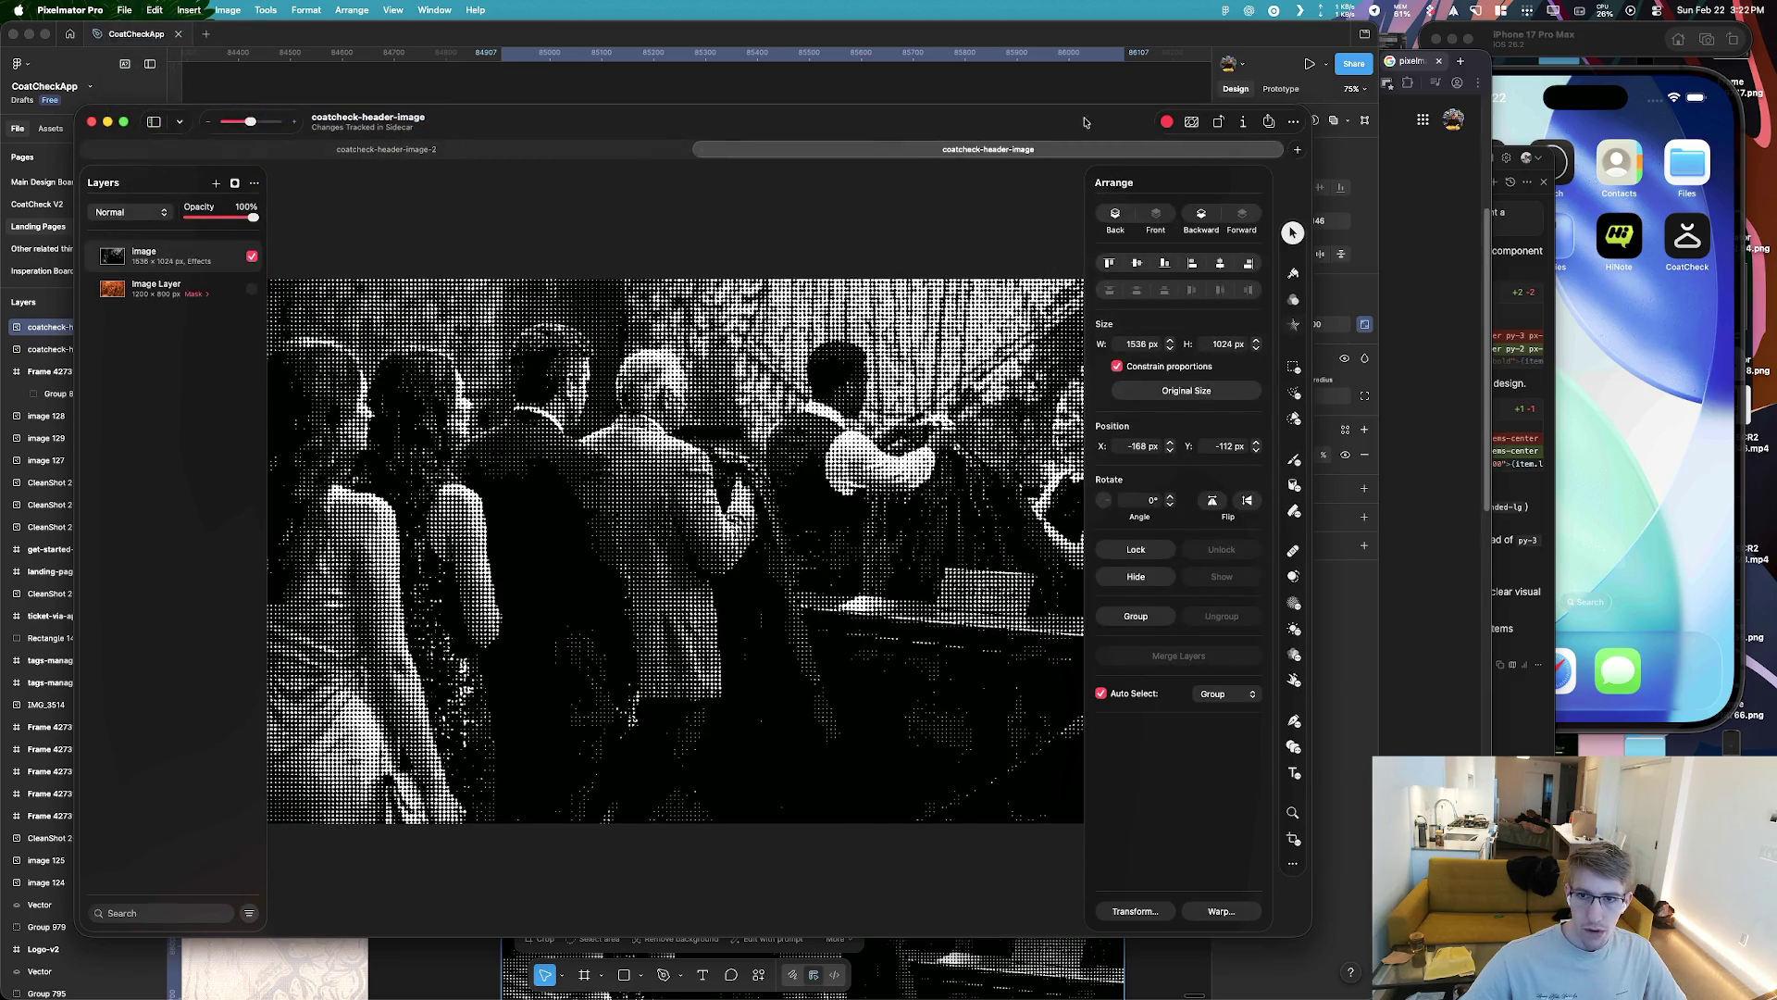
{"action": "left_click_drag", "start_coordinate": [1087, 123], "coordinate": [1070, 122]}
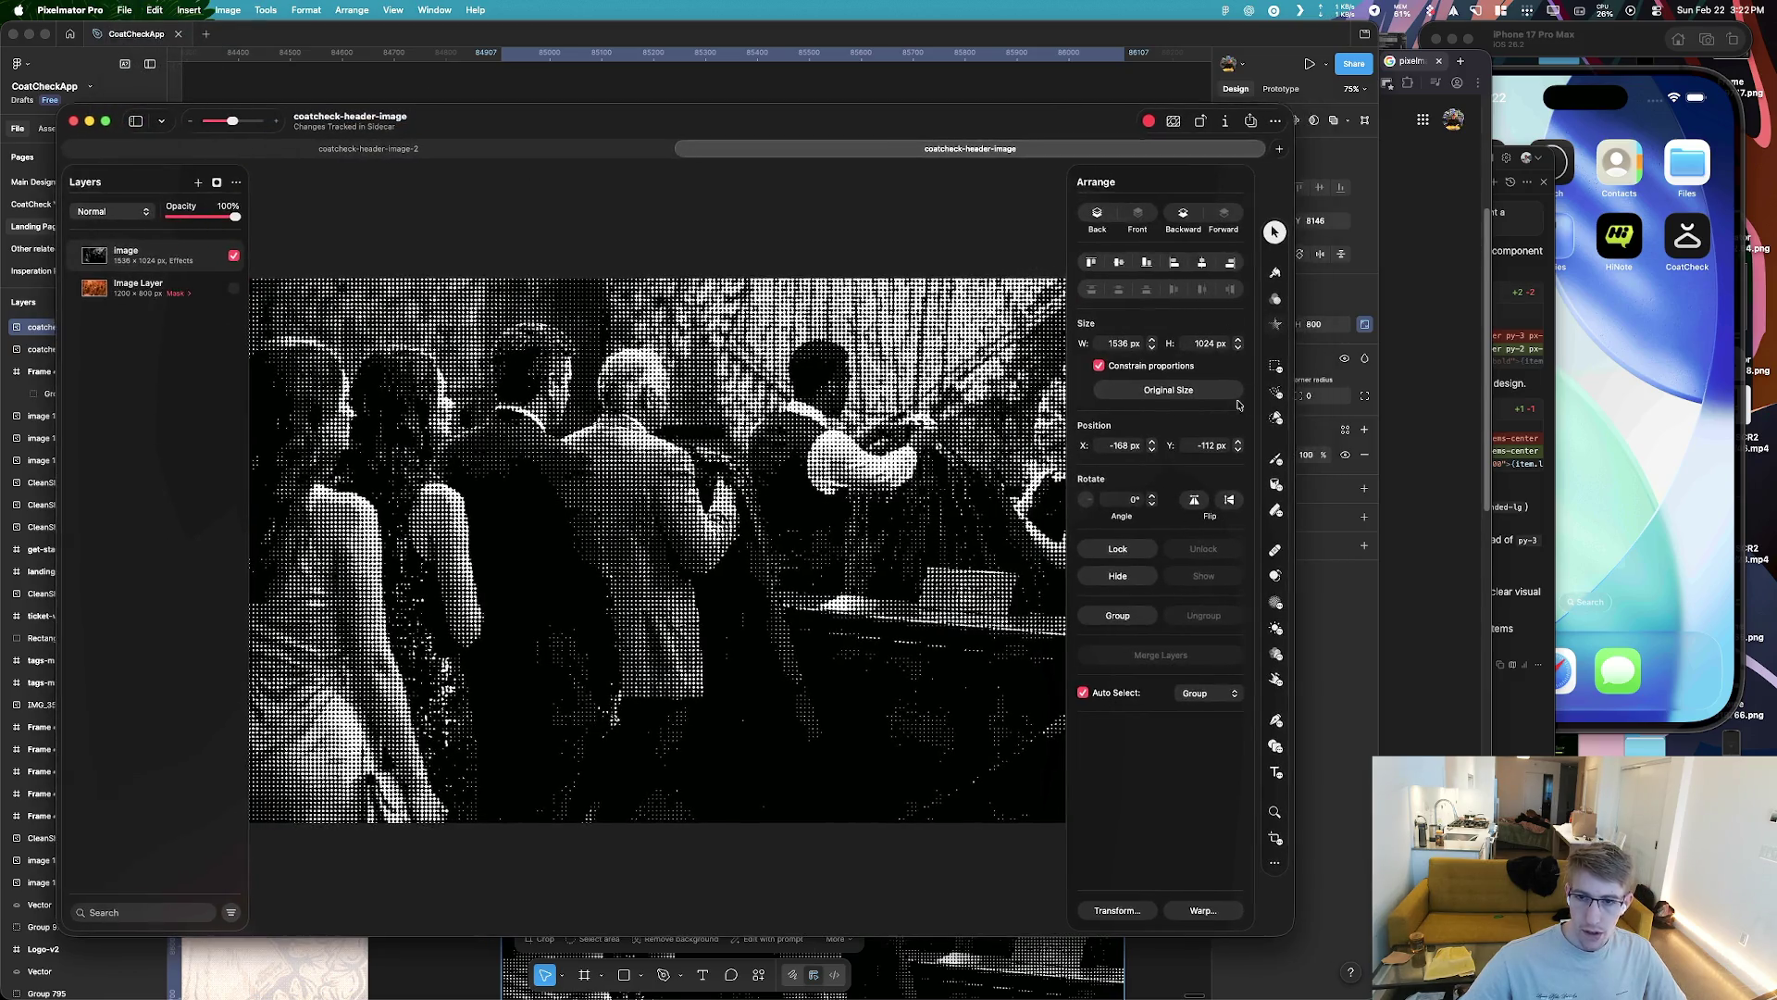
Open the photo's Color Adjustments and test the Temperature slider
{"action": "right_click", "coordinate": [185, 266]}
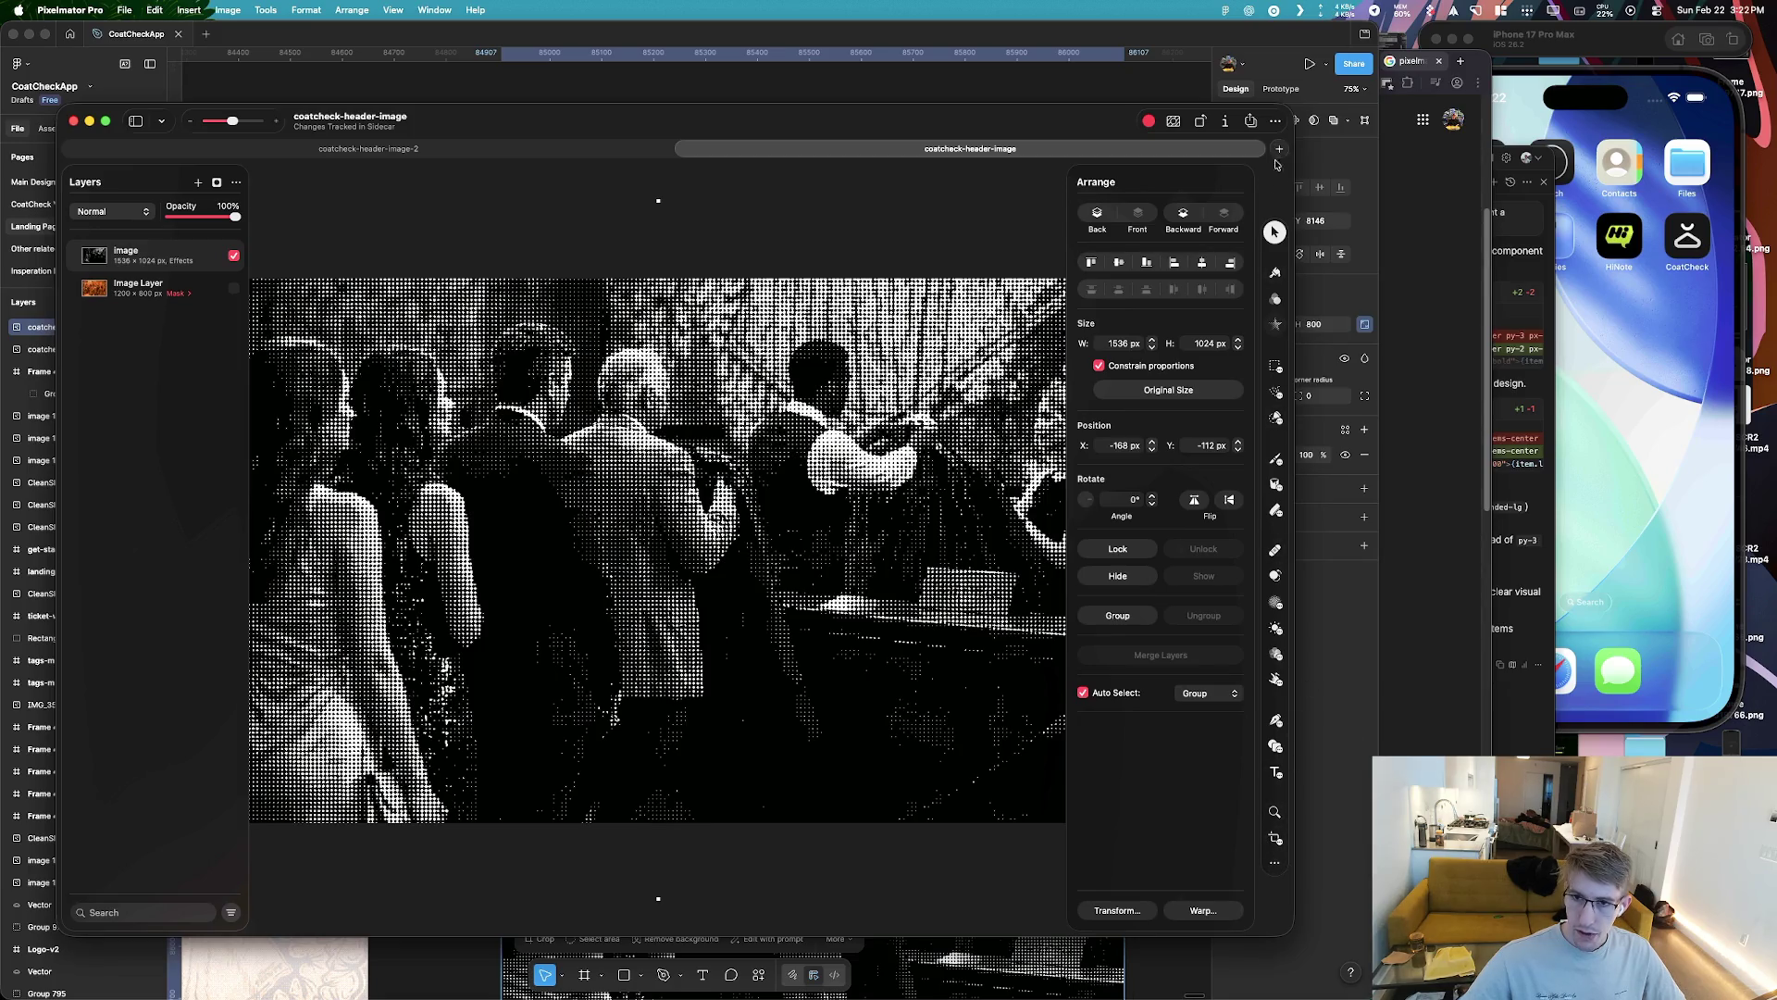
{"action": "left_click", "coordinate": [1275, 274]}
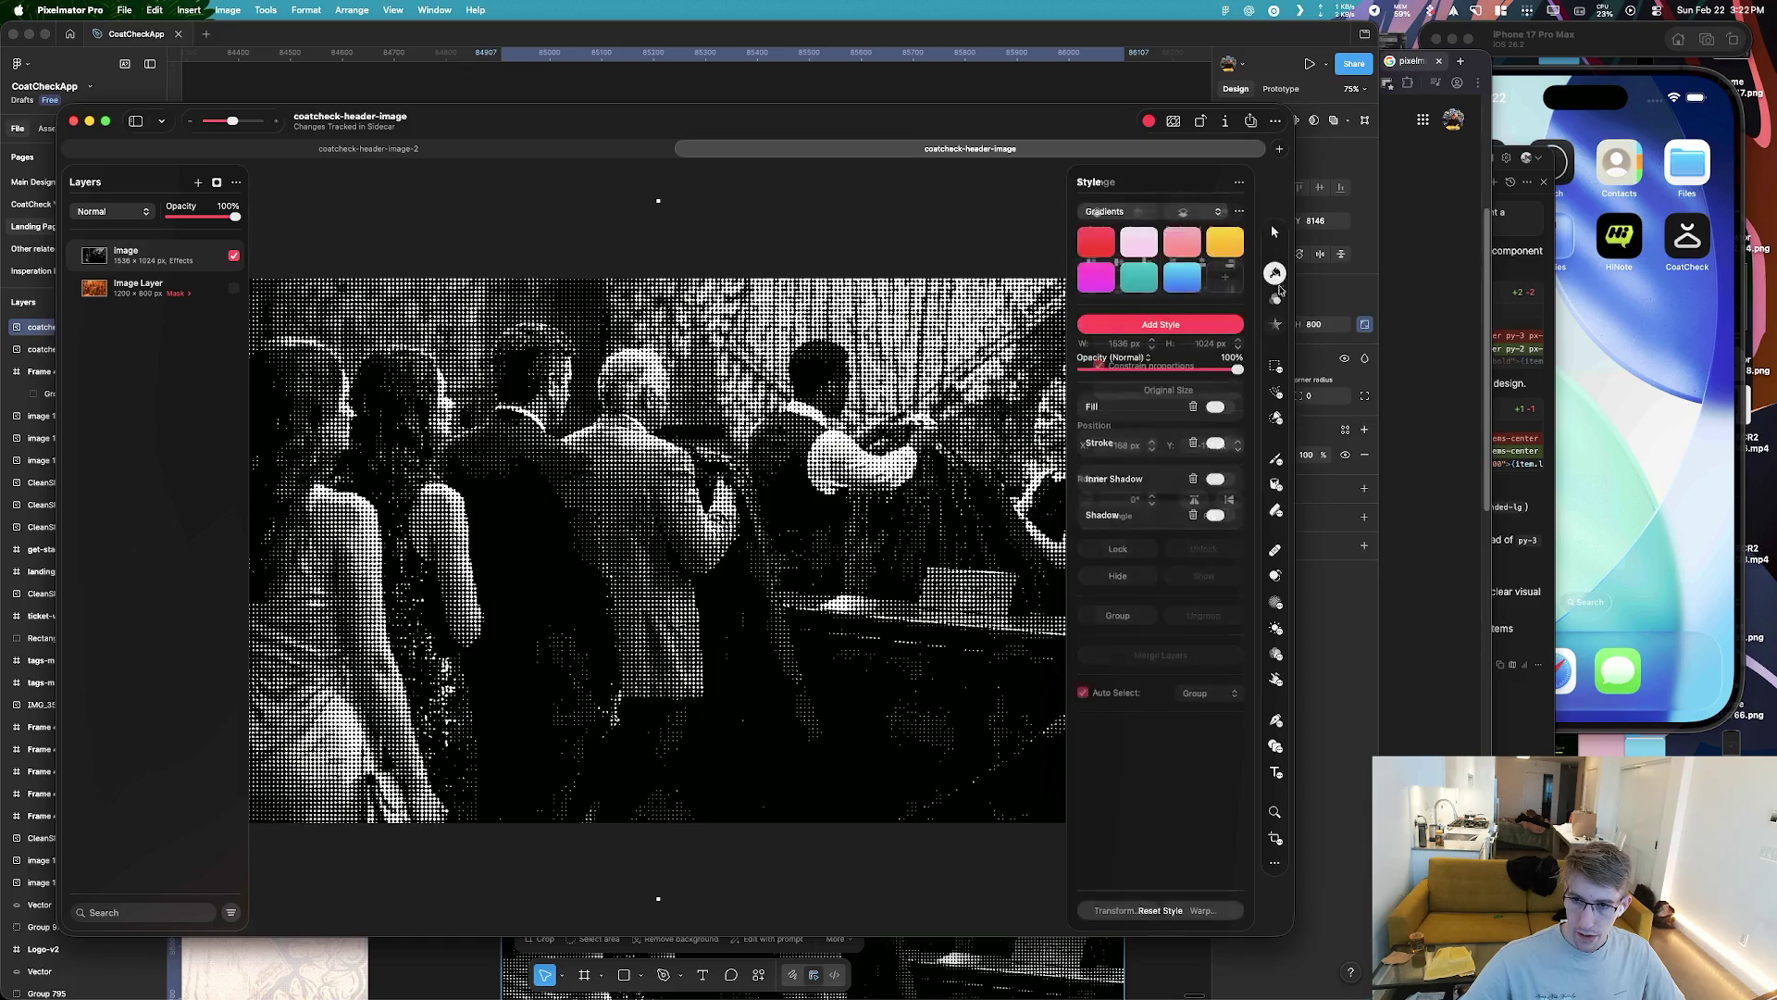
{"action": "left_click", "coordinate": [1275, 299]}
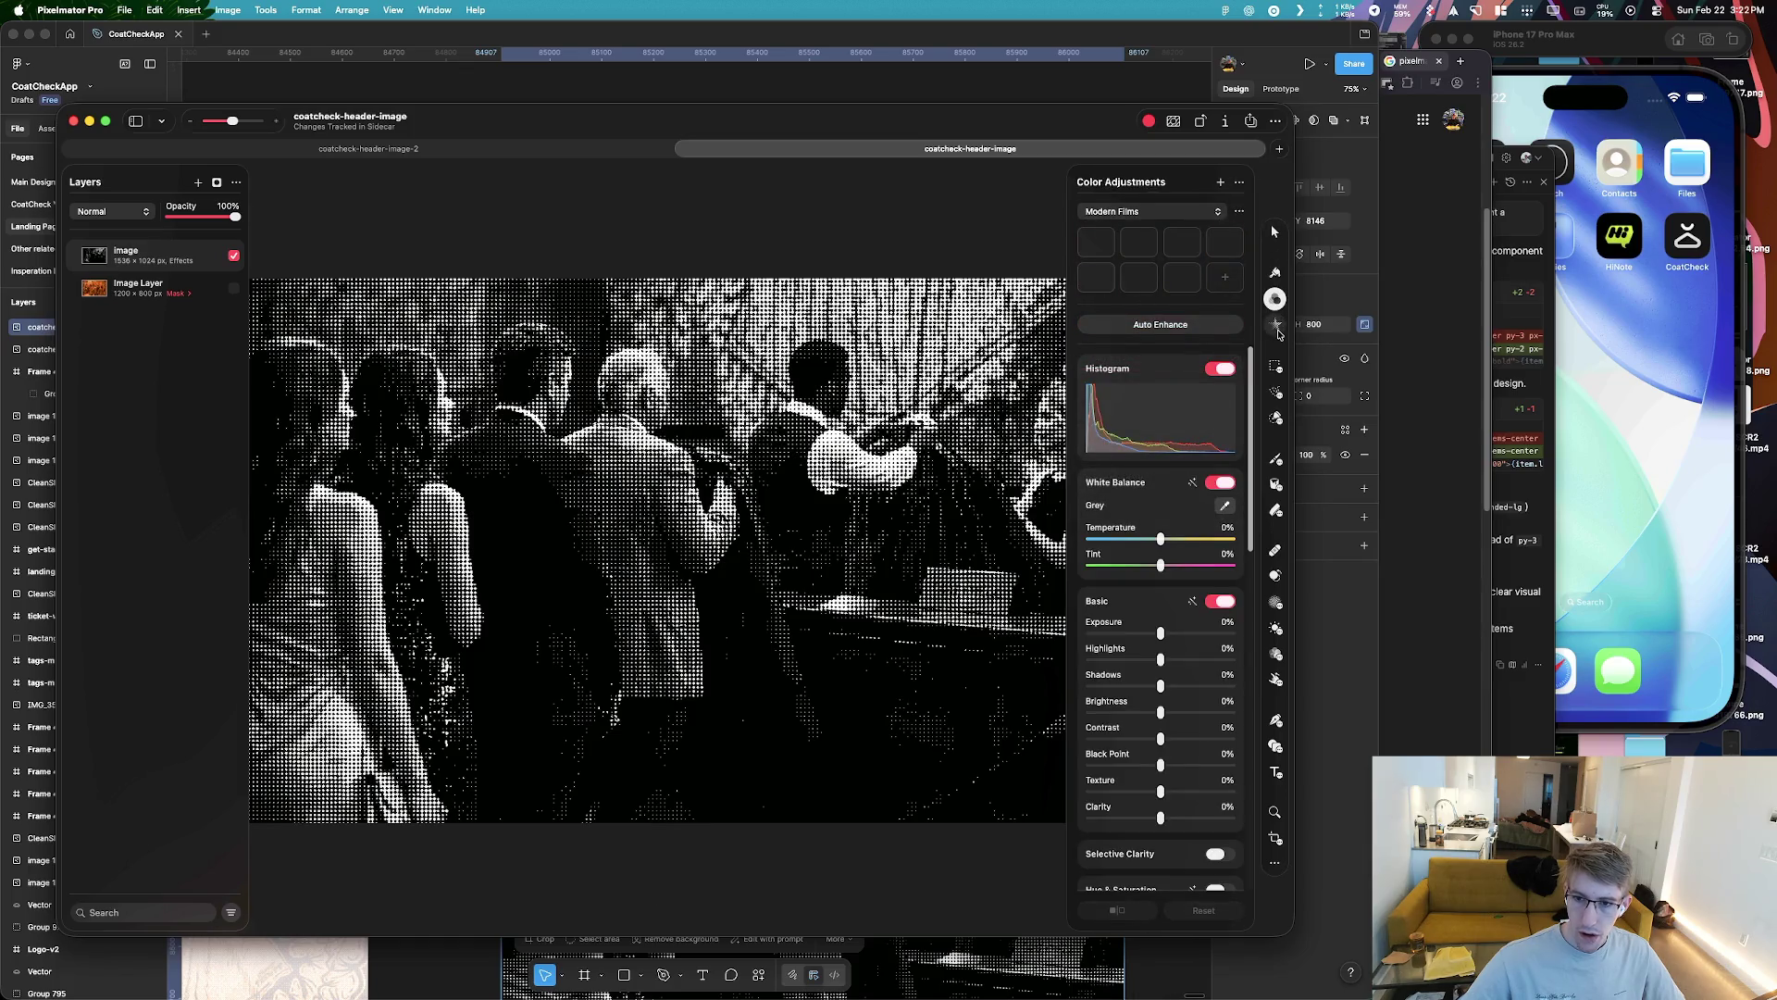
{"action": "left_click", "coordinate": [1276, 324]}
{"action": "left_click", "coordinate": [1275, 299]}
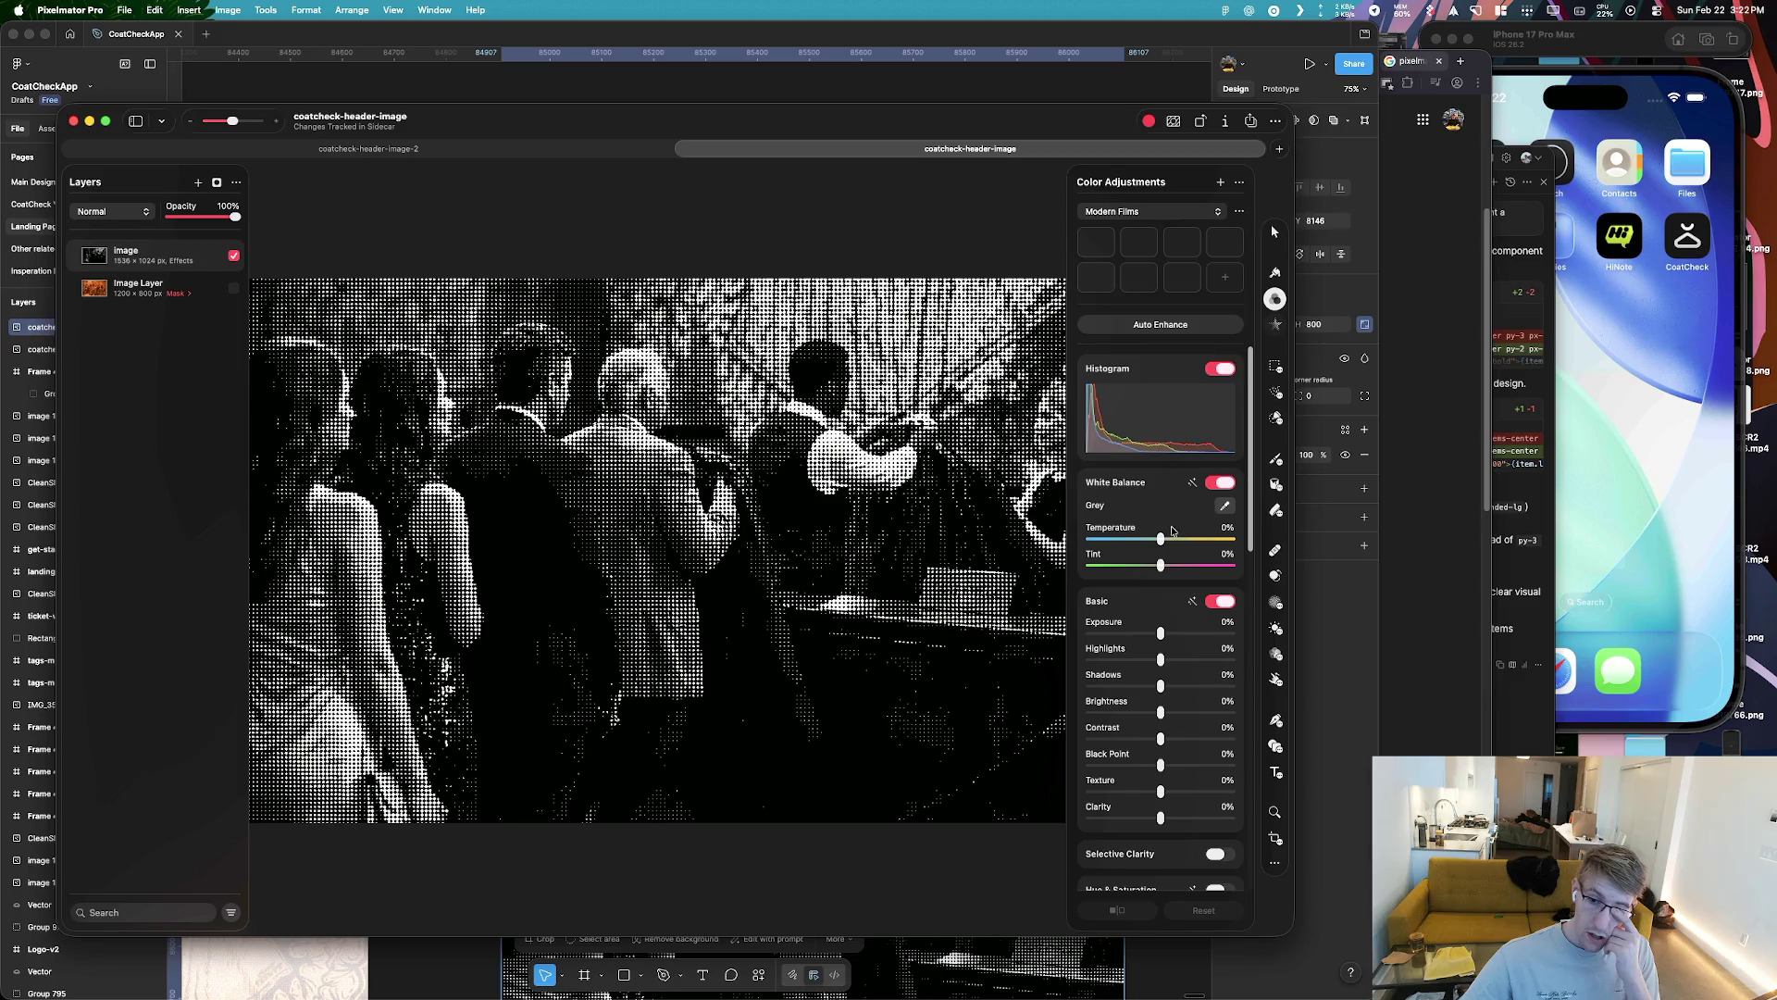
{"action": "left_click_drag", "start_coordinate": [1160, 541], "coordinate": [1184, 542]}
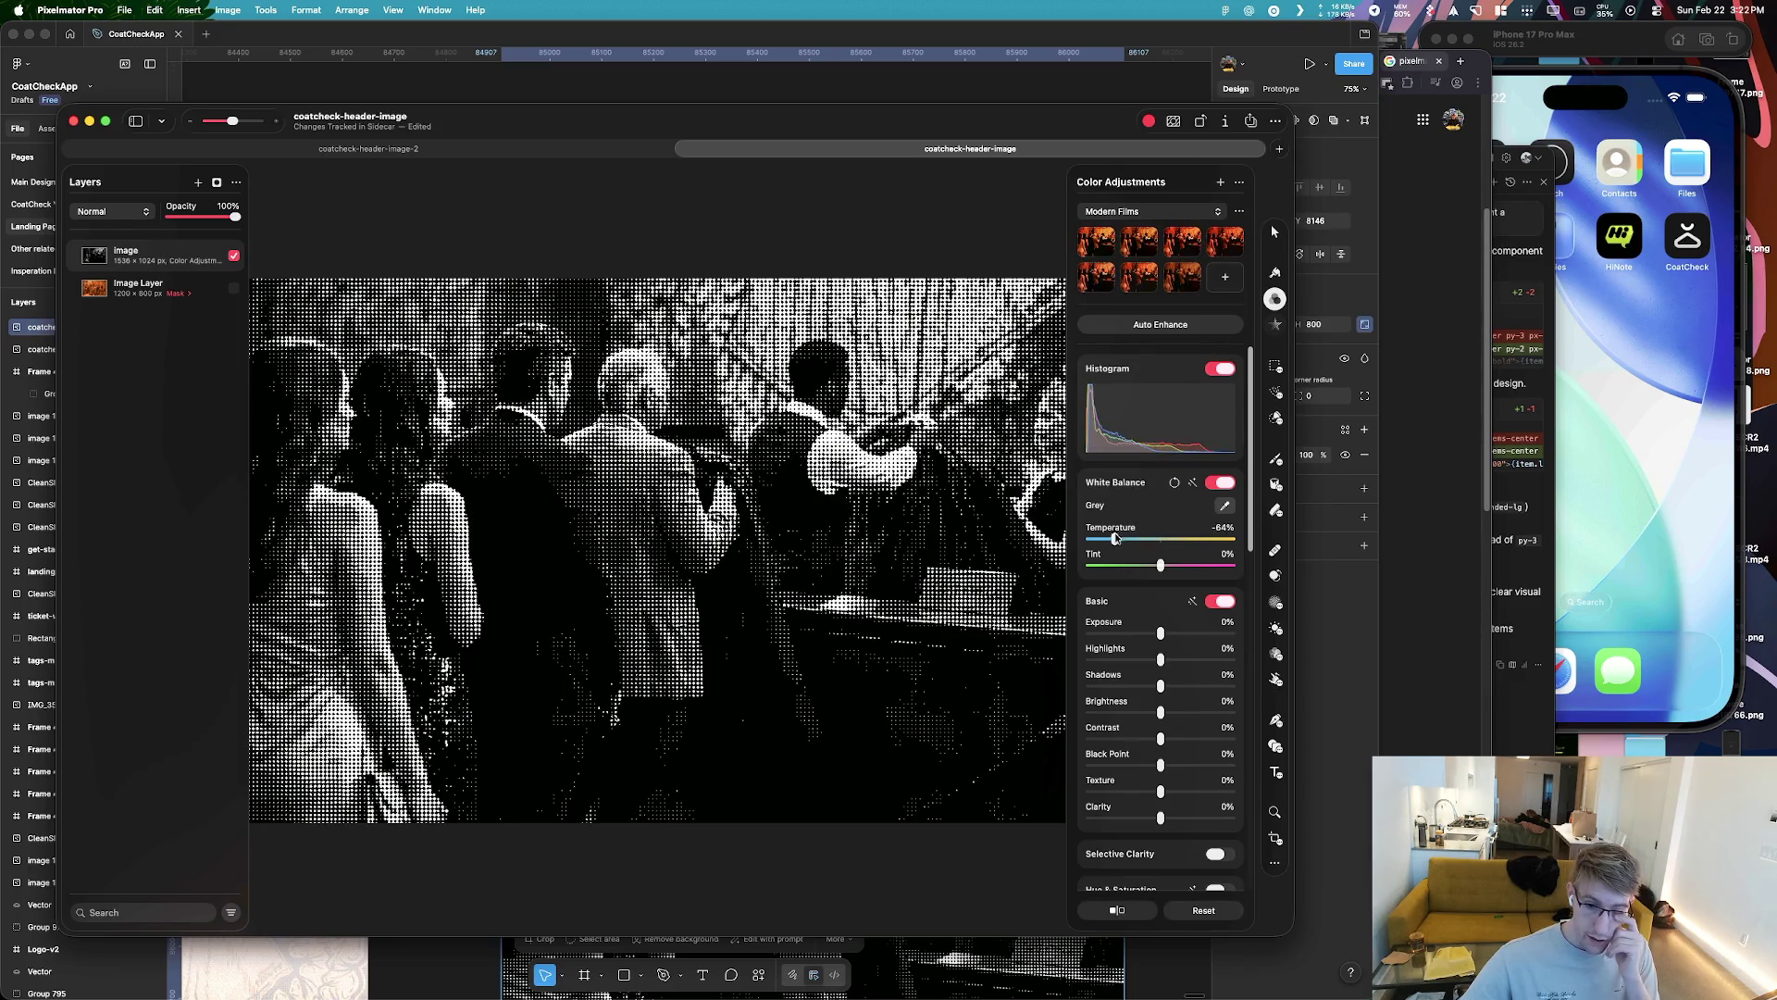
{"action": "left_click_drag", "start_coordinate": [1116, 538], "coordinate": [1161, 538]}
Try a brighter Exposure, then reset it to 0%
{"action": "scroll", "coordinate": [1144, 561], "scroll_direction": "down", "scroll_amount": 1}
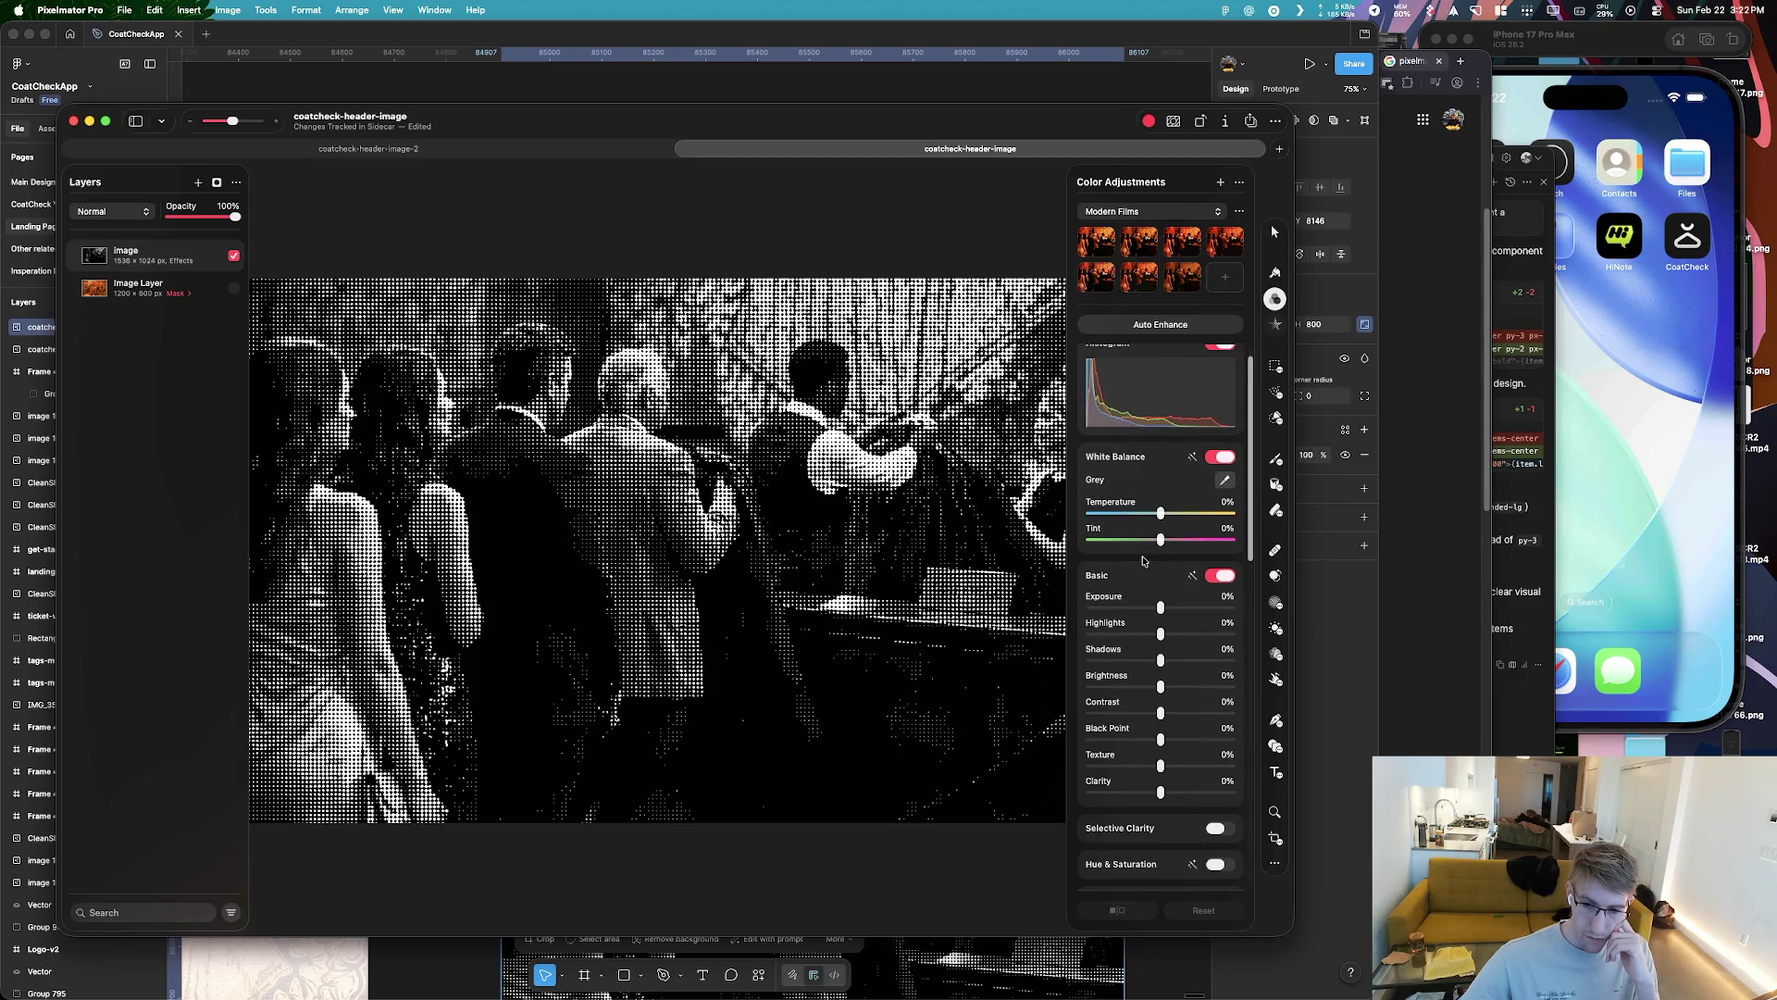
{"action": "left_click_drag", "start_coordinate": [1153, 605], "coordinate": [1188, 609]}
{"action": "scroll", "coordinate": [1178, 634], "scroll_direction": "down", "scroll_amount": 3}
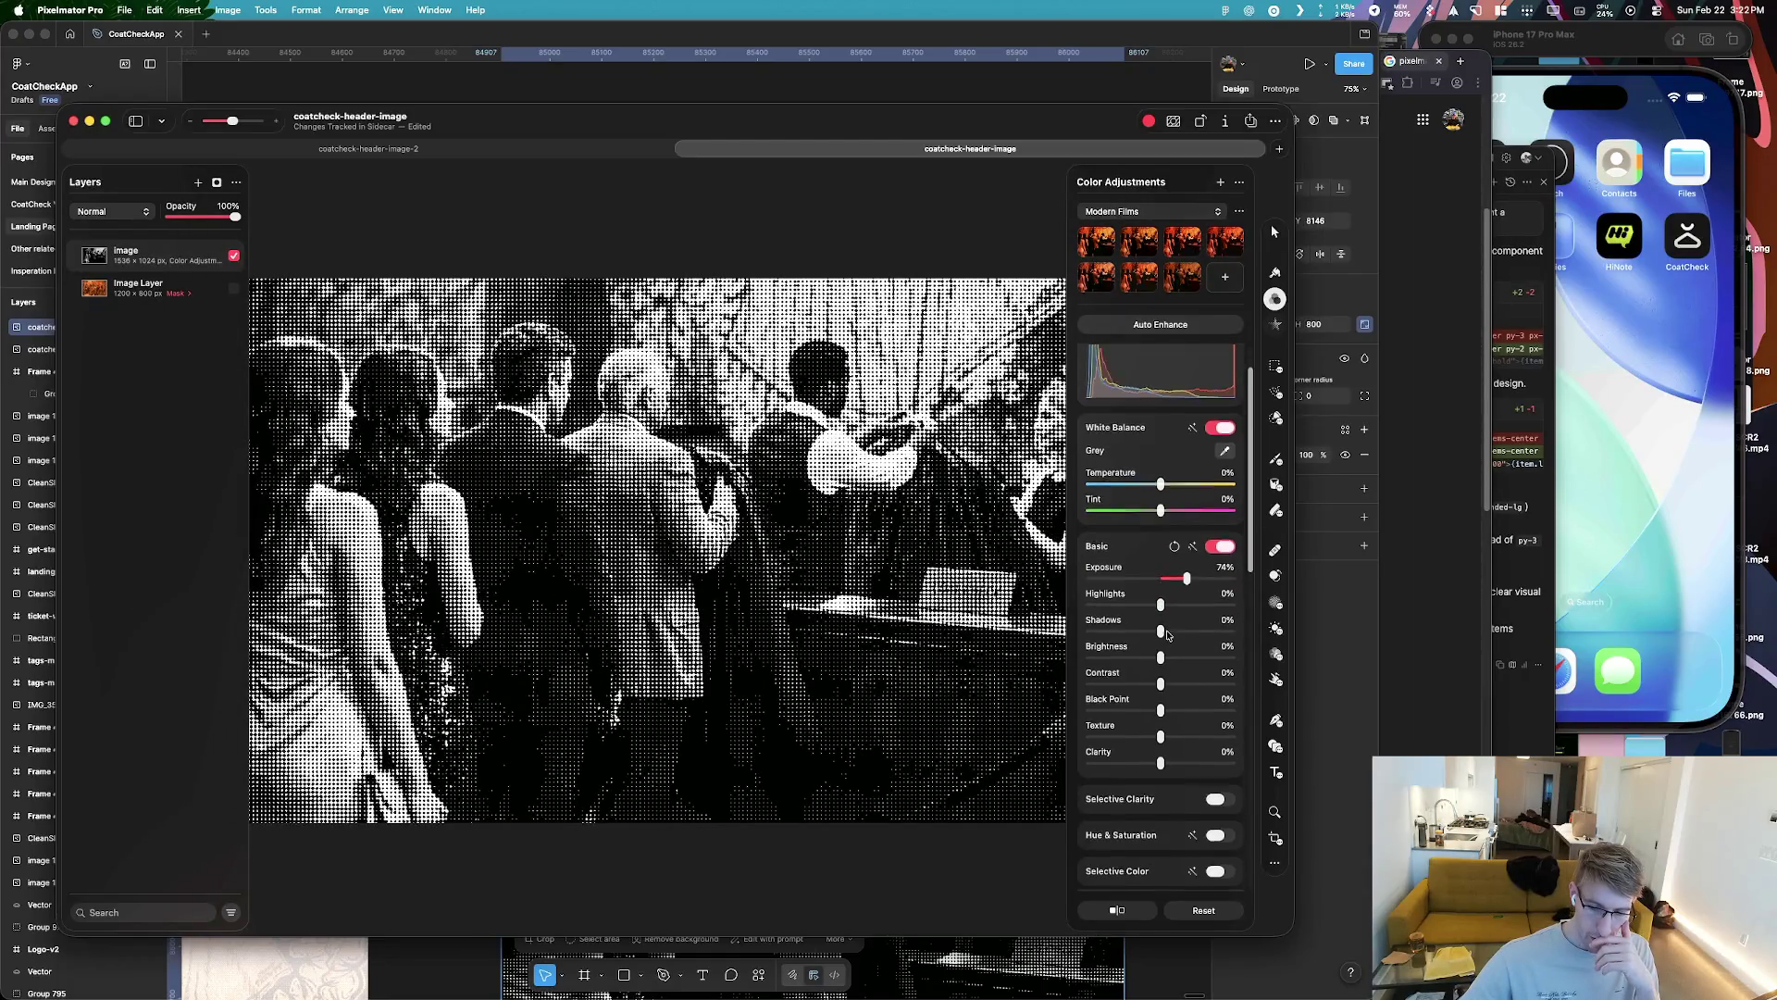
{"action": "scroll", "coordinate": [1177, 634], "scroll_direction": "down", "scroll_amount": 4}
{"action": "scroll", "coordinate": [1179, 639], "scroll_direction": "down", "scroll_amount": 4}
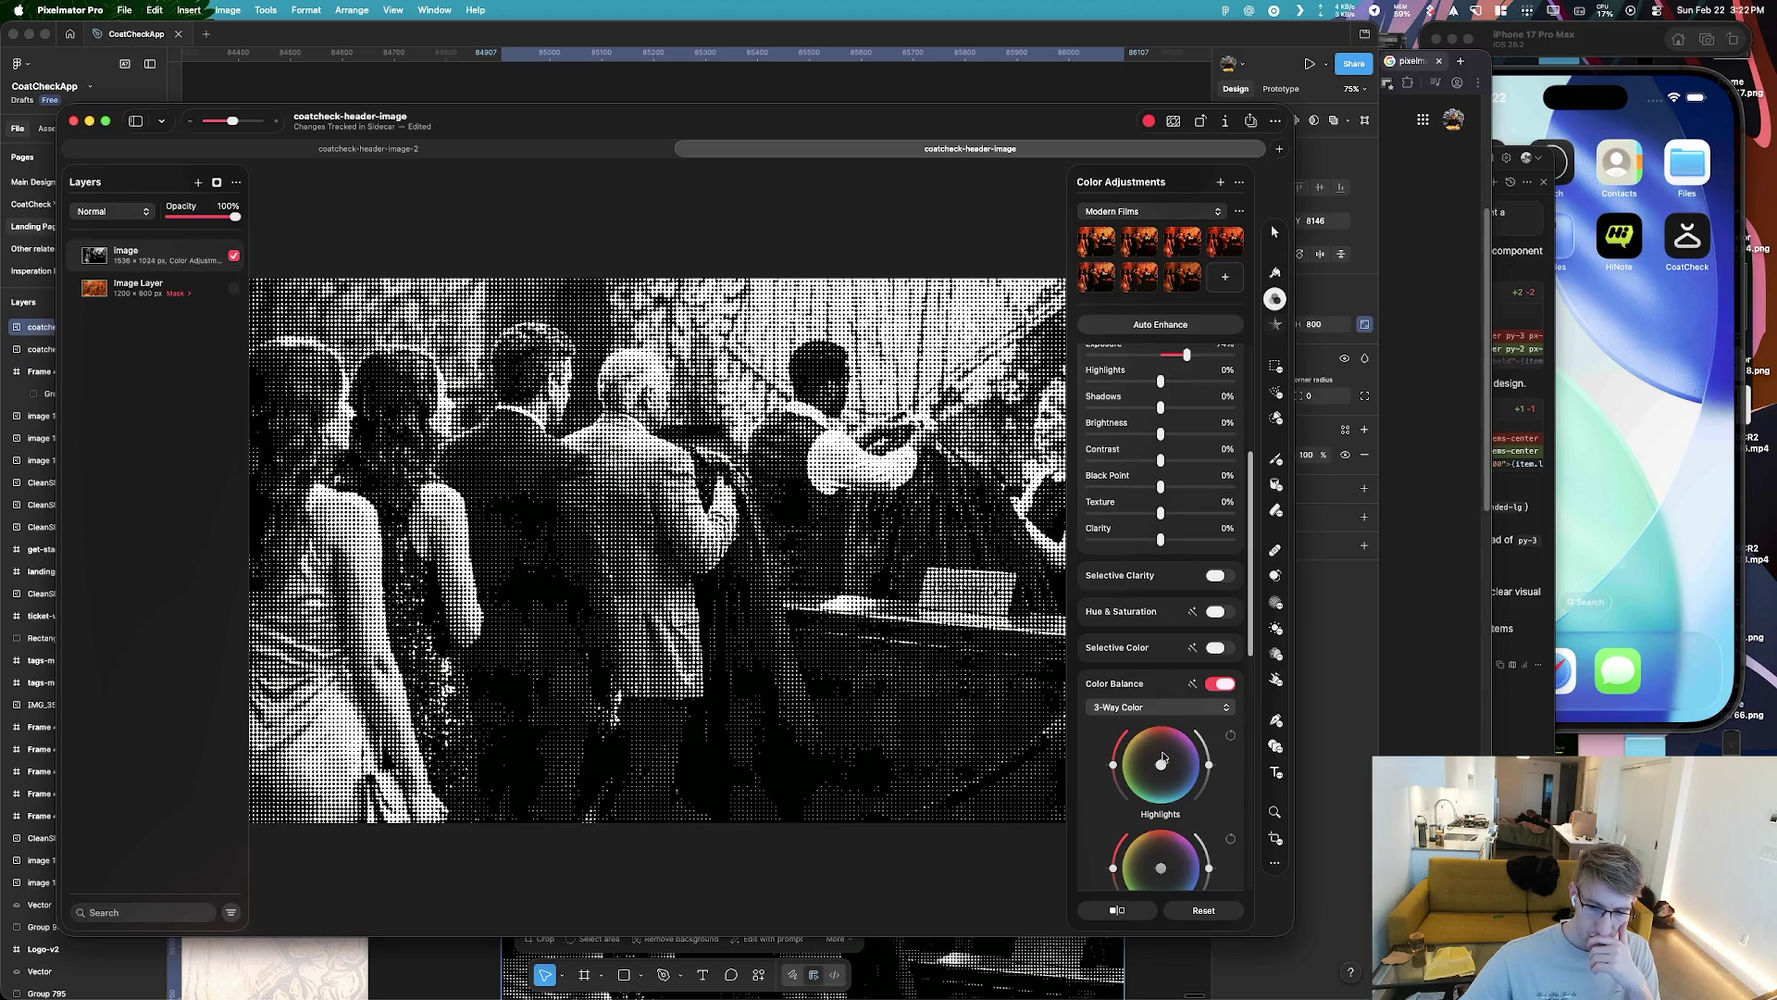
{"action": "scroll", "coordinate": [1177, 648], "scroll_direction": "up", "scroll_amount": 5}
{"action": "double_click", "coordinate": [1189, 538]}
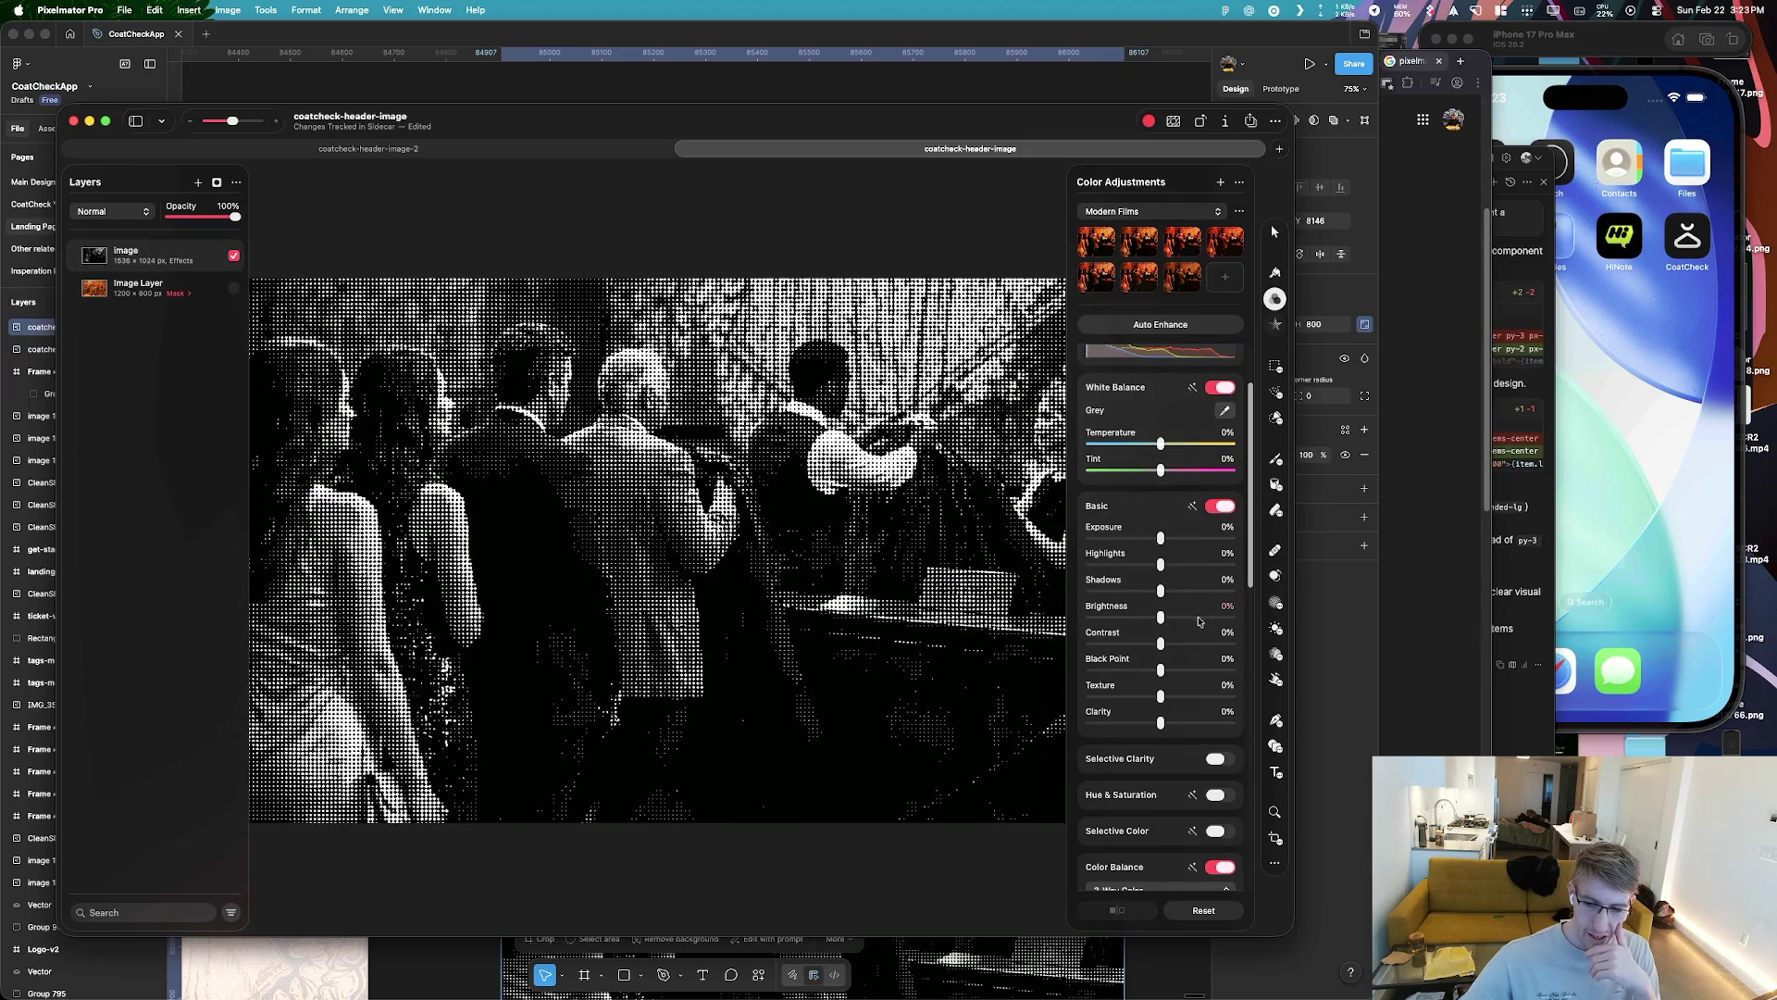
{"action": "scroll", "coordinate": [1198, 615], "scroll_direction": "down", "scroll_amount": 12}
{"action": "scroll", "coordinate": [1191, 594], "scroll_direction": "up", "scroll_amount": 10}
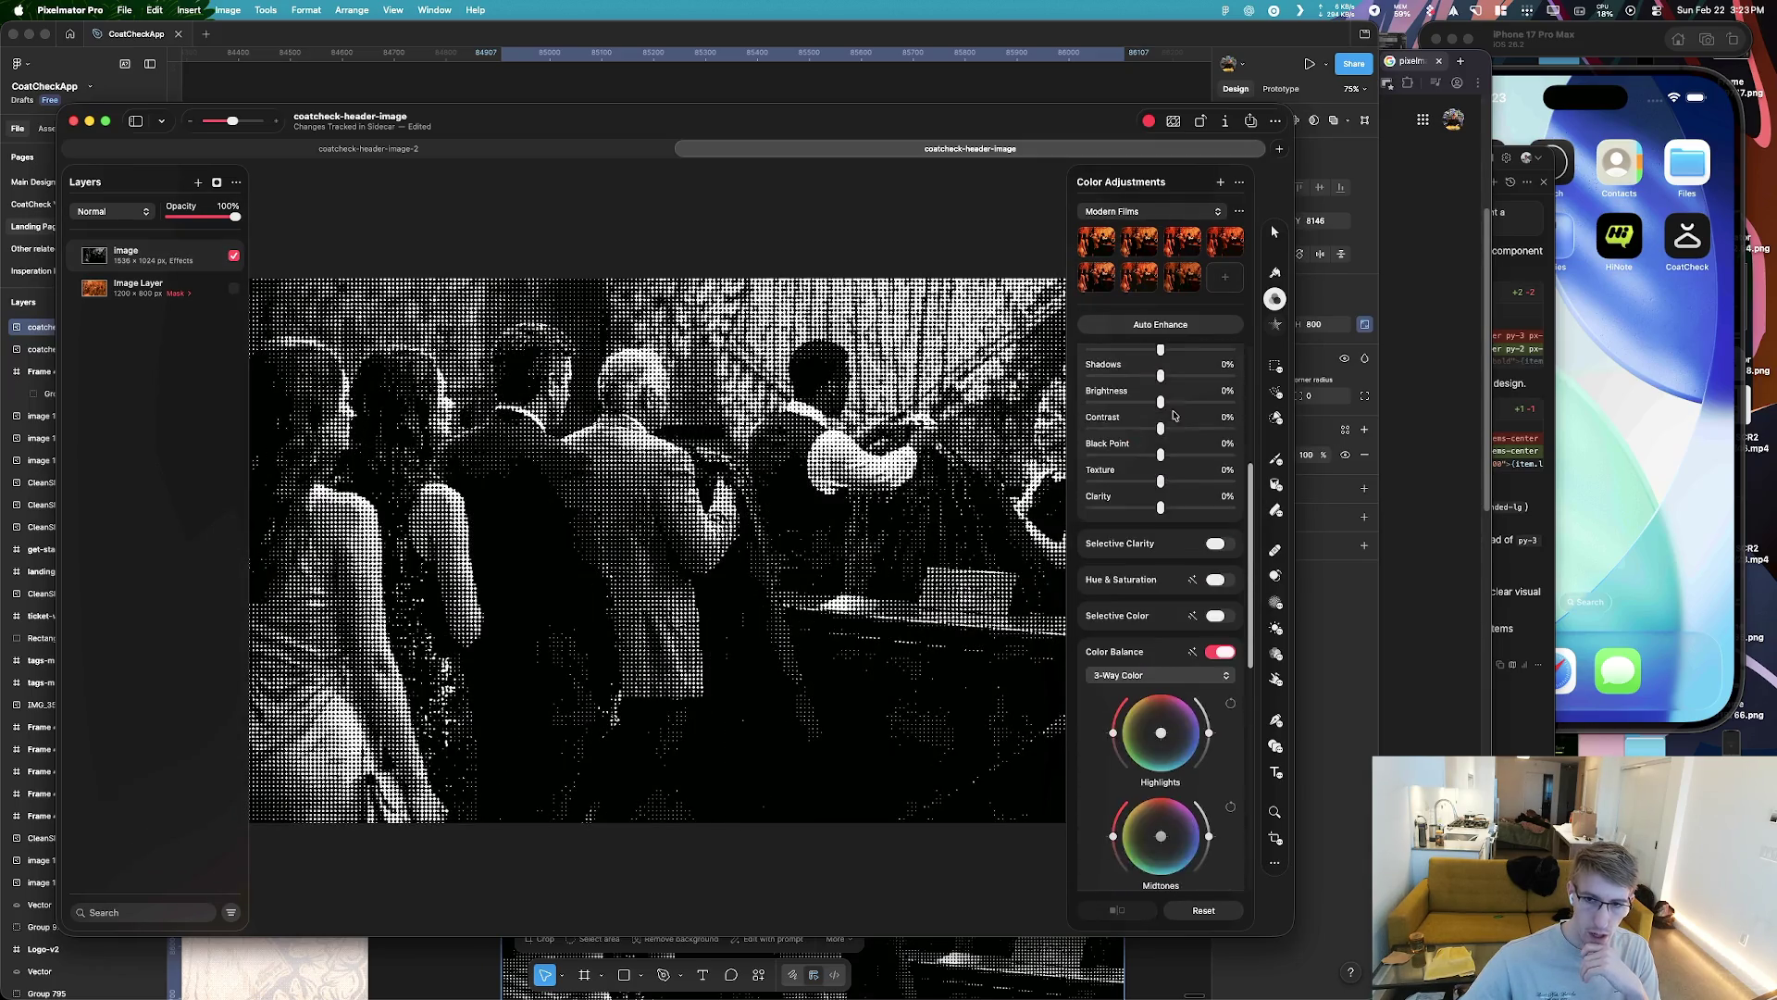
{"action": "left_click", "coordinate": [1276, 325]}
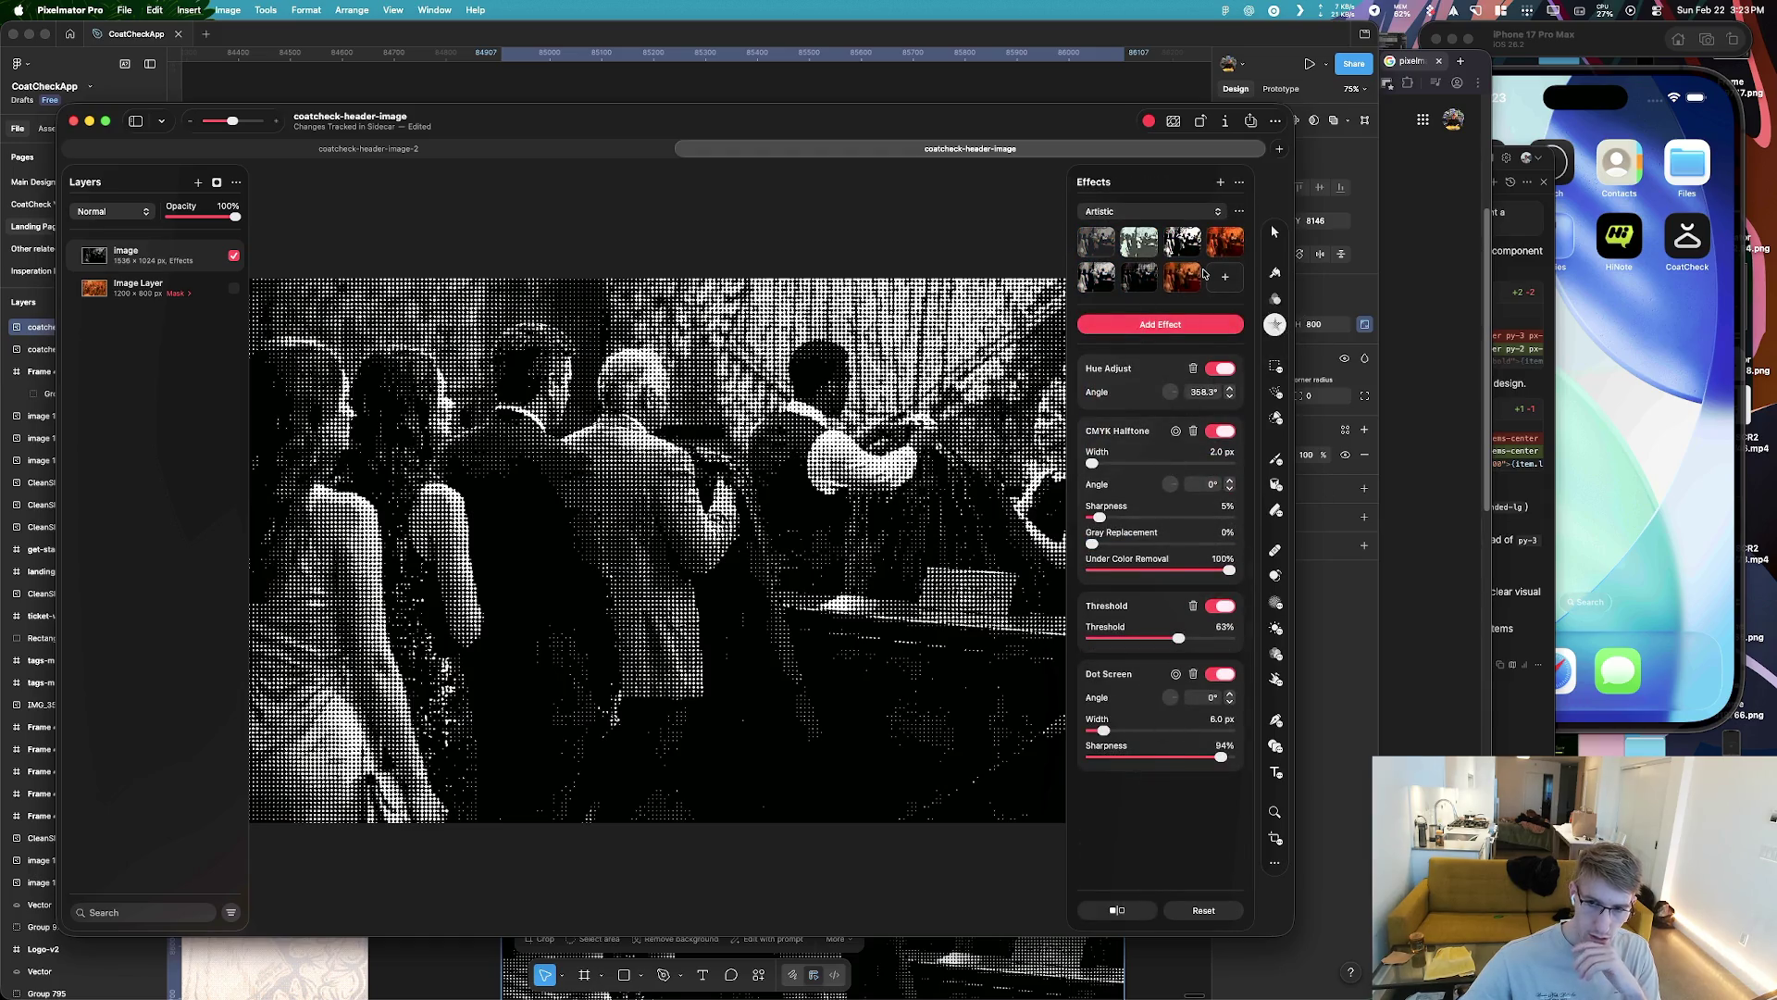
Apply the pixelated orange Artistic preset in both documents, undoing and redoing to compare
{"action": "key", "text": "ctrl+shift+Tab"}
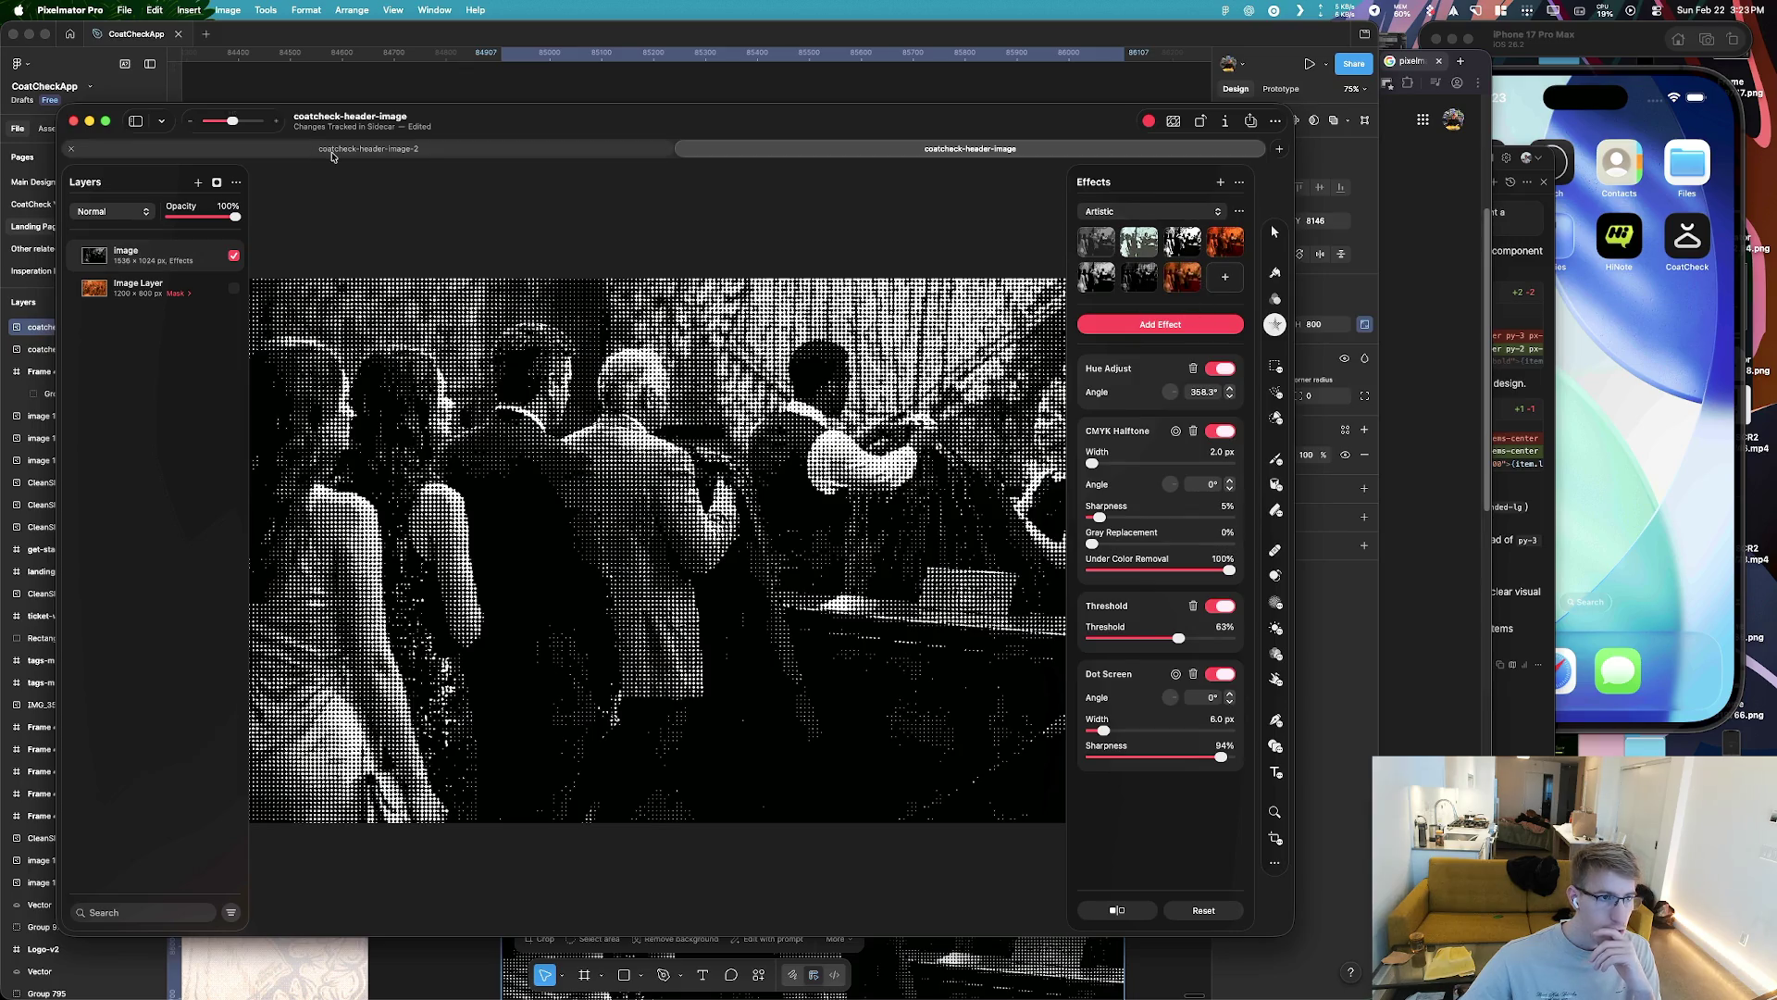
{"action": "left_click", "coordinate": [1188, 281]}
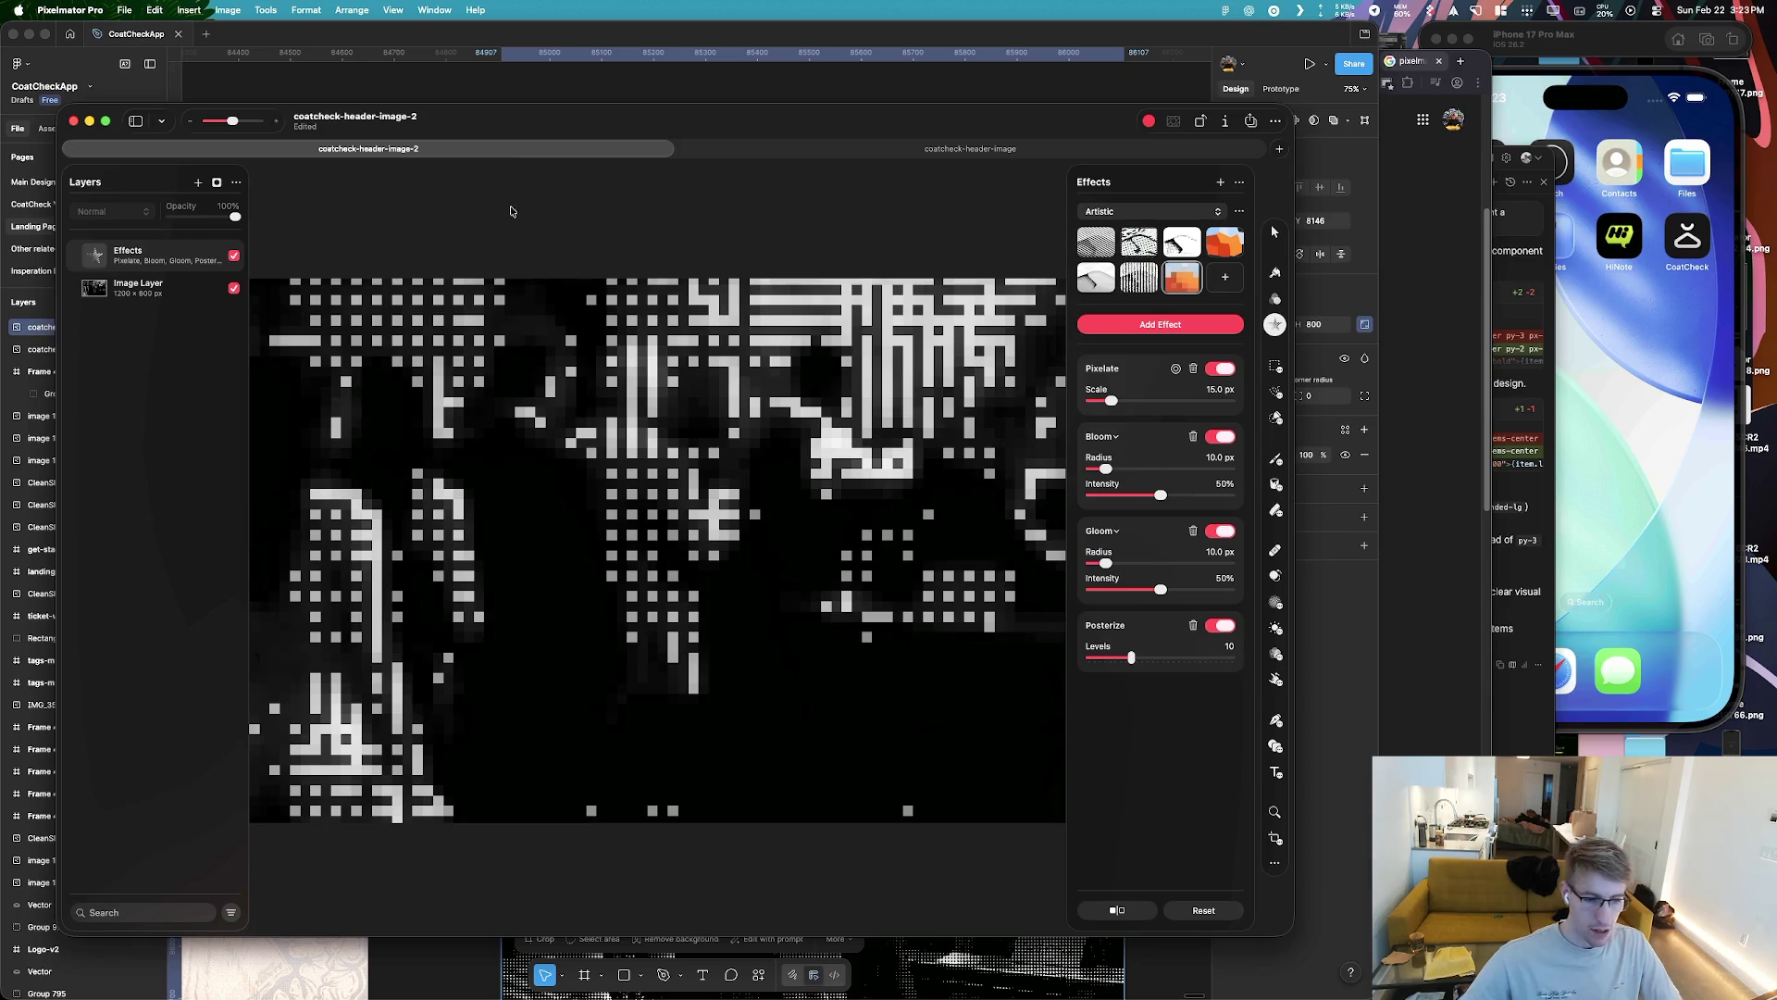
{"action": "key", "text": "ctrl+Tab"}
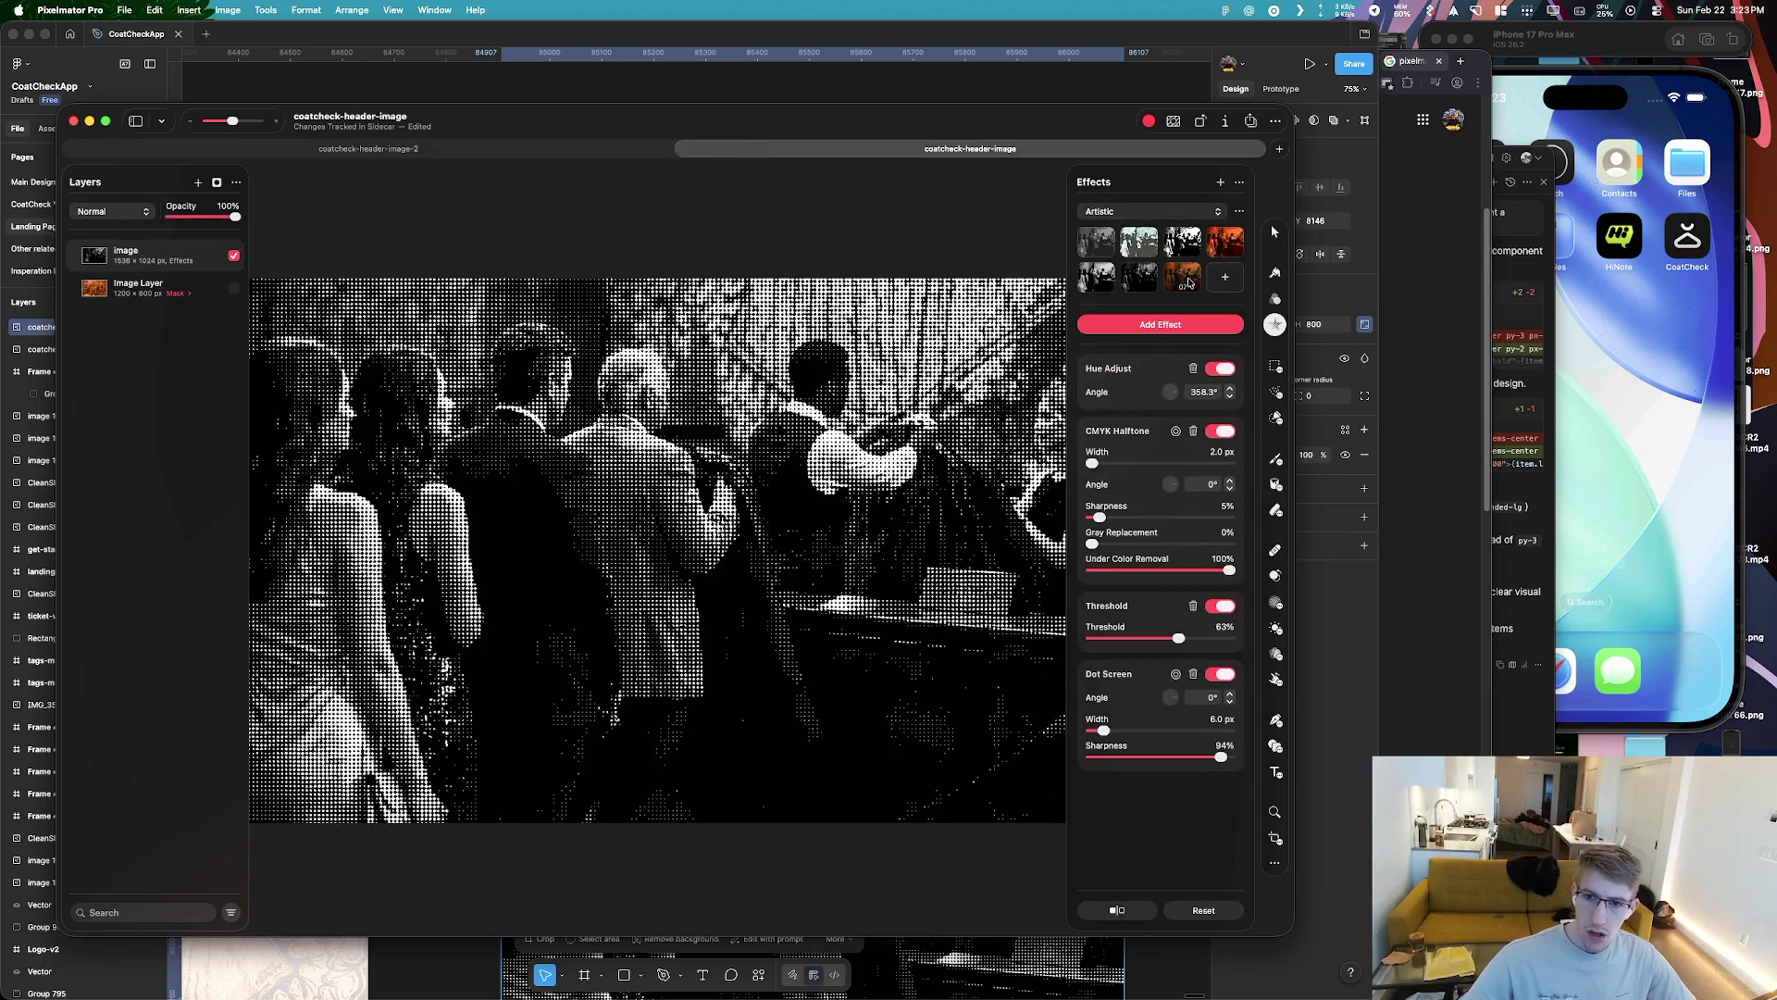
{"action": "left_click", "coordinate": [1182, 278]}
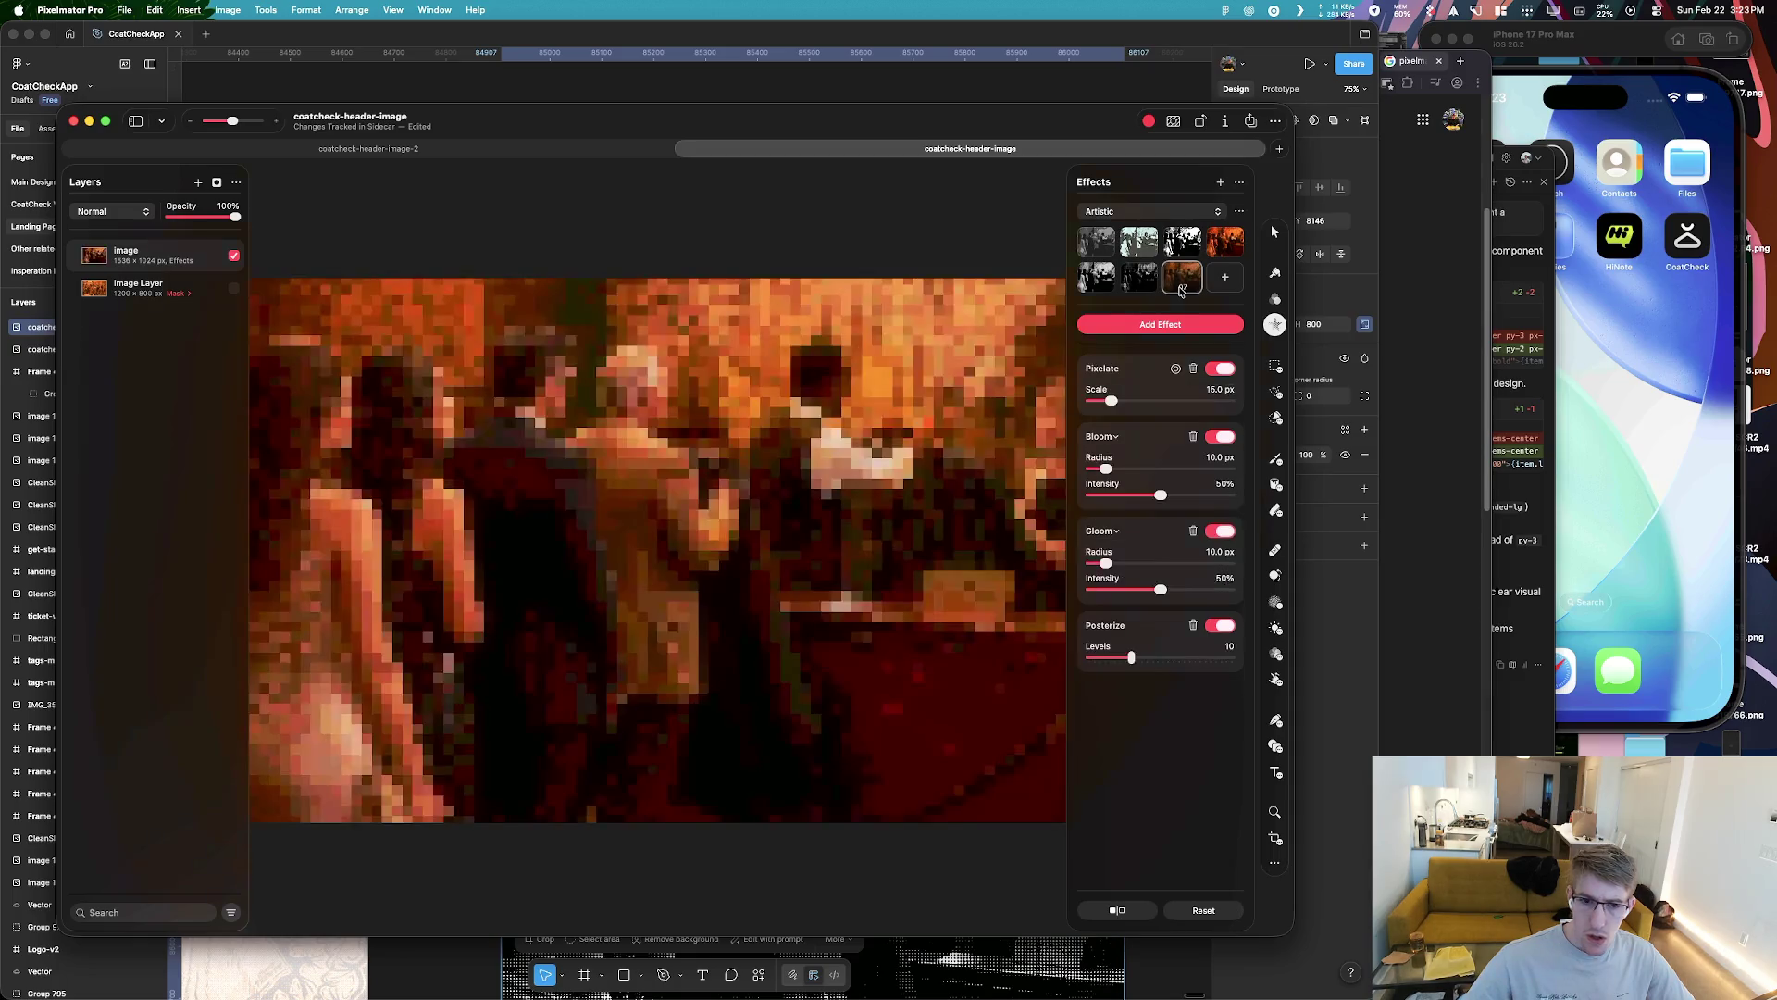
{"action": "key", "text": "super+z"}
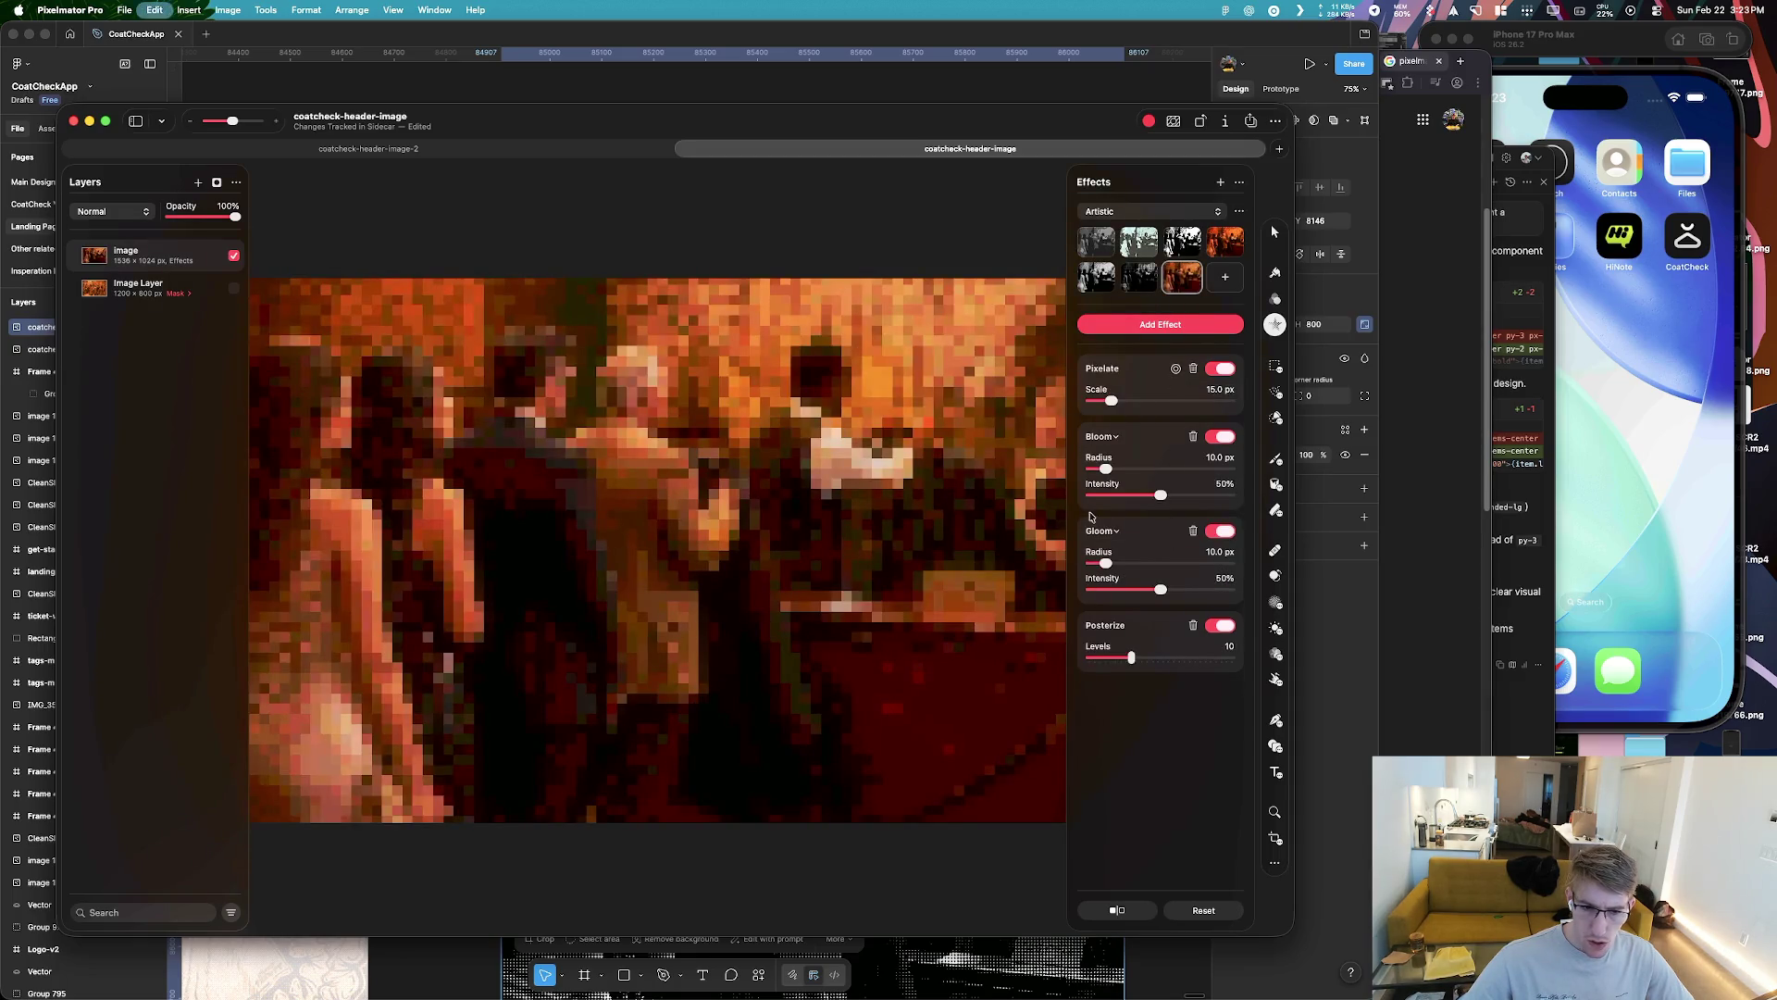
{"action": "key", "text": "super+shift+z"}
Adjust the Pixelate scale finer and back, then undo the preset changes
{"action": "left_click_drag", "start_coordinate": [1111, 401], "coordinate": [1097, 404]}
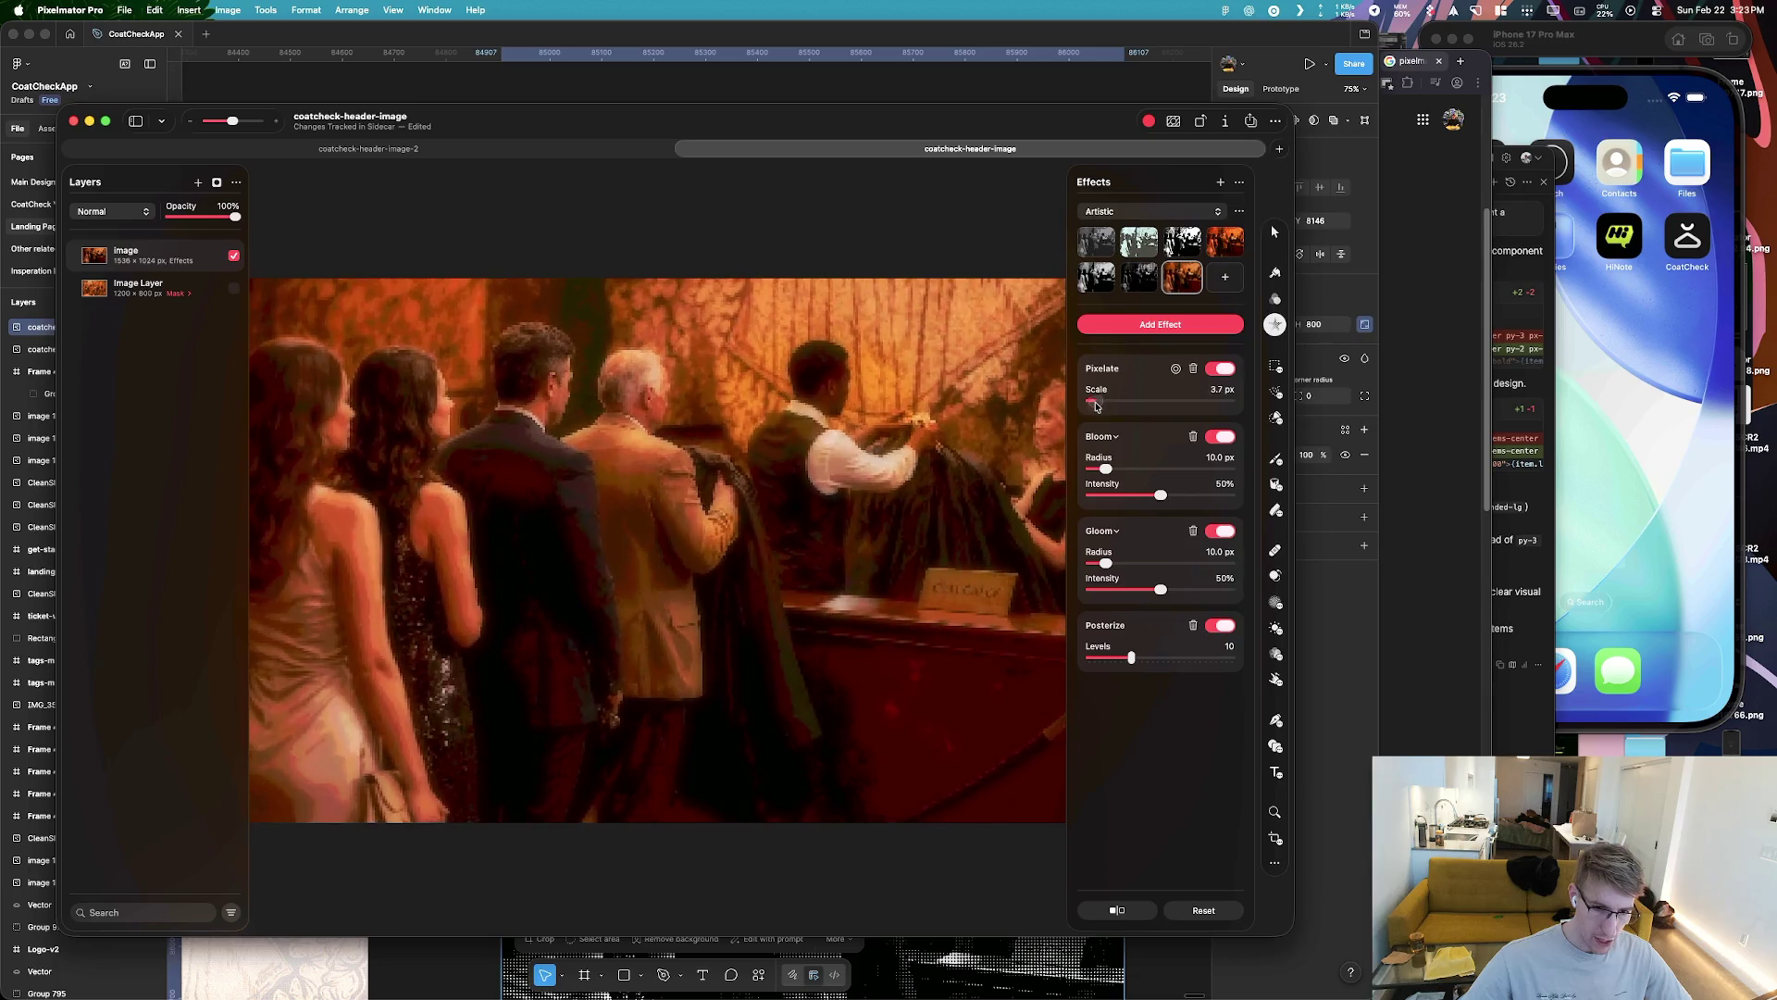
{"action": "left_click_drag", "start_coordinate": [1097, 405], "coordinate": [1100, 401]}
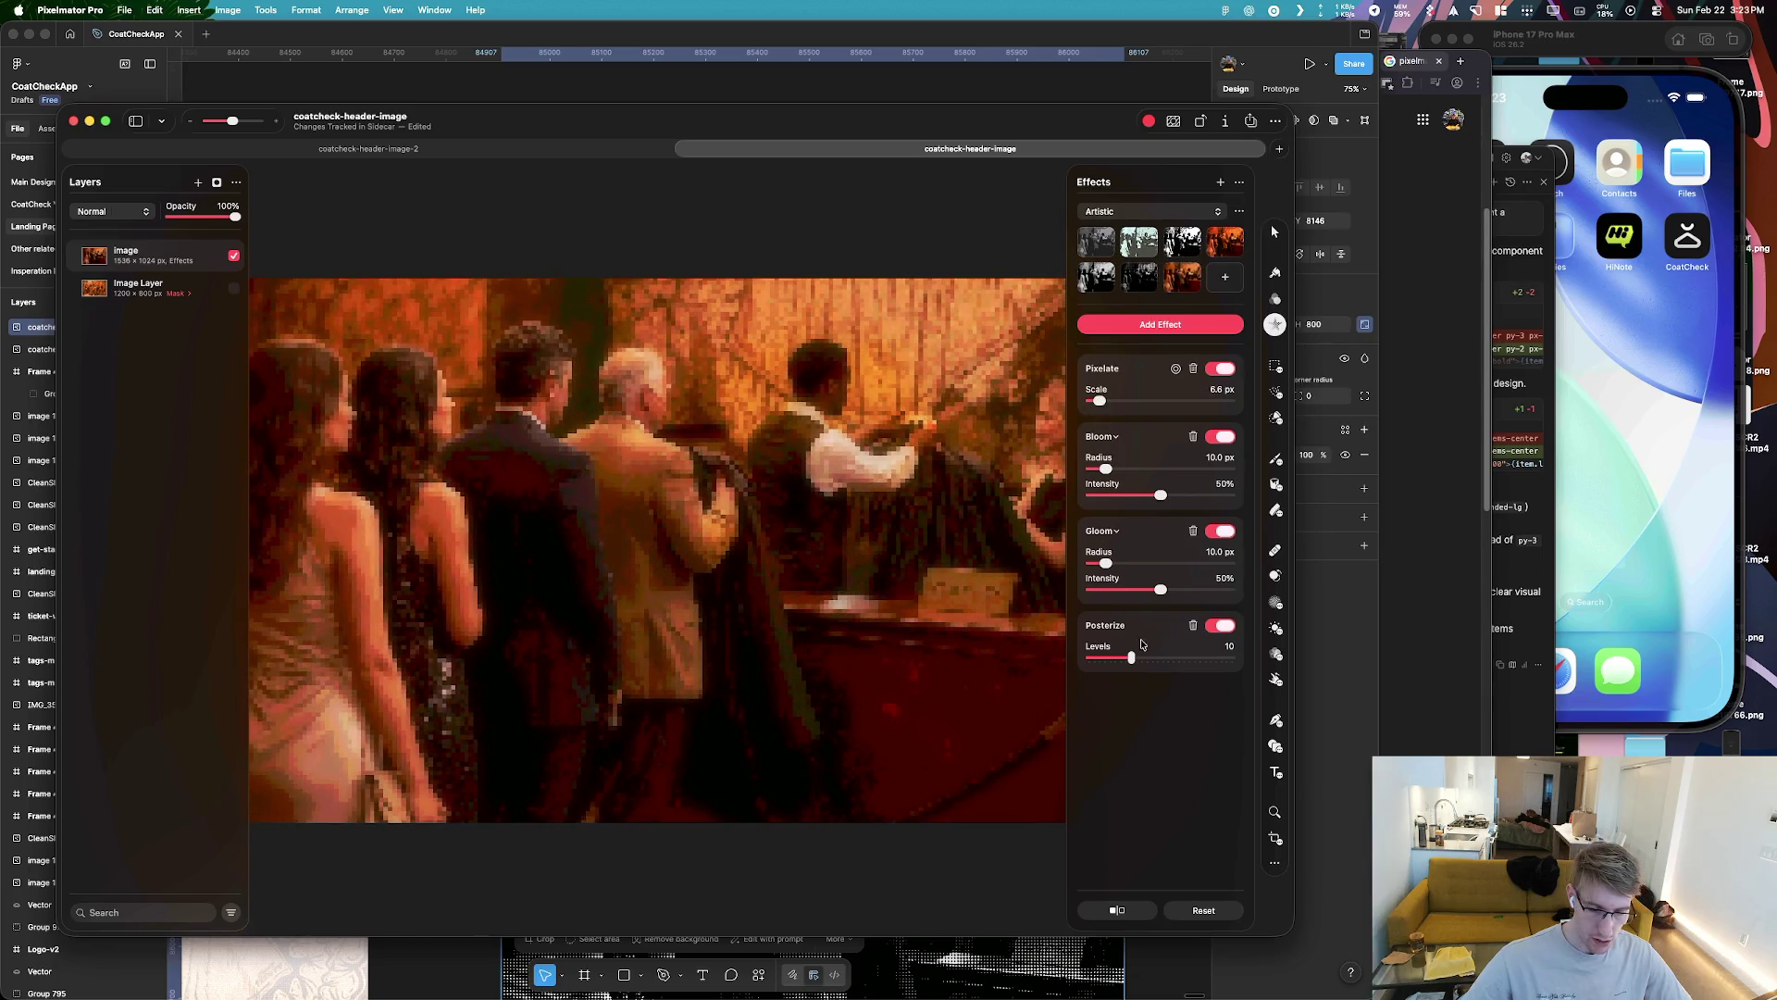
{"action": "key", "text": "super+z"}
{"action": "key", "text": "super+z"}
{"action": "key", "text": "super+shift+z"}
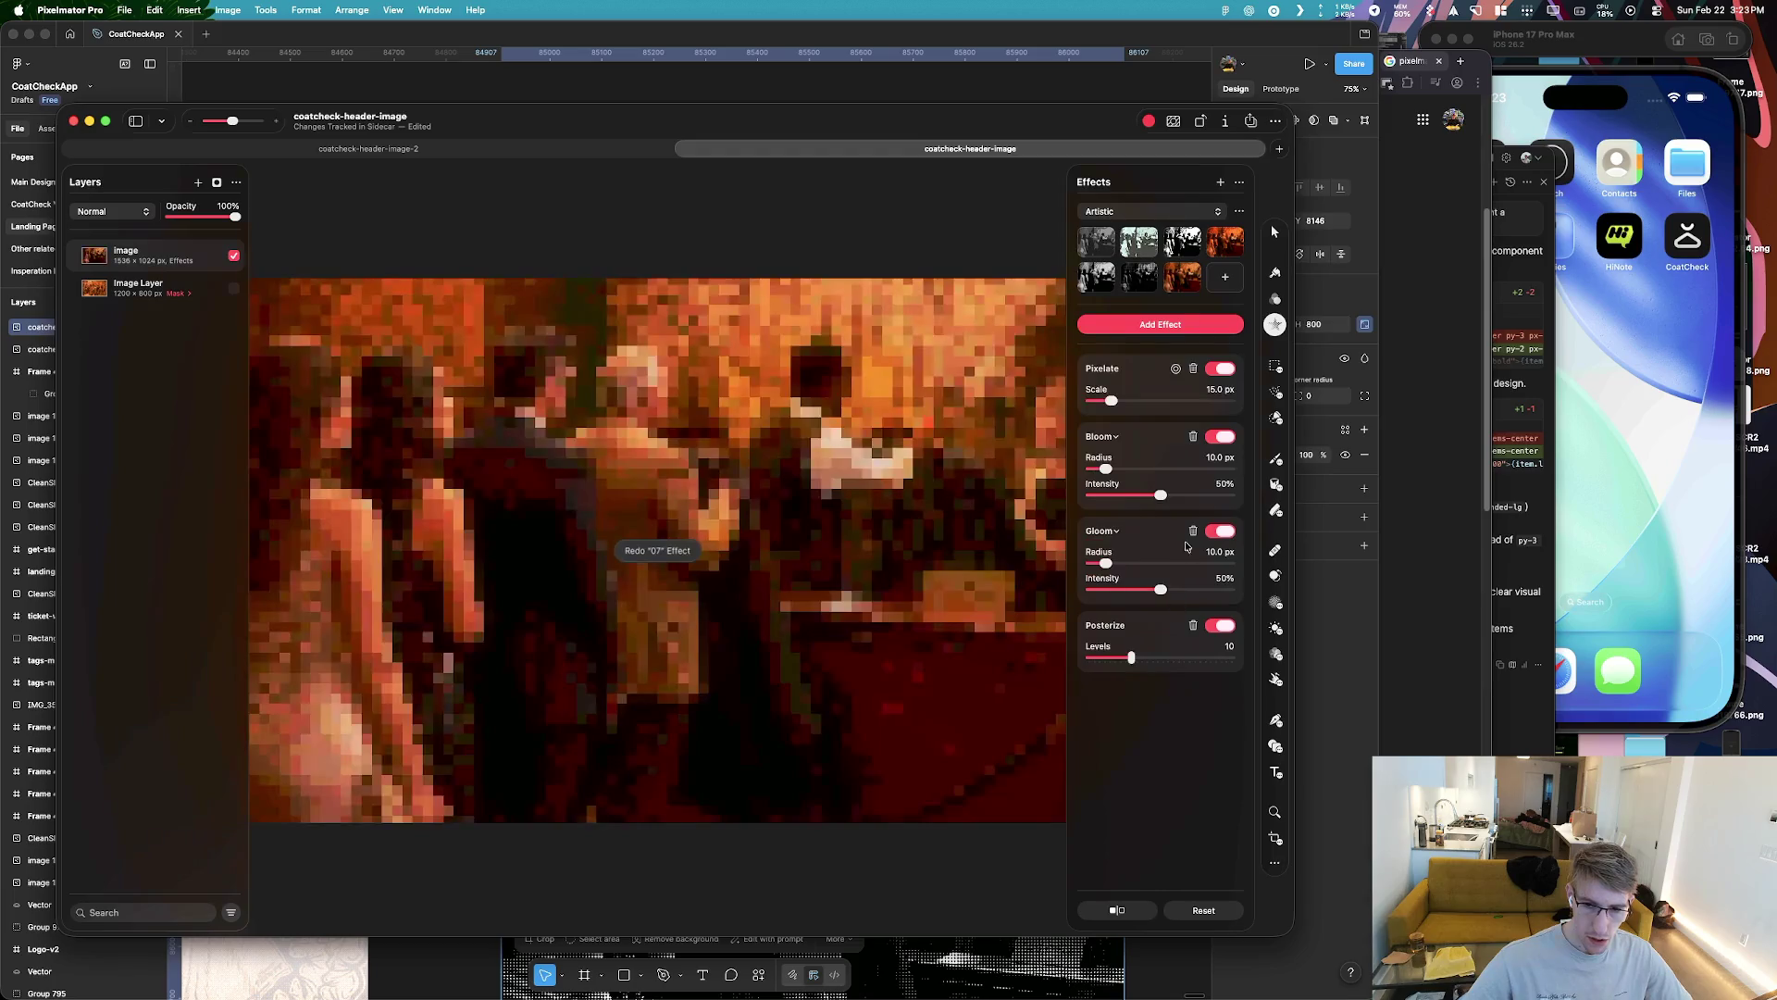
{"action": "key", "text": "super+z"}
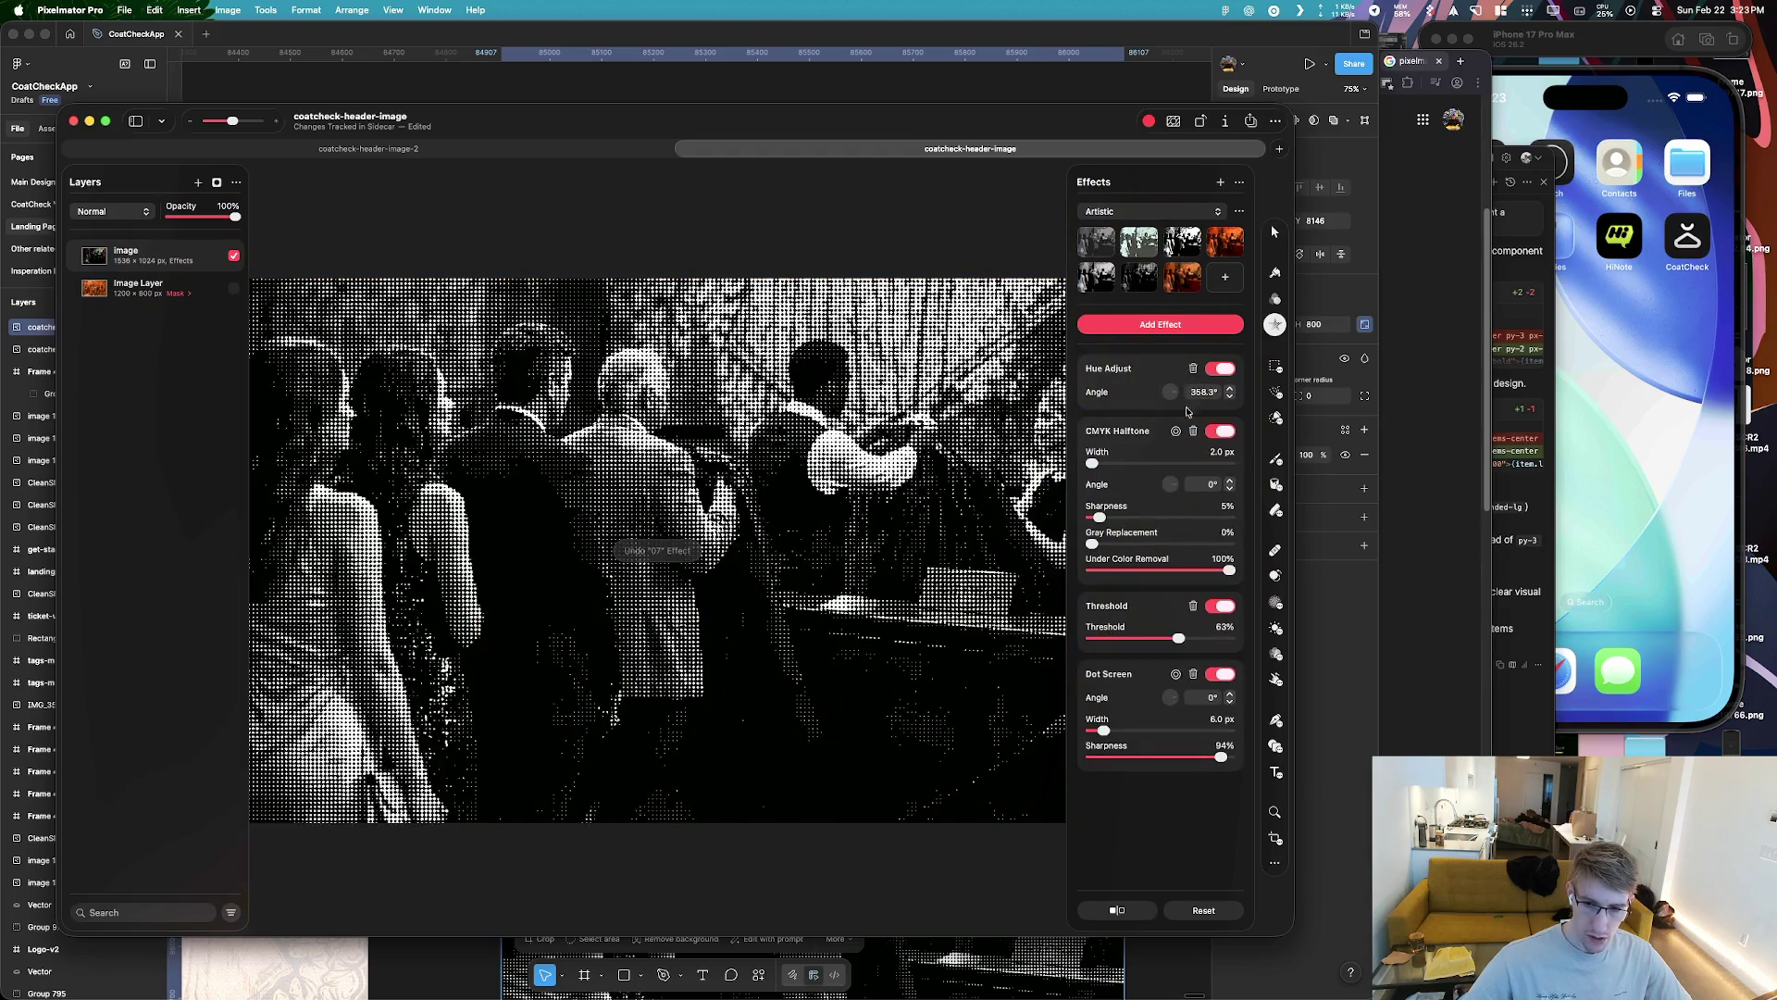
Raise CMYK Halftone gray replacement, set under color removal to 0%, and reorder it around Threshold
{"action": "mouse_move", "coordinate": [1099, 545]}
{"action": "left_mouse_down"}
{"action": "mouse_move", "coordinate": [1206, 551]}
{"action": "mouse_move", "coordinate": [1073, 552]}
{"action": "left_mouse_up"}
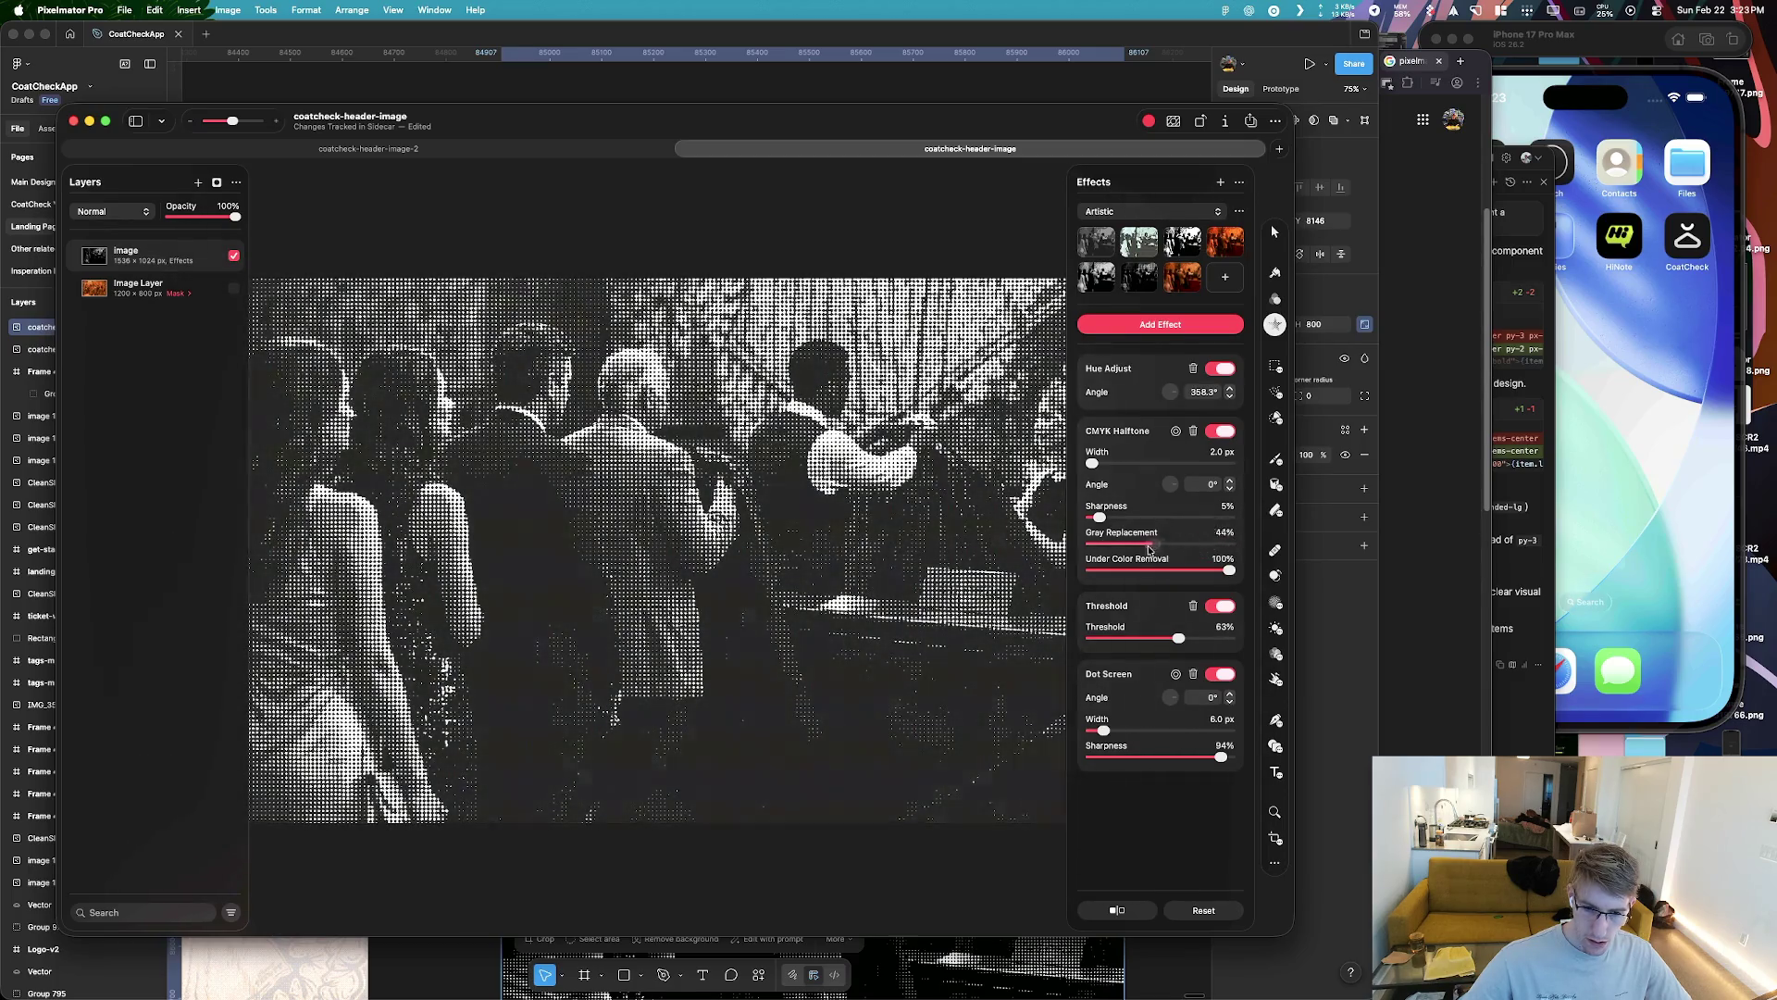
{"action": "mouse_move", "coordinate": [1200, 571]}
{"action": "left_mouse_down"}
{"action": "mouse_move", "coordinate": [1085, 571]}
{"action": "mouse_move", "coordinate": [1195, 547]}
{"action": "mouse_move", "coordinate": [1107, 566]}
{"action": "left_mouse_up"}
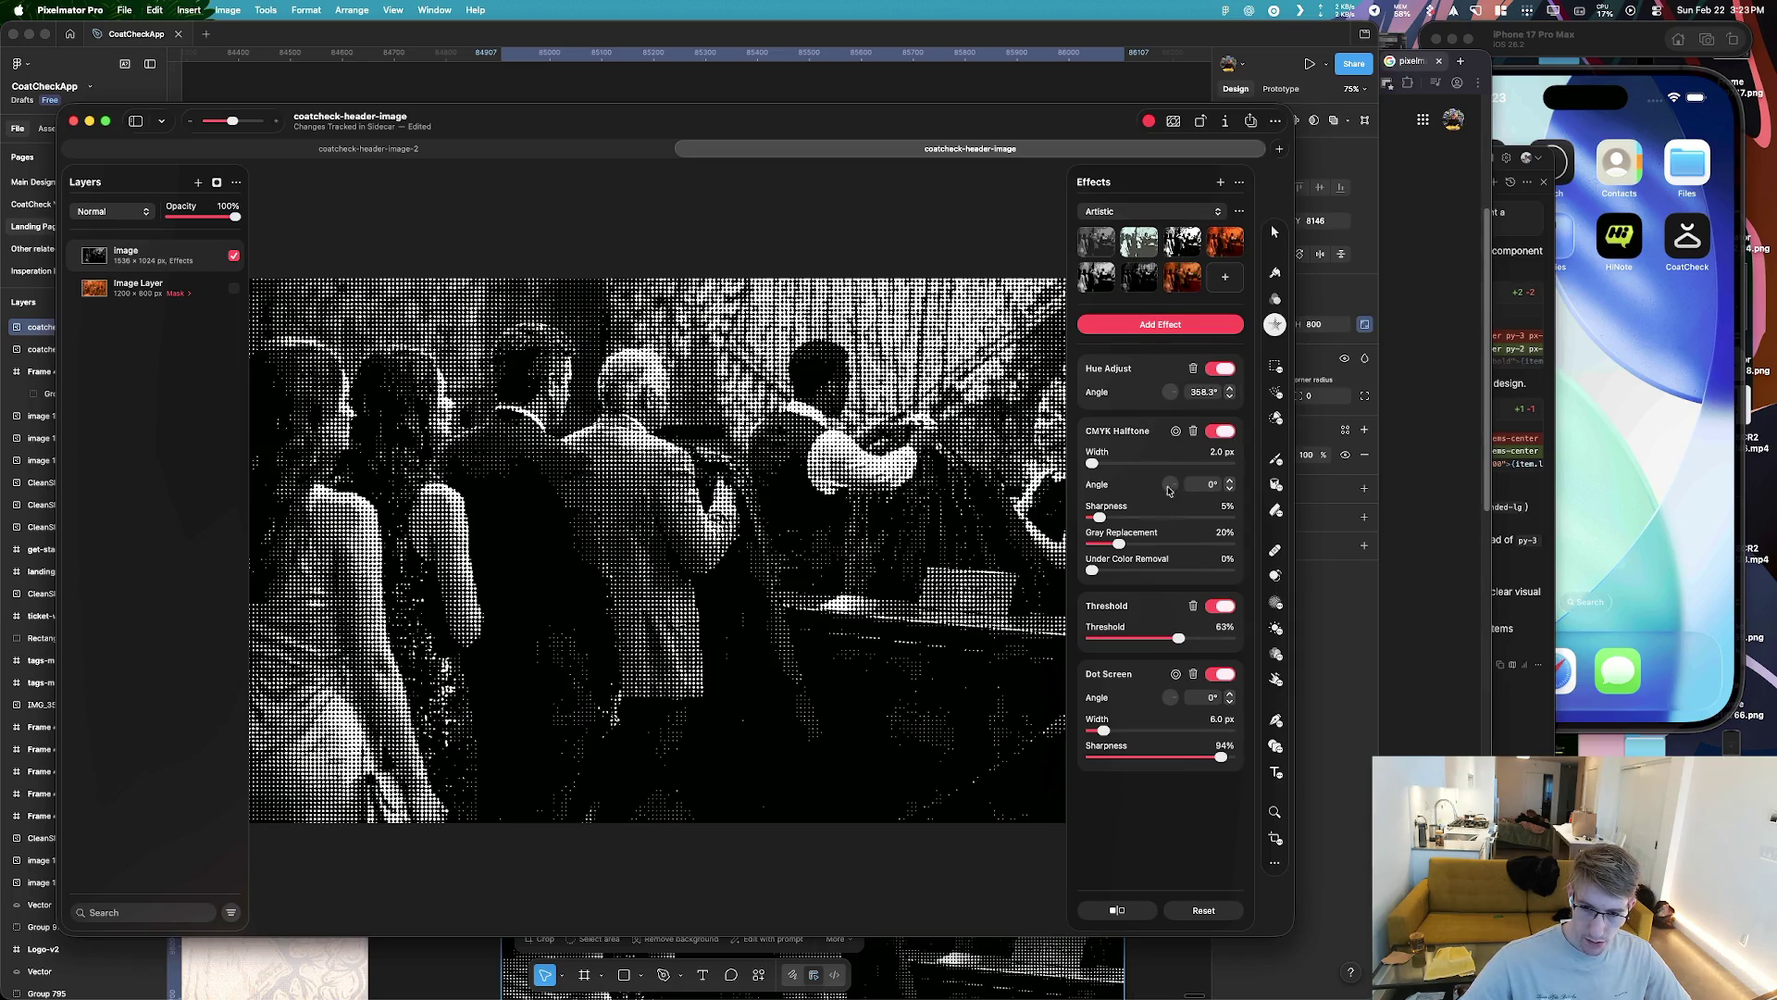
{"action": "mouse_move", "coordinate": [1132, 428]}
{"action": "left_mouse_down"}
{"action": "mouse_move", "coordinate": [1115, 433]}
{"action": "mouse_move", "coordinate": [1098, 621]}
{"action": "mouse_move", "coordinate": [1103, 365]}
{"action": "left_mouse_up"}
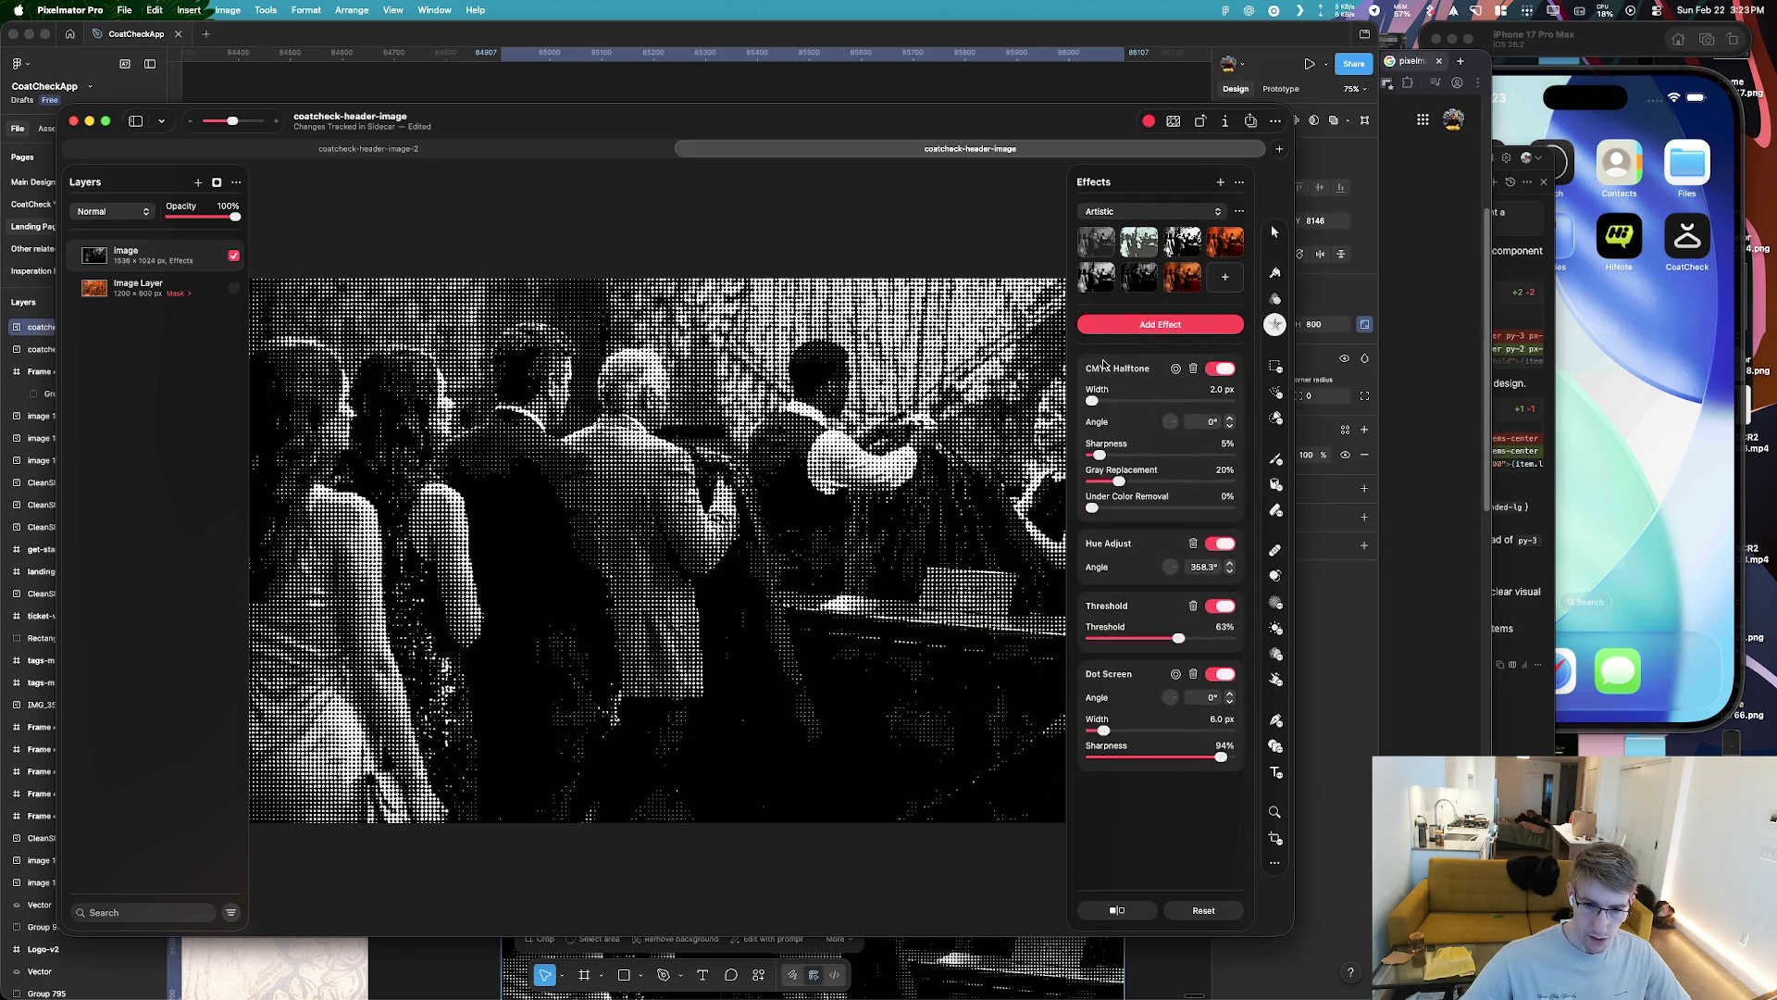
{"action": "left_click_drag", "start_coordinate": [1103, 362], "coordinate": [1114, 514]}
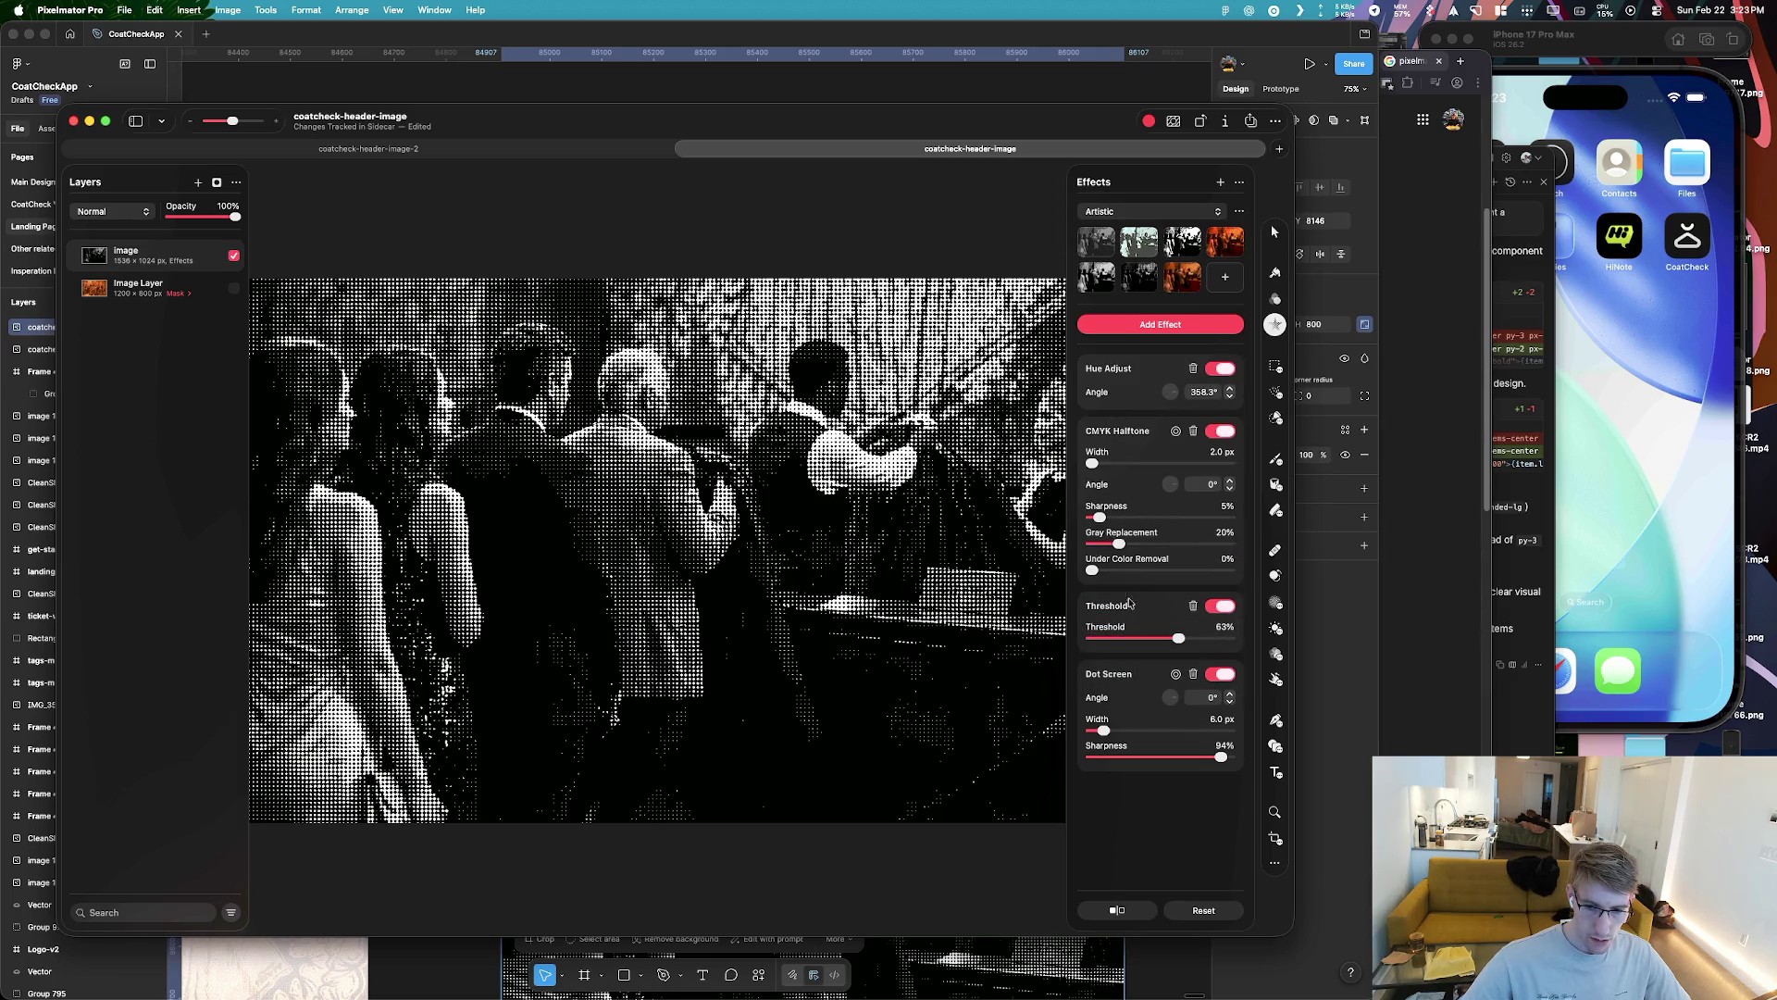
{"action": "left_click_drag", "start_coordinate": [1133, 424], "coordinate": [1136, 607]}
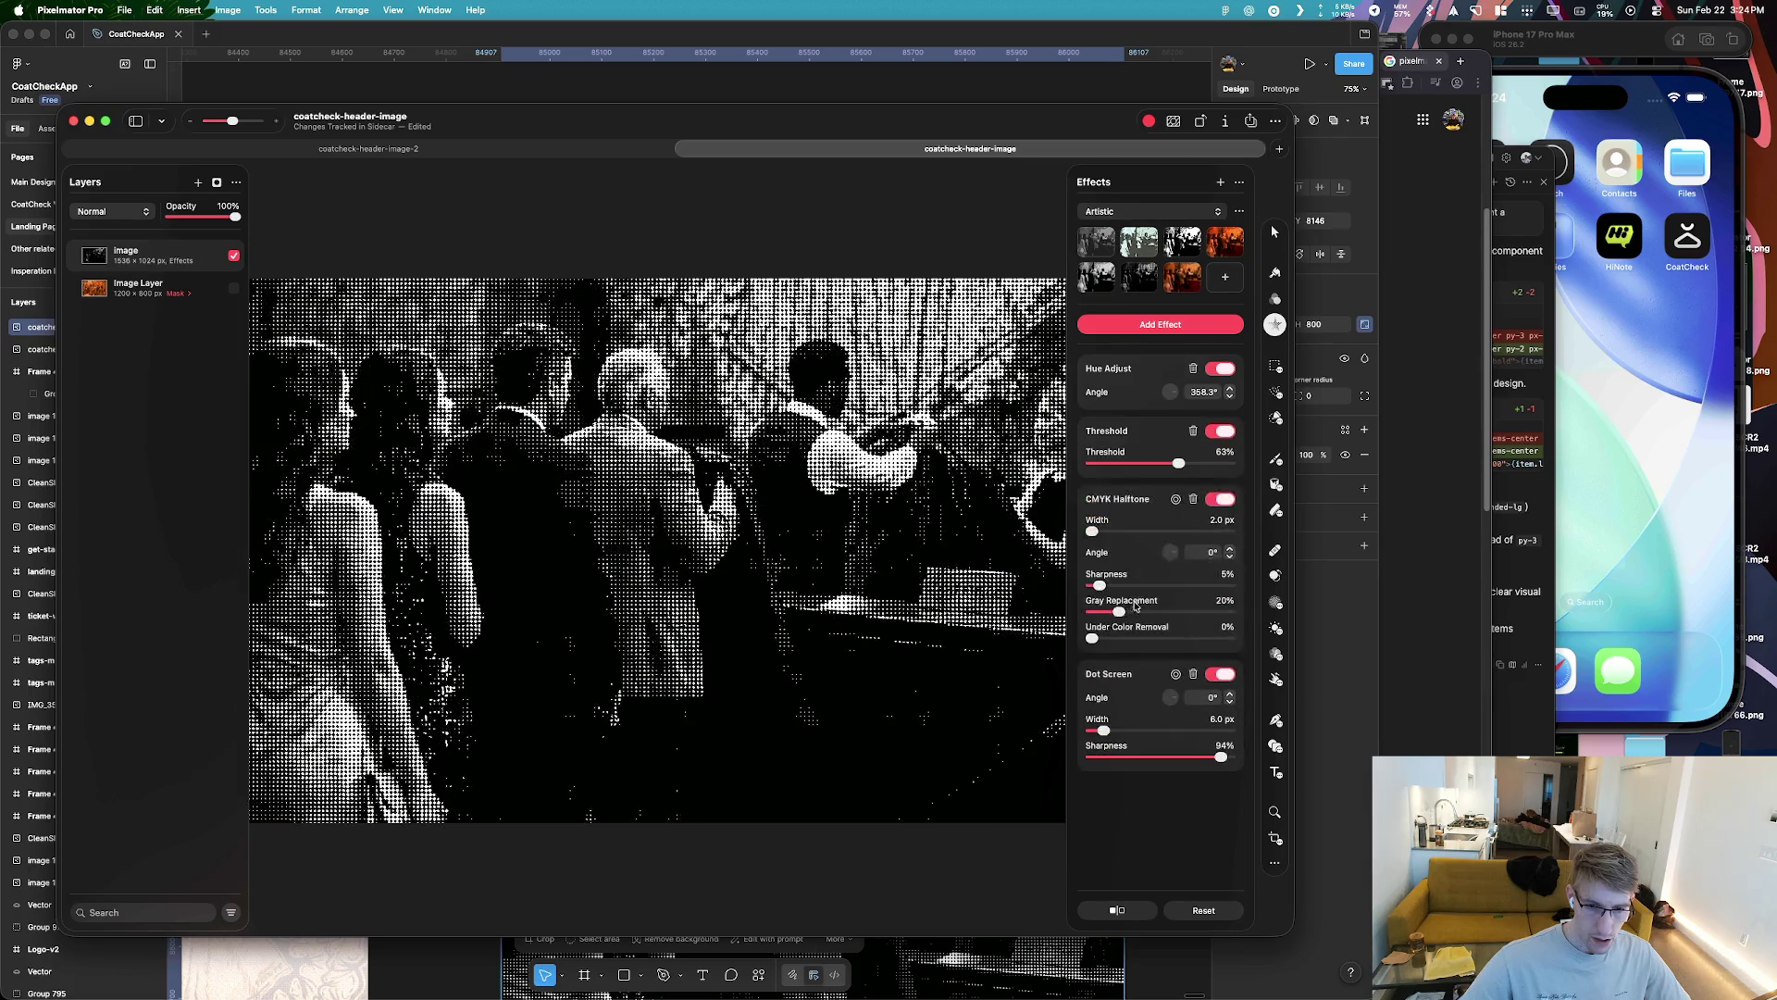
{"action": "left_click_drag", "start_coordinate": [1127, 504], "coordinate": [1131, 426]}
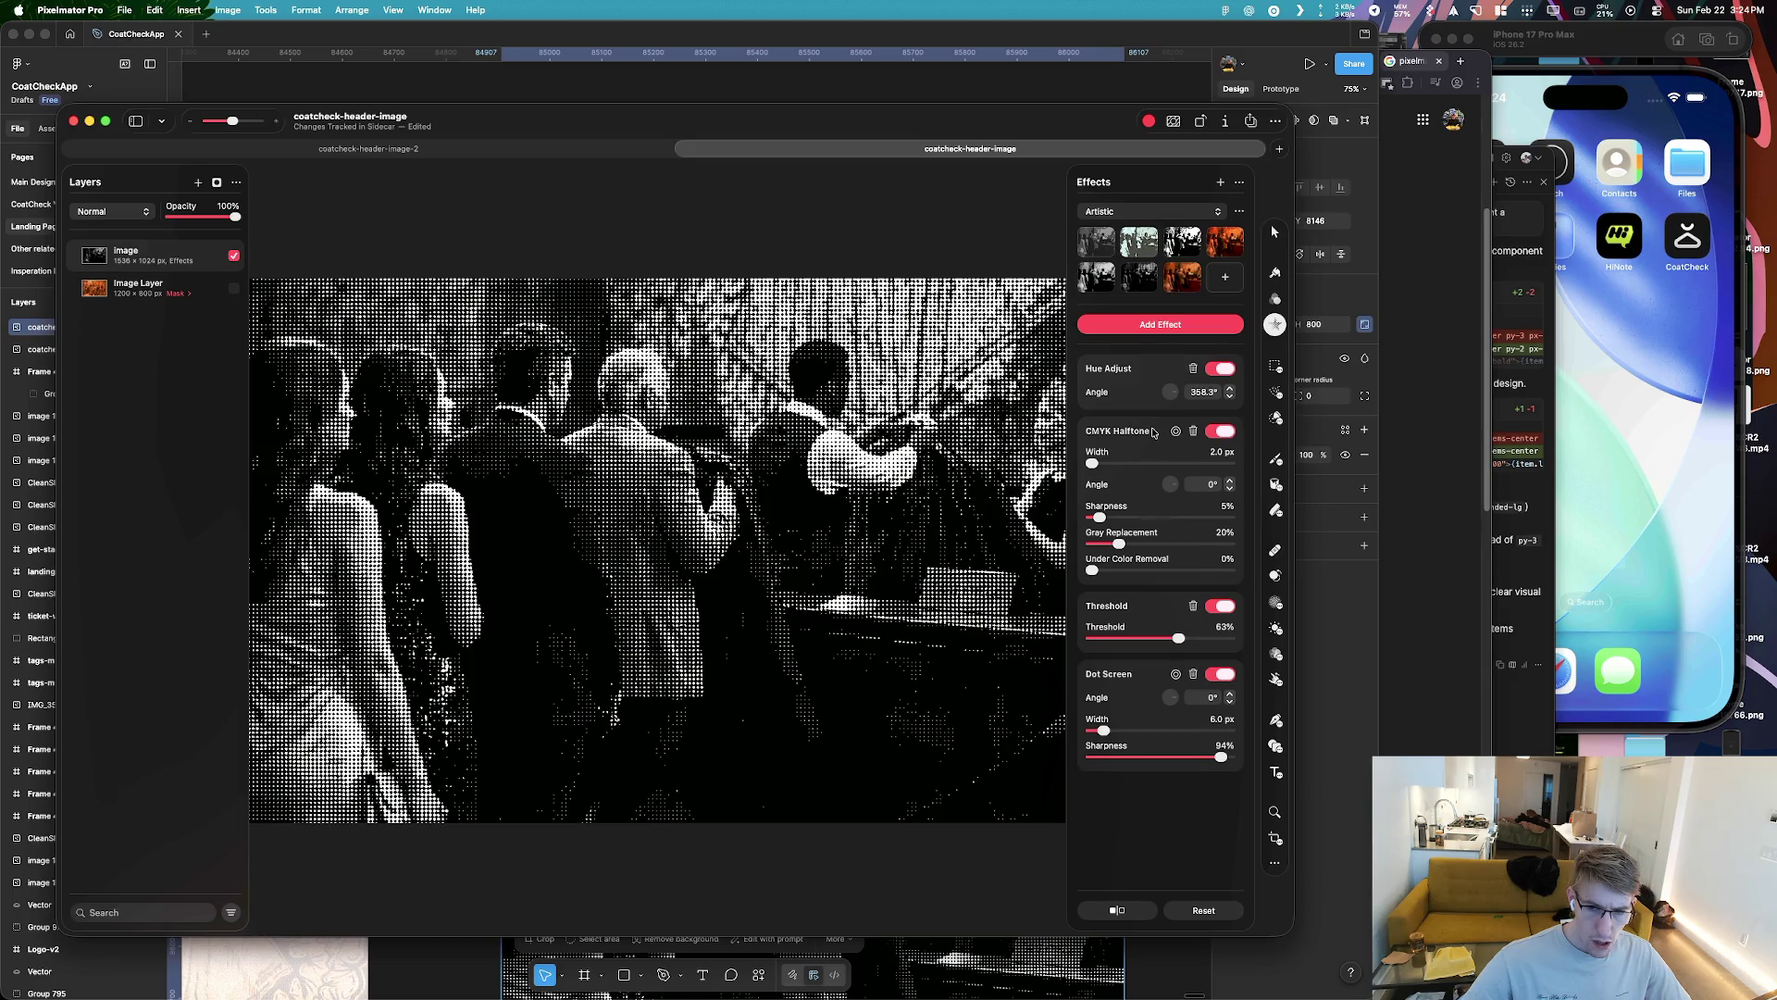
{"action": "left_click_drag", "start_coordinate": [1153, 435], "coordinate": [1155, 565]}
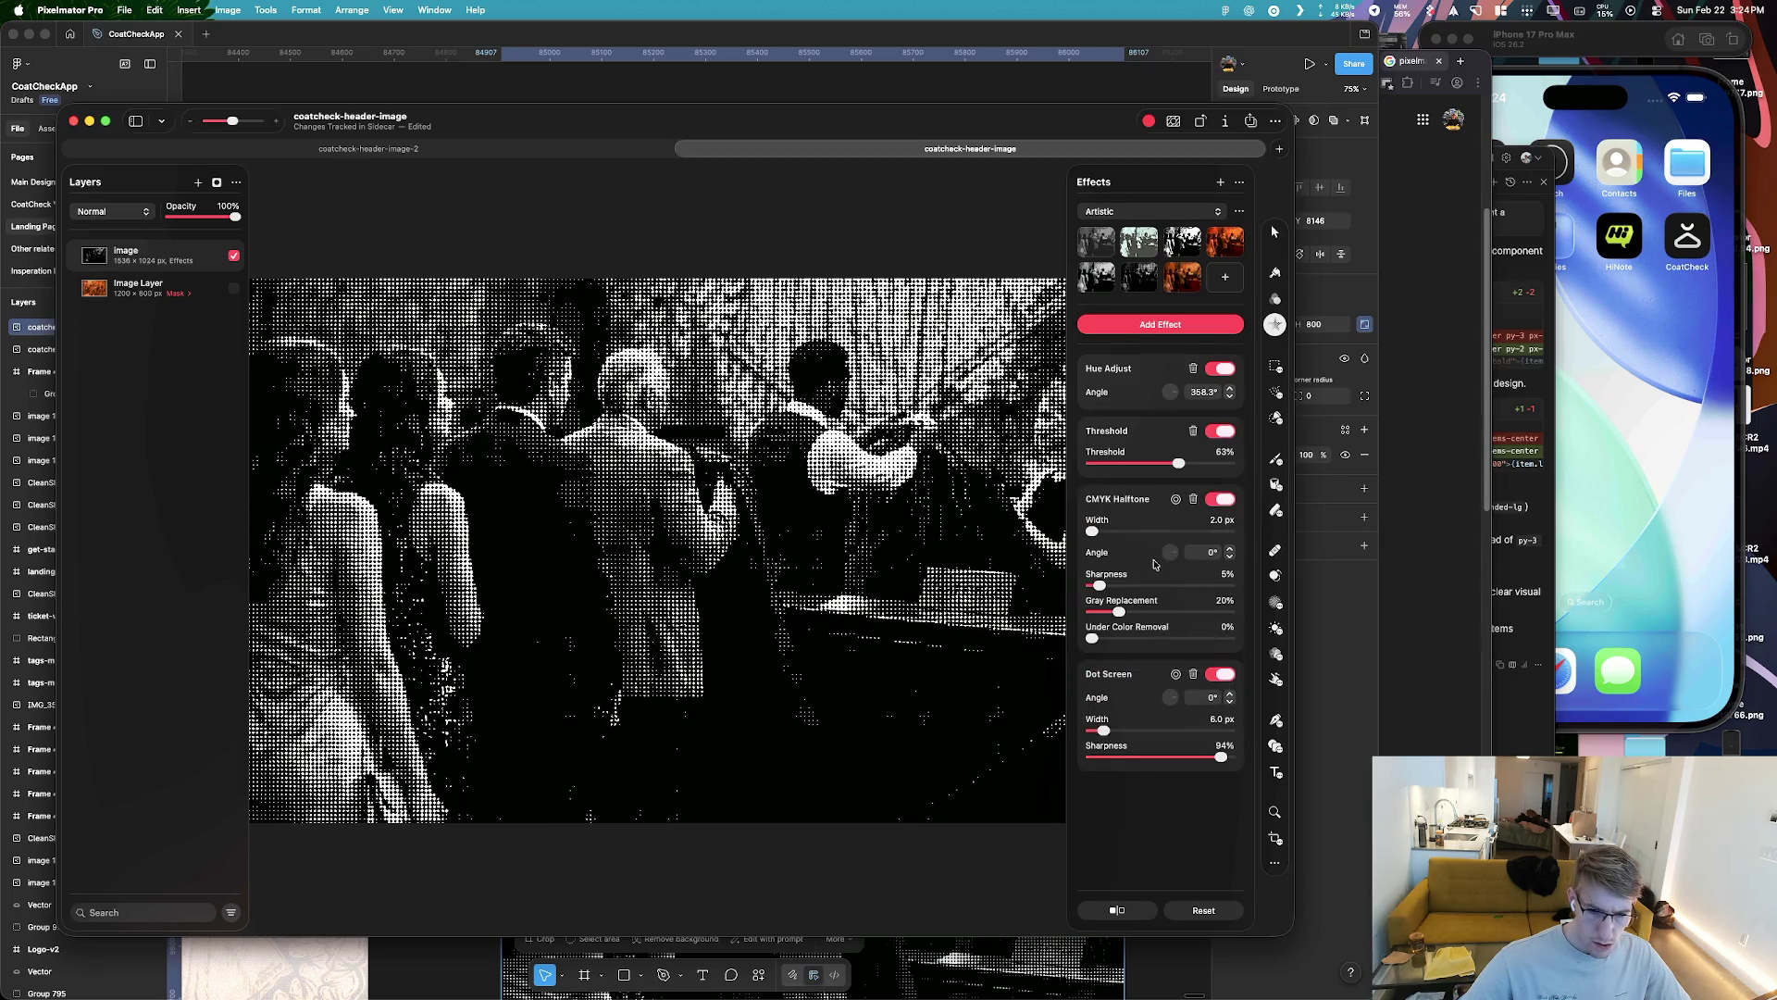
{"action": "left_click_drag", "start_coordinate": [1145, 497], "coordinate": [1143, 469]}
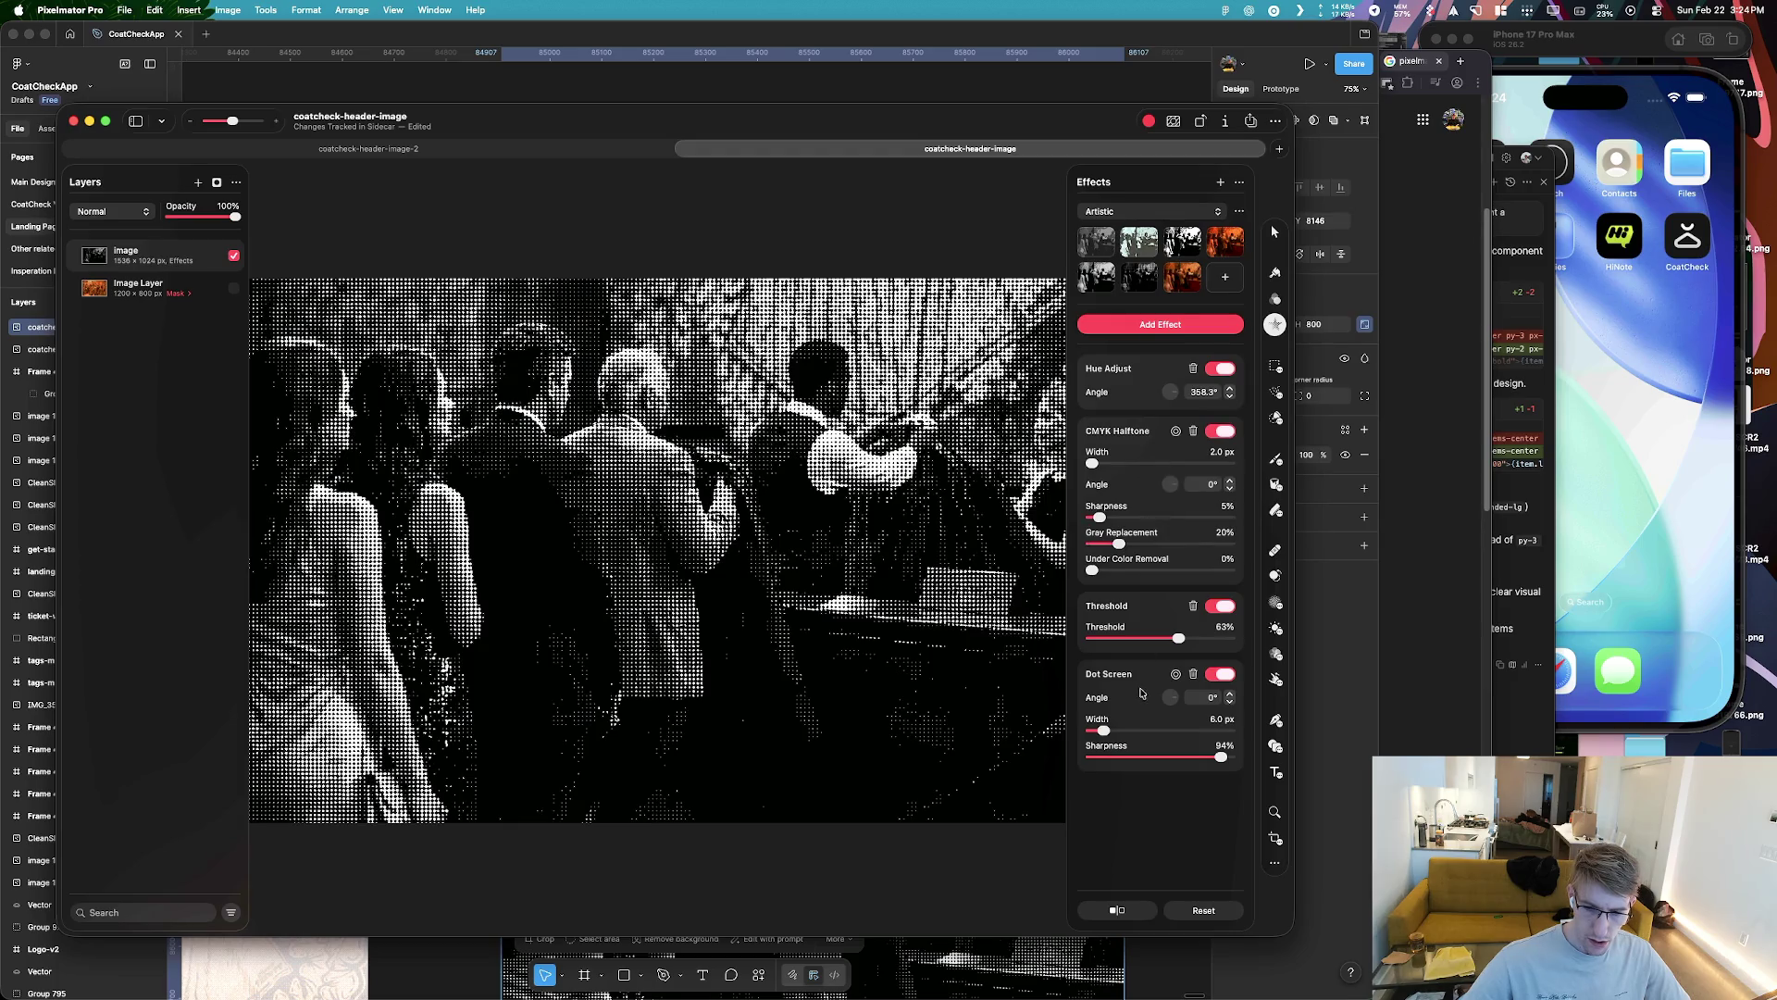
{"action": "left_click_drag", "start_coordinate": [1105, 730], "coordinate": [1106, 730]}
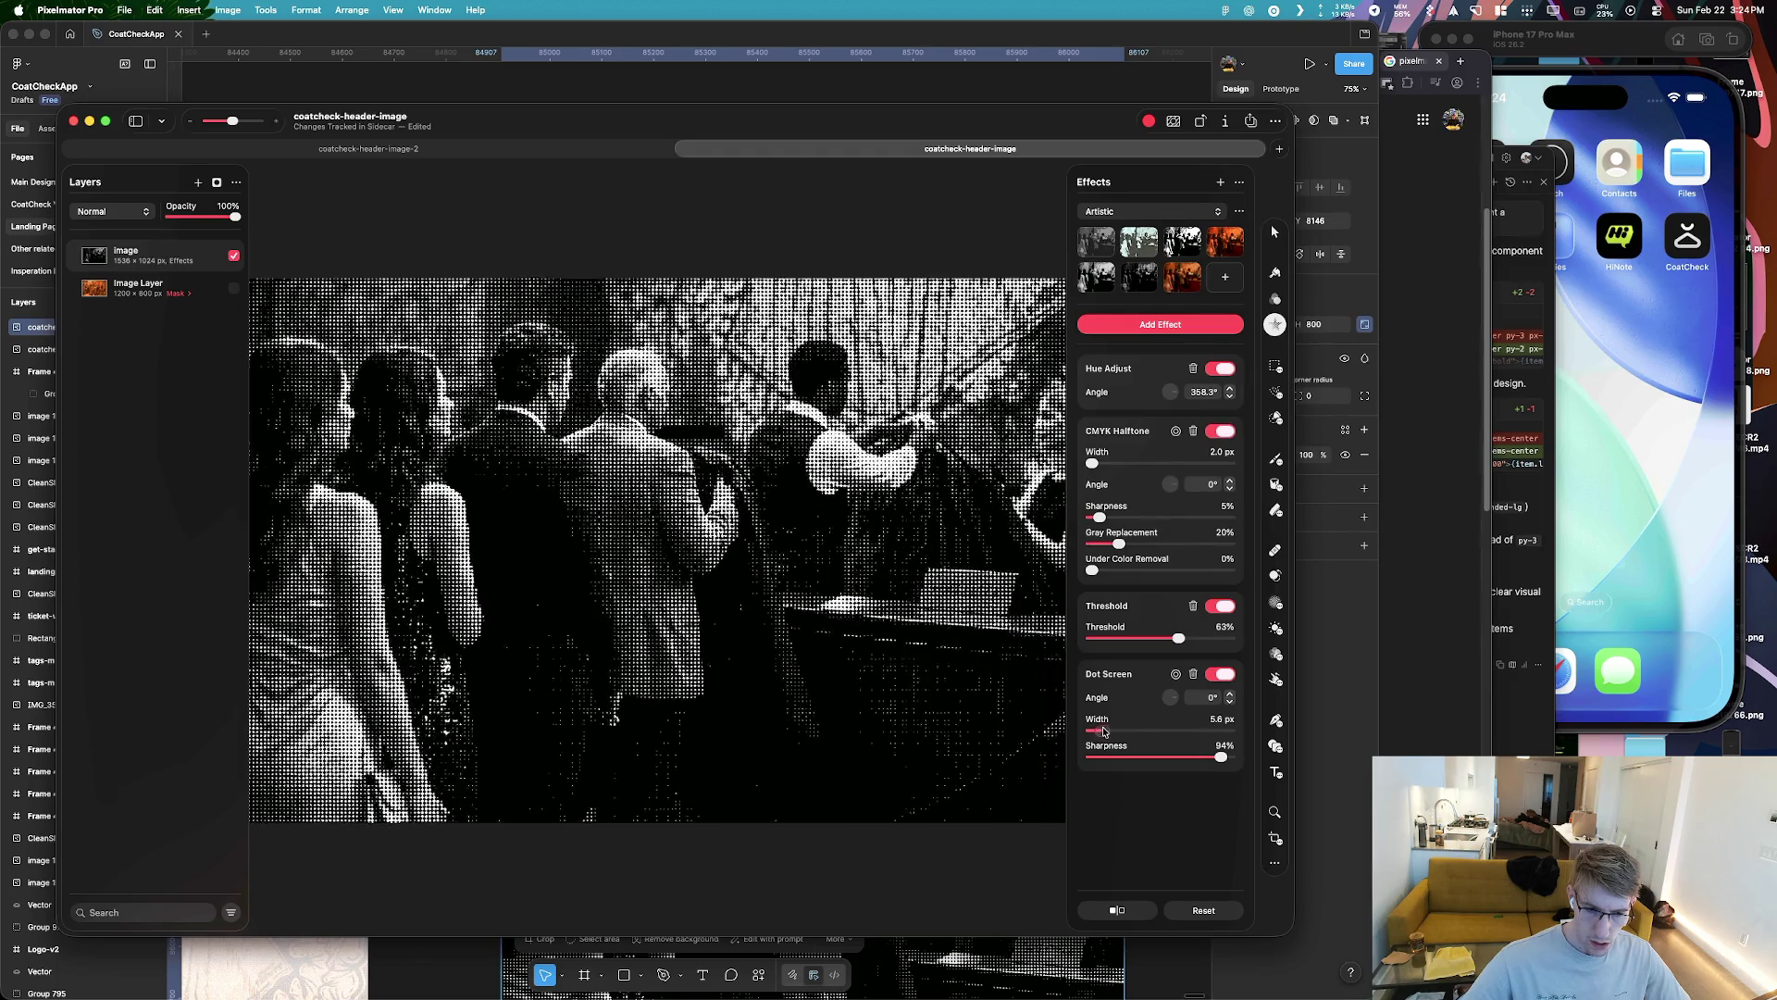
Reposition the Dot Screen centre point on the crowd photo
{"action": "left_click", "coordinate": [1177, 677]}
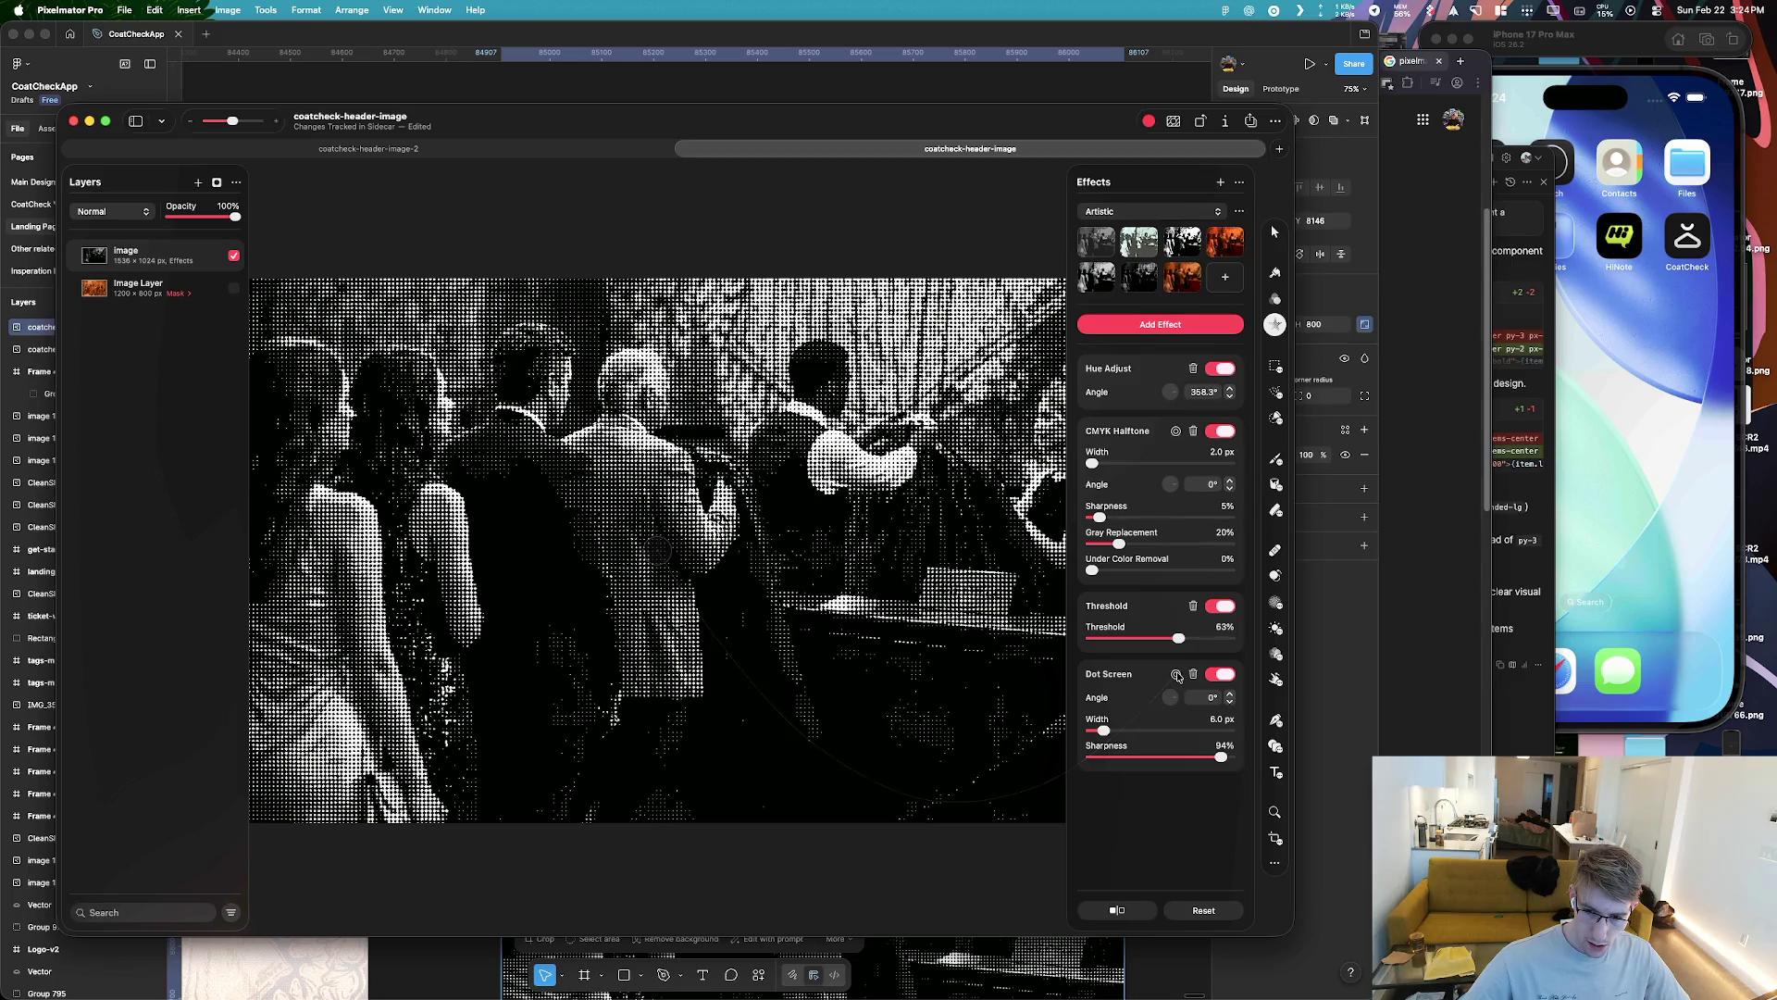
{"action": "mouse_move", "coordinate": [657, 551]}
{"action": "left_mouse_down"}
{"action": "mouse_move", "coordinate": [720, 550]}
{"action": "mouse_move", "coordinate": [631, 592]}
{"action": "left_mouse_up"}
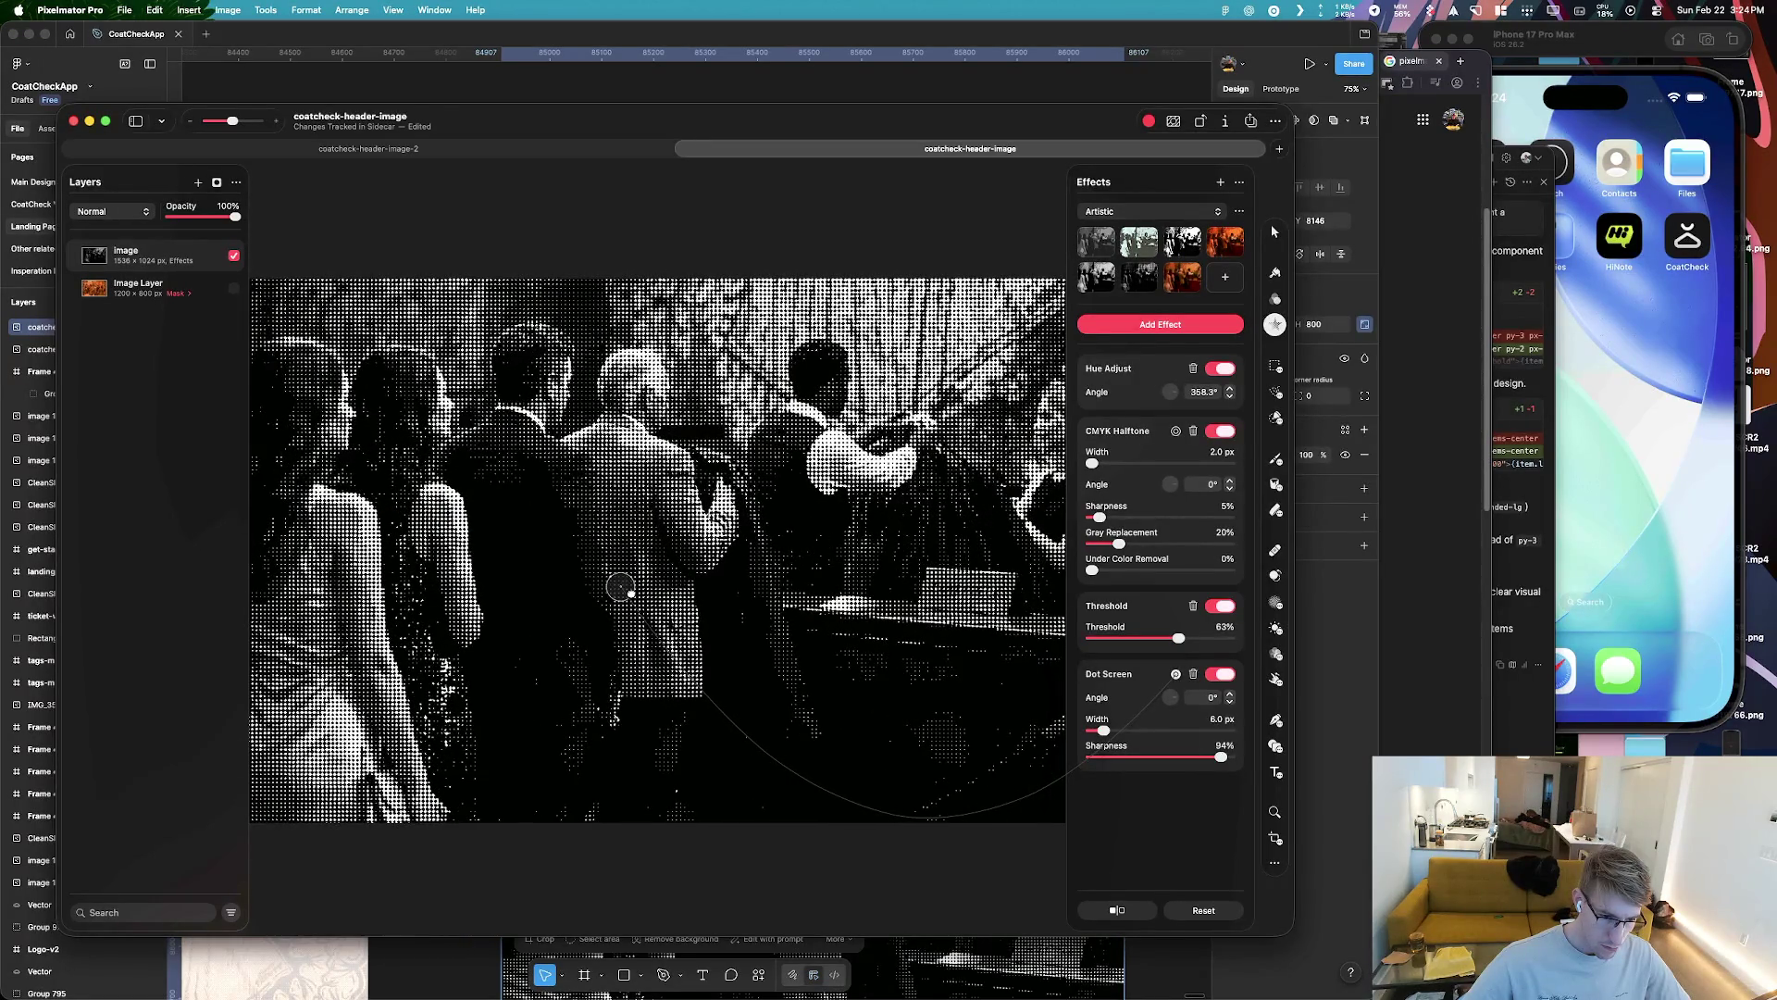
{"action": "left_click_drag", "start_coordinate": [628, 592], "coordinate": [641, 563]}
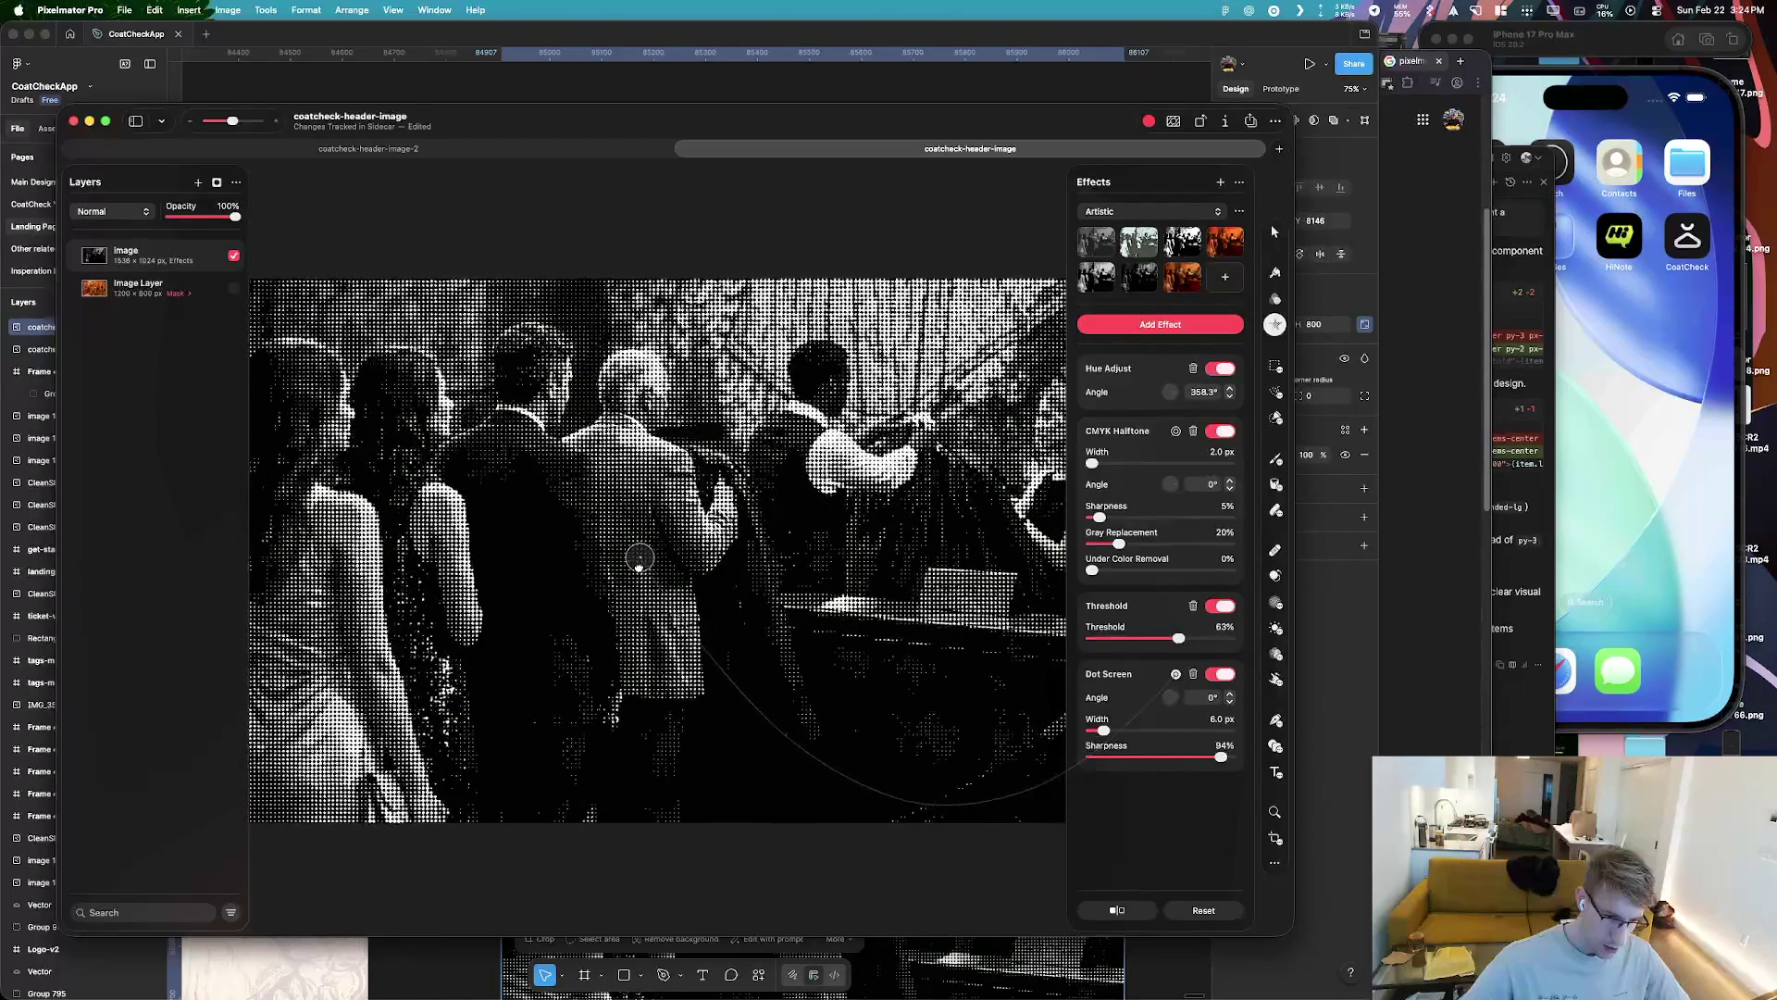
{"action": "left_click", "coordinate": [642, 567]}
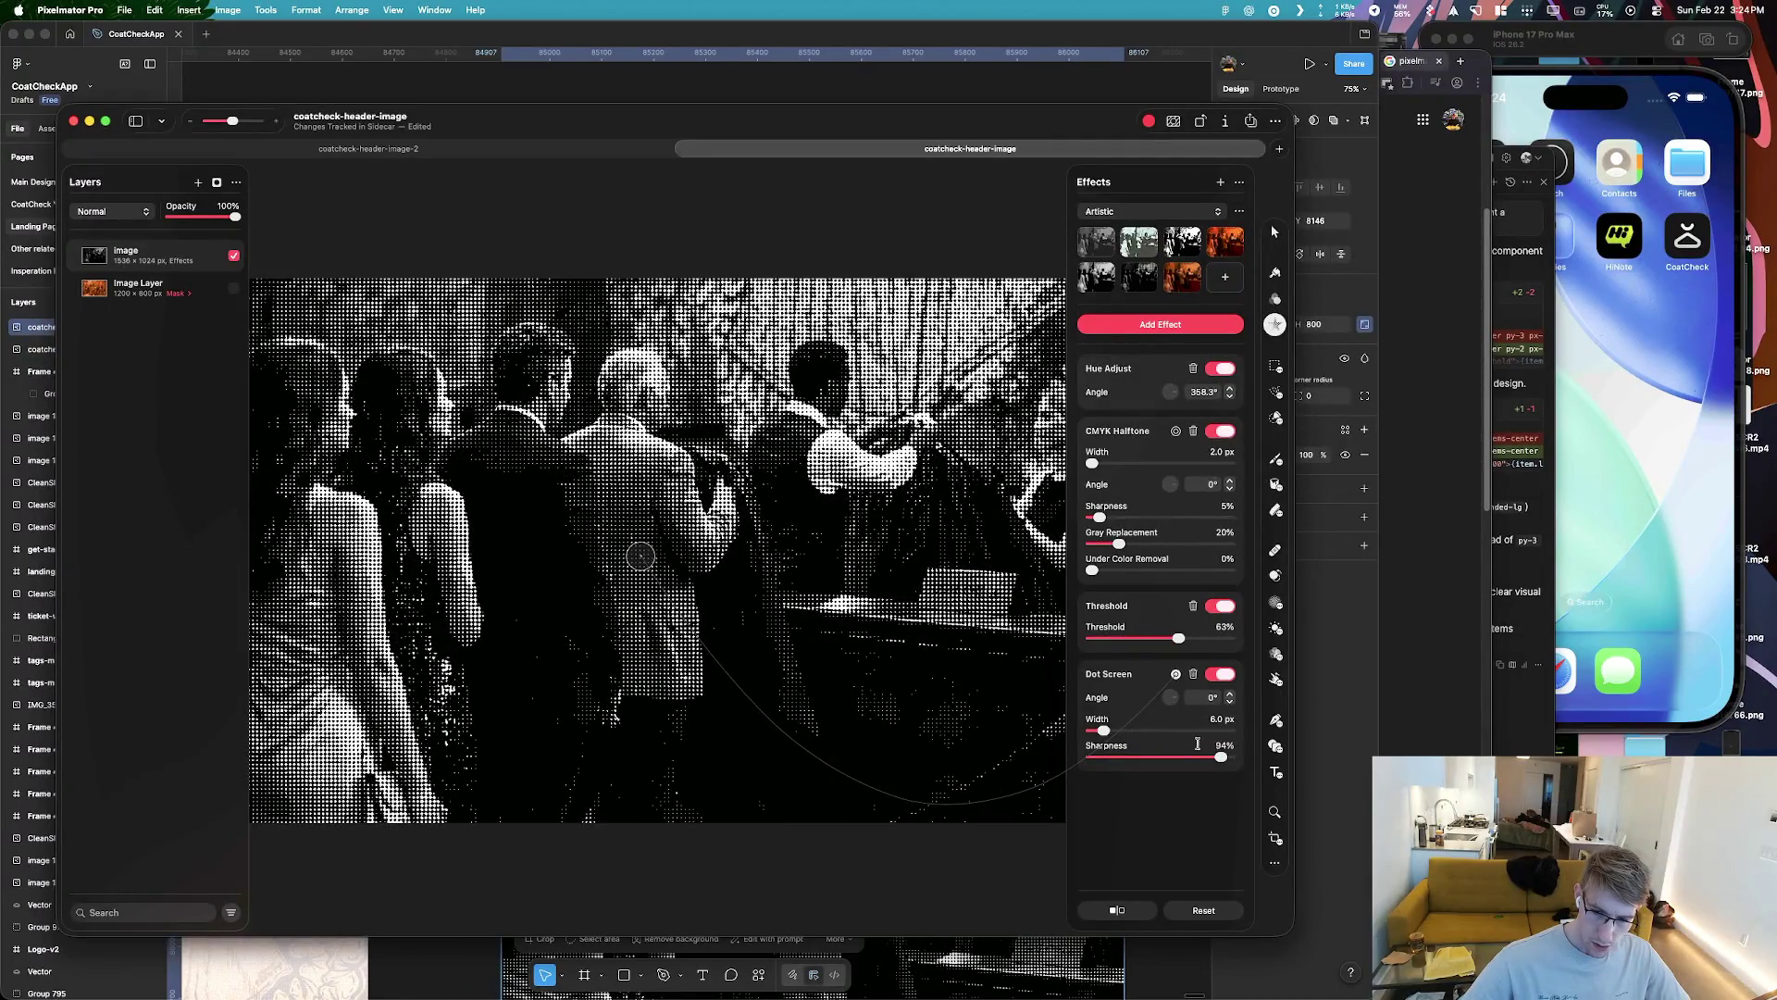
Raise Dot Screen Sharpness to 96% and compare the halftone with the original
{"action": "left_click", "coordinate": [1220, 759]}
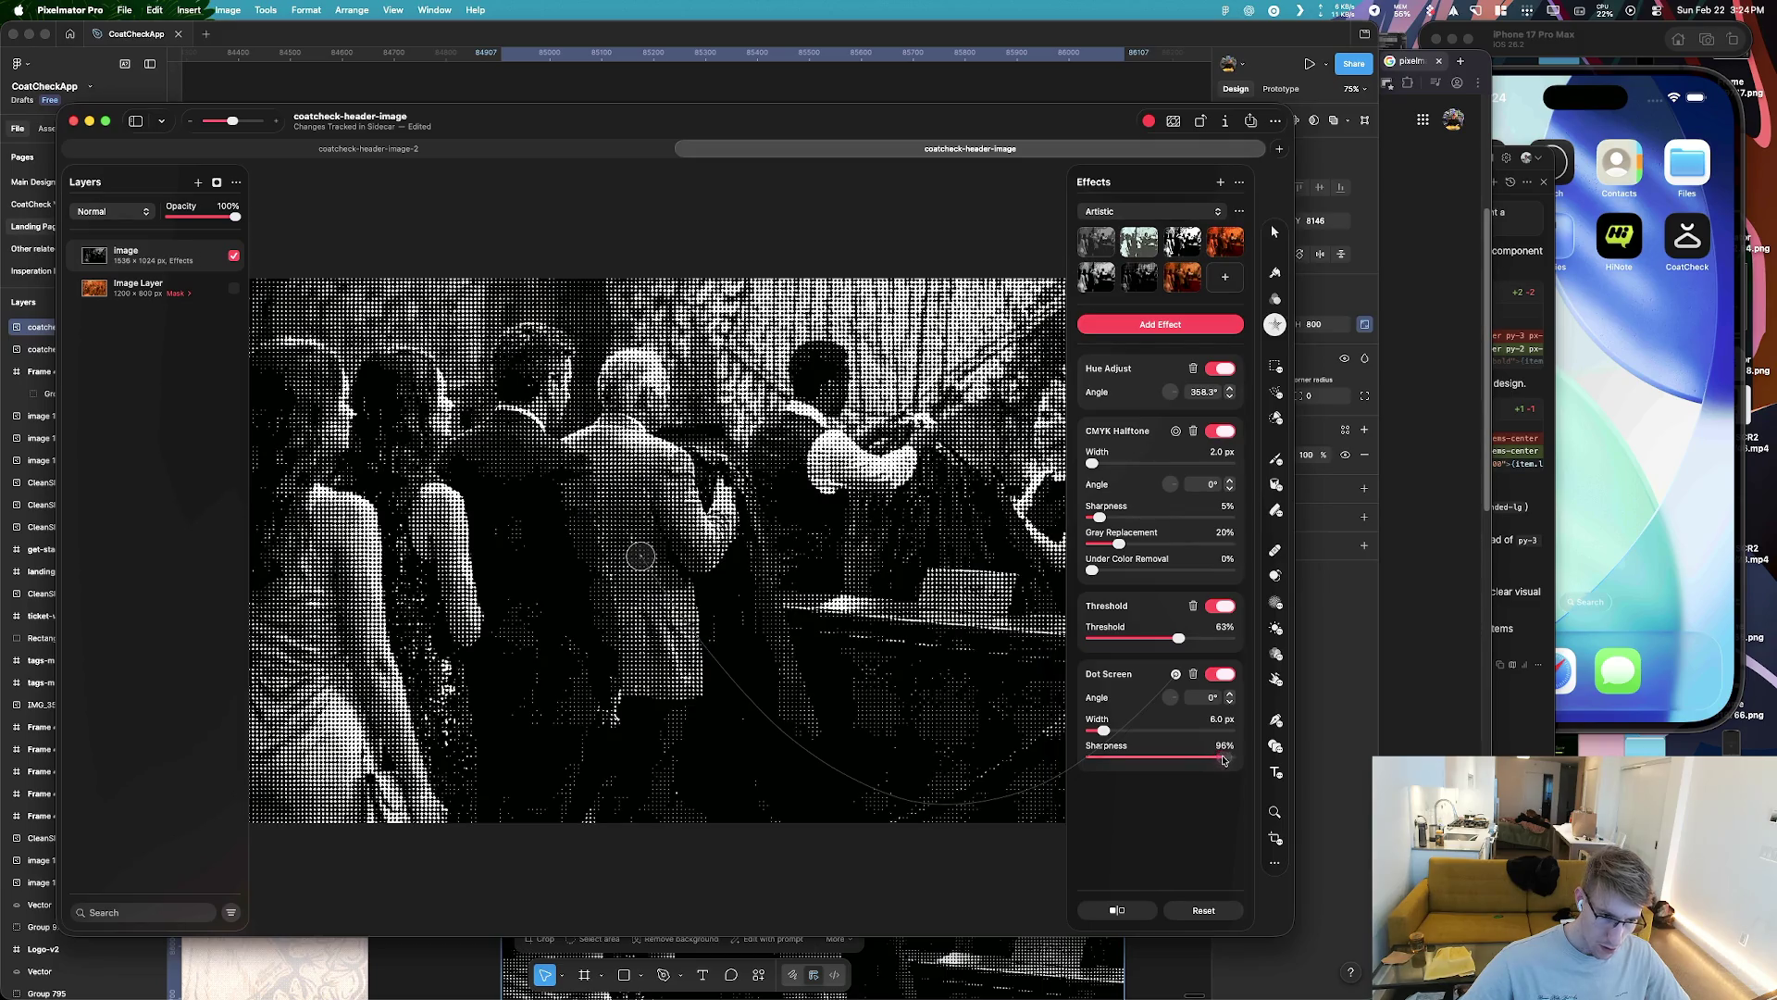
{"action": "left_click_drag", "start_coordinate": [1225, 759], "coordinate": [1224, 758]}
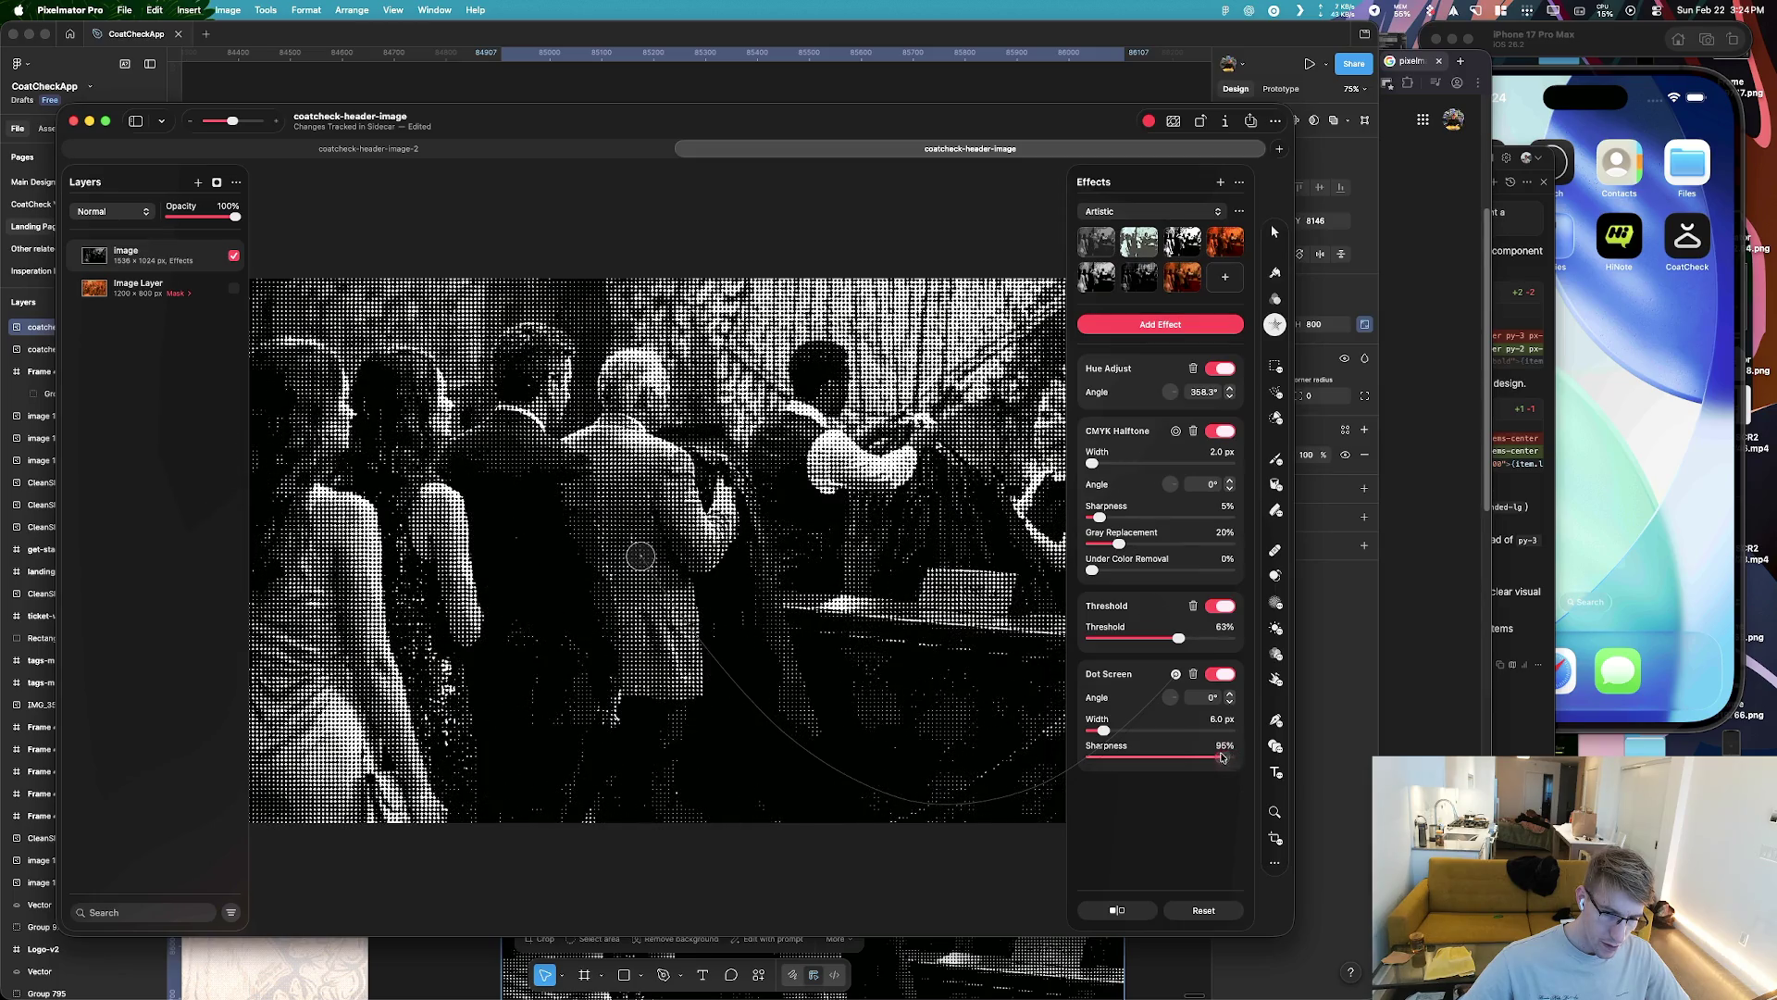
{"action": "left_click", "coordinate": [1221, 757]}
{"action": "left_click", "coordinate": [638, 555]}
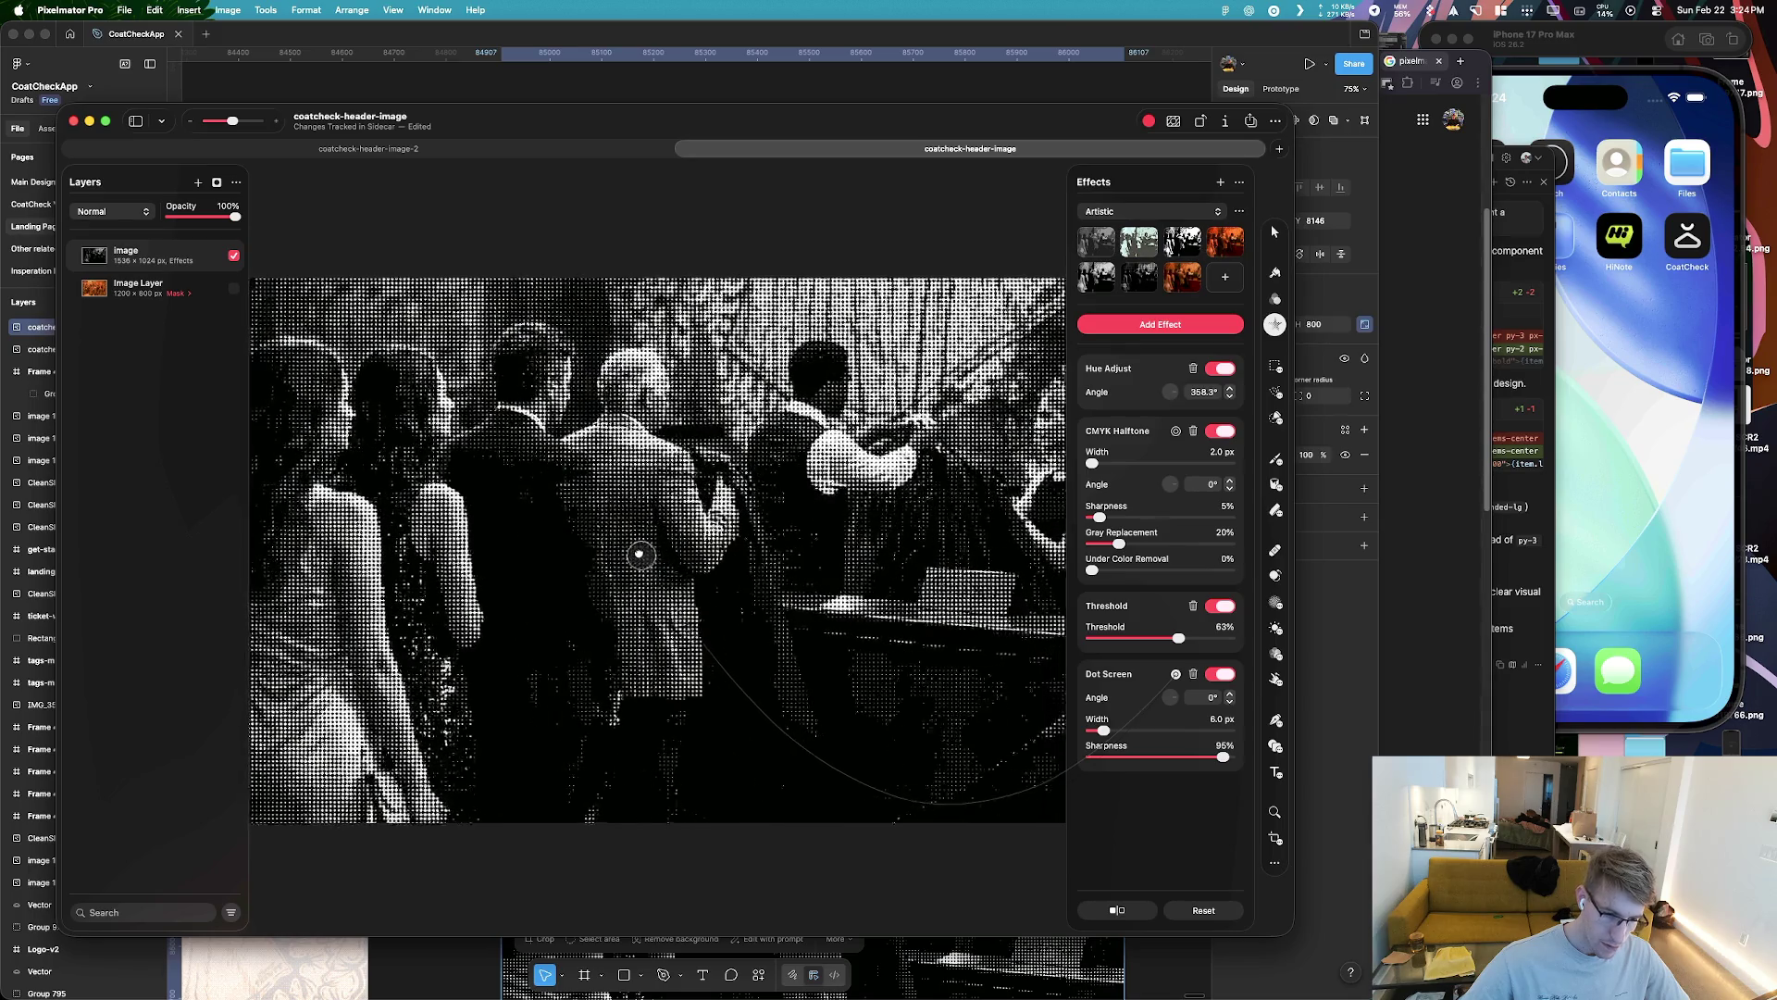
{"action": "left_click", "coordinate": [675, 575]}
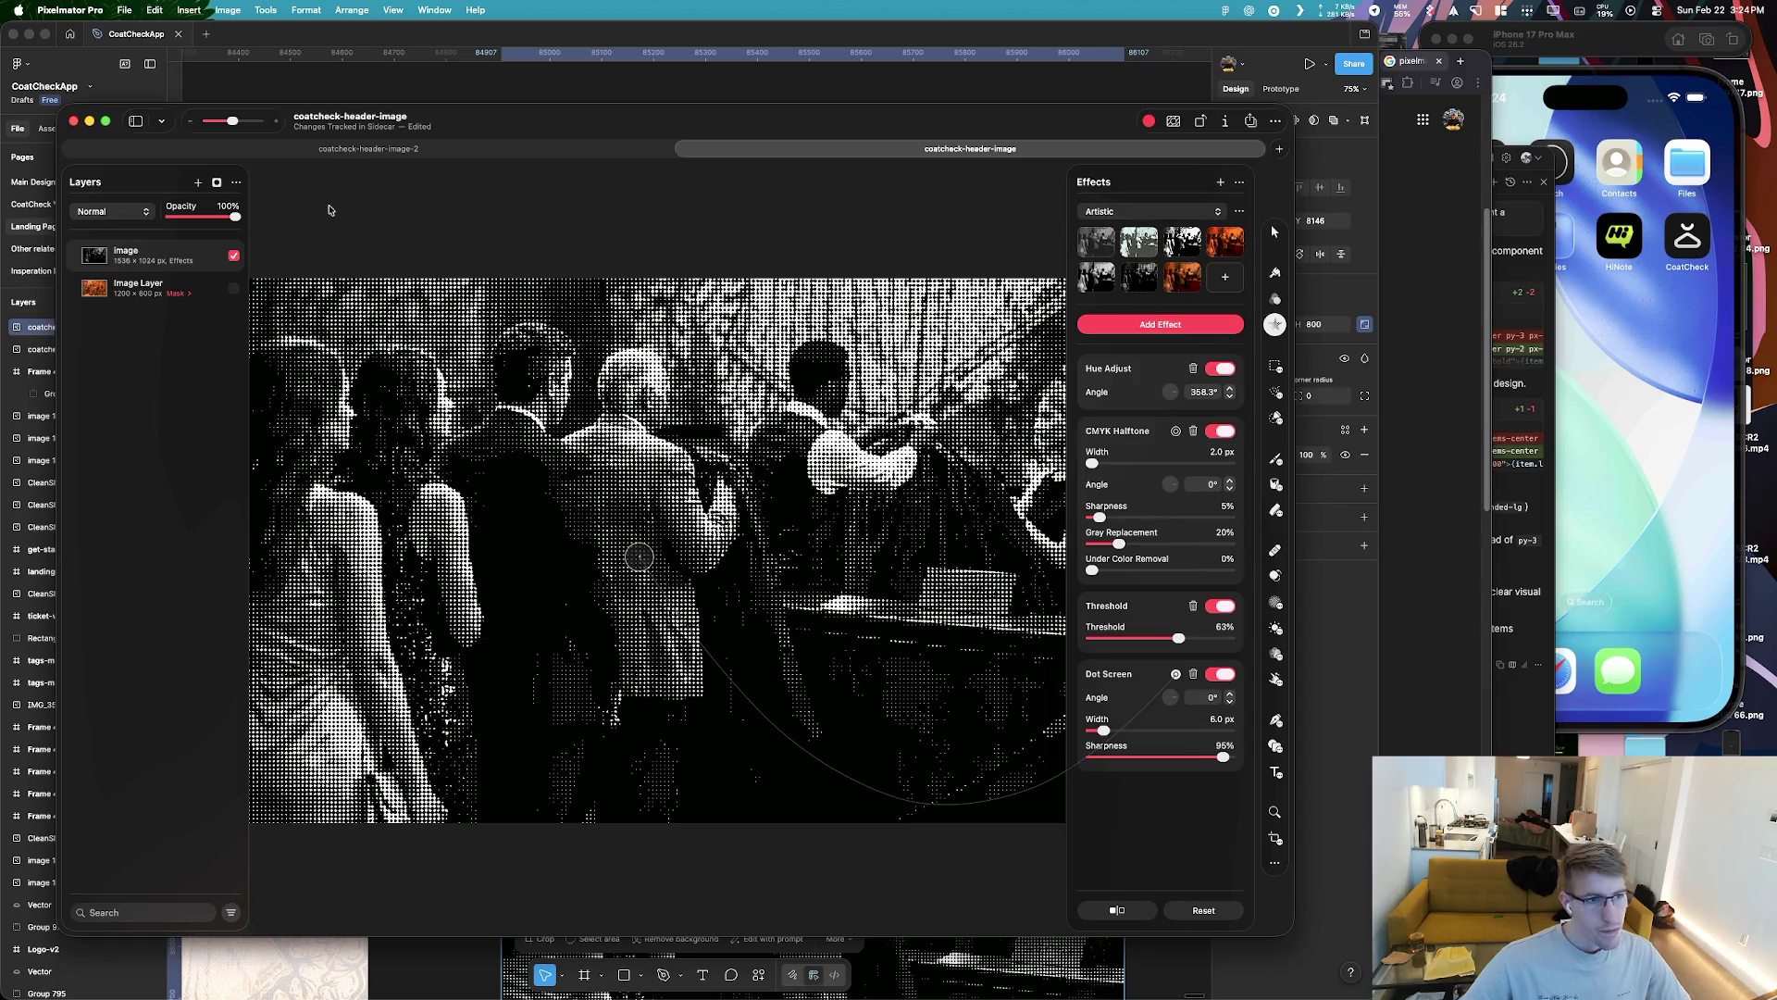
{"action": "left_click", "coordinate": [560, 151]}
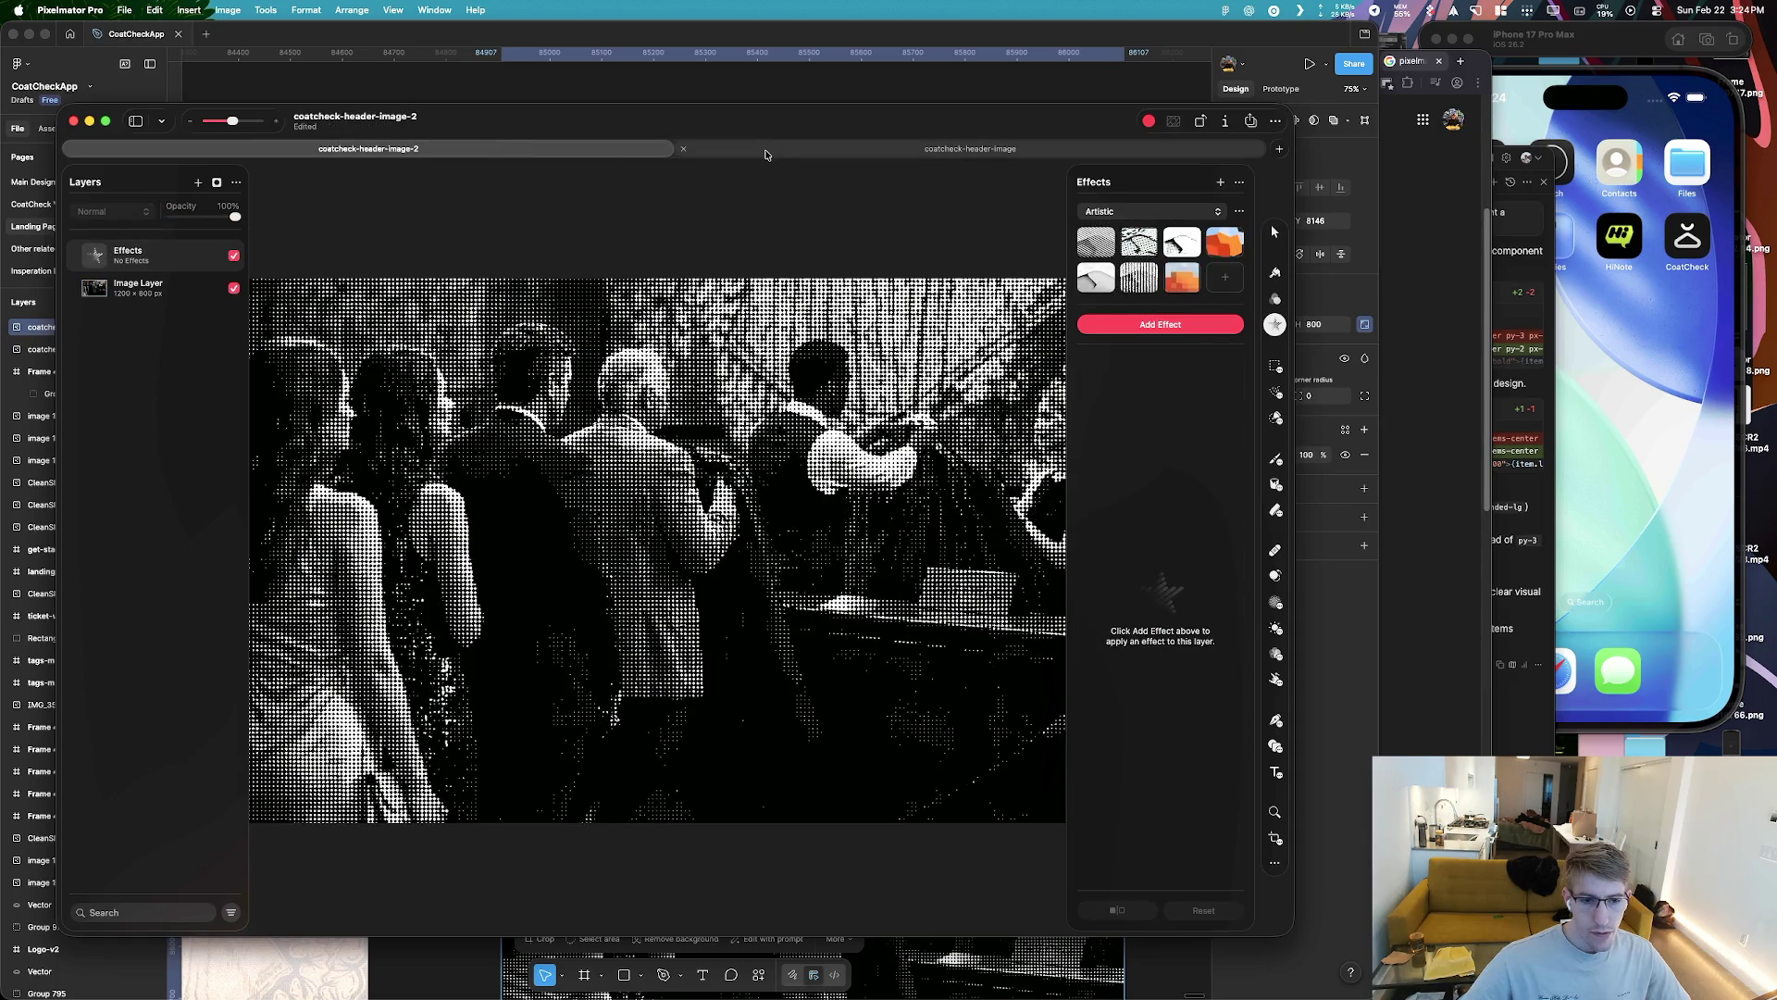
Switch between the two documents and toggle the Effects layer off and on to compare
{"action": "left_click", "coordinate": [766, 151]}
{"action": "left_click", "coordinate": [463, 151]}
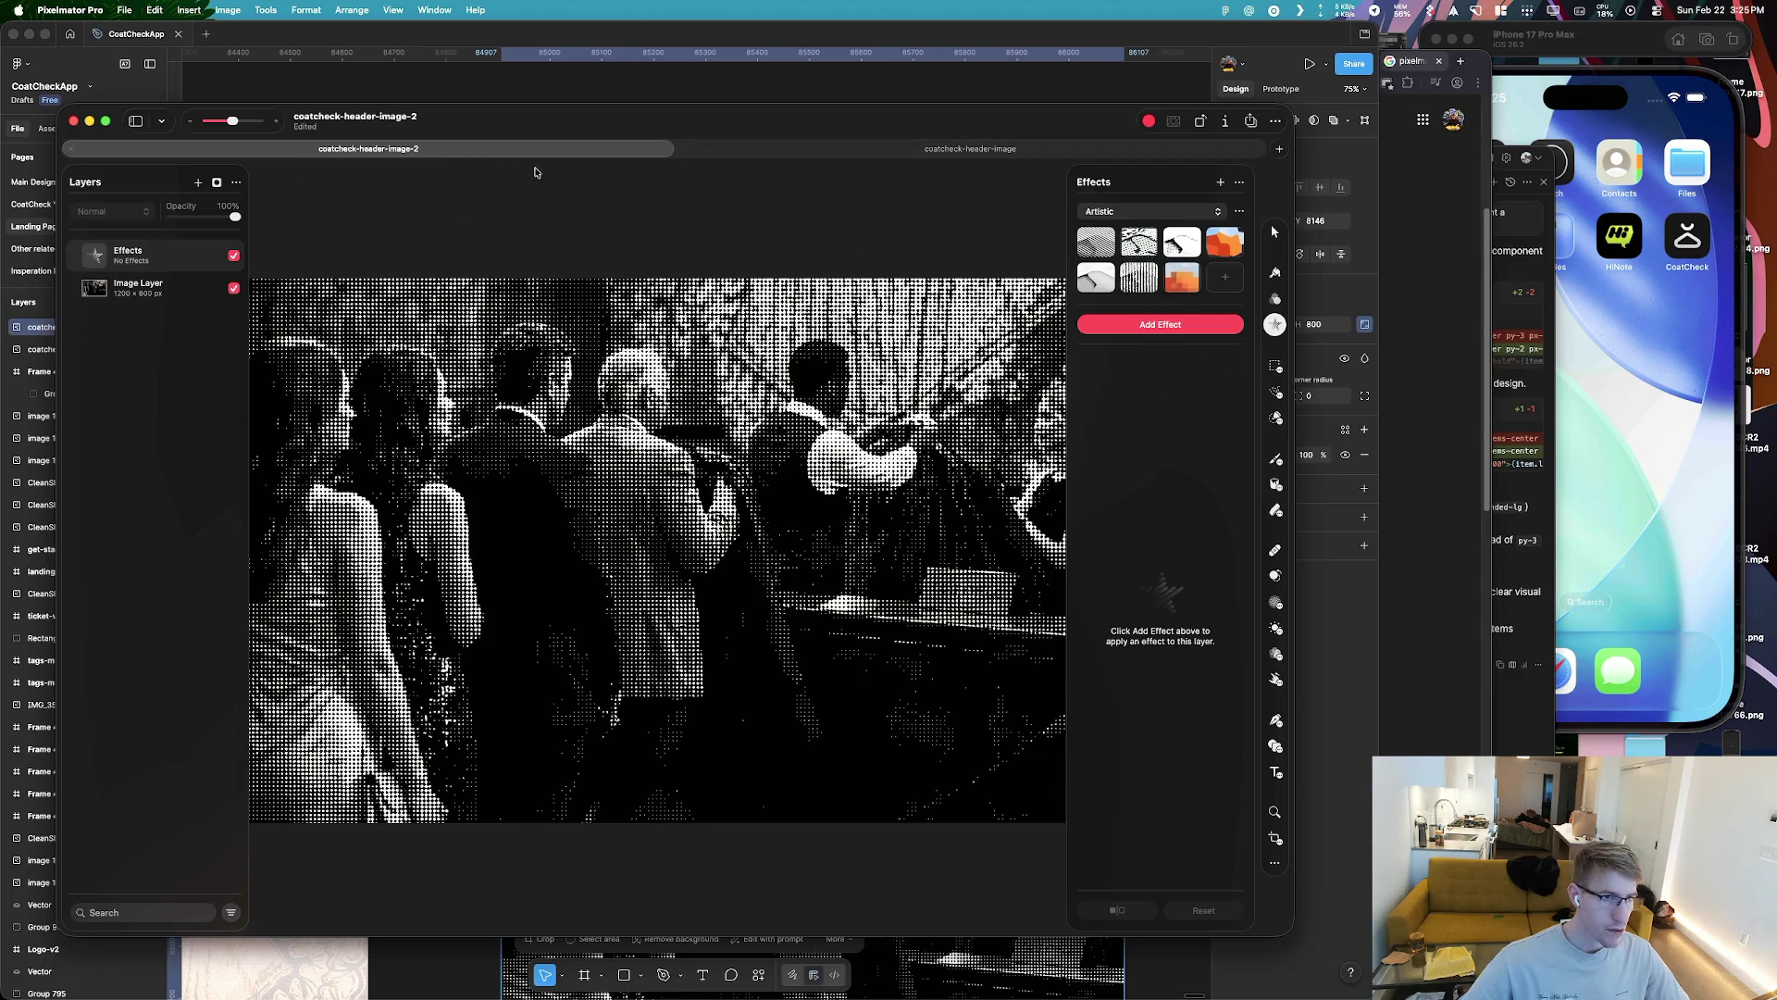
{"action": "left_click", "coordinate": [235, 256]}
{"action": "left_click", "coordinate": [235, 255]}
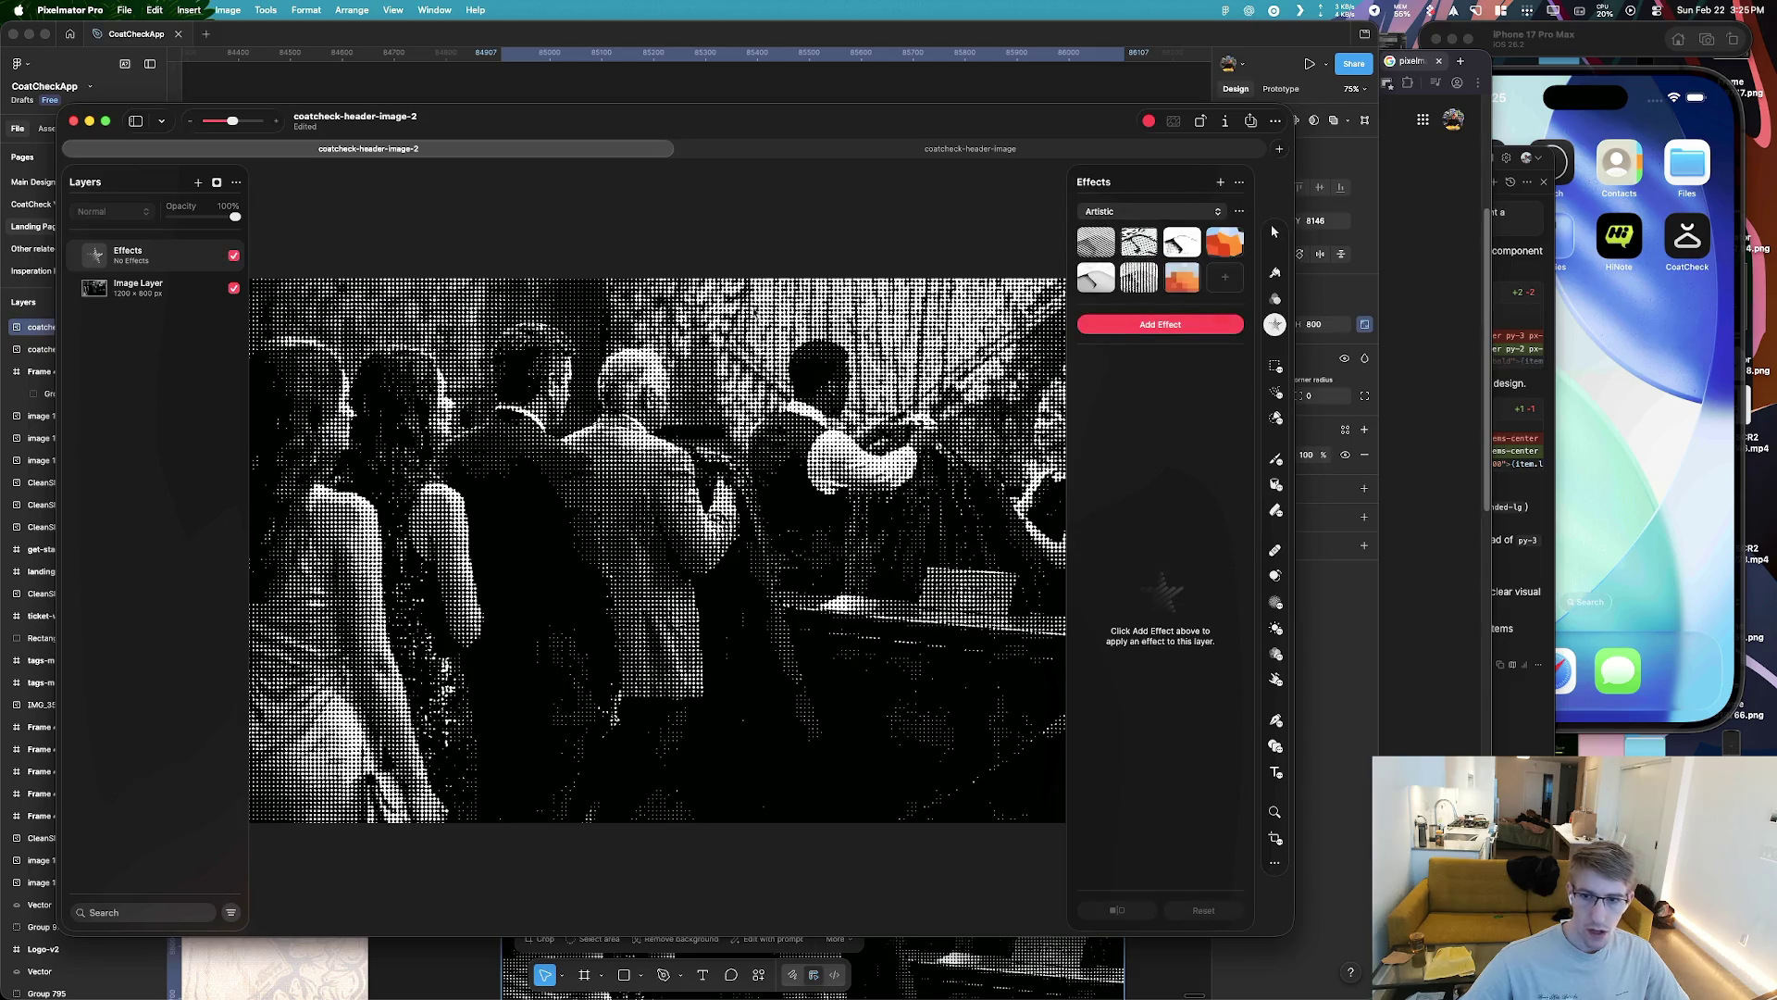
Browse the Cosmic preset category and undo an accidentally added effects layer
{"action": "left_click", "coordinate": [1211, 211]}
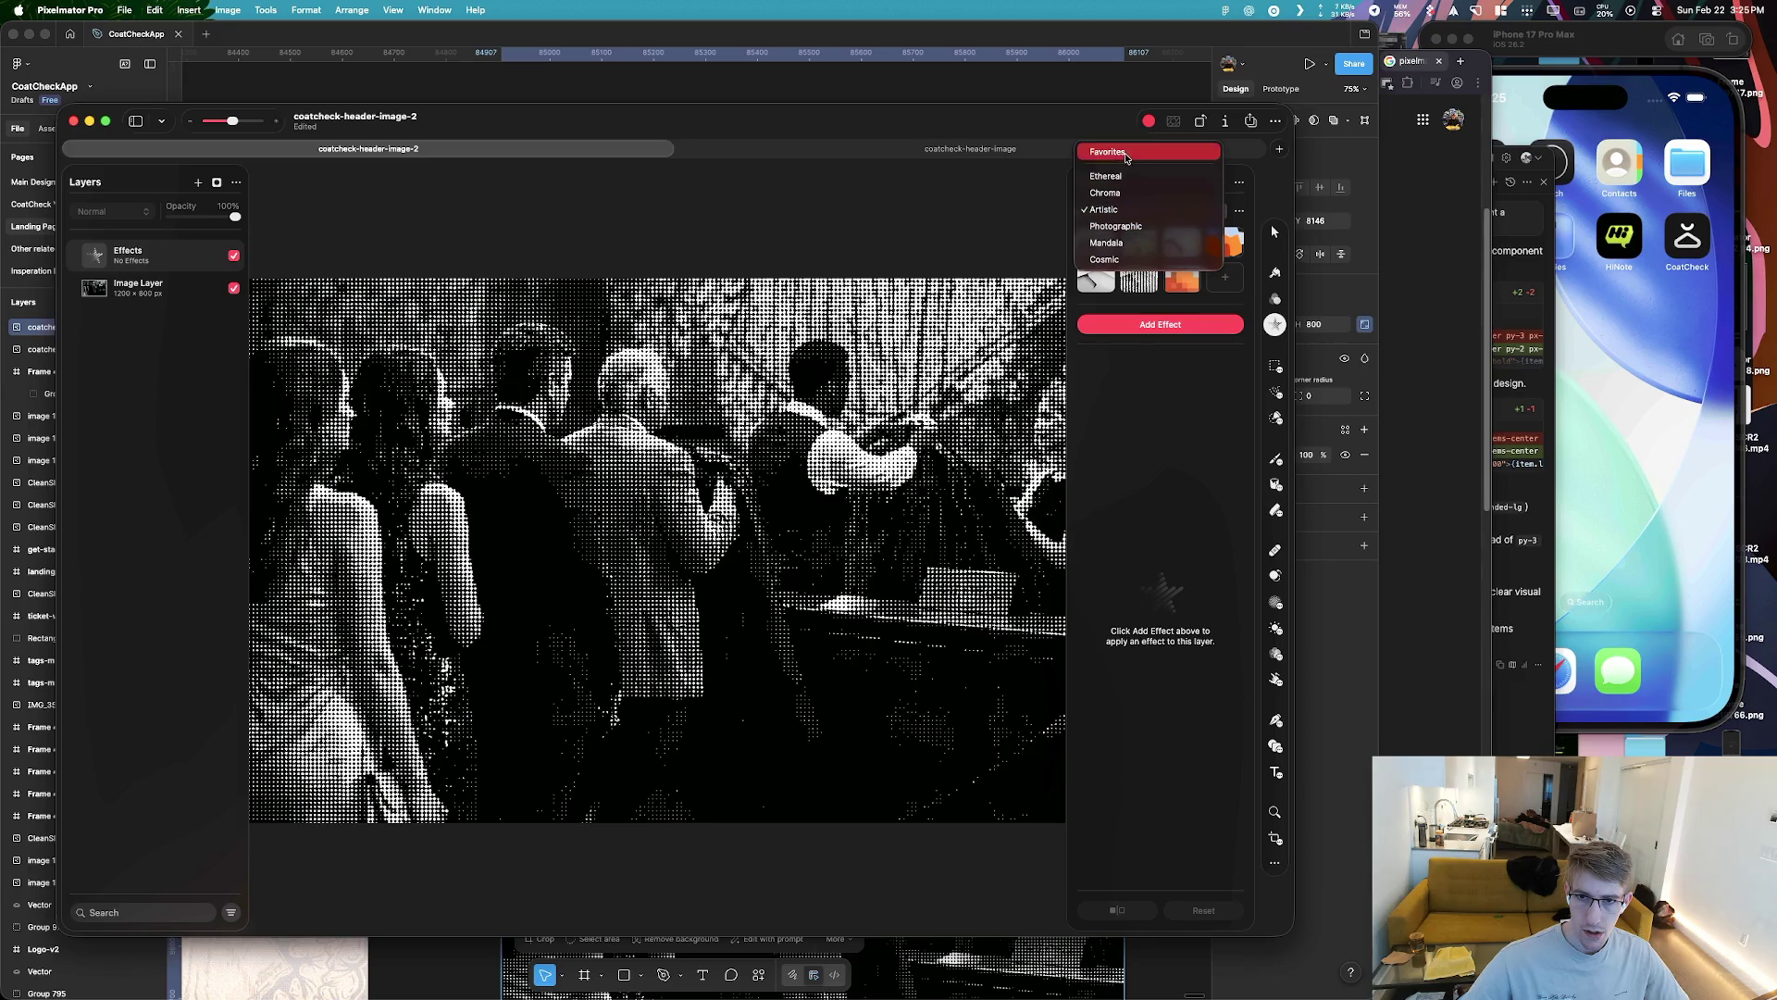
{"action": "left_click", "coordinate": [1105, 260]}
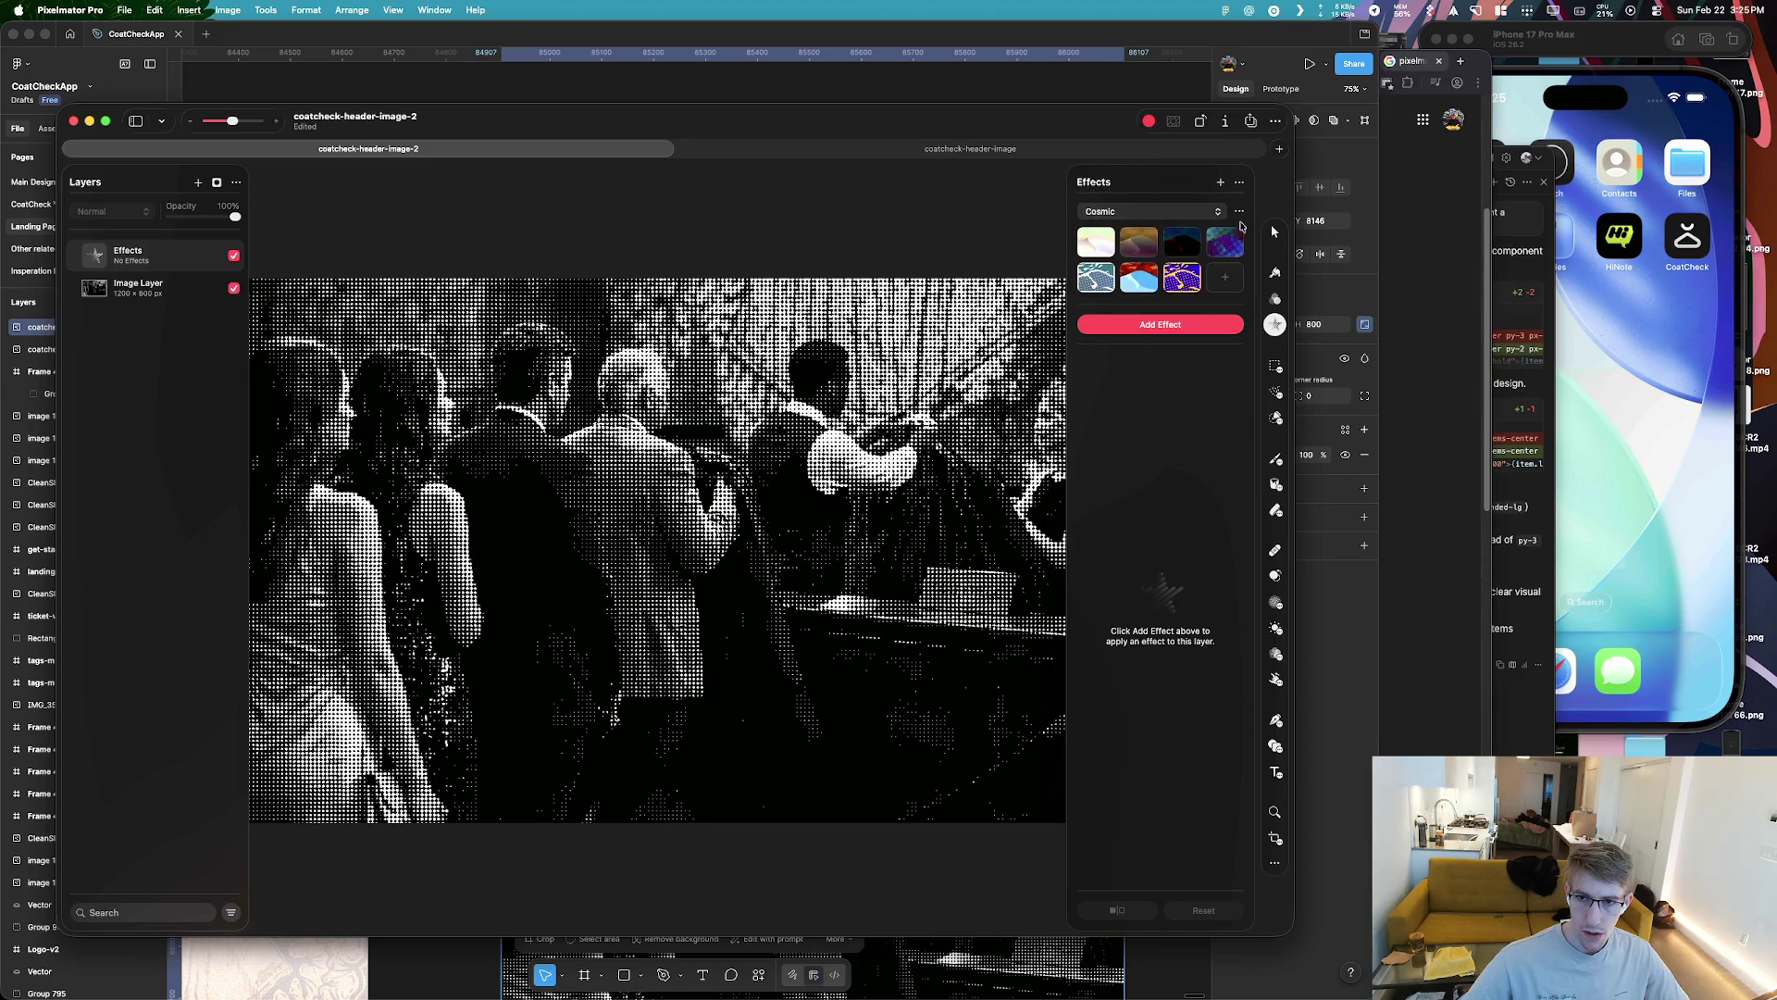
{"action": "left_click", "coordinate": [1240, 212]}
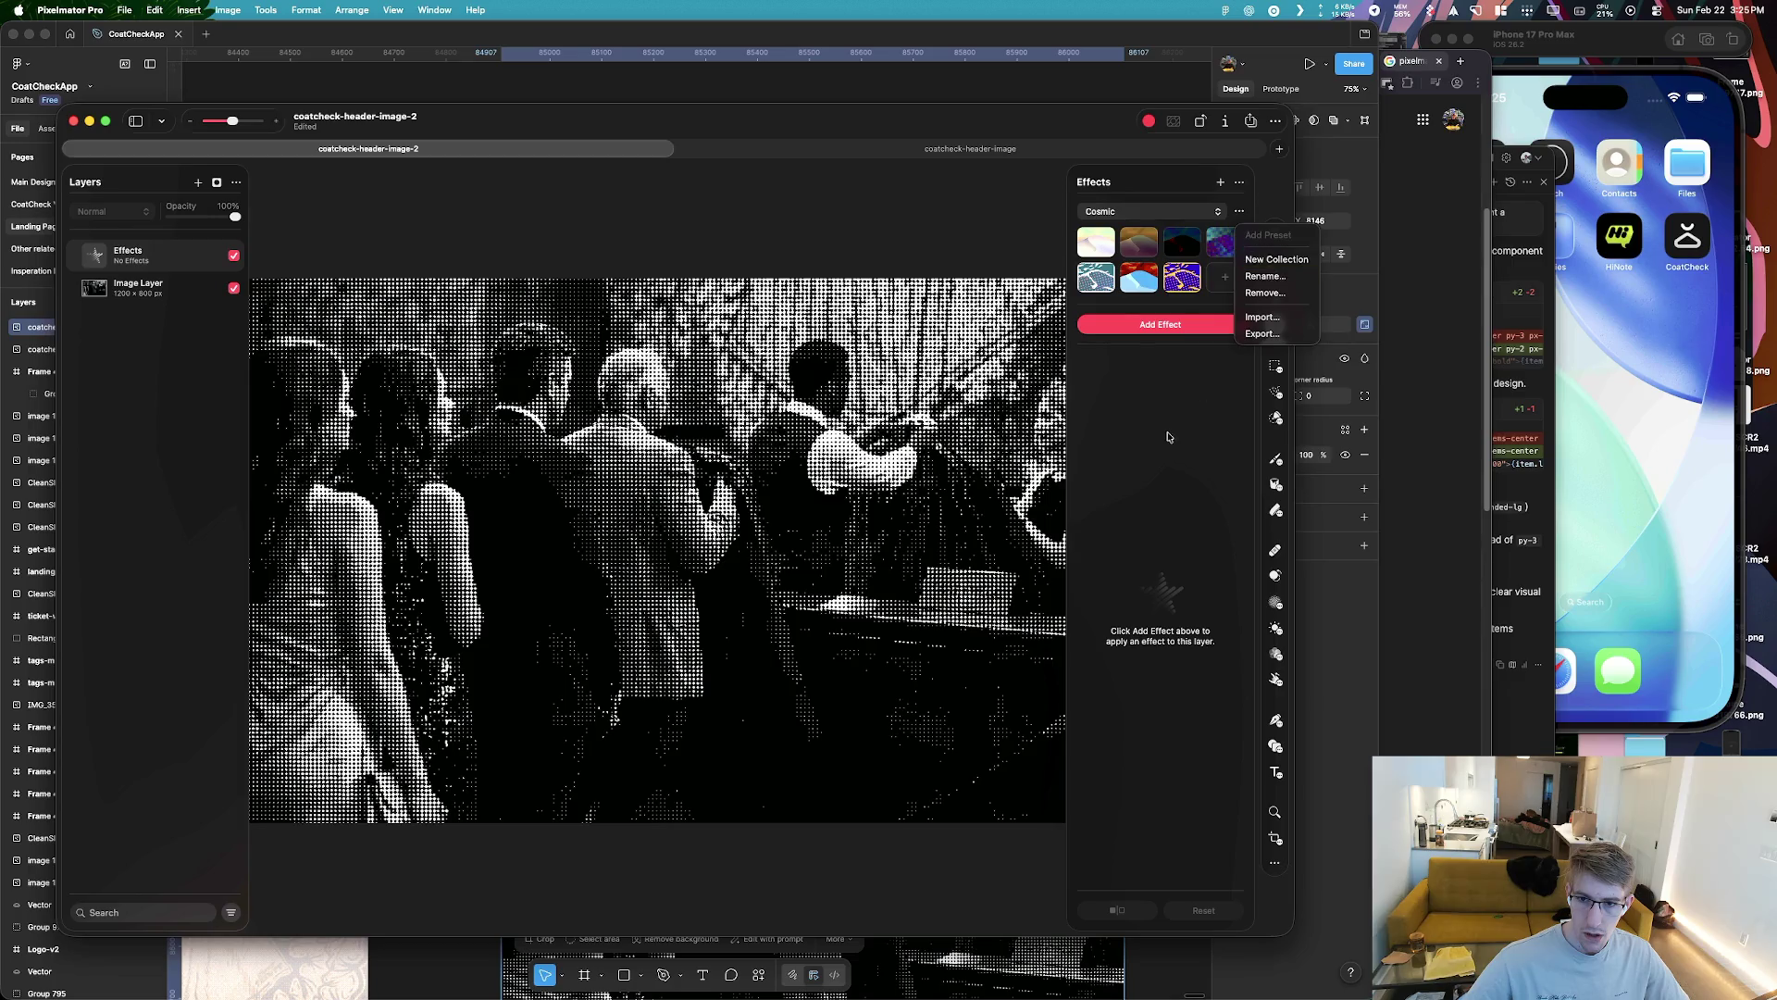
{"action": "left_click", "coordinate": [1172, 342]}
{"action": "left_click", "coordinate": [1194, 212]}
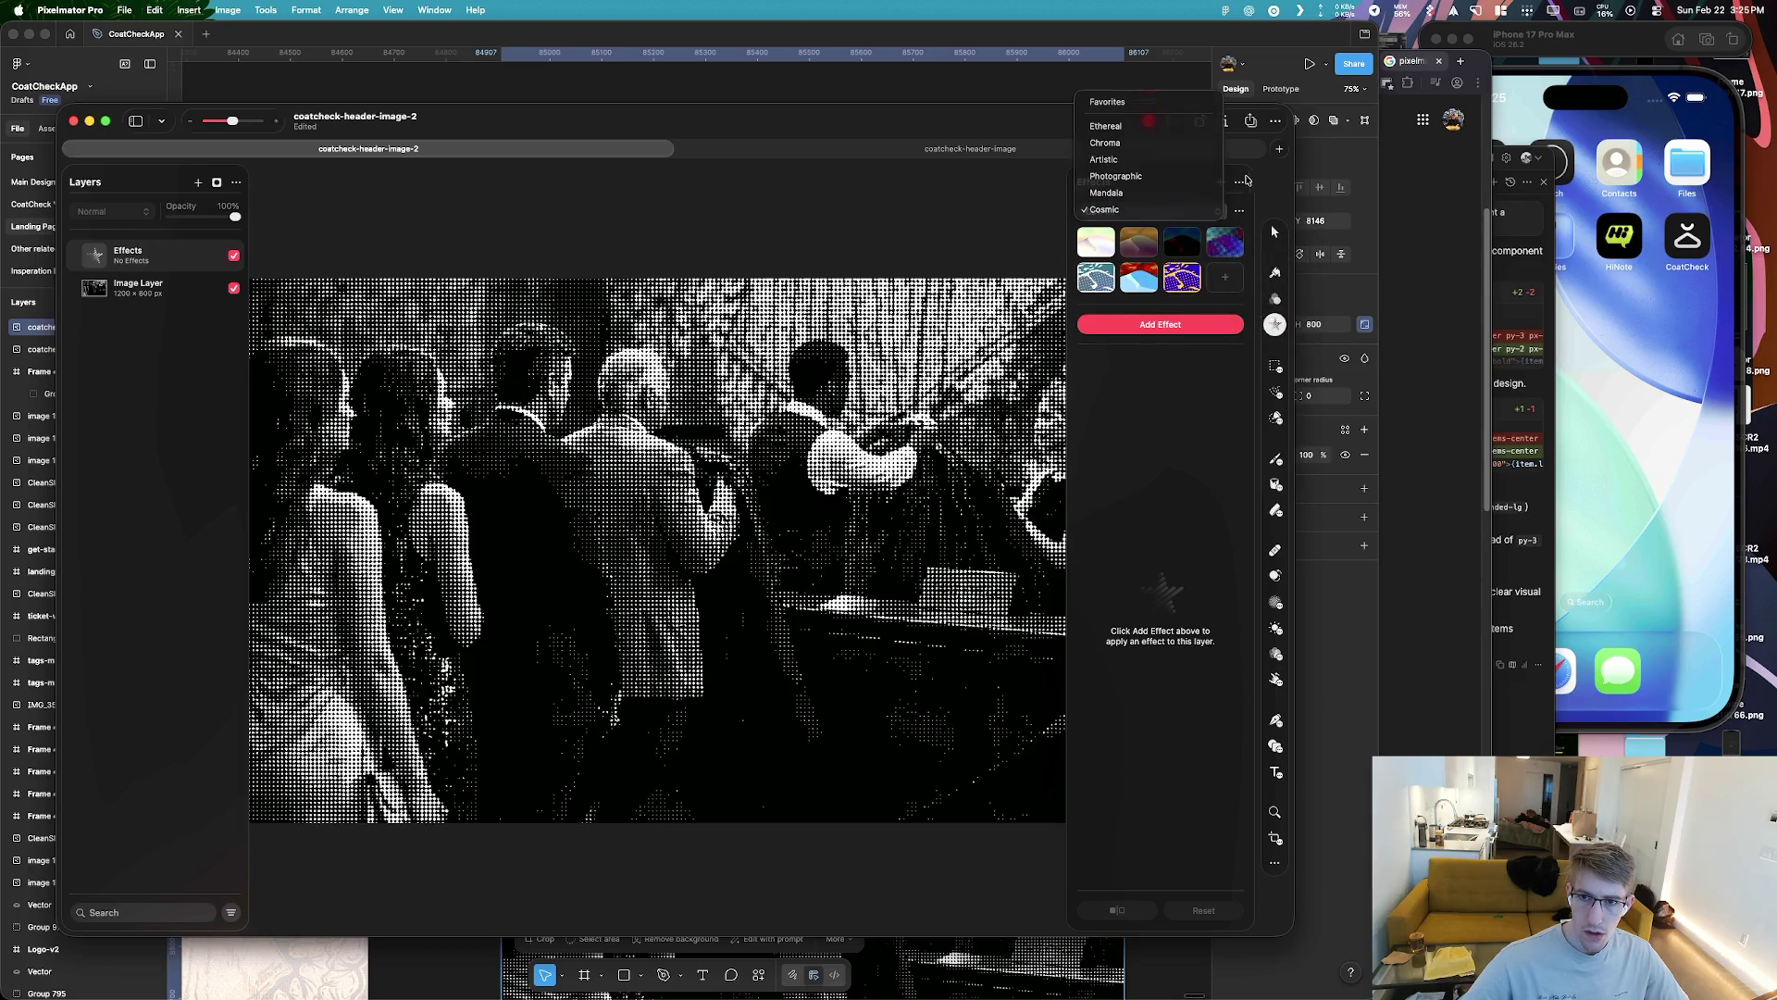
{"action": "left_click", "coordinate": [1249, 180]}
{"action": "left_click", "coordinate": [1220, 183]}
{"action": "key", "text": "super+z"}
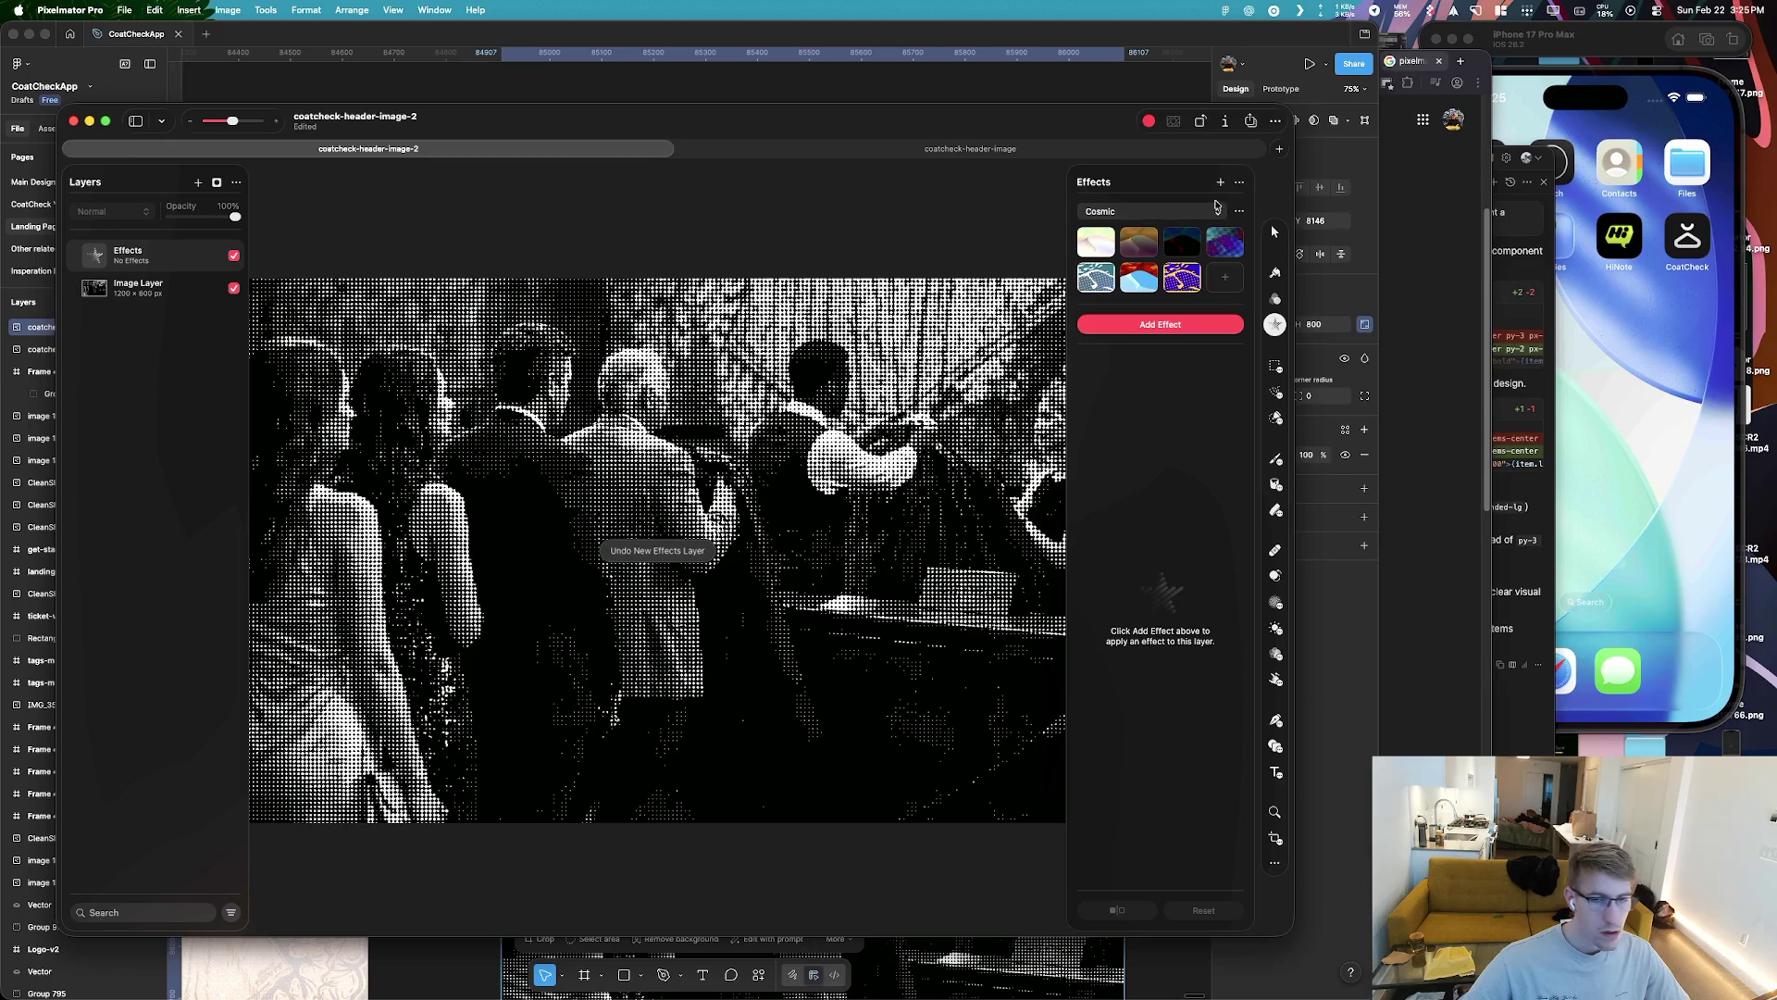
Look through the Ethereal effect presets and their collection options
{"action": "left_click", "coordinate": [1216, 208]}
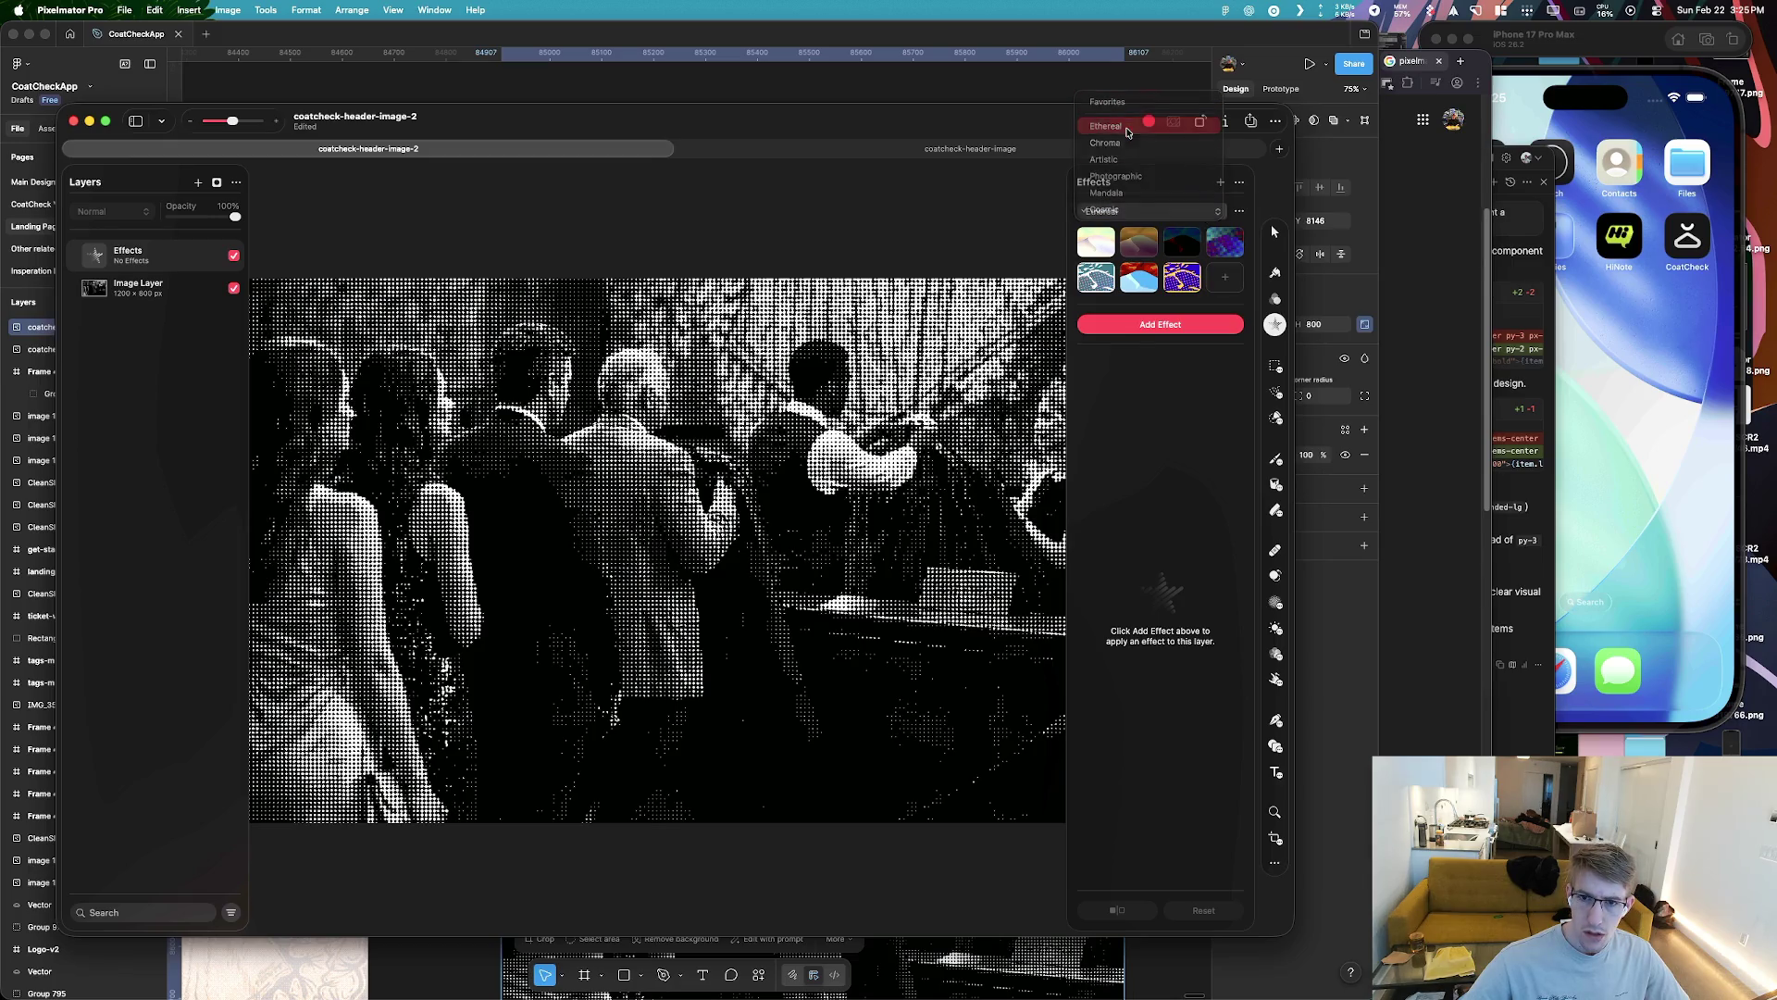
{"action": "left_click", "coordinate": [1127, 127]}
{"action": "left_click", "coordinate": [1239, 211]}
{"action": "key", "text": "Escape"}
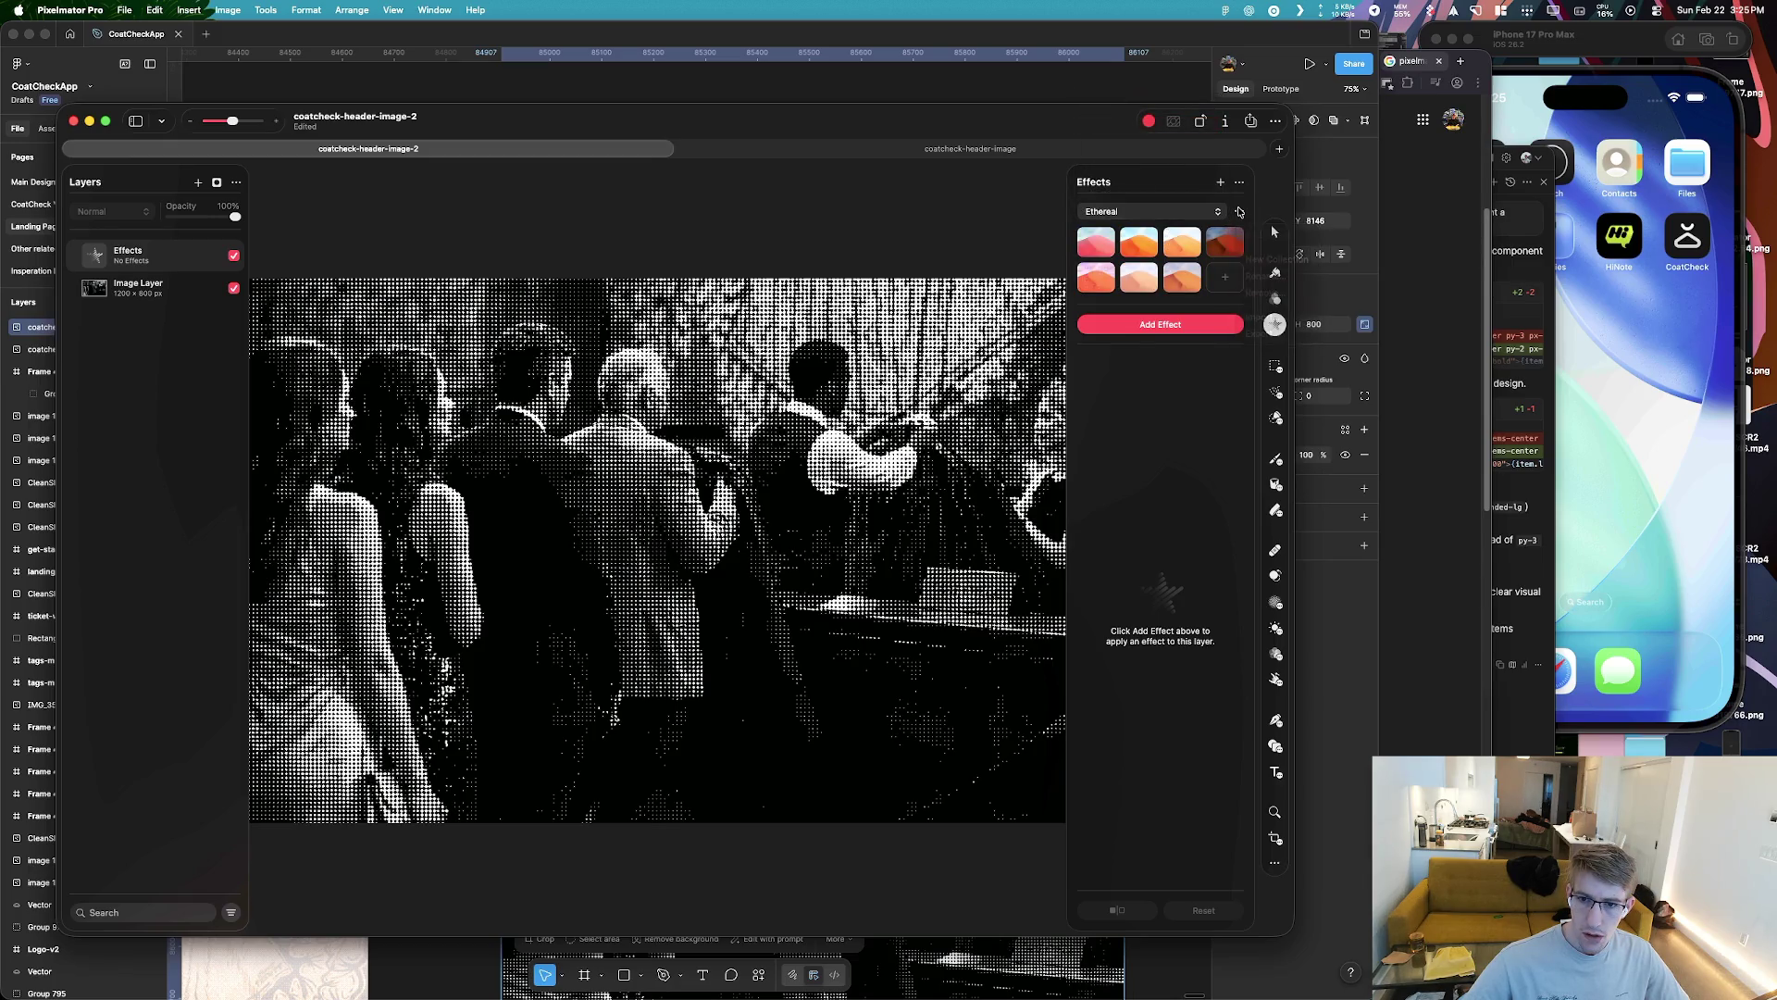
{"action": "left_click", "coordinate": [1129, 212]}
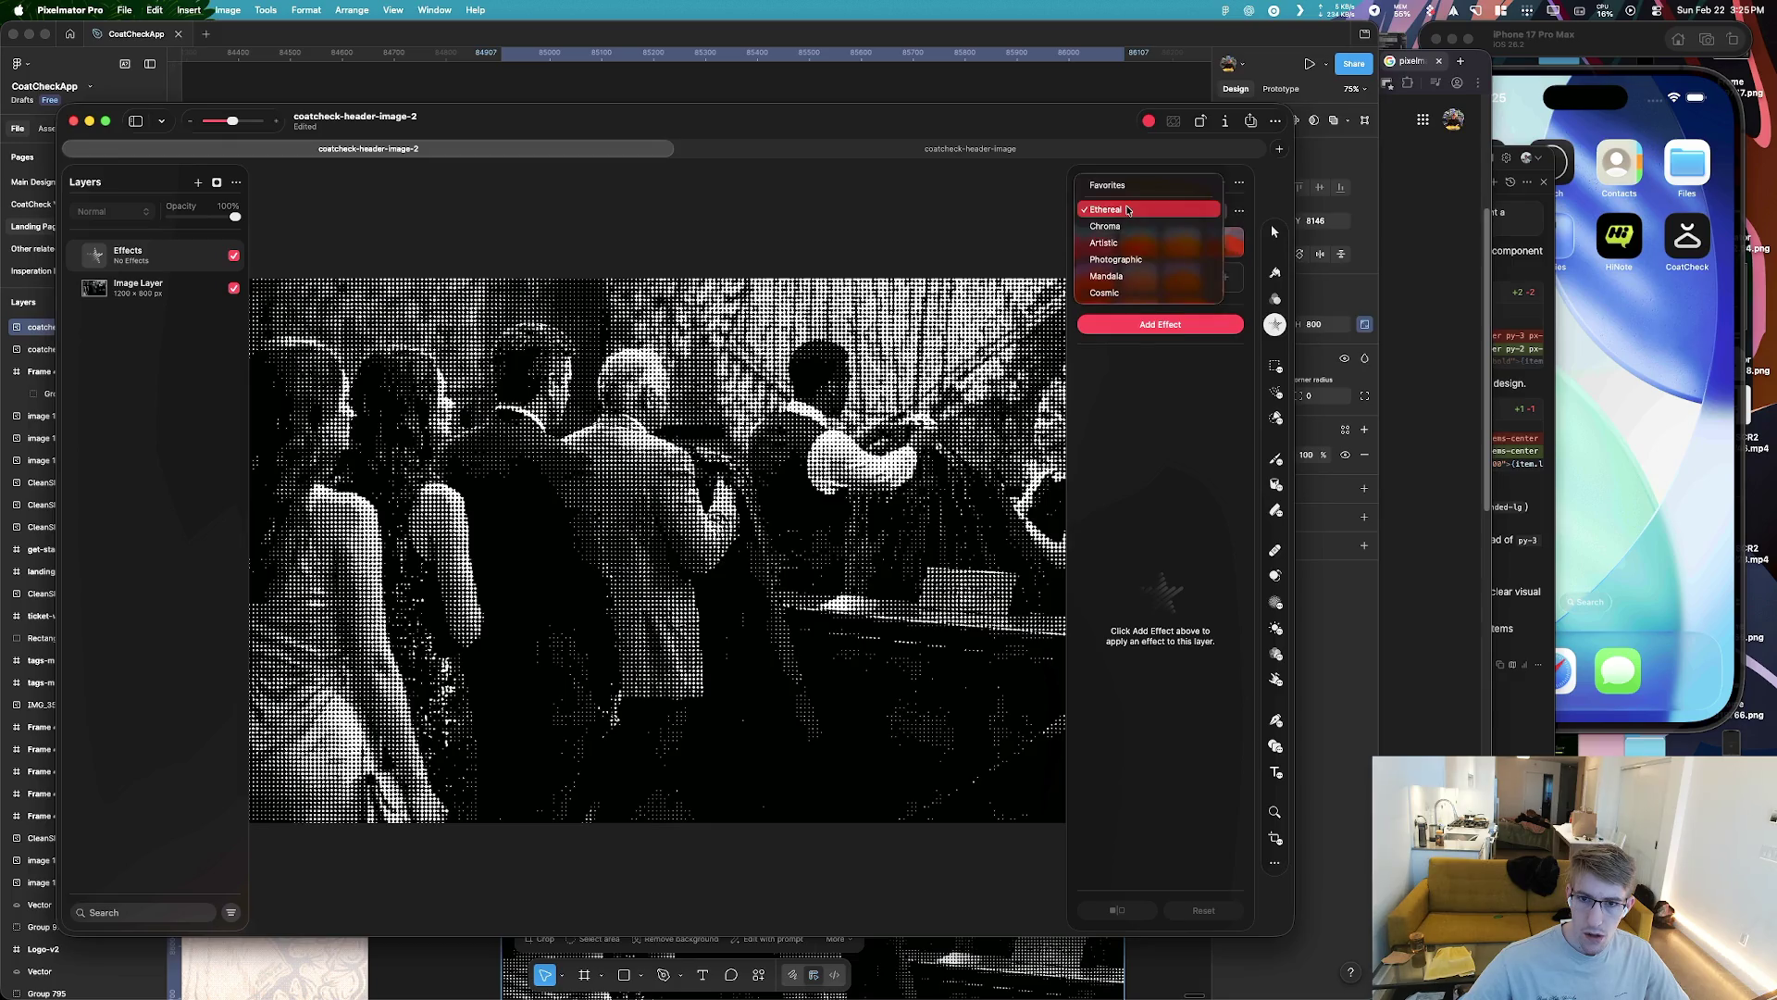
{"action": "left_click", "coordinate": [1128, 210]}
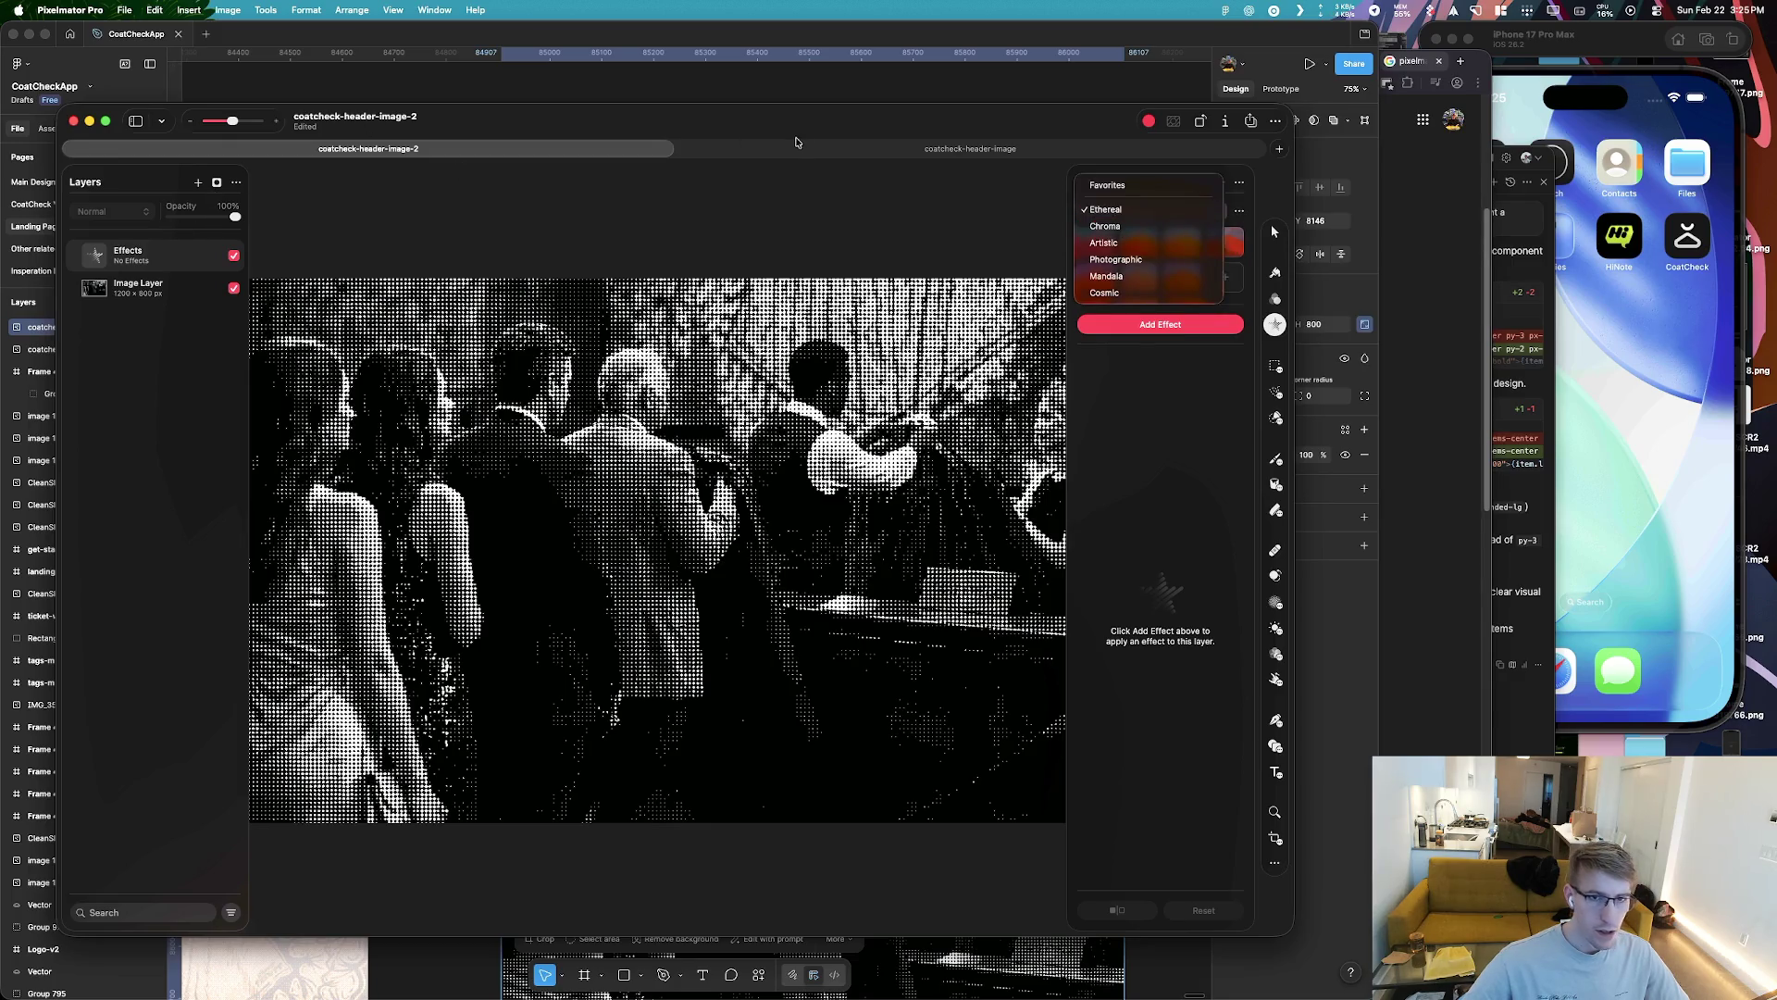
Check the preset categories in coatcheck-header-image, then return to coatcheck-header-image-2
{"action": "left_click", "coordinate": [838, 149]}
{"action": "left_click", "coordinate": [1128, 211]}
{"action": "left_click", "coordinate": [1120, 246]}
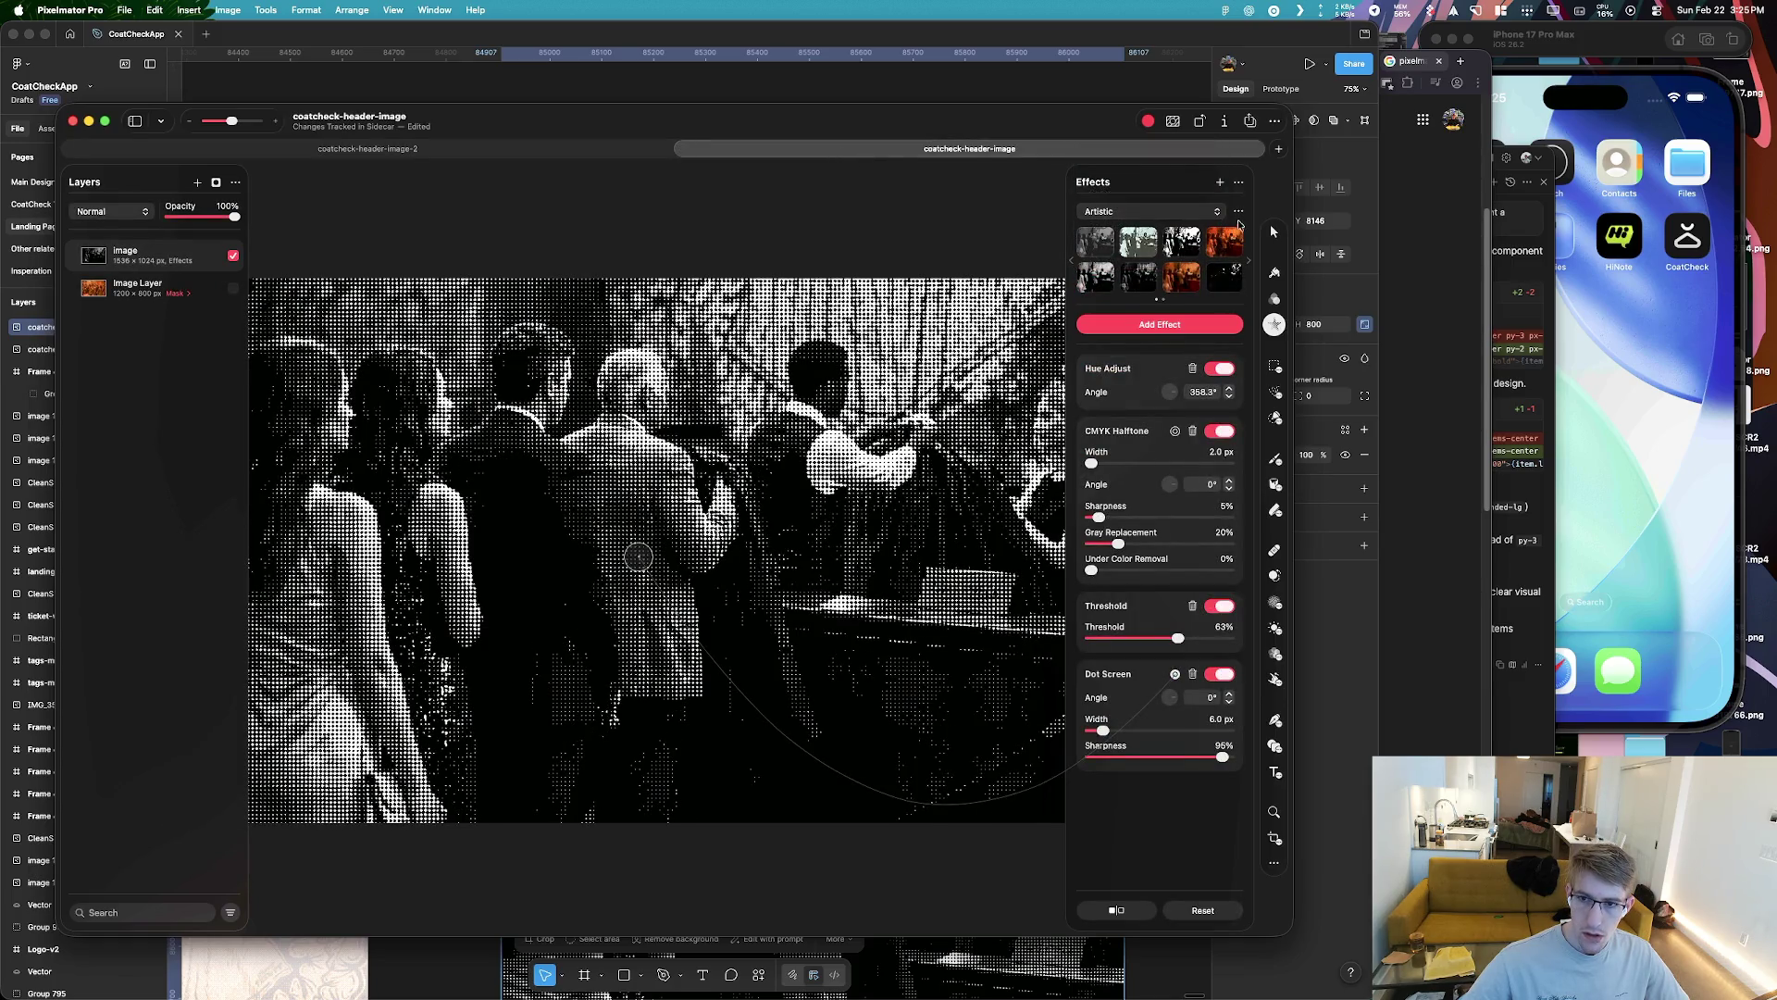
{"action": "left_click", "coordinate": [1239, 211]}
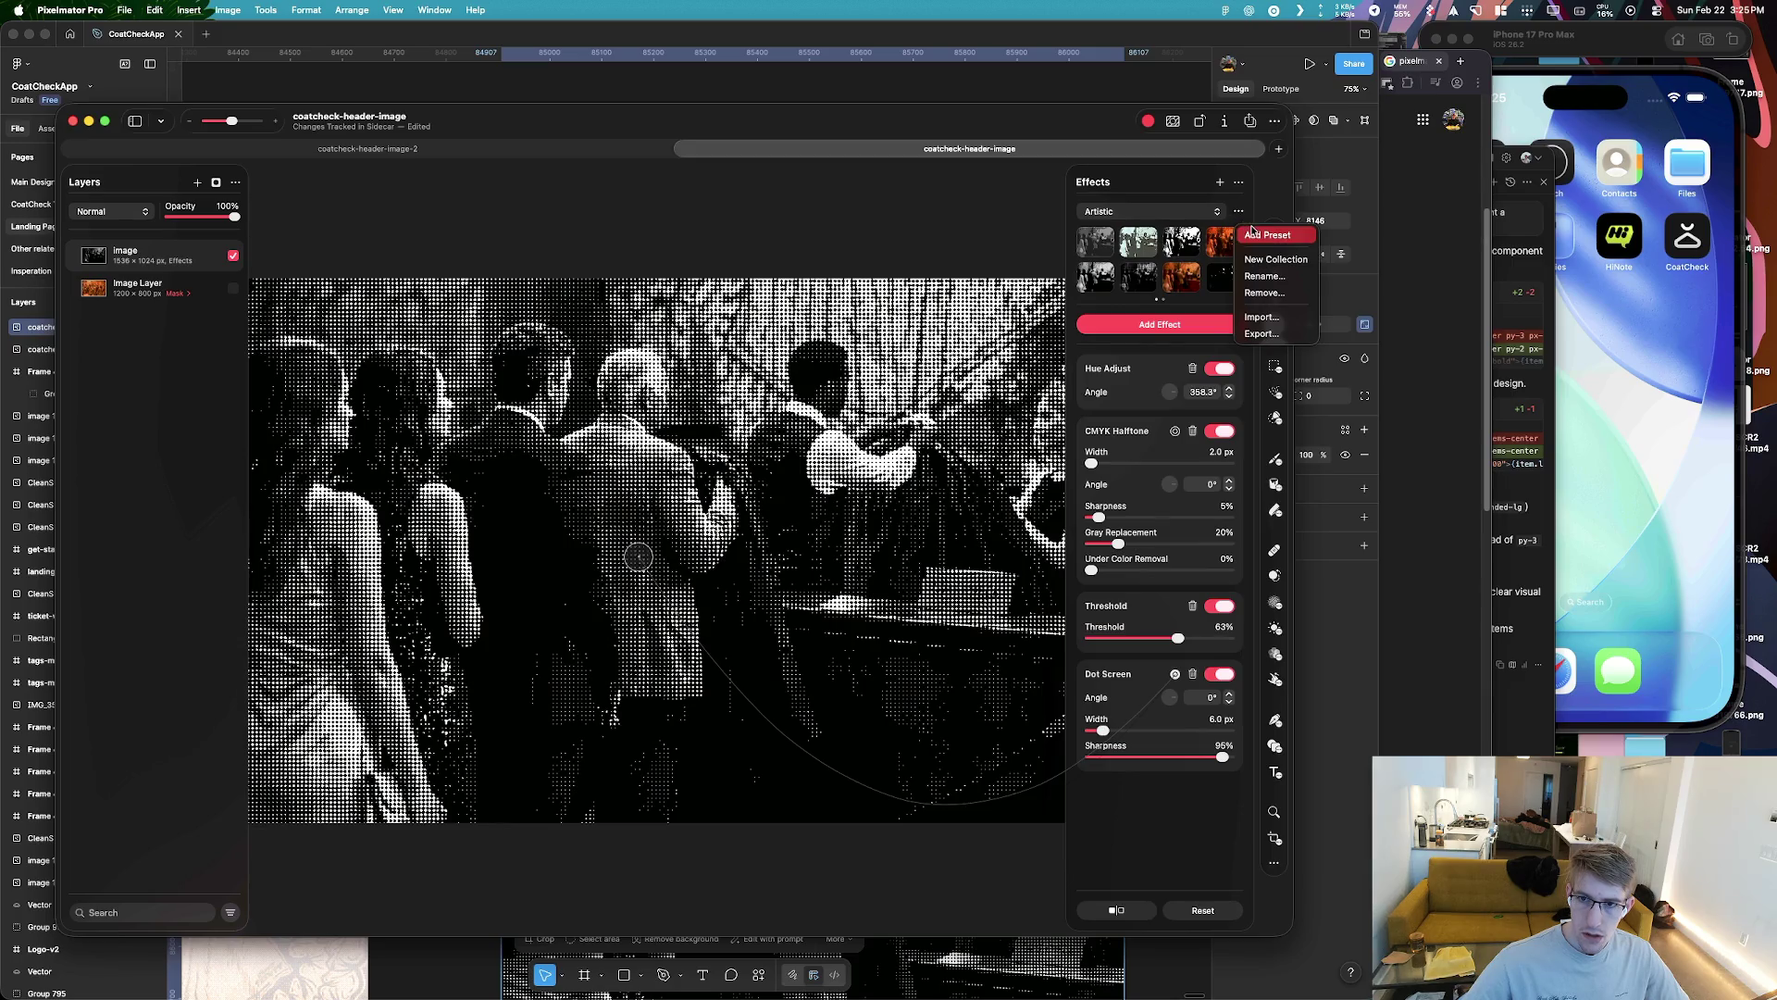
{"action": "left_click", "coordinate": [1267, 235]}
{"action": "left_click", "coordinate": [627, 150]}
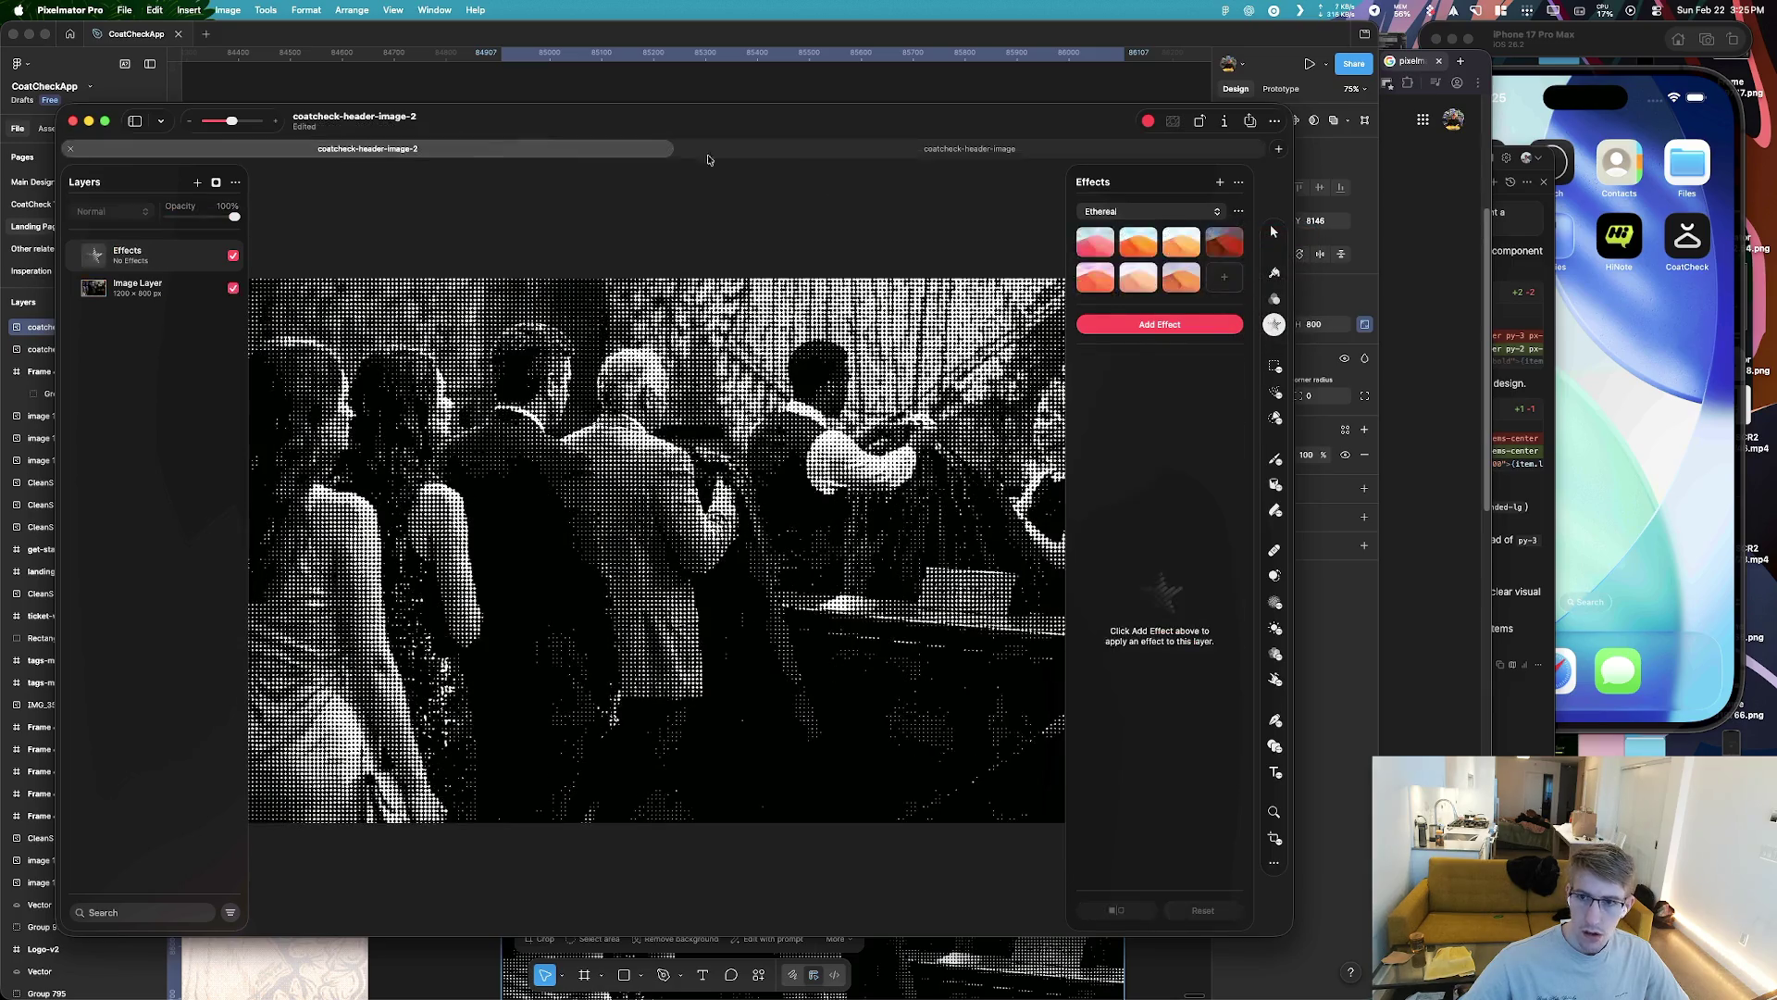
Add an extra effects layer, undo it, and reopen the preset category list
{"action": "left_click", "coordinate": [1240, 213]}
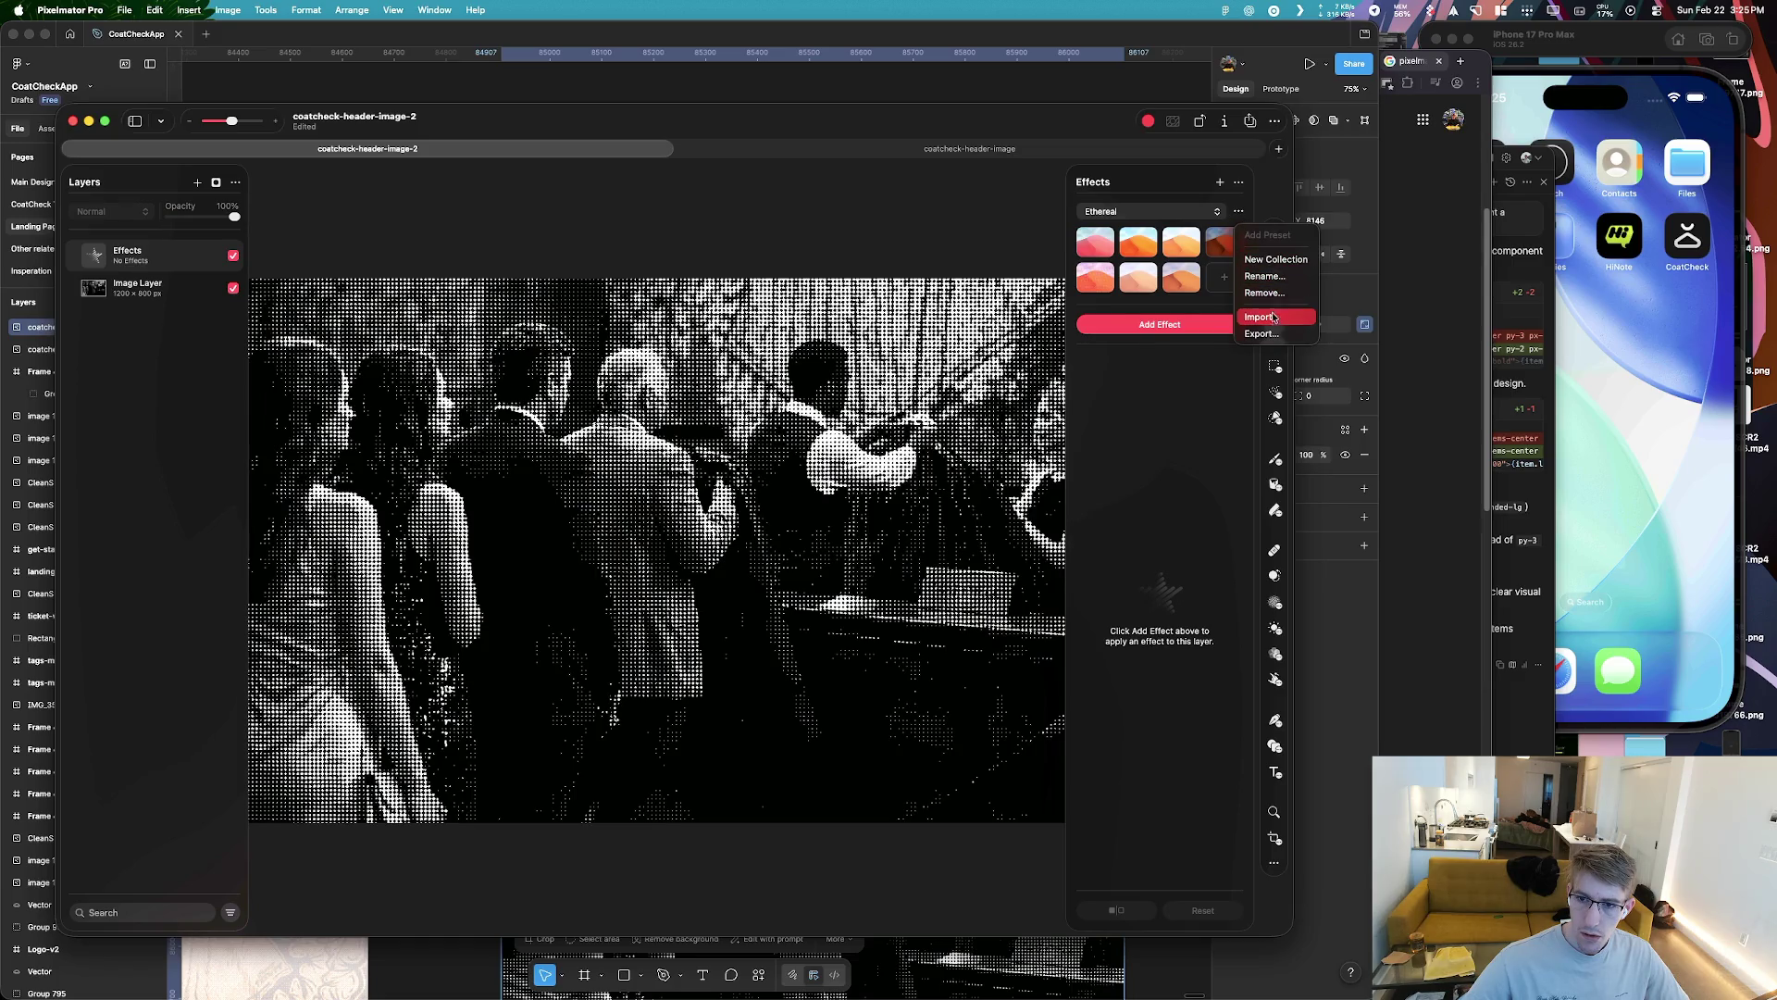
{"action": "left_click", "coordinate": [1221, 183]}
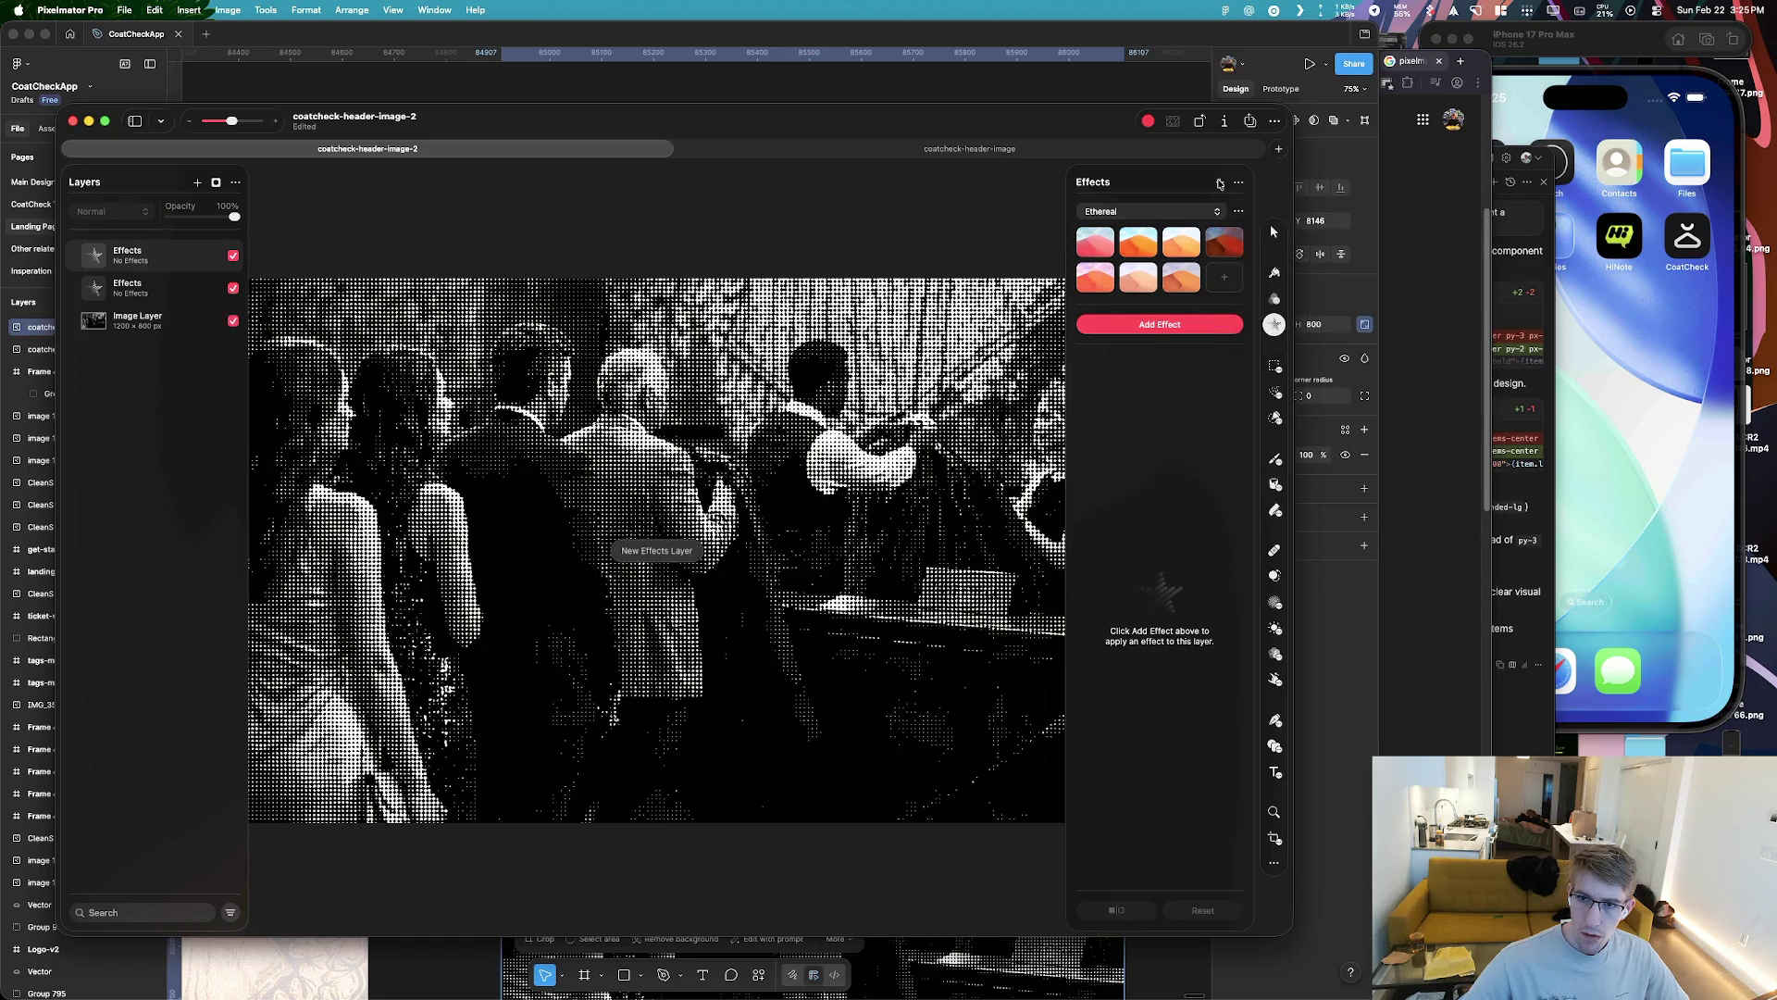
{"action": "key", "text": "super+z"}
{"action": "left_click", "coordinate": [1239, 183]}
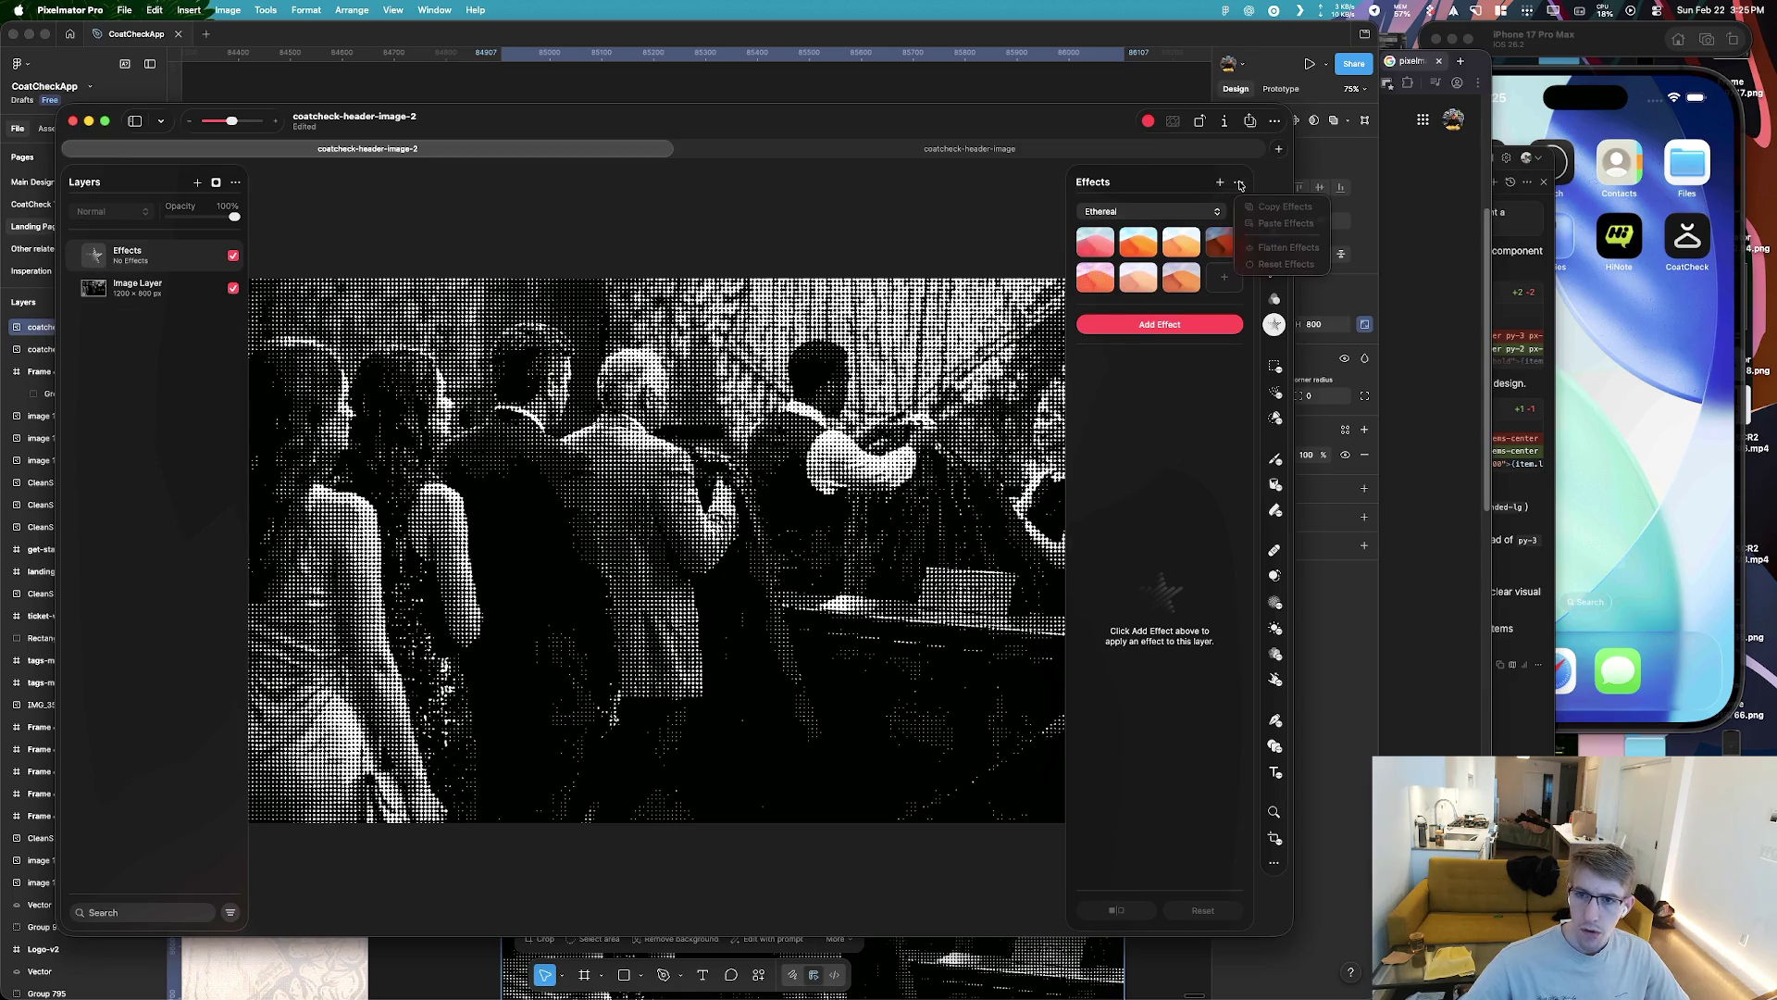
{"action": "left_click", "coordinate": [1134, 211]}
{"action": "left_click", "coordinate": [1134, 211]}
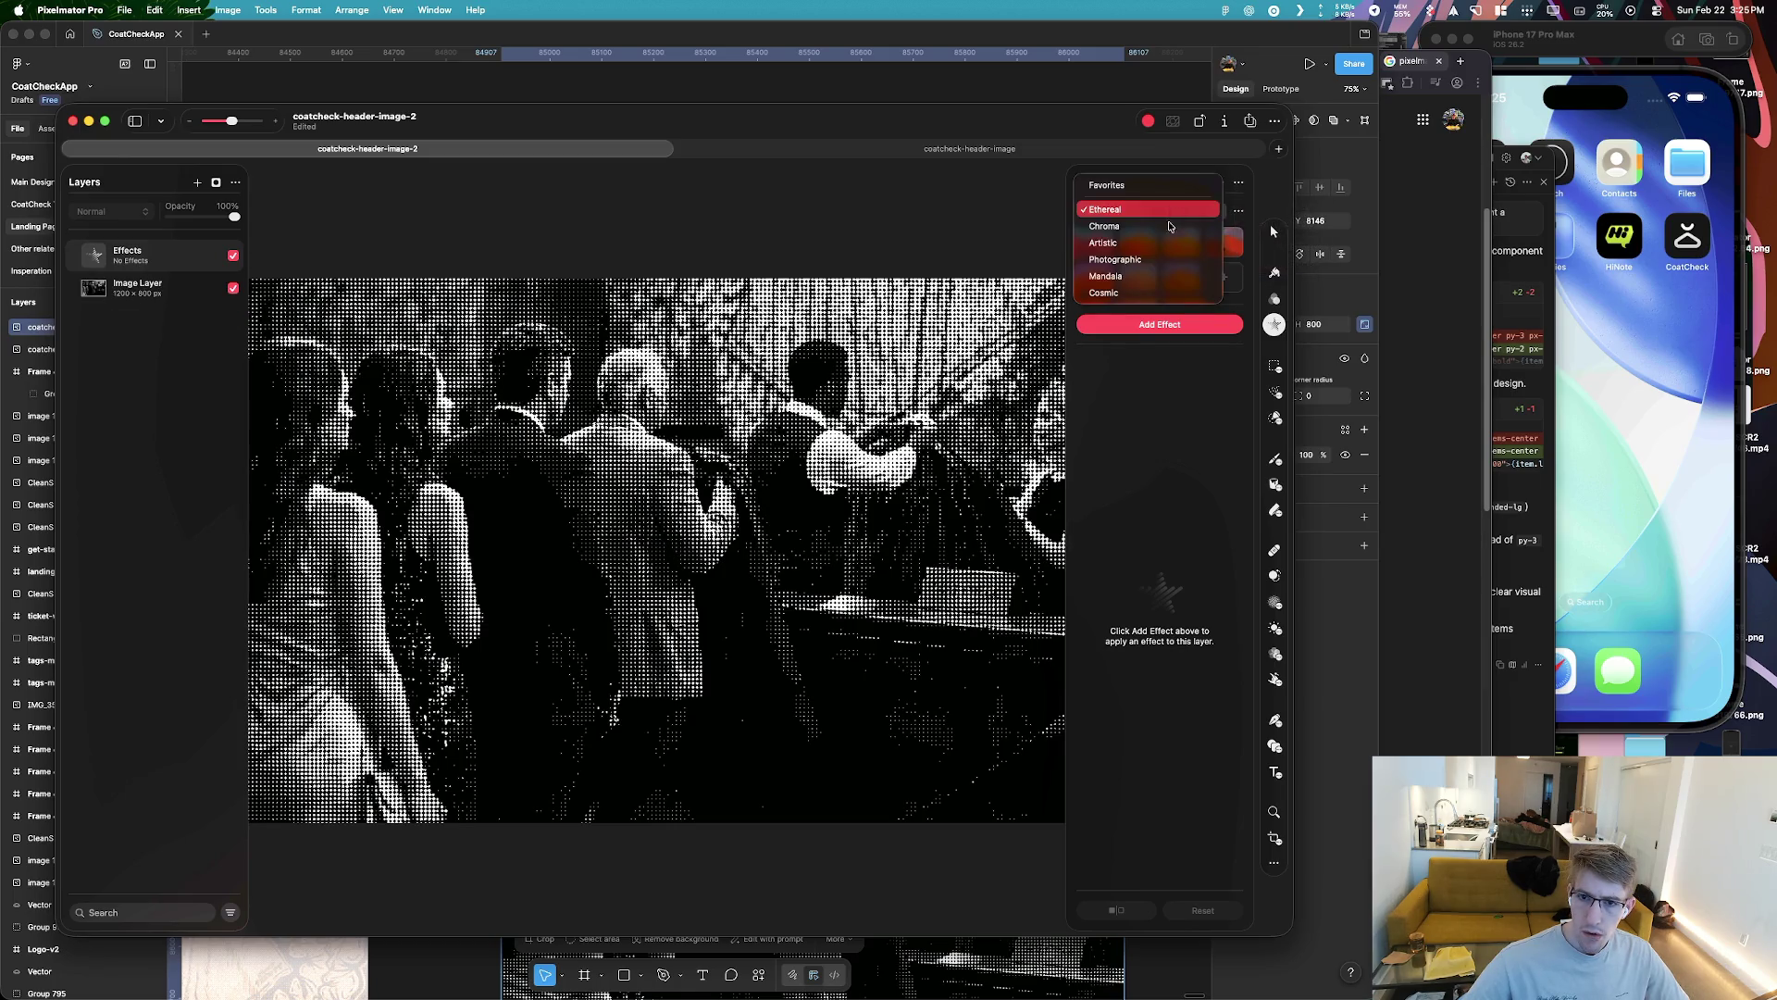
Browse the Mandala and Cosmic presets, then apply the red Chroma preset to the image
{"action": "left_click", "coordinate": [1127, 185]}
{"action": "left_click", "coordinate": [1129, 211]}
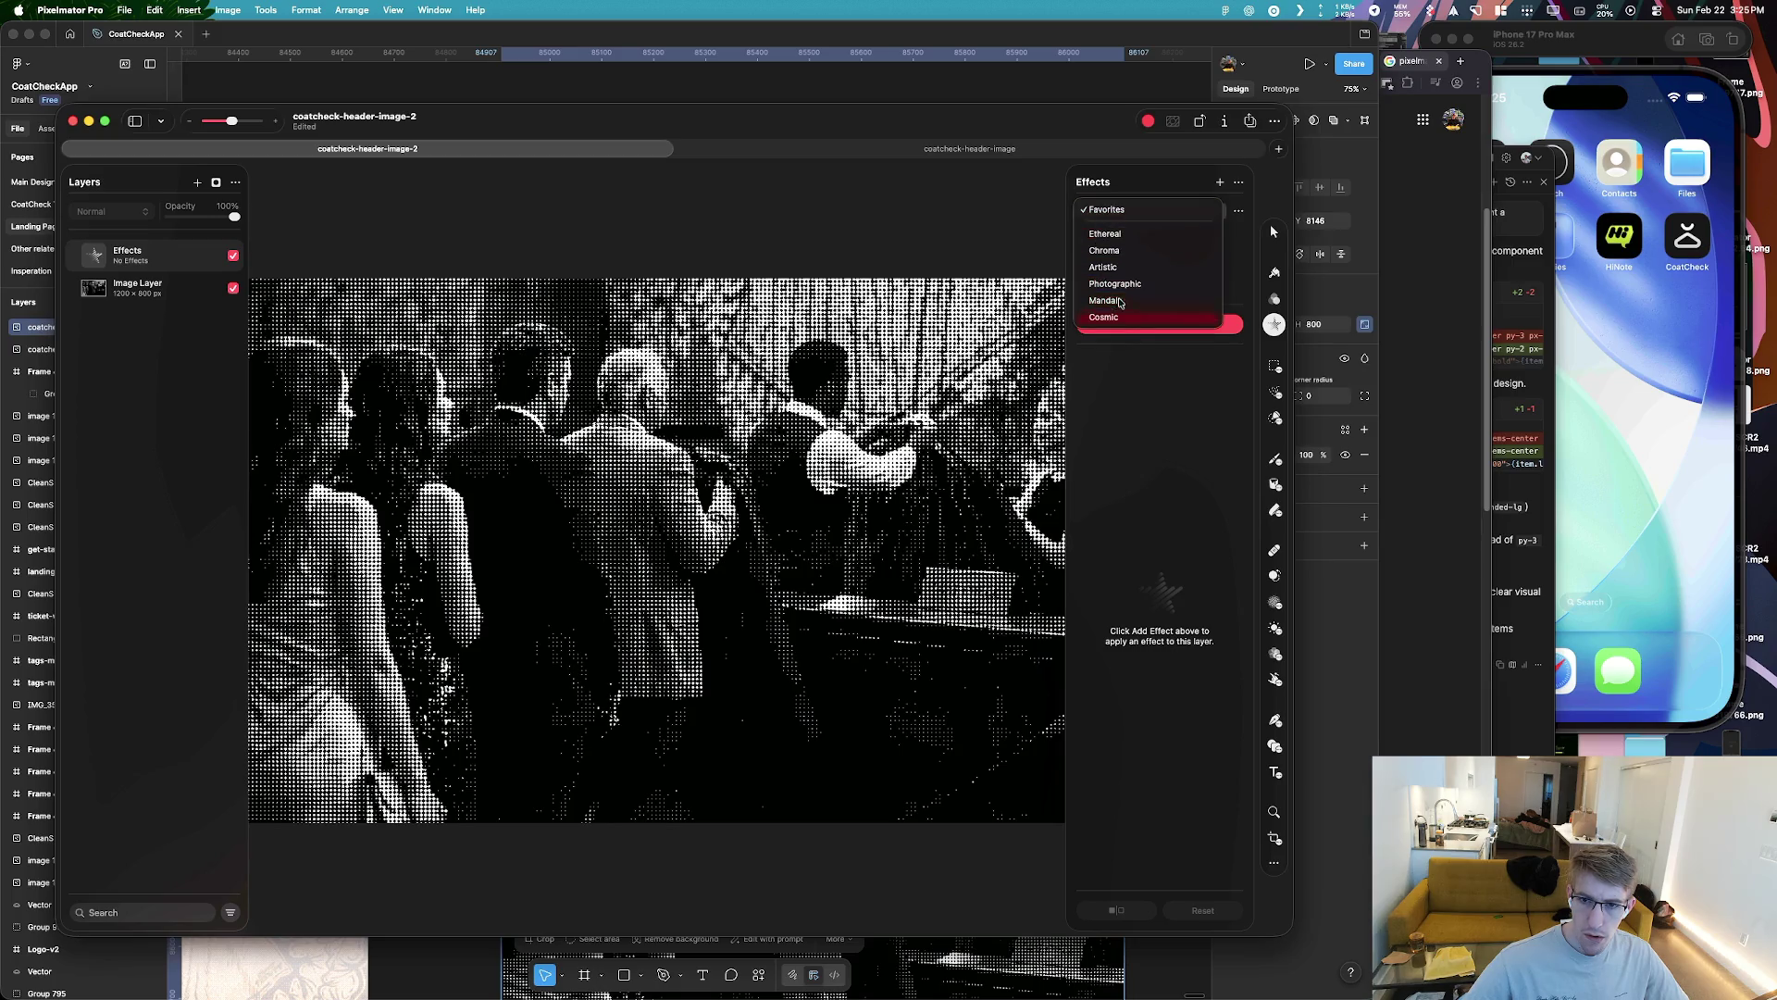
{"action": "left_click", "coordinate": [1130, 302]}
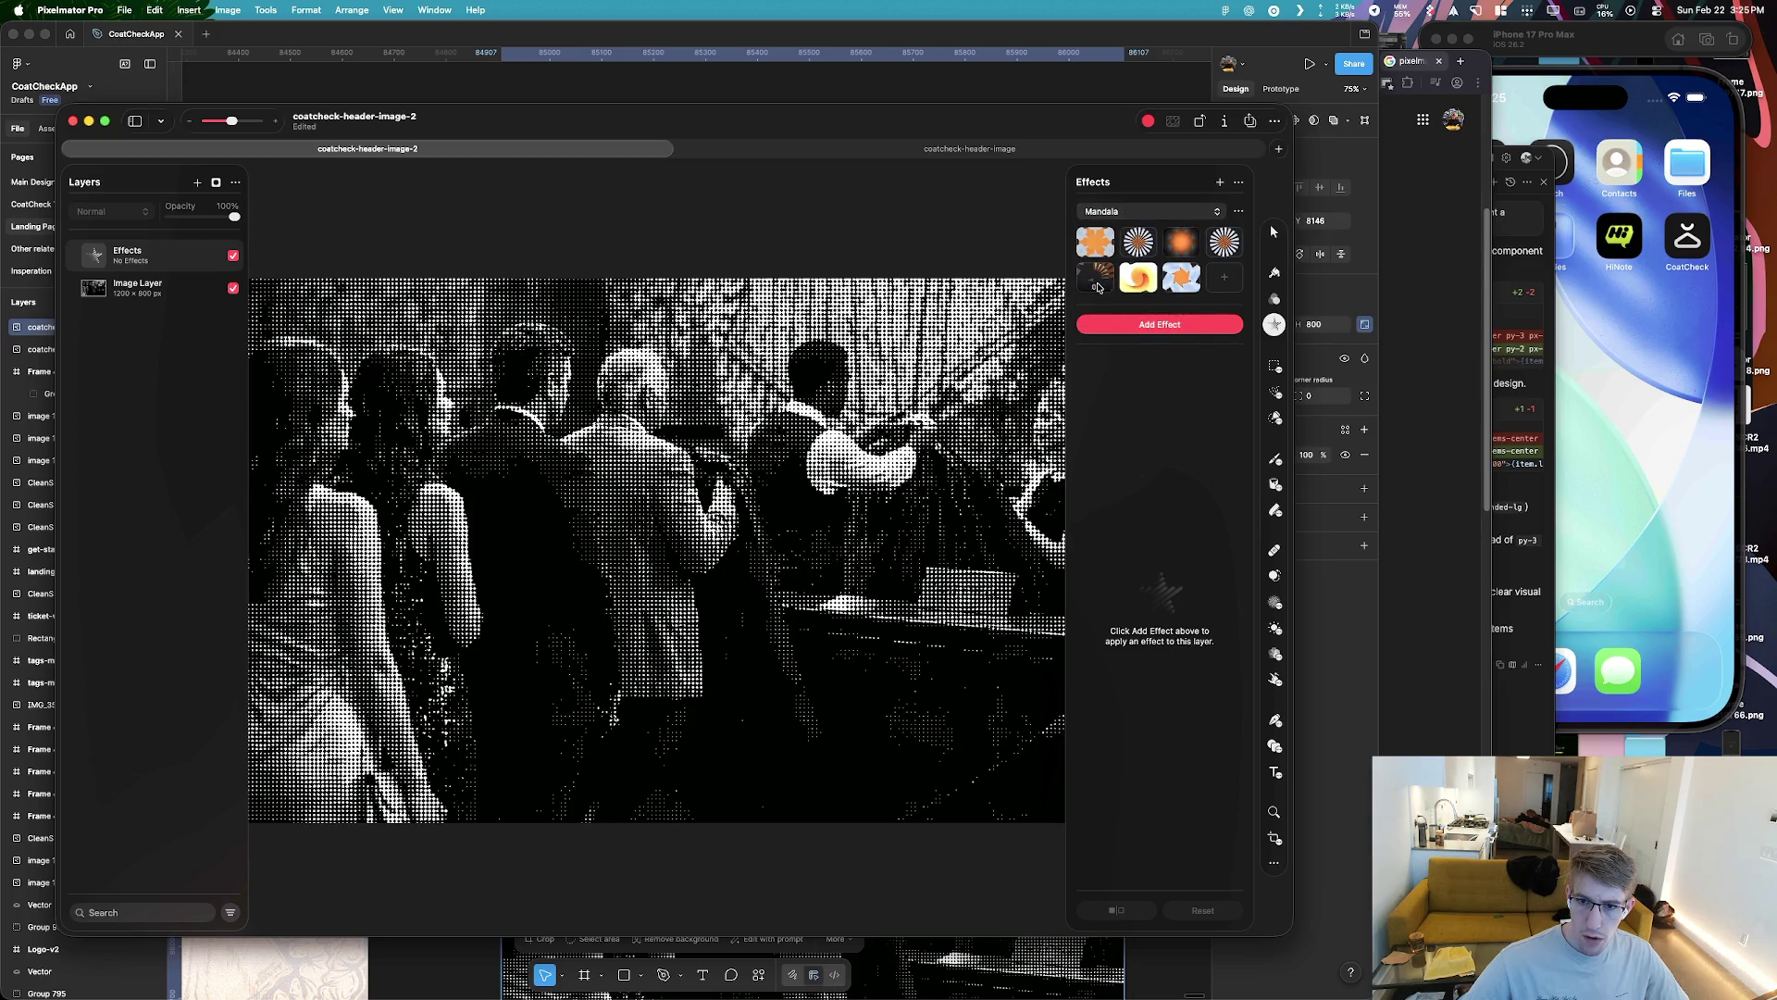
{"action": "left_click", "coordinate": [1129, 211]}
{"action": "left_click", "coordinate": [1127, 227]}
{"action": "left_click", "coordinate": [1124, 211]}
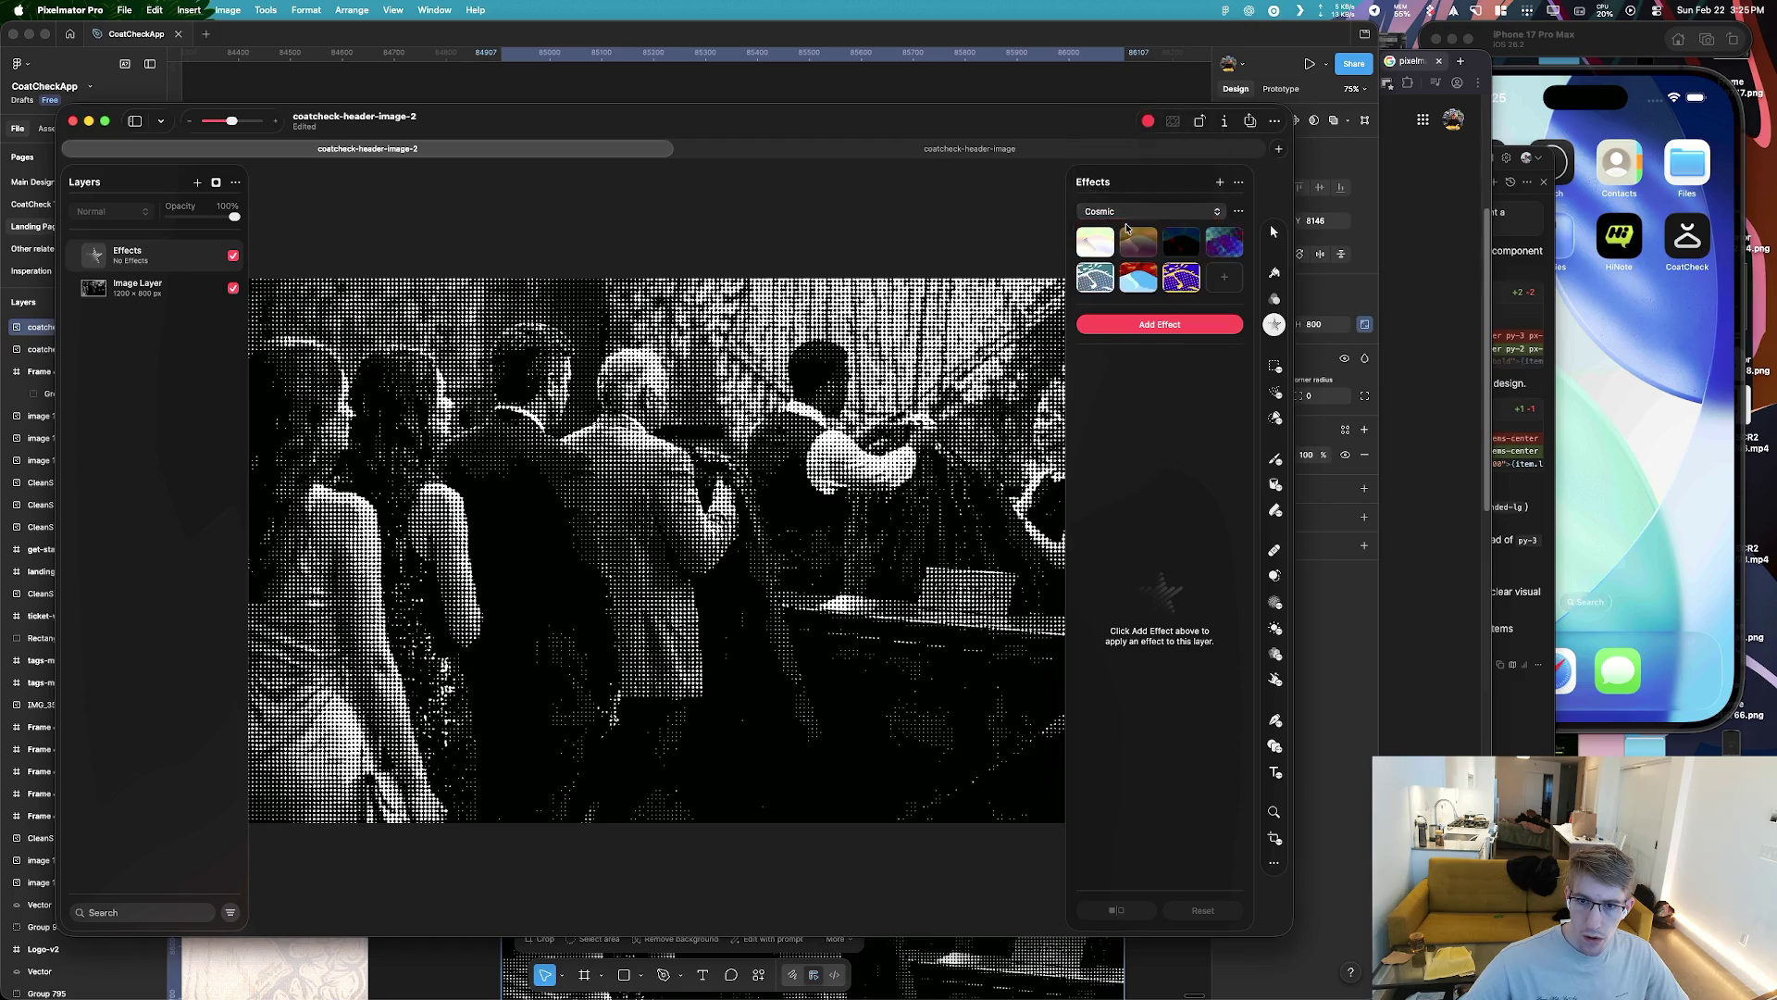
{"action": "left_click", "coordinate": [1122, 144]}
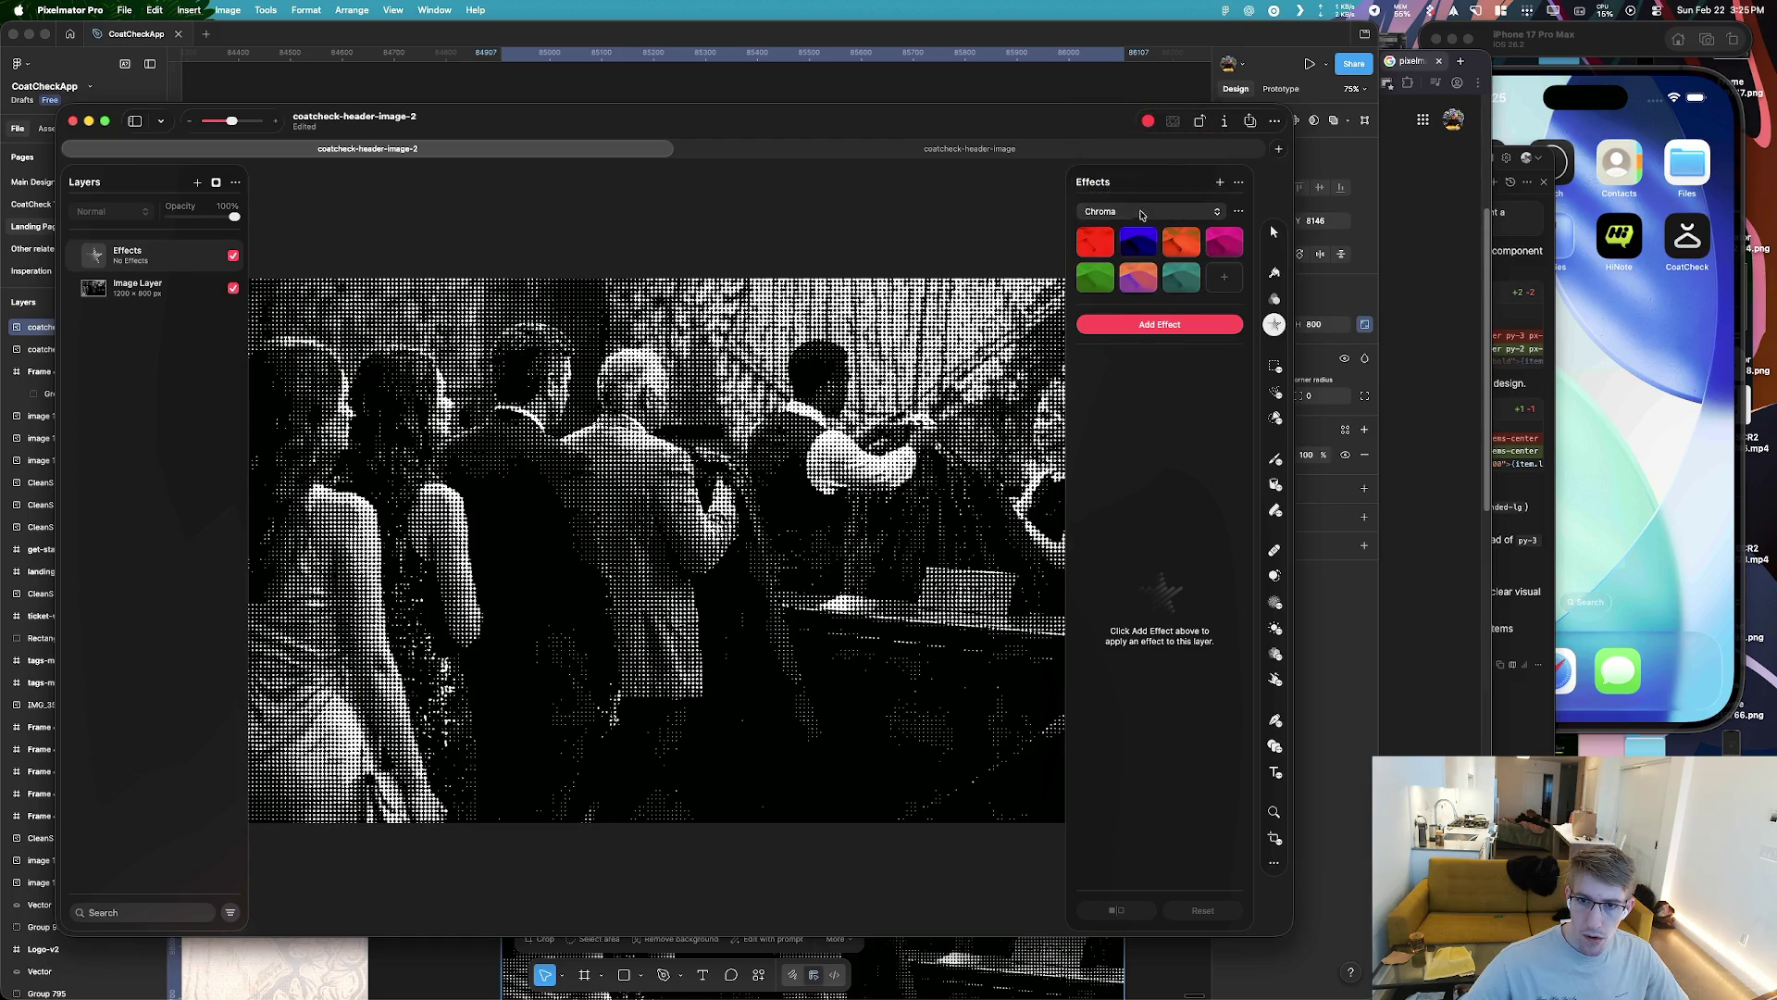
{"action": "left_click", "coordinate": [1100, 239]}
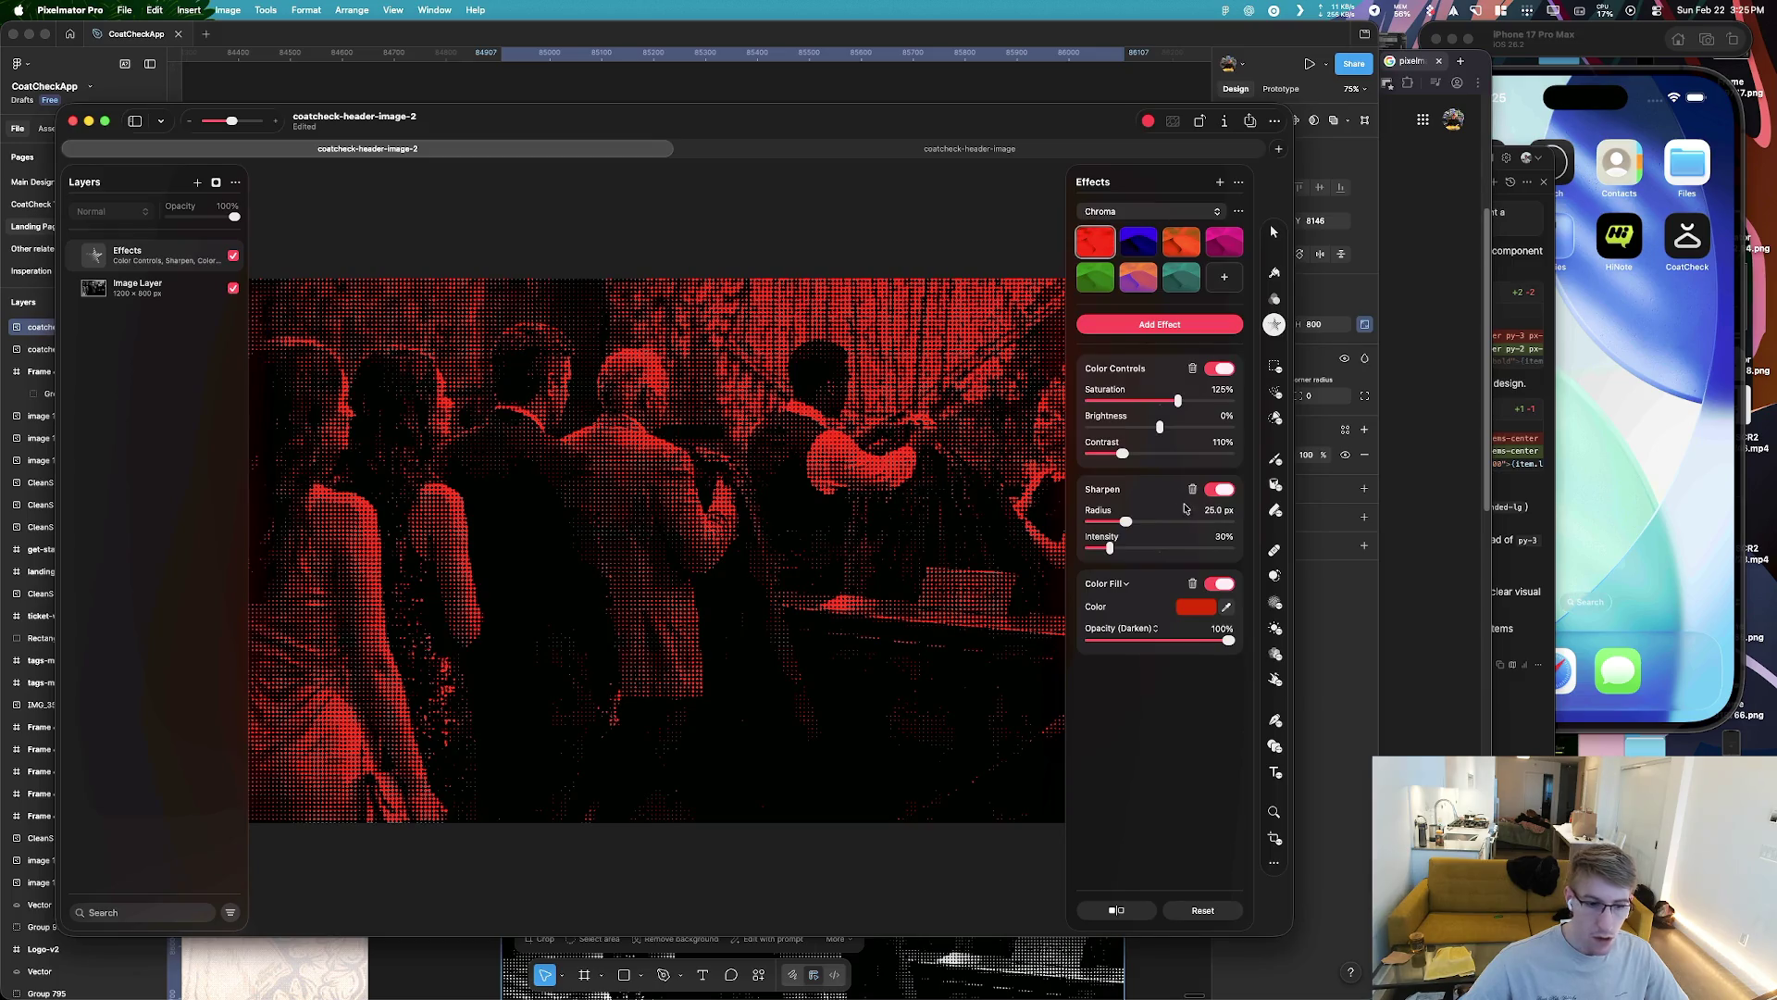
Boost the red tint's saturation to 157%, then bring Figma to the front
{"action": "left_click_drag", "start_coordinate": [1179, 402], "coordinate": [1200, 405]}
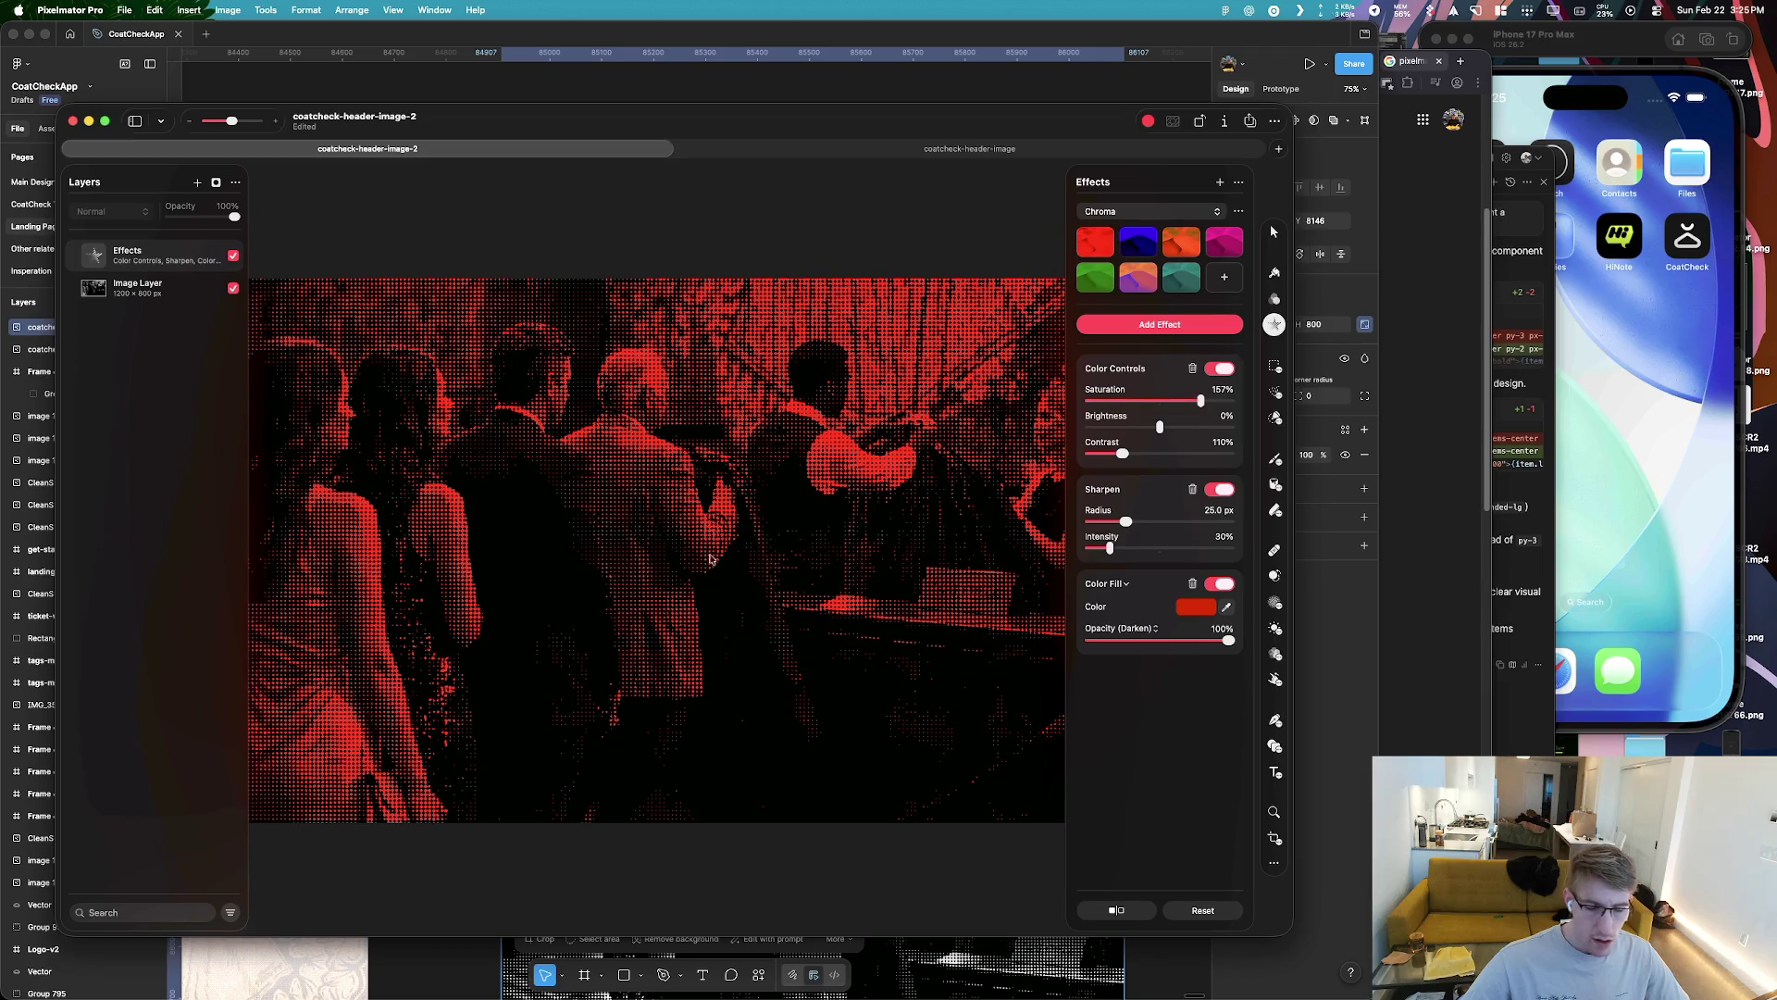
{"action": "key", "text": "super+Tab"}
{"action": "left_click", "coordinate": [272, 507]}
{"action": "scroll", "coordinate": [1085, 507], "scroll_direction": "left", "scroll_amount": 10}
{"action": "key", "text": "super+Tab"}
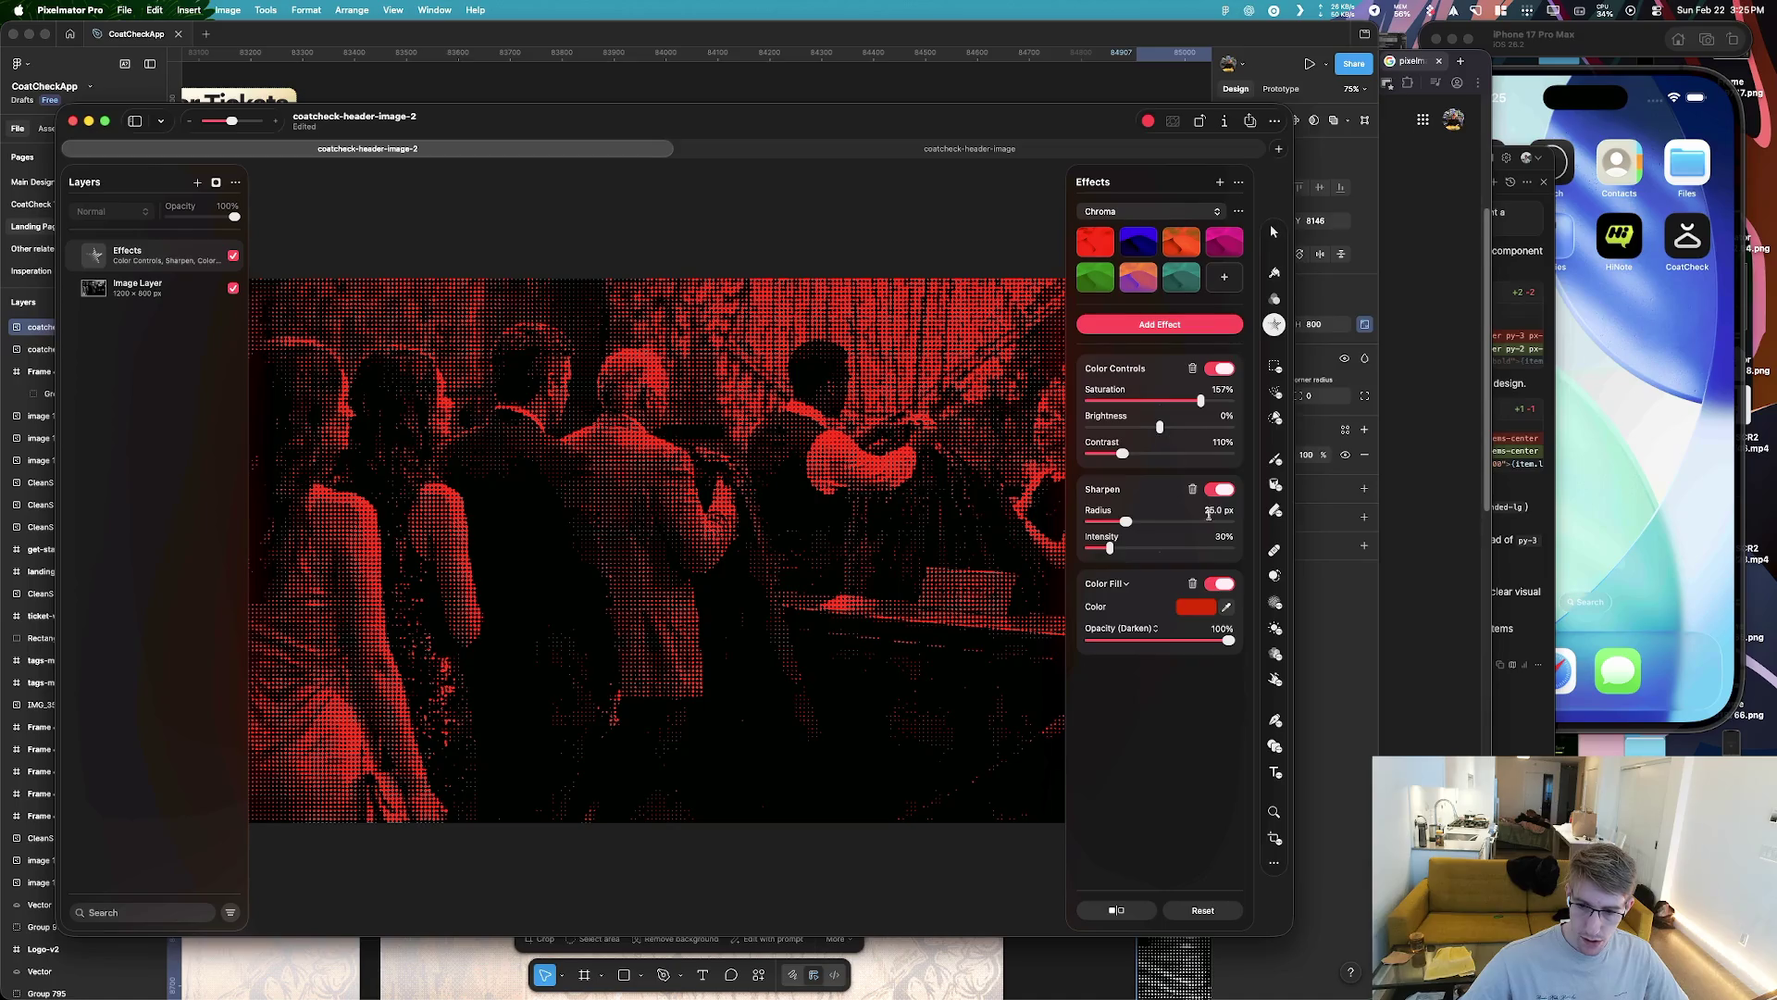
{"action": "key", "text": "super+Tab"}
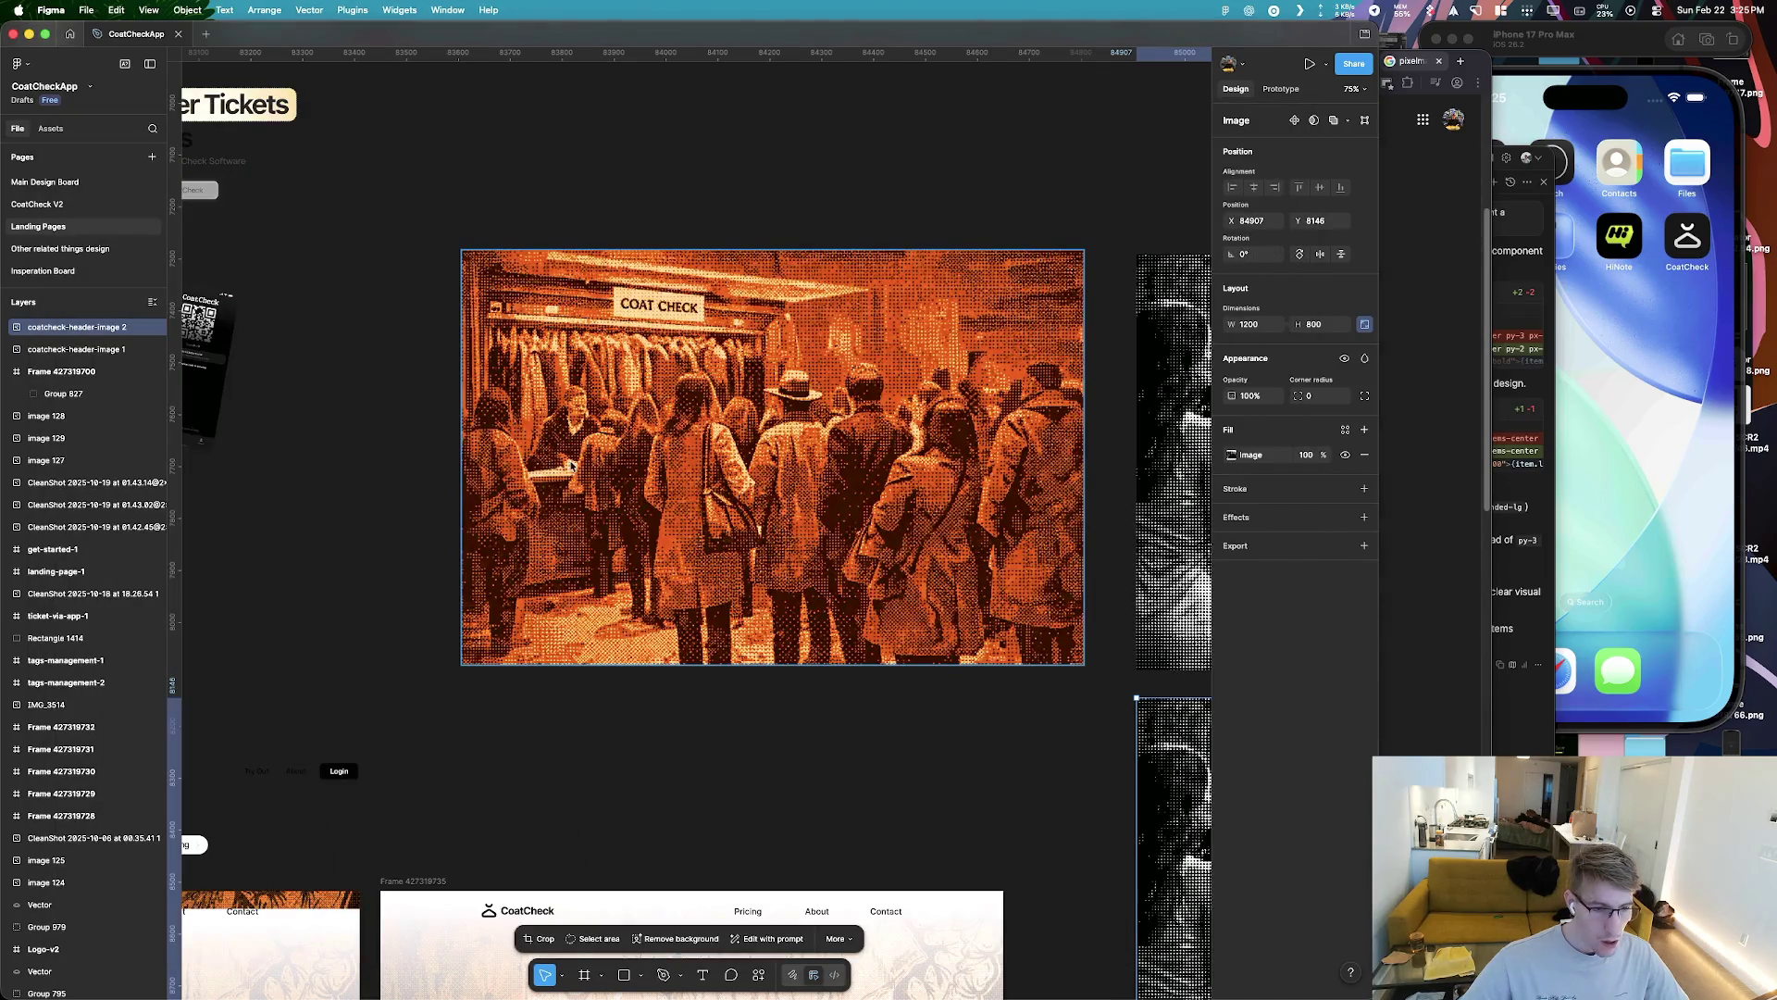
Switch to Figma and delete an accidental empty shape and stray vector point
{"action": "key", "text": "super+Tab"}
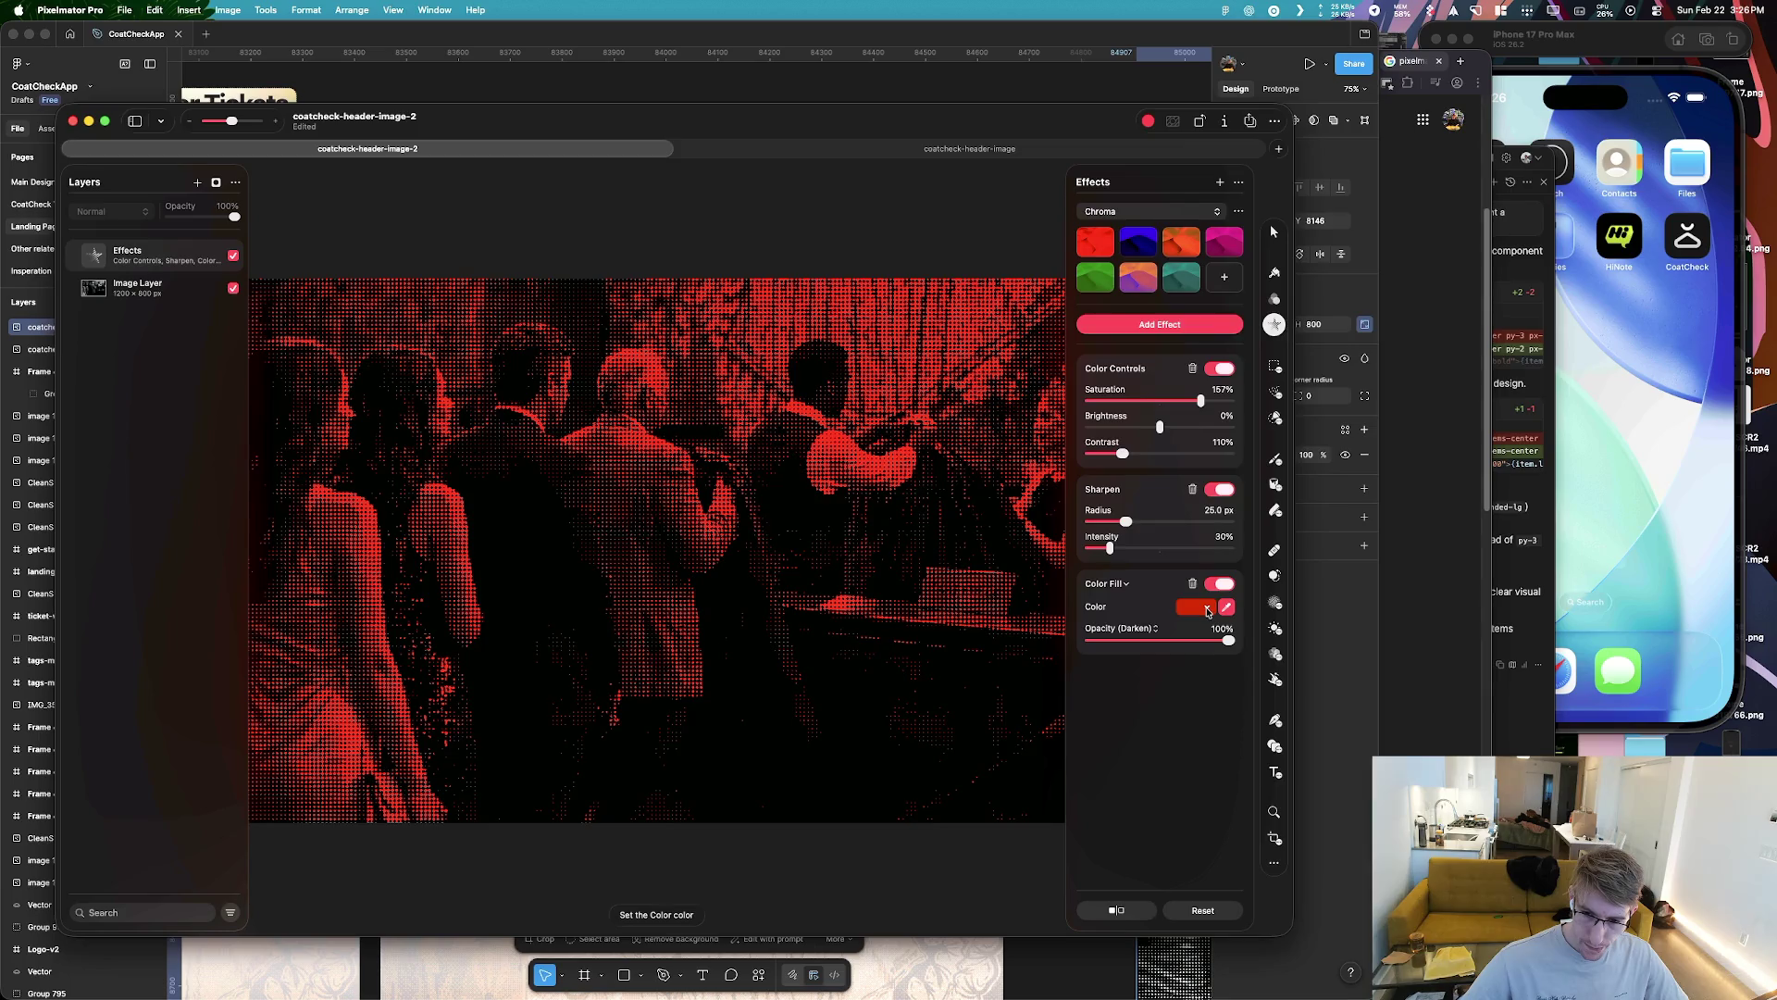
{"action": "key", "text": "super+Tab"}
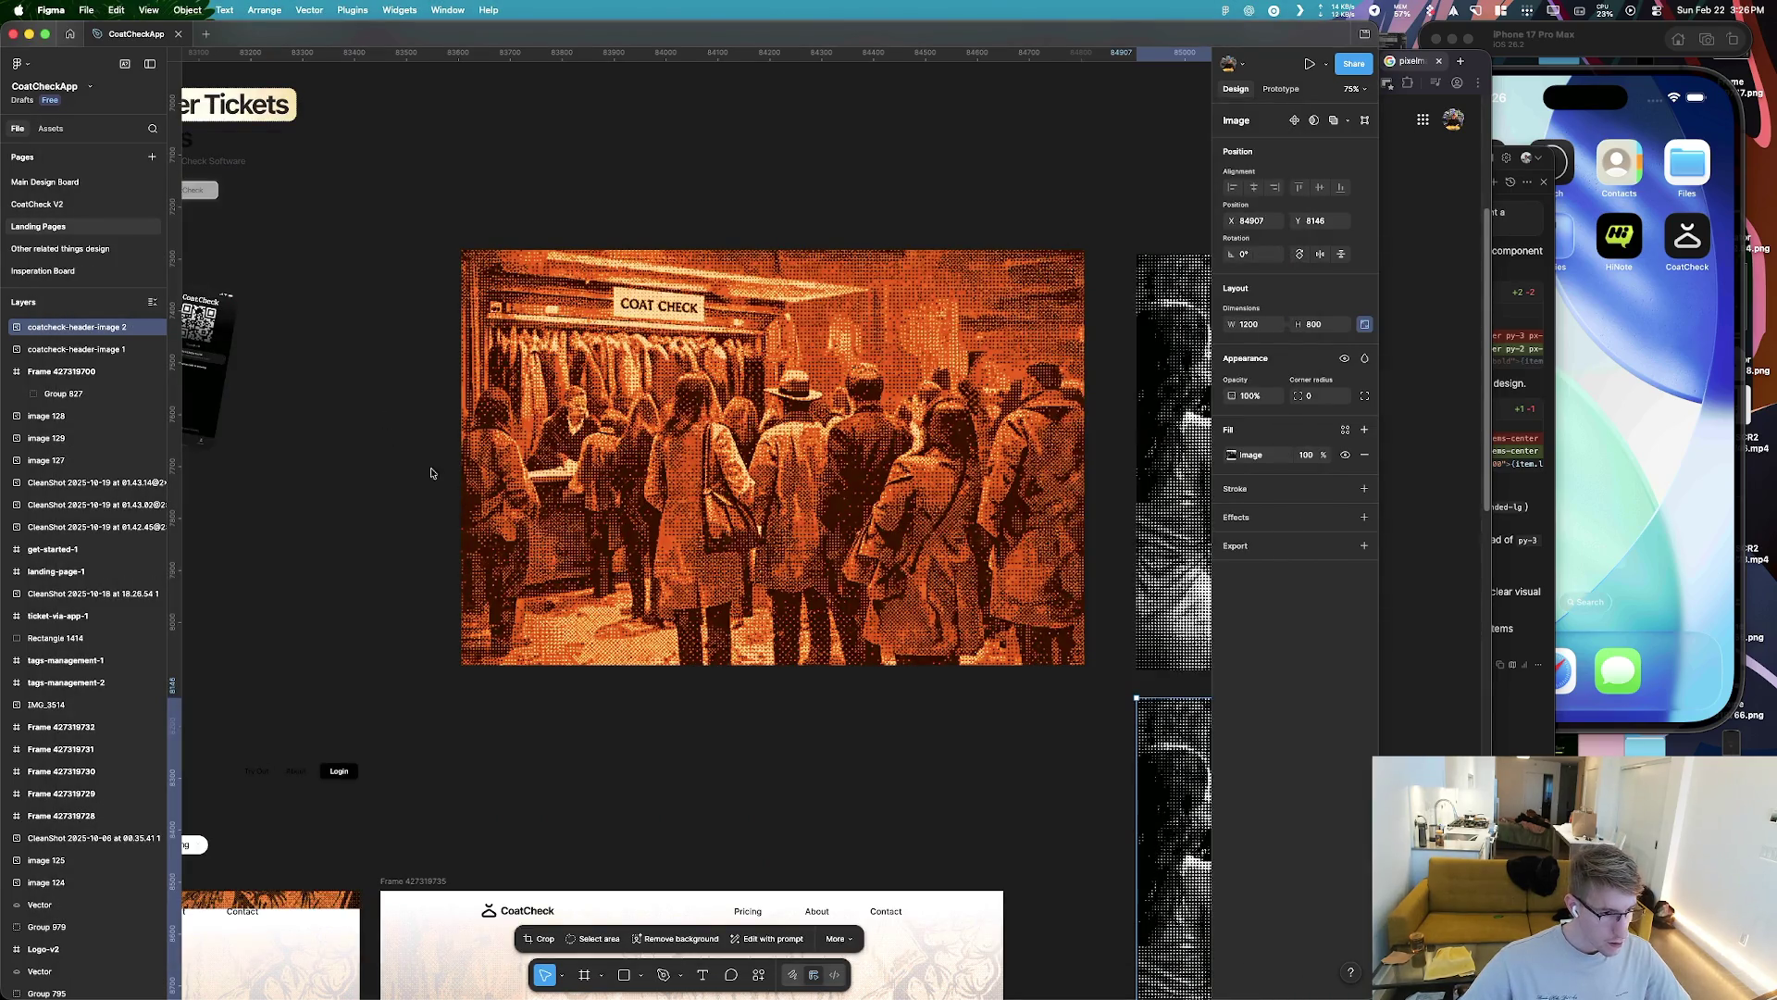
{"action": "left_click", "coordinate": [409, 495]}
{"action": "key", "text": "r"}
{"action": "double_click", "coordinate": [327, 469]}
{"action": "left_click_drag", "start_coordinate": [406, 536], "coordinate": [236, 364]}
{"action": "key", "text": "Delete"}
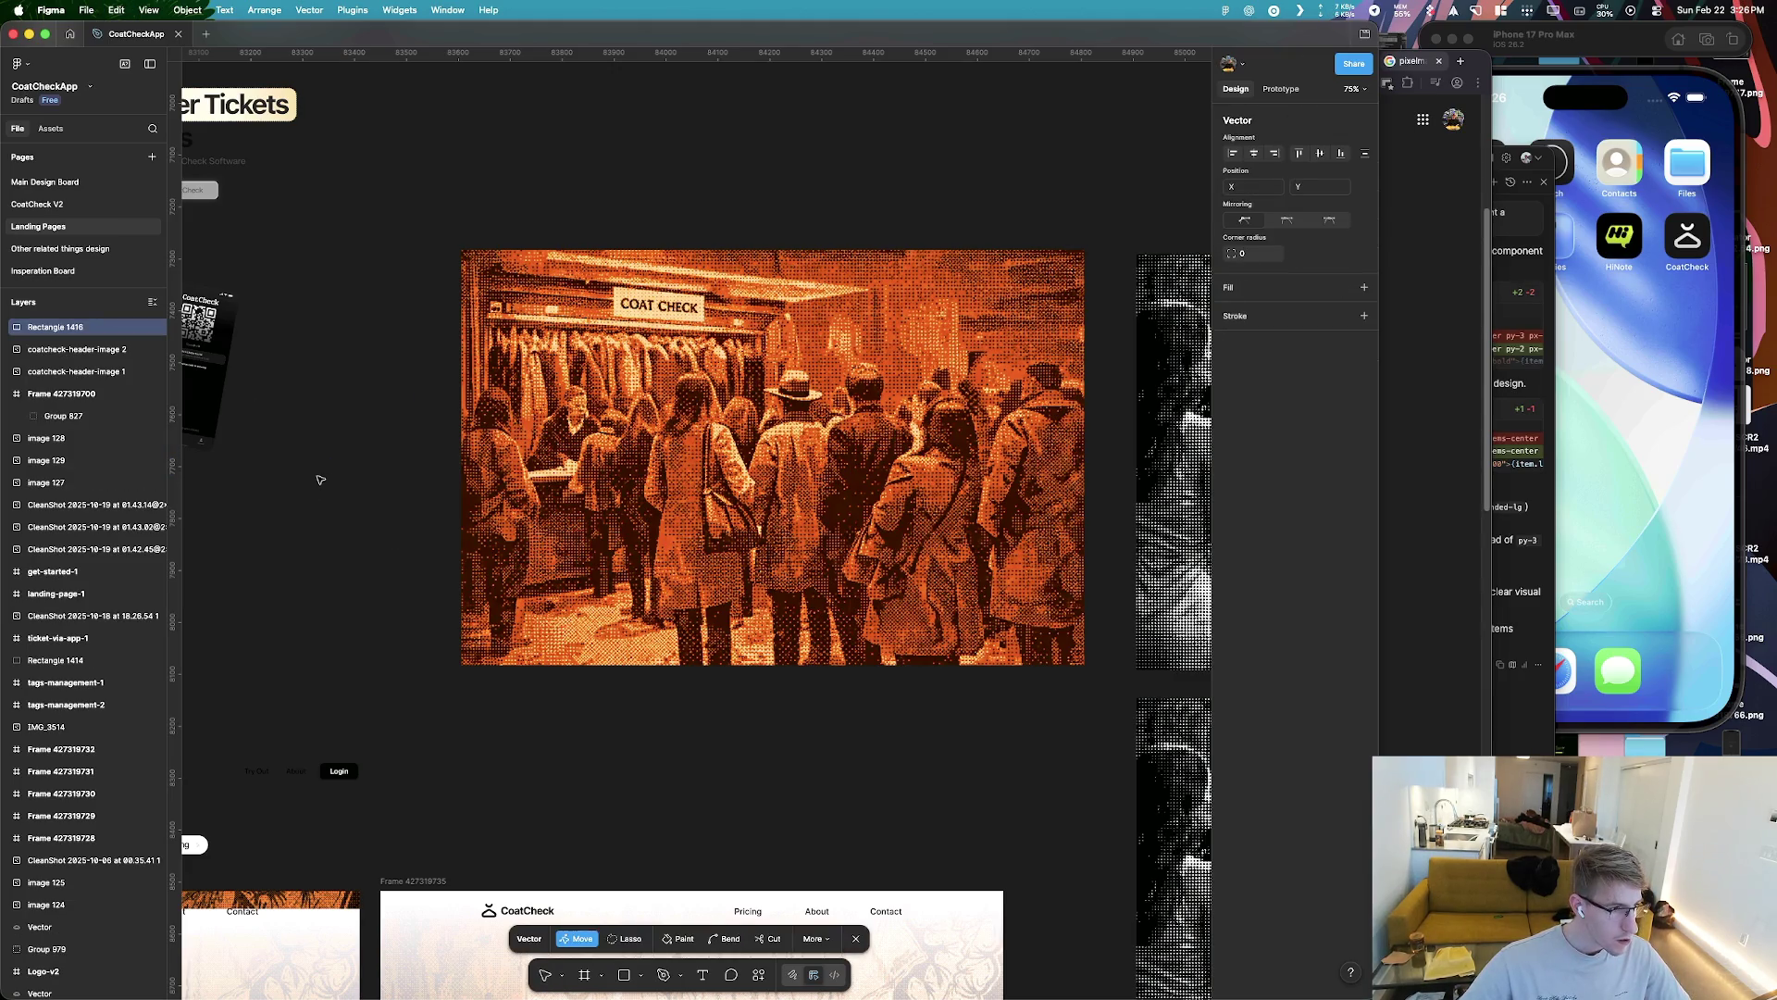
{"action": "key", "text": "Delete"}
Draw a 242×185 rectangle to the left of the coat-check image
{"action": "key", "text": "r"}
{"action": "left_click_drag", "start_coordinate": [317, 469], "coordinate": [445, 565]}
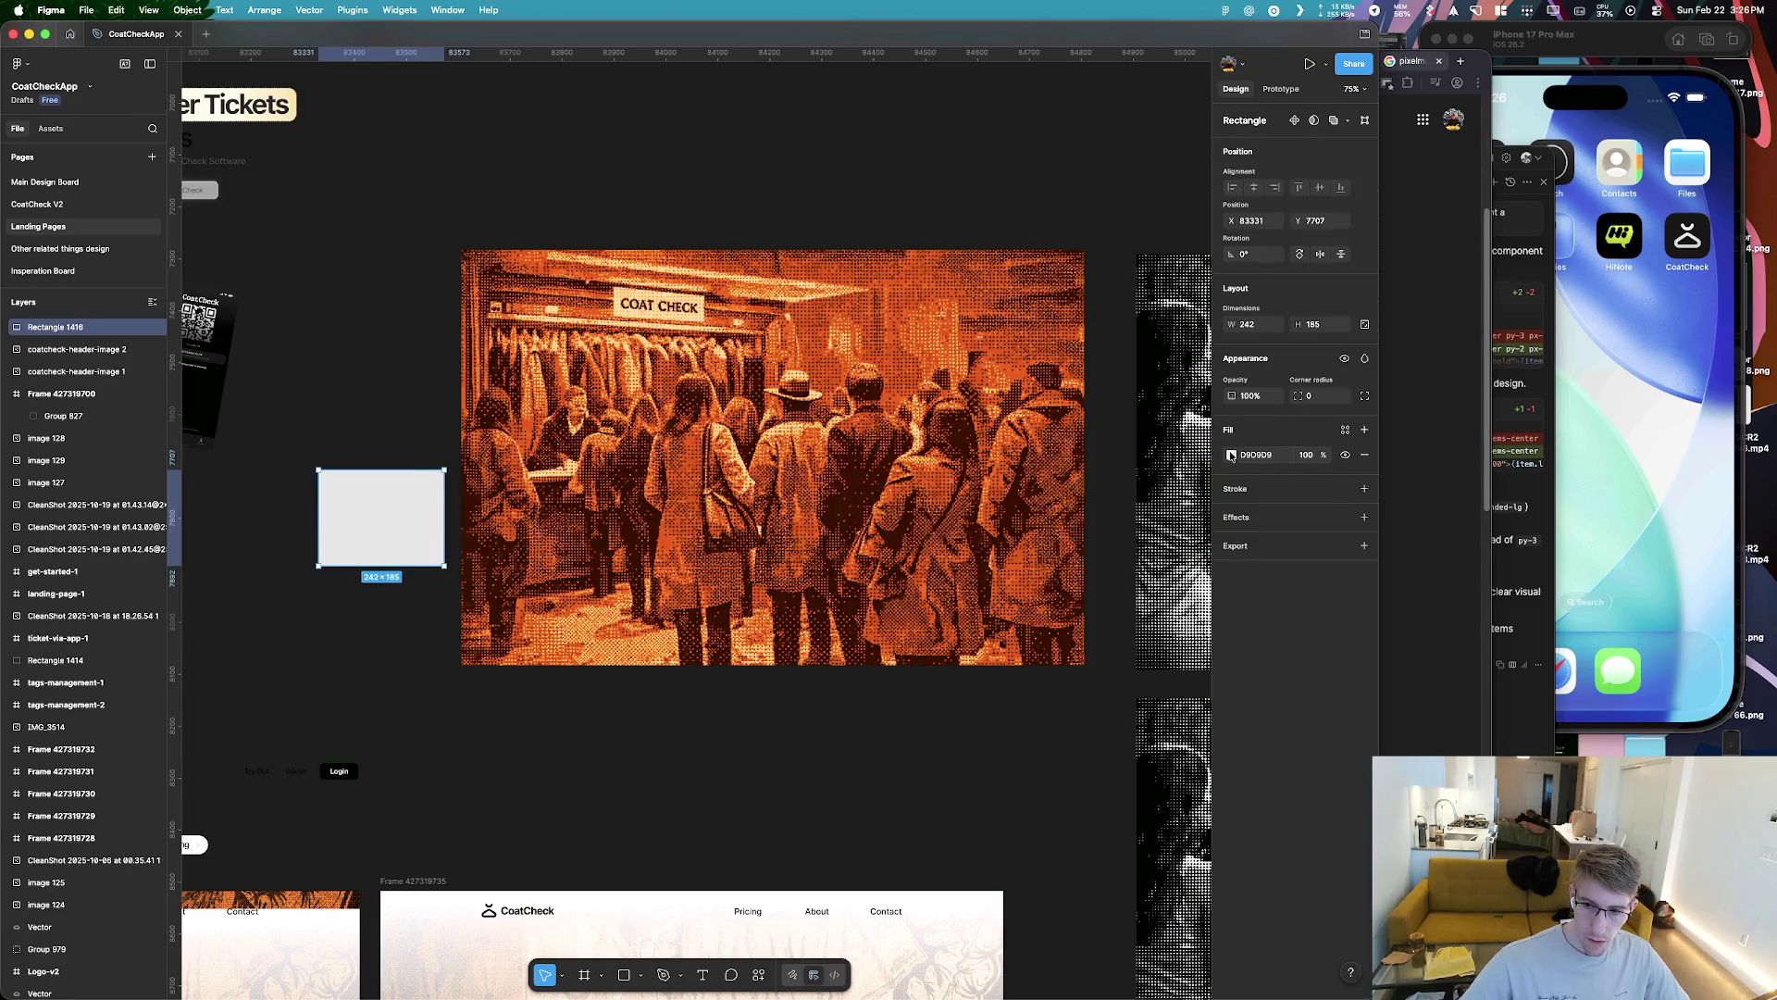
{"action": "left_click", "coordinate": [1232, 454]}
{"action": "left_click_drag", "start_coordinate": [1081, 663], "coordinate": [1043, 662]}
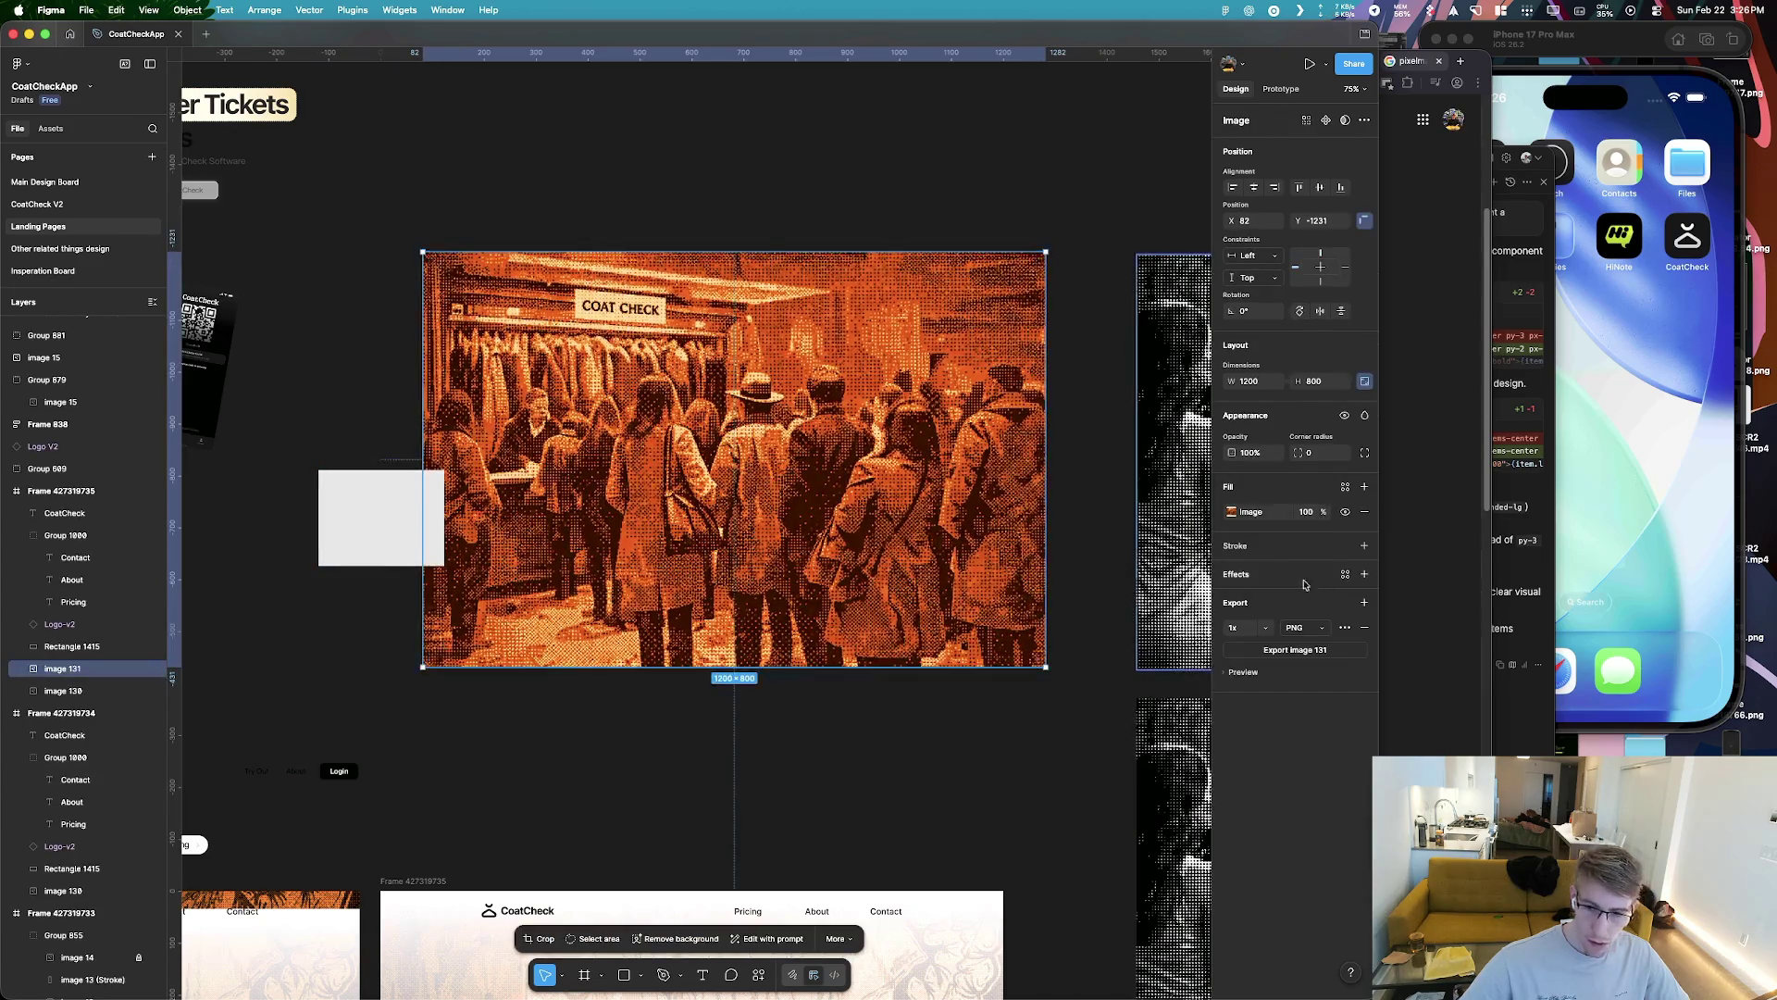
{"action": "key", "text": "ctrl+z"}
Fill the rectangle with the orange BA5802 sampled from the image, then return to Pixelmator Pro
{"action": "left_click", "coordinate": [1232, 455]}
{"action": "left_click", "coordinate": [1065, 678]}
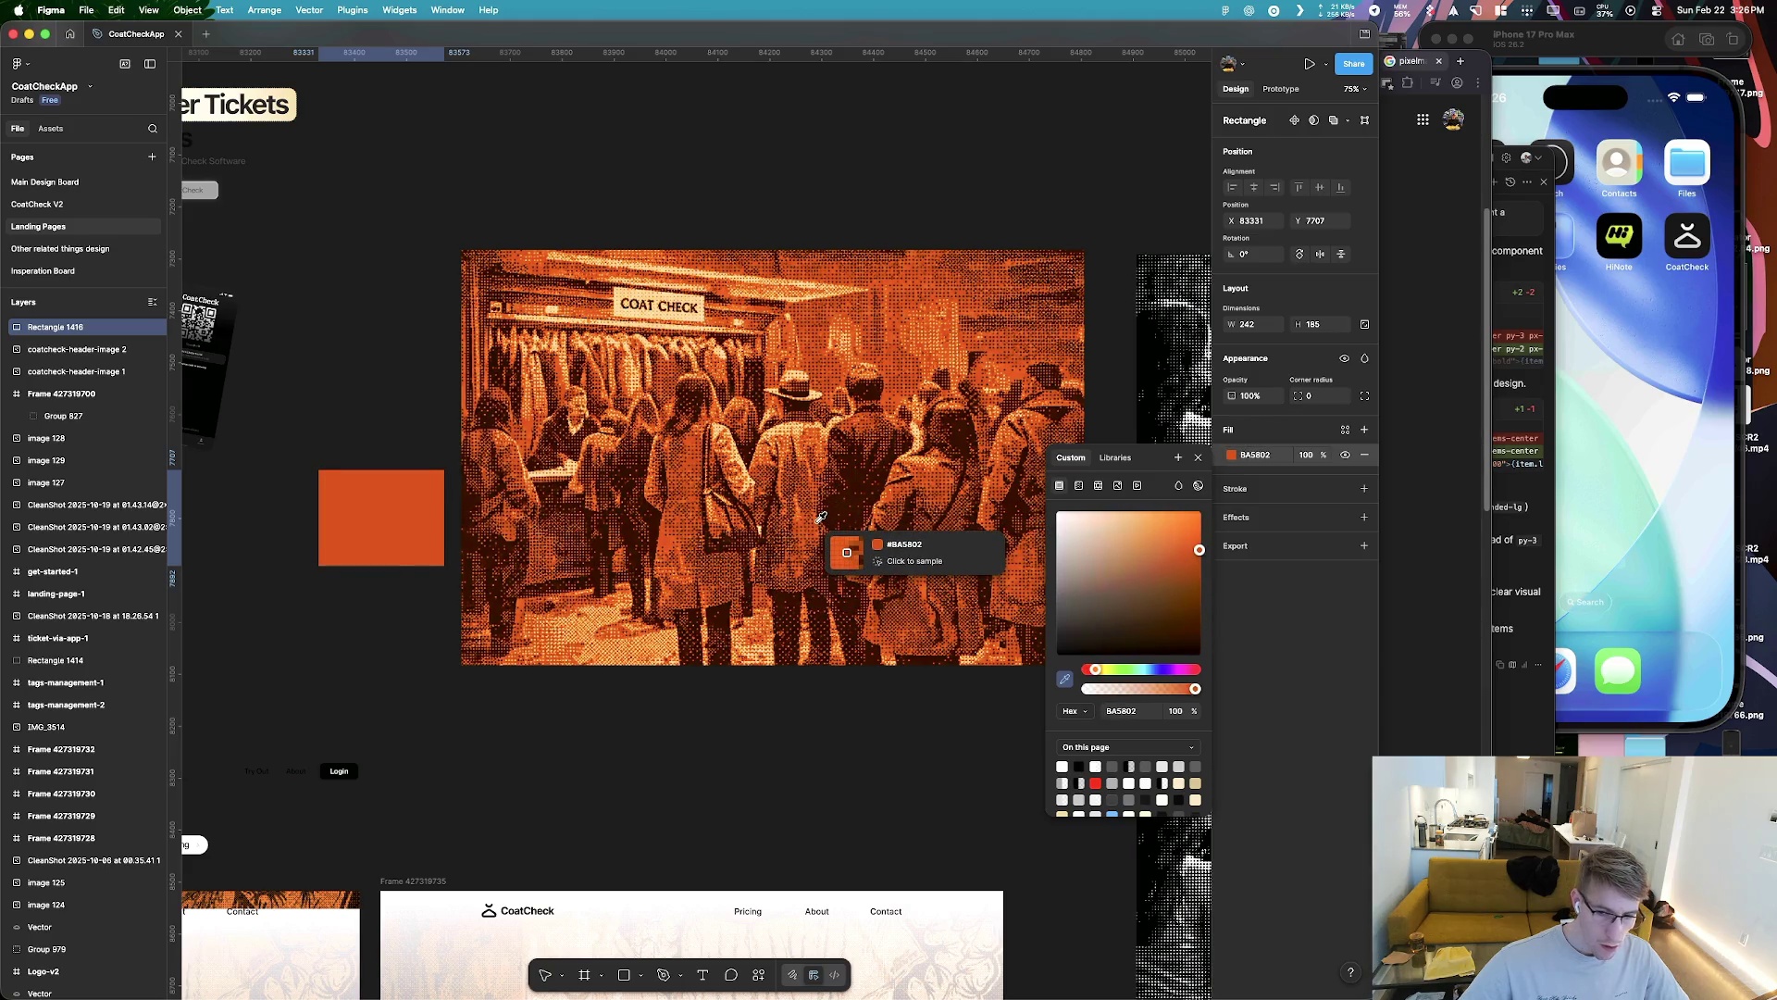
{"action": "left_click", "coordinate": [820, 521]}
{"action": "key", "text": "super+Tab"}
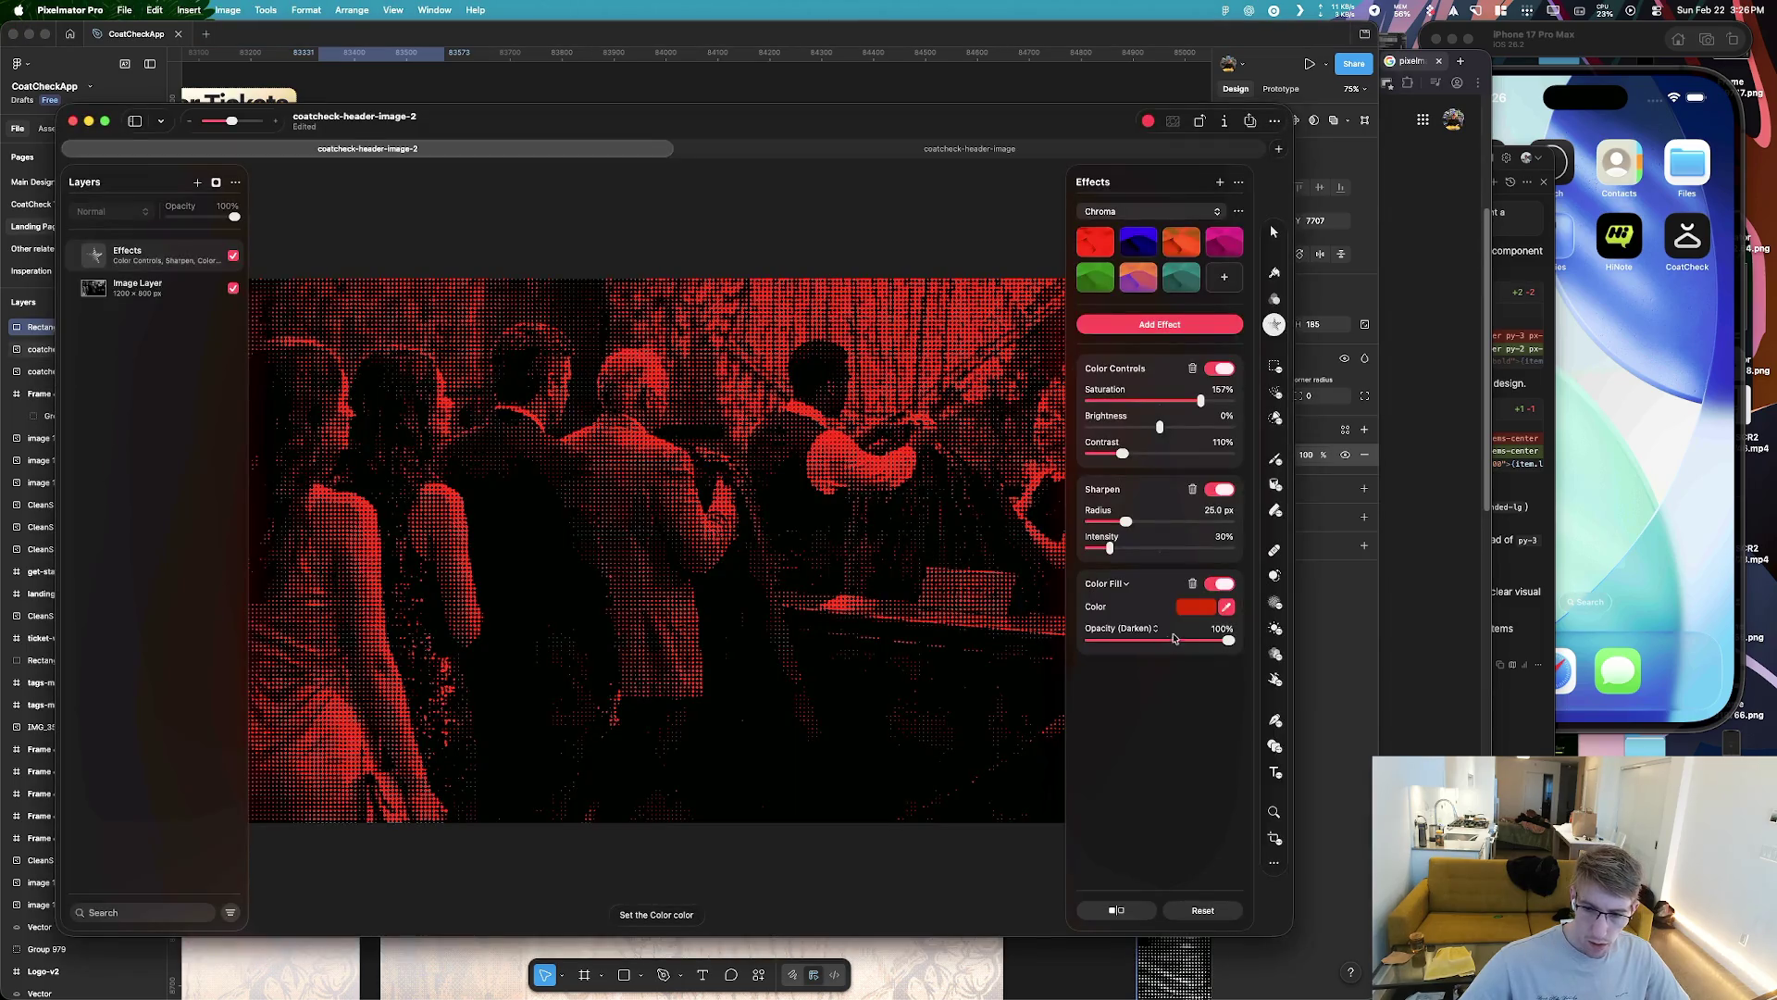
Set the Color Fill tint to hex BA5802, keeping its Darken blend mode
{"action": "left_click", "coordinate": [1196, 607]}
{"action": "left_click", "coordinate": [1147, 402]}
{"action": "type", "text": "BA5802"}
{"action": "key", "text": "Return"}
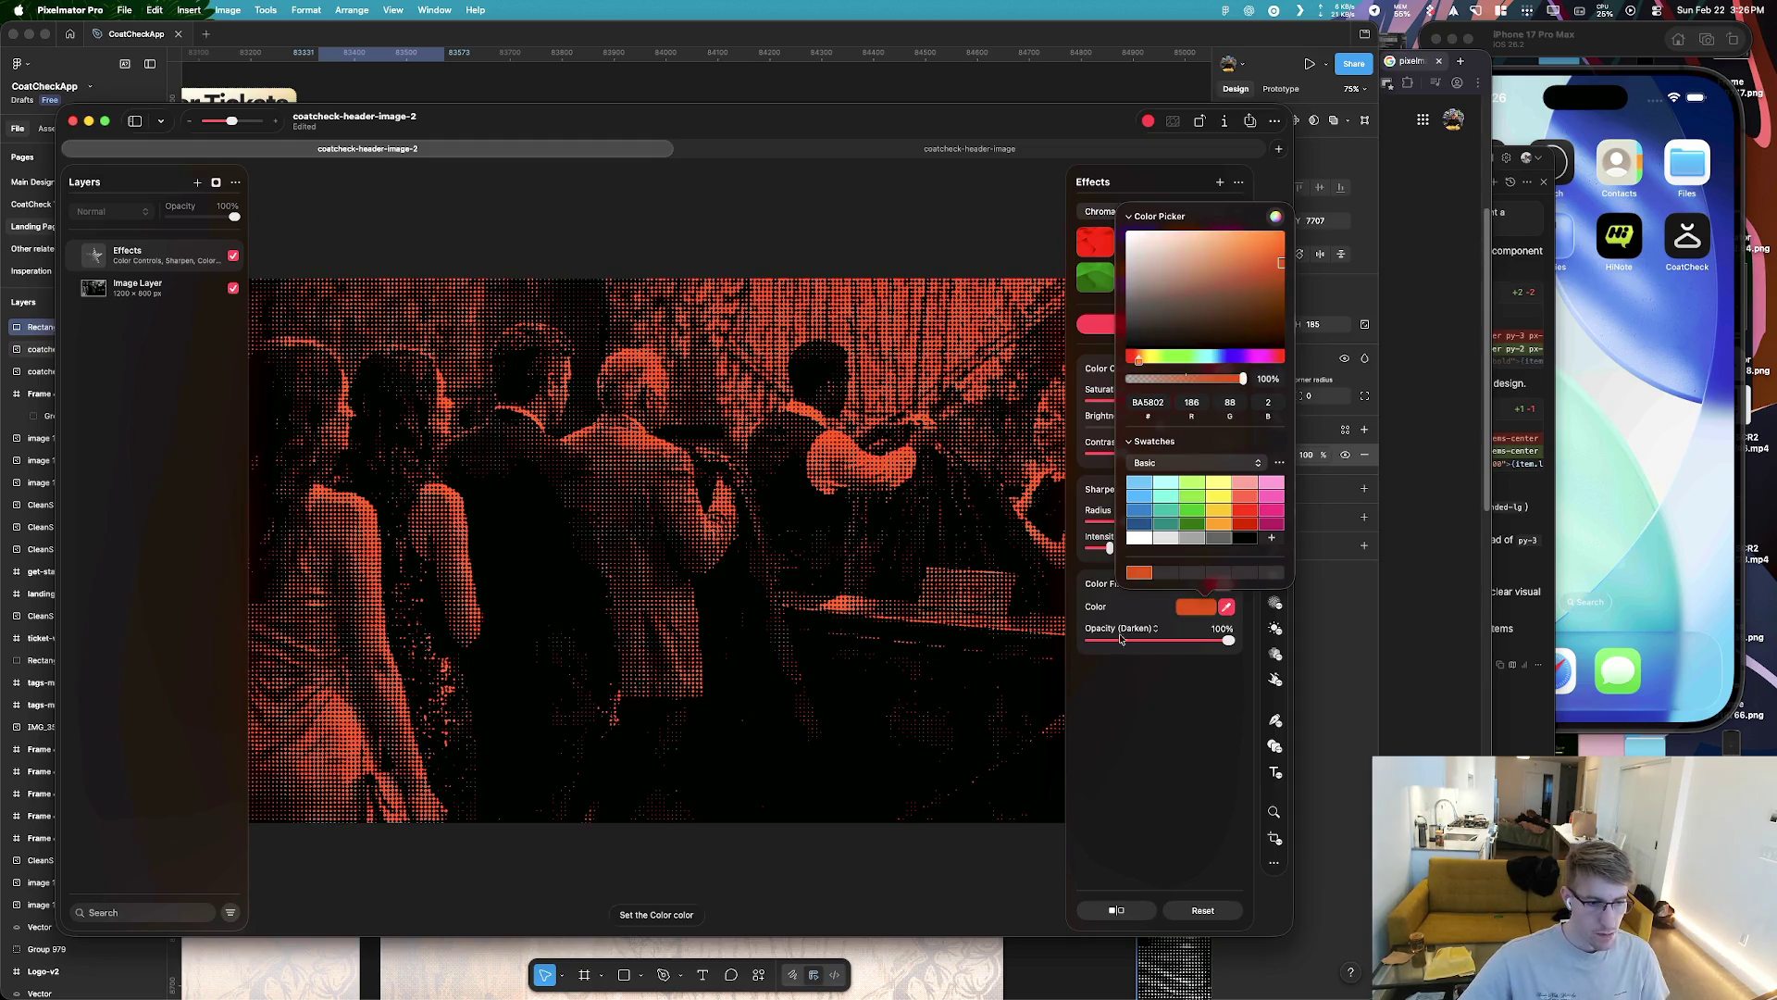
{"action": "left_click", "coordinate": [1144, 706]}
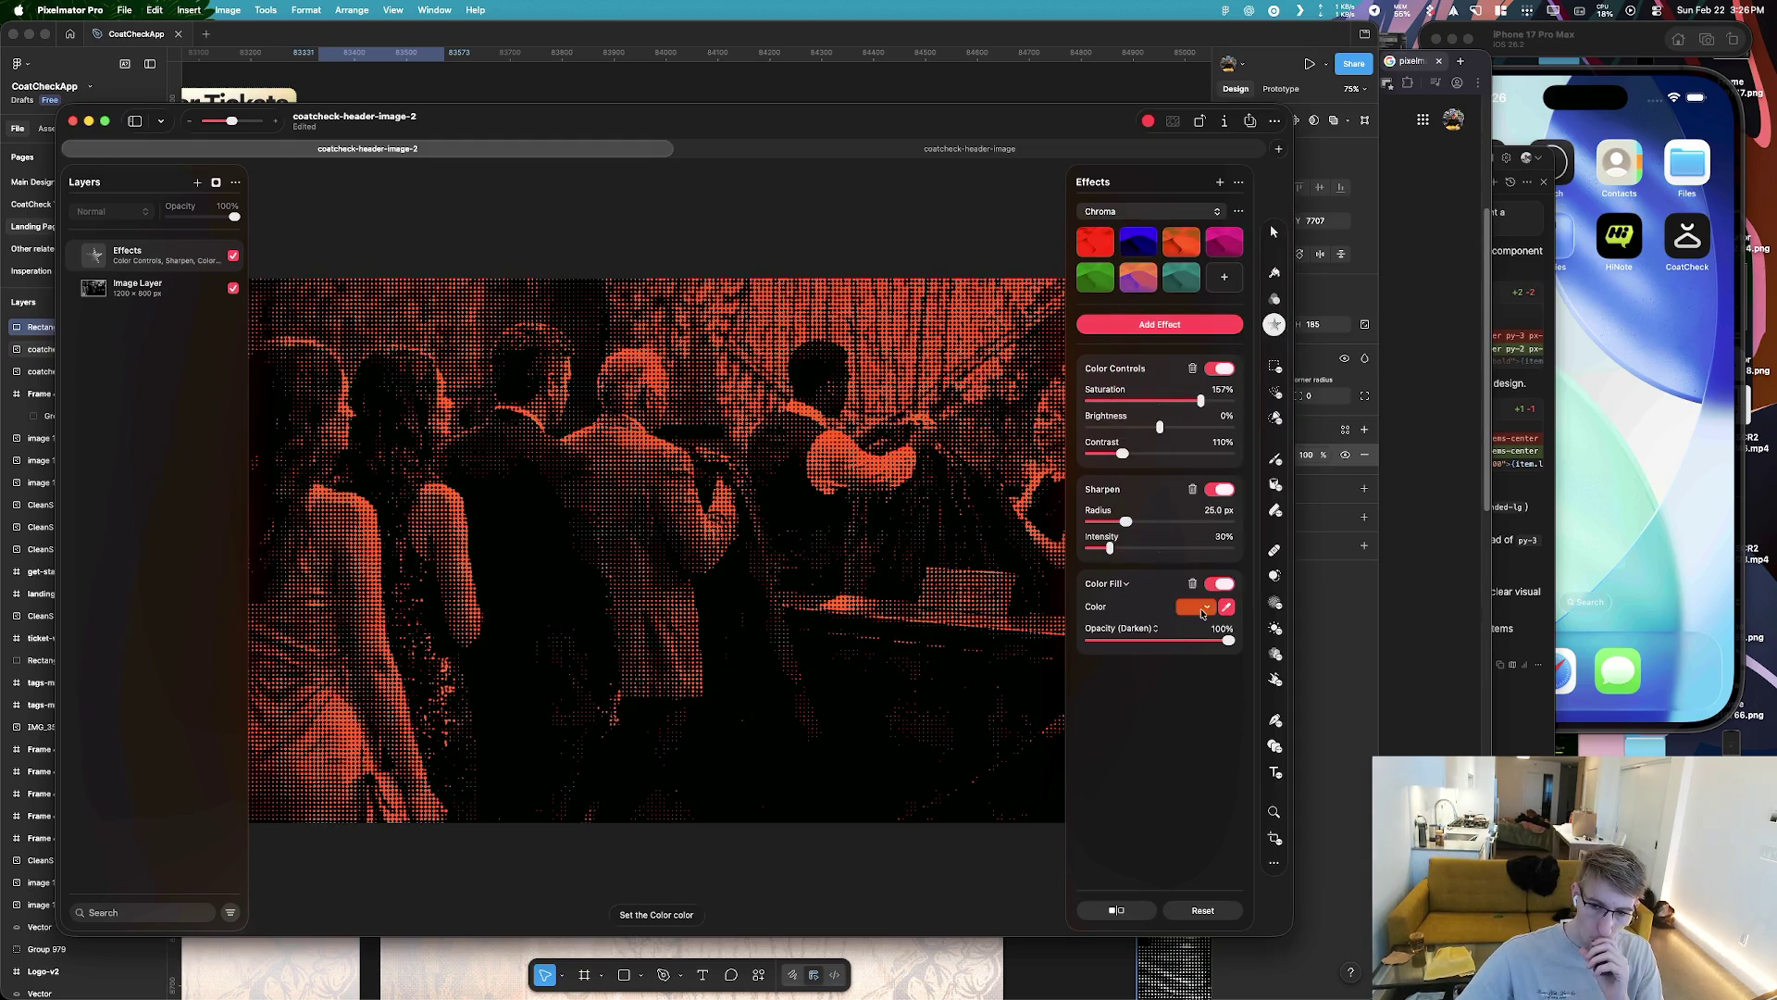
{"action": "left_click", "coordinate": [1152, 629]}
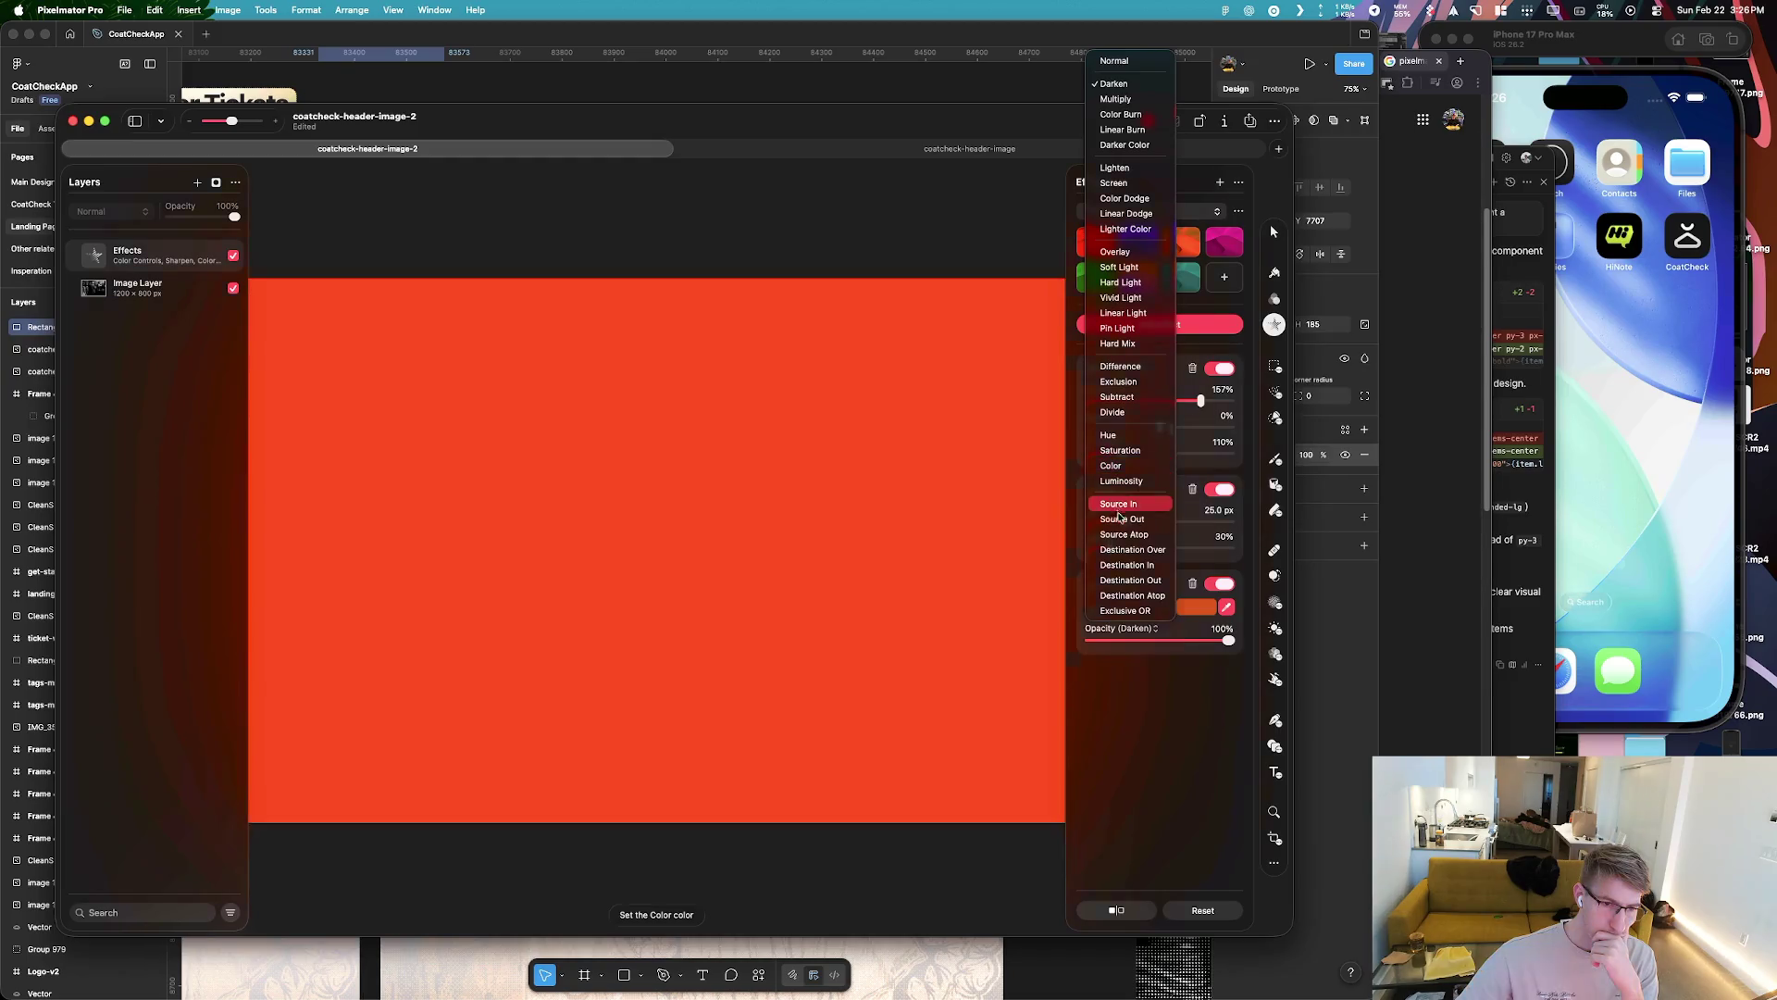
{"action": "left_click", "coordinate": [1127, 758]}
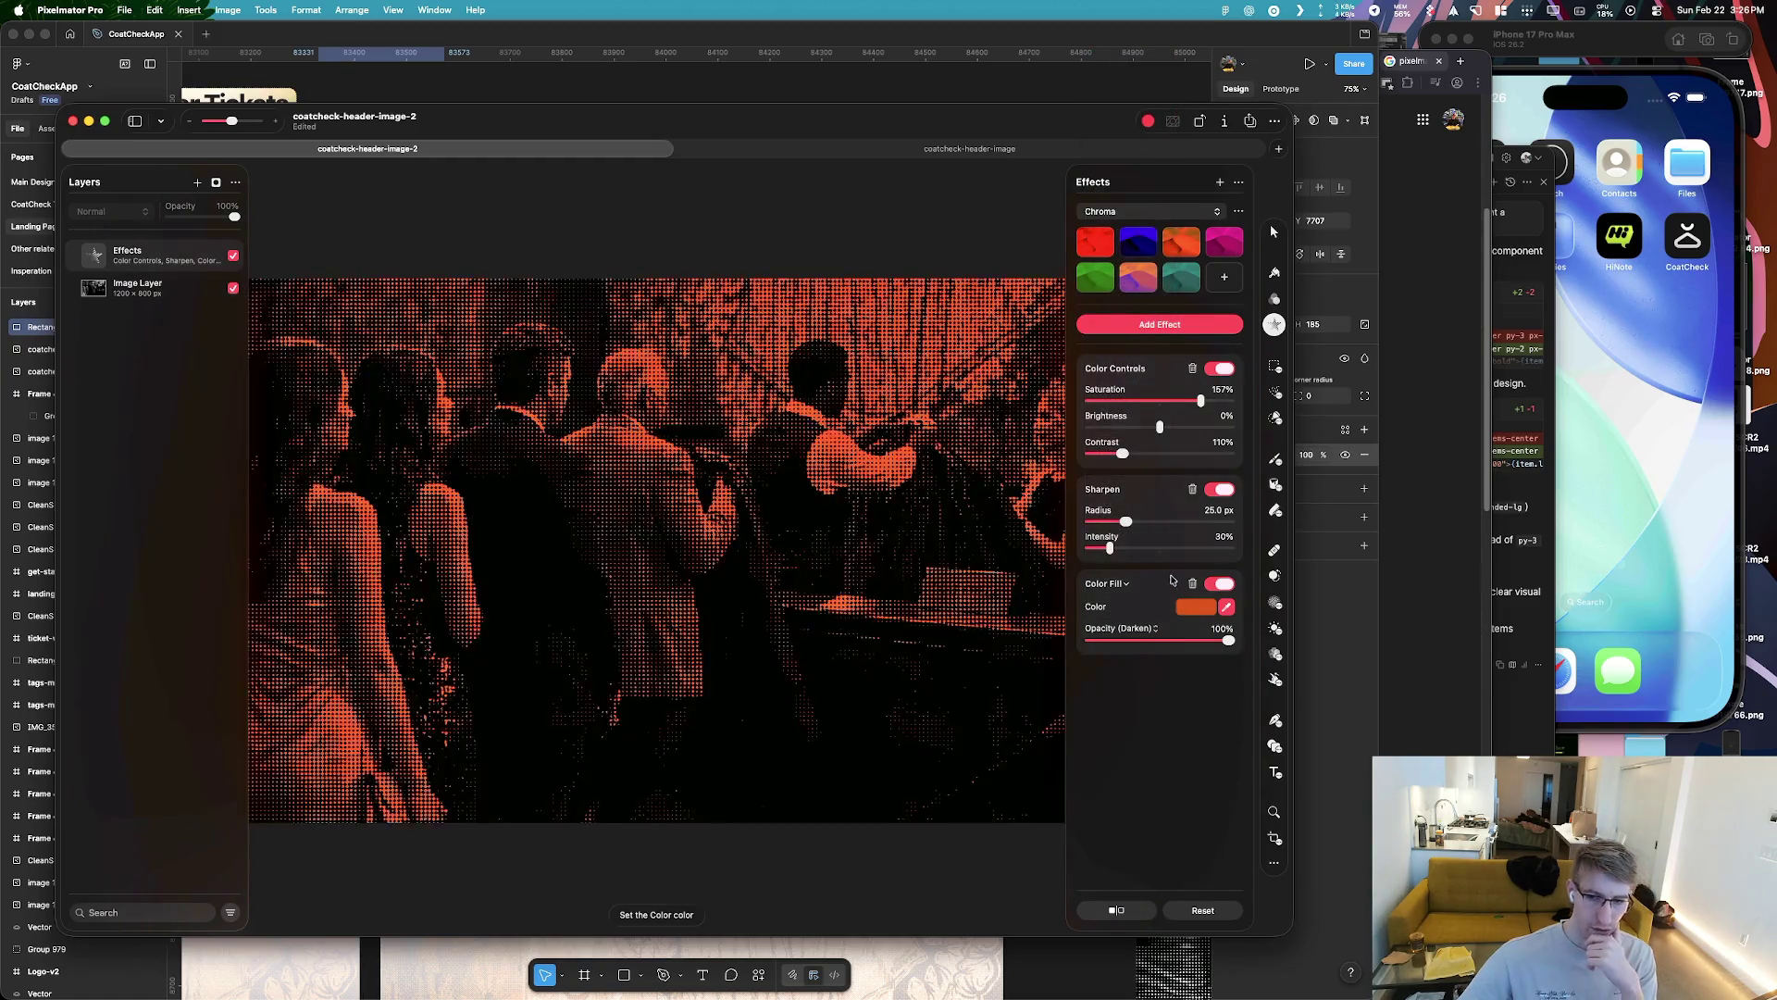
Try adjusting Sharpen radius and intensity, then switch the Sharpen effect off
{"action": "mouse_move", "coordinate": [1124, 525]}
{"action": "left_mouse_down"}
{"action": "mouse_move", "coordinate": [1208, 520]}
{"action": "mouse_move", "coordinate": [1090, 522]}
{"action": "left_mouse_up"}
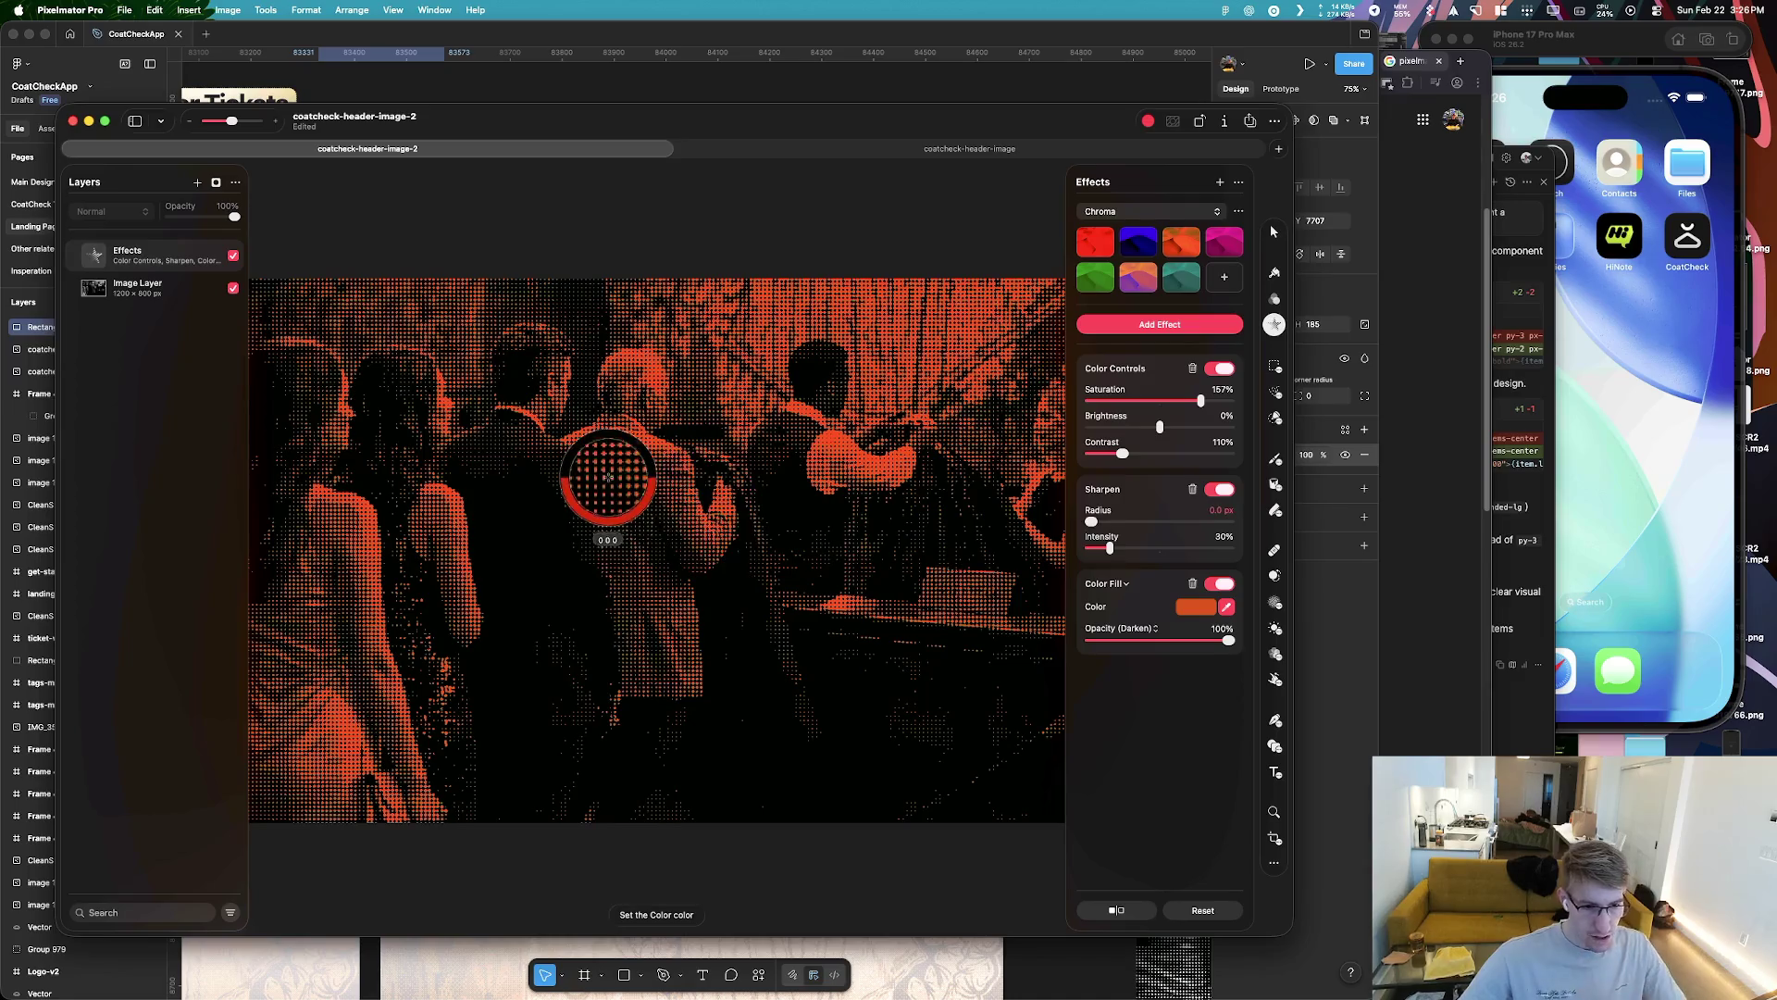
{"action": "left_click", "coordinate": [790, 389]}
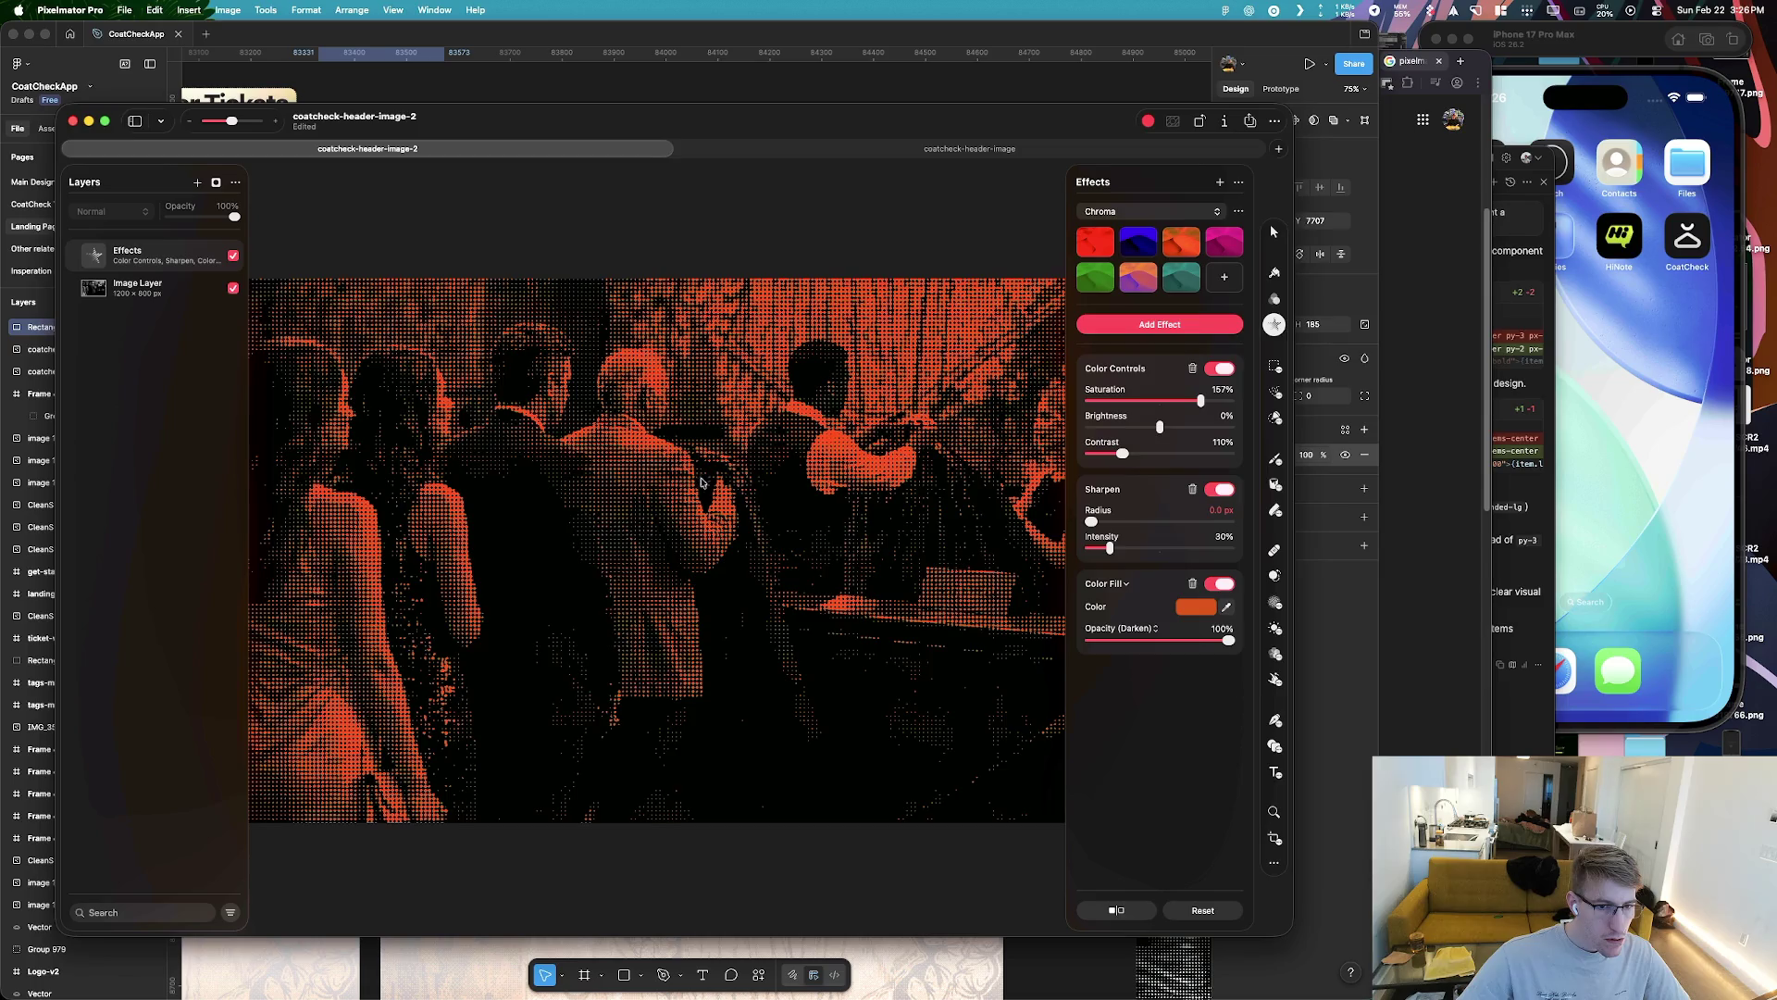
{"action": "mouse_move", "coordinate": [1094, 523]}
{"action": "left_mouse_down"}
{"action": "mouse_move", "coordinate": [1180, 521]}
{"action": "mouse_move", "coordinate": [1081, 550]}
{"action": "left_mouse_up"}
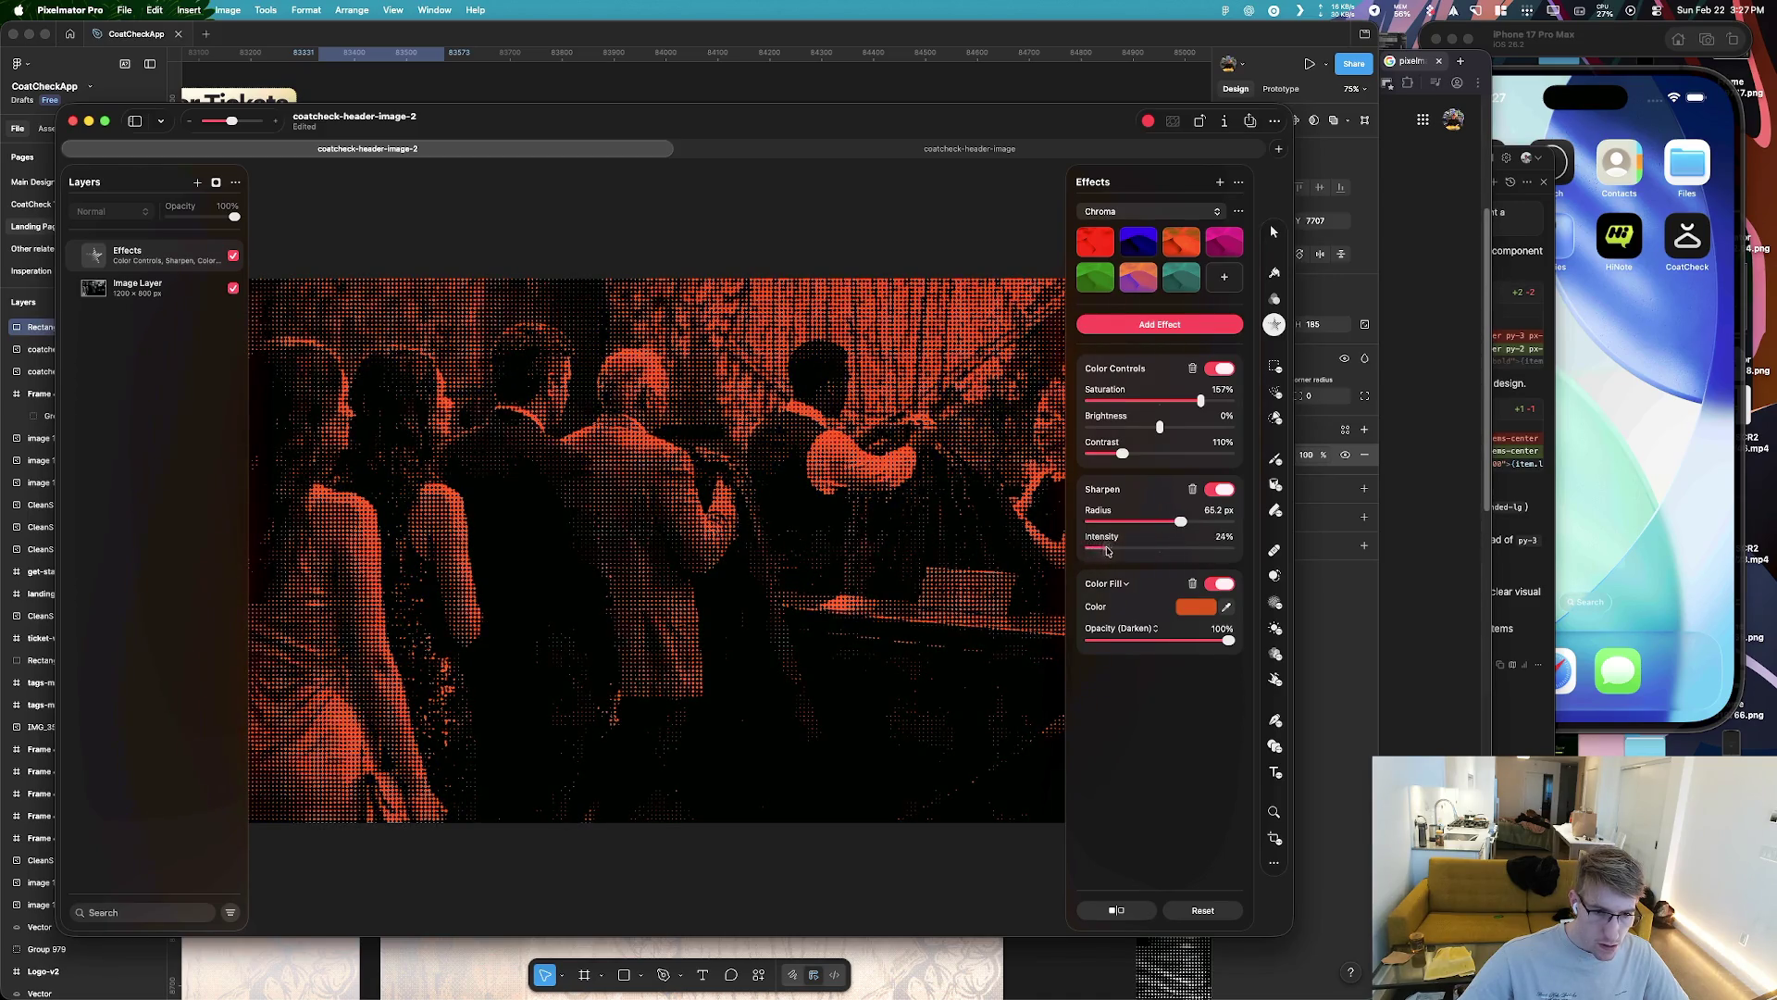
{"action": "mouse_move", "coordinate": [1084, 550]}
{"action": "left_mouse_down"}
{"action": "mouse_move", "coordinate": [1208, 548]}
{"action": "mouse_move", "coordinate": [1099, 528]}
{"action": "left_mouse_up"}
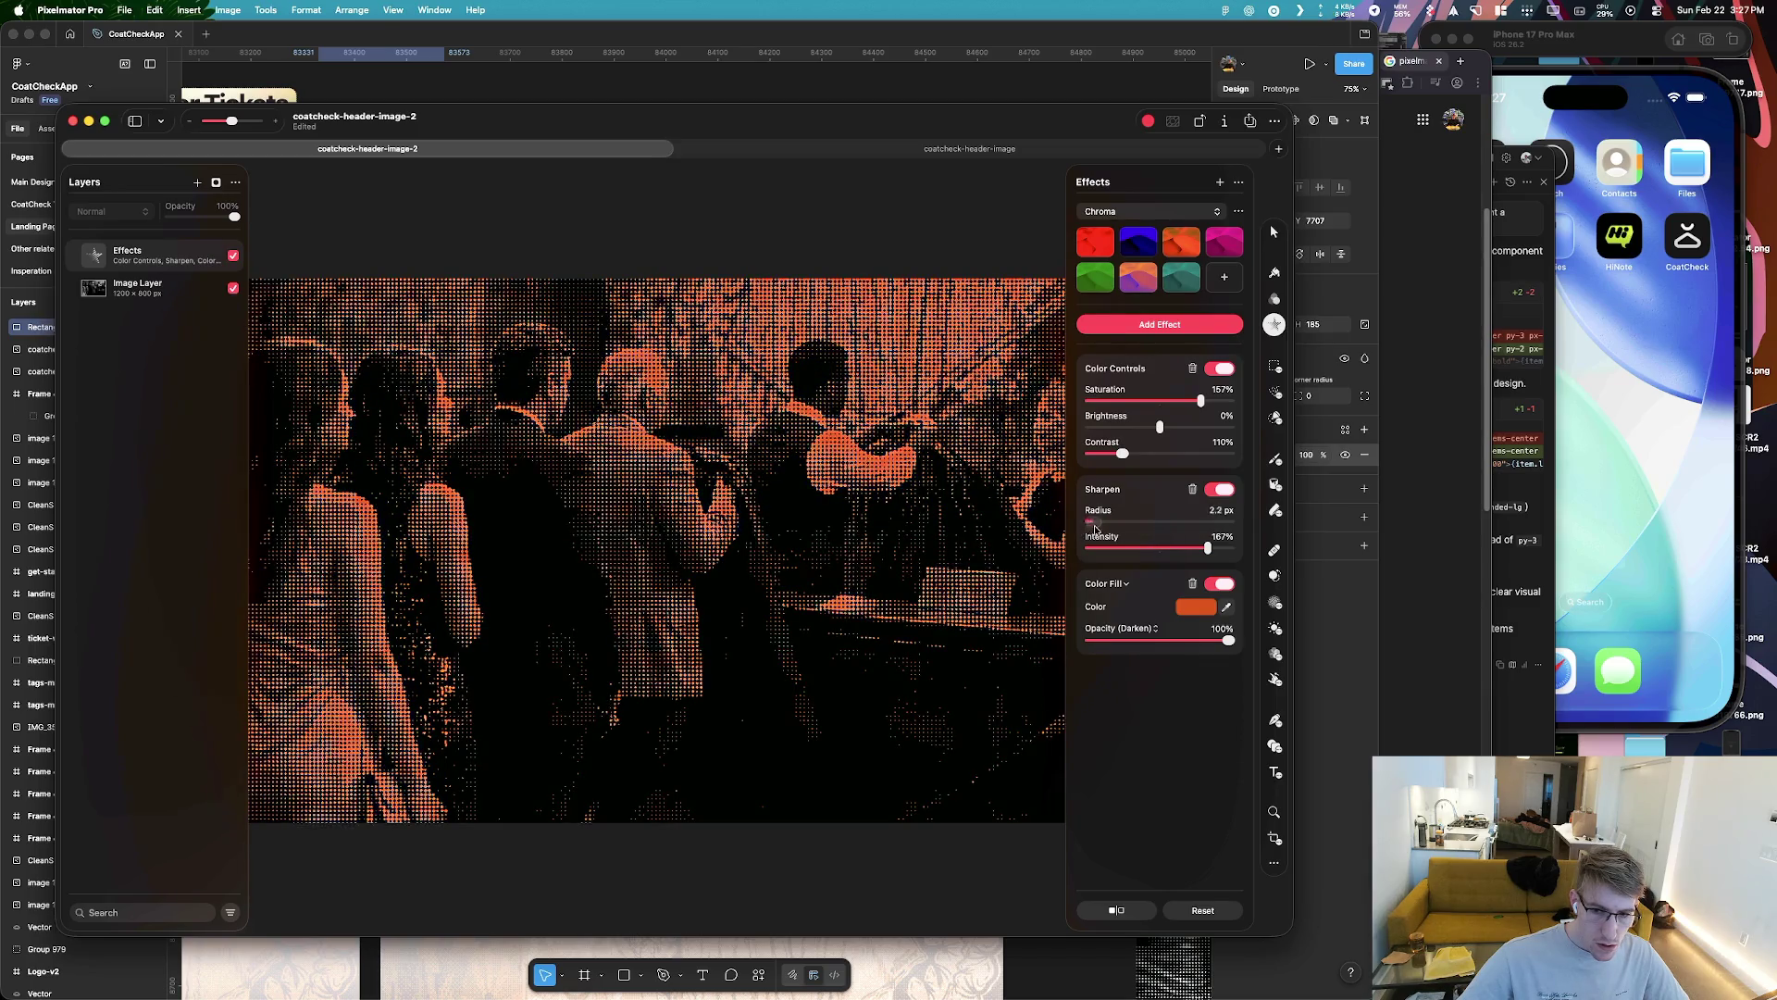
{"action": "left_click", "coordinate": [1214, 495]}
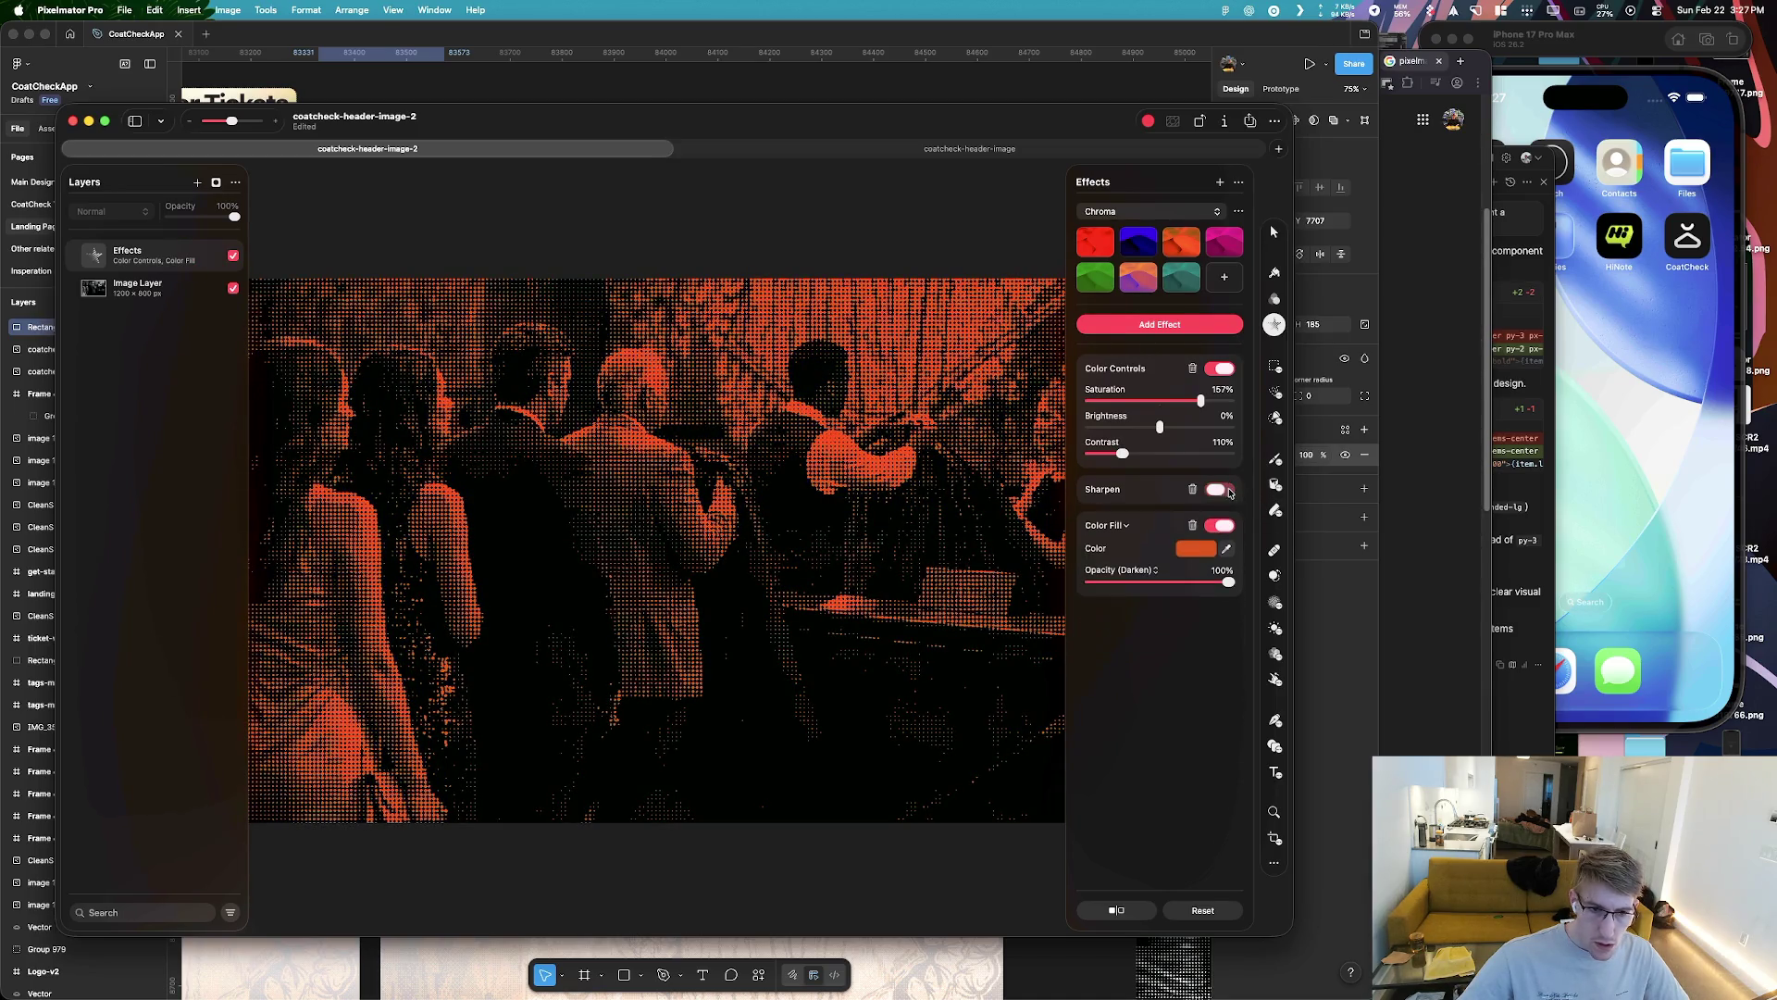
Set Color Controls saturation to 151% and contrast to 112%, then open coatcheck-header-image
{"action": "left_click", "coordinate": [1219, 368]}
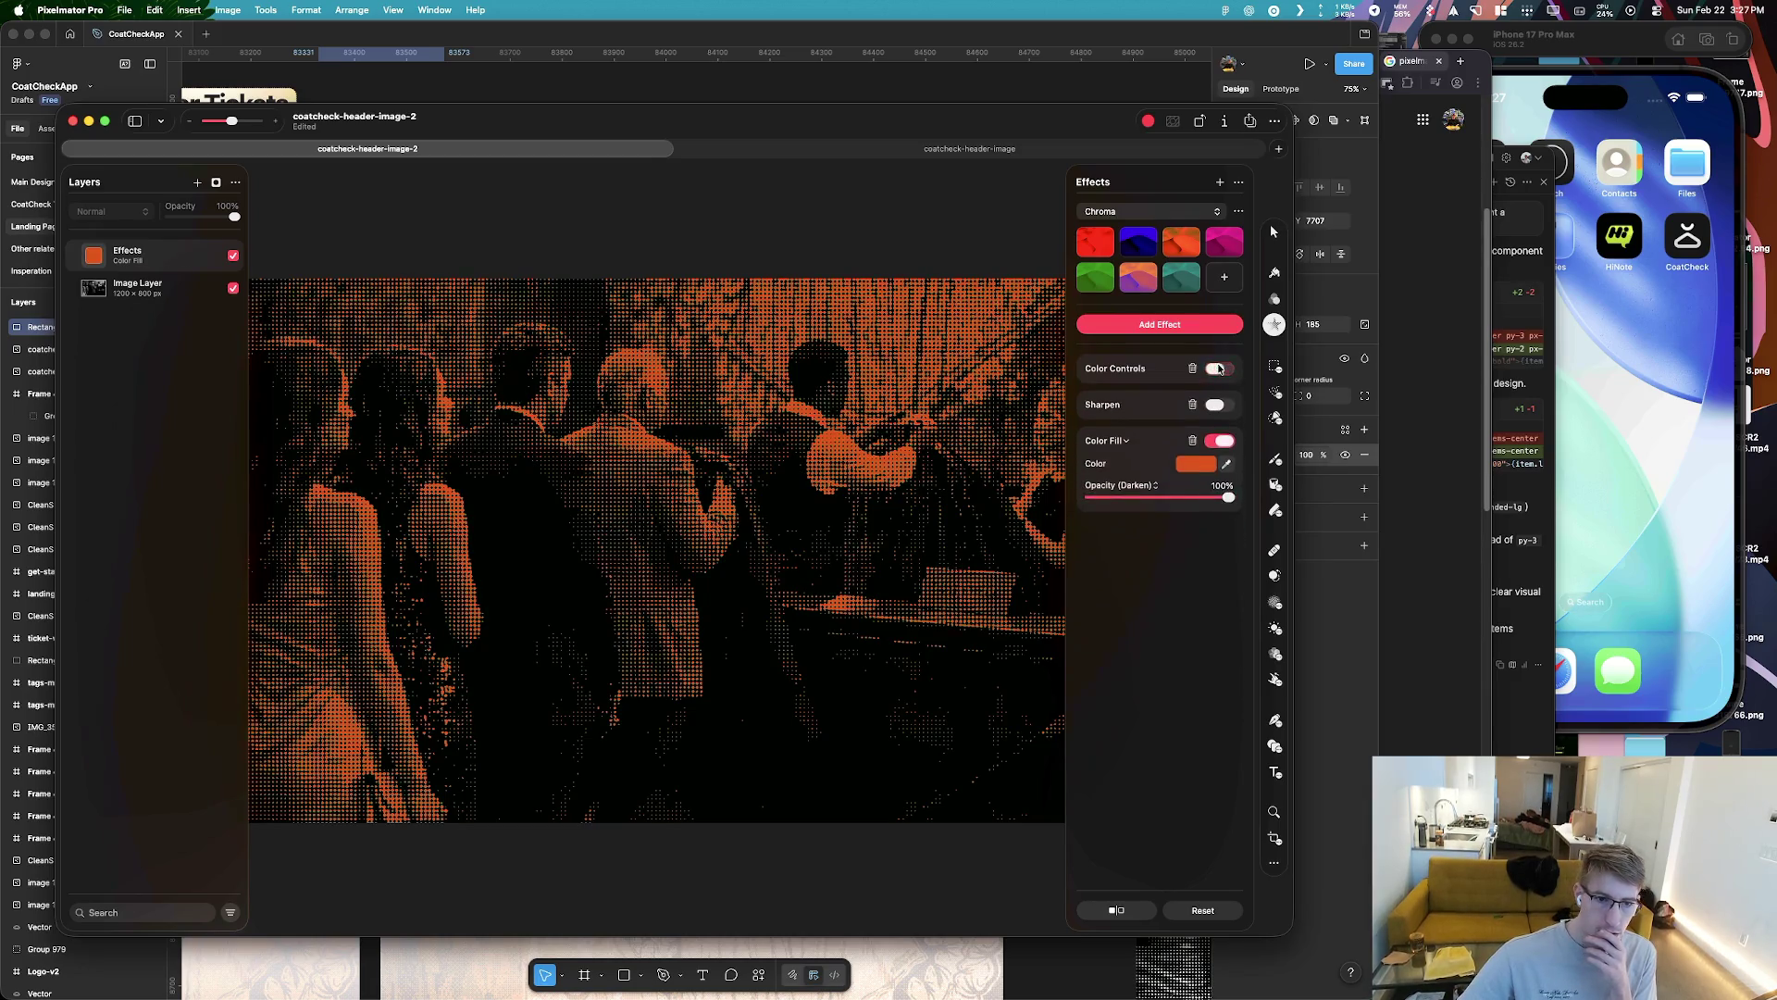
{"action": "left_click", "coordinate": [1219, 369]}
{"action": "left_click_drag", "start_coordinate": [1200, 400], "coordinate": [1197, 410]}
{"action": "left_click_drag", "start_coordinate": [1122, 453], "coordinate": [1151, 454]}
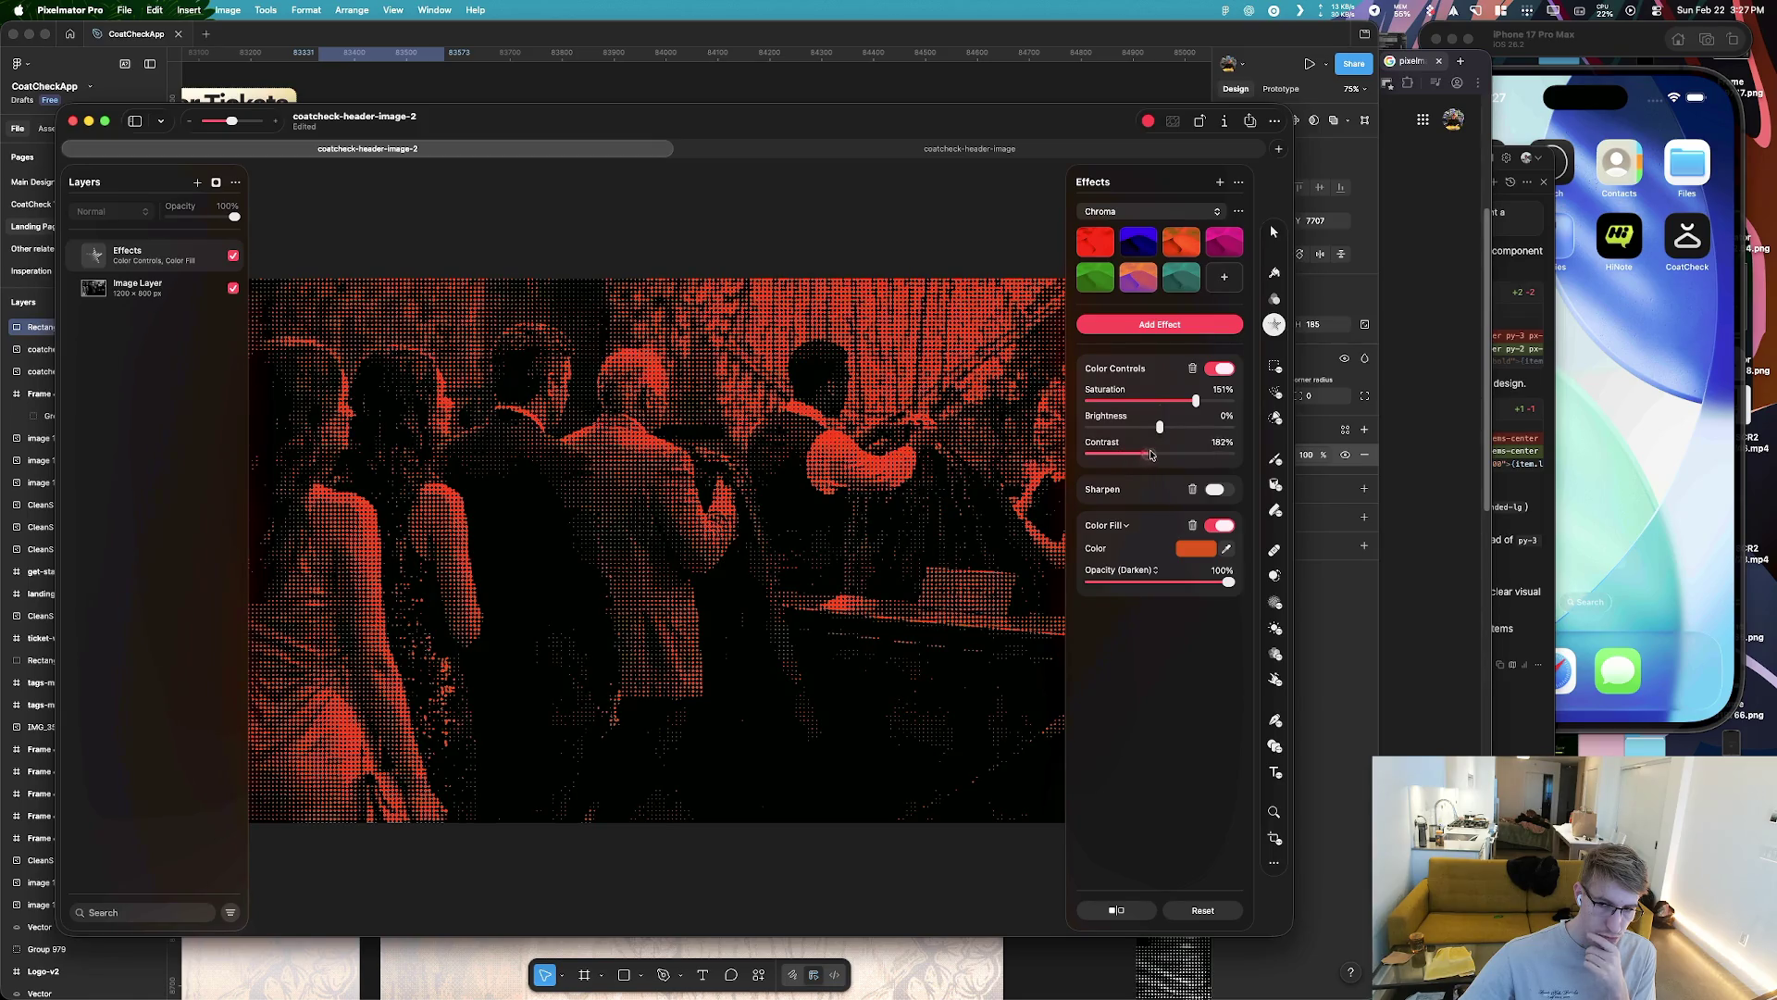
{"action": "left_click_drag", "start_coordinate": [1155, 453], "coordinate": [1133, 450]}
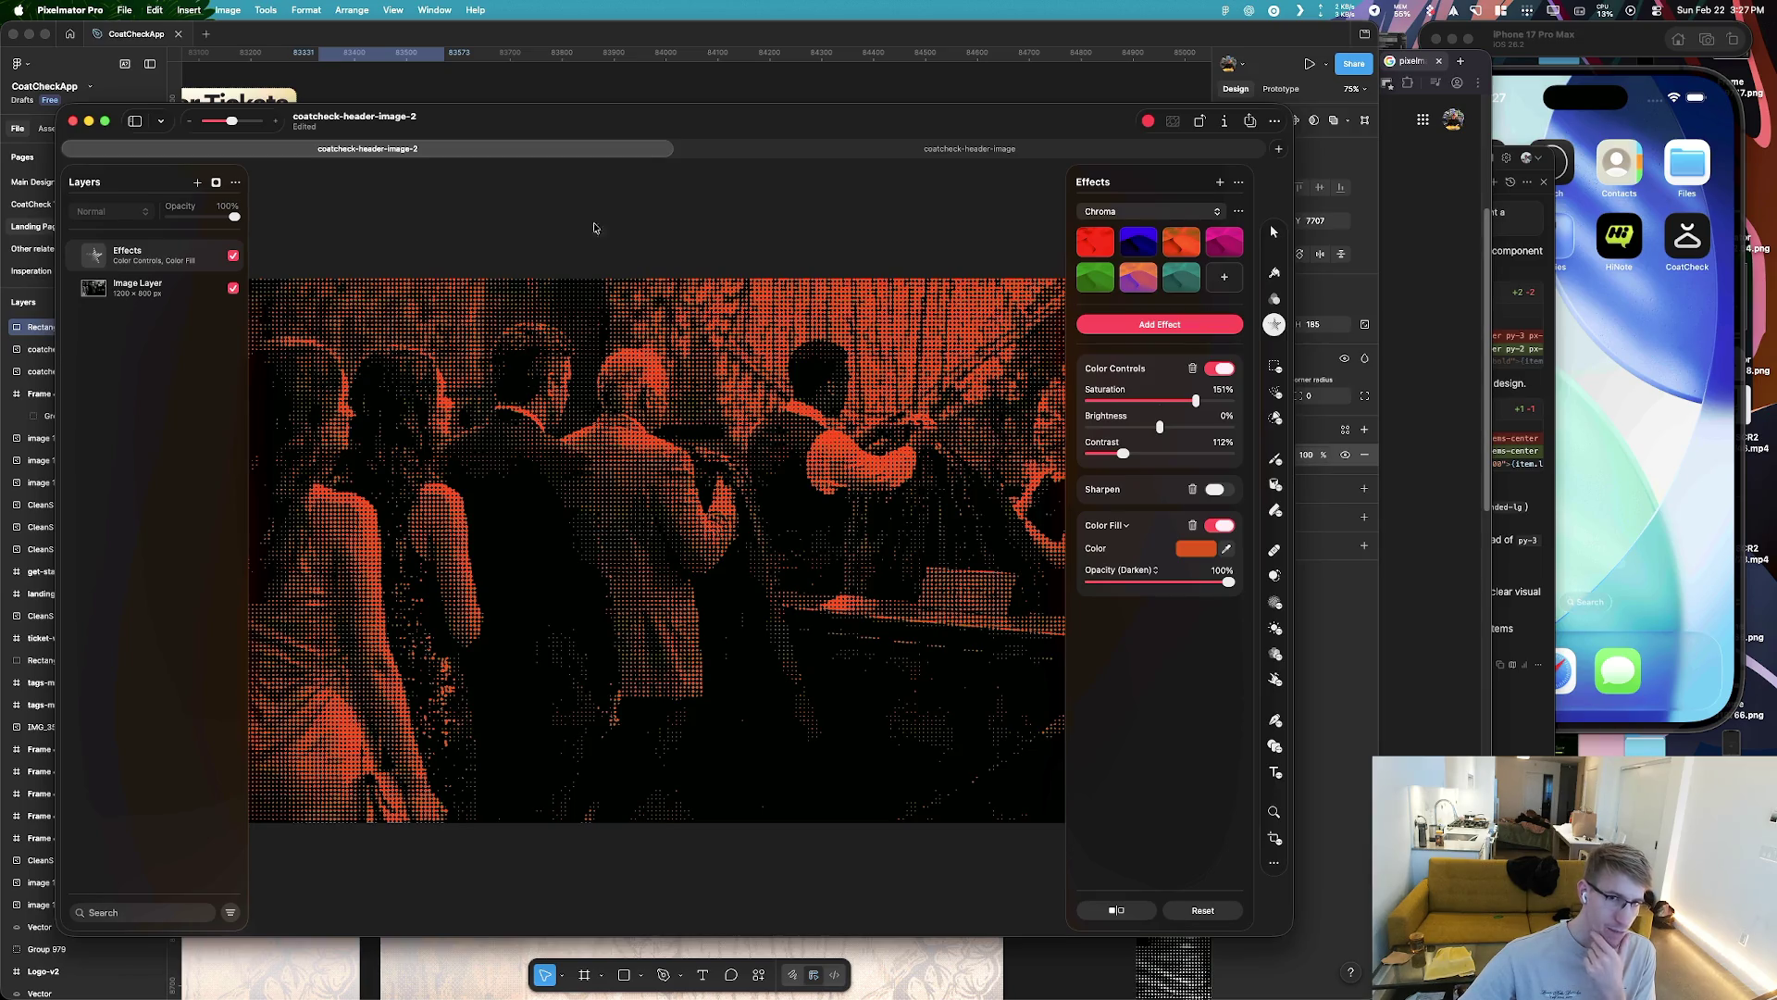
{"action": "left_click", "coordinate": [861, 150]}
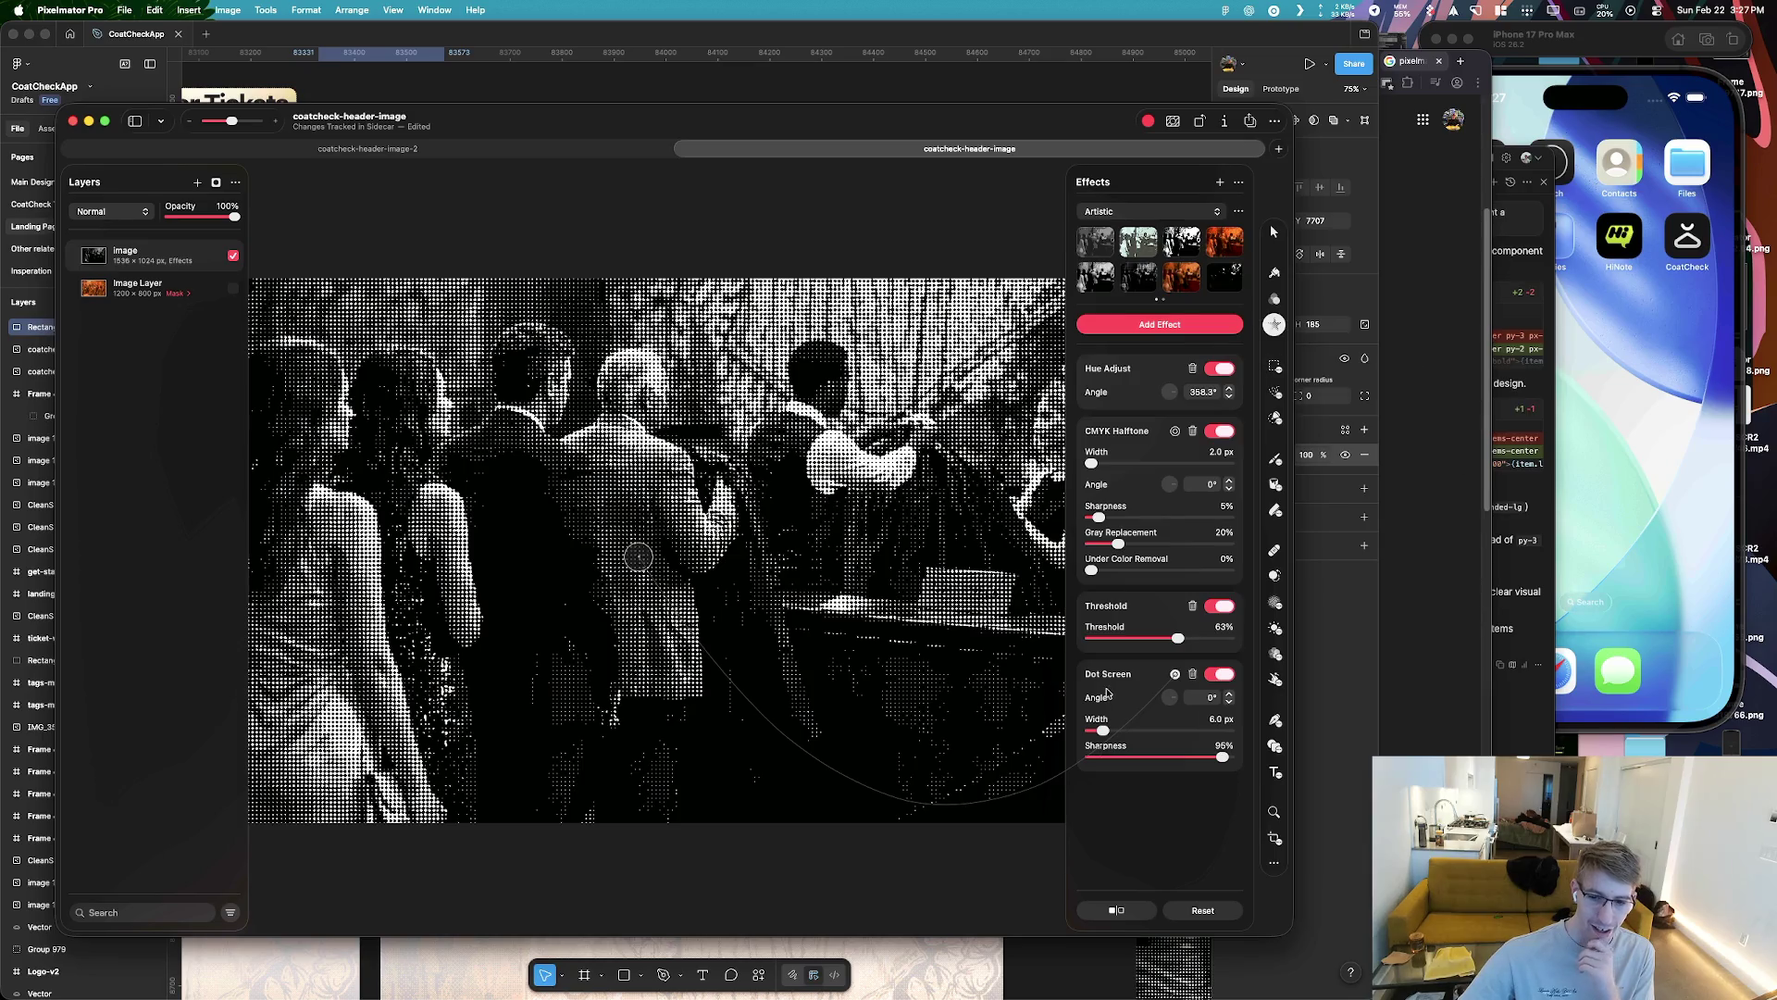
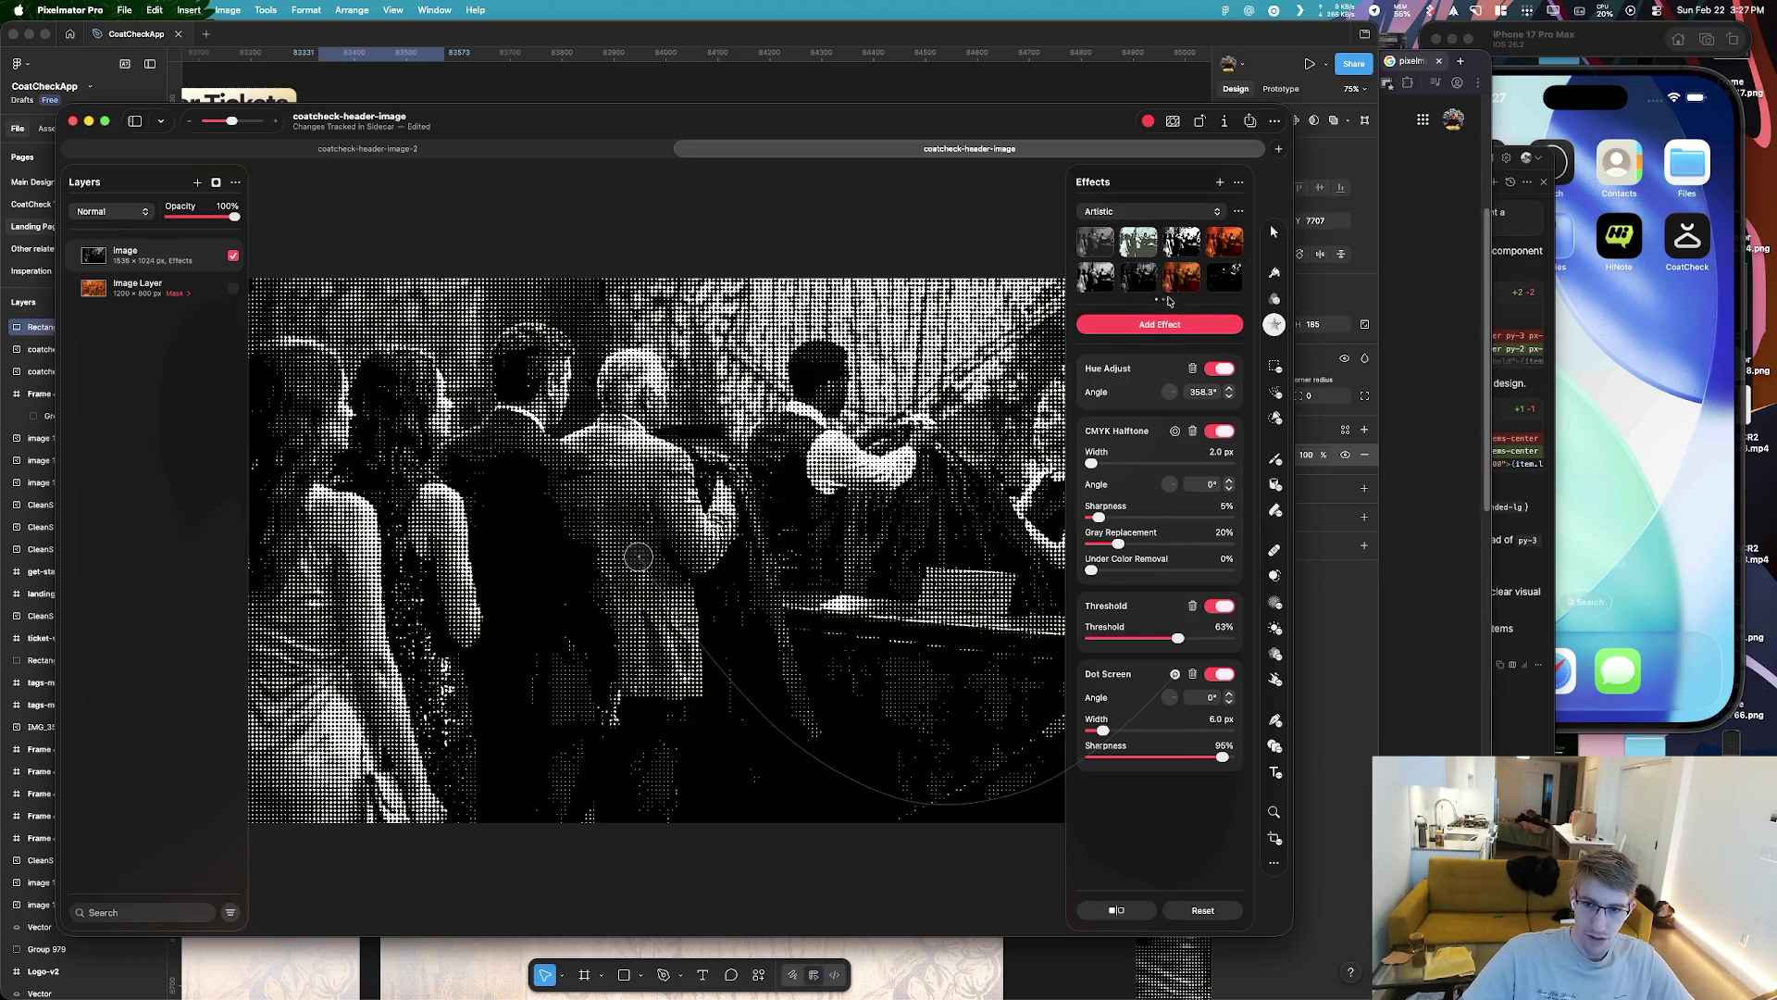
Open the preset collection options and close them without choosing a preset
{"action": "left_click", "coordinate": [1217, 212]}
{"action": "left_click", "coordinate": [1239, 212]}
{"action": "left_click", "coordinate": [1239, 212]}
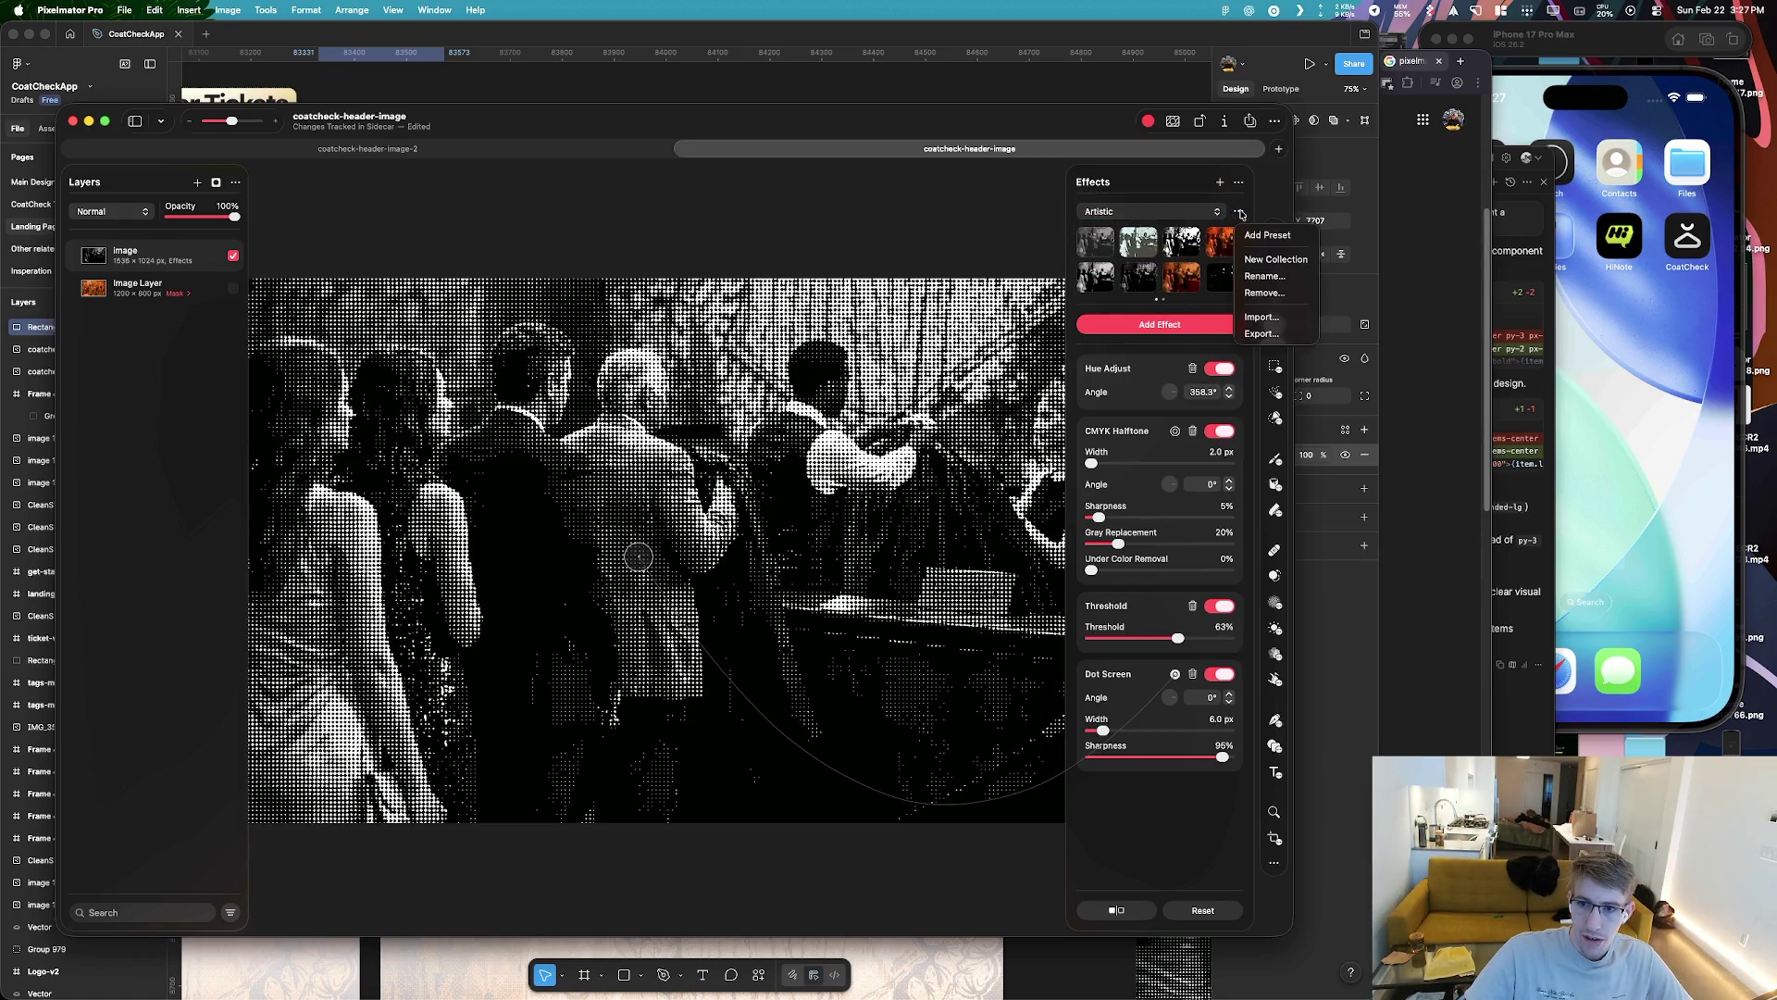
{"action": "left_click", "coordinate": [1240, 214]}
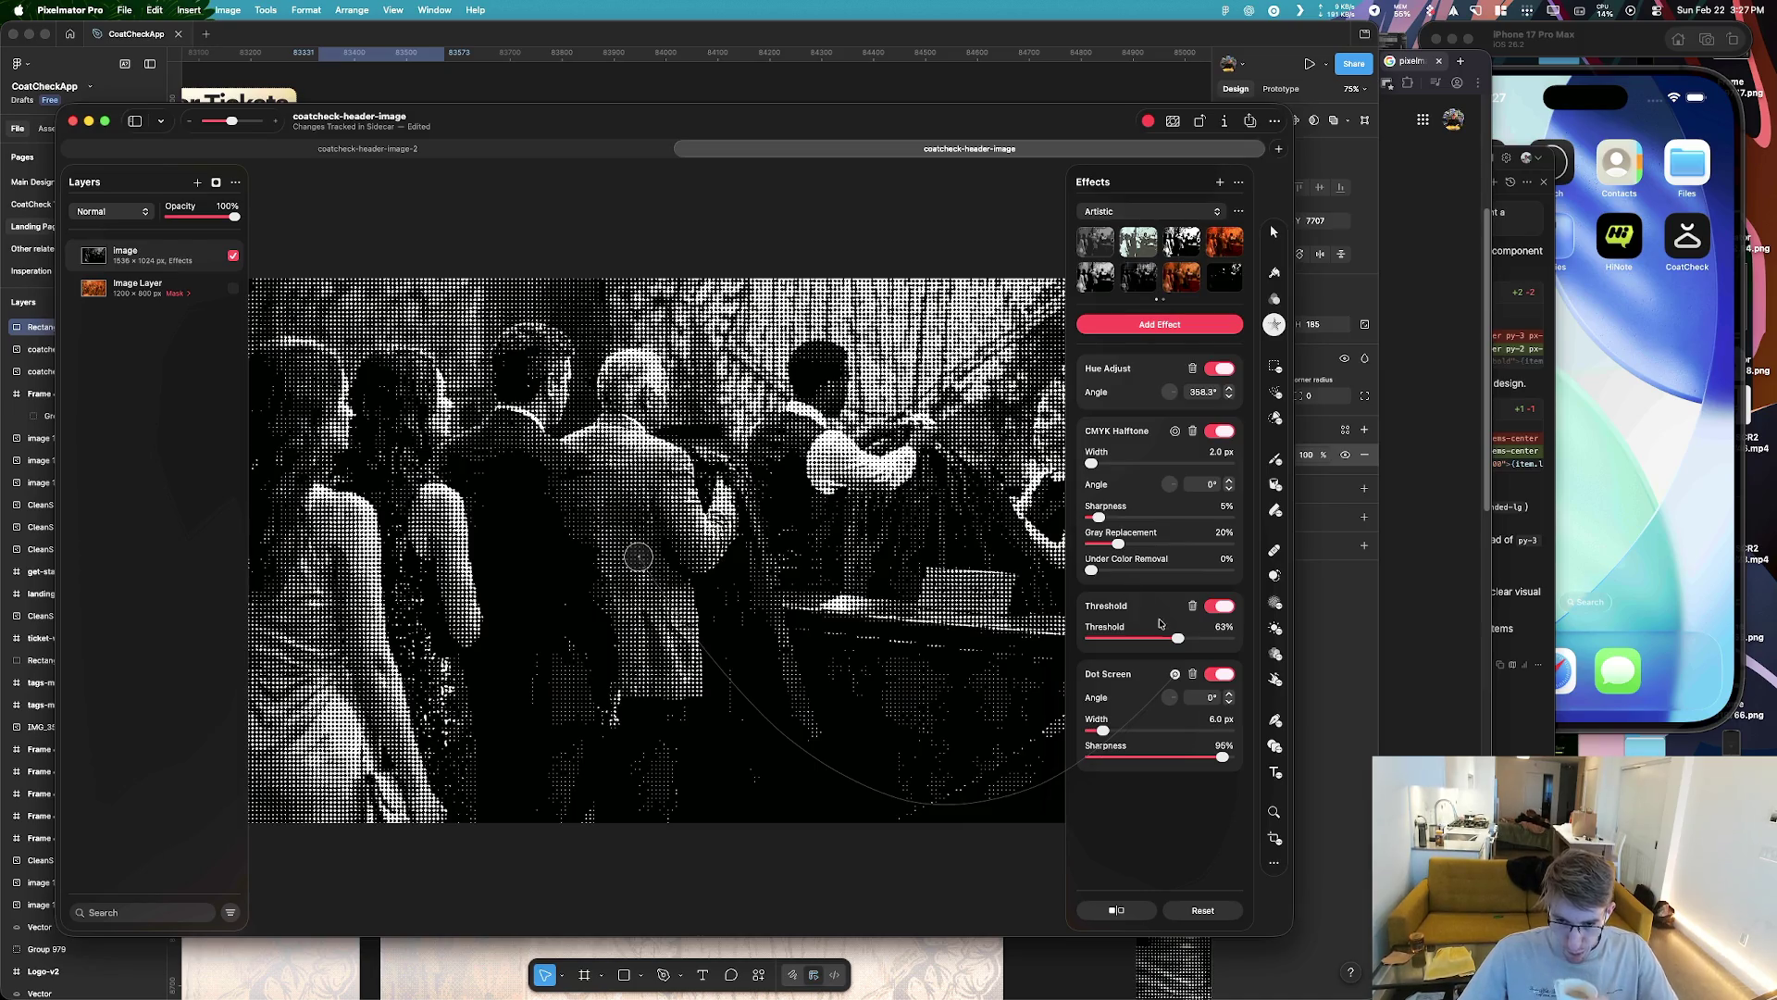
Toggle between the original colour photo and the halftone view to compare them
{"action": "left_click", "coordinate": [1133, 914]}
{"action": "left_click", "coordinate": [1133, 913]}
{"action": "left_click", "coordinate": [1132, 912]}
{"action": "left_click", "coordinate": [1131, 912]}
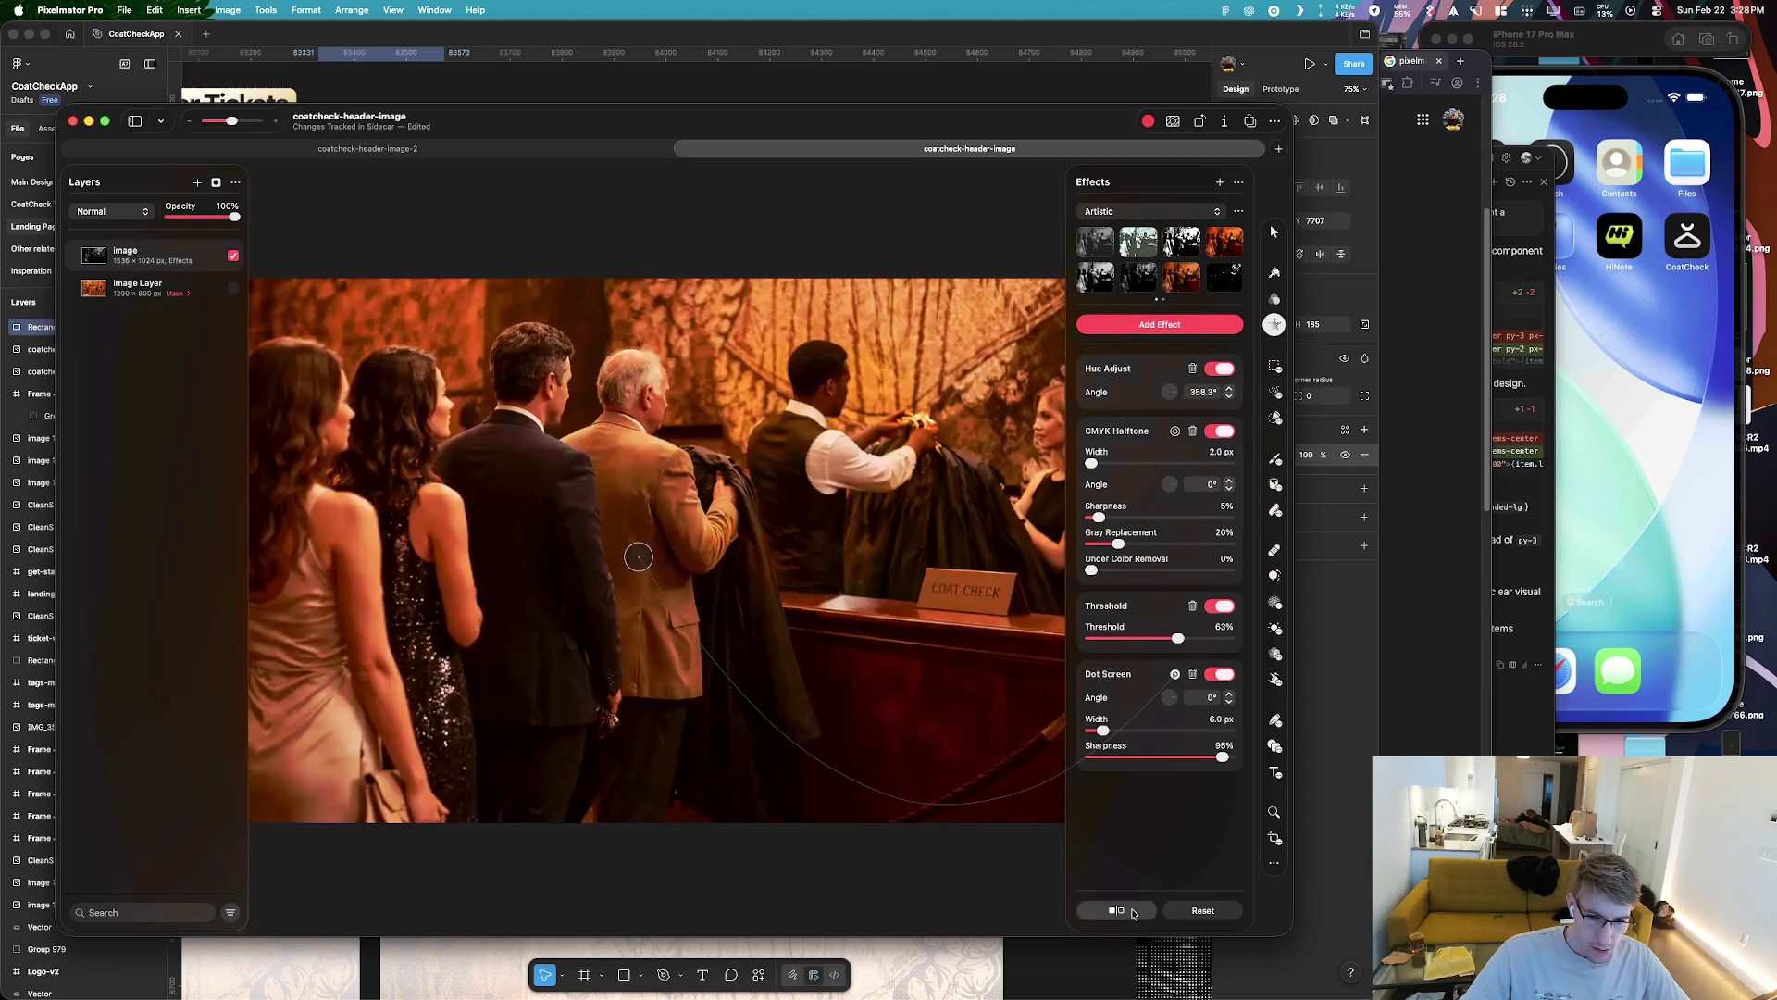
{"action": "left_click", "coordinate": [1123, 905]}
{"action": "left_click", "coordinate": [1125, 908]}
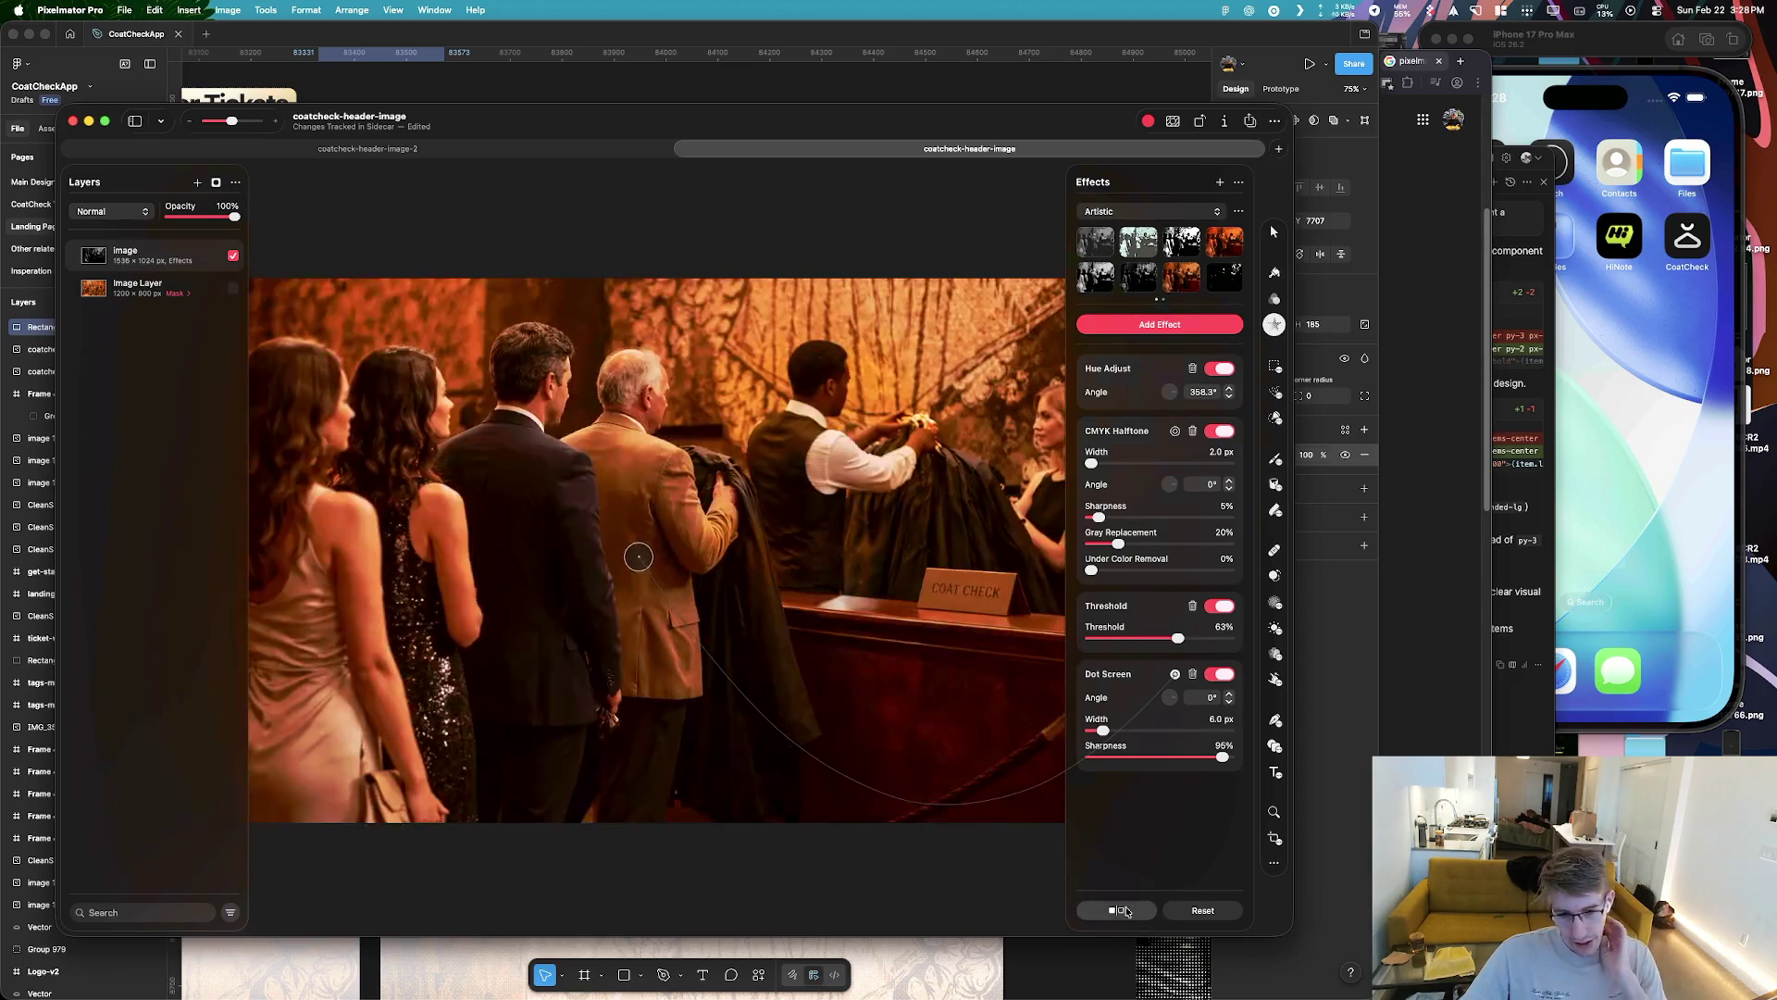
{"action": "left_click", "coordinate": [1127, 911]}
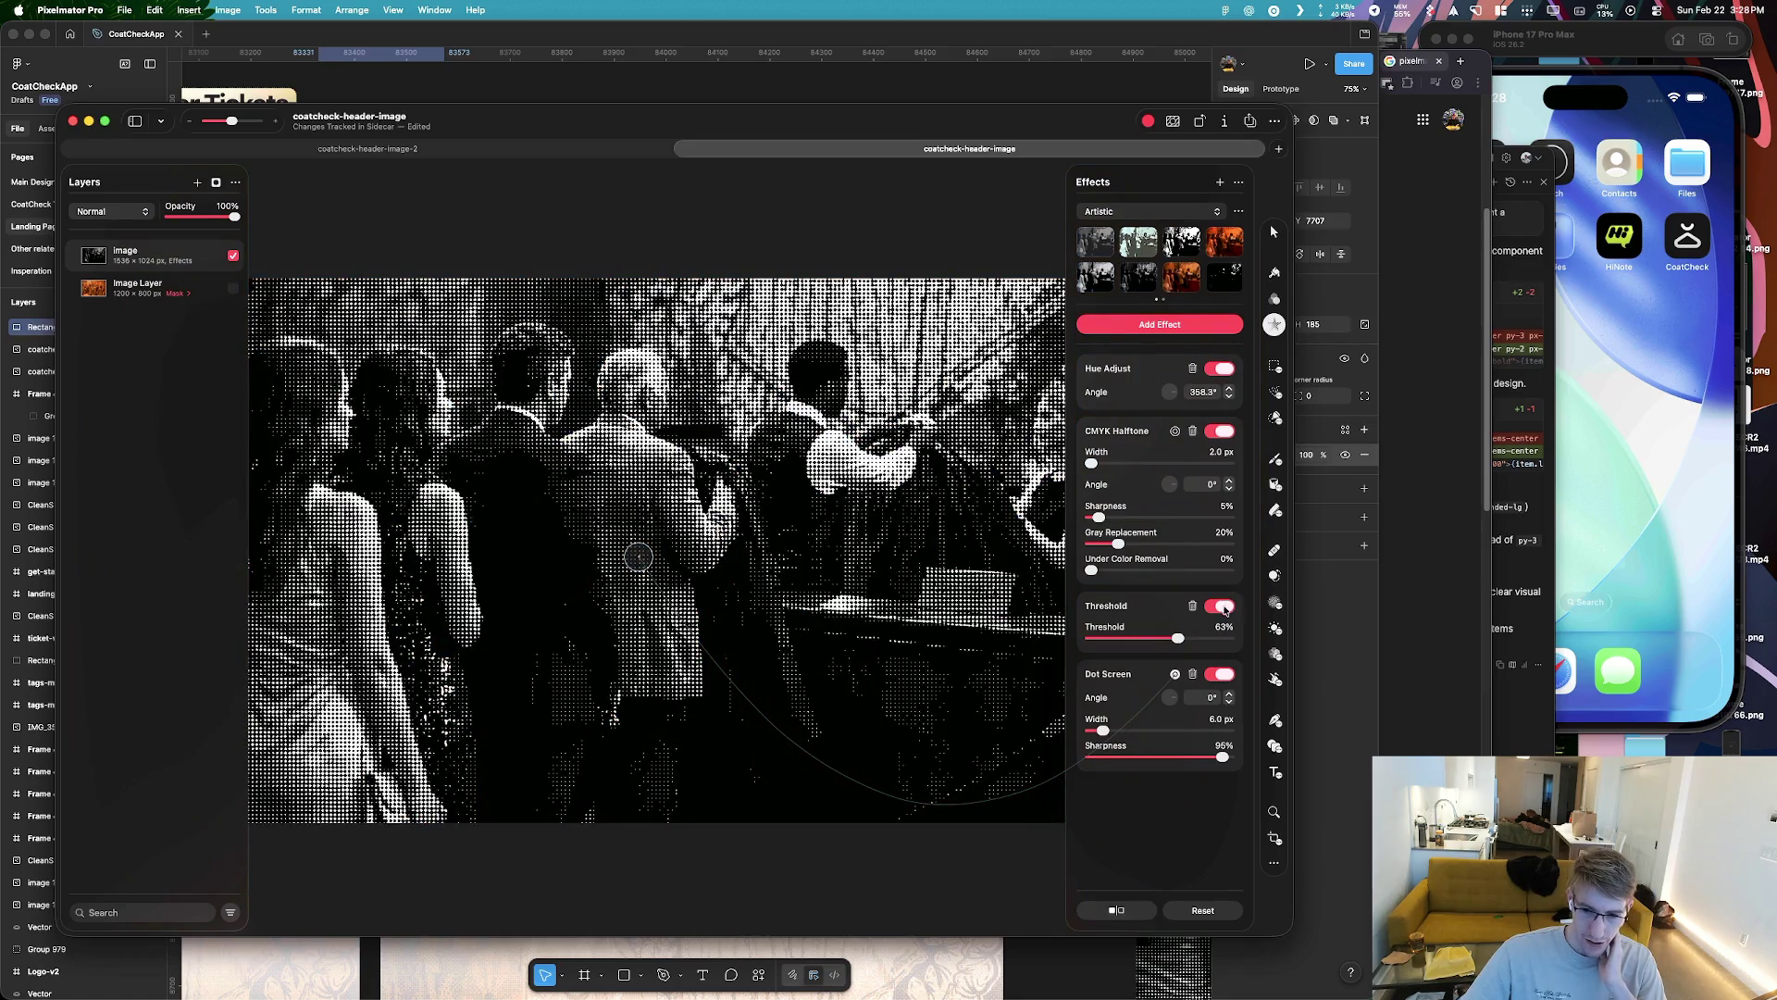
Add an Invert effect from the Color Adjustments section of the effects browser
{"action": "left_click", "coordinate": [1168, 326]}
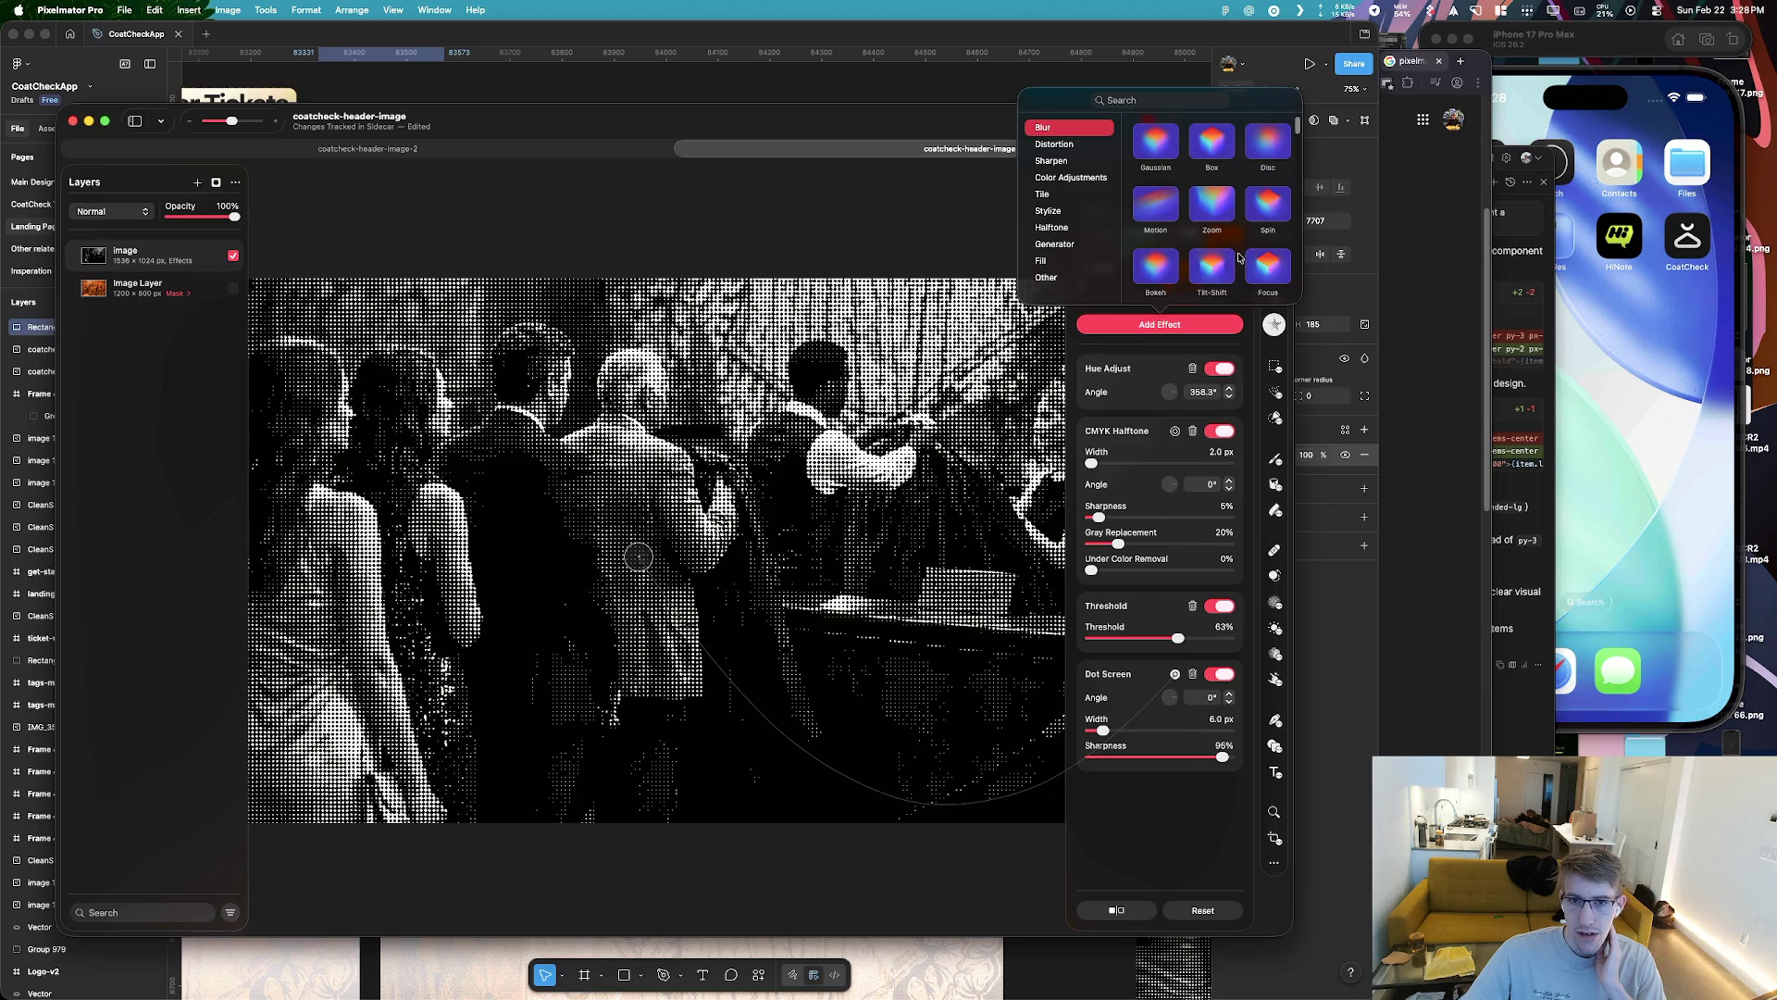
{"action": "scroll", "coordinate": [1232, 236], "scroll_direction": "down", "scroll_amount": 1}
{"action": "scroll", "coordinate": [1277, 248], "scroll_direction": "down", "scroll_amount": 5}
{"action": "scroll", "coordinate": [1245, 248], "scroll_direction": "down", "scroll_amount": 5}
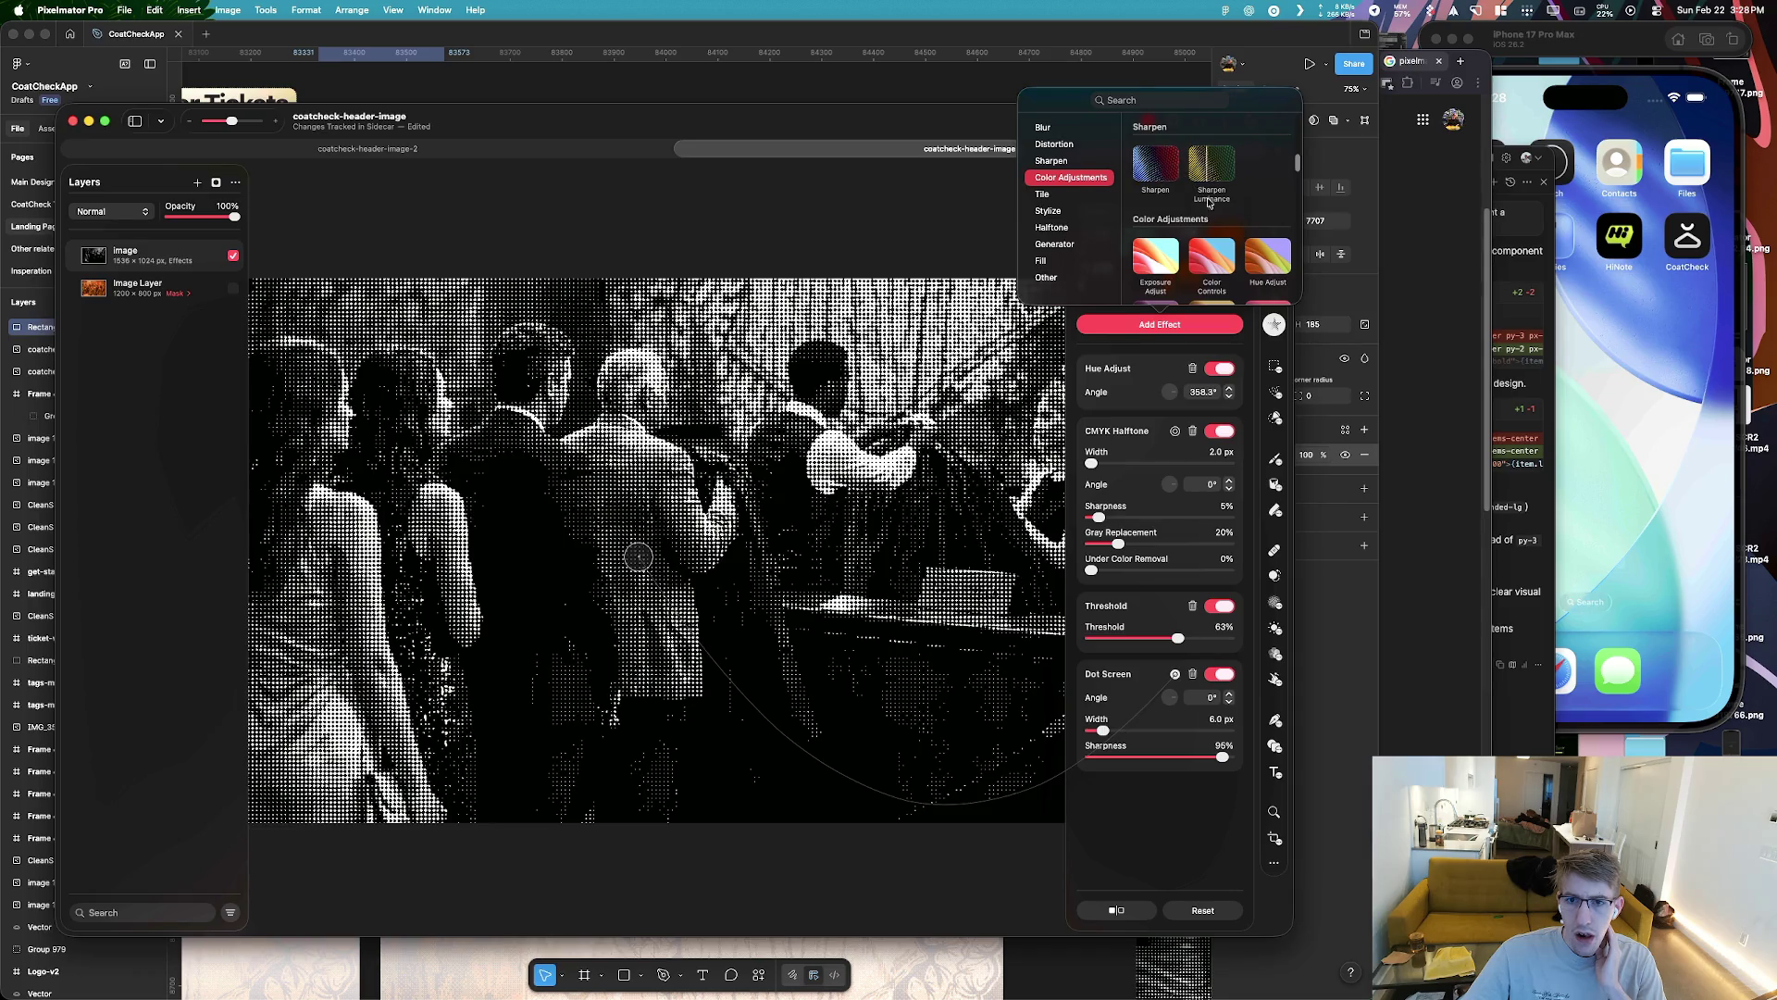
{"action": "scroll", "coordinate": [1207, 192], "scroll_direction": "down", "scroll_amount": 2}
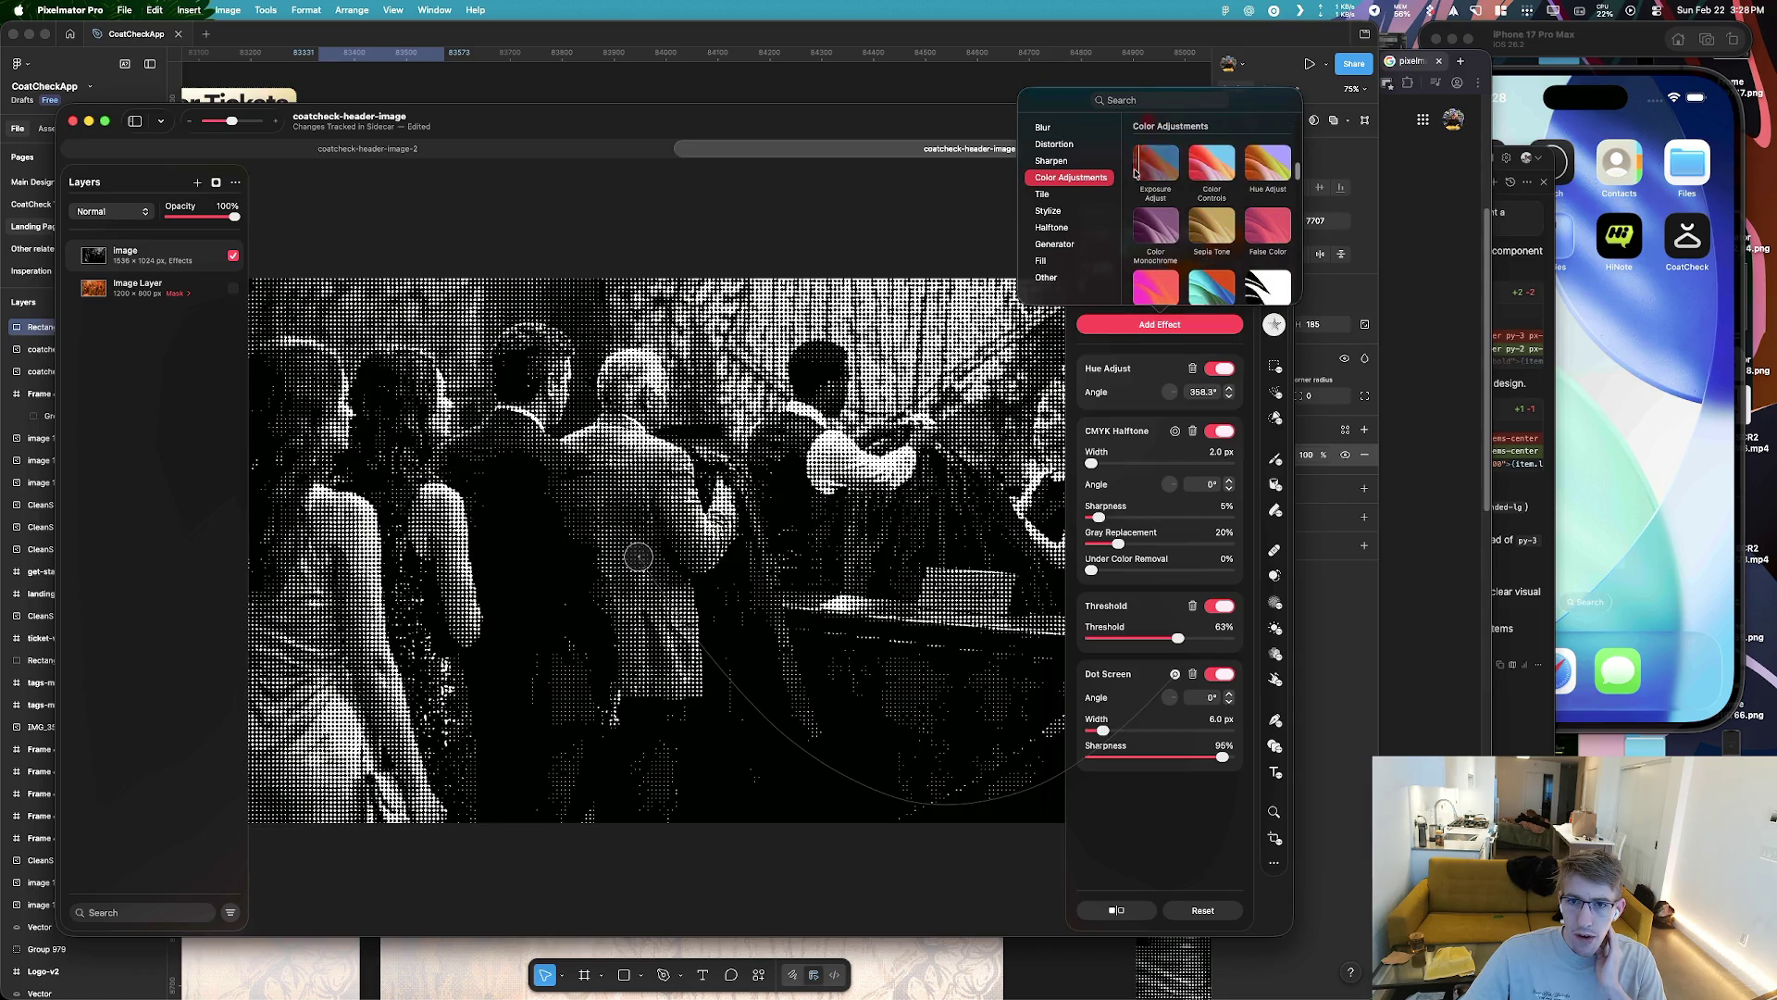
{"action": "scroll", "coordinate": [1255, 265], "scroll_direction": "down", "scroll_amount": 1}
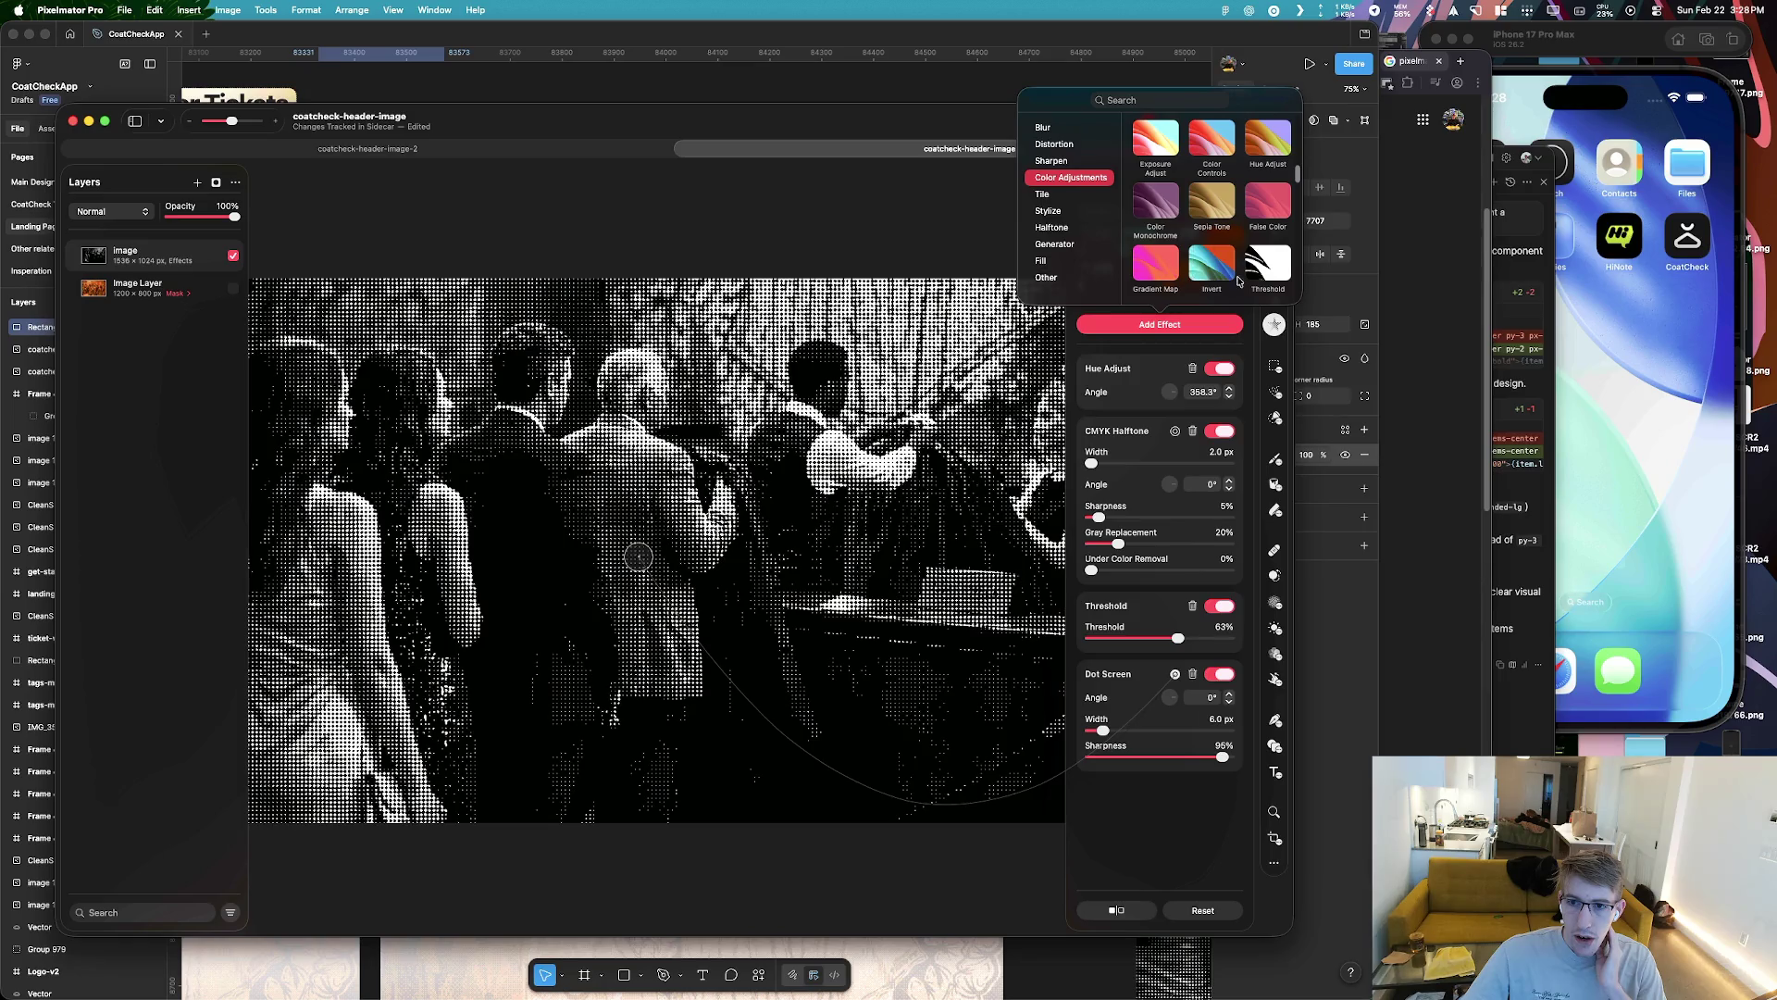
{"action": "left_click", "coordinate": [1220, 274]}
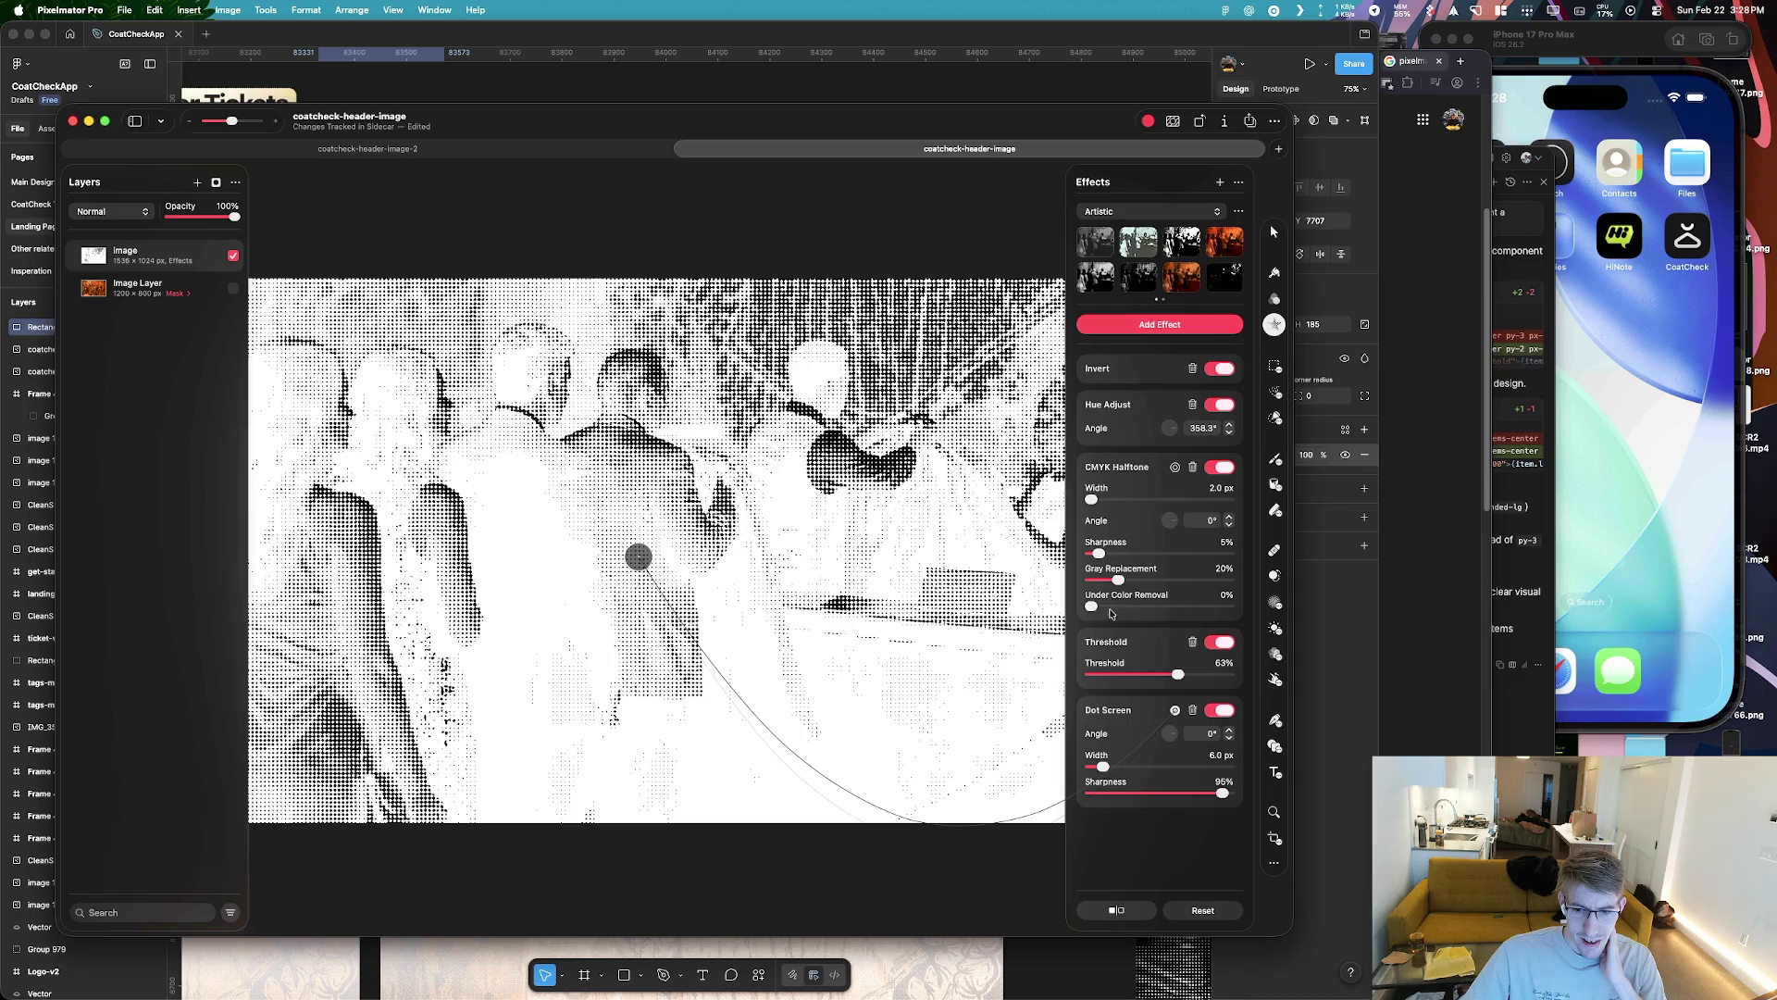
{"action": "left_click_drag", "start_coordinate": [1093, 501], "coordinate": [1095, 500]}
{"action": "left_click", "coordinate": [1220, 404]}
{"action": "left_click", "coordinate": [1224, 406]}
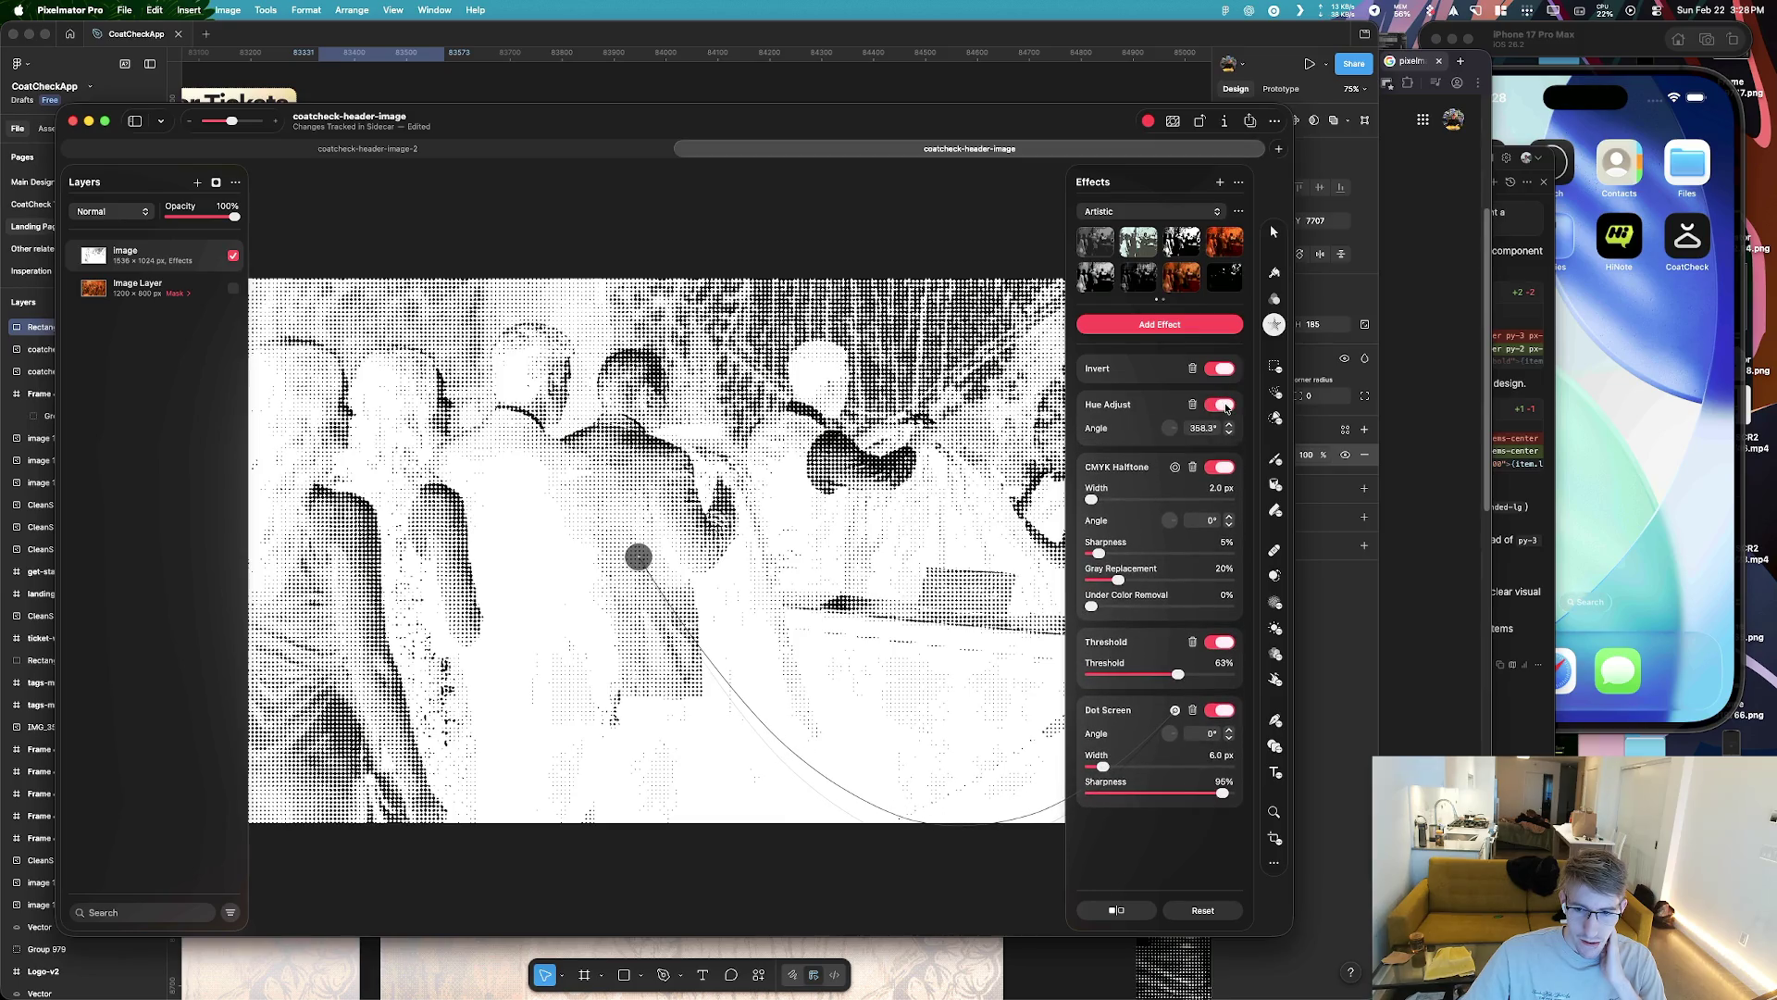
{"action": "left_click_drag", "start_coordinate": [1102, 584], "coordinate": [1119, 583]}
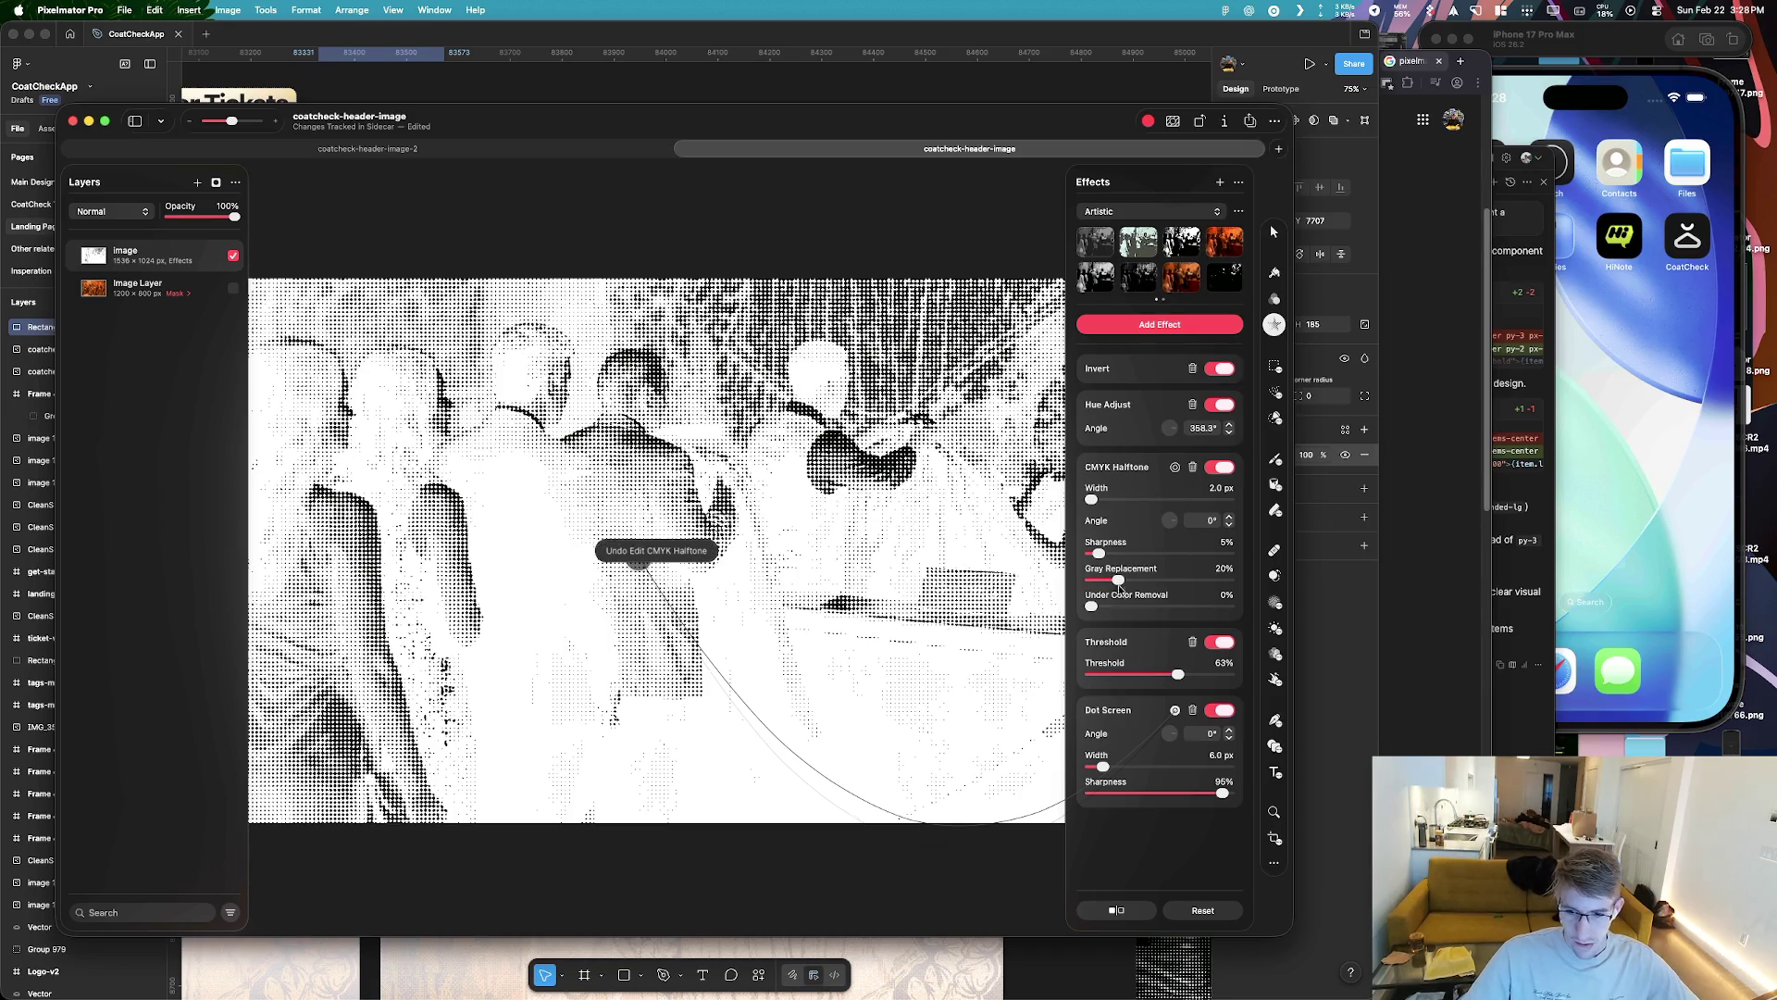
{"action": "left_click_drag", "start_coordinate": [1168, 668], "coordinate": [1102, 676]}
{"action": "key", "text": "super+z"}
{"action": "key", "text": "super+Tab"}
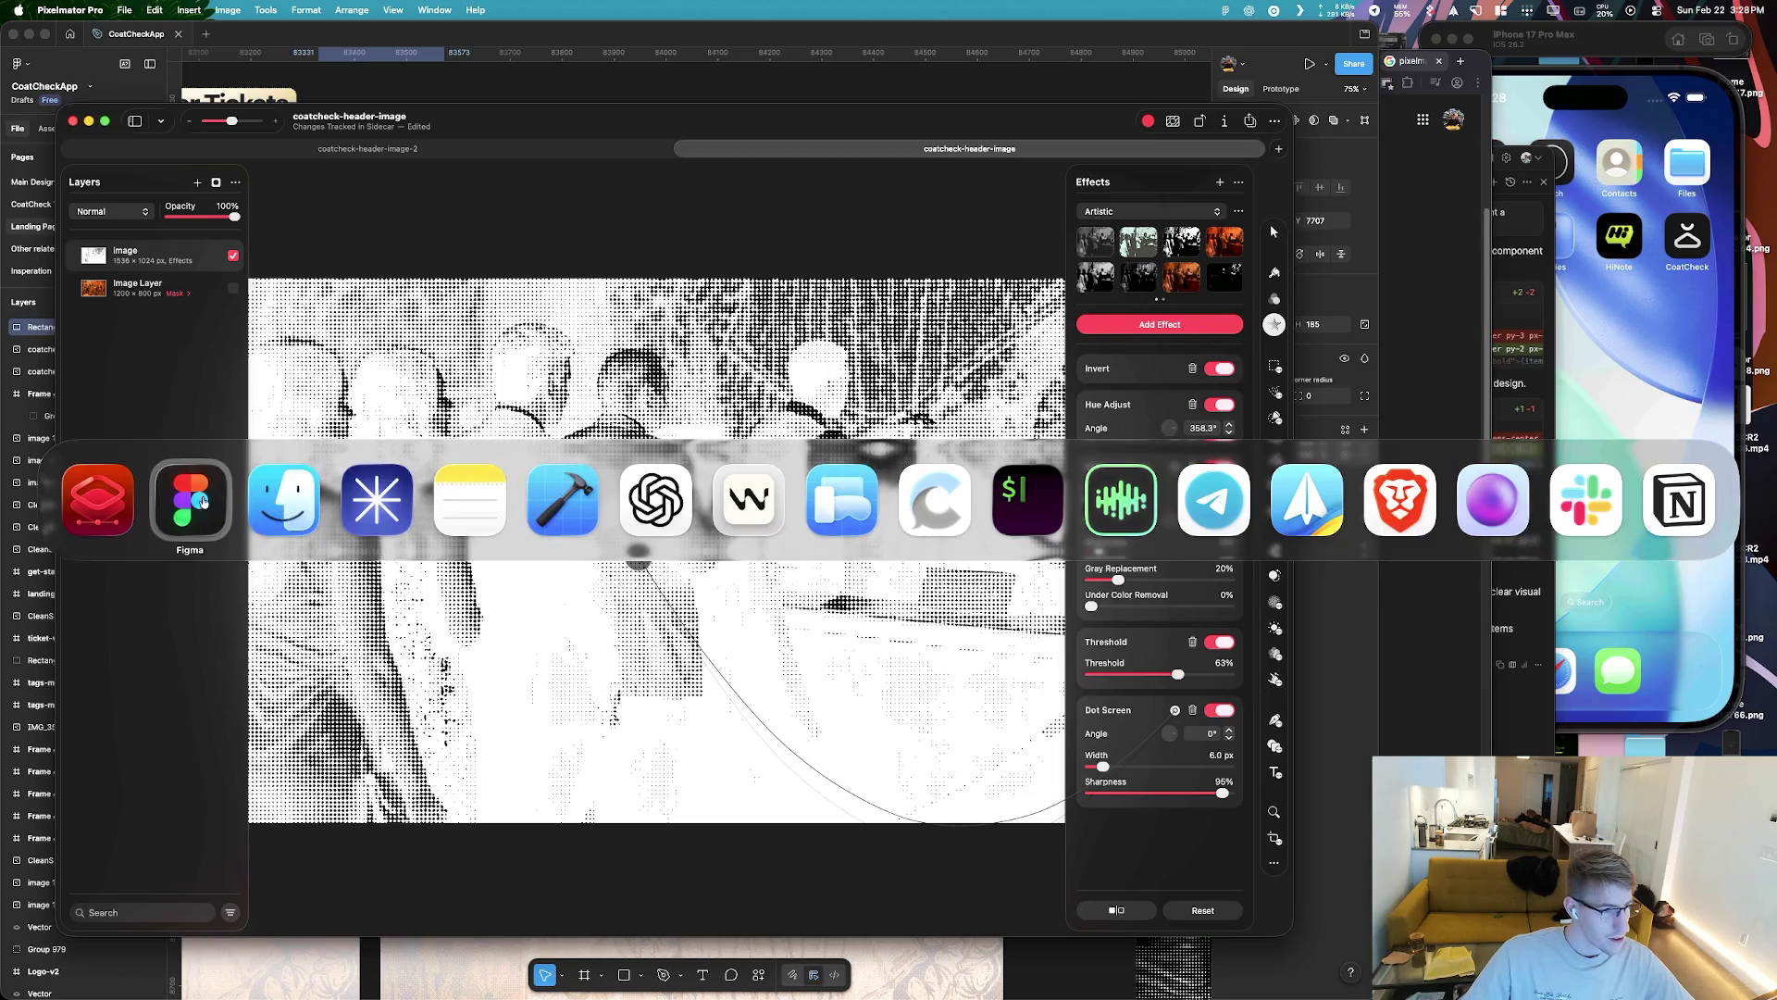
{"action": "scroll", "coordinate": [931, 447], "scroll_direction": "down", "scroll_amount": 5}
{"action": "scroll", "coordinate": [648, 463], "scroll_direction": "down", "scroll_amount": 3}
{"action": "scroll", "coordinate": [441, 525], "scroll_direction": "up", "scroll_amount": 3}
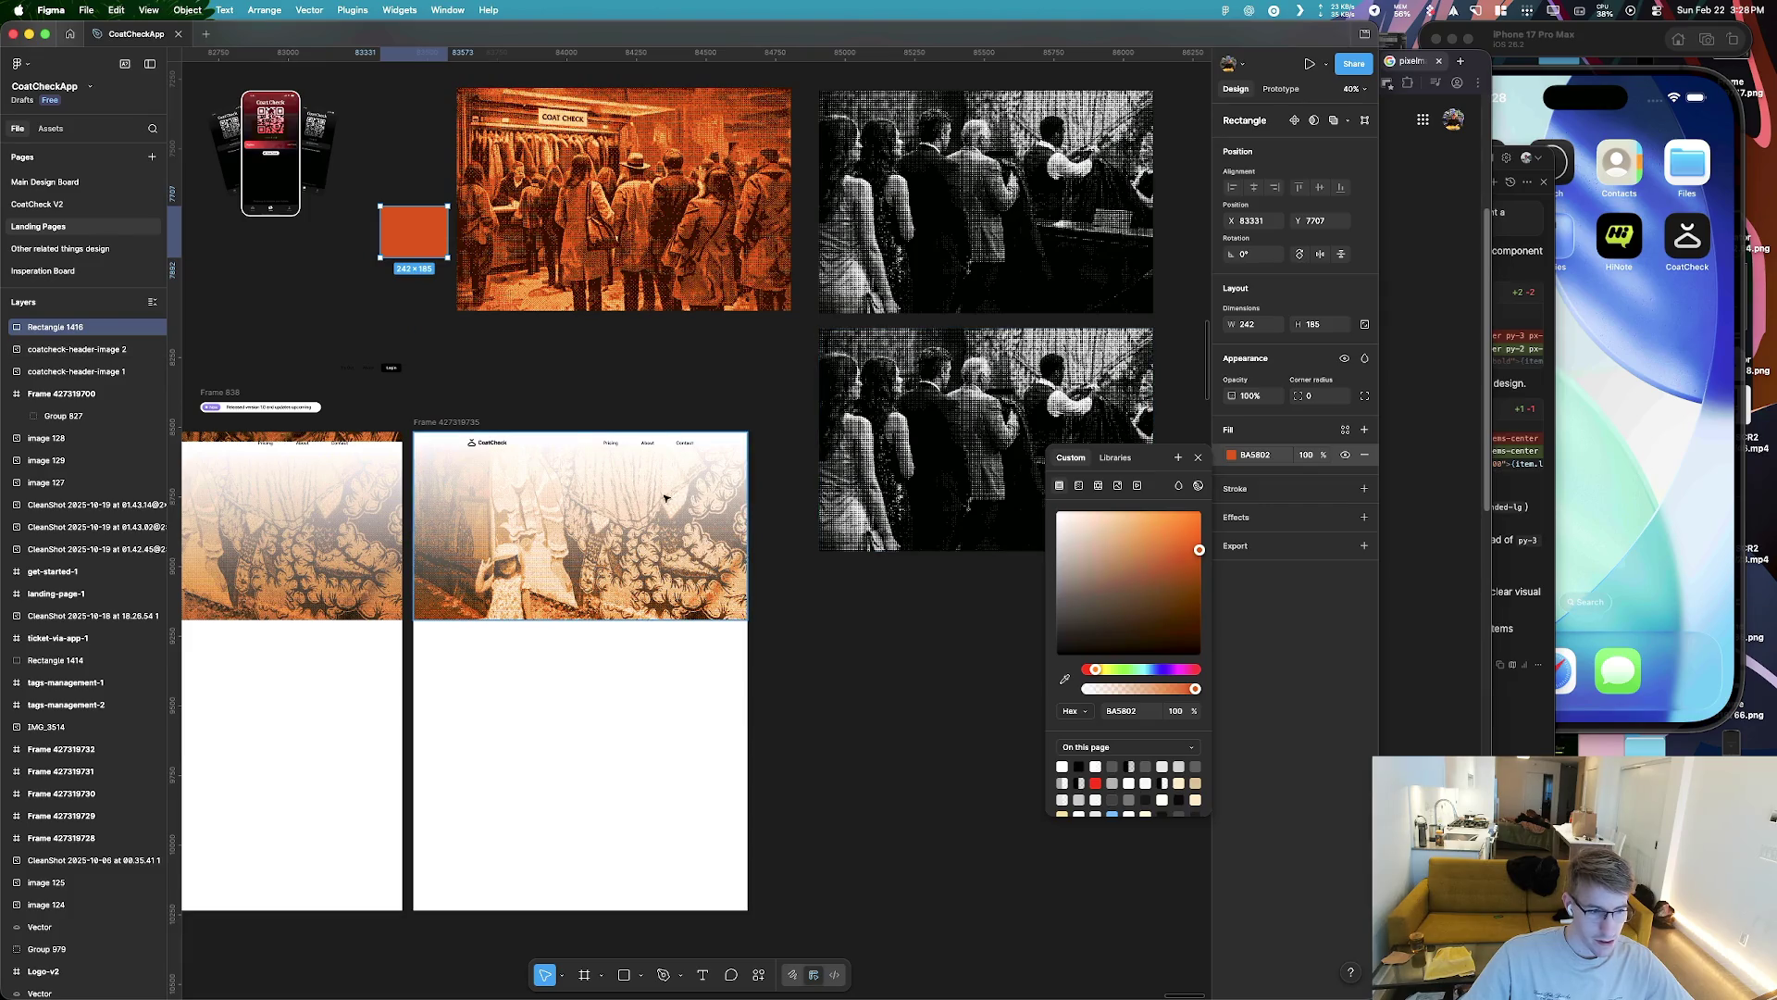
{"action": "scroll", "coordinate": [670, 447], "scroll_direction": "left", "scroll_amount": 3}
{"action": "key", "text": "super+Tab"}
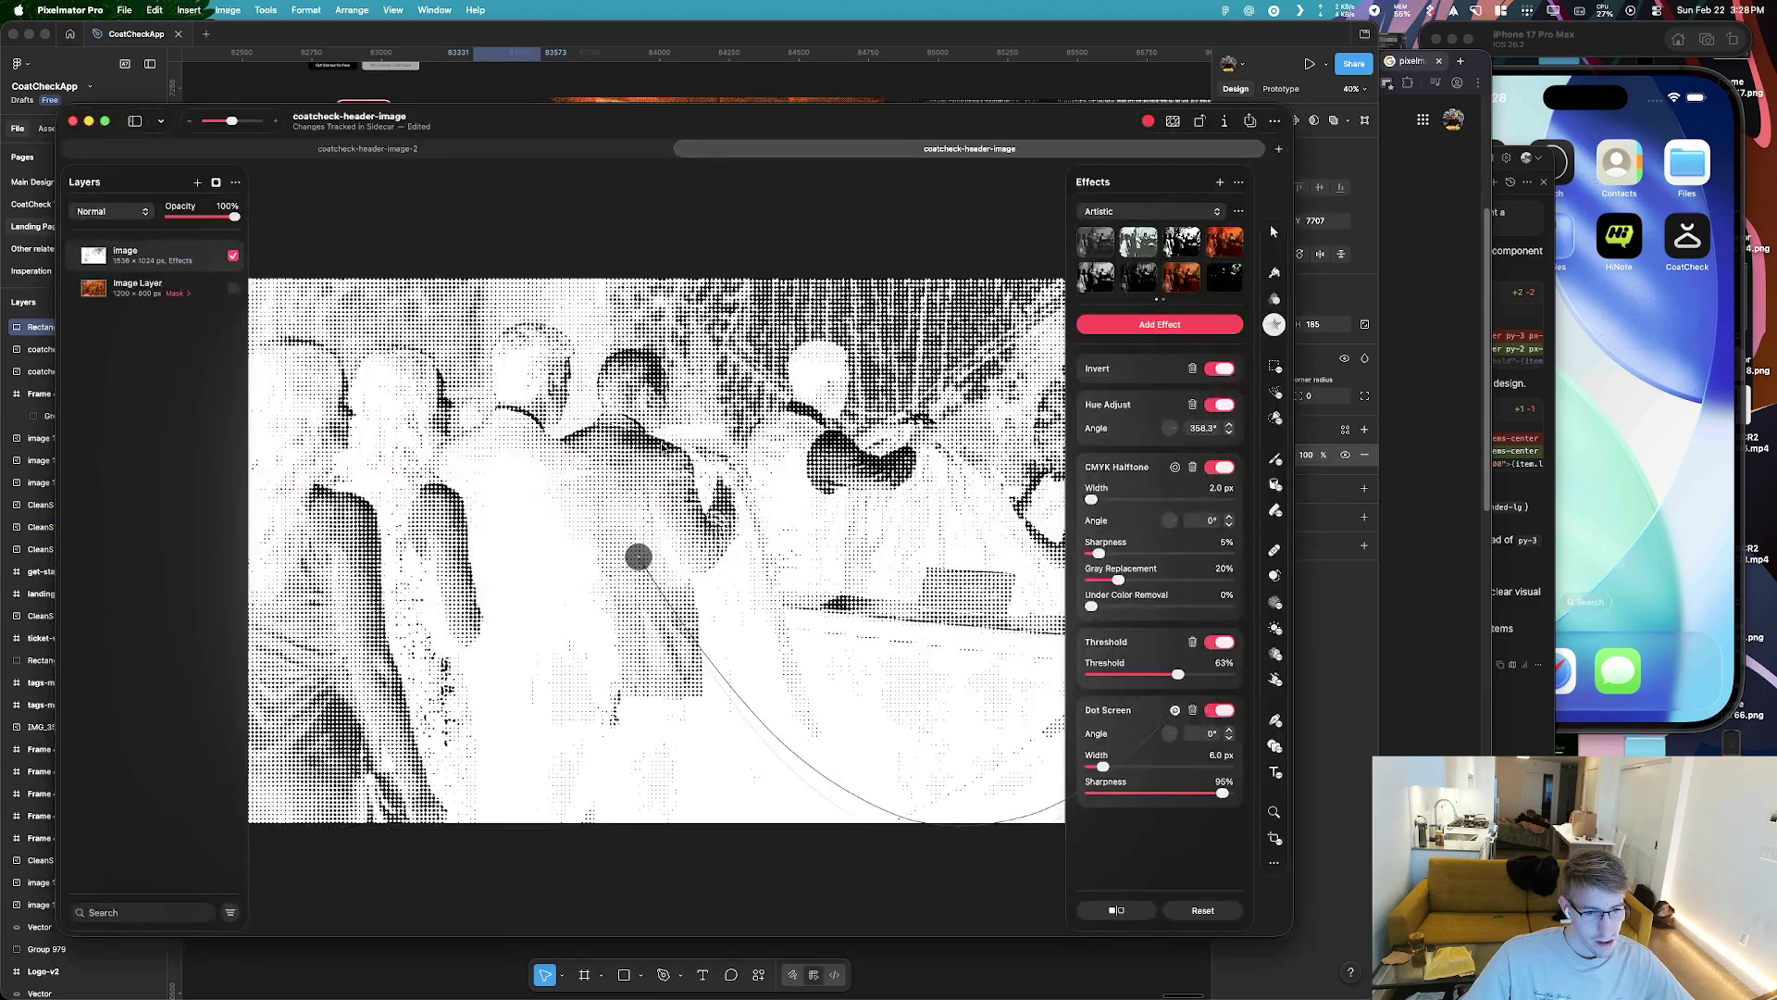
{"action": "left_click", "coordinate": [648, 149]}
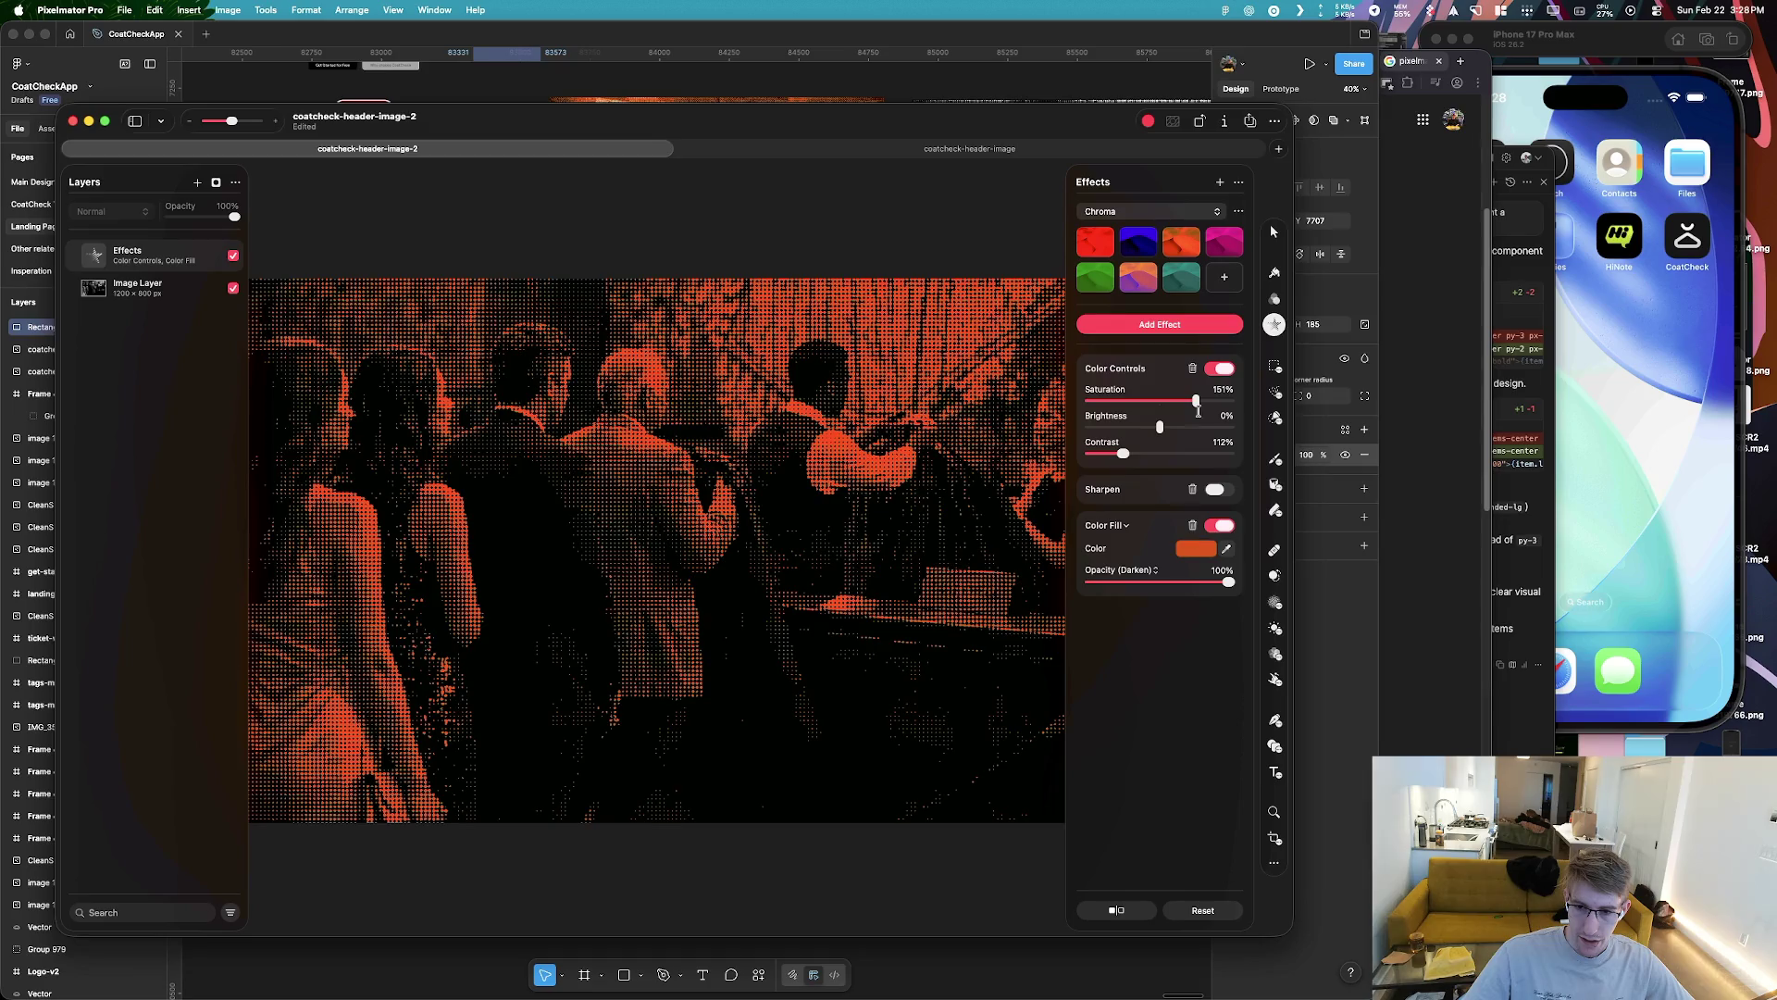
Drop saturation to 145% and retint the Color Fill swatch to deep orange C85C00
{"action": "left_click_drag", "start_coordinate": [1209, 403], "coordinate": [1194, 403]}
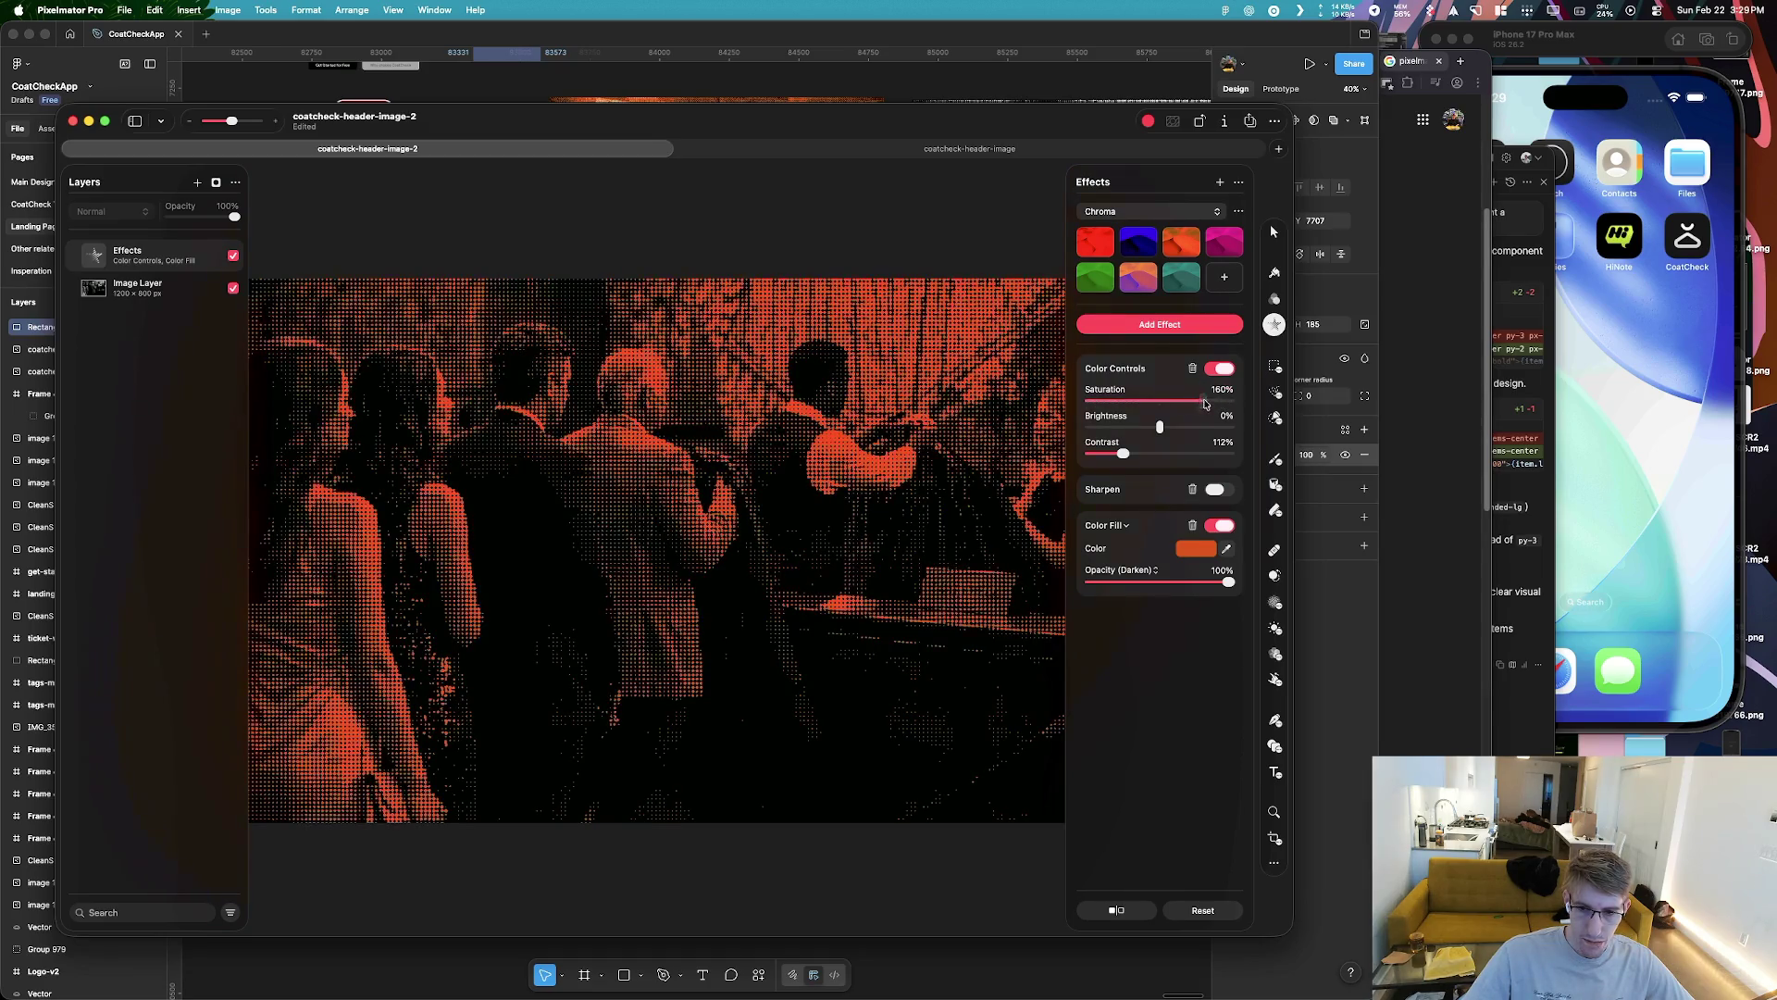
{"action": "key", "text": "super+Tab"}
{"action": "key", "text": "super+Tab"}
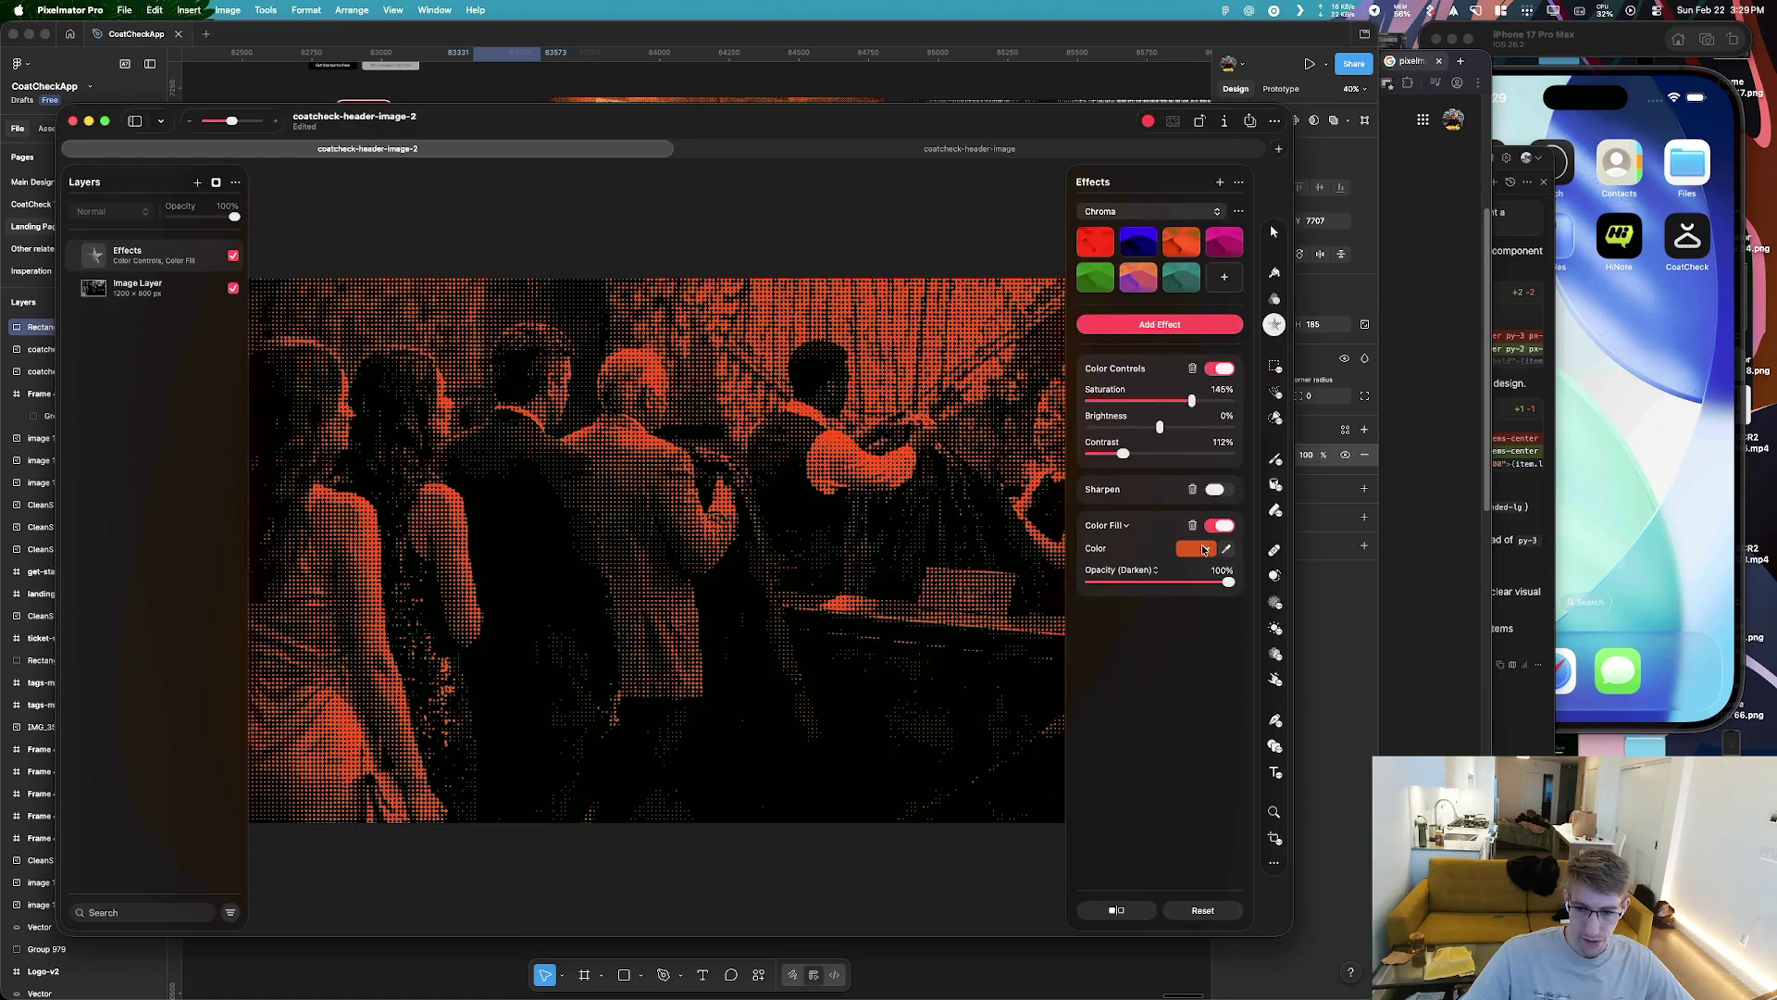
{"action": "left_click", "coordinate": [1202, 550]}
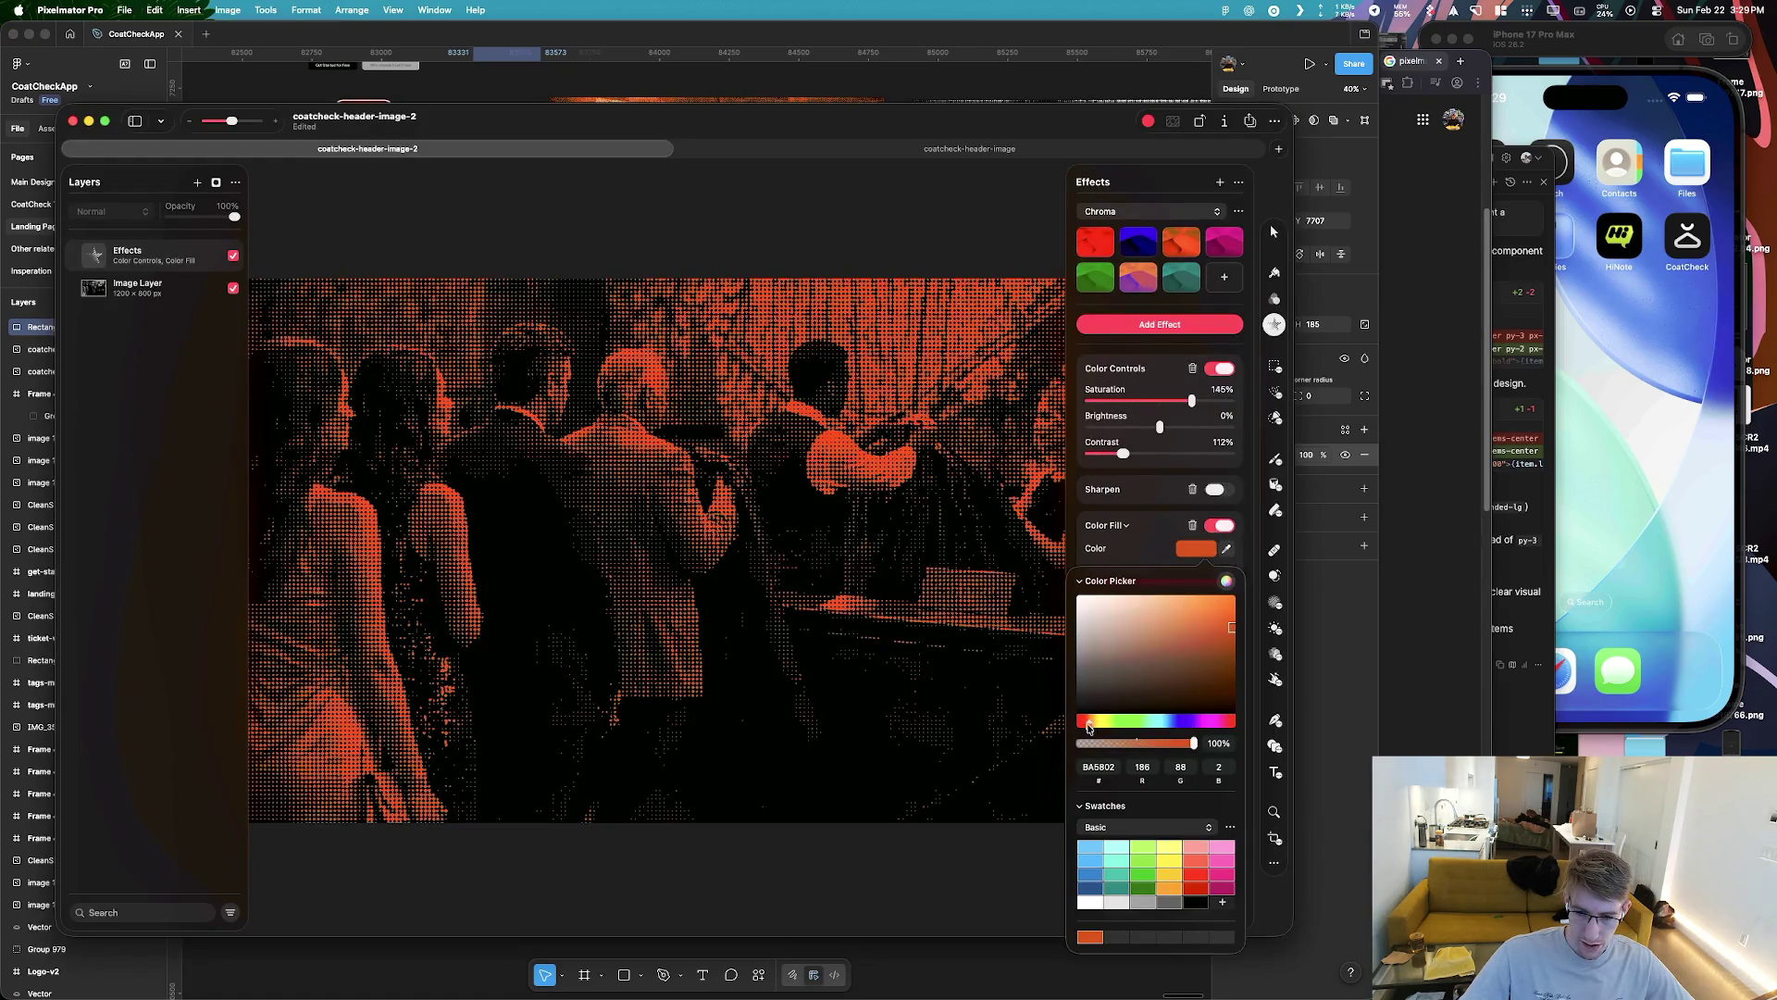
{"action": "left_click_drag", "start_coordinate": [1227, 629], "coordinate": [1222, 613]}
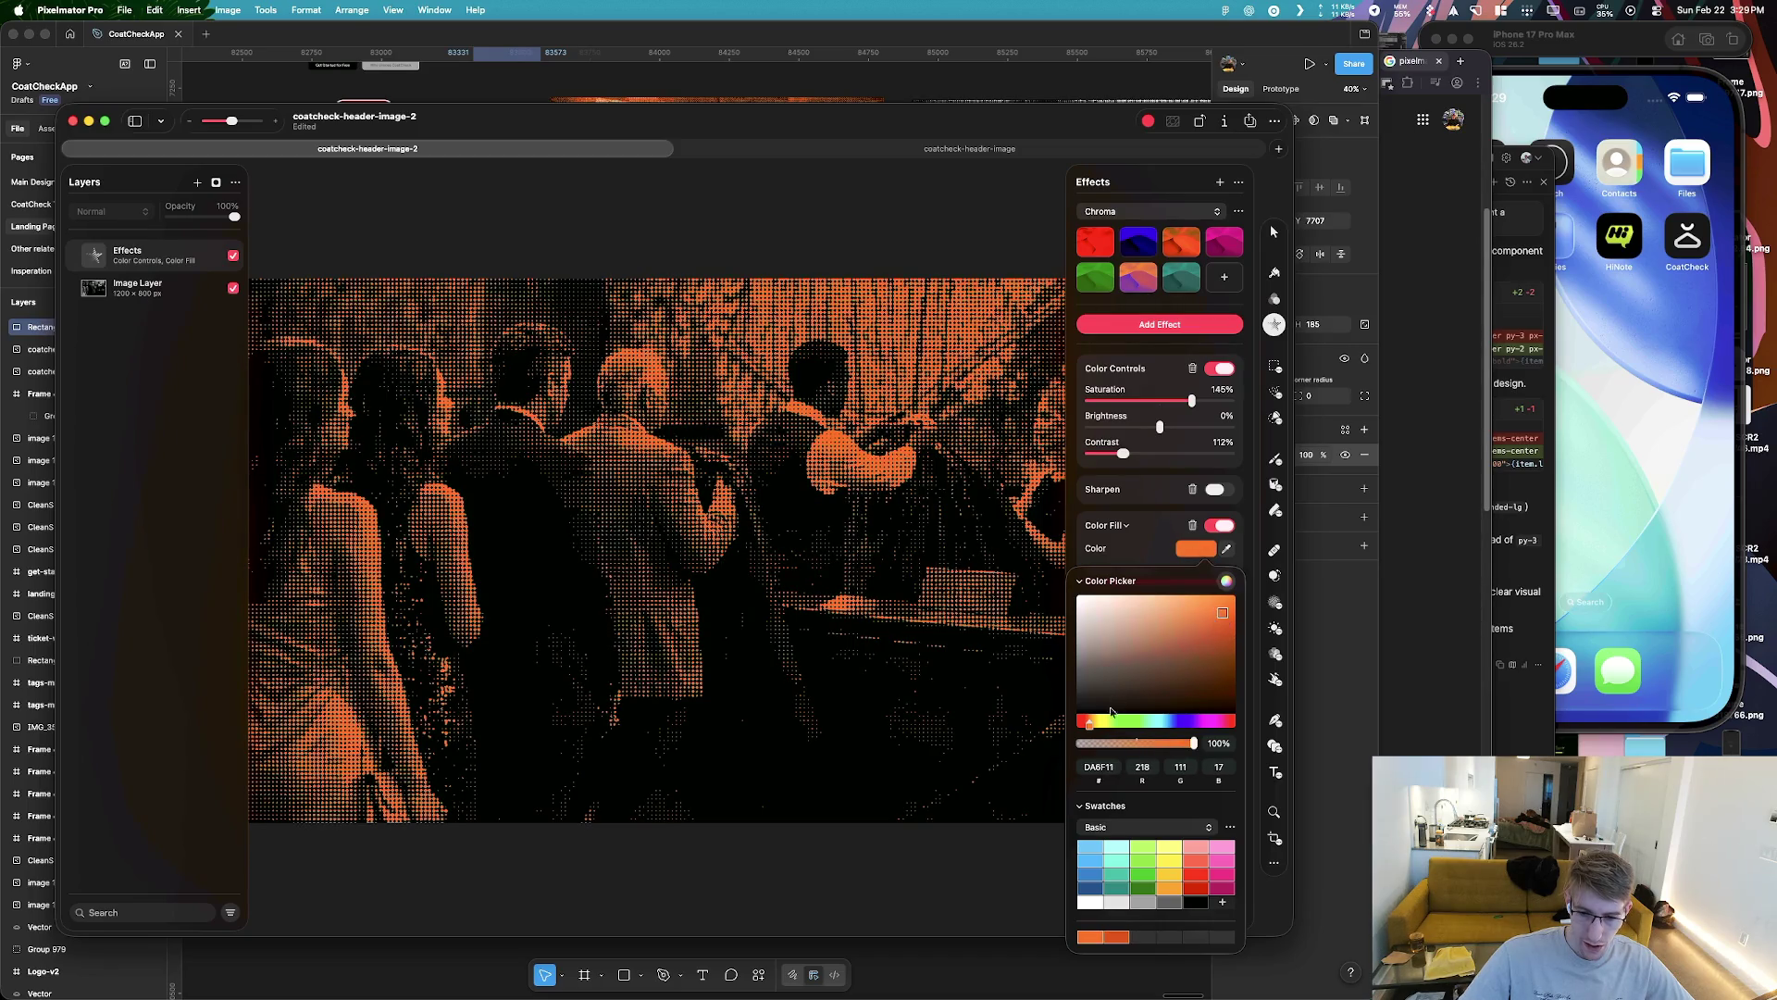
{"action": "left_click_drag", "start_coordinate": [1089, 729], "coordinate": [1092, 729]}
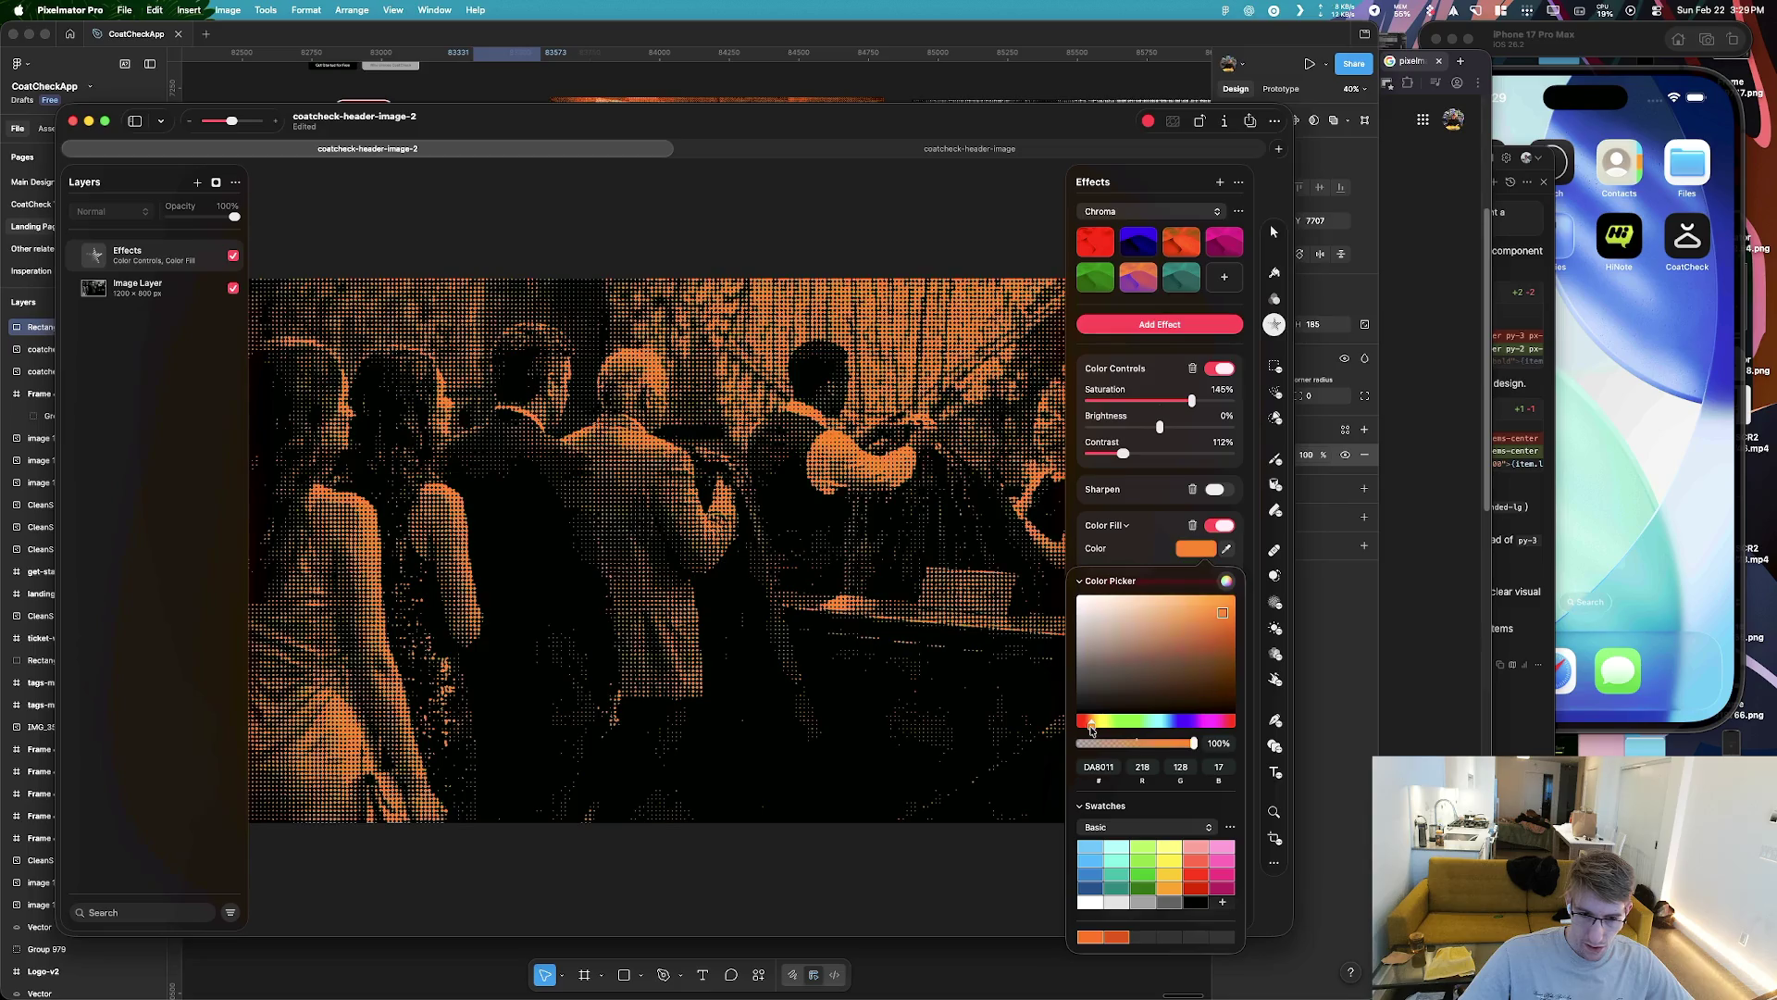
{"action": "key", "text": "Escape"}
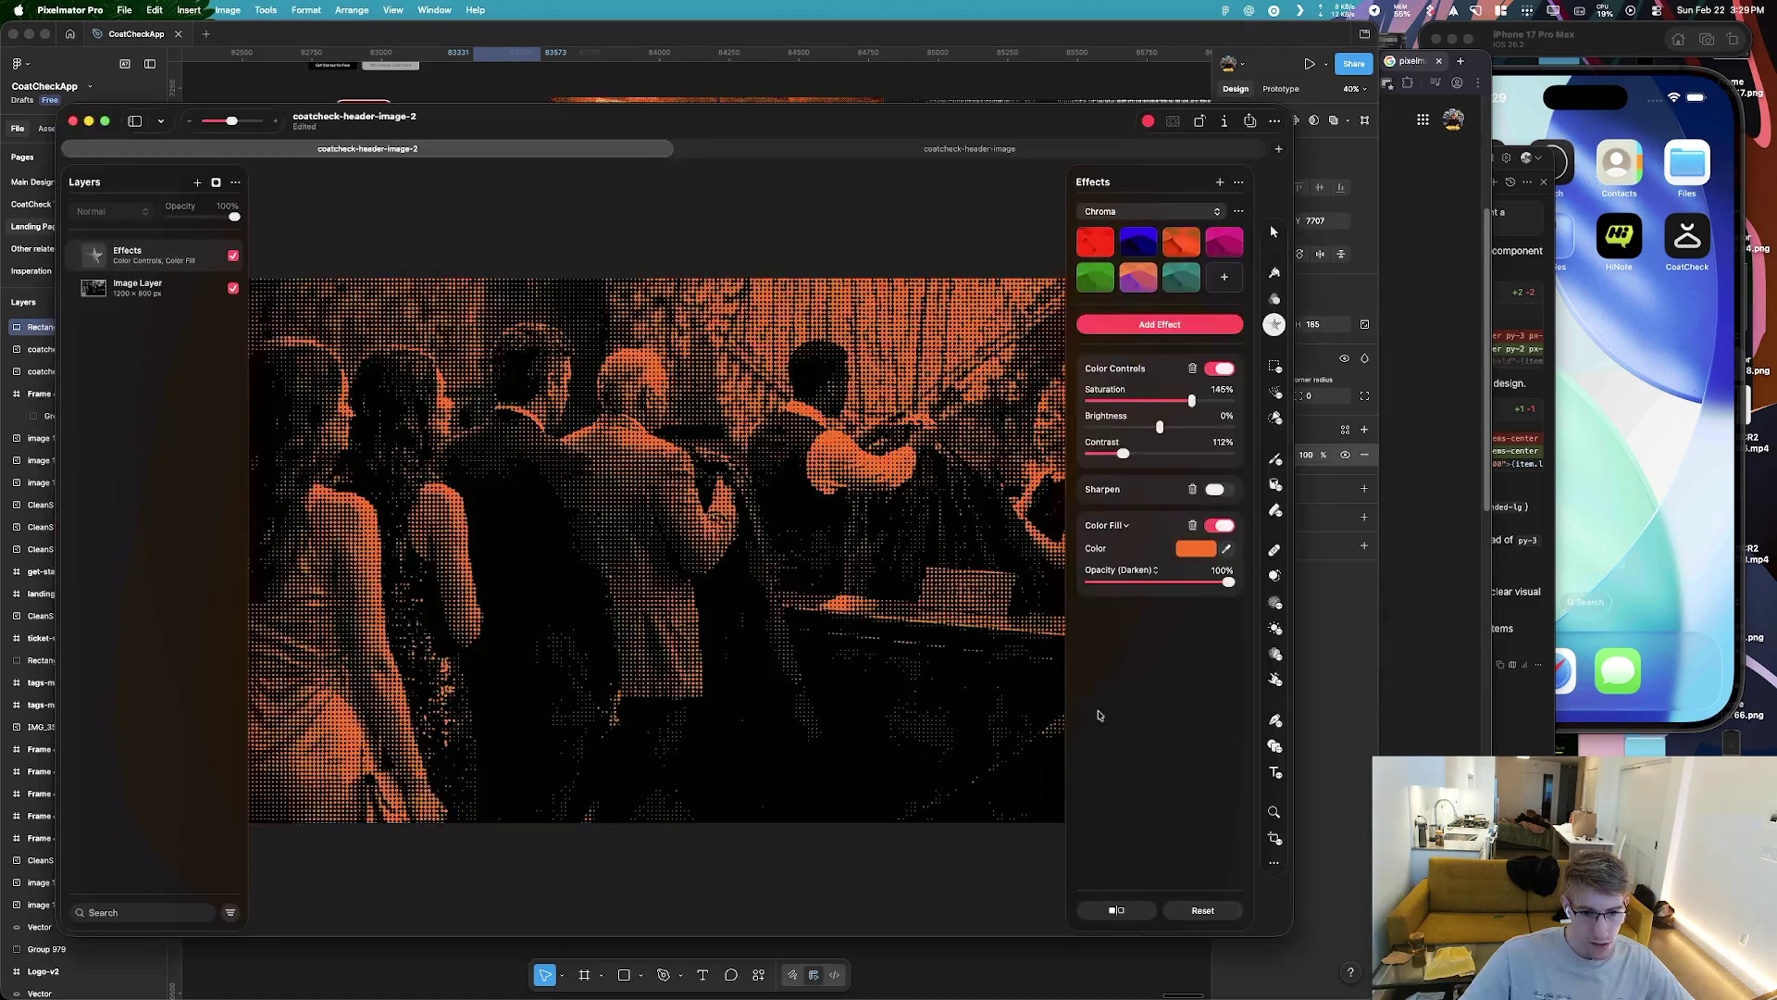
{"action": "left_click", "coordinate": [1196, 548]}
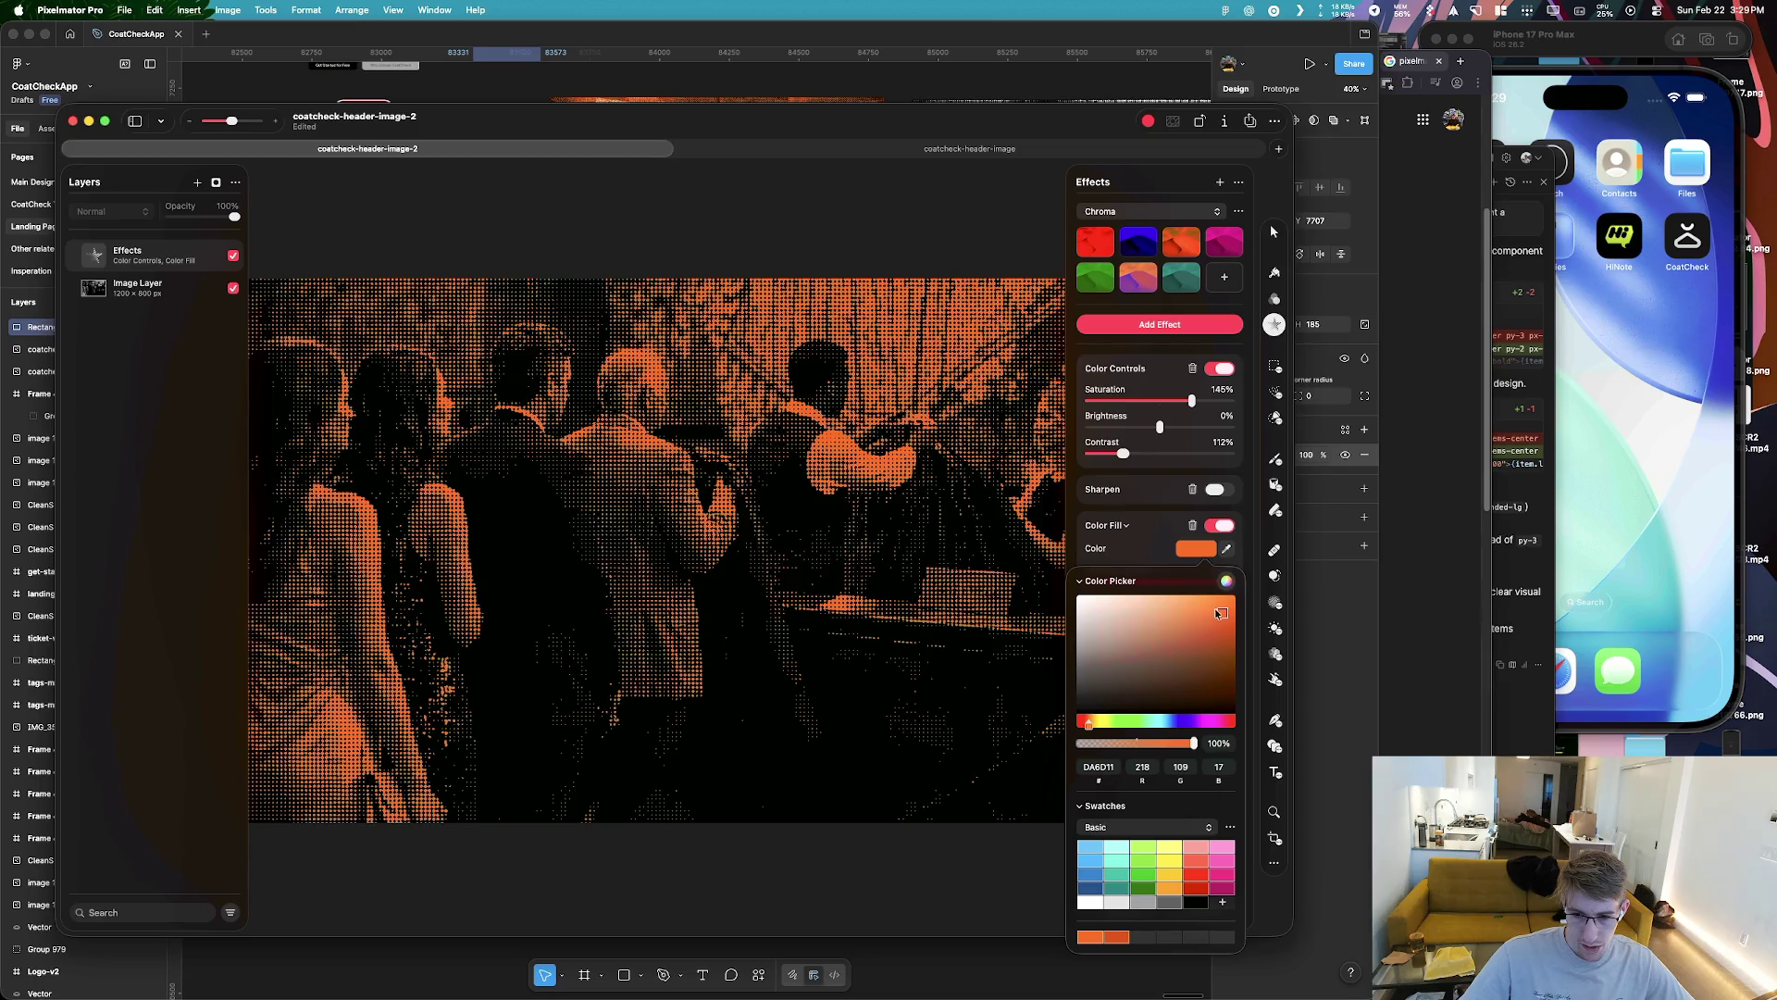
{"action": "mouse_move", "coordinate": [1222, 615]}
{"action": "left_mouse_down"}
{"action": "mouse_move", "coordinate": [1216, 628]}
{"action": "mouse_move", "coordinate": [1225, 612]}
{"action": "mouse_move", "coordinate": [1239, 623]}
{"action": "left_mouse_up"}
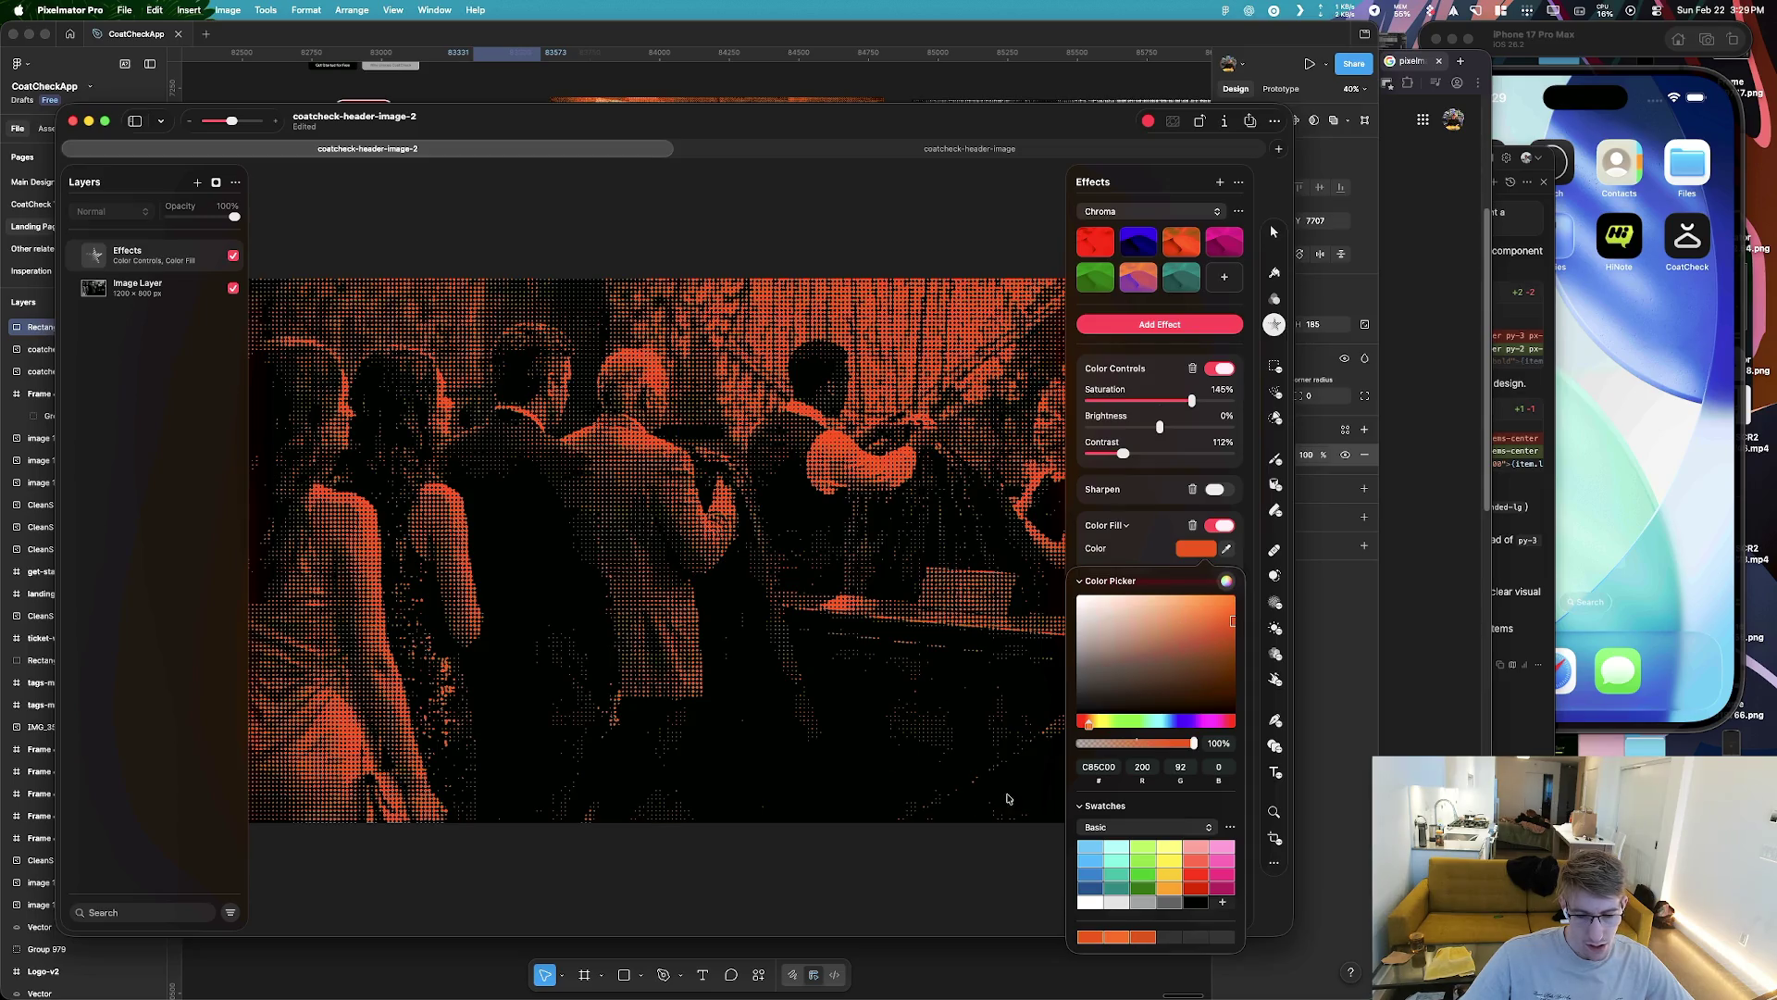
{"action": "left_click", "coordinate": [1164, 533]}
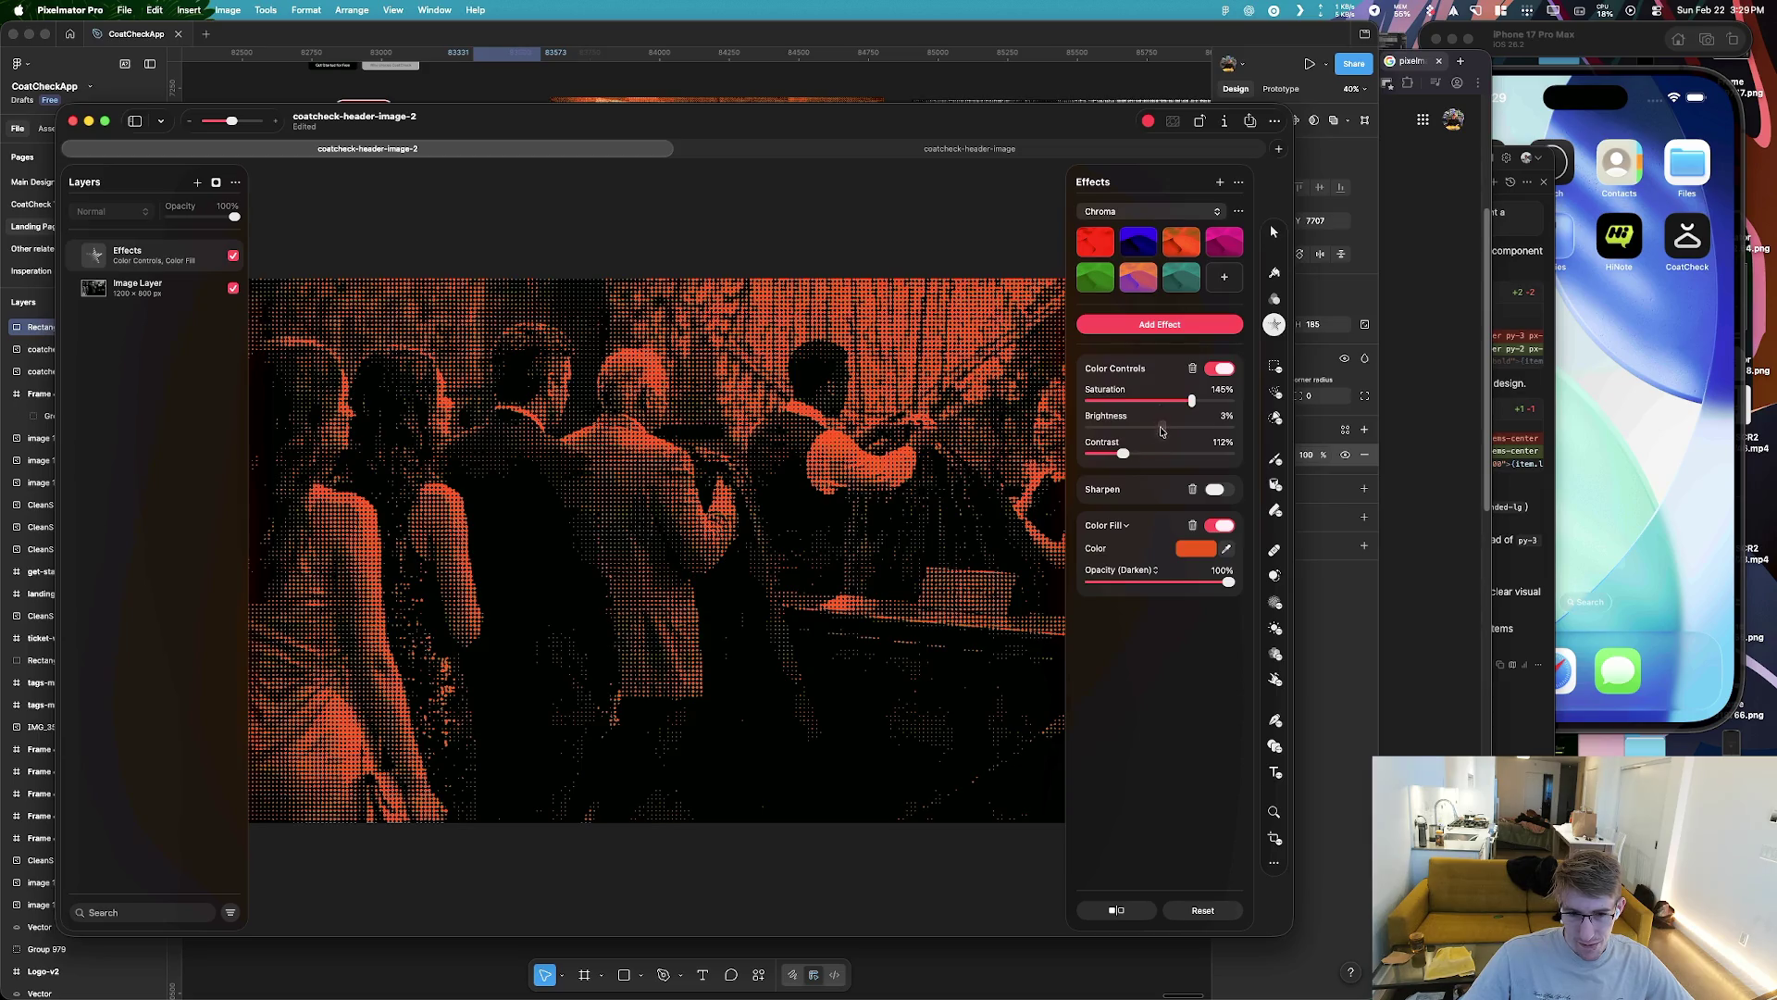
Reset brightness to 0% and set contrast to 113%
{"action": "left_click_drag", "start_coordinate": [1161, 428], "coordinate": [1160, 428]}
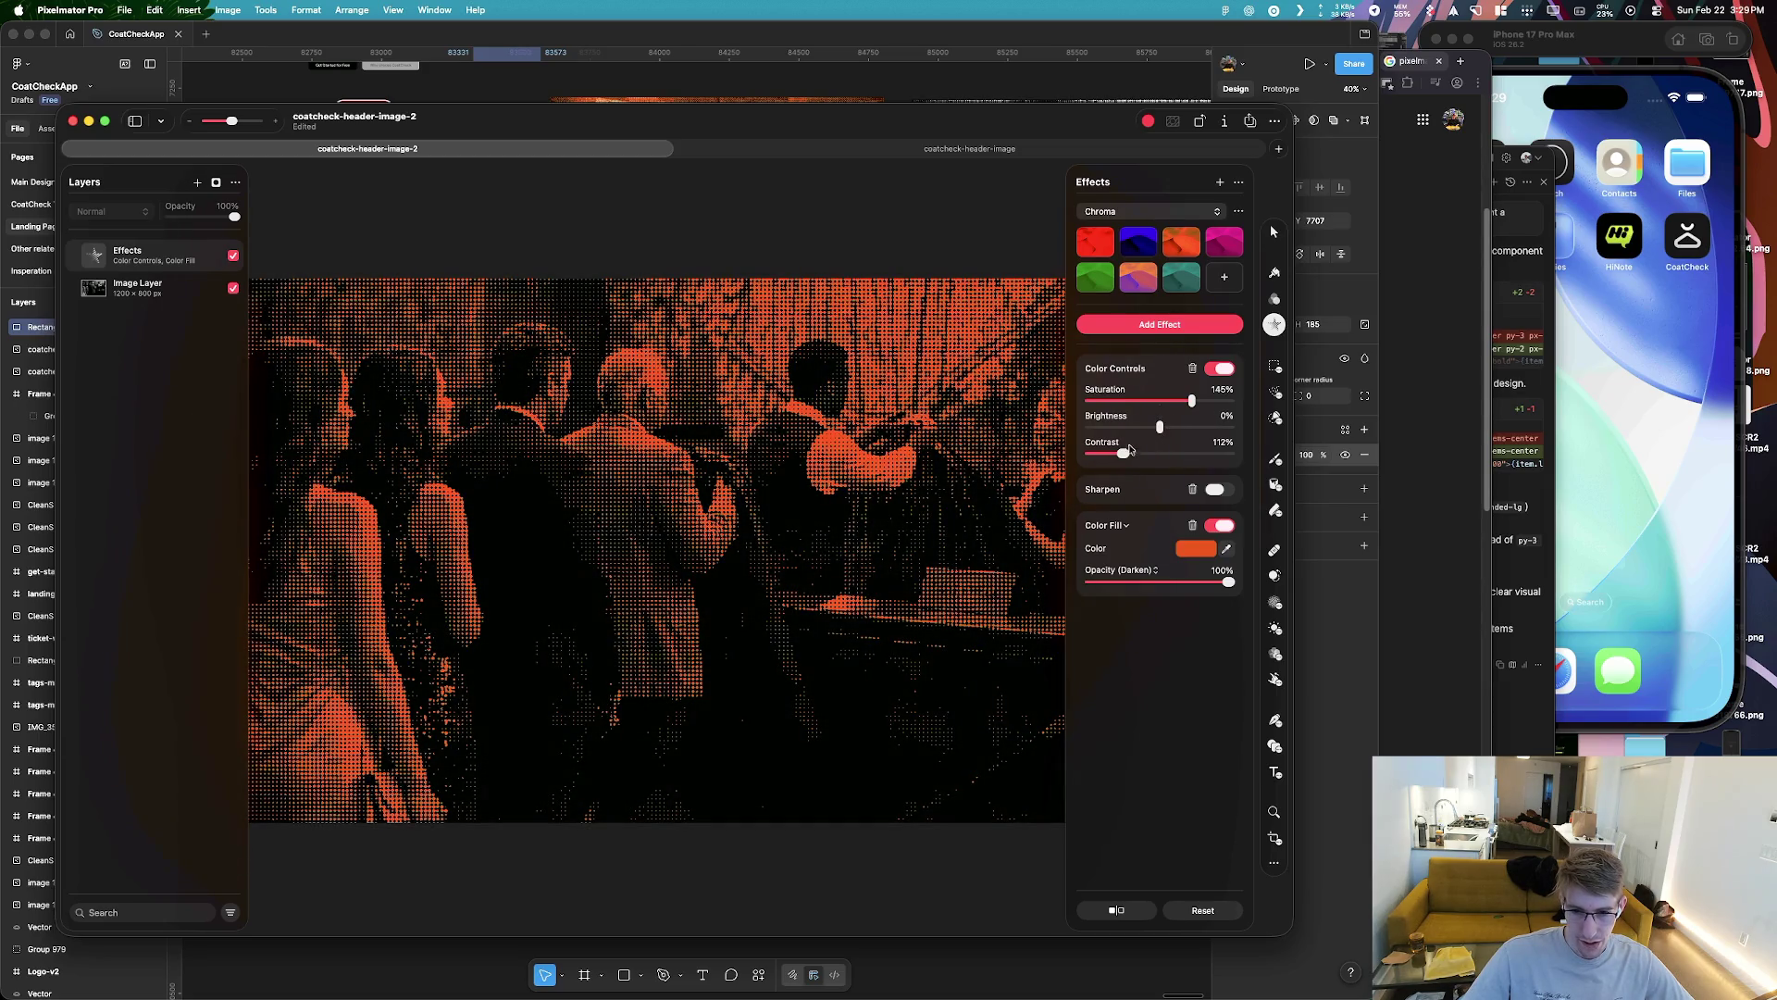
{"action": "left_click_drag", "start_coordinate": [1152, 455], "coordinate": [1117, 455]}
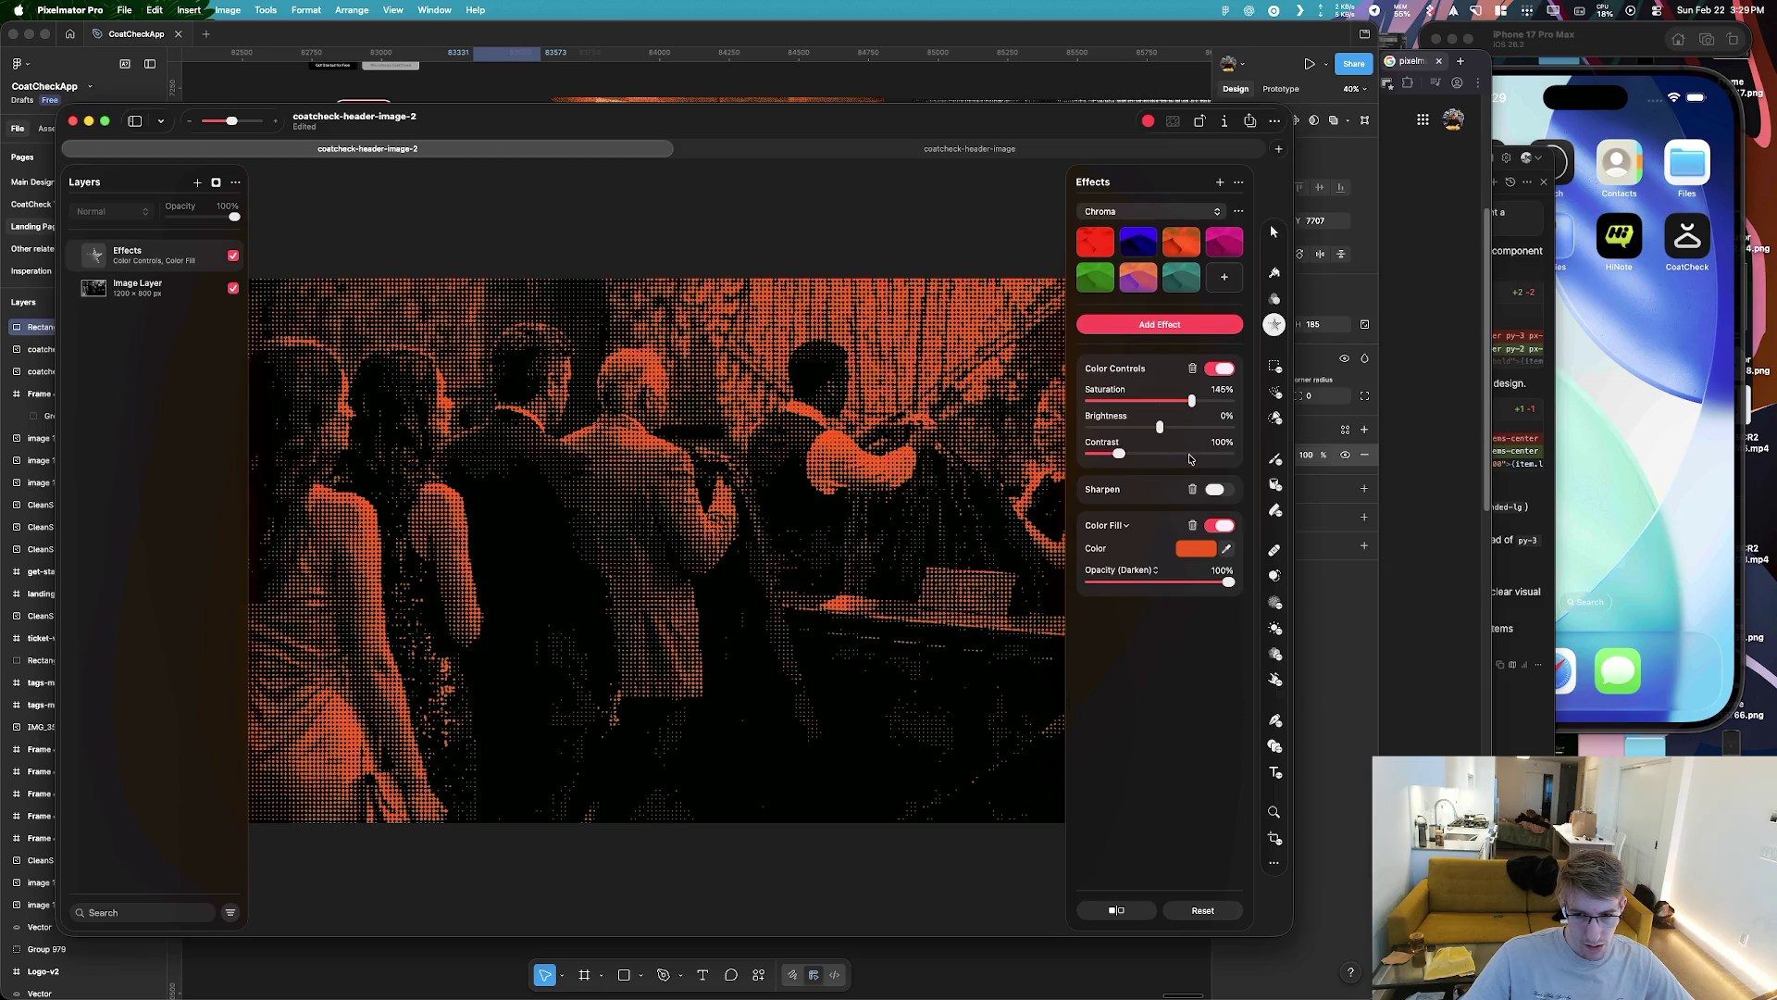
{"action": "mouse_move", "coordinate": [1130, 453]}
{"action": "left_mouse_down"}
{"action": "mouse_move", "coordinate": [1164, 457]}
{"action": "mouse_move", "coordinate": [1126, 457]}
{"action": "left_mouse_up"}
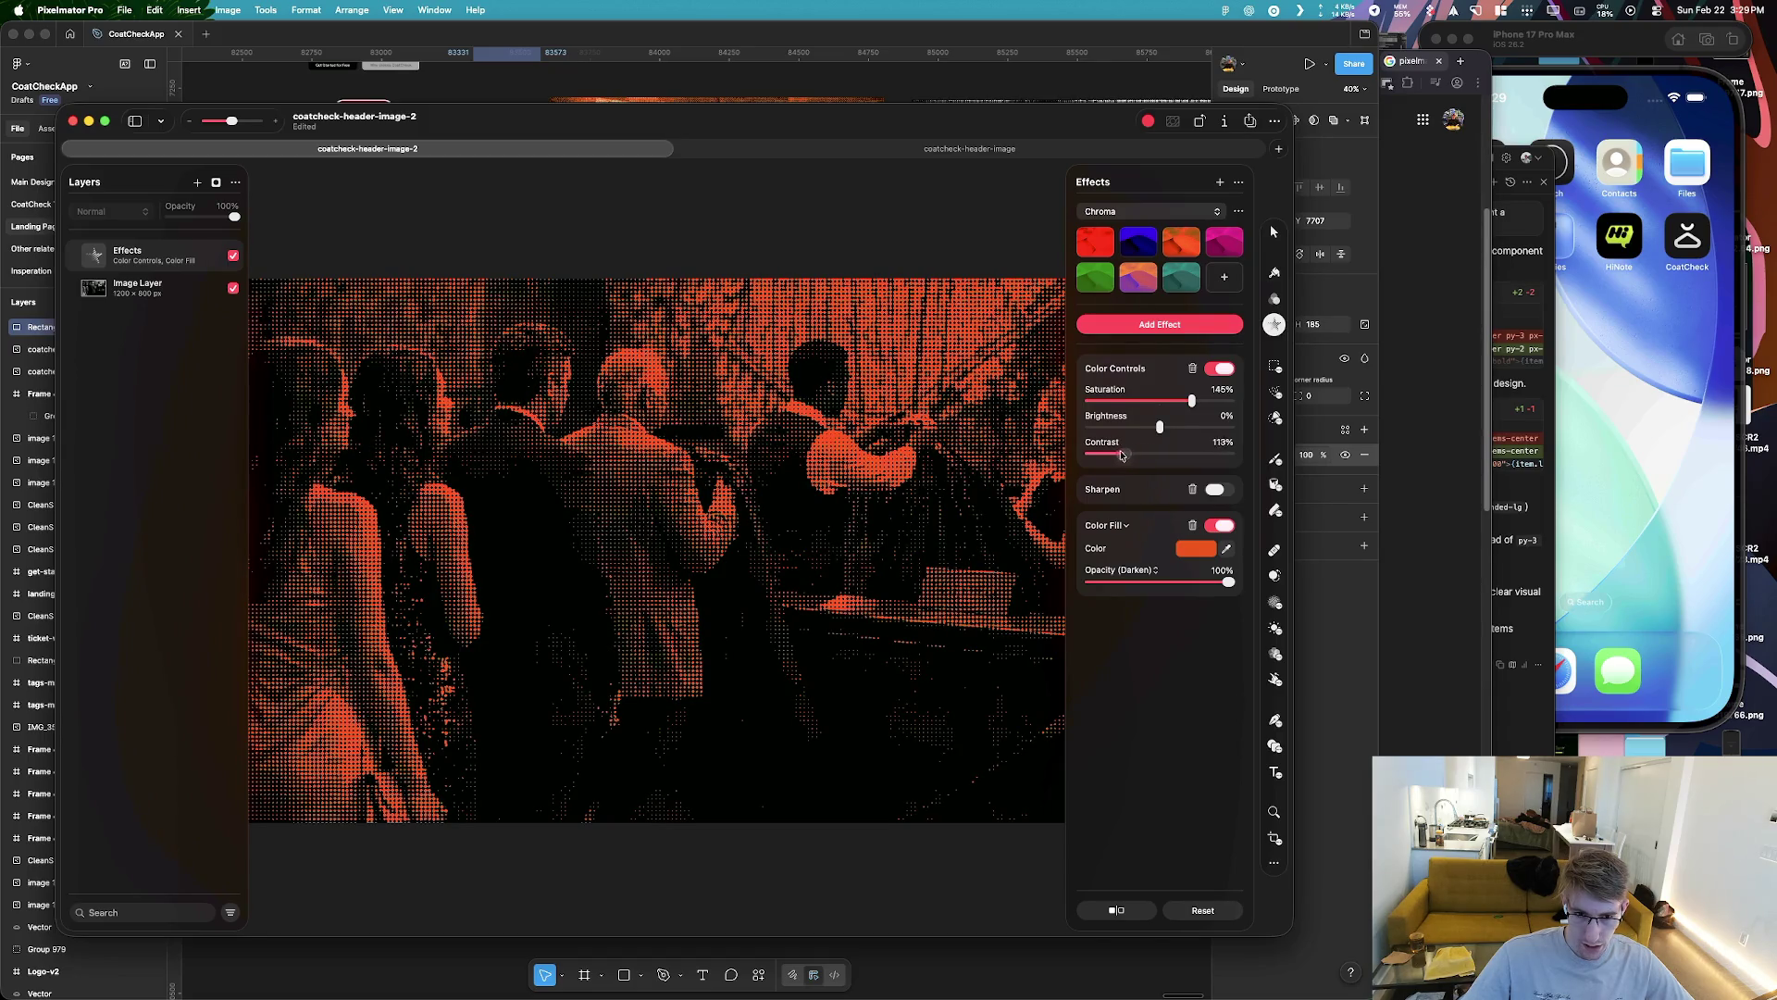
{"action": "left_click_drag", "start_coordinate": [1115, 457], "coordinate": [1119, 456]}
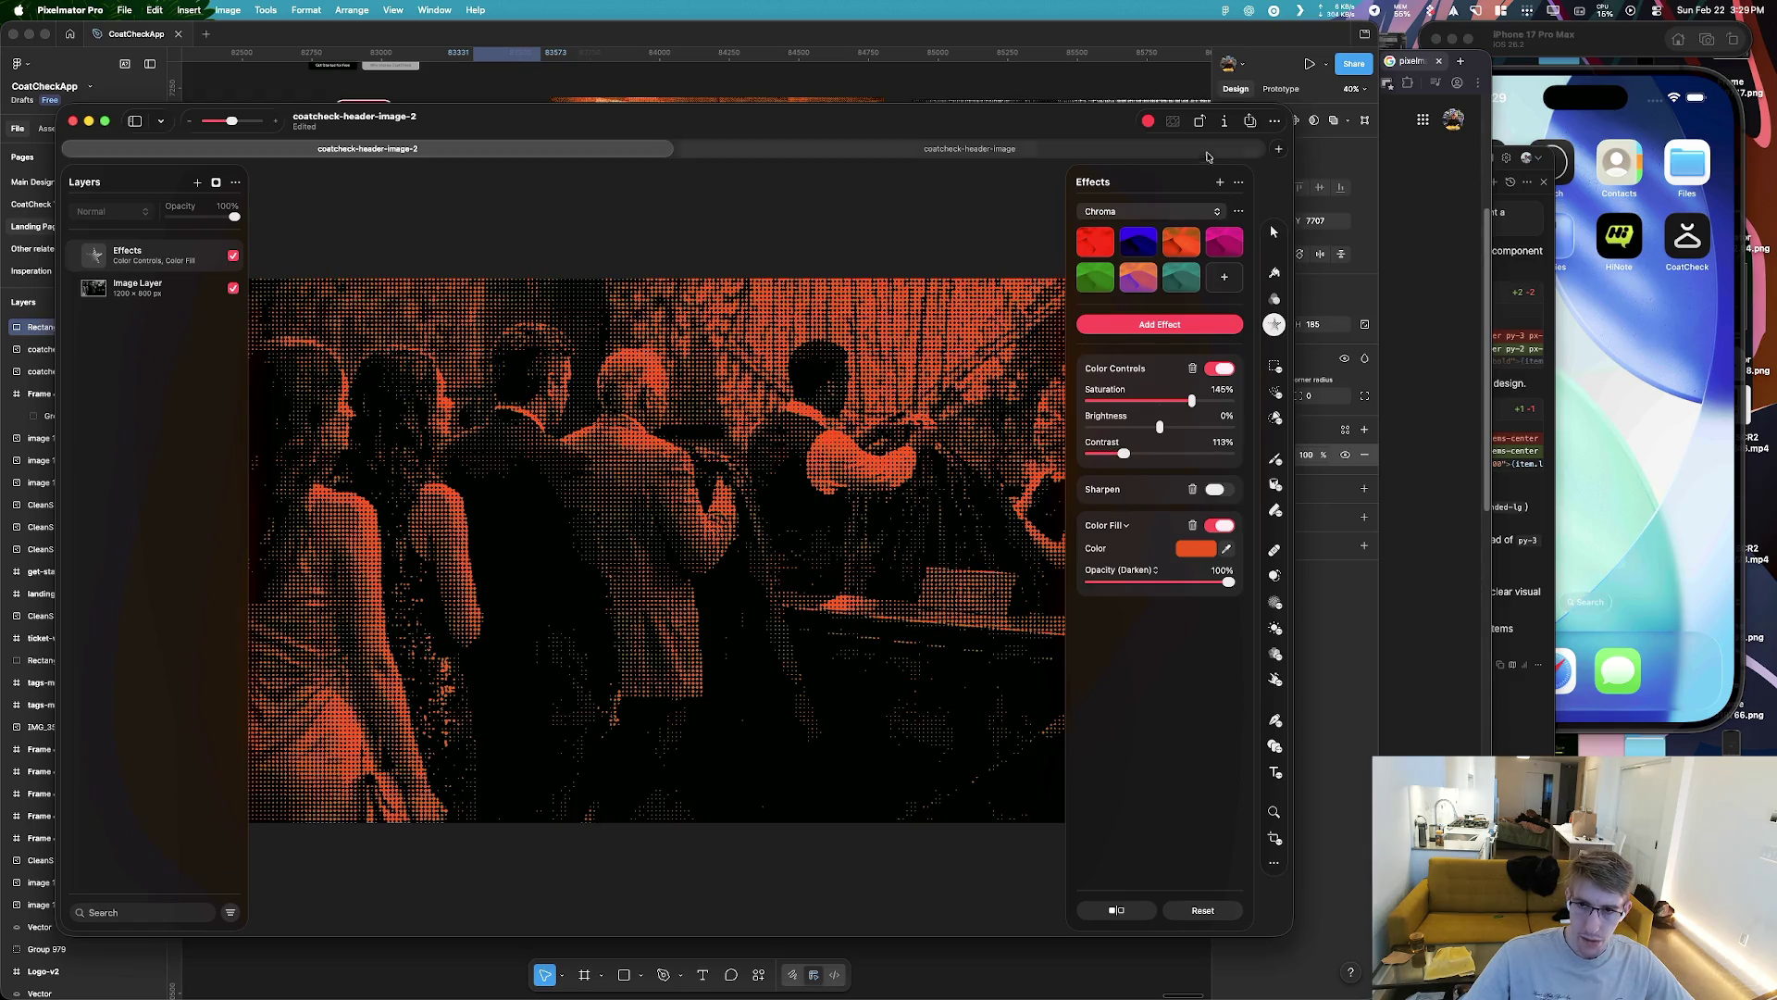
Export the red halftone image as a compressed web PNG
{"action": "left_click", "coordinate": [1251, 121]}
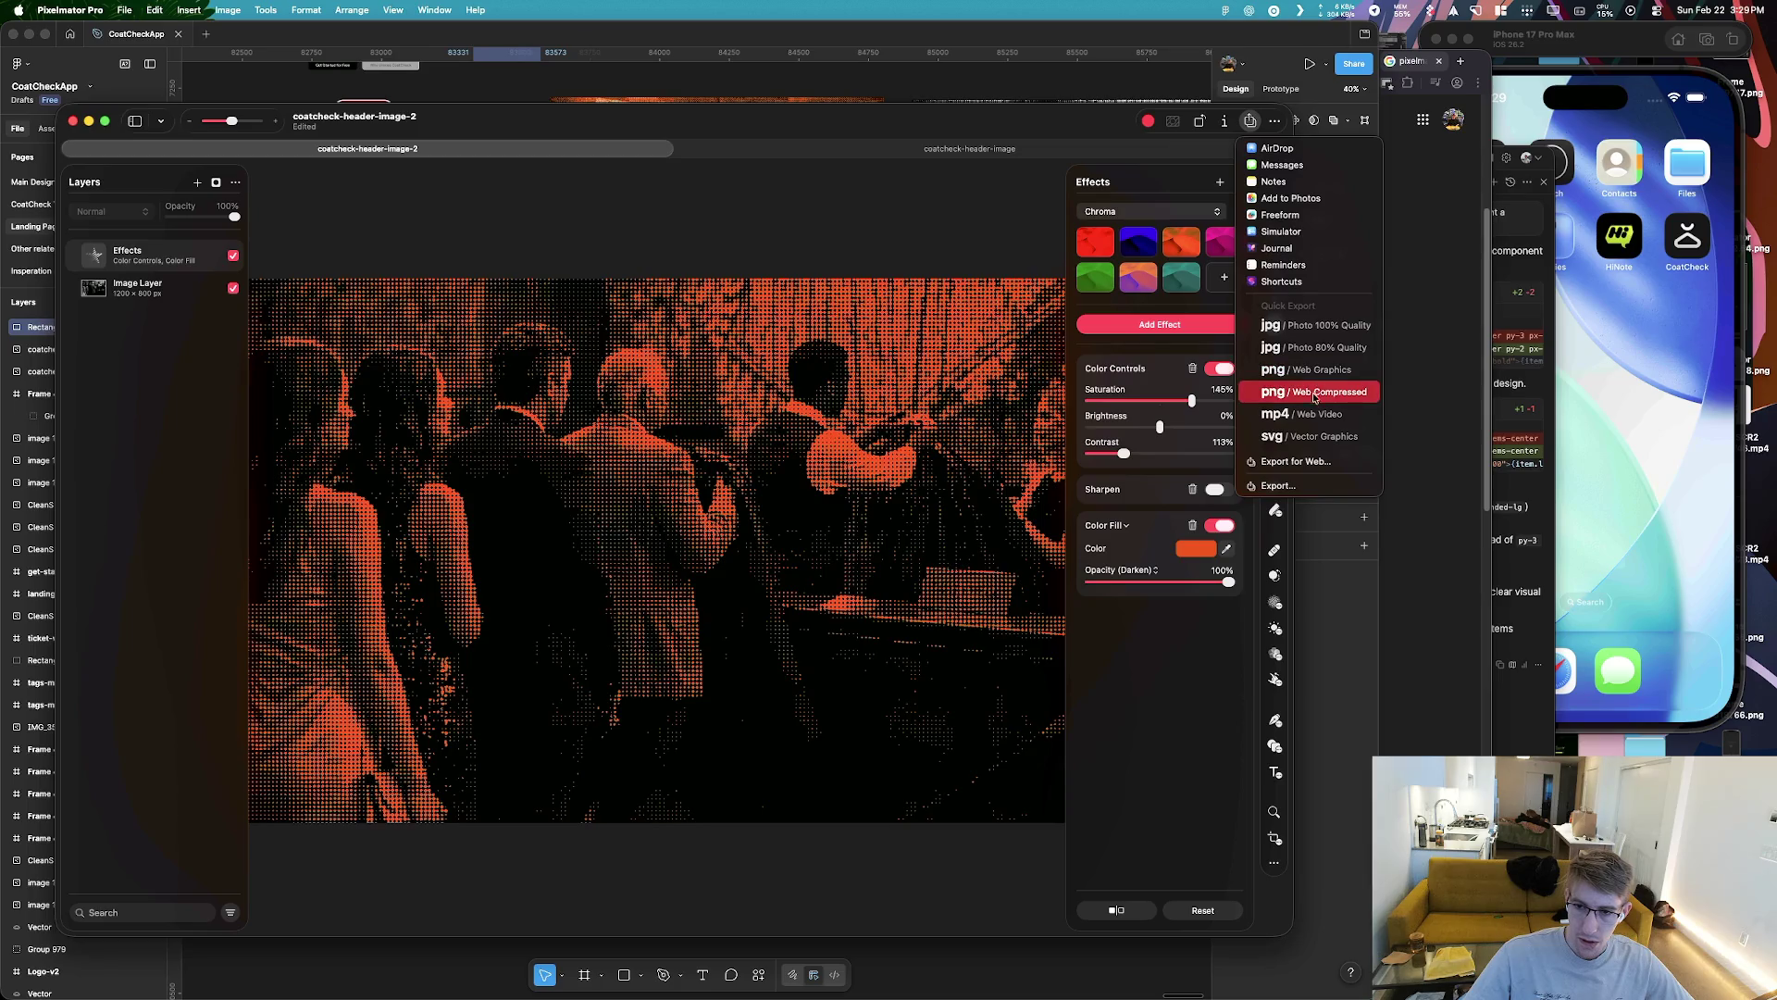
{"action": "left_click", "coordinate": [1314, 392]}
{"action": "left_click", "coordinate": [740, 479]}
{"action": "left_click", "coordinate": [762, 561]}
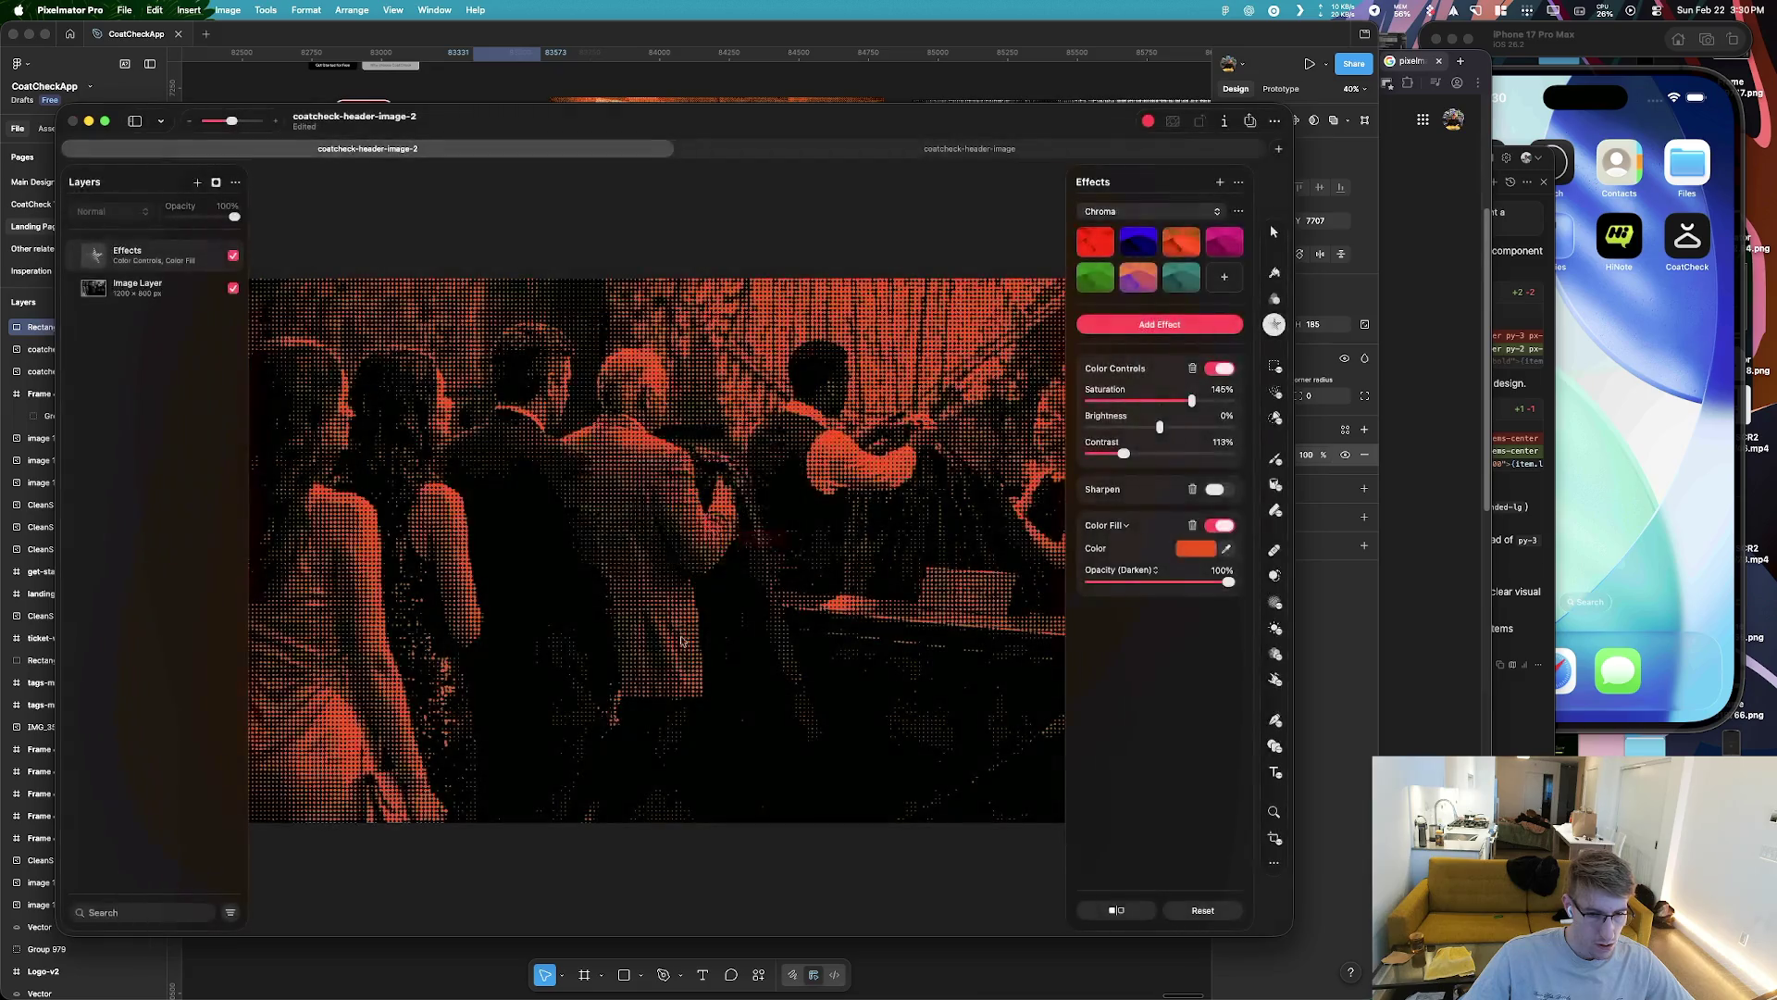
Copy the exported PNG from the Desktop and paste it onto the Figma canvas
{"action": "key", "text": "super+Tab"}
{"action": "left_click", "coordinate": [725, 339]}
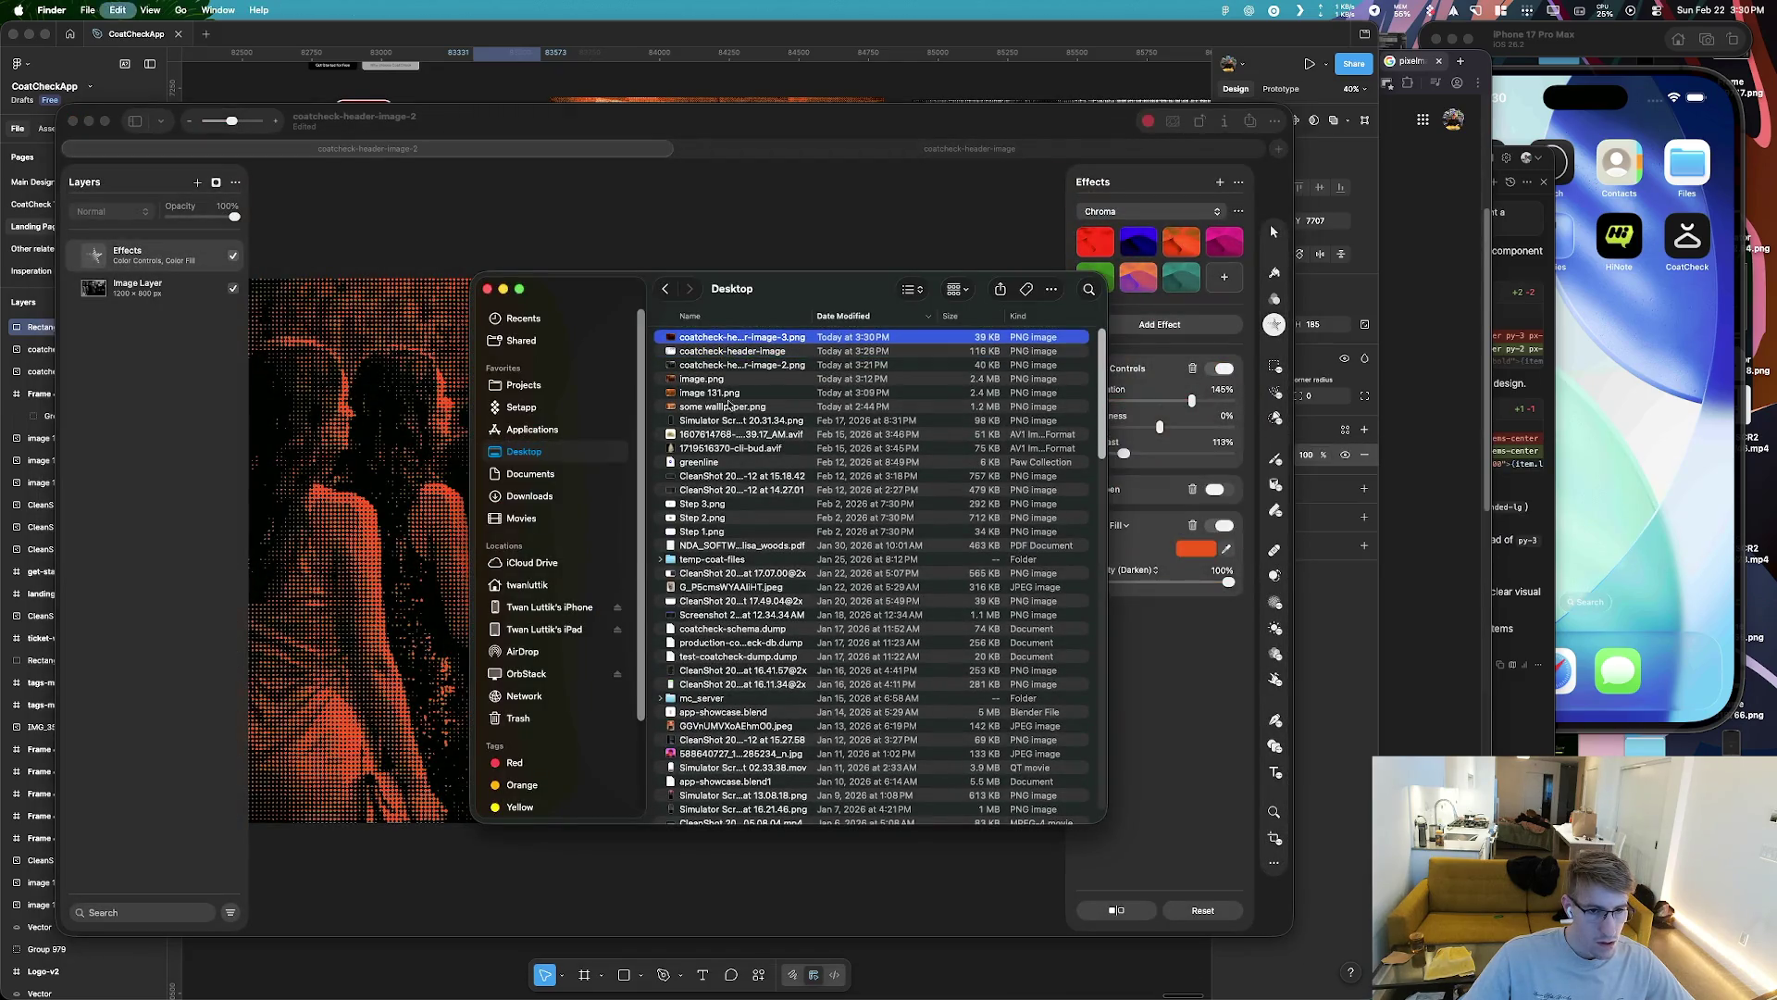
{"action": "key", "text": "super+Tab"}
{"action": "key", "text": "super+v"}
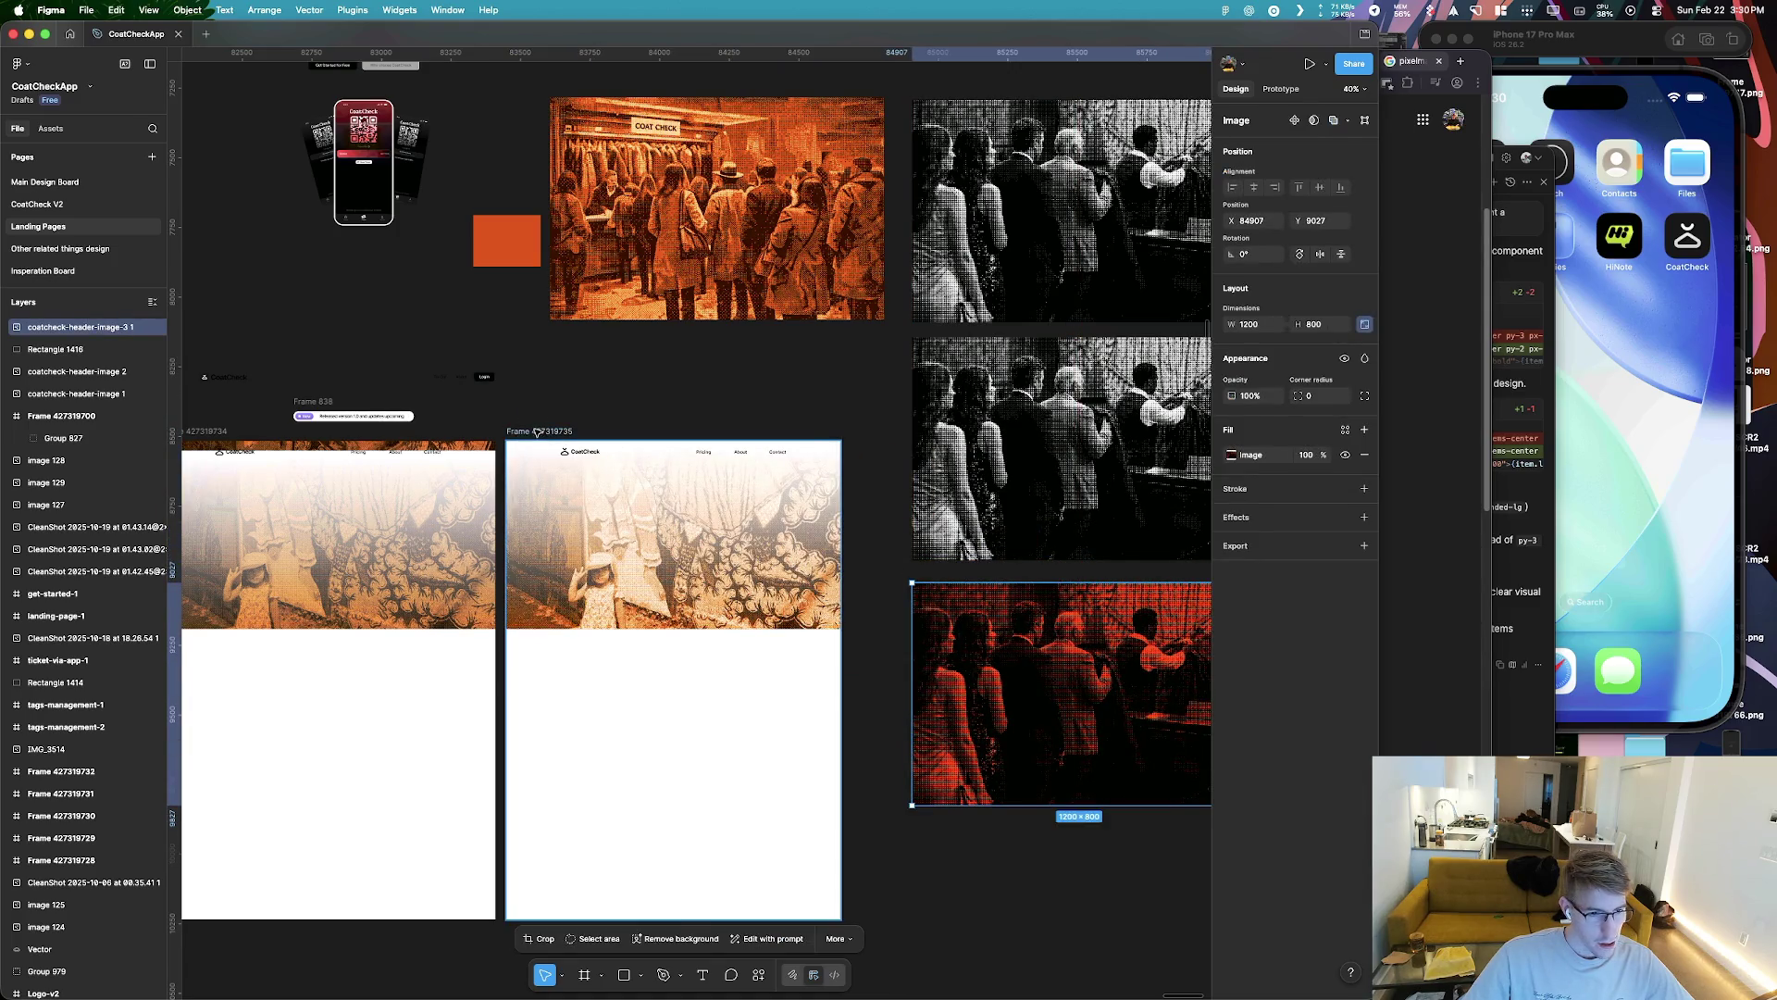
Delete the old header photo and place the red halftone image behind the white gradient
{"action": "left_click_drag", "start_coordinate": [651, 450], "coordinate": [696, 798]}
{"action": "left_click", "coordinate": [691, 545]}
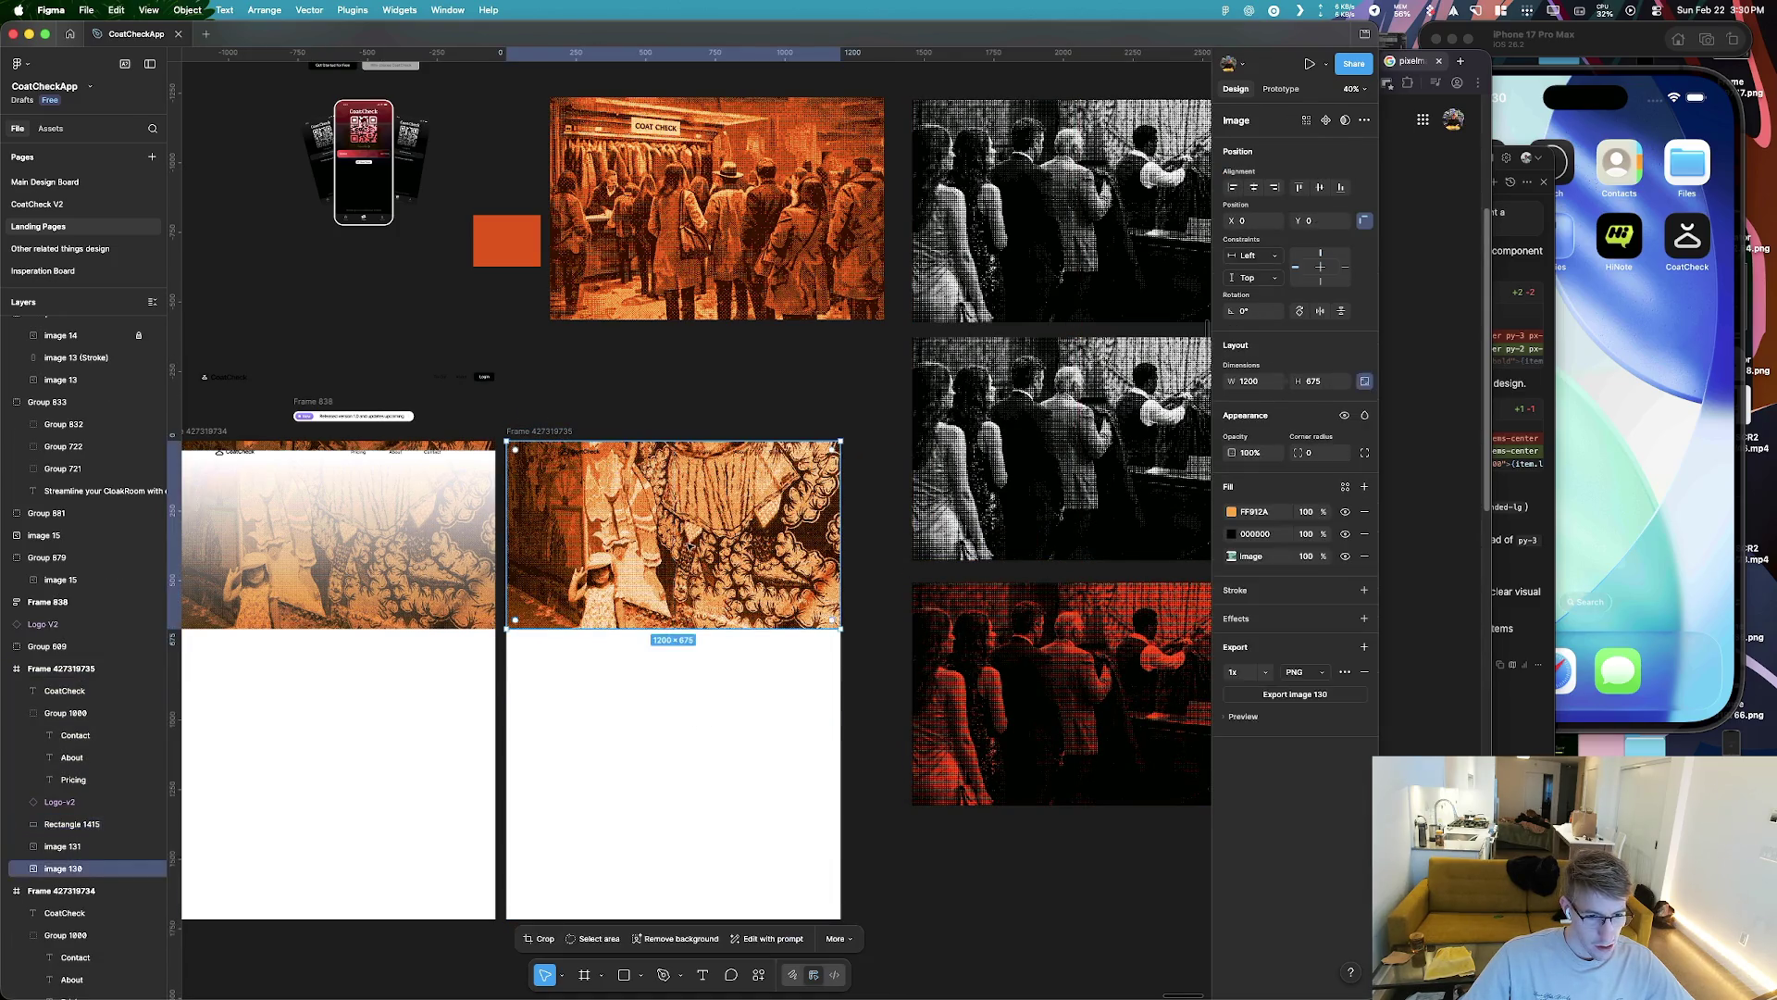
{"action": "key", "text": "Delete"}
{"action": "mouse_move", "coordinate": [1060, 694]}
{"action": "left_mouse_down"}
{"action": "mouse_move", "coordinate": [654, 783]}
{"action": "mouse_move", "coordinate": [654, 519]}
{"action": "left_mouse_up"}
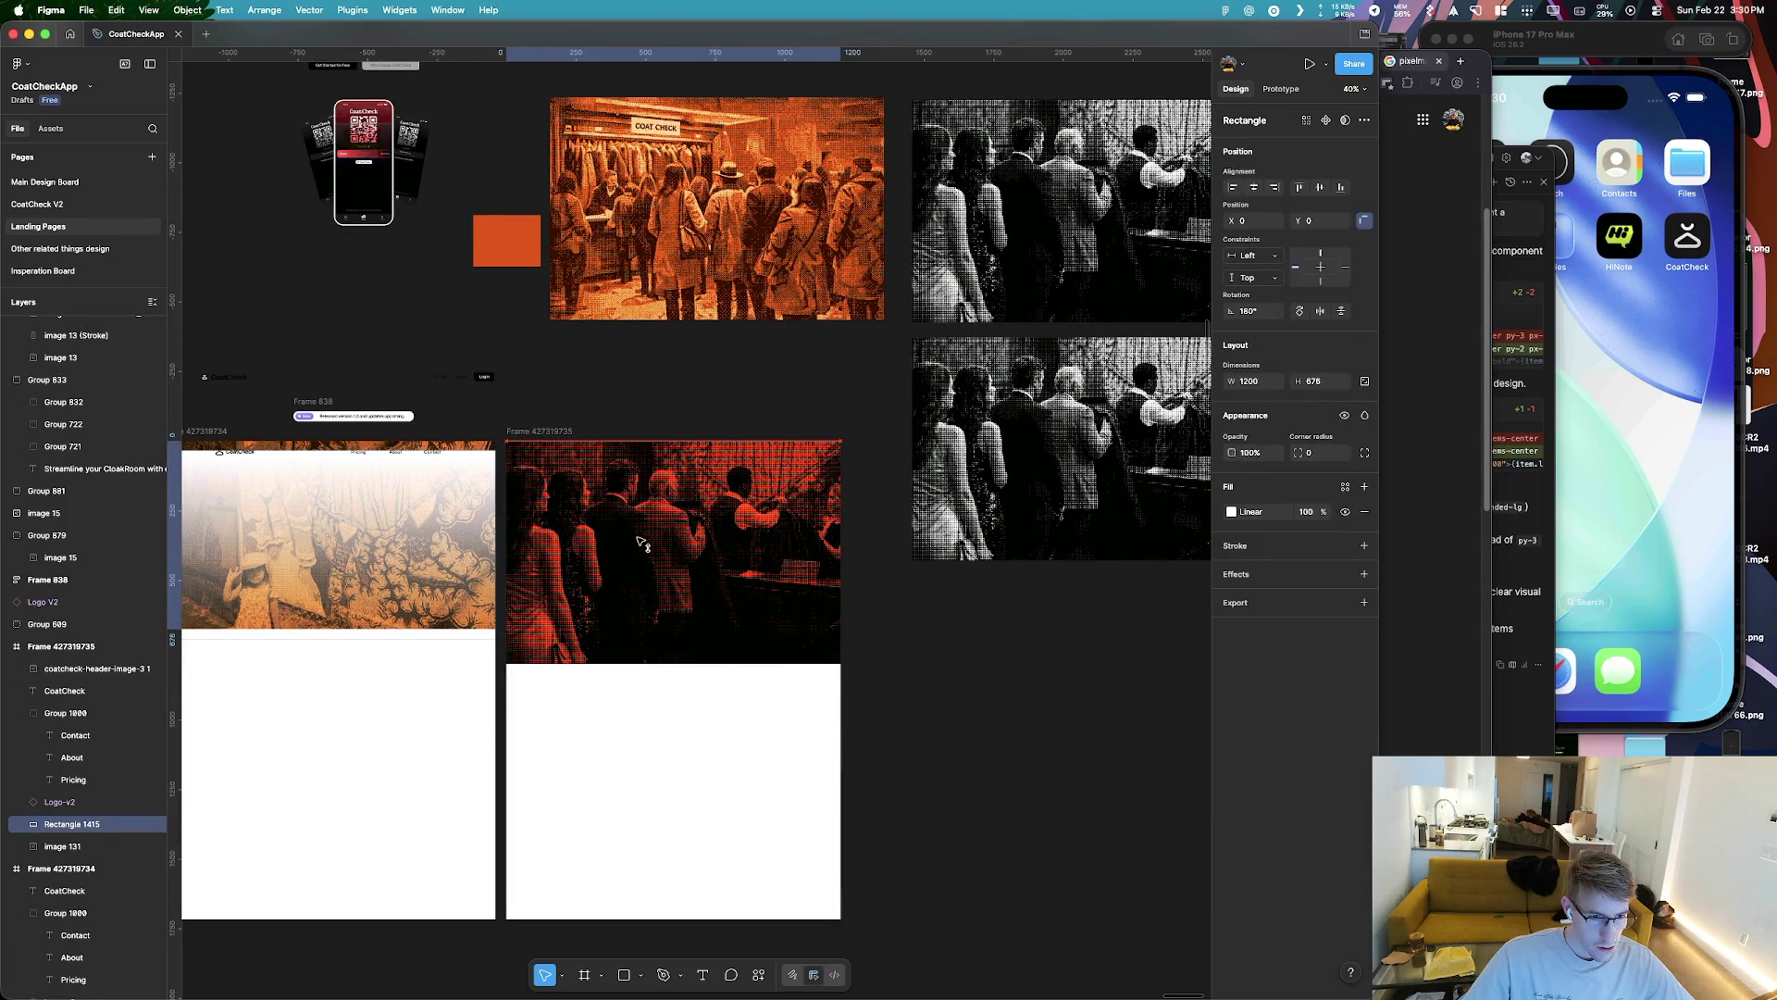
{"action": "left_click", "coordinate": [572, 657]}
{"action": "key", "text": "super+bracketleft"}
{"action": "key", "text": "super+bracketleft"}
{"action": "key", "text": "super+bracketleft"}
{"action": "key", "text": "super+bracketleft"}
Position the halftone image over the header and keep it at full 1200×800 size
{"action": "scroll", "coordinate": [572, 648], "scroll_direction": "up", "scroll_amount": 5}
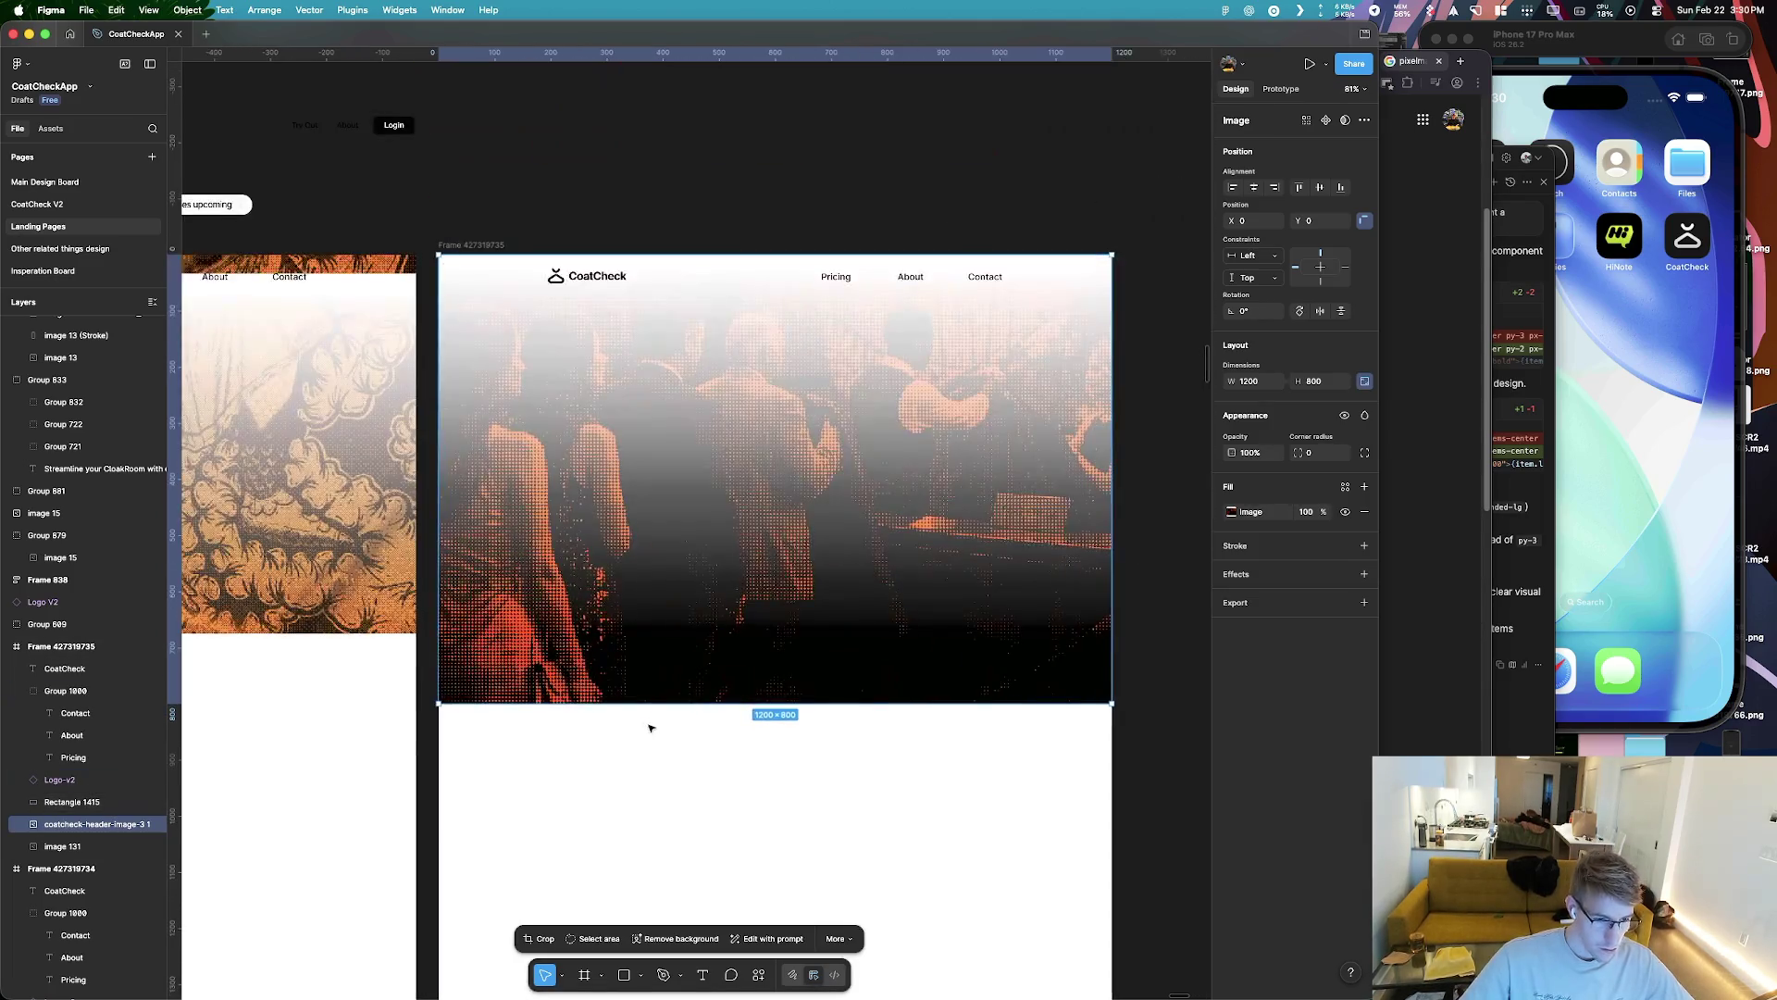
{"action": "left_click_drag", "start_coordinate": [648, 700], "coordinate": [654, 623]}
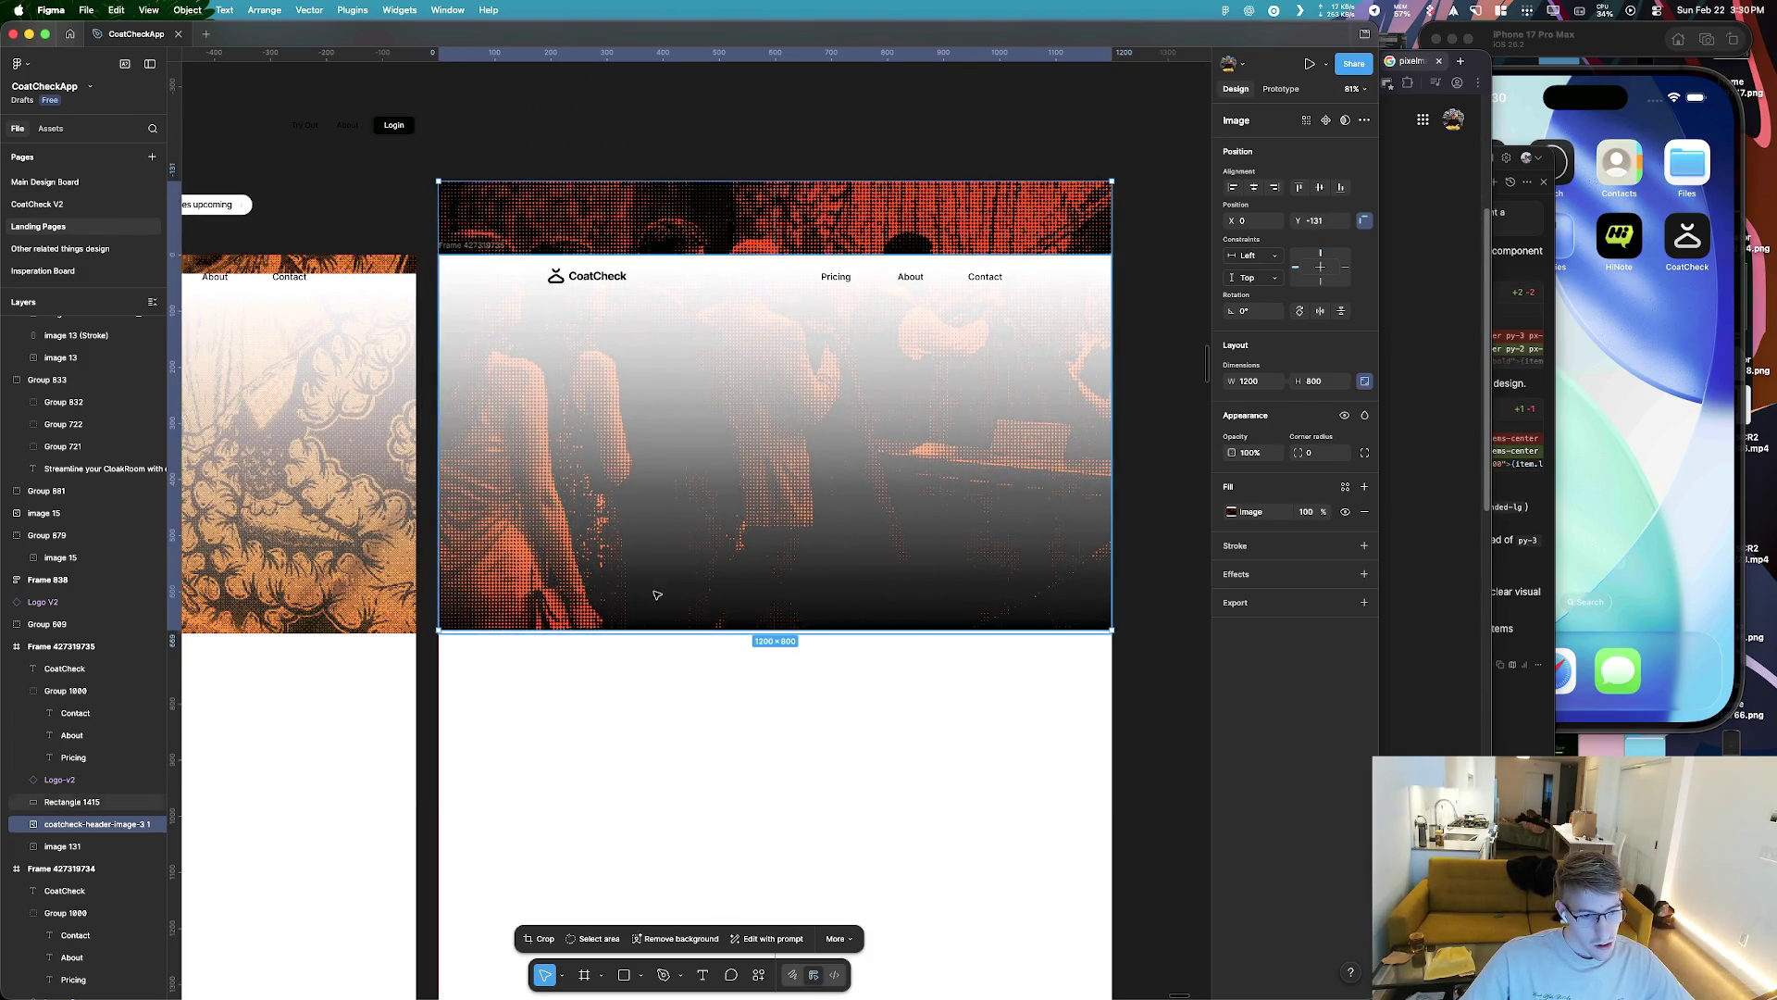
{"action": "left_click_drag", "start_coordinate": [656, 594], "coordinate": [656, 595]}
{"action": "scroll", "coordinate": [703, 463], "scroll_direction": "up", "scroll_amount": 3}
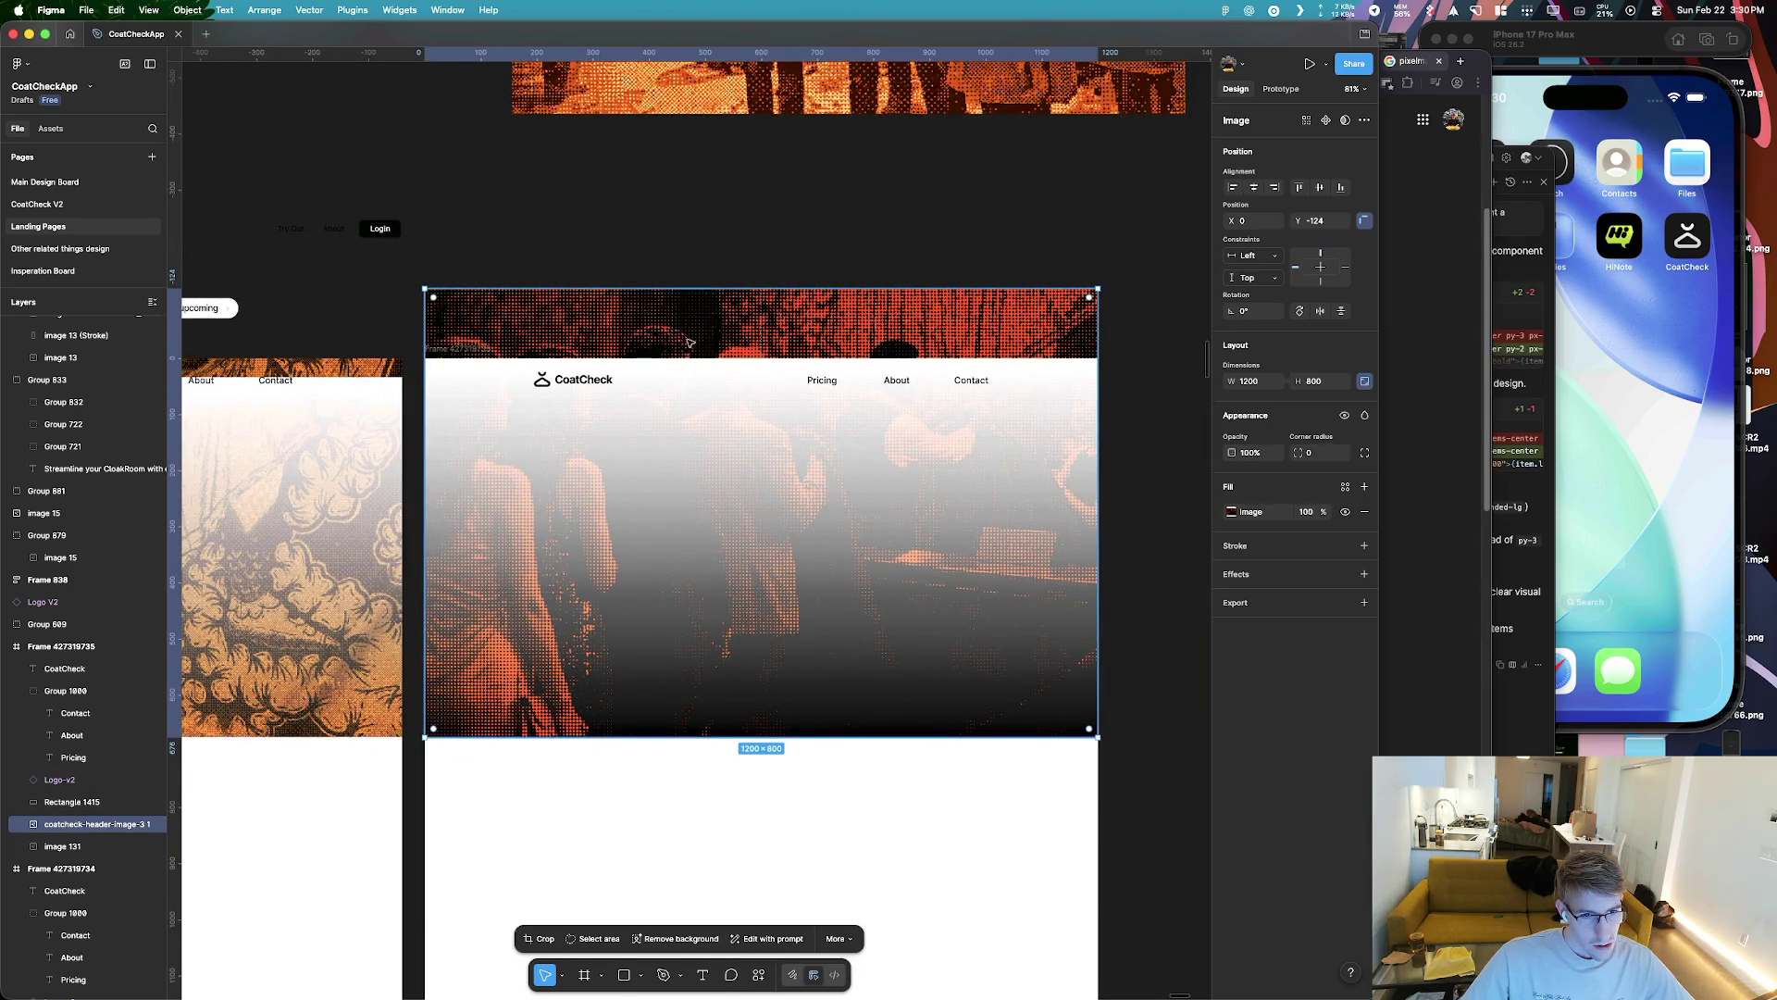
{"action": "mouse_move", "coordinate": [689, 288]}
{"action": "left_mouse_down"}
{"action": "mouse_move", "coordinate": [688, 357]}
{"action": "mouse_move", "coordinate": [694, 289]}
{"action": "left_mouse_up"}
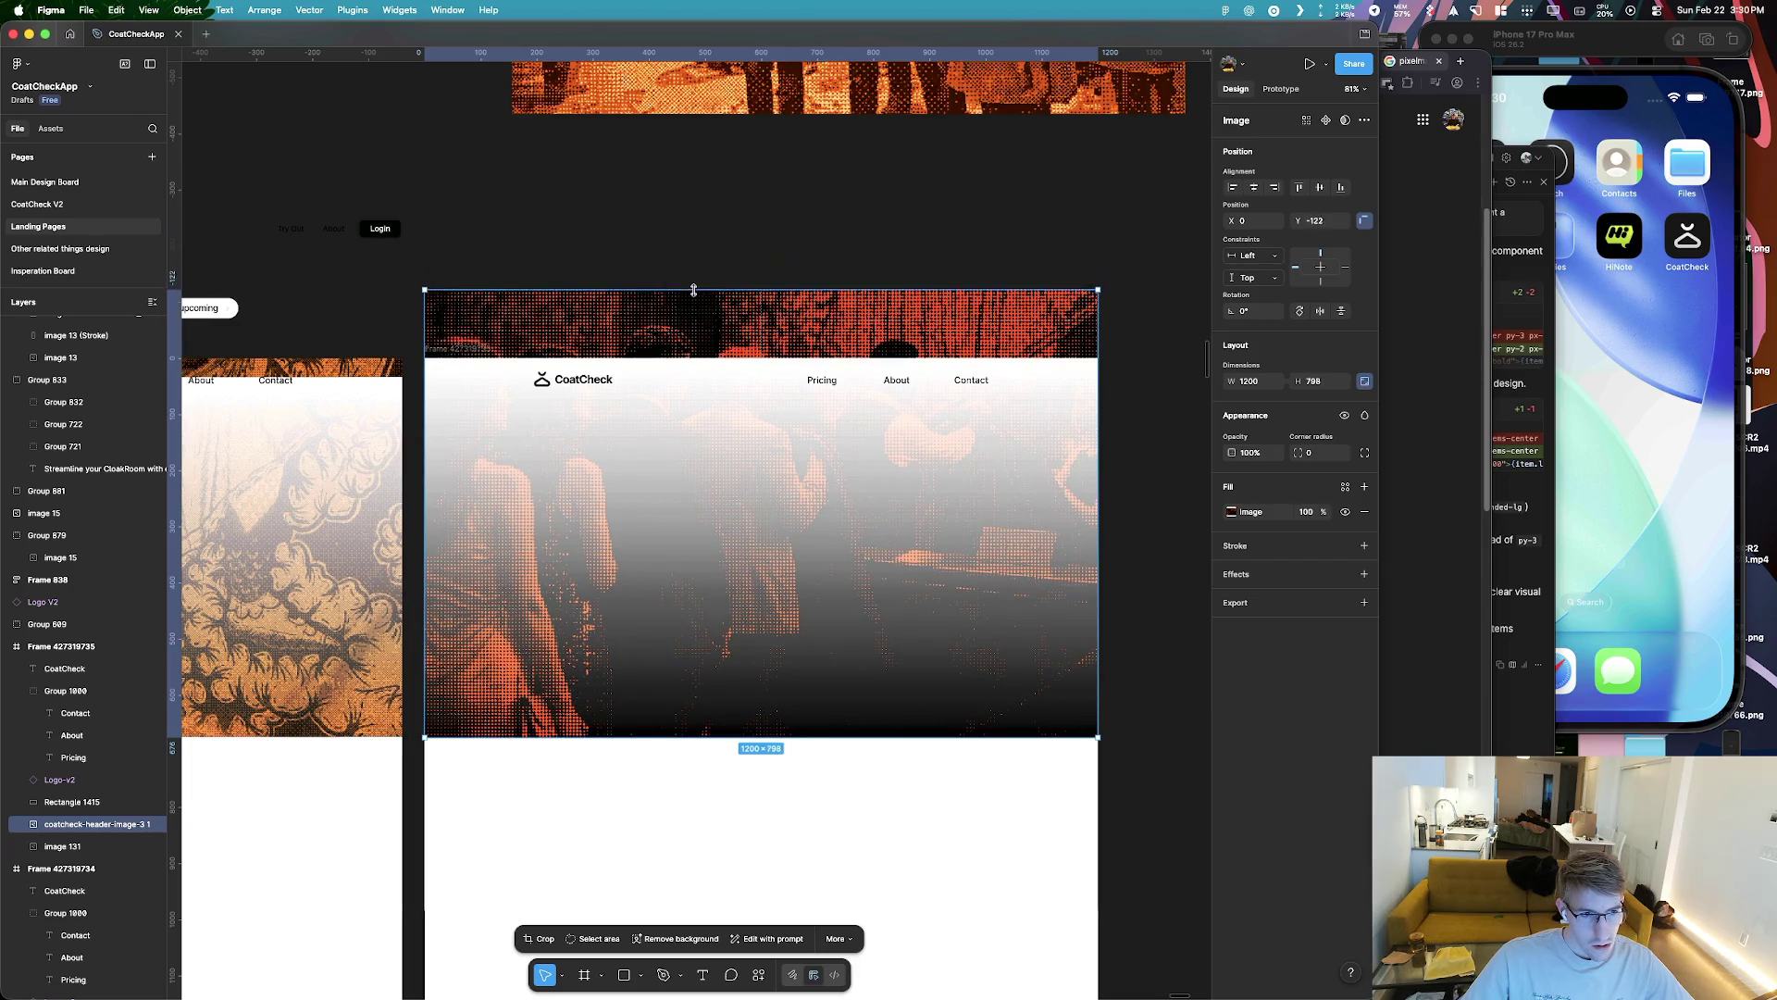
{"action": "left_click_drag", "start_coordinate": [694, 289], "coordinate": [727, 388]}
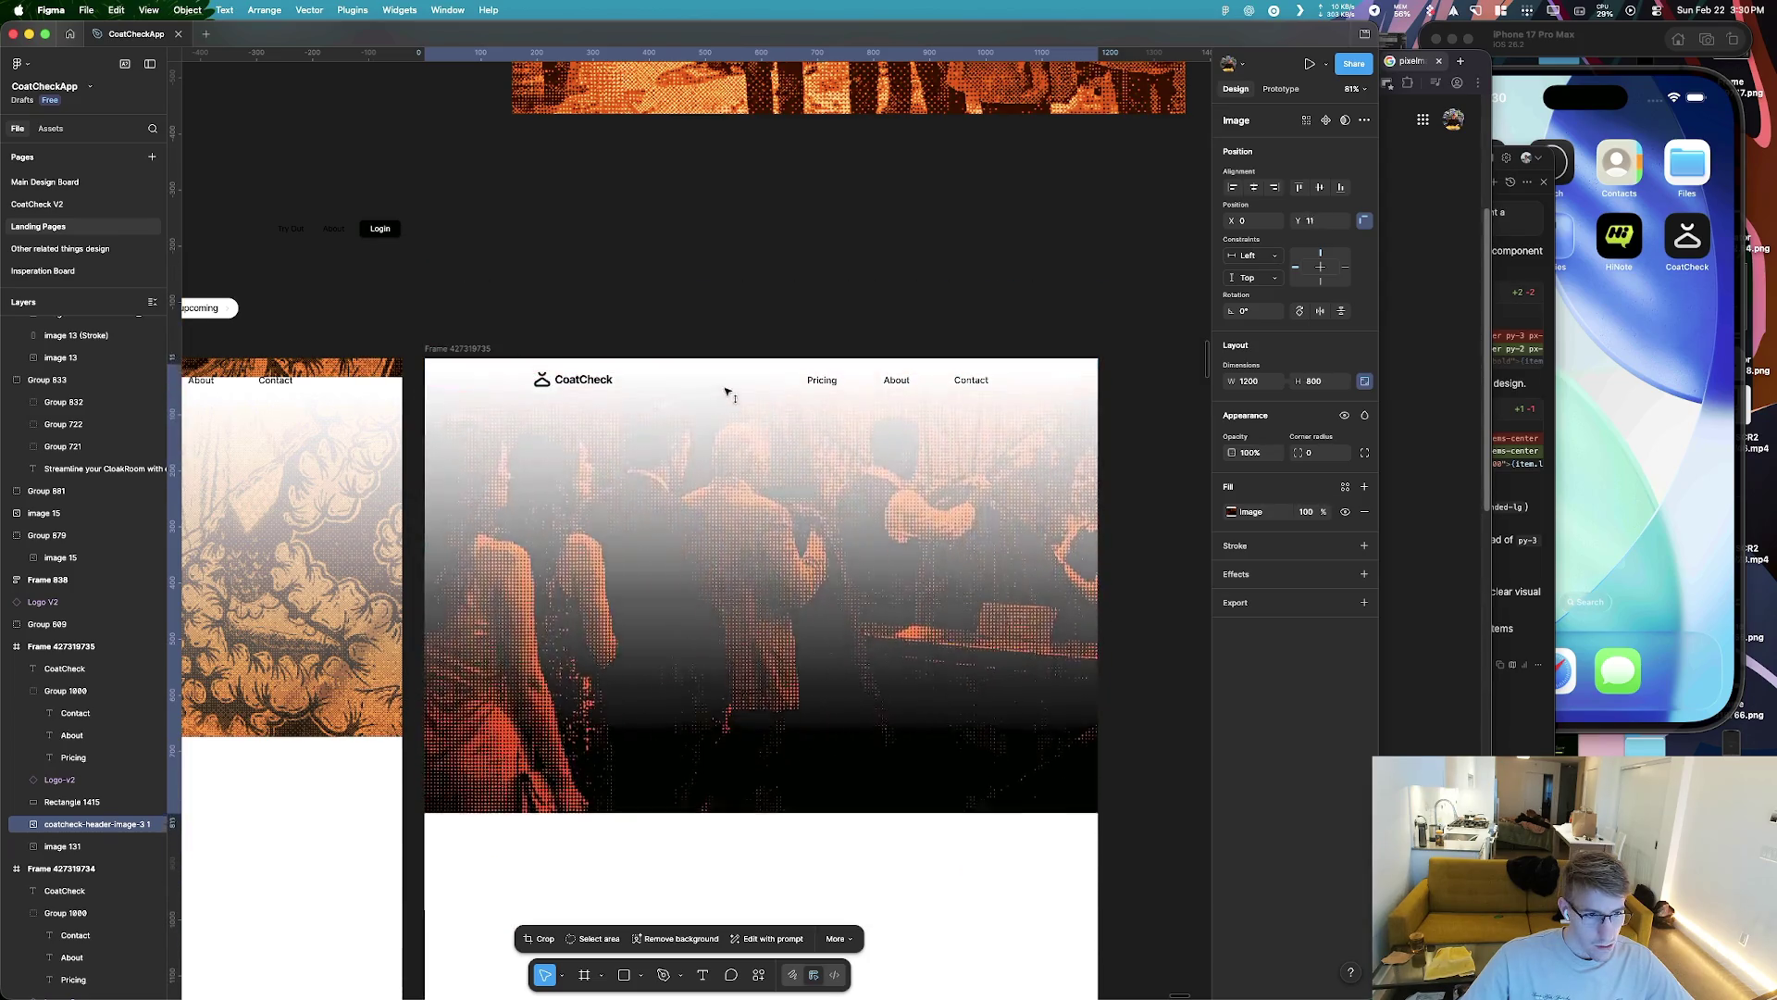
{"action": "left_click", "coordinate": [727, 388]}
Rotate the white gradient 180° and stretch its bottom edge over the black band
{"action": "left_click_drag", "start_coordinate": [1106, 357], "coordinate": [353, 796]}
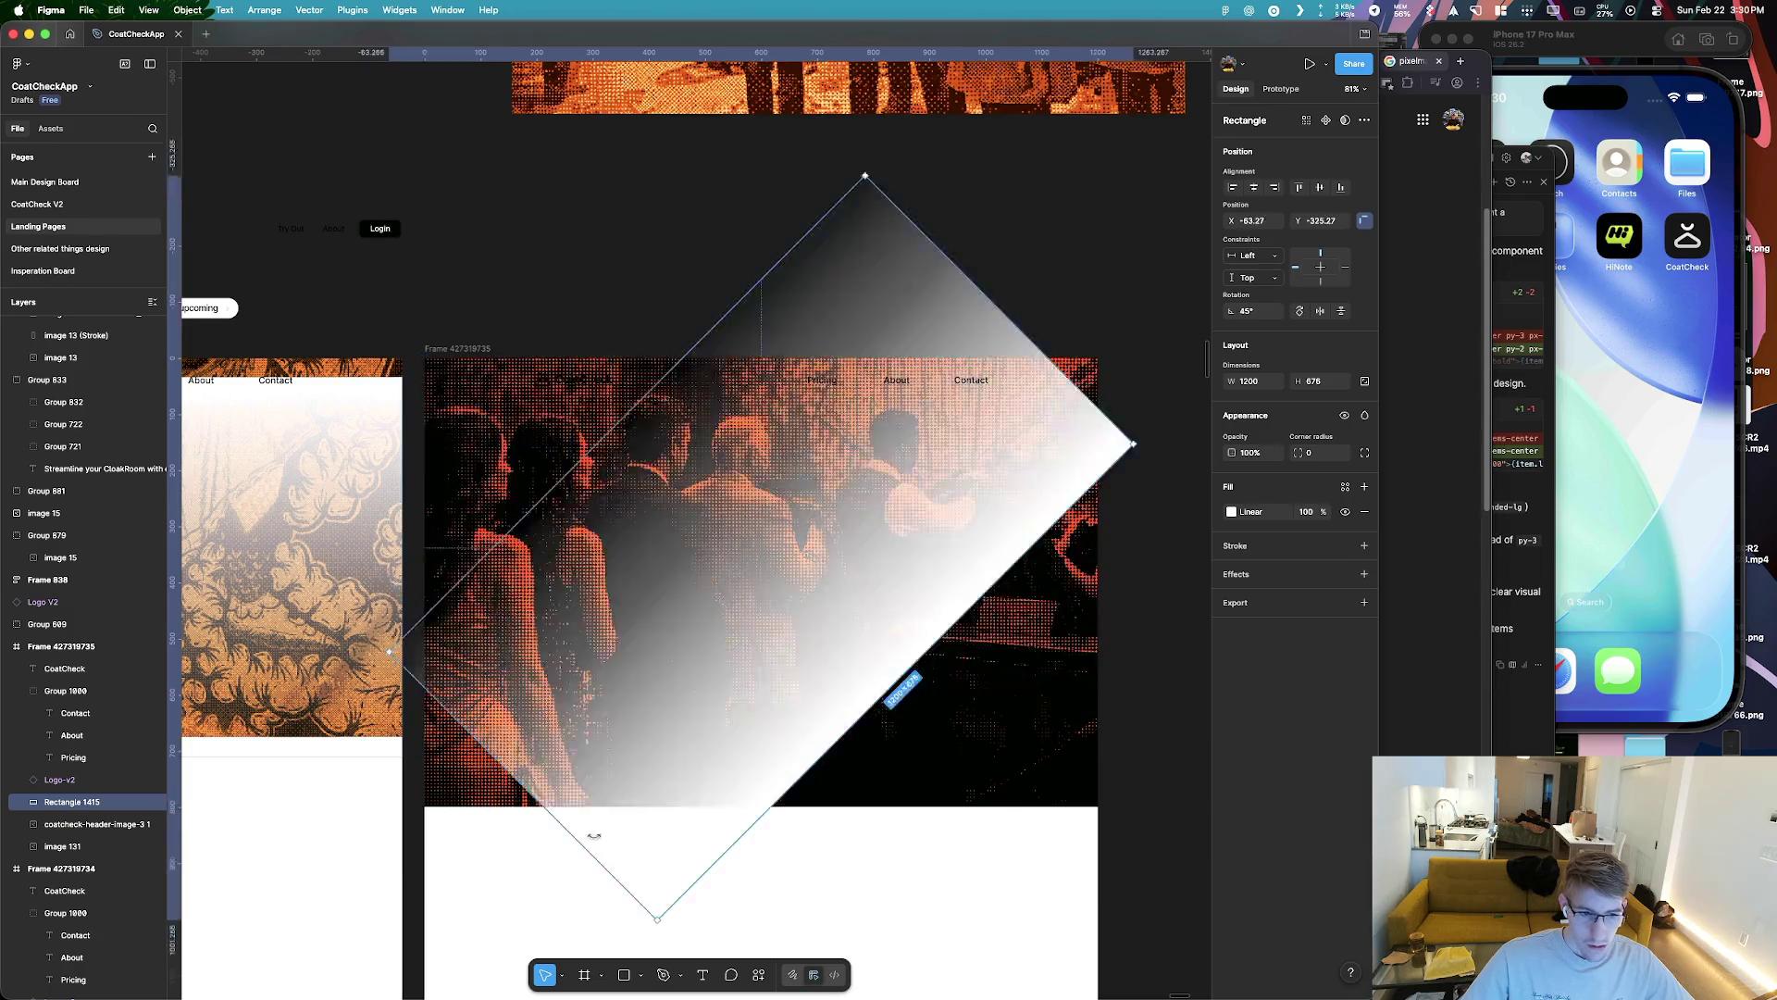
{"action": "left_click_drag", "start_coordinate": [531, 738], "coordinate": [531, 805]}
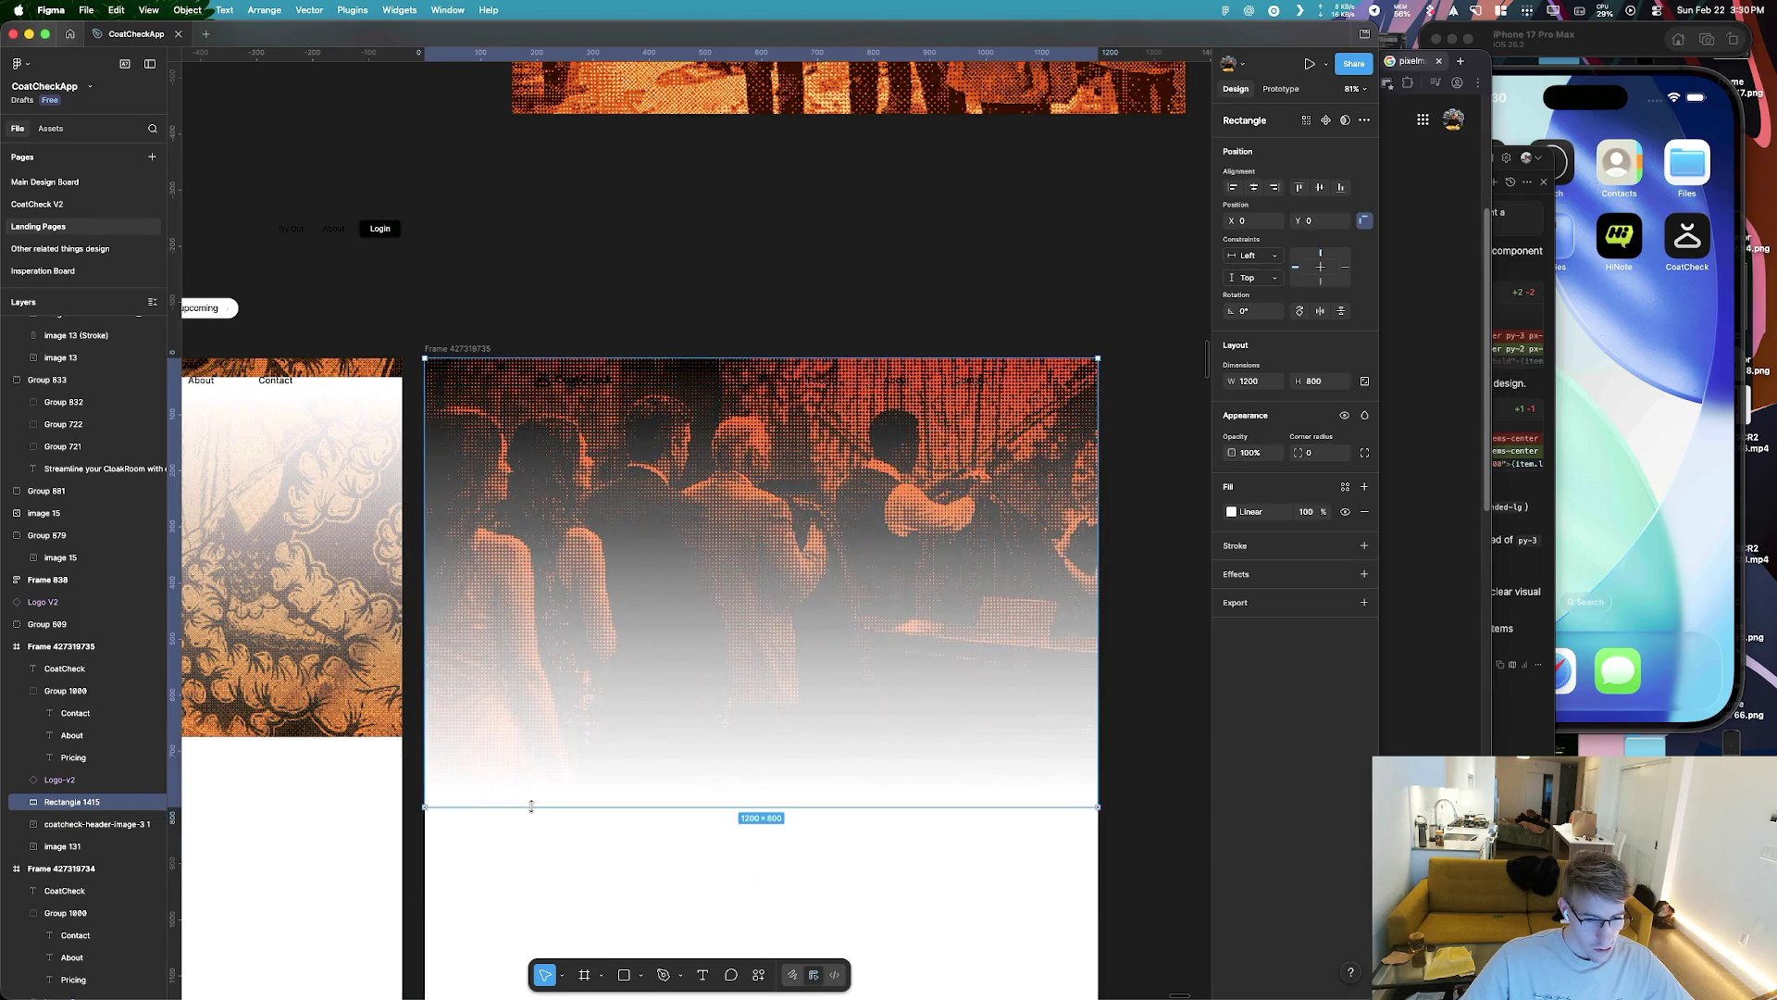
{"action": "left_click", "coordinate": [543, 848]}
Set the Pricing, About, Contact nav text and the CoatCheck logo to white FFFFFF
{"action": "mouse_move", "coordinate": [686, 691]}
{"action": "left_mouse_down"}
{"action": "mouse_move", "coordinate": [1004, 363]}
{"action": "mouse_move", "coordinate": [530, 389]}
{"action": "left_mouse_up"}
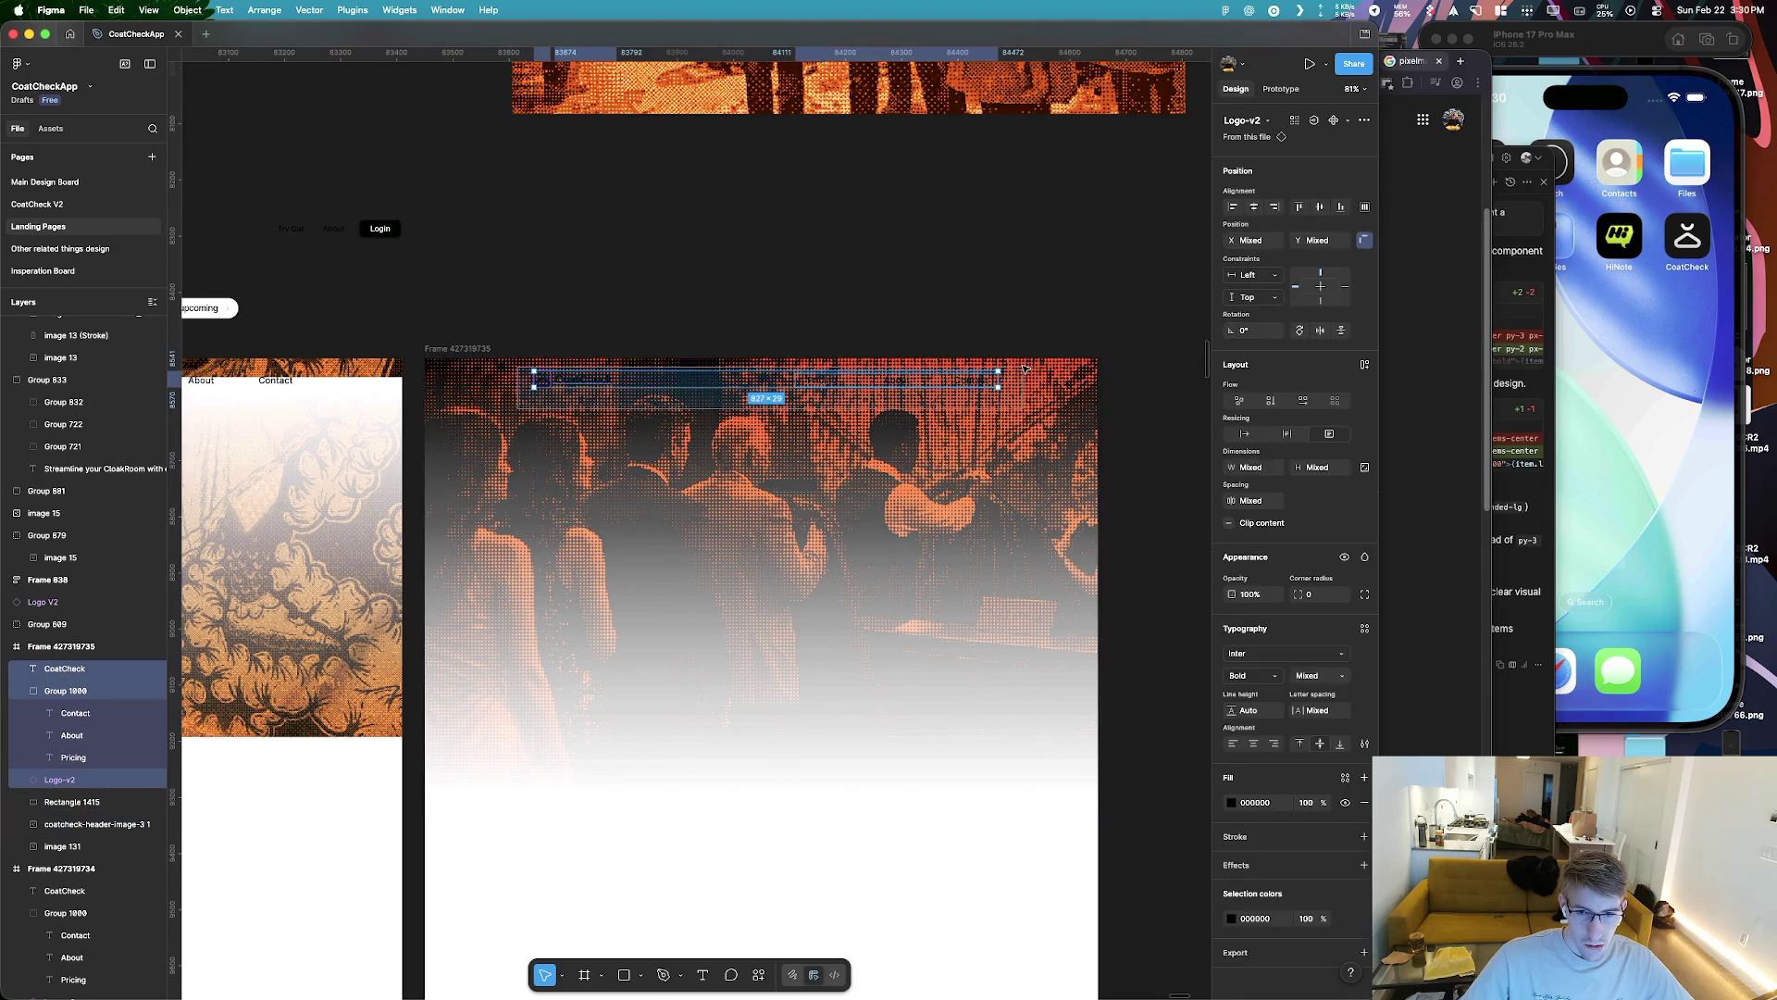
{"action": "left_click", "coordinate": [1231, 803]}
{"action": "left_click_drag", "start_coordinate": [1056, 826], "coordinate": [1011, 572]}
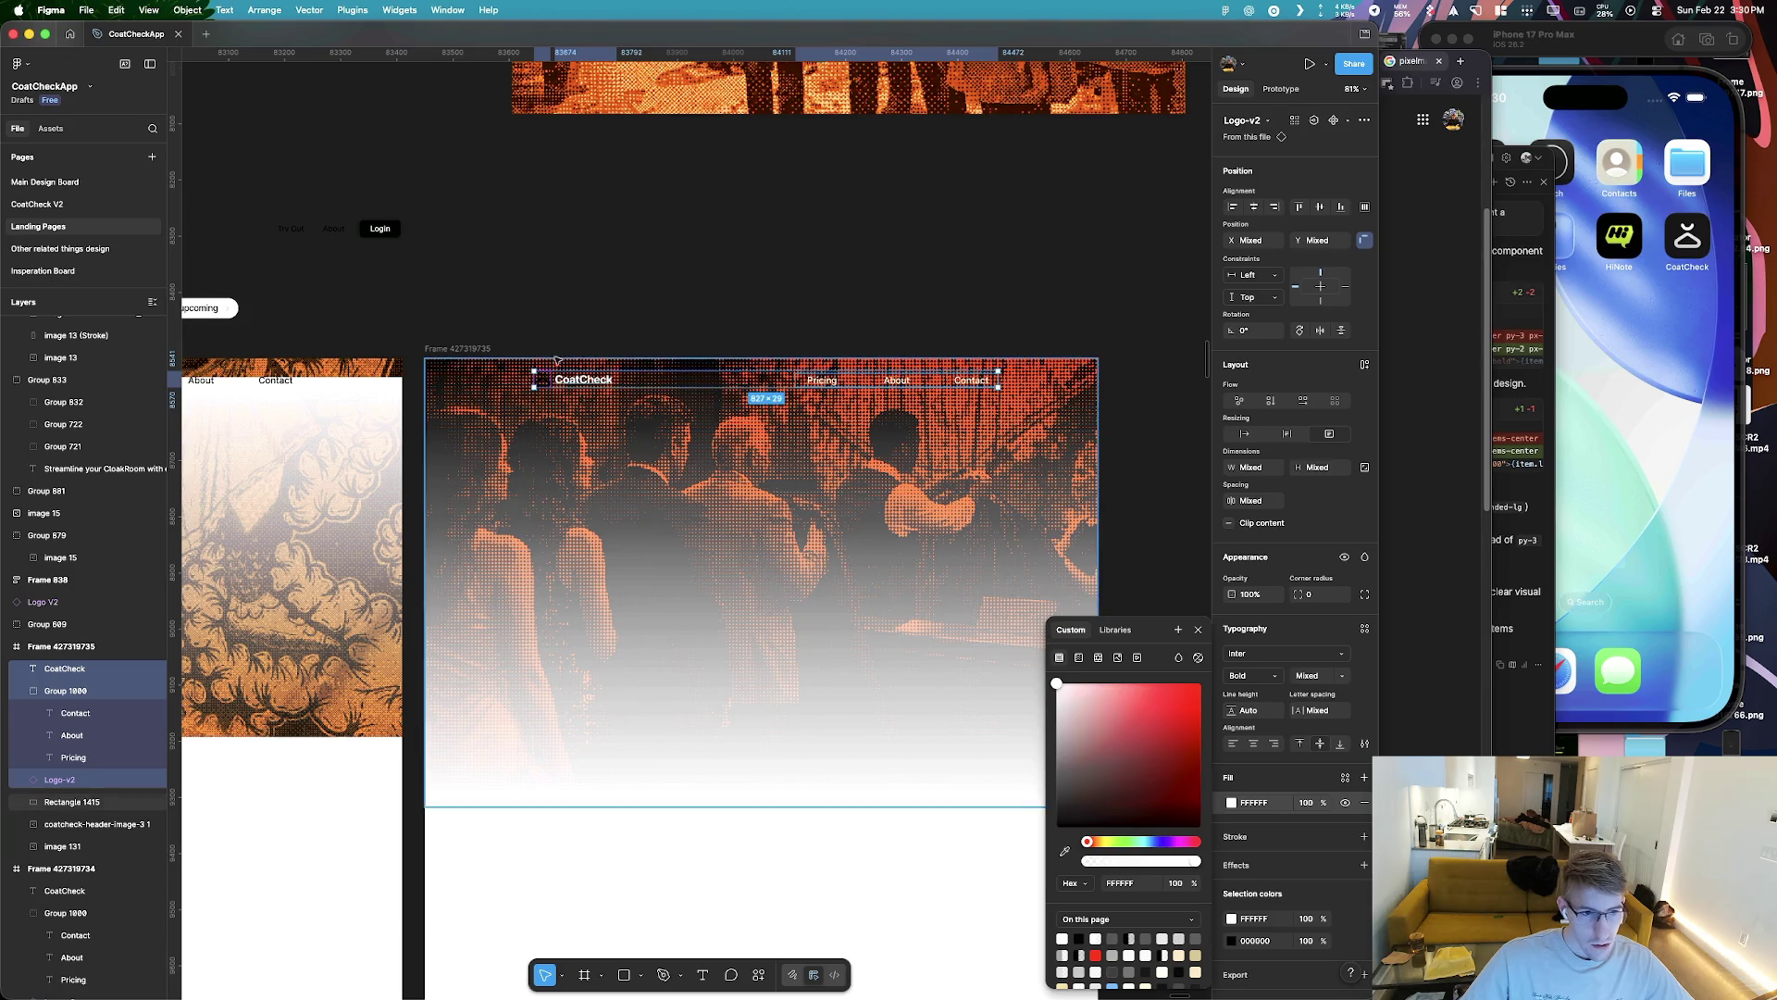
{"action": "scroll", "coordinate": [551, 364], "scroll_direction": "up", "scroll_amount": 5}
{"action": "left_click", "coordinate": [542, 396]}
{"action": "left_click", "coordinate": [1232, 639]}
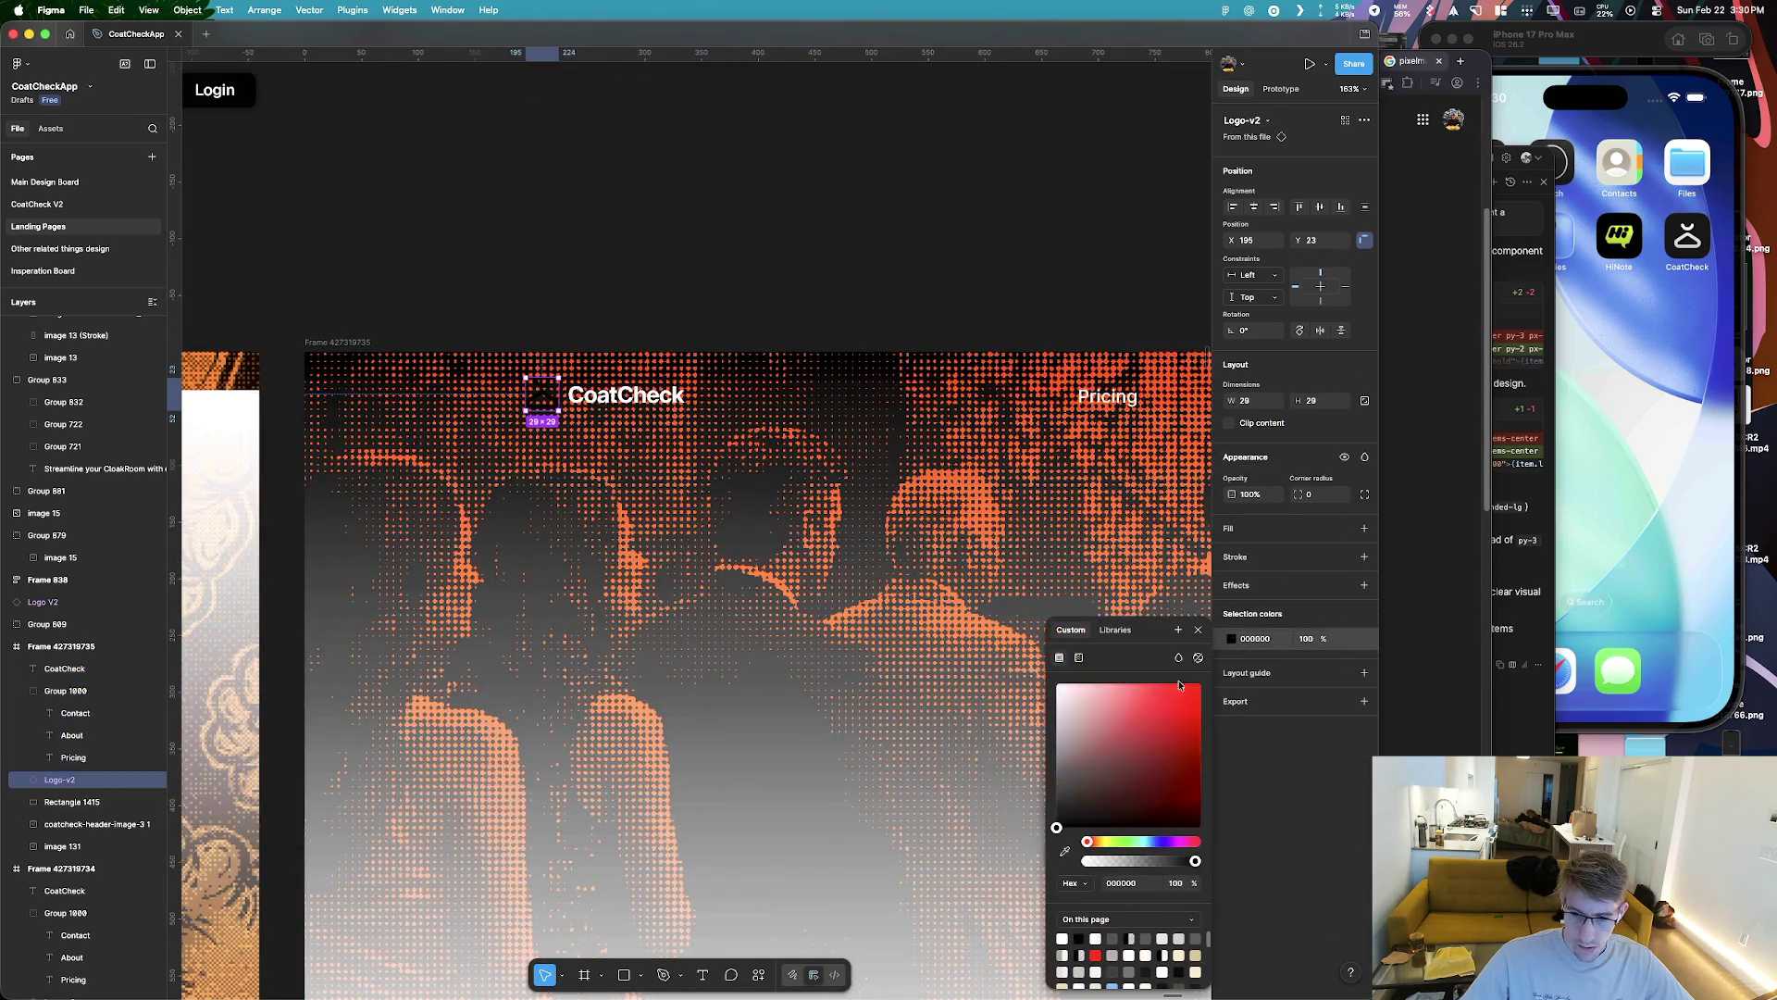
{"action": "left_click_drag", "start_coordinate": [1189, 682], "coordinate": [1054, 681]}
{"action": "left_click", "coordinate": [532, 521]}
Scroll up and down the page to review the updated header
{"action": "scroll", "coordinate": [532, 521], "scroll_direction": "down", "scroll_amount": 5}
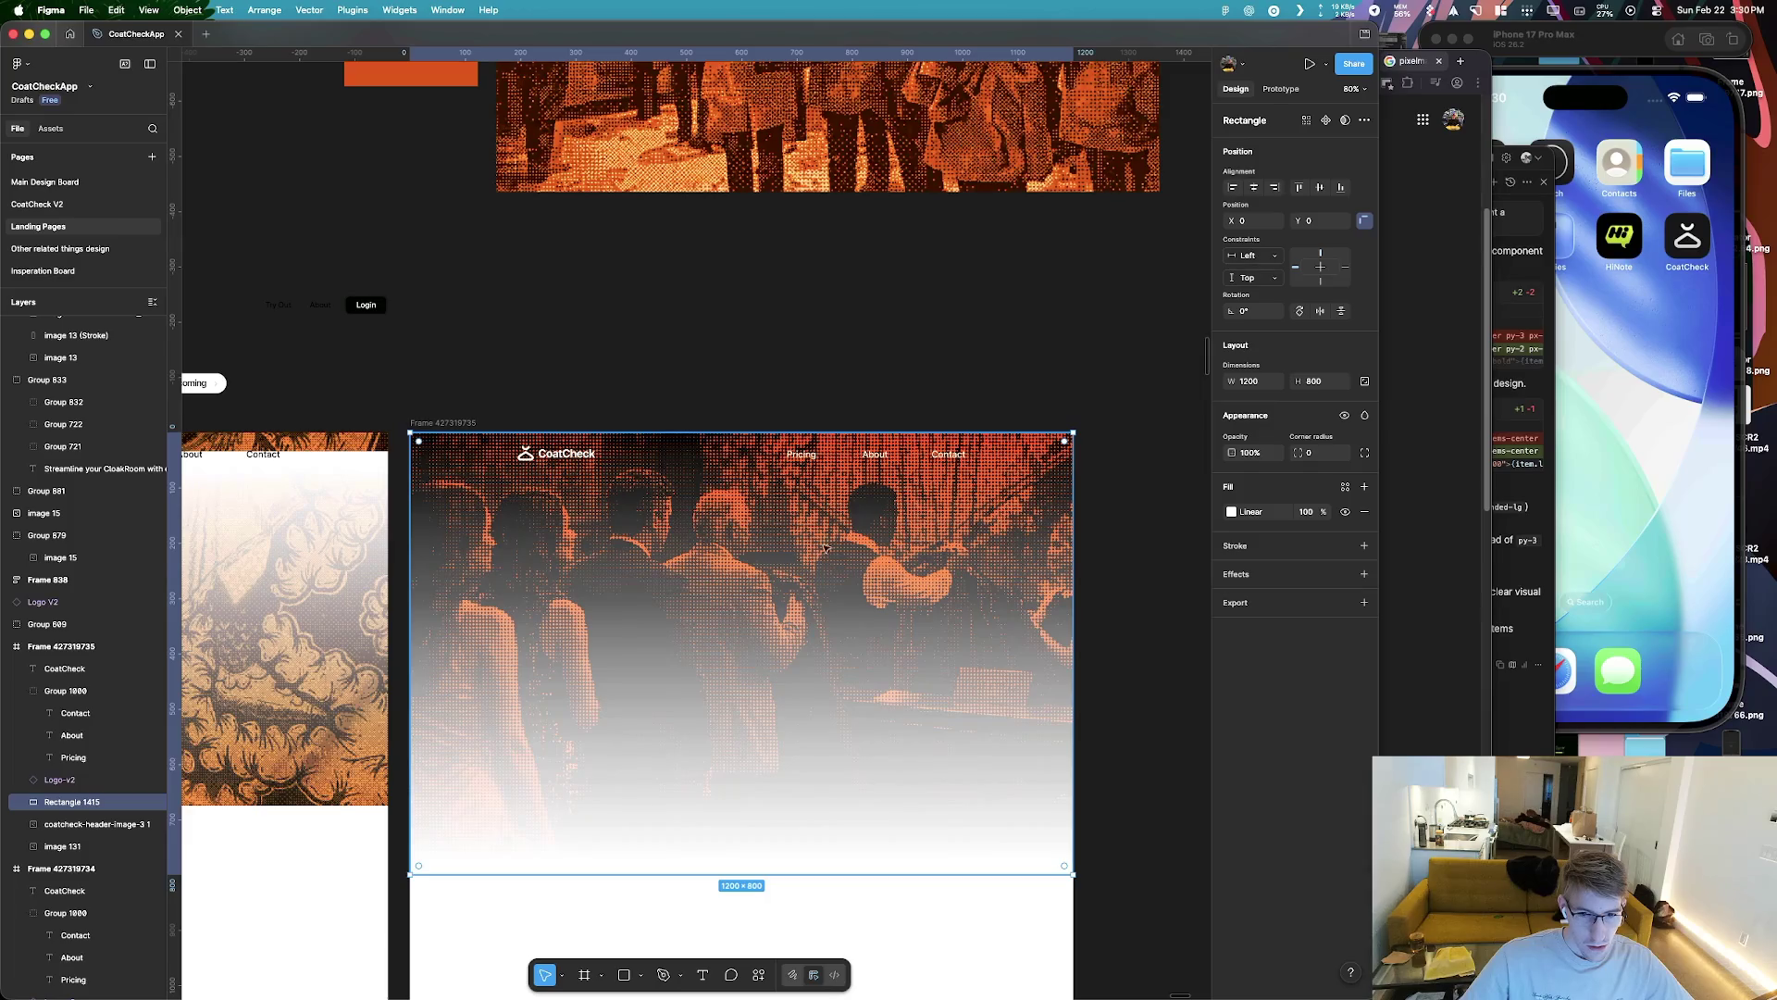
{"action": "scroll", "coordinate": [913, 475], "scroll_direction": "up", "scroll_amount": 2}
{"action": "scroll", "coordinate": [976, 491], "scroll_direction": "down", "scroll_amount": 3}
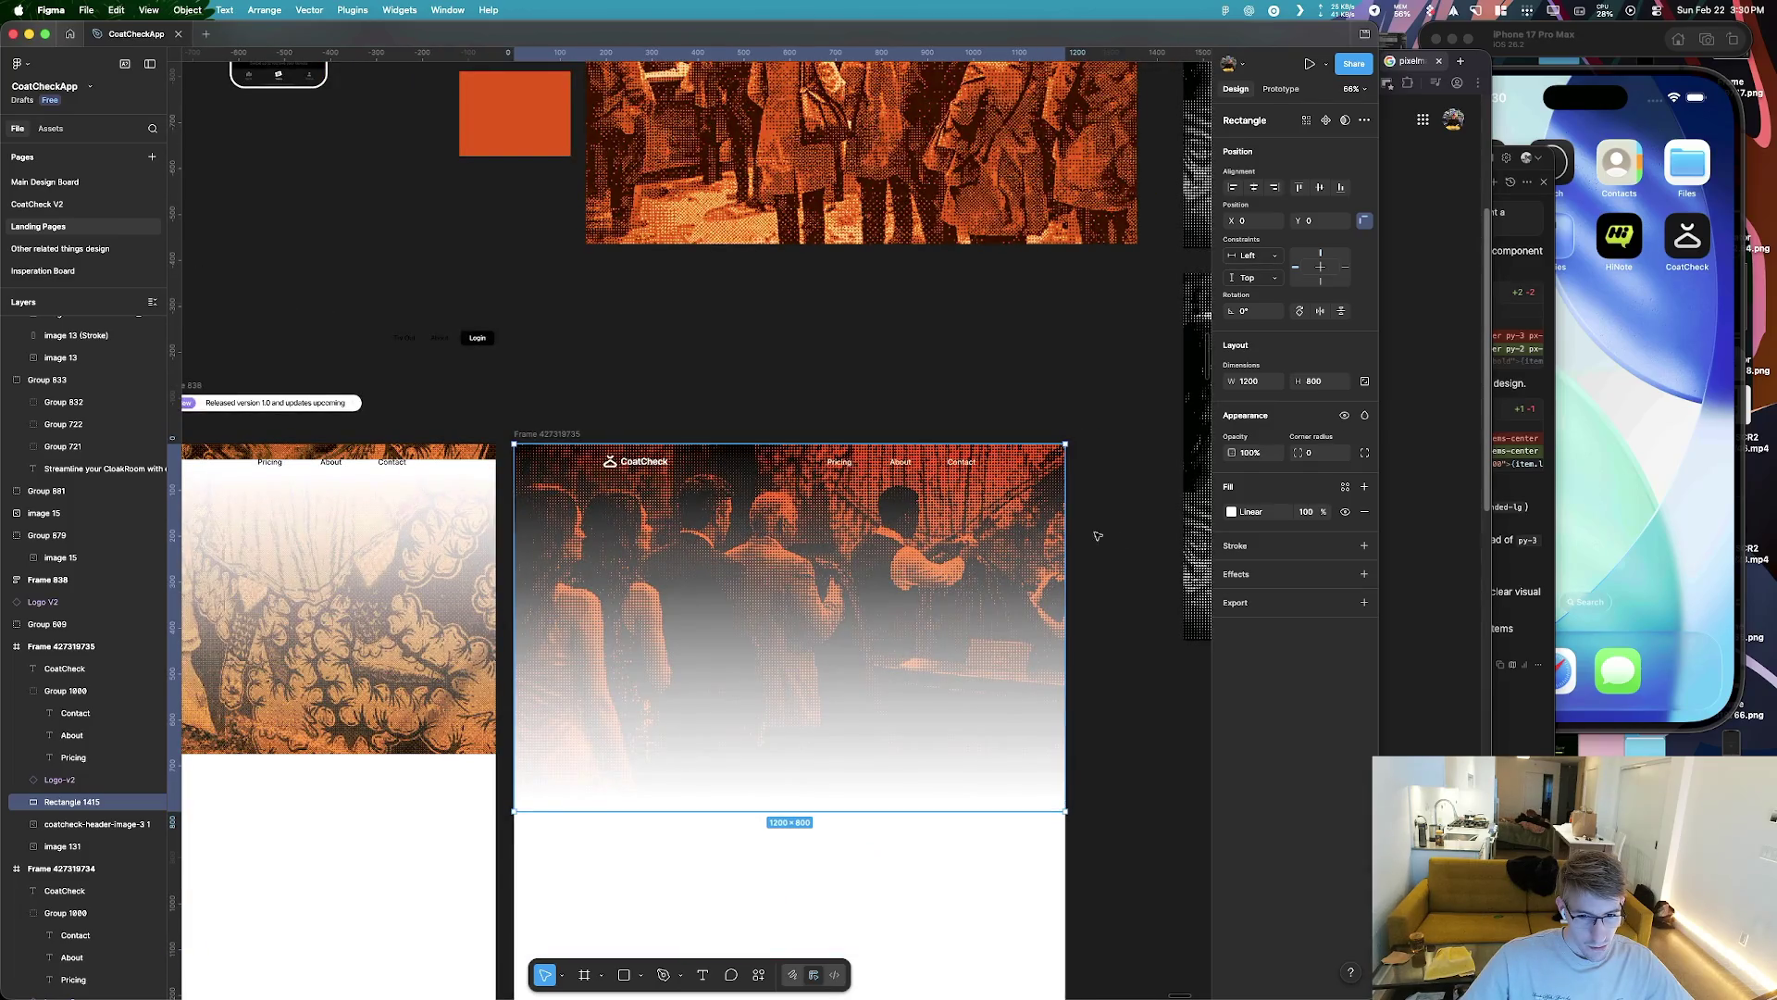
{"action": "scroll", "coordinate": [885, 627], "scroll_direction": "up", "scroll_amount": 5}
{"action": "scroll", "coordinate": [885, 626], "scroll_direction": "down", "scroll_amount": 4}
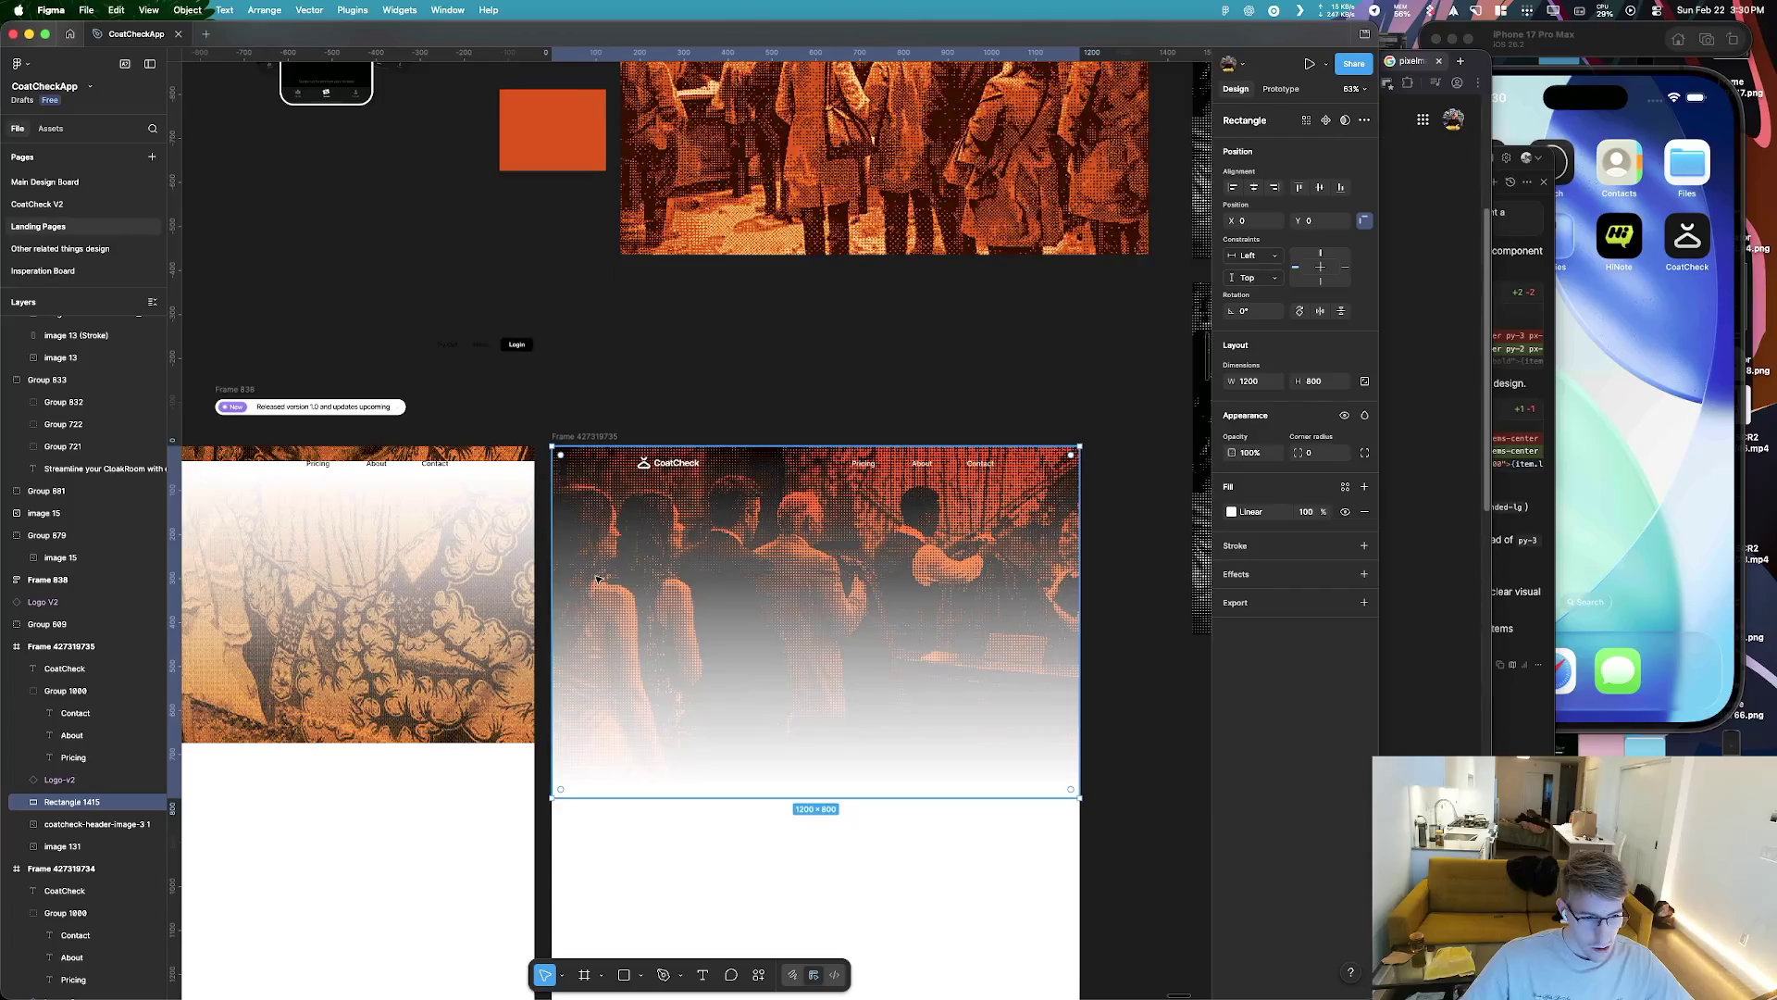
{"action": "scroll", "coordinate": [620, 574], "scroll_direction": "up", "scroll_amount": 4}
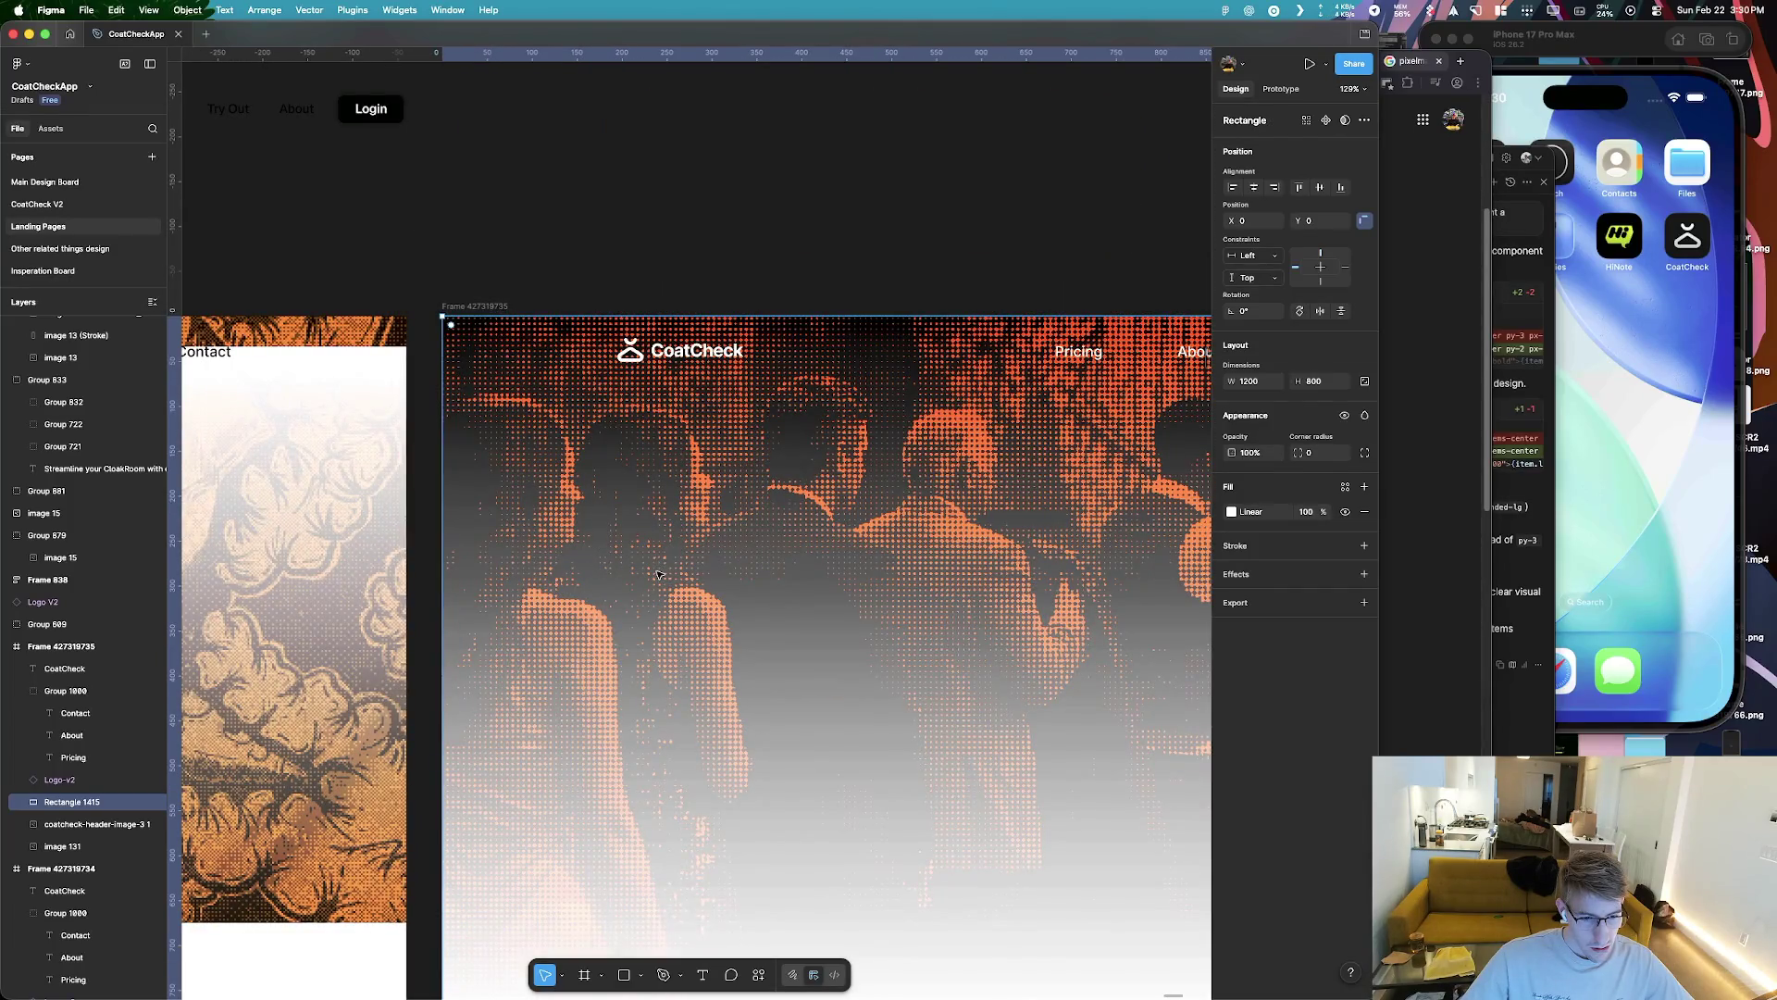
{"action": "key", "text": "super+Tab"}
{"action": "key", "text": "super+Tab"}
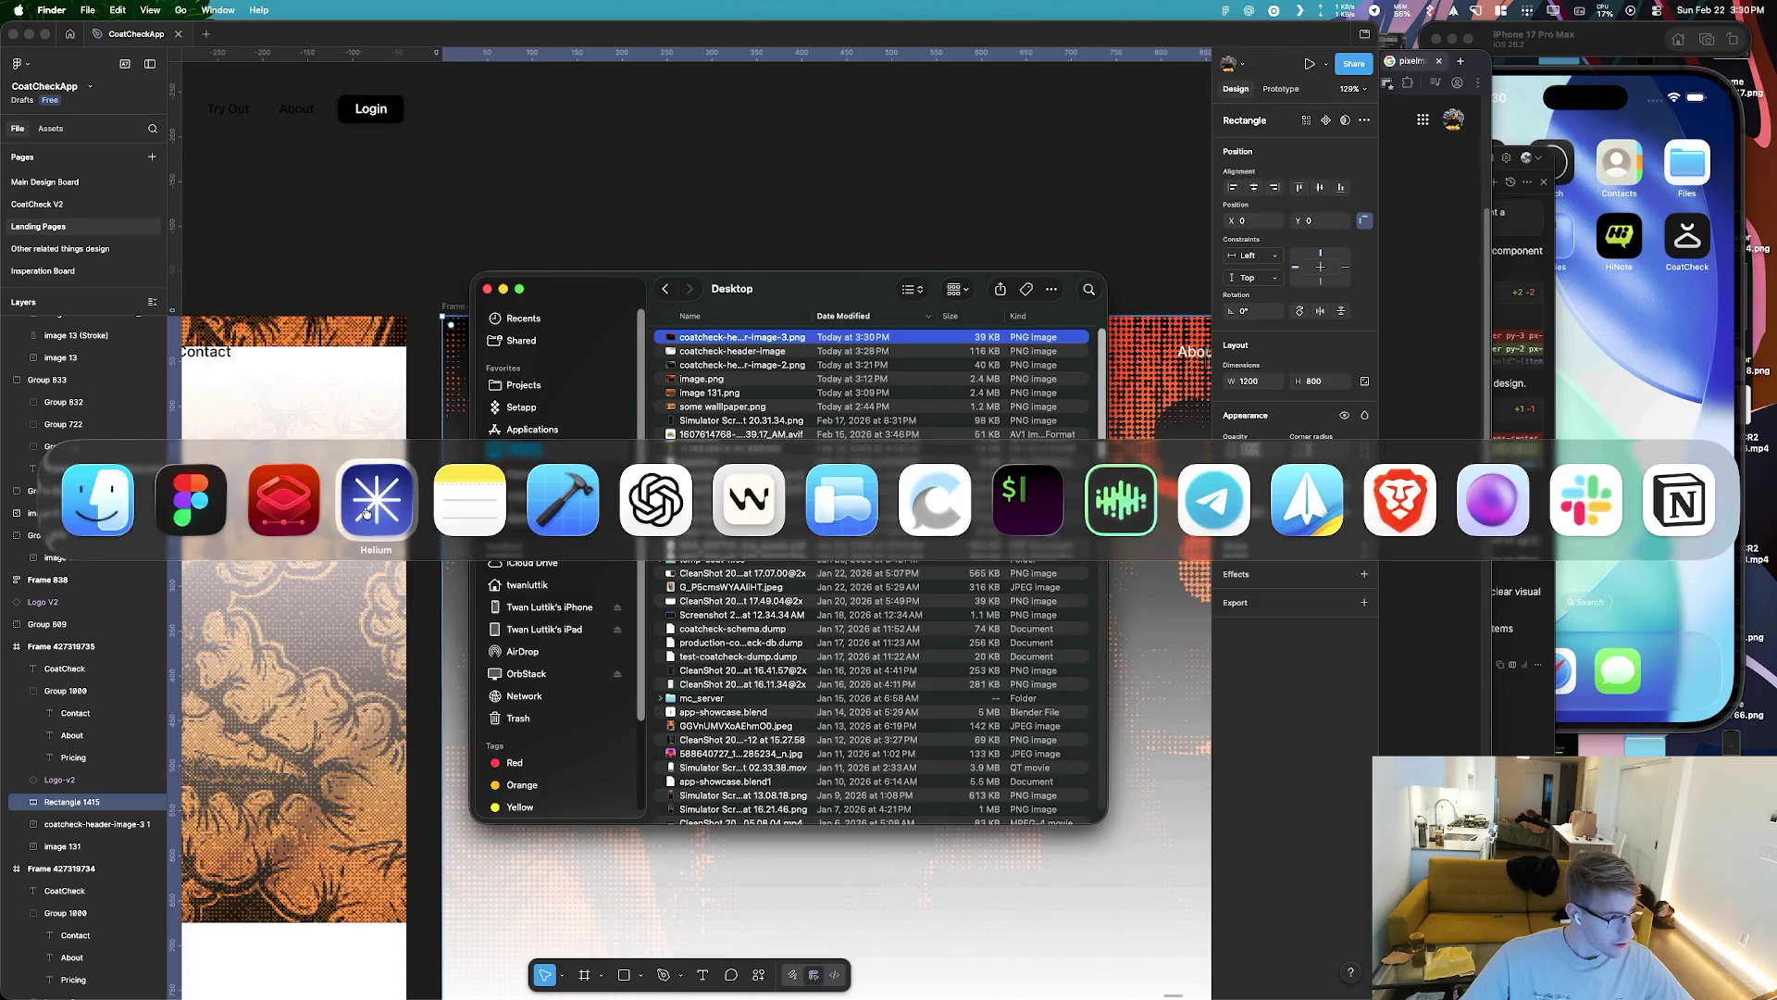
Return to the coatcheck-header-image document and undo its Invert effect
{"action": "left_click", "coordinate": [366, 511]}
{"action": "key", "text": "super+Tab"}
{"action": "key", "text": "super+Tab"}
{"action": "key", "text": "super+Tab"}
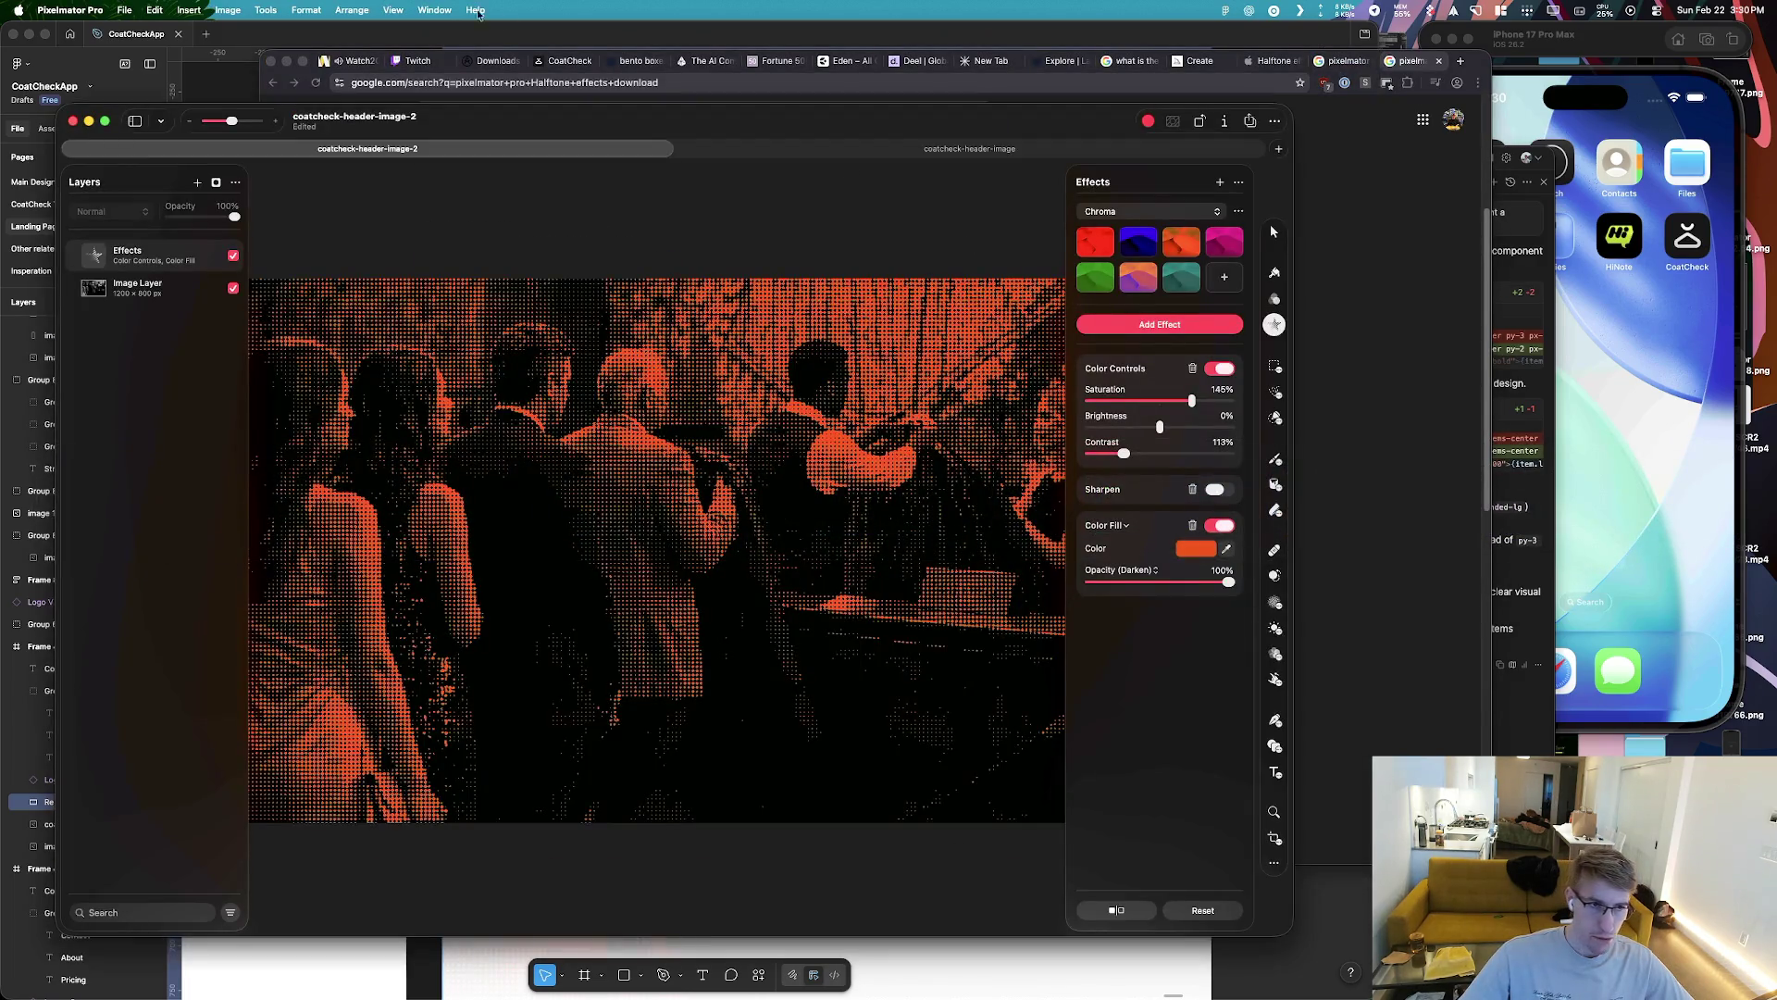
{"action": "left_click", "coordinate": [924, 147]}
{"action": "key", "text": "super+z"}
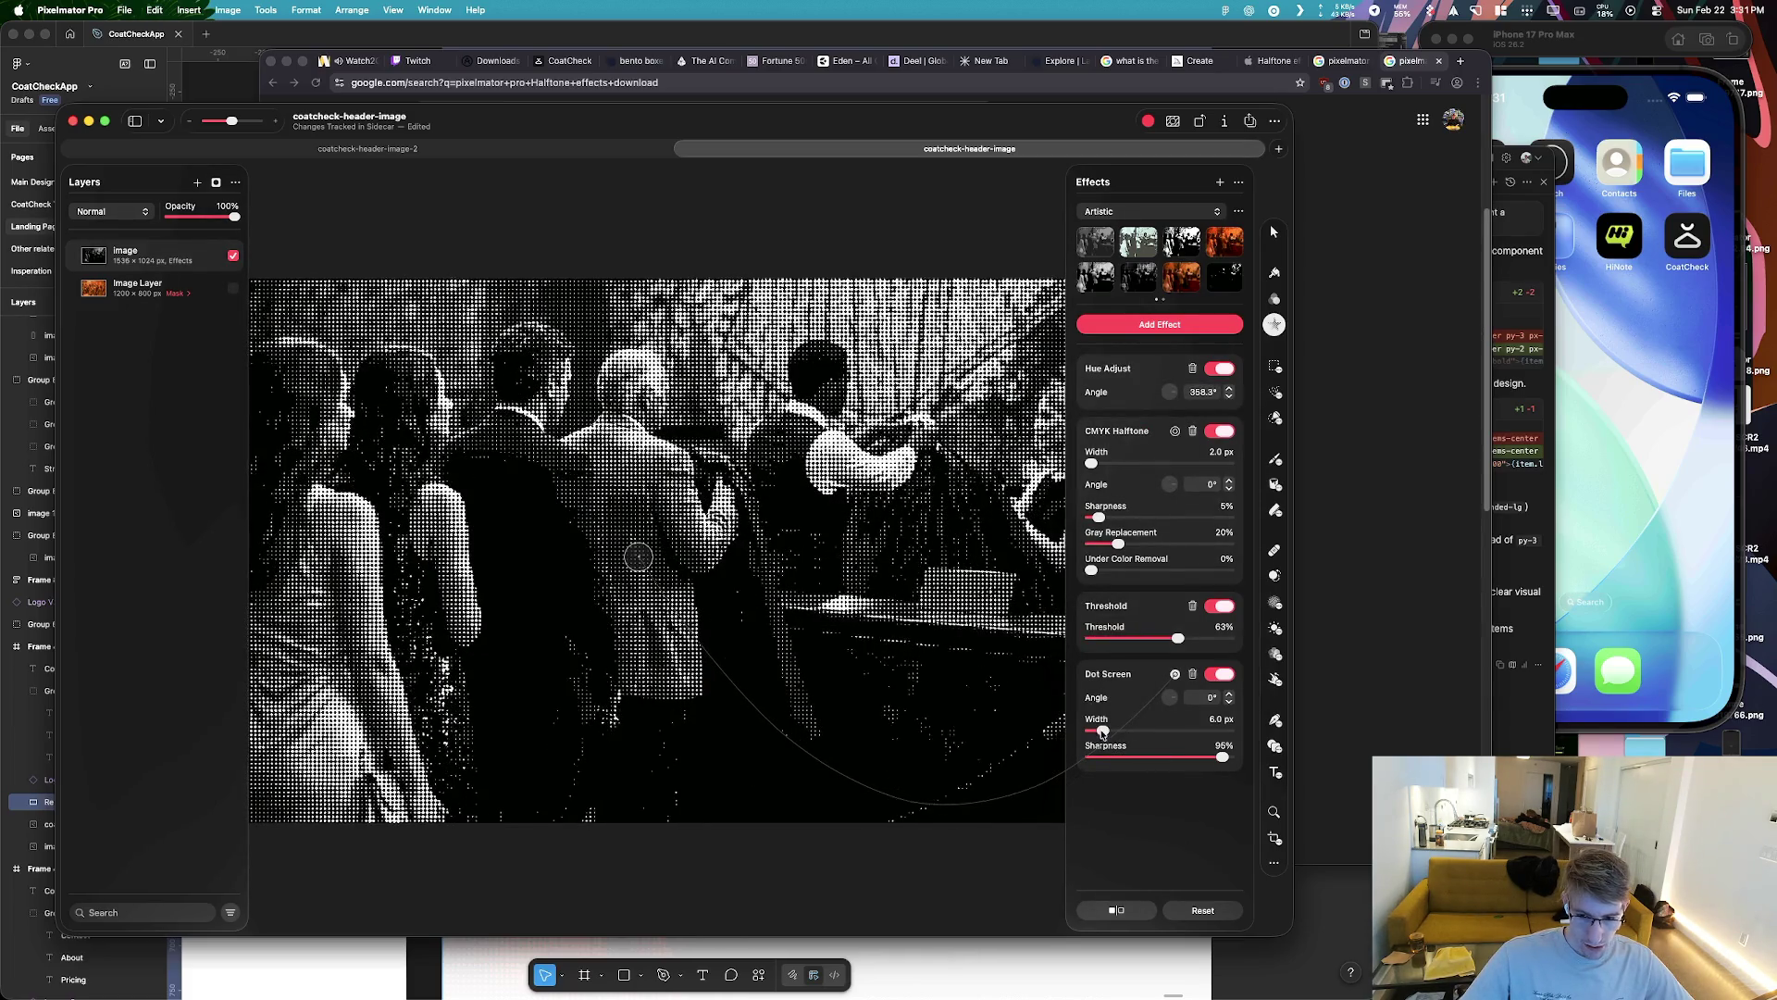
Shrink the Dot Screen width to 3.5 px and zoom in slightly on the image
{"action": "left_click_drag", "start_coordinate": [1102, 731], "coordinate": [1090, 732]}
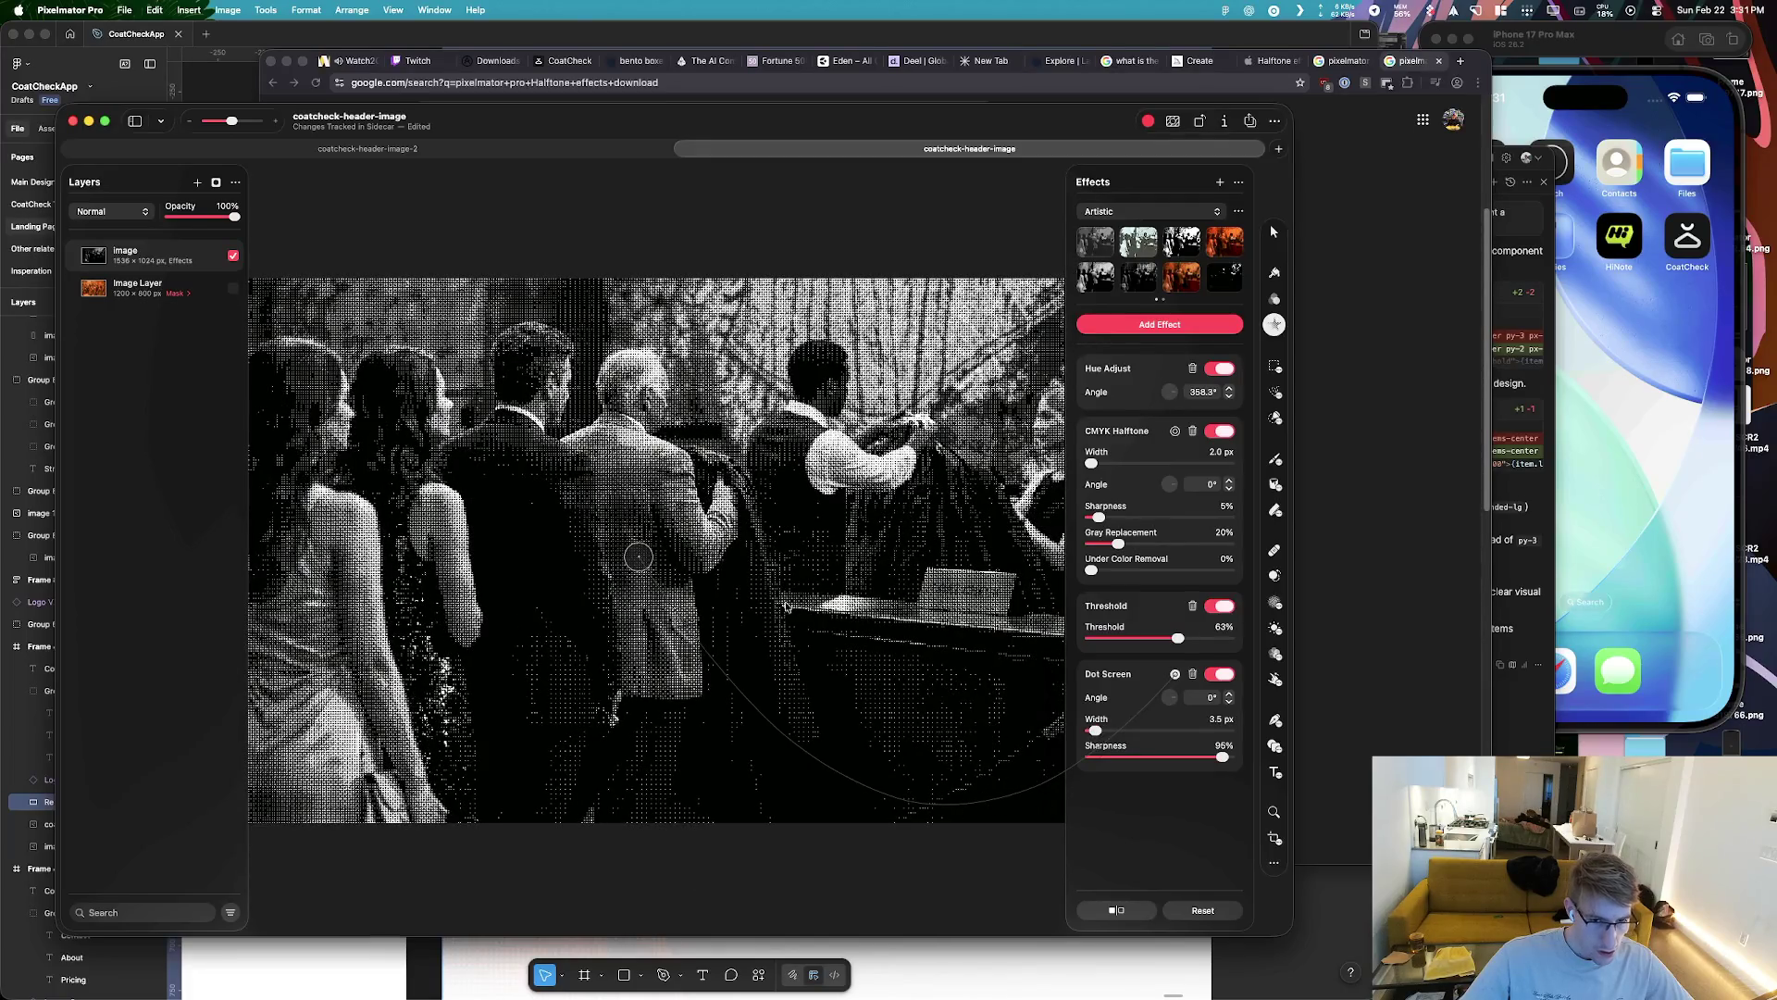
{"action": "mouse_move", "coordinate": [1291, 116]}
{"action": "left_mouse_down"}
{"action": "mouse_move", "coordinate": [1249, 189]}
{"action": "mouse_move", "coordinate": [1267, 173]}
{"action": "left_mouse_up"}
{"action": "left_click_drag", "start_coordinate": [208, 179], "coordinate": [215, 182]}
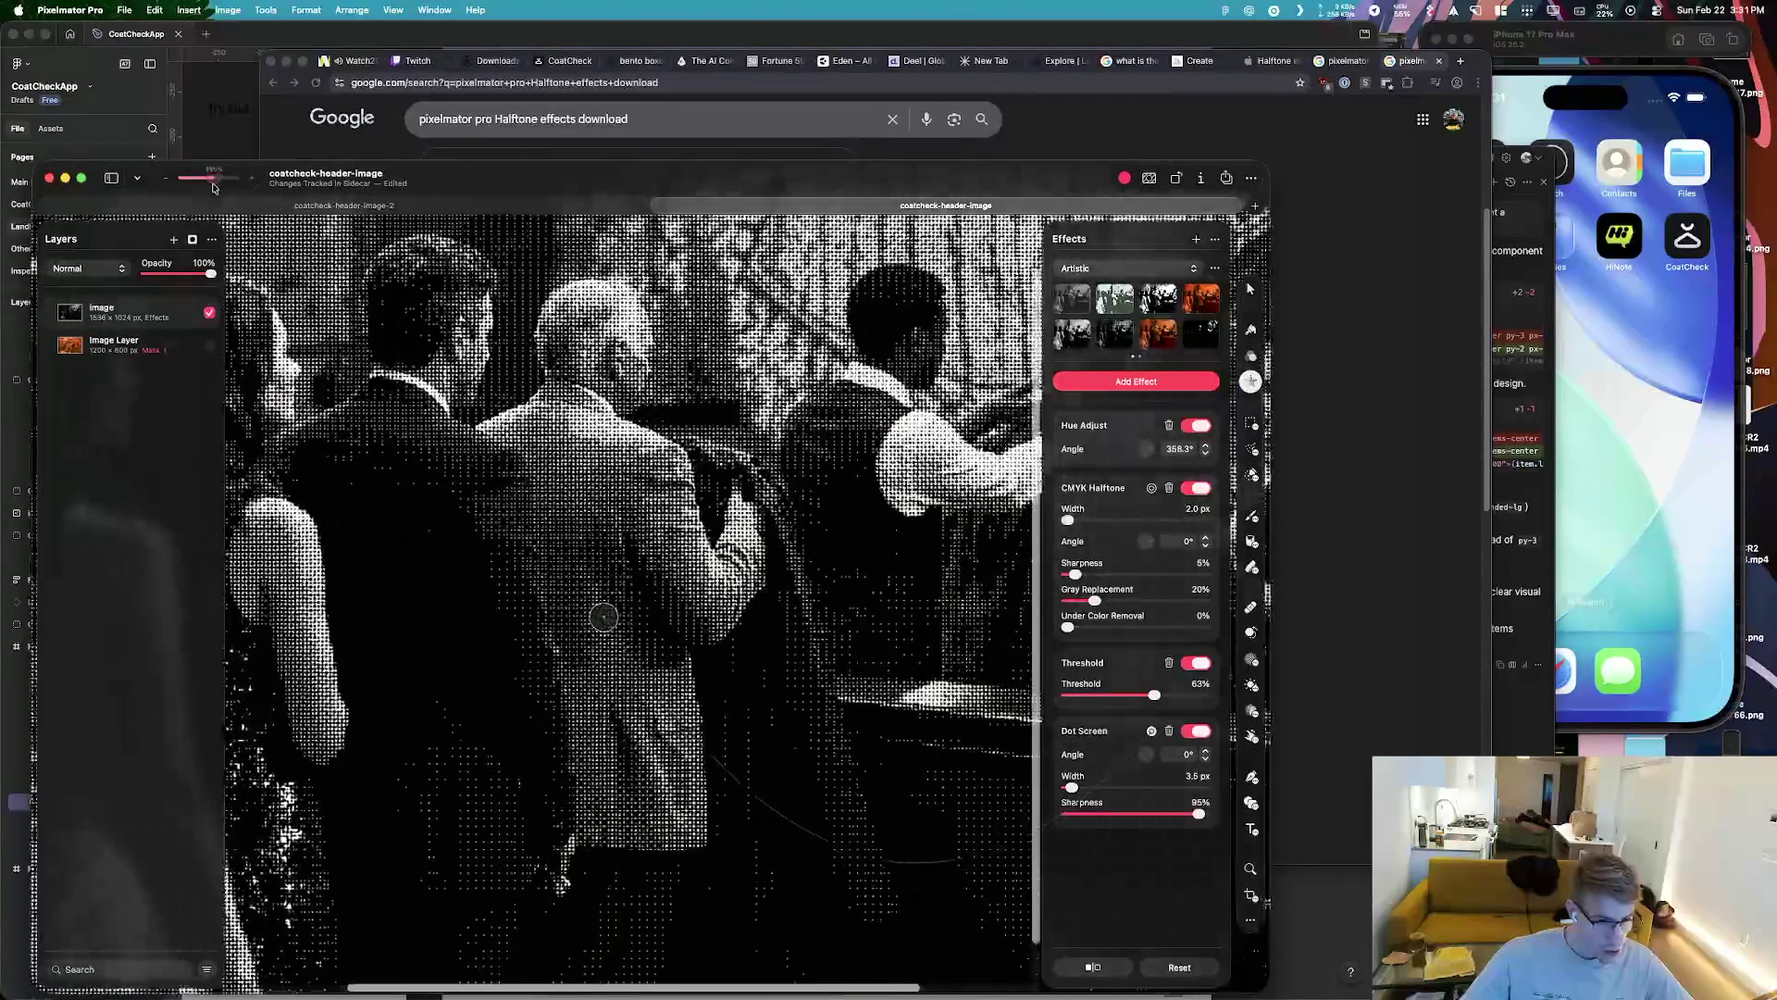
{"action": "scroll", "coordinate": [602, 616], "scroll_direction": "down", "scroll_amount": 5}
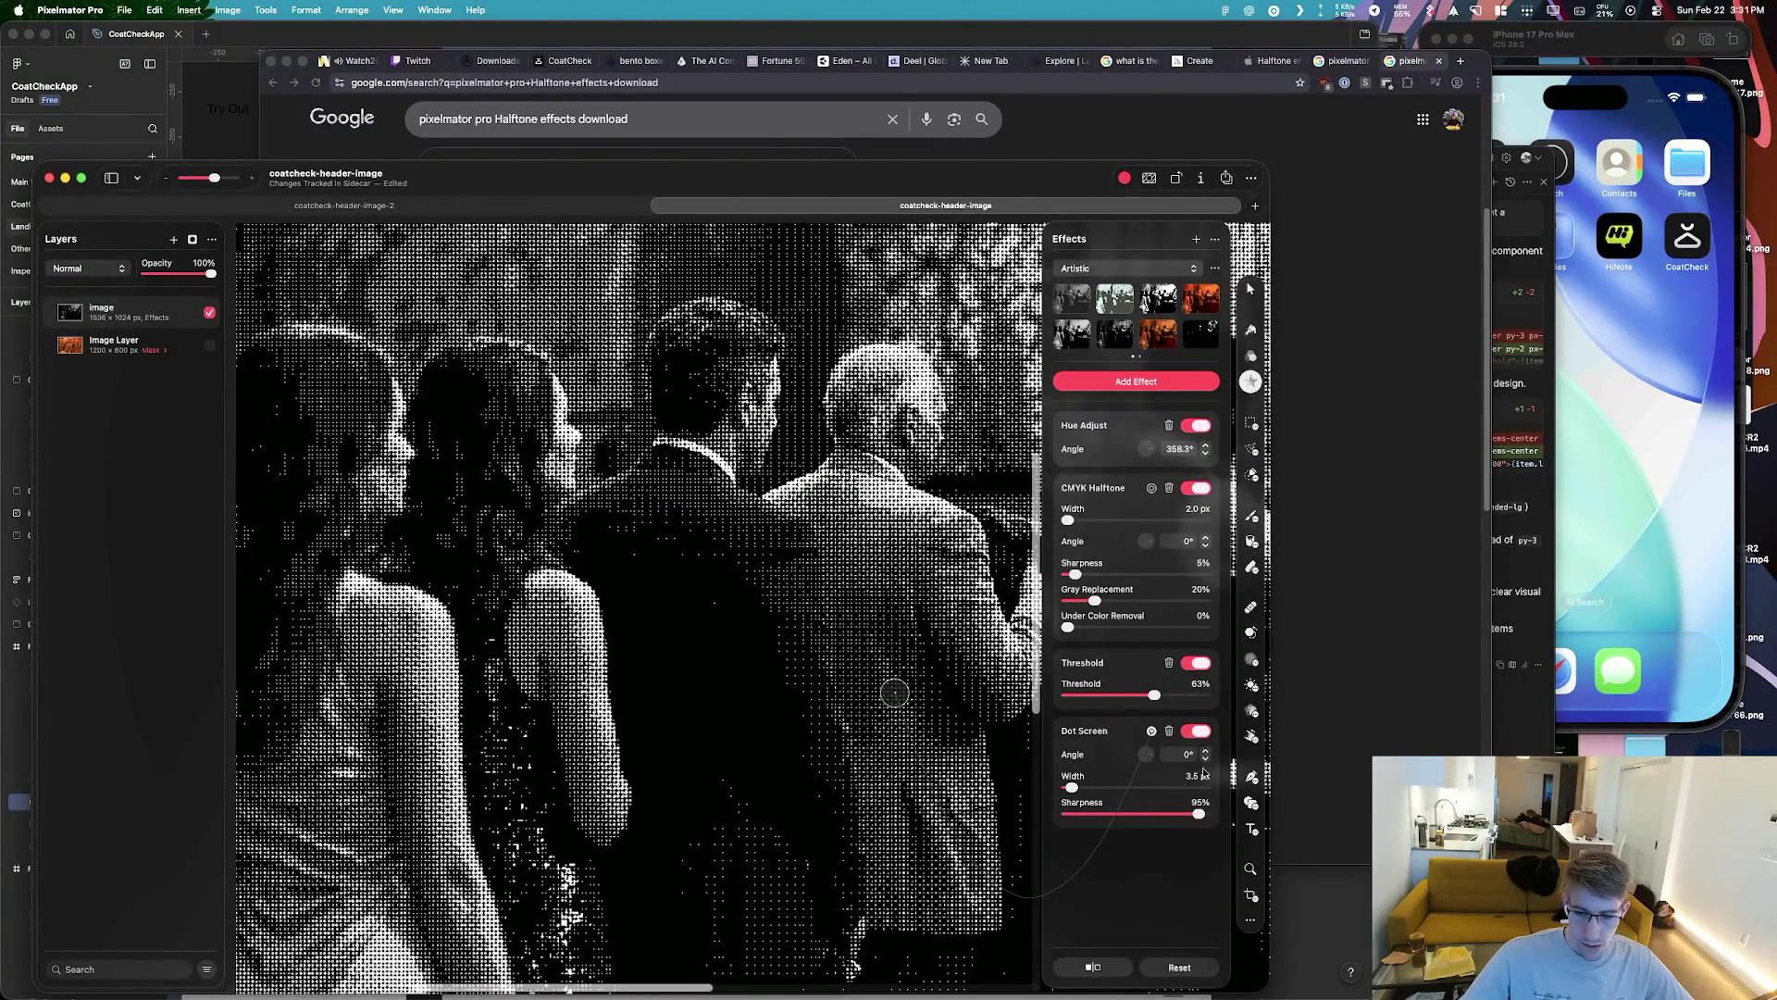
Lower the Dot Screen sharpness to 27% and zoom out to see the whole image
{"action": "left_click", "coordinate": [1208, 819]}
{"action": "left_click_drag", "start_coordinate": [1207, 814], "coordinate": [1104, 815]}
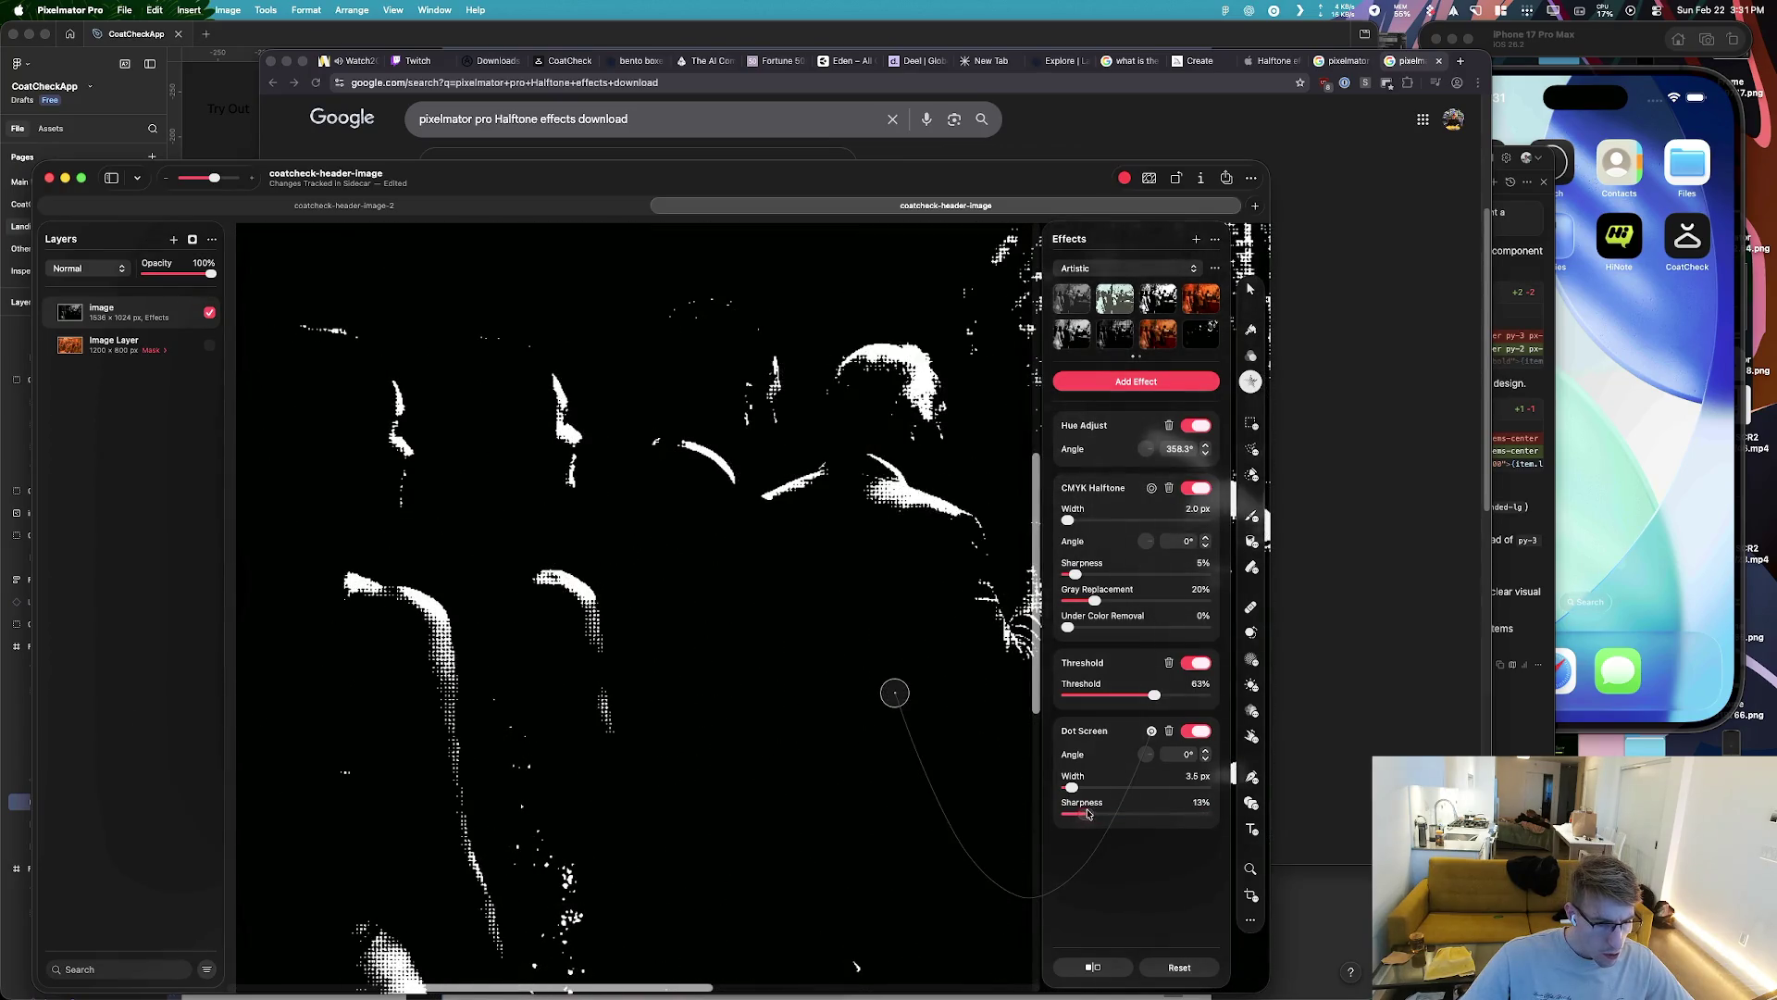
{"action": "scroll", "coordinate": [474, 500], "scroll_direction": "down", "scroll_amount": 2}
{"action": "scroll", "coordinate": [474, 500], "scroll_direction": "down", "scroll_amount": 3}
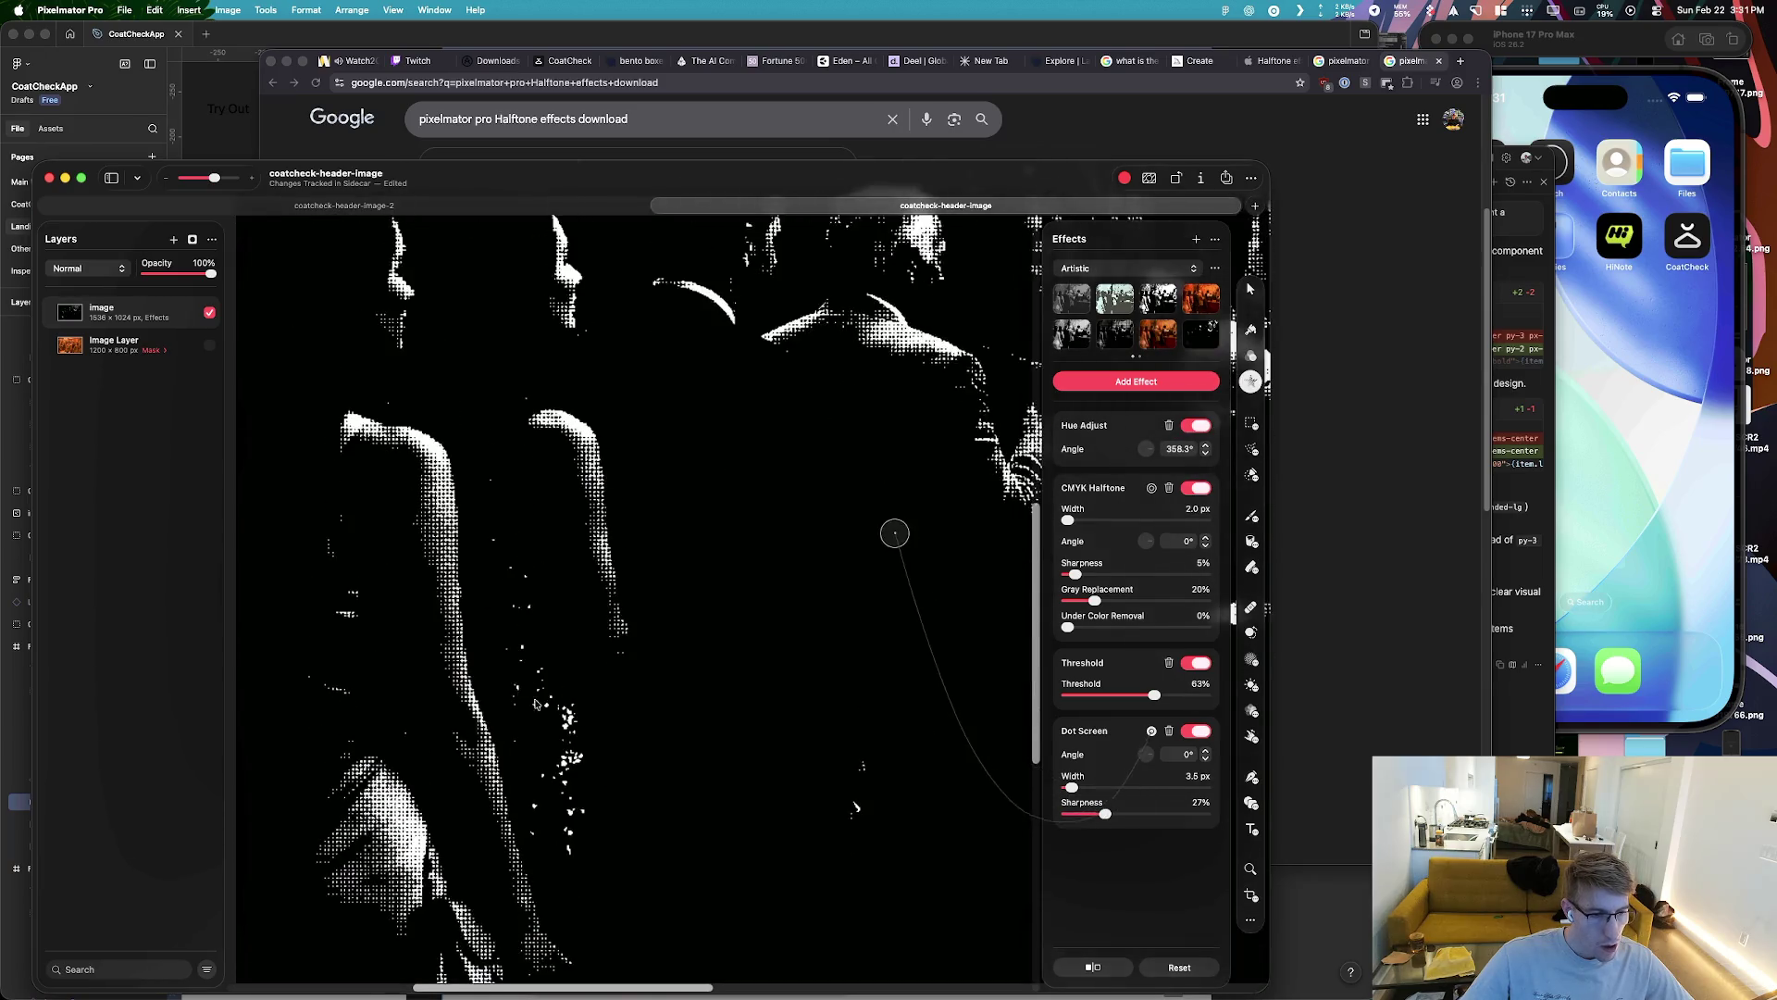
{"action": "left_click_drag", "start_coordinate": [216, 180], "coordinate": [198, 178]}
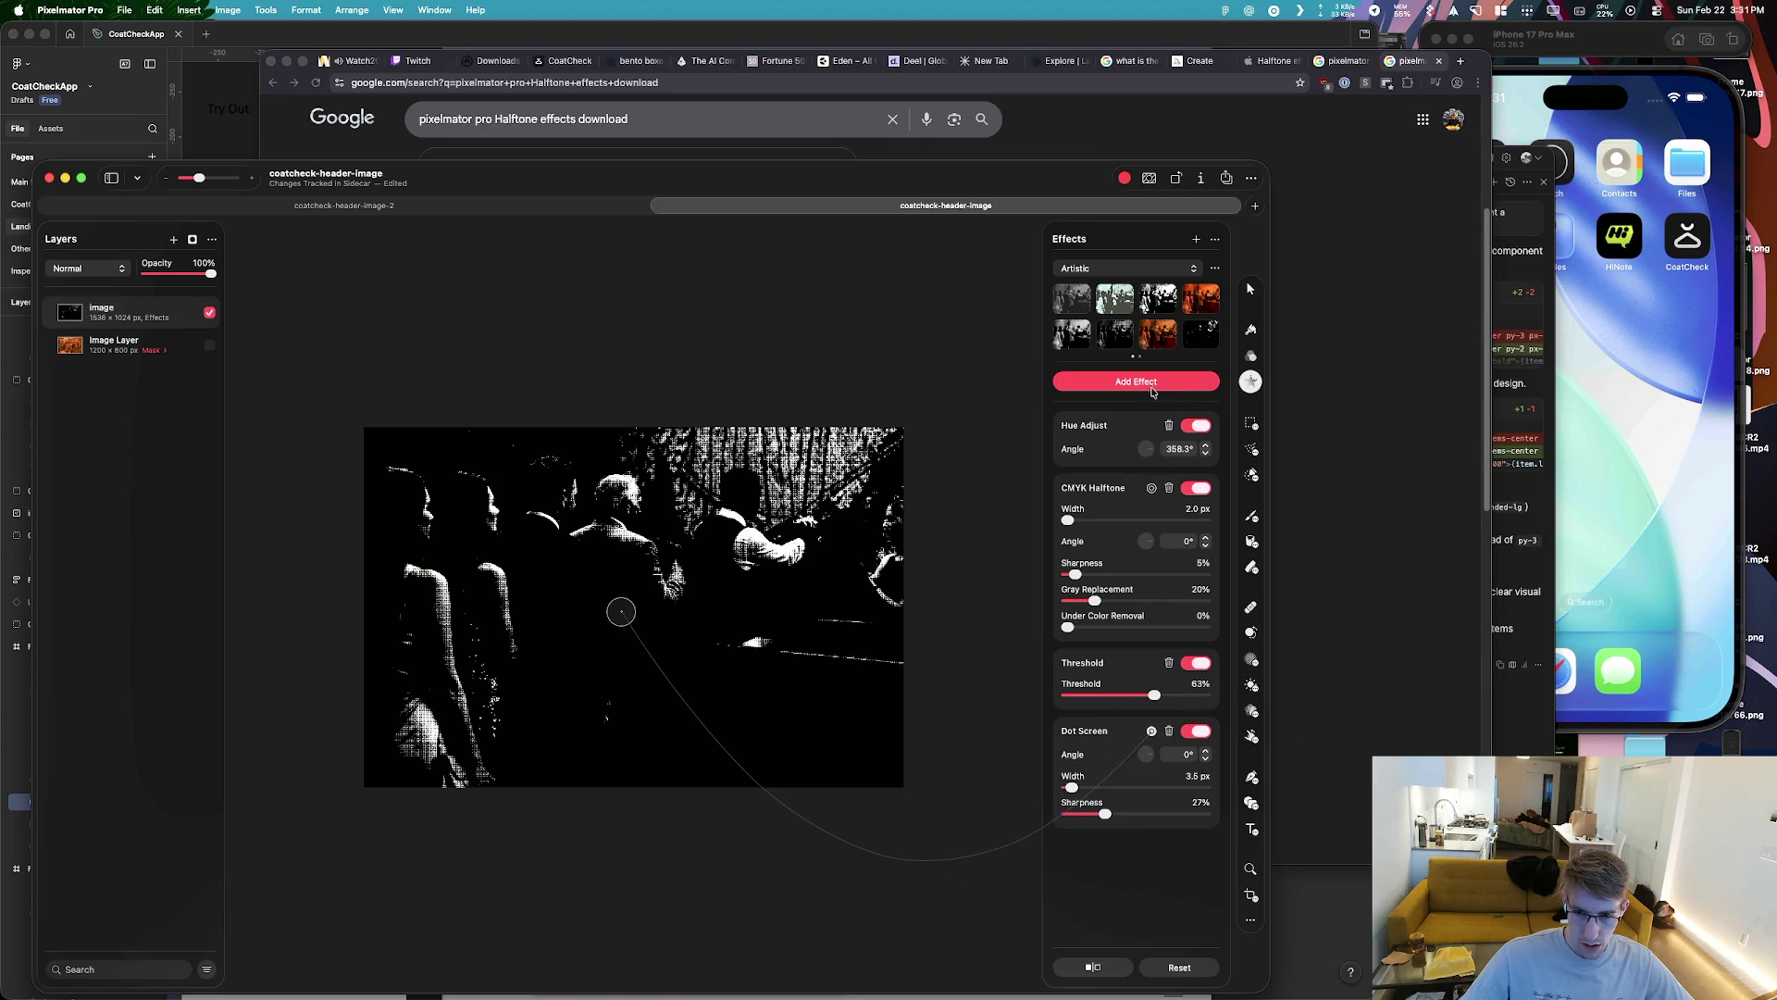
Add a Color Adjustments > Invert effect on top of the stack
{"action": "left_click", "coordinate": [1135, 270]}
{"action": "left_click", "coordinate": [1136, 270]}
{"action": "left_click", "coordinate": [1134, 388]}
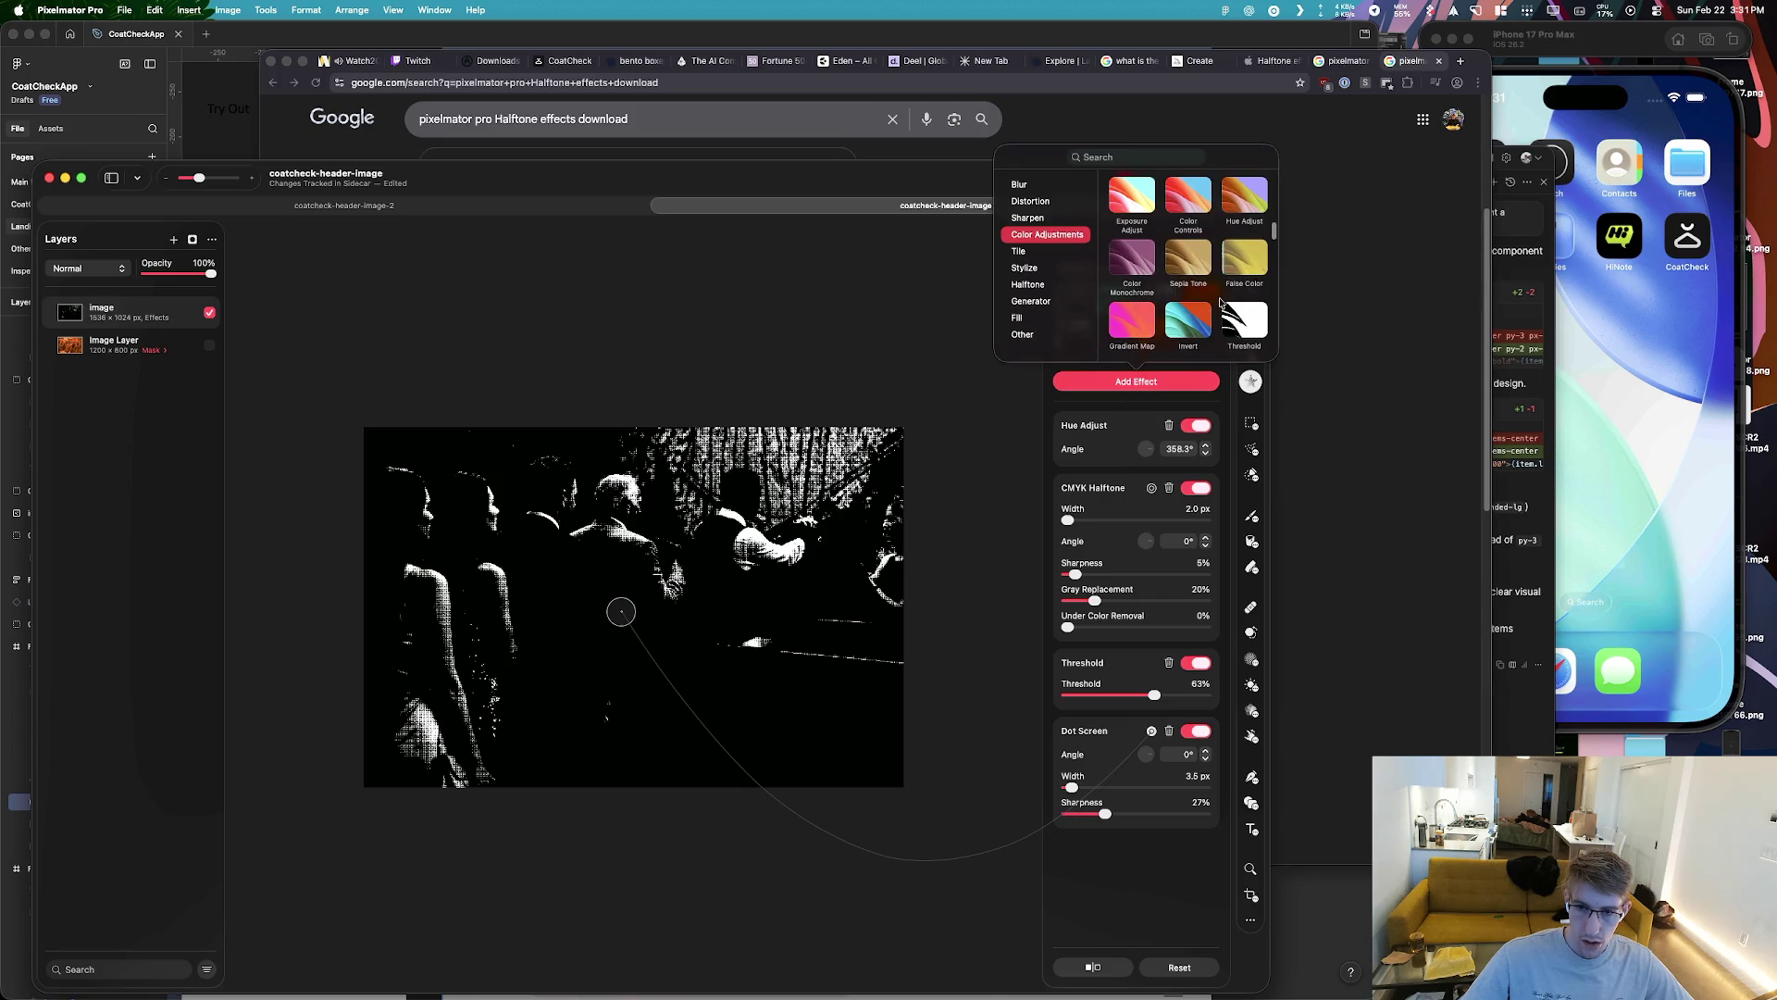
{"action": "left_click", "coordinate": [1186, 324]}
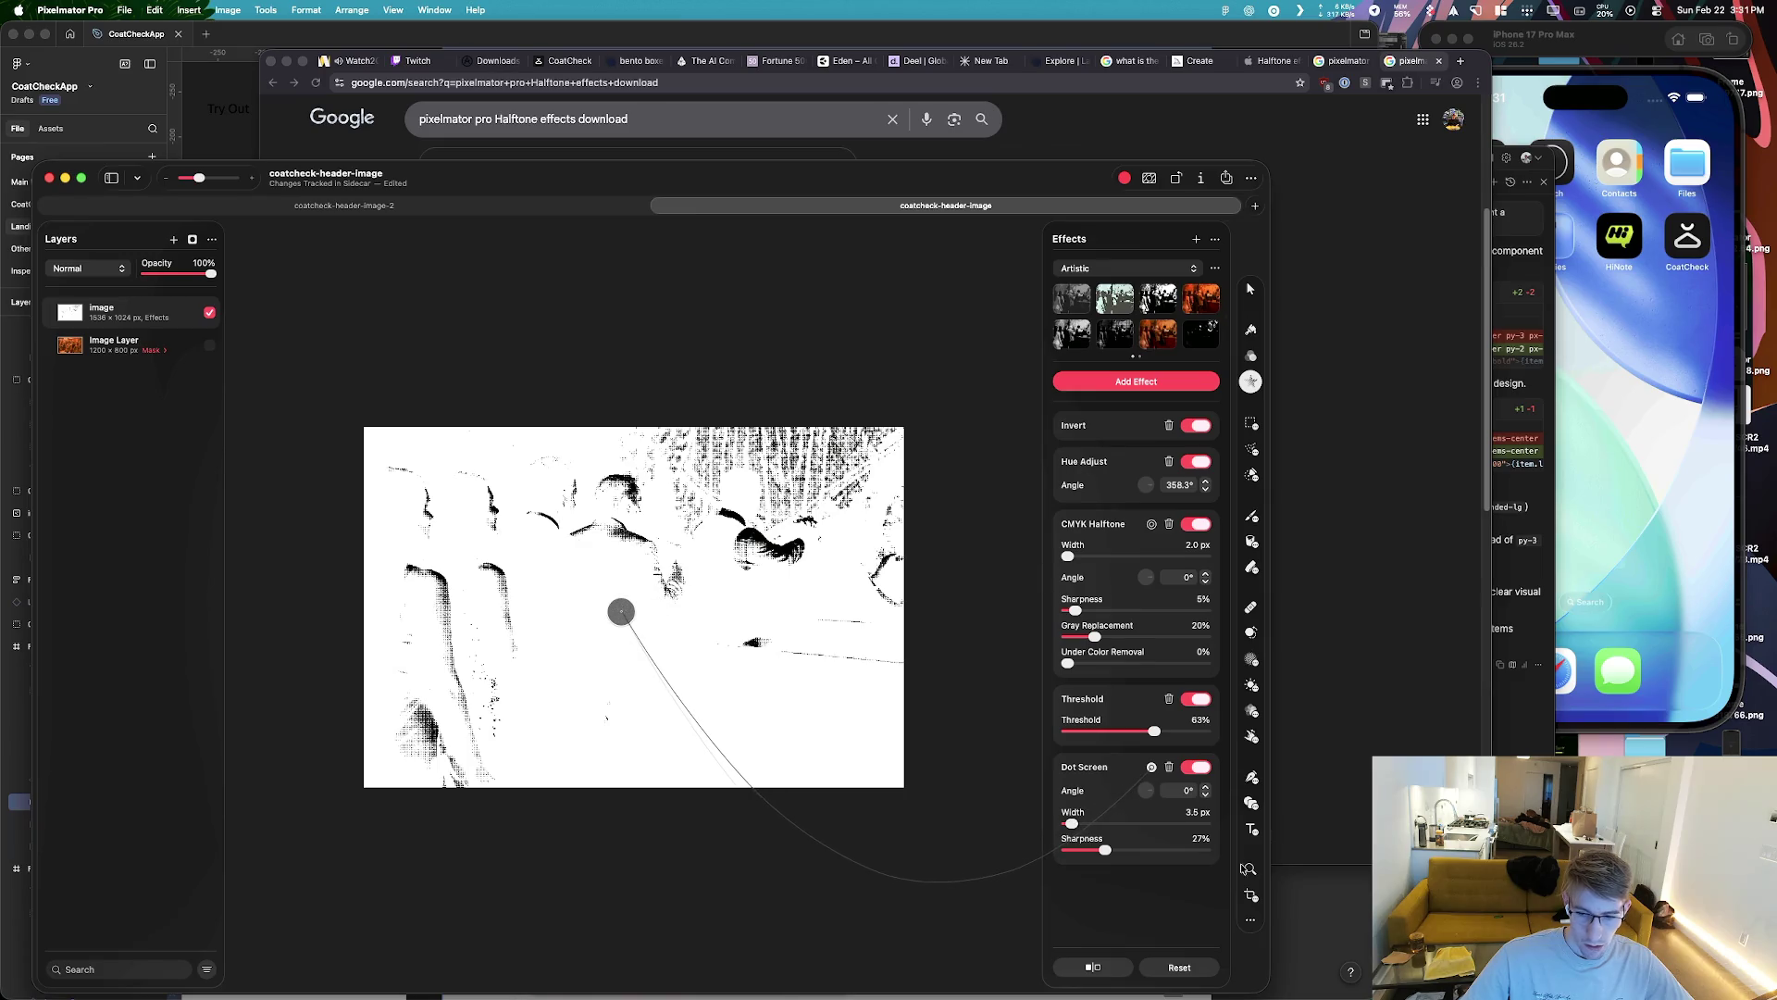